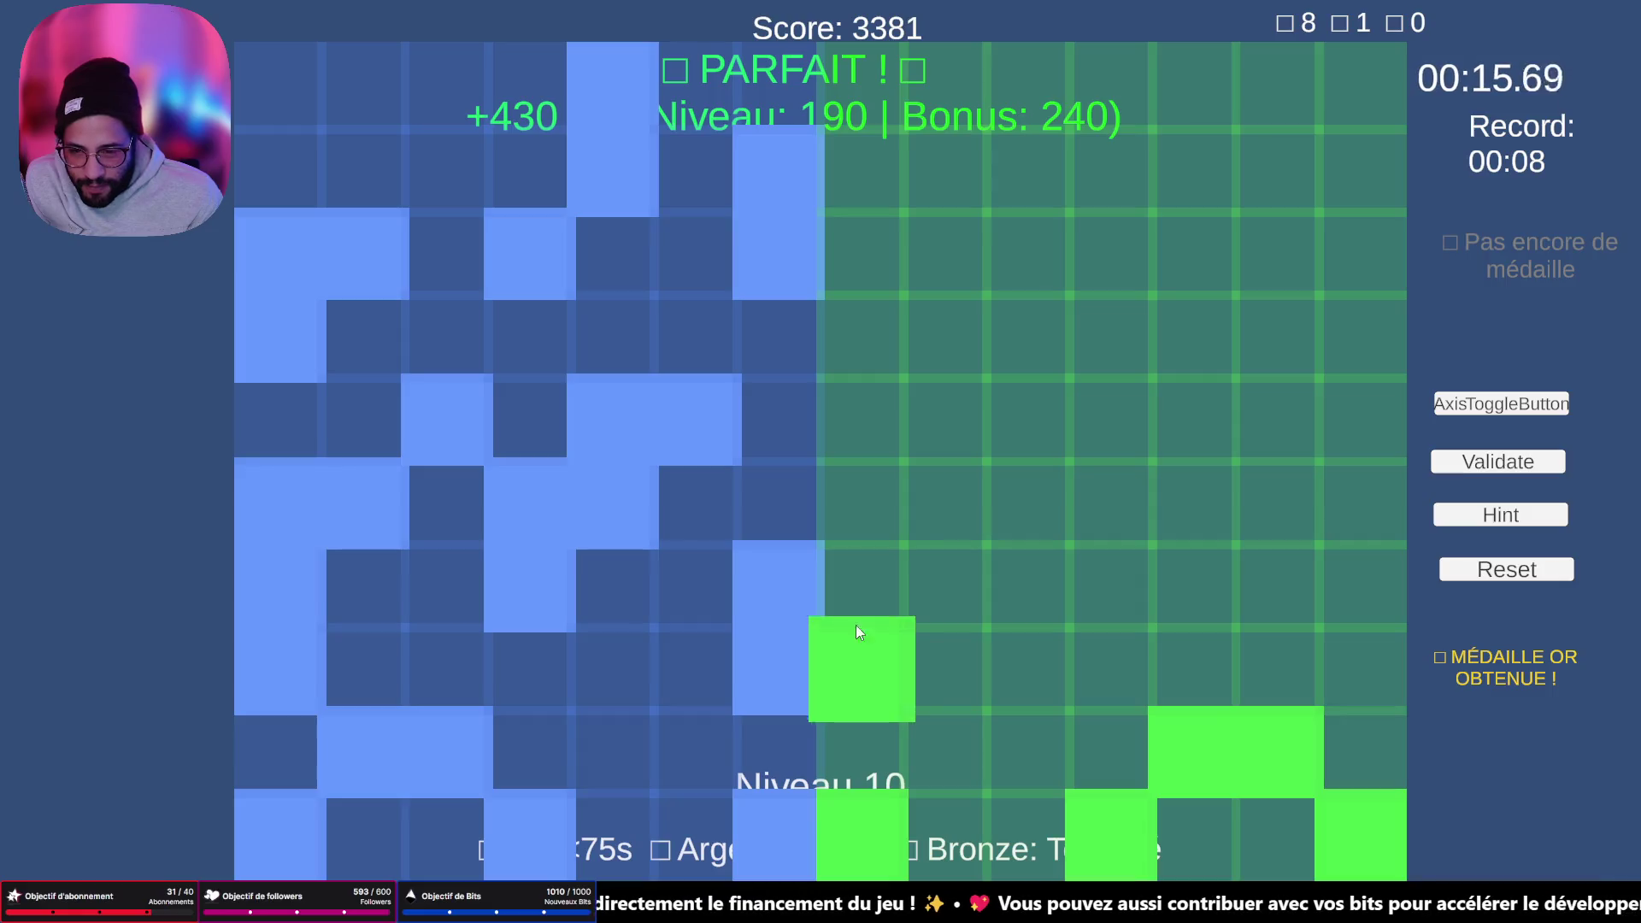
- Light eight green-grid cells mirroring the blue pattern, including three near the right edge
left_click(1090, 590)
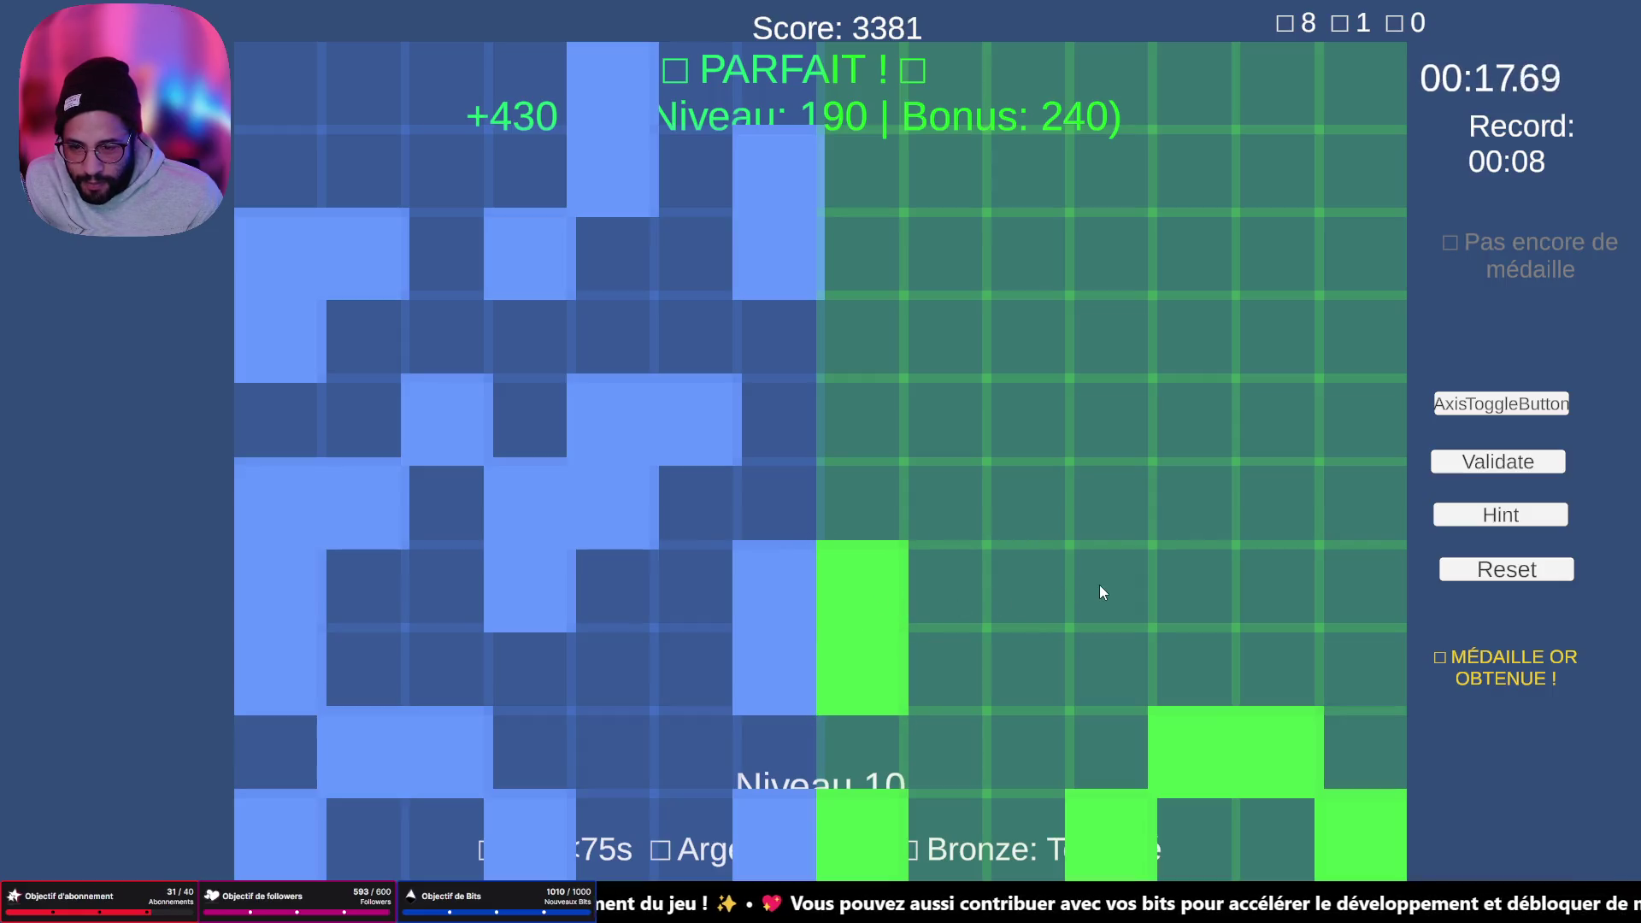
left_click(1031, 518)
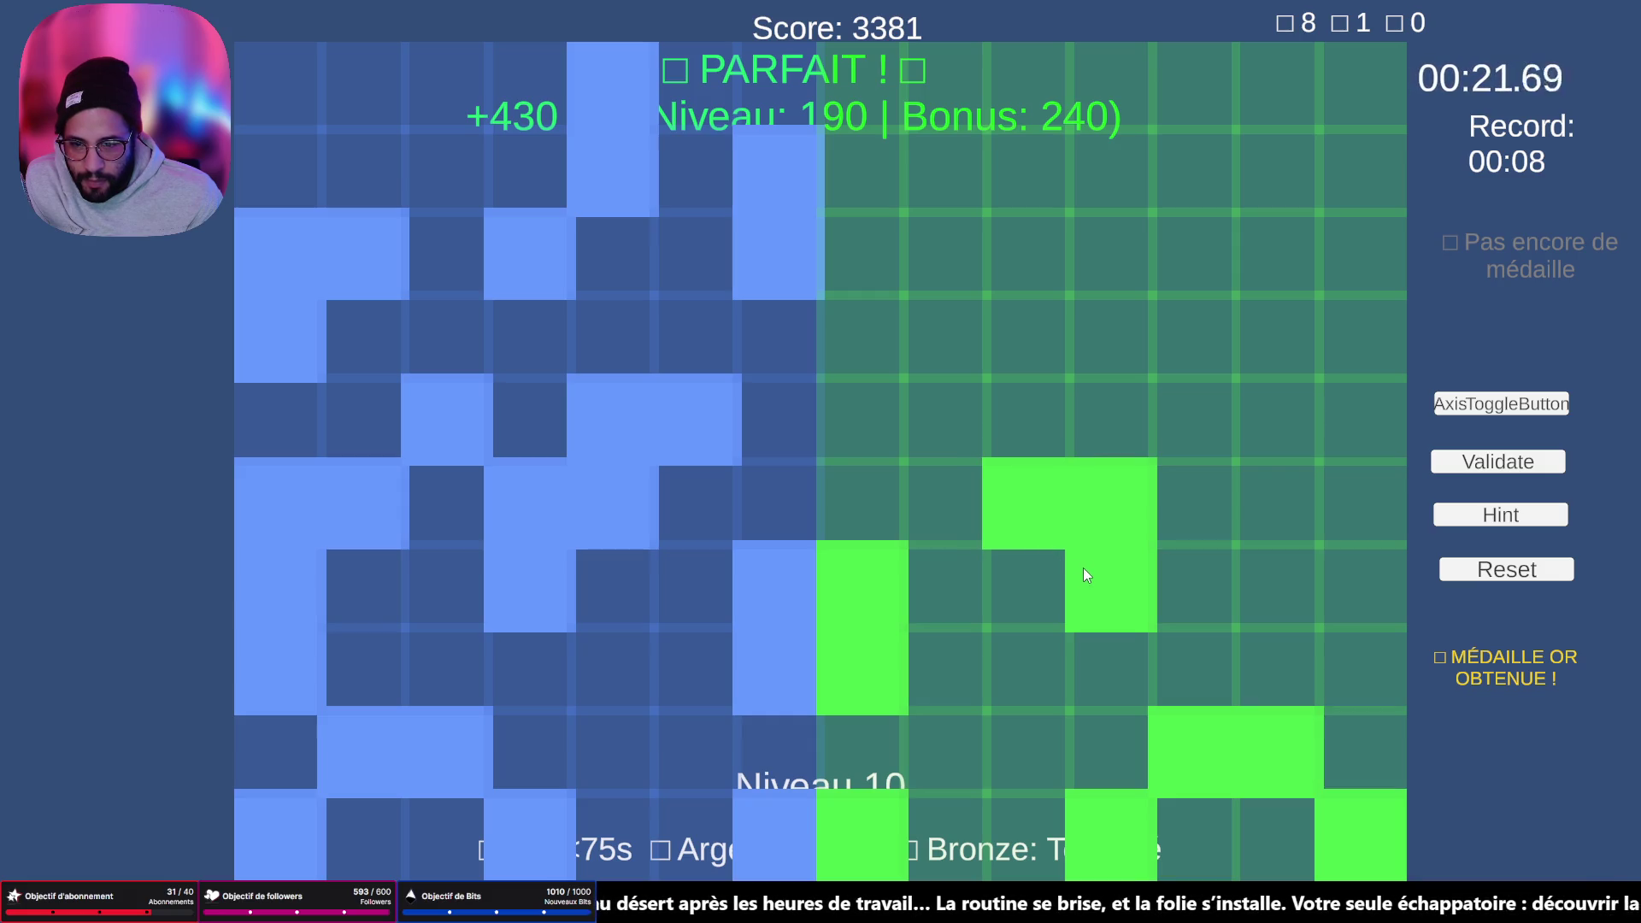
left_click(1010, 448)
left_click(972, 433)
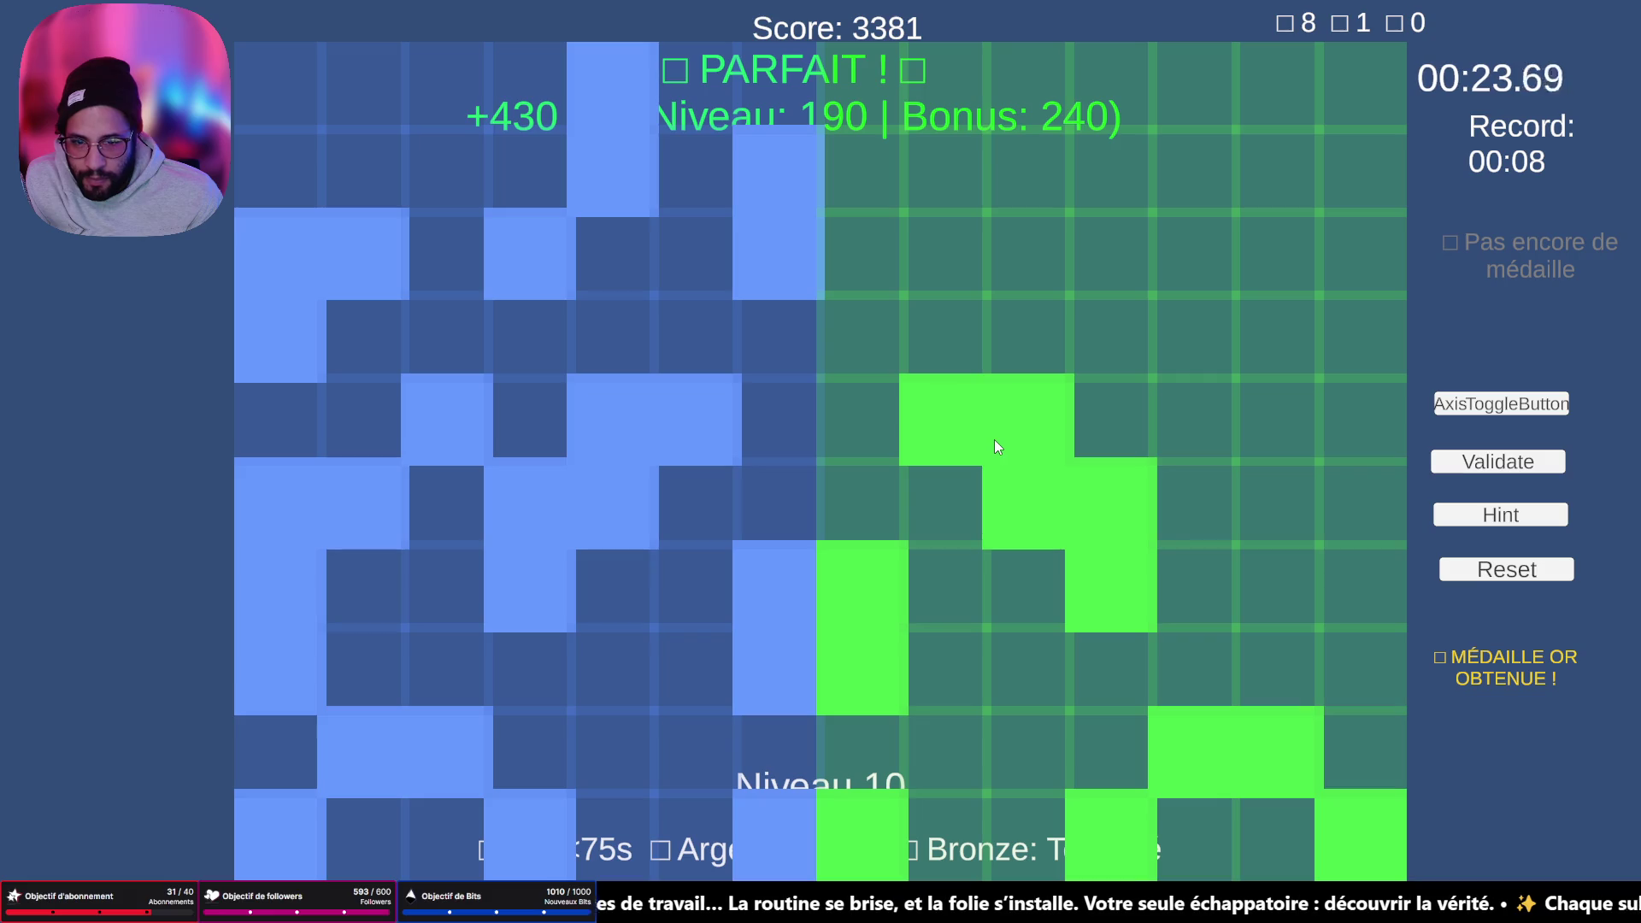
left_click(1207, 424)
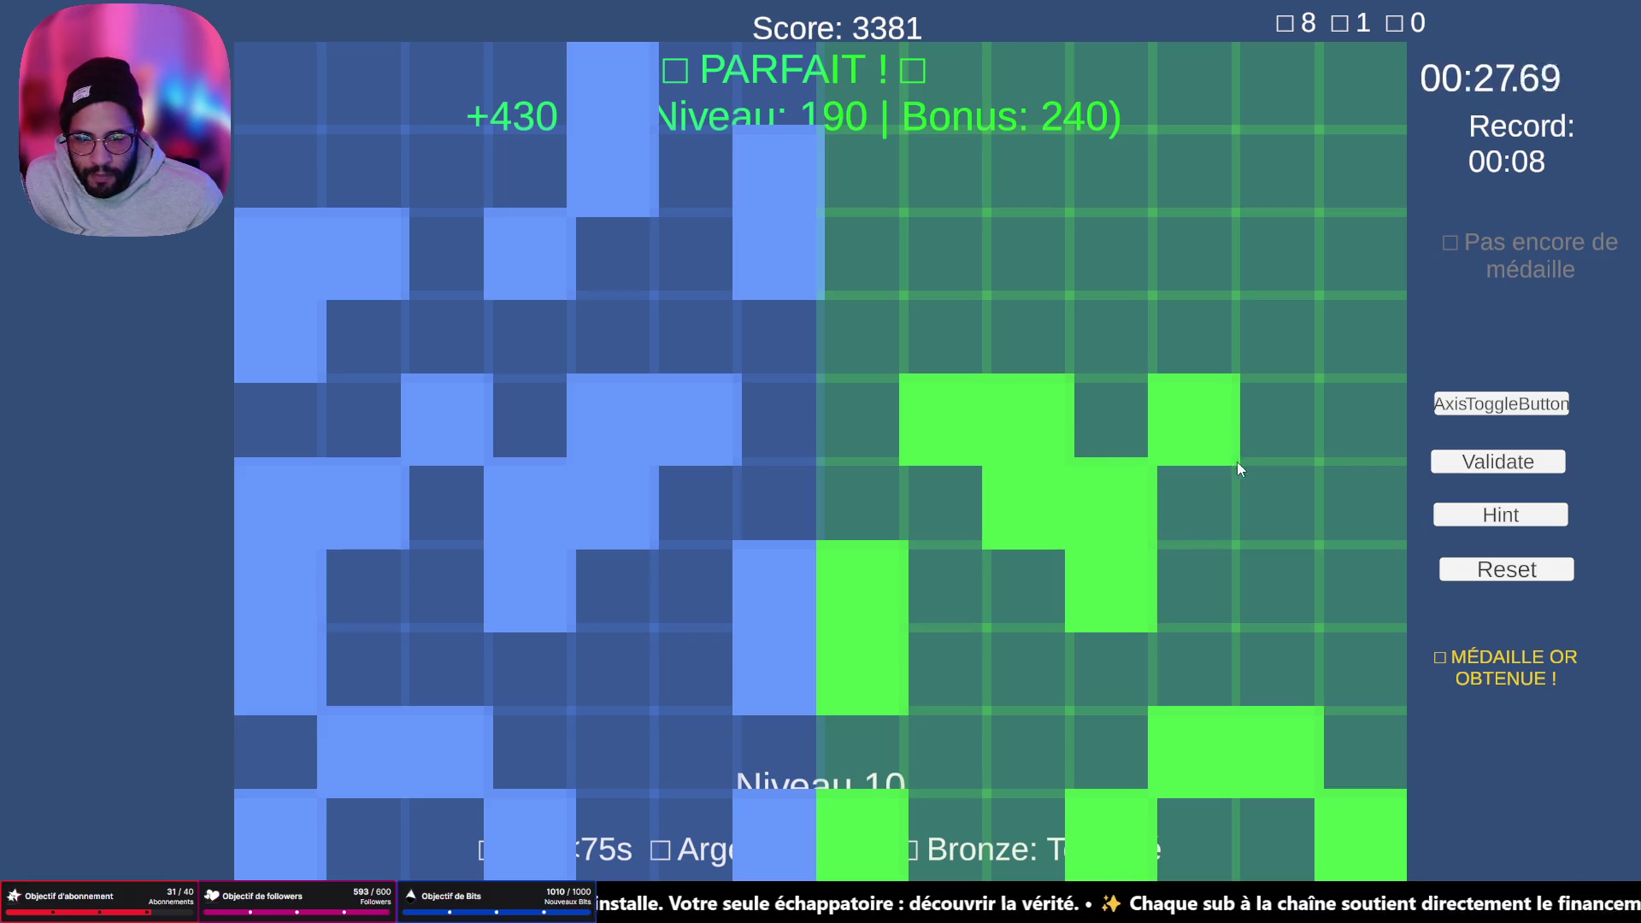
left_click(1269, 504)
left_click(1364, 518)
left_click(1377, 586)
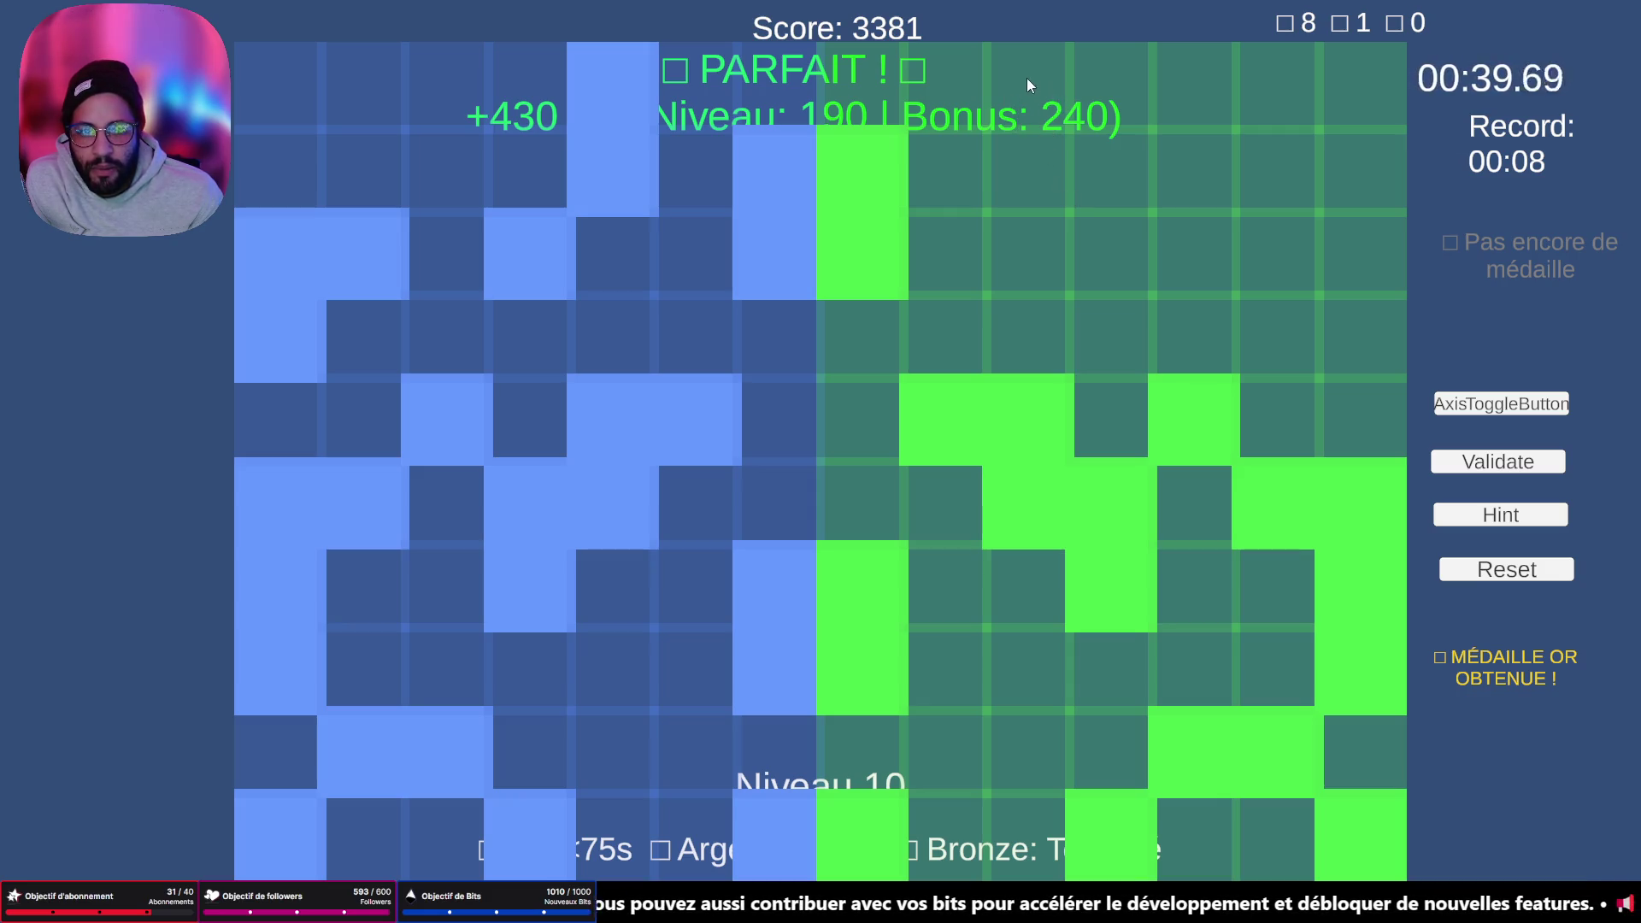
- Toggle a top-row cell off, flip the mirror axis horizontal and back, and light a bottom cell
left_click(1187, 65)
left_click(1187, 65)
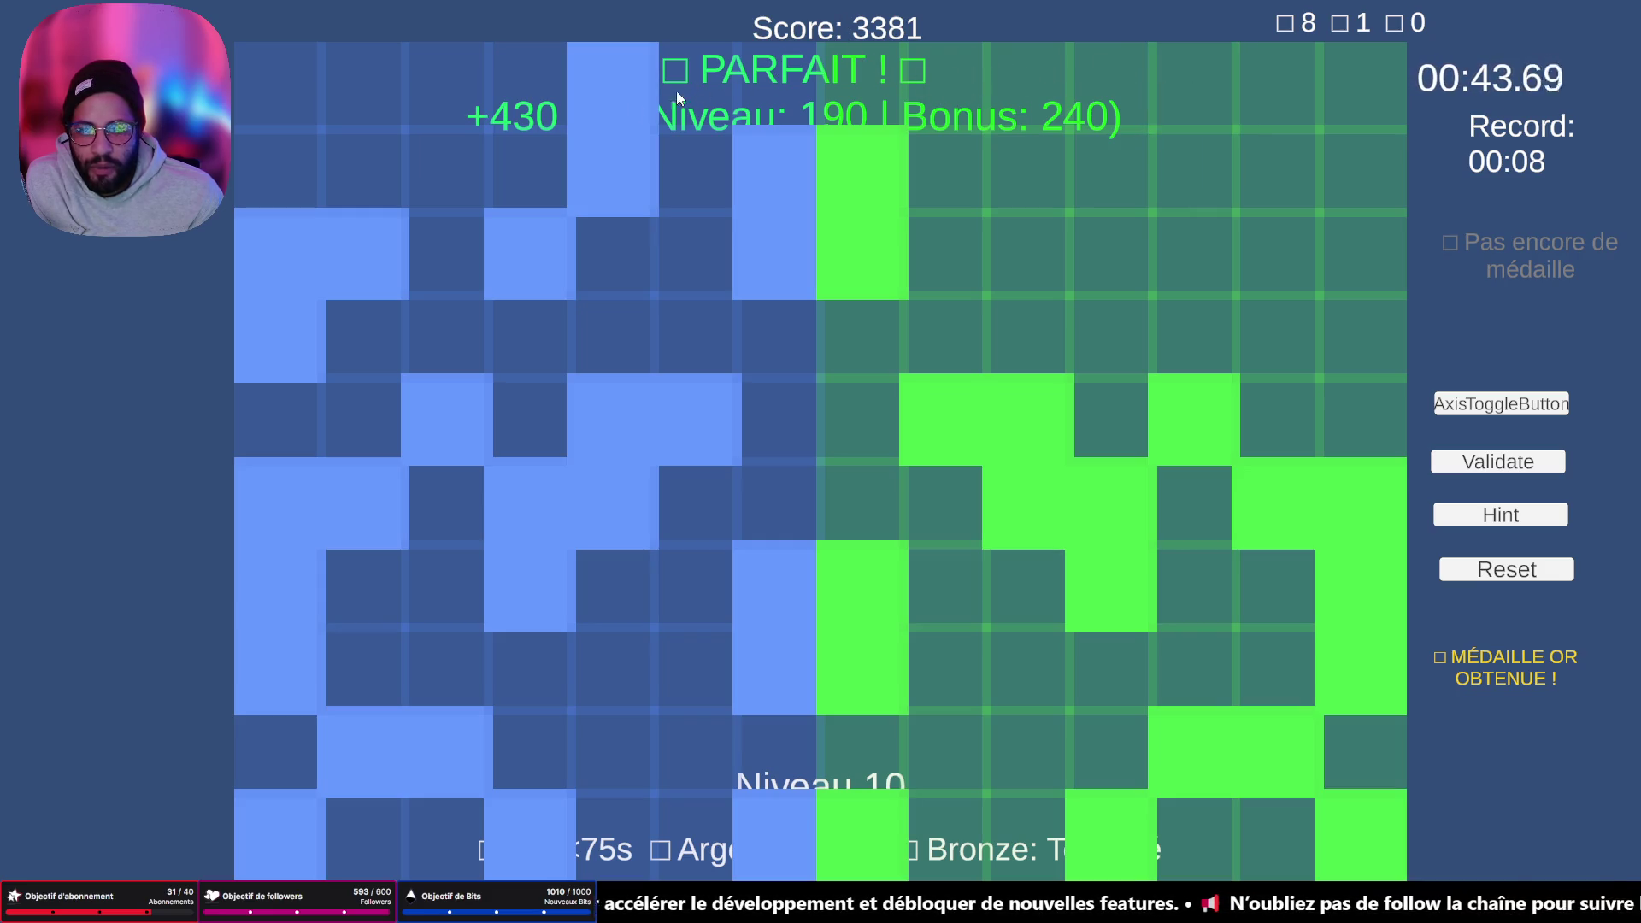
left_click(1500, 407)
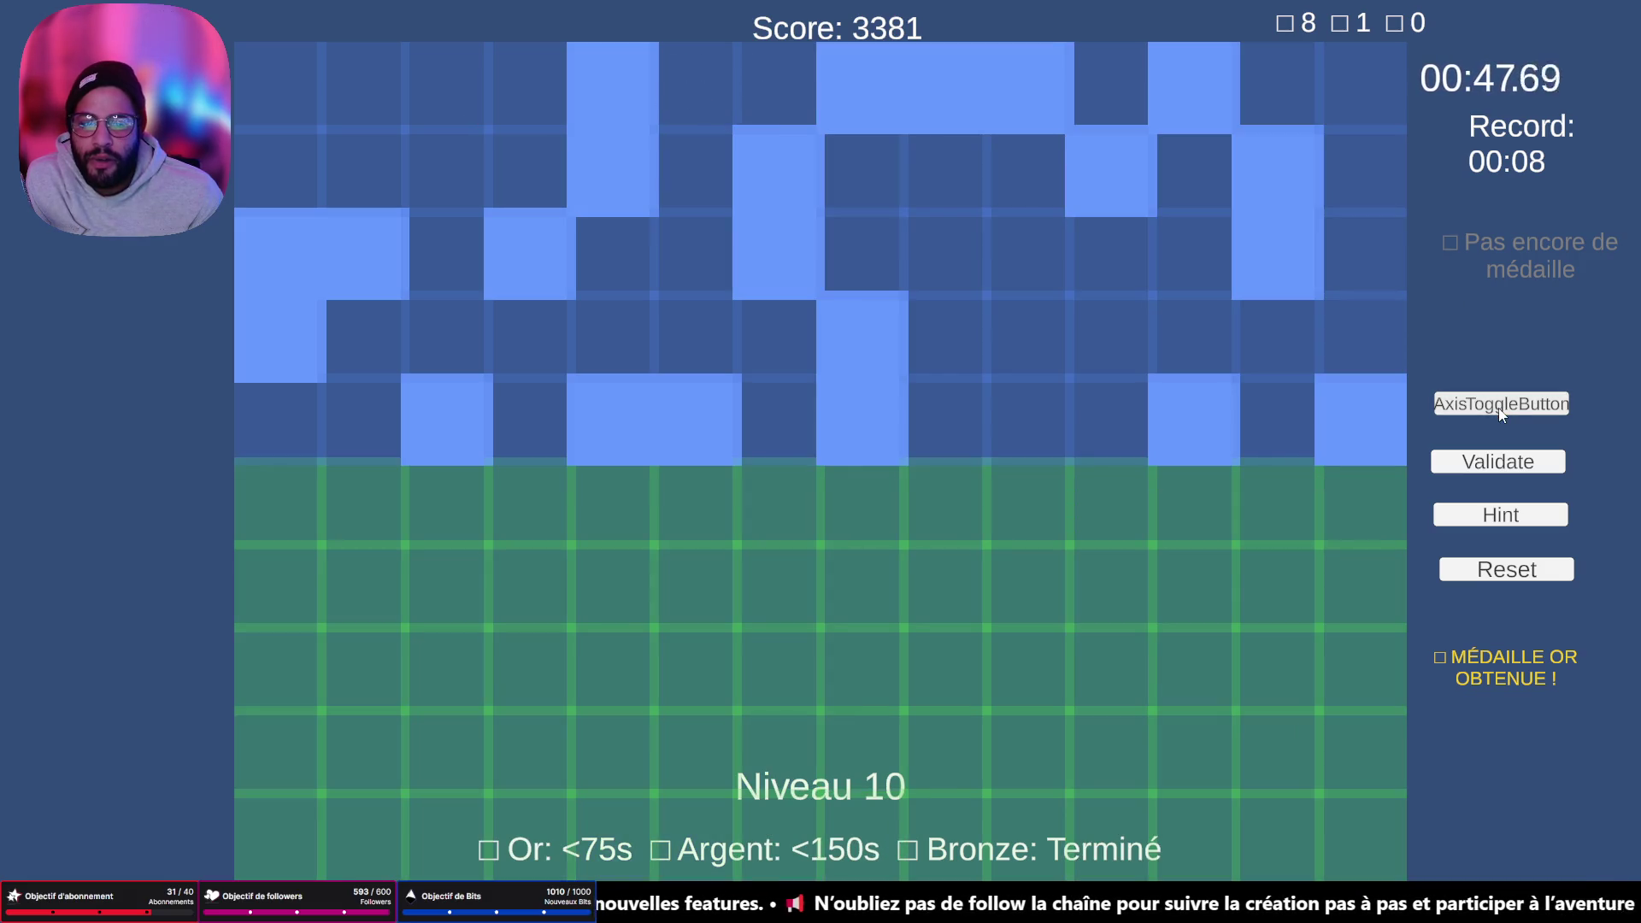
left_click(1502, 409)
left_click(1501, 409)
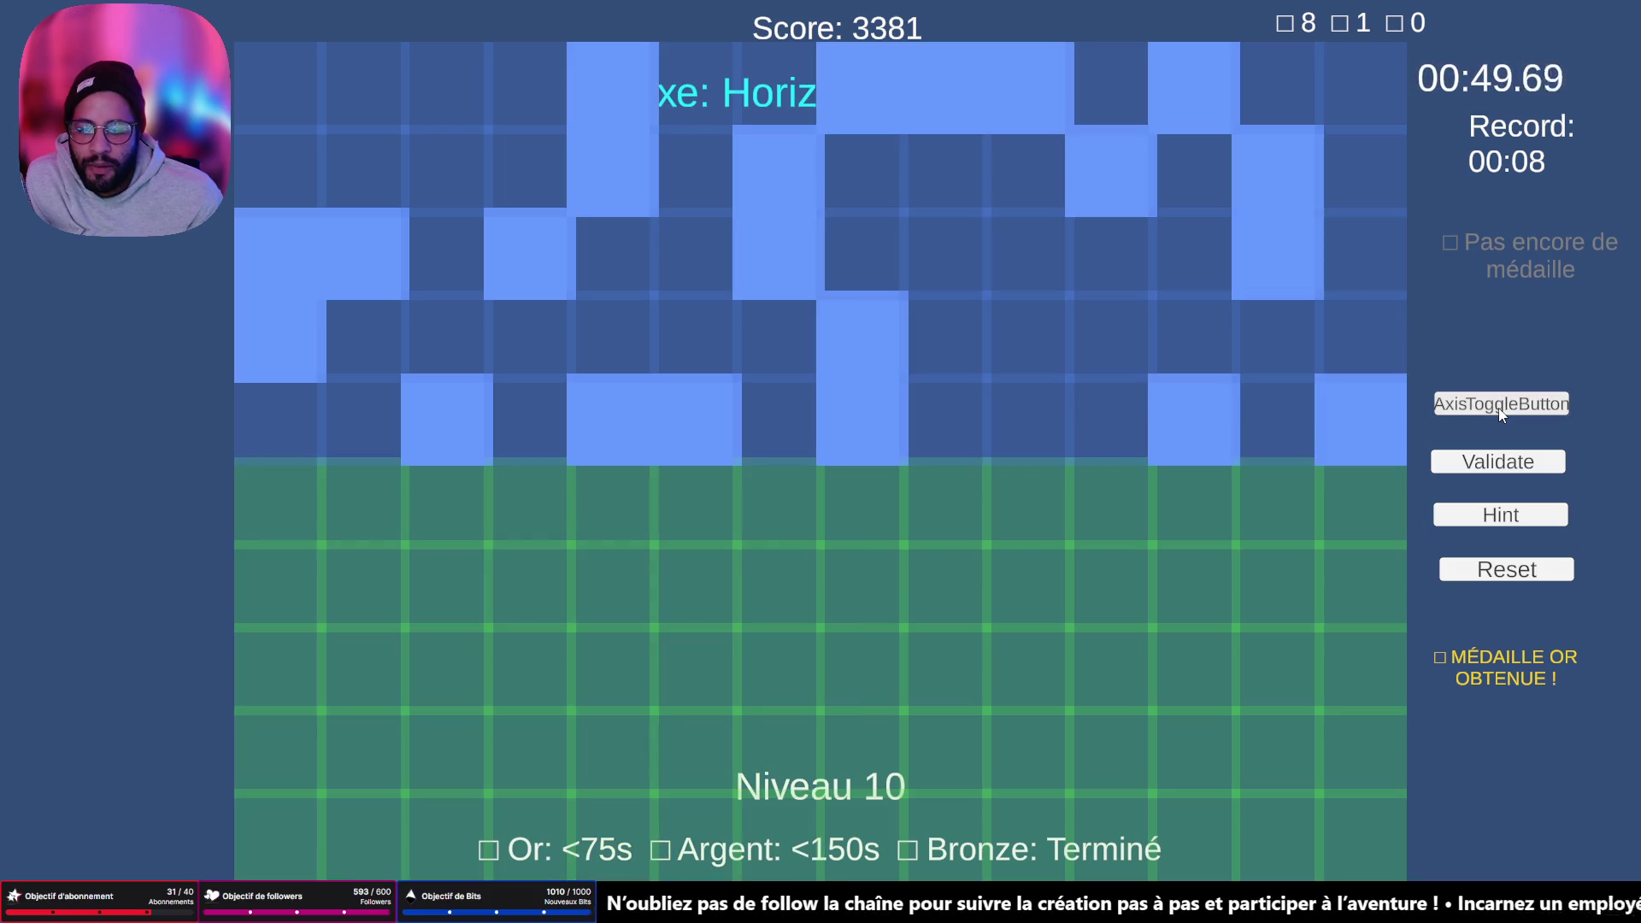
left_click(1501, 409)
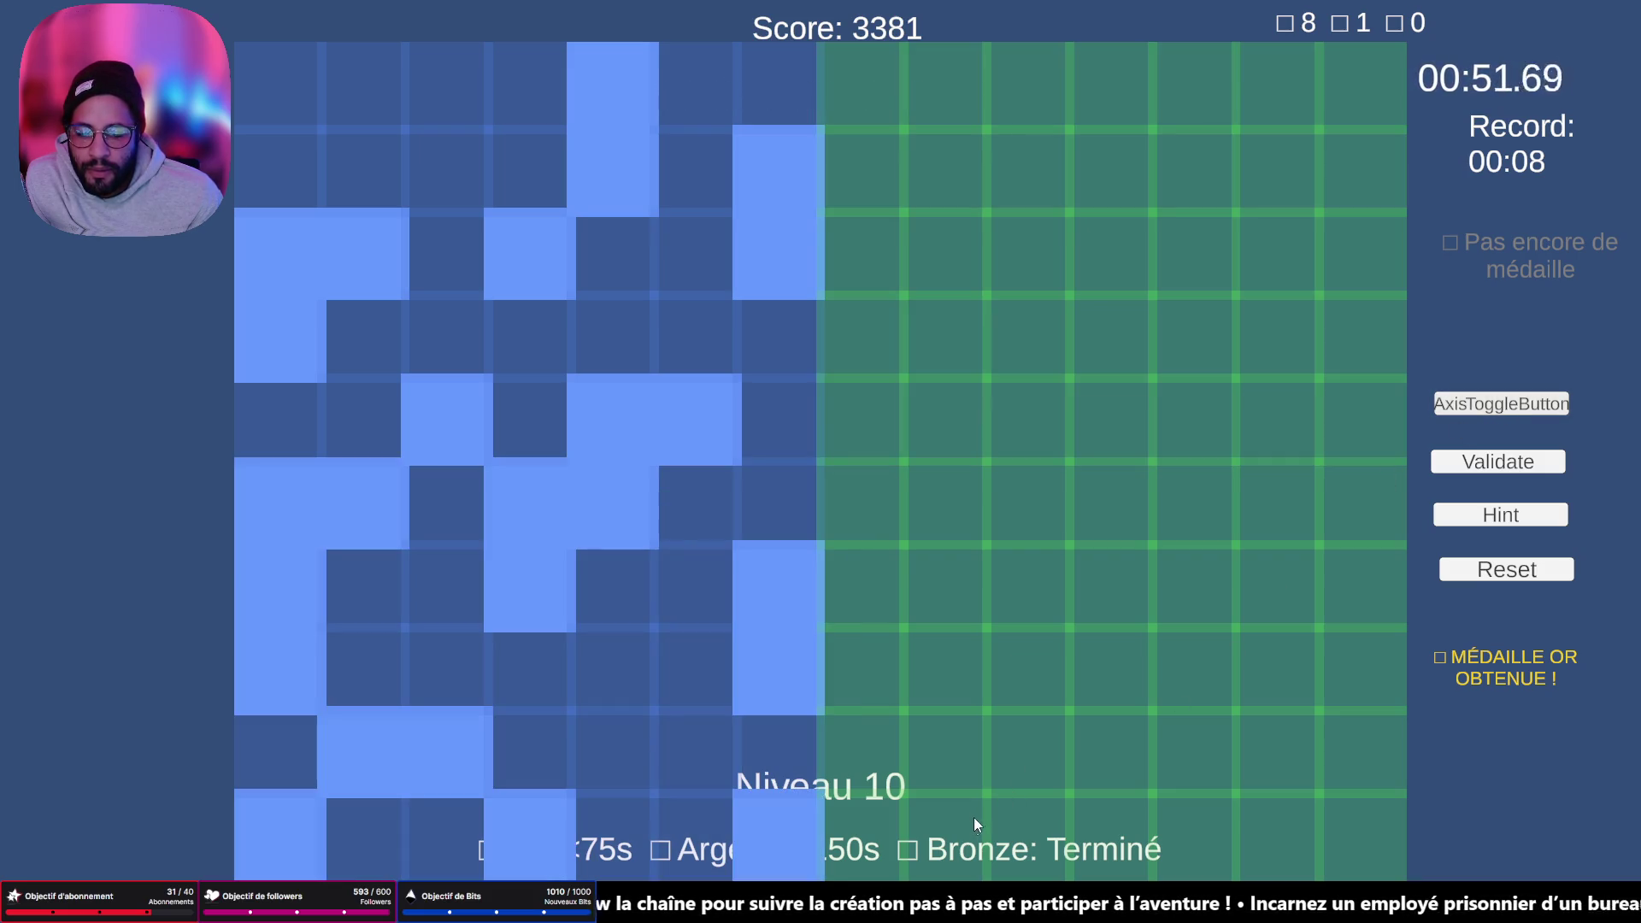
left_click(953, 821)
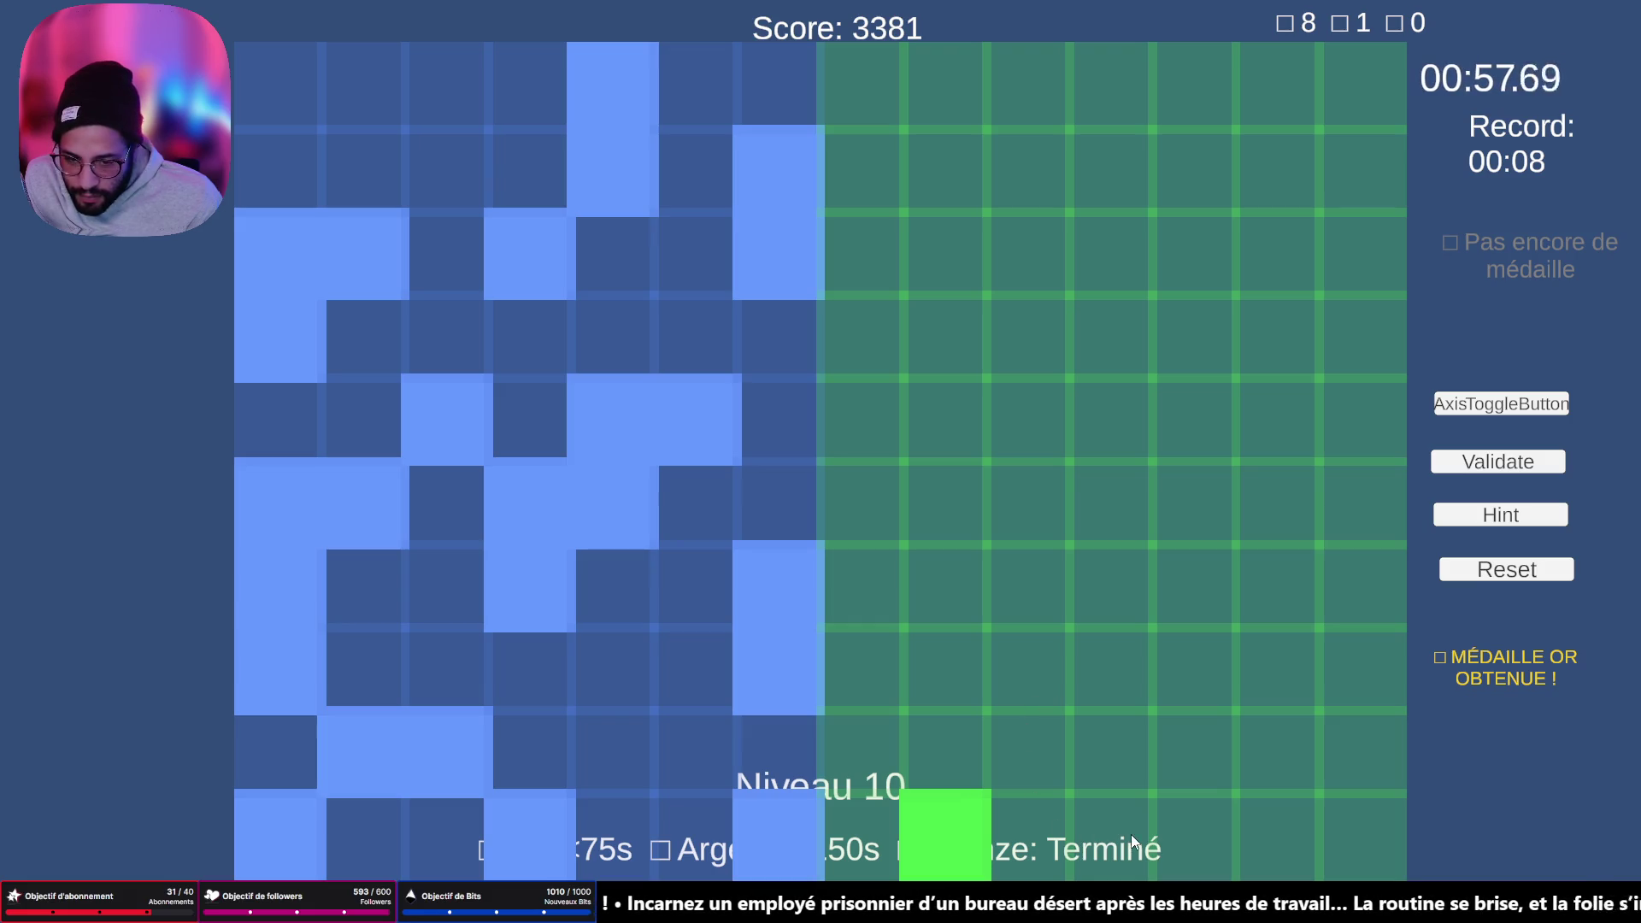
- Rework the bottom two rows of the green grid to match the mirrored pattern
left_click_drag(925, 810, 850, 828)
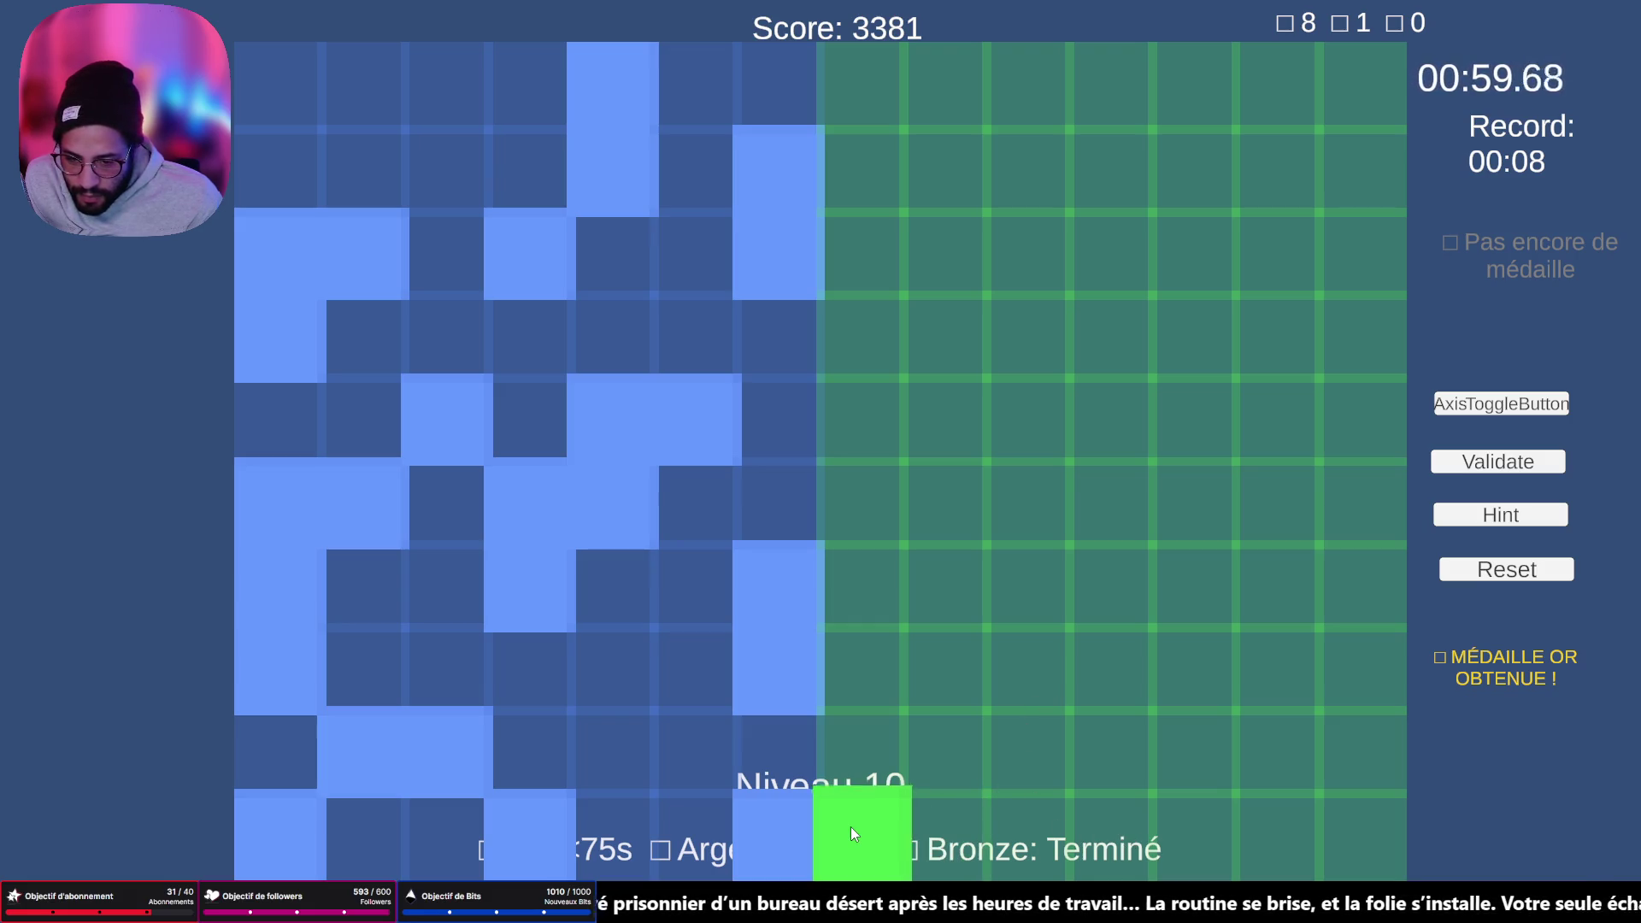
left_click(1104, 824)
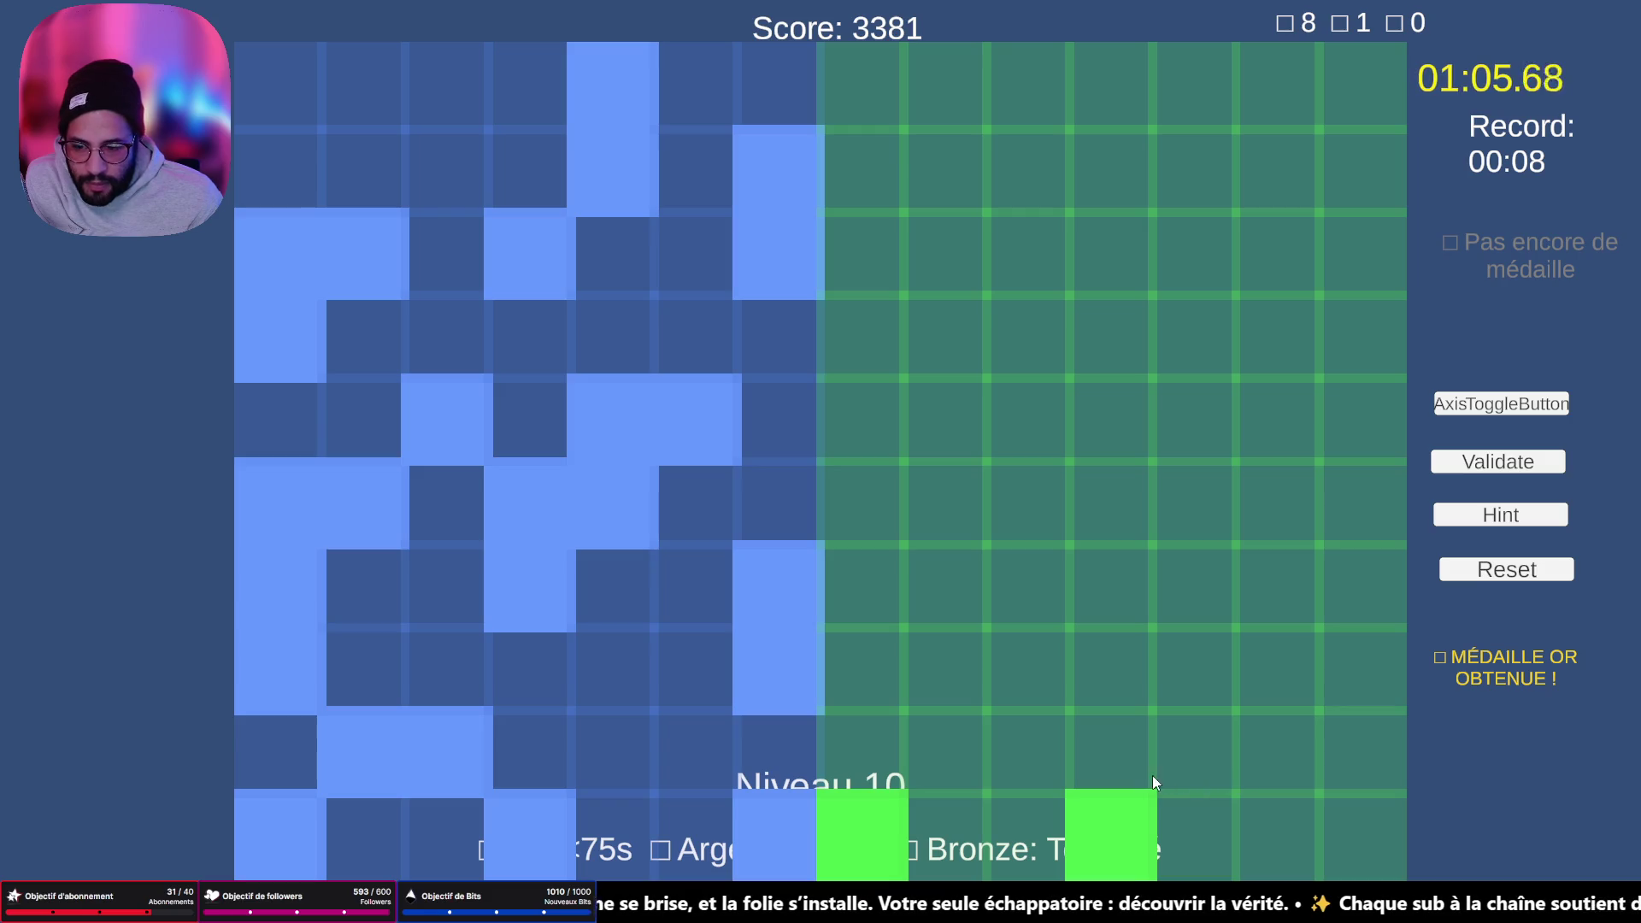
left_click(1030, 753)
left_click(1049, 752)
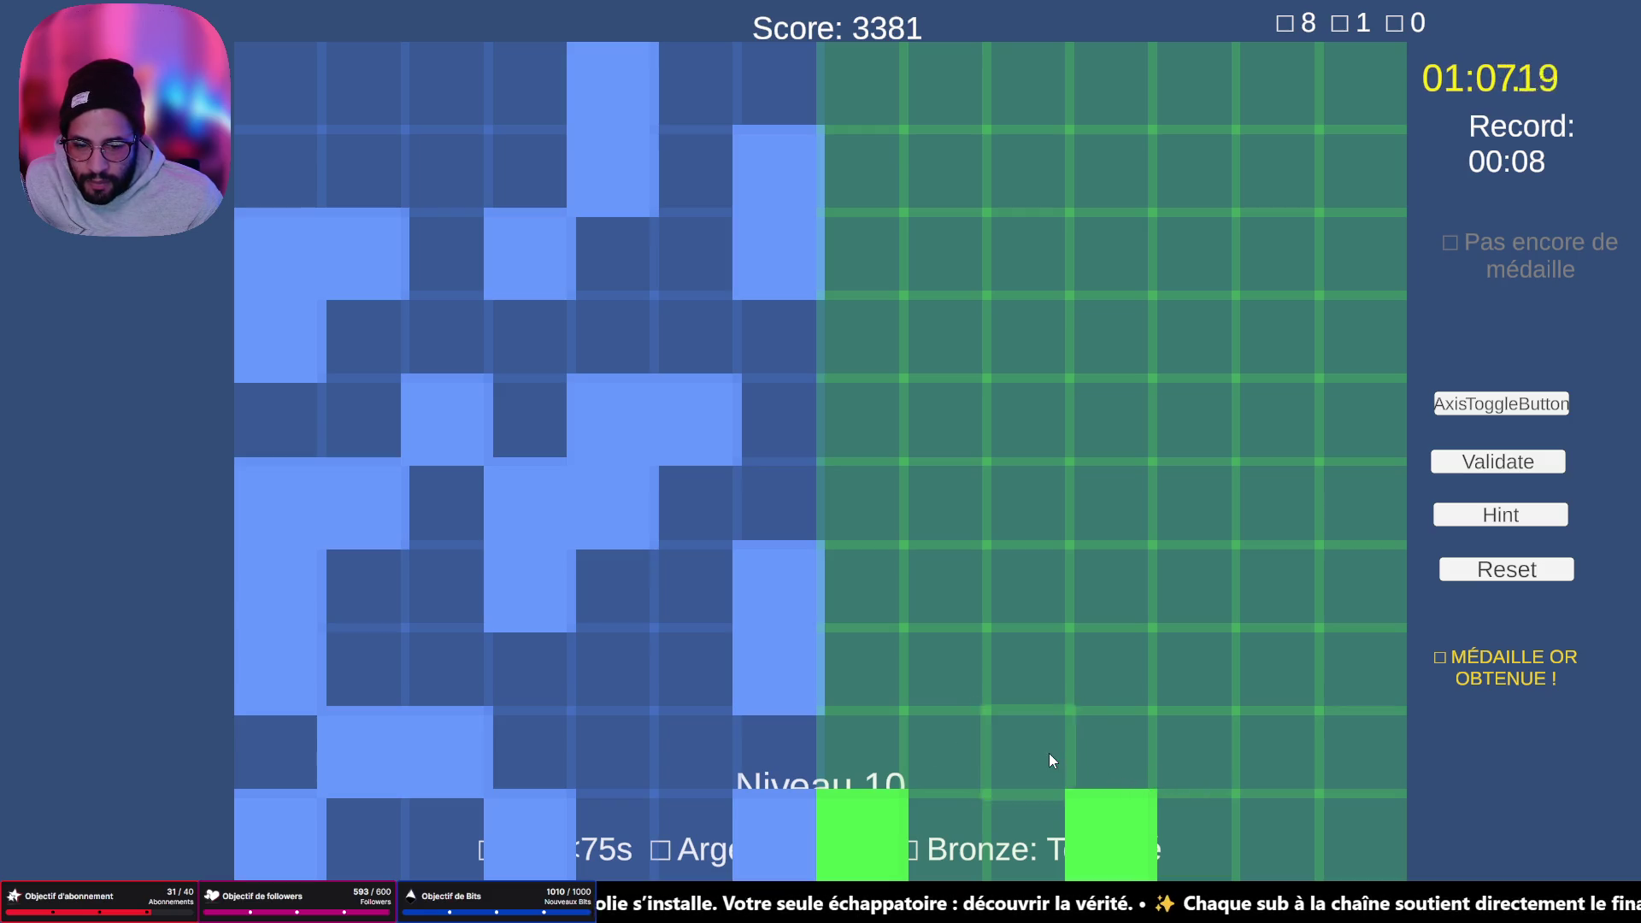
left_click(1336, 809)
left_click(1278, 753)
left_click(1178, 756)
- Fill the stacked cells beside the axis, at the right edge, and mid-grid
left_click(864, 665)
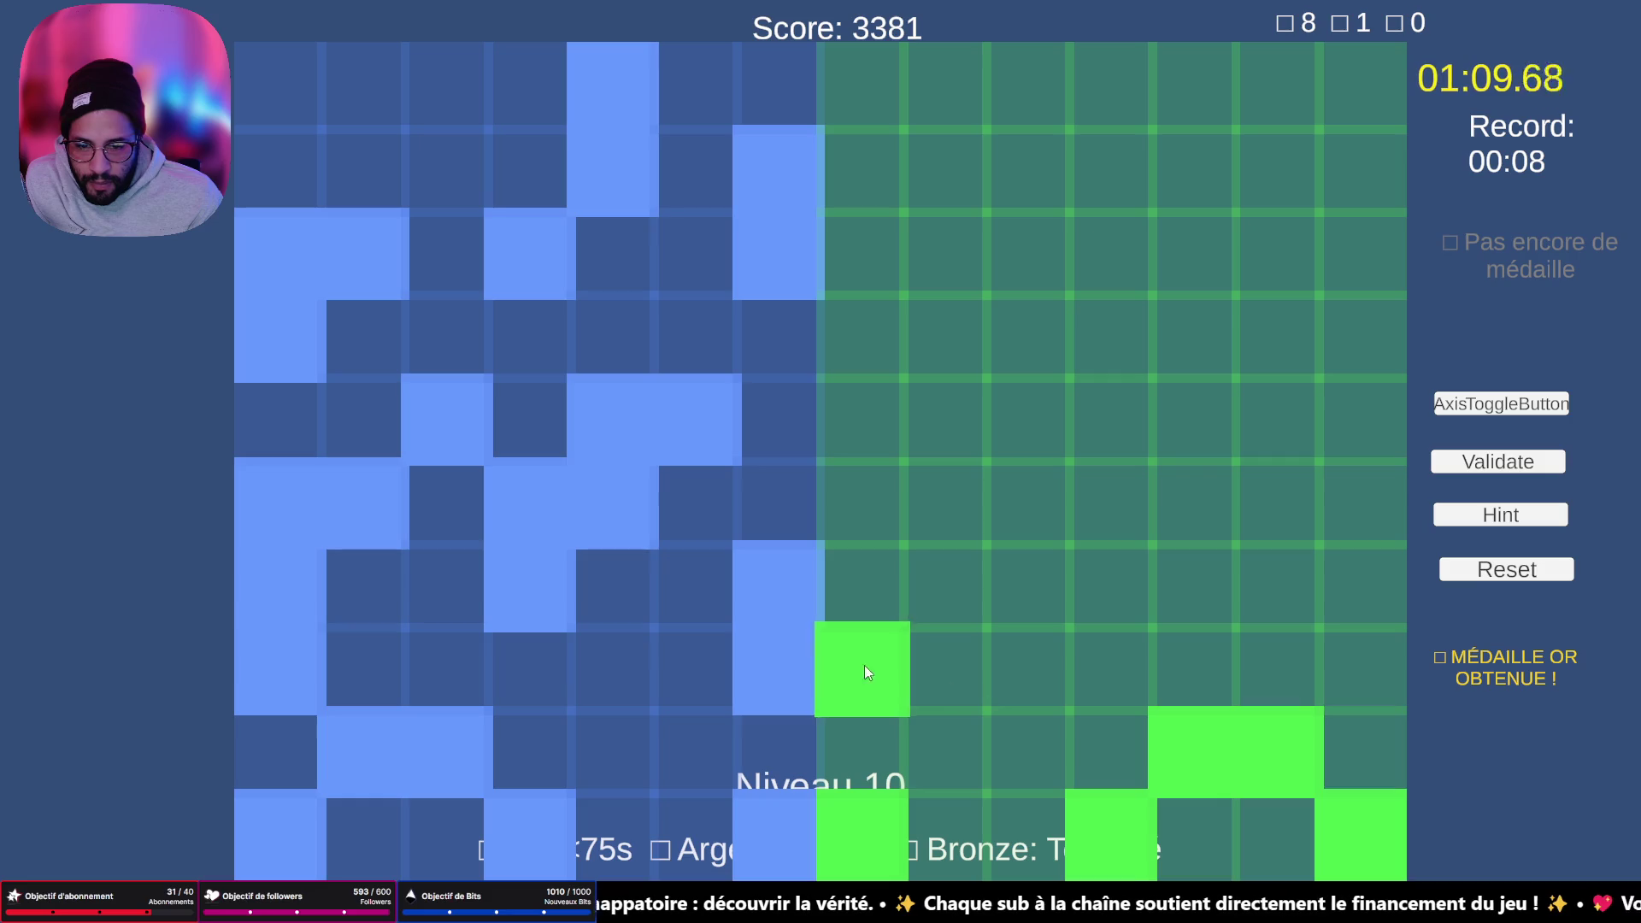
left_click(855, 583)
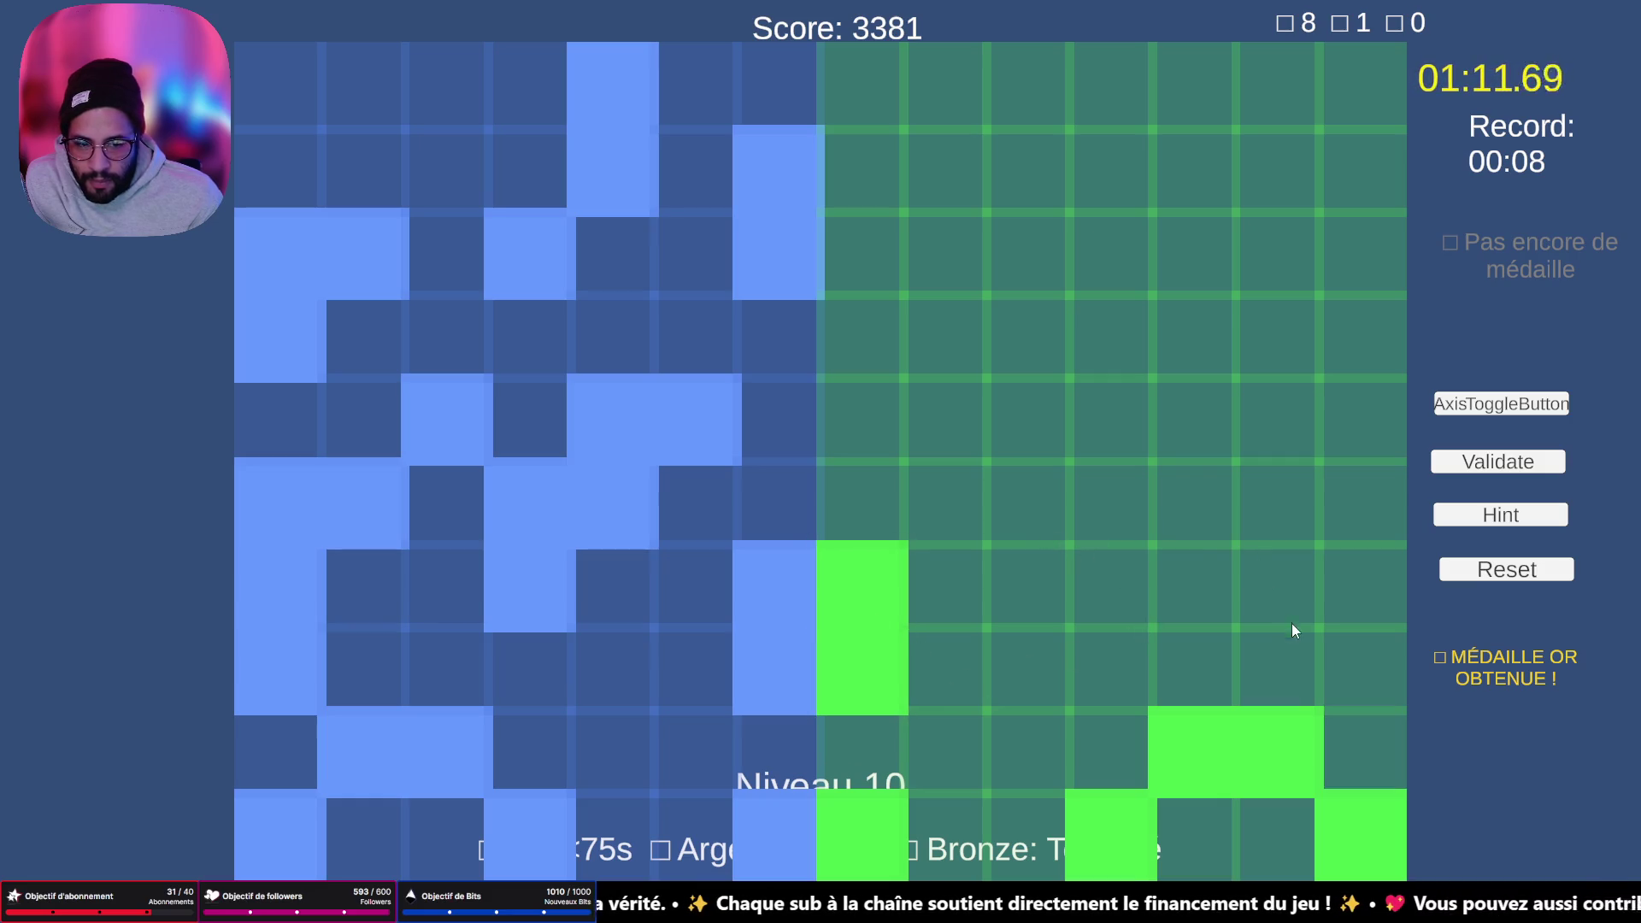
left_click(1366, 669)
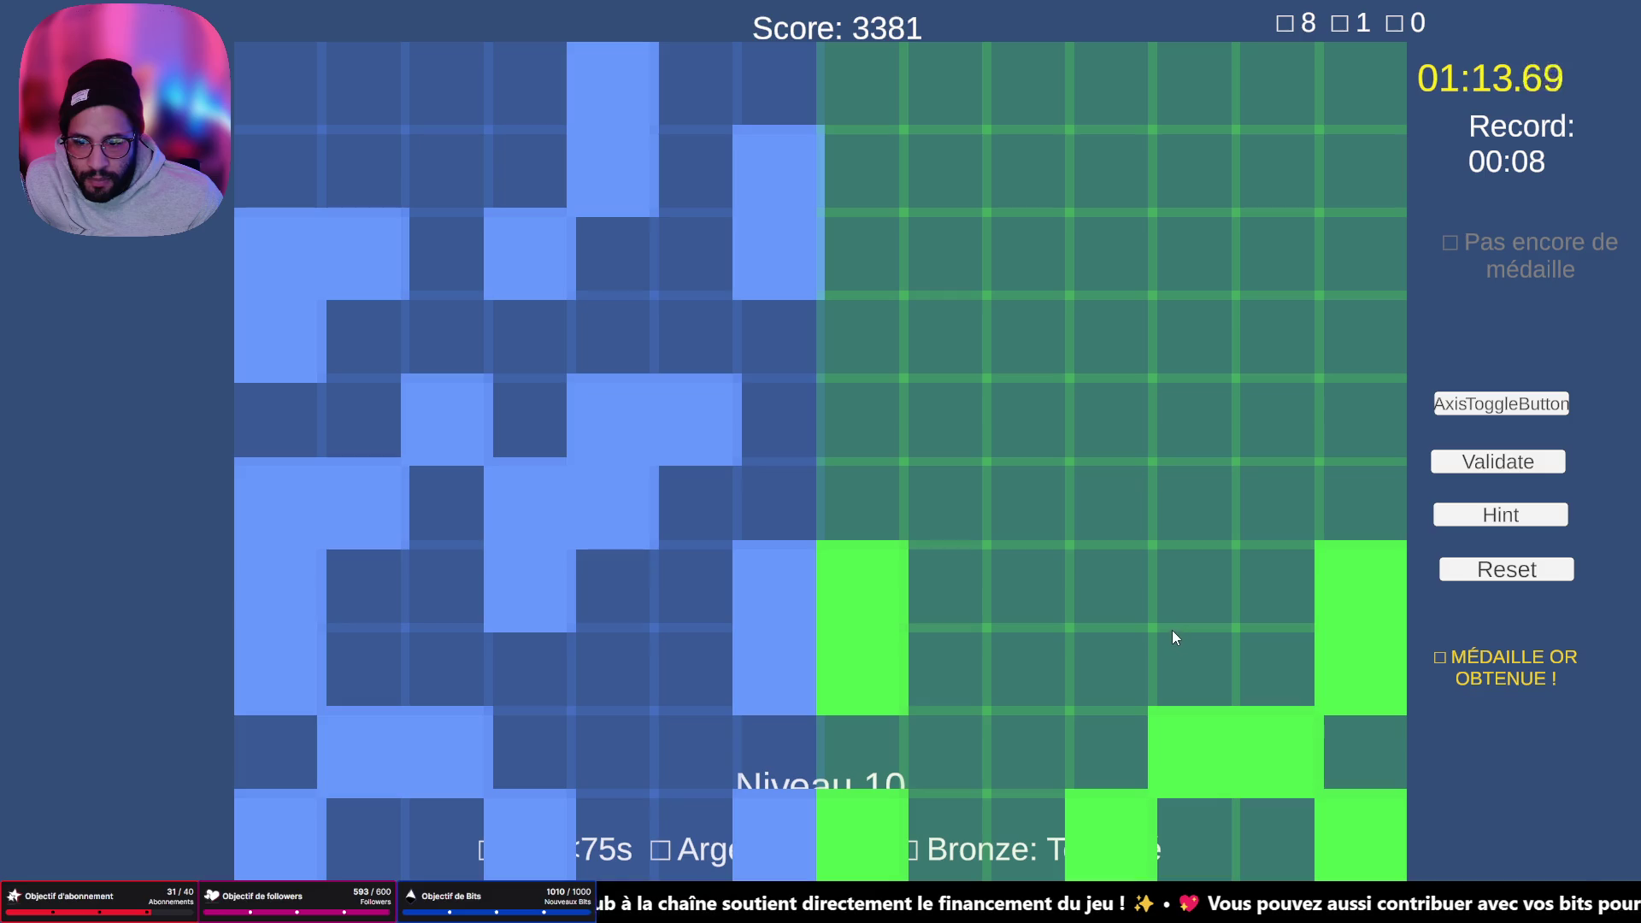
left_click(1119, 583)
left_click(1105, 509)
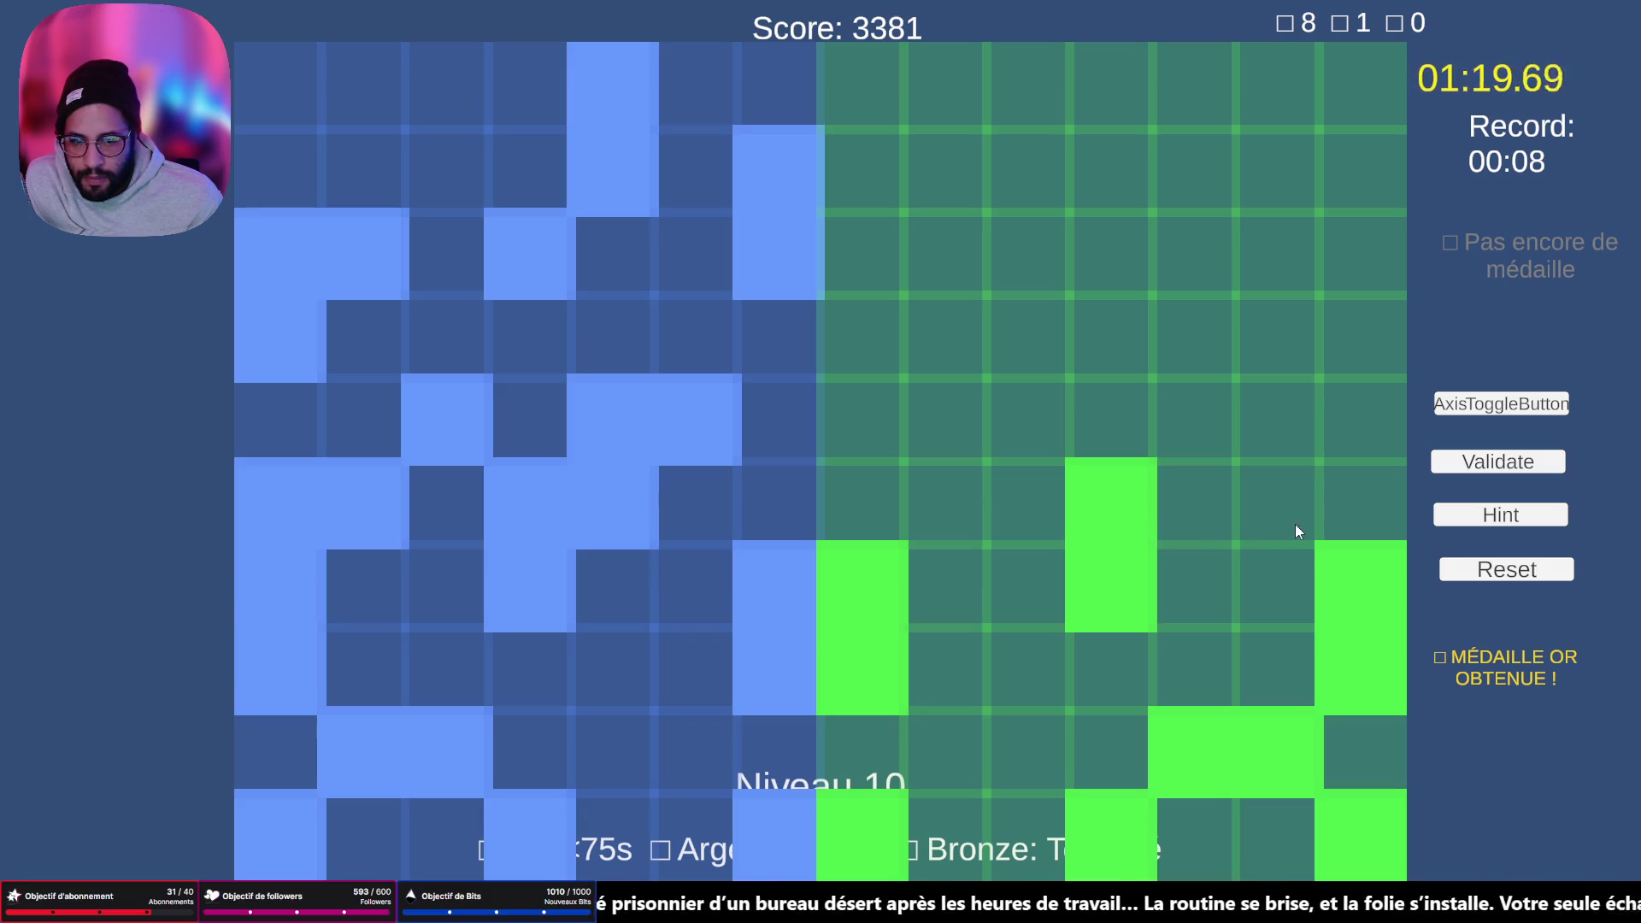
left_click(1378, 506)
left_click(1266, 514)
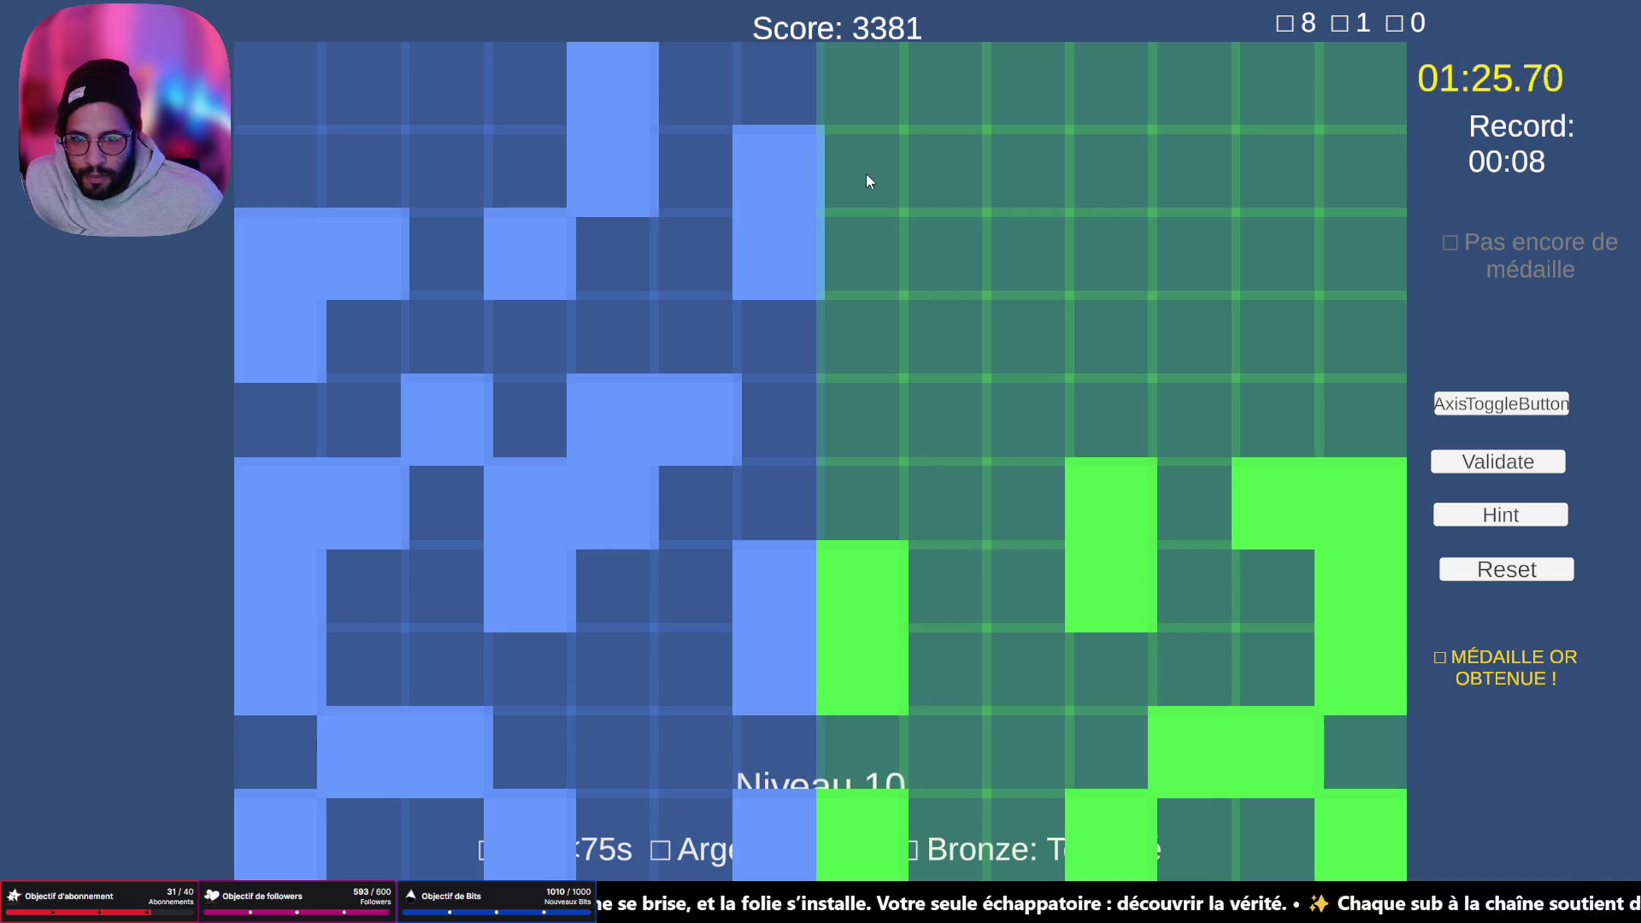
- Paint the top, upper-right and middle-row cells, then validate level 10 for silver
left_click_drag(1018, 94, 1027, 162)
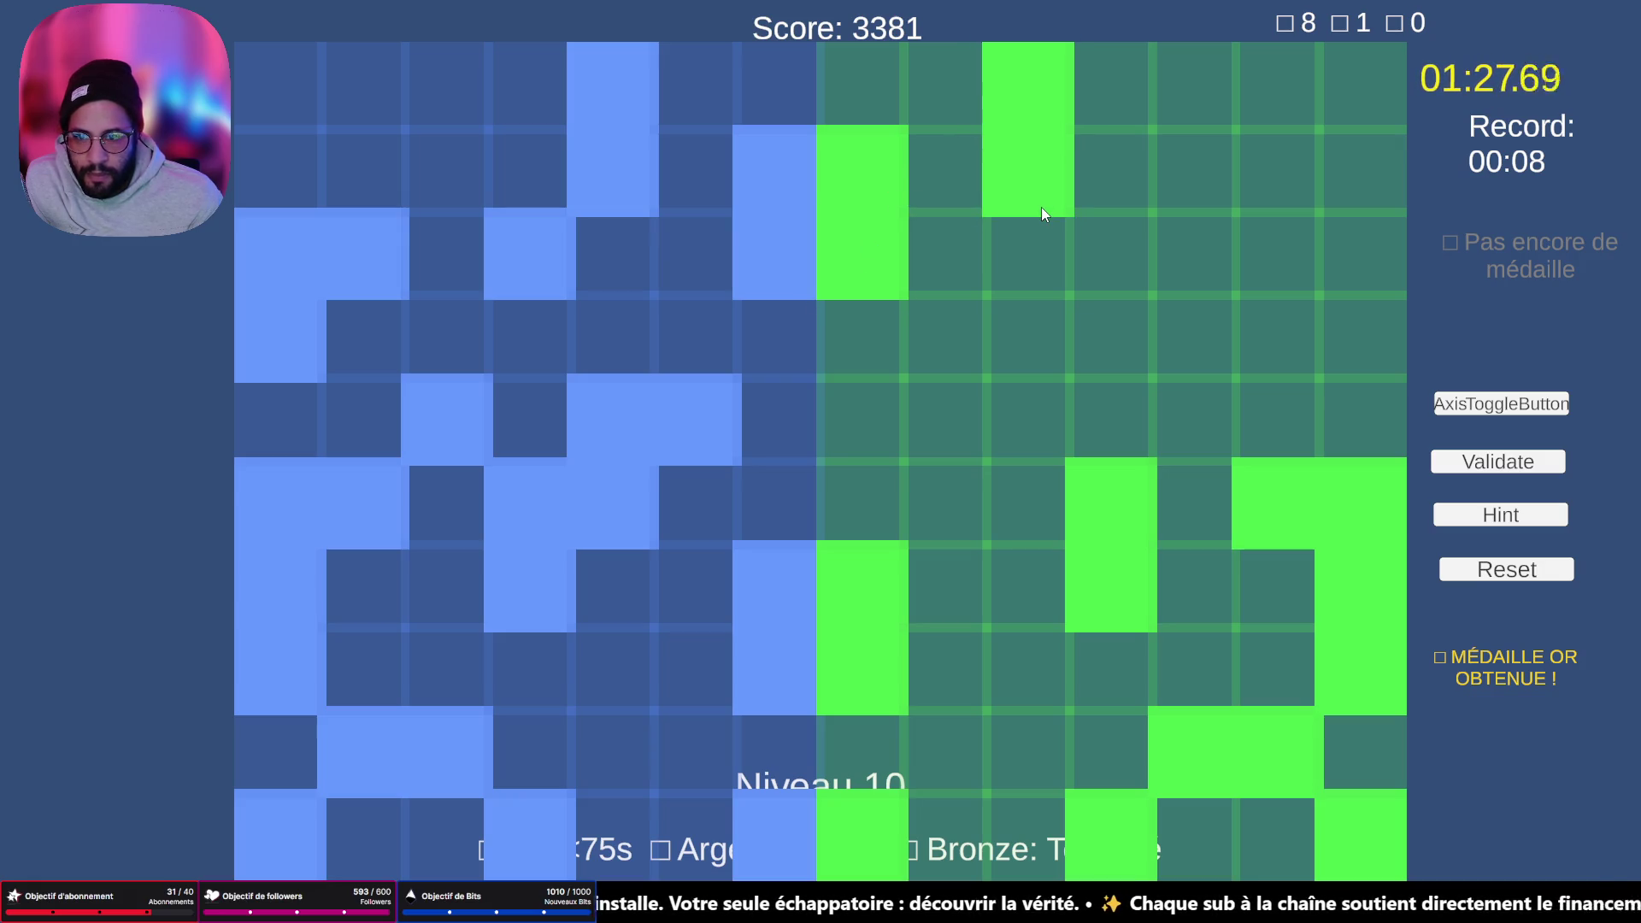
left_click(1090, 277)
mouse_move(1265, 252)
left_mouse_down()
mouse_move(1284, 248)
mouse_move(1347, 335)
mouse_move(1341, 353)
left_mouse_up()
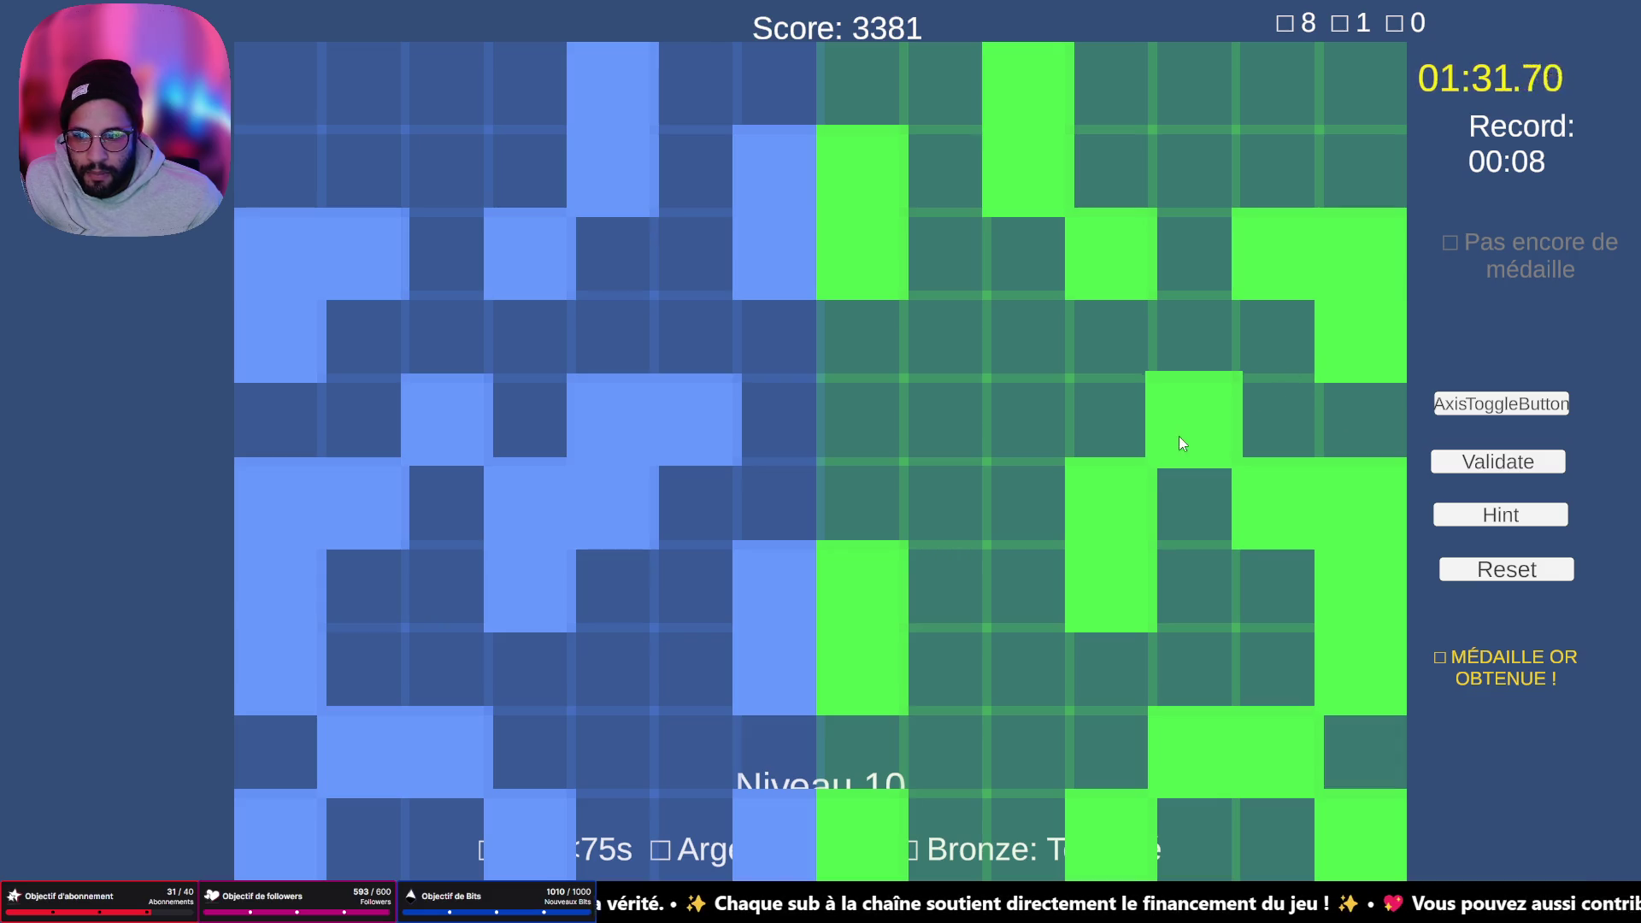
left_click(922, 415)
left_click(1008, 412)
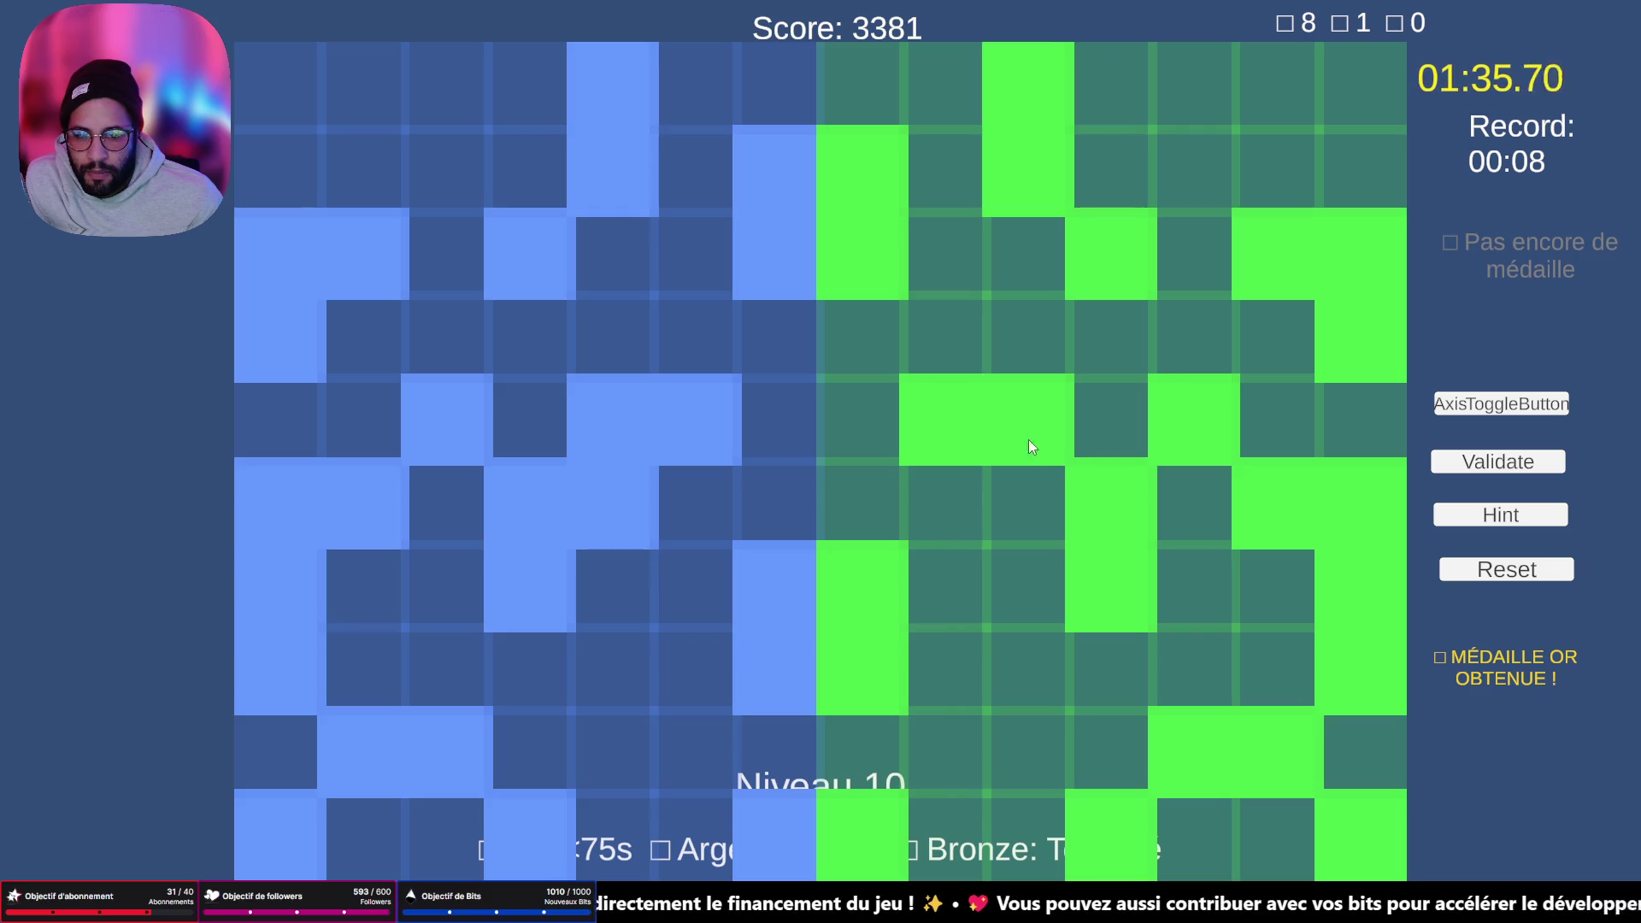
left_click(1036, 502)
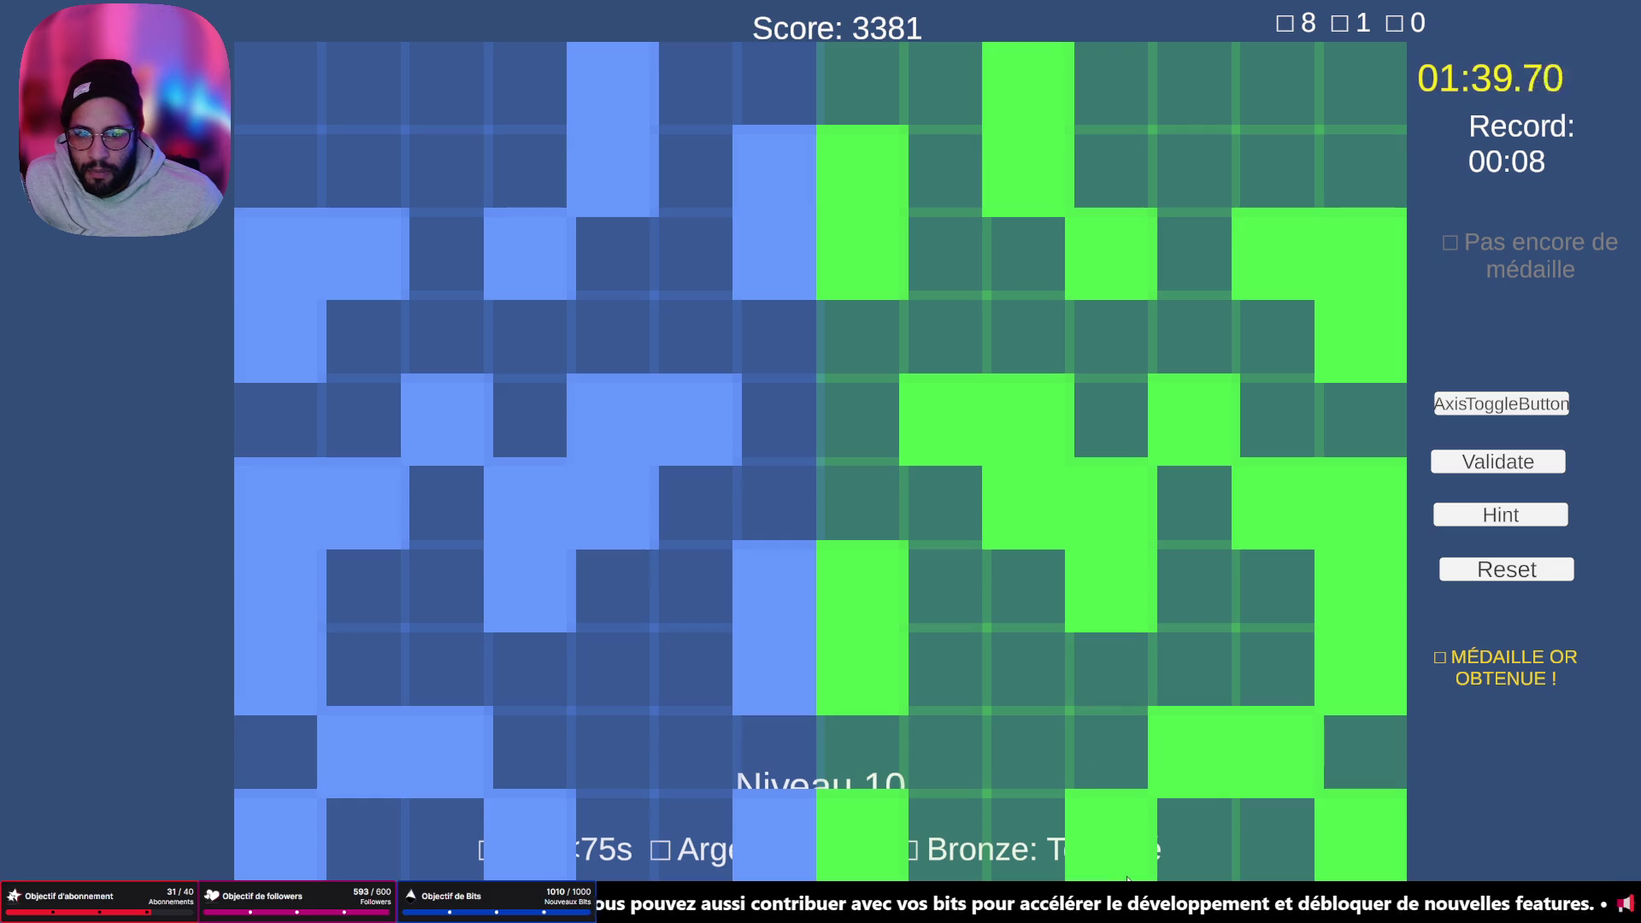
left_click(1460, 470)
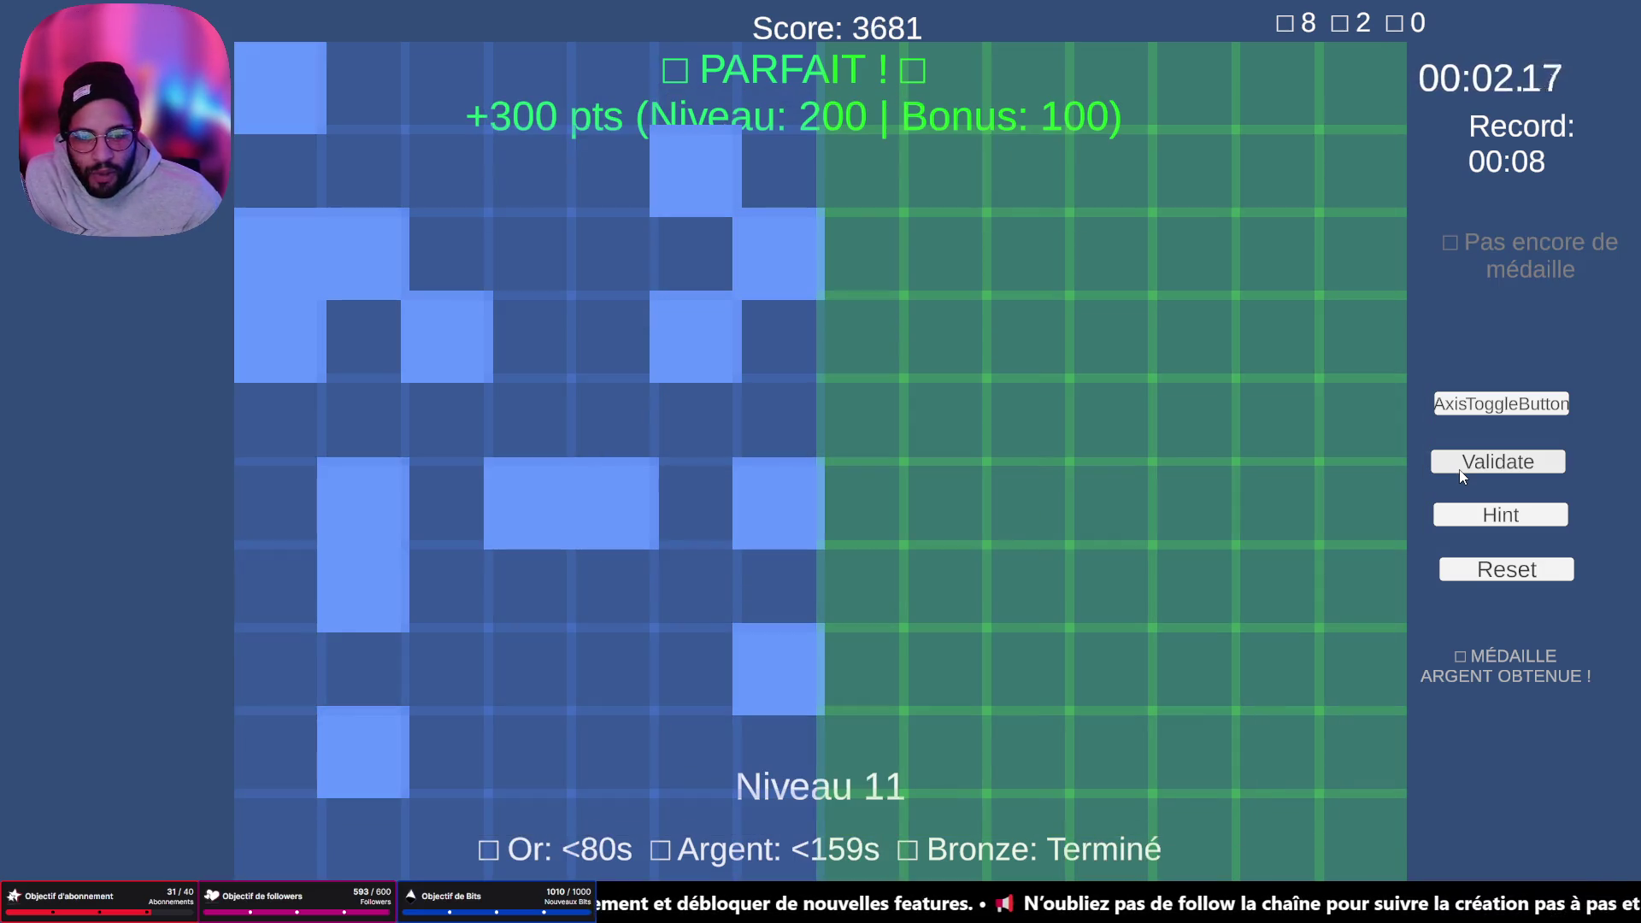
- Reveal hint cells twice, light a cell near the top, then reset level 11
left_click(1490, 519)
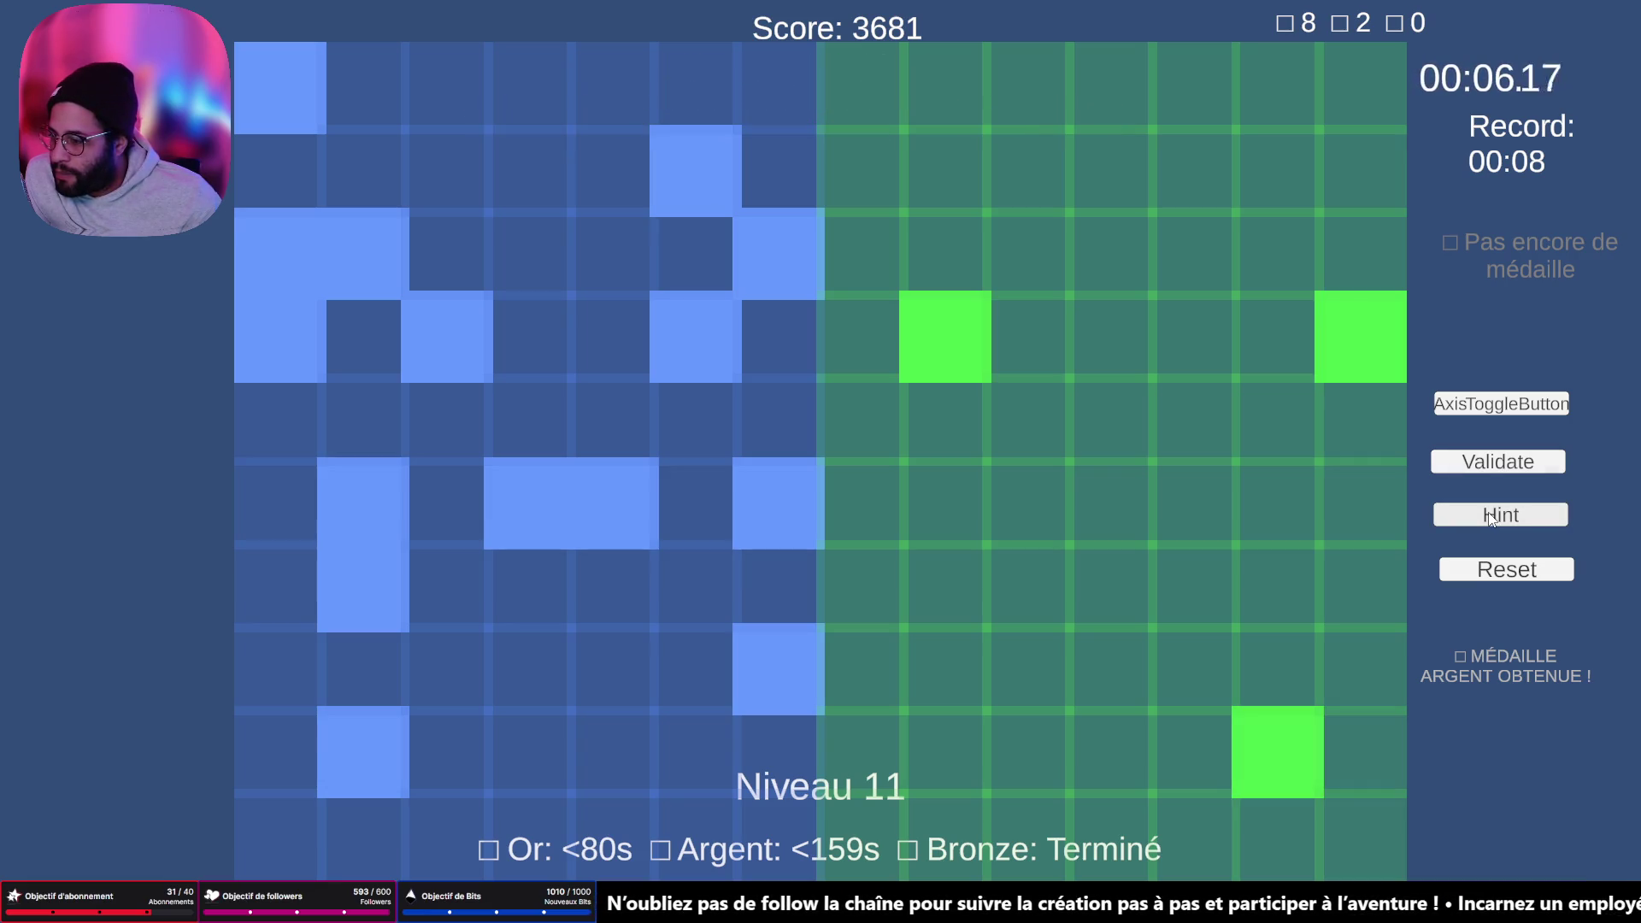
left_click(1493, 515)
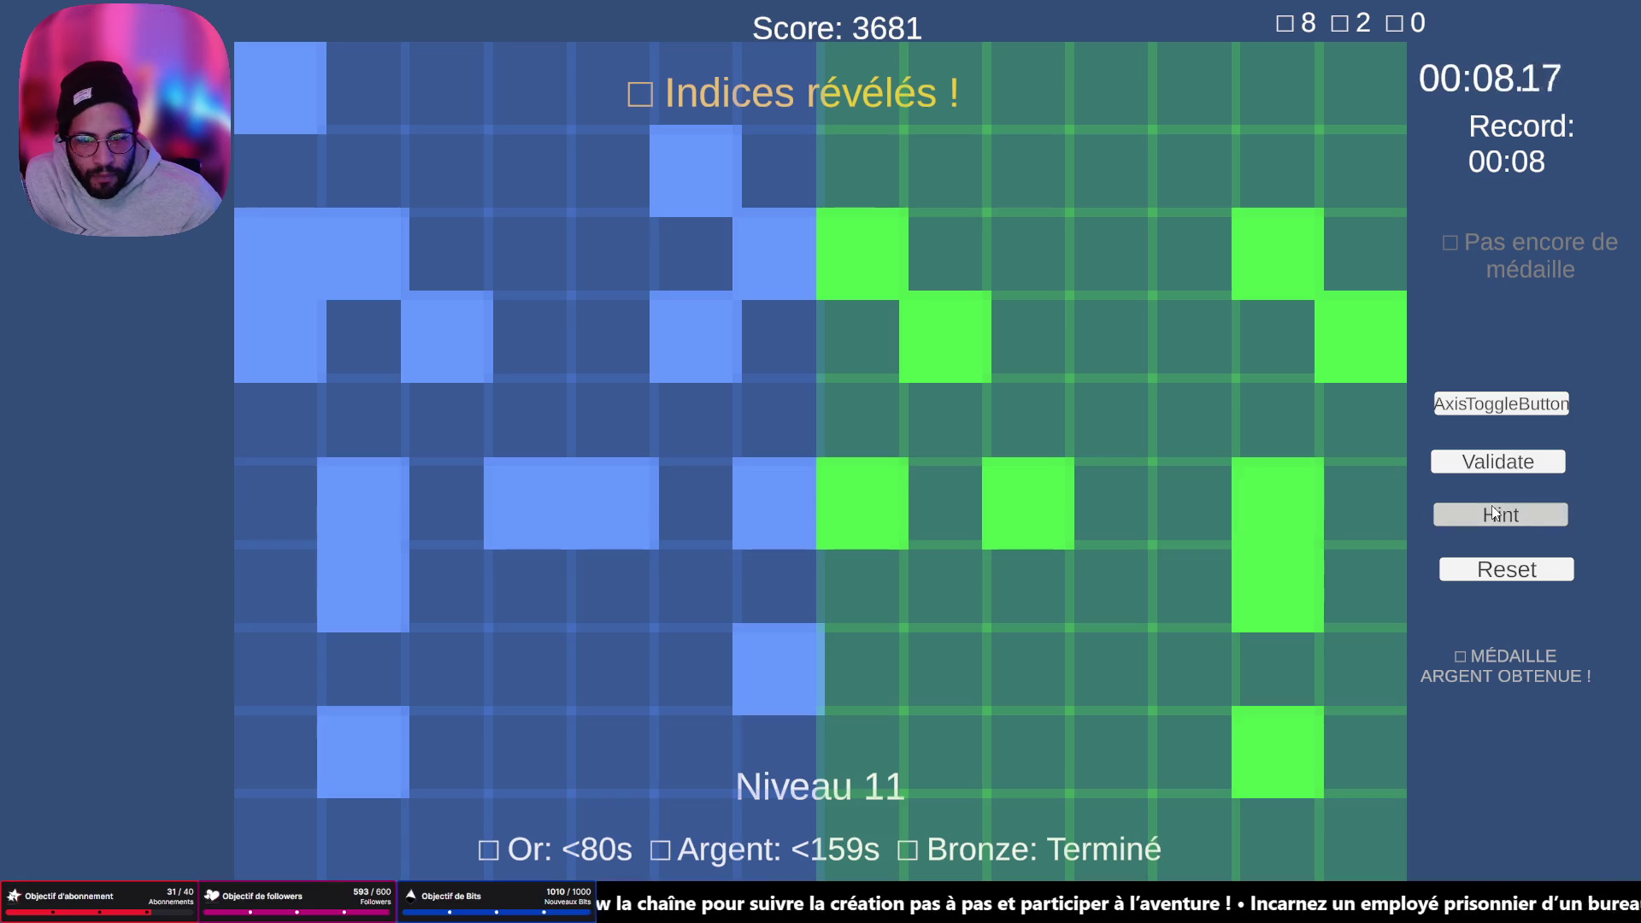
left_click(1492, 513)
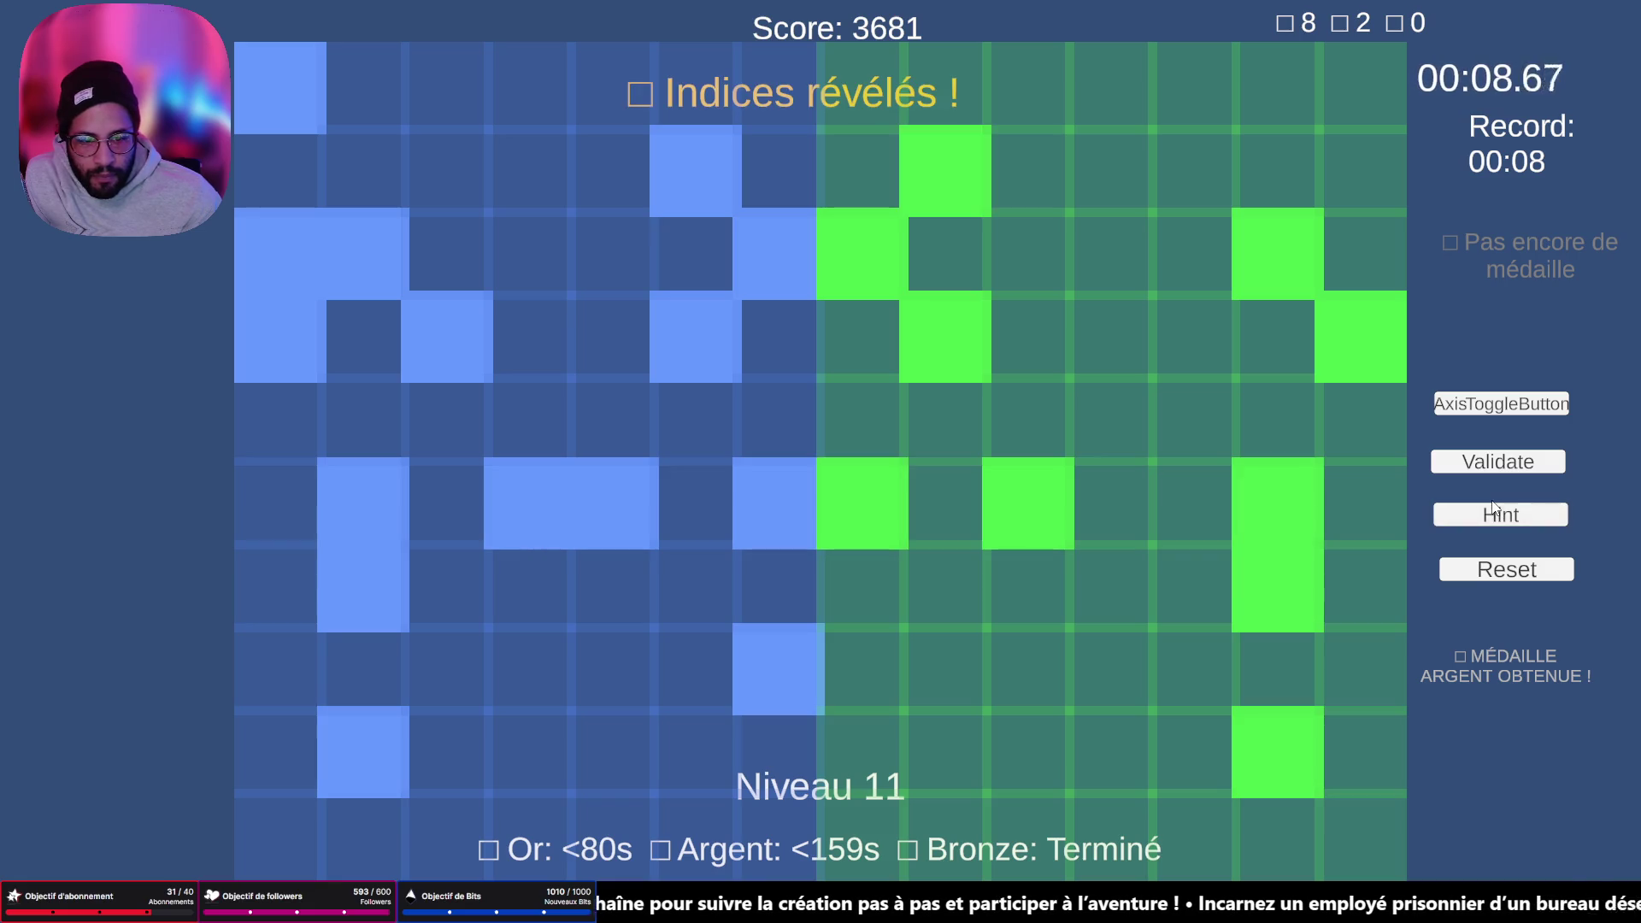
left_click(1509, 568)
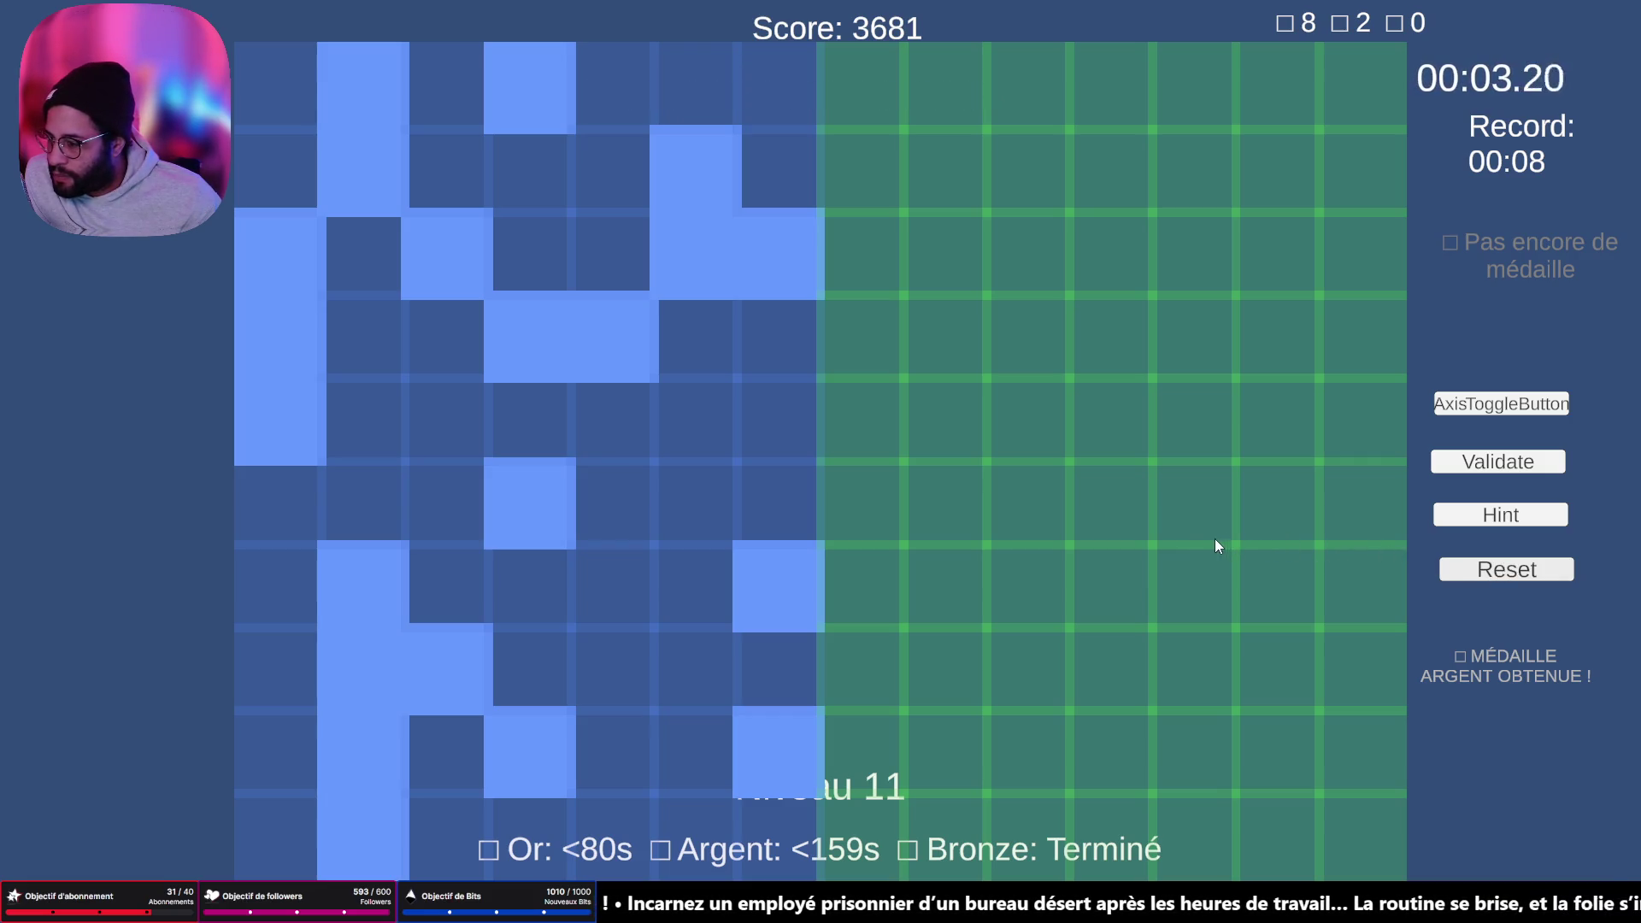
- Place and shift the green cells next to the axis and in the lower rows
left_click(974, 752)
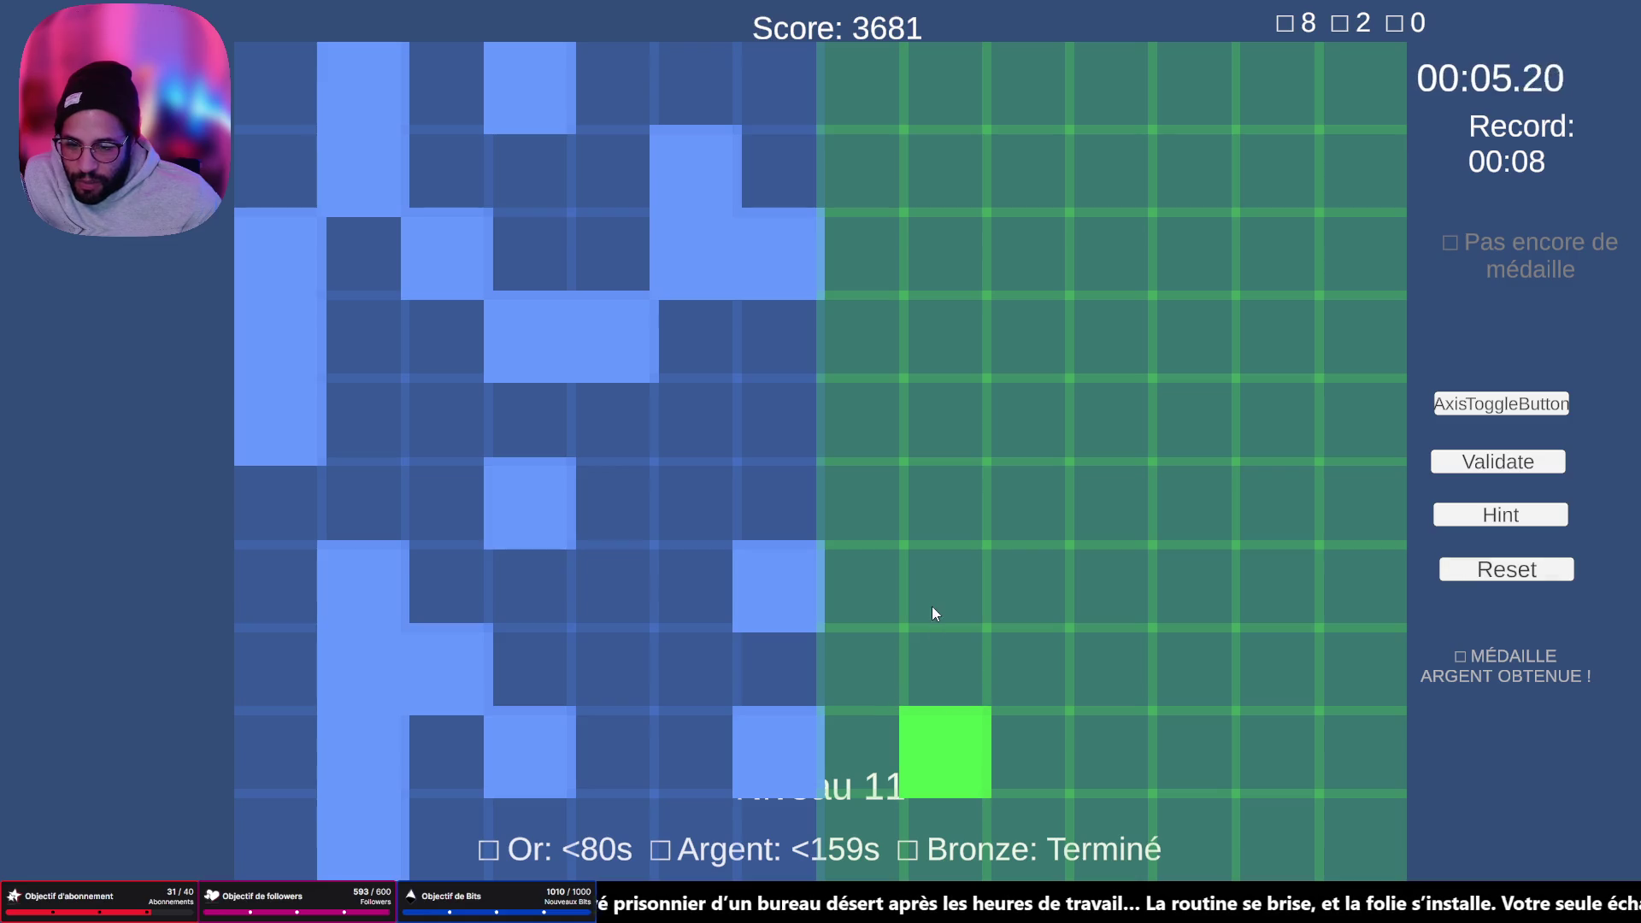
left_click(934, 612)
left_click(940, 722)
left_click(915, 581)
left_click(859, 736)
left_click(841, 603)
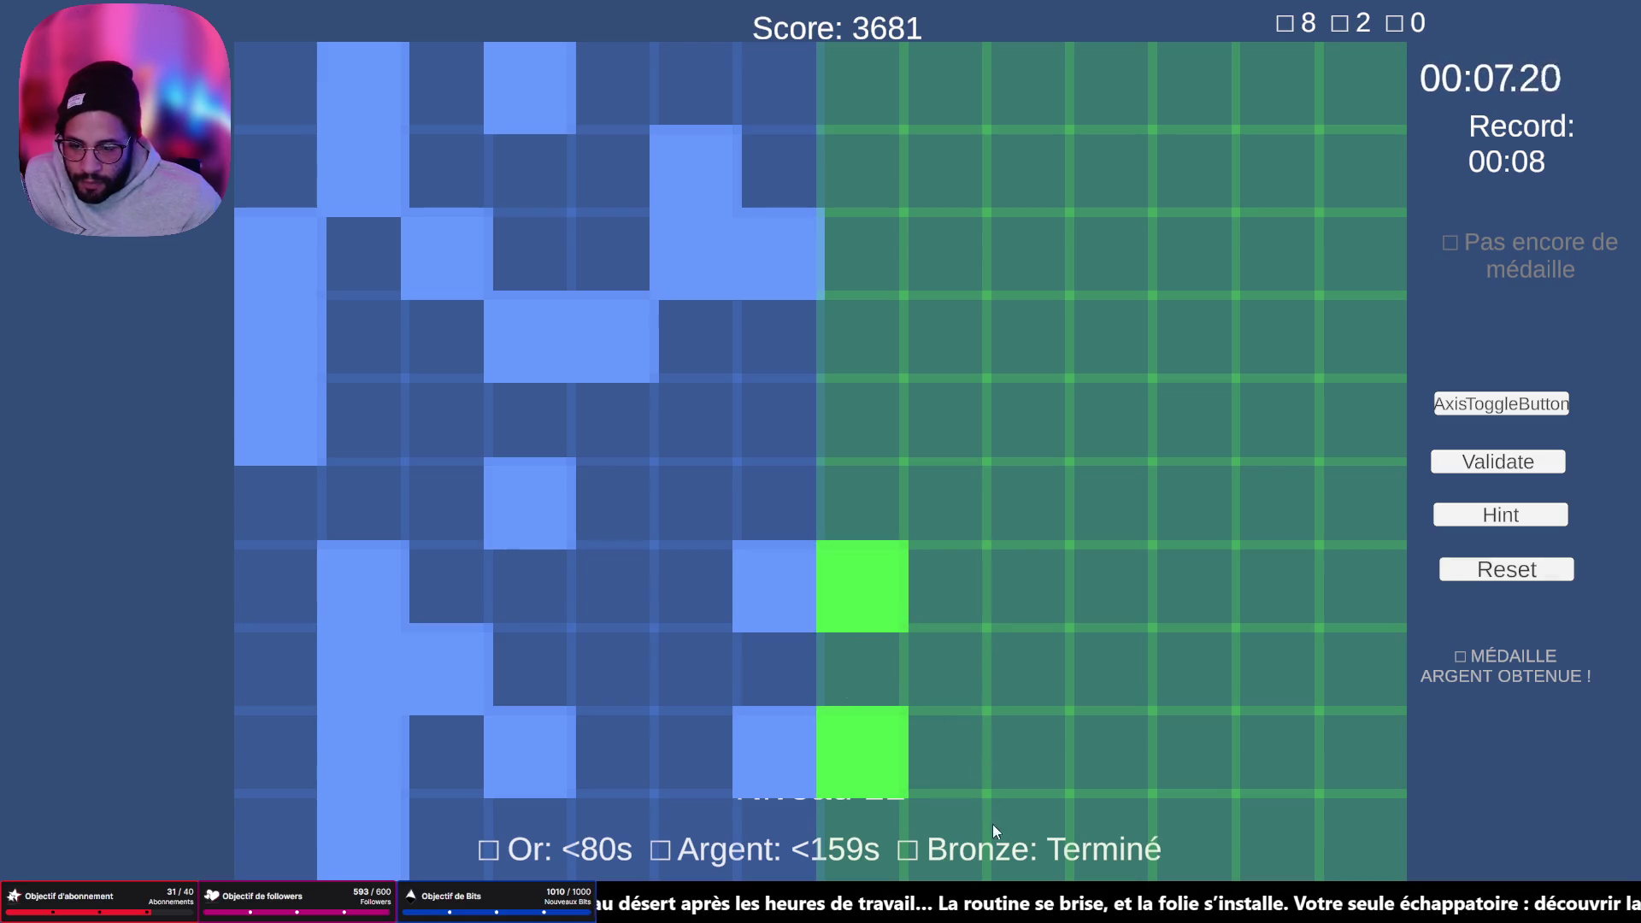
left_click(1102, 752)
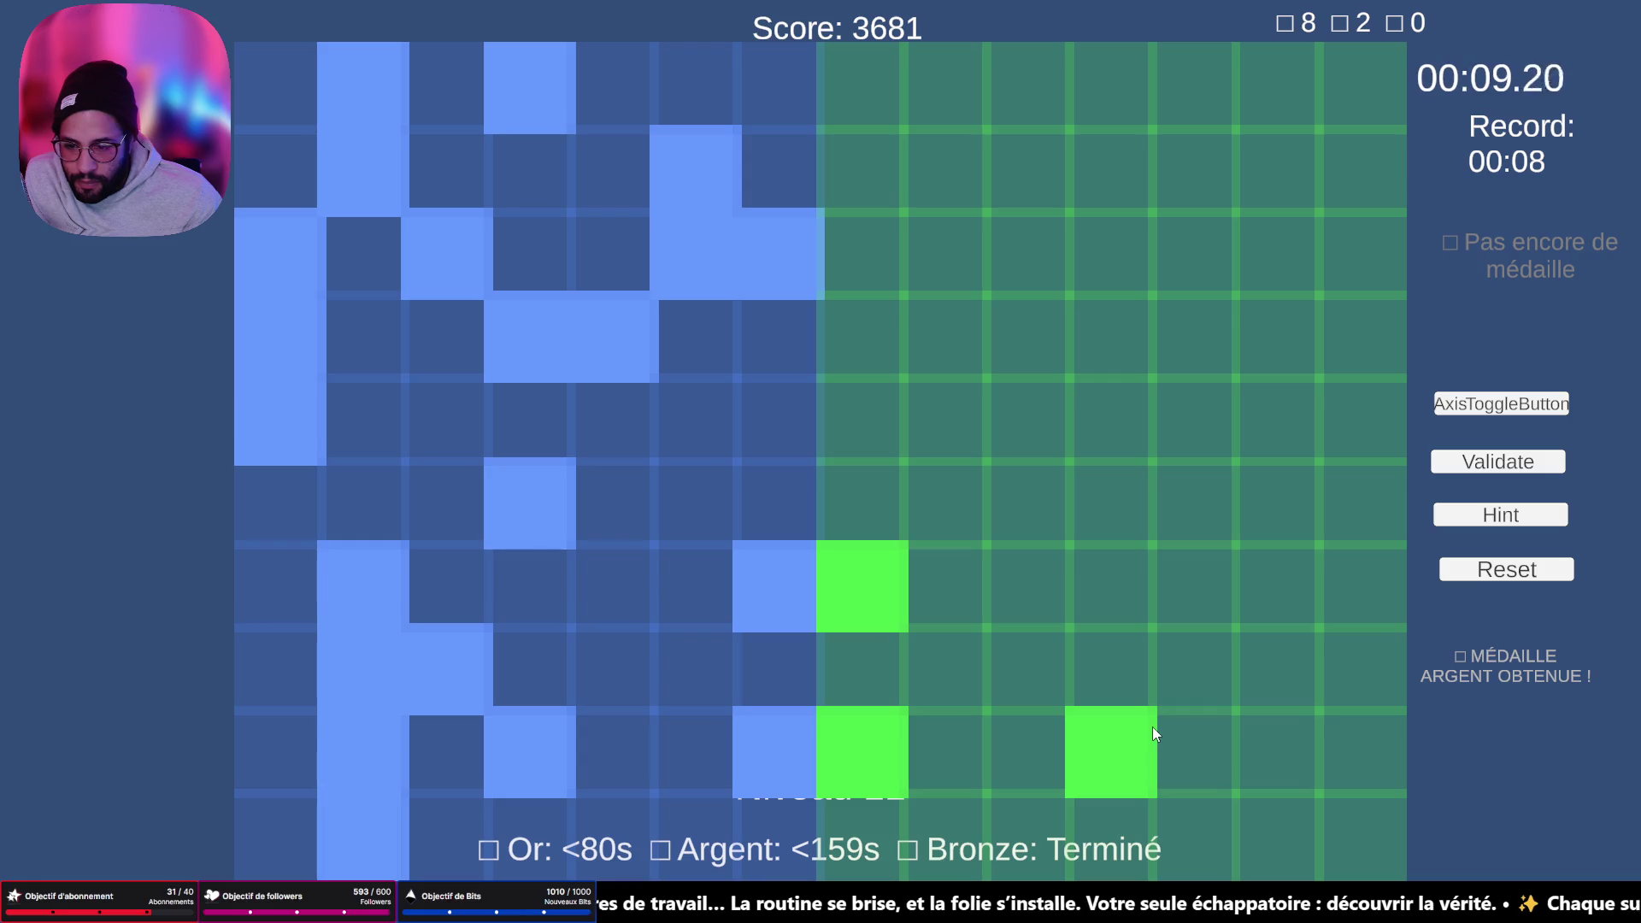
left_click(1193, 668)
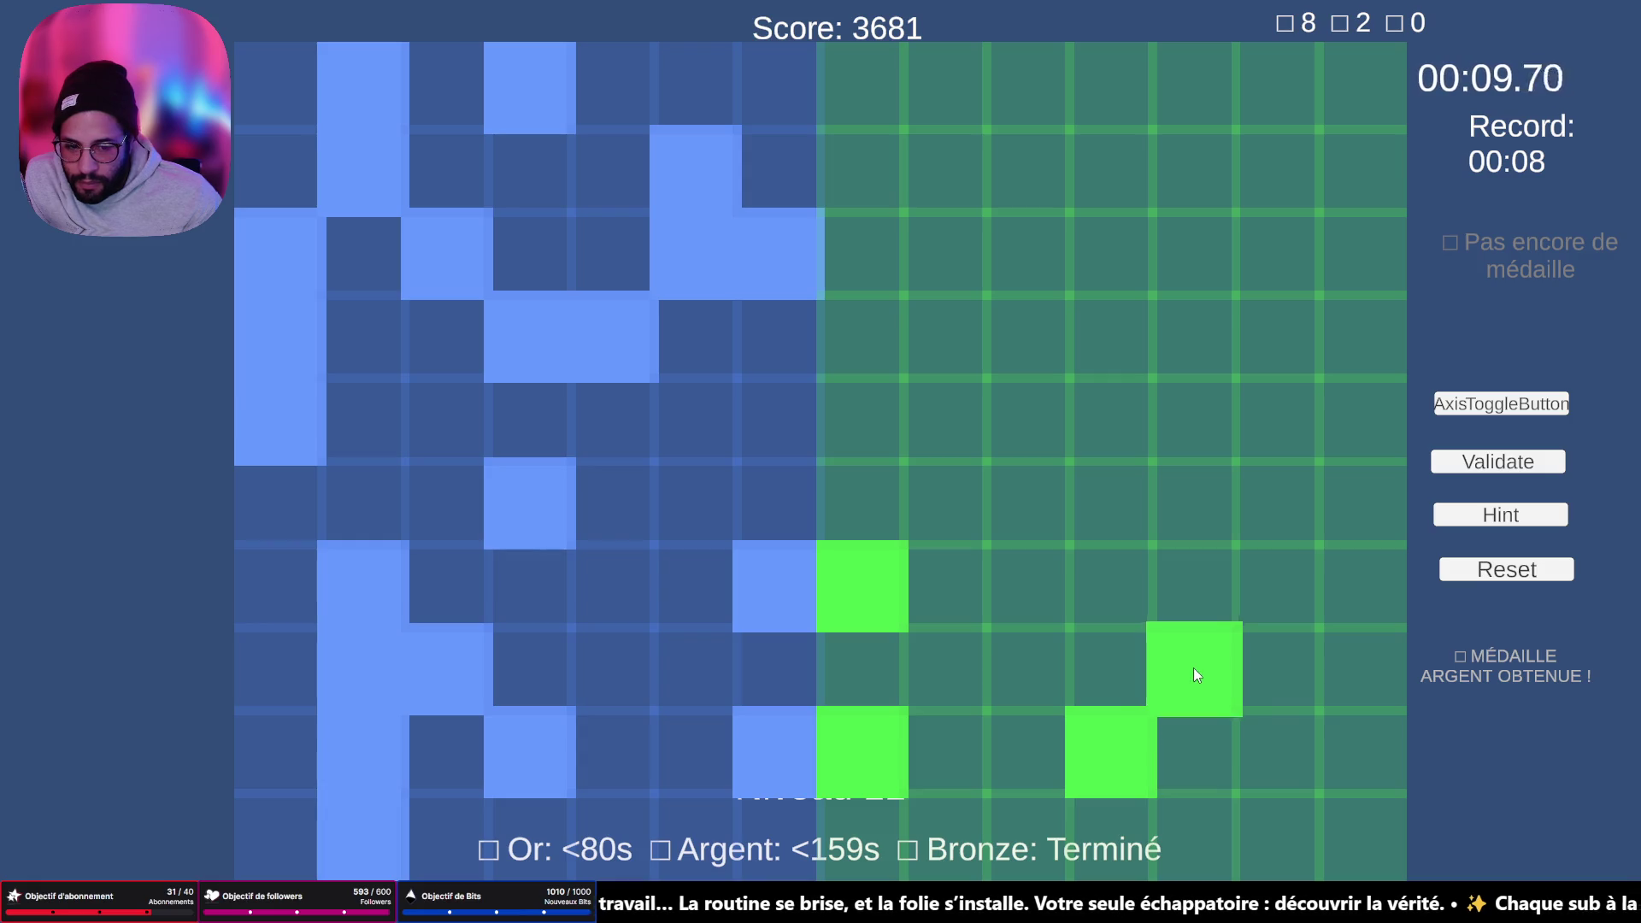
- Build a green column down to the bottom row and mark a mid-grid cell
left_click(1275, 593)
left_click(1242, 685)
left_click(1253, 744)
left_click(1248, 812)
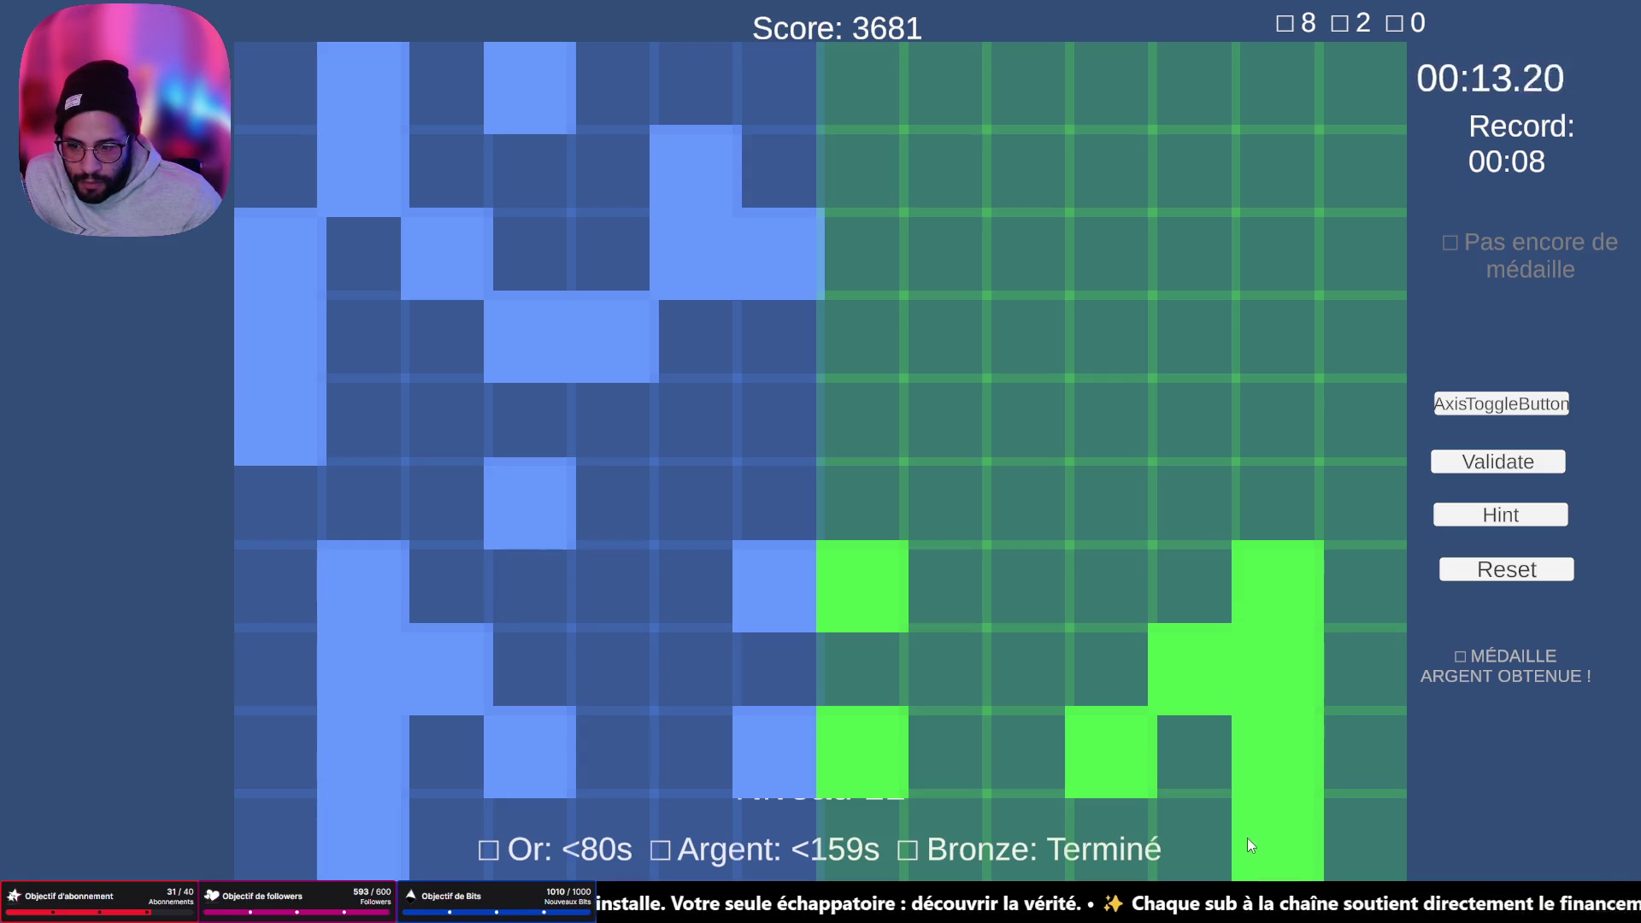
left_click(1106, 523)
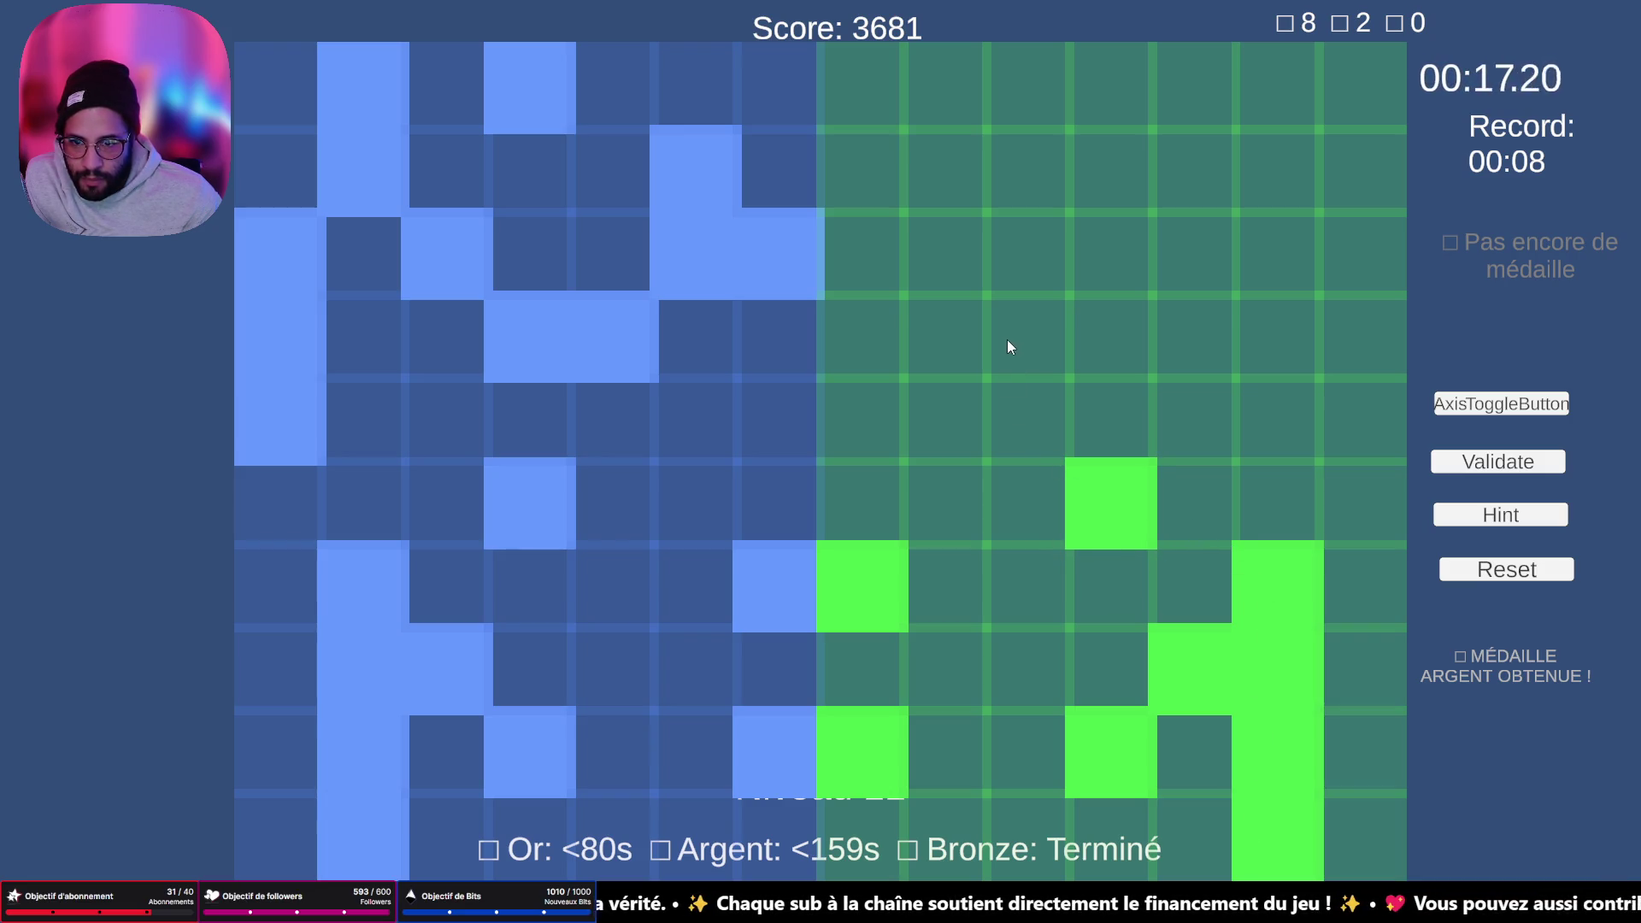
- Fill the upper cells, including an L-shaped group and the right column, then validate for gold
left_click_drag(1029, 348, 1127, 351)
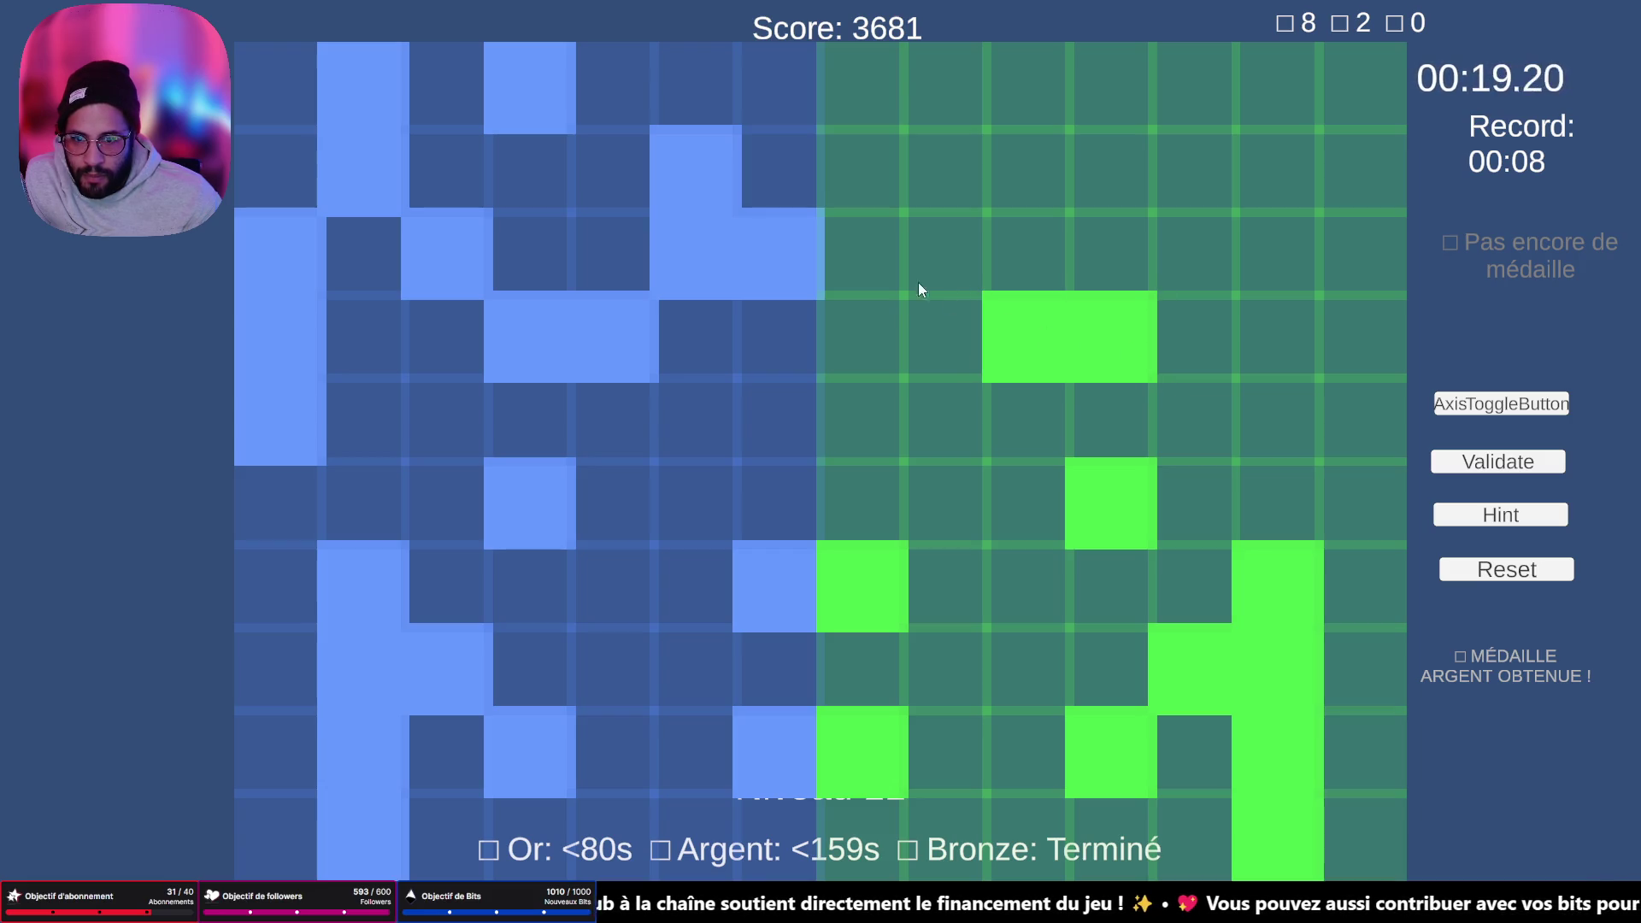
left_click_drag(896, 272, 961, 177)
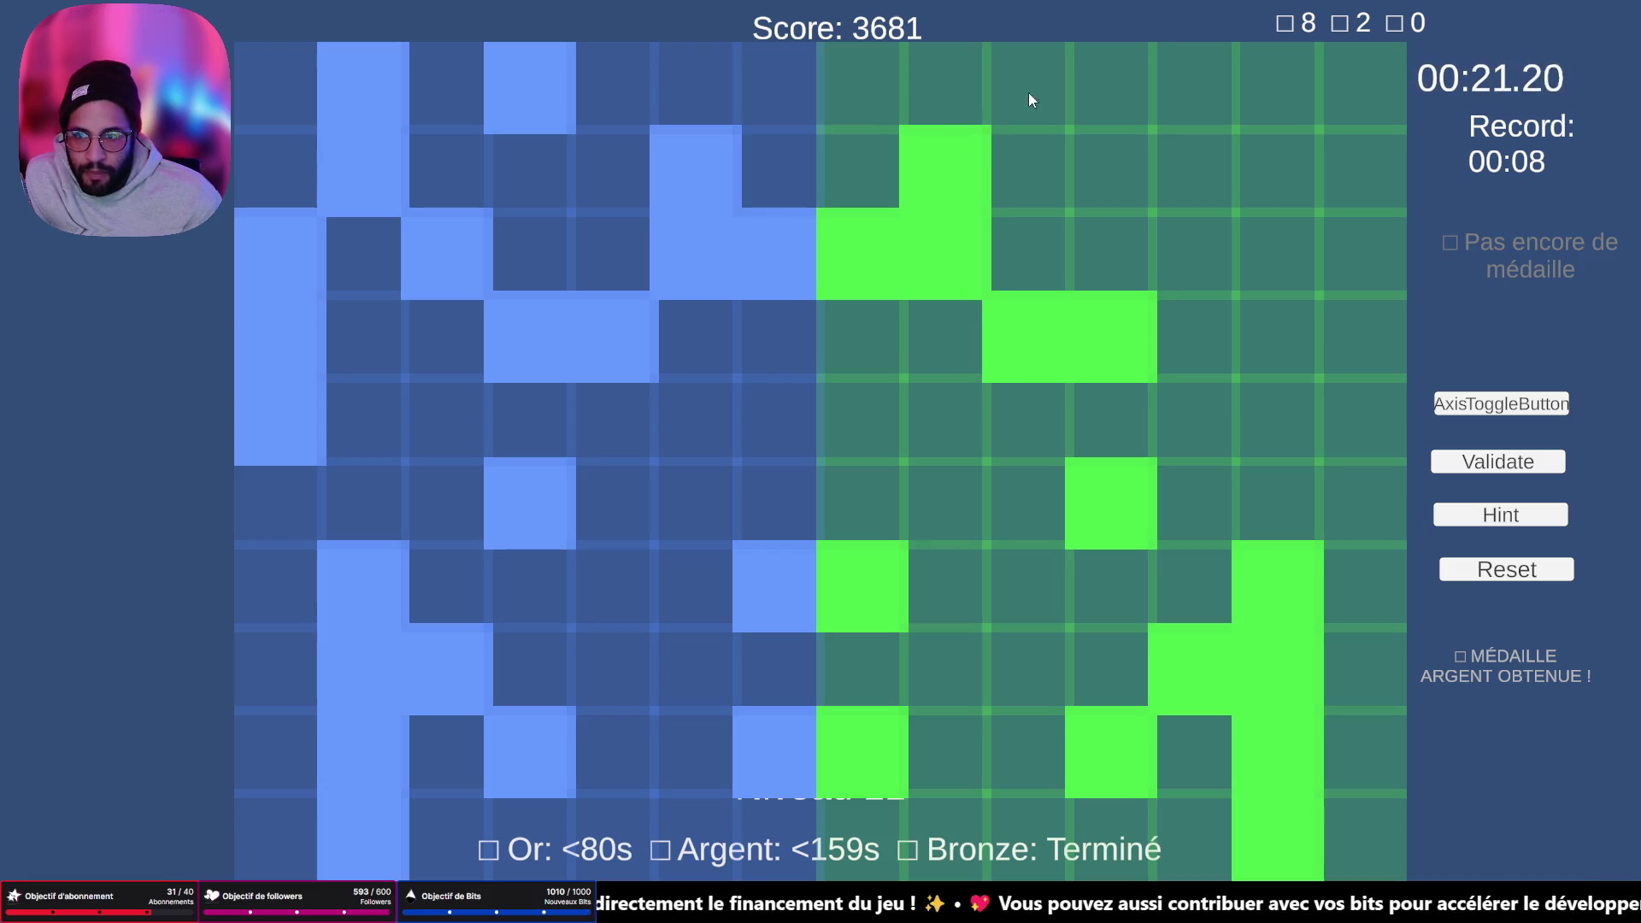
left_click(1092, 76)
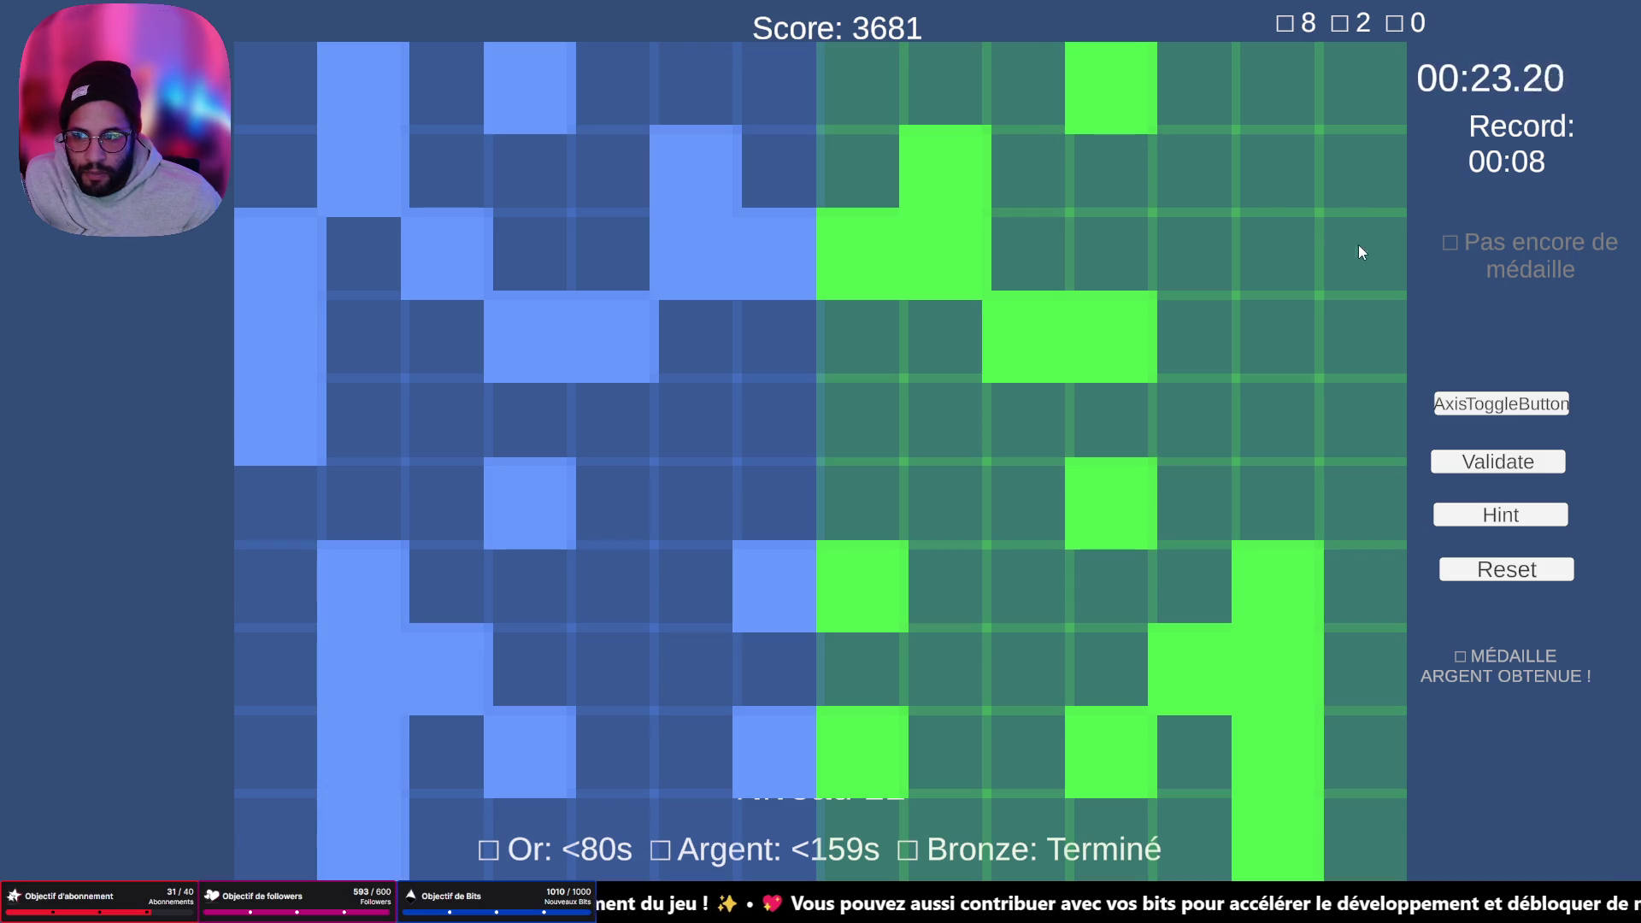
left_click_drag(1361, 251, 1349, 354)
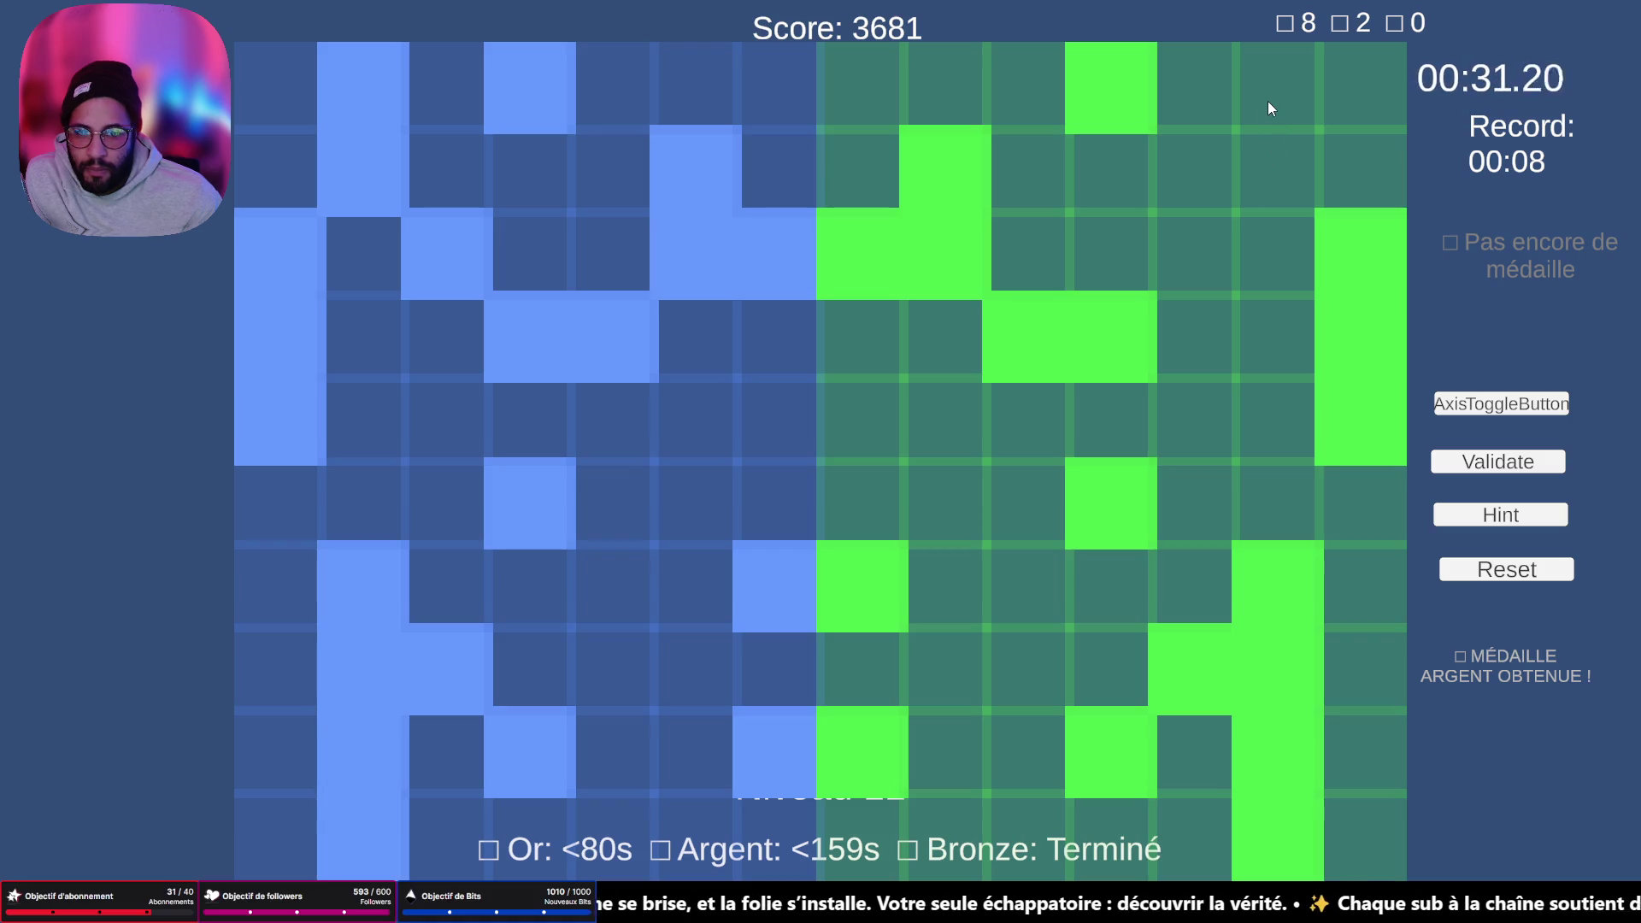
left_click_drag(1269, 101, 1282, 179)
left_click(1193, 257)
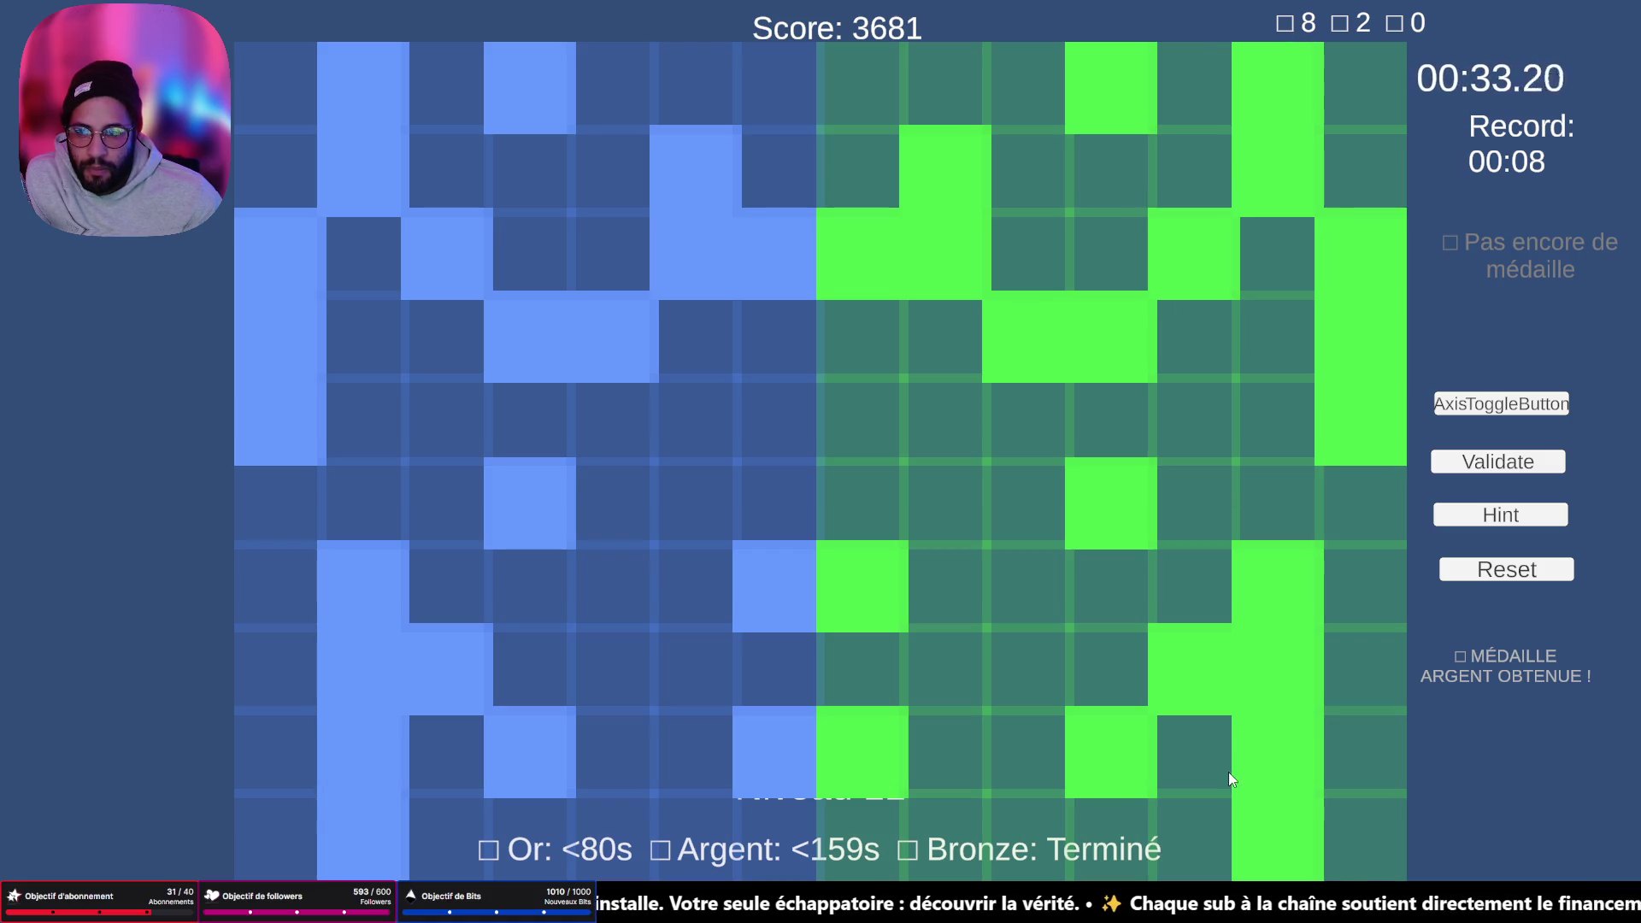
left_click(1498, 461)
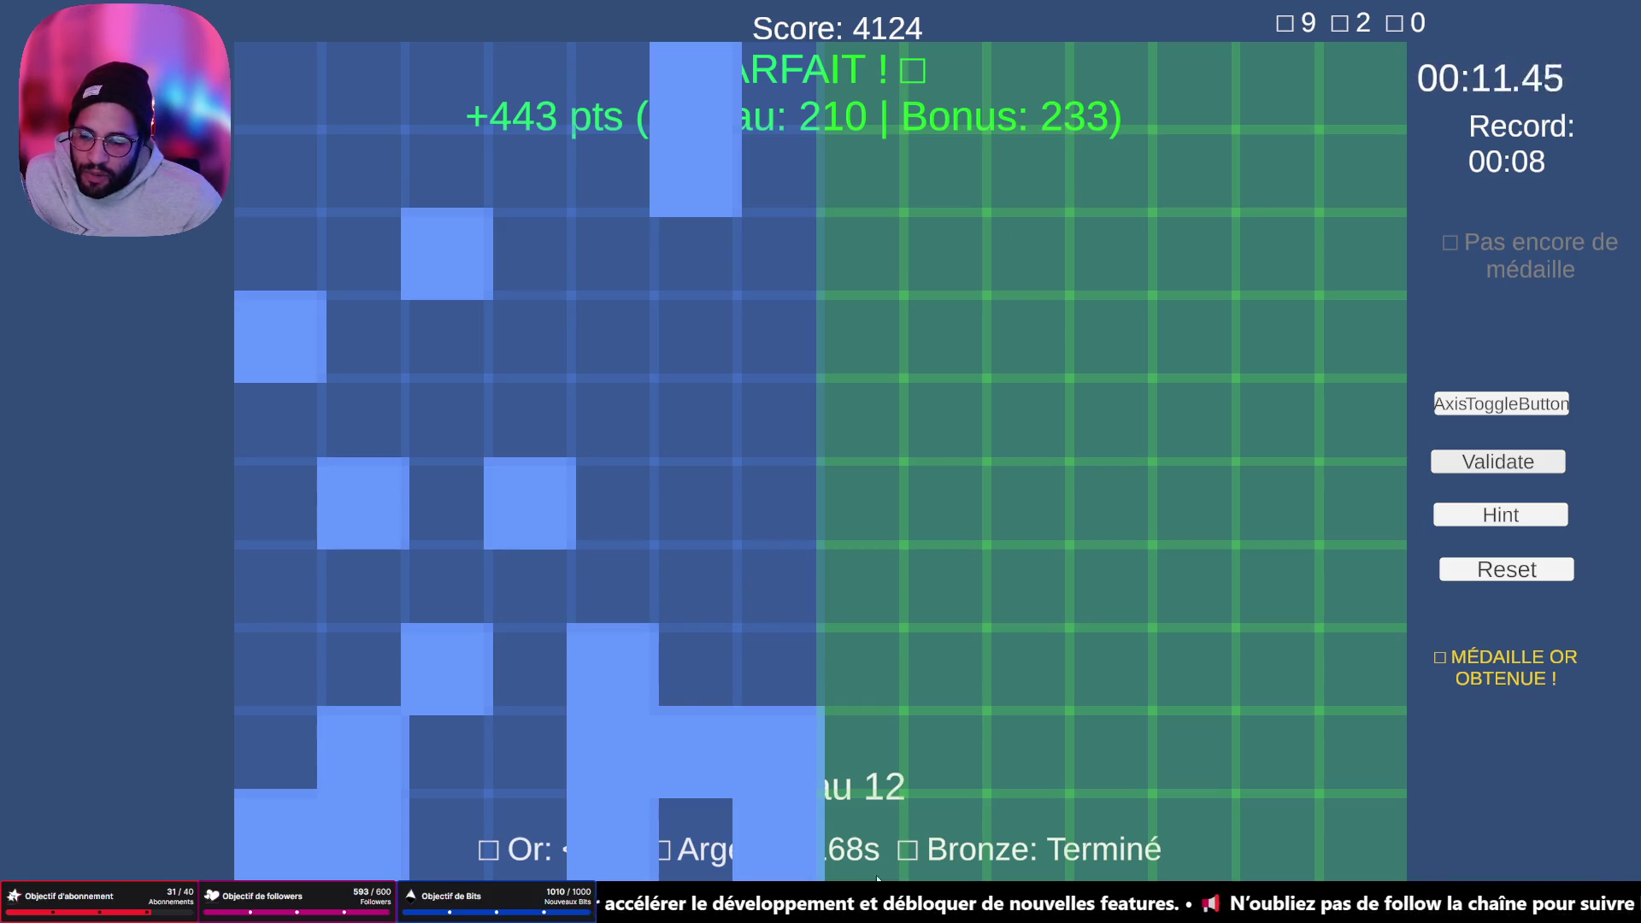
- Build the joined green shape along the bottom-left of the grid
left_click(872, 821)
left_click(858, 741)
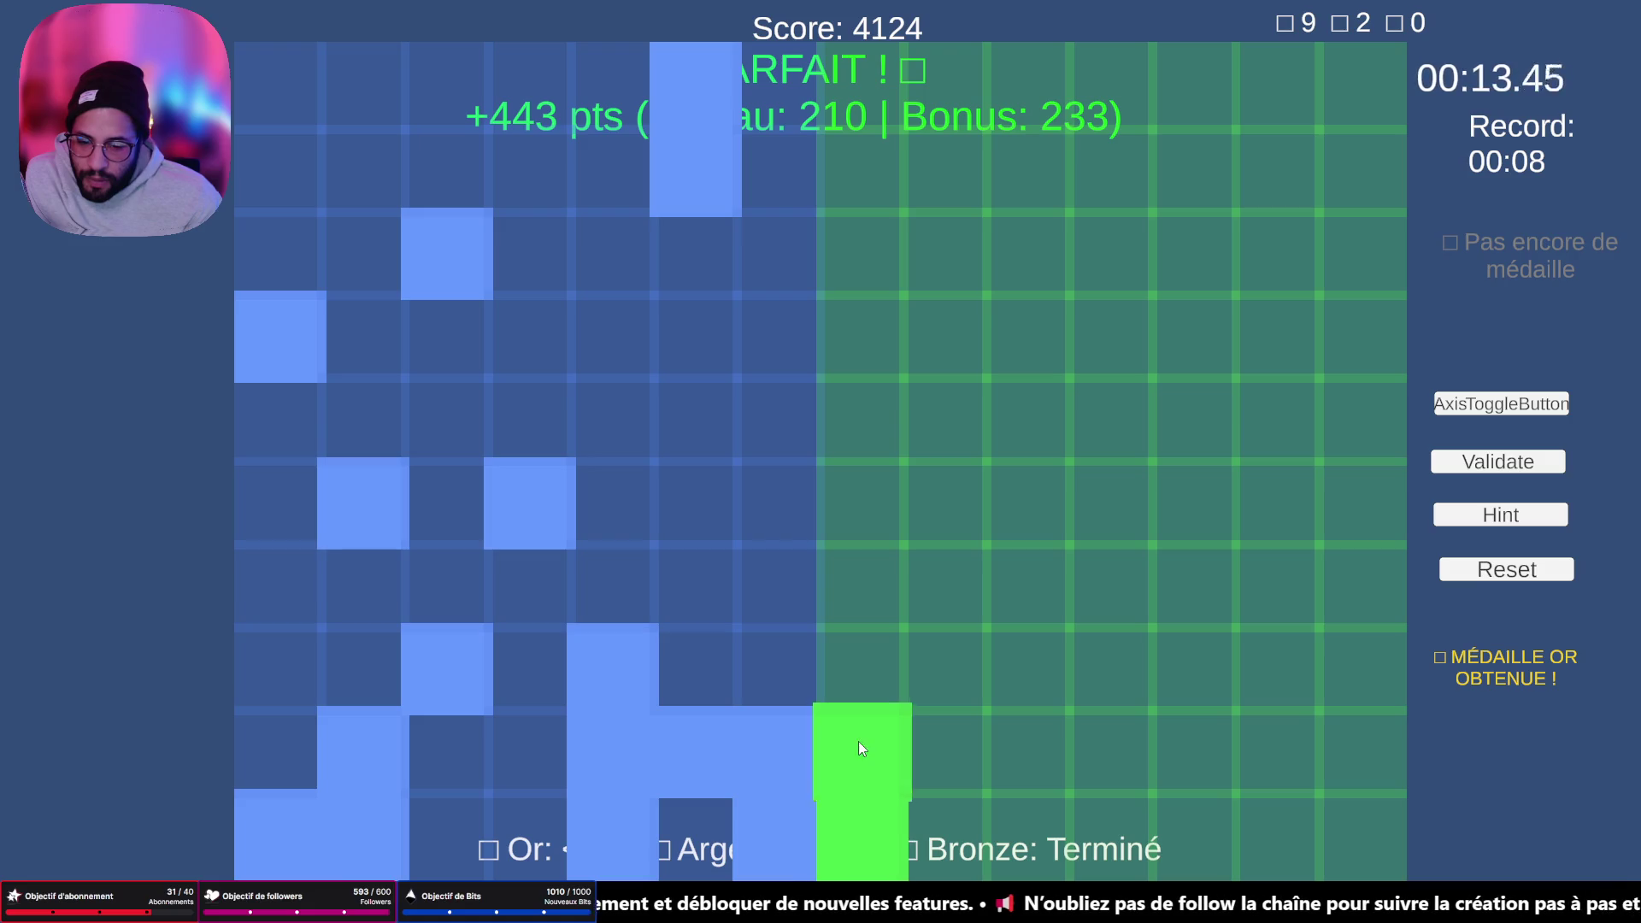
left_click(1041, 769)
left_click(1043, 770)
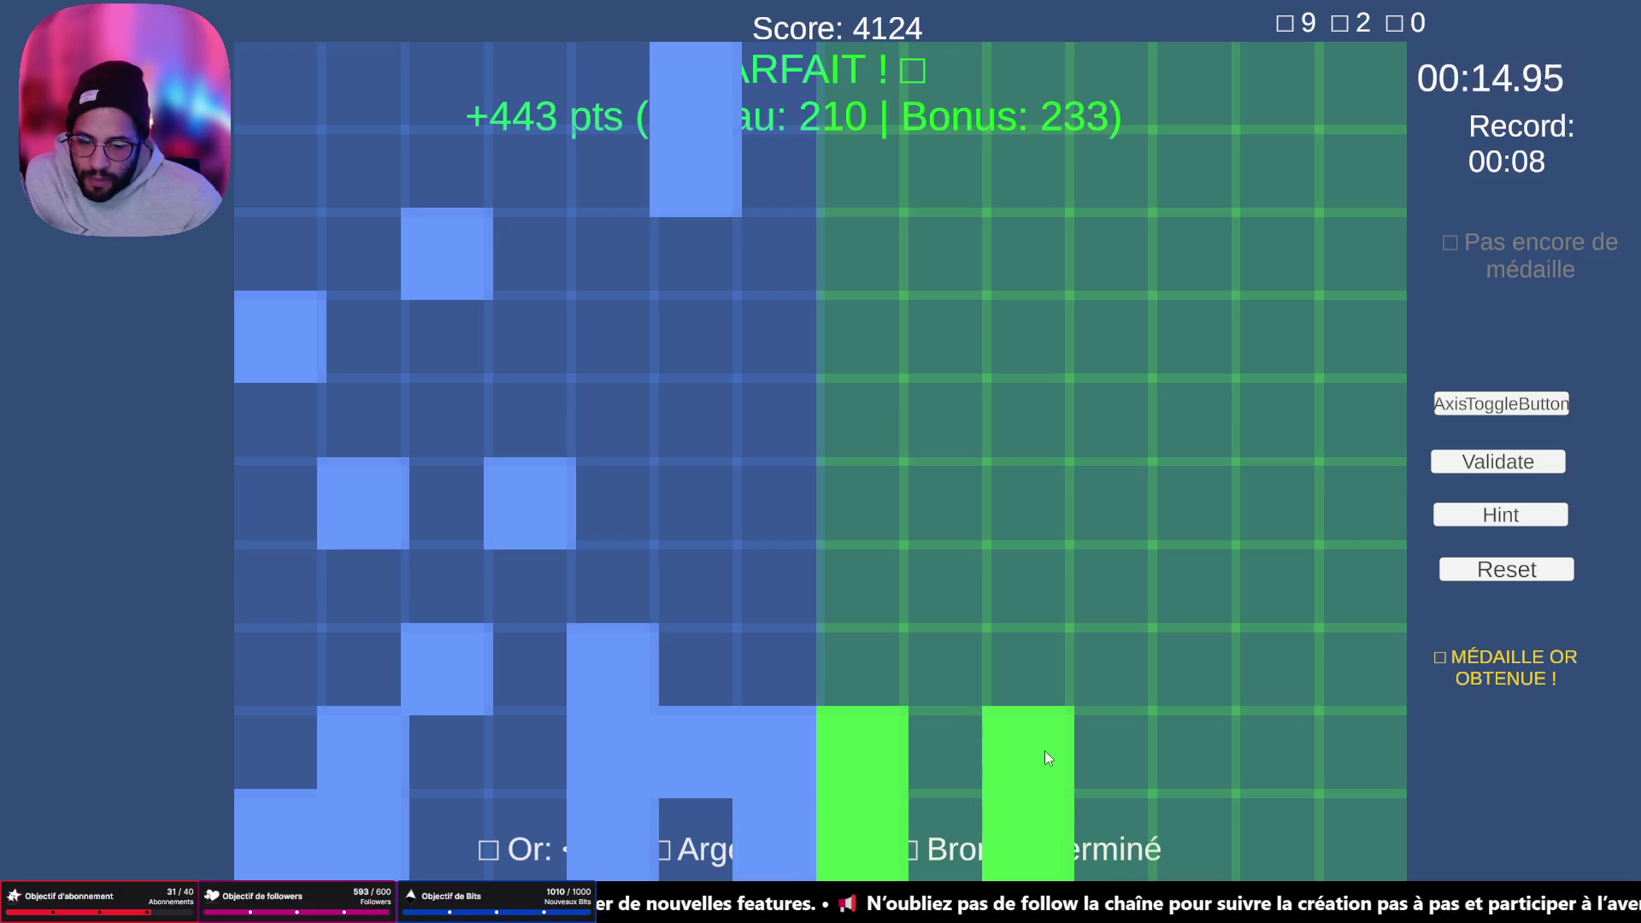
left_click(966, 735)
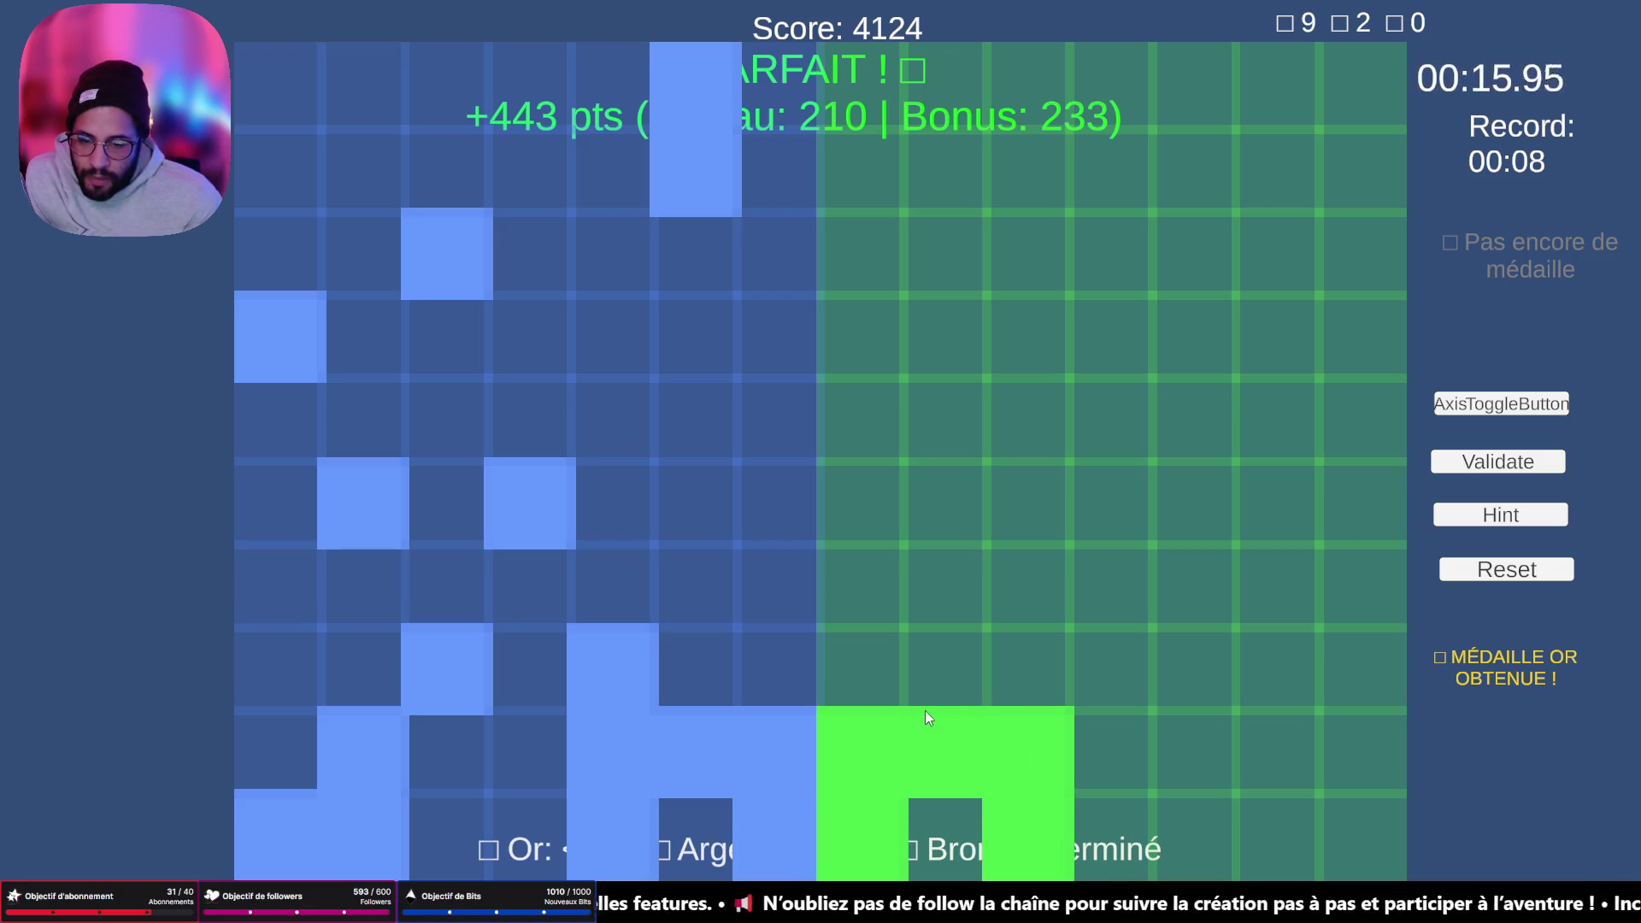
- Mark a mid-grid cell and complete the bottom-right green group
left_click(1113, 506)
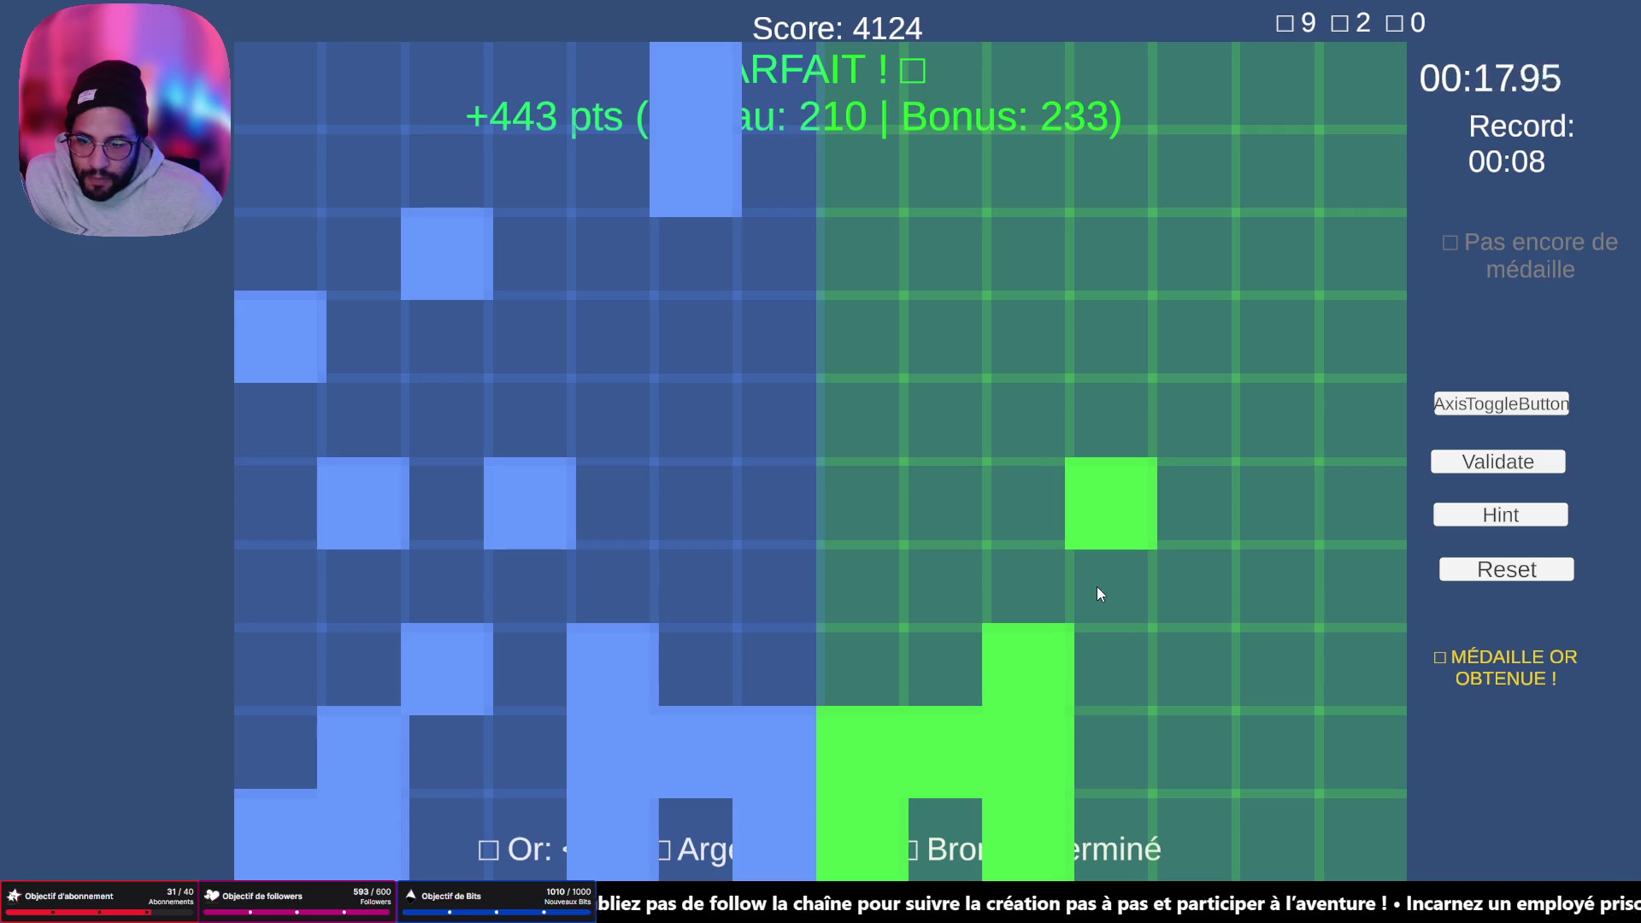
left_click(1200, 691)
left_click(1251, 746)
left_click(1367, 850)
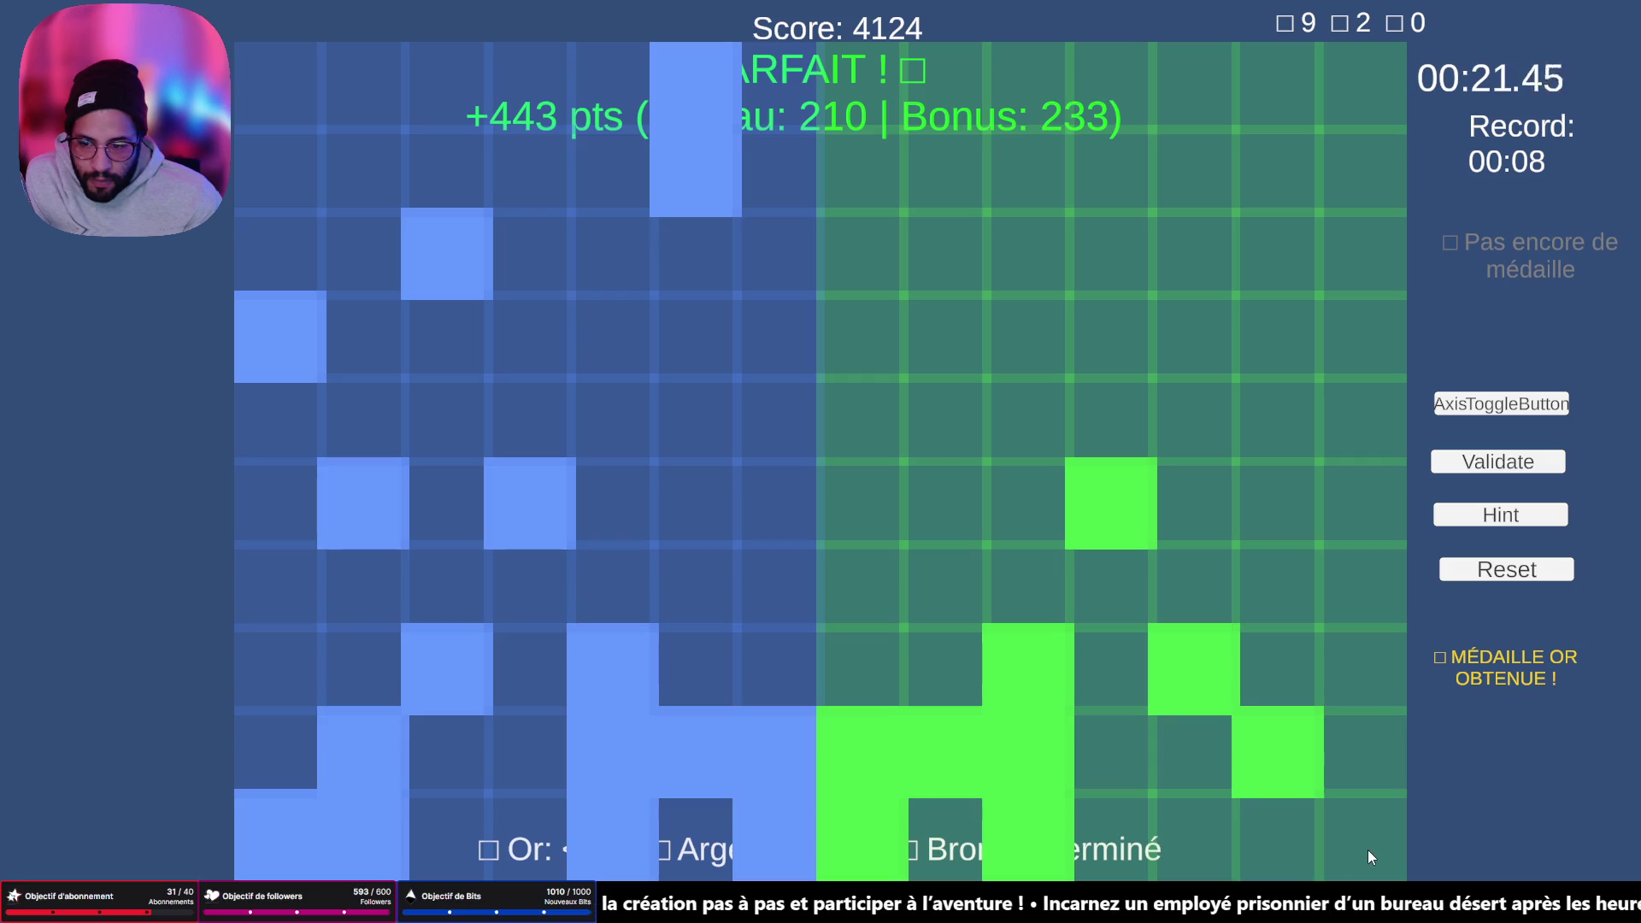
left_click(1290, 855)
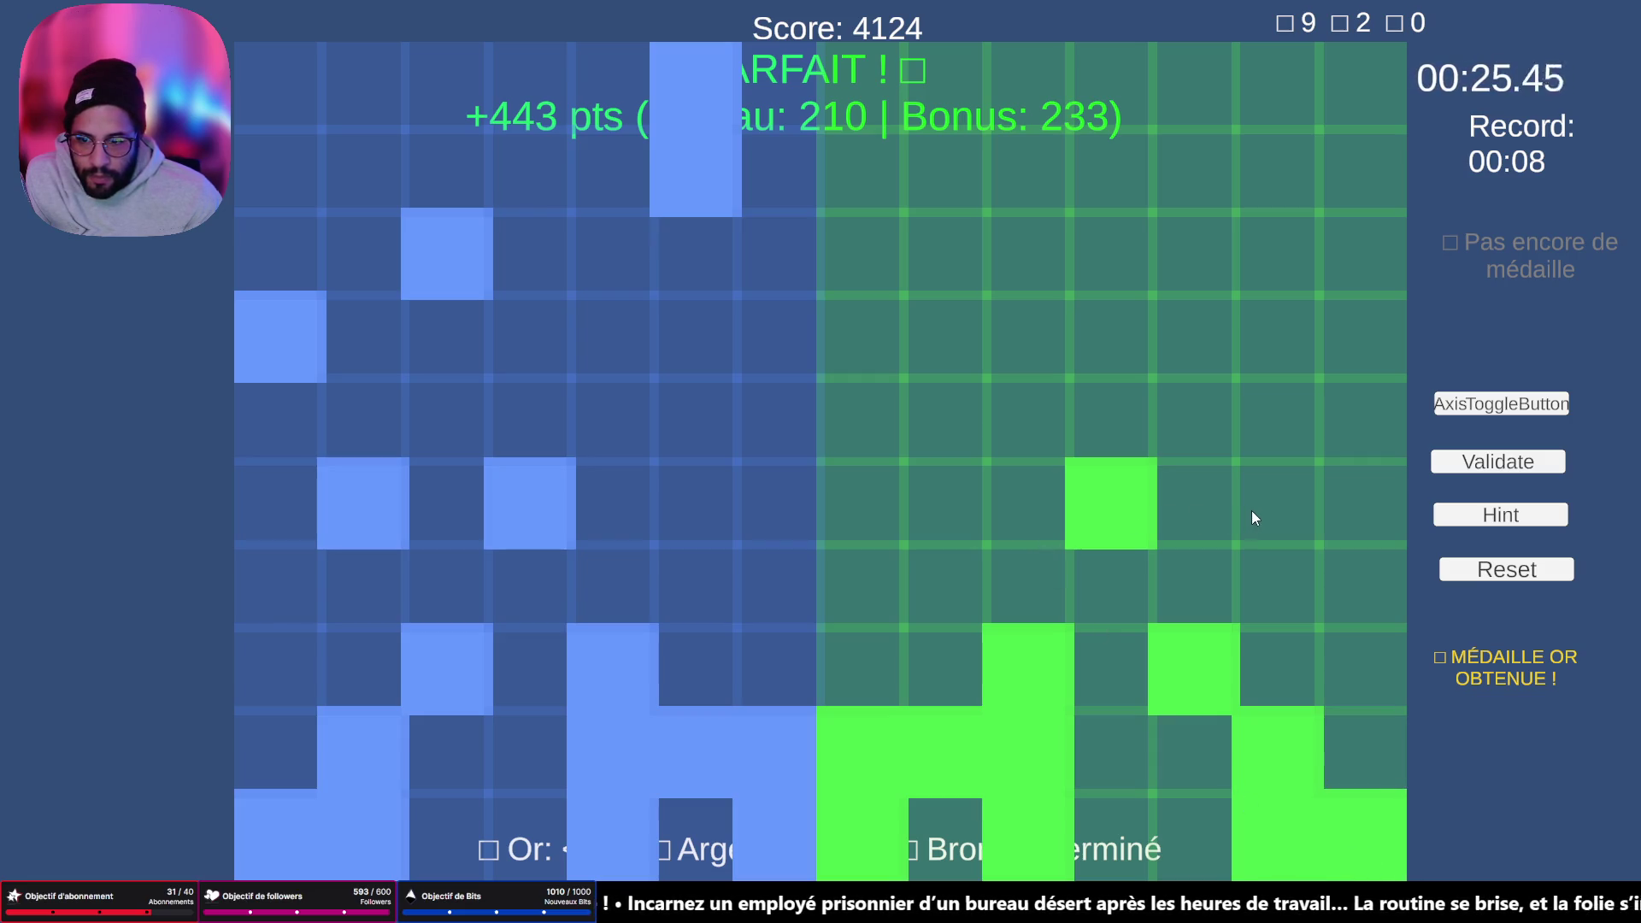
- Mark the remaining mid, right-column and top cells, then validate level 12
left_click(1295, 505)
left_click(1368, 346)
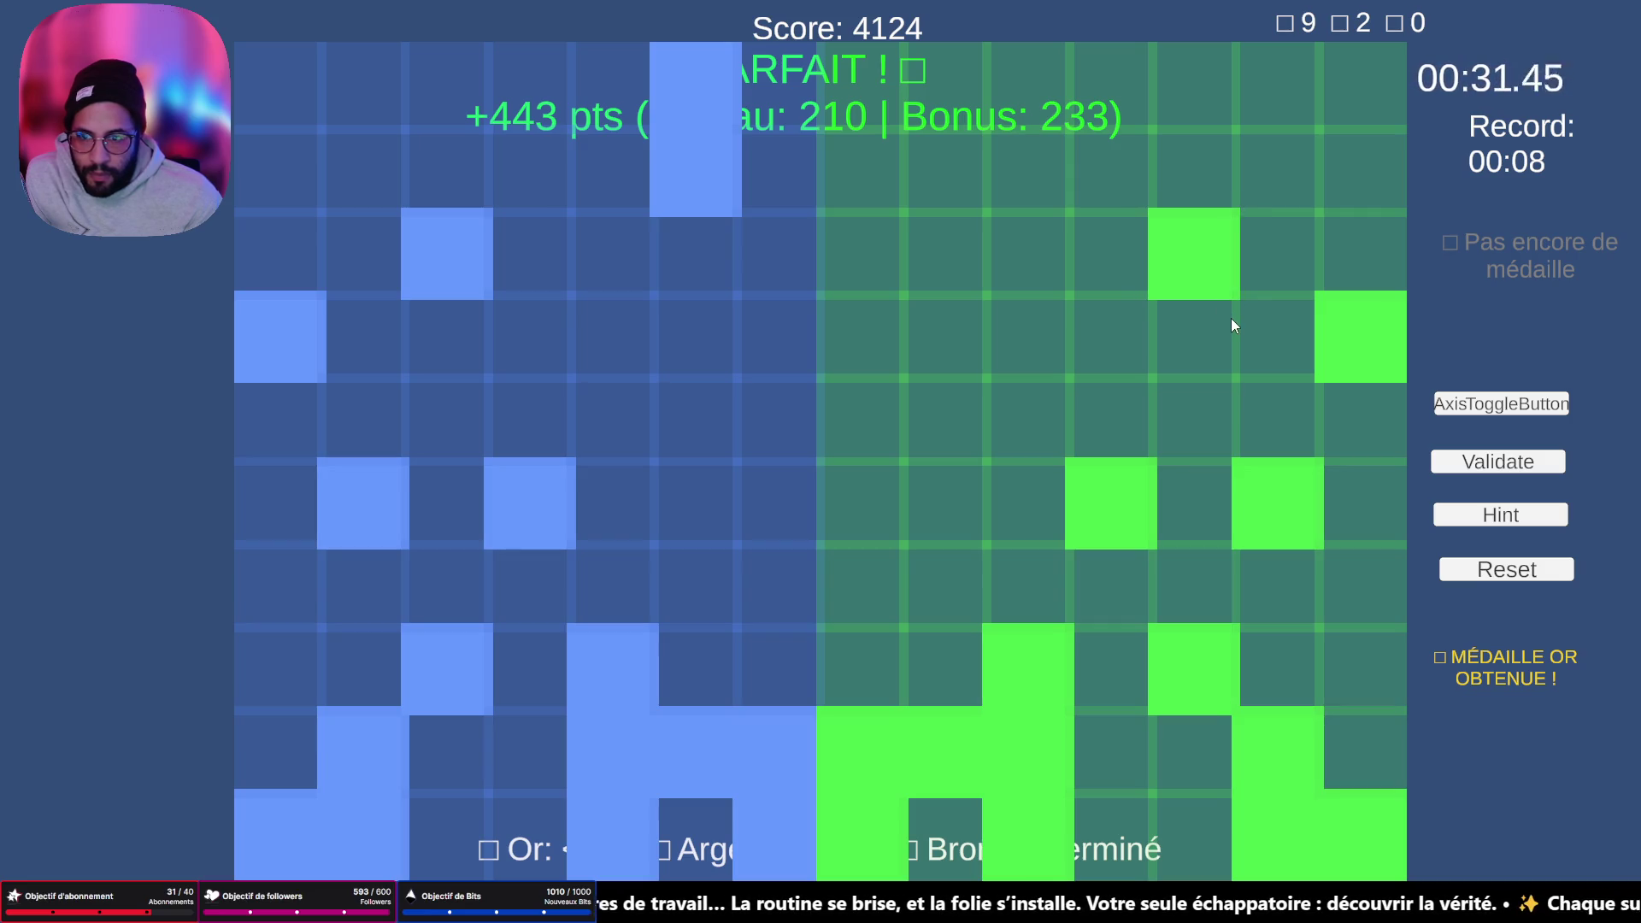
left_click(945, 171)
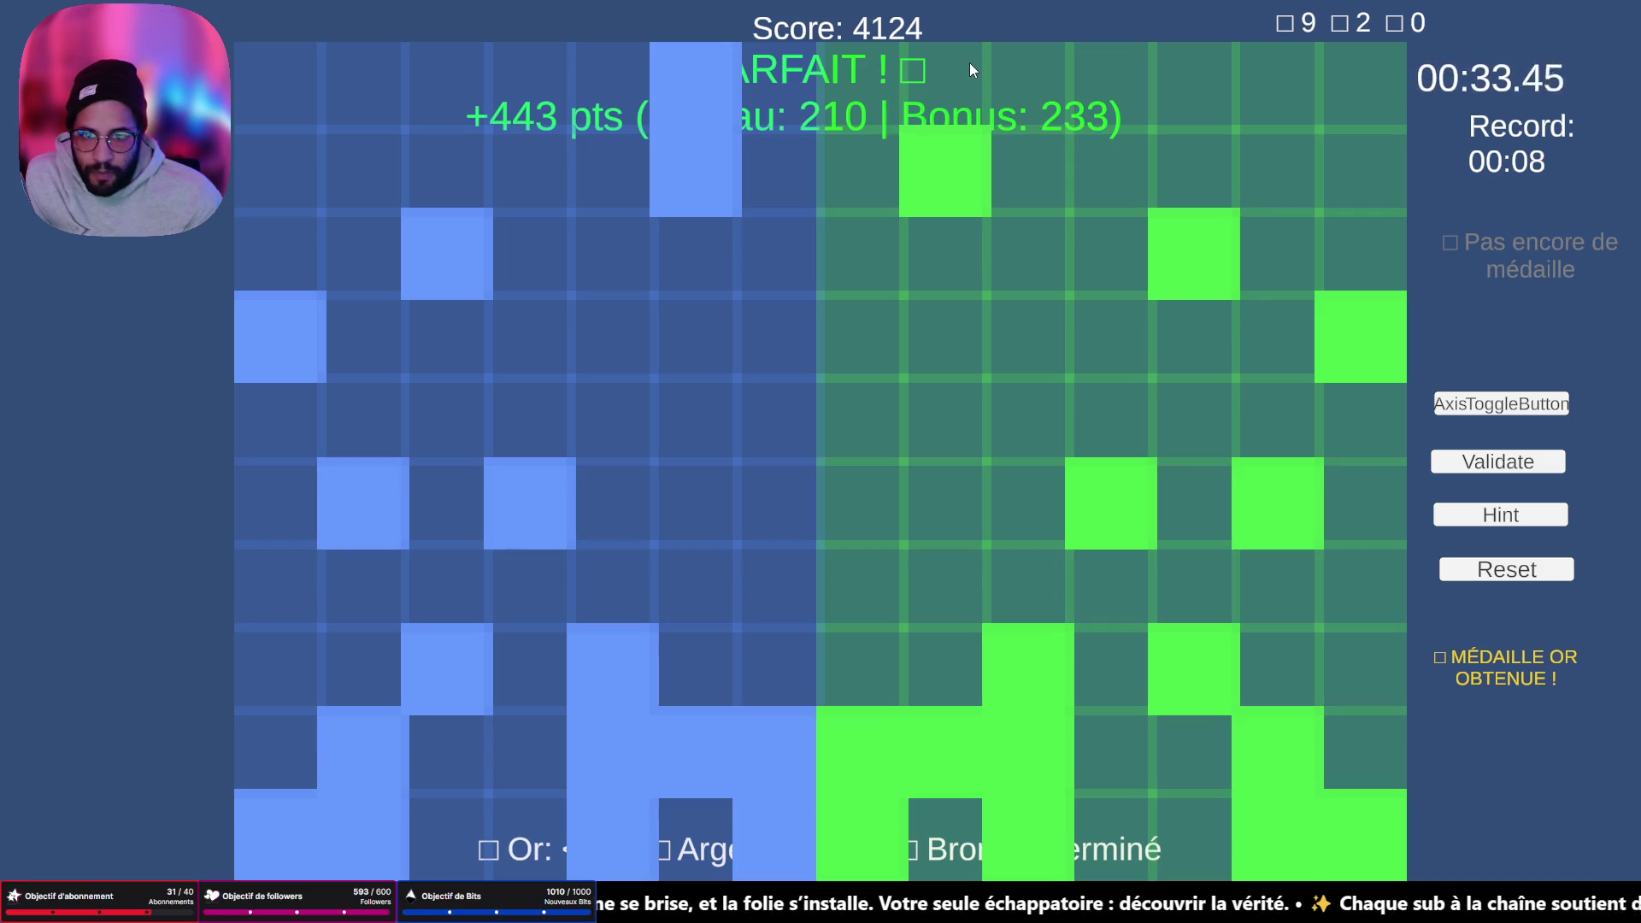
left_click(971, 68)
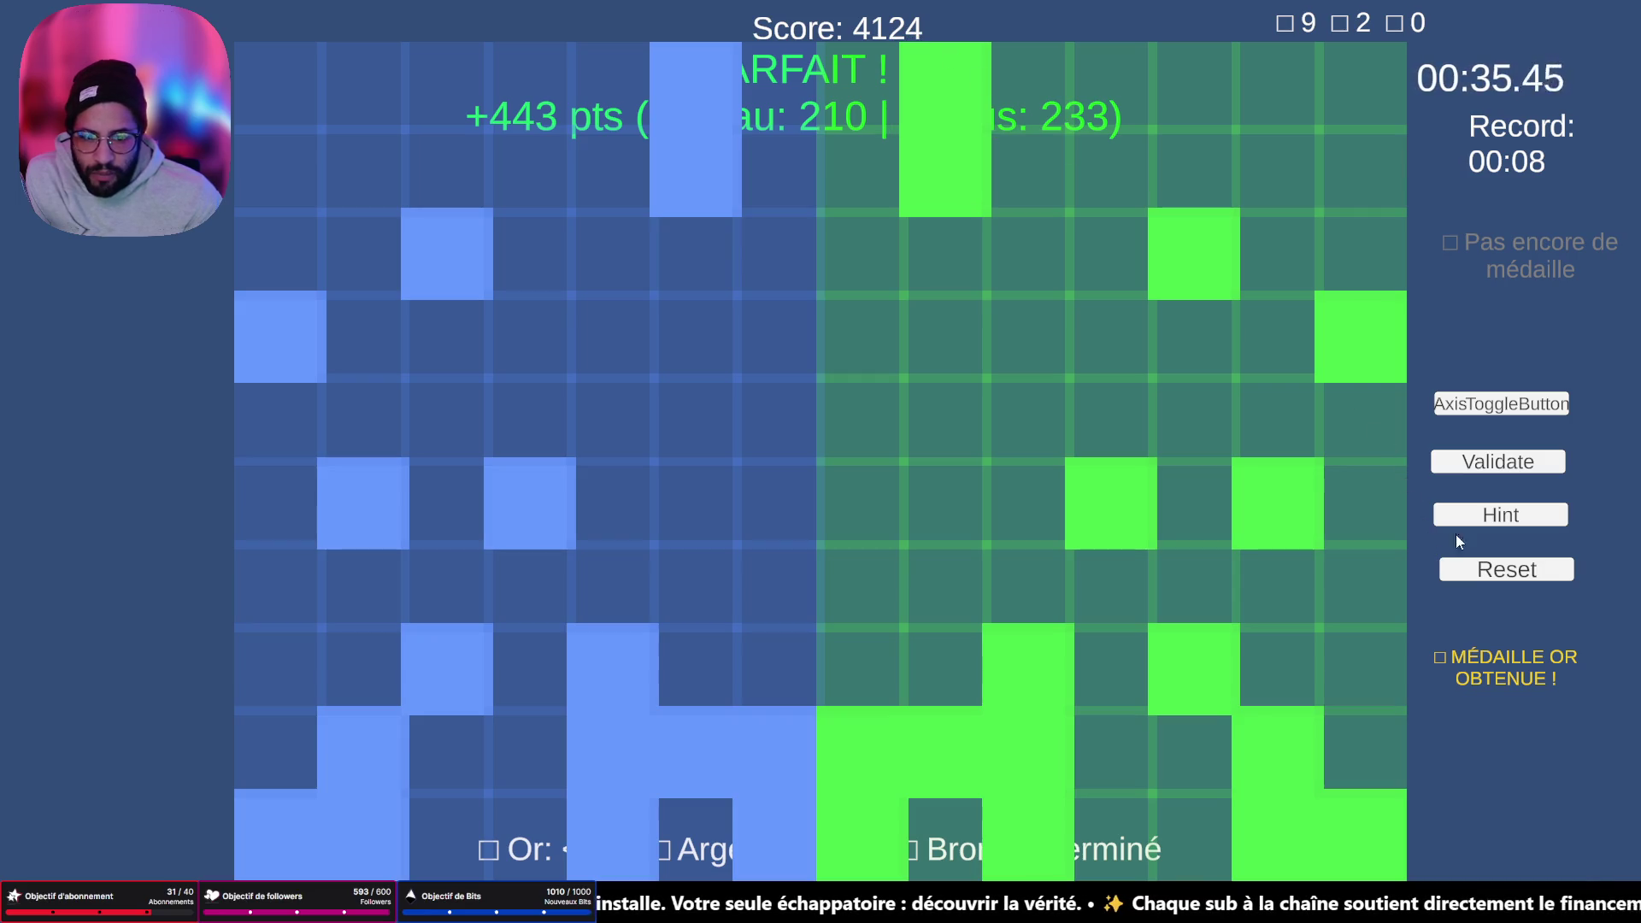
left_click(1523, 467)
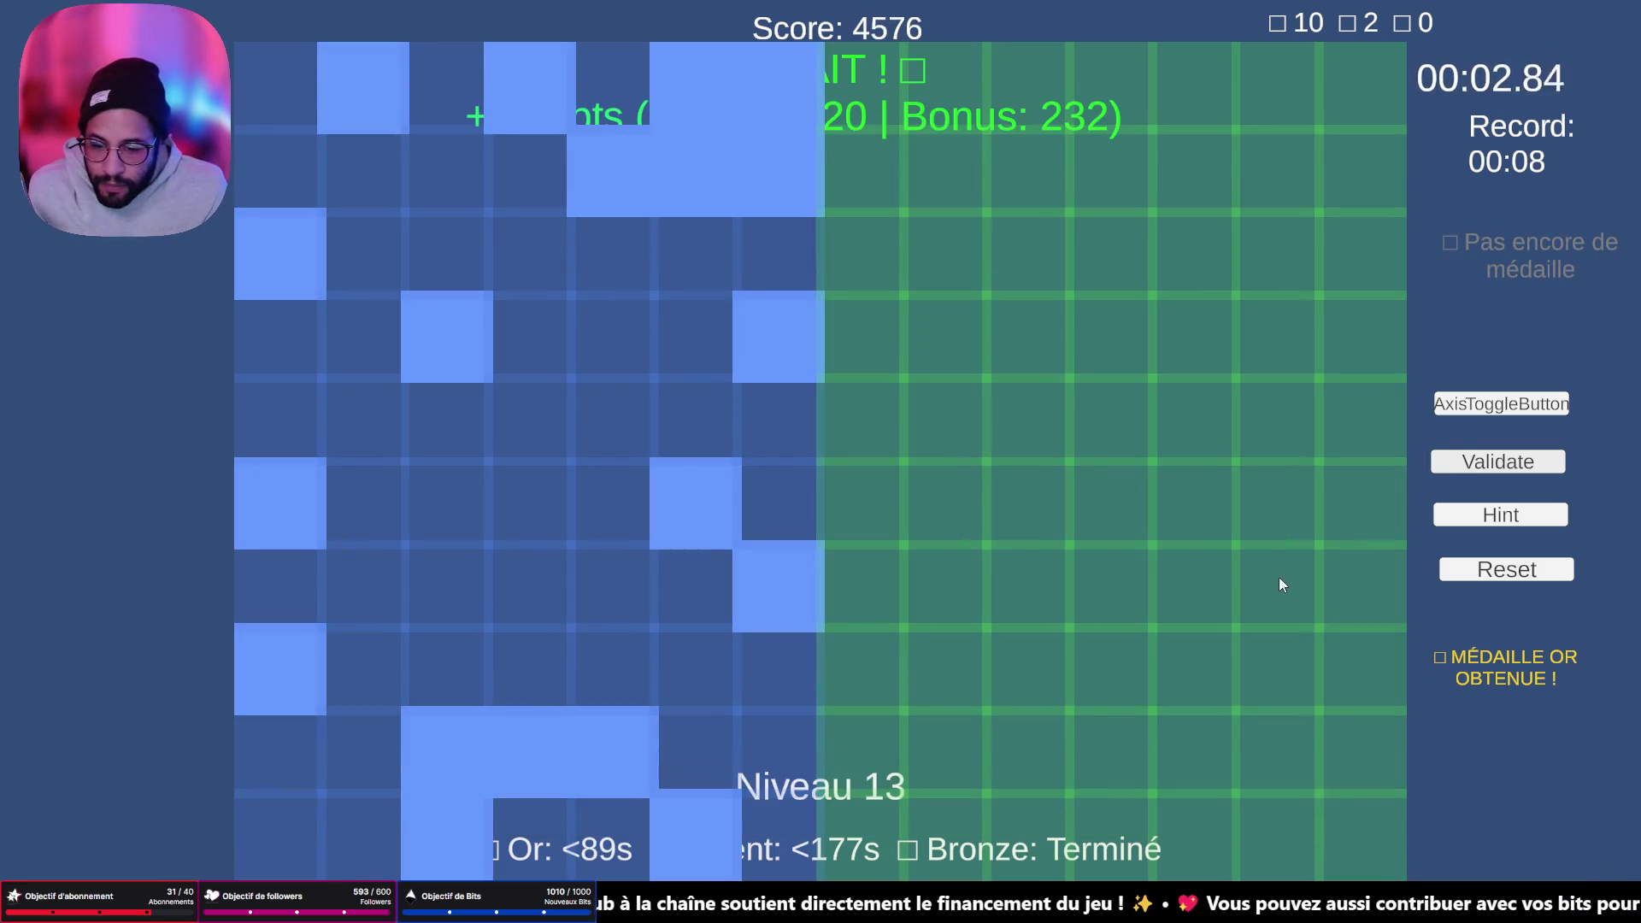
- Mark one mirrored cell green on level 13, then reset the level
left_click(902, 358)
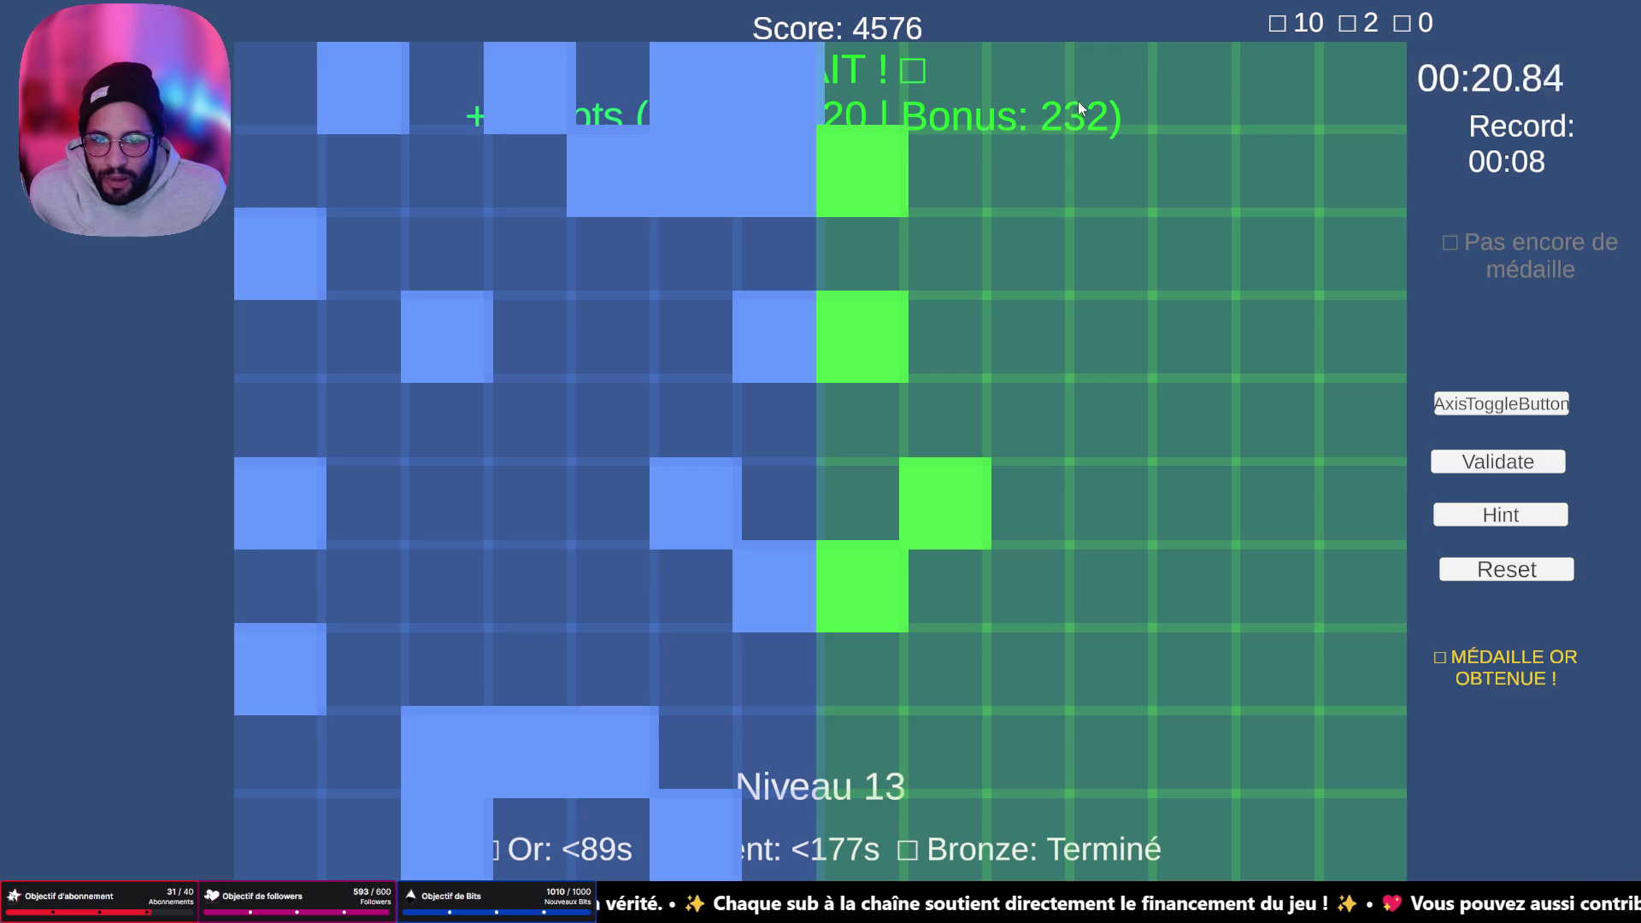
left_click(1507, 576)
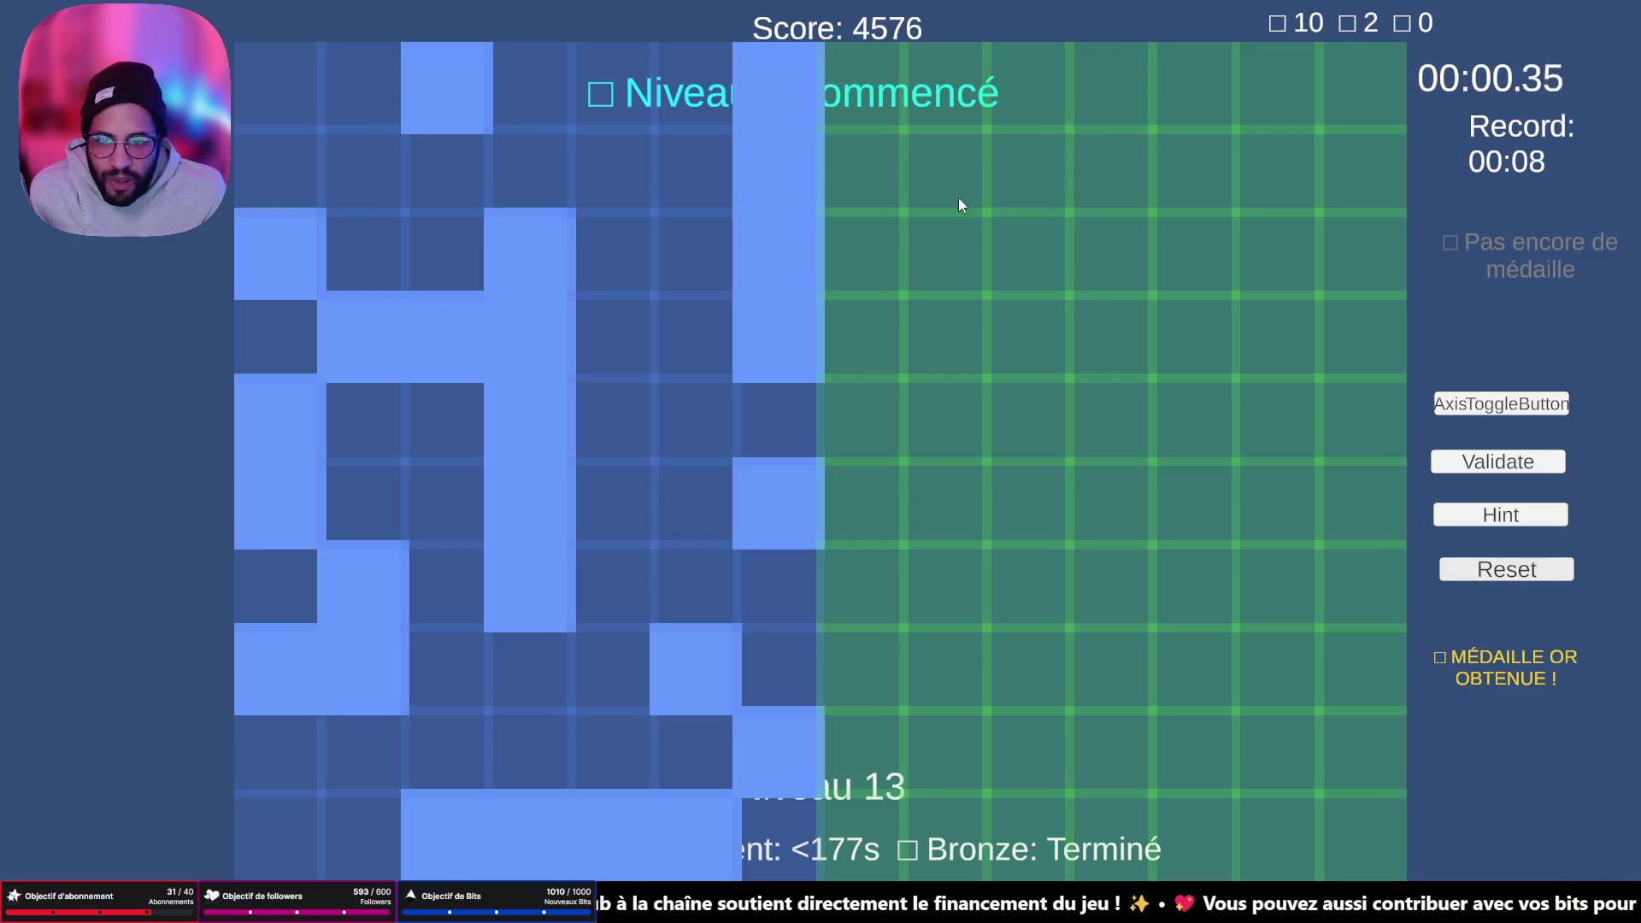
- Fill a green column on the left edge and a strip along the bottom row
left_click(866, 256)
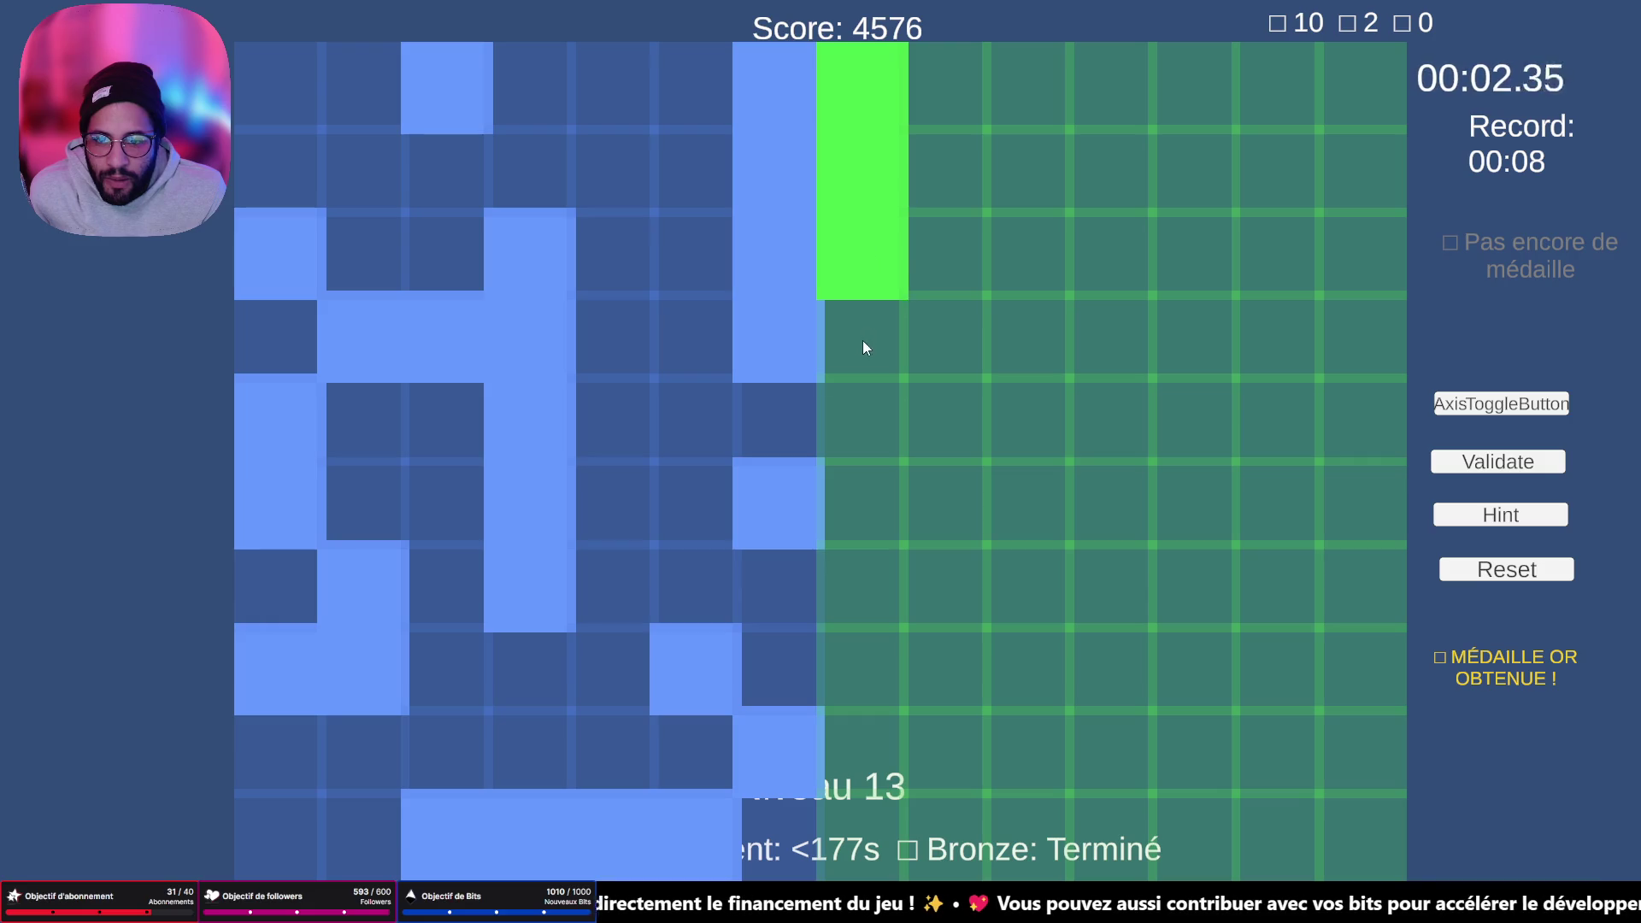
left_click(863, 341)
left_click(869, 472)
left_click(875, 731)
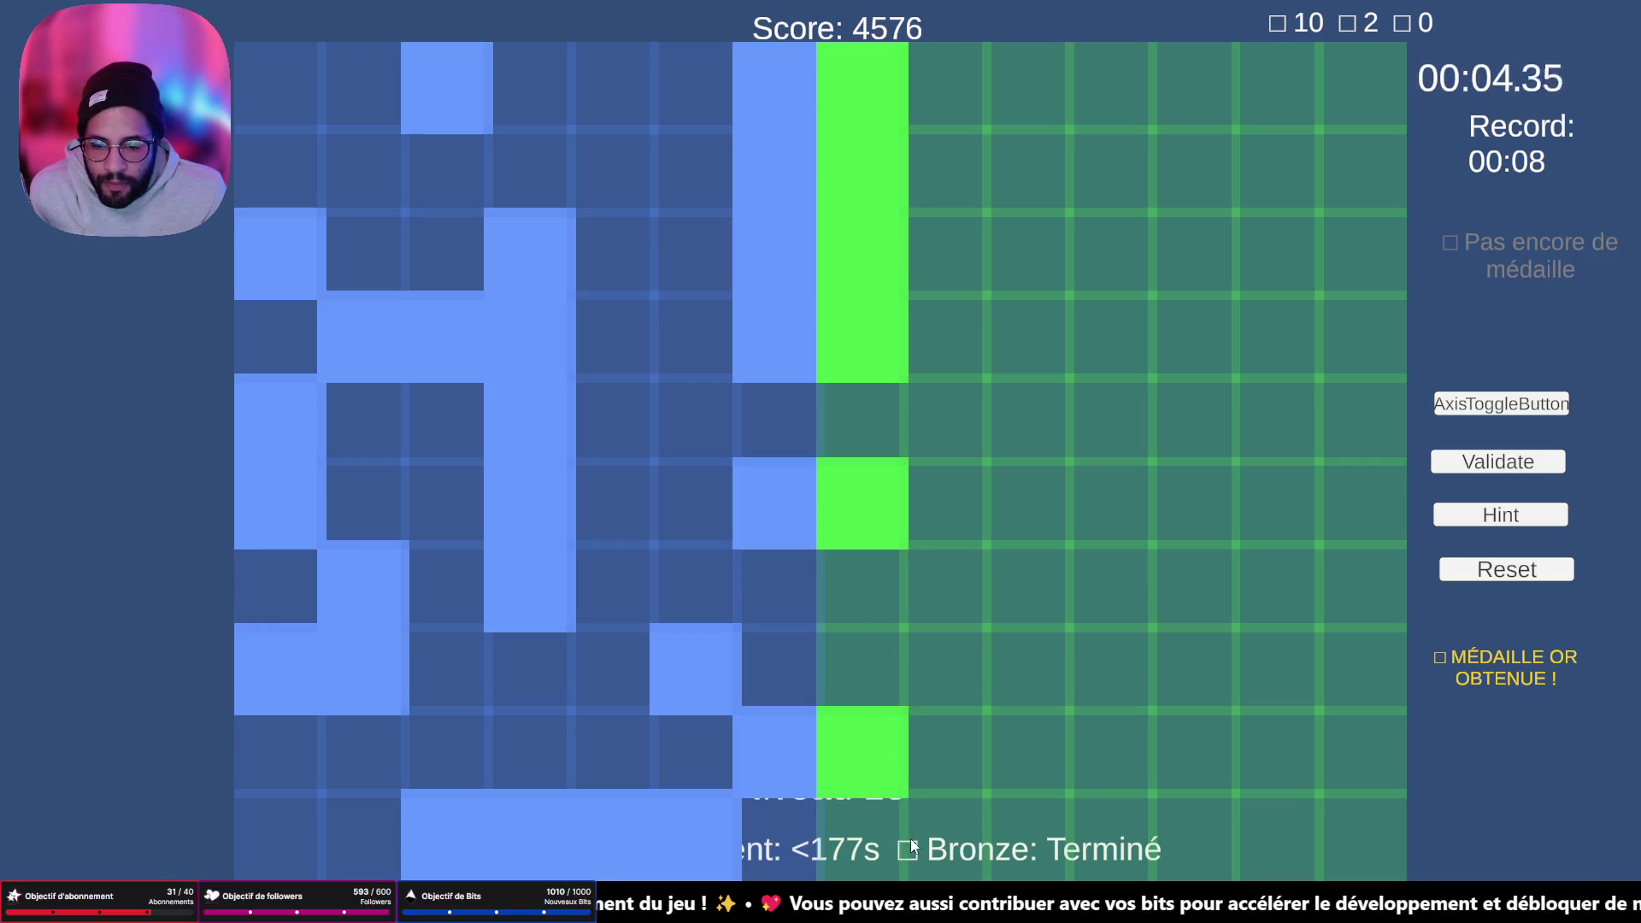
left_click(952, 839)
left_click(1120, 829)
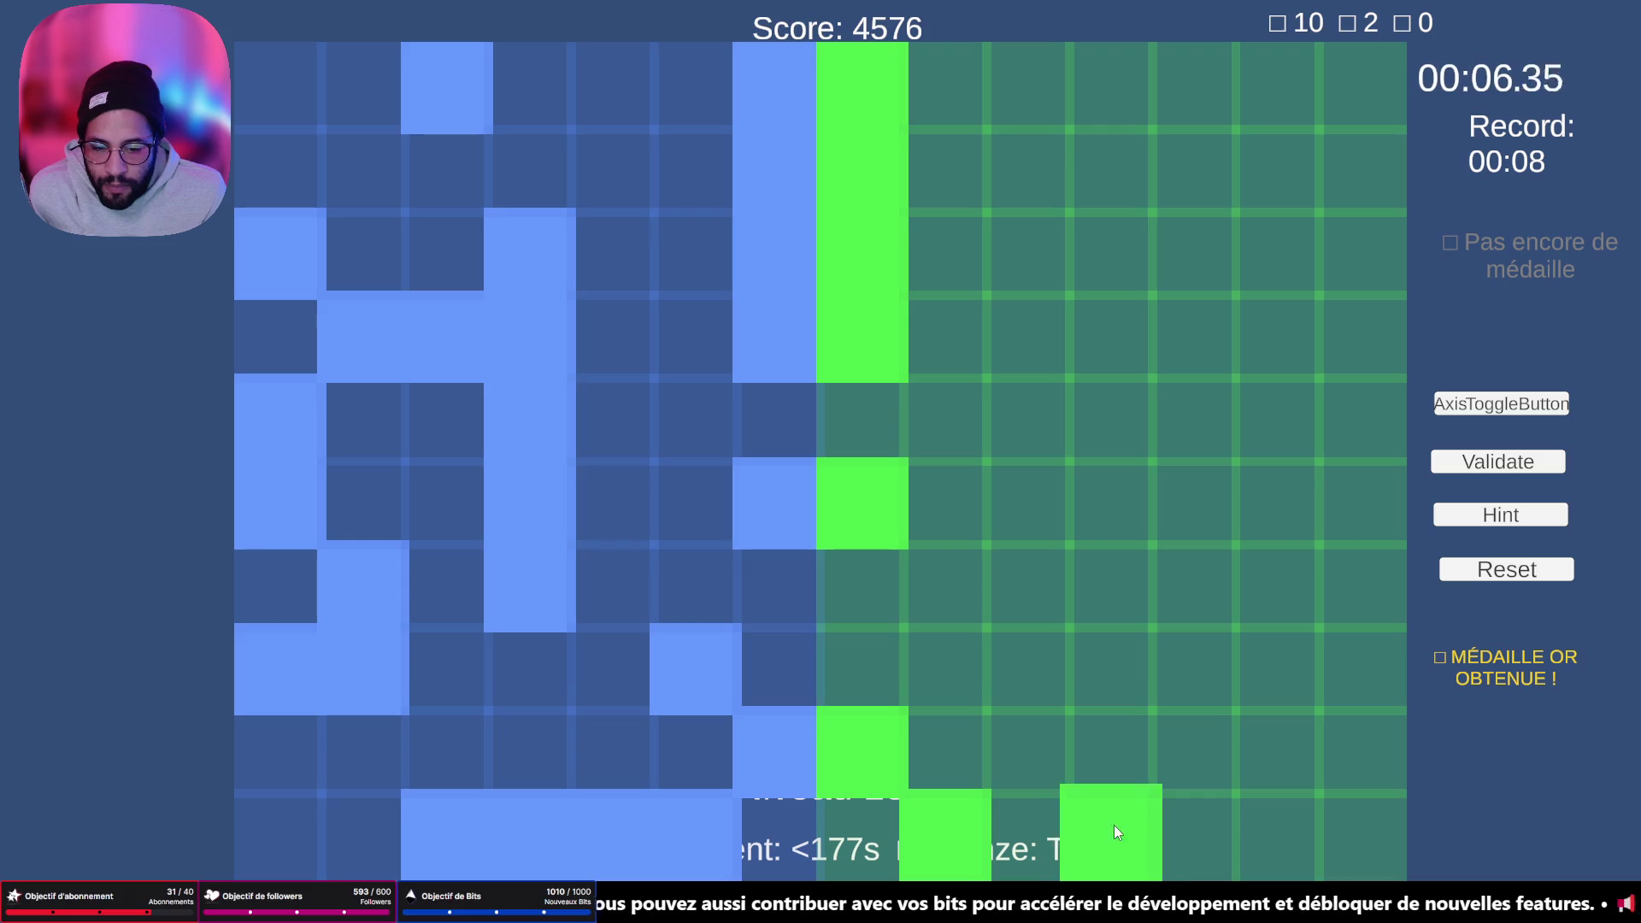
left_click(1044, 818)
left_click(1195, 822)
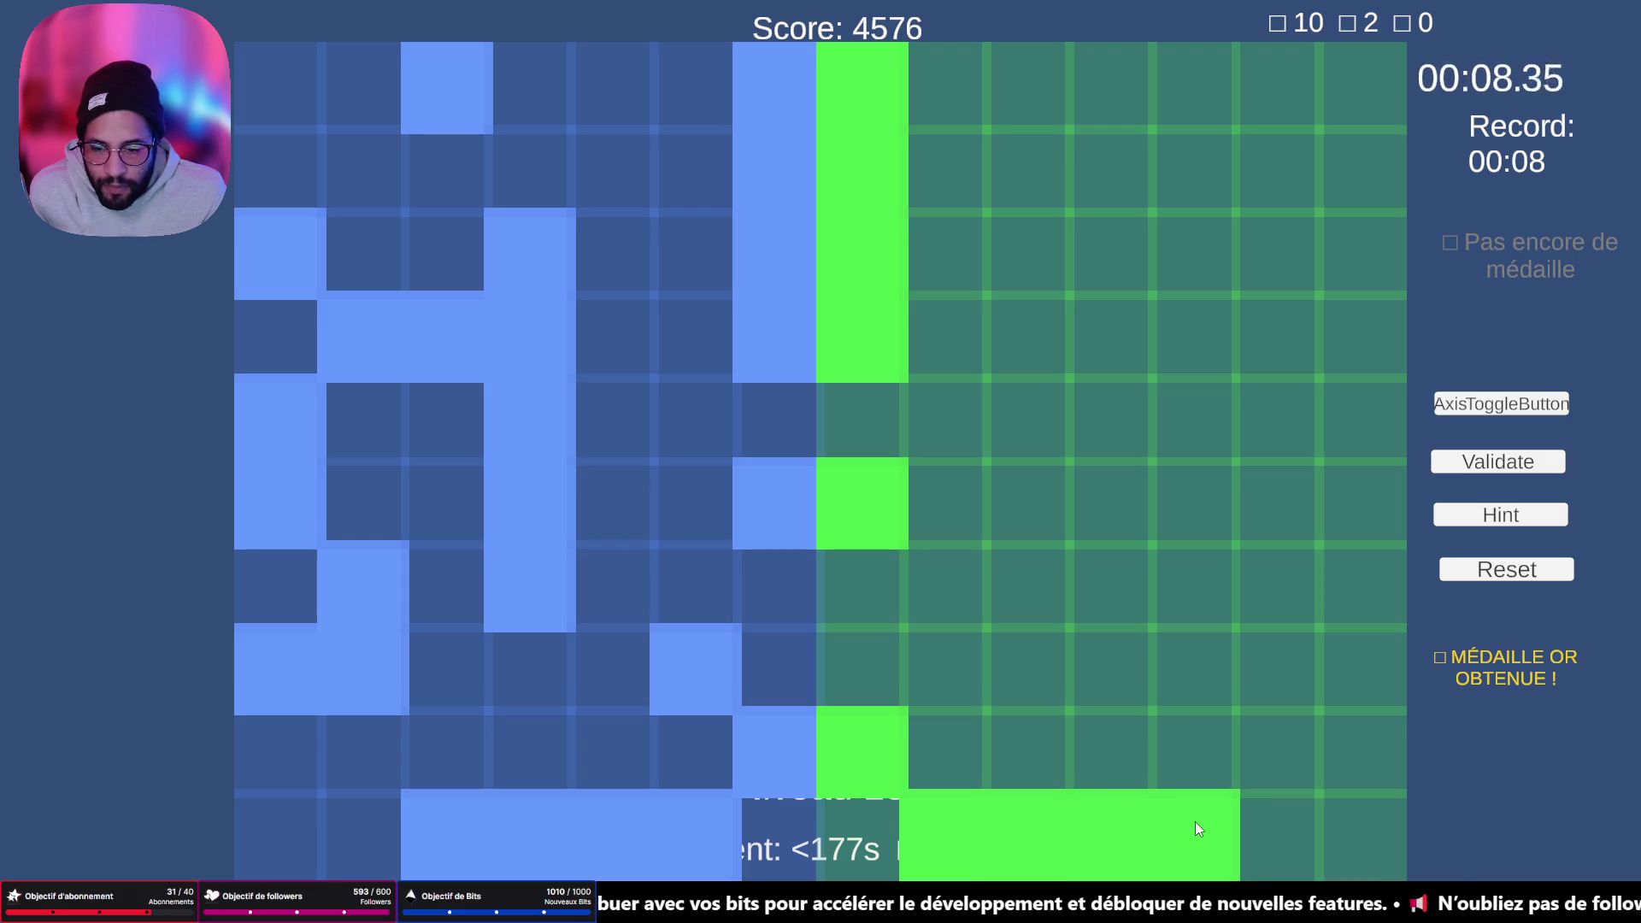
- Fill the central vertical column, join a cell to it, and fill the right-hand column
left_click(943, 658)
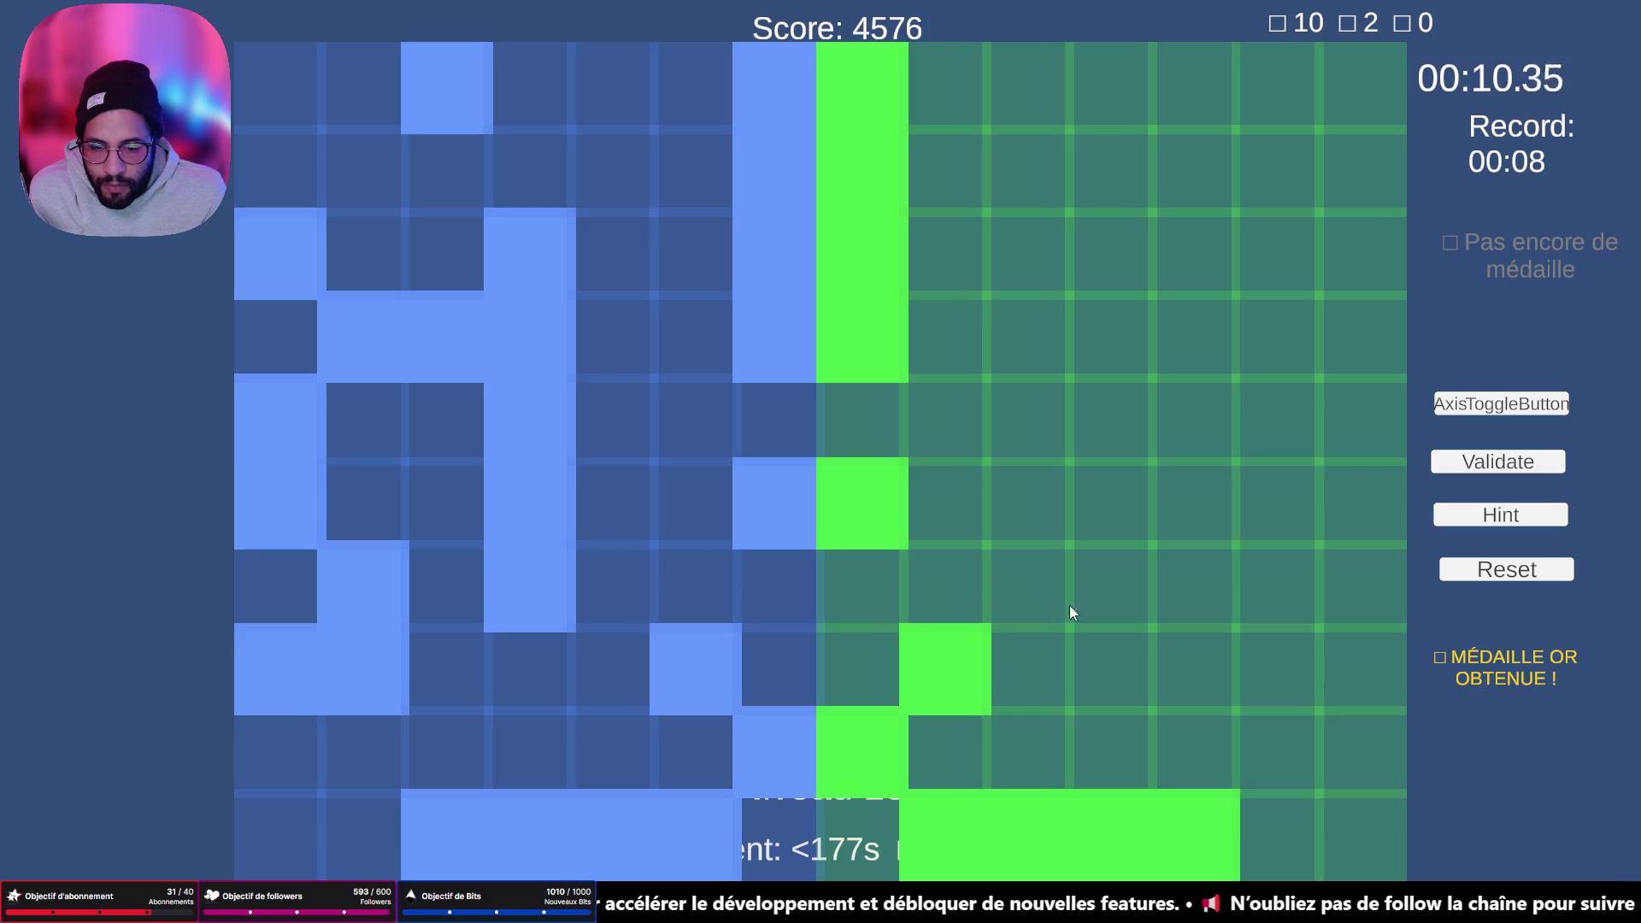
left_click(1031, 603)
mouse_move(1029, 597)
left_mouse_down()
mouse_move(1104, 578)
mouse_move(1124, 475)
mouse_move(1118, 281)
mouse_move(1116, 313)
mouse_move(1125, 294)
left_mouse_up()
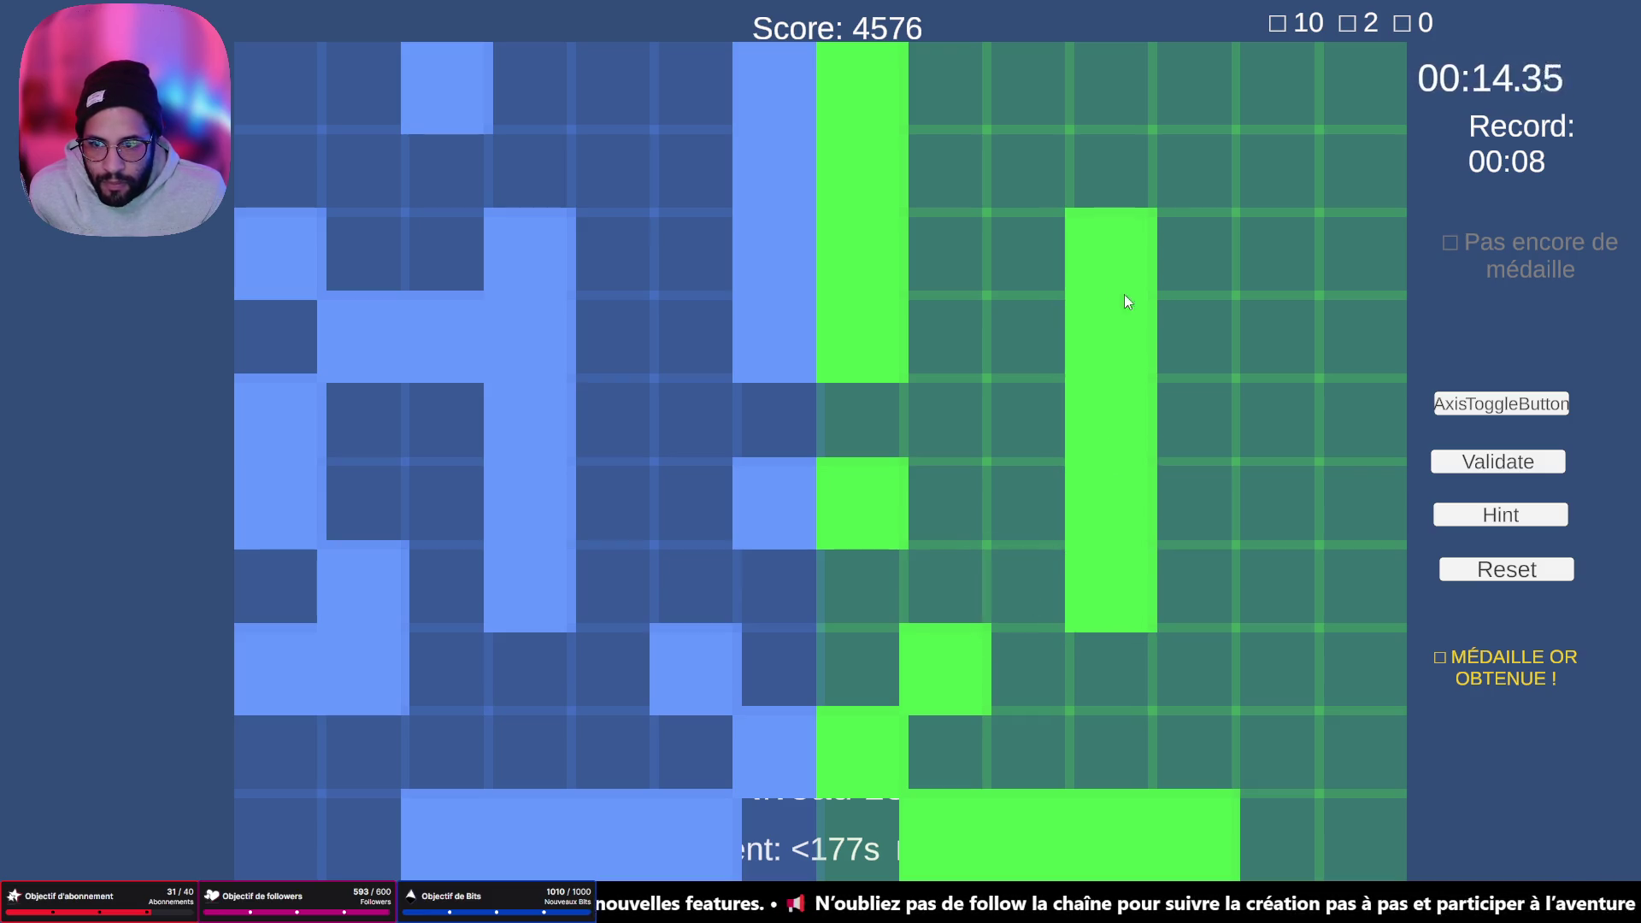
left_click(1248, 343)
left_click_drag(1265, 348, 1202, 341)
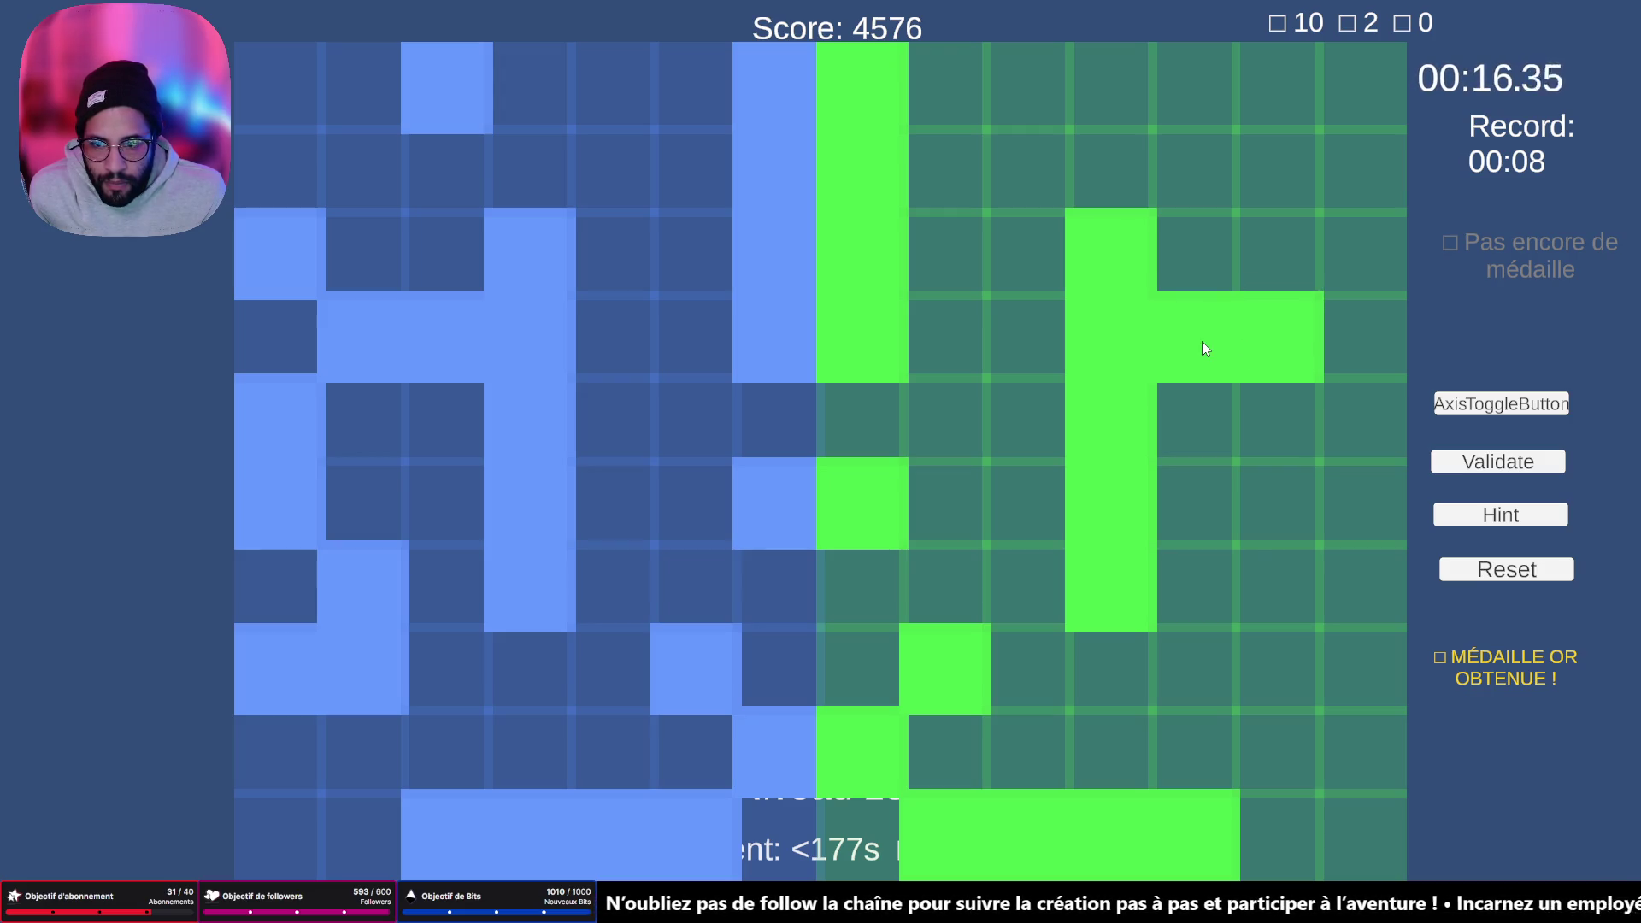
left_click(1338, 260)
left_click_drag(1366, 402, 1351, 525)
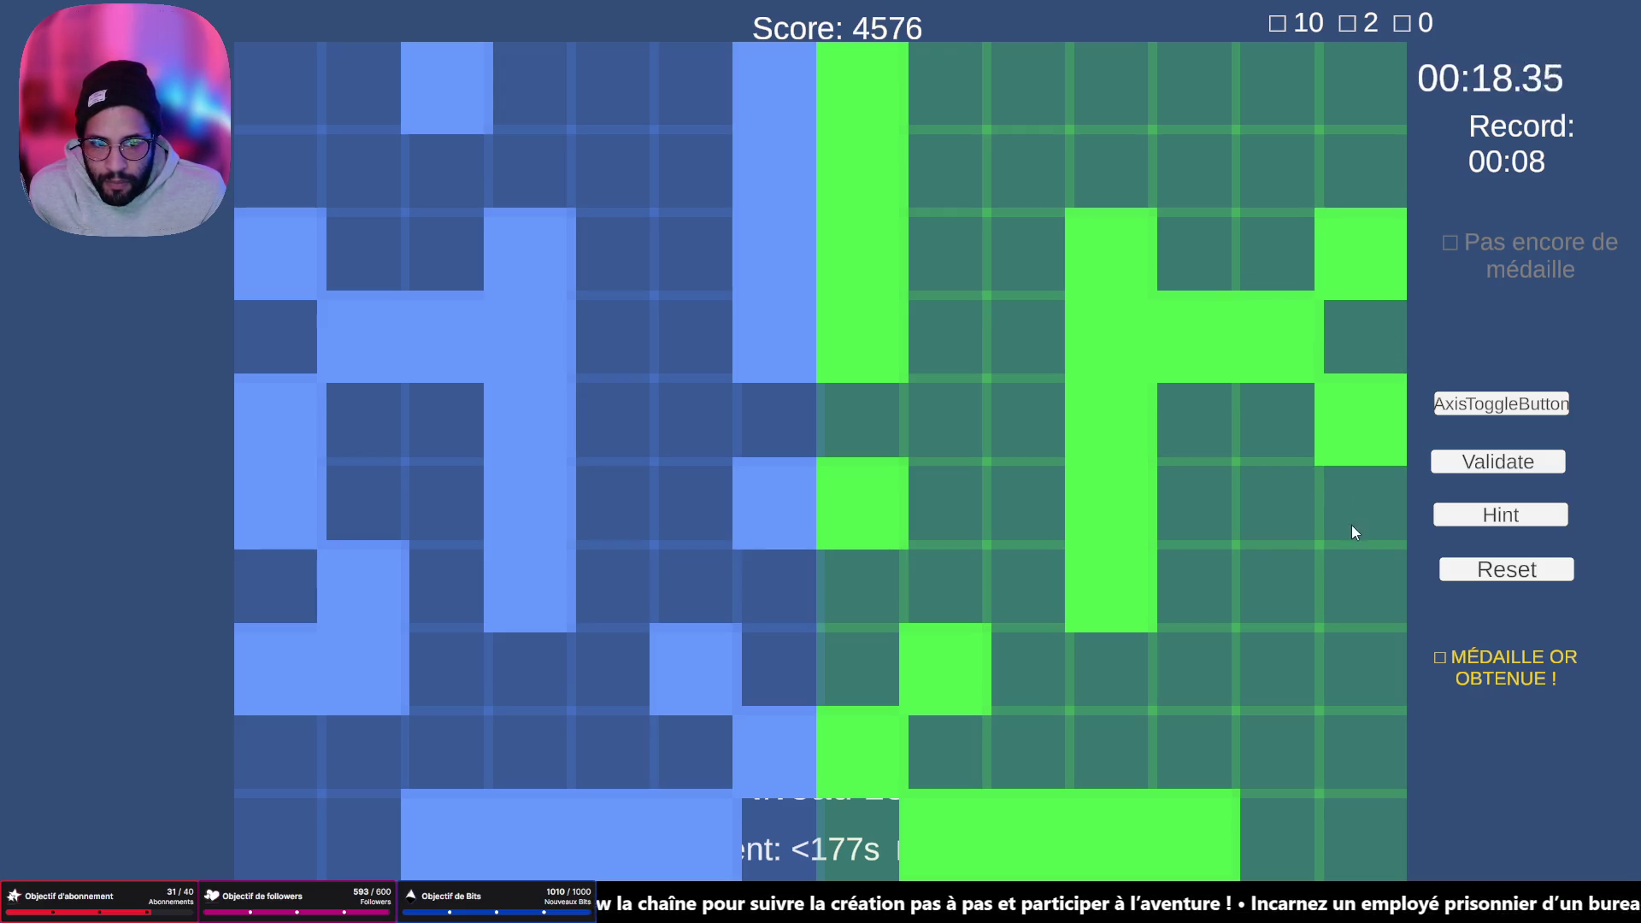
- Correct the lower cells, fill the last top-row cell, and validate level 13
left_click(1284, 587)
left_click_drag(1263, 652, 1263, 675)
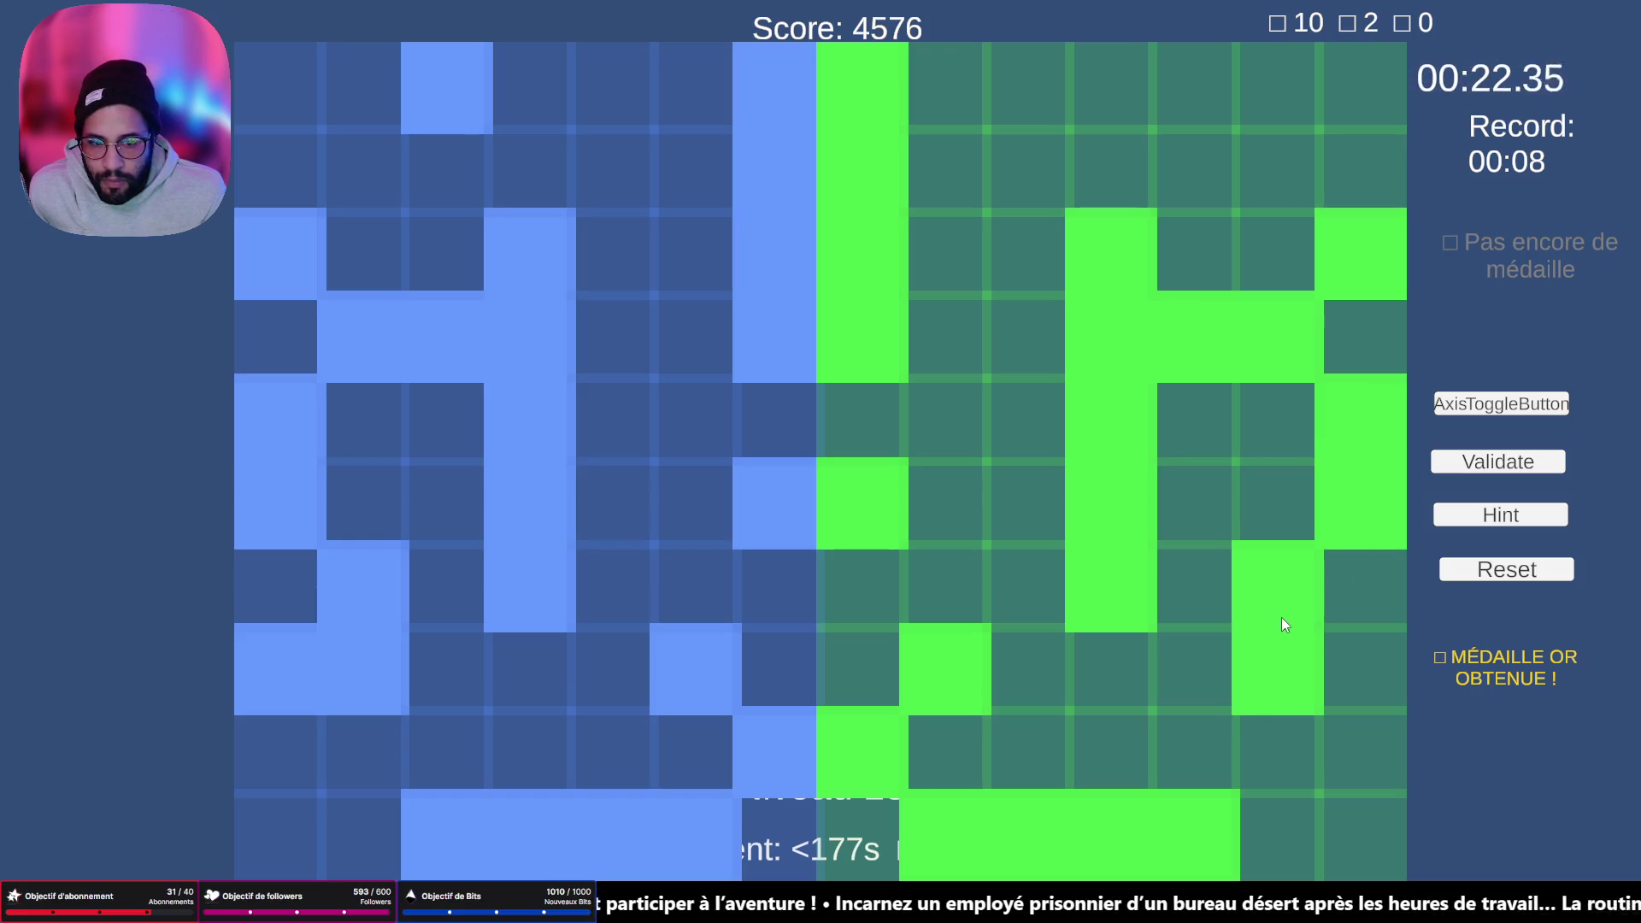
left_click(1276, 649)
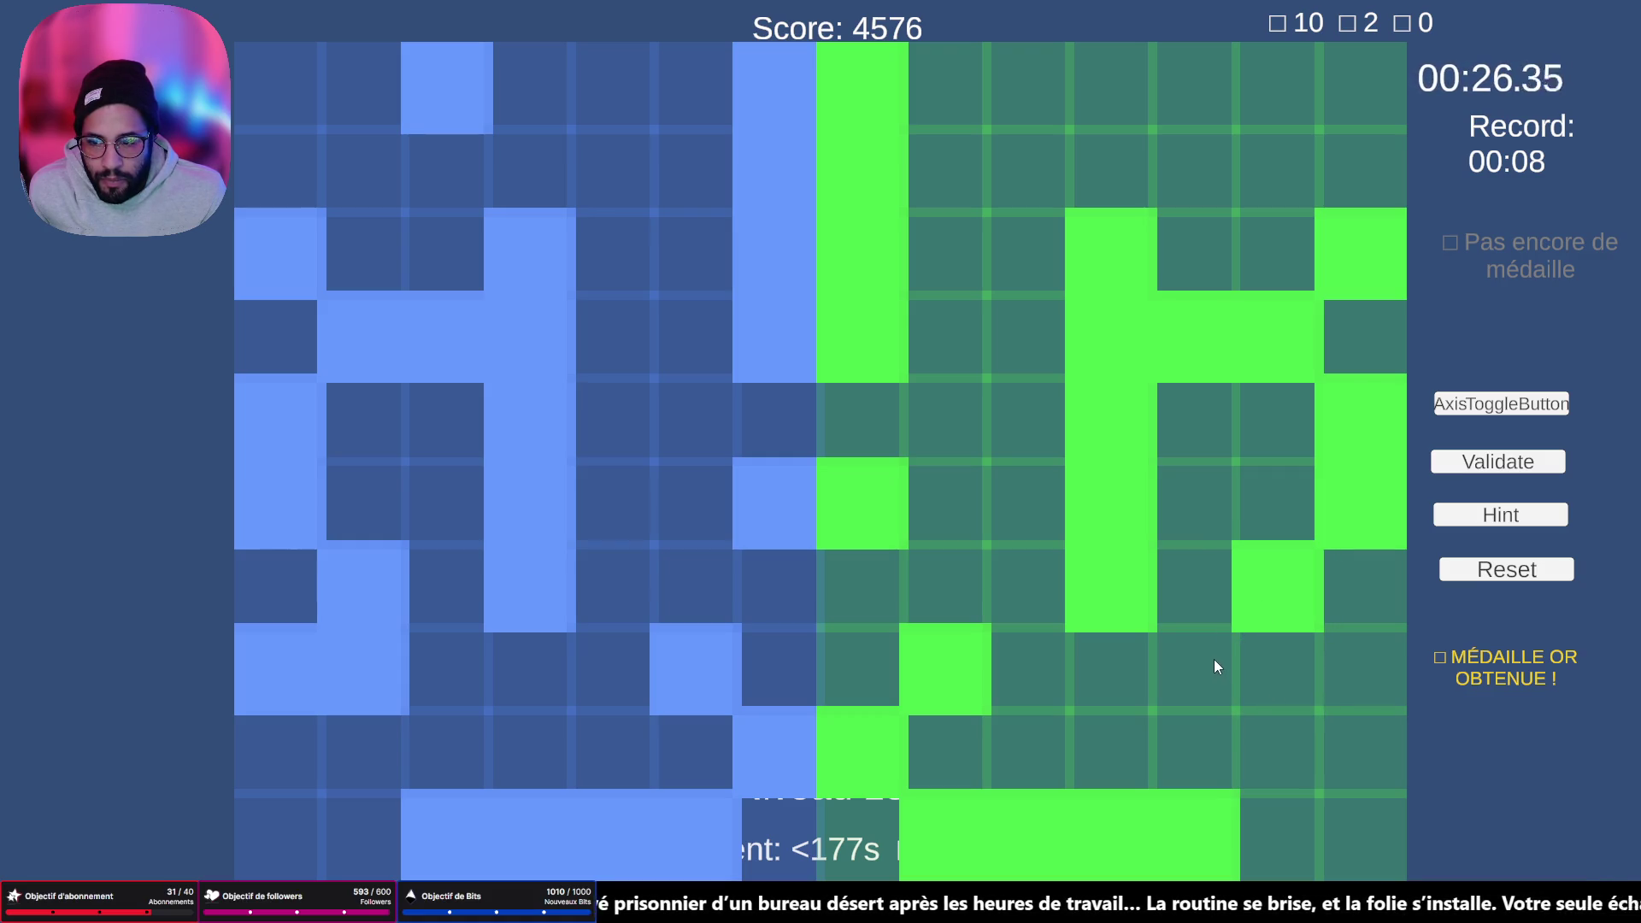
left_click(1270, 659)
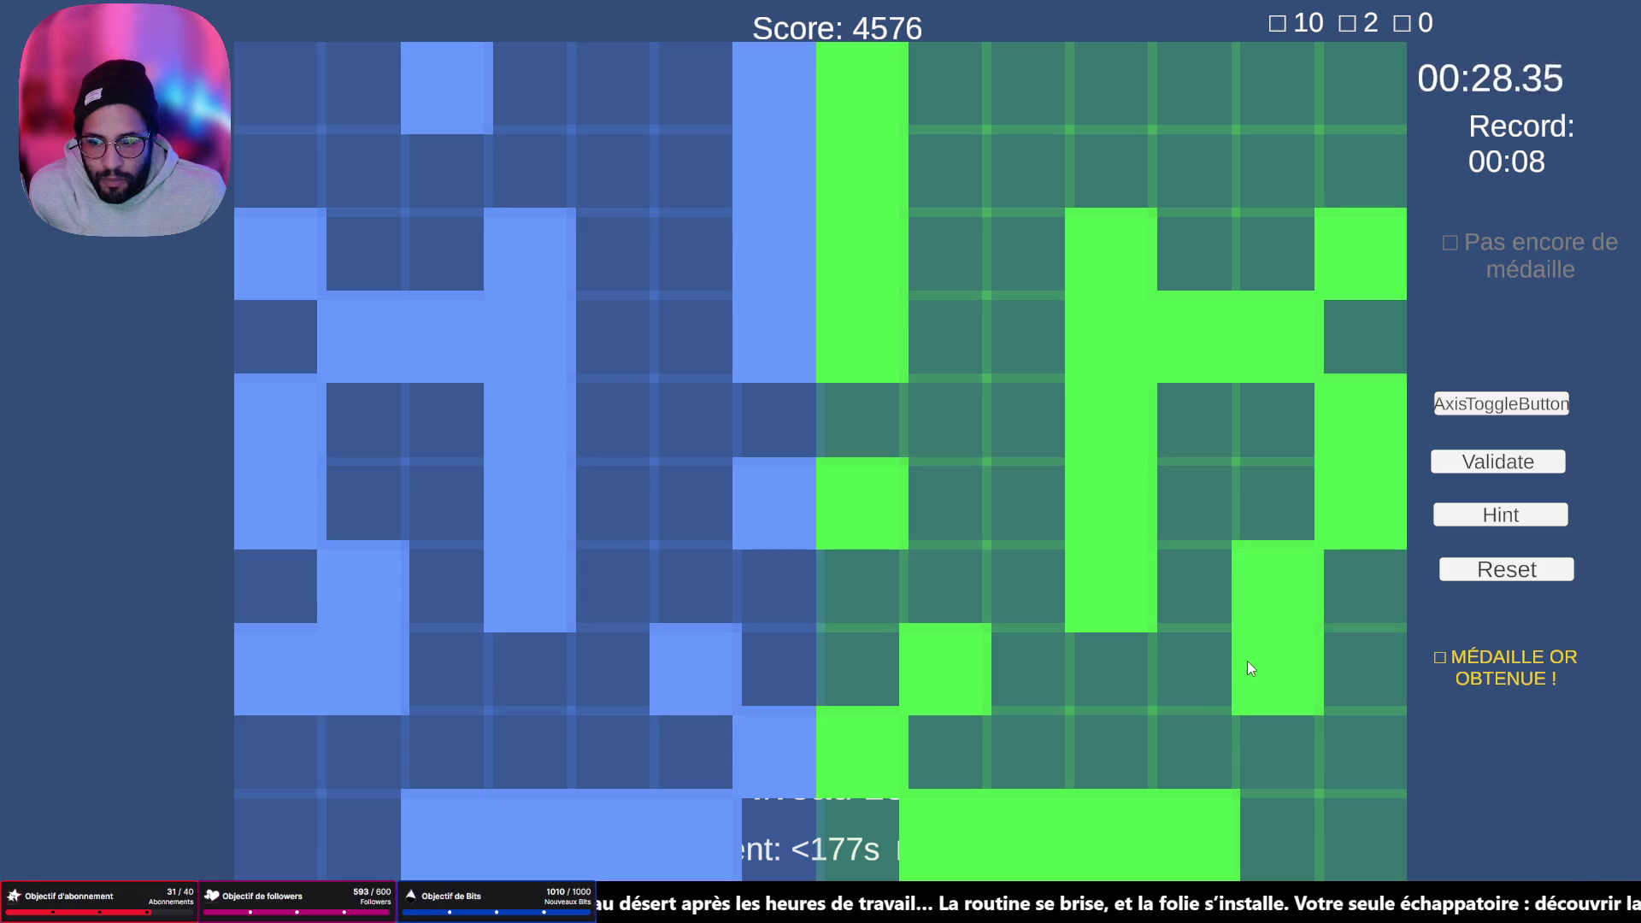
left_click(1350, 666)
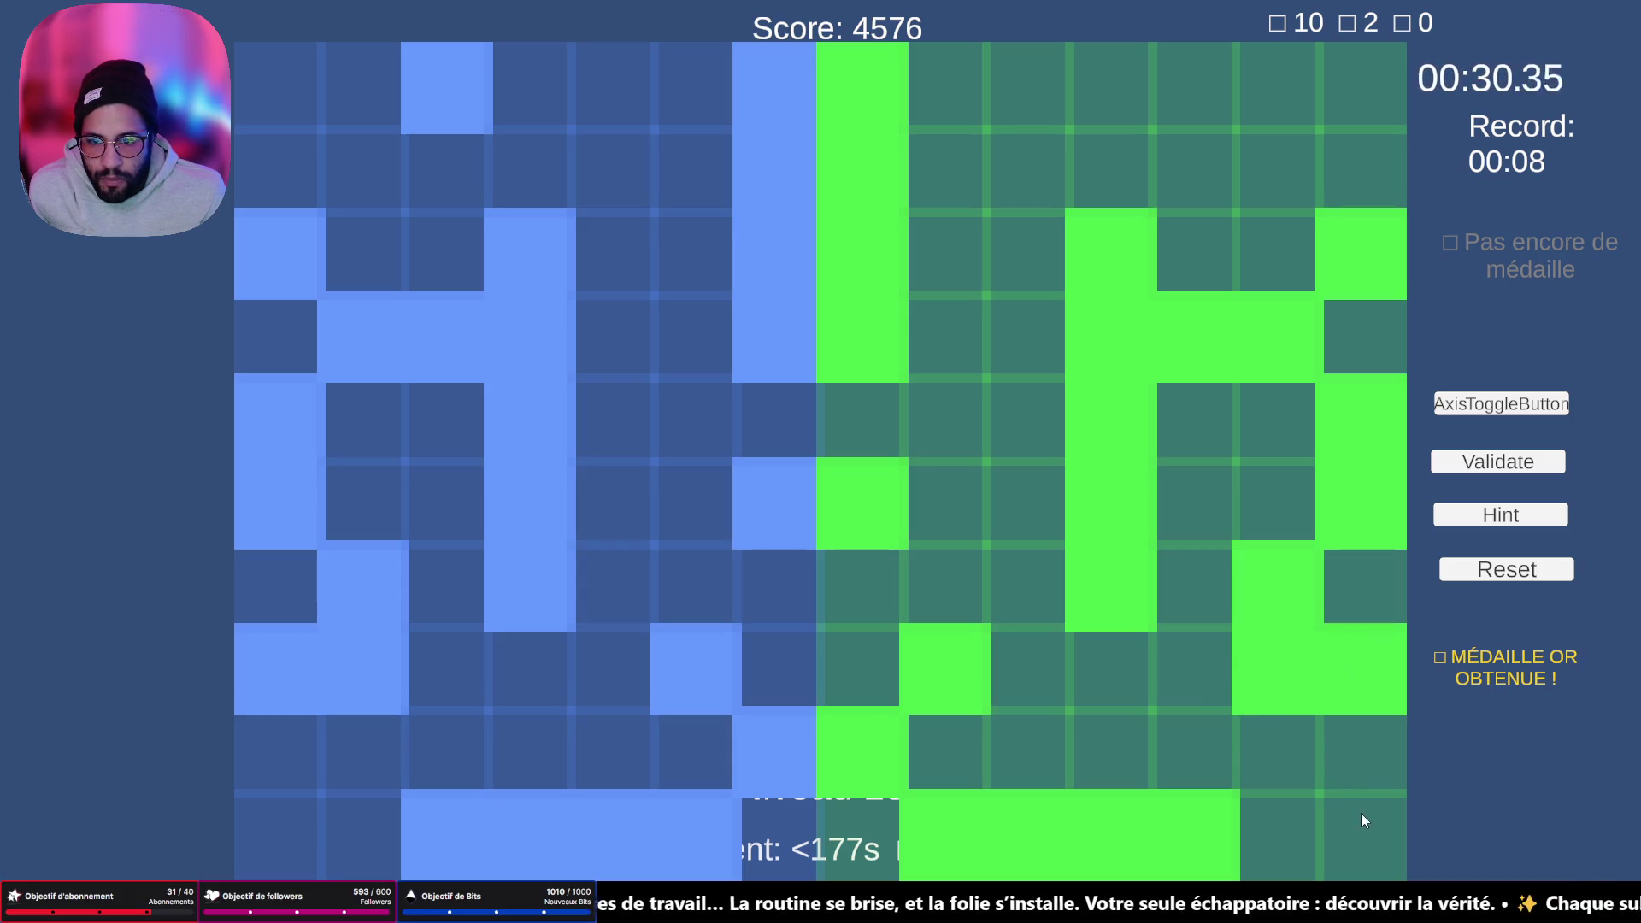
left_click(1195, 86)
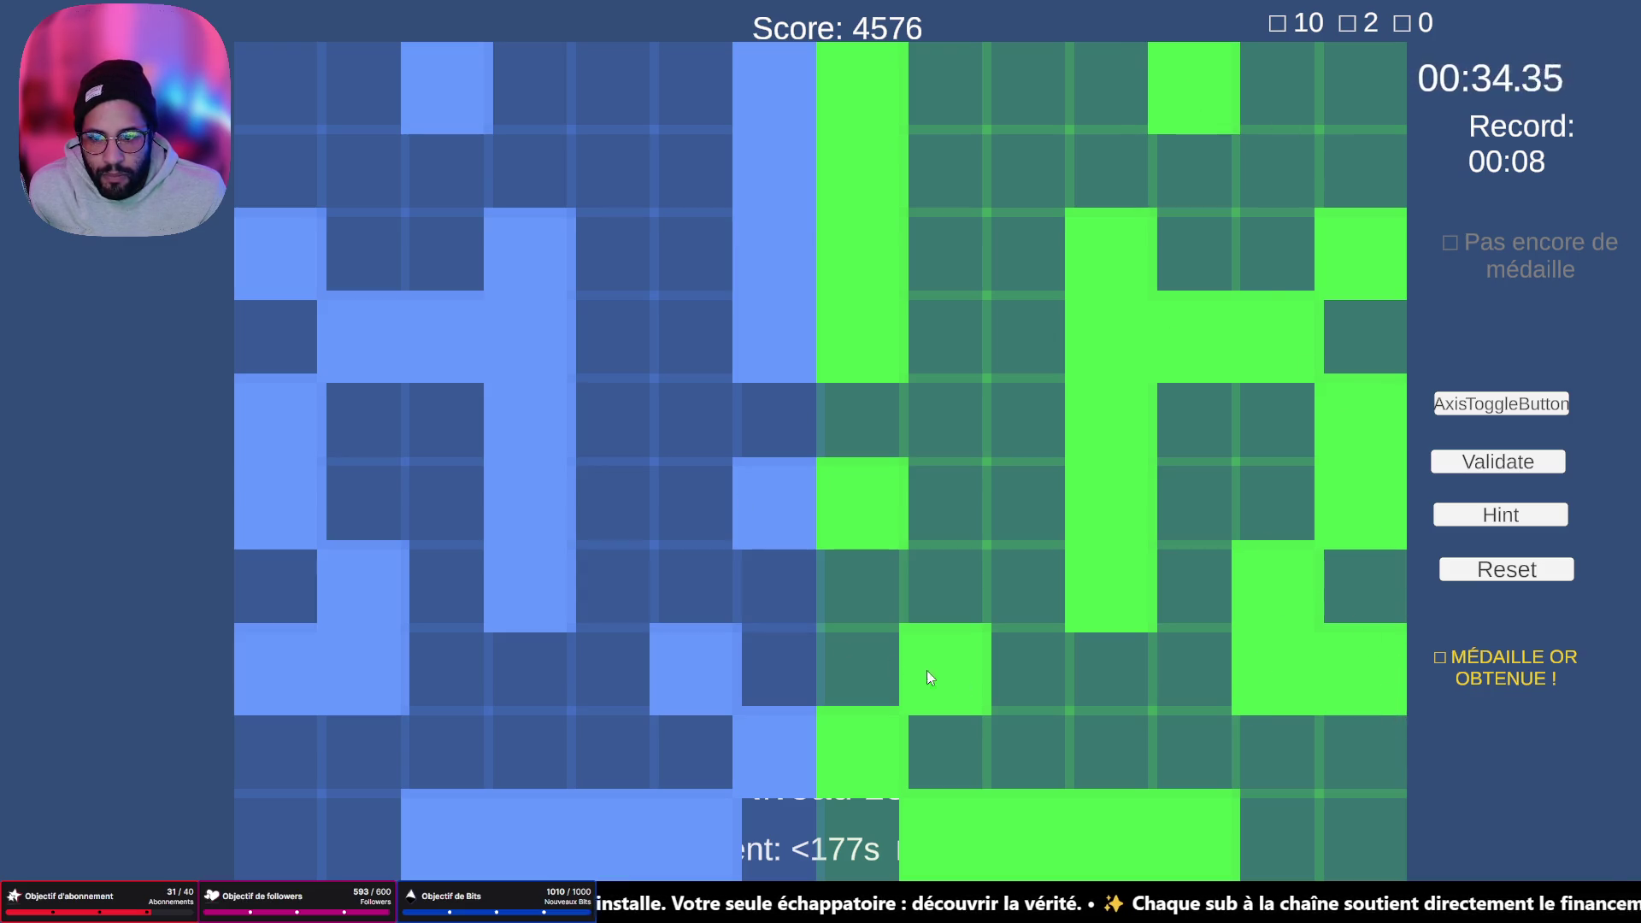
left_click(1449, 462)
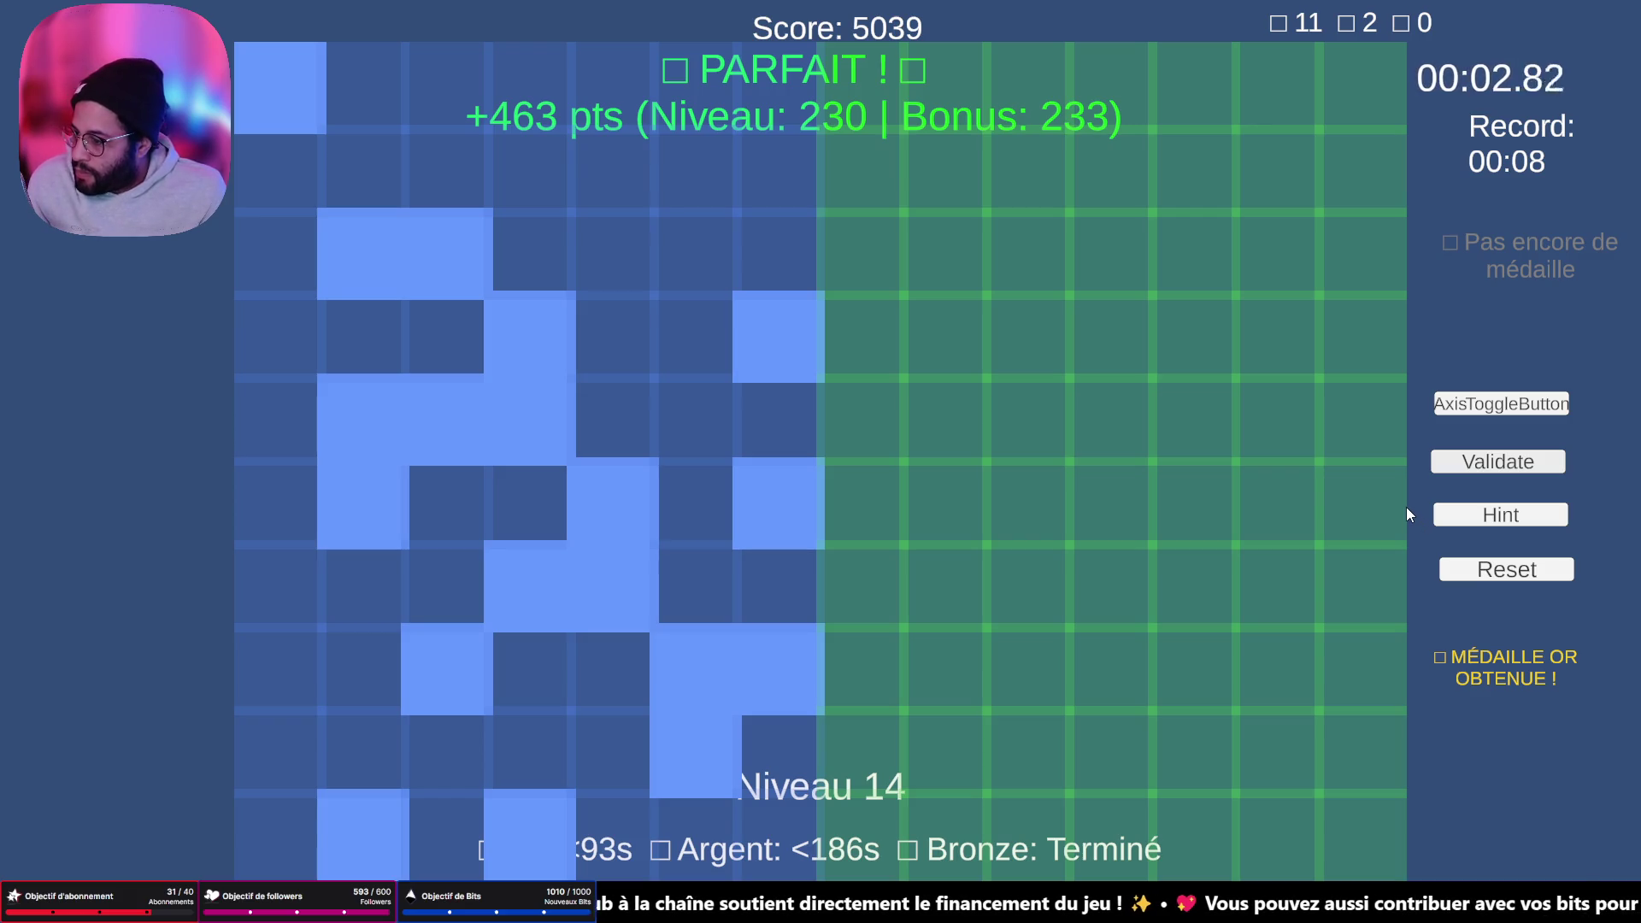
- Fill the mirrored cells in the left green columns and along the bottom row
left_click(872, 675)
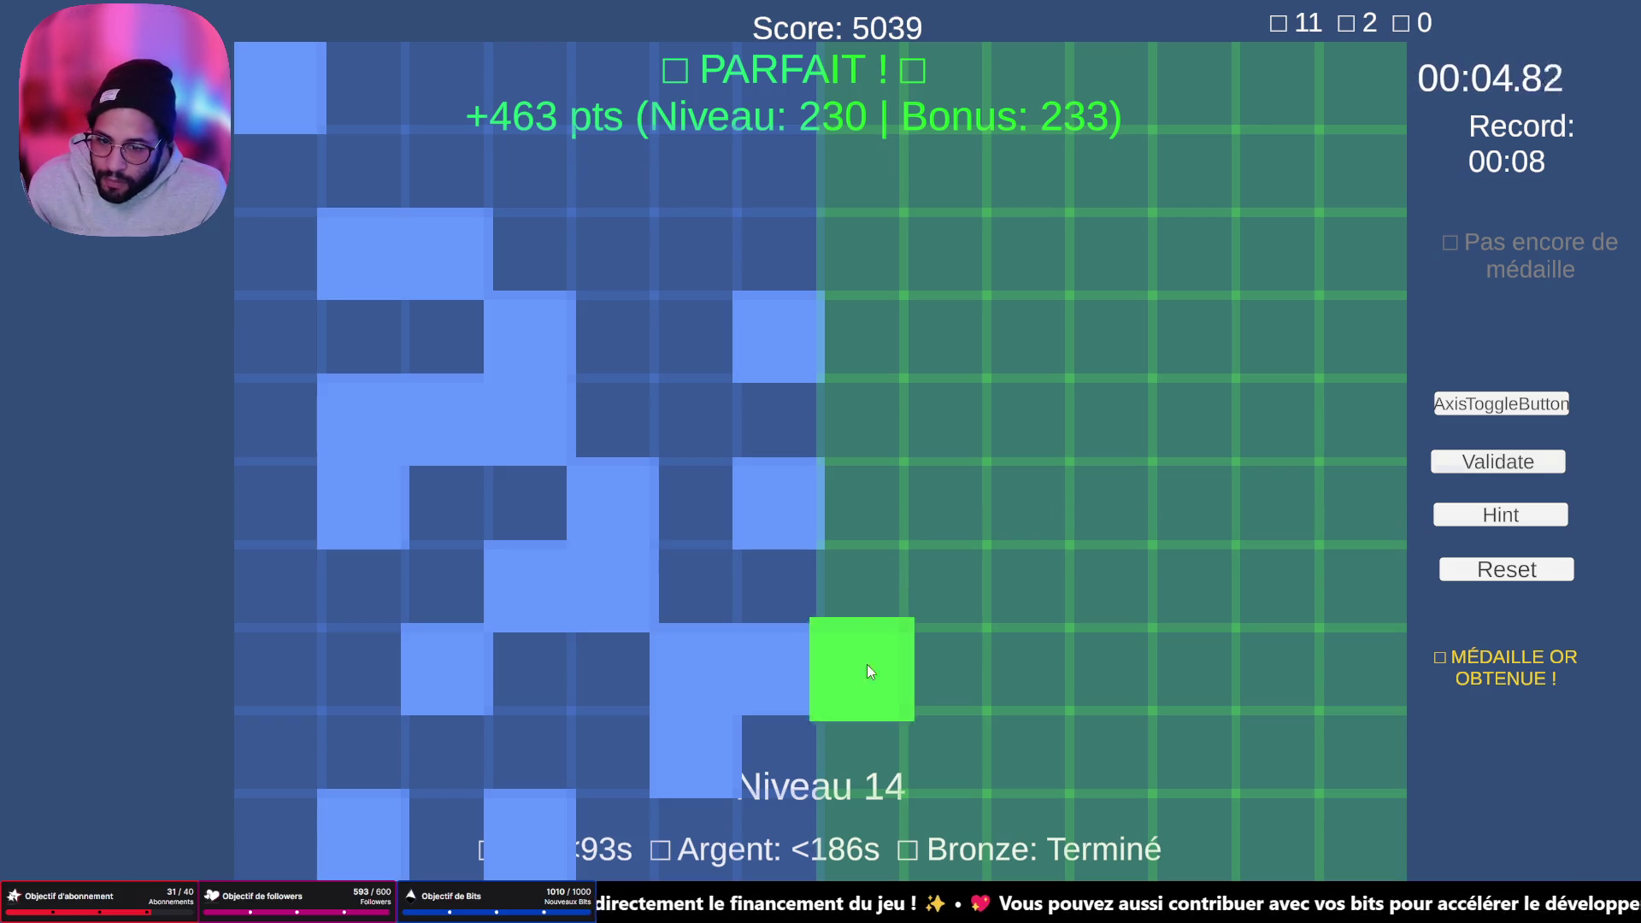
left_click(853, 504)
left_click(835, 289)
left_click(966, 688)
left_click(947, 763)
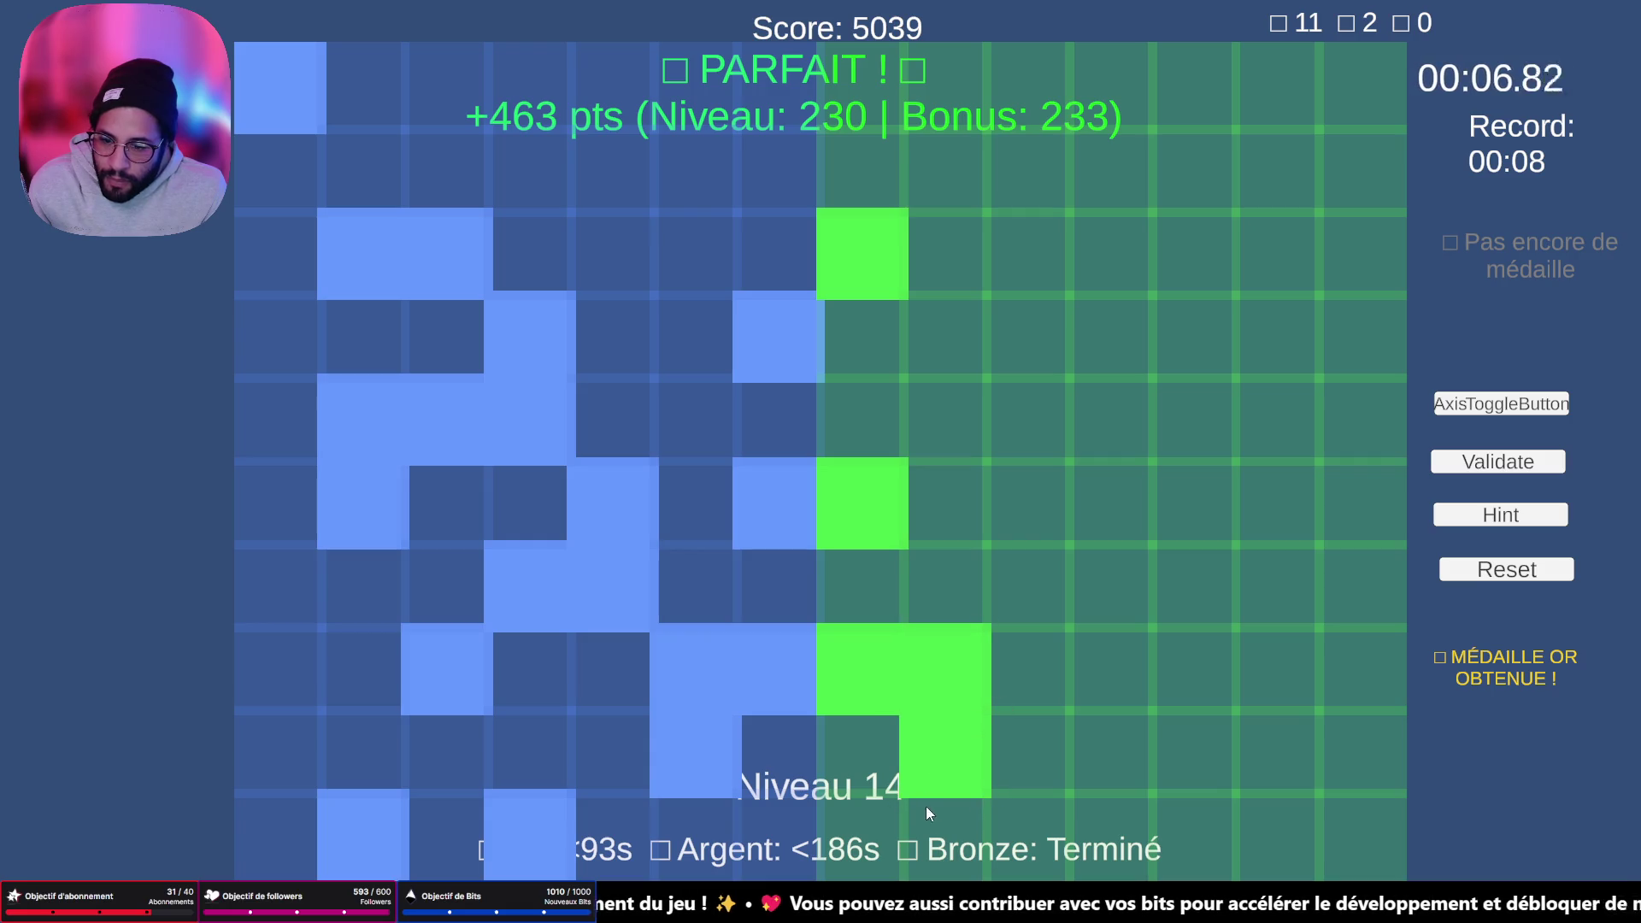
left_click(1284, 844)
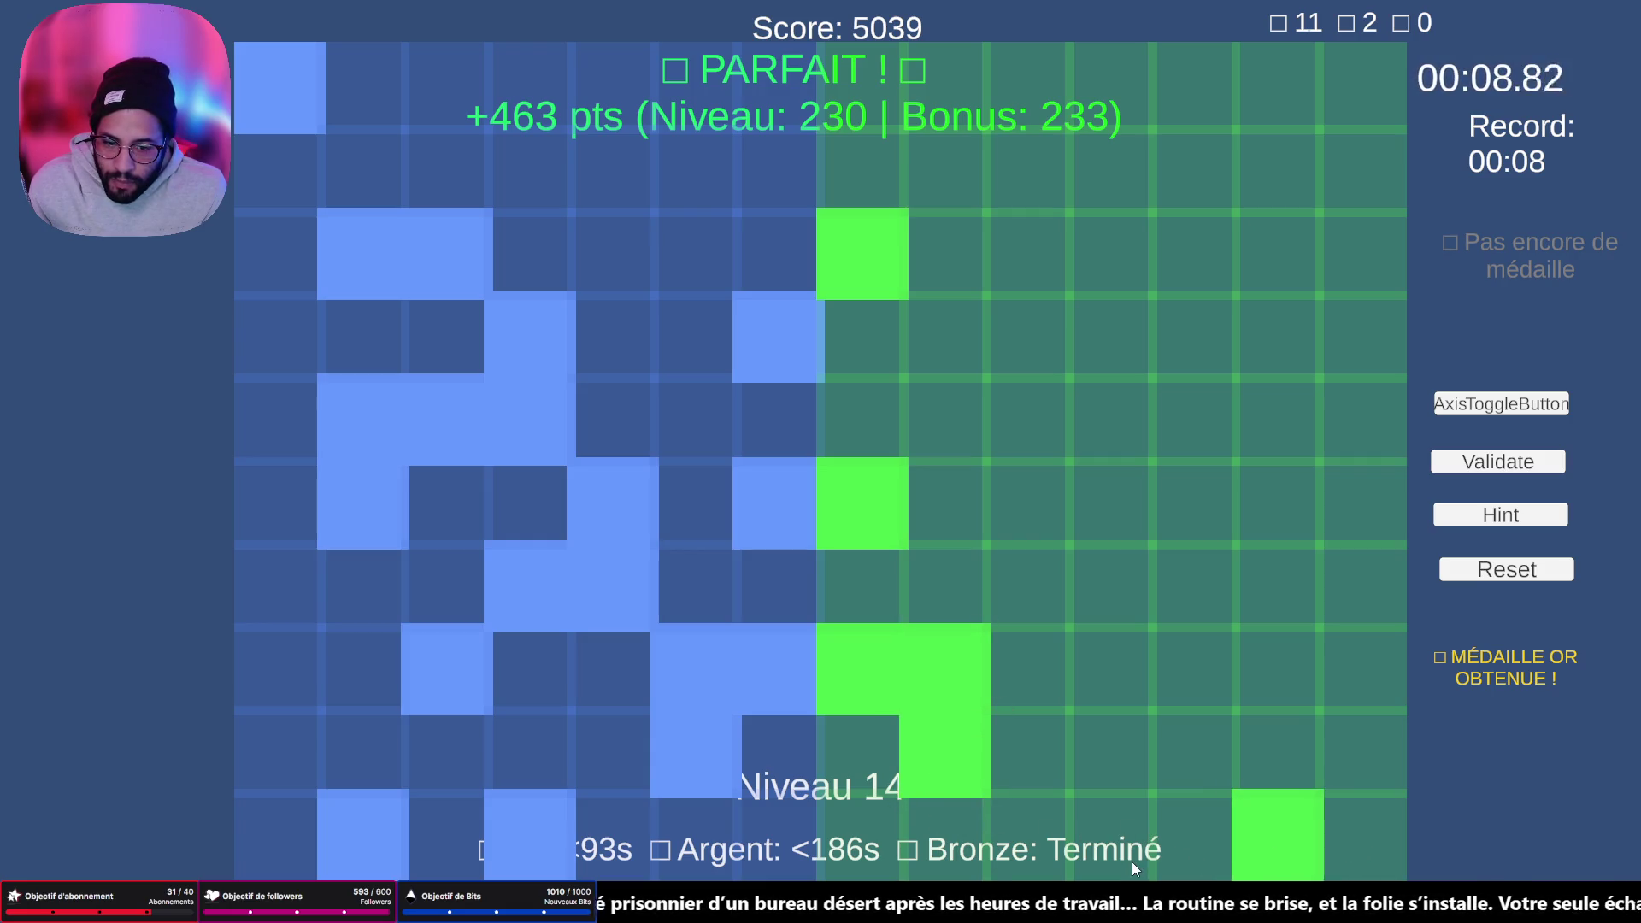
left_click(1120, 833)
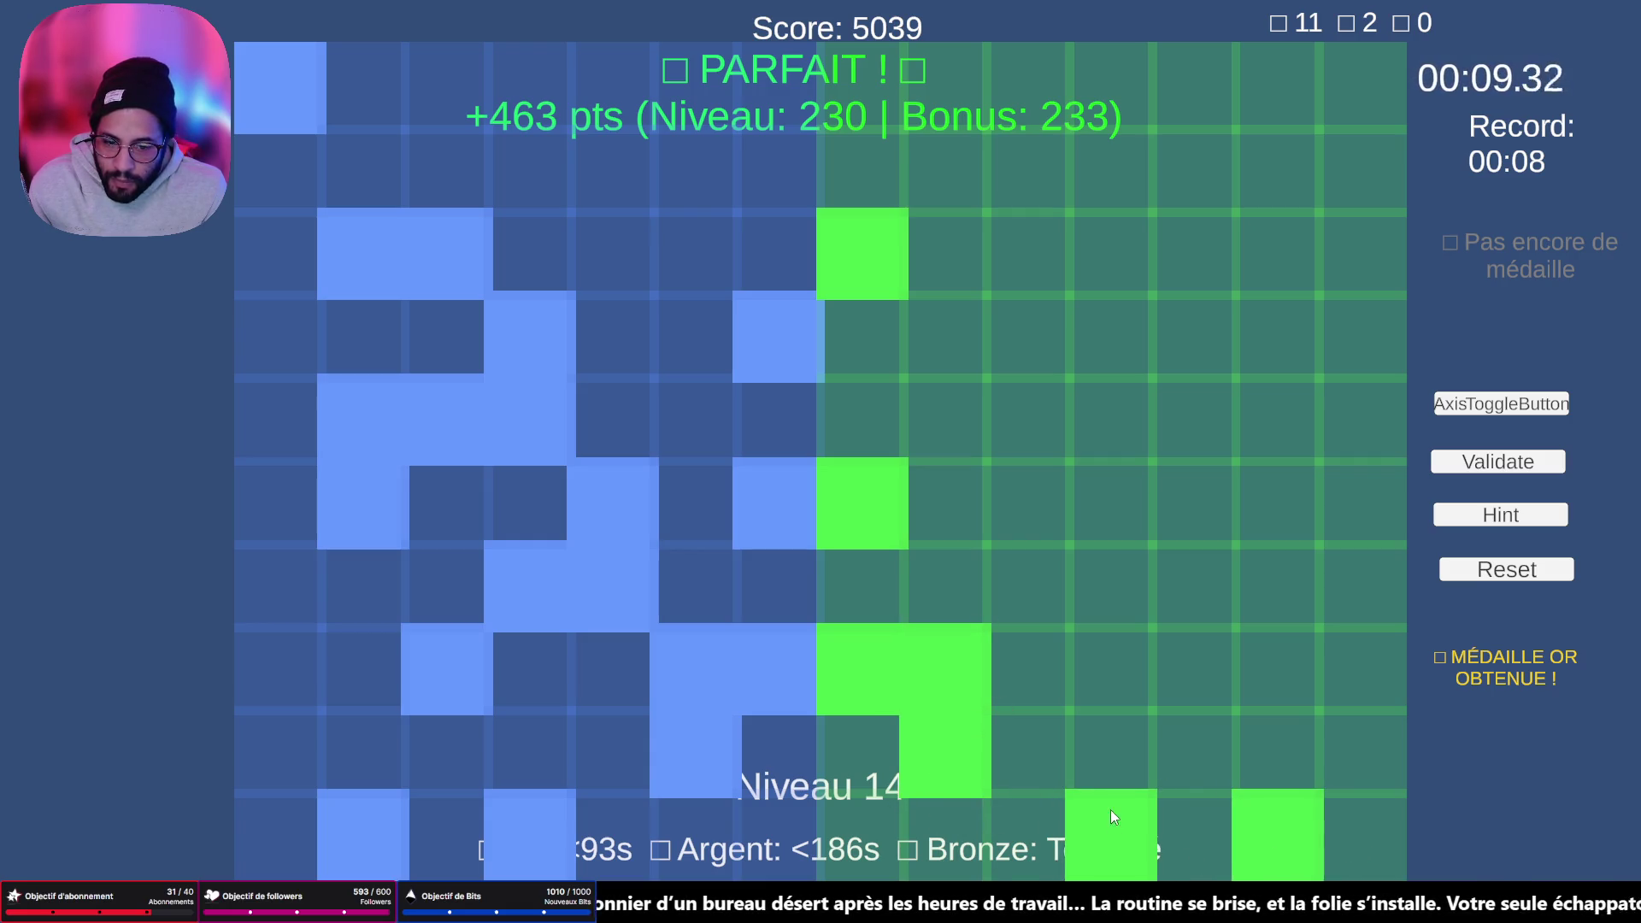
- Fill the middle L-shaped block, the top-right corner, and neighbouring upper cells
left_click(1049, 341)
left_click(1056, 423)
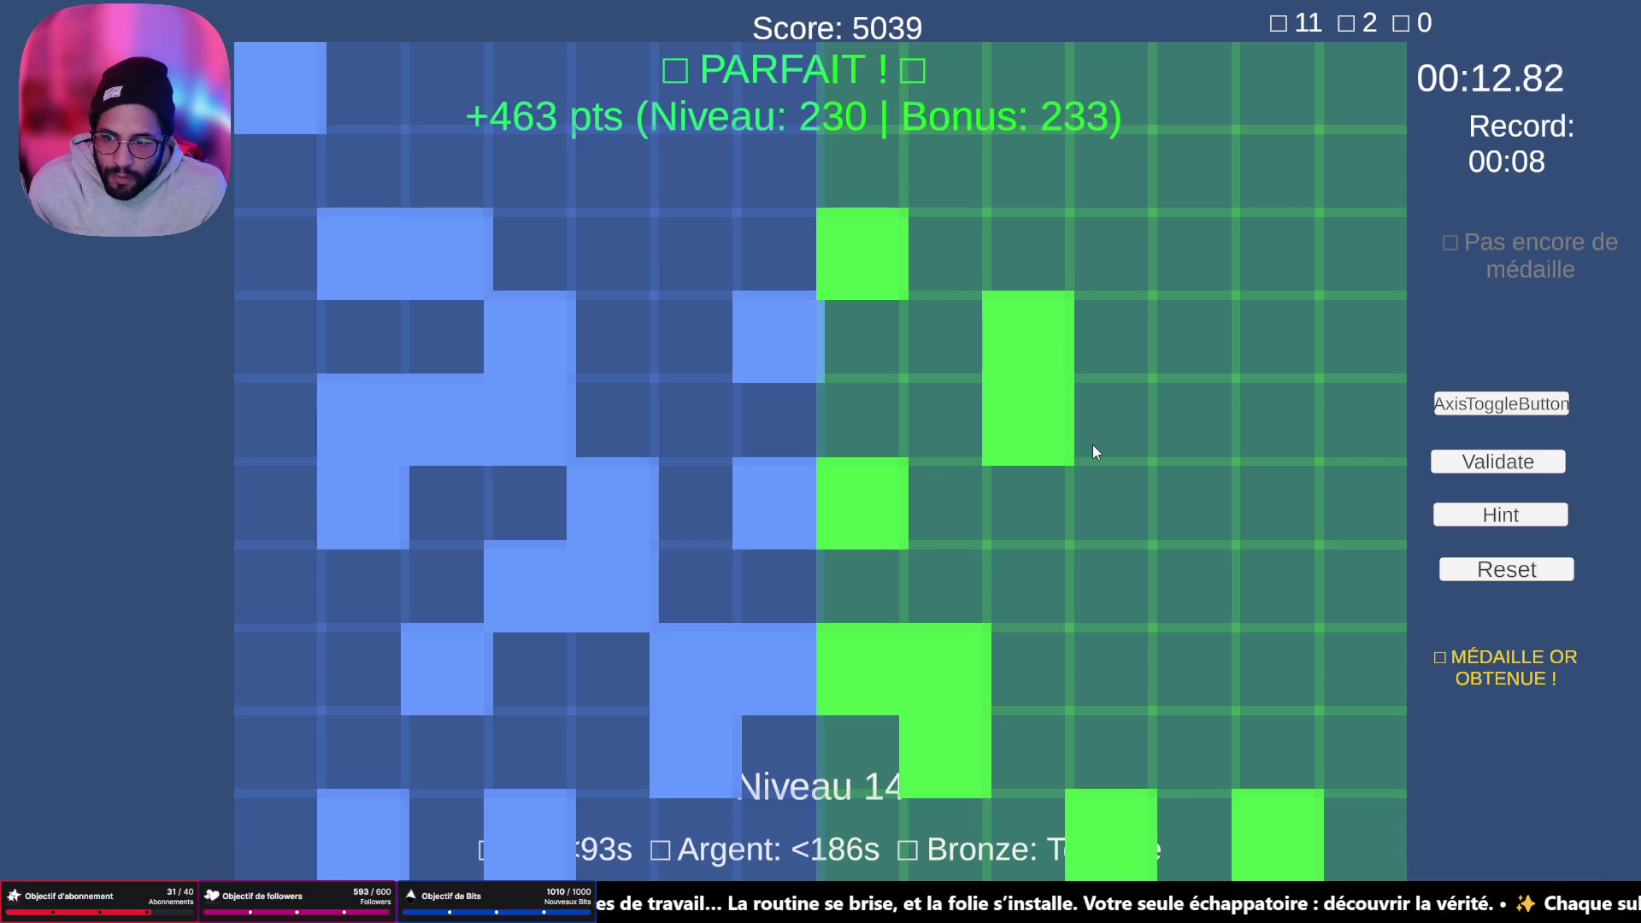
left_click(1094, 443)
left_click(1209, 431)
left_click(1188, 501)
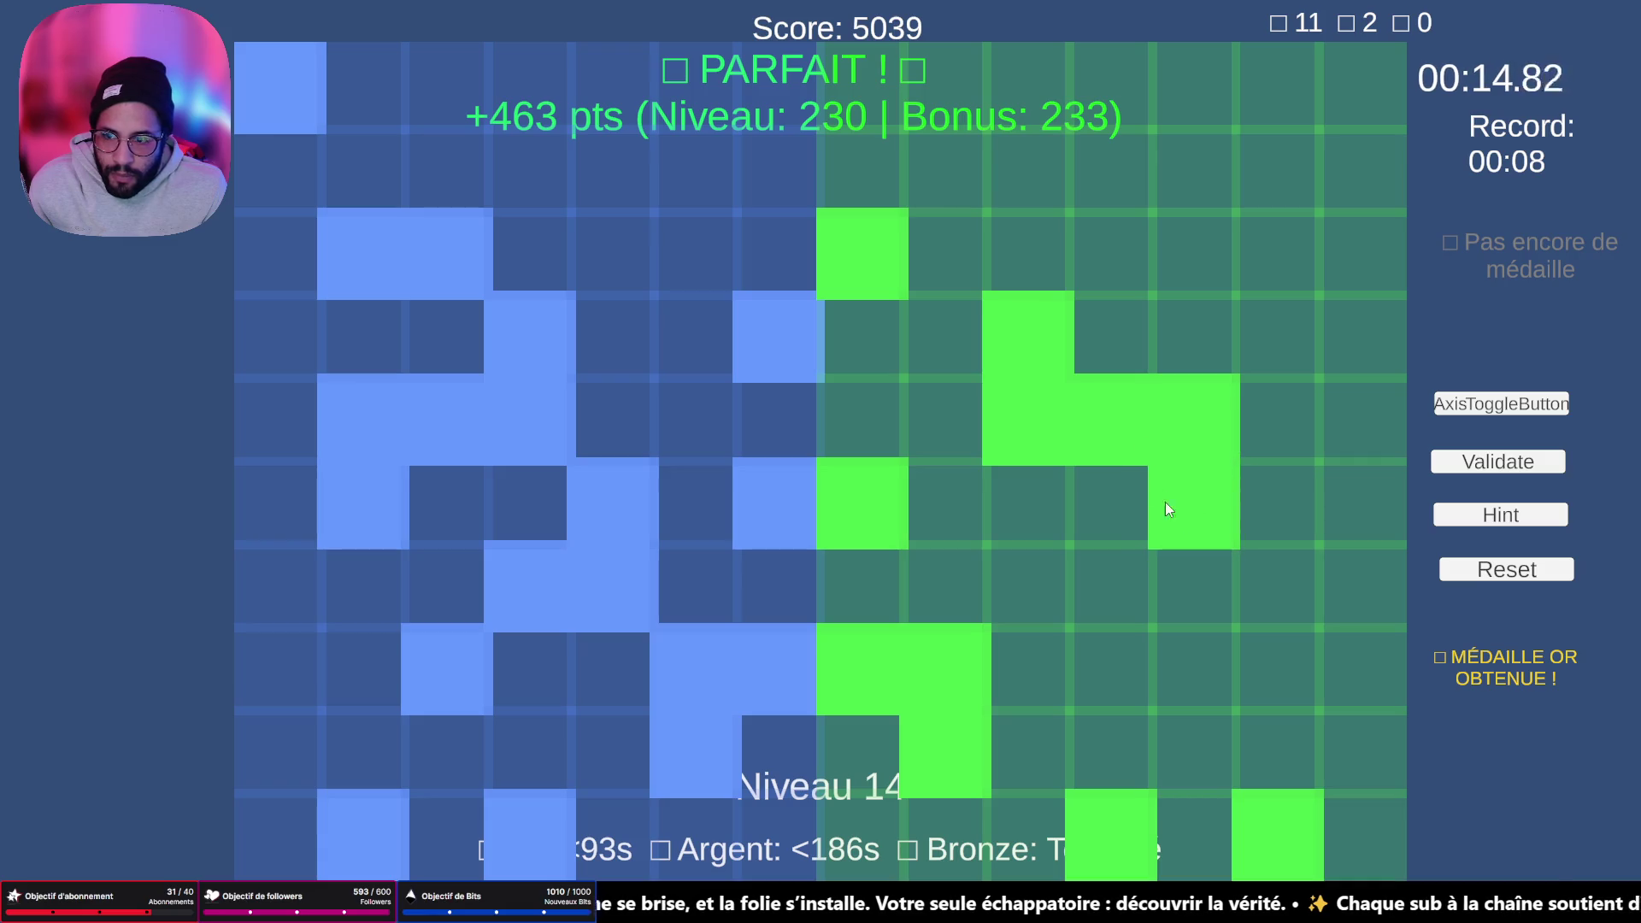
left_click(1376, 101)
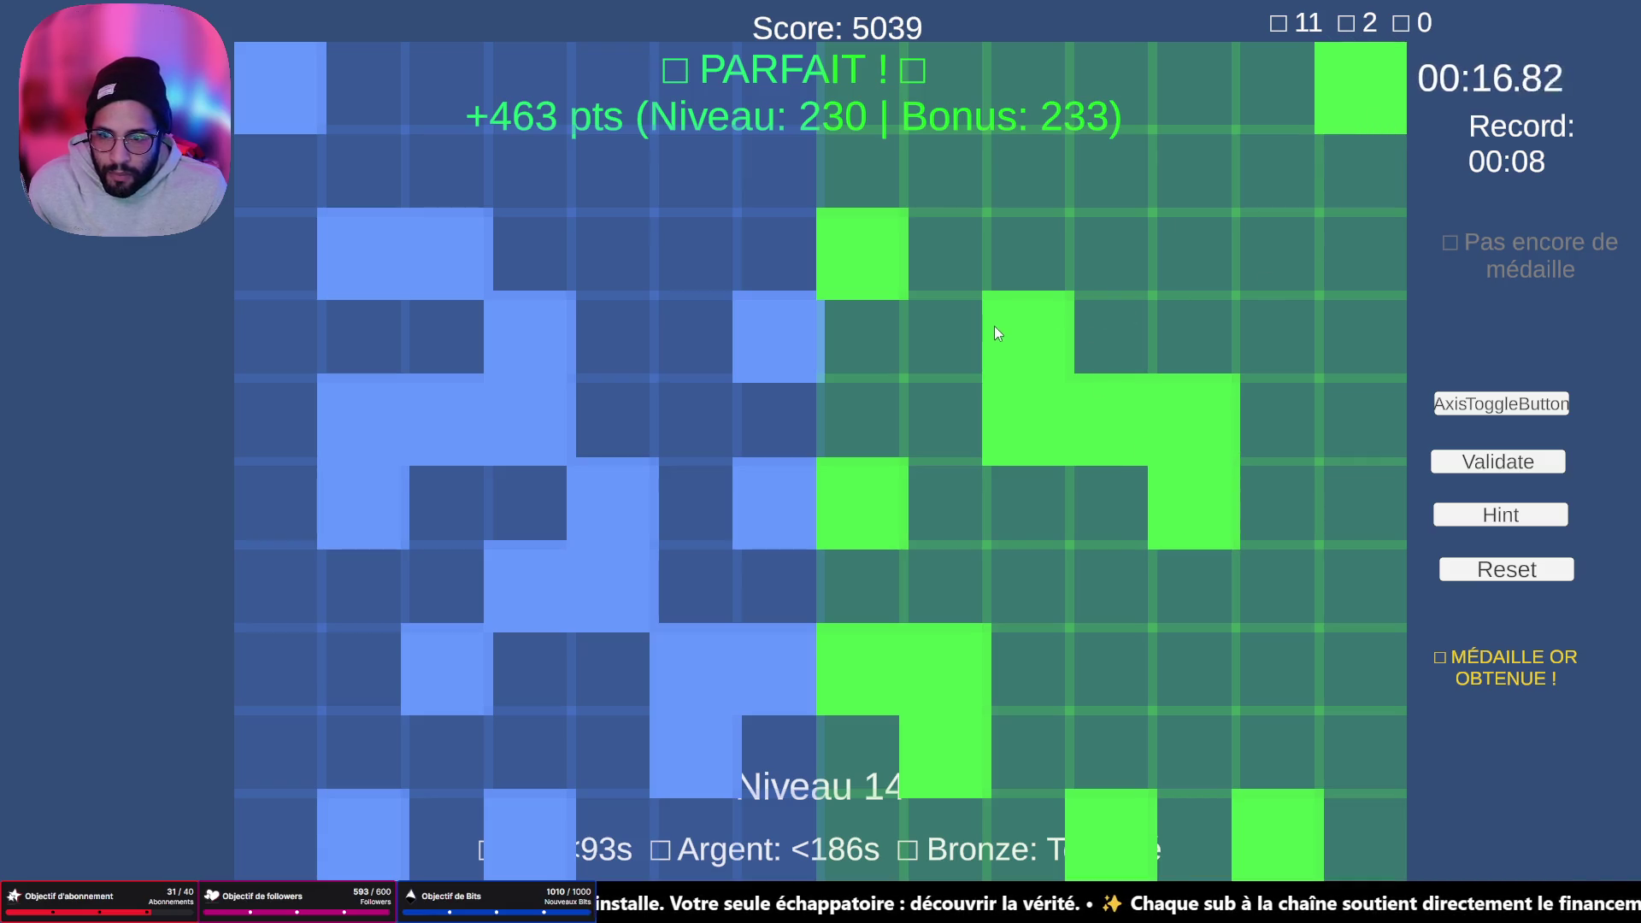
left_click(859, 368)
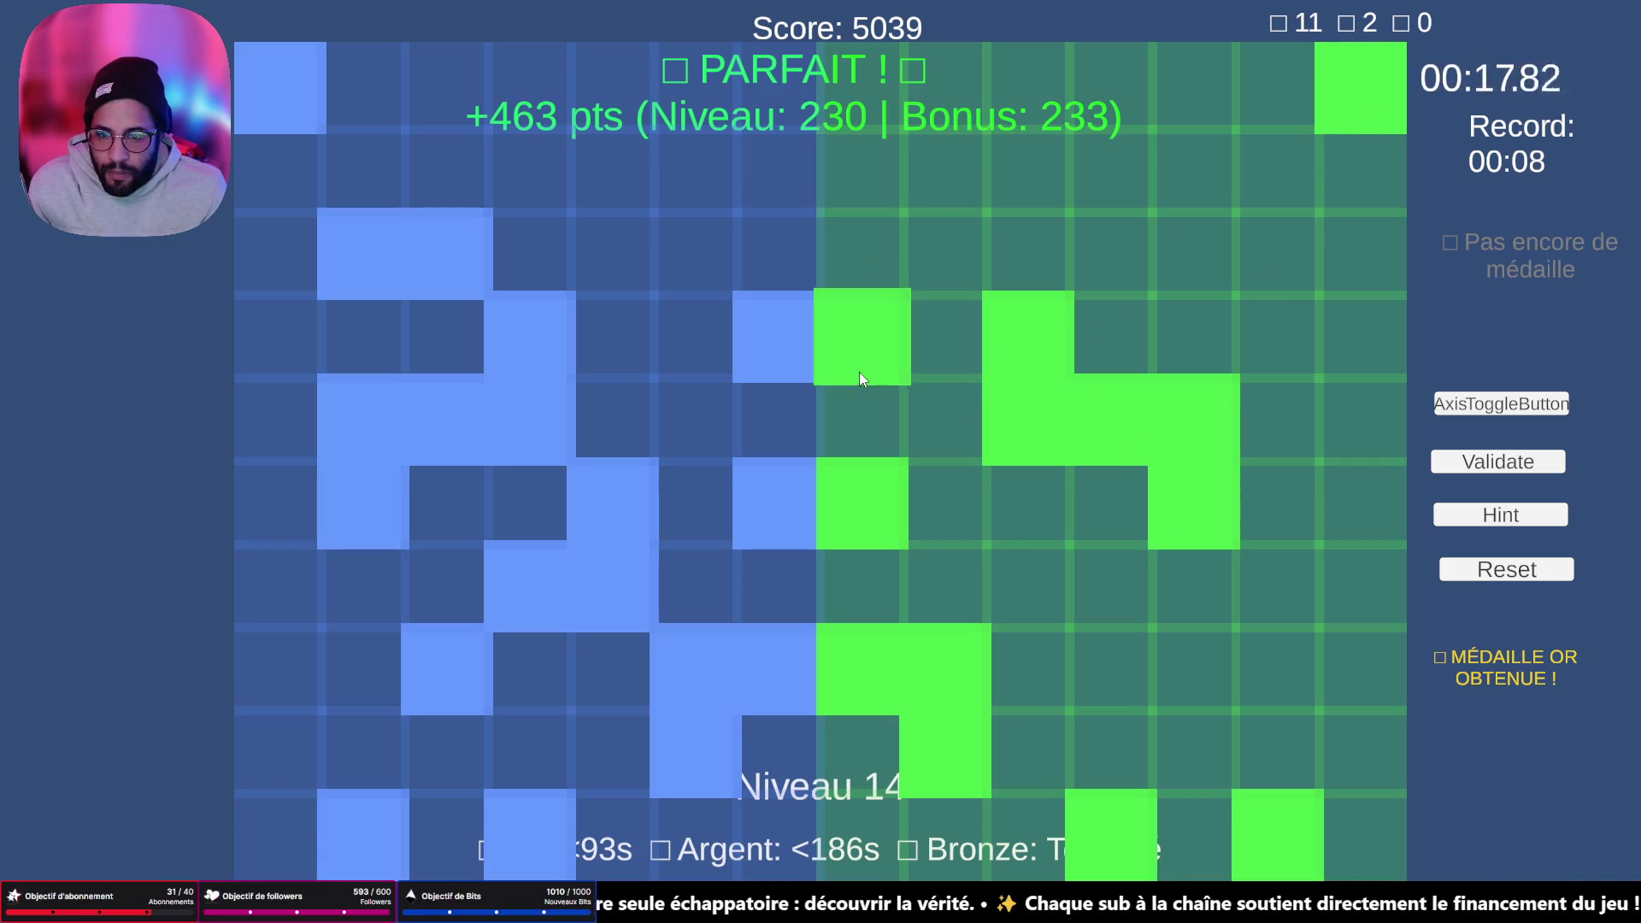
left_click(1274, 263)
left_click(1207, 267)
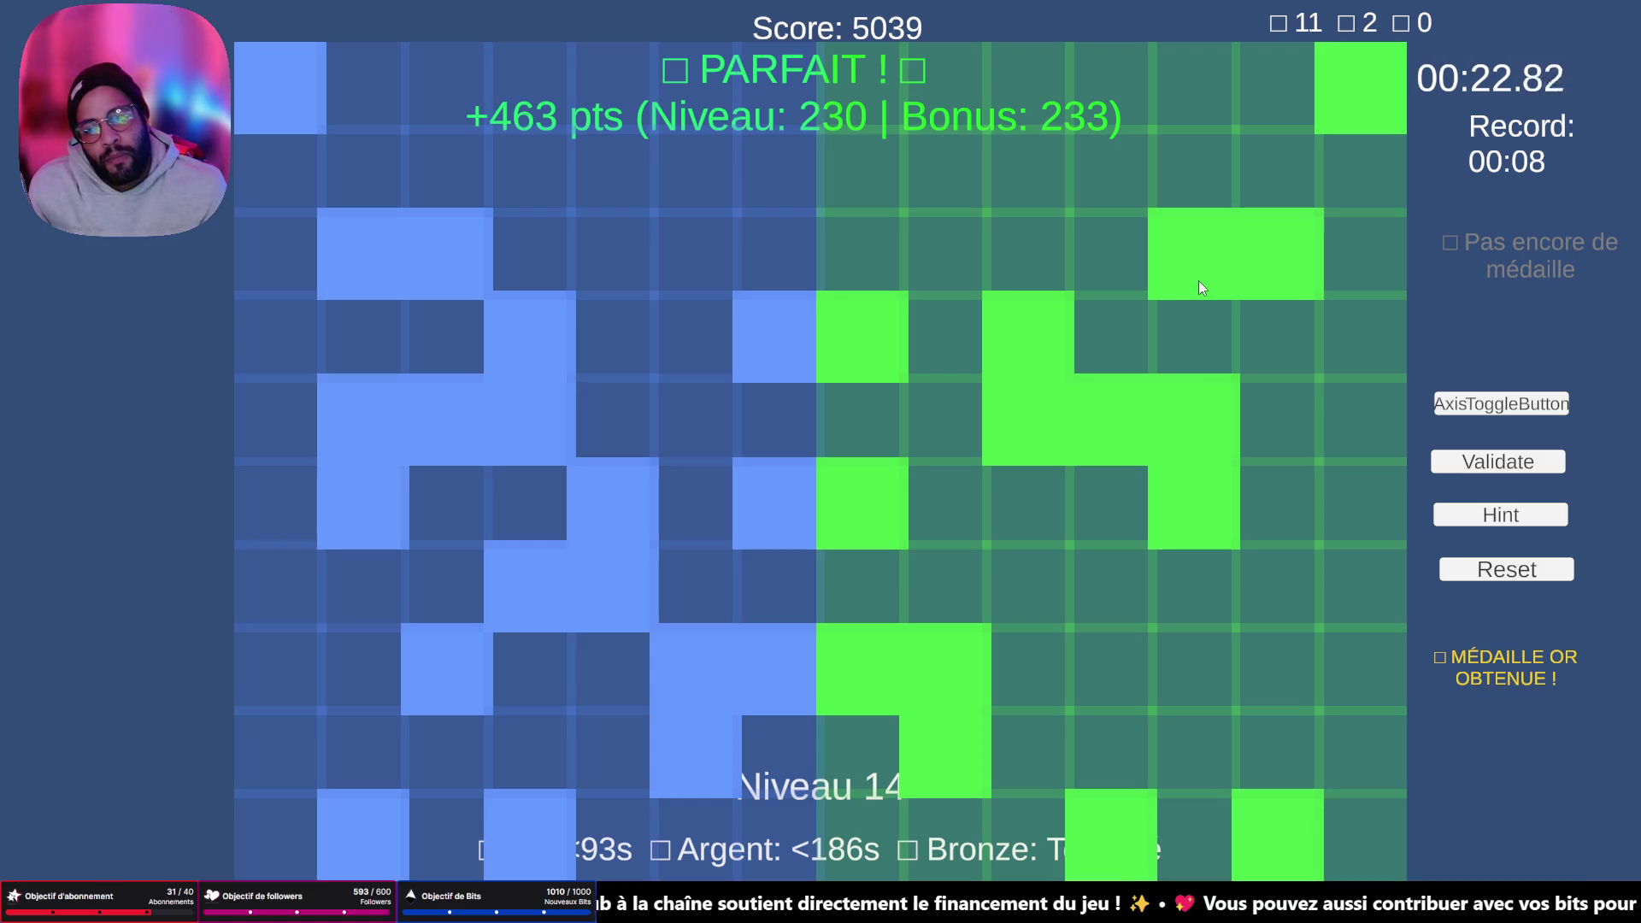
- Clear the misplaced L-shaped block in the middle of the green grid
left_click(1041, 351)
left_click(1030, 410)
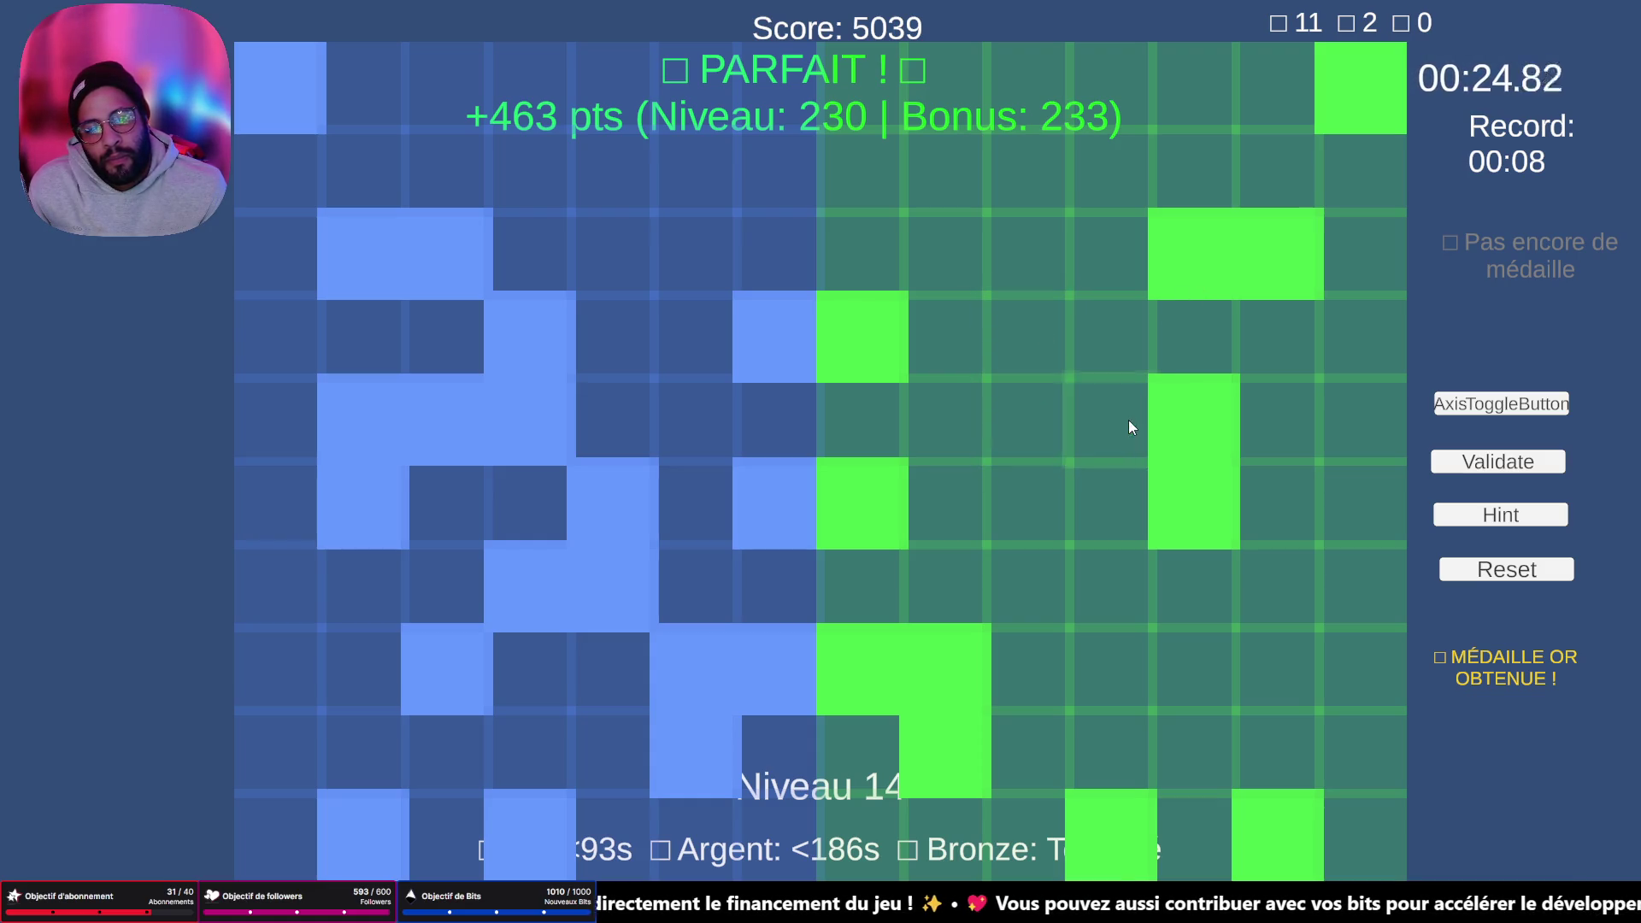
left_click(1129, 419)
left_click(1193, 418)
left_click(1198, 480)
- Fill the corrected middle-area cells to rebuild the mirrored shape
left_click(1128, 362)
left_click(1192, 425)
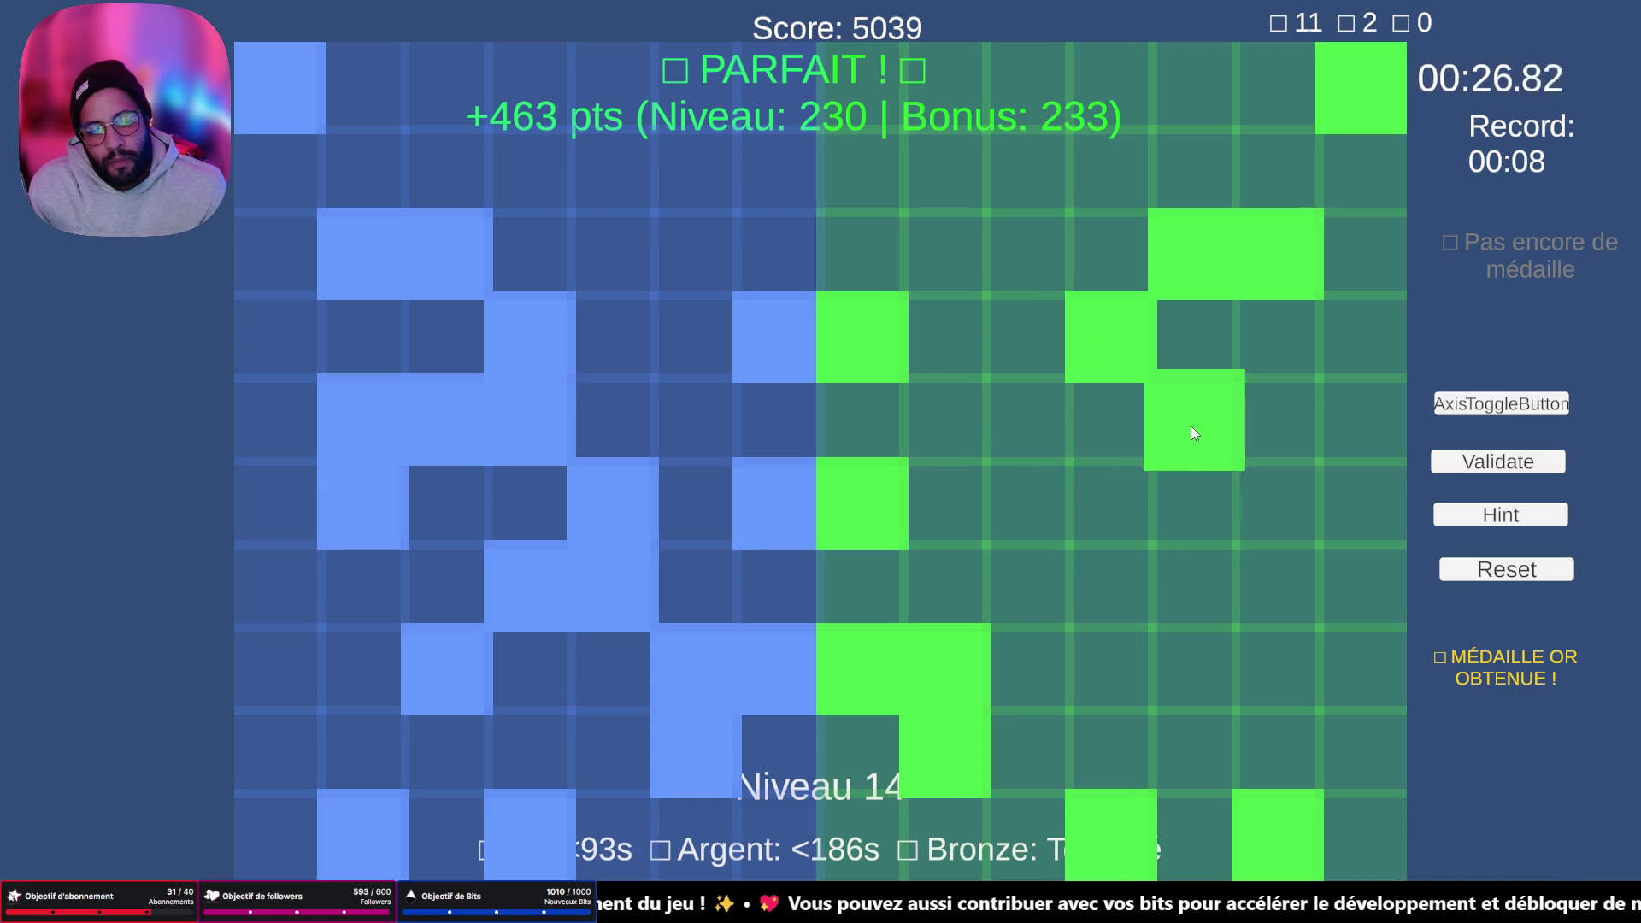
left_click(1273, 405)
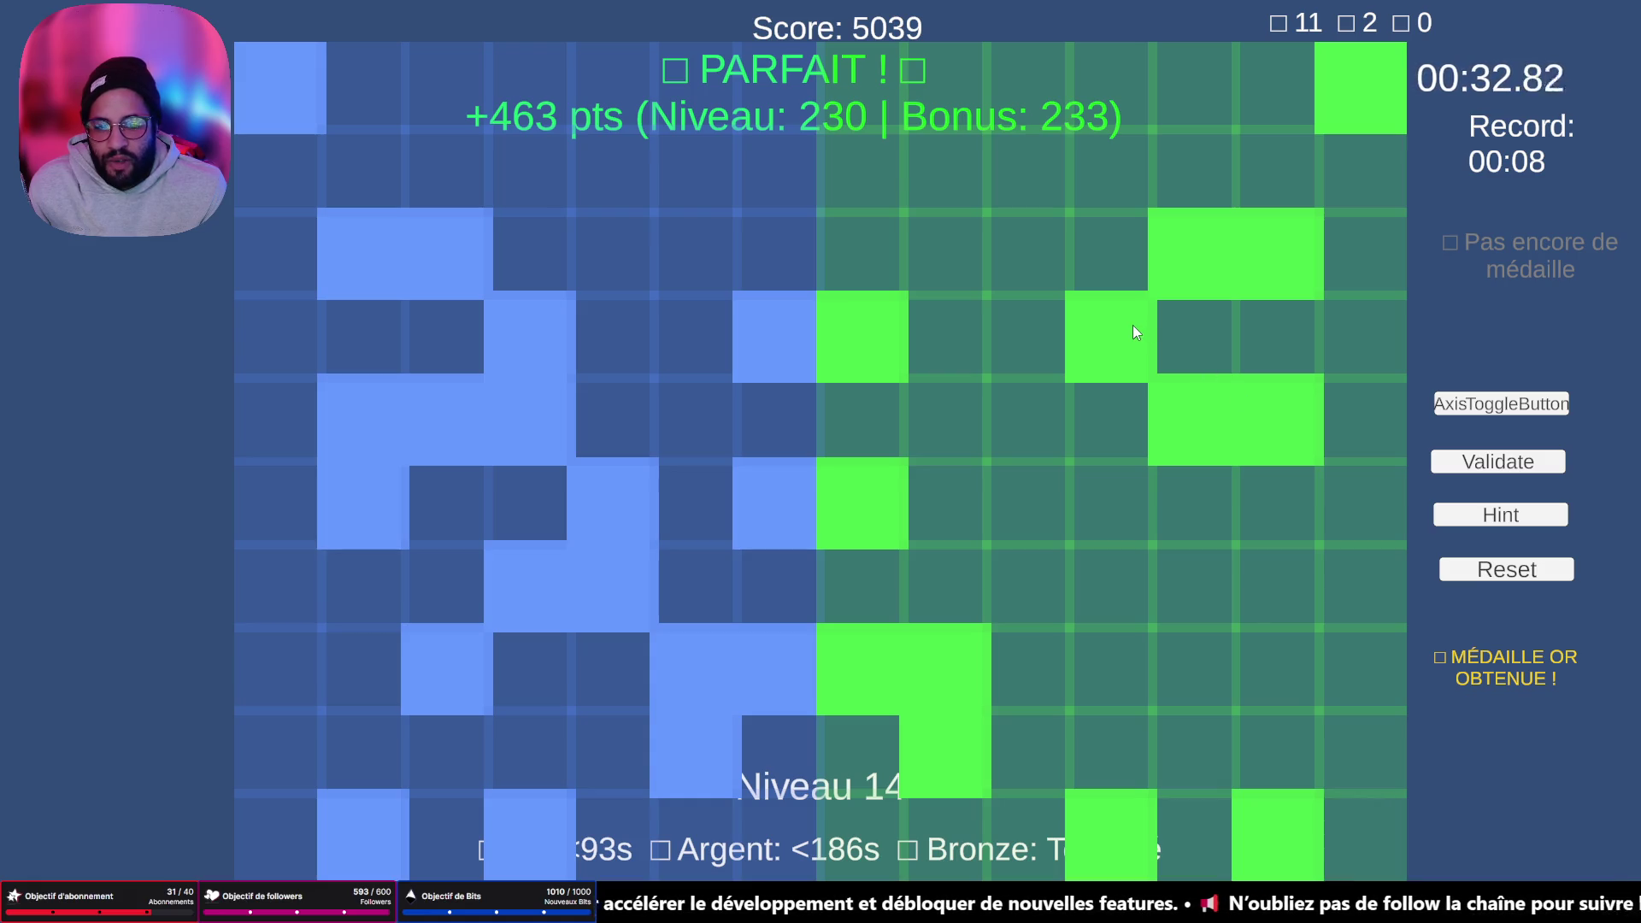
left_click(1128, 402)
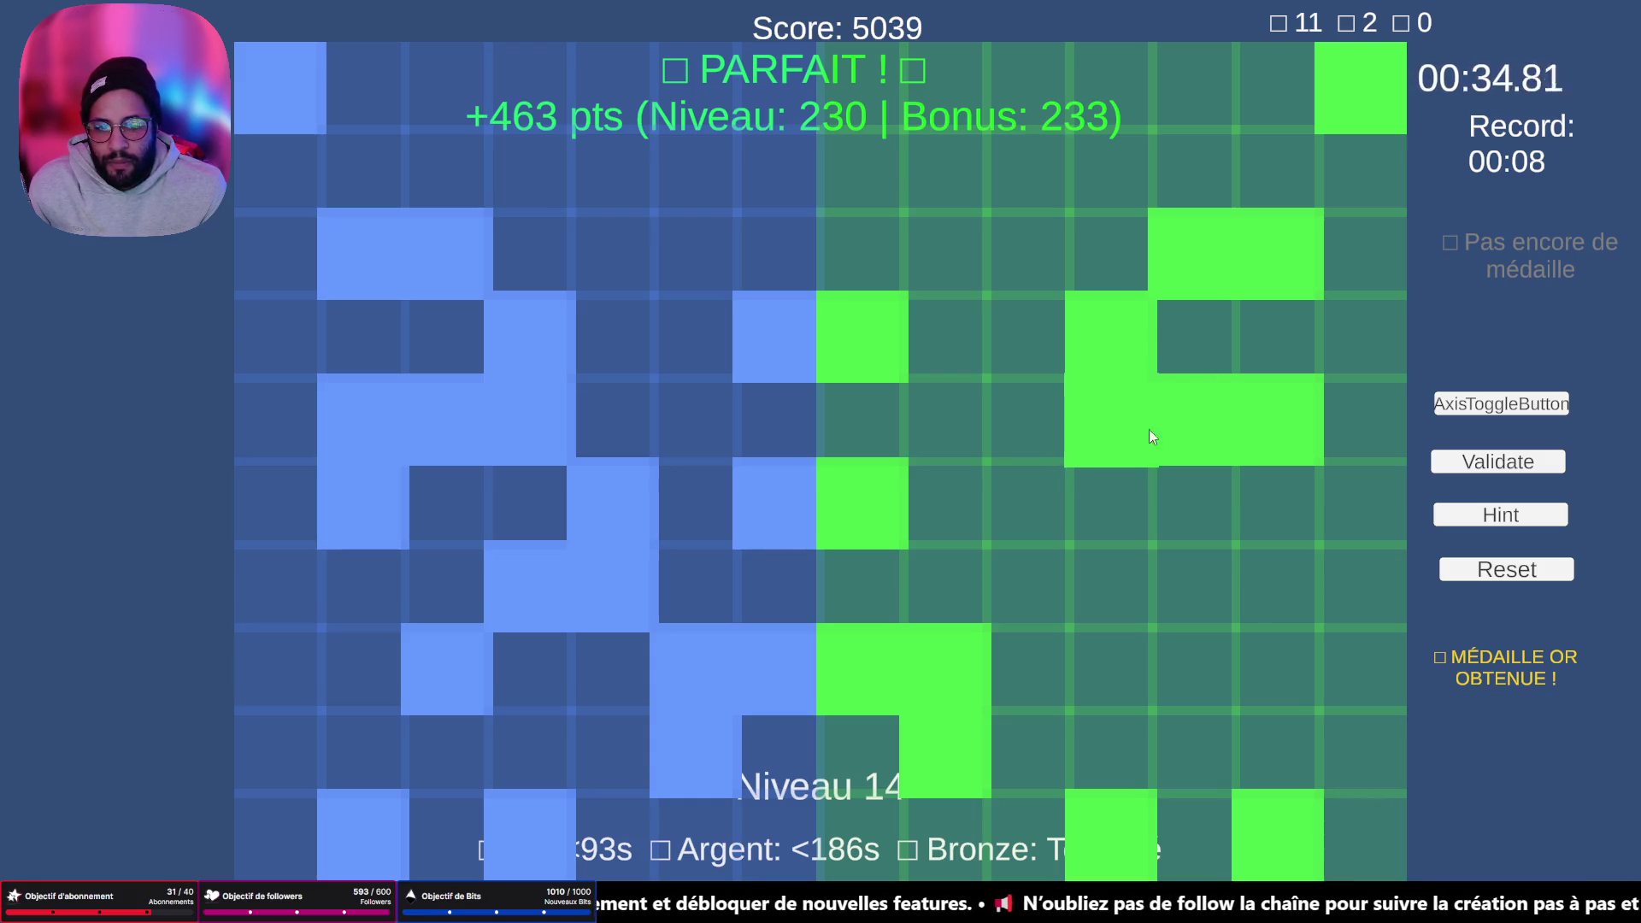
left_click(1296, 494)
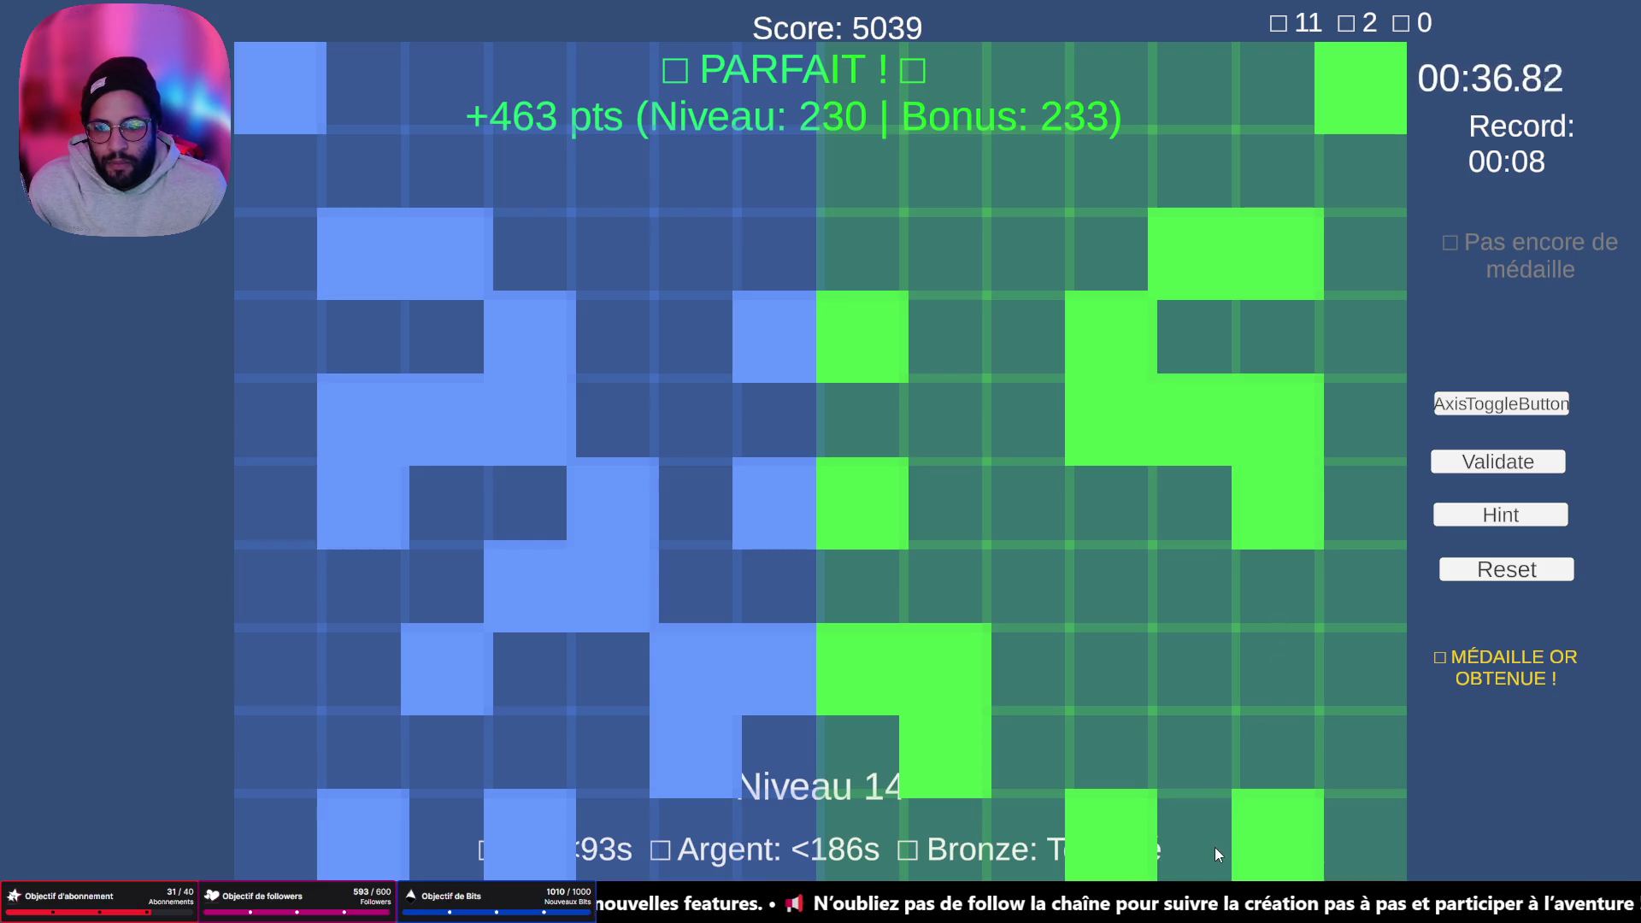
- Fill the lower-right cells and finish the central column
left_click(1172, 669)
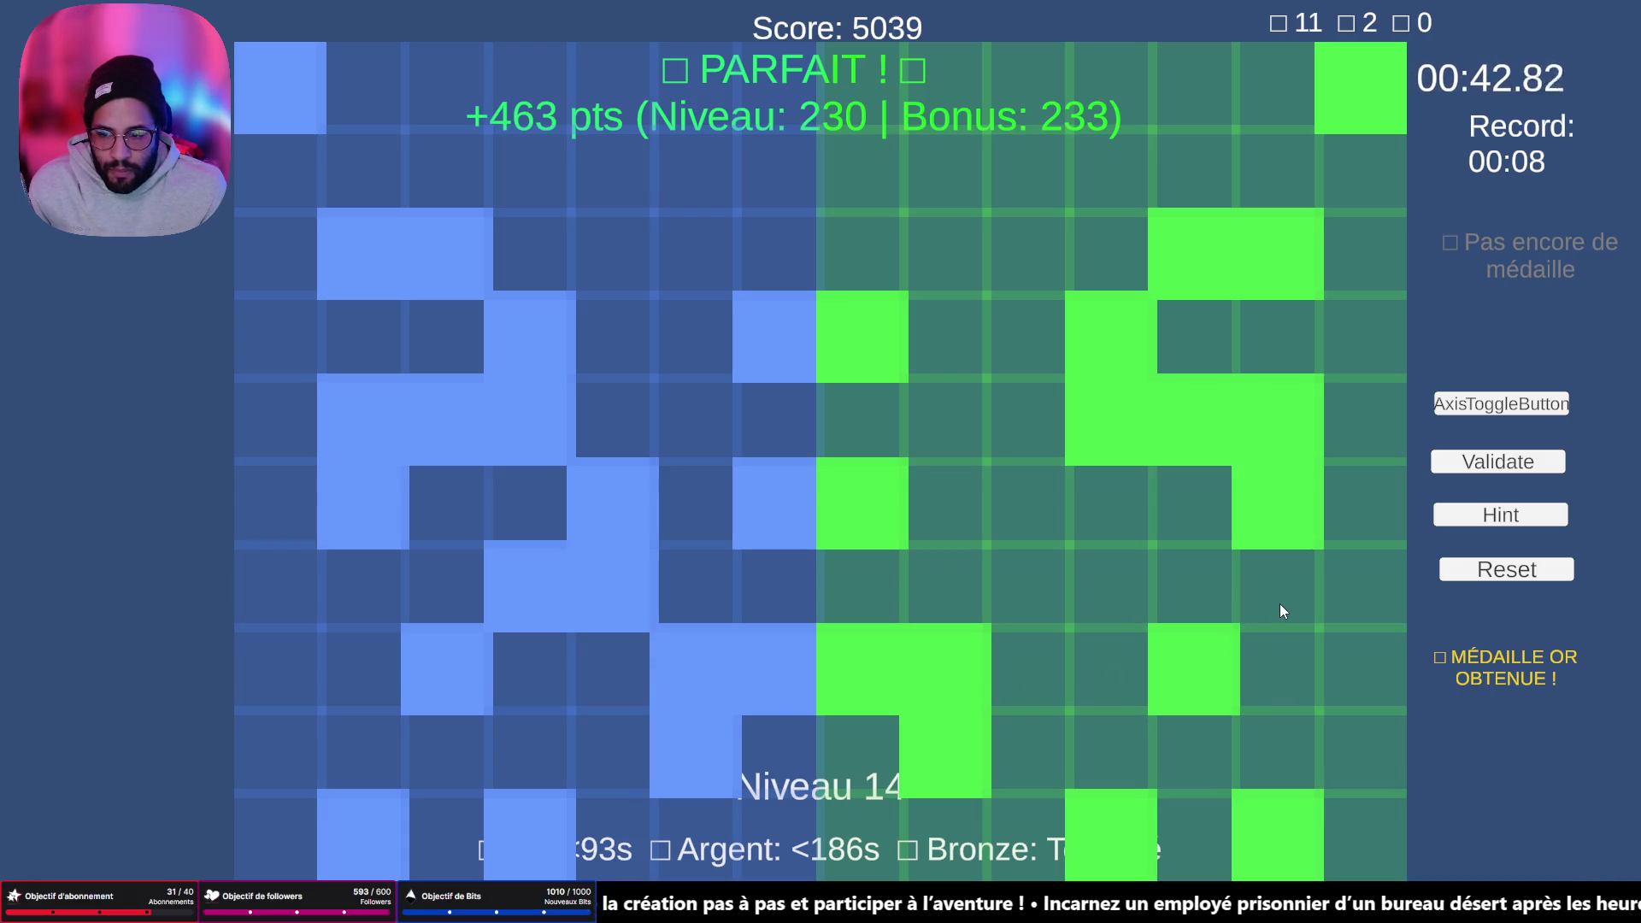
left_click(1115, 597)
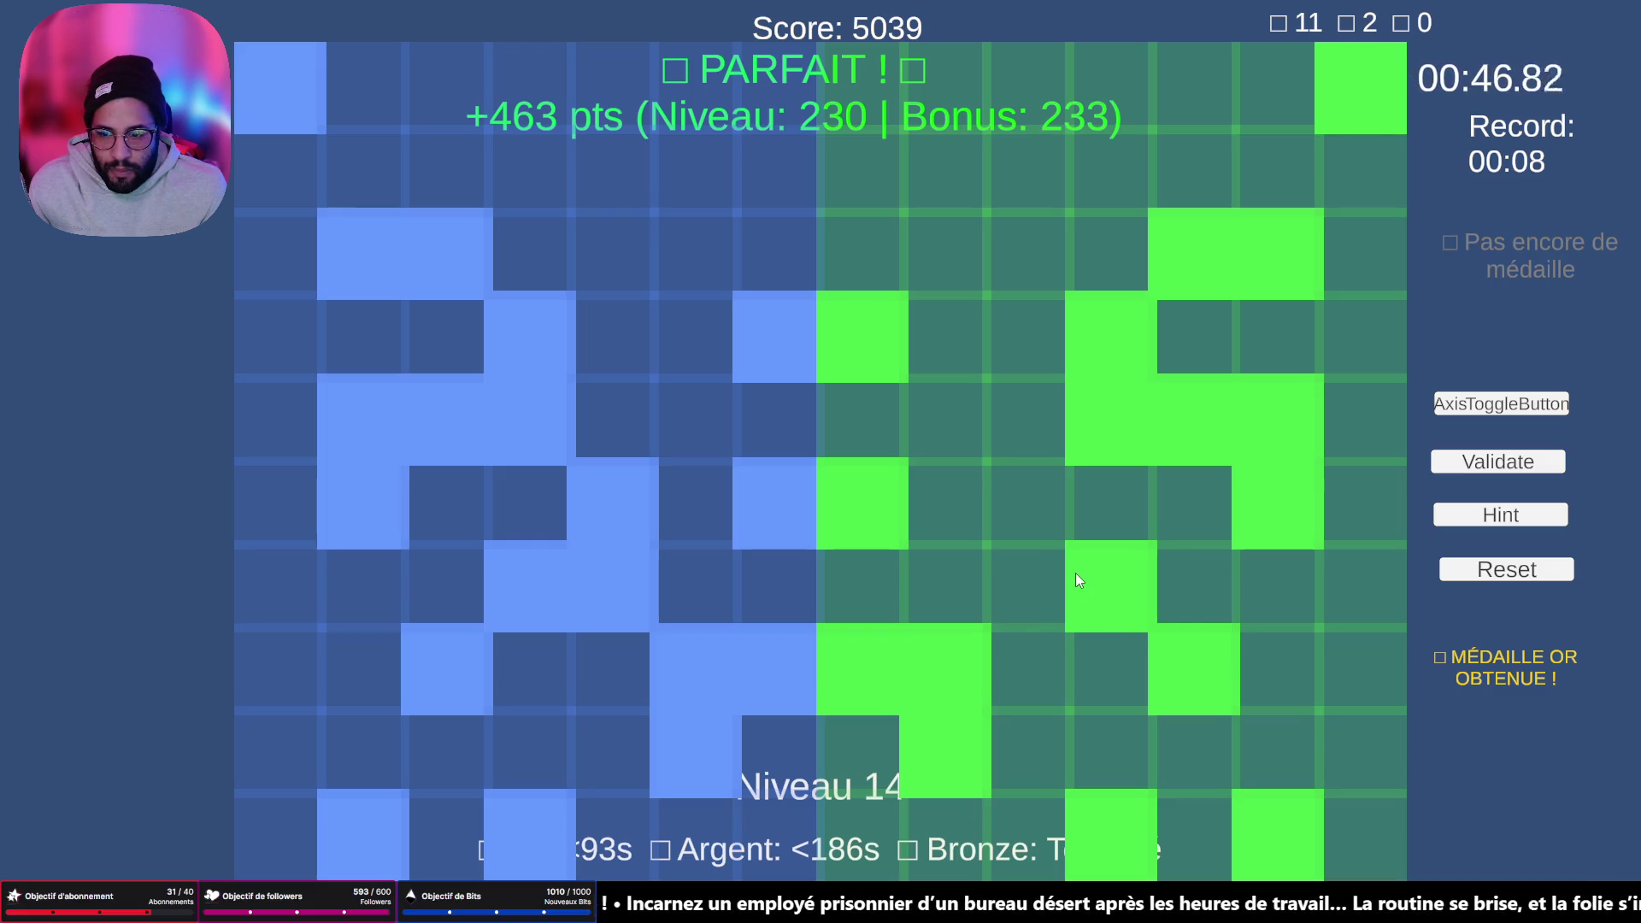
left_click(1029, 568)
left_click(1029, 518)
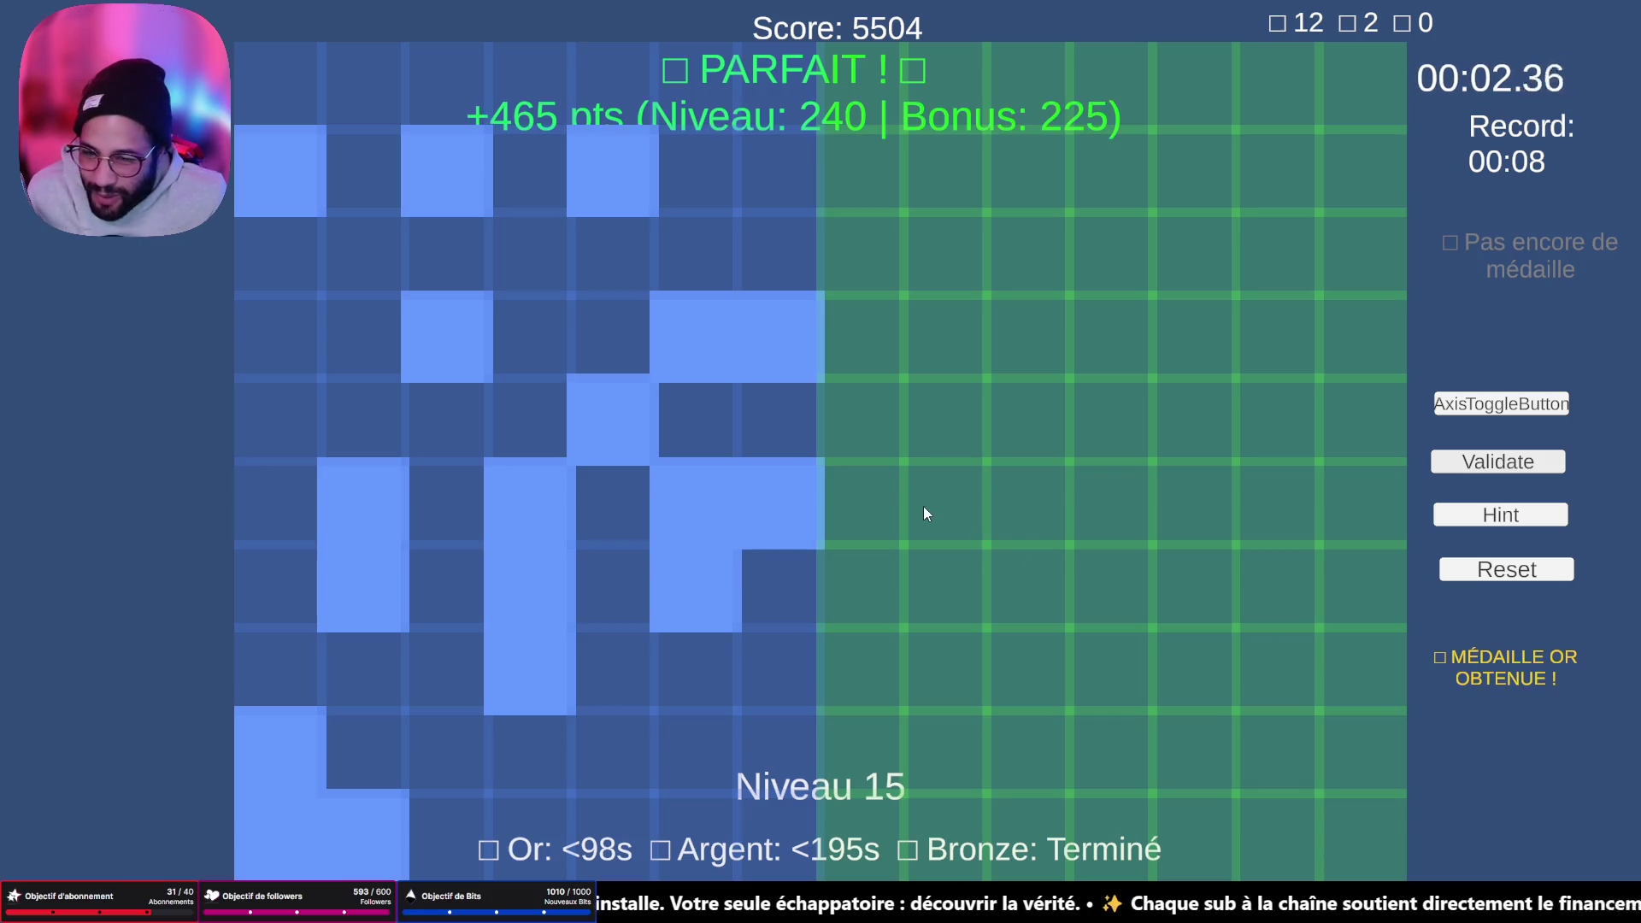
- Fill level 15's mirrored green cells near the centre line, correcting one row, plus a vertical run
left_click(925, 511)
left_click(953, 509)
left_click(959, 577)
left_click(921, 340)
left_click(996, 367)
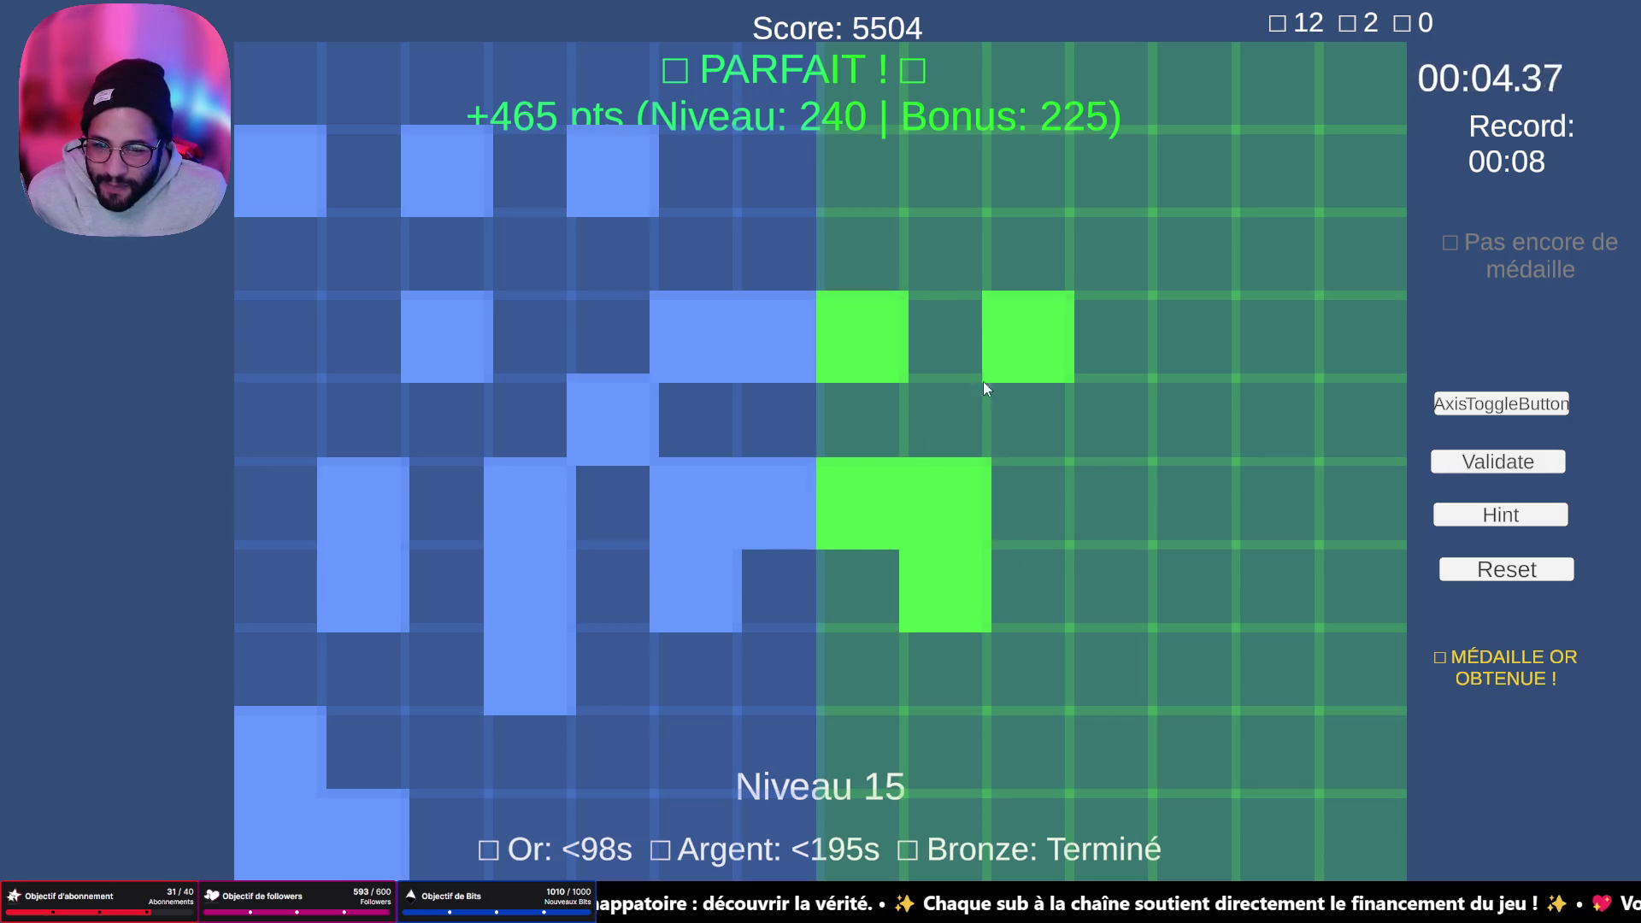
left_click(1051, 336)
left_click(971, 349)
left_click(1040, 439)
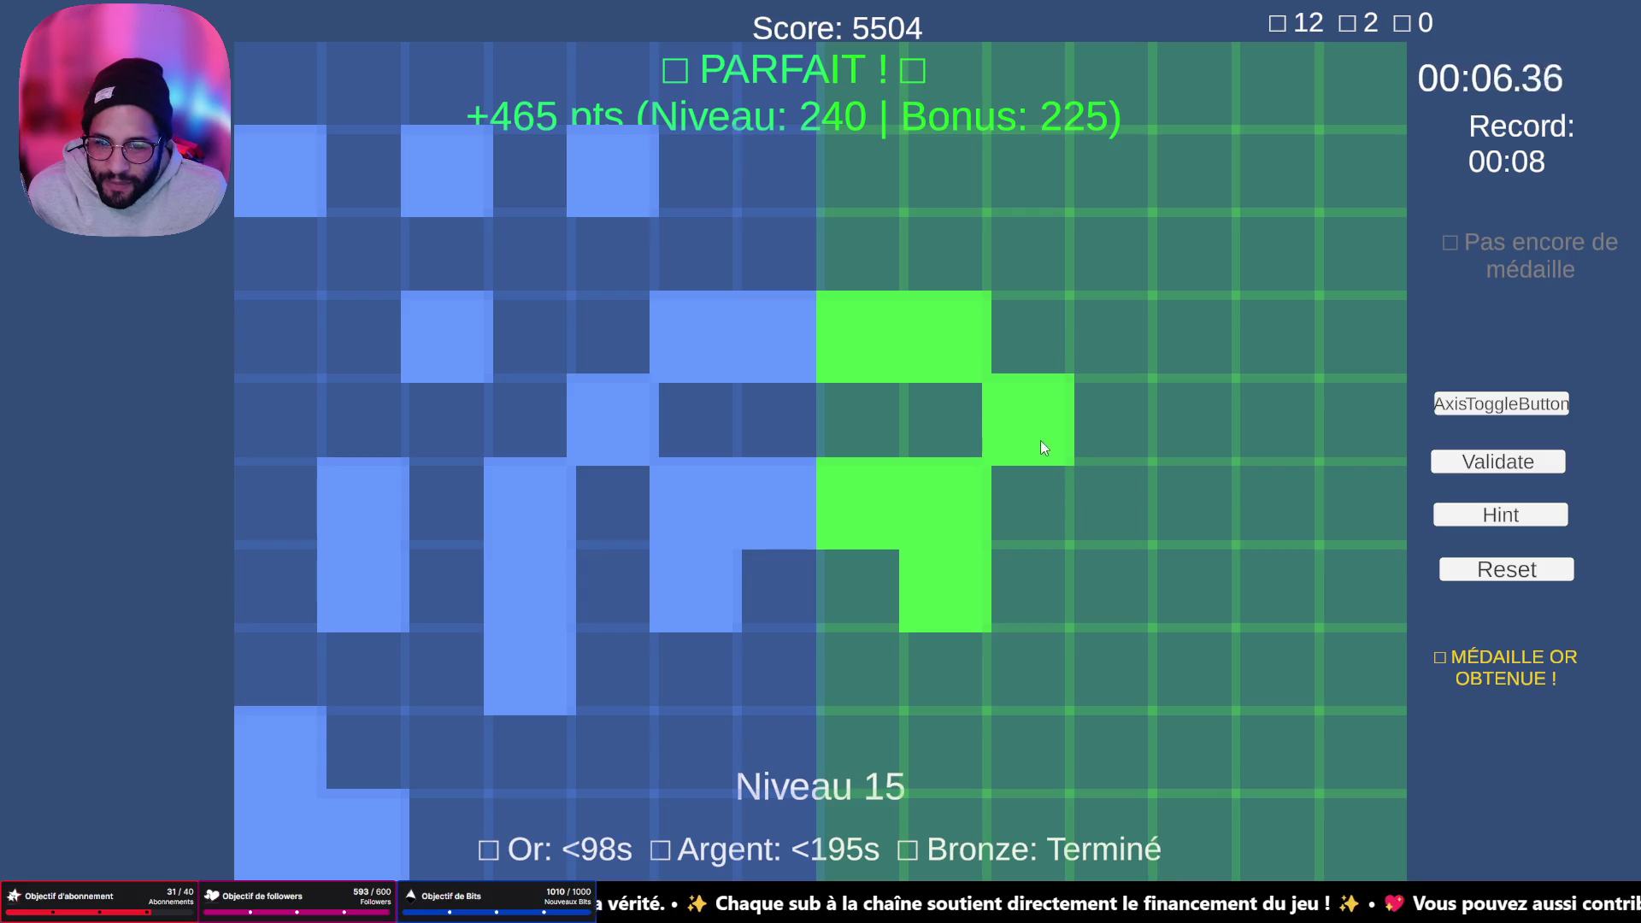
left_click(1105, 535)
left_click(1111, 590)
left_click(1122, 680)
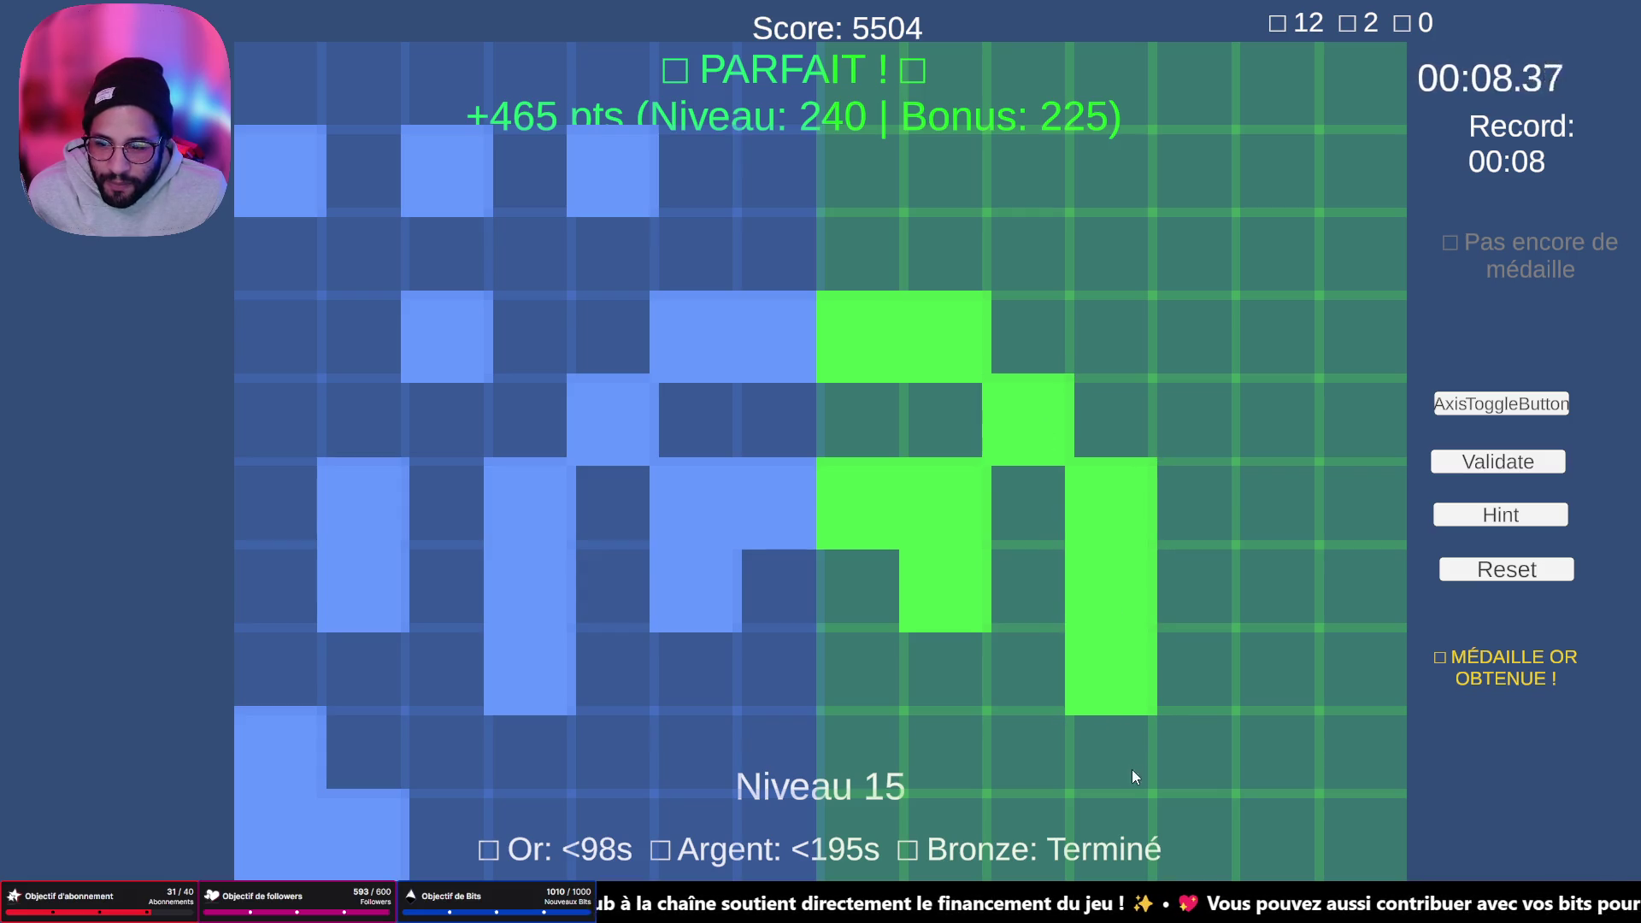
- Fill the bottom-right, right-side and top-row cells, then validate level 15 for +492 points
left_click(1351, 754)
left_click(1355, 833)
left_click(1274, 860)
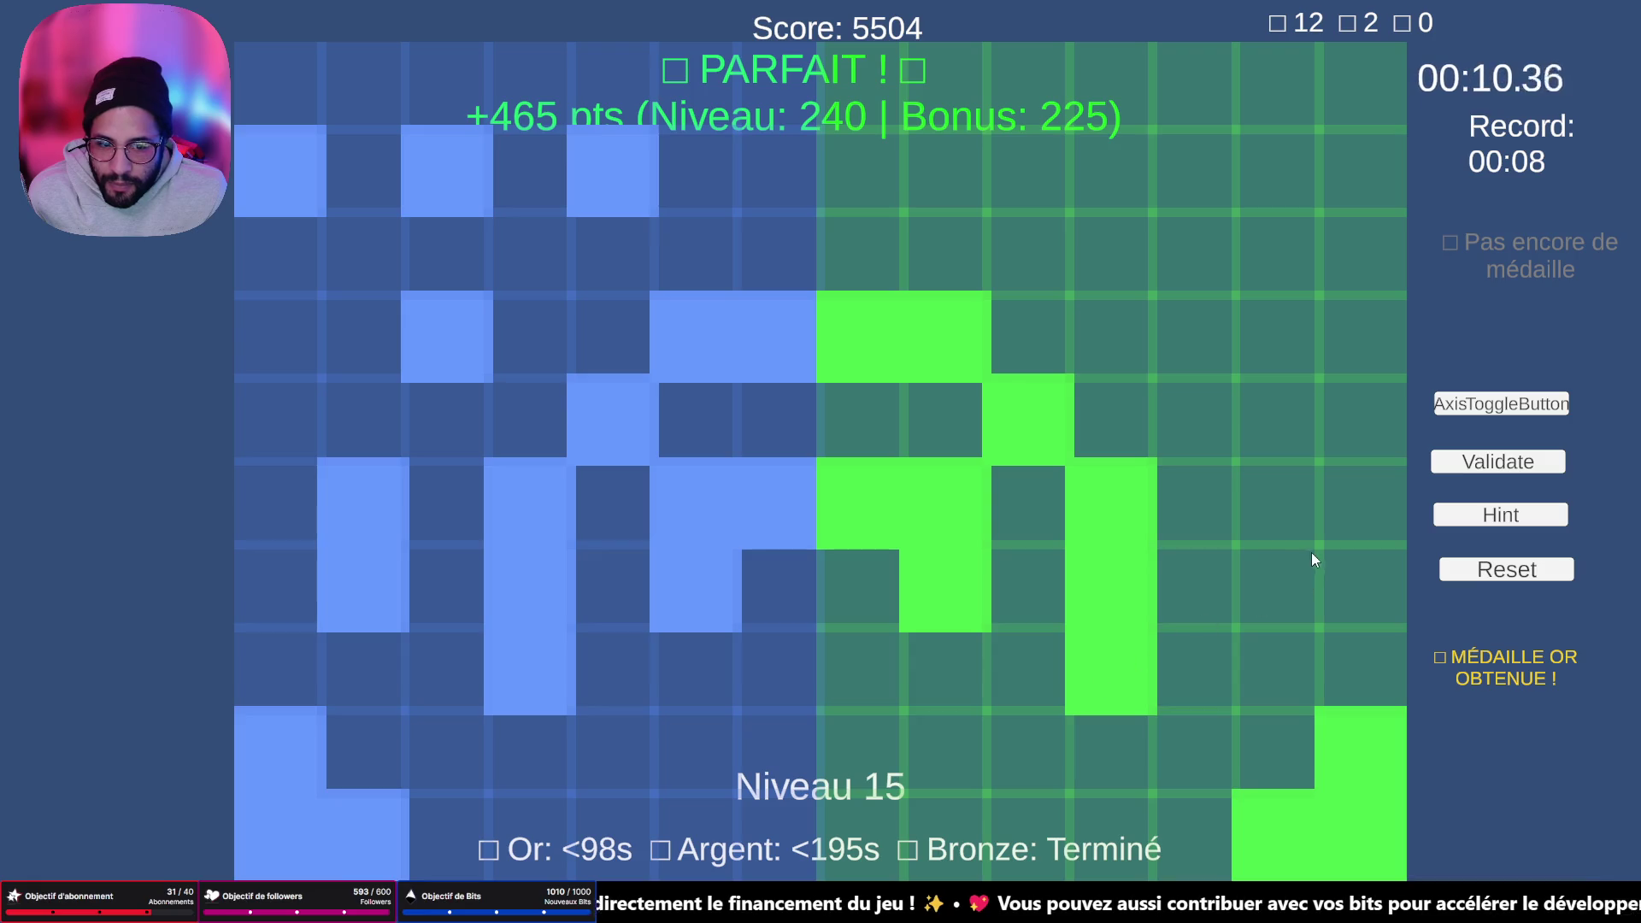
left_click(1279, 511)
left_click(1271, 596)
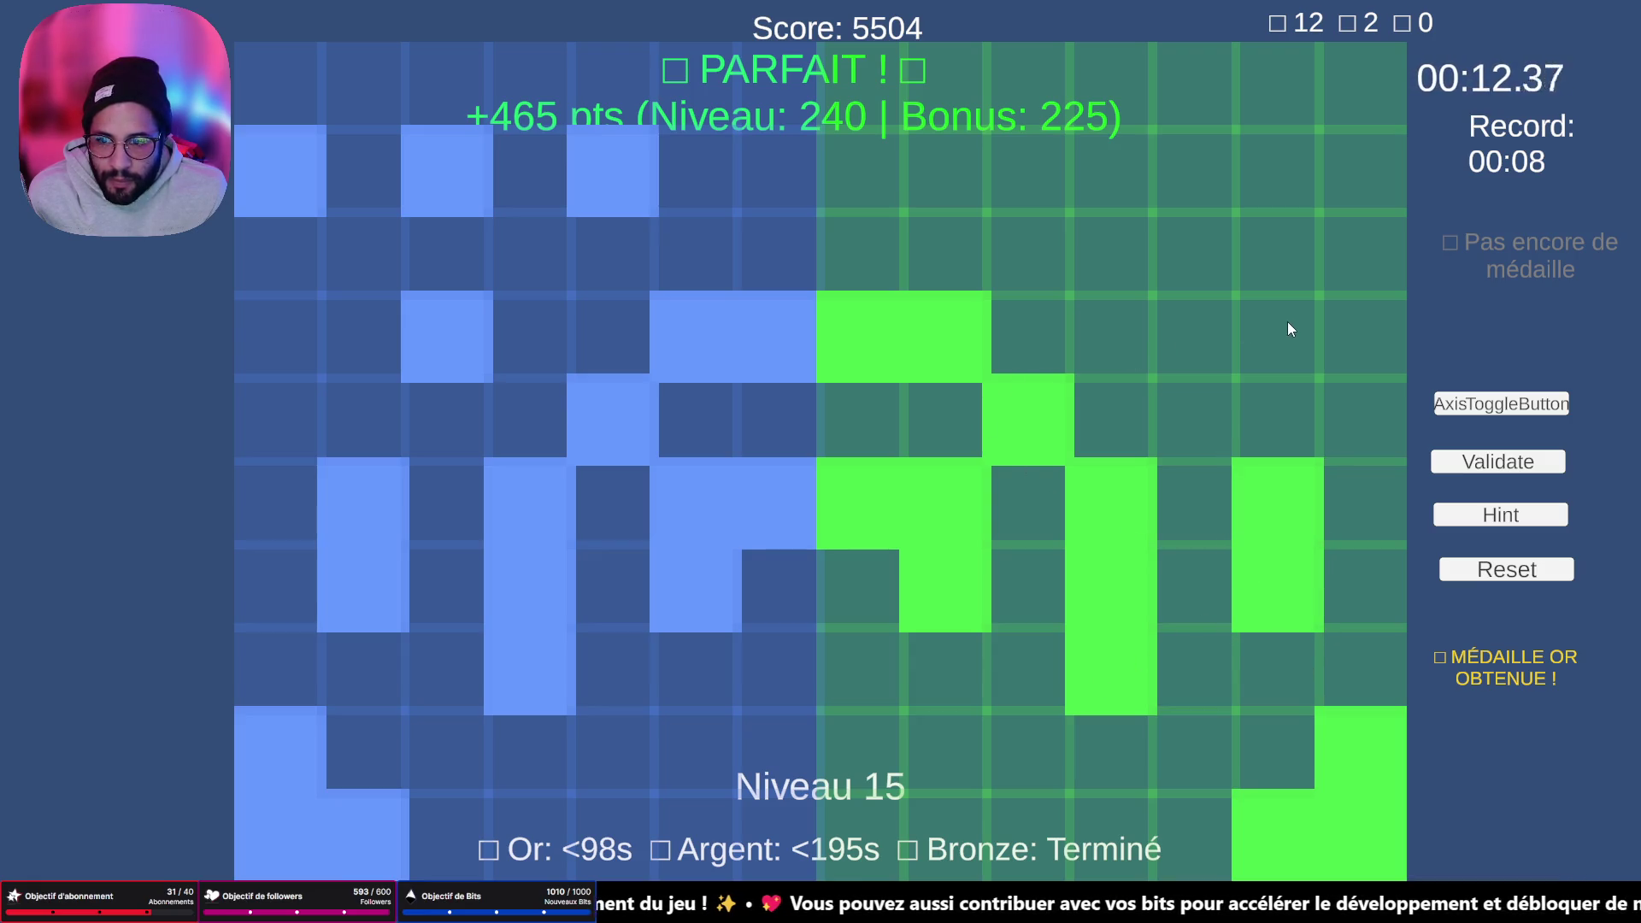
left_click(1226, 340)
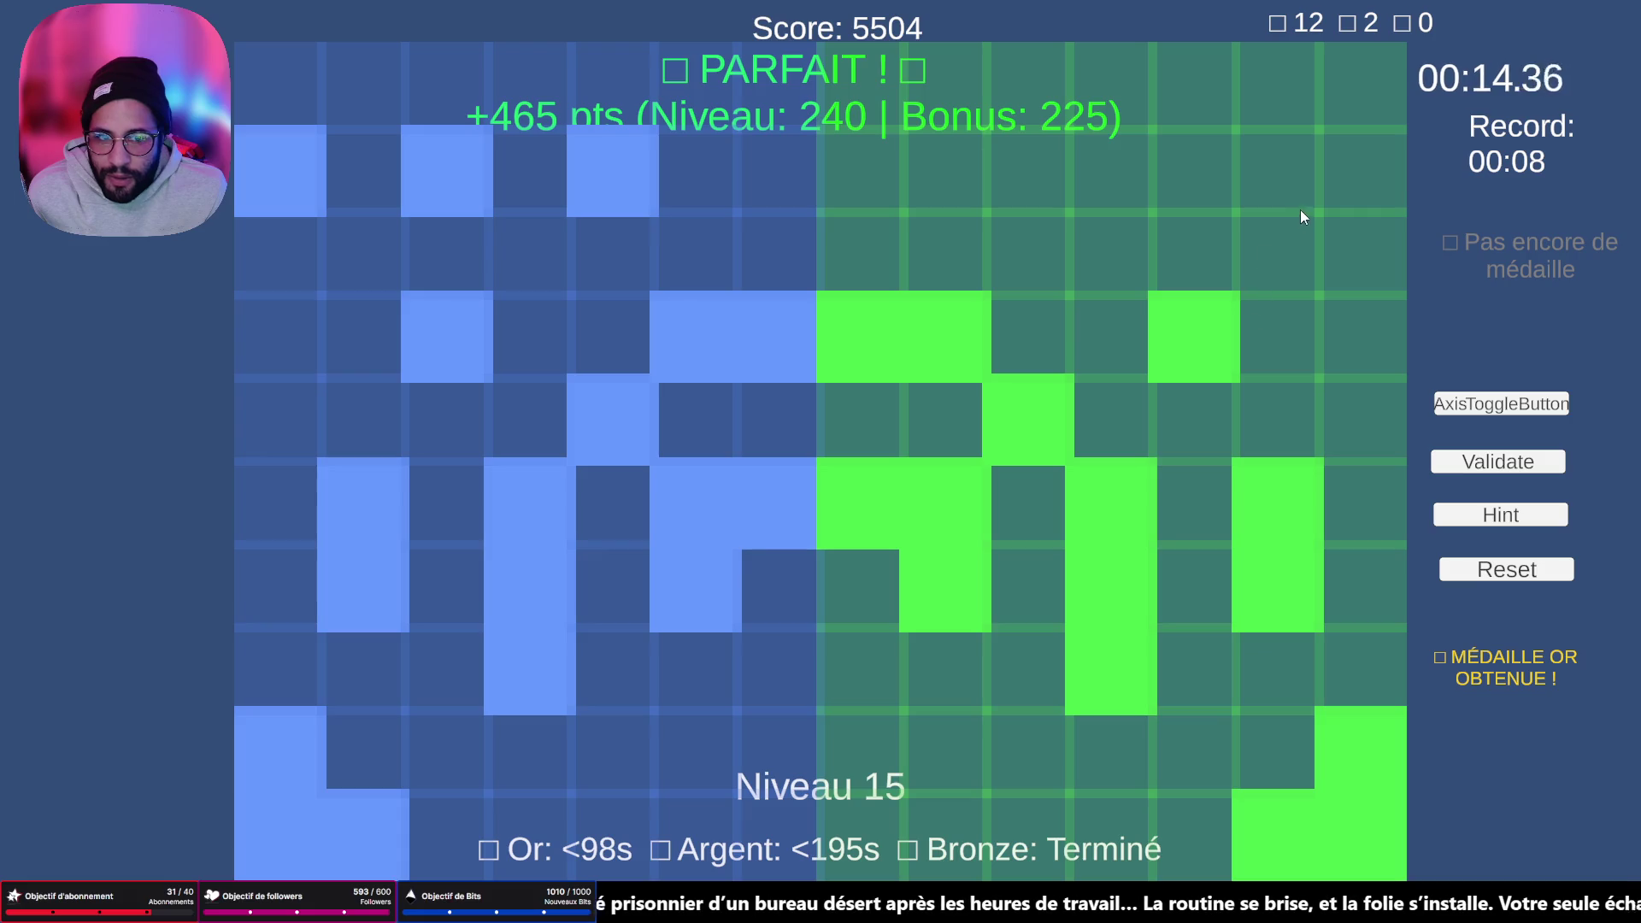
left_click(1351, 172)
left_click(1201, 173)
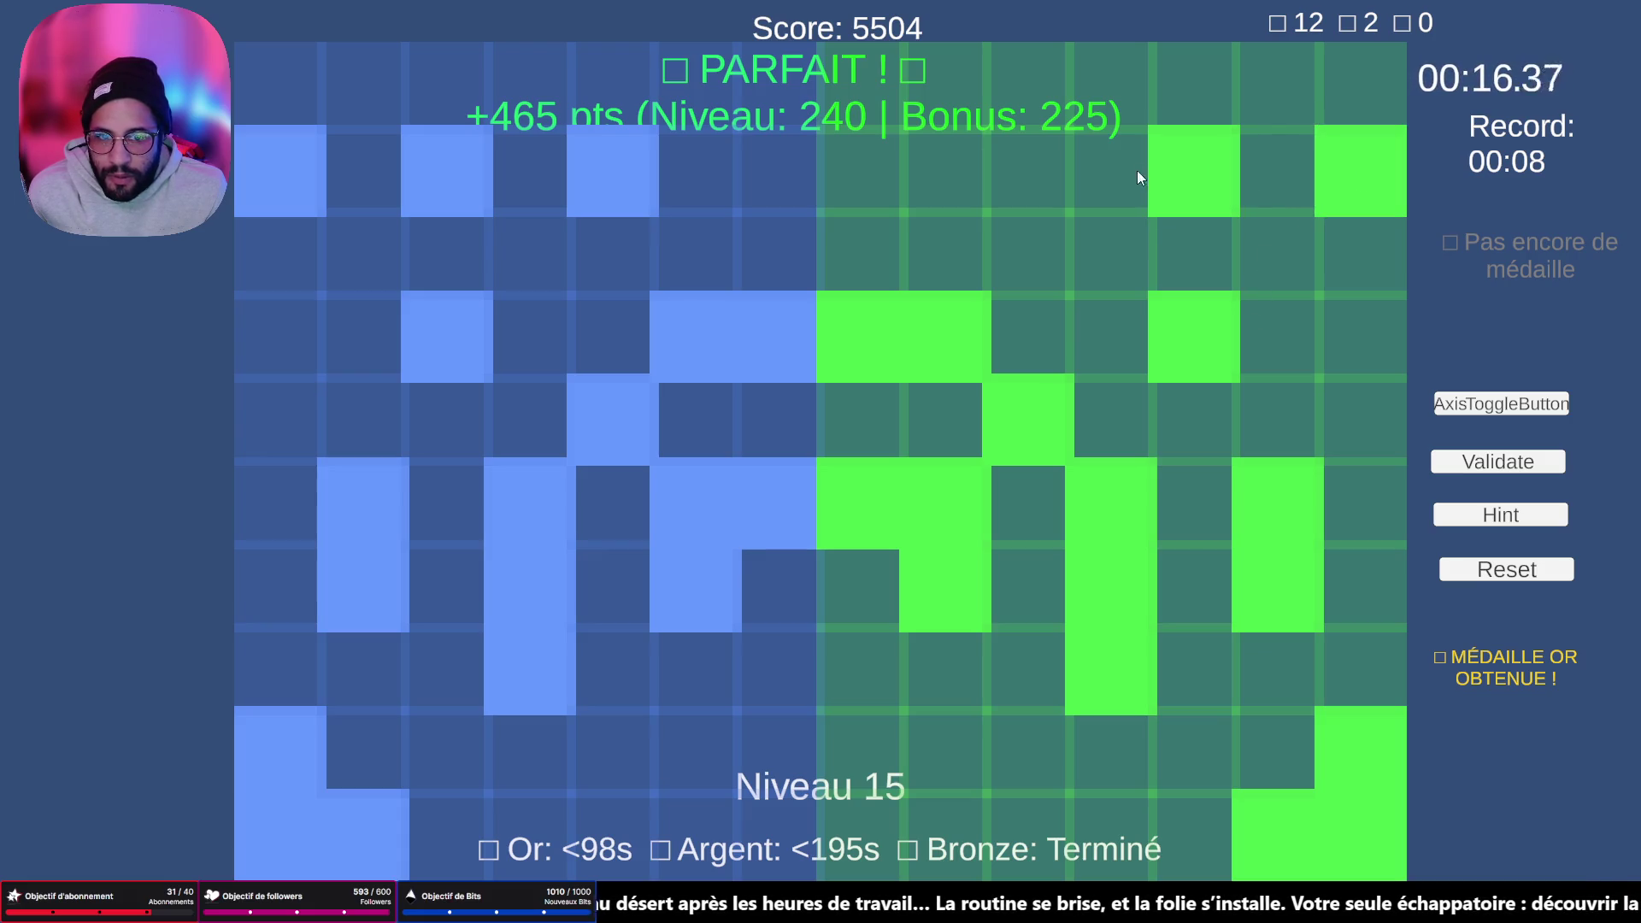
left_click(1028, 171)
left_click(1495, 461)
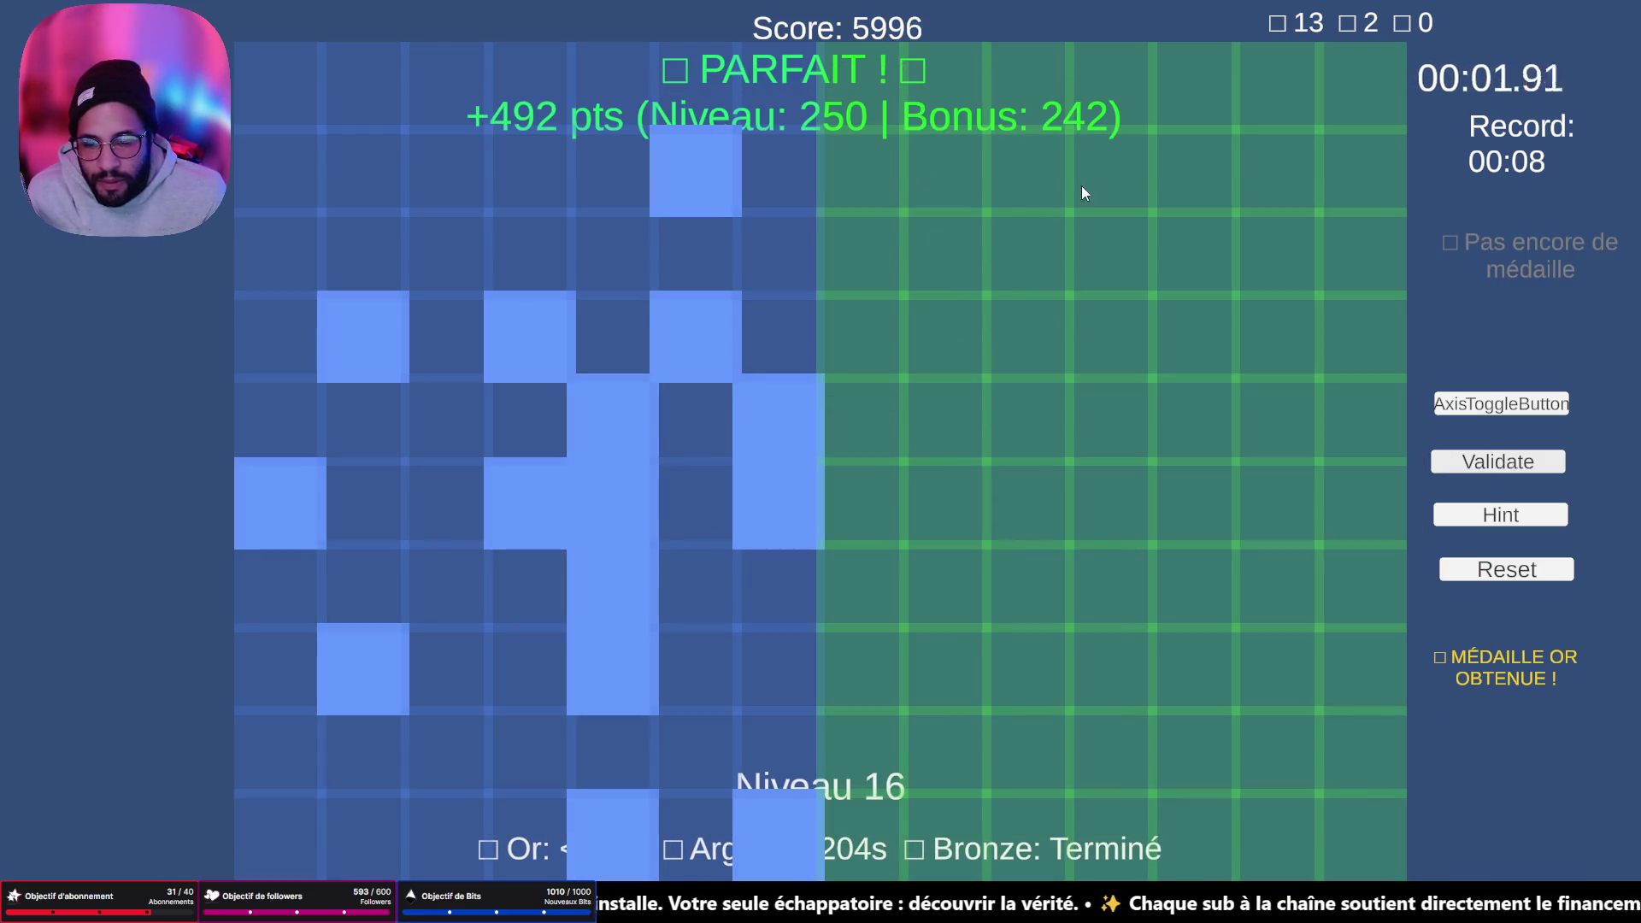
- Paint level 16's first mirrored cells, a vertical green column, and the bottom-row cells
left_click(864, 448)
left_click(850, 494)
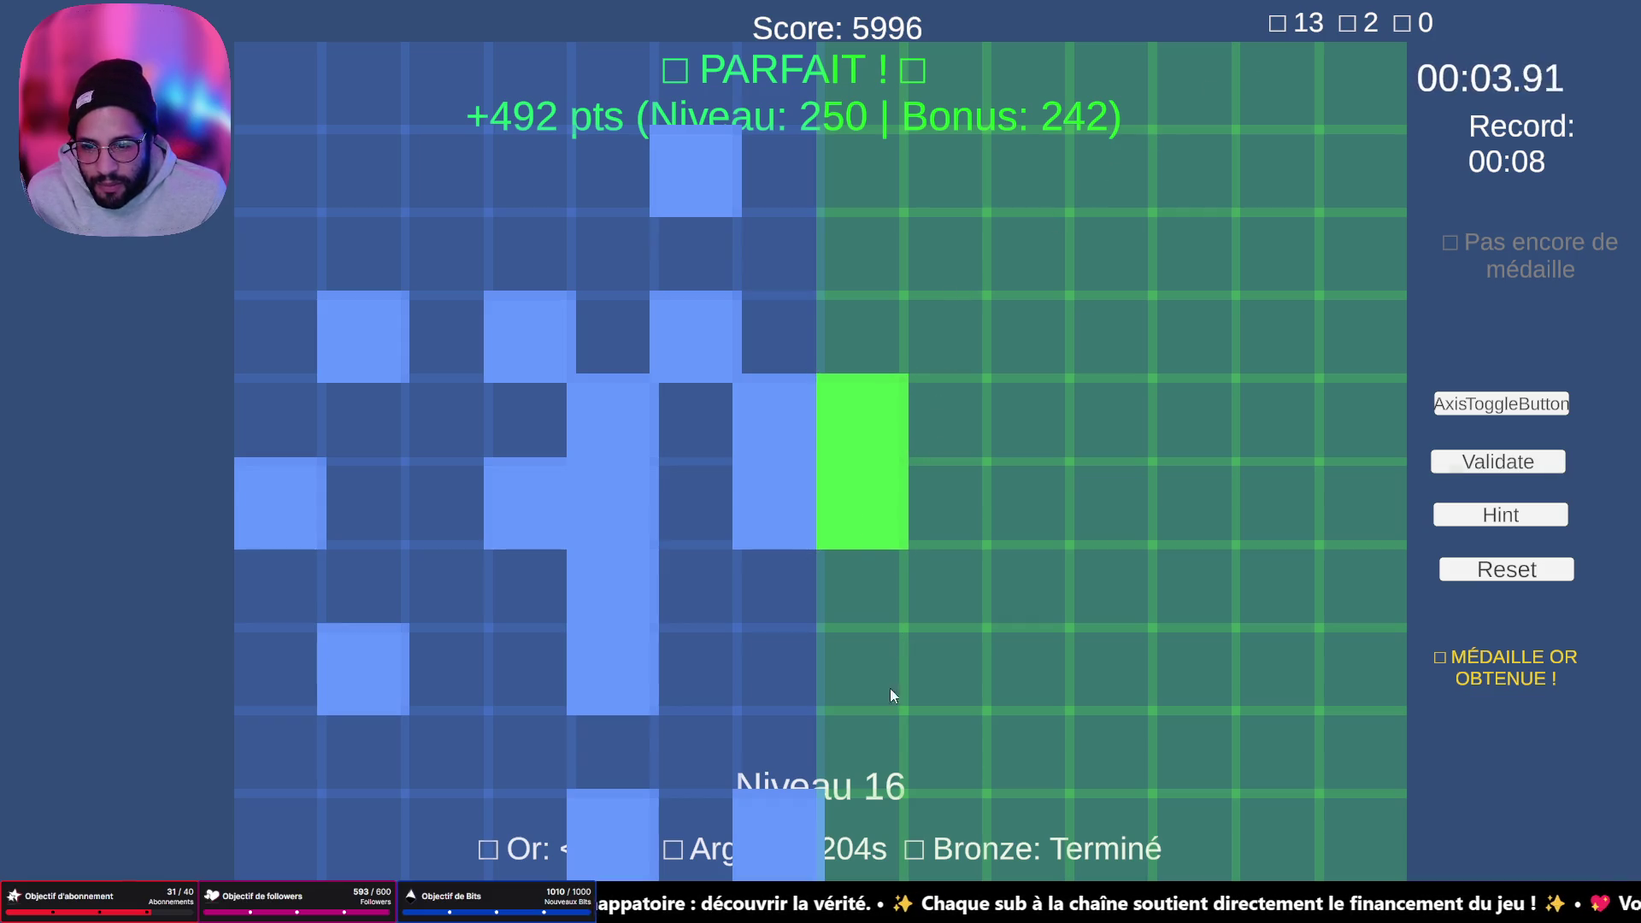
left_click_drag(1028, 457, 1025, 695)
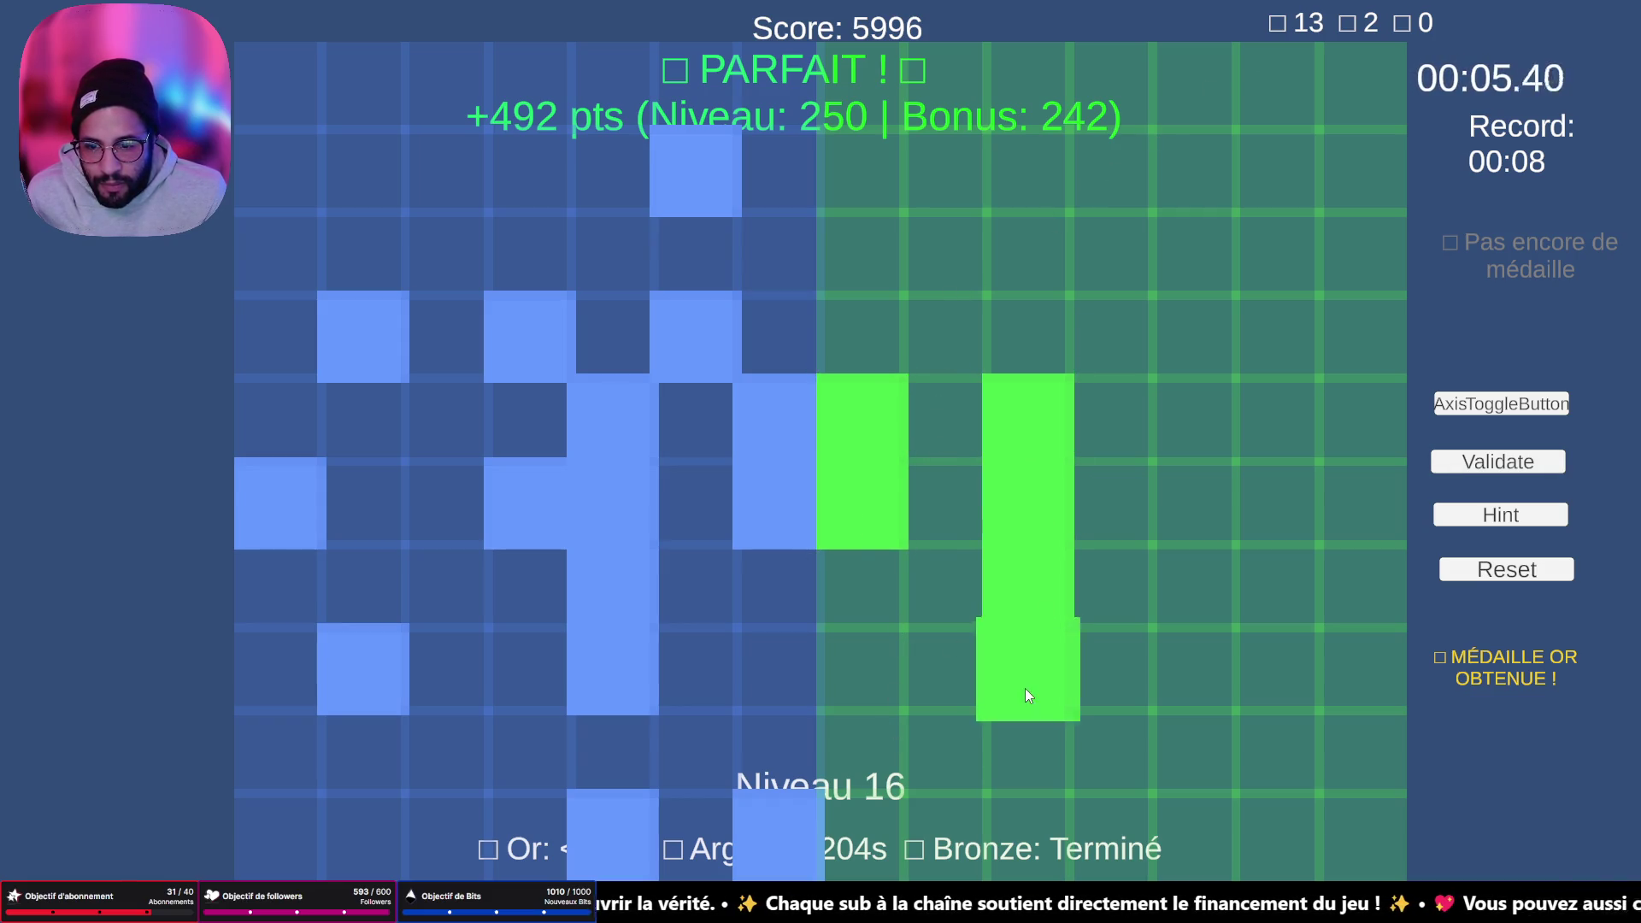
left_click(1094, 509)
left_click(872, 822)
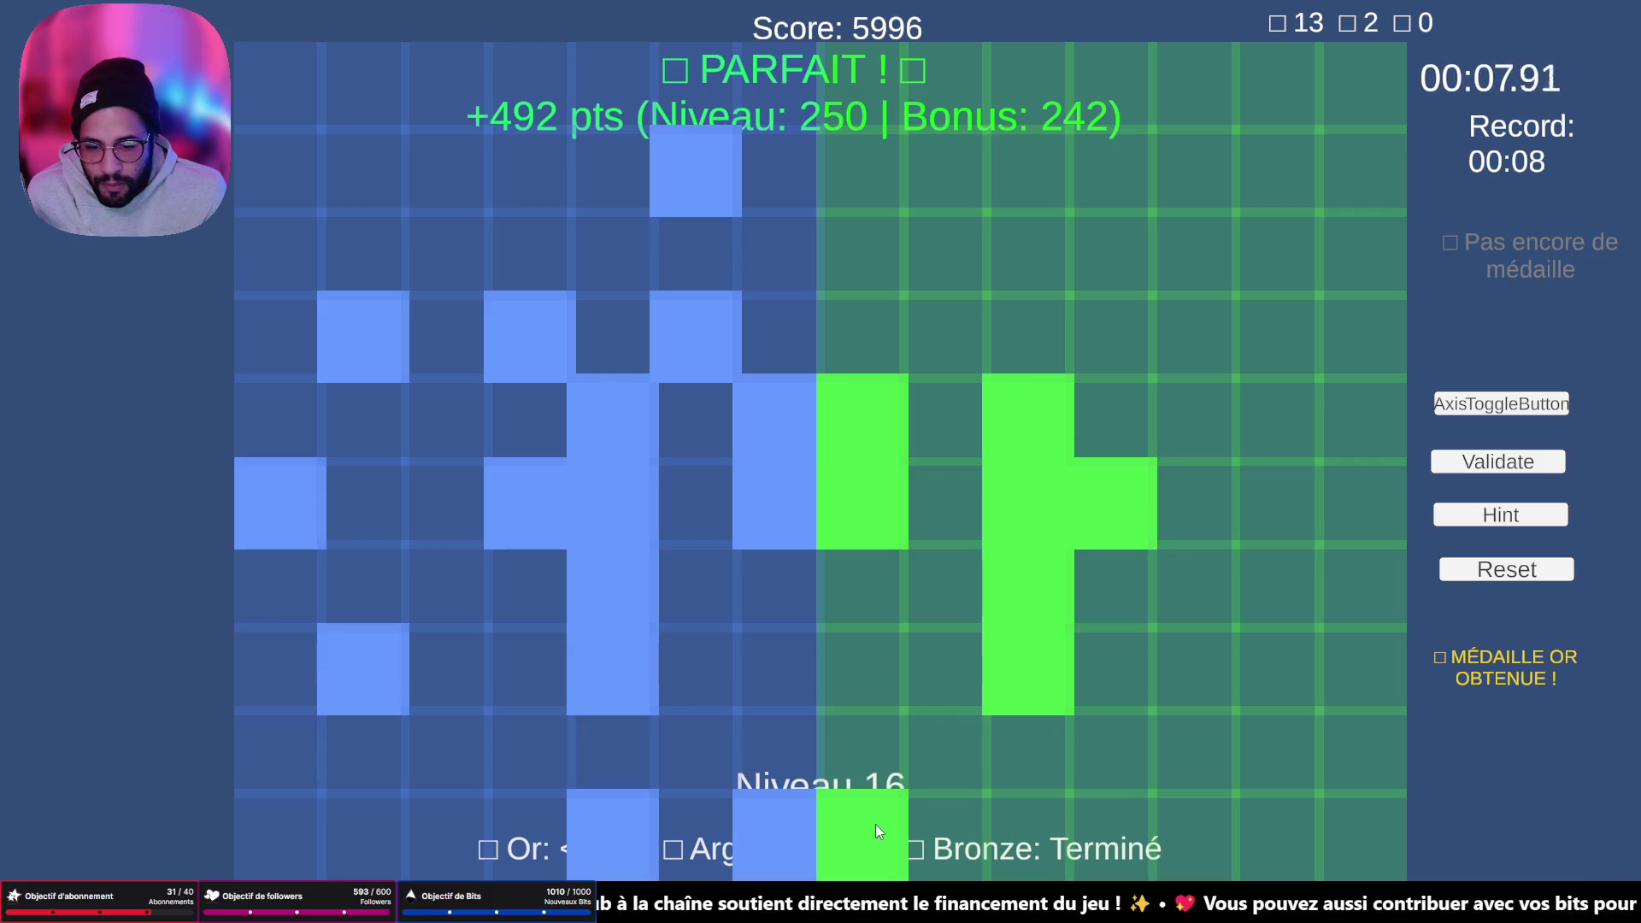
left_click(1029, 813)
- Fill the remaining upper, lower-right and right-edge cells, then validate for +499 points
left_click(971, 330)
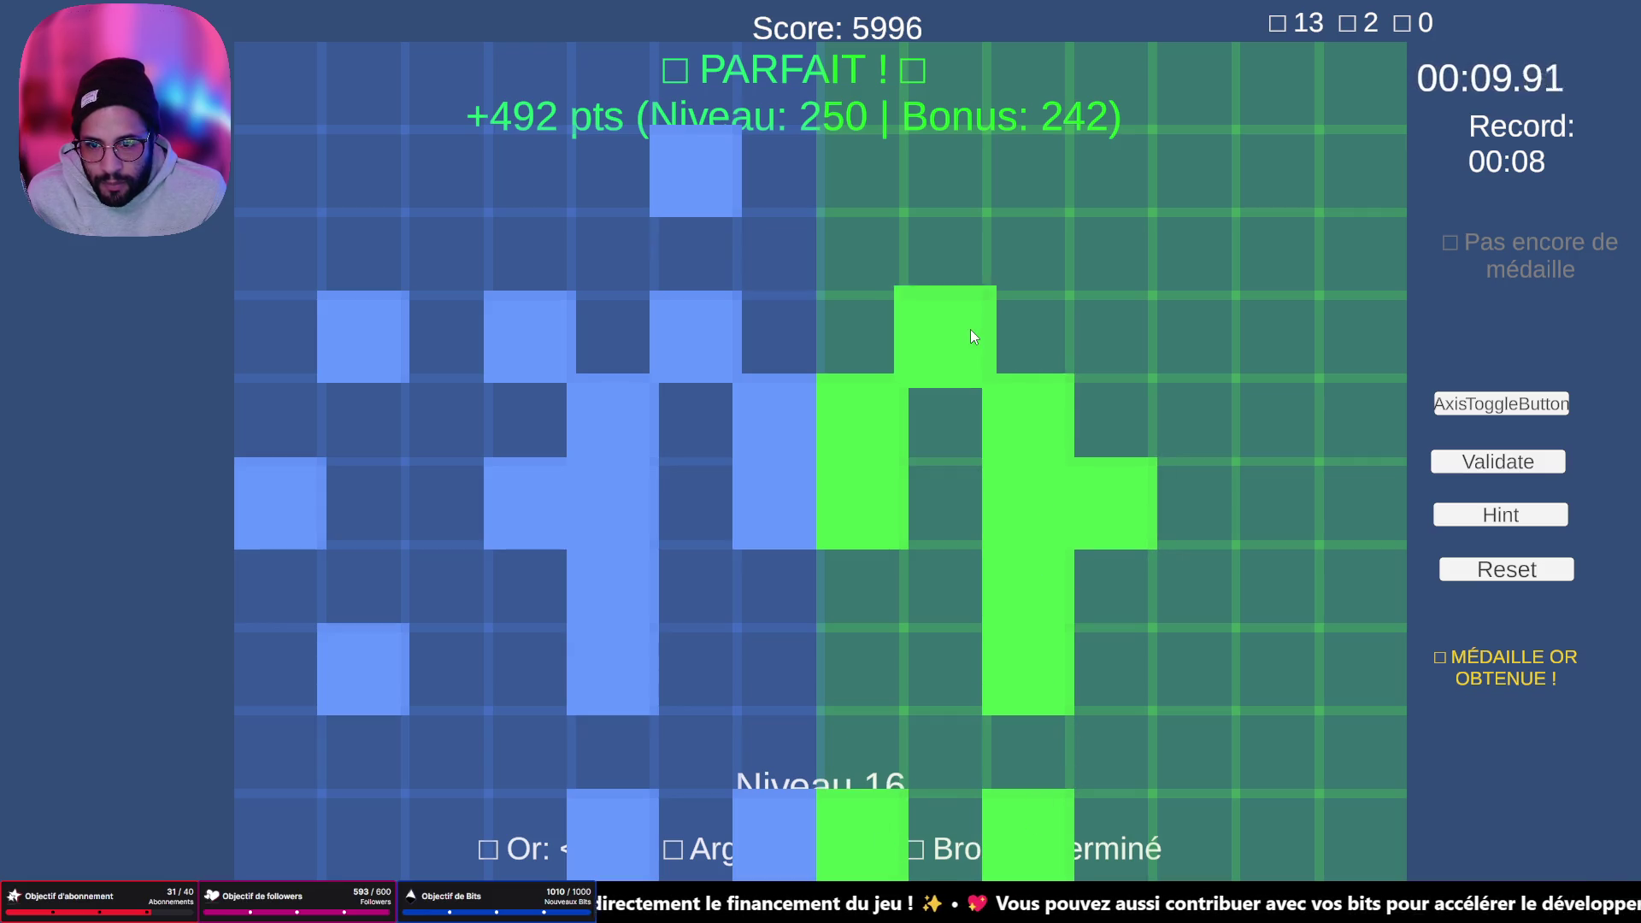
left_click(1129, 337)
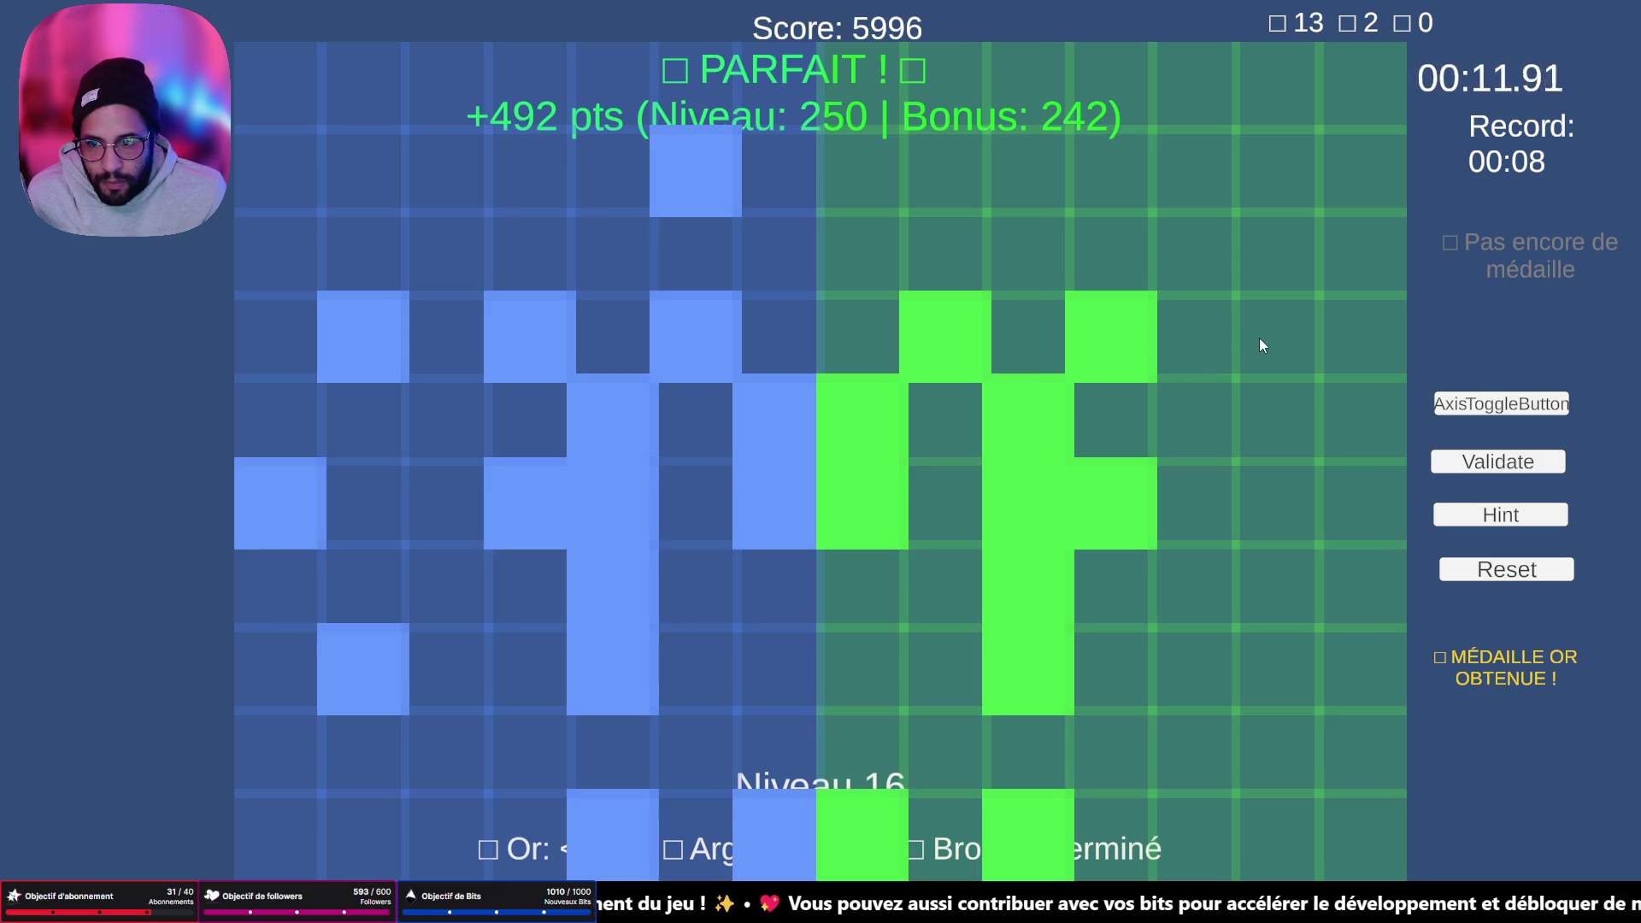
left_click(1305, 339)
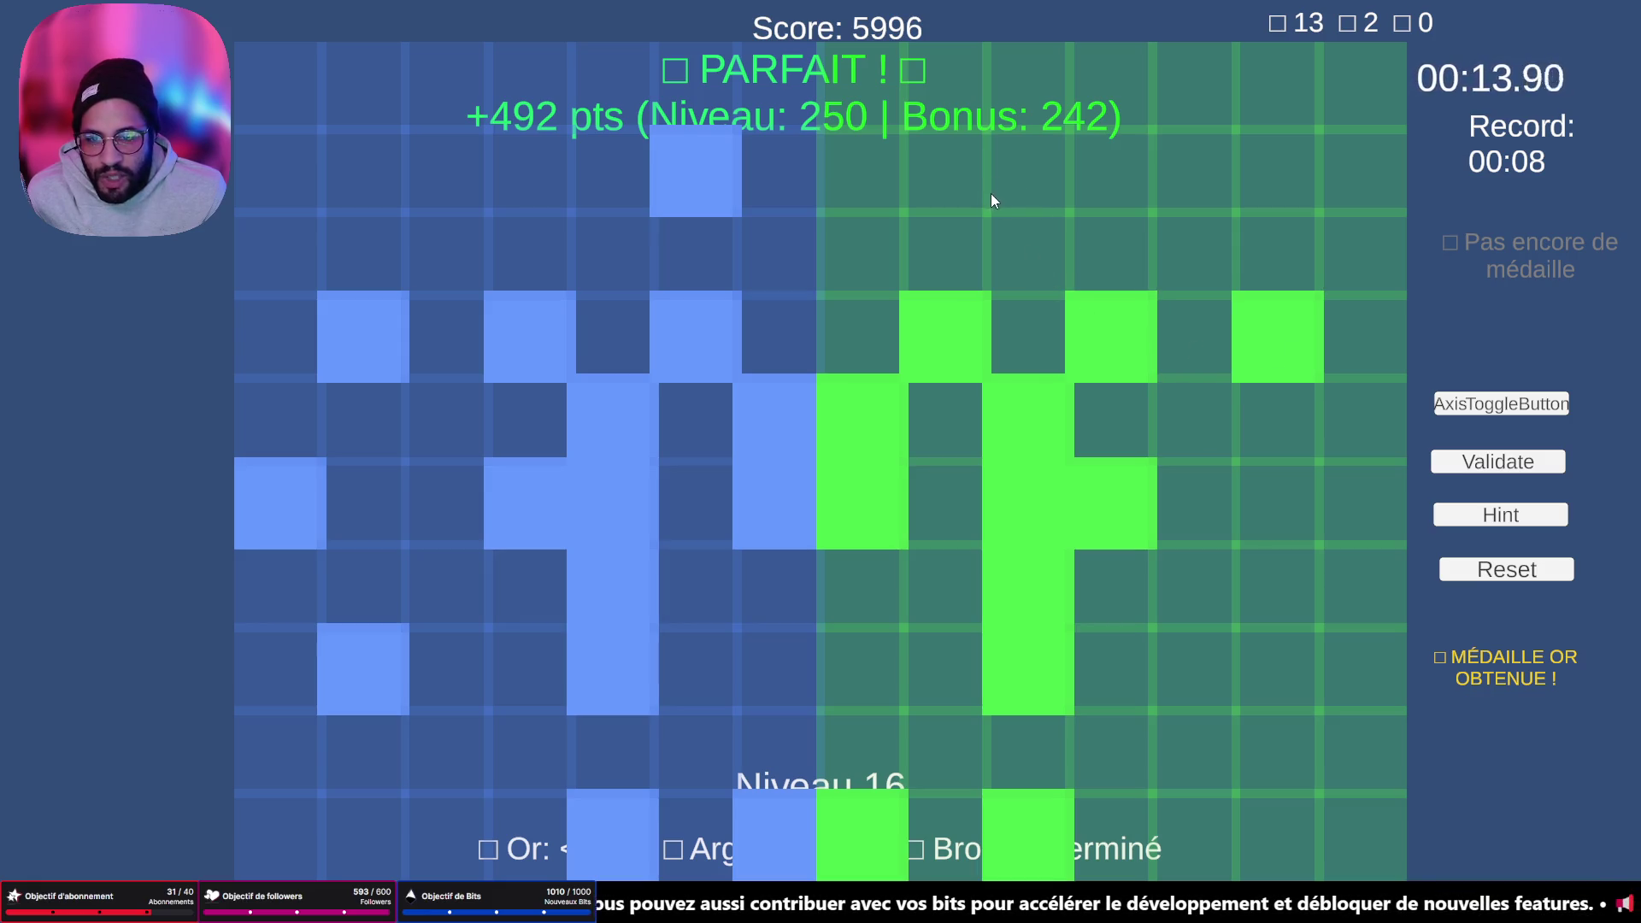
left_click(954, 207)
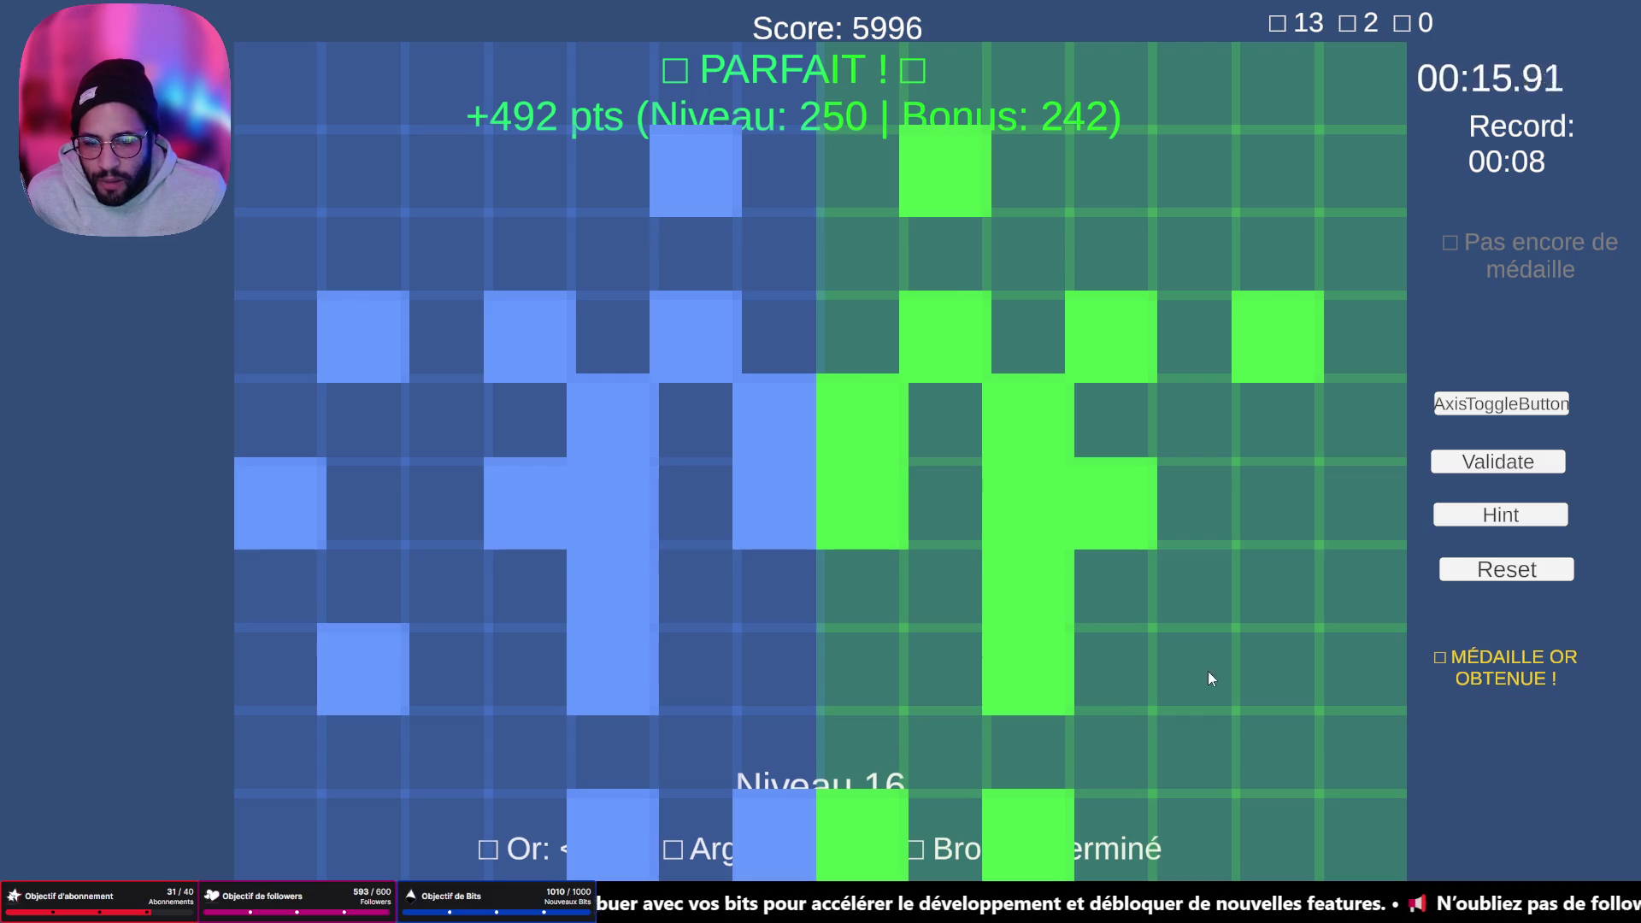
left_click(1254, 666)
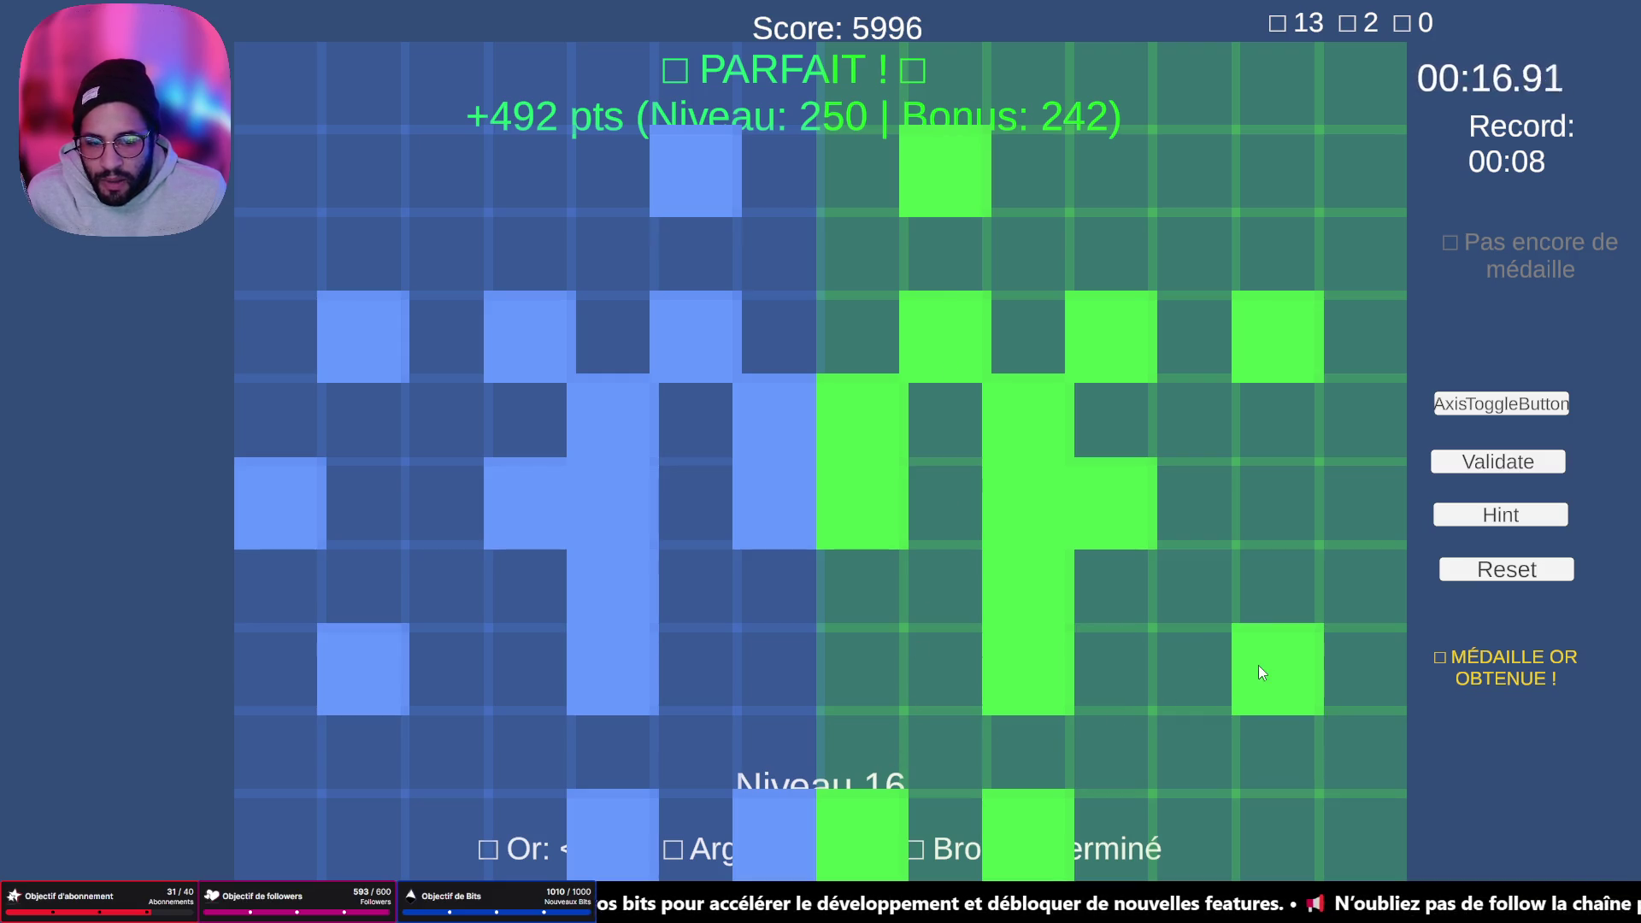
left_click(1383, 499)
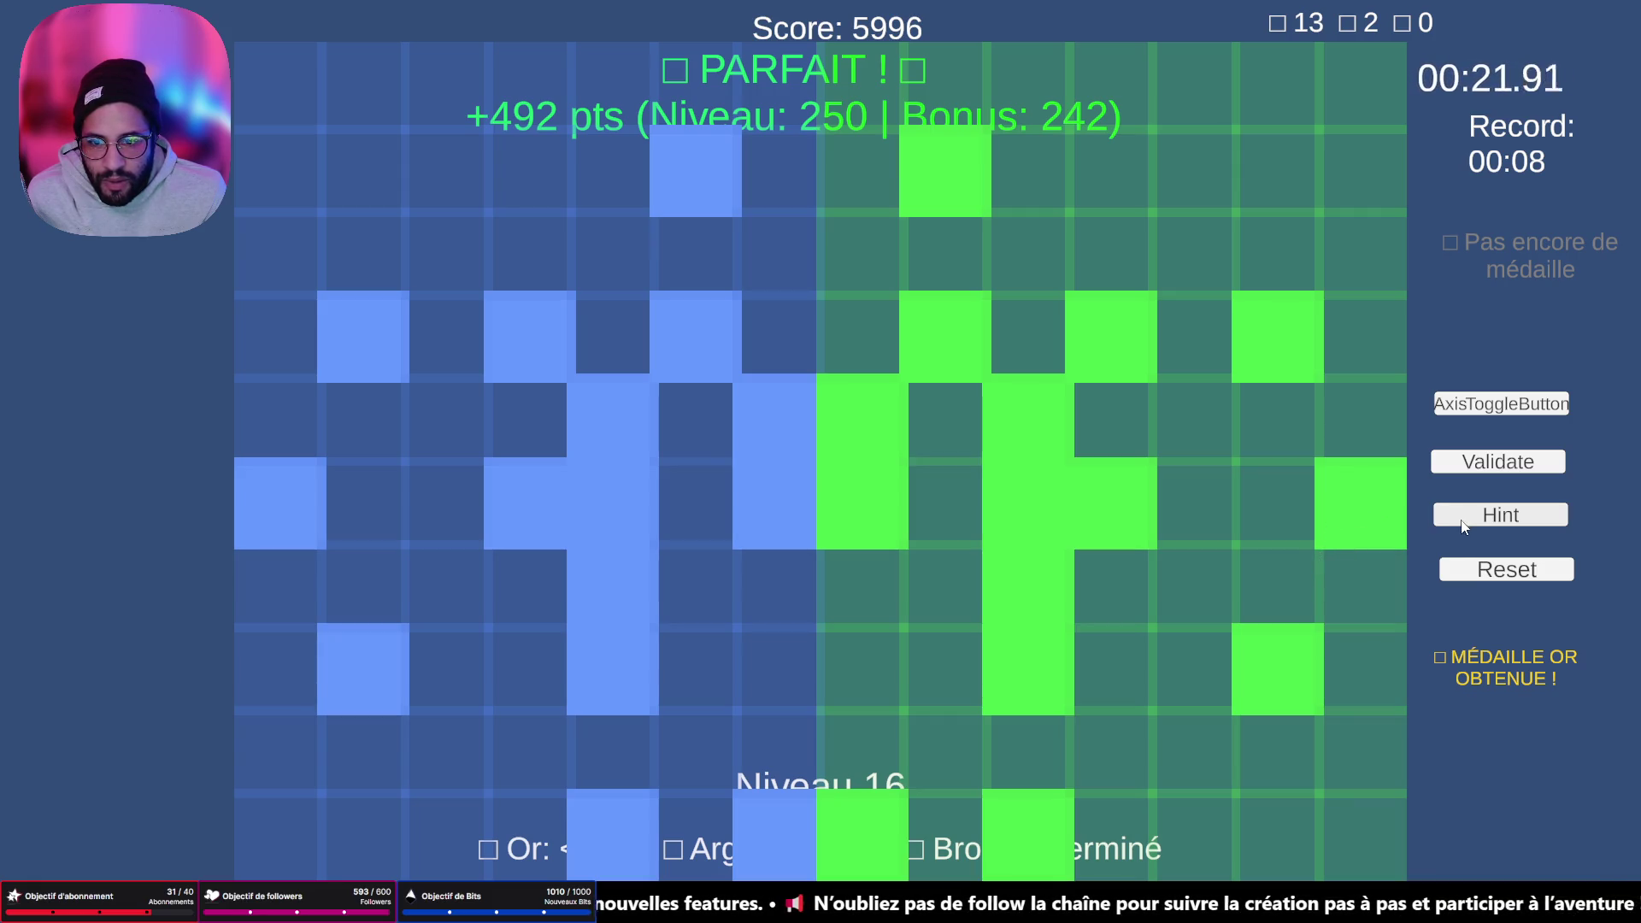
left_click(1497, 461)
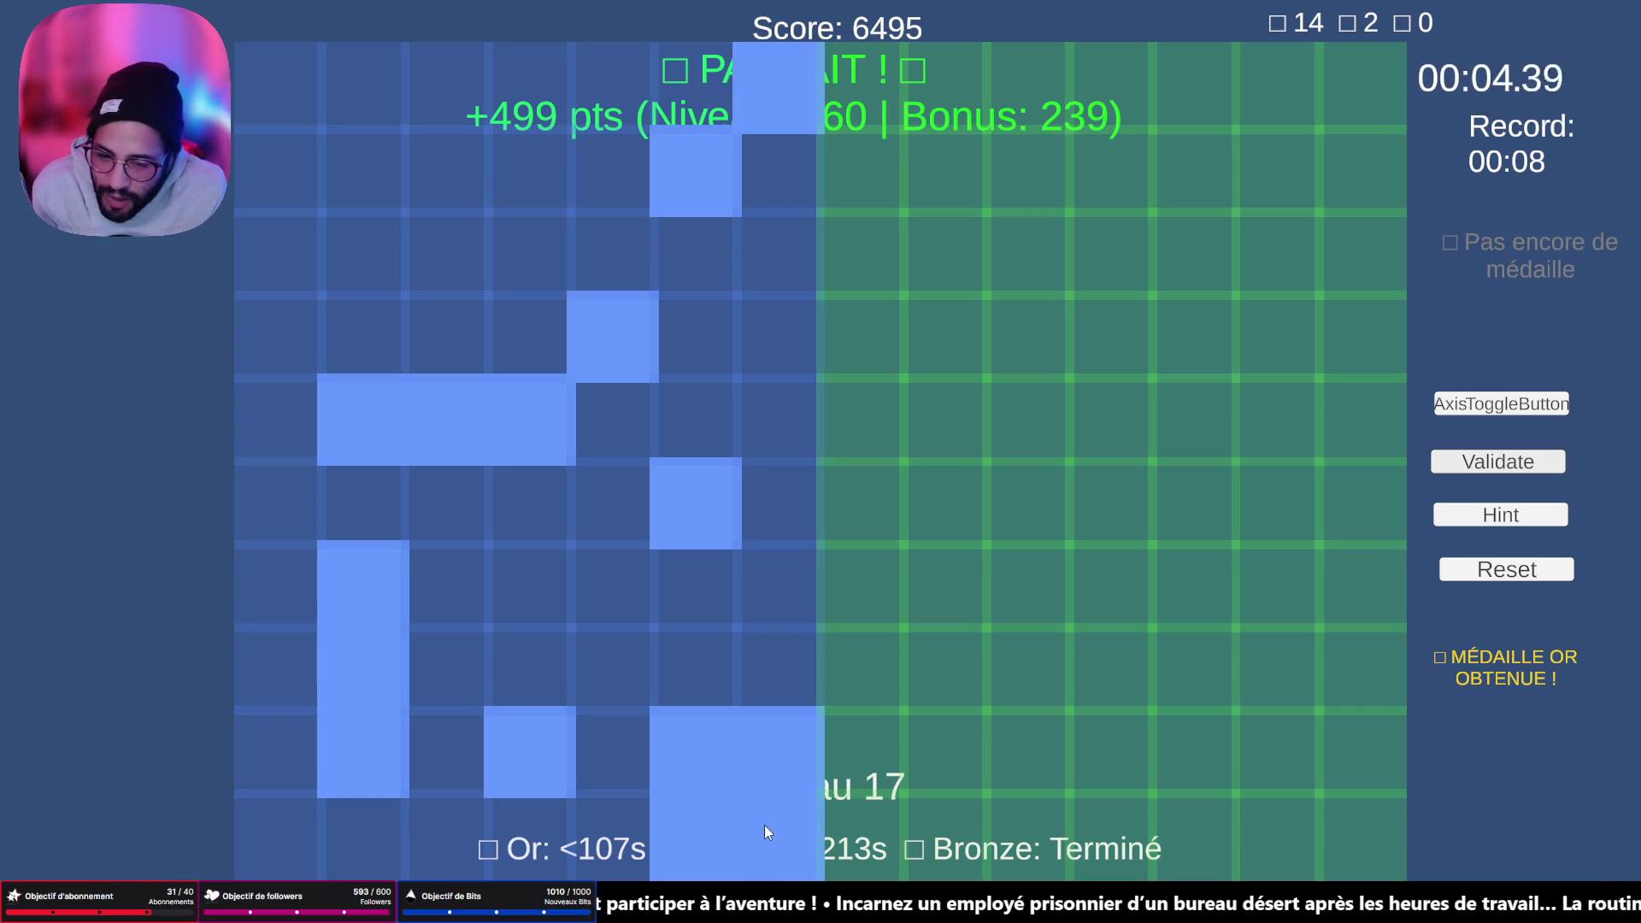
- Paint level 17's mirror: a 2x2 bottom block, vertical and horizontal three-cell bars, single cells; validate
mouse_move(894, 807)
left_mouse_down()
mouse_move(971, 747)
mouse_move(896, 757)
left_mouse_up()
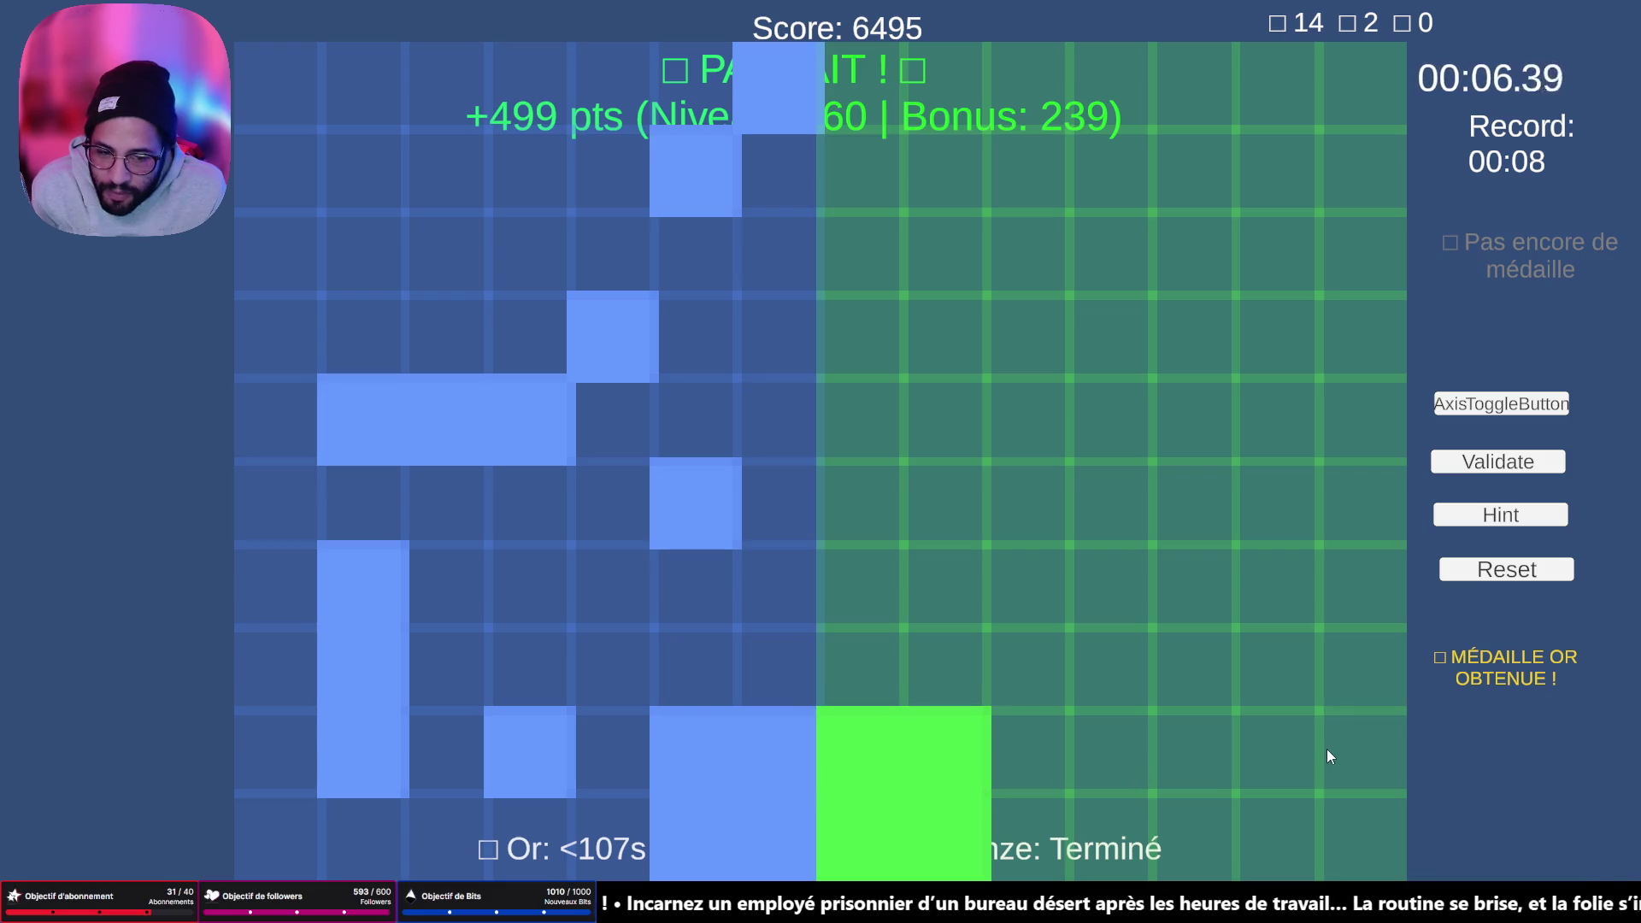
left_click_drag(1285, 757, 1253, 591)
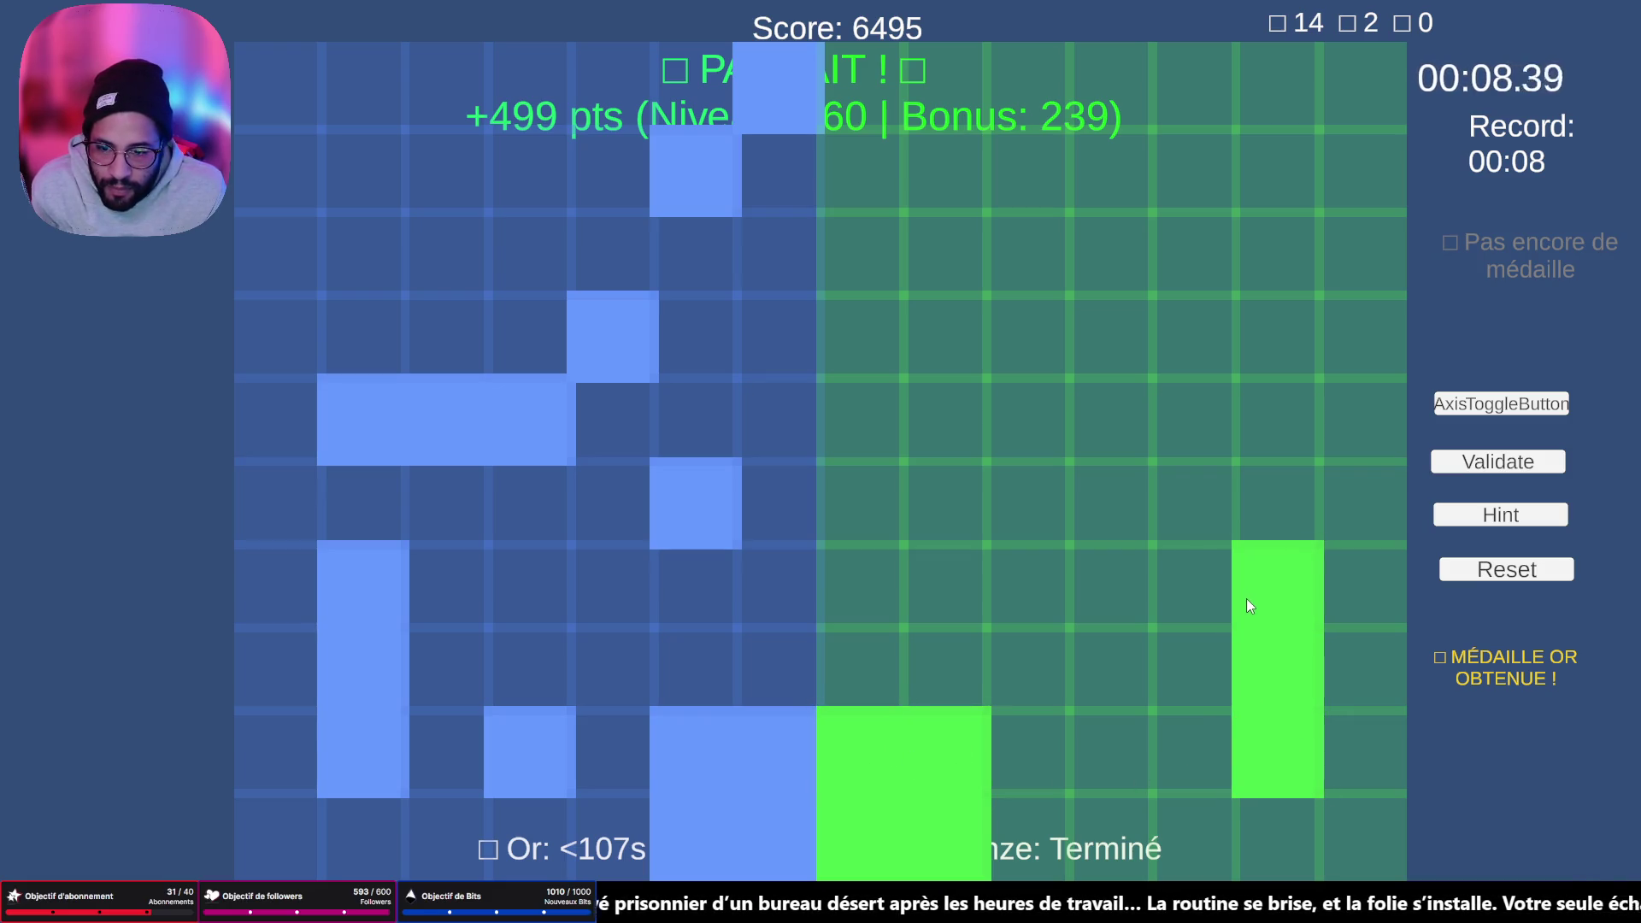
left_click(966, 516)
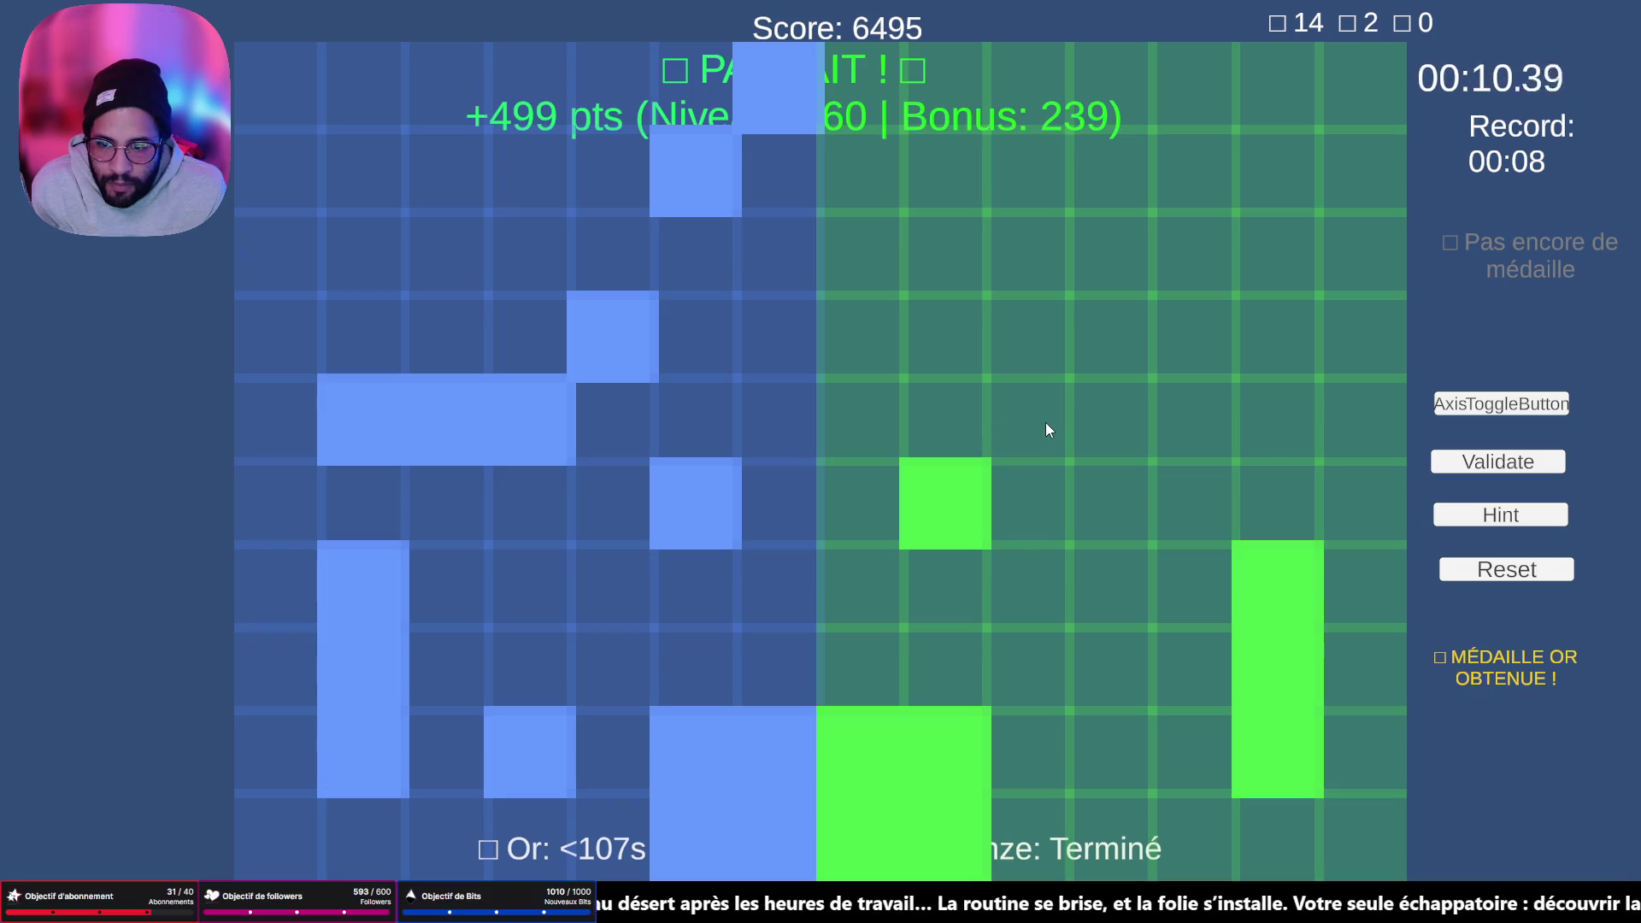
left_click_drag(1089, 437, 1264, 431)
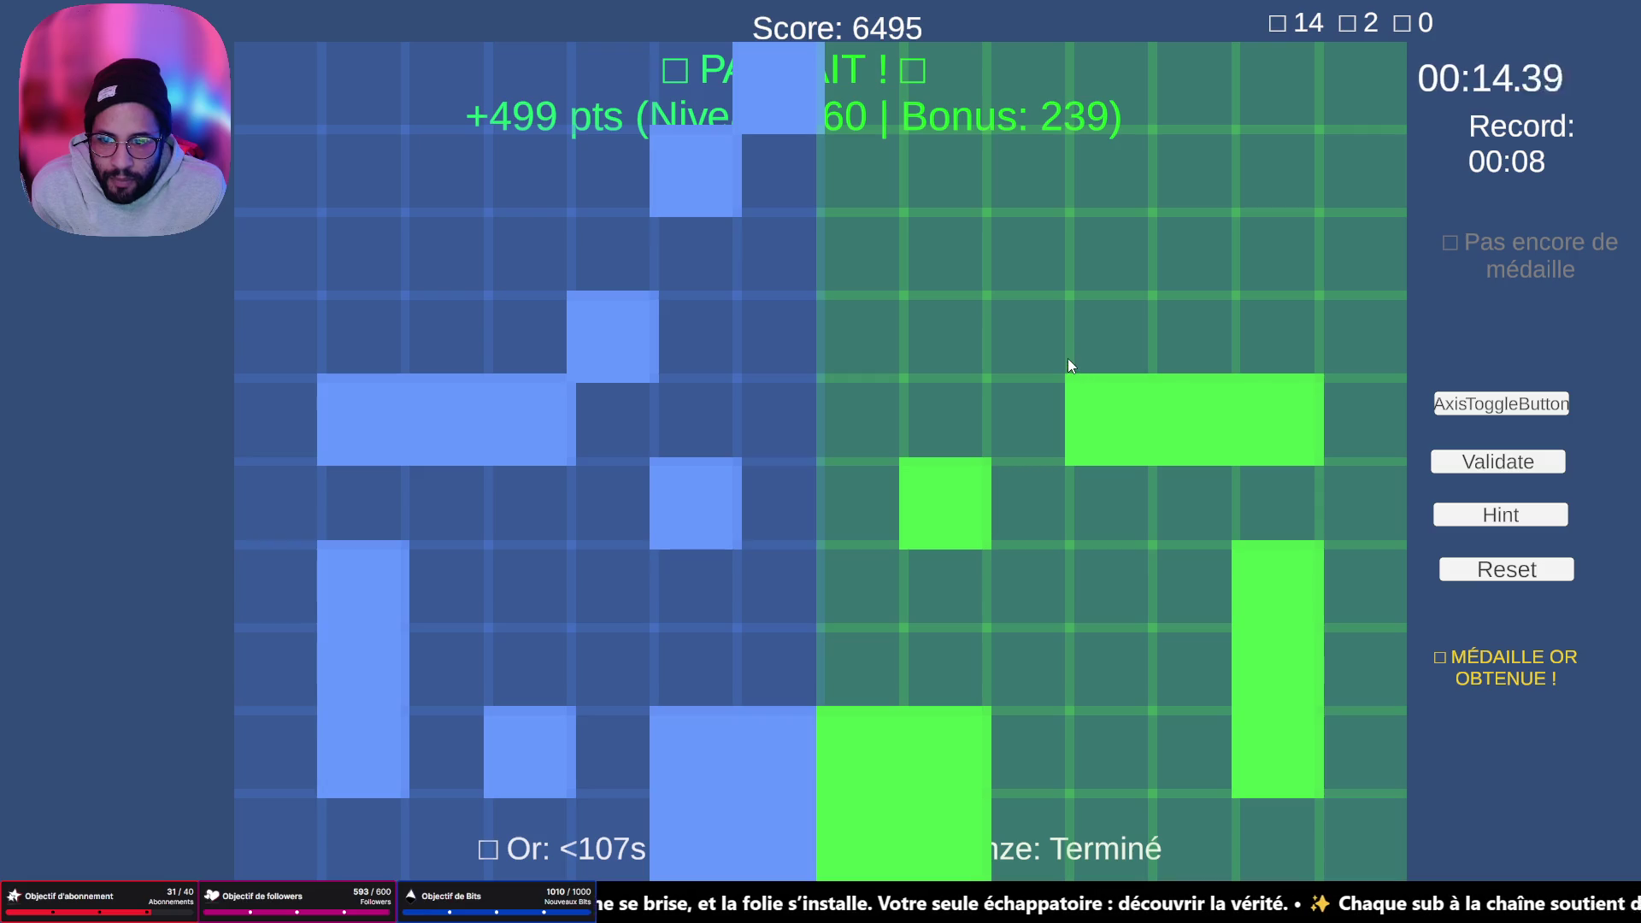
left_click(1044, 345)
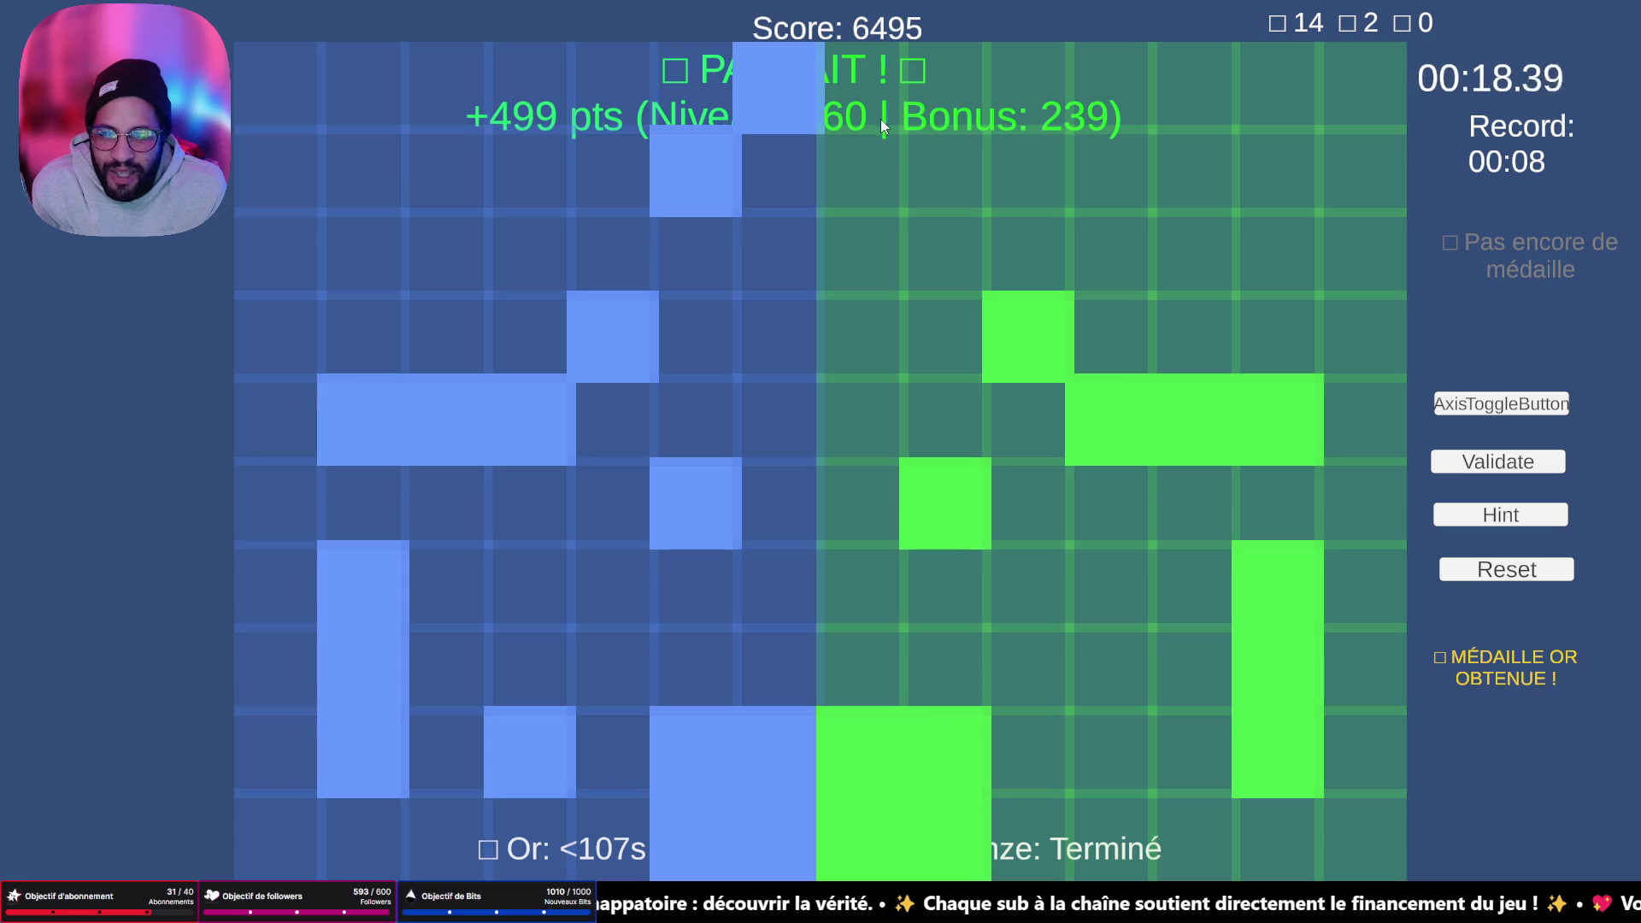
left_click(949, 159)
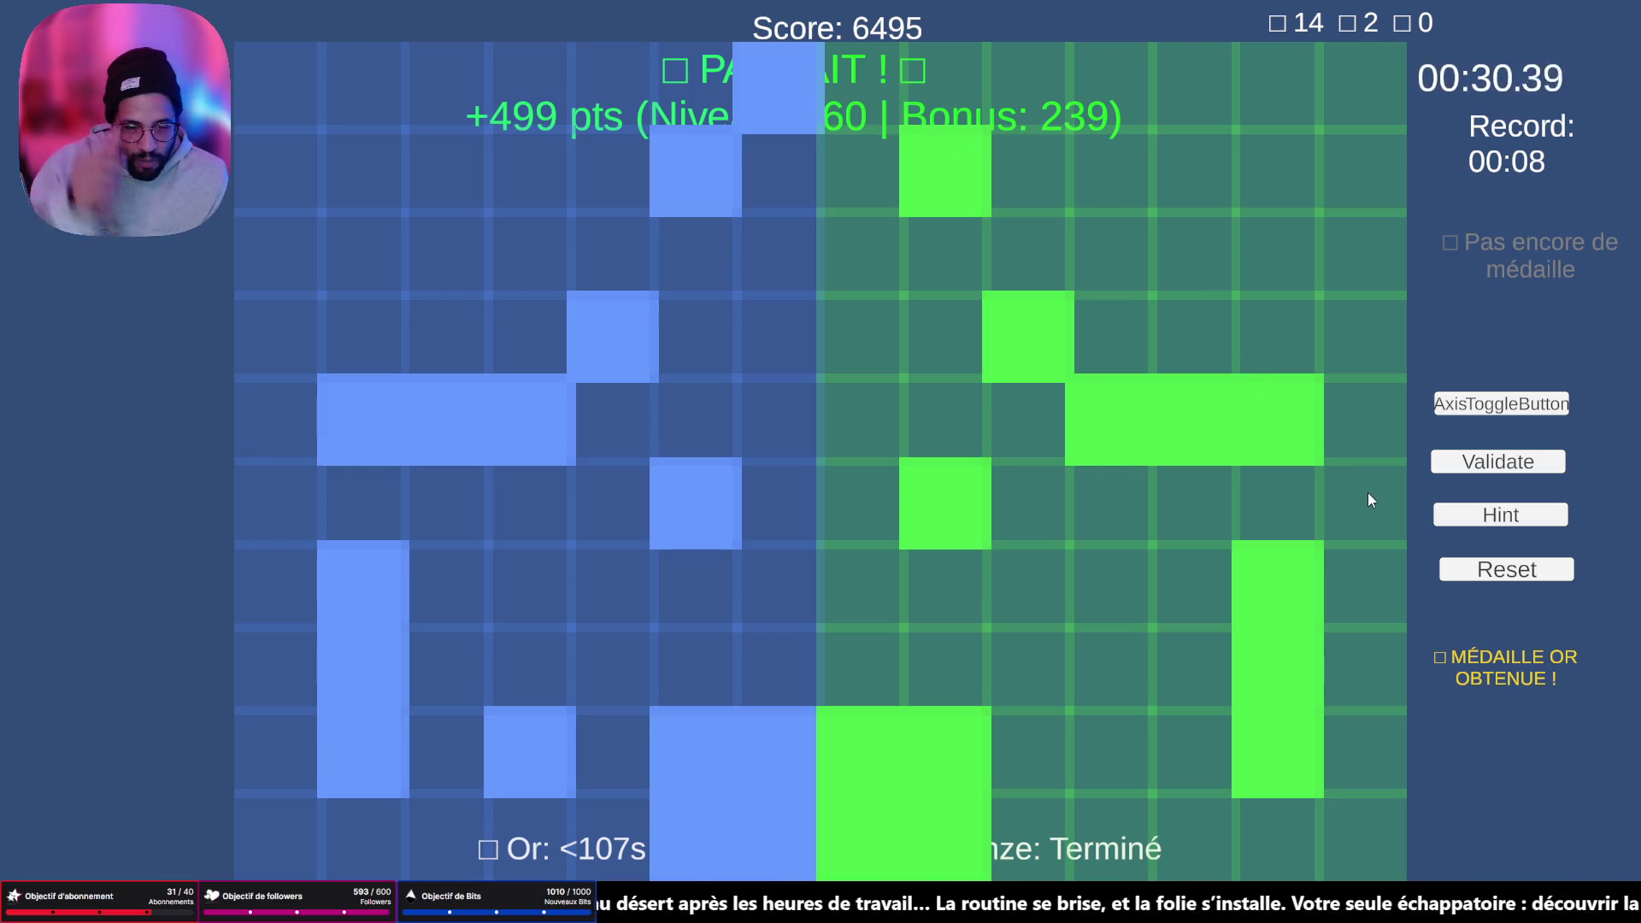
left_click(1525, 468)
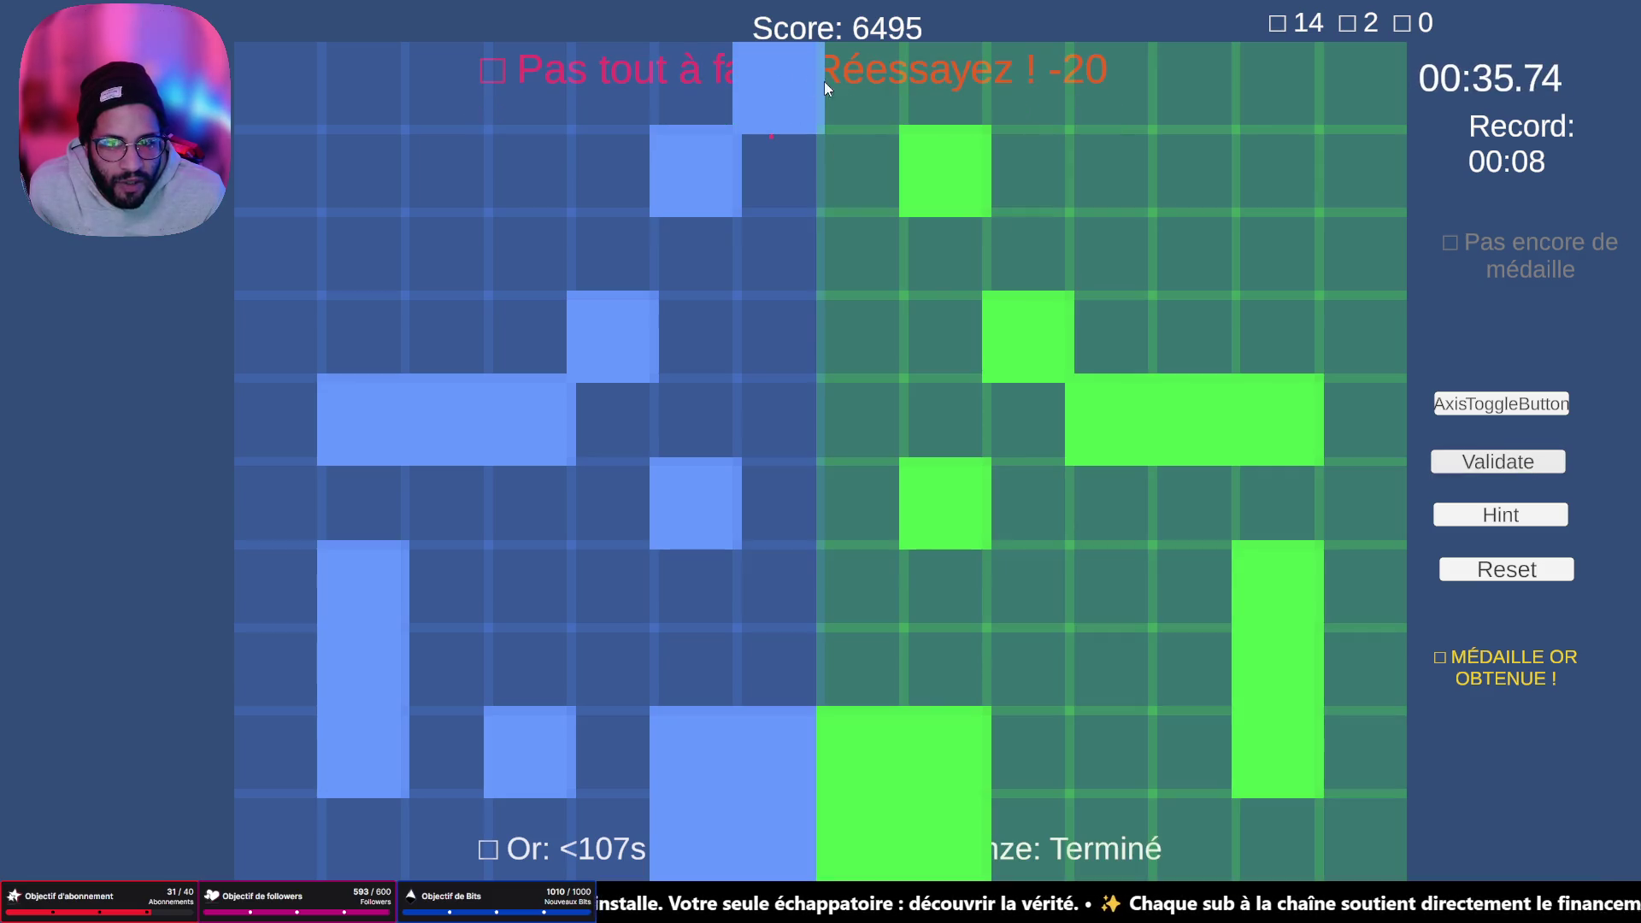
- Add the missing top-row and lower cells, then revalidate level 17 for +500 points
left_click(856, 92)
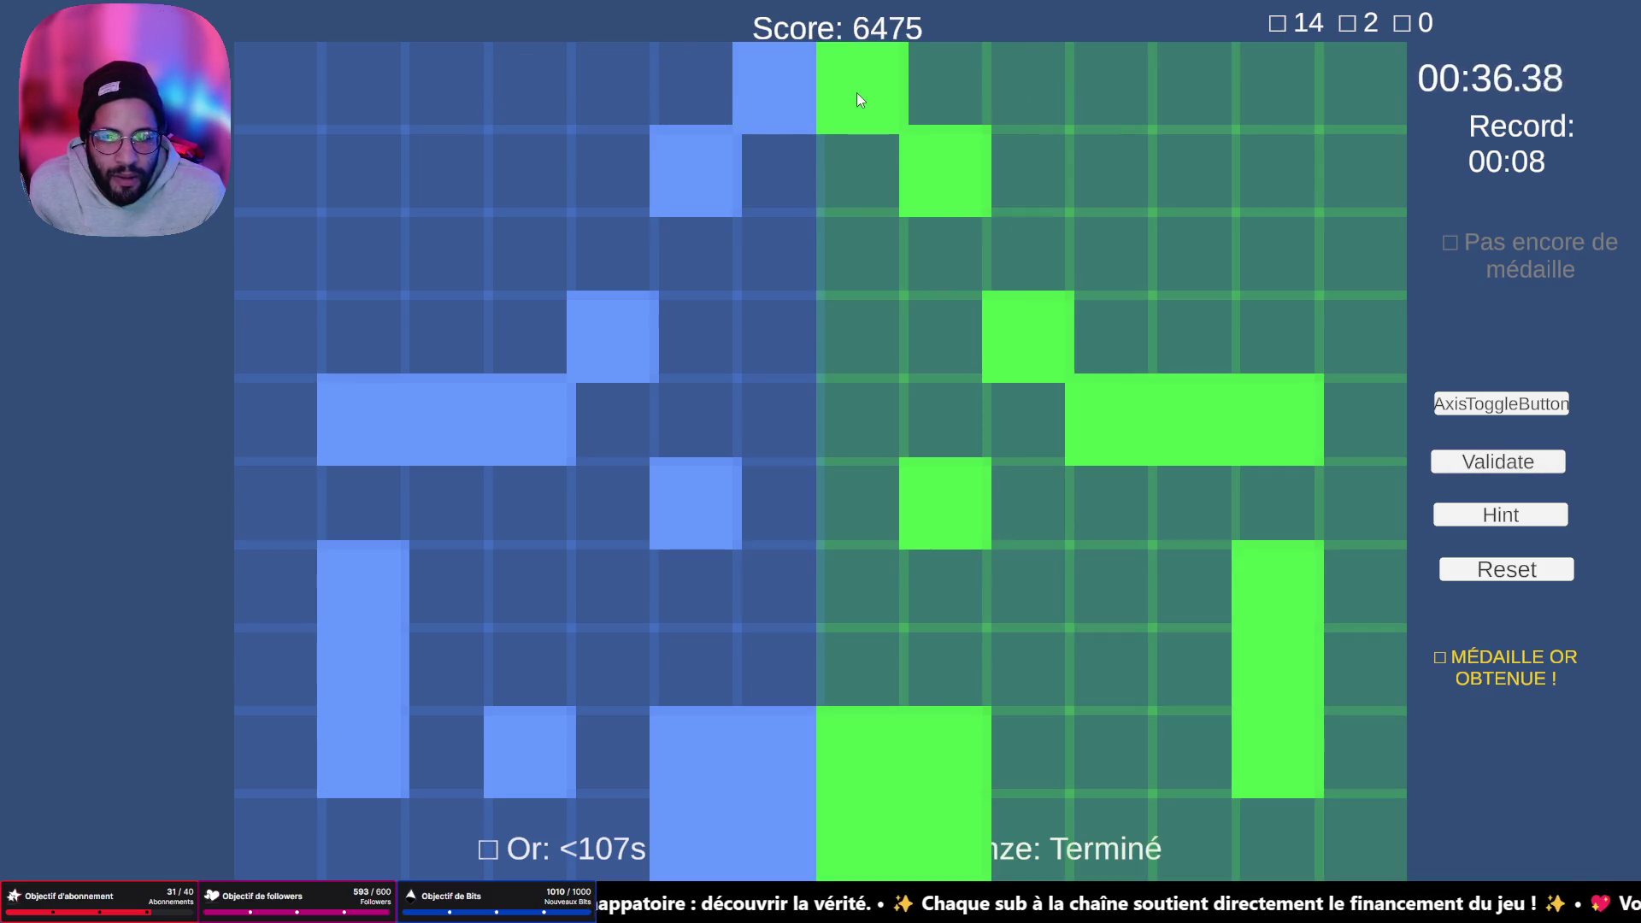
left_click(1498, 465)
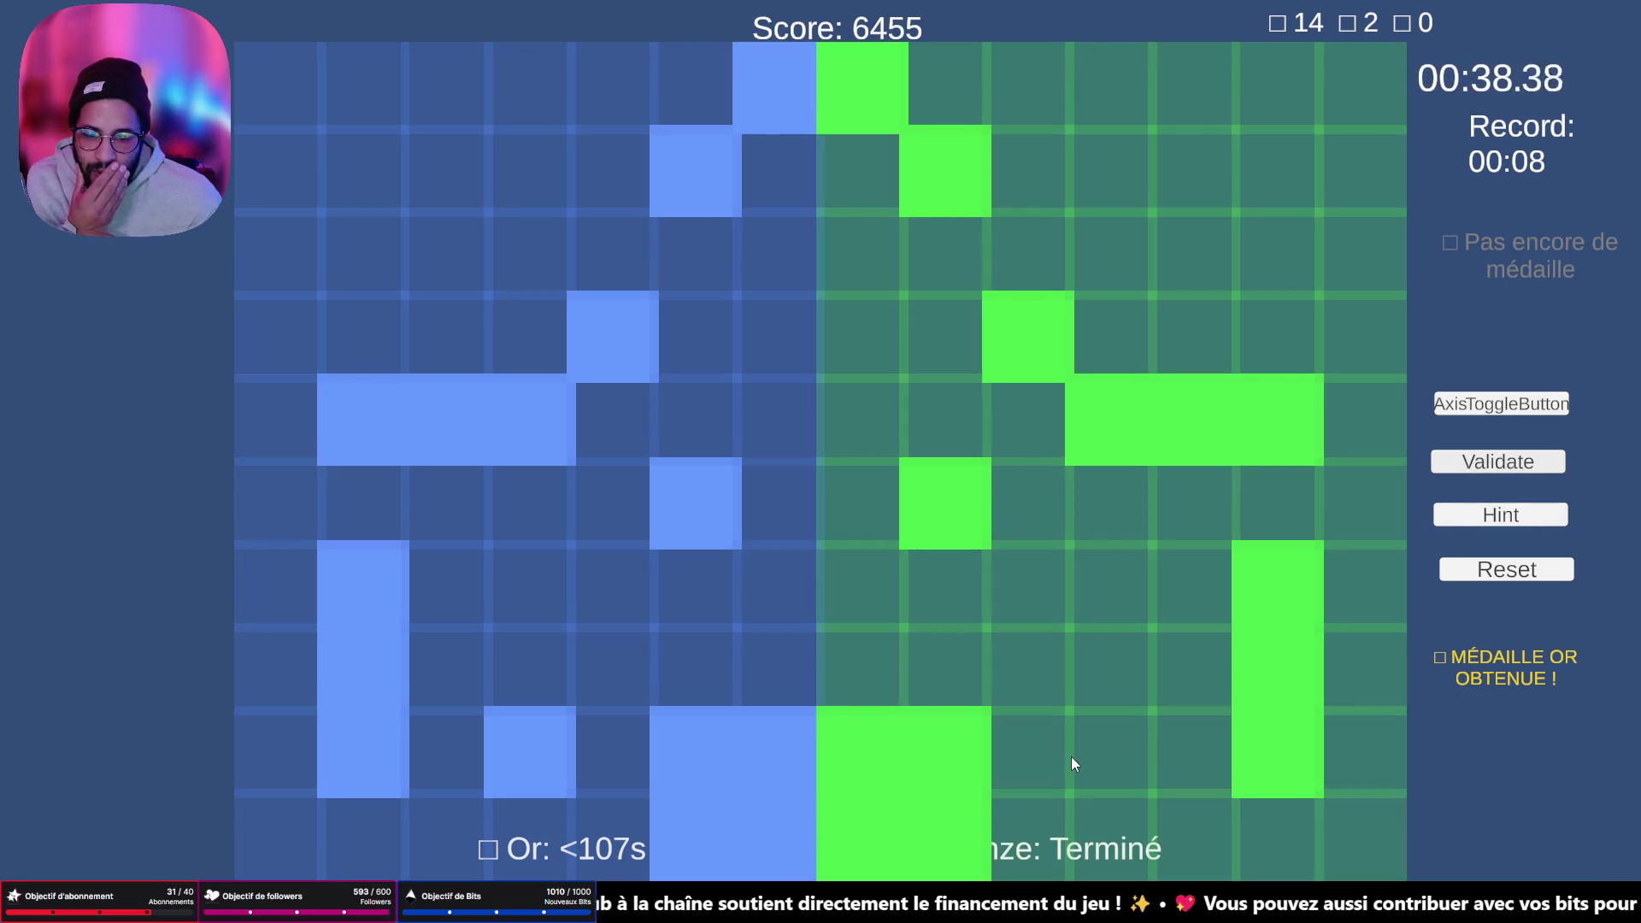
left_click(1103, 761)
left_click(1503, 463)
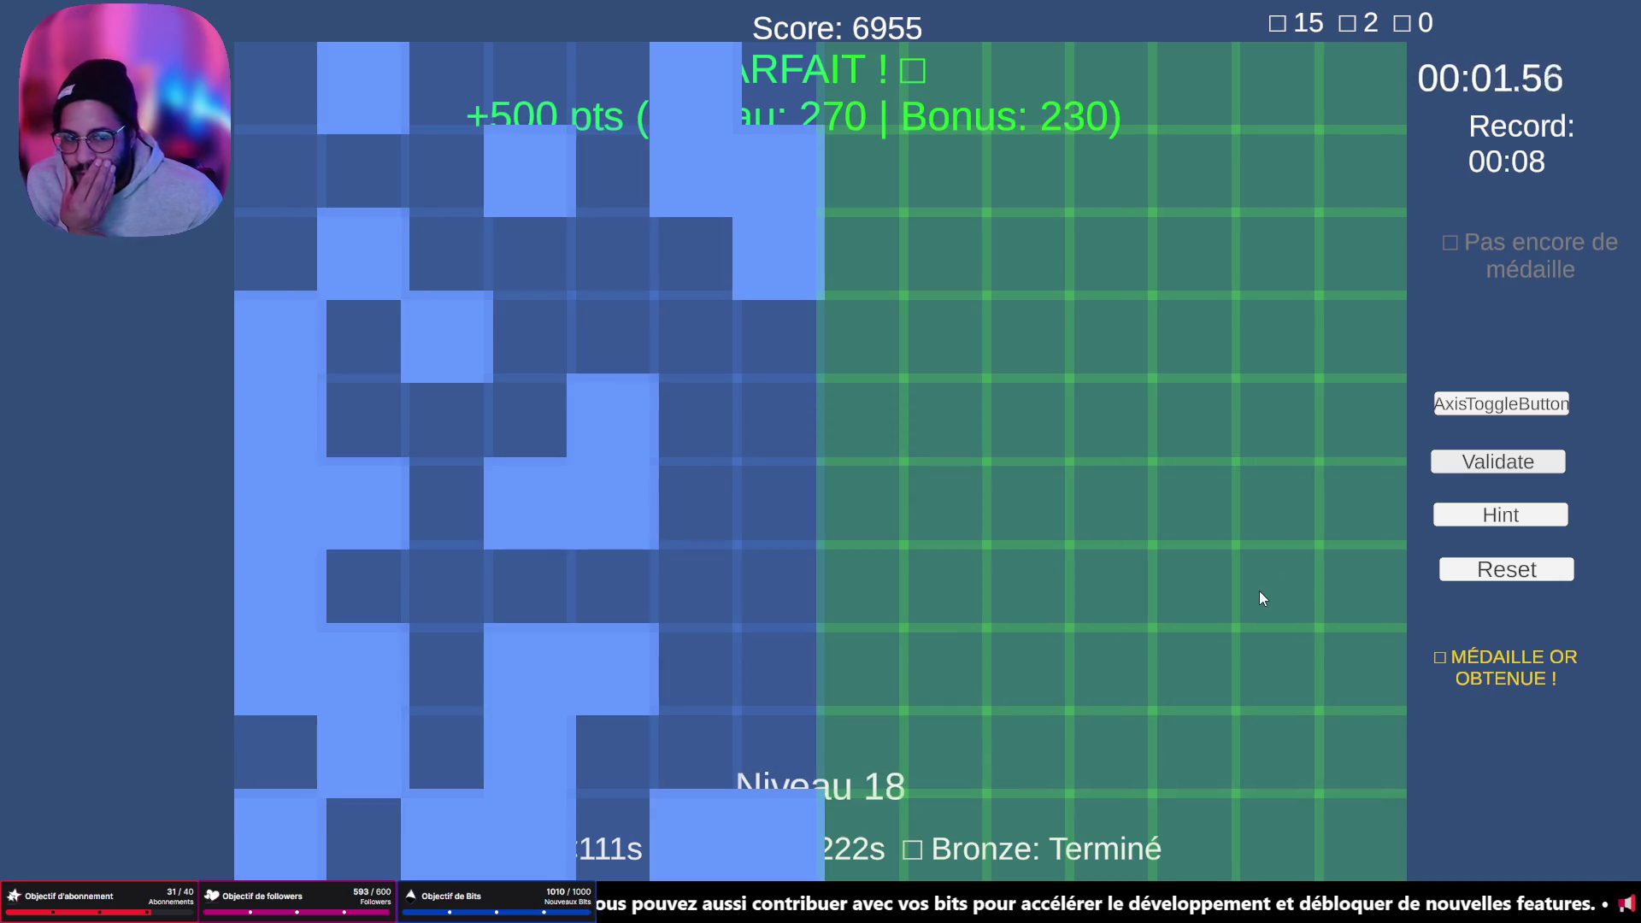
- Mirror level 18's top cells in green and submit the partial pattern
left_click(831, 258)
left_click(876, 208)
left_click(964, 181)
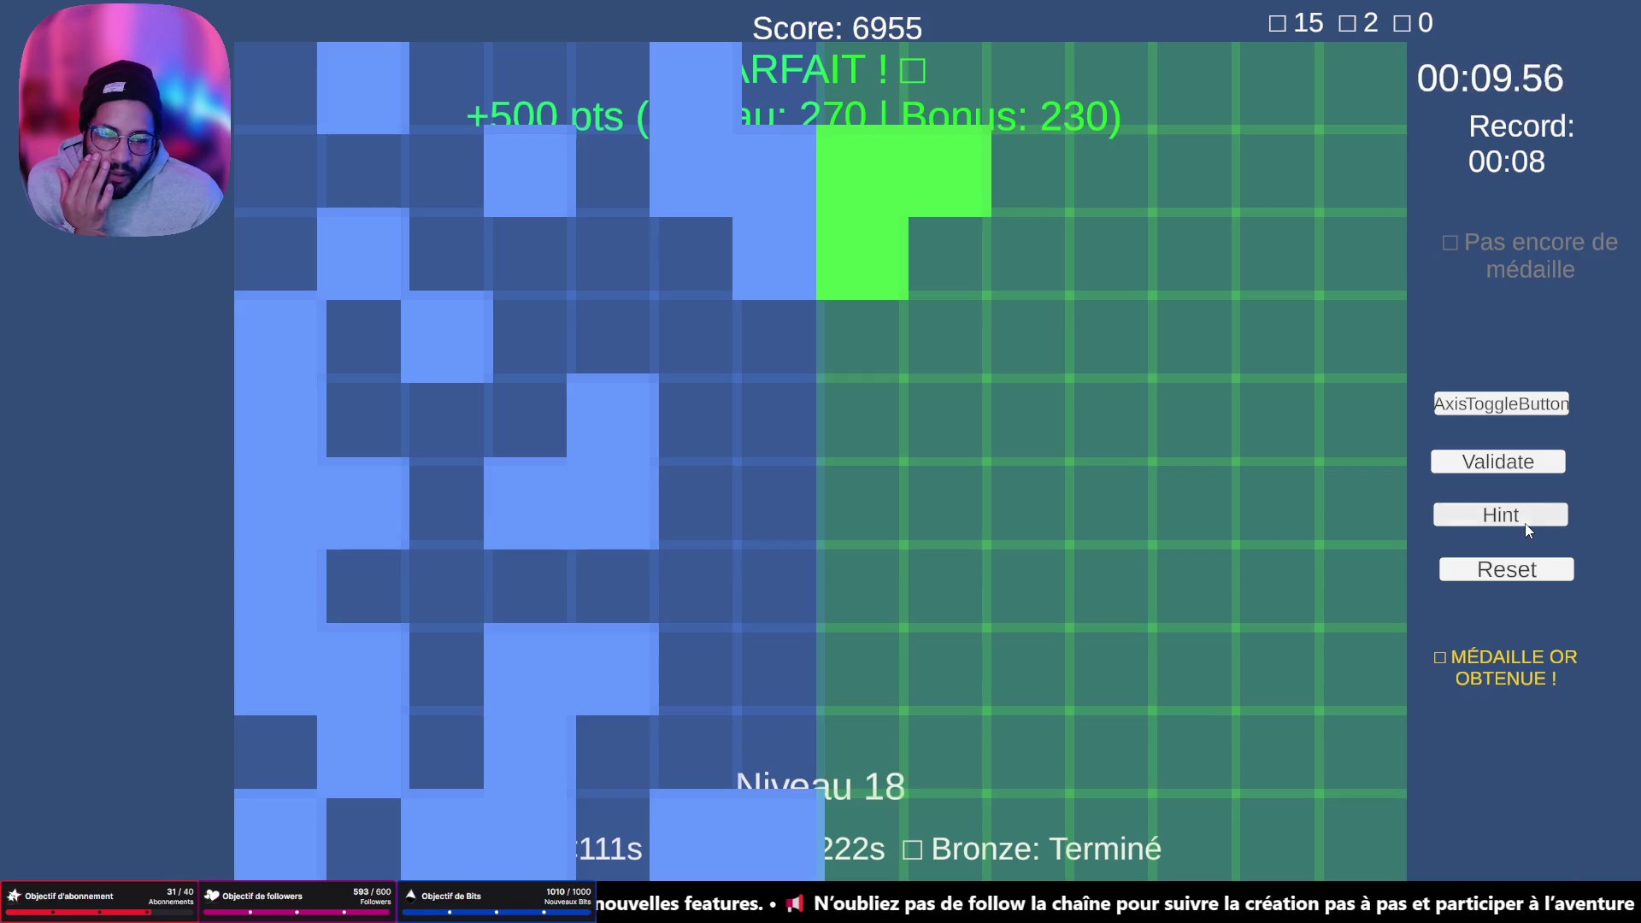
left_click(1462, 461)
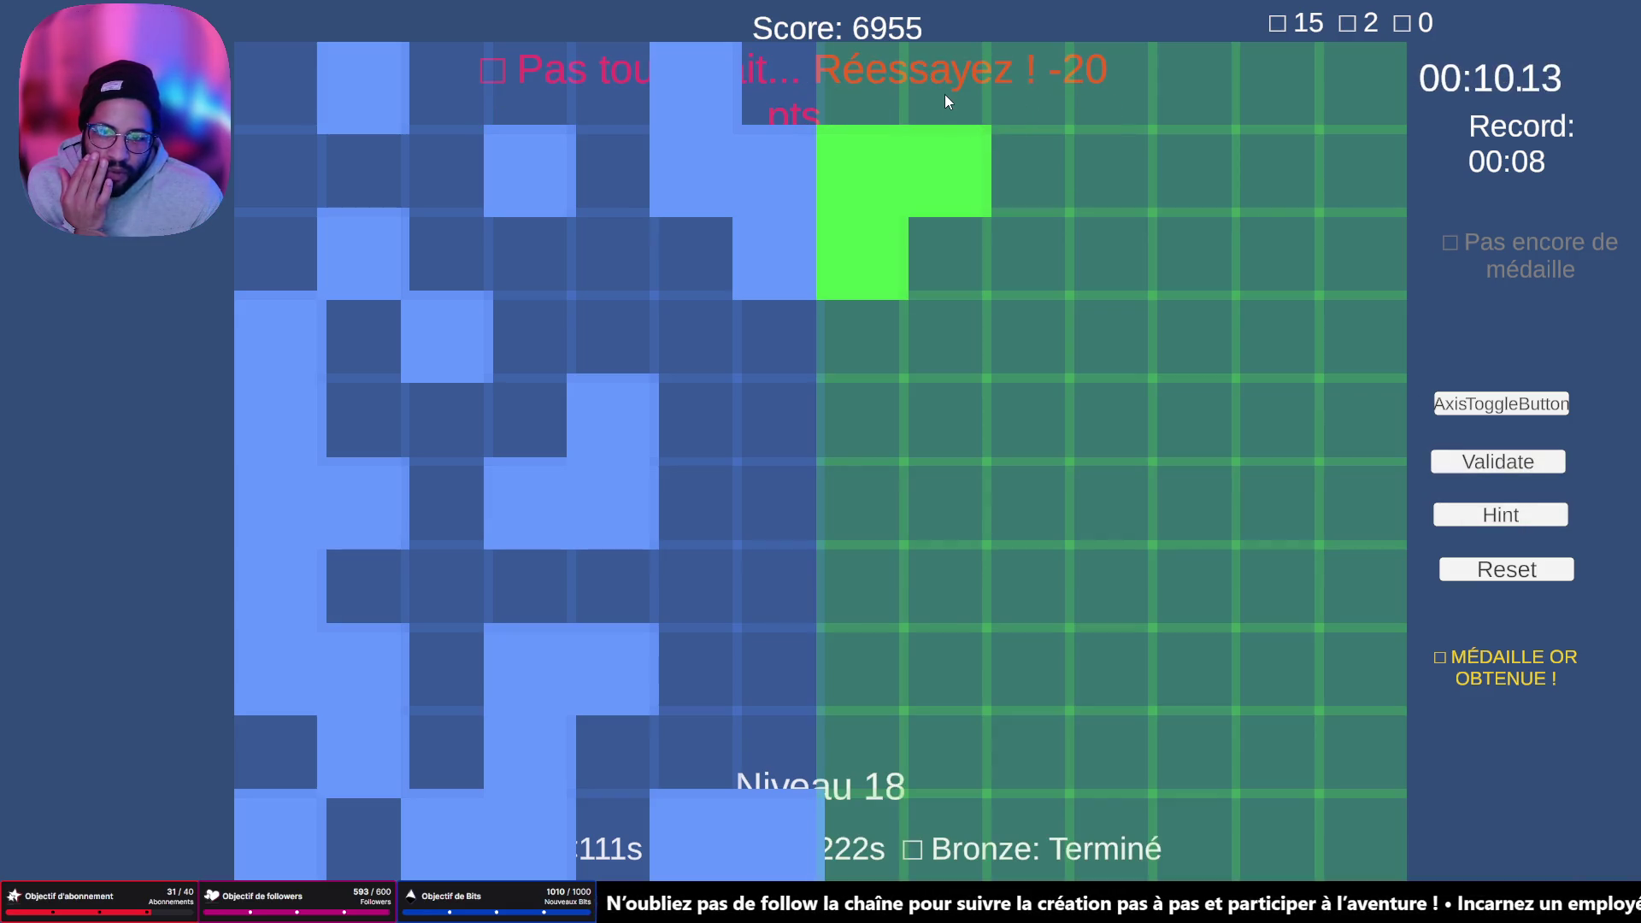
- Fill the top-row cells and the rightmost column down to the bottom-right corner
left_click(961, 72)
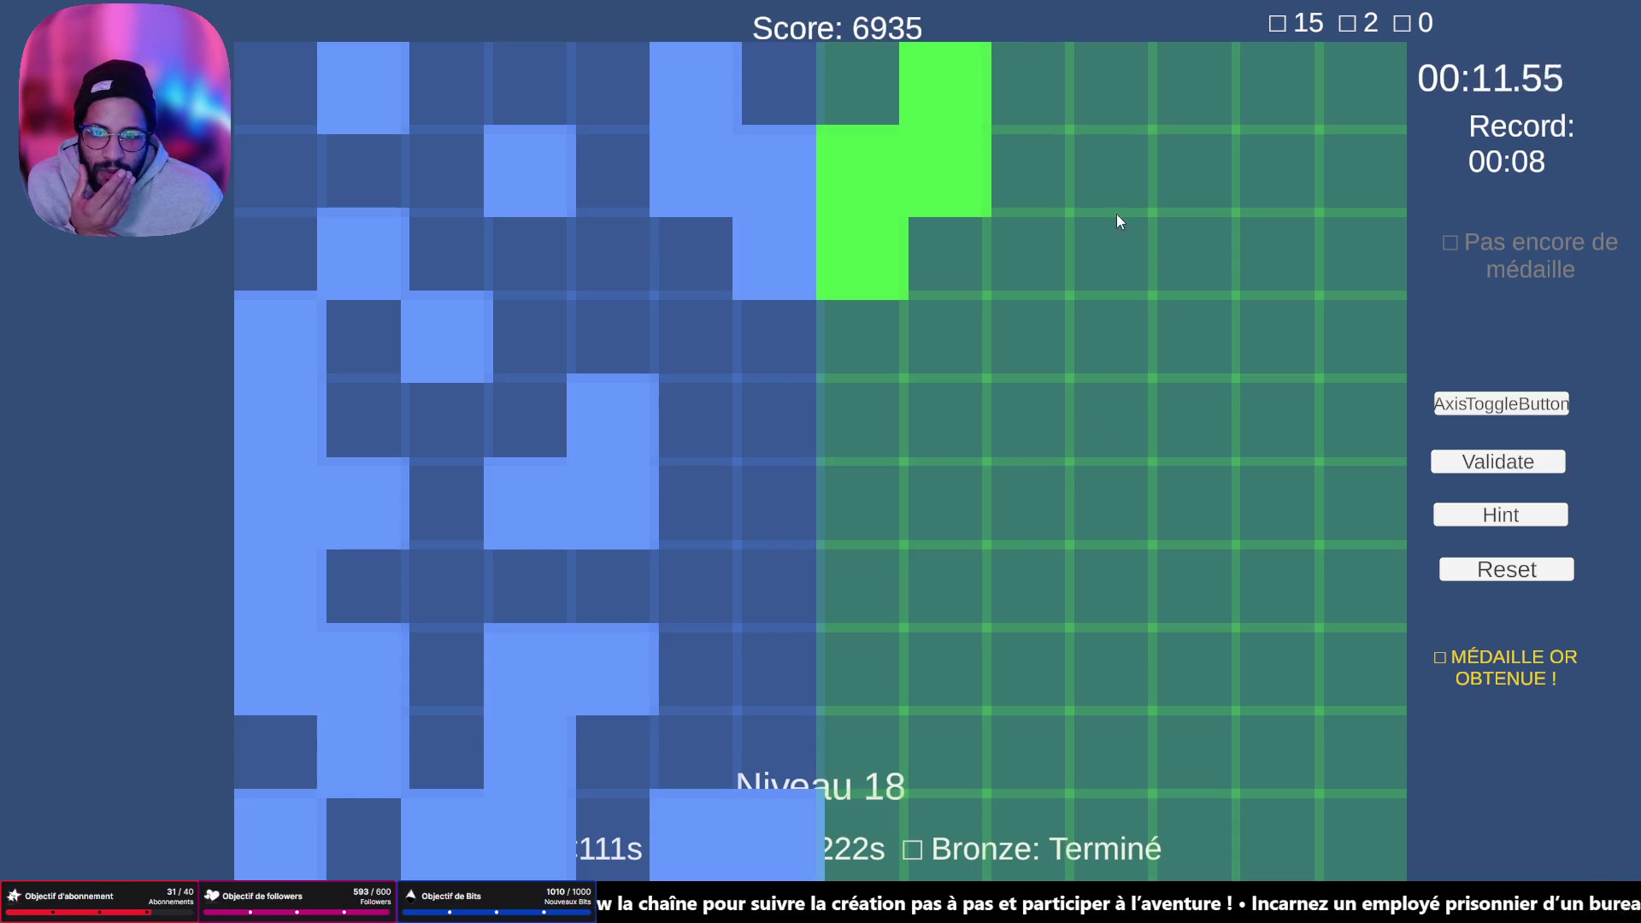
left_click(1082, 182)
left_click(1265, 90)
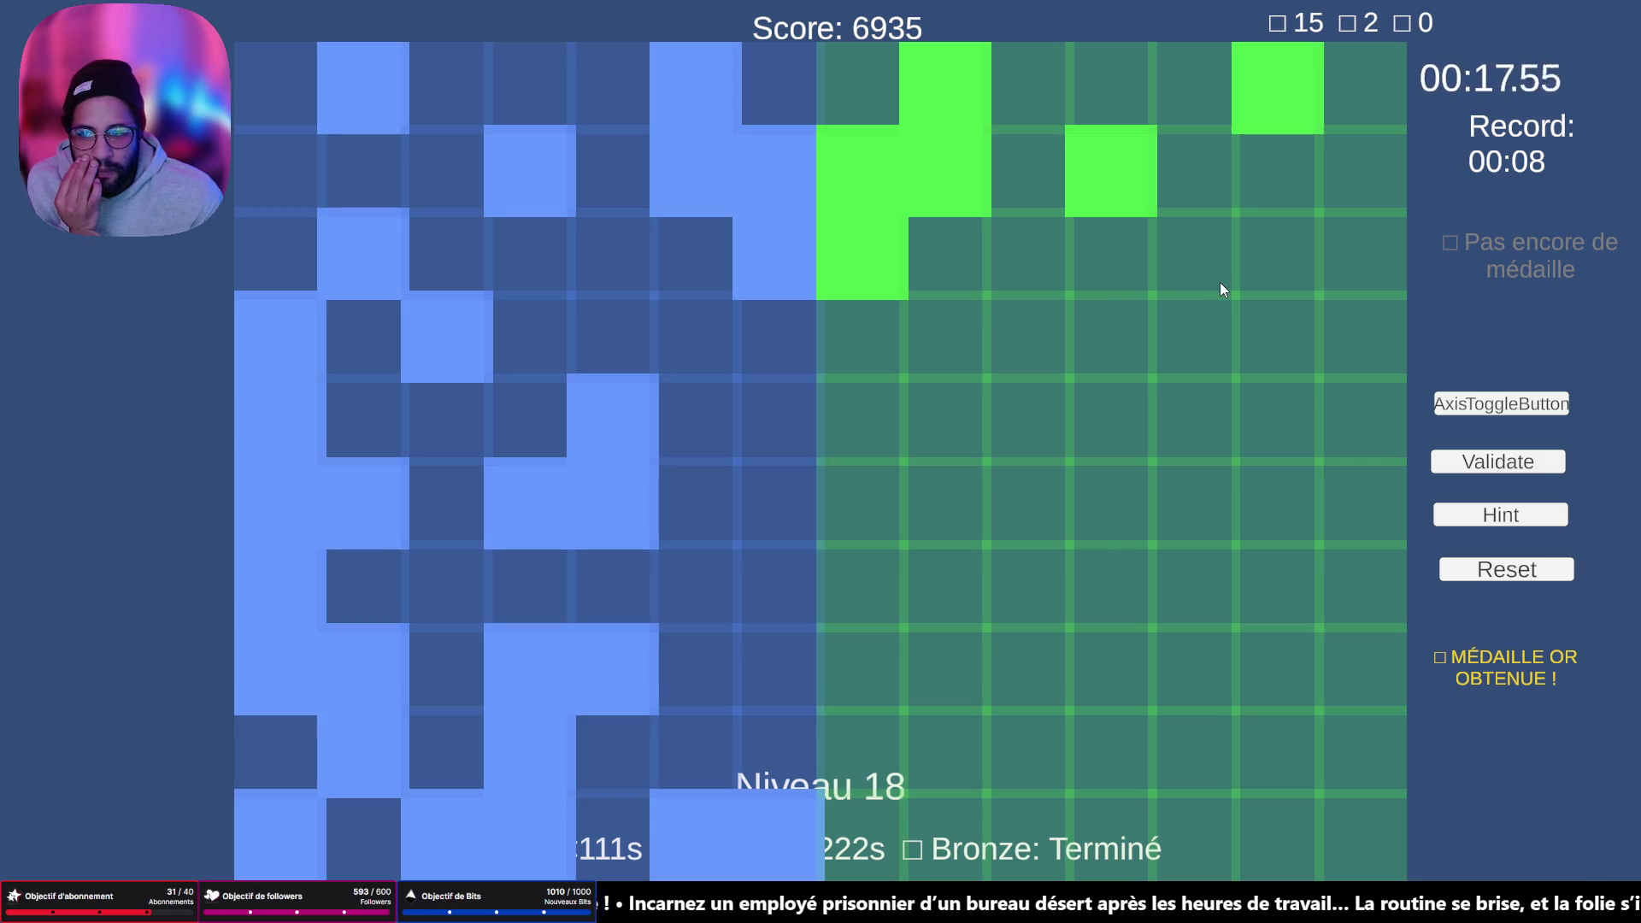
left_click(1264, 272)
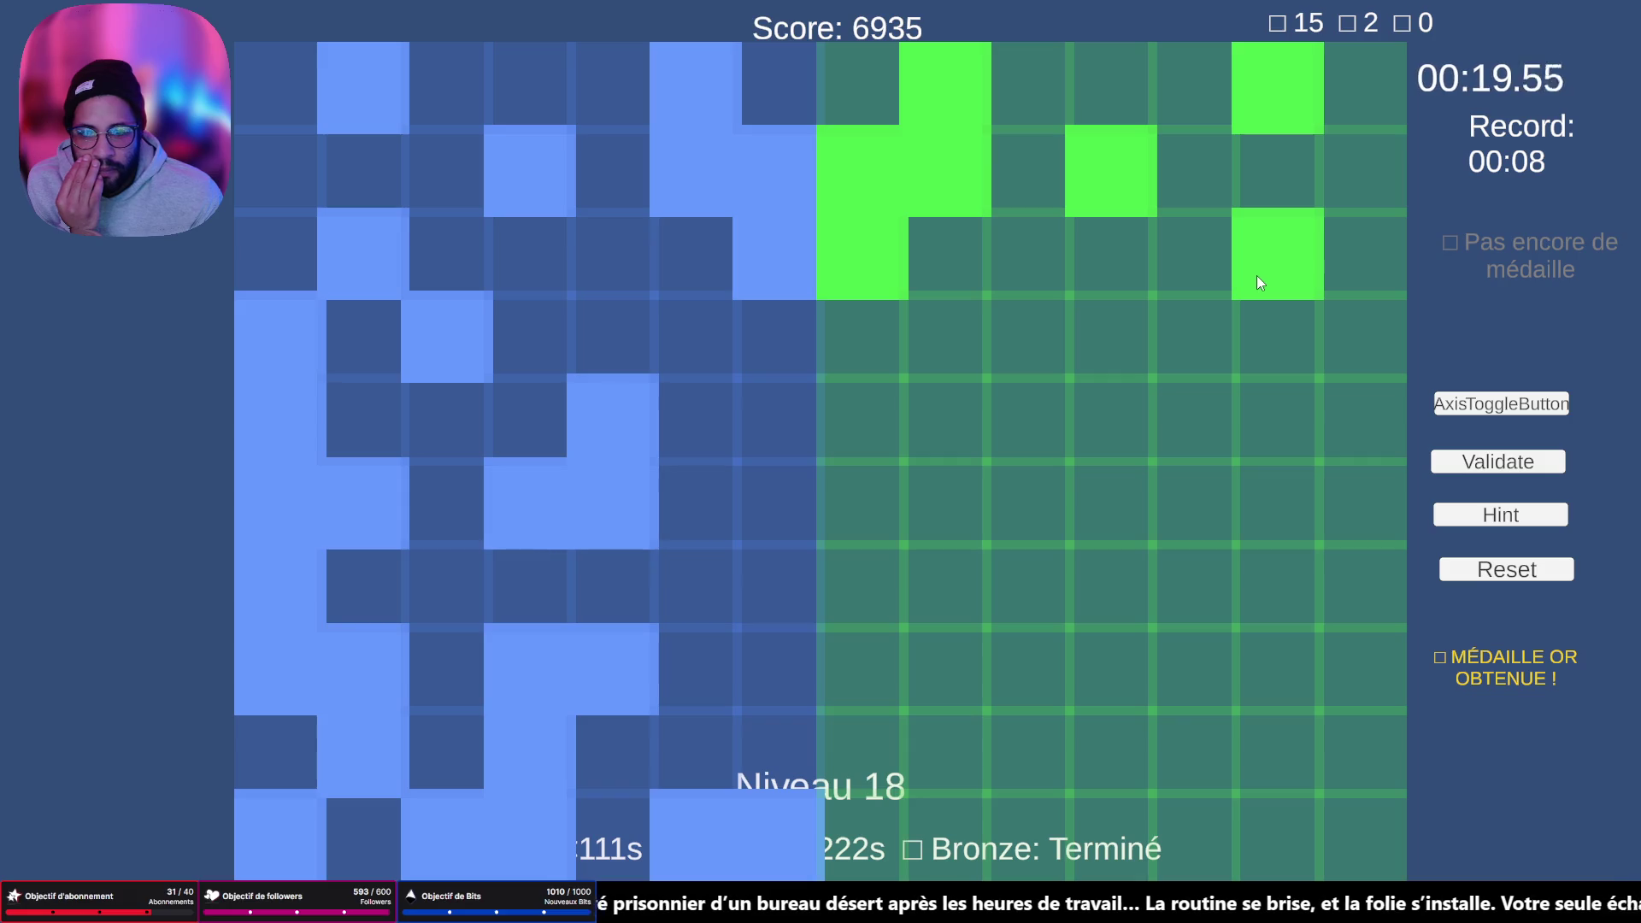
left_click(1356, 341)
left_click(1372, 438)
left_click(1376, 495)
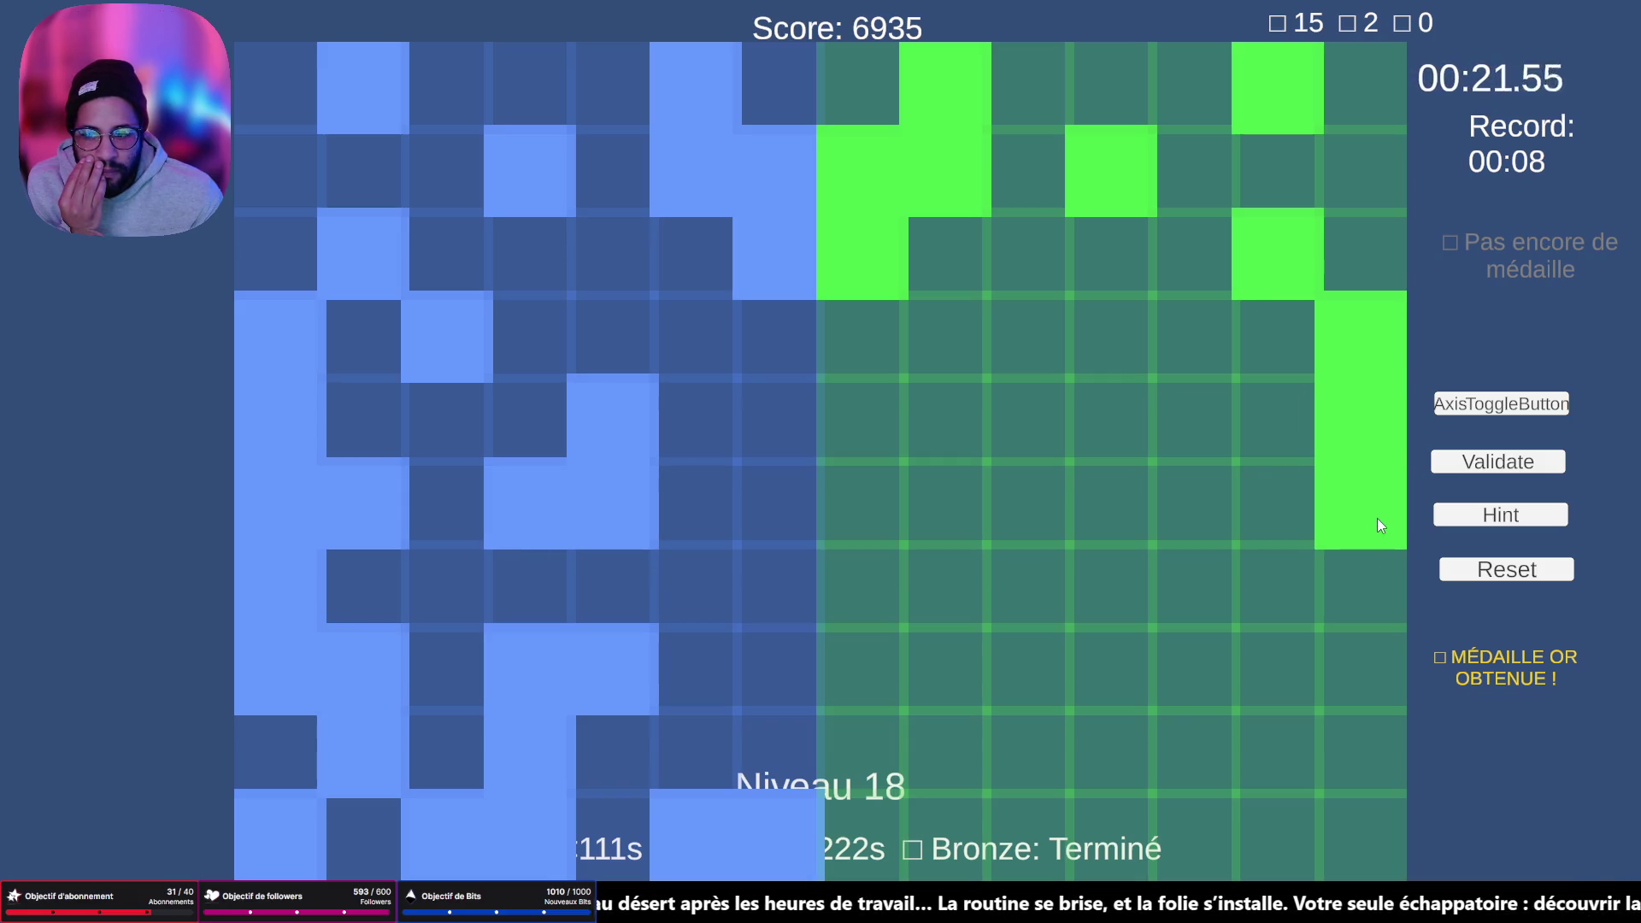
left_click(1376, 590)
left_click(1372, 654)
left_click(1381, 844)
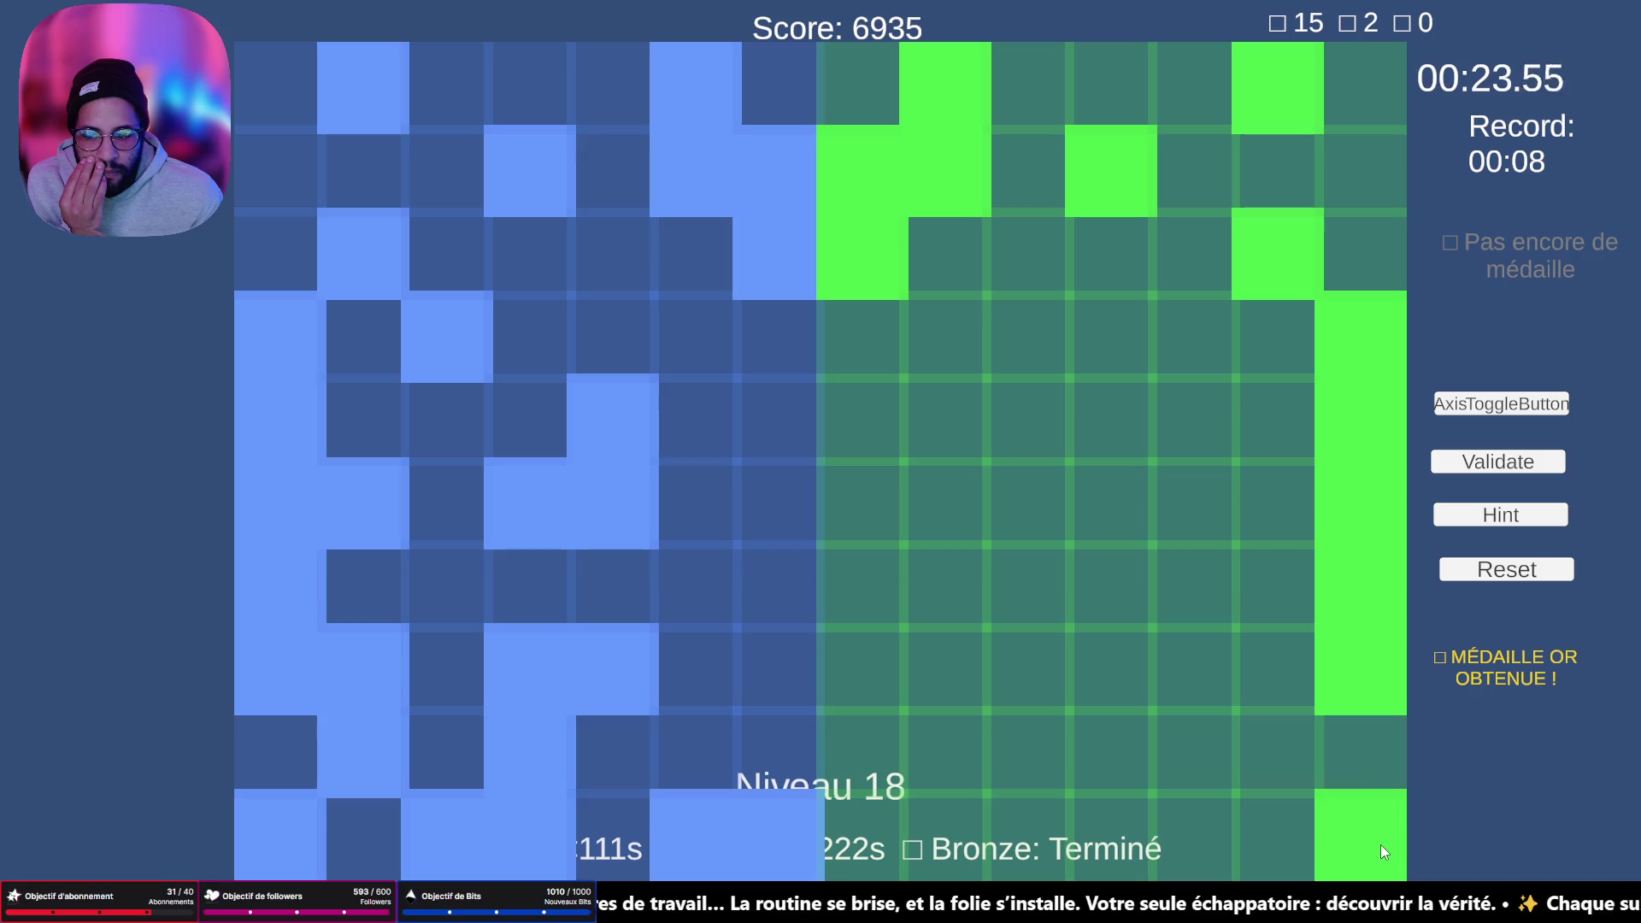
left_click(1284, 757)
- Fill the bottom-row, lower-middle and middle mirrored cells of the green grid
left_click(1201, 829)
left_click(1079, 828)
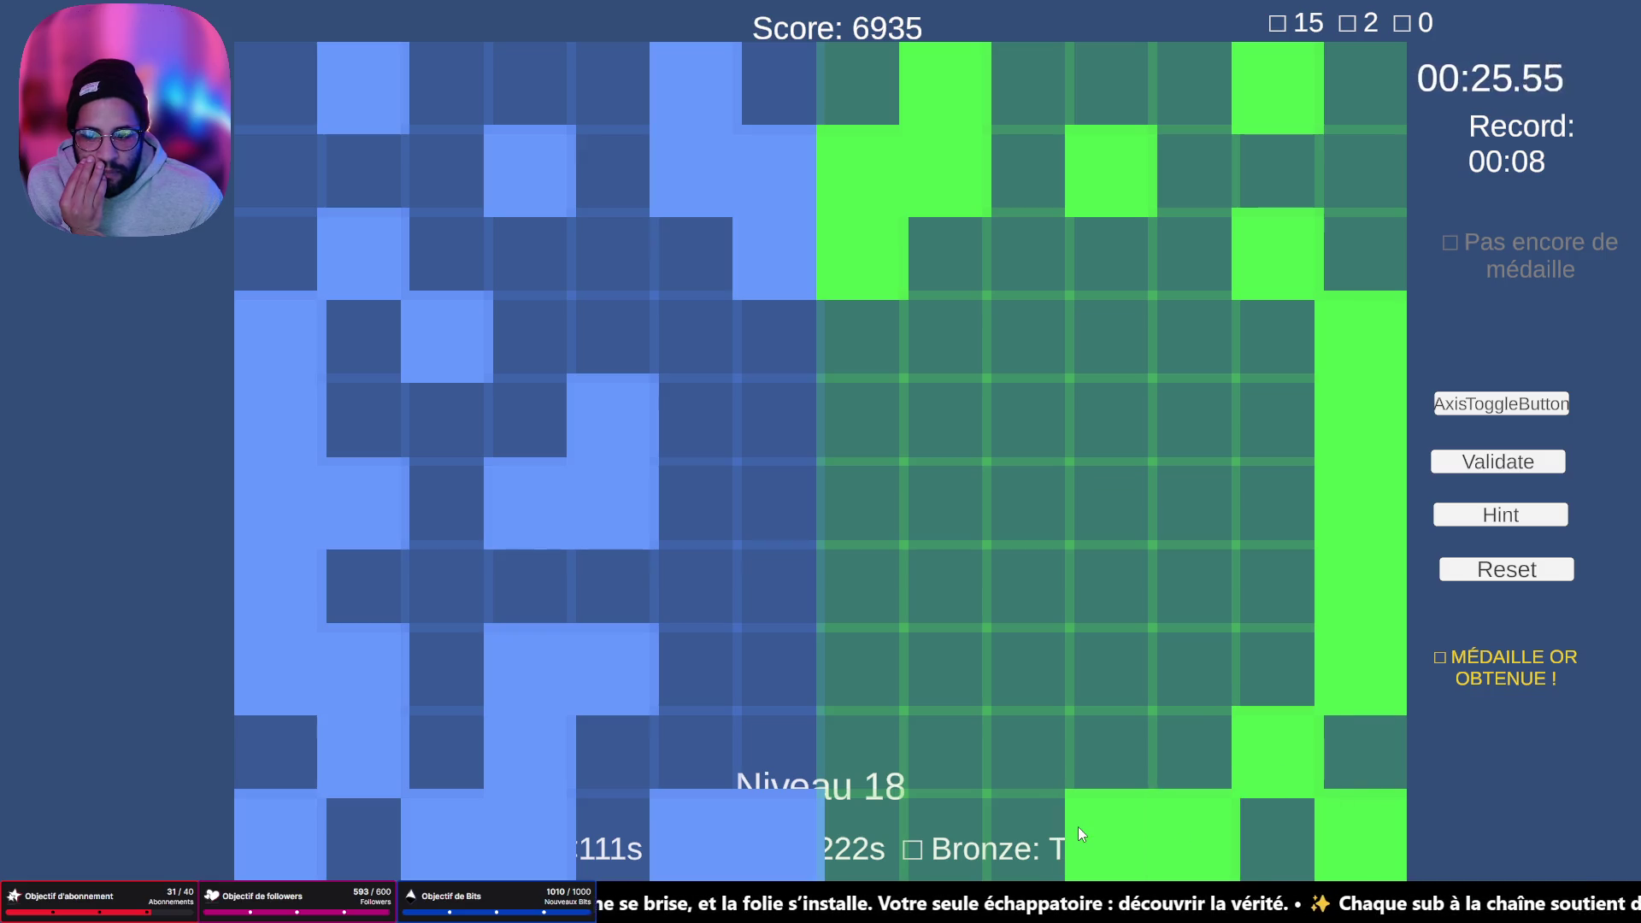
left_click(1110, 774)
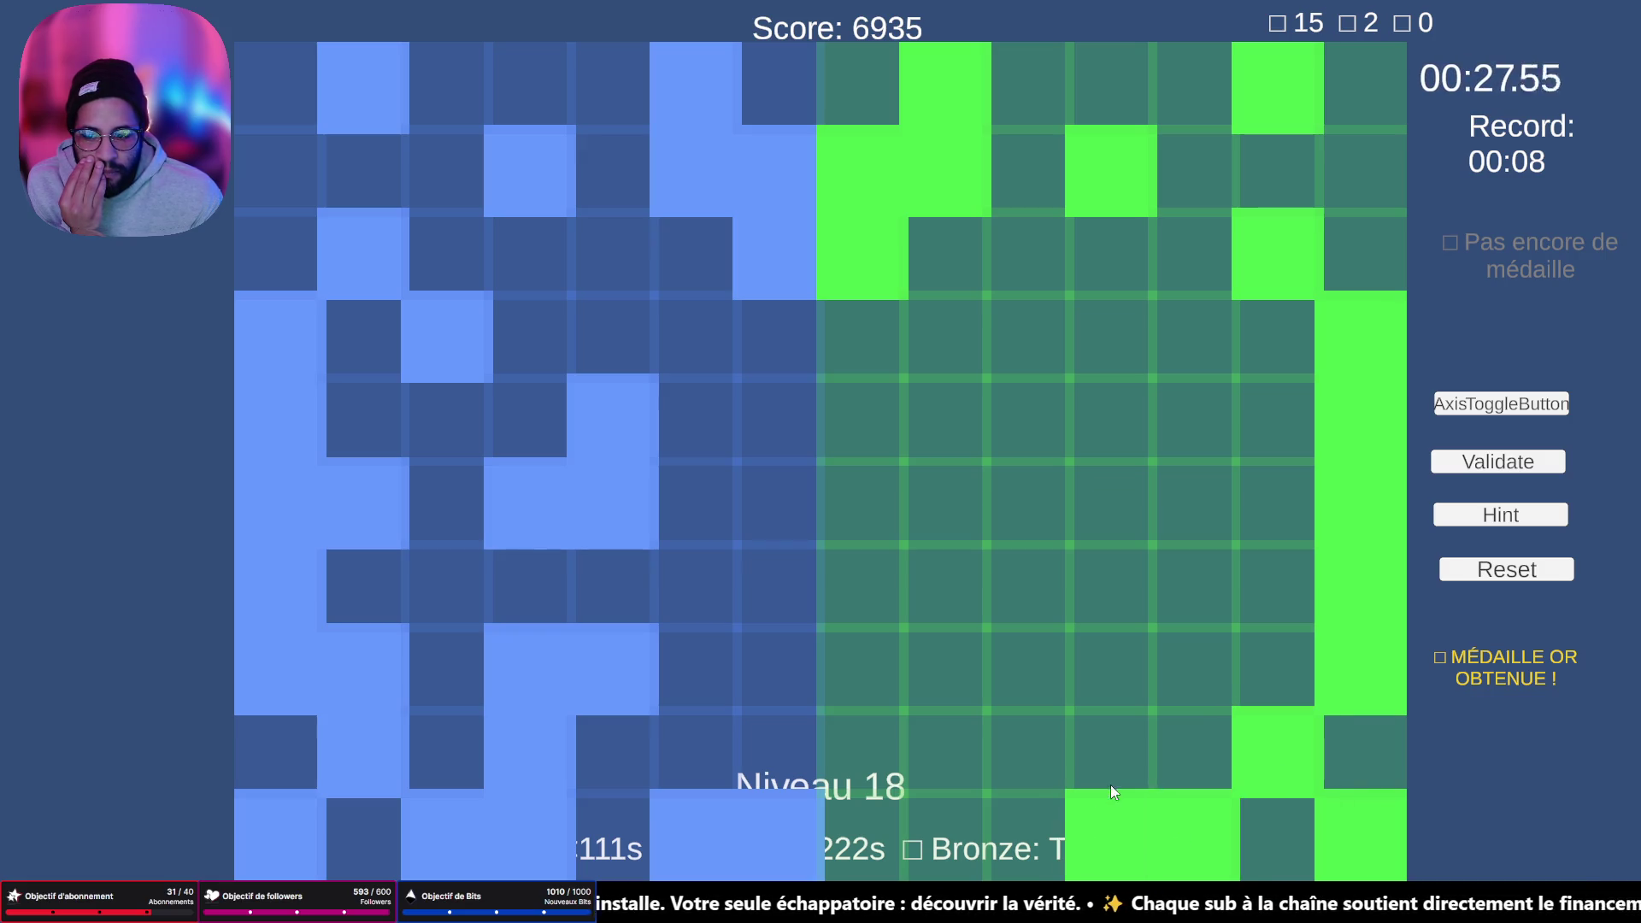
left_click(1074, 691)
left_click(1030, 705)
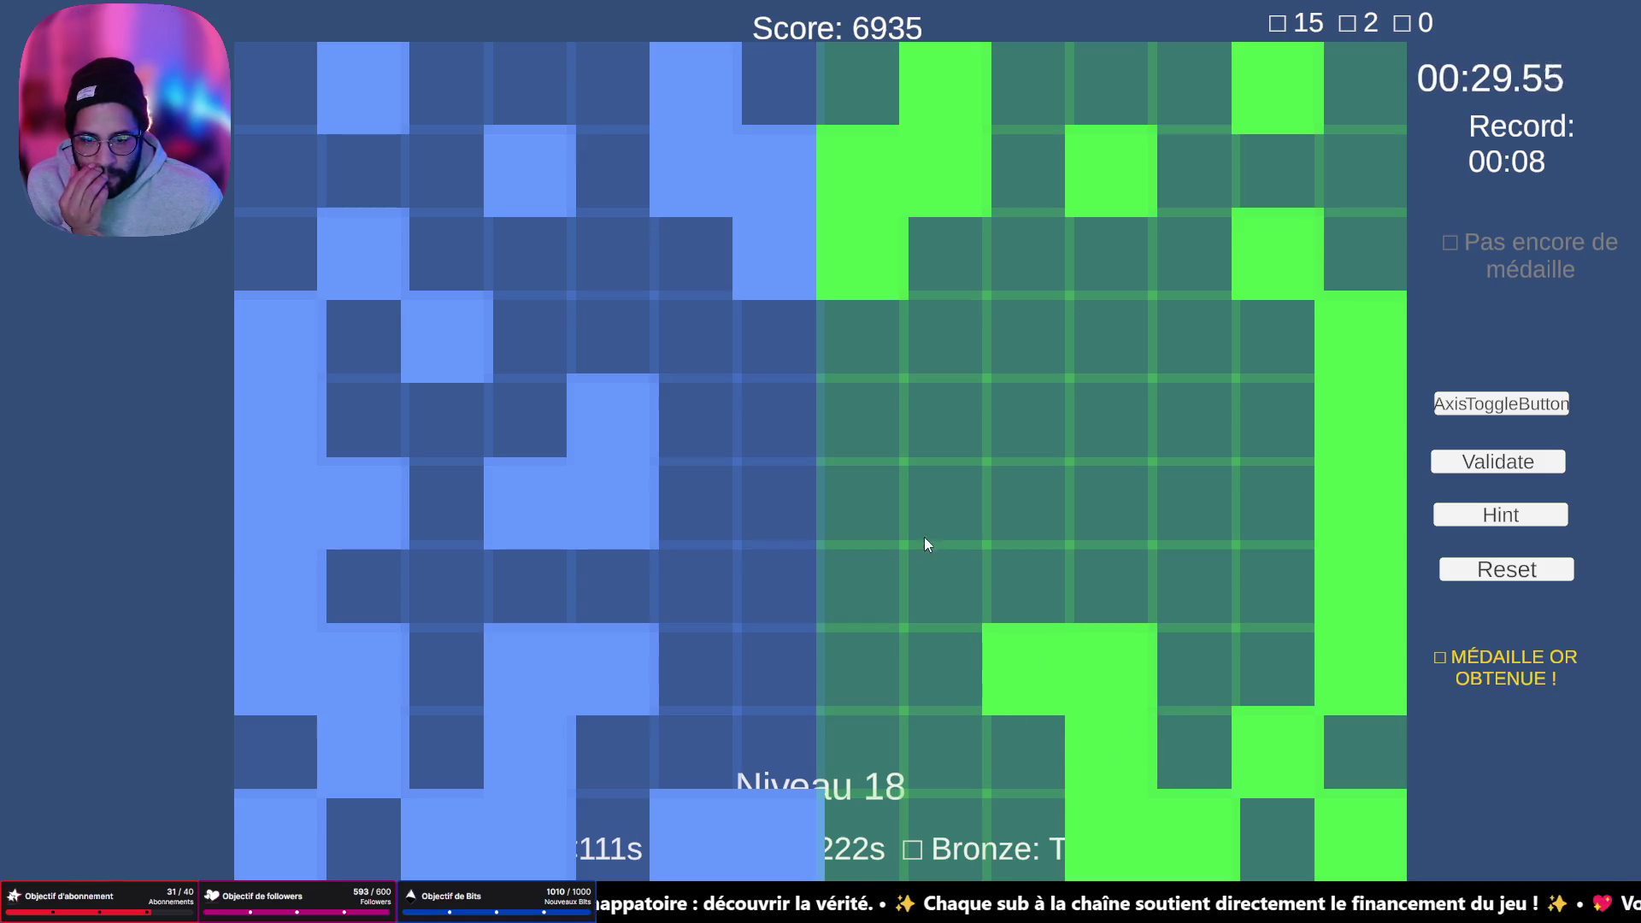
left_click(1002, 412)
left_click(1044, 547)
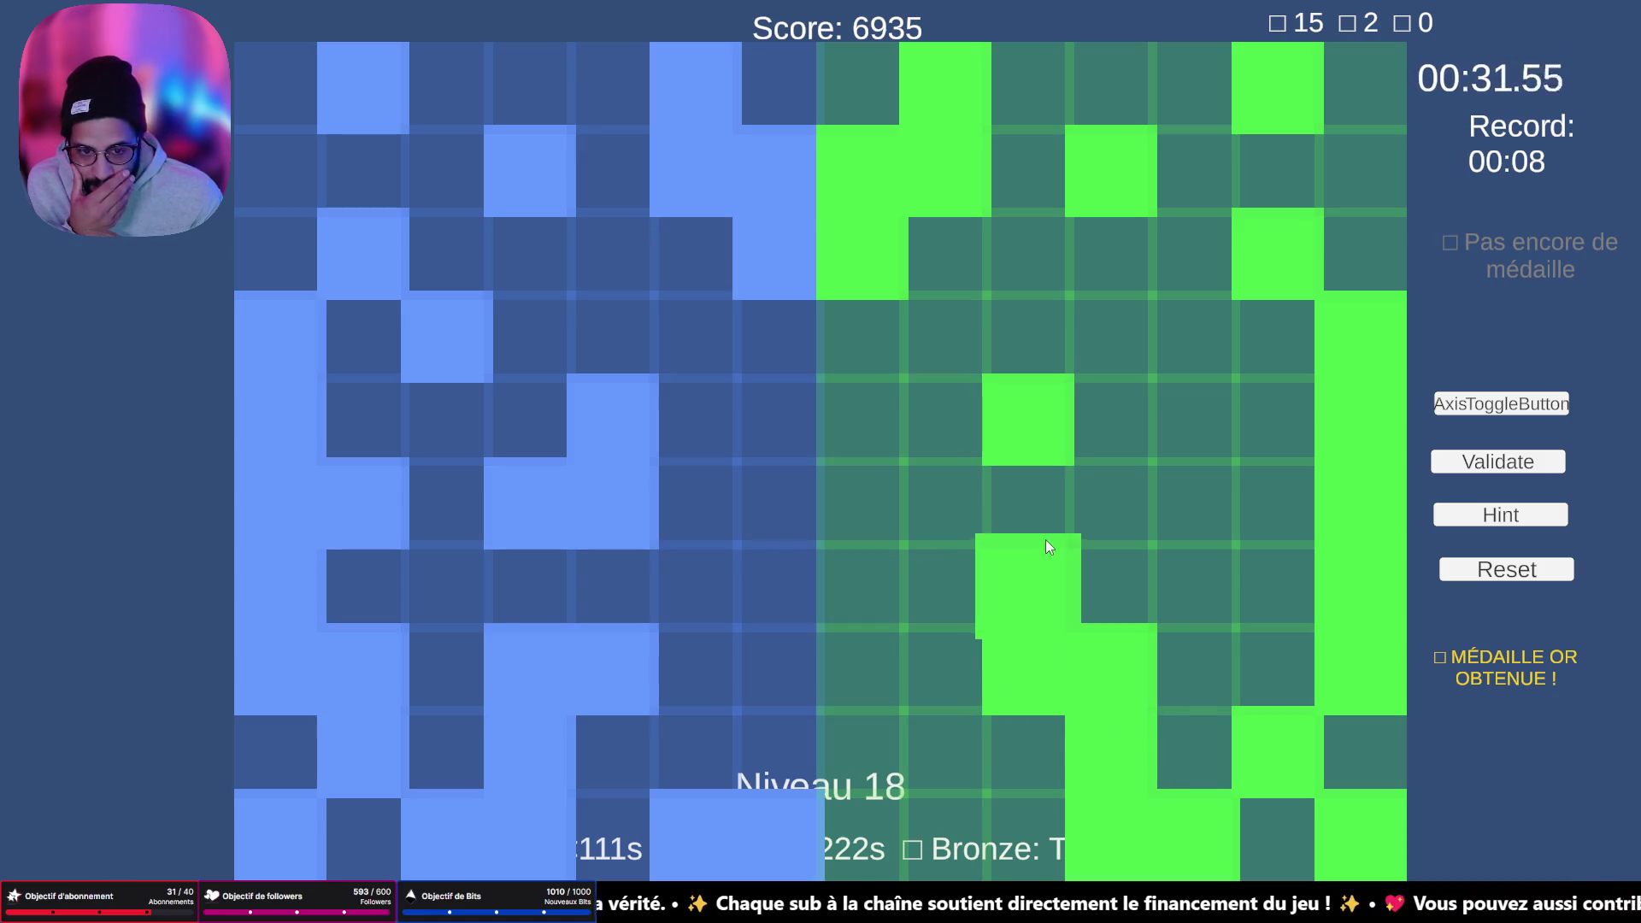
left_click(1039, 547)
left_click(1068, 511)
left_click(1051, 506)
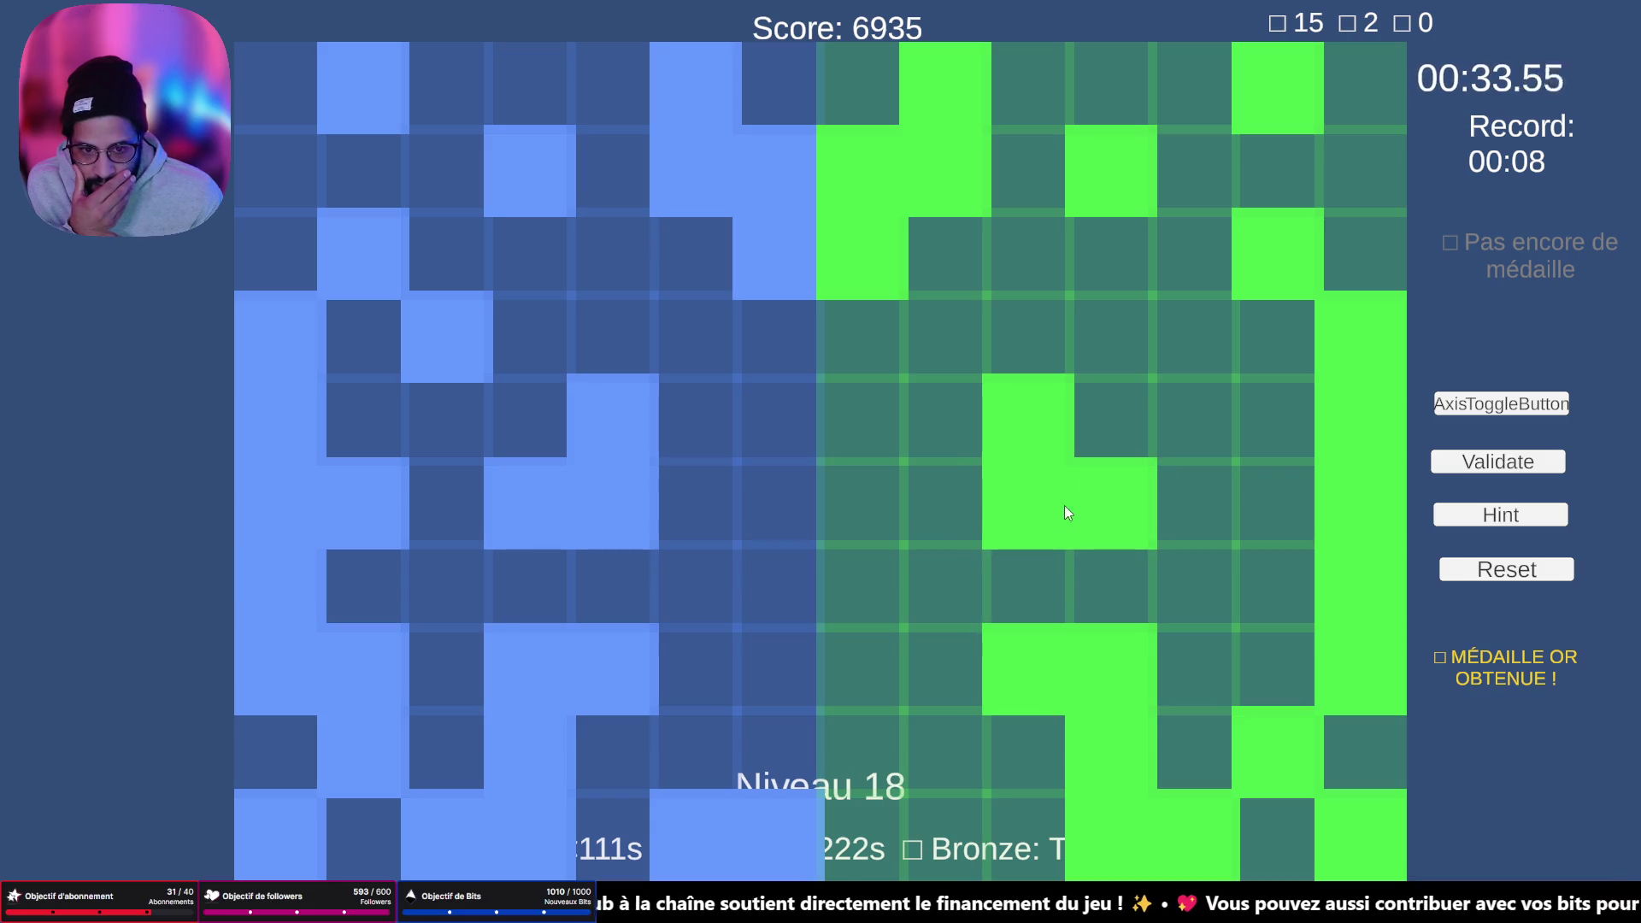
left_click(1207, 333)
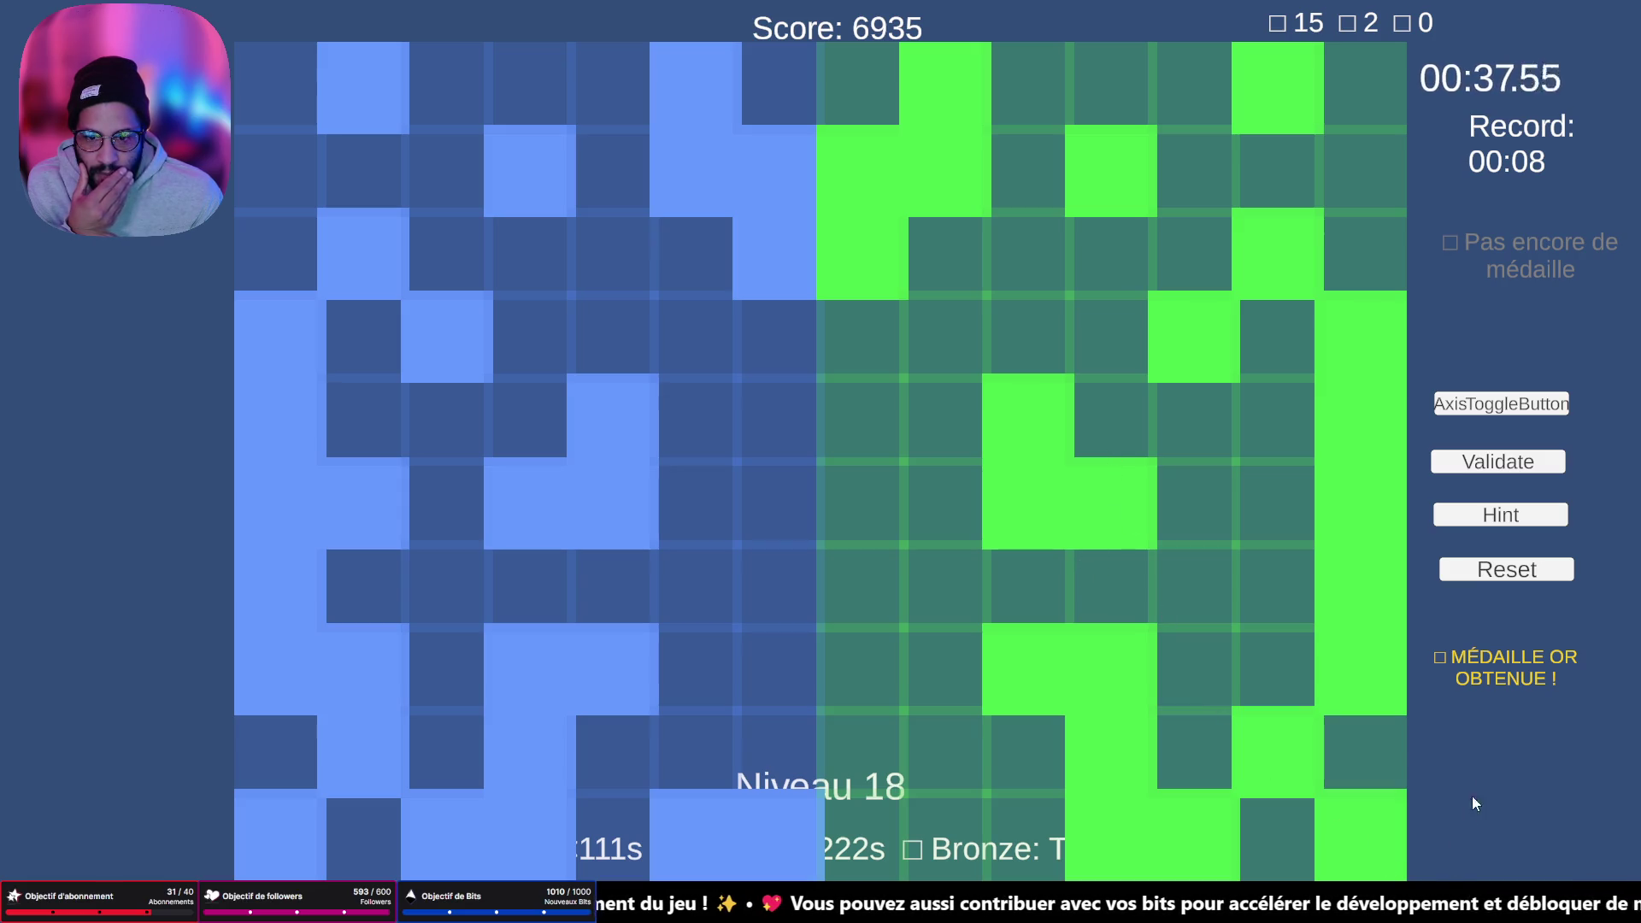
- Fill the two remaining bottom-row cells and submit, which is rejected for −20 points
left_click(882, 829)
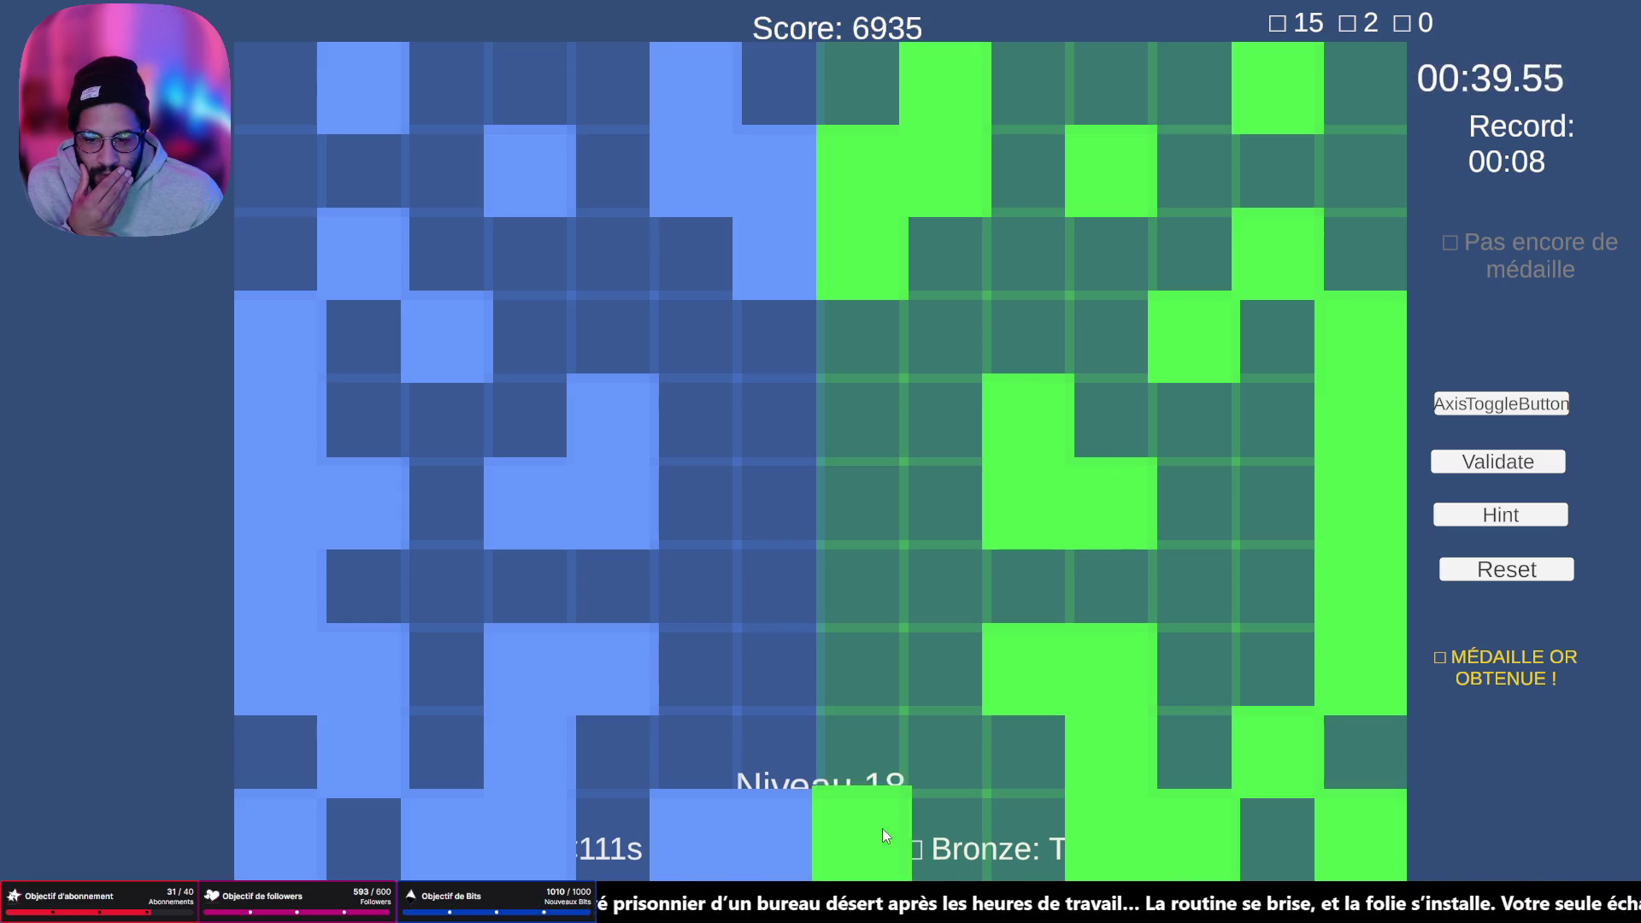
left_click(935, 854)
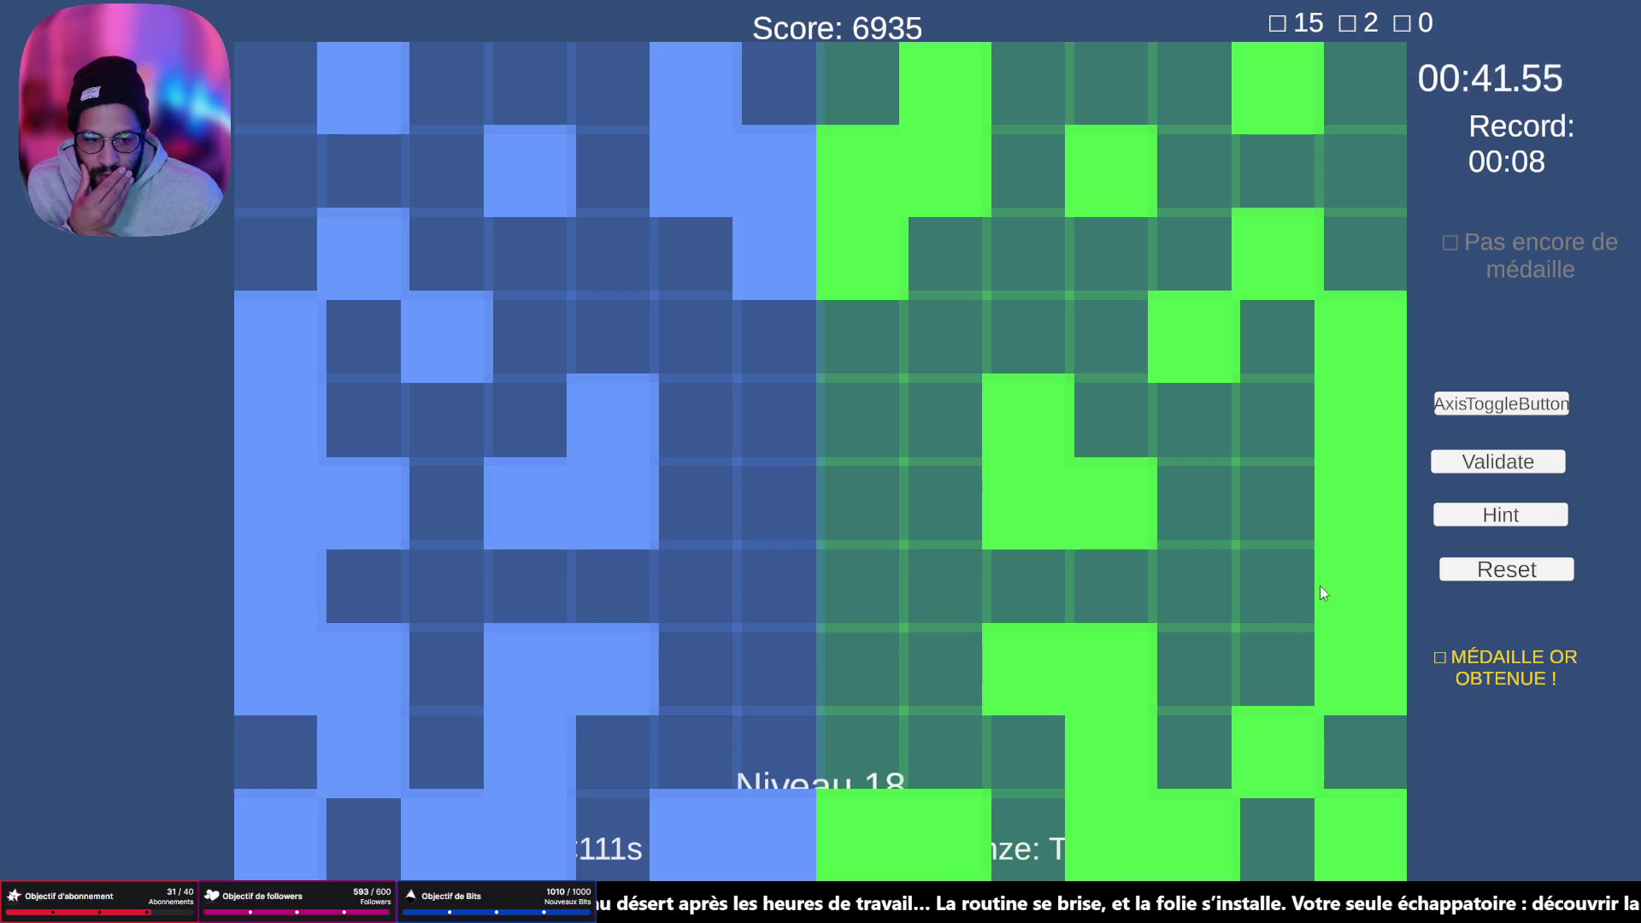
key("Return")
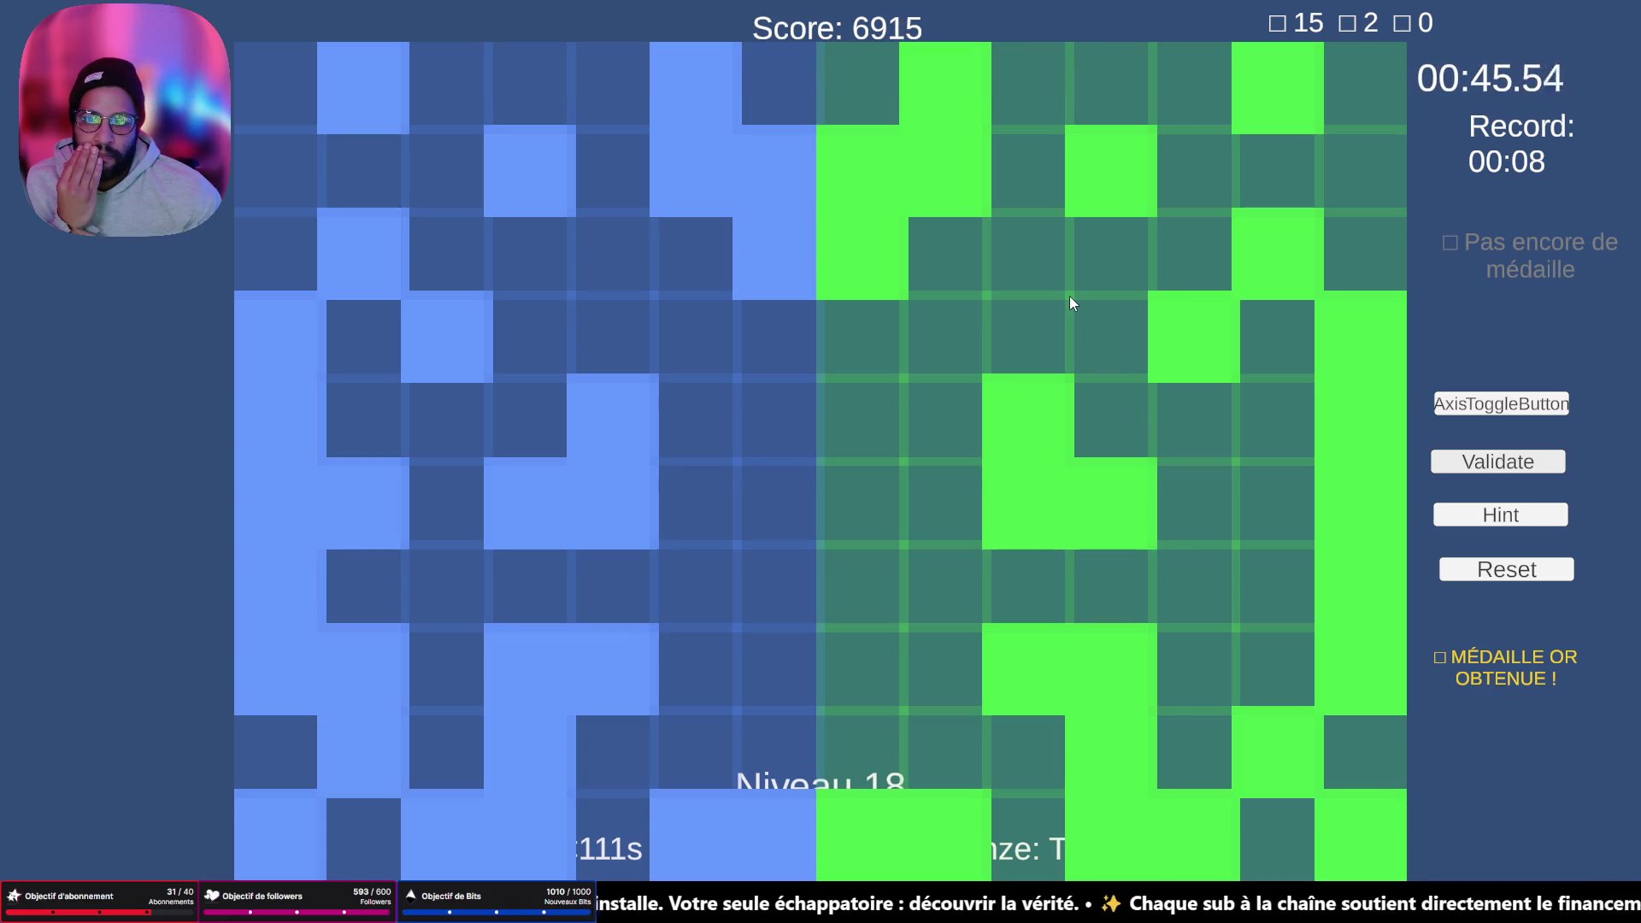
- Add the two missing right-side cells and validate level 18 as perfect for +505 points
left_click(1275, 502)
left_click(1495, 465)
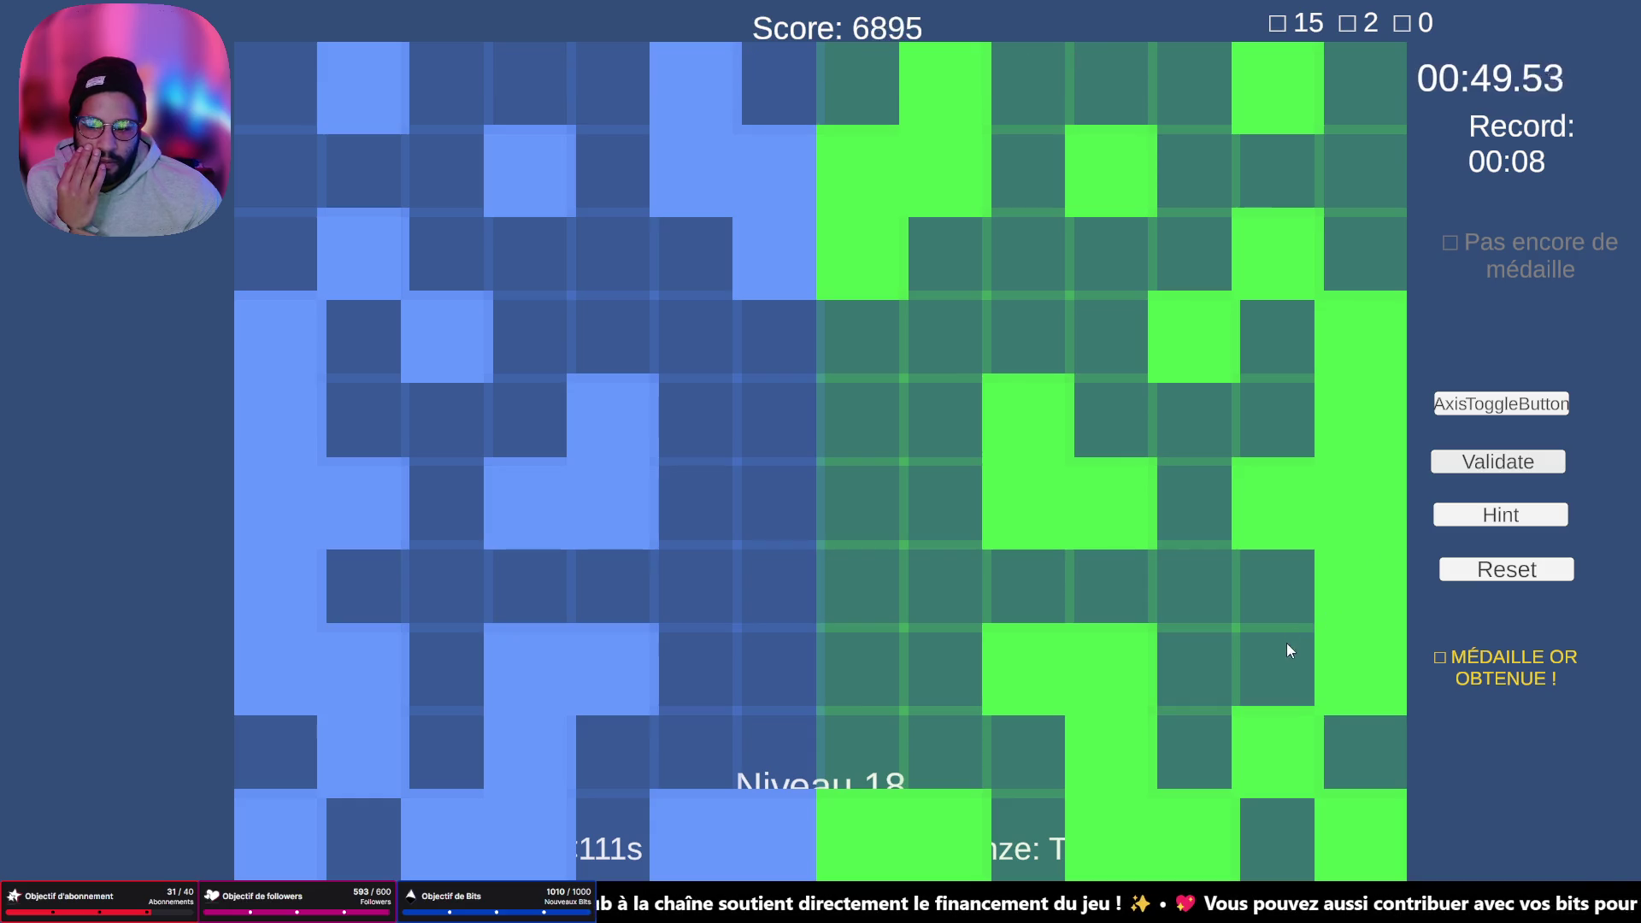
left_click(1280, 665)
left_click(1501, 466)
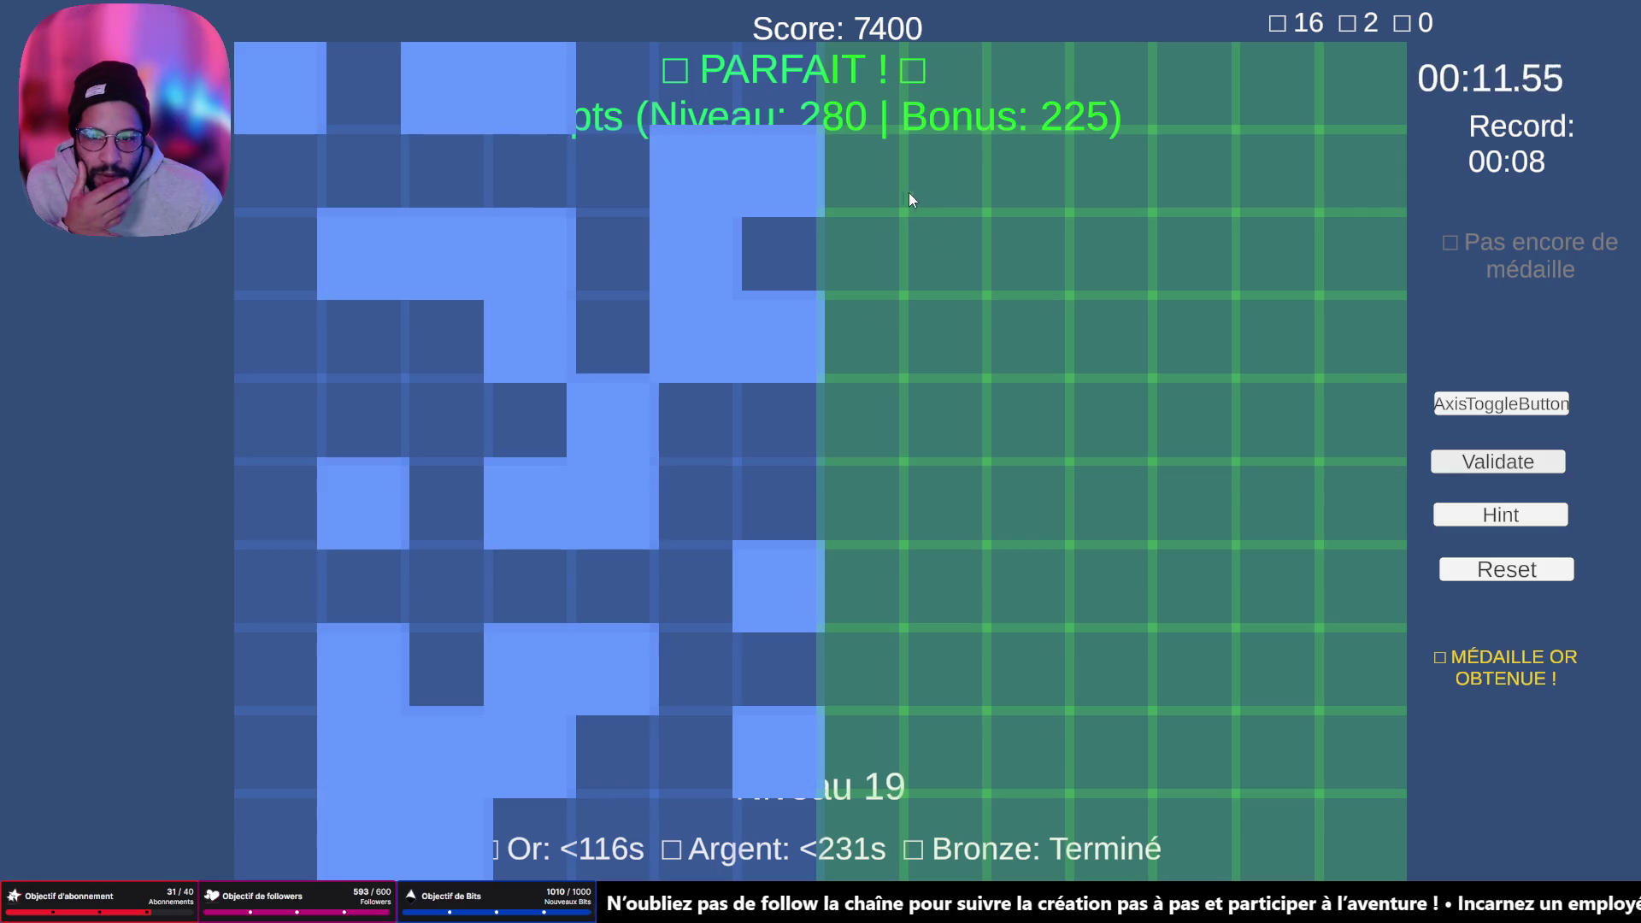
- Paint level 19's top U shape, centre-line cells, a lower staircase and a right column
left_click(941, 186)
mouse_move(946, 178)
left_mouse_down()
mouse_move(946, 321)
mouse_move(853, 333)
left_mouse_up()
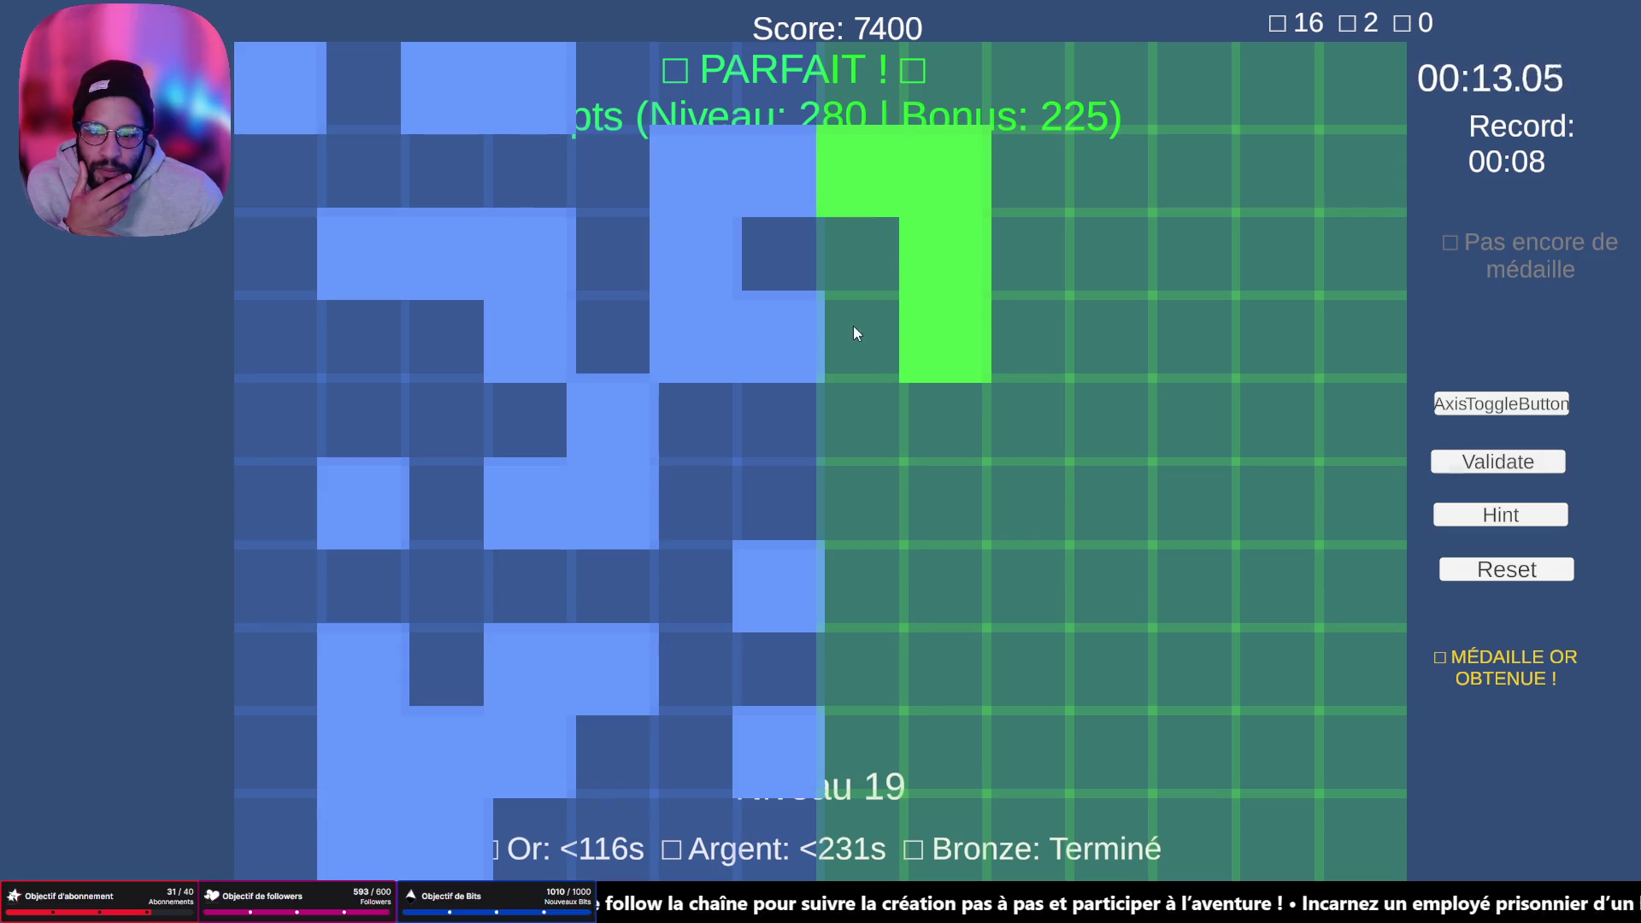
left_click(860, 587)
left_click(869, 742)
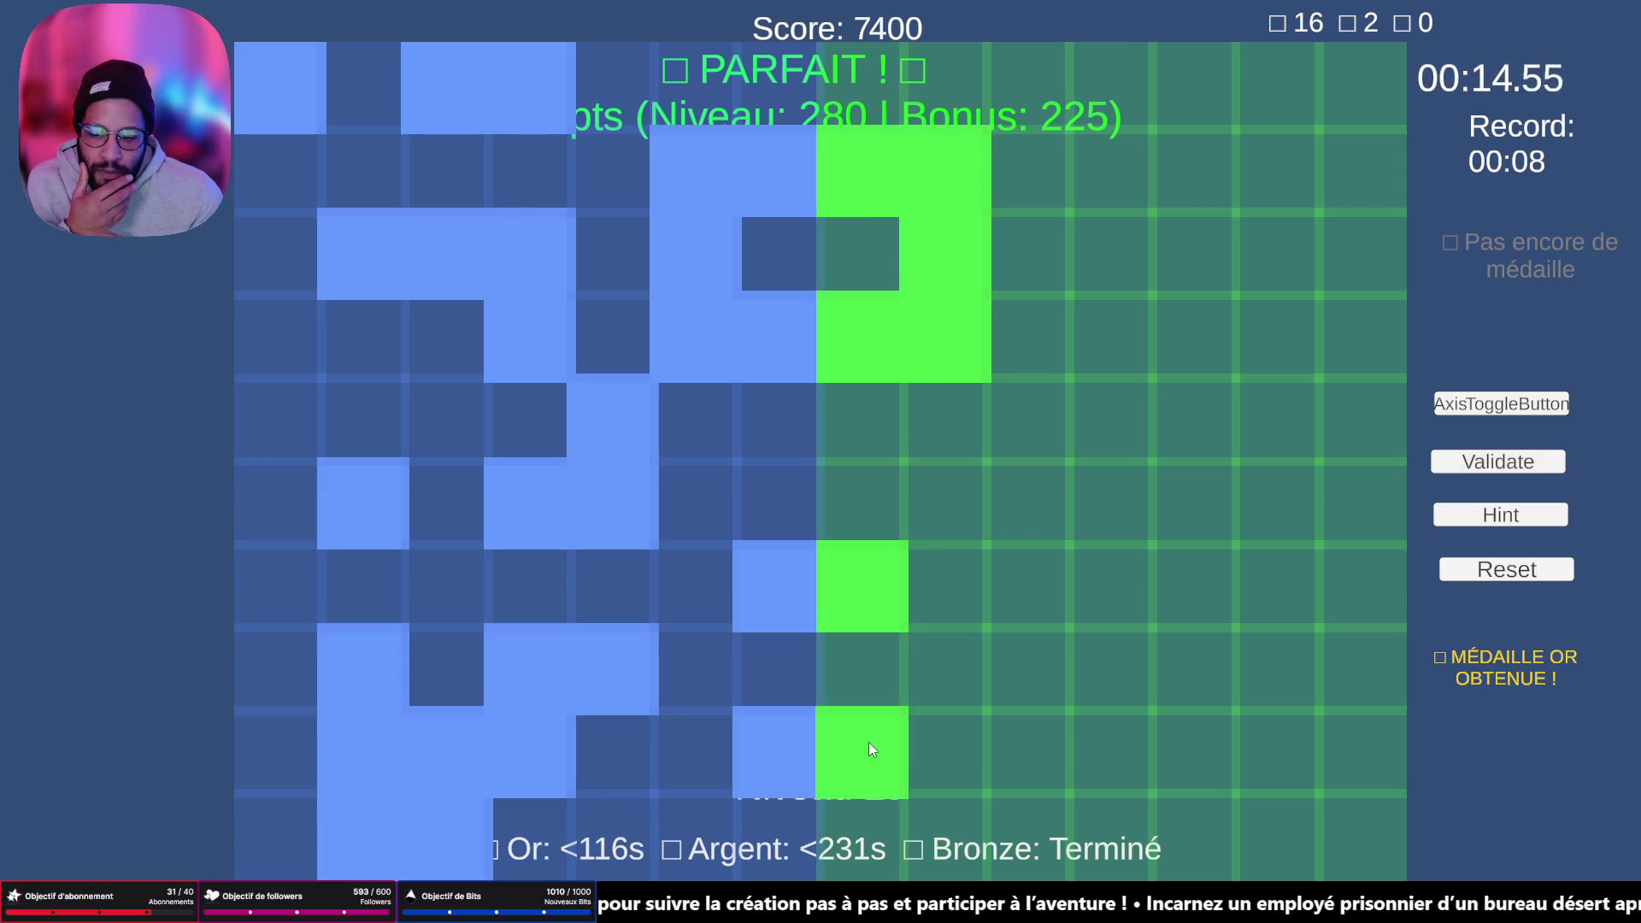
left_click(1023, 675)
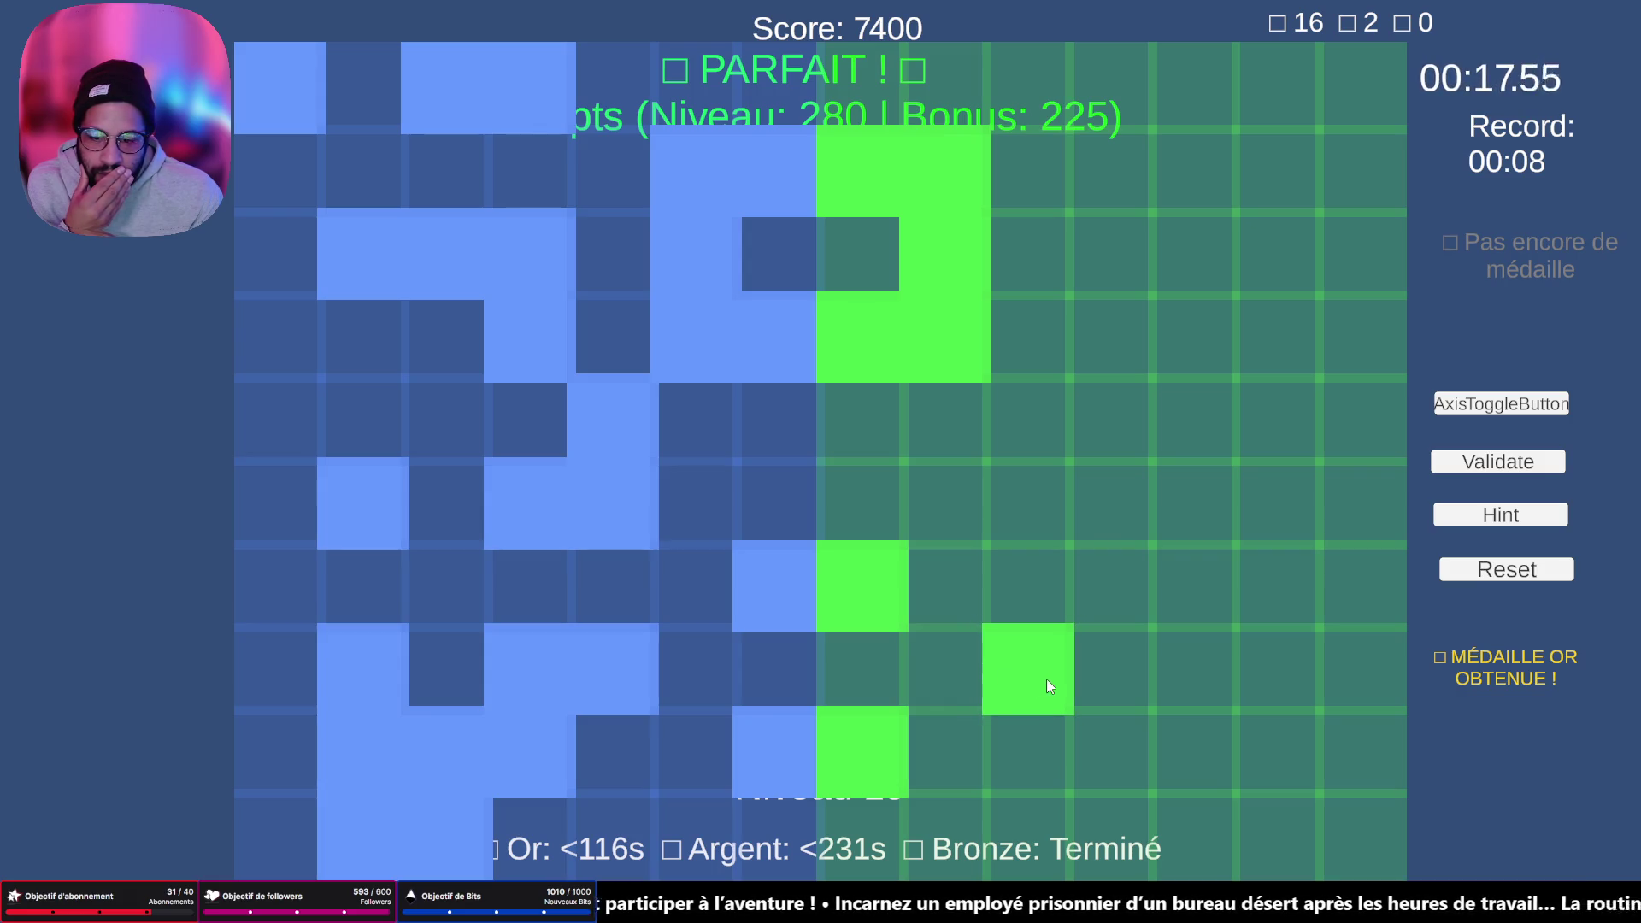
mouse_move(1084, 673)
left_mouse_down()
mouse_move(1114, 737)
mouse_move(1183, 730)
mouse_move(1177, 827)
left_mouse_up()
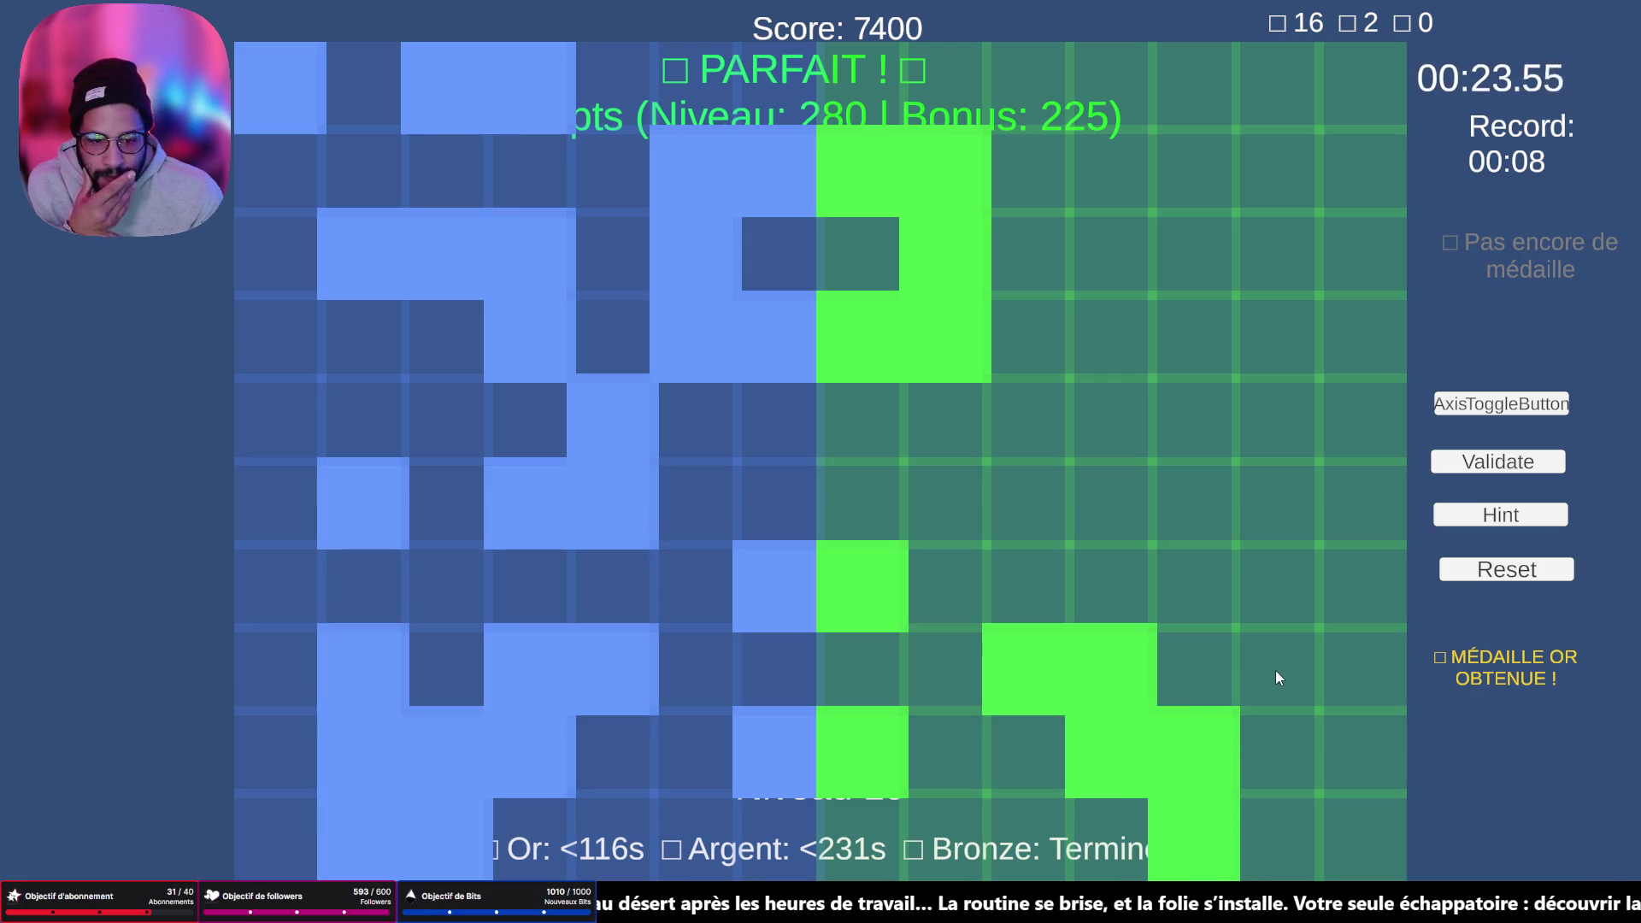
left_click_drag(1275, 670, 1249, 824)
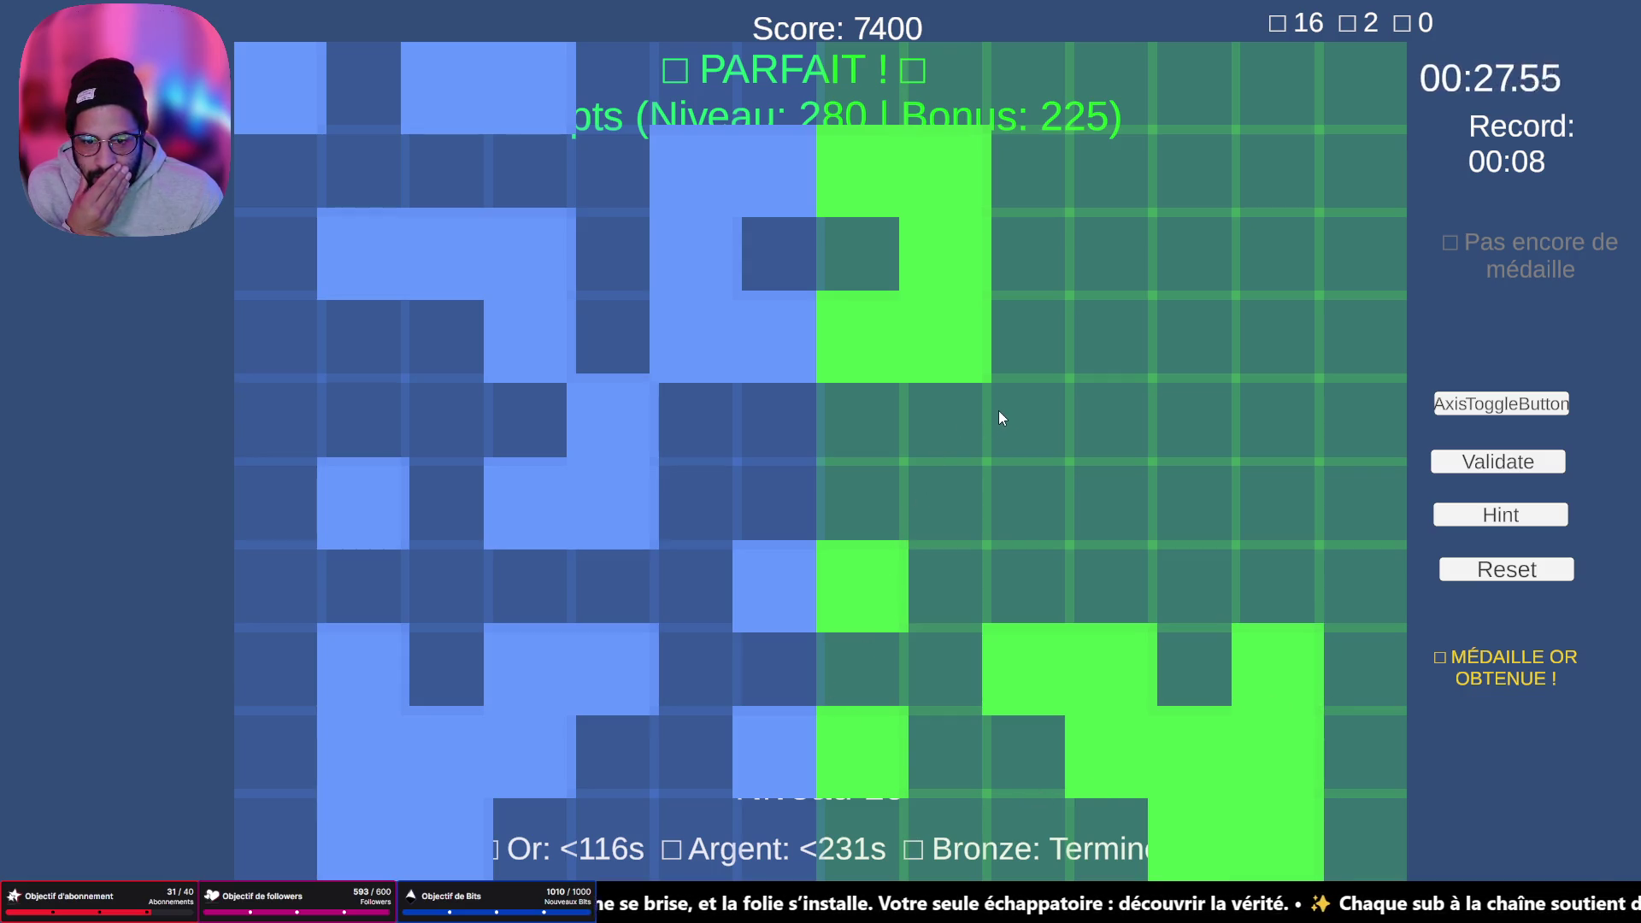
- Fill the middle, top-row and upper-row cells, then validate level 19 for +518 points
mouse_move(1038, 403)
left_mouse_down()
mouse_move(1036, 481)
mouse_move(1116, 501)
left_mouse_up()
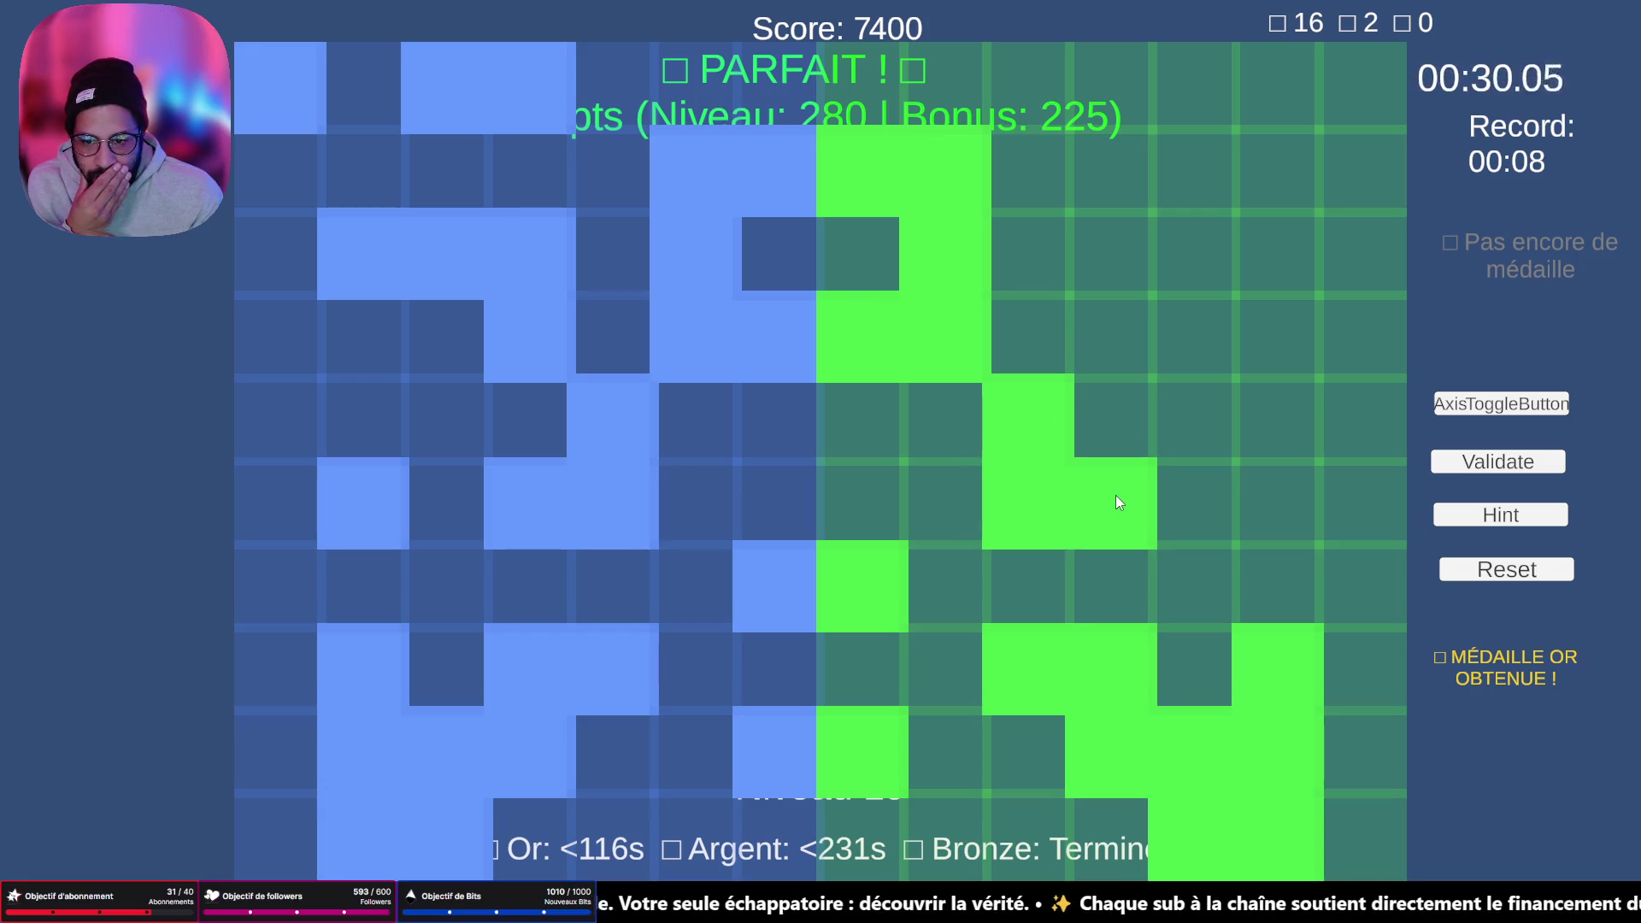
left_click(1281, 506)
left_click(1359, 85)
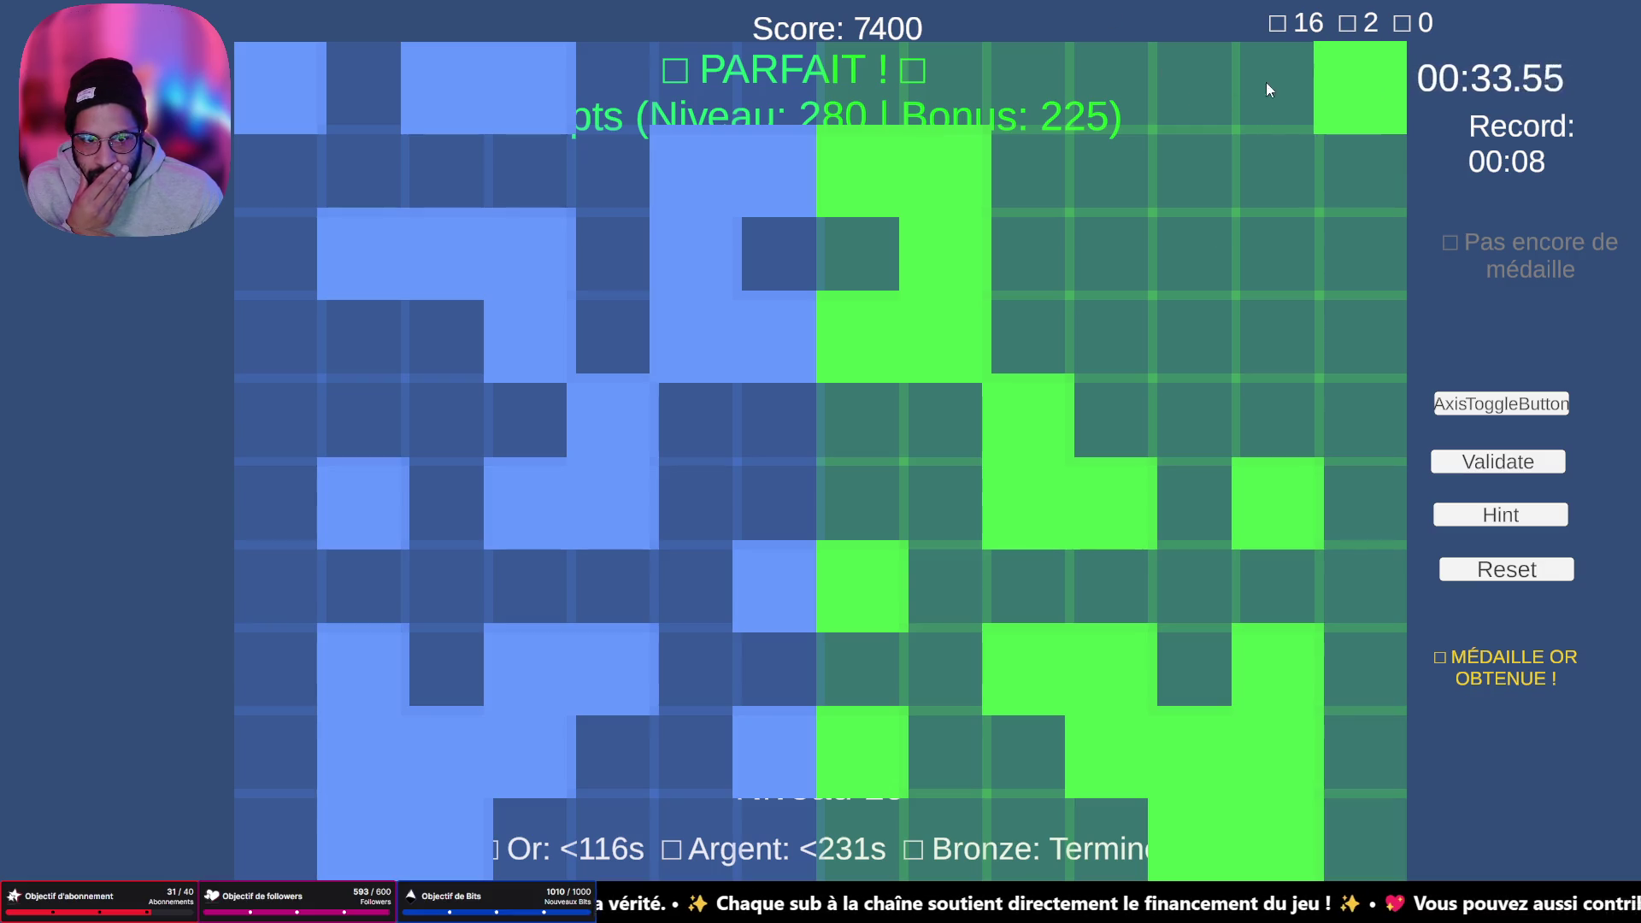
left_click(1192, 90)
left_click(1138, 91)
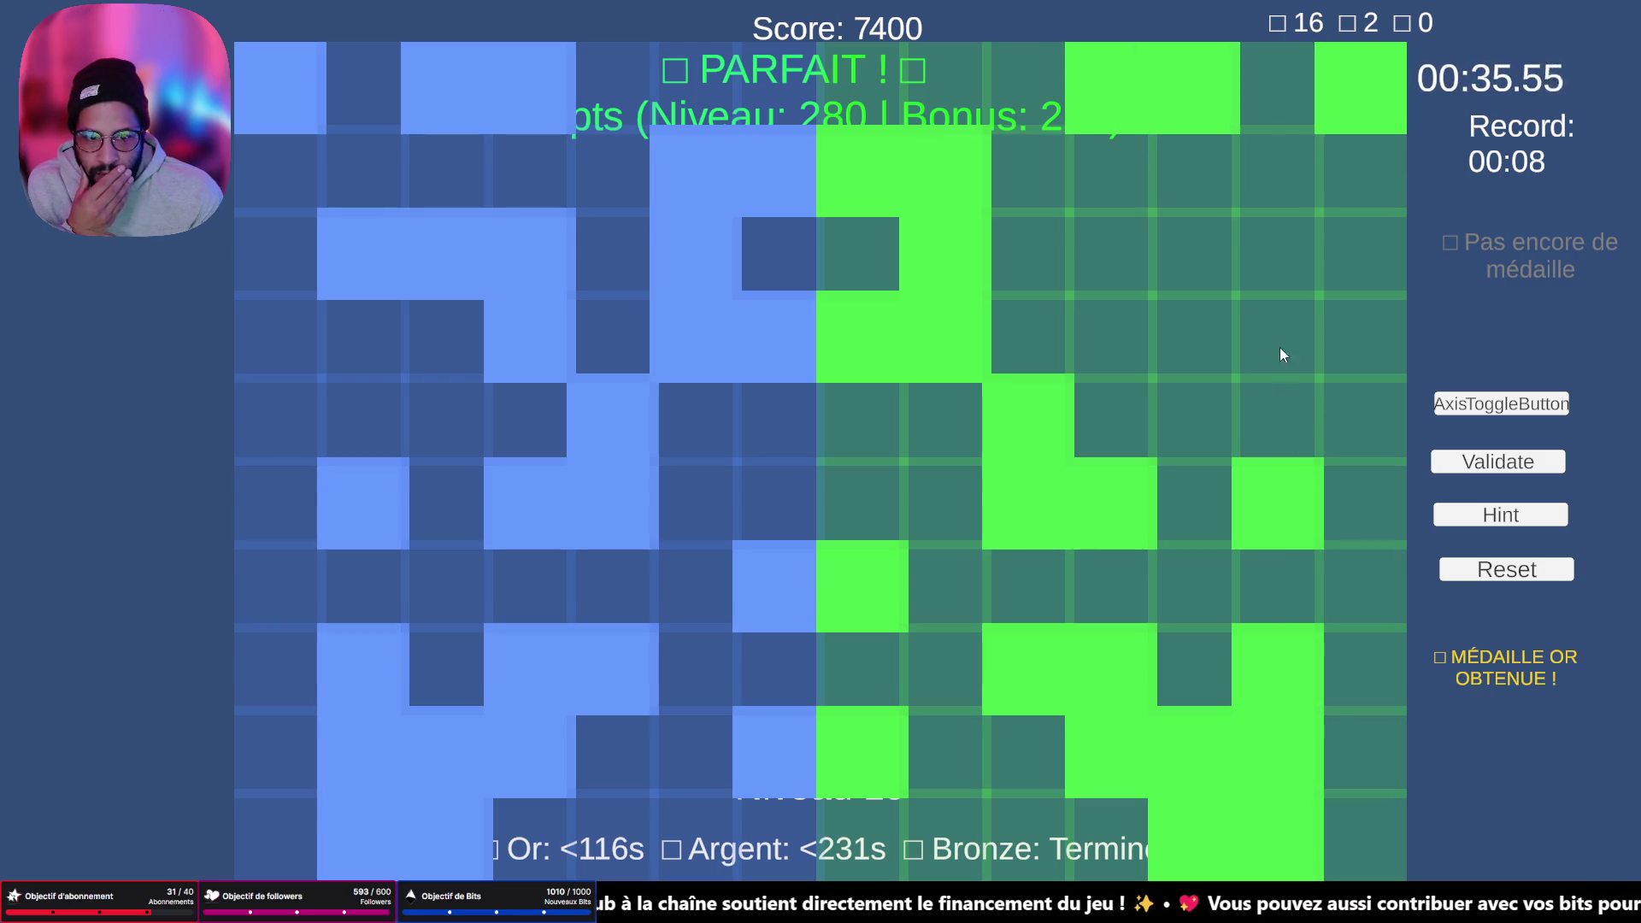
left_click_drag(1282, 256, 1100, 268)
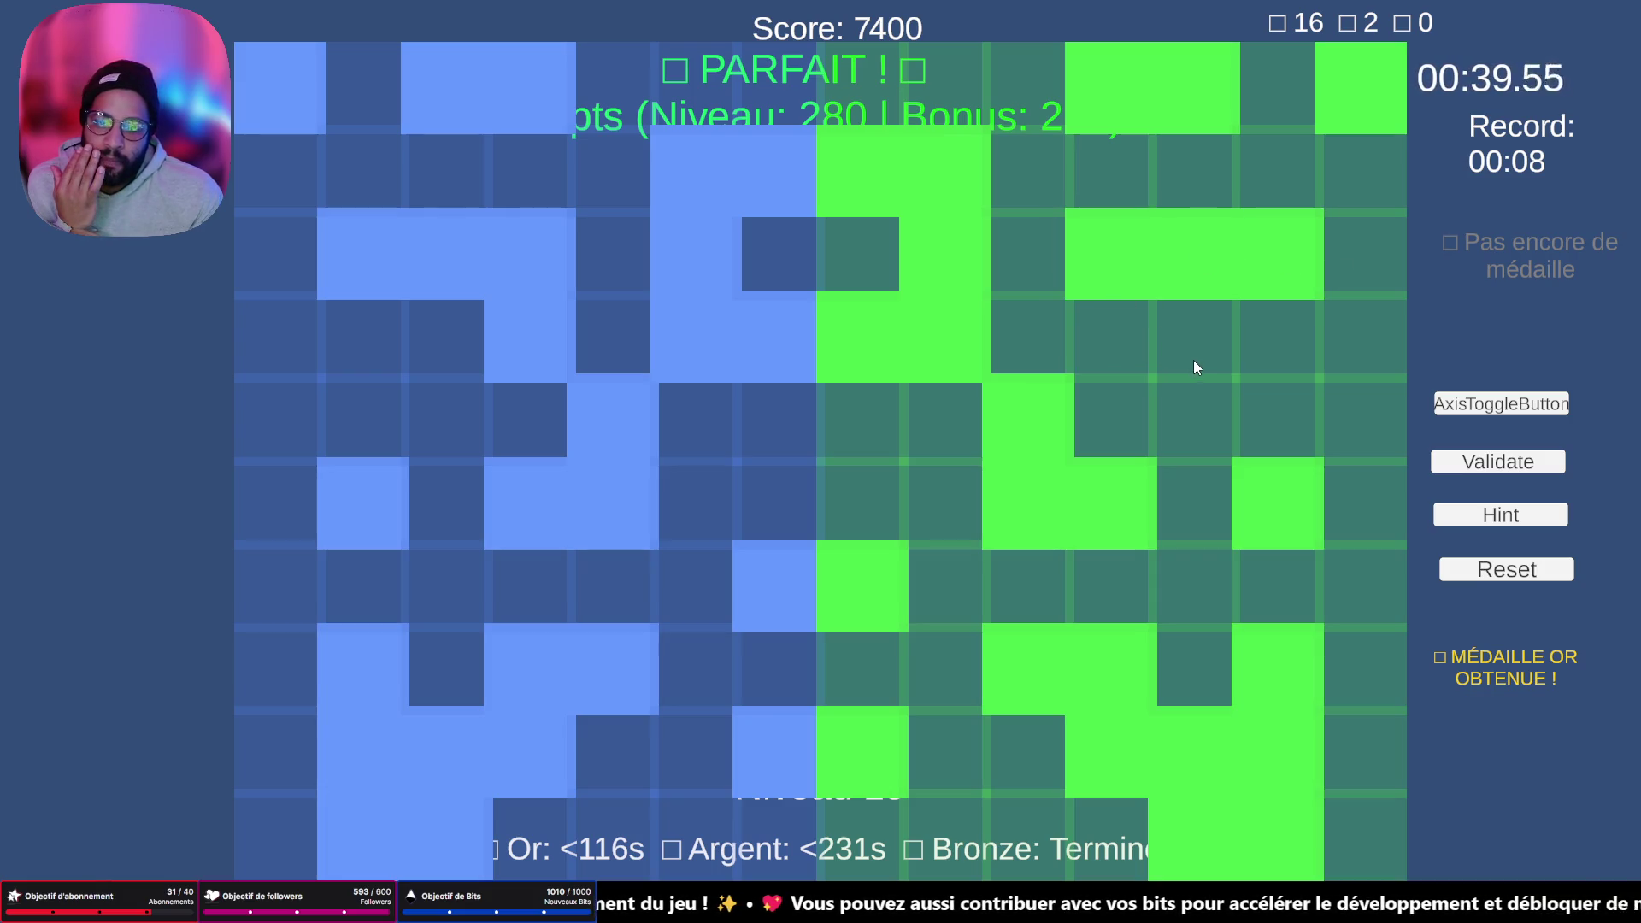
left_click(1120, 326)
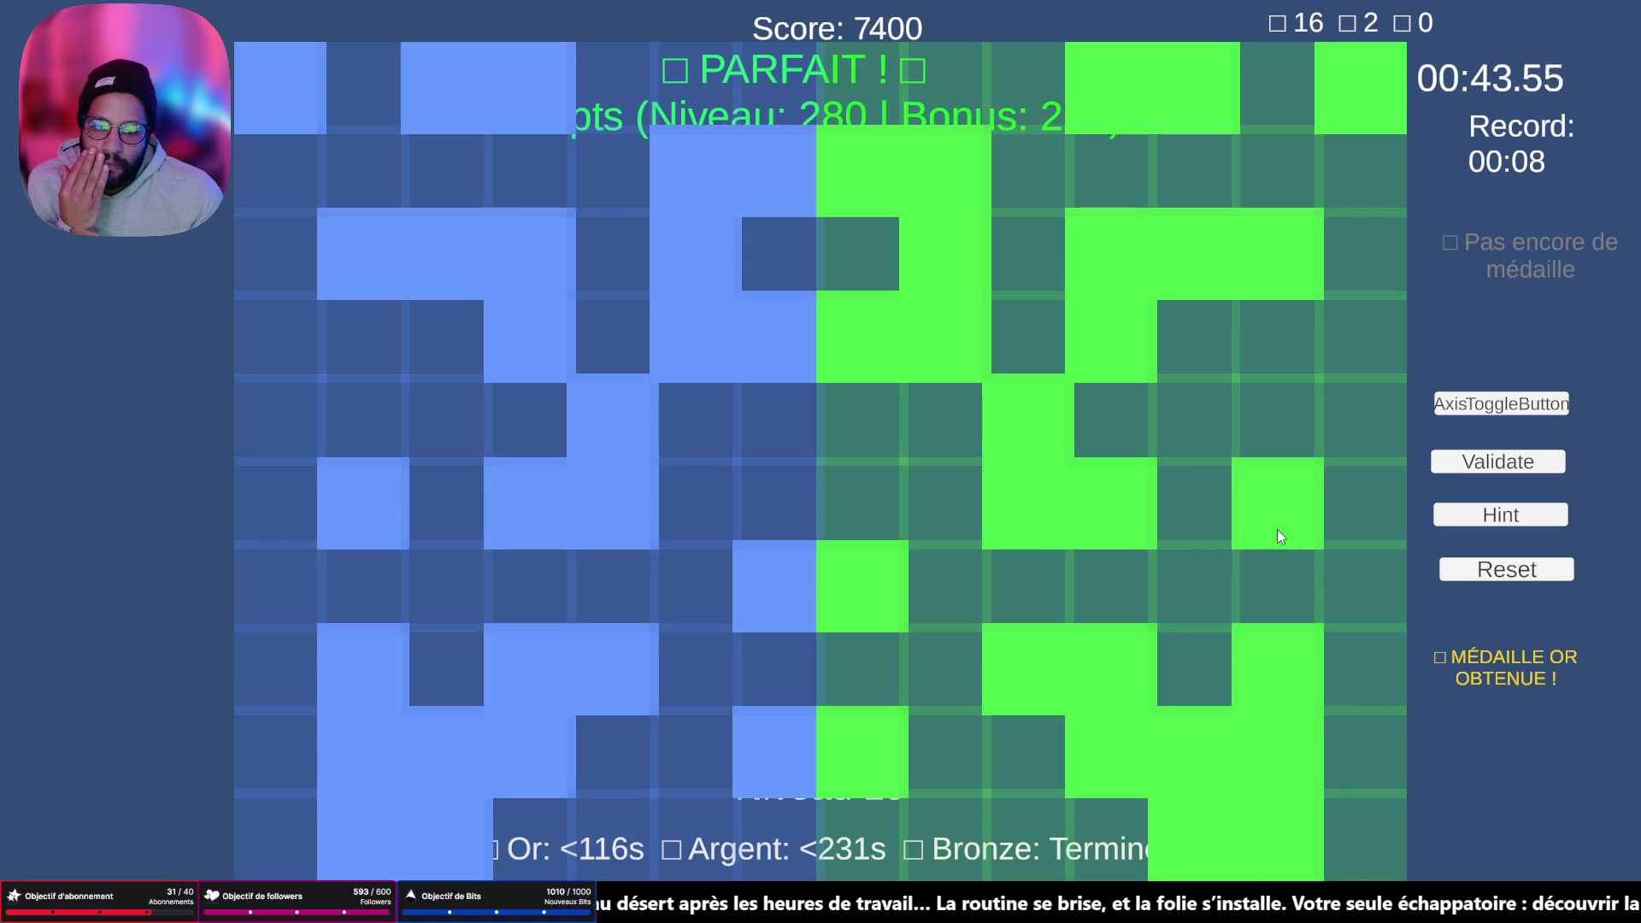
left_click(1450, 464)
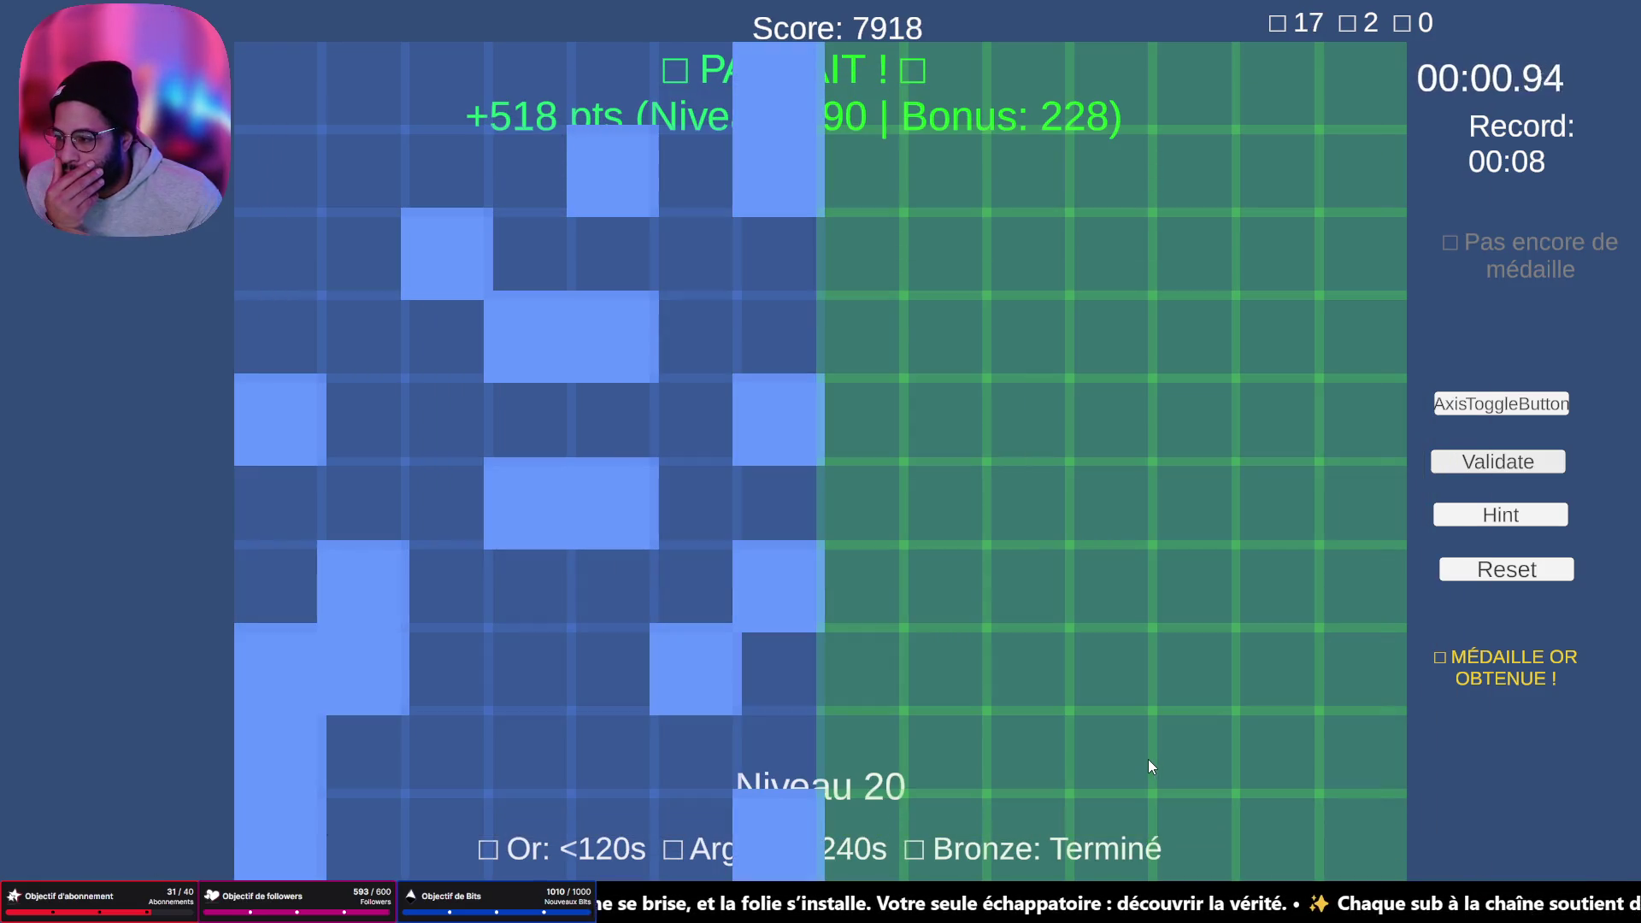
- Fill level 20's centre-line, right-edge and upper-middle cells and validate, getting rejected at −20
left_click(891, 587)
left_click(944, 688)
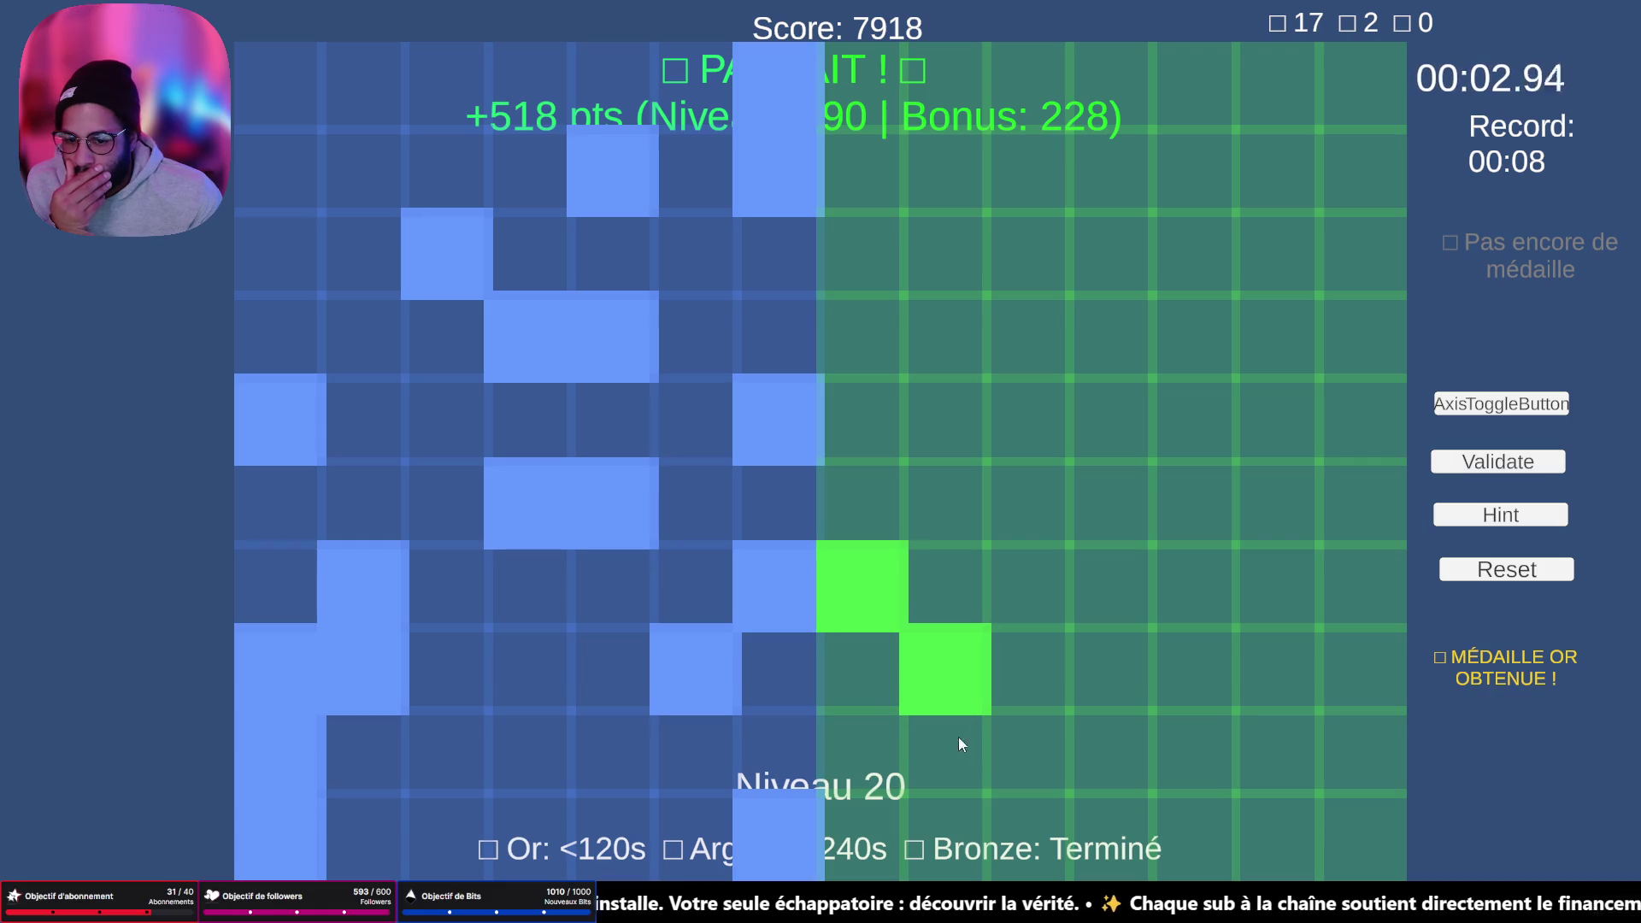
left_click(882, 834)
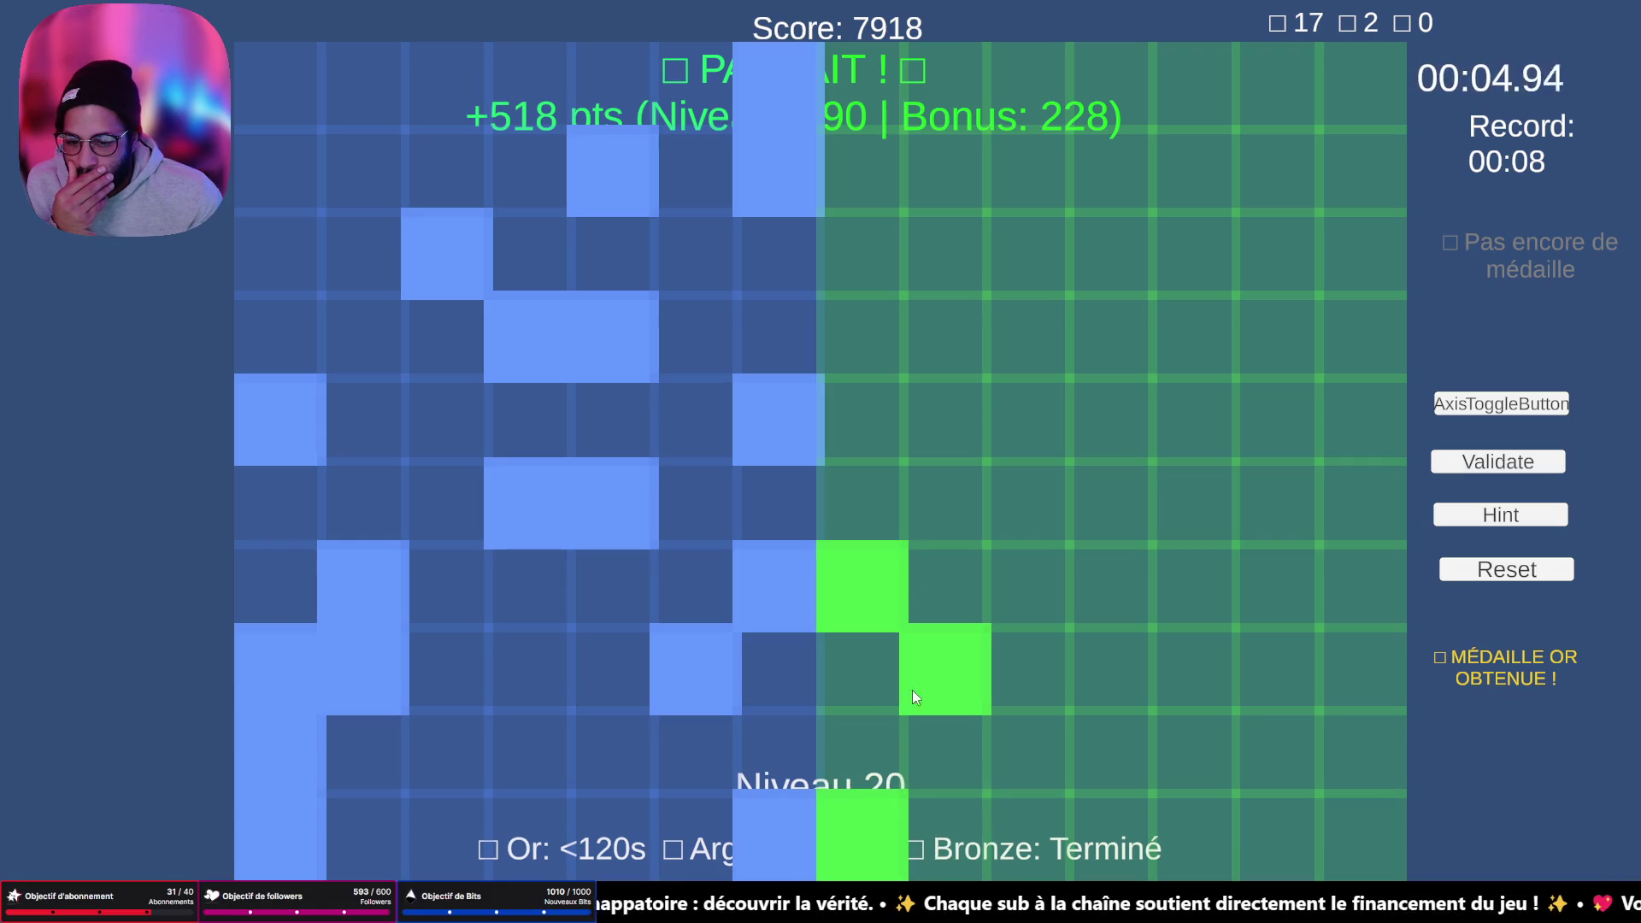
mouse_move(1360, 812)
left_mouse_down()
mouse_move(1353, 673)
mouse_move(1280, 588)
mouse_move(1258, 609)
left_mouse_up()
left_click(889, 408)
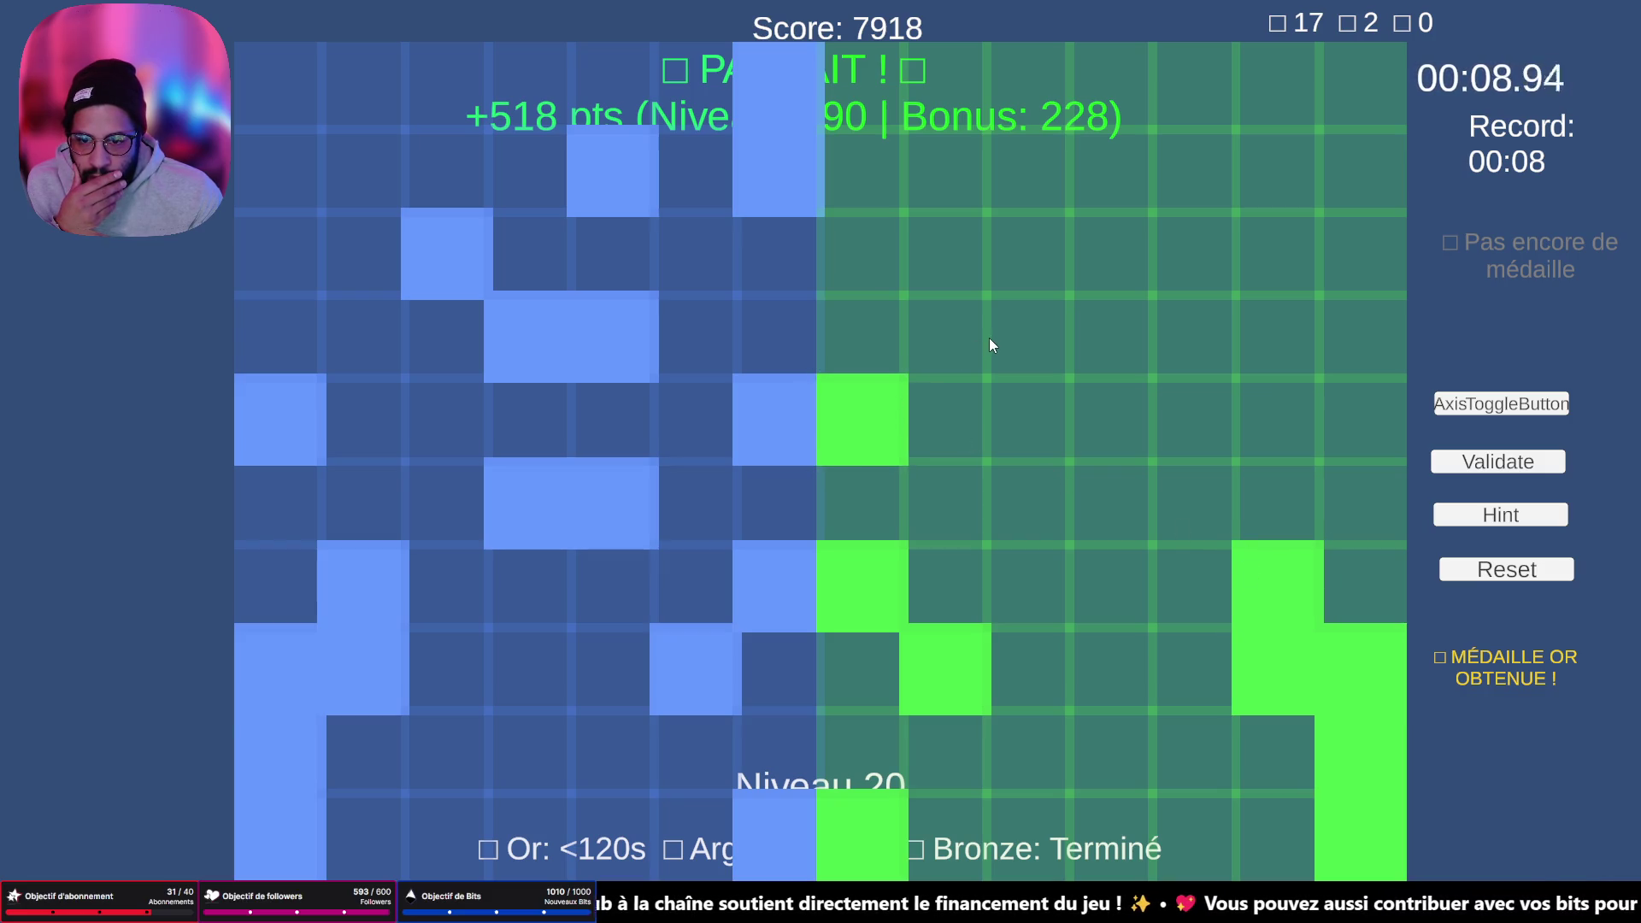
left_click(1033, 341)
left_click(1107, 355)
left_click(1184, 256)
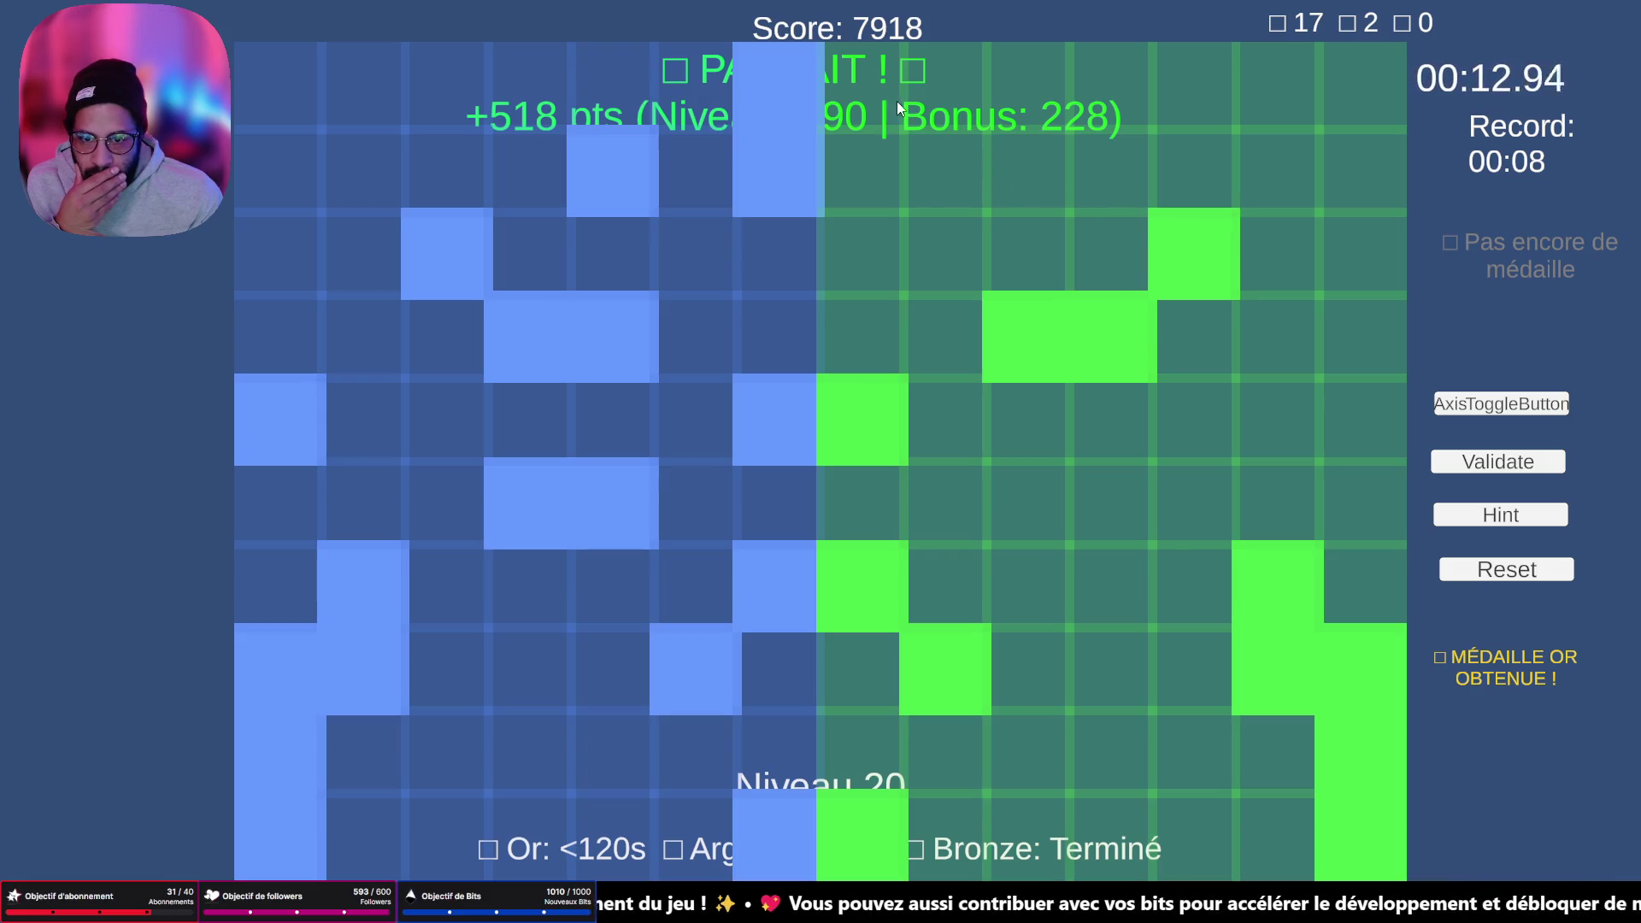
left_click(895, 141)
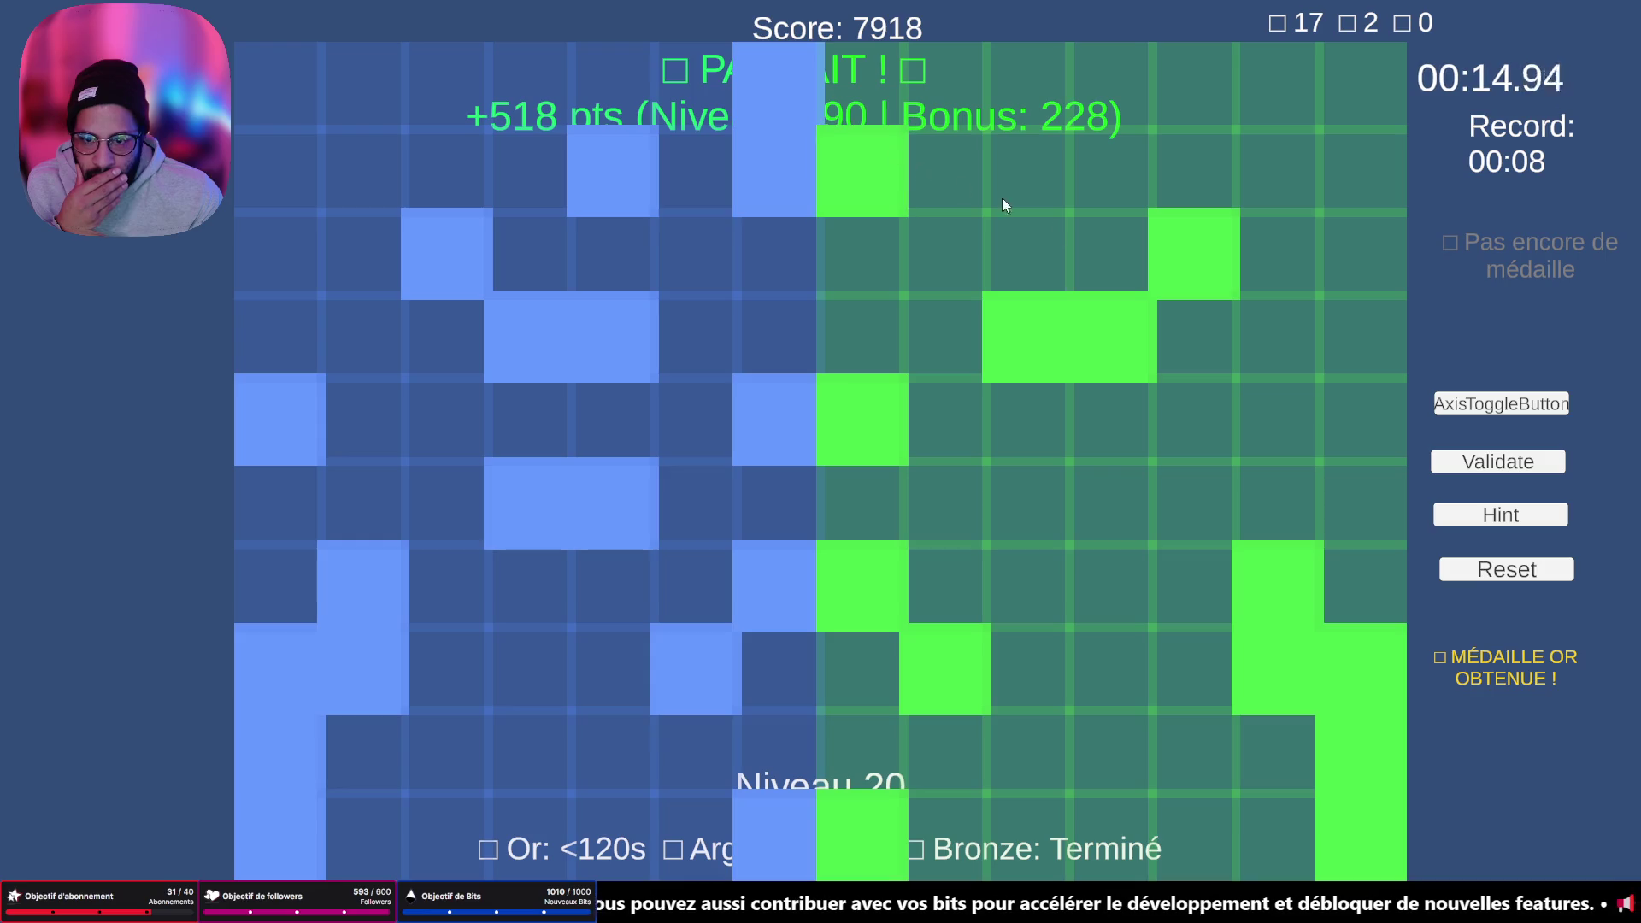
left_click(1447, 473)
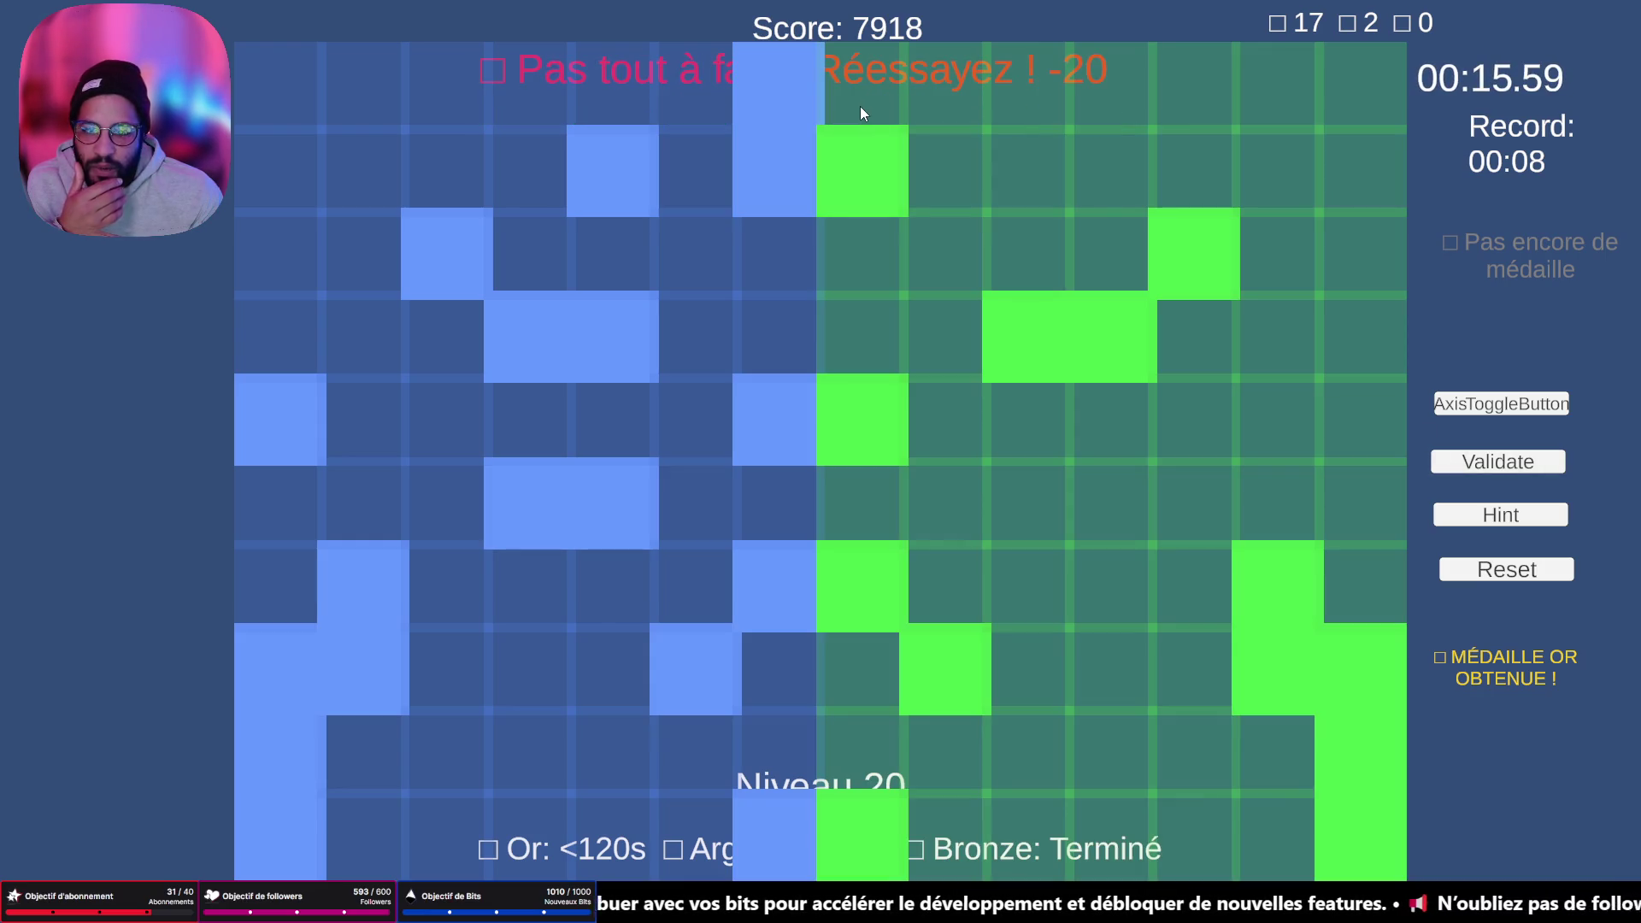
- Add the missing top, right-edge and middle-row cells and submit level 20 again
left_click(857, 109)
left_click(1015, 171)
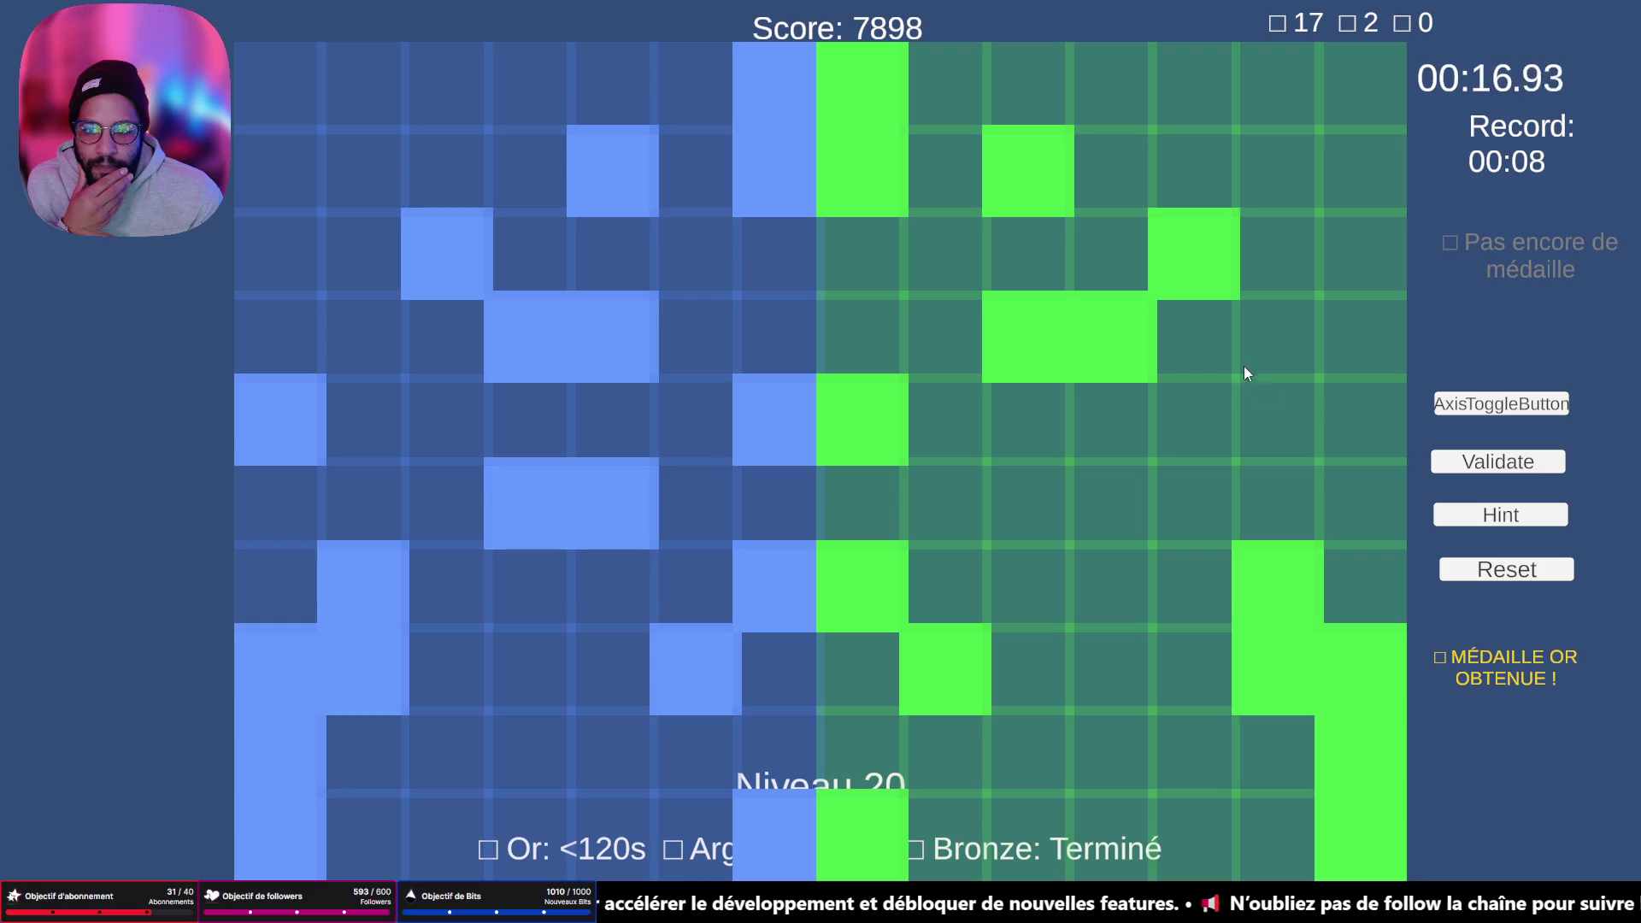
left_click(1360, 436)
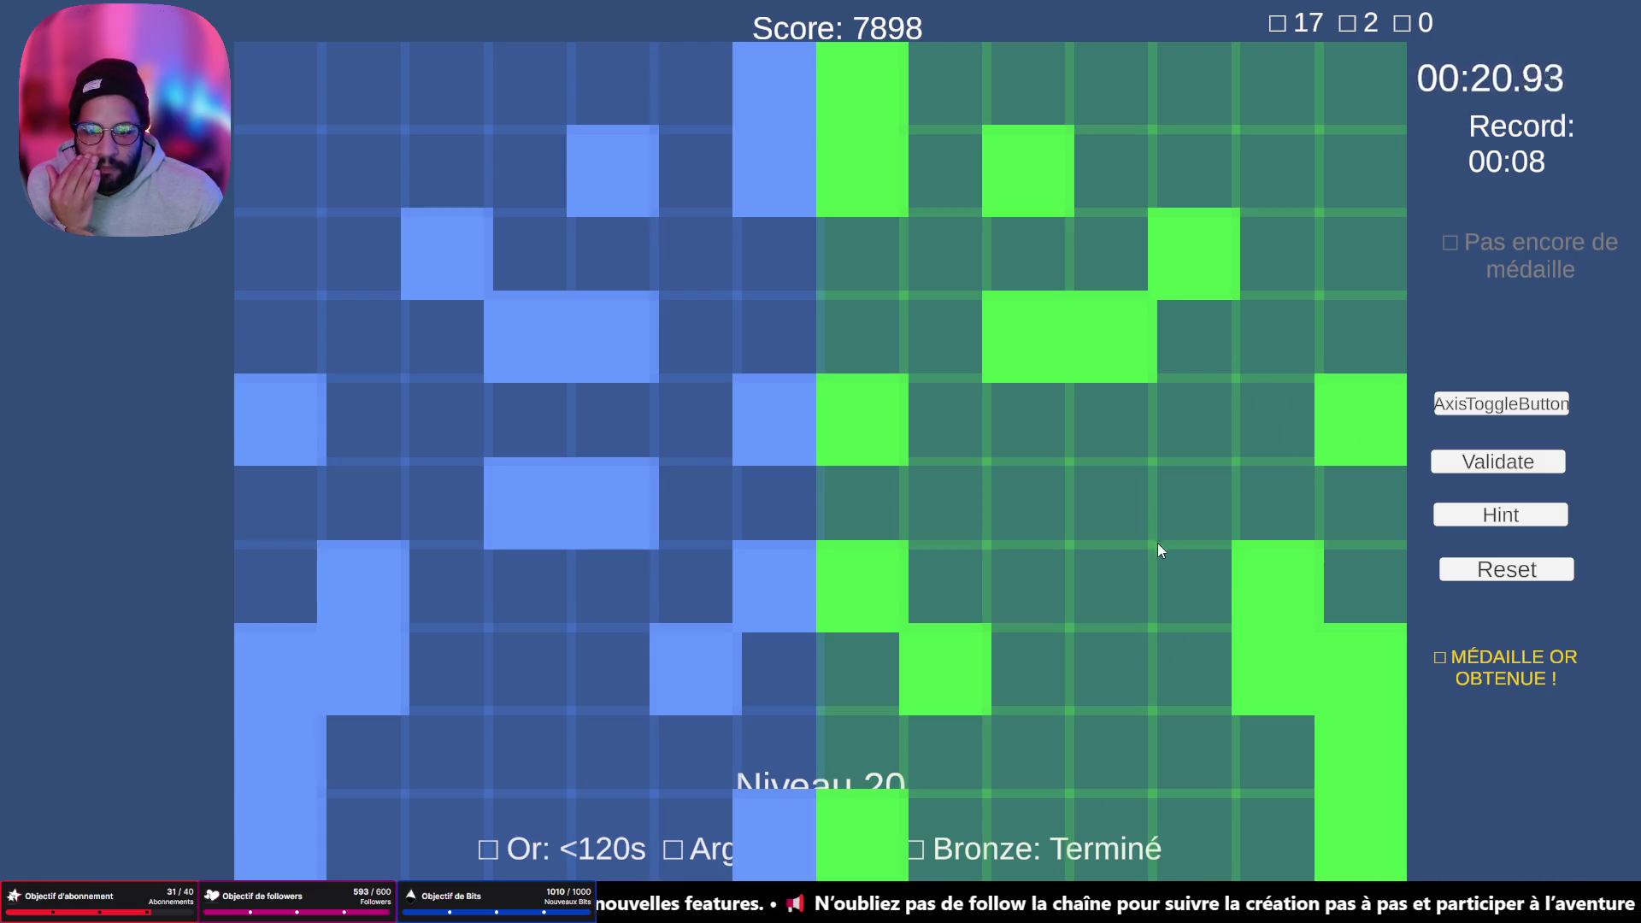
left_click(1060, 510)
left_click(1100, 511)
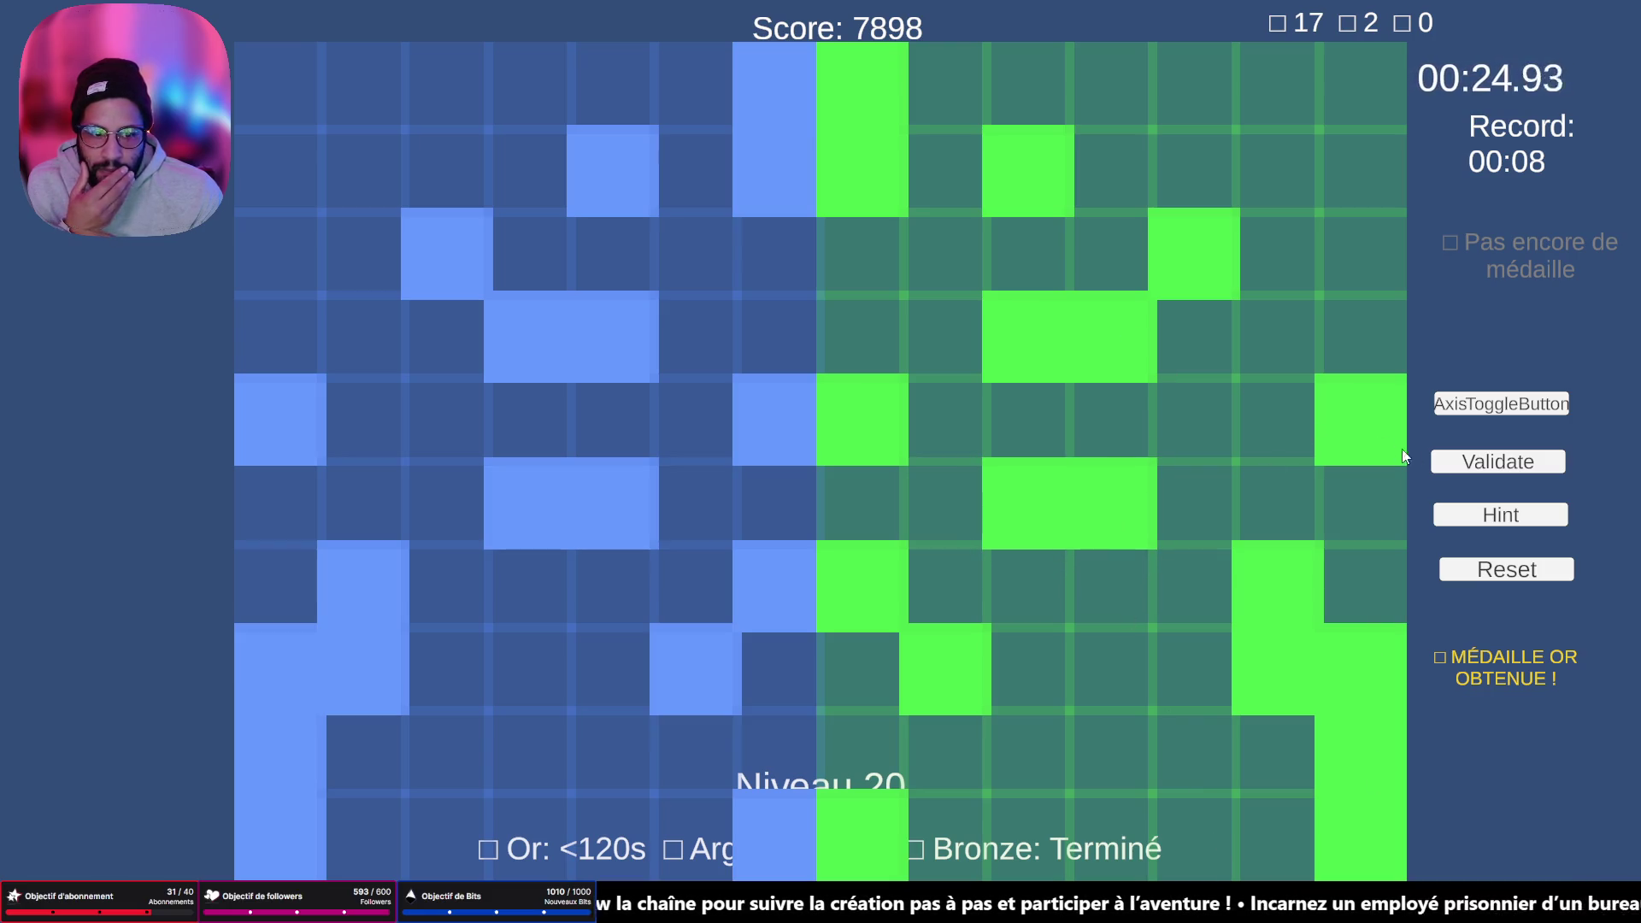
left_click(1486, 464)
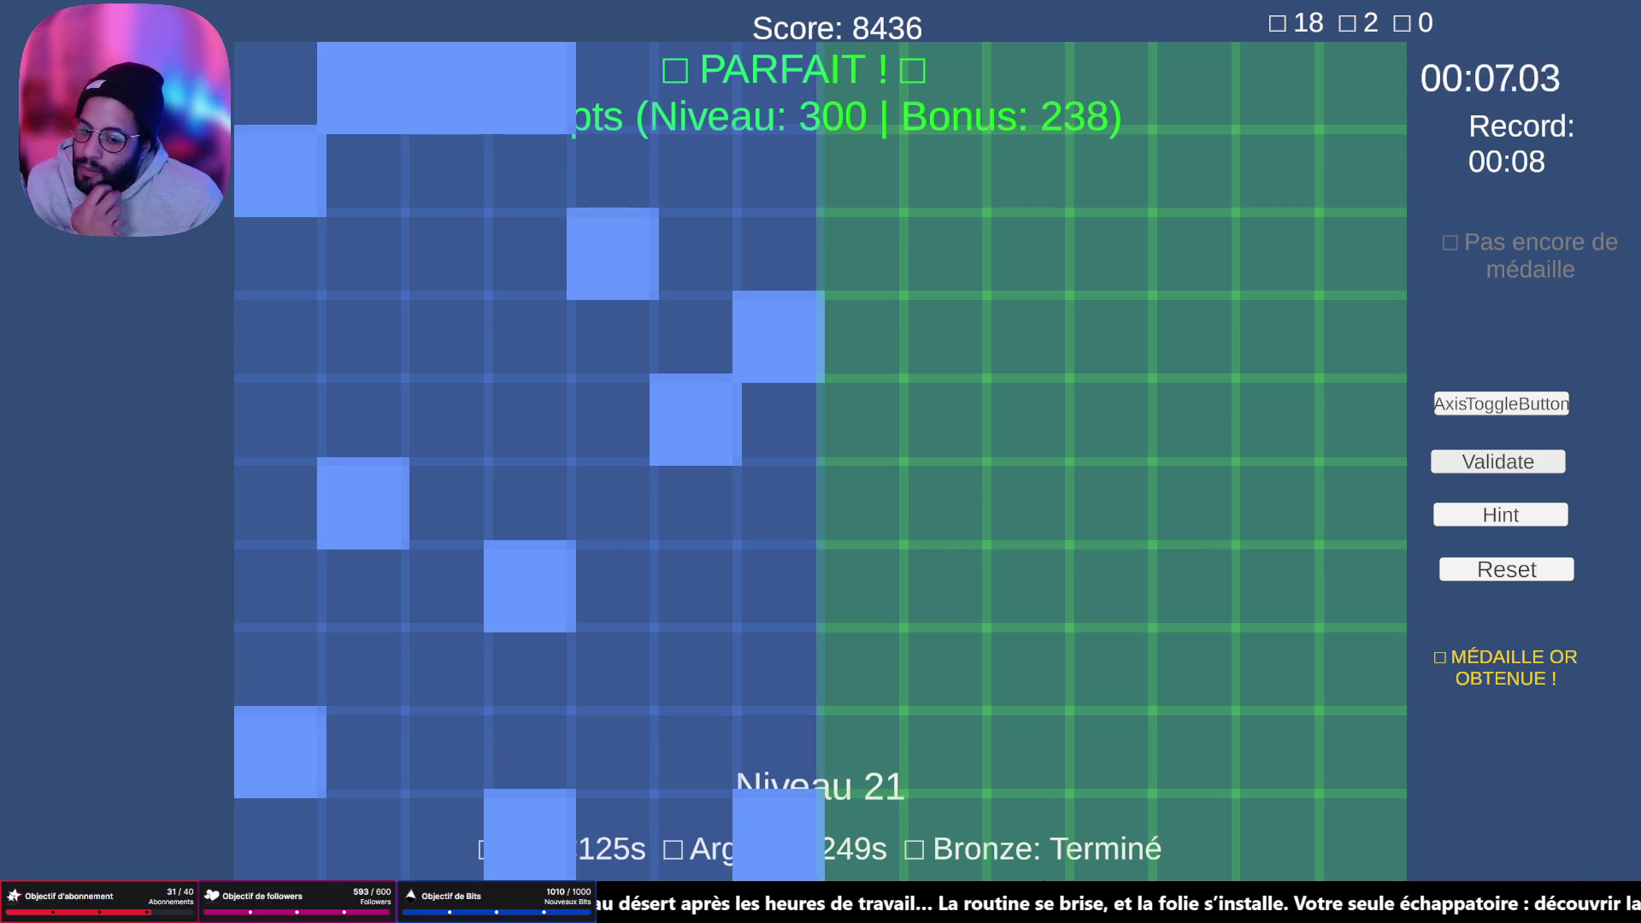
- Fill level 21's bottom-row, right-edge and middle cells, clearing one wrongly filled cell
left_click(946, 828)
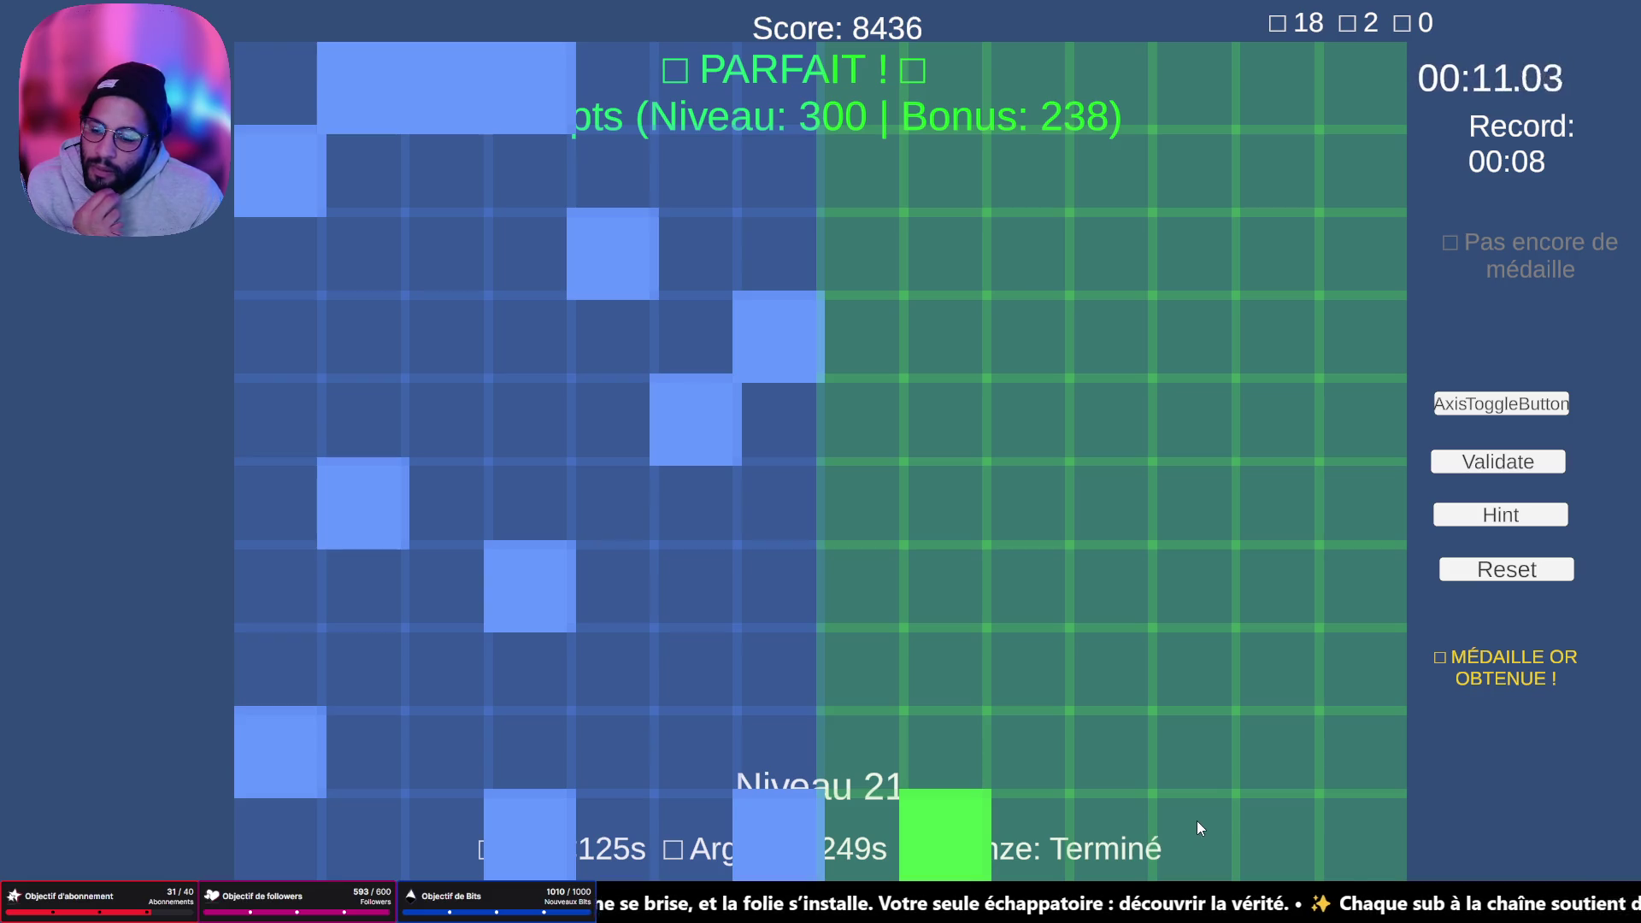
left_click(949, 827)
left_click(879, 834)
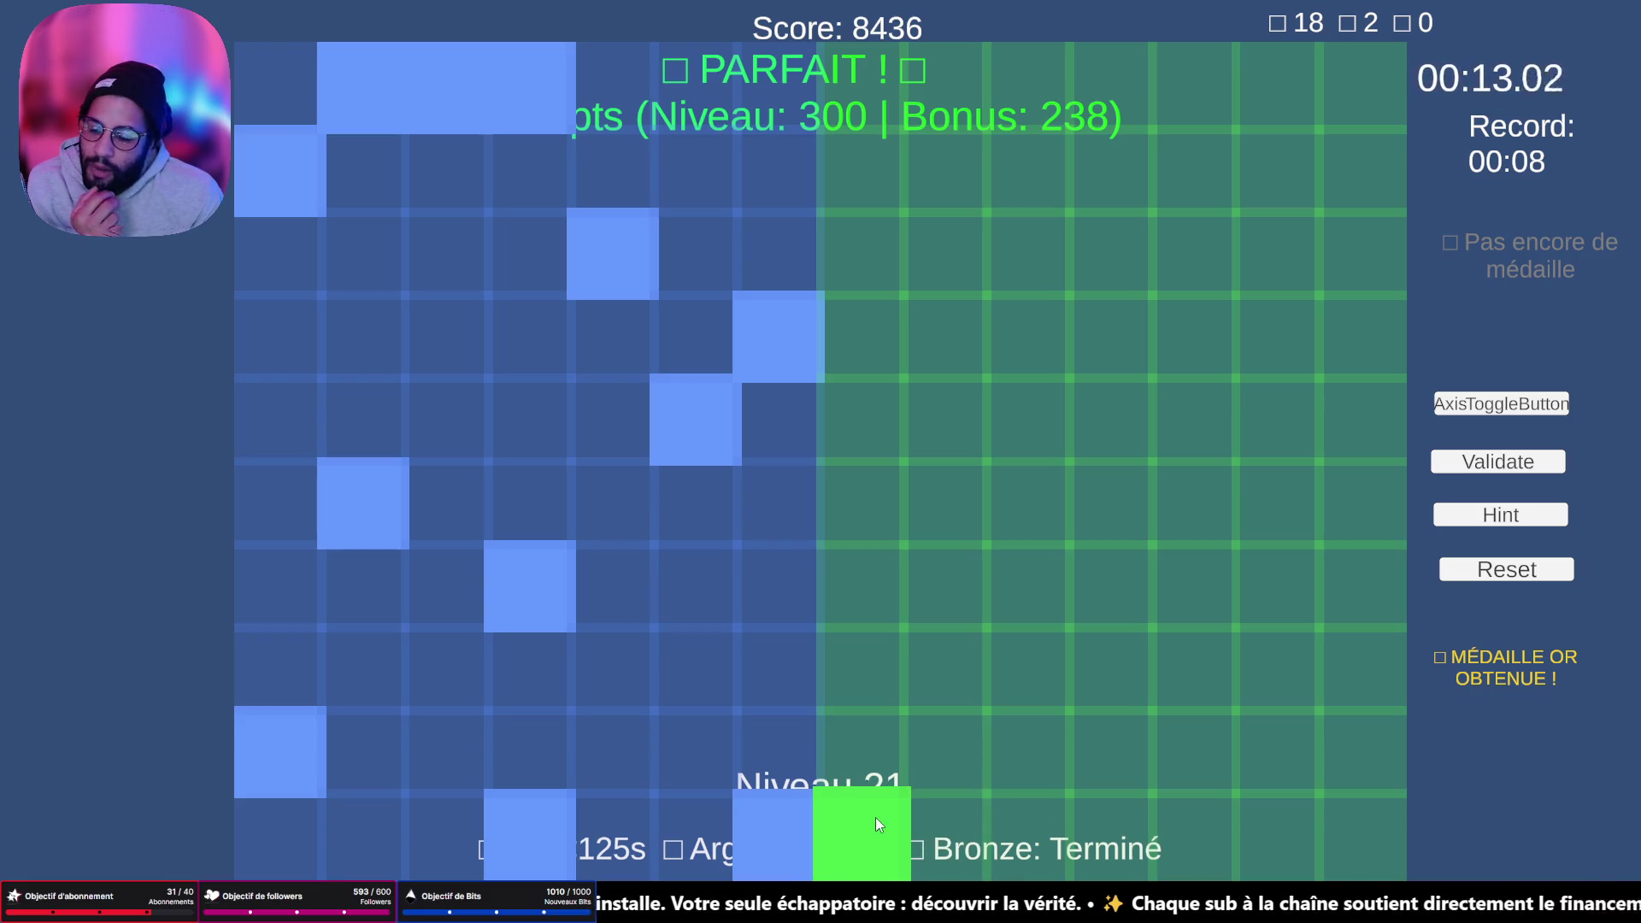
left_click(1102, 821)
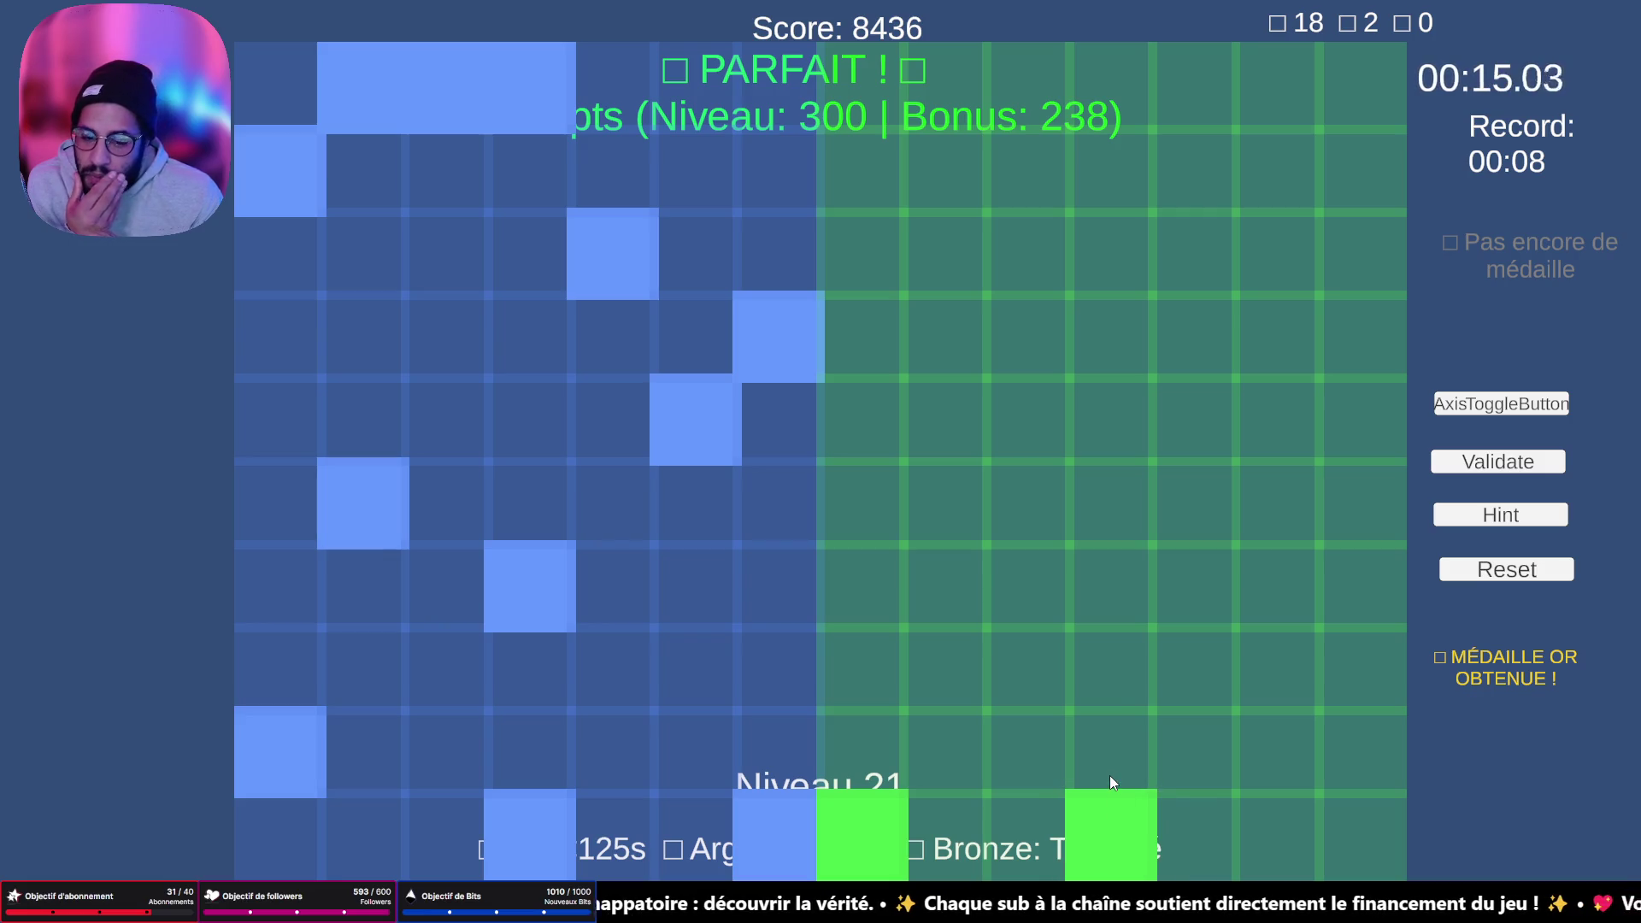
left_click(1363, 750)
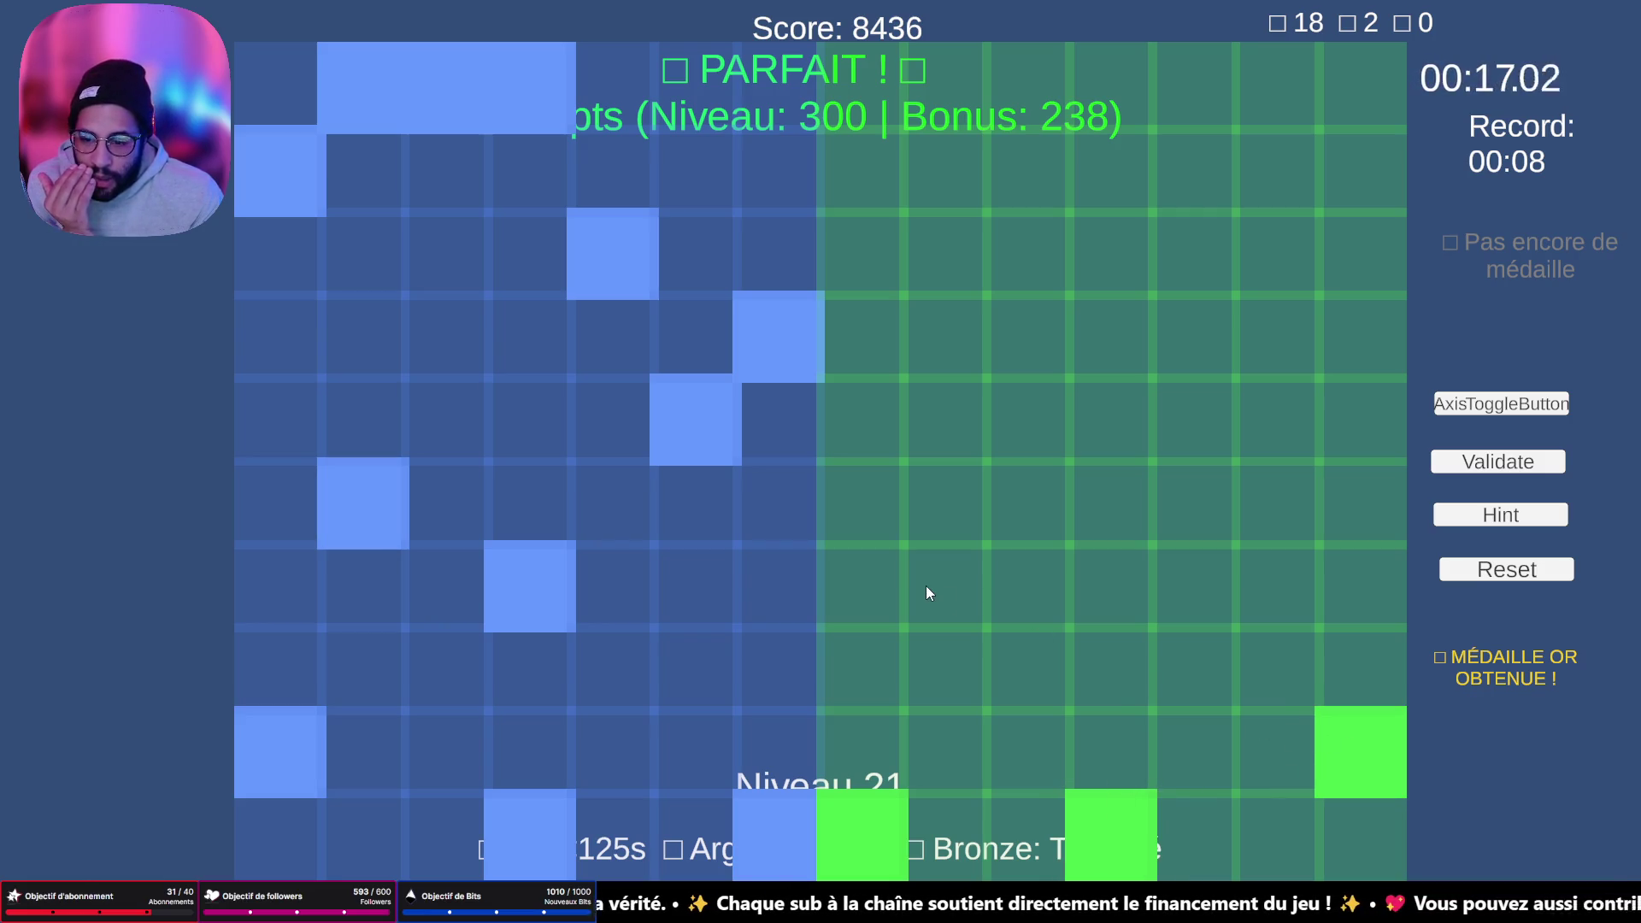
left_click(1089, 601)
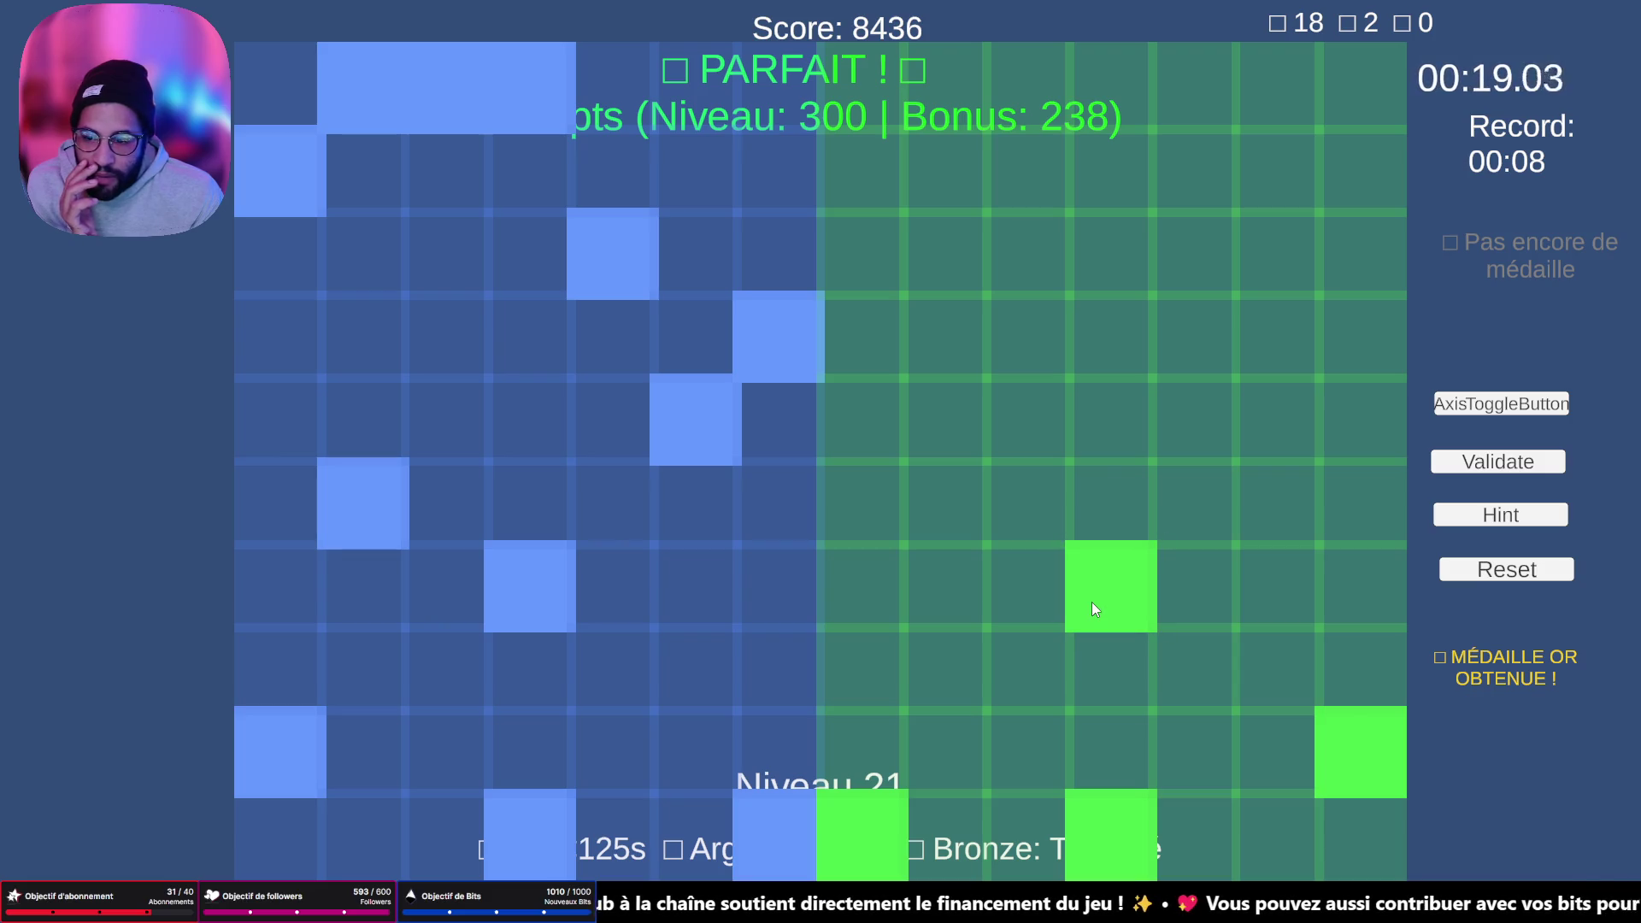
left_click(1246, 514)
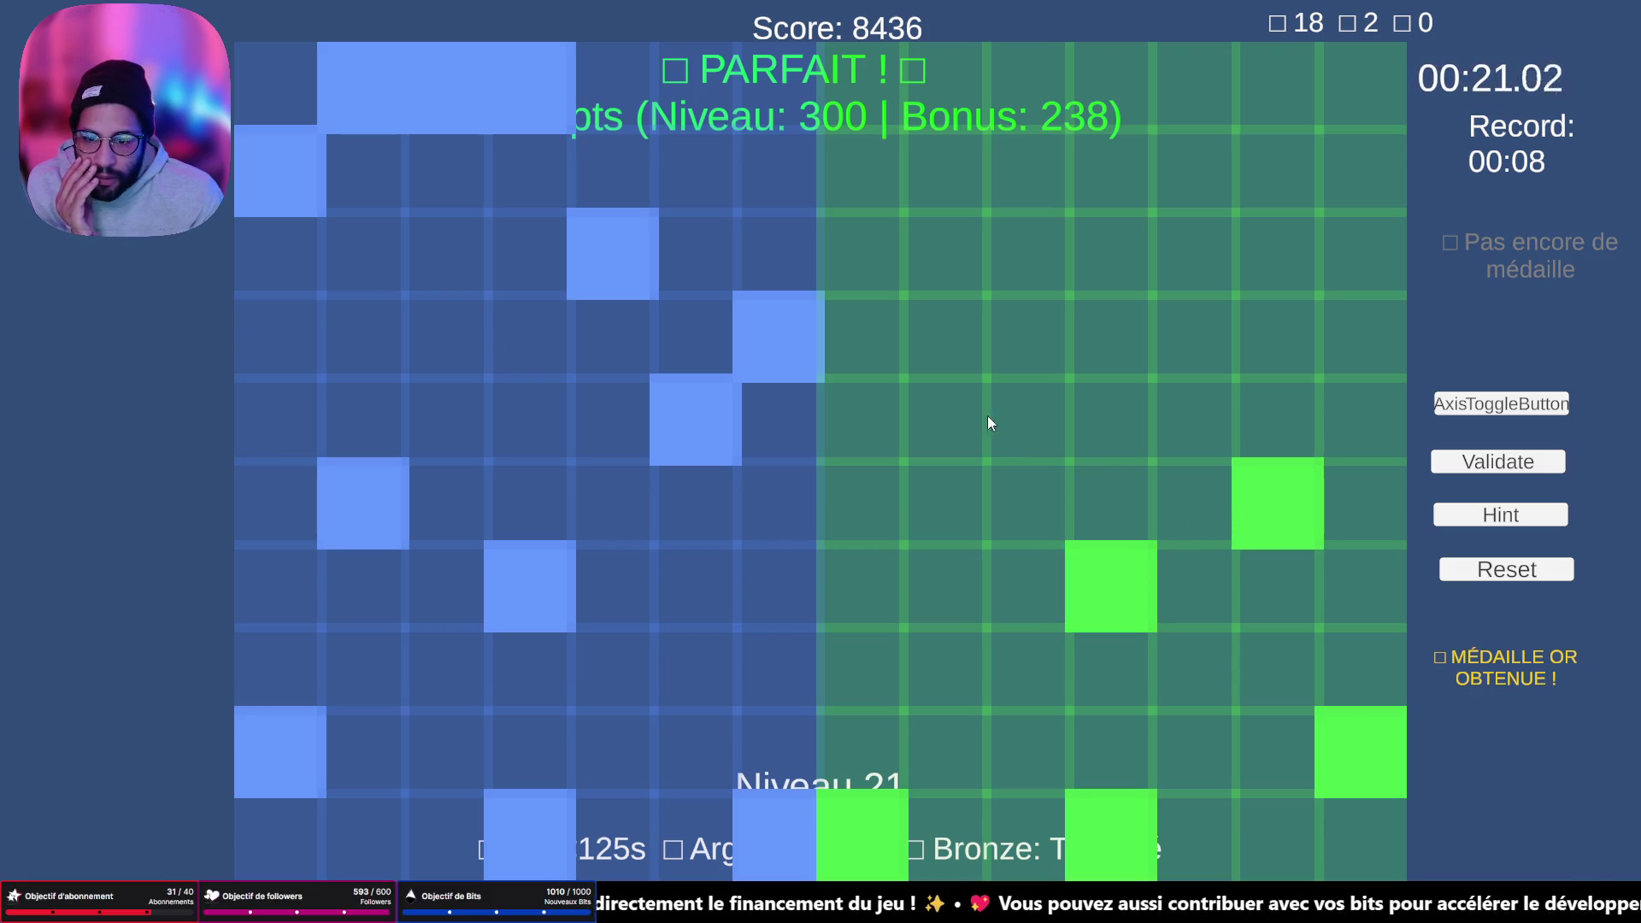
- Fill the diagonal and top-row cells, then add the missing top cell after −20; pass for +542
left_click(902, 376)
left_click(957, 409)
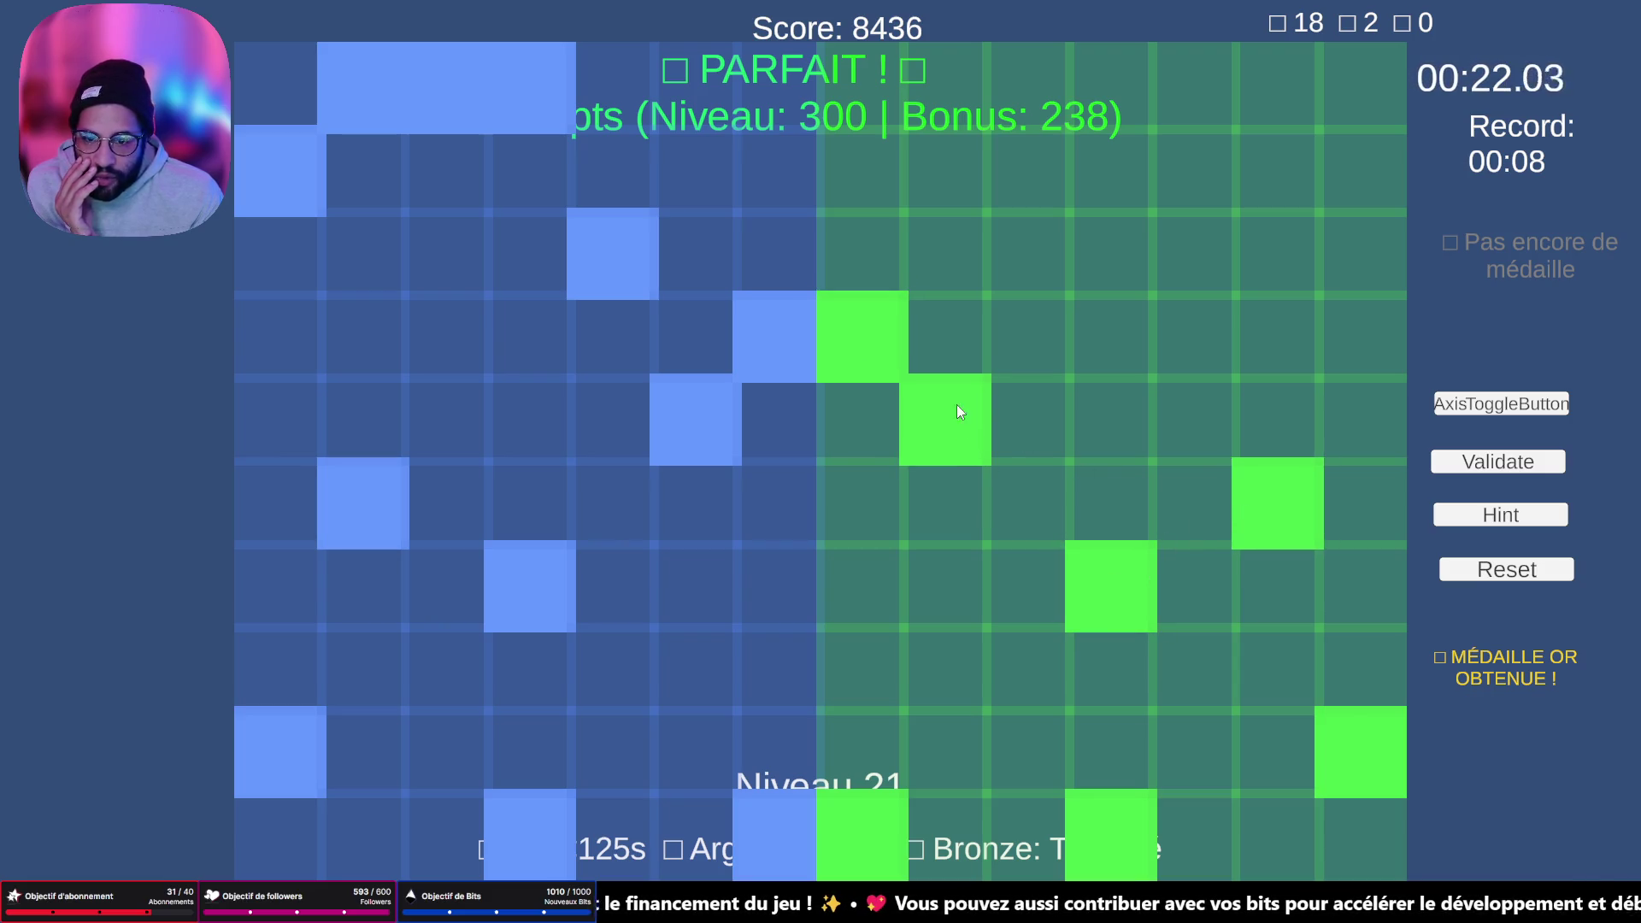
left_click(1053, 251)
left_click(1375, 161)
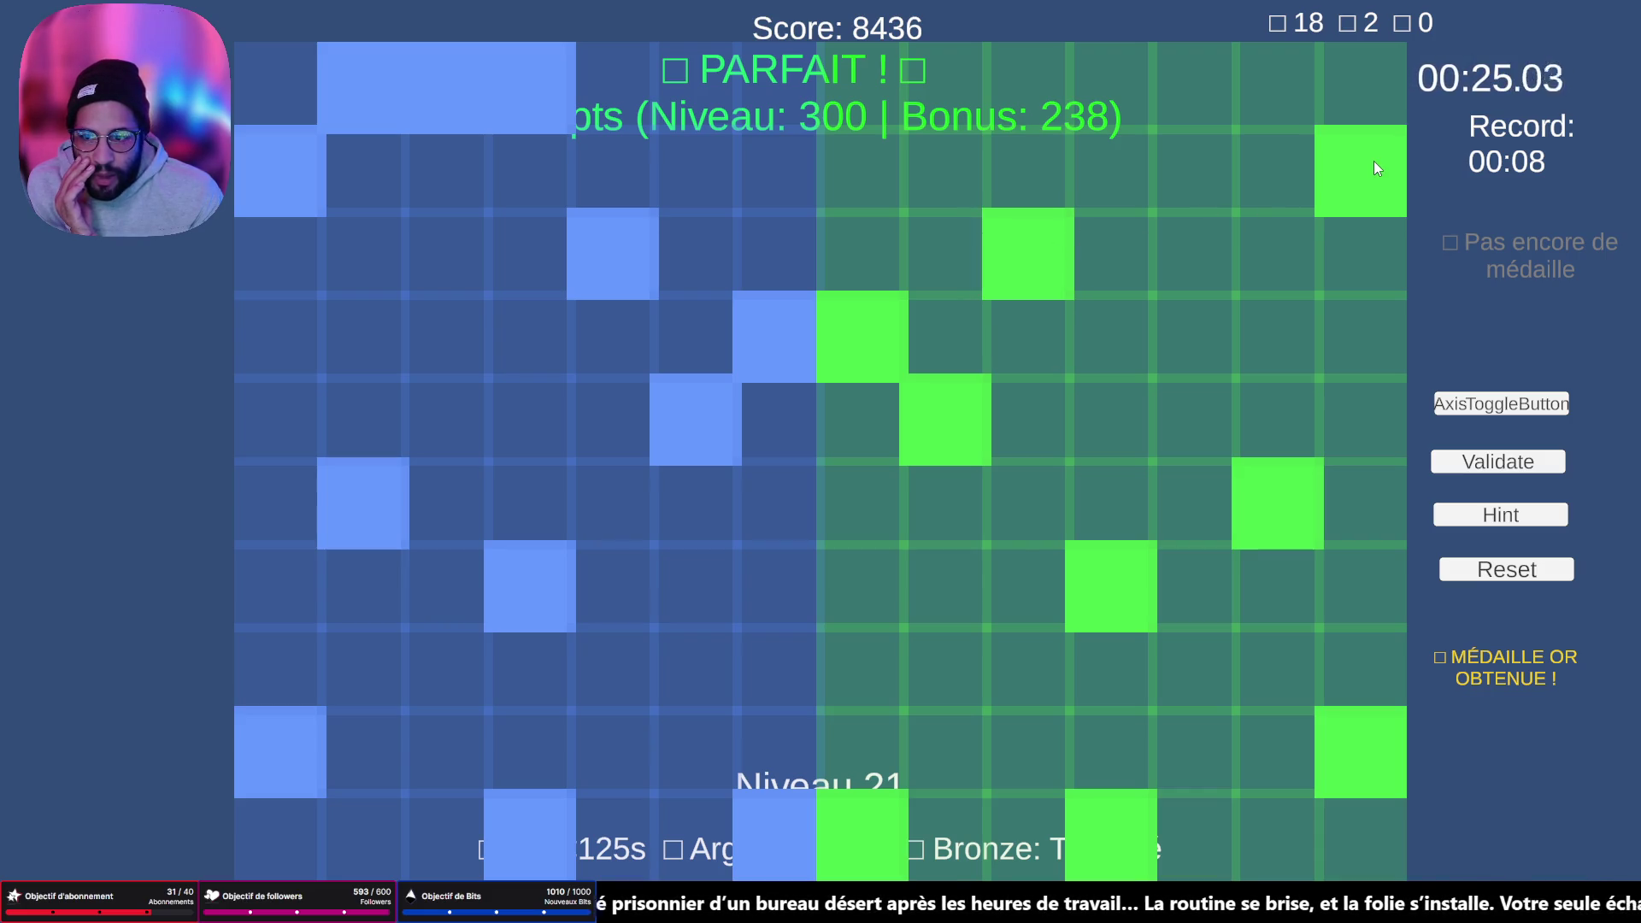
left_click_drag(1273, 85, 1161, 70)
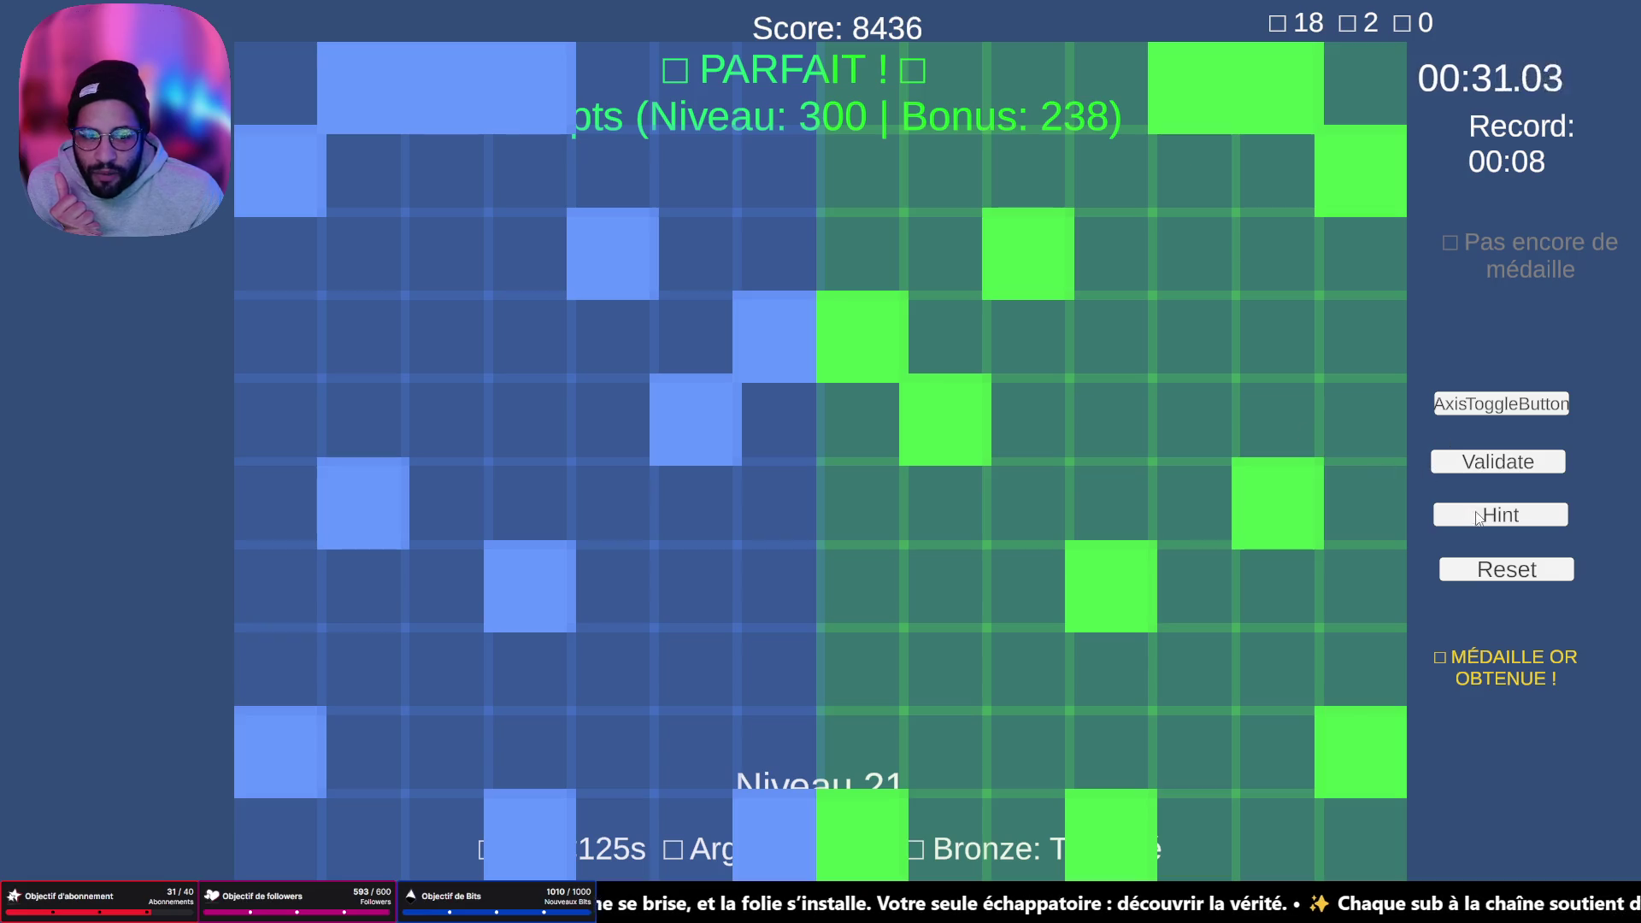
left_click(1487, 468)
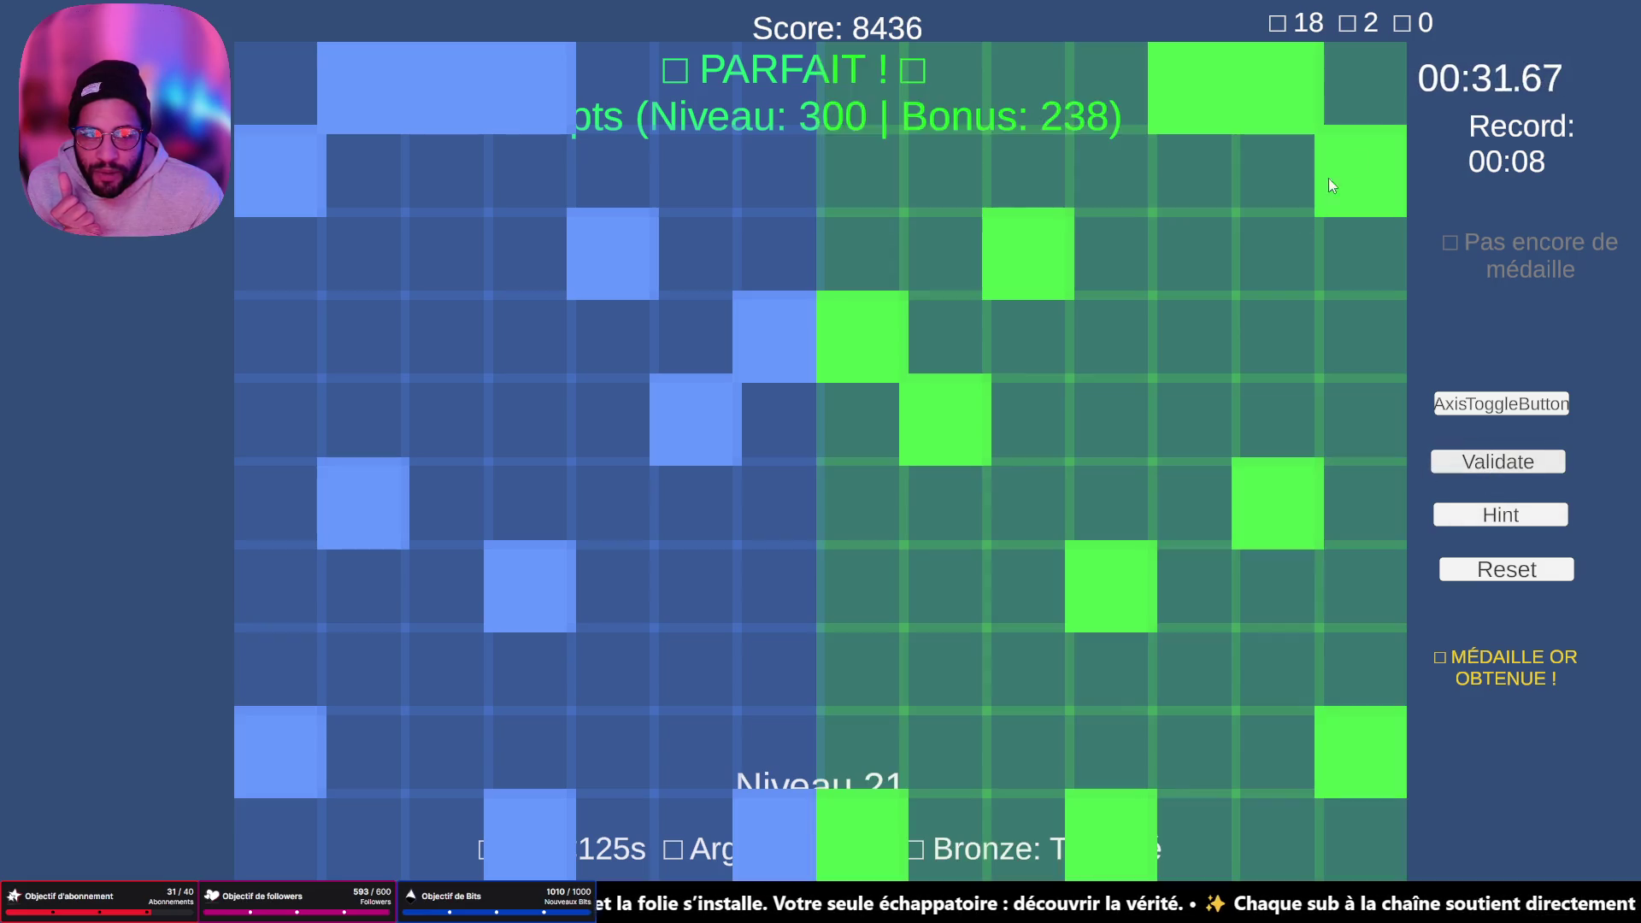
left_click(1125, 102)
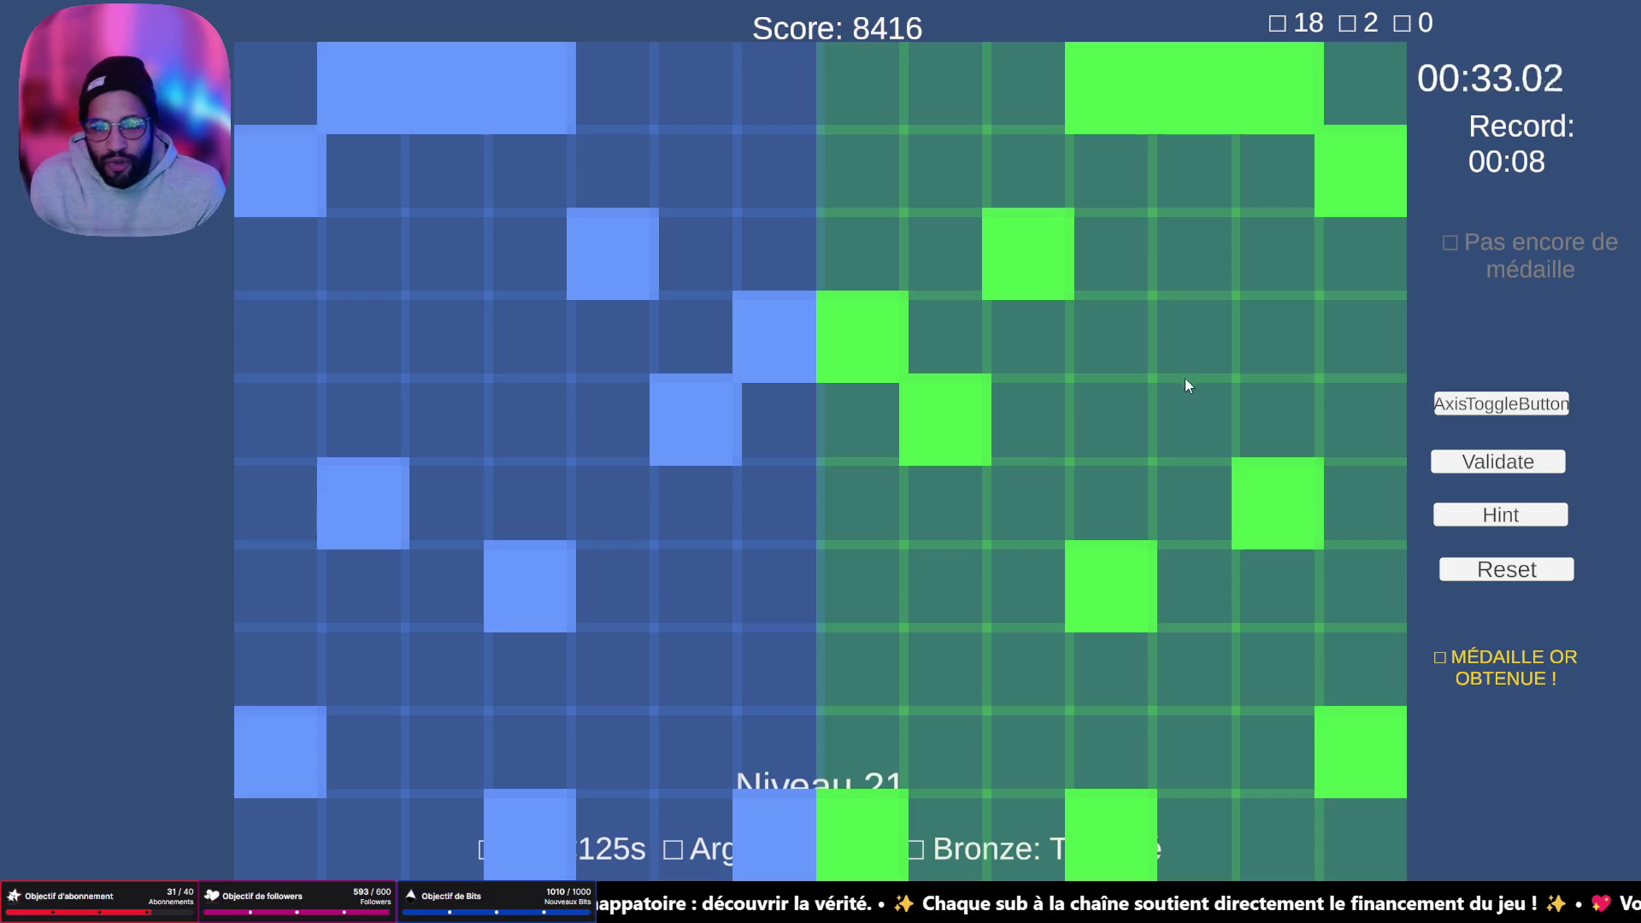
left_click(1489, 467)
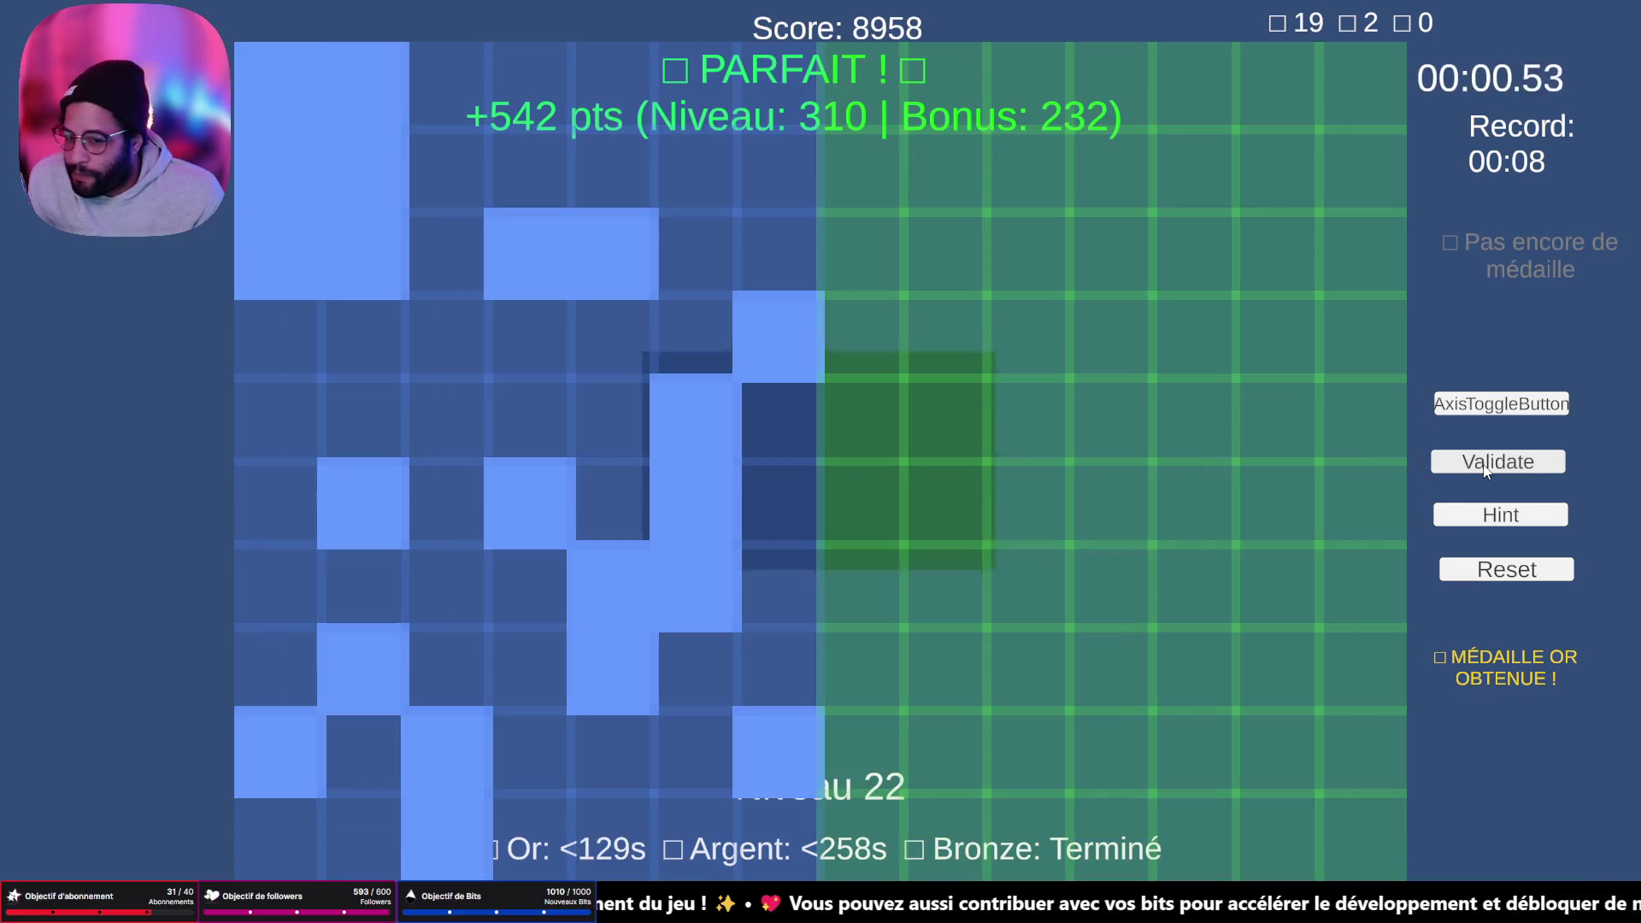
- Fill level 22's mirrored bottom cells, middle column and second-row pair
left_click(884, 752)
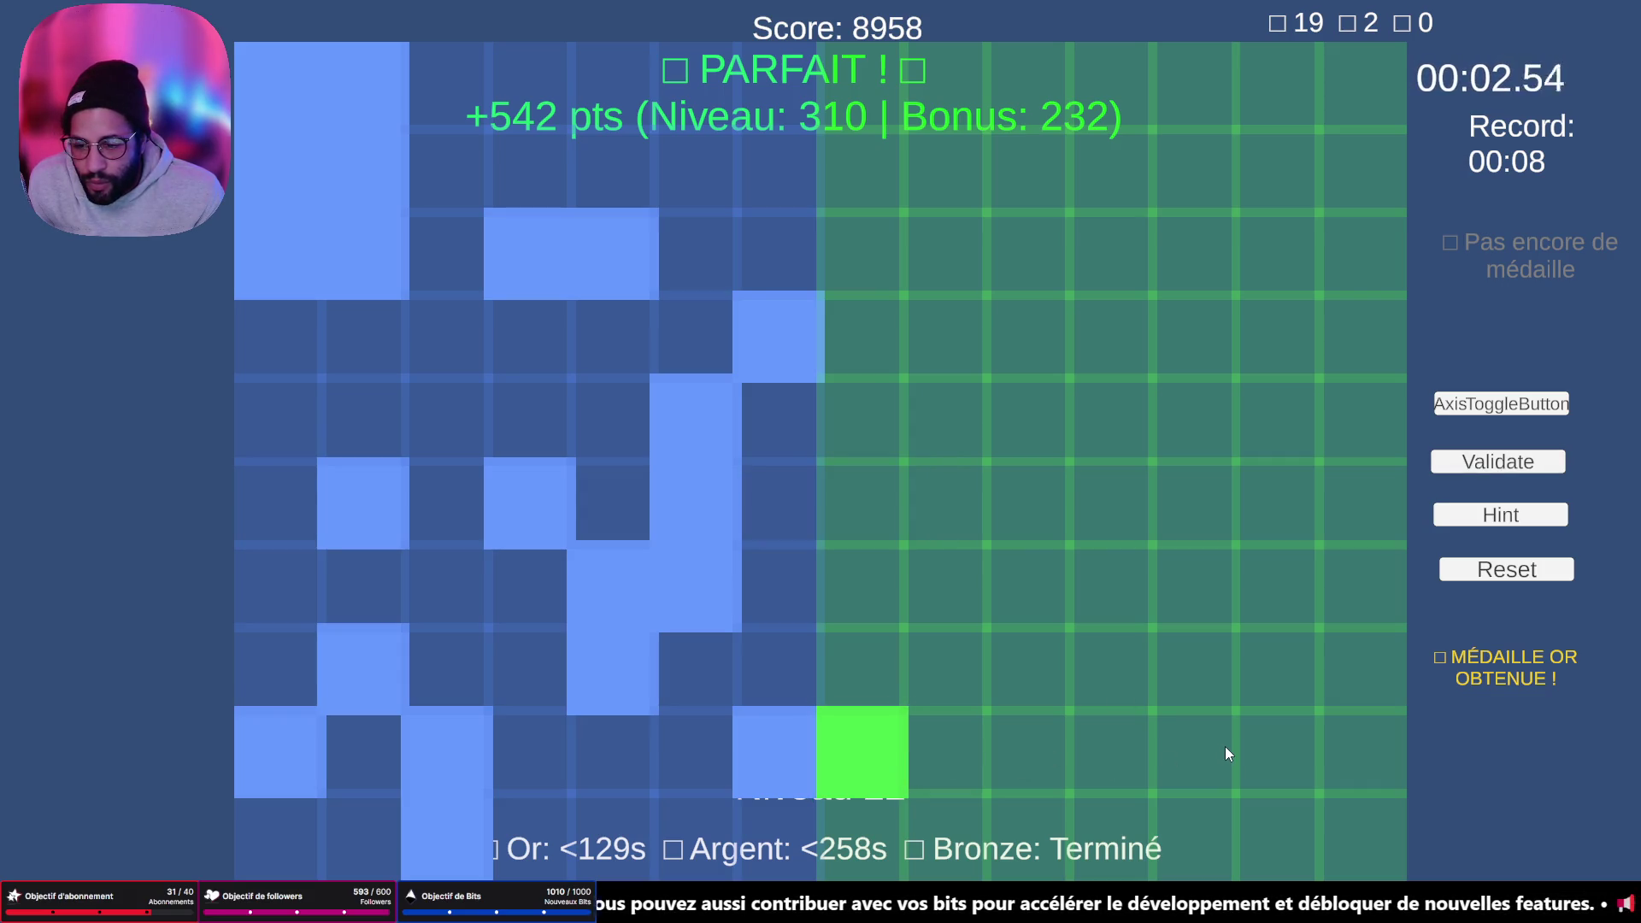
left_click_drag(1192, 752, 1207, 831)
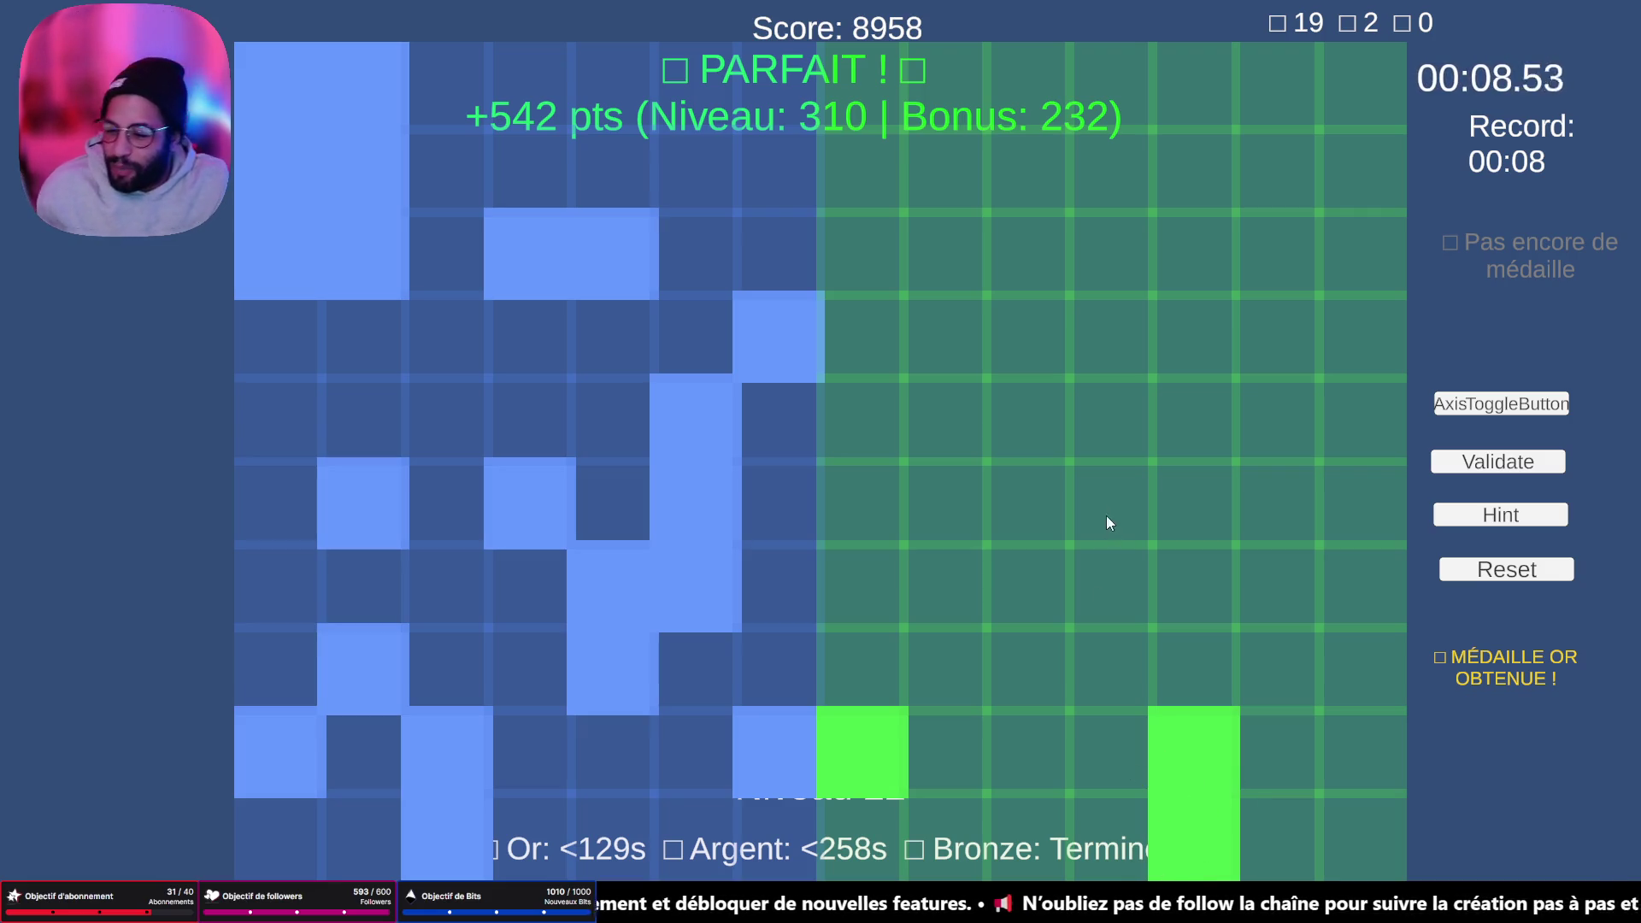
left_click(1347, 738)
left_click(1308, 670)
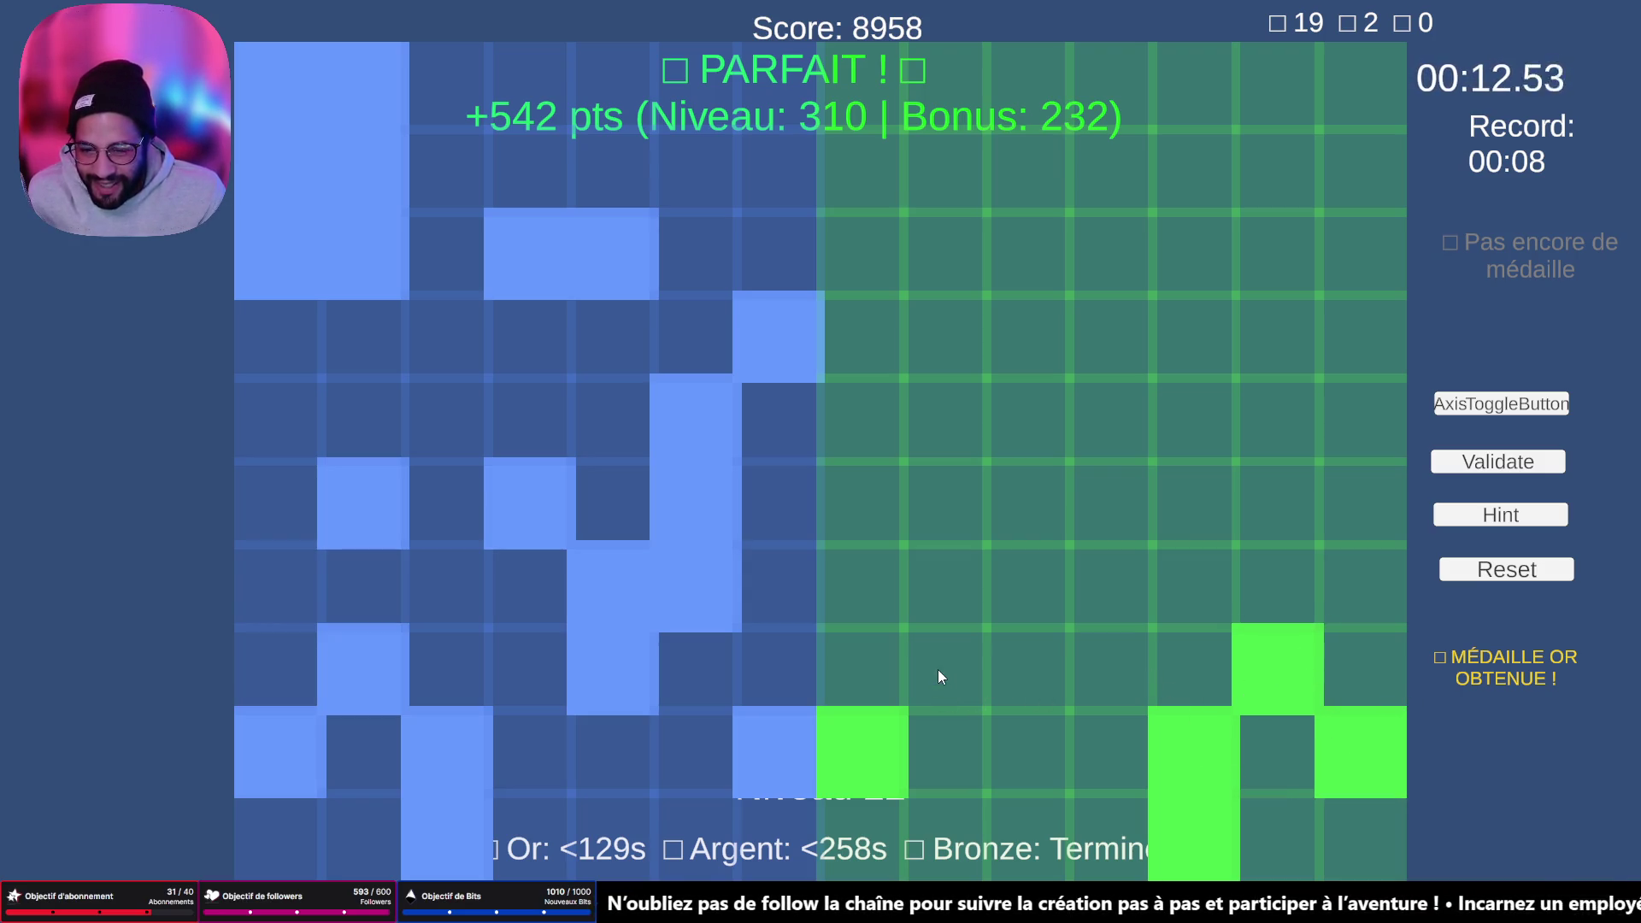
left_click(956, 554)
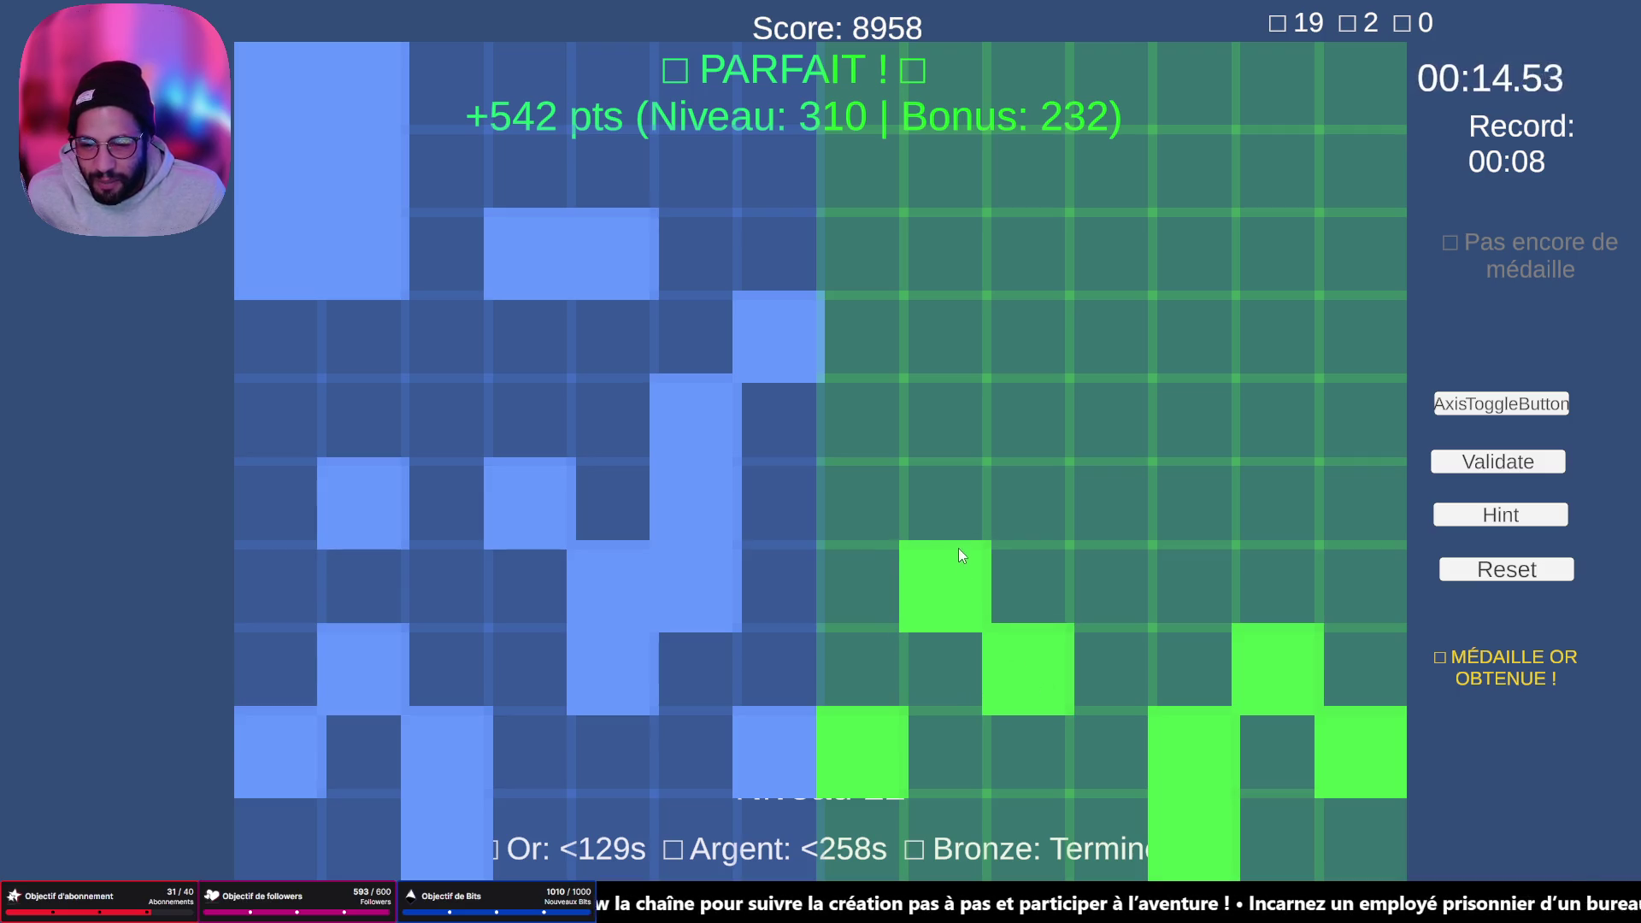
left_click(947, 496)
left_click(942, 407)
left_click(879, 333)
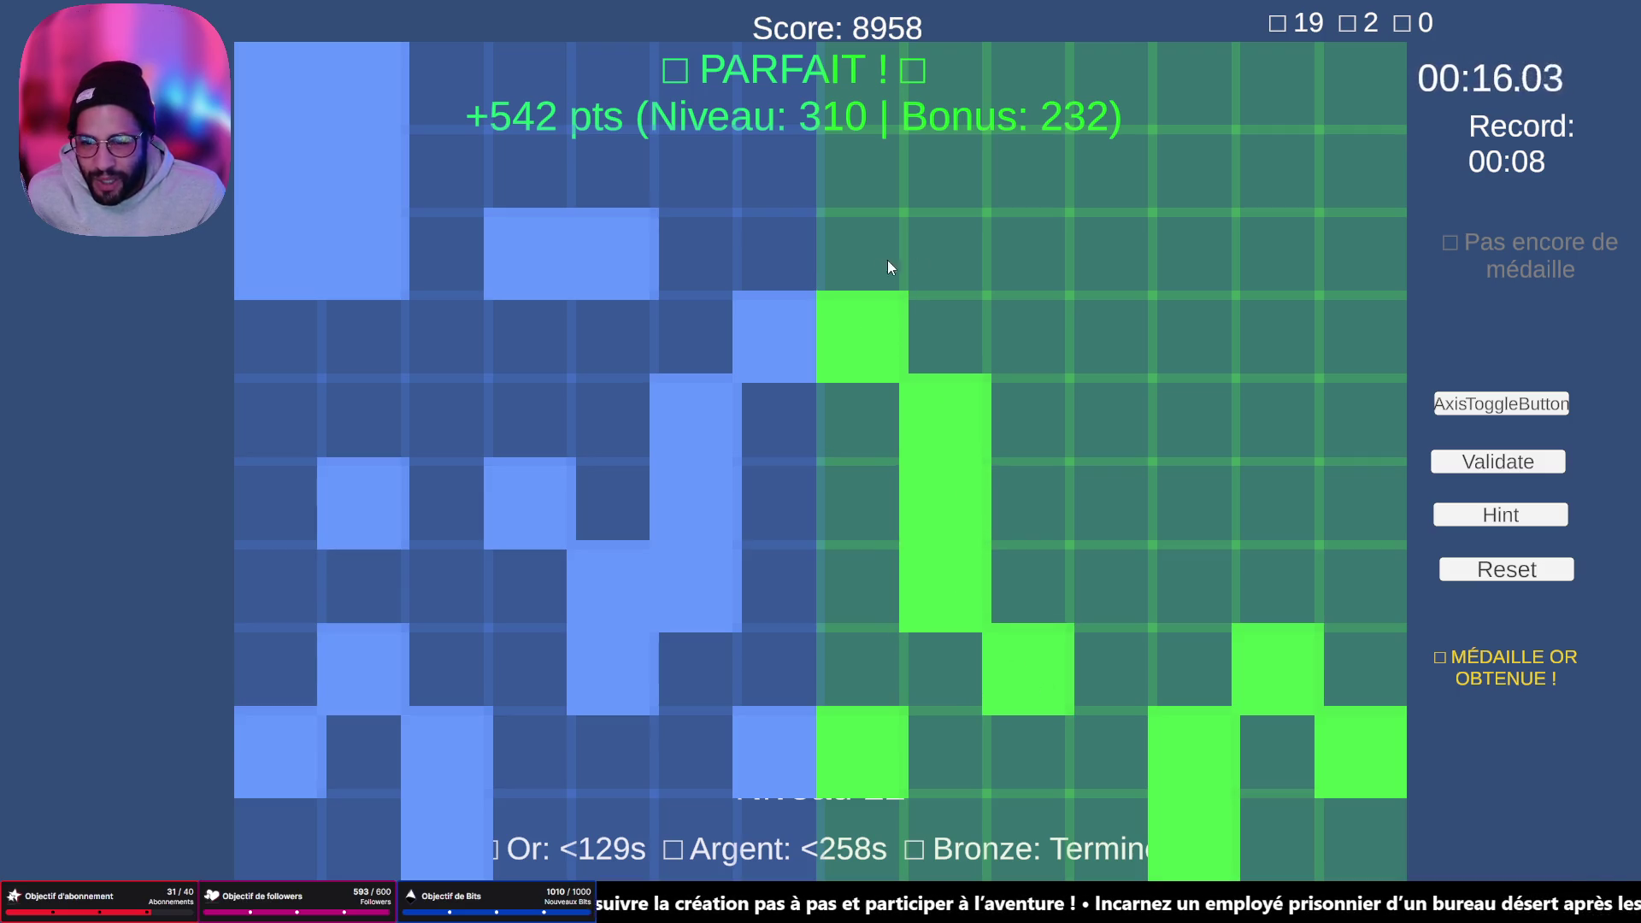
left_click(1040, 261)
left_click(1127, 262)
- Fill the tall block of mirrored cells at the top right of level 22
left_click(1282, 90)
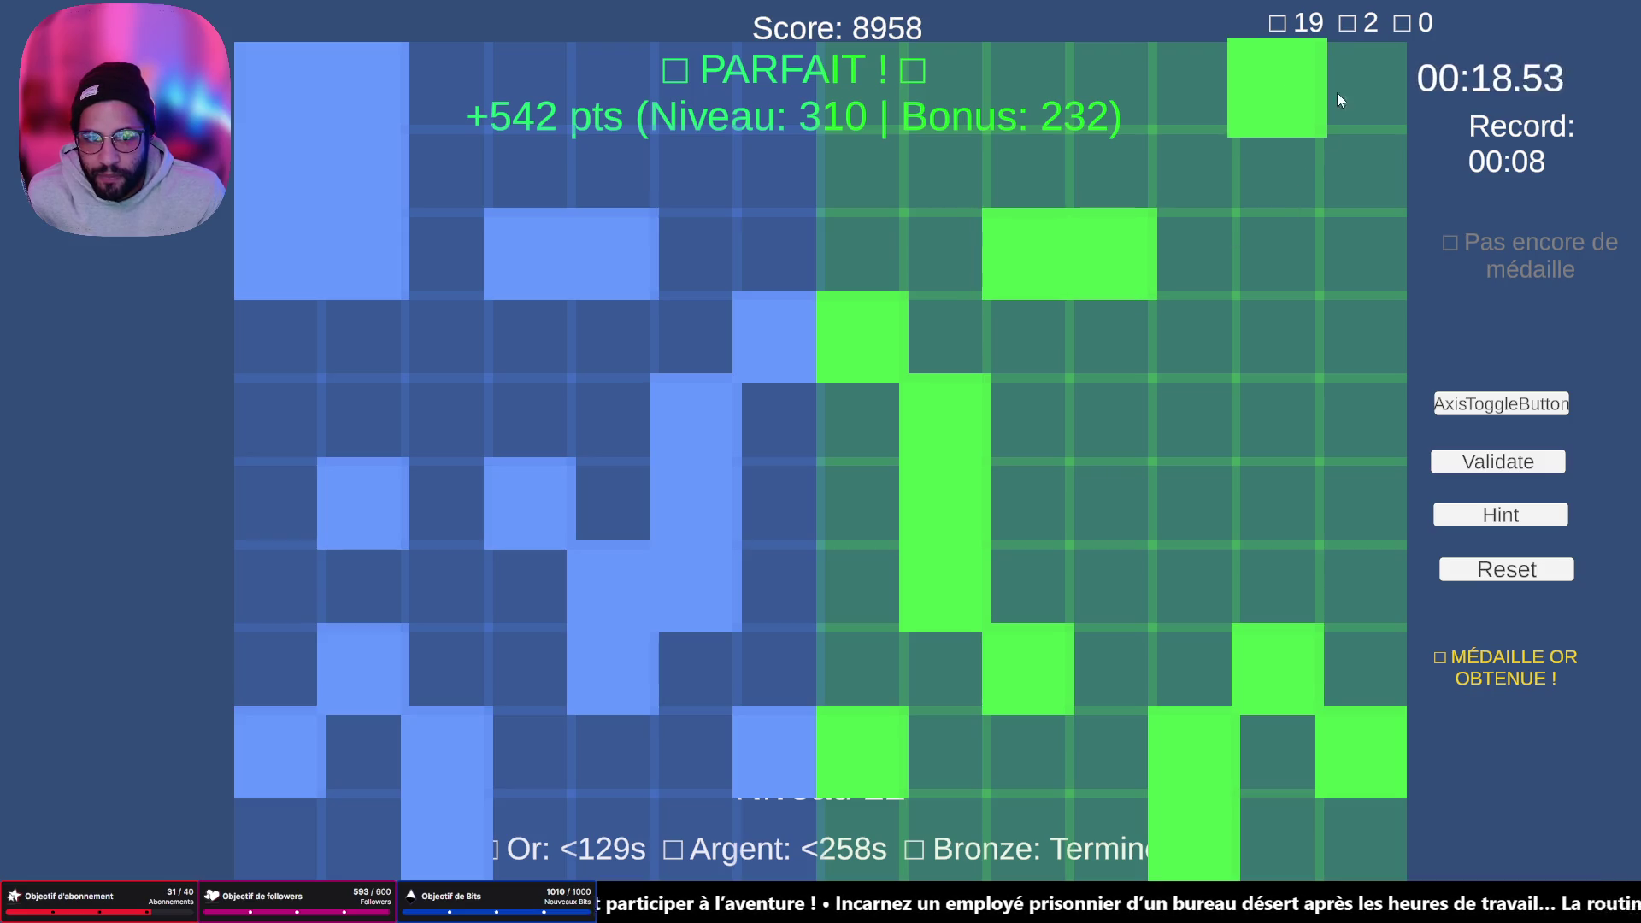
left_click(1342, 90)
left_click(1350, 167)
left_click(1283, 167)
left_click(1295, 252)
left_click(1359, 256)
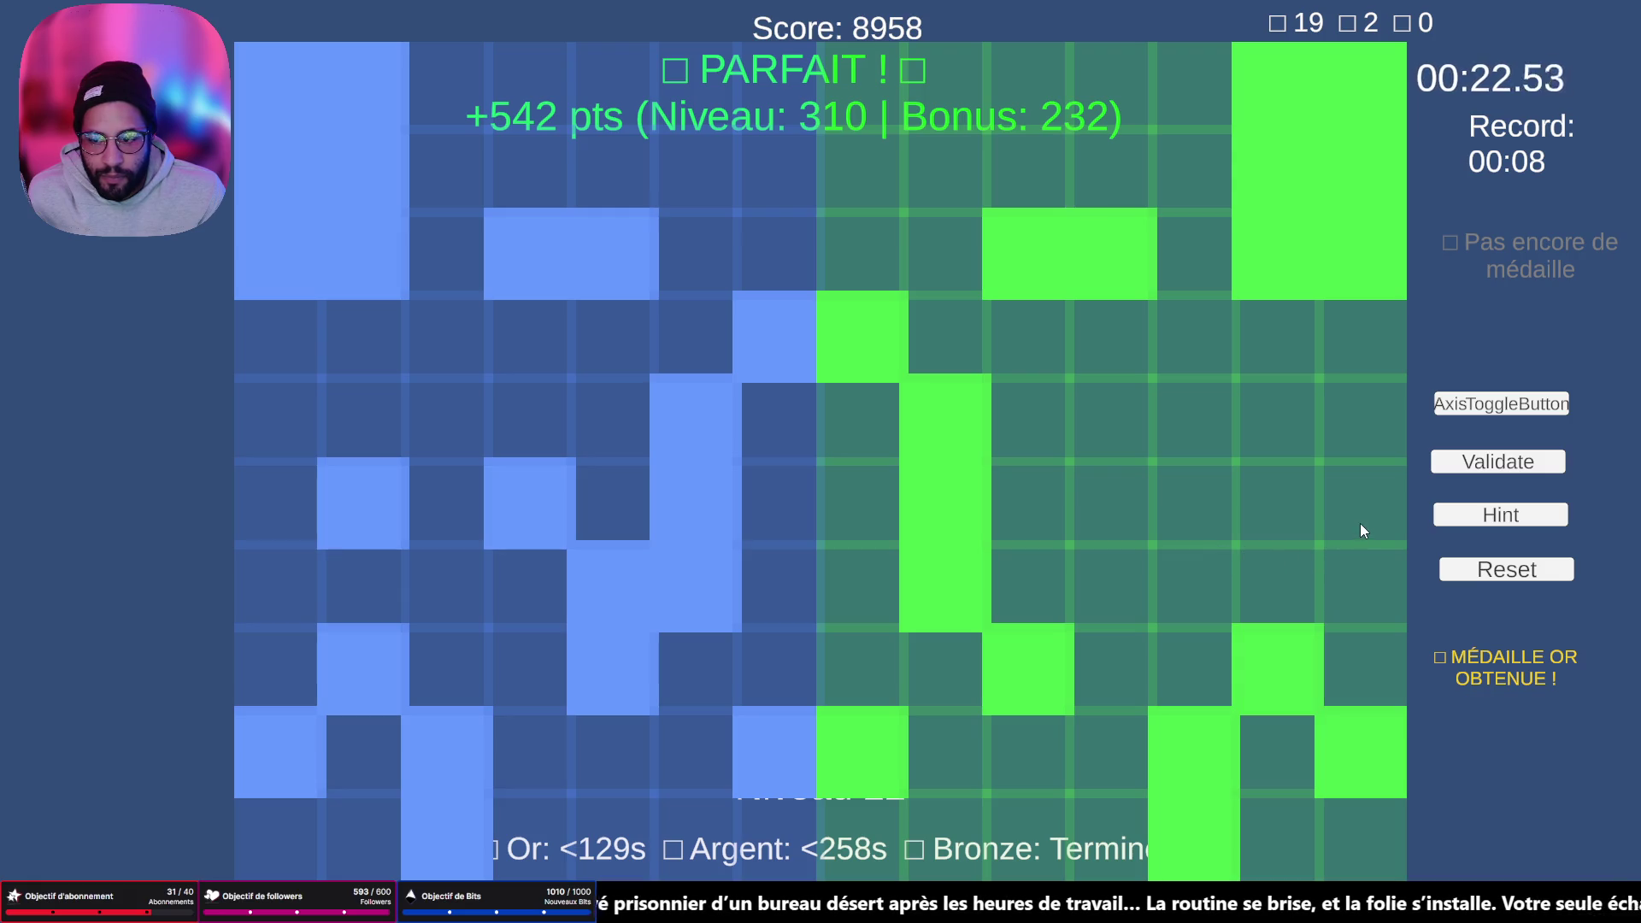
- Add the middle-right cells, swap a wrong cell for its neighbour, and validate level 22
left_click(1295, 513)
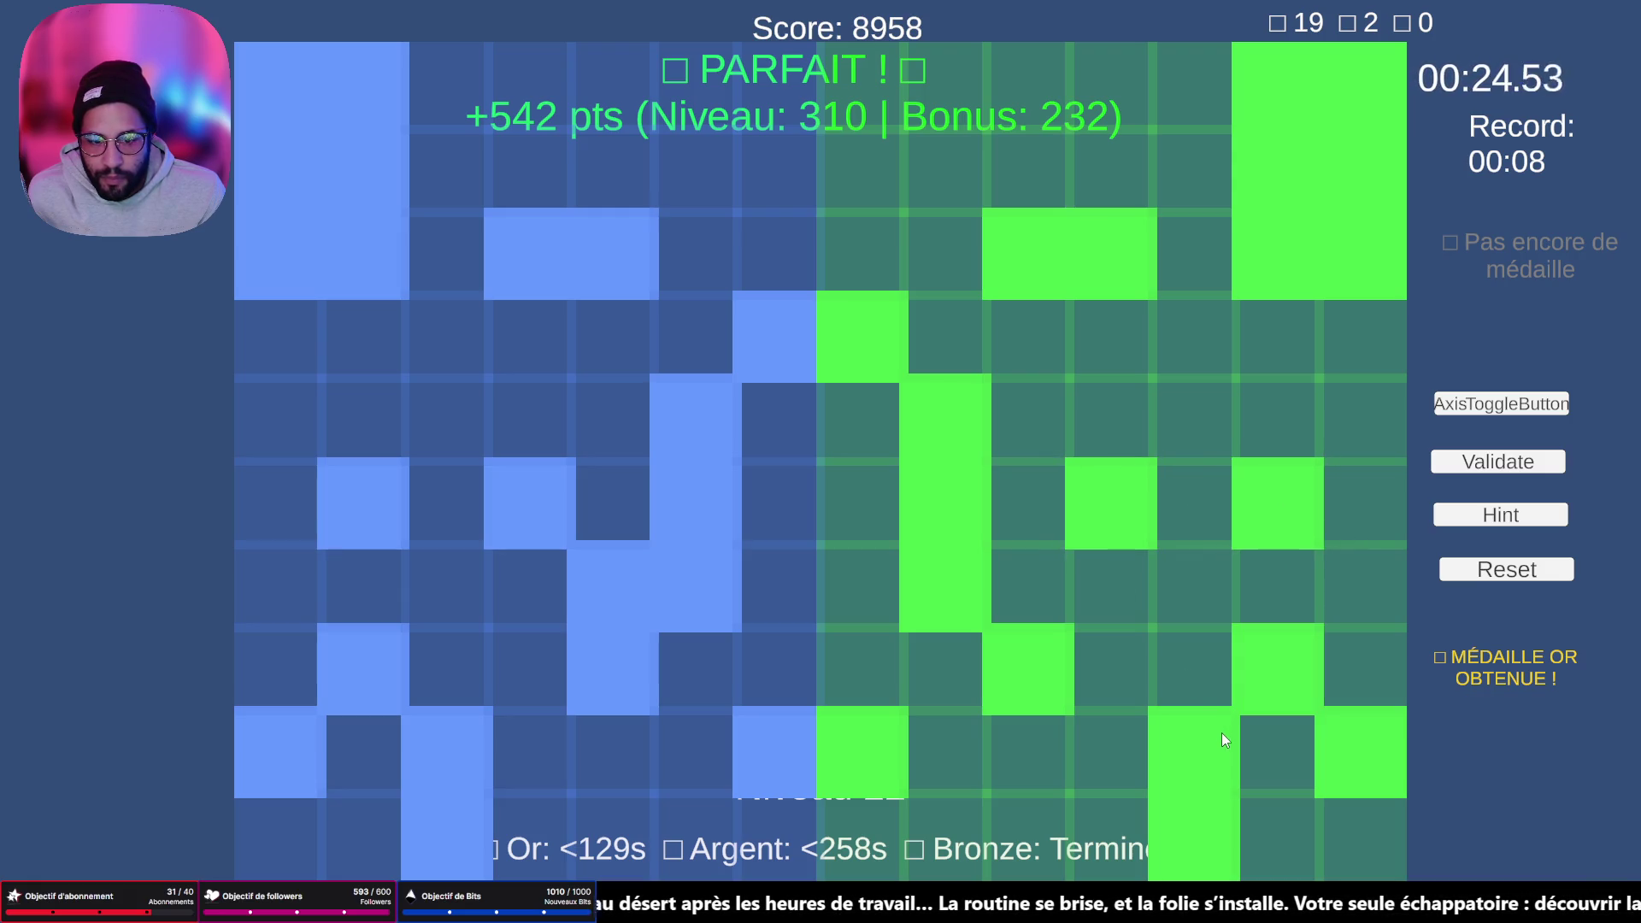
left_click(1113, 613)
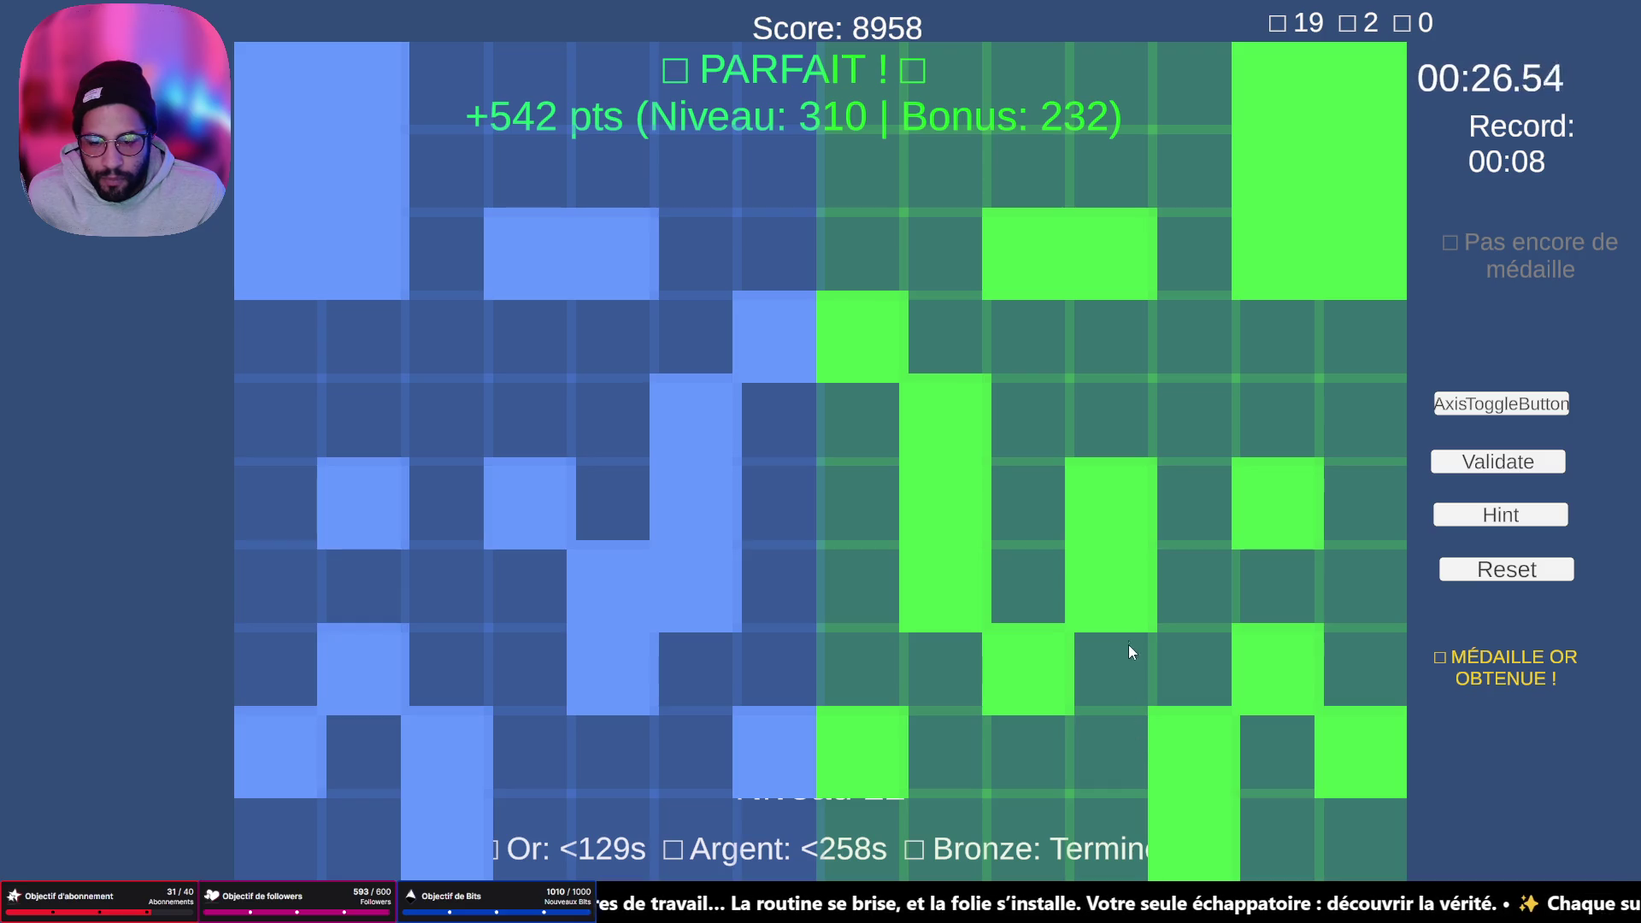
left_click(1123, 651)
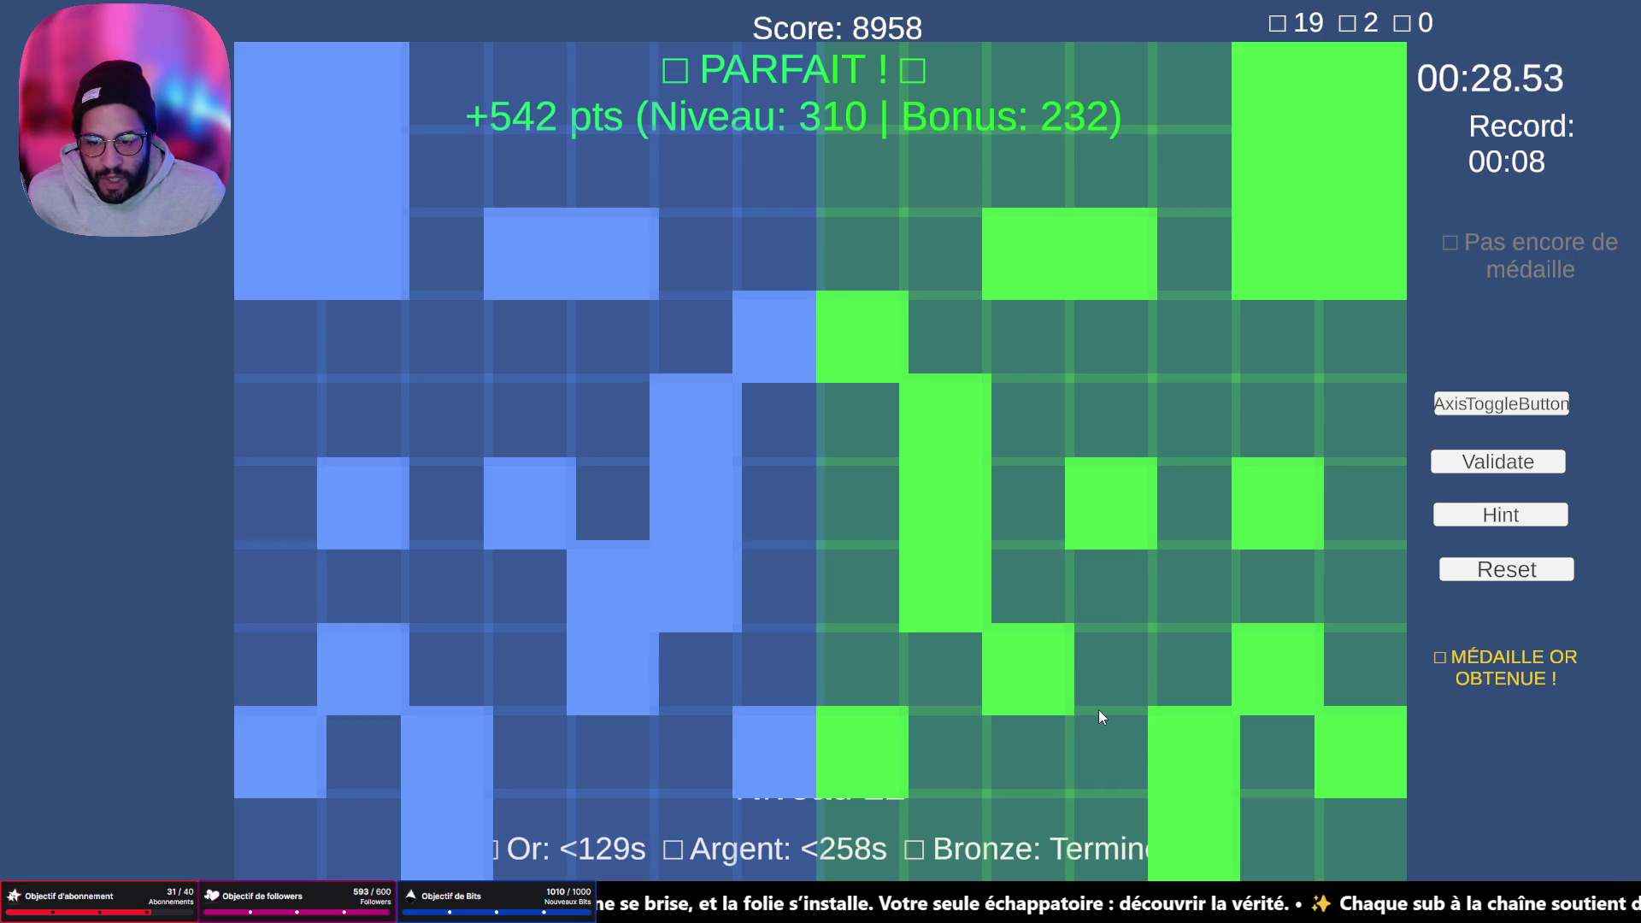
left_click(1026, 593)
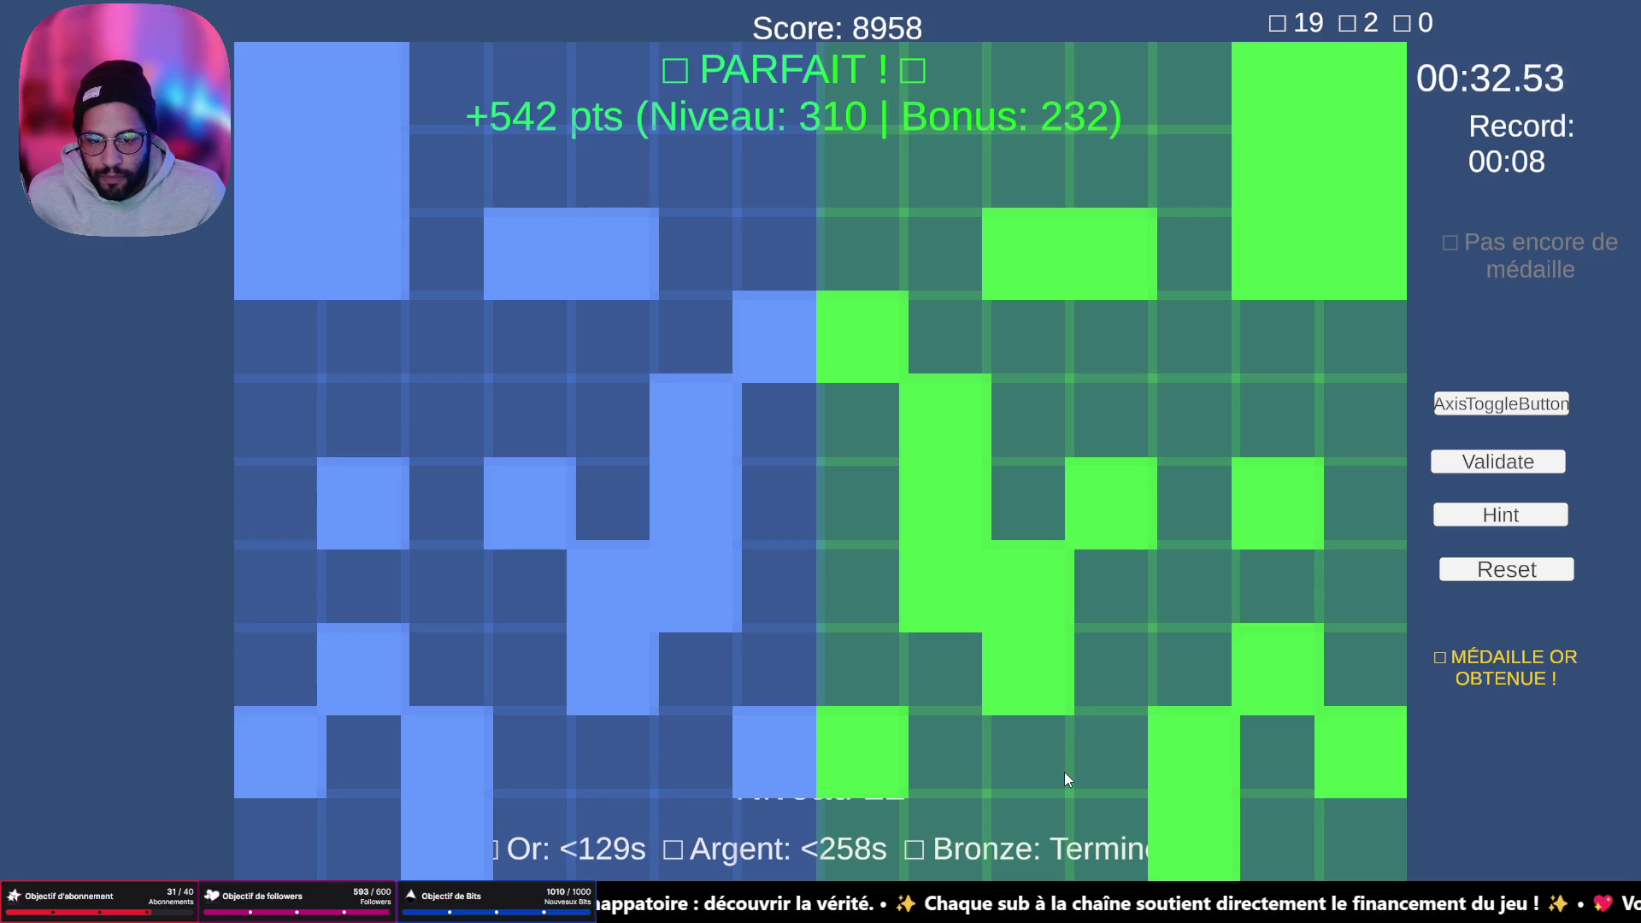
left_click(1509, 516)
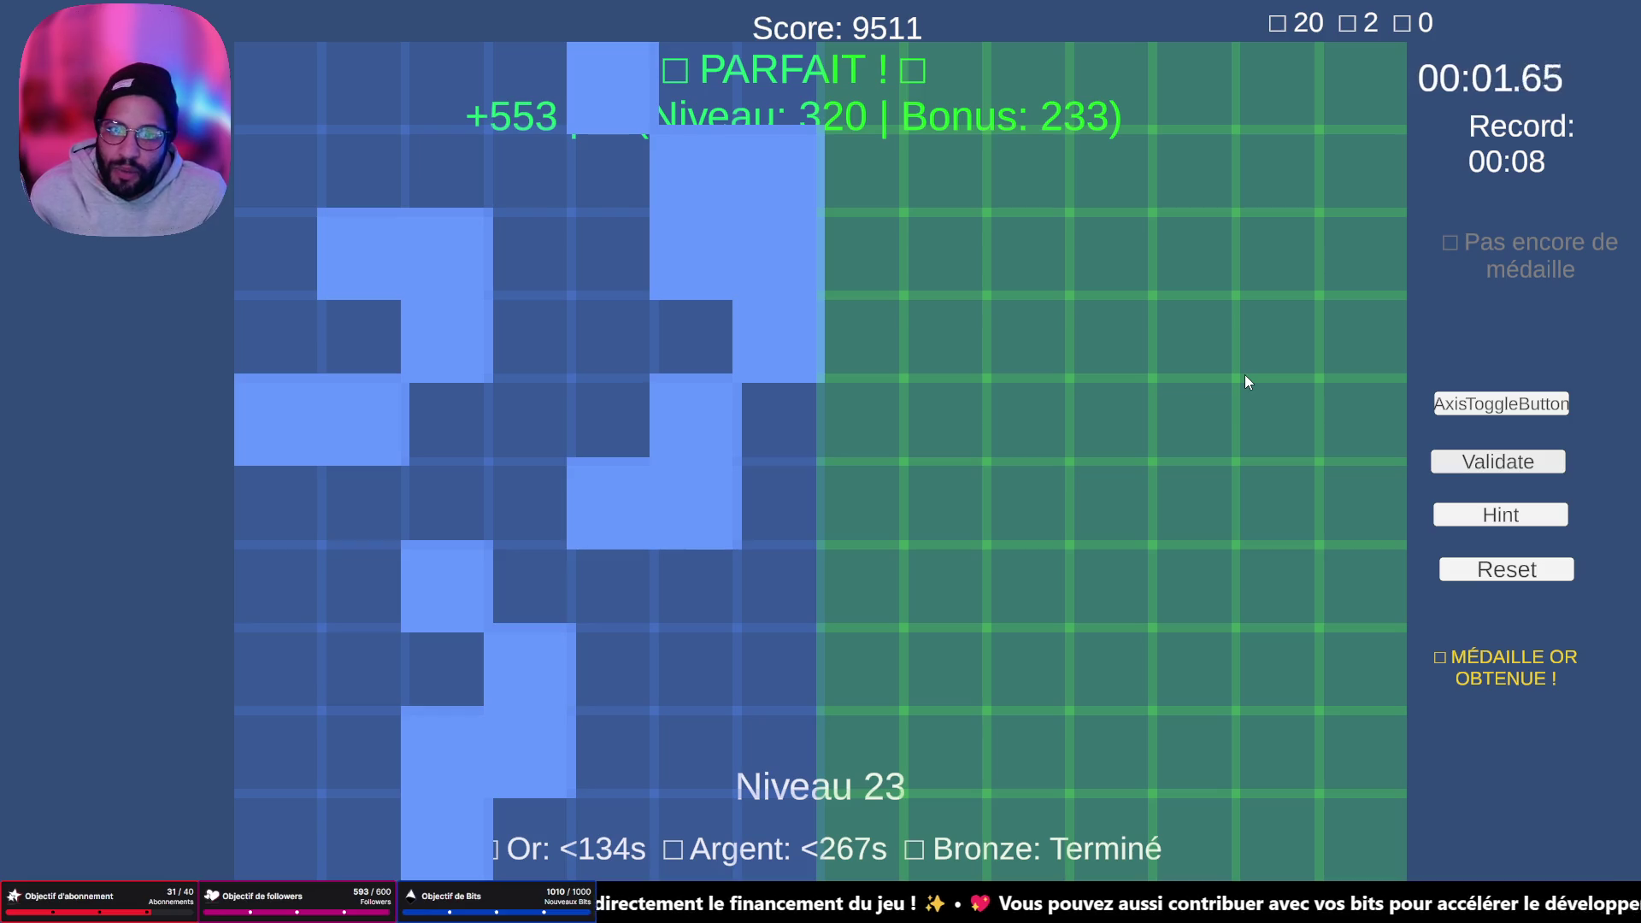
- Fill level 23's left column, a top-row cell and the upper-right L shape with its neighbours
left_click(884, 184)
left_click(863, 333)
left_click(886, 242)
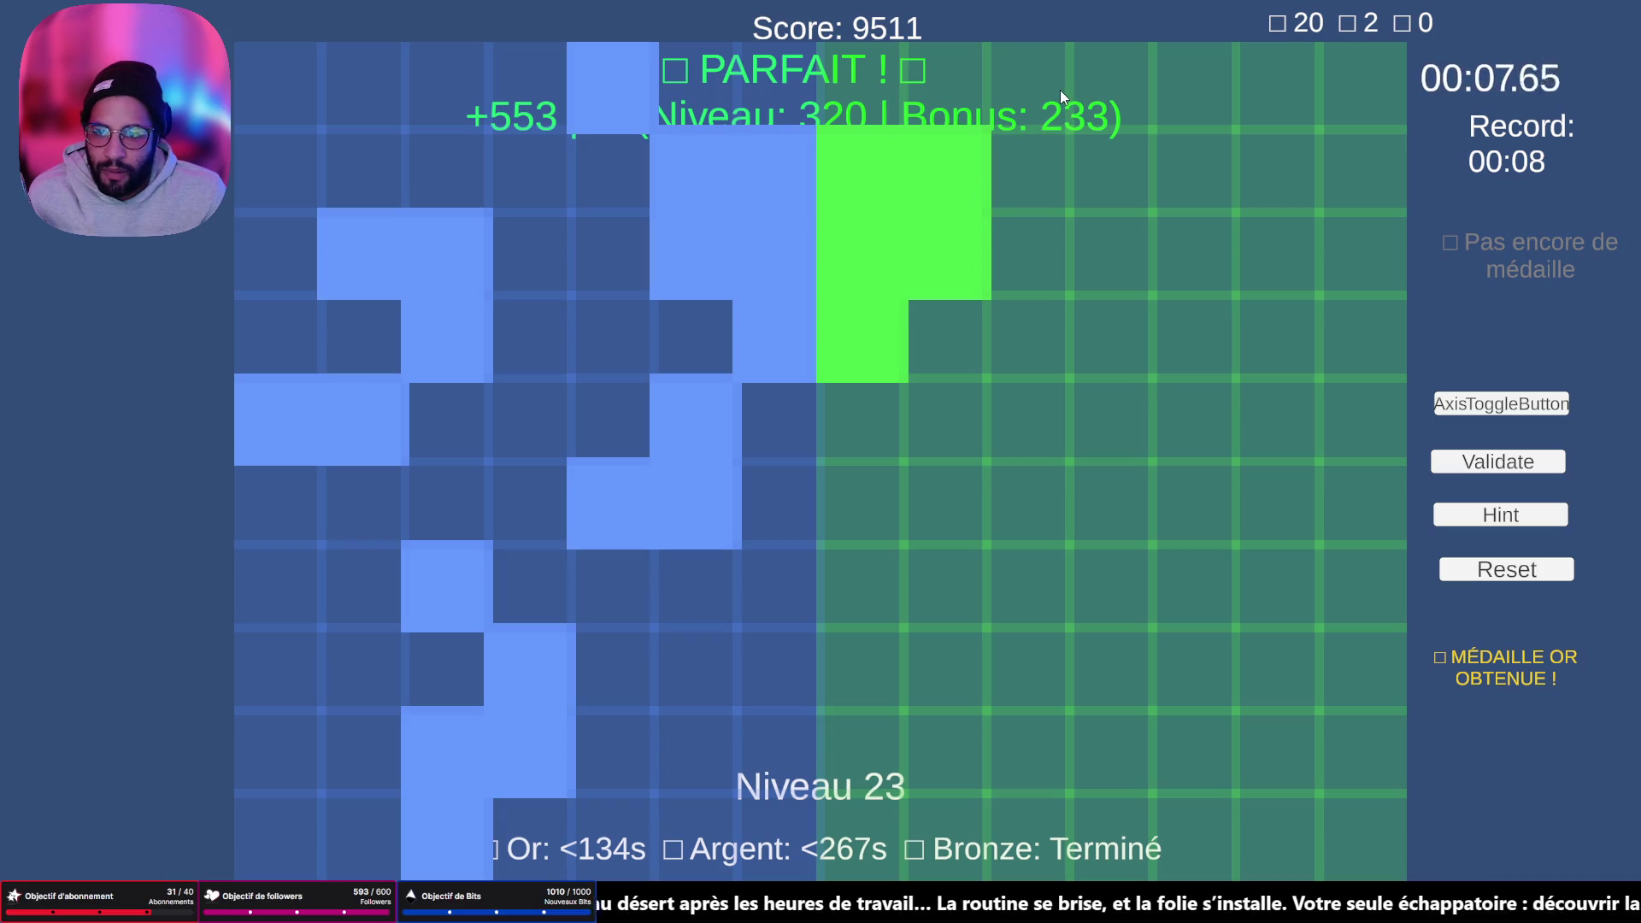
left_click(1009, 74)
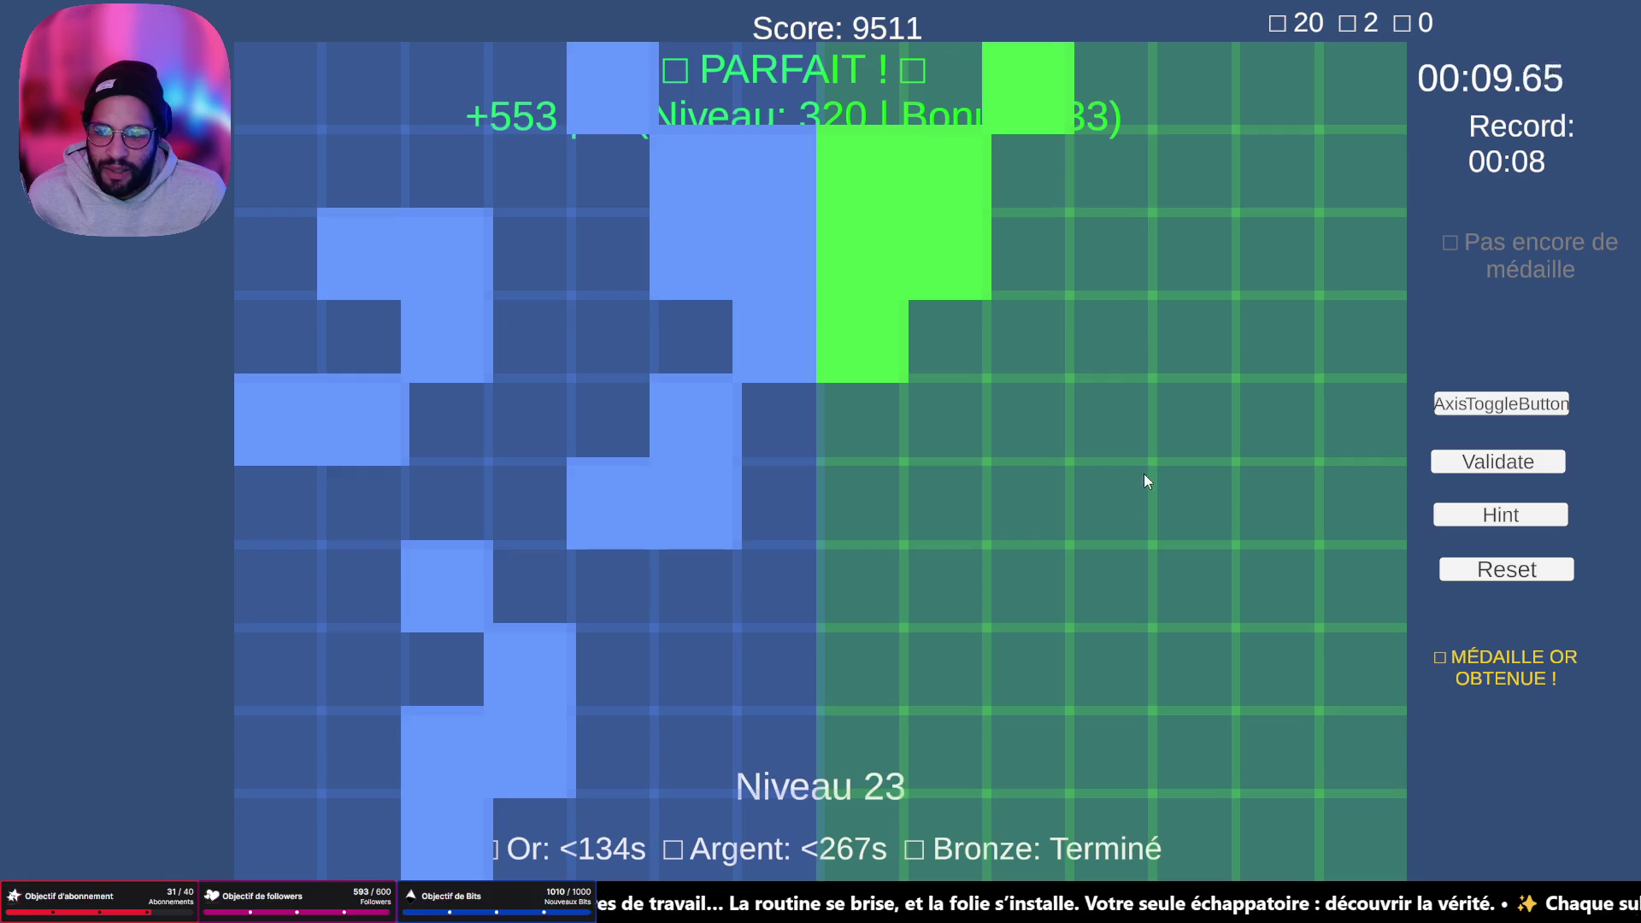
left_click(1278, 254)
left_click(1128, 257)
left_click(1172, 256)
left_click(1182, 379)
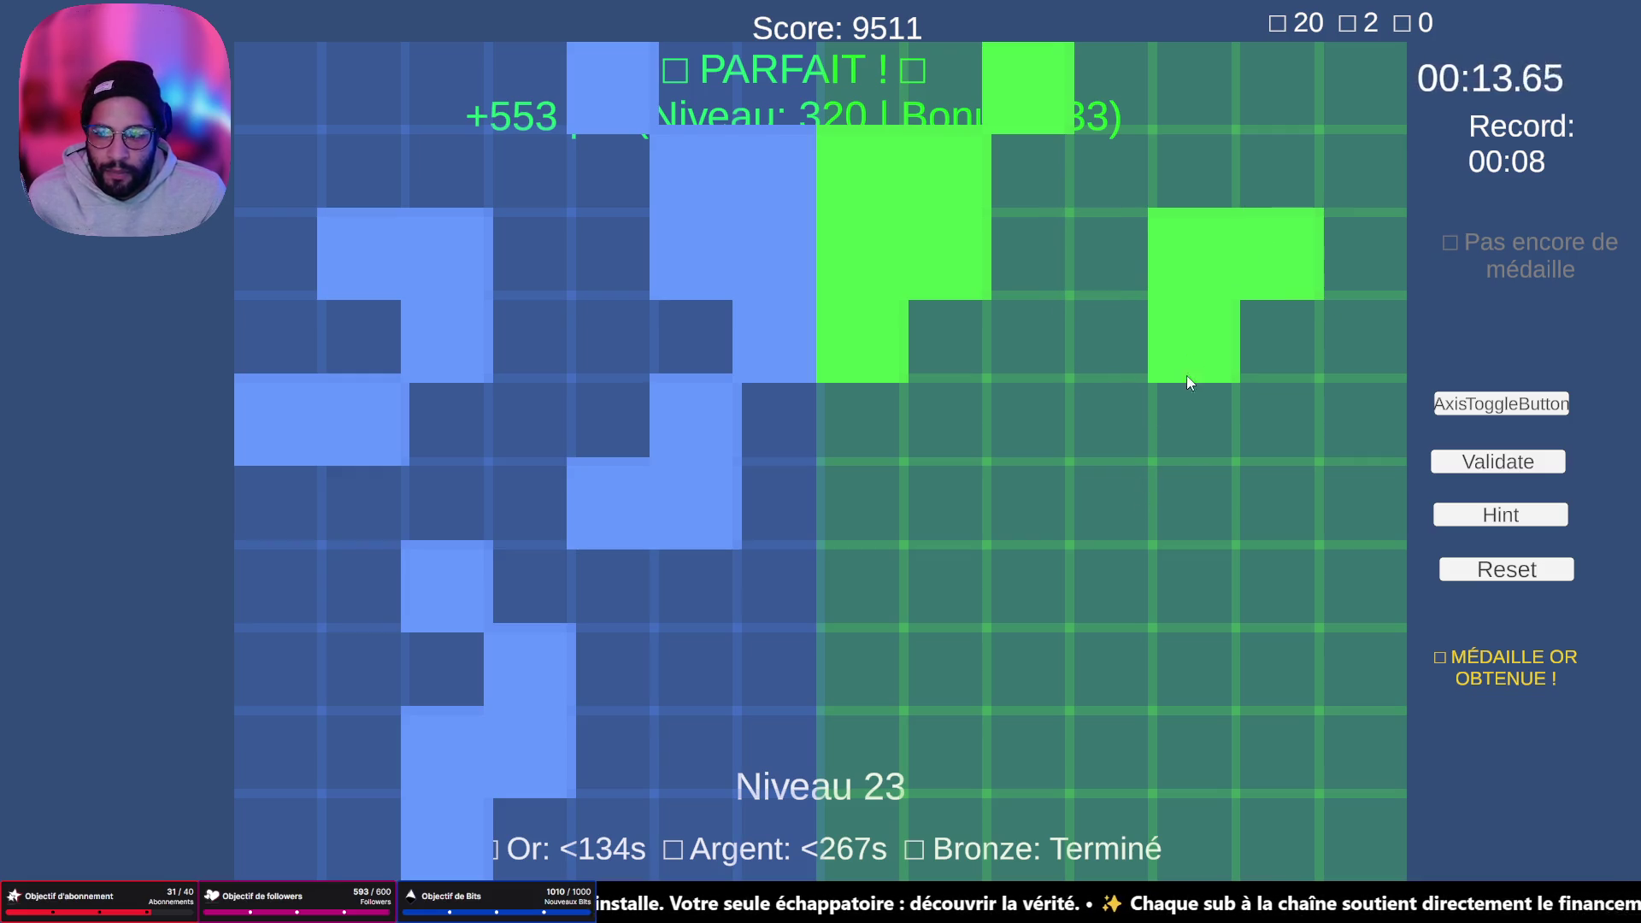
left_click(1279, 424)
left_click(1361, 419)
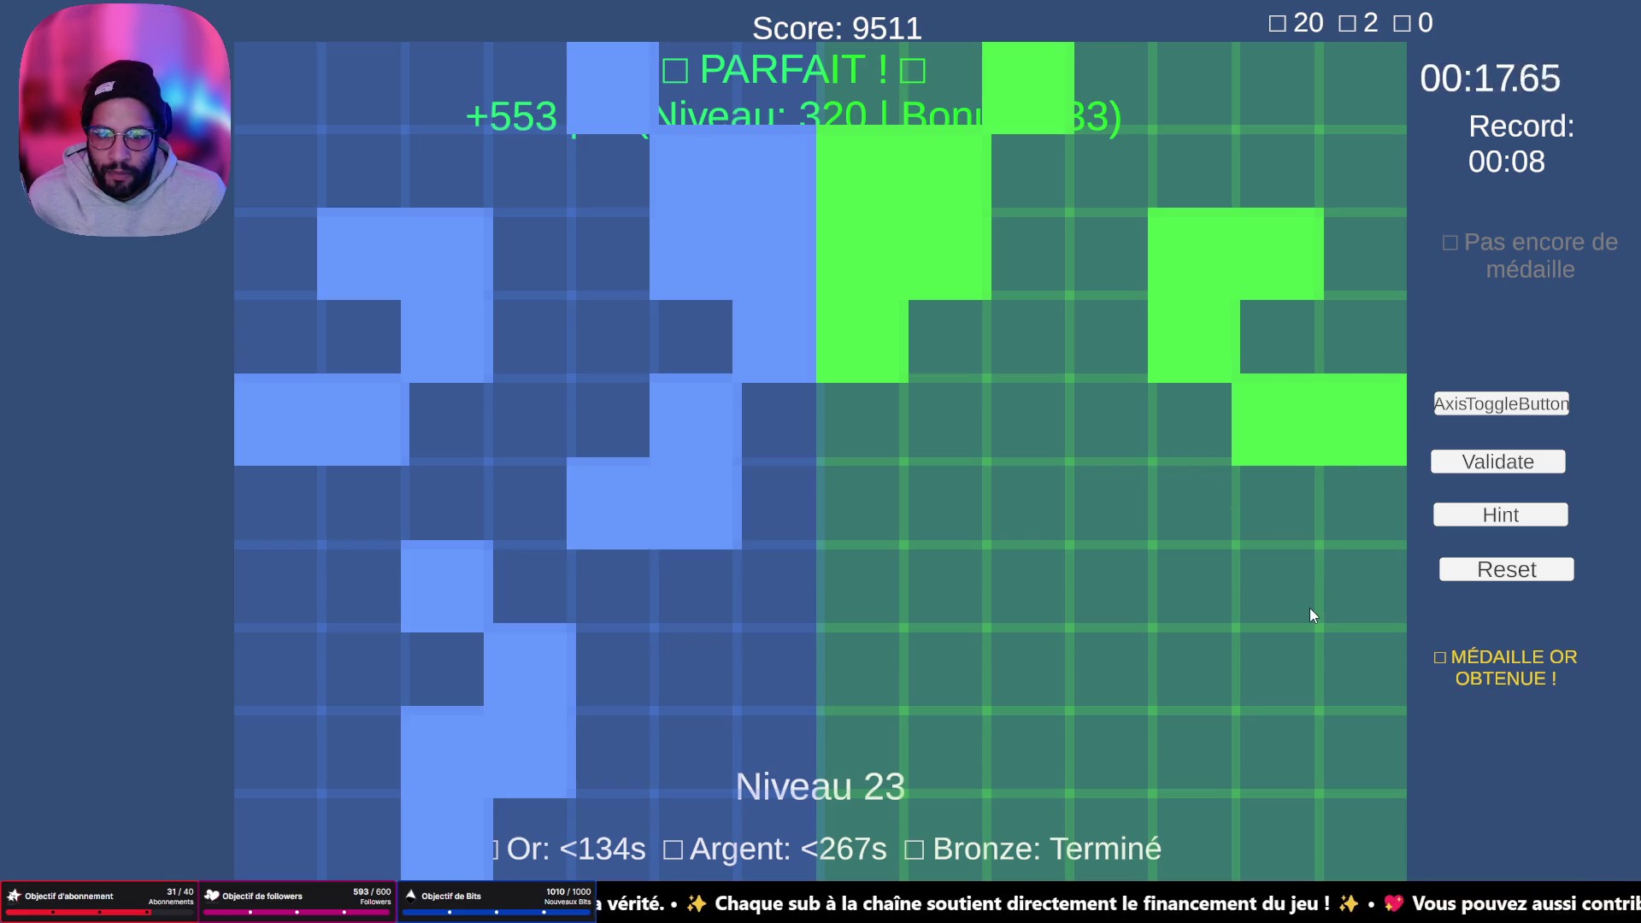
- Fill the small middle L shape and lower-middle cells, correcting misplaced ones
left_click(954, 406)
left_click(950, 486)
left_click(1030, 504)
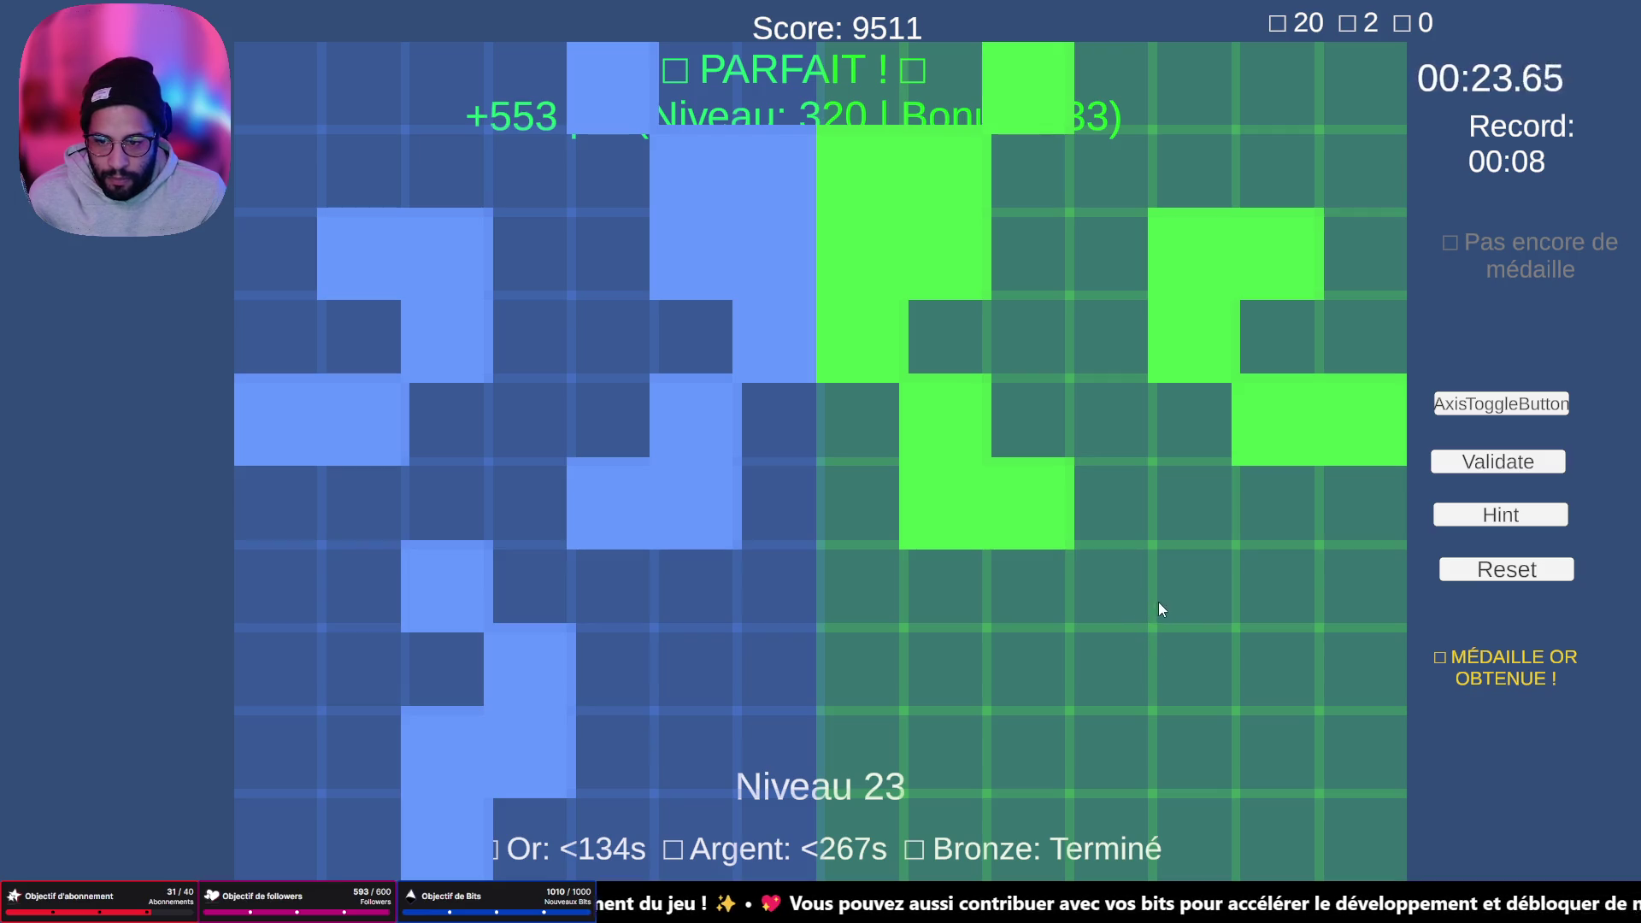
left_click(1188, 599)
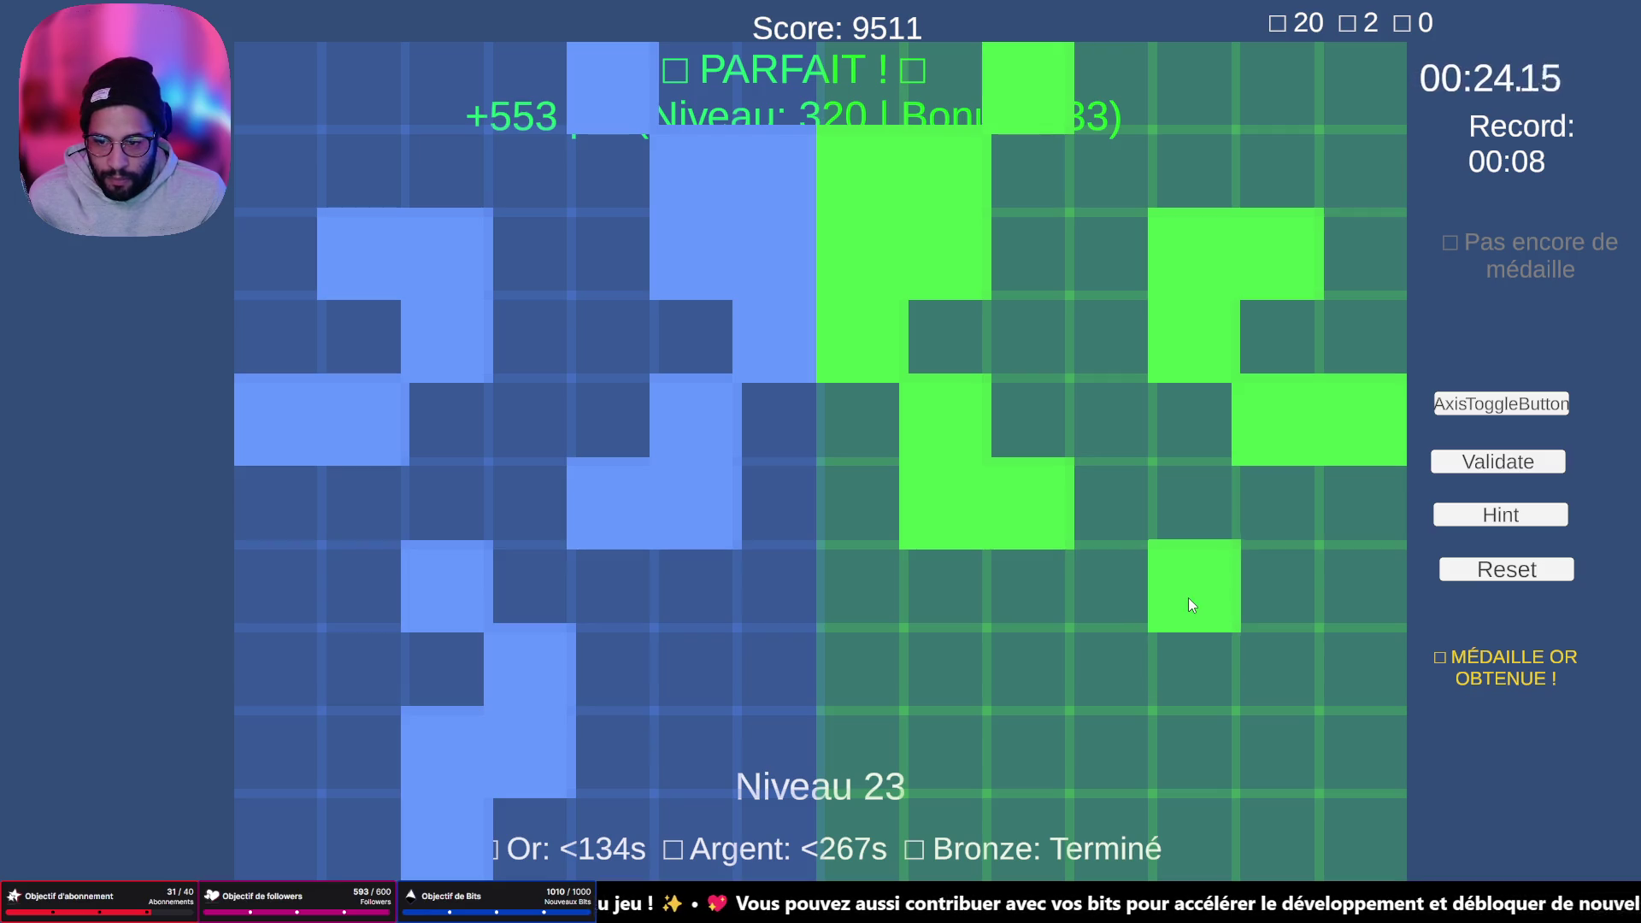
left_click(1246, 656)
left_click(1248, 664)
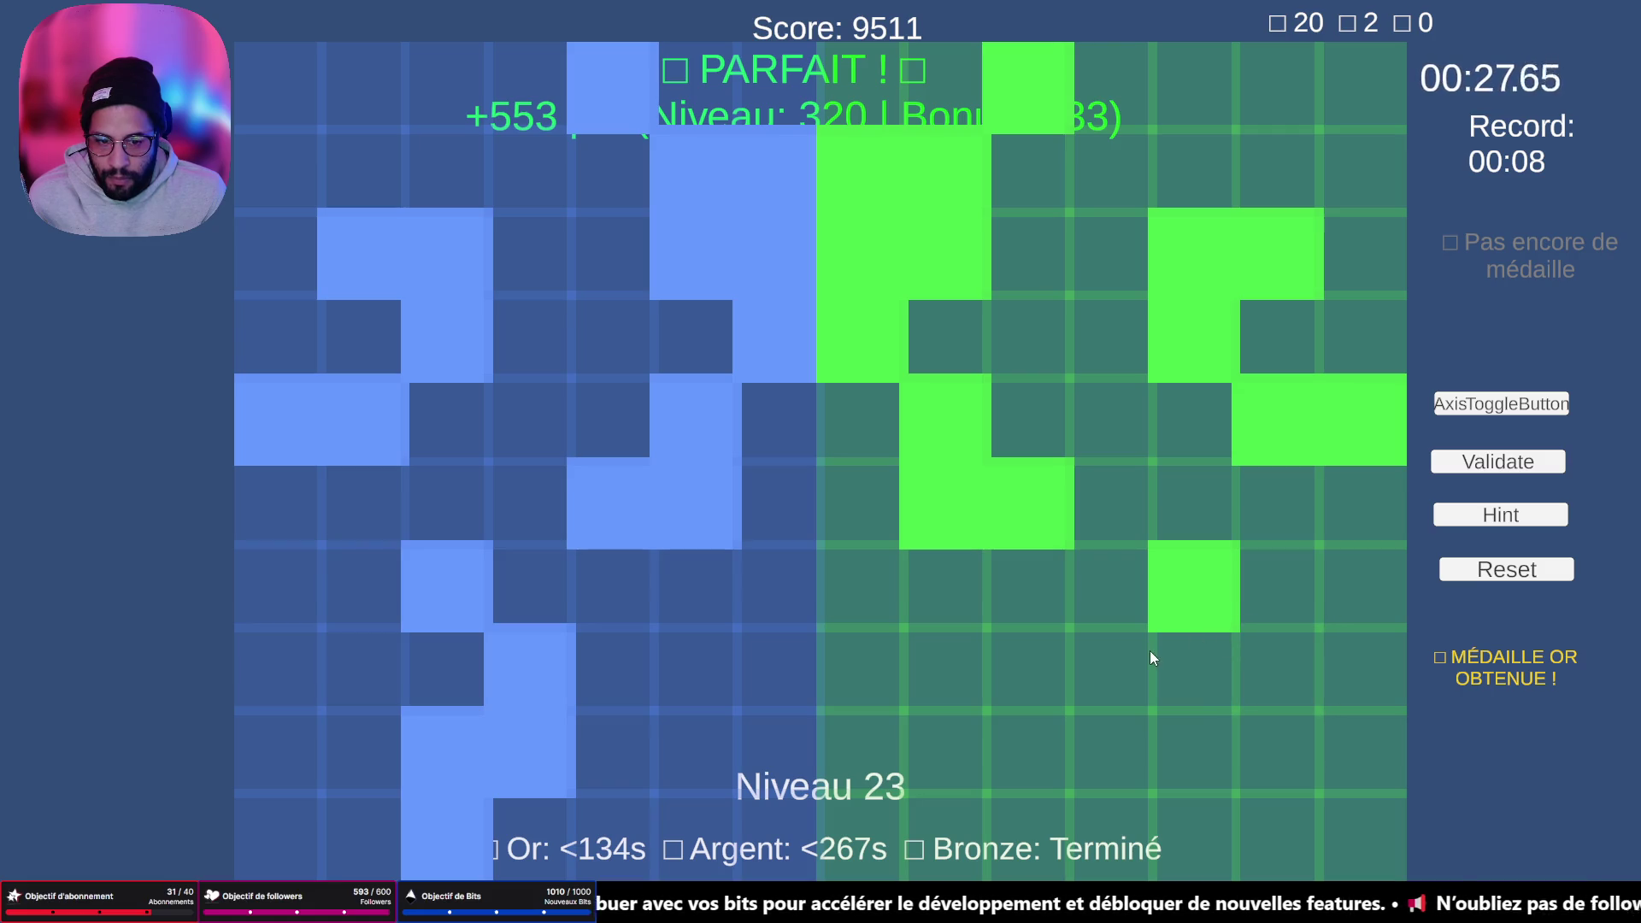
left_click(1127, 645)
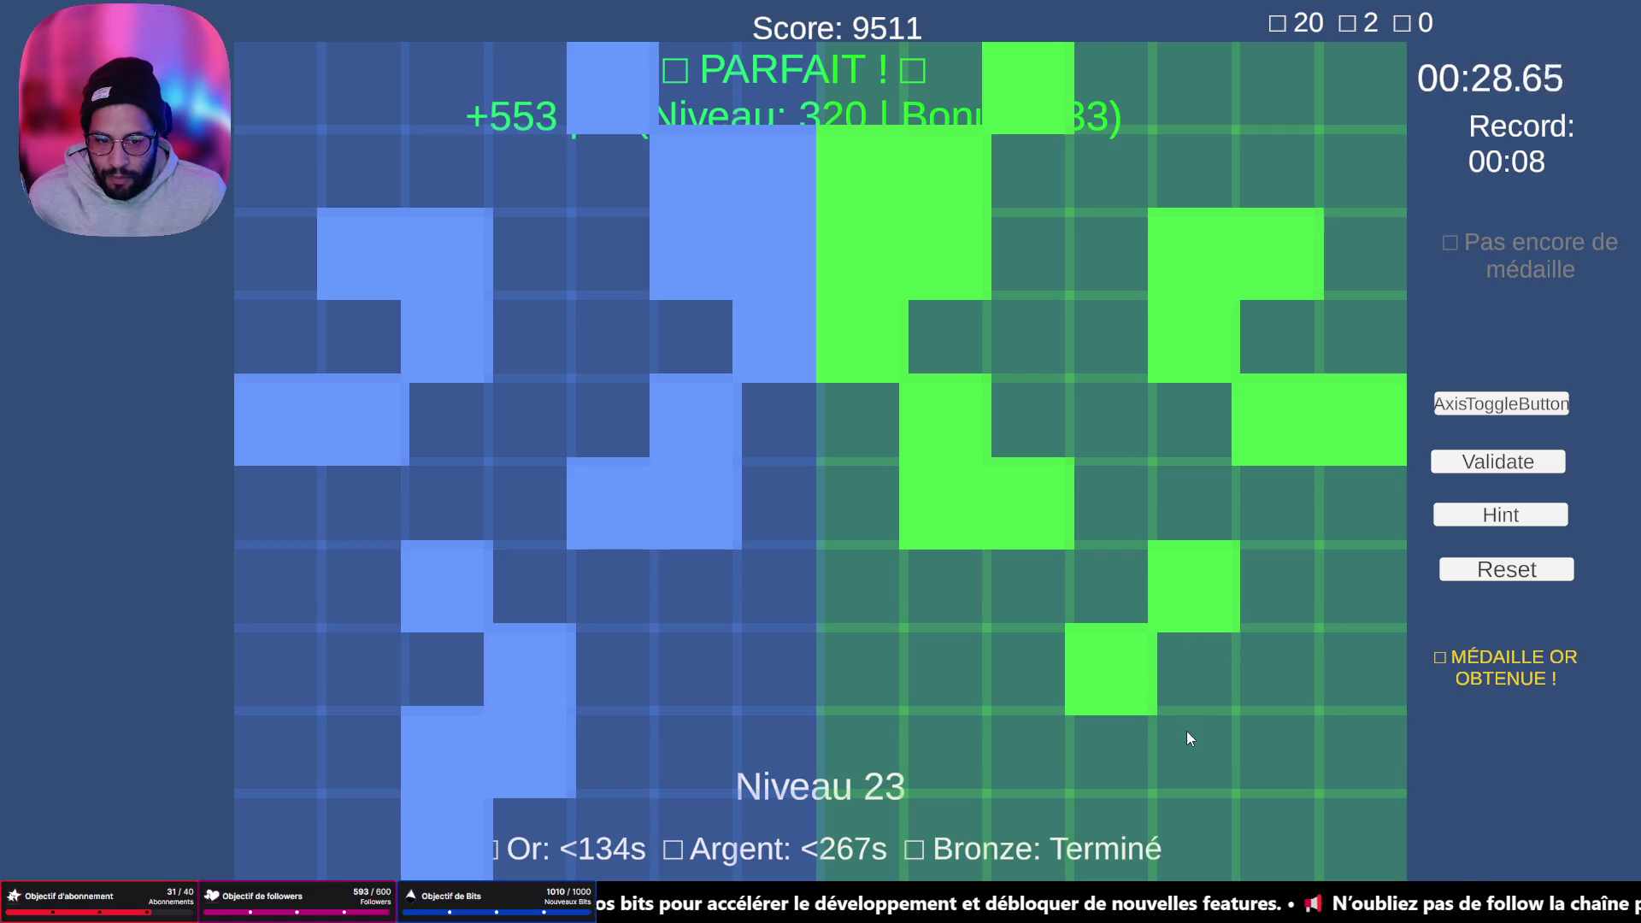
- Fix the bottom cells of the mirrored shape and validate level 23
left_click(1088, 752)
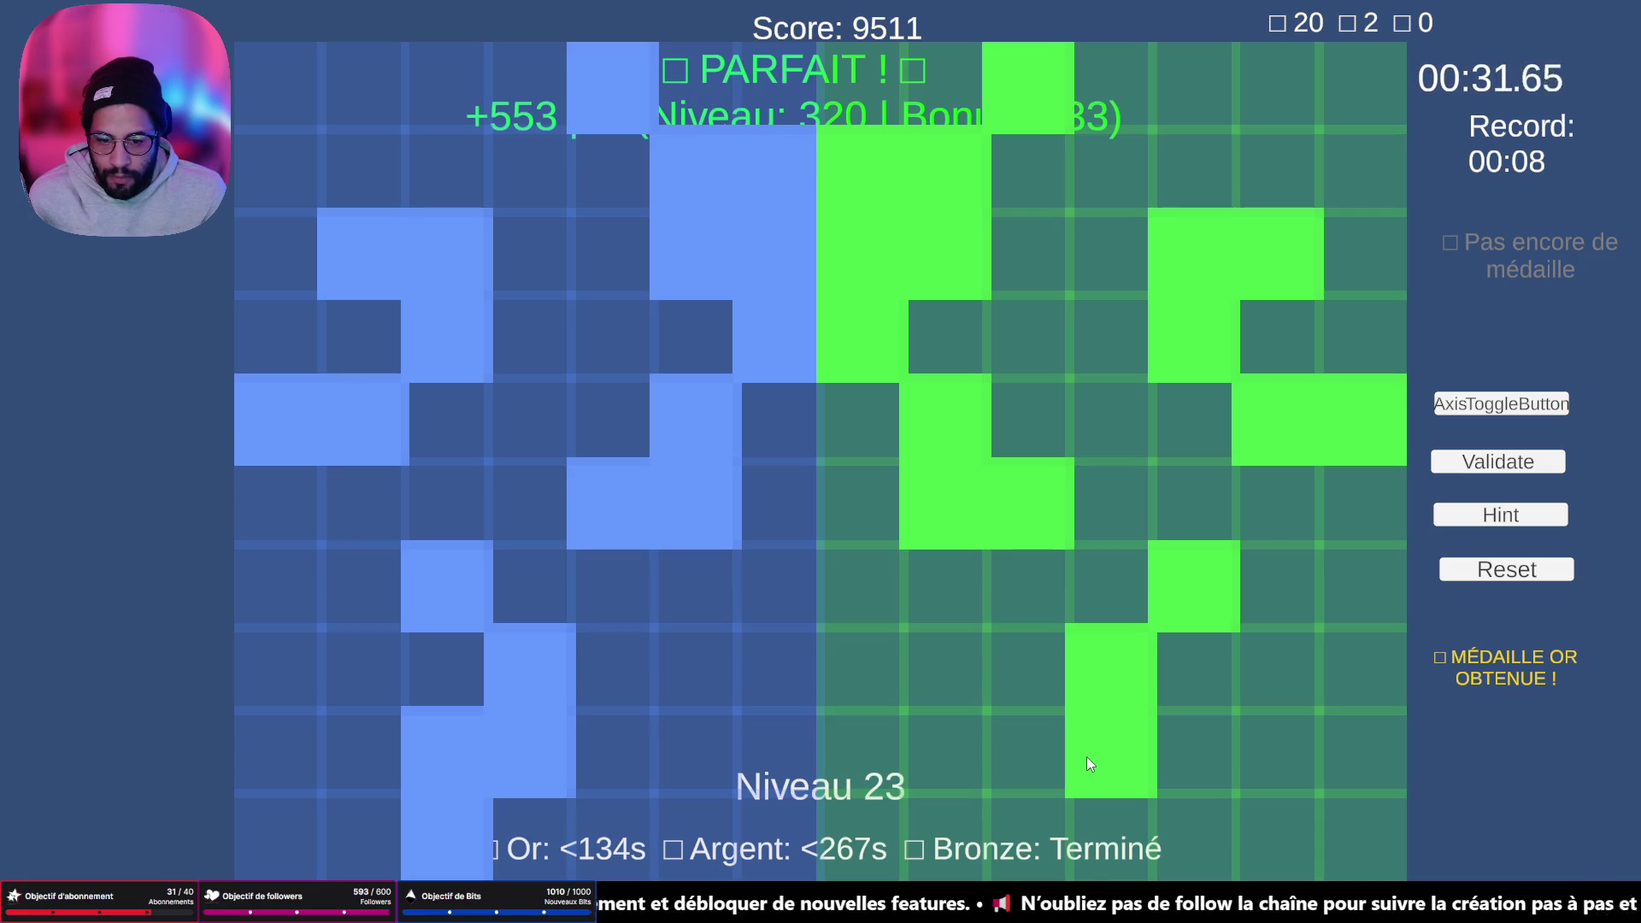
left_click(1058, 751)
left_click(1068, 745)
left_click(1192, 752)
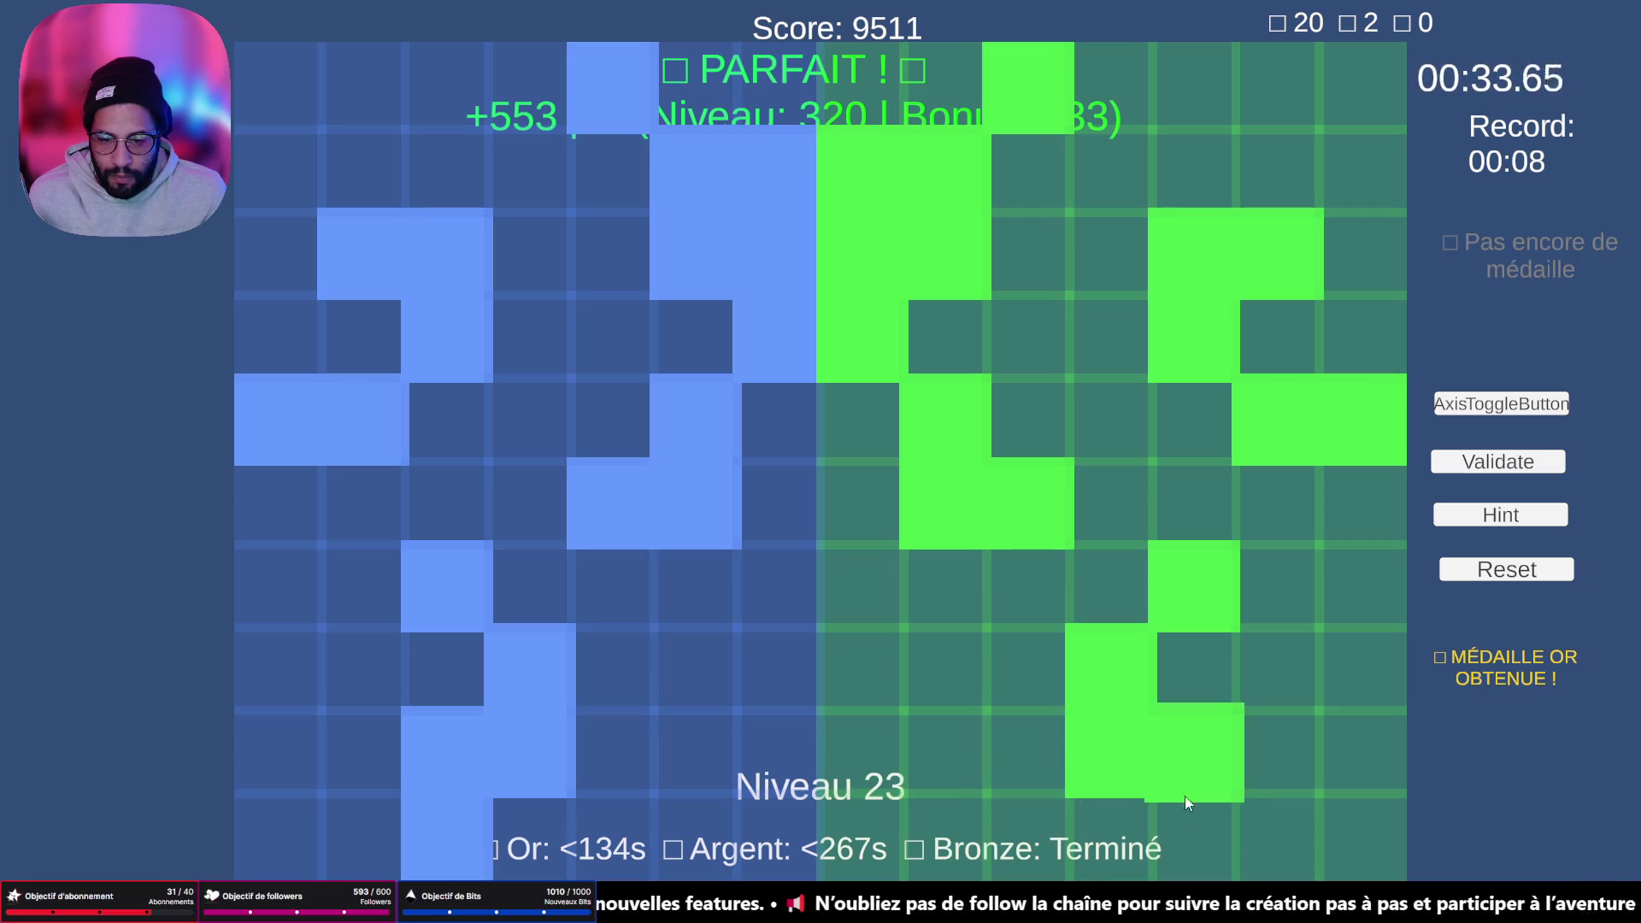
left_click(1197, 821)
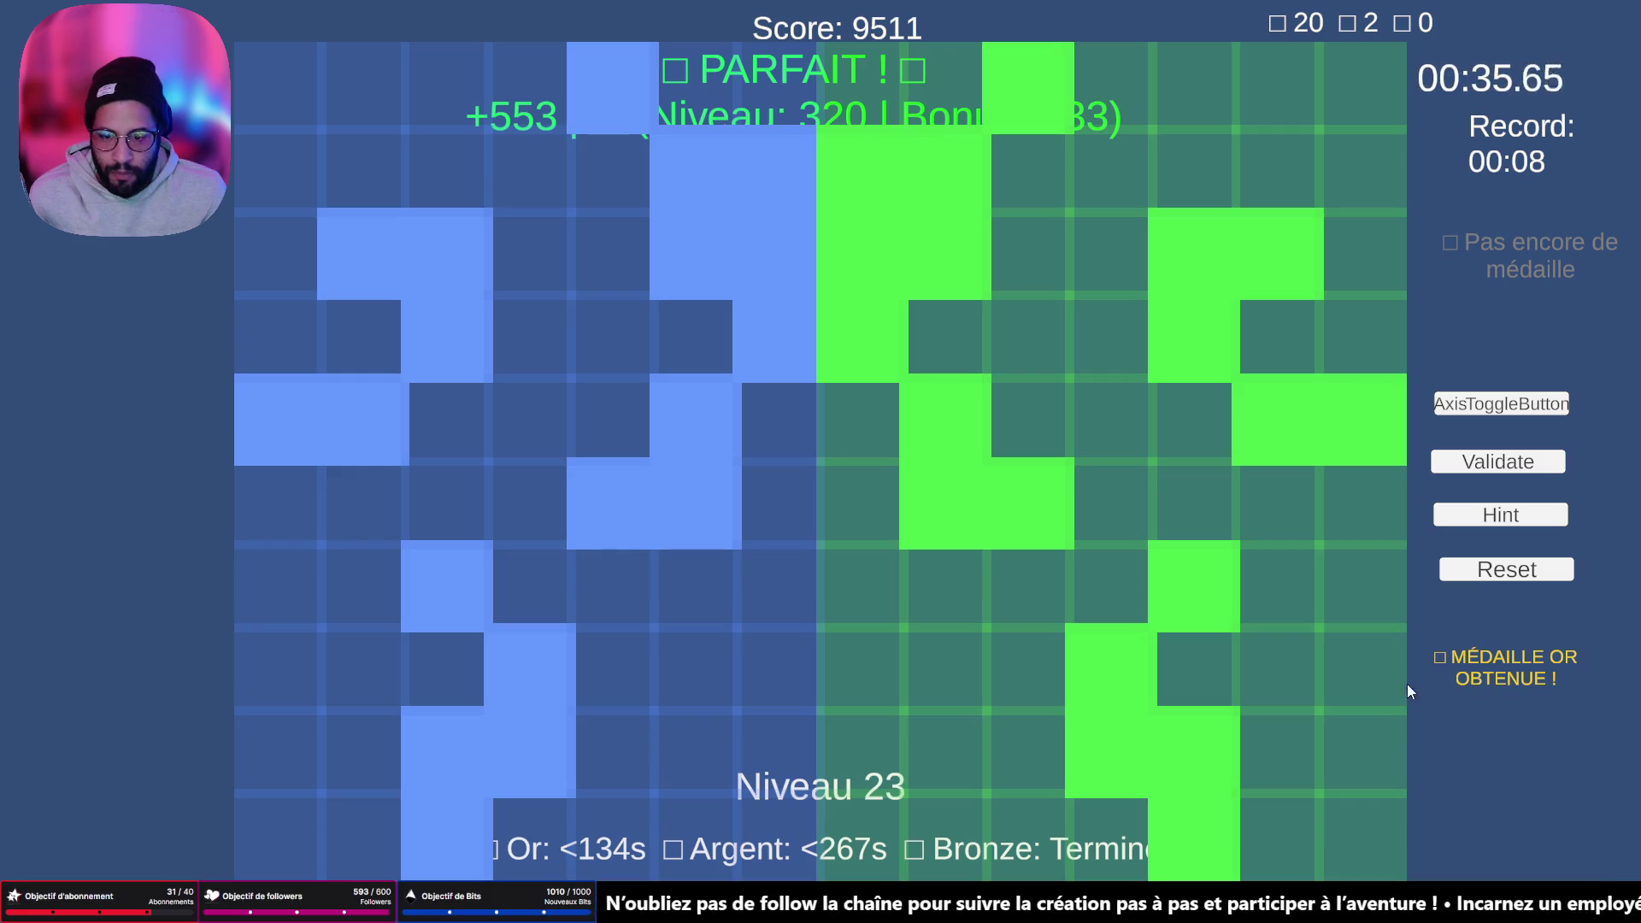
left_click(1490, 463)
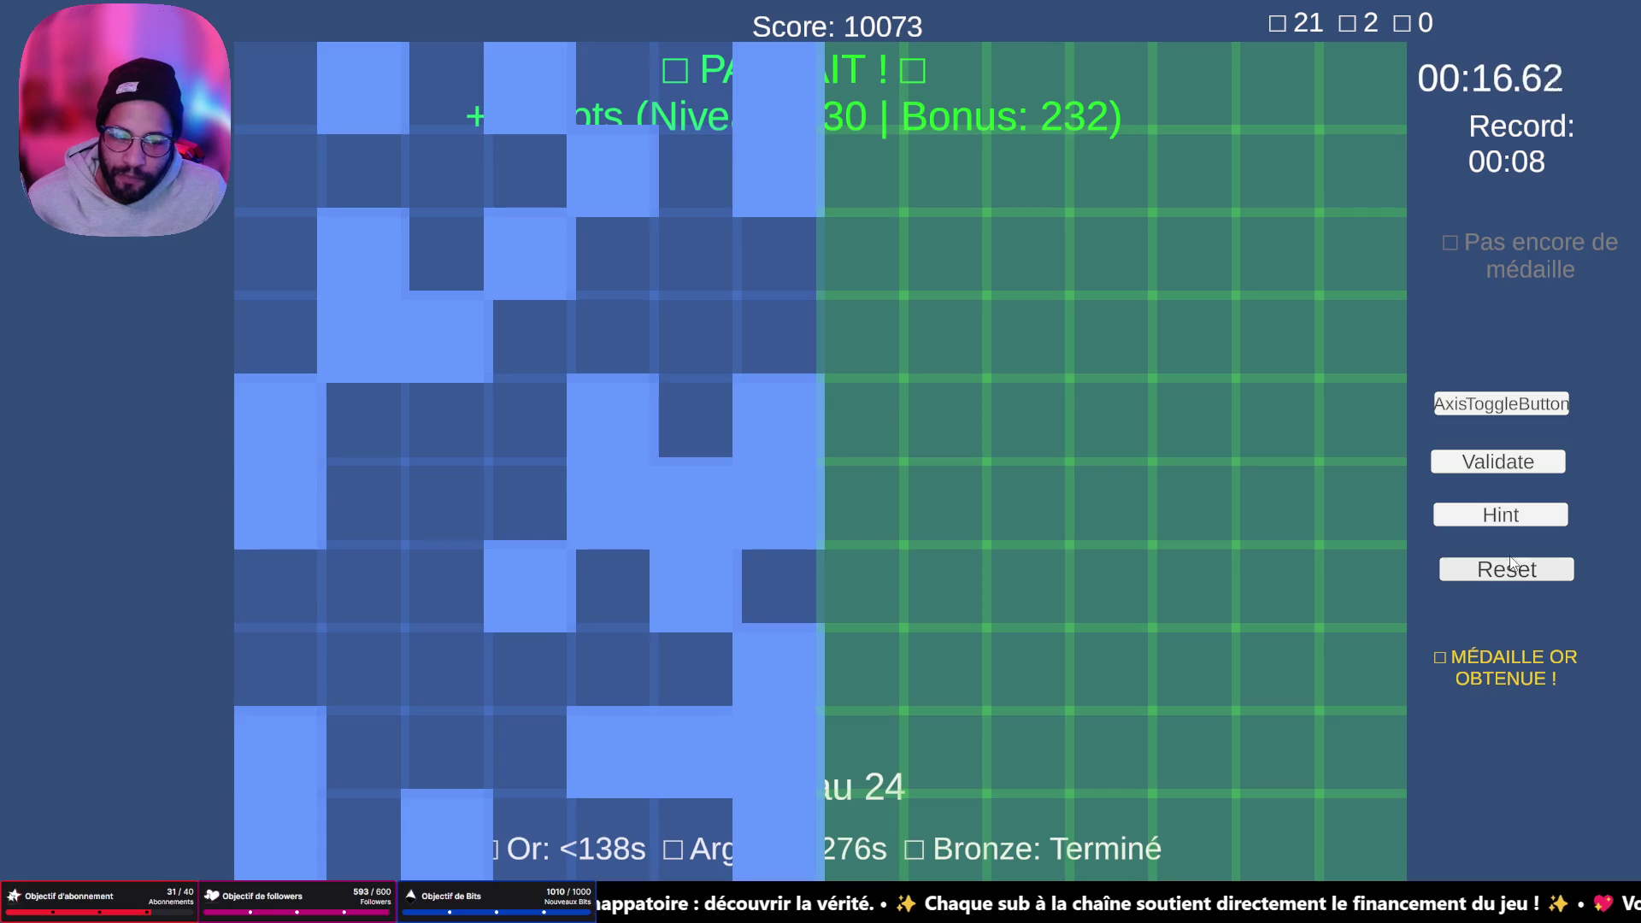
- Restart level 24, then Alt-Tab out of the game back to Blender
left_click(1453, 569)
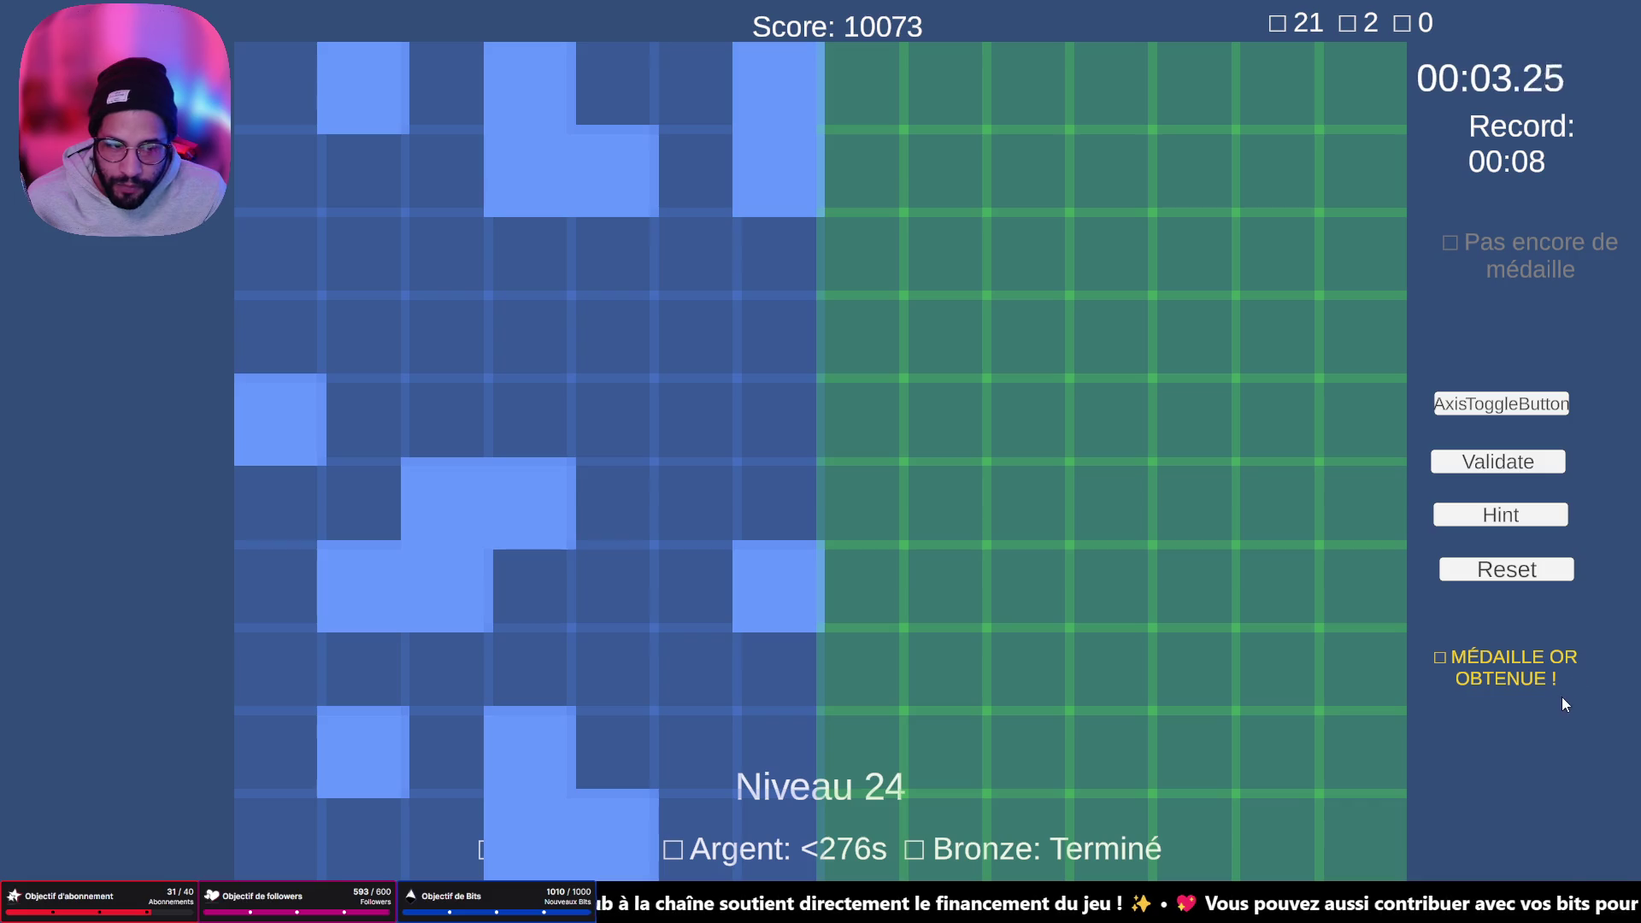
key("alt+Tab")
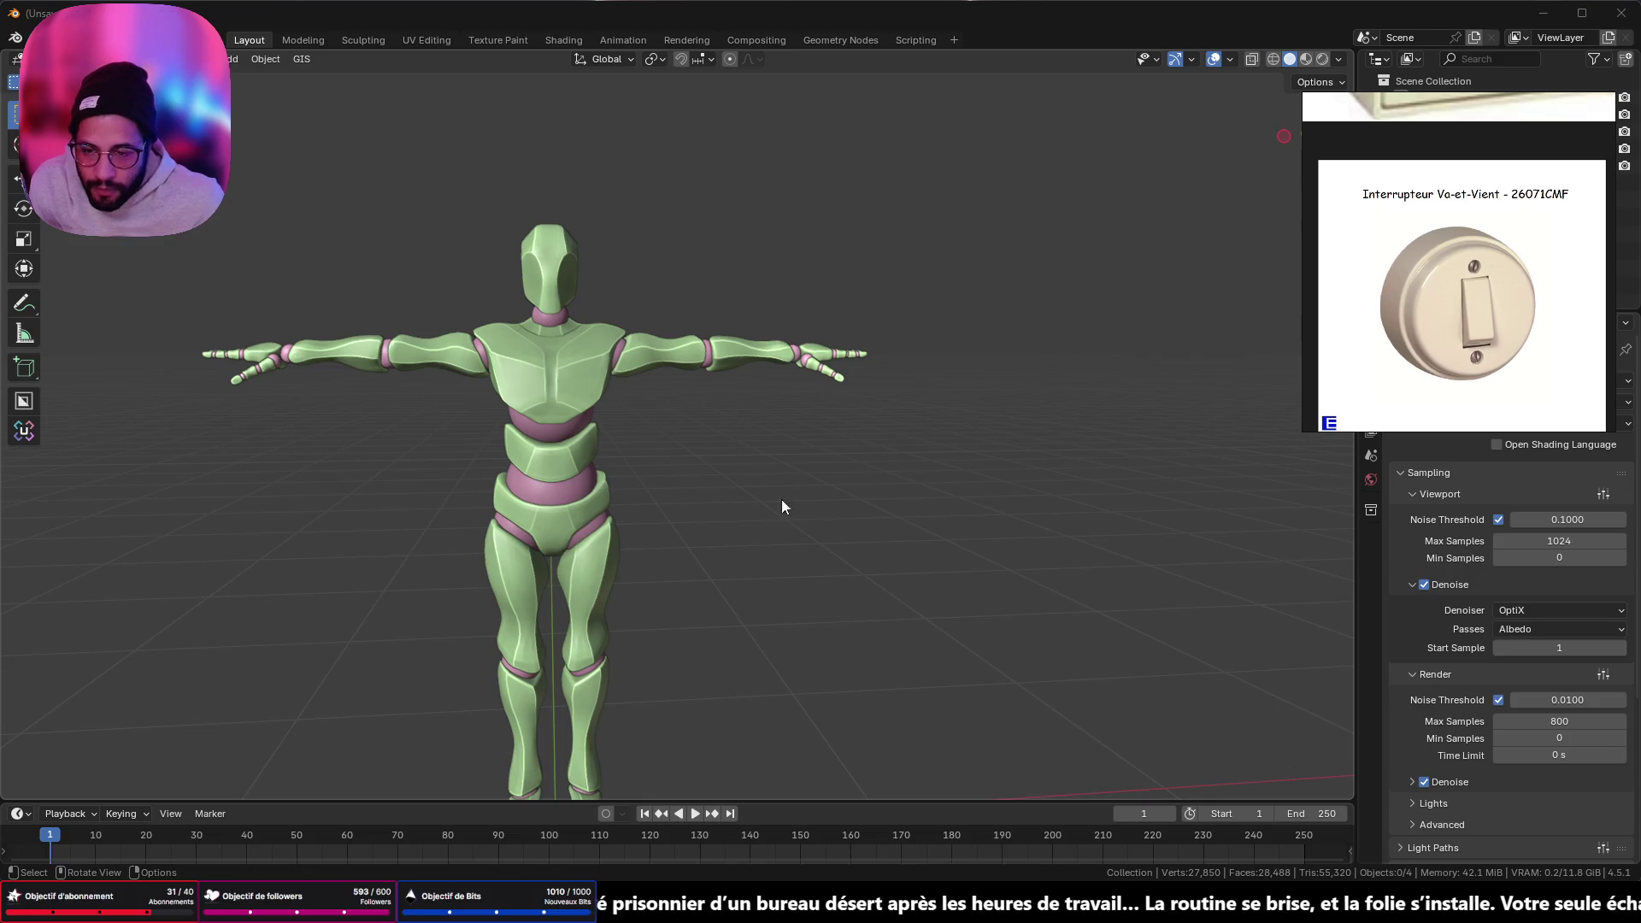
- Undo the last change, recentre the view on the origin, and add a mesh cylinder
key("ctrl+z")
key("shift+c")
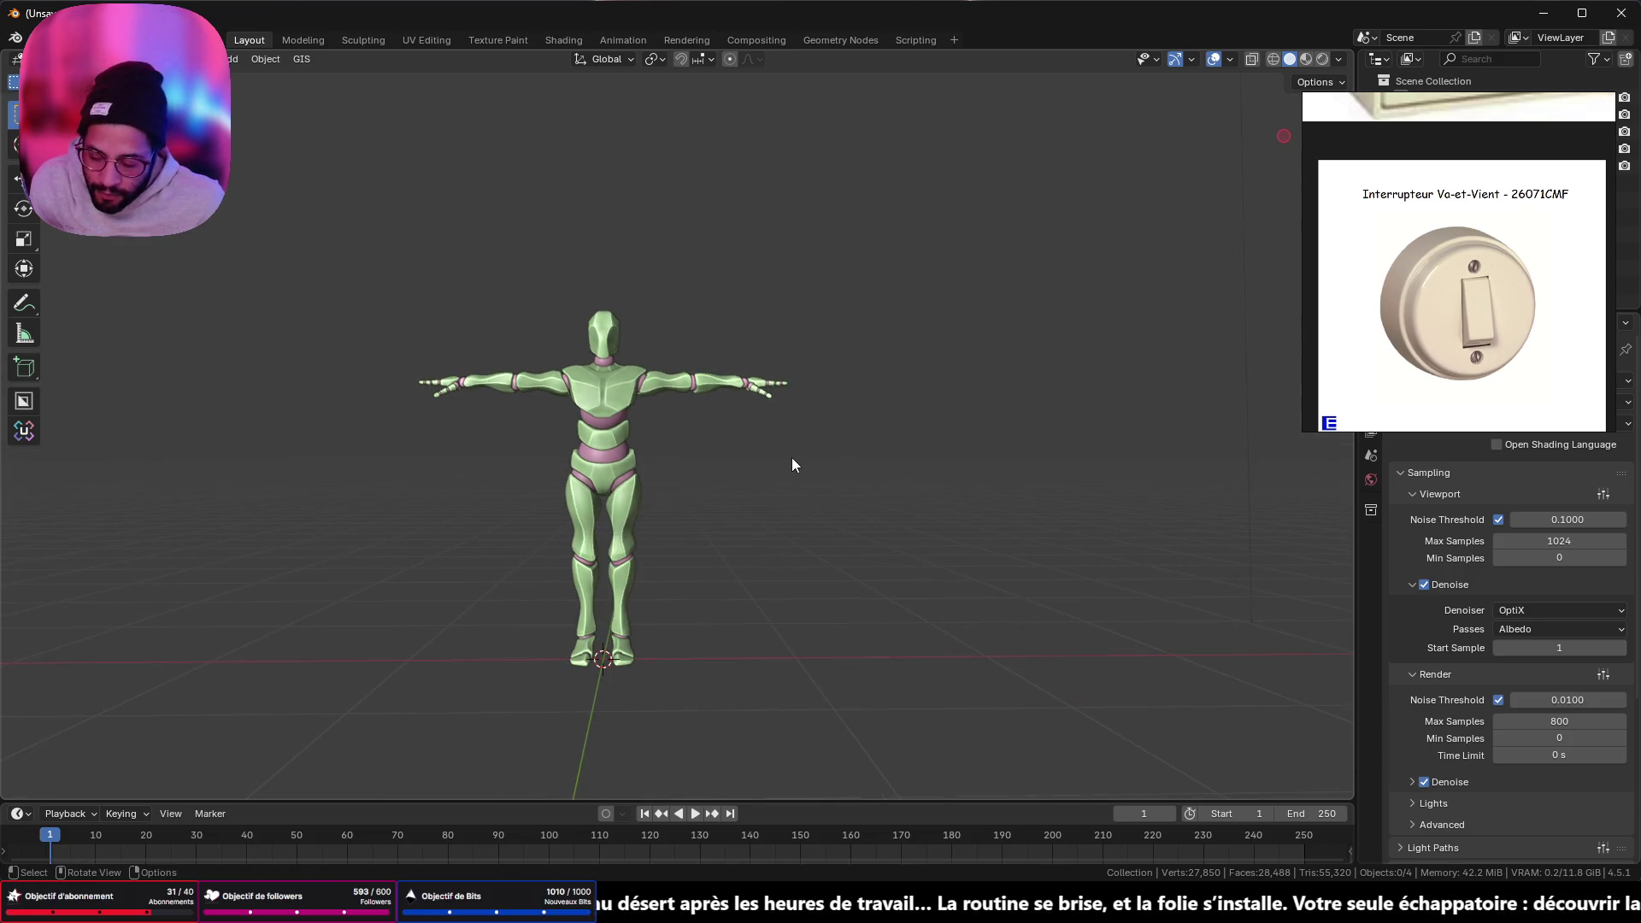
key("shift+a")
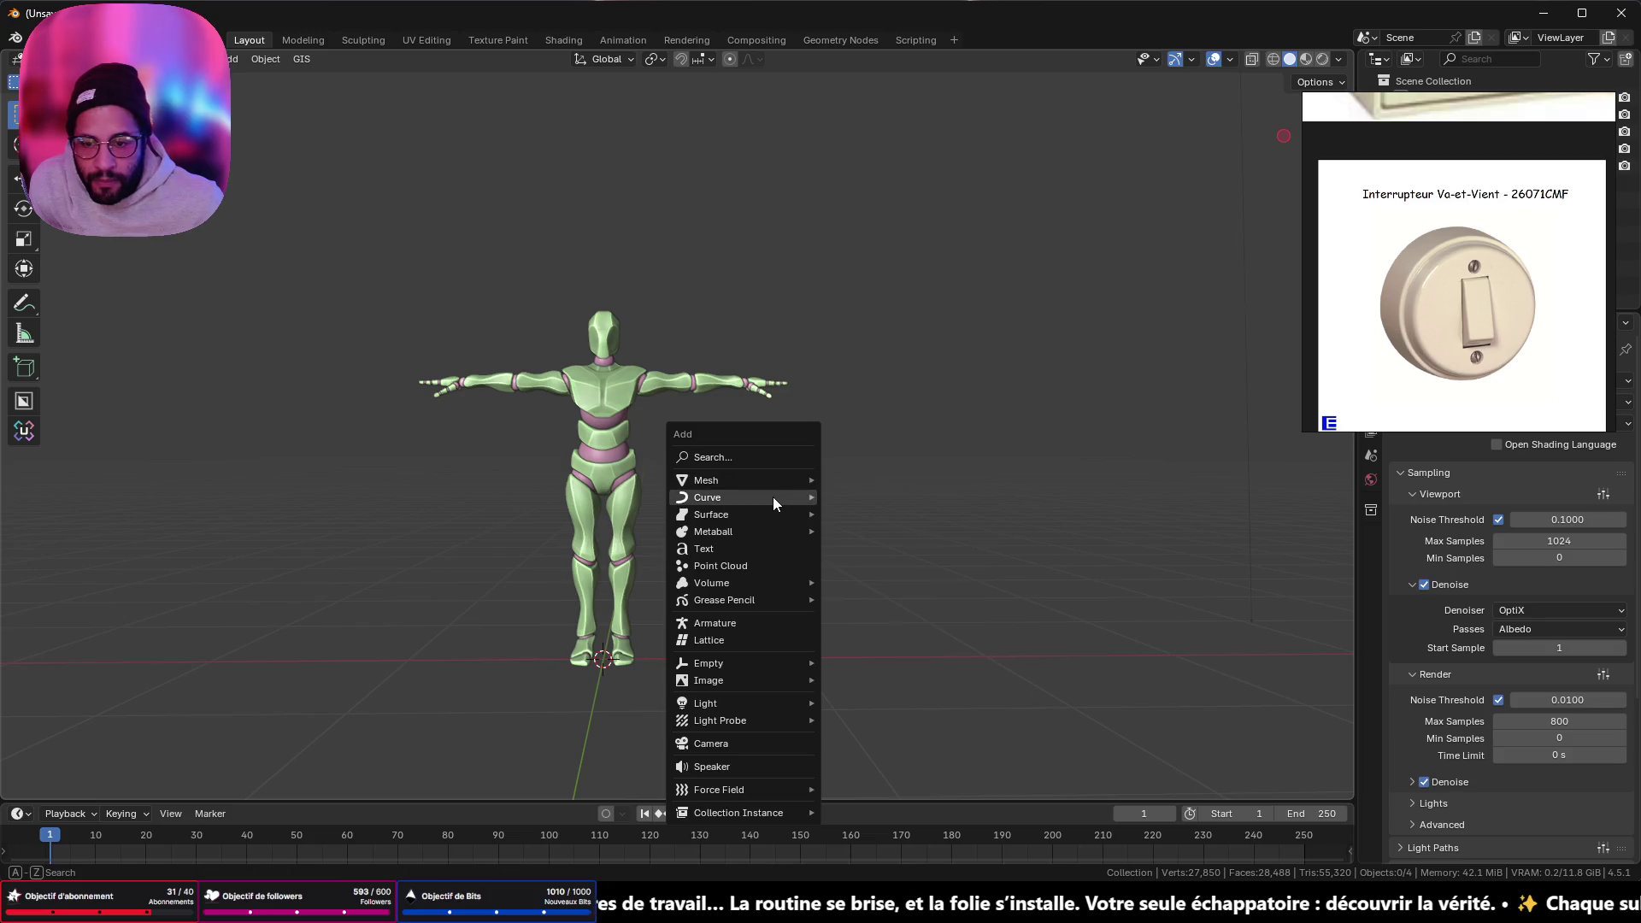
mouse_move(772, 495)
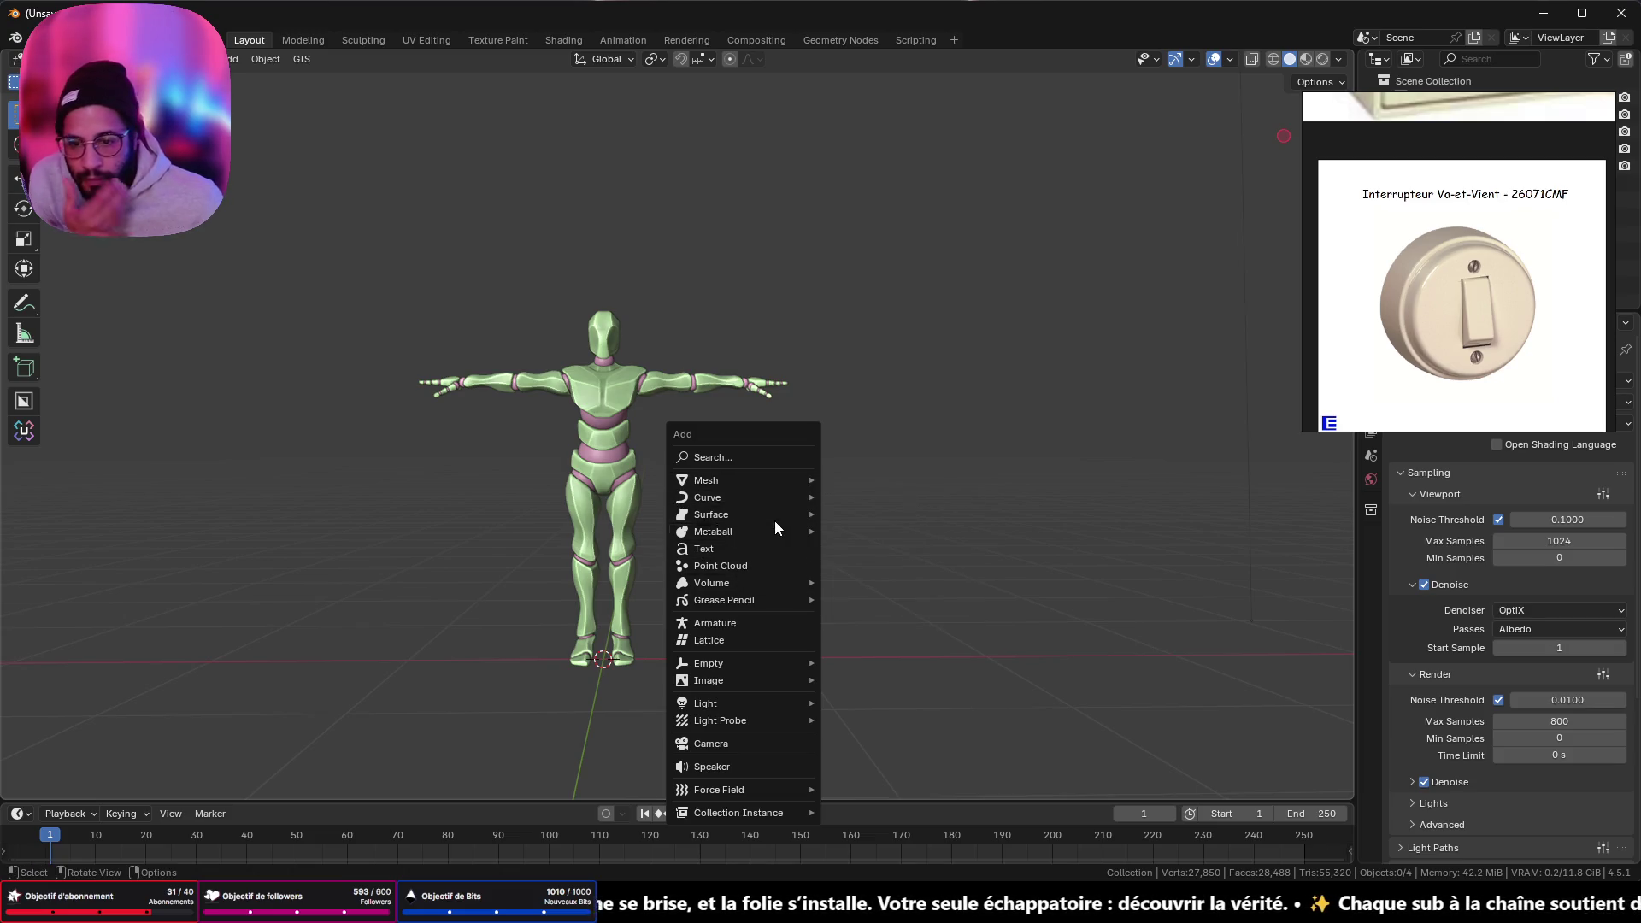
mouse_move(797, 469)
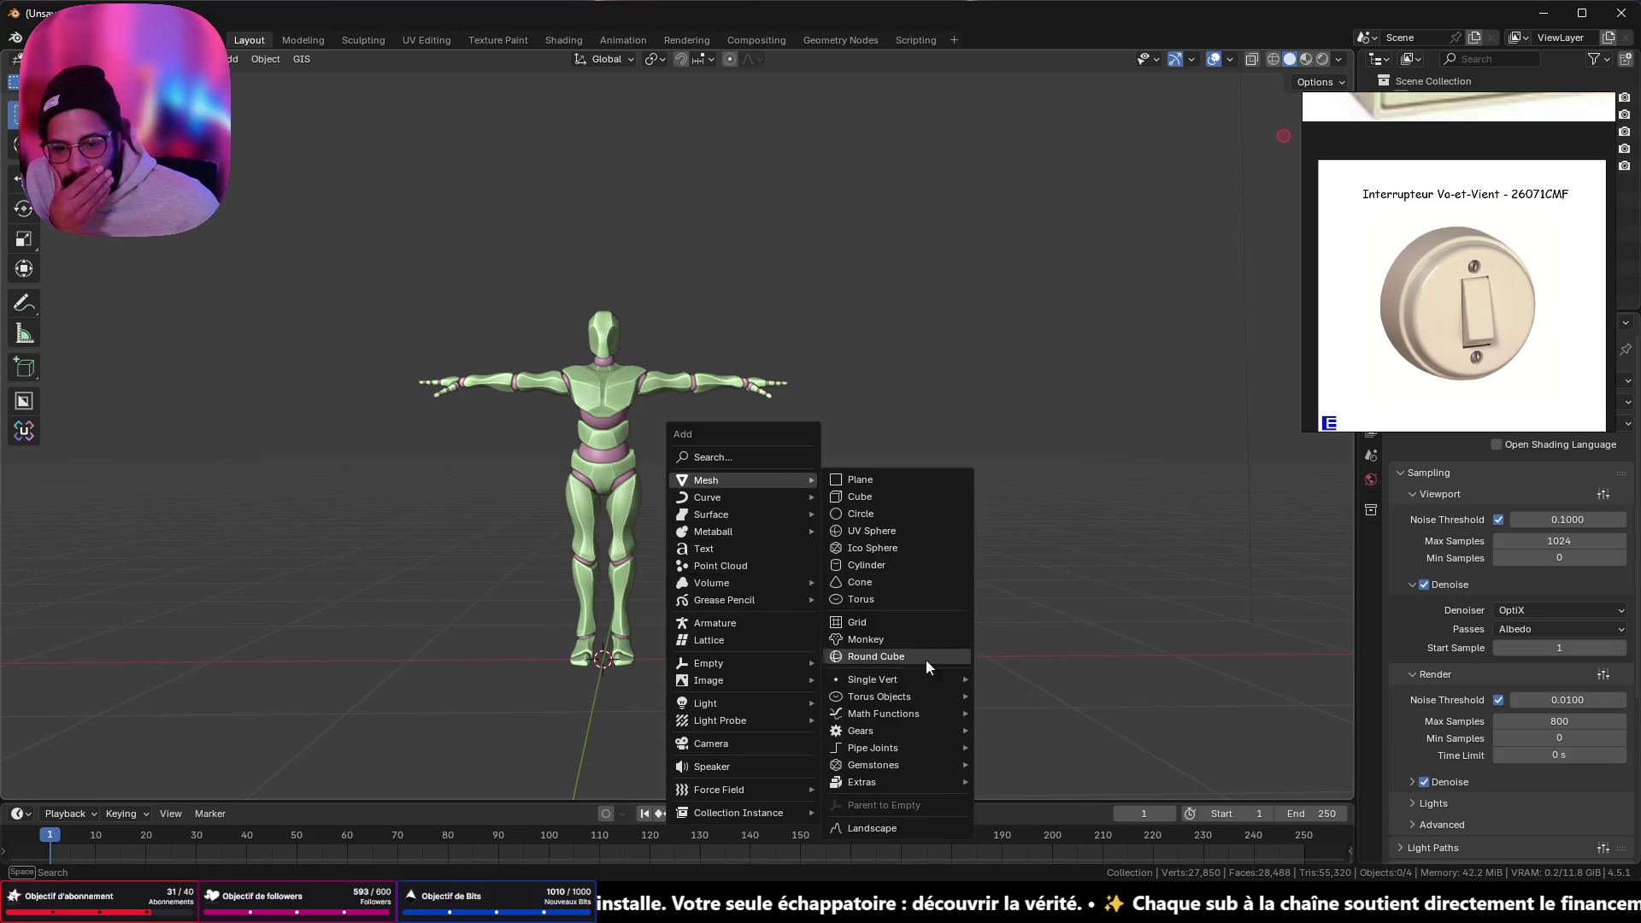
left_click(918, 564)
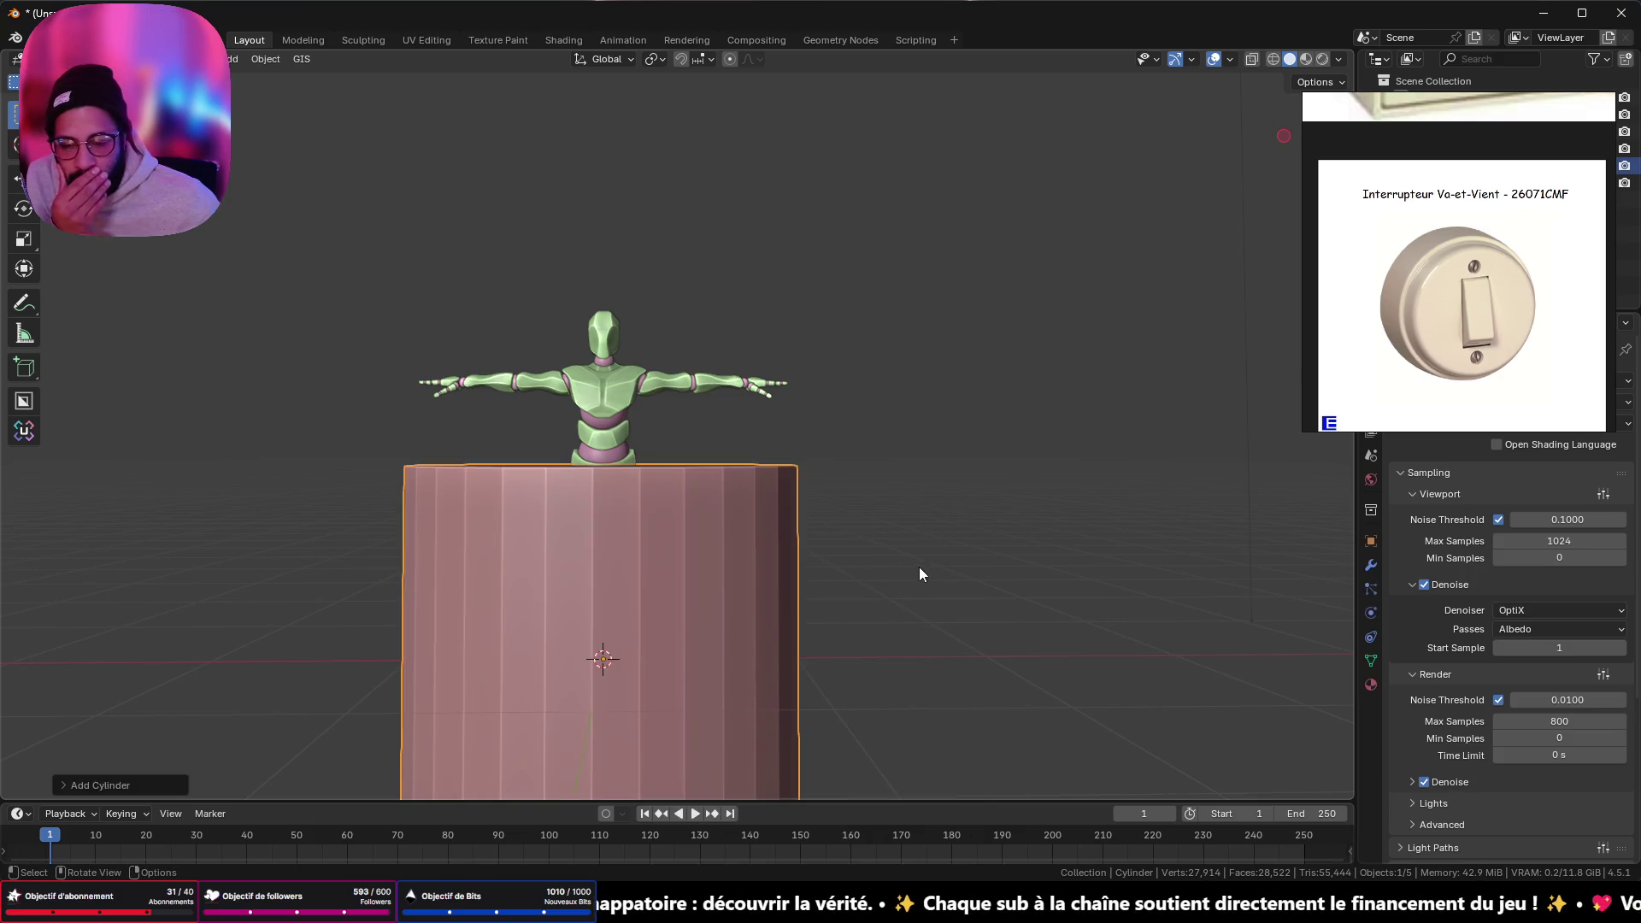
- Cancel a trial X scale and rotate the cylinder 90° around X
key("s")
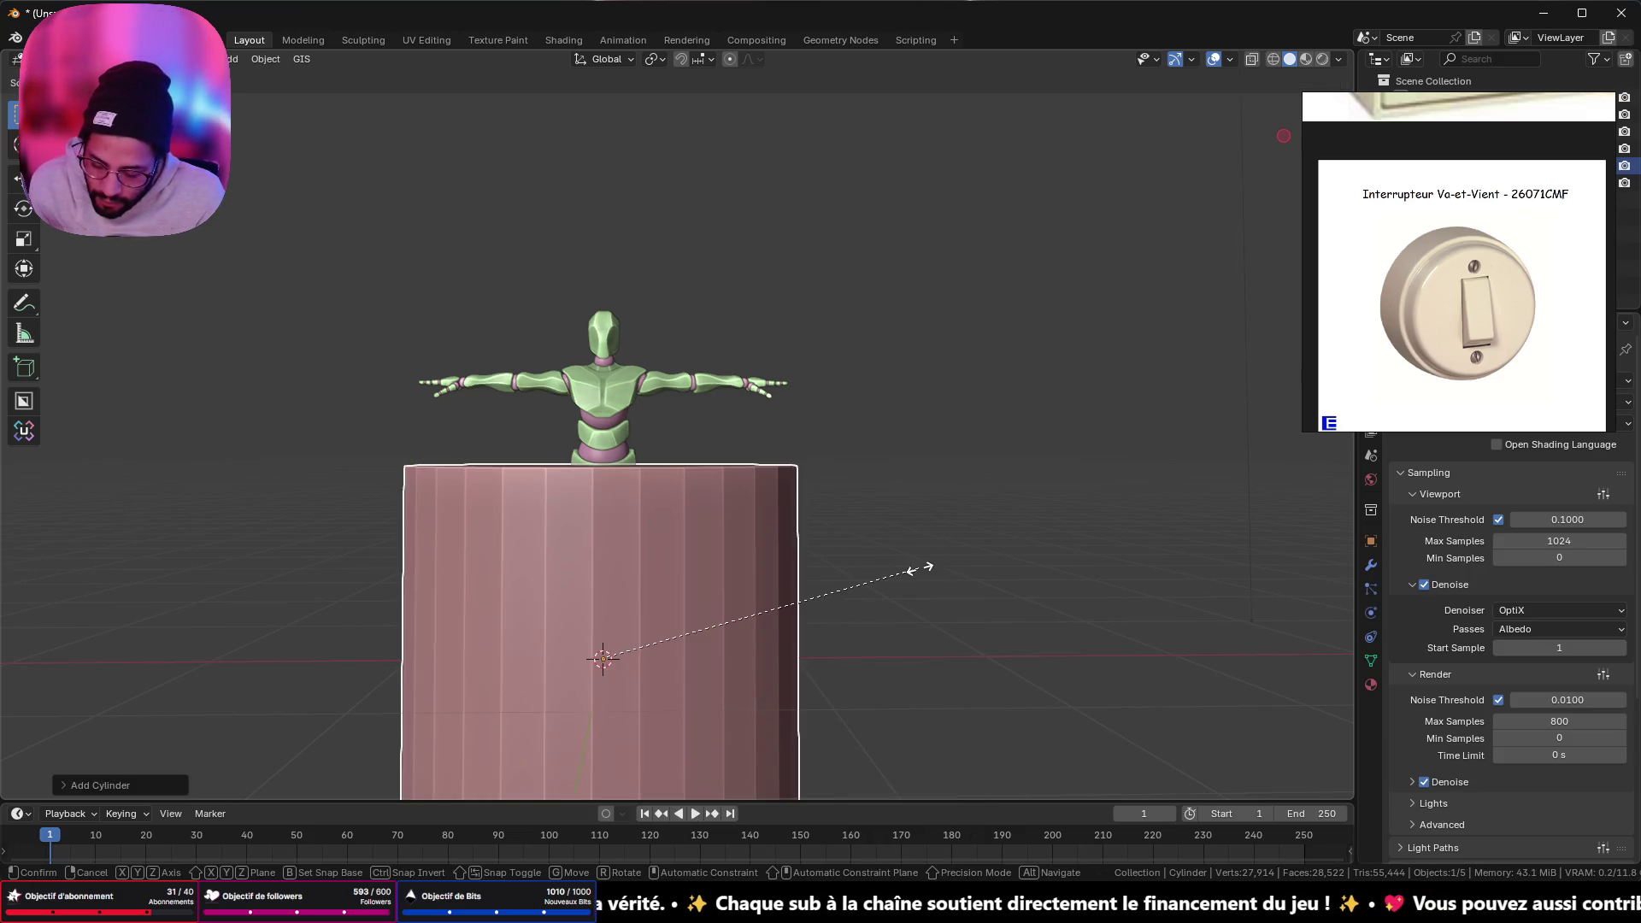
key("x")
key("5")
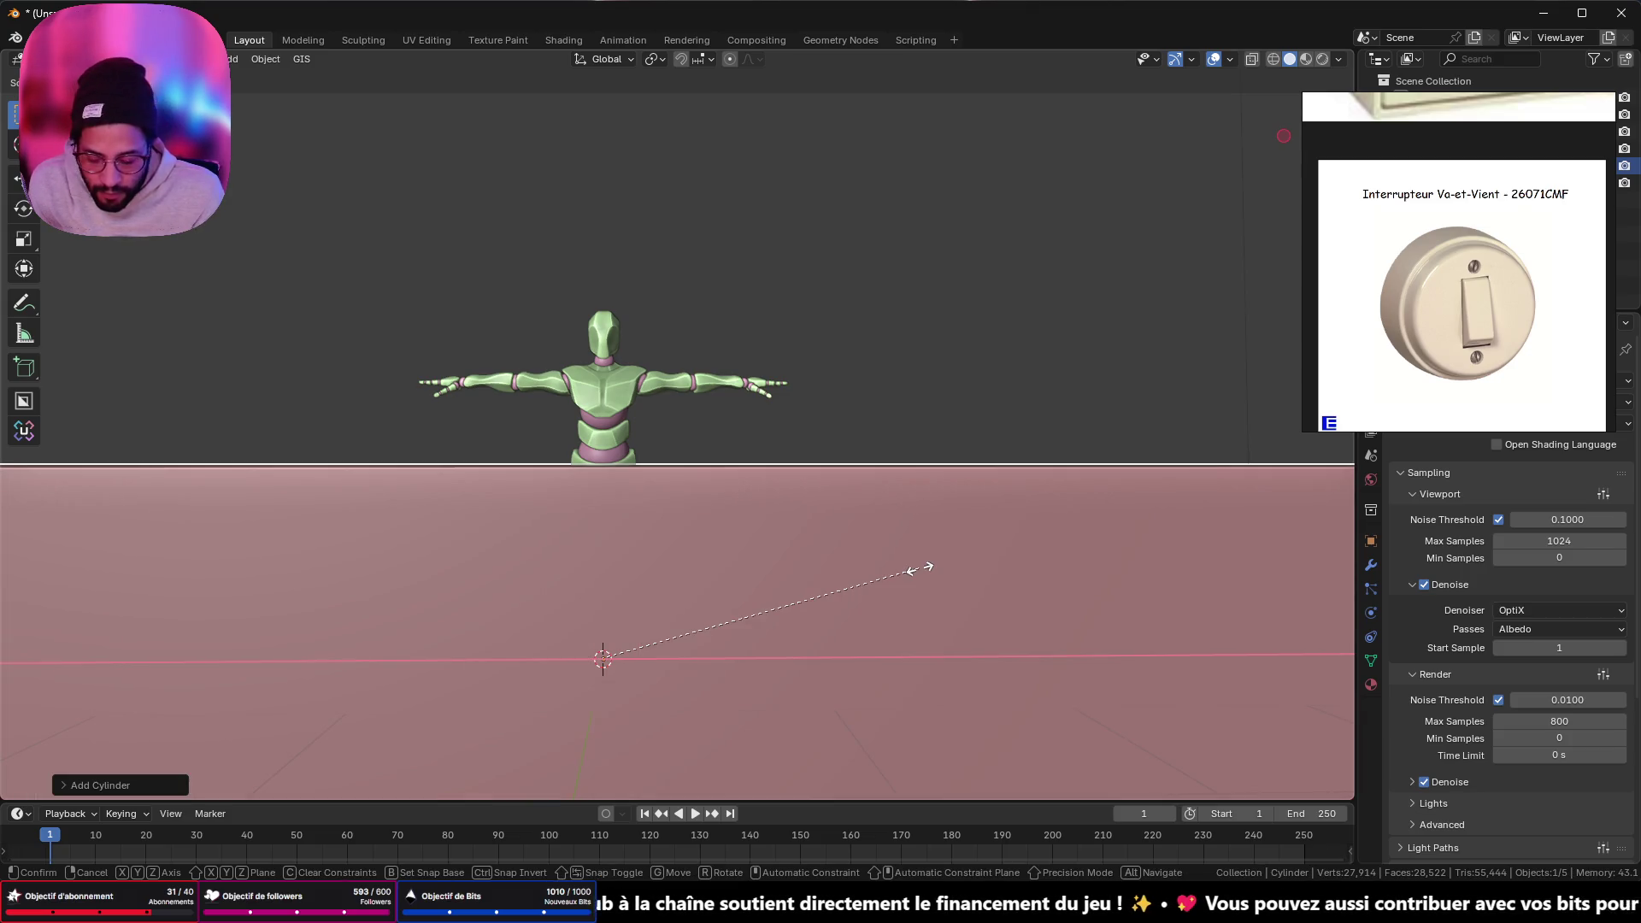
key("BackSpace")
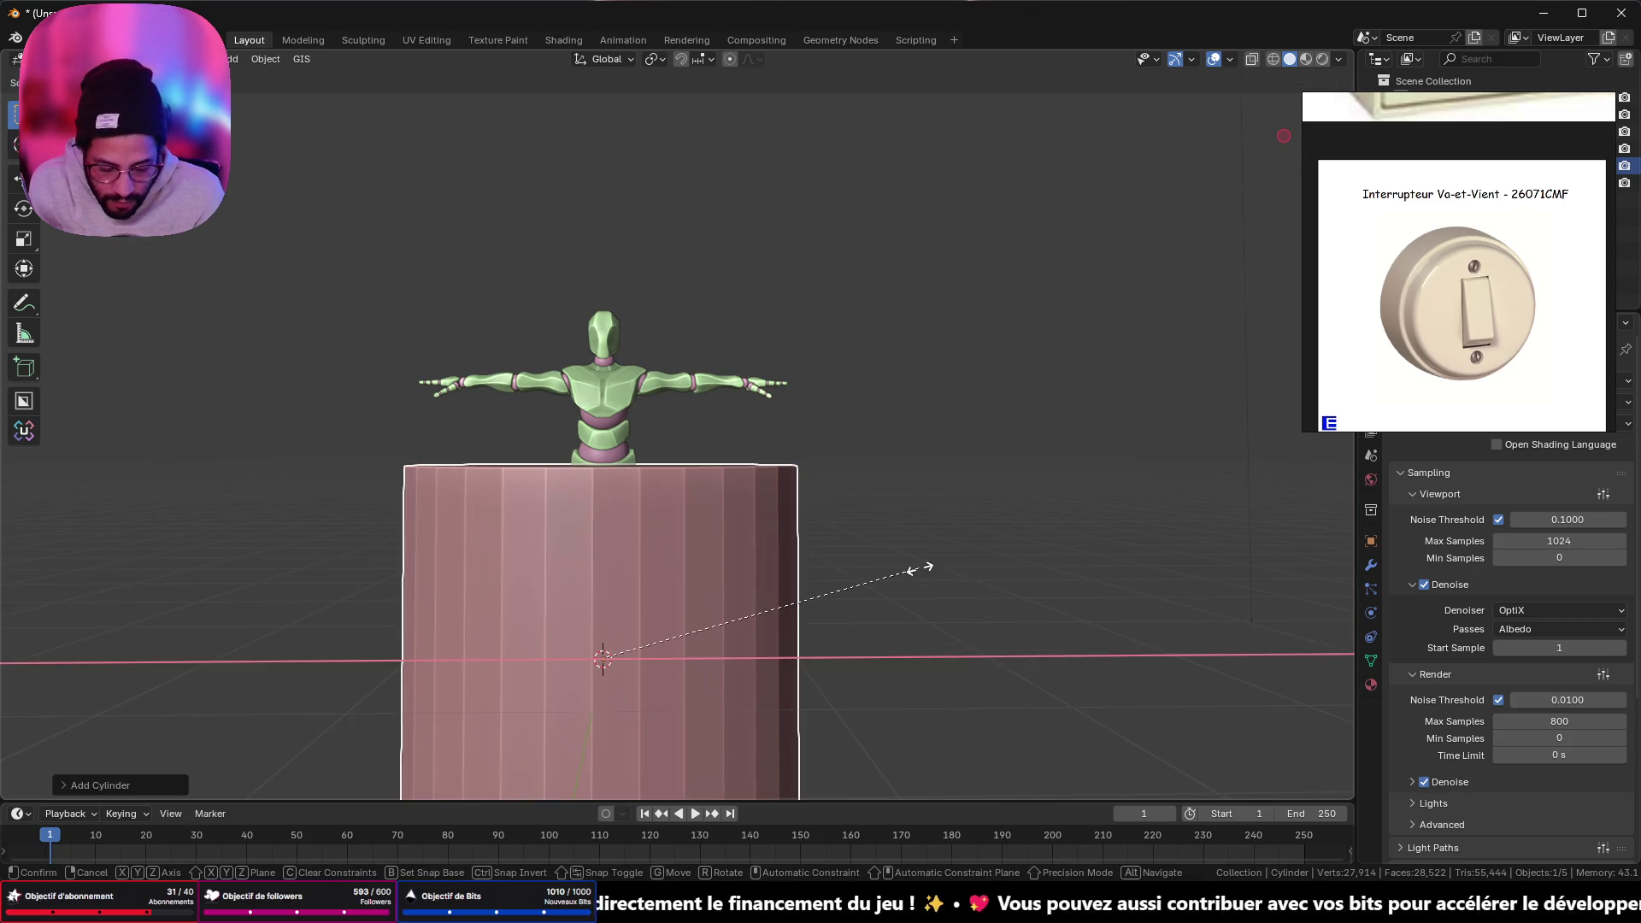
key("Return")
type("r")
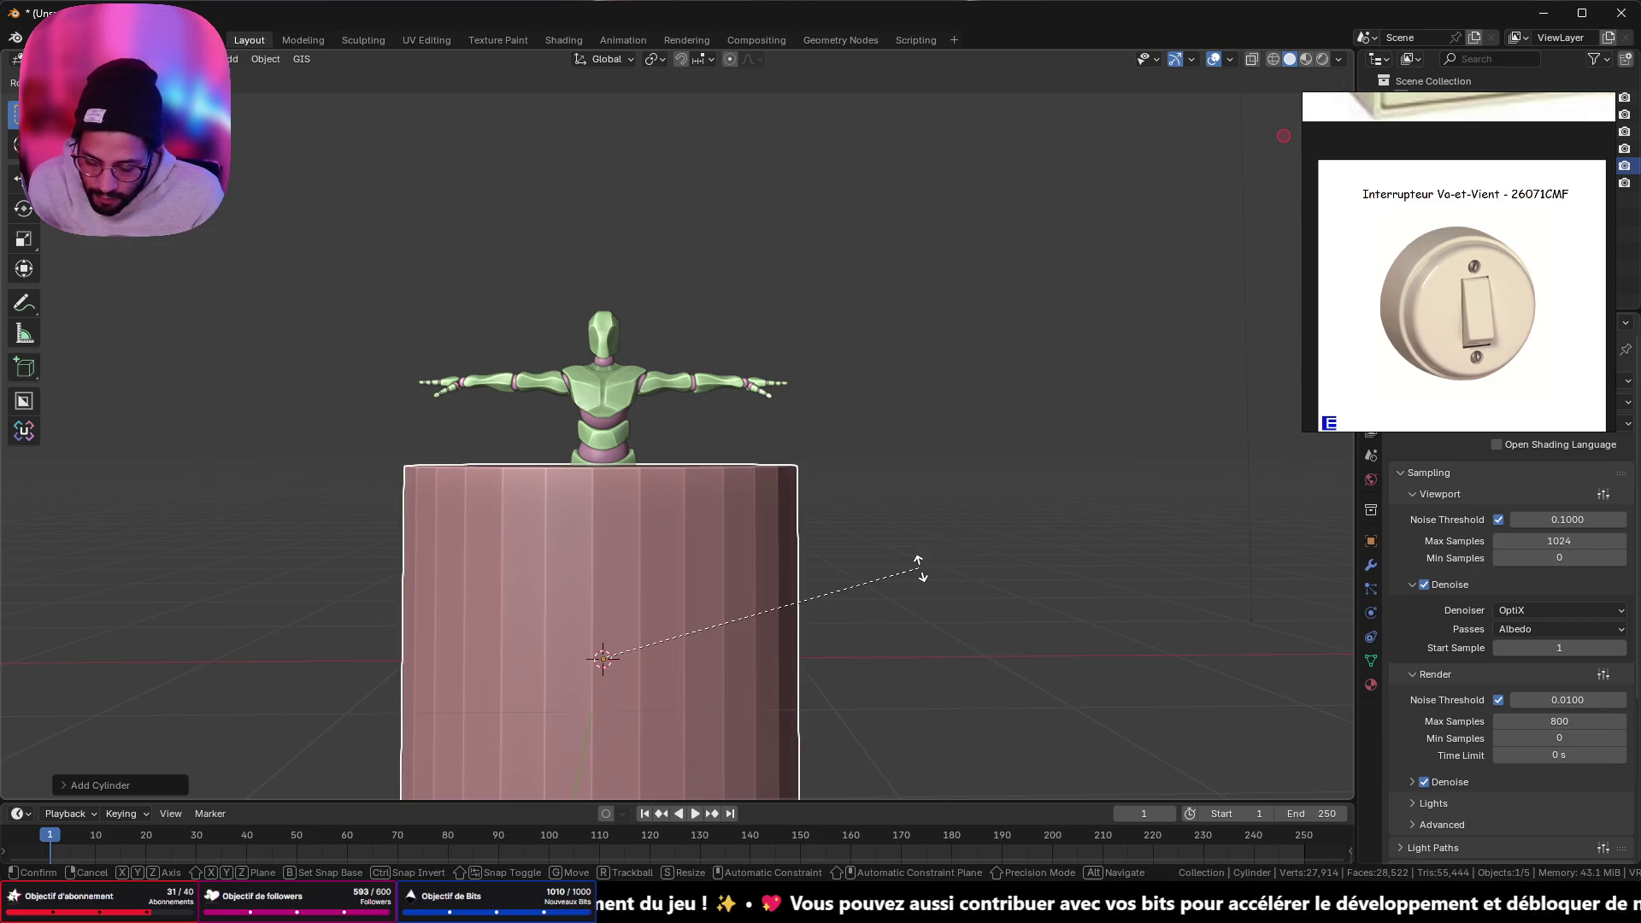
type("x90")
key("Return")
- Give the cylinder Shade Auto Smooth and switch to the front view
mouse_move(432, 161)
middle_mouse_down()
mouse_move(539, 347)
mouse_move(862, 588)
middle_mouse_up()
right_click(821, 662)
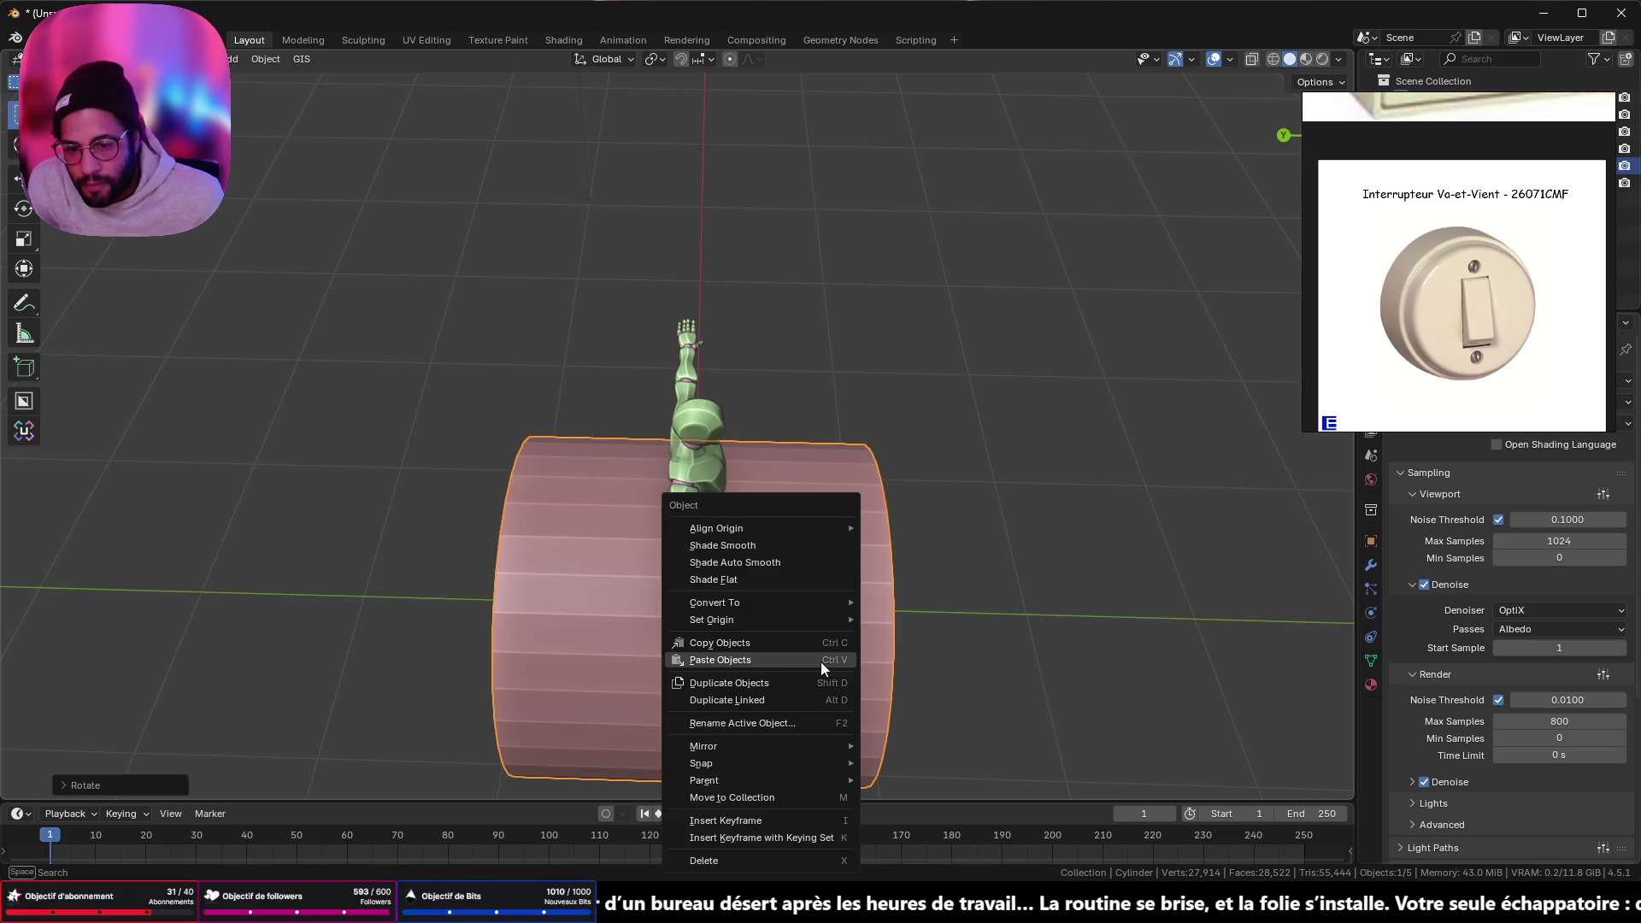
left_click(823, 568)
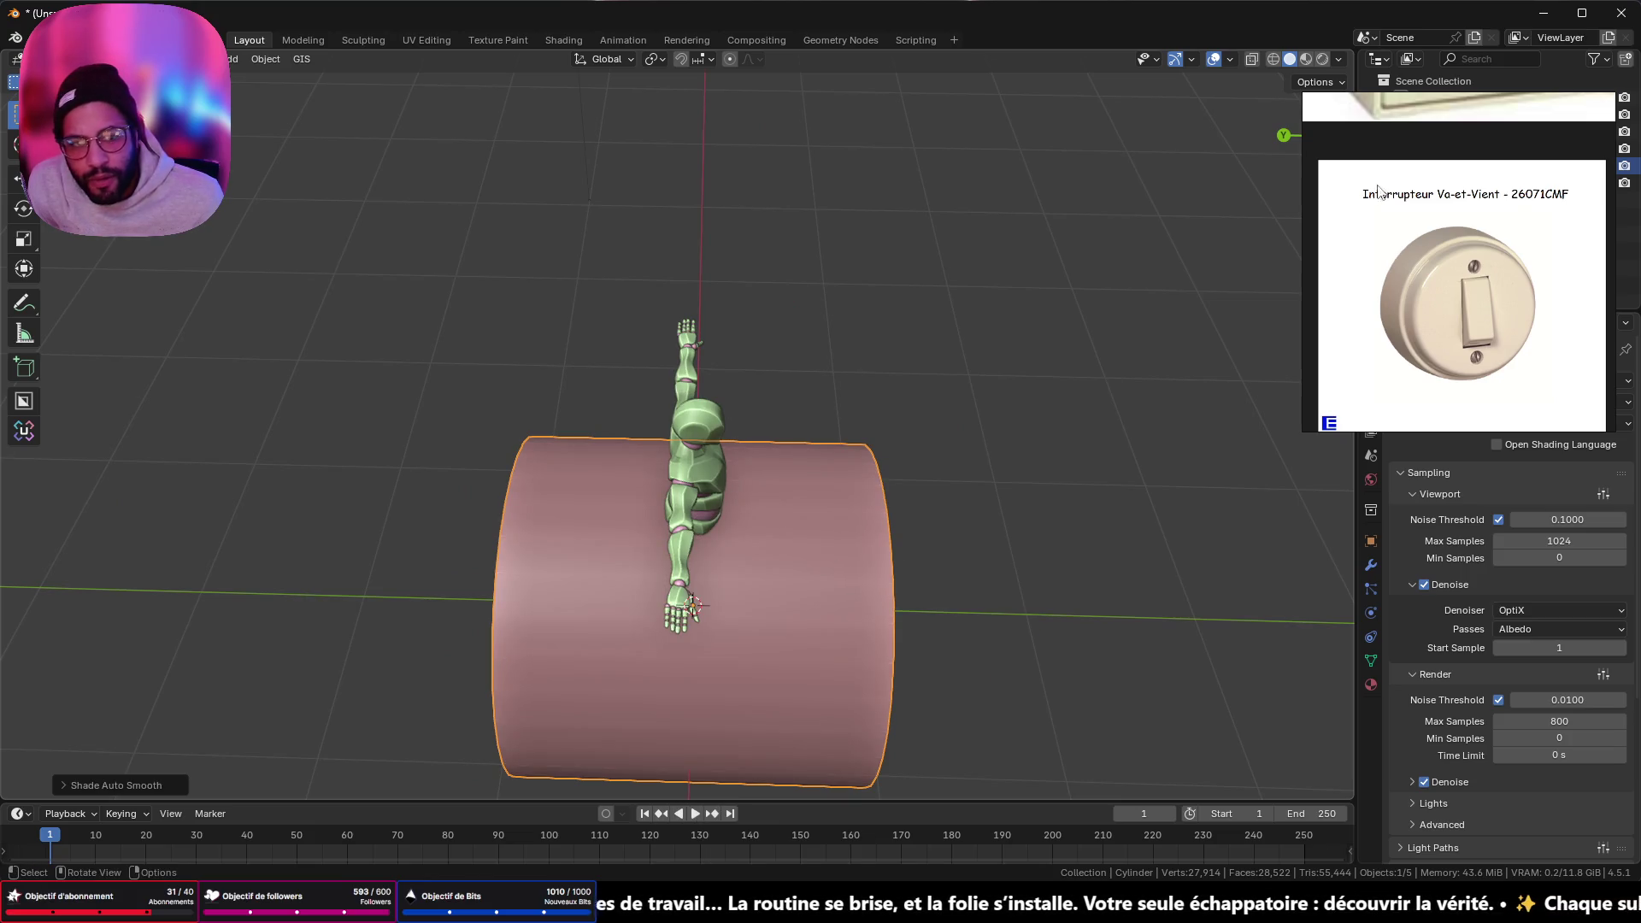
mouse_move(1068, 325)
middle_mouse_down()
mouse_move(961, 337)
mouse_move(844, 279)
mouse_move(879, 318)
middle_mouse_up()
scroll(878, 318, "down", 5)
left_click(1305, 135)
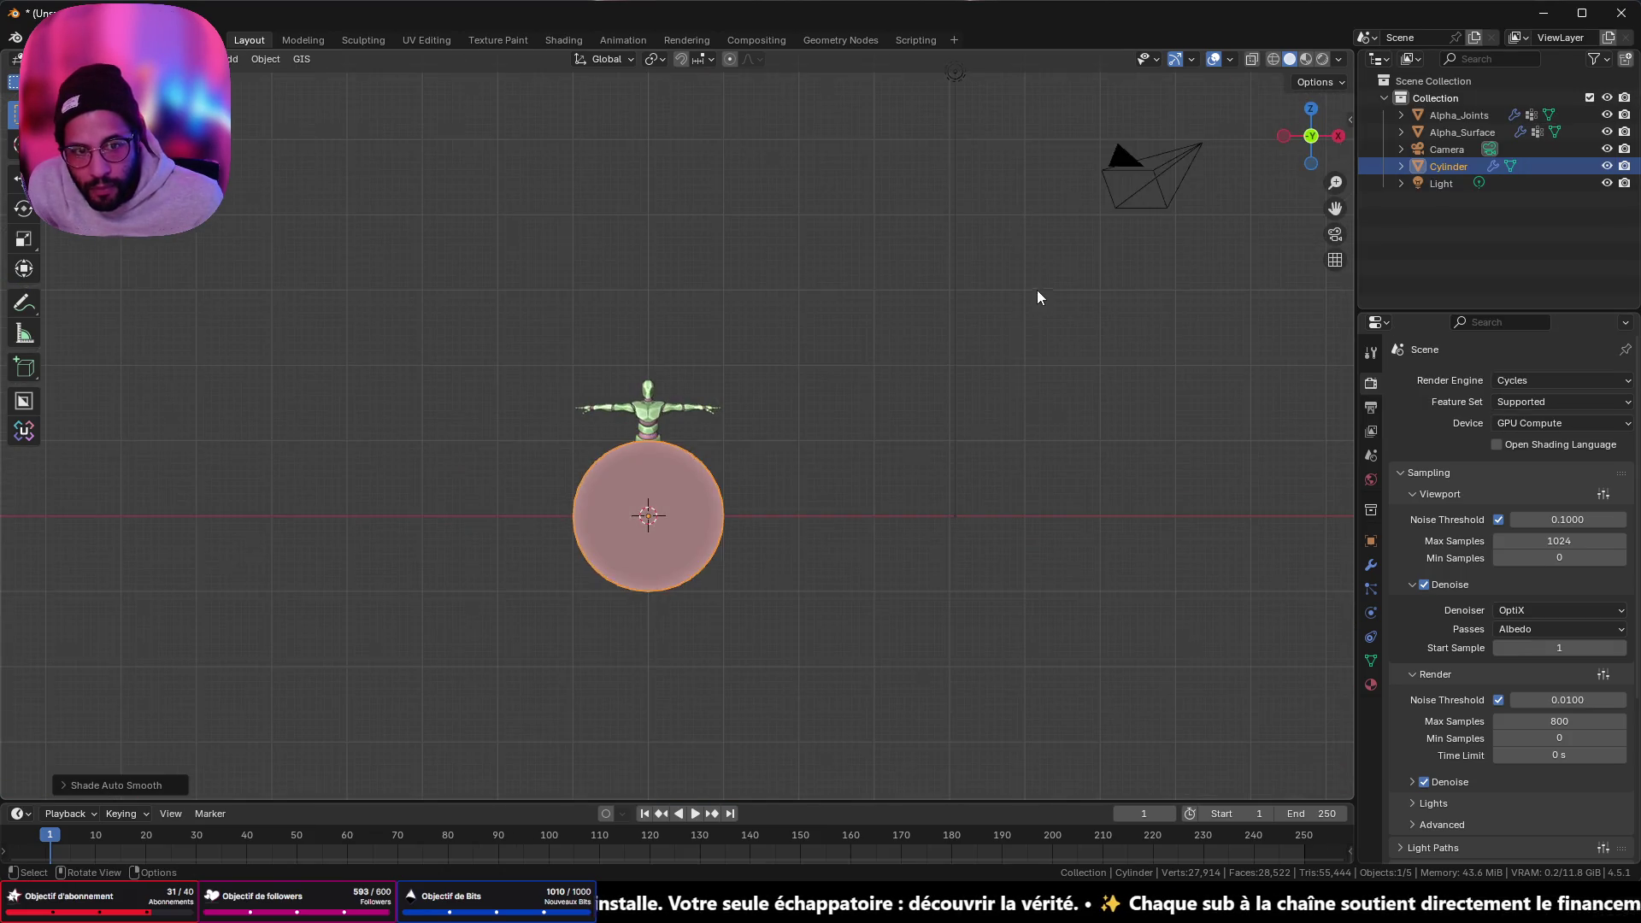
- Set the cylinder's X, Y and Z scale together to 0.050 in Object properties
scroll(966, 468, "up", 4)
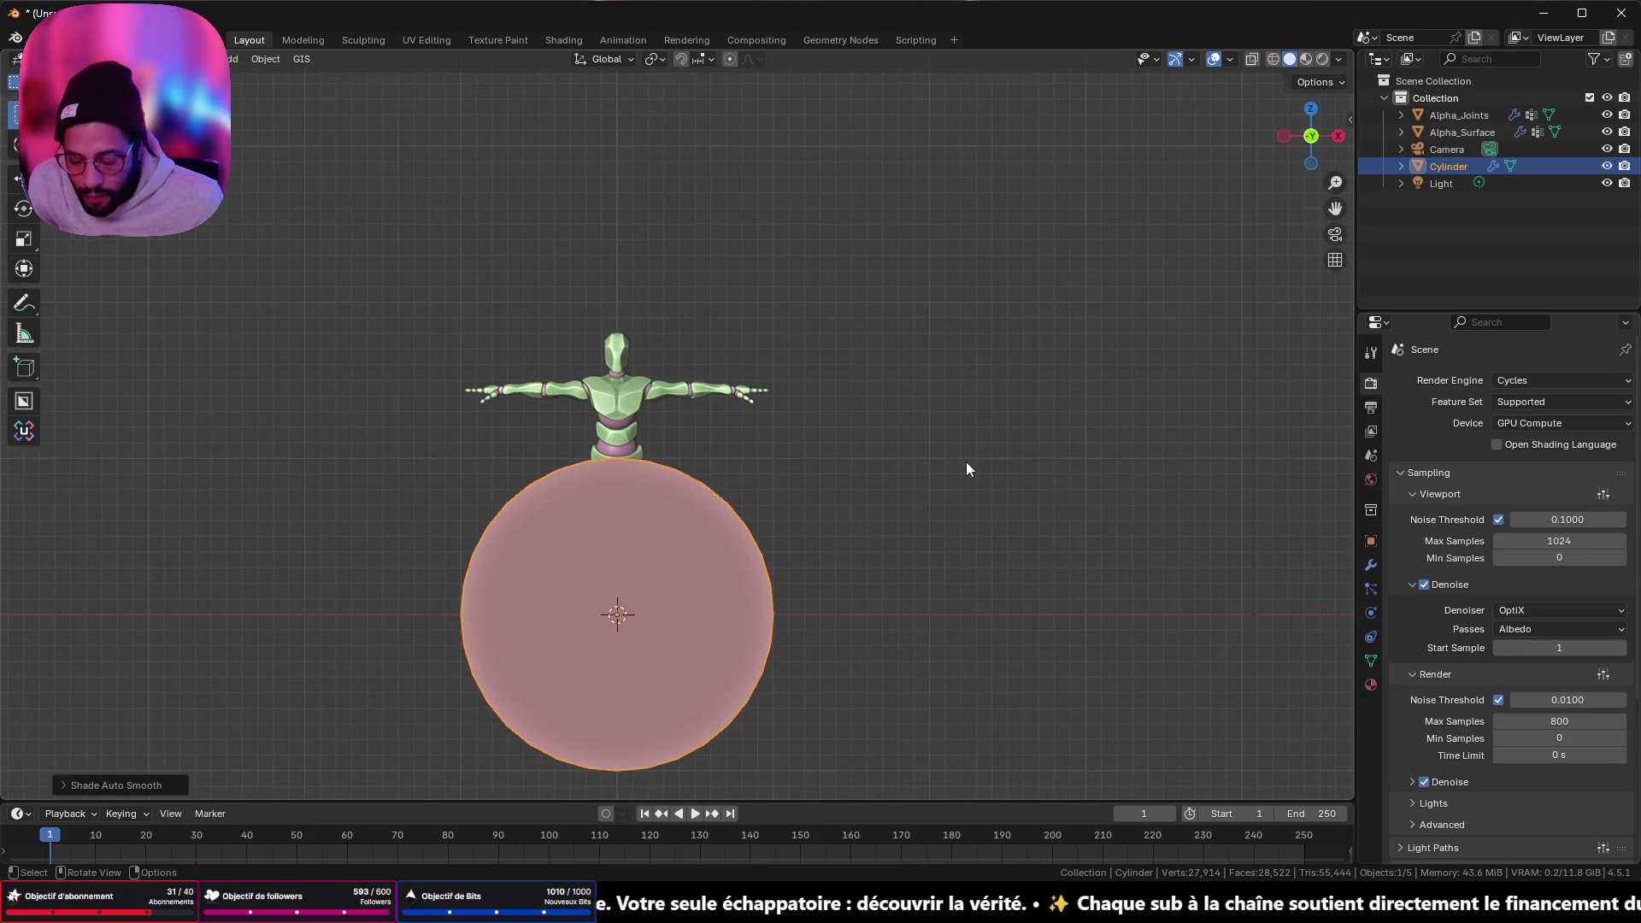
left_click(1371, 541)
left_click_drag(1539, 600, 1538, 567)
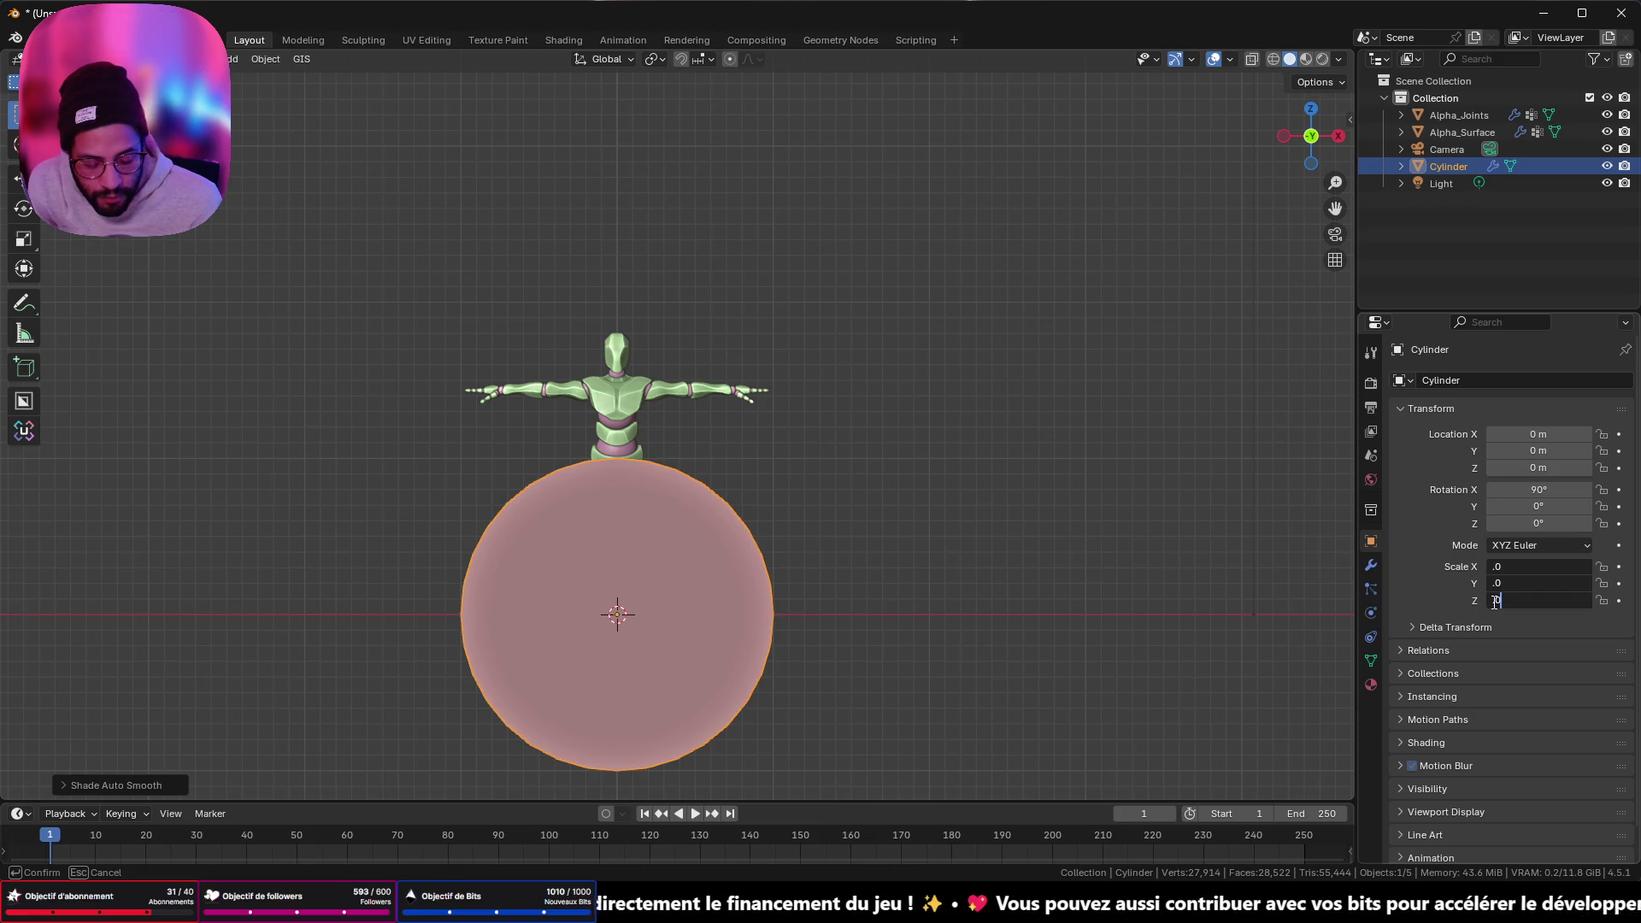
type("5")
key("Return")
scroll(685, 595, "up", 6)
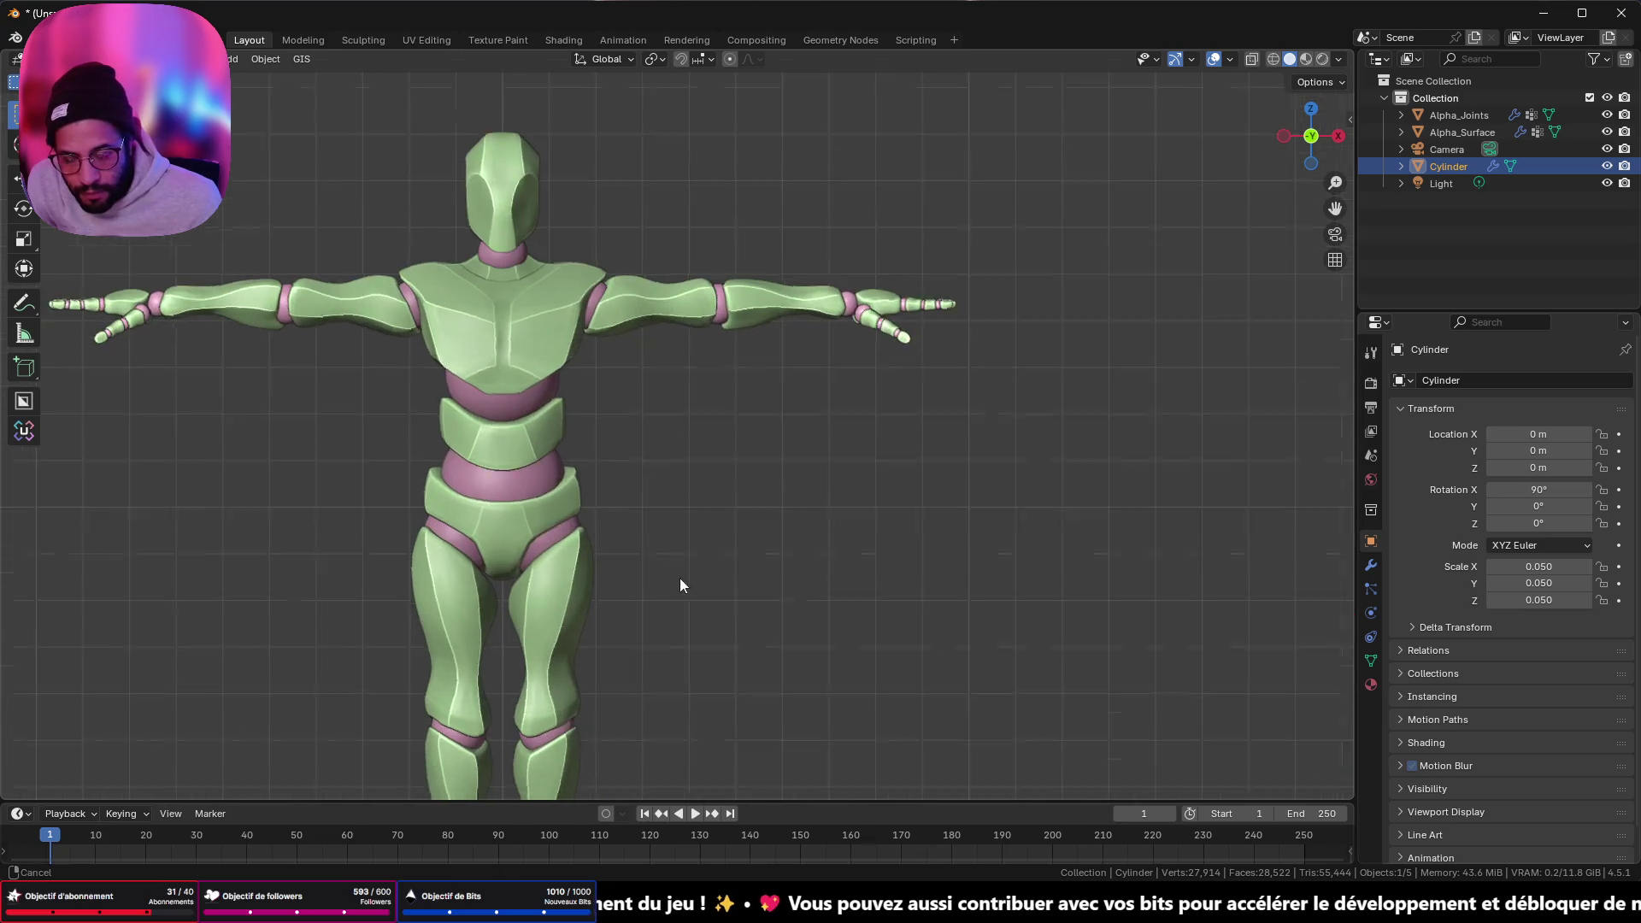
scroll(719, 453, "down", 4)
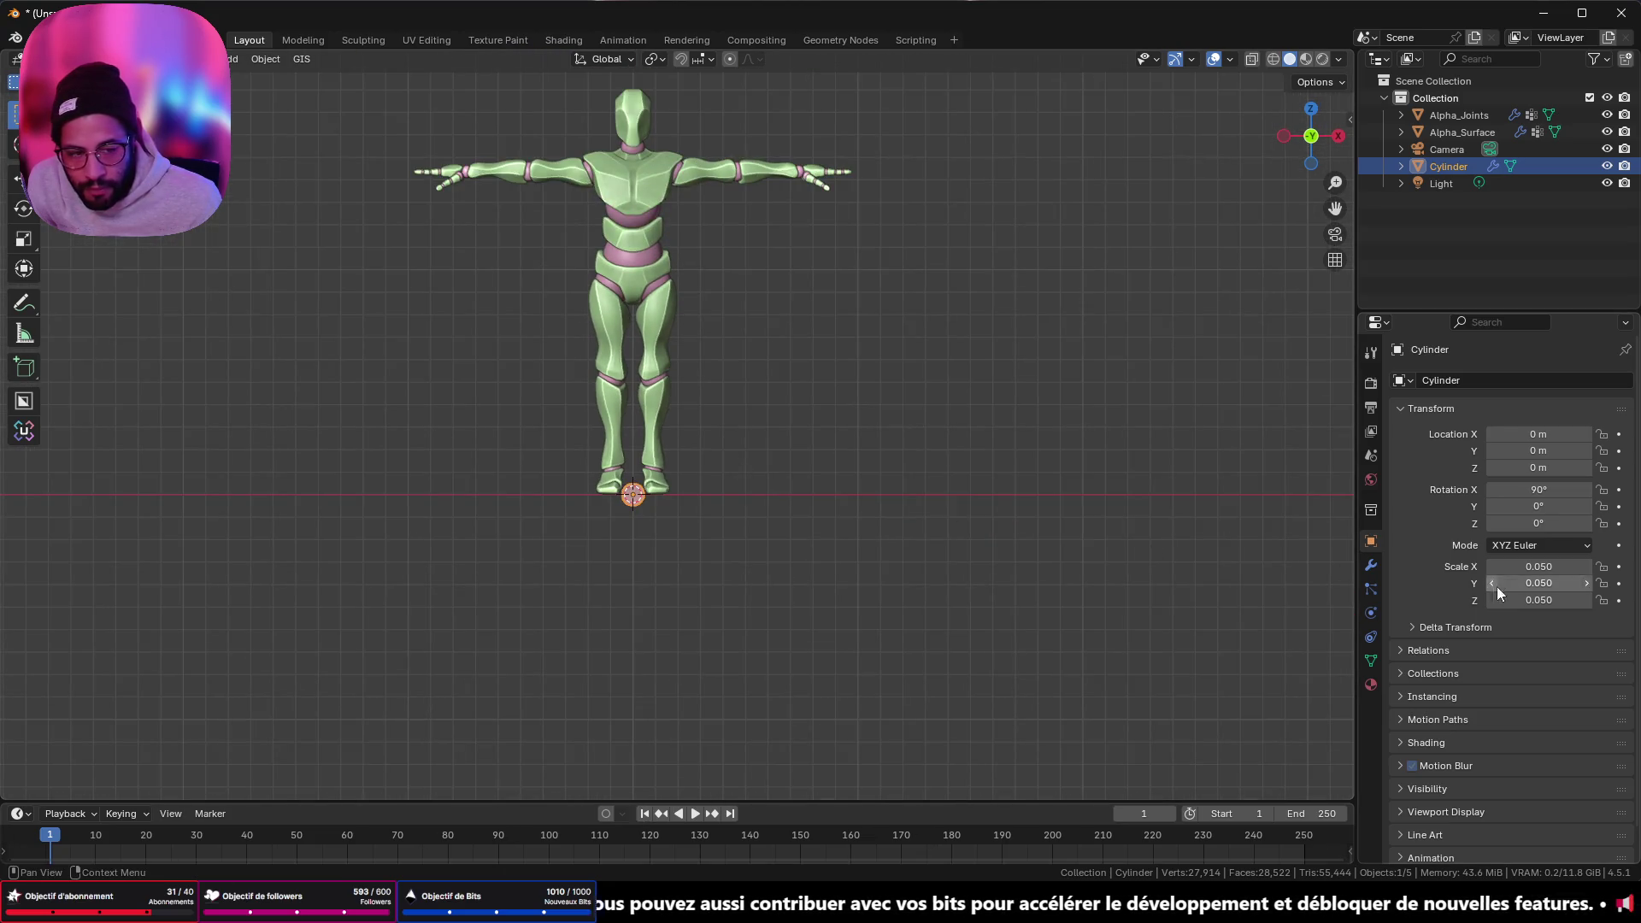
- Bring up Chrome, close both WeTransfer tabs, and return to the retro switch image results
mouse_move(819, 908)
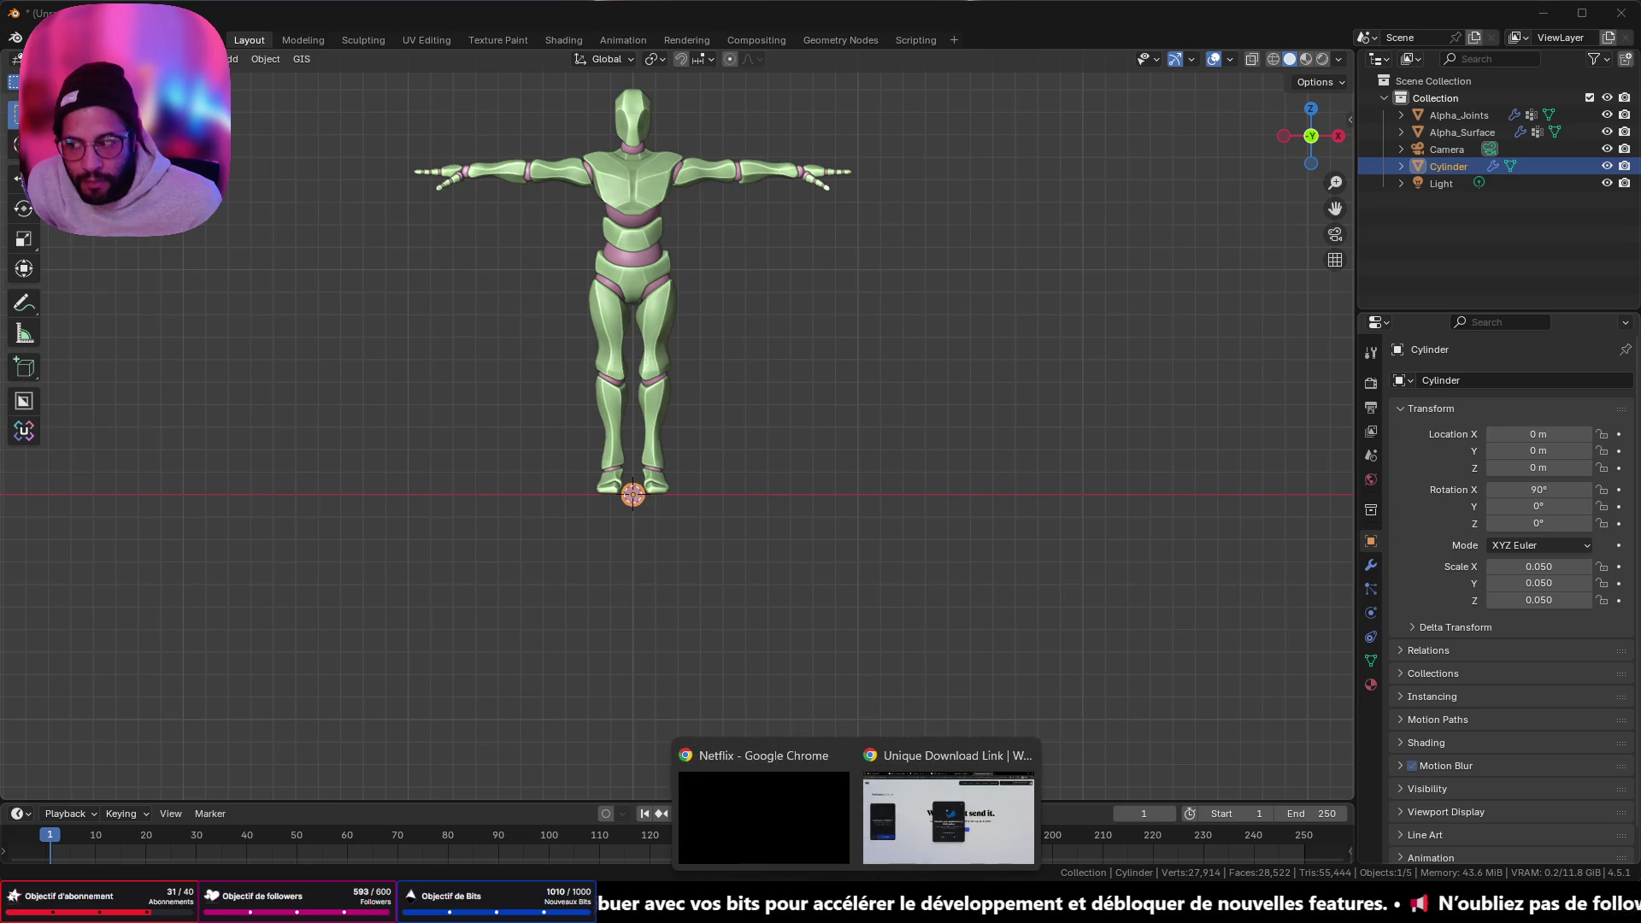
left_click(945, 799)
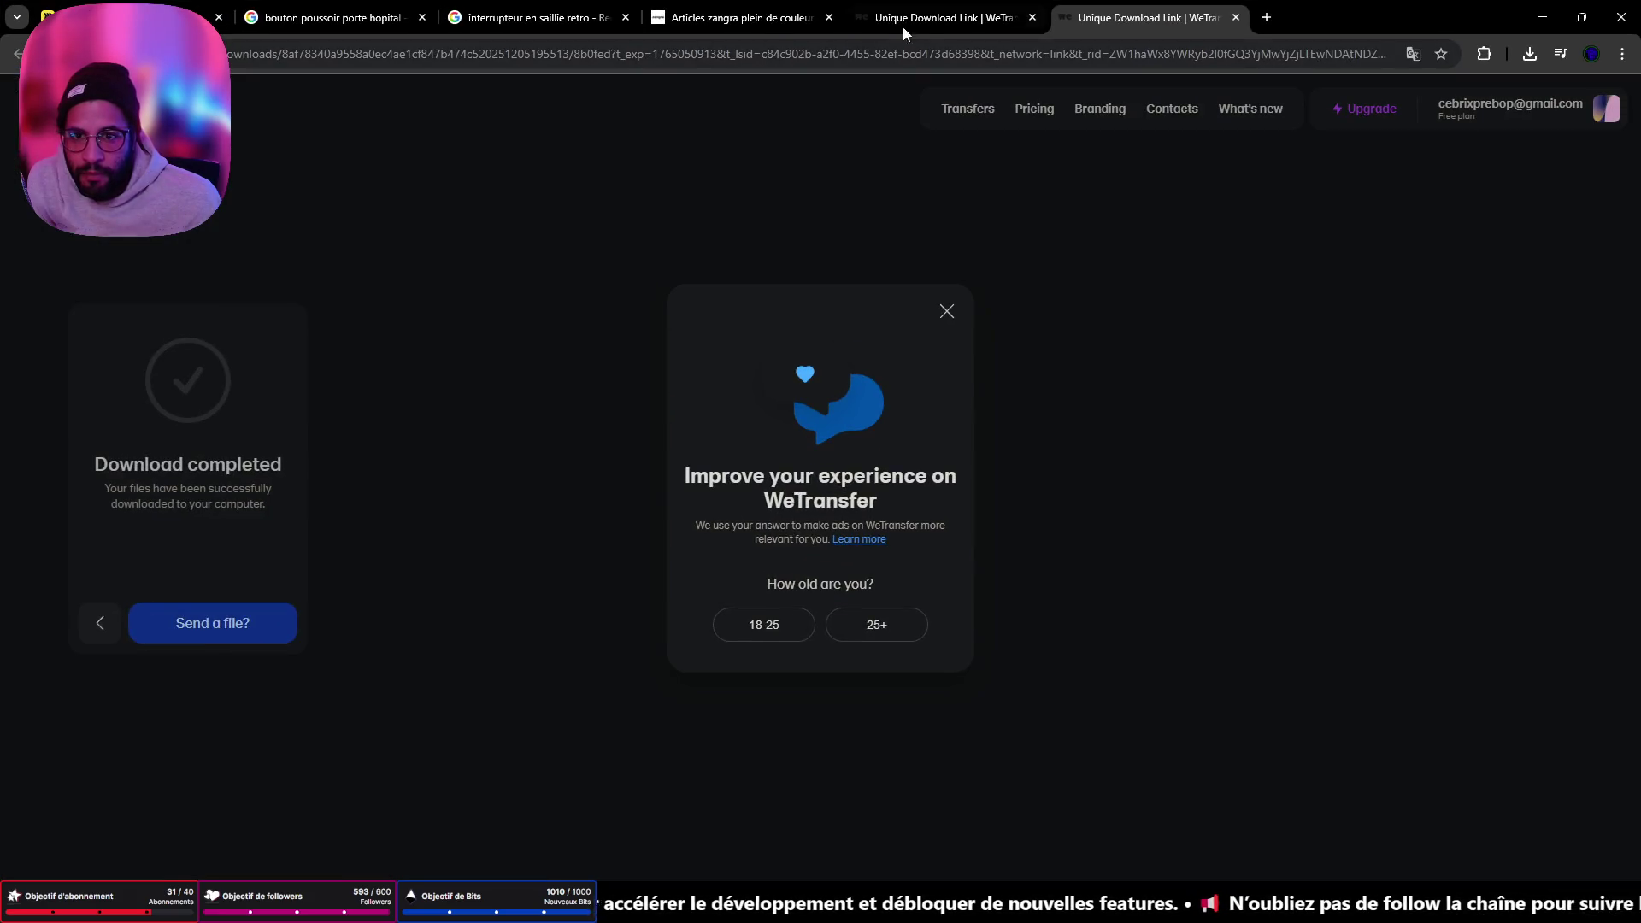
left_click(905, 31)
left_click(752, 17)
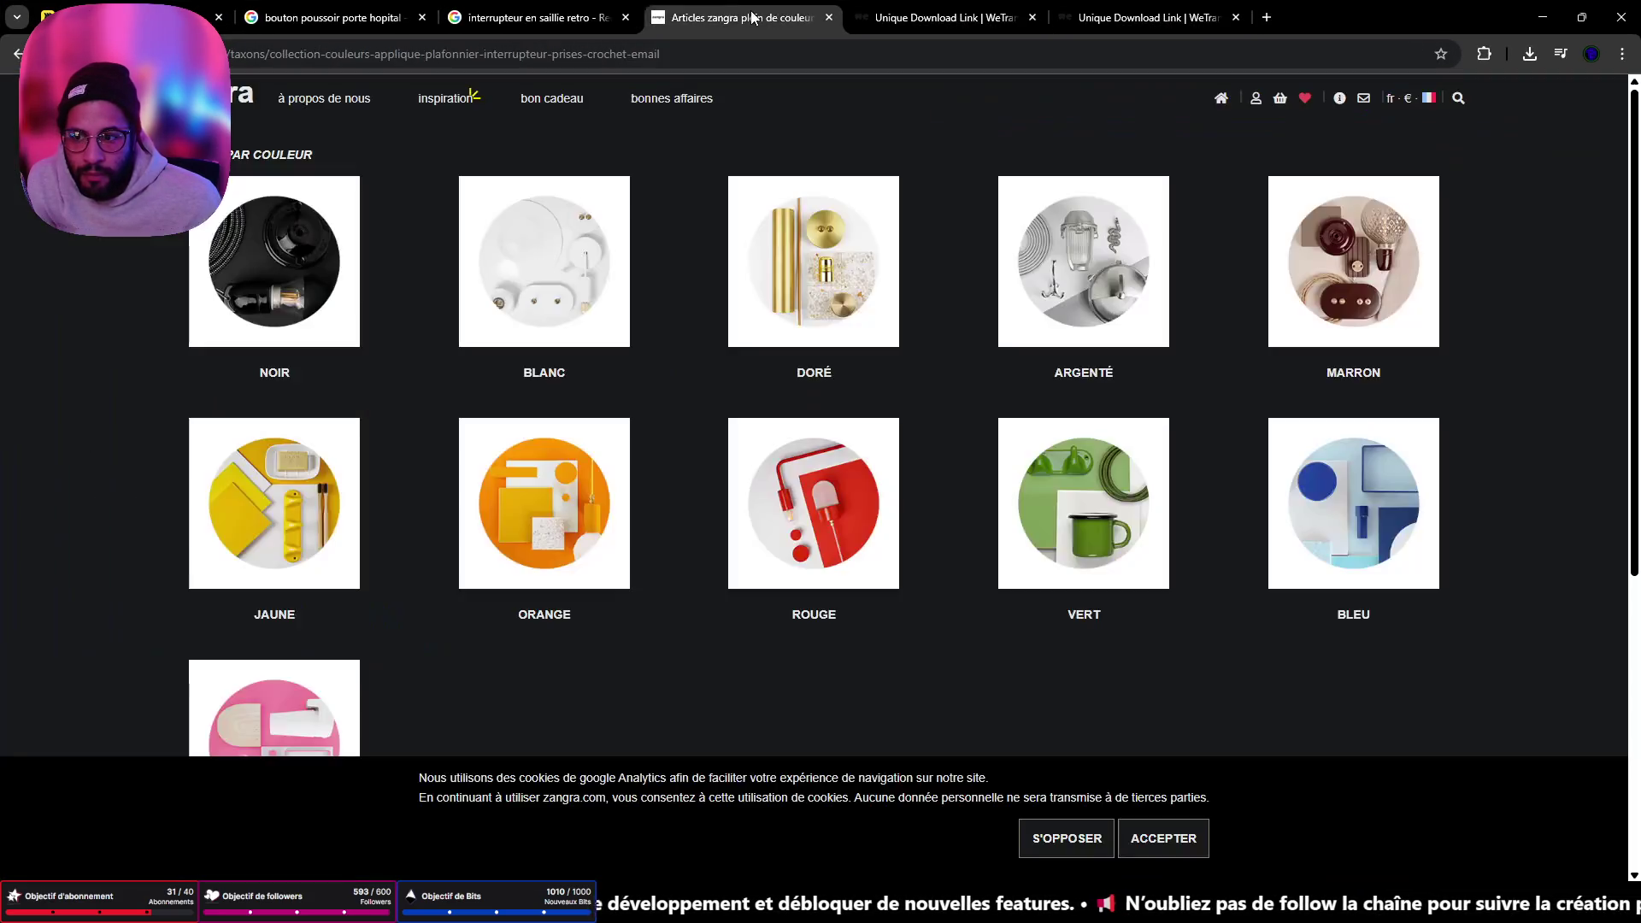
left_click(1032, 18)
left_click(1033, 18)
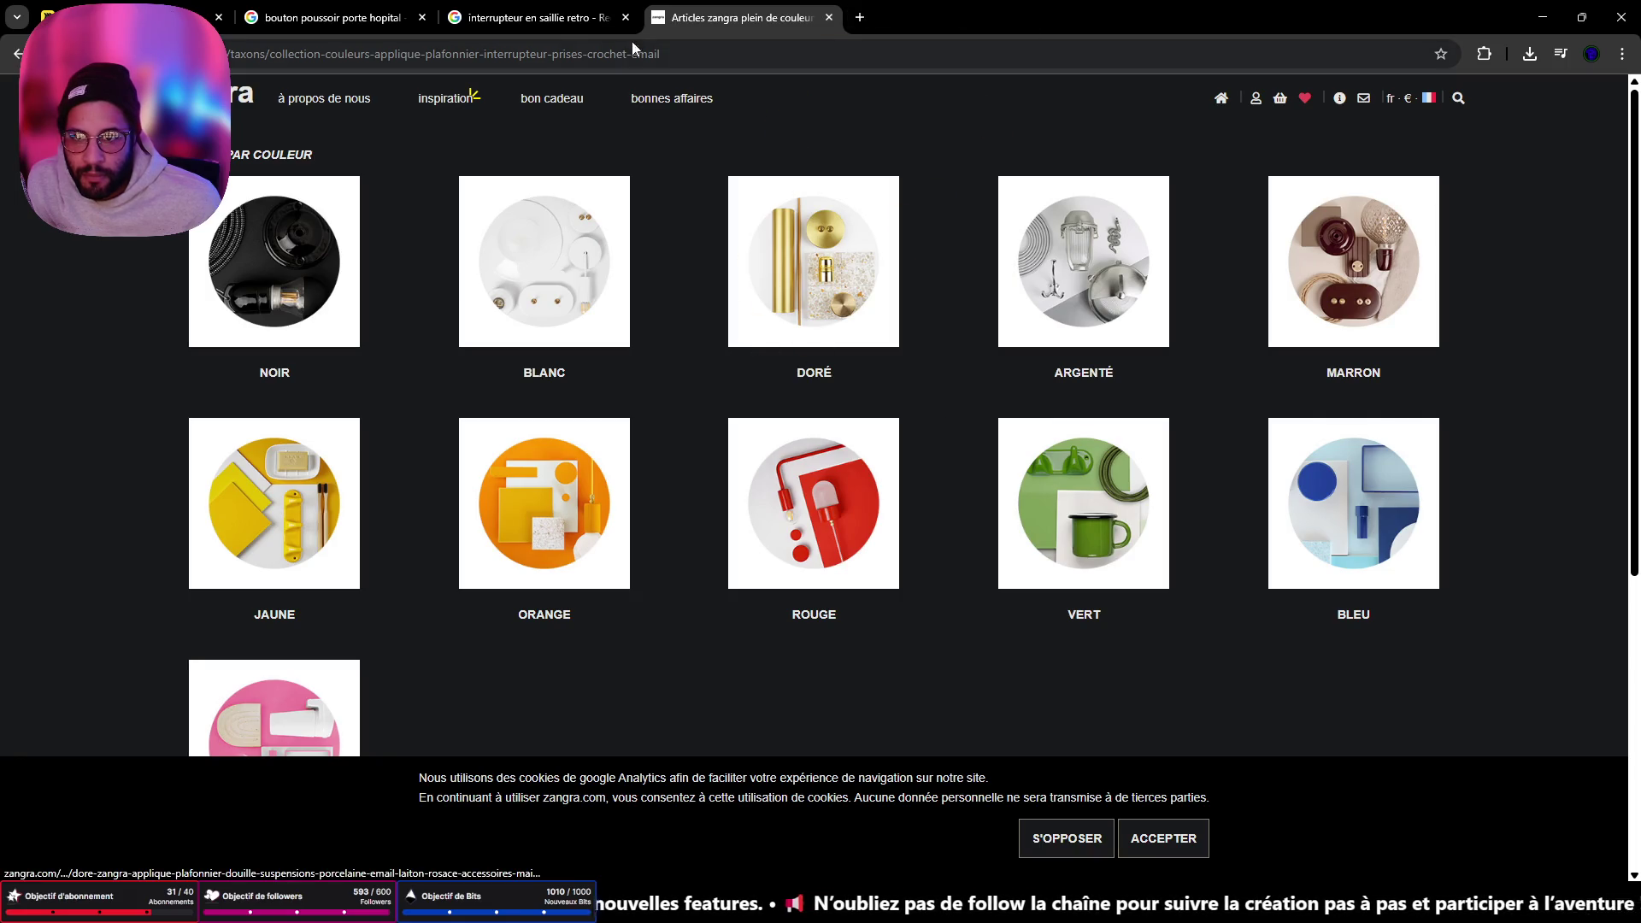
left_click(530, 17)
- Read the zangra bakelite switch specs (Ø 6,2 cm, 4,9 cm deep), then minimise Chrome
scroll(1286, 487, "down", 1)
scroll(1286, 487, "down", 3)
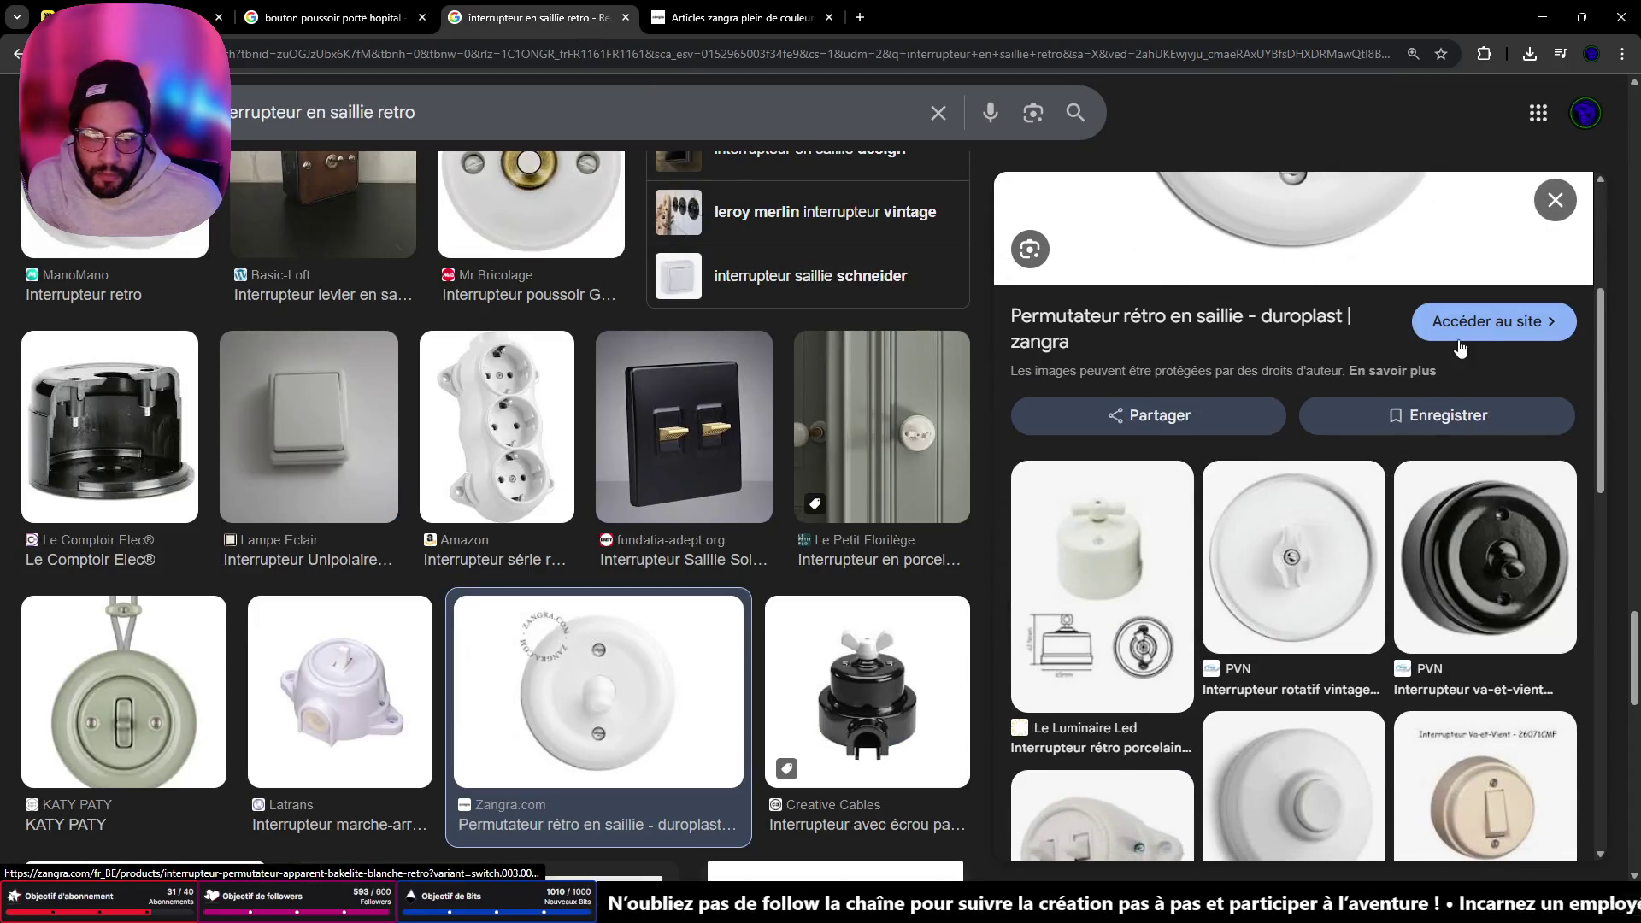
left_click(1461, 336)
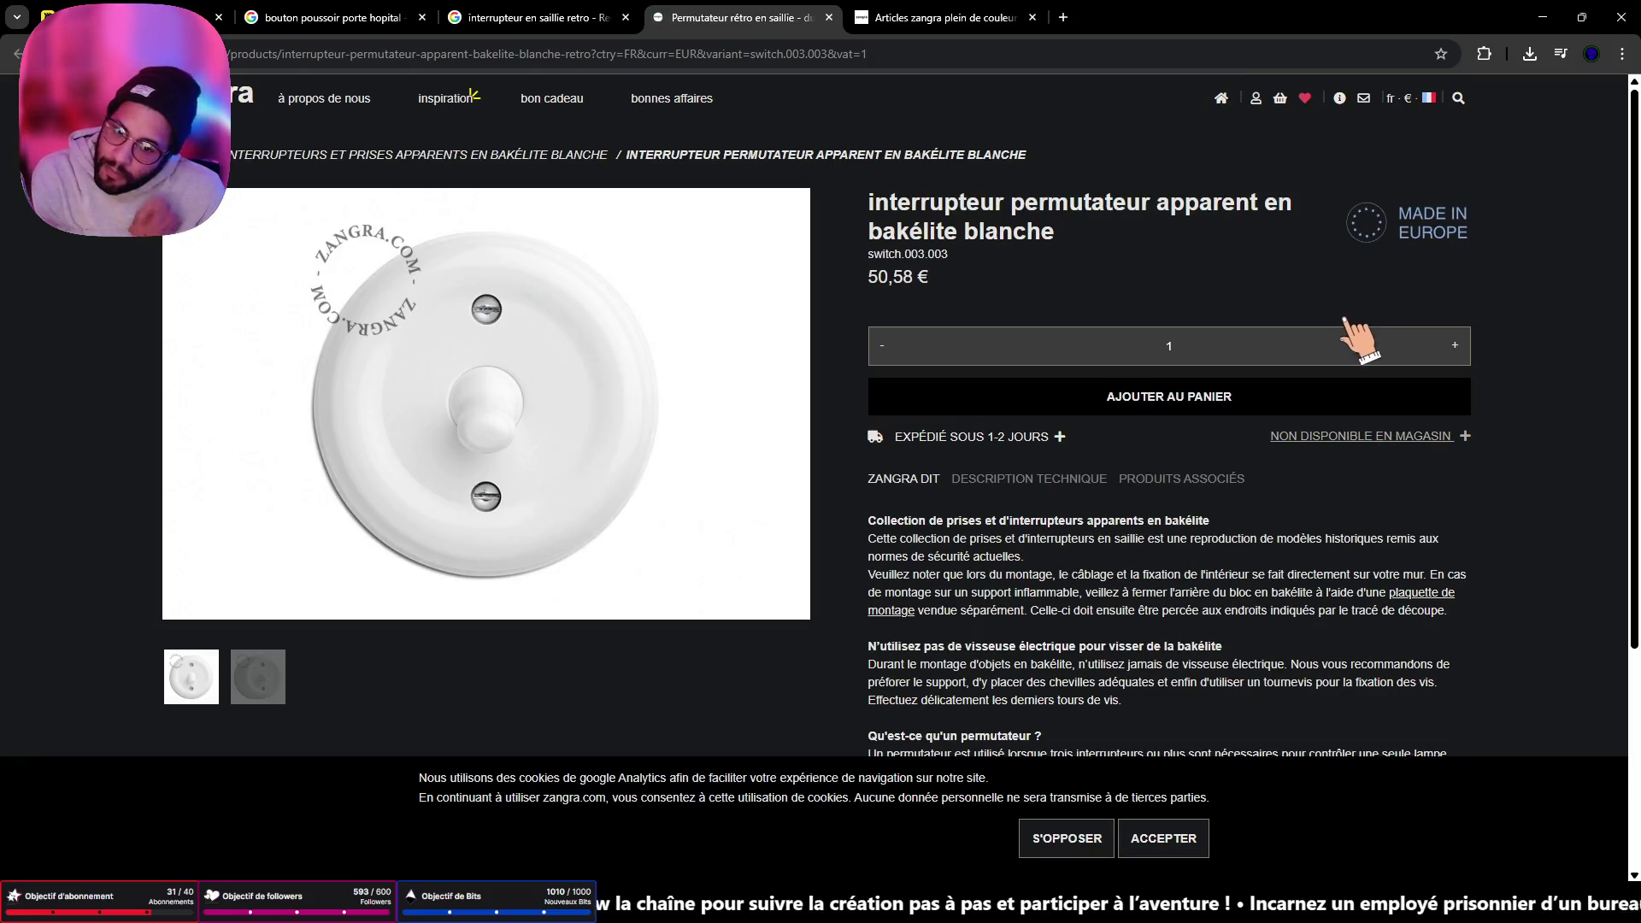
scroll(1359, 393, "down", 4)
scroll(1343, 461, "up", 4)
left_click(999, 485)
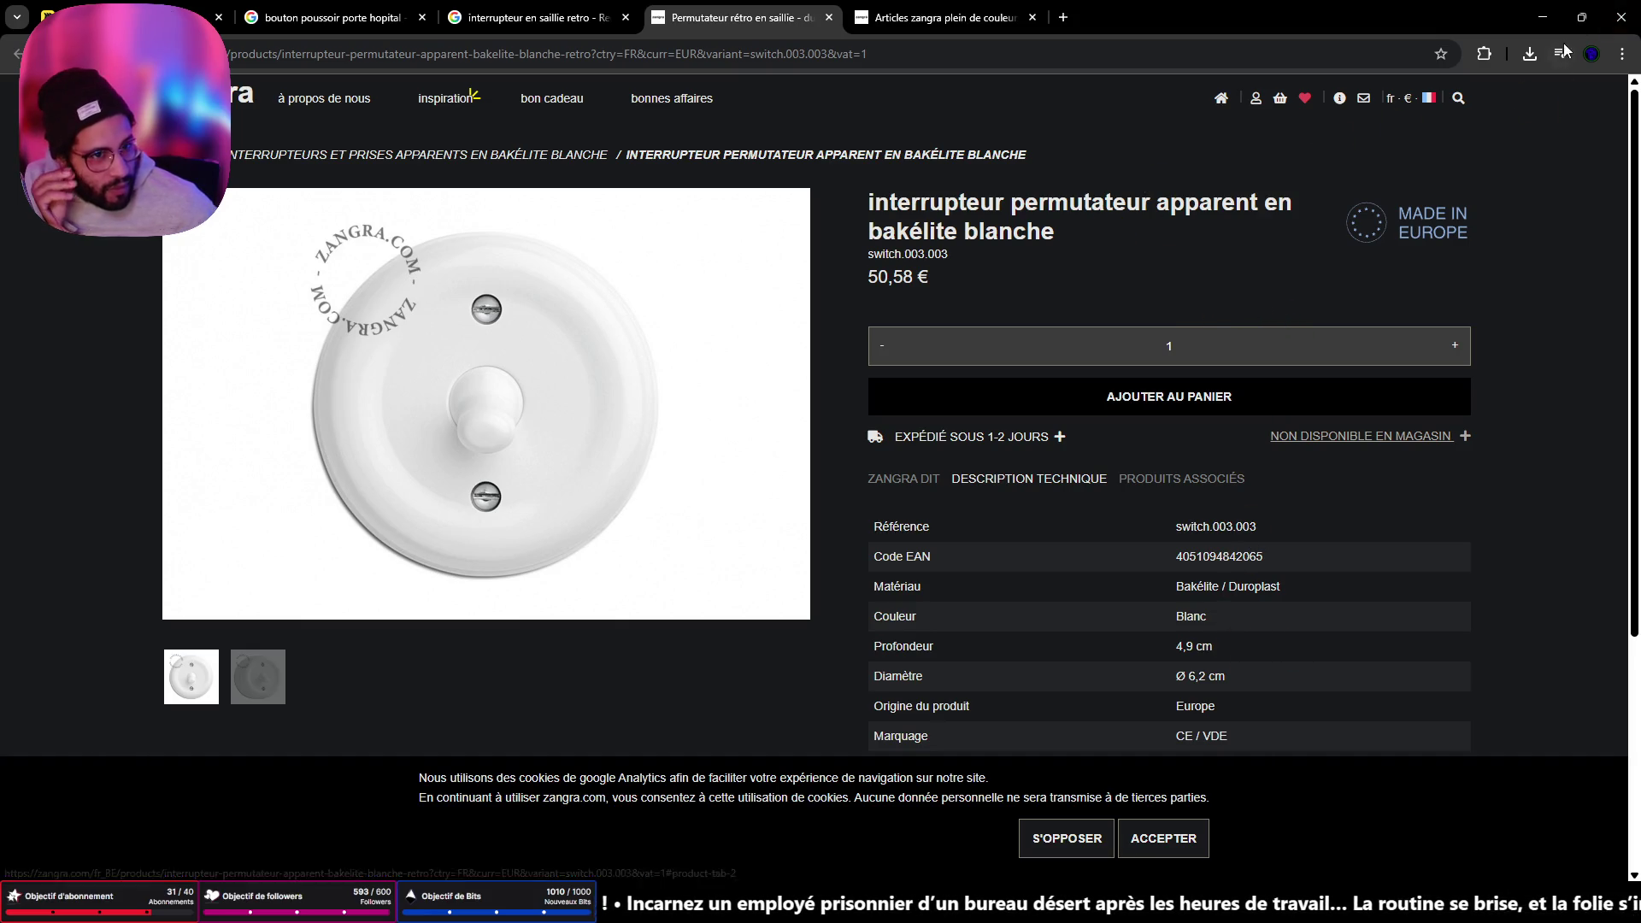
left_click(1542, 17)
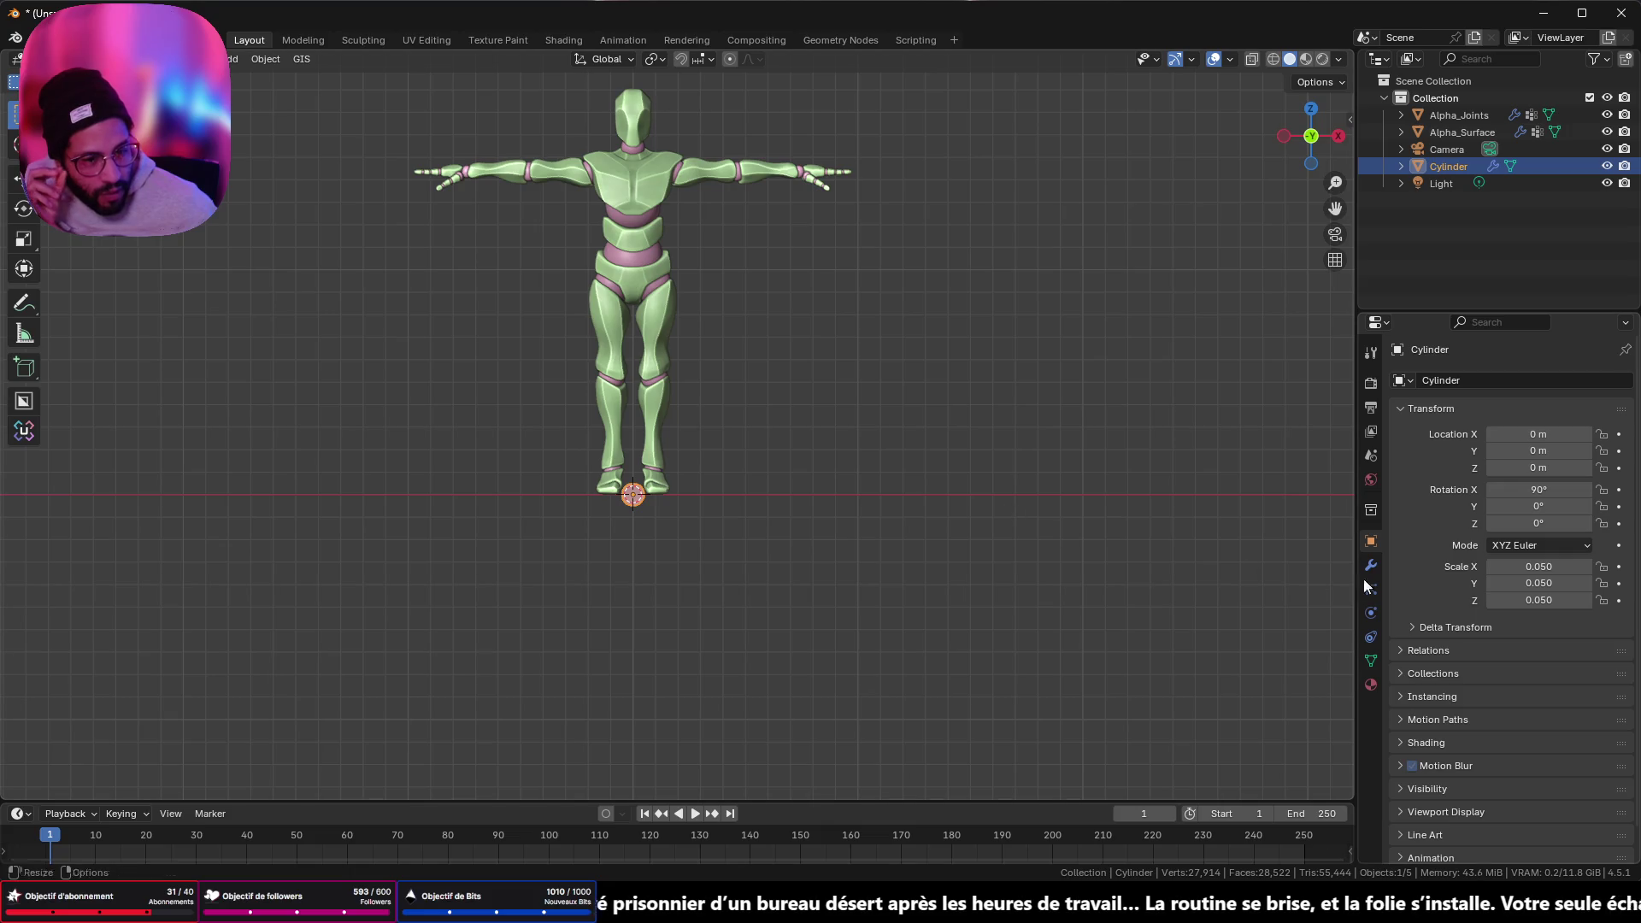
- Set the cylinder's scale values together to 0.031
left_click(1543, 601)
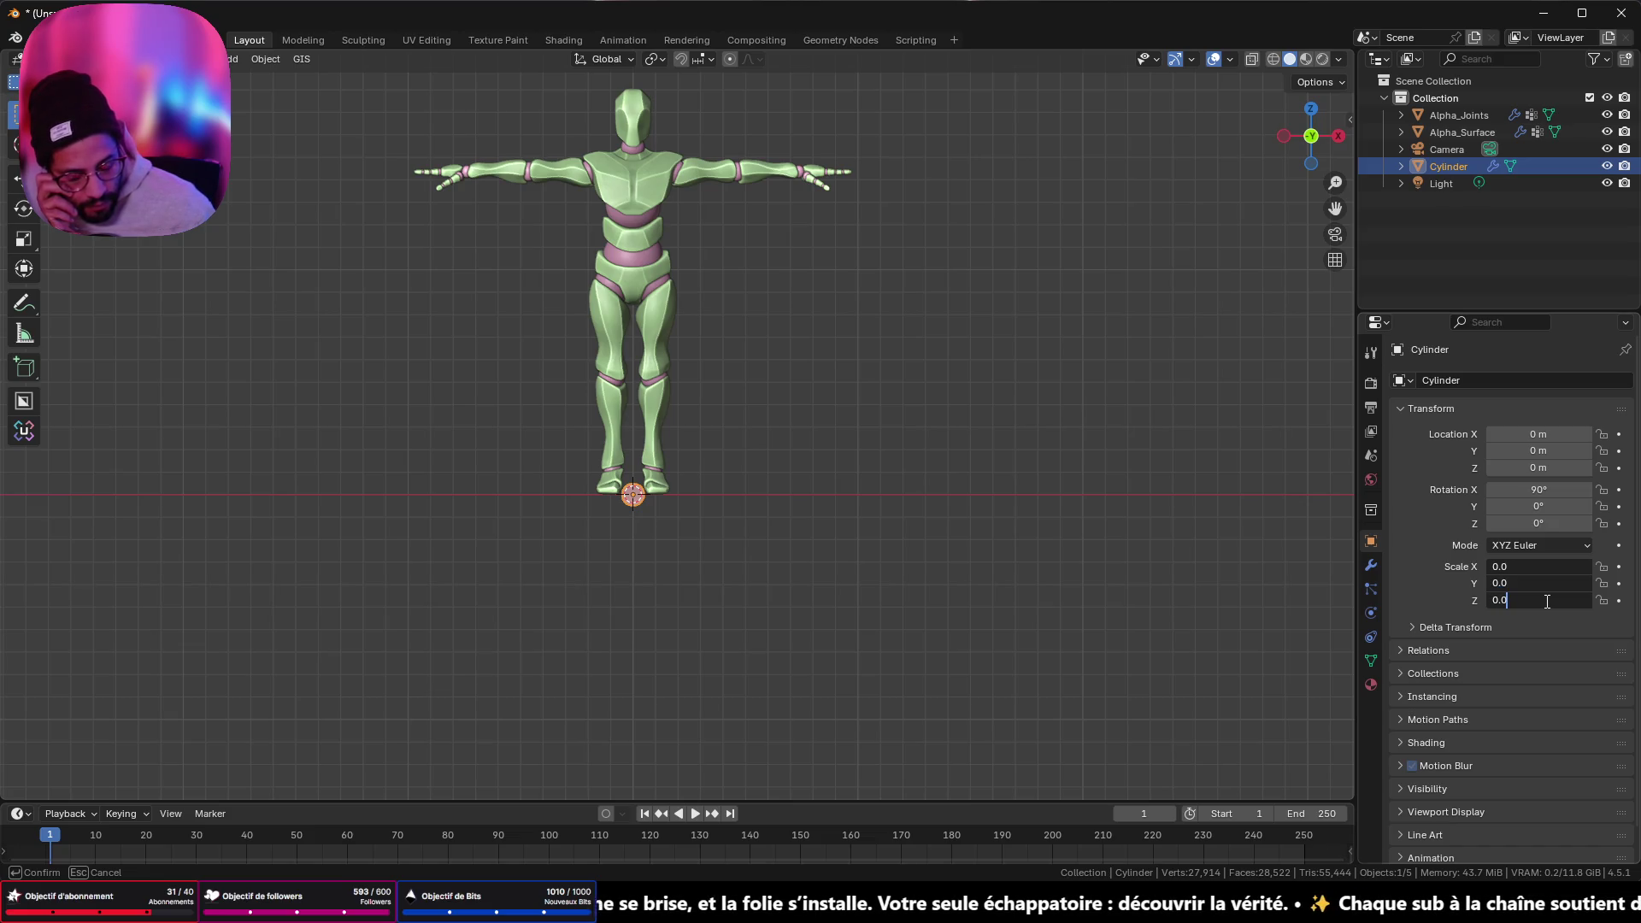
type("31")
key("Return")
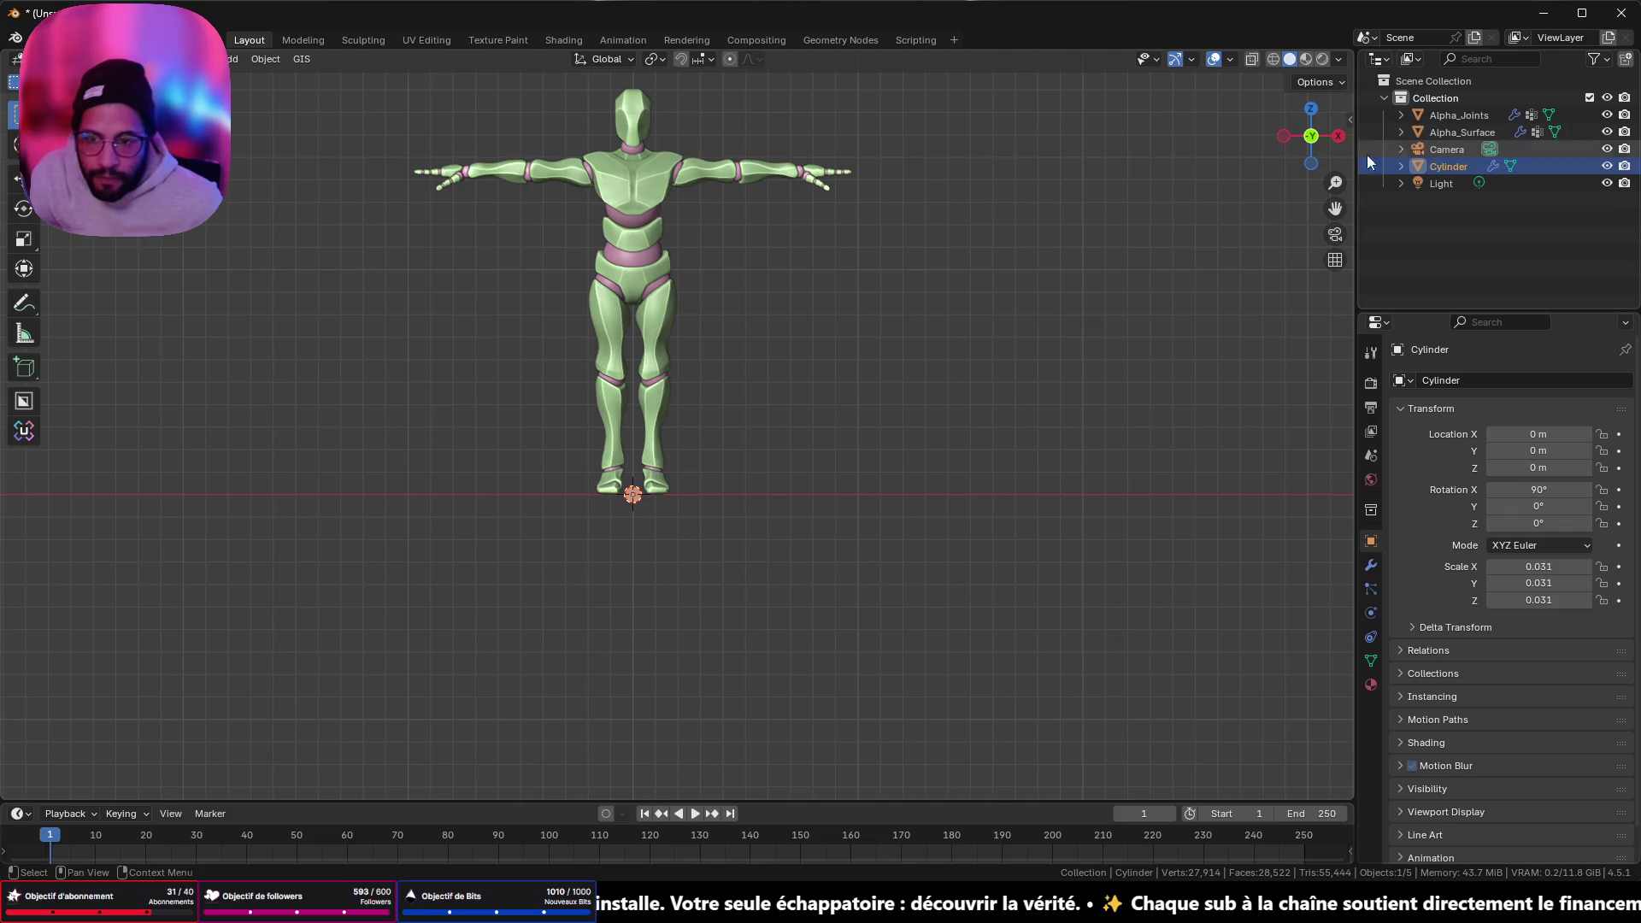
scroll(747, 524, "up", 6)
scroll(747, 524, "down", 2)
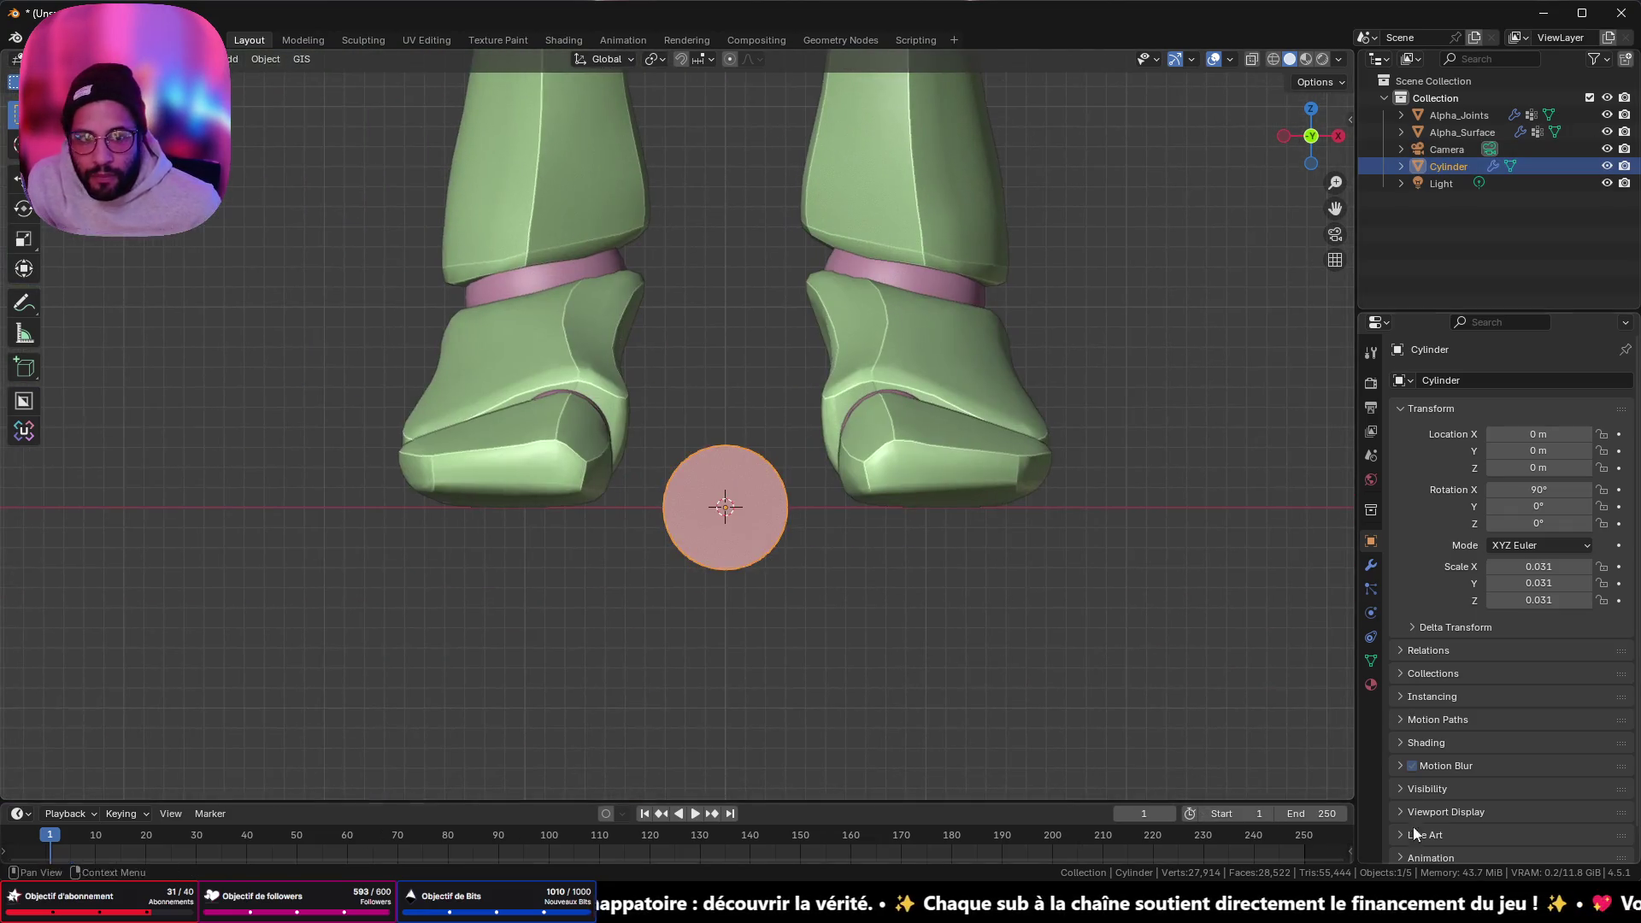
- From a side view, scale the cylinder along Y to make it a thinner disc
left_click(1280, 135)
scroll(946, 410, "down", 6)
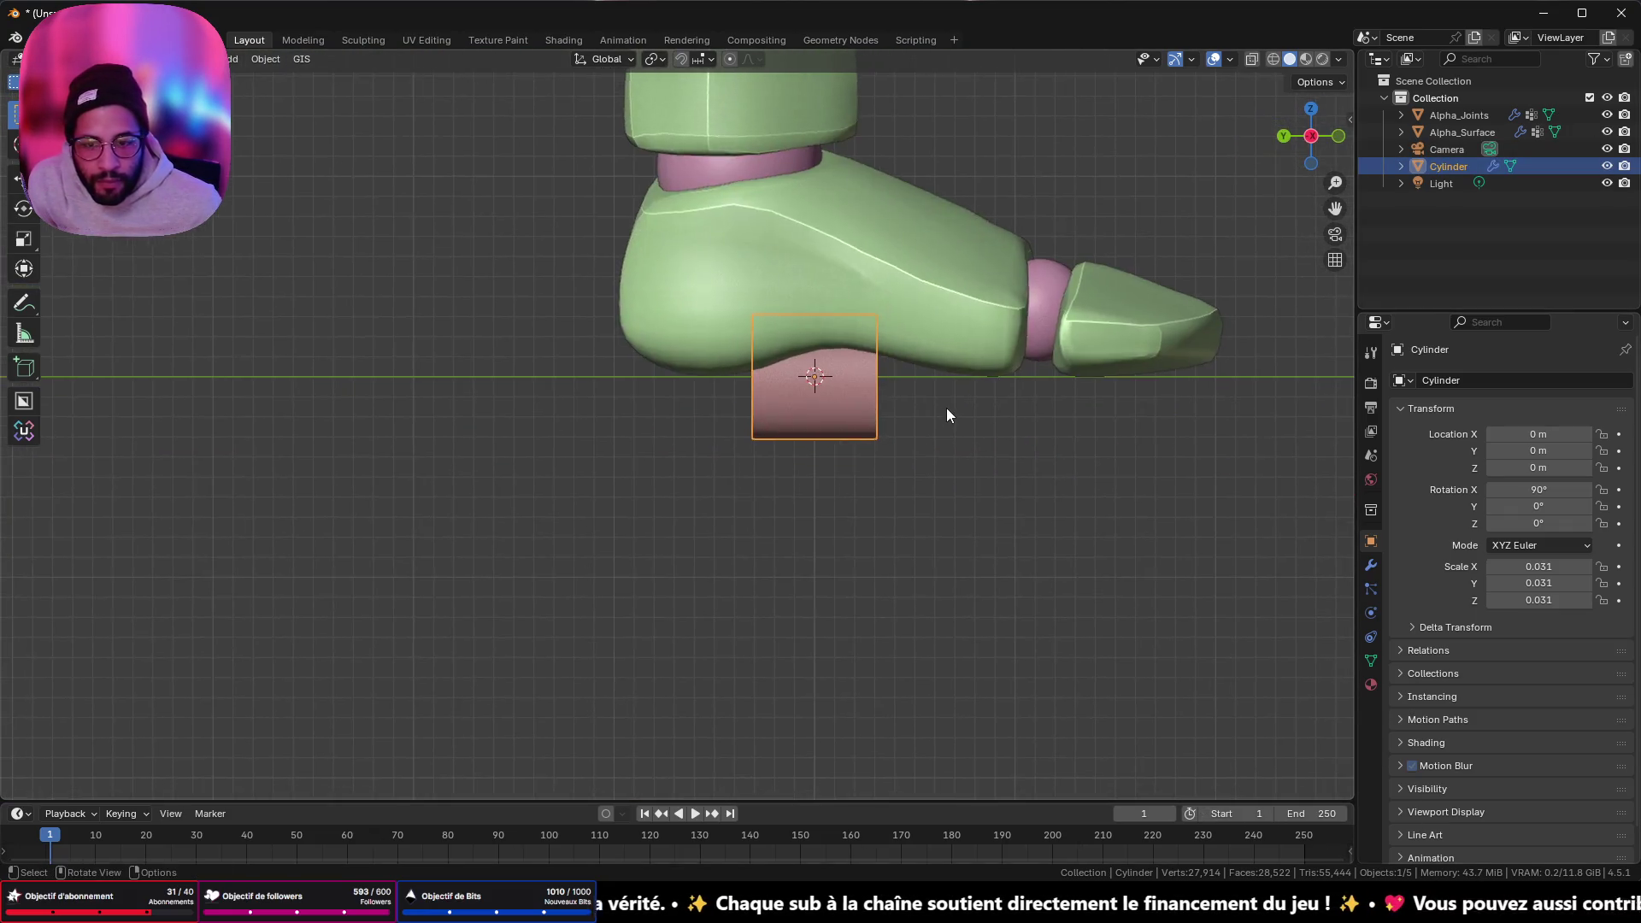
scroll(889, 419, "down", 4)
mouse_move(868, 381)
middle_mouse_down()
mouse_move(612, 436)
mouse_move(821, 395)
mouse_move(1288, 103)
middle_mouse_up()
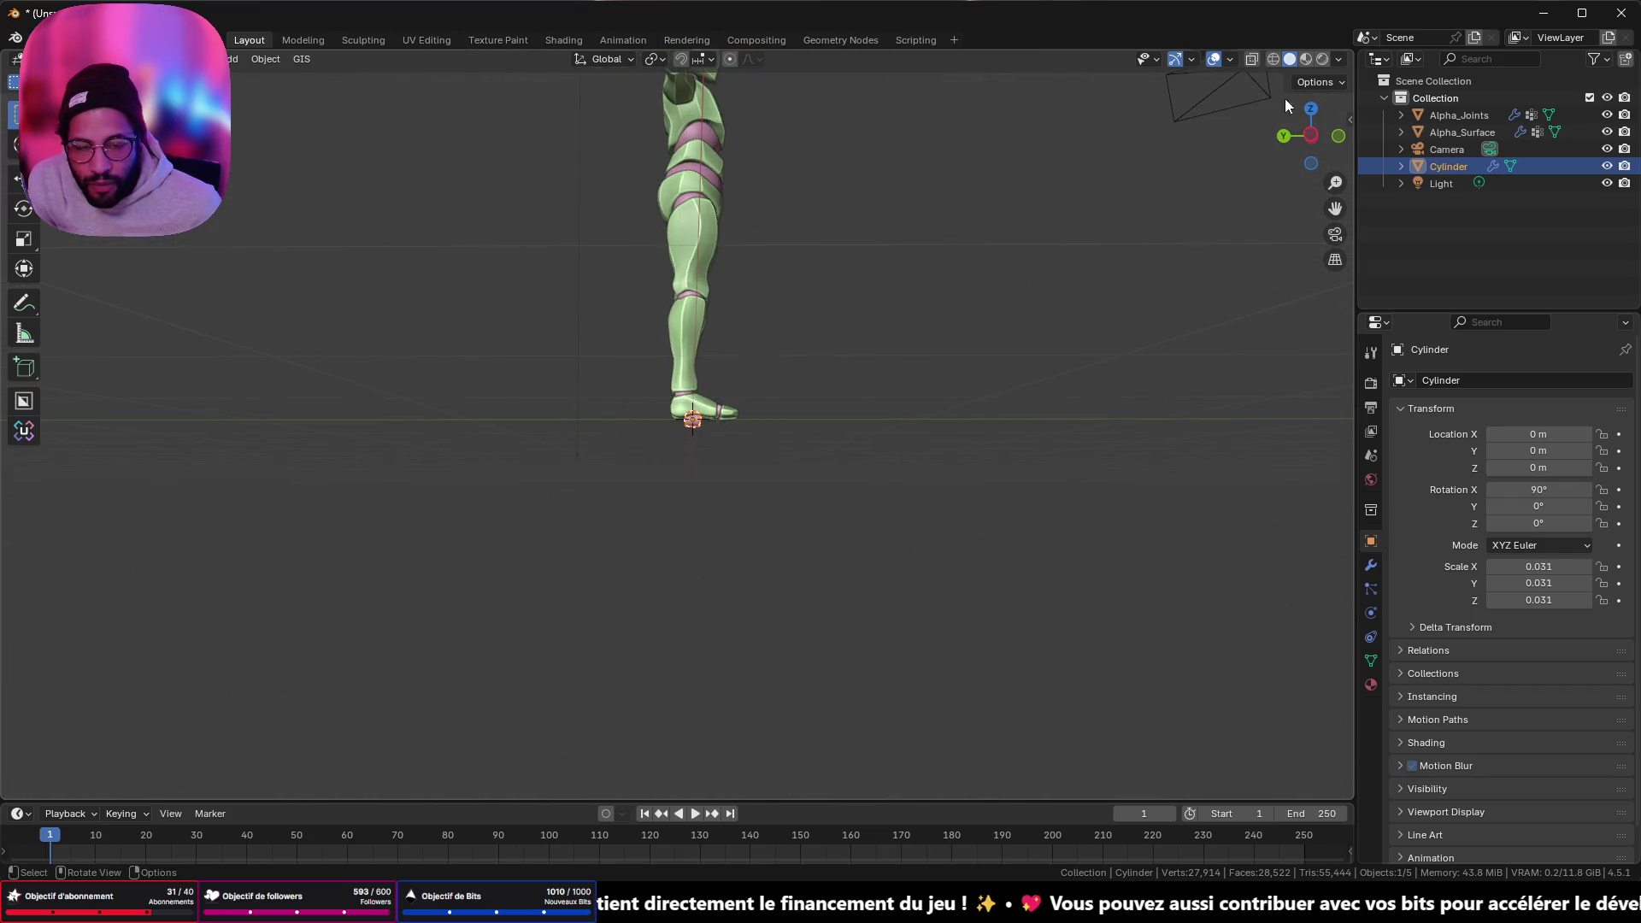
left_click(1320, 133)
scroll(847, 465, "up", 6)
middle_click_drag(658, 443, 817, 515, "shift")
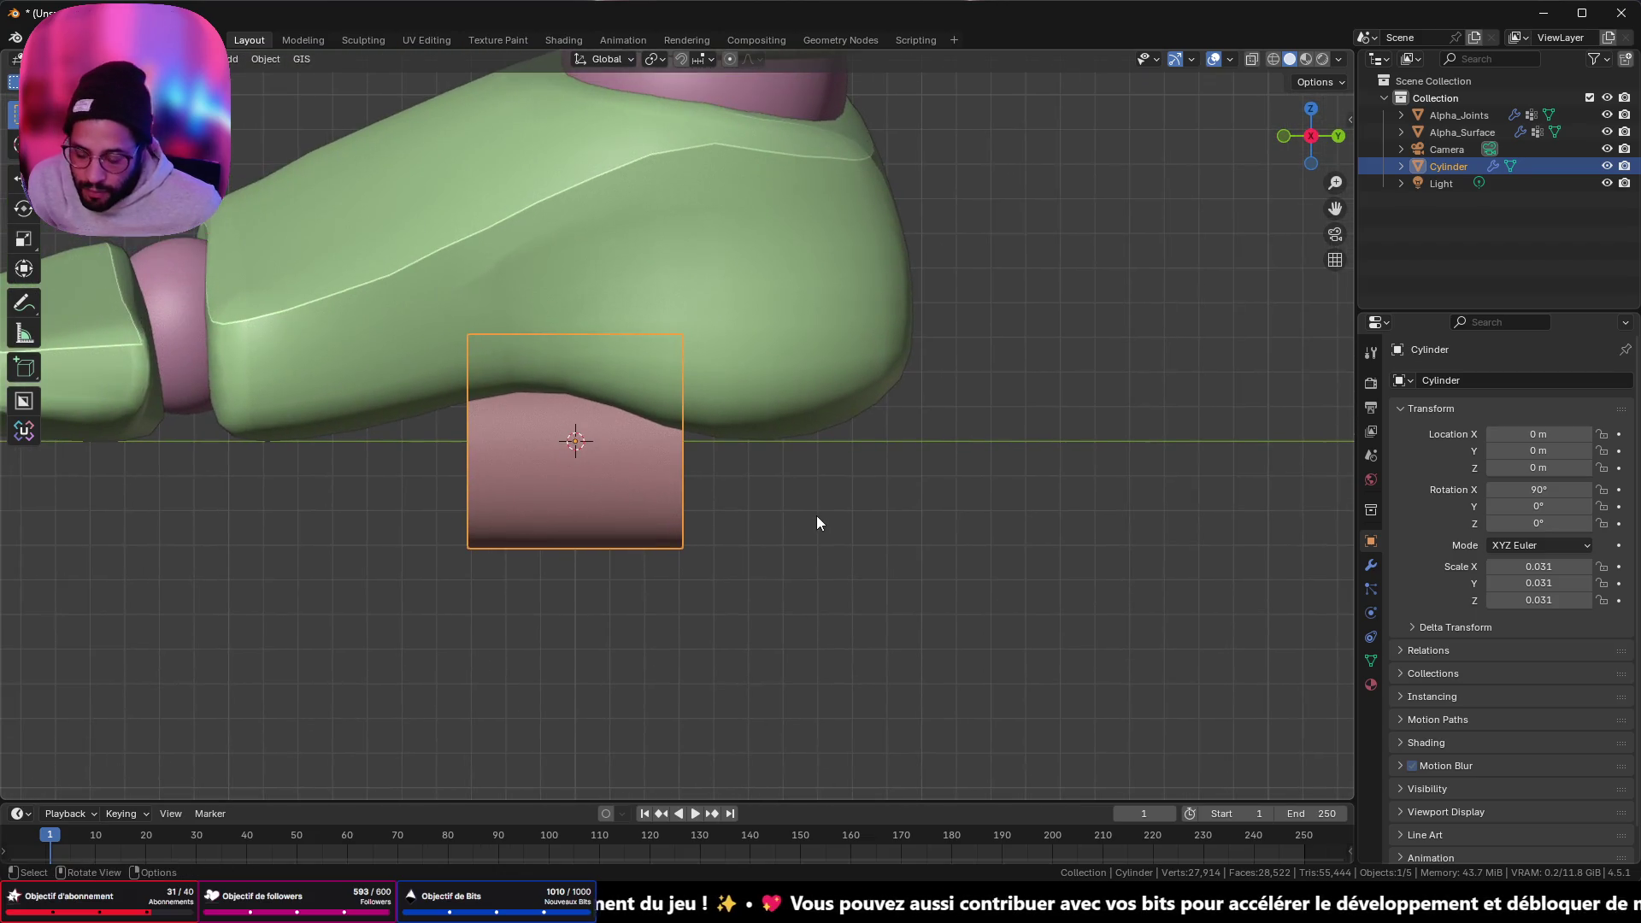
key("s")
key("y")
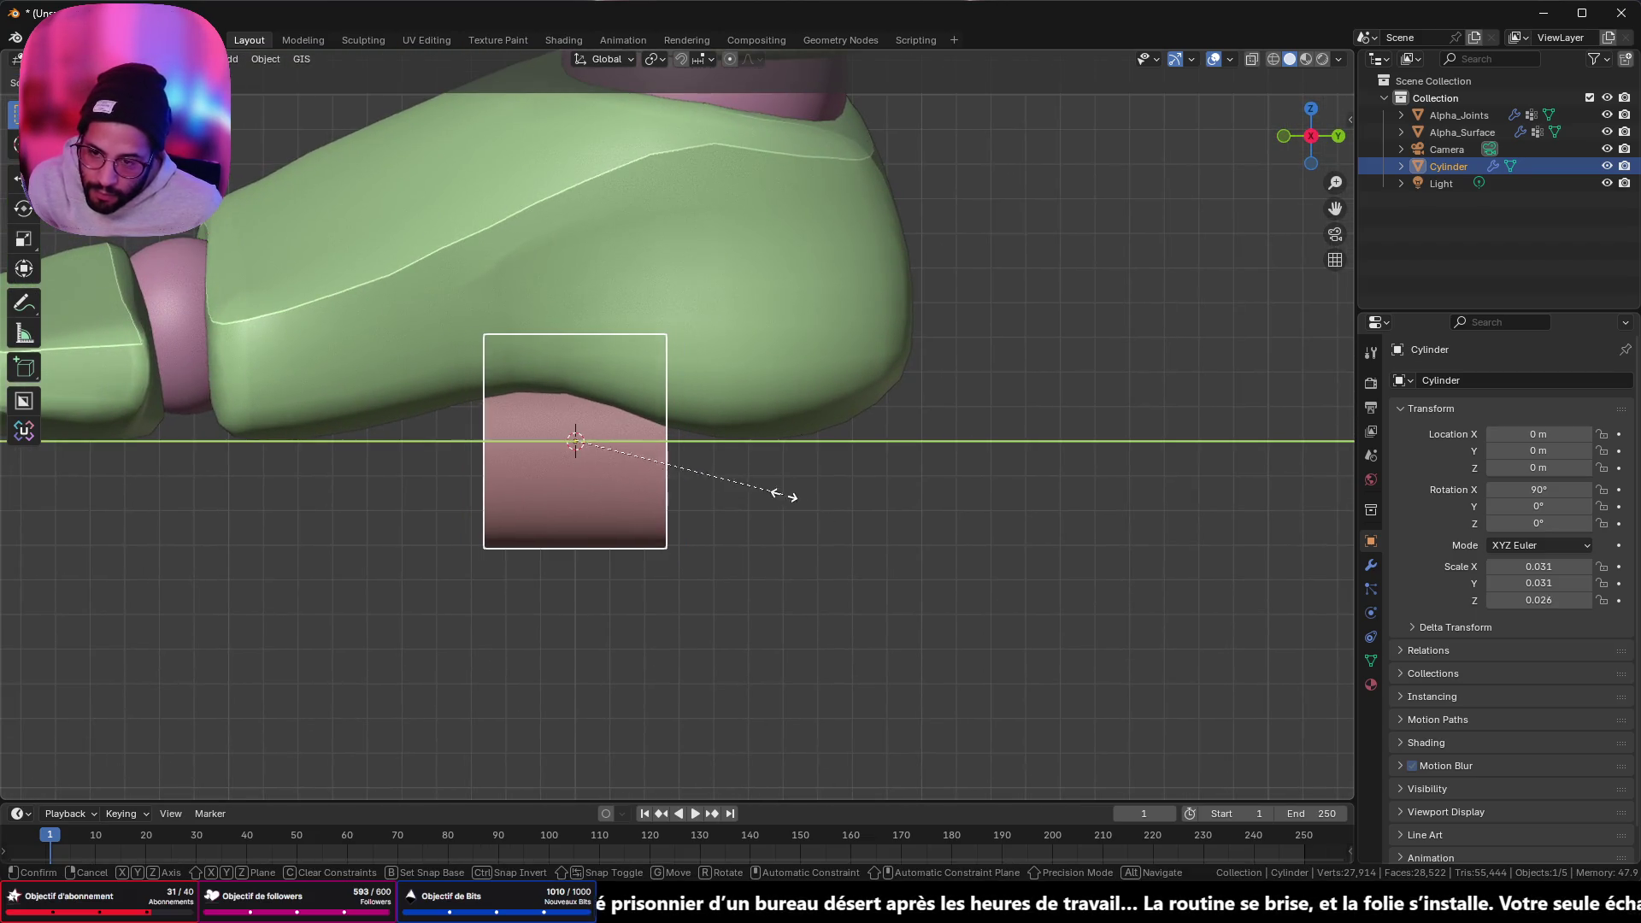
left_click(715, 463)
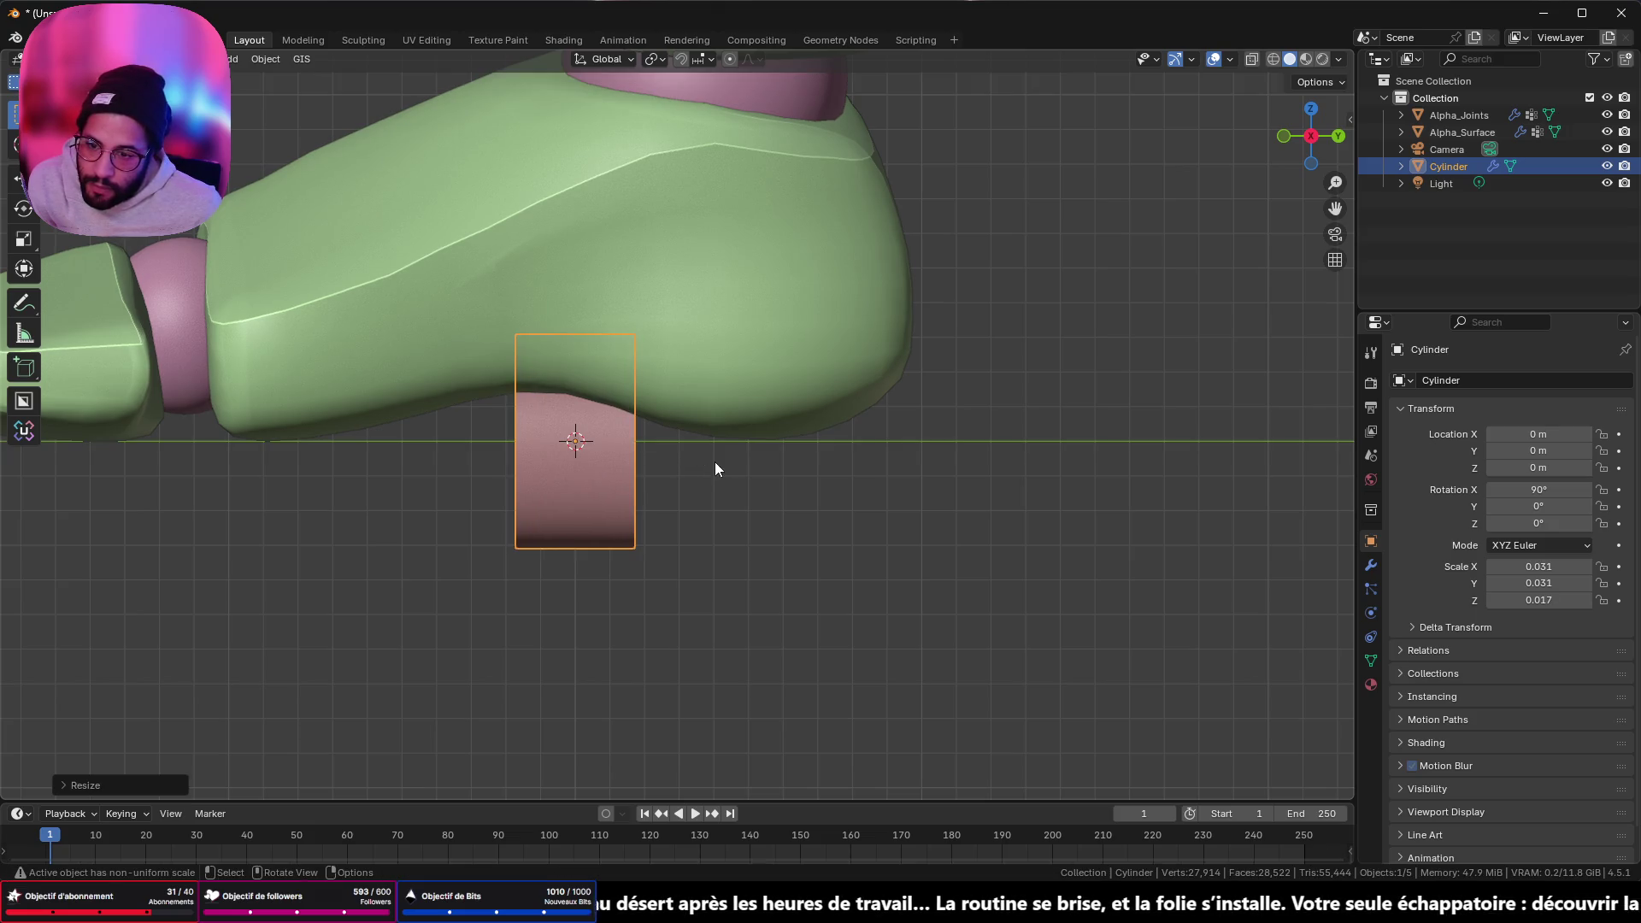
- Isolate the cylinder in local view, face it straight on, and enter Edit Mode
mouse_move(922, 523)
middle_mouse_down()
mouse_move(718, 388)
mouse_move(867, 387)
mouse_move(864, 413)
middle_mouse_up()
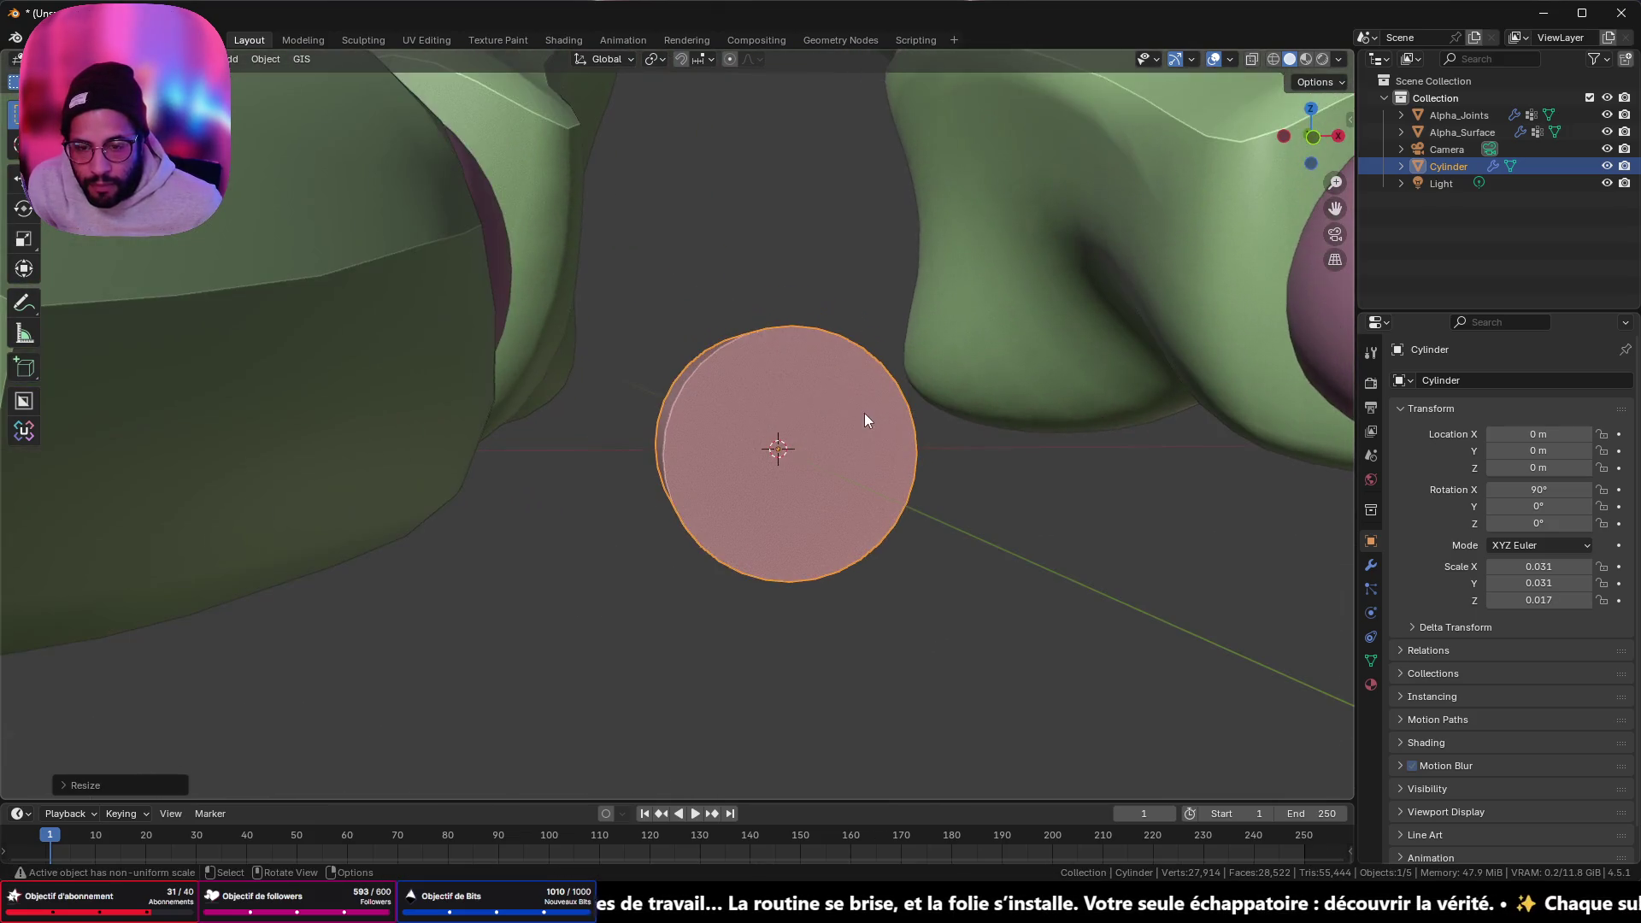
key("Tab")
key("Tab")
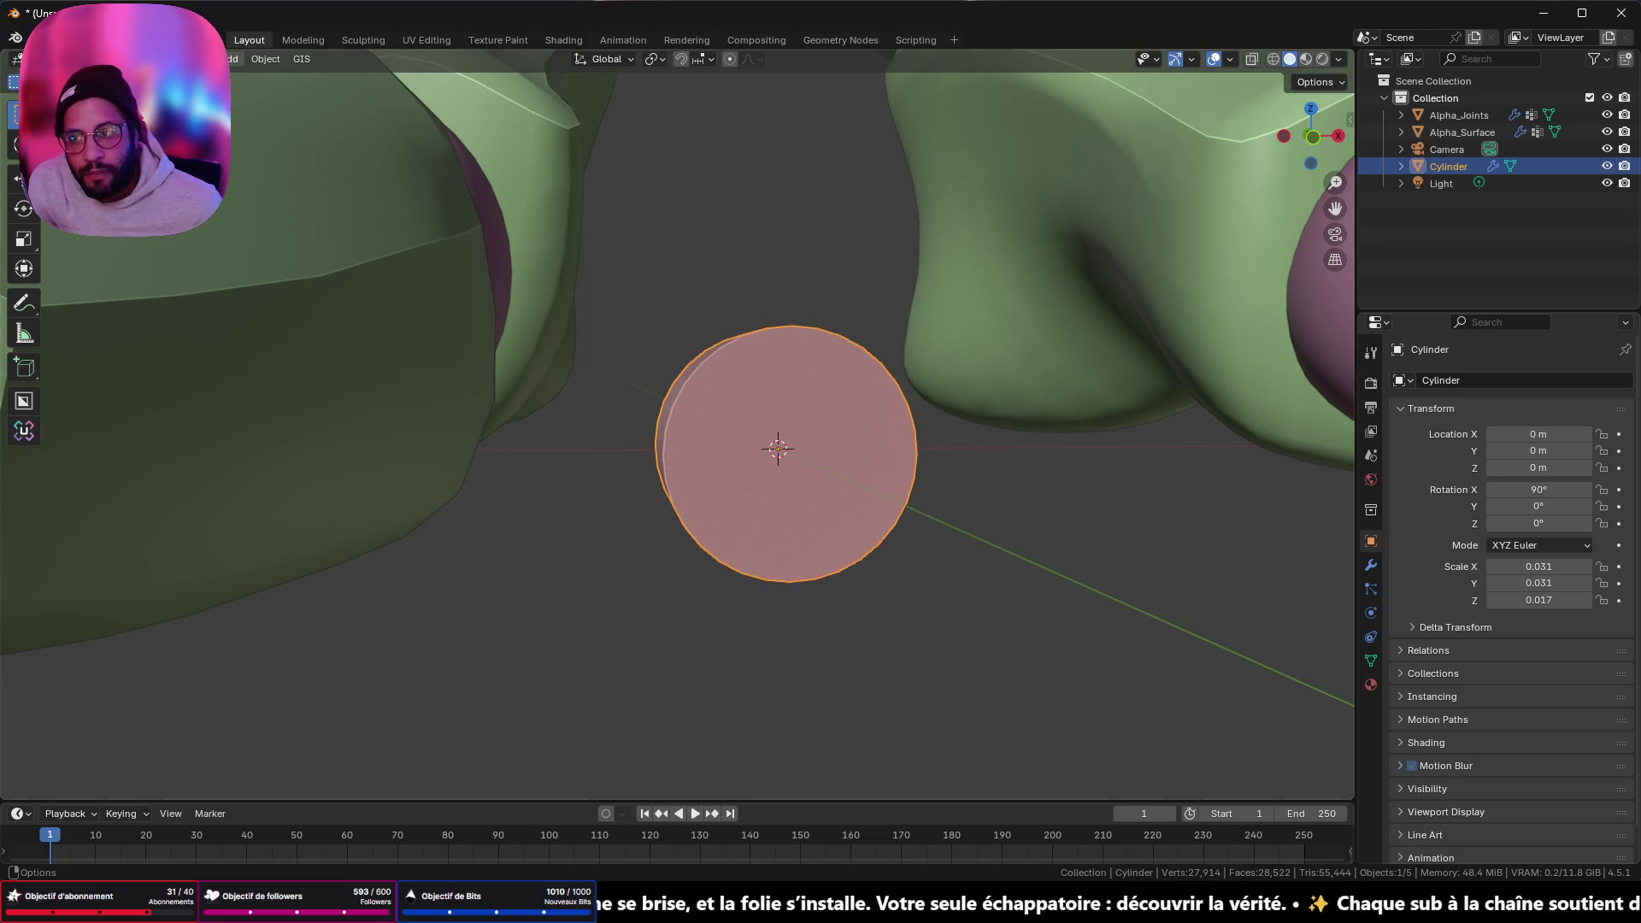
key("KP_Divide")
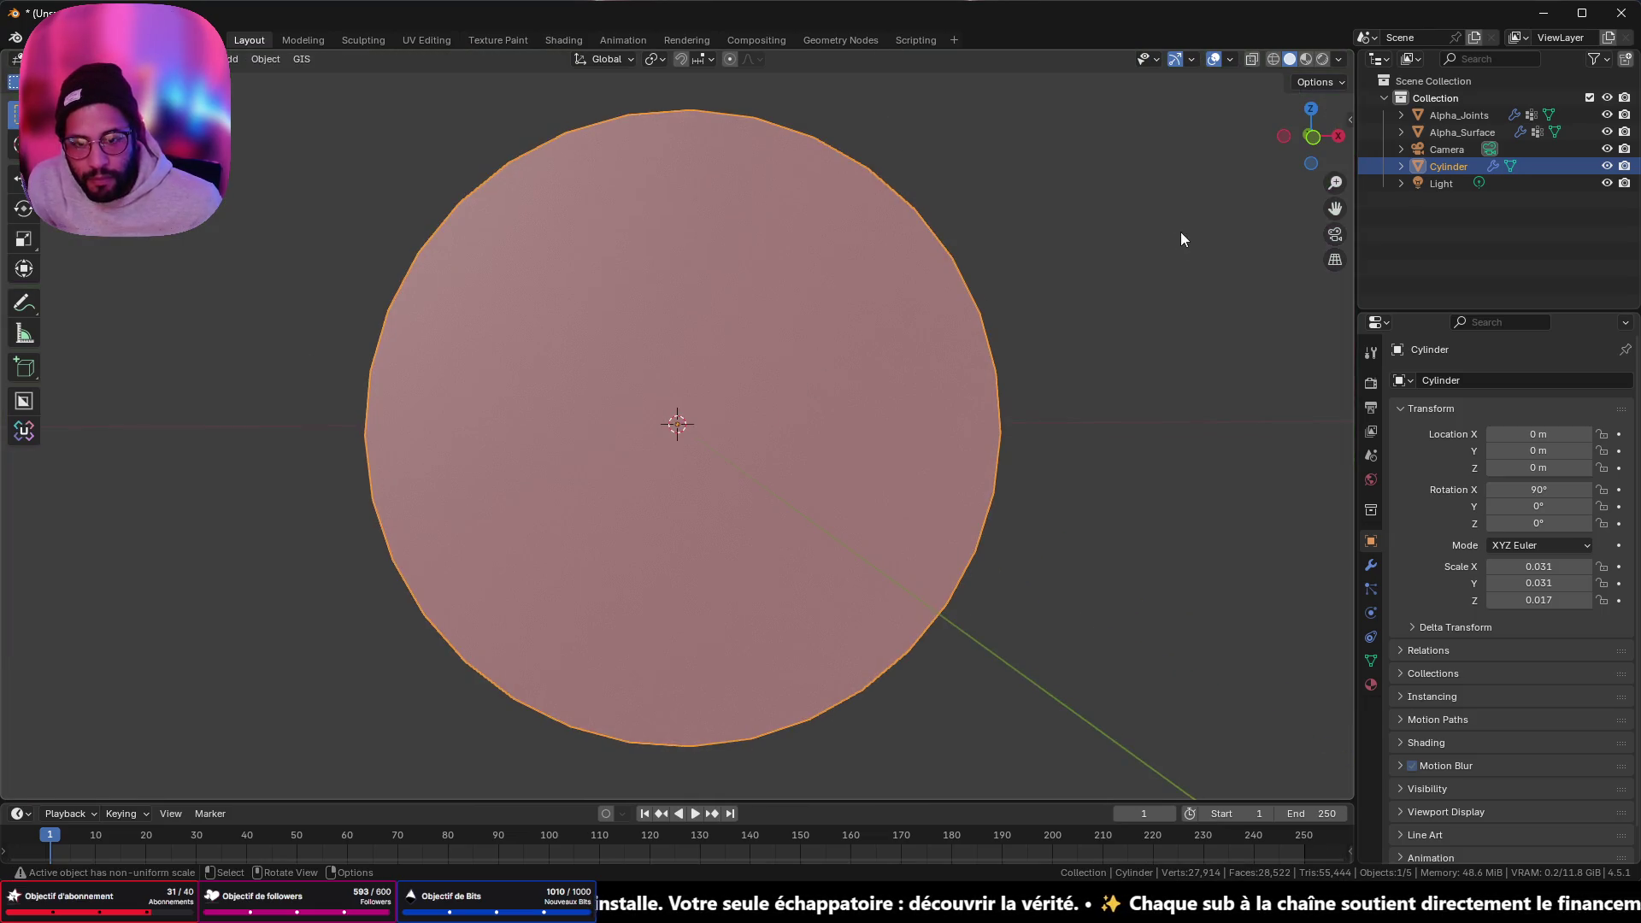
scroll(1115, 212, "down", 5)
left_click(1308, 144)
scroll(874, 340, "up", 5)
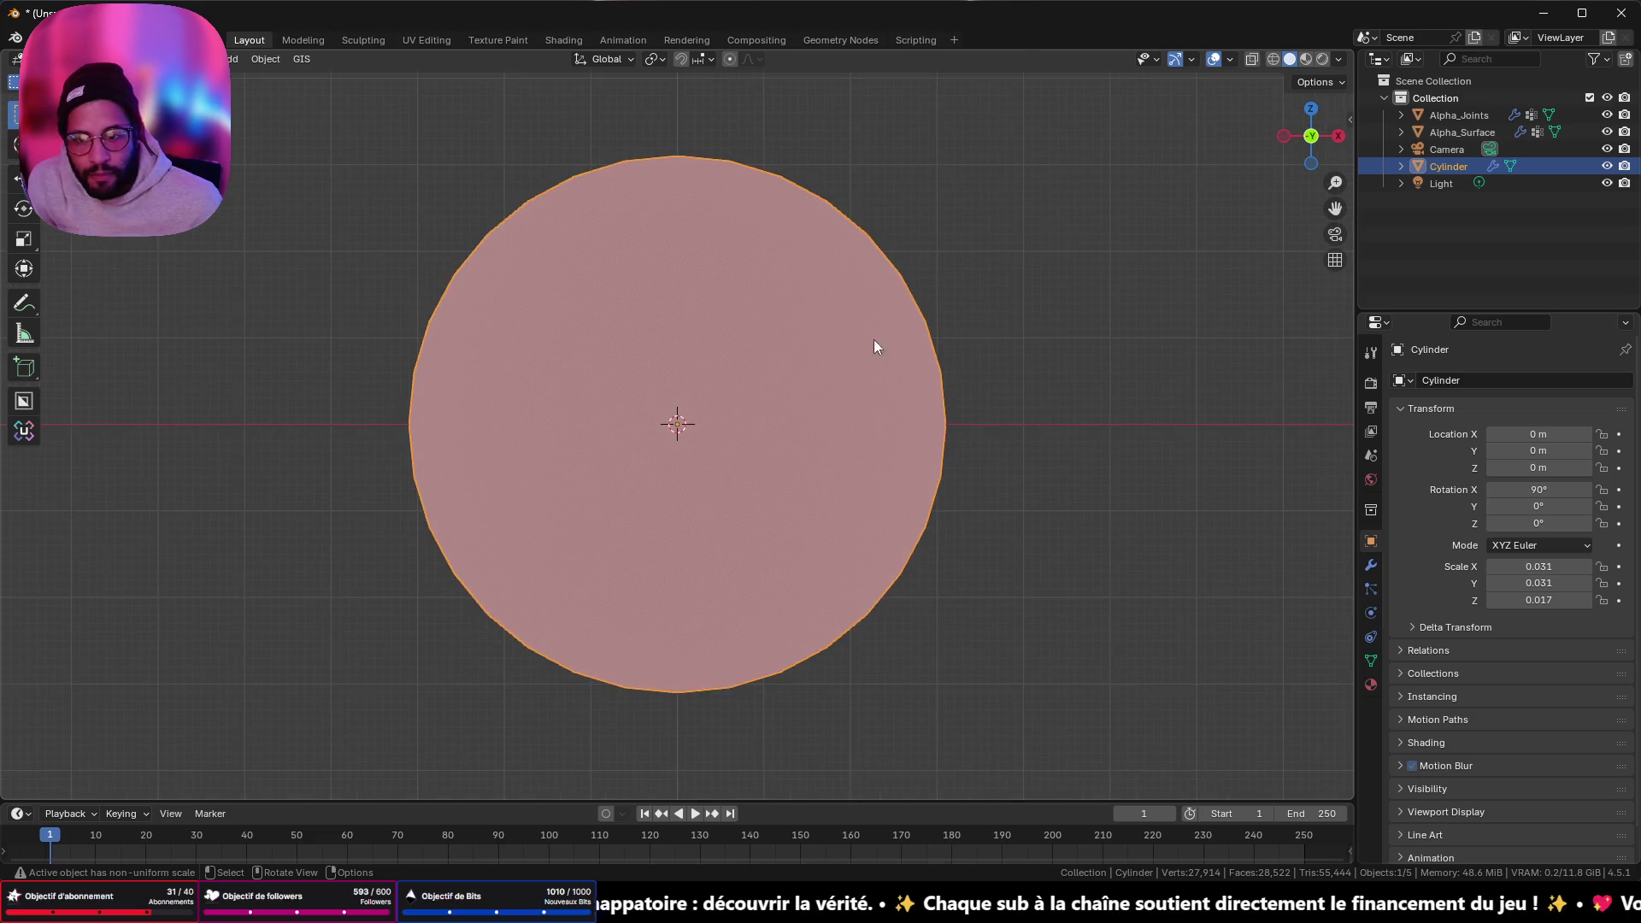
key("Tab")
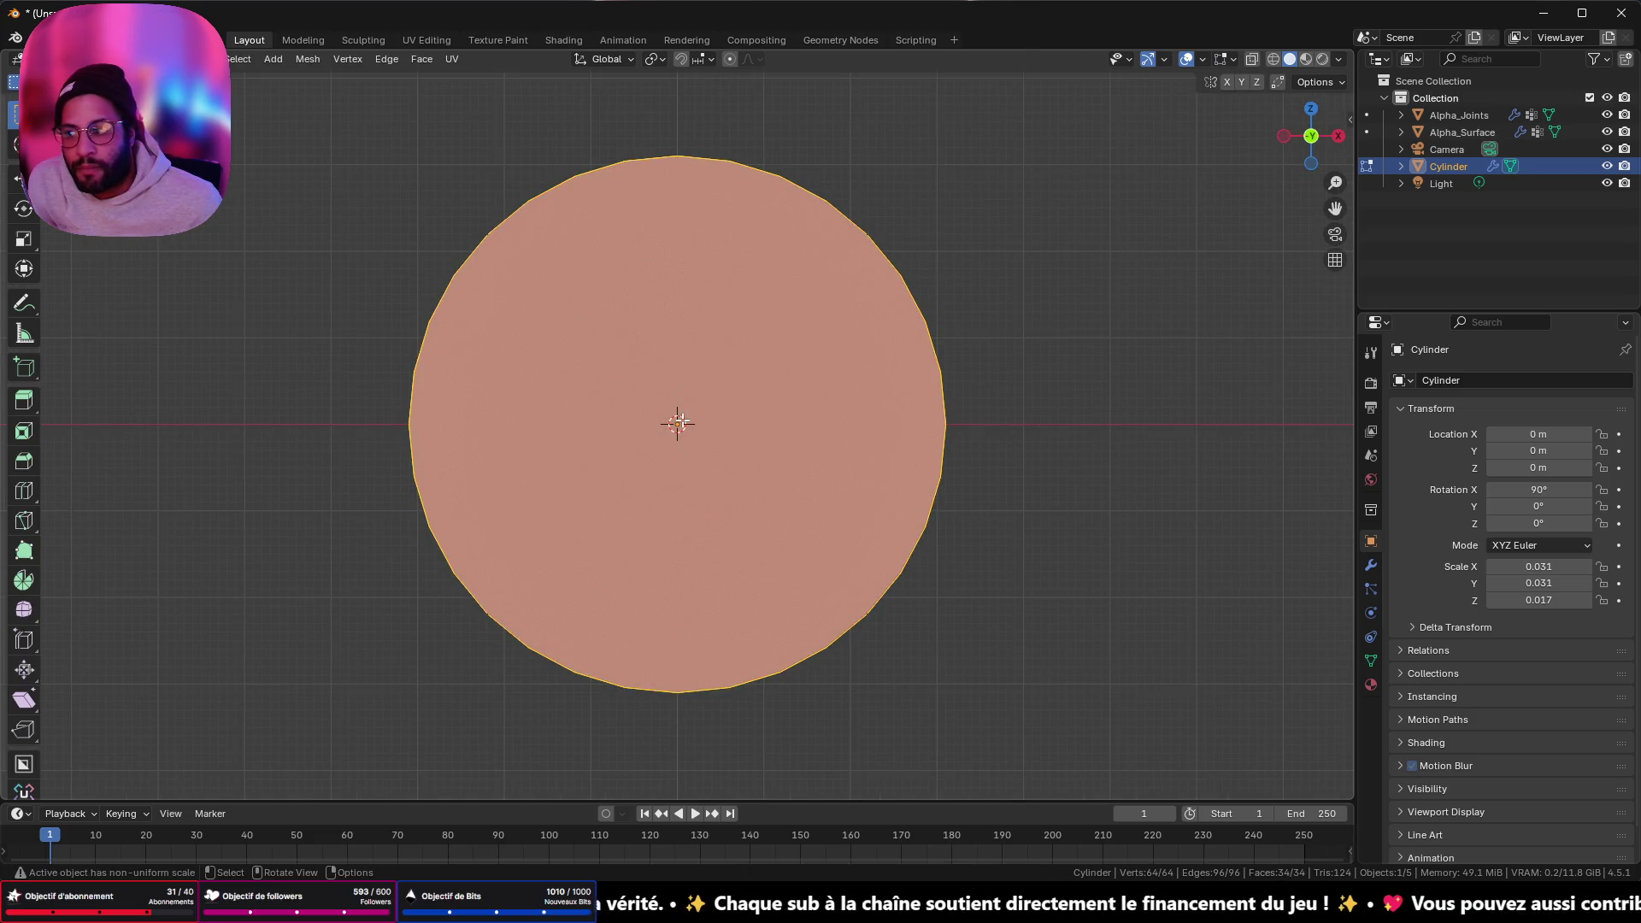
- Deselect everything, select the cylinder's front face, and extrude it into the narrower step
key("alt+a")
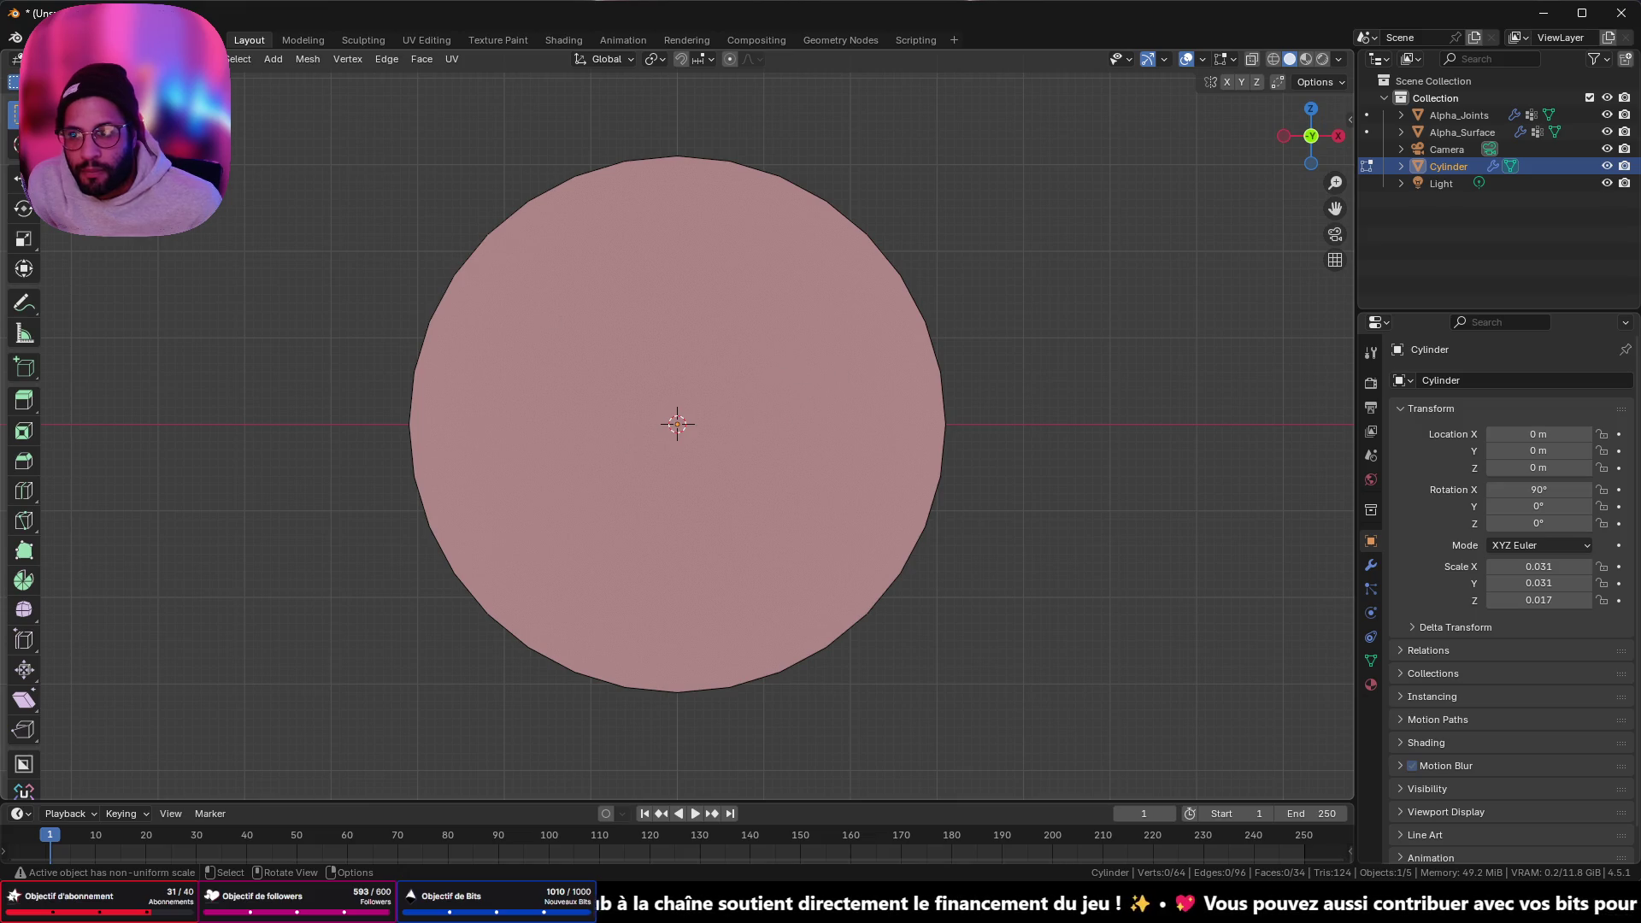
left_click(513, 278)
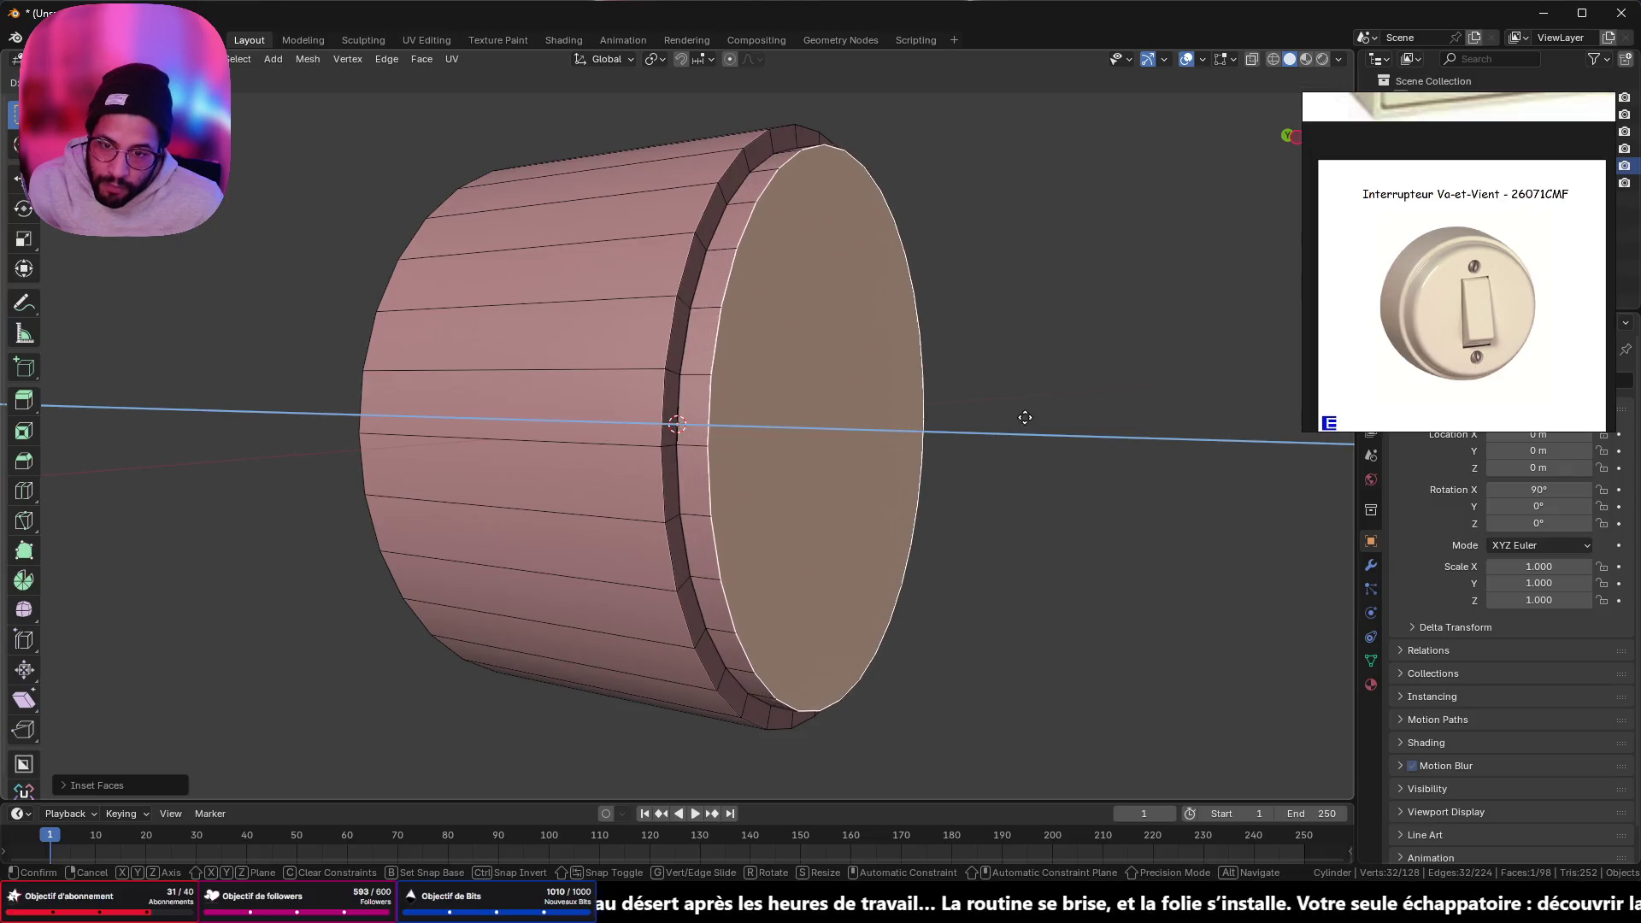
left_click(1037, 430)
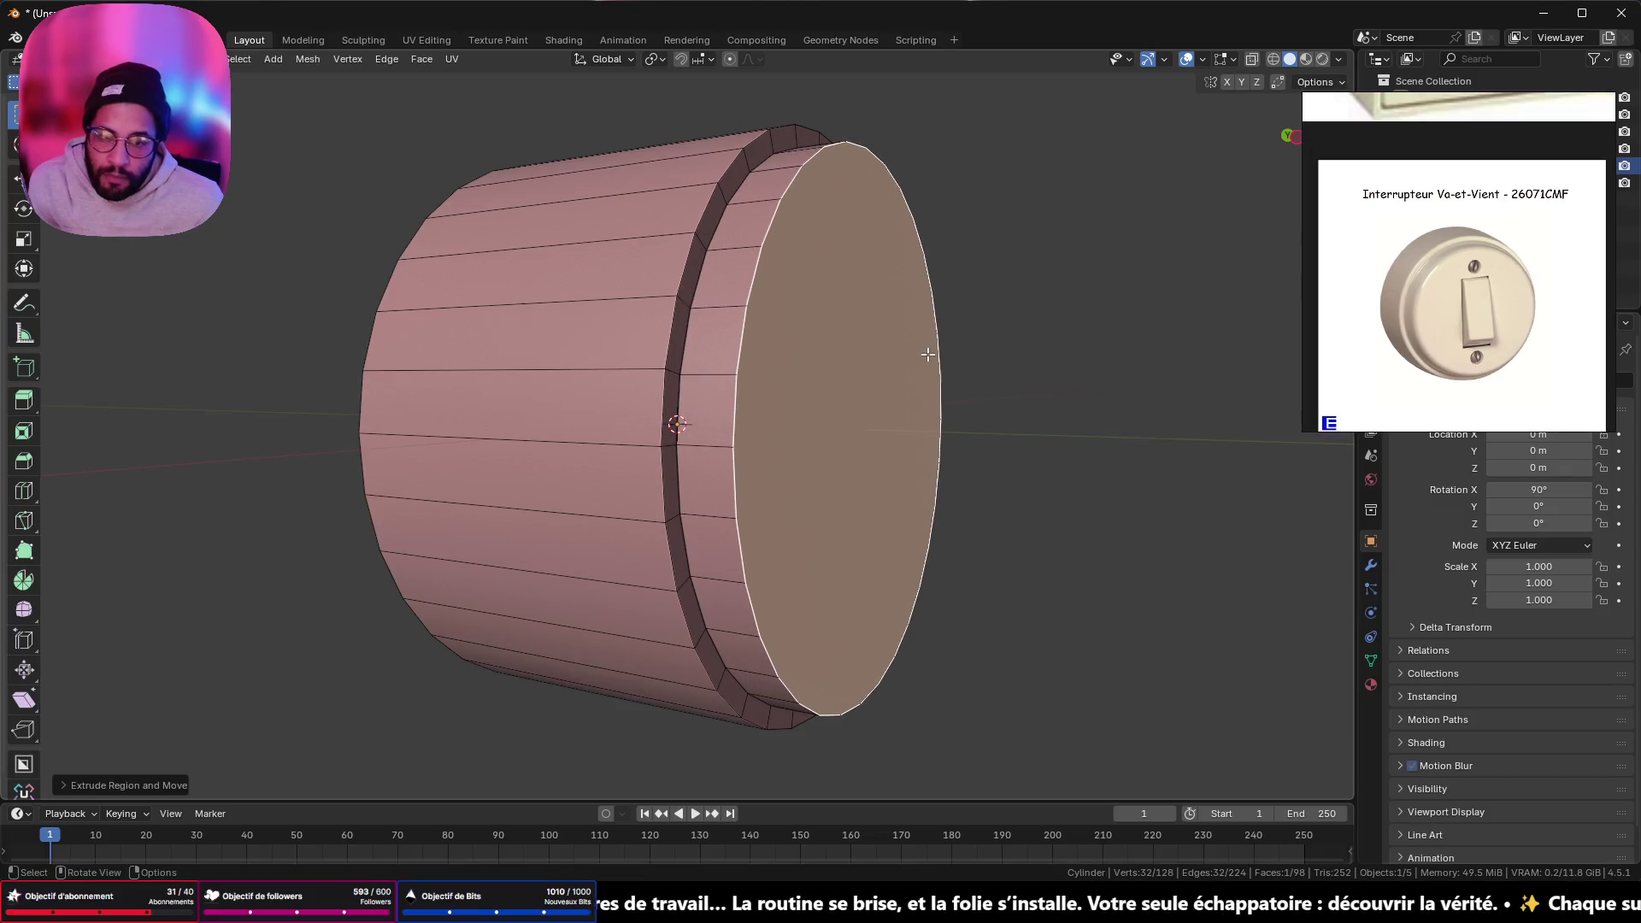
mouse_move(929, 354)
middle_mouse_down()
mouse_move(1034, 375)
mouse_move(807, 370)
mouse_move(1003, 370)
mouse_move(841, 424)
middle_mouse_up()
- Select the opposite end face and move it along Y to set the main body's depth
left_click(586, 461)
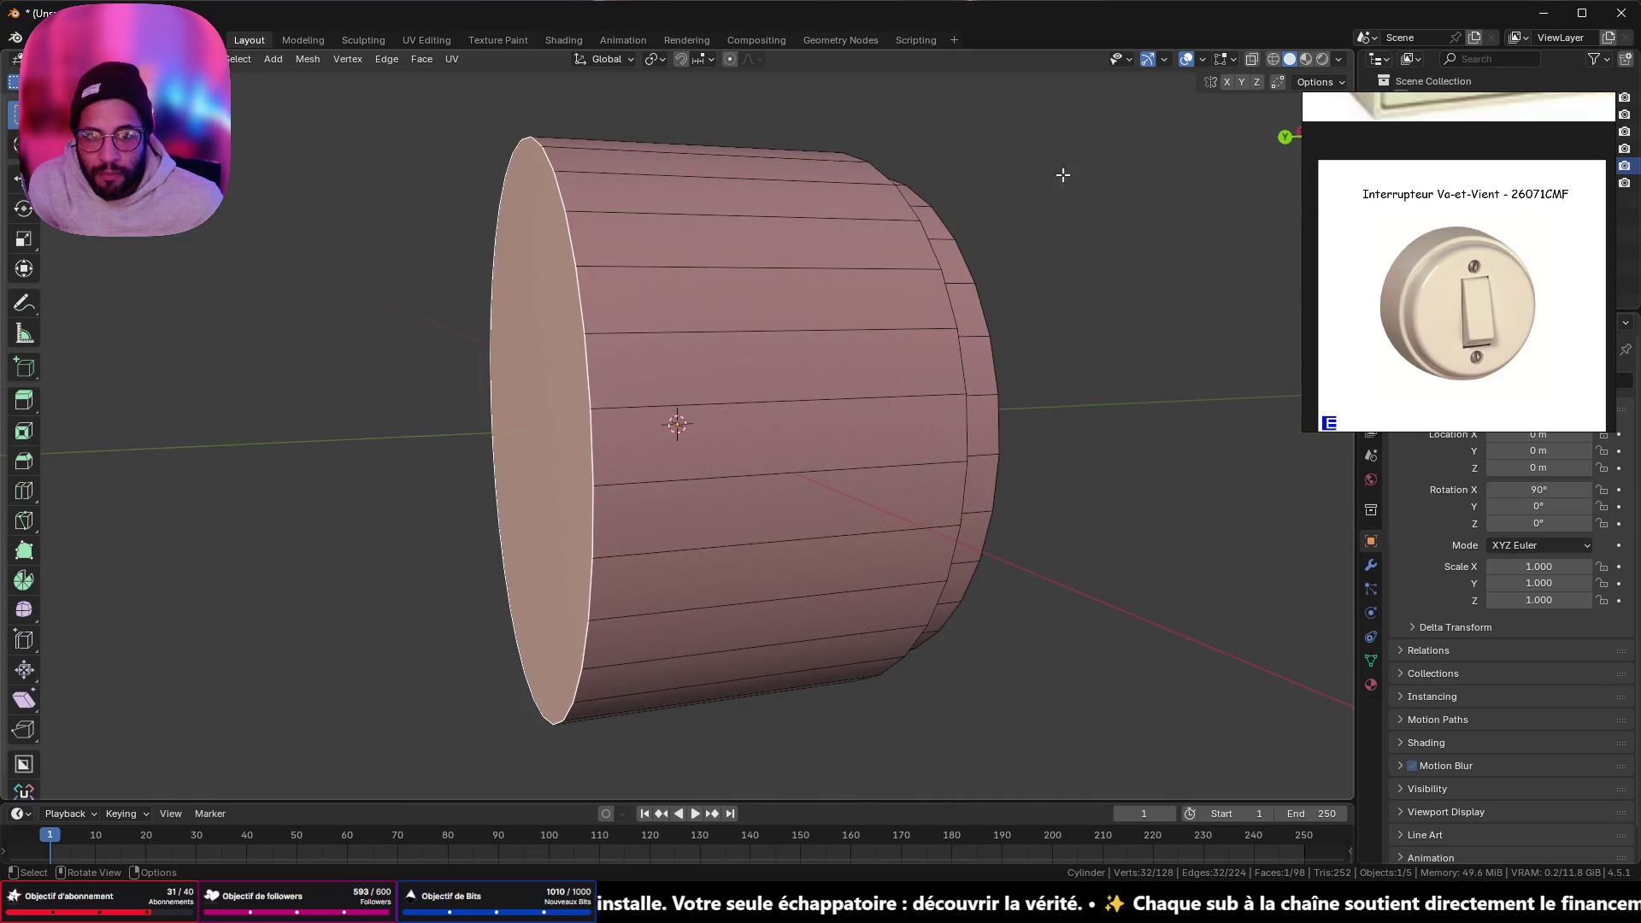
mouse_move(1387, 111)
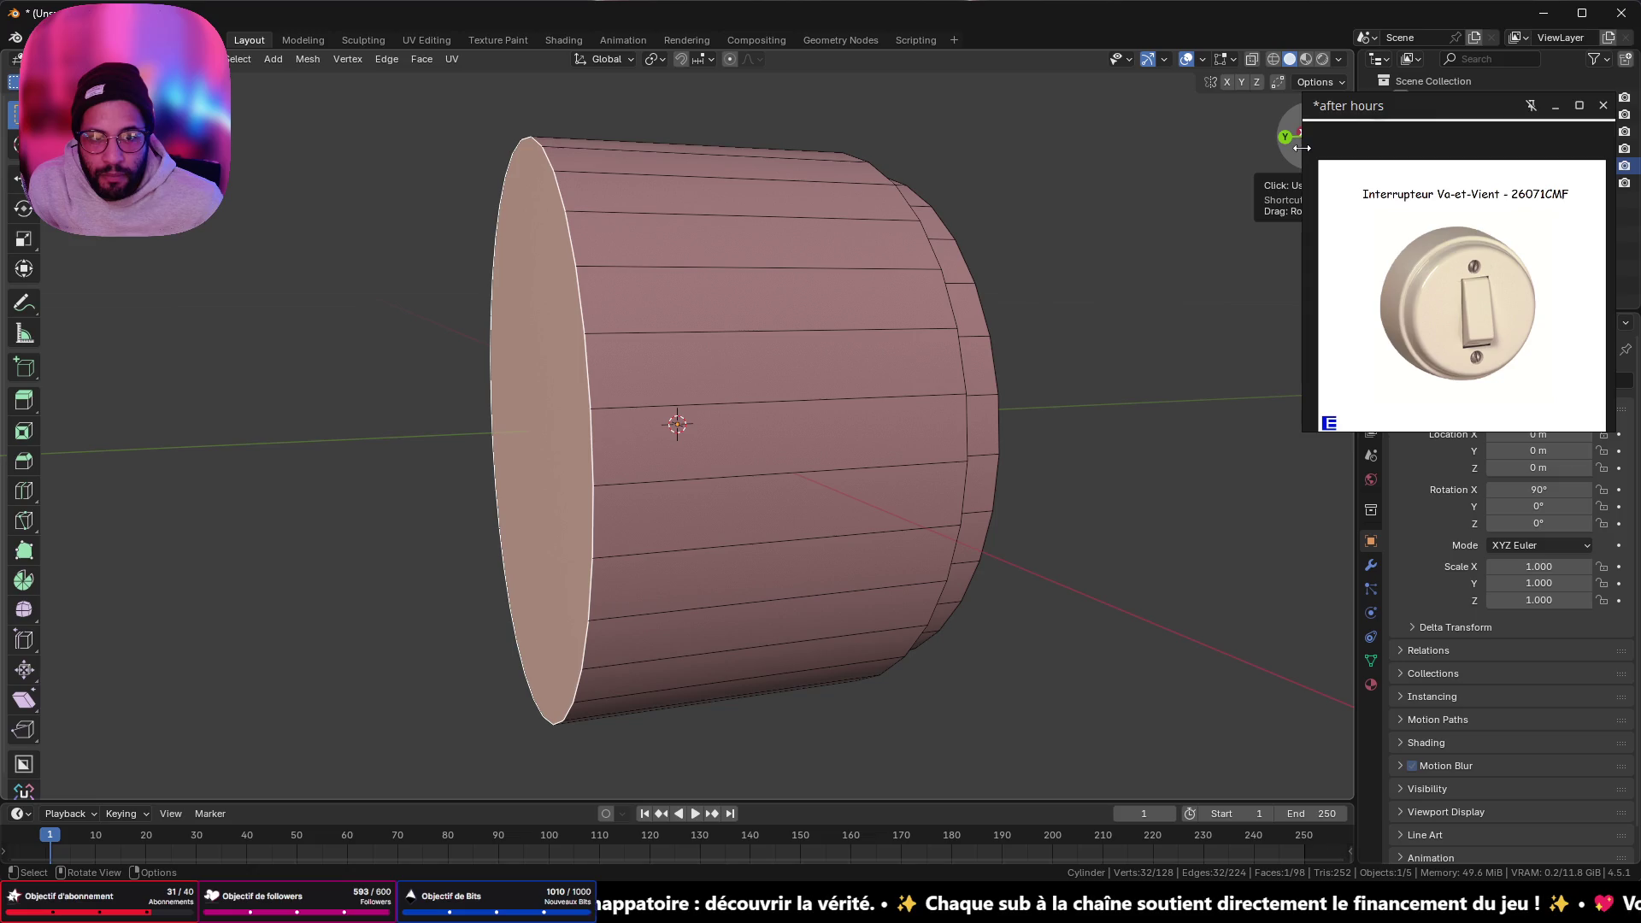
left_click_drag(1302, 148, 1353, 148)
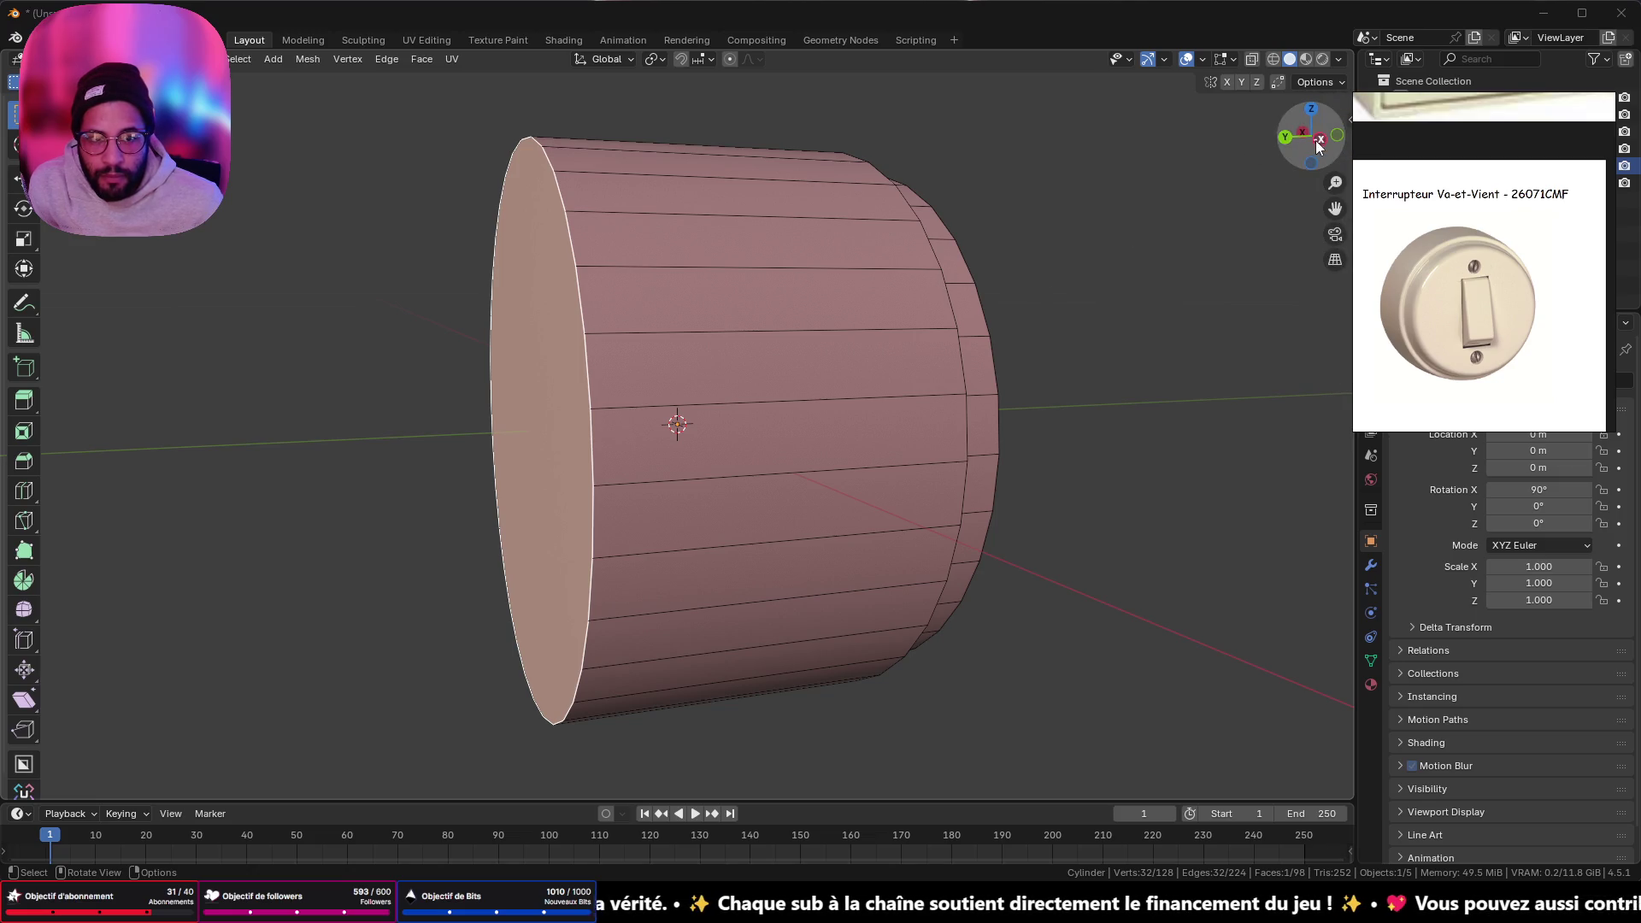
left_click(1320, 140)
key("g")
key("y")
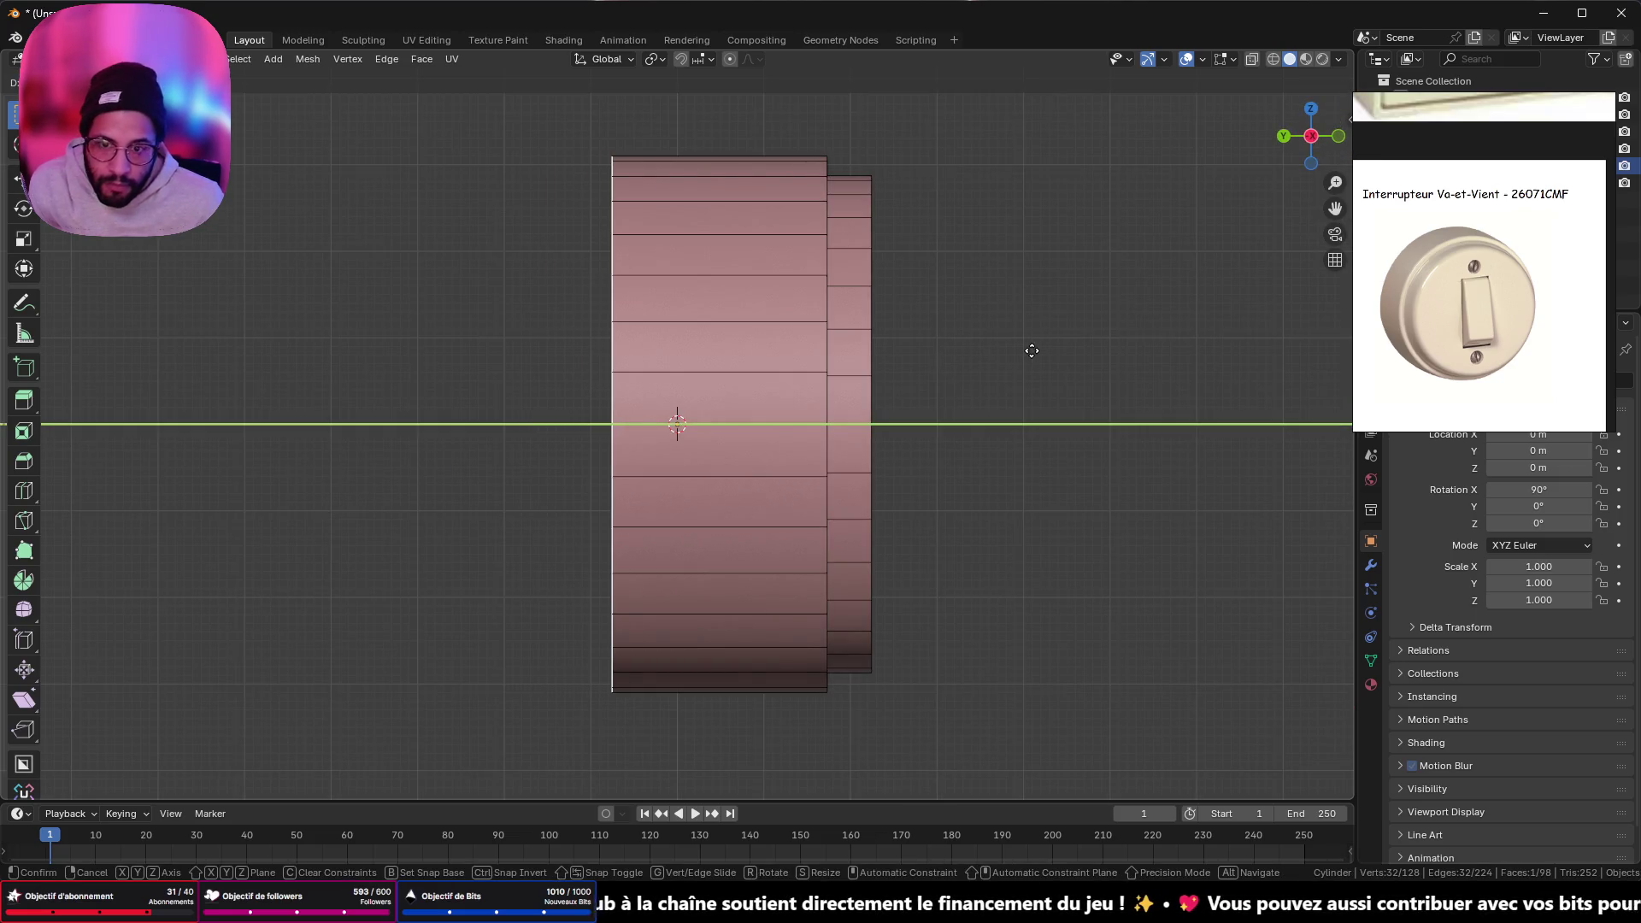
left_click(1065, 344)
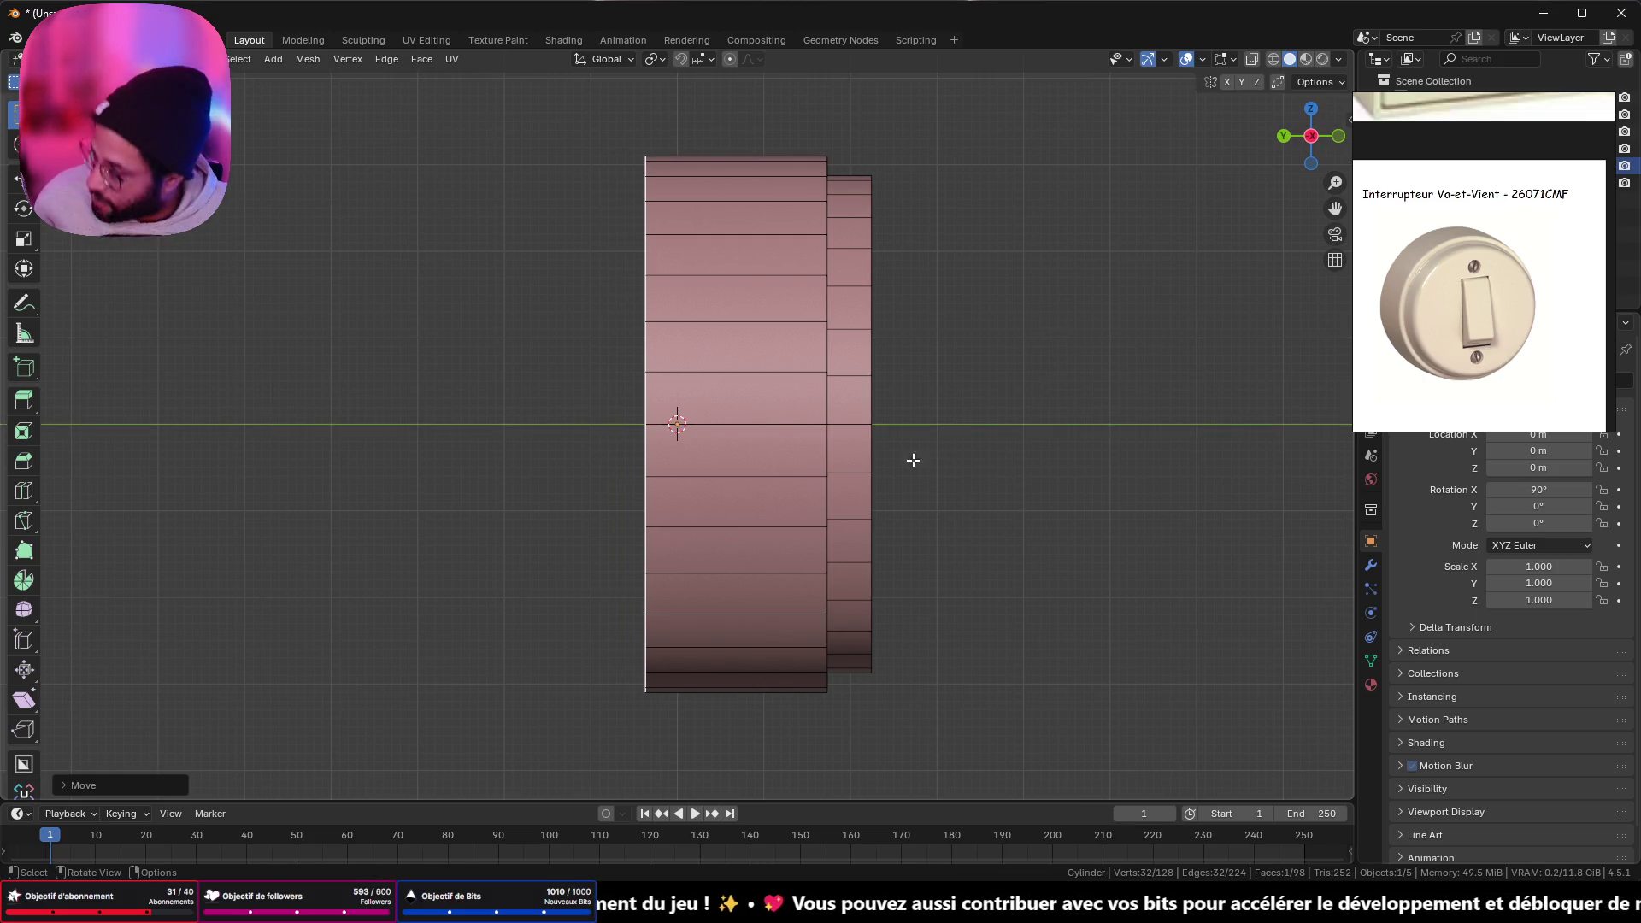
mouse_move(950, 495)
middle_mouse_down()
mouse_move(876, 300)
mouse_move(974, 319)
mouse_move(919, 335)
mouse_move(945, 334)
middle_mouse_up()
key("Tab")
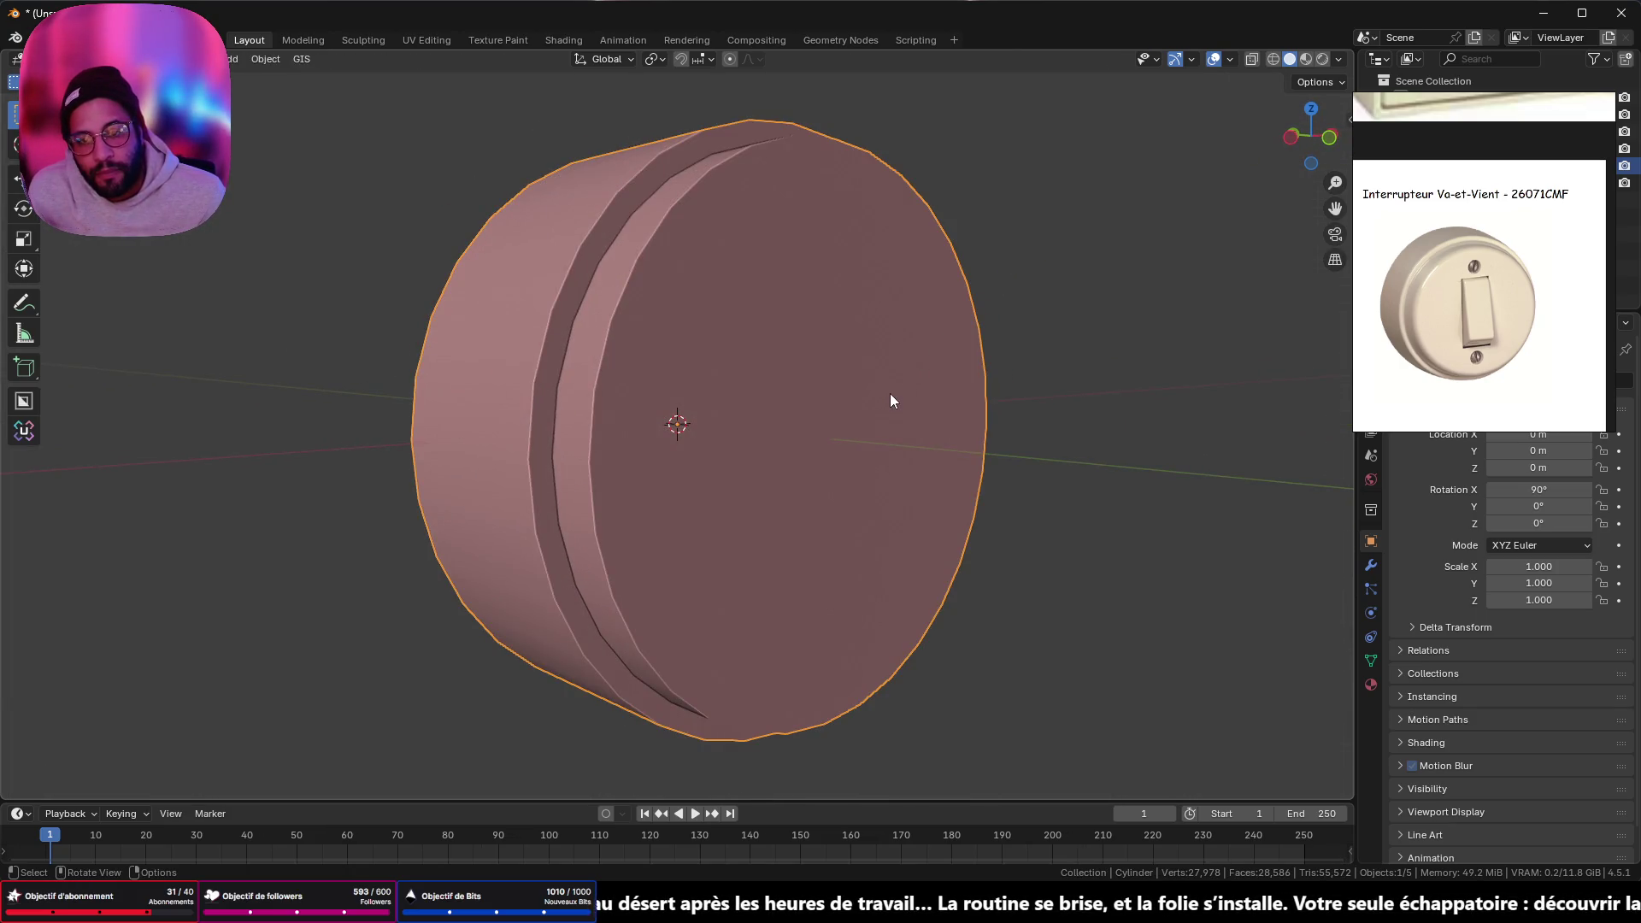
key("Tab")
middle_click_drag(1083, 279, 1049, 277)
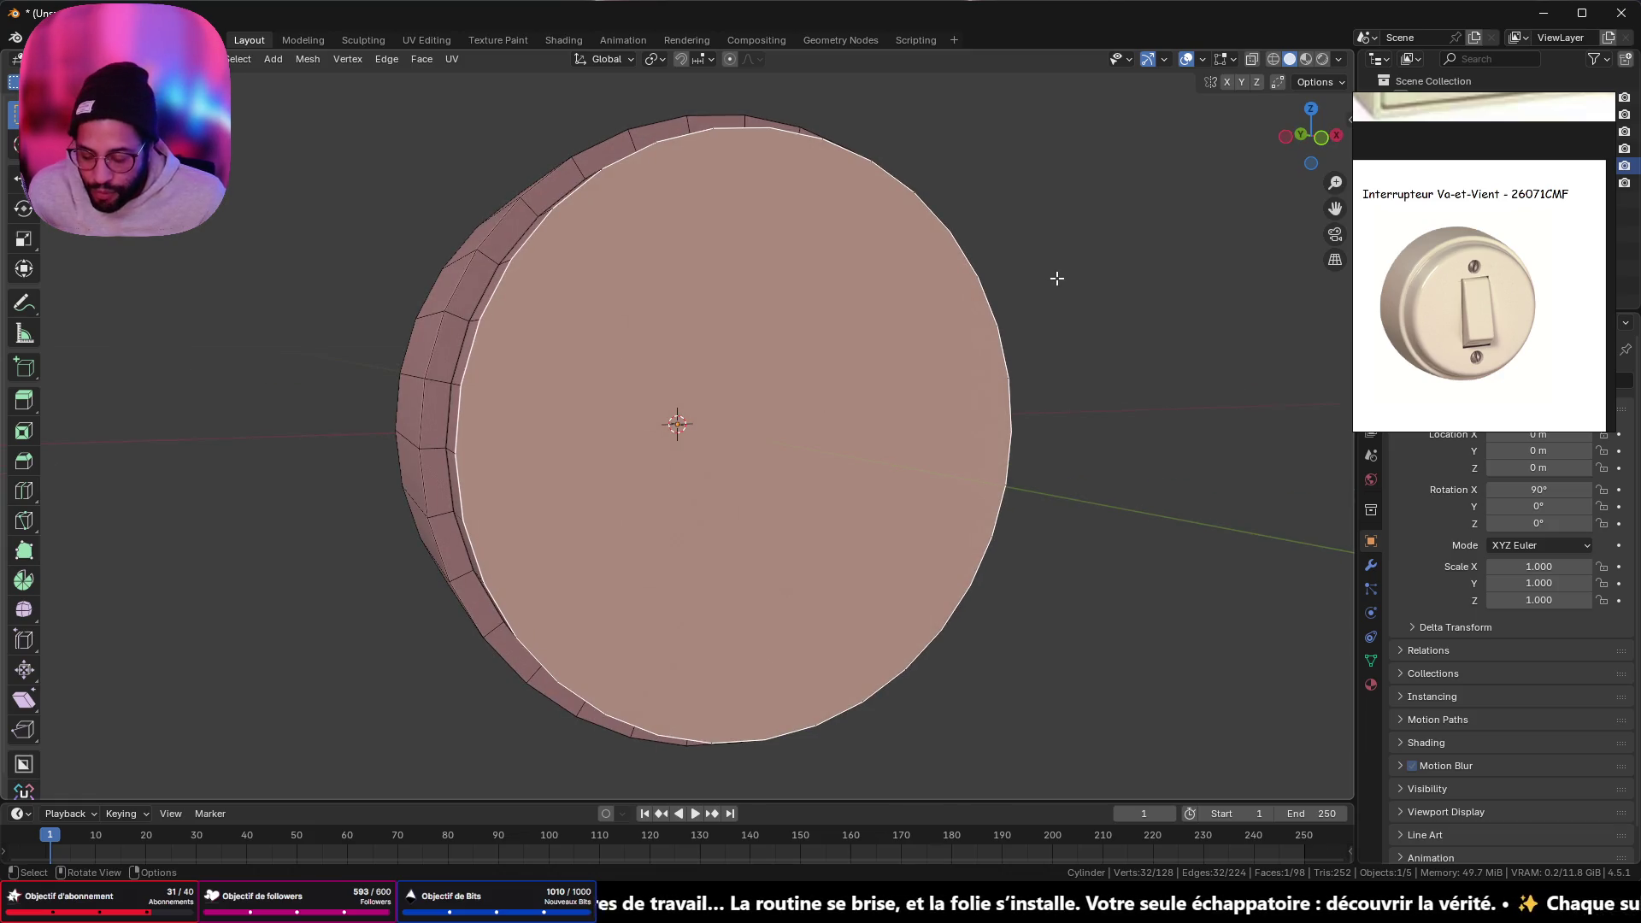
- Inset a small central circle on the front face and extrude it twice in place
key("i")
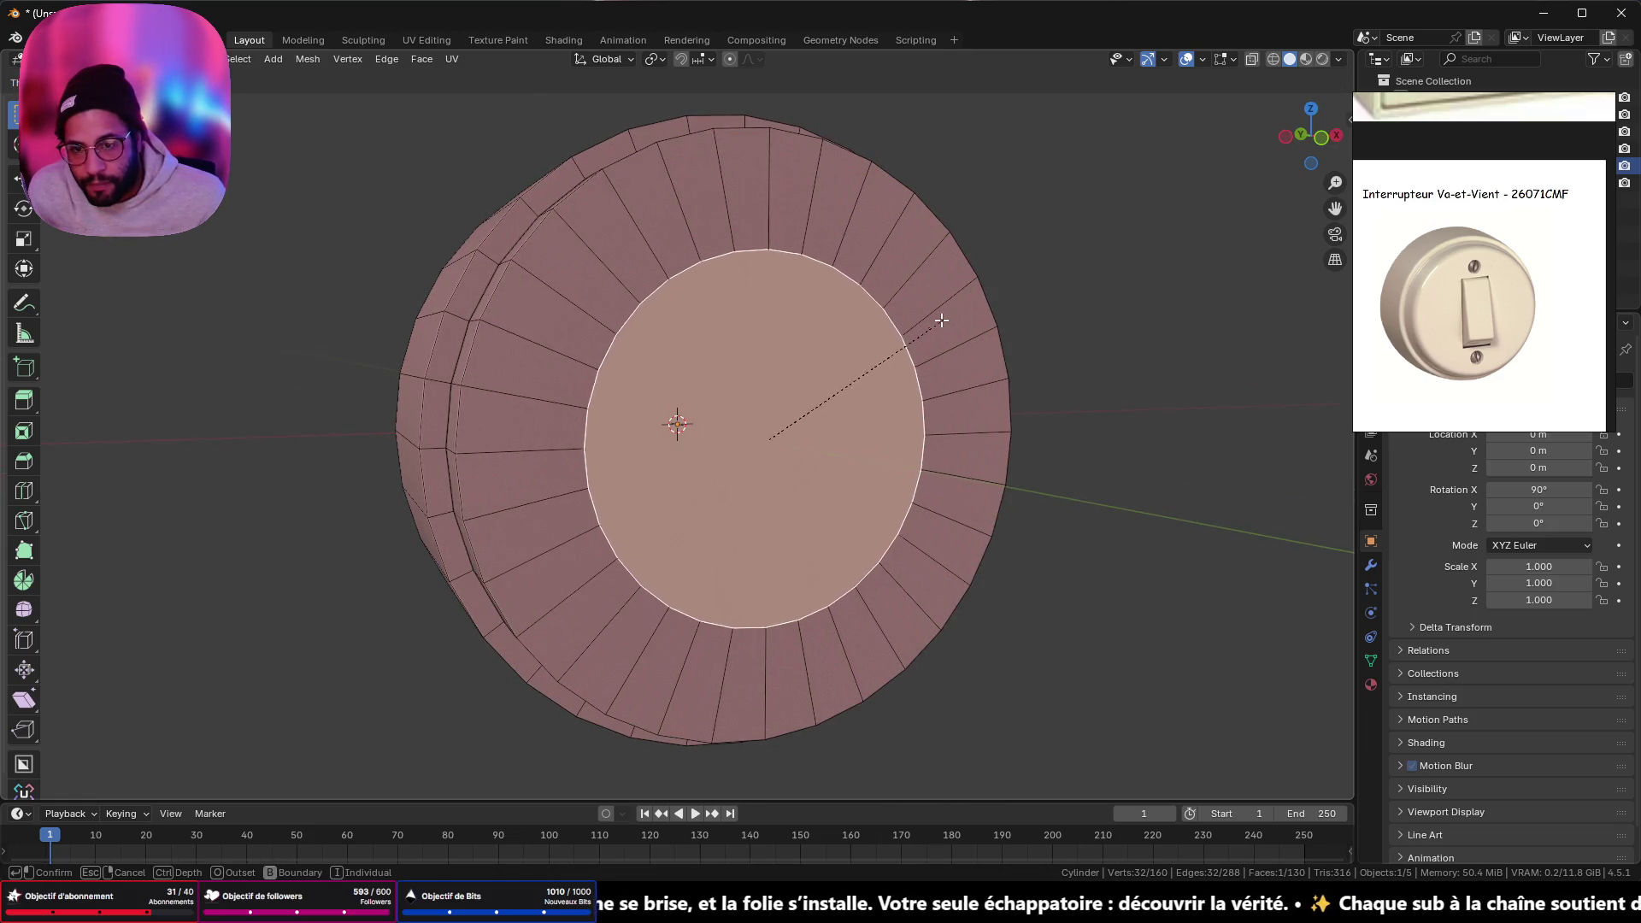
left_click(841, 360)
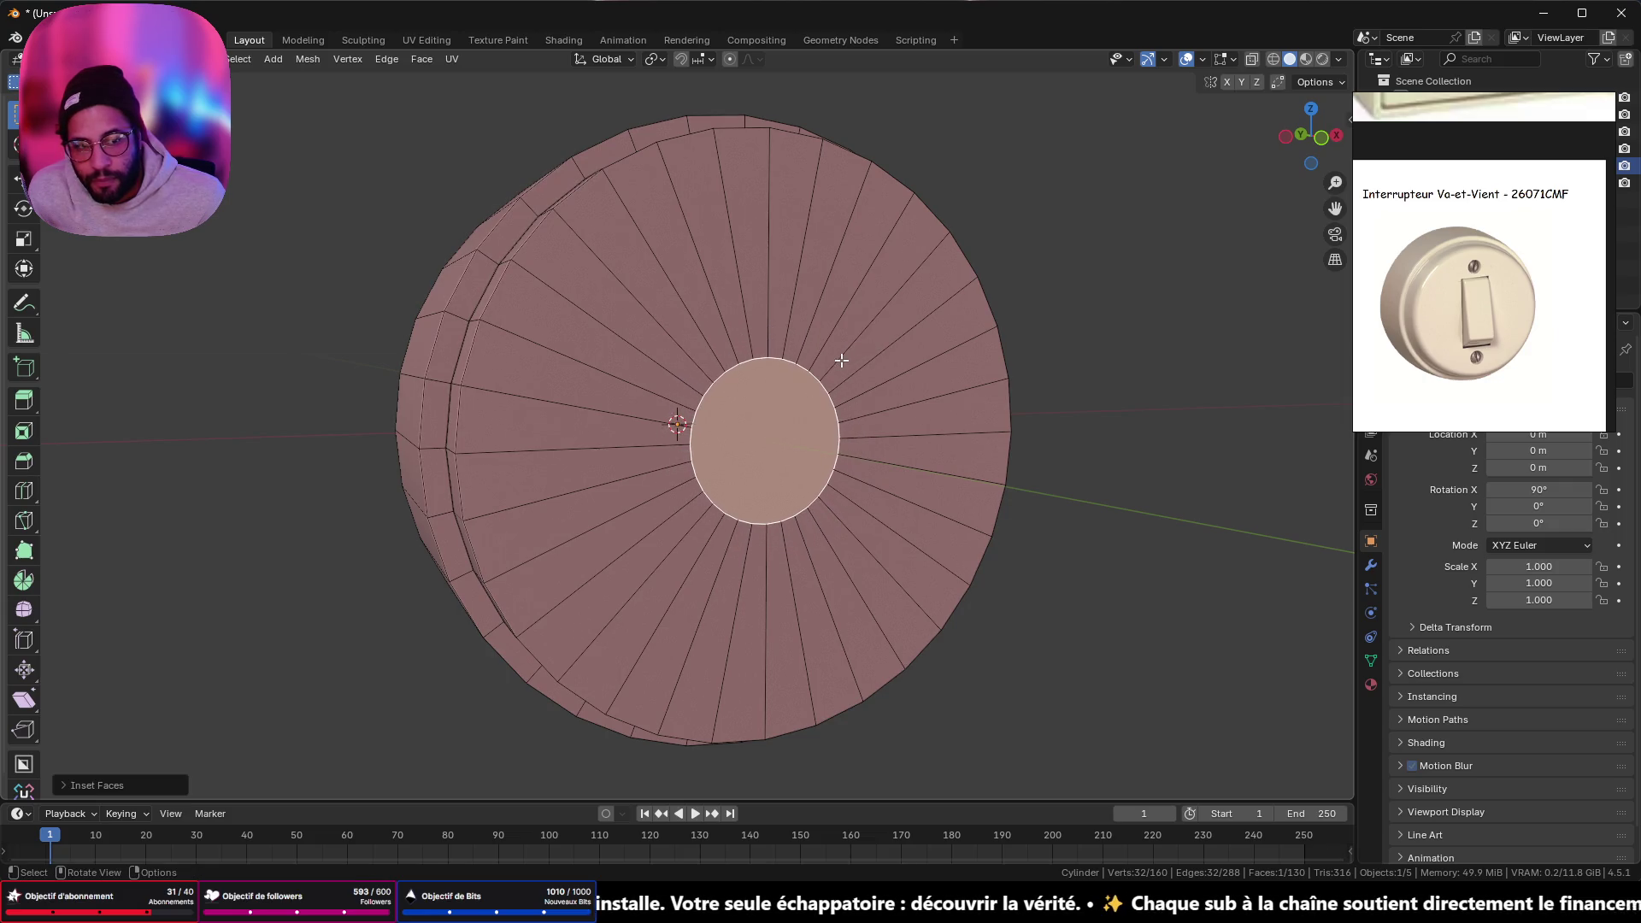
mouse_move(819, 311)
middle_mouse_down()
mouse_move(927, 311)
mouse_move(542, 325)
mouse_move(993, 293)
mouse_move(1100, 573)
middle_mouse_up()
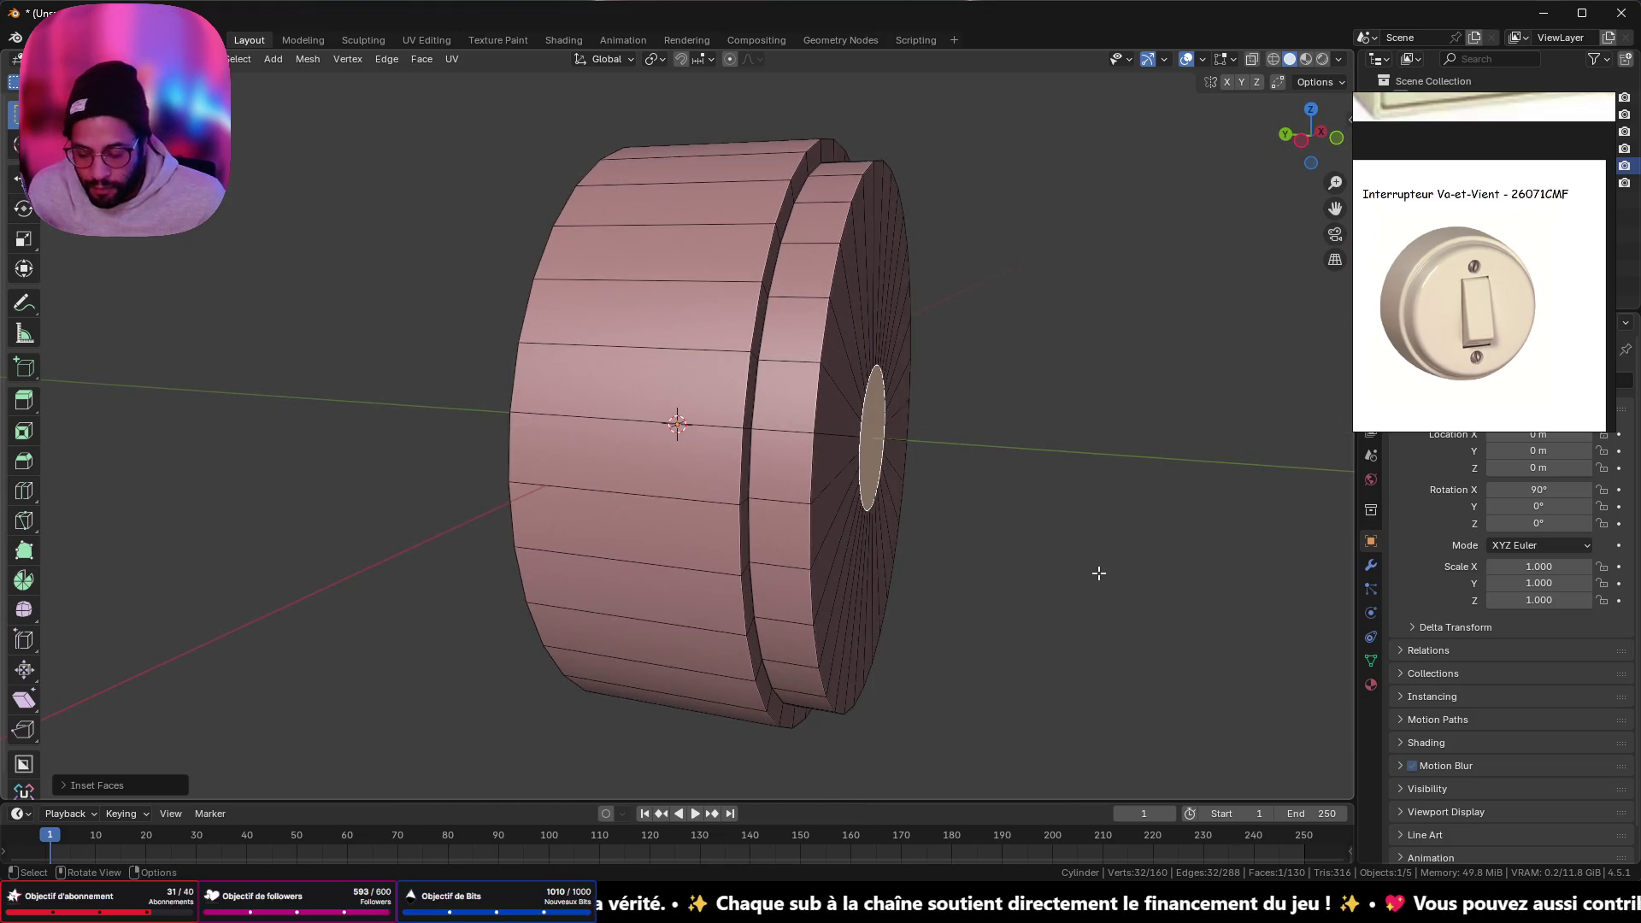
scroll(1077, 469, "up", 3)
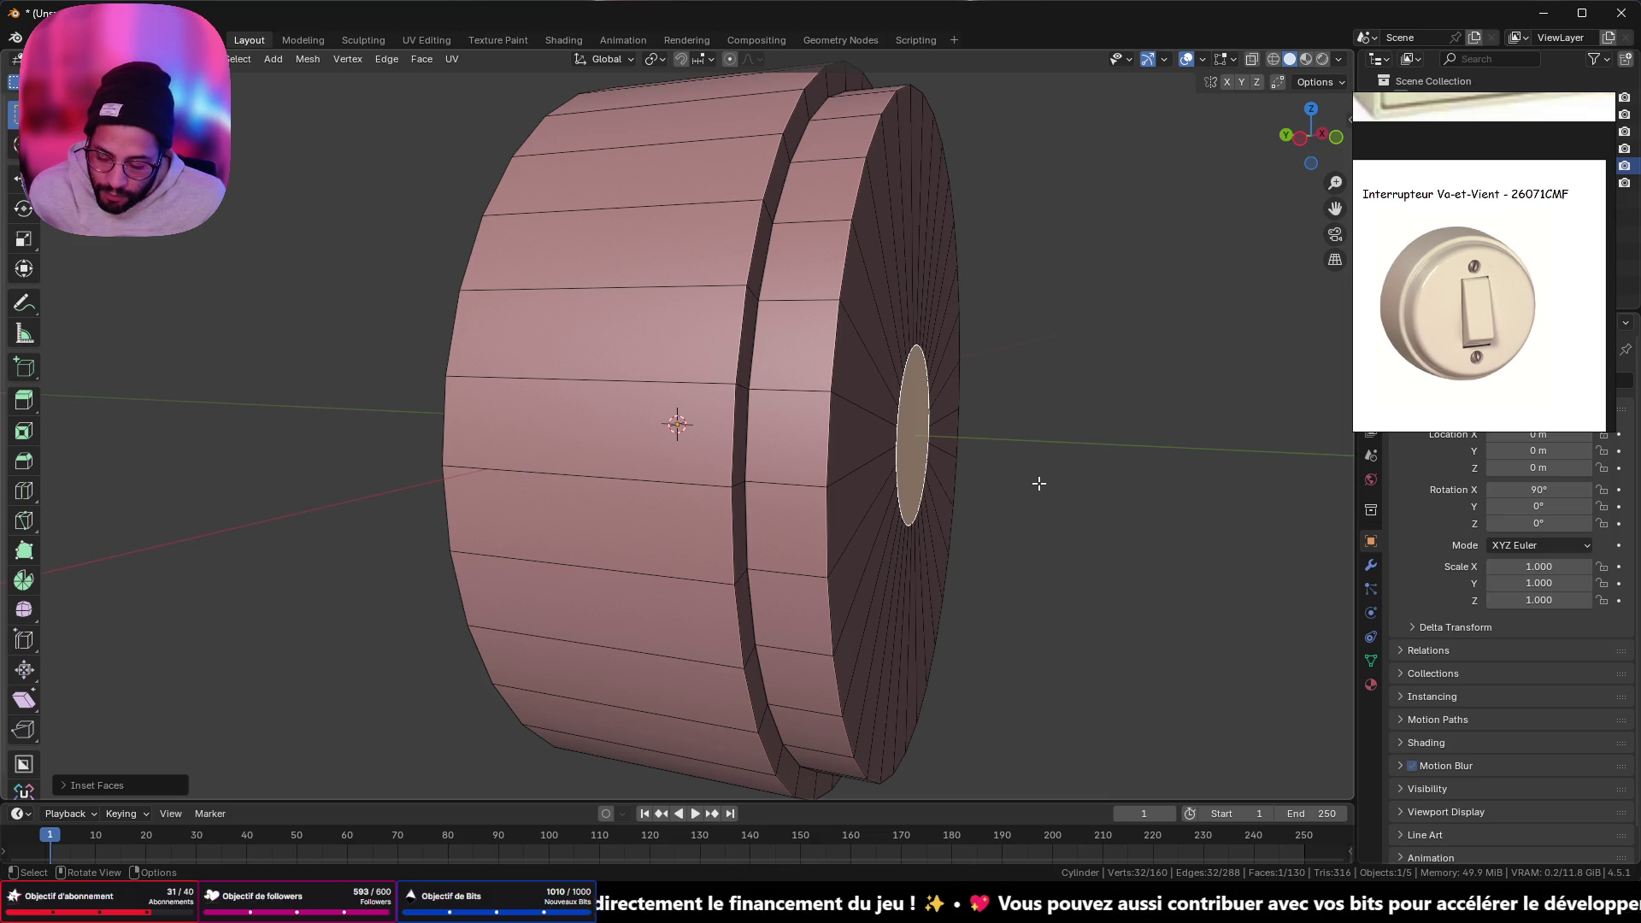
key("e")
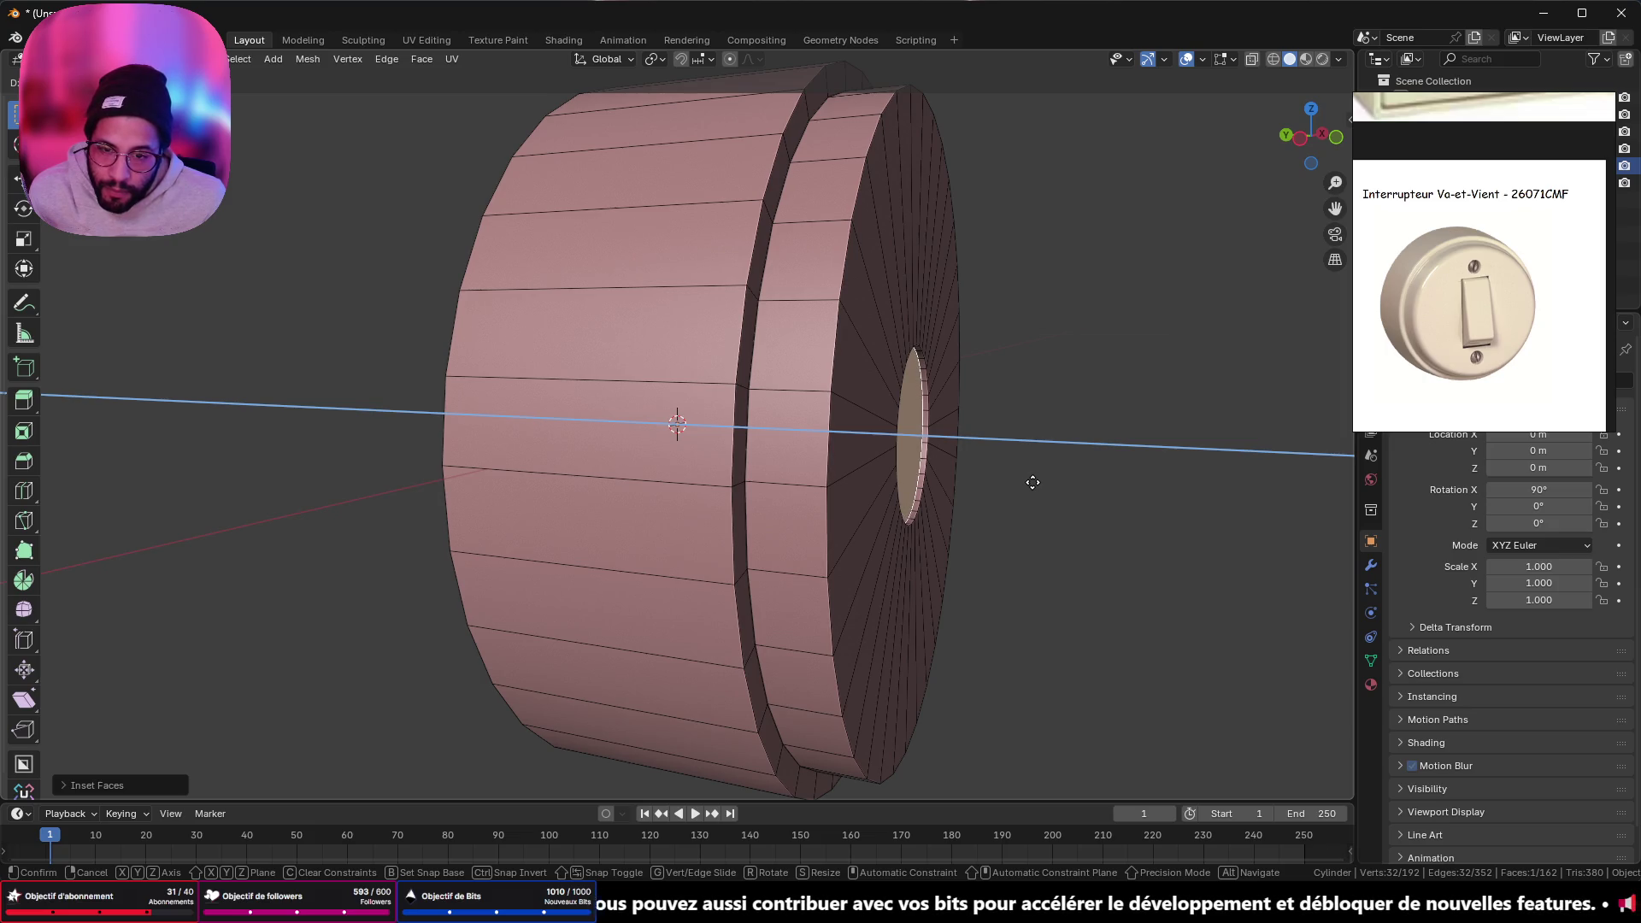
right_click(1032, 482)
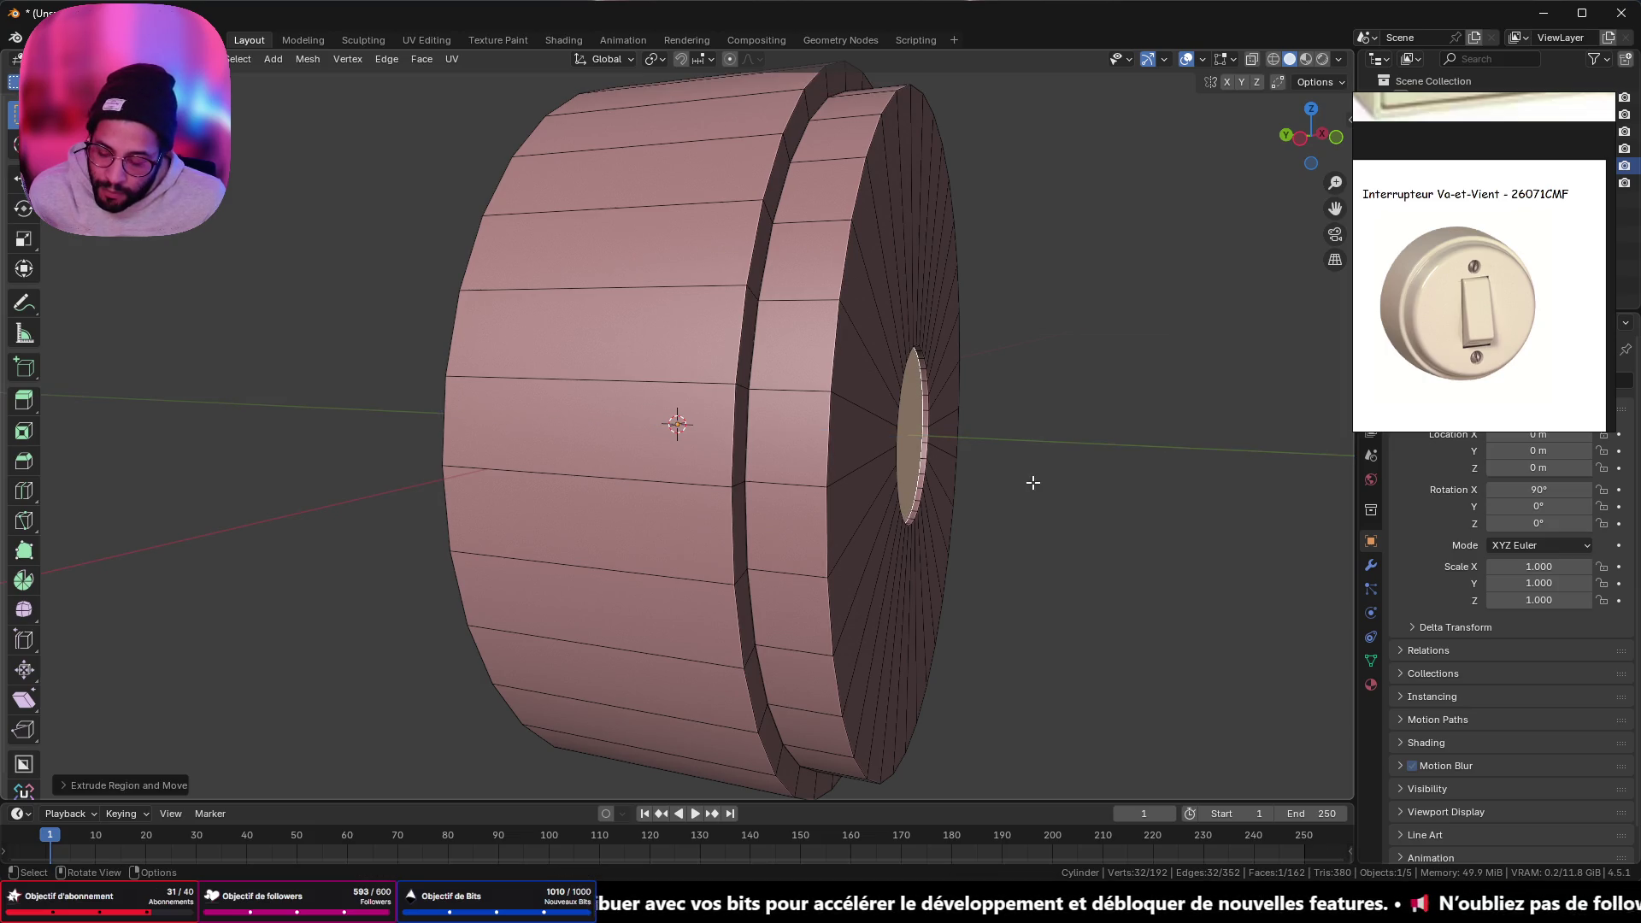
key("e")
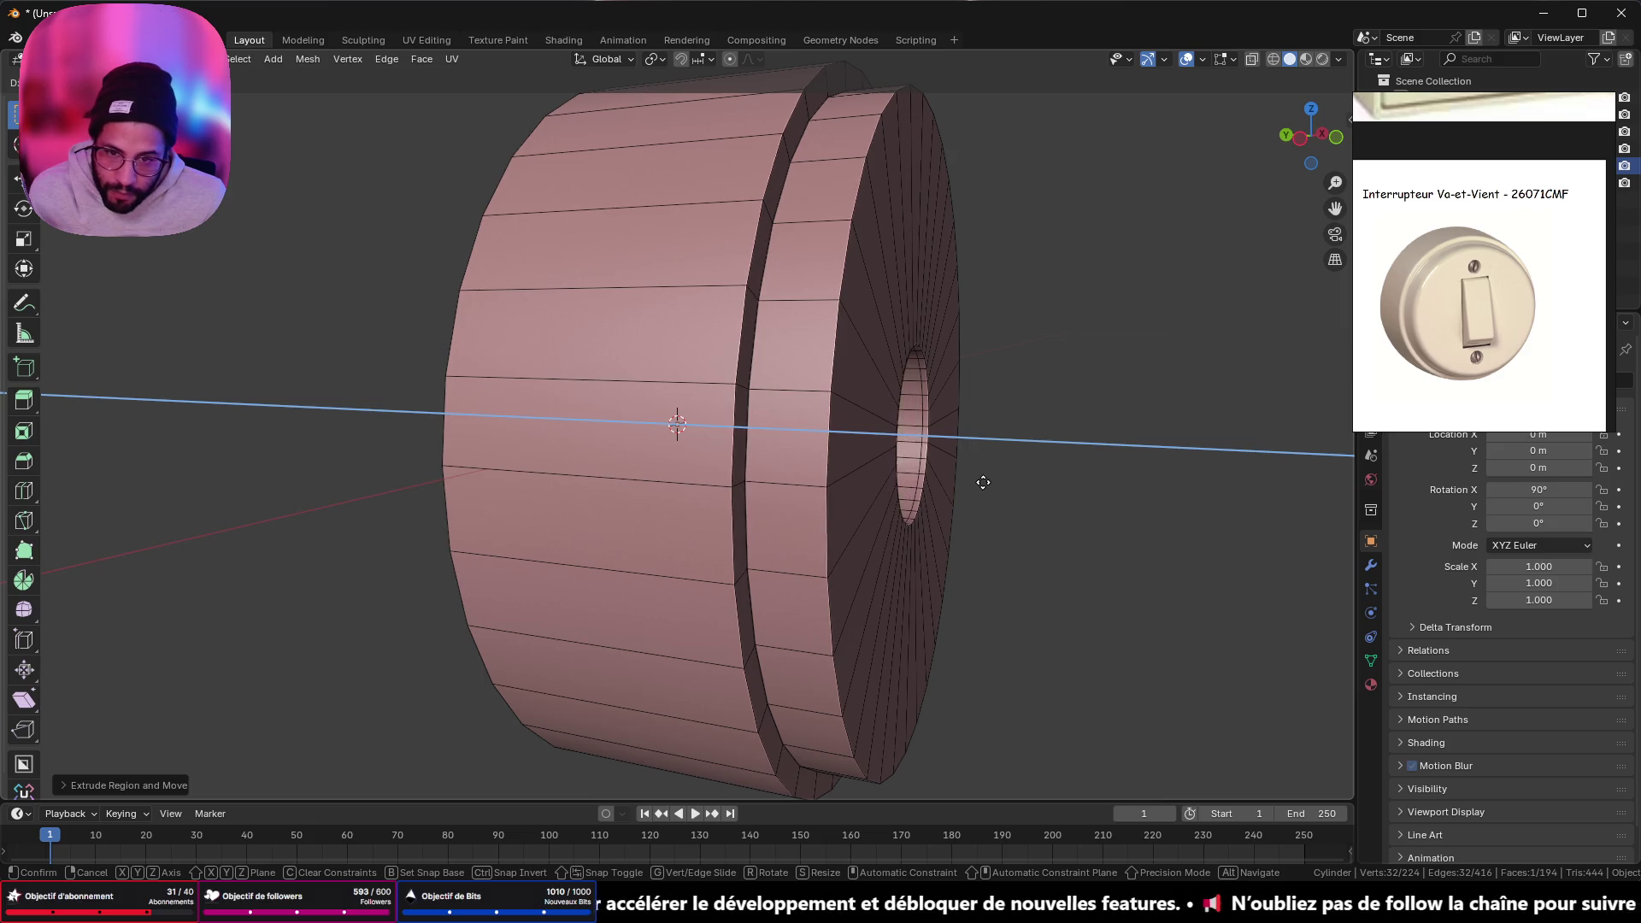
right_click(962, 482)
- Push the central face back along Y to form the recessed hole, then leave Edit Mode
mouse_move(989, 447)
middle_mouse_down()
mouse_move(905, 377)
mouse_move(923, 369)
mouse_move(913, 424)
middle_mouse_up()
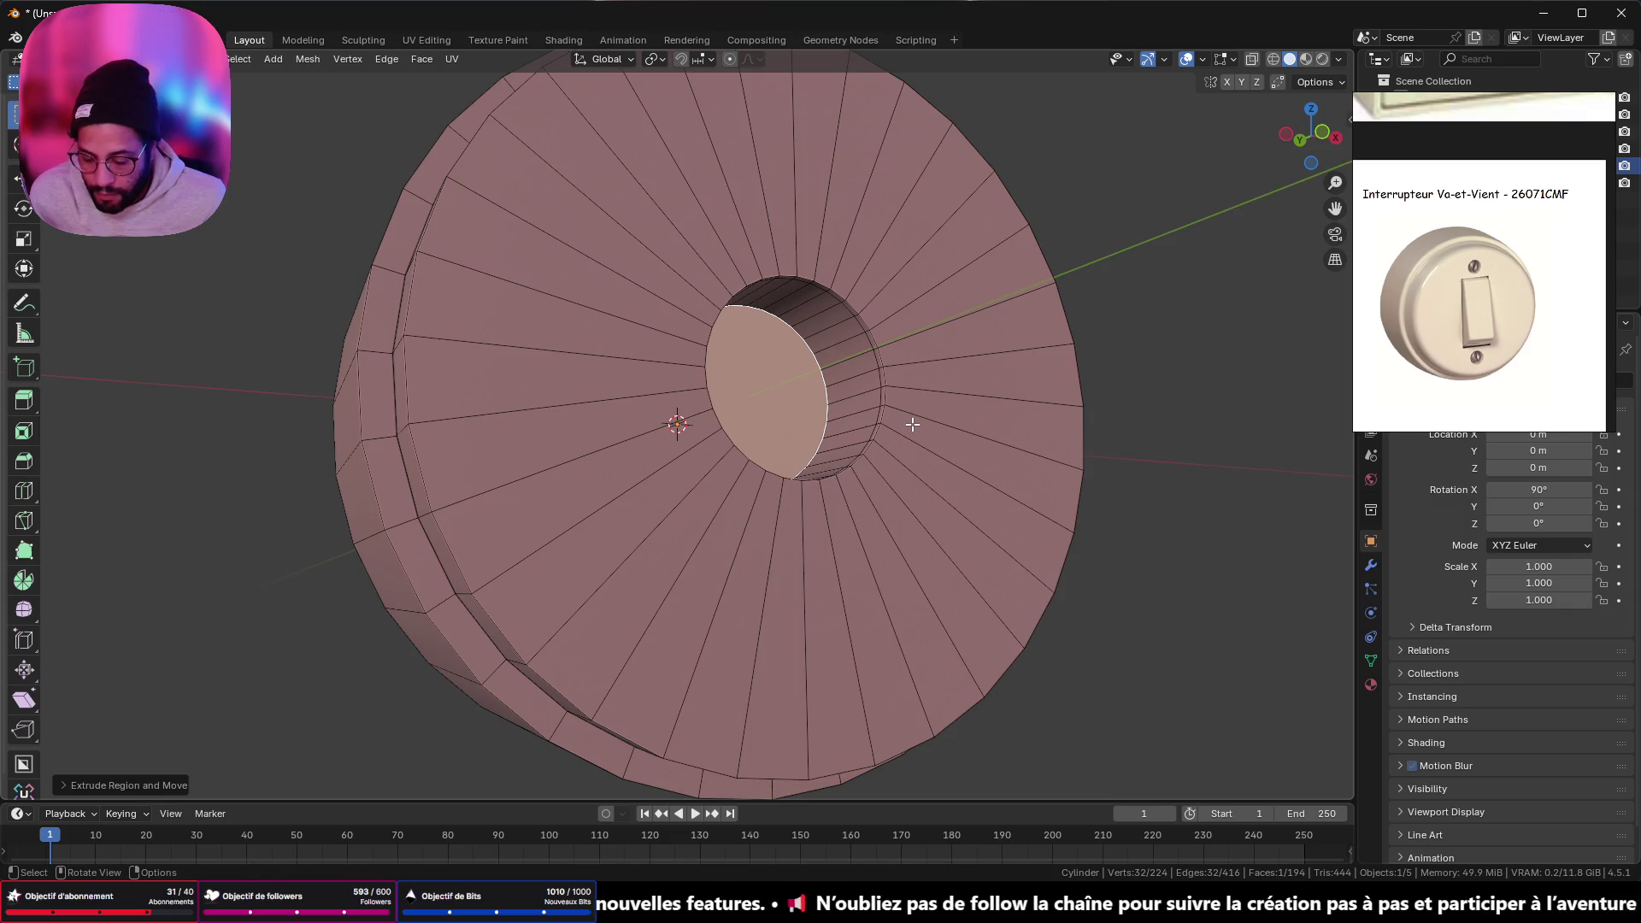
key("g")
key("y")
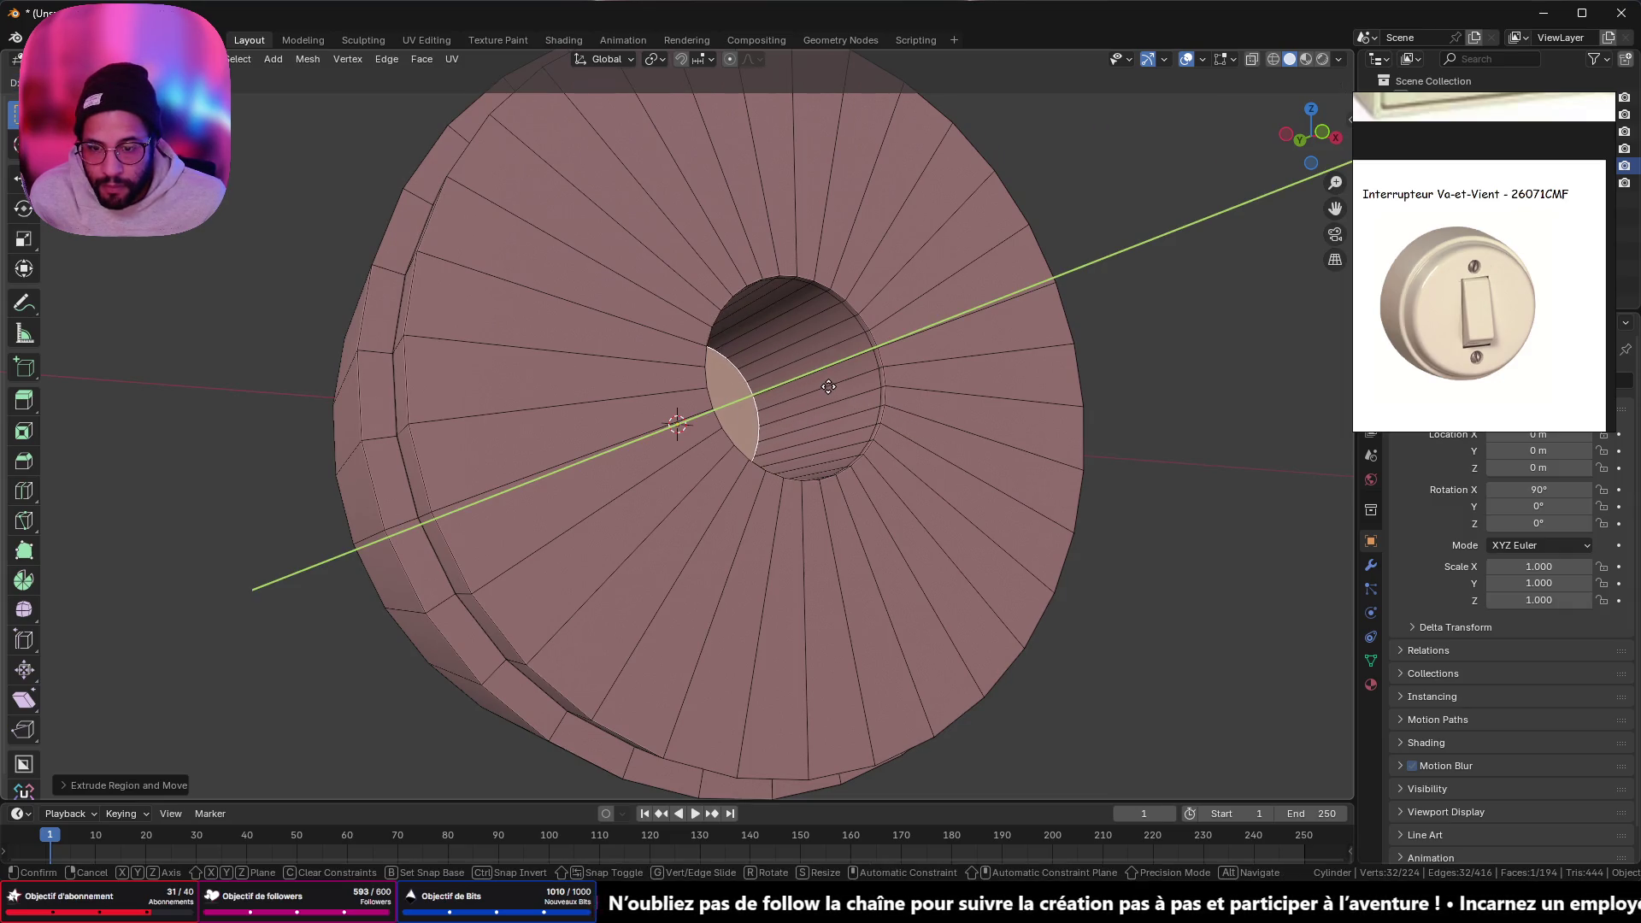
left_click(828, 387)
mouse_move(828, 386)
middle_mouse_down()
mouse_move(945, 447)
mouse_move(850, 396)
mouse_move(788, 389)
mouse_move(821, 367)
mouse_move(795, 402)
mouse_move(814, 424)
middle_mouse_up()
key("Tab")
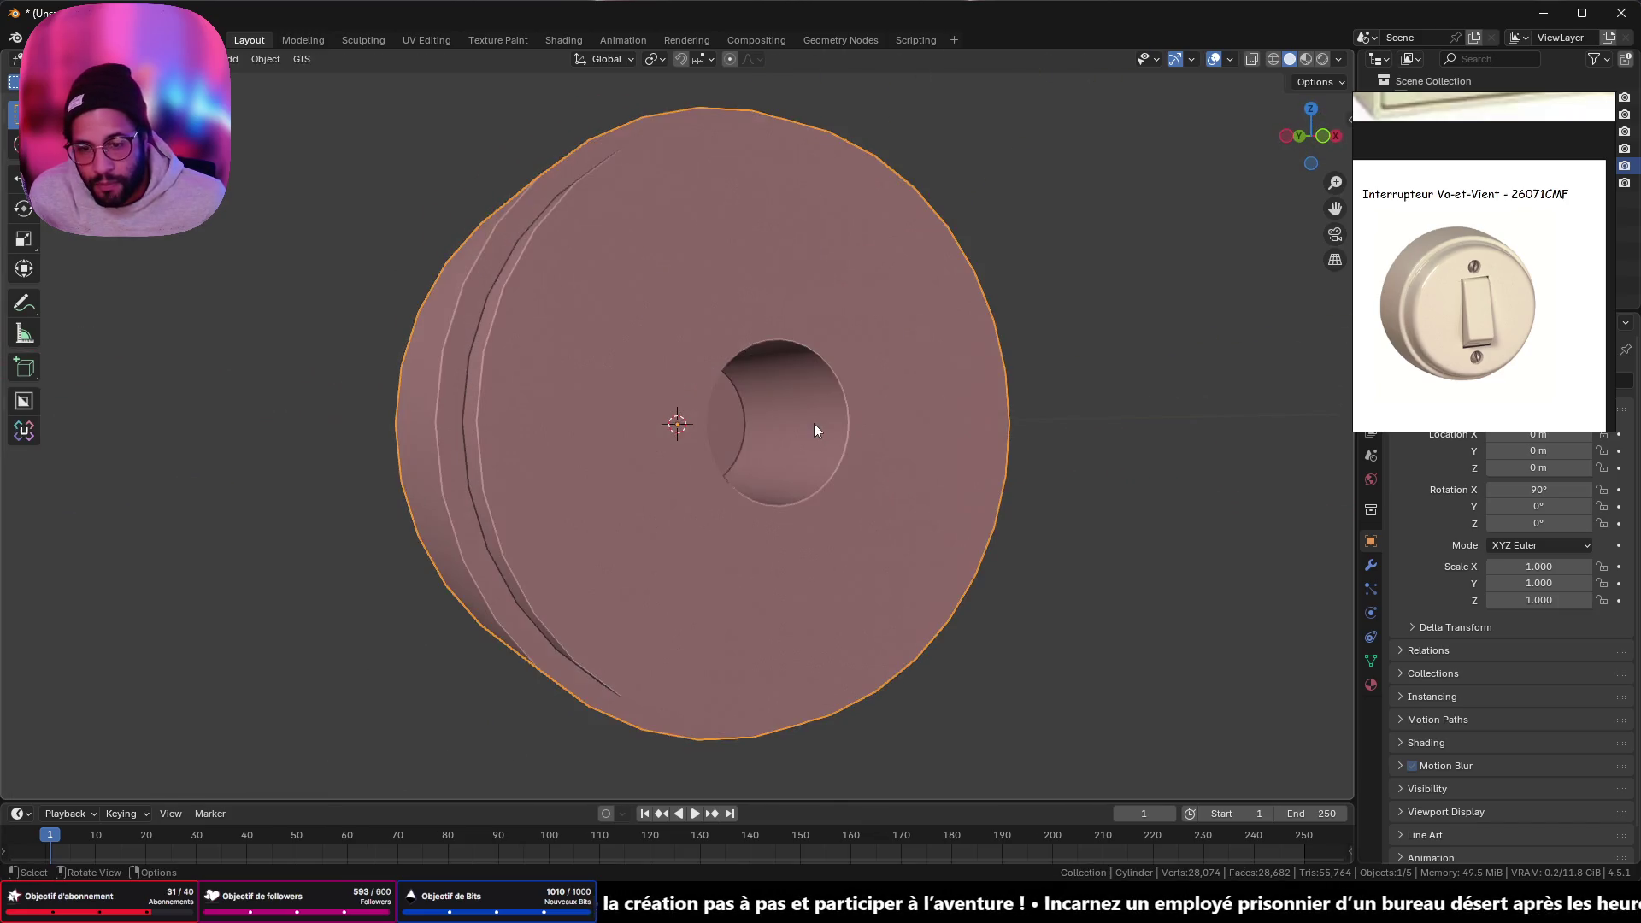
- Extrude the hole's inner ring of faces along their normals to thicken the inner wall
key("Tab")
left_click(805, 436)
left_click(805, 436, "alt")
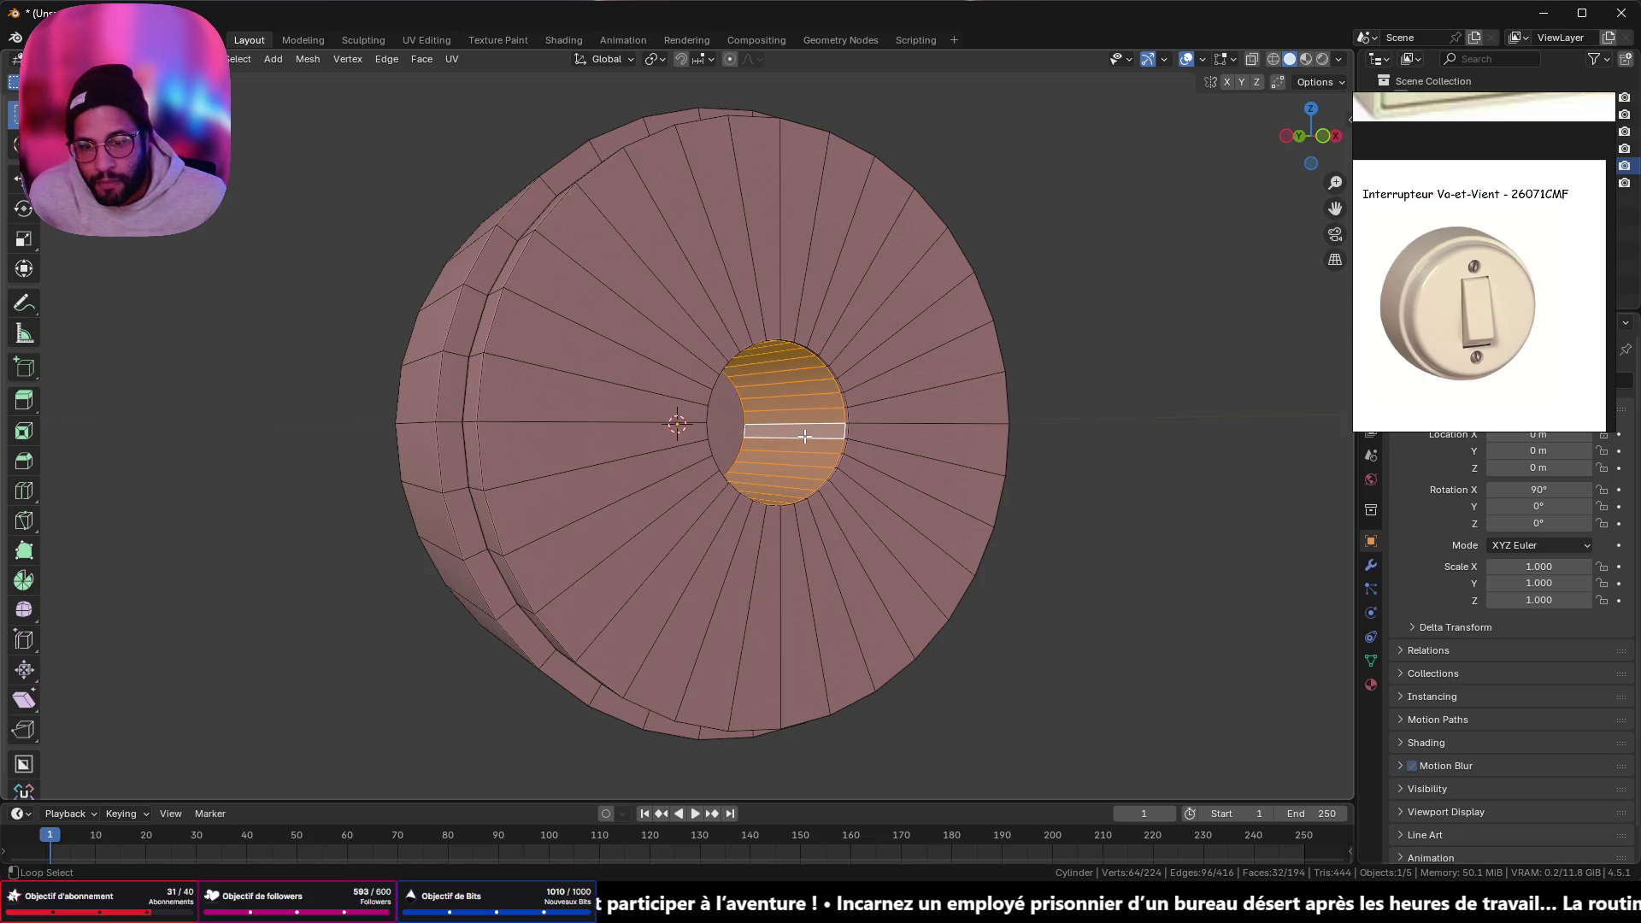
key("alt+e")
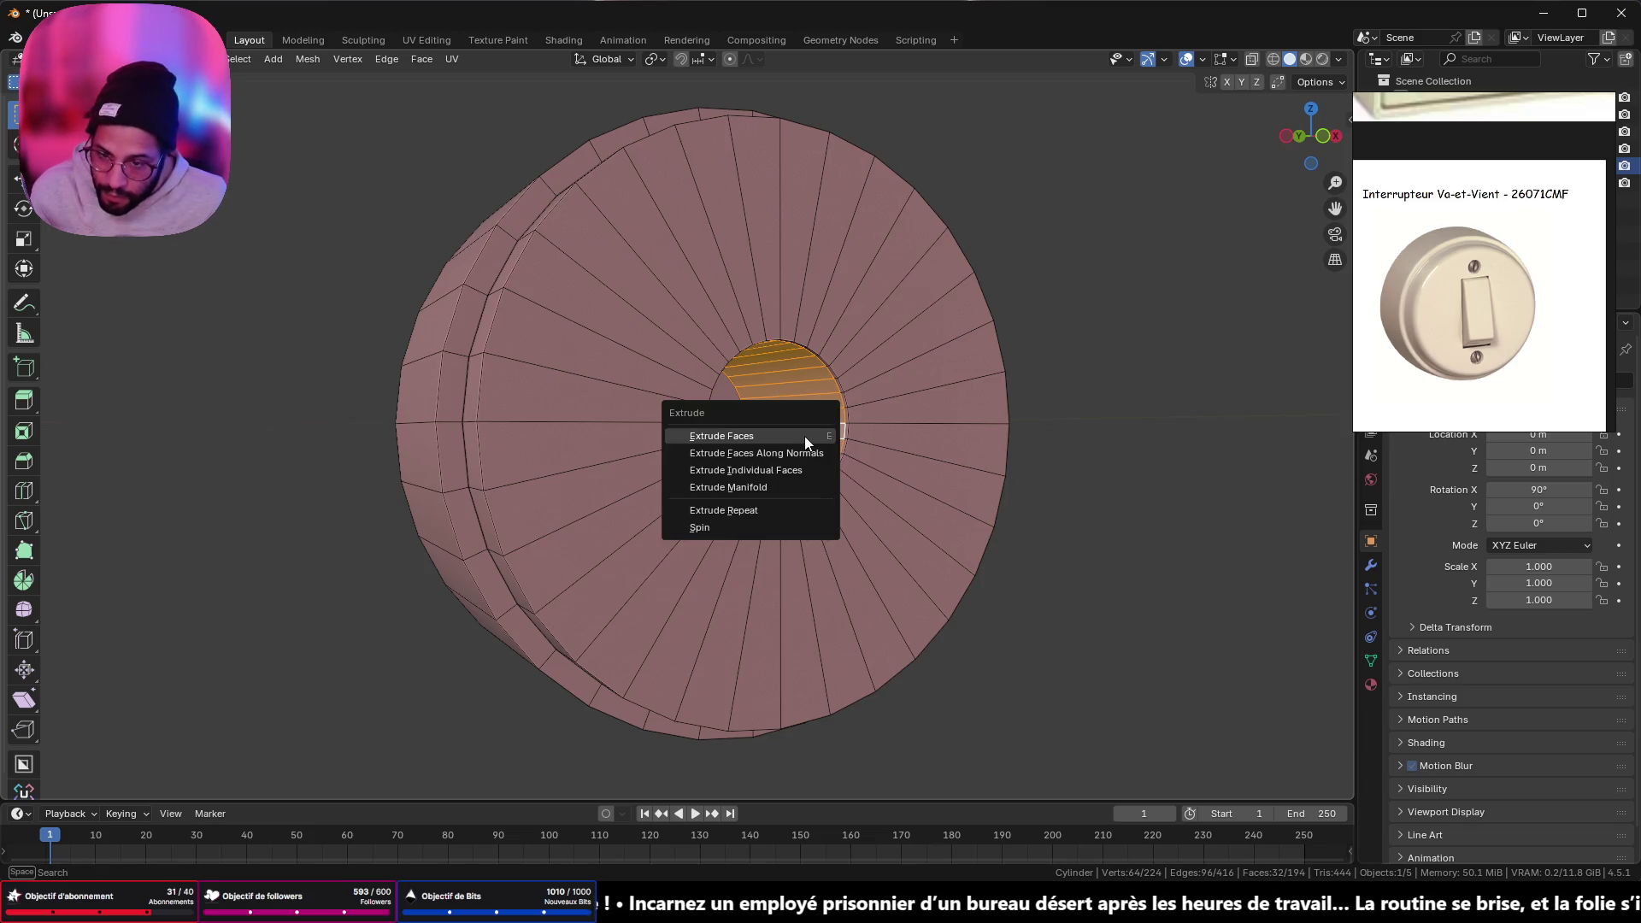
left_click(808, 448)
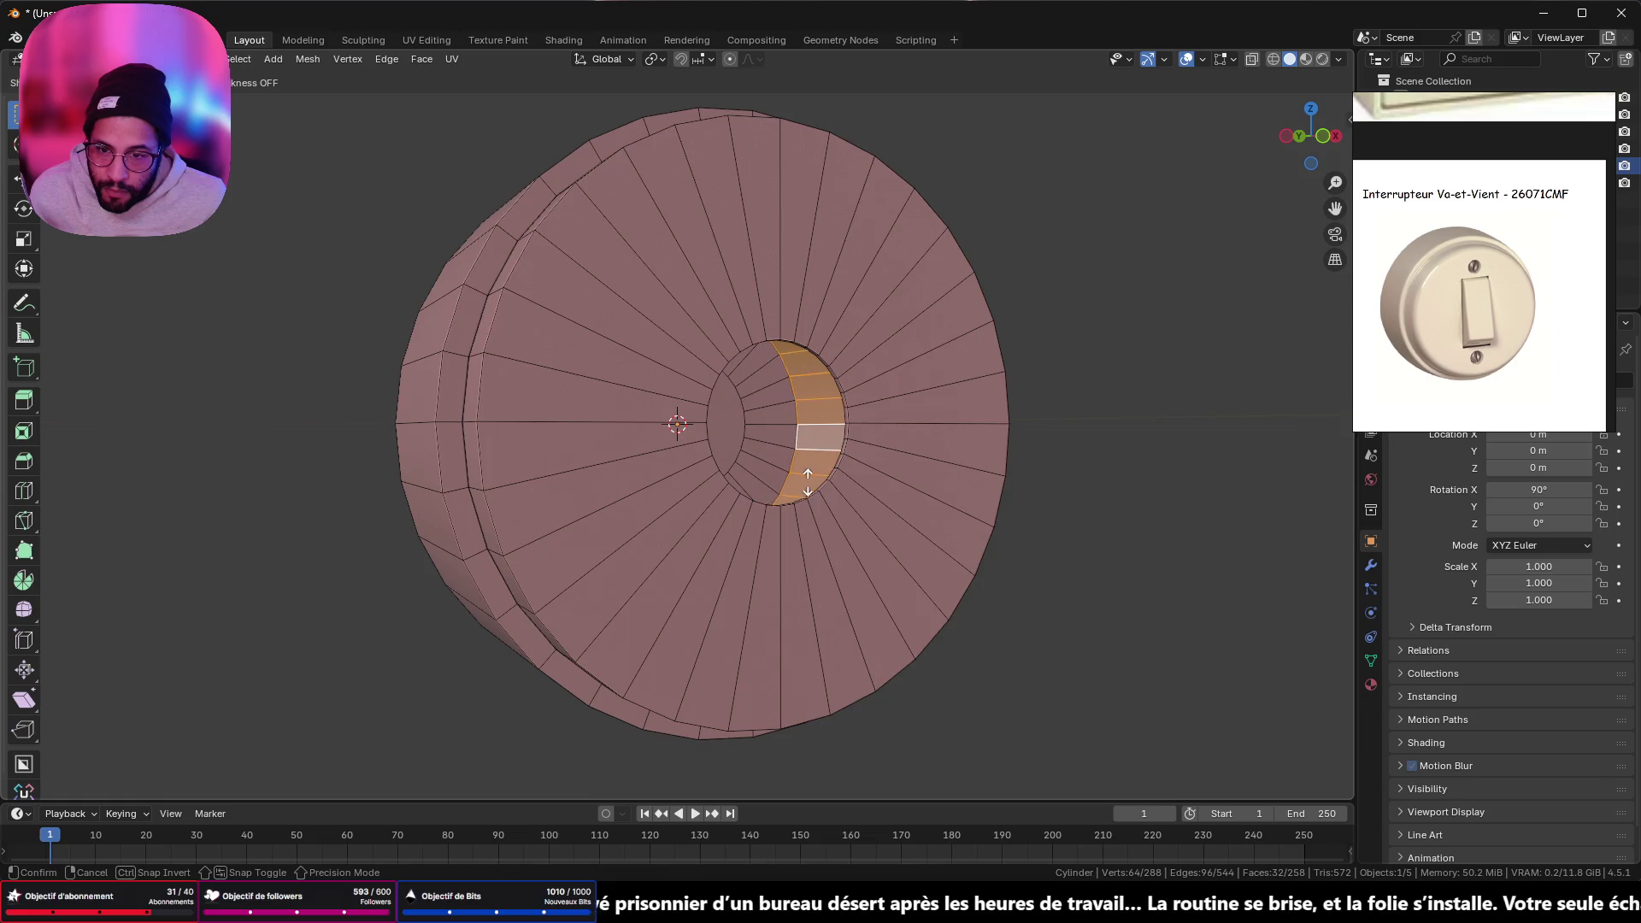
left_click(817, 524)
mouse_move(817, 524)
middle_mouse_down()
mouse_move(864, 516)
mouse_move(883, 465)
mouse_move(770, 454)
mouse_move(919, 519)
mouse_move(842, 463)
mouse_move(778, 459)
mouse_move(889, 478)
middle_mouse_up()
key("Tab")
key("Tab")
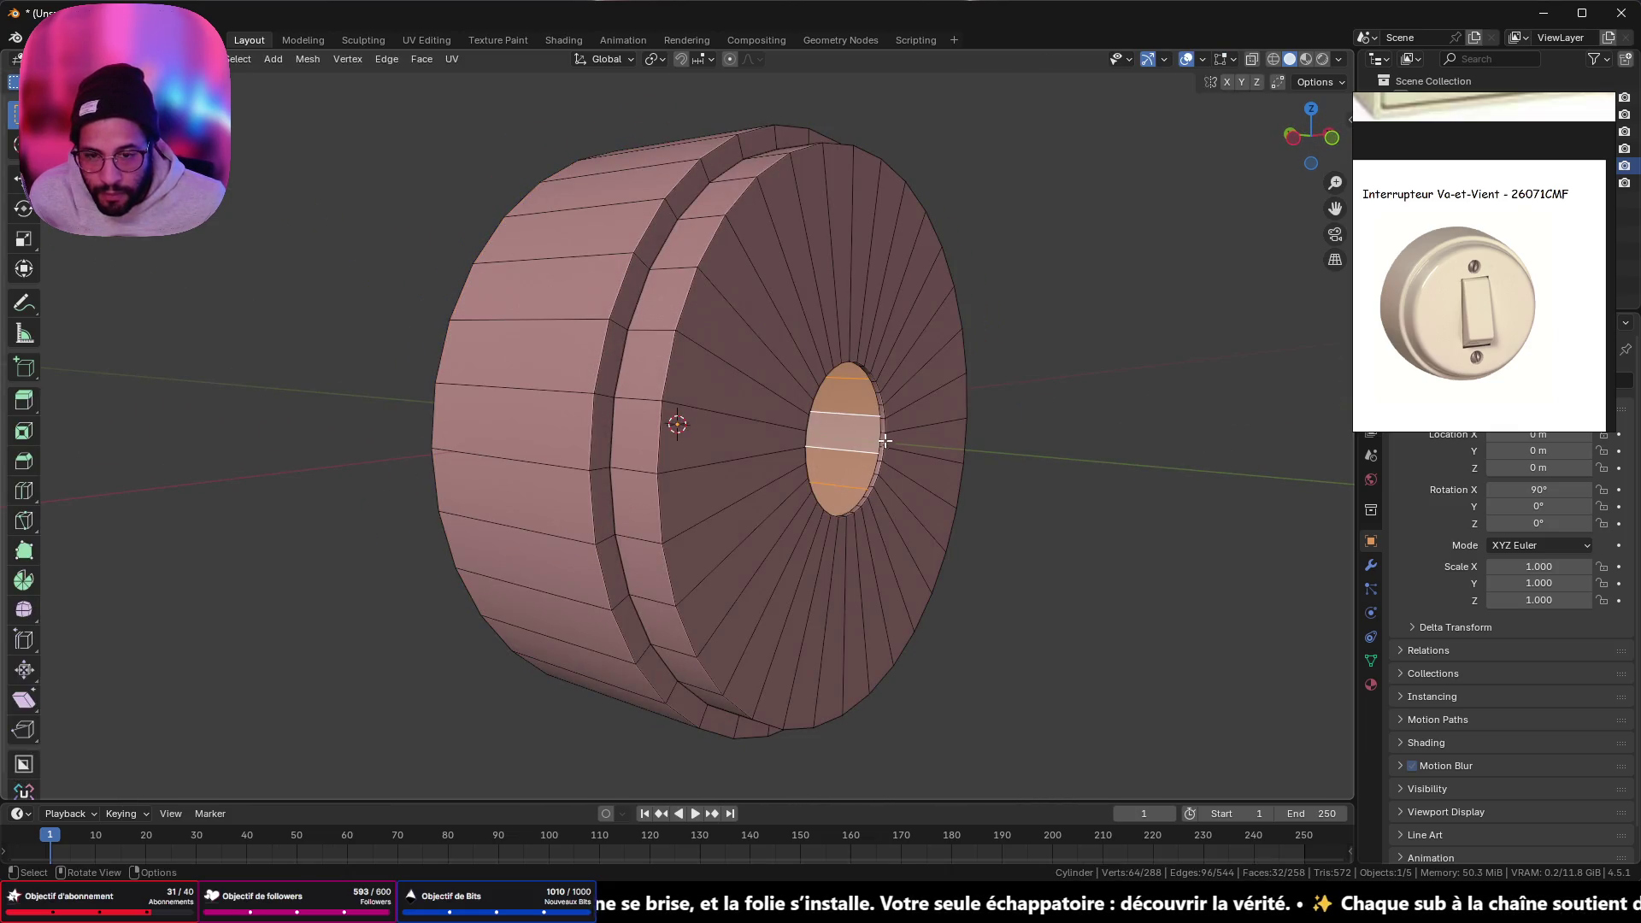
- Snap the 3D cursor to the centre of the hole's rim face ring and return to Object Mode
scroll(870, 403, "up", 3)
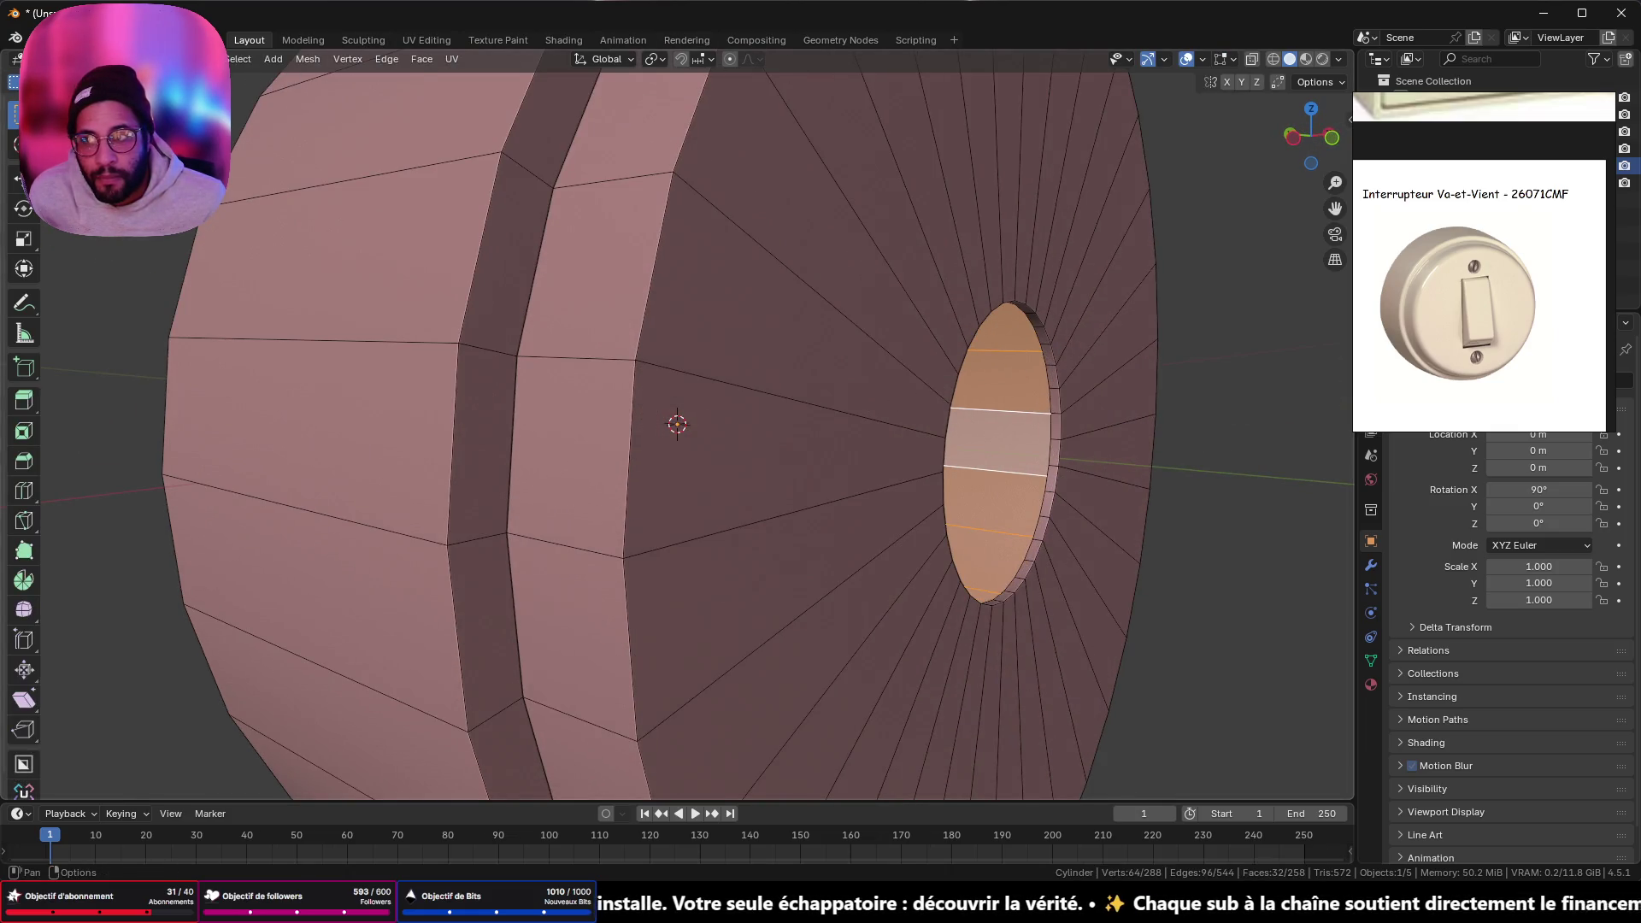
left_click(1057, 427)
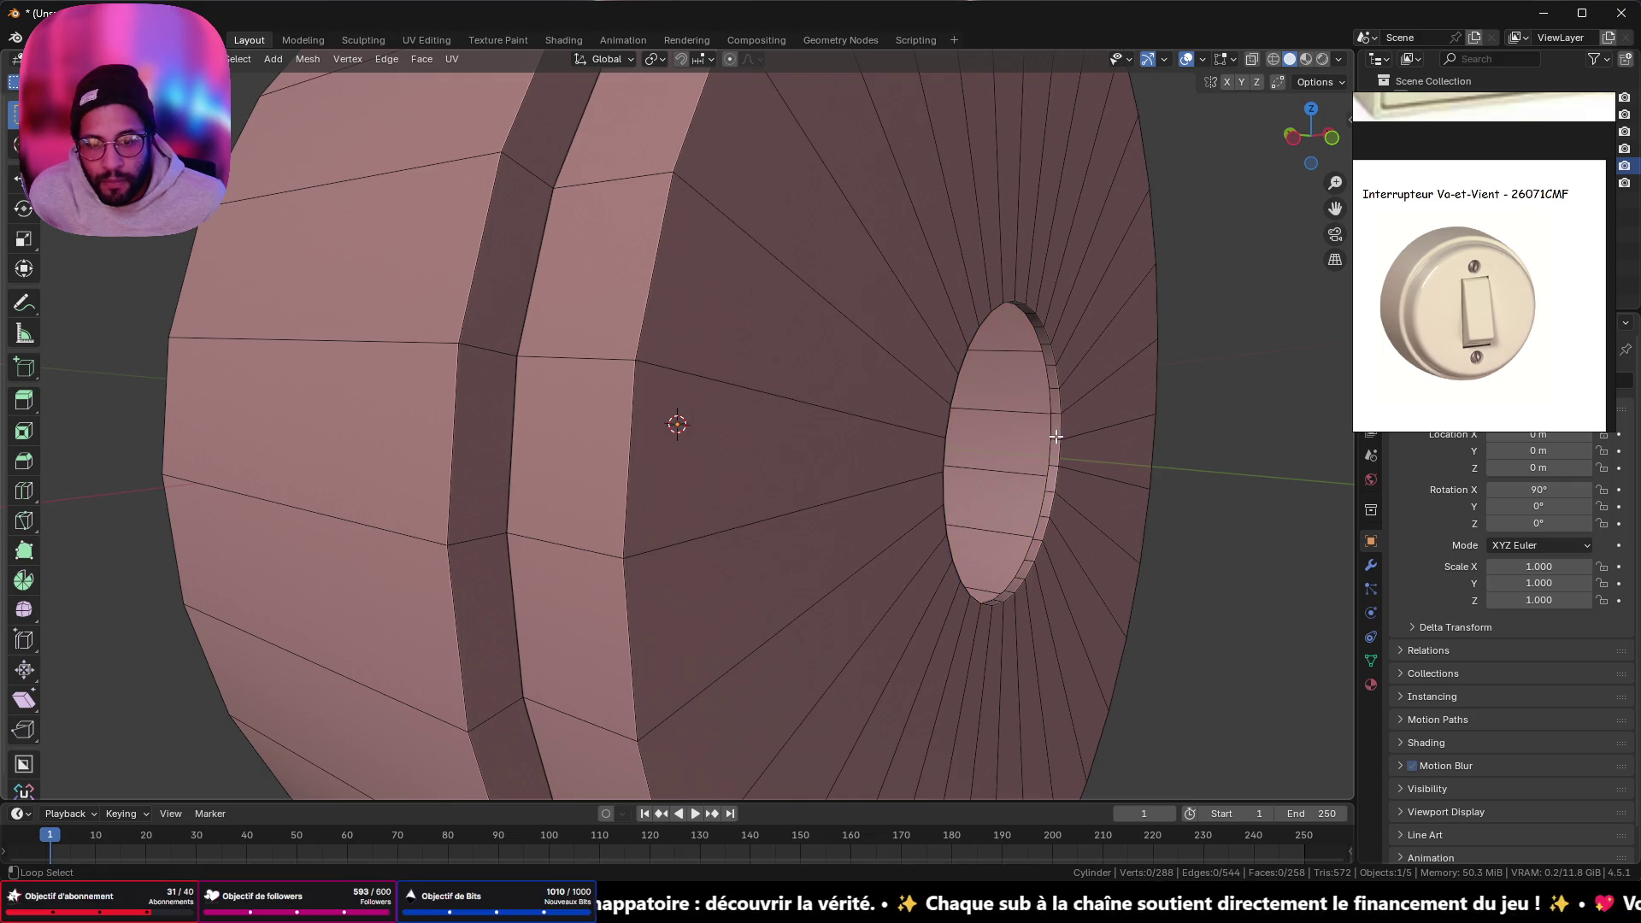
left_click(1057, 437, "alt")
key("shift+s")
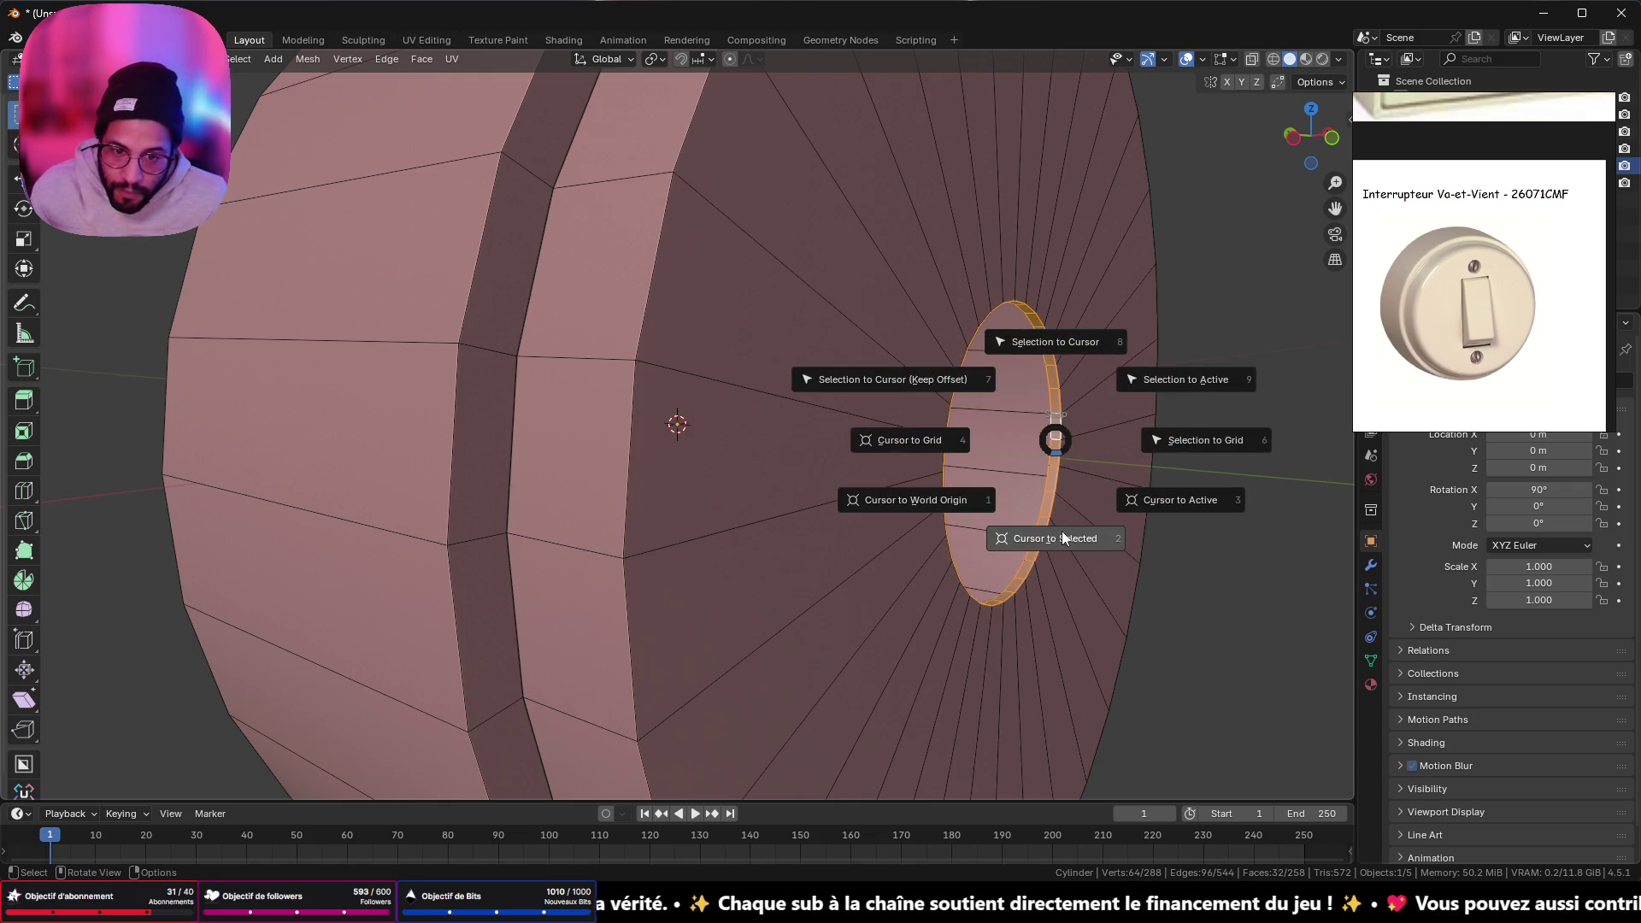
left_click(1057, 537)
mouse_move(1056, 537)
middle_mouse_down()
mouse_move(978, 451)
mouse_move(976, 495)
mouse_move(1010, 520)
middle_mouse_up()
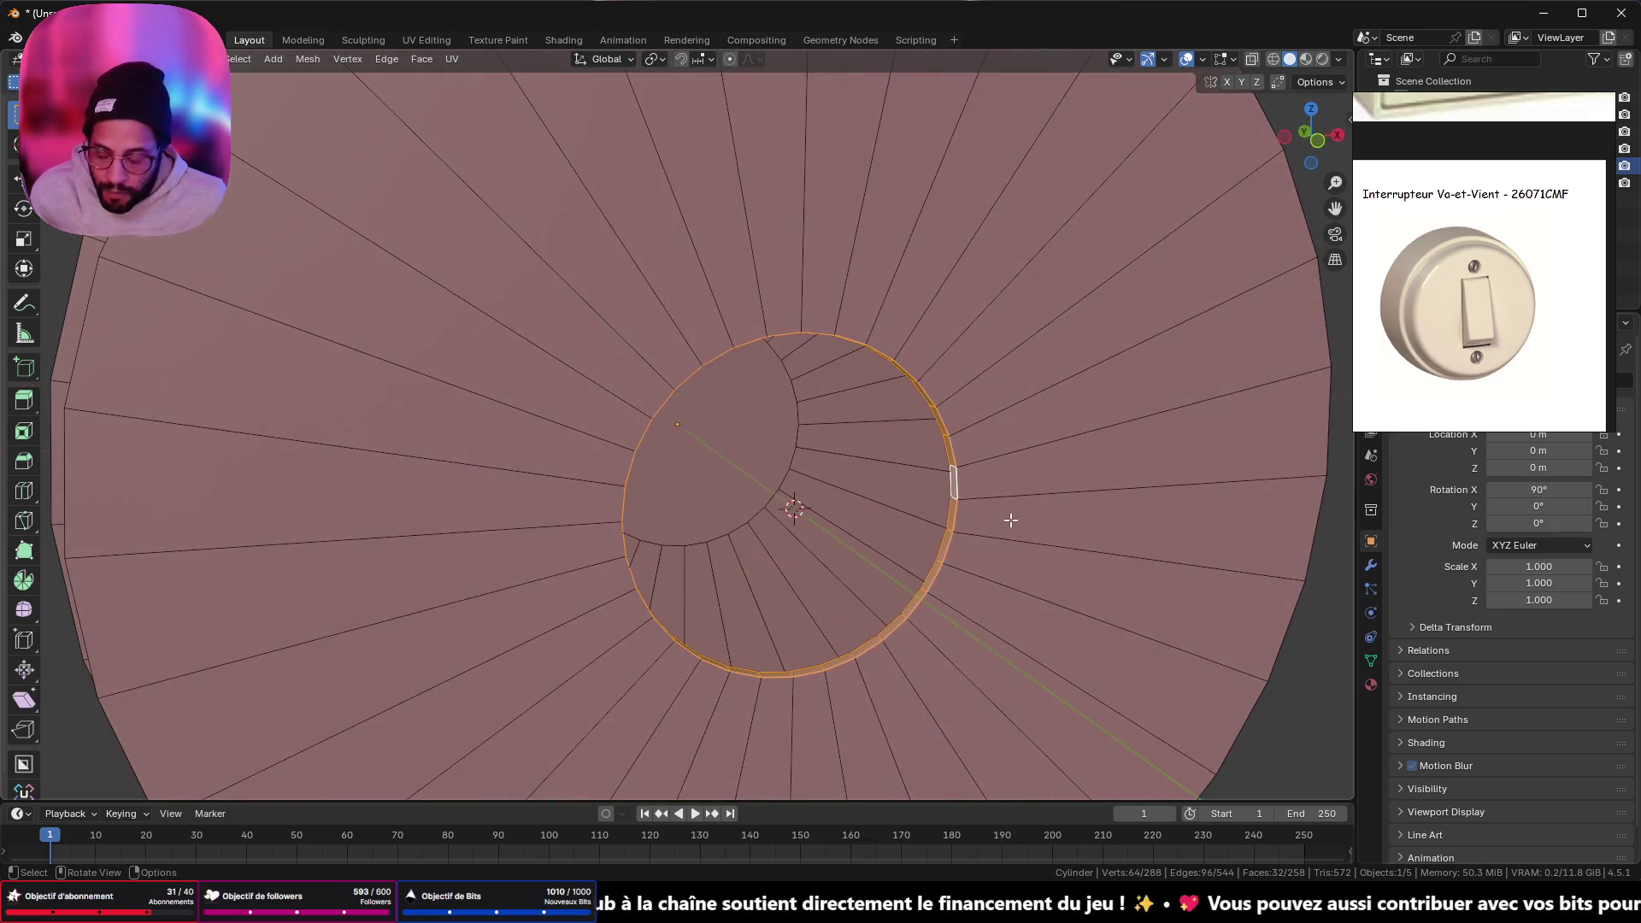
key("Tab")
key("shift+a")
- Add a UV sphere at the hole centre and shrink it to 0.010 scale
mouse_move(1012, 529)
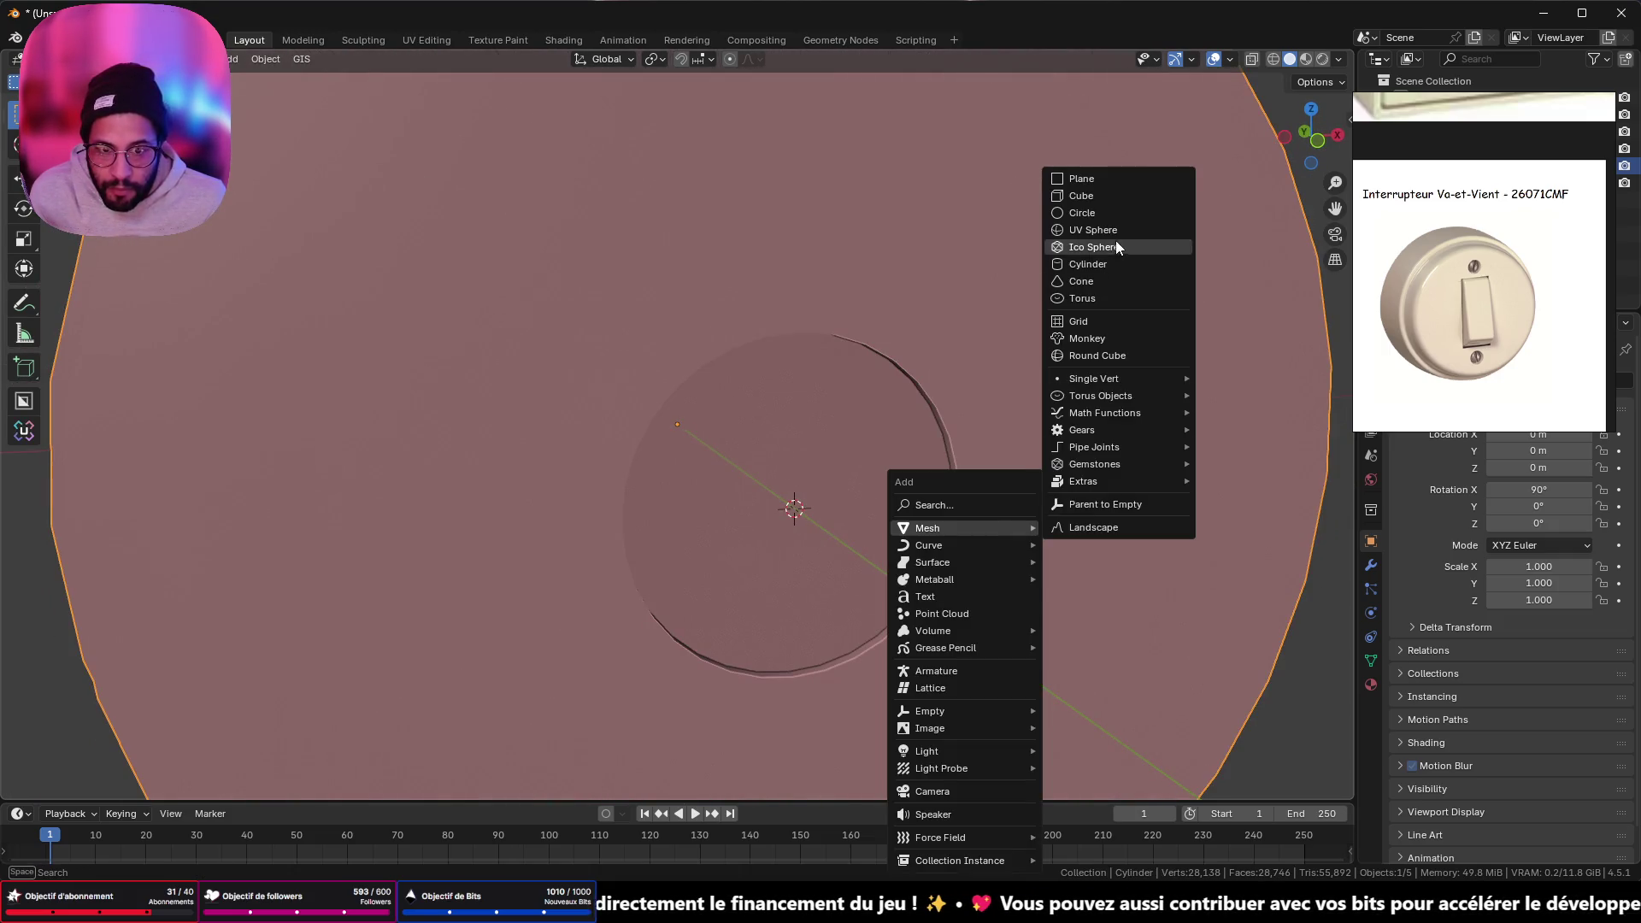
left_click(1115, 231)
key("KP_Decimal")
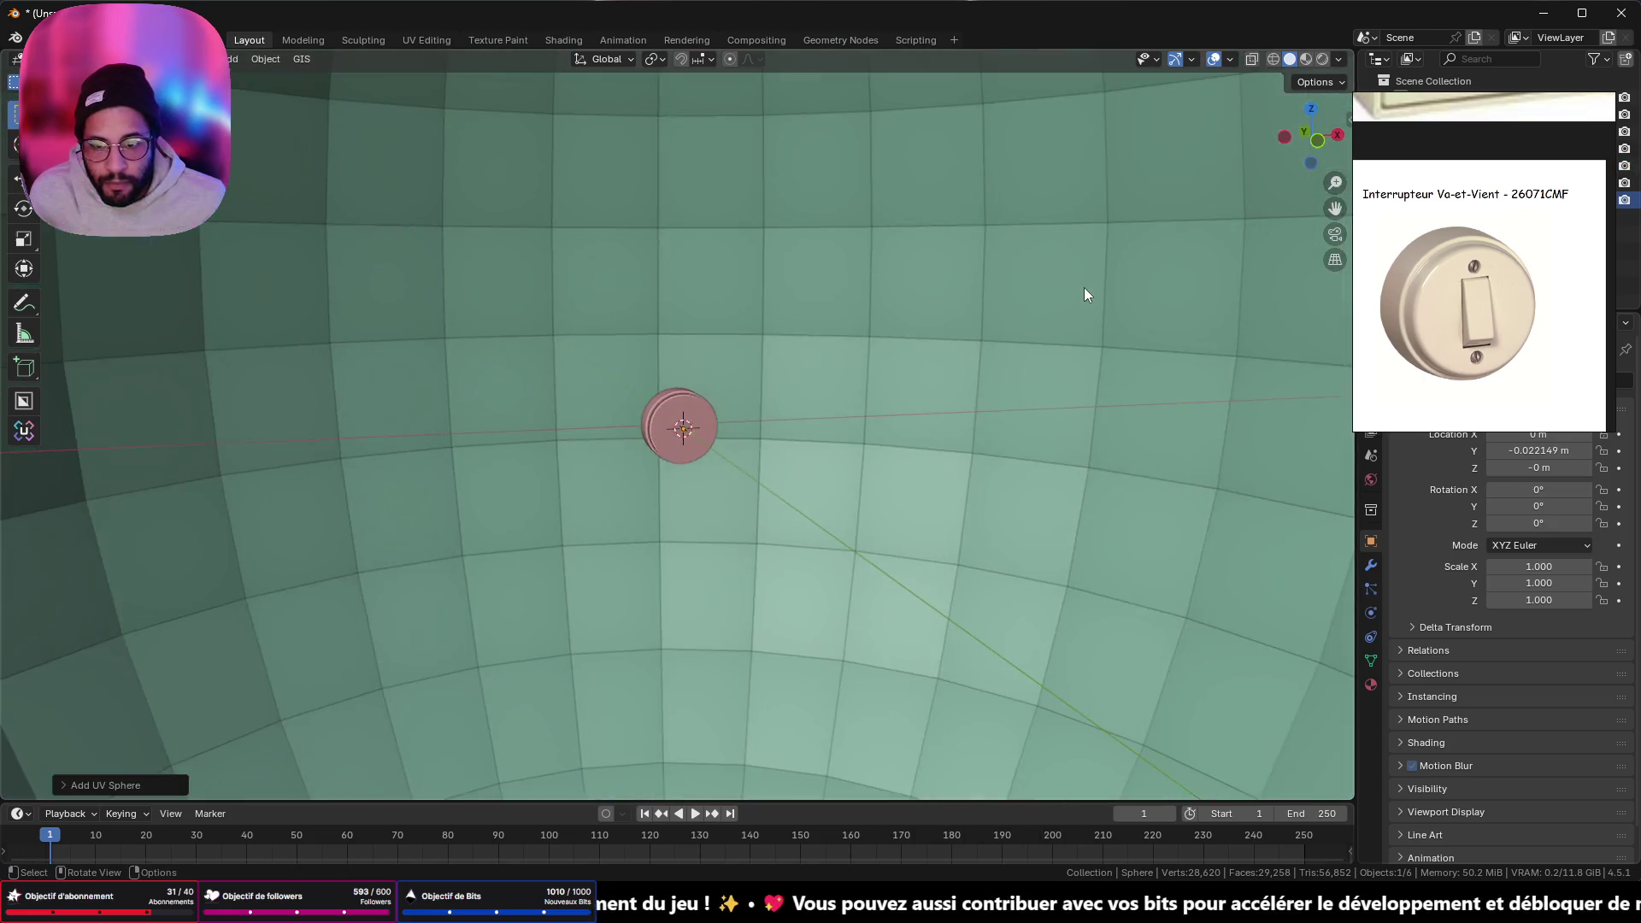
left_click(1319, 140)
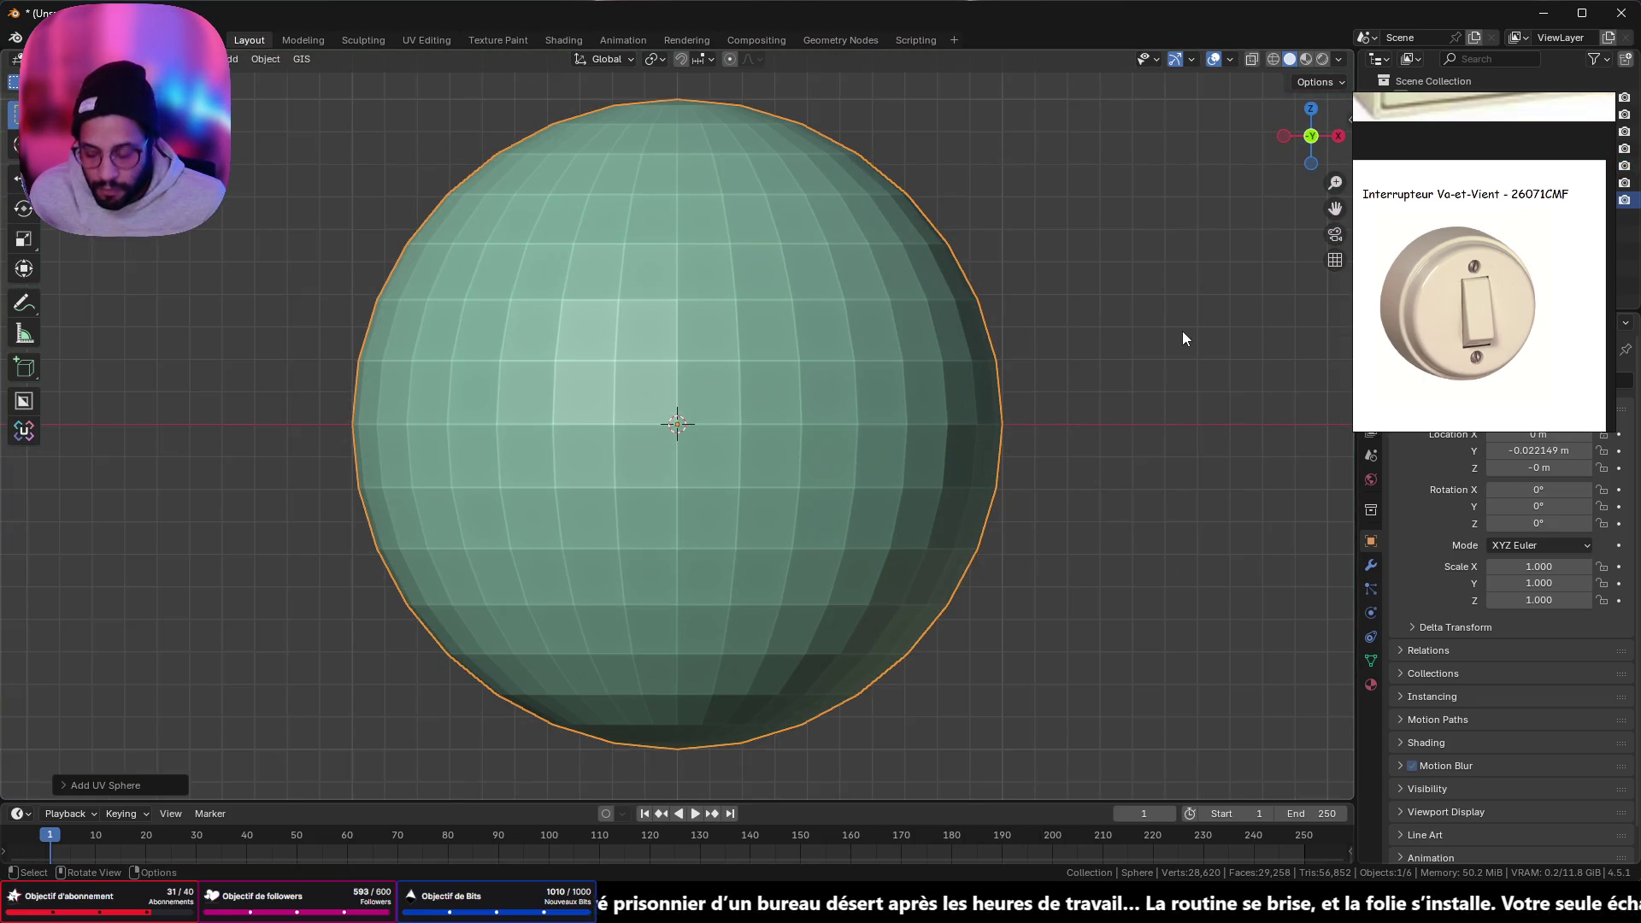
key("s")
left_click(725, 393)
key("KP_Decimal")
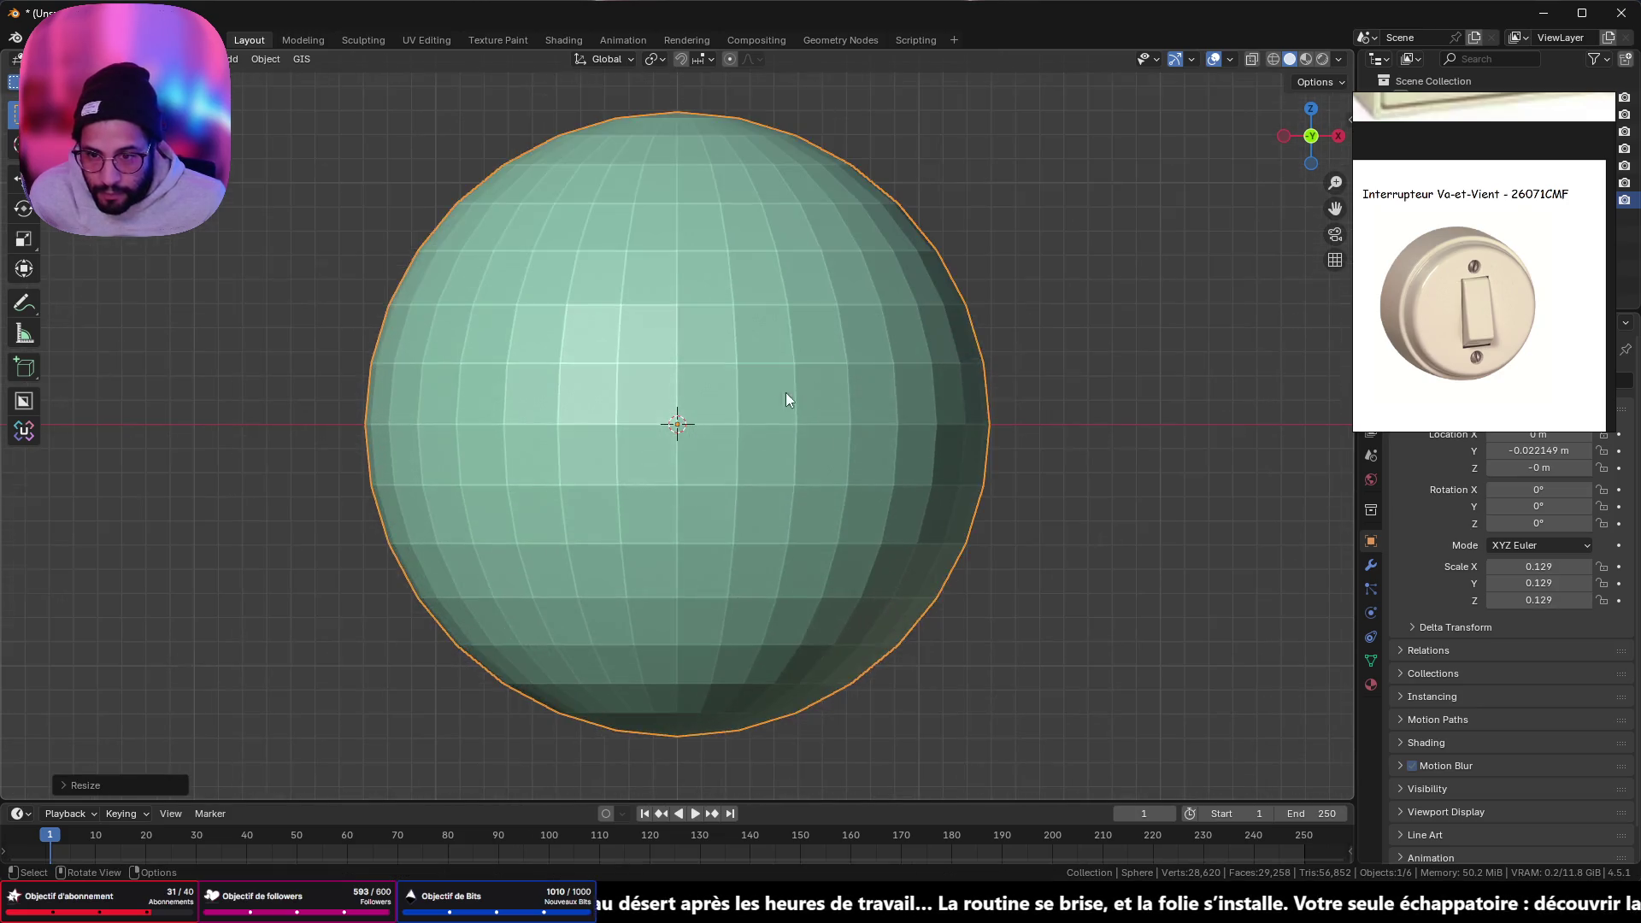
key("s")
left_click(721, 414)
key("KP_Decimal")
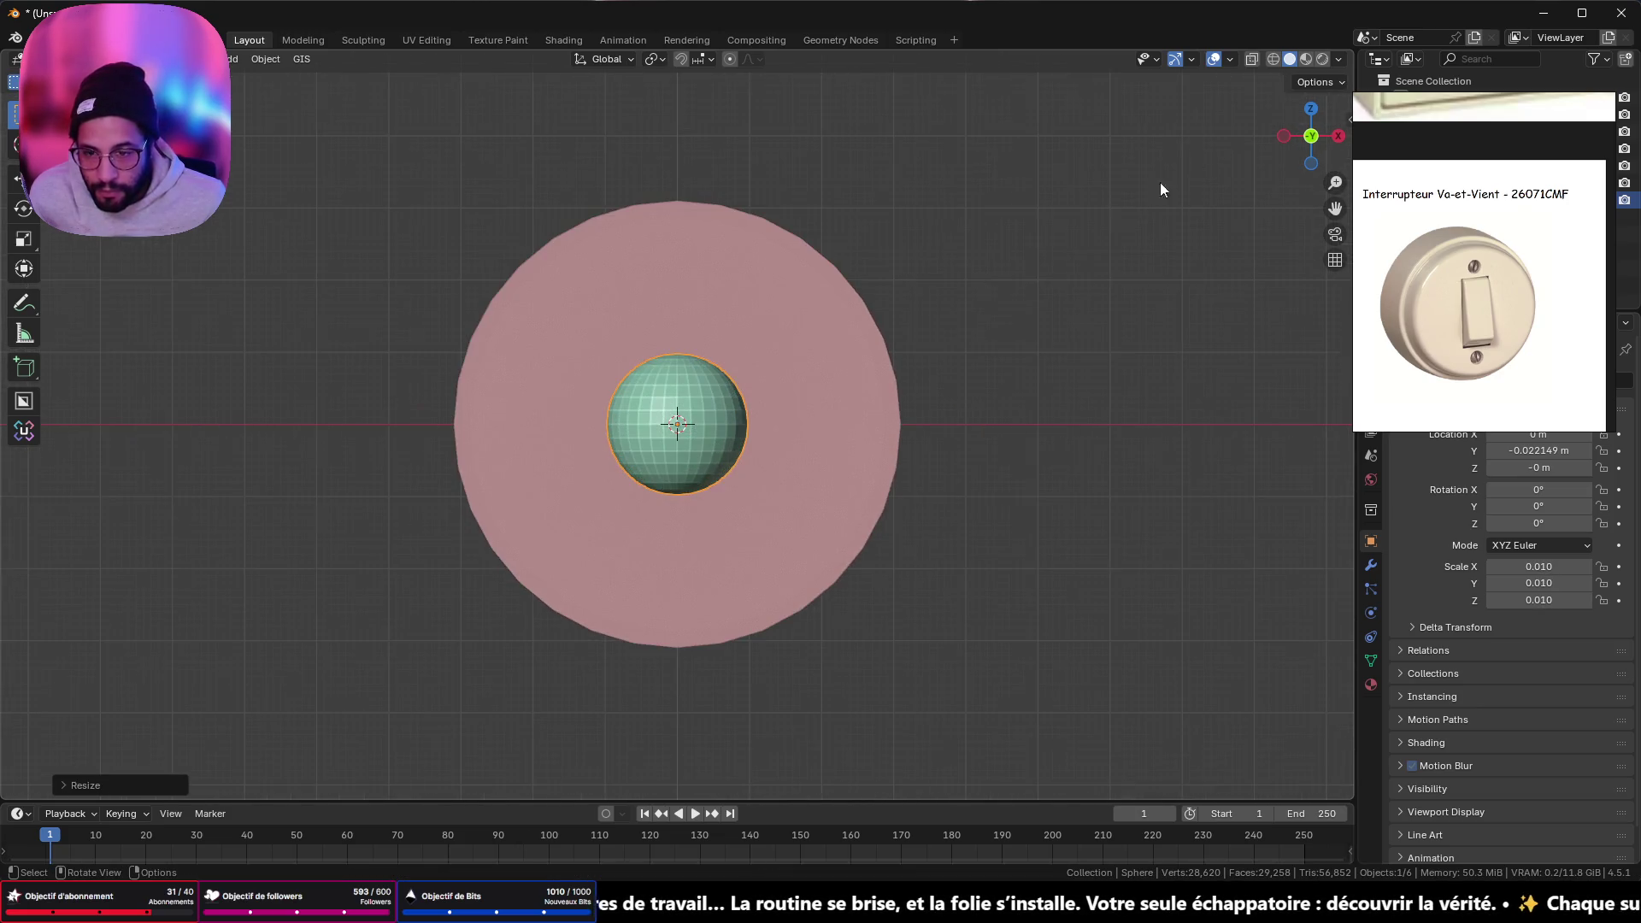
- Switch to X-ray wireframe display and rescale the sphere to 0.009 to fit the hole
left_click(1251, 59)
scroll(1166, 160, "up", 5)
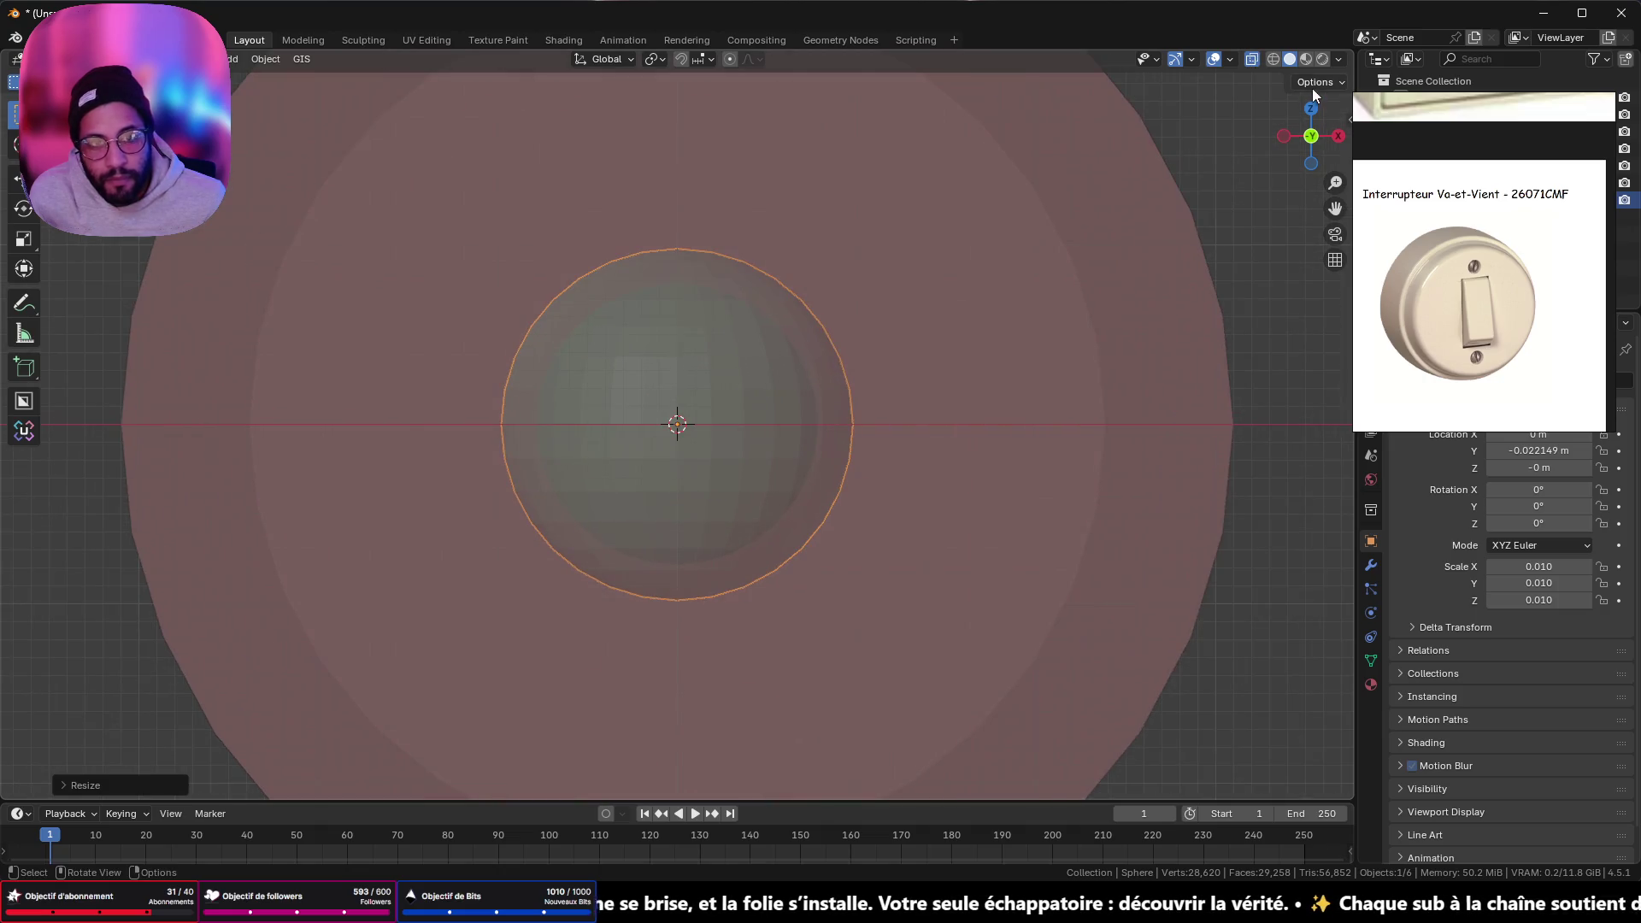
left_click(1273, 59)
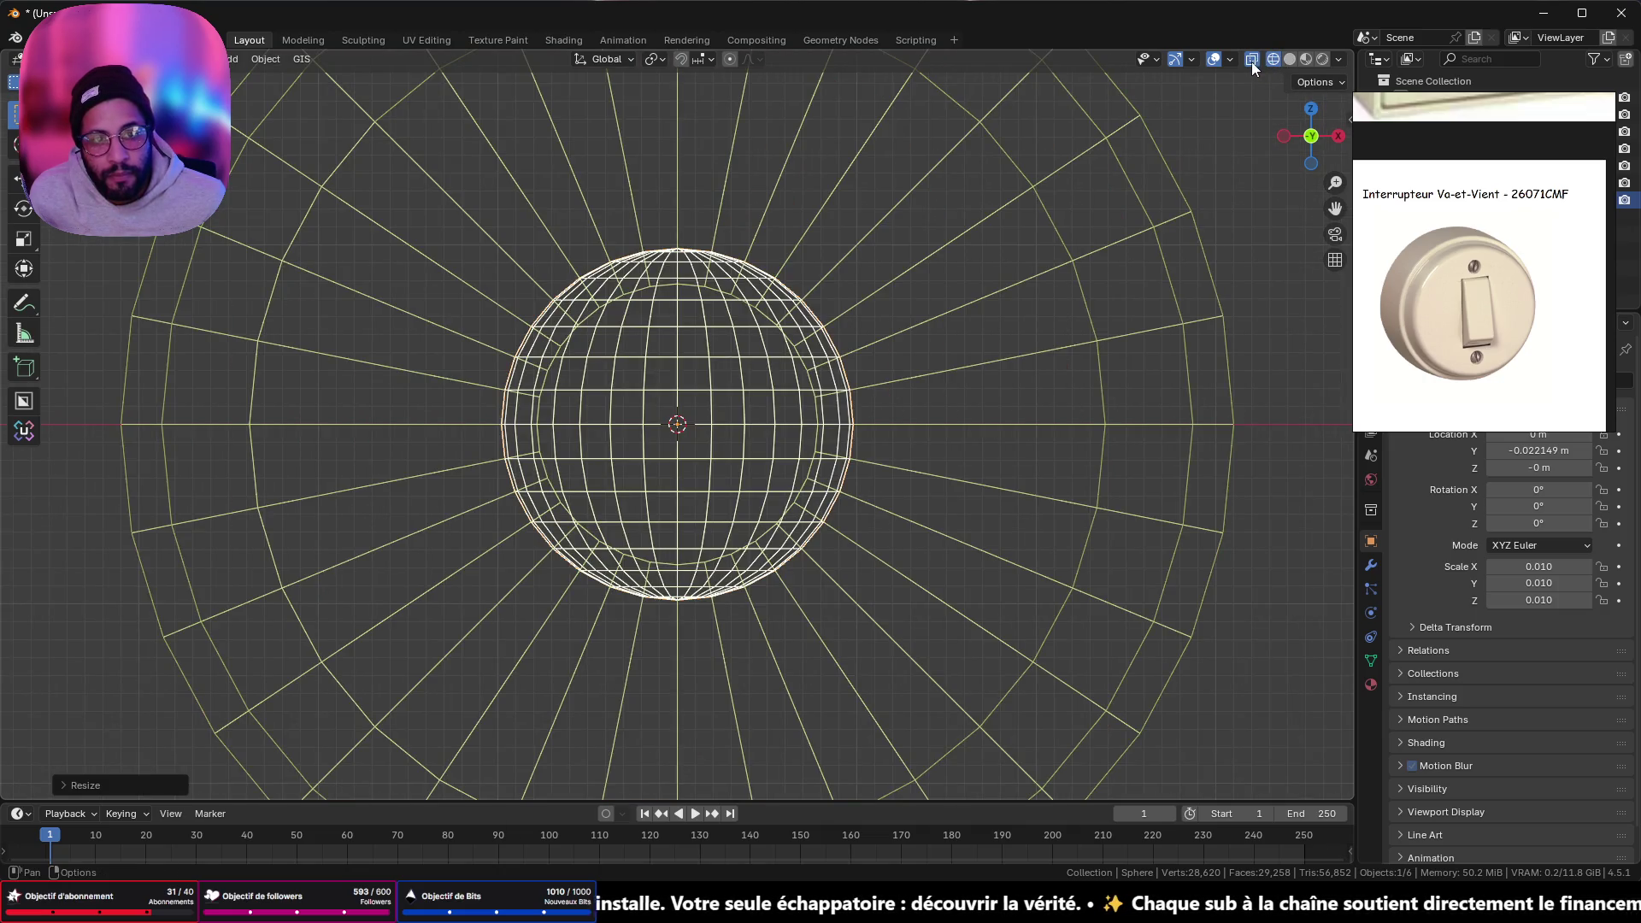
left_click(1252, 60)
key("s")
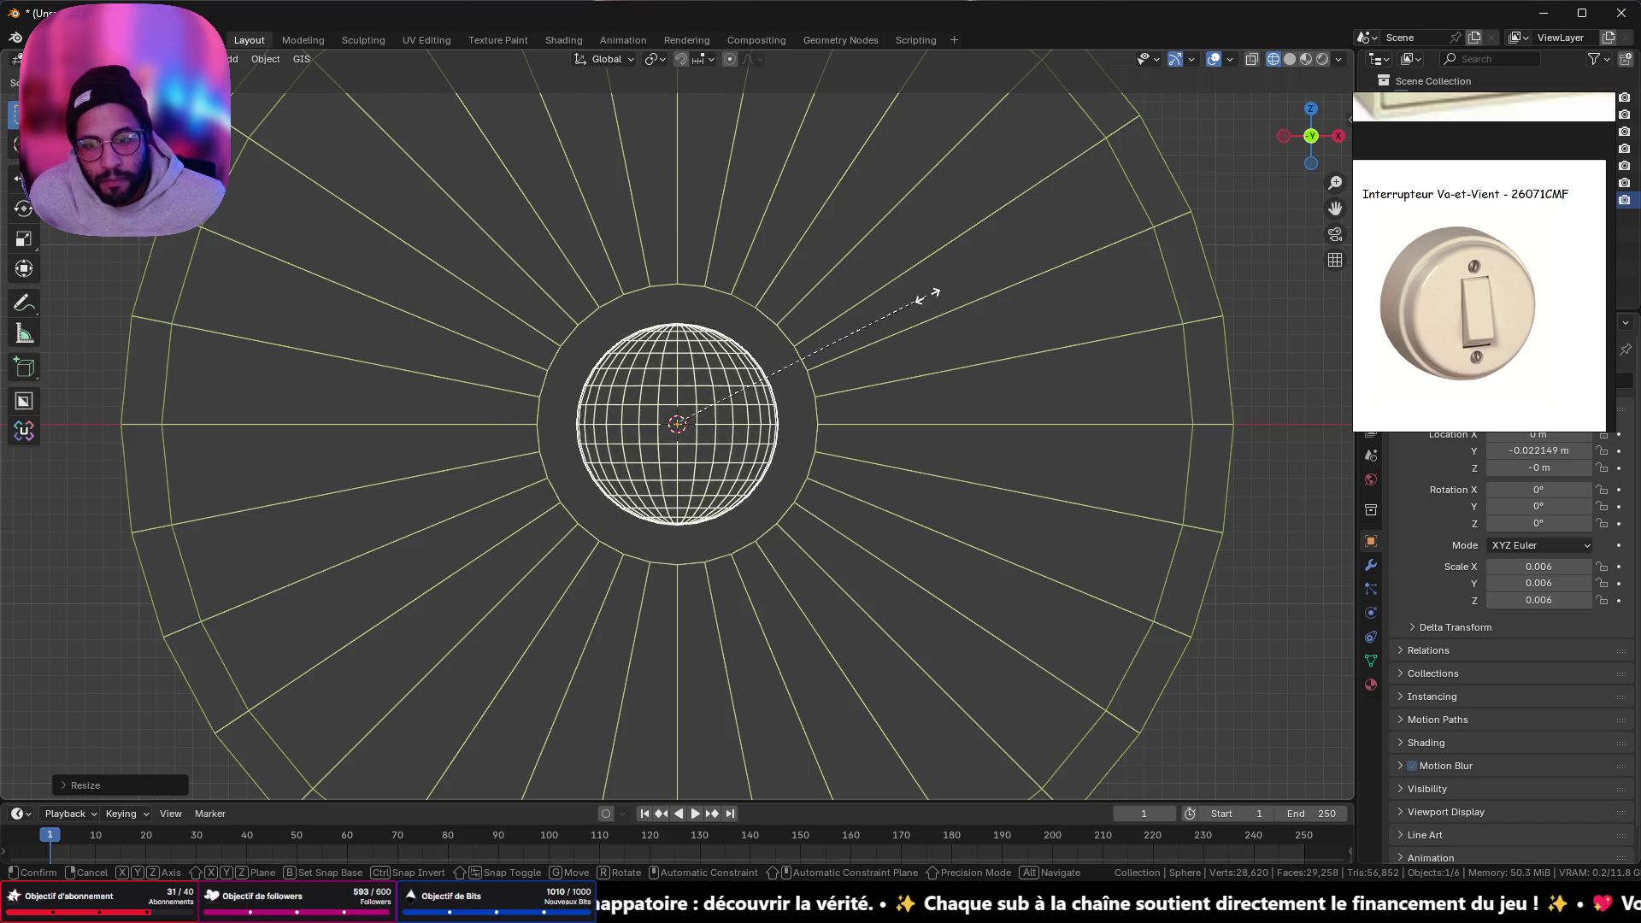
left_click(1074, 264)
- Move the sphere along the Y axis so it sits back inside the recess
left_click(1286, 135)
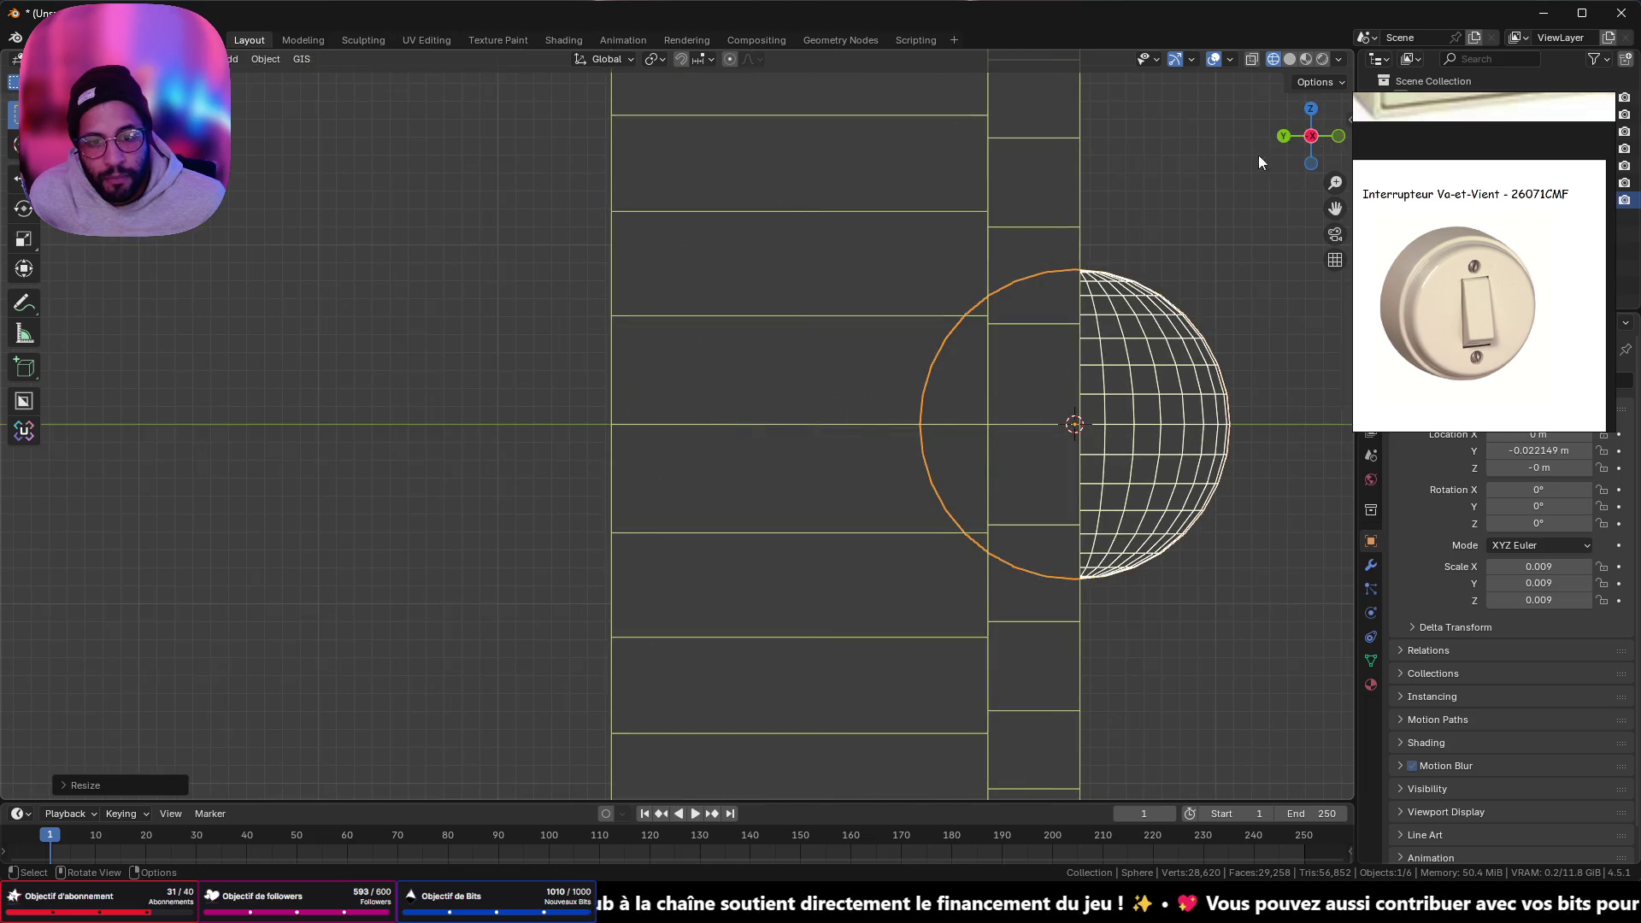
left_click(1290, 59)
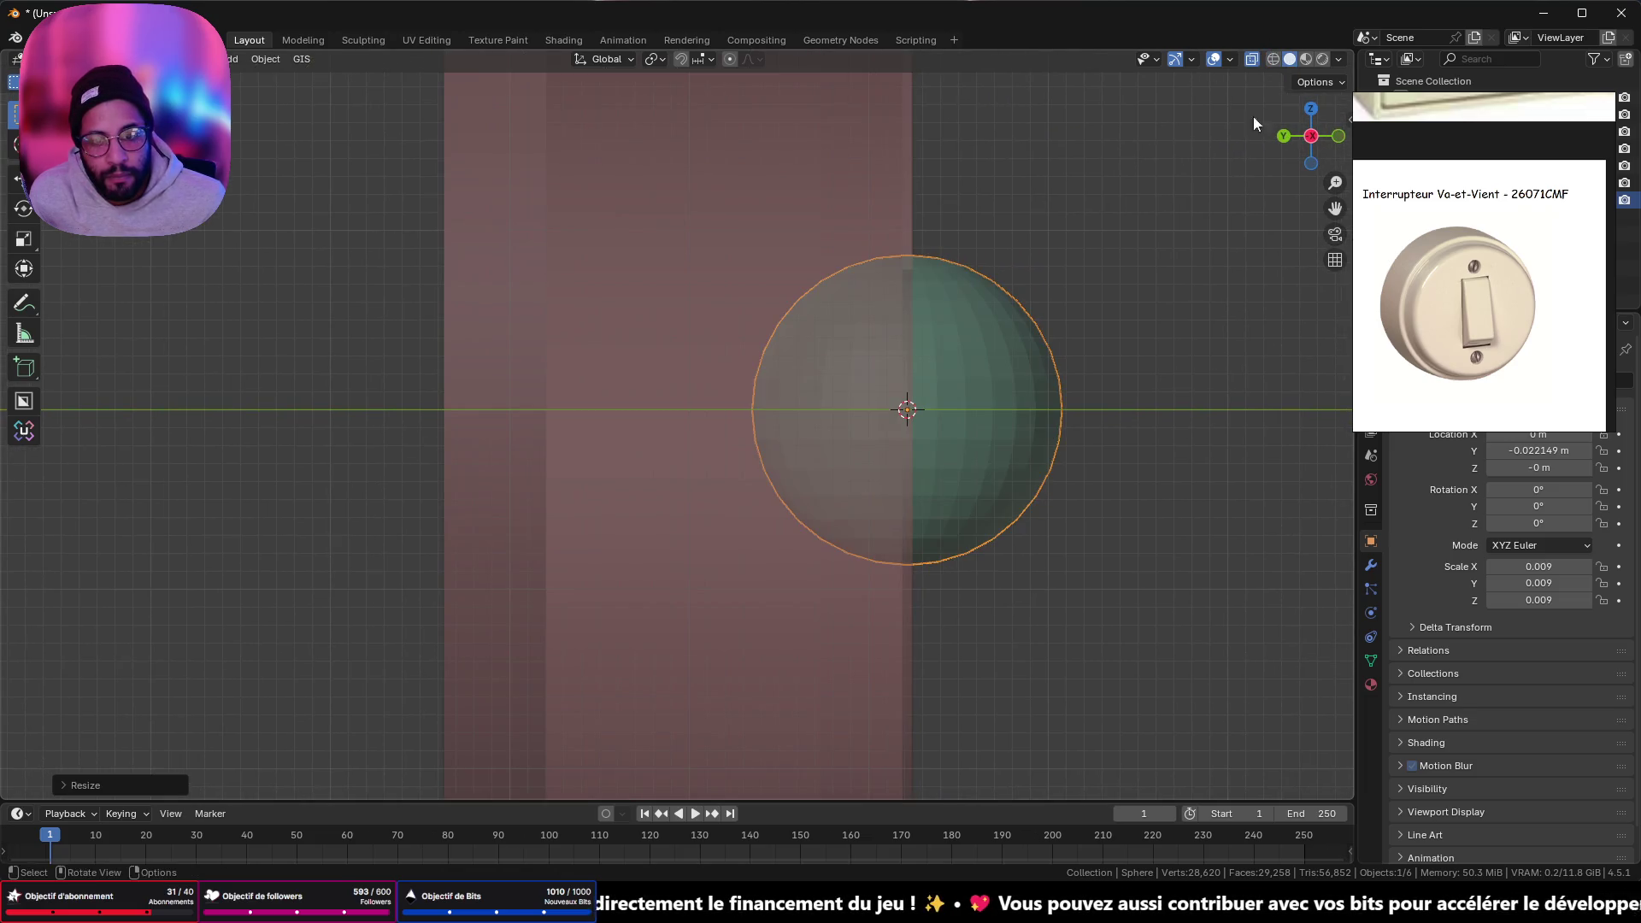
middle_click_drag(1254, 116, 984, 283, "shift")
scroll(985, 283, "up", 3)
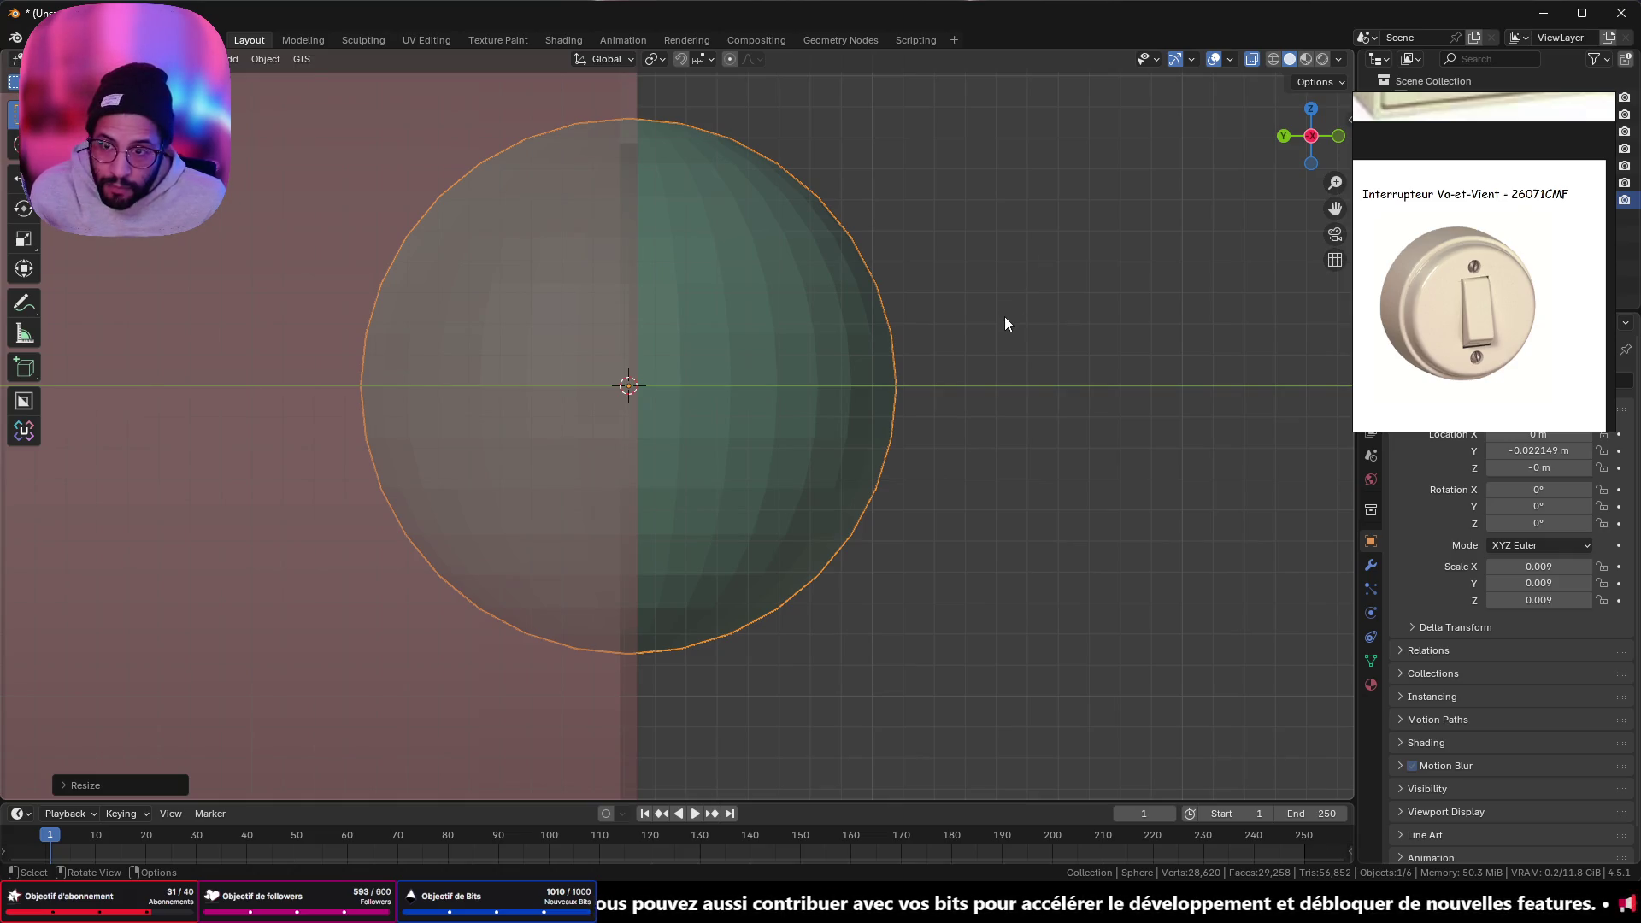
left_click(1273, 59)
left_click(1251, 59)
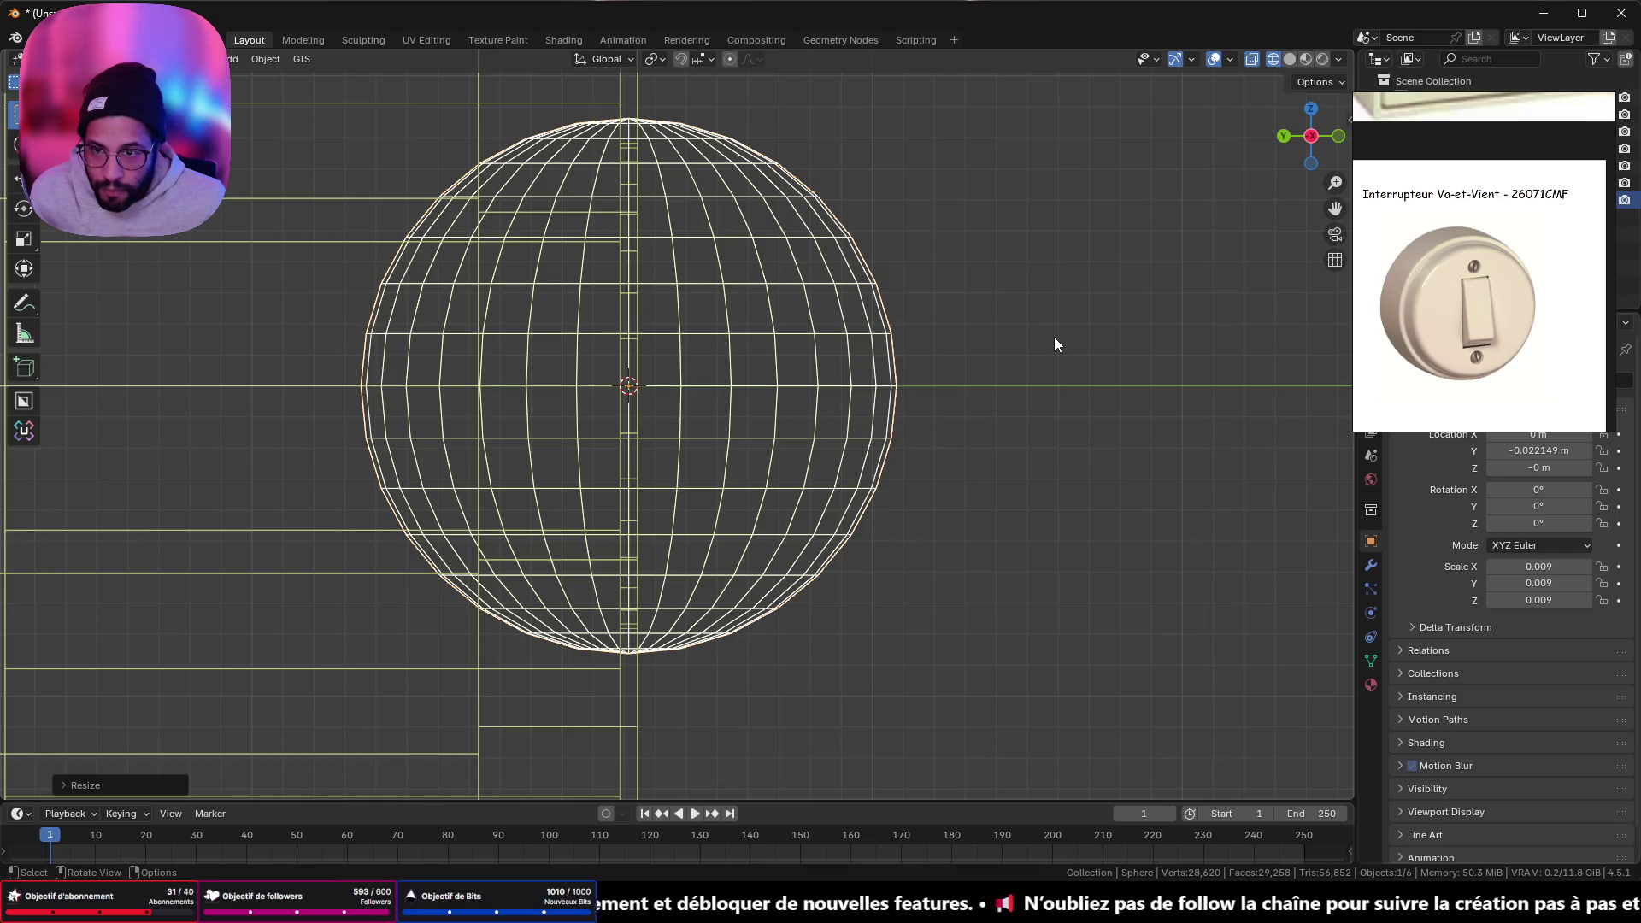
key("g")
key("y")
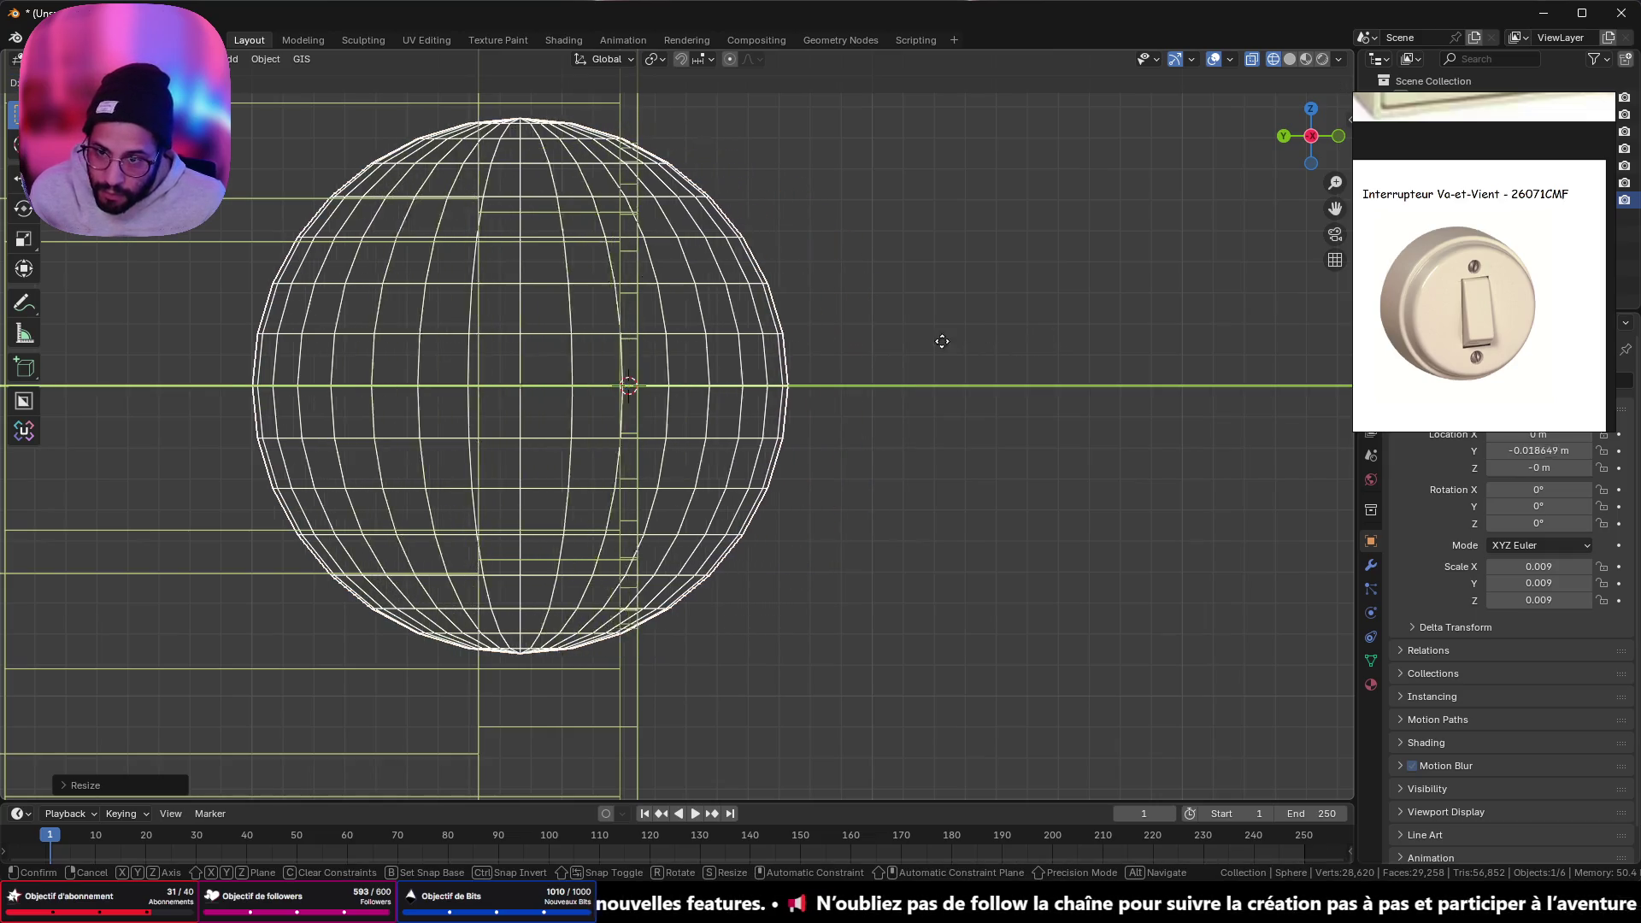
left_click(941, 334)
- Return to solid shading without X-ray and orbit to inspect the knob inside the hole
mouse_move(1029, 304)
middle_mouse_down()
mouse_move(1051, 241)
mouse_move(1214, 145)
middle_mouse_up()
left_click(1290, 59)
scroll(894, 250, "down", 3)
key("ctrl+KP_3")
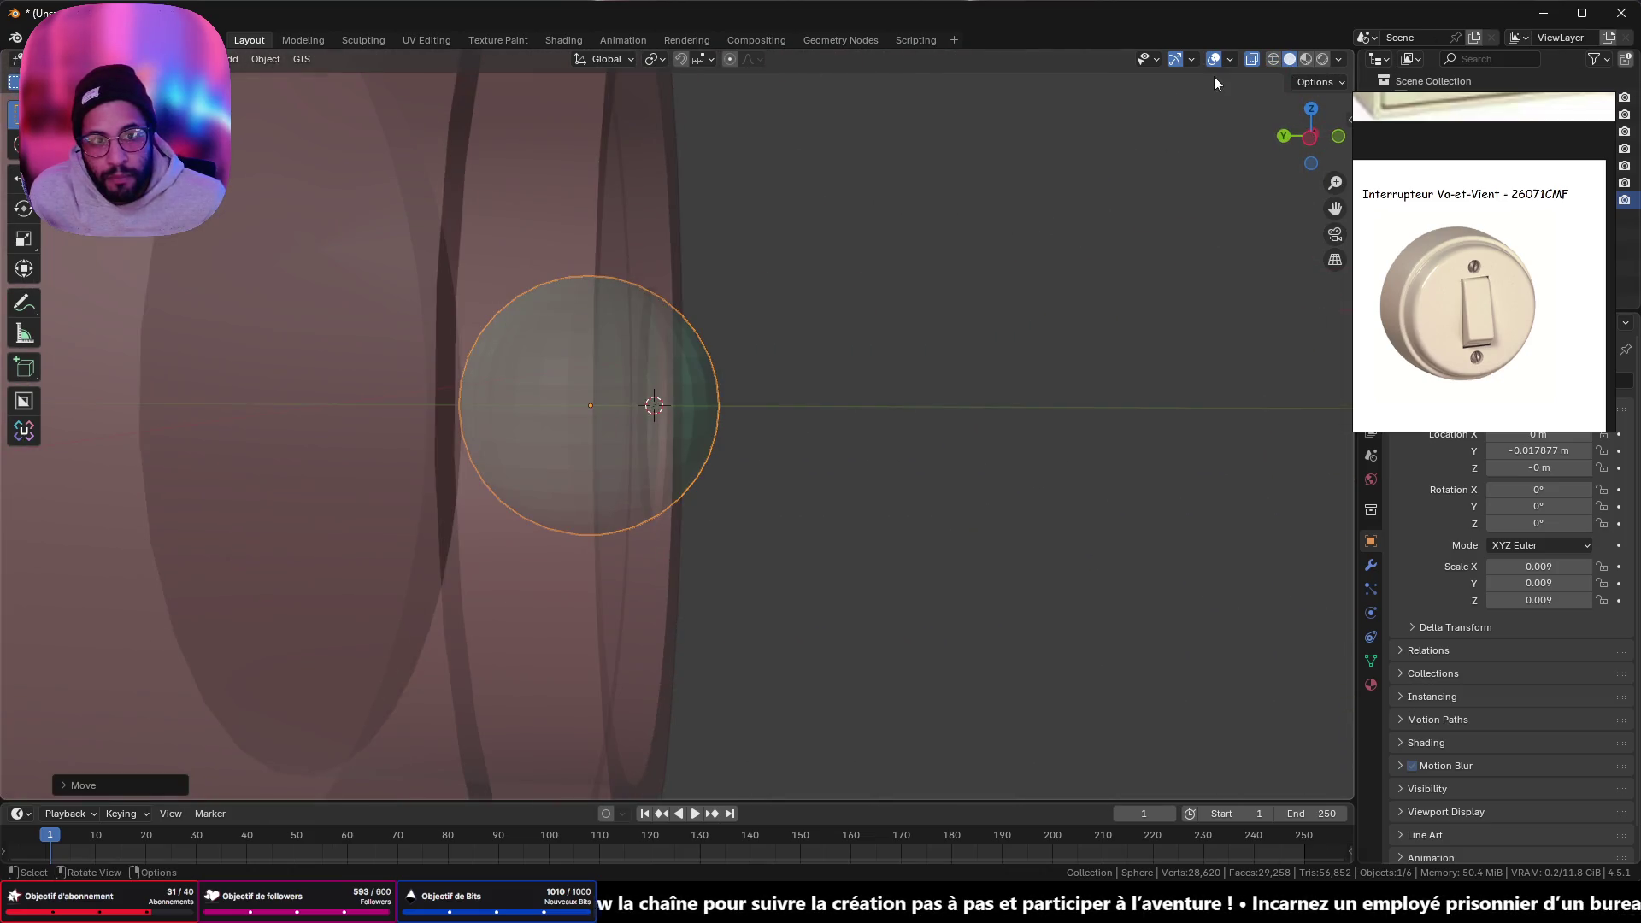
left_click(1253, 60)
mouse_move(1077, 179)
middle_mouse_down()
mouse_move(1024, 212)
mouse_move(833, 212)
mouse_move(1014, 190)
mouse_move(1051, 305)
middle_mouse_up()
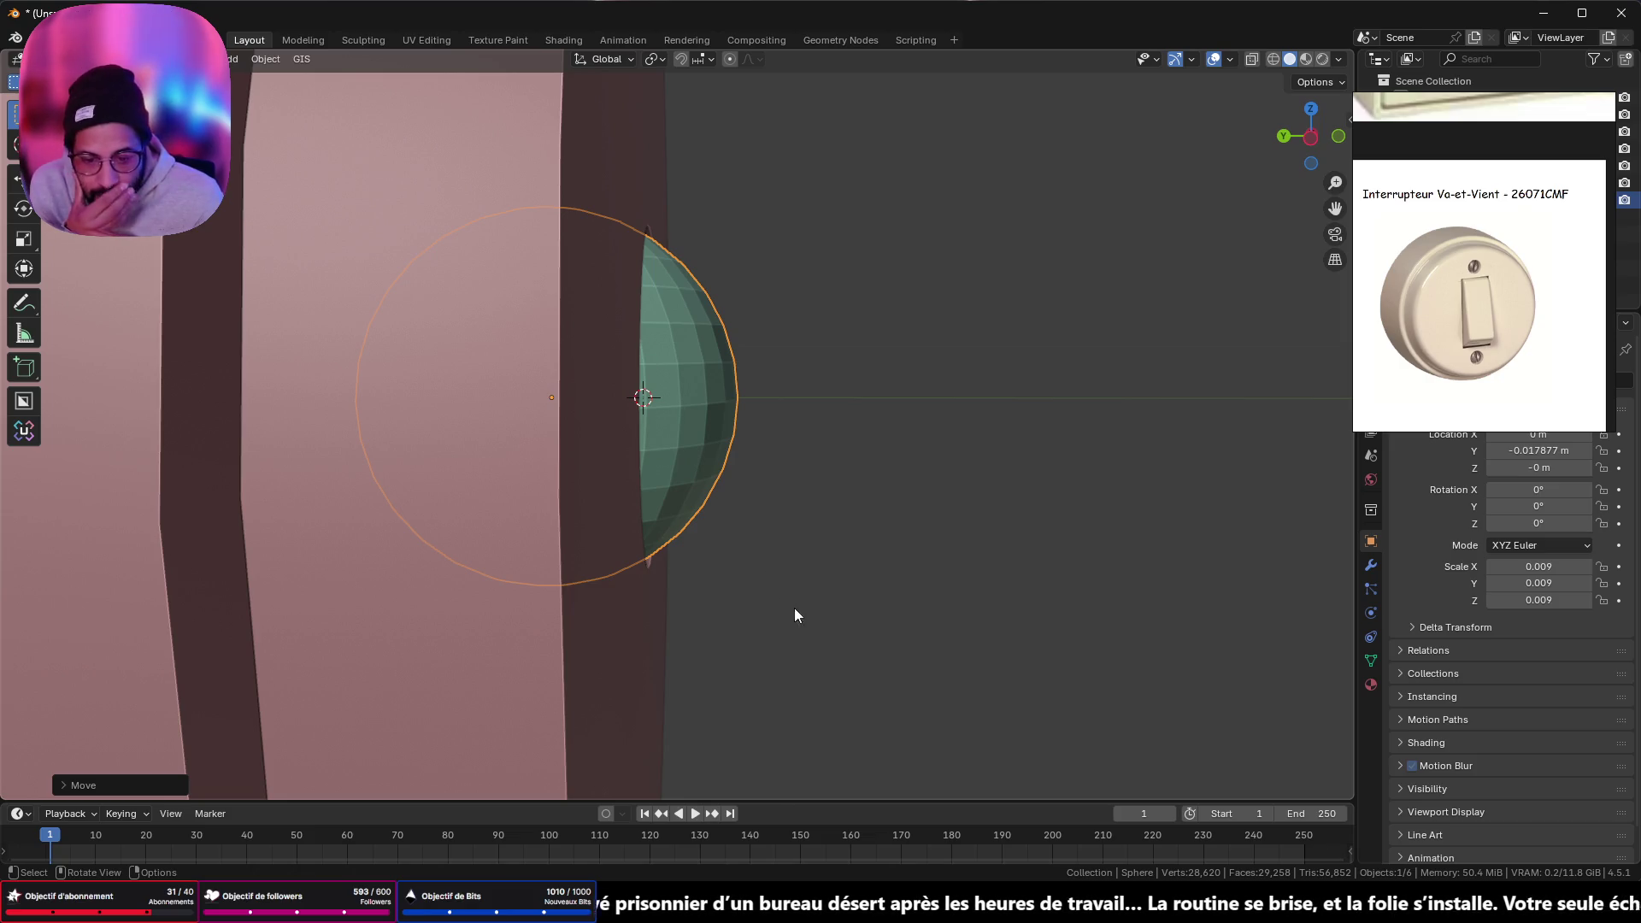
middle_click_drag(883, 447, 824, 443)
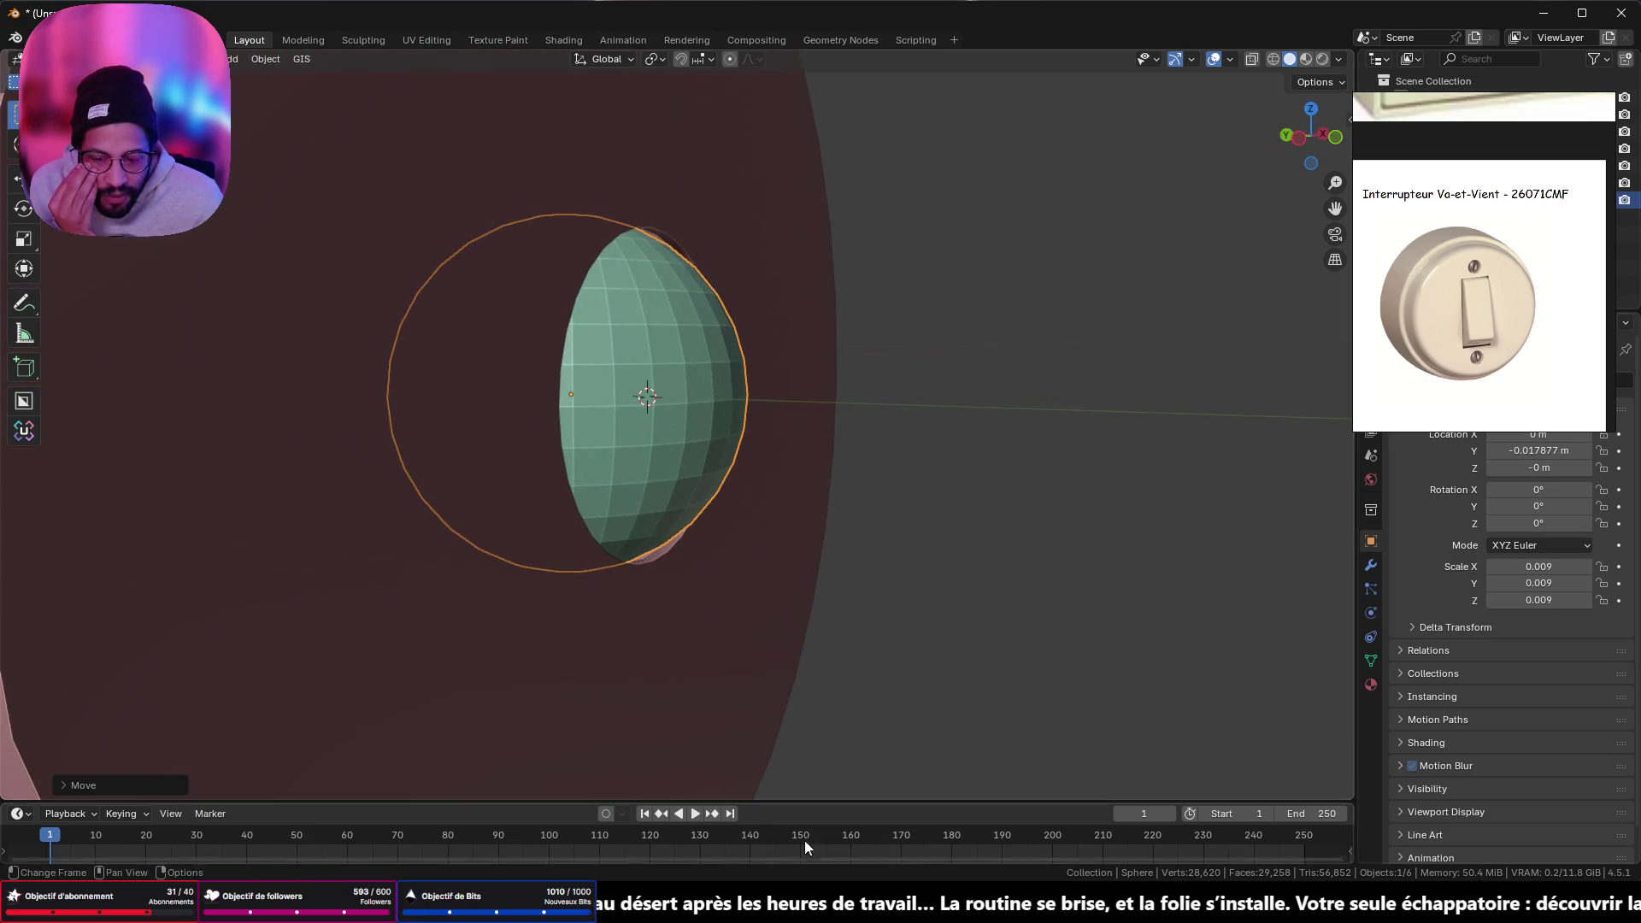
- Bring the zangra white bakelite switch page forward and show its angled side photo
mouse_move(855, 910)
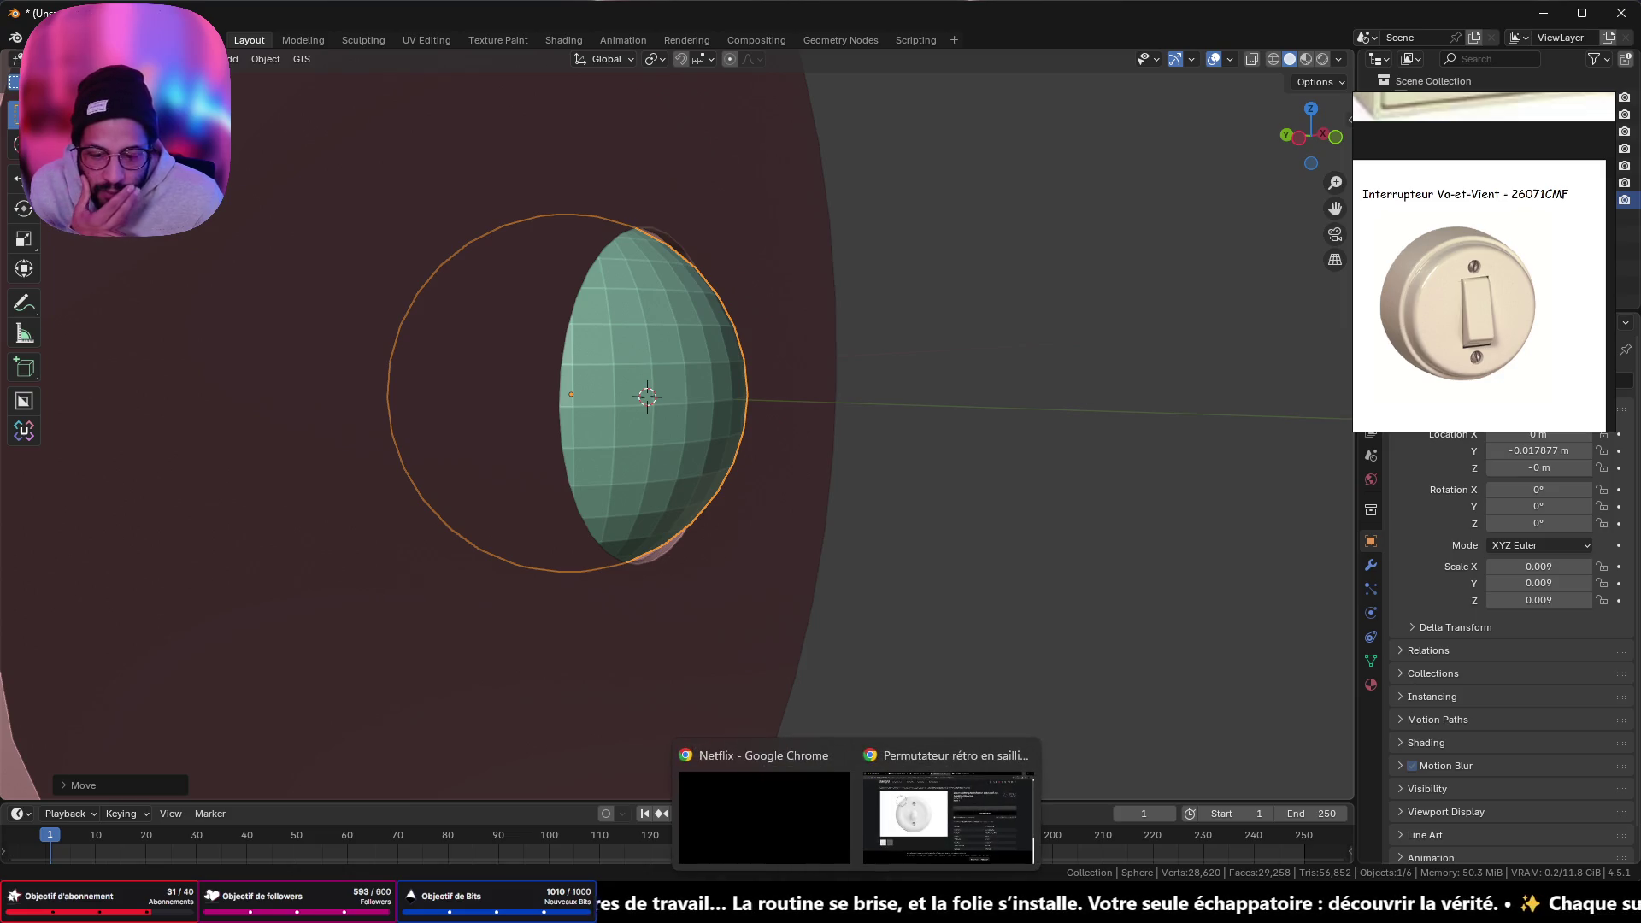
left_click(947, 816)
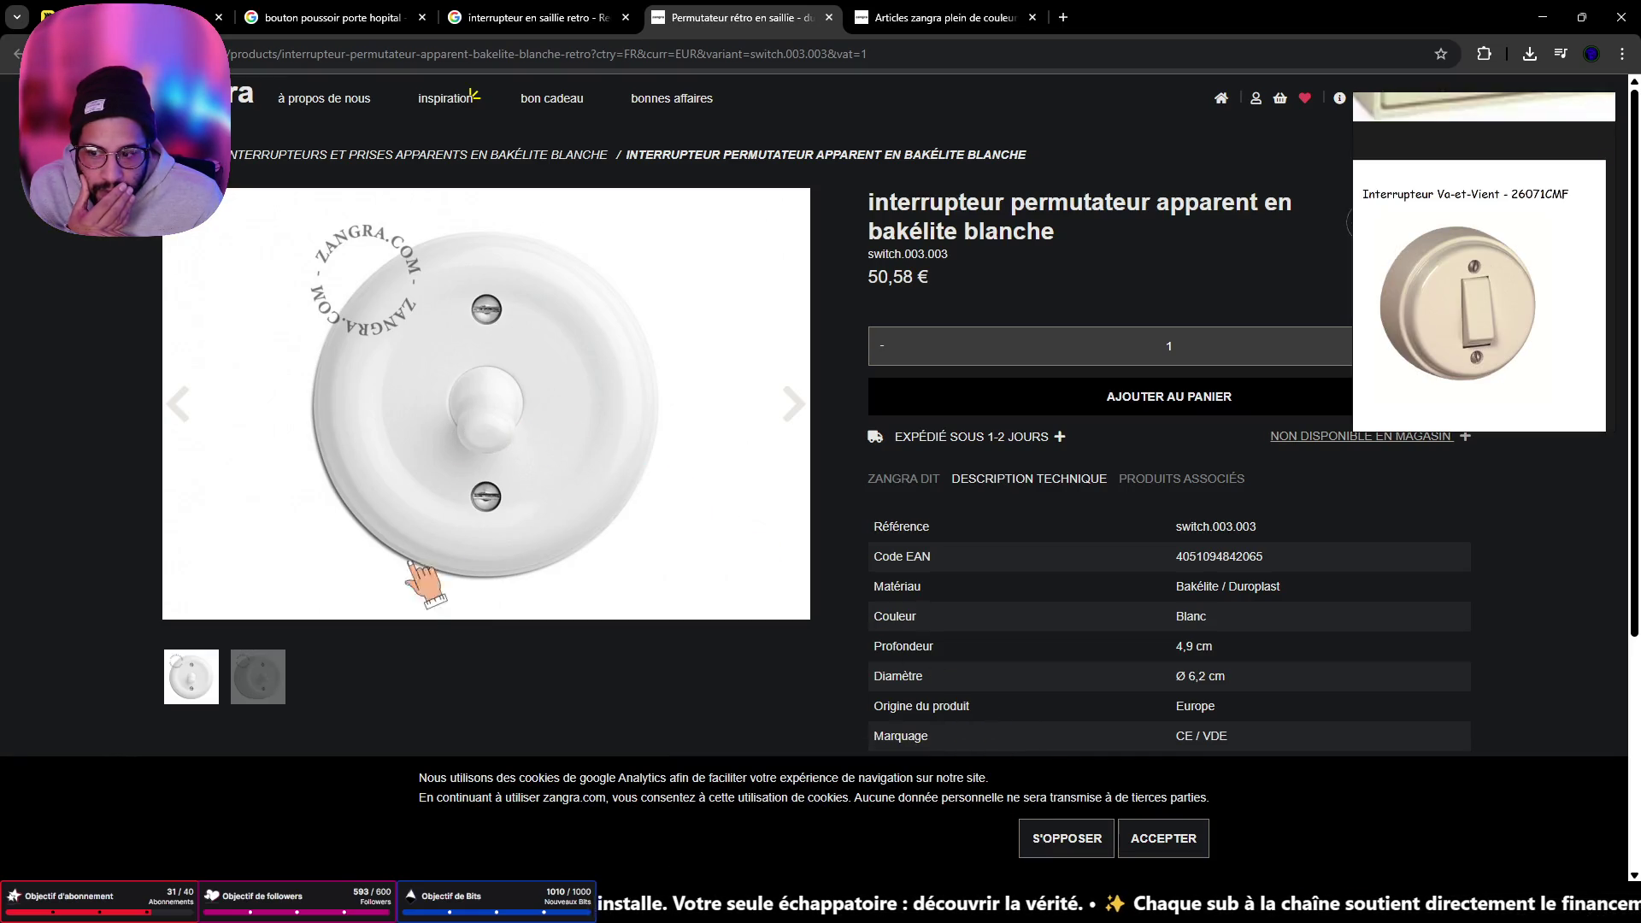
left_click(272, 668)
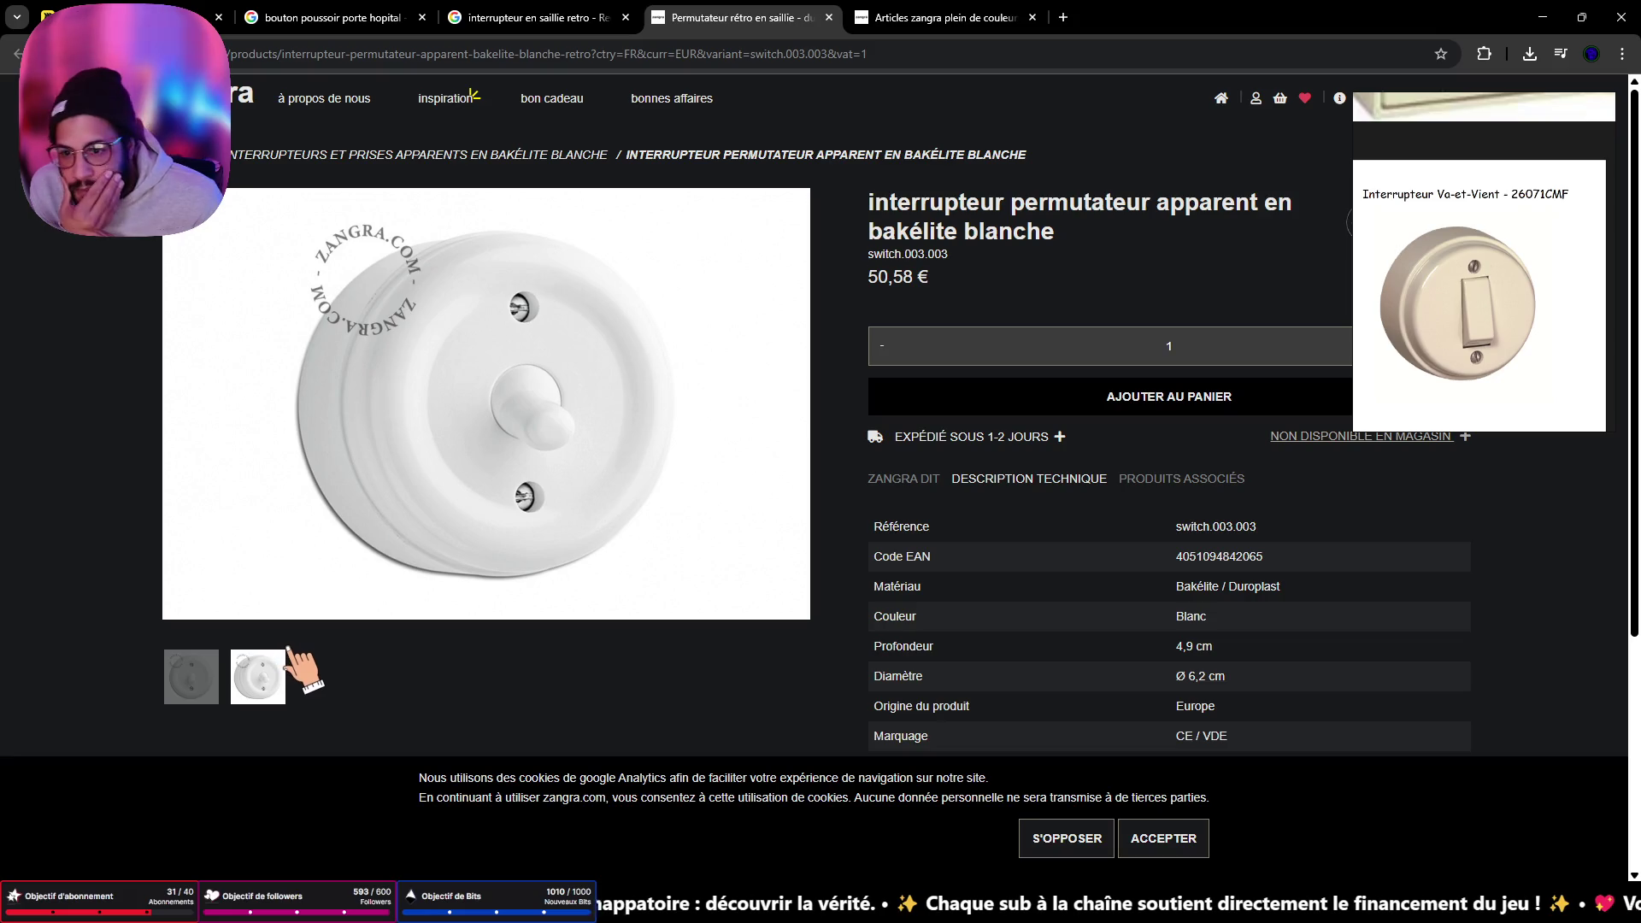
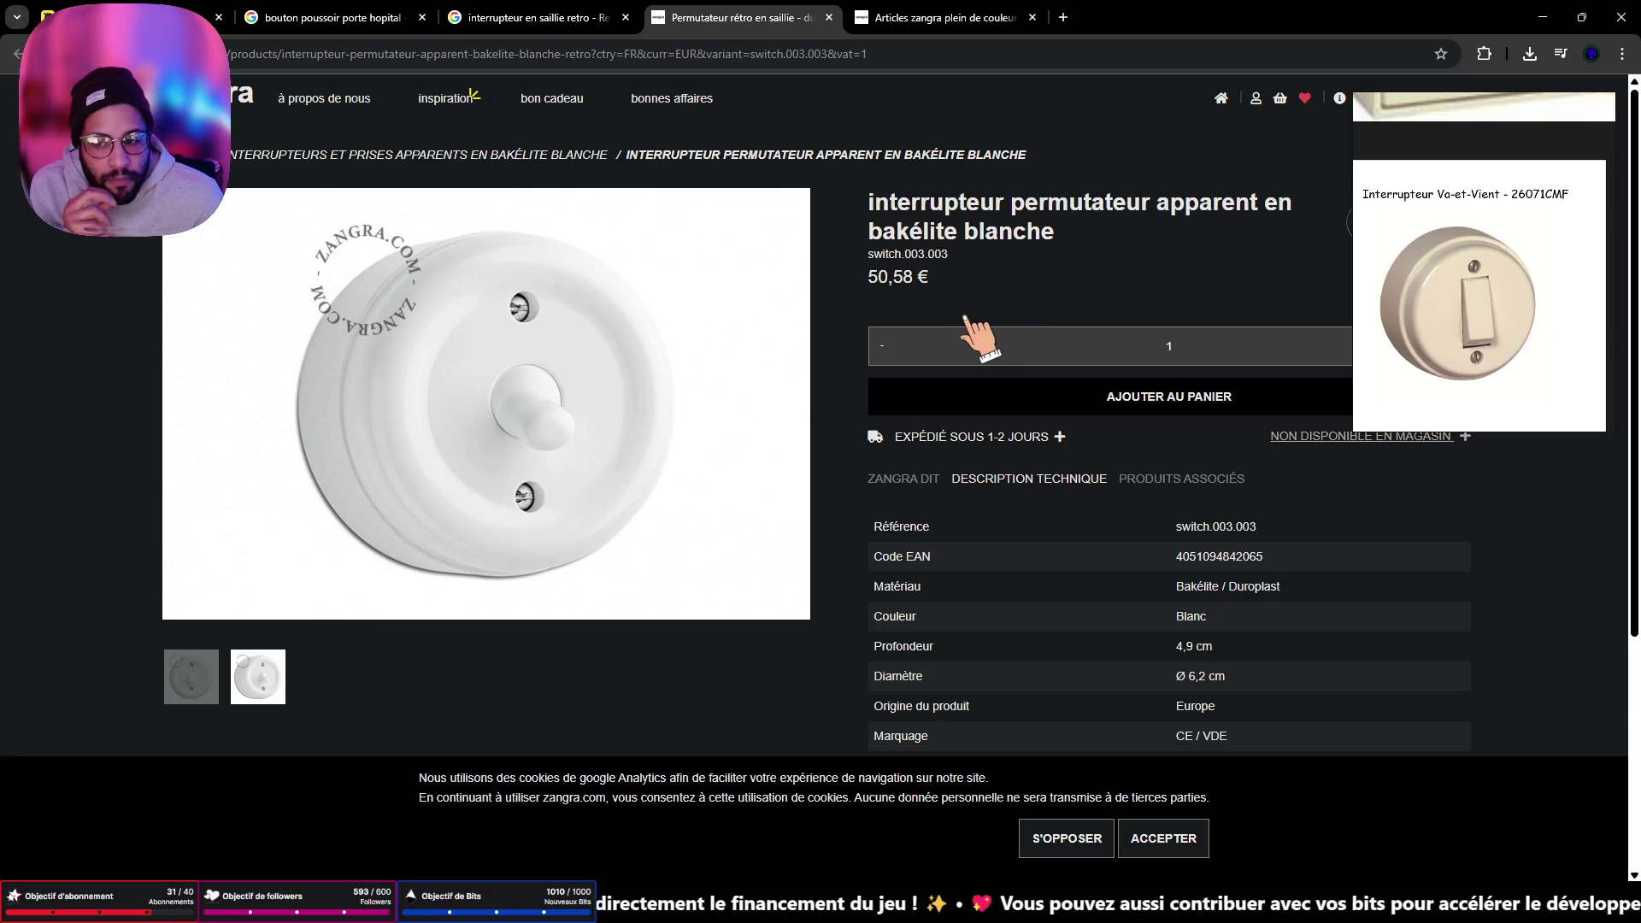
- Minimize the Chrome window showing the 6.2 cm switch page to get back to Blender
left_click(1552, 22)
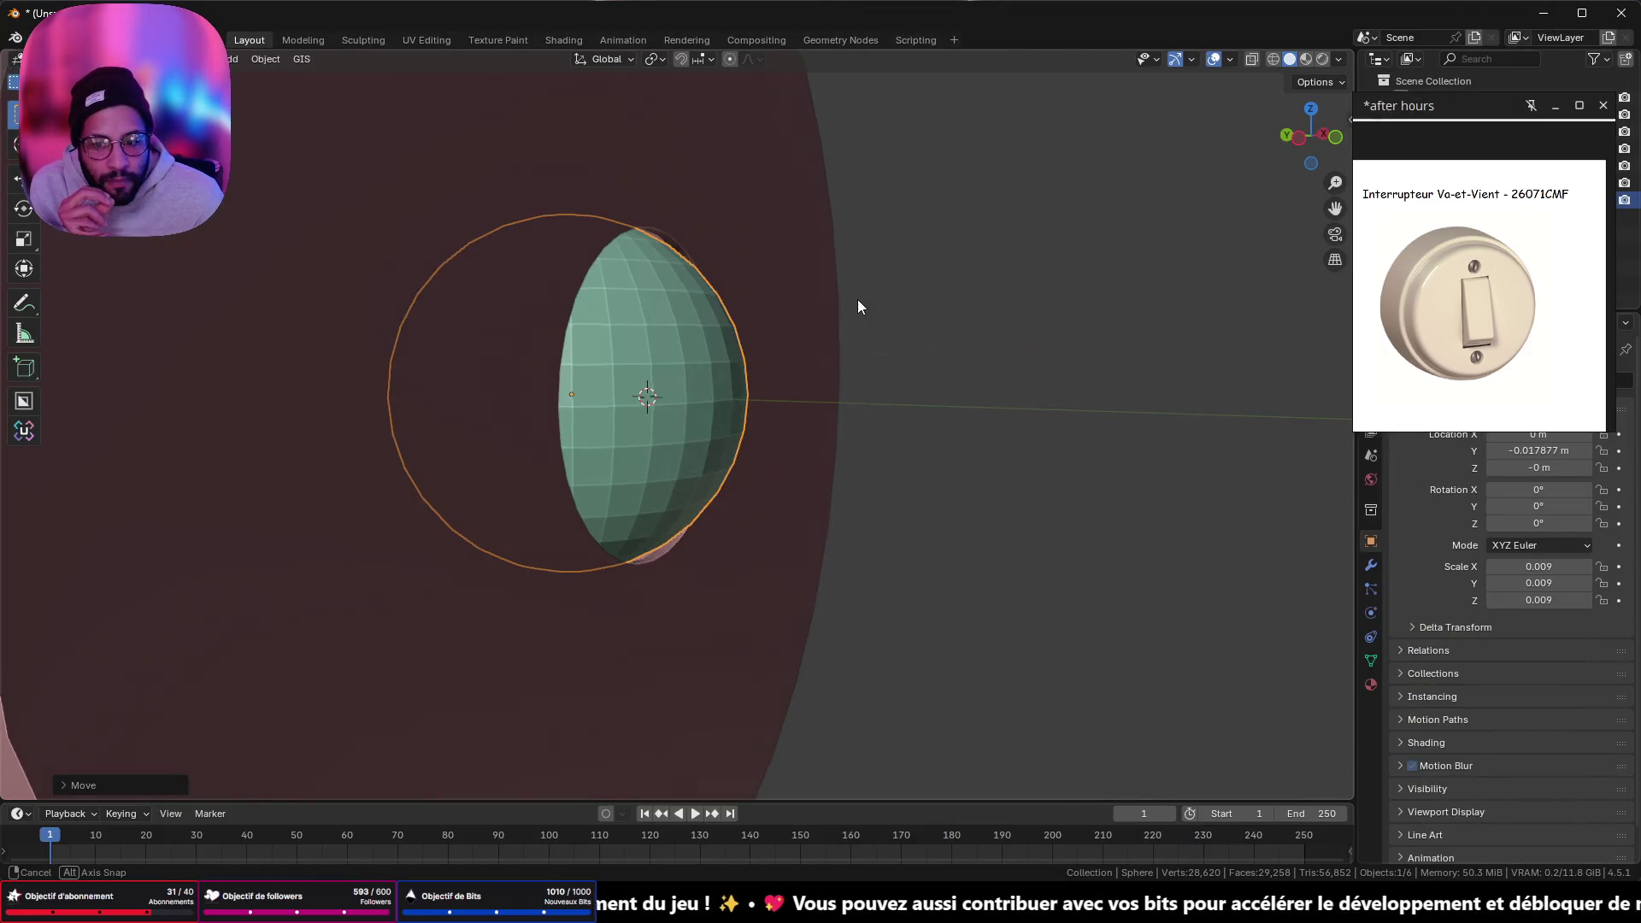
- Scale the sphere to 0.013 in a wireframe side view
mouse_move(858, 300)
middle_mouse_down()
mouse_move(733, 294)
mouse_move(849, 290)
mouse_move(786, 326)
mouse_move(685, 304)
mouse_move(741, 320)
mouse_move(834, 295)
mouse_move(685, 285)
mouse_move(663, 304)
mouse_move(751, 365)
mouse_move(767, 402)
mouse_move(870, 378)
mouse_move(578, 362)
mouse_move(813, 377)
mouse_move(814, 343)
mouse_move(816, 369)
middle_mouse_up()
scroll(744, 368, "up", 5)
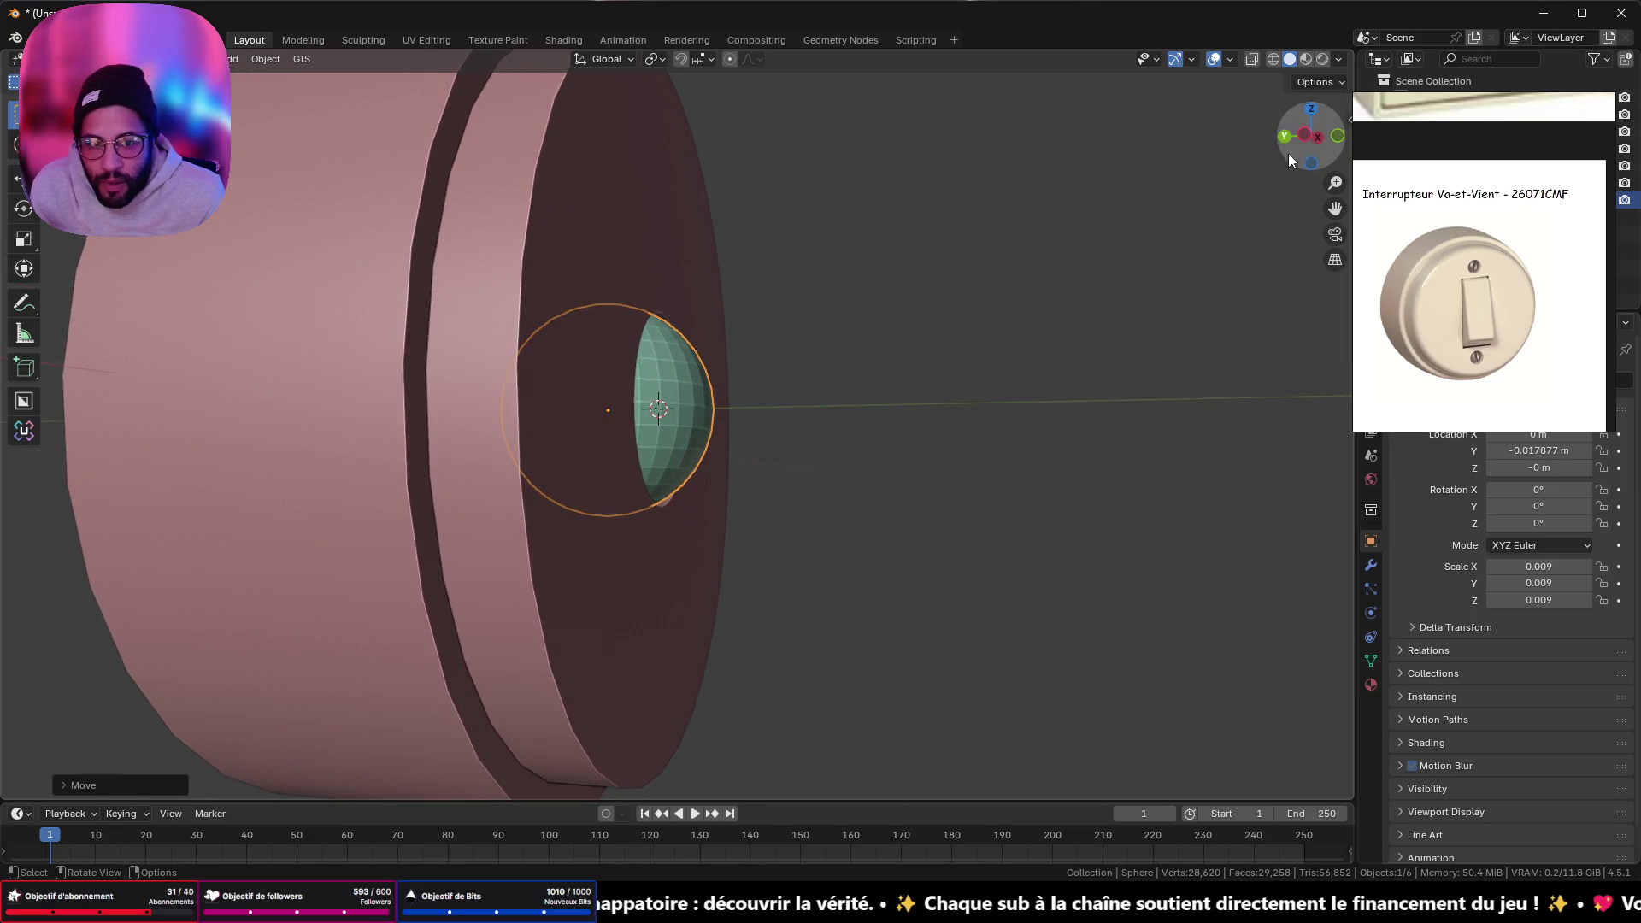
left_click(1318, 137)
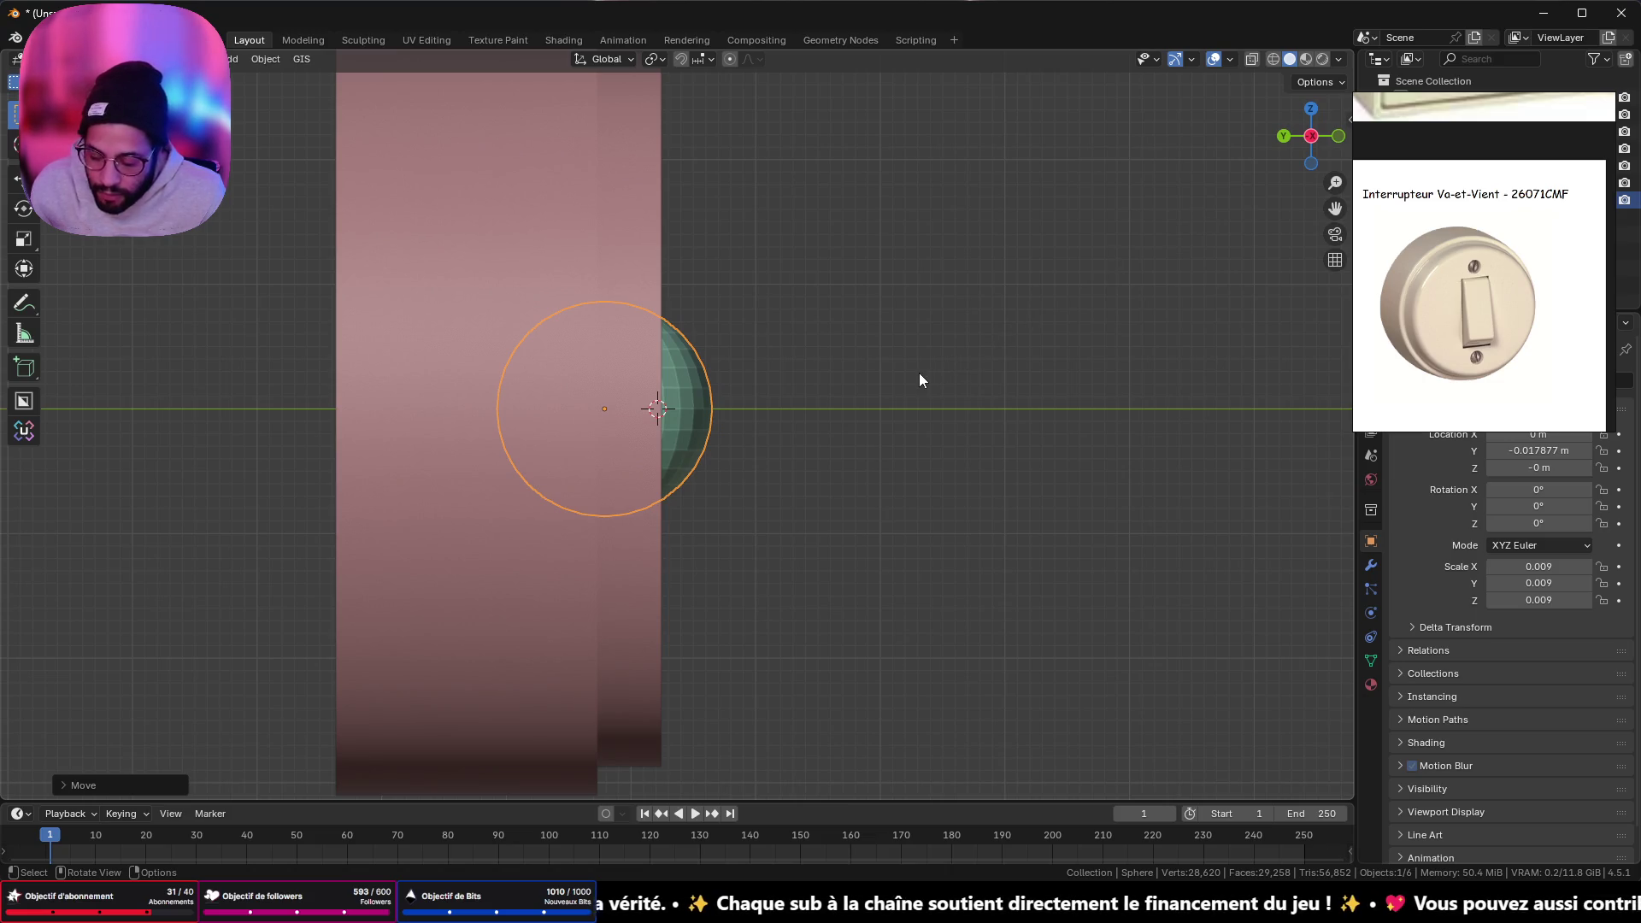
left_click(1274, 59)
key("s")
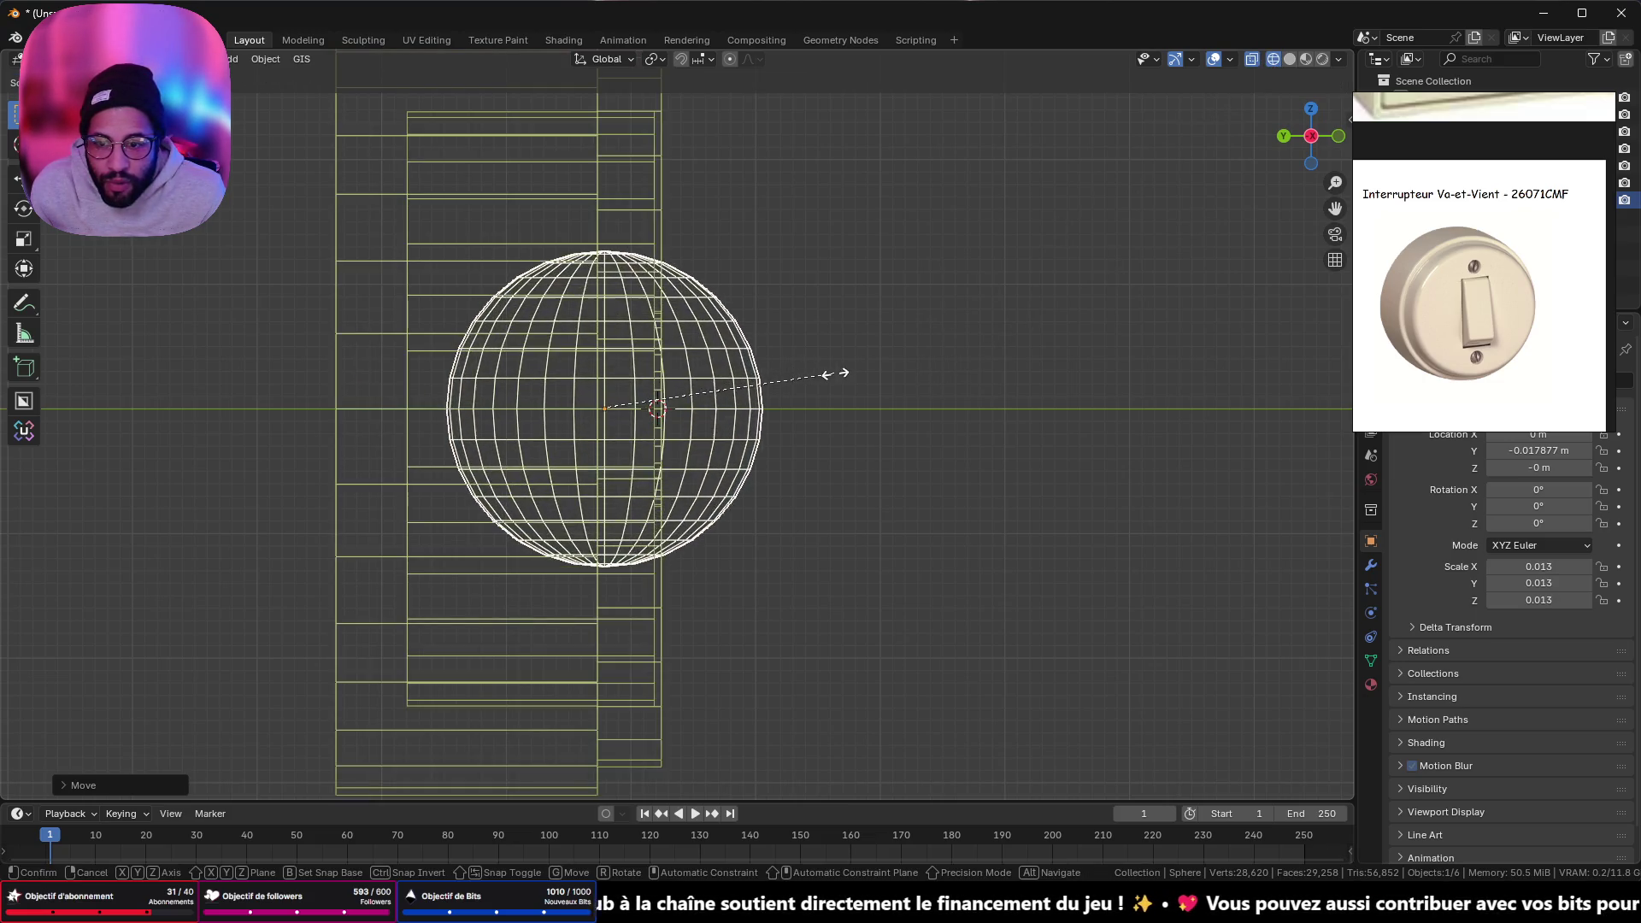
left_click(834, 373)
- Move the sphere along Y toward the base's front face
key("g")
key("y")
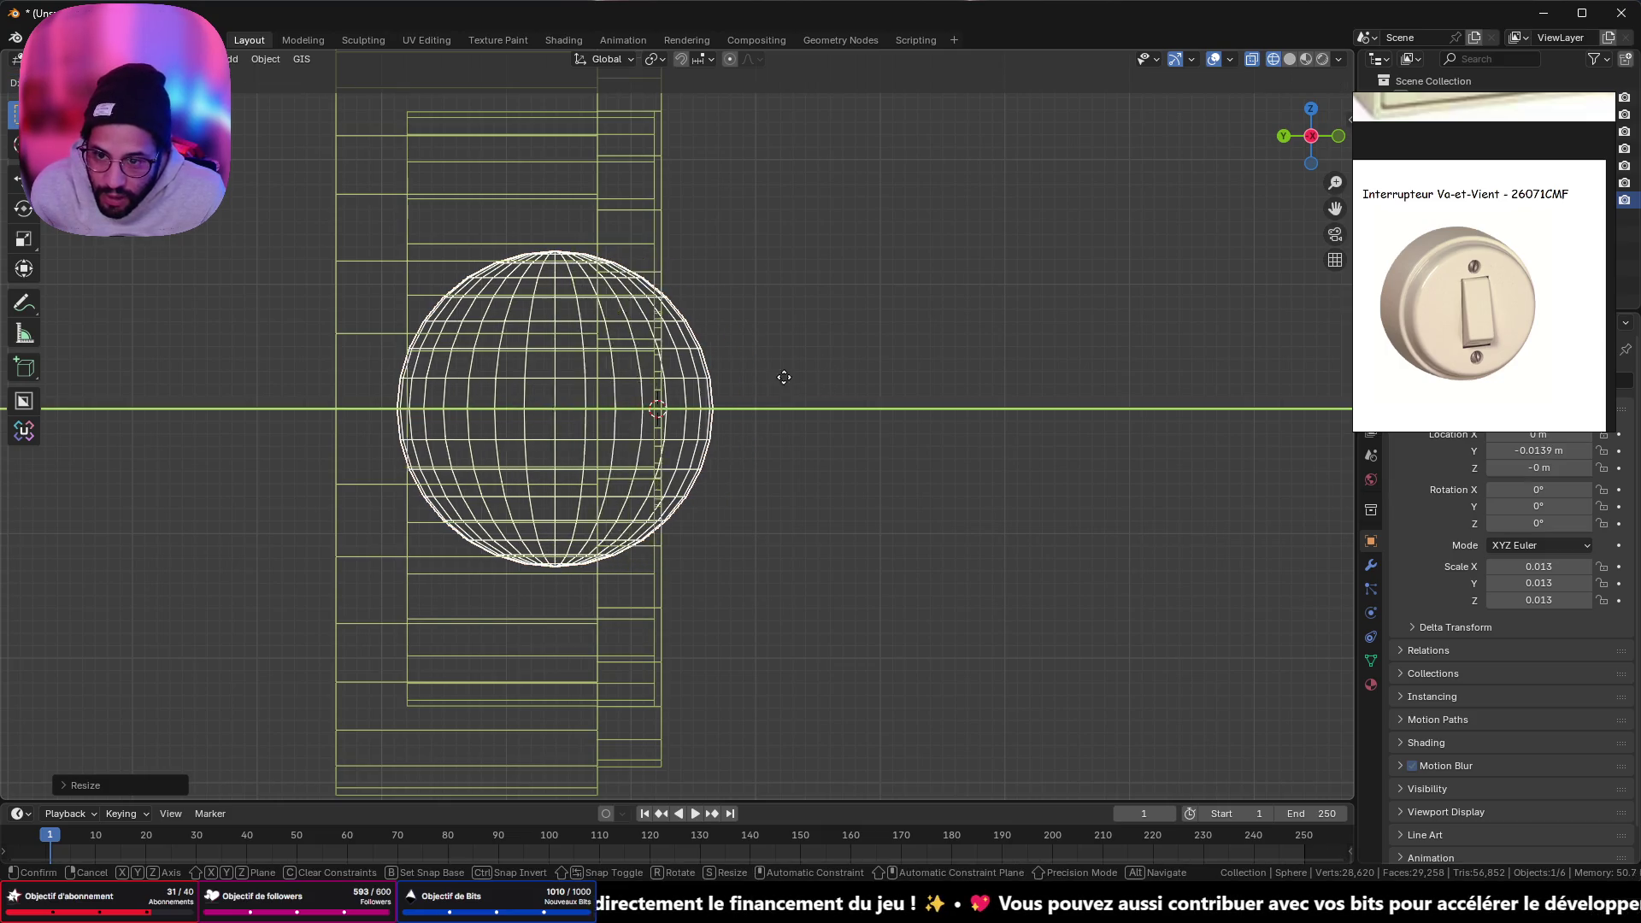
left_click(752, 381)
mouse_move(752, 381)
middle_mouse_down()
mouse_move(733, 333)
mouse_move(820, 299)
mouse_move(602, 316)
mouse_move(681, 270)
mouse_move(785, 313)
middle_mouse_up()
left_click(1290, 59)
left_click(1316, 136)
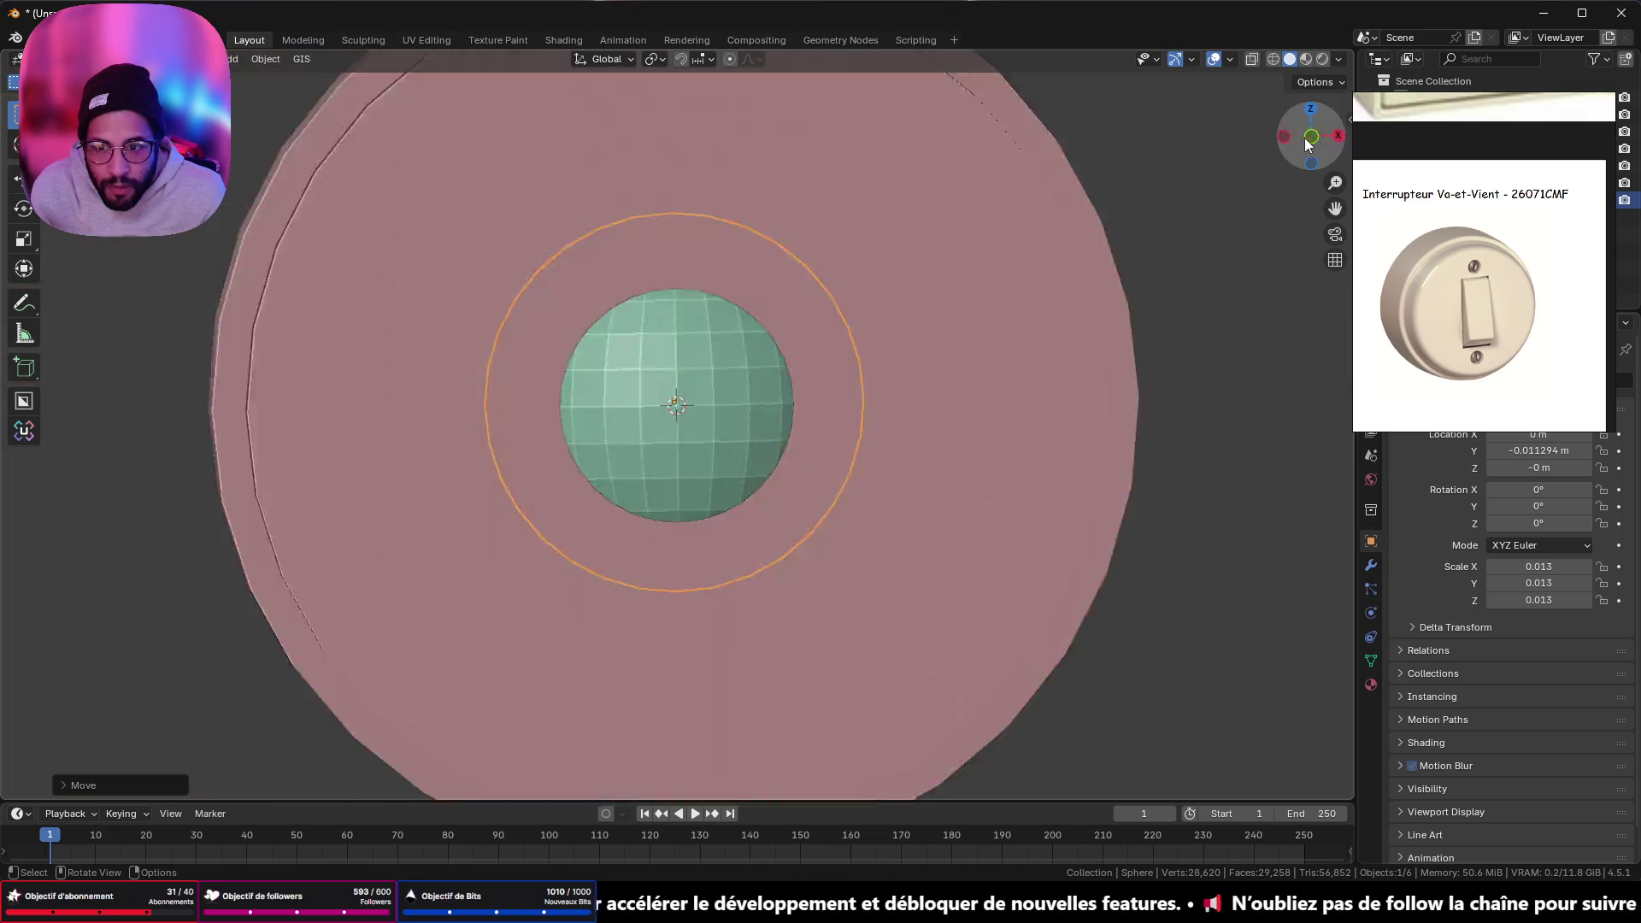
left_click(1311, 137)
mouse_move(1285, 143)
left_mouse_down()
mouse_move(971, 249)
mouse_move(912, 376)
mouse_move(807, 420)
left_mouse_up()
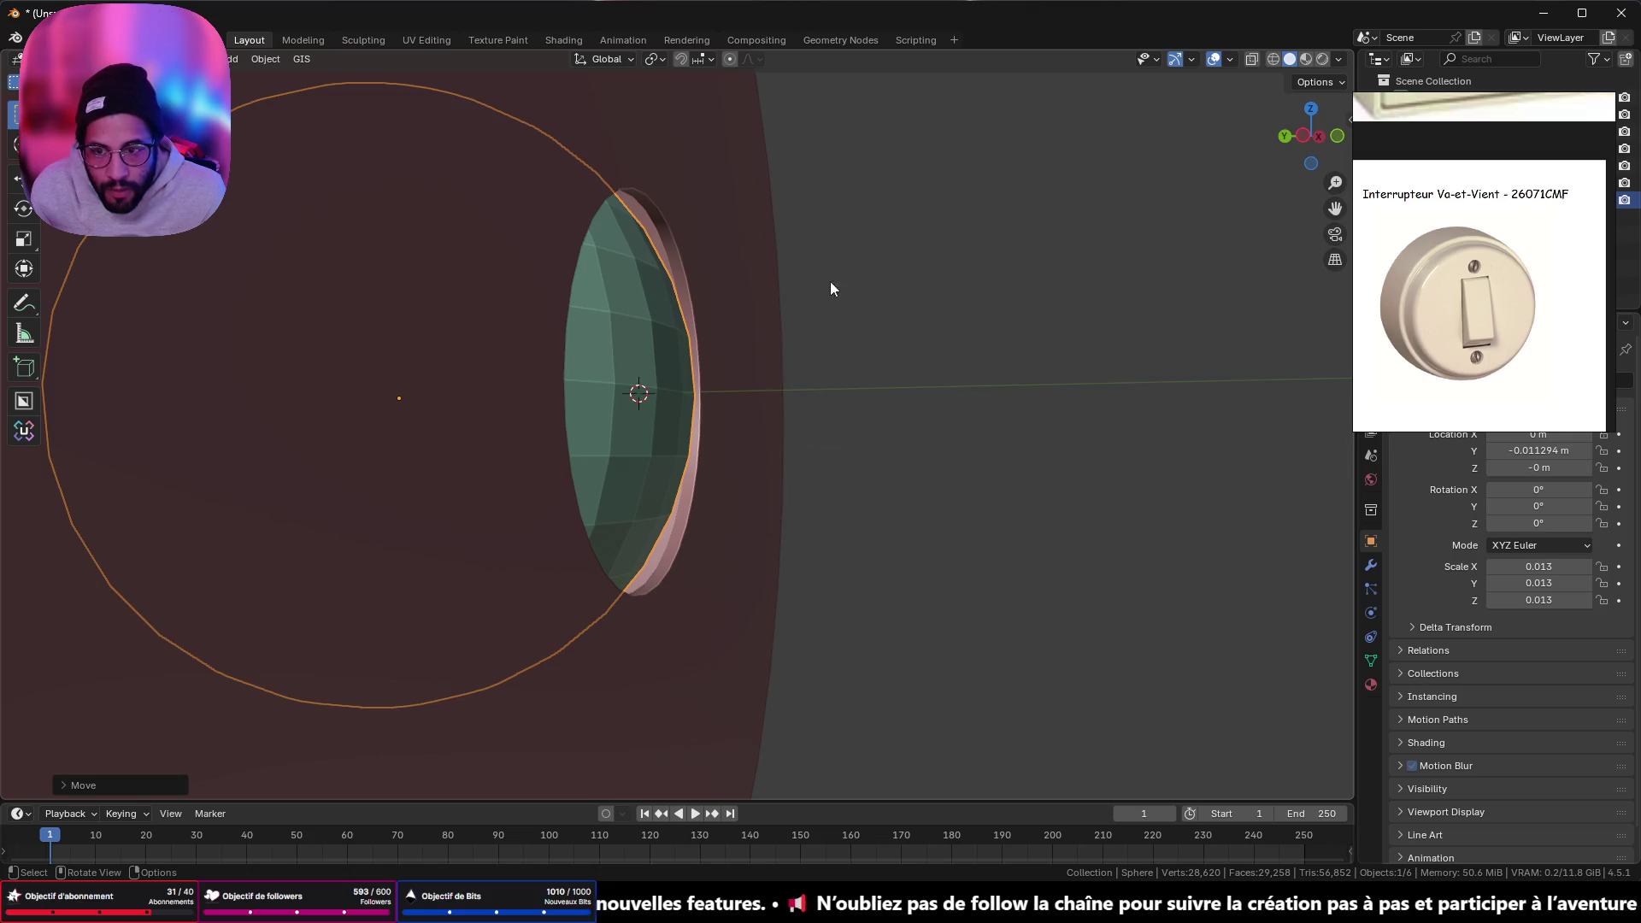
left_click(1303, 141)
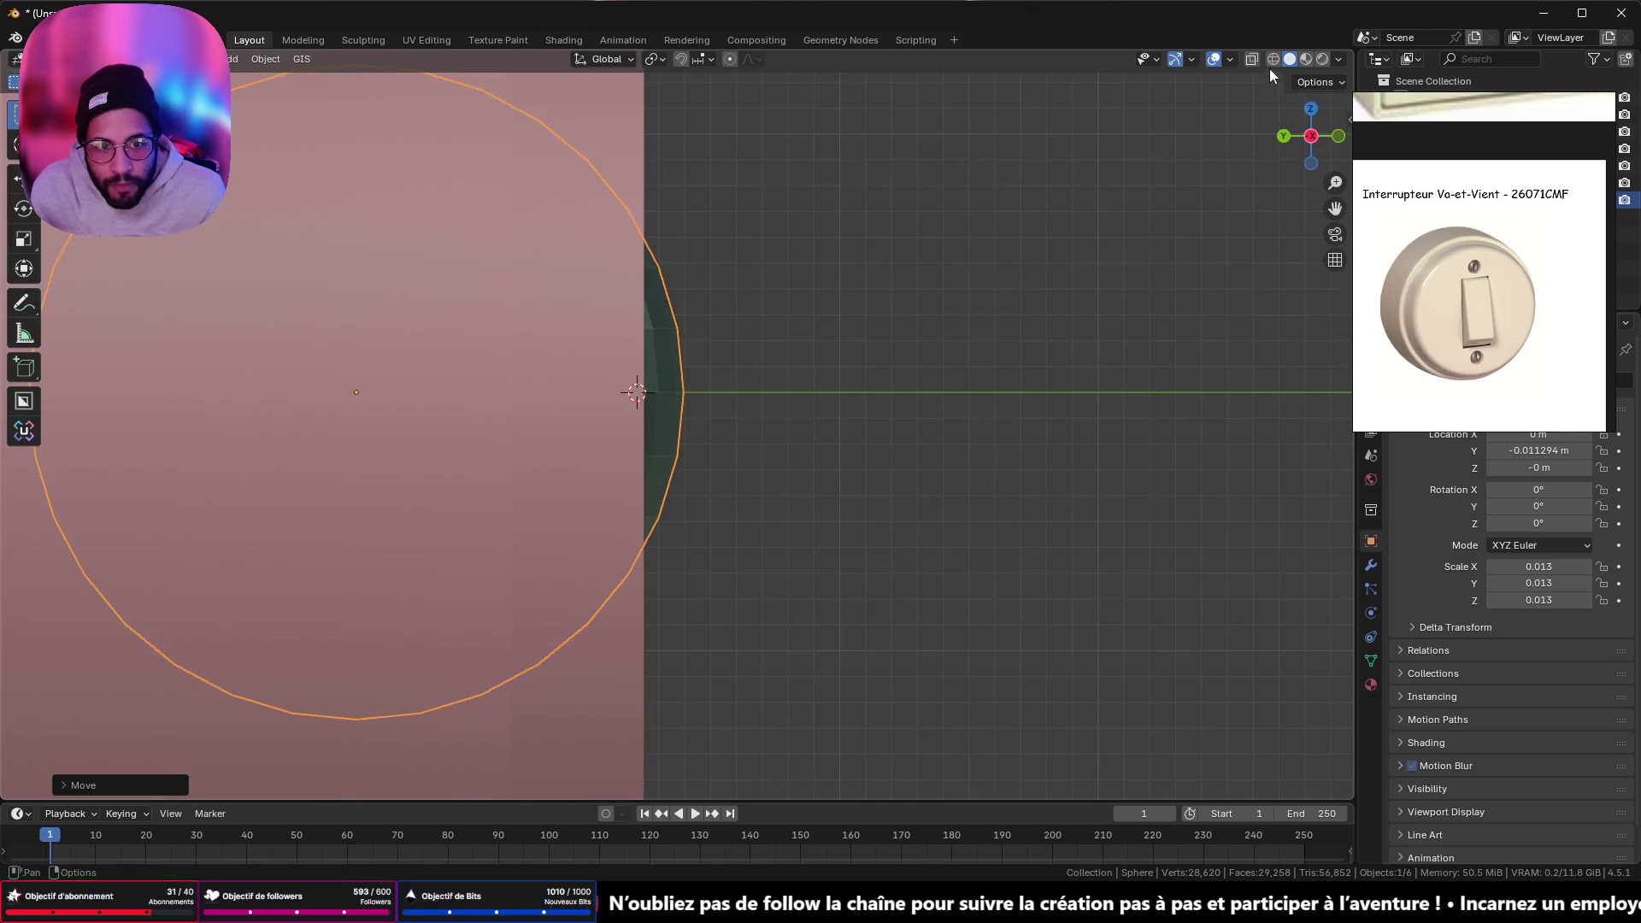
left_click(1273, 60)
scroll(909, 162, "up", 4)
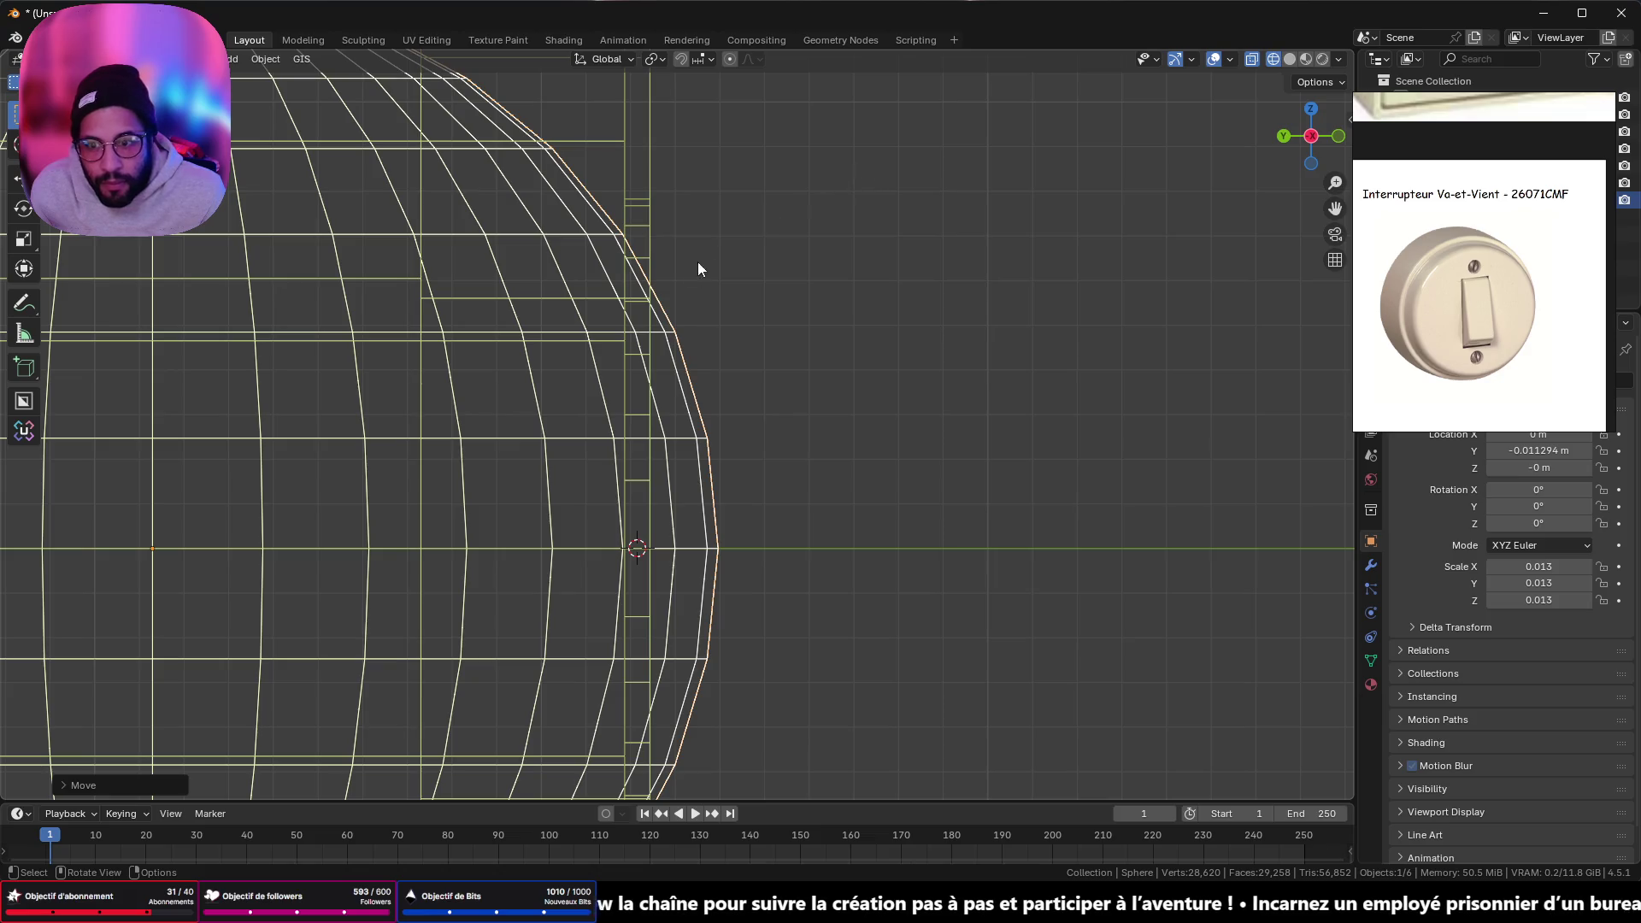
- Nudge the sphere to Y −0.0118 m against the base and enter Edit Mode
key("g")
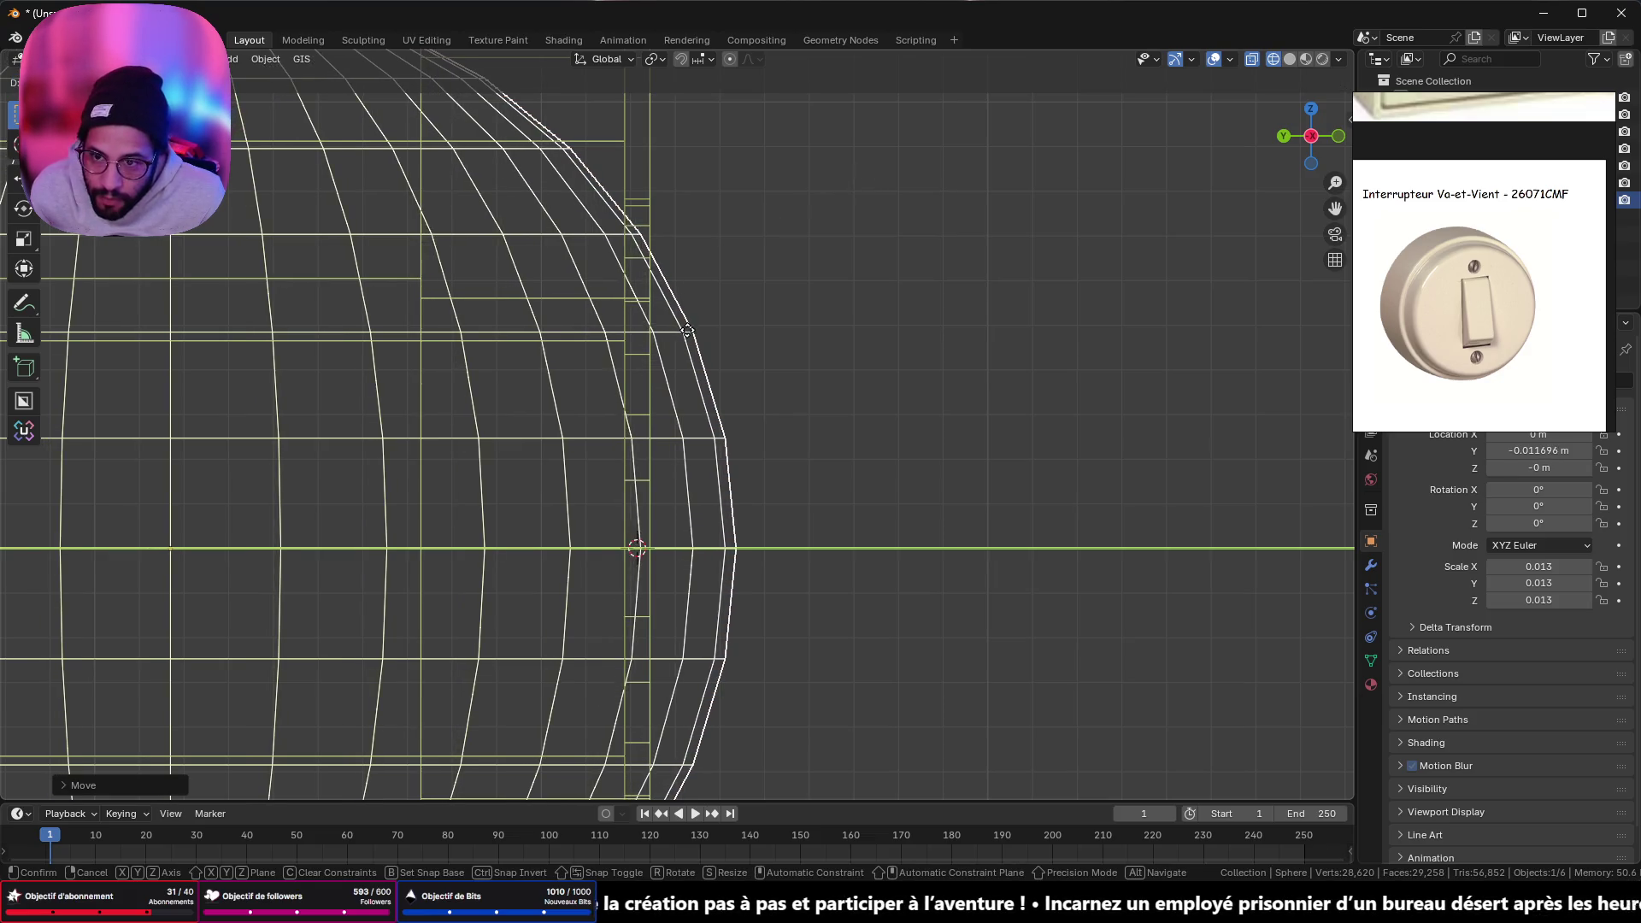
left_click(693, 334)
scroll(812, 317, "down", 5)
middle_click_drag(812, 317, 863, 308)
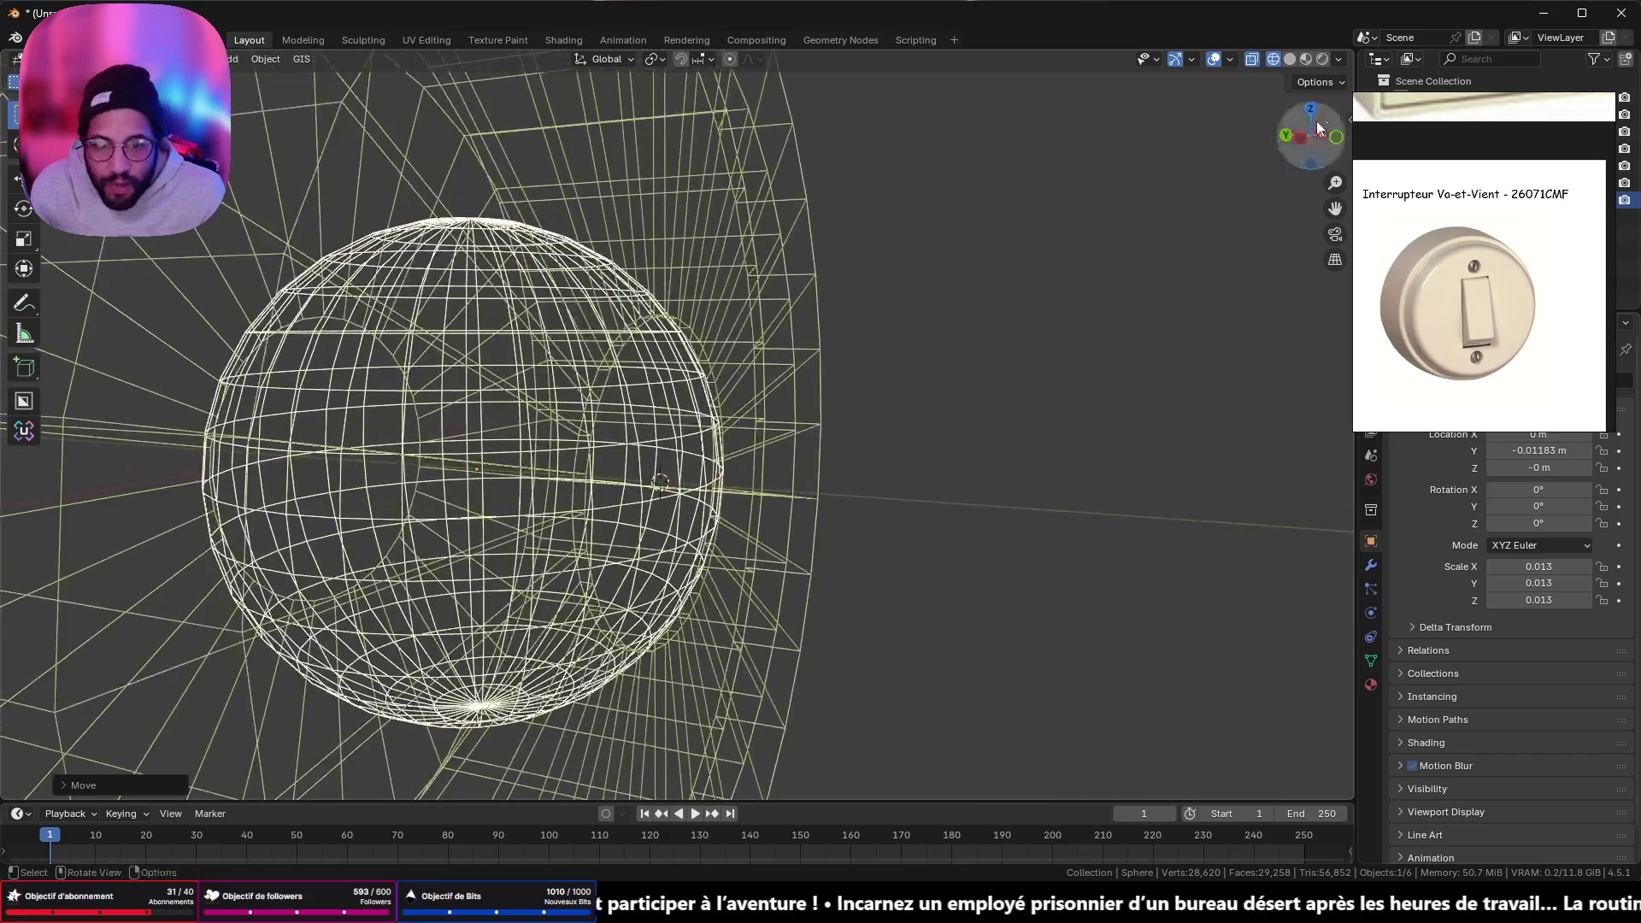
left_click(1292, 59)
mouse_move(1214, 94)
middle_mouse_down()
mouse_move(1135, 131)
mouse_move(921, 135)
mouse_move(1024, 84)
mouse_move(1256, 138)
middle_mouse_up()
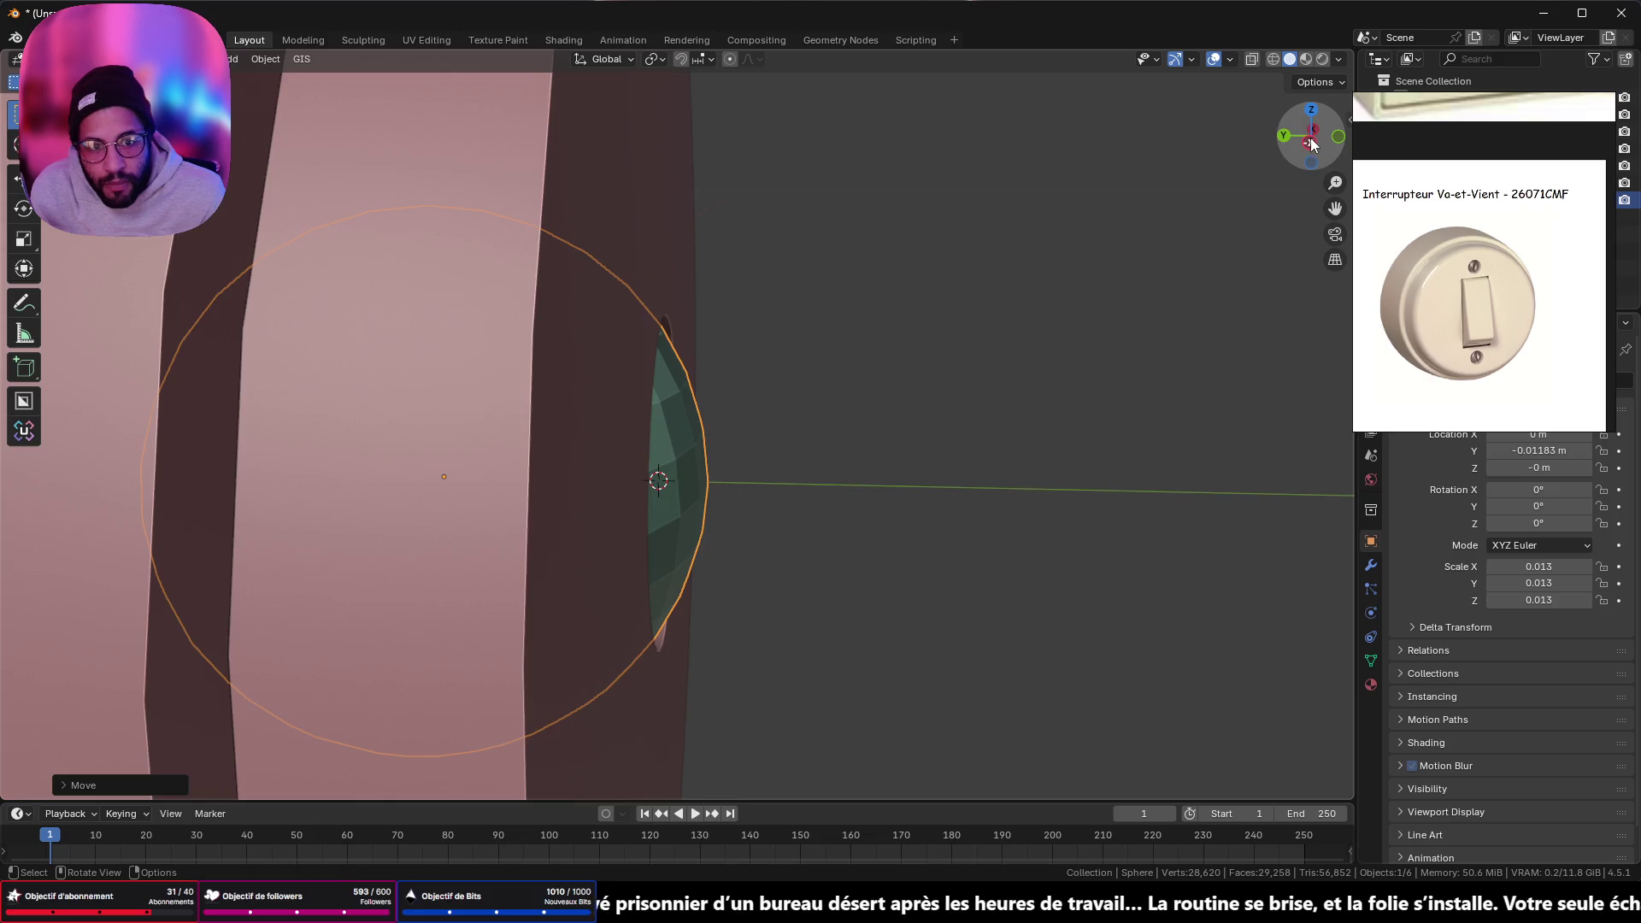
left_click(1314, 144)
key("Tab")
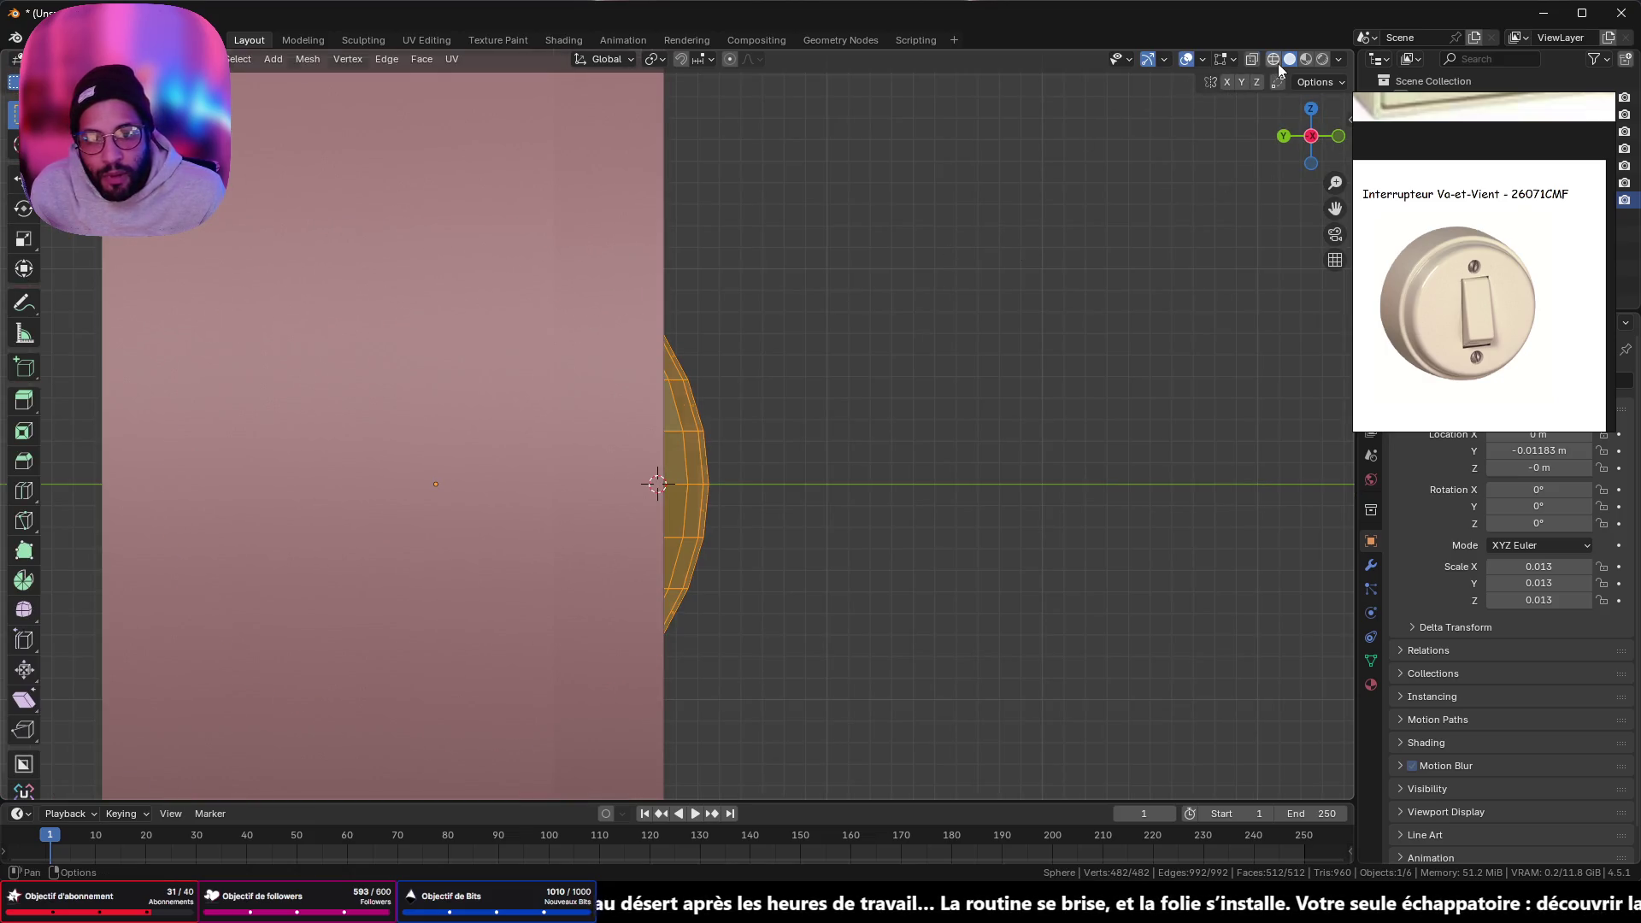
- Box-select the sphere's back half in X-ray wireframe and delete its faces
left_click(1279, 64)
scroll(480, 394, "down", 4)
mouse_move(479, 394)
middle_mouse_down("shift")
mouse_move(513, 367)
mouse_move(515, 340)
middle_mouse_up("shift")
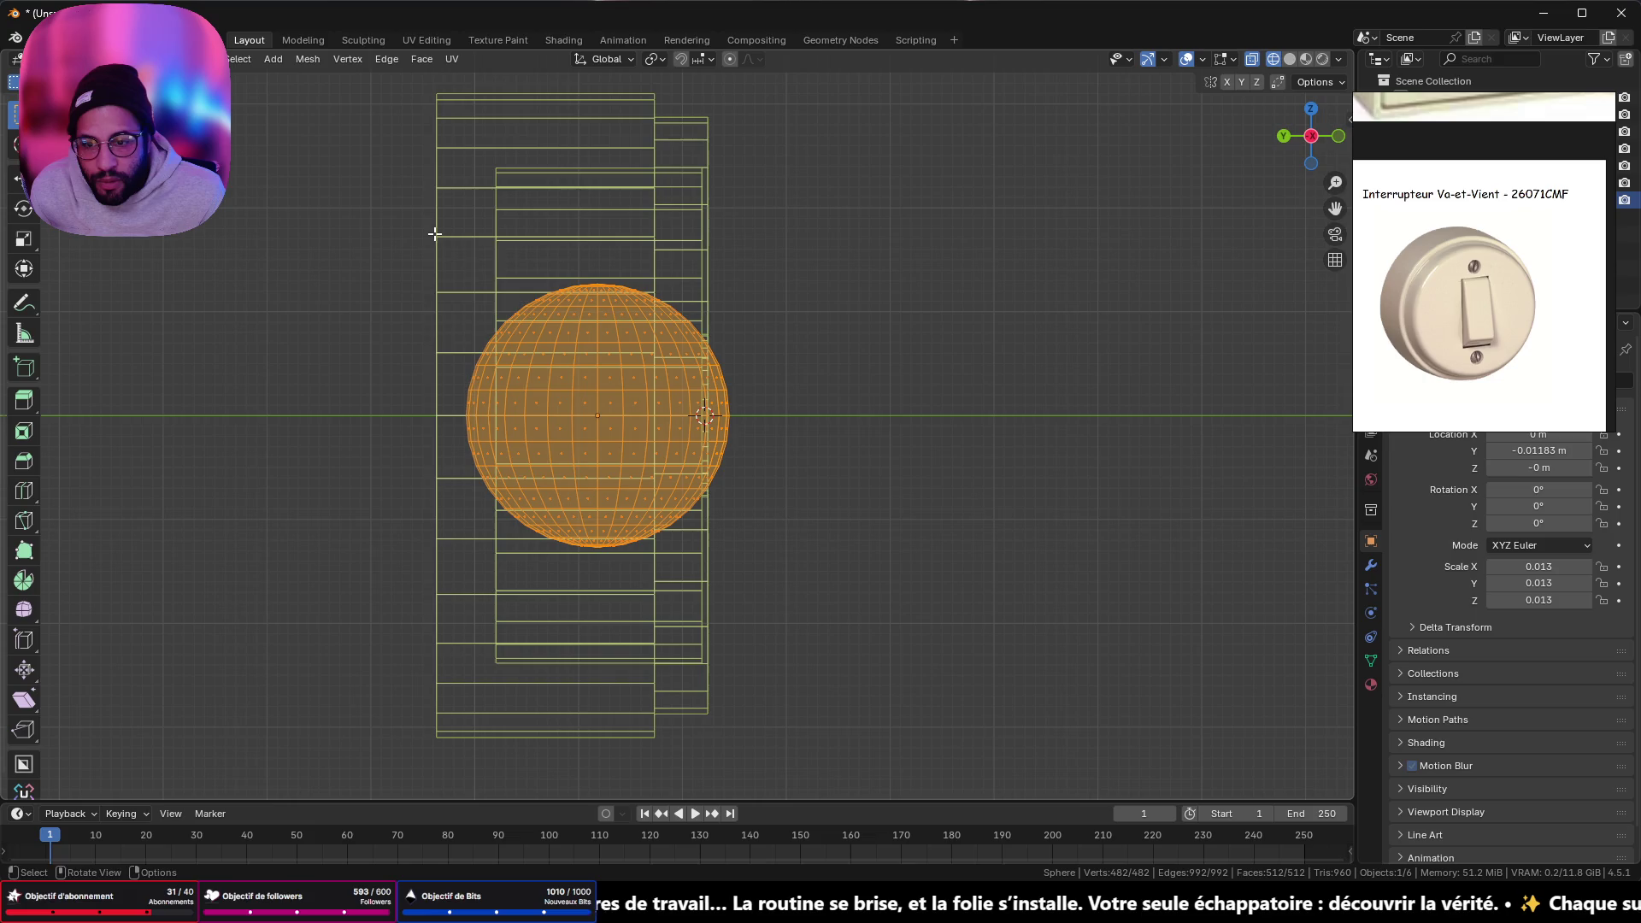
left_click_drag(434, 233, 607, 583)
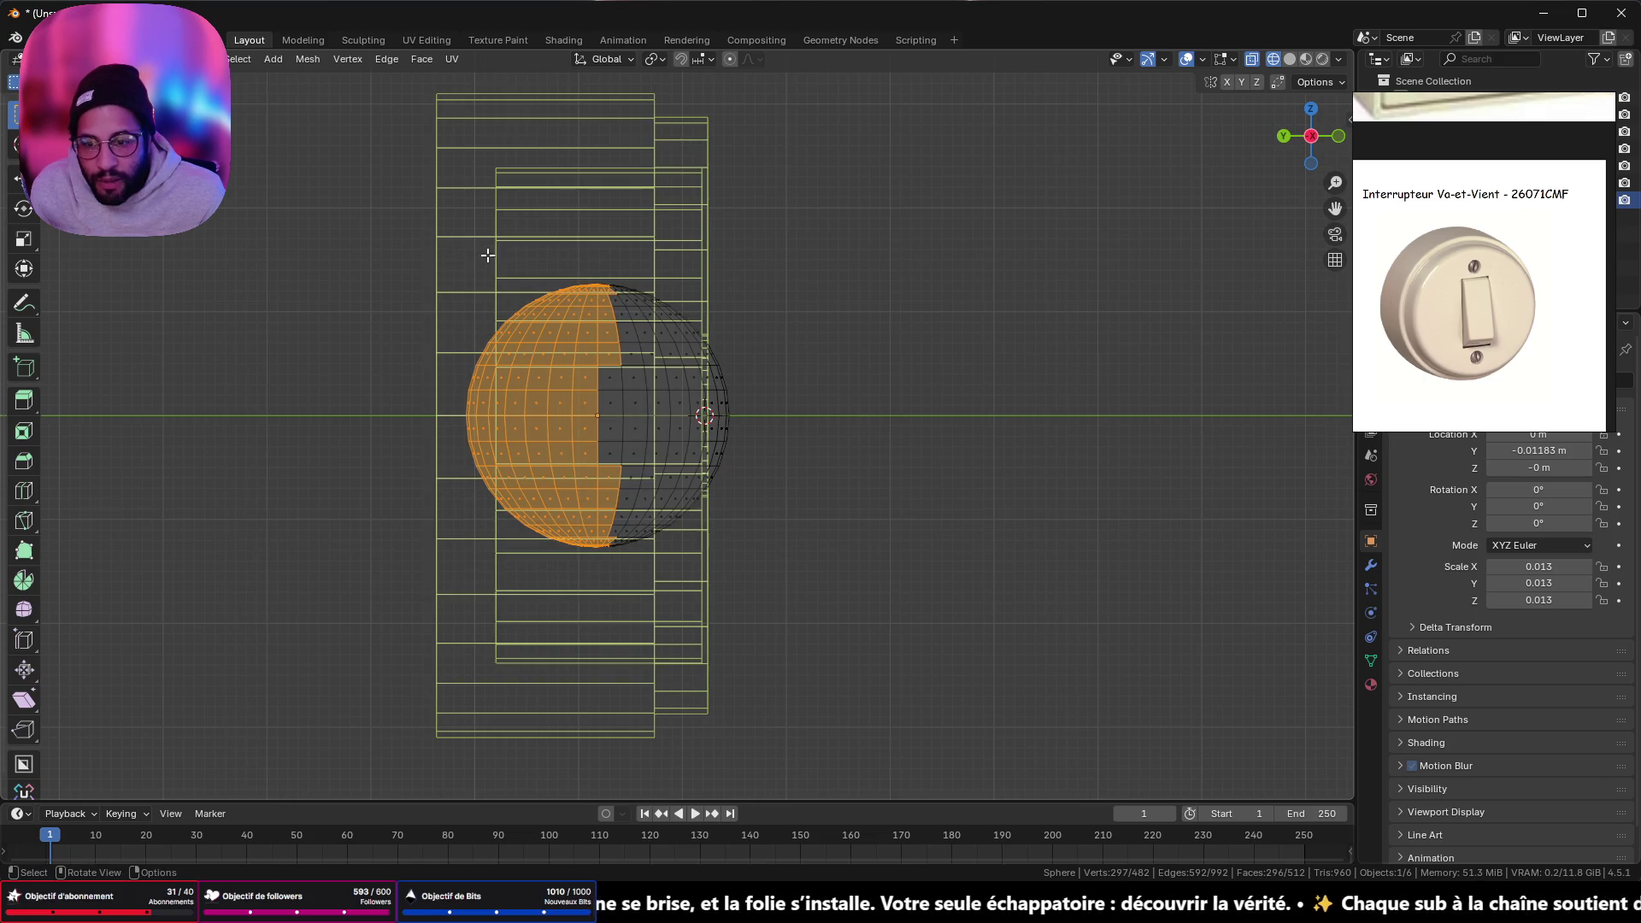
left_click_drag(465, 195, 605, 625)
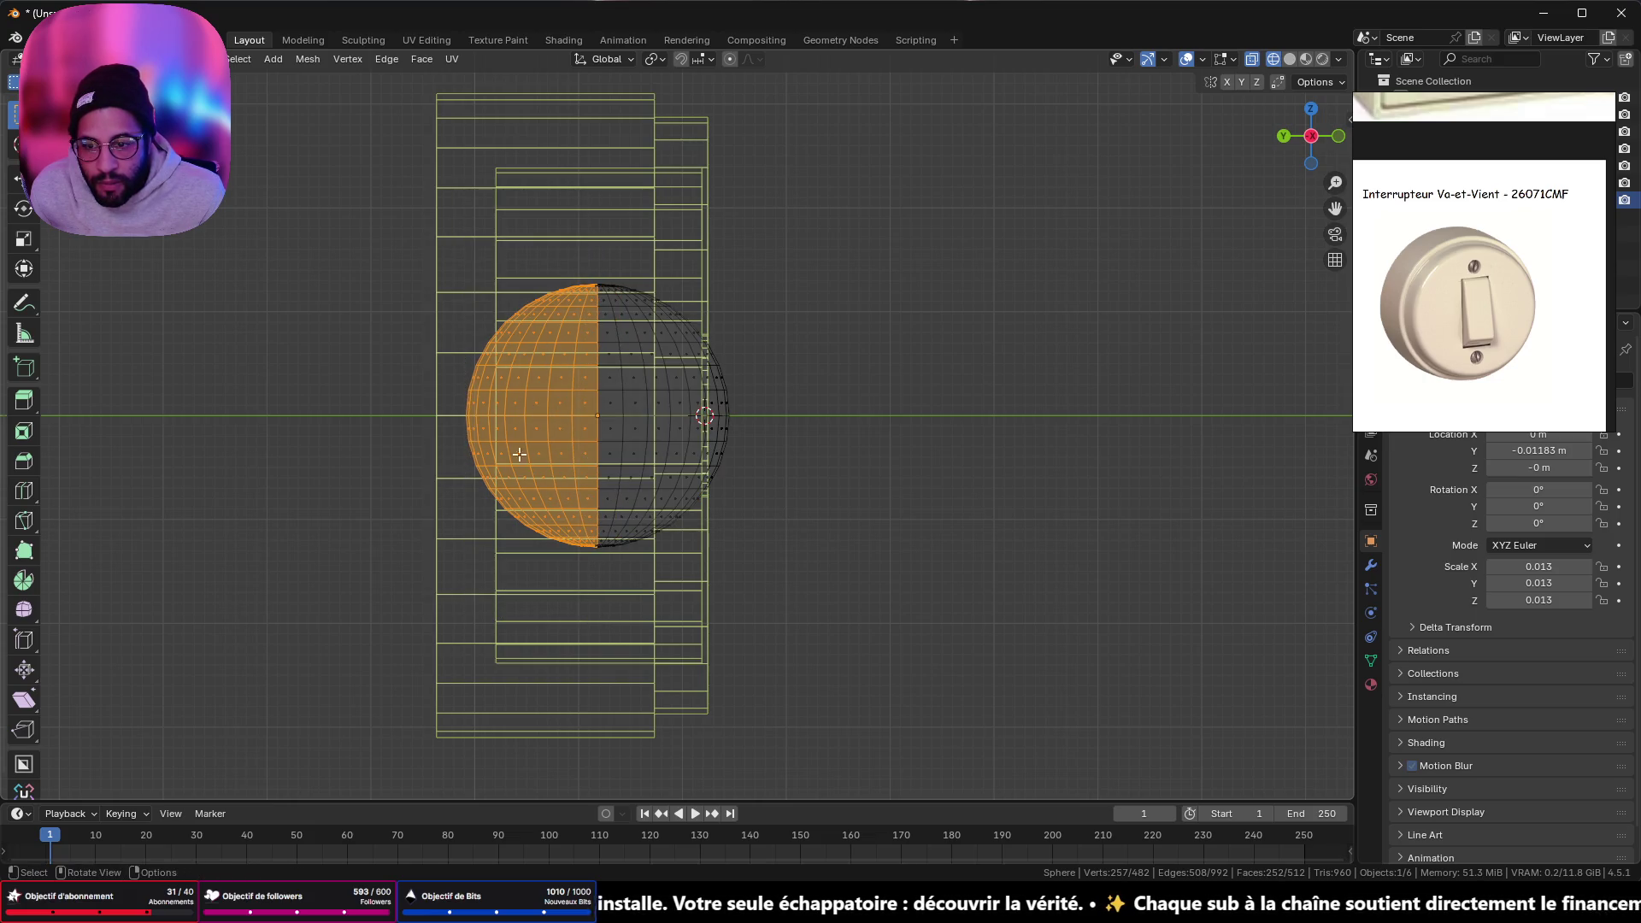
middle_click_drag(522, 345, 864, 365)
left_click(1311, 142)
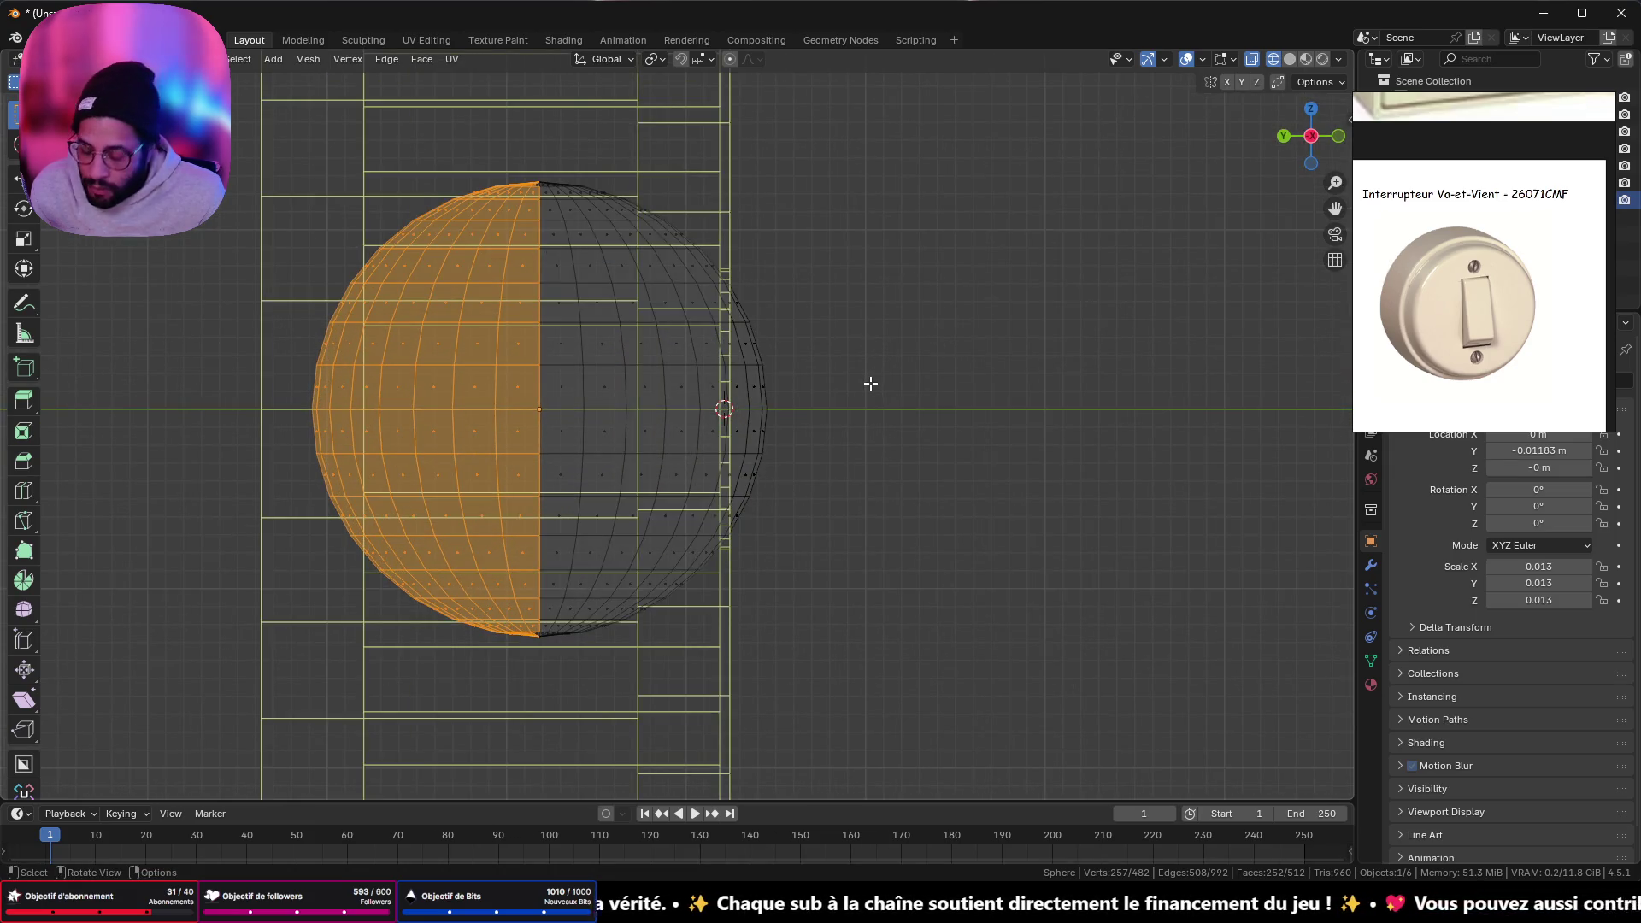
key("x")
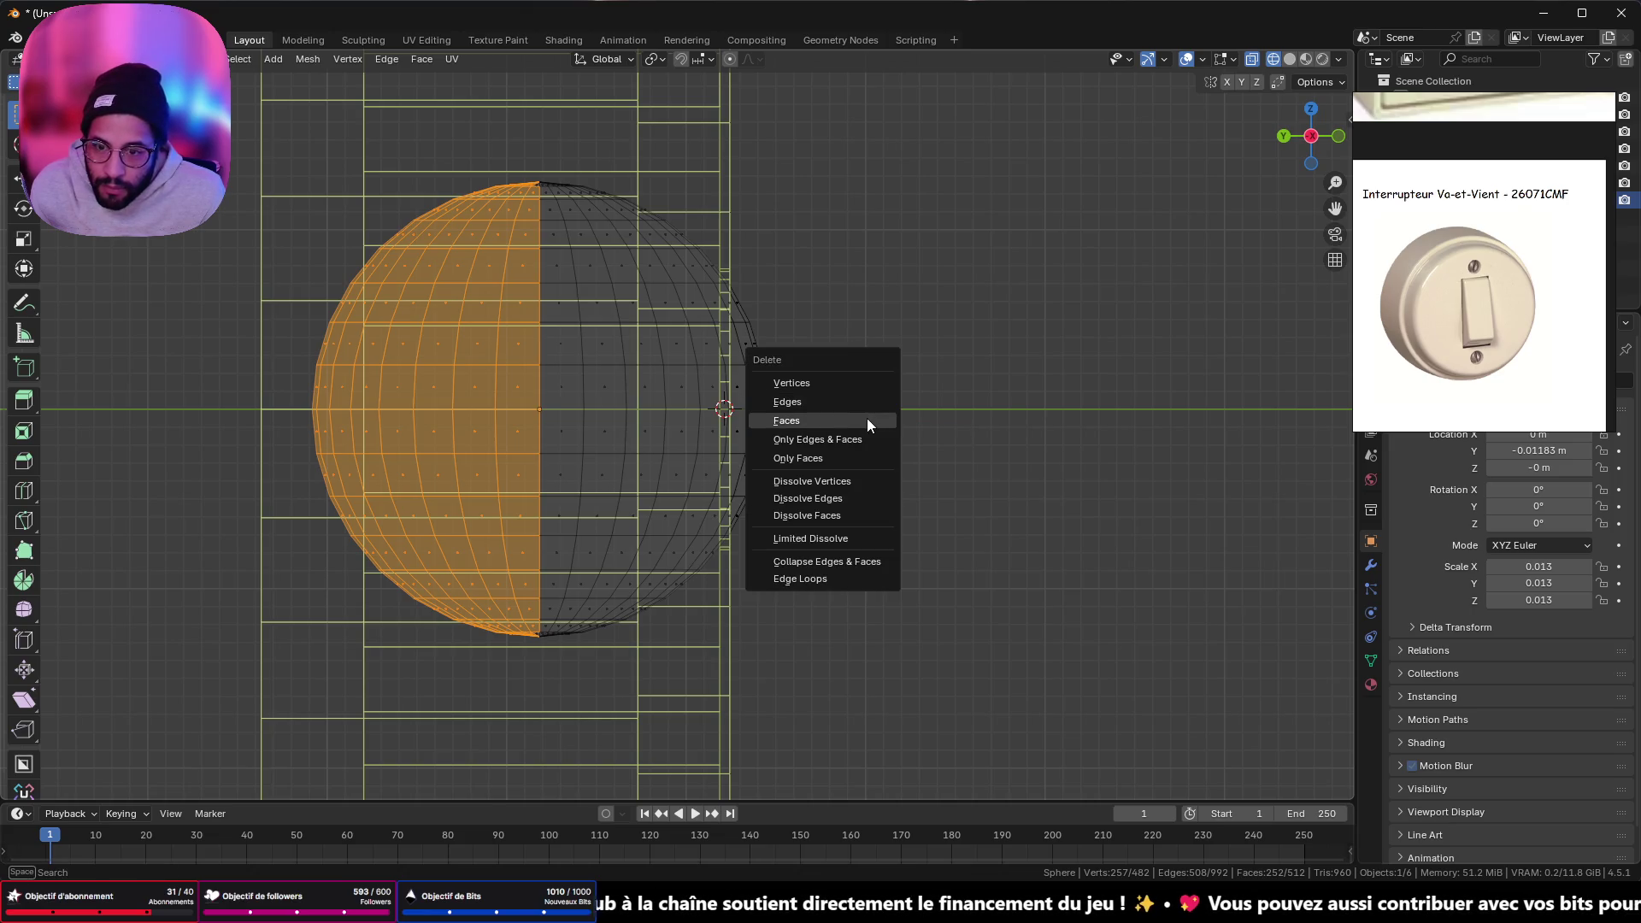
left_click(867, 423)
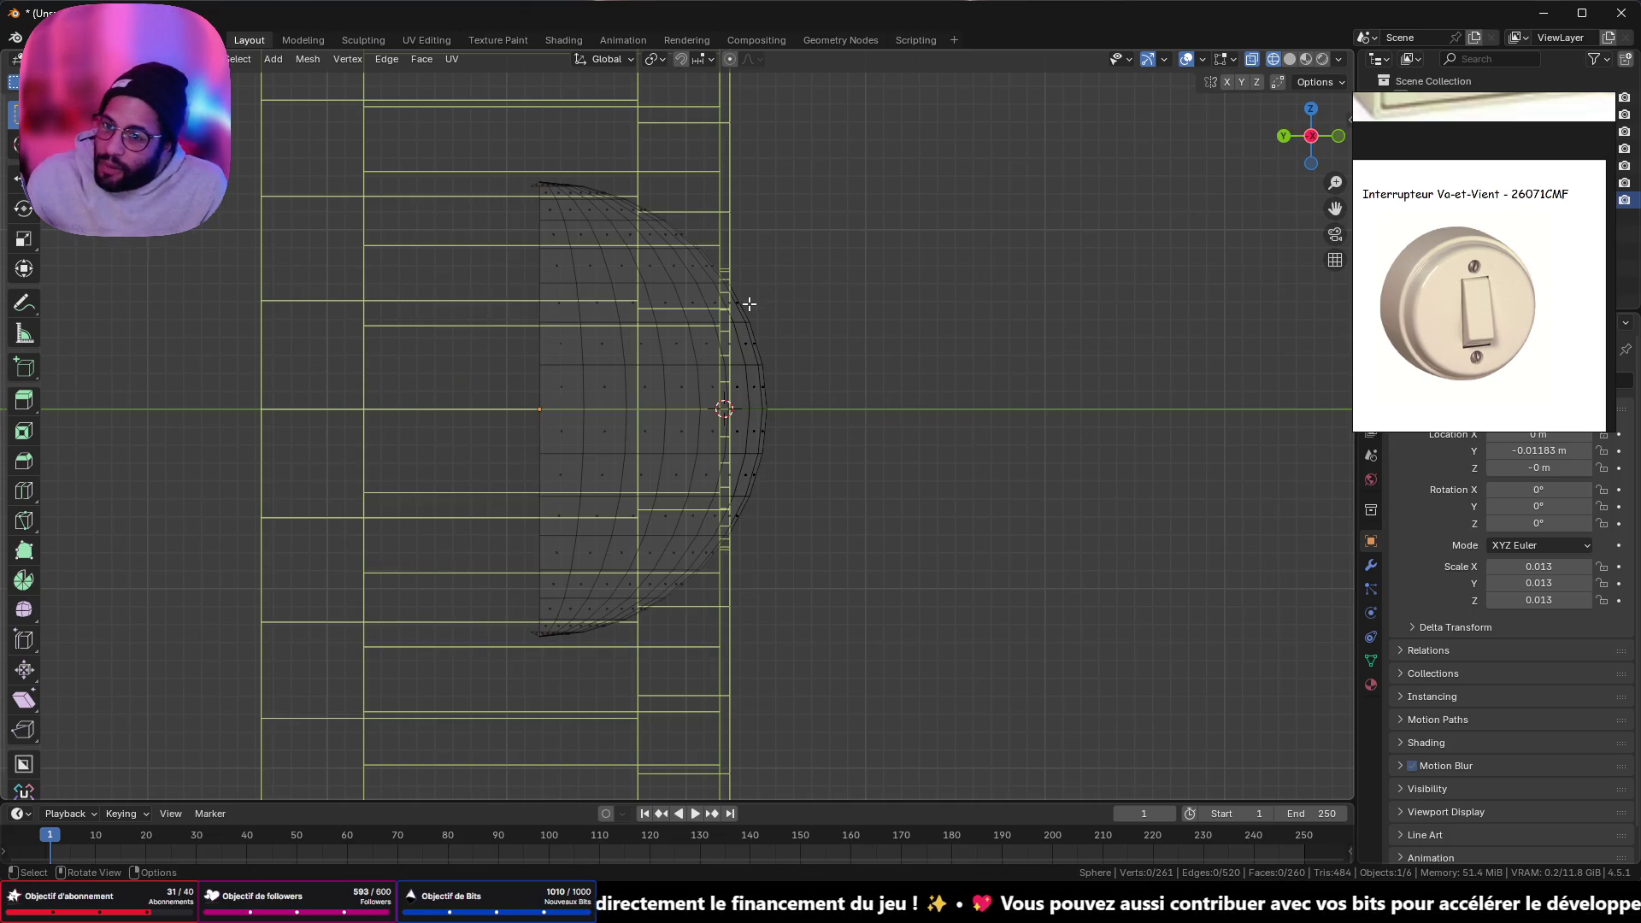
- Delete the stray faces past the cut edge, leaving 257 vertices and 256 faces
mouse_move(655, 264)
middle_mouse_down()
mouse_move(645, 323)
mouse_move(1069, 209)
middle_mouse_up()
left_click(1312, 115)
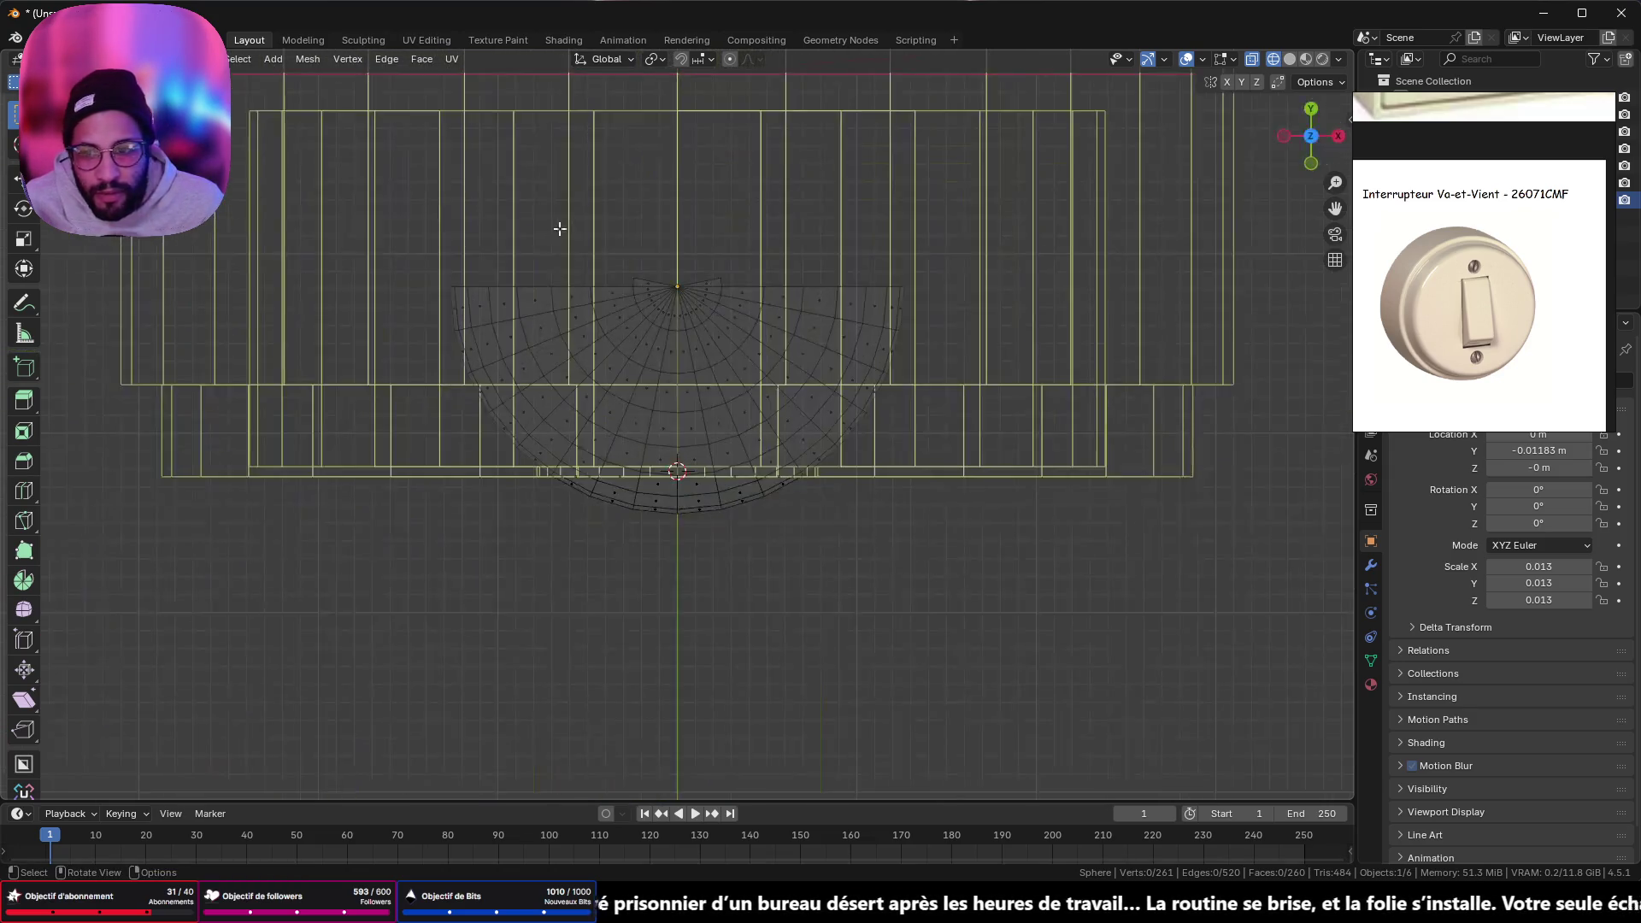
scroll(556, 697, "up", 6)
left_click_drag(442, 437, 554, 491)
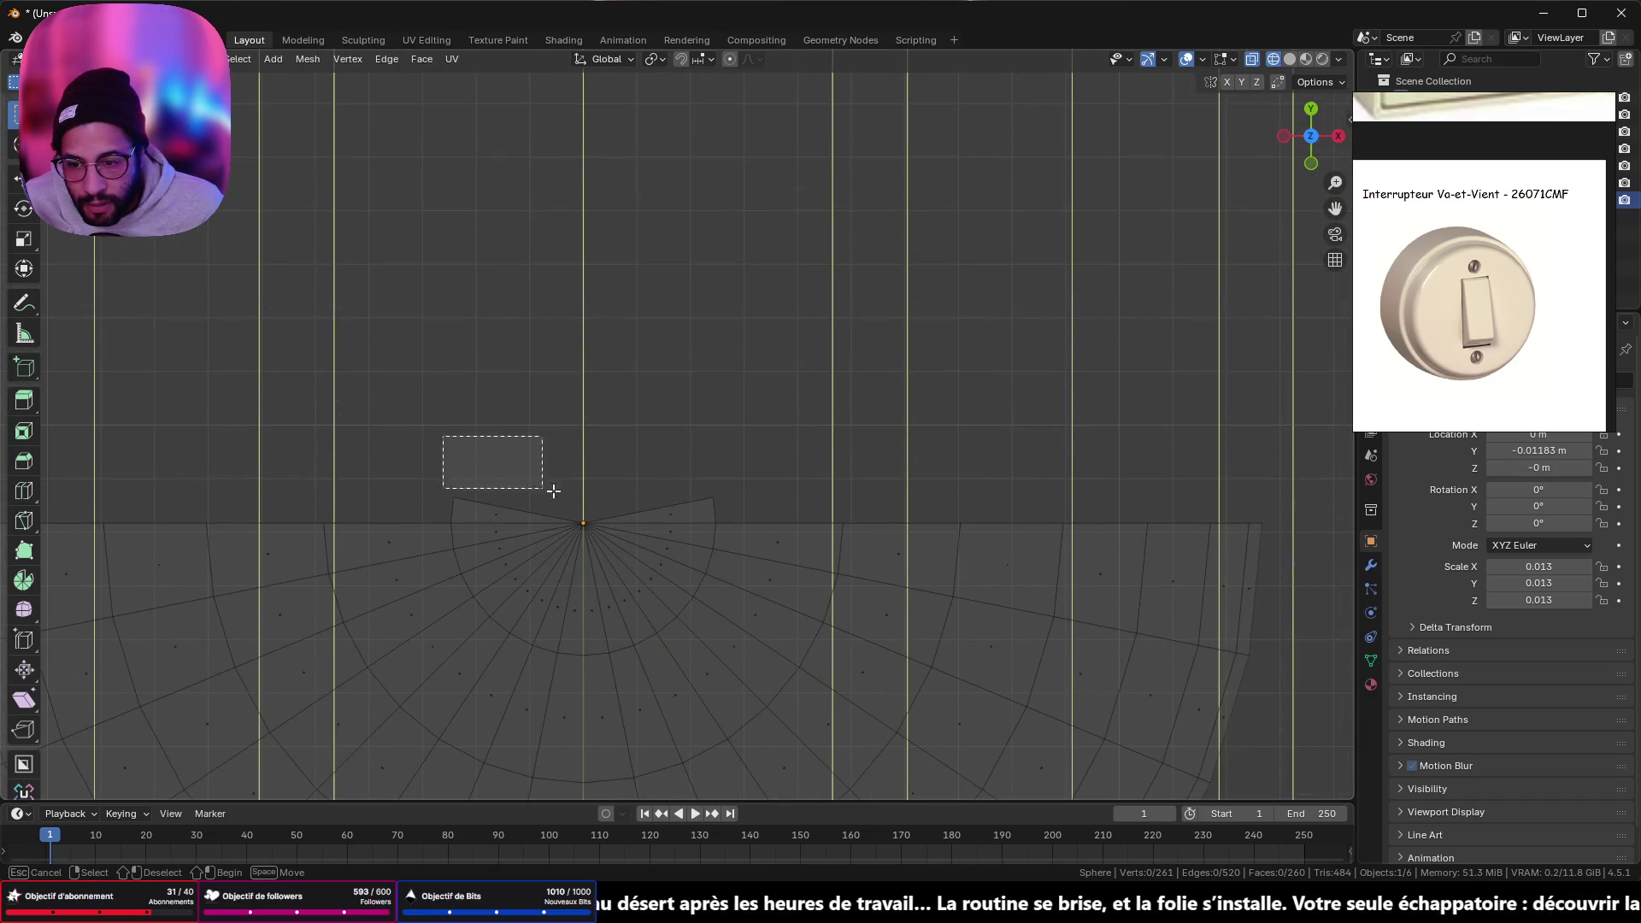
left_click_drag(733, 518, 732, 518)
key("x")
left_click(727, 518)
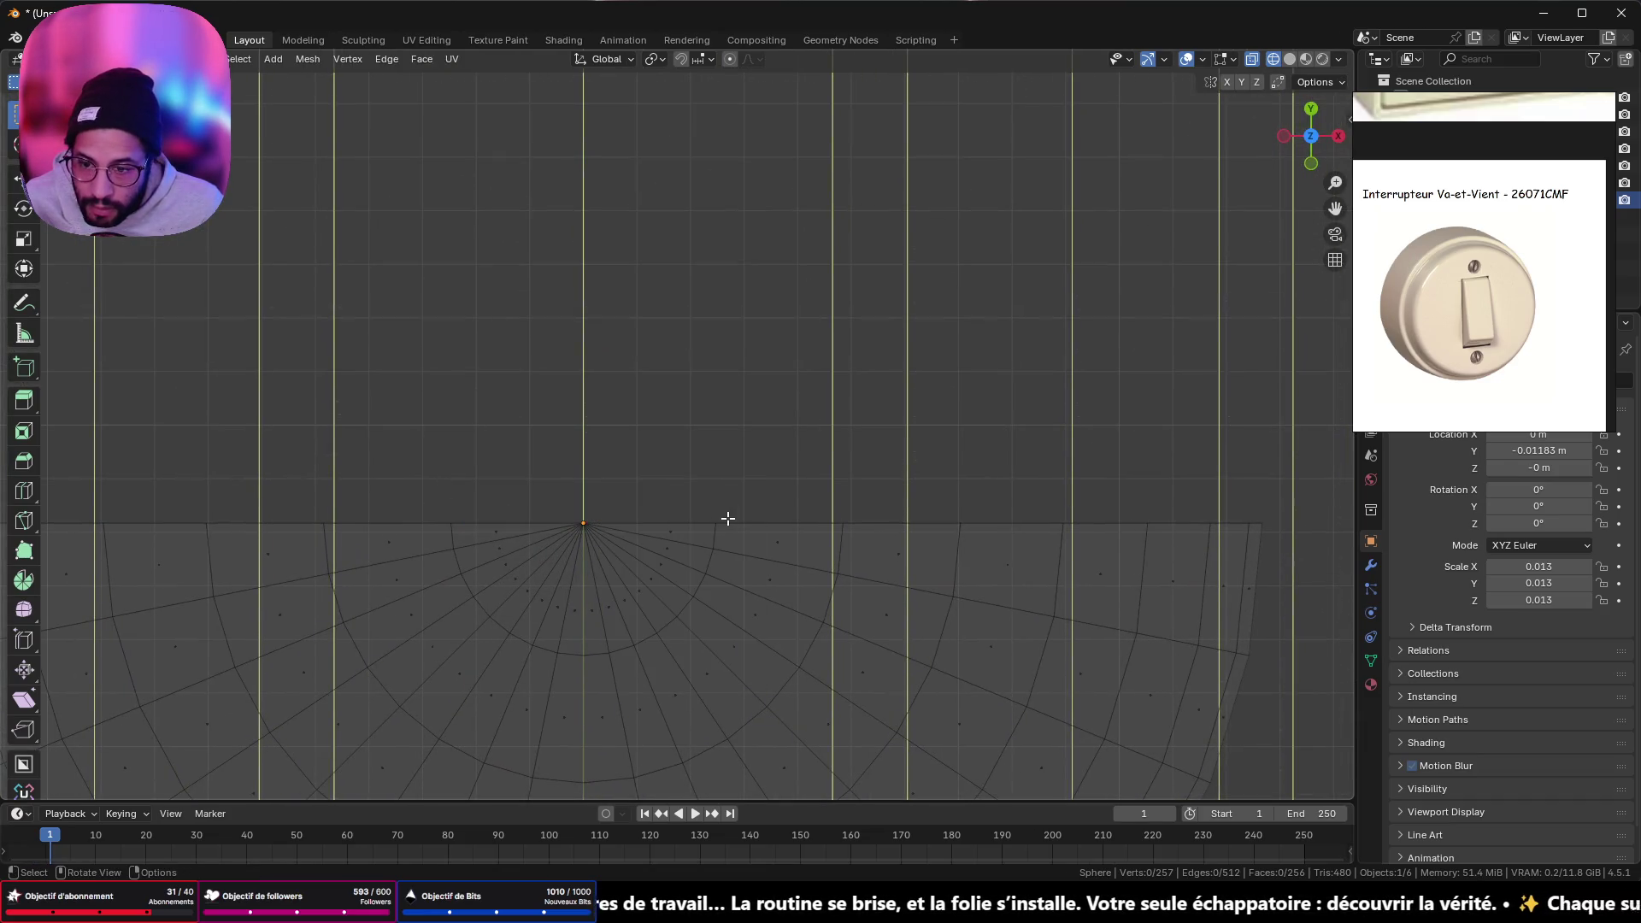
mouse_move(773, 535)
middle_mouse_down()
mouse_move(568, 531)
mouse_move(751, 393)
mouse_move(769, 402)
mouse_move(597, 337)
mouse_move(671, 380)
mouse_move(774, 390)
mouse_move(638, 395)
middle_mouse_up()
- Select the four faces at the dome's pole
left_click_drag(613, 374, 682, 443)
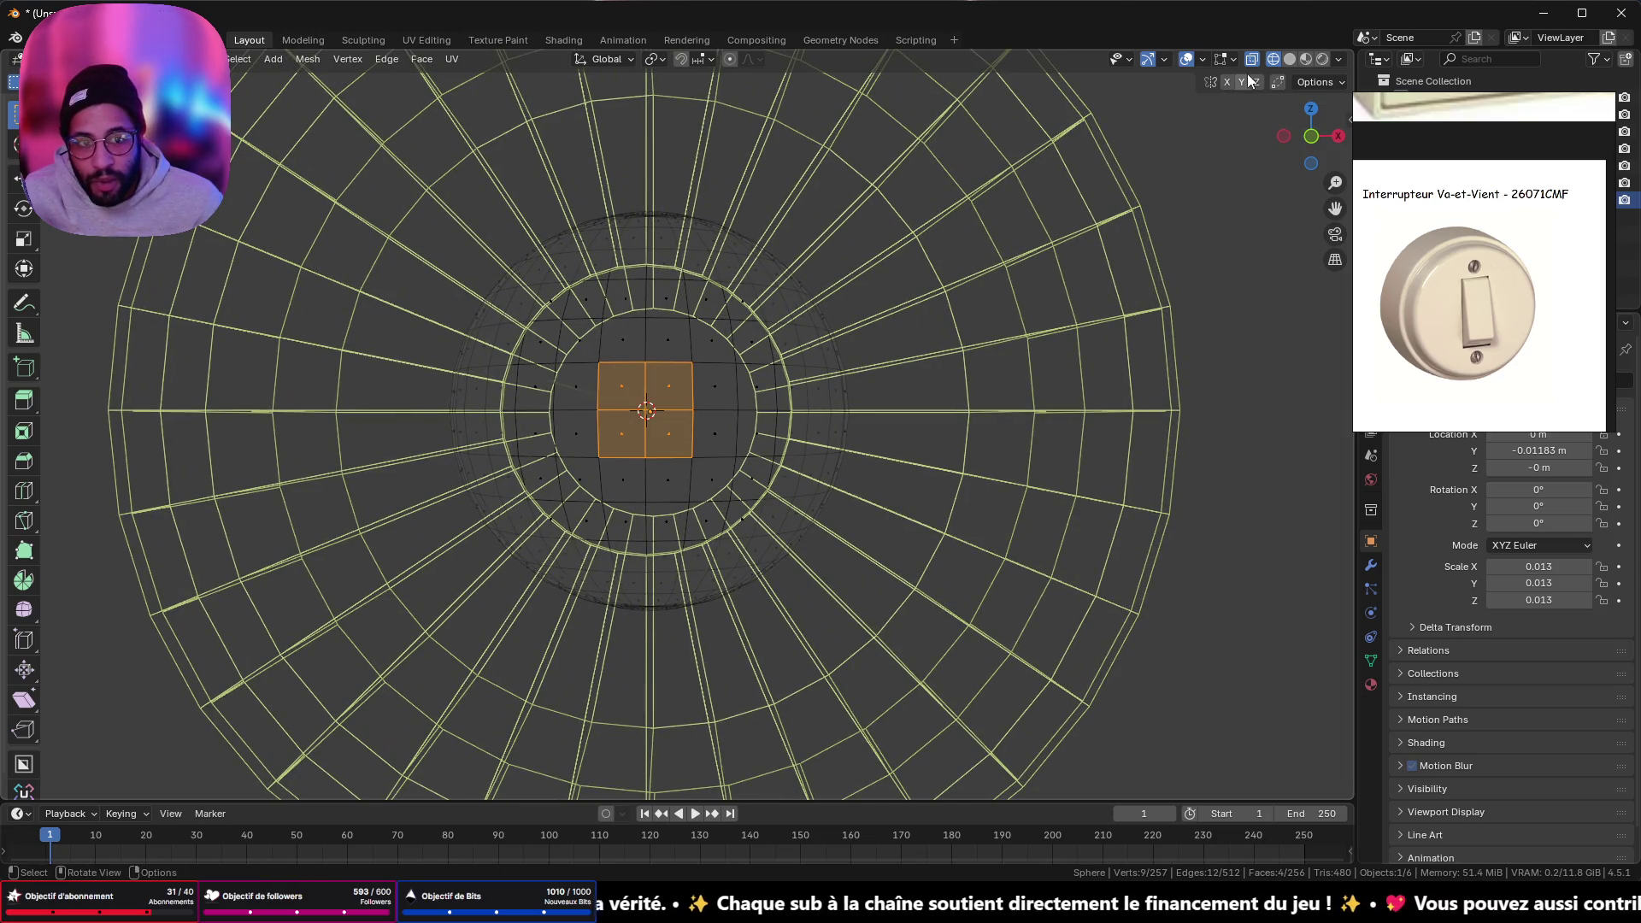
mouse_move(1222, 78)
middle_mouse_down()
mouse_move(858, 385)
mouse_move(964, 381)
middle_mouse_up()
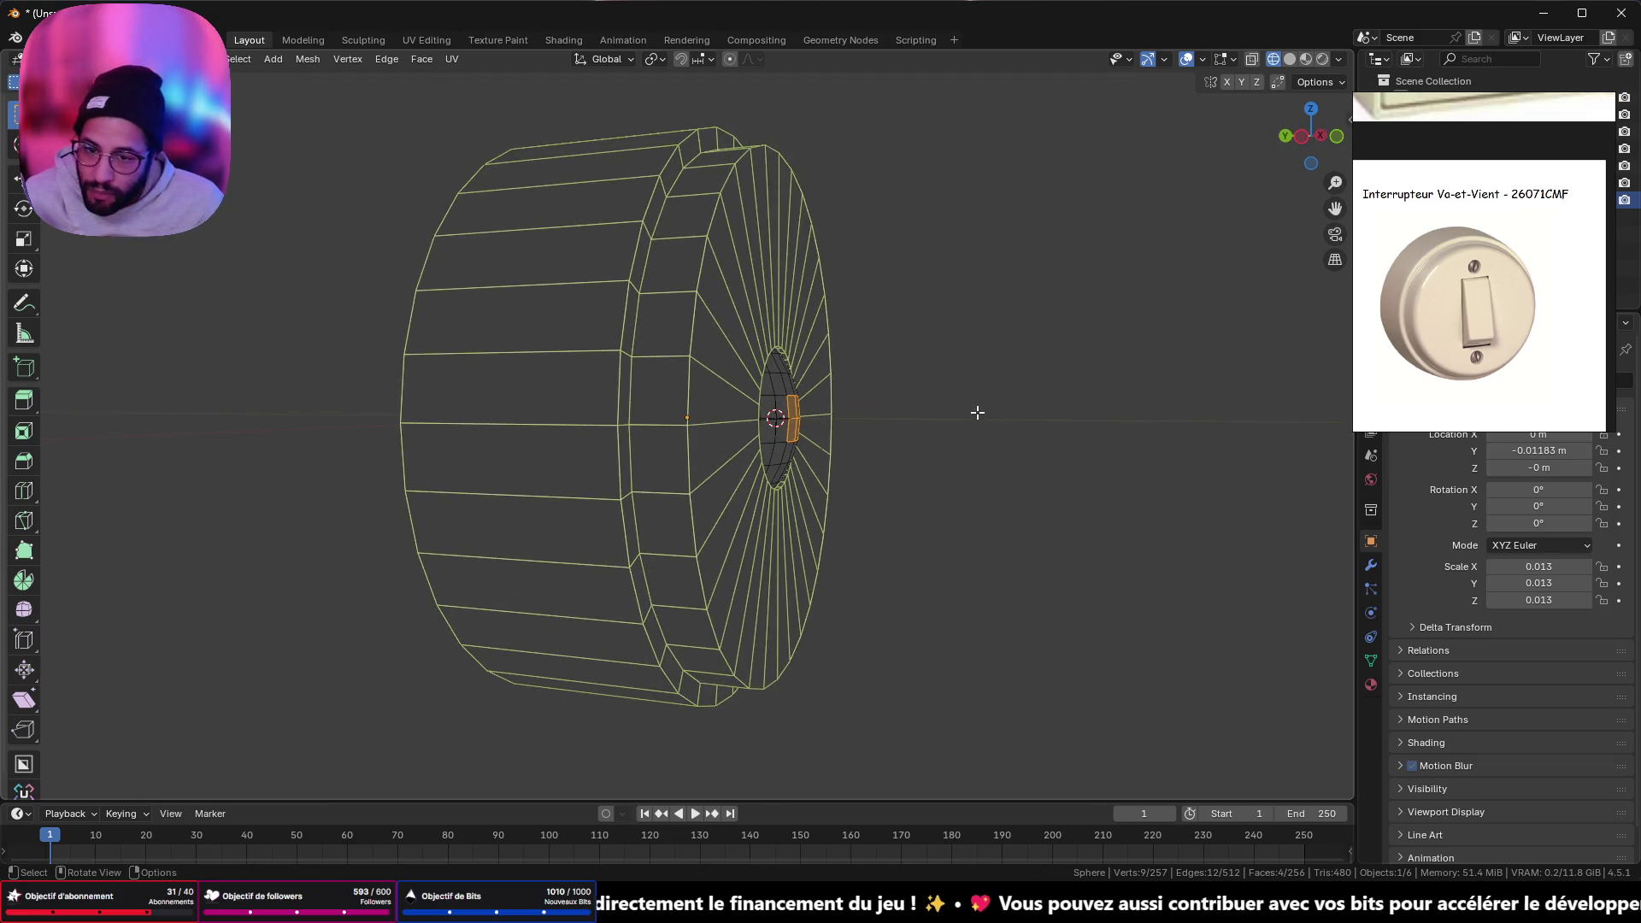
mouse_move(977, 412)
middle_mouse_down()
mouse_move(806, 399)
mouse_move(798, 444)
mouse_move(981, 415)
mouse_move(1058, 435)
mouse_move(1158, 345)
mouse_move(1066, 334)
mouse_move(1136, 341)
mouse_move(1099, 409)
middle_mouse_up()
- Apply the dome's scale to 1.000 and return to Edit Mode in side view
key("Tab")
key("ctrl+a")
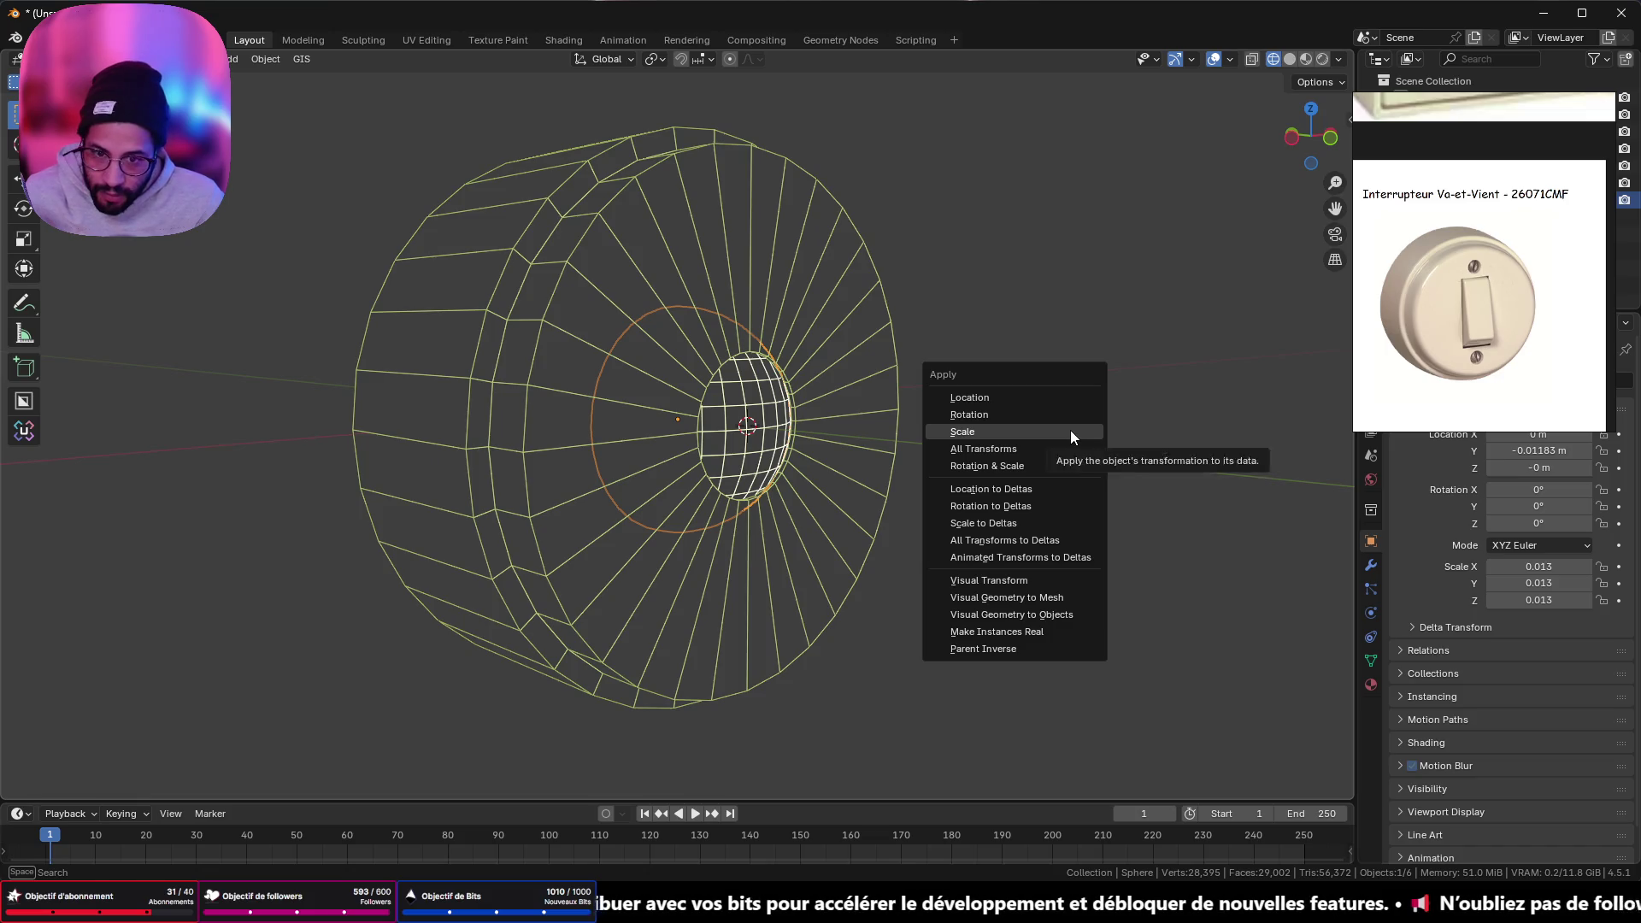
left_click(1070, 430)
key("Tab")
left_click(1293, 137)
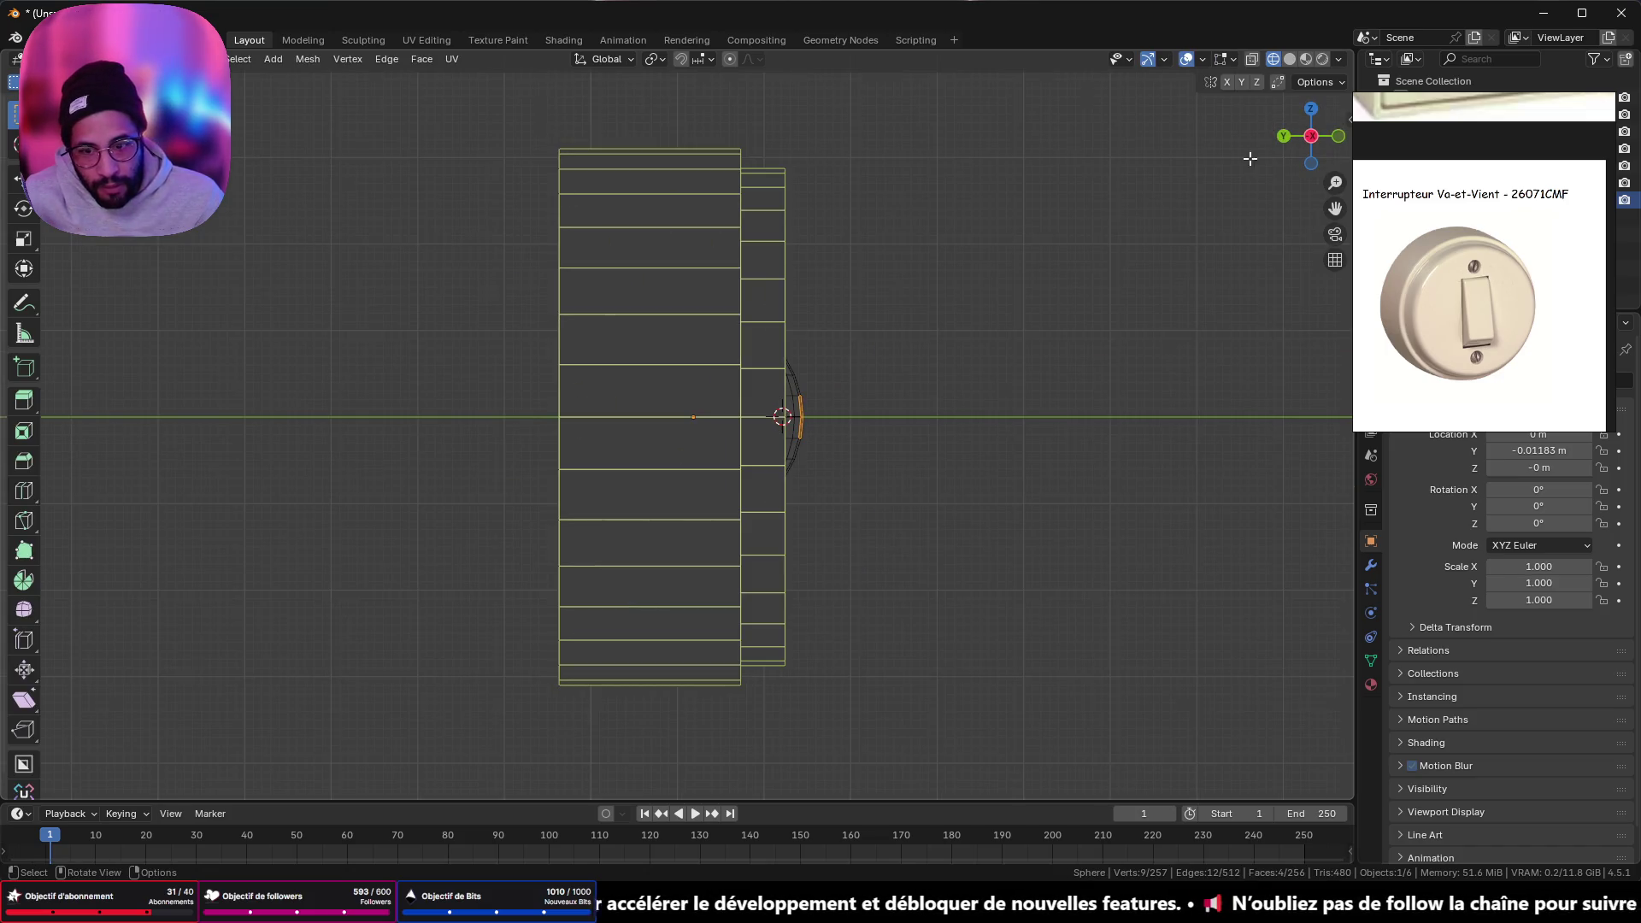
middle_click_drag(987, 413, 704, 420, "shift")
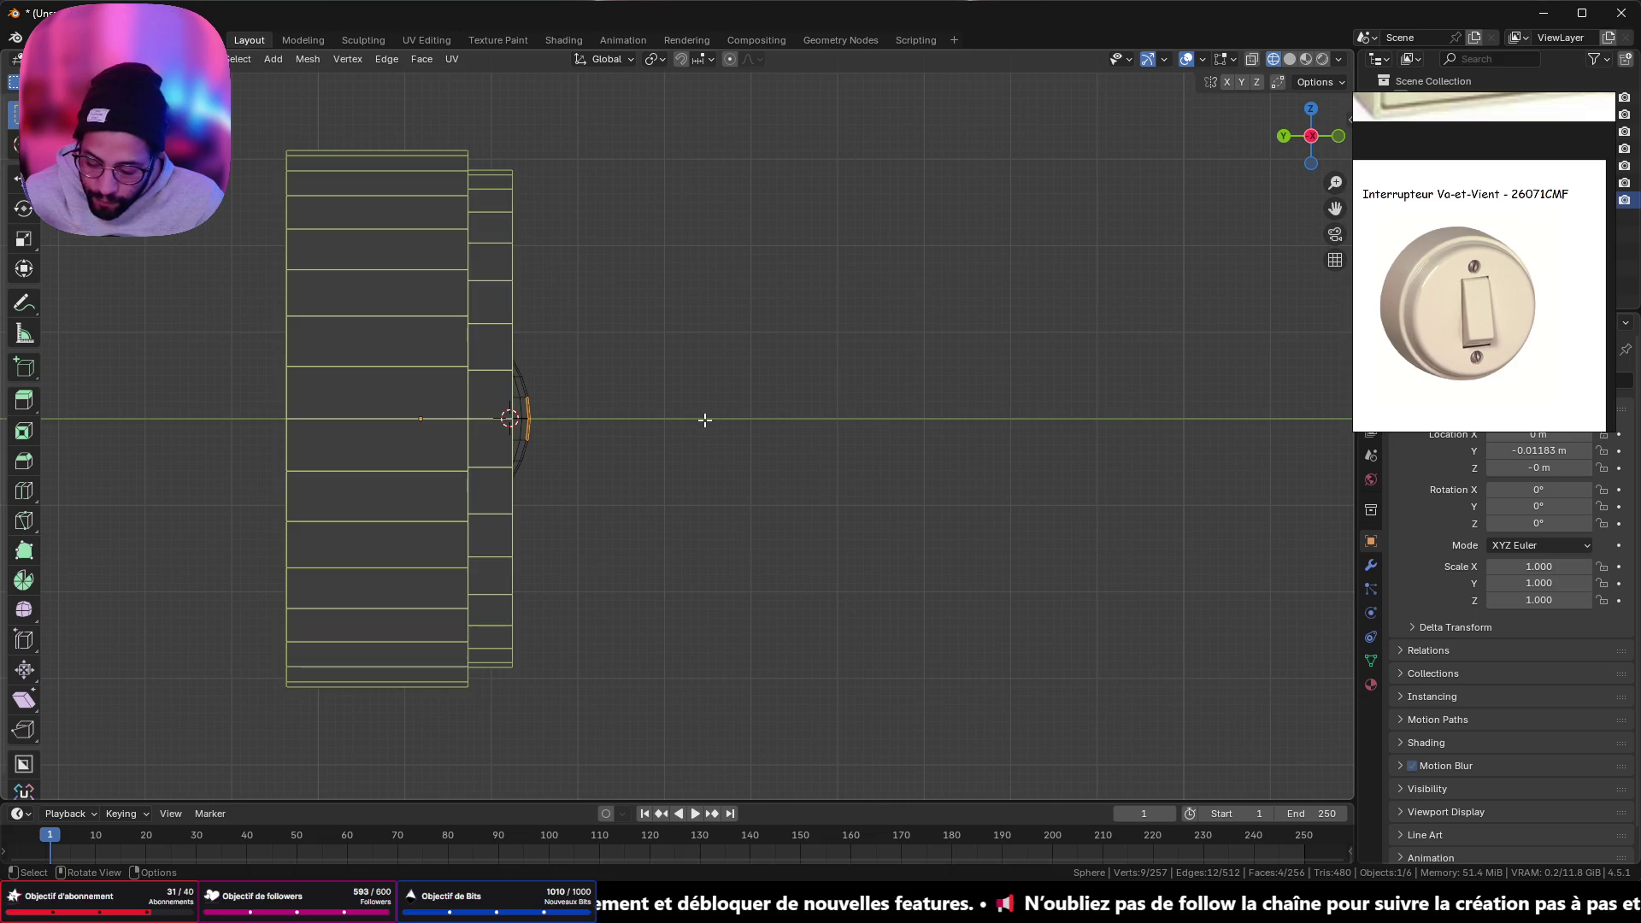
key("e")
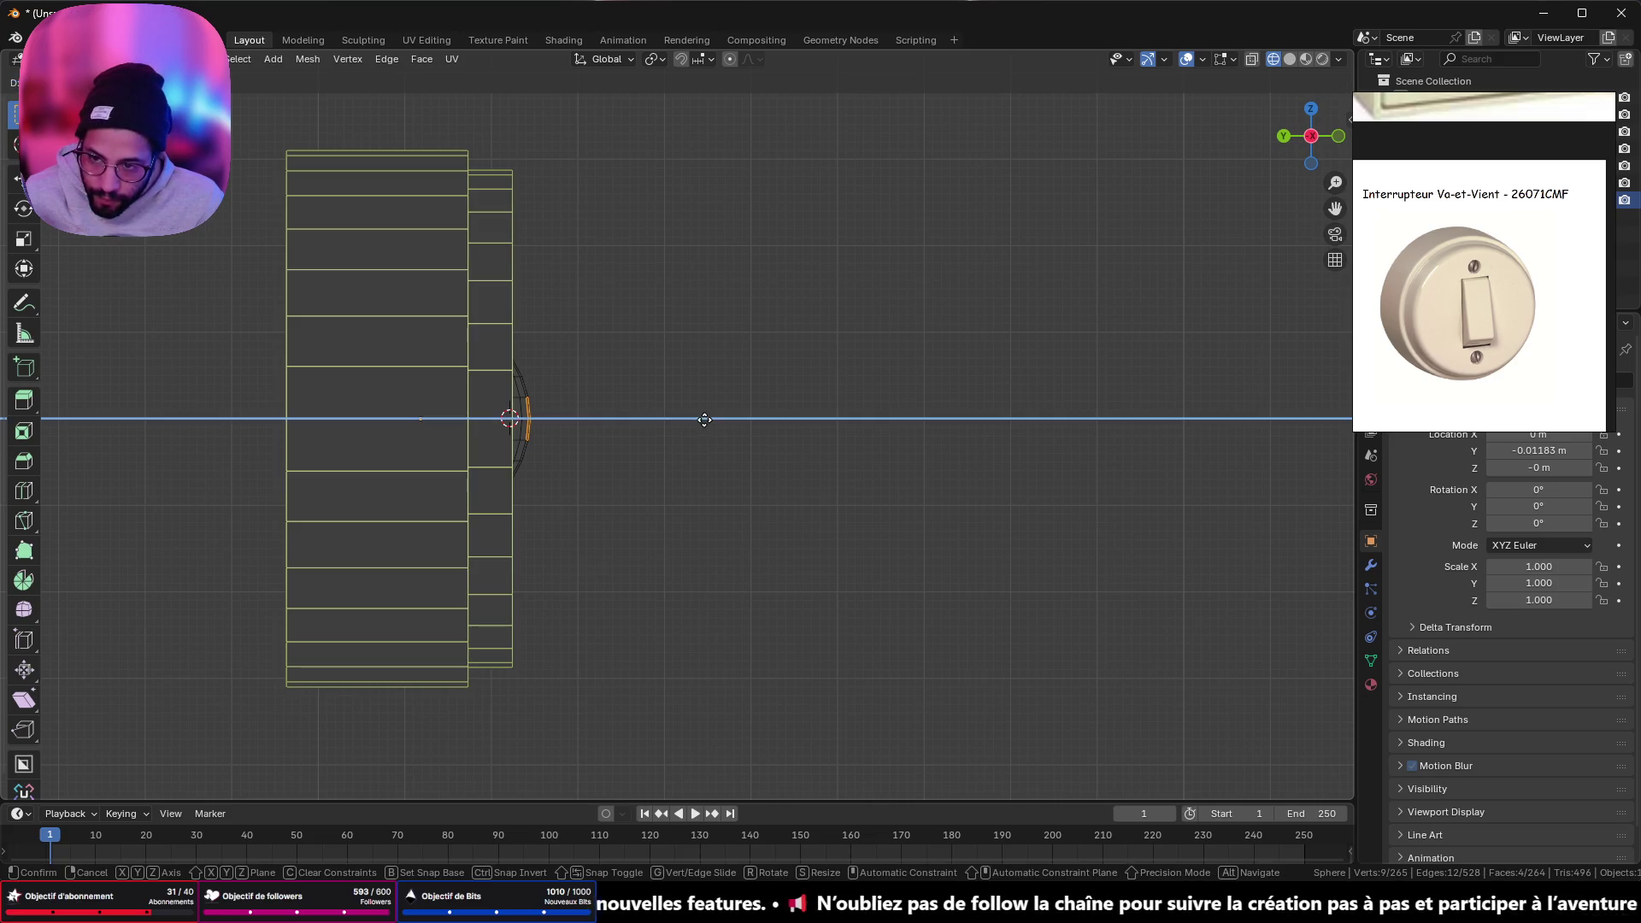
- Extrude the pole faces into a stem and slightly enlarge its end face
left_click(816, 429)
mouse_move(816, 428)
middle_mouse_down()
mouse_move(722, 599)
mouse_move(799, 556)
mouse_move(755, 476)
mouse_move(726, 479)
mouse_move(785, 496)
mouse_move(789, 473)
middle_mouse_up()
scroll(789, 473, "up", 3)
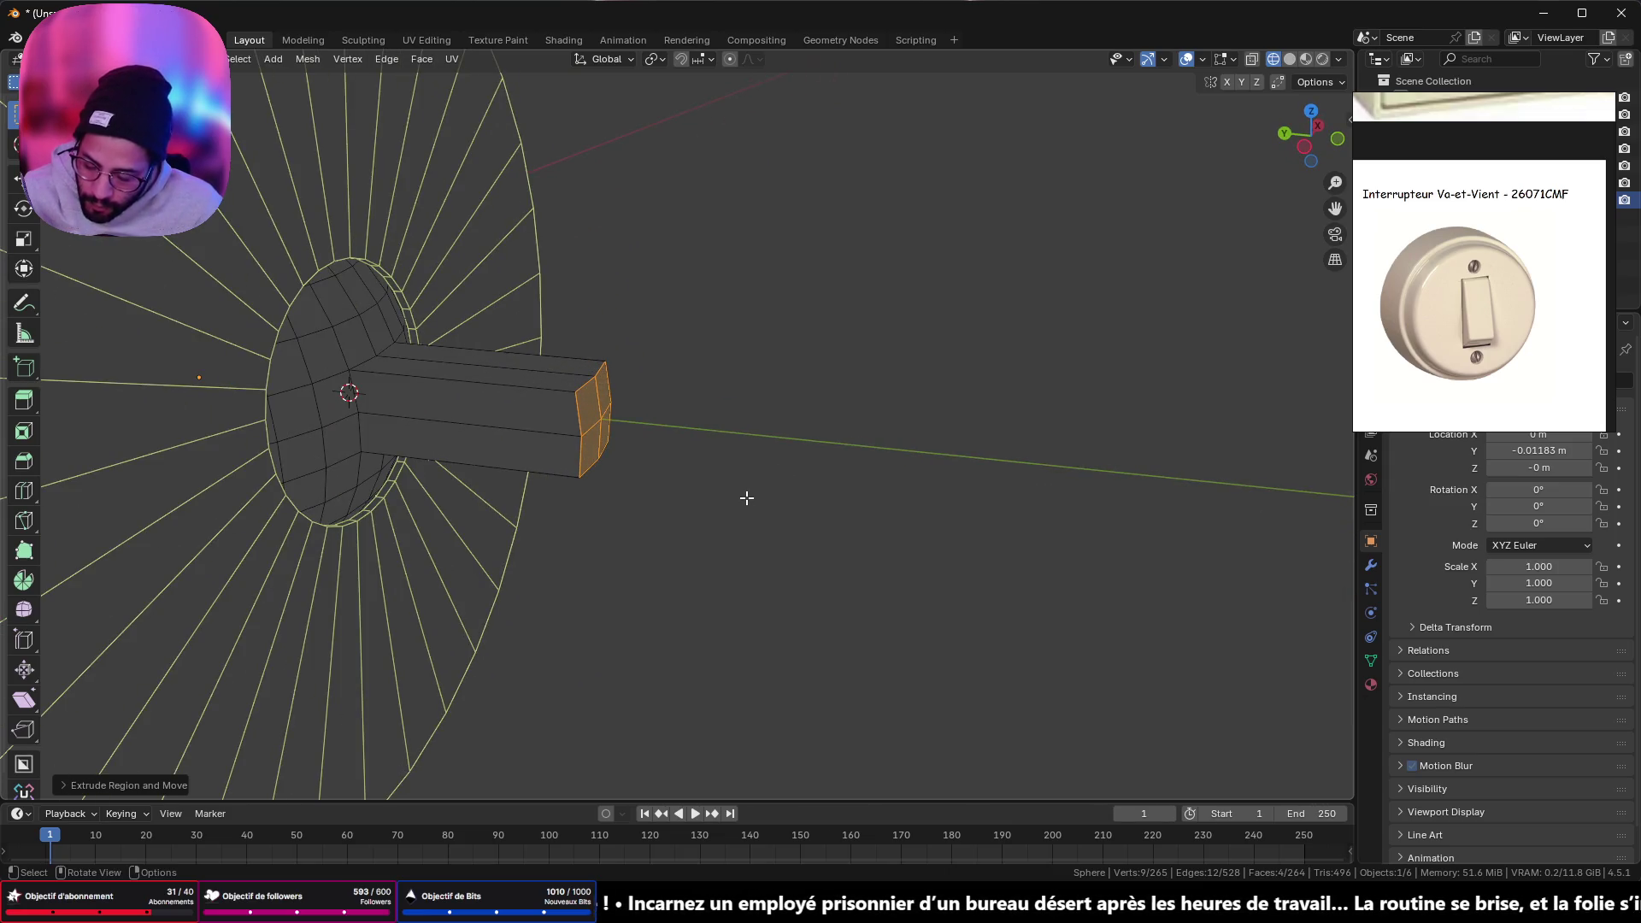
key("s")
key("y")
left_click(746, 497)
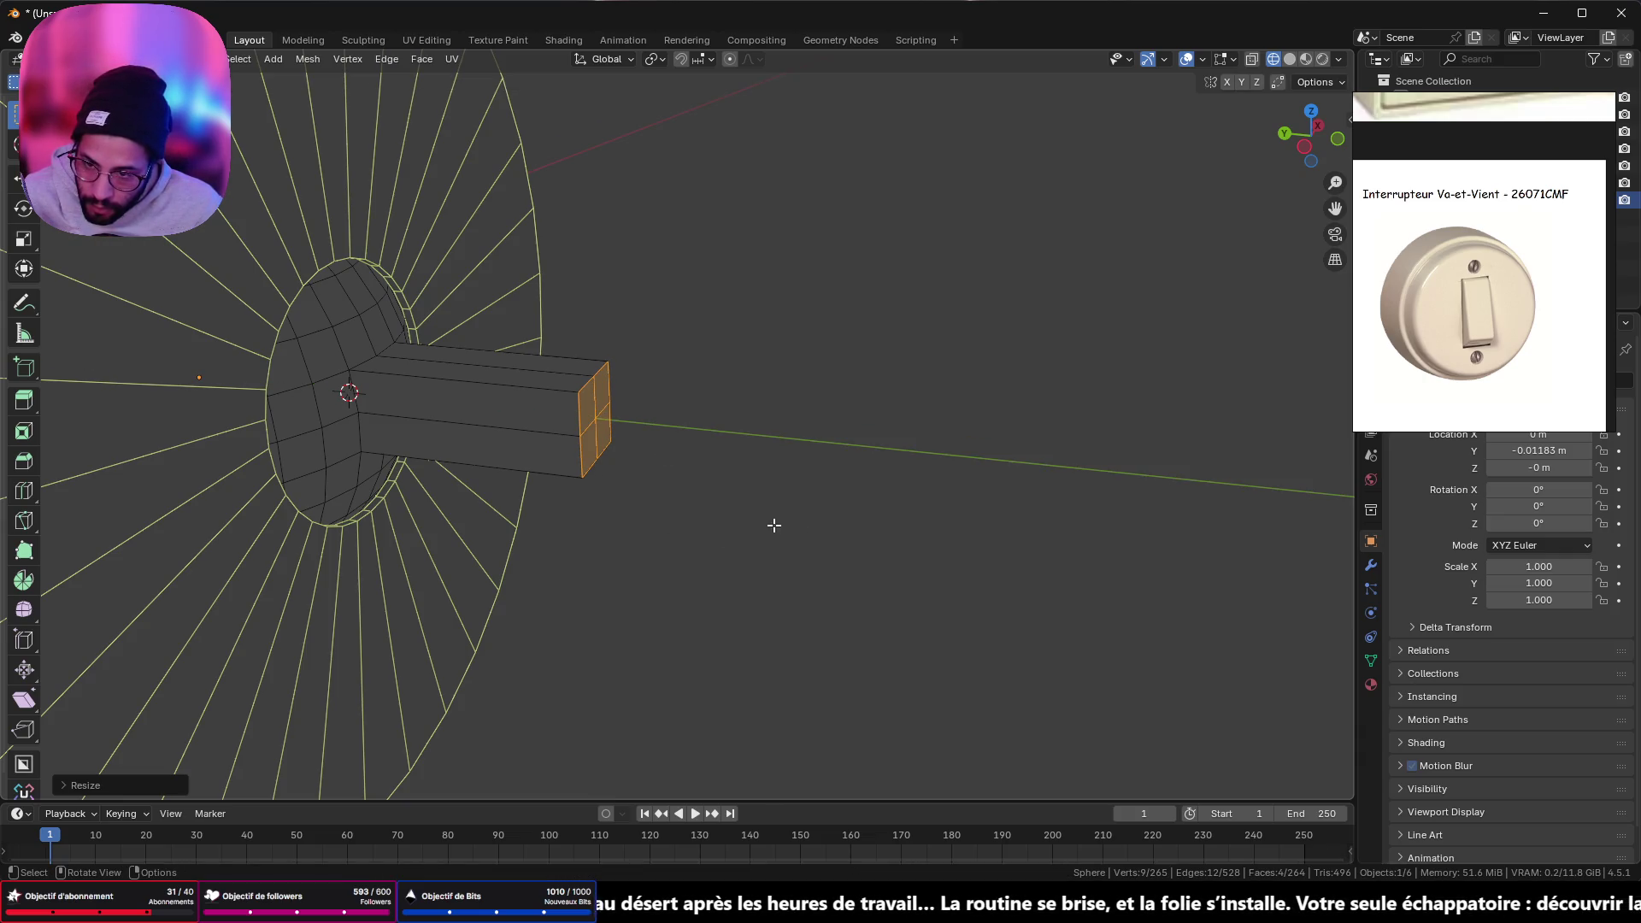
- Extrude the rod's end face into one more short segment
key("e")
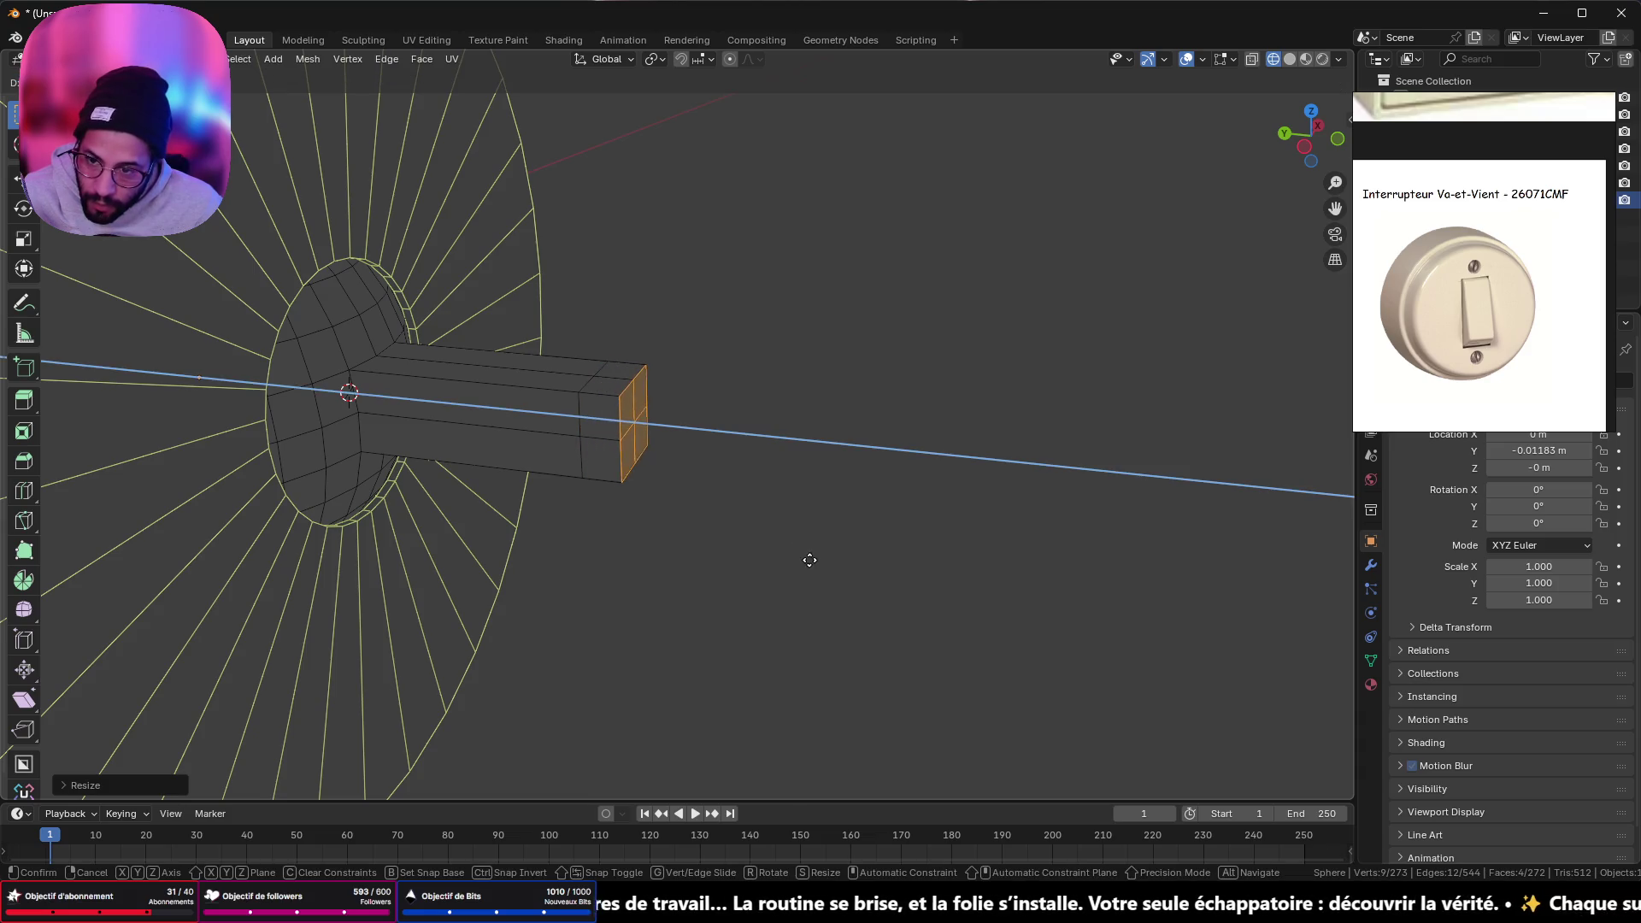
left_click(832, 583)
mouse_move(832, 583)
middle_mouse_down()
mouse_move(803, 564)
mouse_move(810, 550)
mouse_move(718, 535)
mouse_move(792, 546)
mouse_move(773, 499)
middle_mouse_up()
scroll(773, 499, "up", 5)
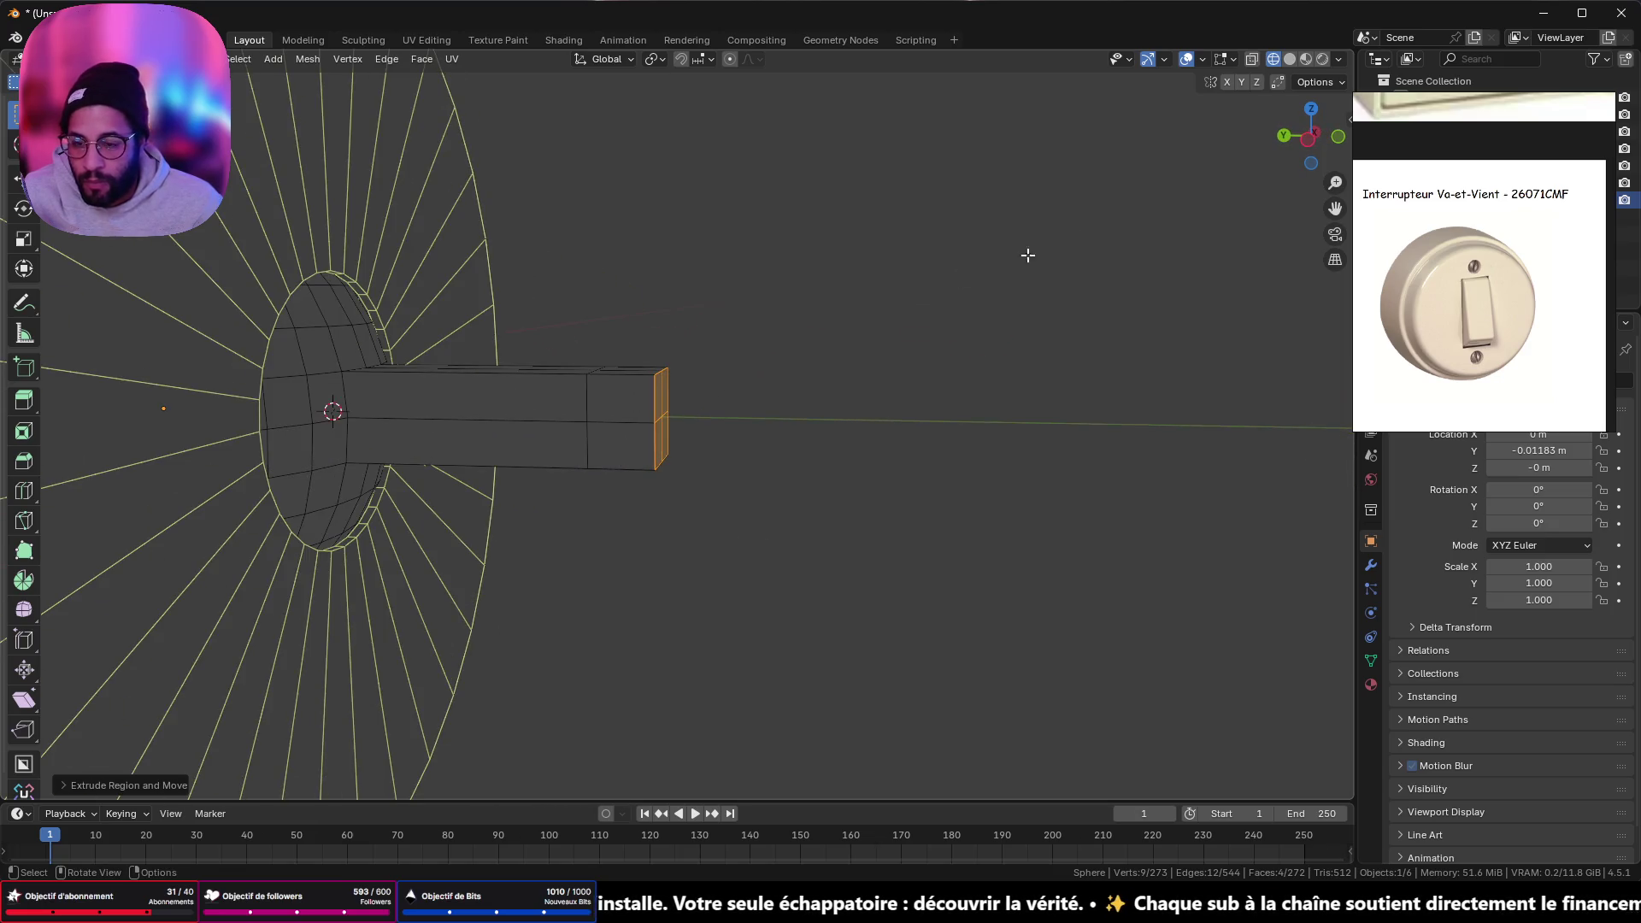
mouse_move(747, 341)
middle_mouse_down()
mouse_move(744, 414)
mouse_move(595, 310)
mouse_move(714, 341)
mouse_move(560, 363)
mouse_move(565, 542)
mouse_move(632, 337)
mouse_move(579, 355)
mouse_move(633, 378)
middle_mouse_up()
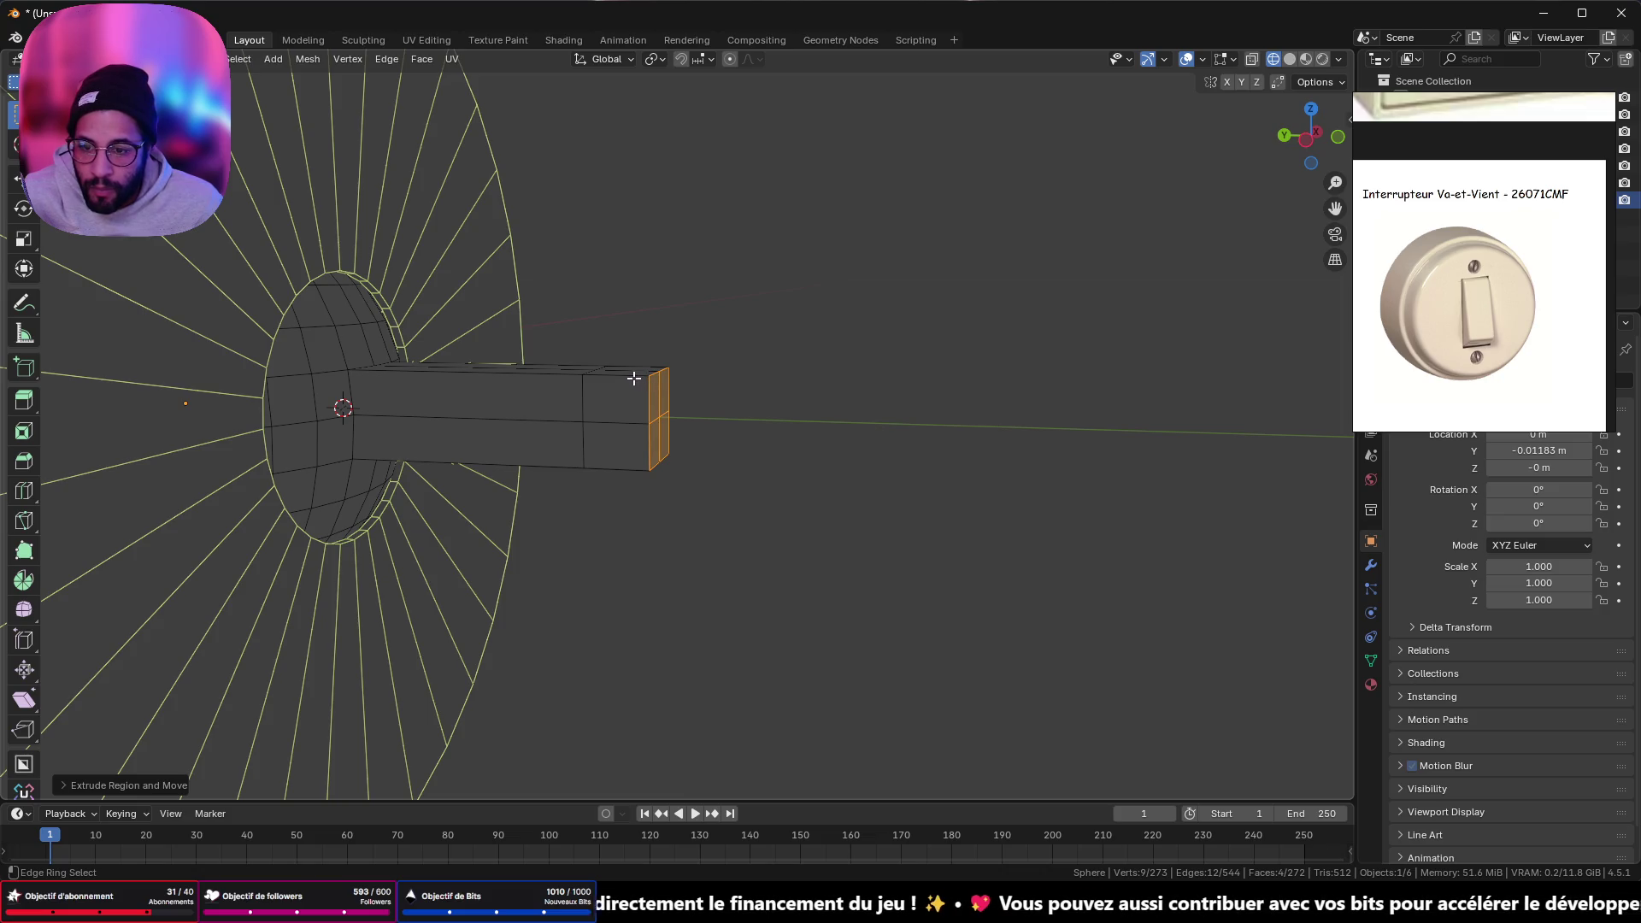
- Extrude the end block's face loop along normals and scale it slightly
left_click(662, 387, "alt+shift")
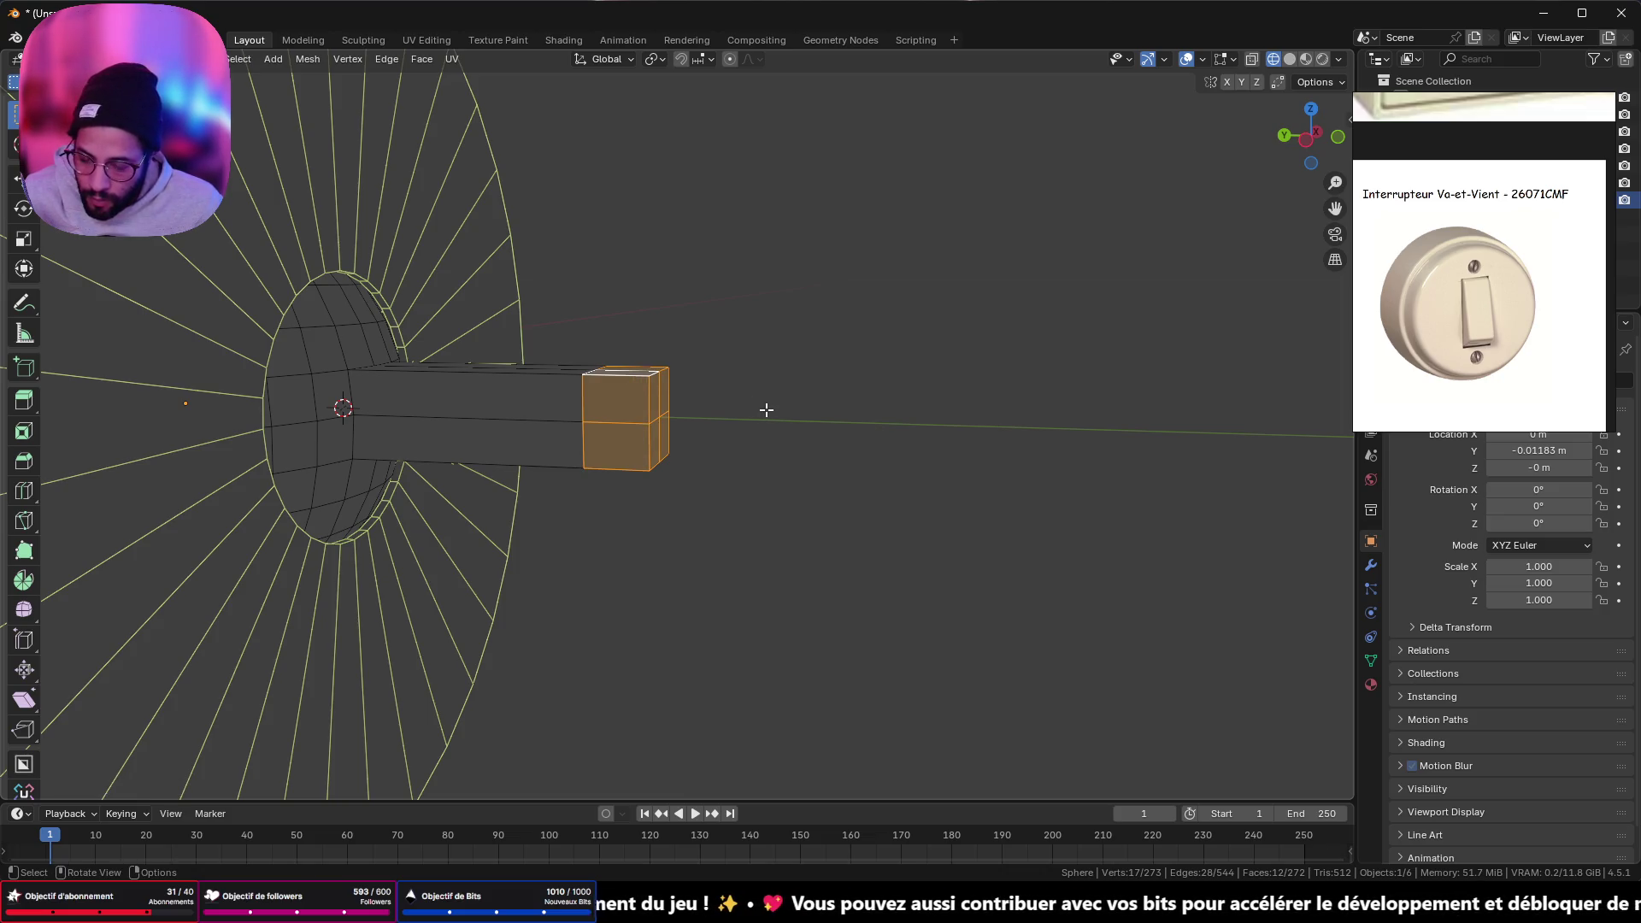
left_click(633, 421)
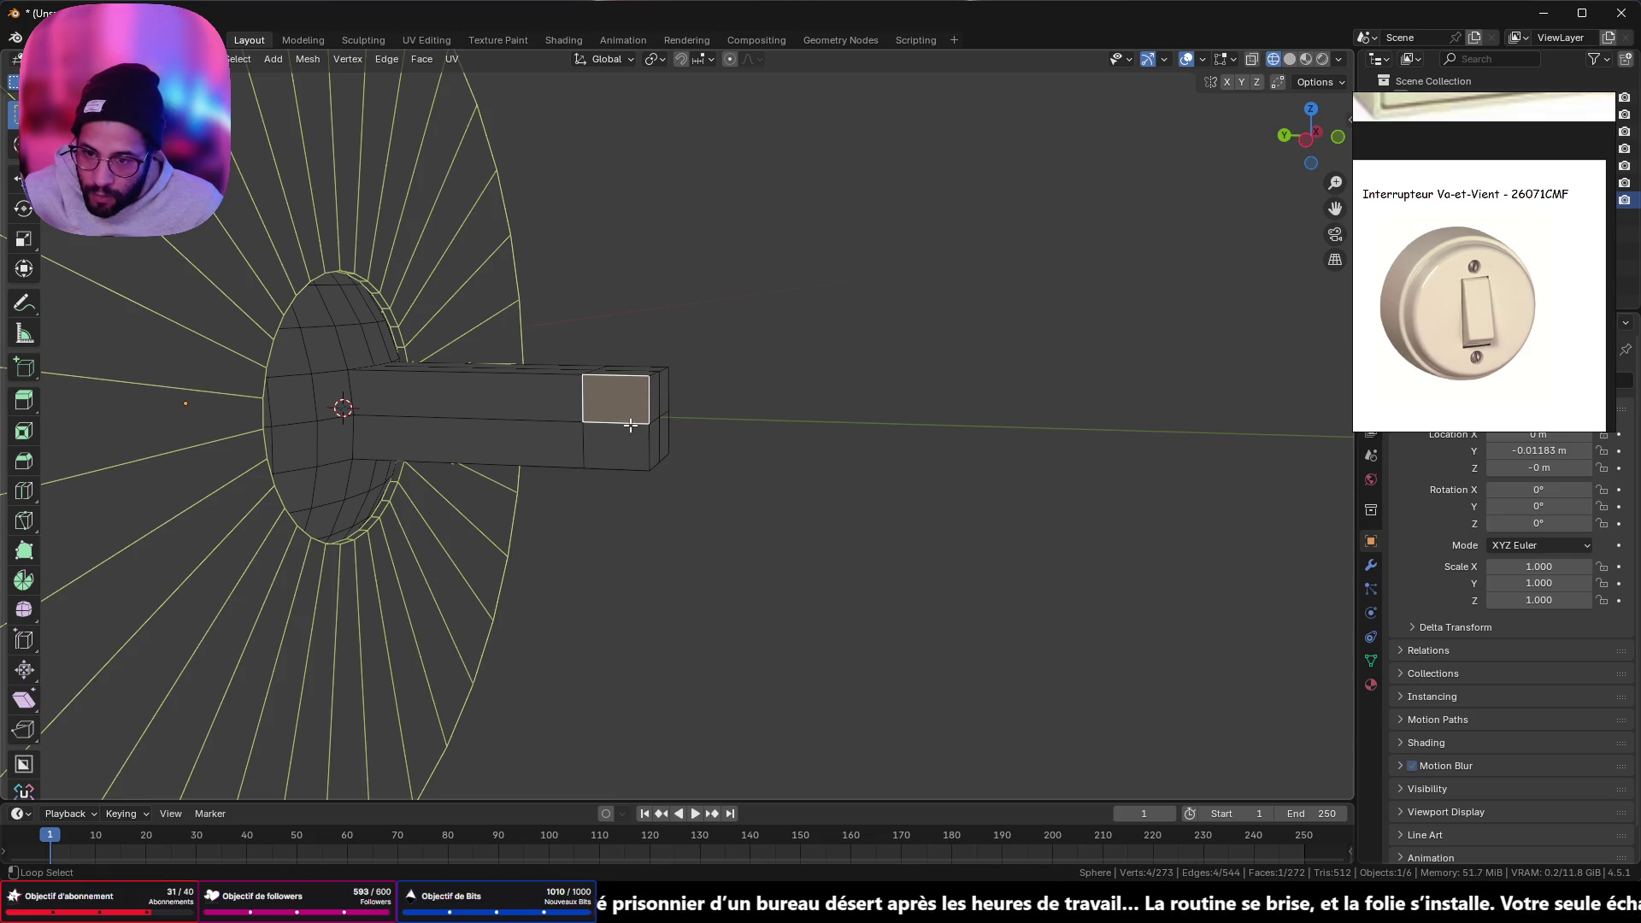
left_click(630, 425, "alt")
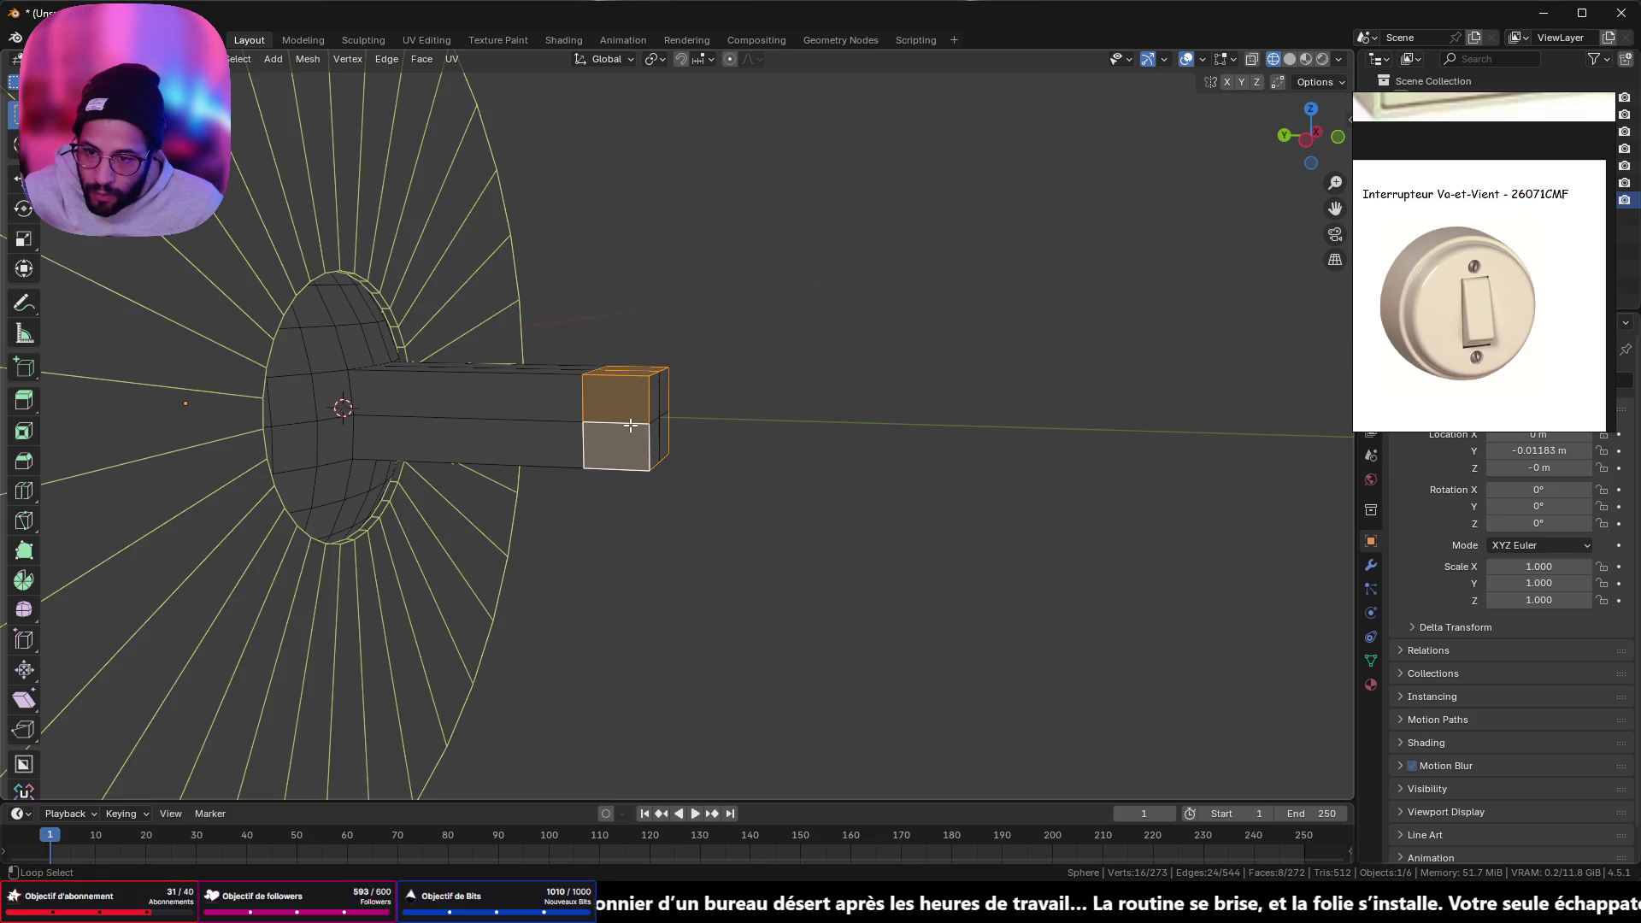
key("alt+e")
left_click(733, 444)
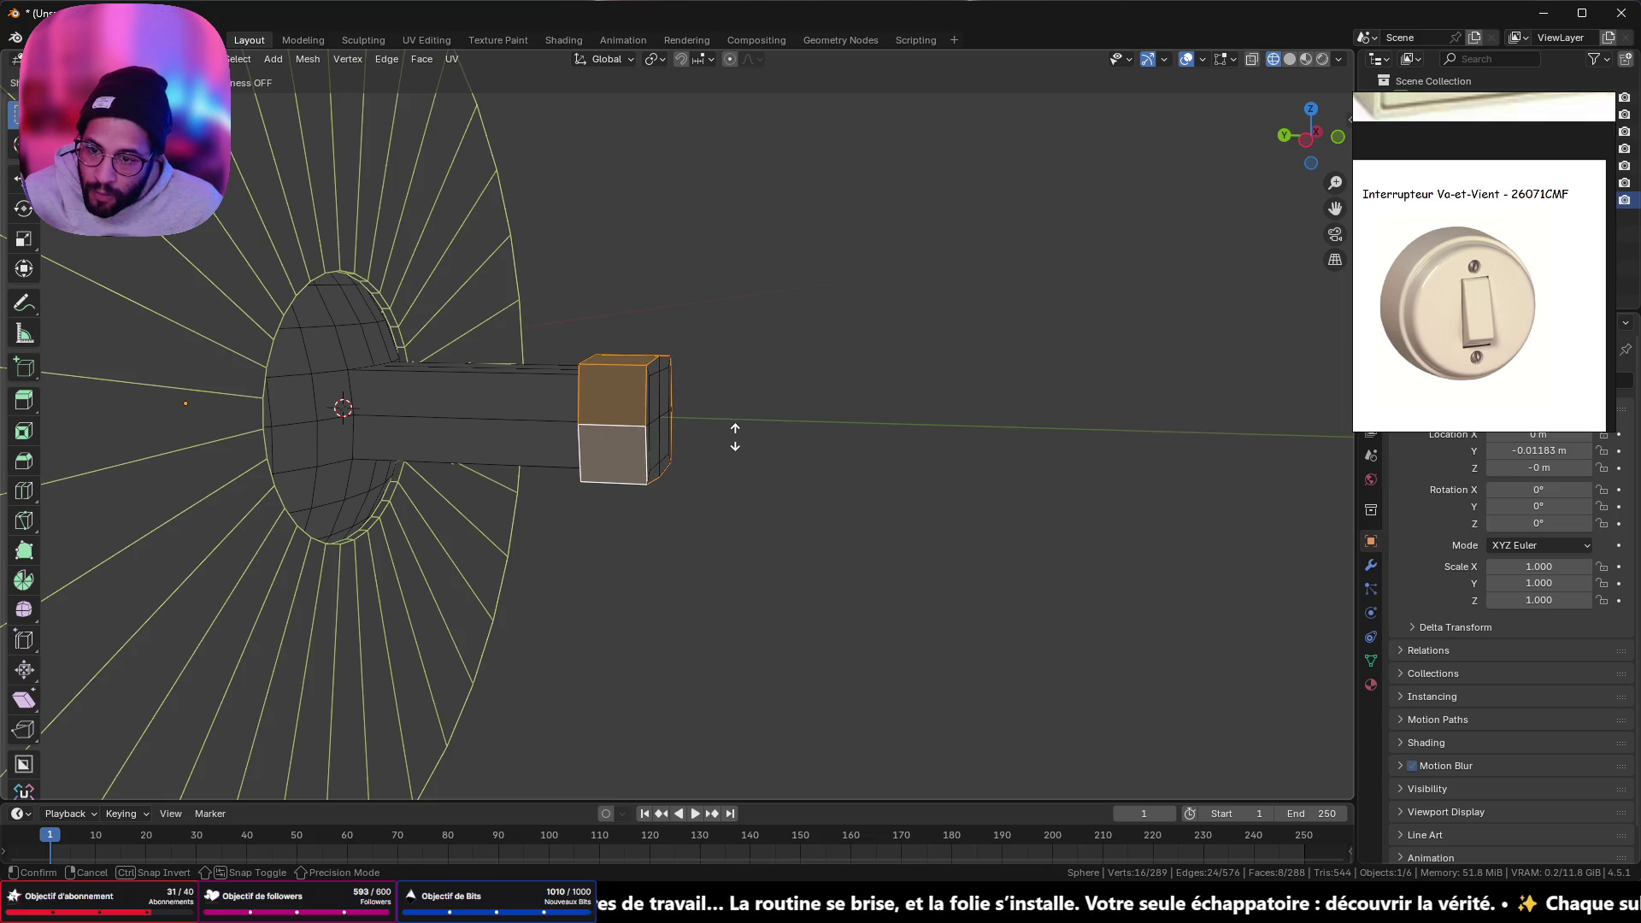
right_click(735, 437)
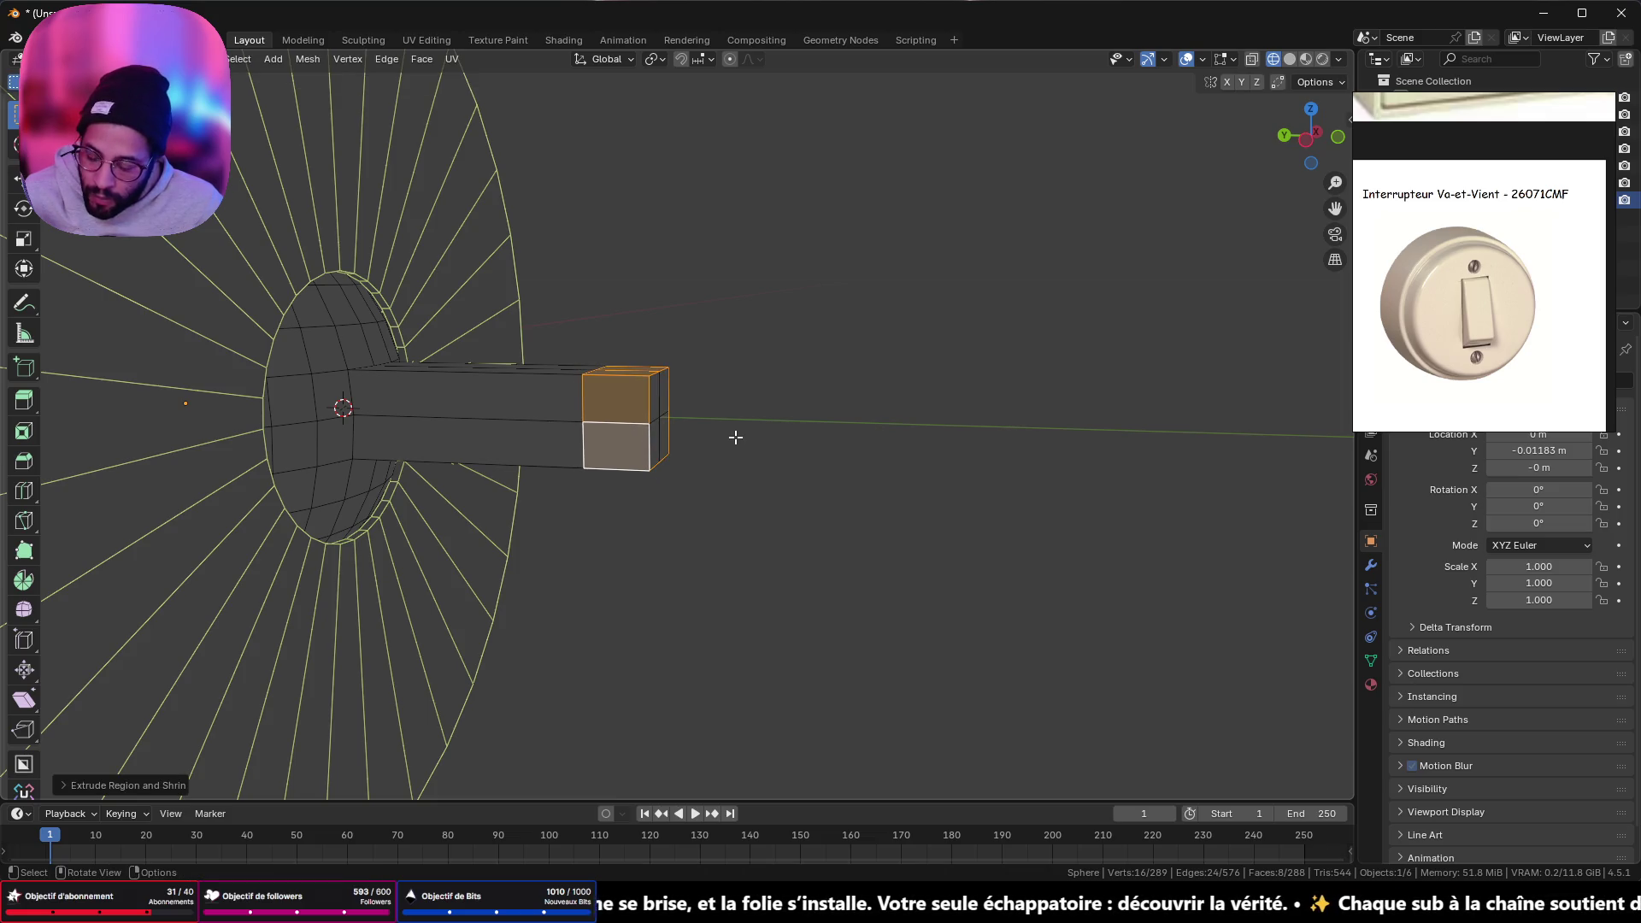
key("s")
left_click(732, 436)
mouse_move(736, 425)
middle_mouse_down()
mouse_move(772, 377)
mouse_move(819, 394)
mouse_move(787, 413)
middle_mouse_up()
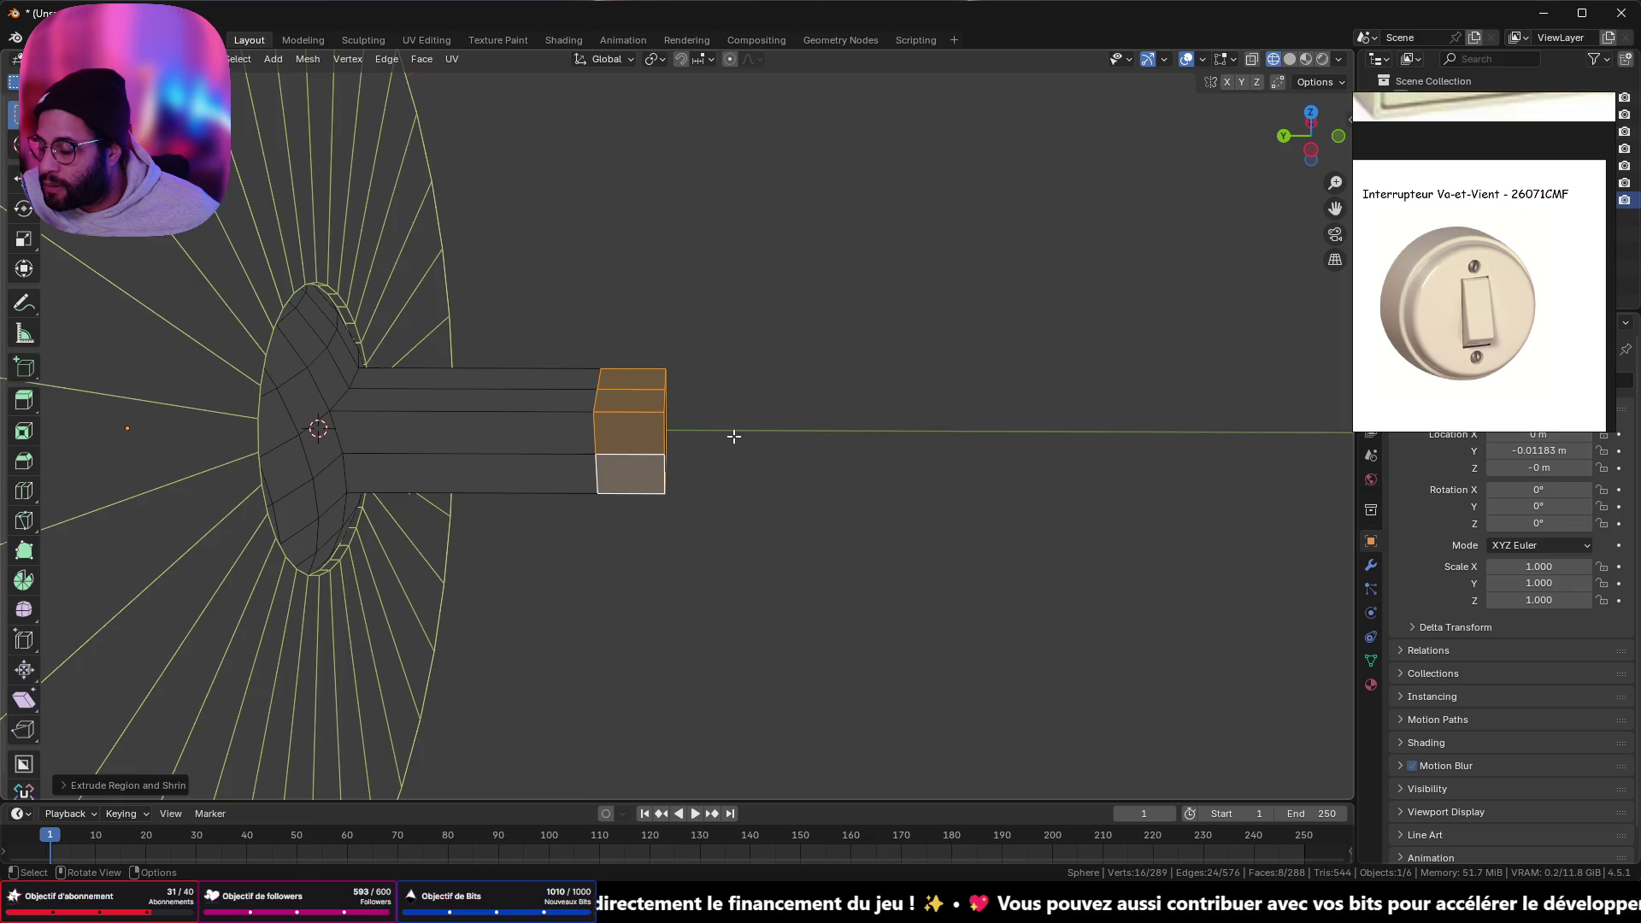
- Bring up the bakelite switch page in Chrome, then go to YouTube's home page
mouse_move(857, 906)
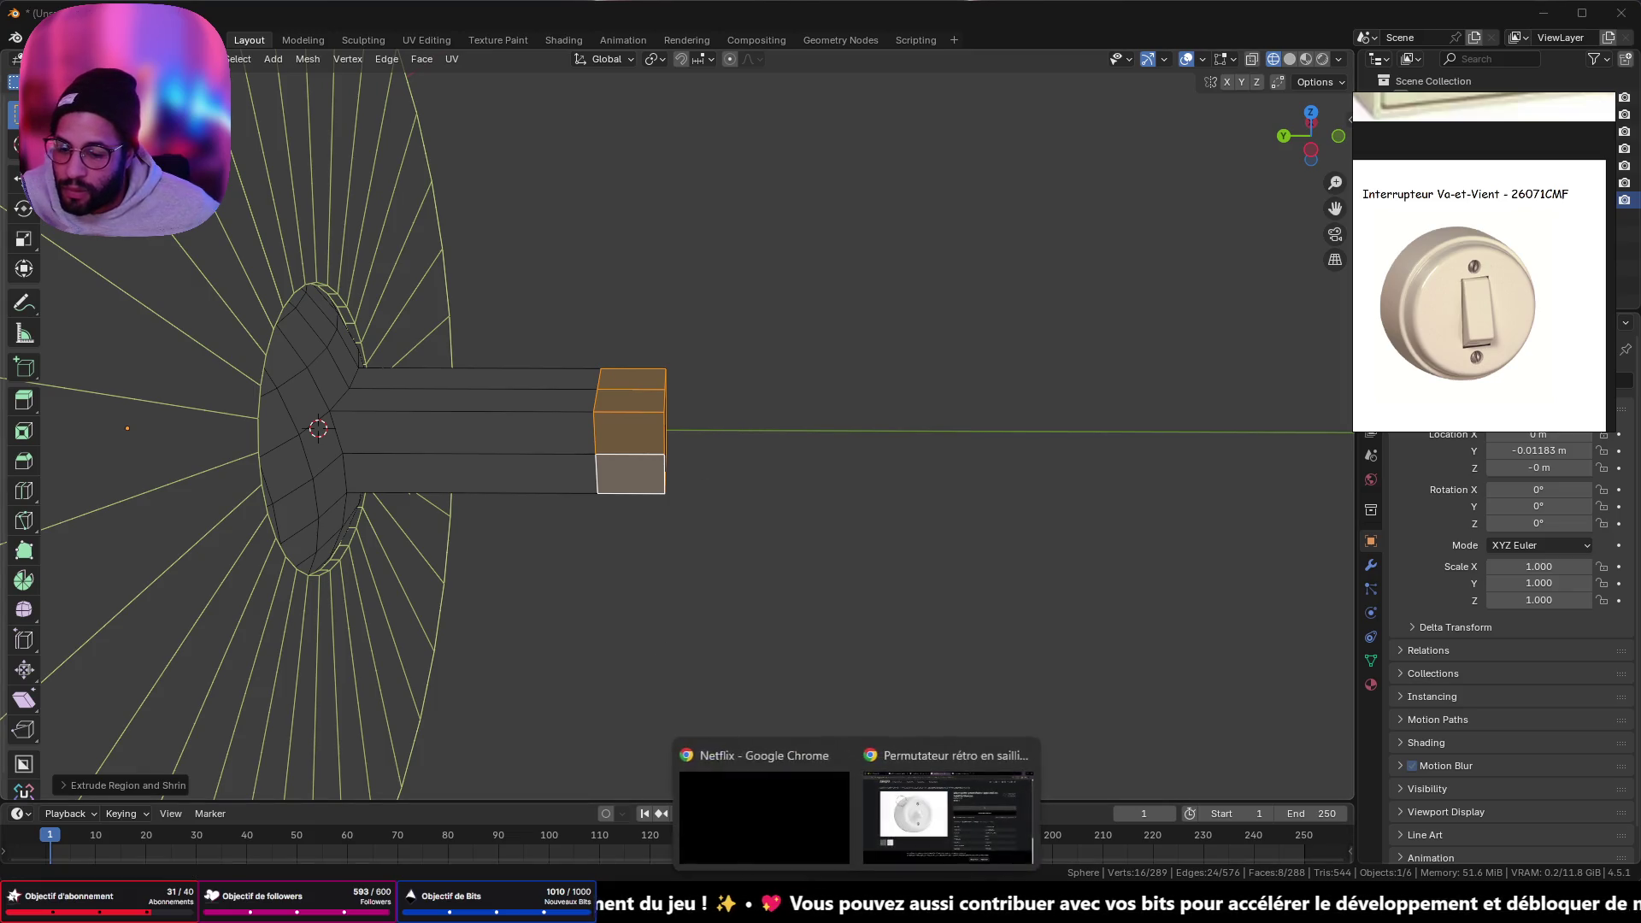
left_click(921, 835)
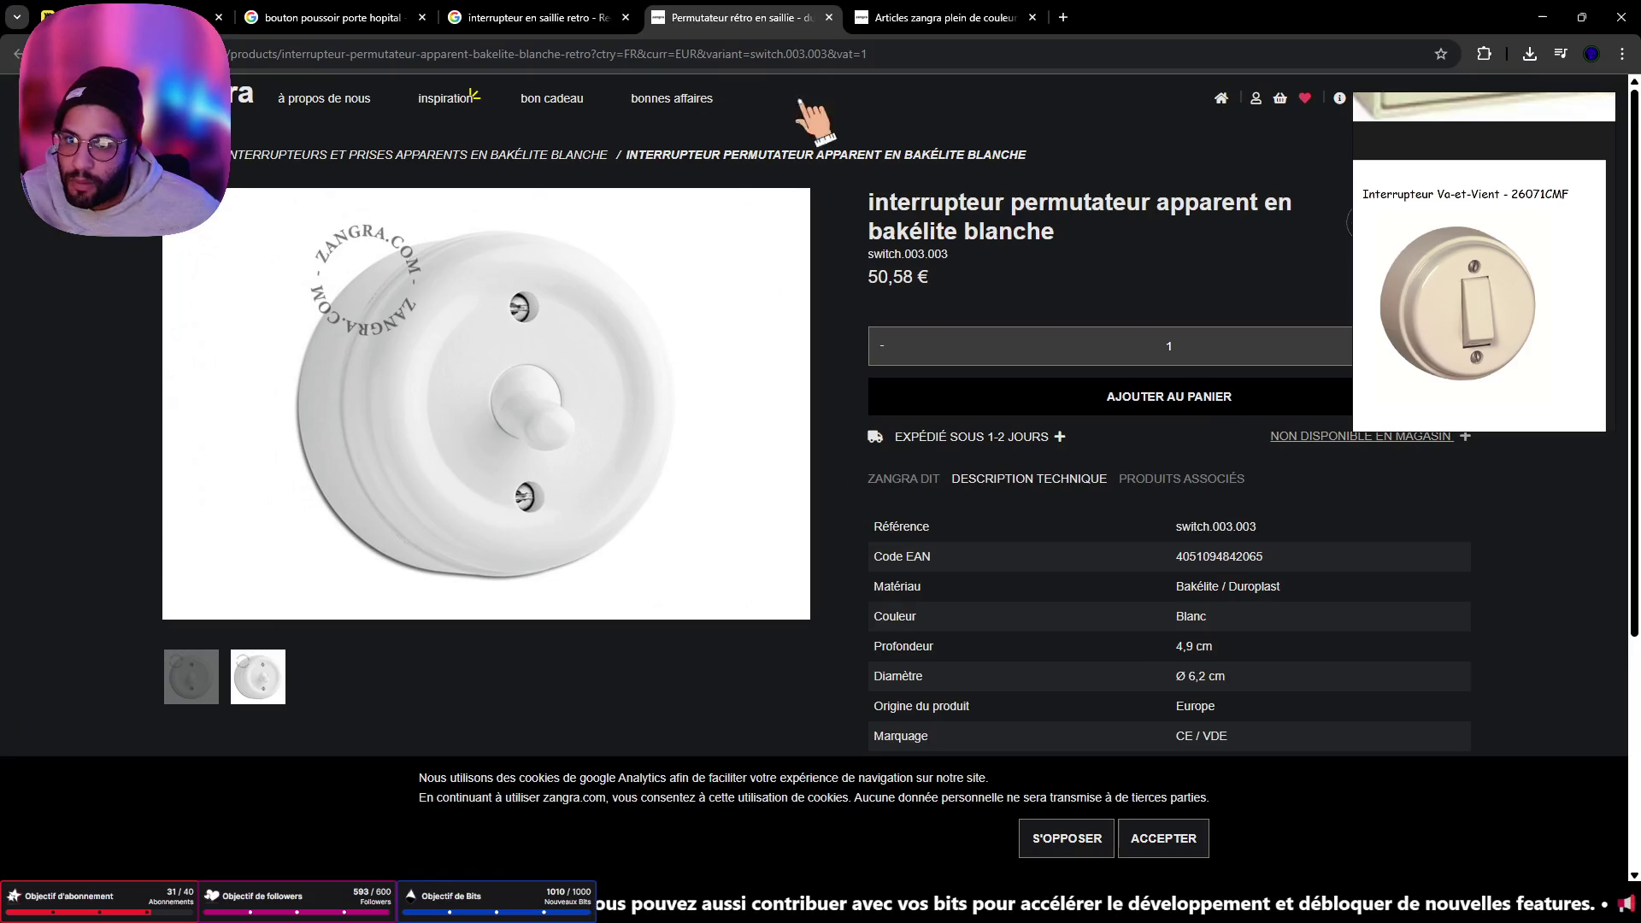
left_click(810, 52)
key("Return")
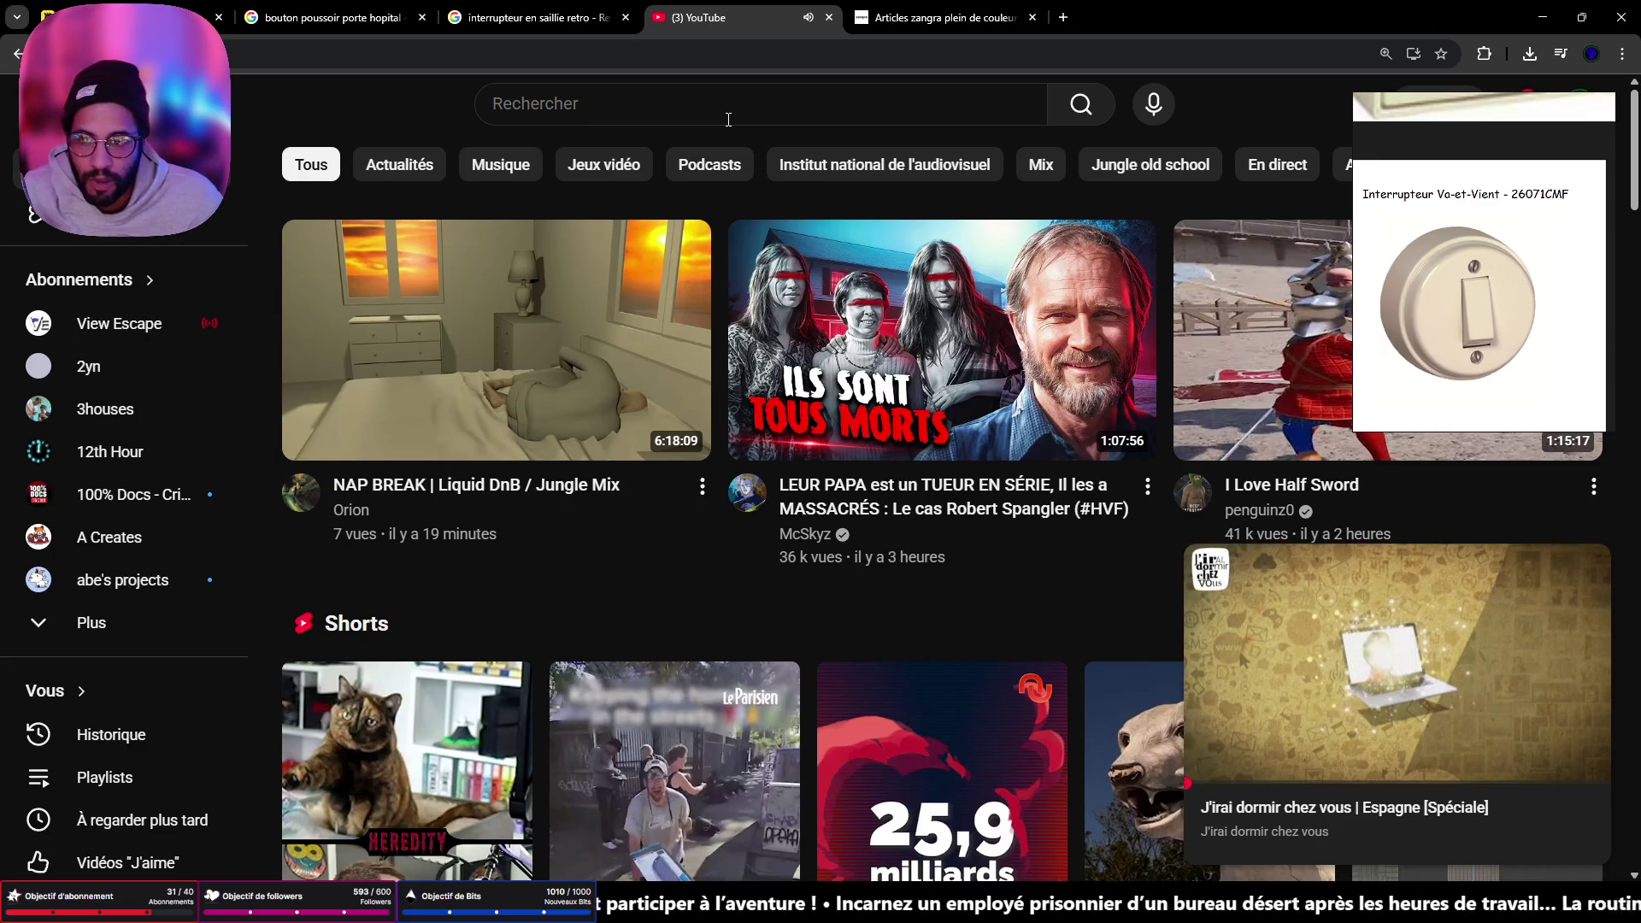
- Close the miniplayer and search YouTube for 'deotoons'
left_click(728, 119)
mouse_move(1577, 634)
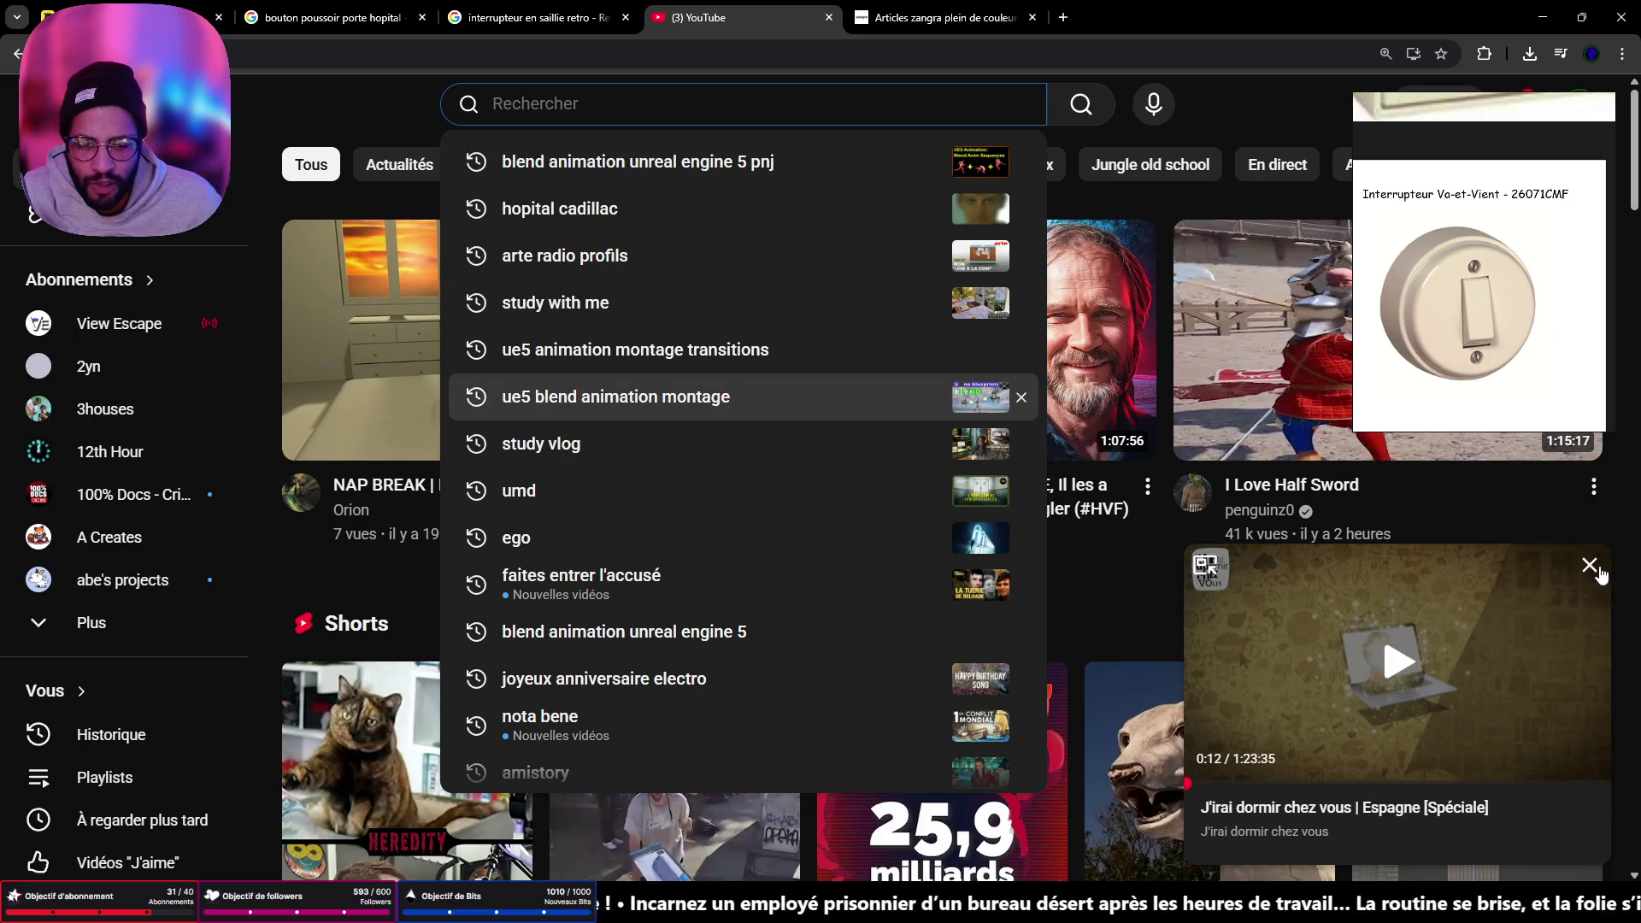
left_click(1597, 568)
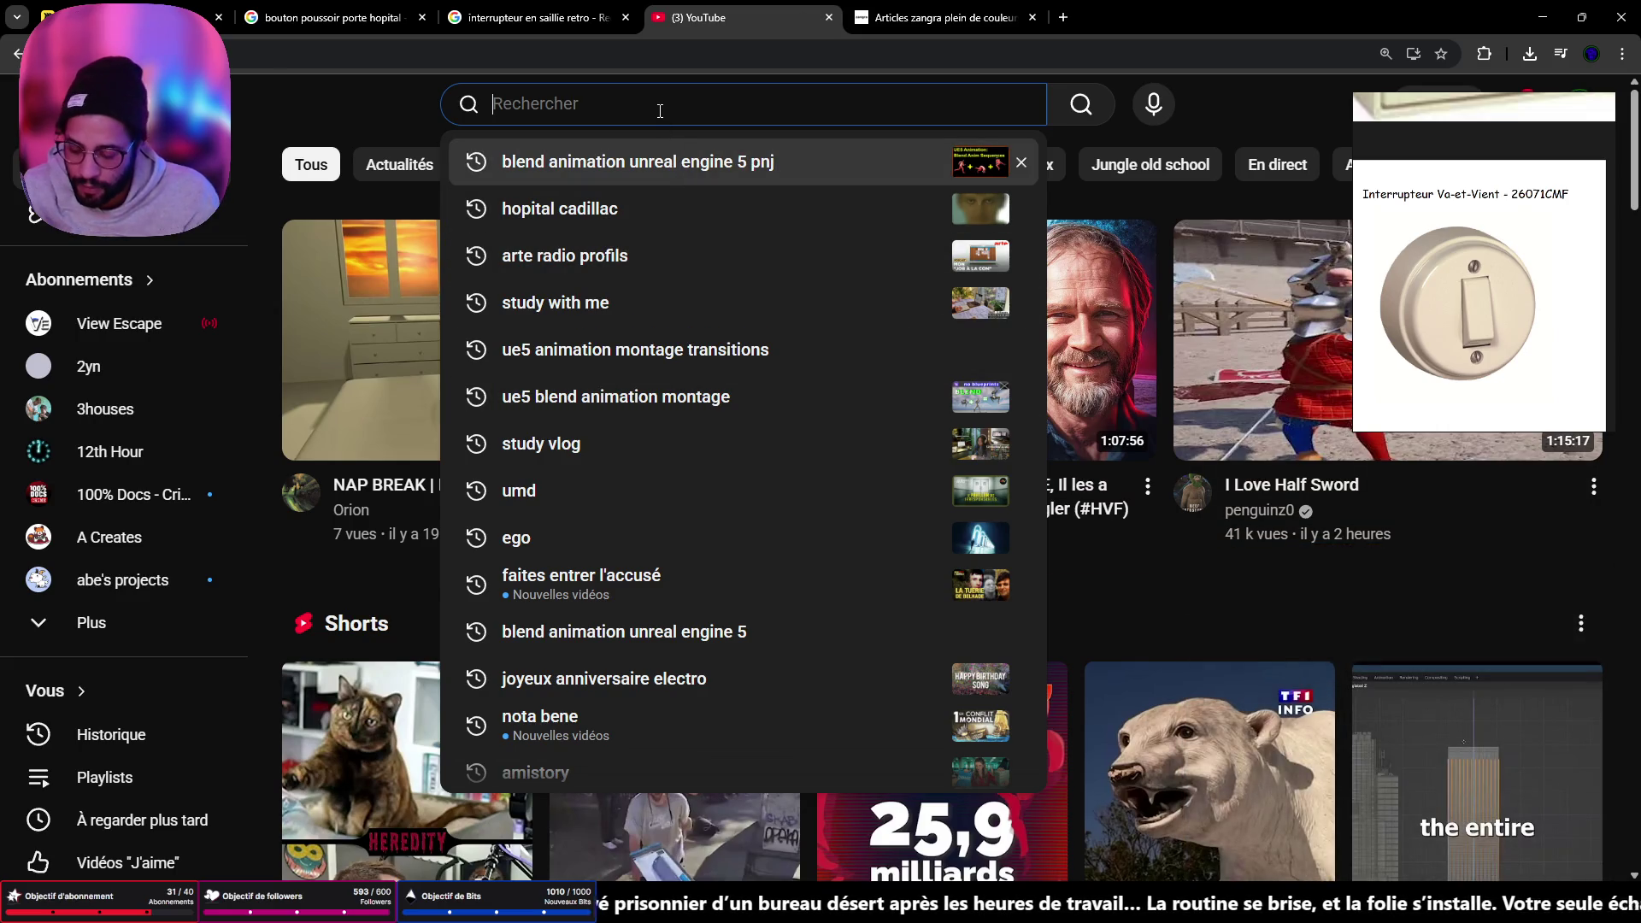
type("soc")
key("BackSpace")
key("BackSpace")
key("BackSpace")
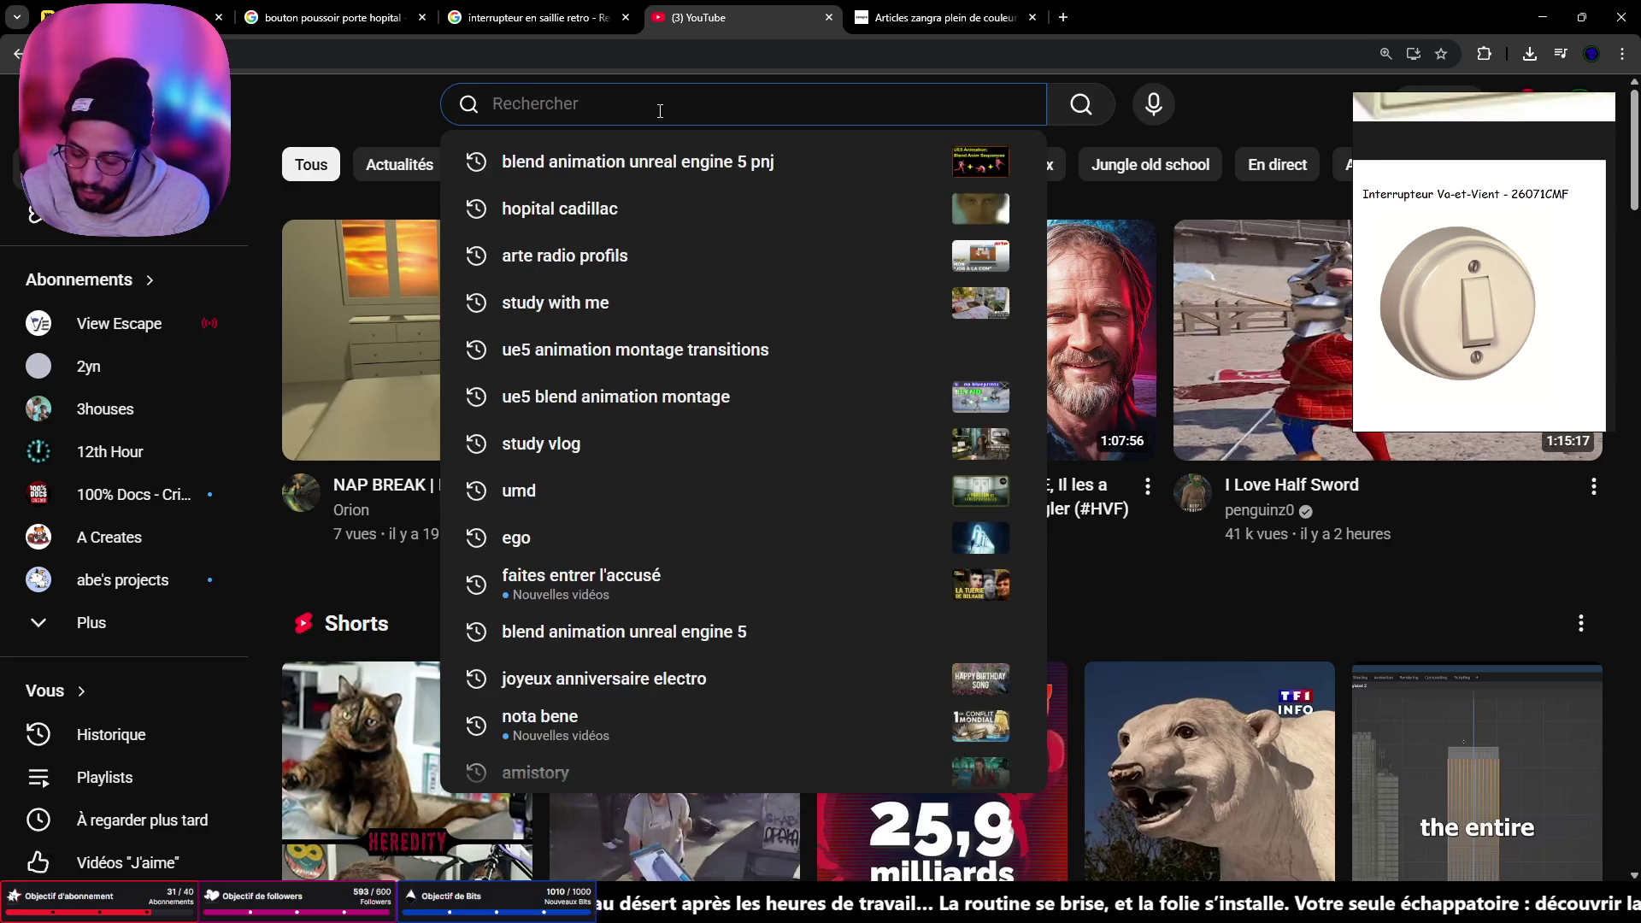
type("deo too")
key("Down")
key("Return")
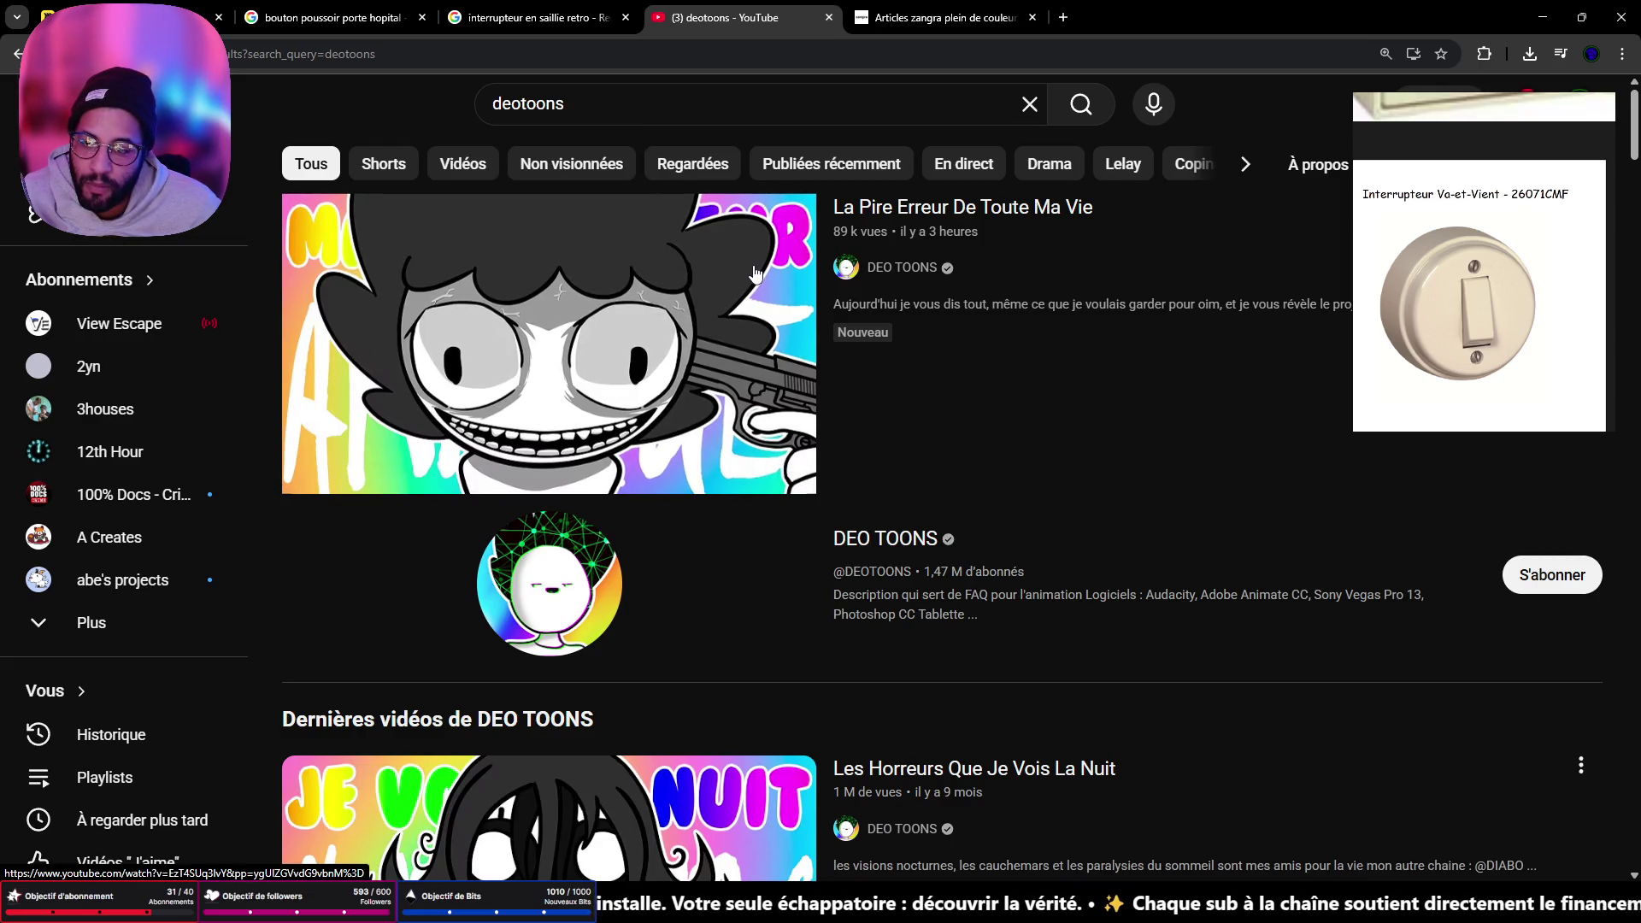
- Scroll through the DEO TOONS results, then minimize the browser
scroll(864, 597, "down", 5)
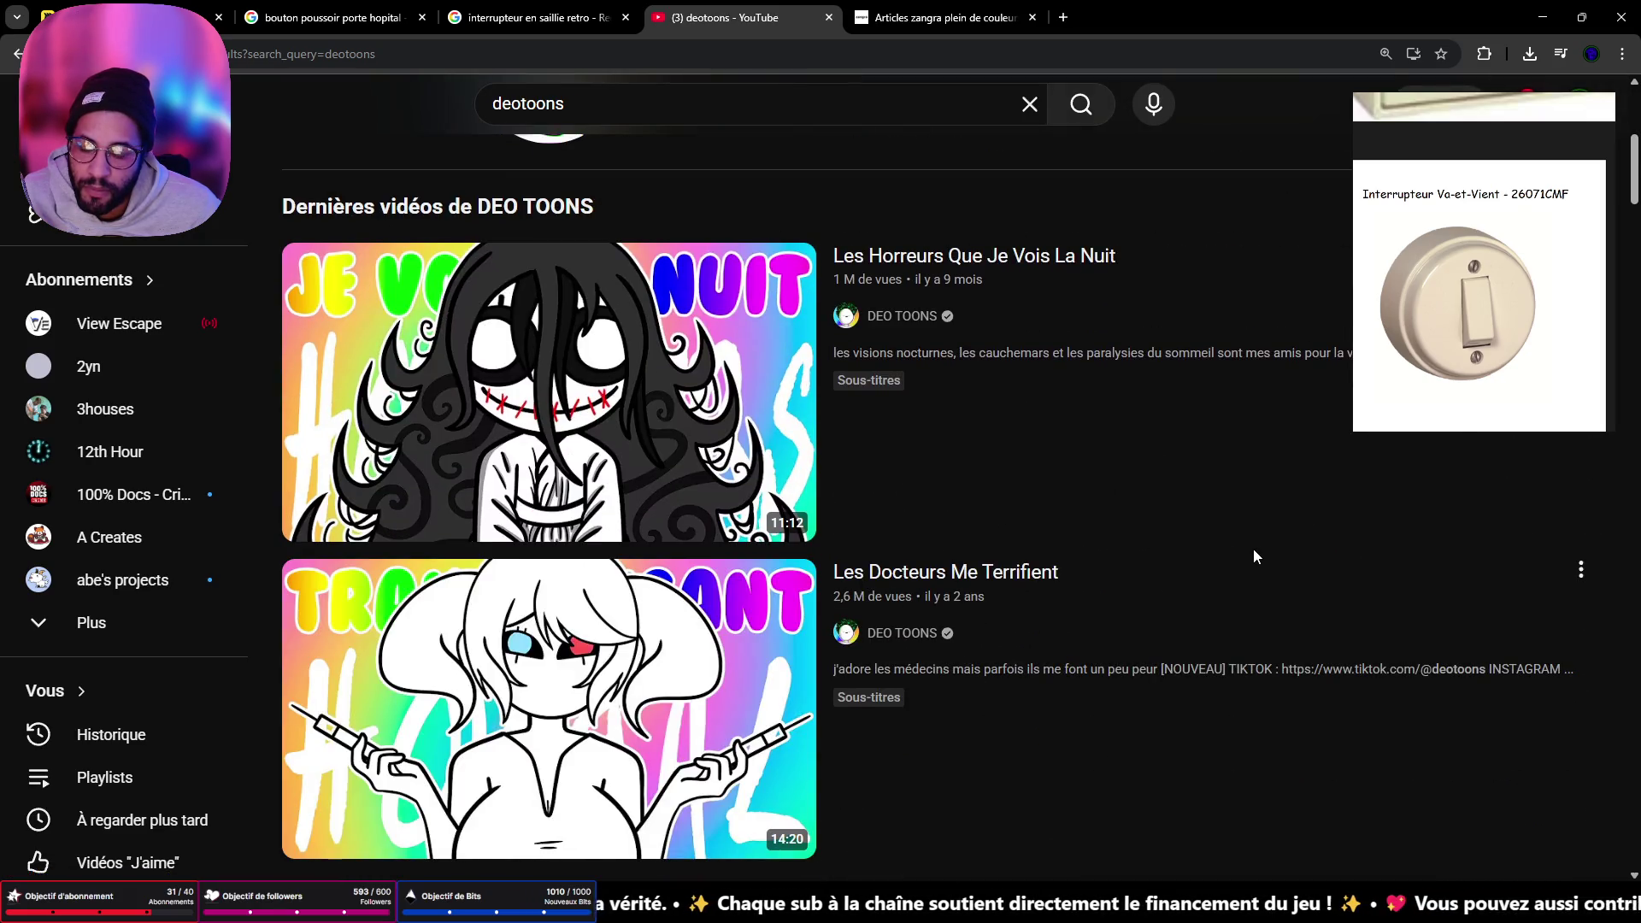
scroll(1239, 557, "up", 5)
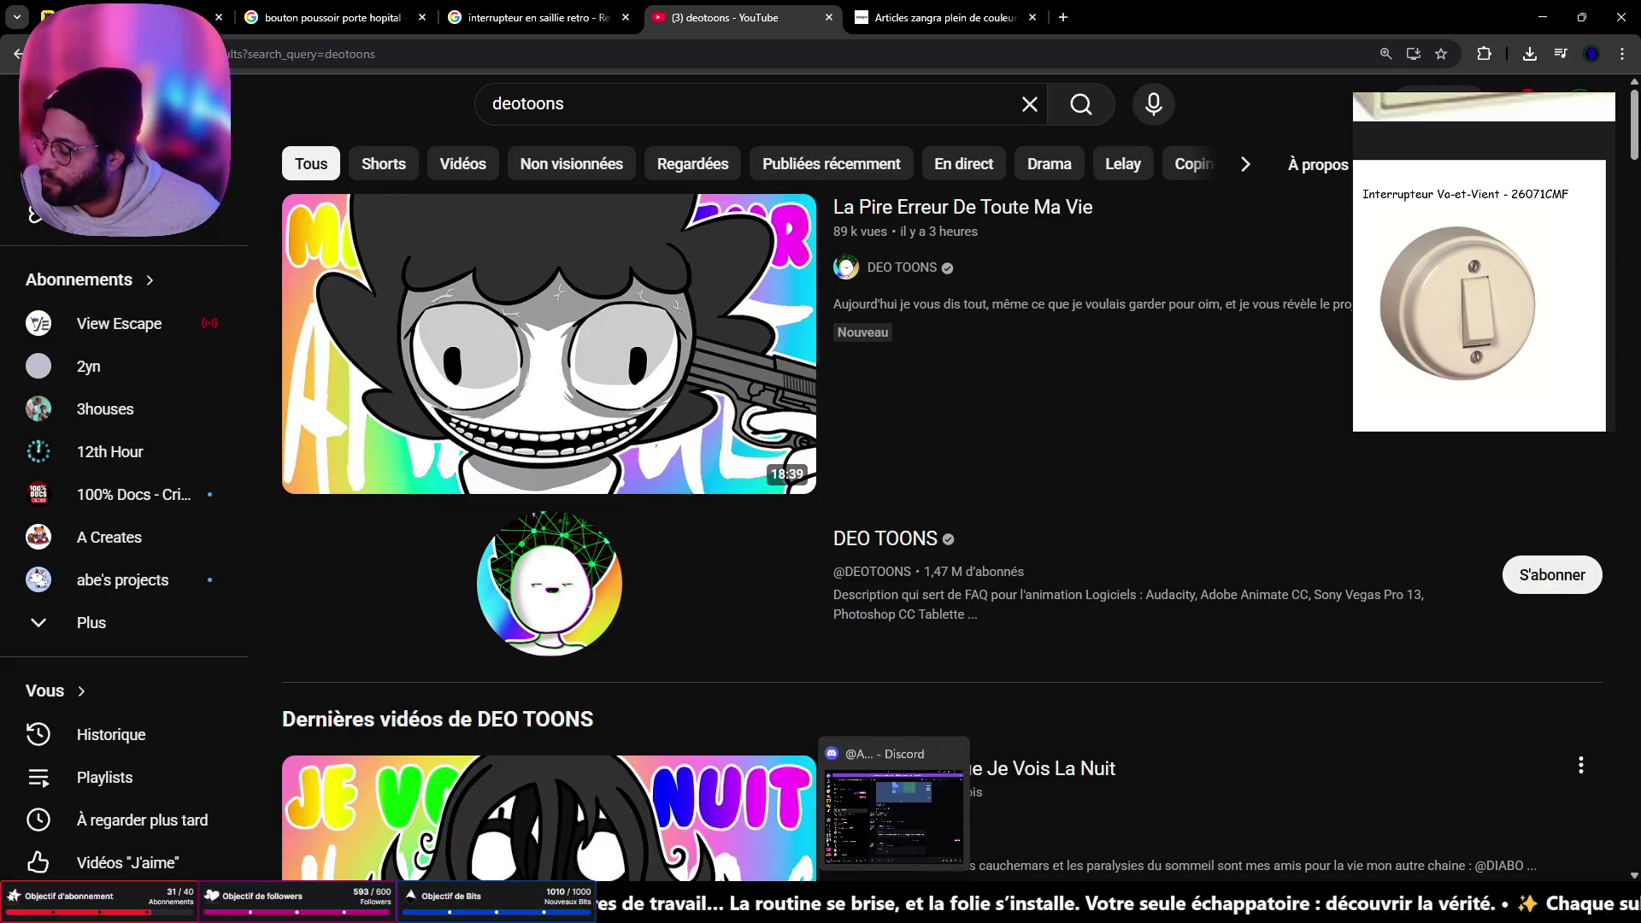
left_click(1554, 17)
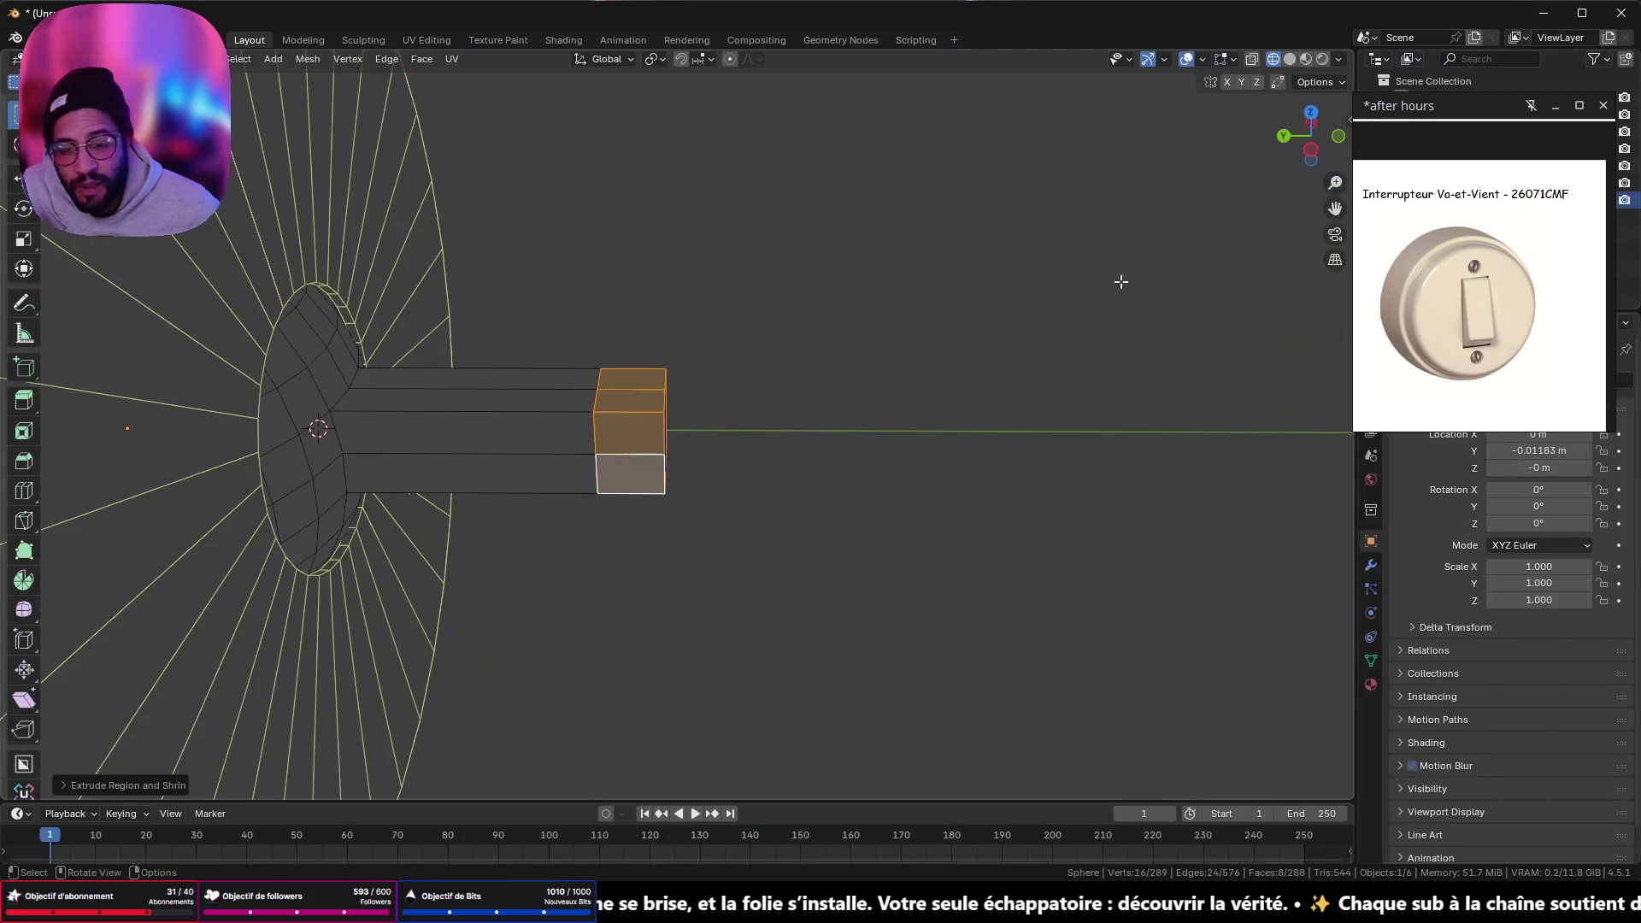
- Extrude the end block's faces along their normals again, then undo the extrusion
mouse_move(819, 407)
middle_mouse_down()
mouse_move(744, 384)
mouse_move(755, 362)
mouse_move(832, 359)
mouse_move(718, 440)
mouse_move(765, 511)
mouse_move(743, 344)
mouse_move(729, 367)
mouse_move(762, 382)
middle_mouse_up()
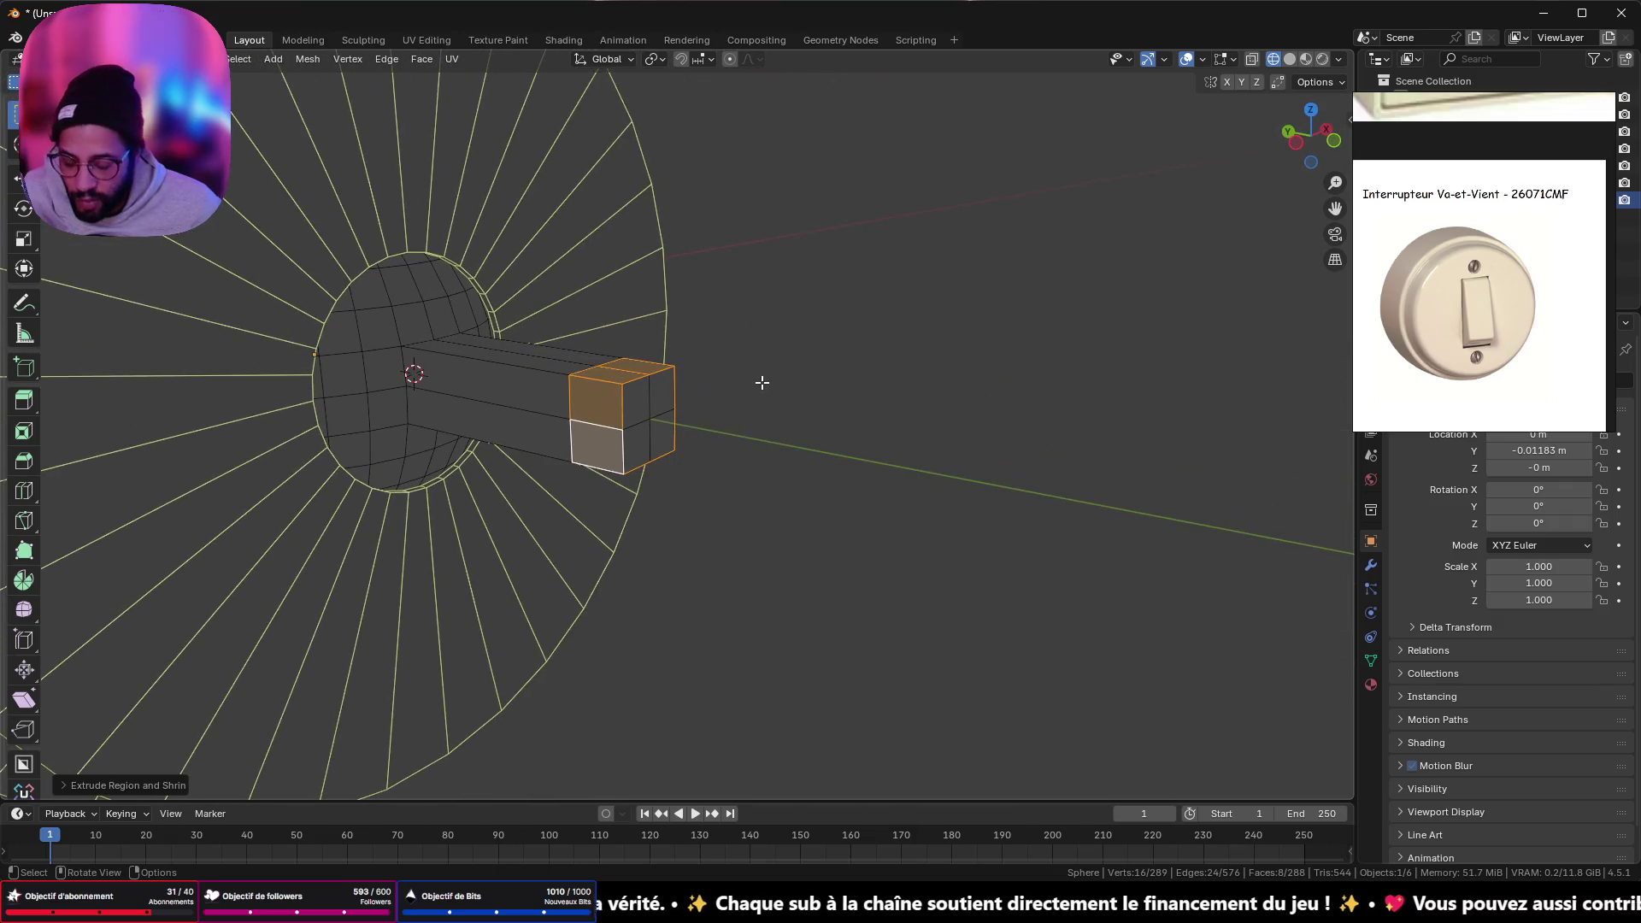
key("alt+e")
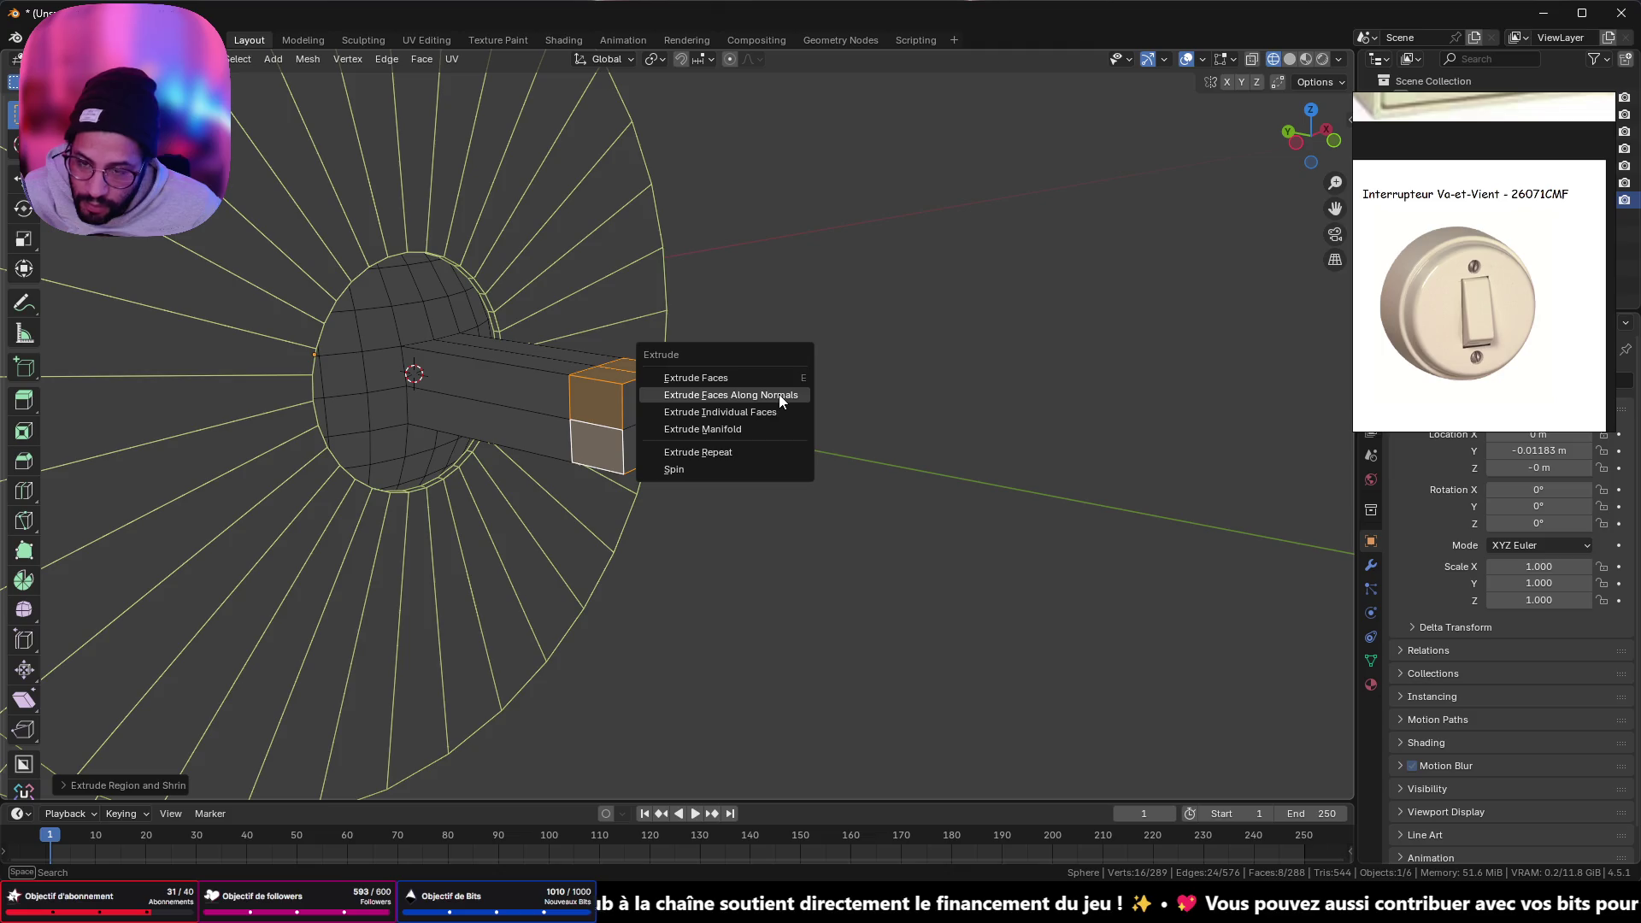
left_click(778, 393)
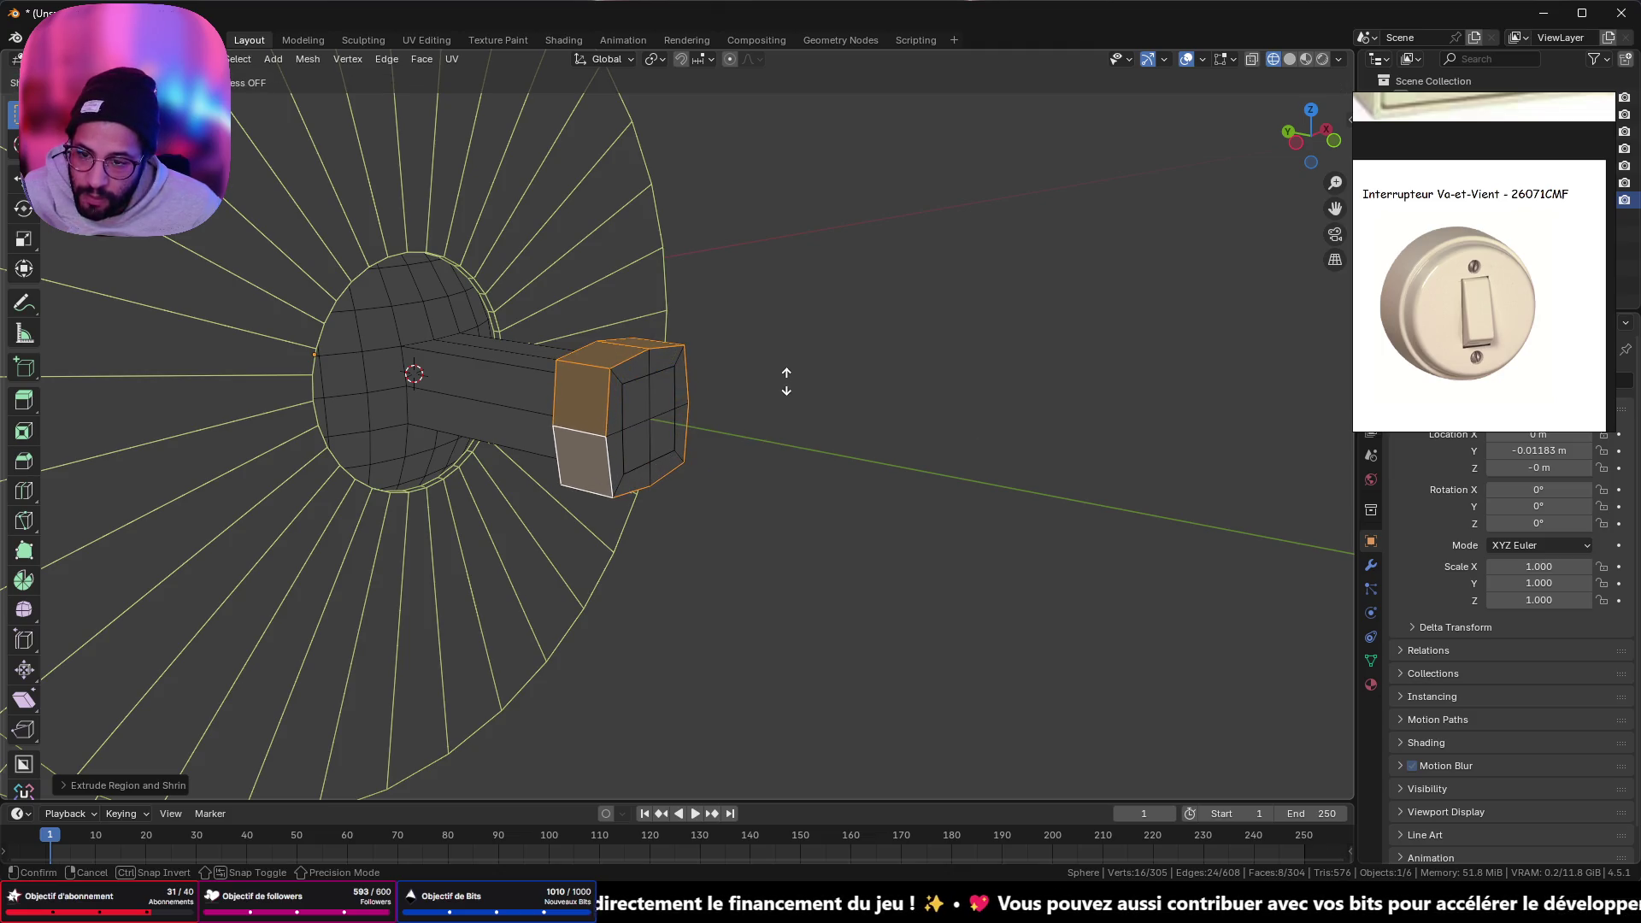
left_click(786, 382)
mouse_move(786, 382)
middle_mouse_down()
mouse_move(898, 396)
mouse_move(858, 381)
mouse_move(897, 370)
mouse_move(780, 362)
mouse_move(670, 449)
mouse_move(820, 418)
mouse_move(809, 433)
mouse_move(638, 451)
mouse_move(821, 451)
mouse_move(754, 435)
middle_mouse_up()
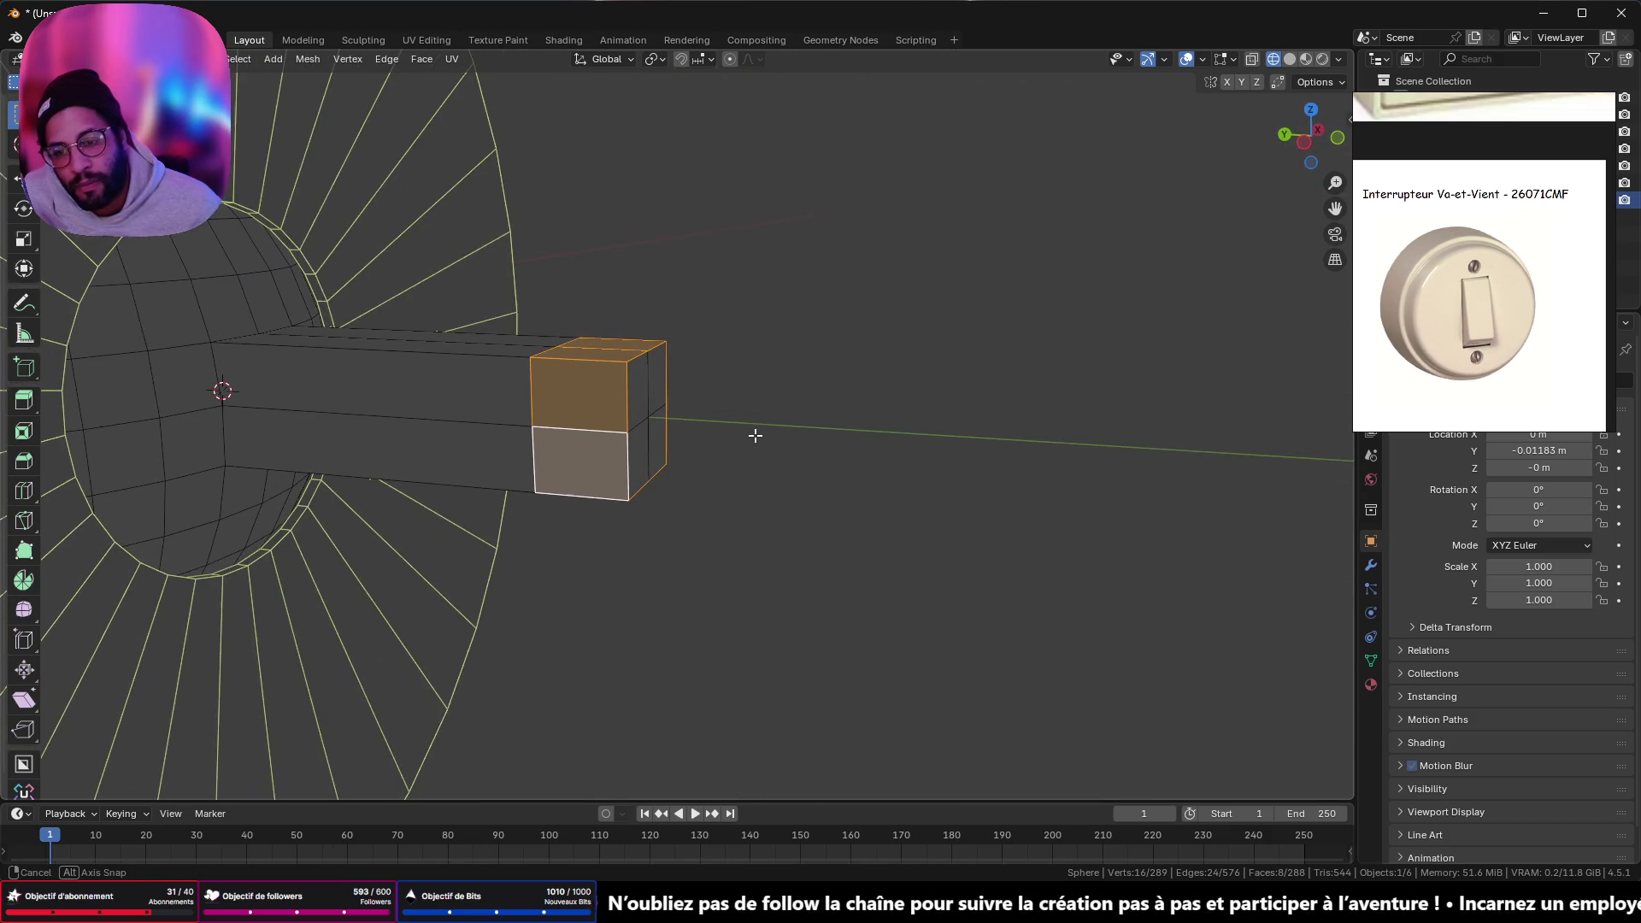
key("ctrl+z")
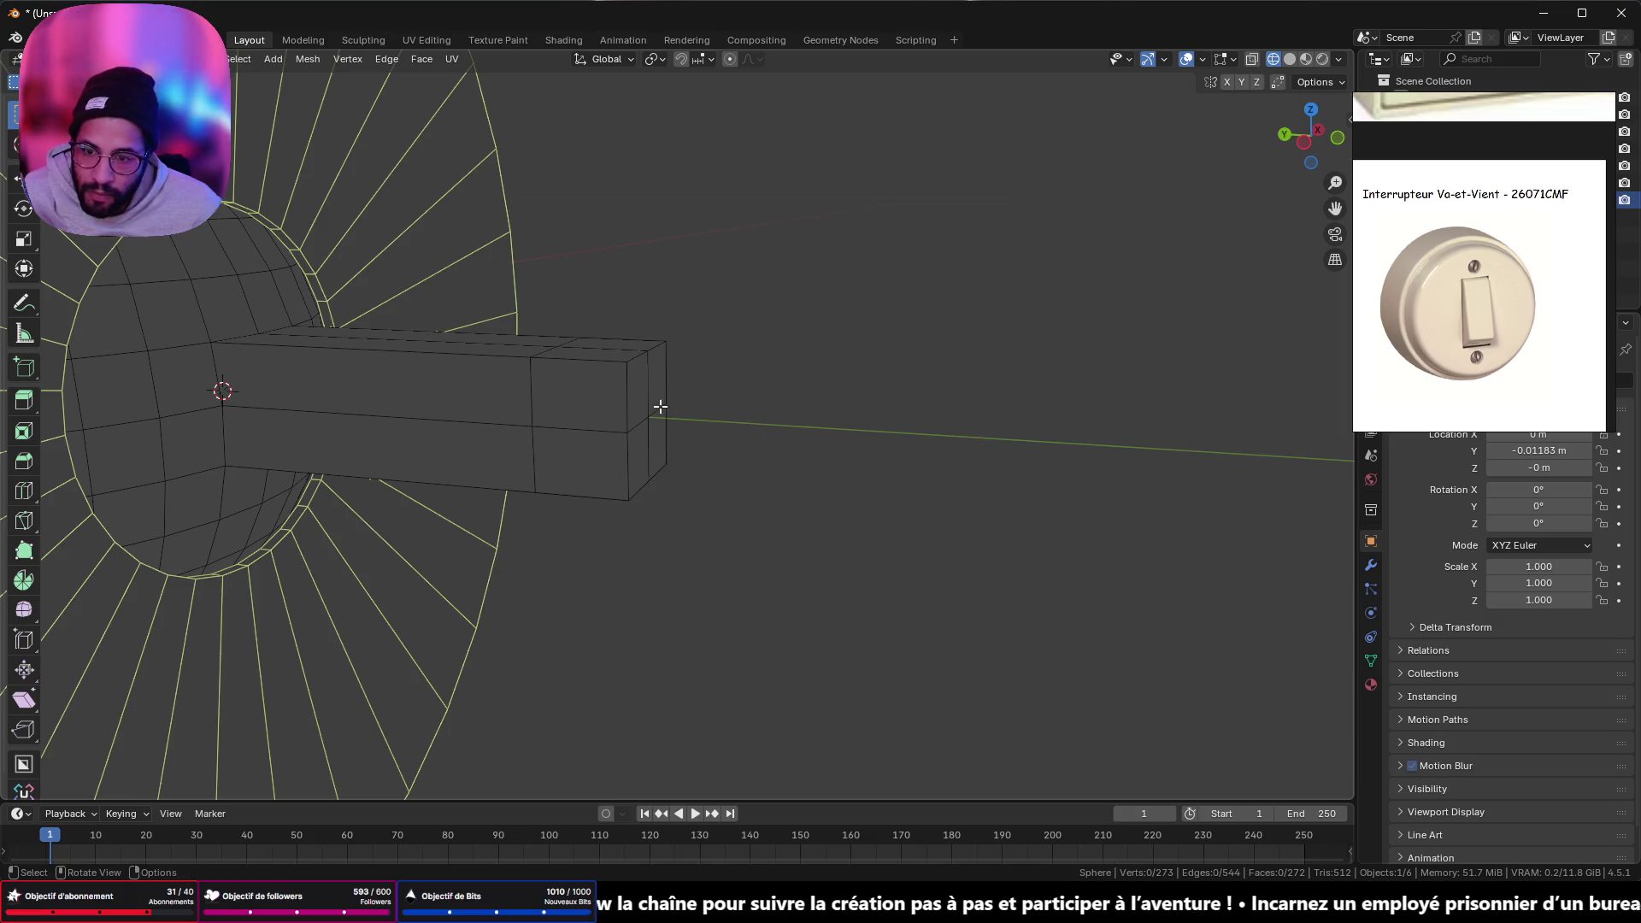
- Select the rod's end faces and scale them on X and Z to flare the tip
left_click(668, 389, "shift")
left_click(652, 443, "shift")
left_click(624, 456, "shift")
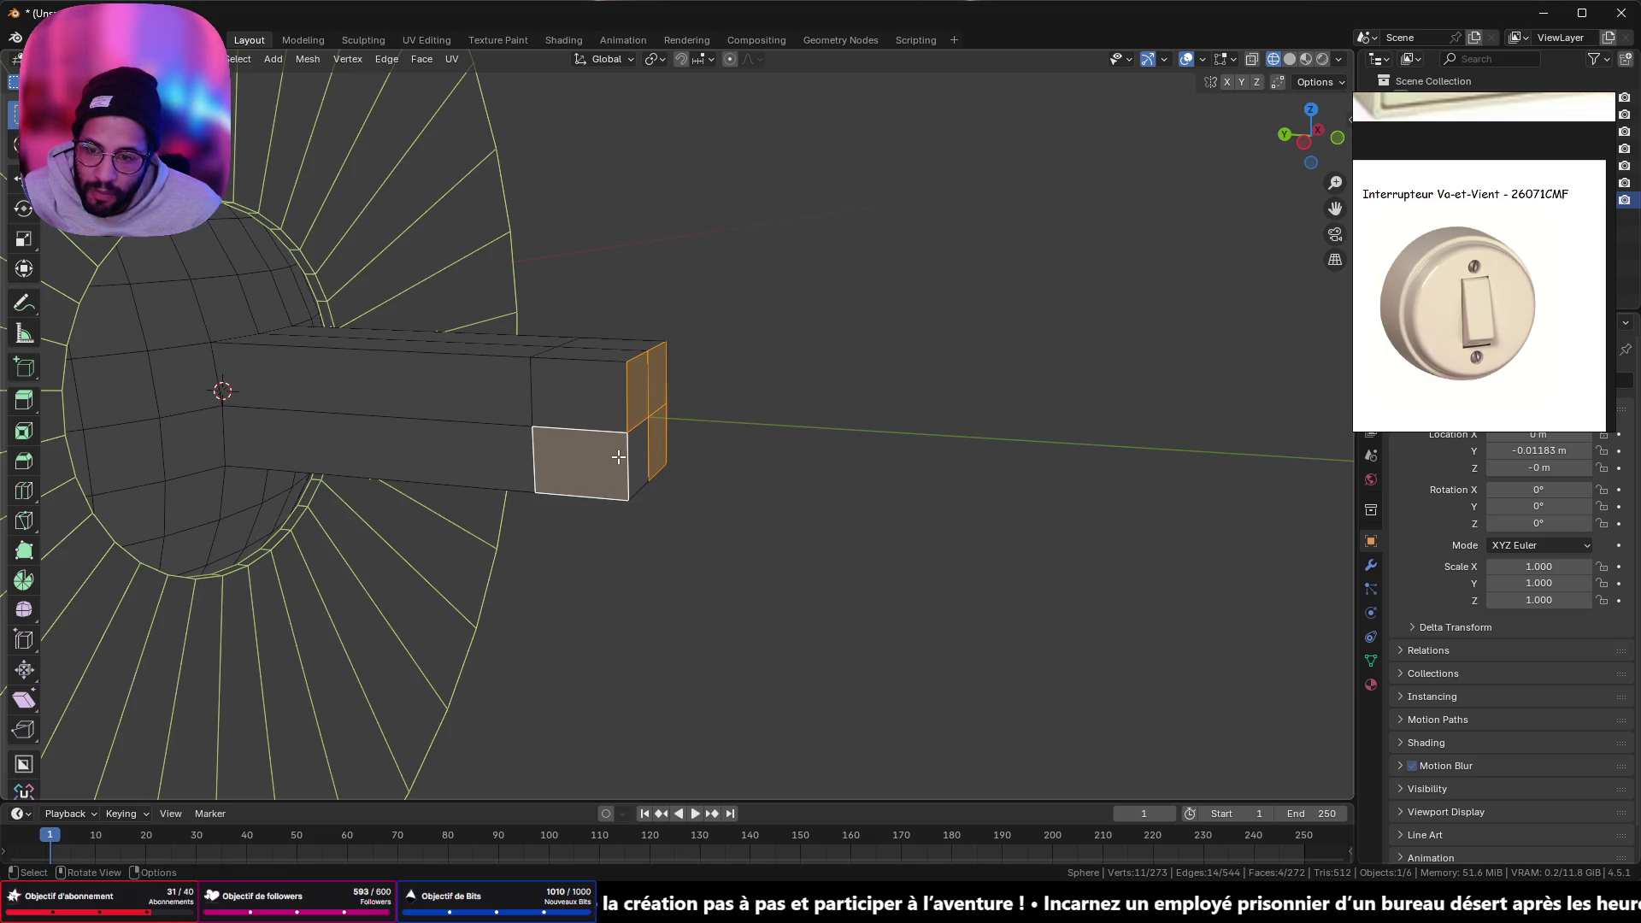
left_click(618, 457, "shift")
key("s")
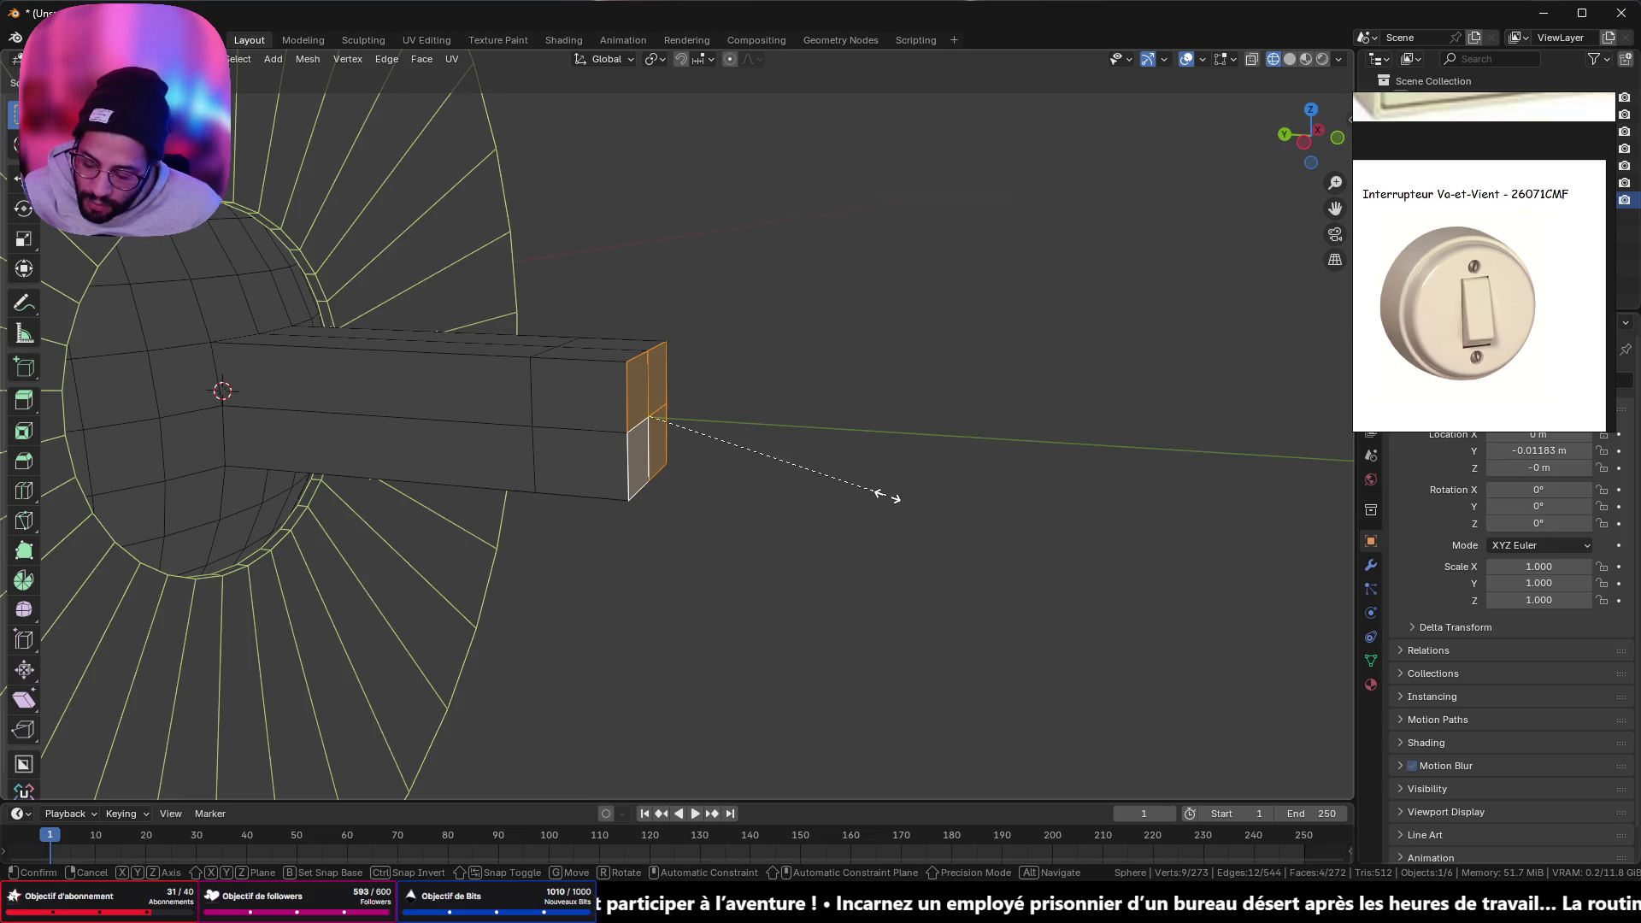
key("shift+y")
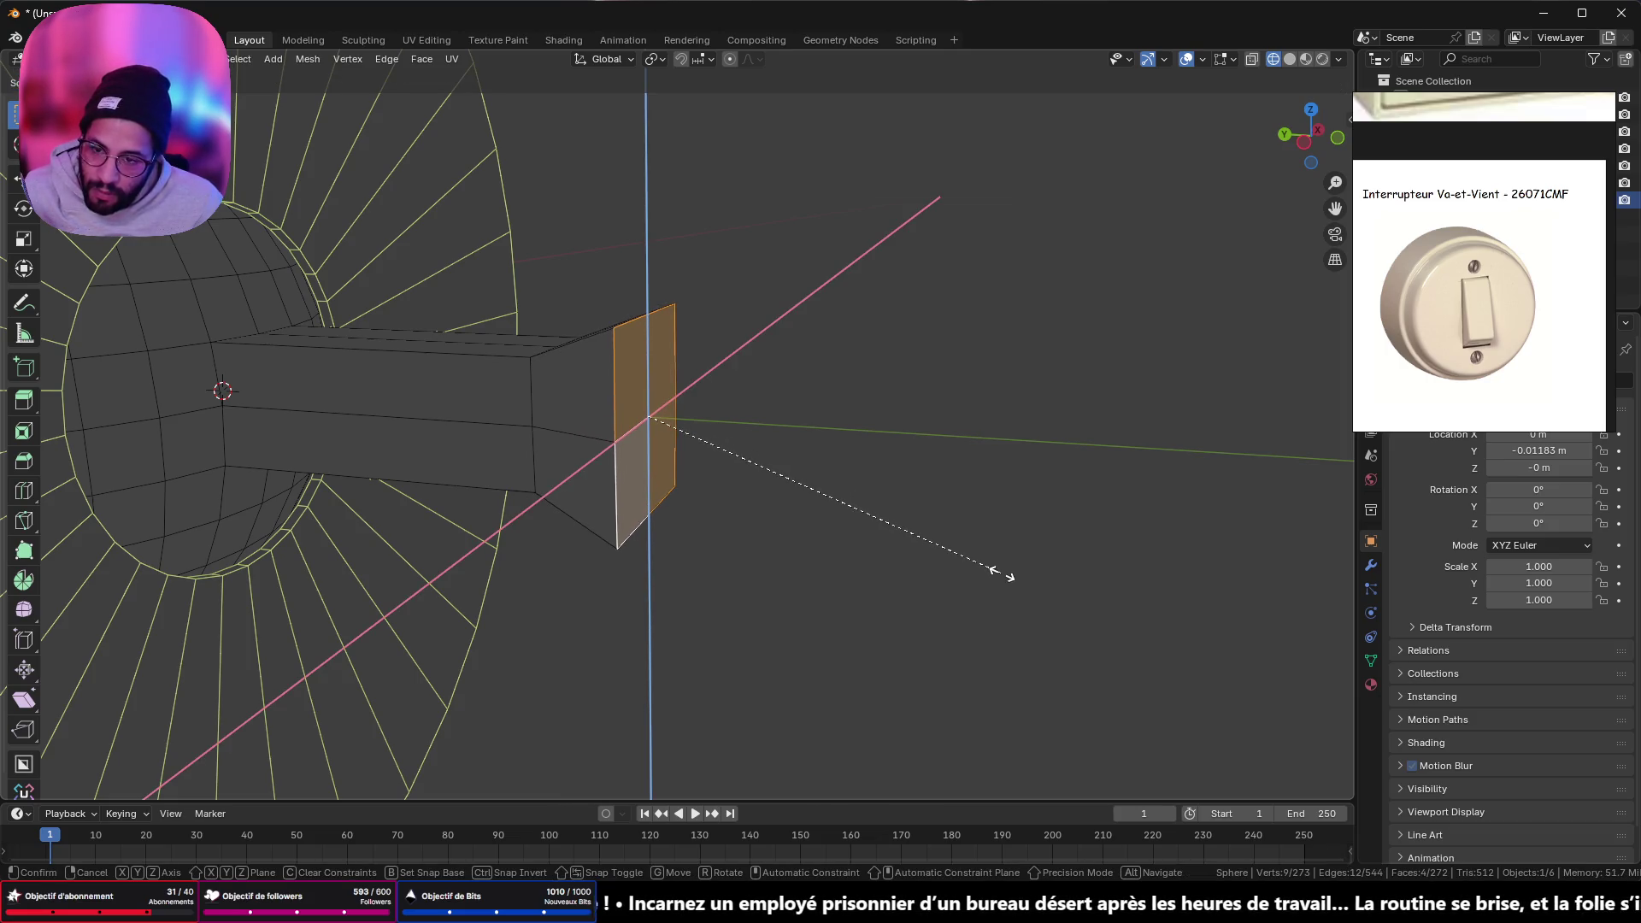
left_click(998, 562)
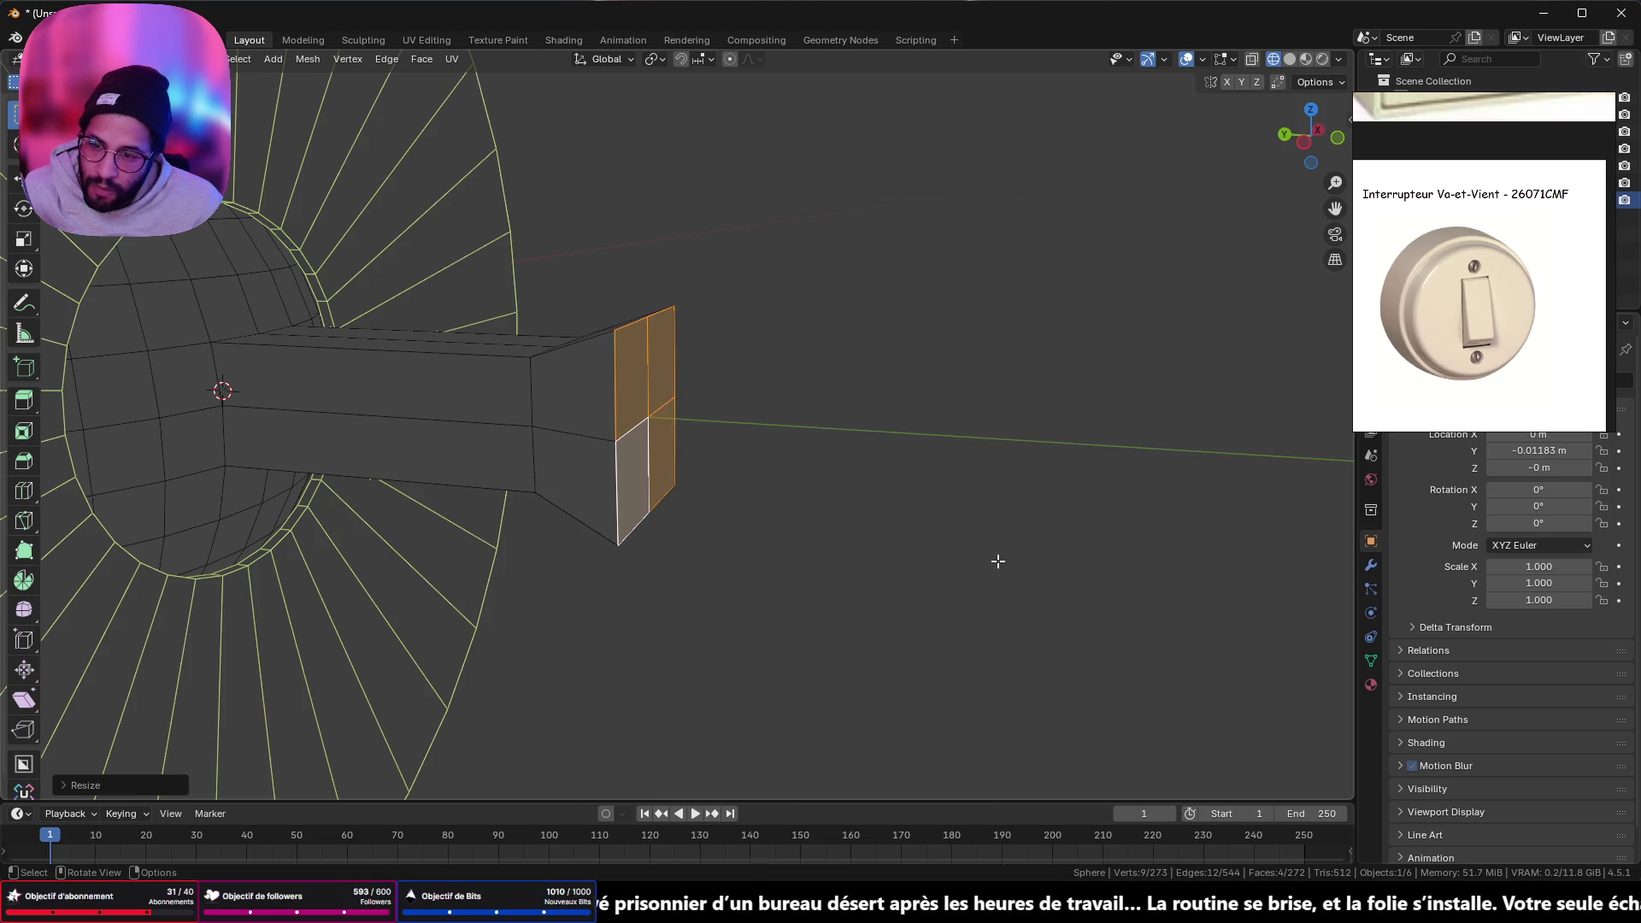
mouse_move(926, 502)
middle_mouse_down()
mouse_move(909, 598)
mouse_move(971, 505)
mouse_move(858, 451)
middle_mouse_up()
key("Tab")
key("Tab")
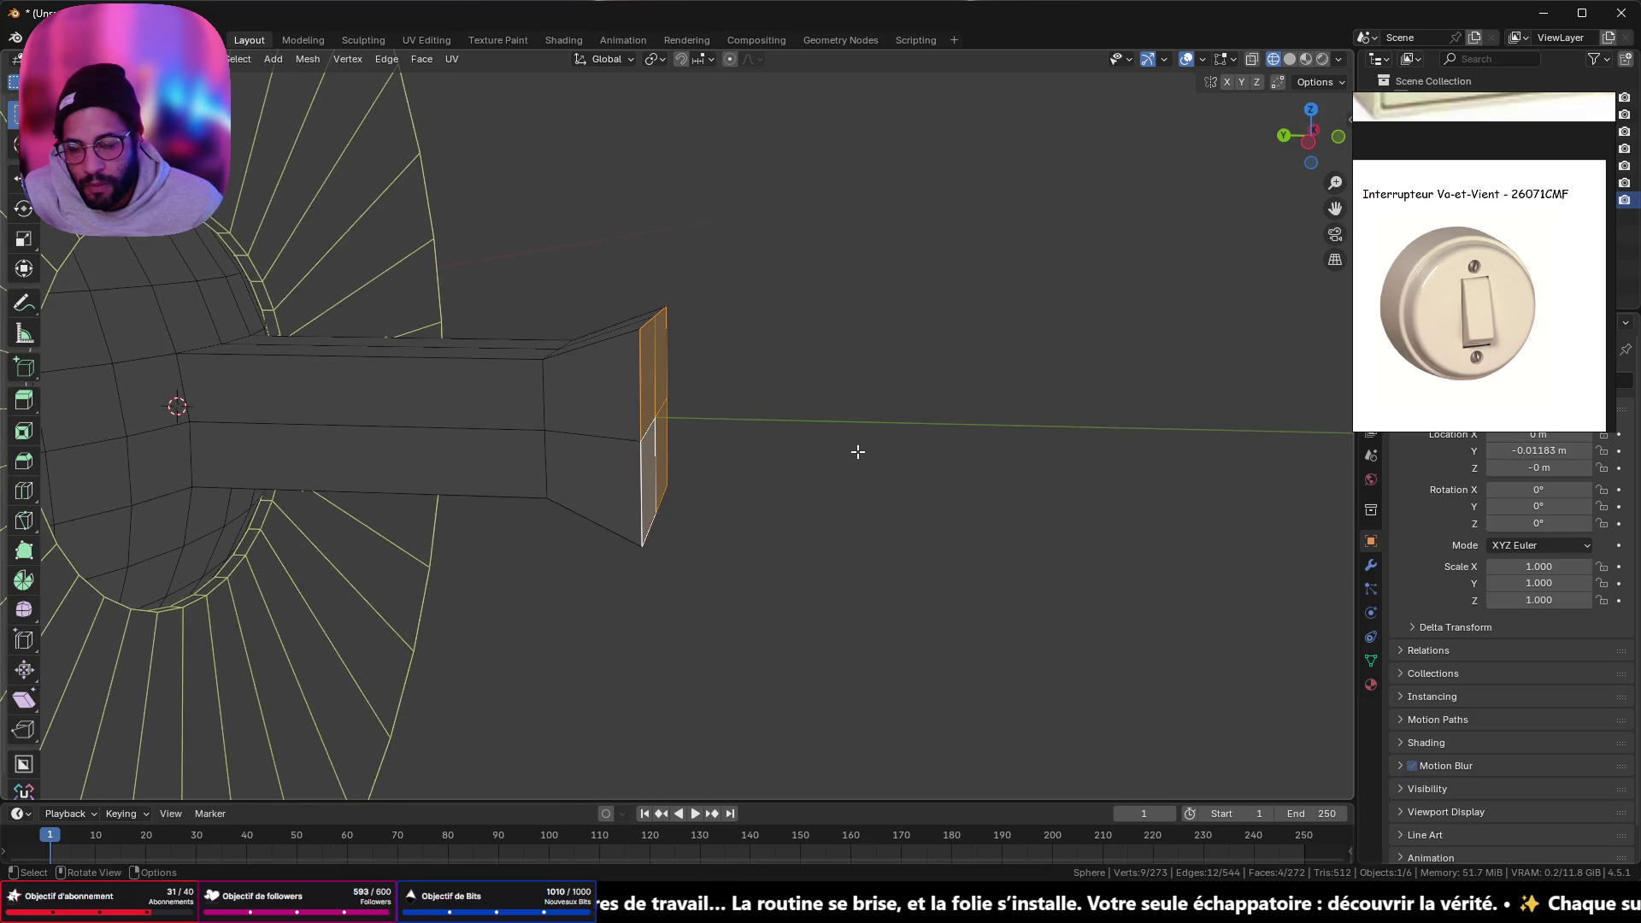
- Select the stem's face loop and start deselecting its lower, upper and side faces
left_click(488, 358, "alt+shift")
left_click(584, 348, "alt+shift")
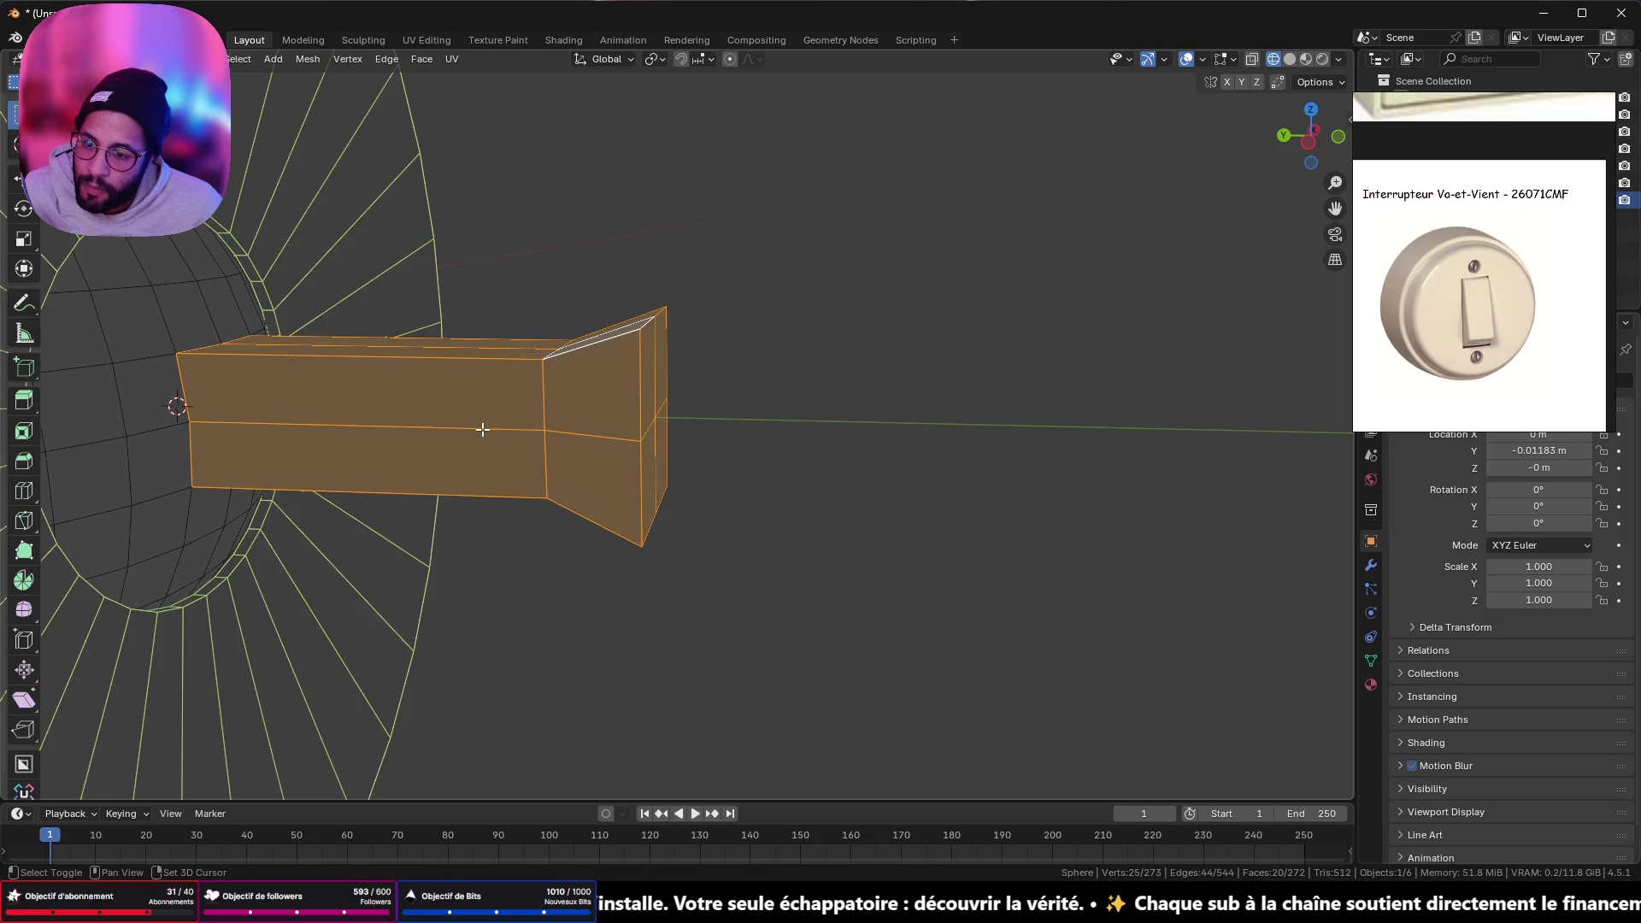
left_click(587, 436, "alt+shift")
middle_click_drag(595, 463, 578, 450)
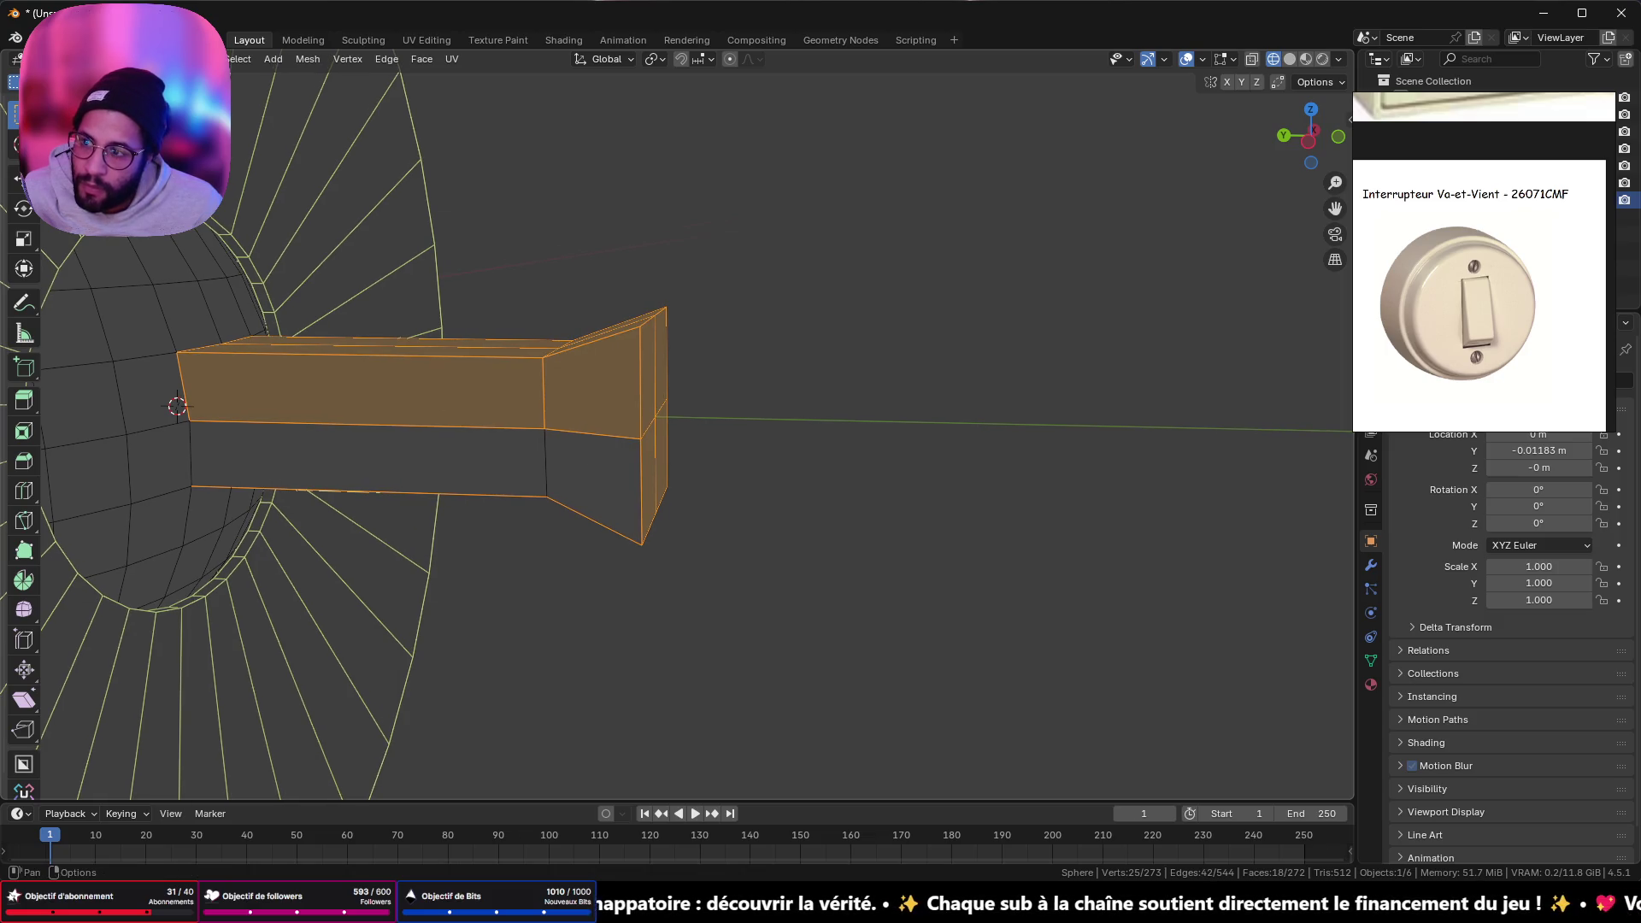
left_click(355, 445, "shift")
left_click(563, 432, "shift")
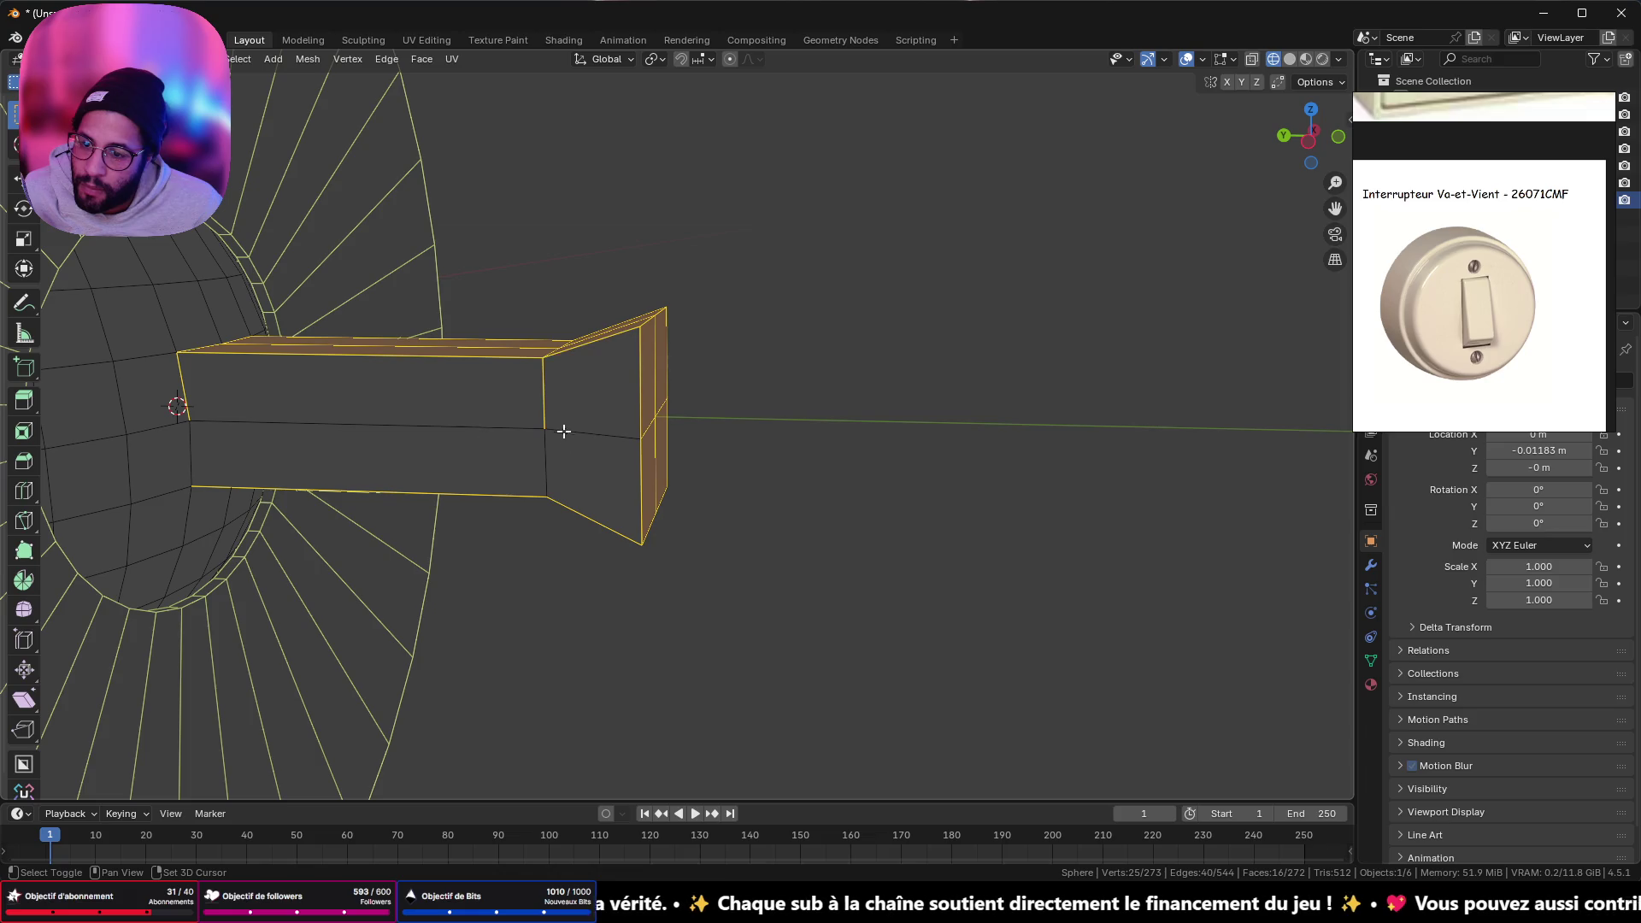
mouse_move(645, 431)
middle_mouse_down()
mouse_move(367, 454)
mouse_move(678, 461)
middle_mouse_up()
left_click(609, 411, "shift")
left_click(610, 418, "shift")
left_click(629, 429, "shift")
- Deselect the remaining front, top and flared faces so only the outline edges remain, then bevel them
left_click(752, 424, "shift")
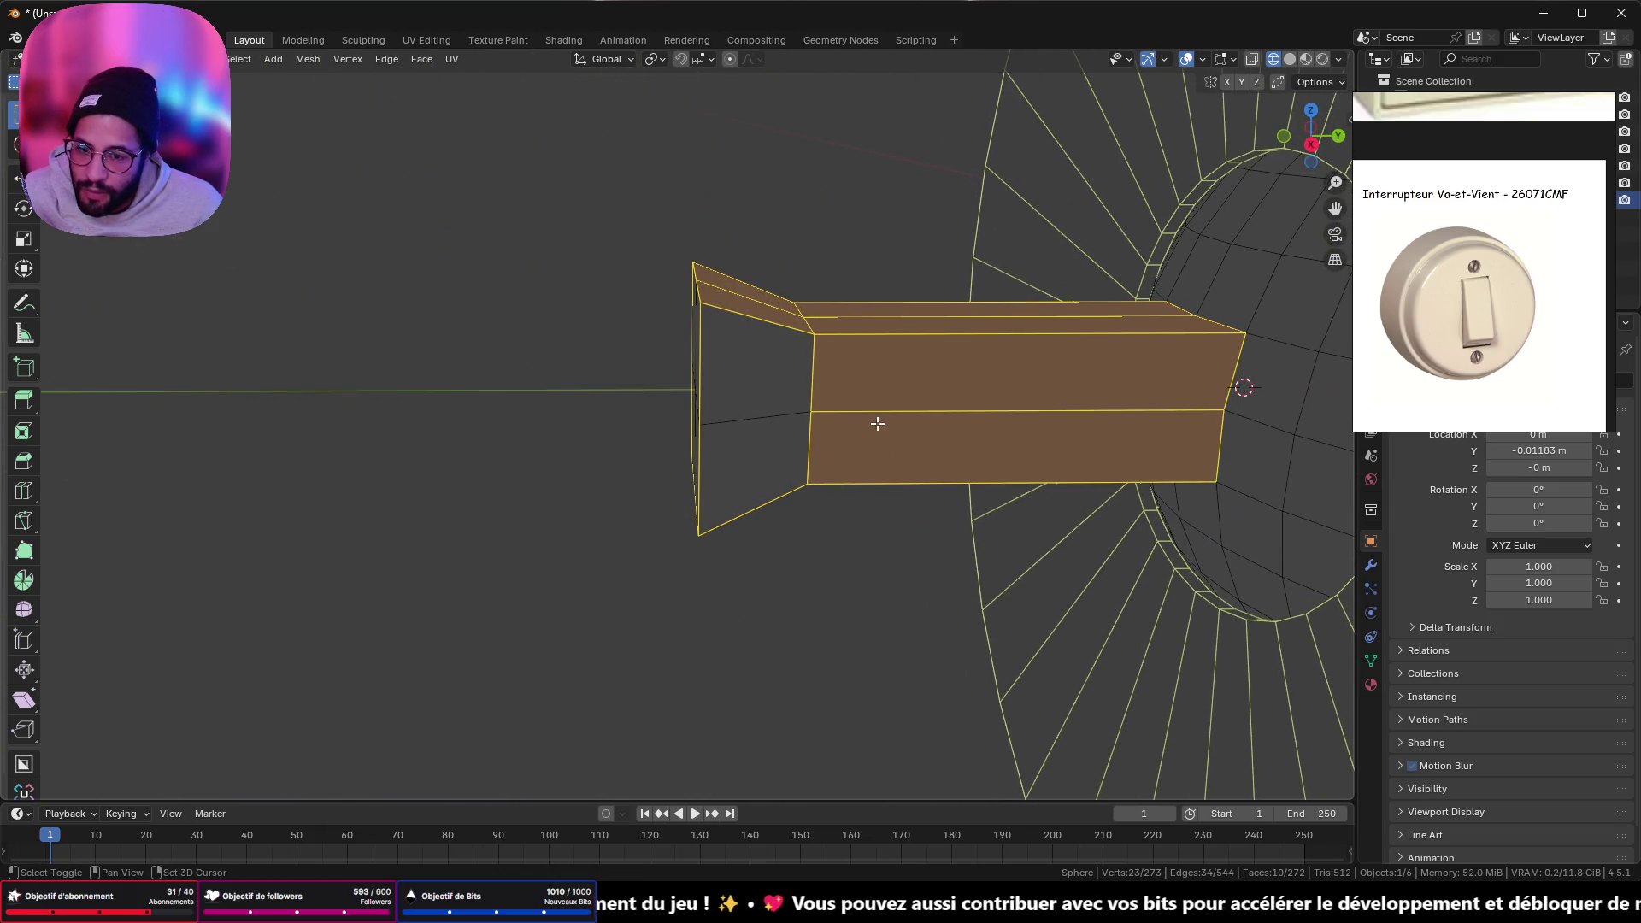
left_click(876, 425, "shift")
left_click(875, 378, "shift")
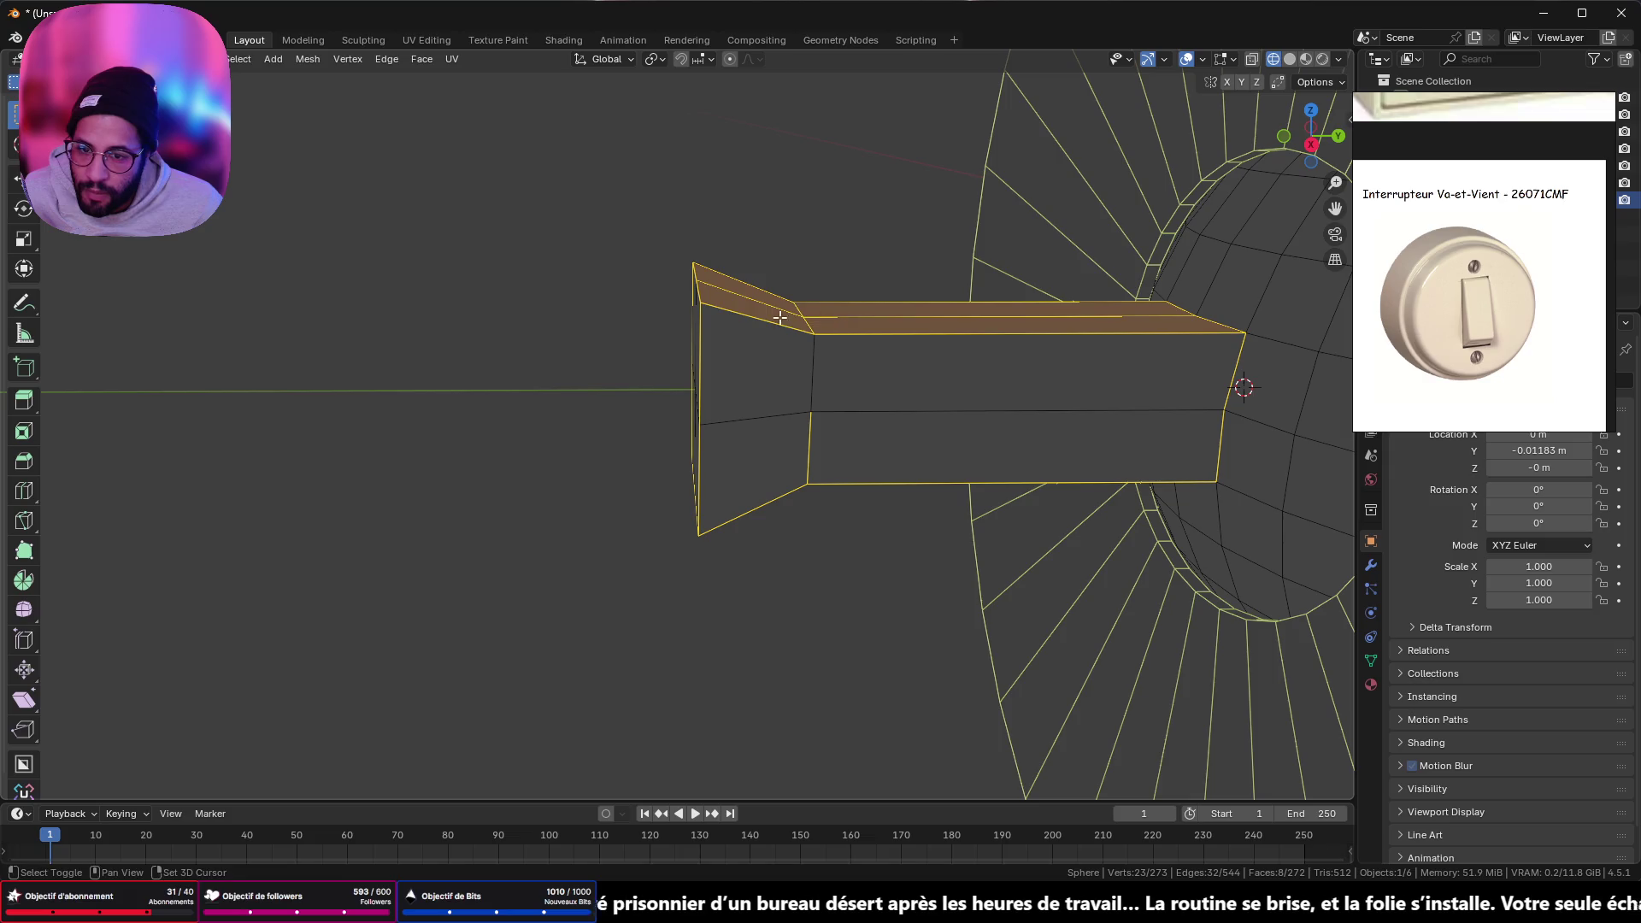
left_click(804, 315, "shift")
left_click(805, 315, "shift")
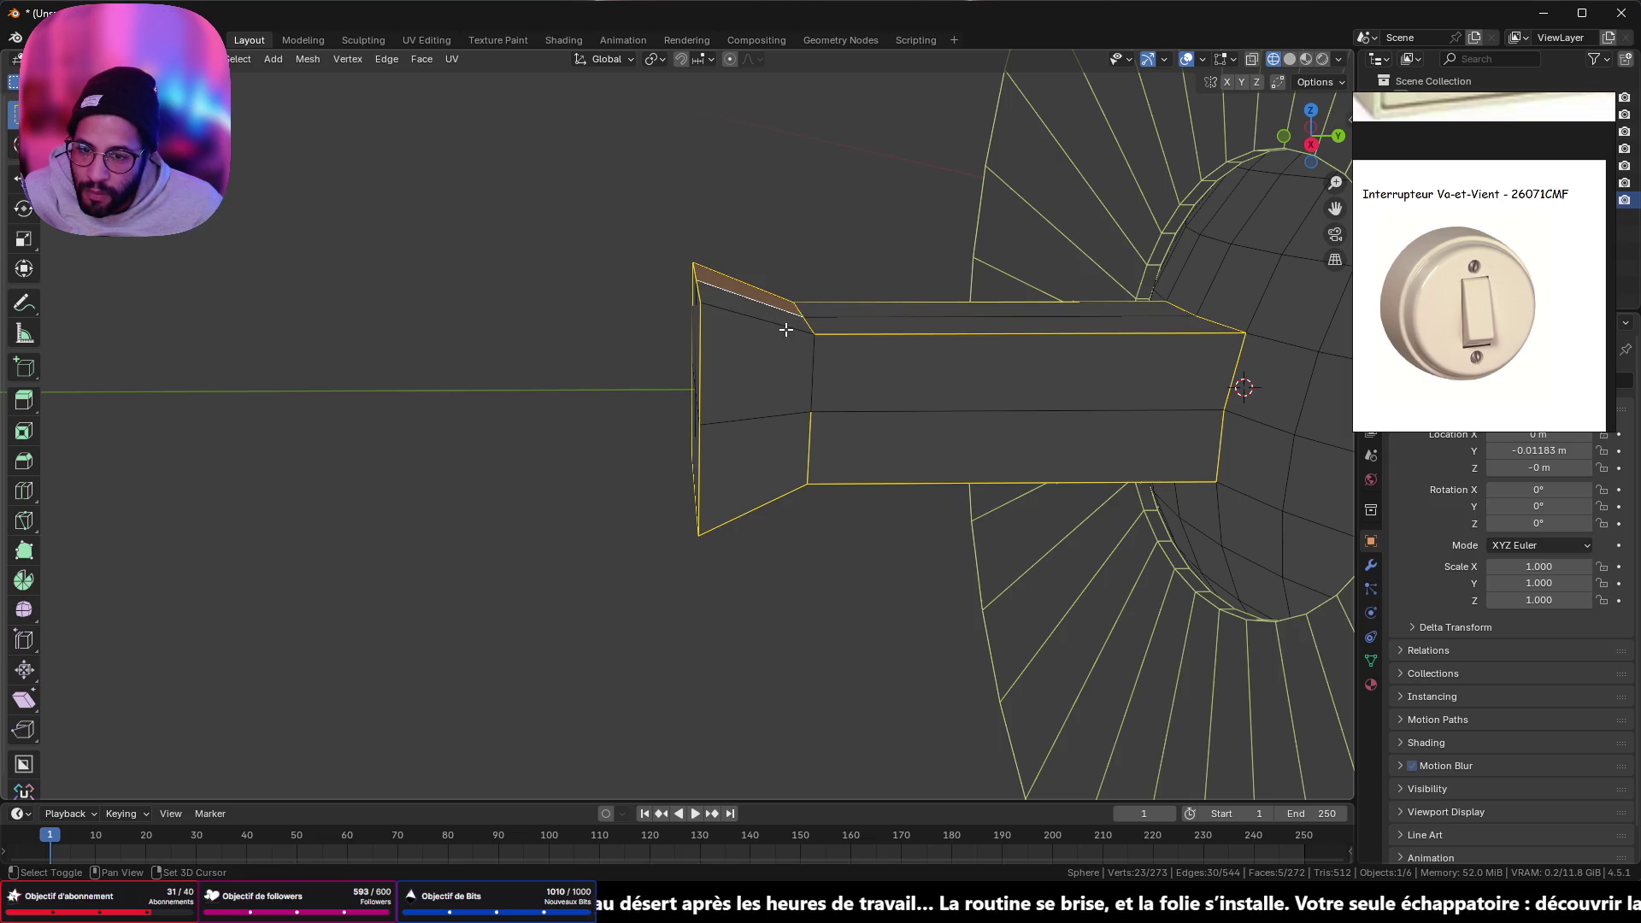
left_click(792, 314, "shift")
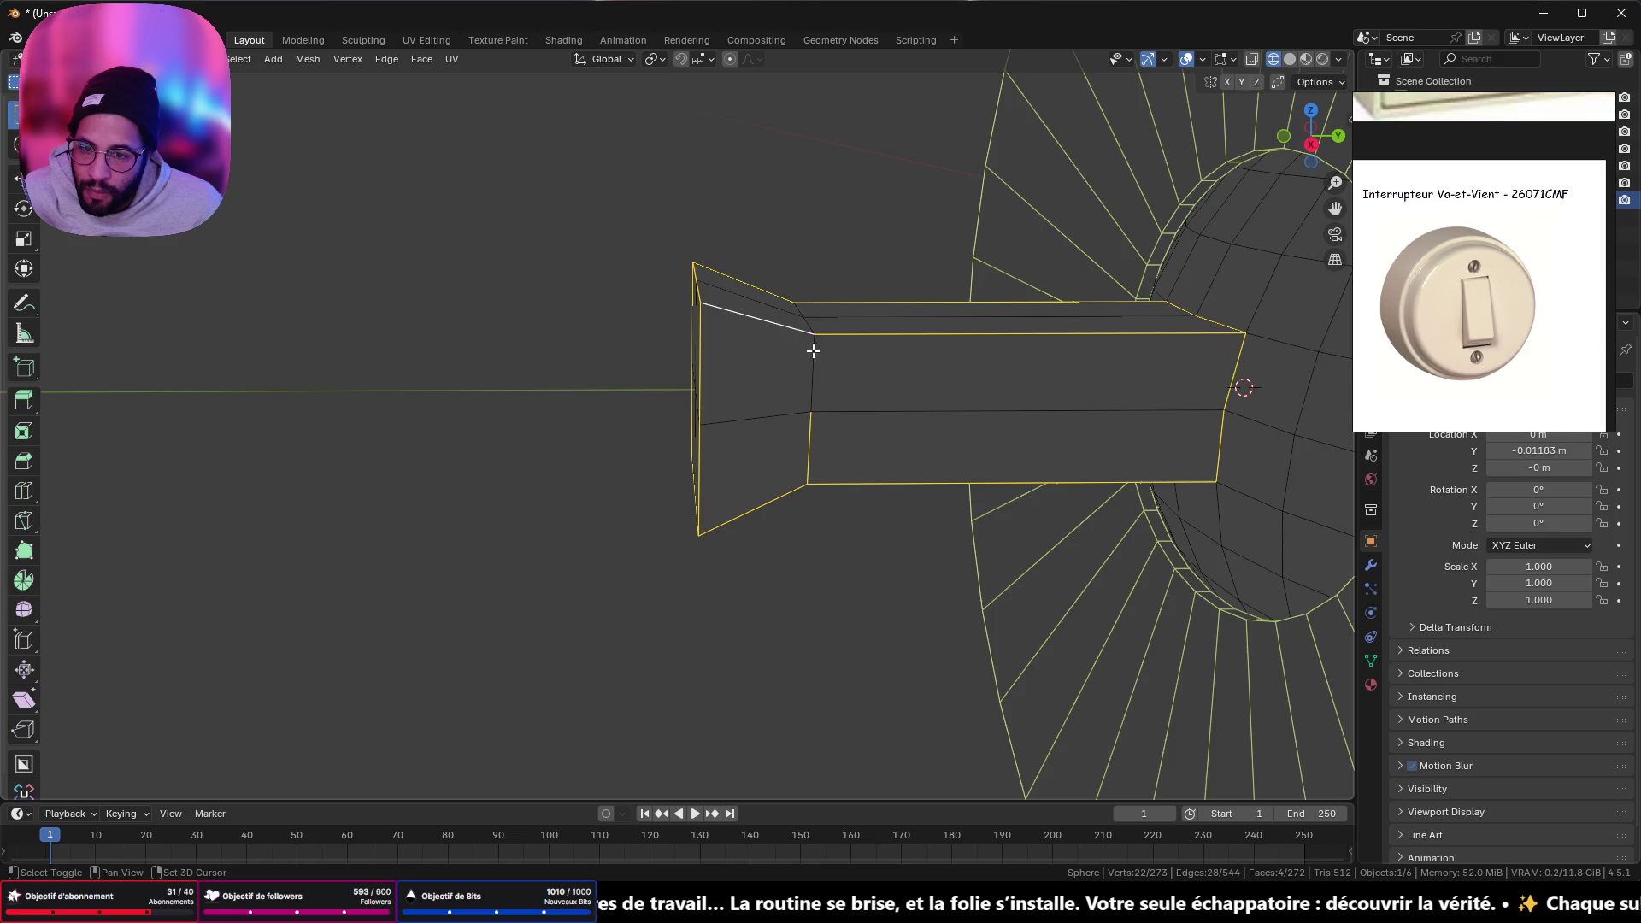
mouse_move(813, 351)
middle_mouse_down()
mouse_move(949, 370)
mouse_move(944, 526)
middle_mouse_up()
left_click(941, 557, "shift")
left_click(795, 503, "shift")
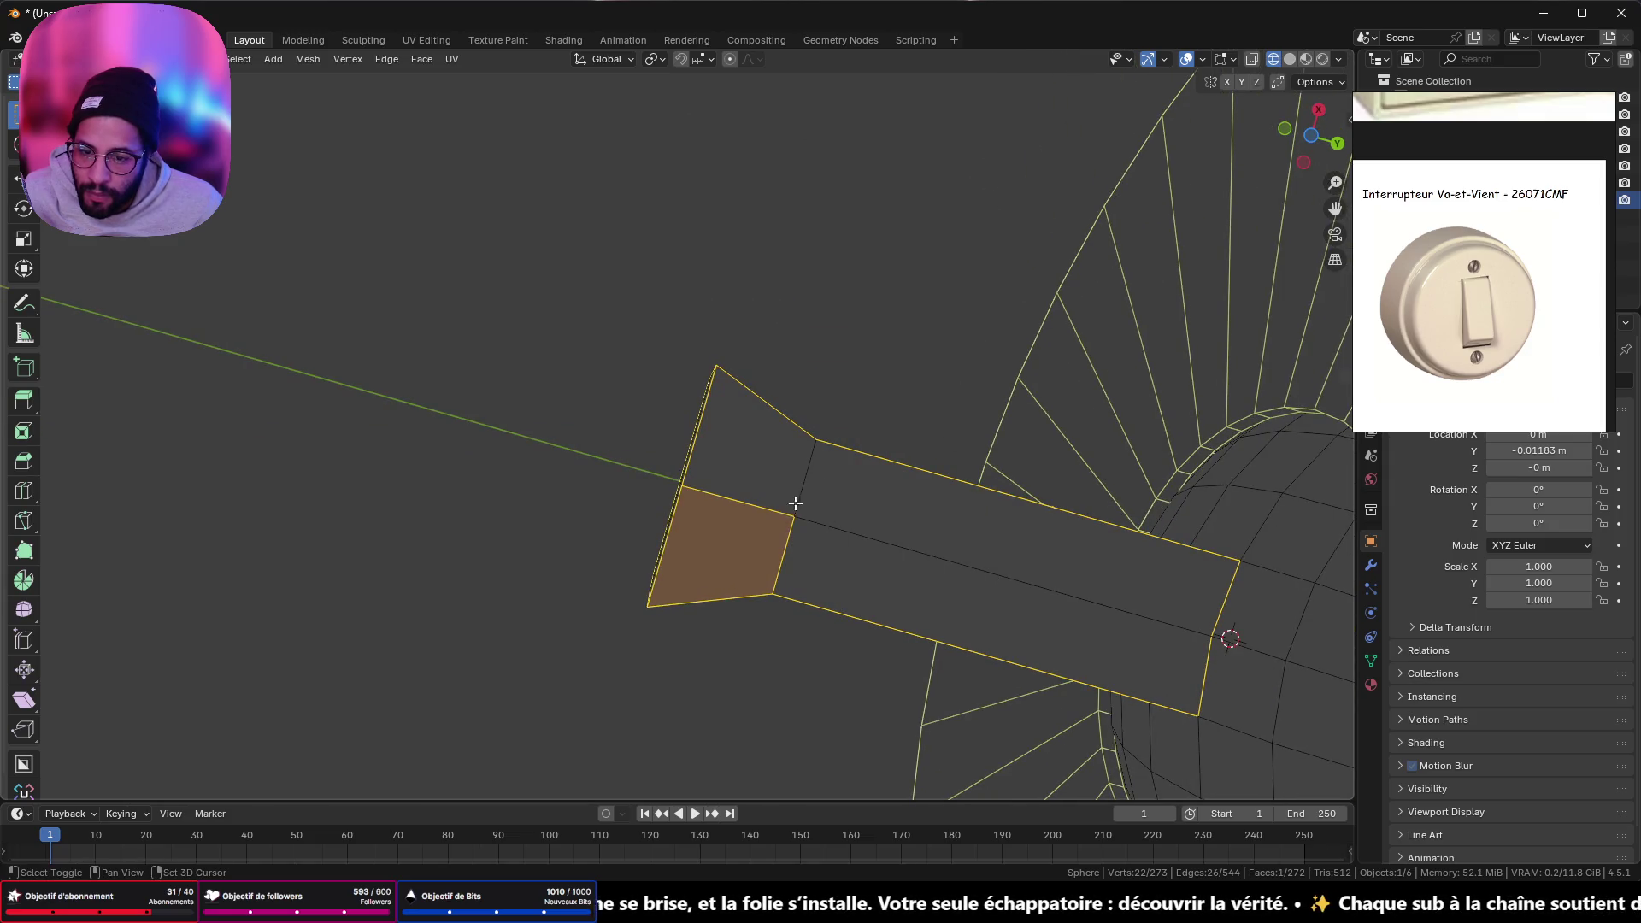
left_click(795, 504, "shift")
mouse_move(777, 513)
middle_mouse_down()
mouse_move(781, 491)
mouse_move(1018, 407)
mouse_move(1145, 131)
mouse_move(1114, 239)
mouse_move(1143, 307)
middle_mouse_up()
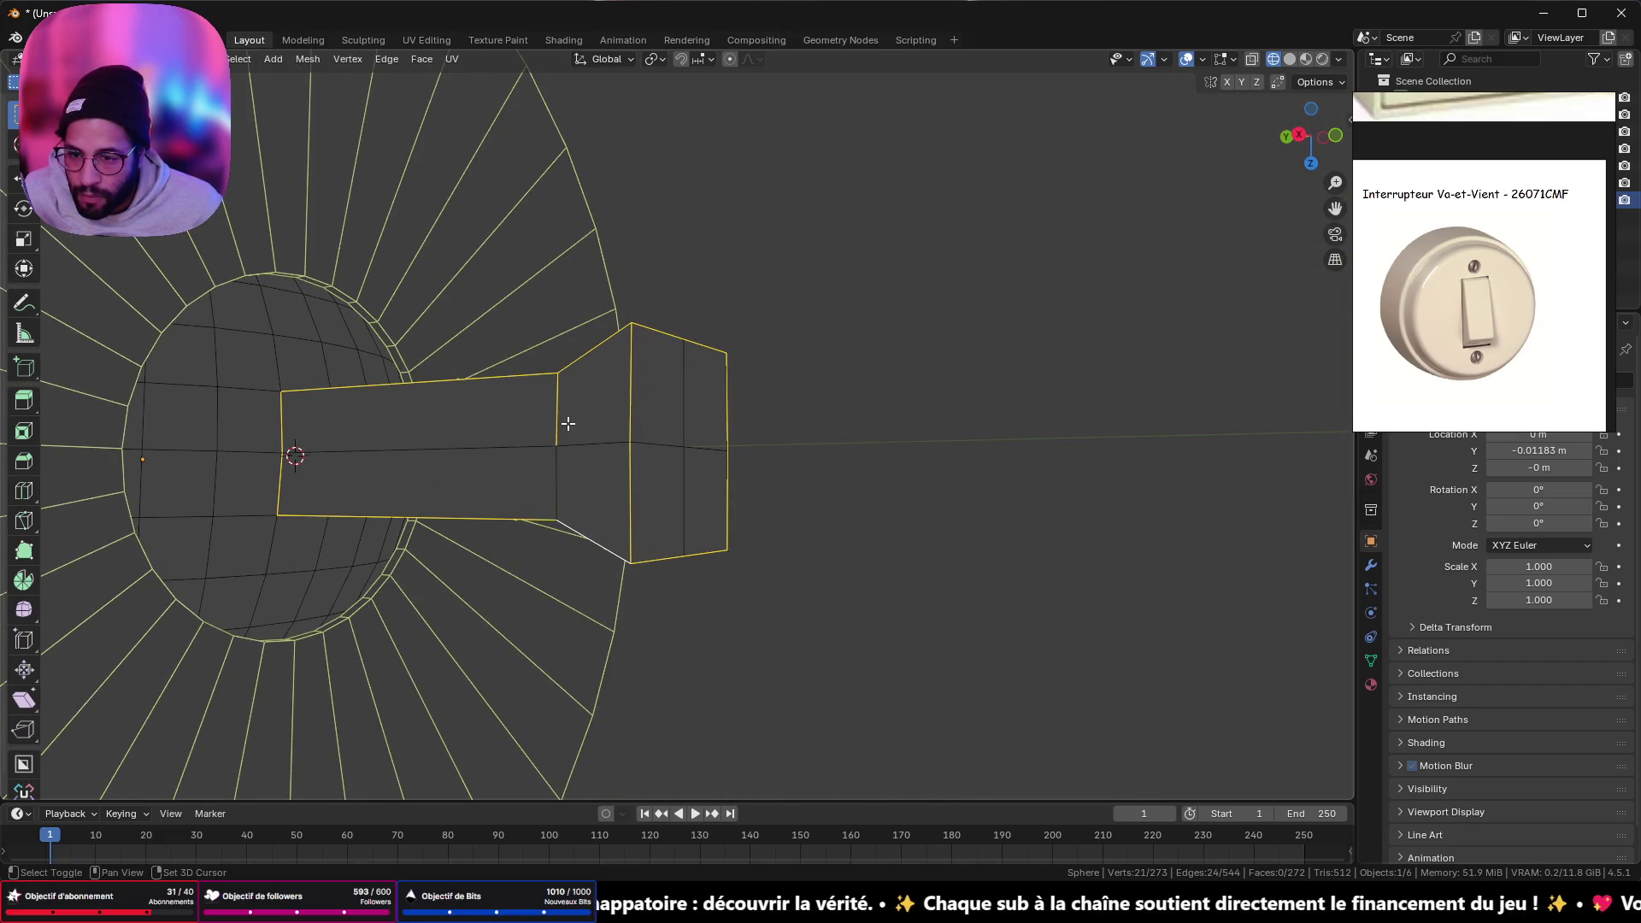
mouse_move(557, 423)
middle_mouse_down()
mouse_move(696, 436)
mouse_move(531, 267)
mouse_move(792, 242)
mouse_move(875, 455)
middle_mouse_up()
key("ctrl+b")
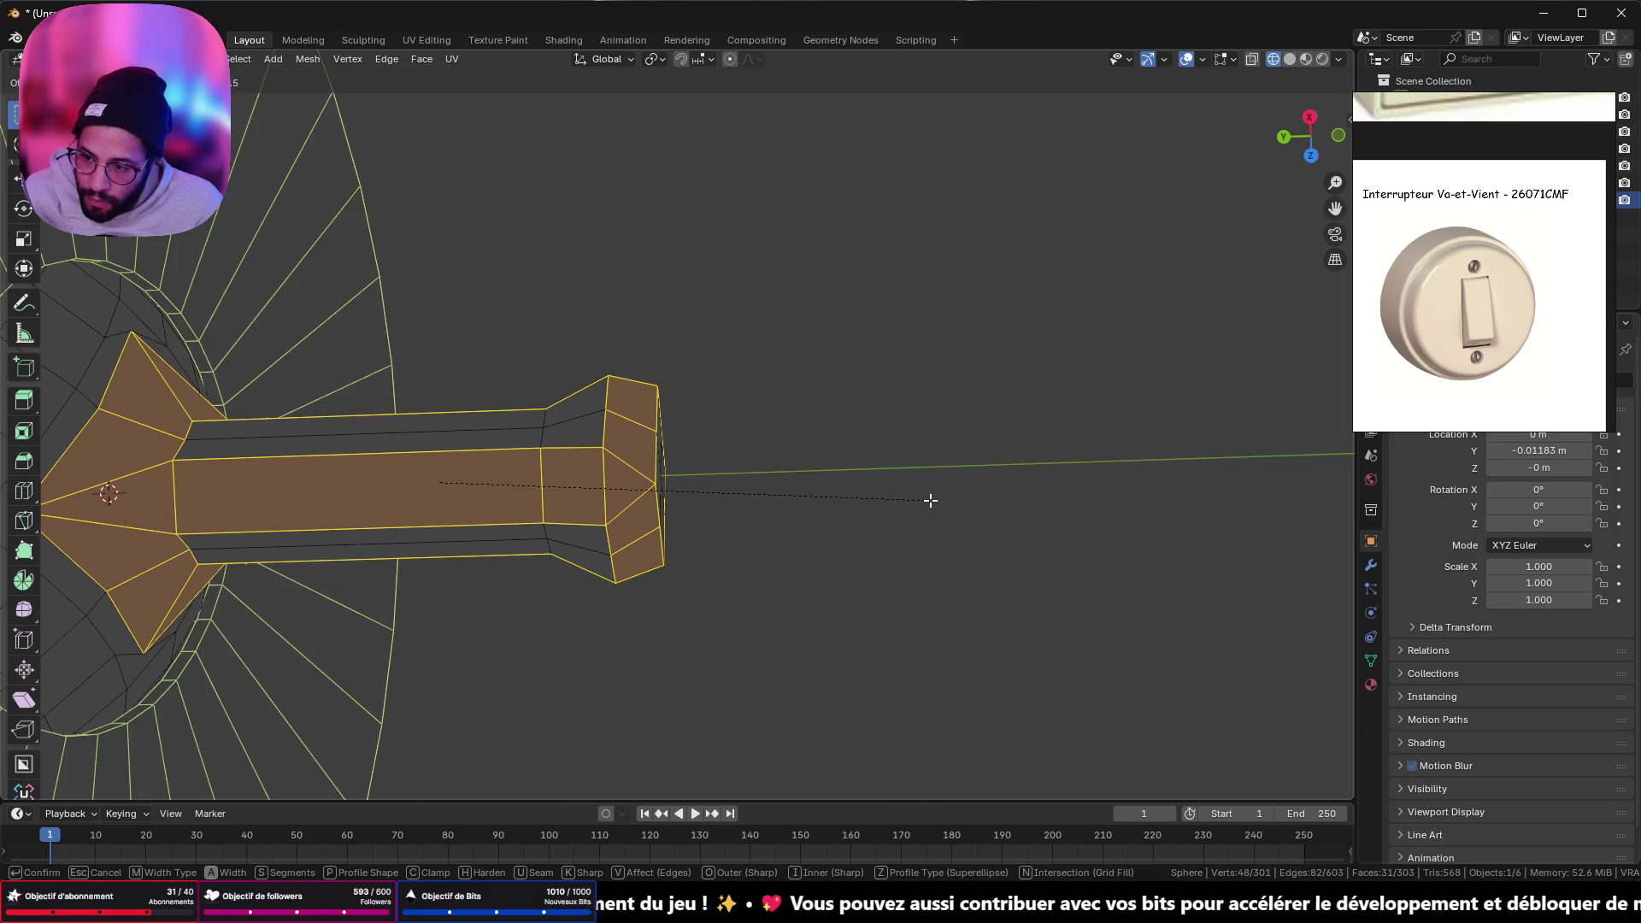
- Confirm the stem bevel with 4 segments and inspect it in solid shading
left_click(929, 500)
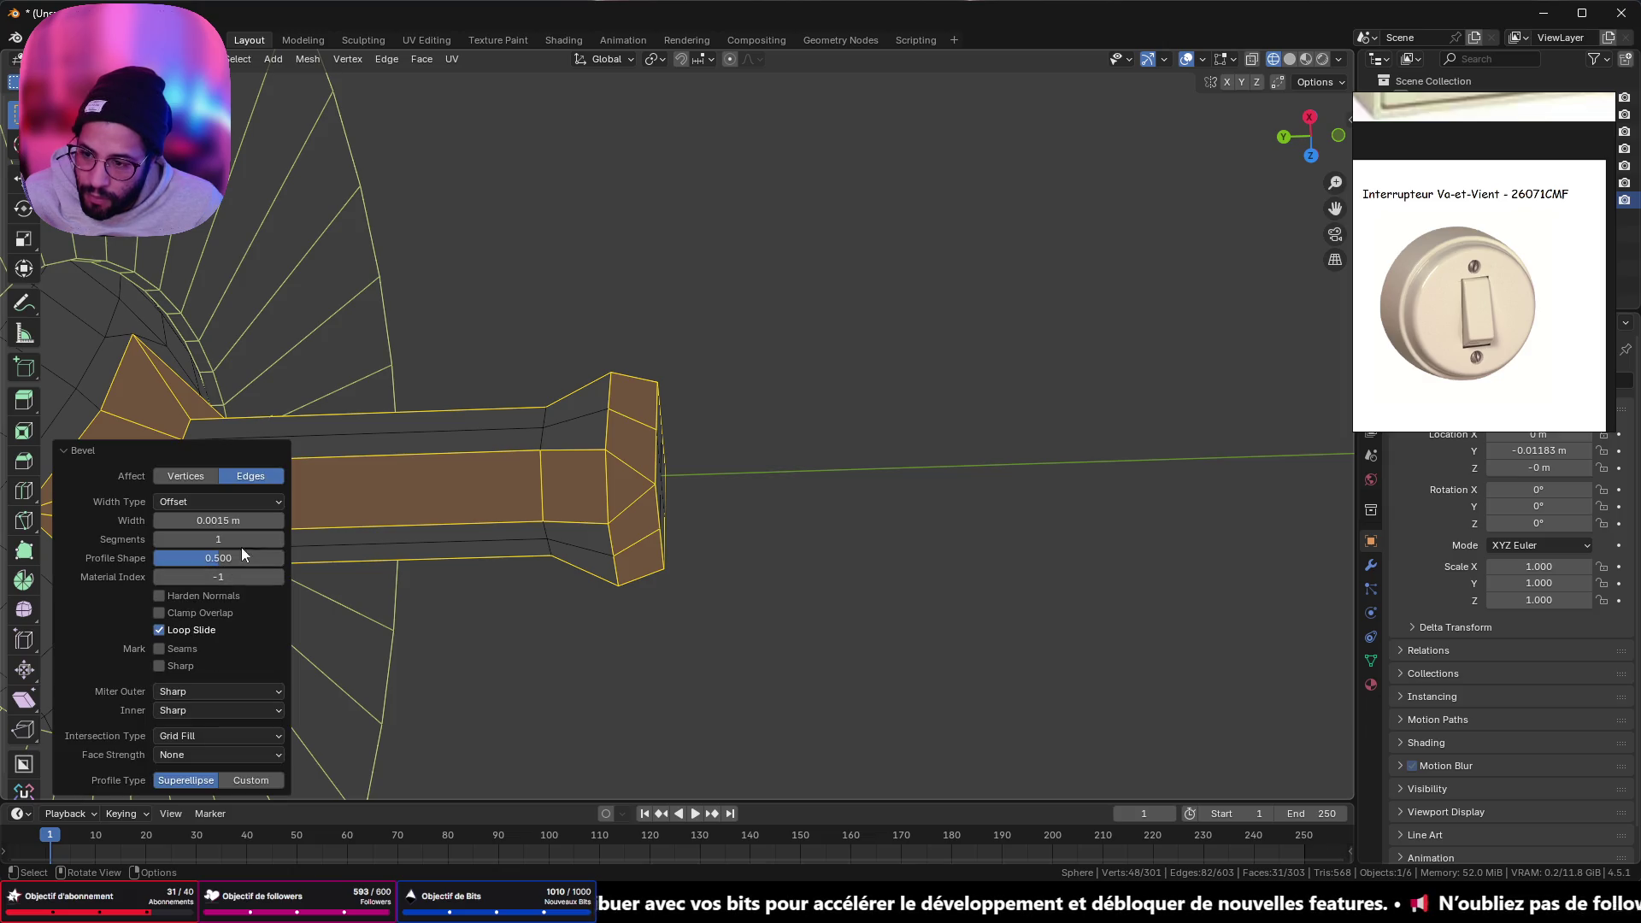
left_click_drag(280, 540, 333, 540)
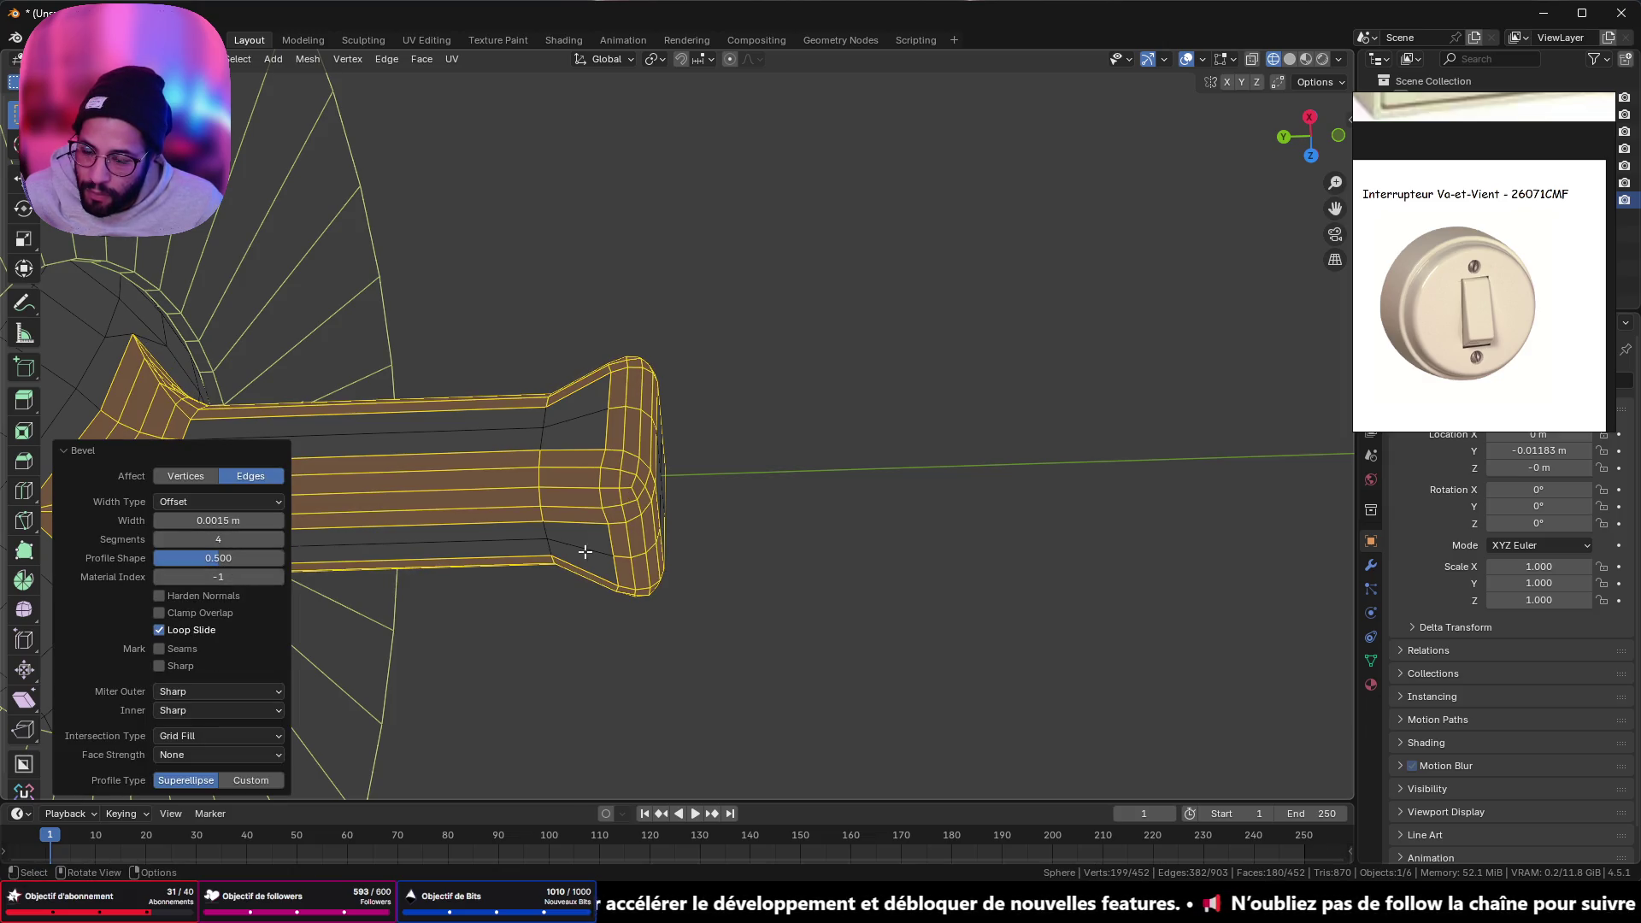
key("Tab")
mouse_move(701, 505)
middle_mouse_down()
mouse_move(776, 473)
mouse_move(653, 585)
mouse_move(836, 566)
middle_mouse_up()
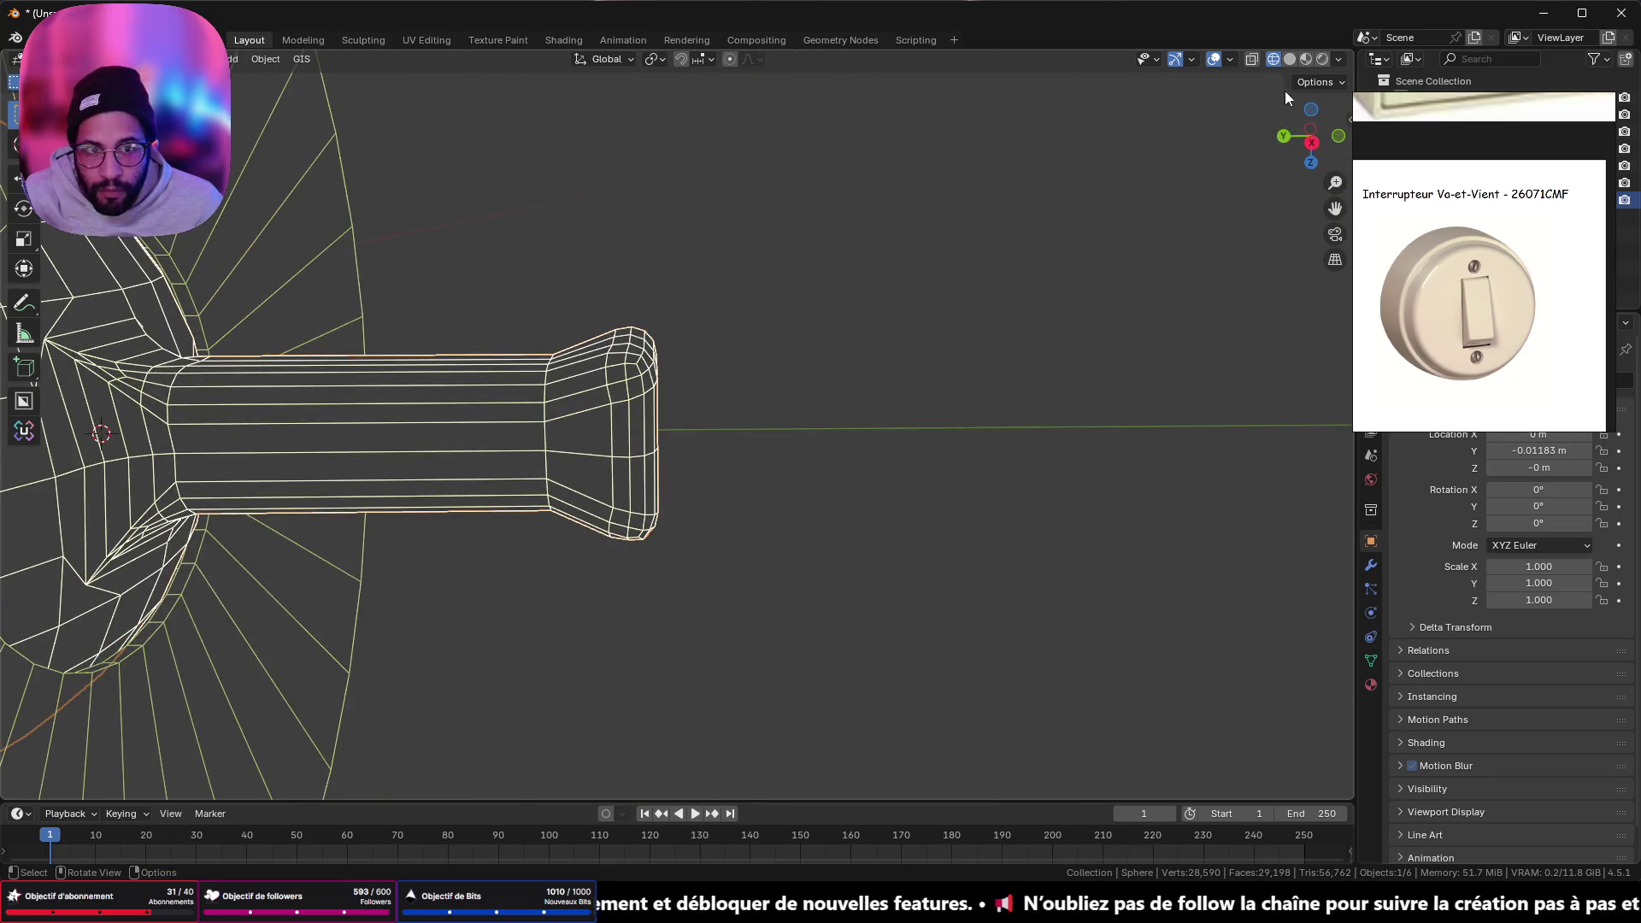
key("shift+z")
mouse_move(1132, 168)
middle_mouse_down()
mouse_move(681, 454)
mouse_move(802, 375)
mouse_move(516, 414)
mouse_move(381, 292)
mouse_move(628, 283)
mouse_move(564, 500)
mouse_move(576, 510)
middle_mouse_up()
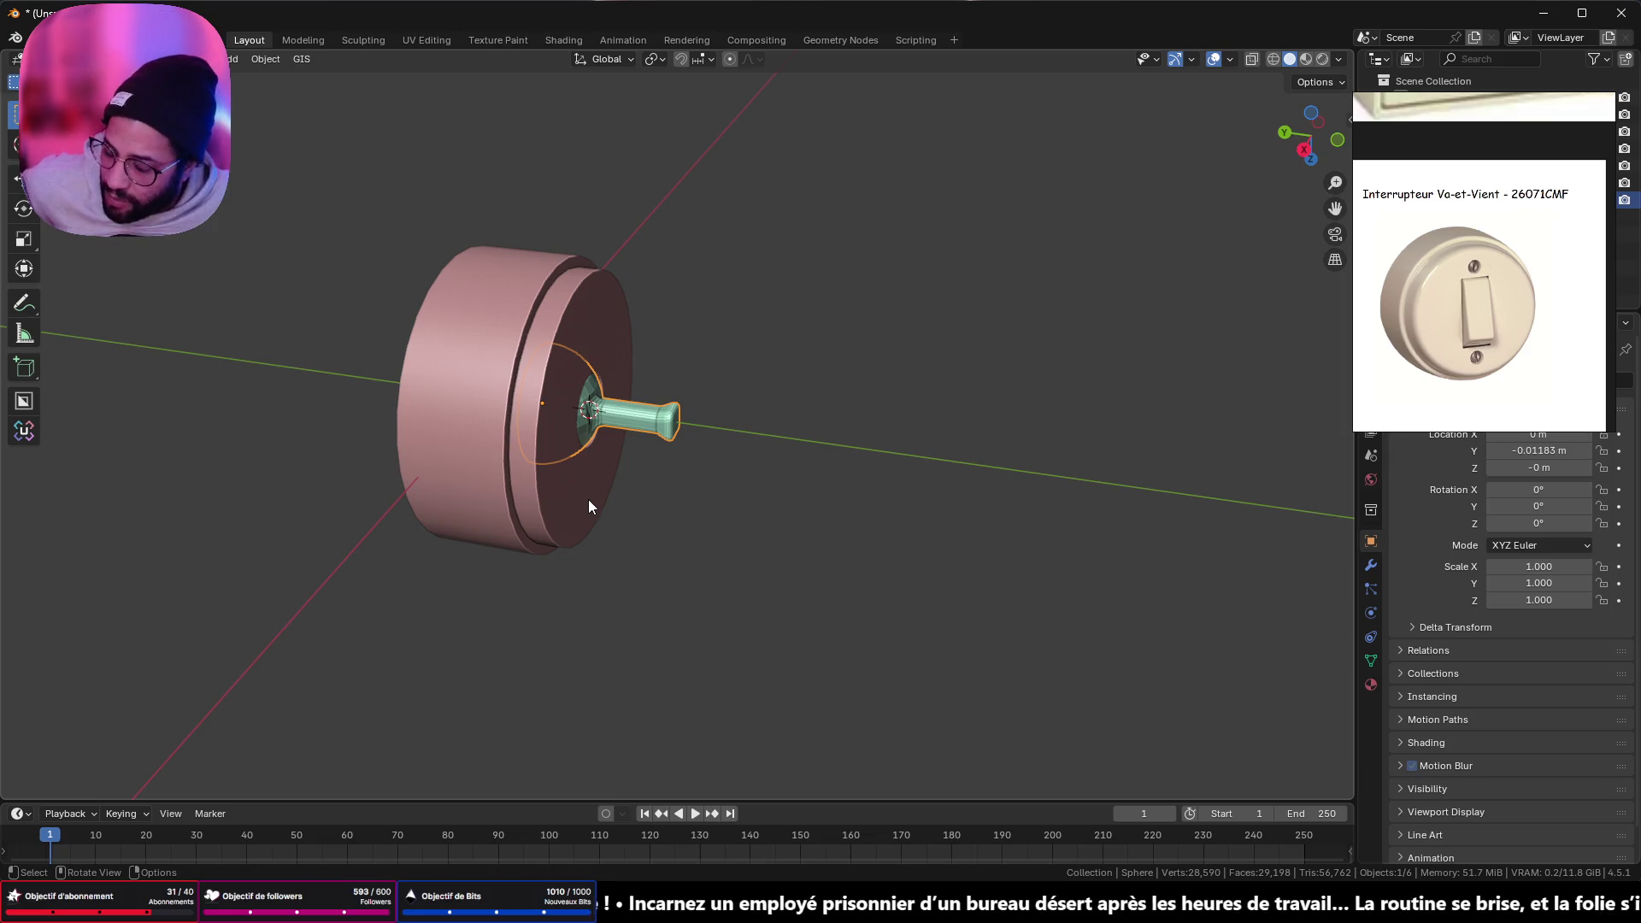
- Undo the bevel in Edit Mode, restoring the square-edged flared stem at 273 vertices
scroll(824, 377, "up", 5)
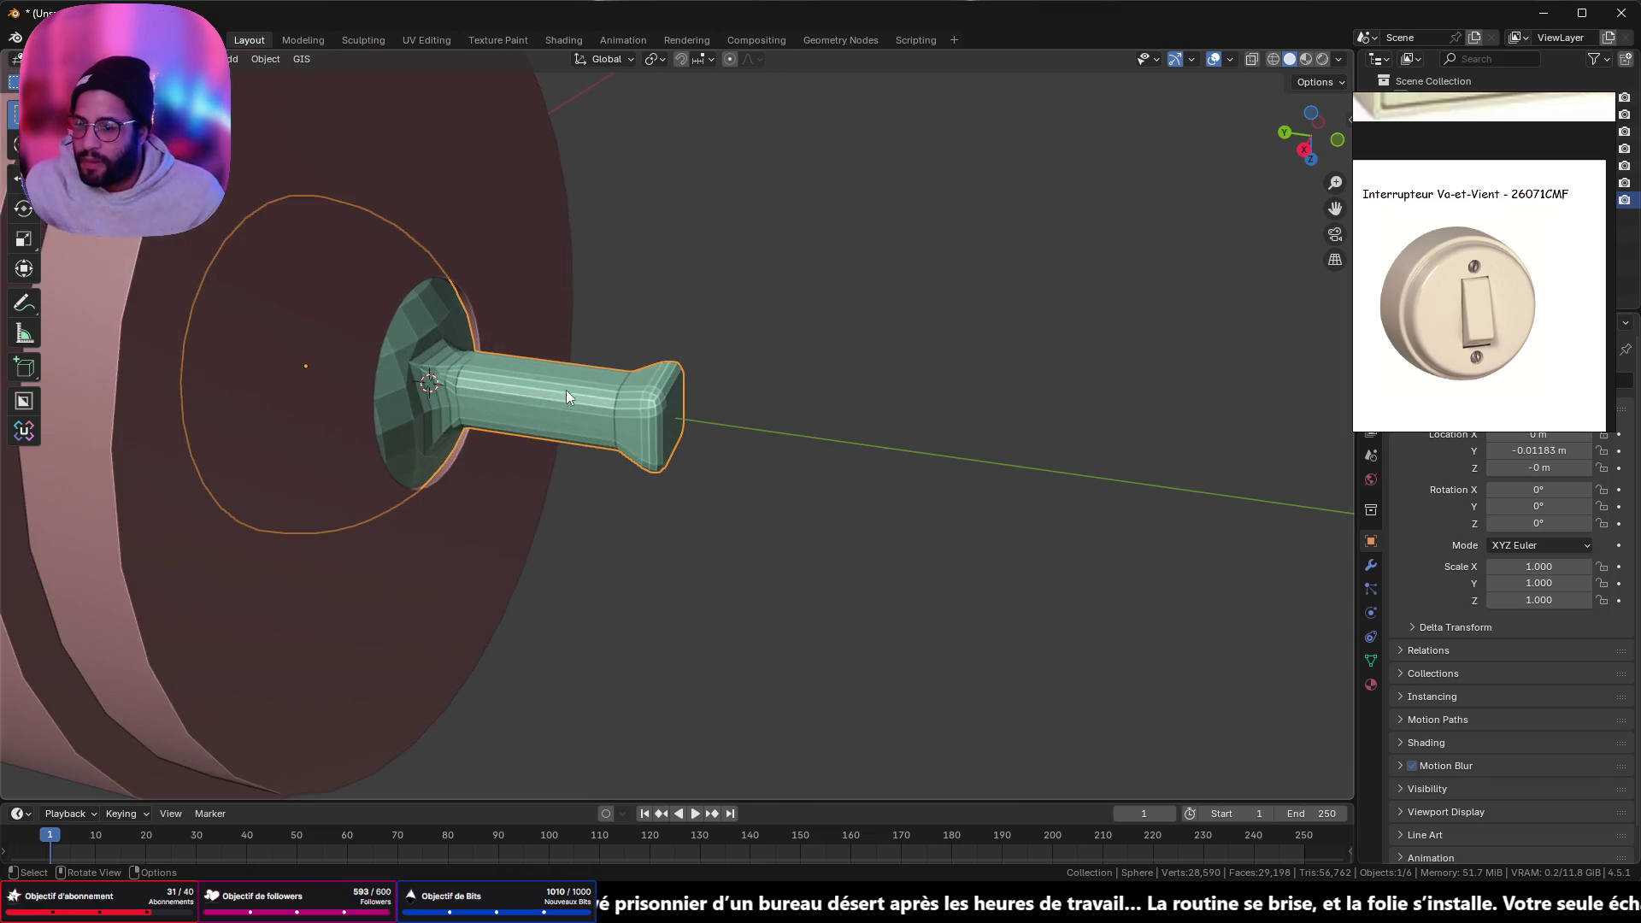
mouse_move(566, 389)
middle_mouse_down()
mouse_move(426, 325)
mouse_move(548, 356)
mouse_move(448, 337)
mouse_move(357, 402)
mouse_move(576, 652)
mouse_move(504, 446)
middle_mouse_up()
key("Tab")
key("Tab")
key("Tab")
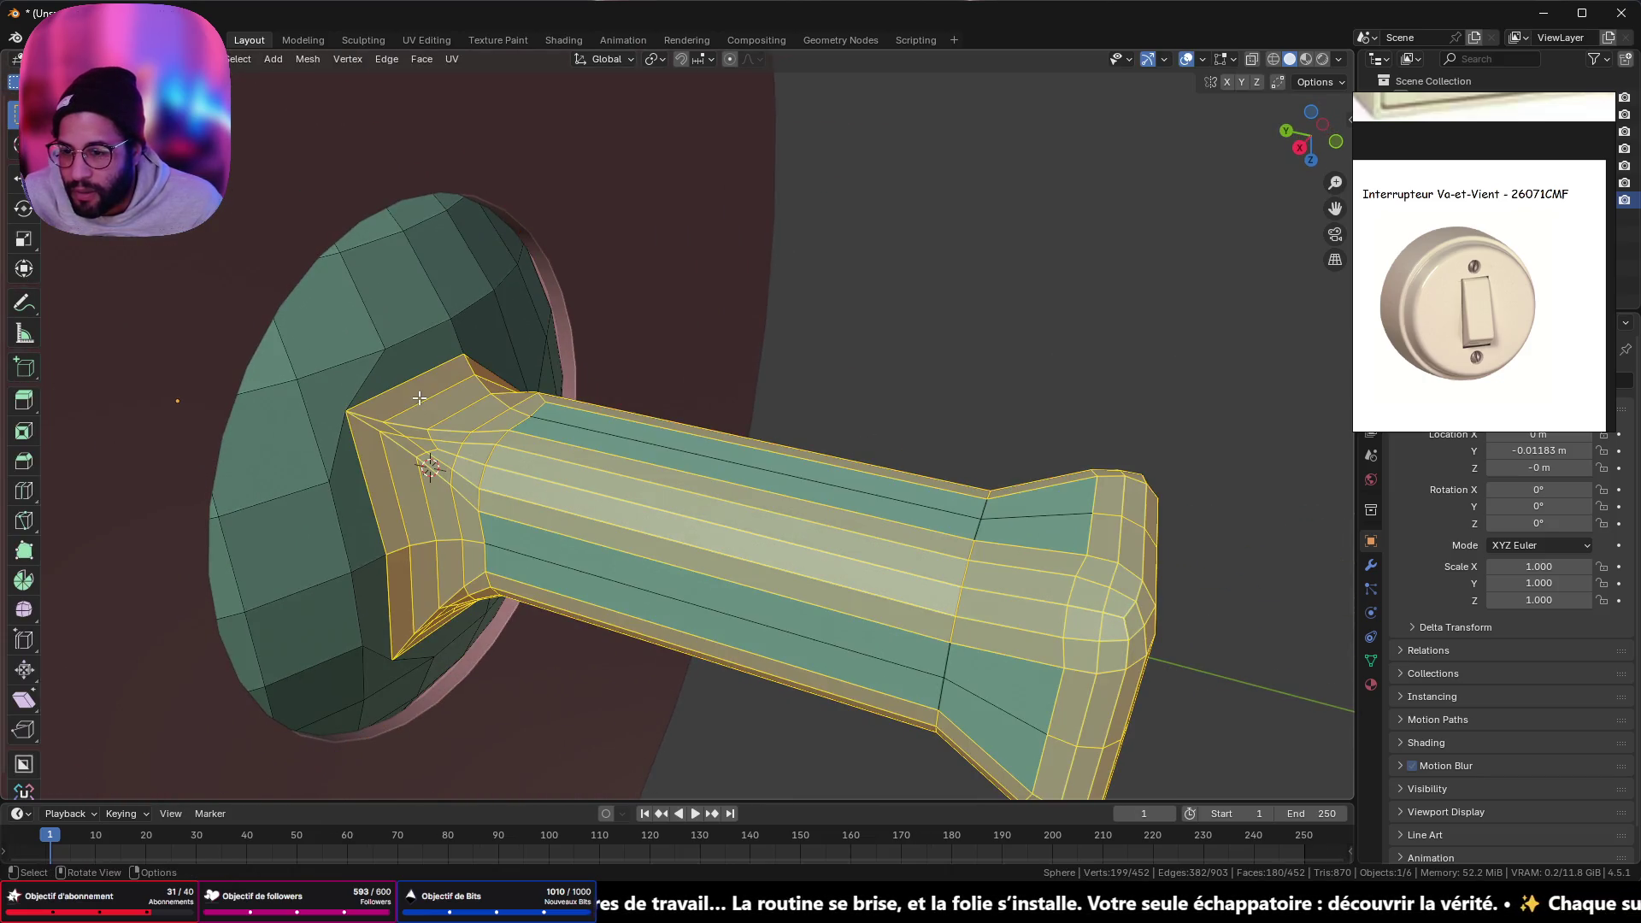
key("ctrl+z")
key("ctrl+z")
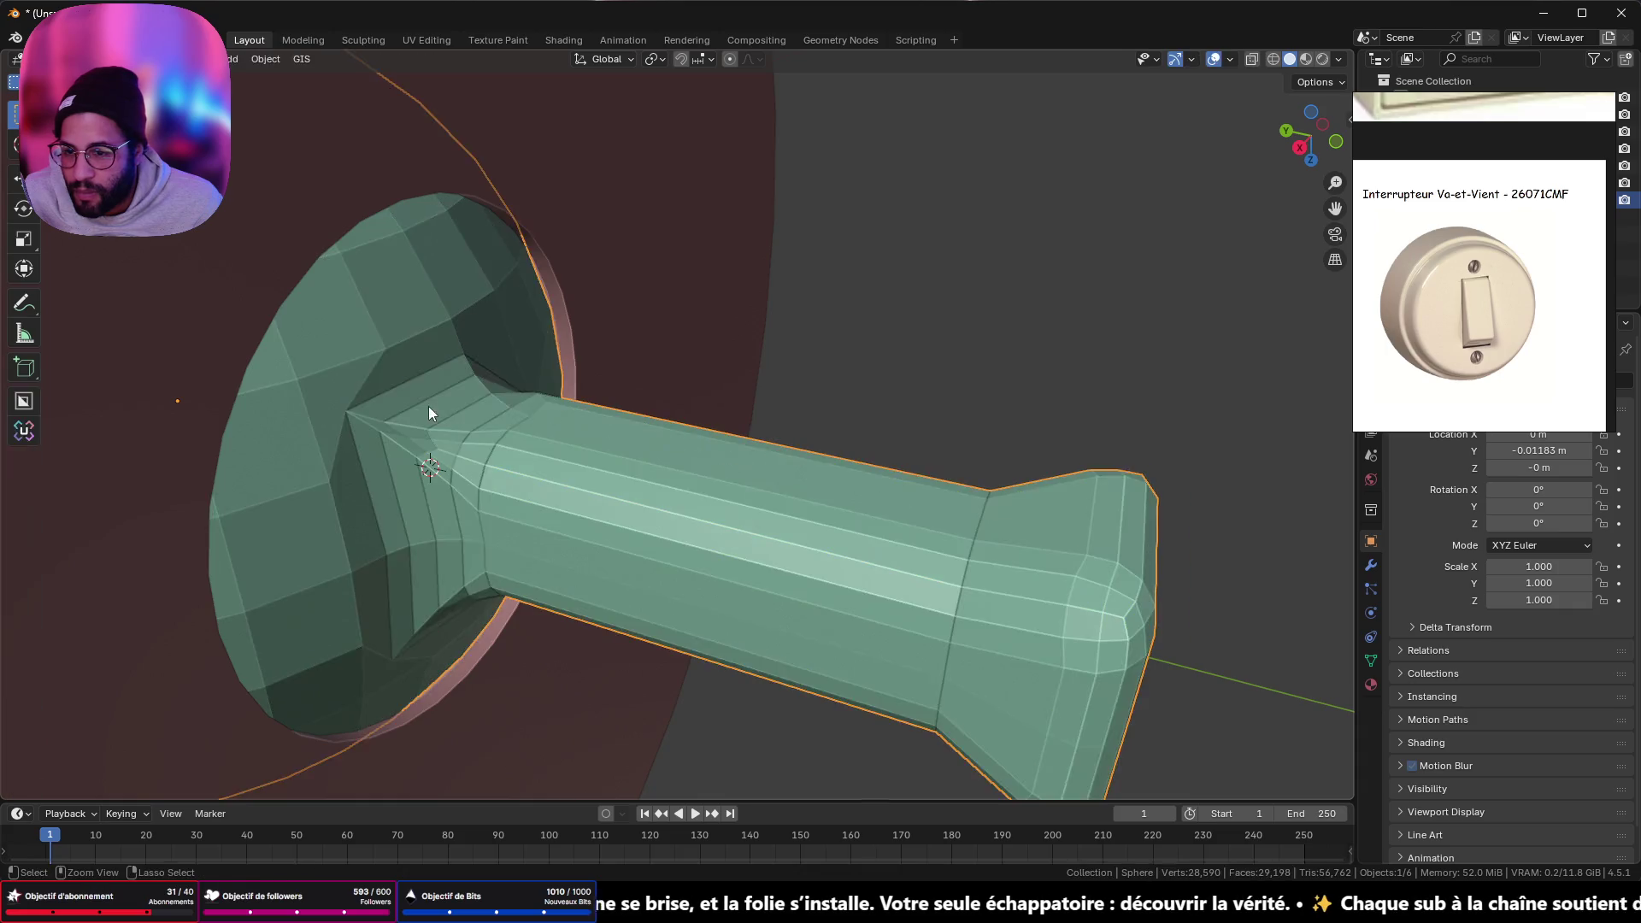
mouse_move(590, 432)
middle_mouse_down()
mouse_move(608, 413)
mouse_move(791, 377)
mouse_move(725, 396)
mouse_move(633, 532)
middle_mouse_up()
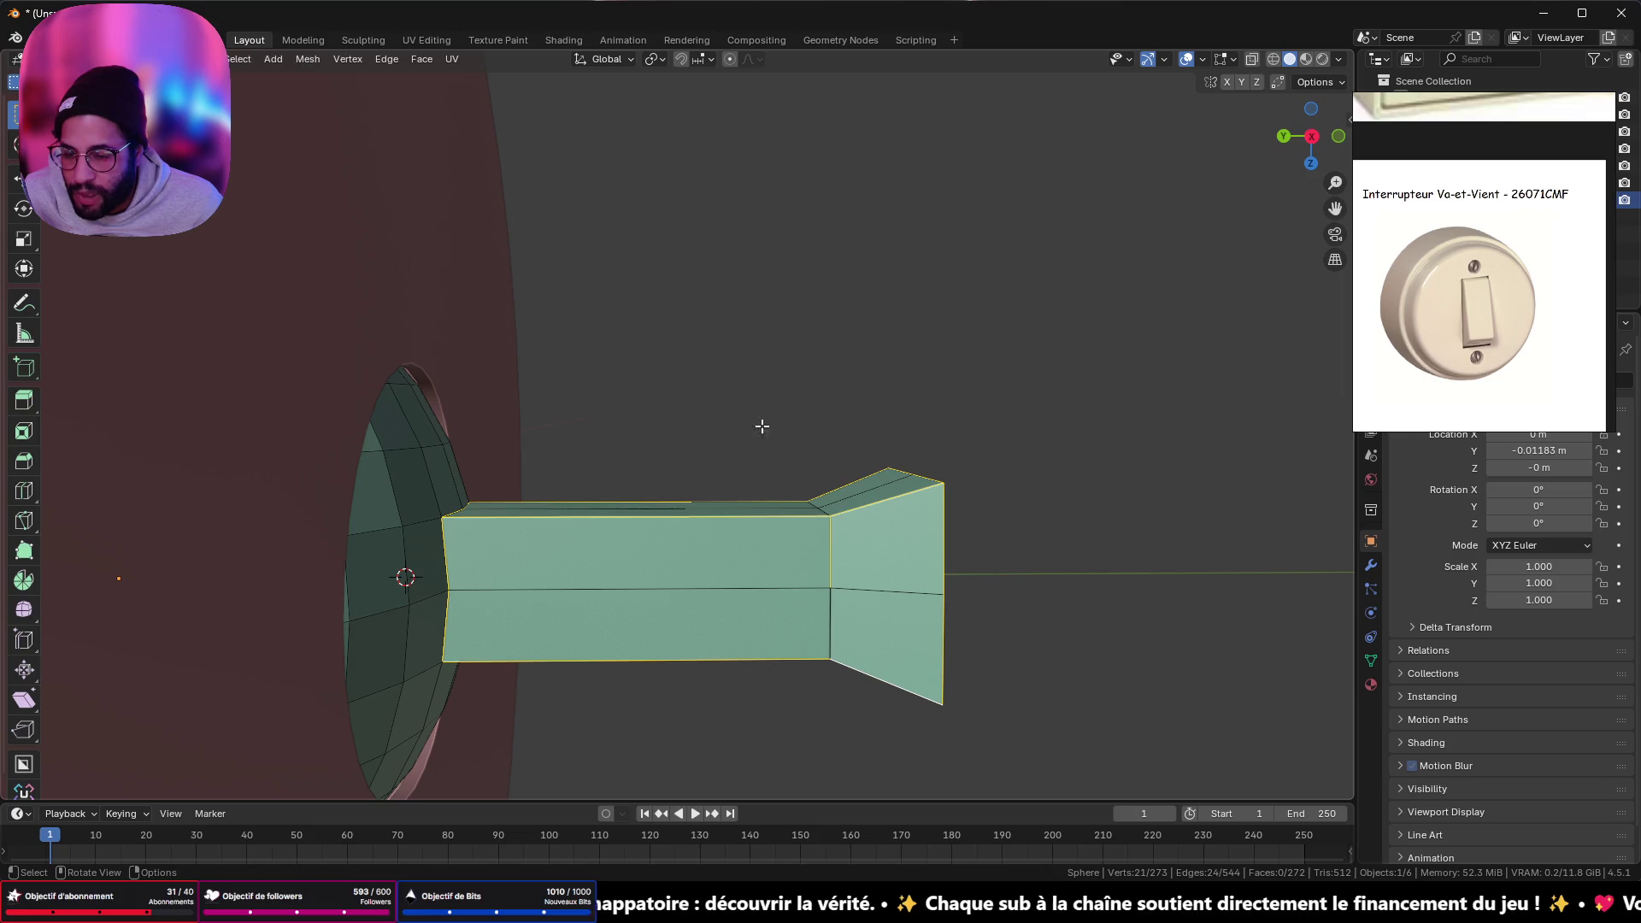
- Select the stem's end face and grow the selection over the whole stem
right_click(1113, 496)
middle_click_drag(694, 492, 887, 654)
left_click(887, 654, "alt")
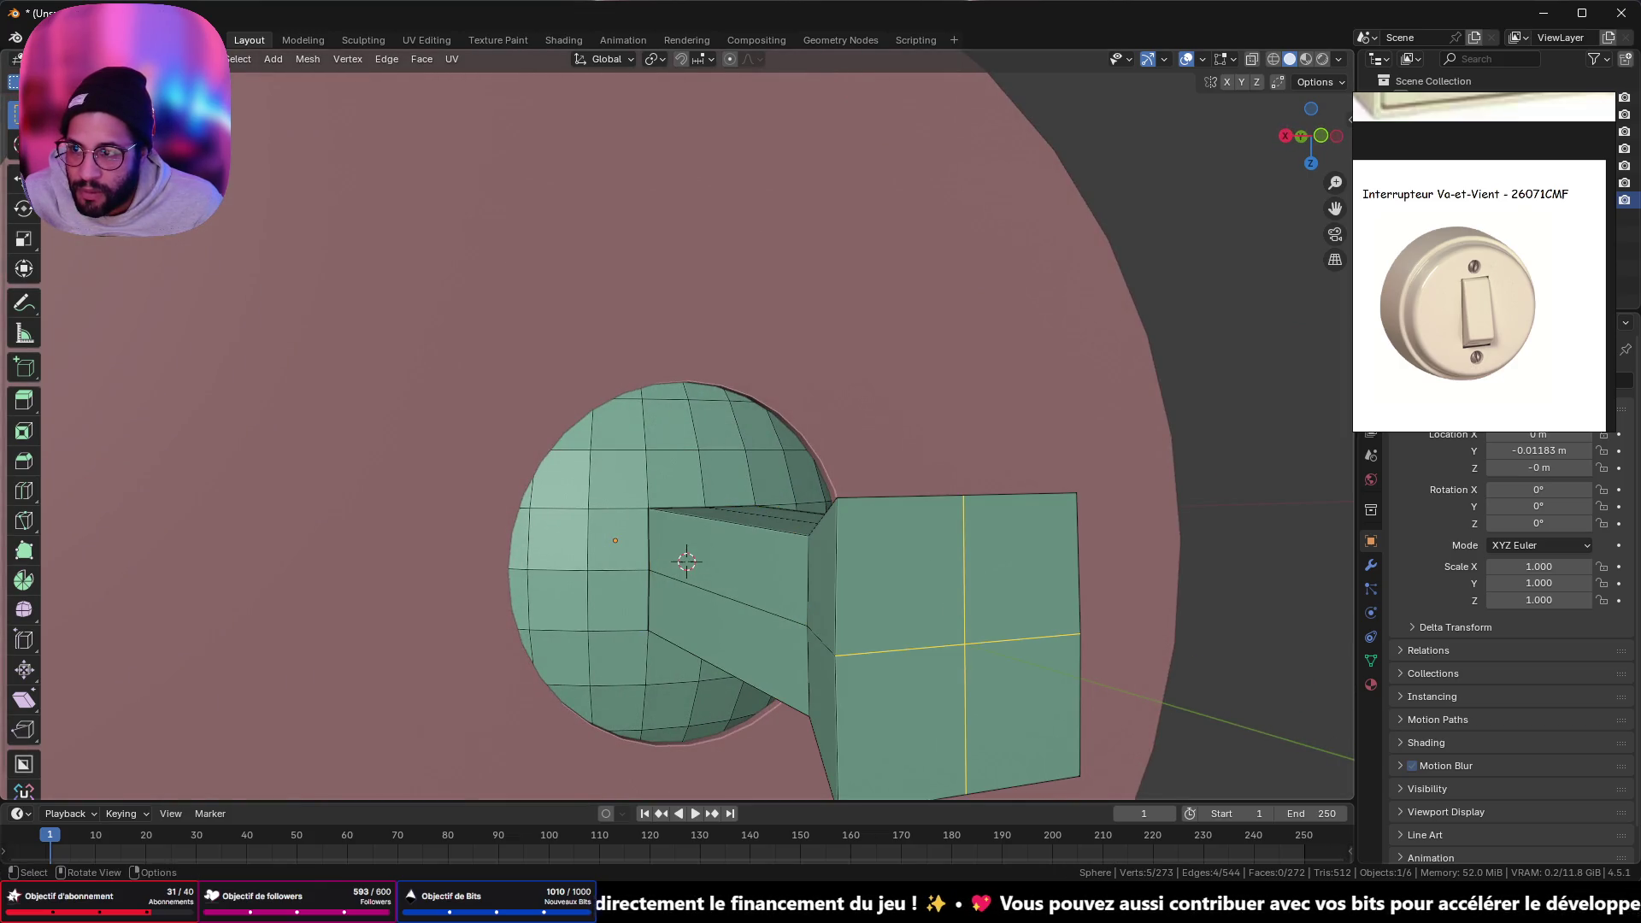
key("alt+a")
left_click(871, 607)
scroll(871, 607, "down", 3)
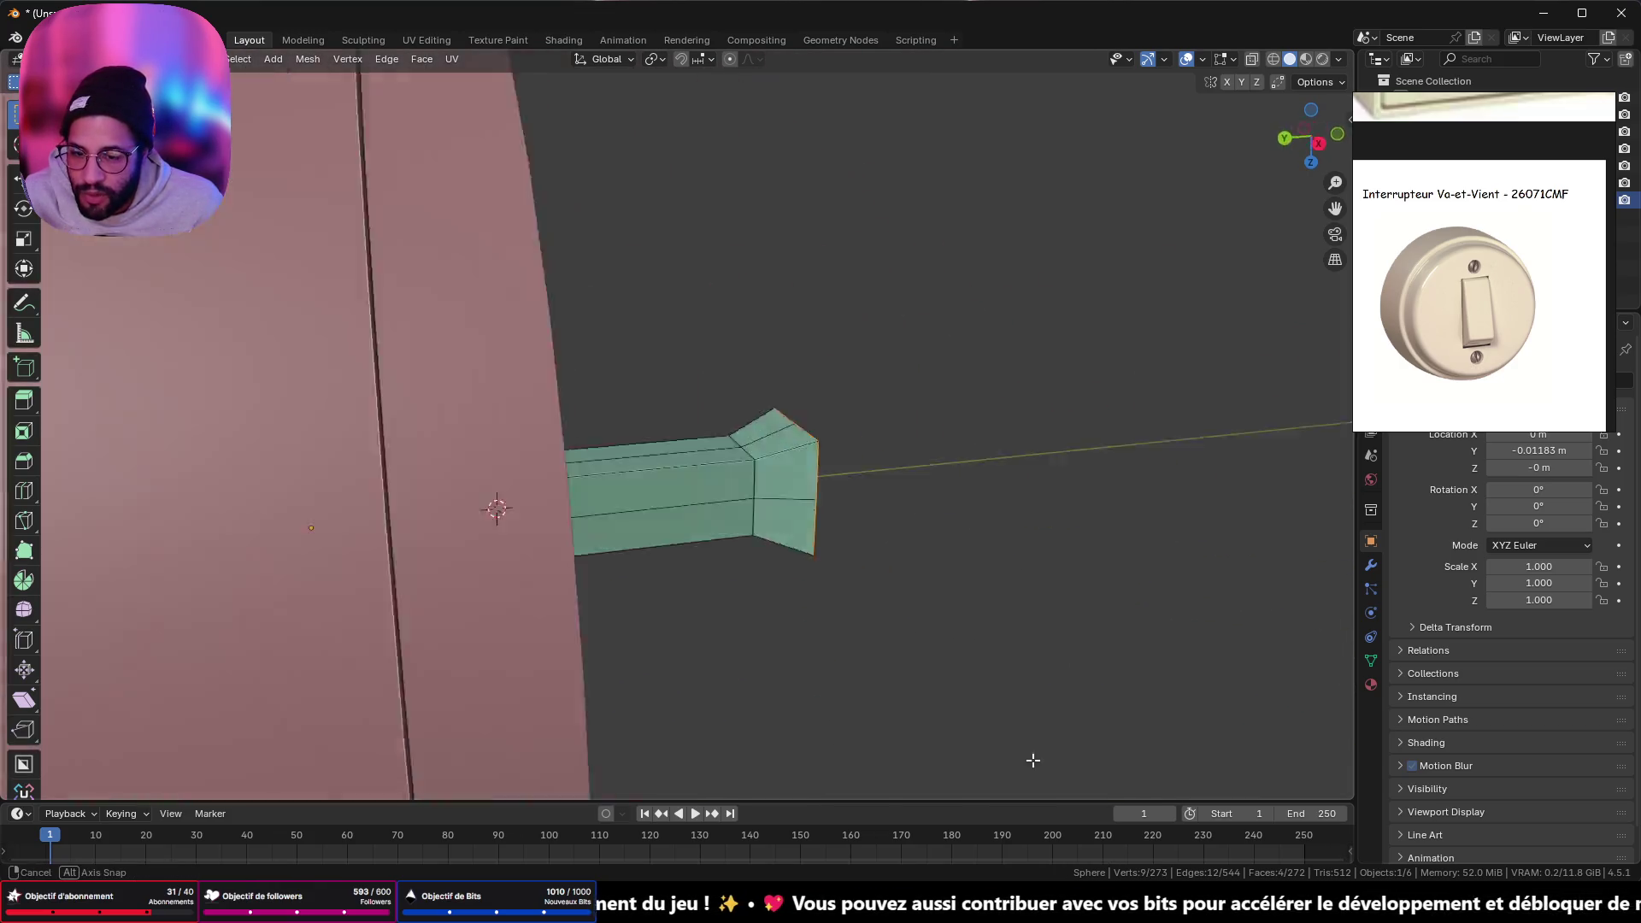
mouse_move(948, 623)
middle_mouse_down()
mouse_move(1034, 761)
mouse_move(963, 678)
middle_mouse_up()
middle_click_drag(964, 678, 975, 664)
key("ctrl+KP_Add")
key("ctrl+KP_Add")
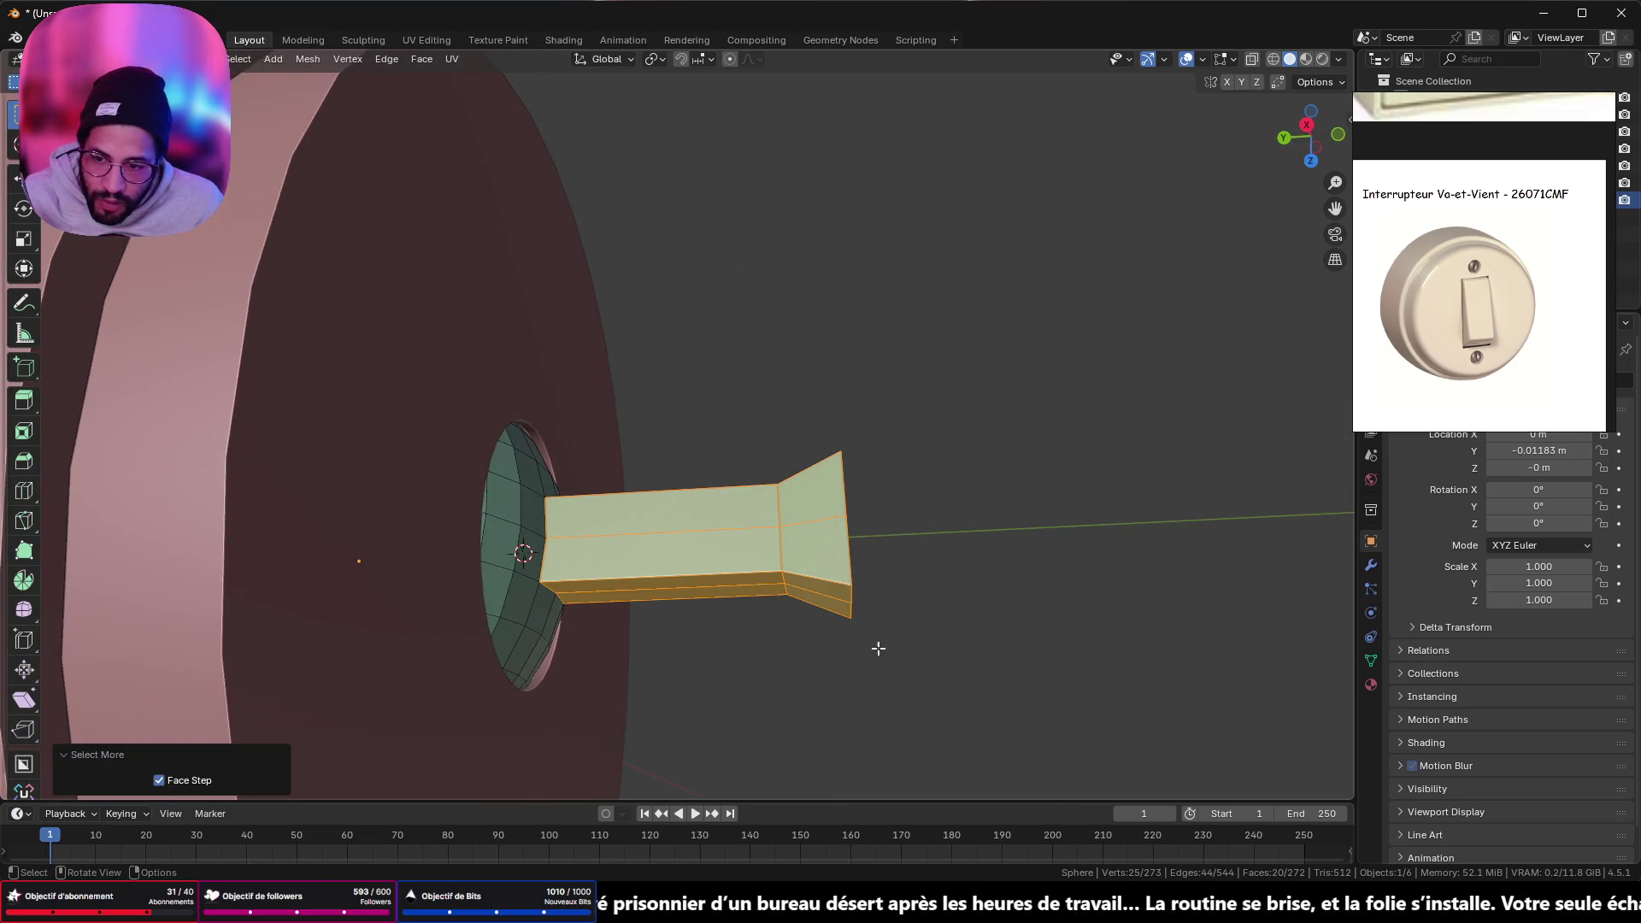
- Separate the selected stem into its own object, Sphere.001, and select it in Object Mode
right_click(900, 648)
mouse_move(898, 826)
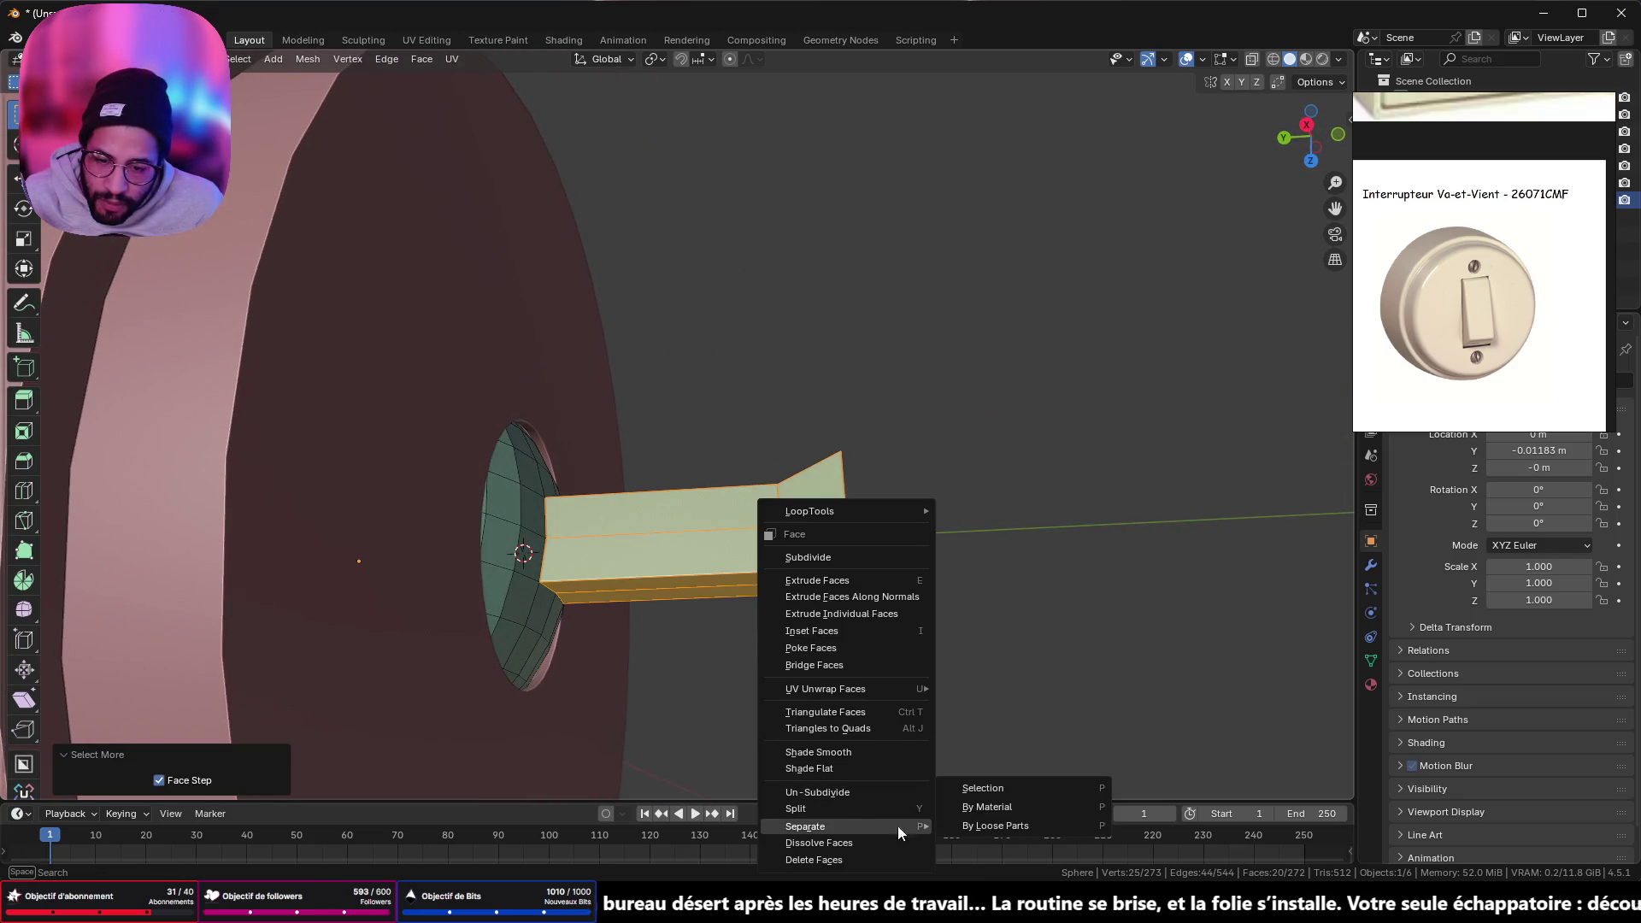
left_click(979, 781)
middle_click_drag(946, 652, 864, 656)
key("Tab")
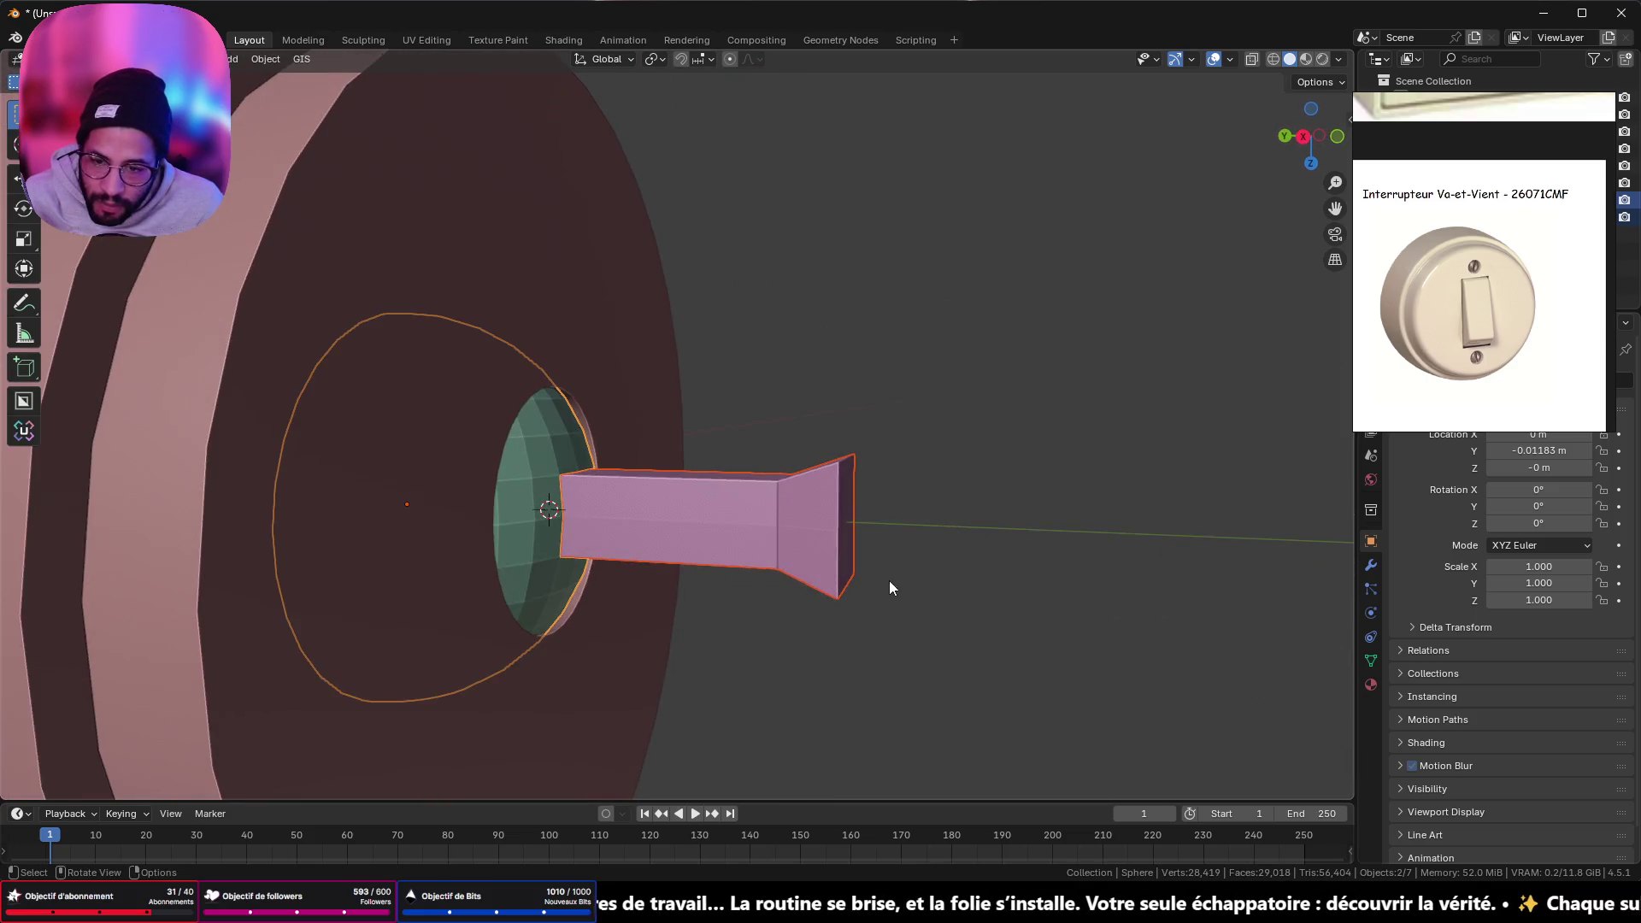
left_click(823, 527)
- Dissolve the stem's edge loops, including the middle horizontal loop, to simplify its mesh
key("Tab")
mouse_move(822, 526)
middle_mouse_down()
mouse_move(849, 502)
mouse_move(433, 495)
middle_mouse_up()
scroll(868, 531, "up", 3)
mouse_move(869, 531)
middle_mouse_down()
mouse_move(538, 480)
mouse_move(585, 524)
mouse_move(618, 454)
mouse_move(601, 326)
mouse_move(601, 377)
mouse_move(620, 259)
mouse_move(311, 248)
middle_mouse_up()
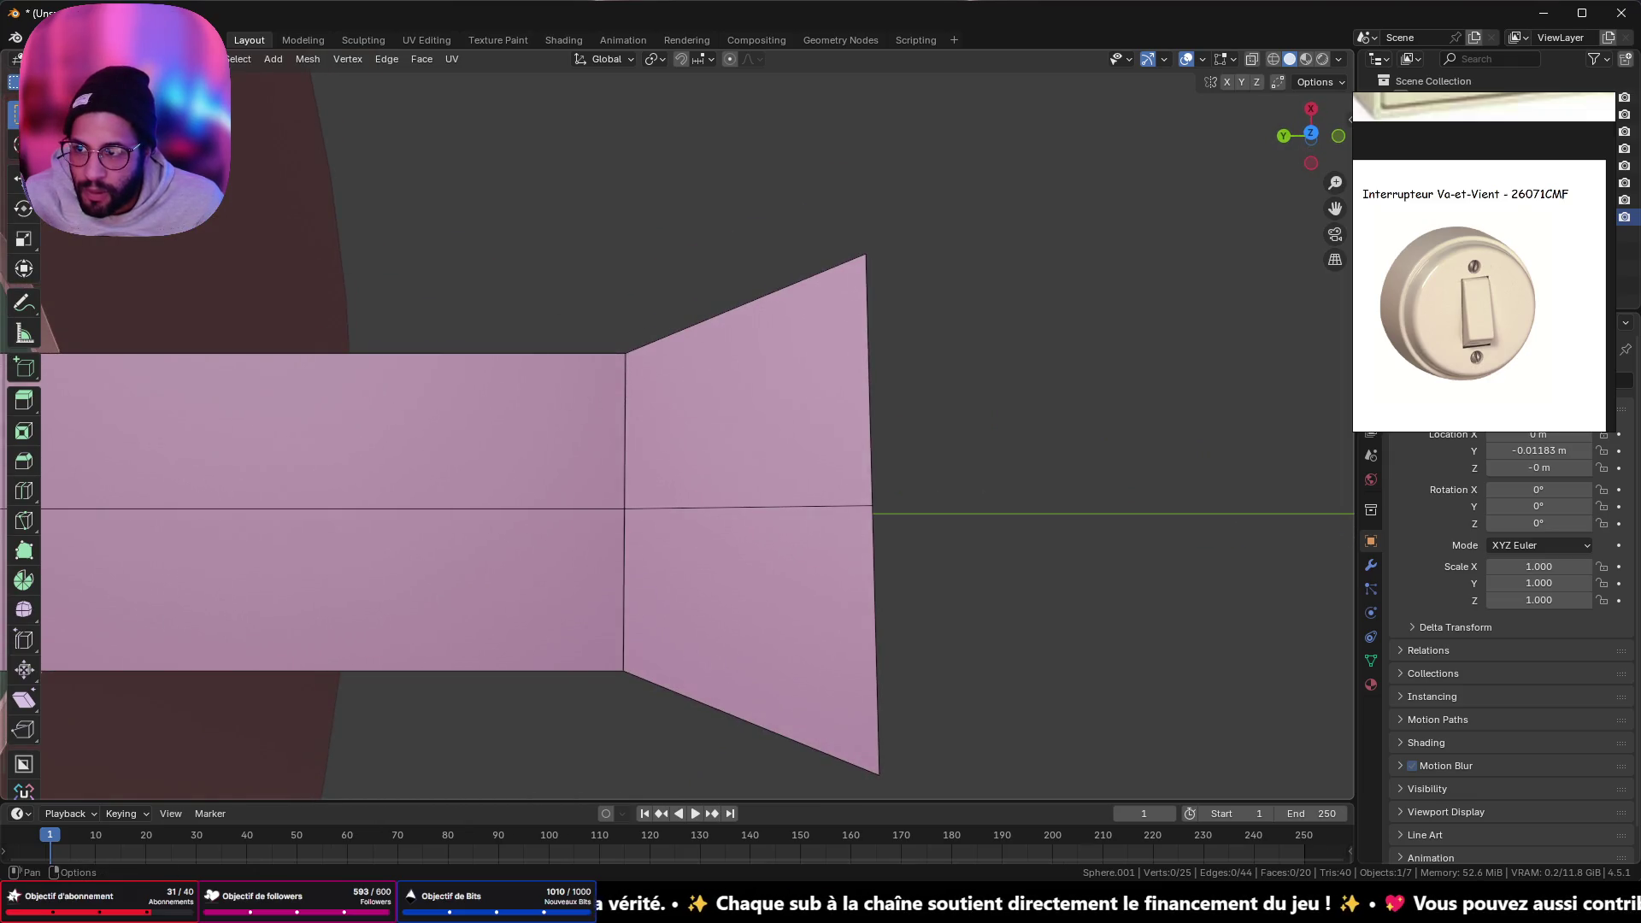
left_click(751, 510)
left_click(752, 504, "alt")
middle_click_drag(751, 502, 725, 594)
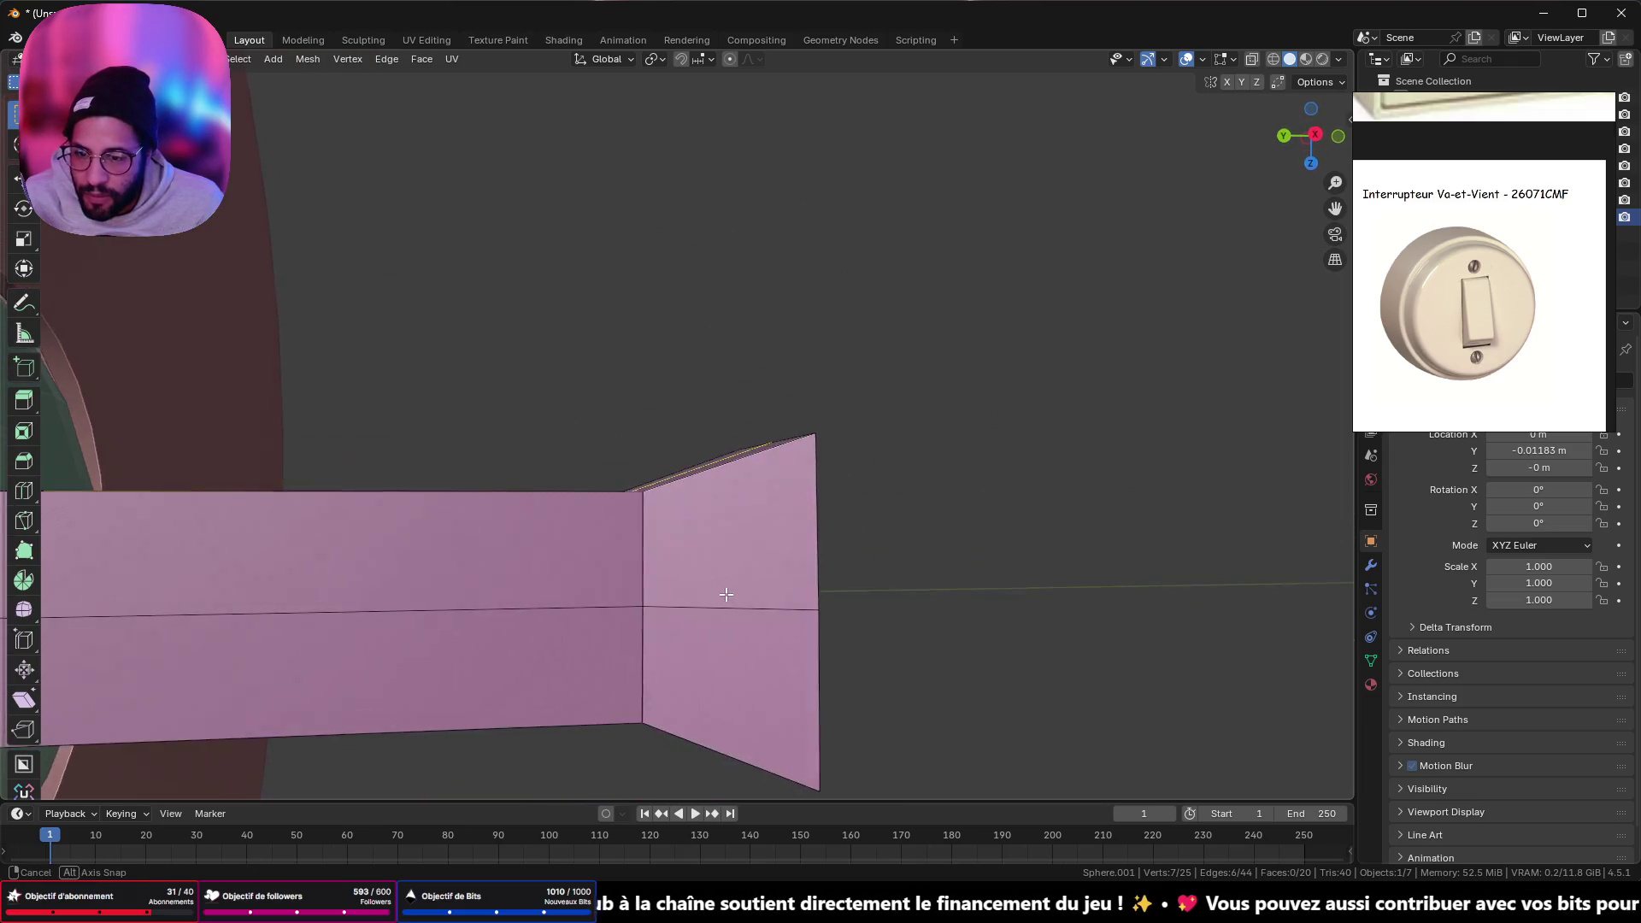
left_click(726, 606, "alt+shift")
key("x")
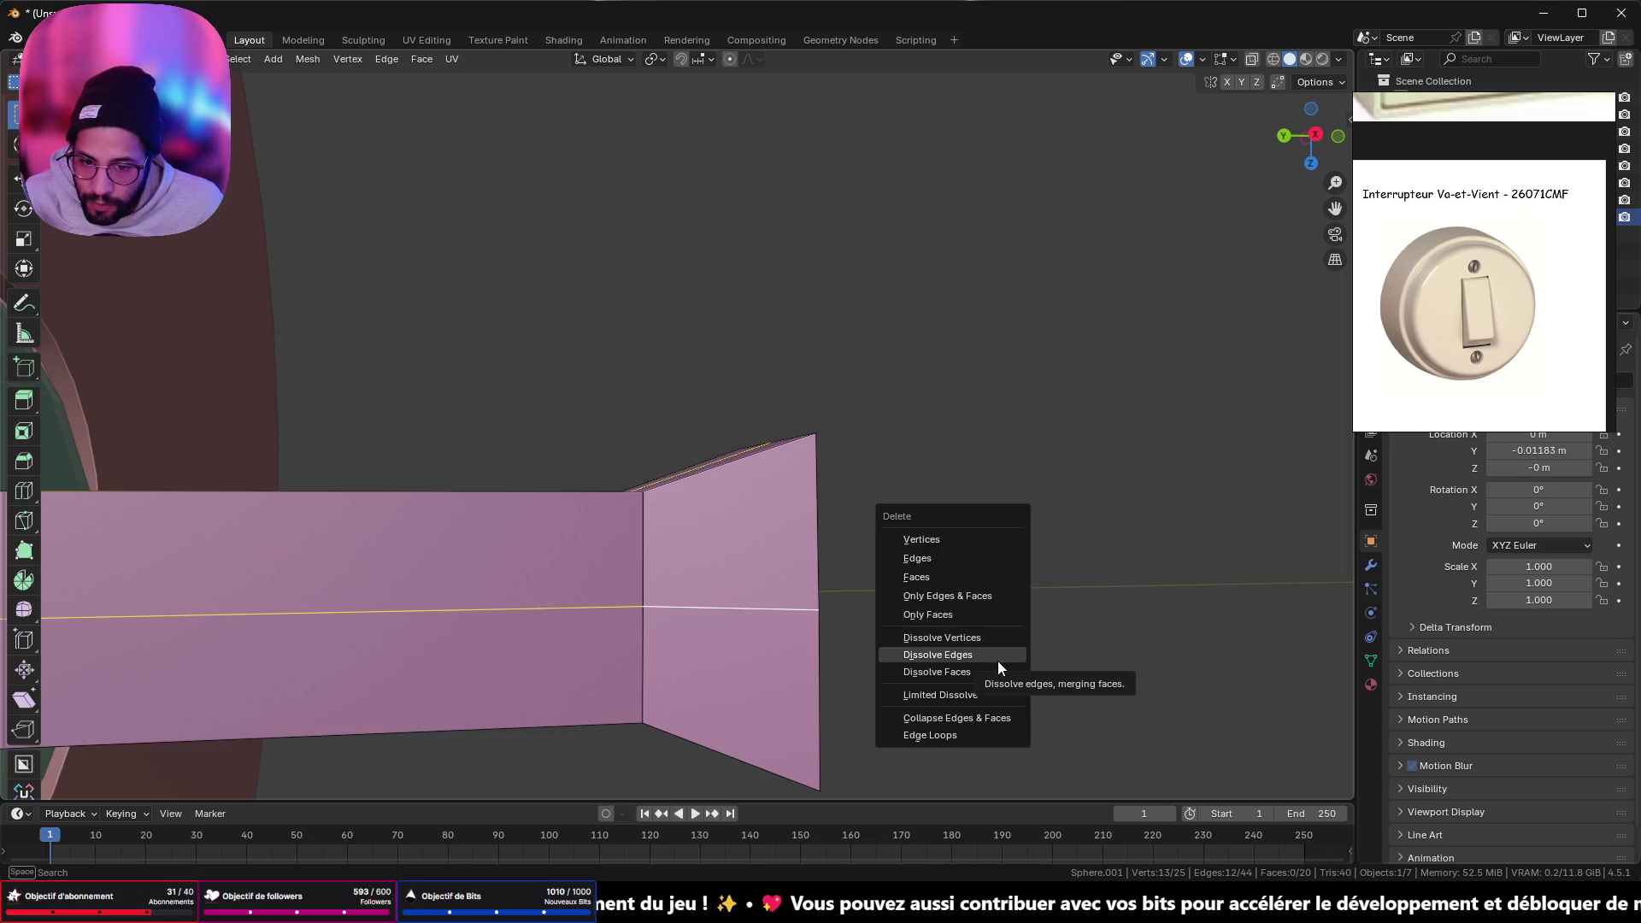
left_click(997, 660)
- Rescale the stem's flared end face, then extrude it outward and shrink it
mouse_move(978, 641)
middle_mouse_down()
mouse_move(751, 557)
mouse_move(813, 616)
mouse_move(791, 497)
mouse_move(836, 514)
mouse_move(850, 491)
mouse_move(828, 517)
middle_mouse_up()
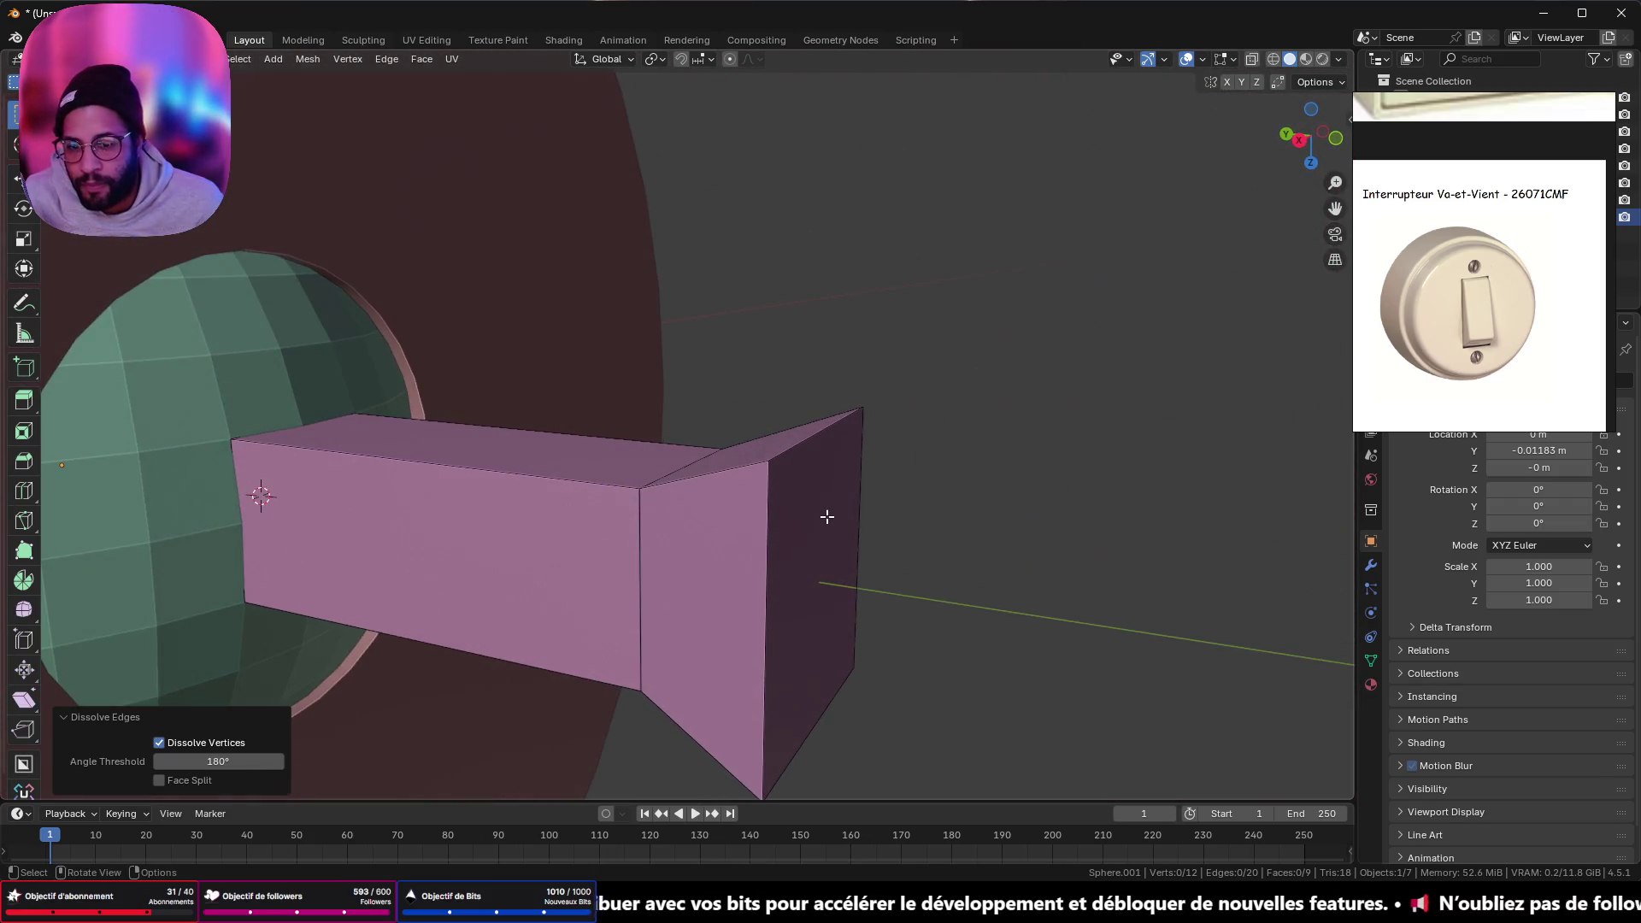
left_click(857, 521)
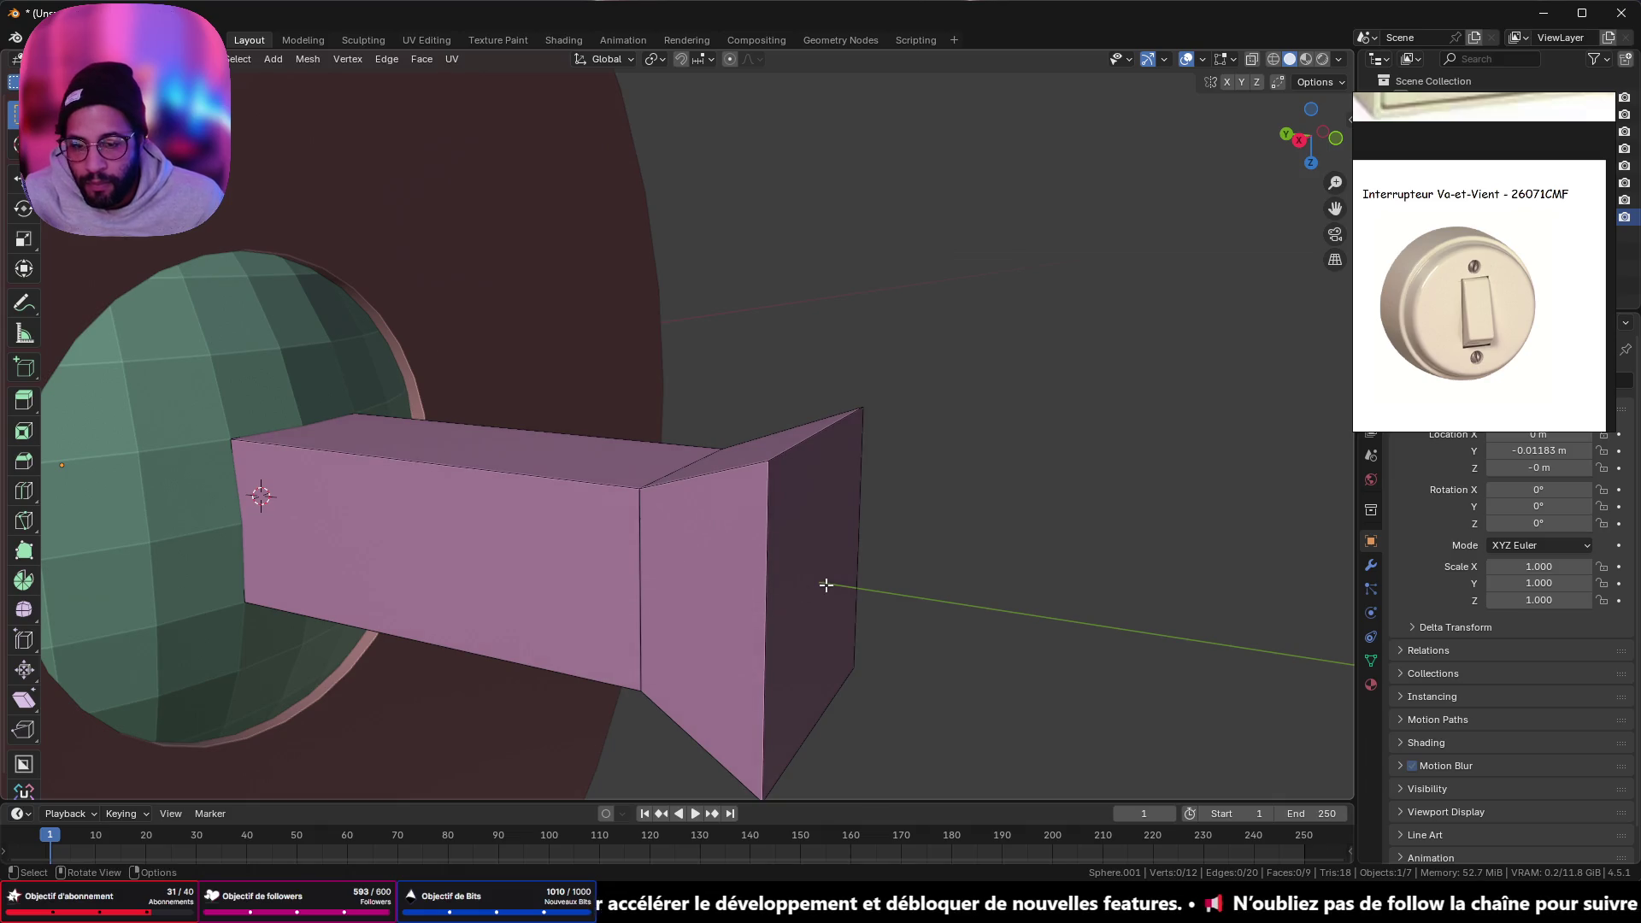
left_click(826, 585)
mouse_move(825, 585)
middle_mouse_down()
mouse_move(912, 524)
mouse_move(1195, 616)
middle_mouse_up()
key("s")
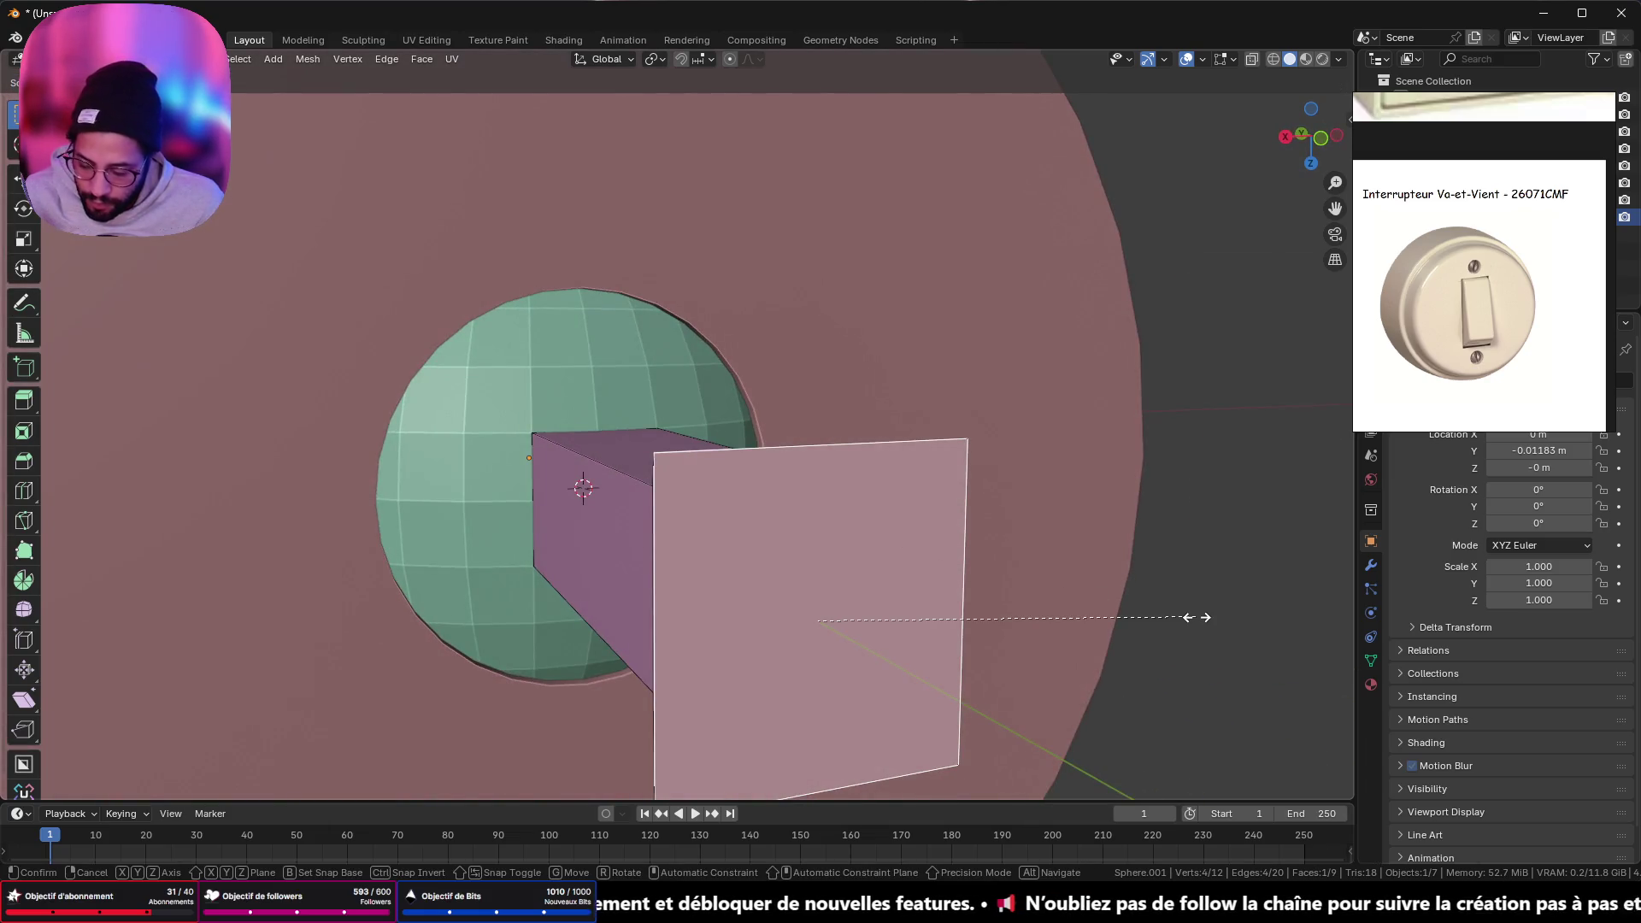
left_click(1196, 618)
mouse_move(1197, 617)
middle_mouse_down()
mouse_move(1000, 575)
mouse_move(1063, 578)
middle_mouse_up()
key("e")
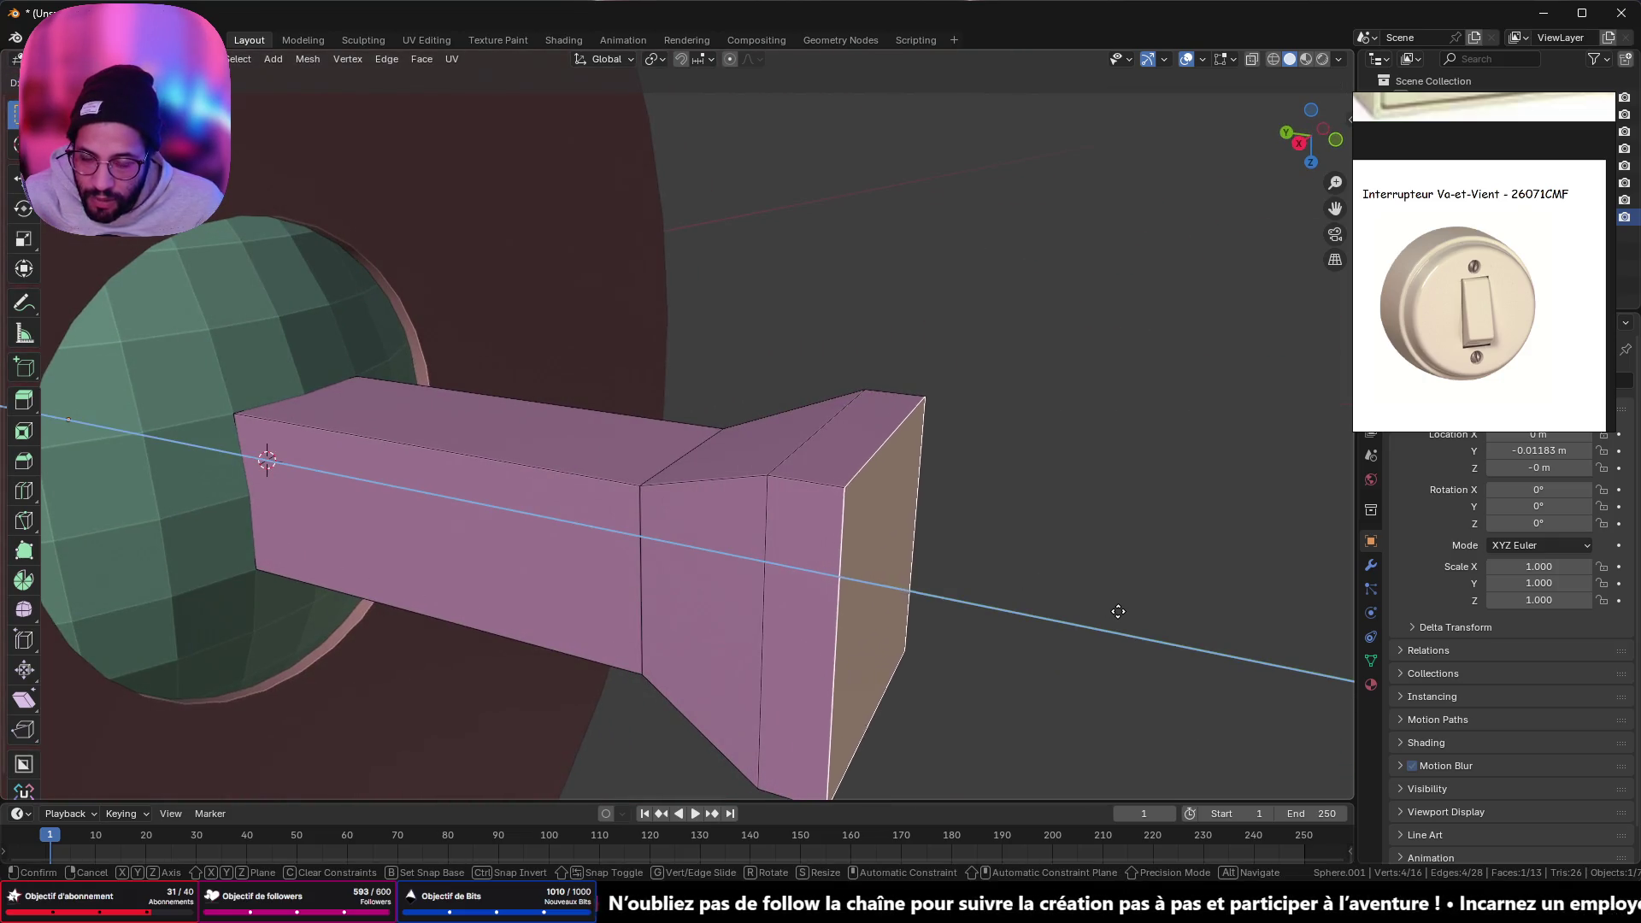
left_click(1134, 620)
key("s")
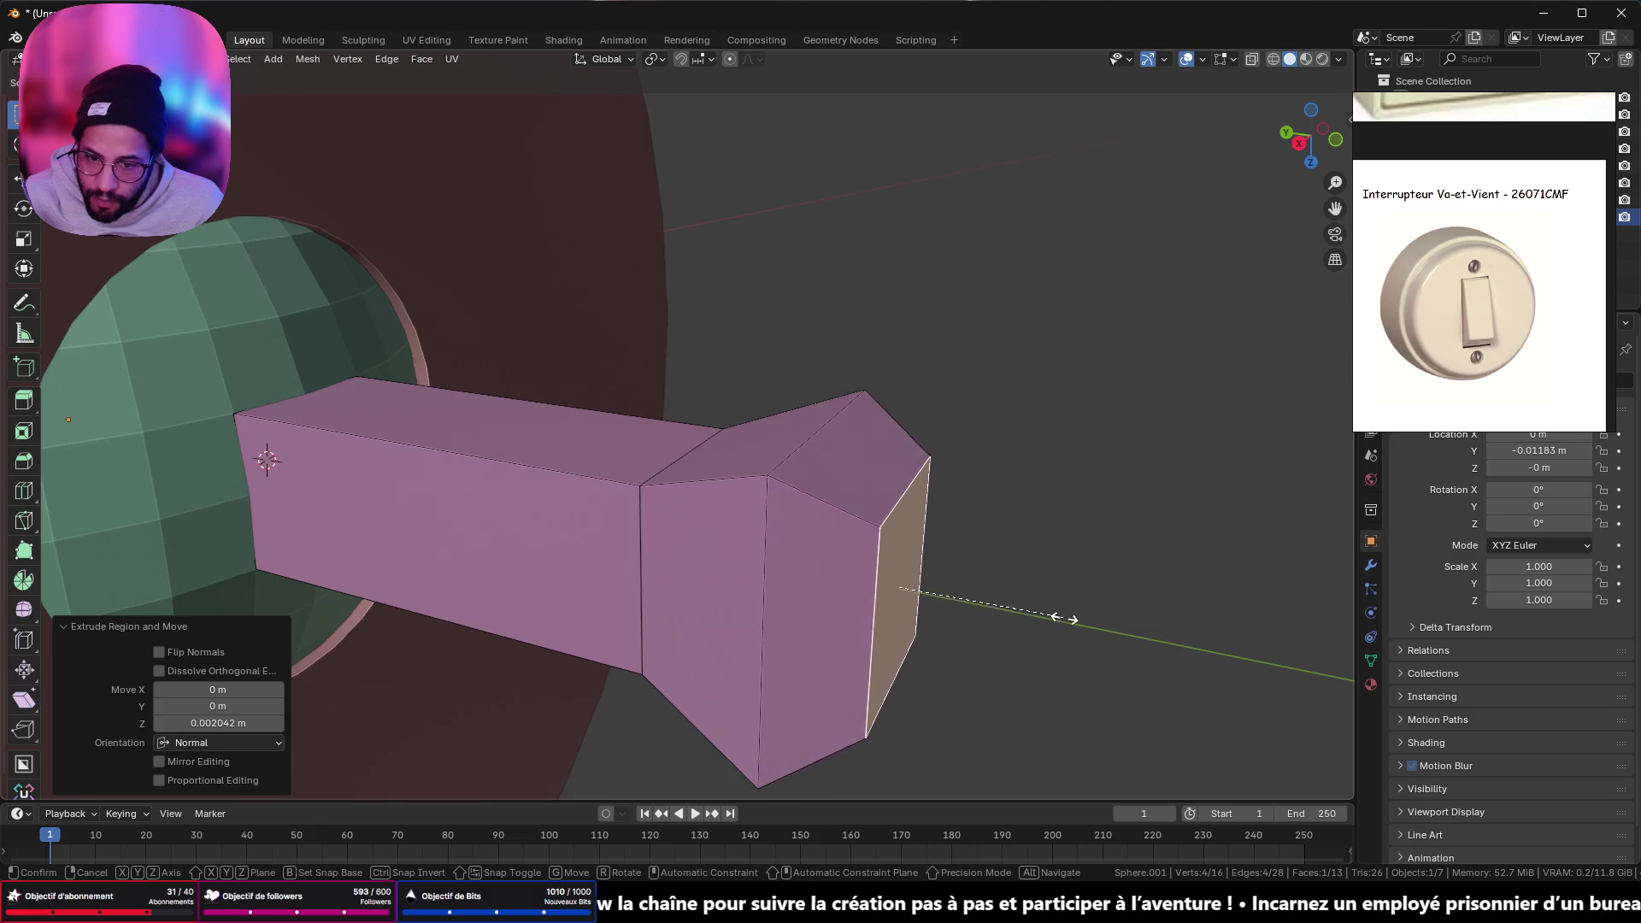
left_click(1037, 612)
- Bevel all edges of the lever mesh to round them
mouse_move(1037, 612)
middle_mouse_down()
mouse_move(811, 520)
mouse_move(1000, 524)
mouse_move(1011, 502)
mouse_move(967, 595)
middle_mouse_up()
key("a")
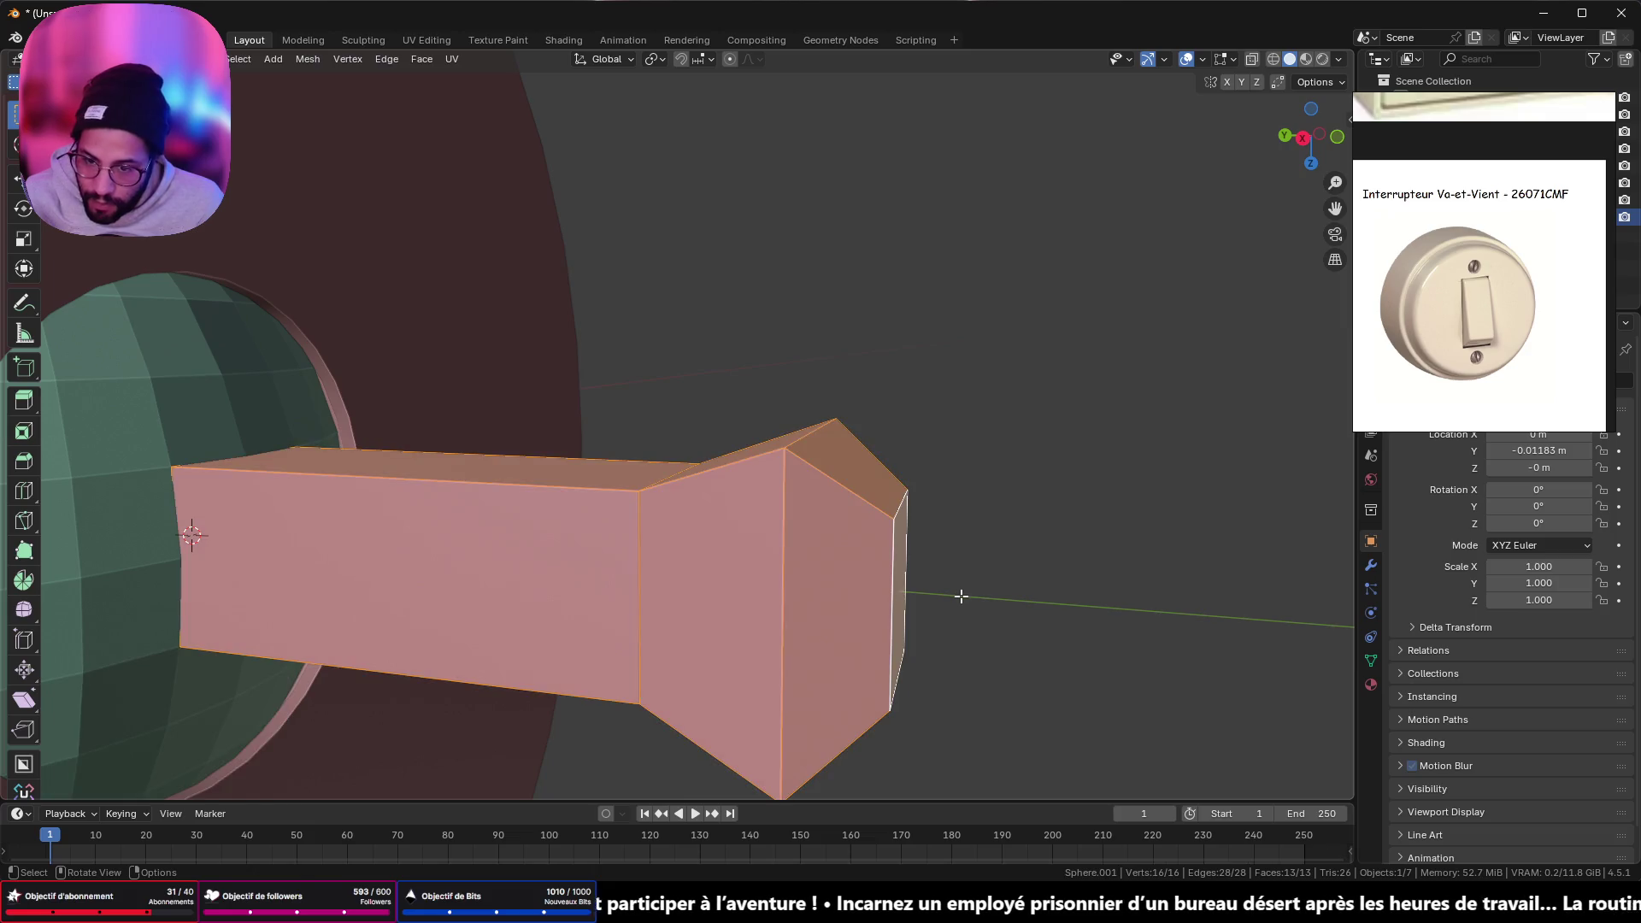
key("ctrl+b")
left_click(993, 636)
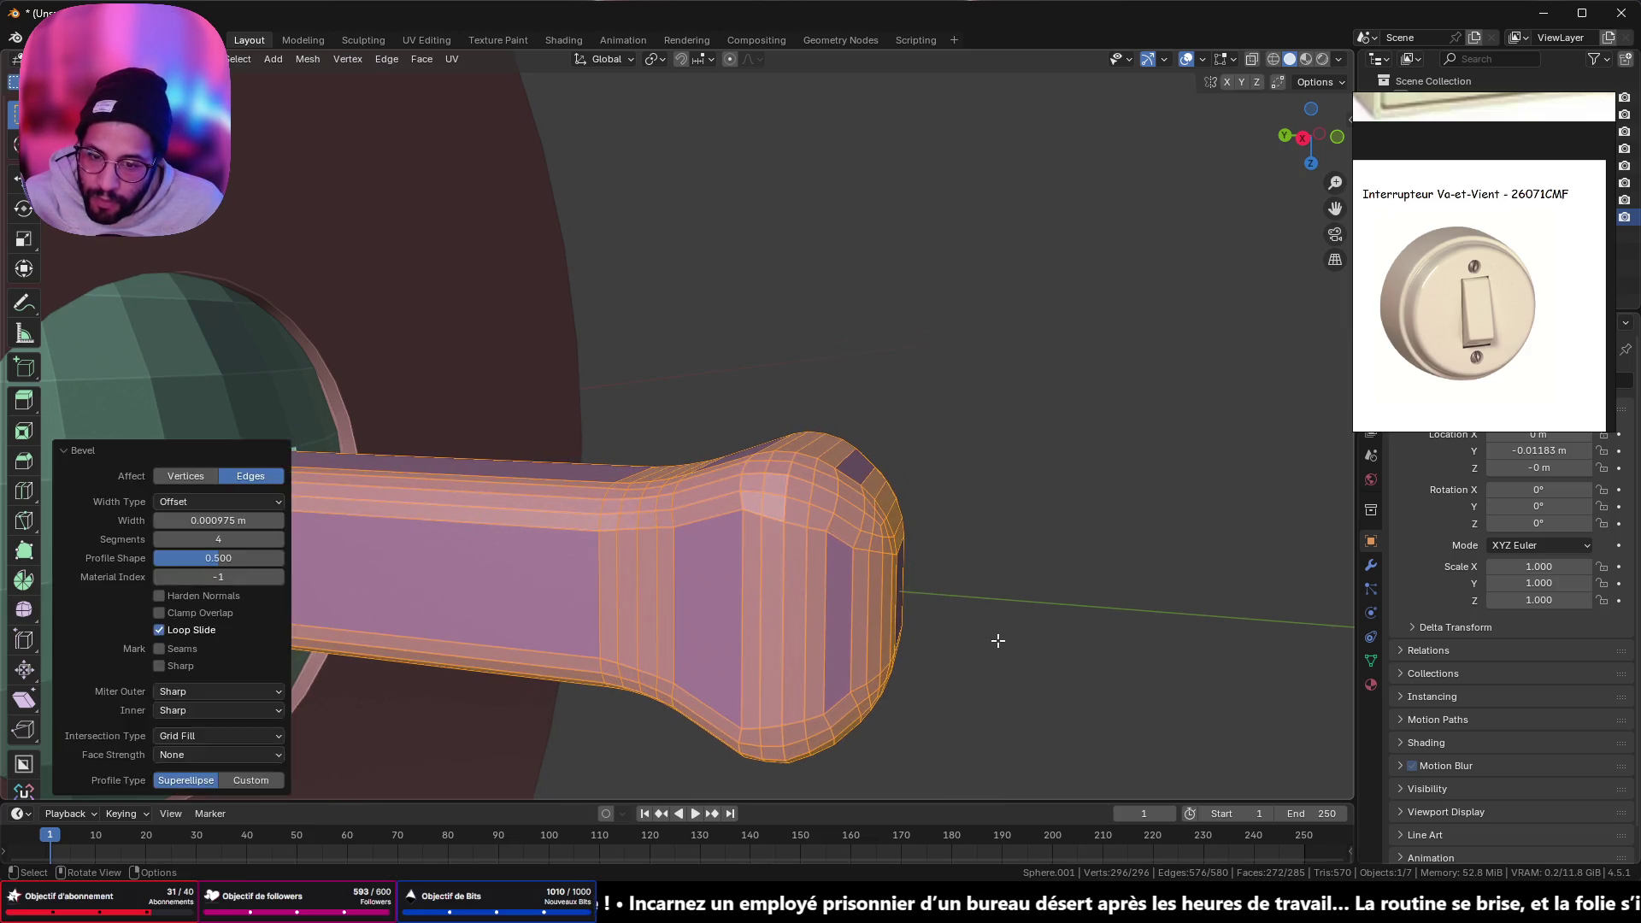
key("Tab")
mouse_move(997, 641)
middle_mouse_down()
mouse_move(950, 623)
mouse_move(694, 618)
mouse_move(1046, 577)
mouse_move(788, 501)
mouse_move(843, 609)
mouse_move(788, 501)
mouse_move(788, 552)
mouse_move(735, 523)
middle_mouse_up()
scroll(788, 500, "up", 5)
- Apply Shade Auto Smooth at 30° to the lever handle, then deselect it
right_click(735, 523)
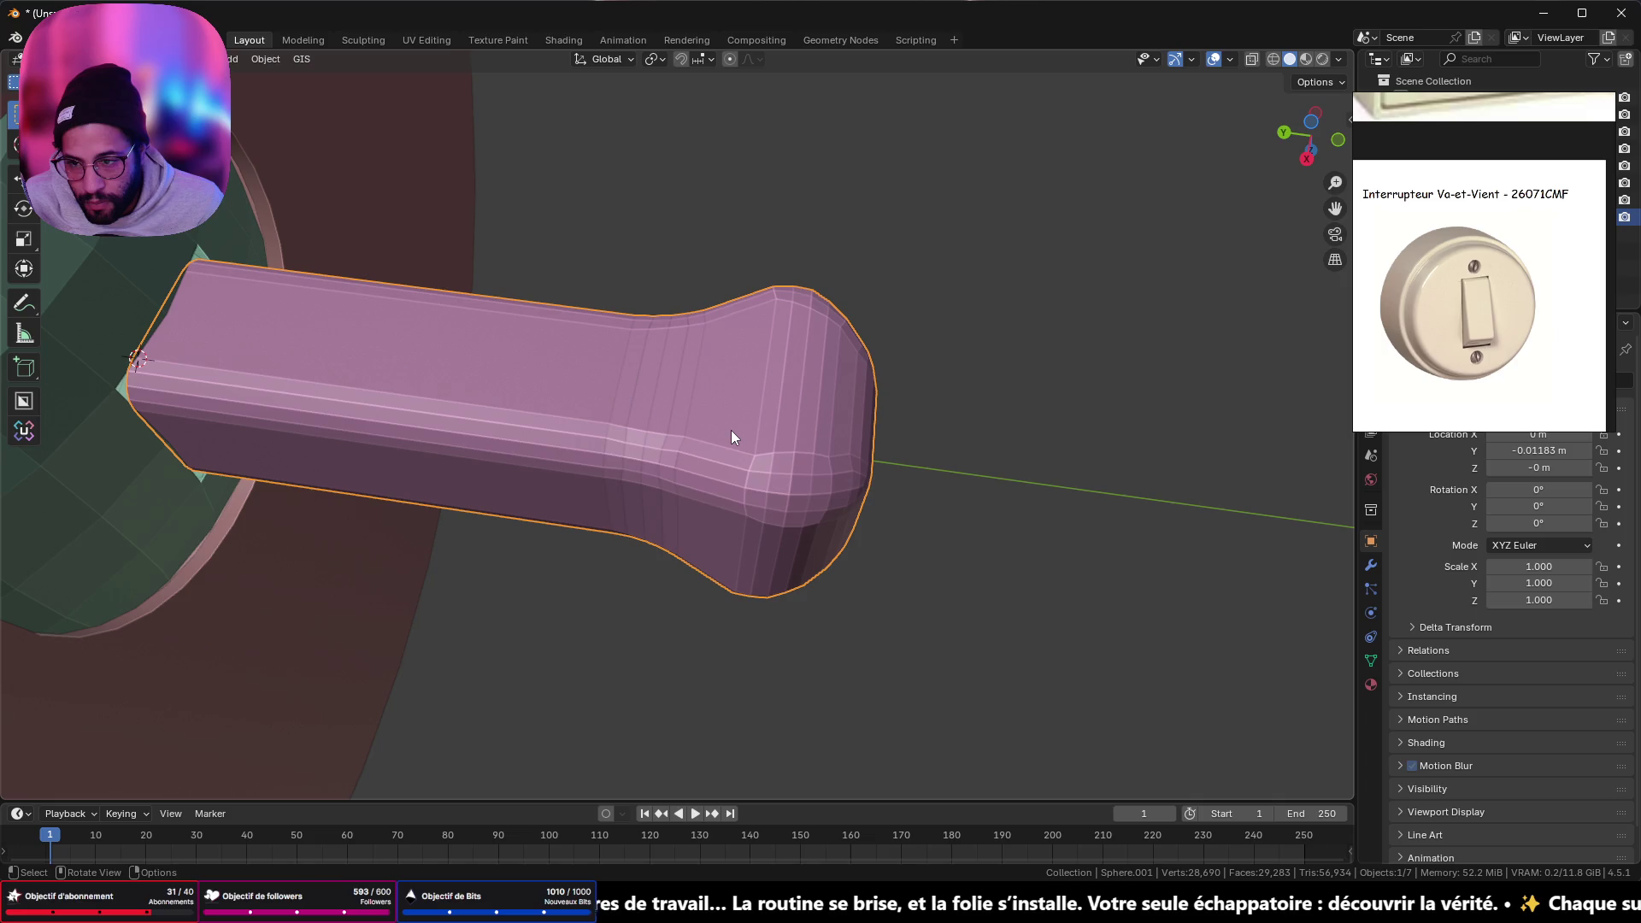
right_click(731, 432)
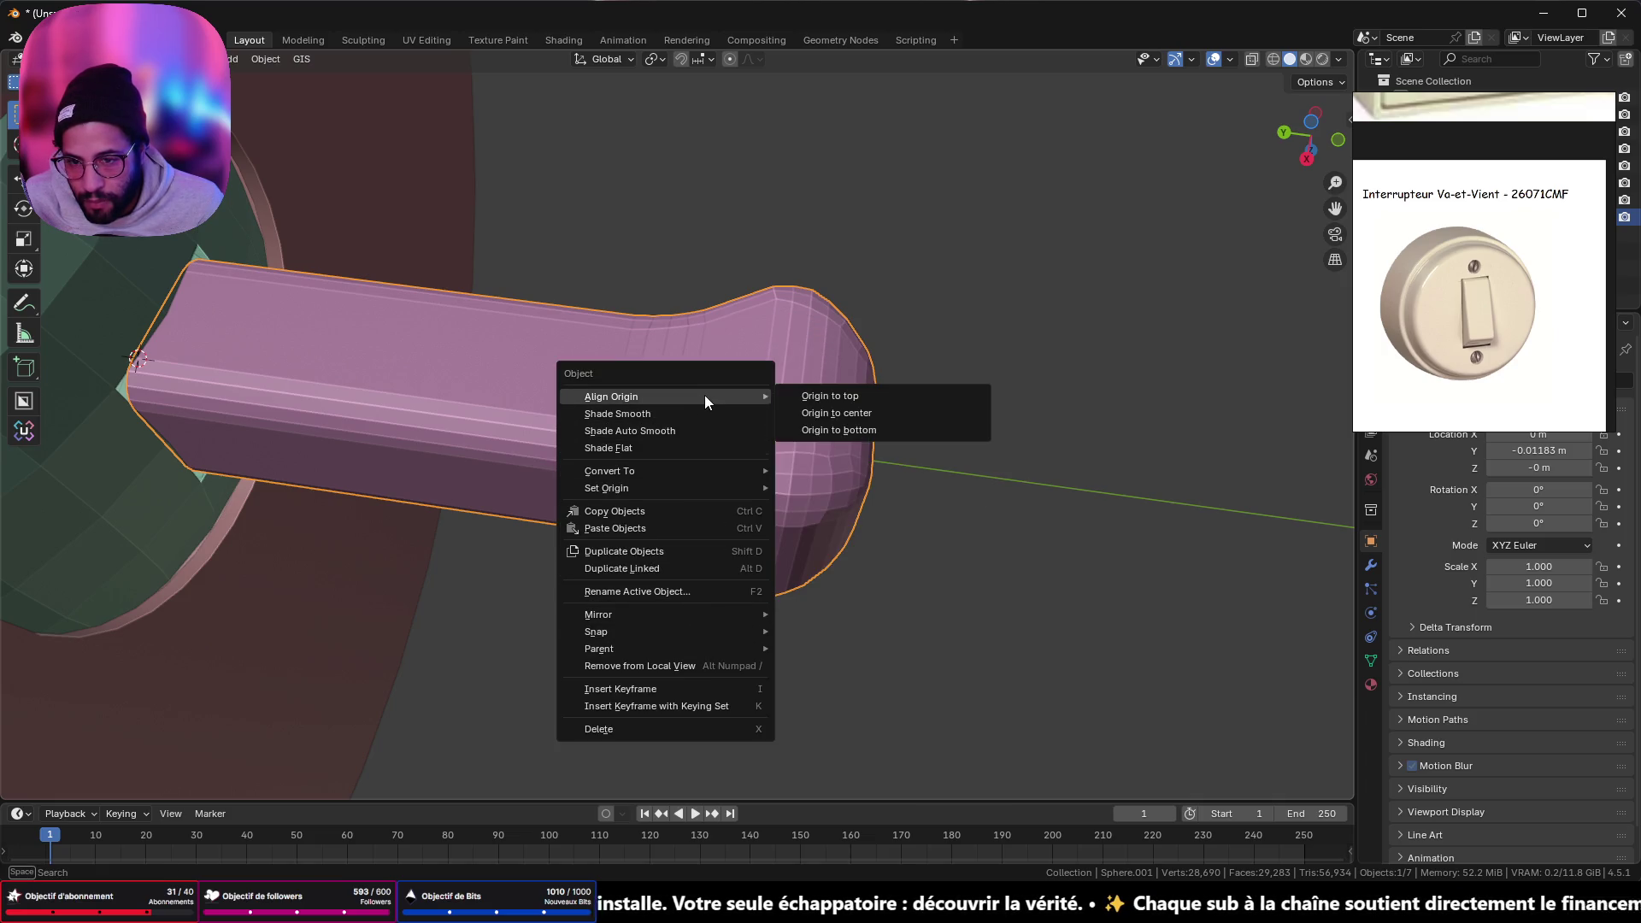
left_click(693, 430)
mouse_move(692, 427)
middle_mouse_down()
mouse_move(694, 383)
mouse_move(512, 329)
mouse_move(696, 366)
mouse_move(730, 464)
middle_mouse_up()
scroll(730, 463, "down", 5)
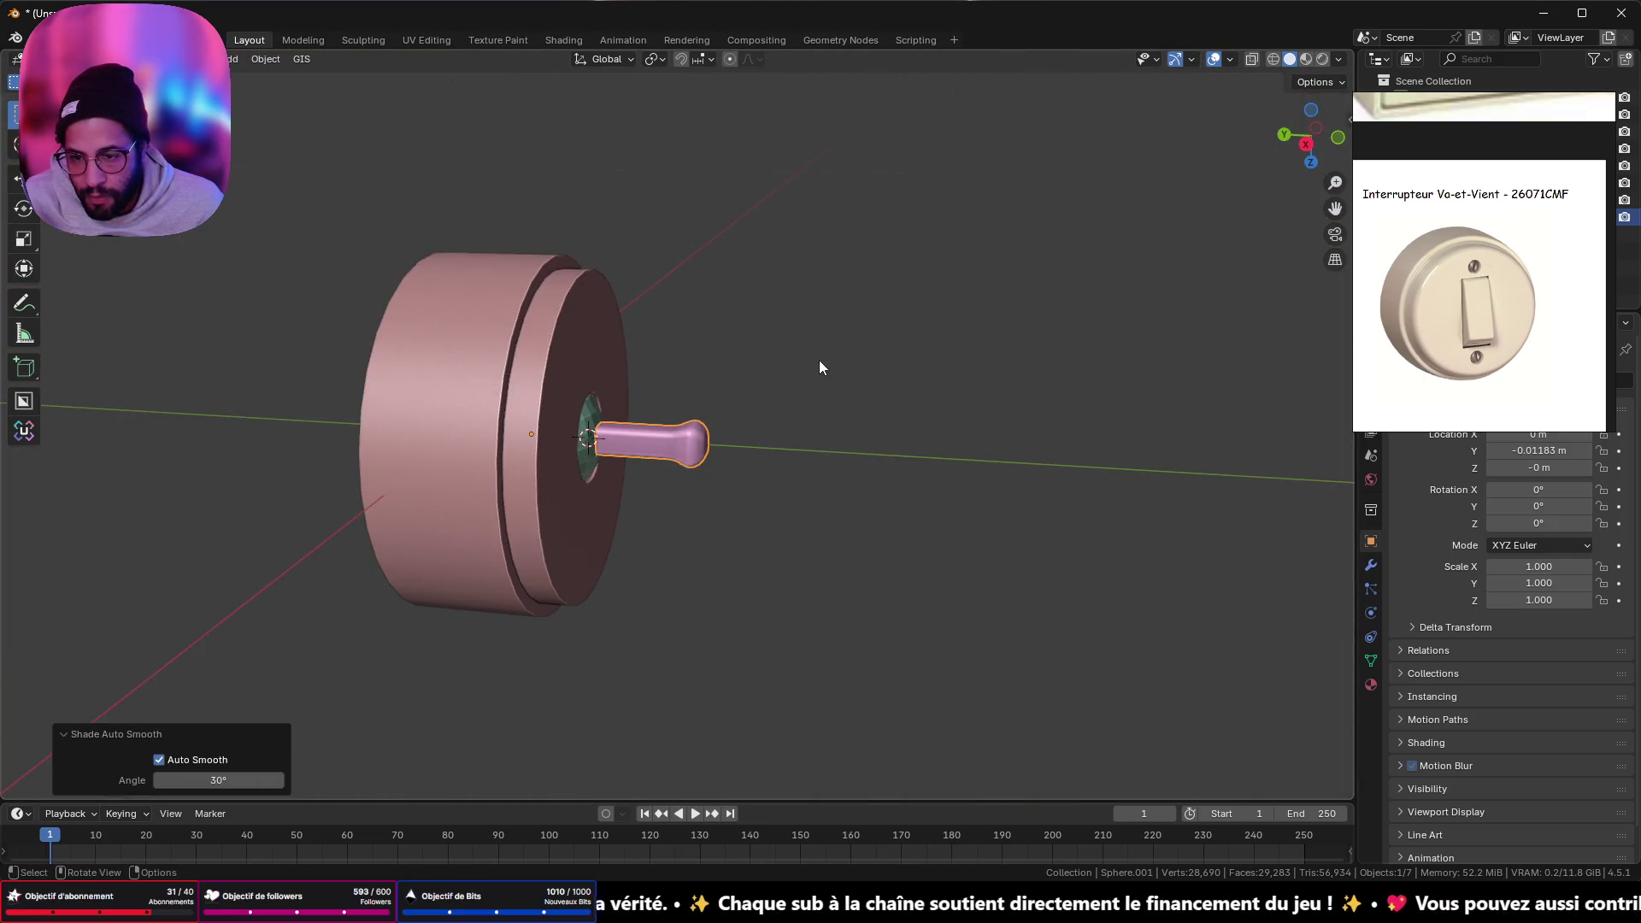
left_click(825, 428)
scroll(837, 509, "up", 8)
- Inspect the dome and handle from a front view, clearing any face selection
mouse_move(547, 470)
middle_mouse_down()
mouse_move(773, 538)
mouse_move(624, 429)
mouse_move(752, 450)
mouse_move(681, 541)
mouse_move(370, 721)
mouse_move(516, 794)
mouse_move(606, 586)
mouse_move(573, 578)
middle_mouse_up()
key("Tab")
key("Tab")
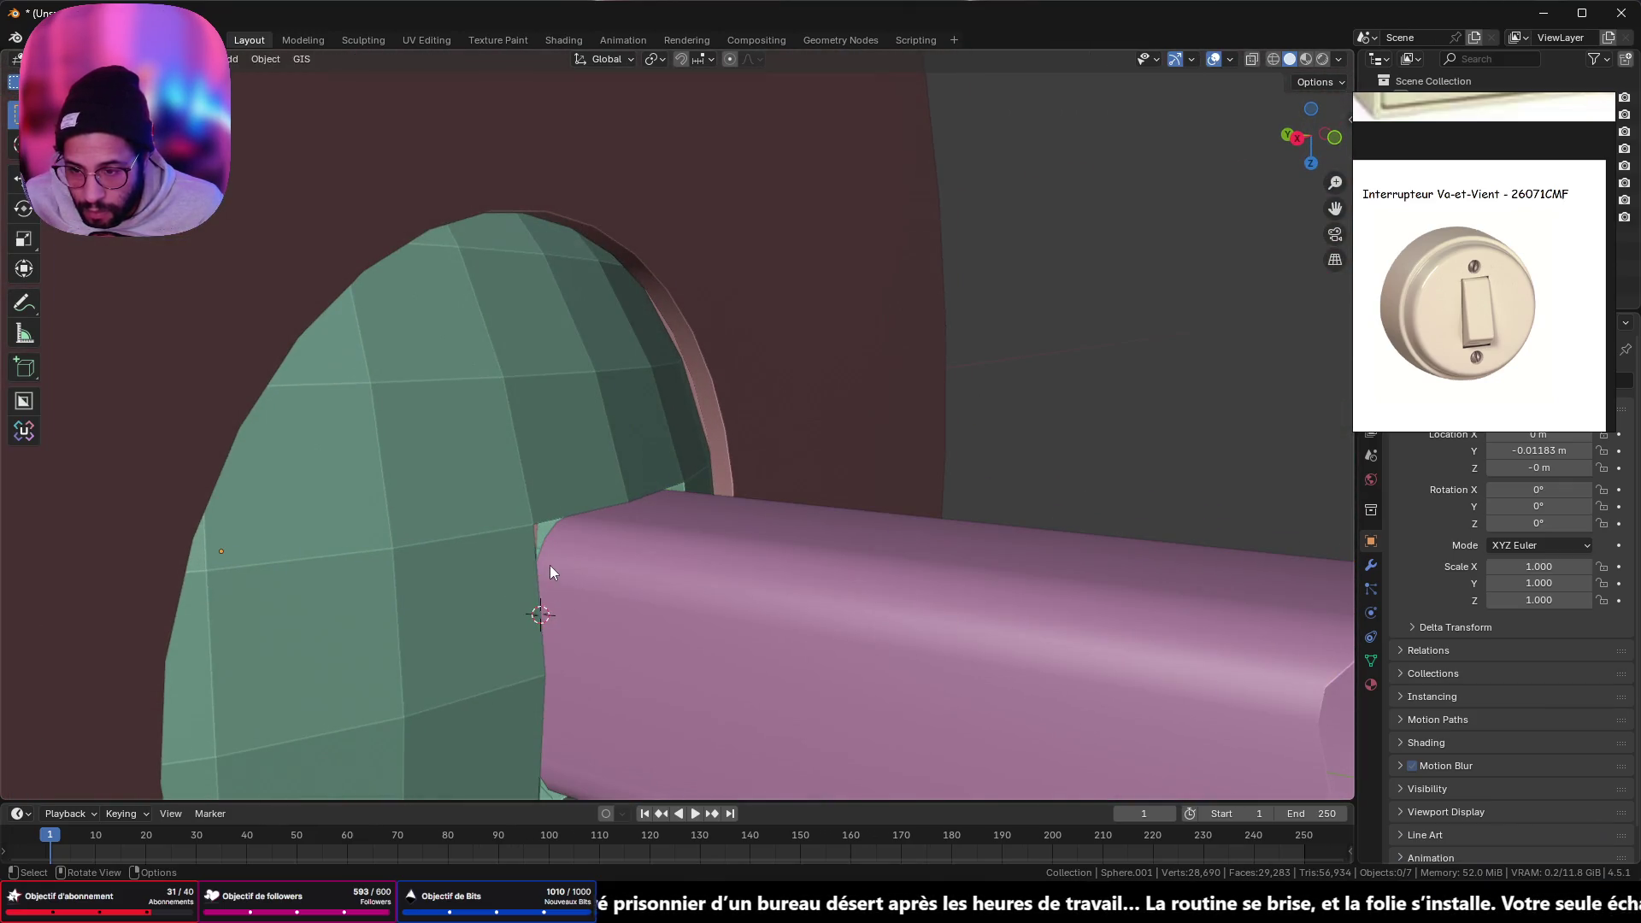
left_click(528, 561)
key("Tab")
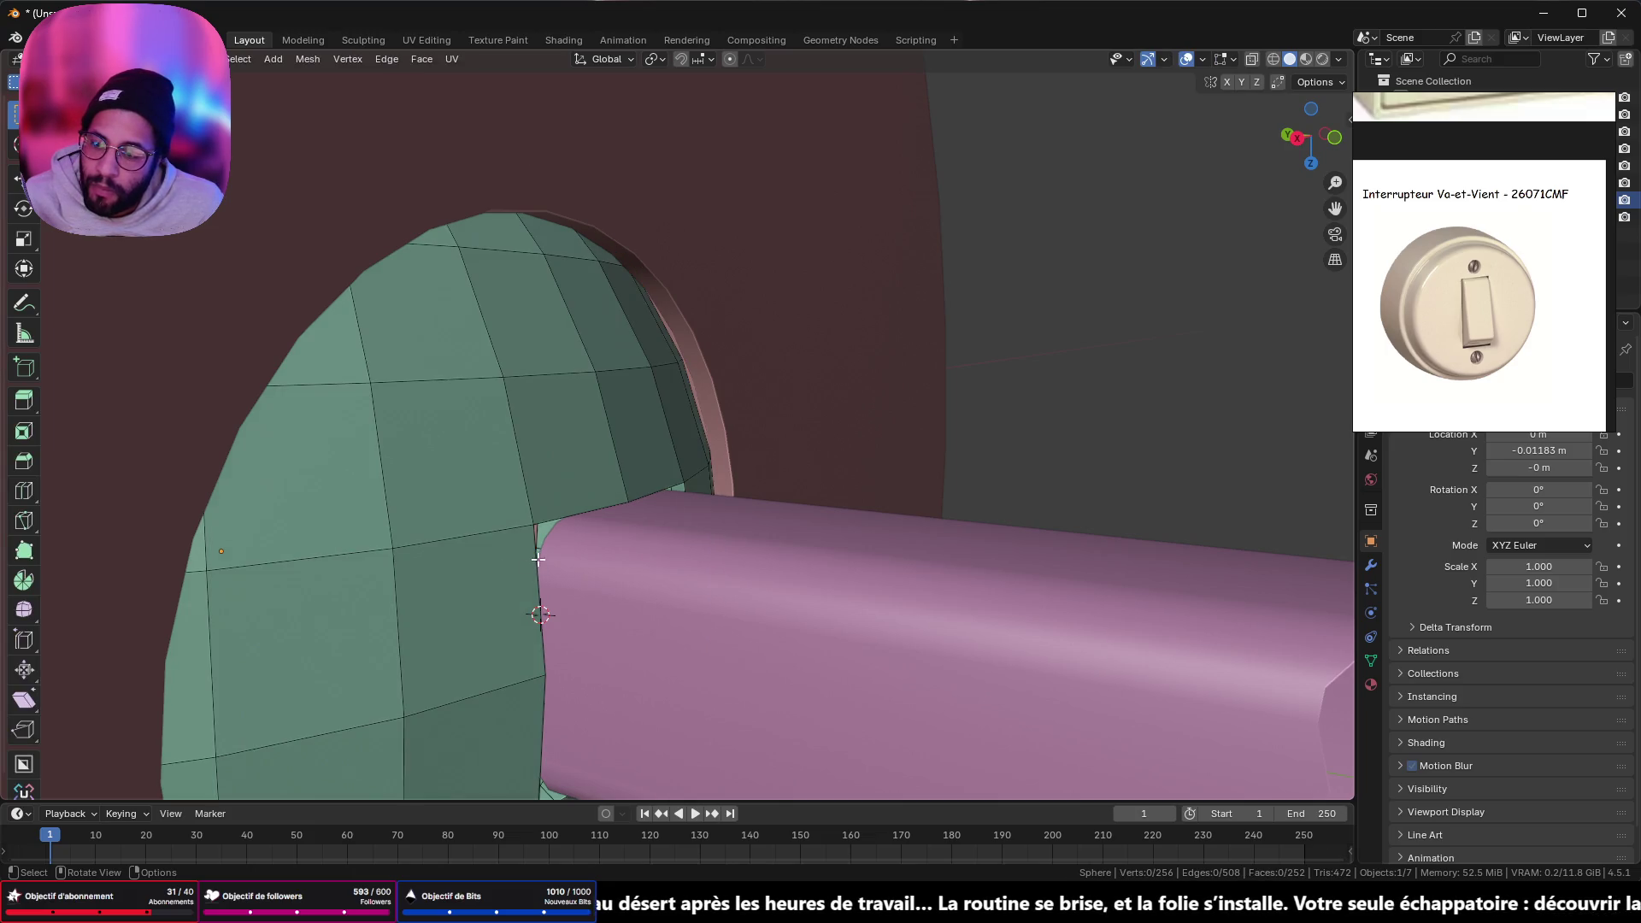
left_click(576, 511)
left_click(539, 536)
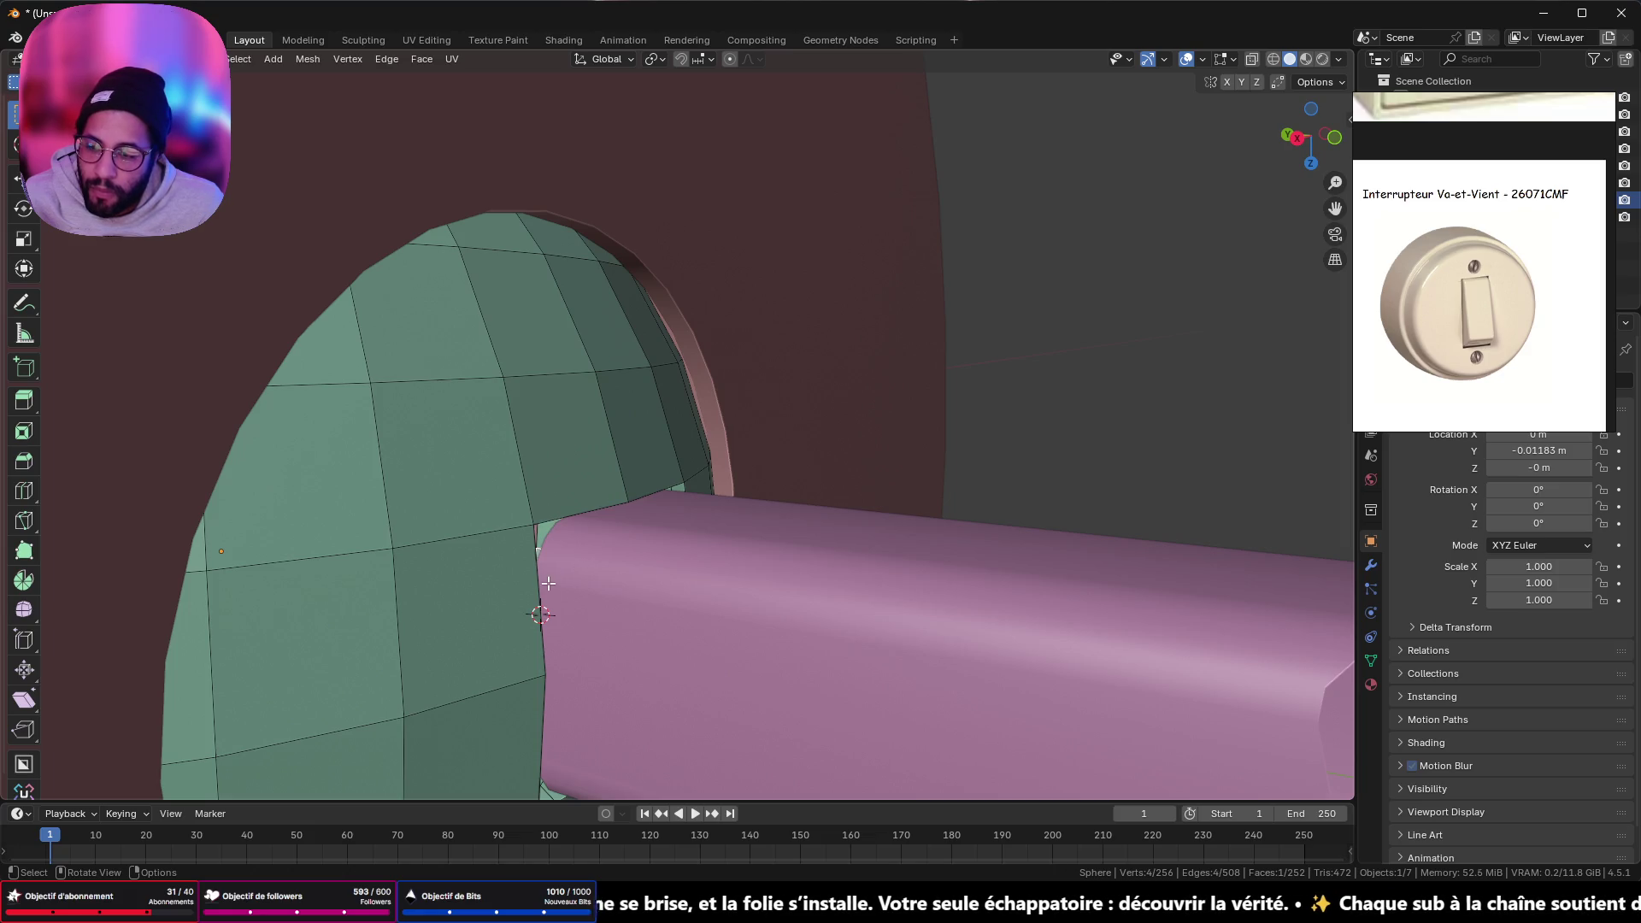
key("KP_1")
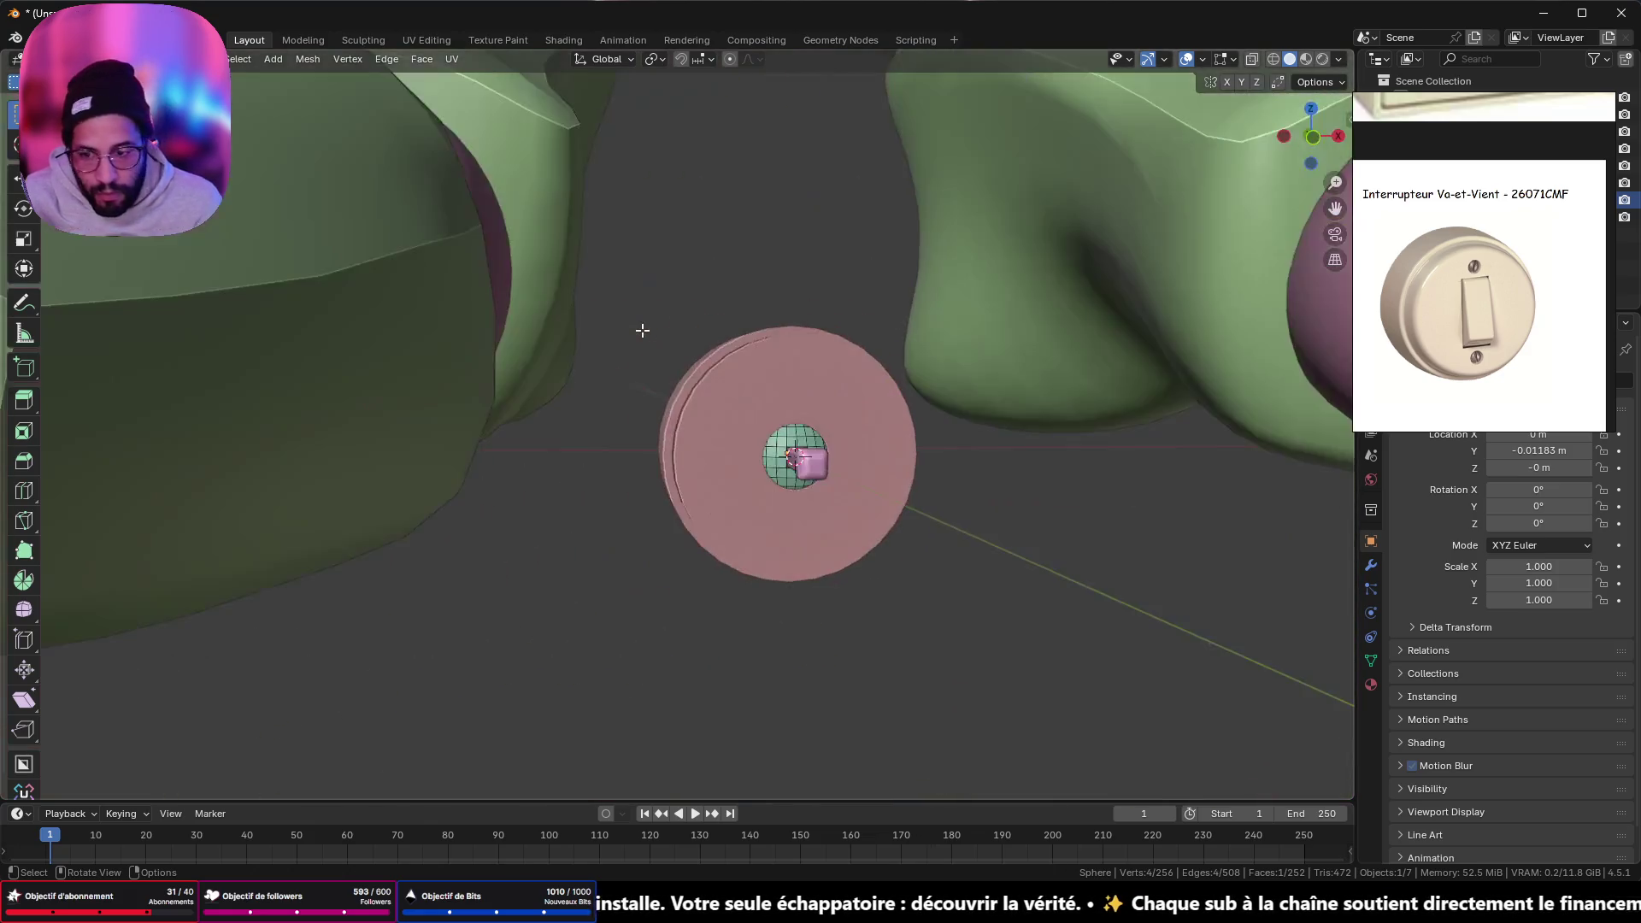
scroll(779, 360, "up", 5)
scroll(772, 542, "down", 10)
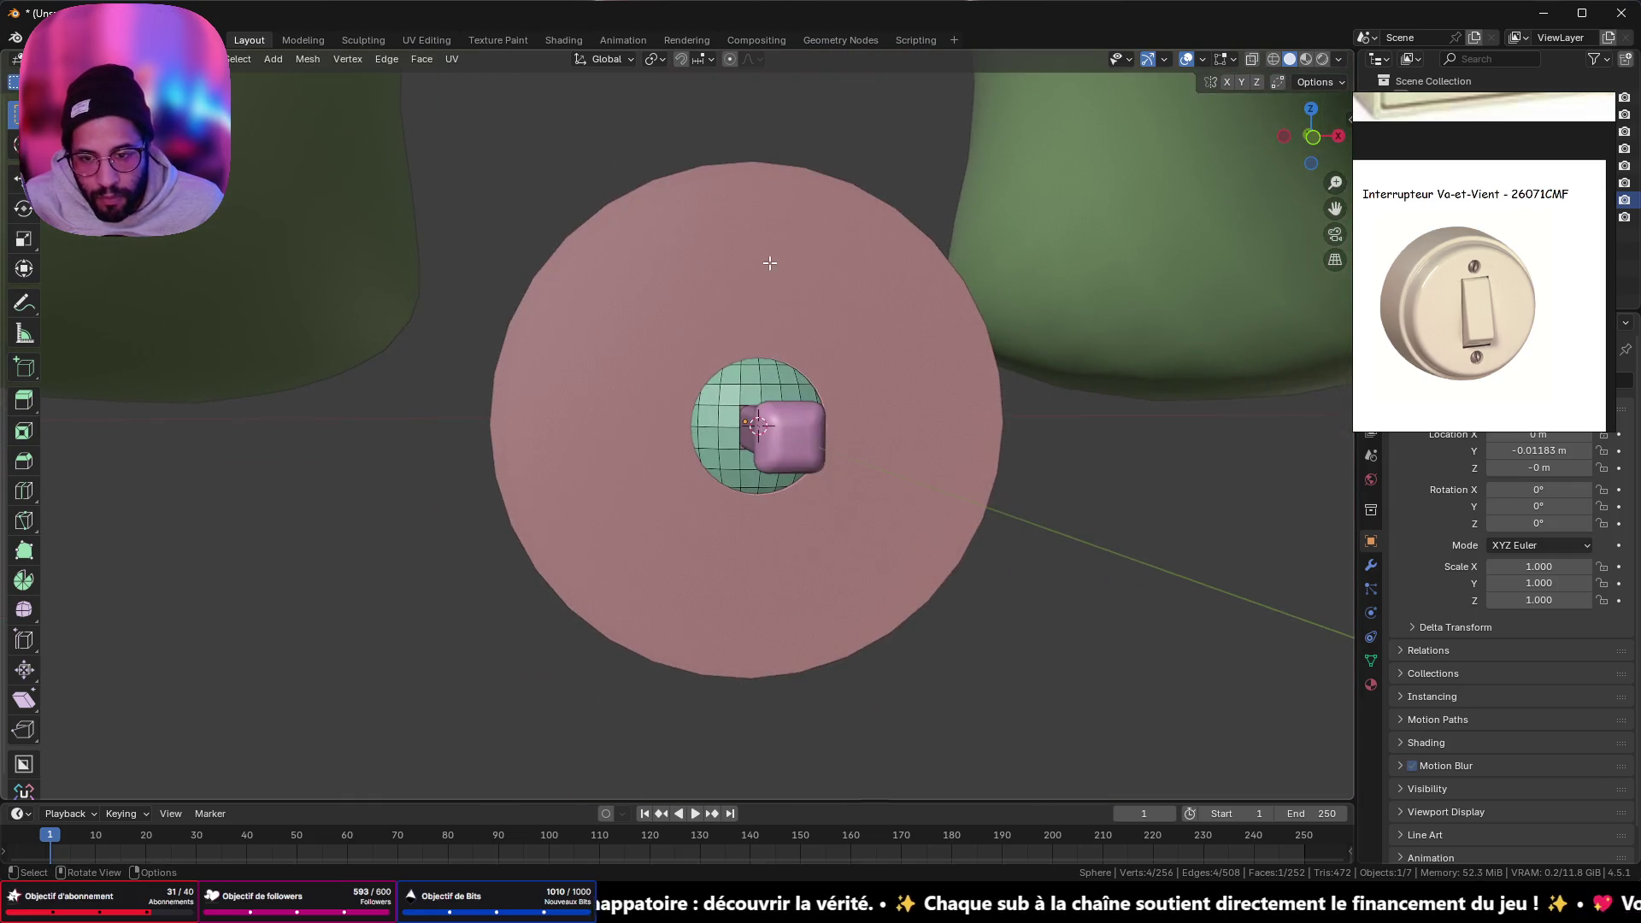
scroll(876, 353, "down", 8)
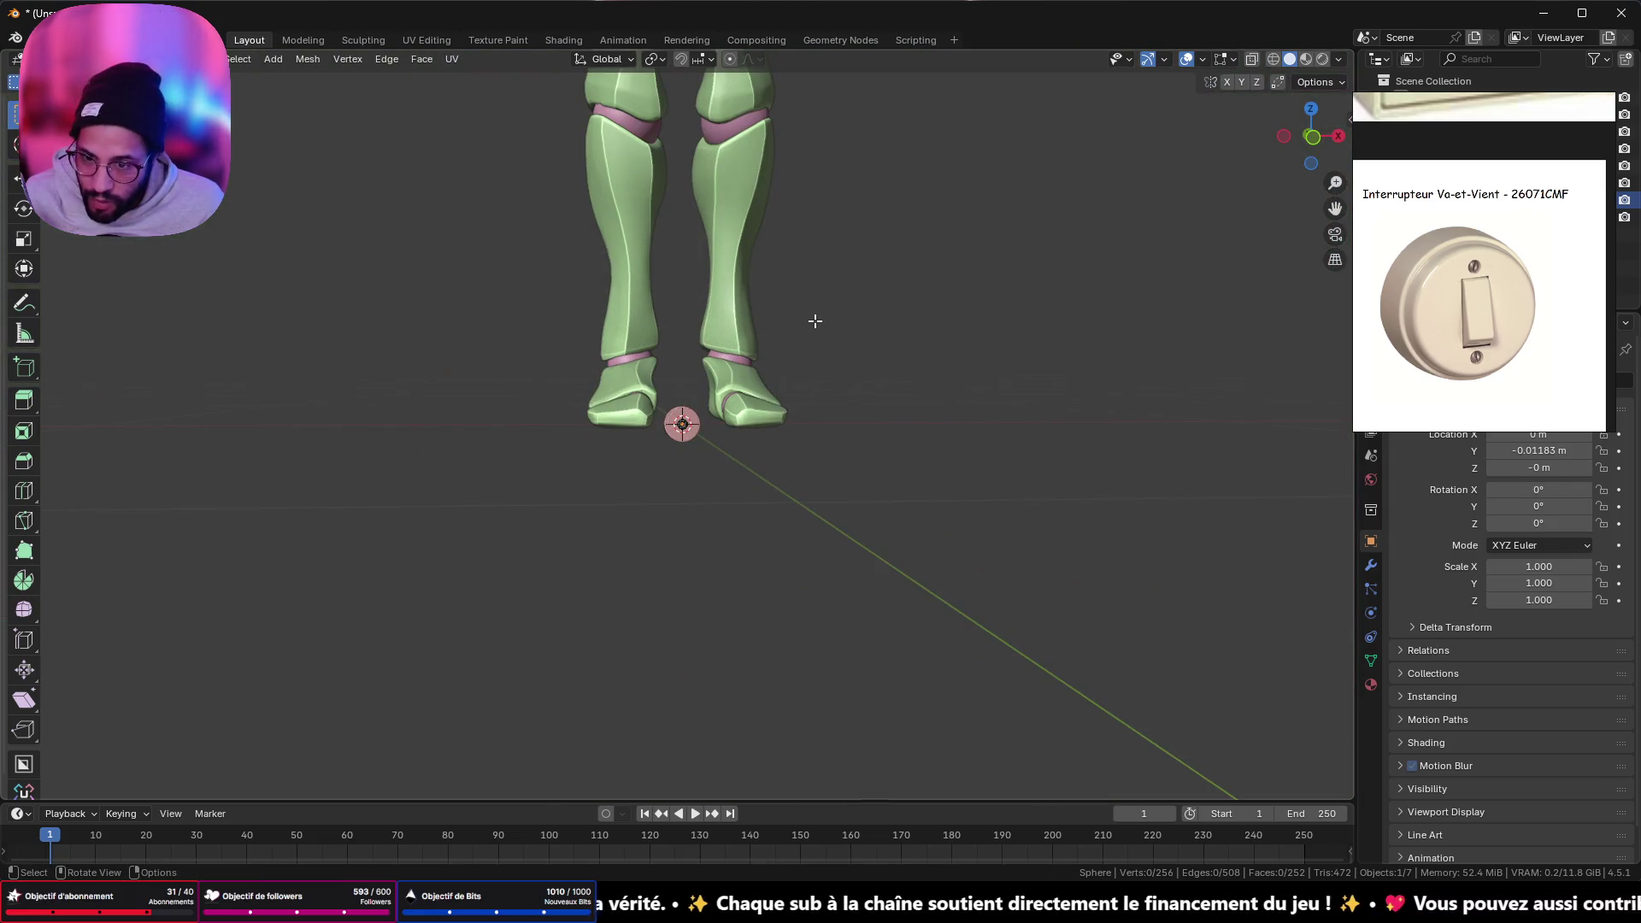
- Delete the green legs object and the pink spheres object, confirming the deletion
key("Tab")
key("Delete")
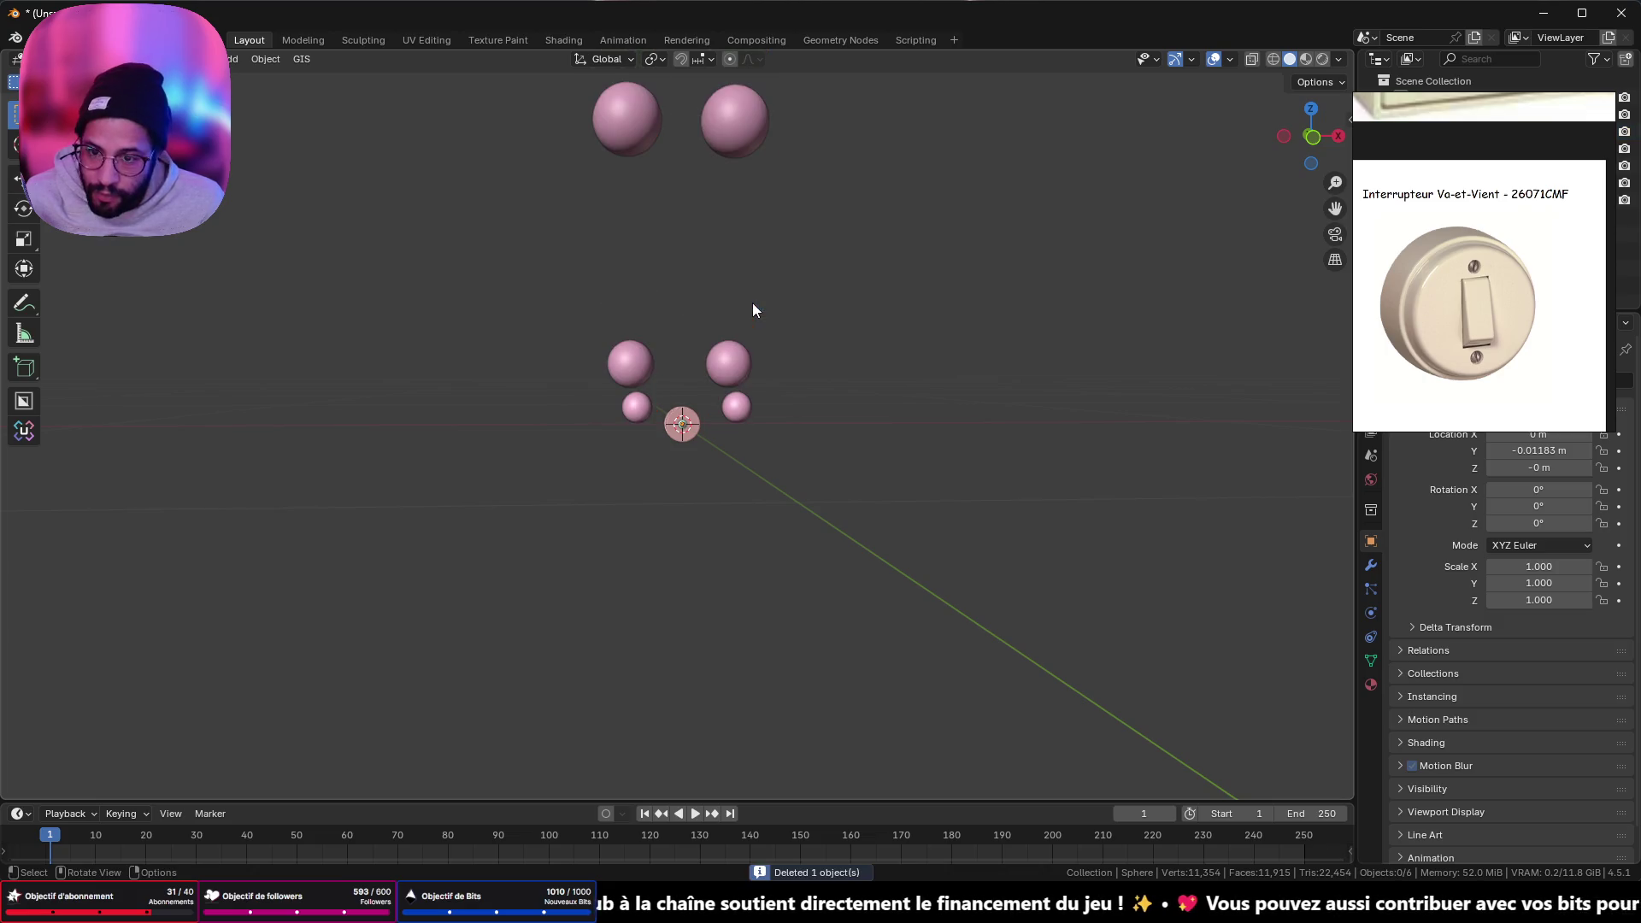
left_click(632, 128)
key("x")
left_click(725, 223)
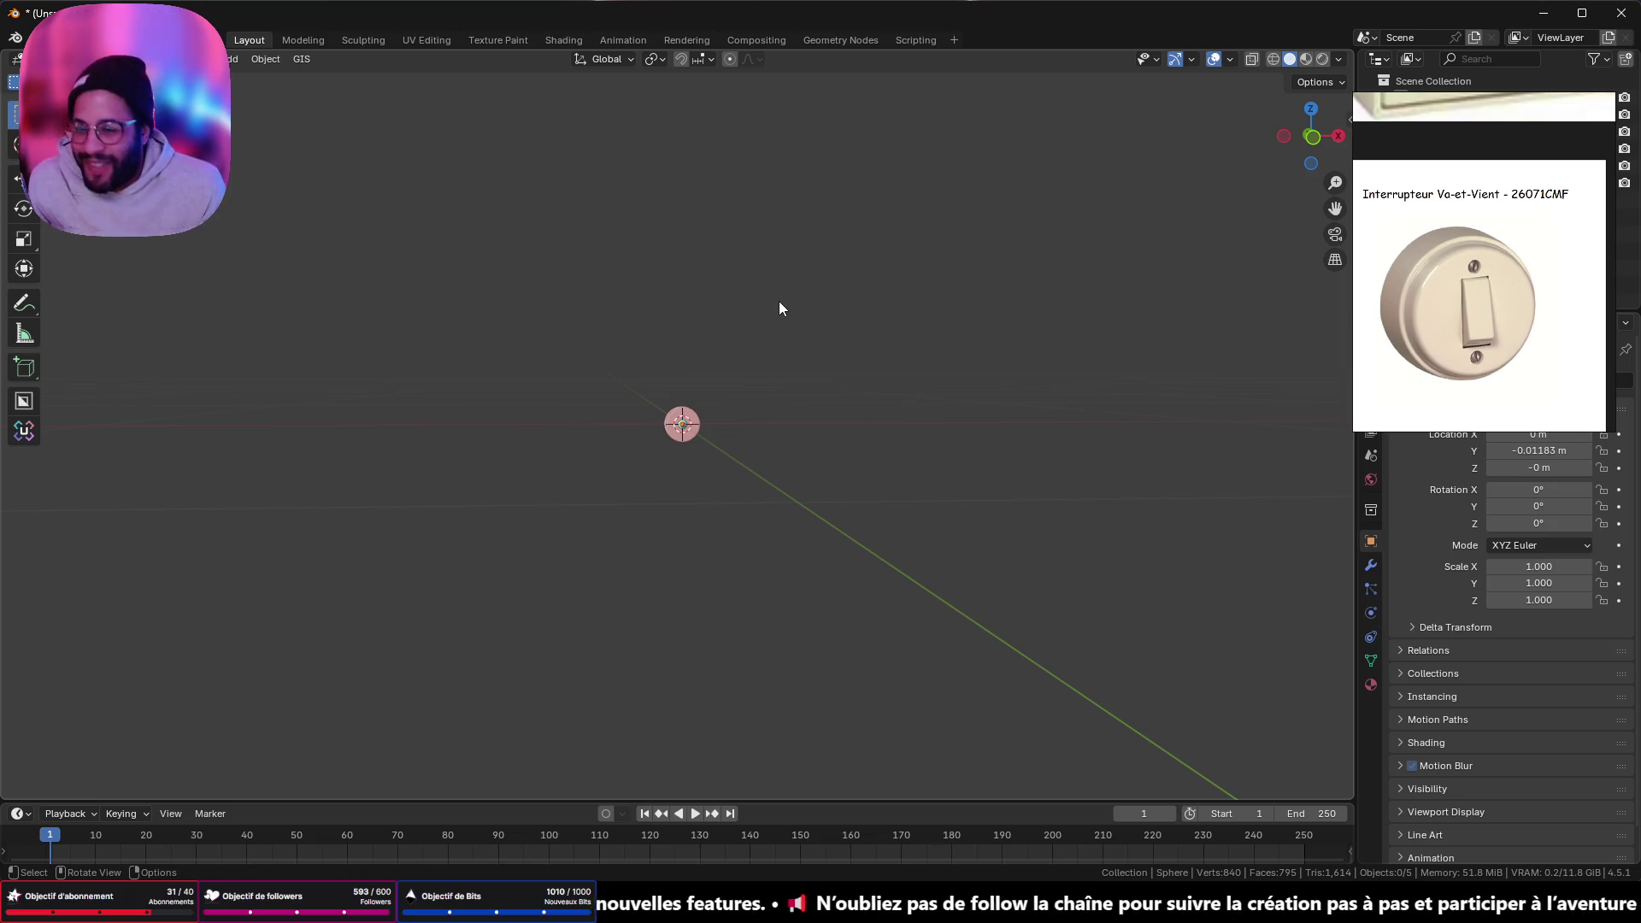
scroll(757, 450, "up", 8)
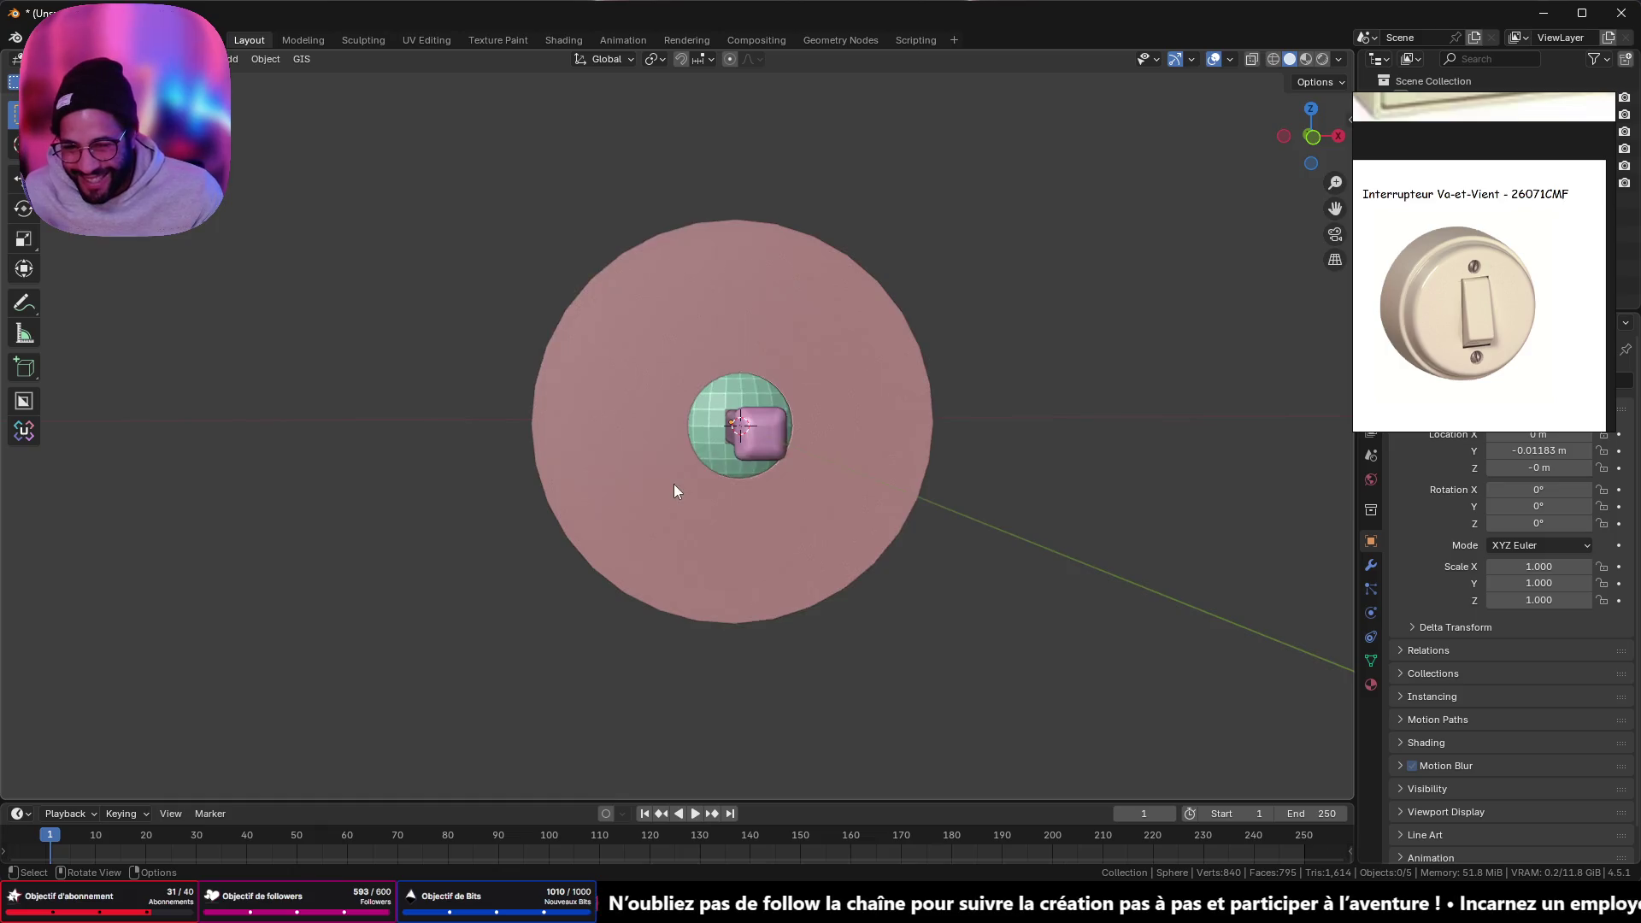
mouse_move(674, 484)
middle_mouse_down()
mouse_move(771, 532)
mouse_move(940, 525)
mouse_move(146, 458)
mouse_move(732, 598)
mouse_move(619, 587)
mouse_move(776, 566)
middle_mouse_up()
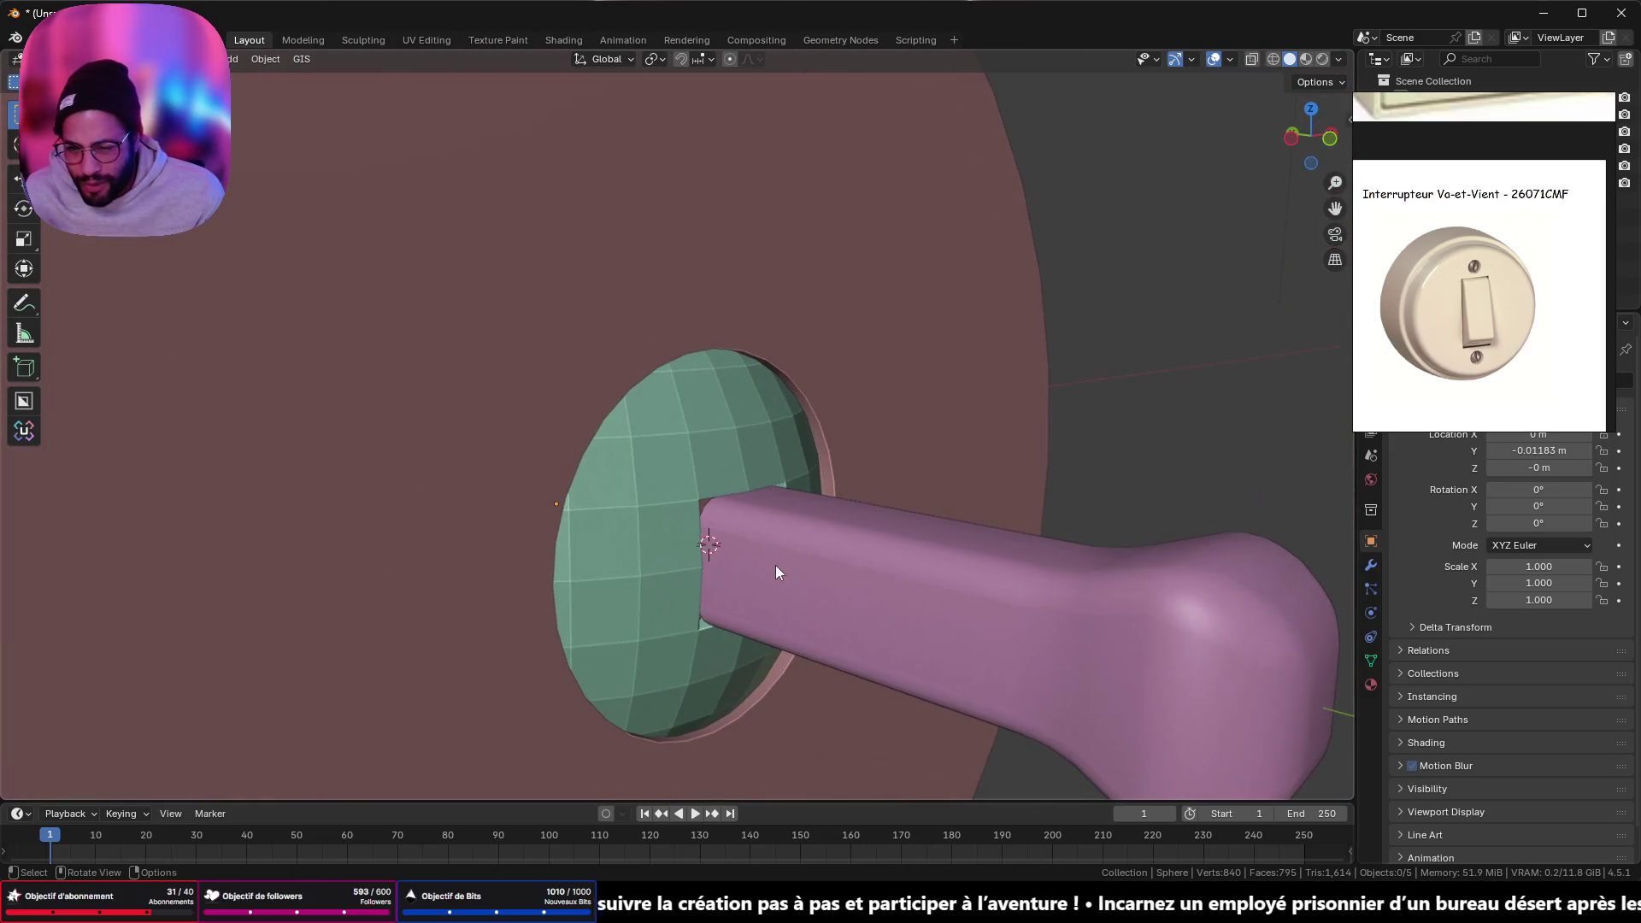
- Isolate the green dome in local view to inspect its slot opening, then restore the scene
left_click(787, 462)
key("KP_Divide")
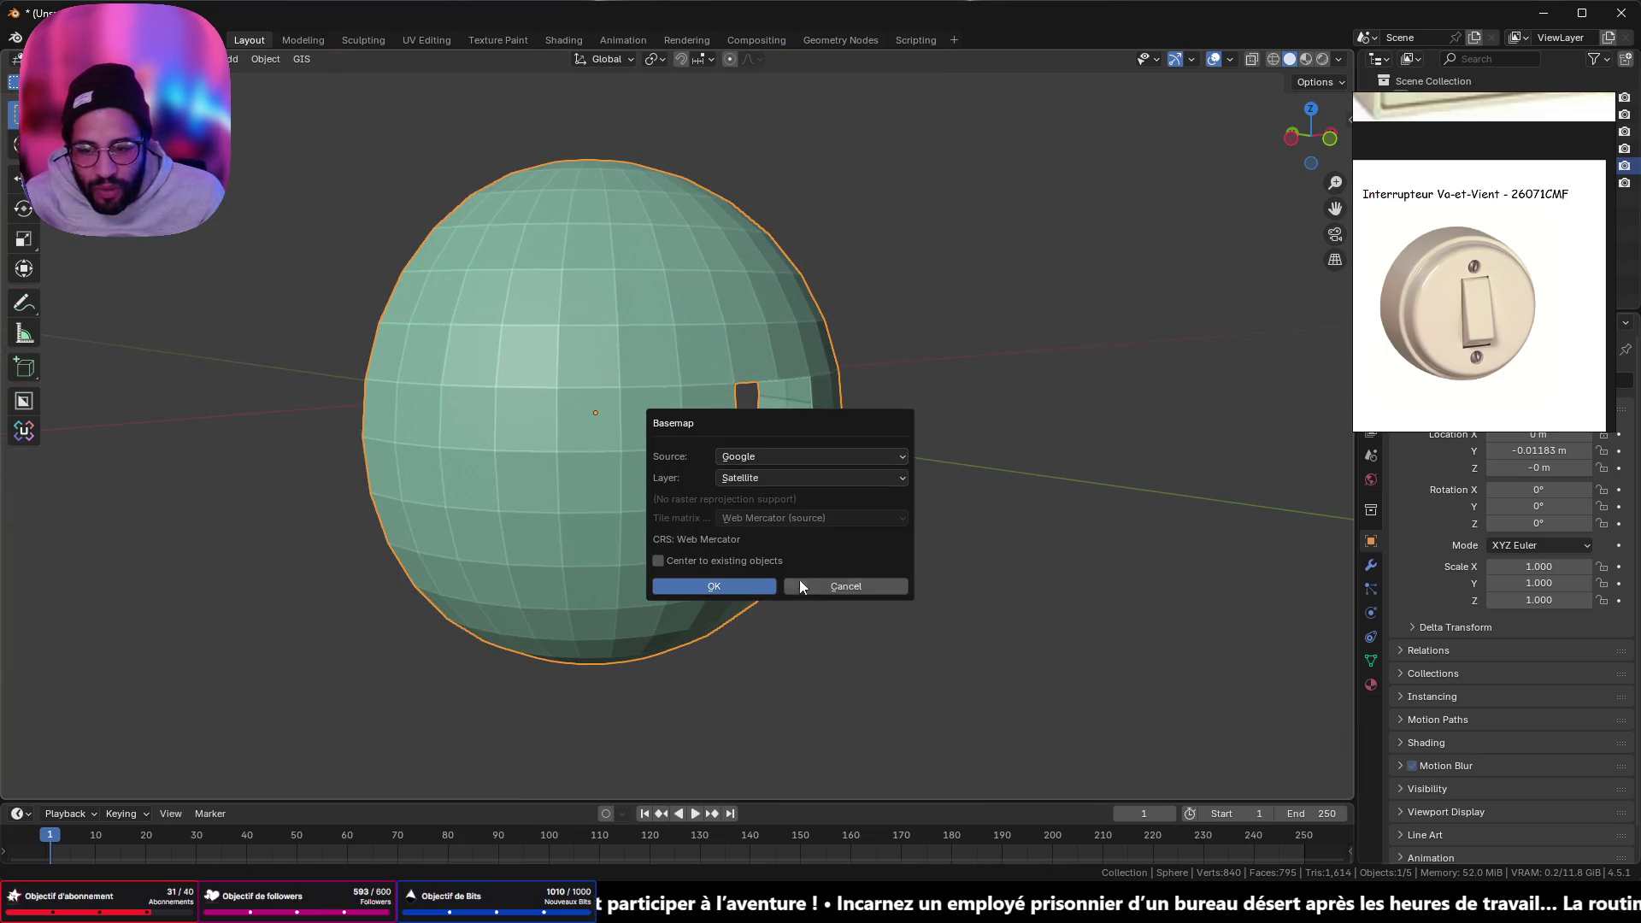
left_click(801, 585)
scroll(769, 427, "up", 5)
mouse_move(770, 428)
middle_mouse_down()
mouse_move(784, 377)
mouse_move(701, 450)
mouse_move(804, 377)
middle_mouse_up()
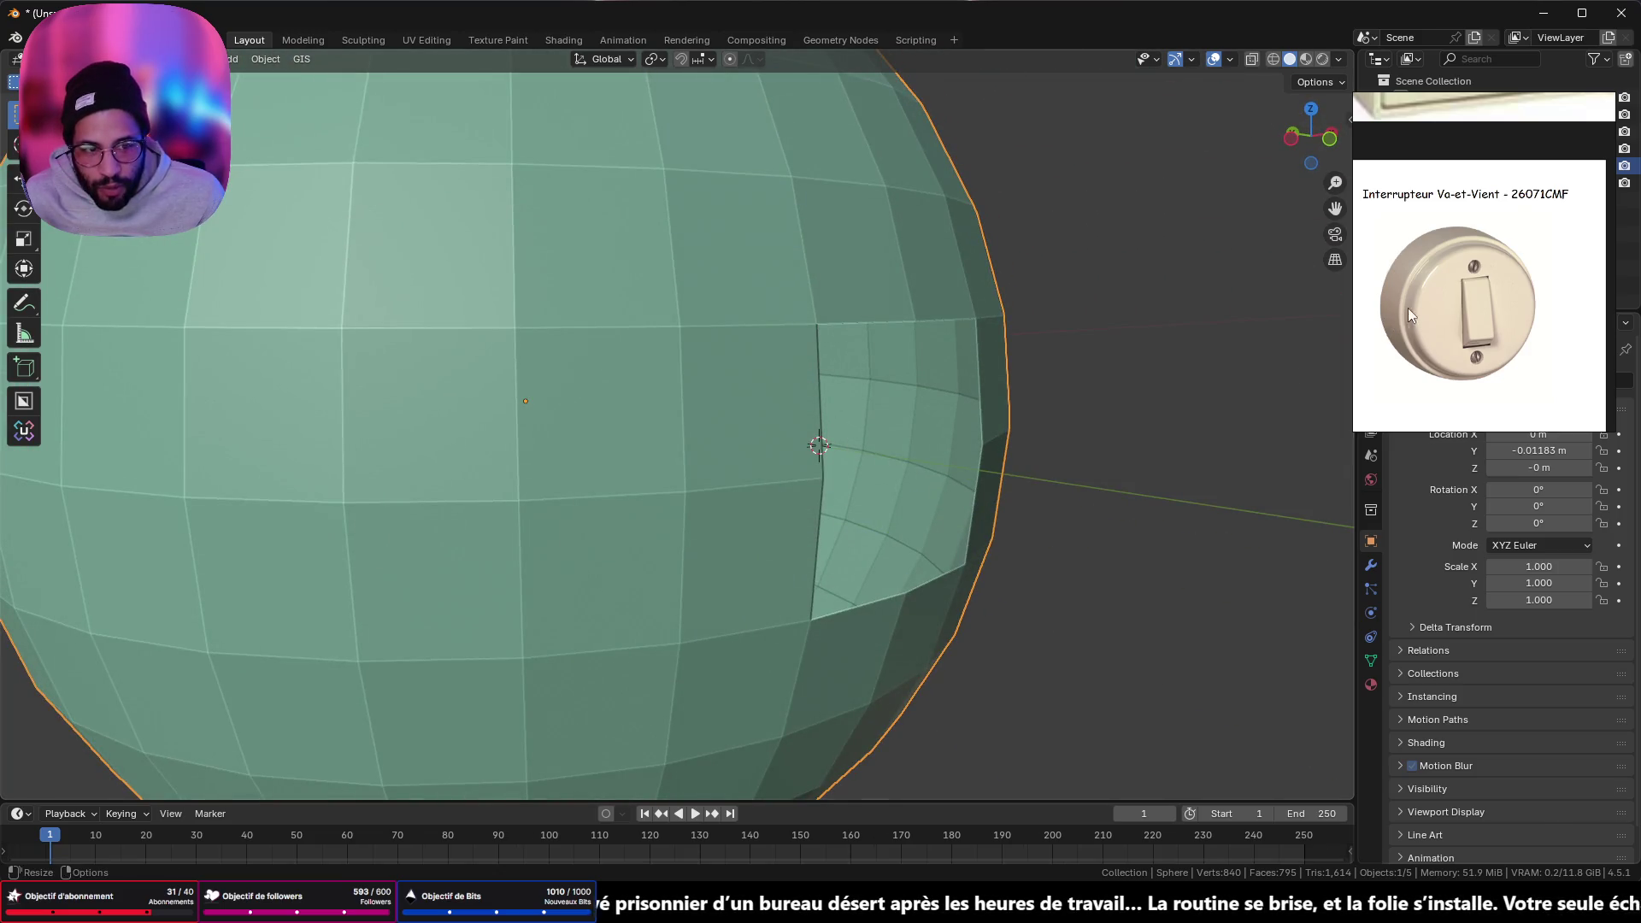
key("KP_Divide")
- Join the lever handle and the green dome into one object
mouse_move(1124, 391)
middle_mouse_down()
mouse_move(1028, 429)
mouse_move(726, 481)
middle_mouse_up()
left_click(726, 448, "shift")
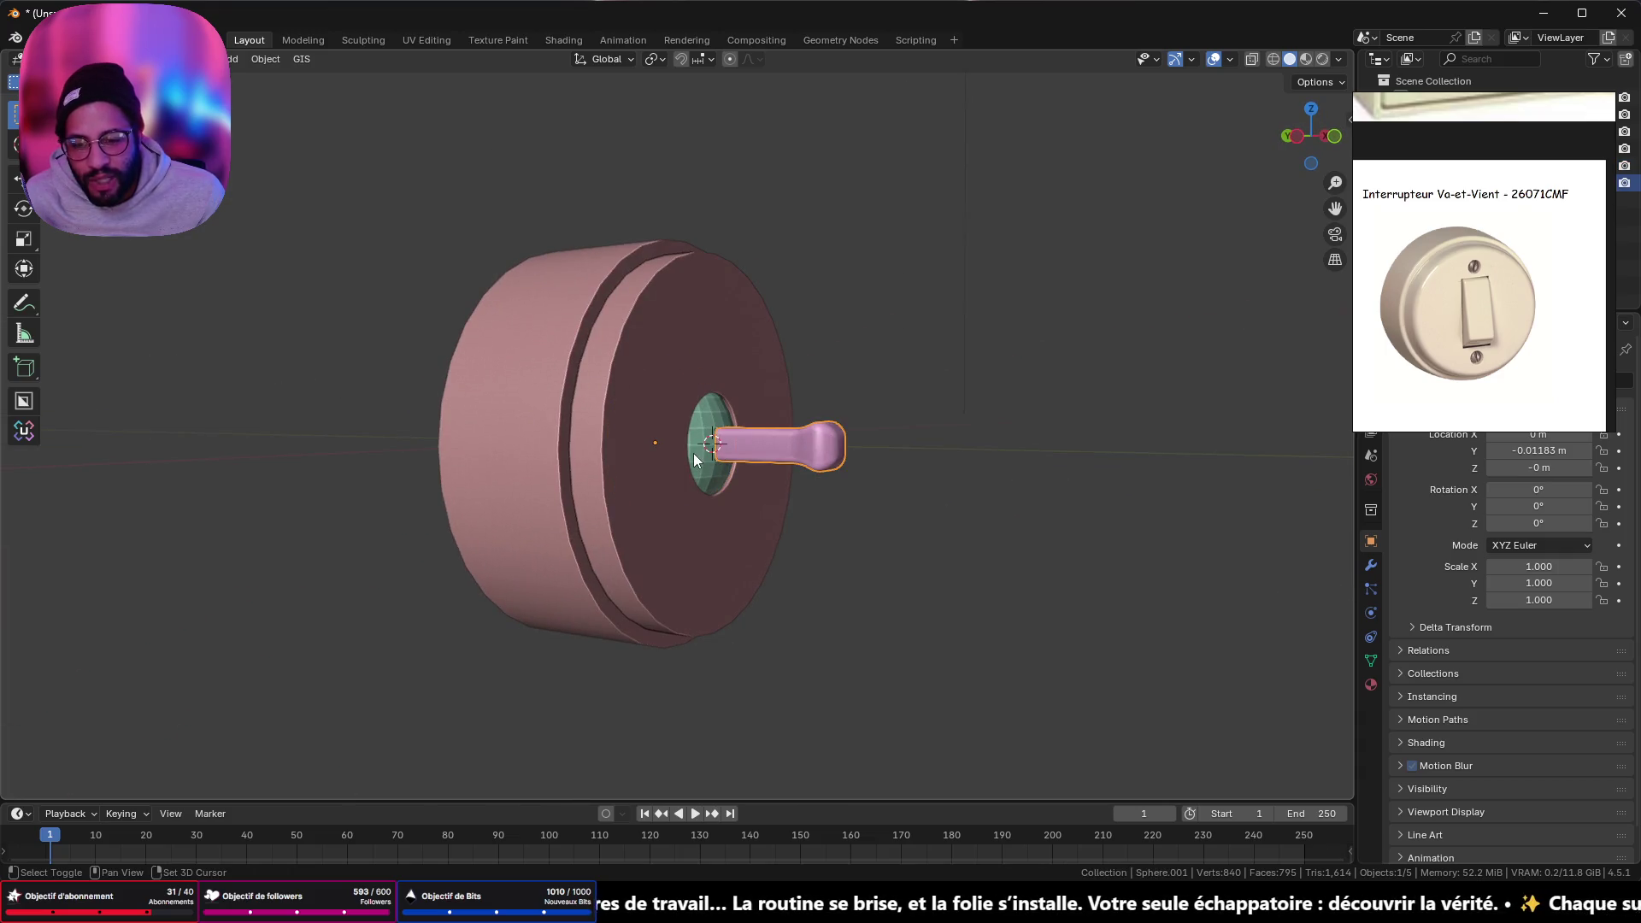
right_click(722, 482)
left_click(849, 584)
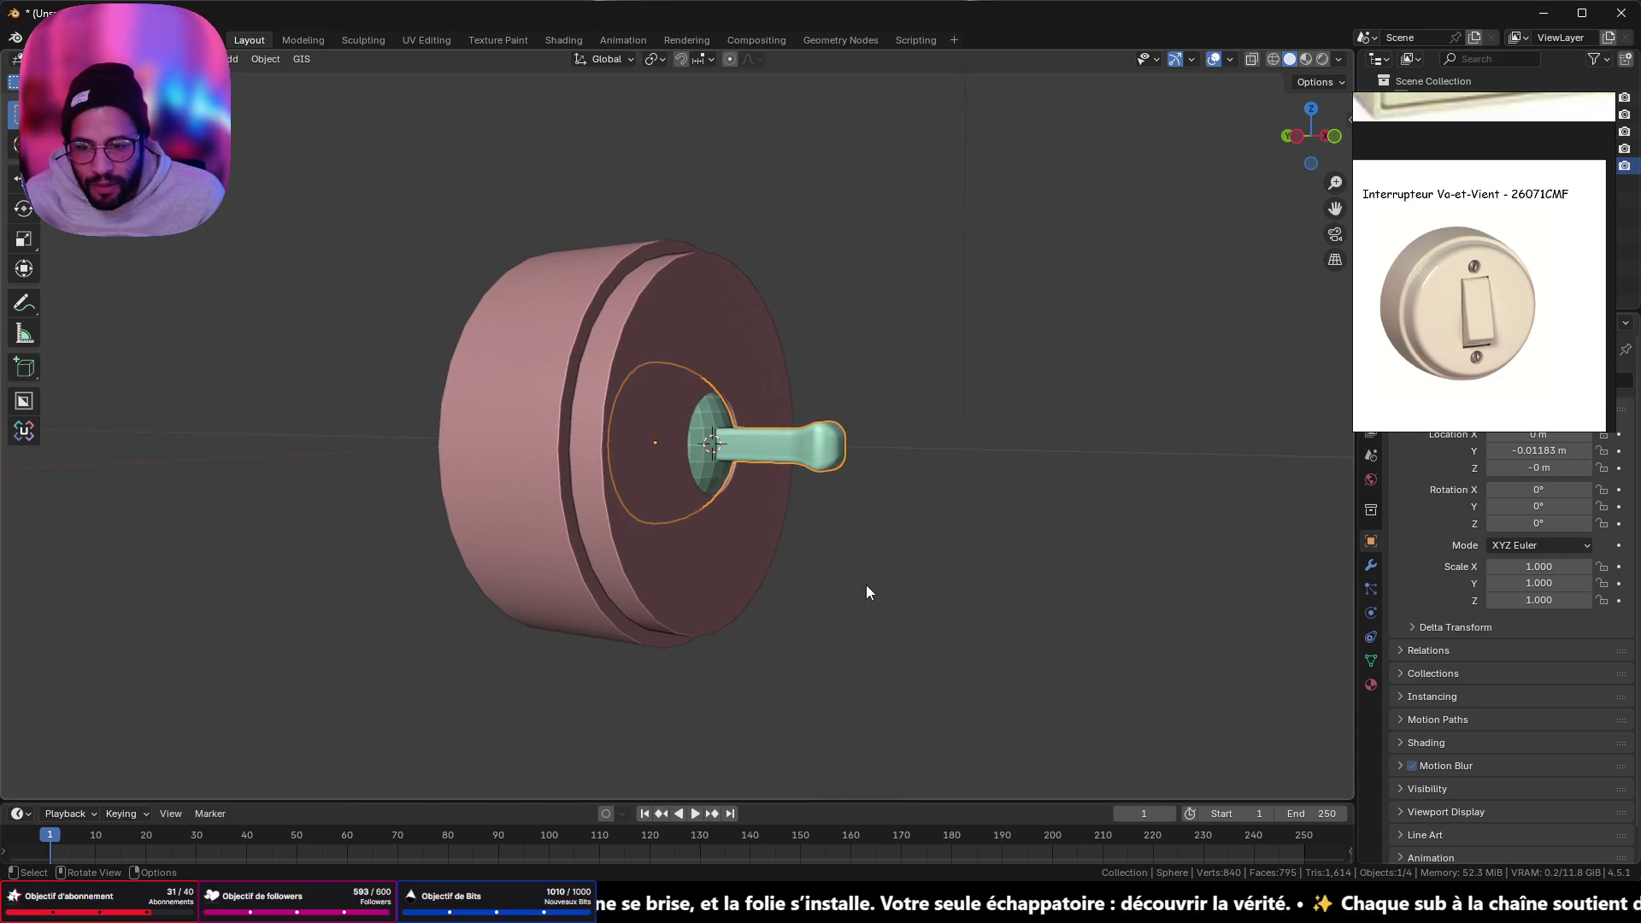
- Test-rotate the joined lever on the X axis, then cancel so it stays at 0°
key("r")
key("y")
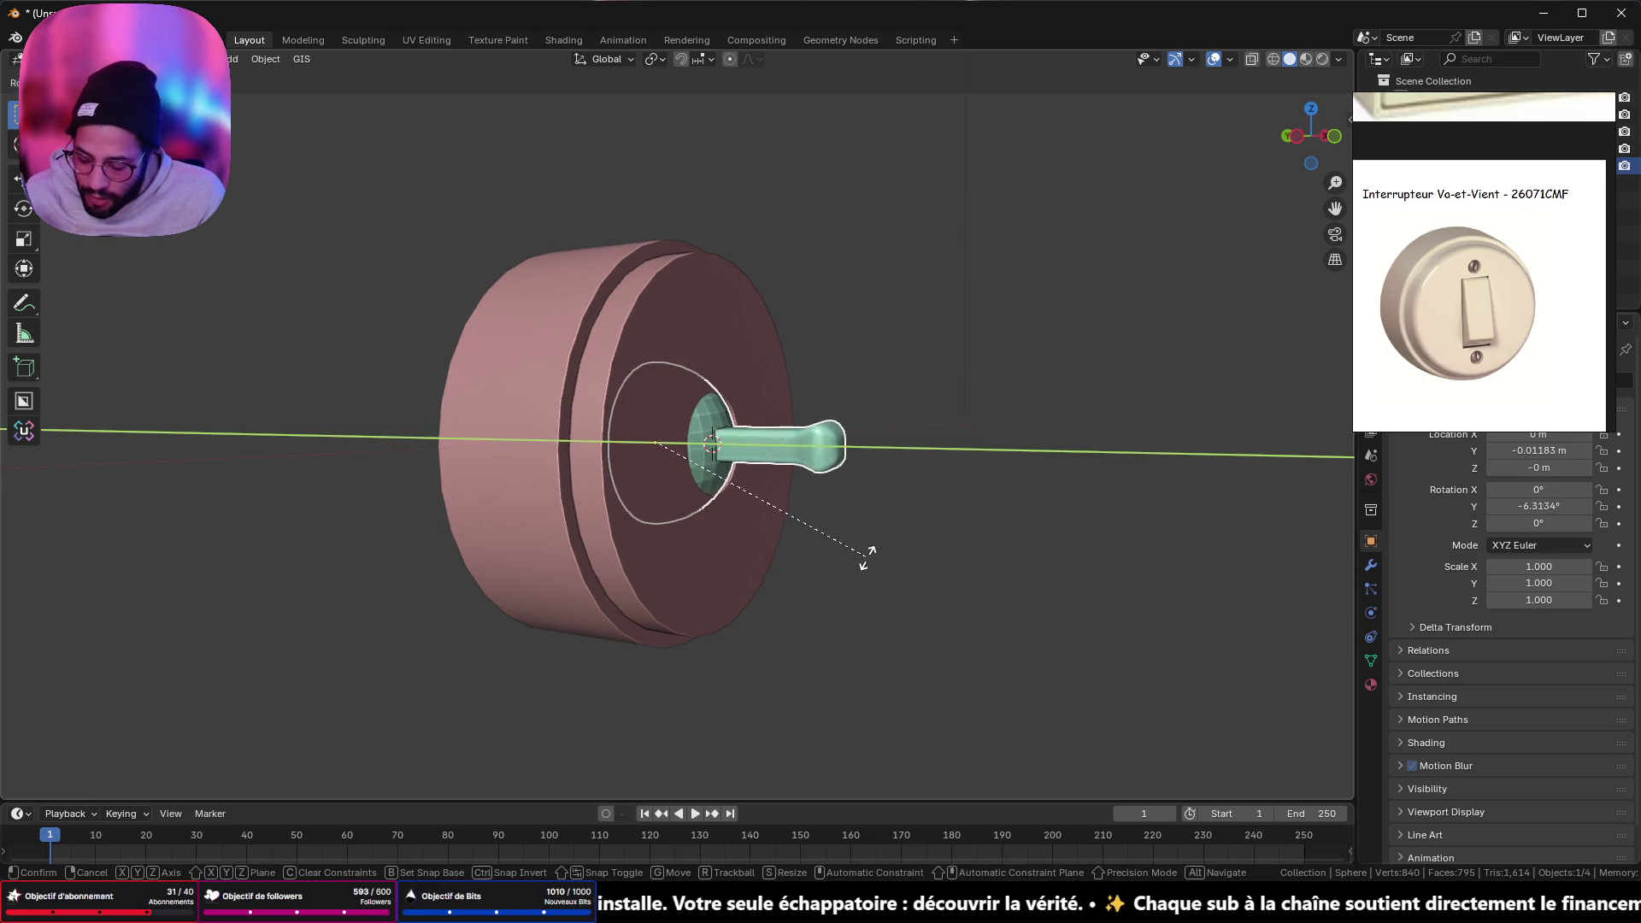
key("x")
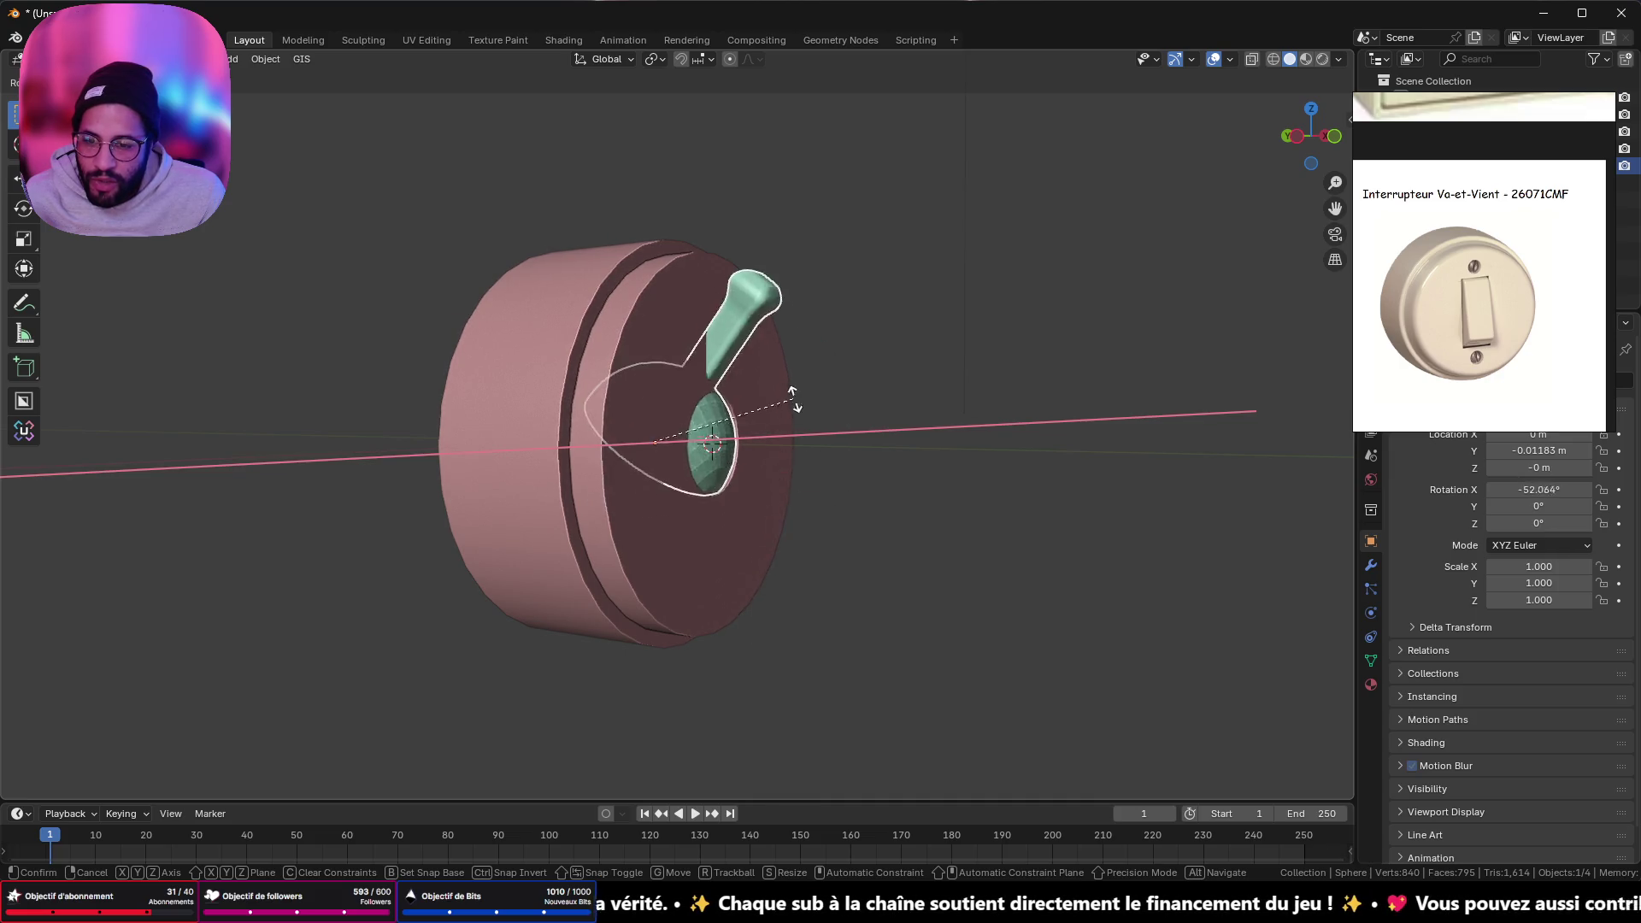
key("Escape")
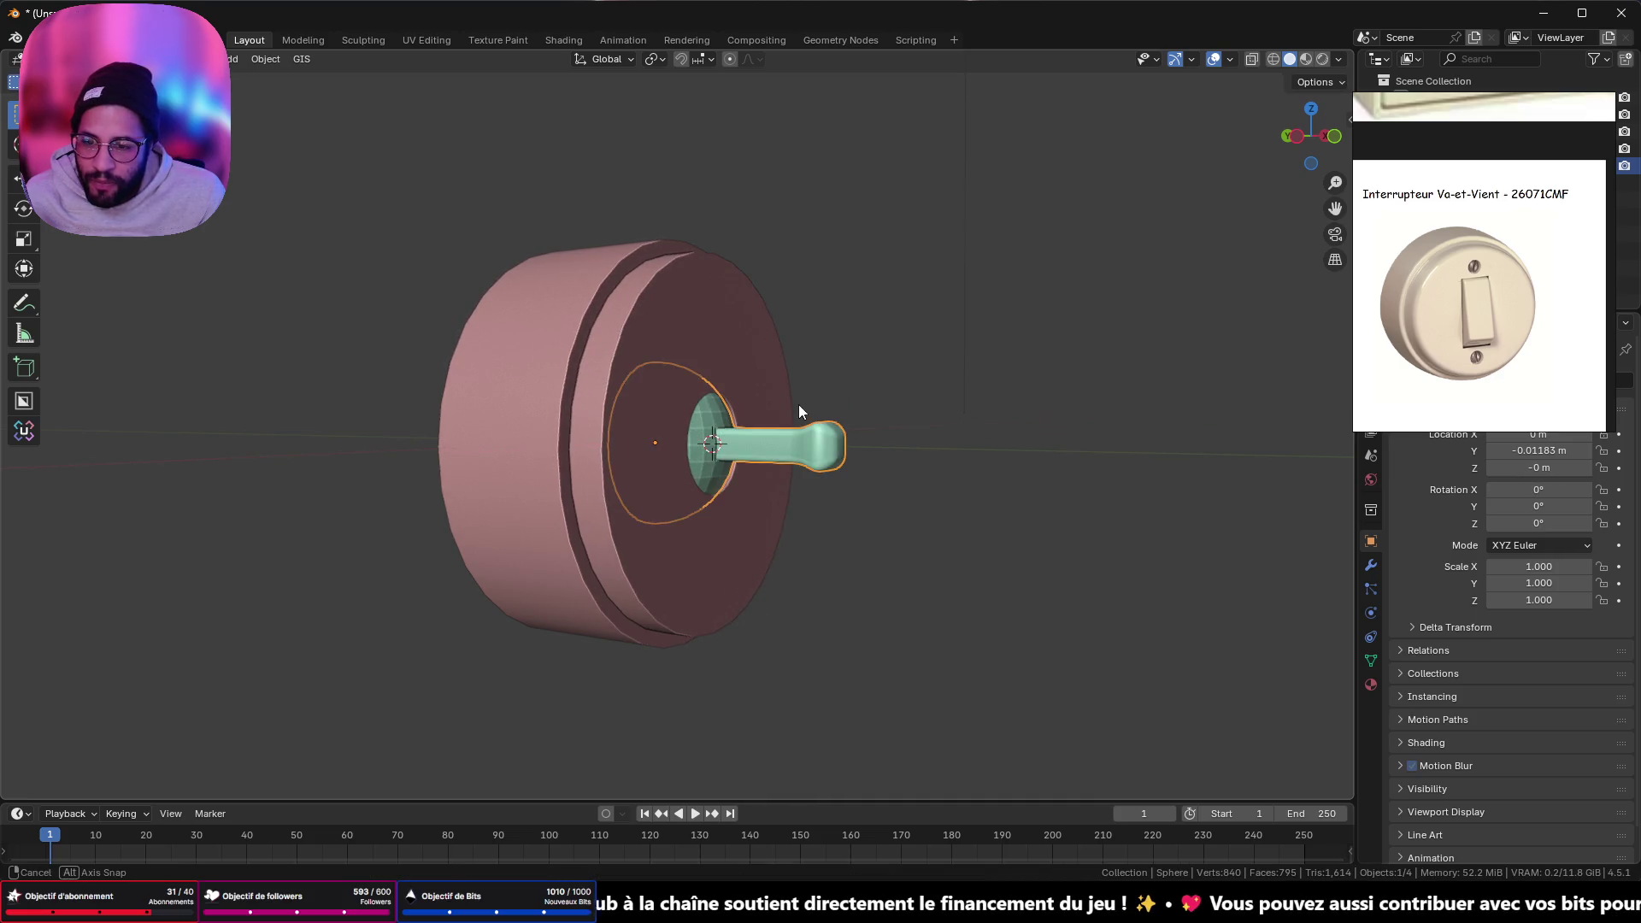
middle_click_drag(798, 412, 650, 444)
key("Tab")
key("Tab")
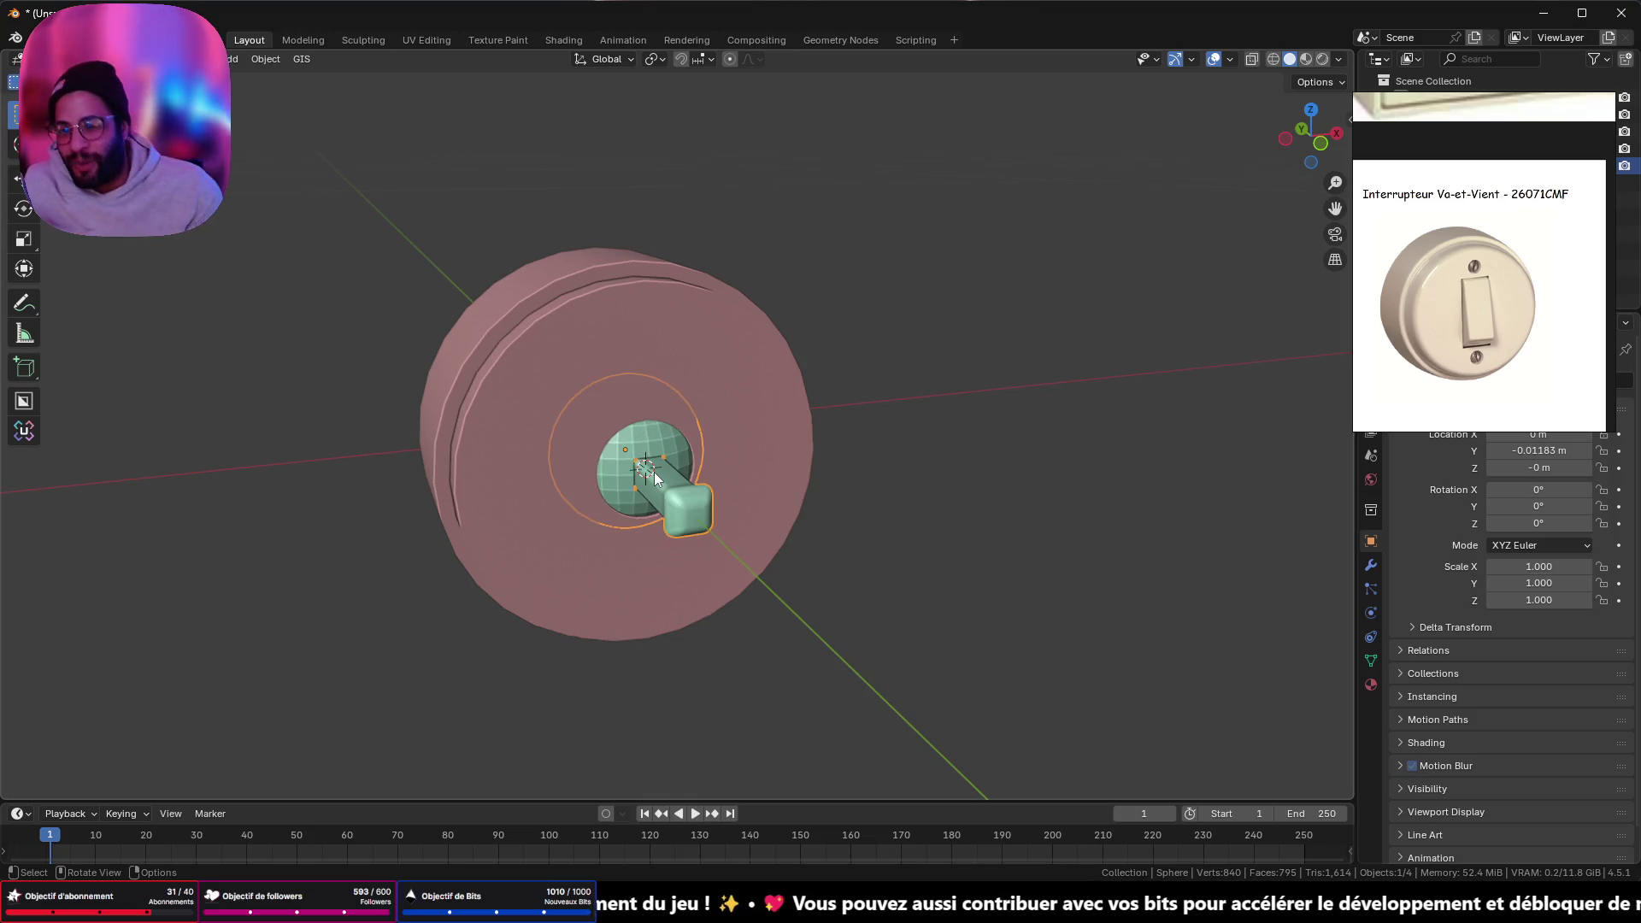
scroll(894, 422, "up", 8)
mouse_move(832, 516)
middle_mouse_down()
mouse_move(911, 355)
mouse_move(897, 359)
mouse_move(971, 433)
mouse_move(700, 398)
mouse_move(741, 393)
mouse_move(720, 412)
middle_mouse_up()
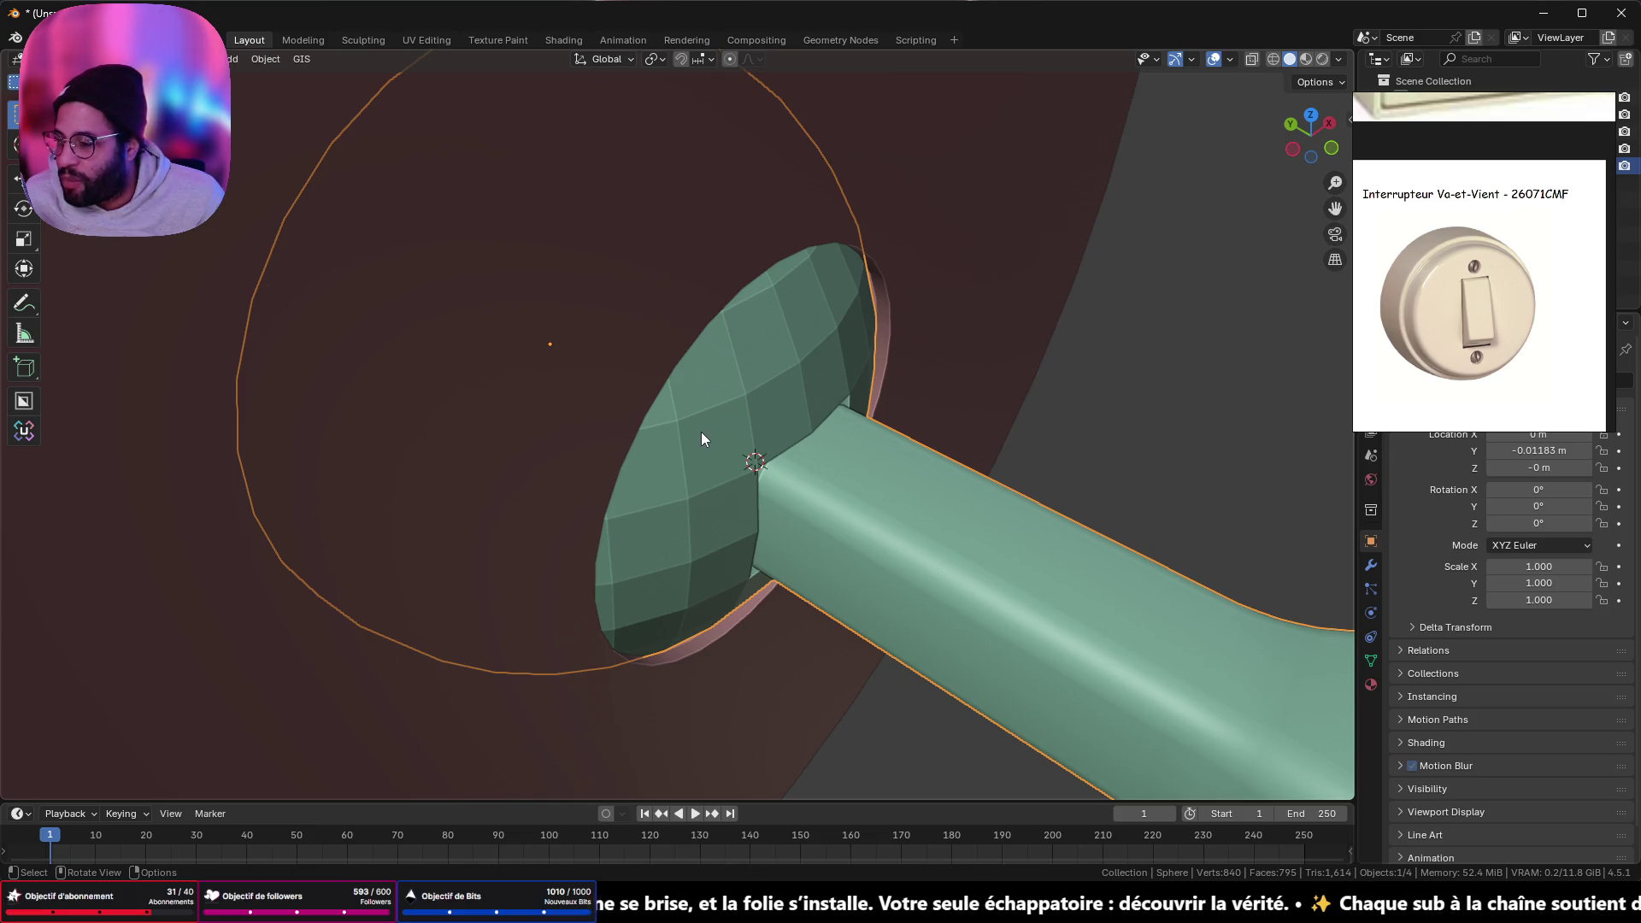
- Split the handle back off the dome into its own object with P
scroll(701, 433, "down", 8)
mouse_move(890, 496)
middle_mouse_down()
mouse_move(860, 487)
mouse_move(858, 429)
middle_mouse_up()
scroll(846, 432, "up", 3)
key("Tab")
key("p")
left_click(802, 435)
key("Tab")
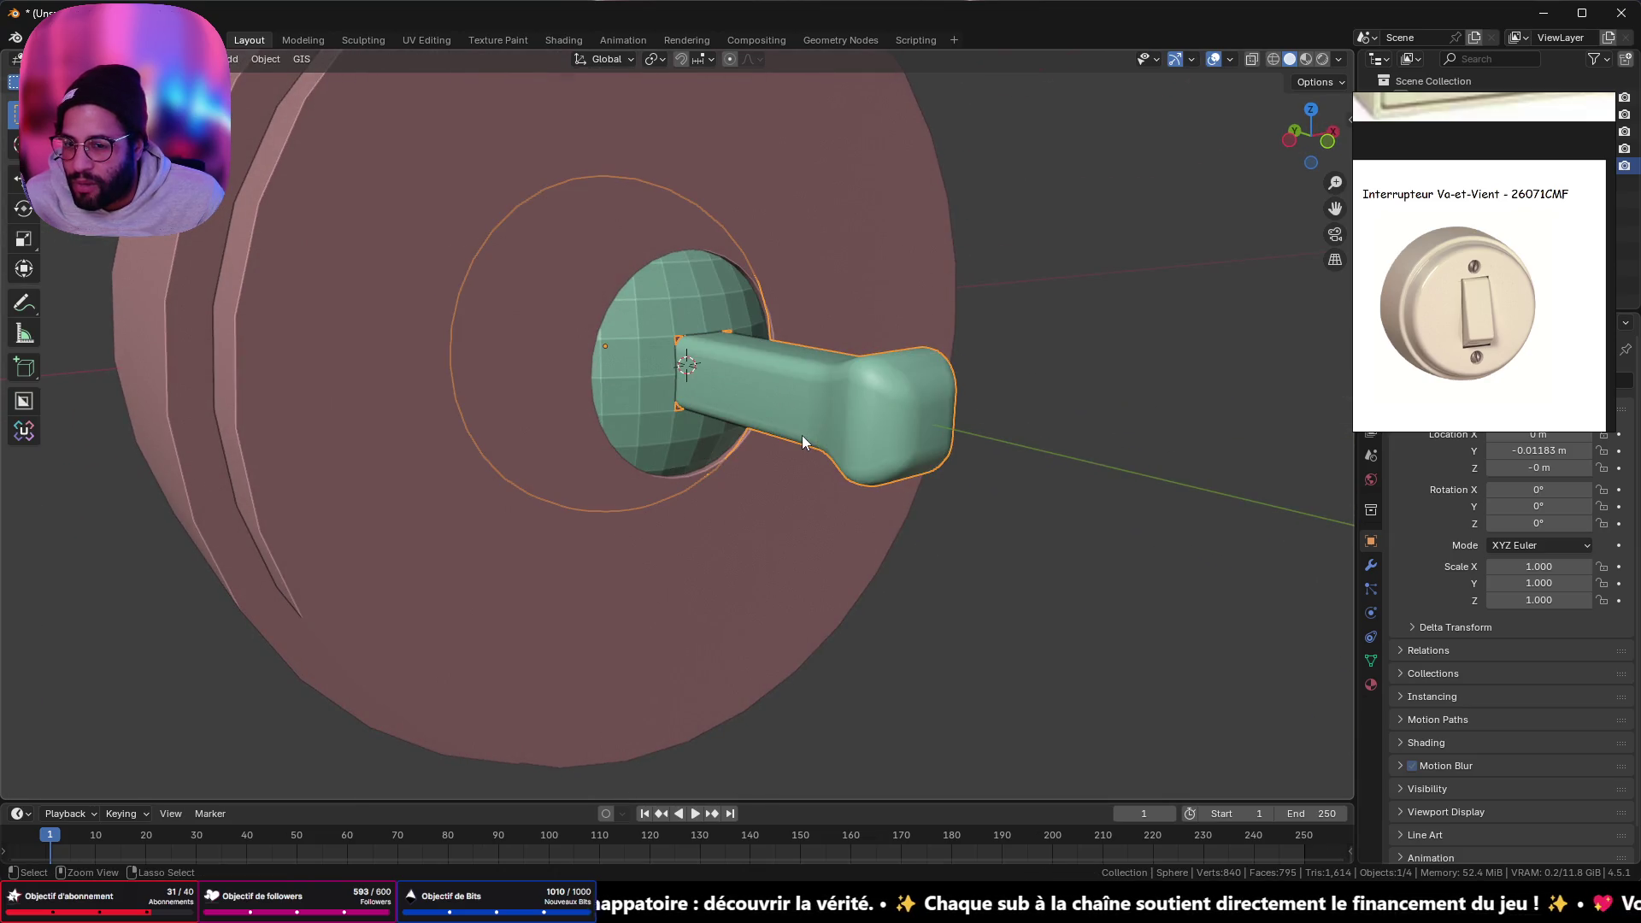
scroll(745, 361, "up", 4)
scroll(745, 360, "down", 3)
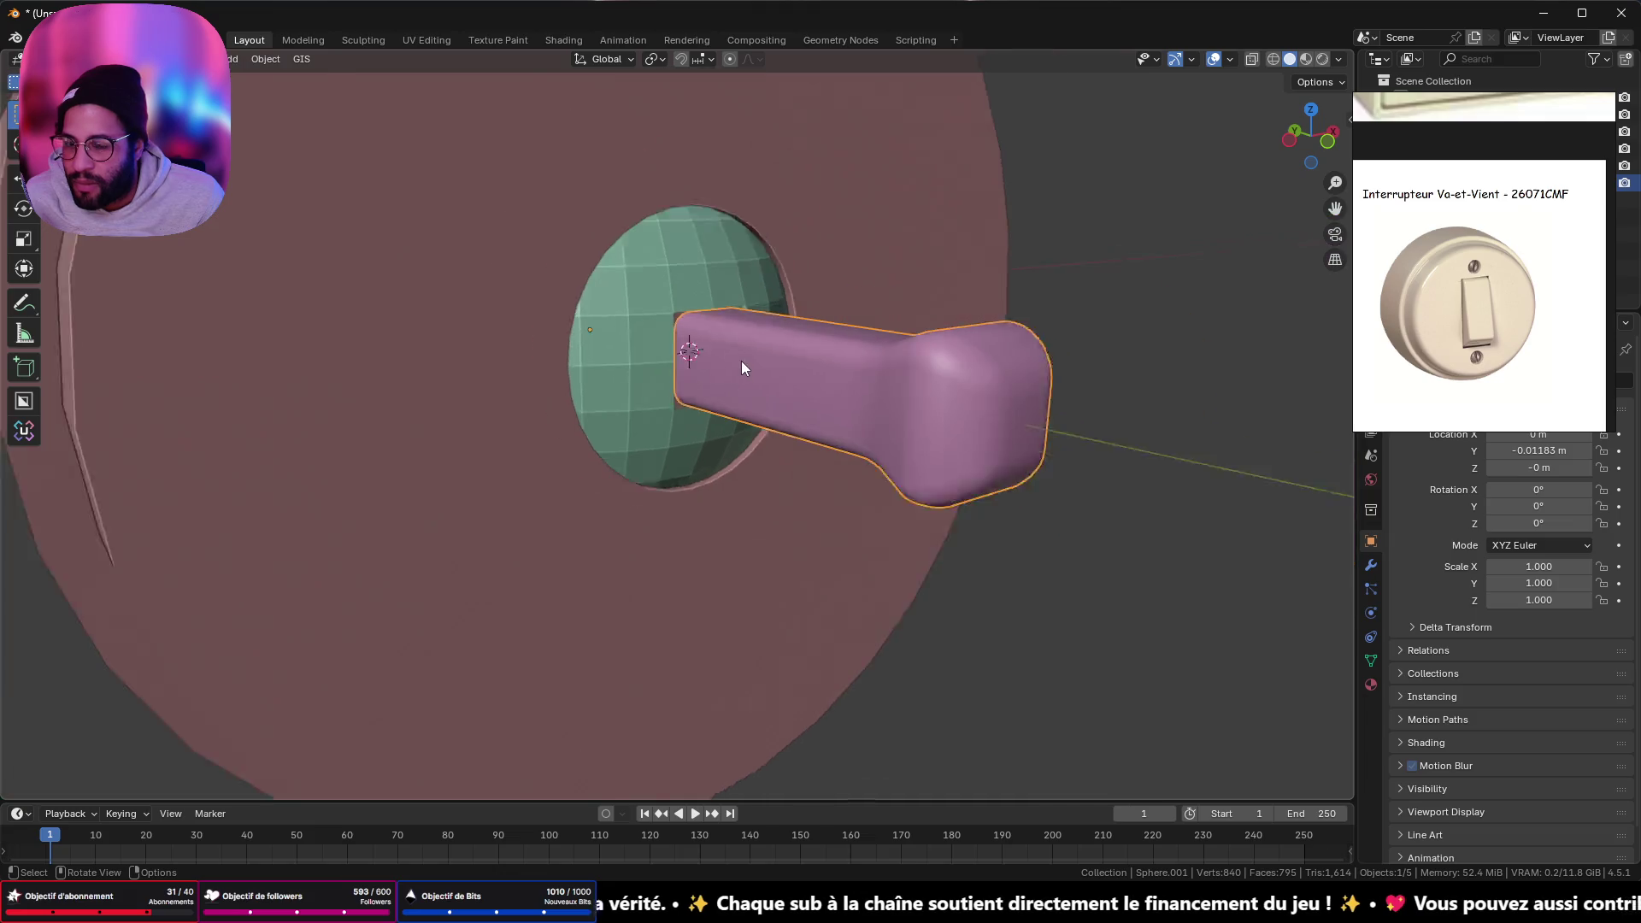
middle_click_drag(741, 360, 677, 321)
- Isolate the dome in front view and fill its square hole's edge loop with a face
left_click(696, 345)
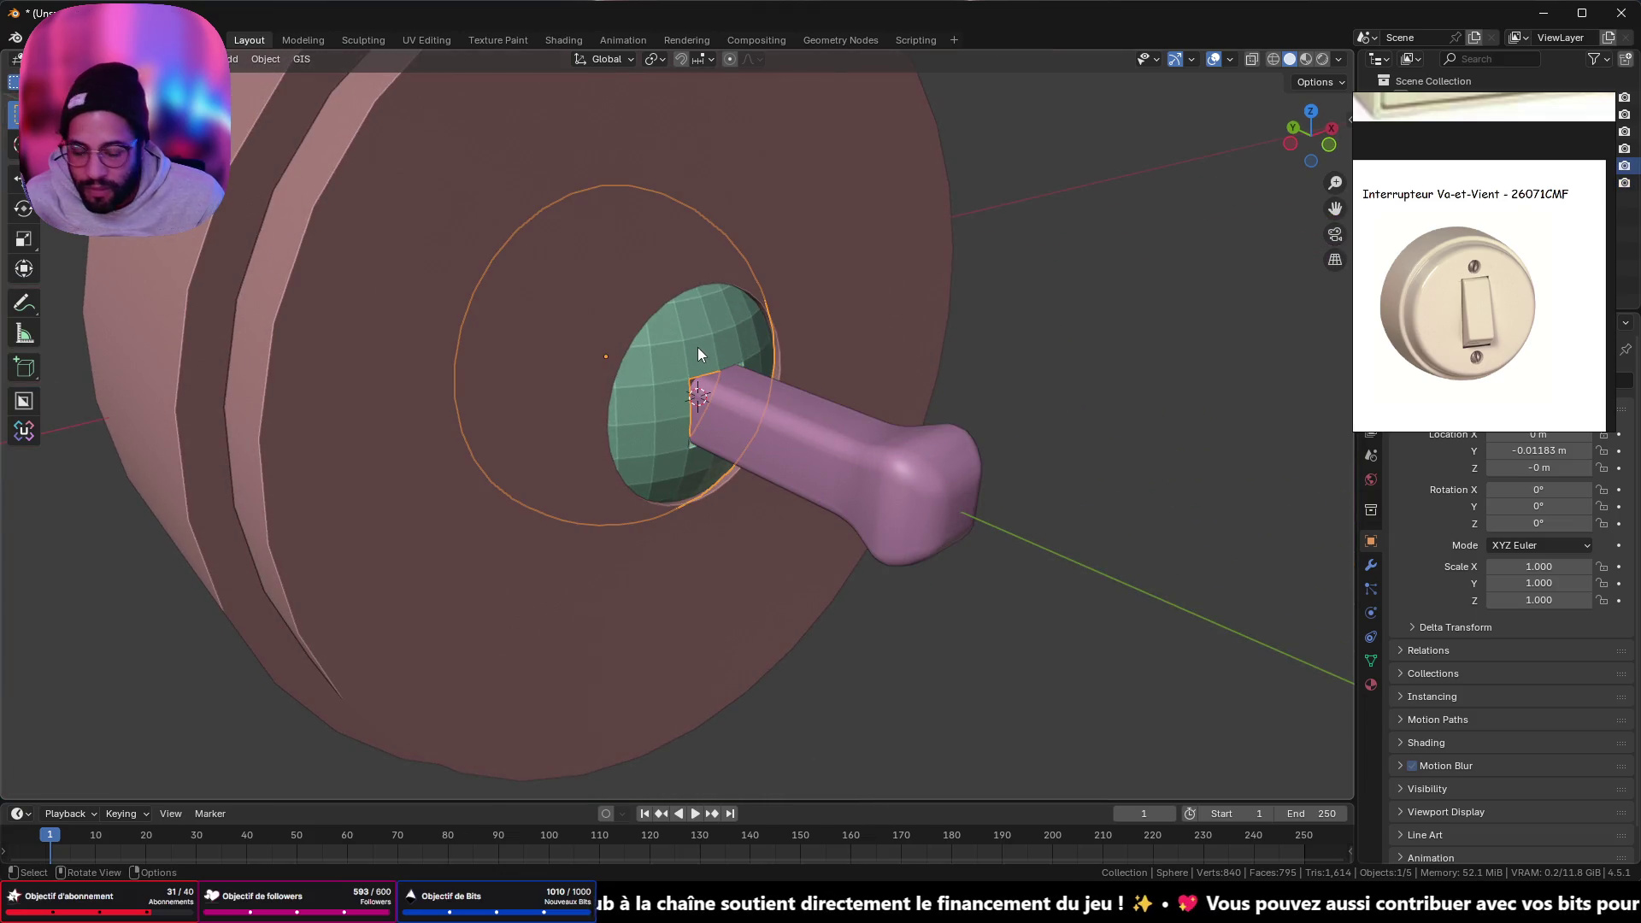
key("KP_Divide")
key("KP_1")
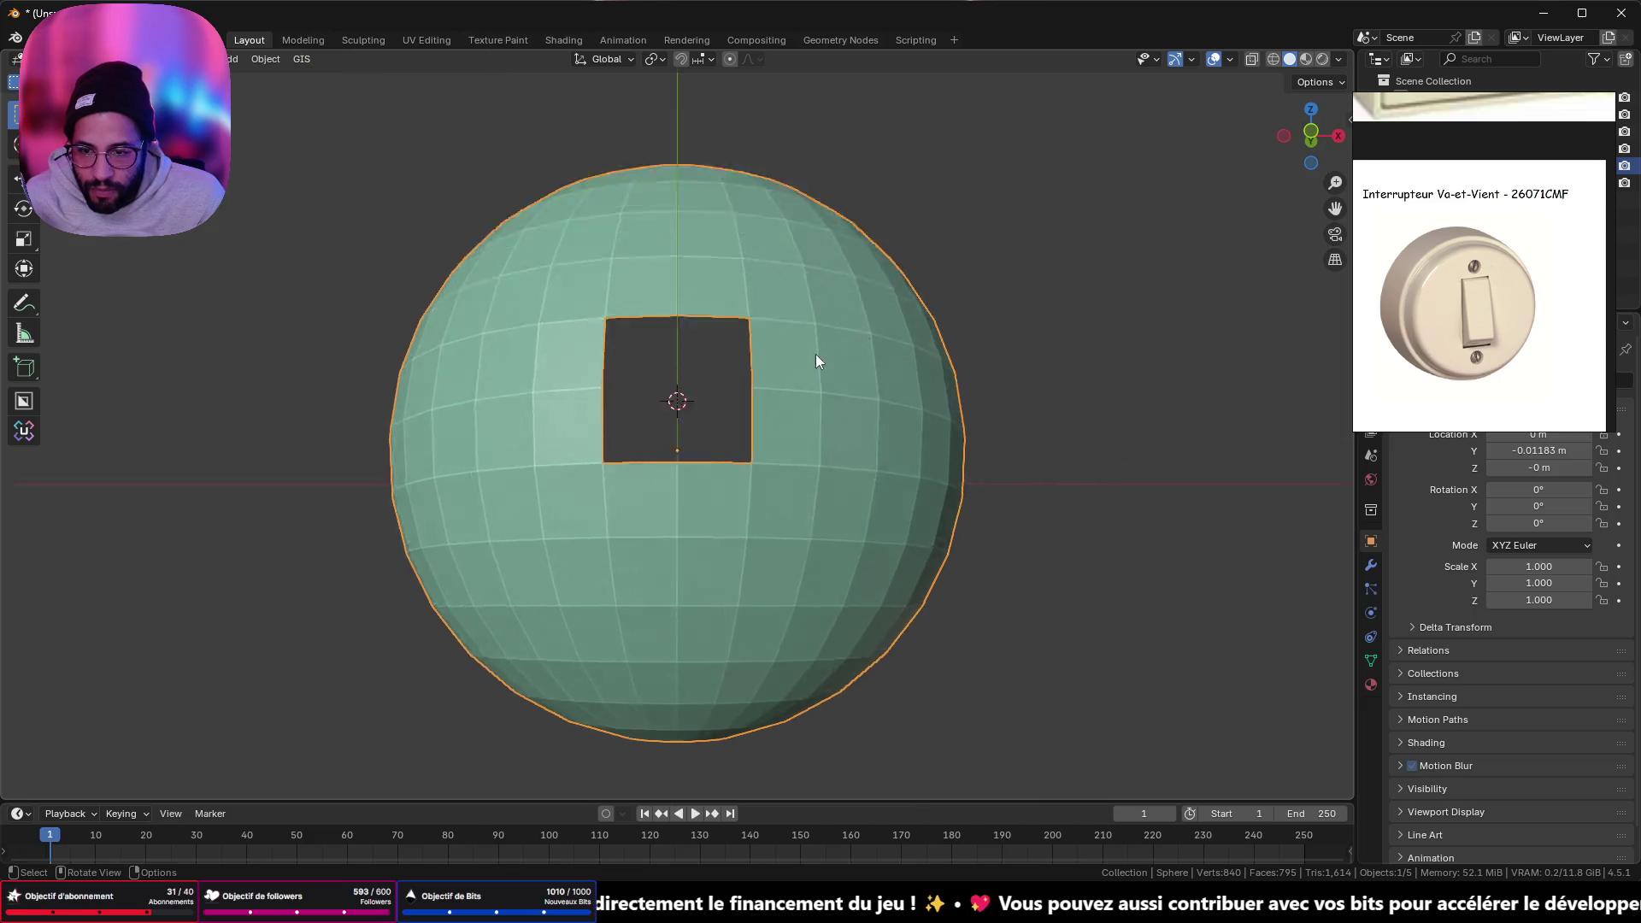
key("Tab")
scroll(815, 361, "up", 4)
middle_click_drag(816, 361, 890, 399)
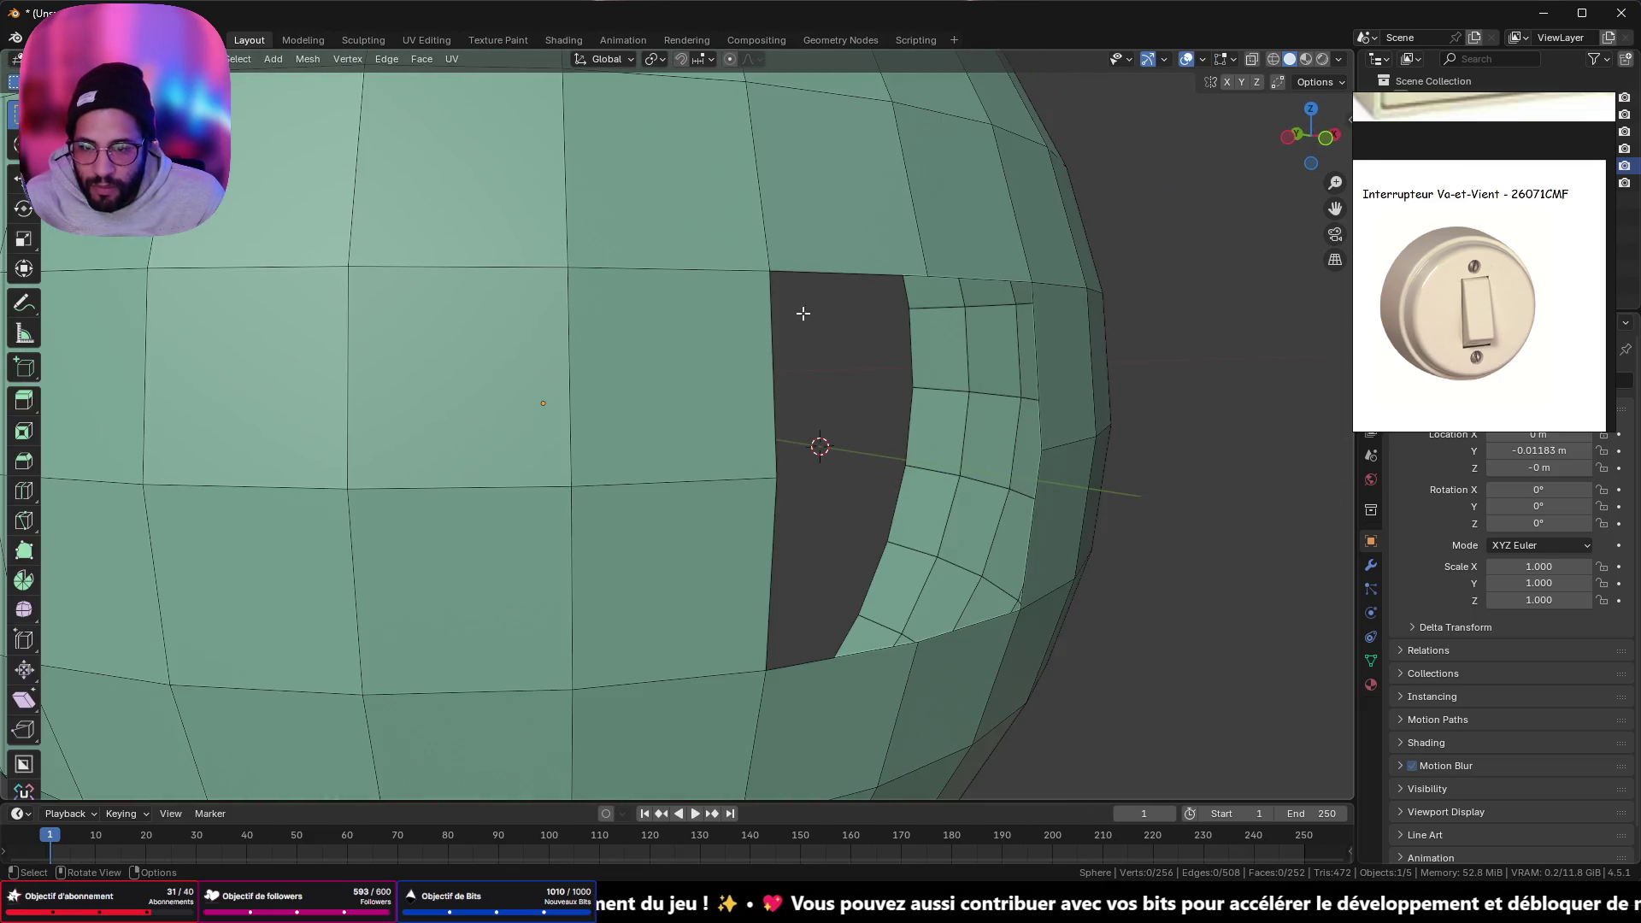
left_click(857, 270, "alt")
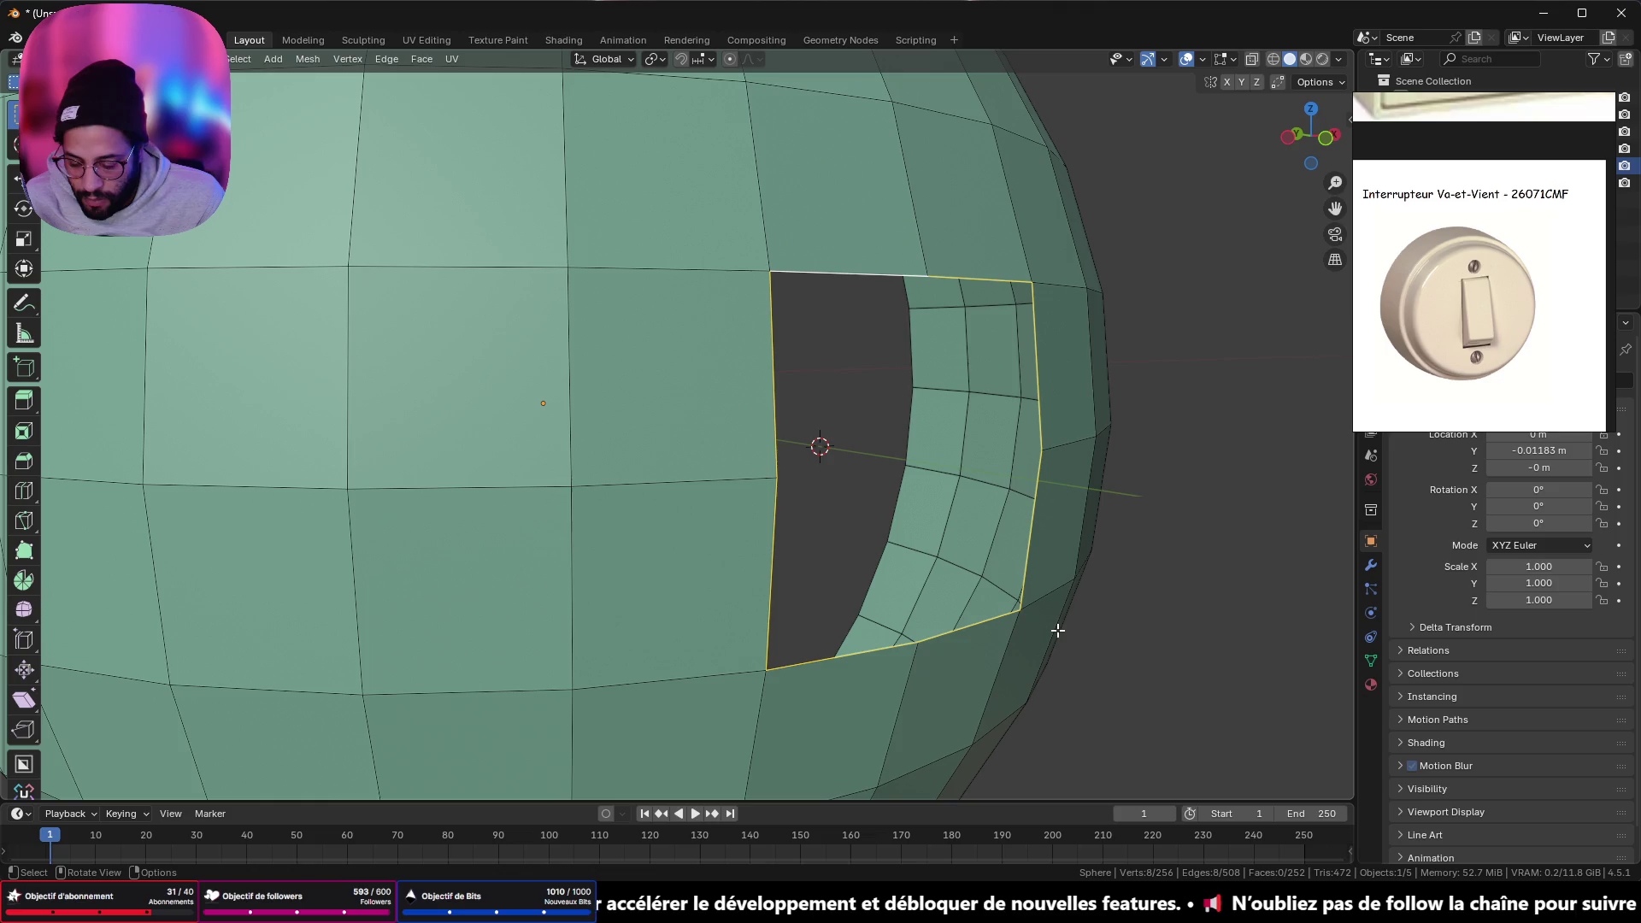
key("f")
left_click(1201, 581)
- Undo back to the open rectangular slot and turn the dome so the opening faces forward
scroll(1111, 564, "down", 4)
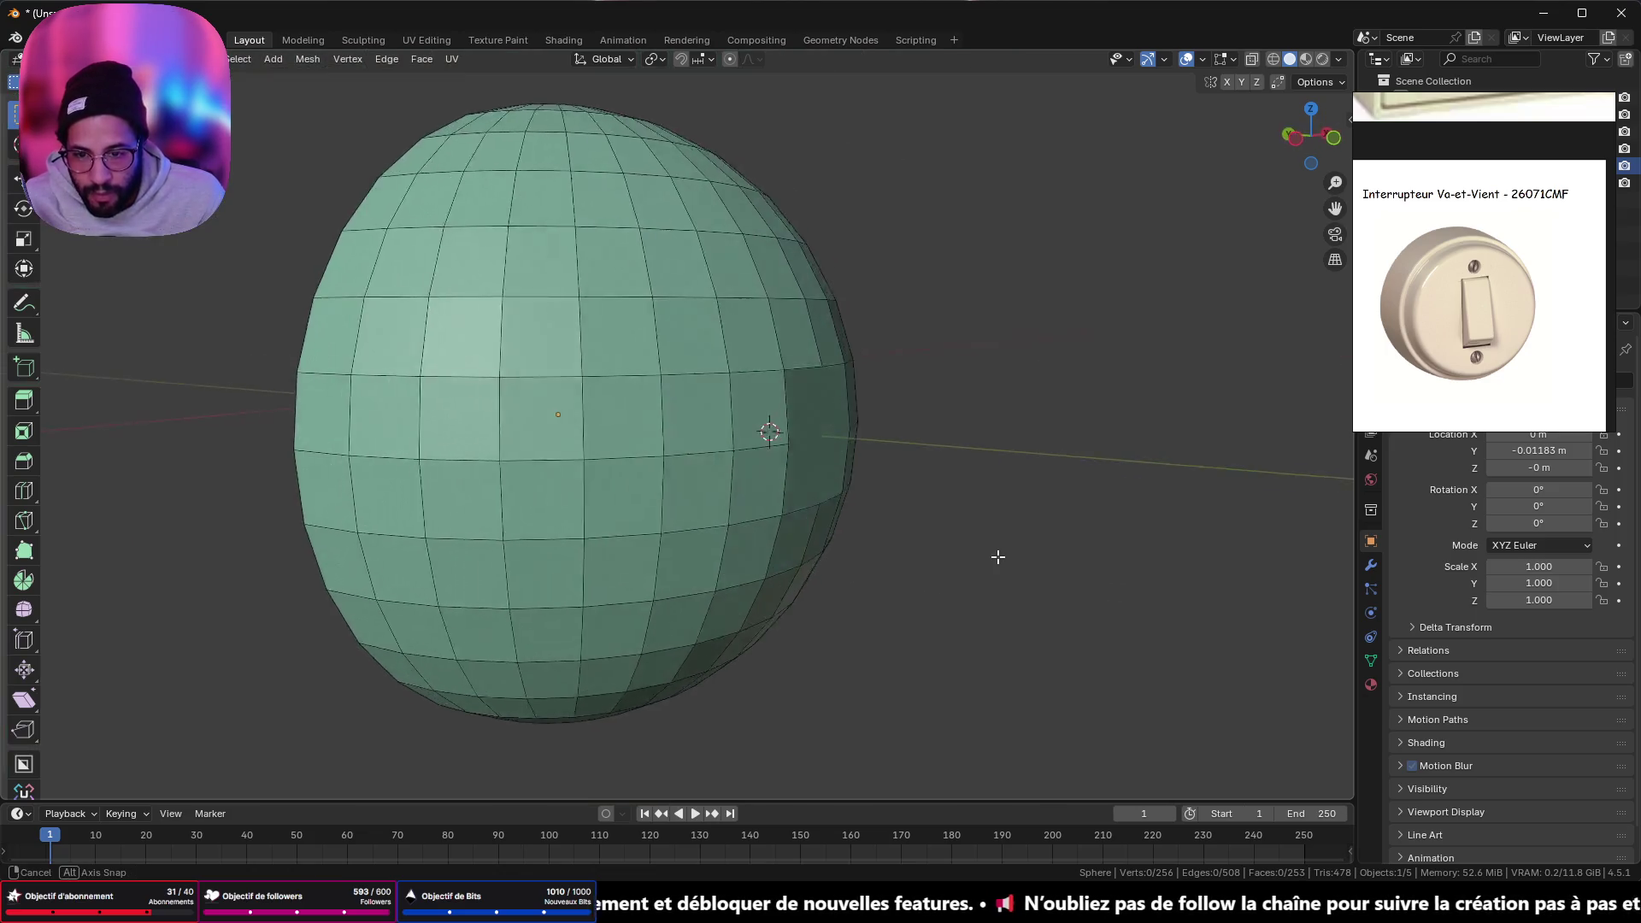
mouse_move(997, 557)
middle_mouse_down()
mouse_move(1043, 473)
mouse_move(957, 436)
mouse_move(850, 524)
mouse_move(893, 560)
middle_mouse_up()
scroll(792, 477, "up", 5)
mouse_move(699, 403)
middle_mouse_down()
mouse_move(803, 371)
mouse_move(770, 382)
mouse_move(759, 408)
middle_mouse_up()
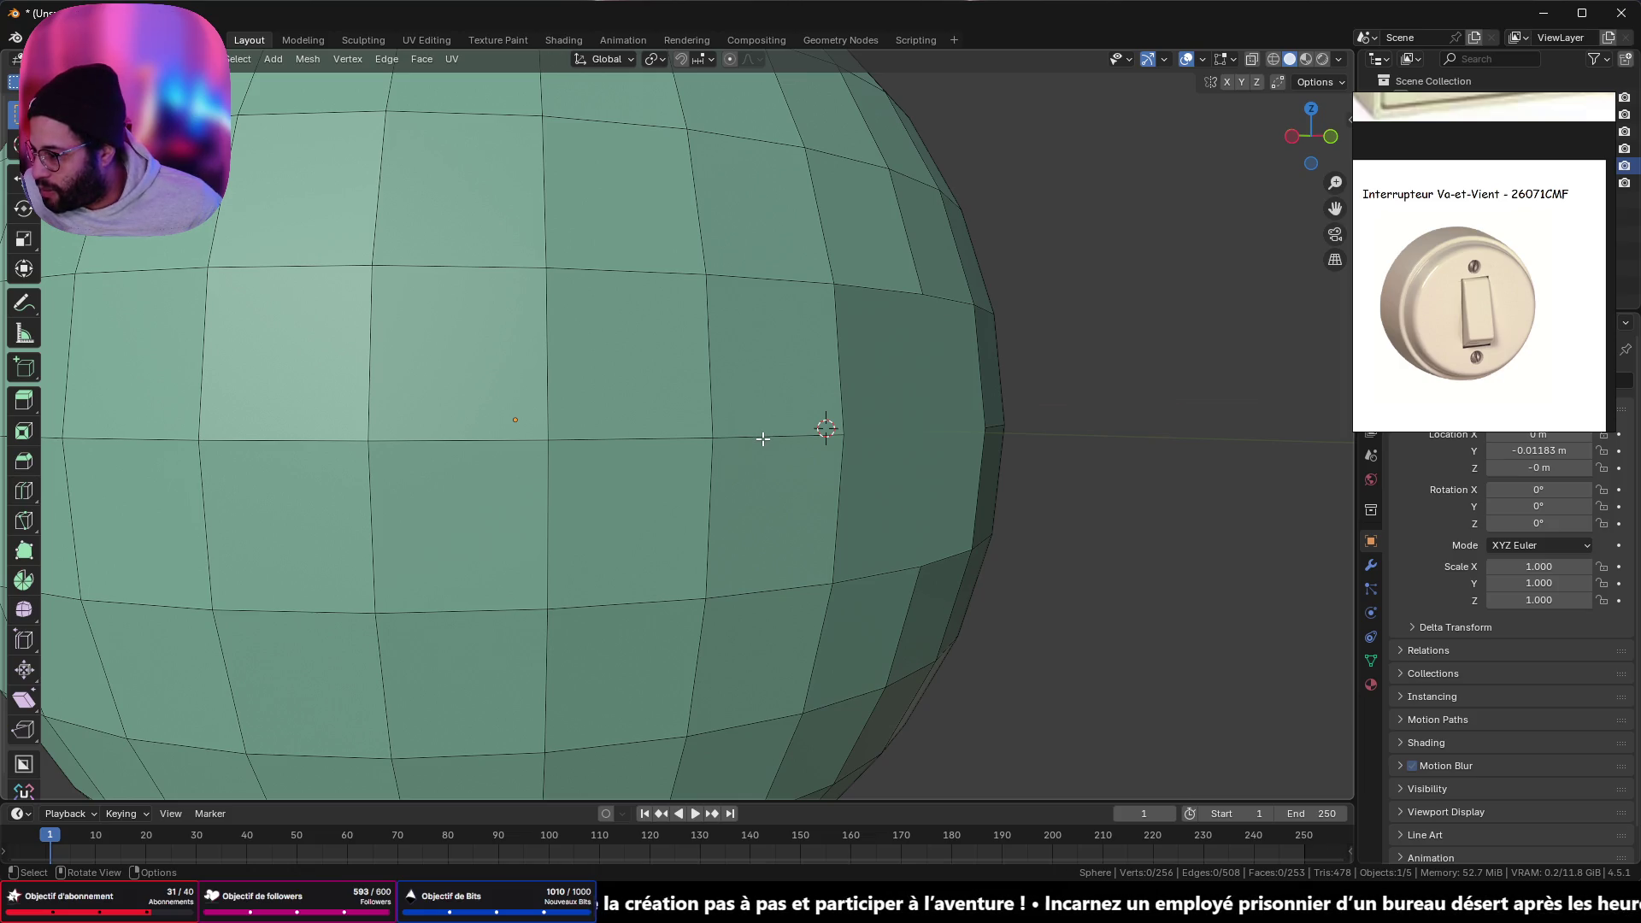
key("ctrl+z")
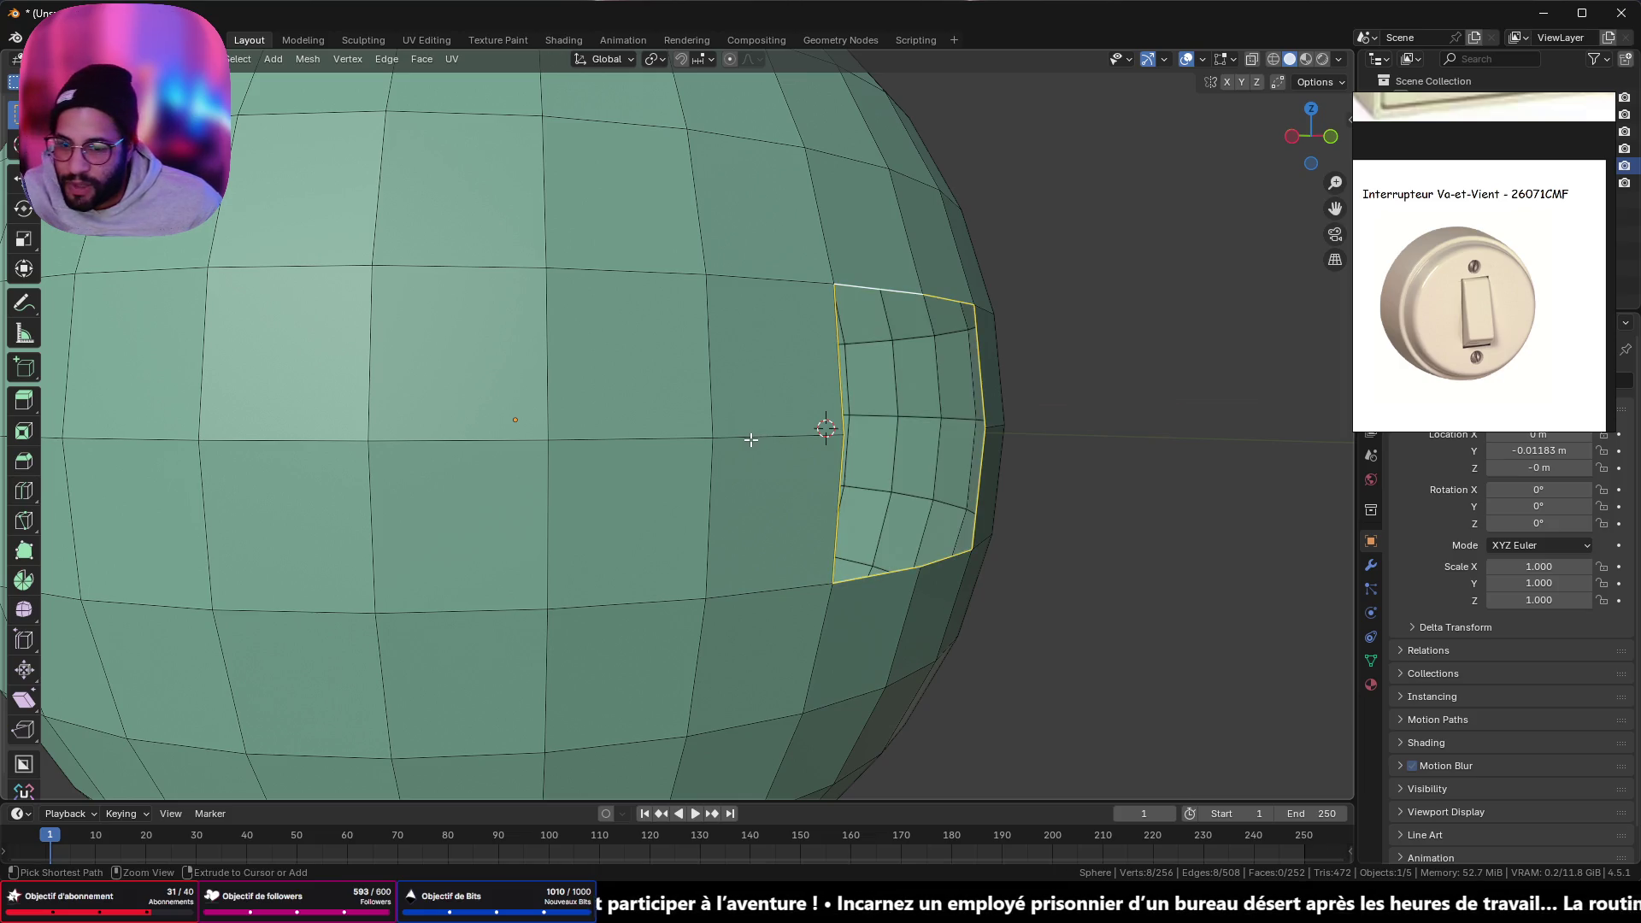
key("Tab")
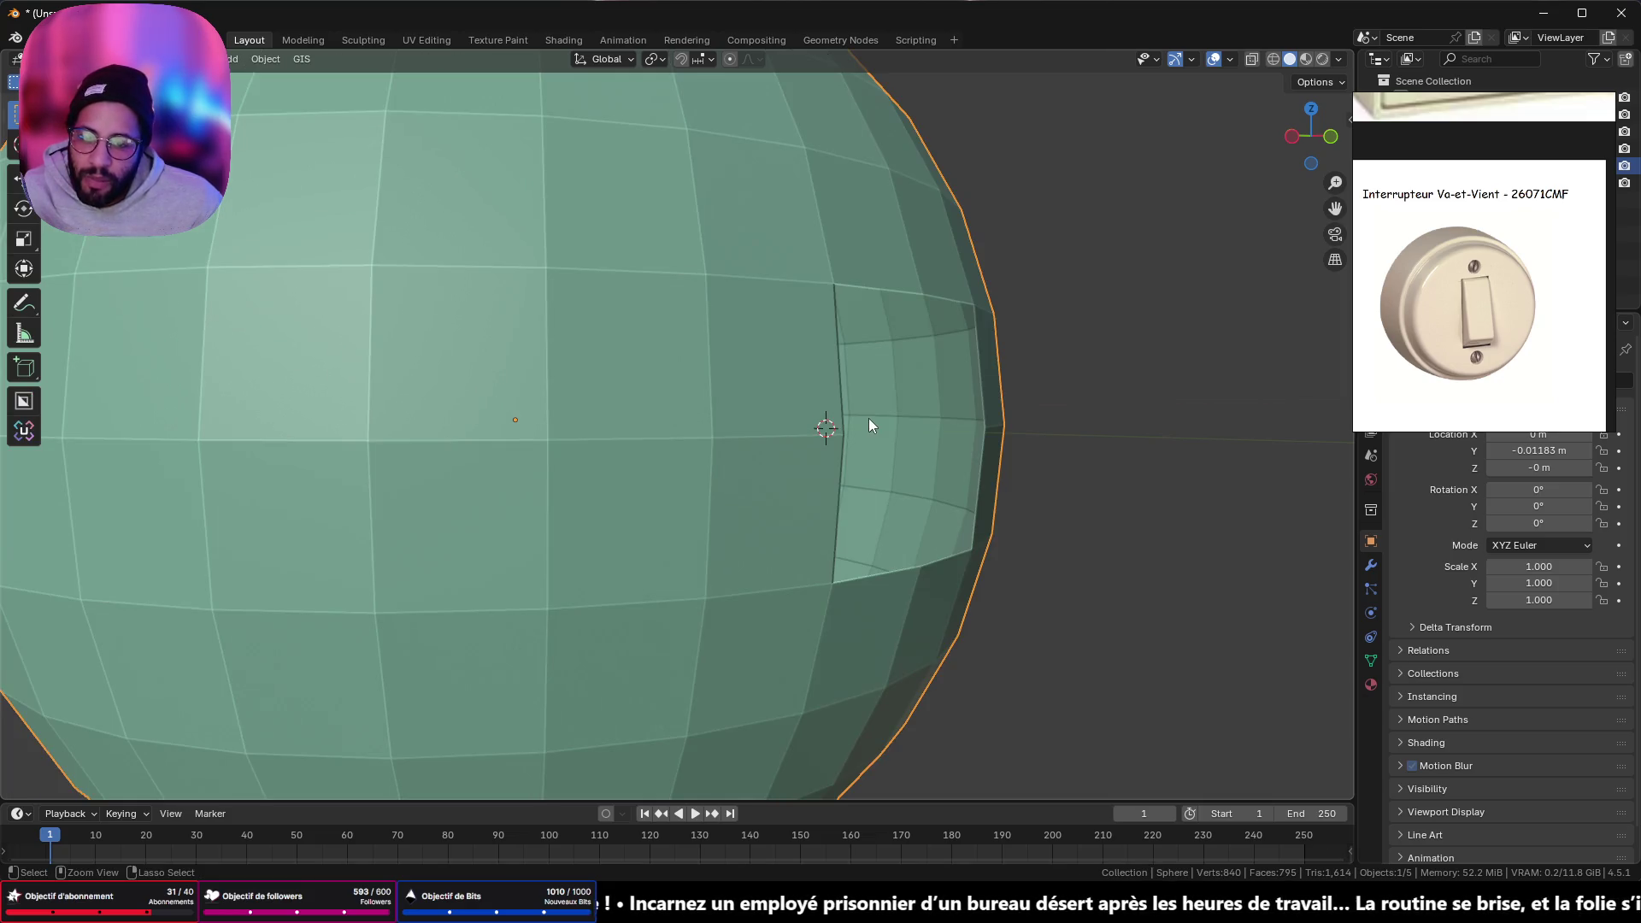
mouse_move(999, 398)
middle_mouse_down()
mouse_move(894, 477)
mouse_move(893, 450)
mouse_move(971, 401)
mouse_move(874, 350)
middle_mouse_up()
scroll(874, 356, "up", 4)
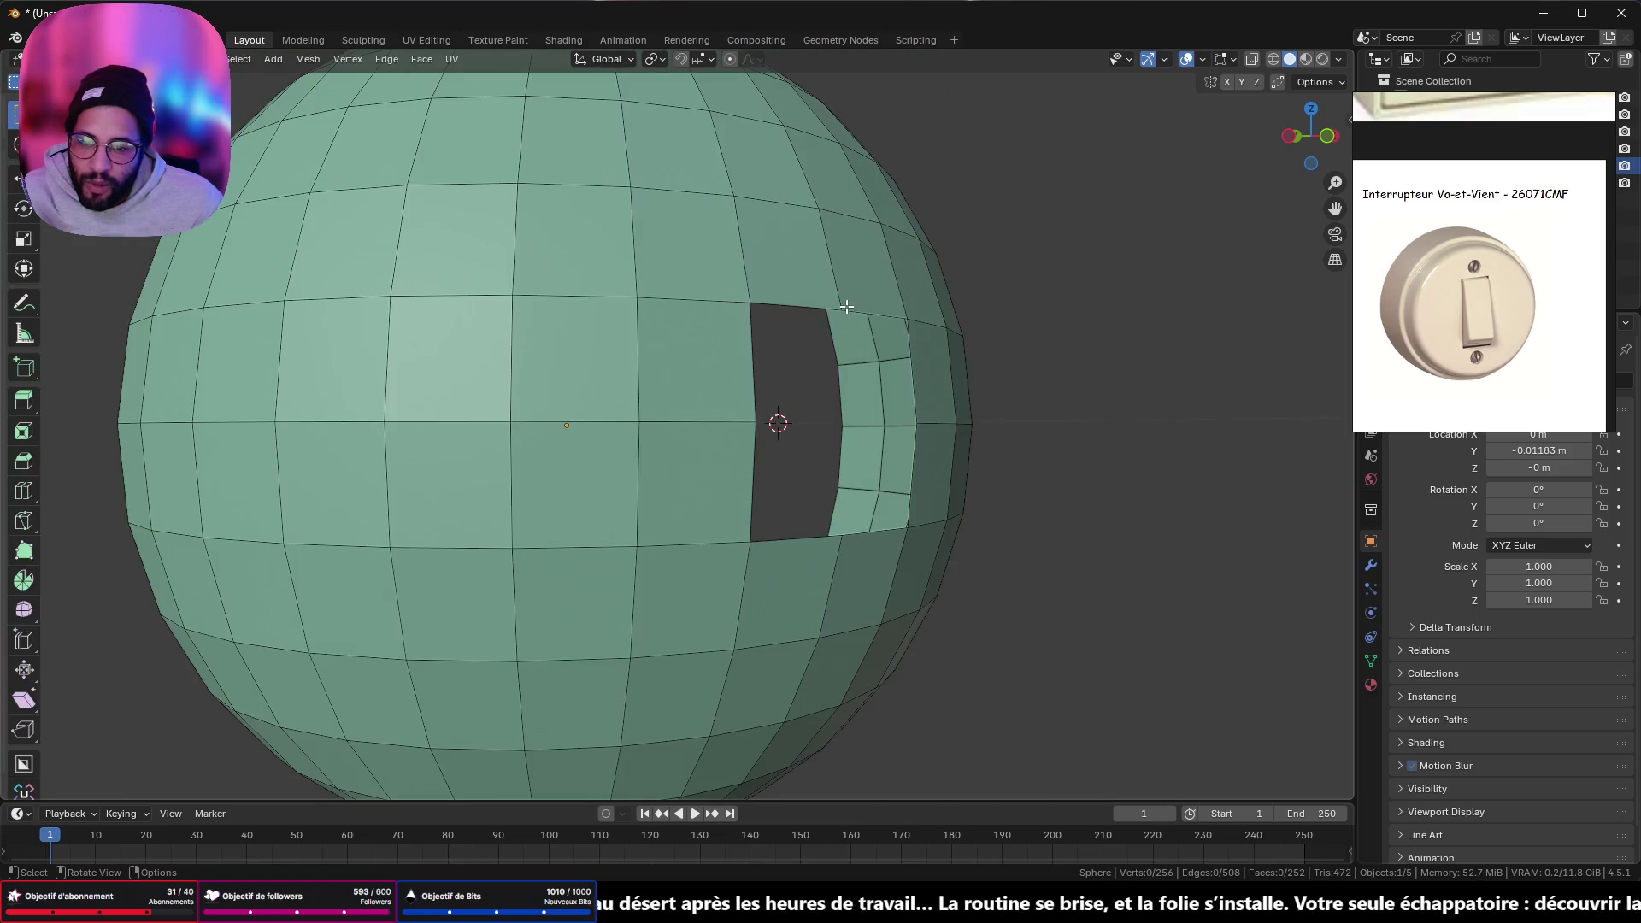
- In vertex mode, merge the sphere's overlapping vertices by distance
left_click(849, 310)
key("1")
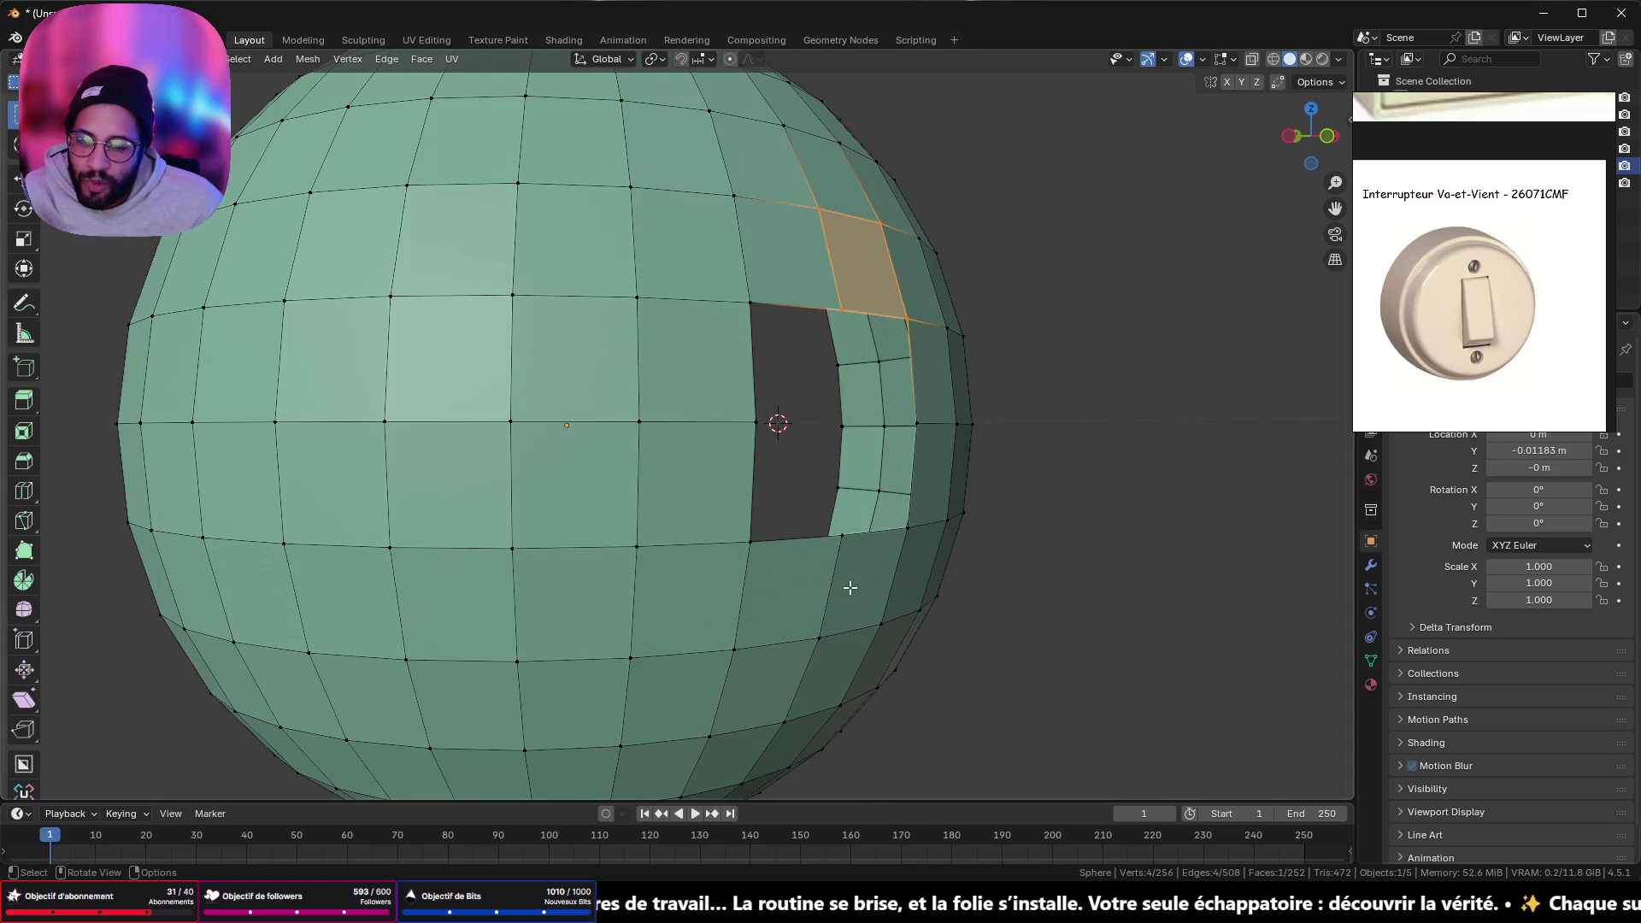
left_click(844, 309)
left_click(842, 539, "shift")
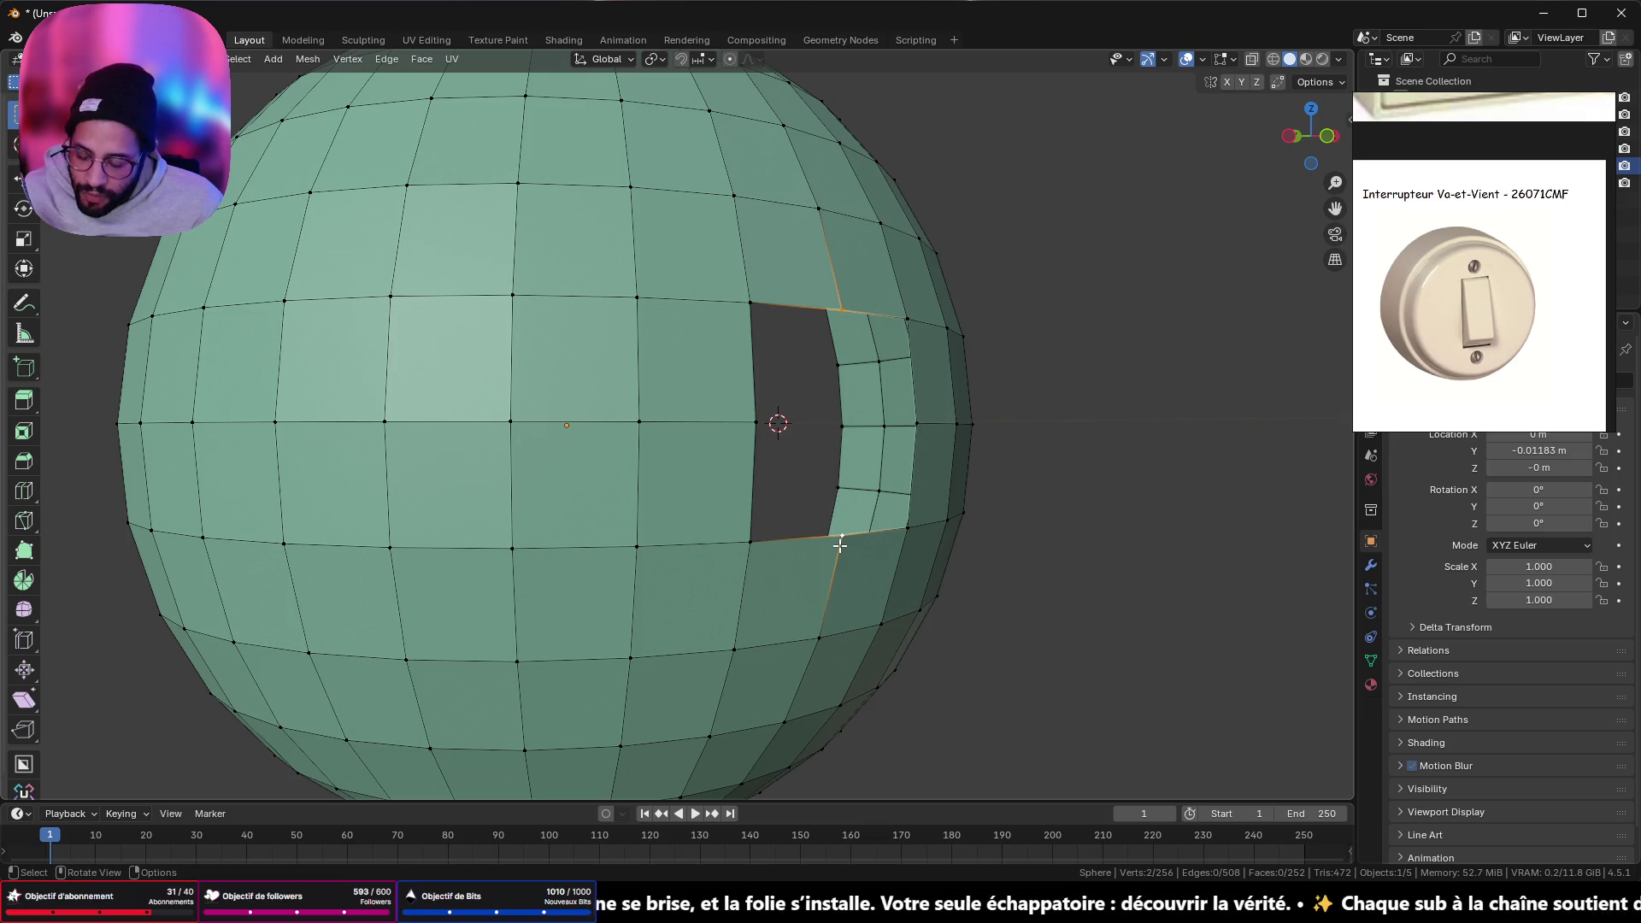
key("j")
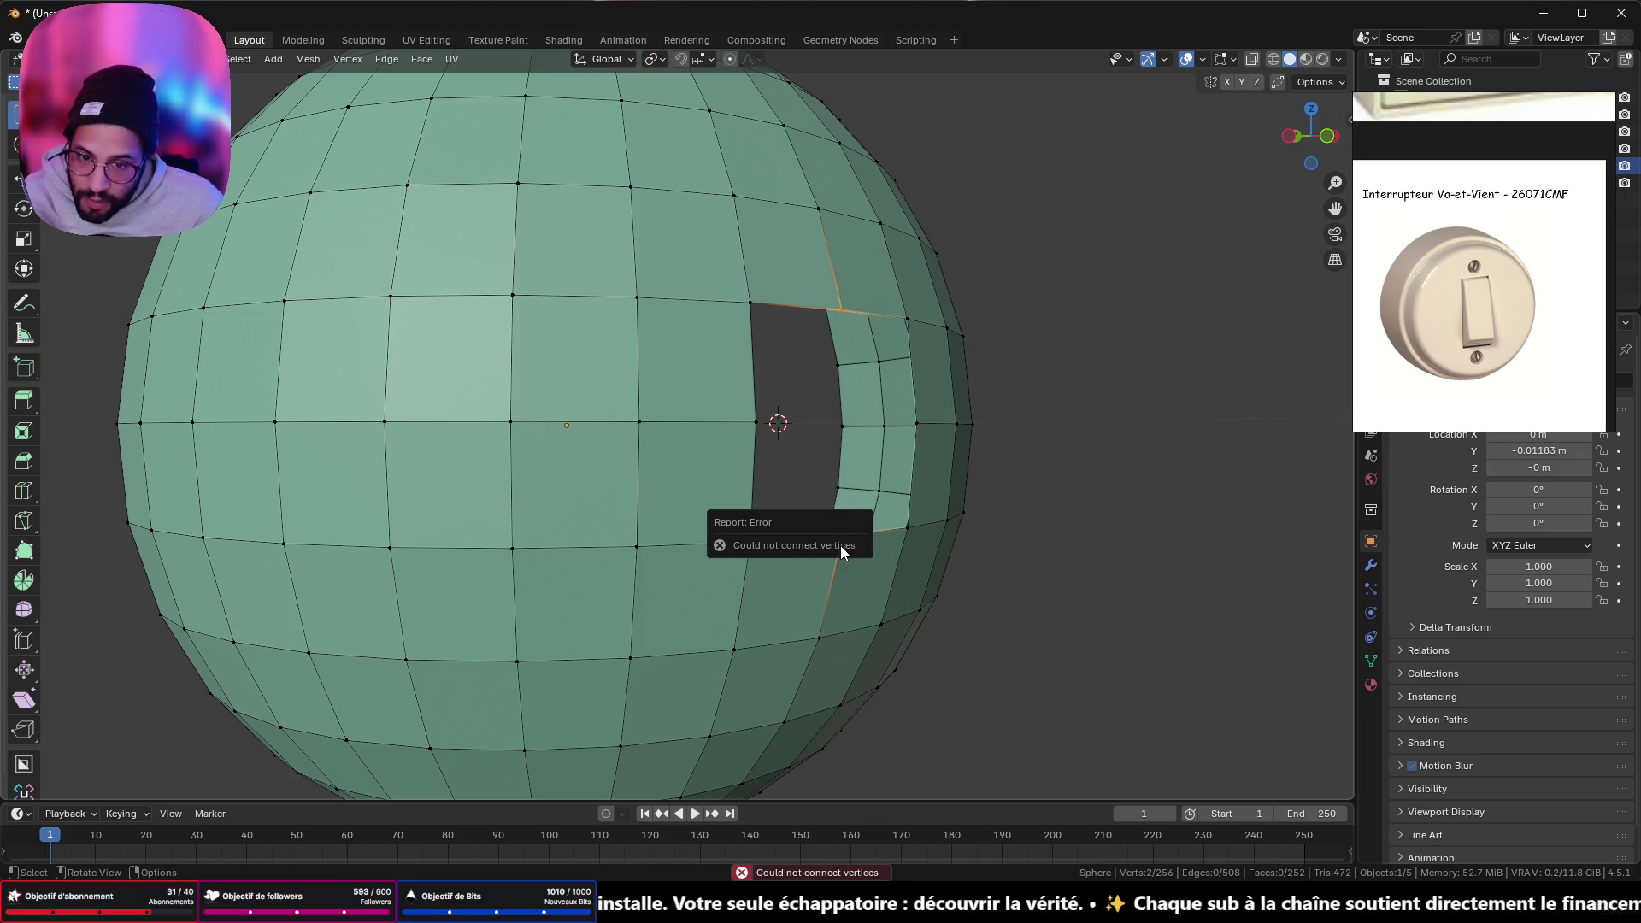
scroll(855, 473, "up", 3)
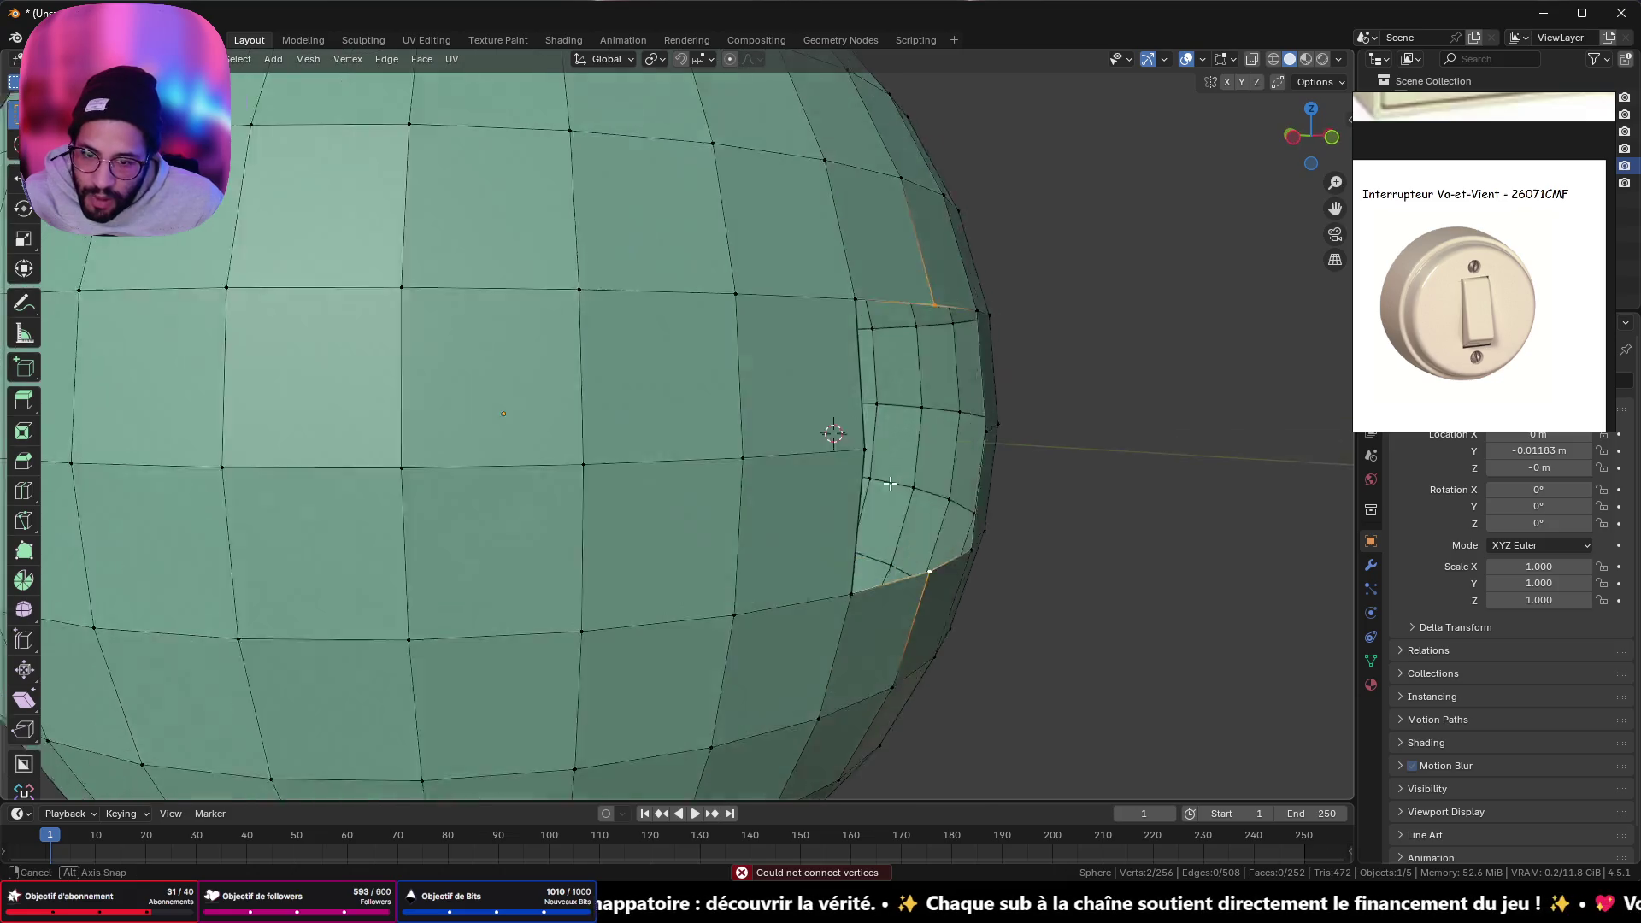
mouse_move(855, 473)
middle_mouse_down()
mouse_move(892, 480)
mouse_move(889, 449)
mouse_move(1045, 526)
middle_mouse_up()
key("a")
key("m")
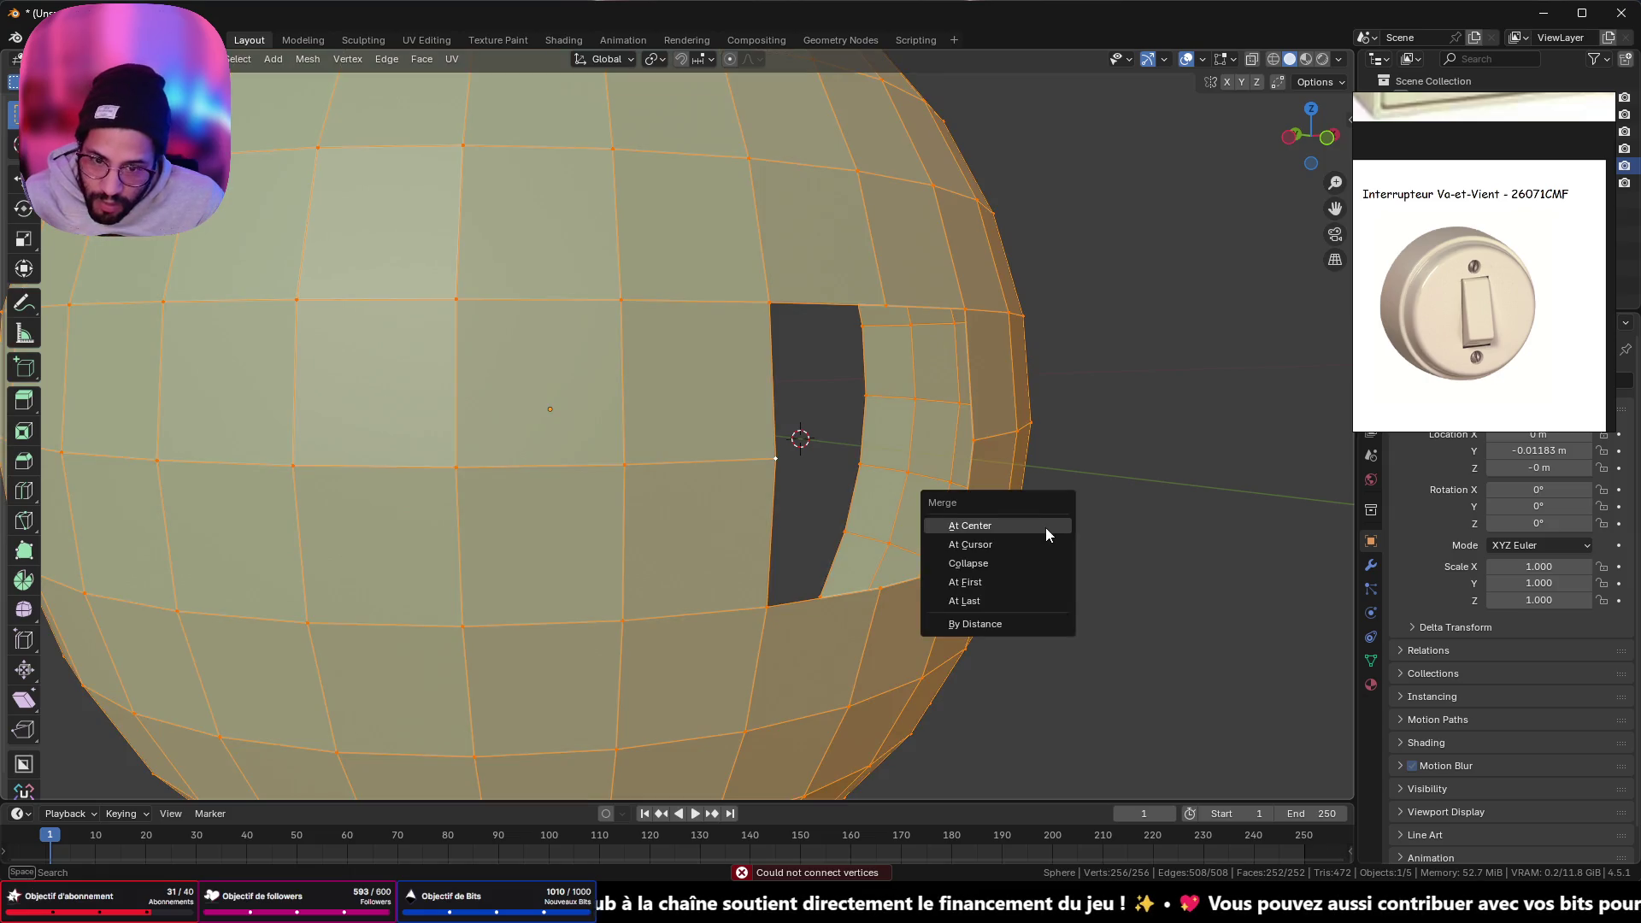
left_click(1006, 622)
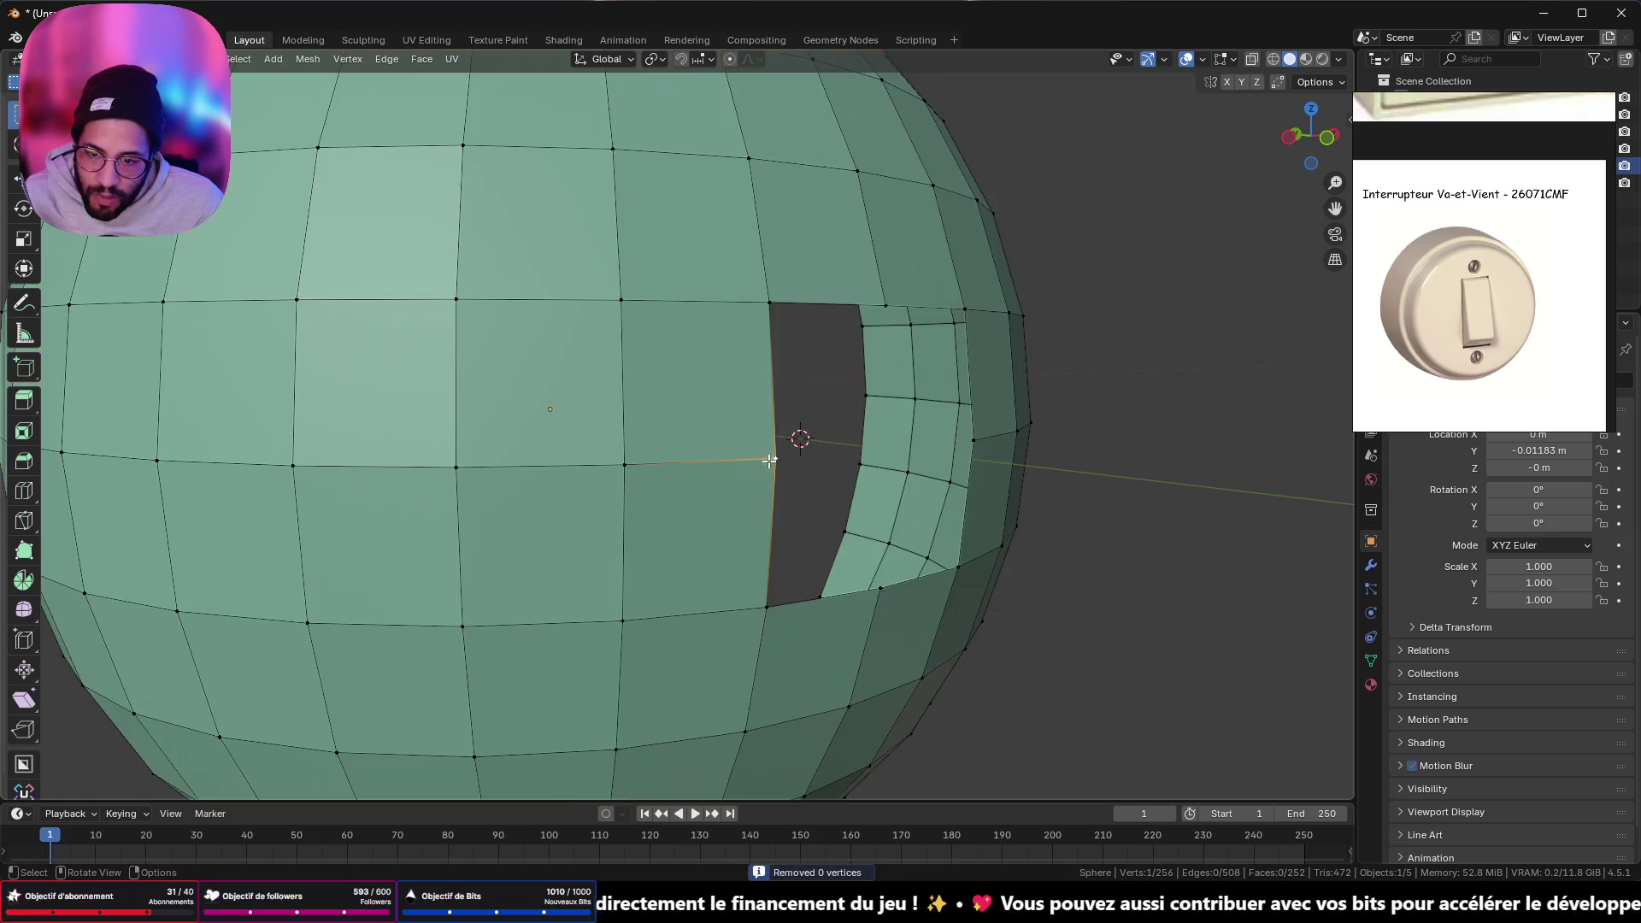
- Fill a triangle across the opening's upper-left corner
left_click(774, 459)
left_click(972, 440, "shift")
key("j")
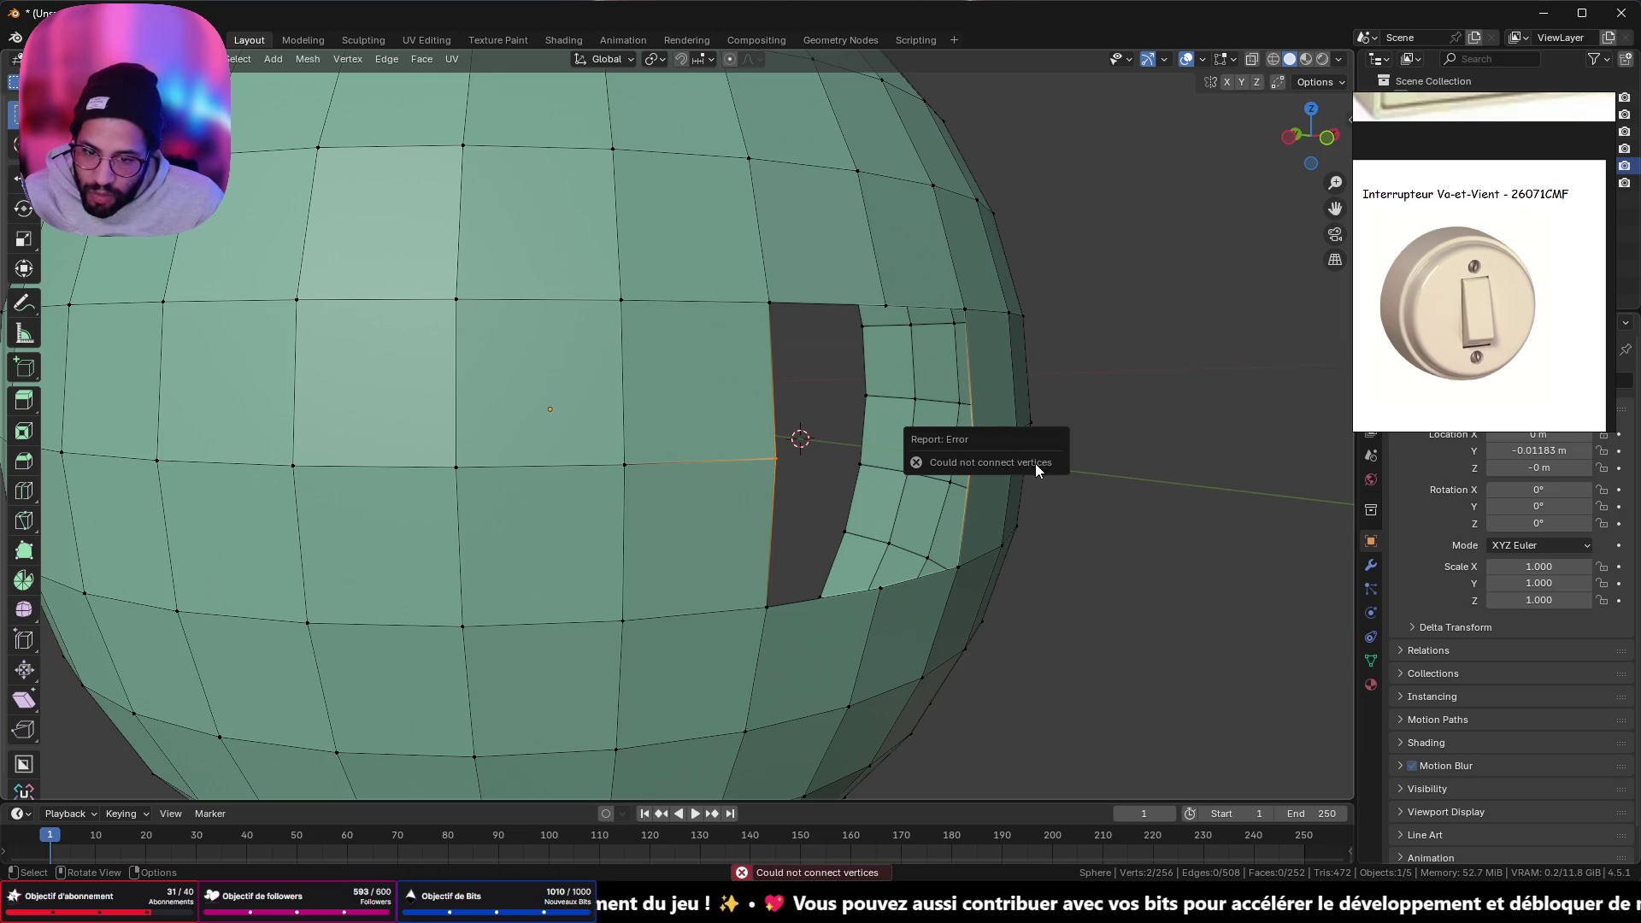
left_click(768, 305)
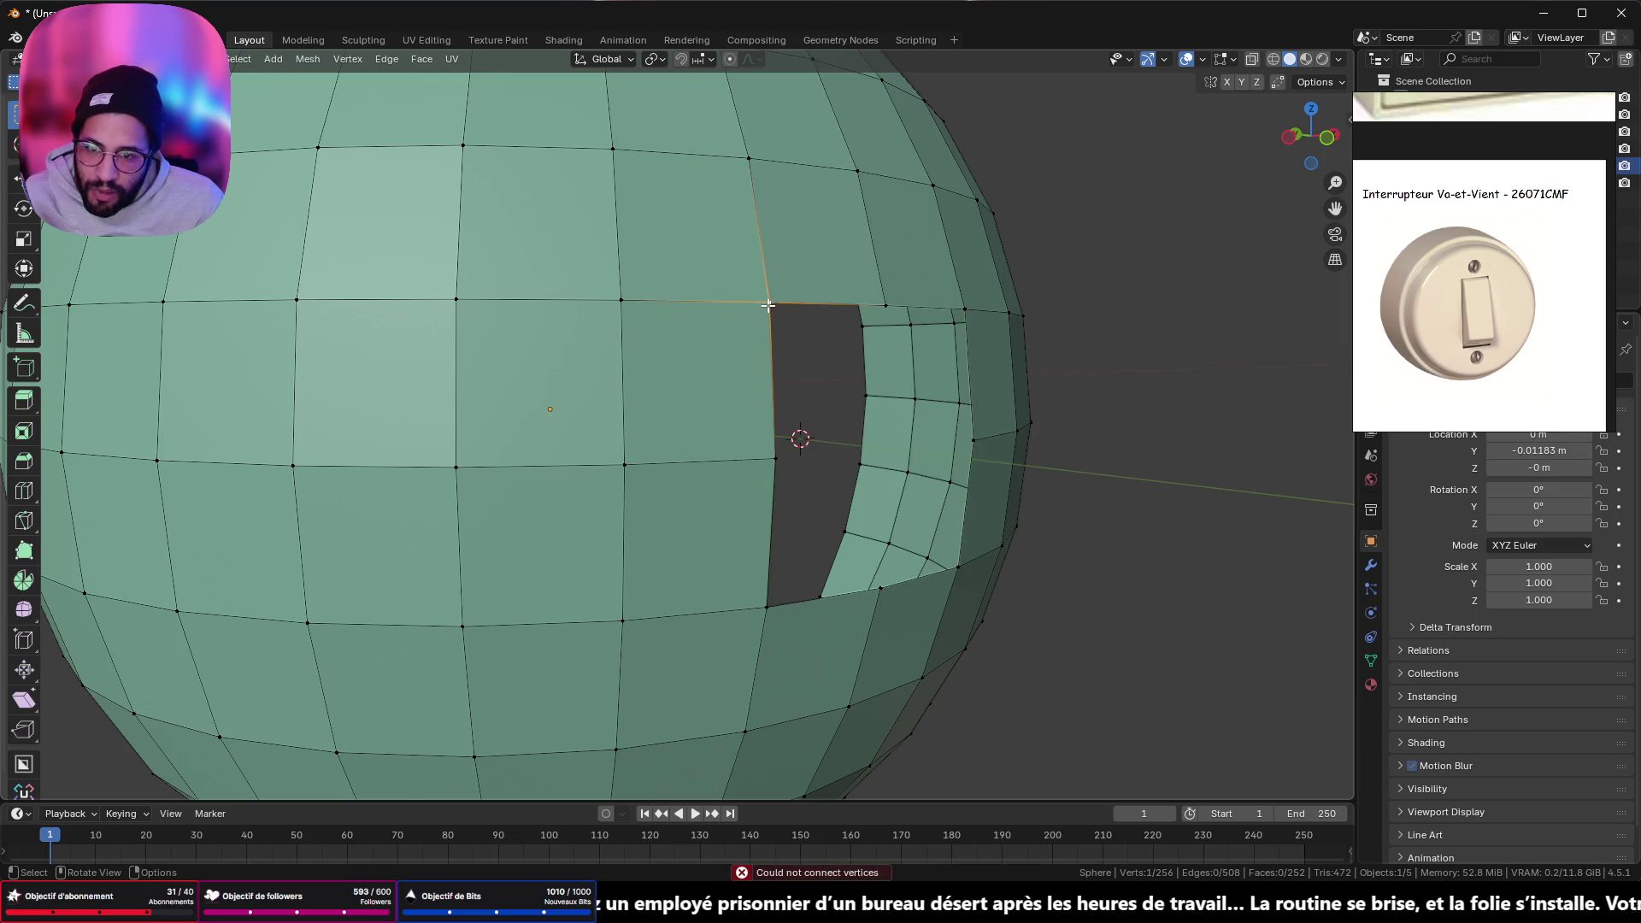
left_click(885, 306)
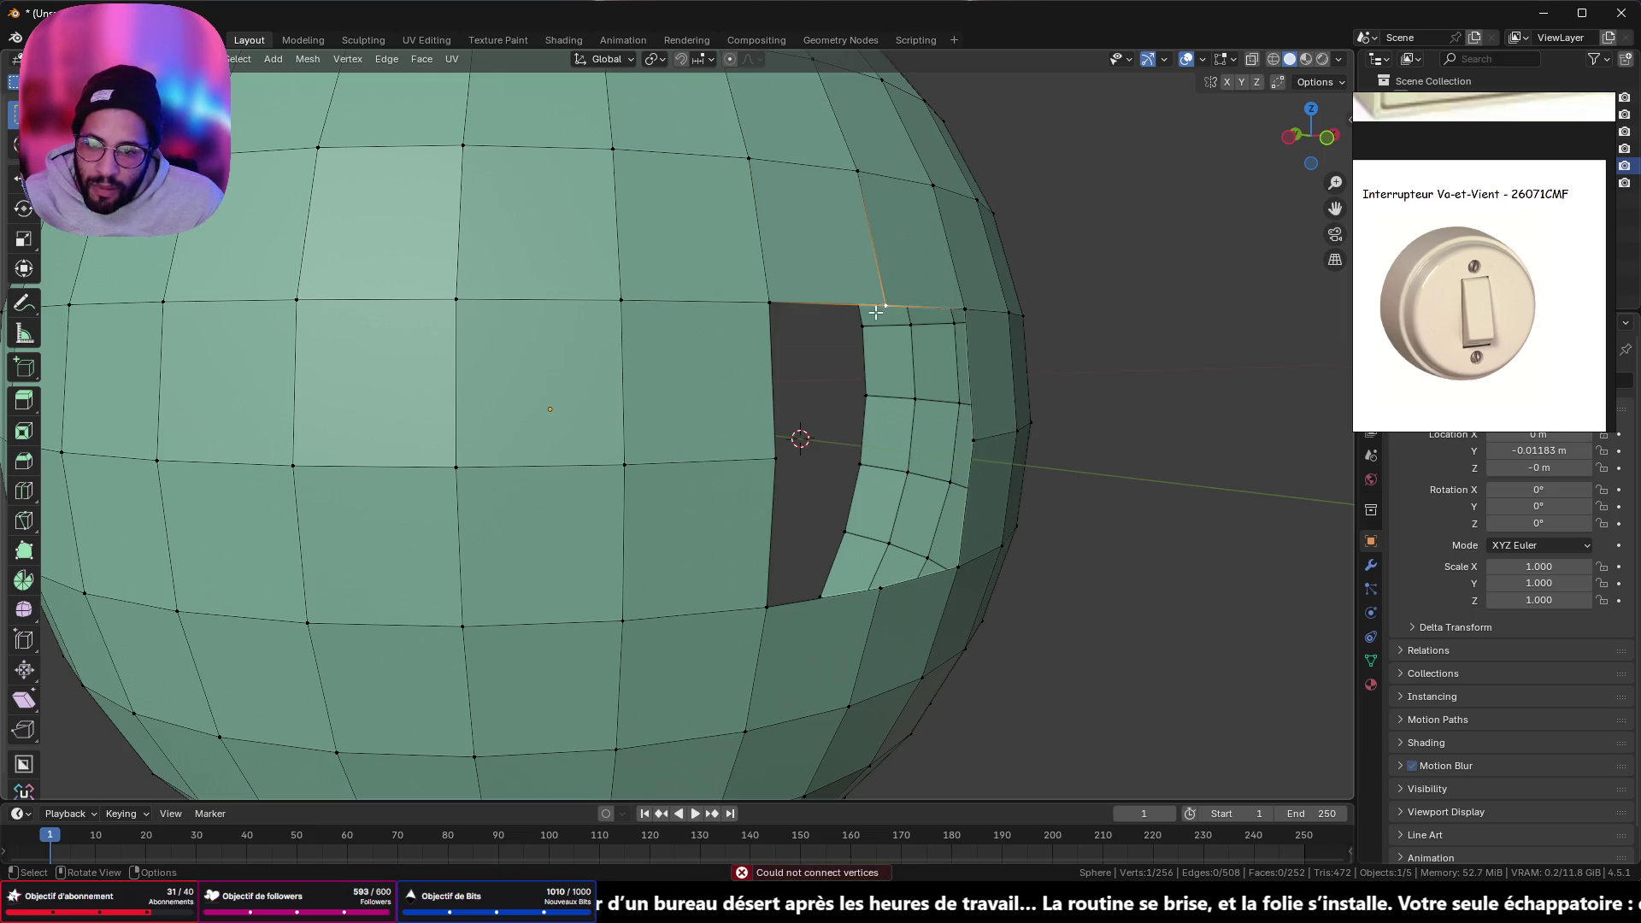
left_click(779, 305, "shift")
left_click(777, 442, "shift")
key("f")
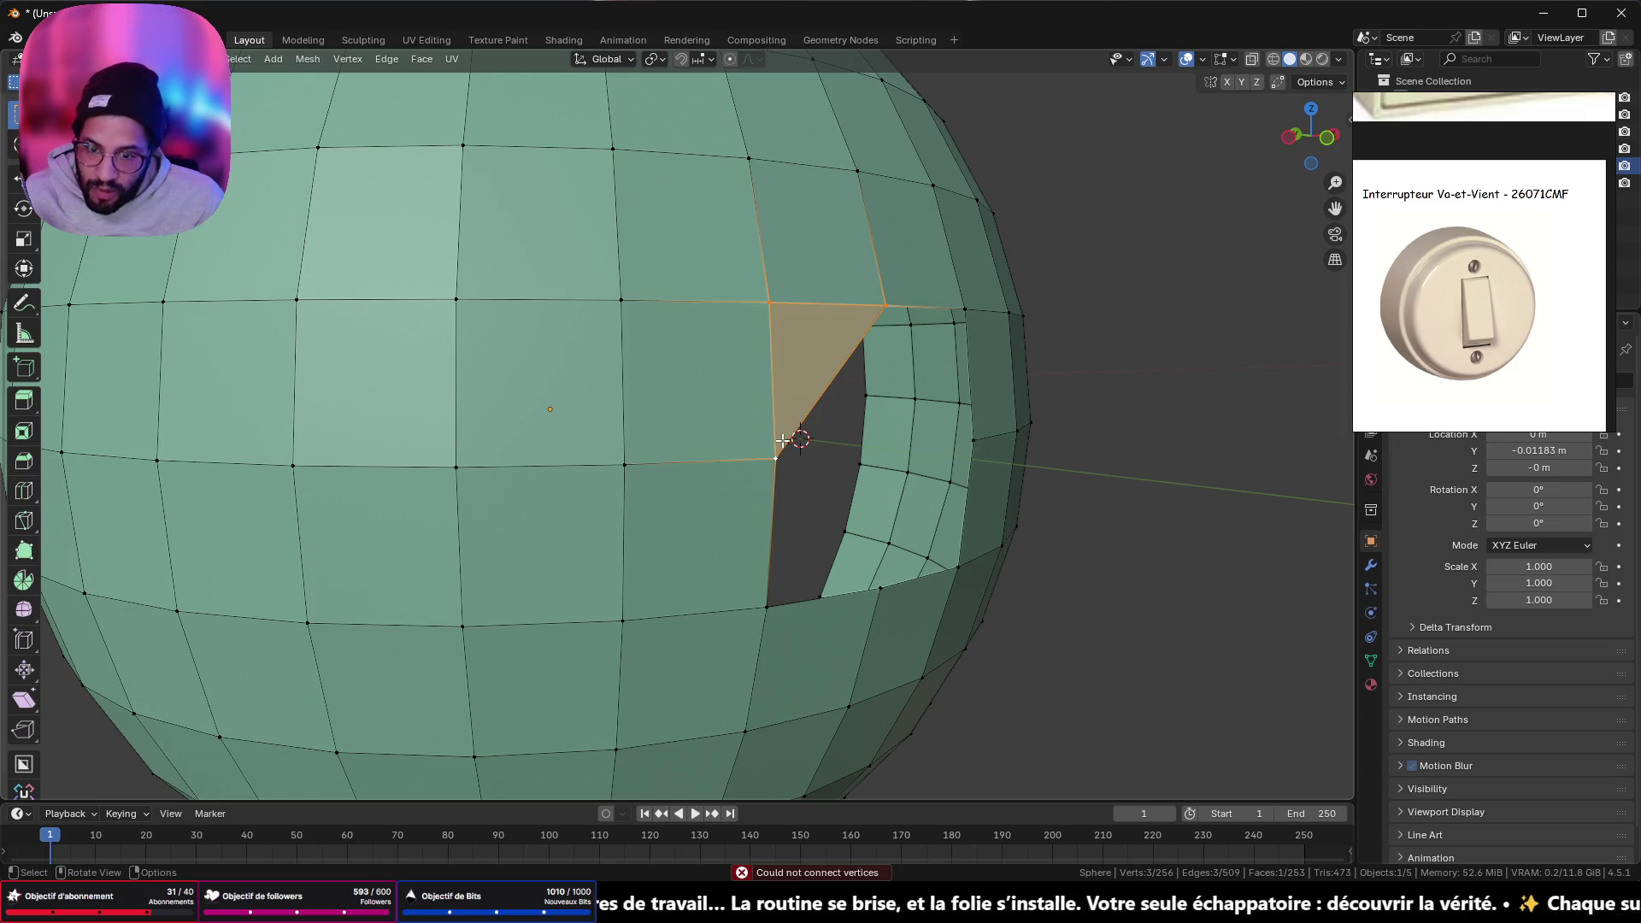
- Fill a triangle across the opening's upper-right corner
mouse_move(777, 441)
middle_mouse_down()
mouse_move(873, 415)
mouse_move(859, 376)
middle_mouse_up()
left_click(842, 285)
left_click(940, 292, "shift")
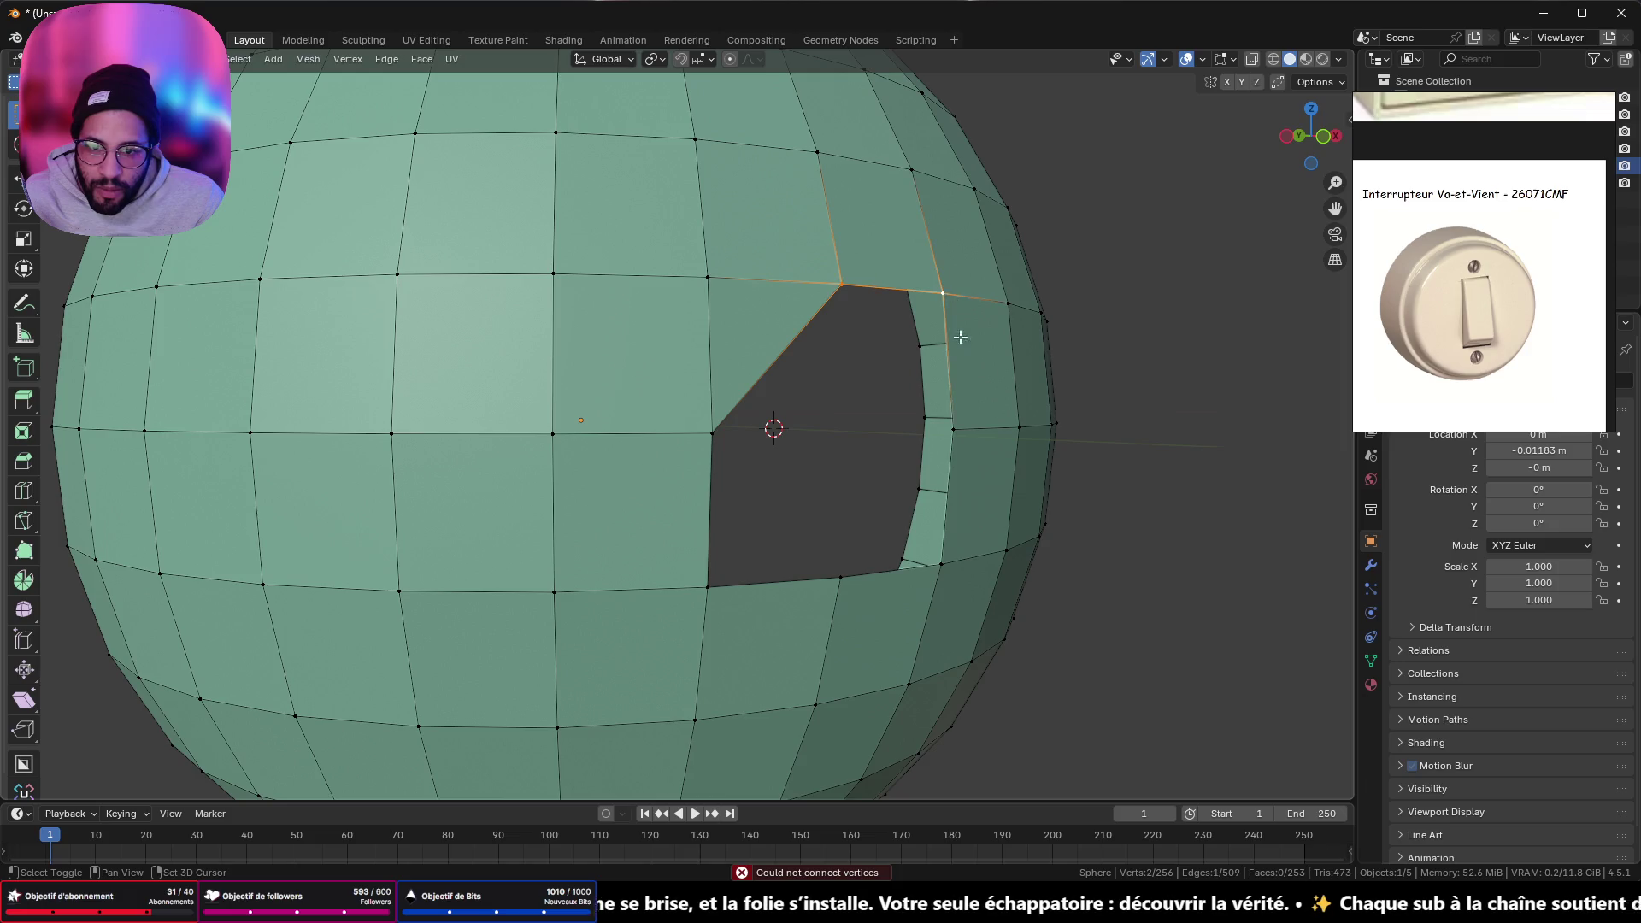
left_click(953, 430, "shift")
key("j")
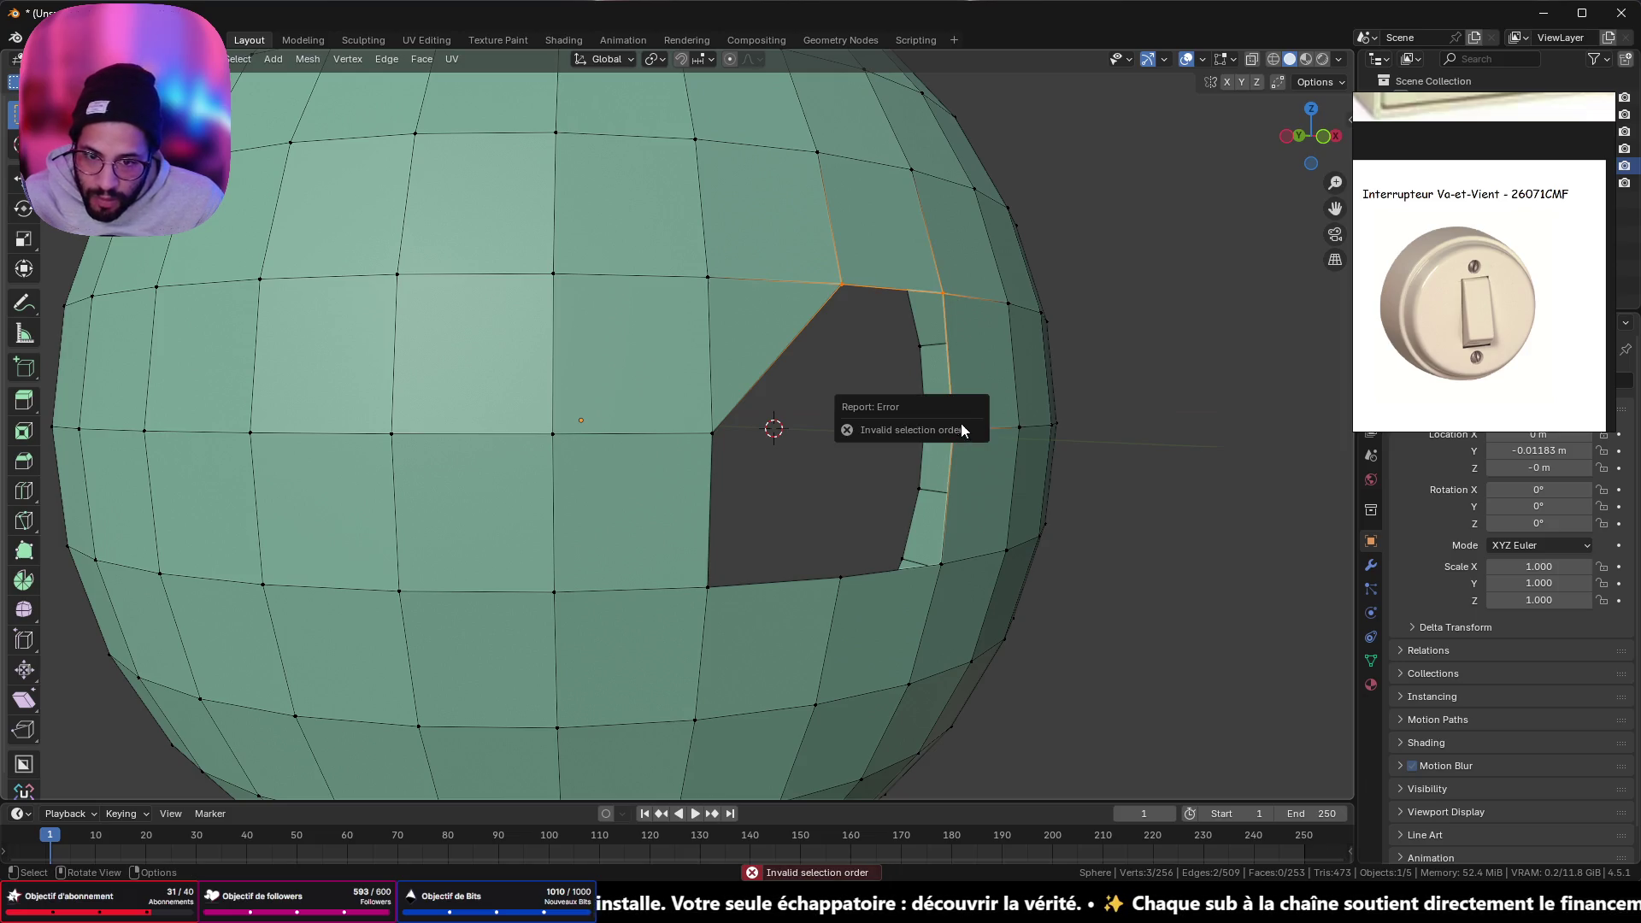
key("f")
- Fill triangles across the opening's lower-right and lower-left corners
left_click(956, 431)
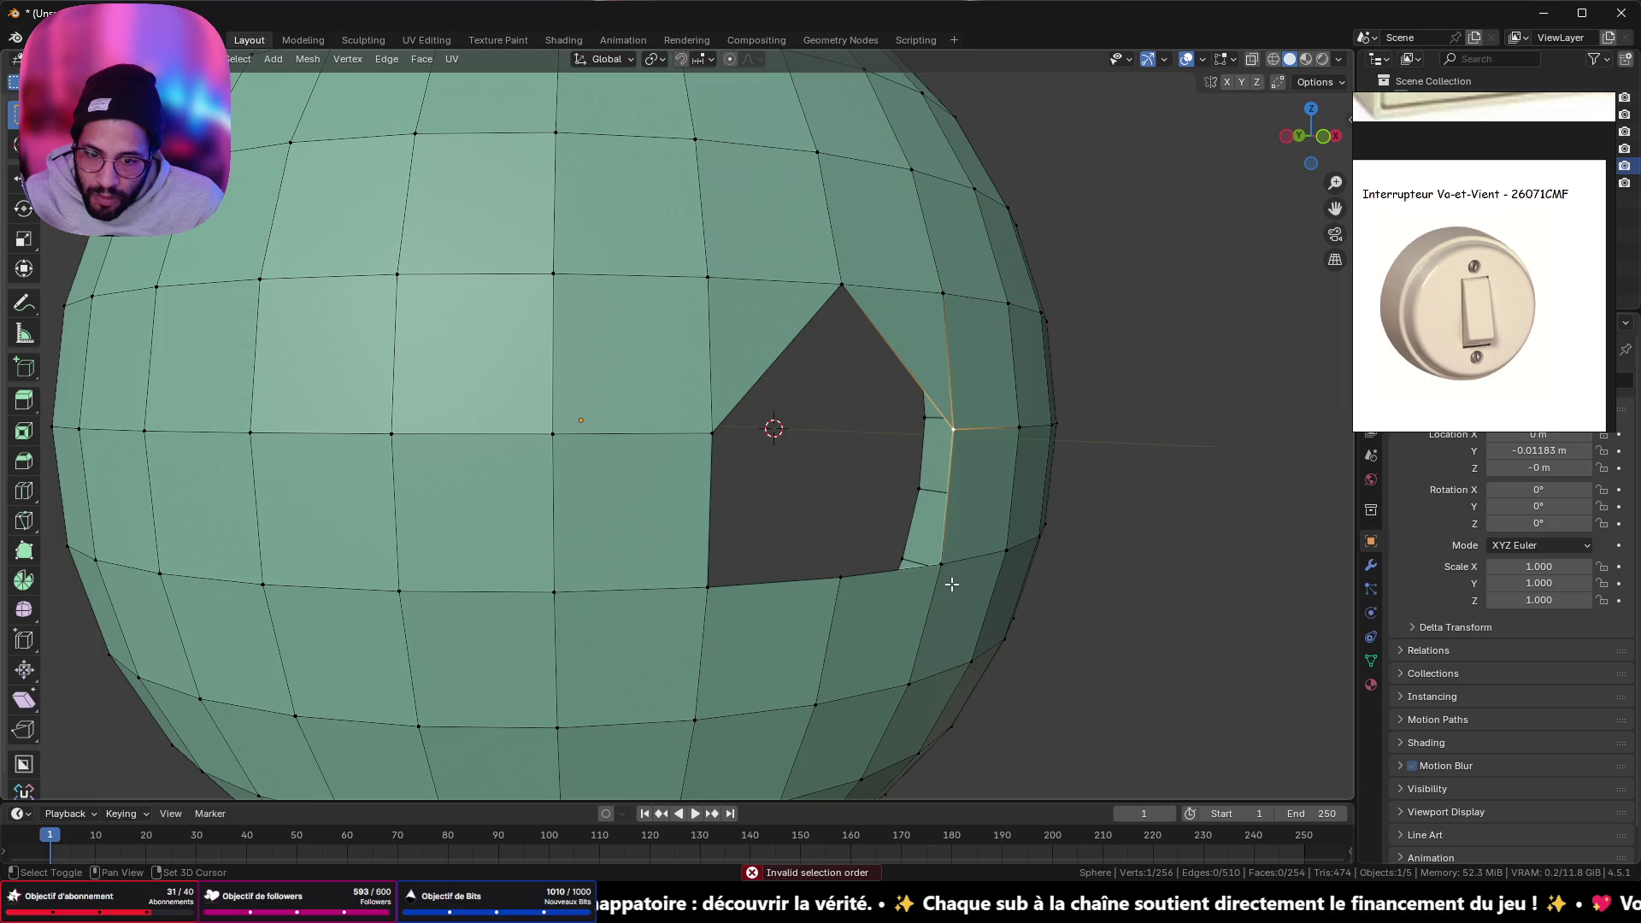
left_click(940, 560, "shift")
left_click(857, 589, "shift")
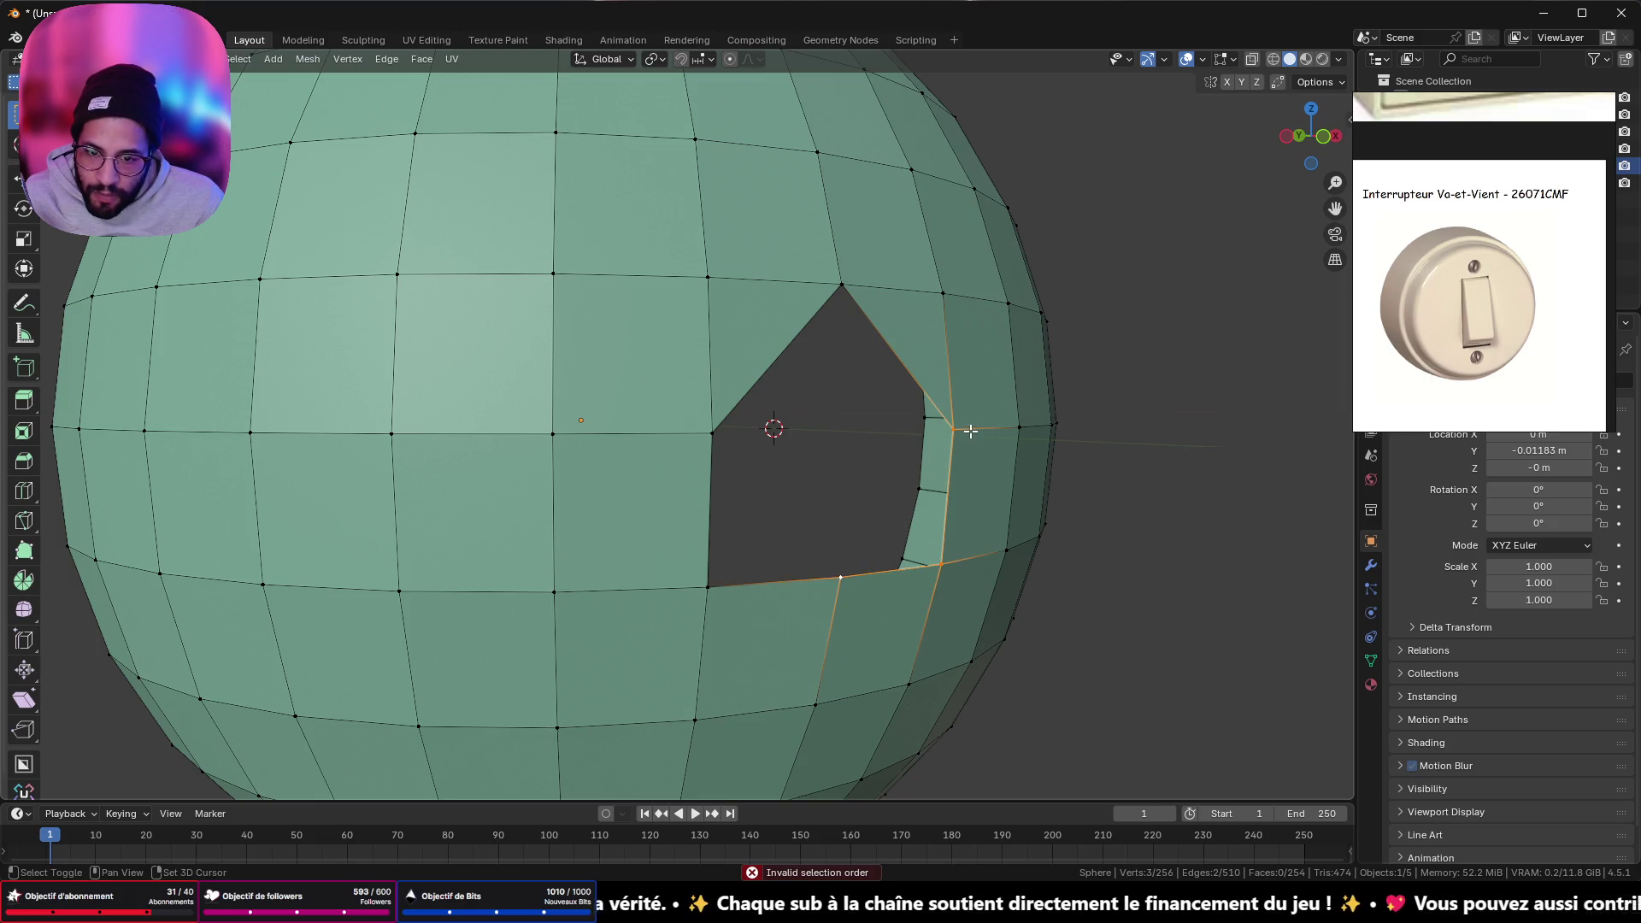
key("f")
left_click(842, 579)
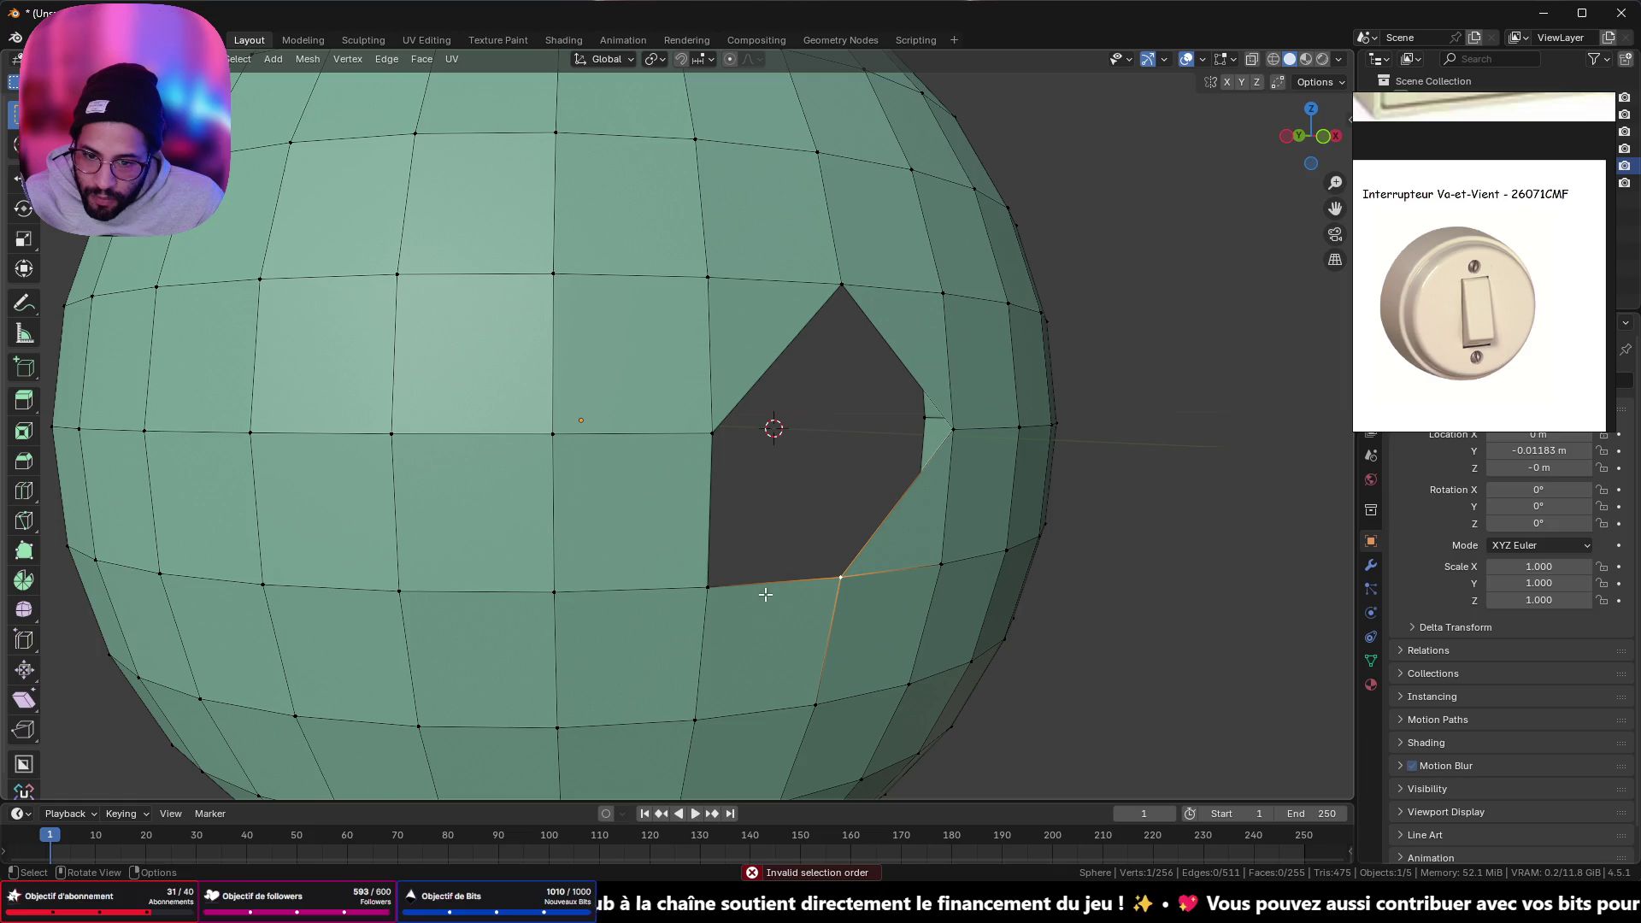
left_click(708, 587, "shift")
left_click(712, 433, "shift")
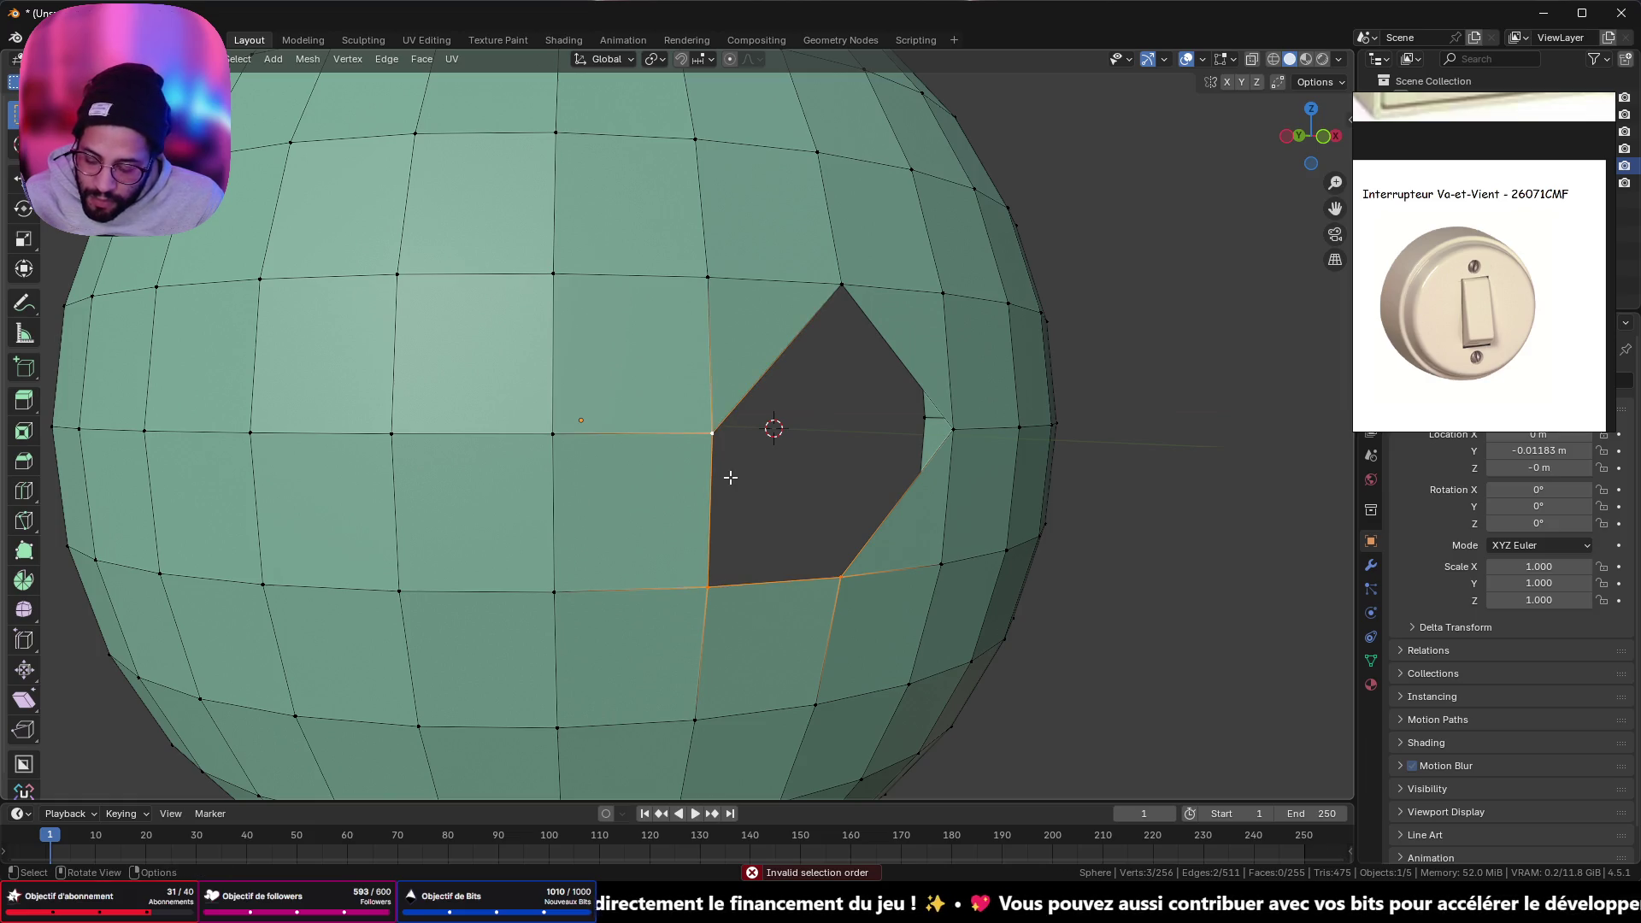
key("f")
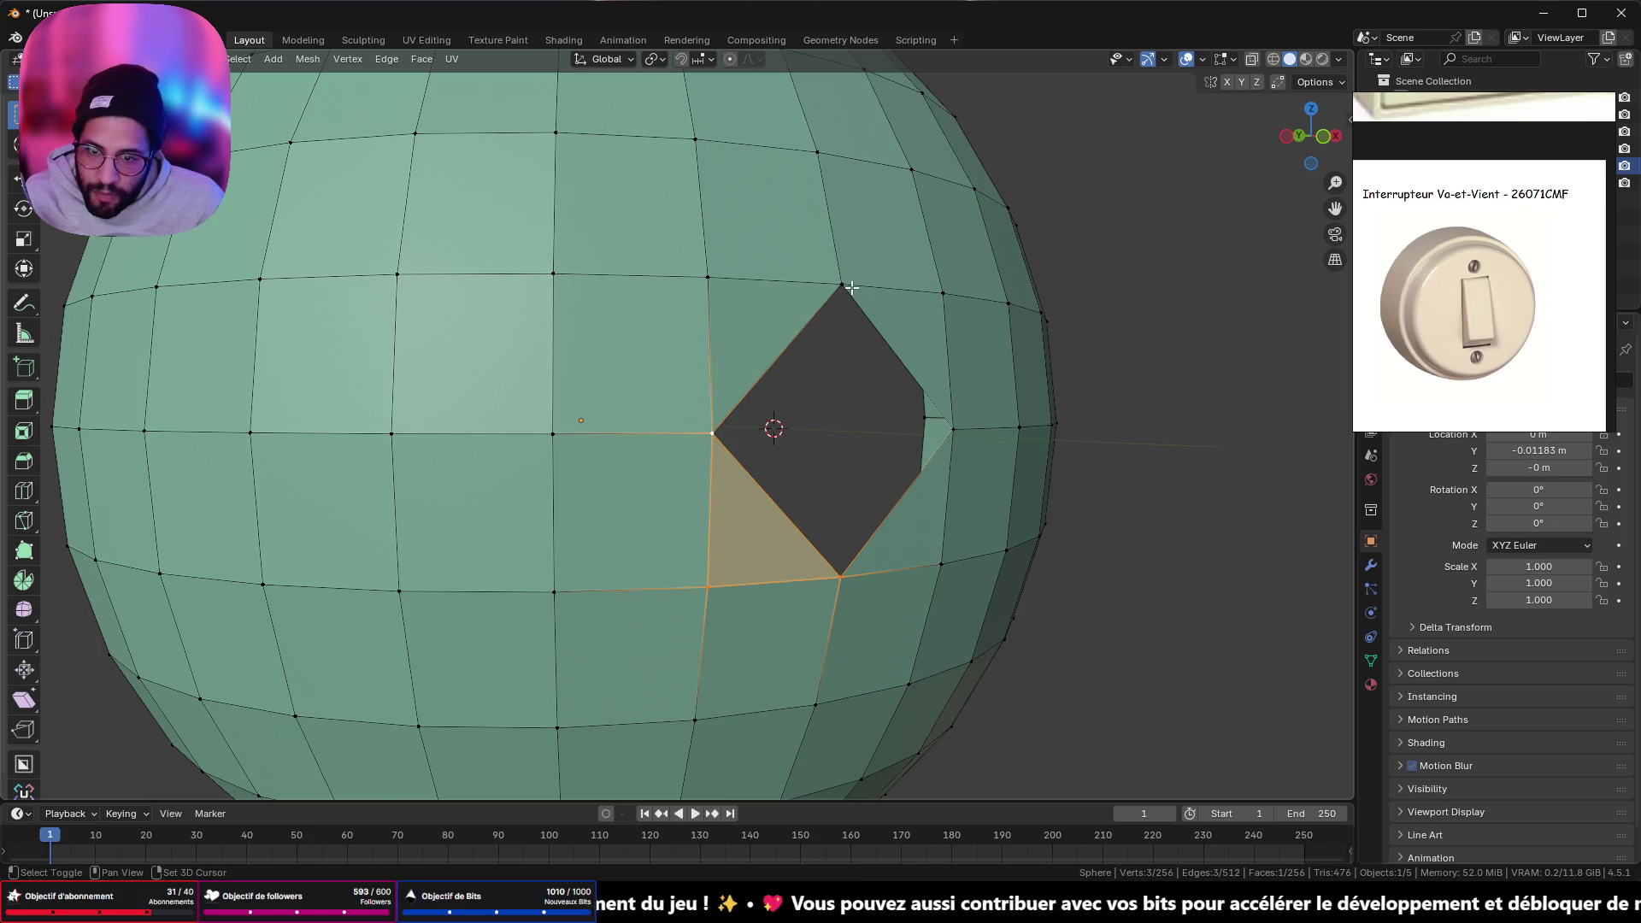
- Fill the remaining diamond opening with one face, bringing the mesh to 257 faces
left_click(714, 434)
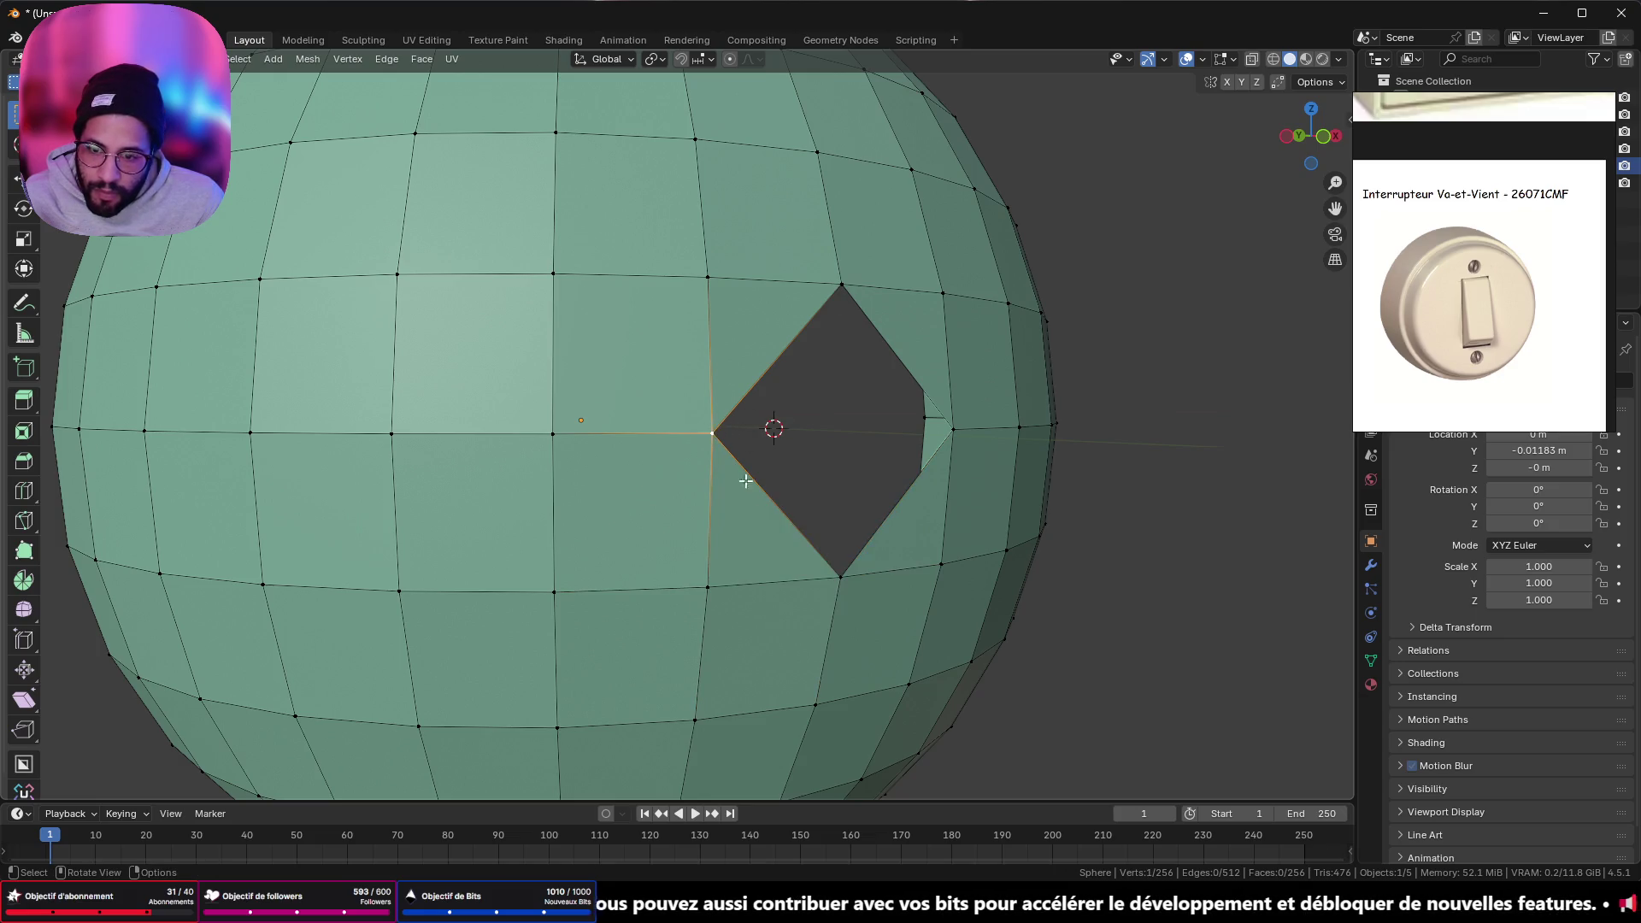
left_click(842, 577, "shift")
left_click(948, 426, "shift")
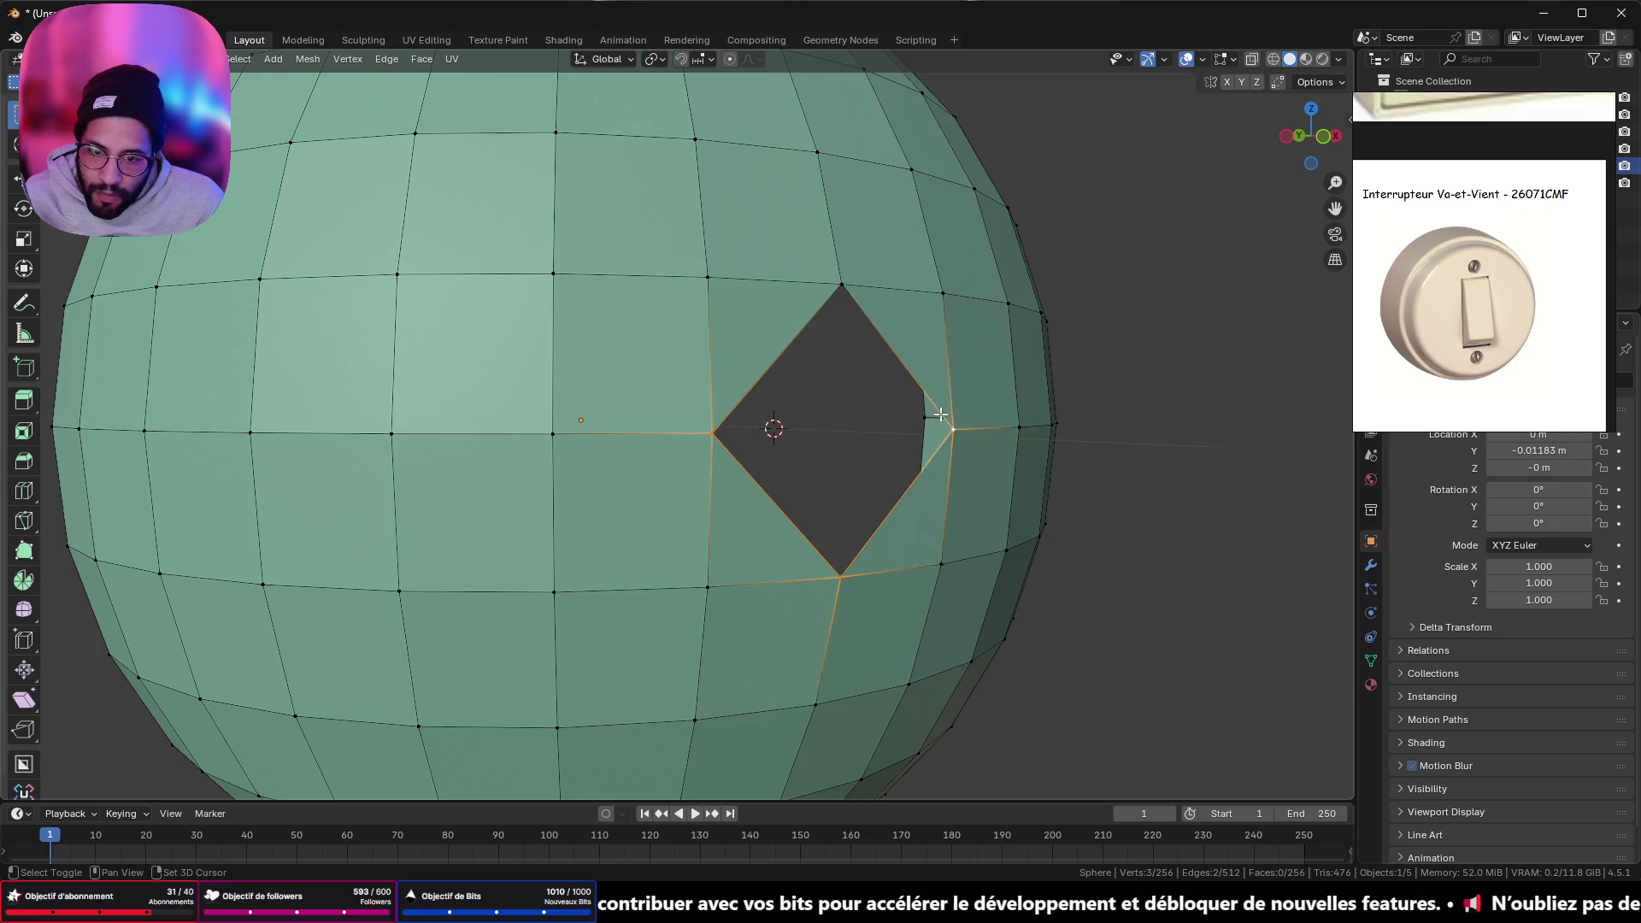
left_click(855, 300, "shift")
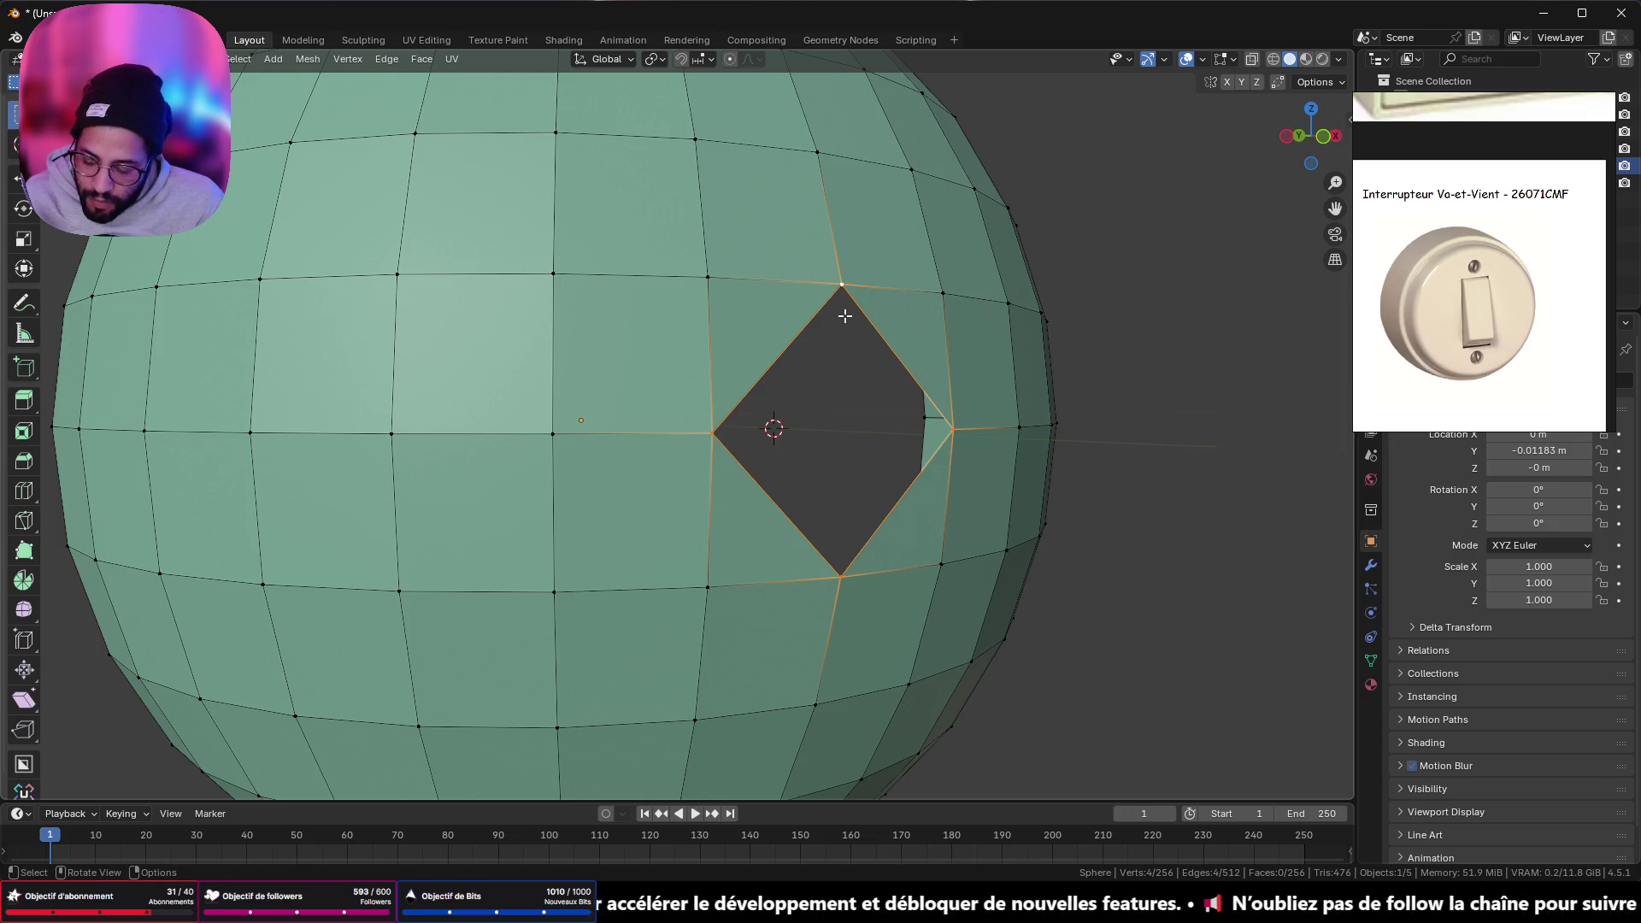
key("f")
key("alt+a")
mouse_move(844, 316)
middle_mouse_down()
mouse_move(1004, 505)
mouse_move(1069, 510)
mouse_move(1000, 461)
mouse_move(1036, 421)
mouse_move(1030, 477)
mouse_move(864, 432)
mouse_move(880, 407)
mouse_move(786, 469)
middle_mouse_up()
scroll(1031, 480, "down", 6)
mouse_move(857, 908)
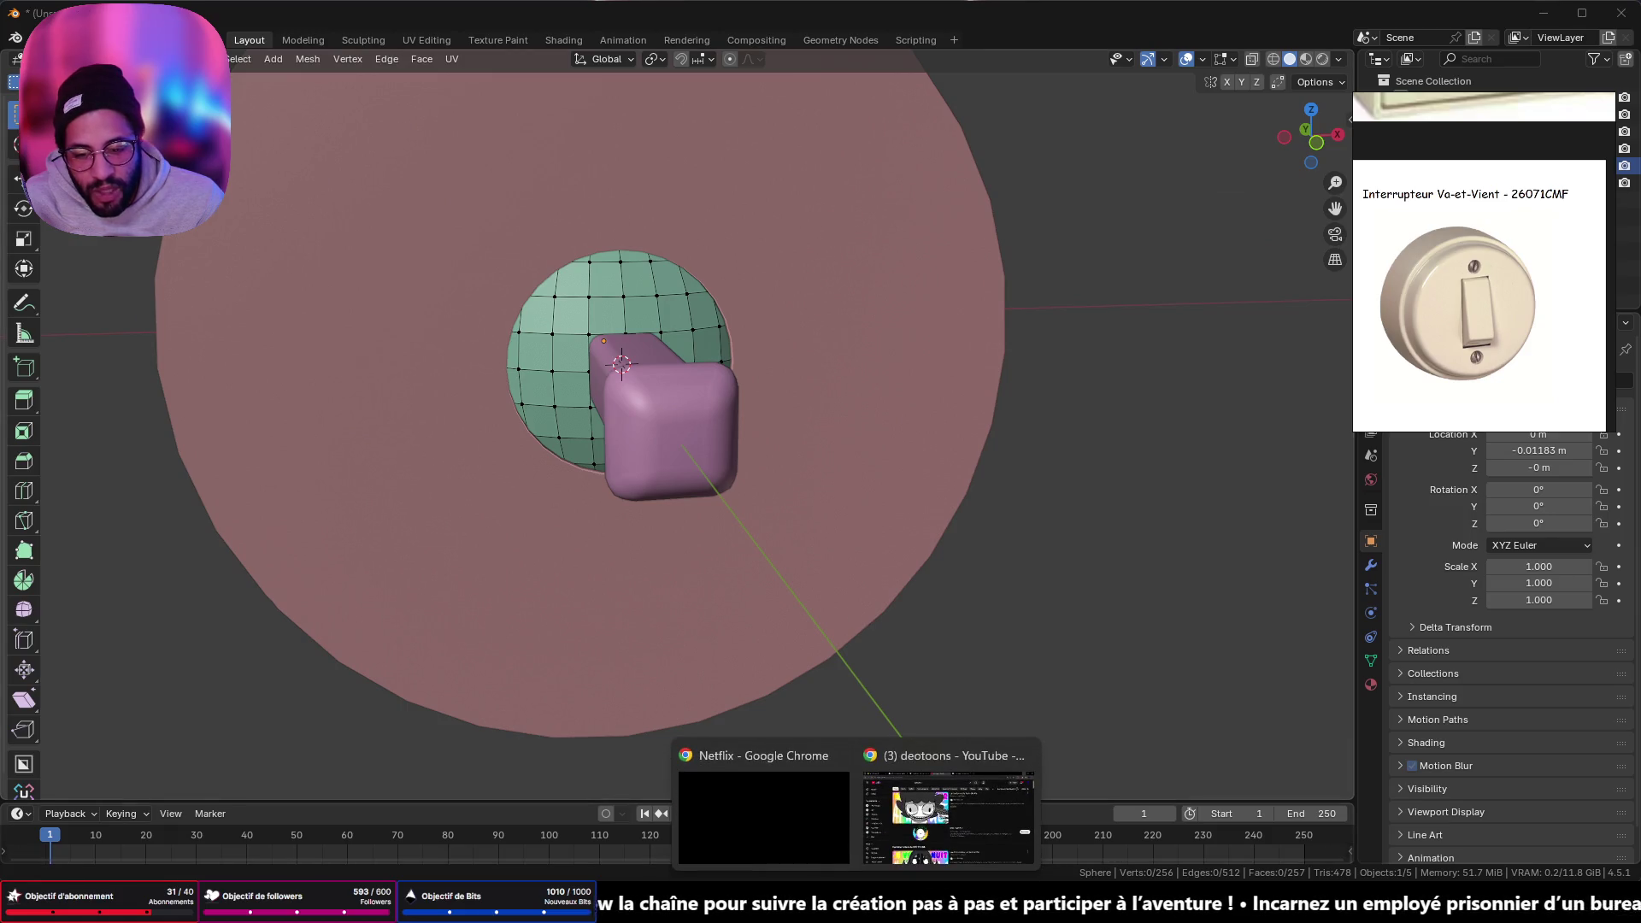
left_click(913, 836)
left_click(931, 21)
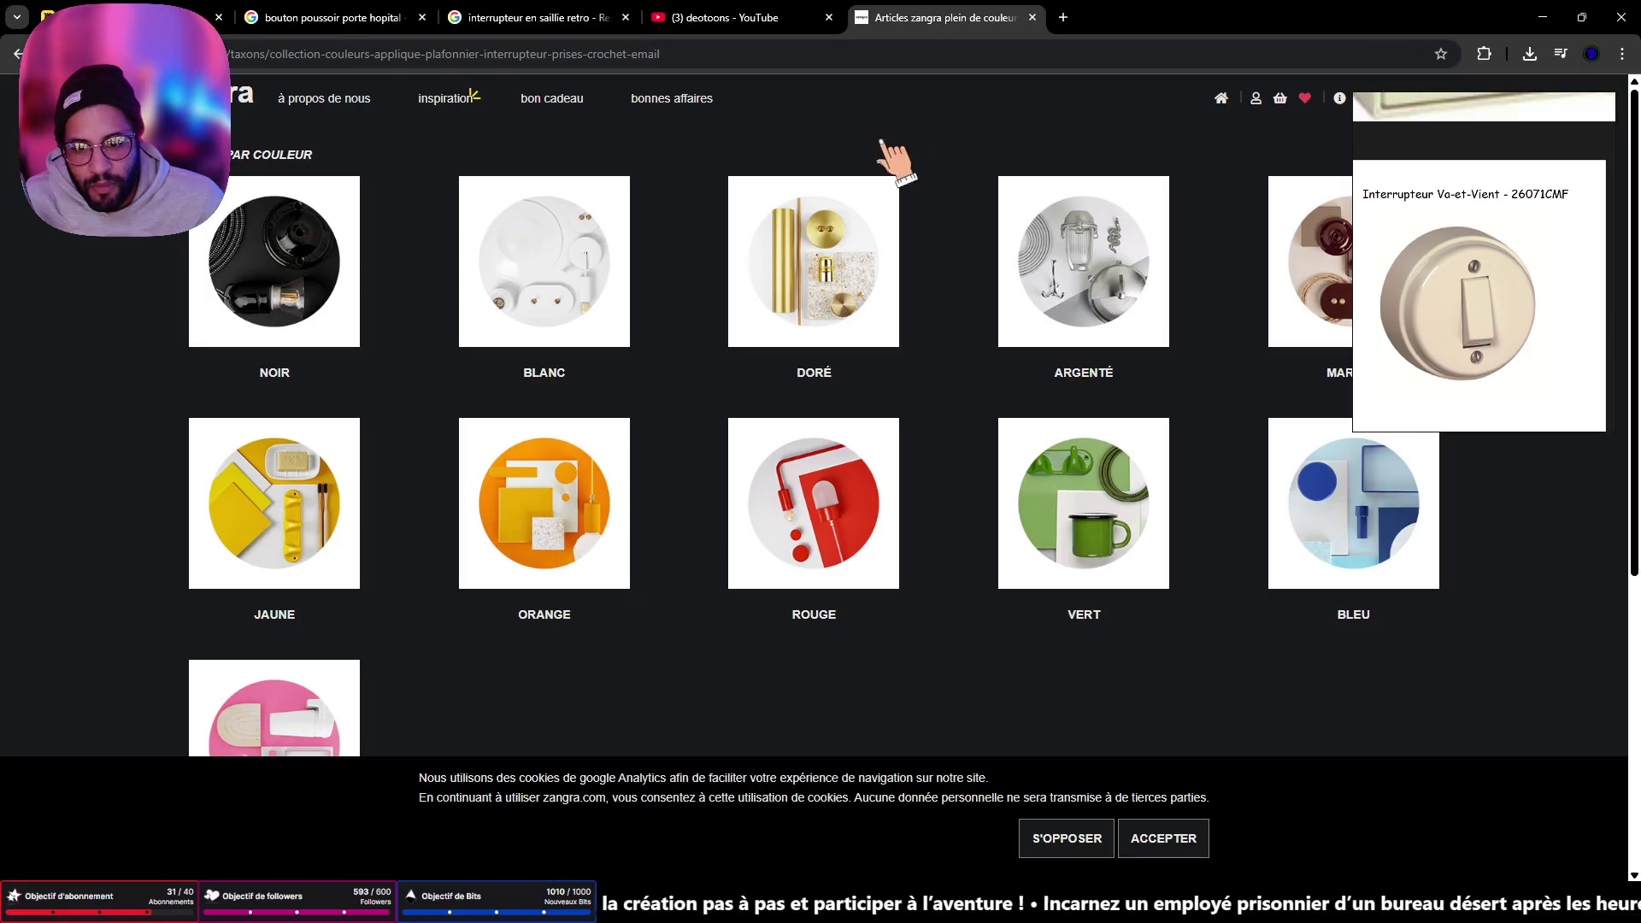
left_click(551, 18)
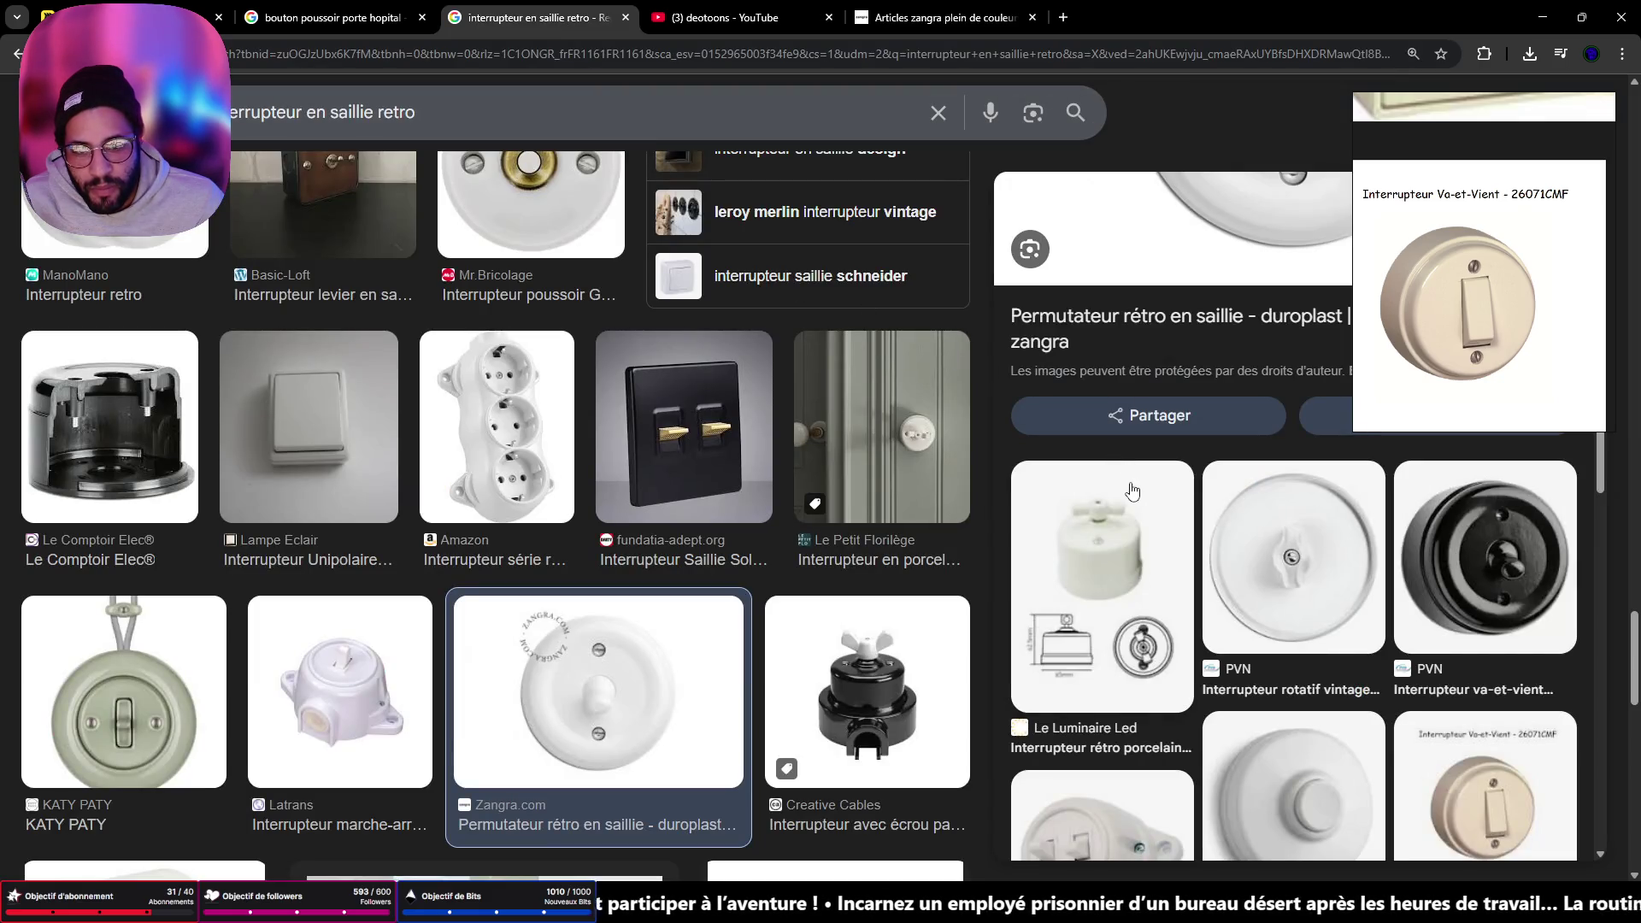
scroll(1230, 408, "up", 4)
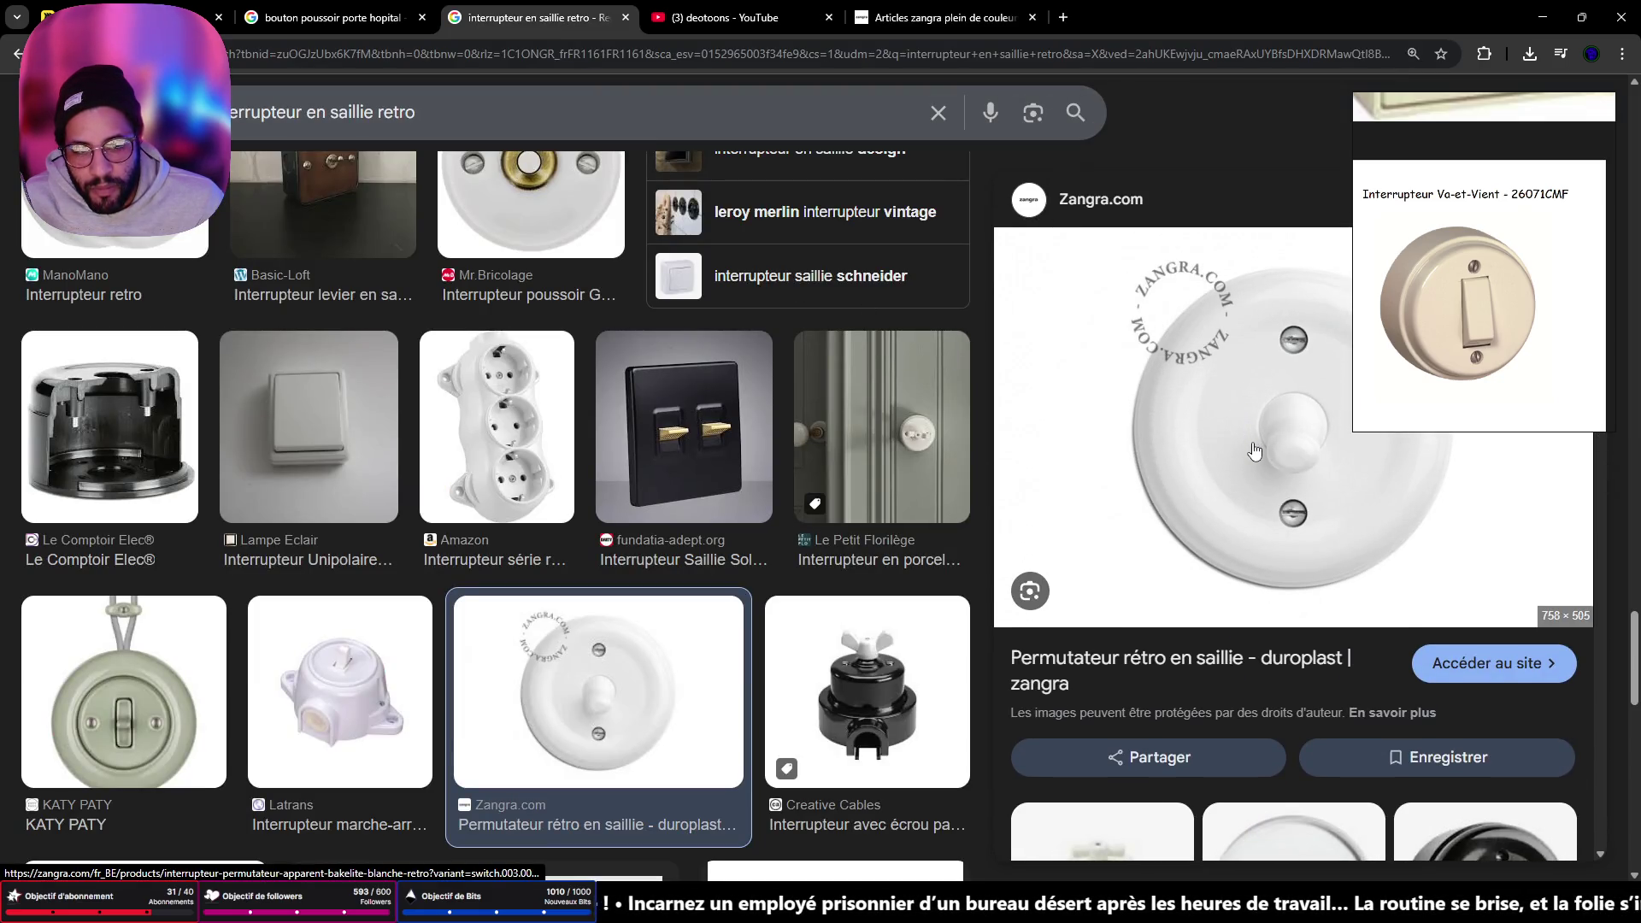
left_click(1538, 19)
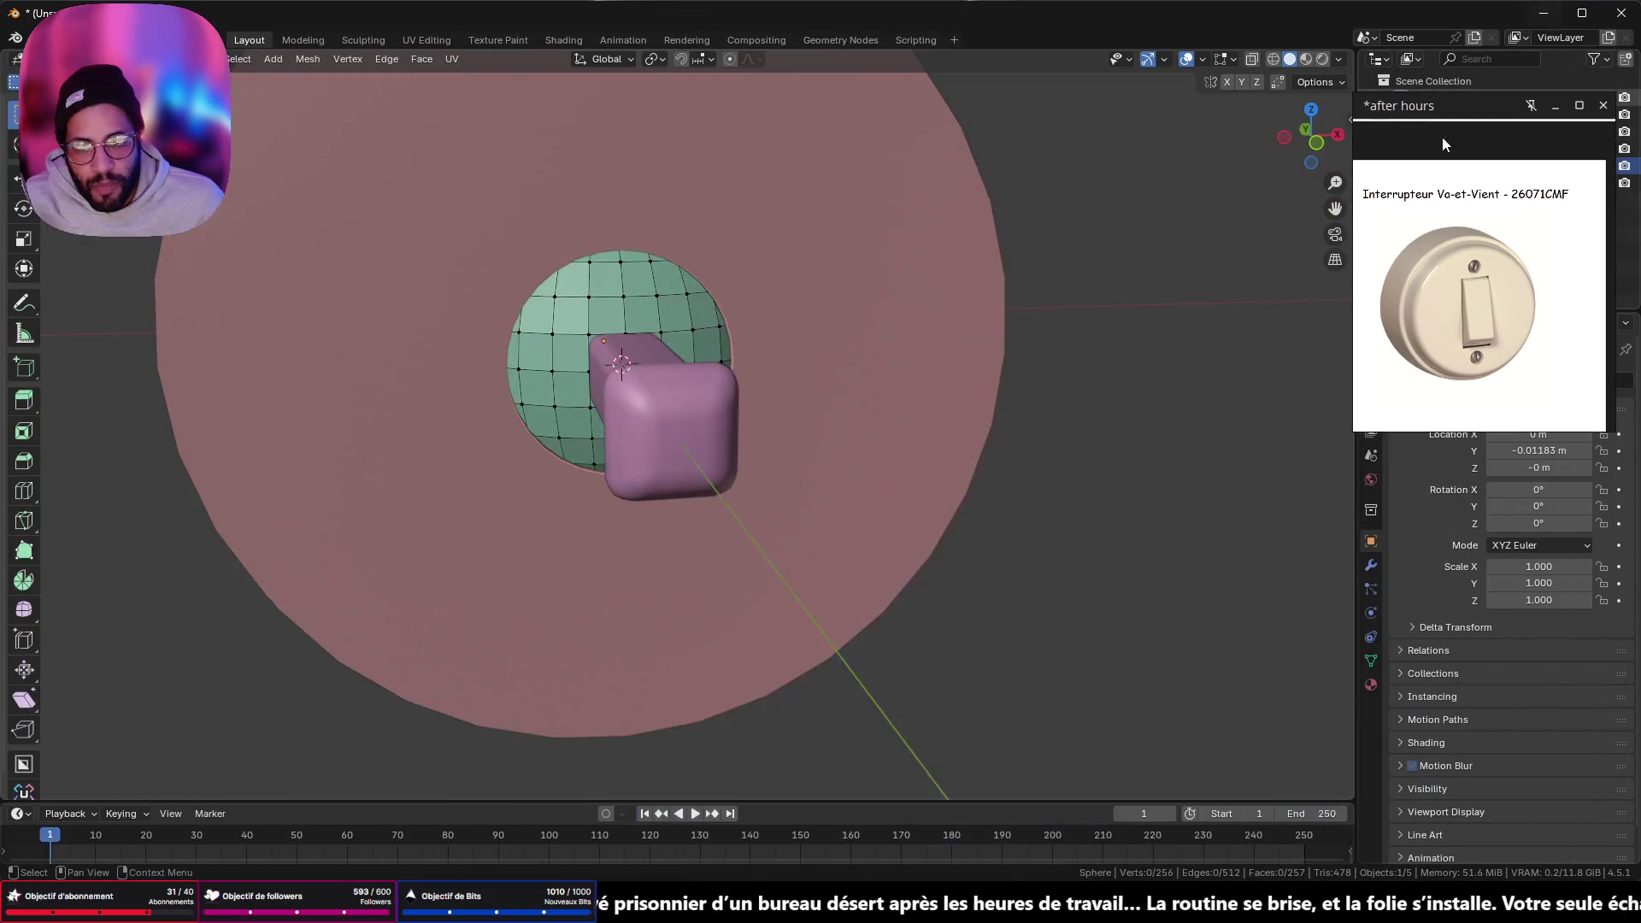
- Check the lever handle's bulb end in side orthographic views, then begin scaling the handle down
mouse_move(941, 359)
middle_mouse_down()
mouse_move(827, 388)
mouse_move(886, 377)
mouse_move(872, 390)
middle_mouse_up()
mouse_move(977, 392)
middle_mouse_down()
mouse_move(1009, 359)
mouse_move(948, 273)
middle_mouse_up()
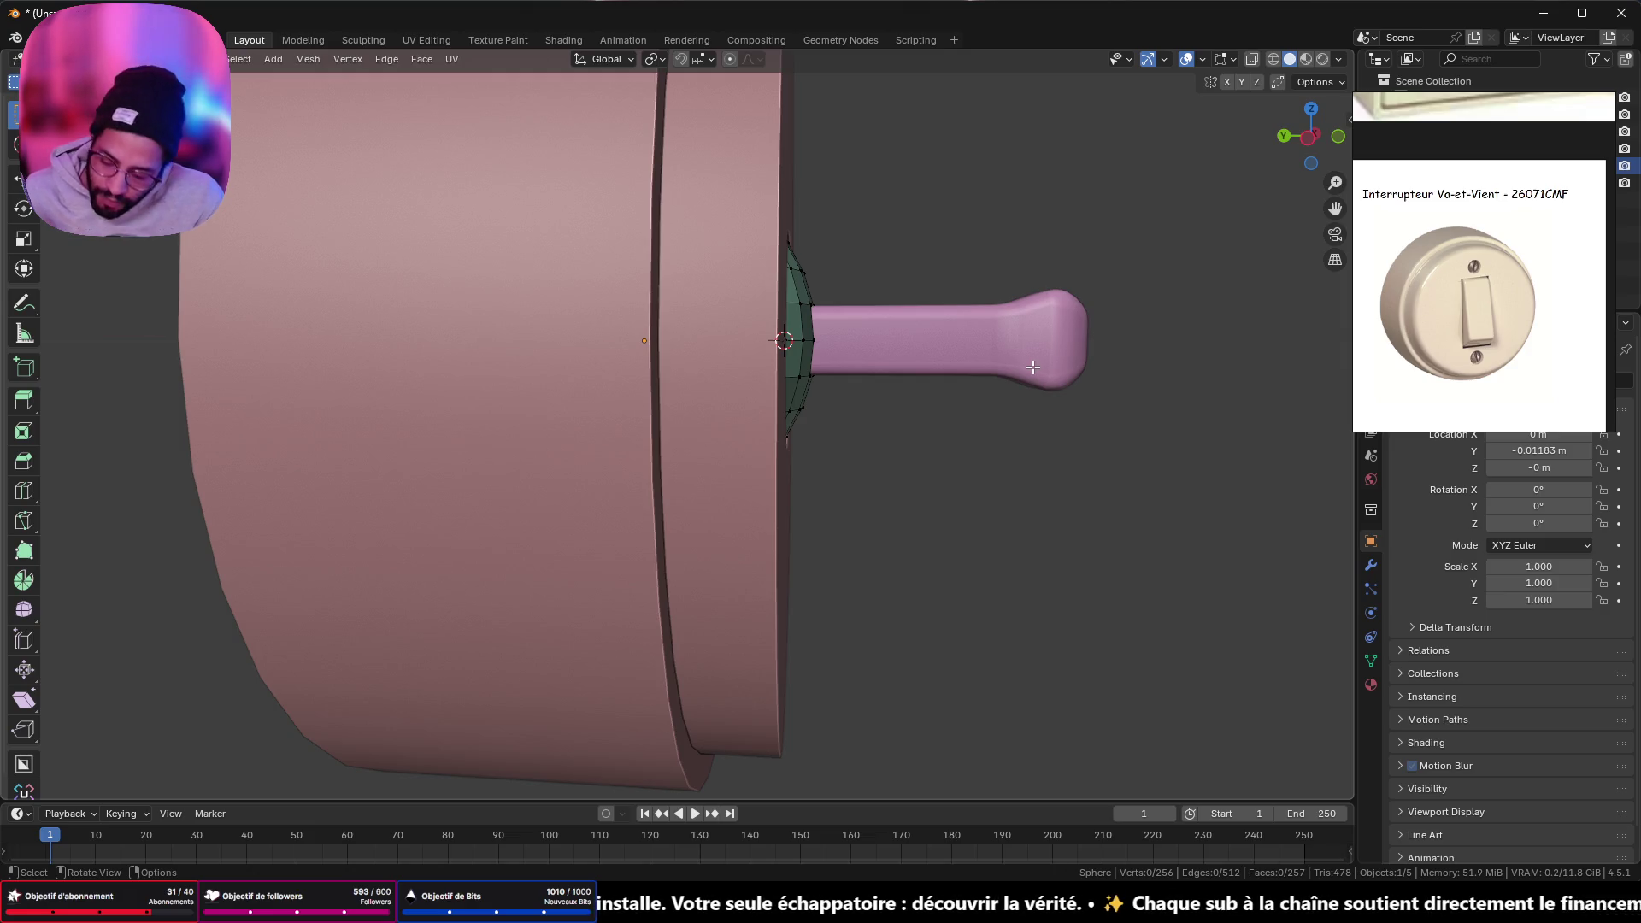
key("alt+q")
mouse_move(946, 213)
left_mouse_down()
mouse_move(1059, 310)
mouse_move(1094, 395)
left_mouse_up()
left_click(1308, 135)
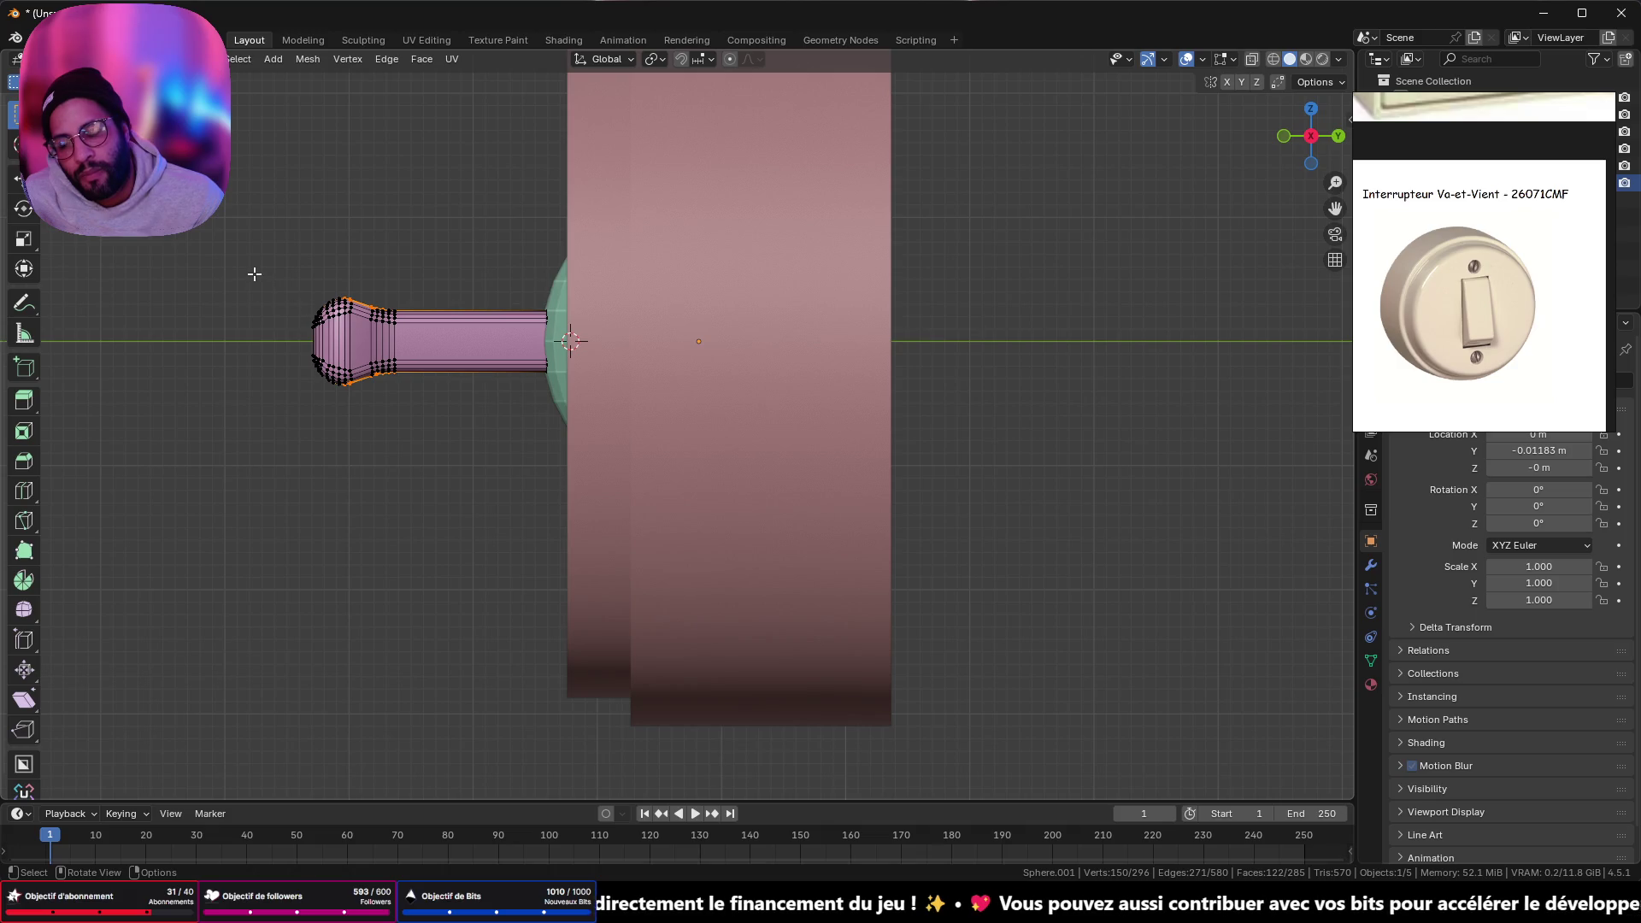
left_click(1286, 130)
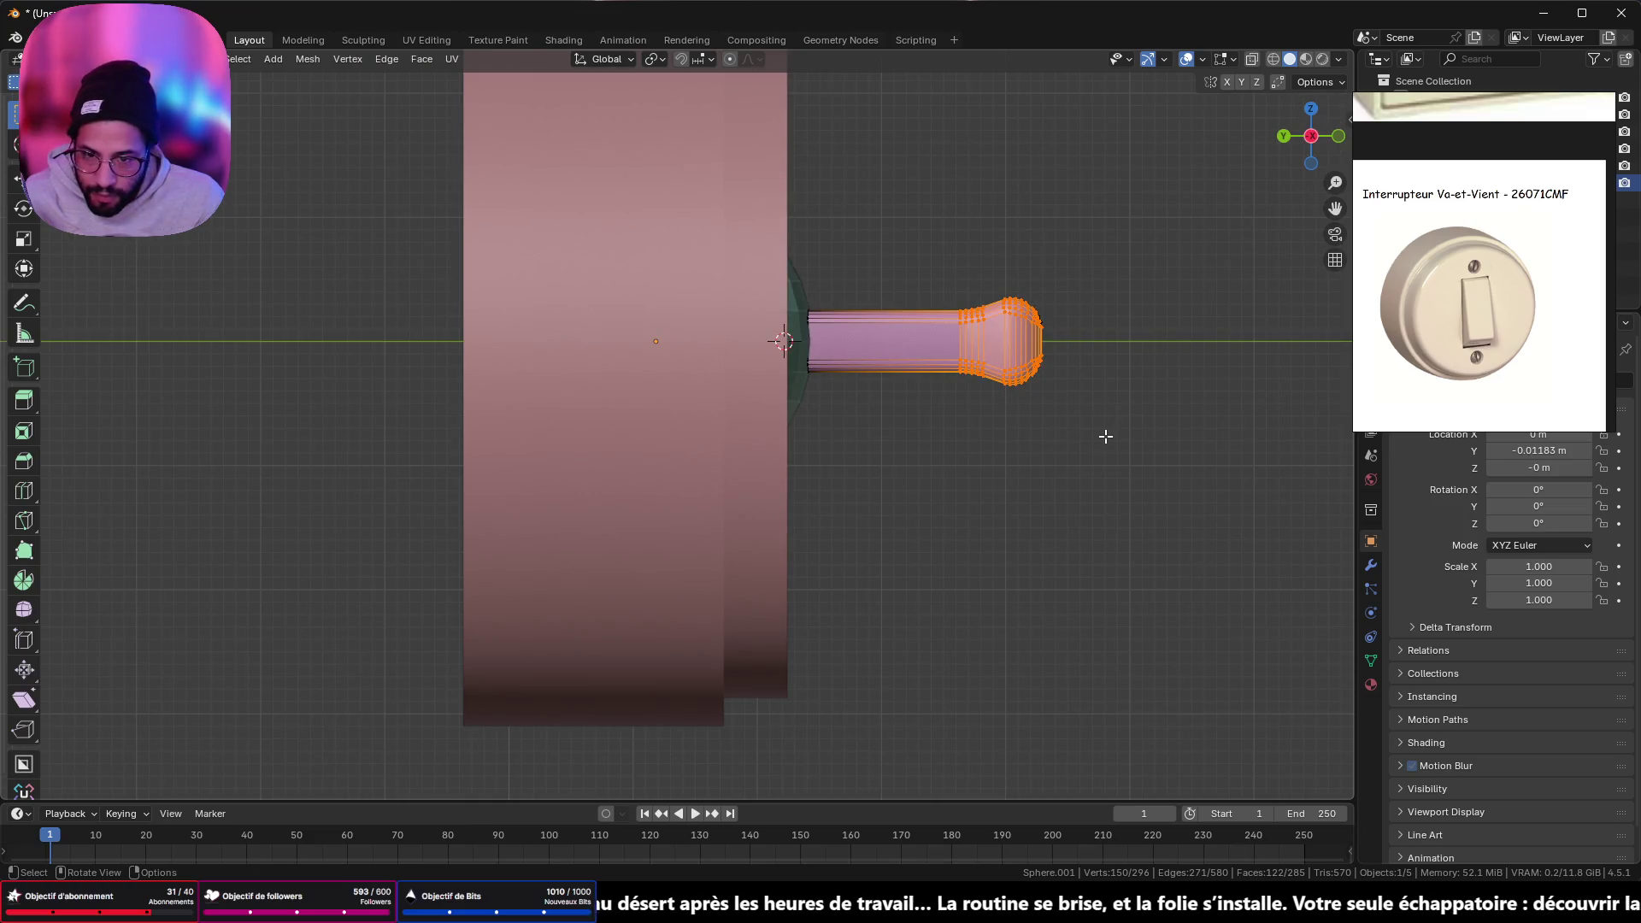
key("Tab")
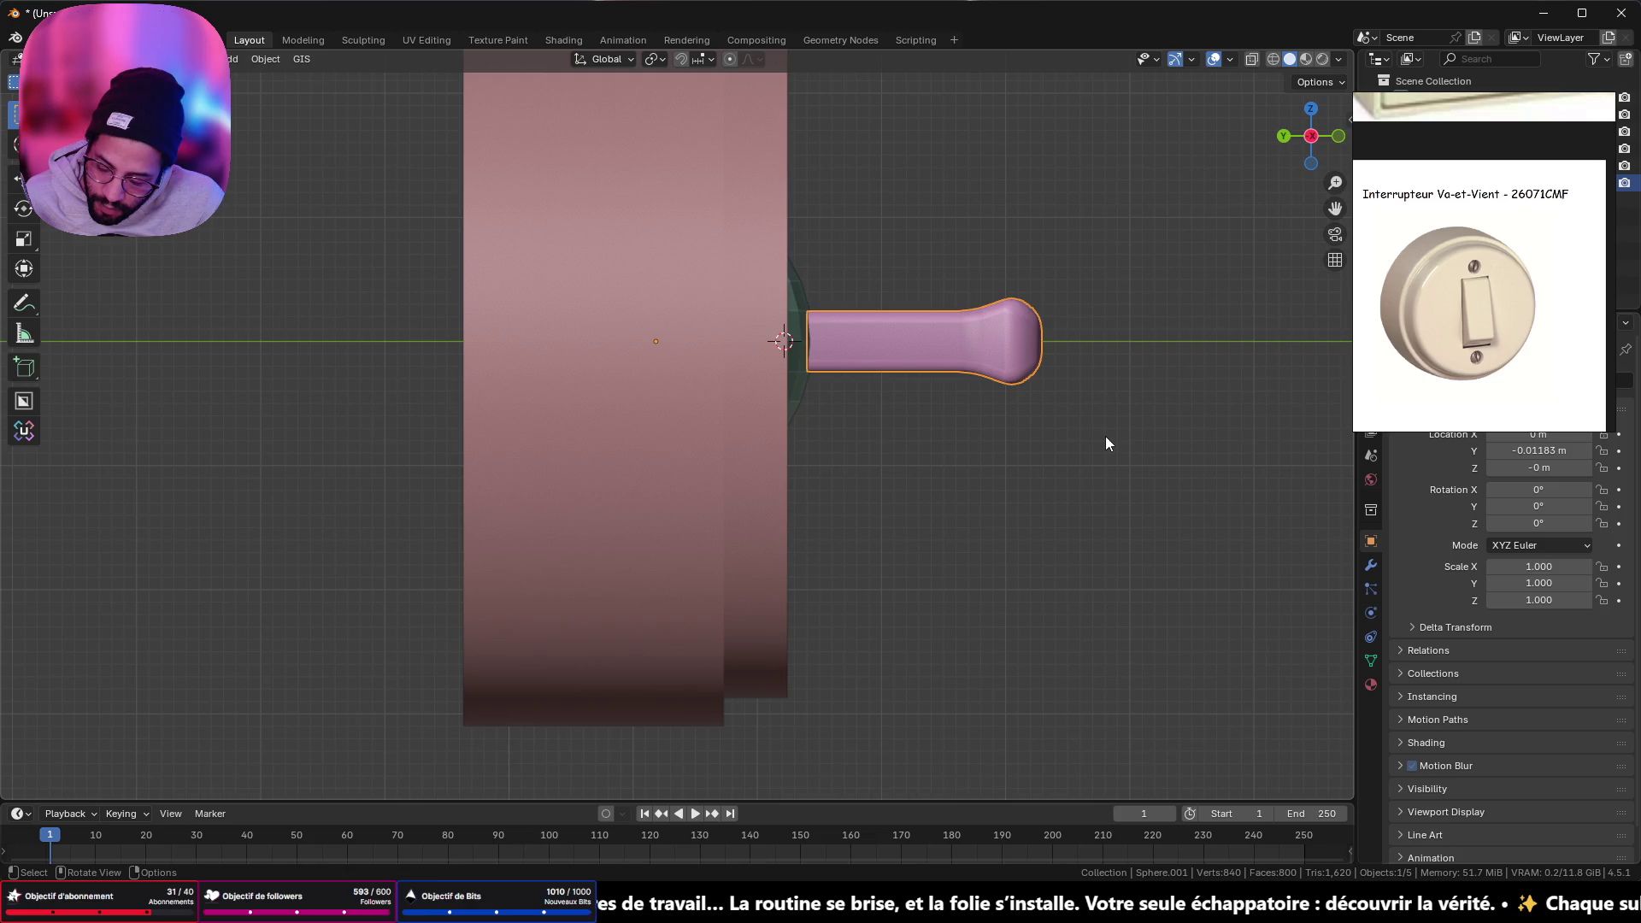
key("s")
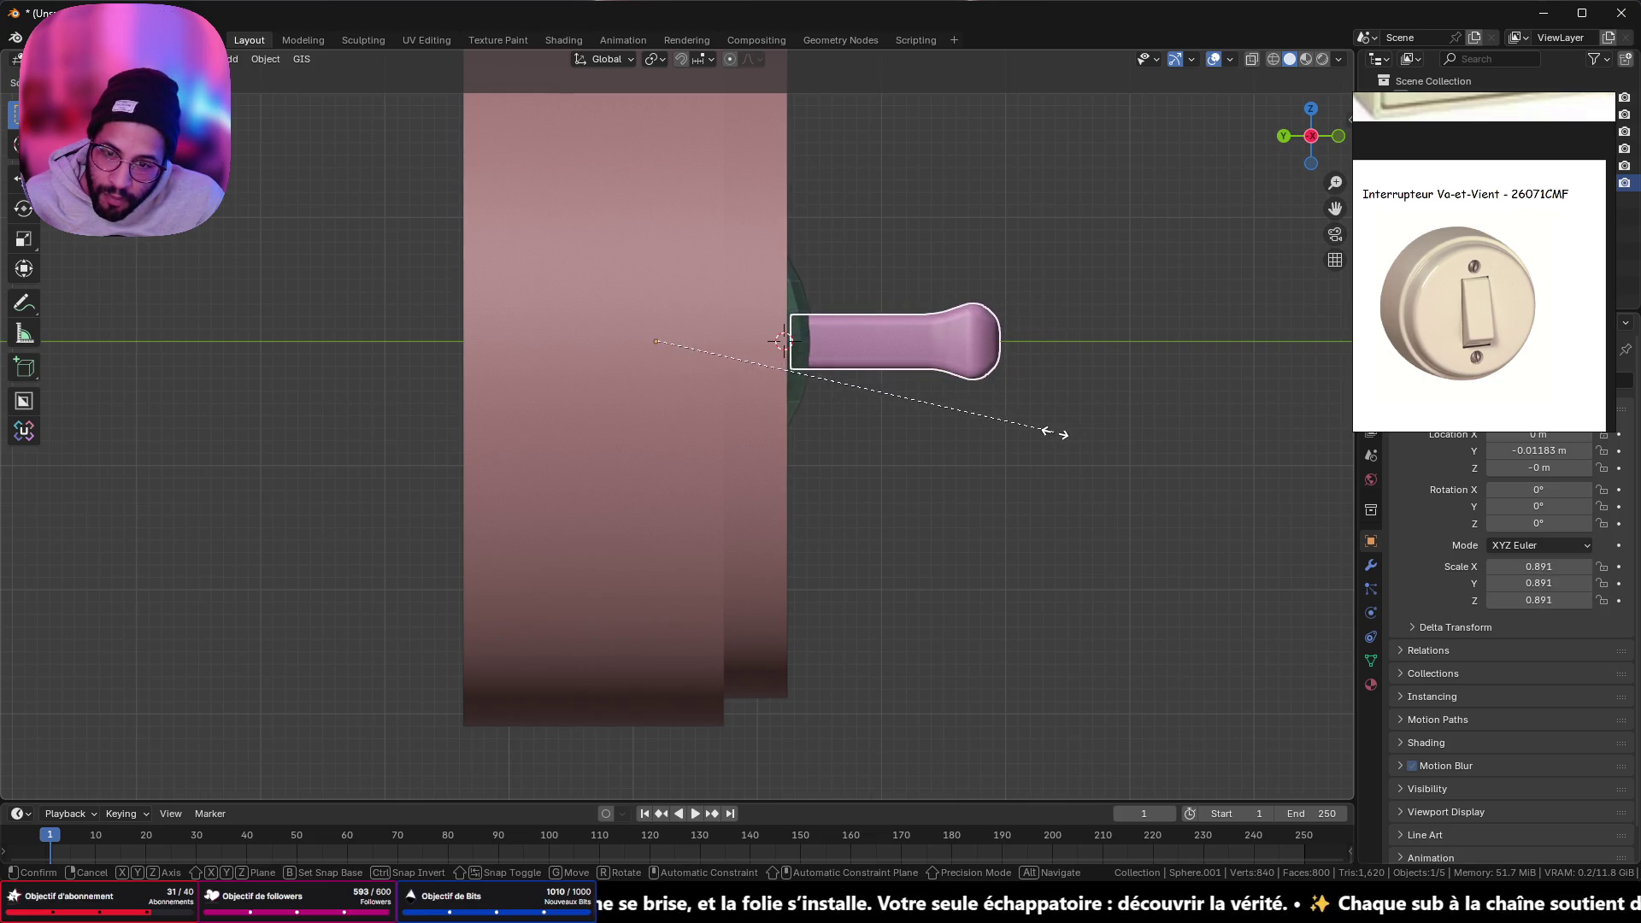
- Confirm the lever at 0.786 scale, then tilt lever and dome together about 23°
left_click(1008, 436)
mouse_move(1007, 439)
middle_mouse_down()
mouse_move(1201, 341)
mouse_move(1047, 396)
mouse_move(1177, 355)
middle_mouse_up()
left_click(791, 380, "shift")
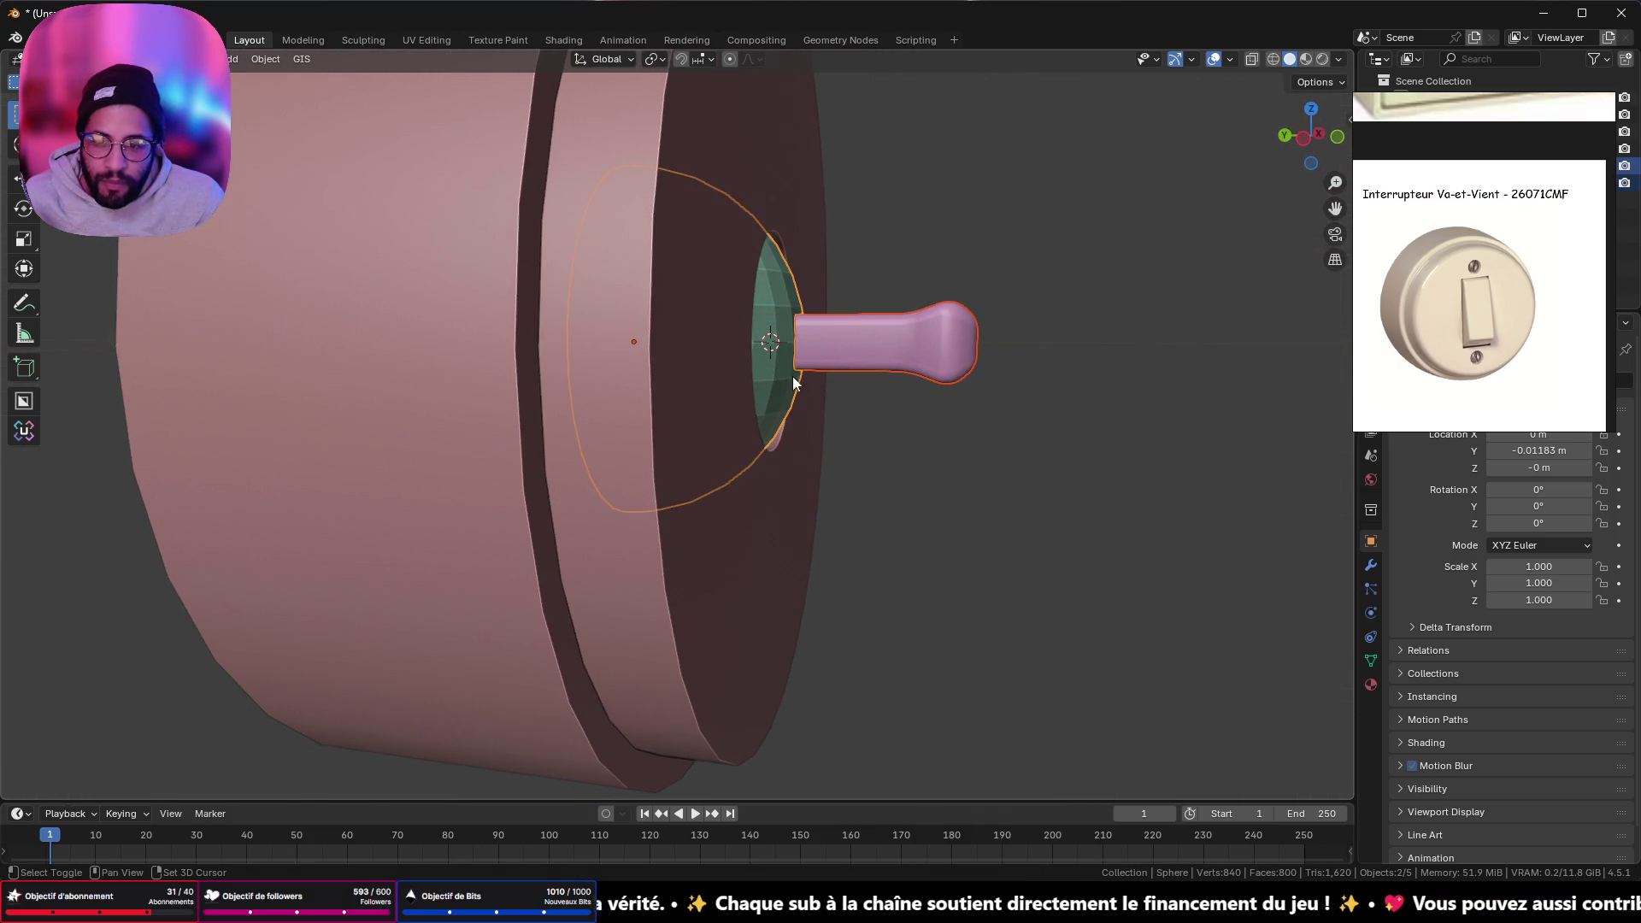
left_click(1303, 139)
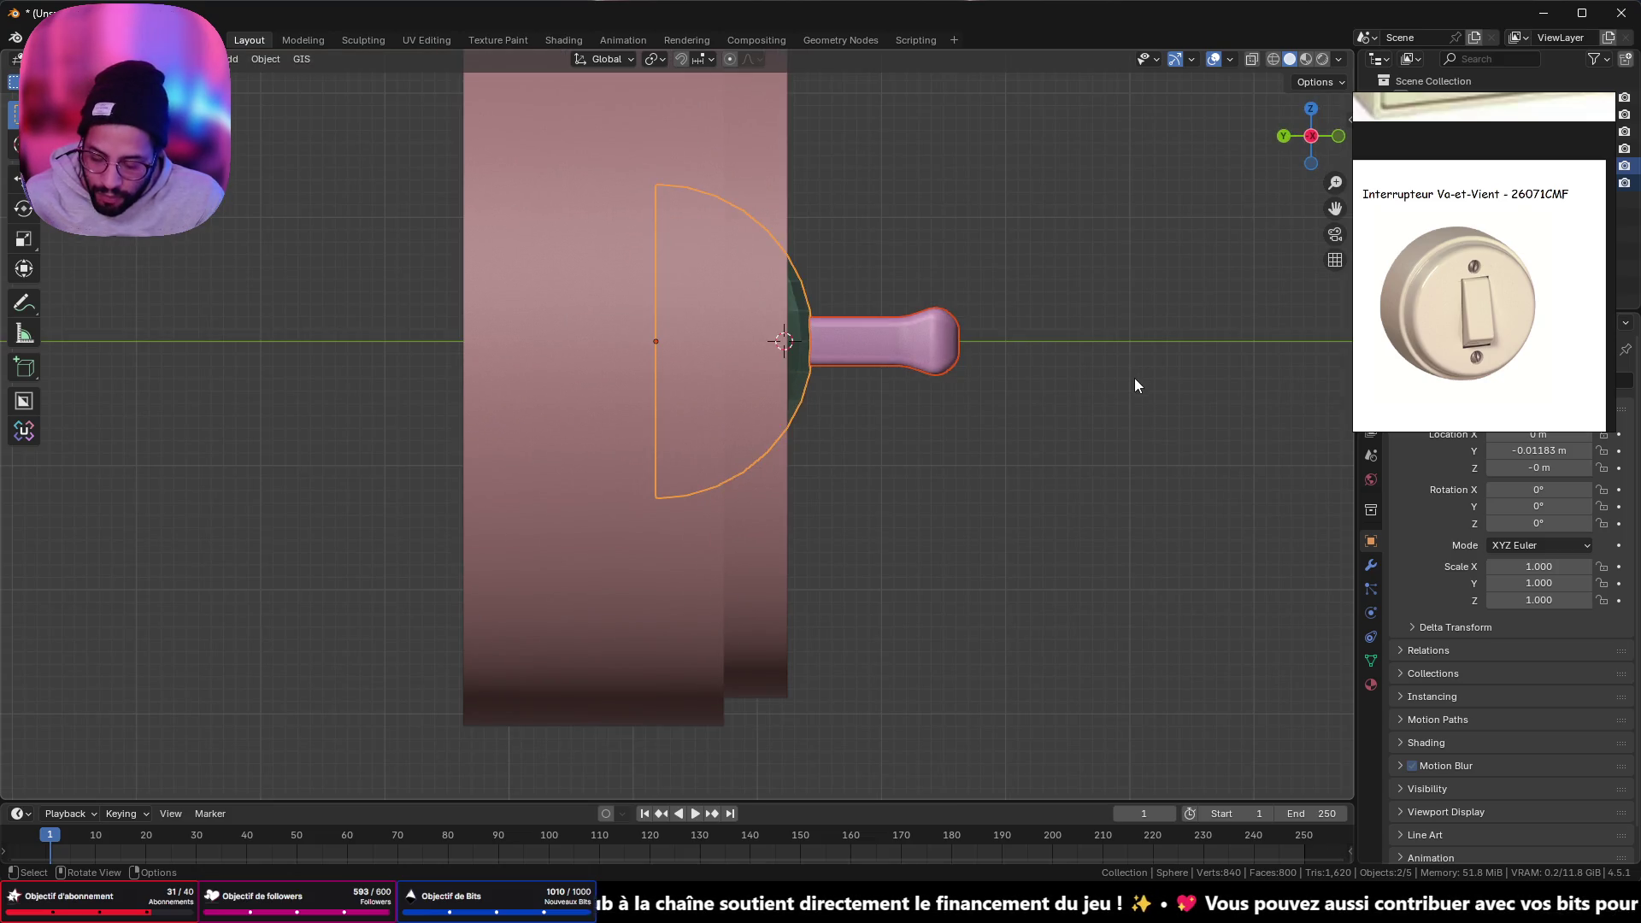
key("r")
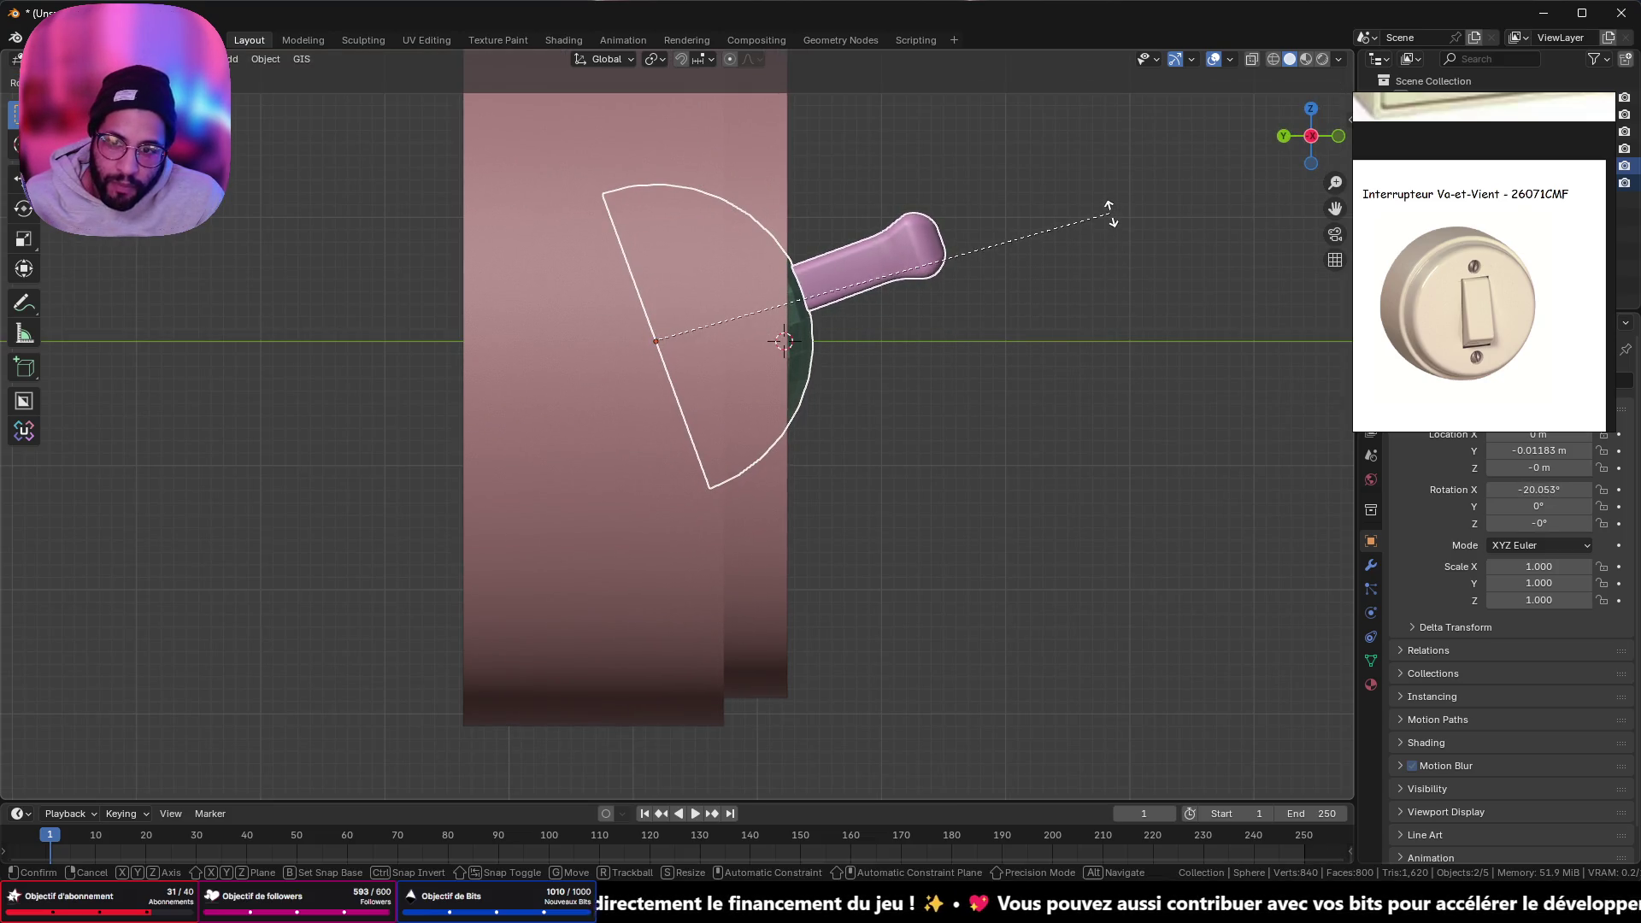
left_click(1114, 200)
mouse_move(1121, 197)
middle_mouse_down()
mouse_move(1024, 260)
mouse_move(963, 265)
mouse_move(944, 213)
mouse_move(1095, 197)
mouse_move(1091, 182)
mouse_move(909, 245)
mouse_move(912, 305)
mouse_move(1102, 216)
mouse_move(1085, 224)
middle_mouse_up()
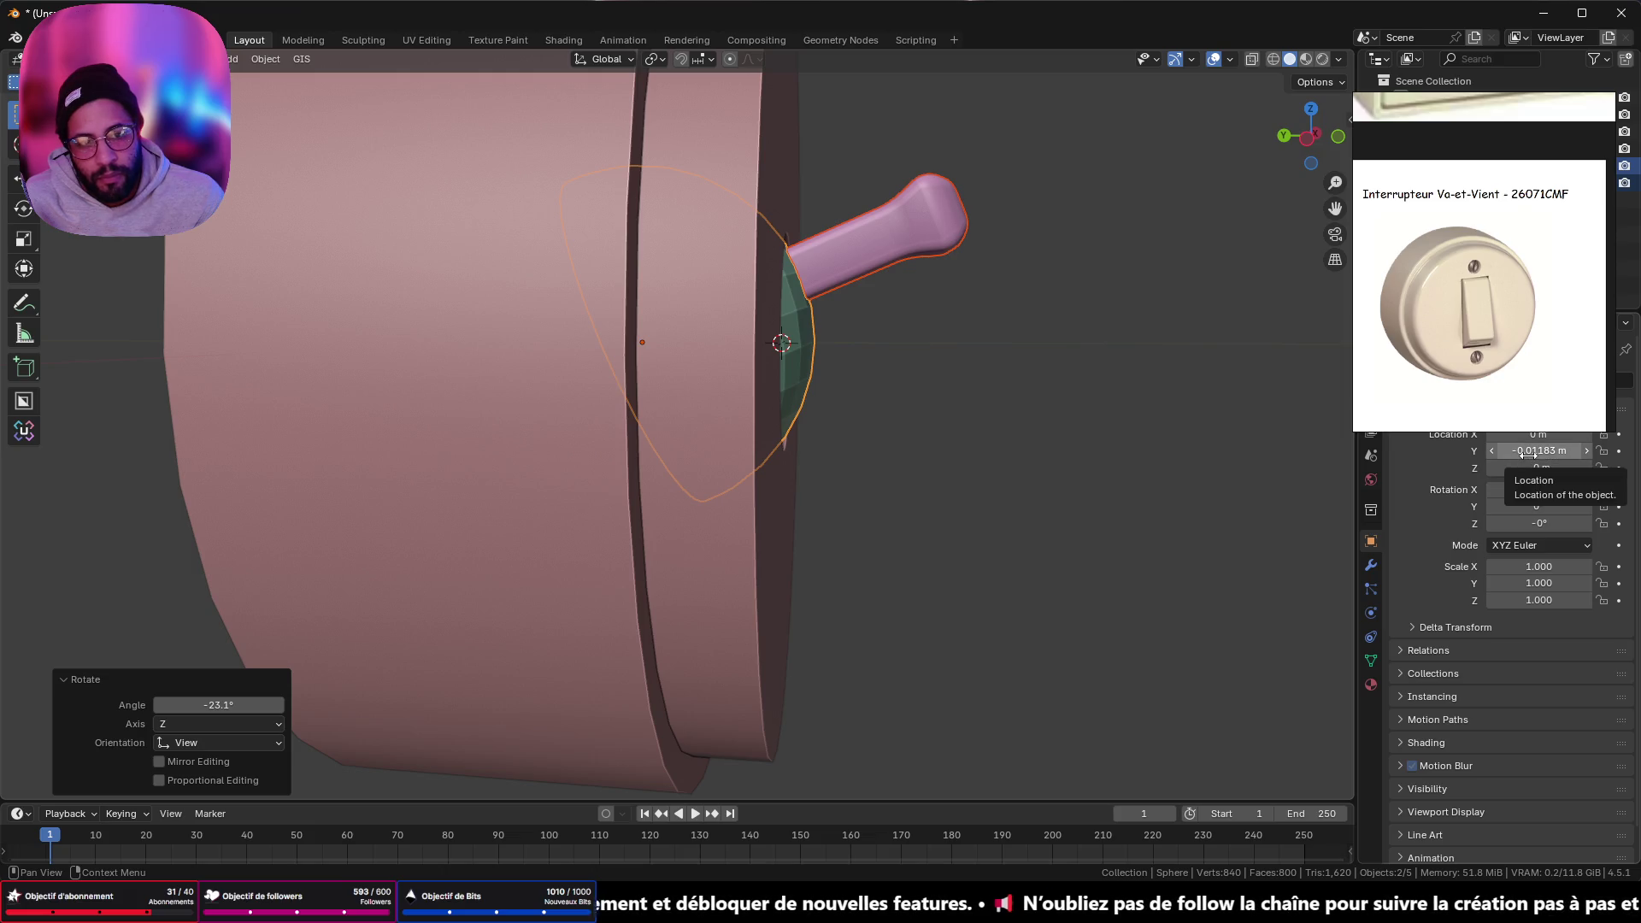
- Clear the rotation so the dome and lever point straight out, and deselect all
mouse_move(1572, 109)
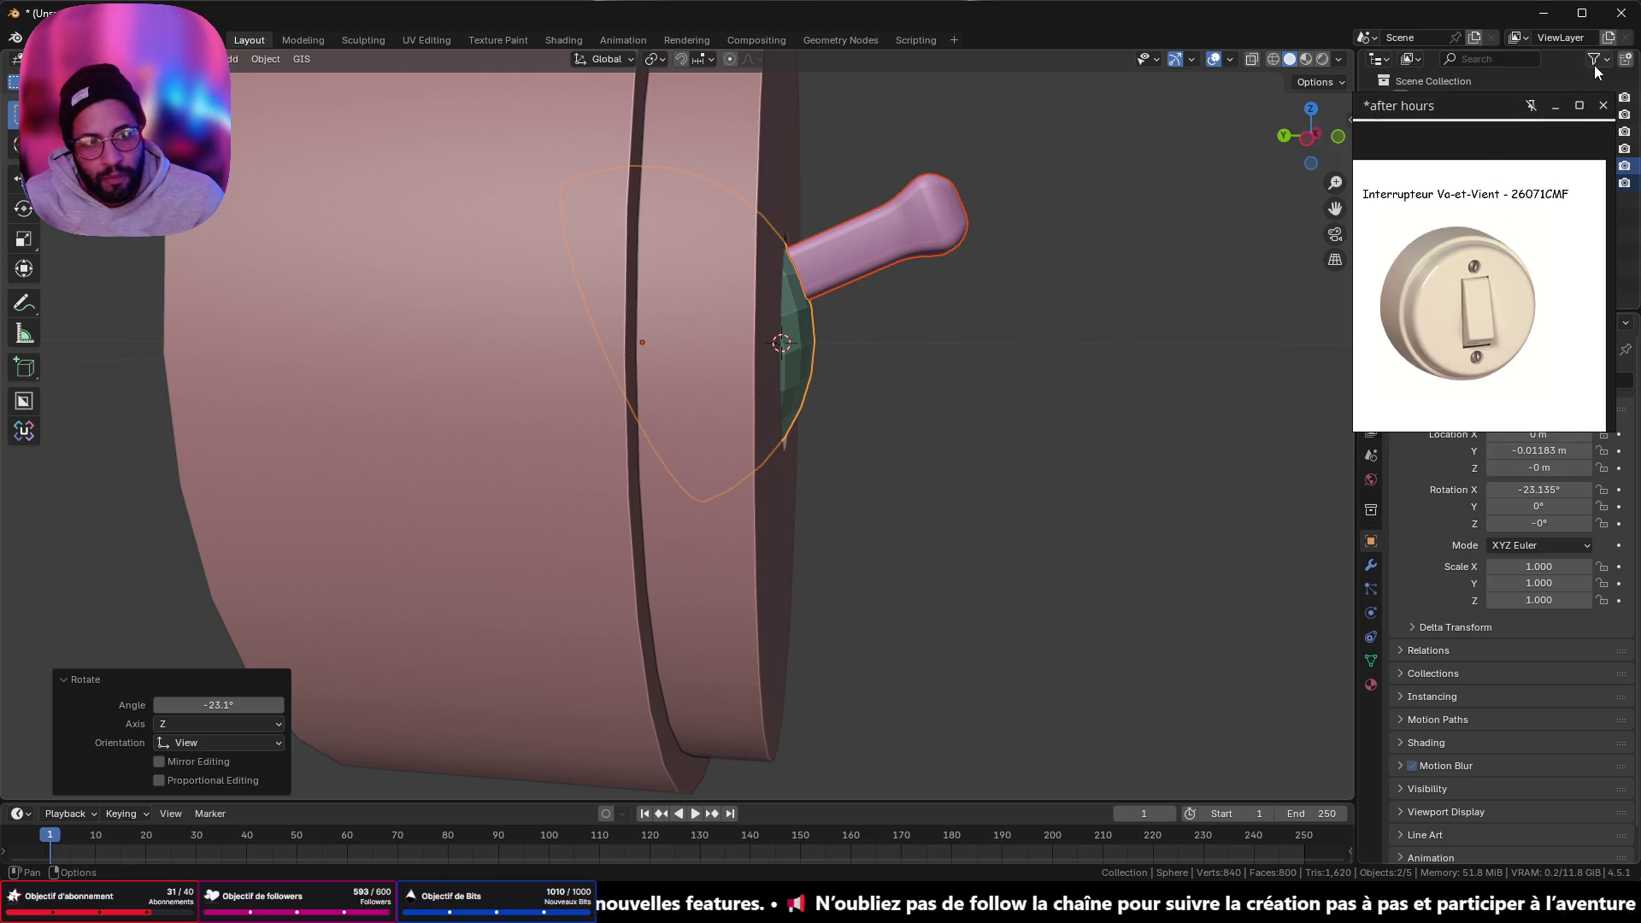
left_click_drag(1539, 489, 1616, 489)
key("Escape")
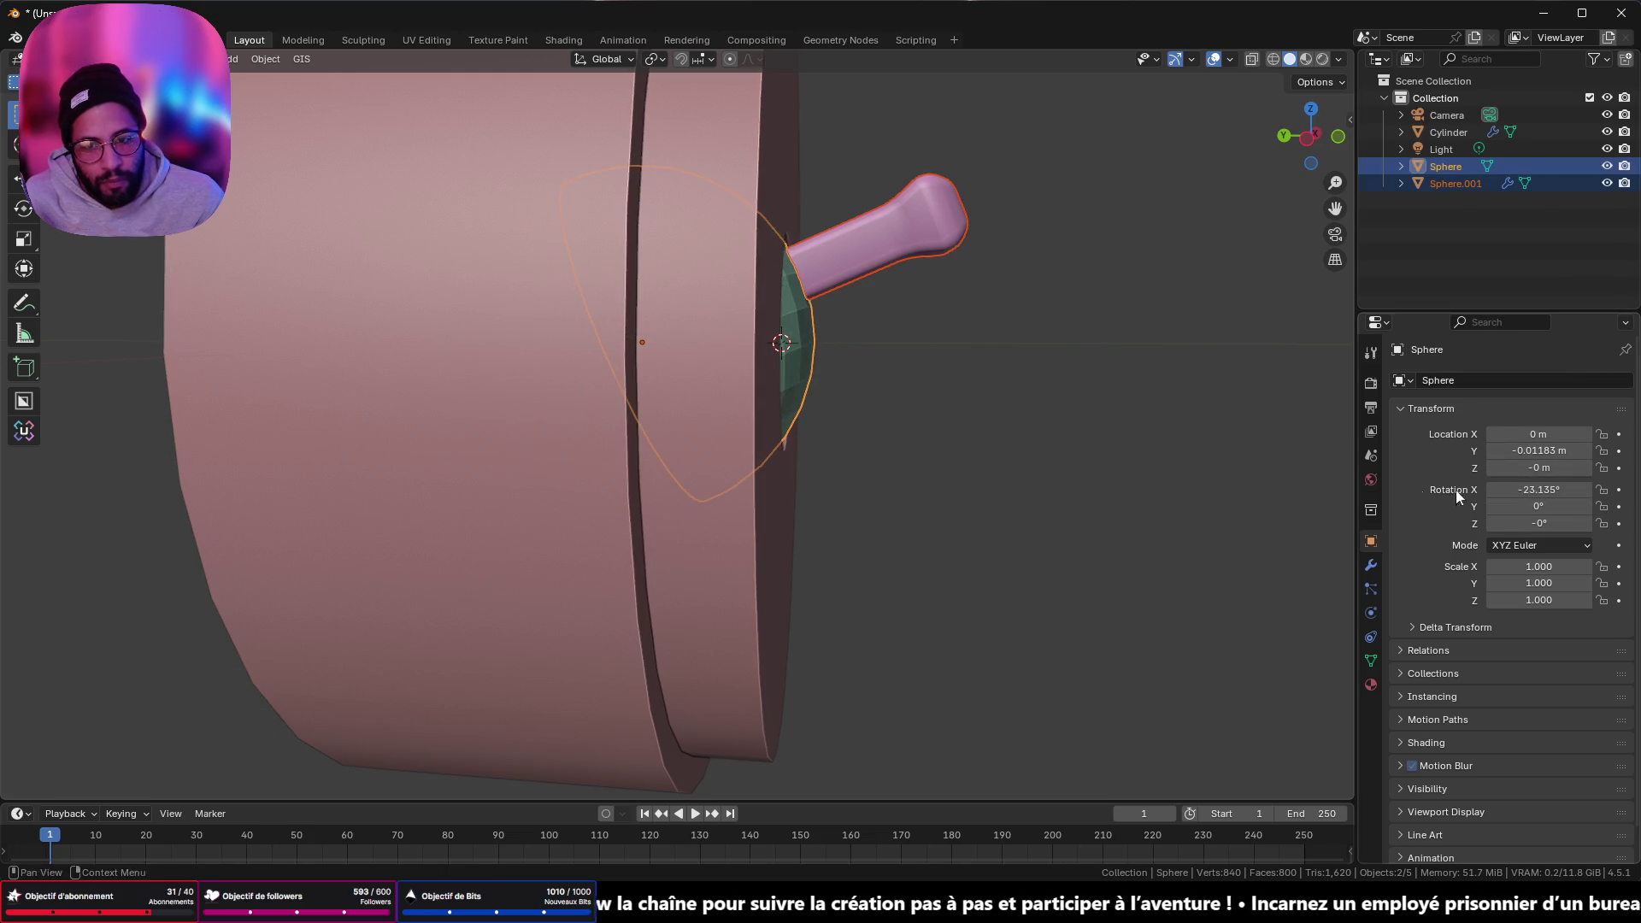
key("r")
key("x")
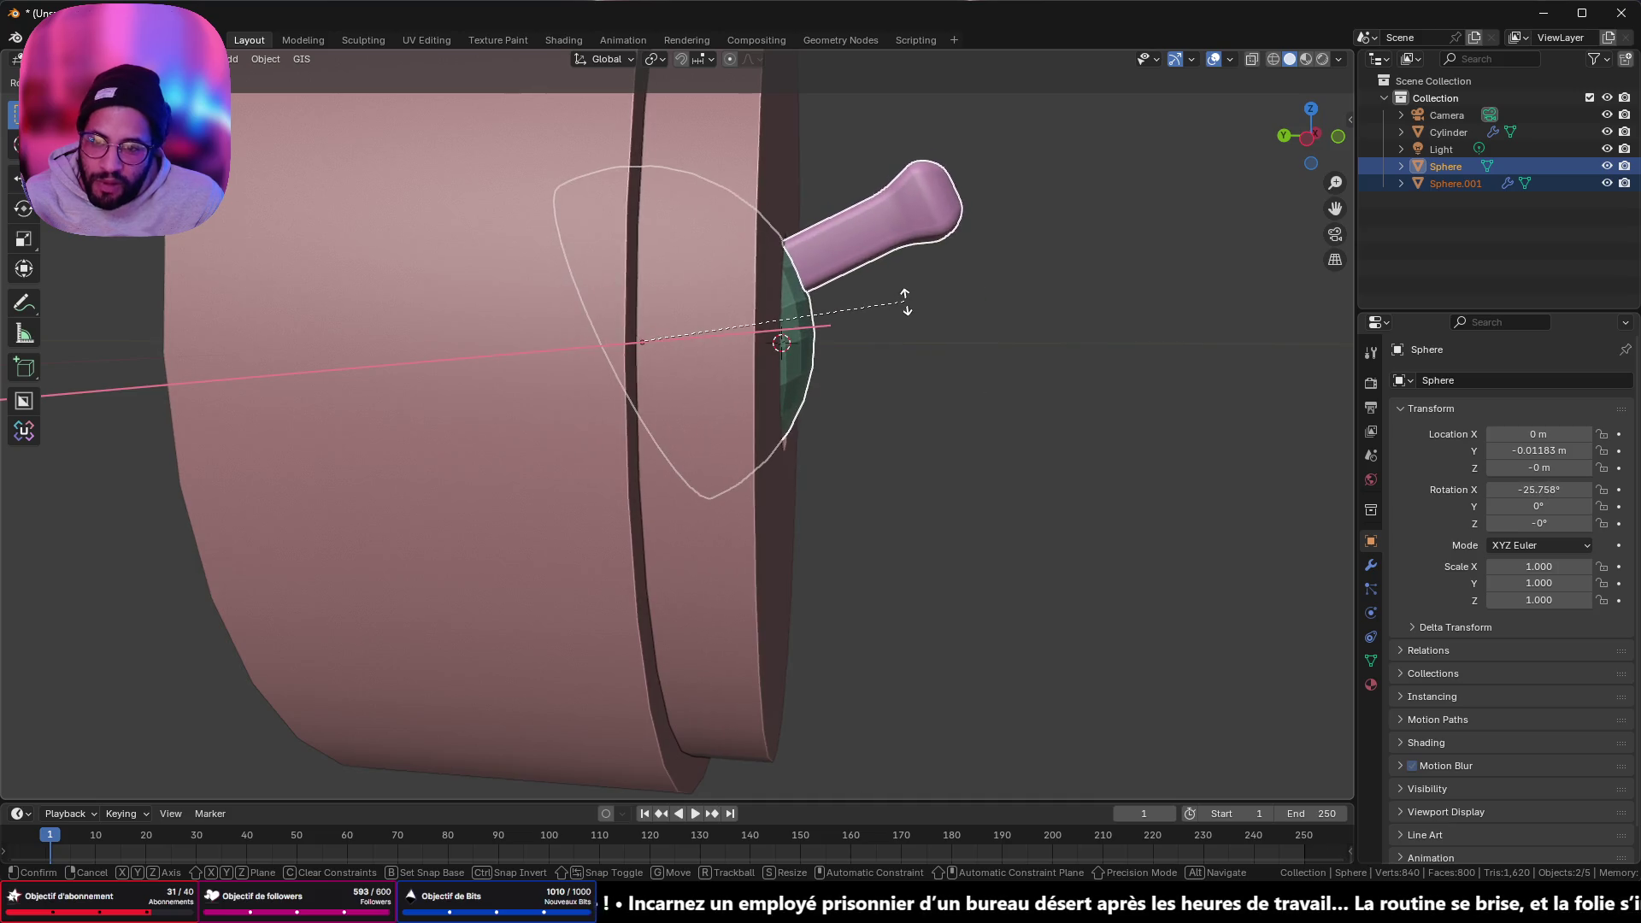
key("Escape")
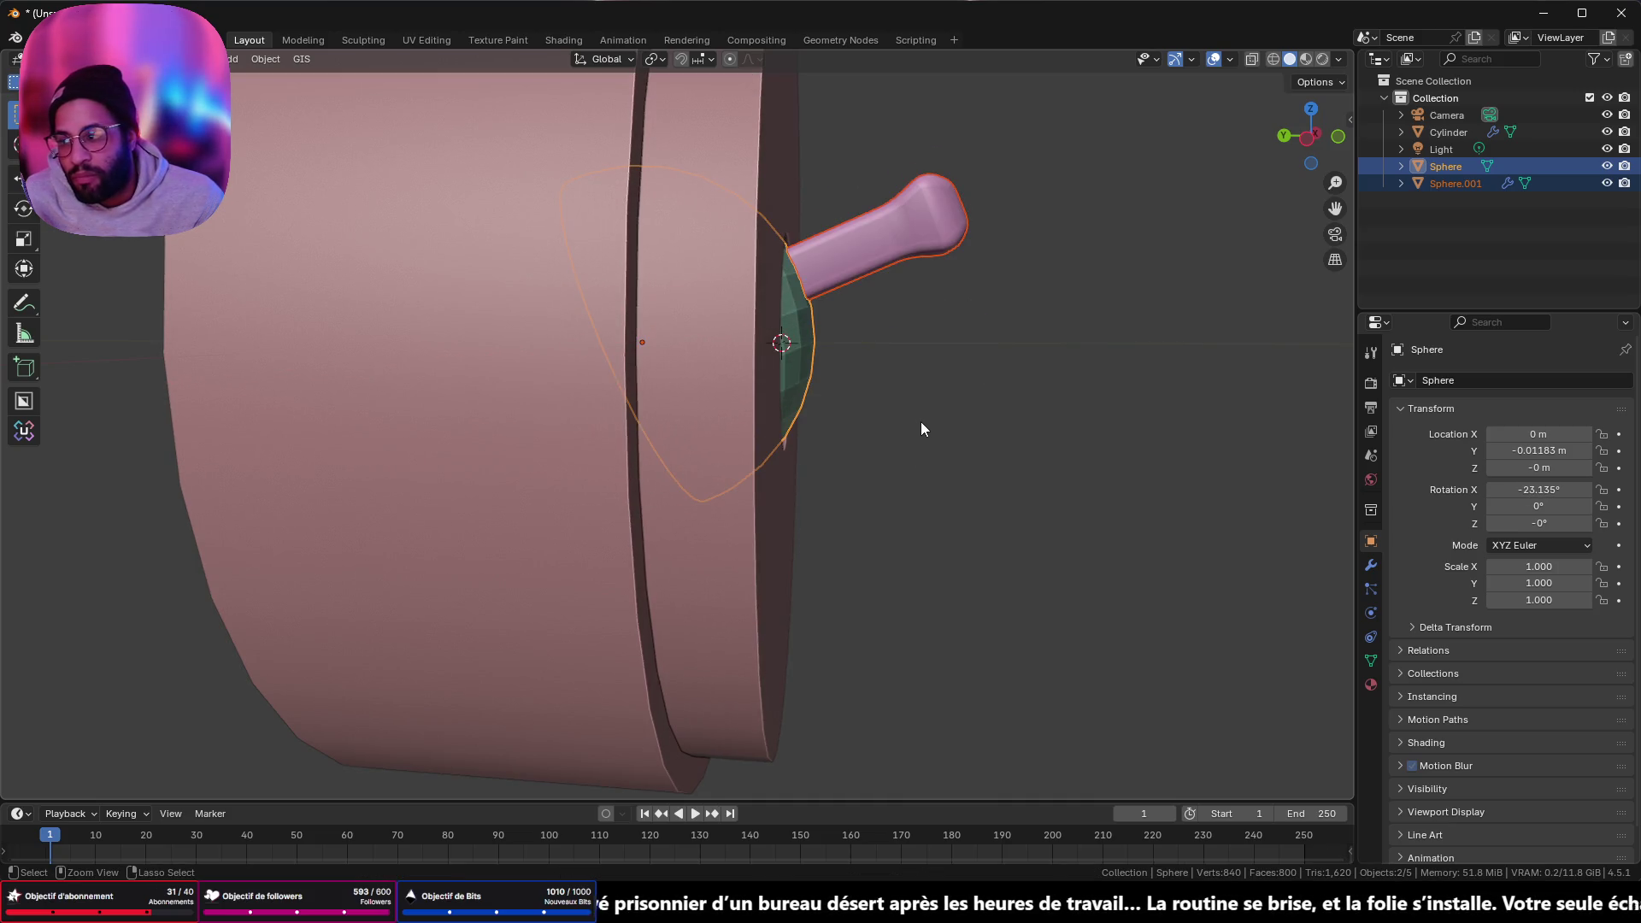
key("alt+r")
key("alt+a")
mouse_move(1074, 405)
middle_mouse_down()
mouse_move(951, 416)
mouse_move(854, 501)
mouse_move(1036, 448)
mouse_move(1040, 395)
mouse_move(978, 356)
middle_mouse_up()
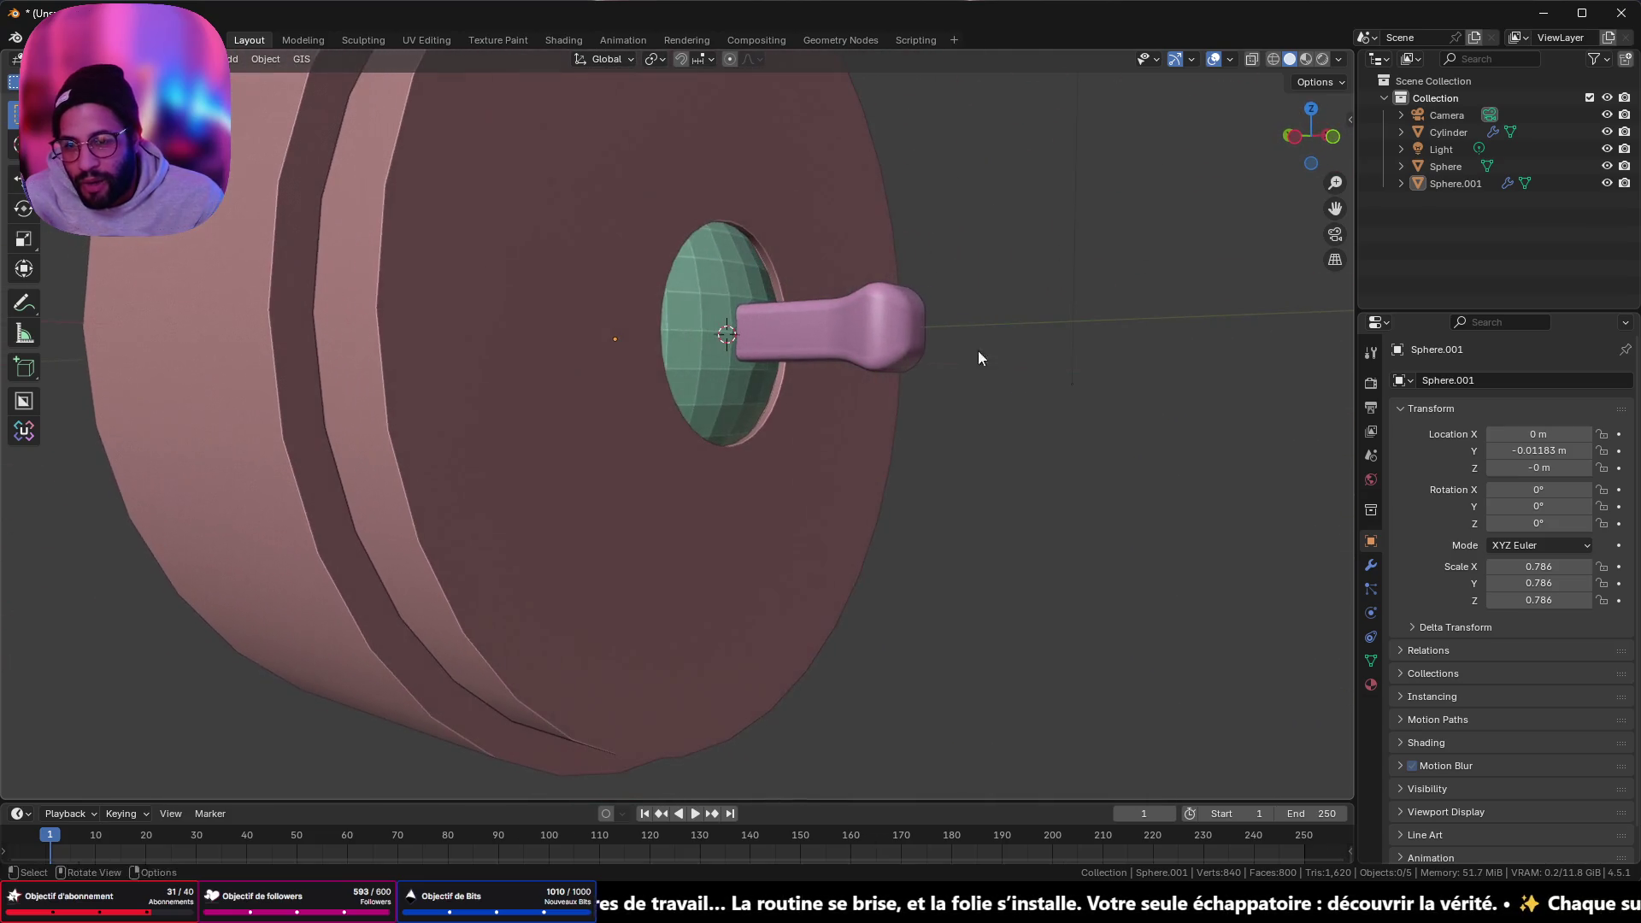
scroll(776, 223, "up", 10)
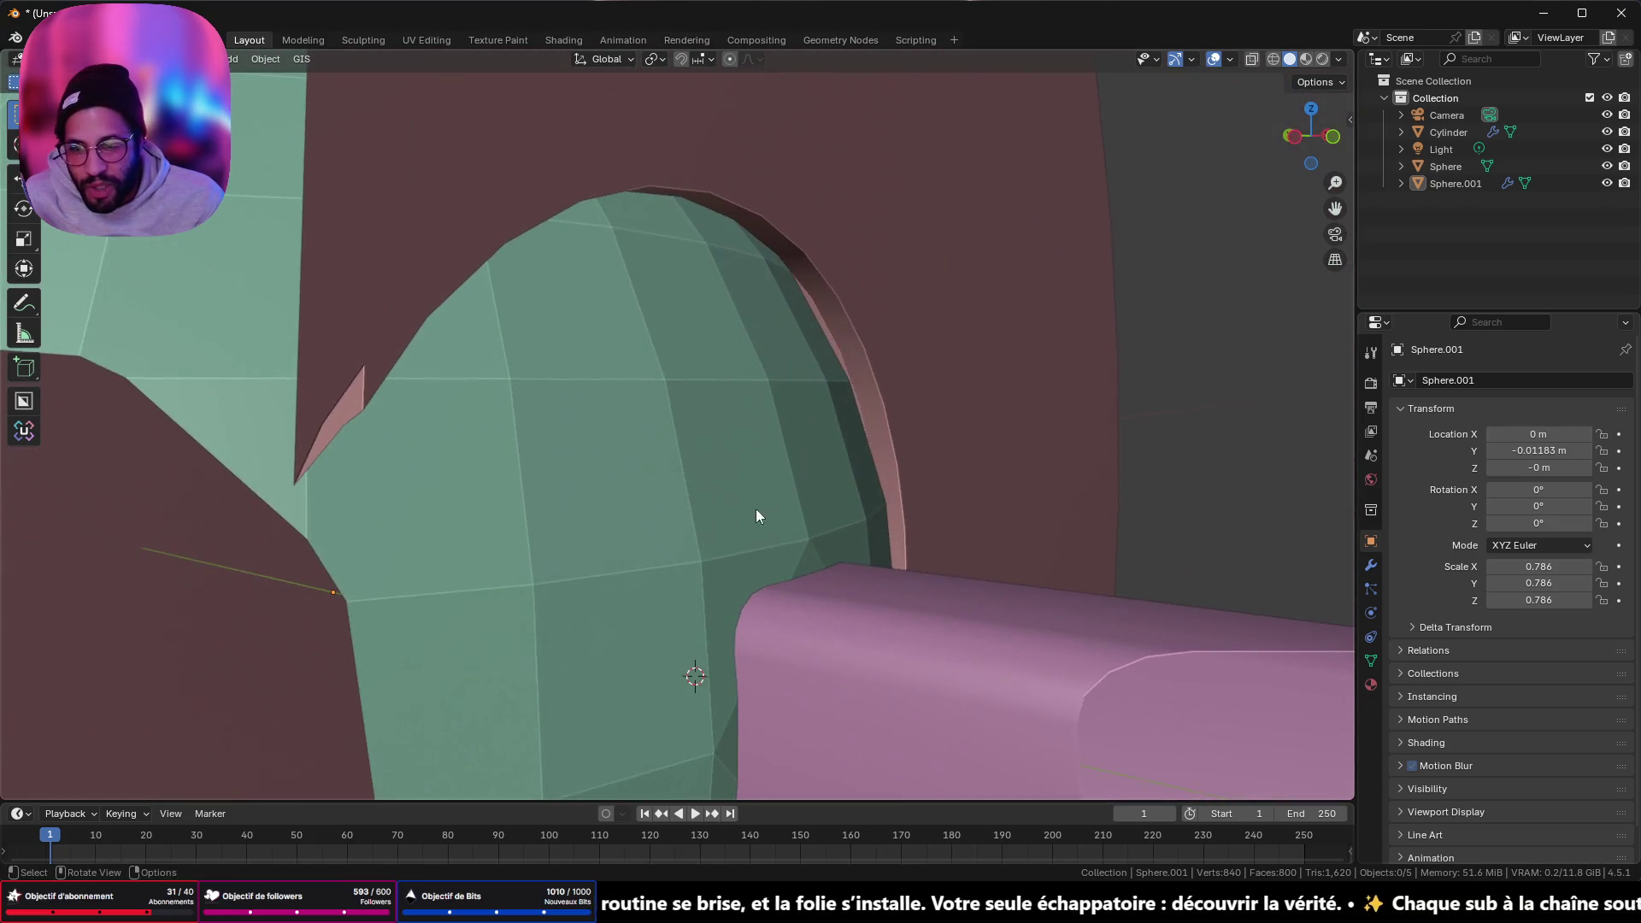
mouse_move(755, 510)
middle_mouse_down()
mouse_move(798, 451)
mouse_move(795, 423)
mouse_move(809, 428)
middle_mouse_up()
scroll(810, 428, "up", 3)
right_click(782, 431)
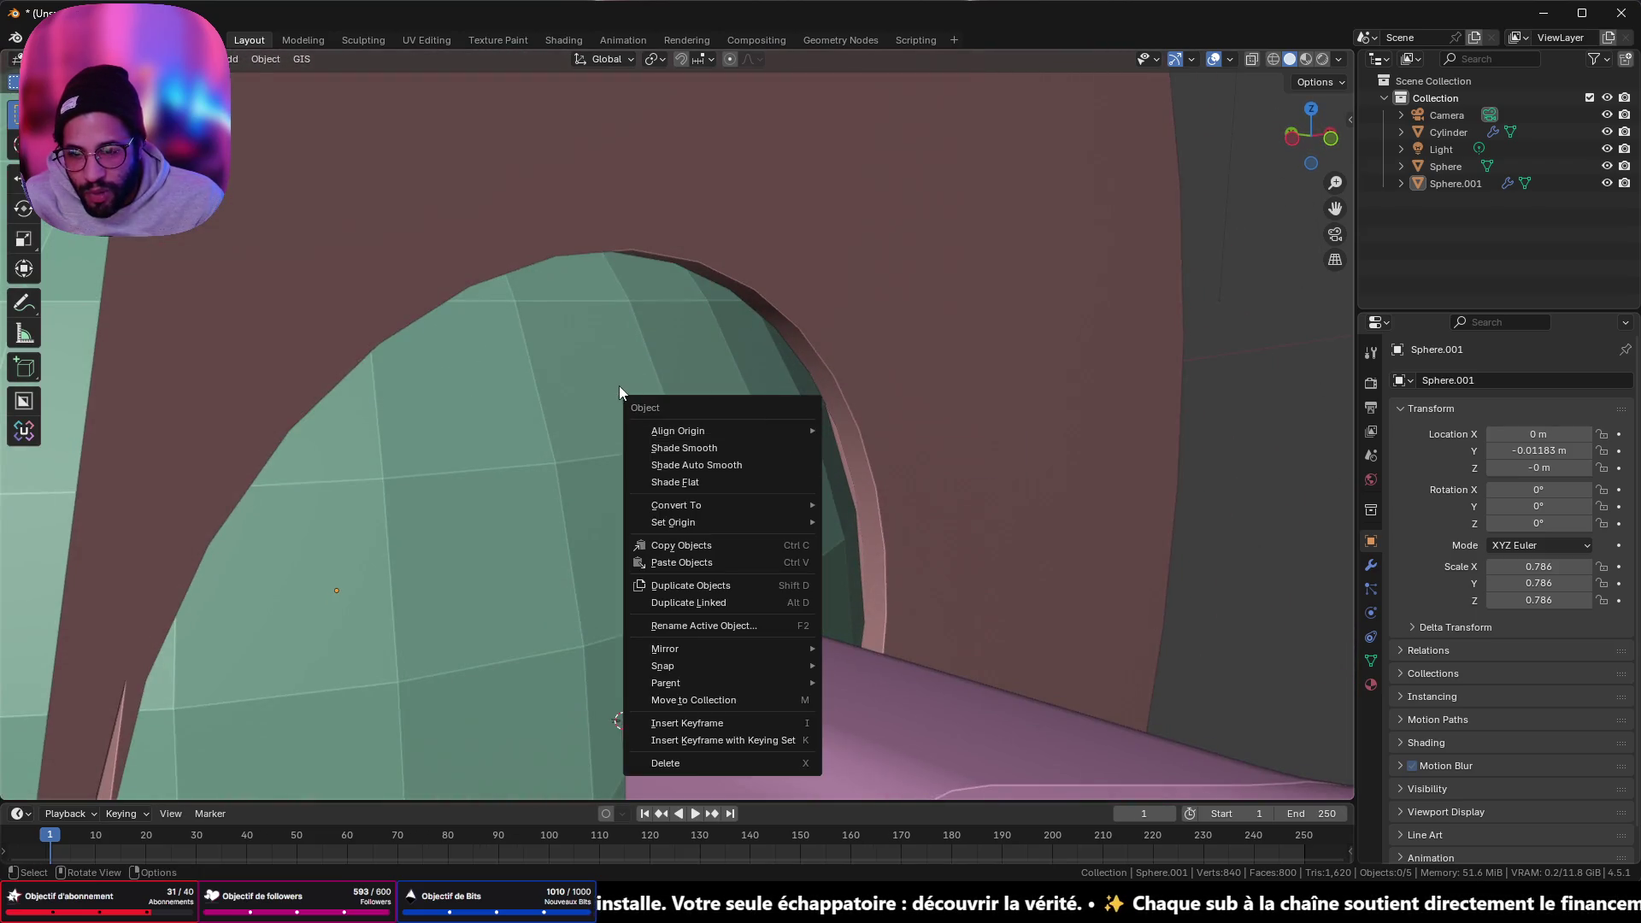
key("Escape")
key("Tab")
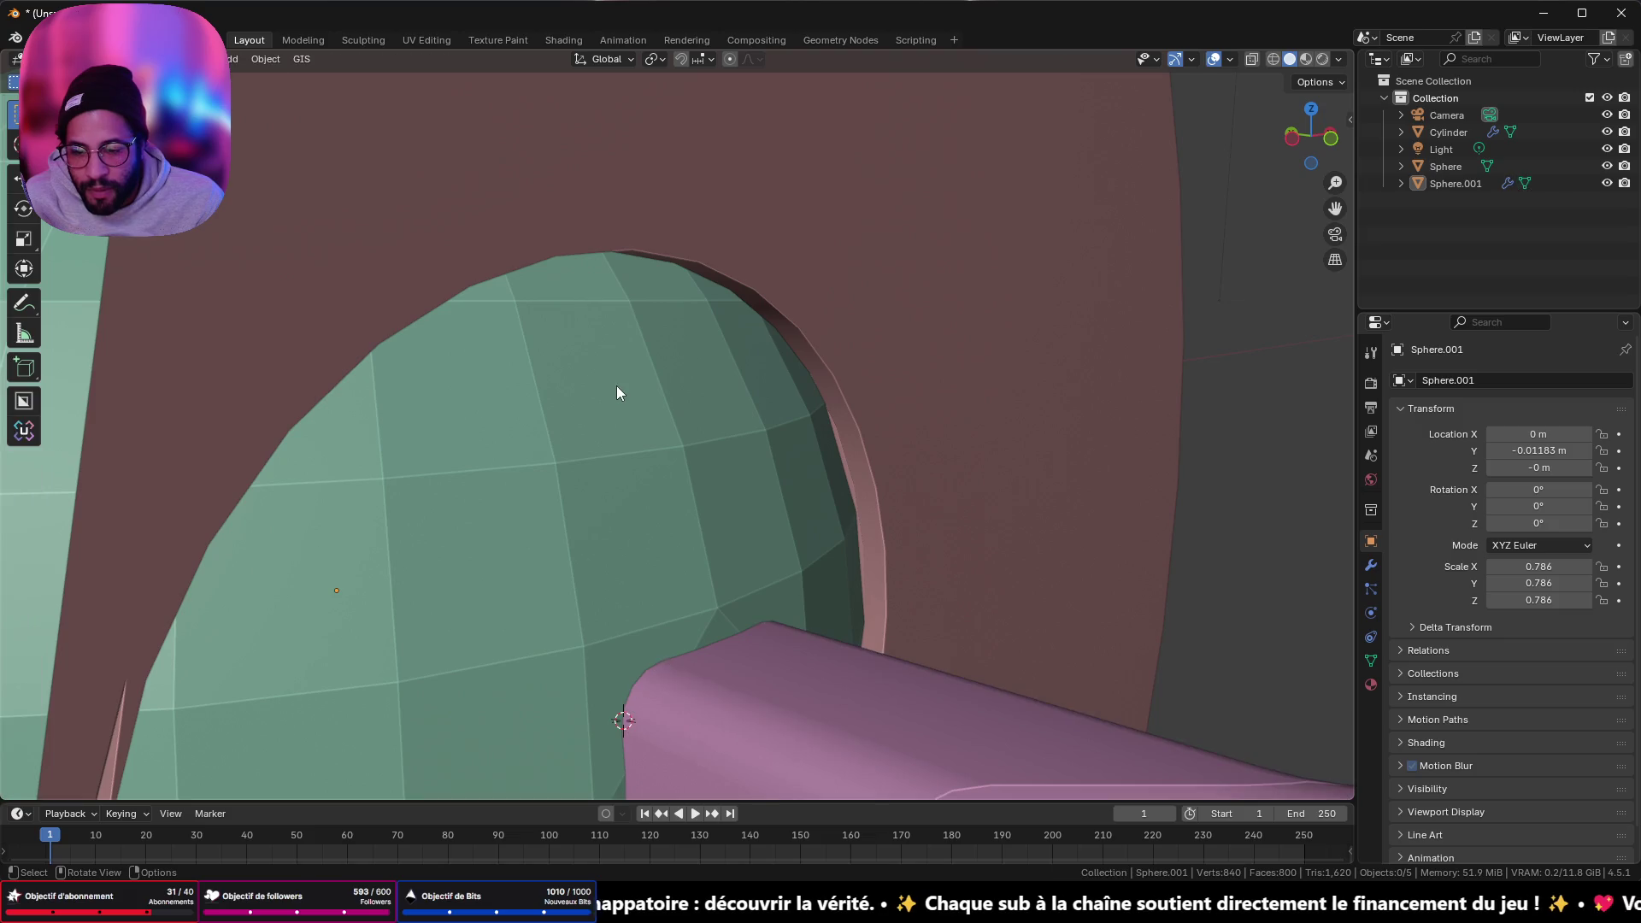
scroll(617, 386, "down", 5)
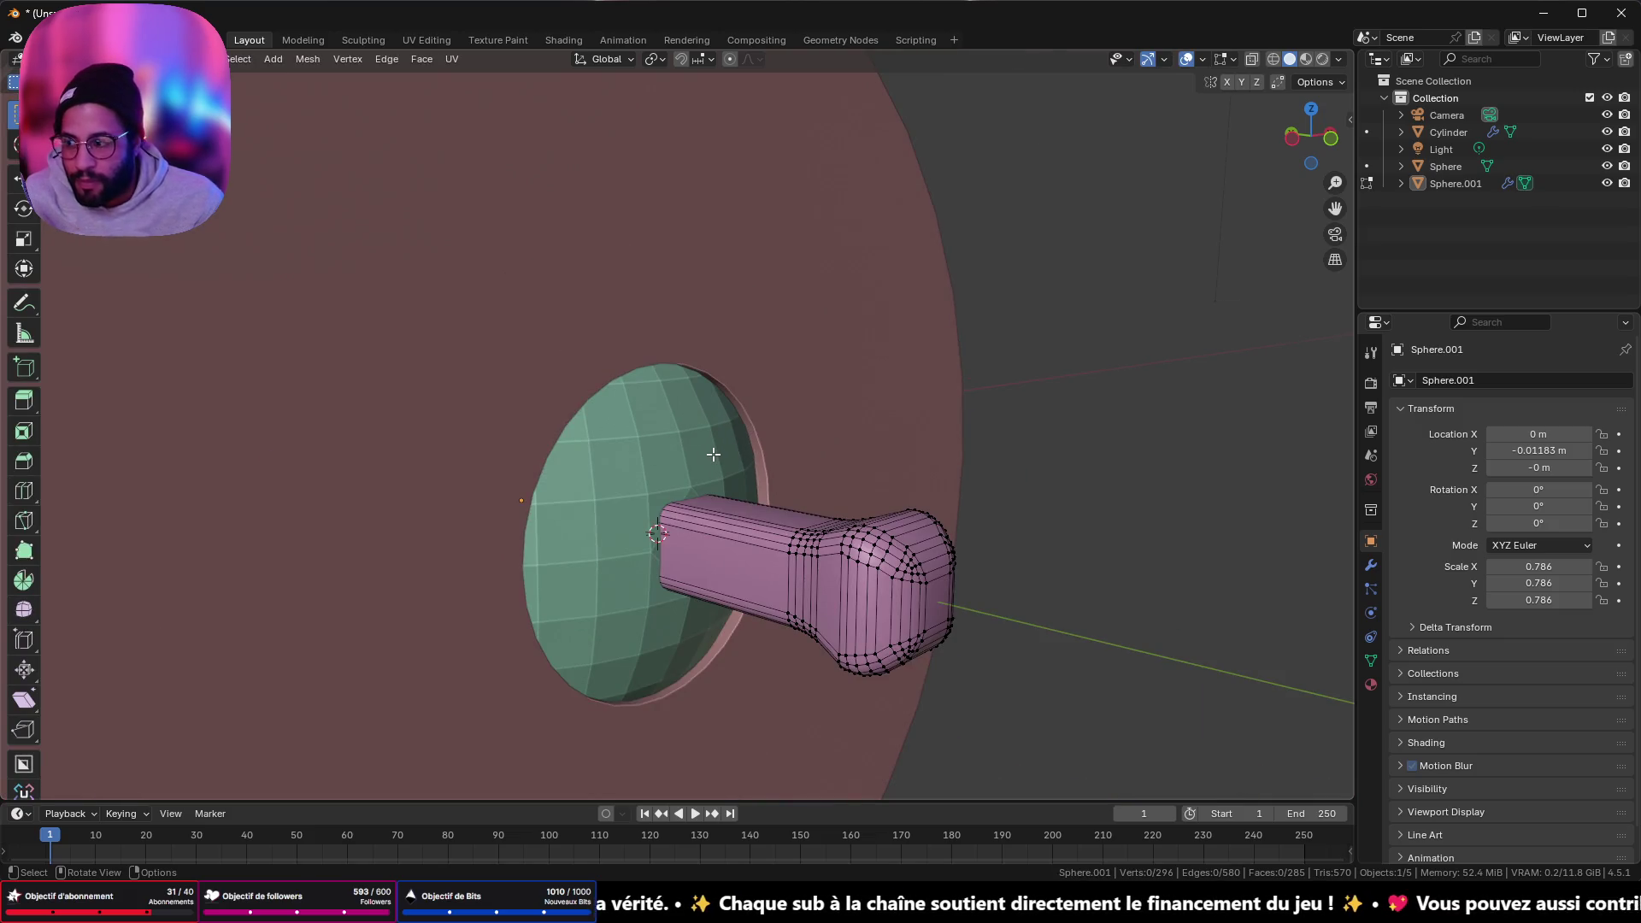
scroll(713, 454, "up", 2)
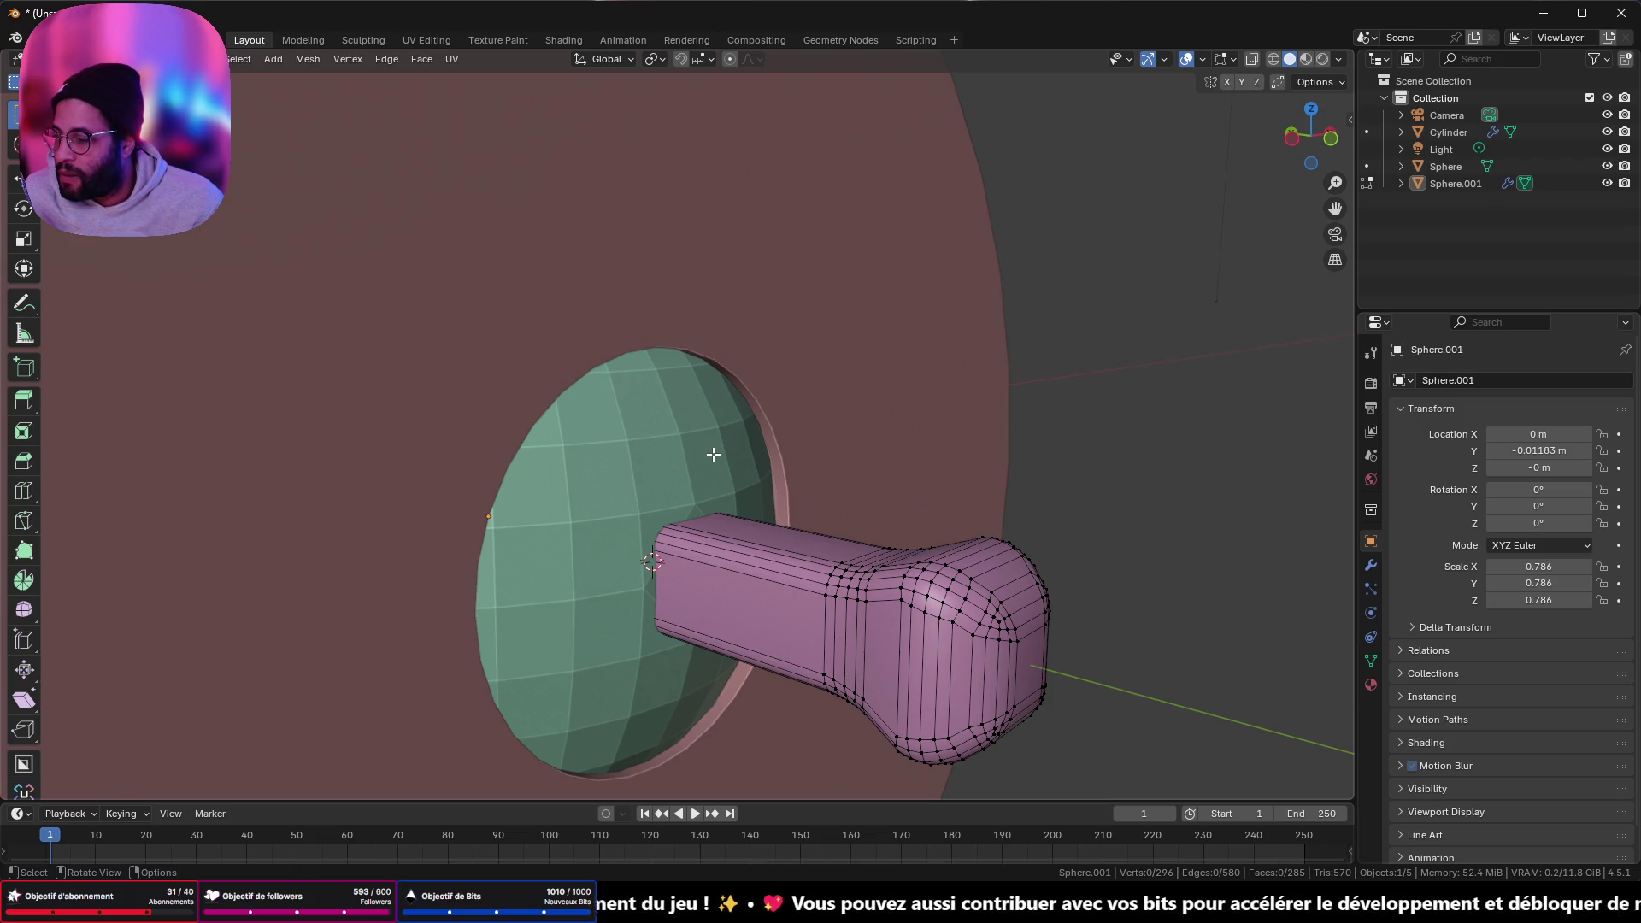
scroll(714, 453, "down", 2)
key("Tab")
left_click(712, 423)
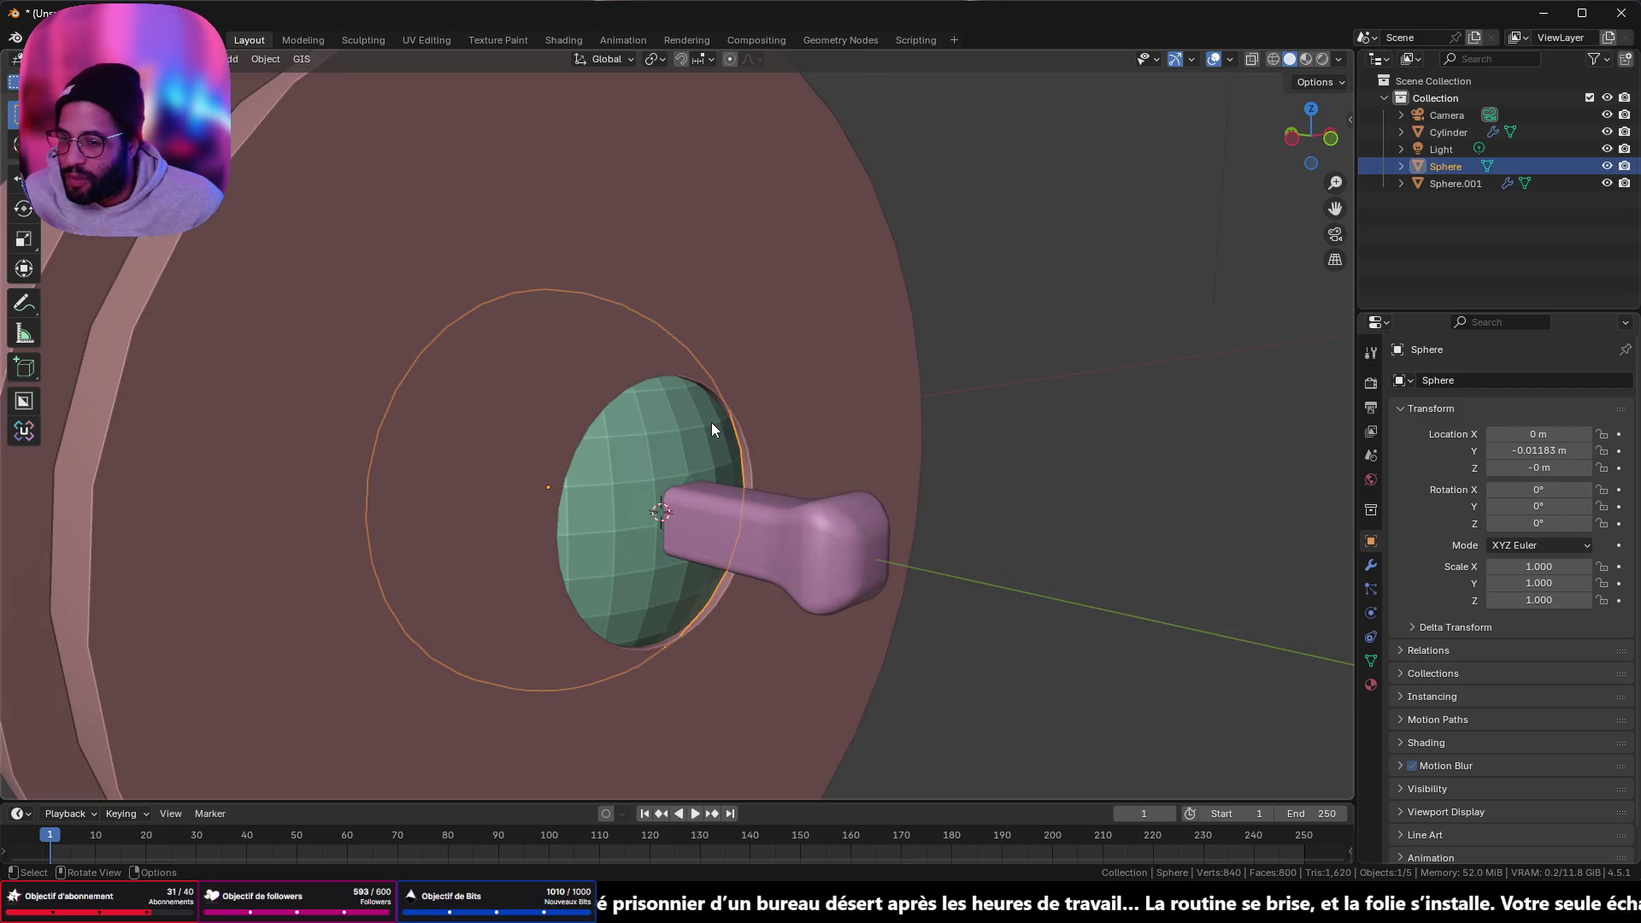
scroll(711, 422, "down", 5)
mouse_move(889, 428)
middle_mouse_down()
mouse_move(738, 423)
mouse_move(668, 550)
mouse_move(906, 530)
mouse_move(1007, 376)
mouse_move(826, 407)
mouse_move(824, 431)
mouse_move(850, 443)
mouse_move(986, 469)
mouse_move(811, 424)
middle_mouse_up()
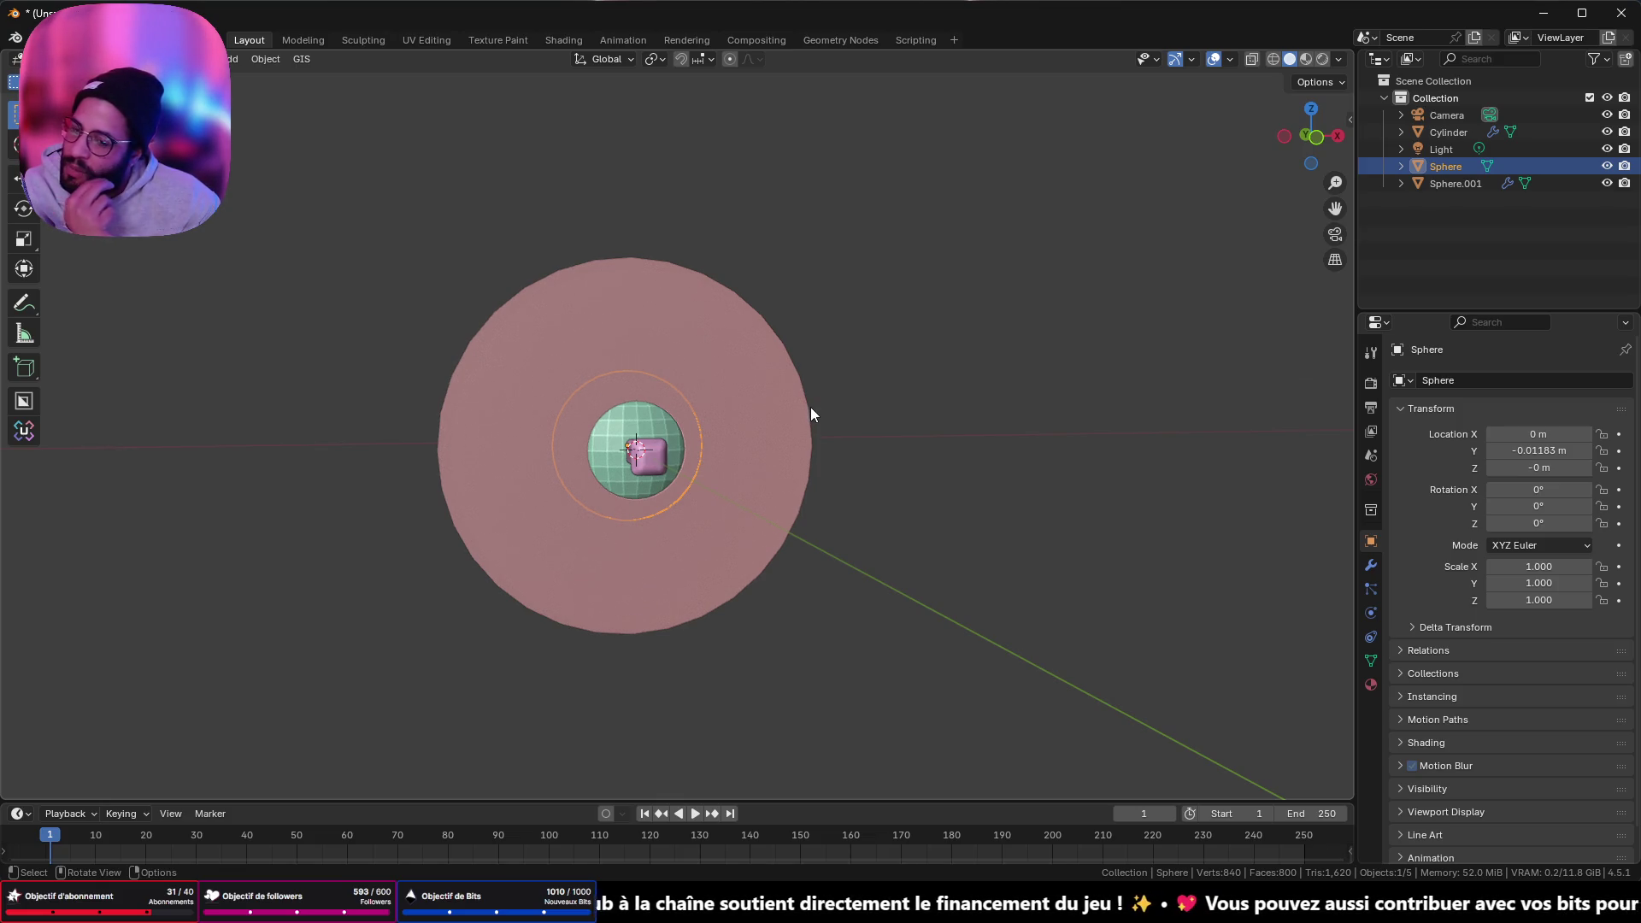
mouse_move(453, 439)
middle_mouse_down()
mouse_move(502, 500)
mouse_move(586, 506)
middle_mouse_up()
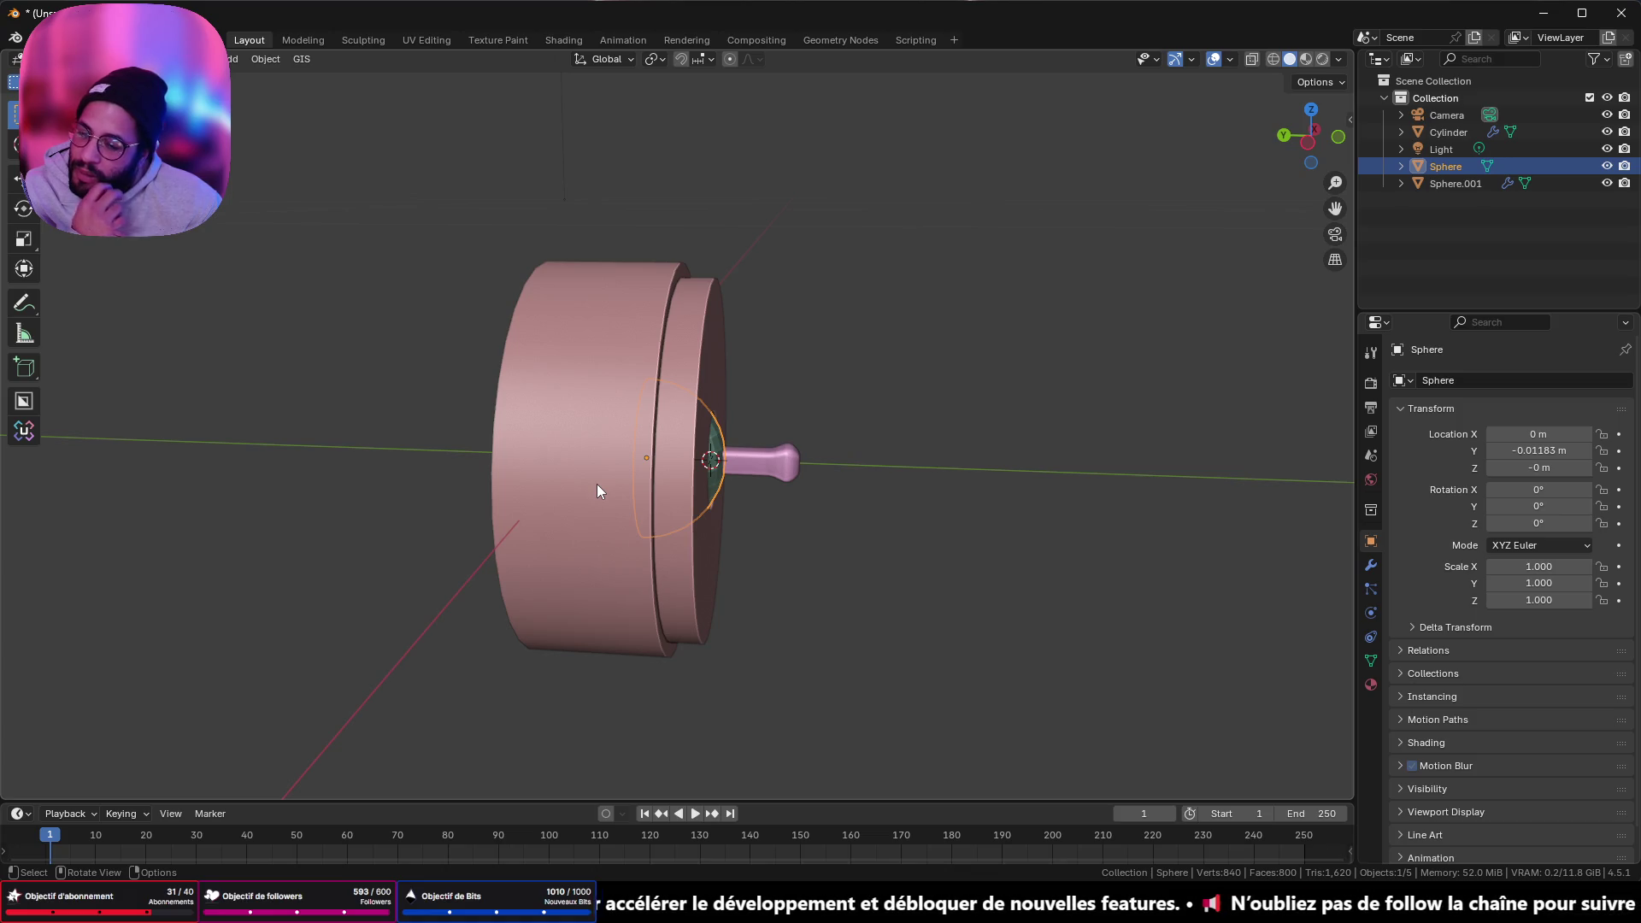
mouse_move(651, 474)
middle_mouse_down()
mouse_move(829, 446)
mouse_move(562, 438)
mouse_move(503, 517)
mouse_move(495, 560)
mouse_move(787, 495)
mouse_move(826, 425)
middle_mouse_up()
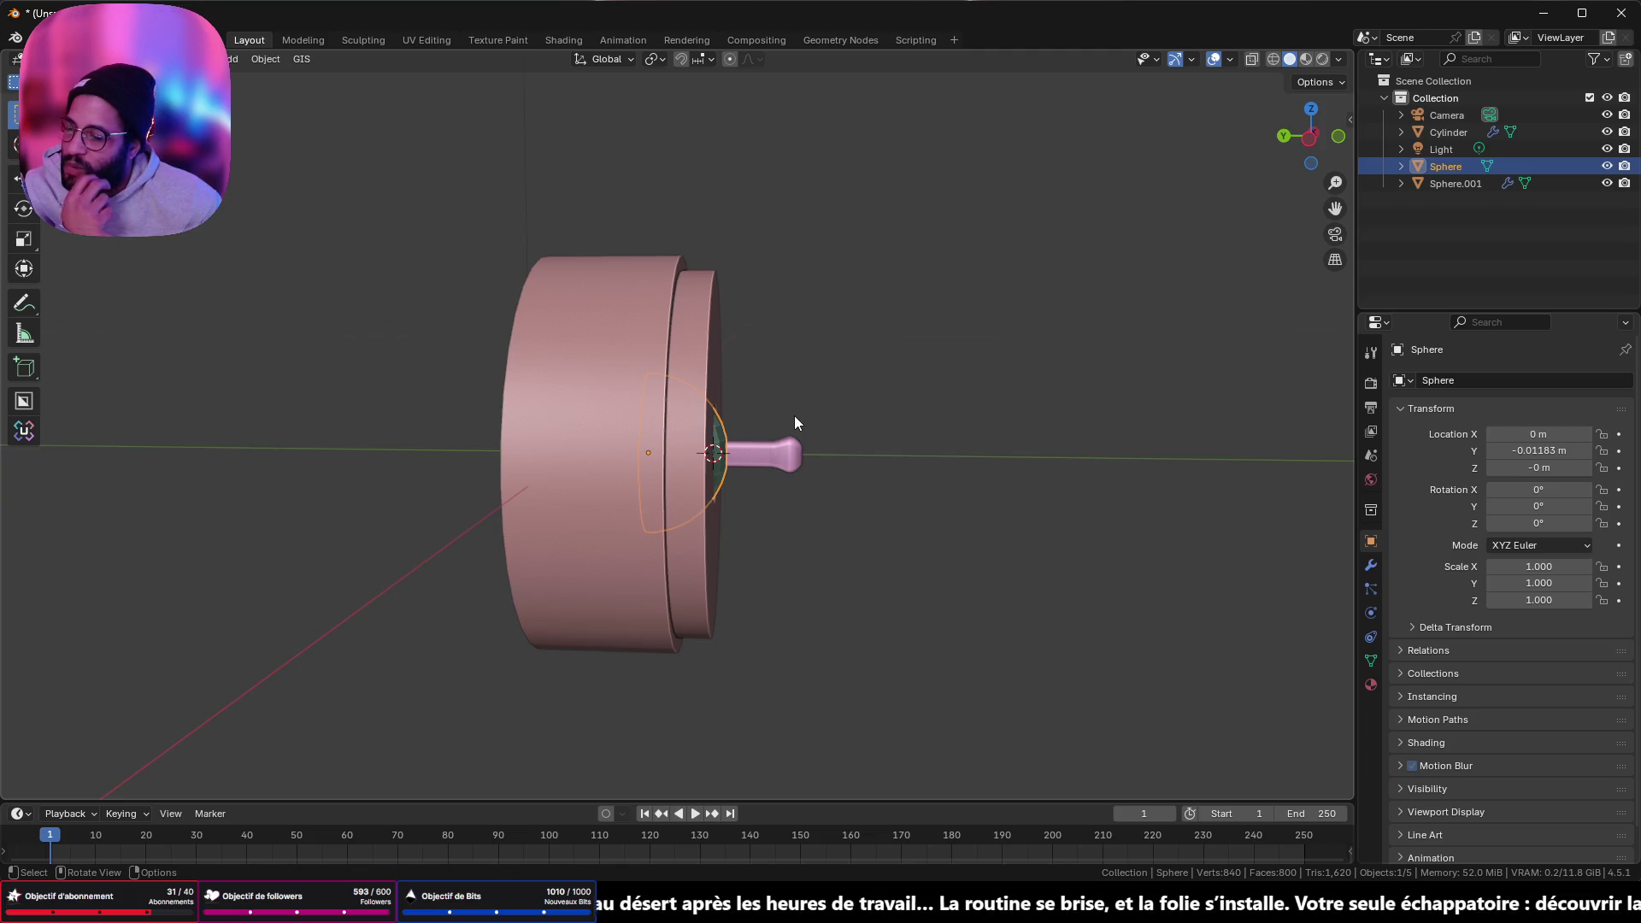
left_click(1309, 137)
scroll(686, 485, "up", 2)
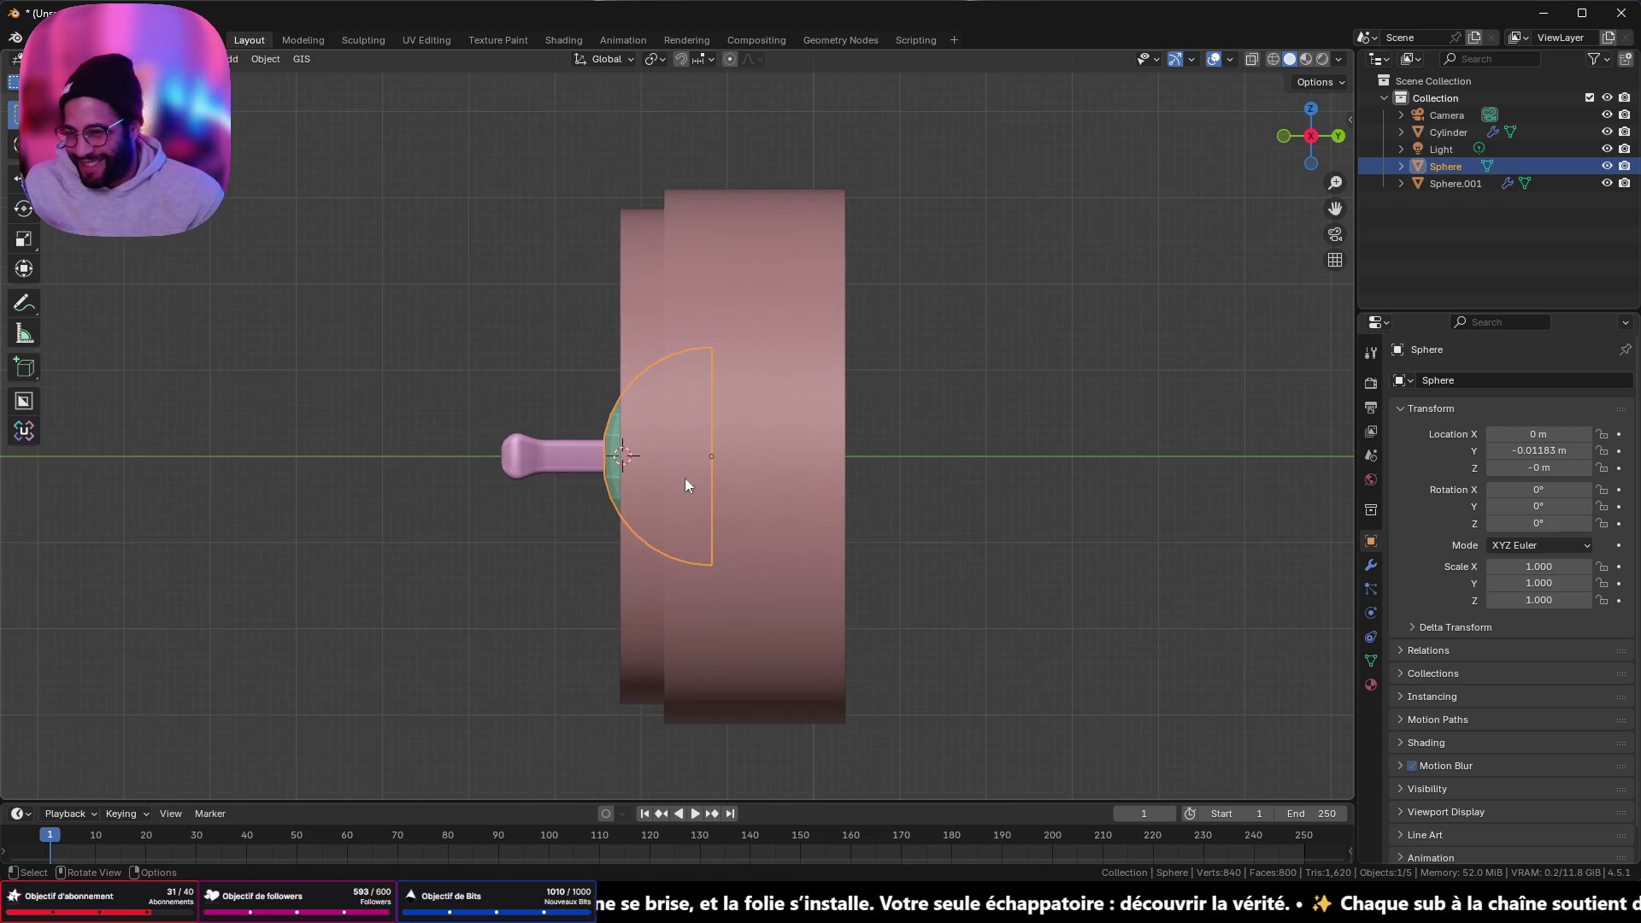
key("Tab")
key("Tab")
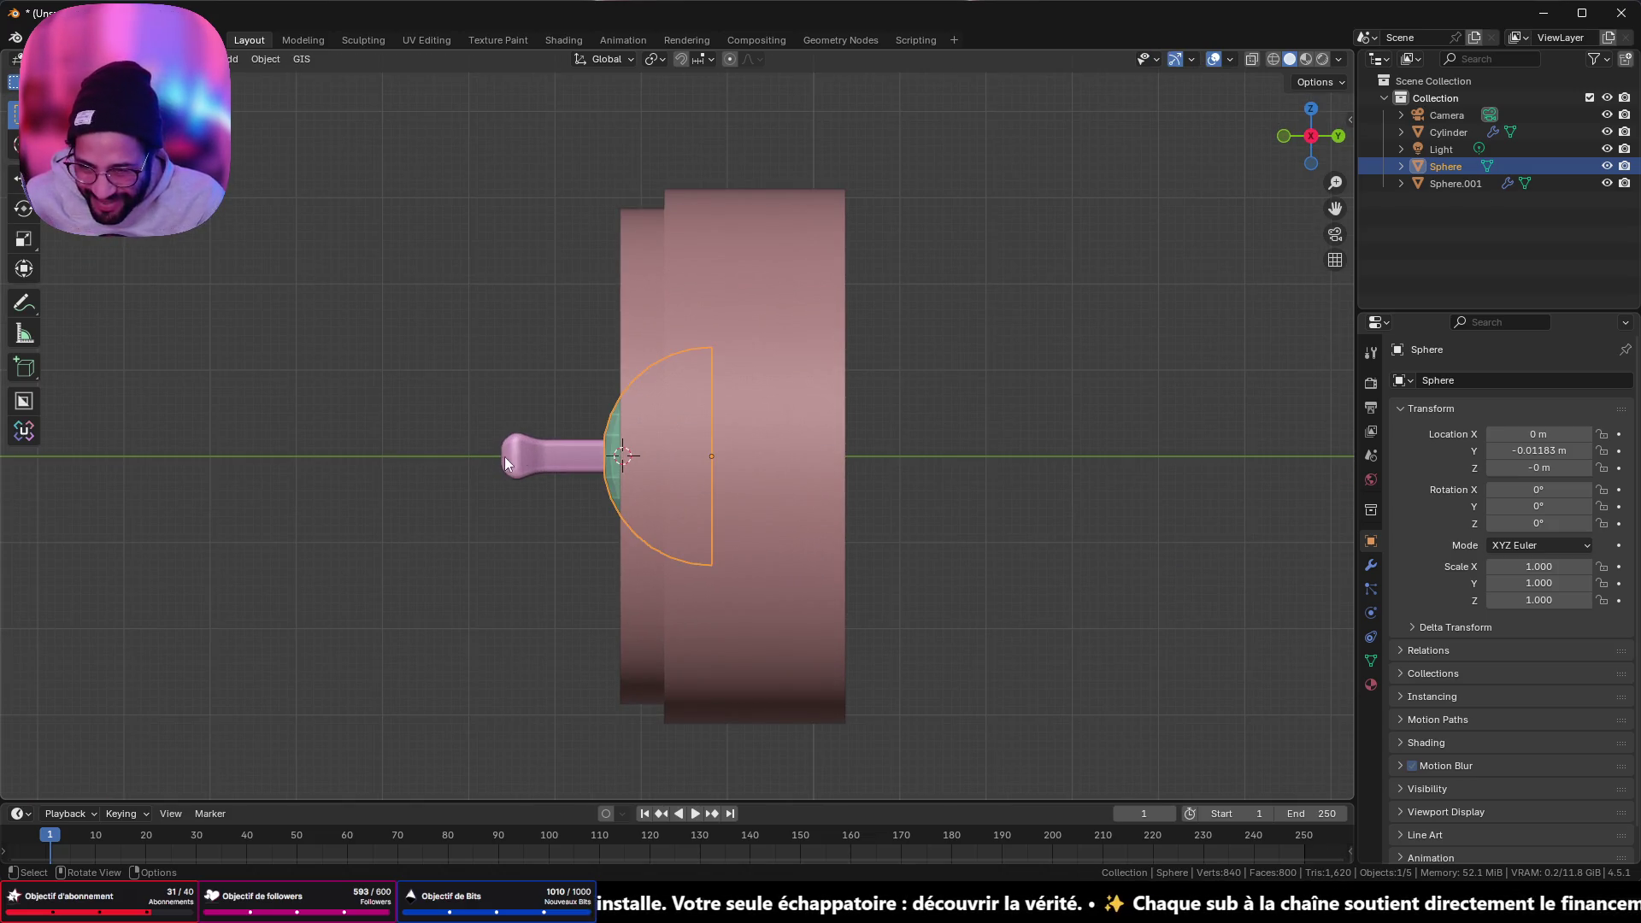
- Move the lever handle further out of the dome along the Y axis
left_click(515, 460)
key("Tab")
left_click_drag(425, 409, 560, 550)
scroll(561, 550, "up", 3)
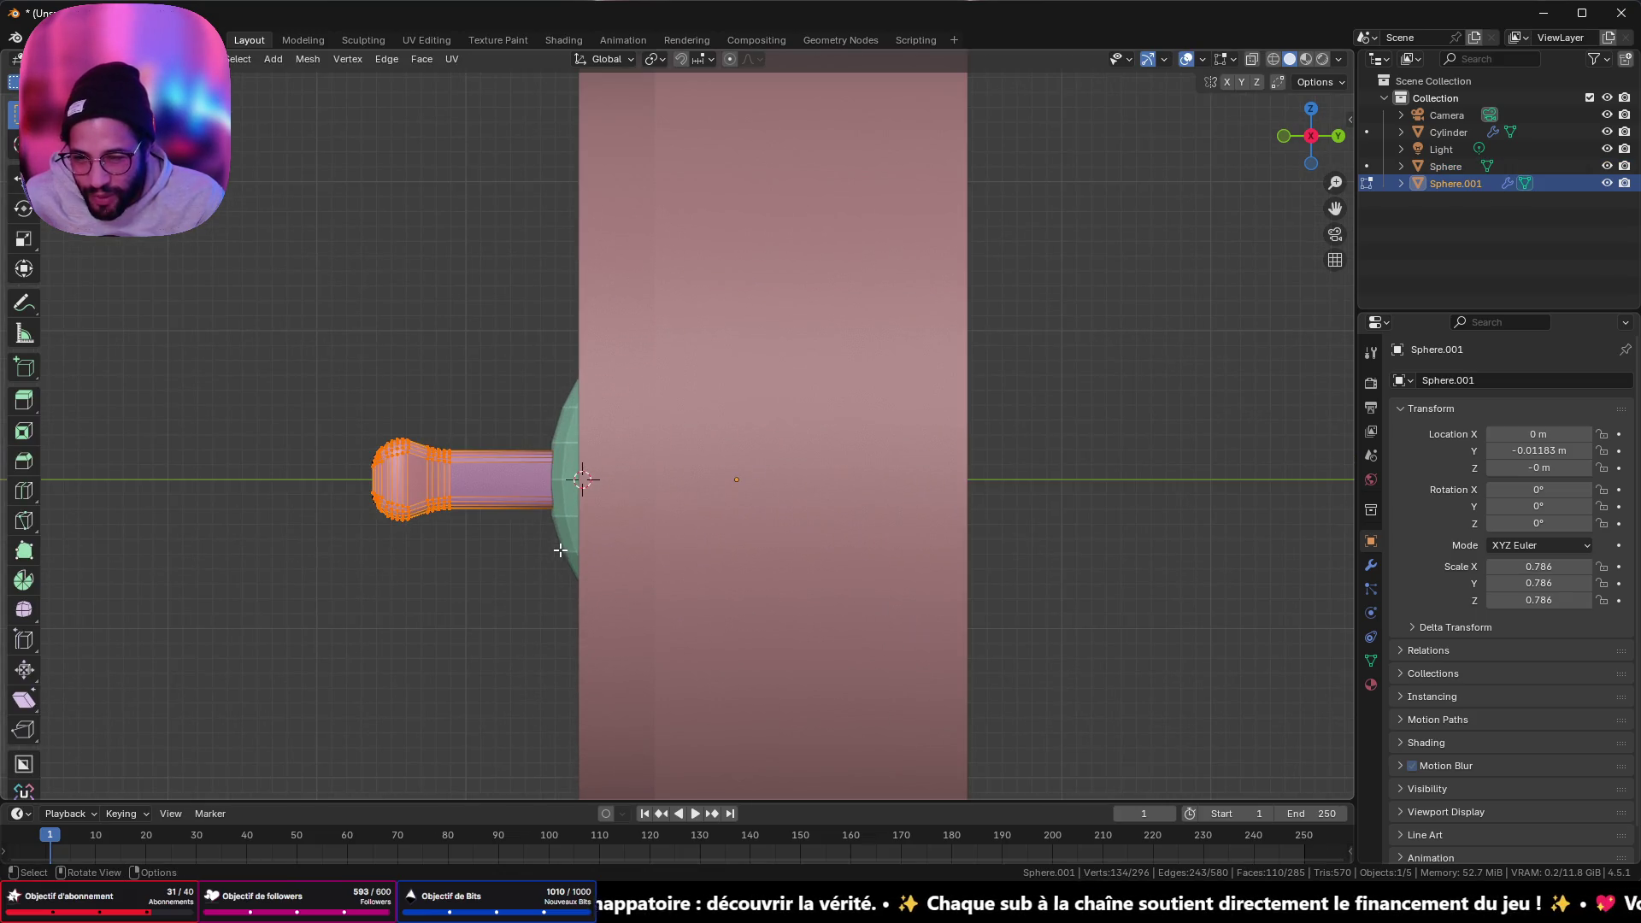
key("Tab")
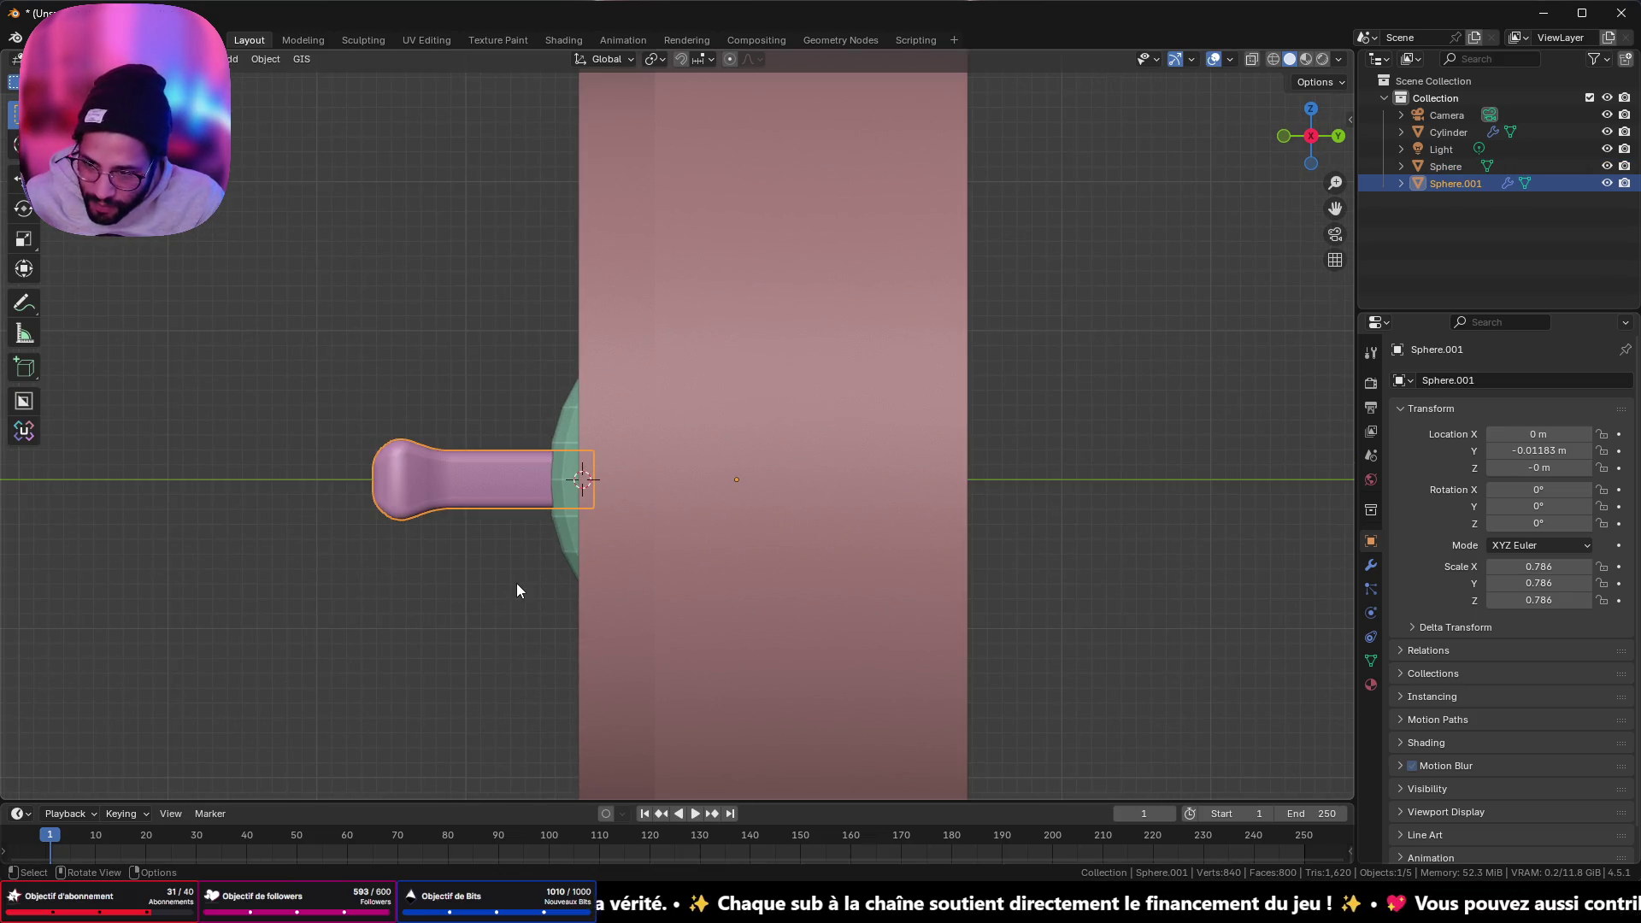
key("g")
key("y")
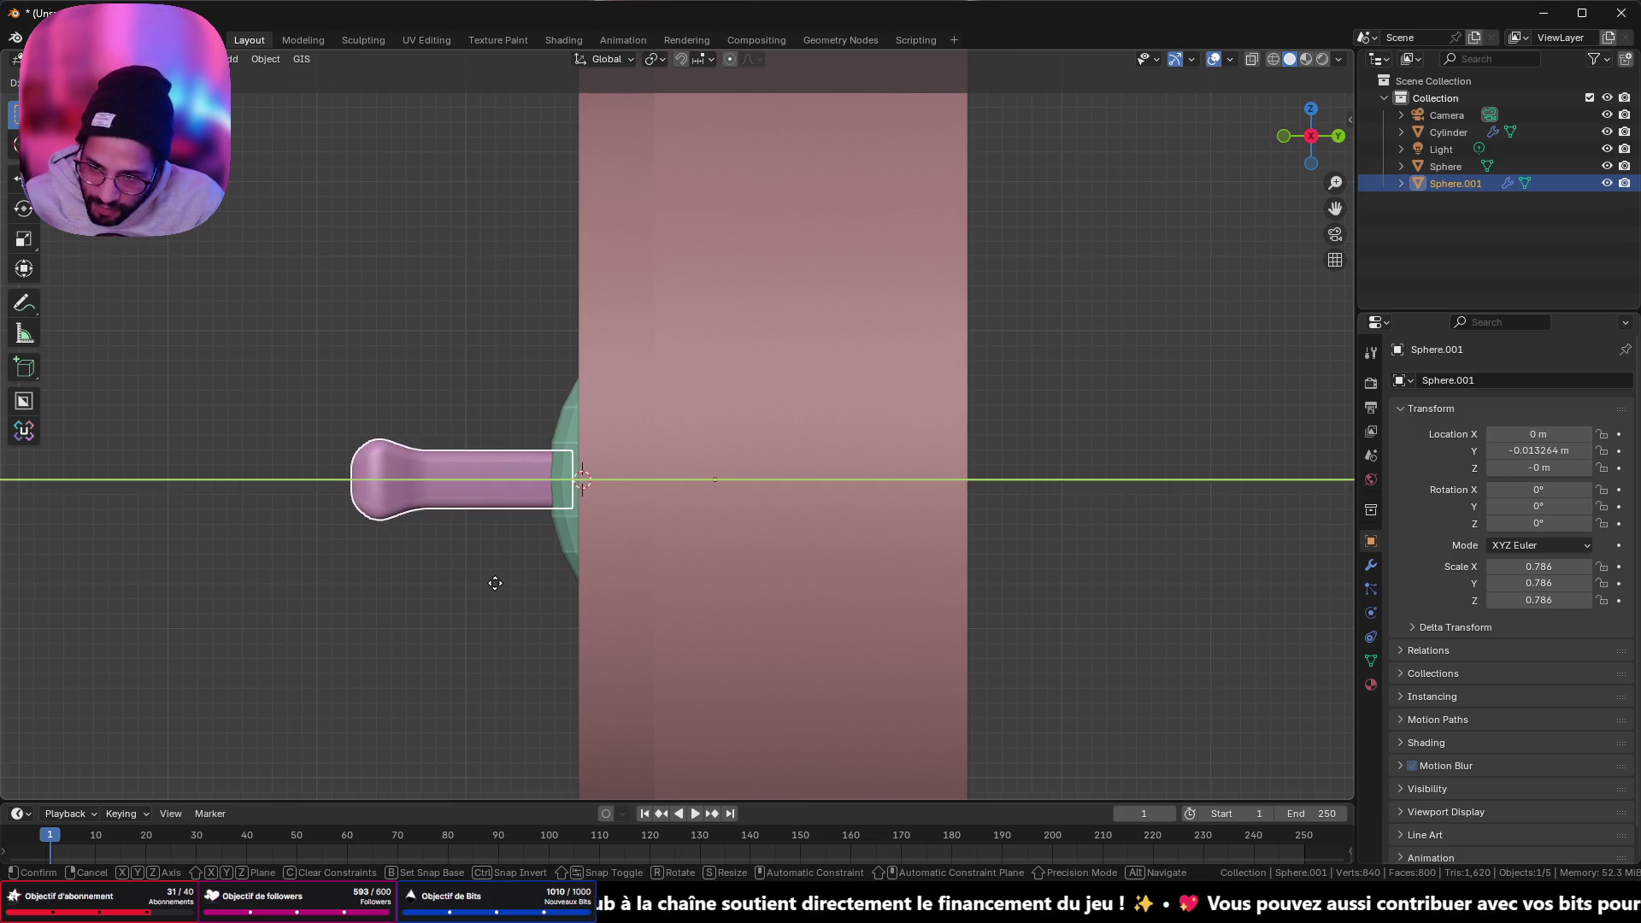
left_click(495, 590)
mouse_move(496, 589)
middle_mouse_down()
mouse_move(451, 546)
mouse_move(699, 597)
mouse_move(842, 542)
mouse_move(843, 464)
mouse_move(816, 513)
mouse_move(652, 542)
mouse_move(751, 544)
mouse_move(787, 481)
mouse_move(583, 352)
mouse_move(704, 405)
middle_mouse_up()
scroll(786, 482, "up", 8)
scroll(786, 444, "down", 15)
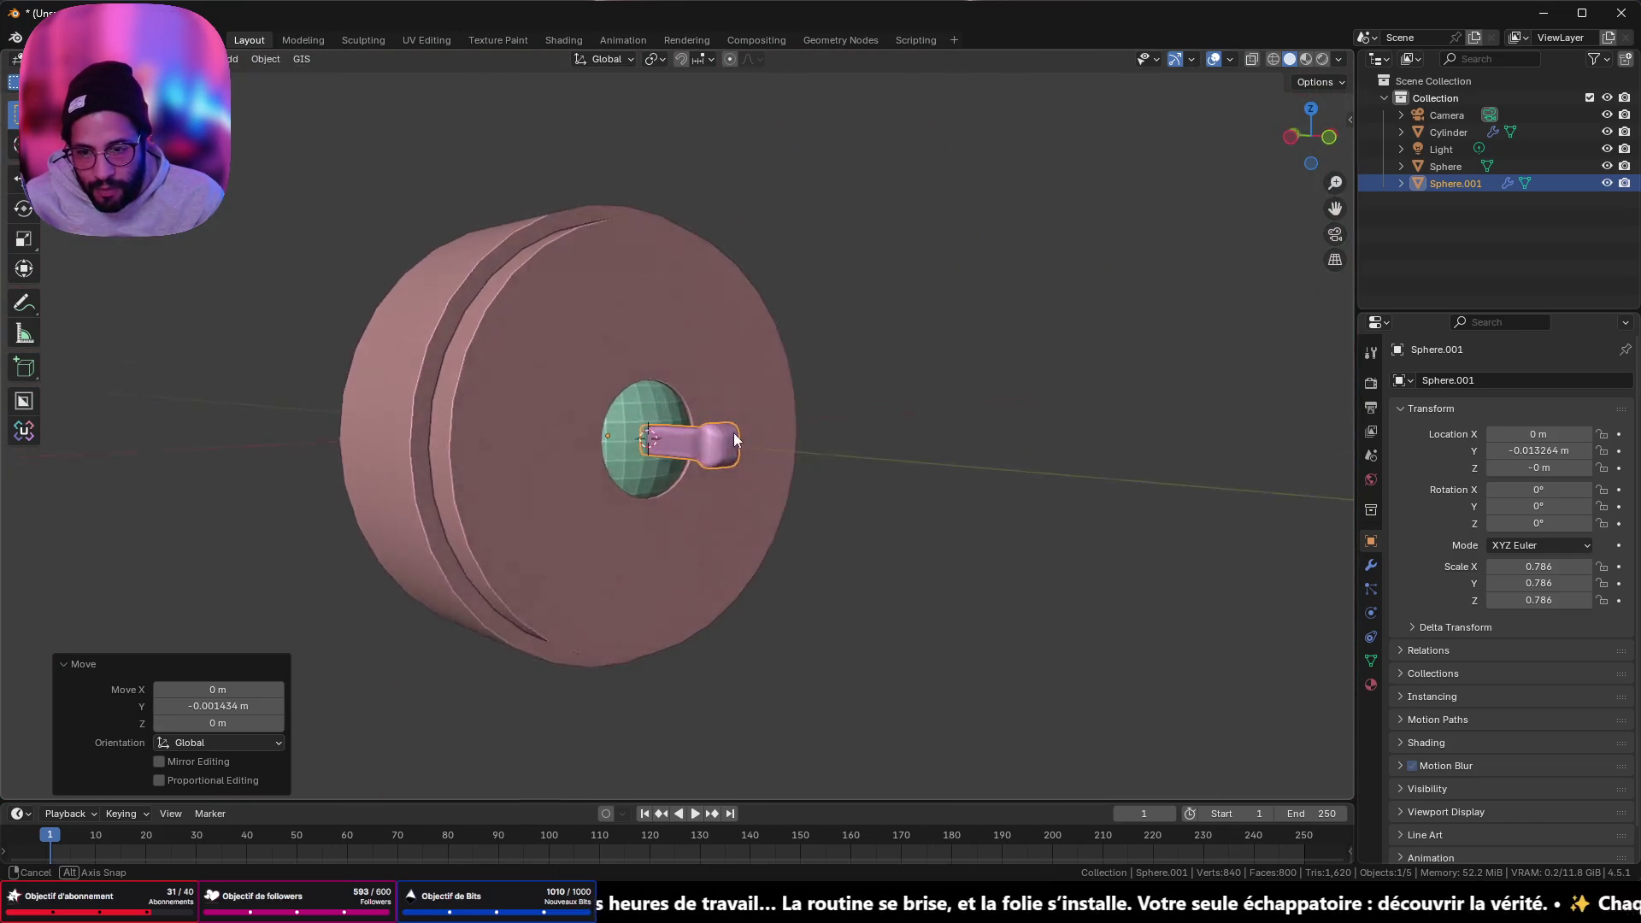
middle_click_drag(734, 432, 525, 366)
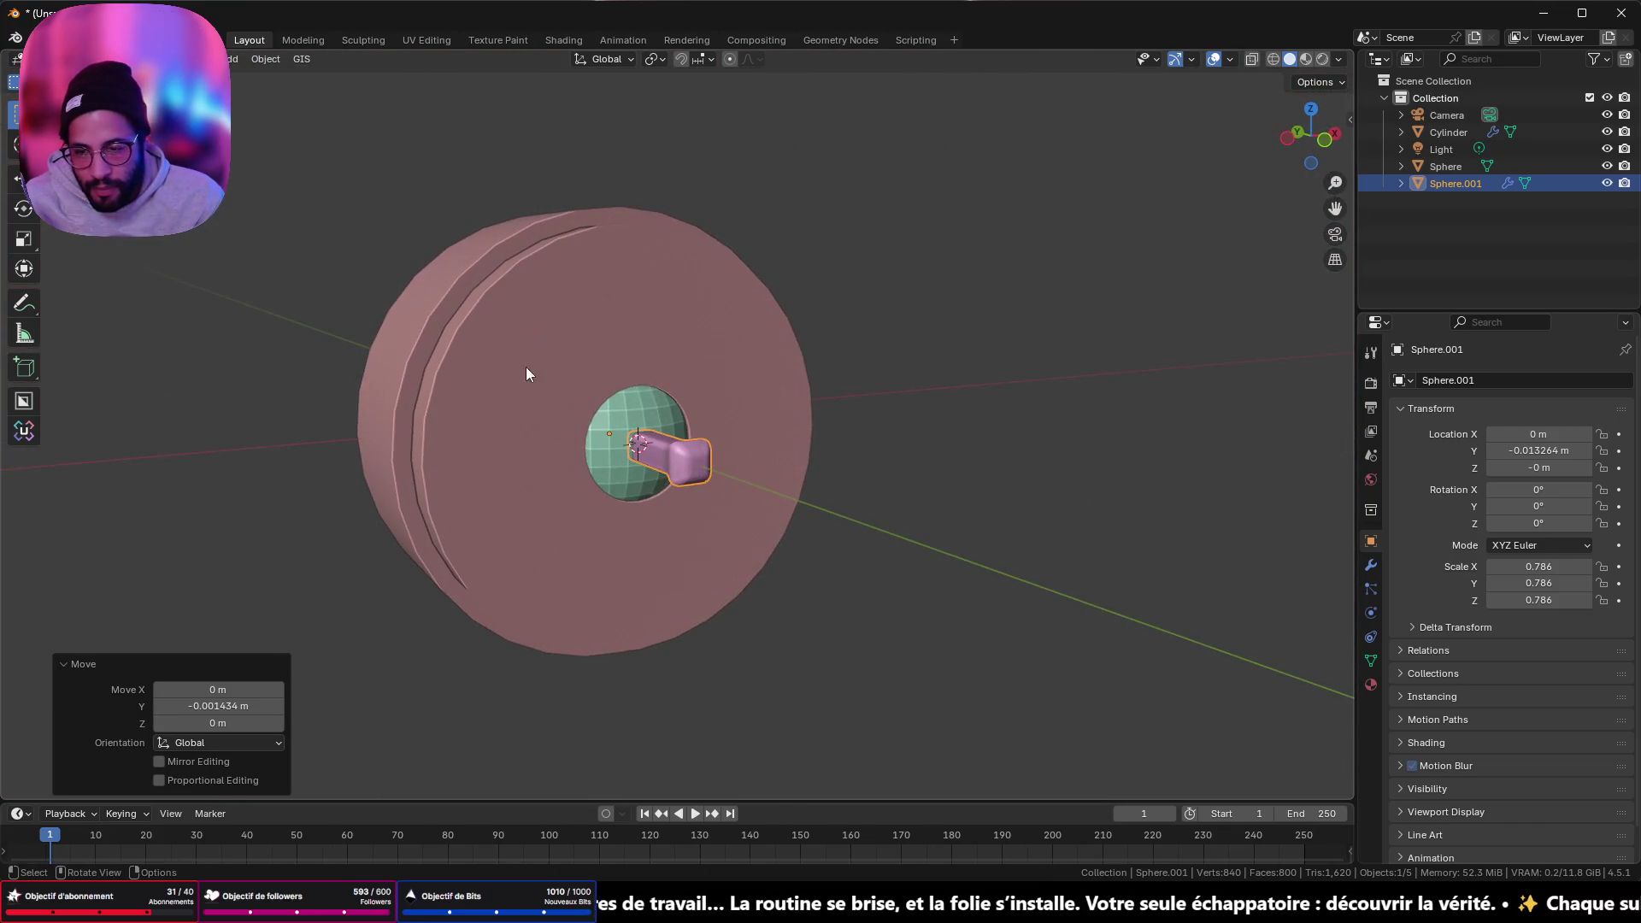
mouse_move(628, 383)
middle_mouse_down()
mouse_move(813, 435)
mouse_move(770, 403)
mouse_move(768, 490)
middle_mouse_up()
- Apply Shade Auto Smooth to the dome, then select both lever and dome
left_click(767, 486)
right_click(925, 422)
left_click(908, 458)
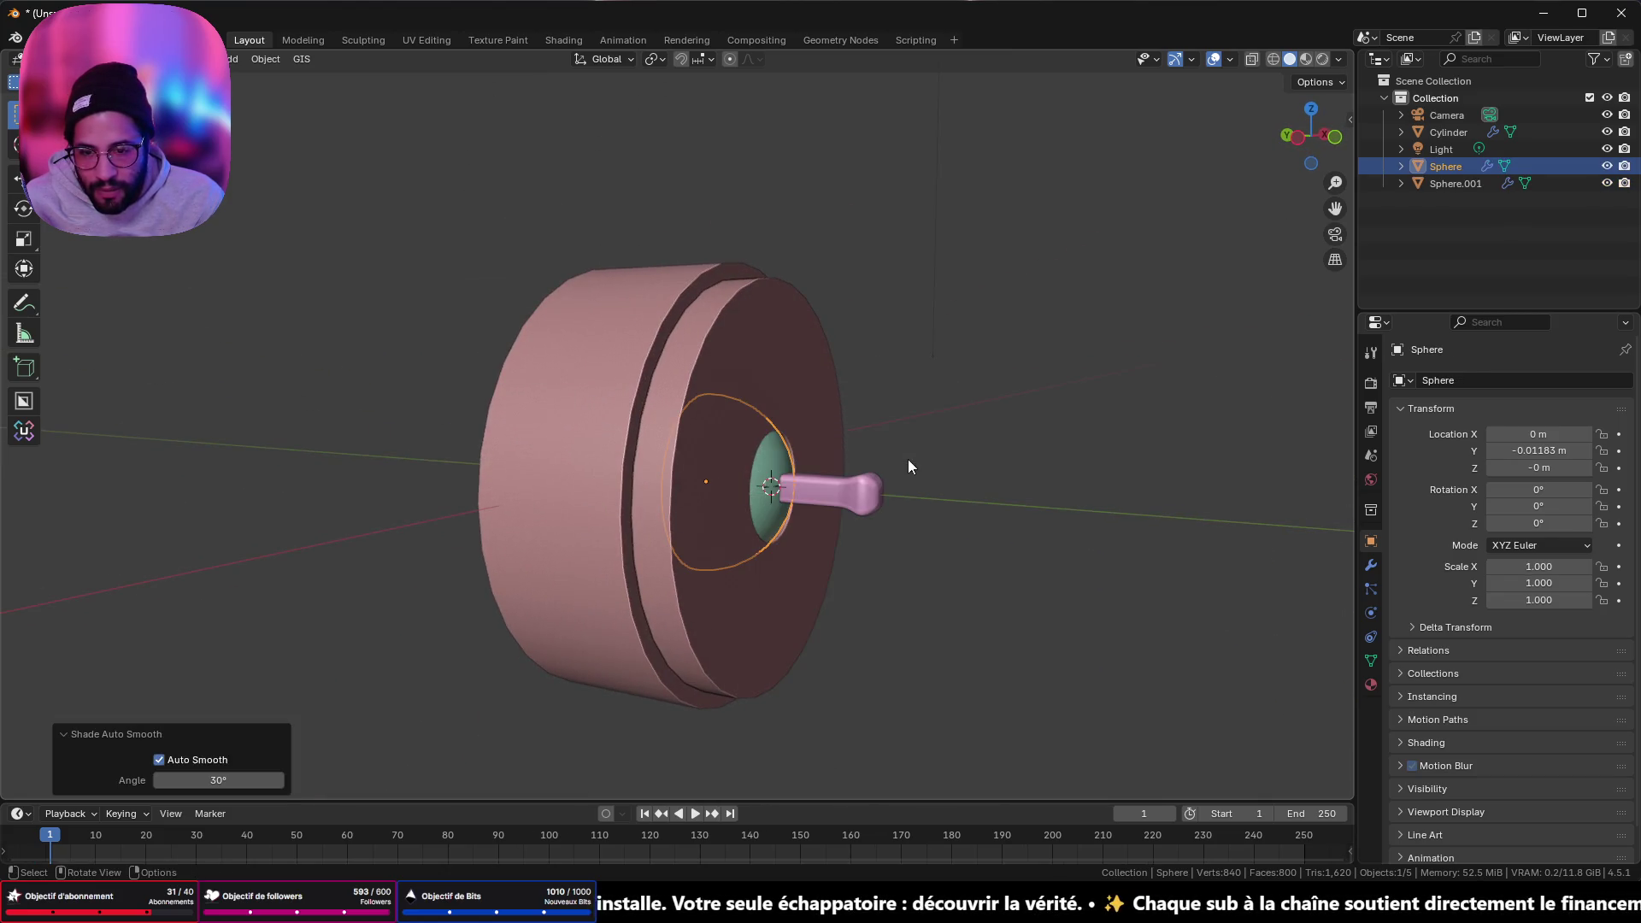
mouse_move(908, 459)
middle_mouse_down()
mouse_move(798, 428)
mouse_move(901, 433)
middle_mouse_up()
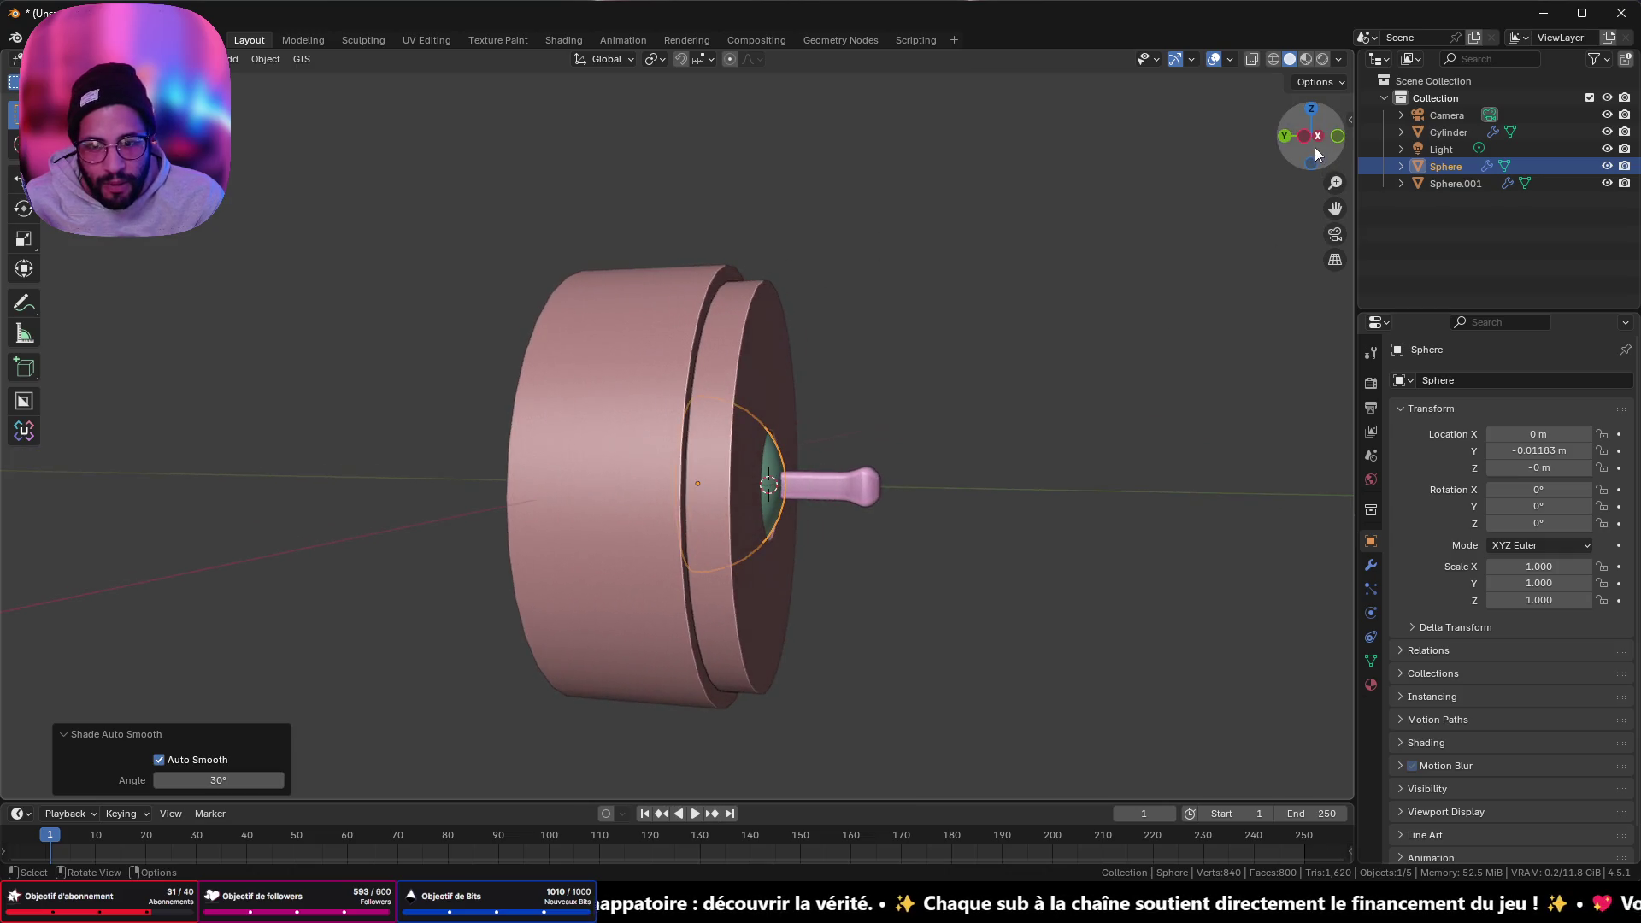
left_click(1314, 144)
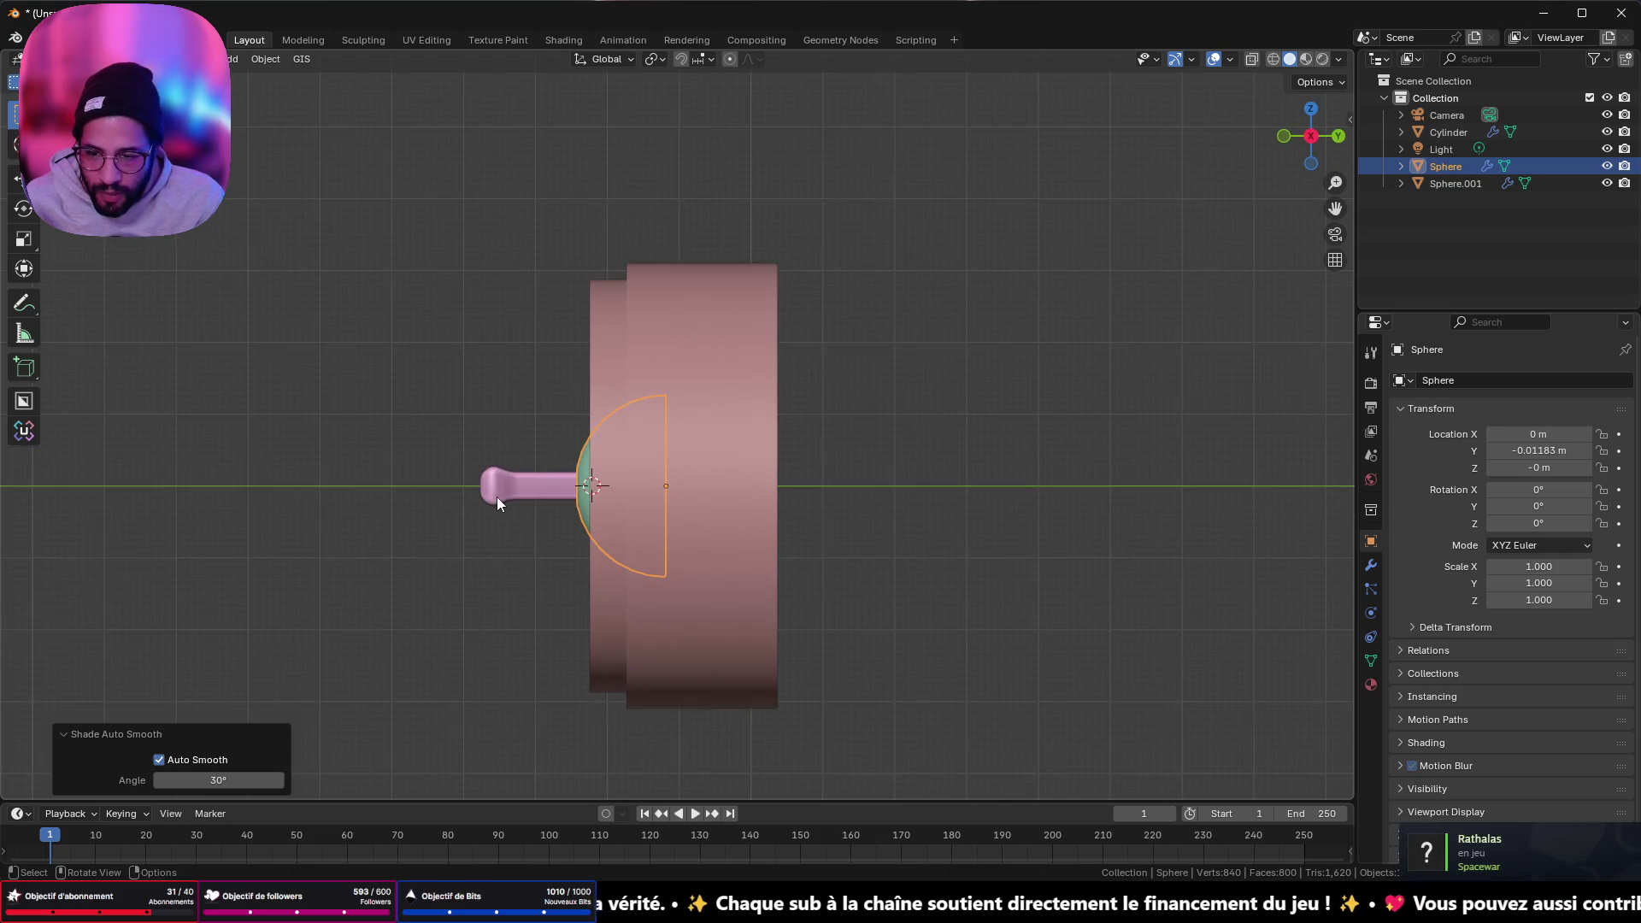
left_click(551, 496)
left_click(586, 517, "shift")
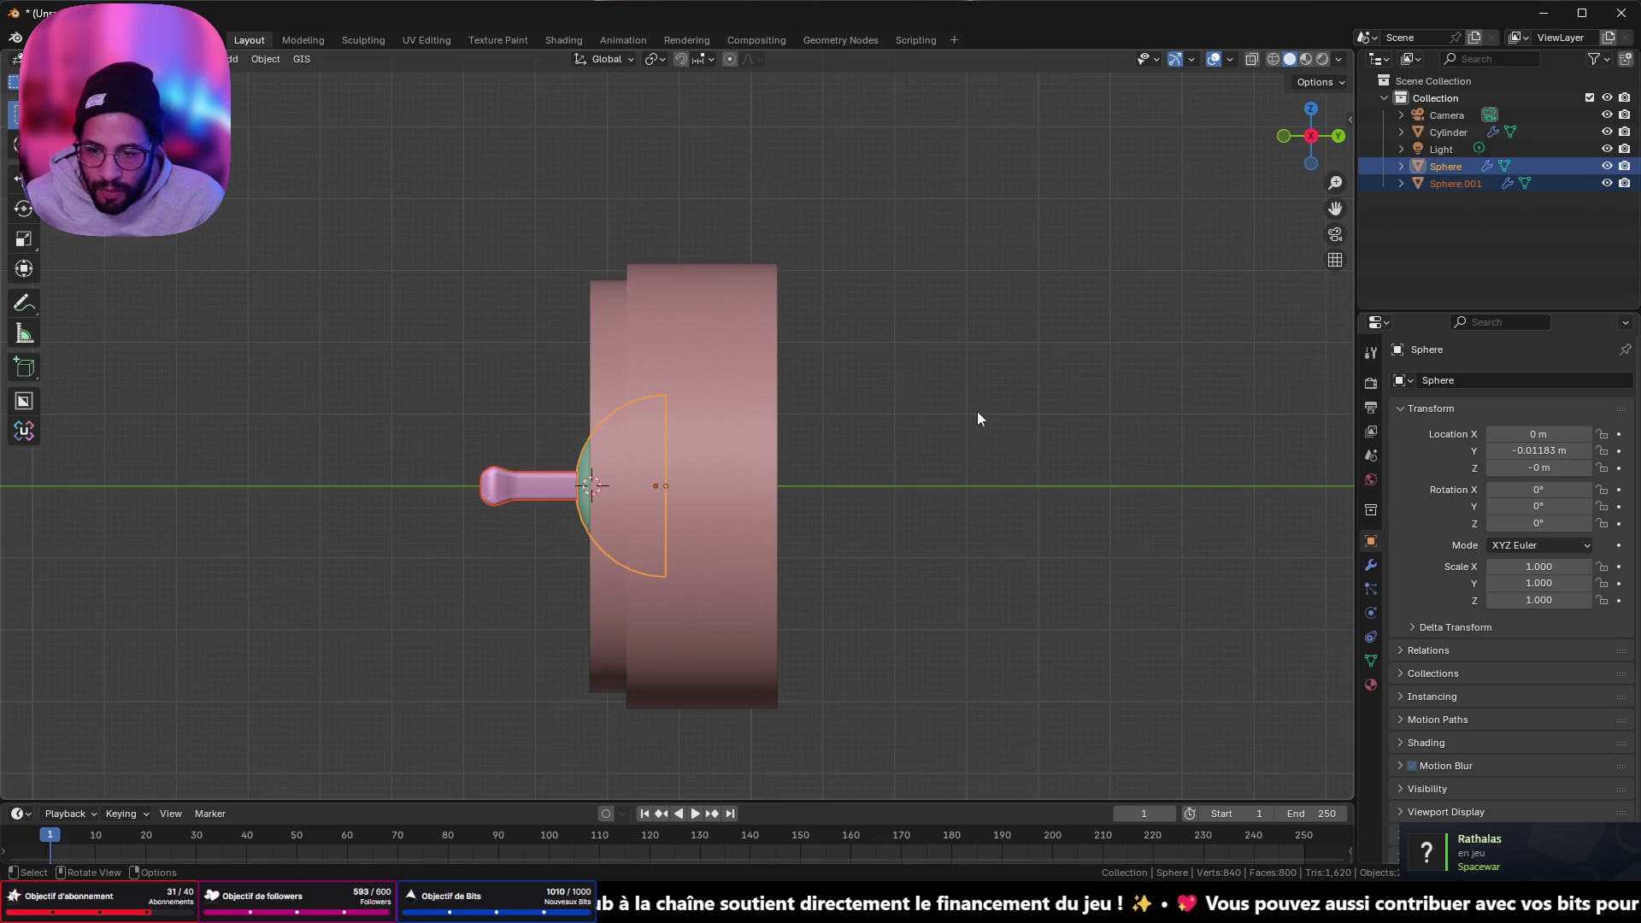
- Tilt the dome and lever together about 22° and switch to X-ray wireframe display
key("r")
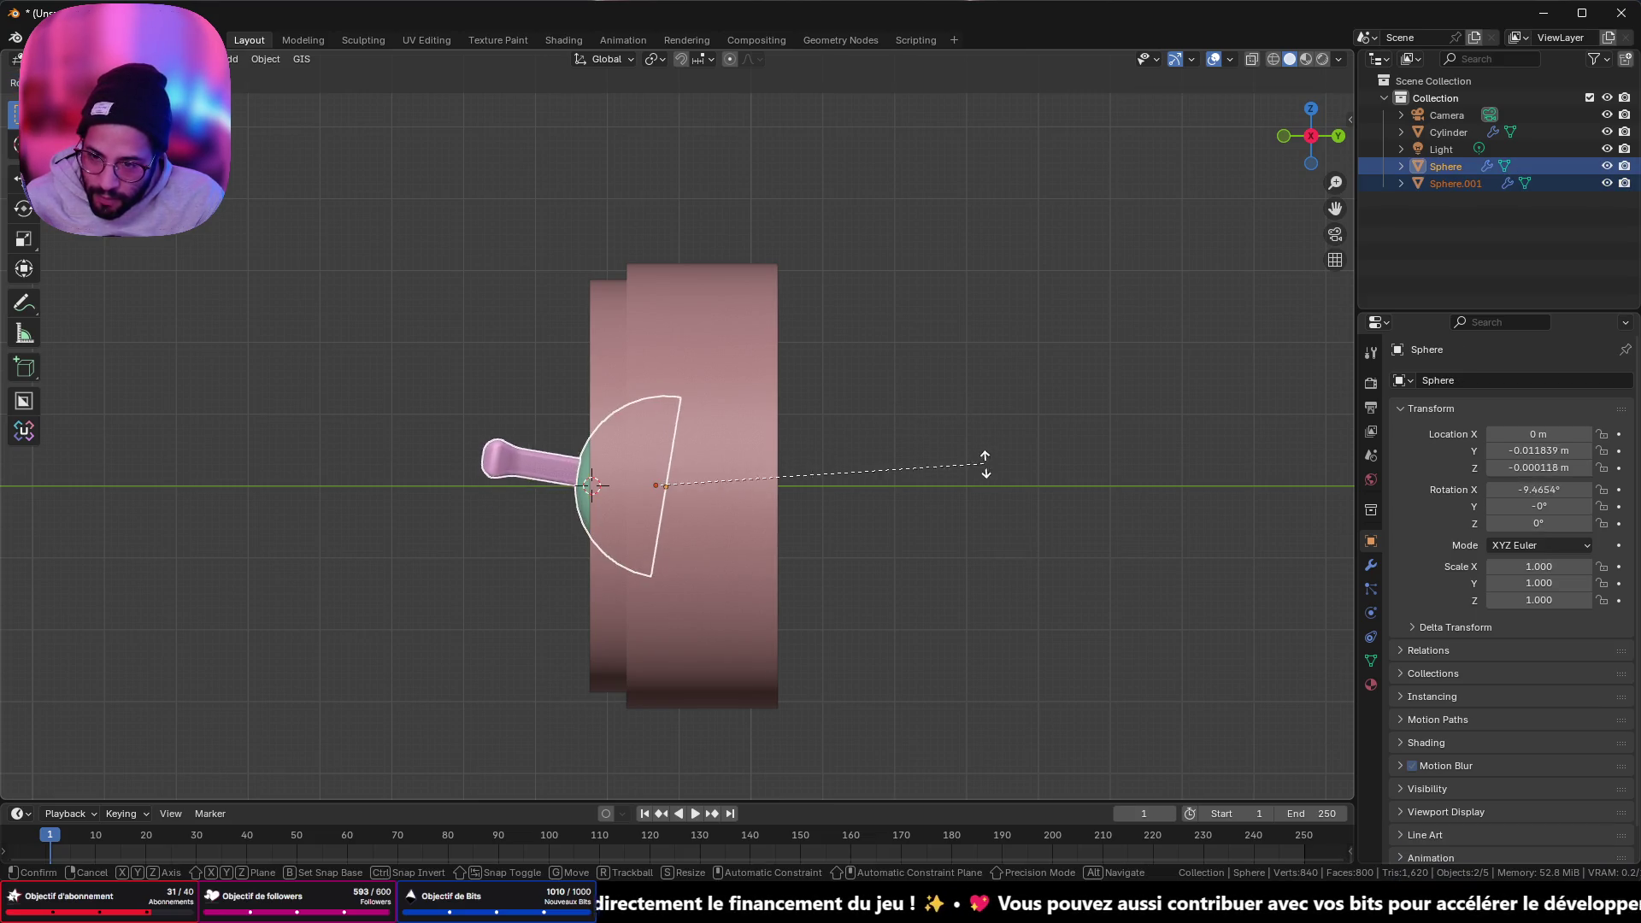
left_click(983, 529)
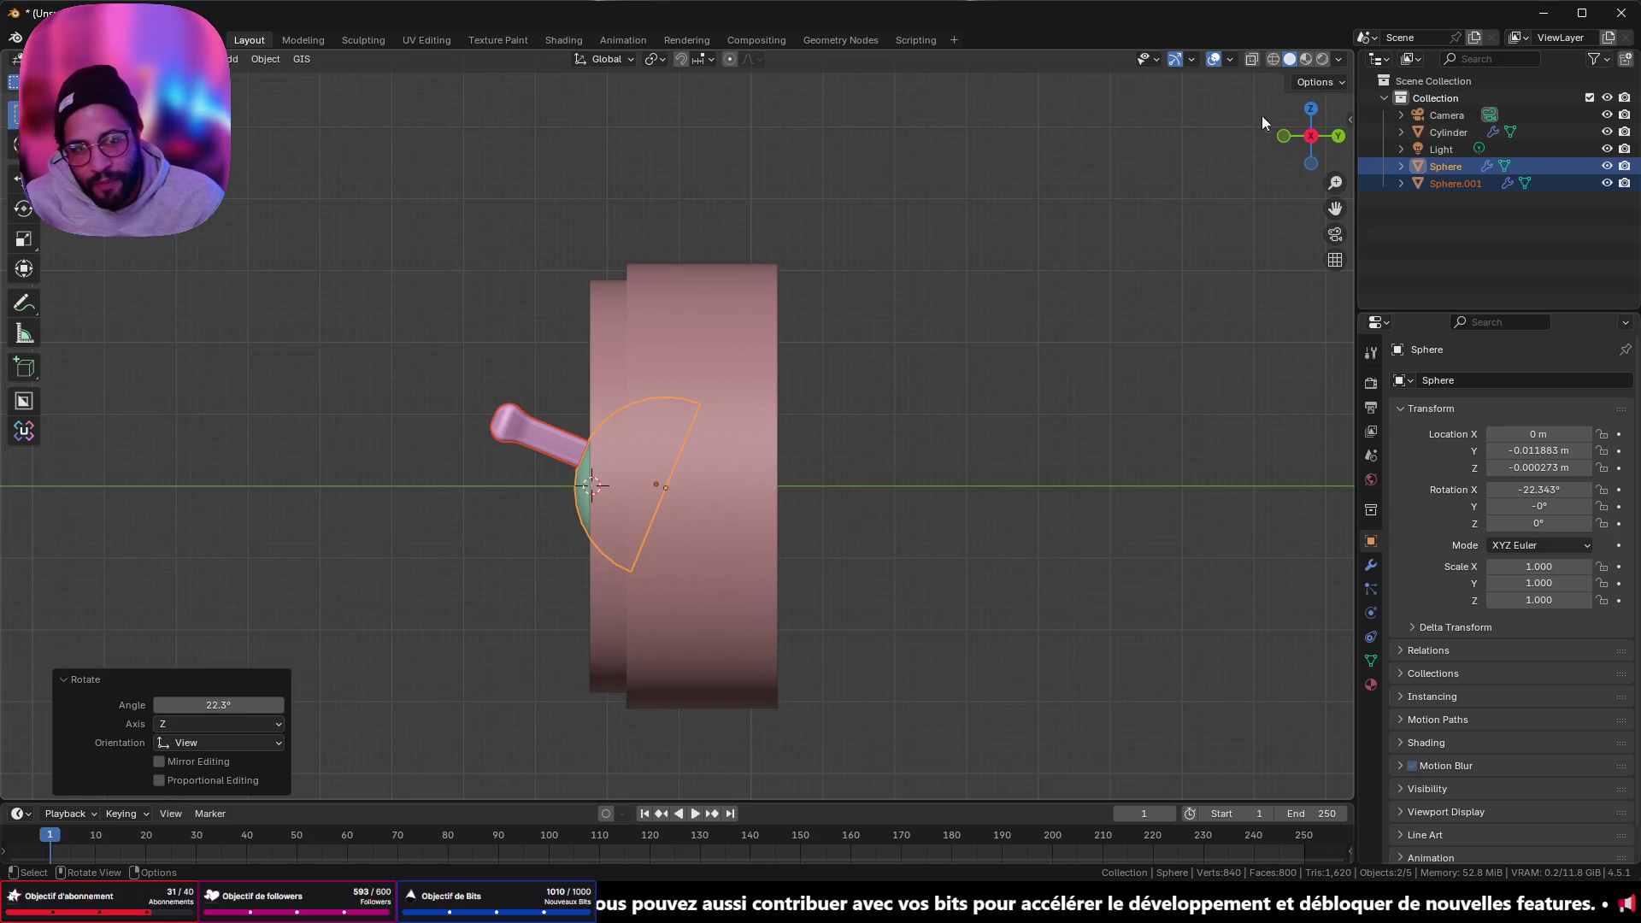
left_click(1274, 59)
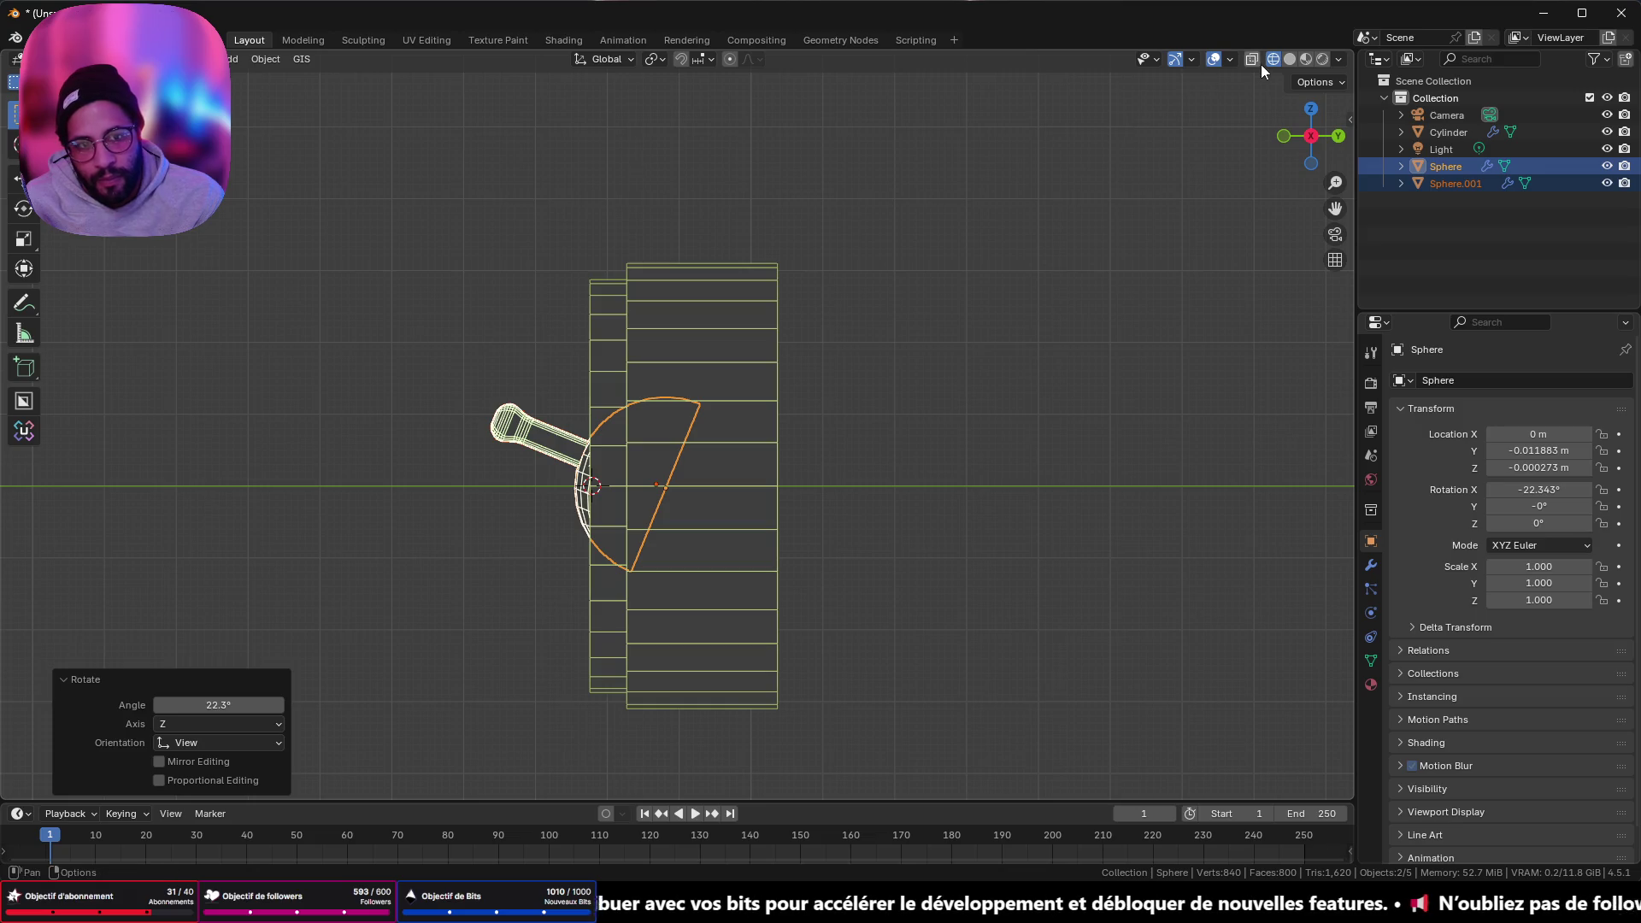
left_click(1253, 60)
- Zoom in on the dome and lever, then enter Edit Mode on the dome
scroll(694, 504, "up", 2)
middle_click_drag(694, 505, 853, 392, "shift")
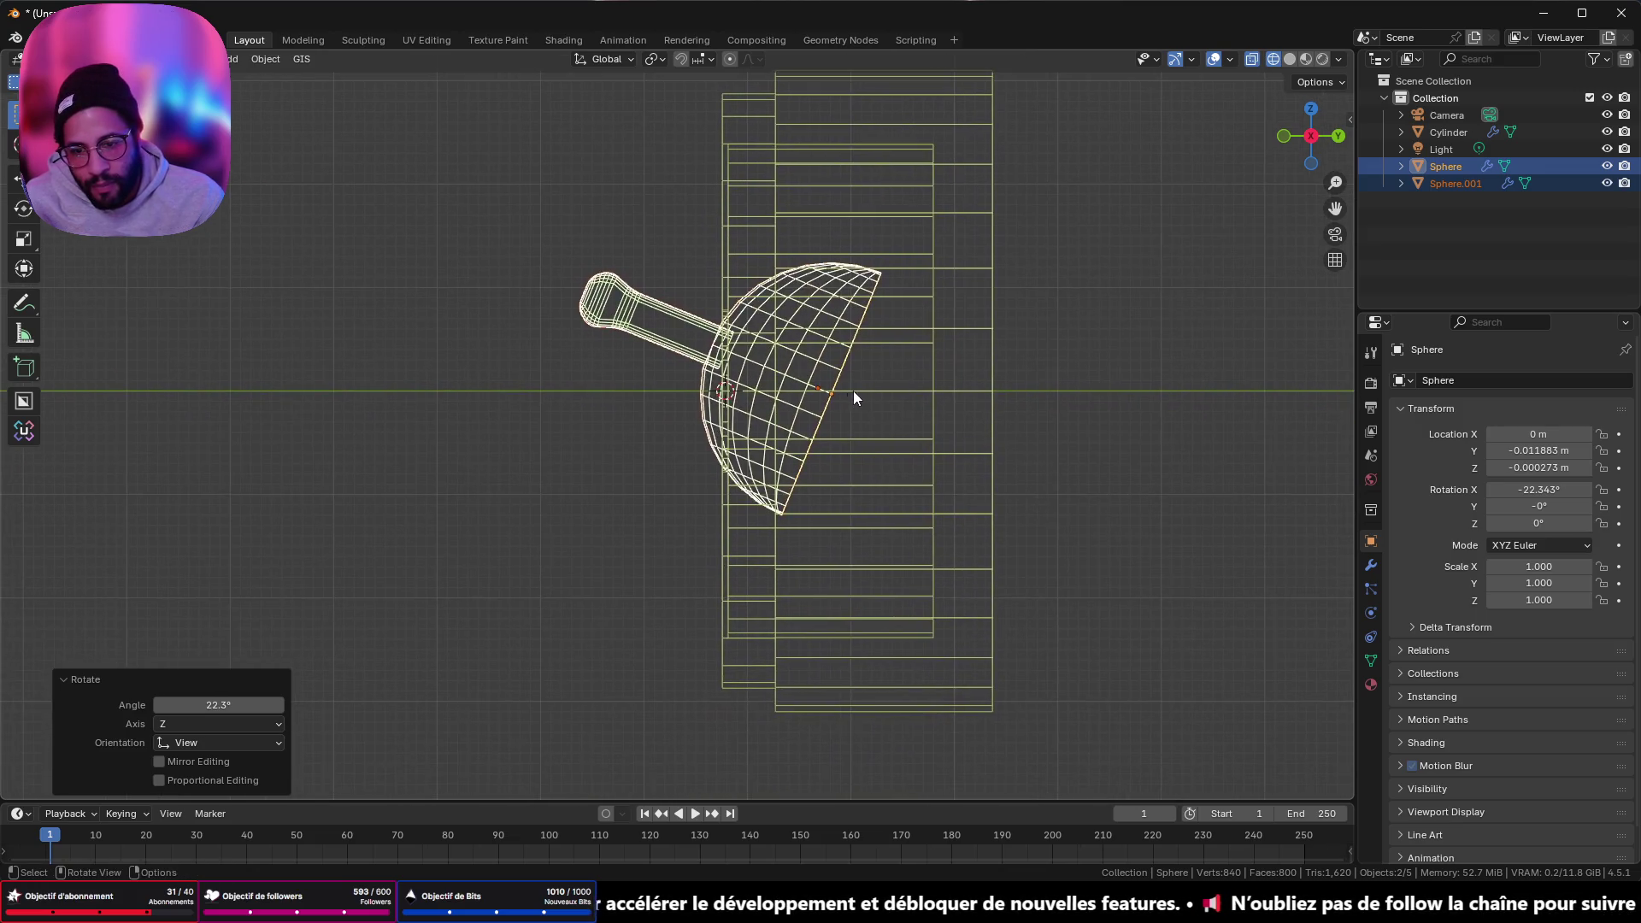
scroll(757, 436, "up", 2)
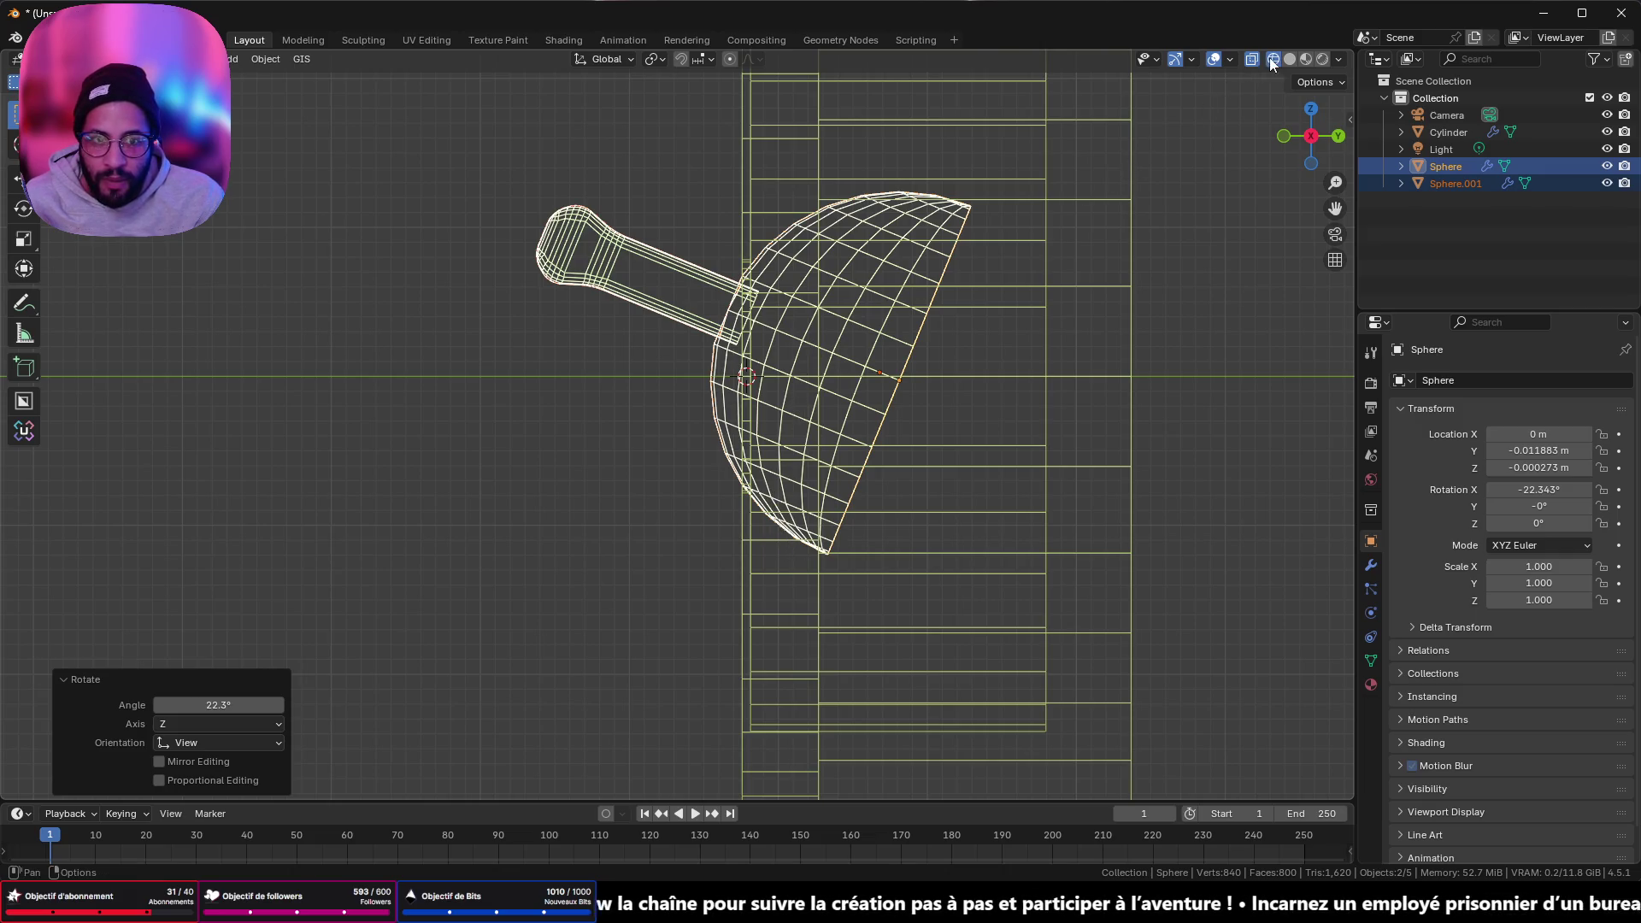
key("Tab")
mouse_move(855, 385)
middle_mouse_down()
mouse_move(411, 473)
mouse_move(722, 516)
mouse_move(767, 466)
middle_mouse_up()
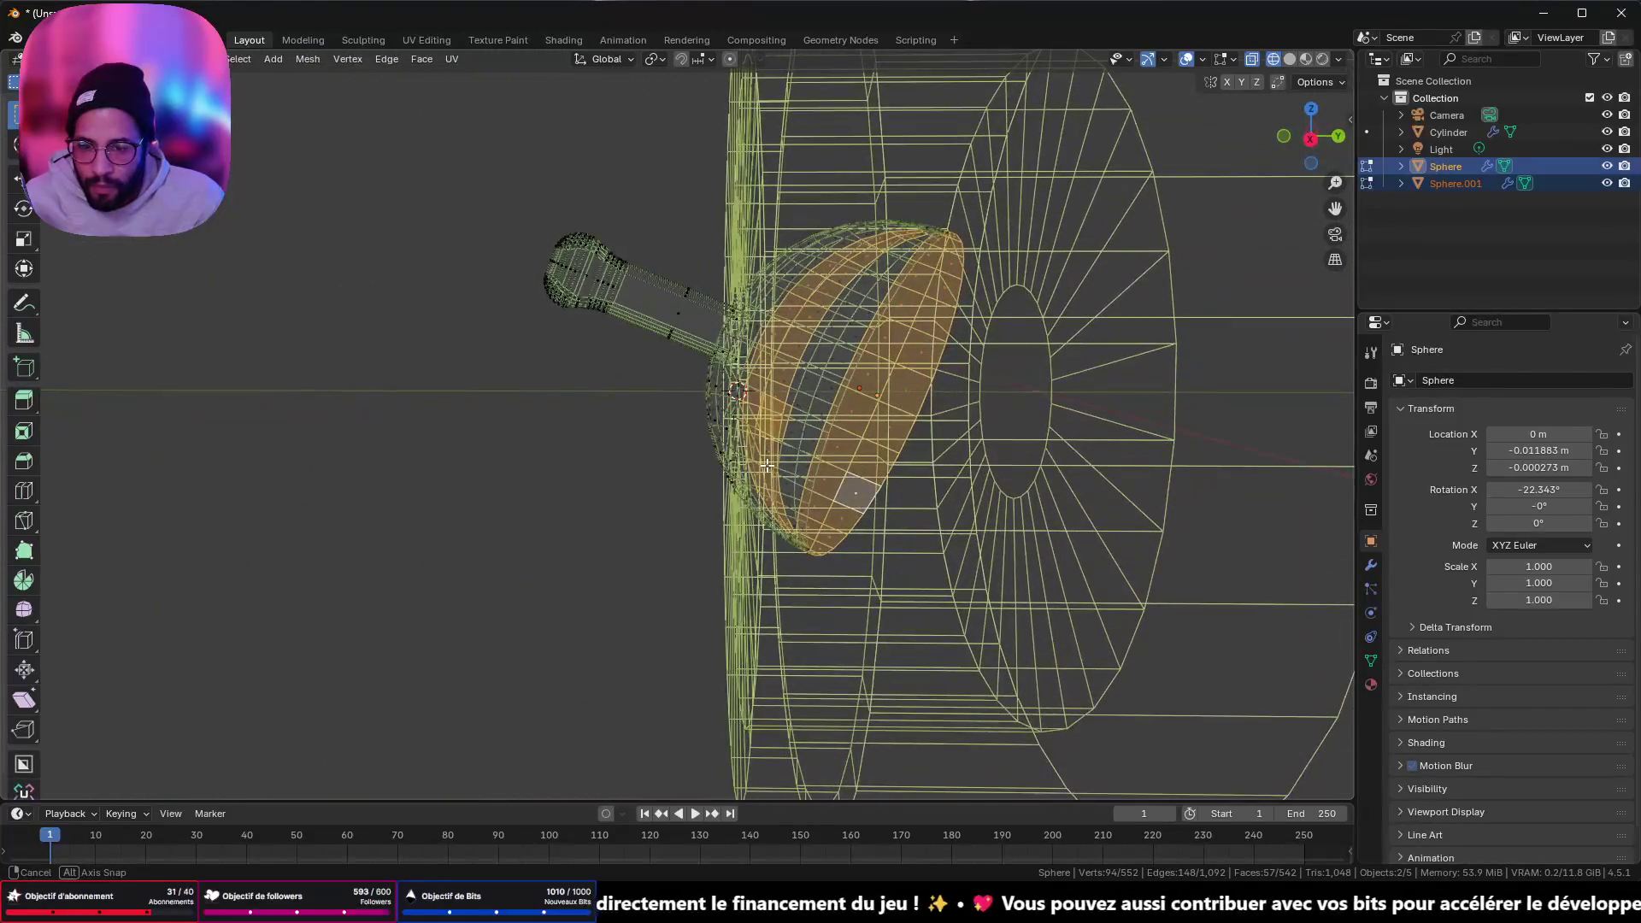
- In side view, select the face rings along the dome's rim
left_click(1310, 139)
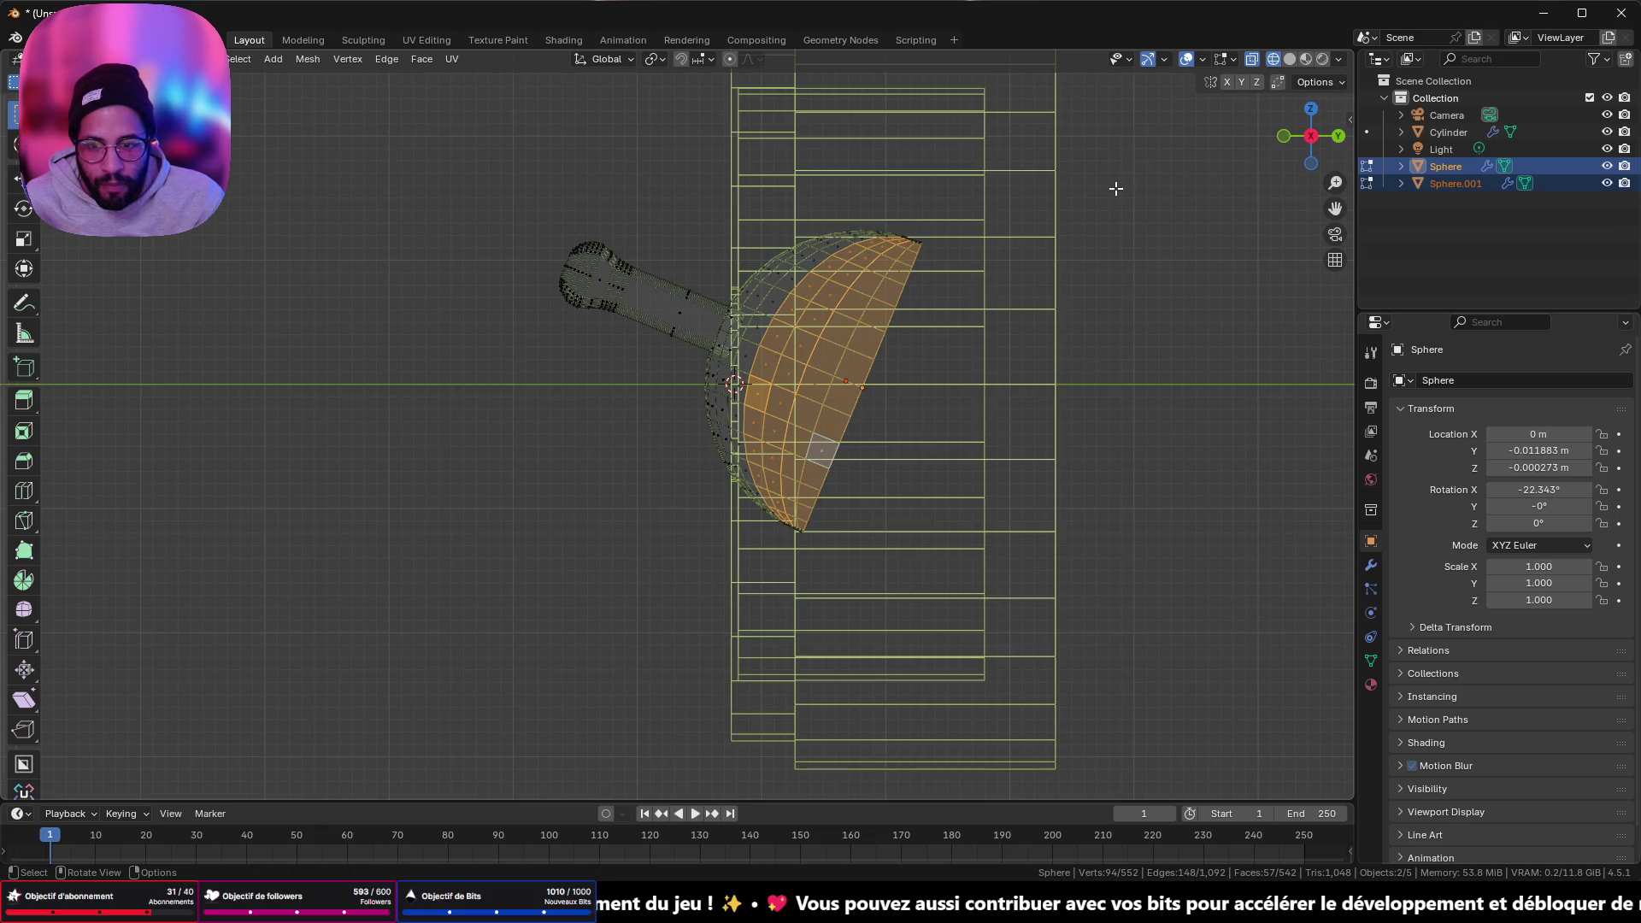
scroll(870, 322, "up", 3)
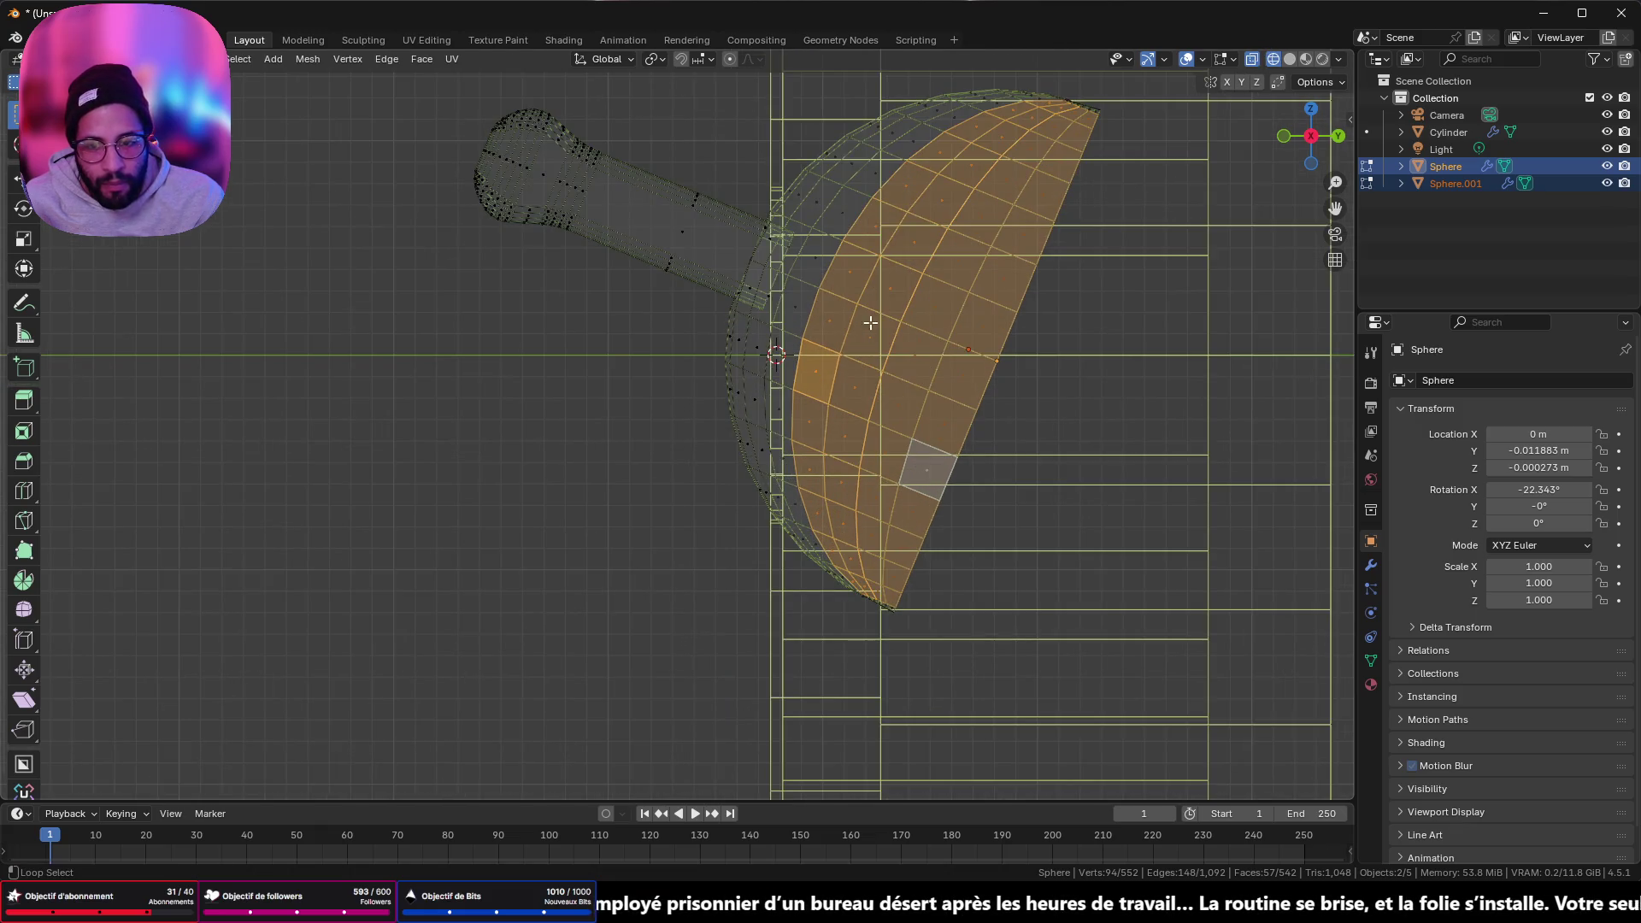
left_click(830, 346)
left_click(822, 350, "alt+shift")
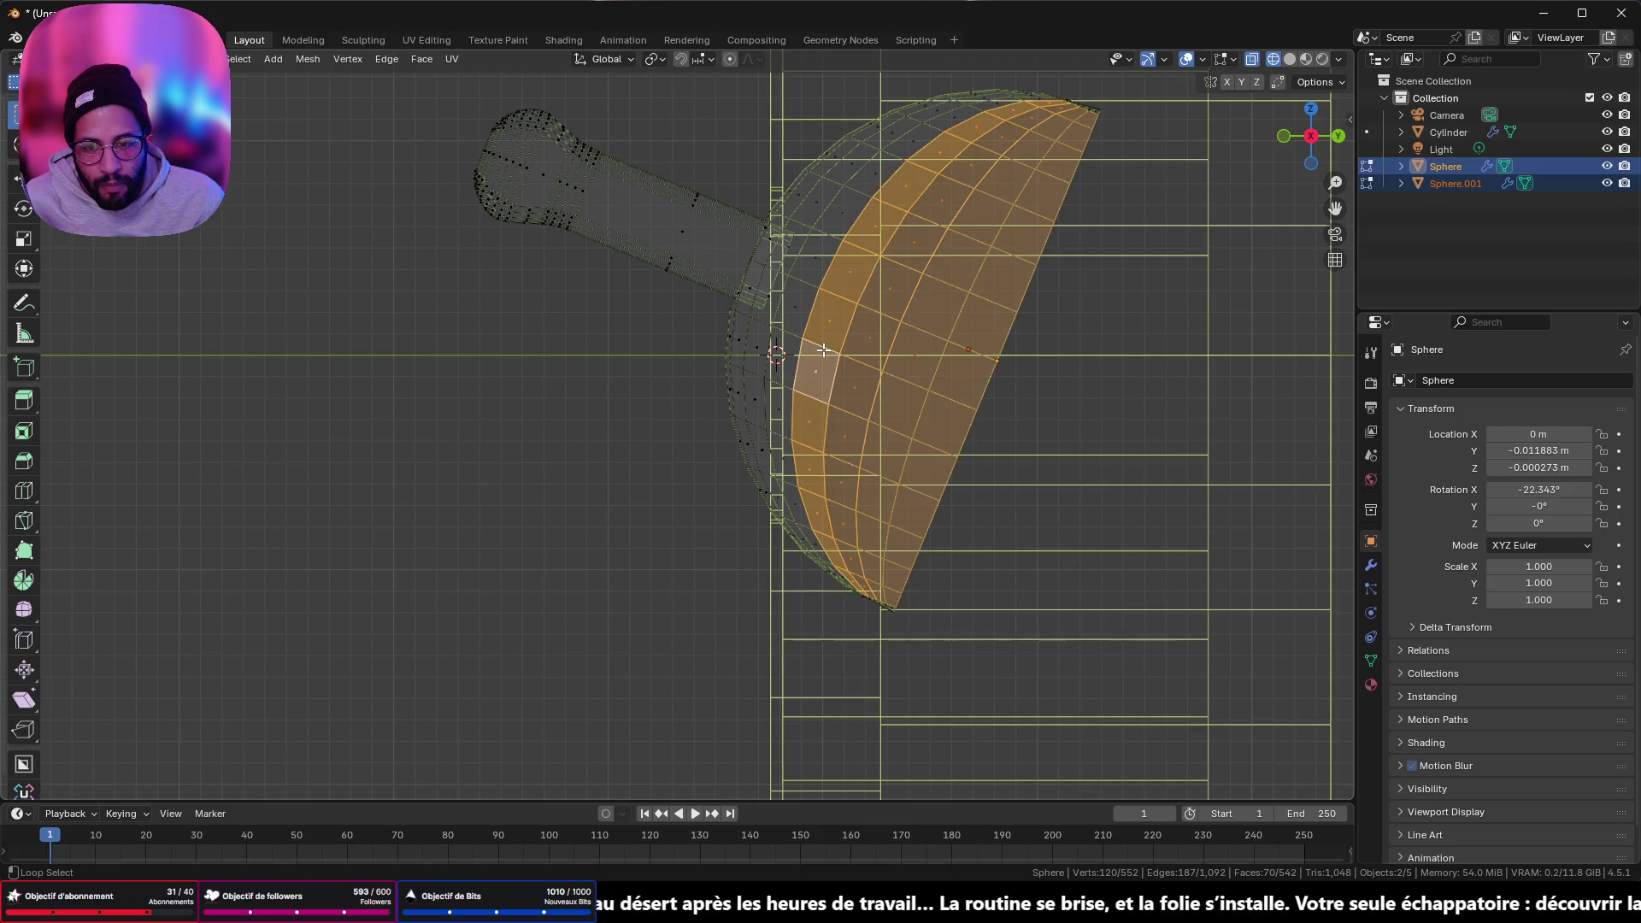
left_click(853, 362, "alt+shift")
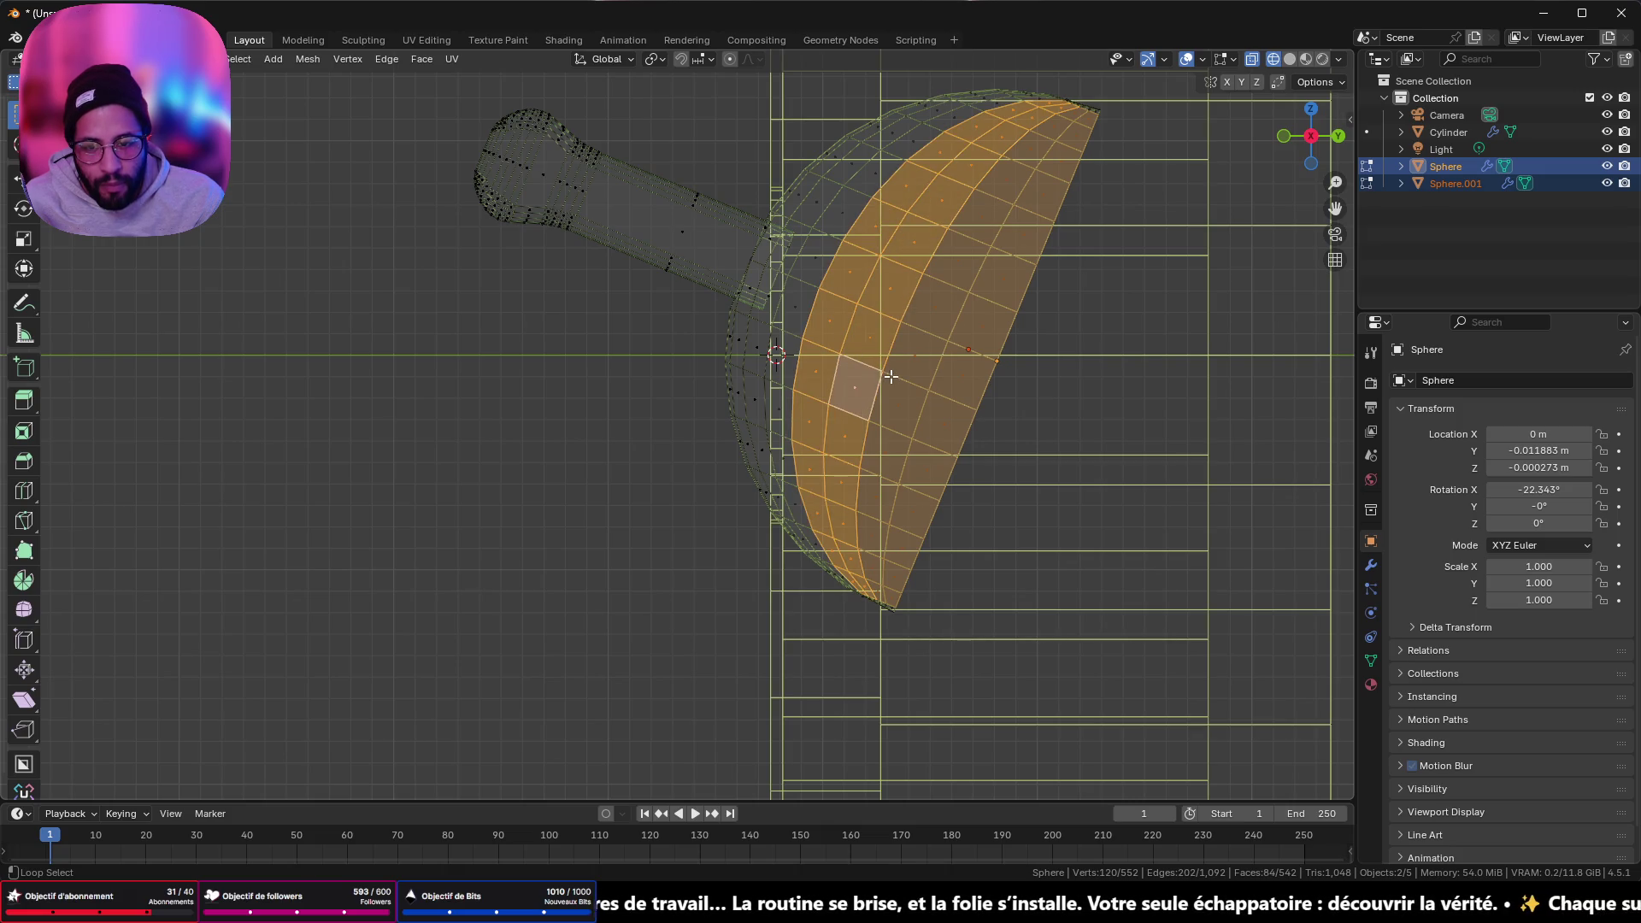
left_click(892, 377, "alt+shift")
left_click(947, 399, "alt+shift")
- Delete the selected rim faces, undoing the wrong first delete, leaving 430 faces
key("x")
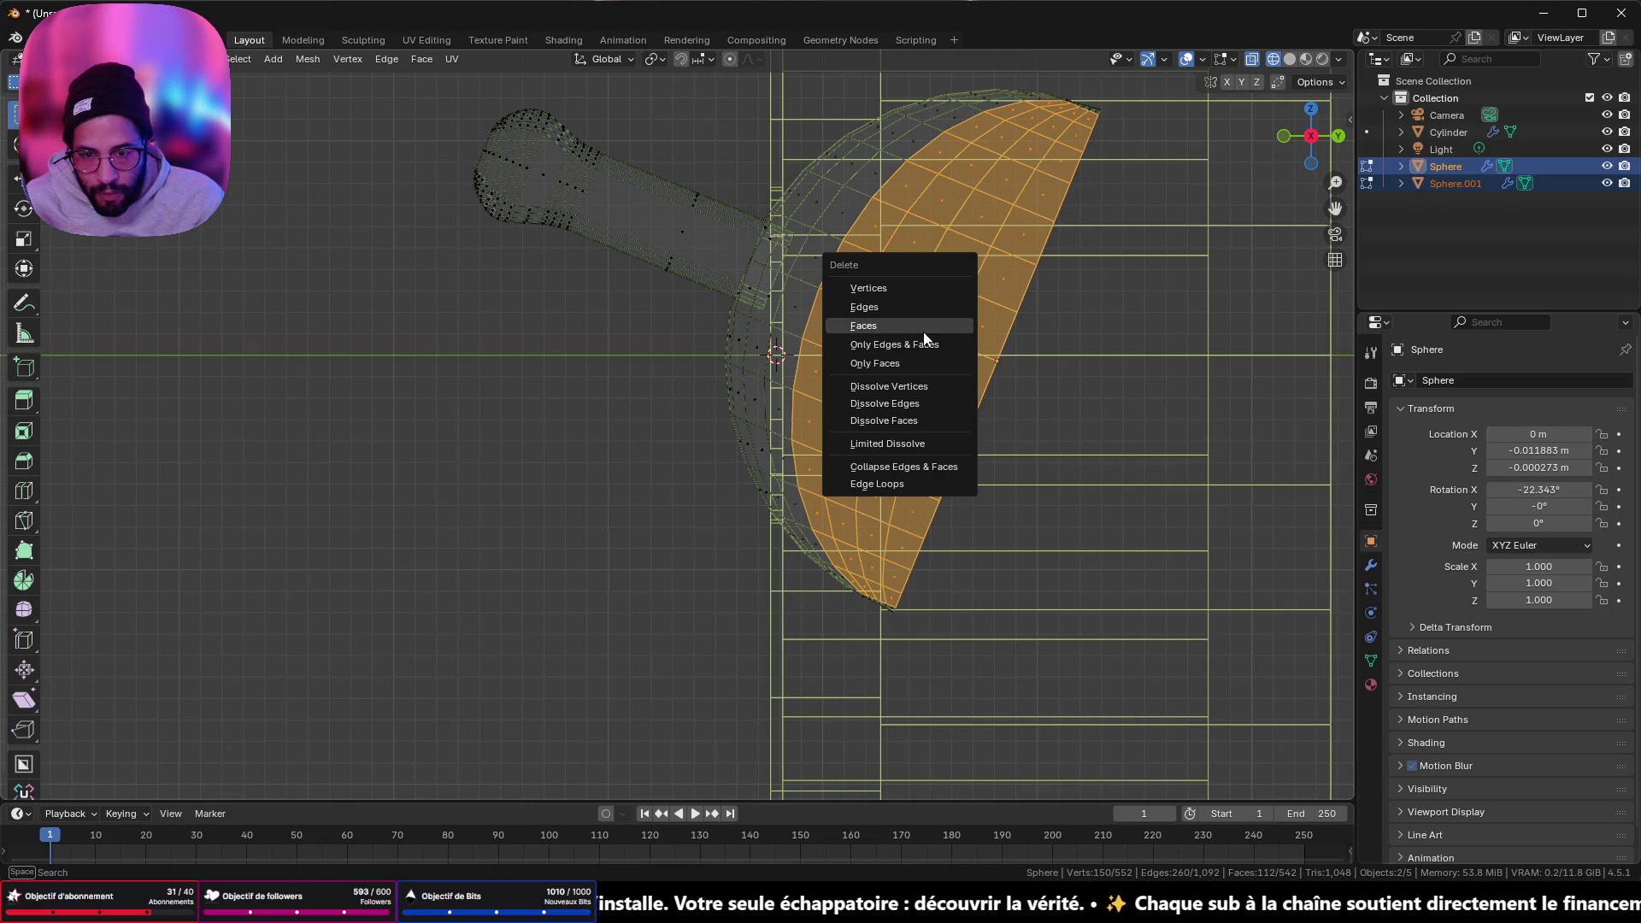
left_click(923, 307)
mouse_move(923, 304)
middle_mouse_down()
mouse_move(846, 346)
mouse_move(971, 355)
mouse_move(1037, 421)
mouse_move(1220, 389)
mouse_move(1264, 362)
mouse_move(1120, 341)
mouse_move(973, 373)
middle_mouse_up()
key("ctrl+z")
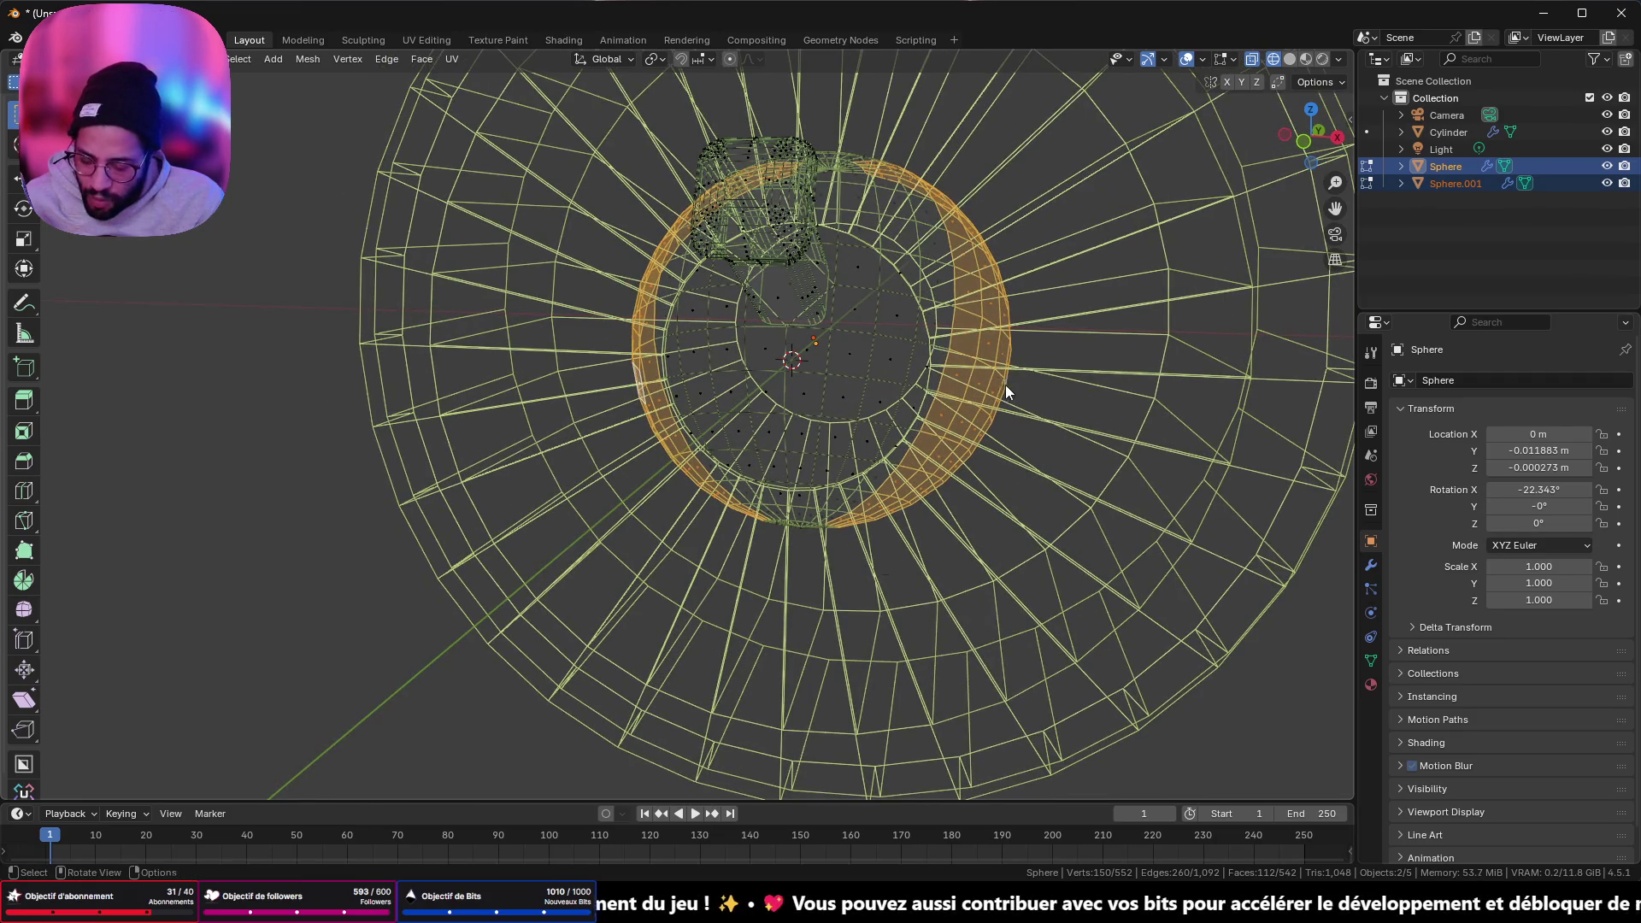
key("x")
left_click(1003, 409)
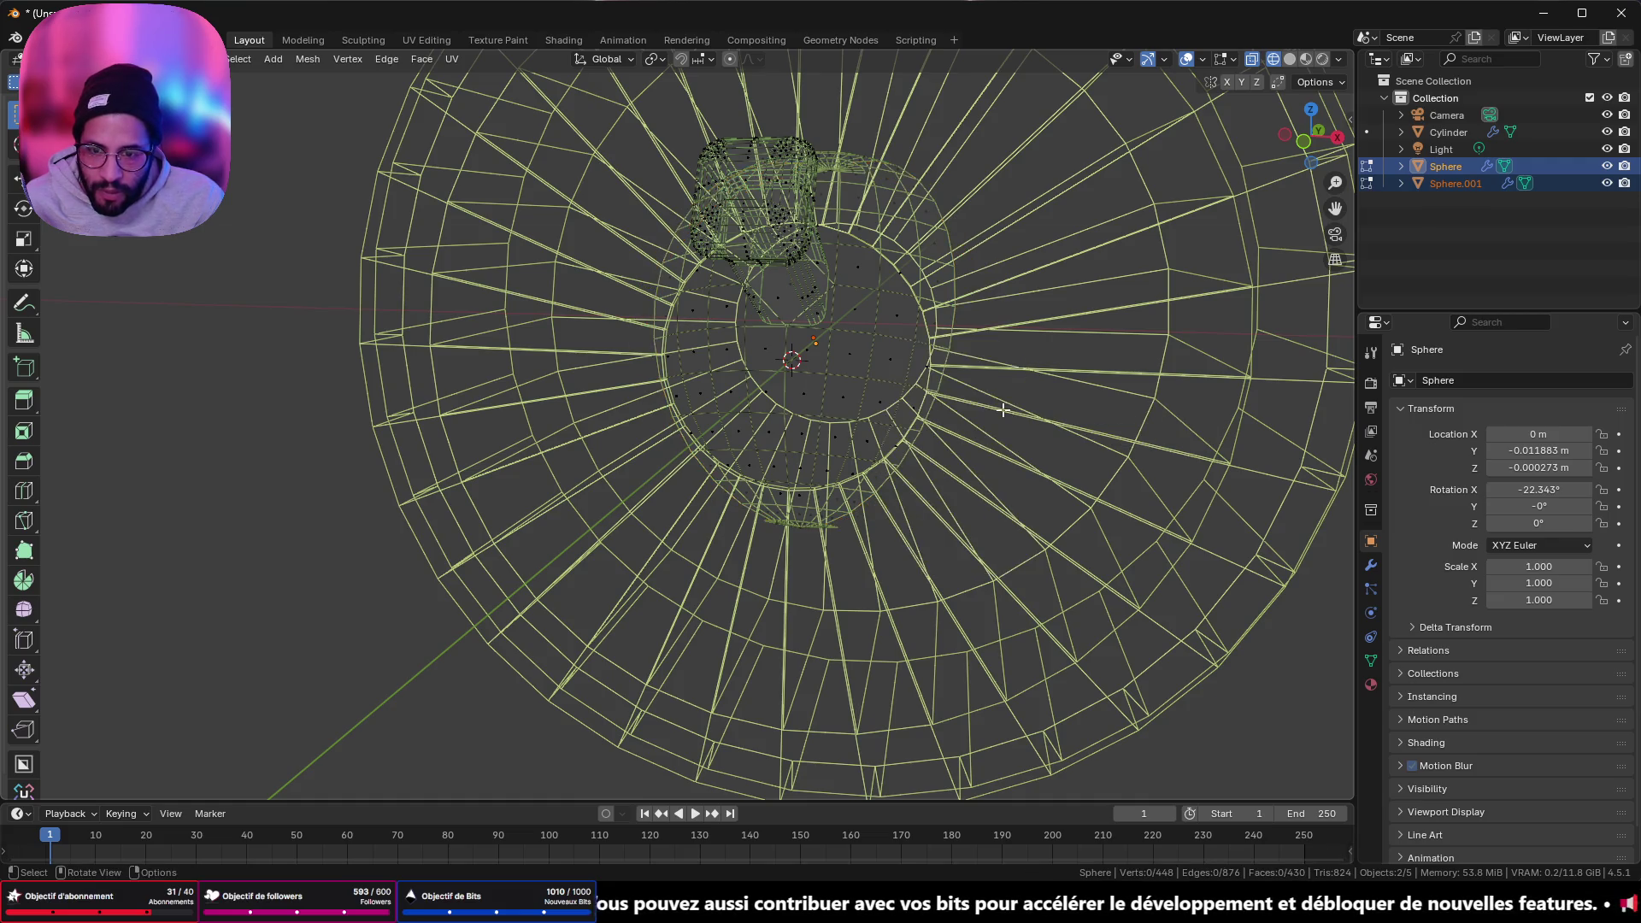
- In local view, select the fan of faces around the dome's cone-end pole
mouse_move(900, 365)
middle_mouse_down()
mouse_move(1018, 366)
mouse_move(1089, 330)
mouse_move(1151, 245)
mouse_move(1140, 143)
middle_mouse_up()
scroll(639, 406, "down", 5)
middle_click_drag(706, 396, 670, 479)
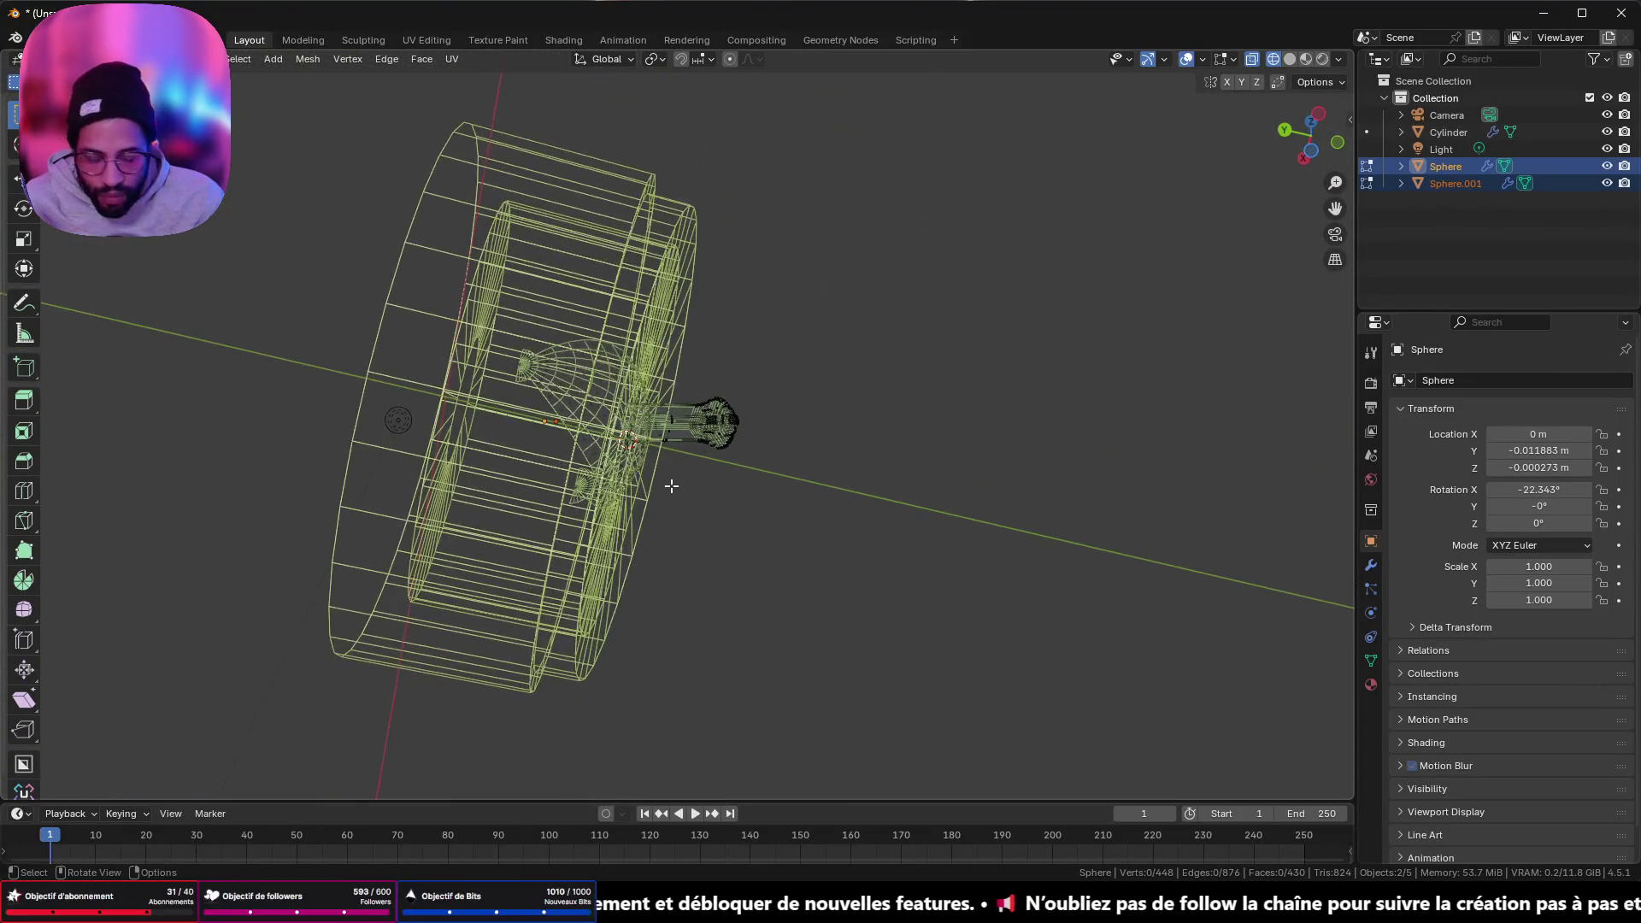
key("KP_Divide")
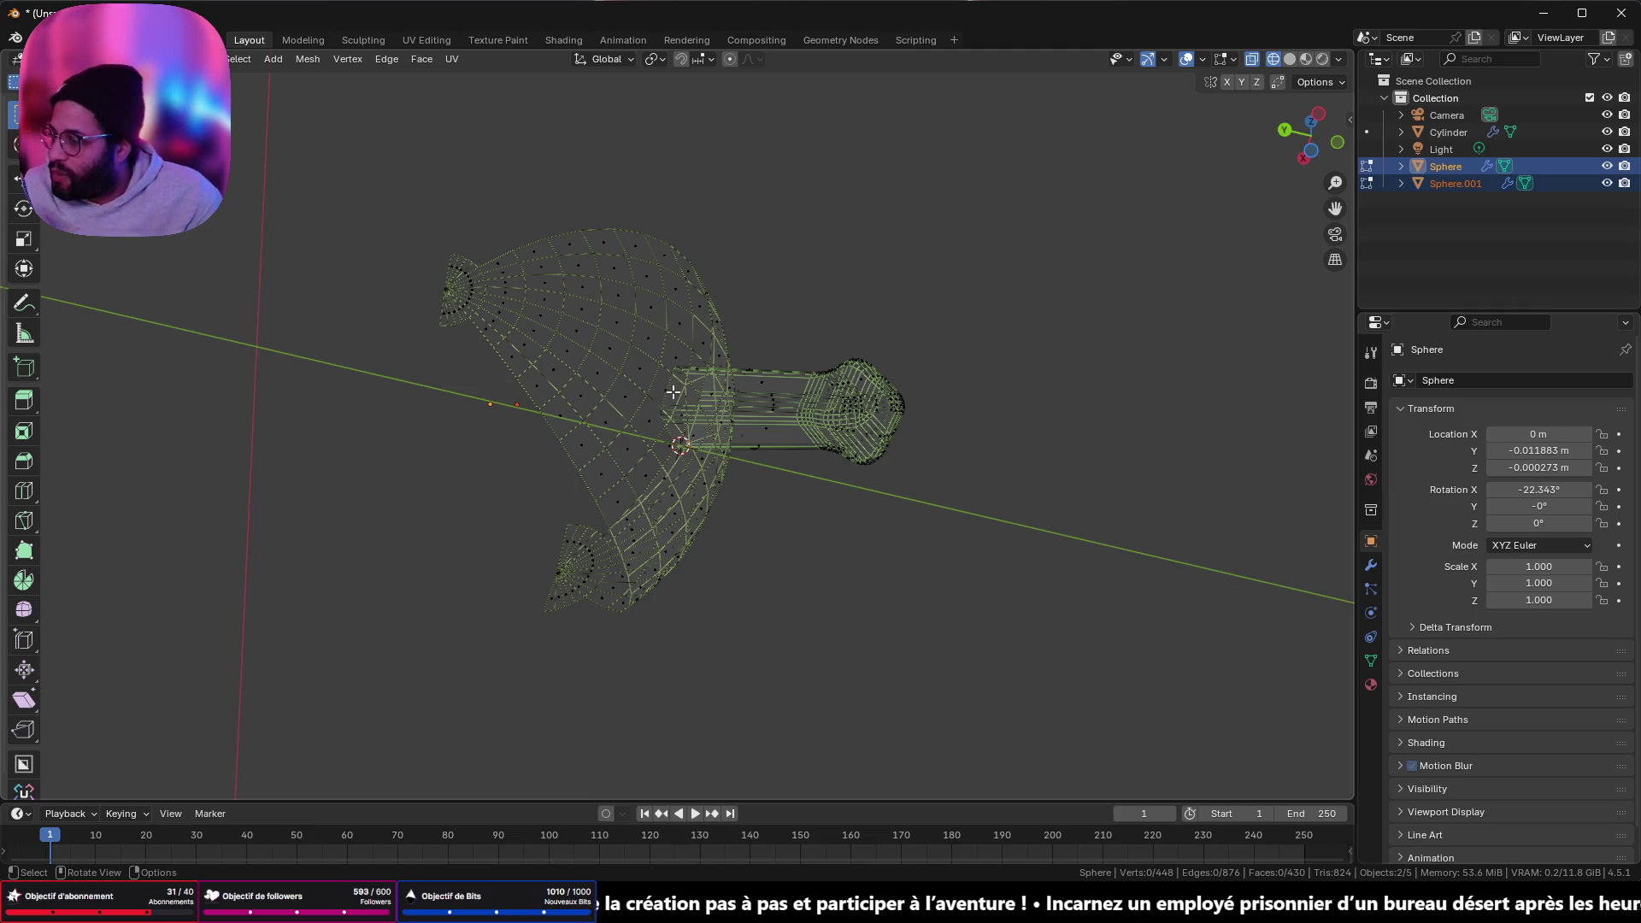
mouse_move(660, 372)
middle_mouse_down()
mouse_move(664, 461)
mouse_move(619, 491)
mouse_move(652, 630)
mouse_move(720, 287)
mouse_move(599, 359)
mouse_move(545, 413)
middle_mouse_up()
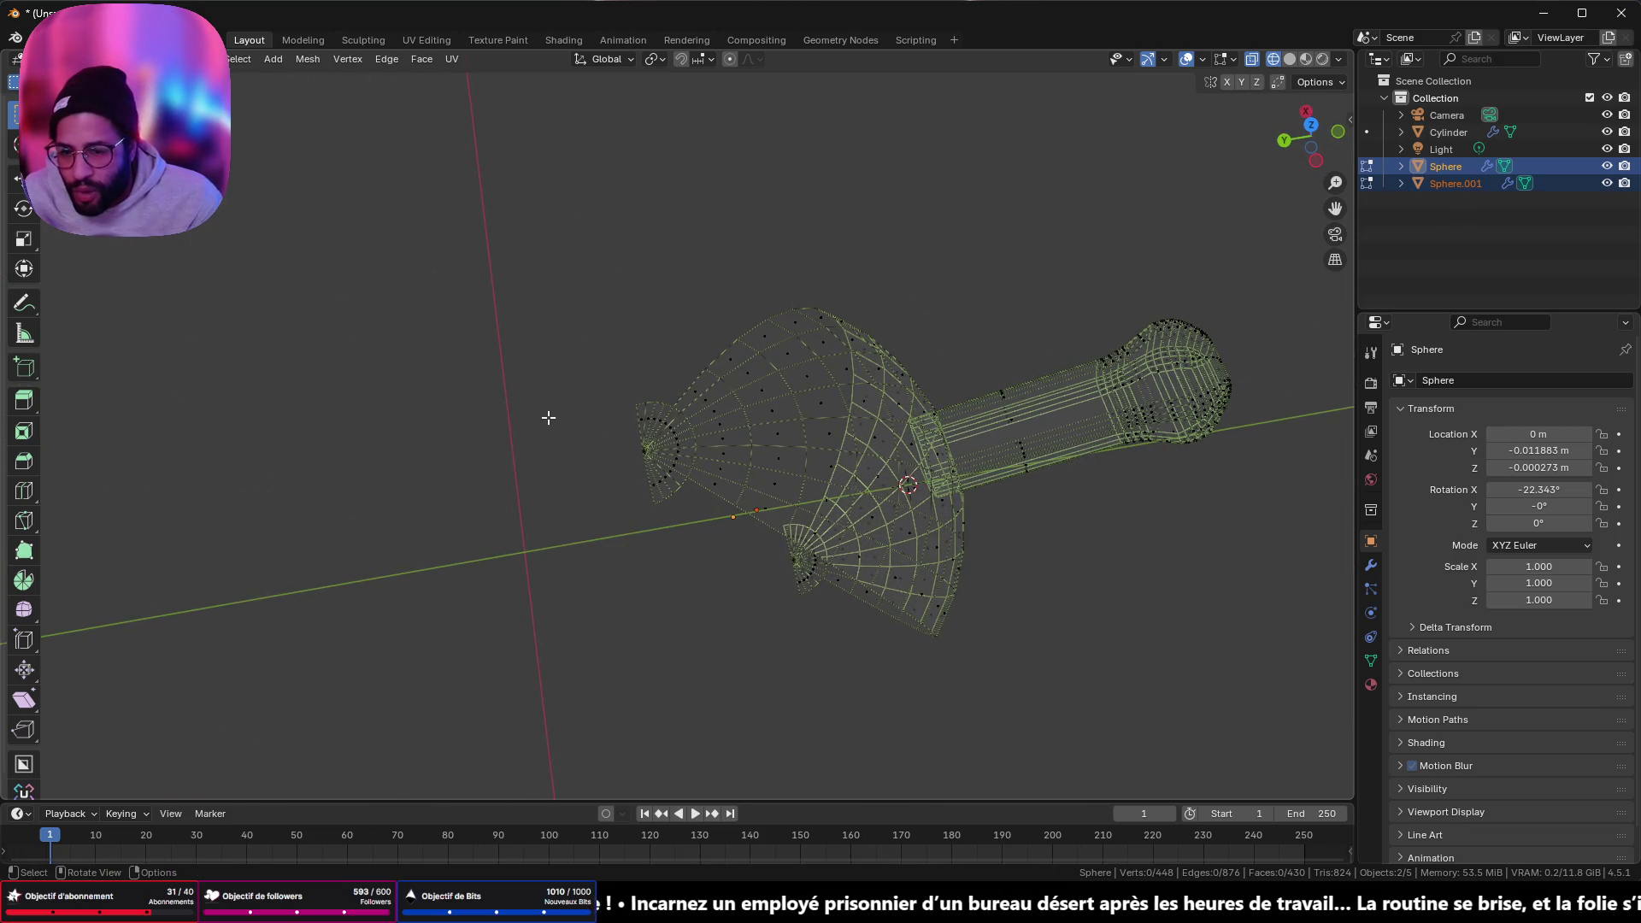
left_click_drag(556, 386, 718, 589)
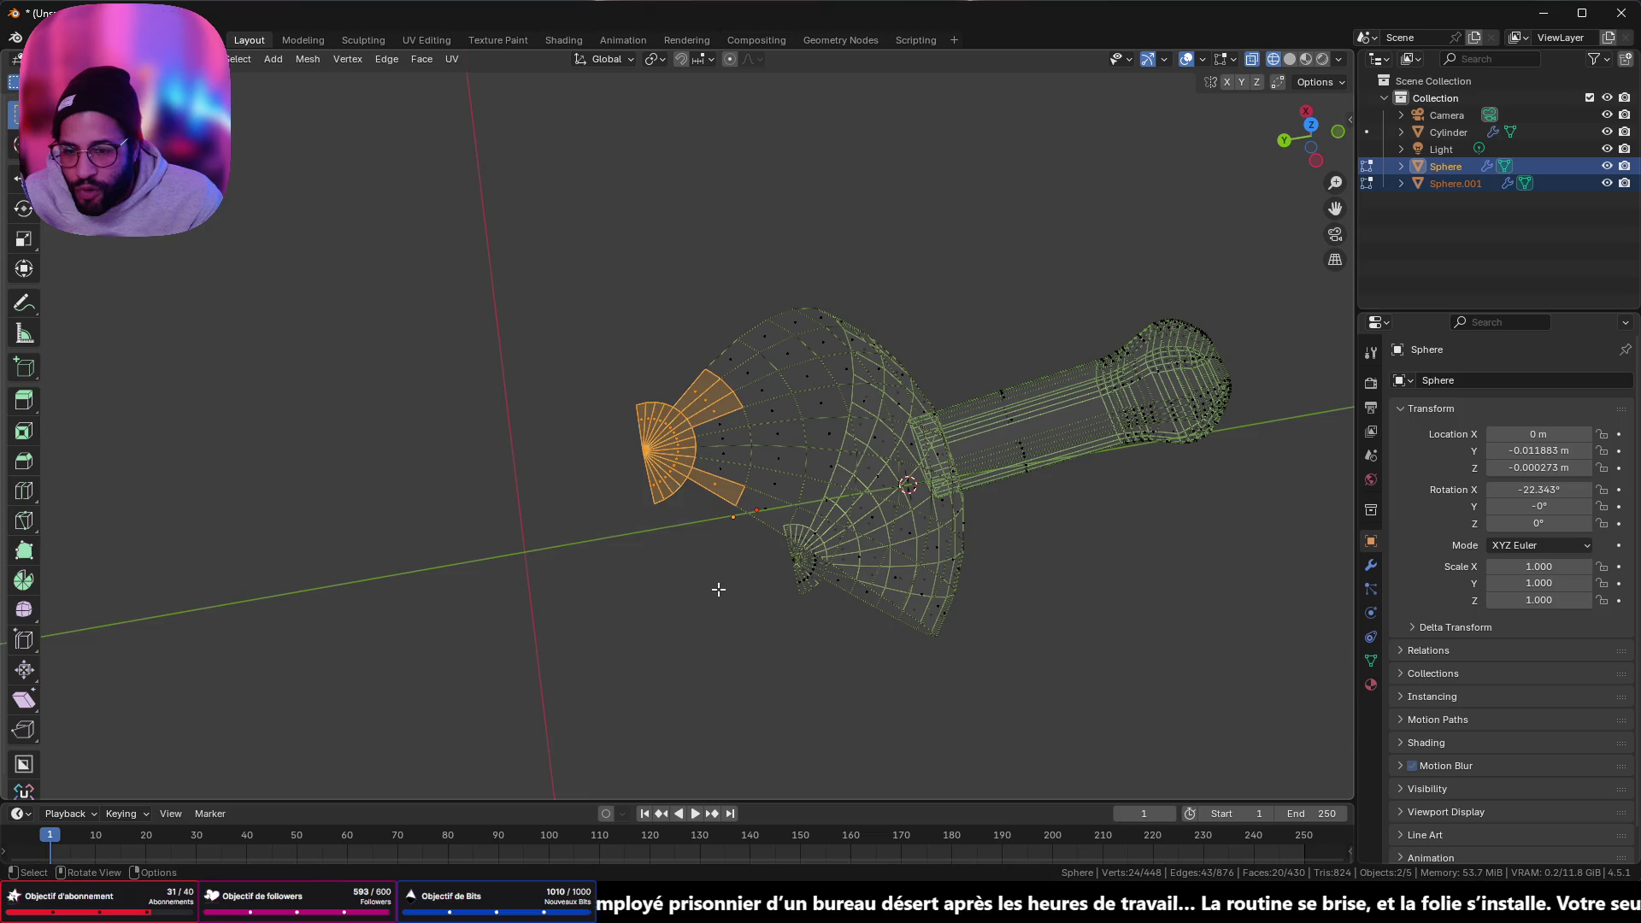
left_click(718, 447, "shift")
mouse_move(732, 542)
middle_mouse_down()
mouse_move(762, 477)
mouse_move(685, 428)
mouse_move(660, 437)
mouse_move(732, 433)
middle_mouse_up()
left_click(734, 411, "alt+shift")
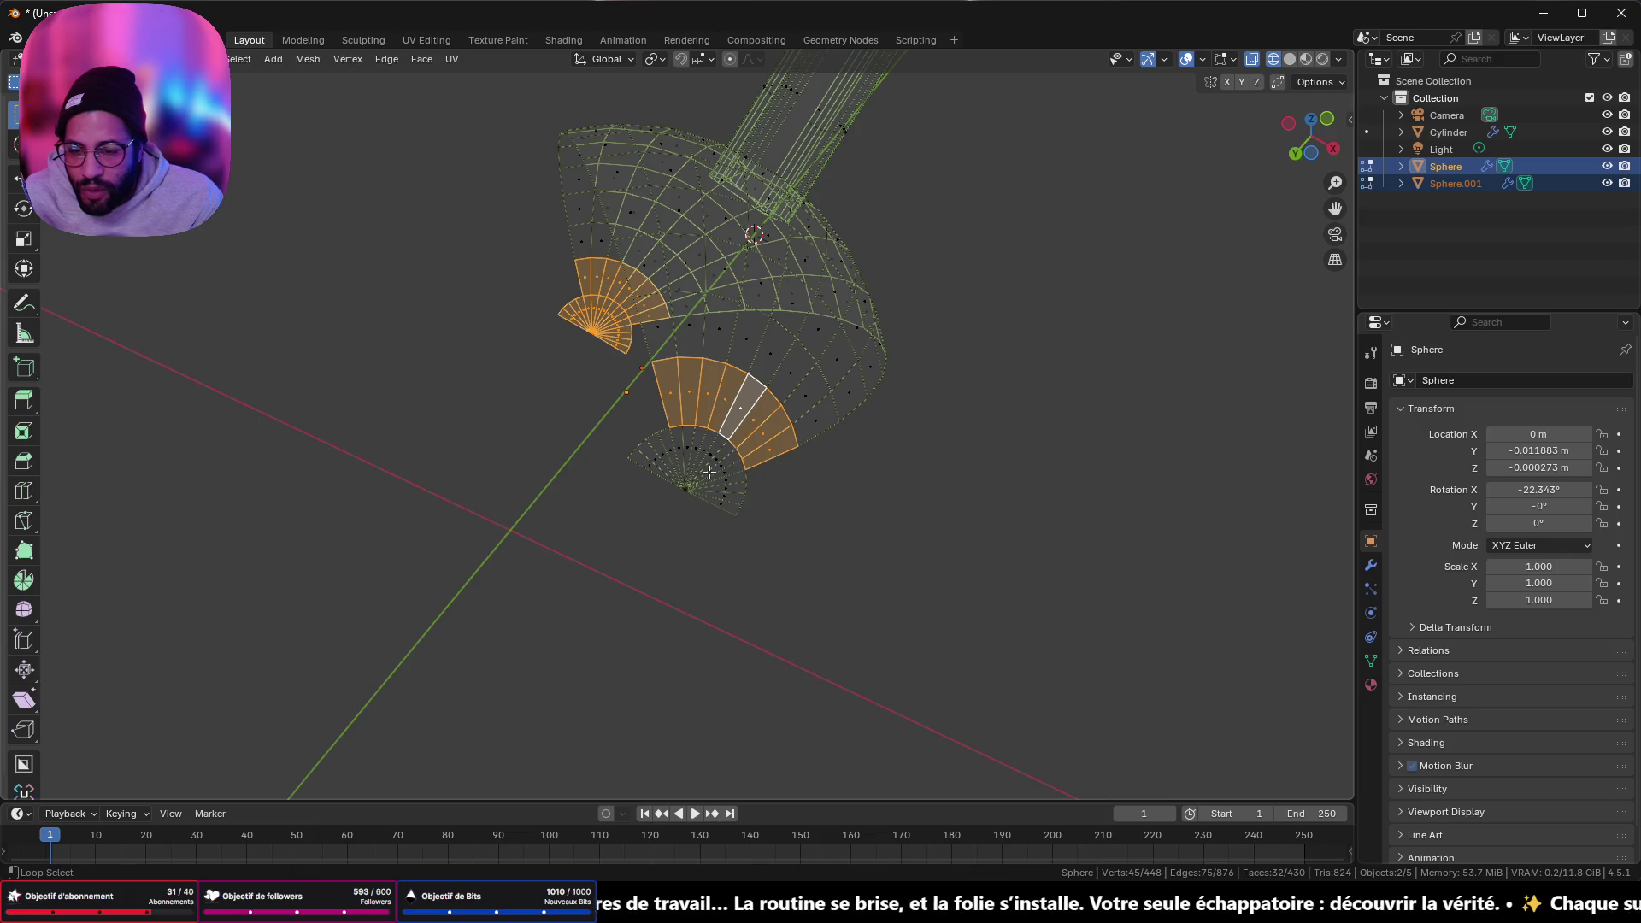
left_click_drag(641, 437, 764, 579)
mouse_move(629, 384)
left_mouse_down("shift")
mouse_move(756, 544)
mouse_move(752, 439)
mouse_move(731, 414)
left_mouse_up("shift")
- Add the lower pole fan and delete the selected faces, leaving 382 faces
mouse_move(634, 279)
middle_mouse_down()
mouse_move(743, 568)
mouse_move(923, 587)
mouse_move(868, 466)
middle_mouse_up()
scroll(868, 466, "up", 4)
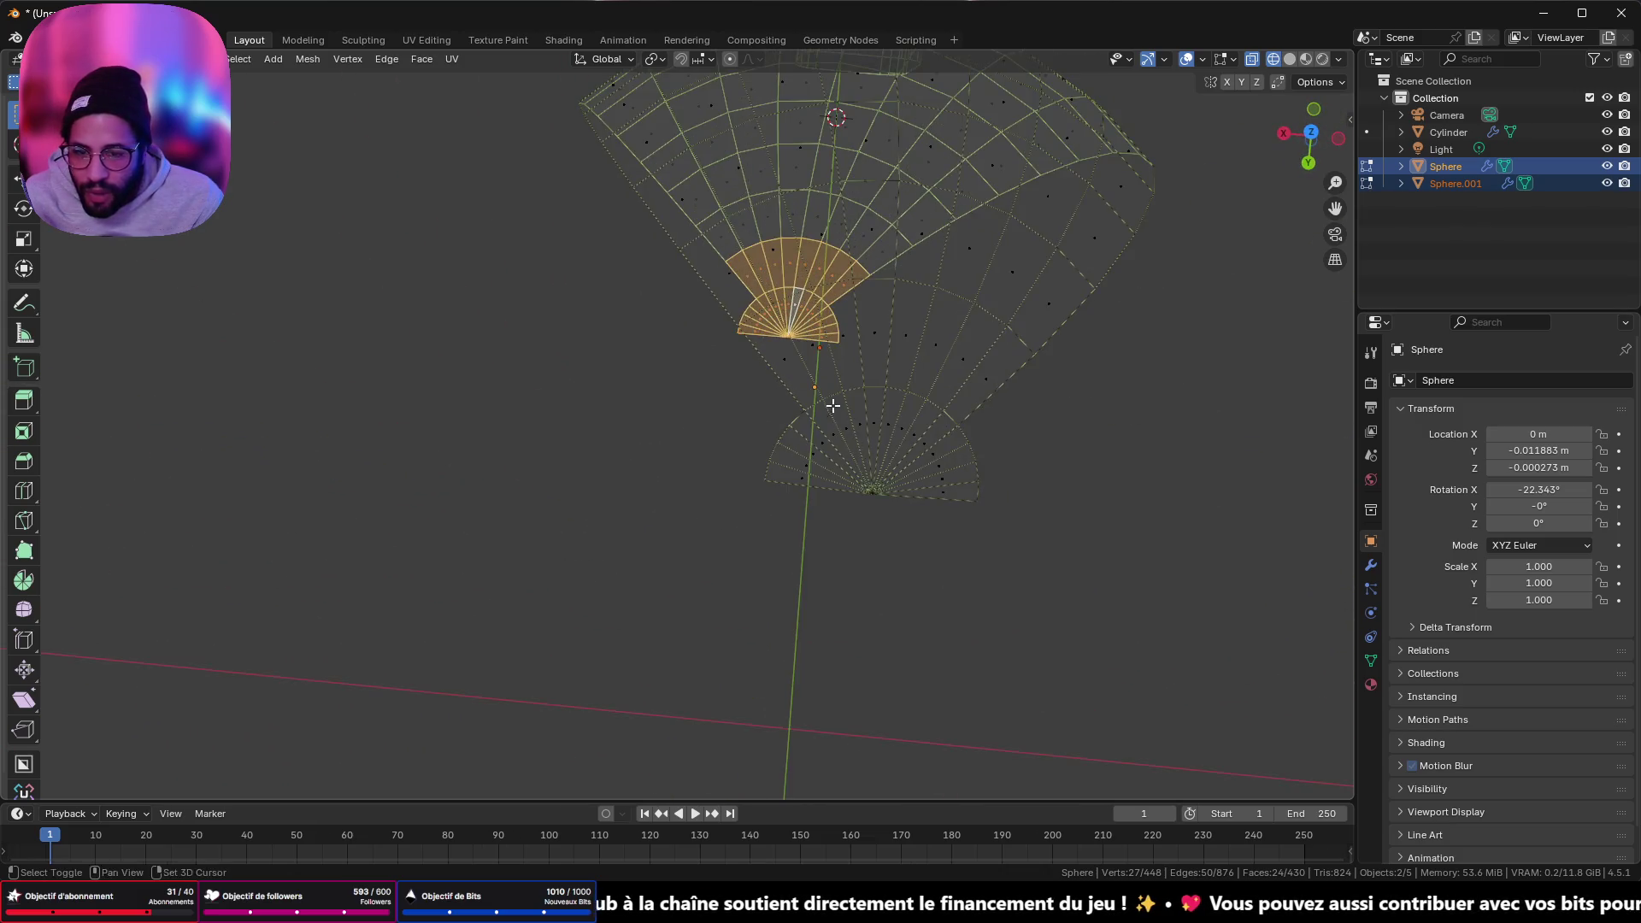
middle_click_drag(828, 410, 826, 524, "shift")
left_click_drag(759, 451, 997, 682, "shift")
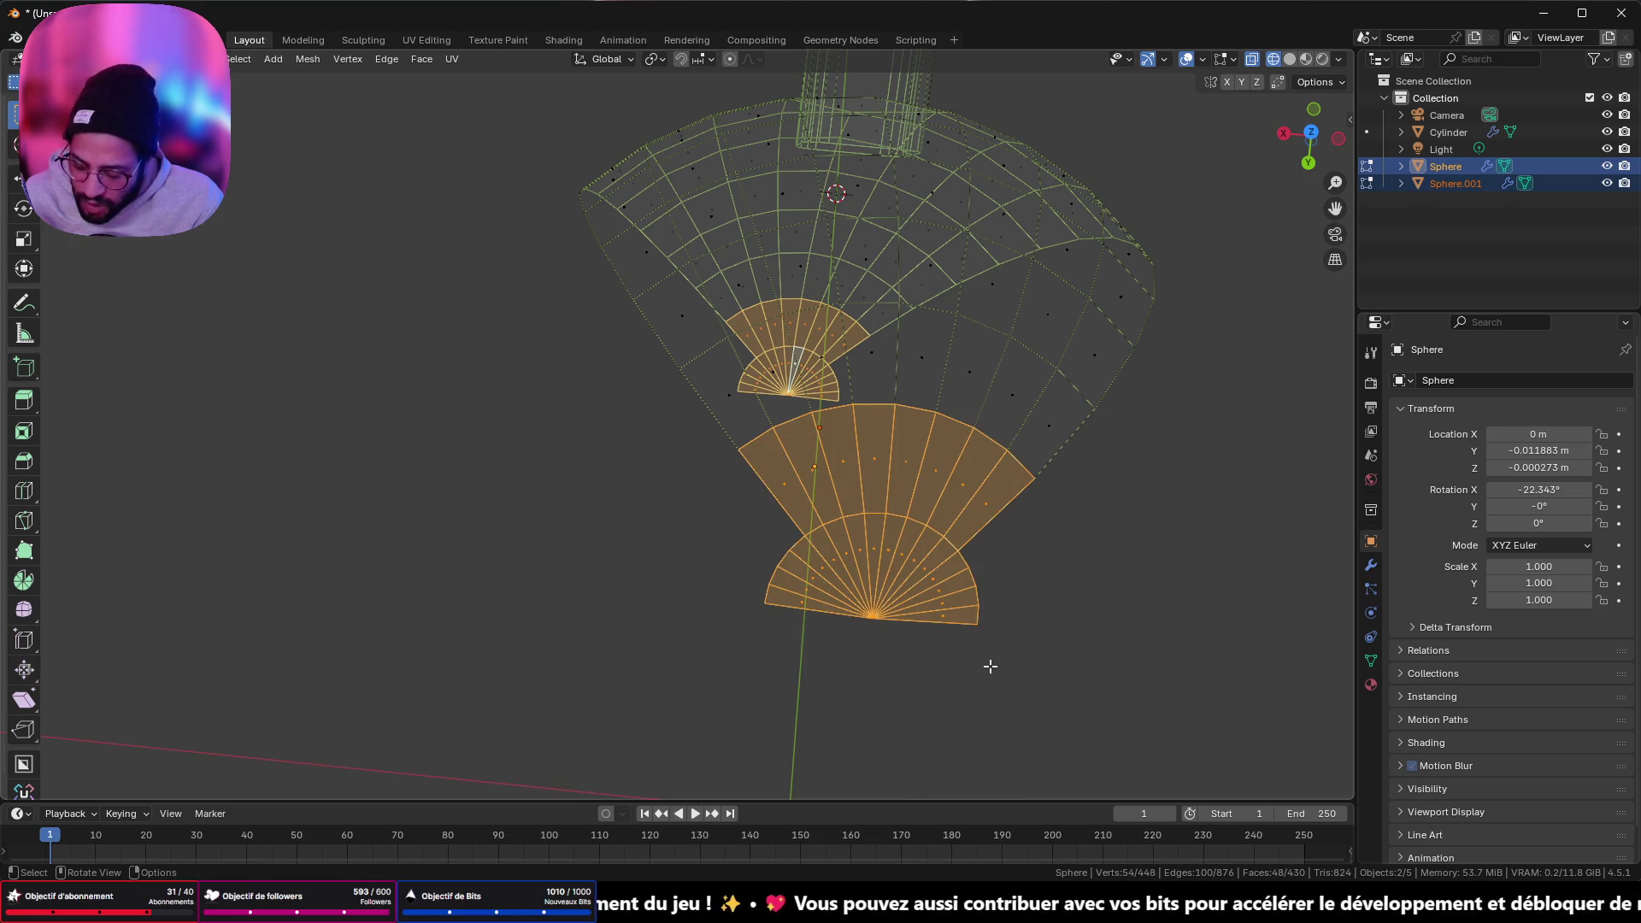
key("x")
left_click(990, 664)
mouse_move(1052, 510)
middle_mouse_down()
mouse_move(885, 425)
mouse_move(854, 275)
mouse_move(759, 370)
mouse_move(906, 401)
mouse_move(1045, 384)
mouse_move(773, 366)
mouse_move(857, 436)
mouse_move(850, 304)
mouse_move(550, 288)
mouse_move(582, 425)
mouse_move(698, 332)
mouse_move(564, 512)
middle_mouse_up()
scroll(803, 448, "down", 5)
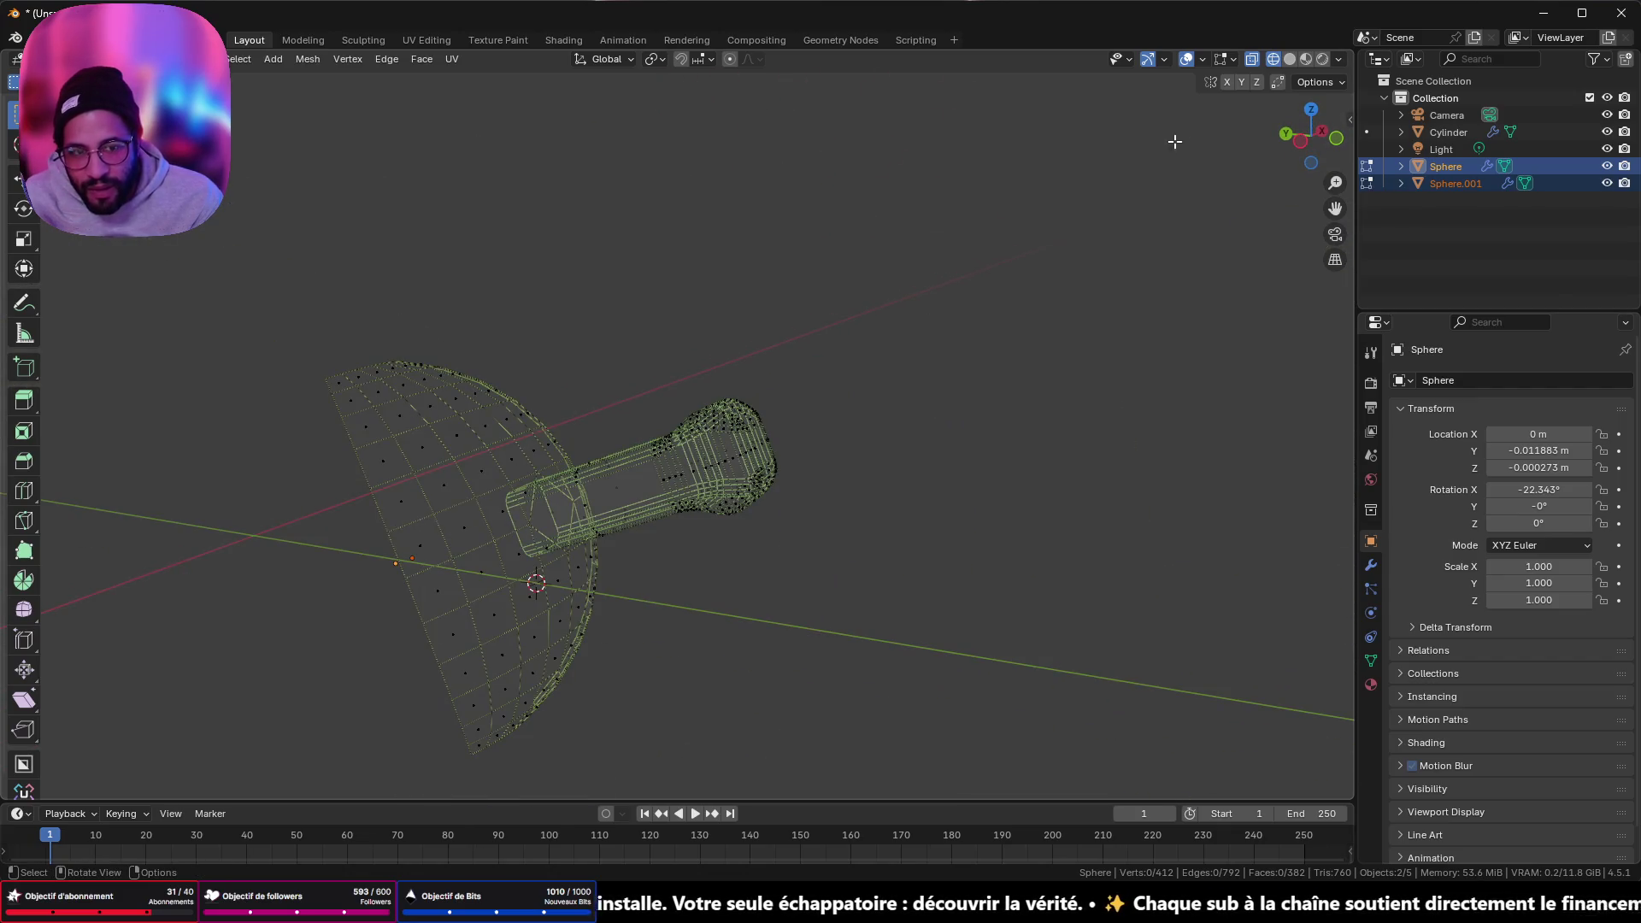
- Check the trimmed dome in solid shading, then return to X-ray wireframe framed on it
left_click(1290, 61)
middle_click_drag(795, 355, 1024, 222)
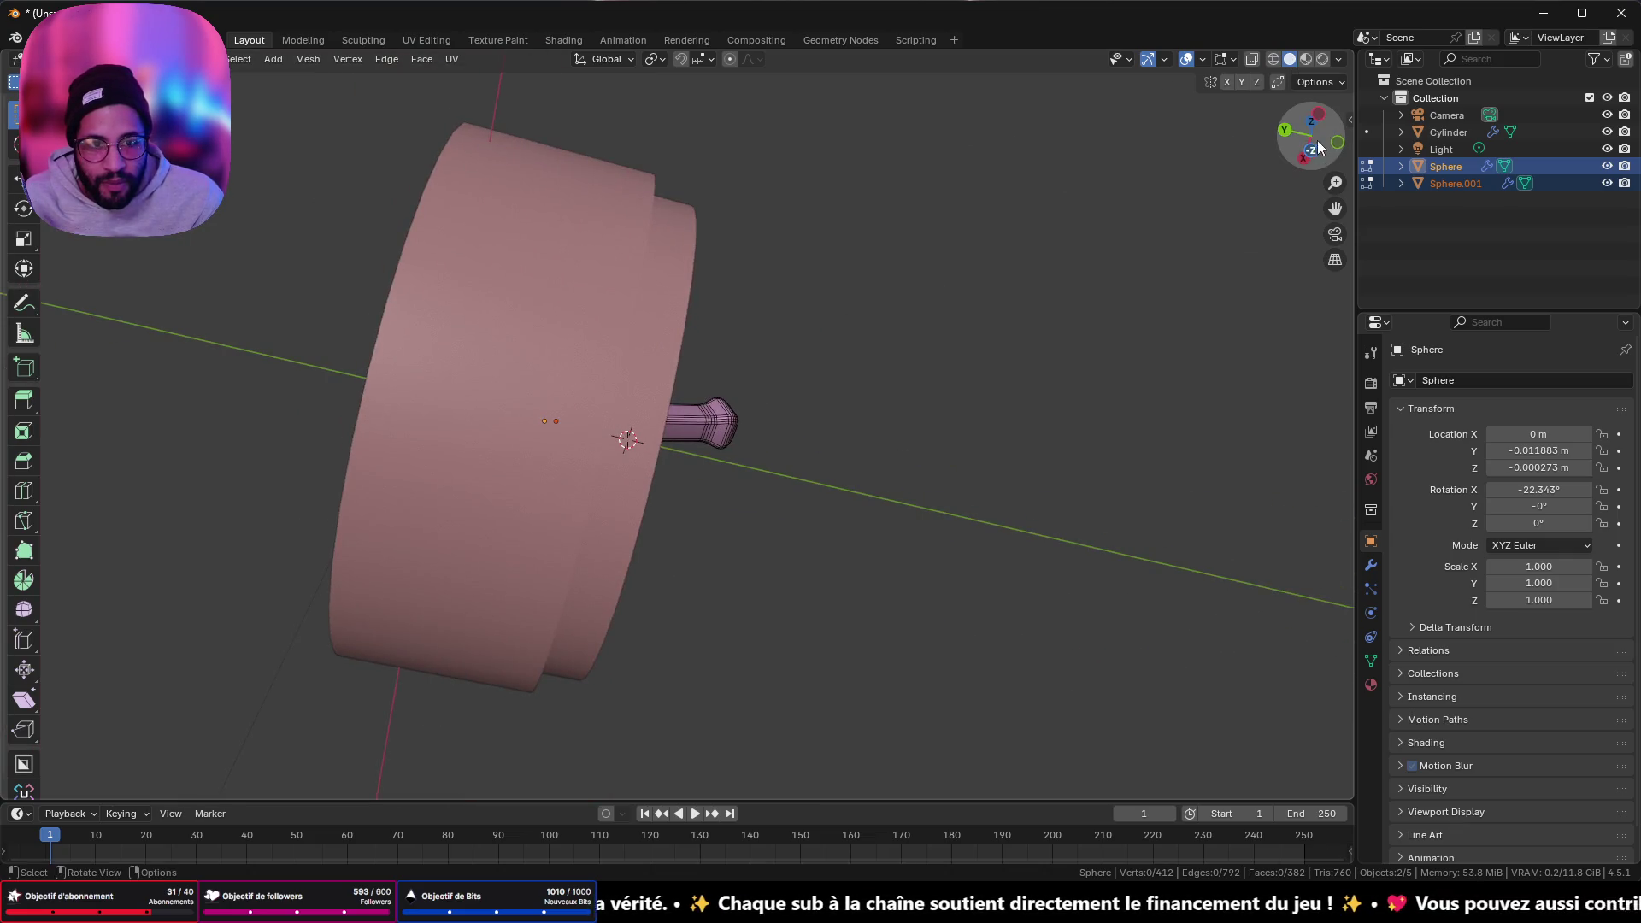
left_click(1321, 115)
left_click(1272, 60)
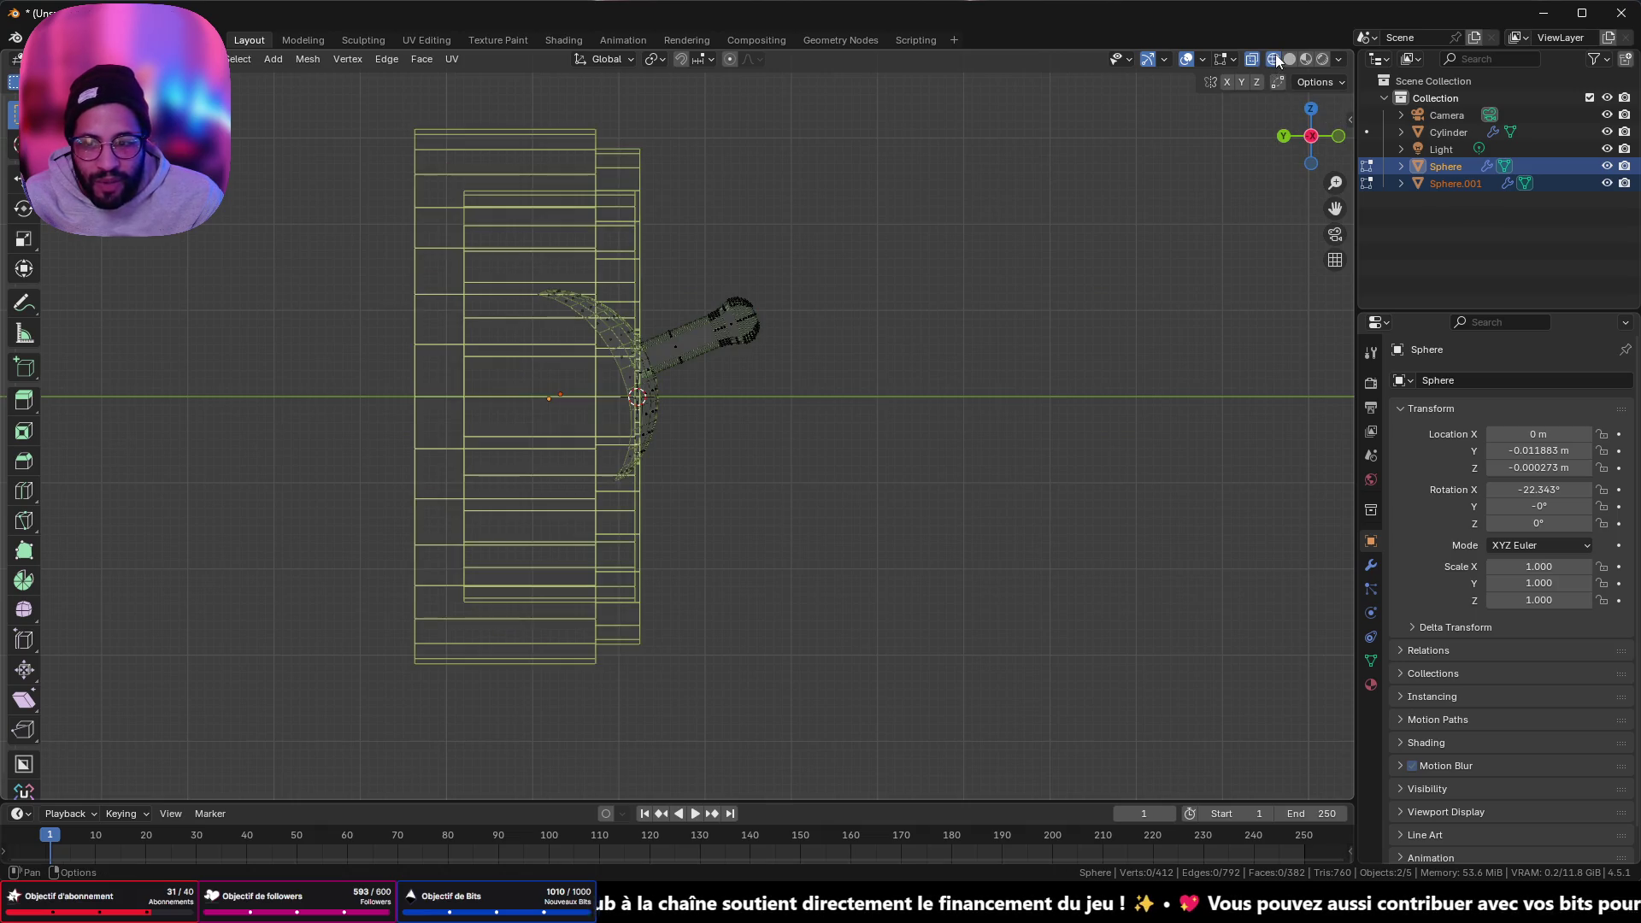
mouse_move(909, 249)
middle_mouse_down("ctrl")
mouse_move(747, 293)
mouse_move(918, 548)
middle_mouse_up("ctrl")
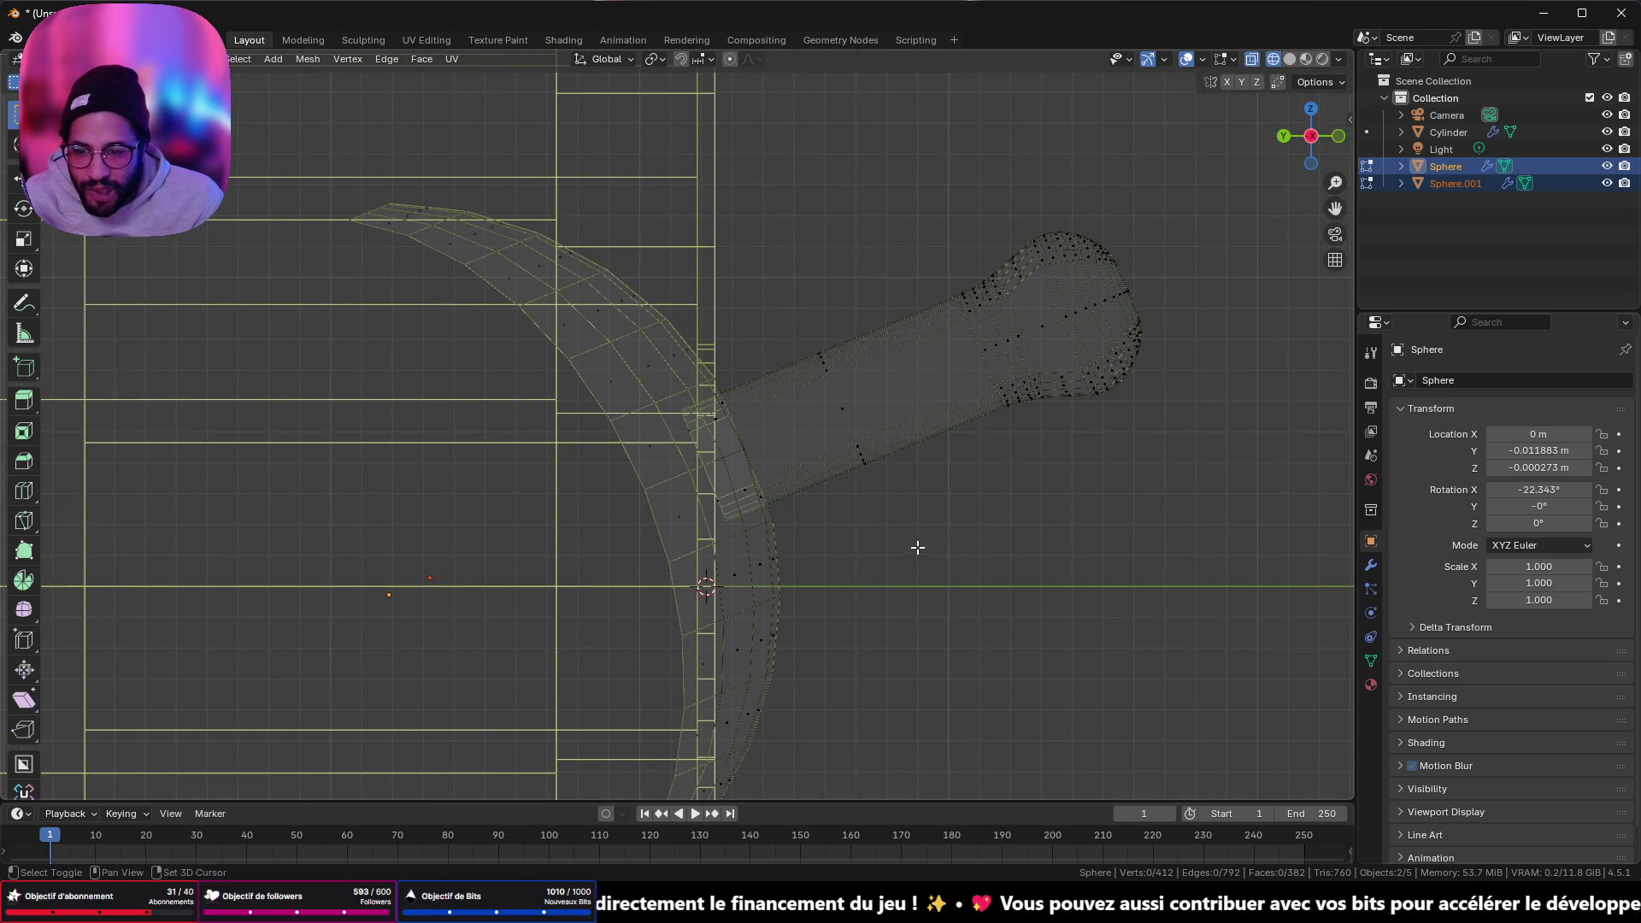
mouse_move(852, 462)
middle_mouse_down("shift")
mouse_move(773, 542)
mouse_move(766, 377)
mouse_move(755, 535)
mouse_move(733, 488)
mouse_move(597, 477)
mouse_move(548, 493)
mouse_move(799, 337)
mouse_move(740, 129)
mouse_move(821, 355)
mouse_move(890, 293)
mouse_move(866, 293)
mouse_move(938, 465)
mouse_move(923, 216)
mouse_move(899, 123)
mouse_move(780, 231)
mouse_move(884, 339)
middle_mouse_up("shift")
scroll(740, 129, "down", 5)
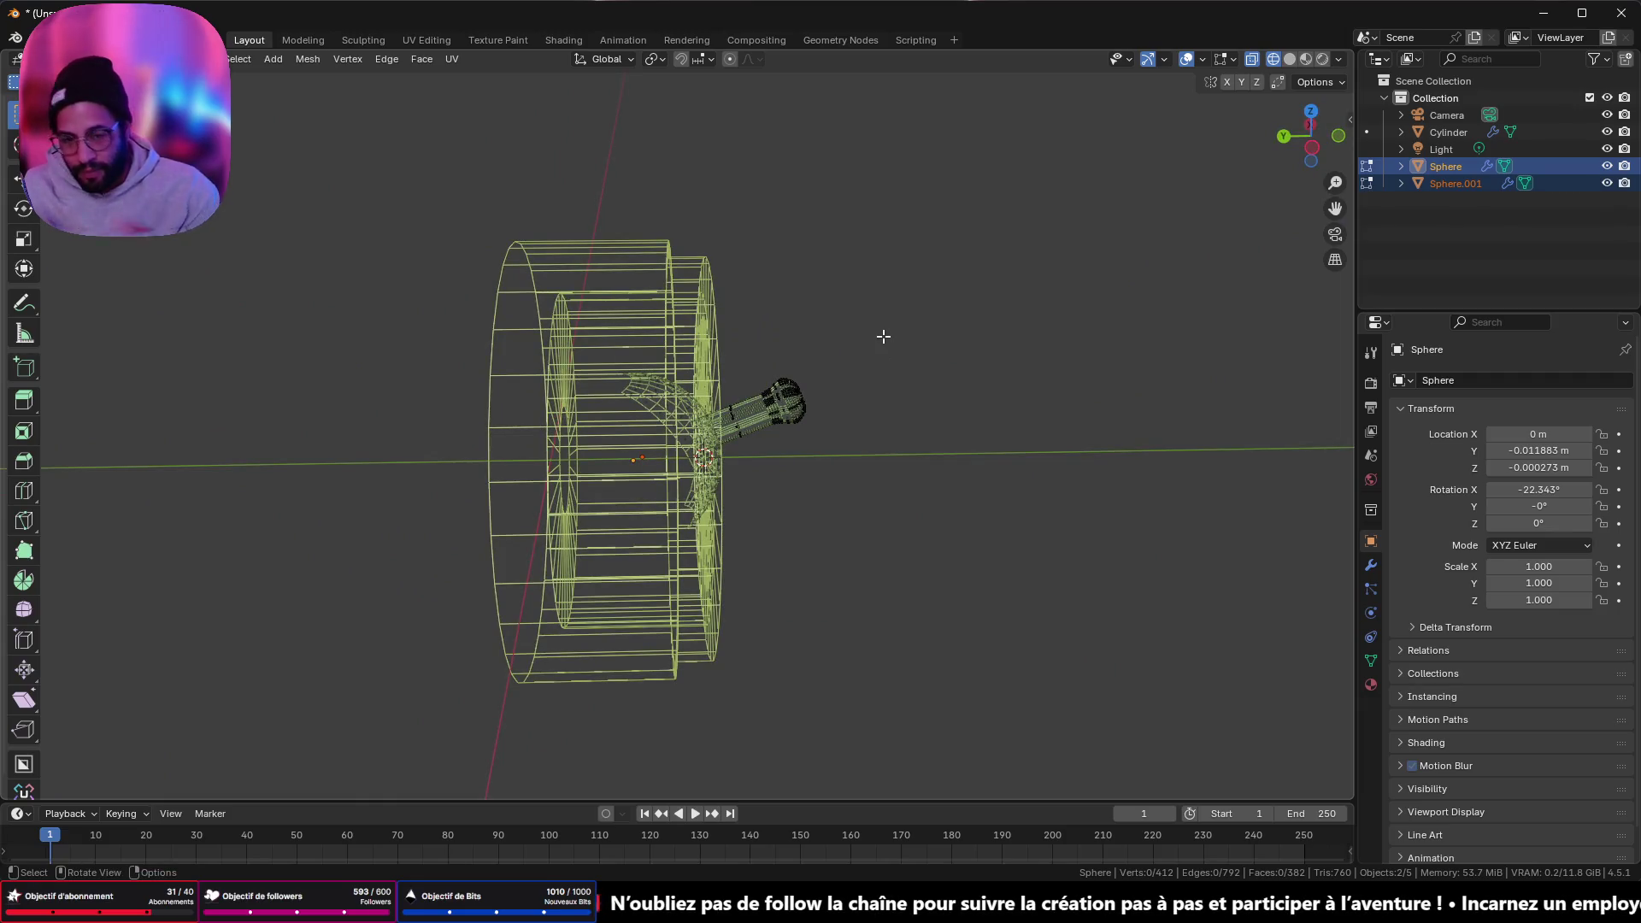
- Isolate the dome and lever in Local View and return to Object Mode
key("KP_Divide")
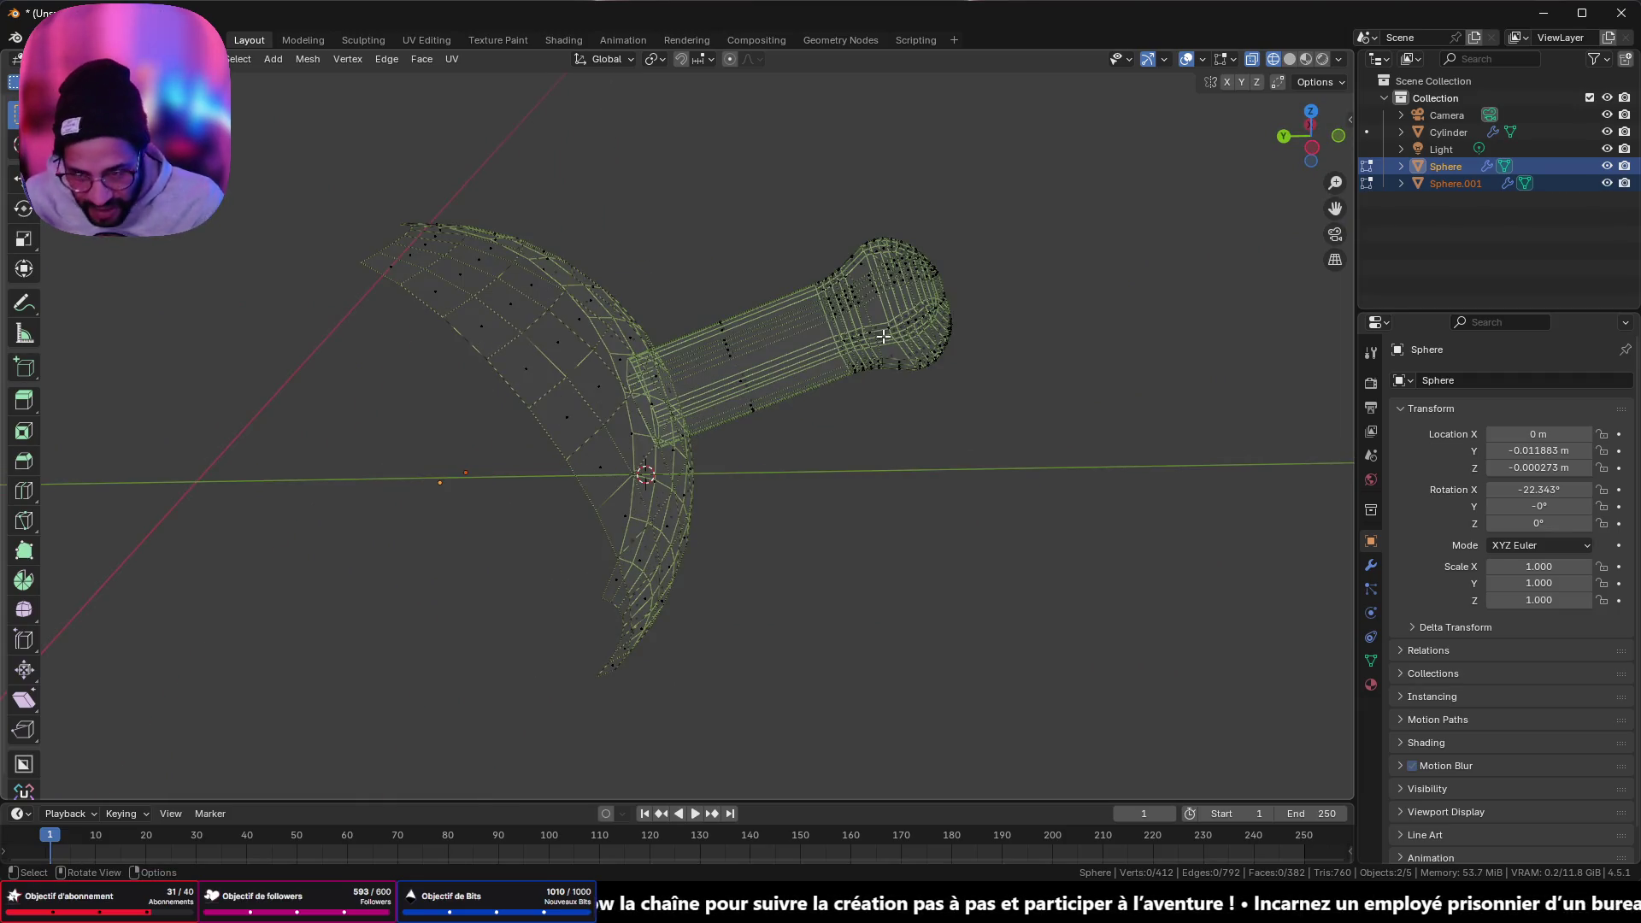
key("Tab")
scroll(1180, 77, "down", 2)
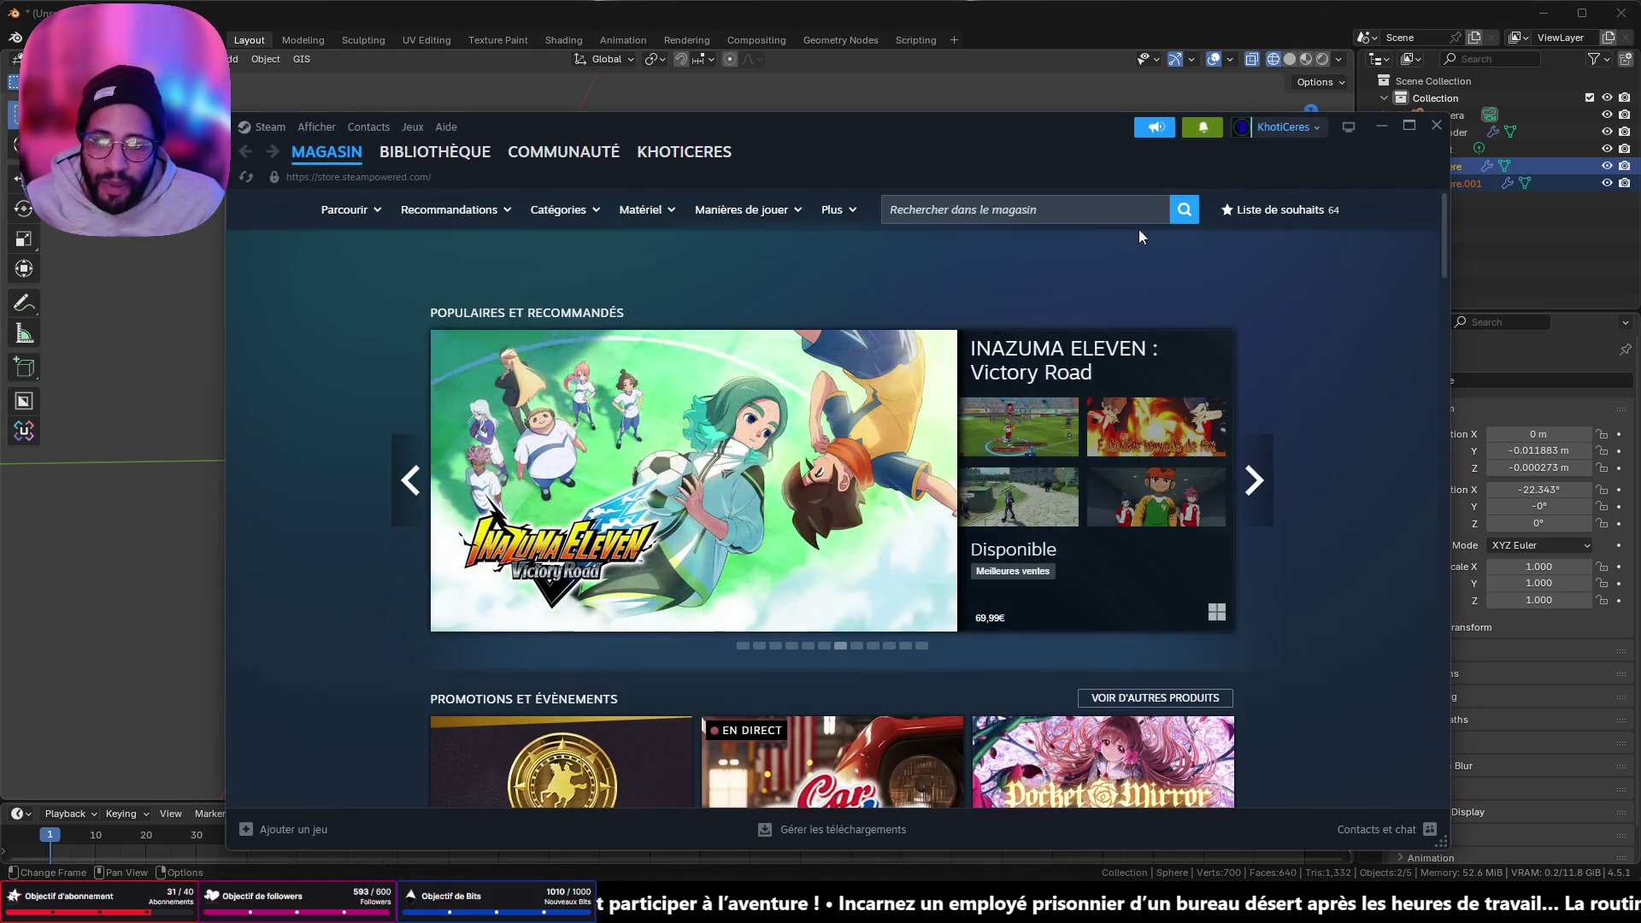
- Search the Steam store and open the Rivage store page
left_click(1093, 220)
type("ge")
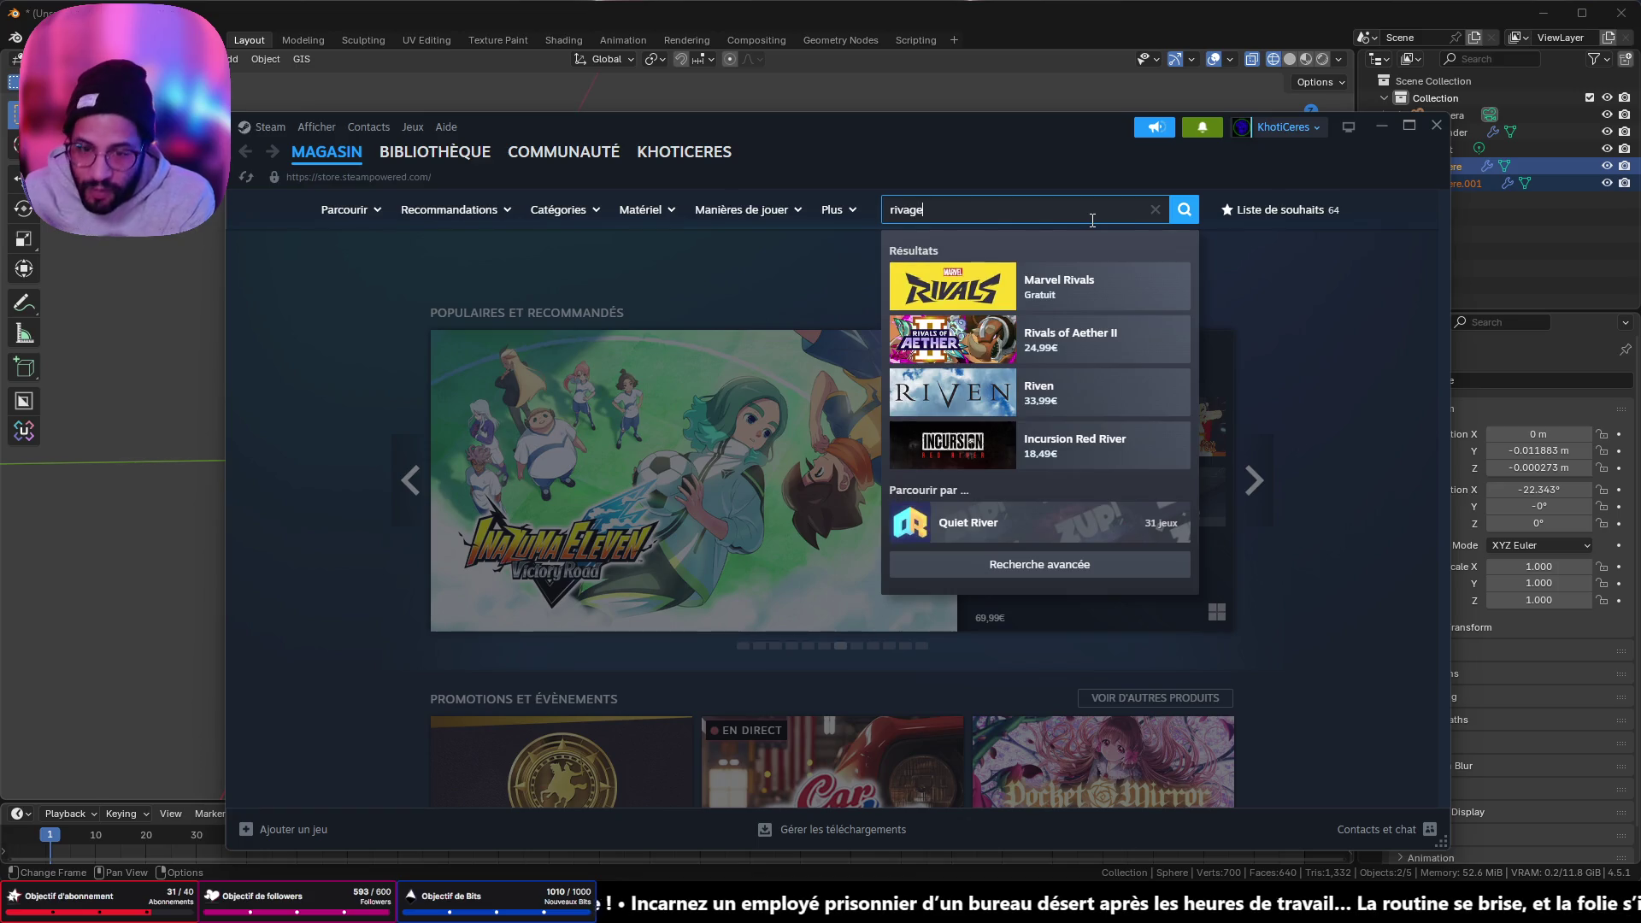
left_click(1045, 288)
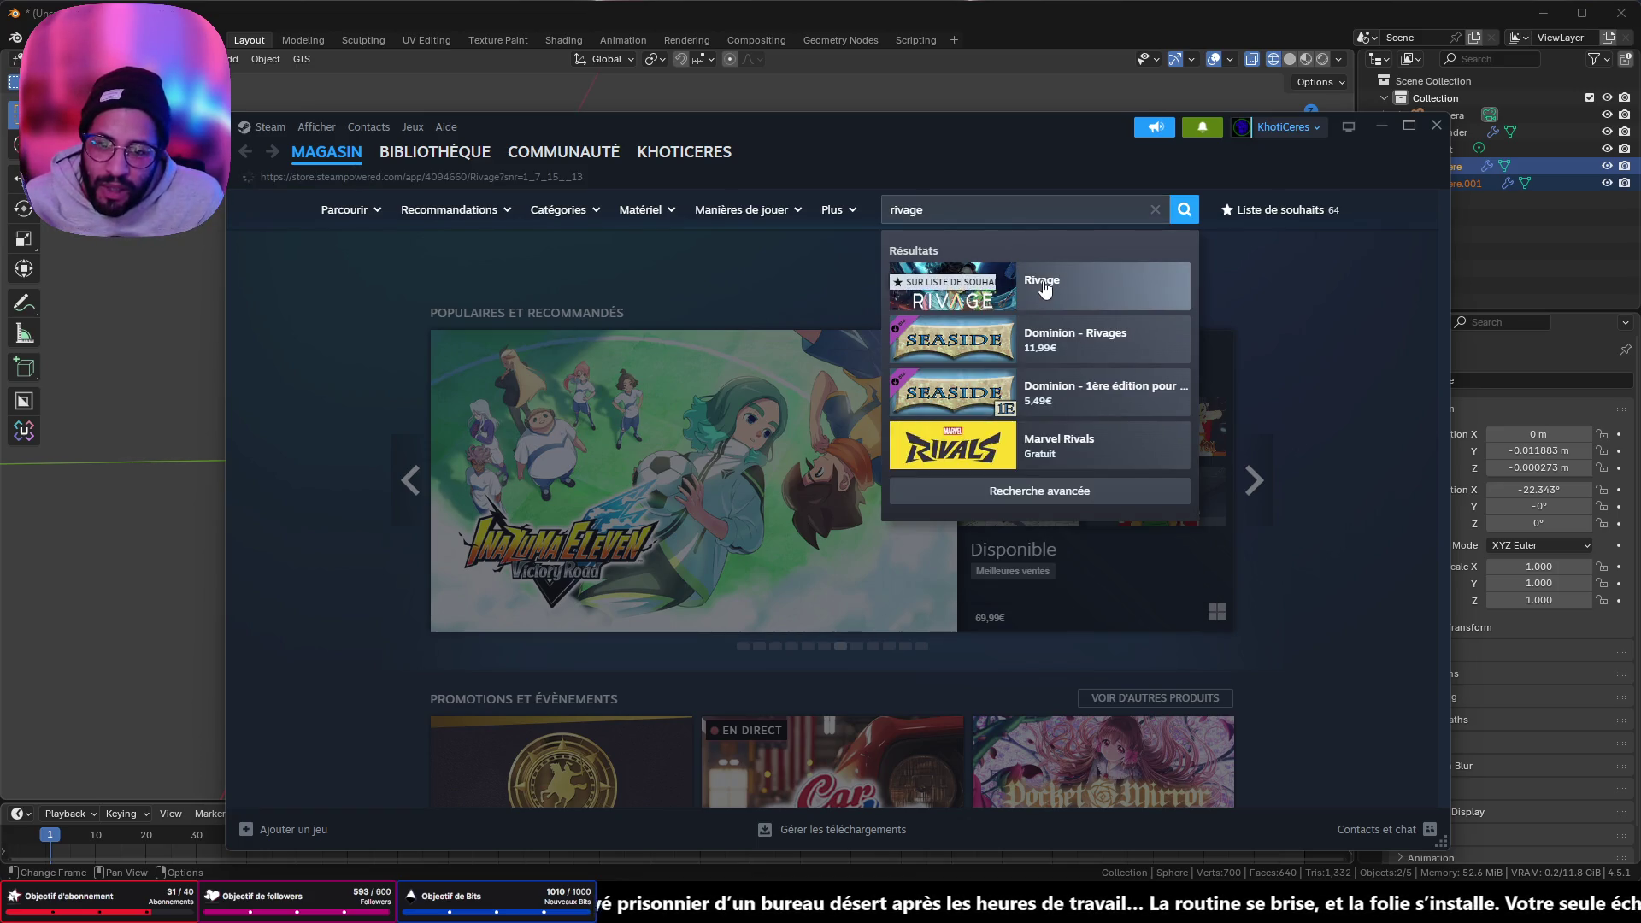
mouse_move(608, 175)
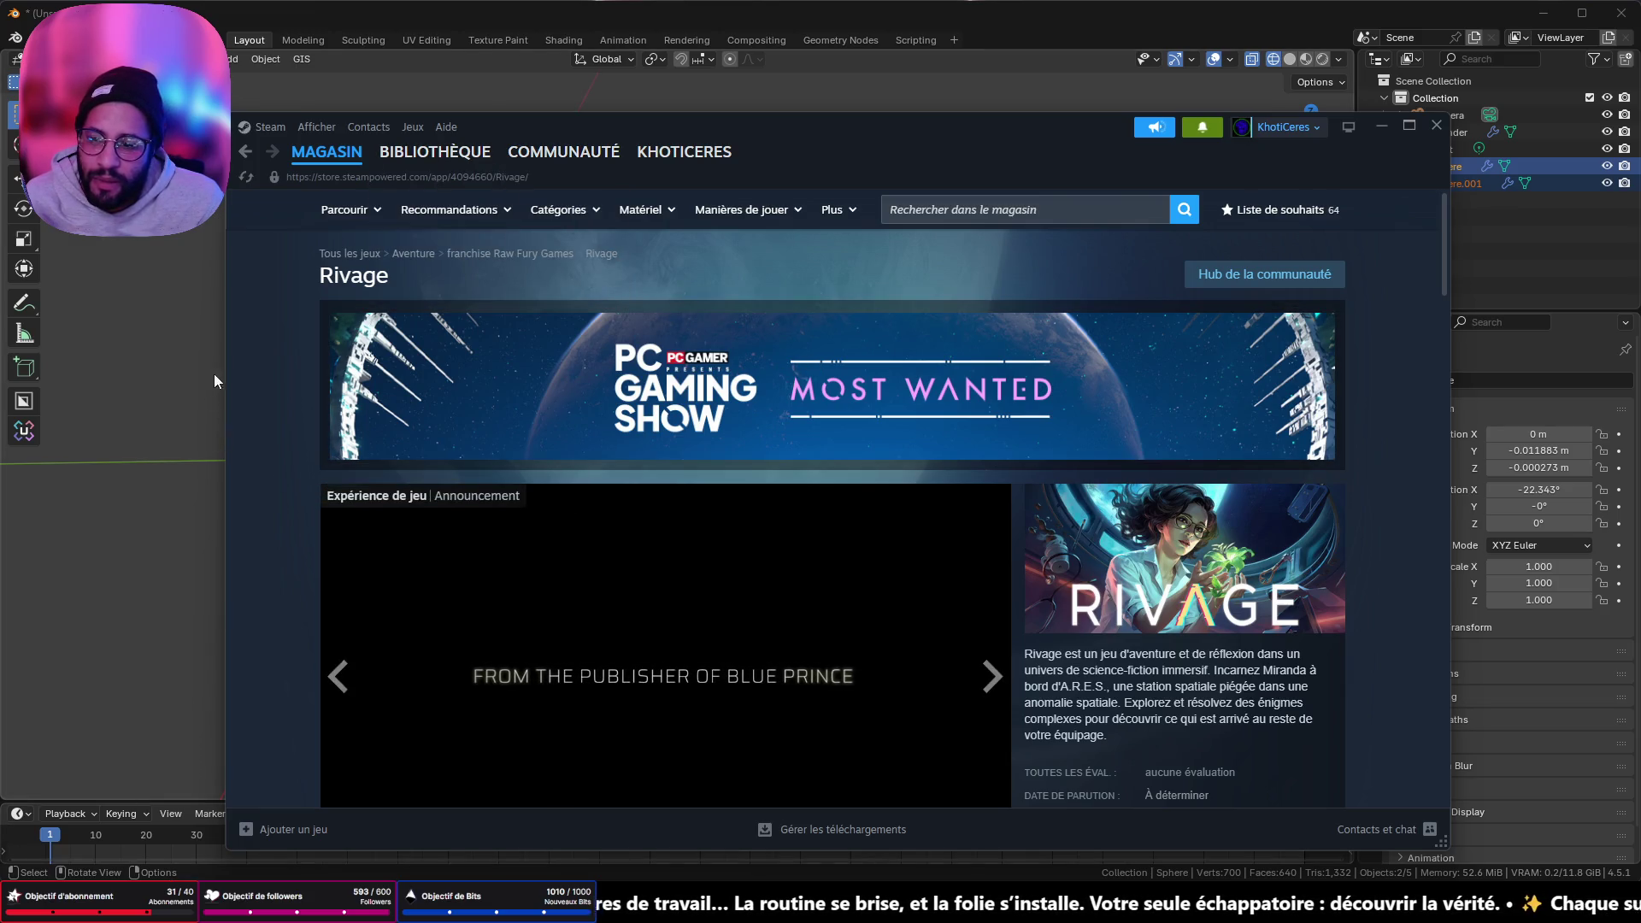
- Open the Rivage announcement from the recent news and read it to the team's closing message
scroll(533, 708, "down", 3)
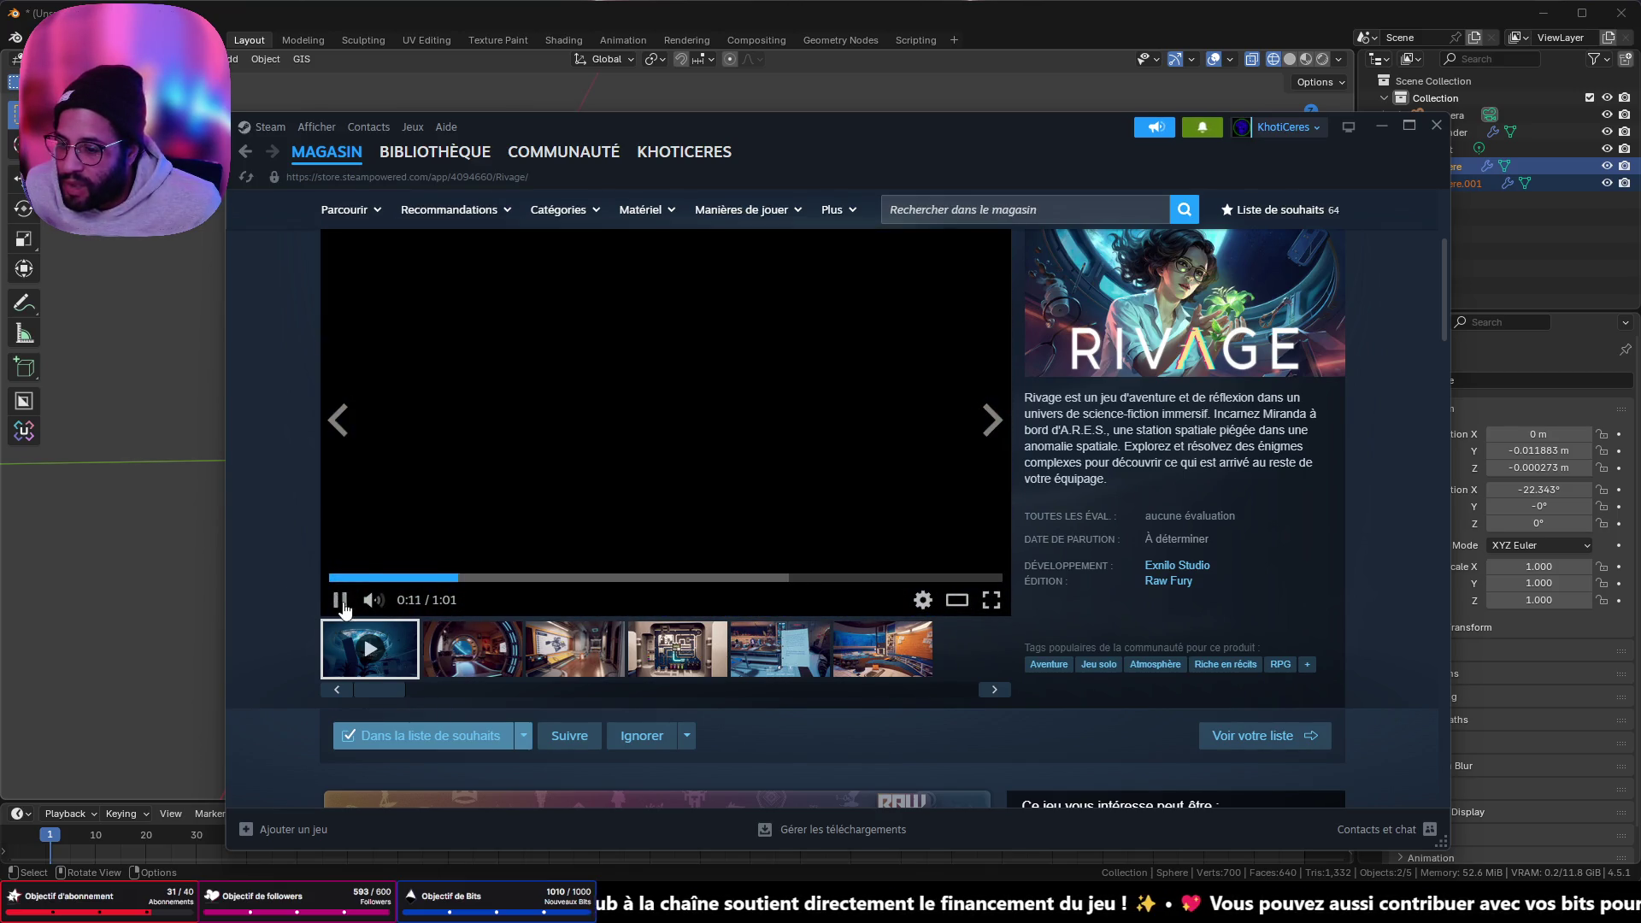
scroll(560, 432, "down", 15)
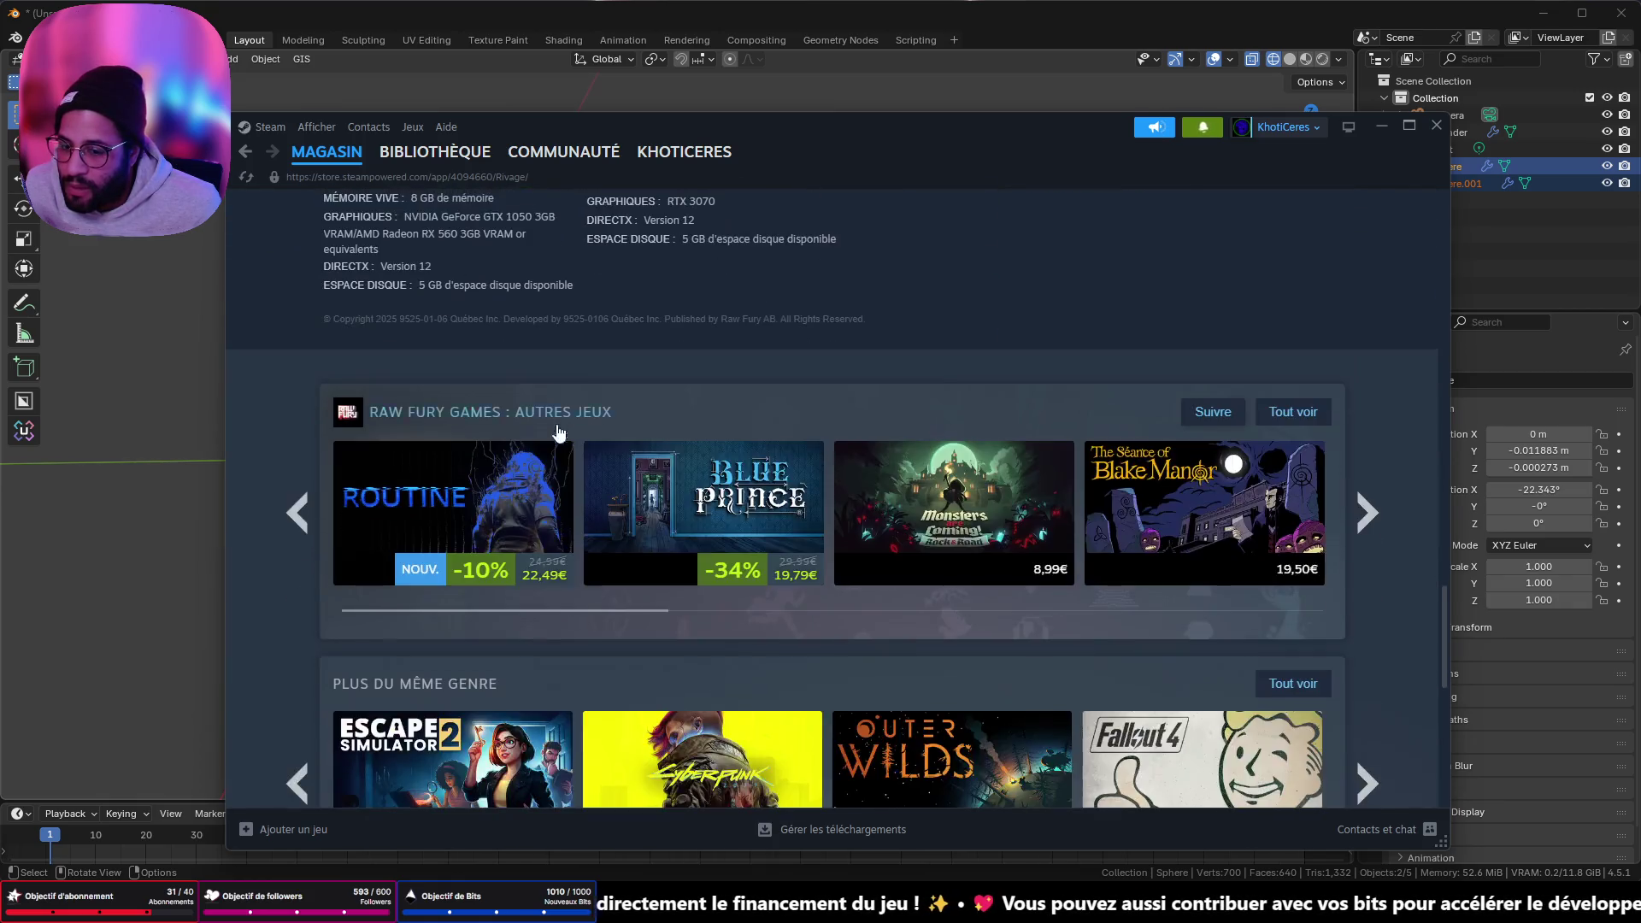
scroll(558, 434, "down", 5)
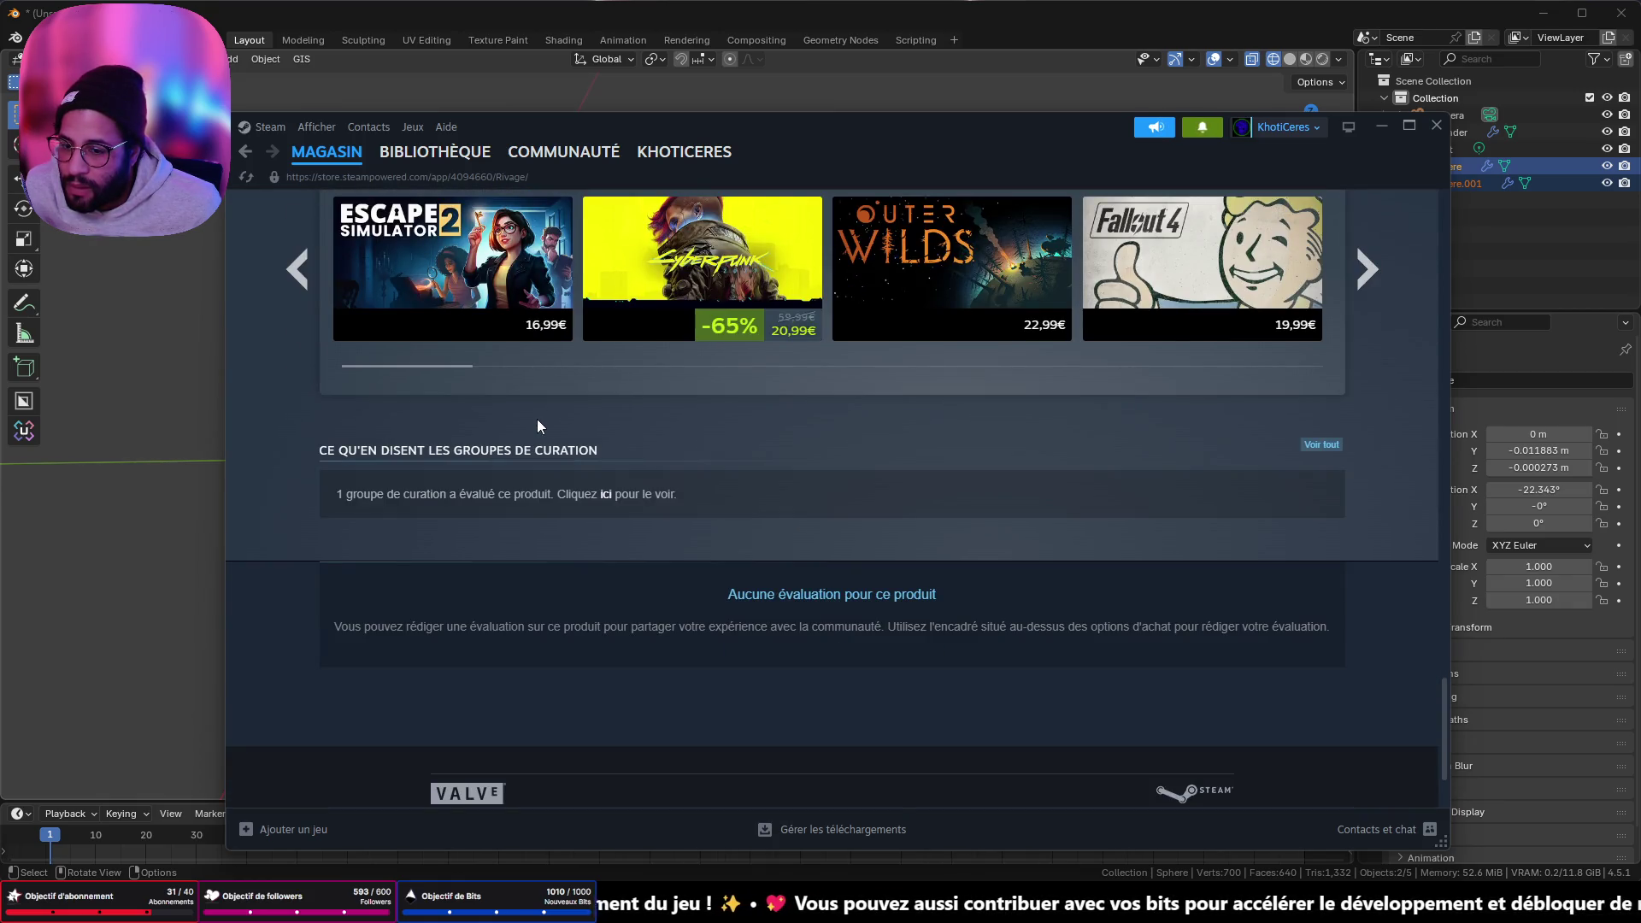
scroll(510, 424, "up", 15)
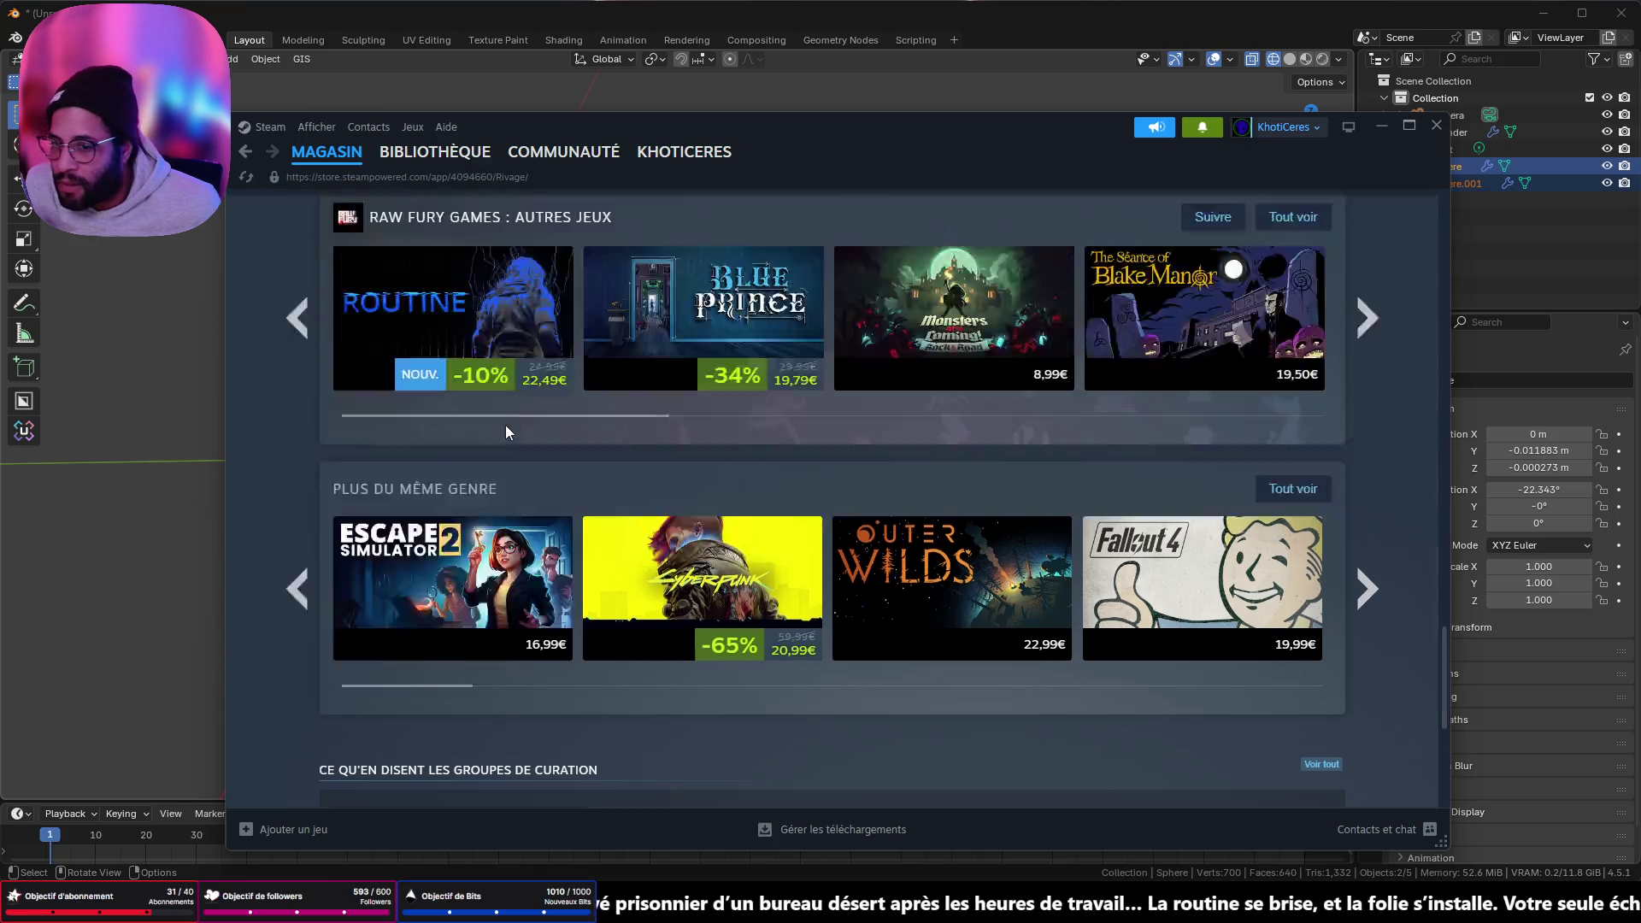
scroll(510, 424, "up", 5)
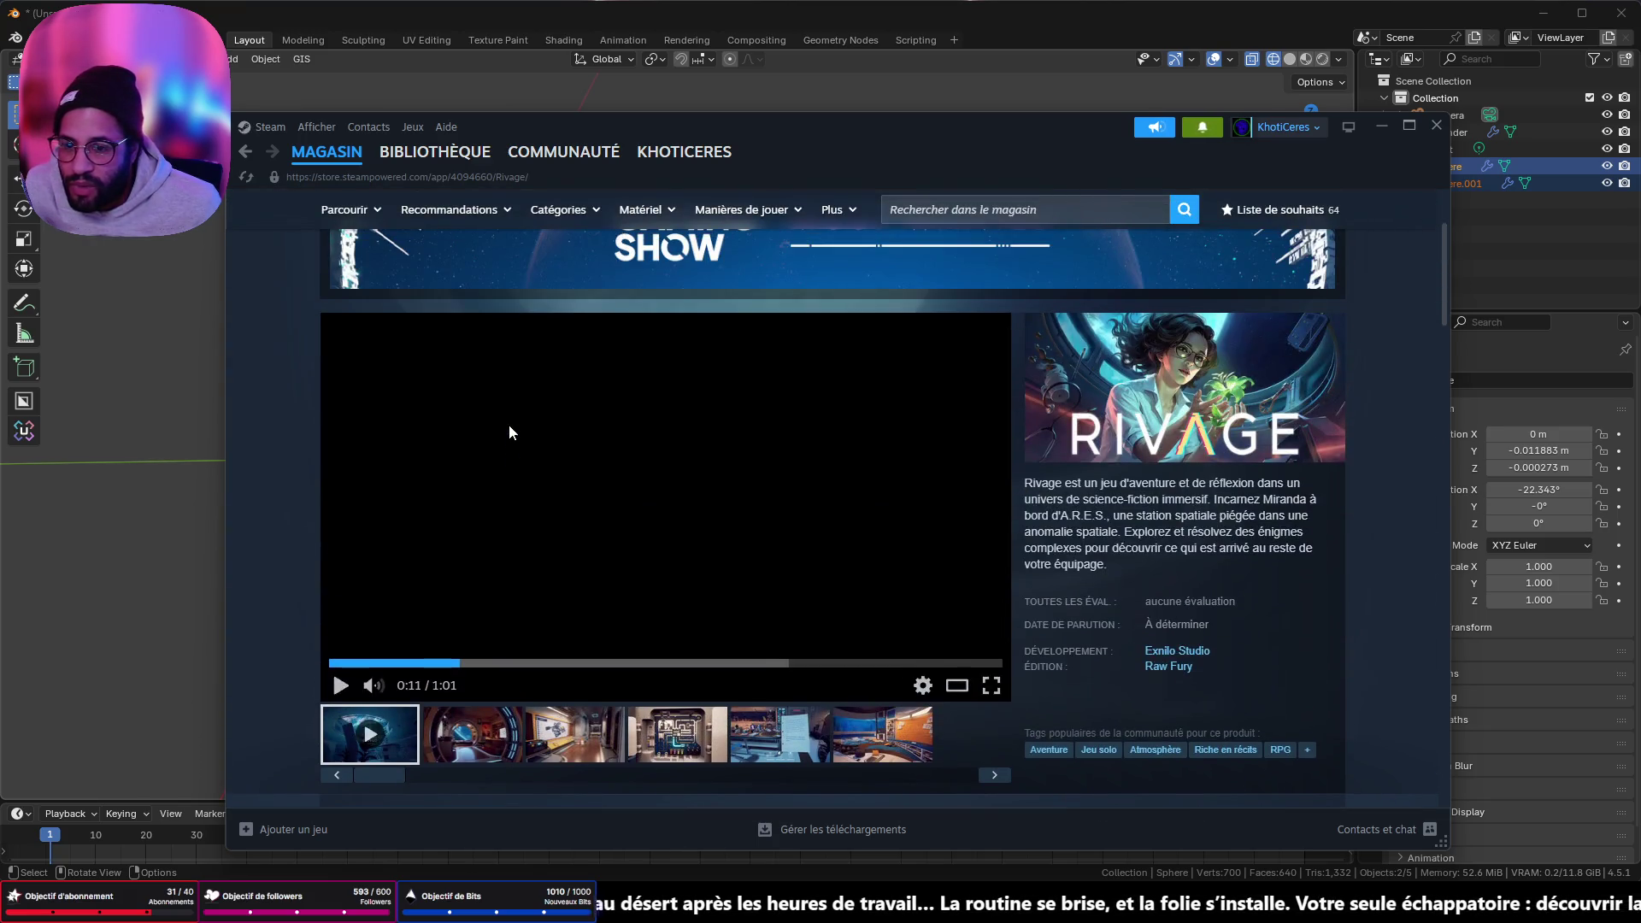
scroll(506, 419, "down", 5)
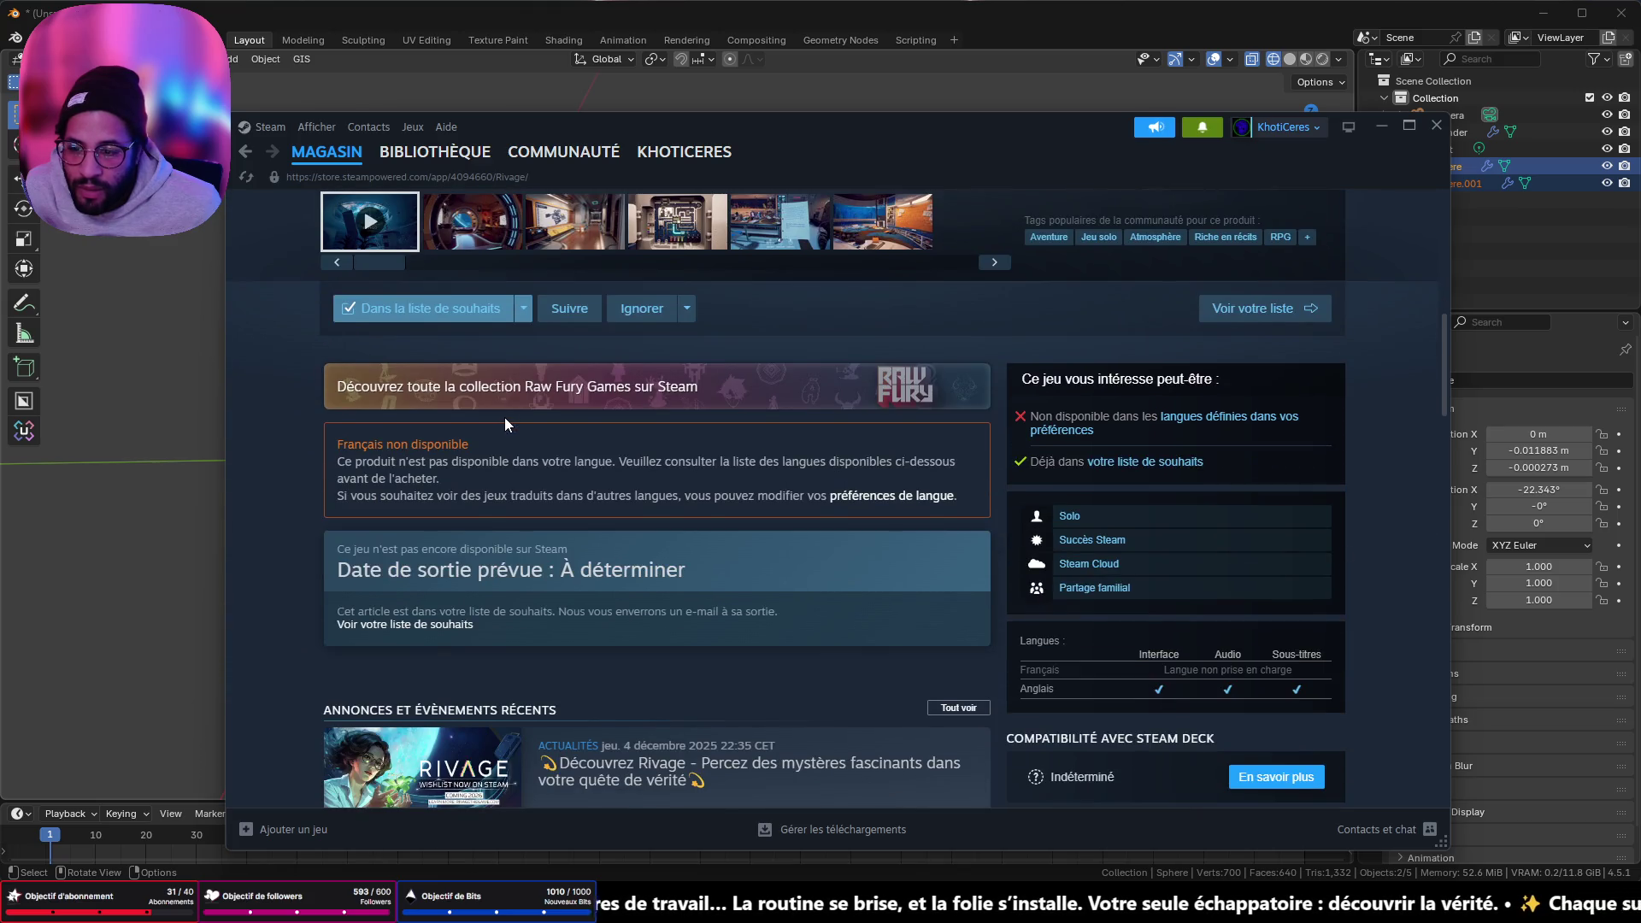
scroll(504, 417, "down", 7)
scroll(496, 415, "down", 10)
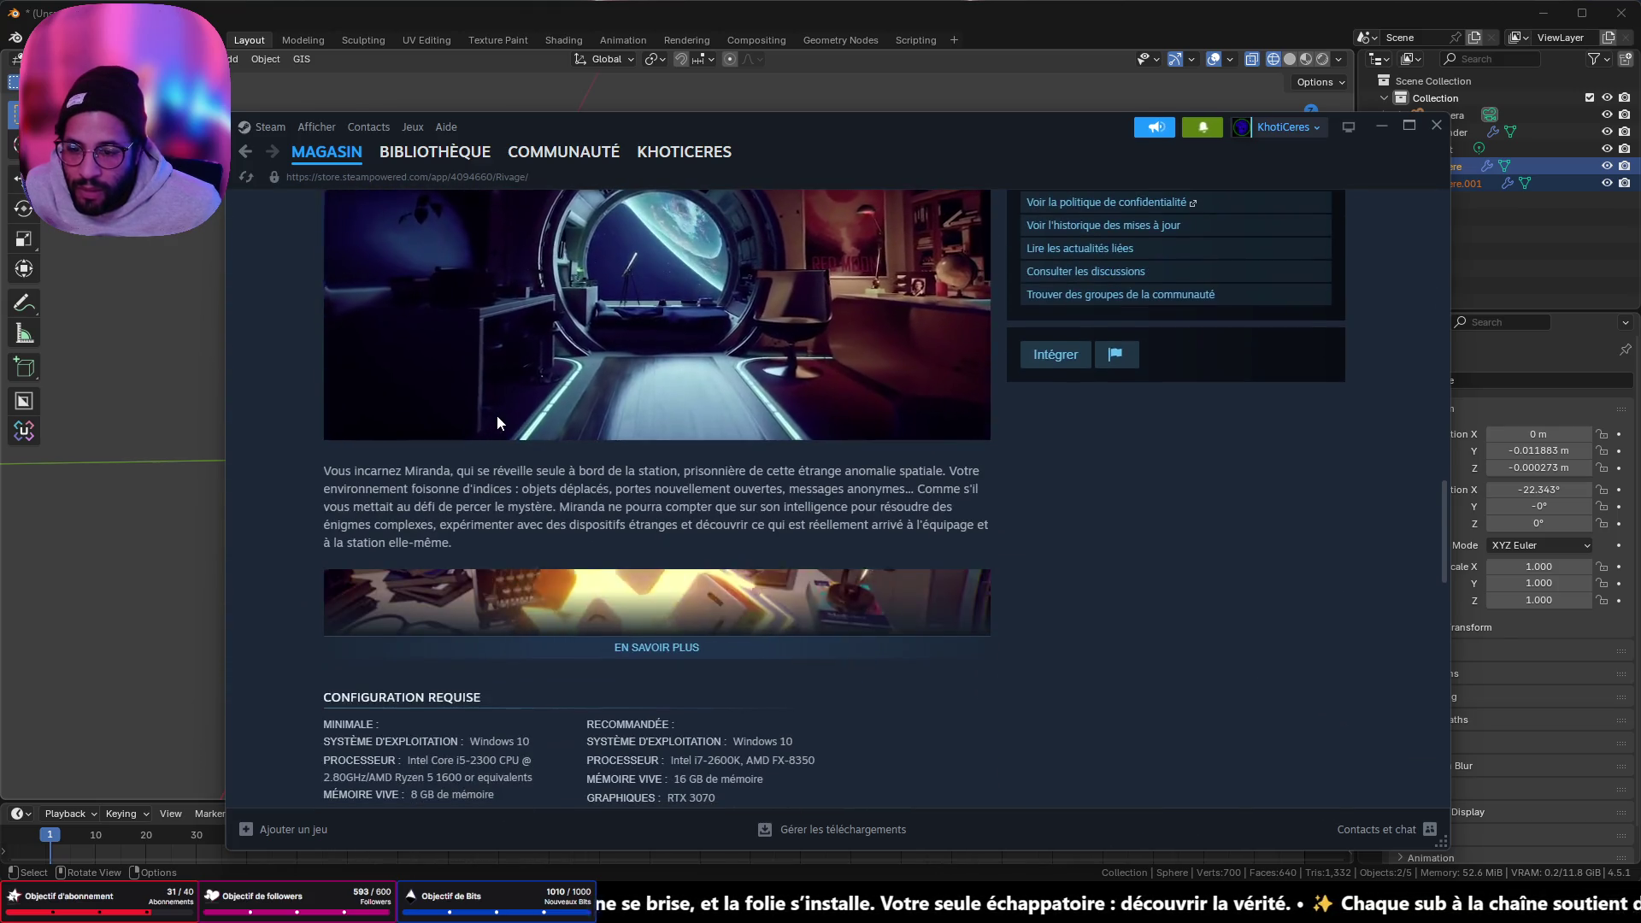
scroll(490, 414, "down", 5)
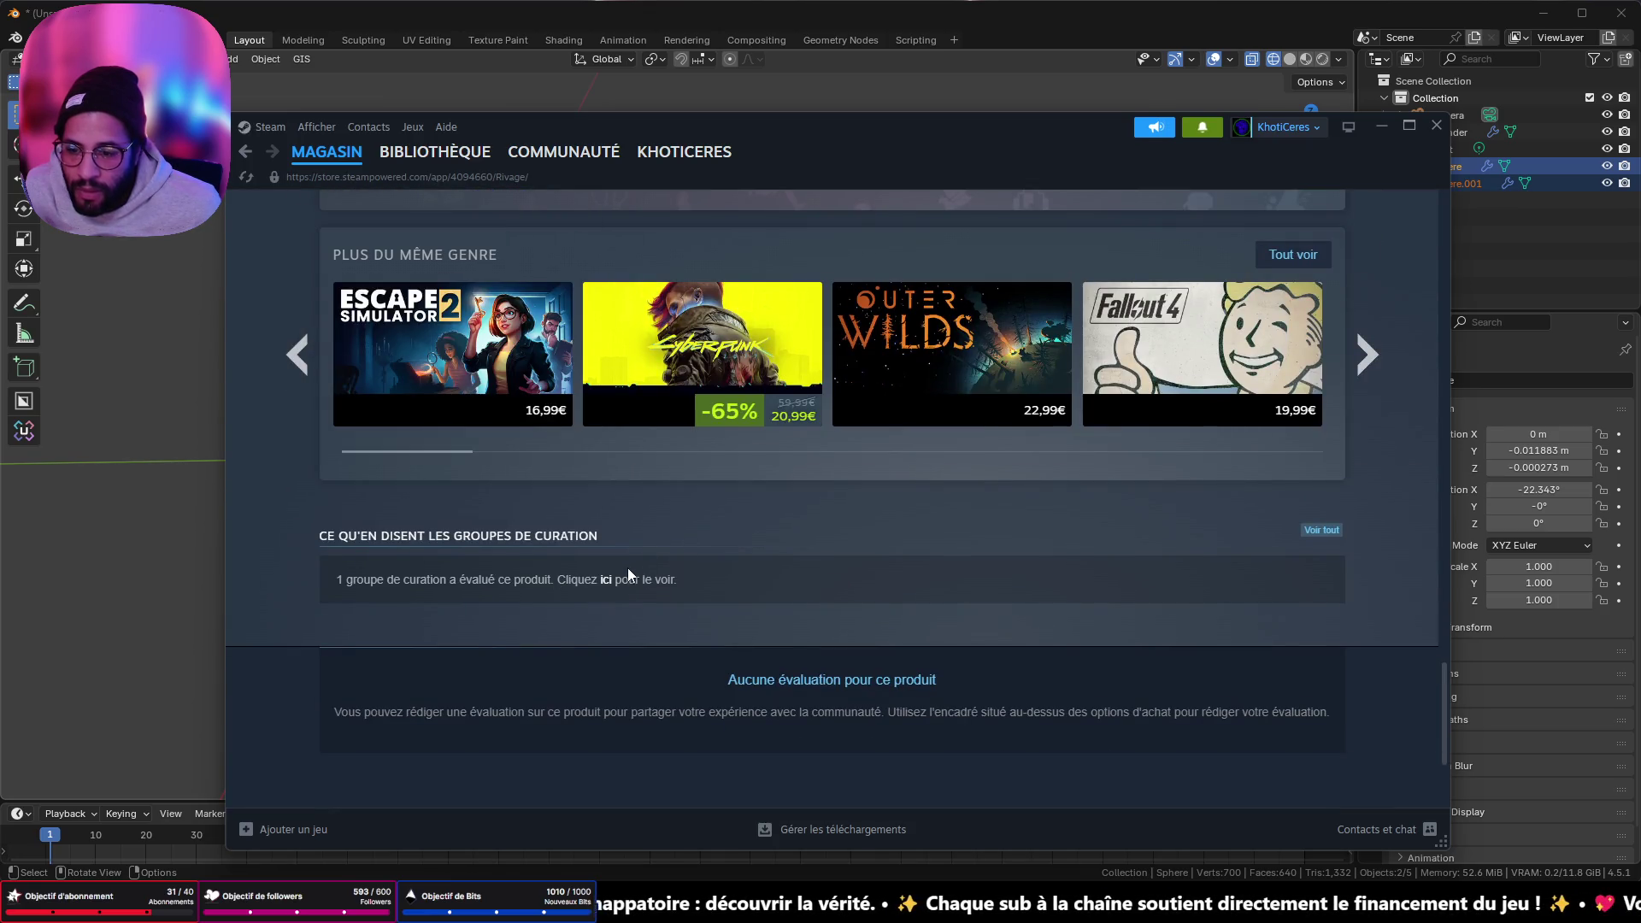
scroll(643, 566, "up", 12)
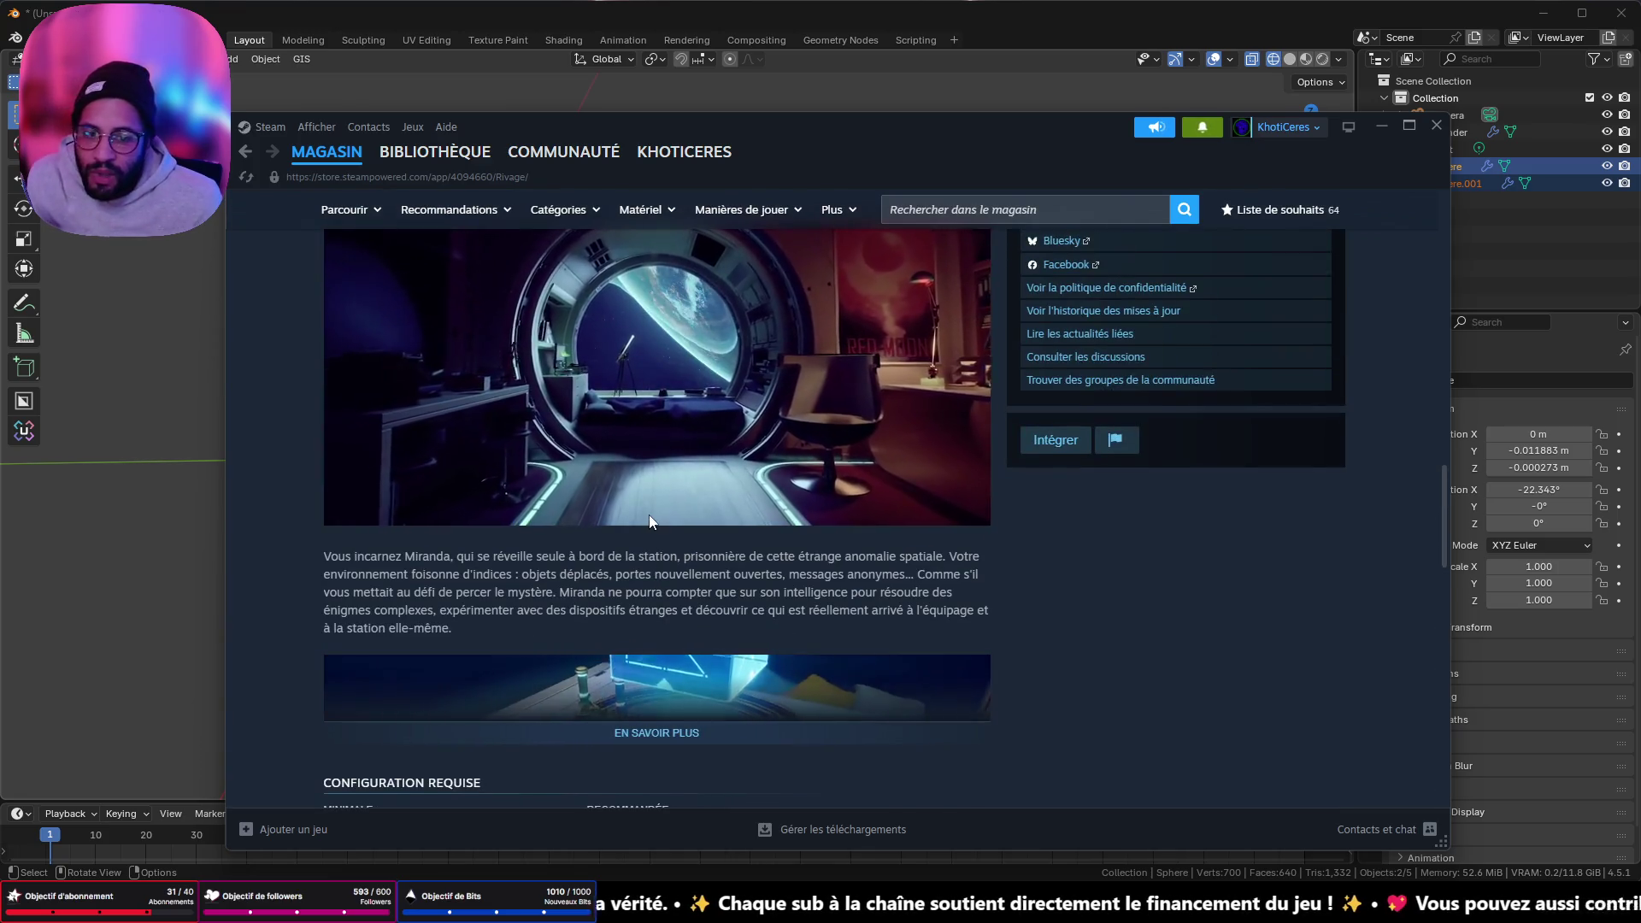
scroll(653, 512, "up", 5)
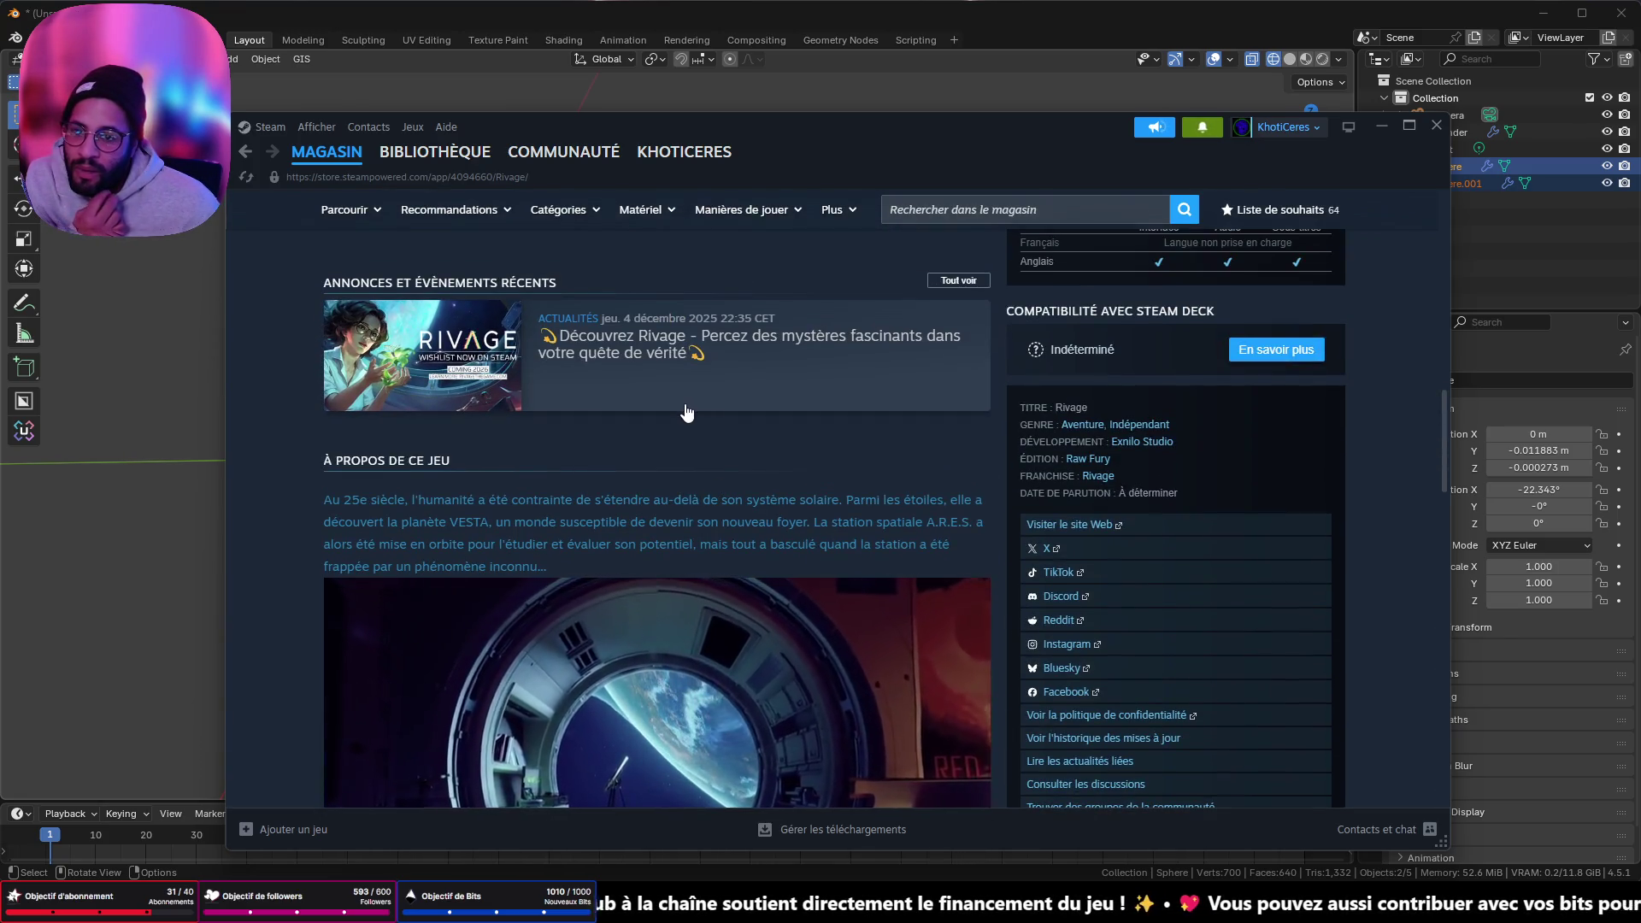
scroll(675, 410, "up", 4)
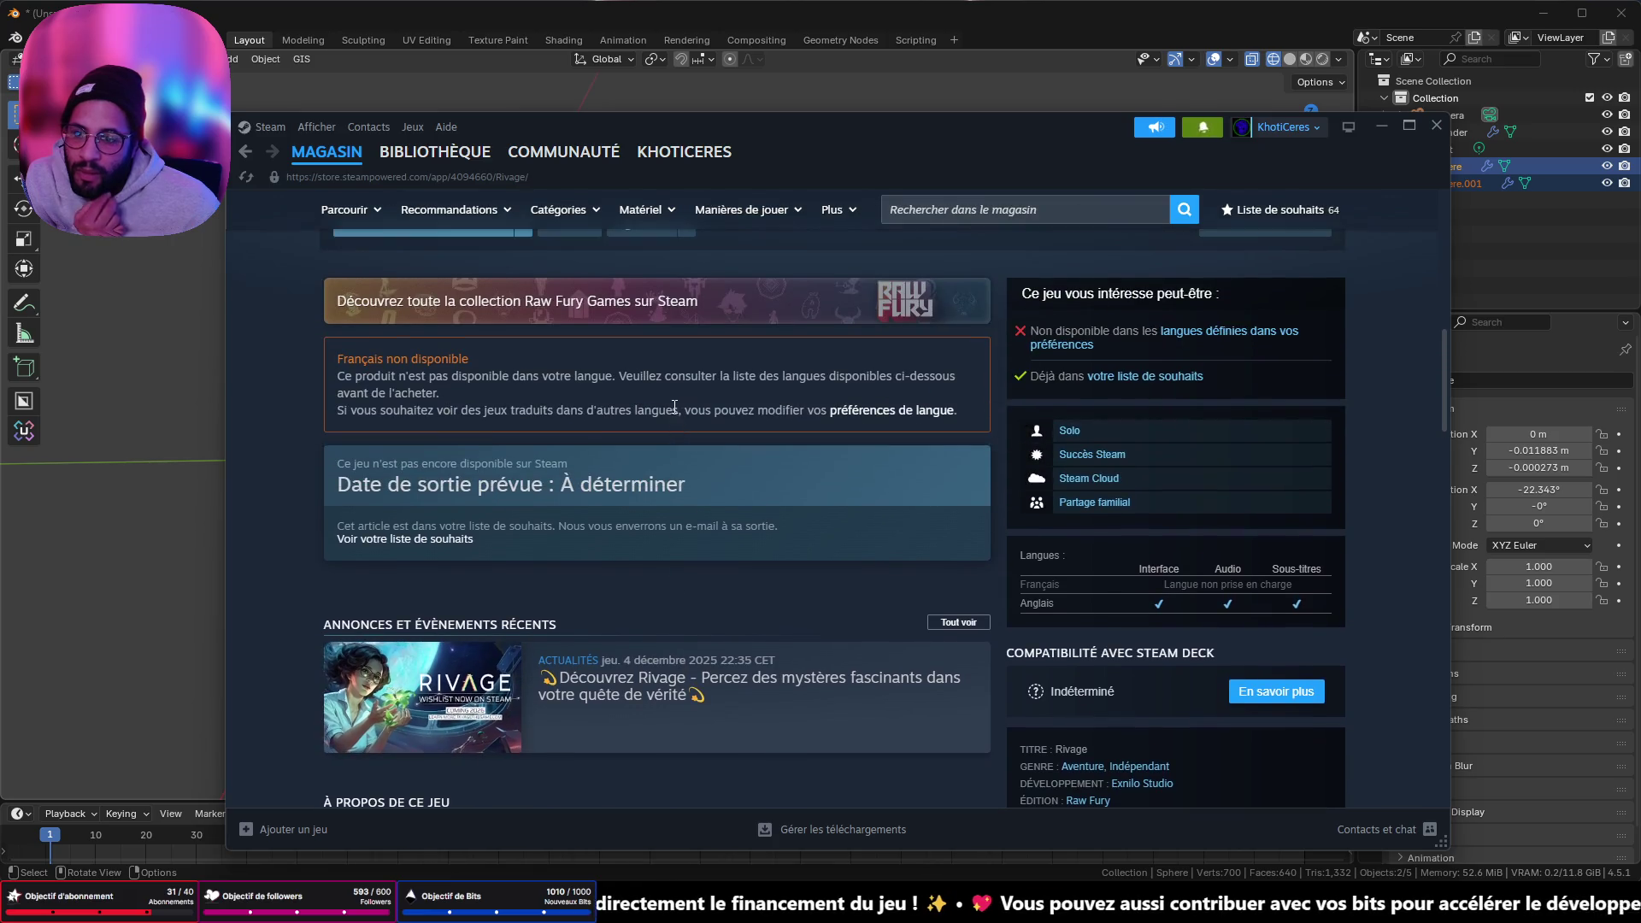
scroll(669, 407, "up", 5)
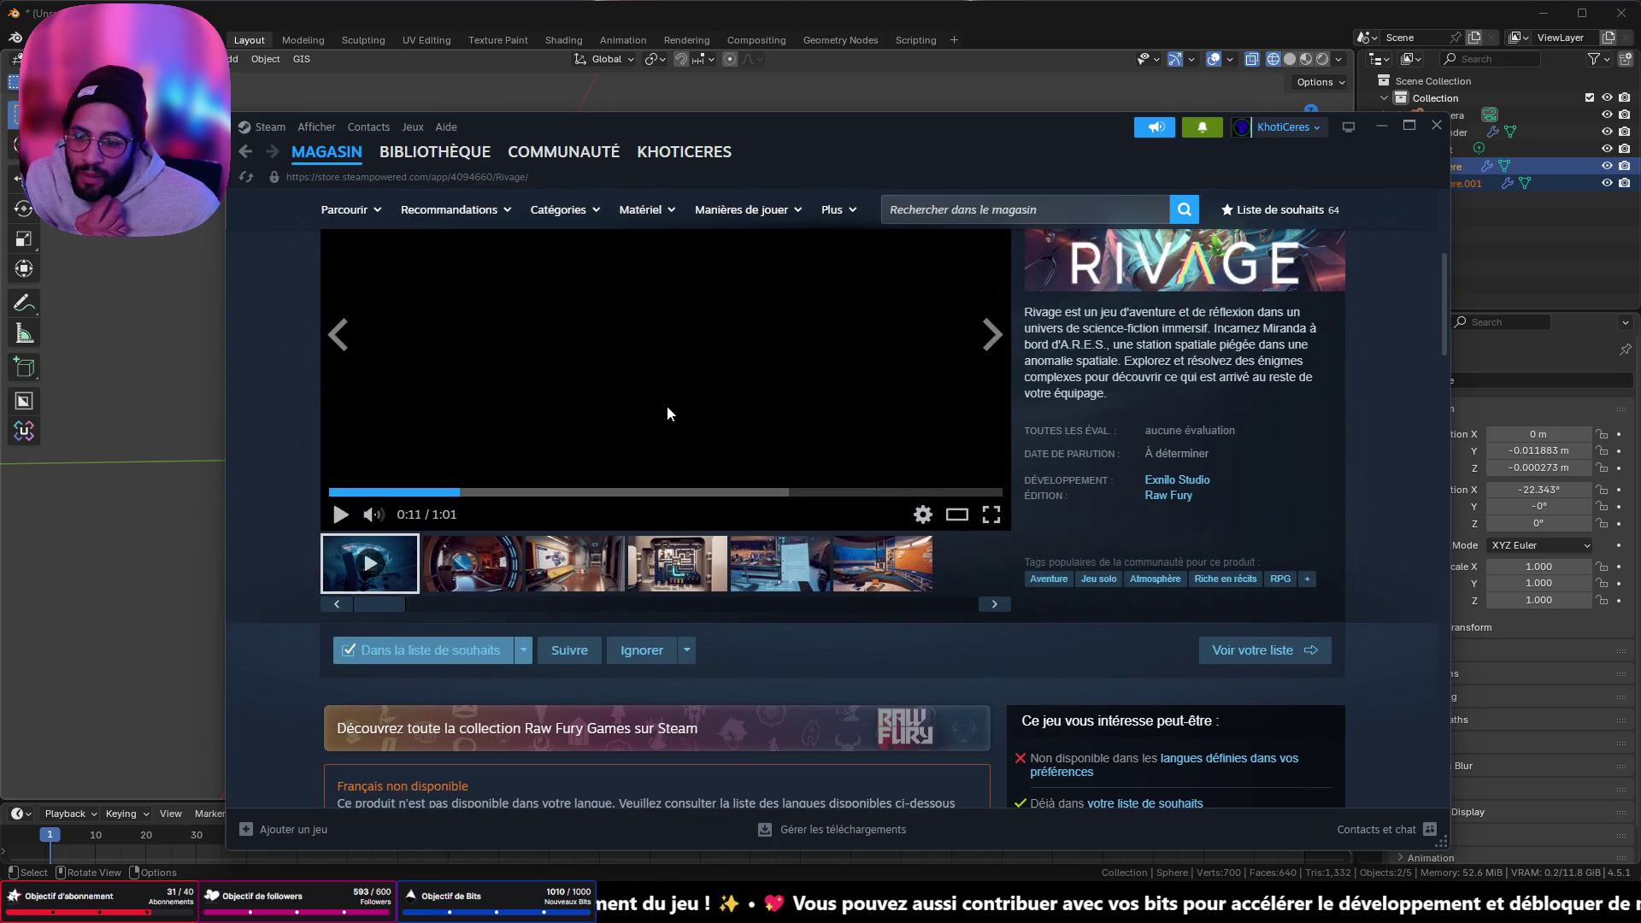
scroll(650, 424, "up", 4)
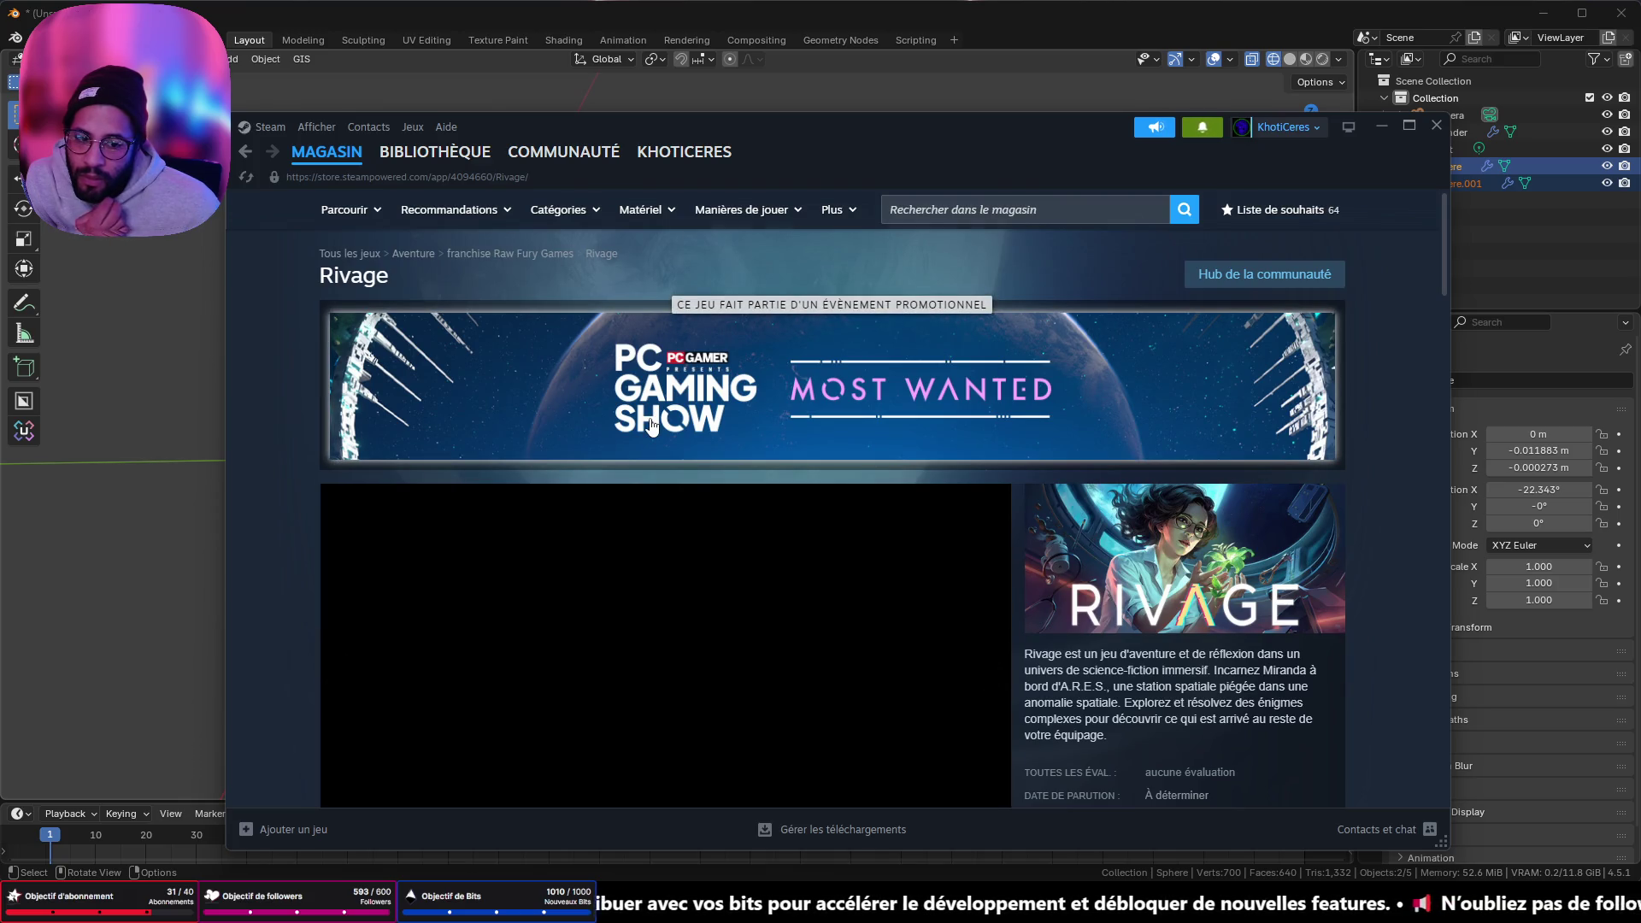
scroll(650, 423, "down", 9)
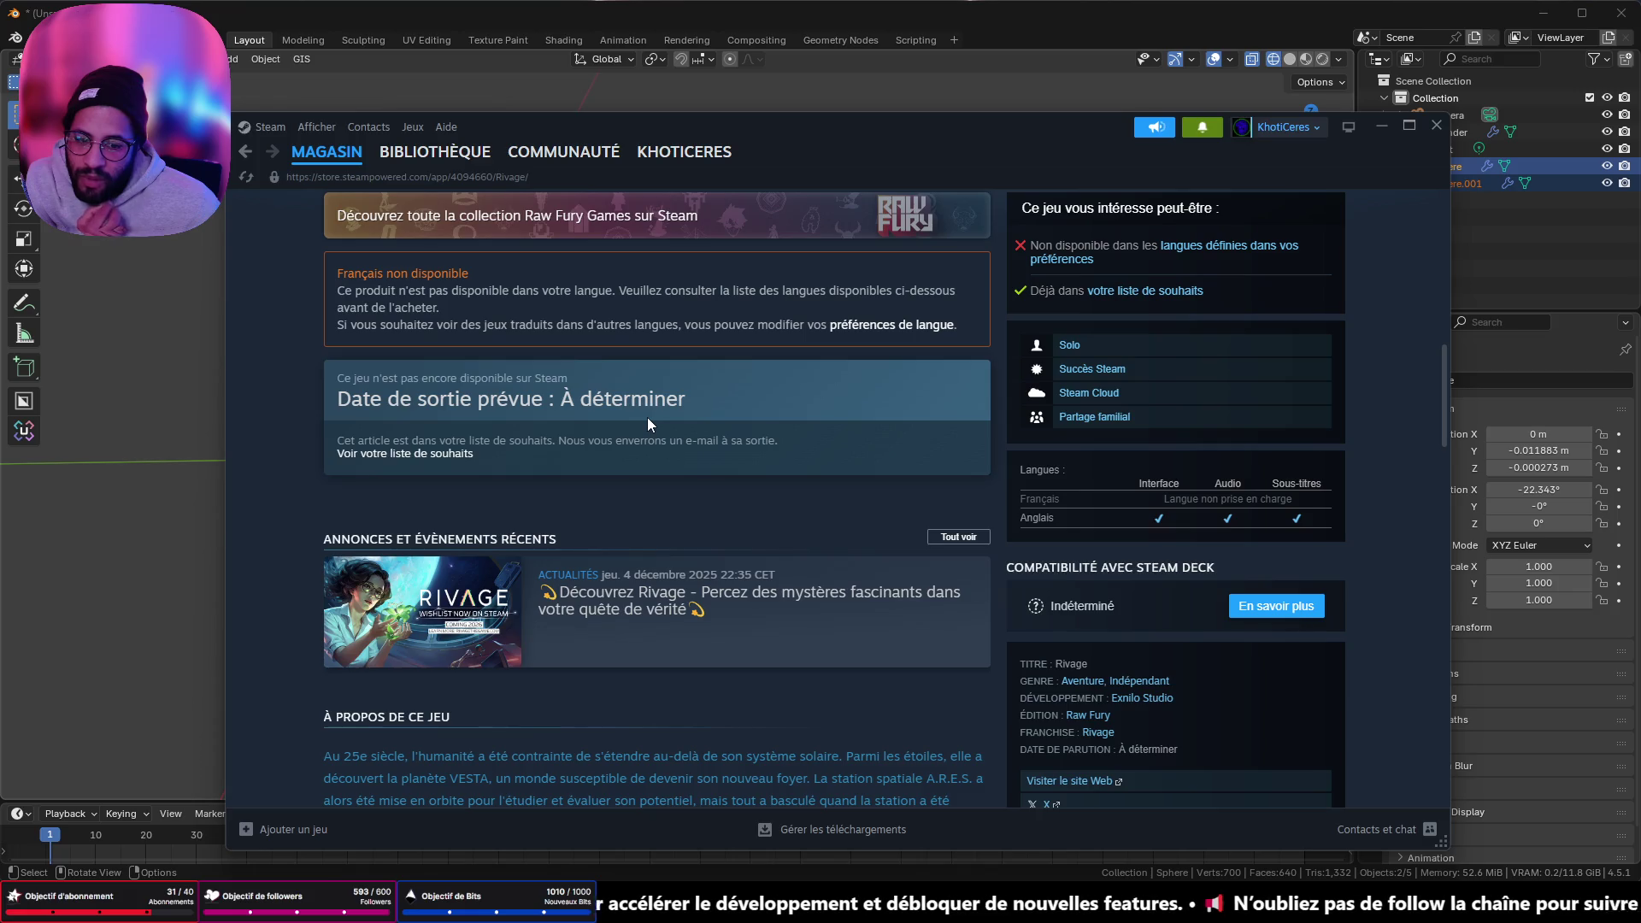
scroll(648, 414, "down", 2)
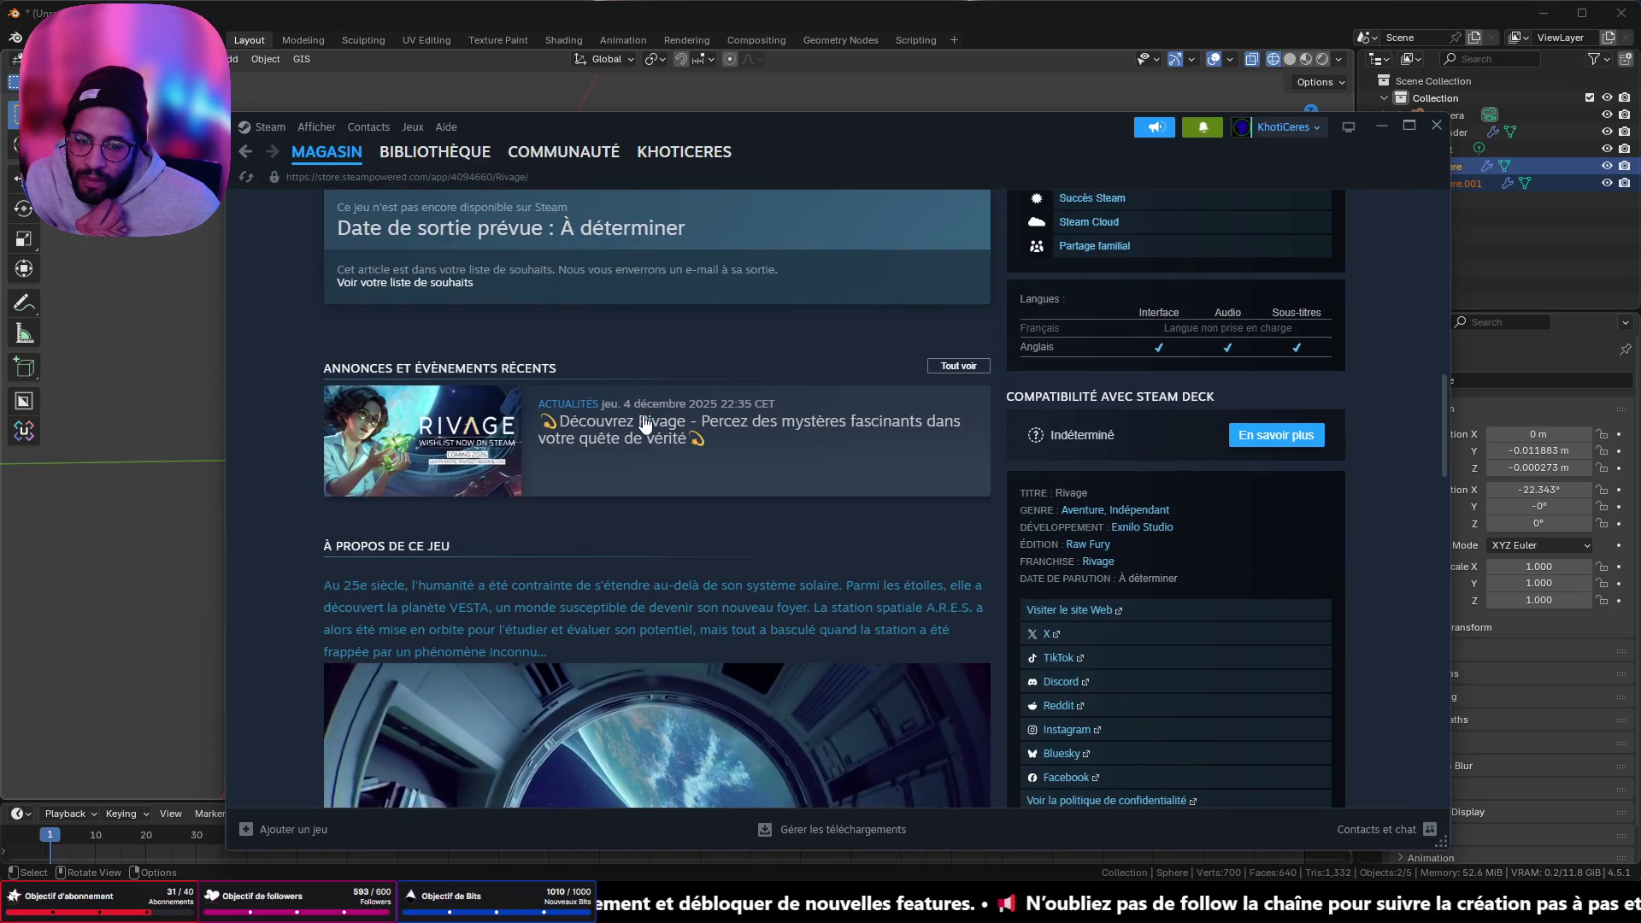
scroll(616, 419, "down", 1)
scroll(564, 406, "up", 1)
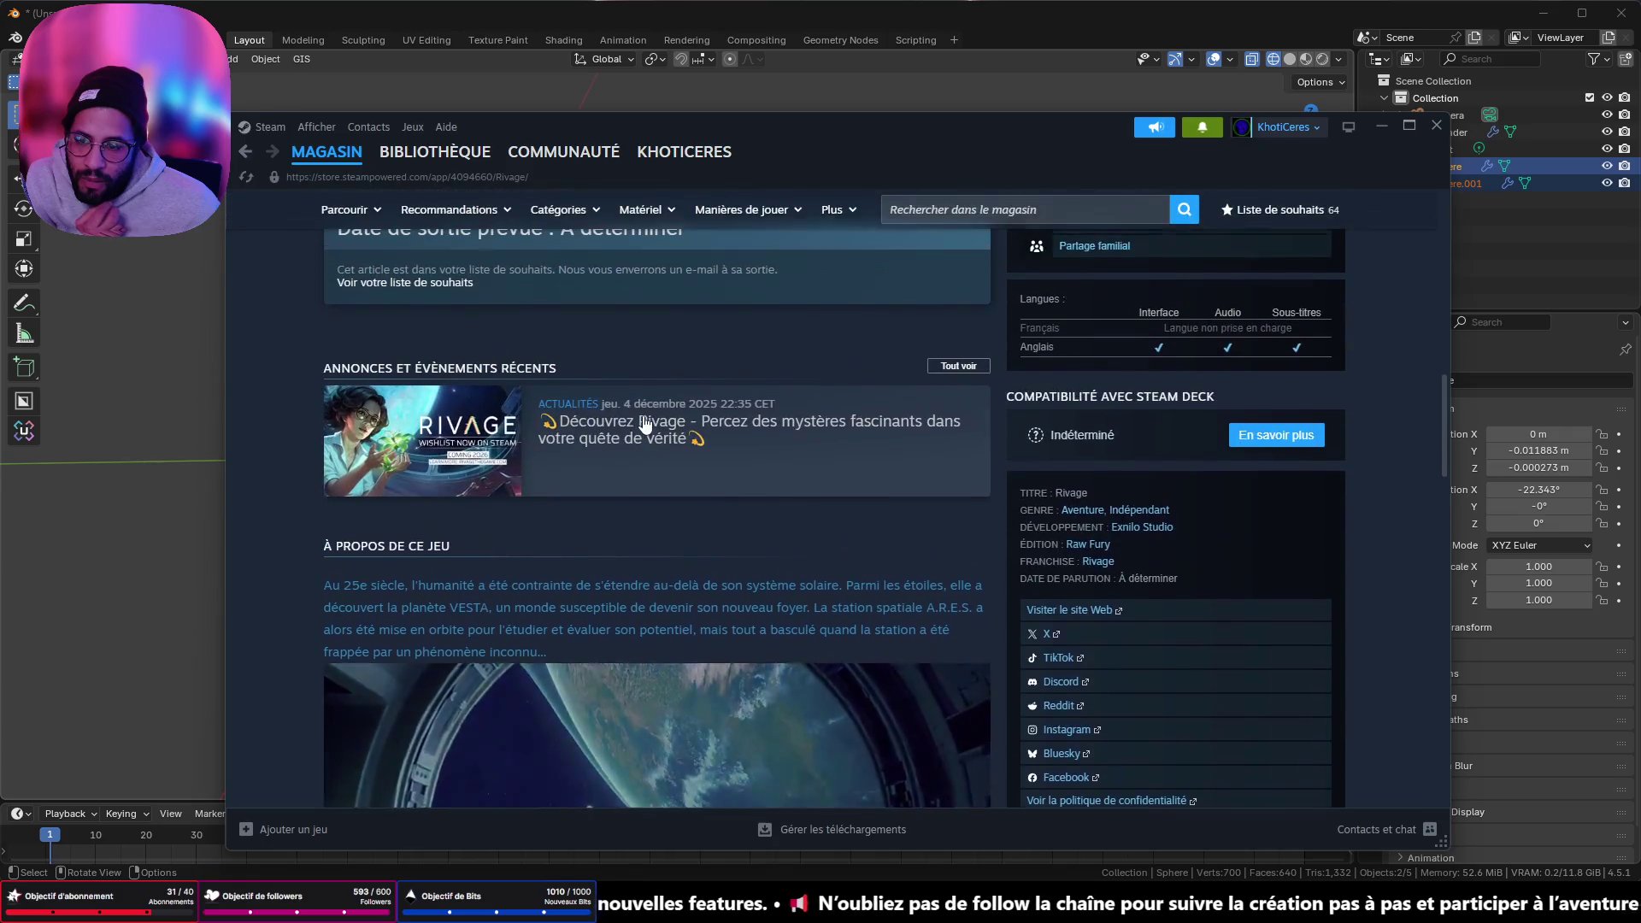
left_click(556, 402)
scroll(710, 449, "down", 10)
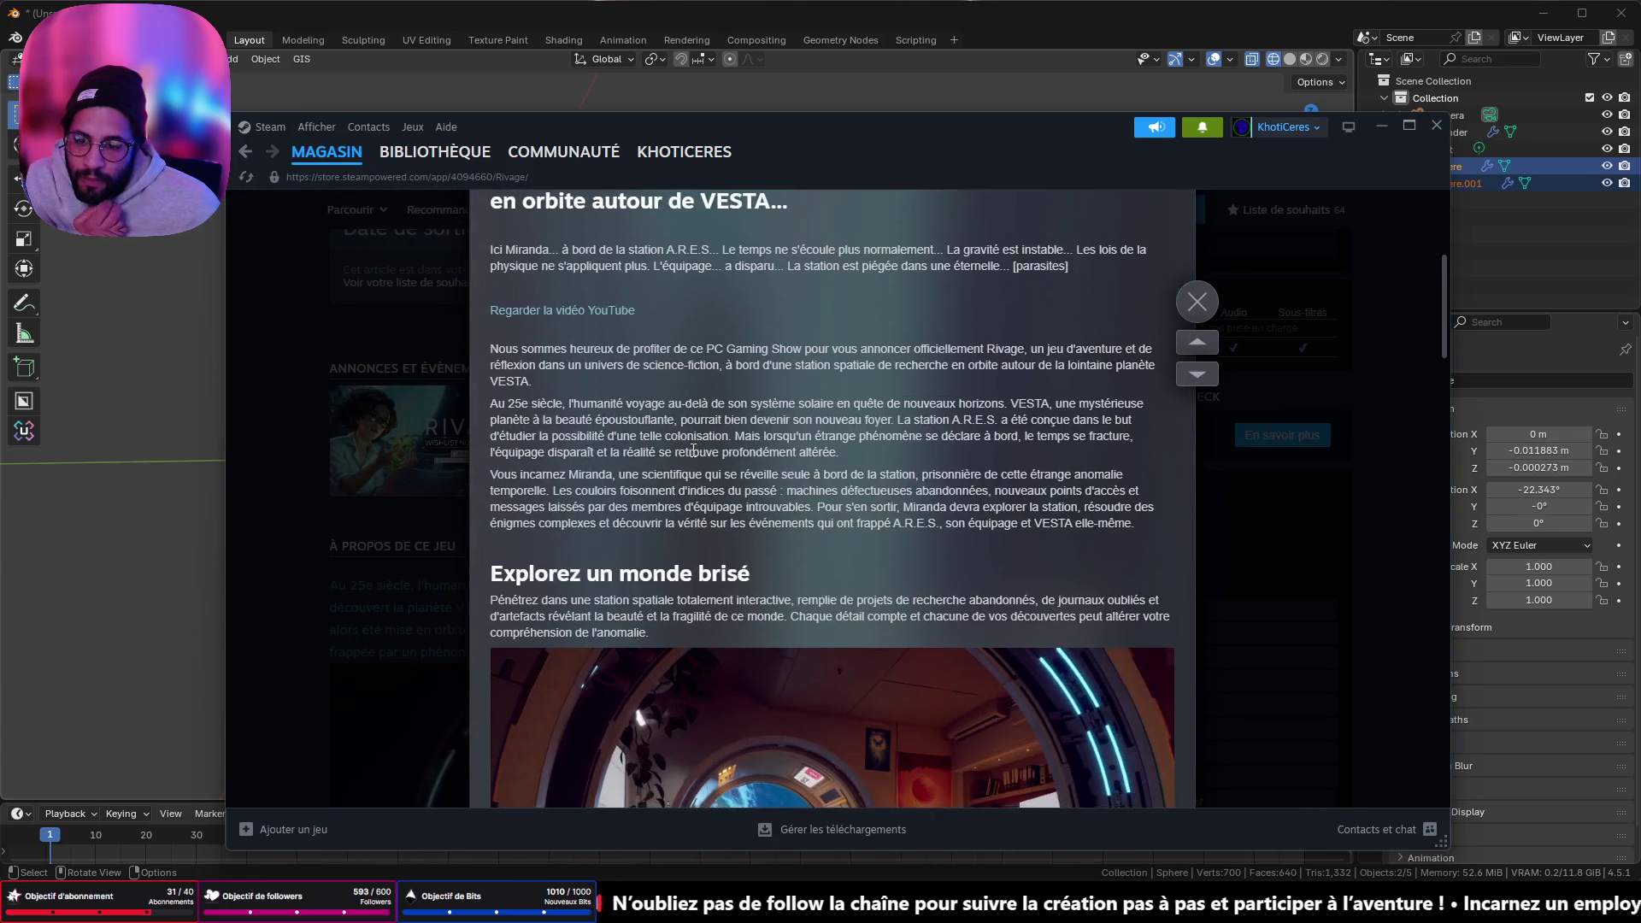
scroll(691, 454, "down", 15)
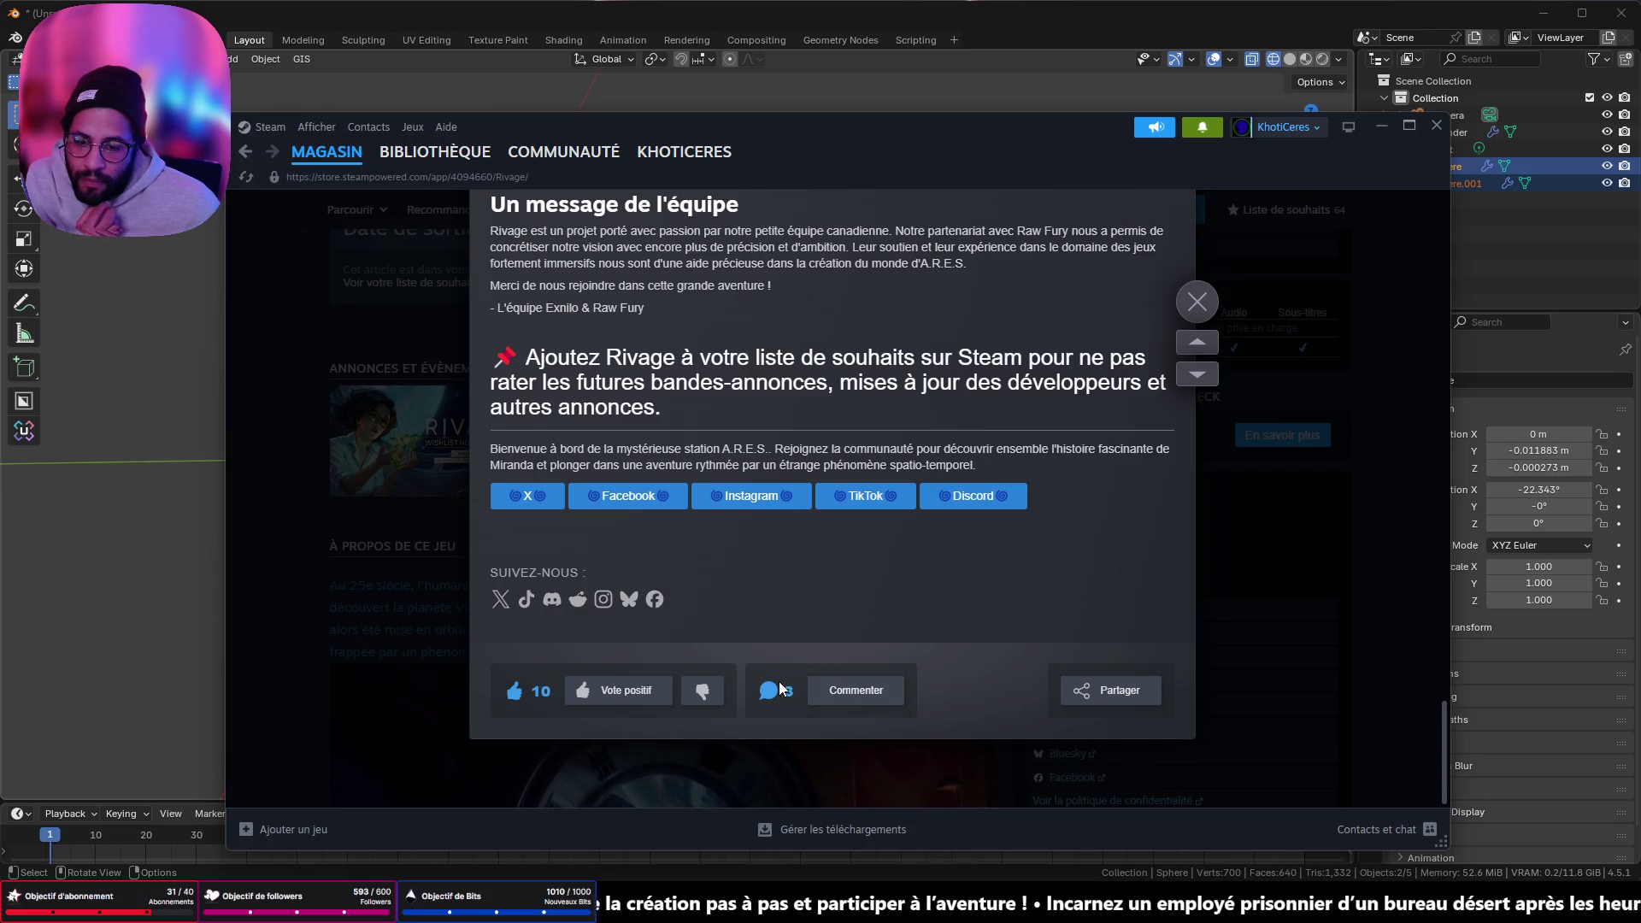
scroll(710, 566, "up", 3)
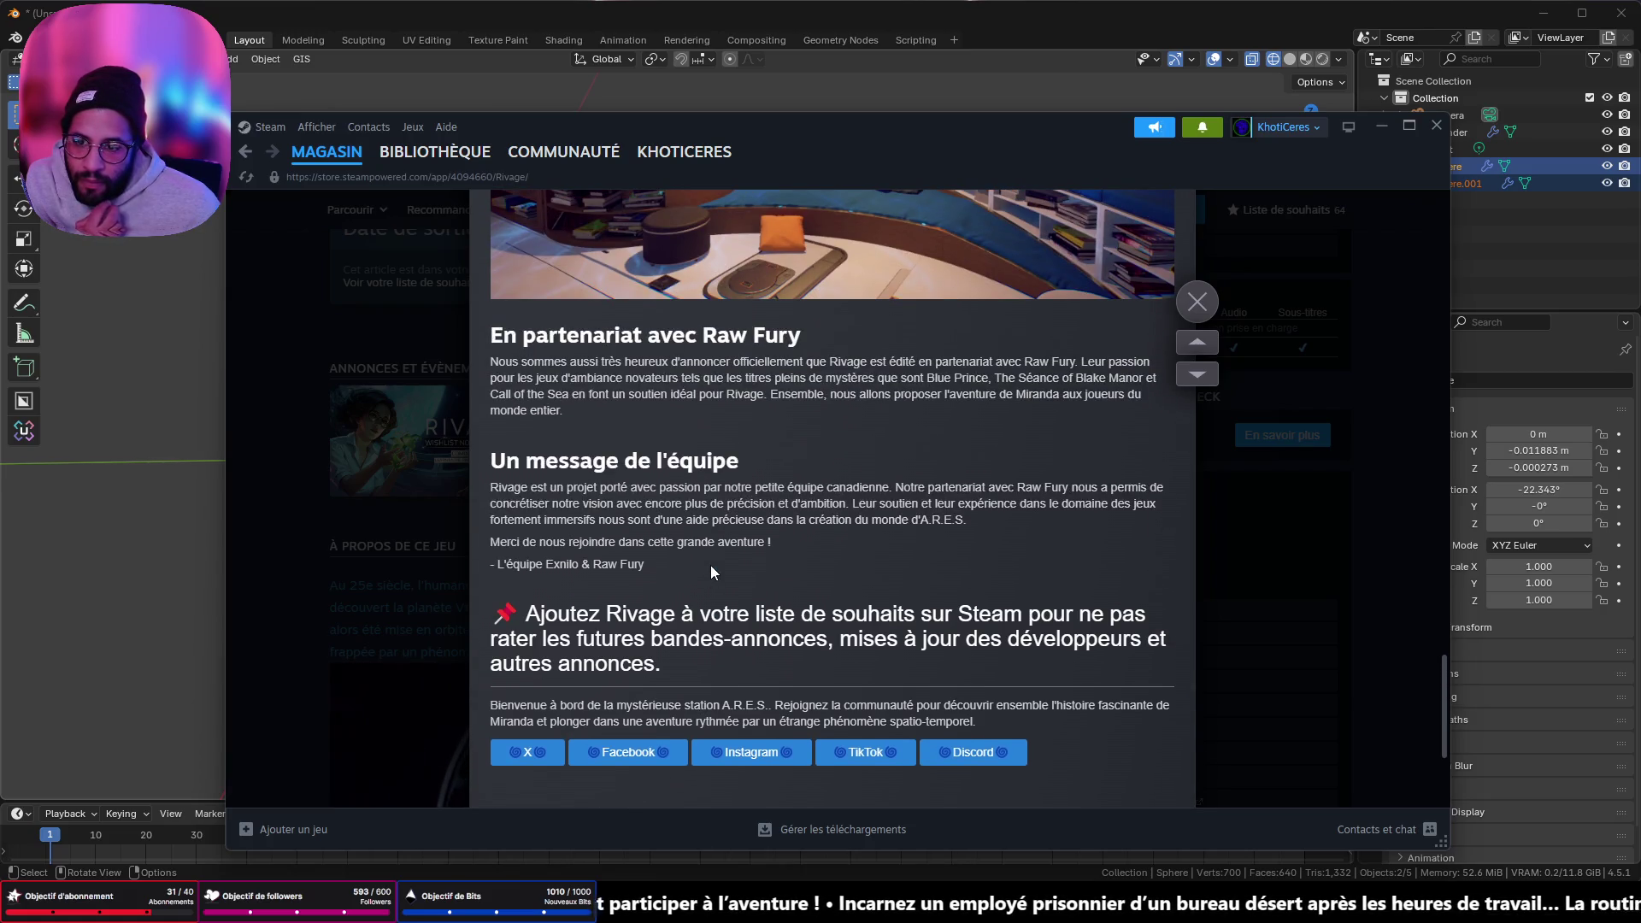
scroll(709, 566, "down", 3)
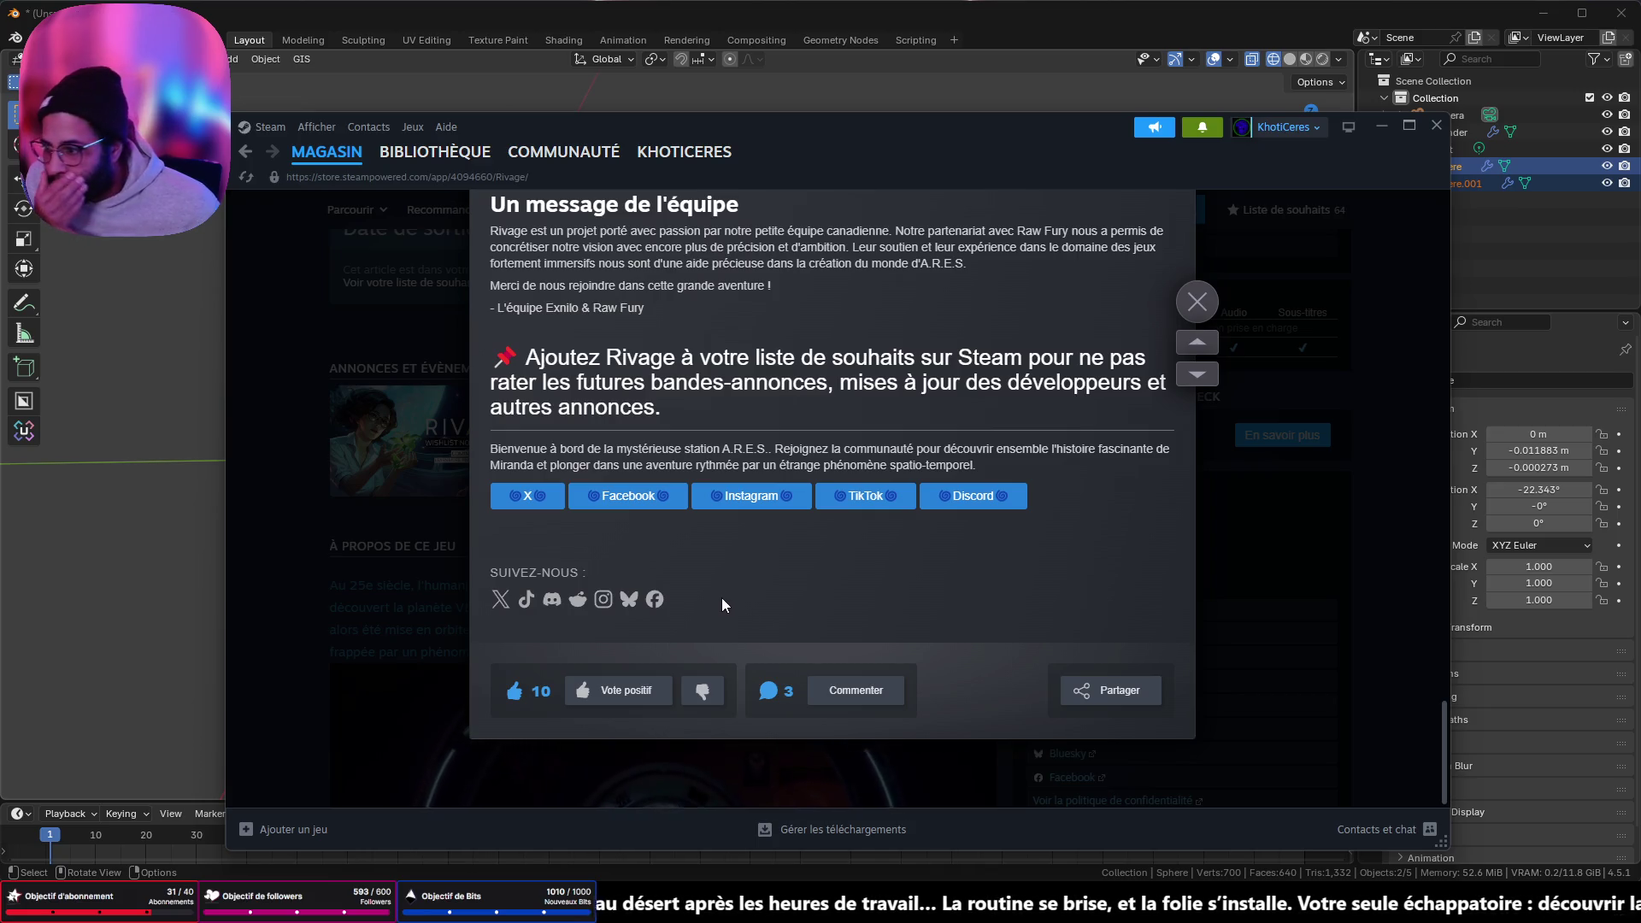
- Read the announcement's three comments, highlighting the developer's reply, then open the Rivage Discussions list
left_click(864, 694)
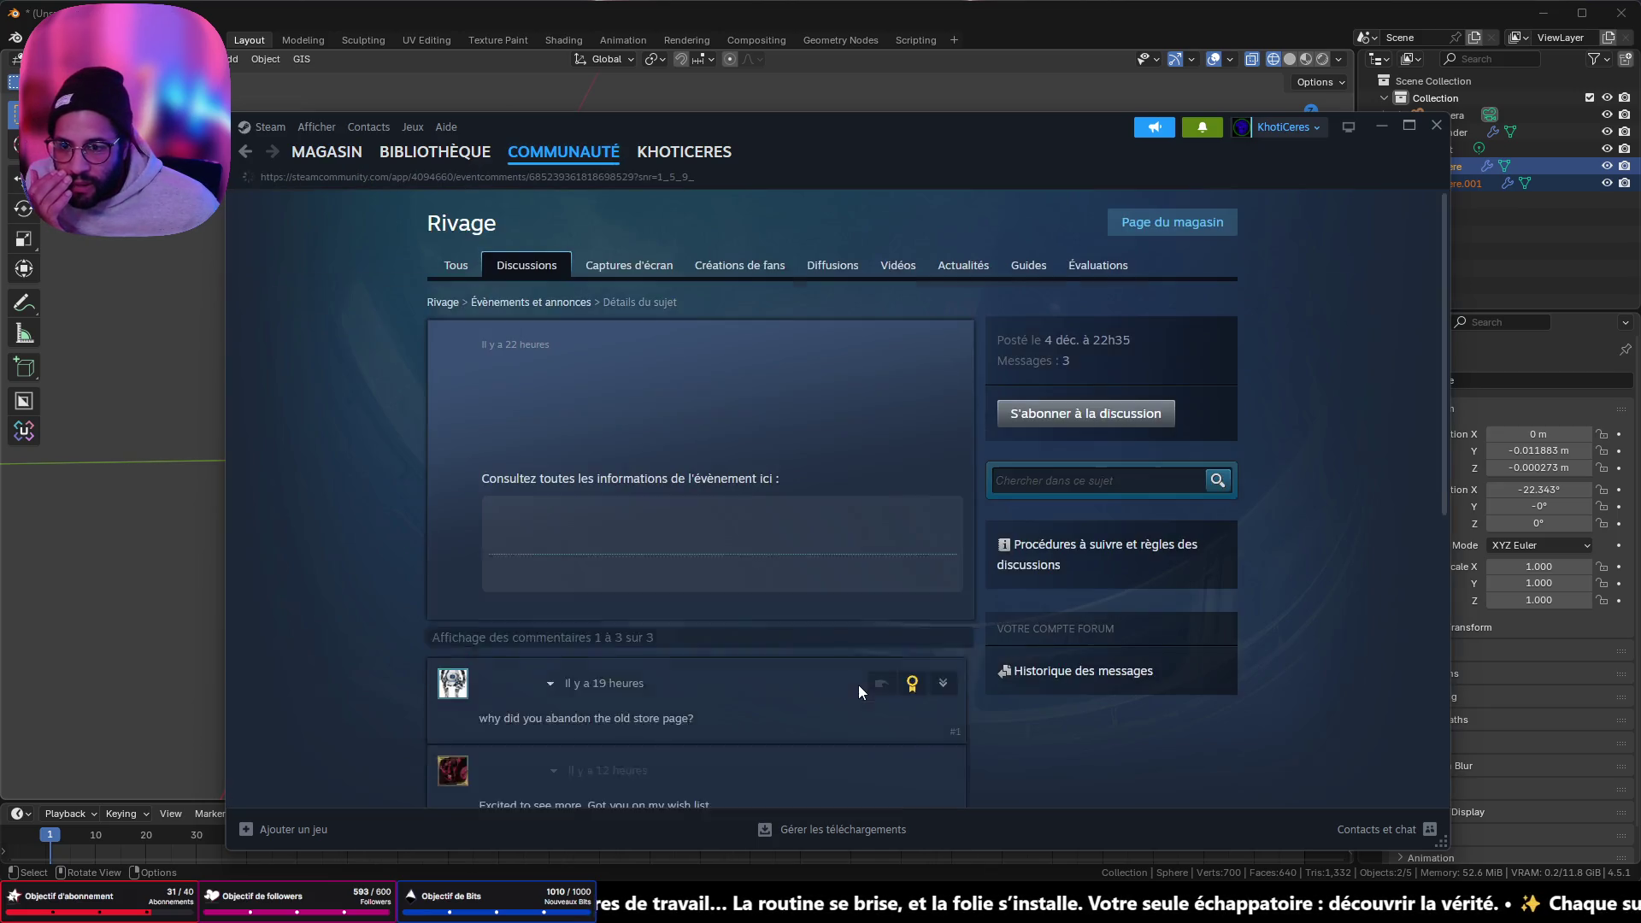
scroll(834, 632, "down", 3)
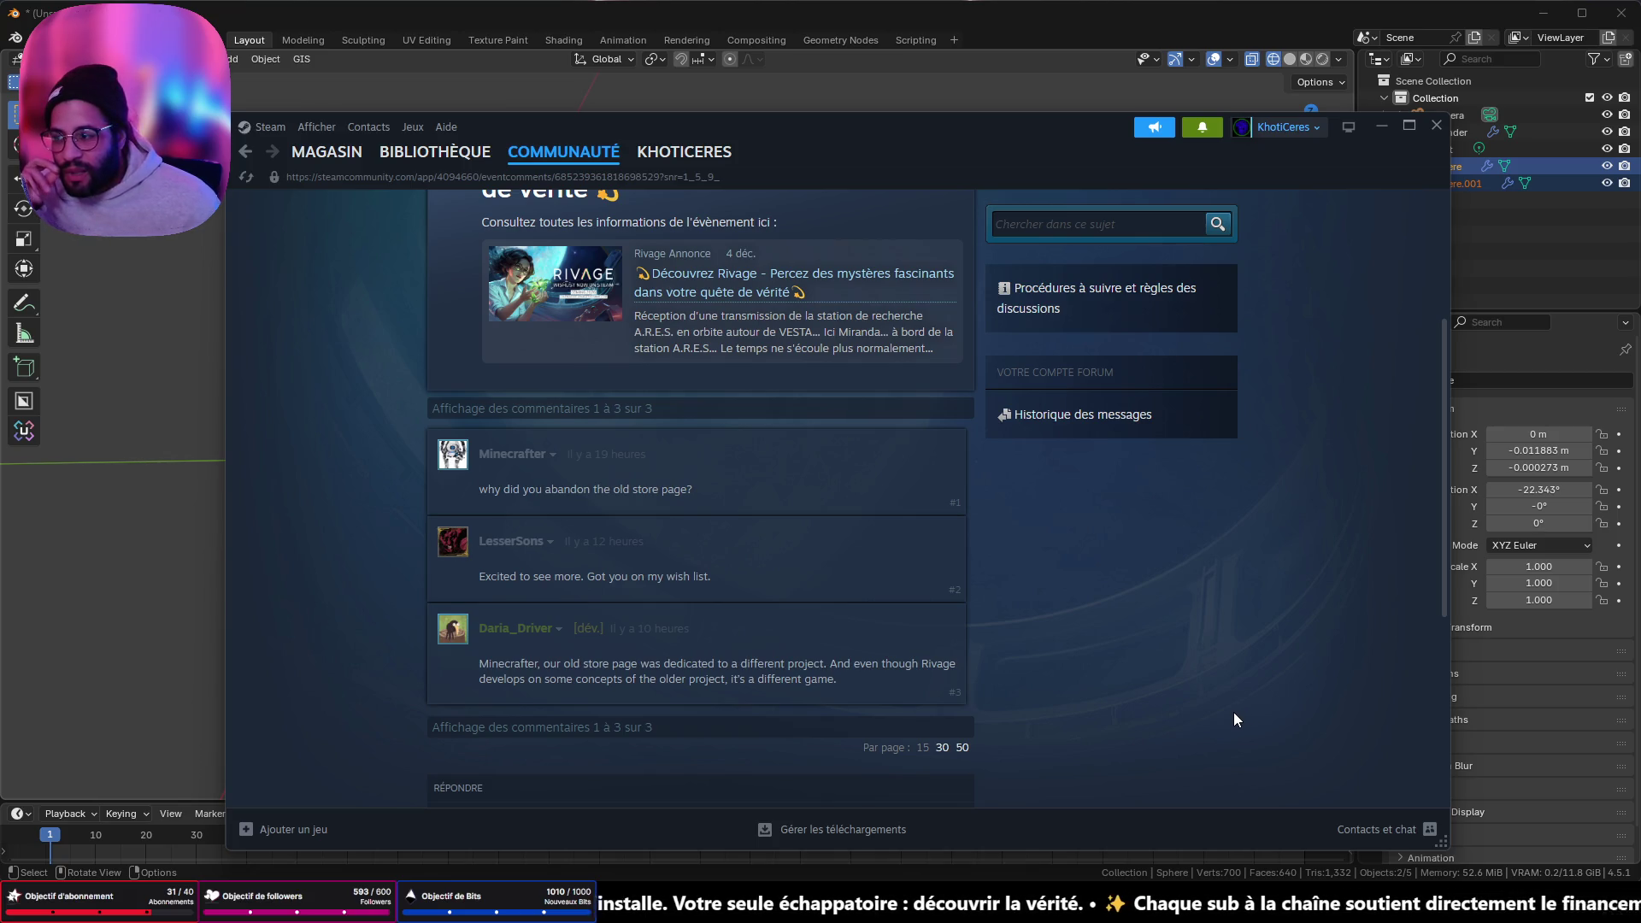
scroll(735, 685, "down", 3)
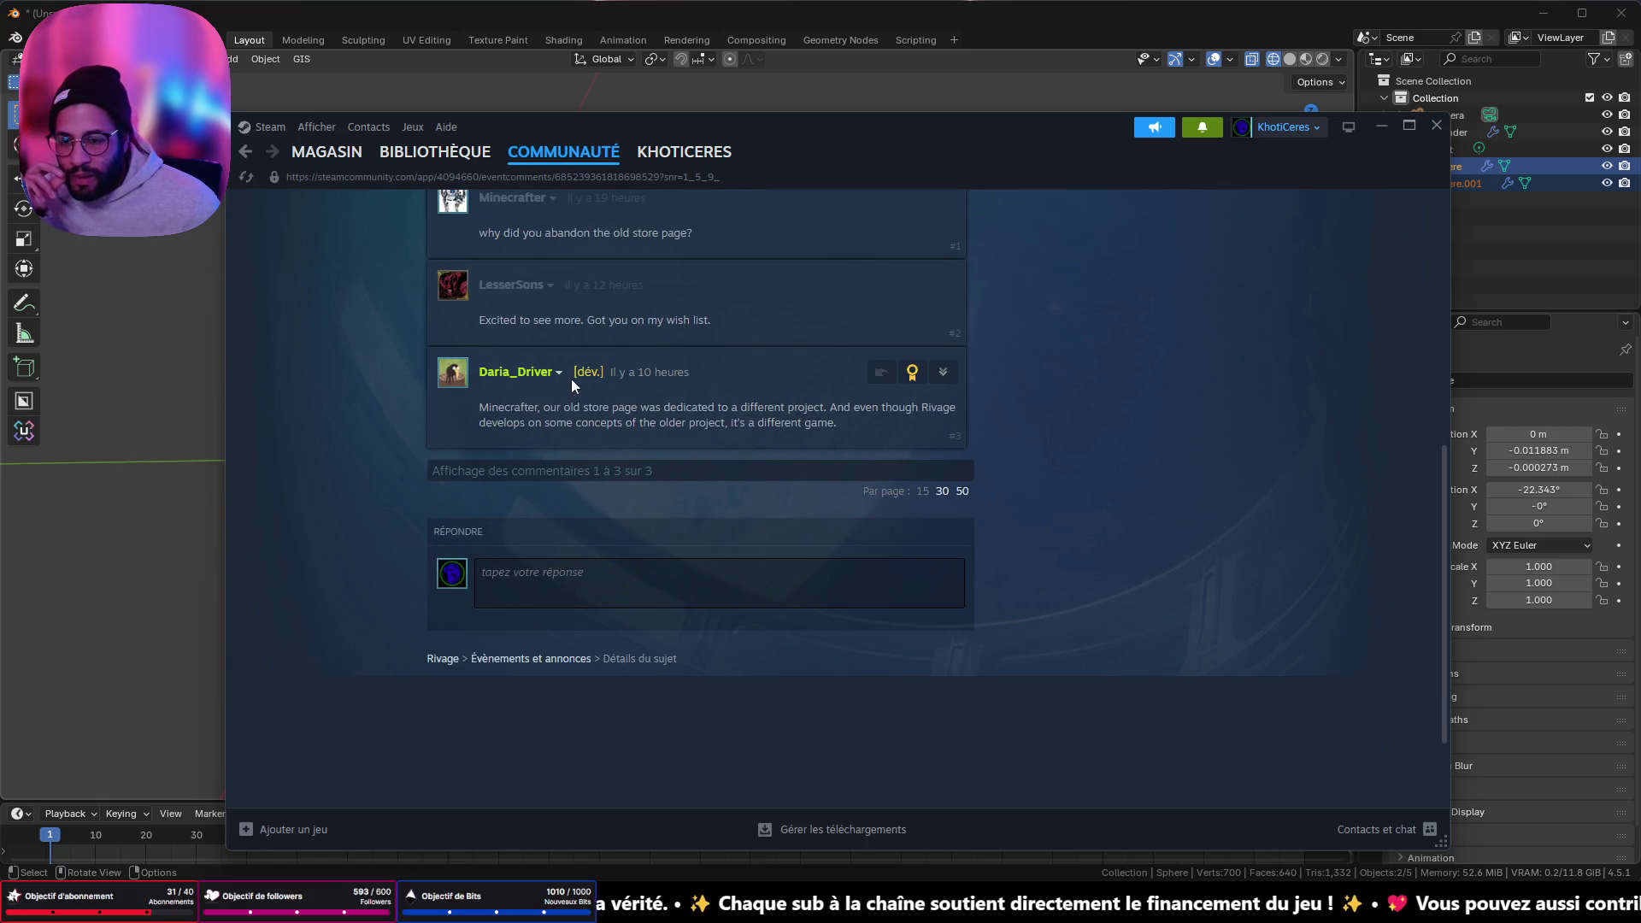
mouse_move(845, 433)
left_mouse_down()
mouse_move(485, 421)
mouse_move(830, 408)
left_mouse_up()
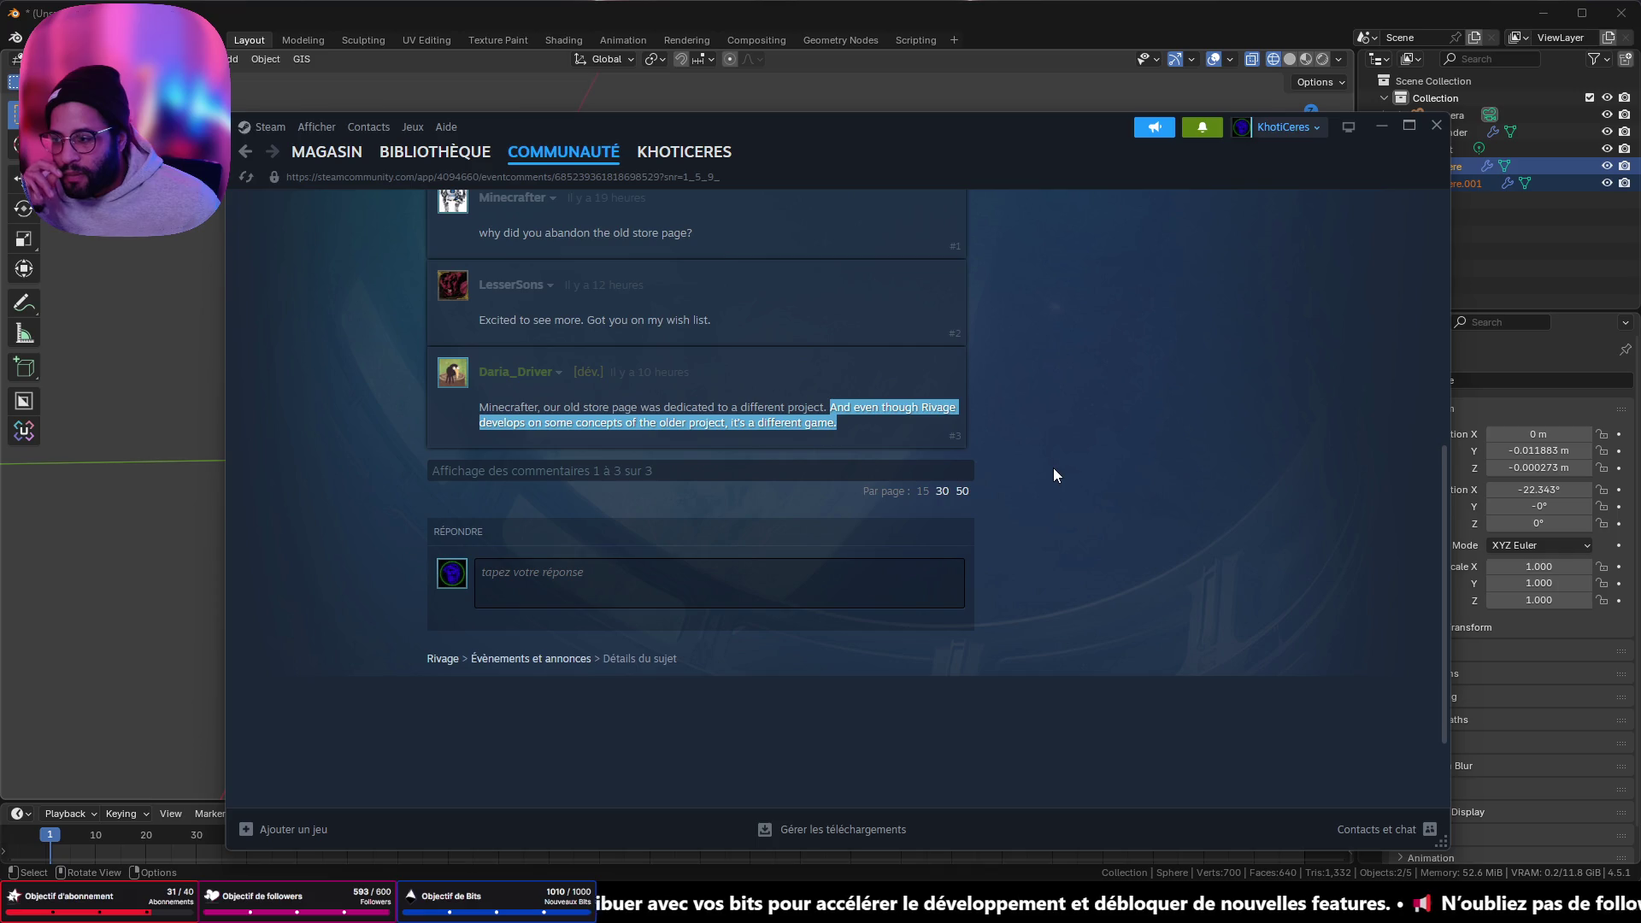
scroll(1044, 476, "up", 5)
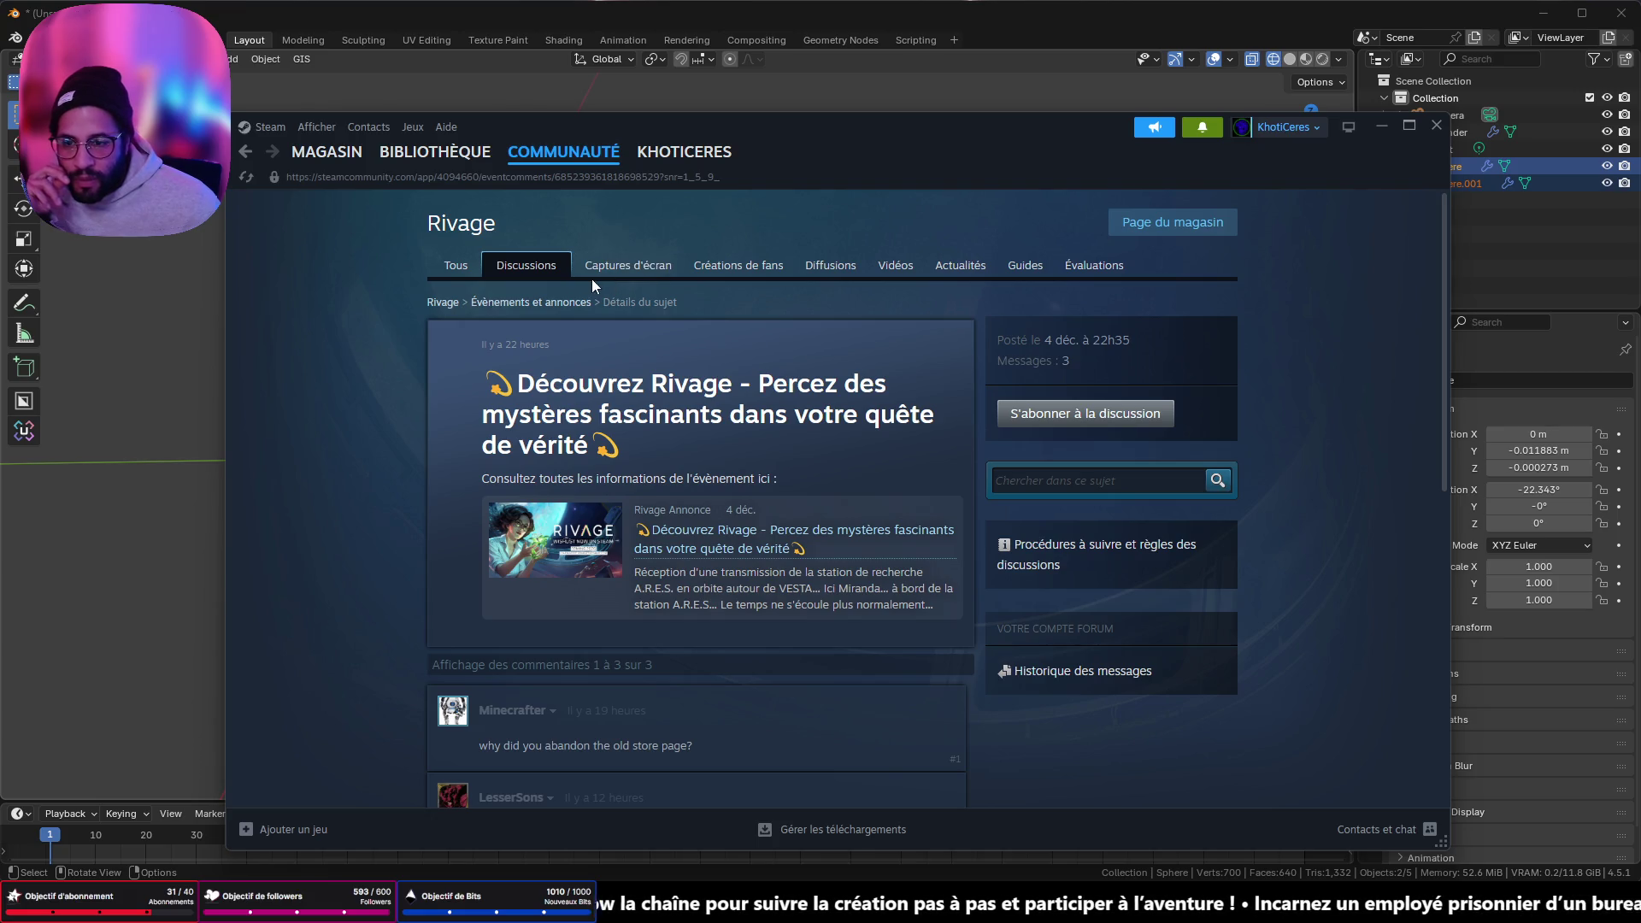
left_click(534, 268)
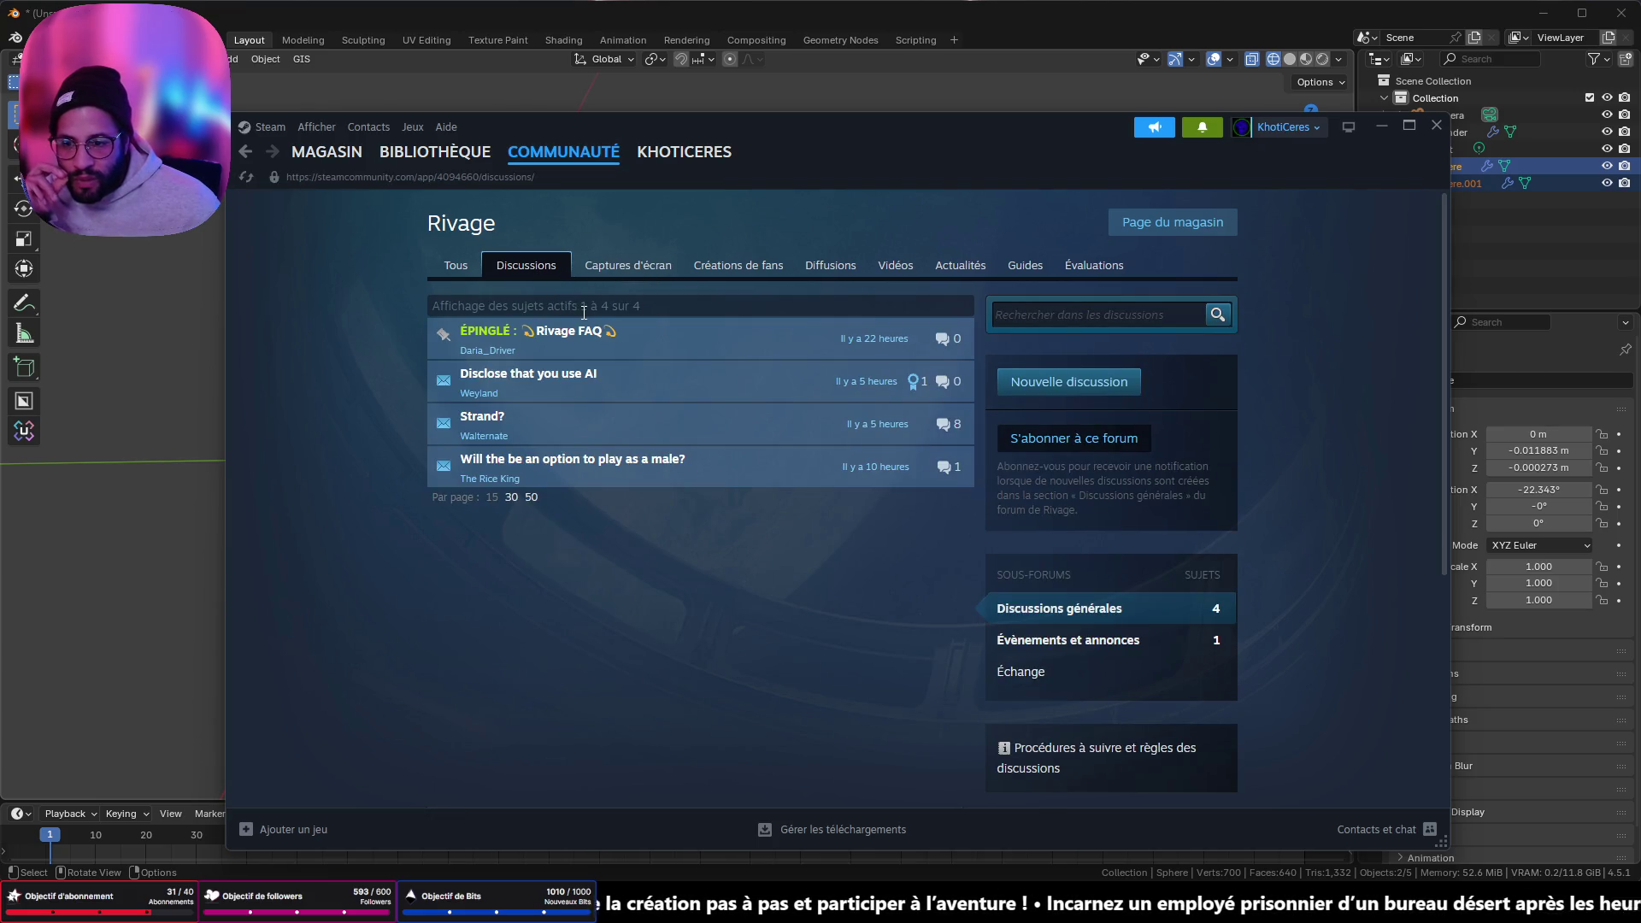
- Open the 'Strand?' topic from the Rivage discussions
mouse_move(619, 422)
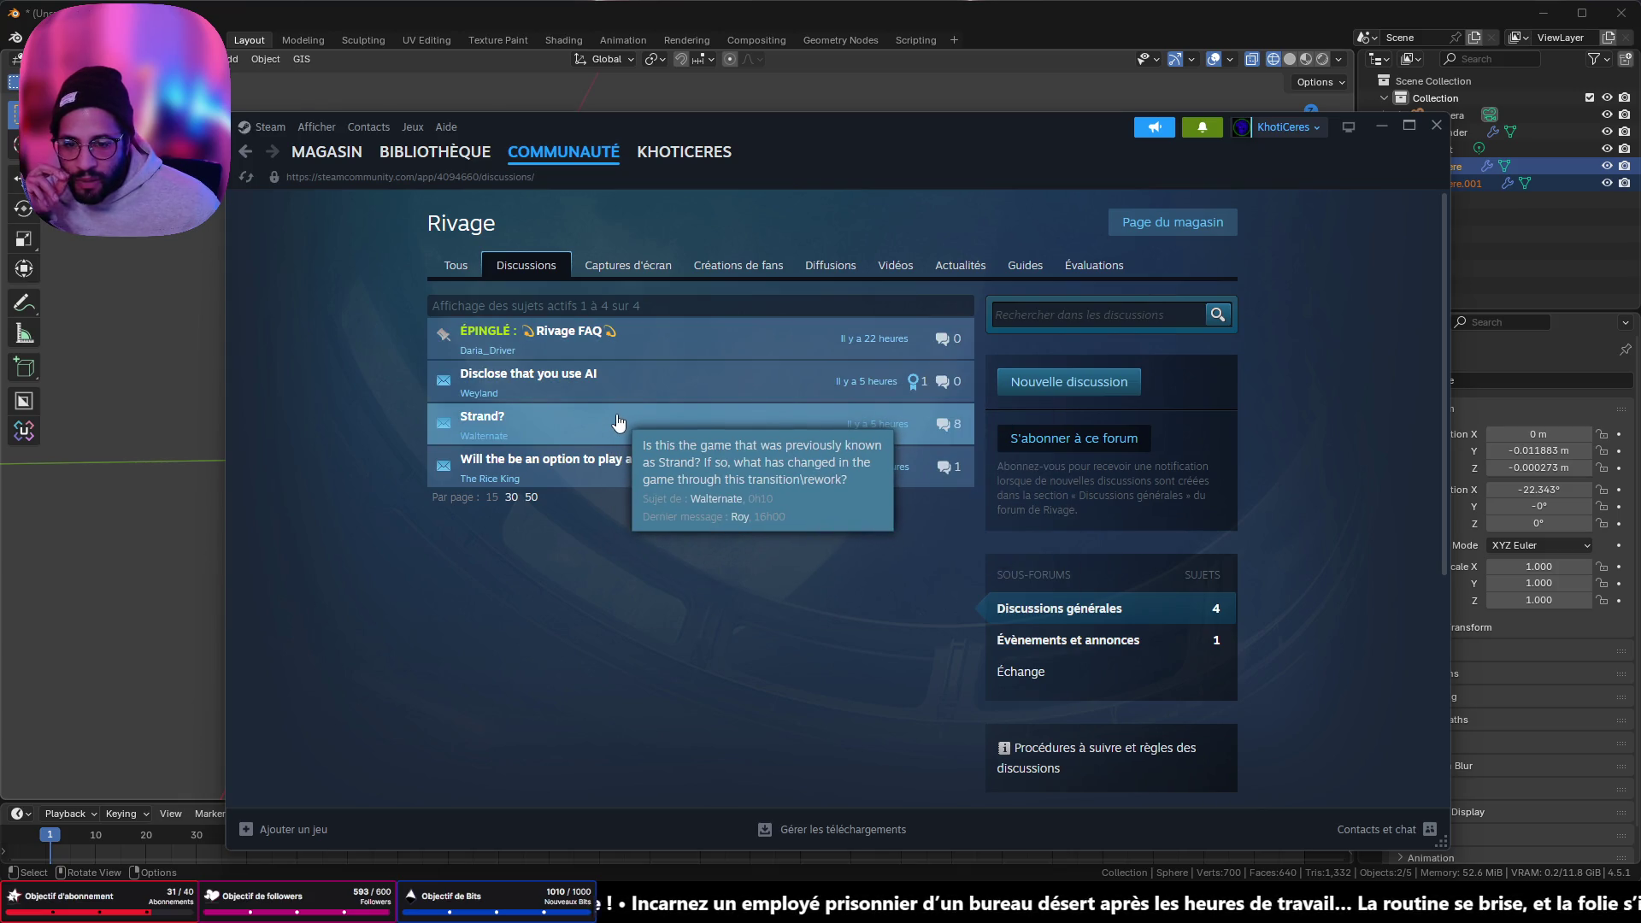
left_click(619, 422)
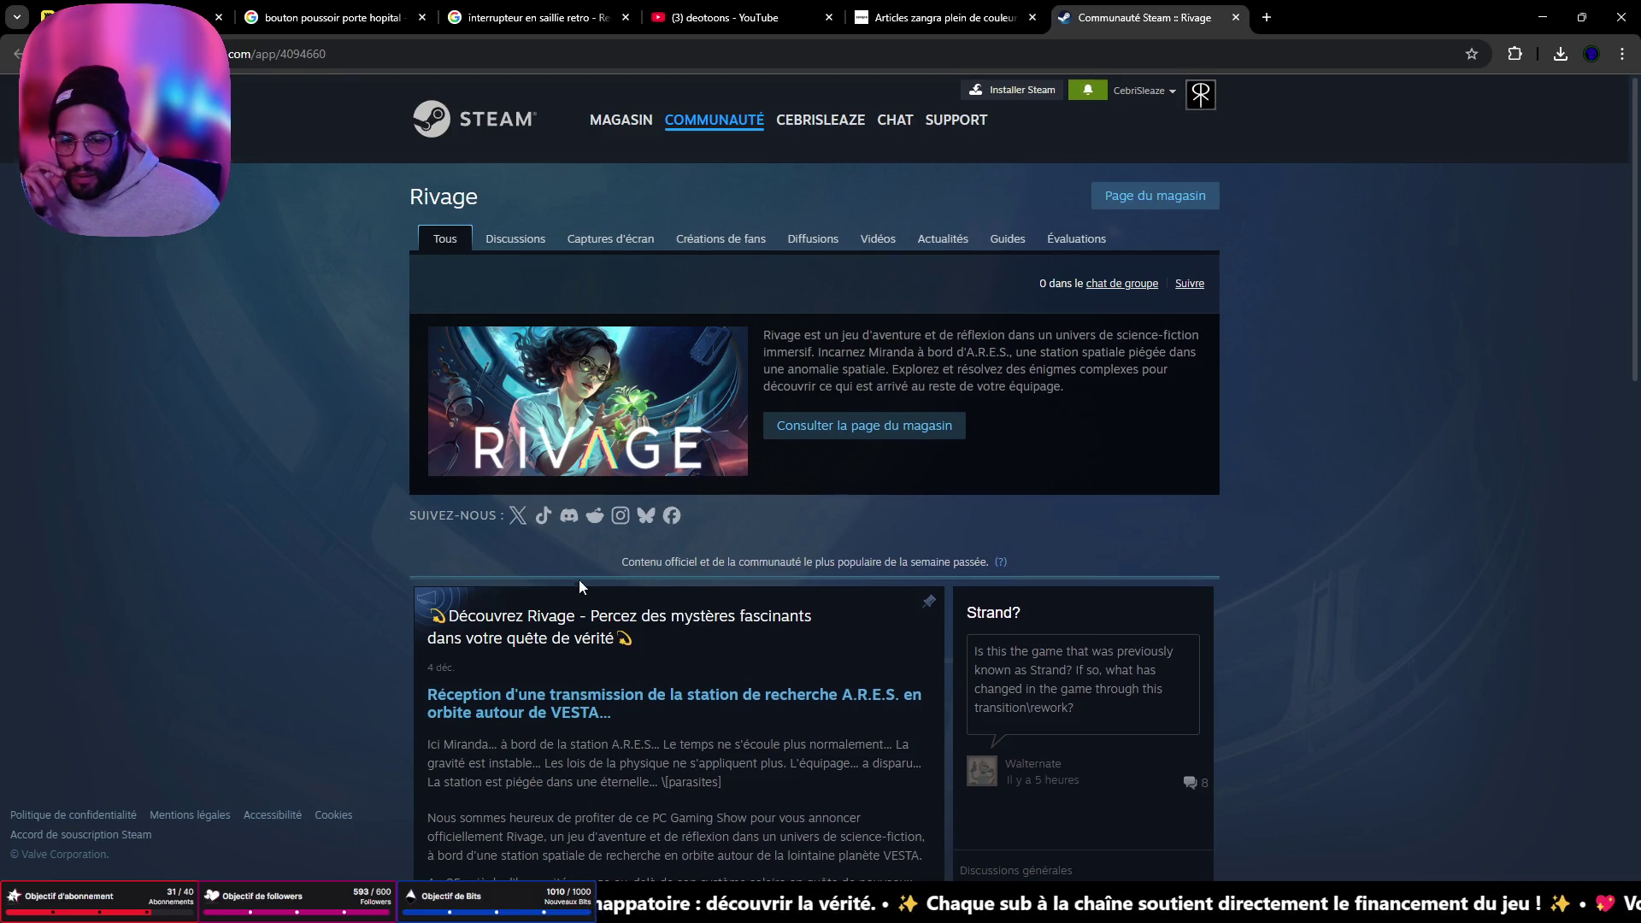
- Read the Strand? thread's 8 comments, including the developer's reply calling Strand the first version
scroll(576, 585, "down", 5)
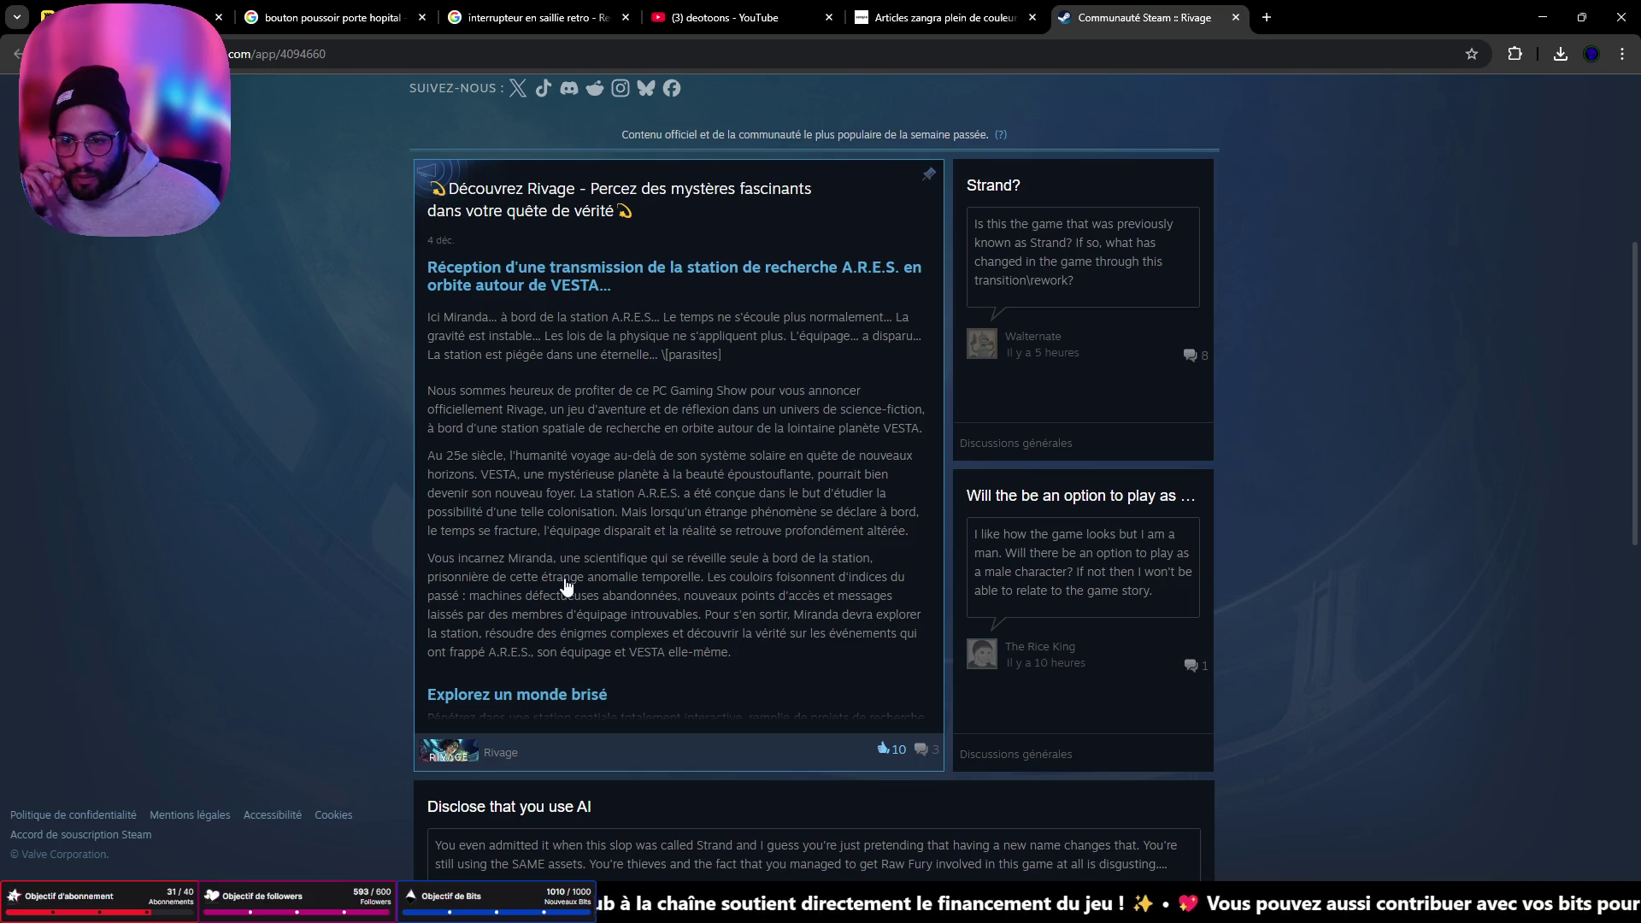
scroll(564, 584, "down", 4)
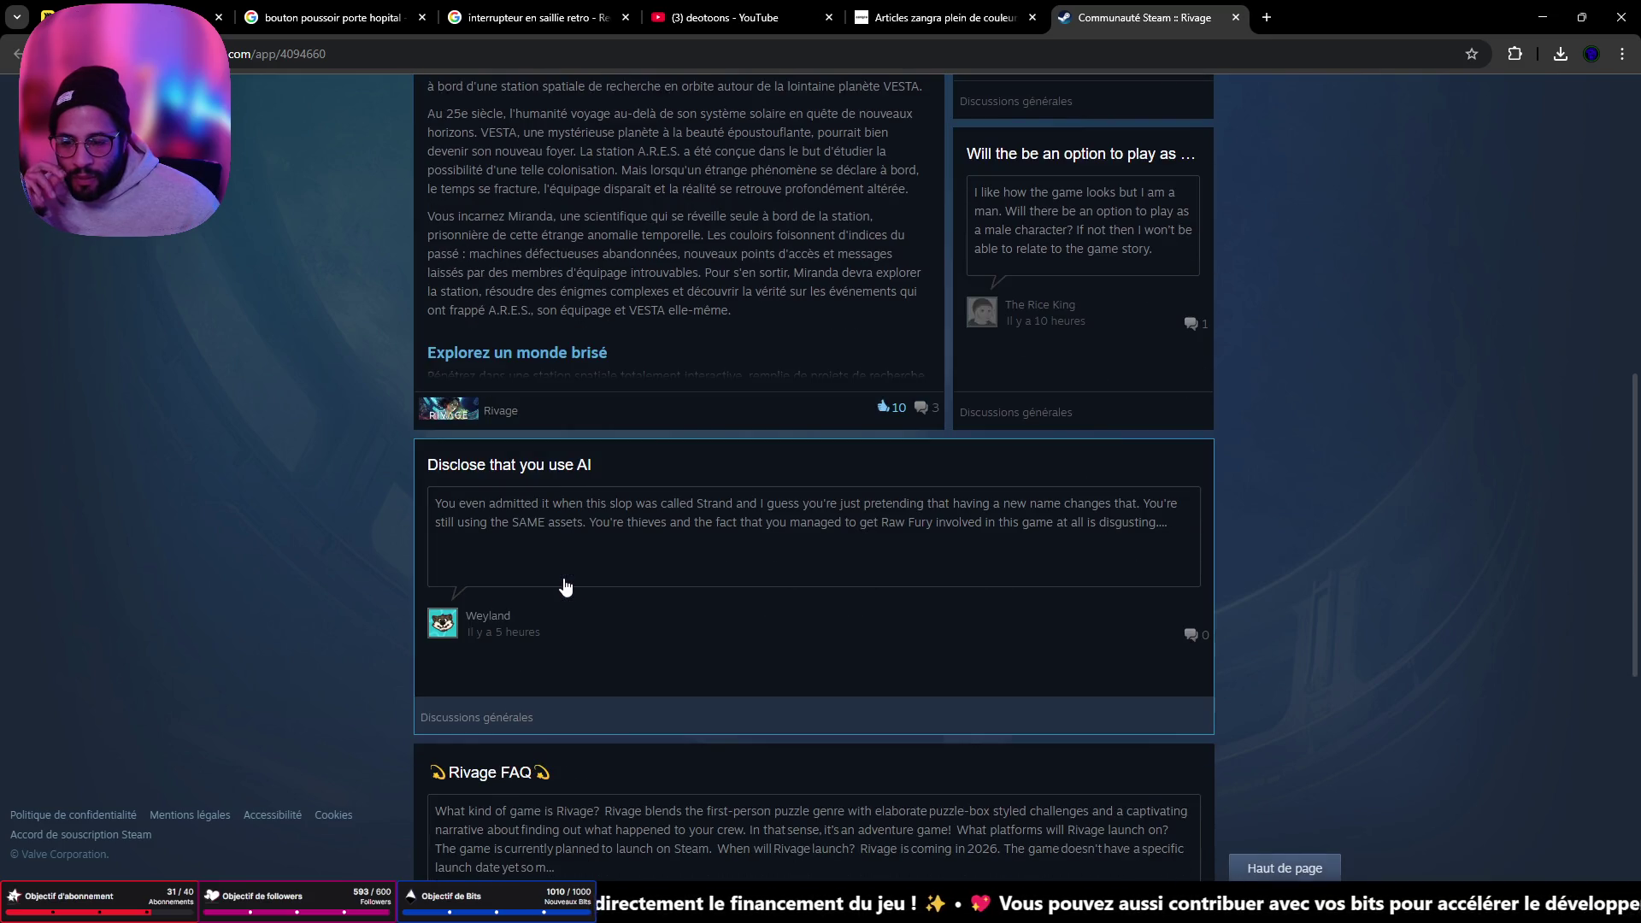
scroll(564, 585, "down", 5)
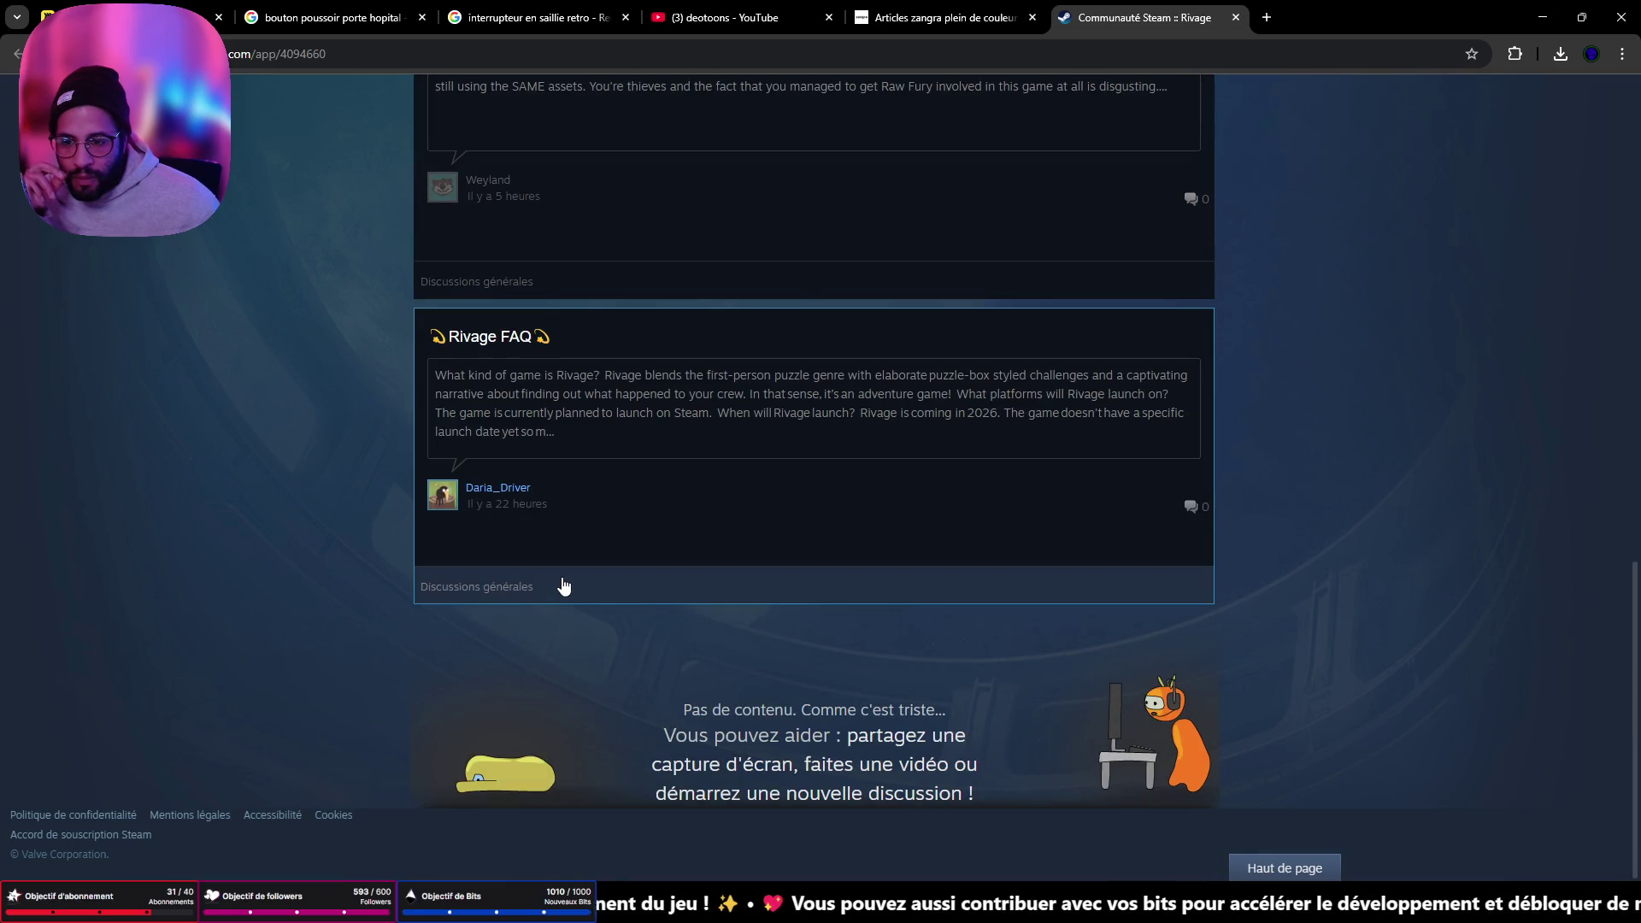
scroll(564, 584, "up", 5)
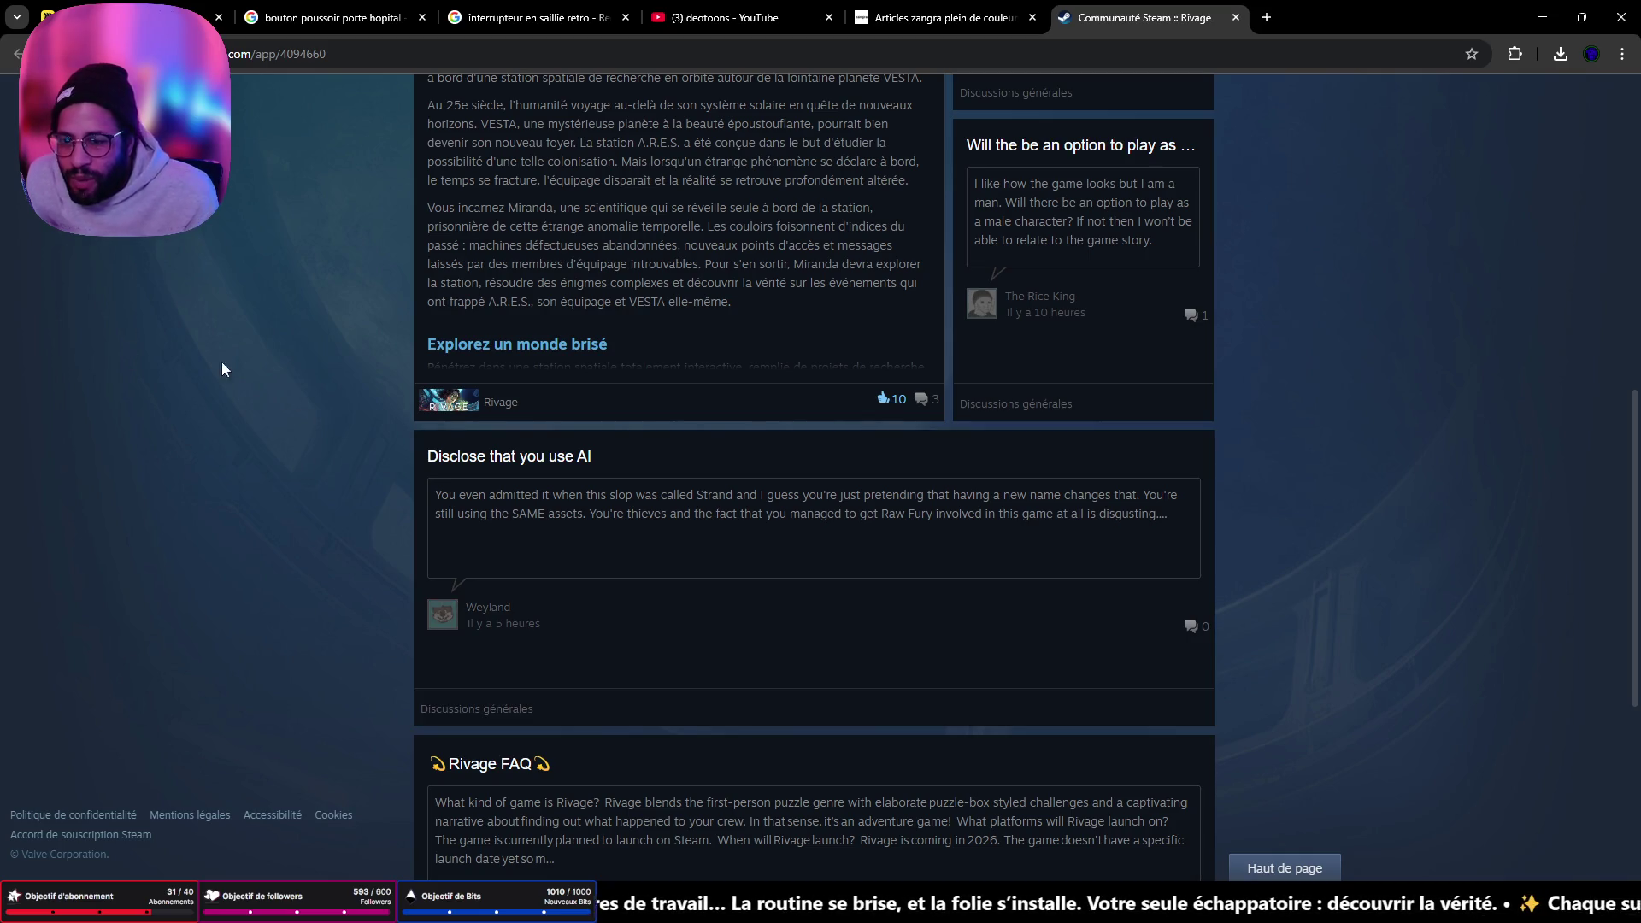
scroll(727, 290, "down", 5)
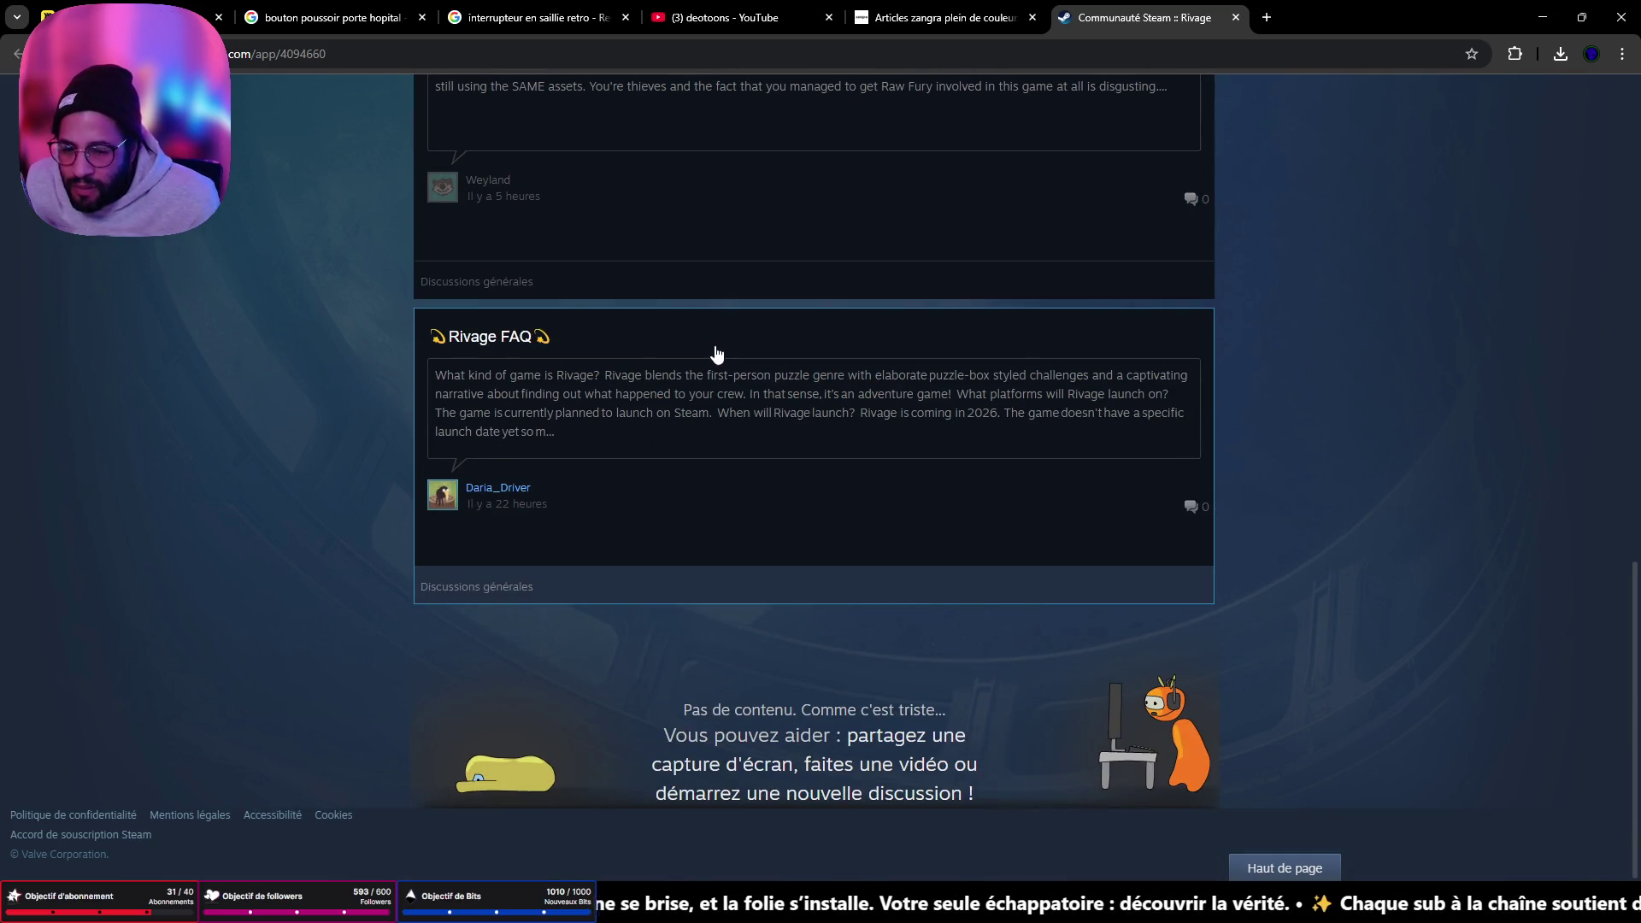
scroll(1032, 597, "up", 7)
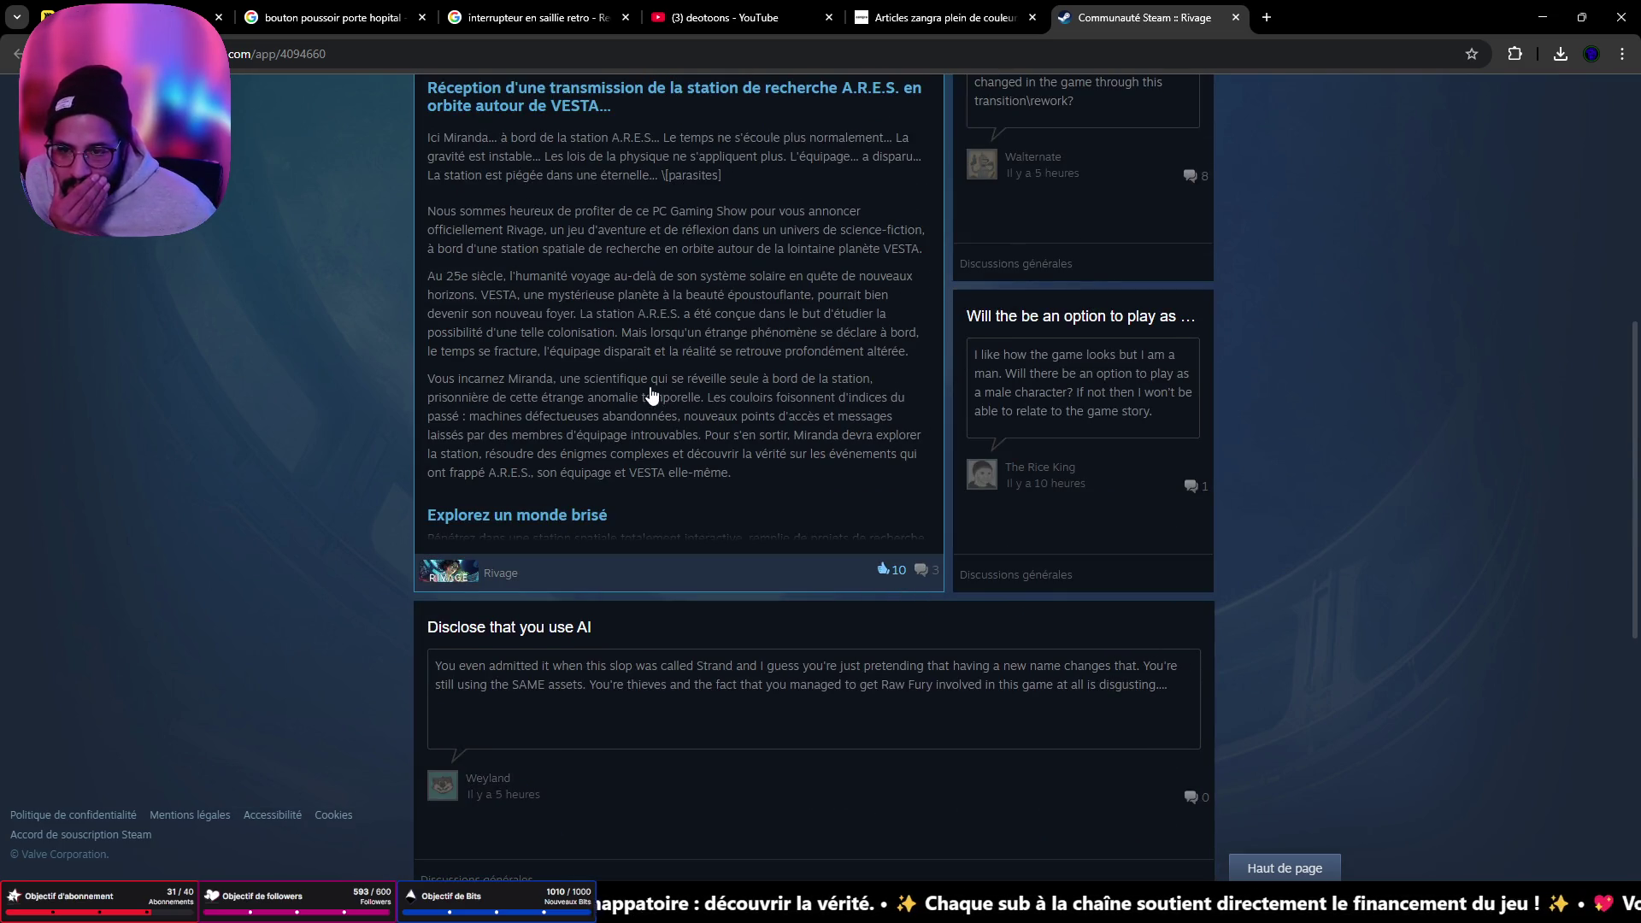
scroll(664, 386, "up", 5)
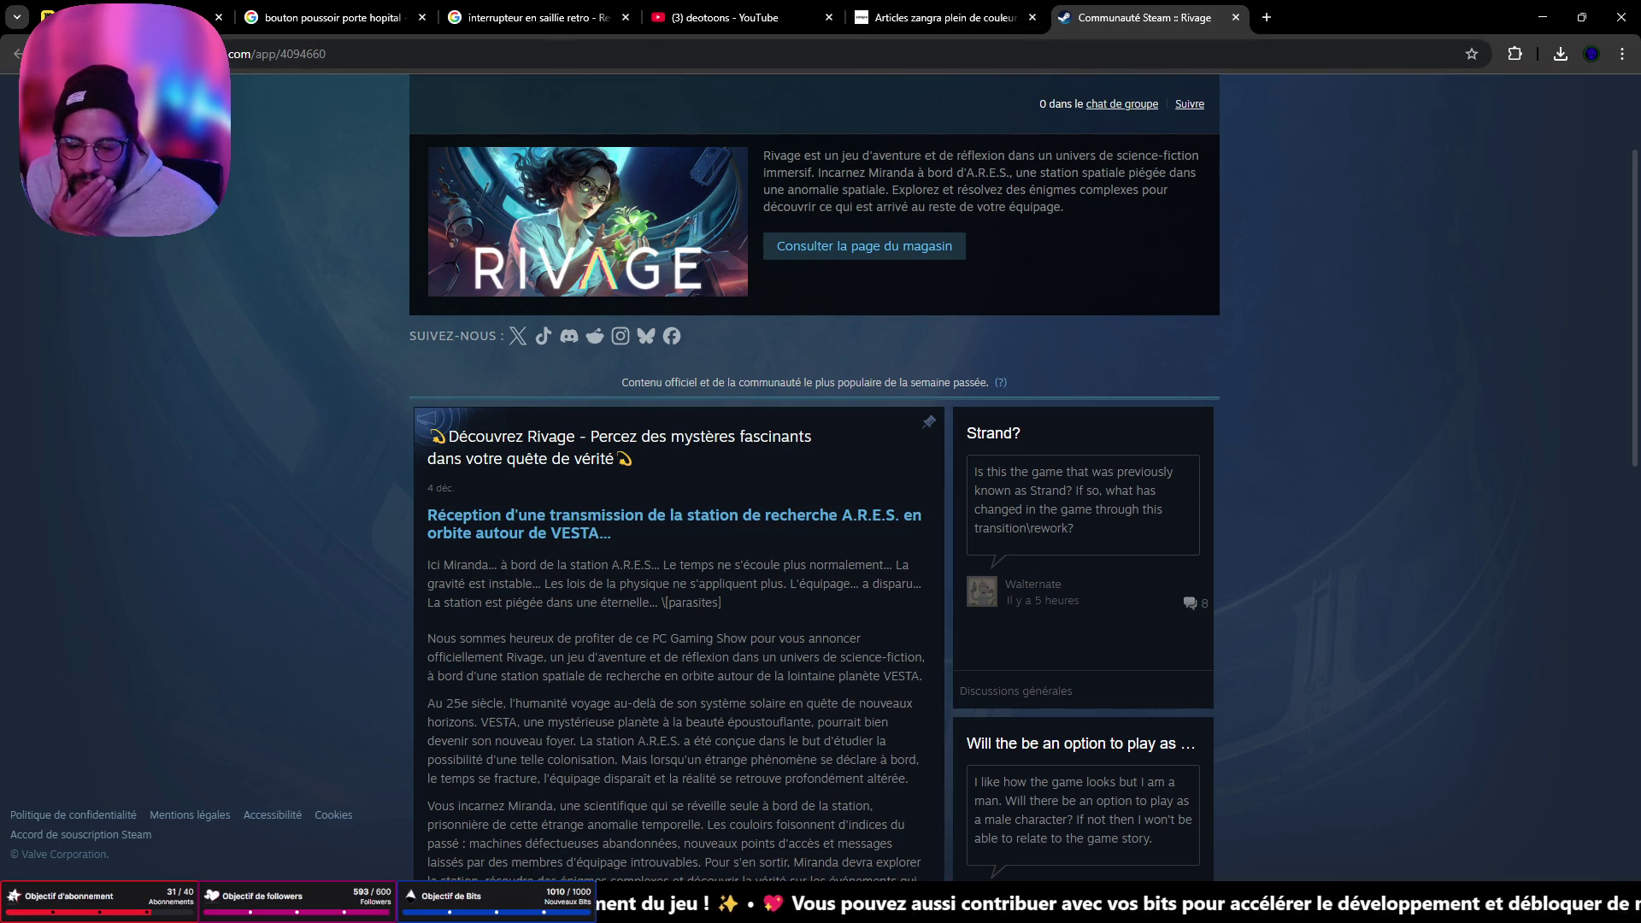
scroll(777, 567, "down", 5)
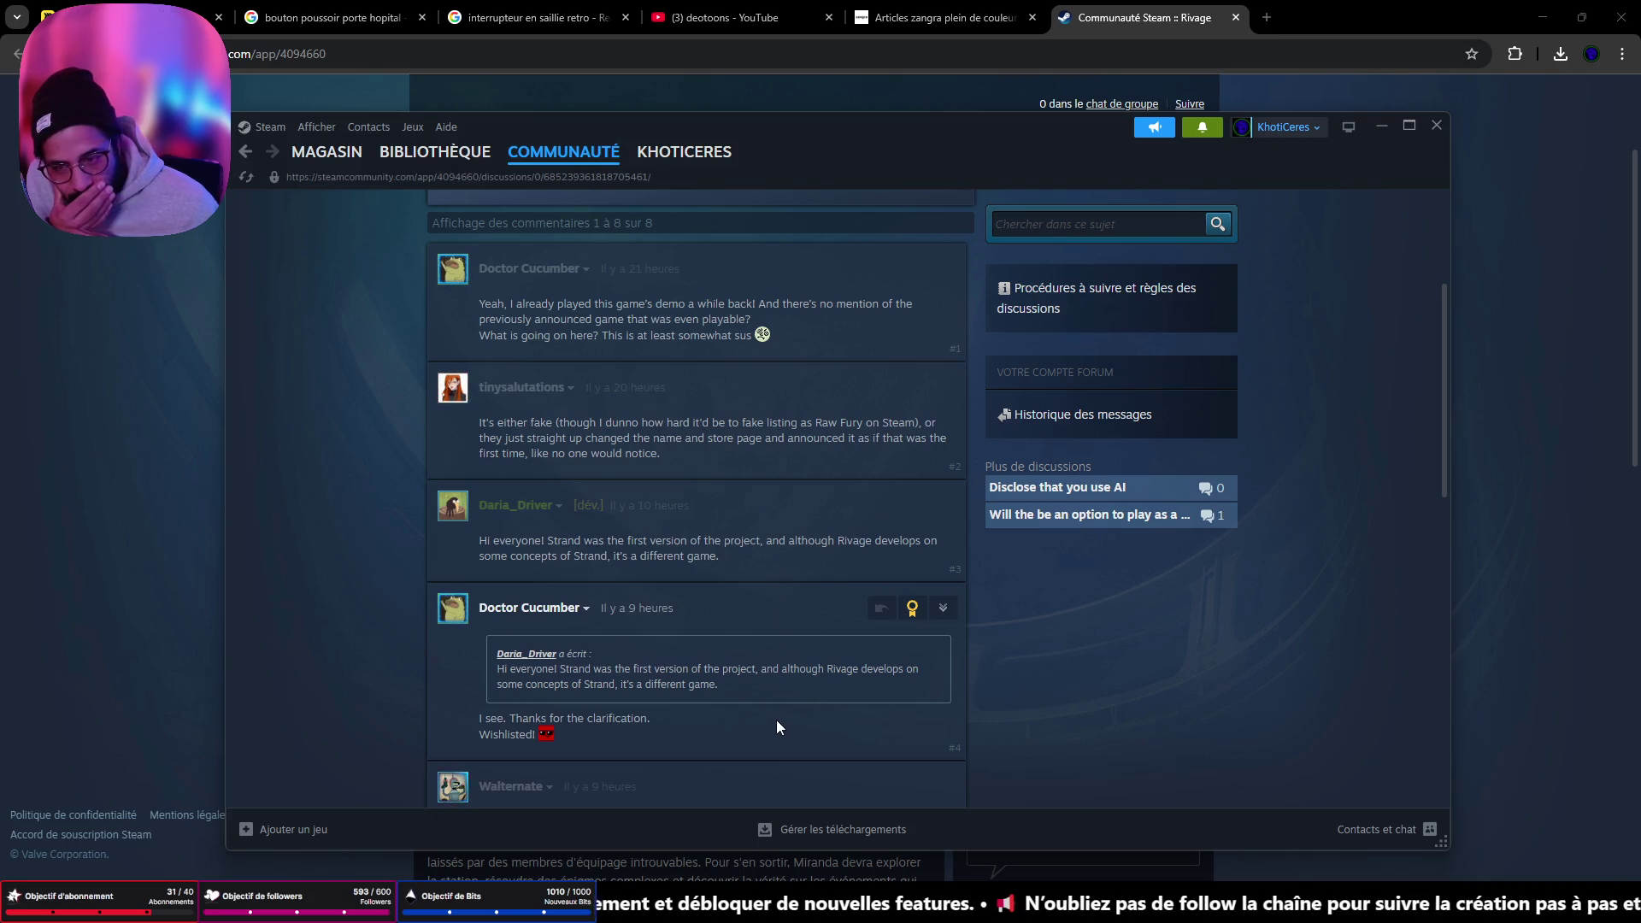
scroll(756, 718, "down", 1)
scroll(750, 717, "down", 3)
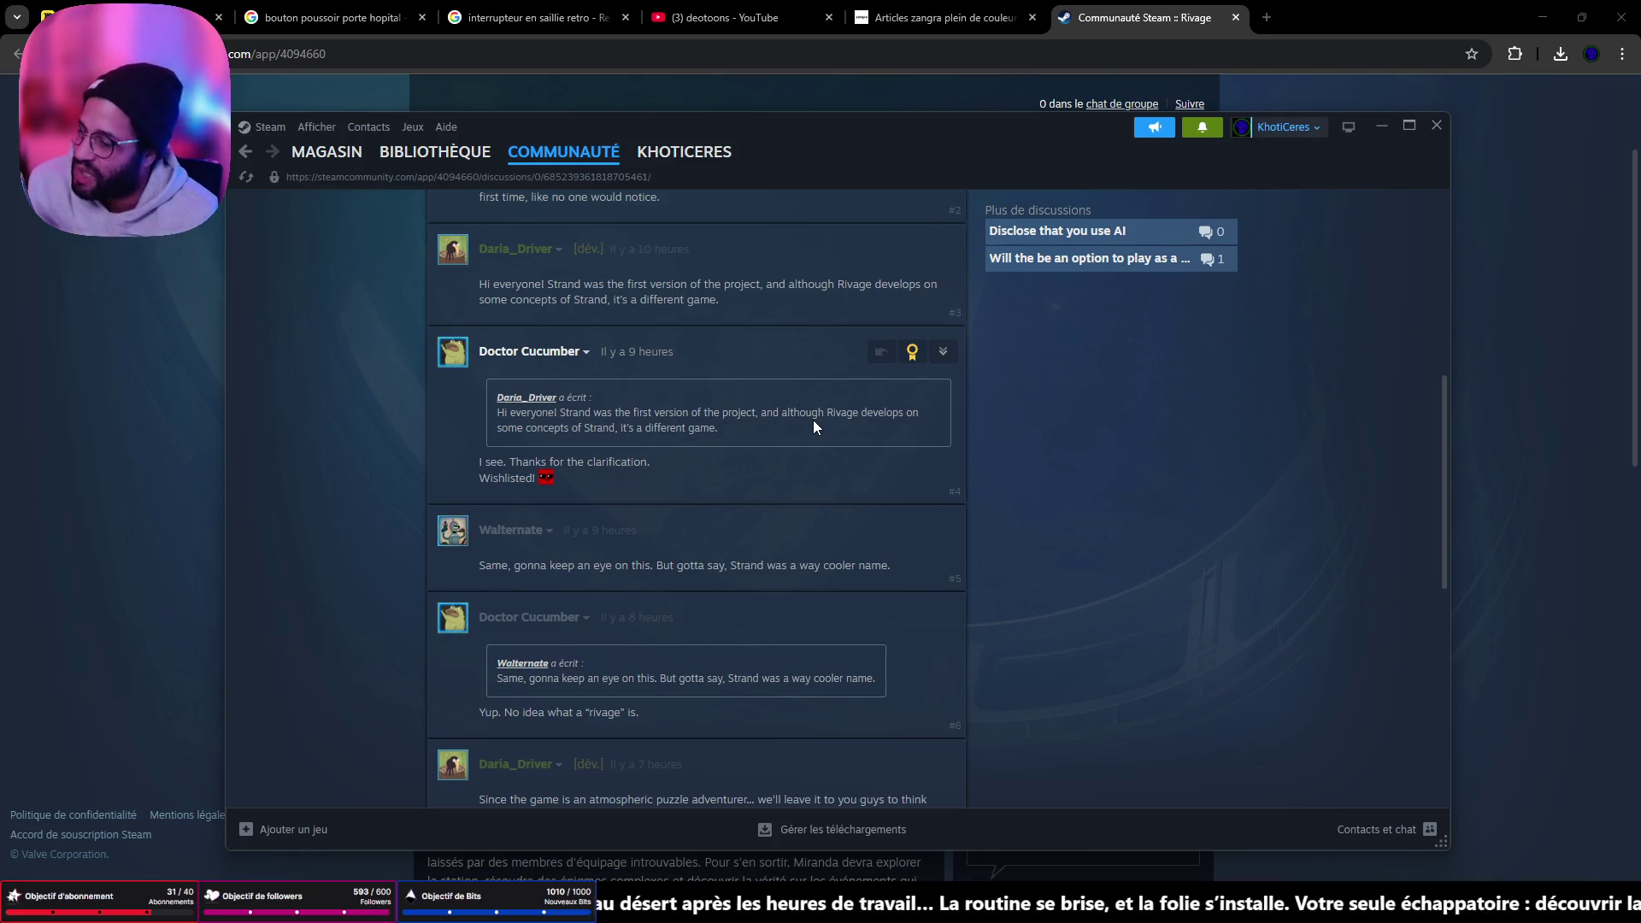
scroll(756, 419, "down", 4)
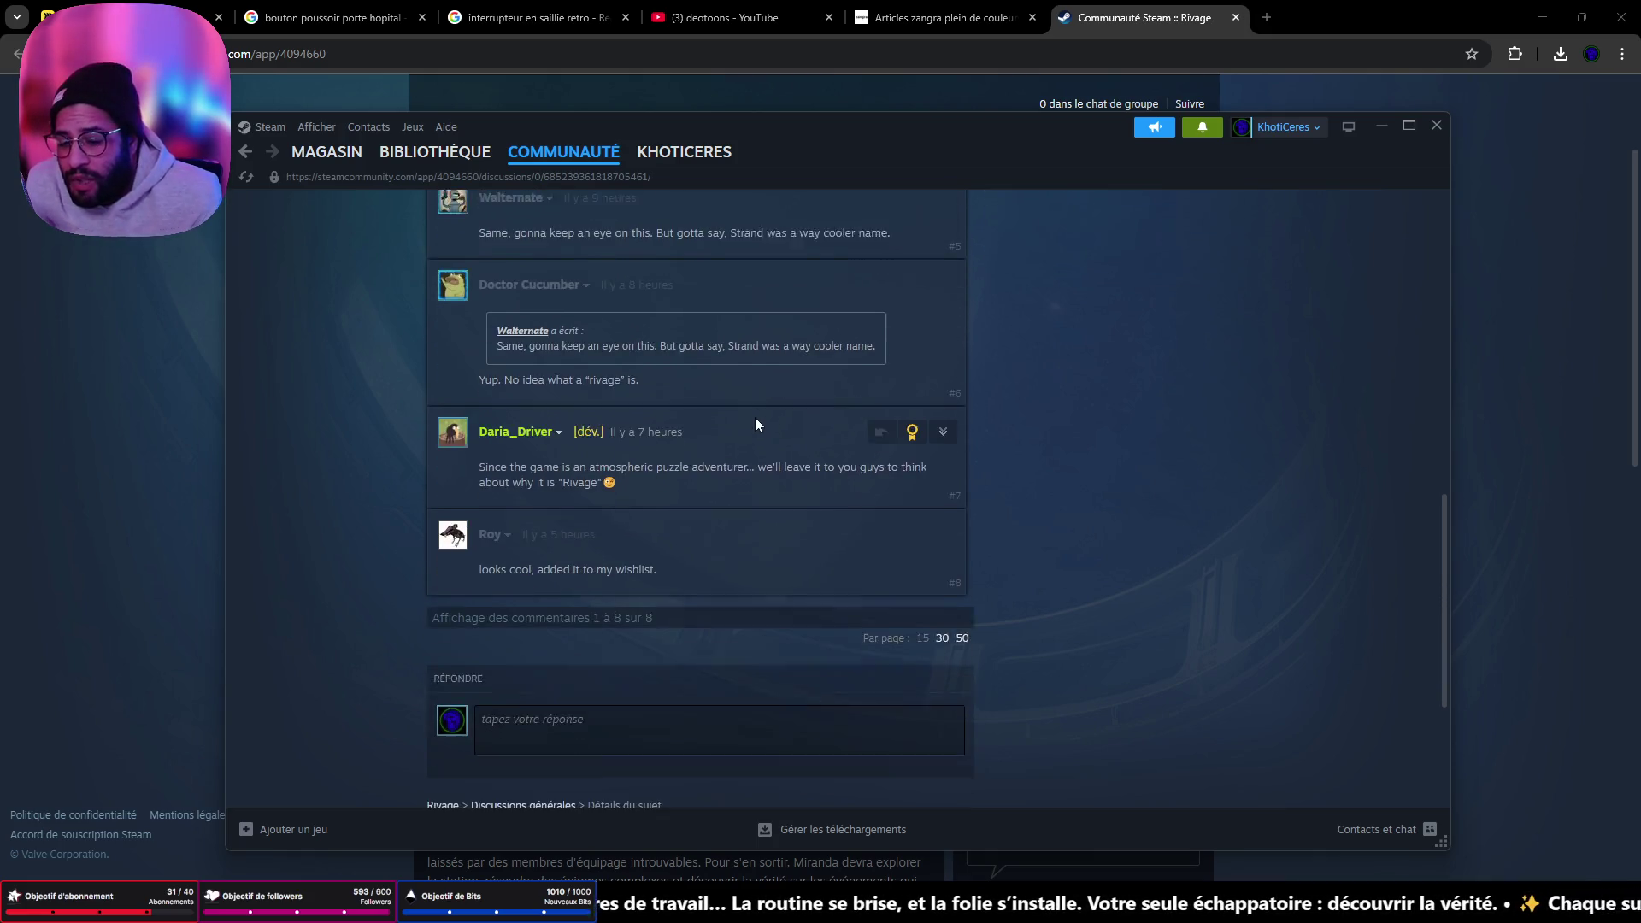
scroll(798, 510, "down", 3)
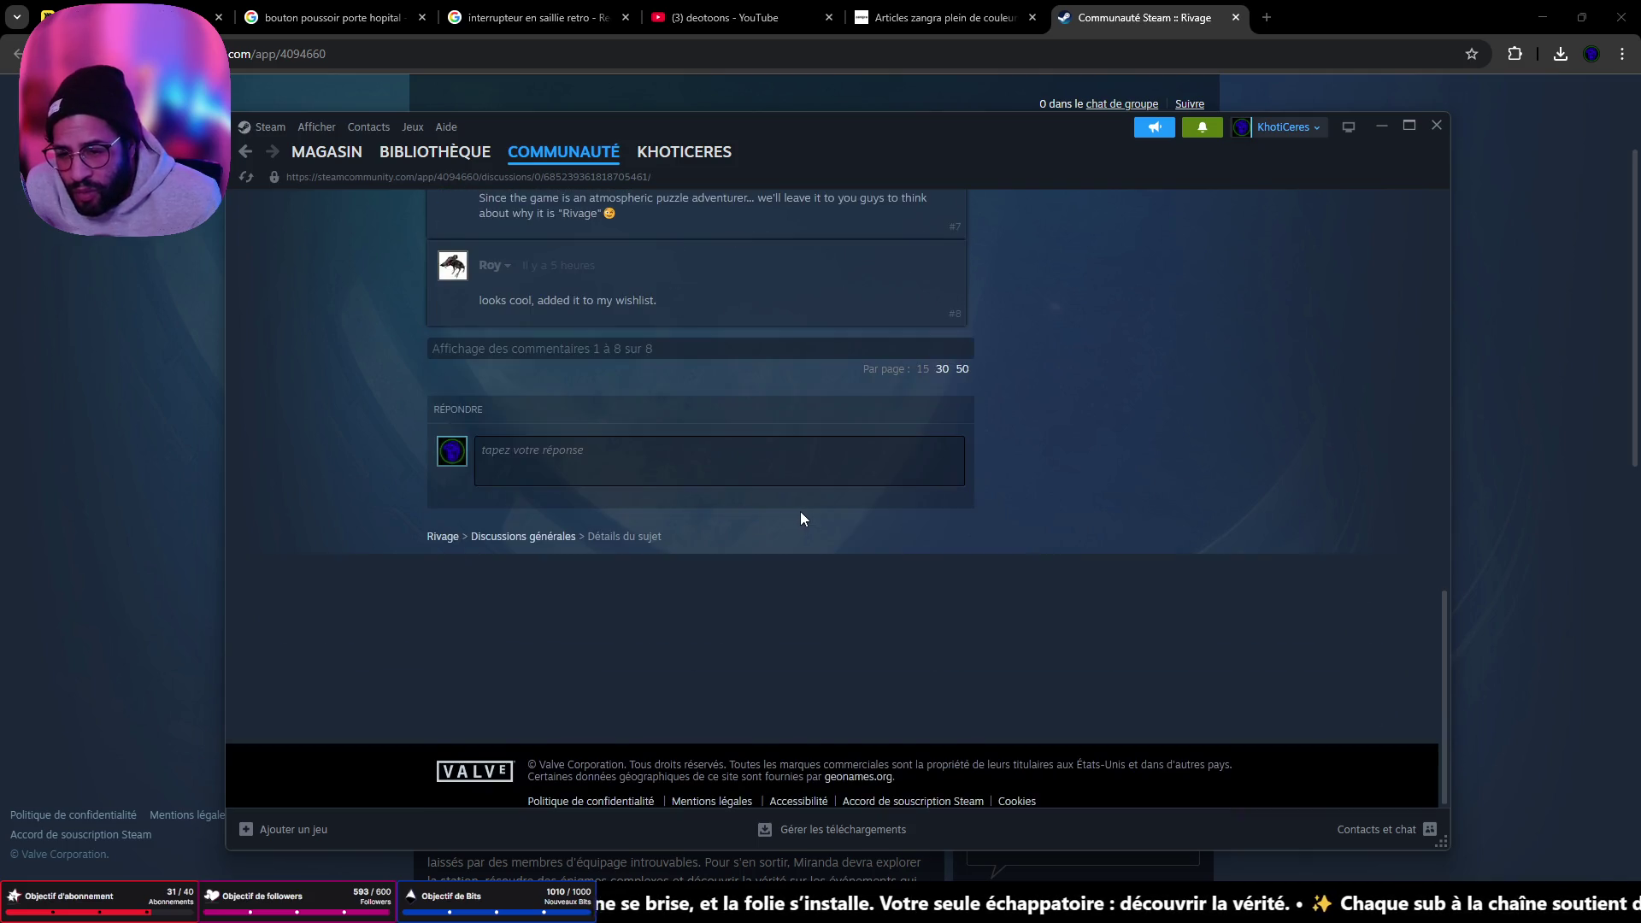
scroll(800, 511, "up", 9)
scroll(799, 513, "up", 4)
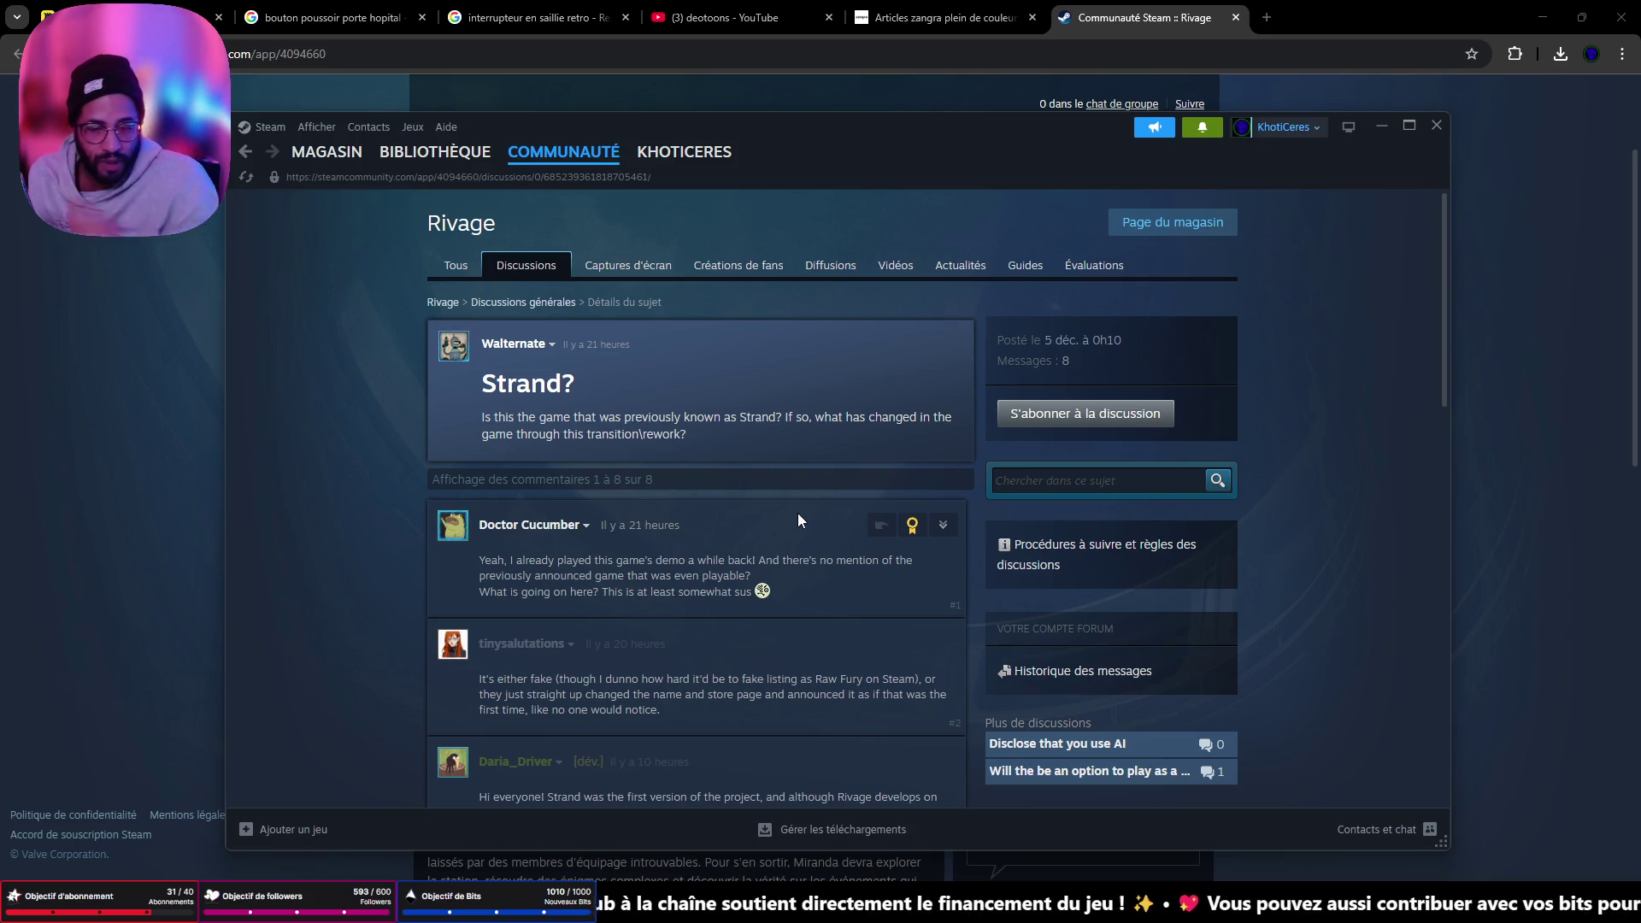
left_click(1171, 771)
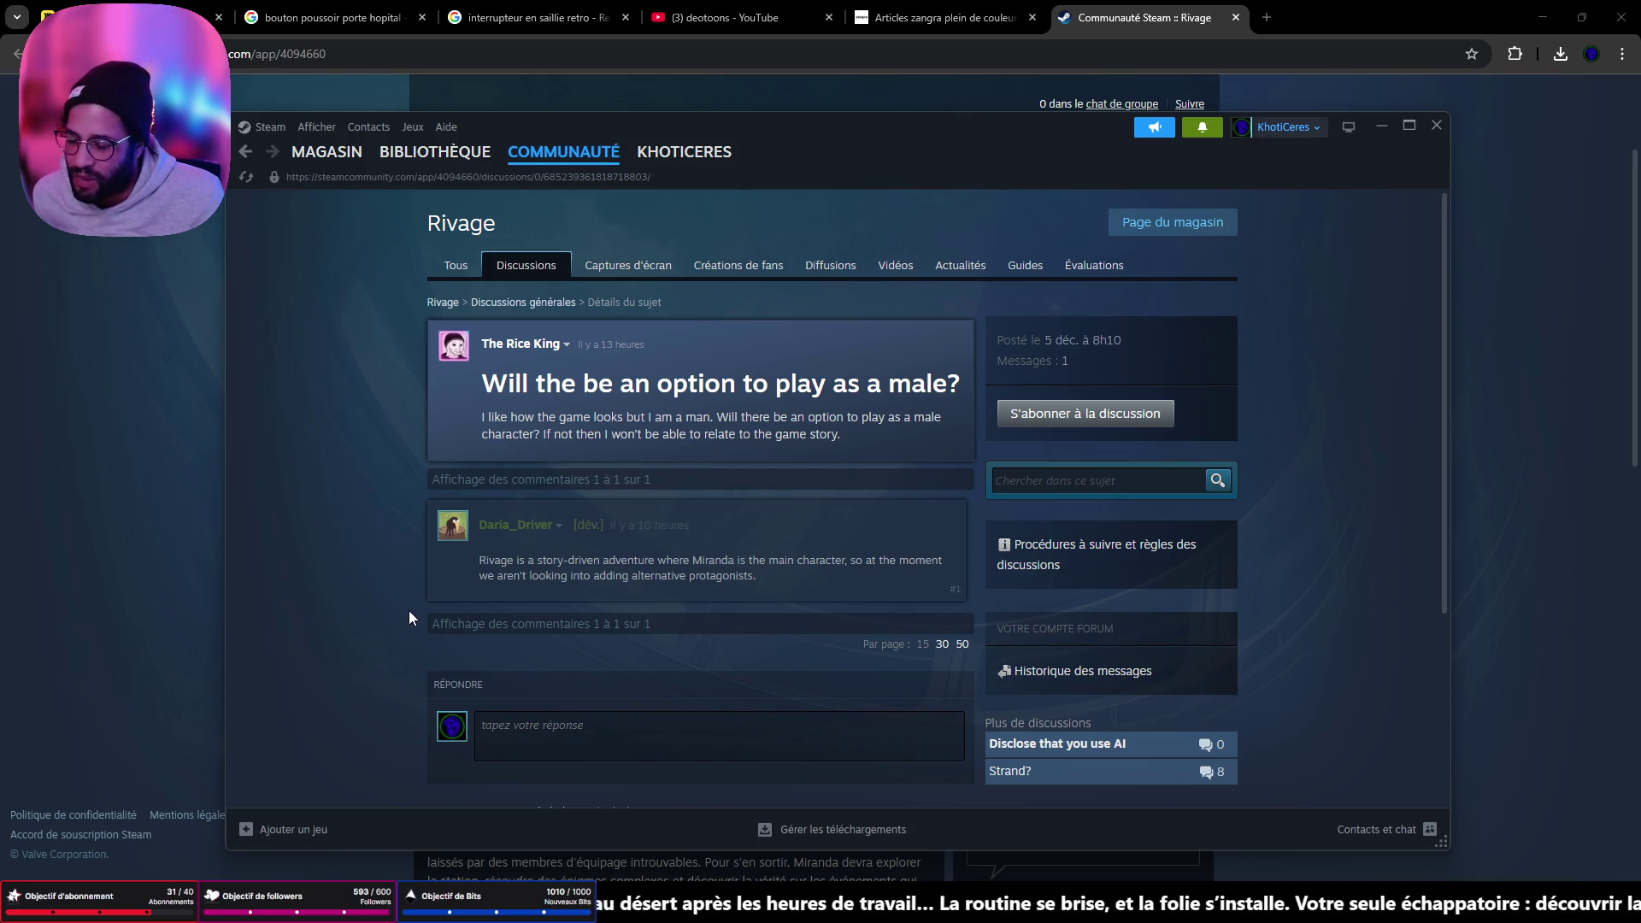
scroll(410, 617, "down", 3)
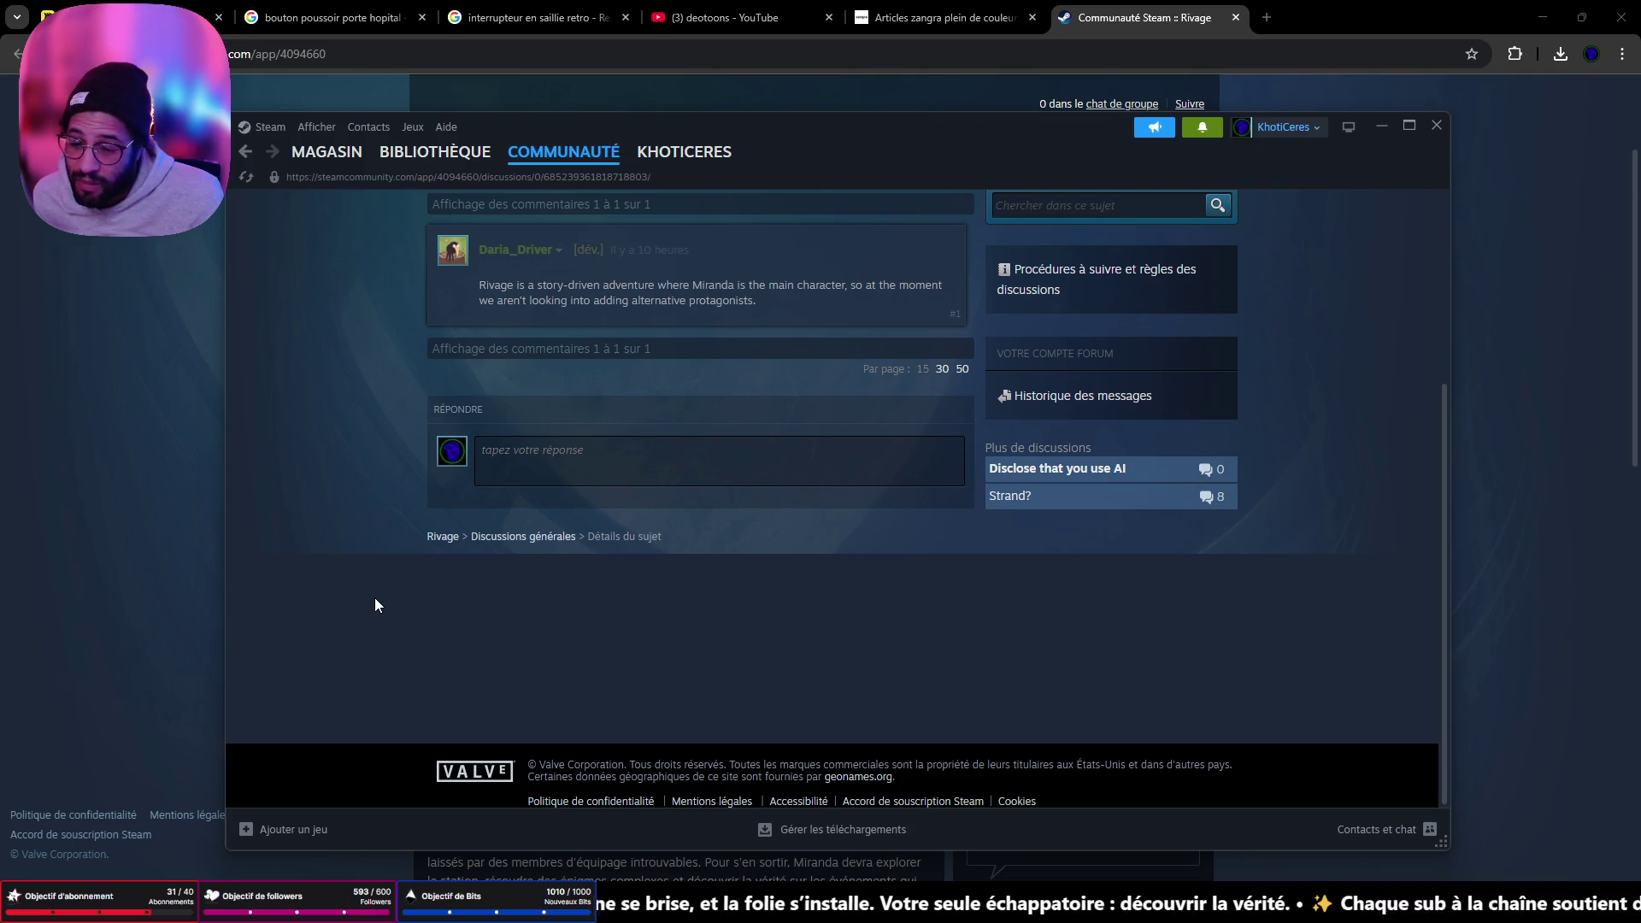
scroll(461, 565, "up", 3)
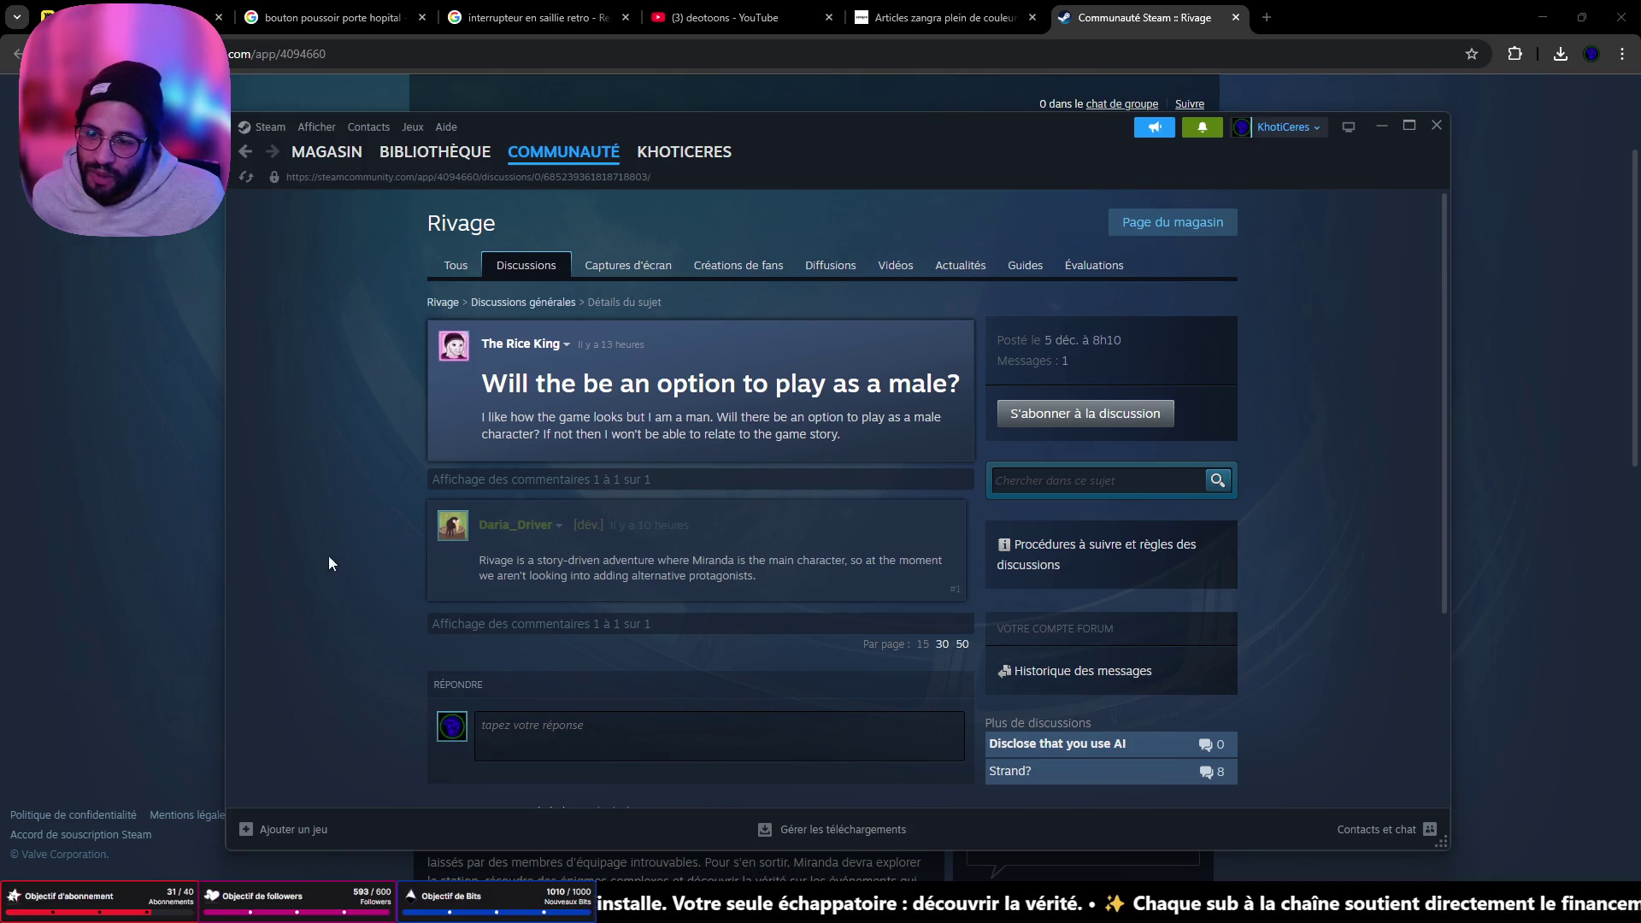
left_click(249, 152)
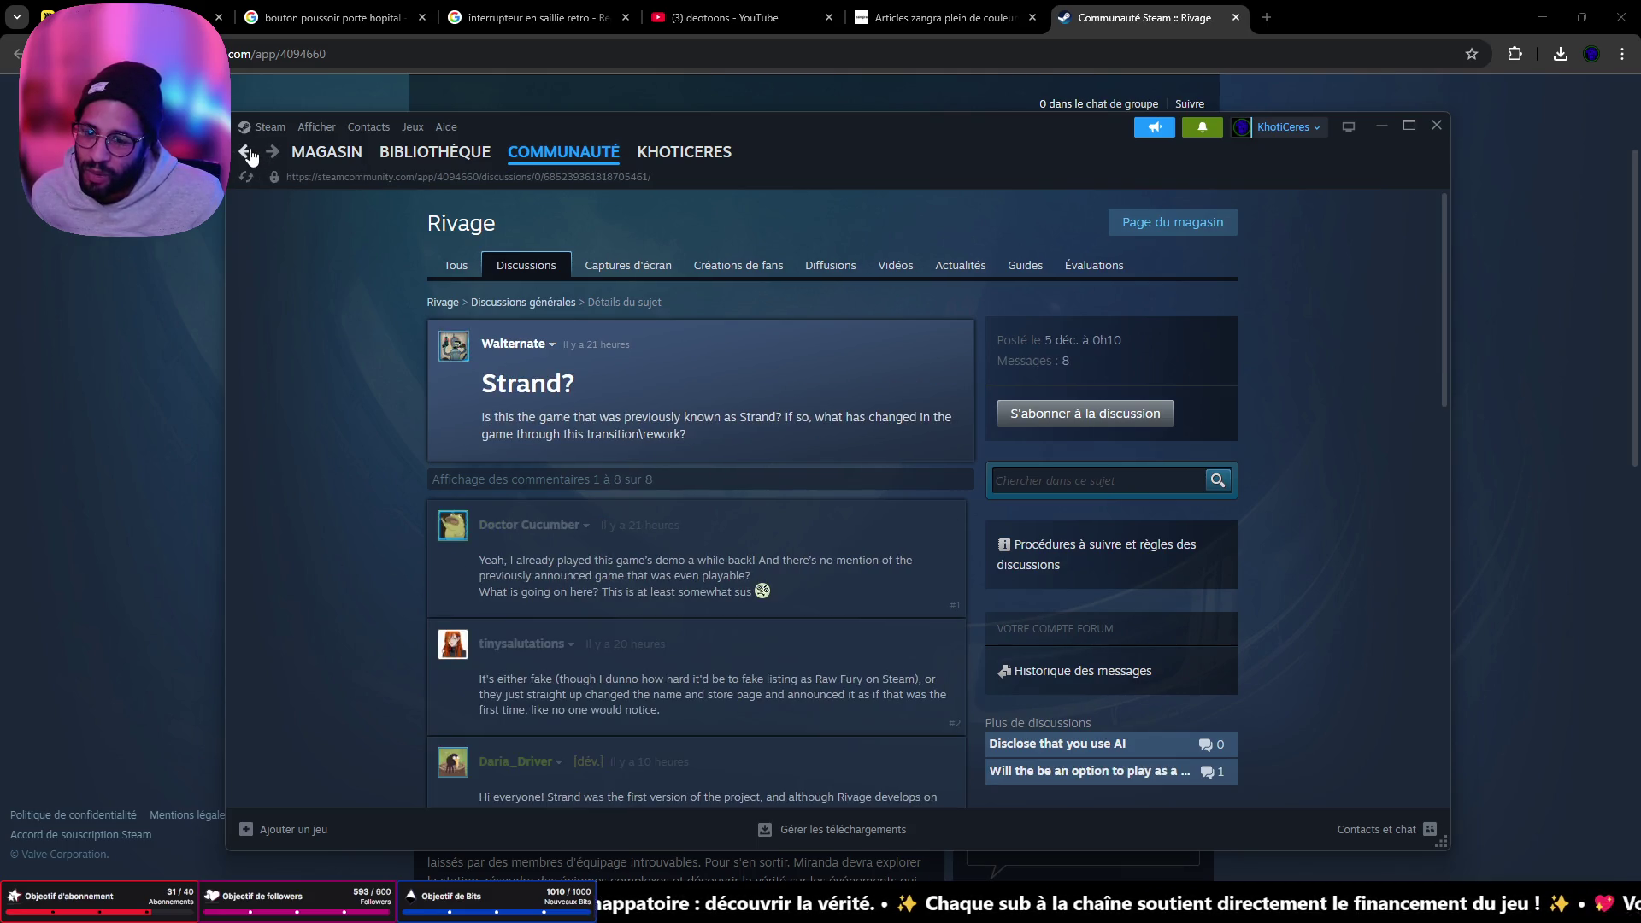
- Return to the Rivage discussions and look over the pinned Rivage FAQ thread
left_click(249, 152)
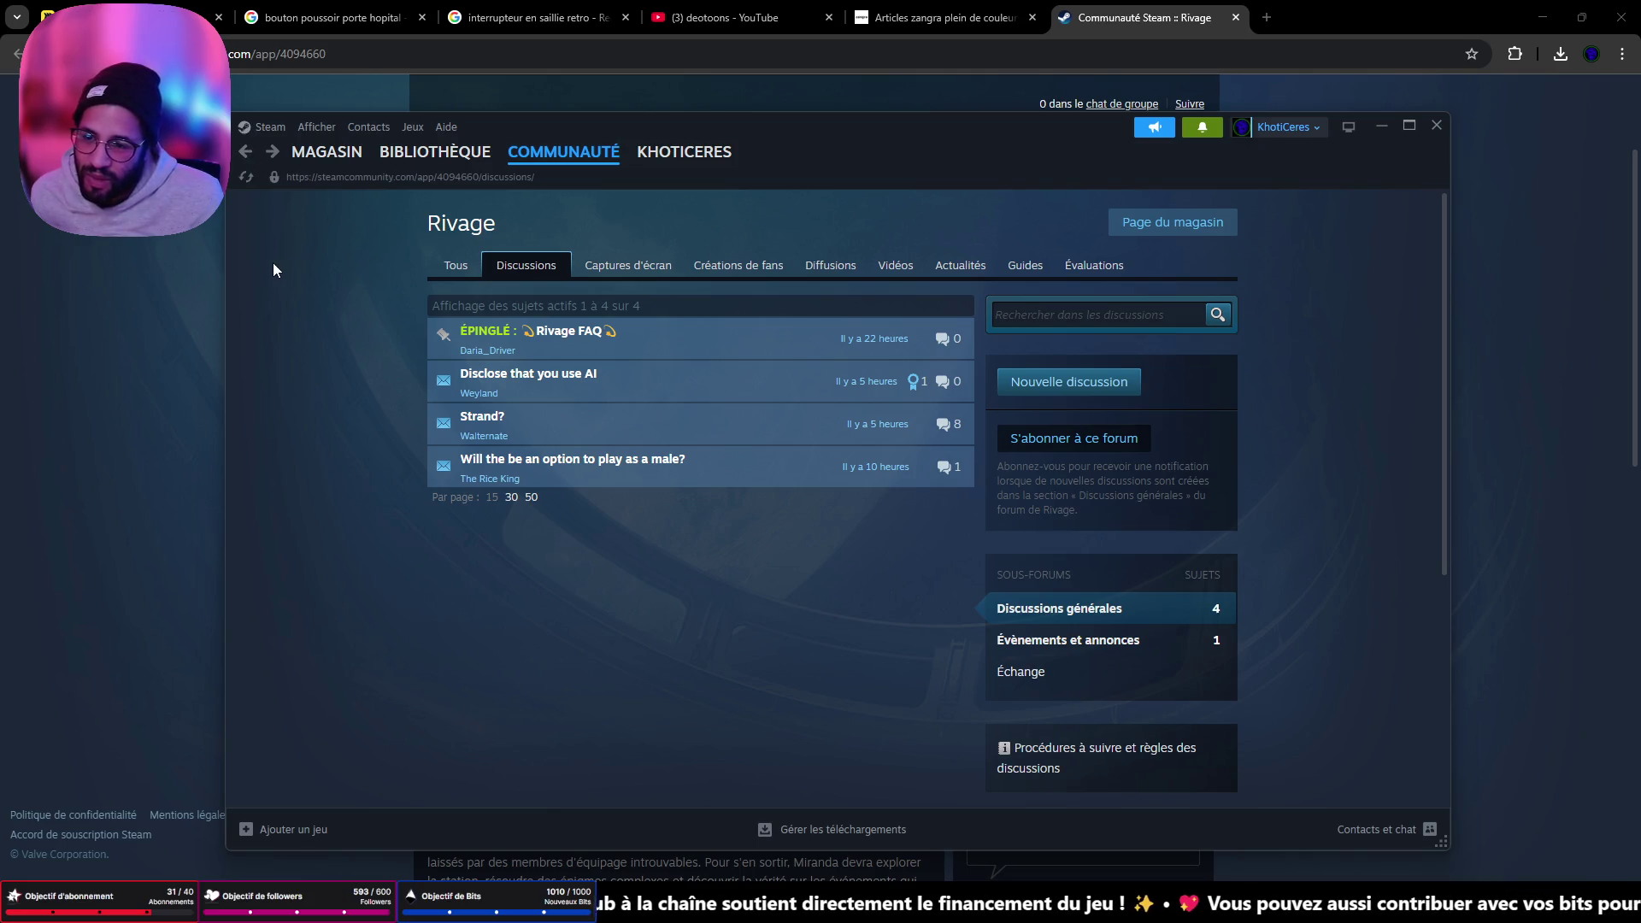
left_click(591, 329)
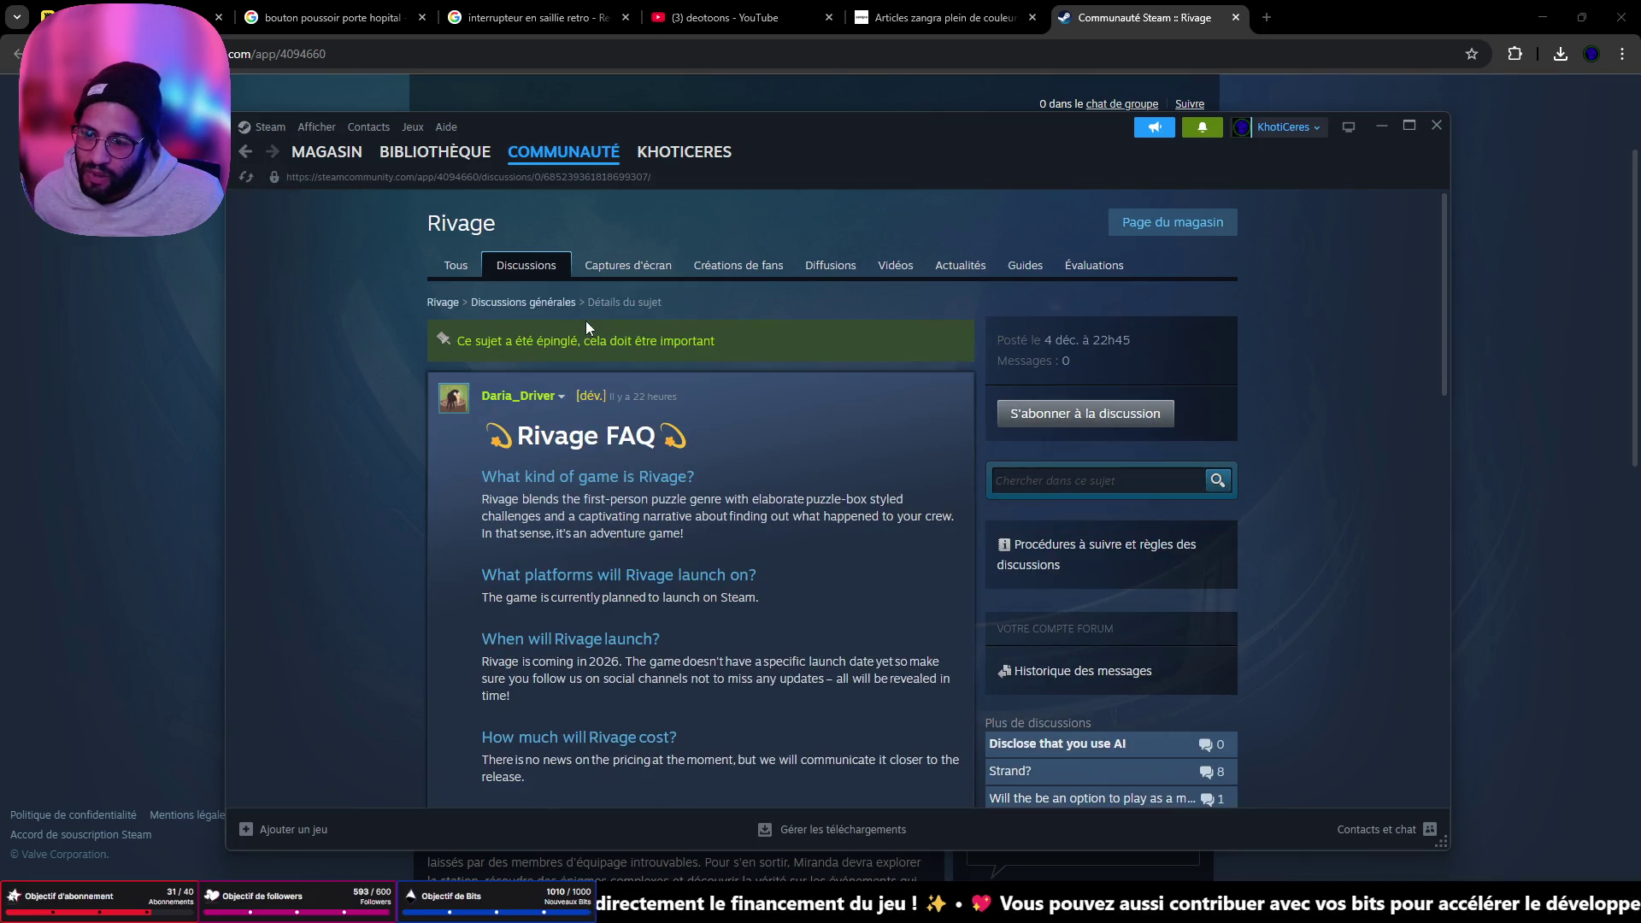
scroll(606, 453, "down", 15)
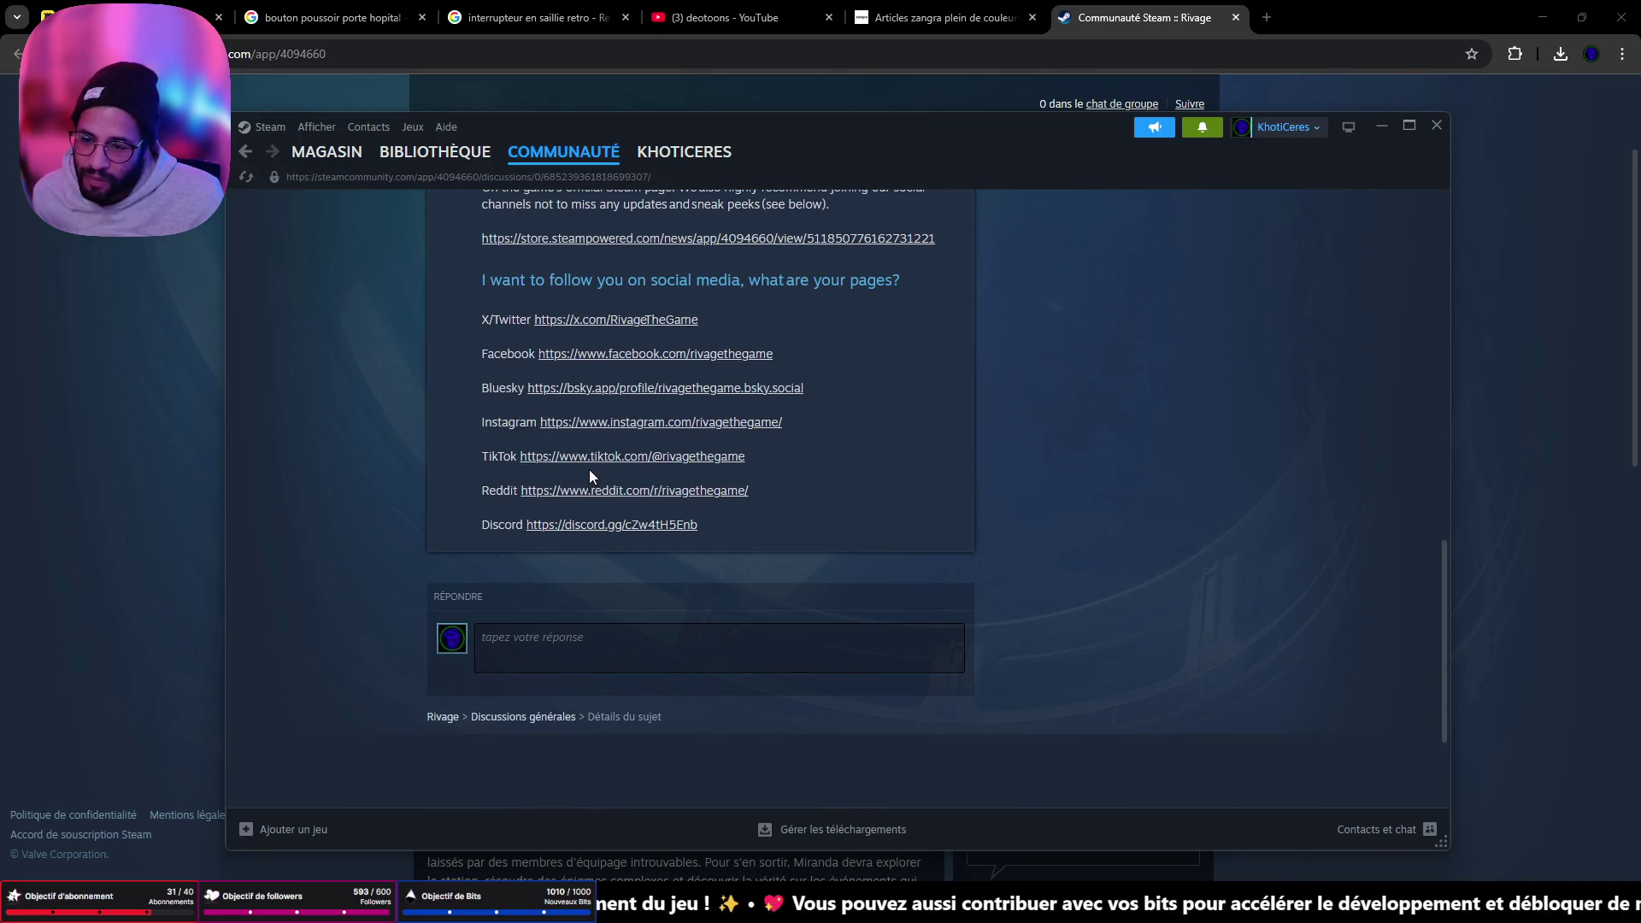
scroll(588, 470, "up", 15)
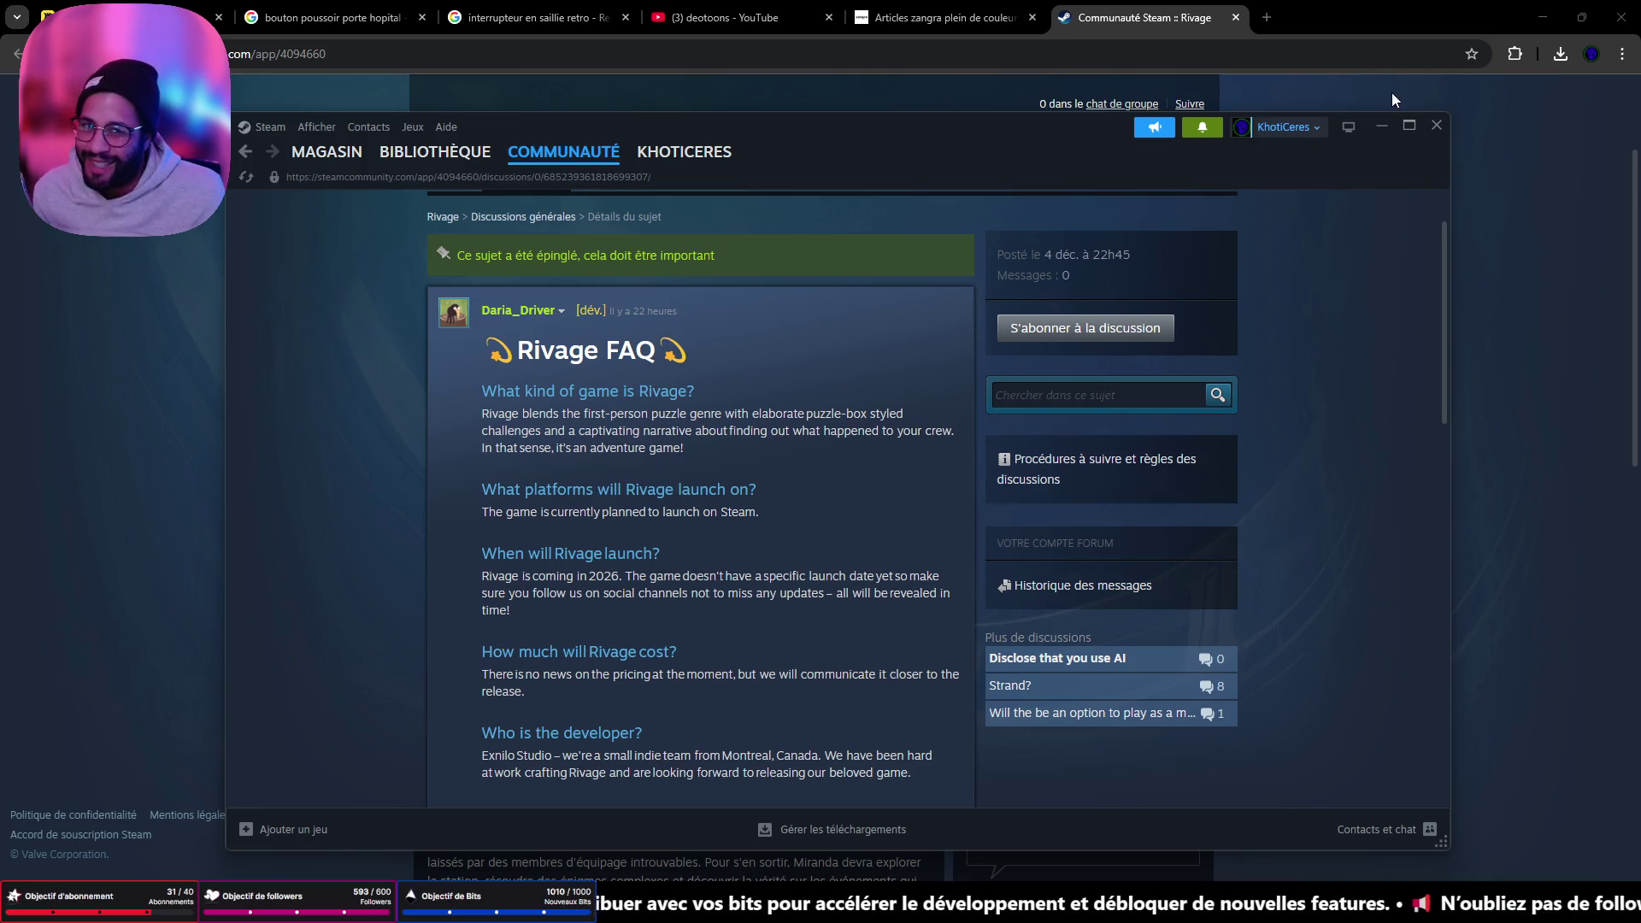
- Close the Steam window and minimize Chrome to reveal the Blender scene
left_click(1368, 127)
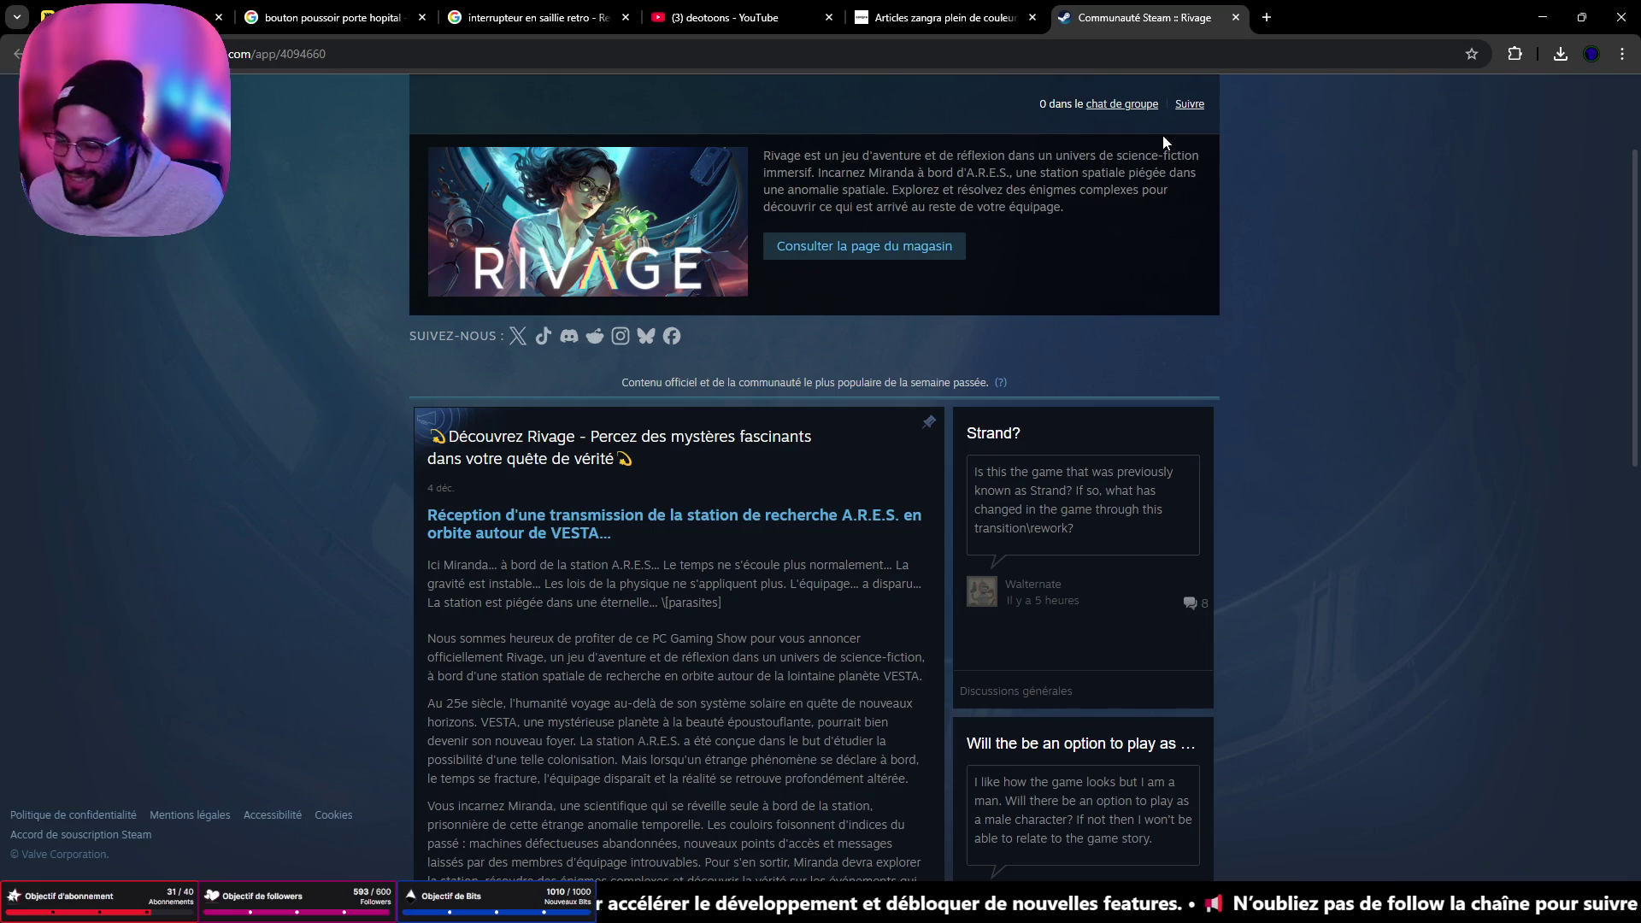
scroll(1163, 143, "up", 3)
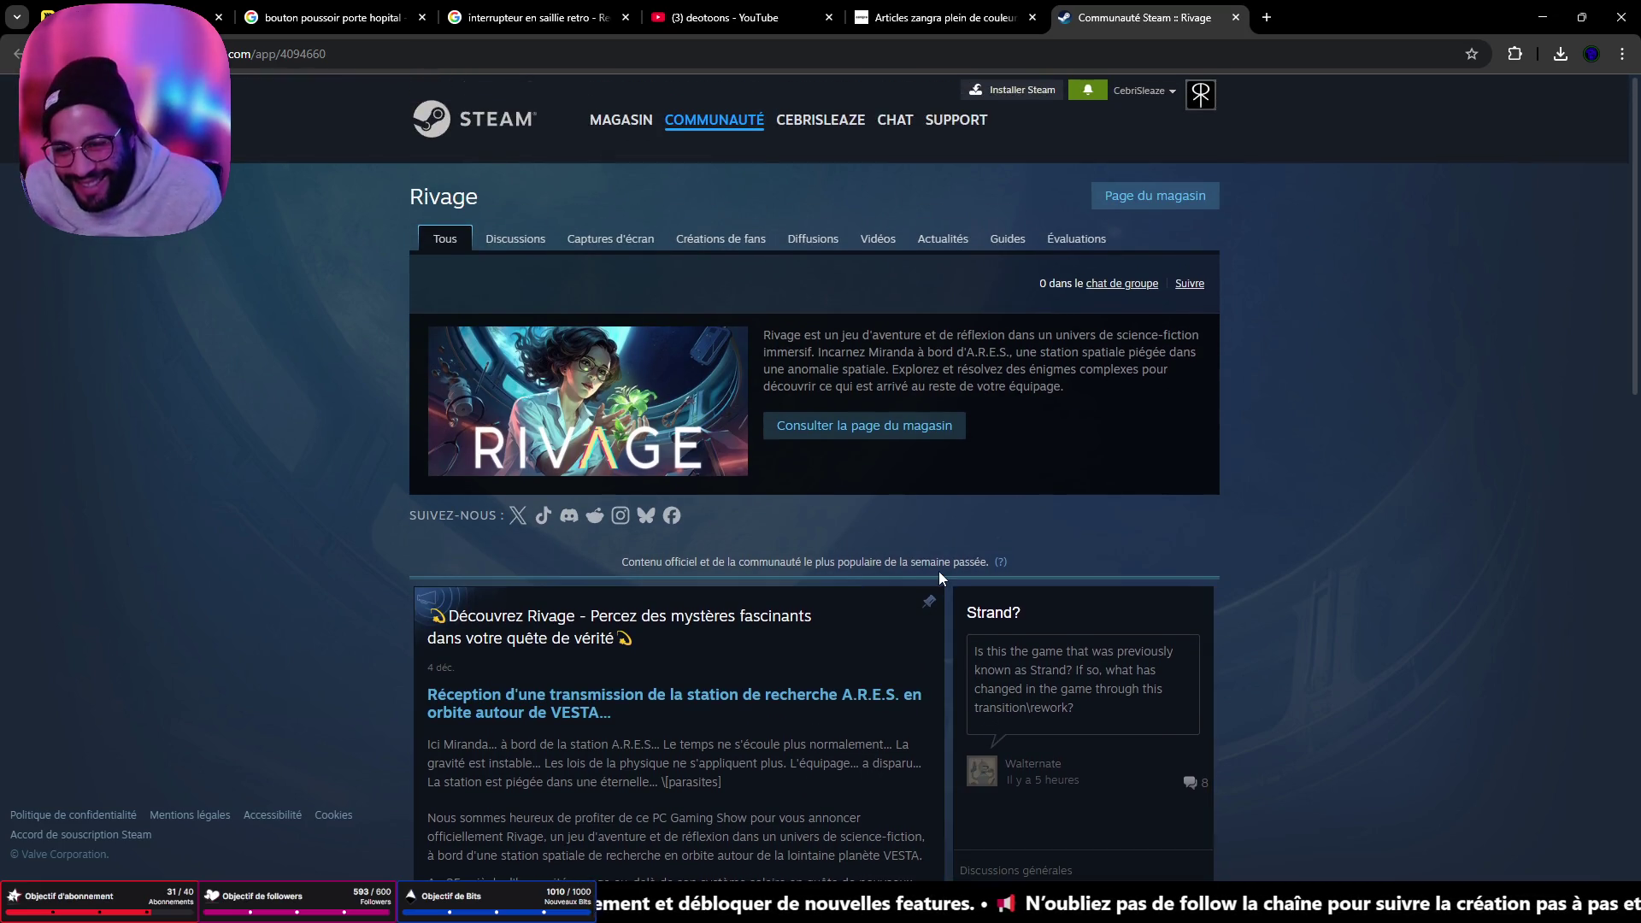
left_click(1553, 15)
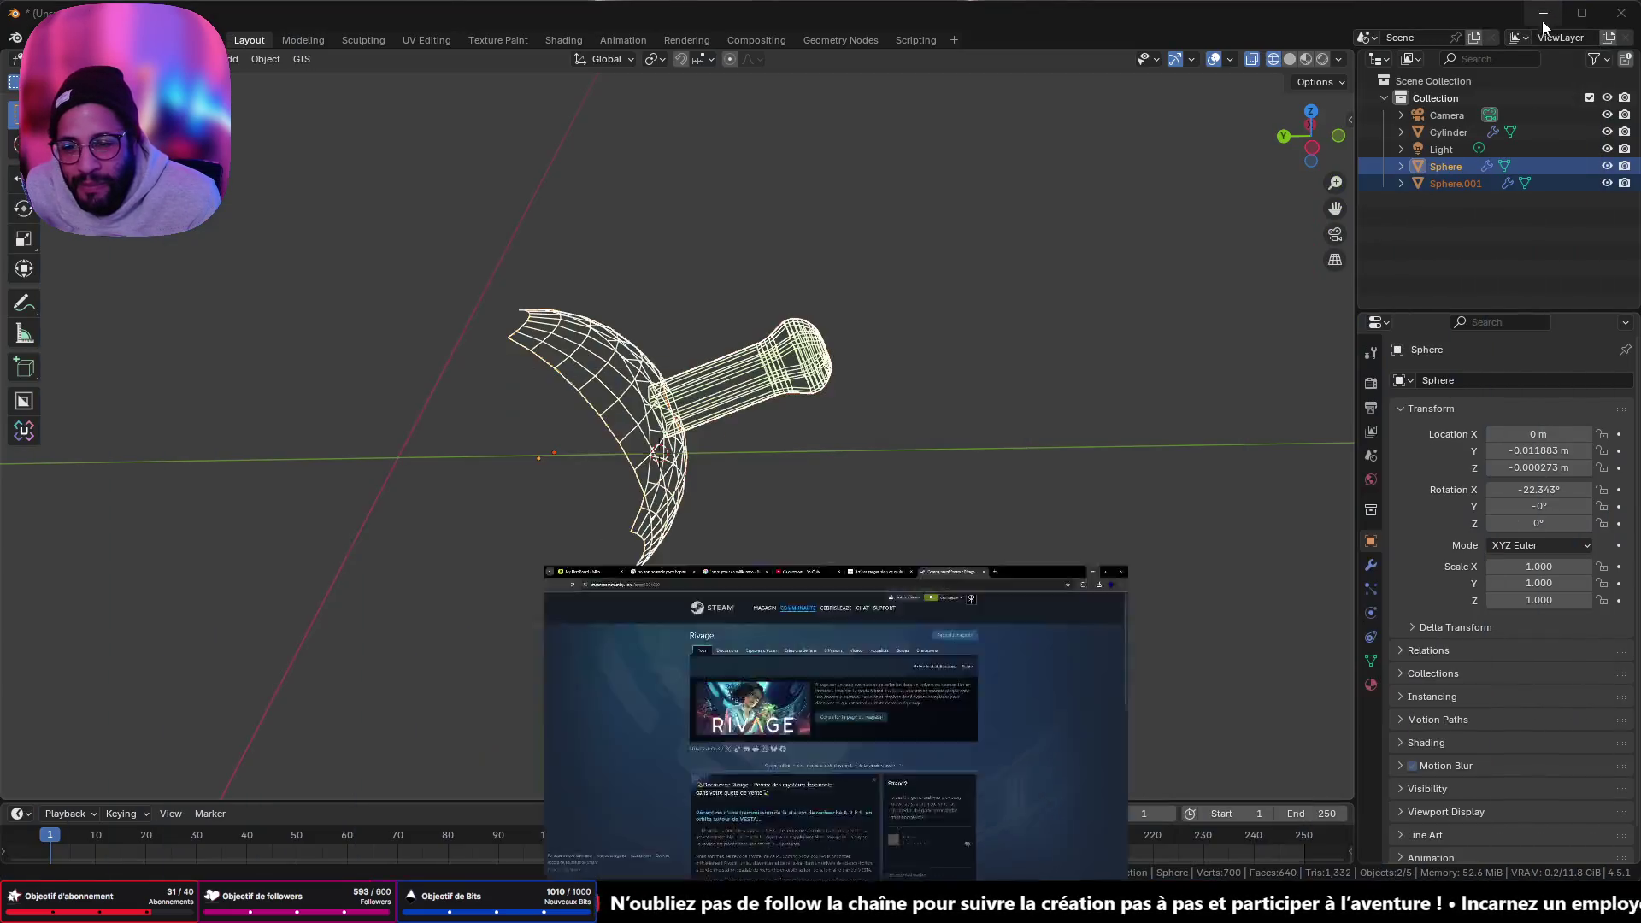
- Bring Steam back in front of Blender and go back twice to the Rivage store page
key("alt+Tab")
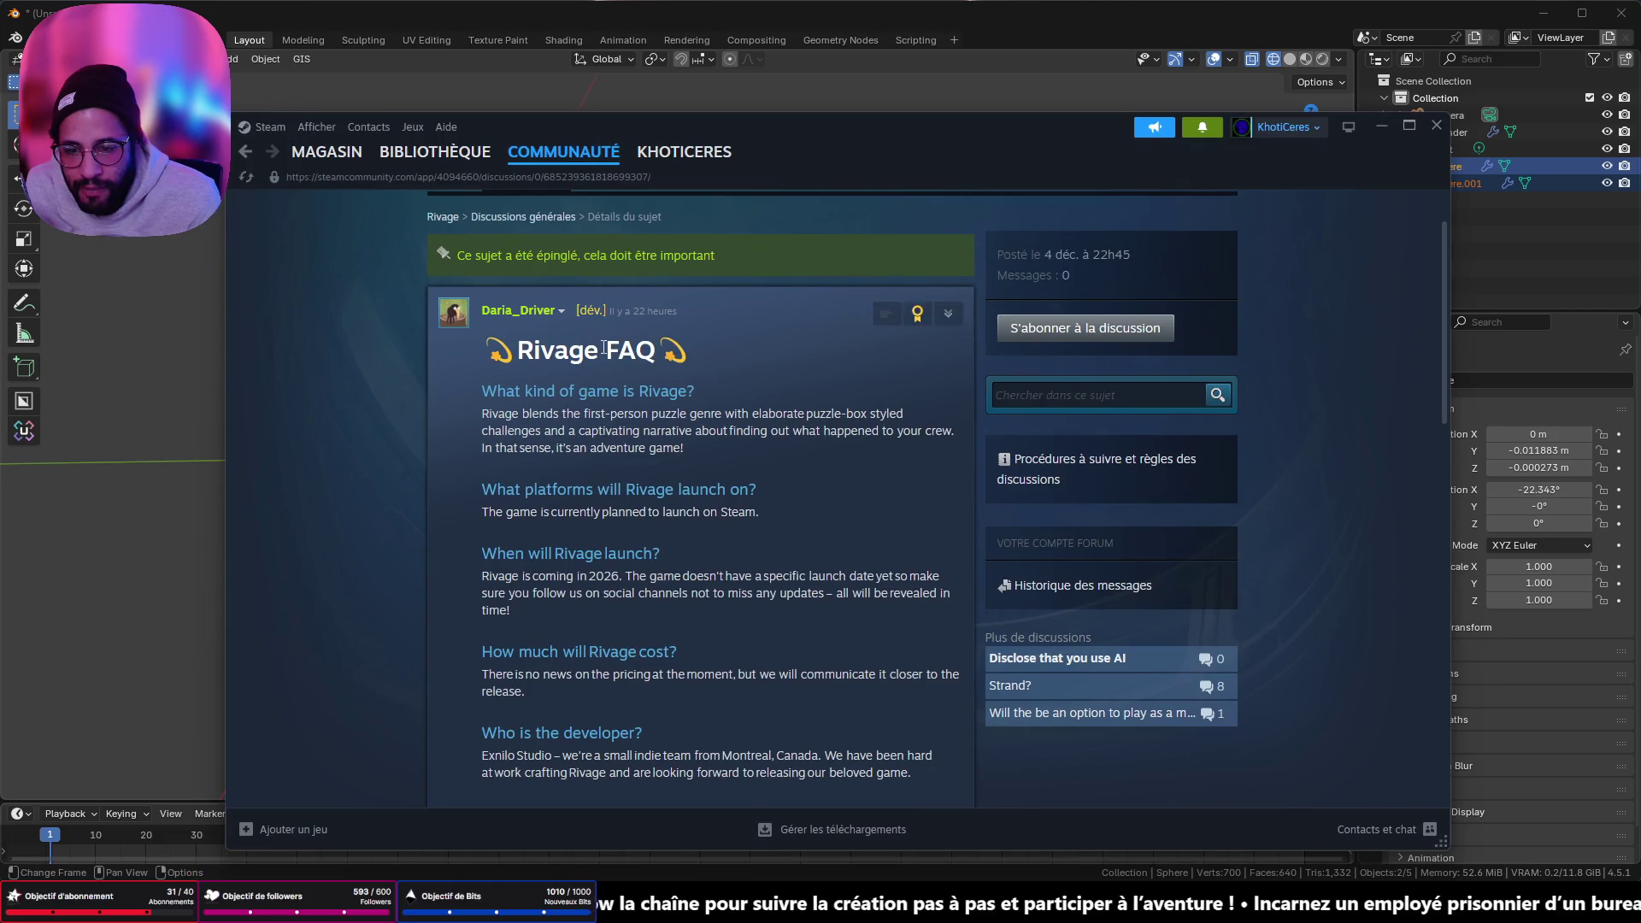
mouse_move(280, 165)
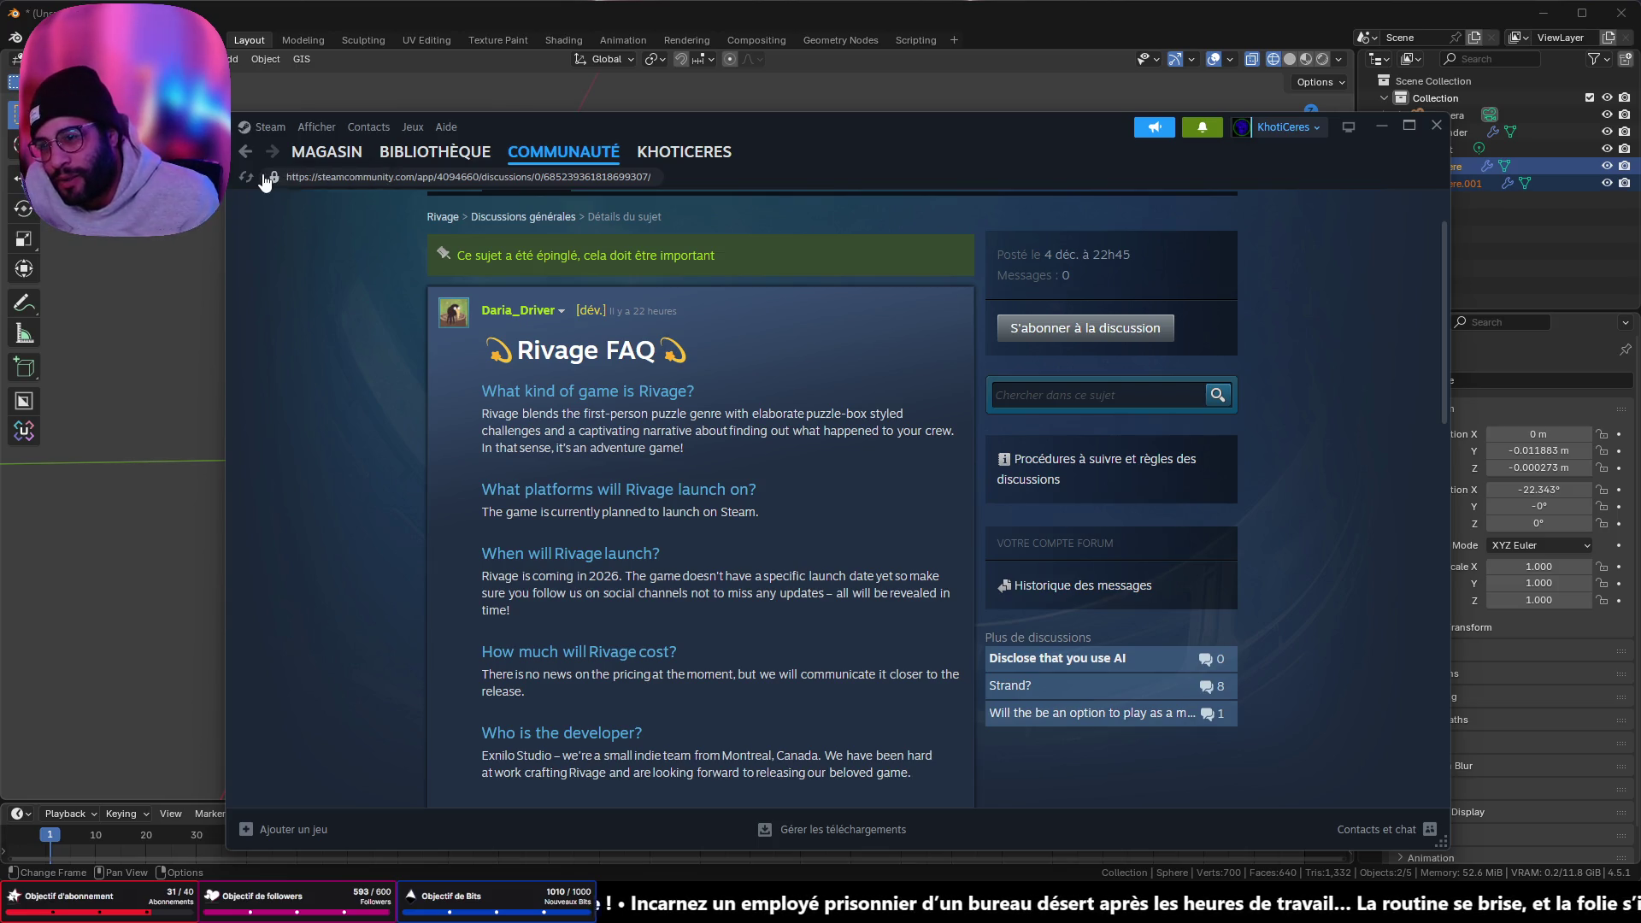
left_click(245, 152)
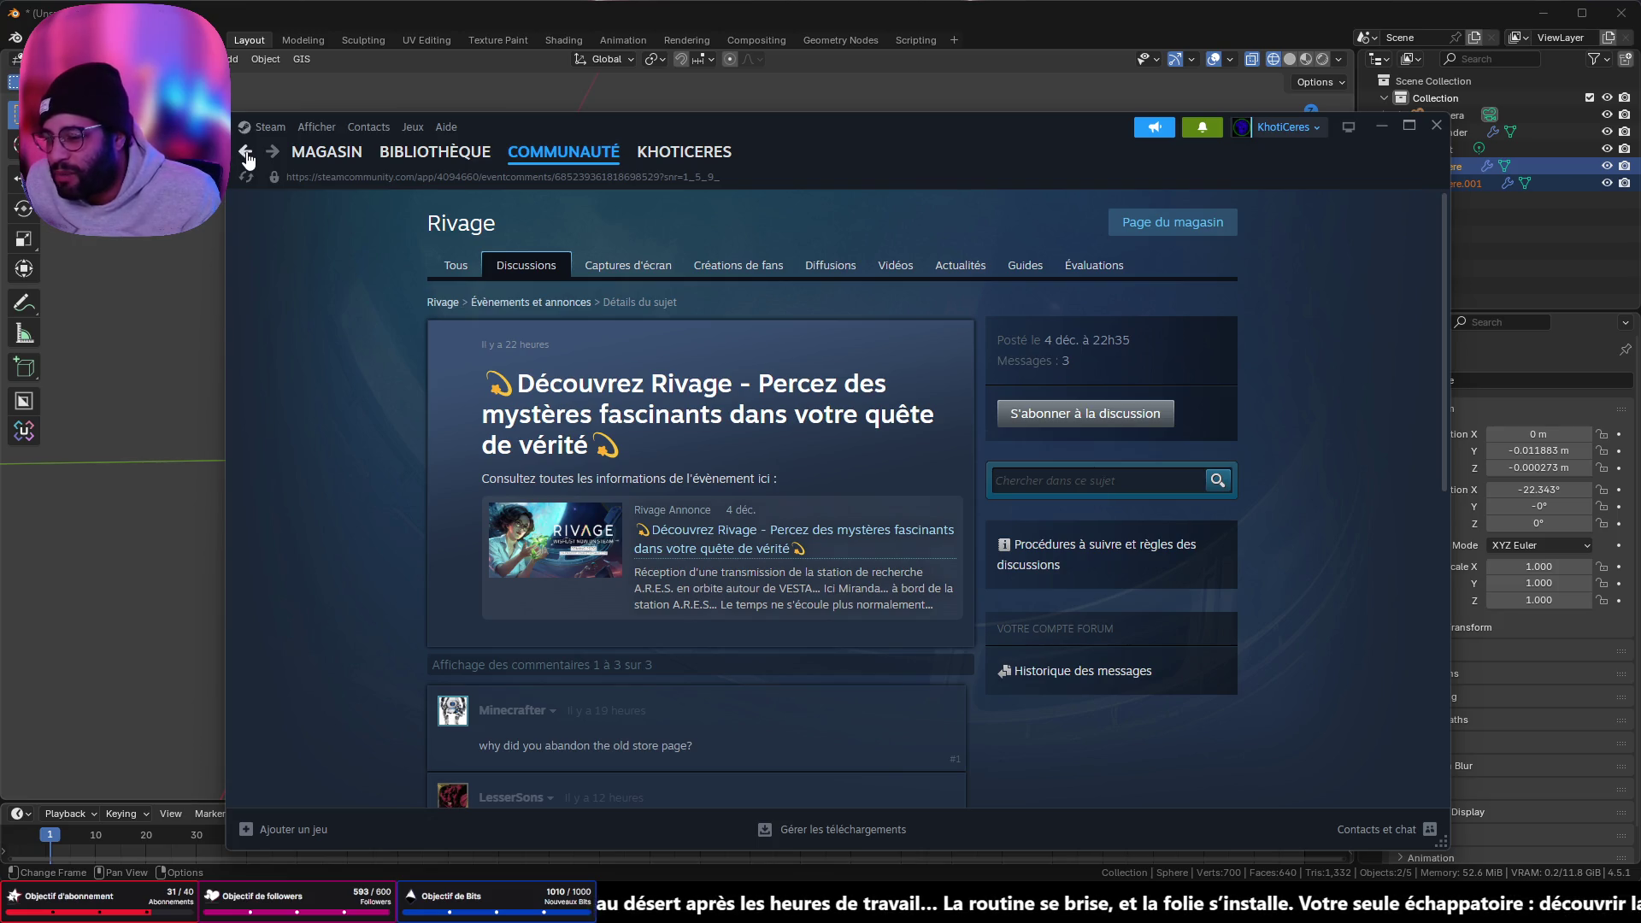
left_click(246, 154)
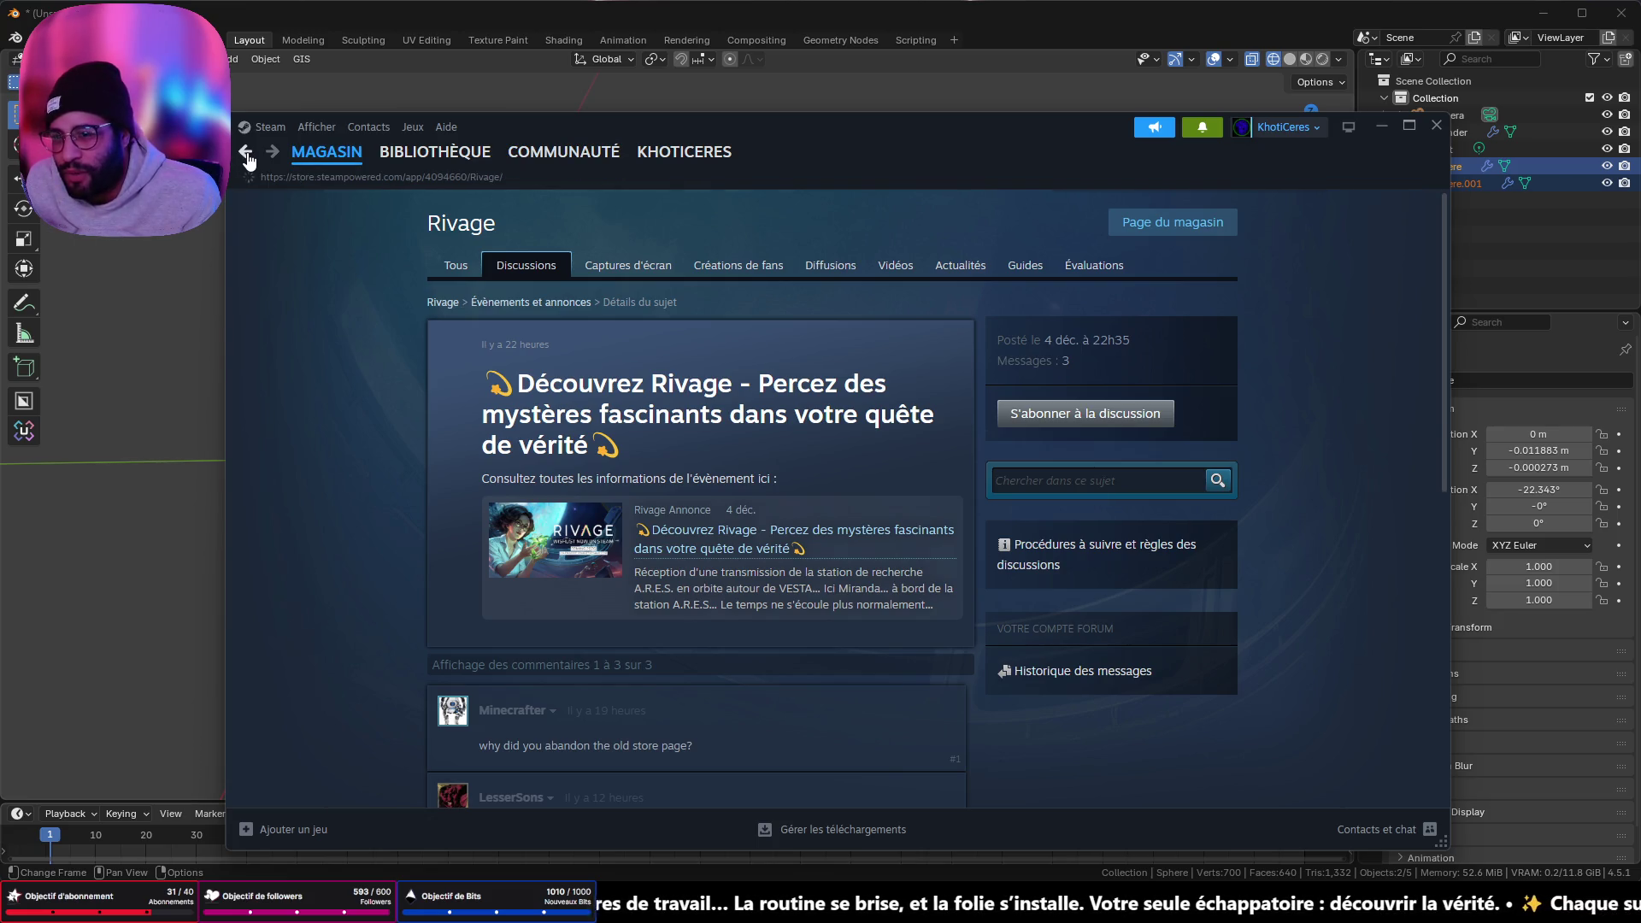
- Read through the Rivage store page description and start the trailer
scroll(635, 687, "down", 3)
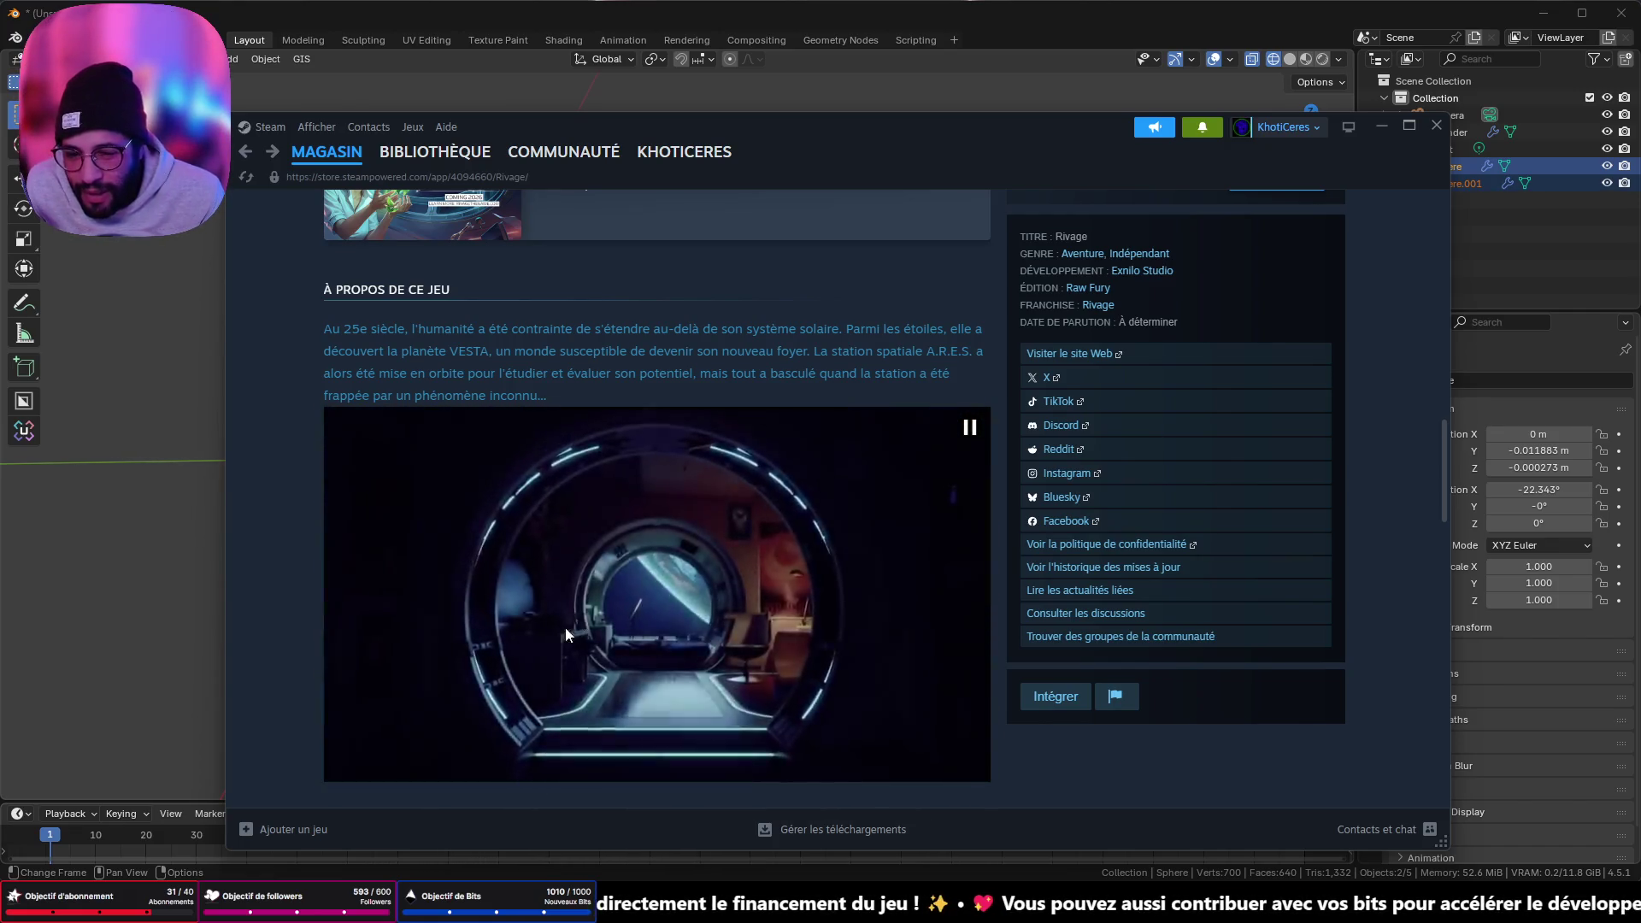
scroll(565, 627, "down", 10)
scroll(560, 698, "up", 10)
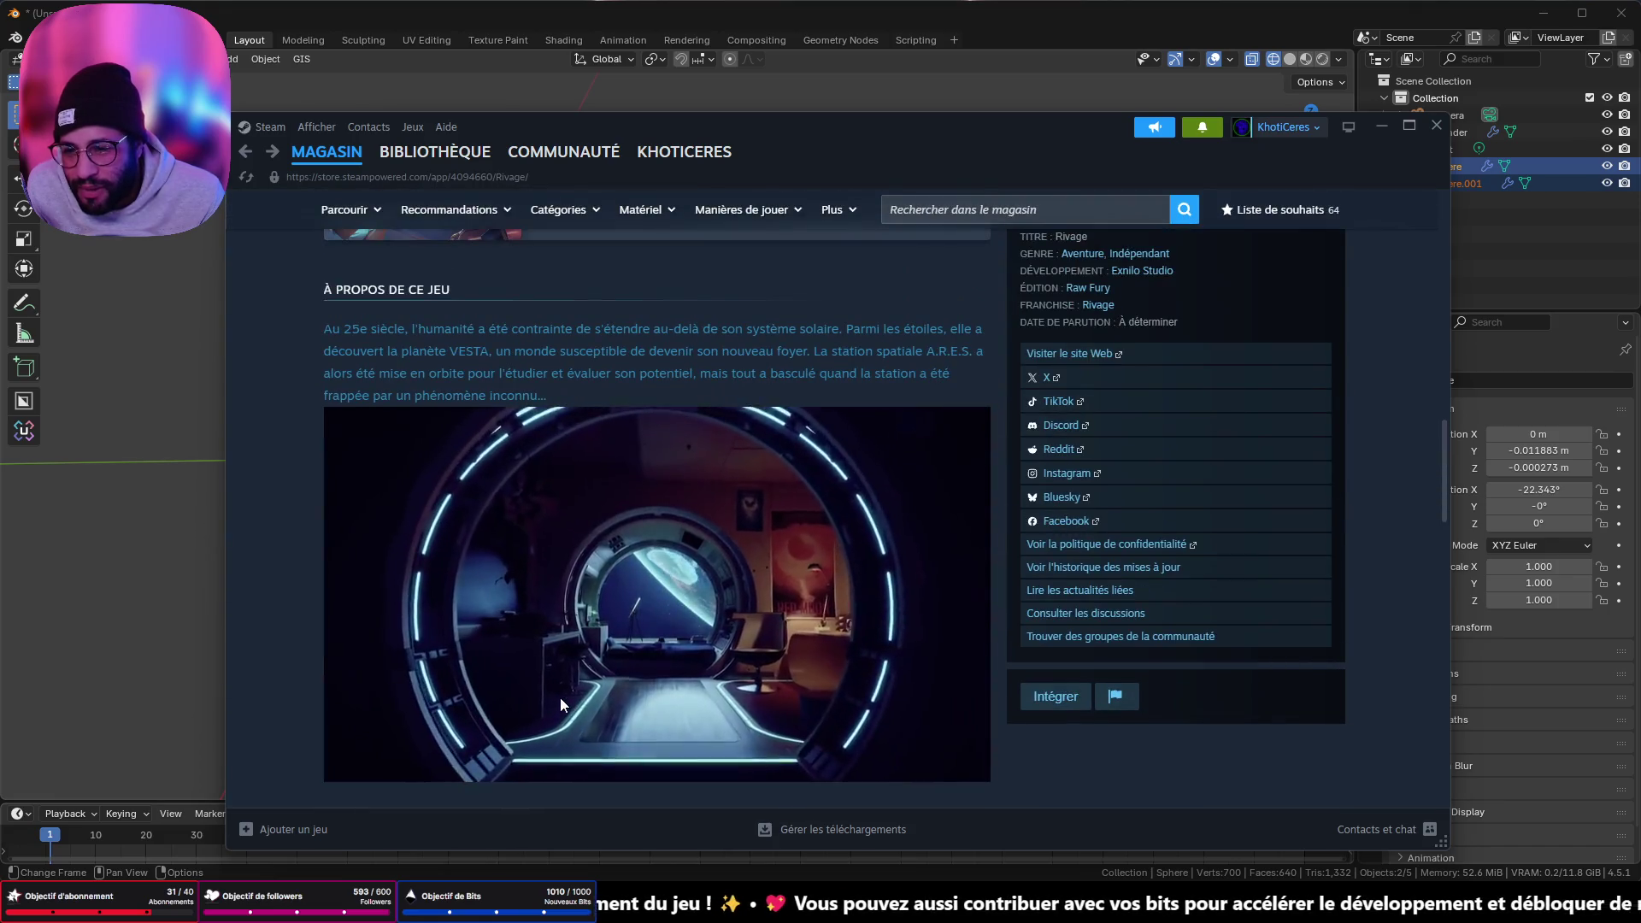
scroll(560, 703, "up", 5)
scroll(557, 709, "down", 8)
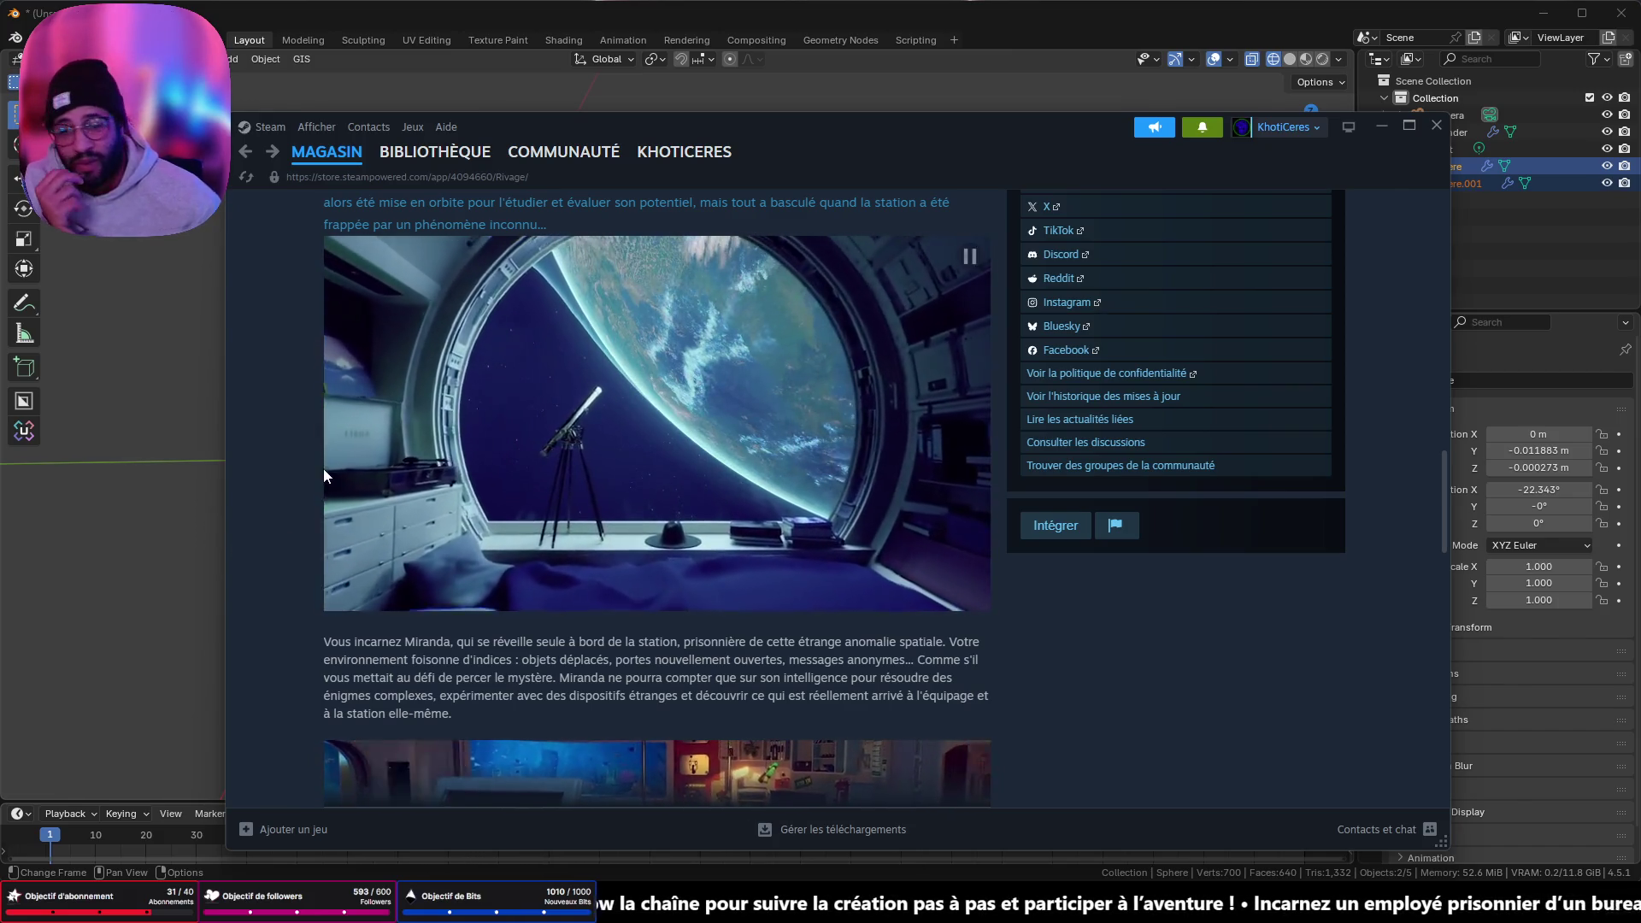
scroll(1039, 728, "down", 3)
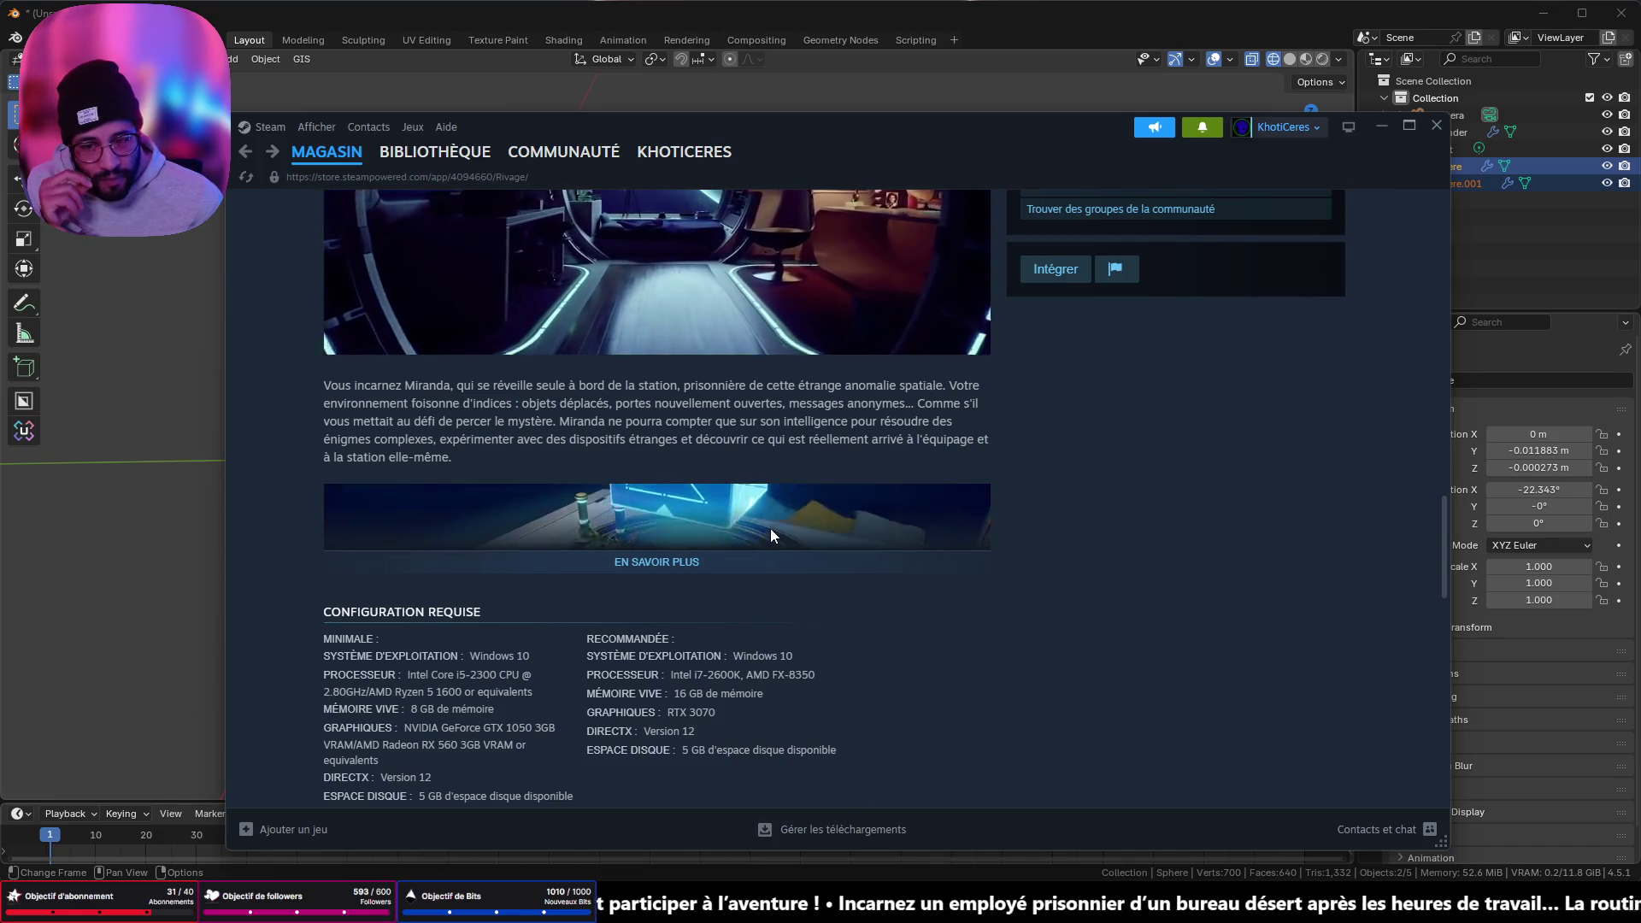
scroll(735, 566, "up", 15)
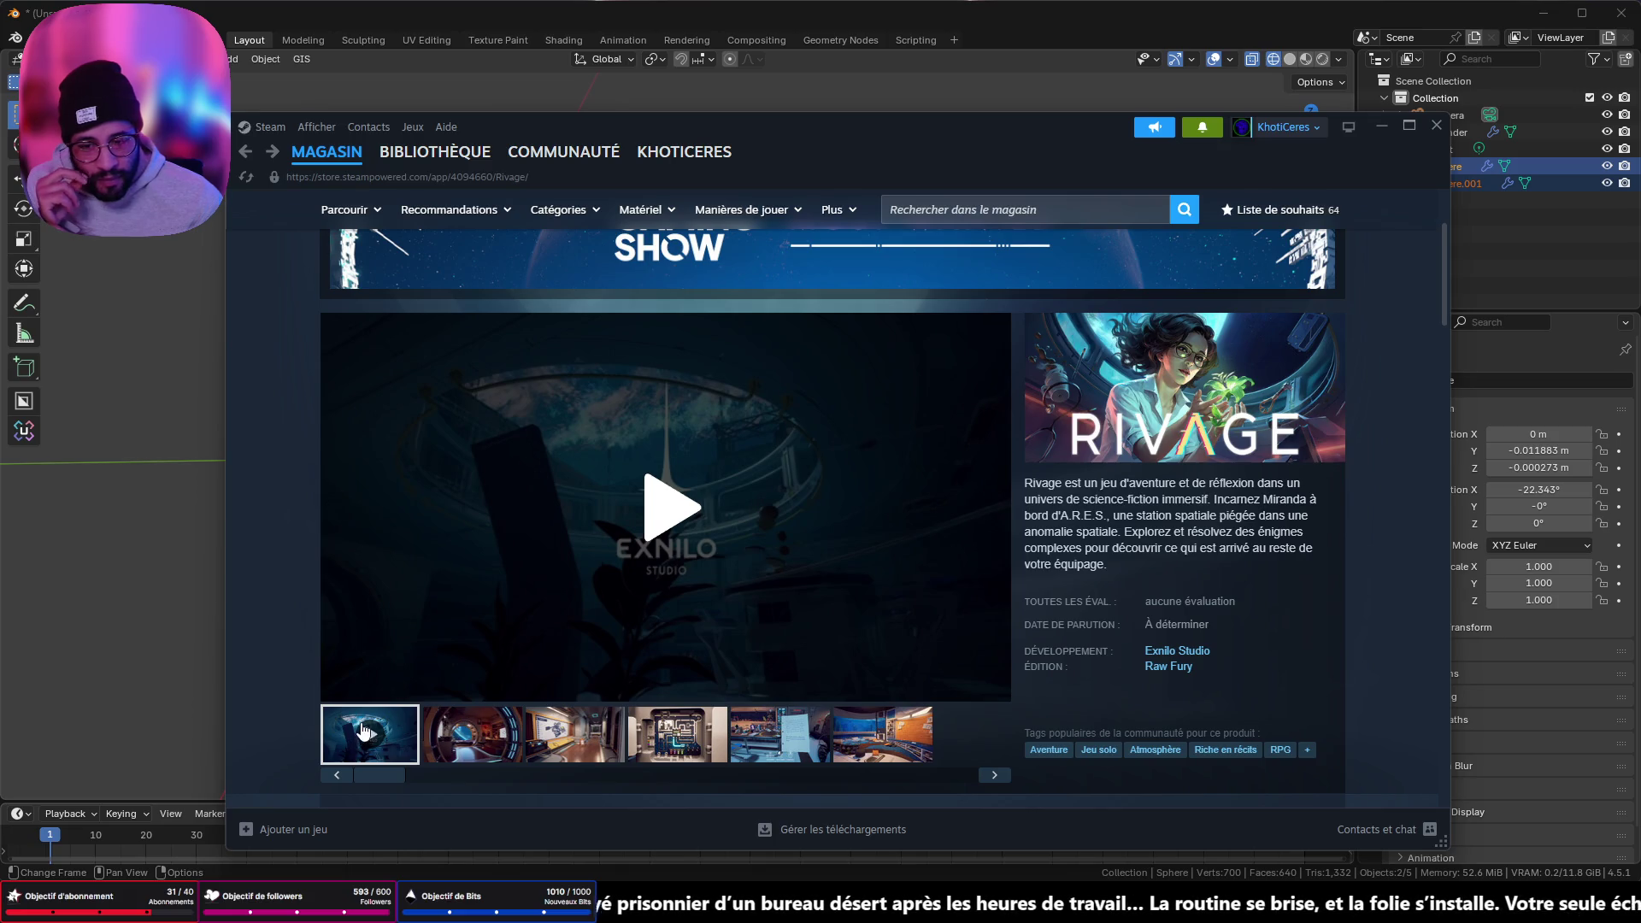
left_click(684, 519)
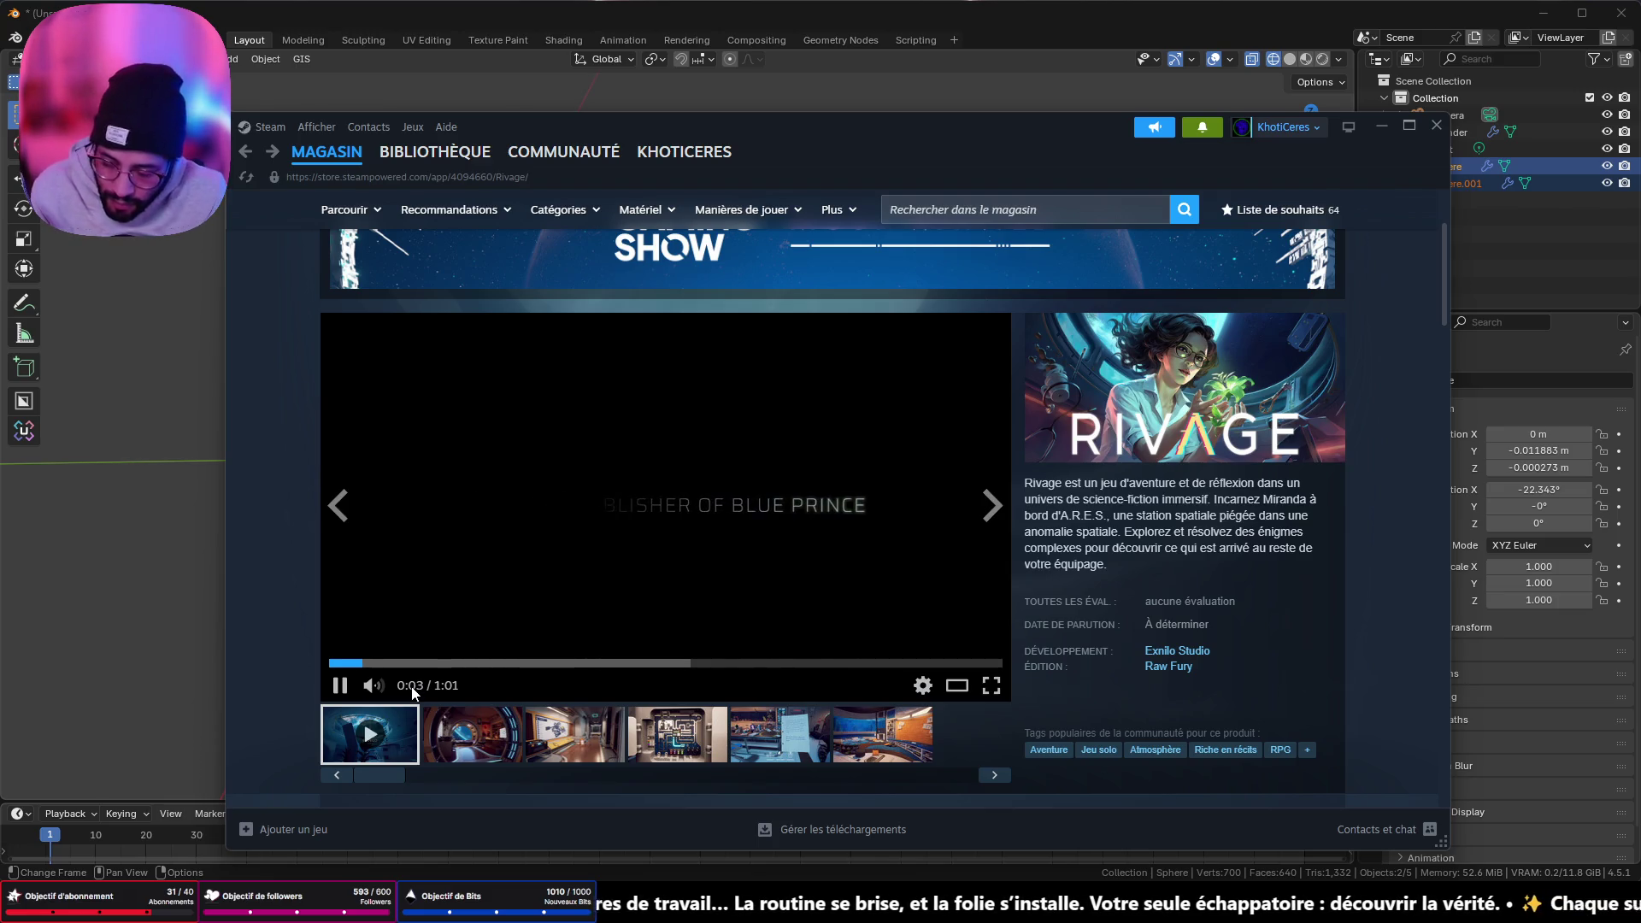
- Play the Rivage trailer in fullscreen
left_click(990, 686)
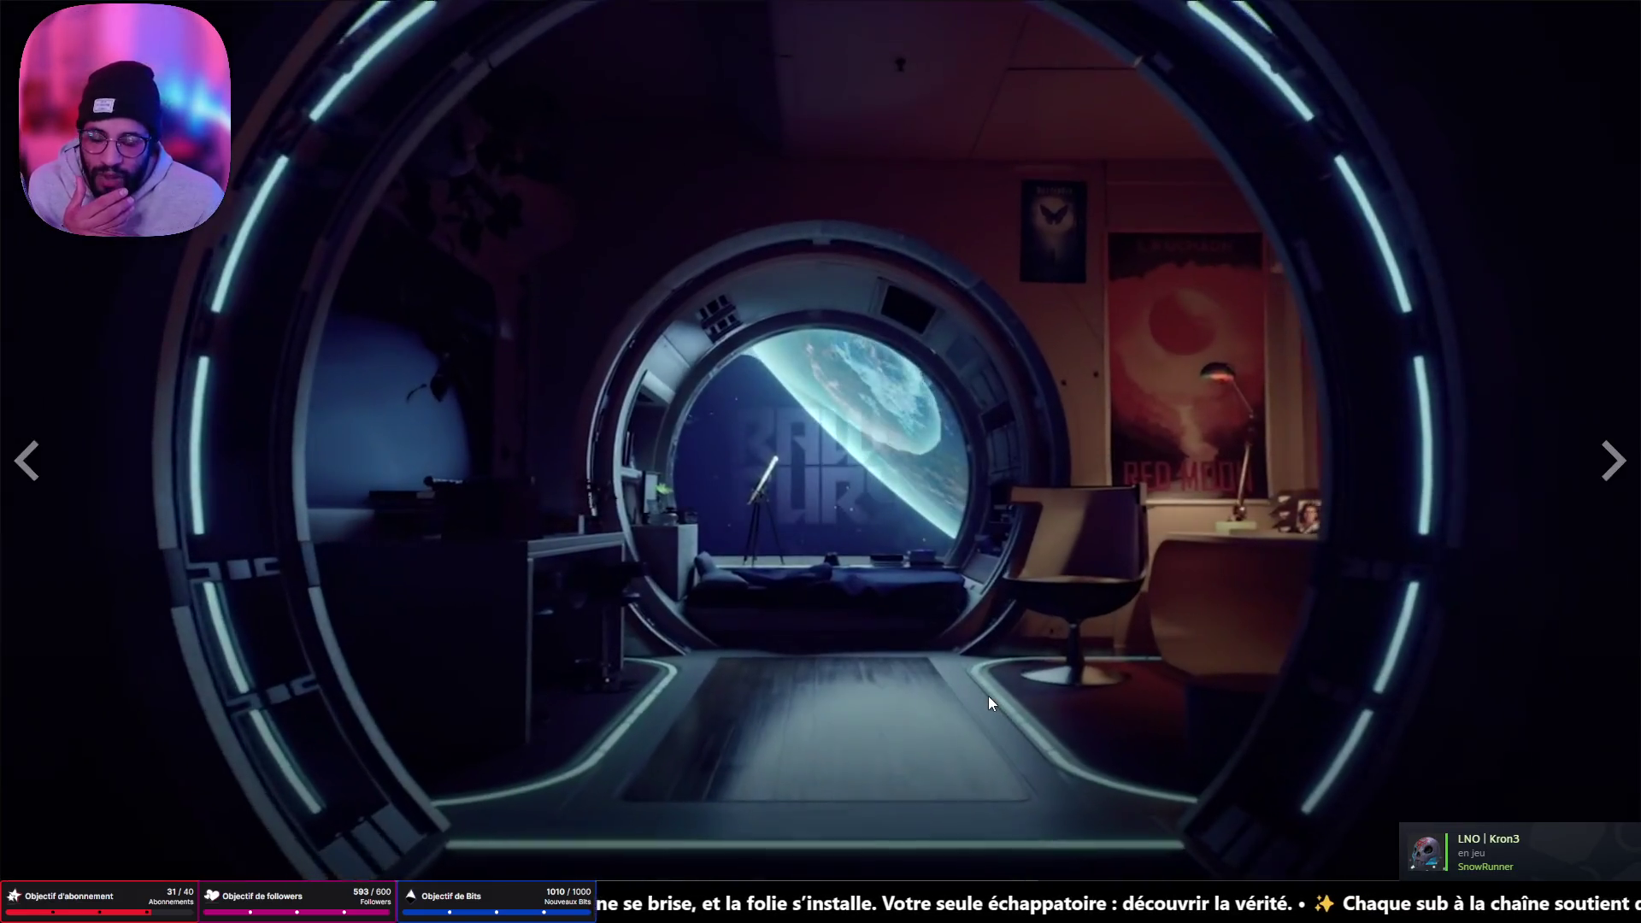
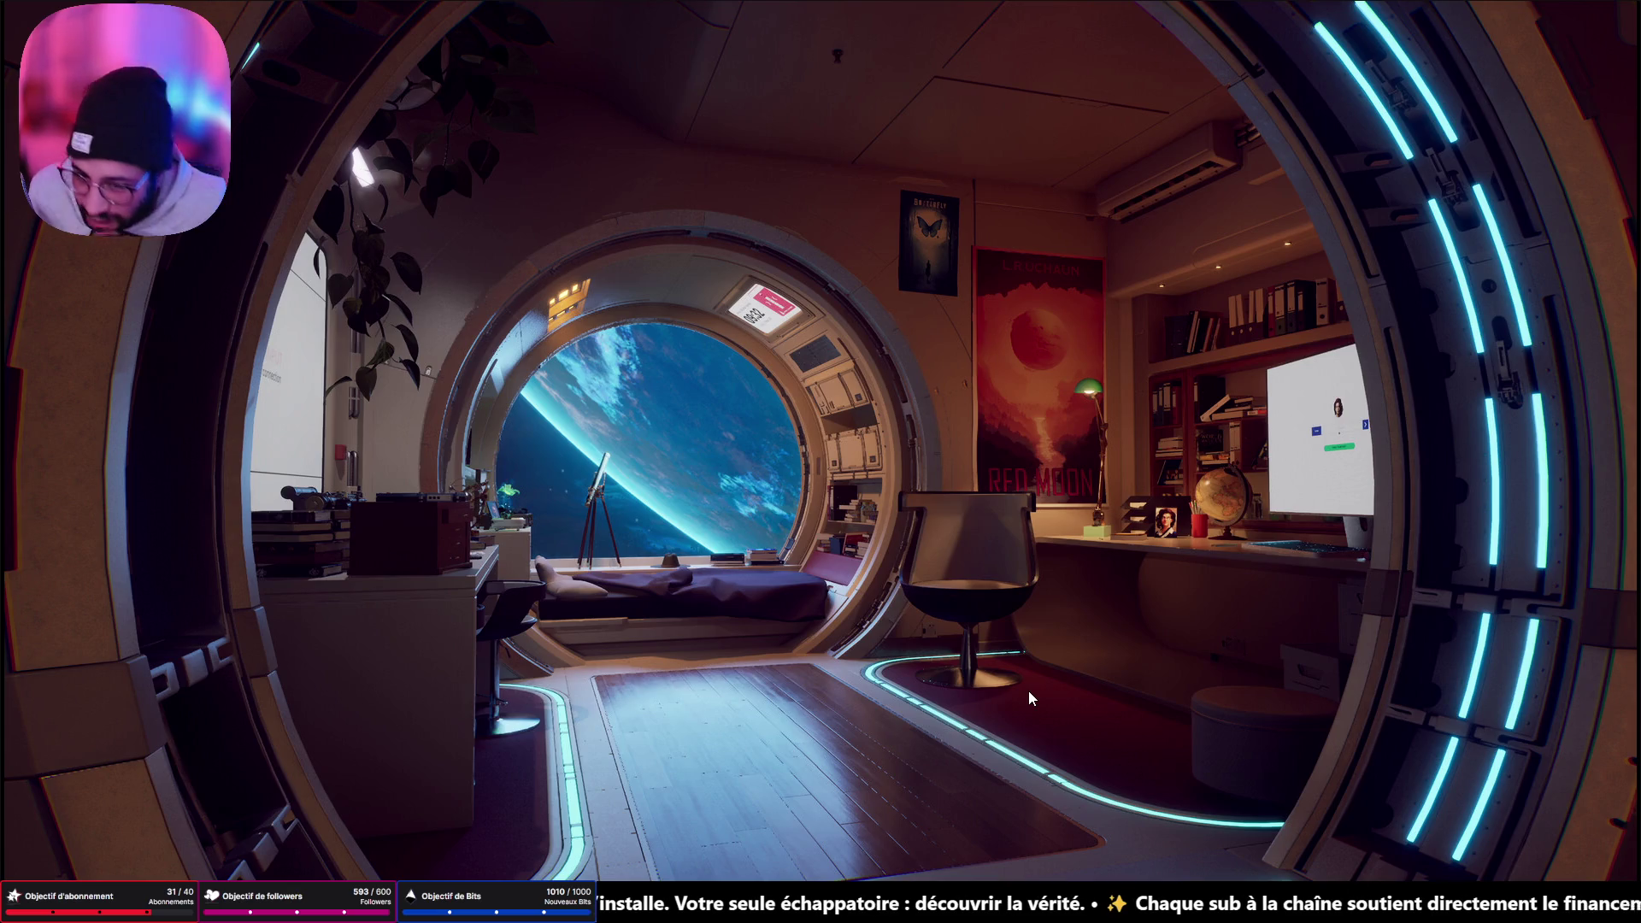
- Exit the full-screen screenshot viewer to get back to the Rivage store page
mouse_move(997, 680)
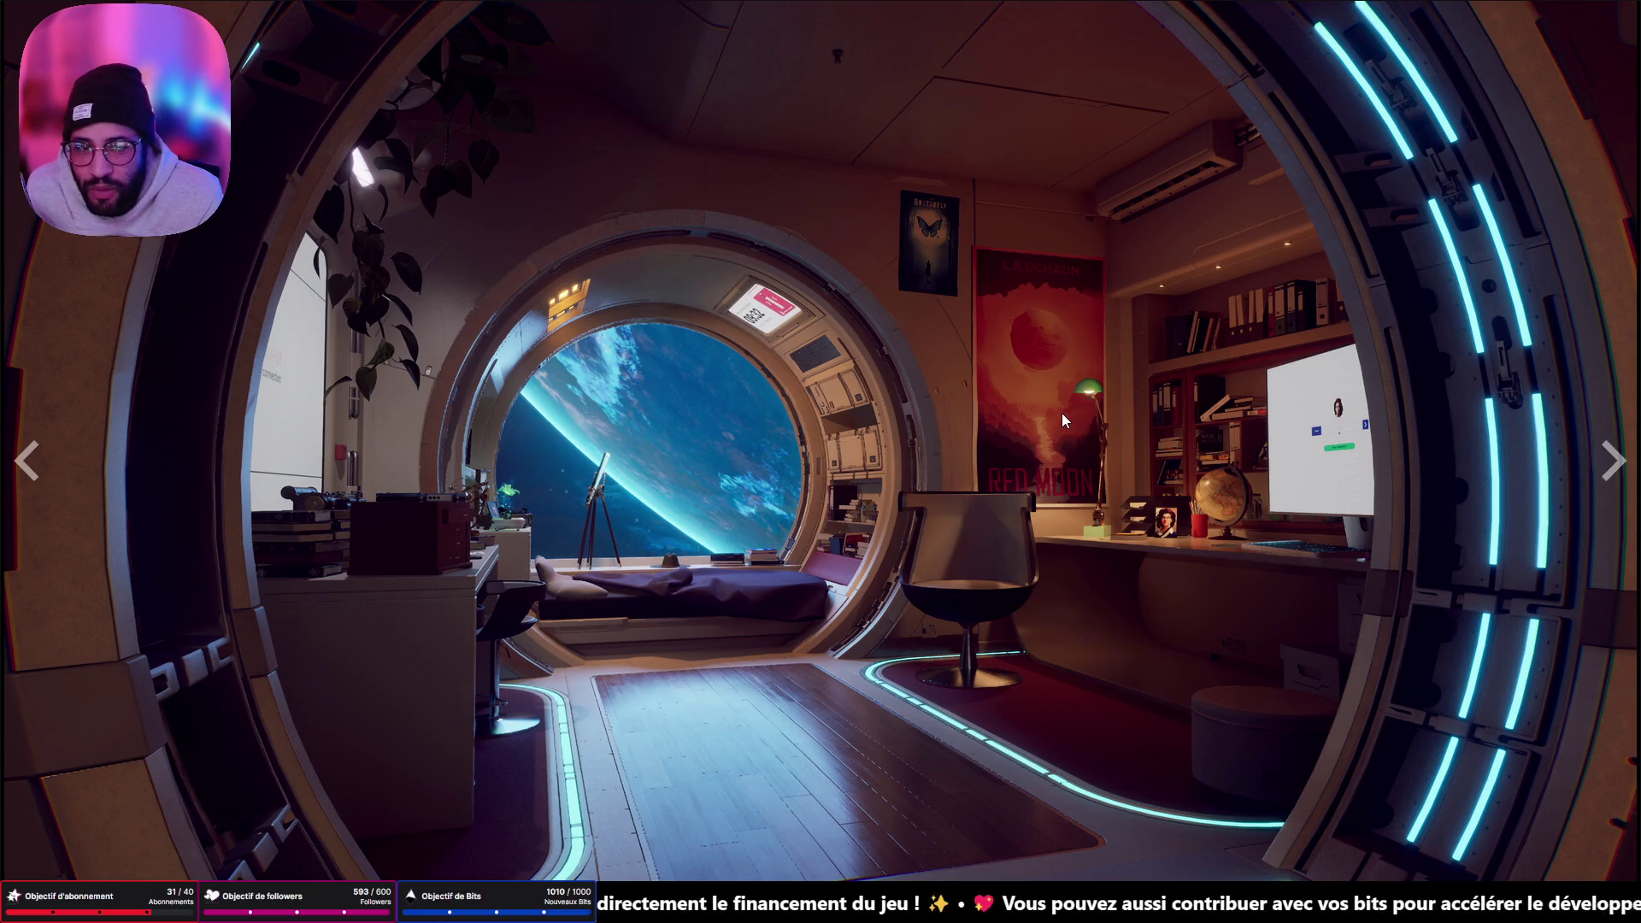
key("Escape")
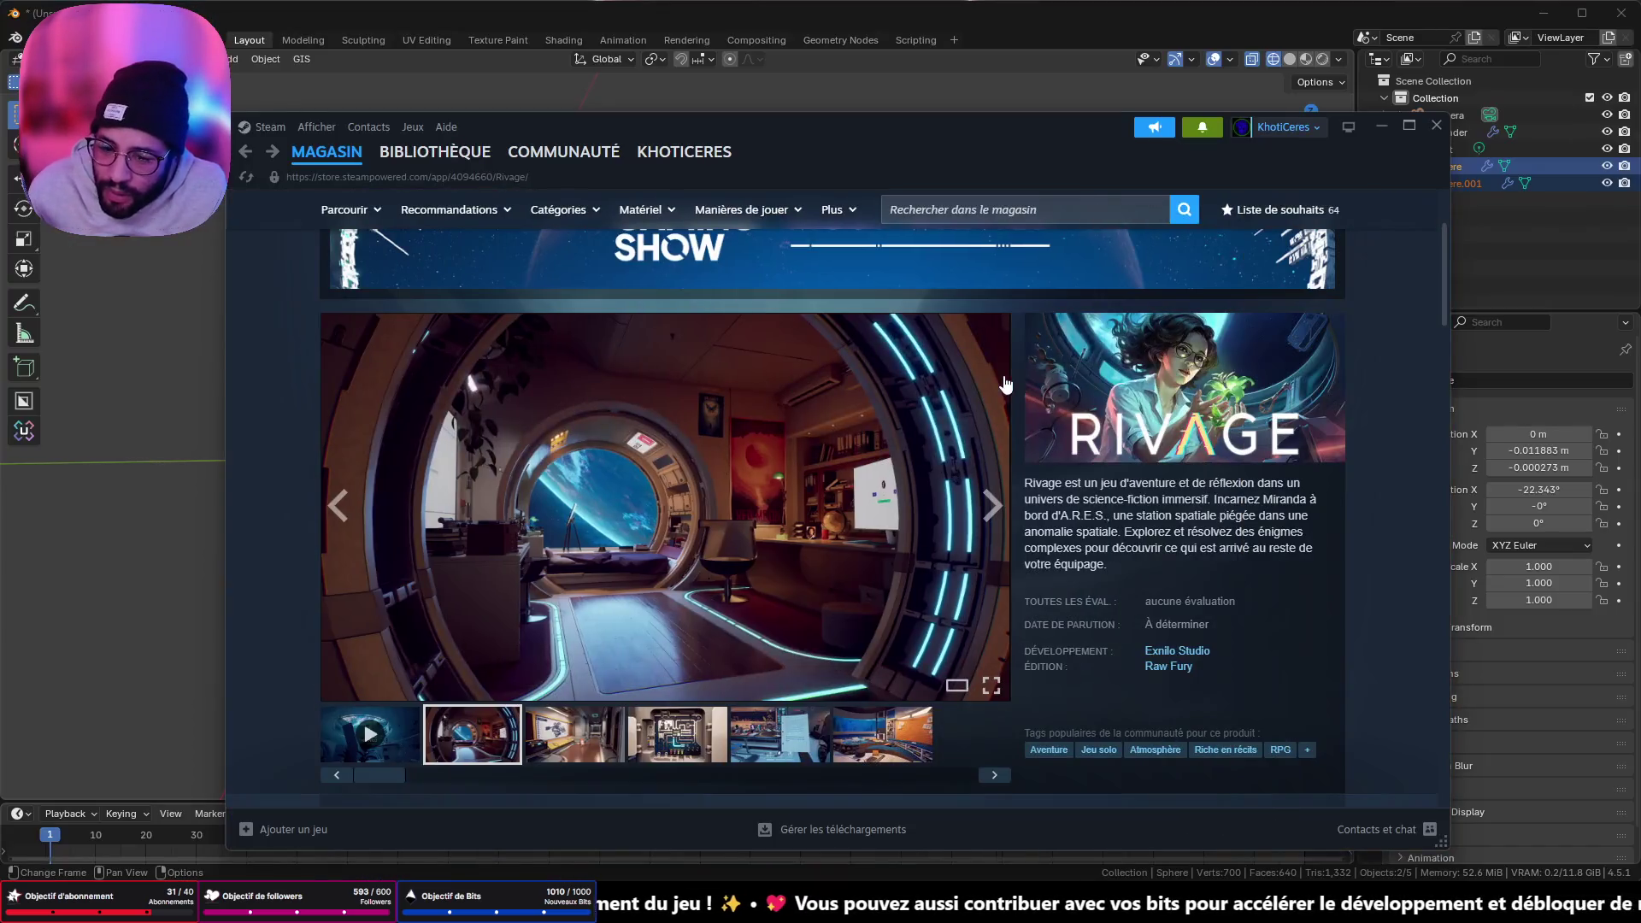
- Pause the Rivage trailer partway through playback
scroll(1046, 393, "down", 5)
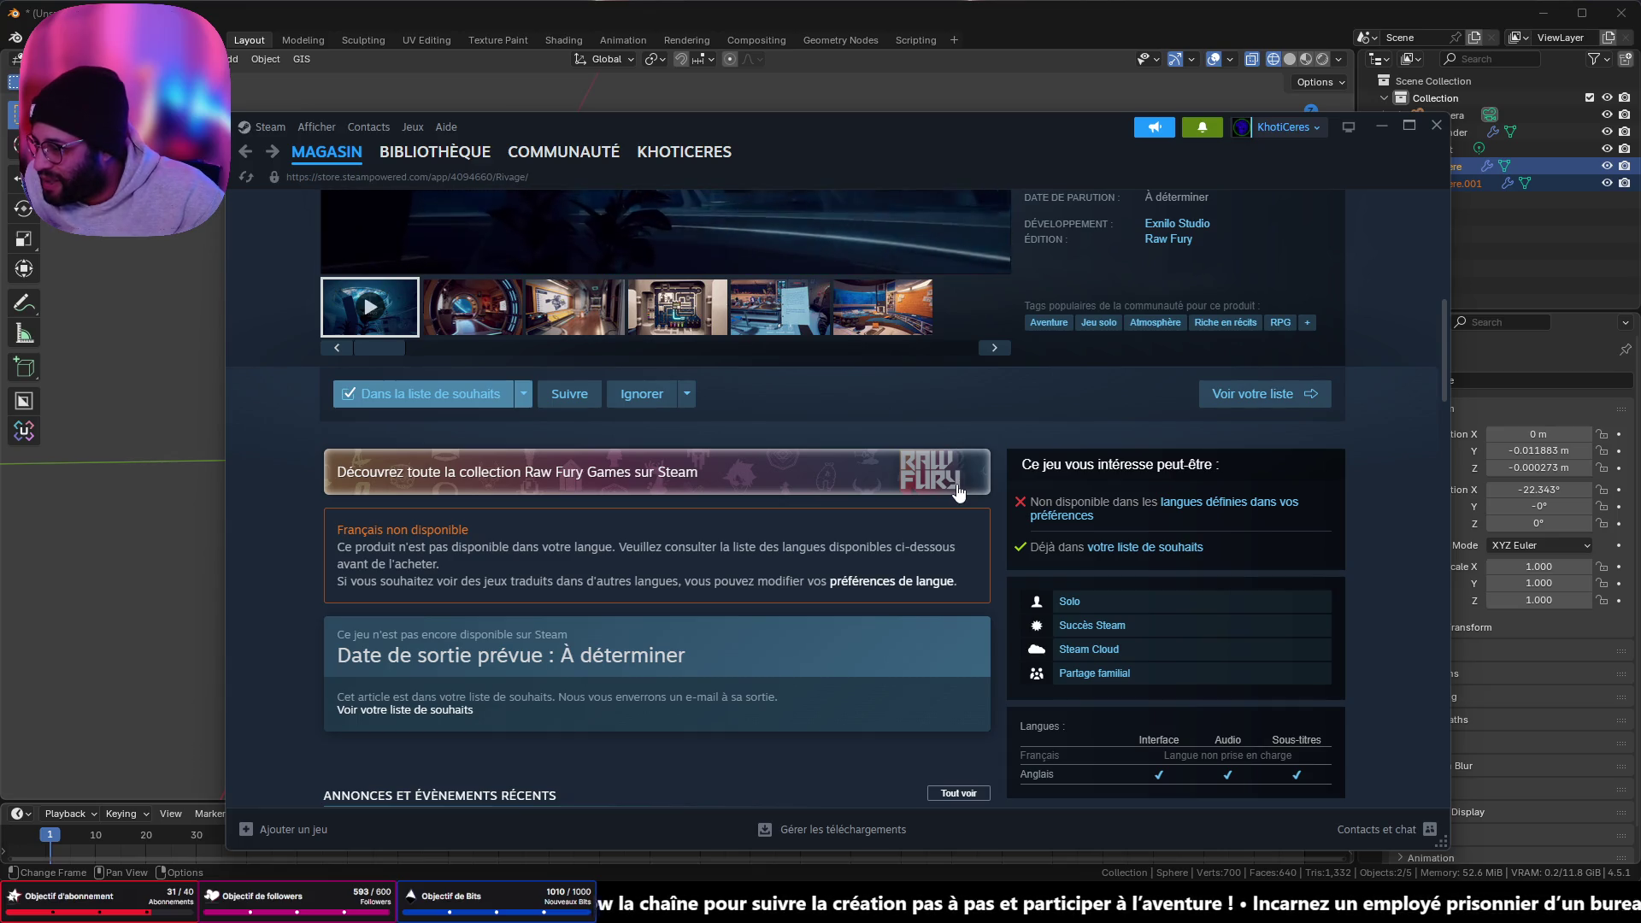
scroll(983, 576, "up", 7)
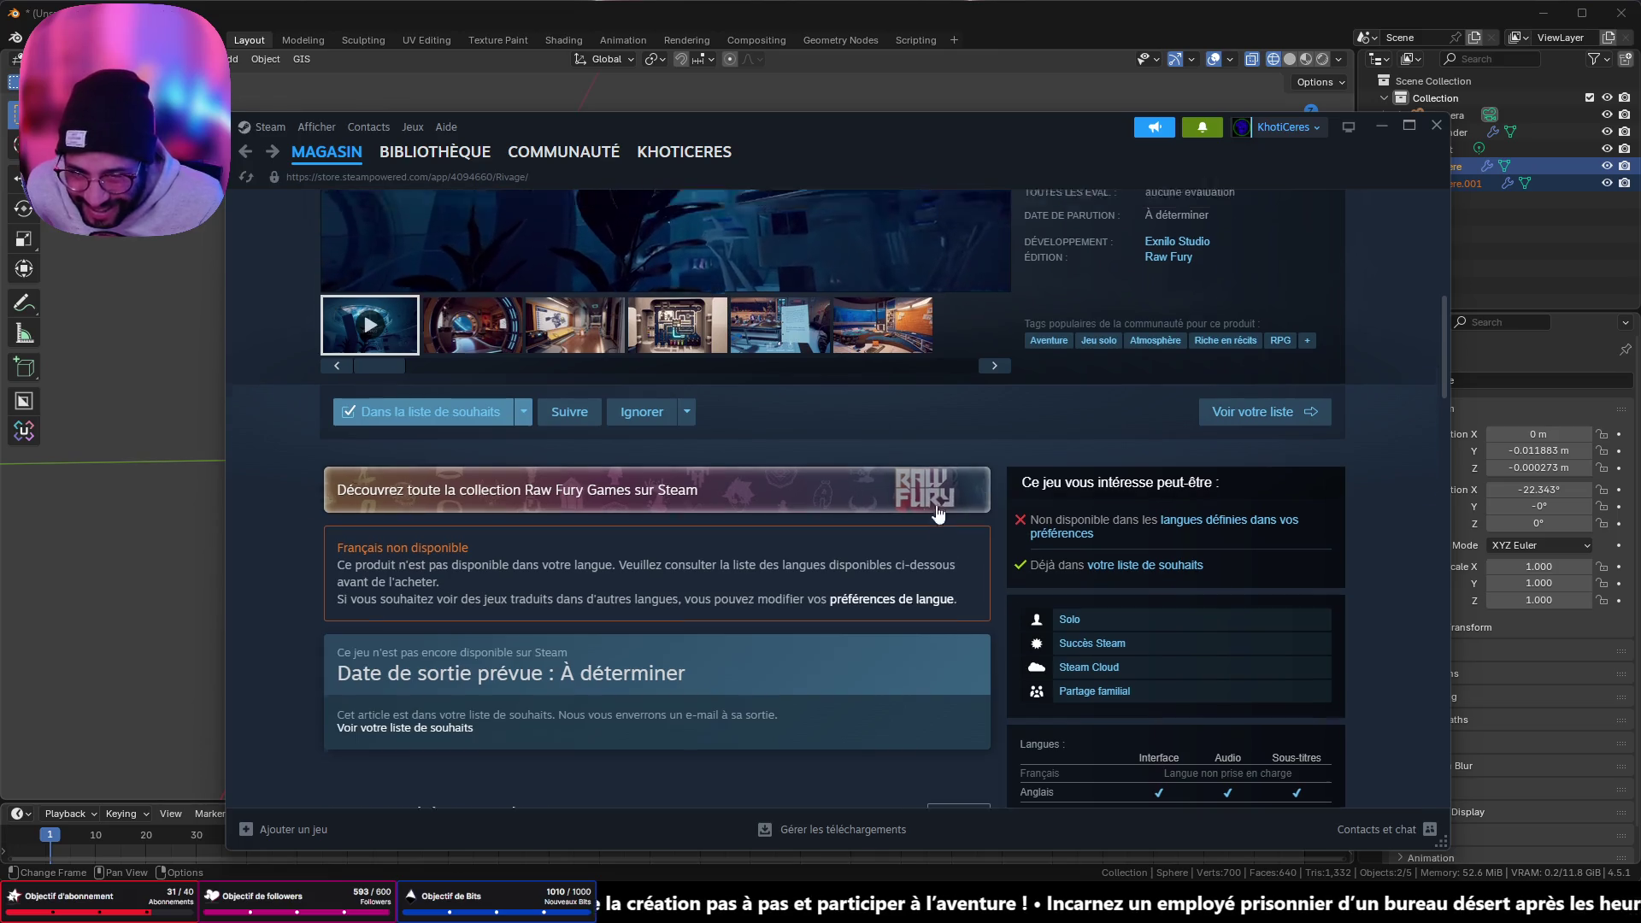
scroll(982, 576, "down", 1)
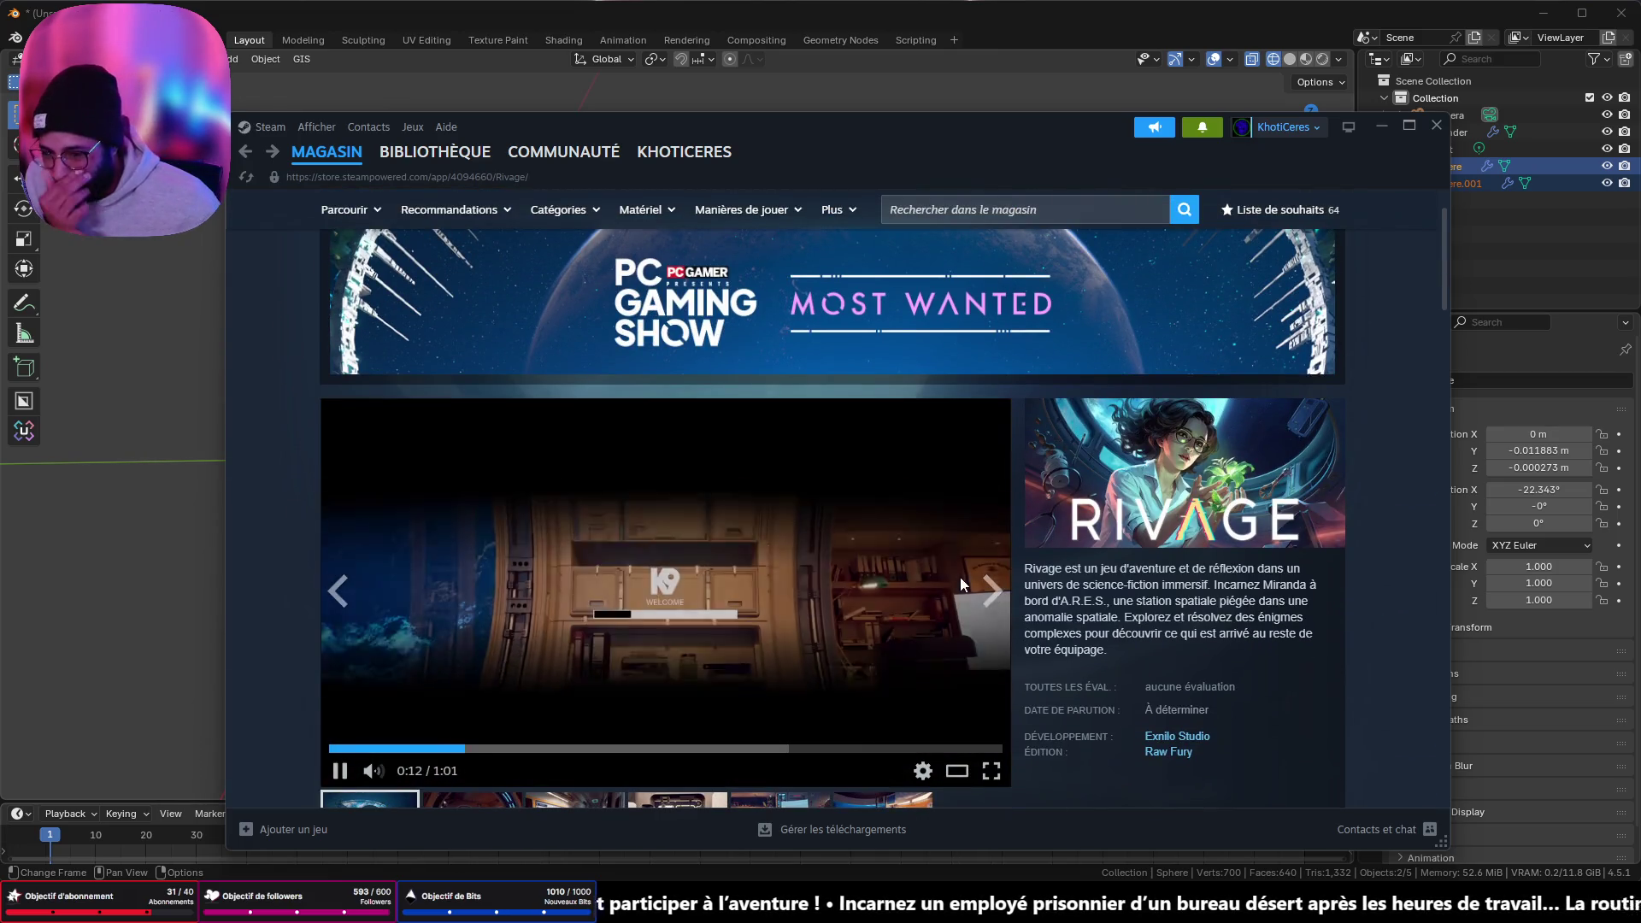
left_click(708, 621)
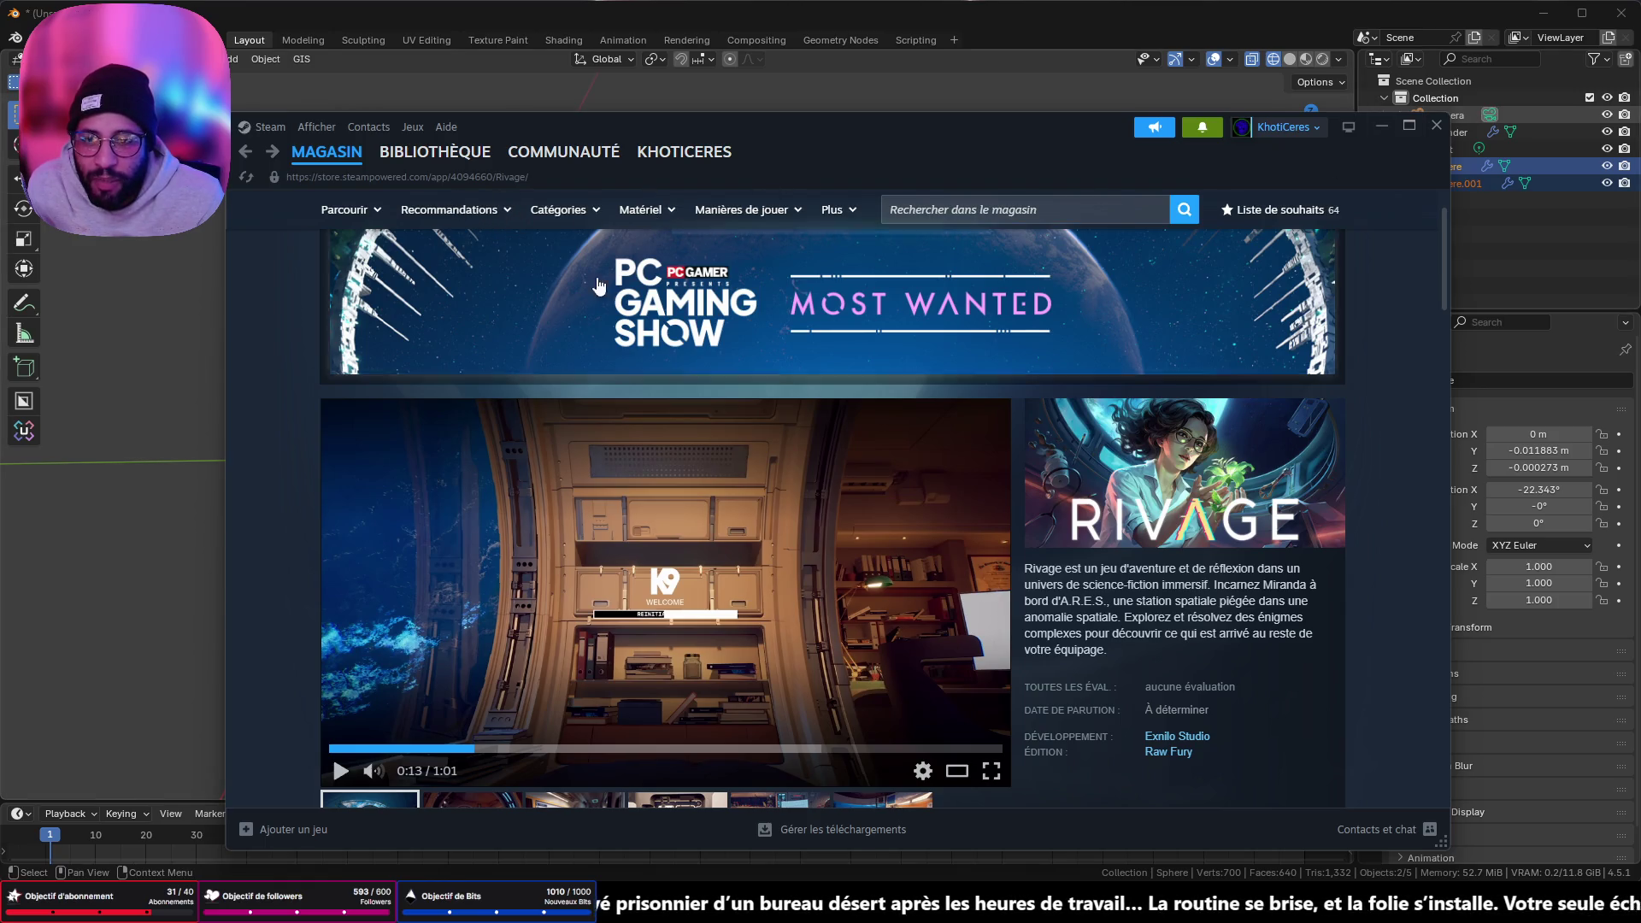
- Go to the Steam store front page through the MAGASIN menu
scroll(415, 236, "up", 1)
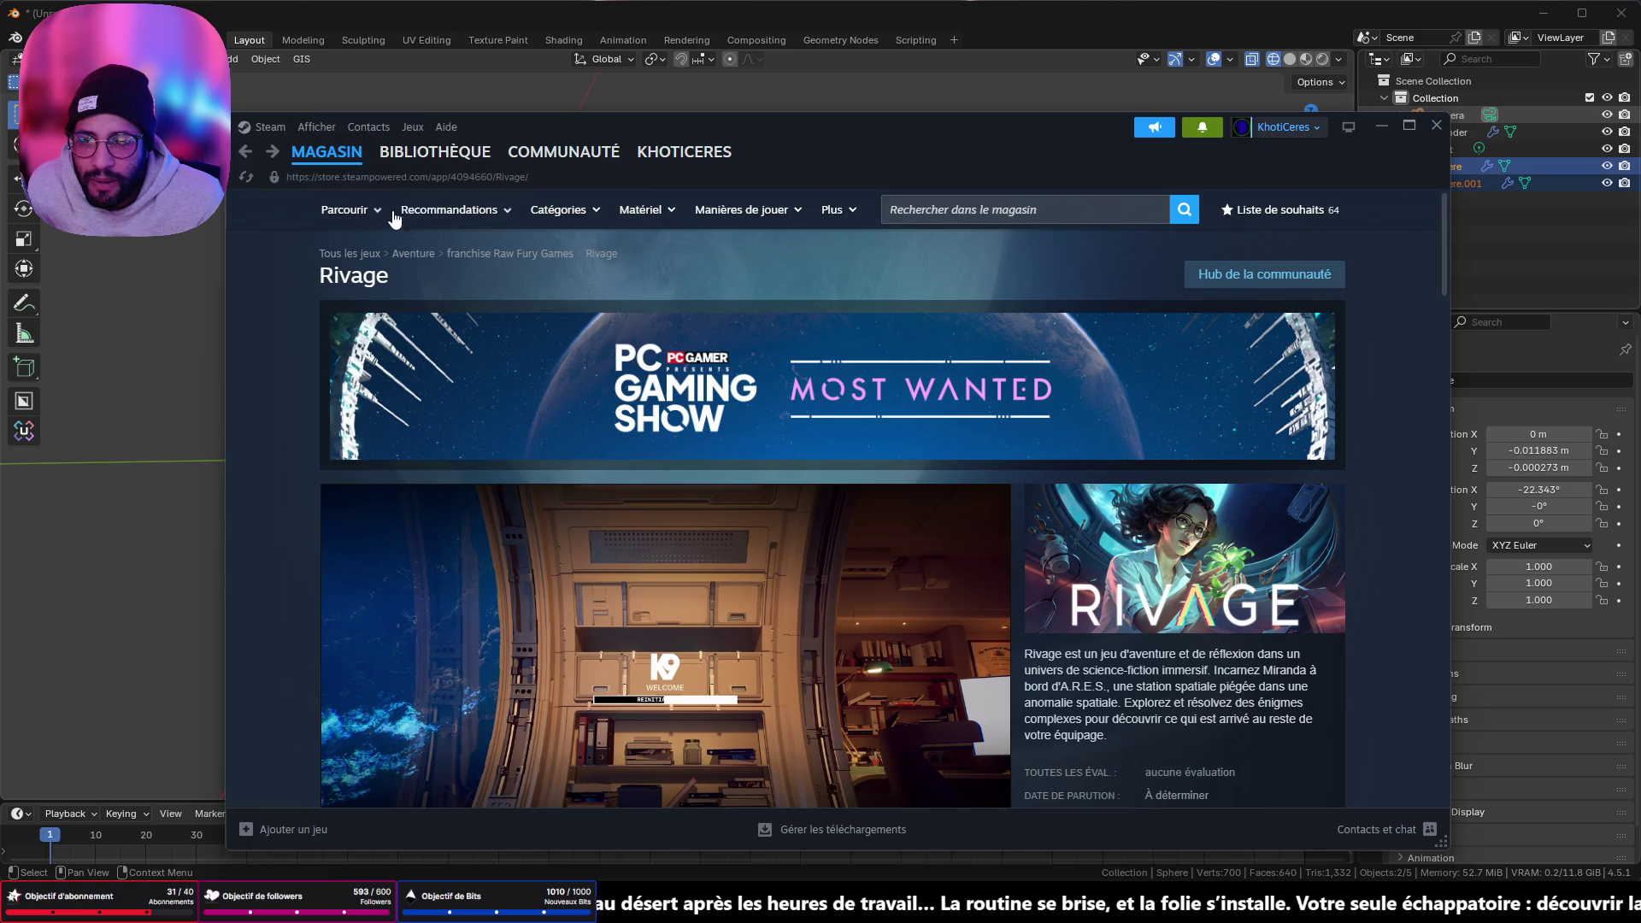
scroll(513, 256, "down", 5)
scroll(479, 253, "up", 5)
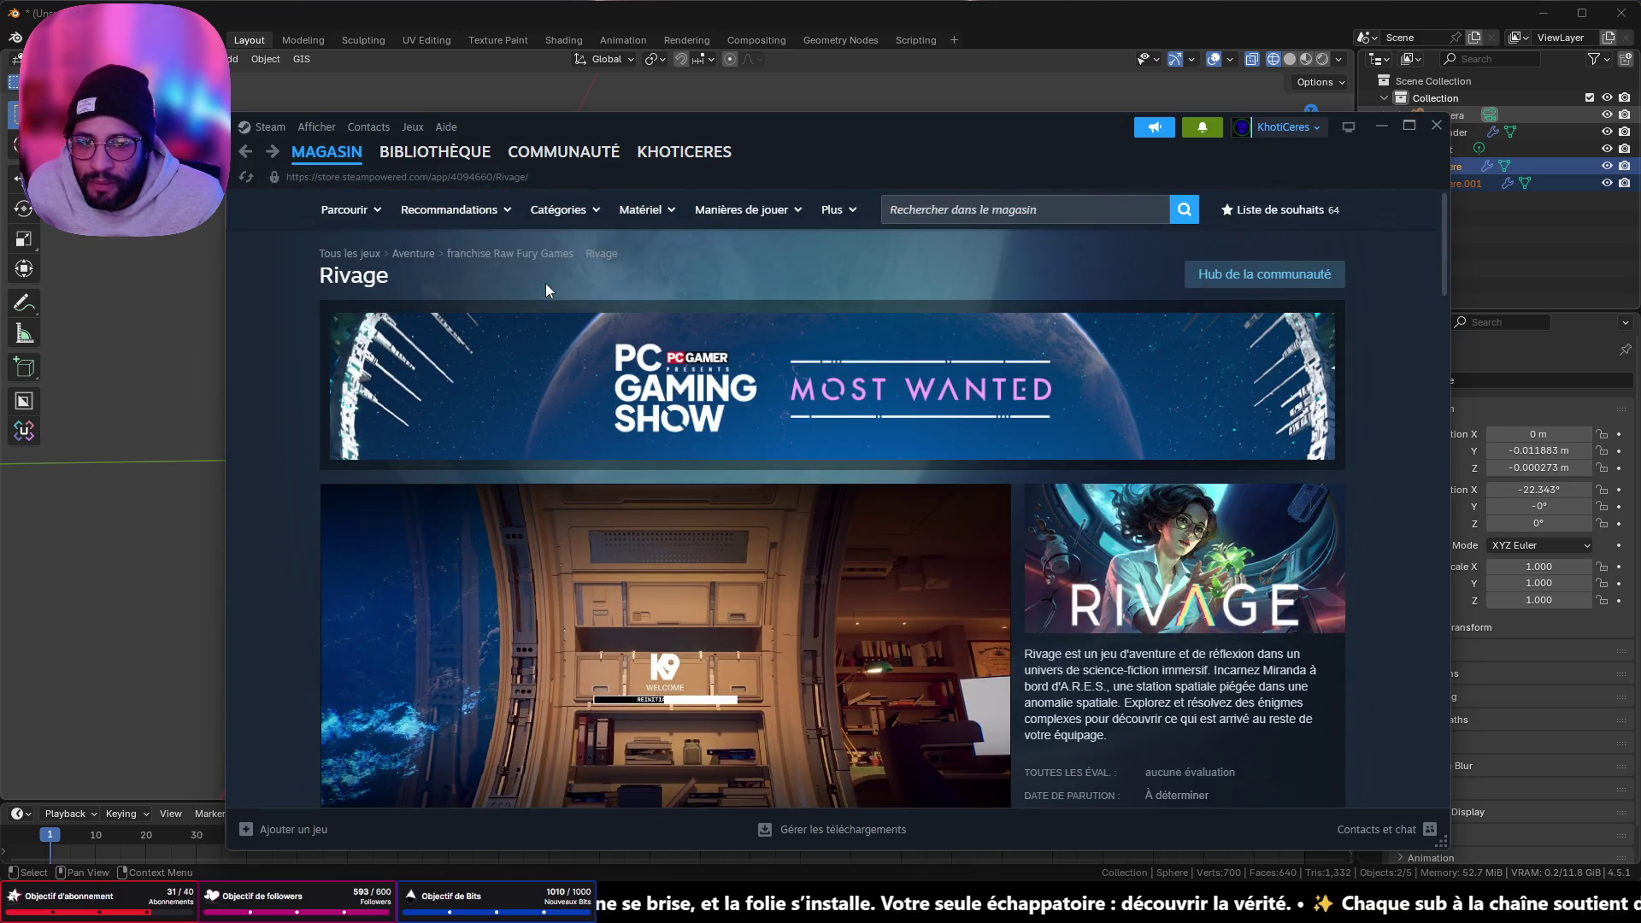
mouse_move(336, 166)
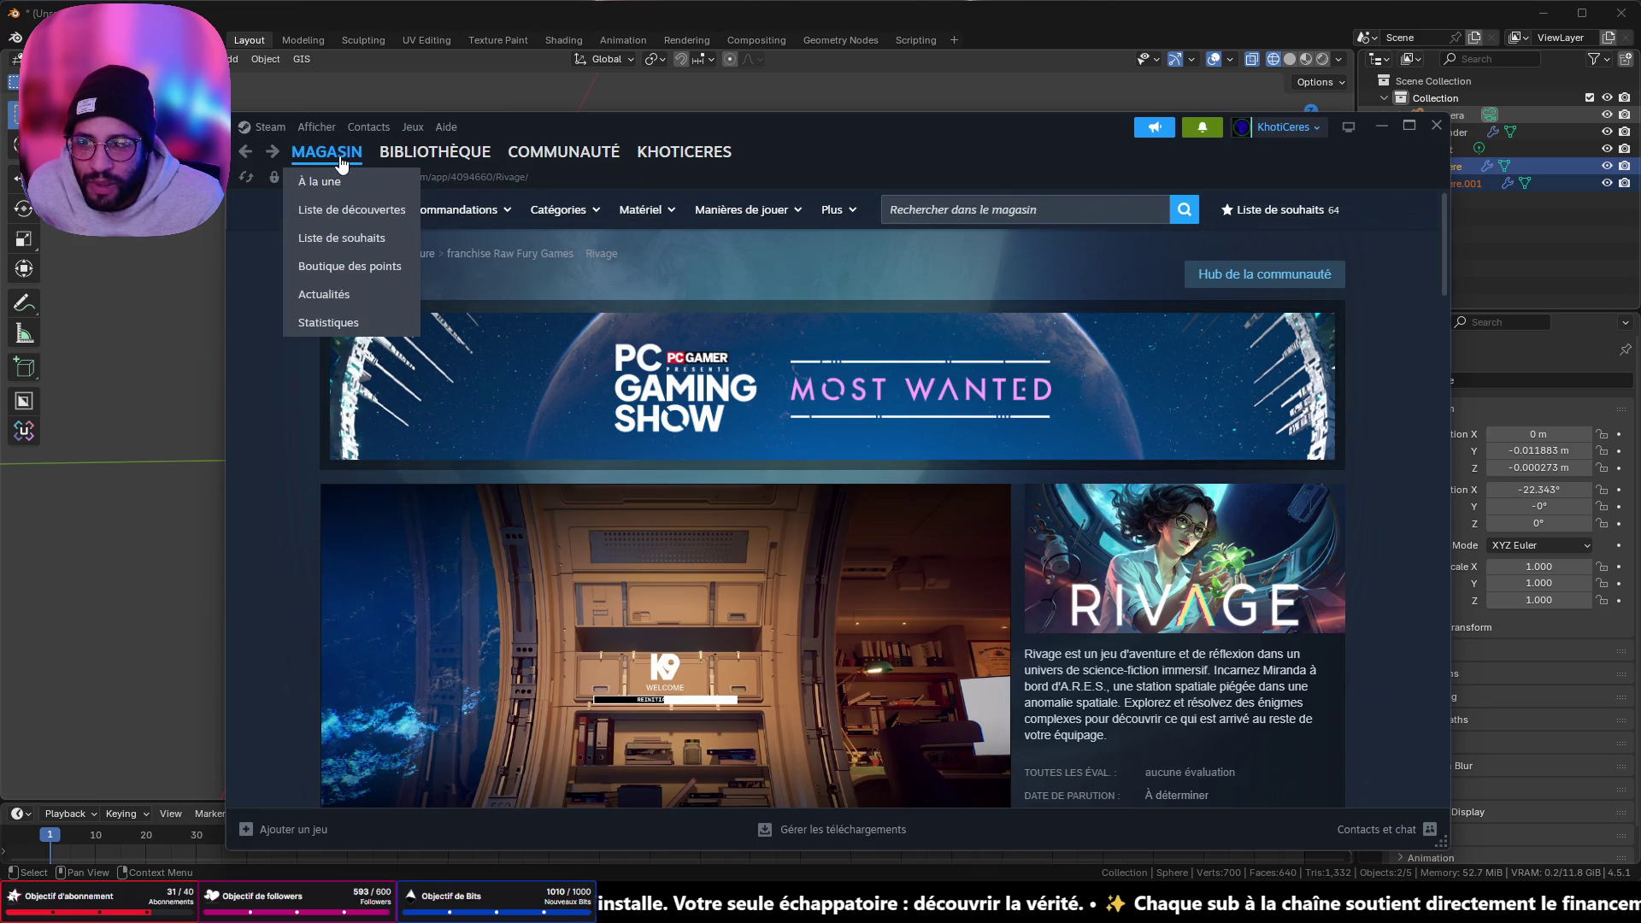
left_click(359, 163)
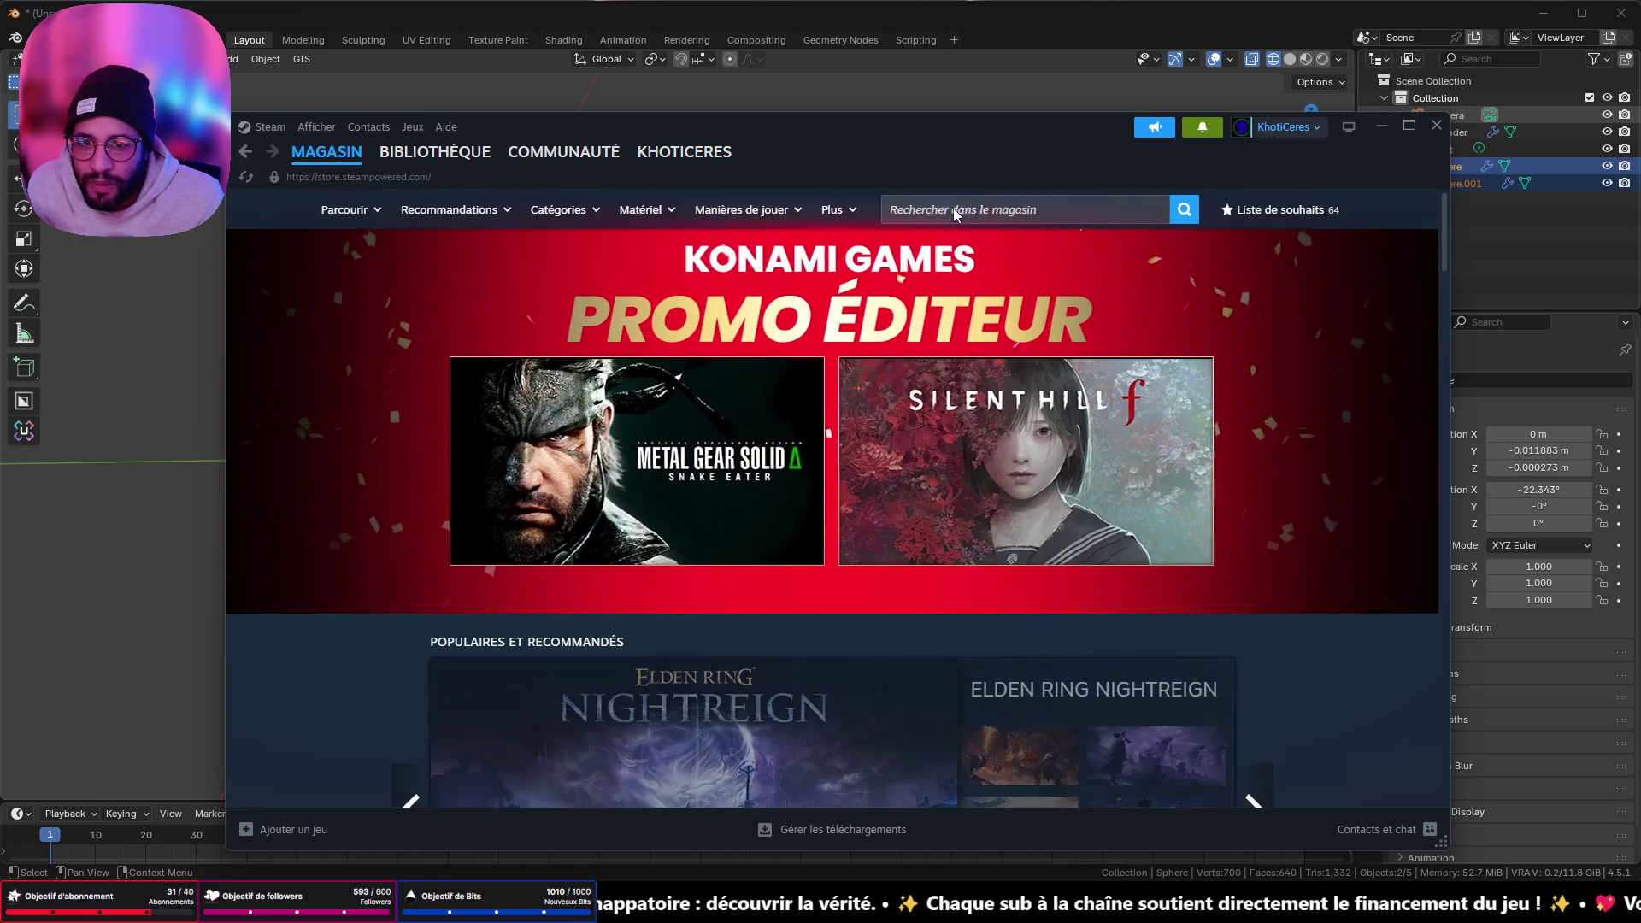
- Search the Steam store for 'rivage'
left_click(952, 207)
type("rivage")
key("Return")
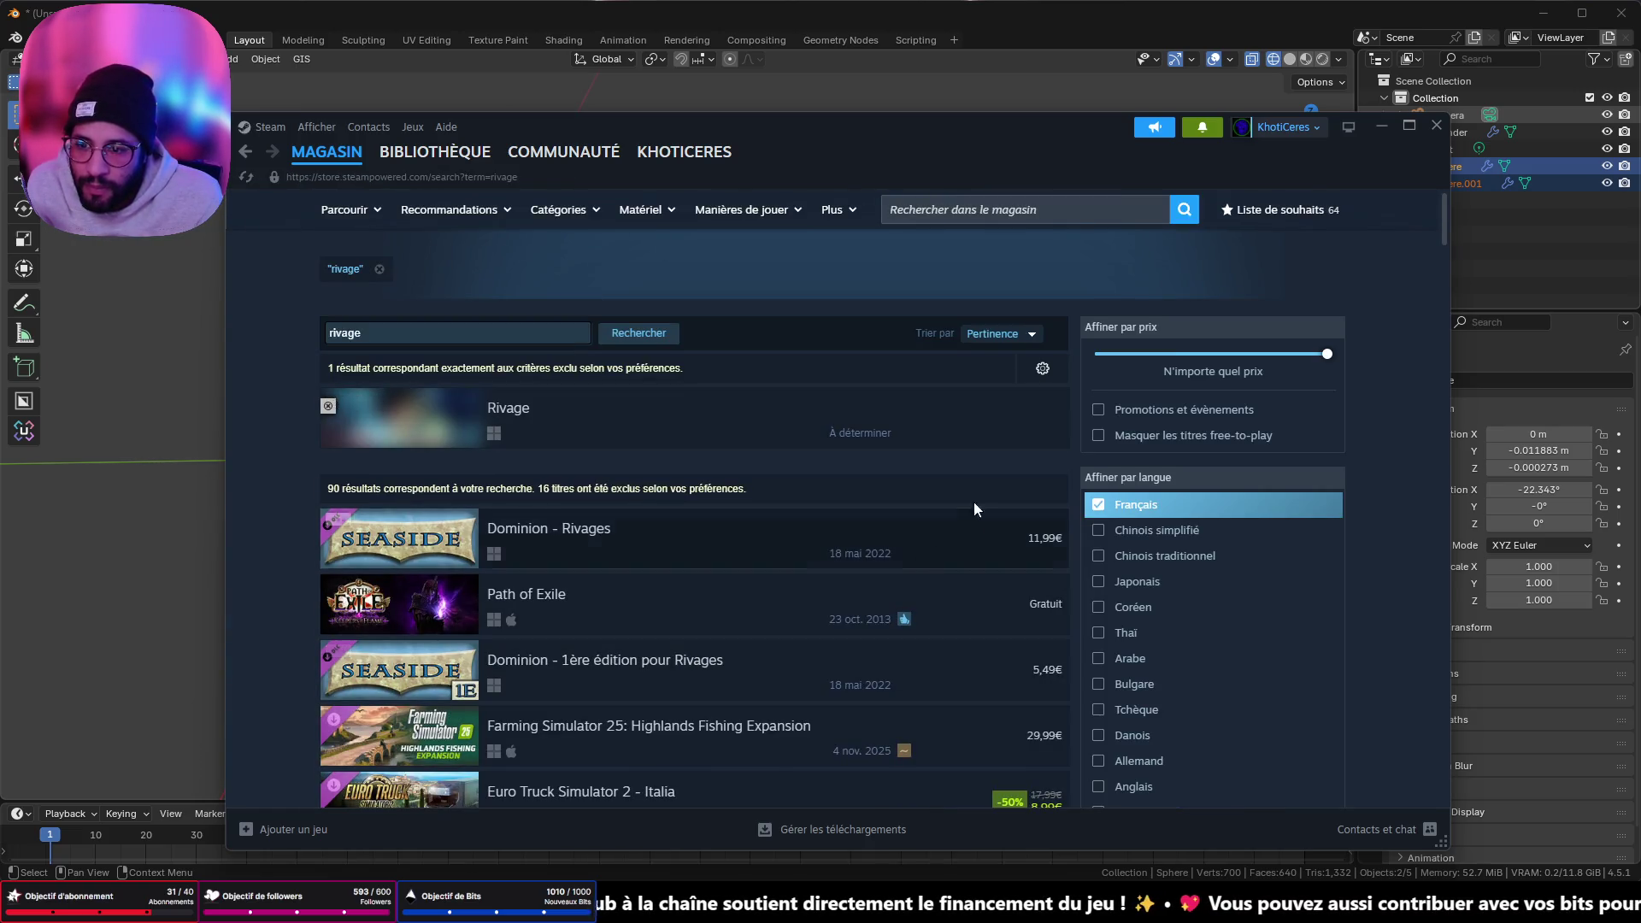
- Open the Rivage result, copy its page link, and hide Steam
left_click(793, 422)
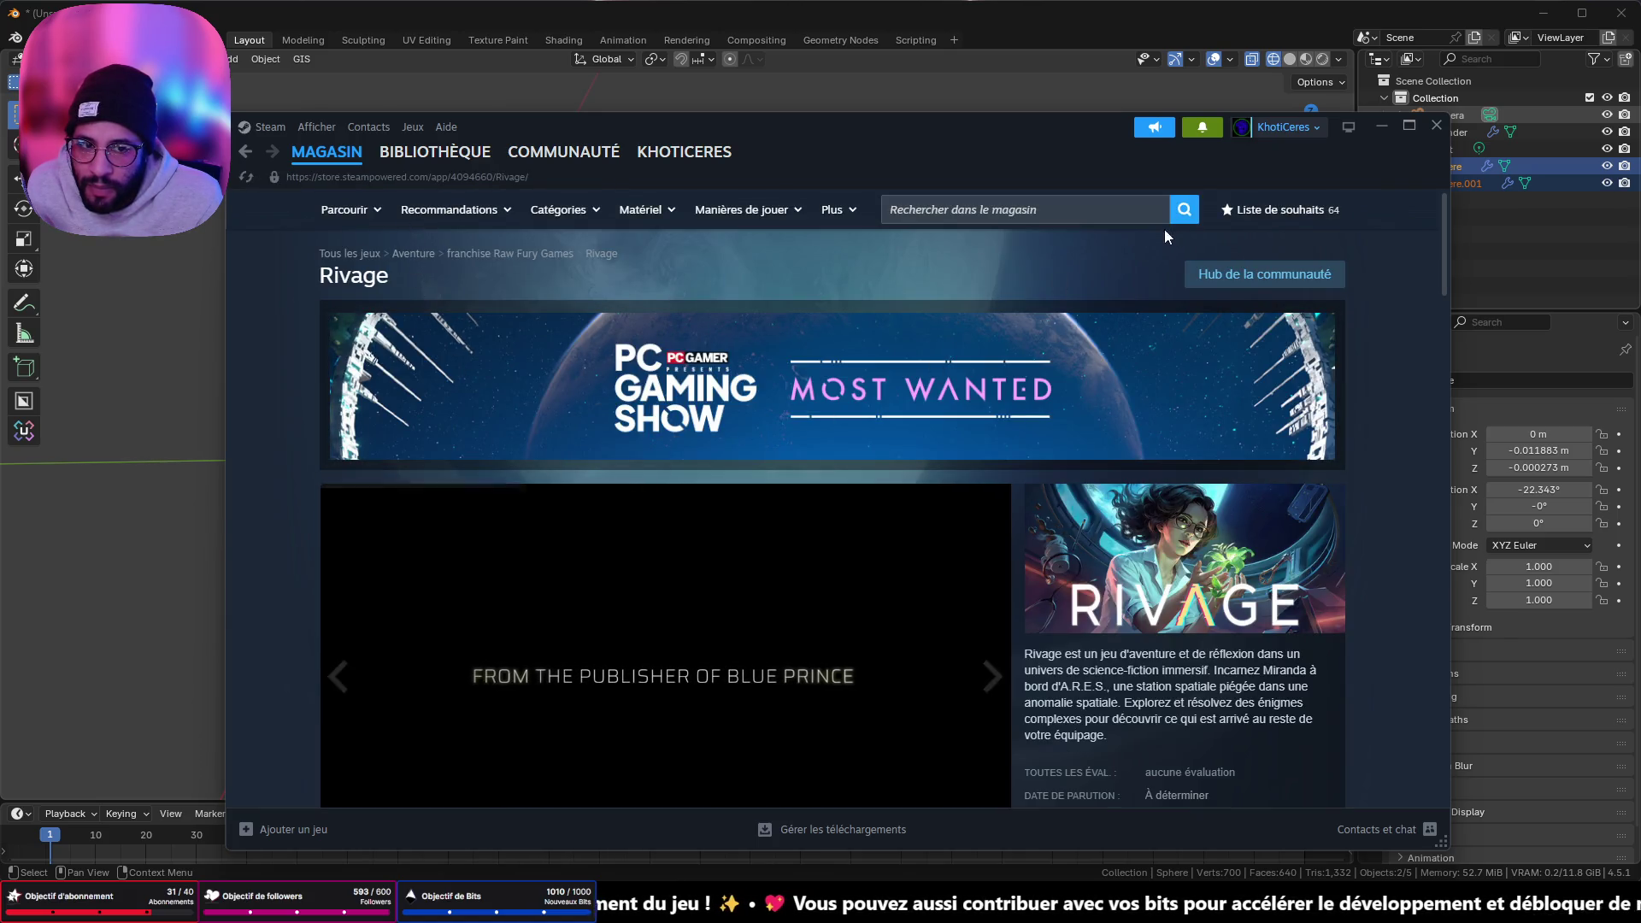
left_click(417, 177)
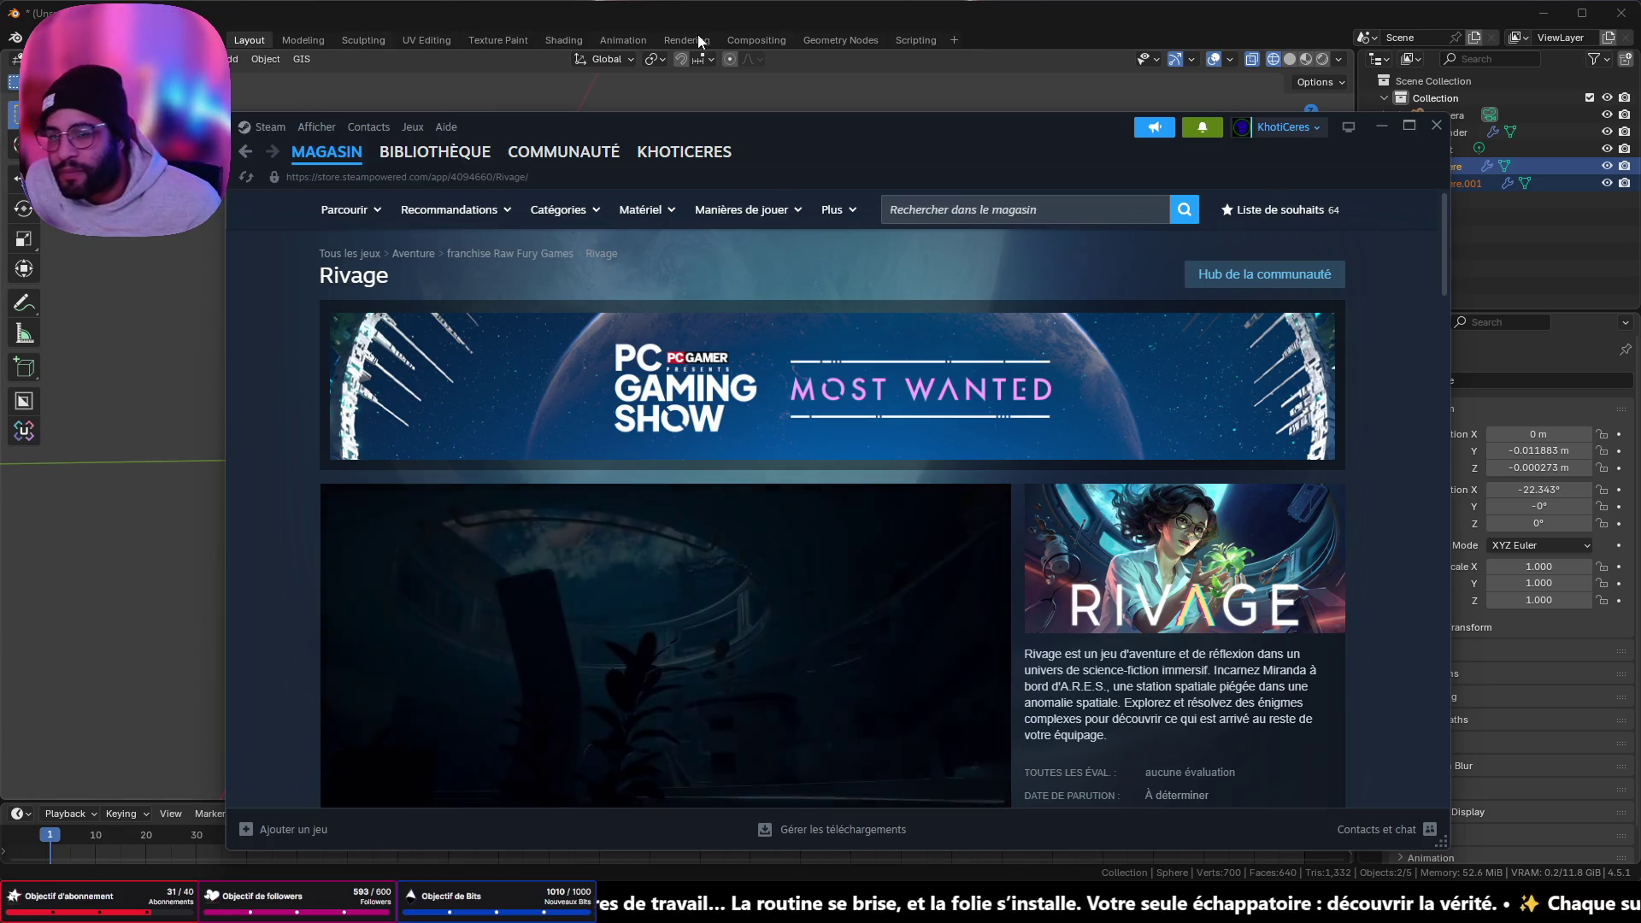
left_click(1378, 126)
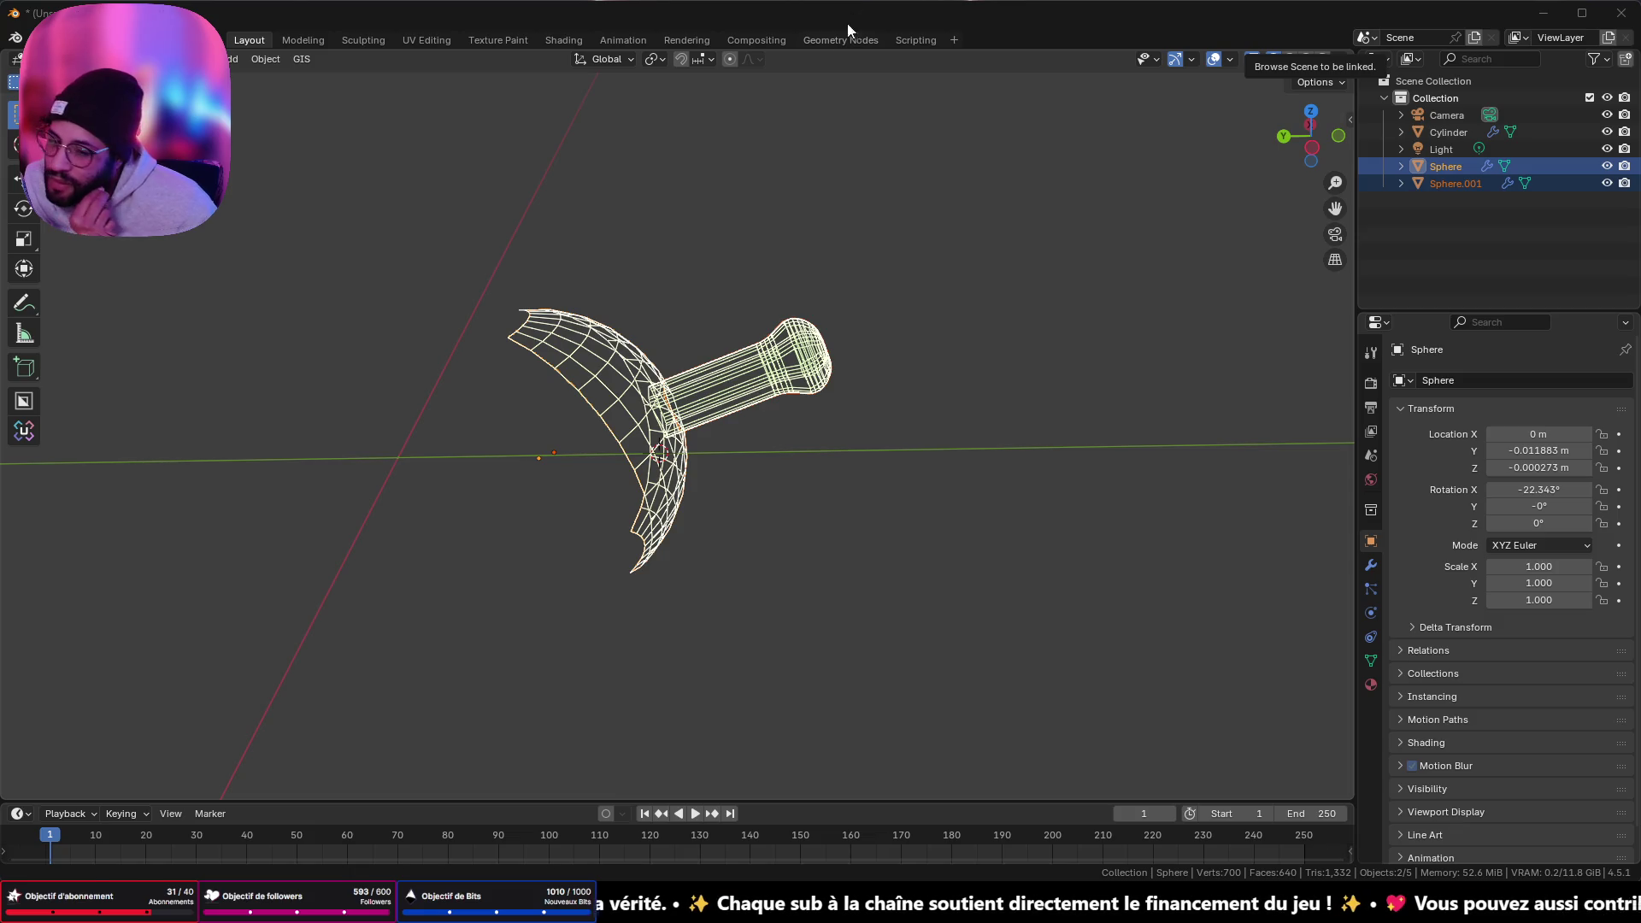
- Minimize the music player and switch Blender's viewport from wireframe to Solid shading
key("alt+Tab")
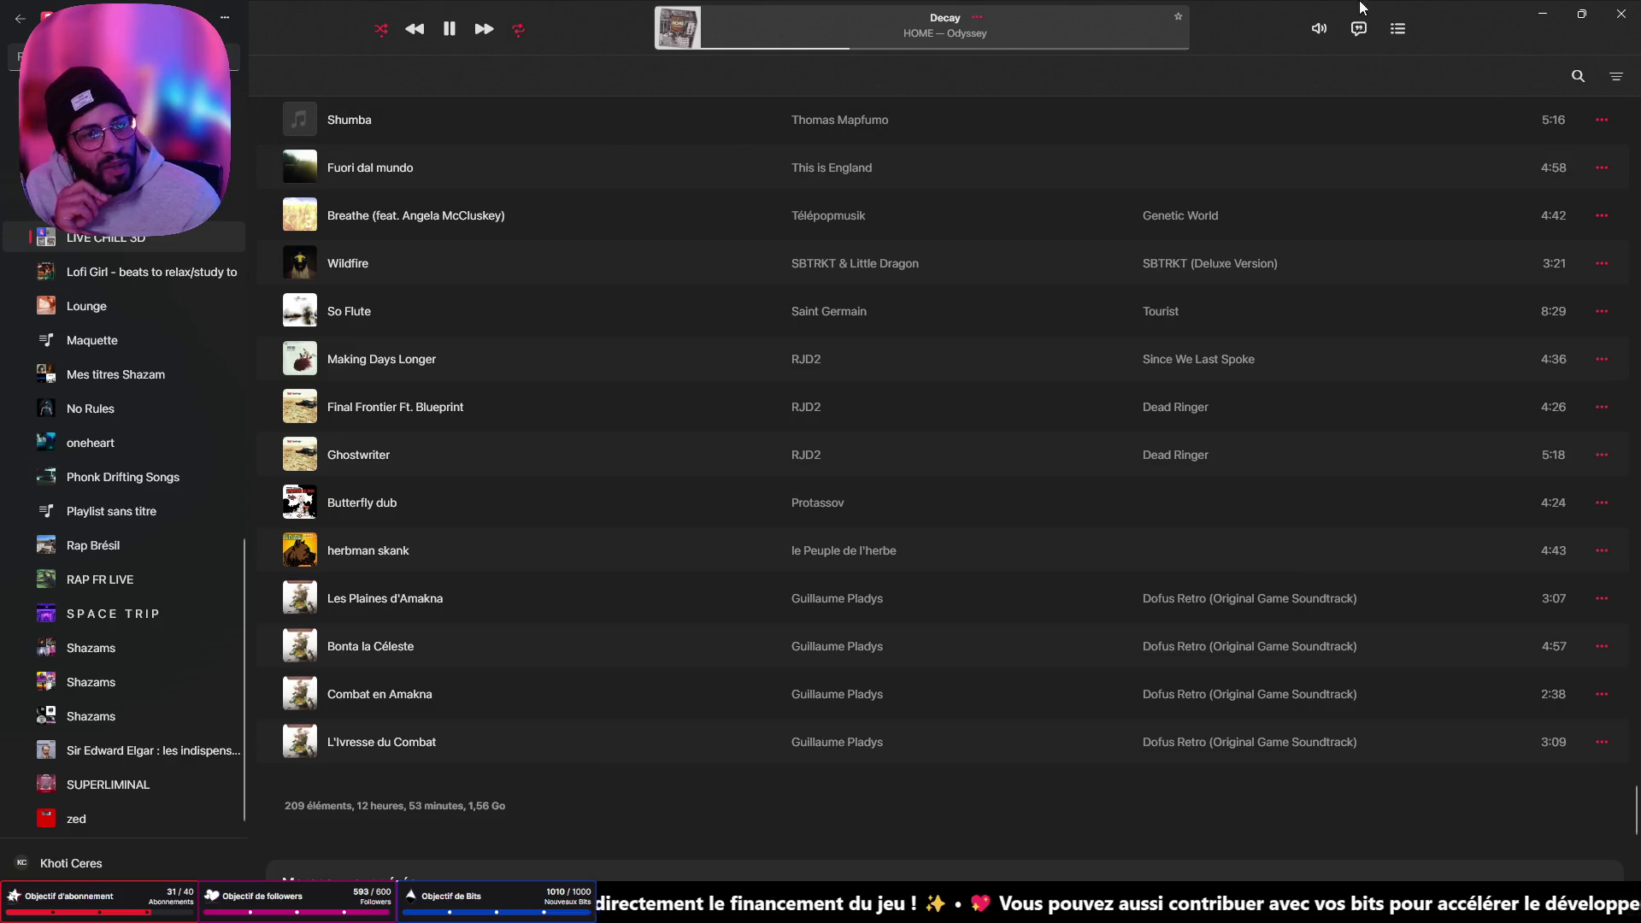
left_click(1556, 29)
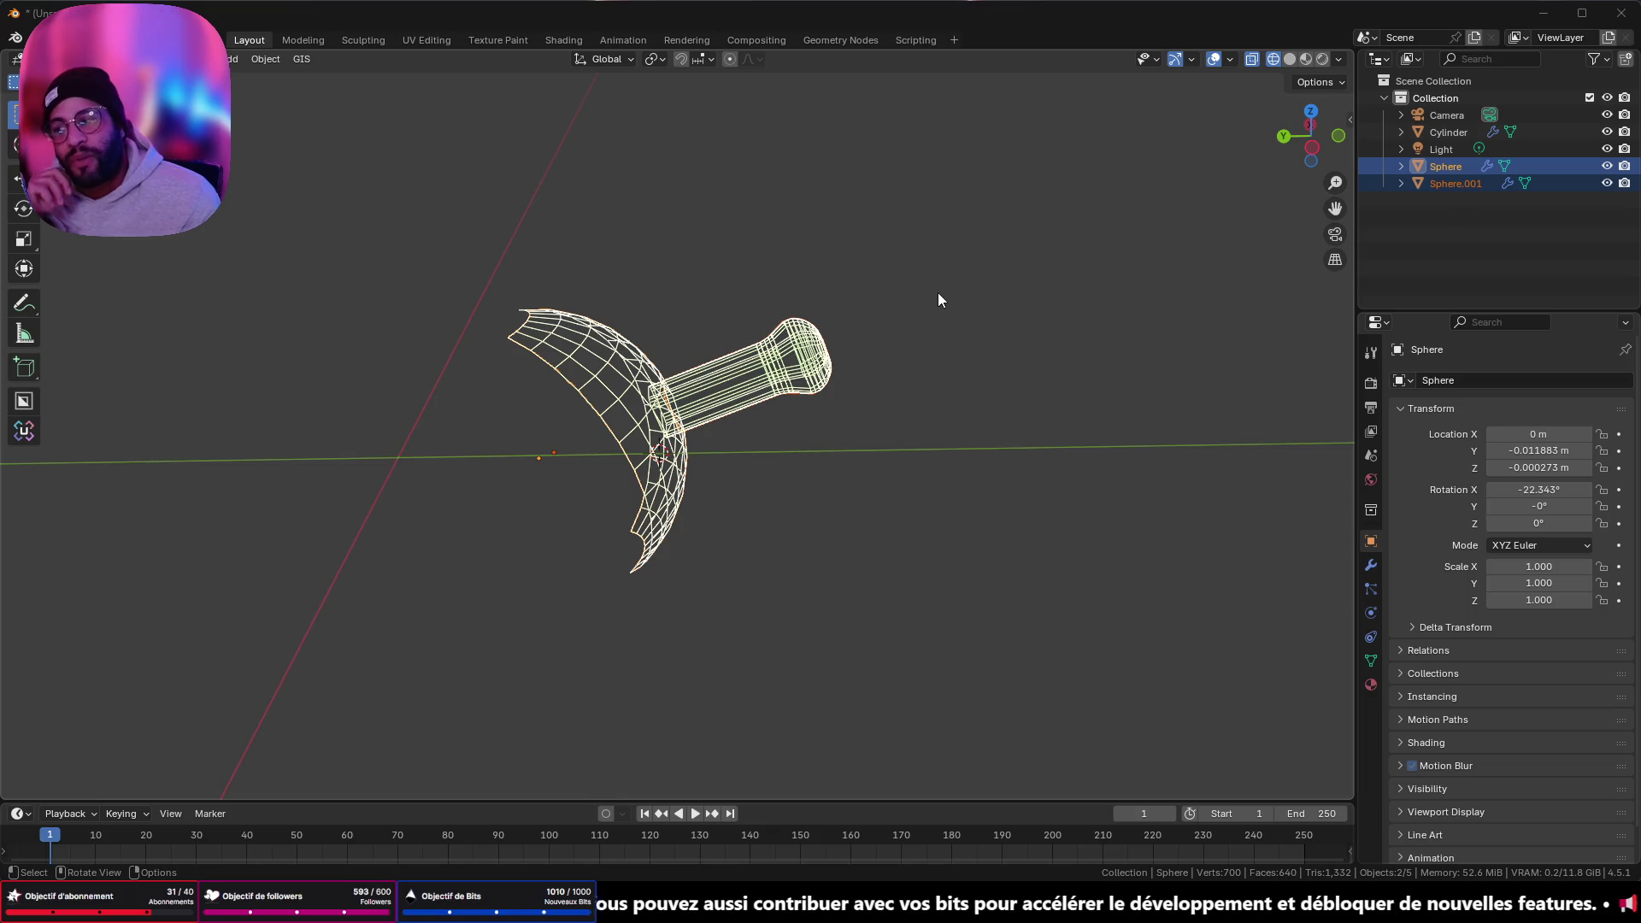
left_click(1290, 59)
mouse_move(1026, 257)
middle_mouse_down()
mouse_move(798, 395)
mouse_move(532, 342)
mouse_move(1026, 381)
mouse_move(1154, 454)
mouse_move(806, 422)
mouse_move(934, 417)
mouse_move(1058, 462)
mouse_move(945, 461)
middle_mouse_up()
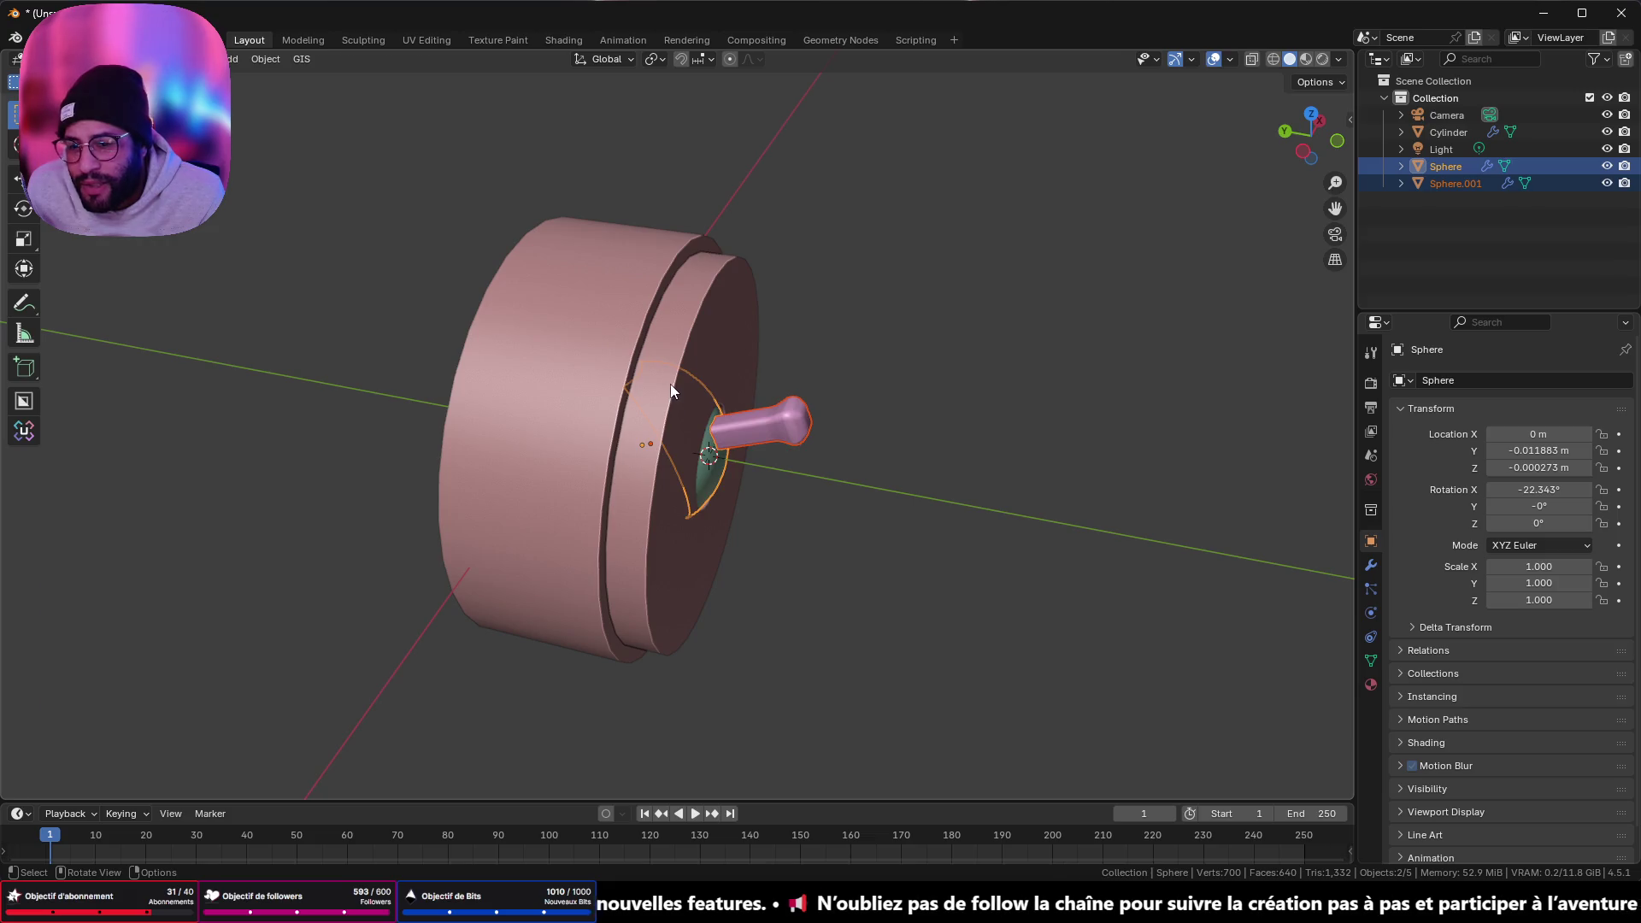
- Select the front rim loop of the Cylinder, try a four-segment bevel, then undo it
key("Tab")
key("Tab")
left_click(676, 343)
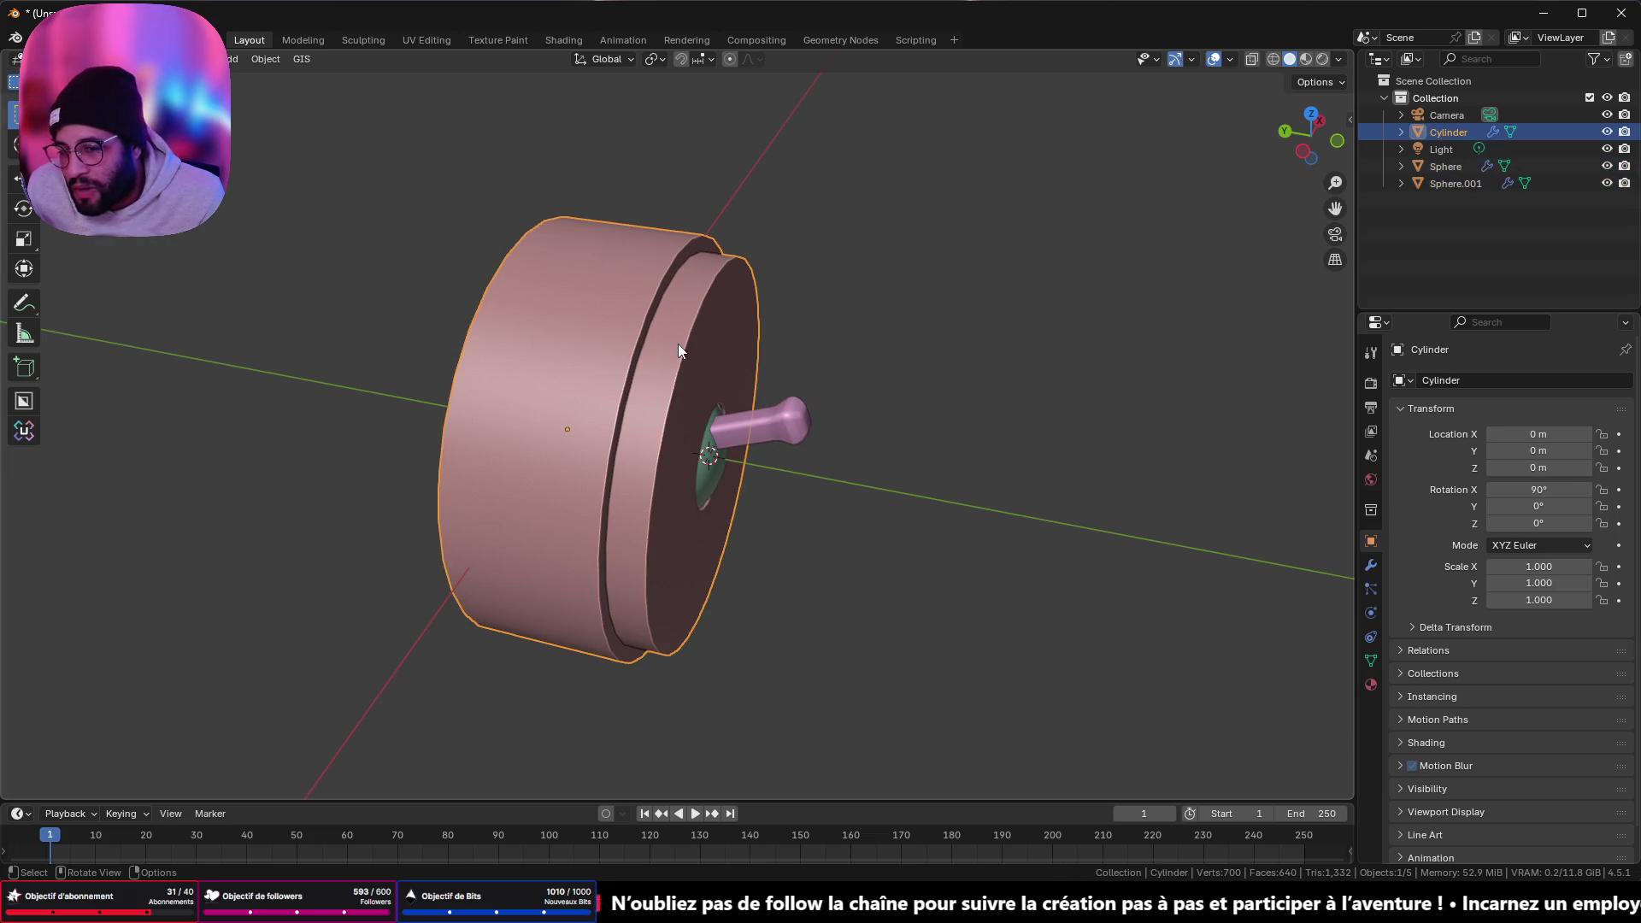
key("Tab")
scroll(678, 350, "up", 3)
left_click(683, 381)
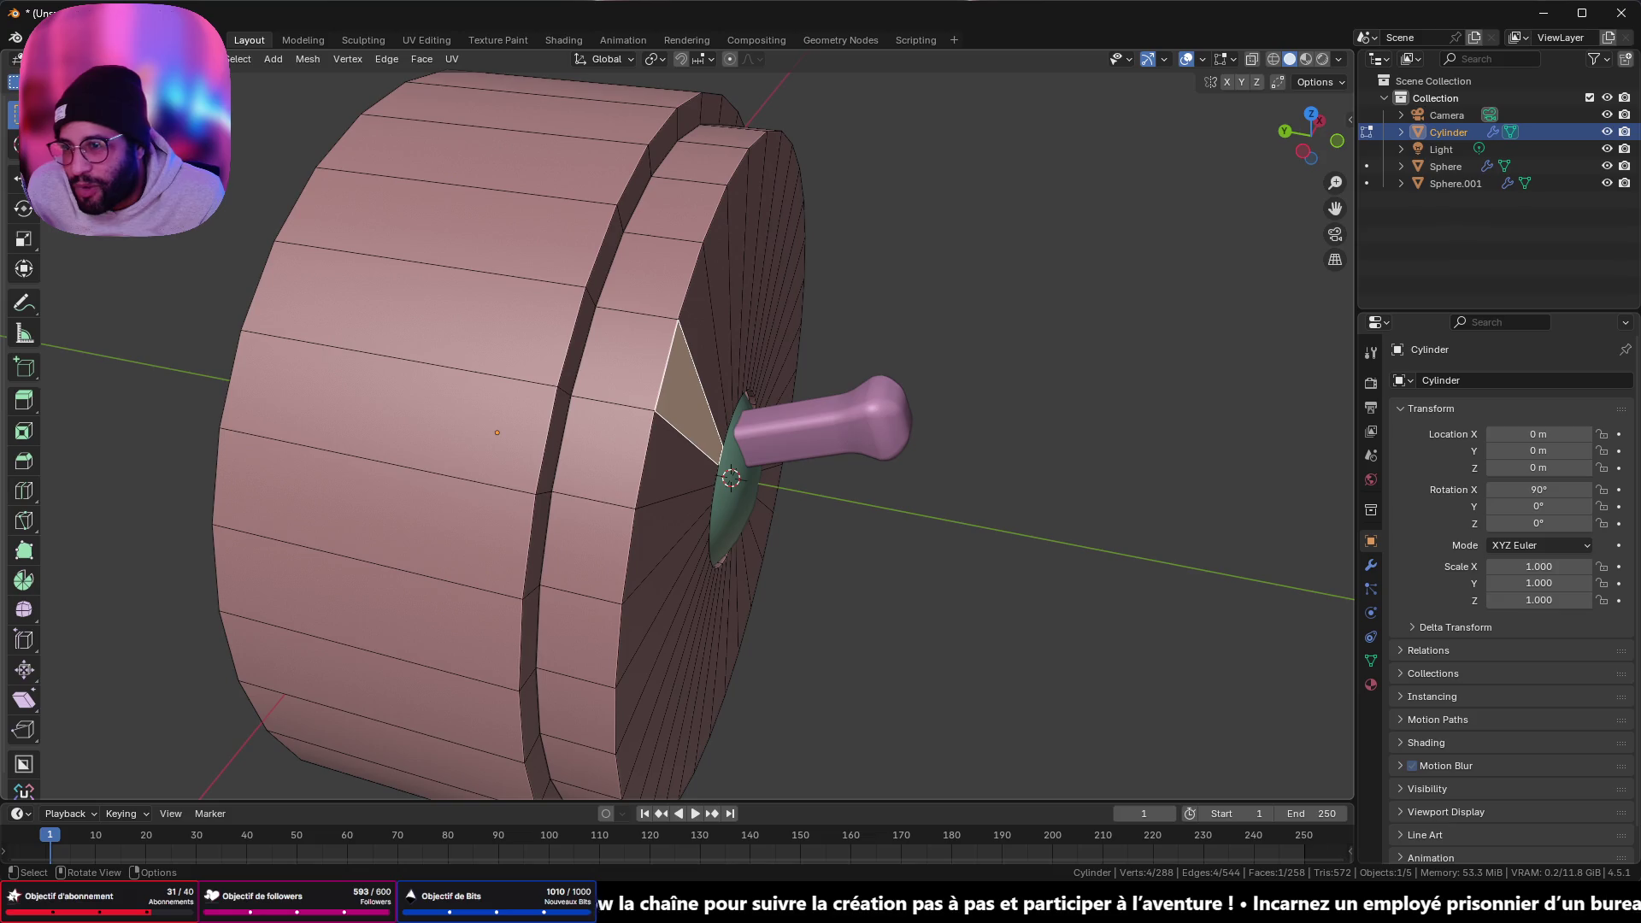
key("shift")
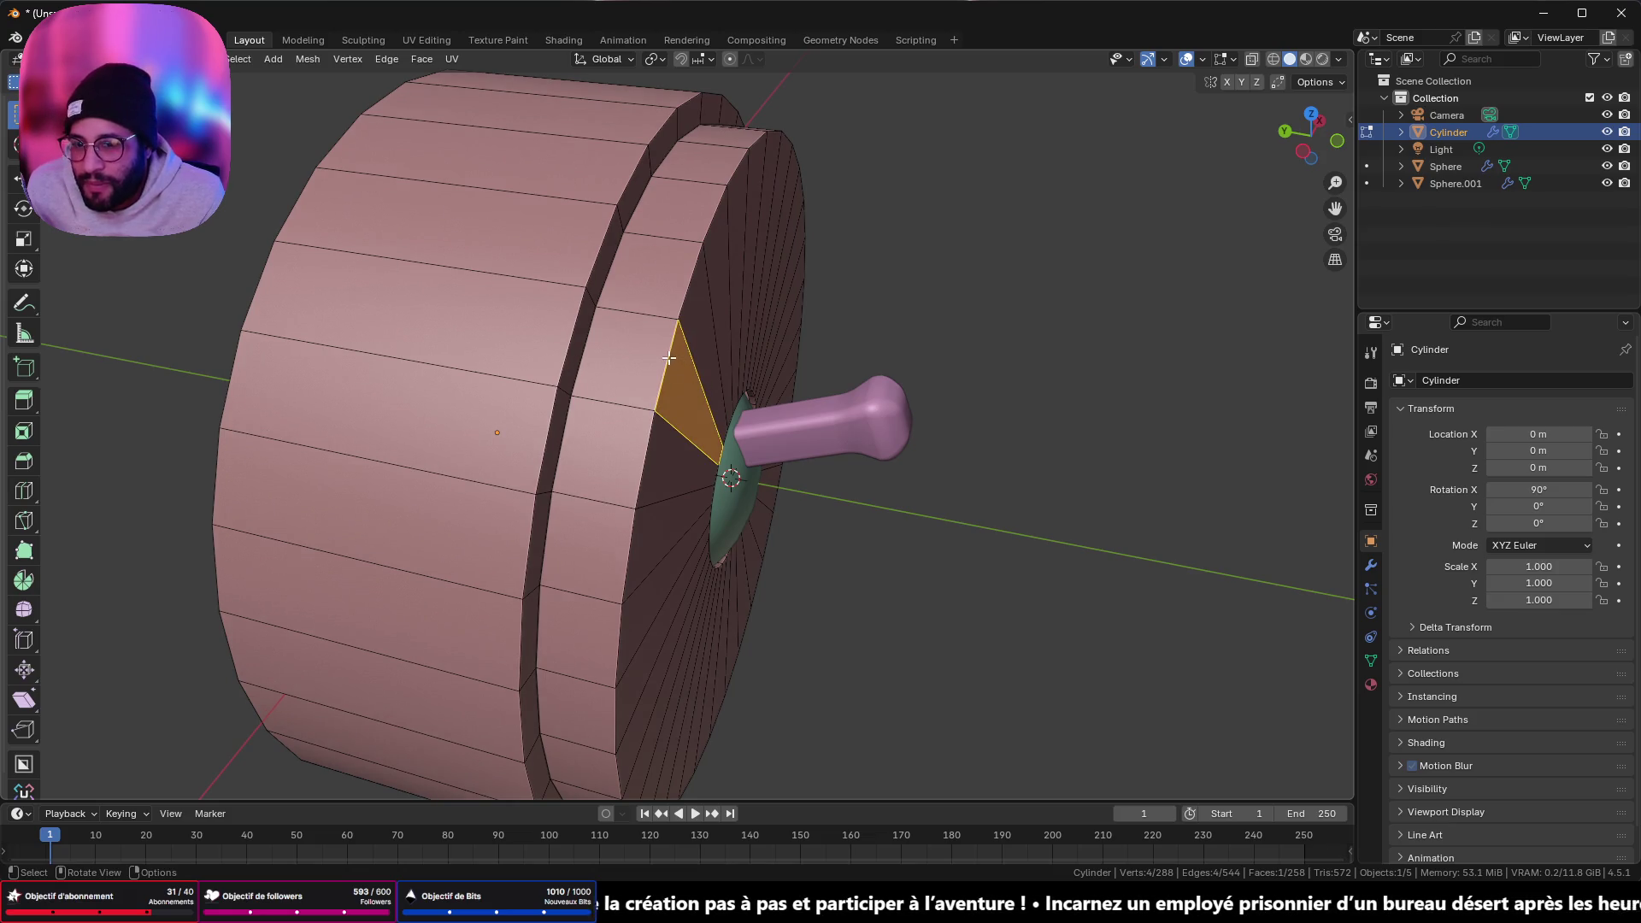
left_click(594, 344, "alt")
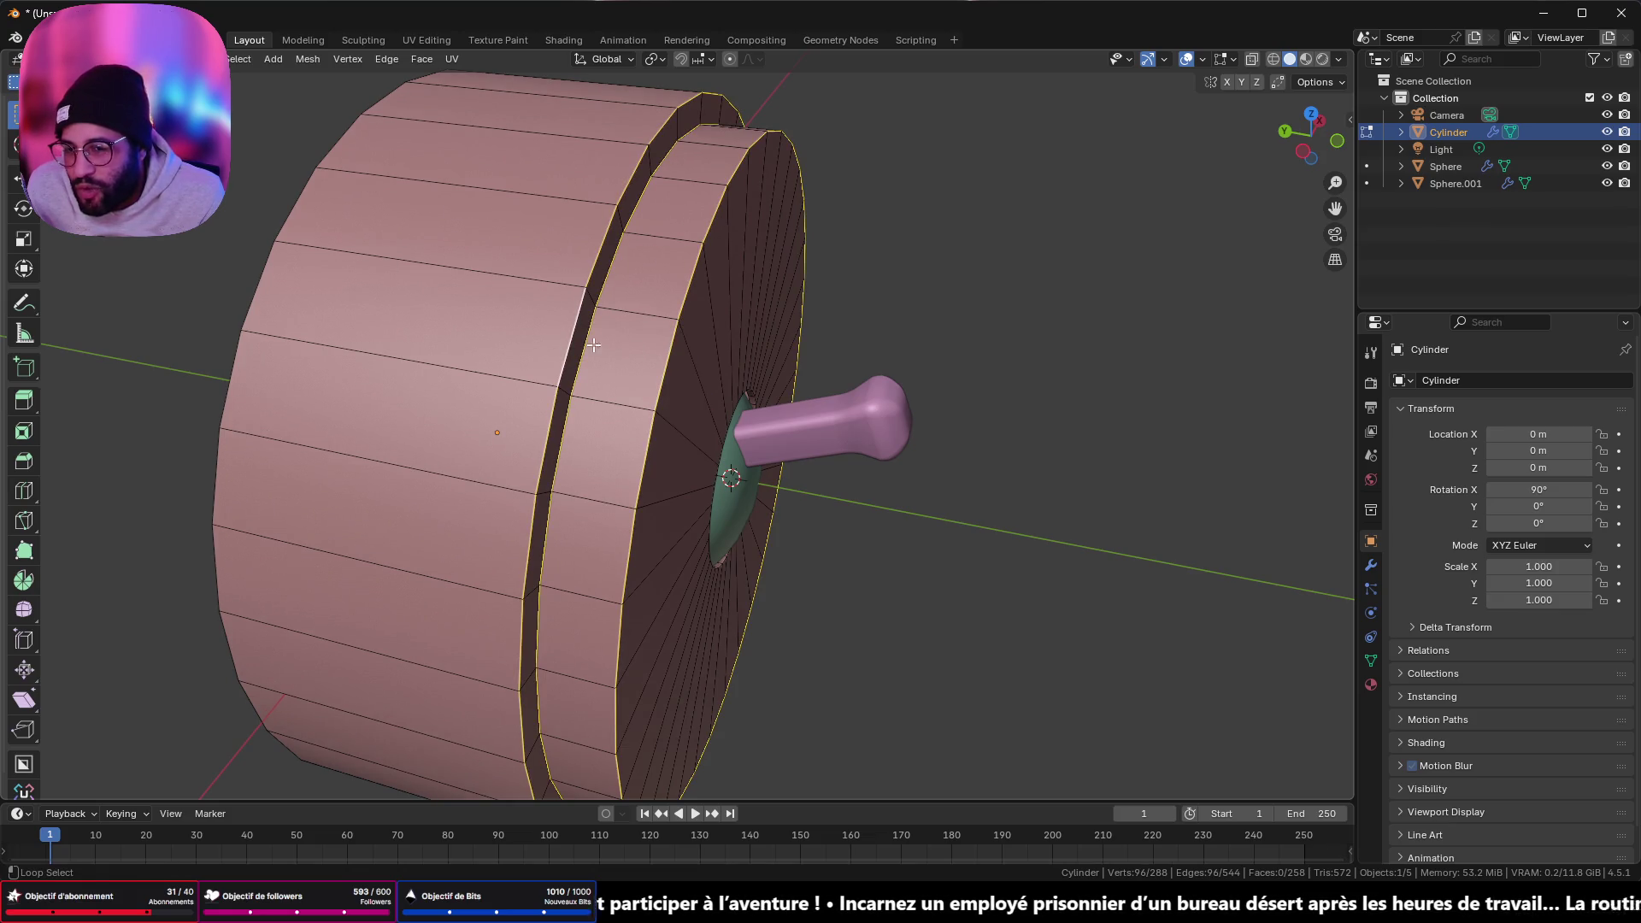
key("ctrl+b")
scroll(915, 341, "up", 3)
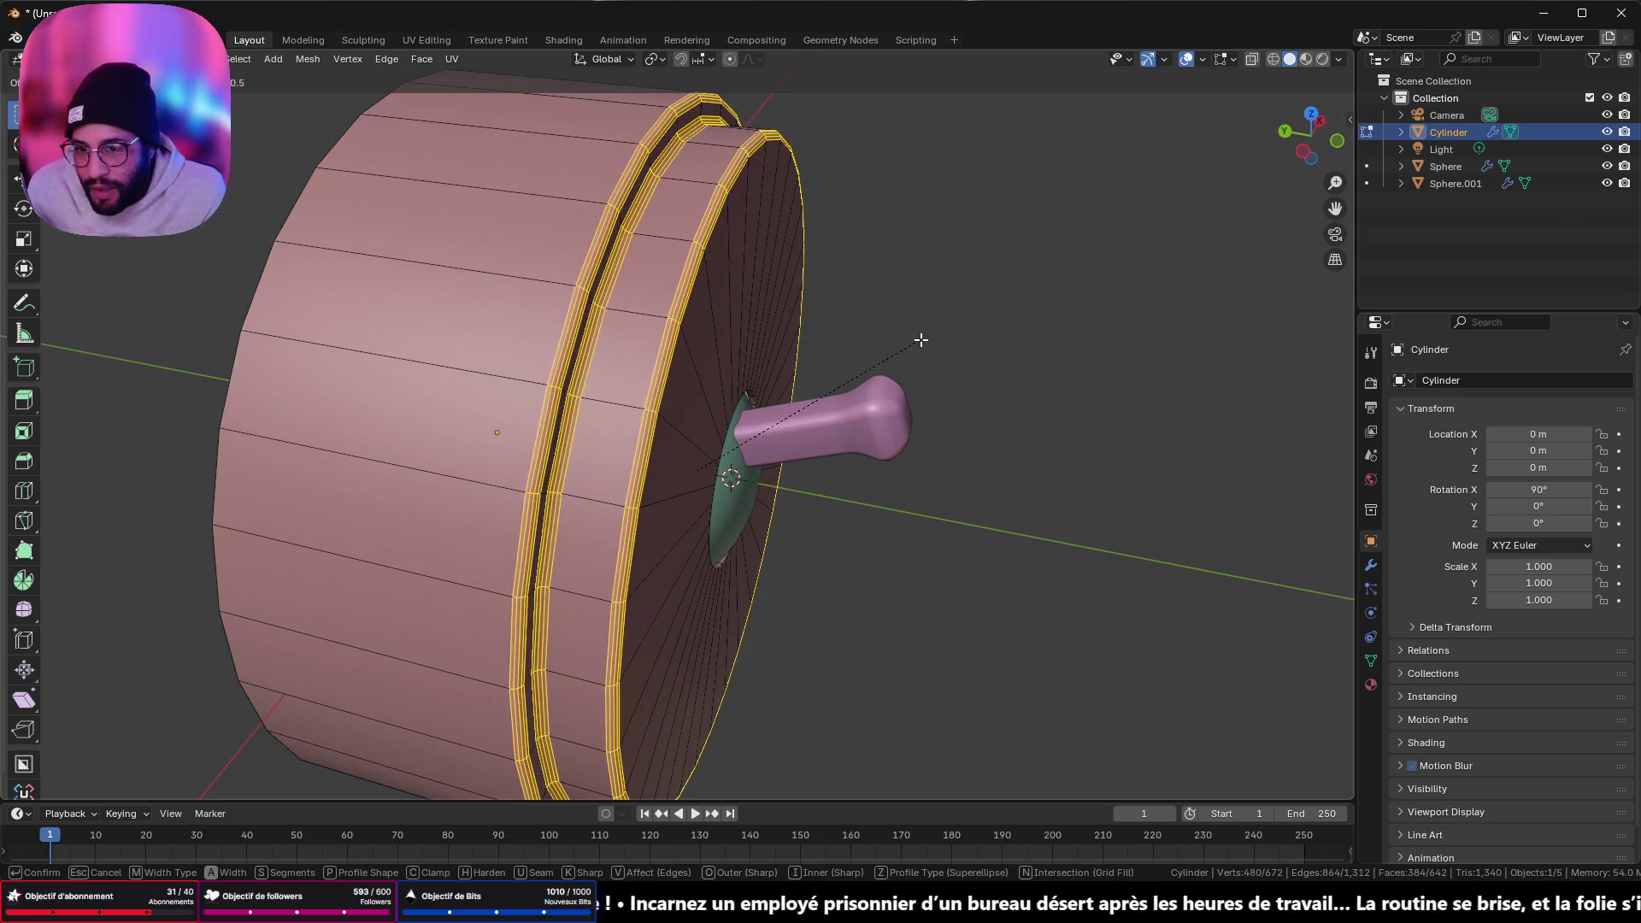
left_click(922, 340)
key("ctrl+z")
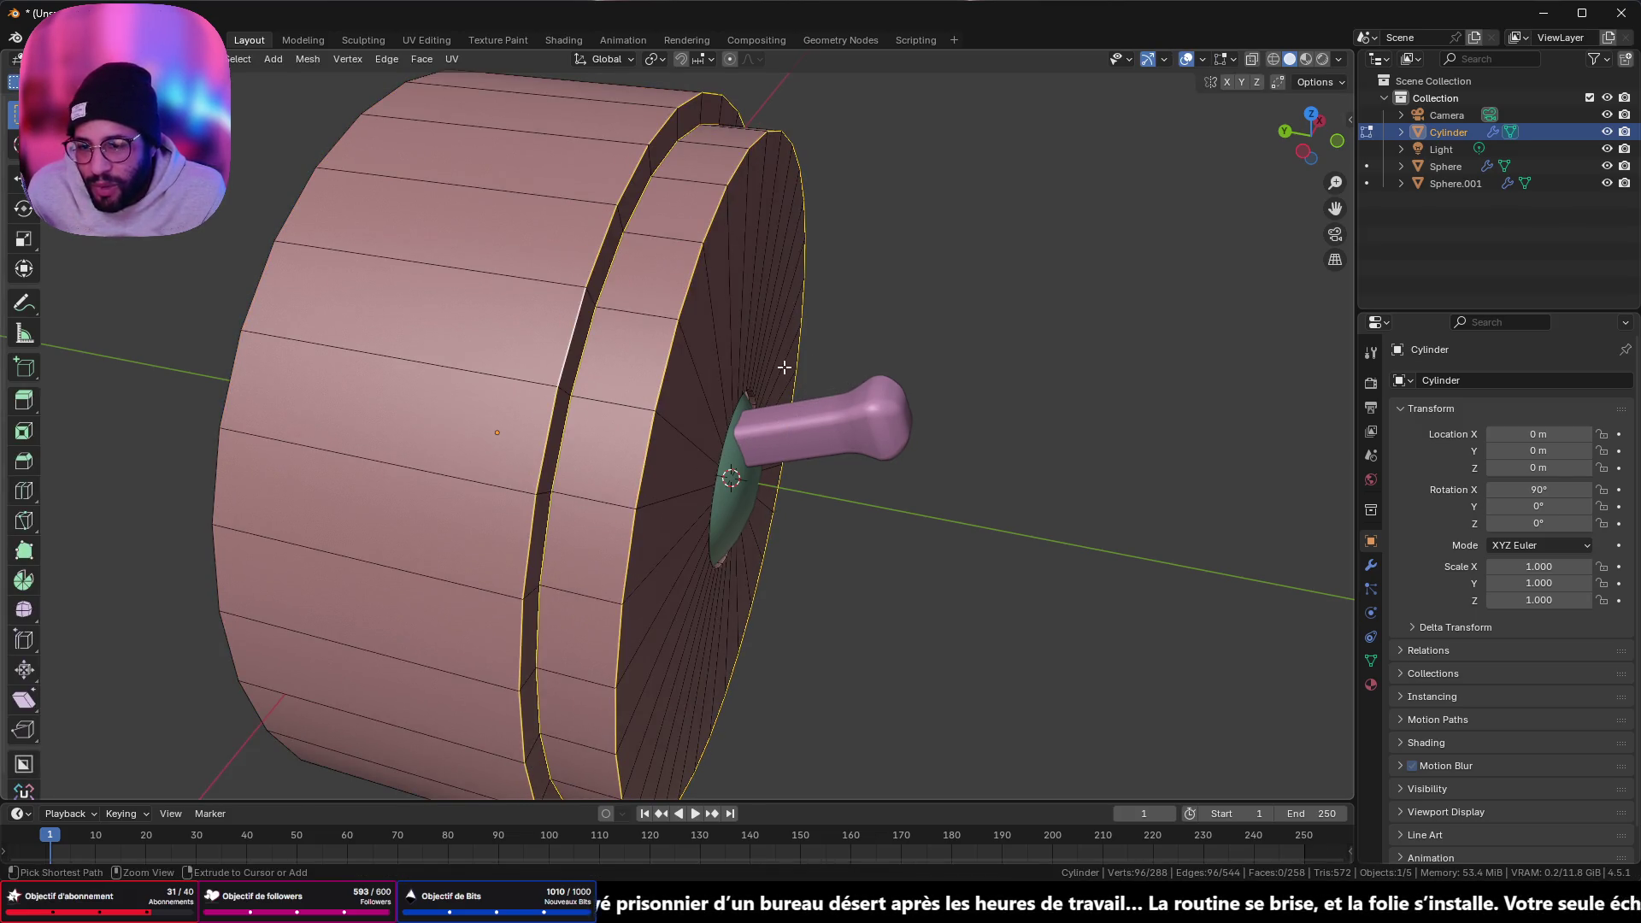
- Bevel the second disk's front rim loop to round it
left_click(661, 373)
left_click(665, 373, "alt")
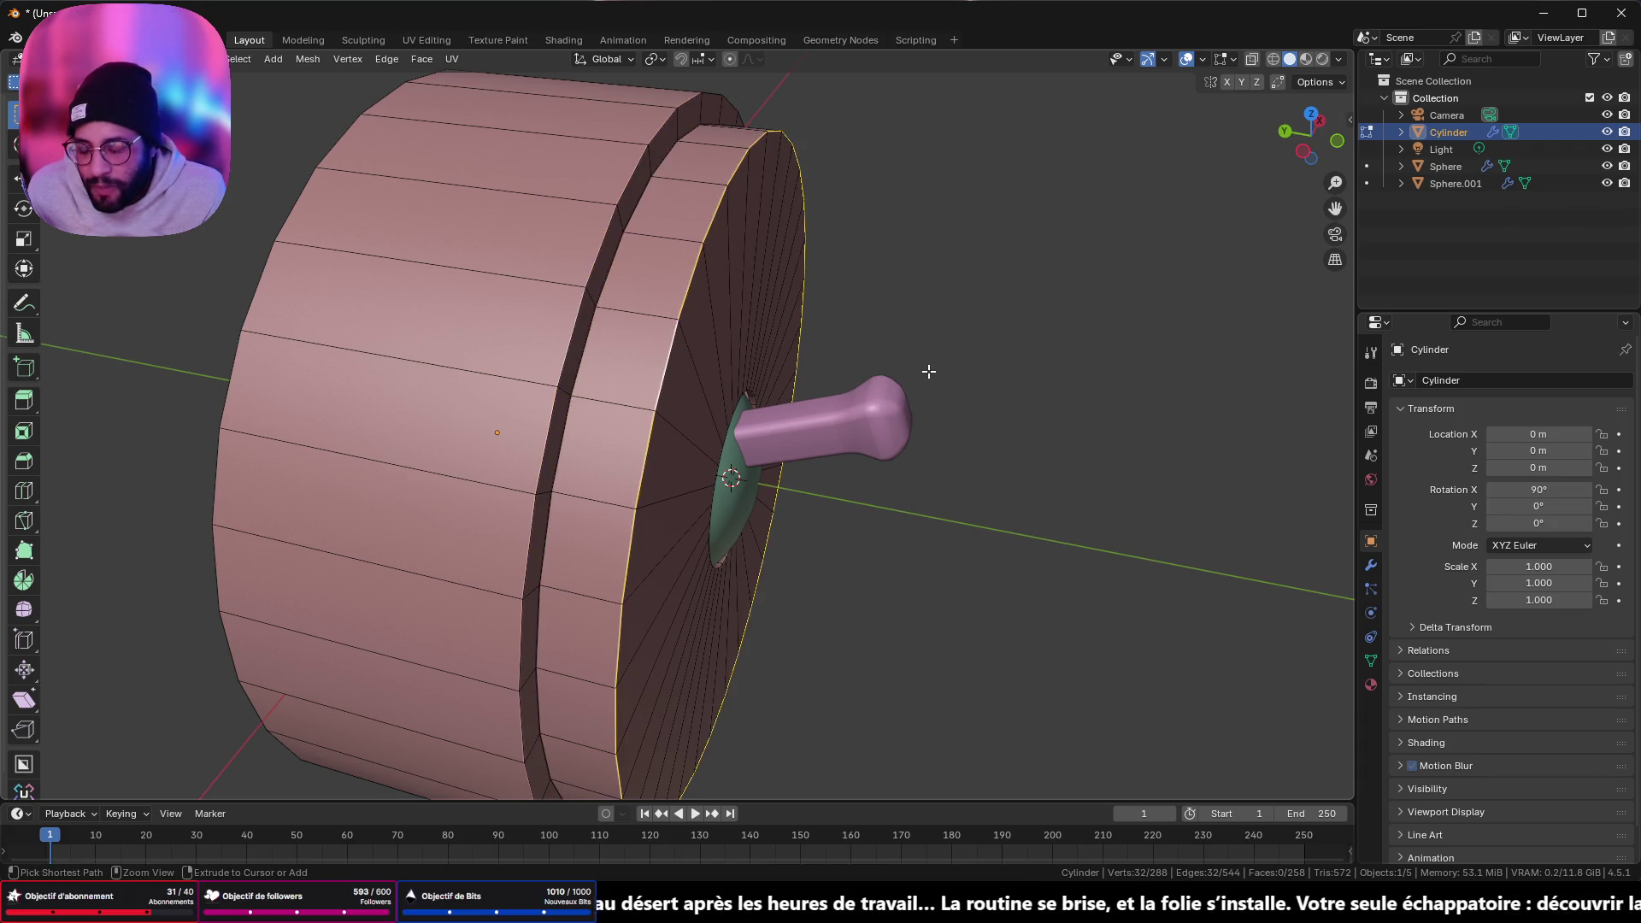
key("ctrl+b")
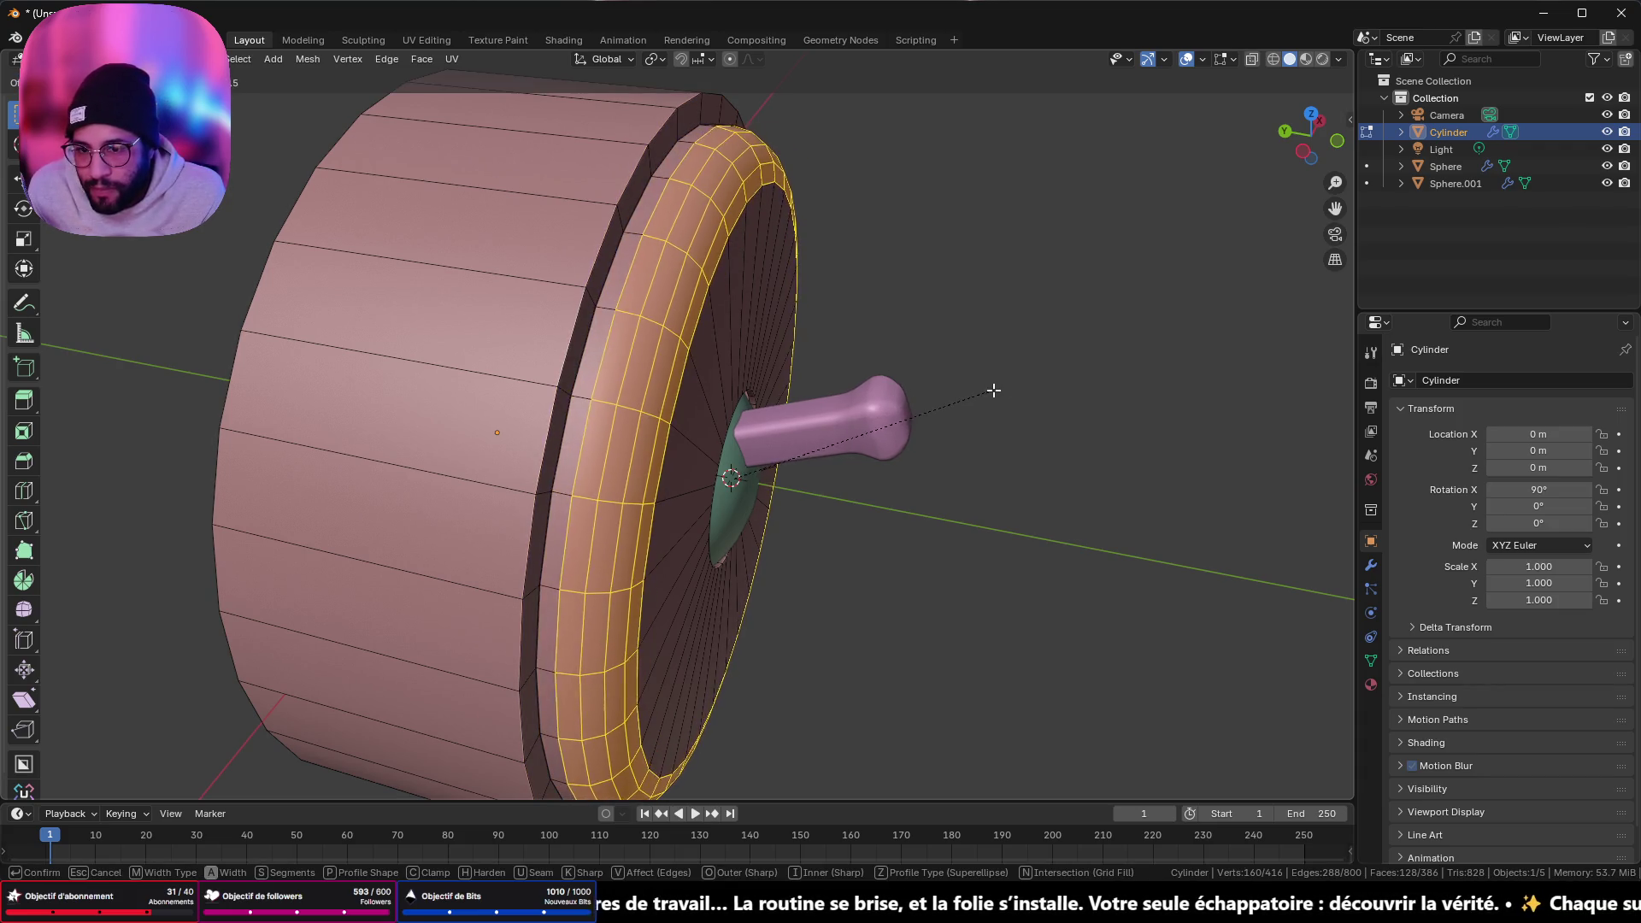
left_click(989, 391)
scroll(945, 469, "down", 5)
mouse_move(946, 469)
middle_mouse_down()
mouse_move(989, 421)
mouse_move(653, 296)
mouse_move(551, 238)
mouse_move(613, 280)
mouse_move(600, 331)
mouse_move(607, 285)
mouse_move(629, 325)
middle_mouse_up()
- Bevel the groove edge loop and adjust its number of segments
key("Tab")
key("Tab")
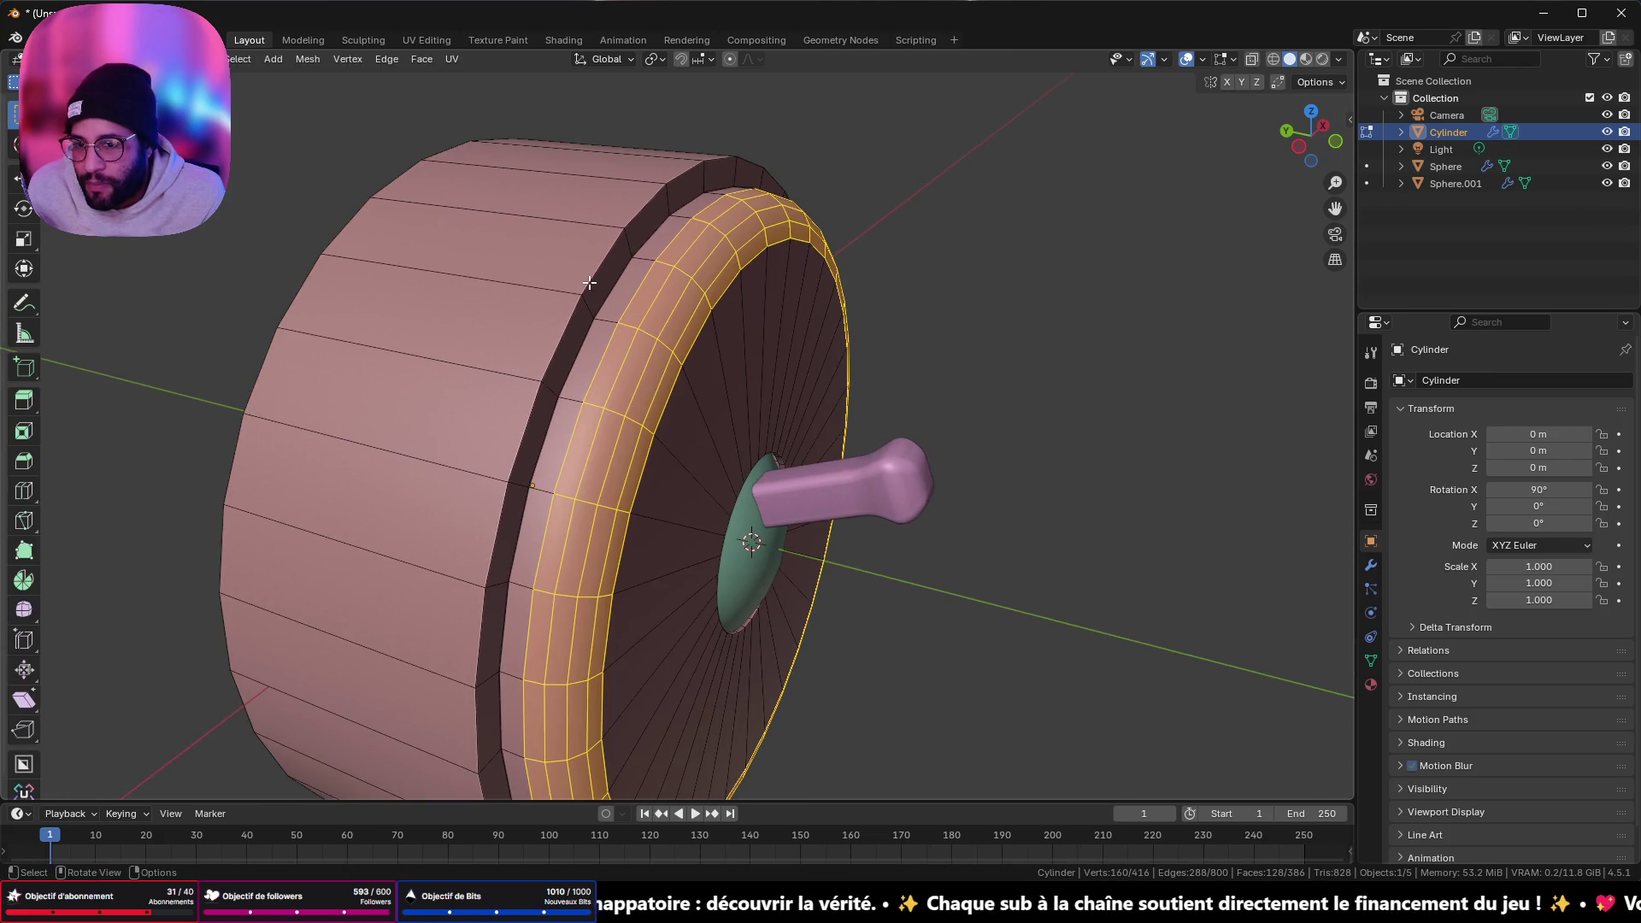
left_click(590, 282, "alt")
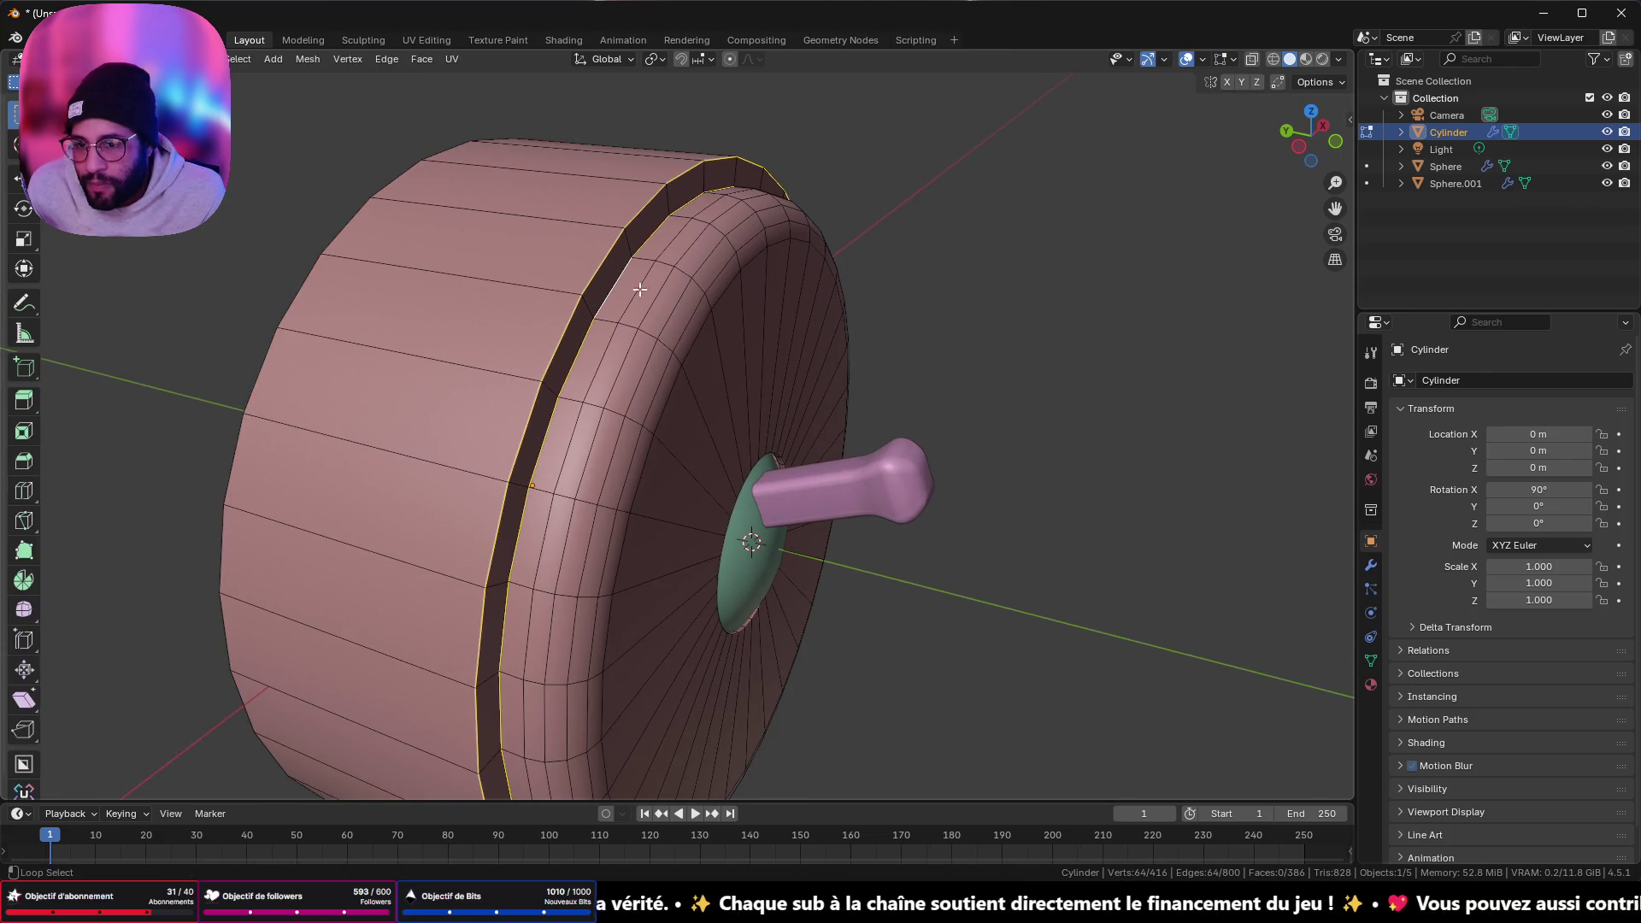
key("ctrl+b")
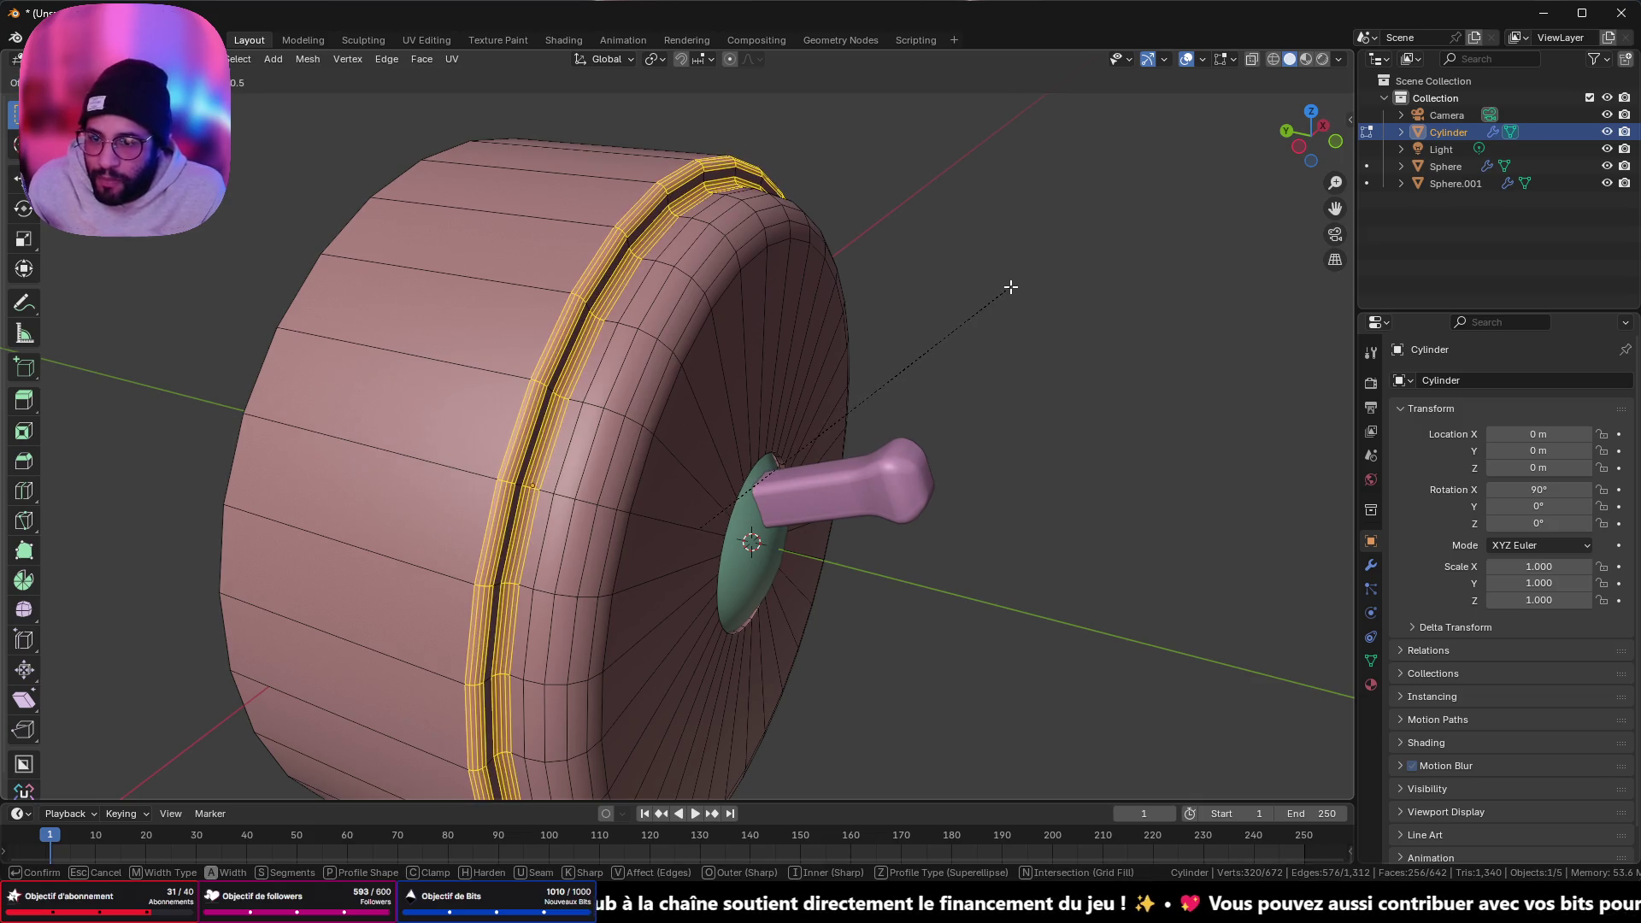
left_click(1010, 288)
left_click_drag(161, 536, 137, 536)
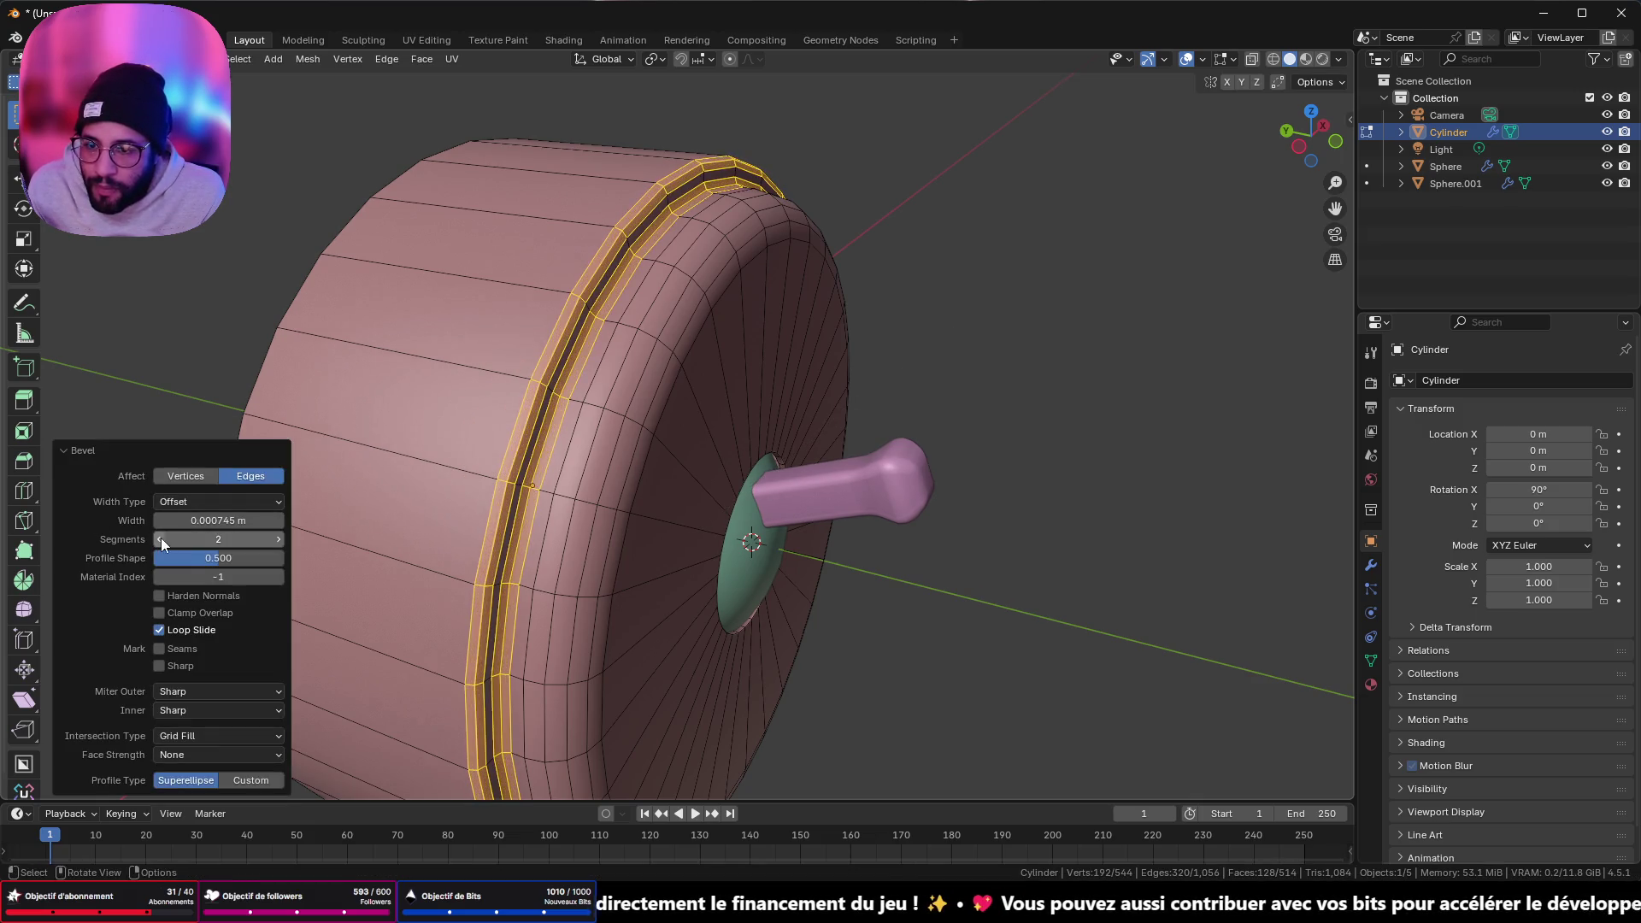
key("Tab")
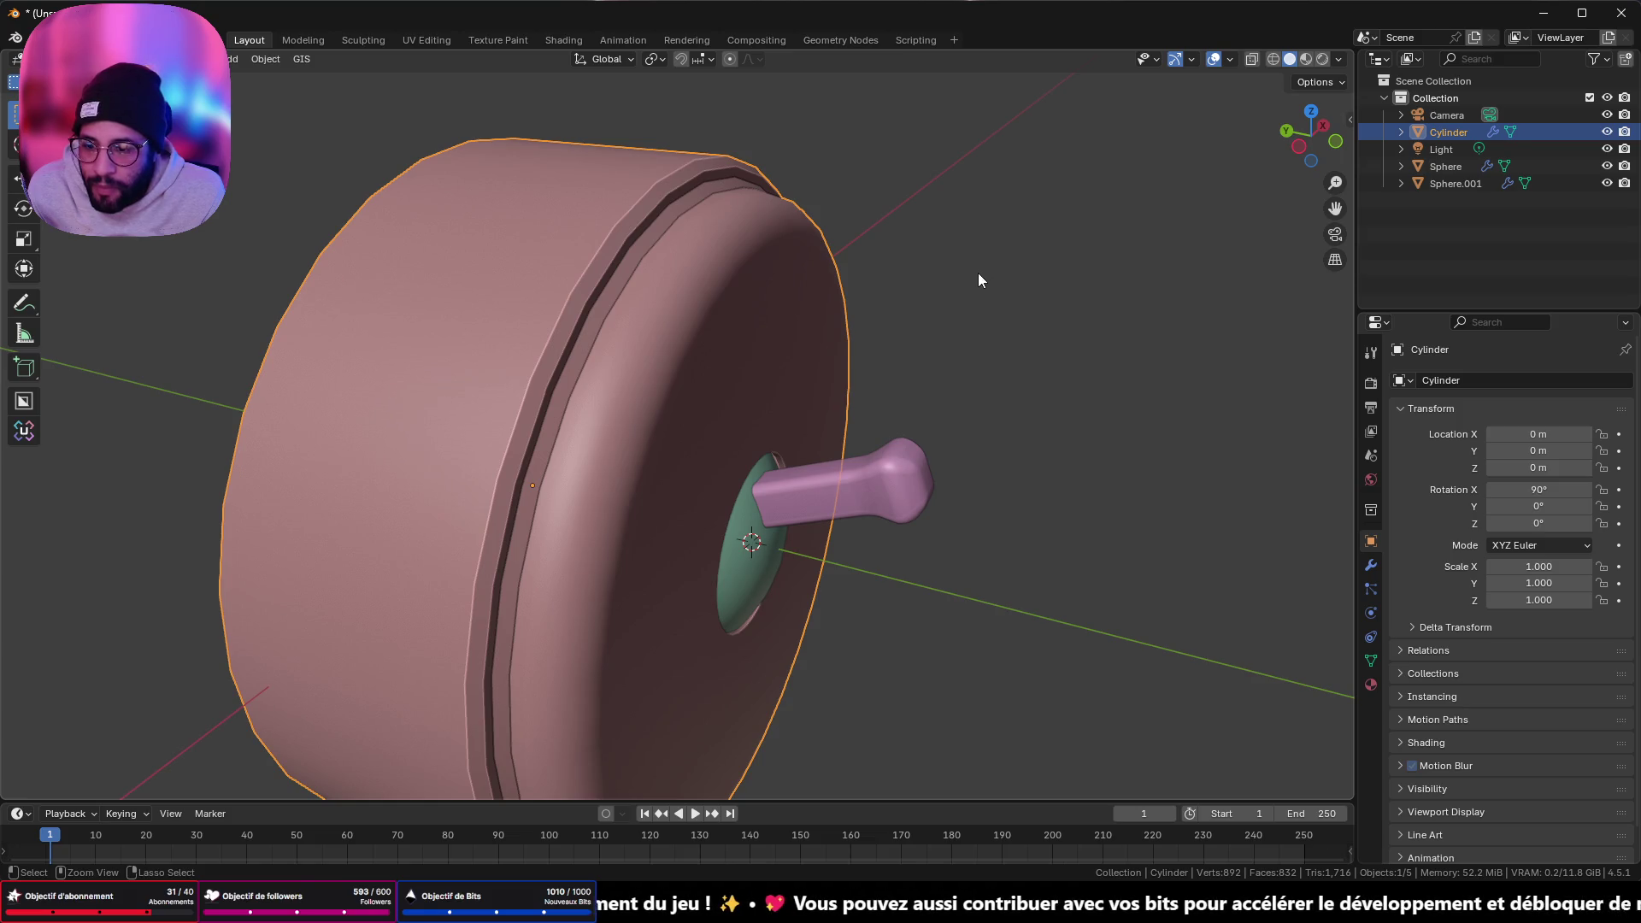
- Dissolve the old bevel loops and give the rim loop a multi-segment rounded bevel
key("Tab")
key("ctrl+x")
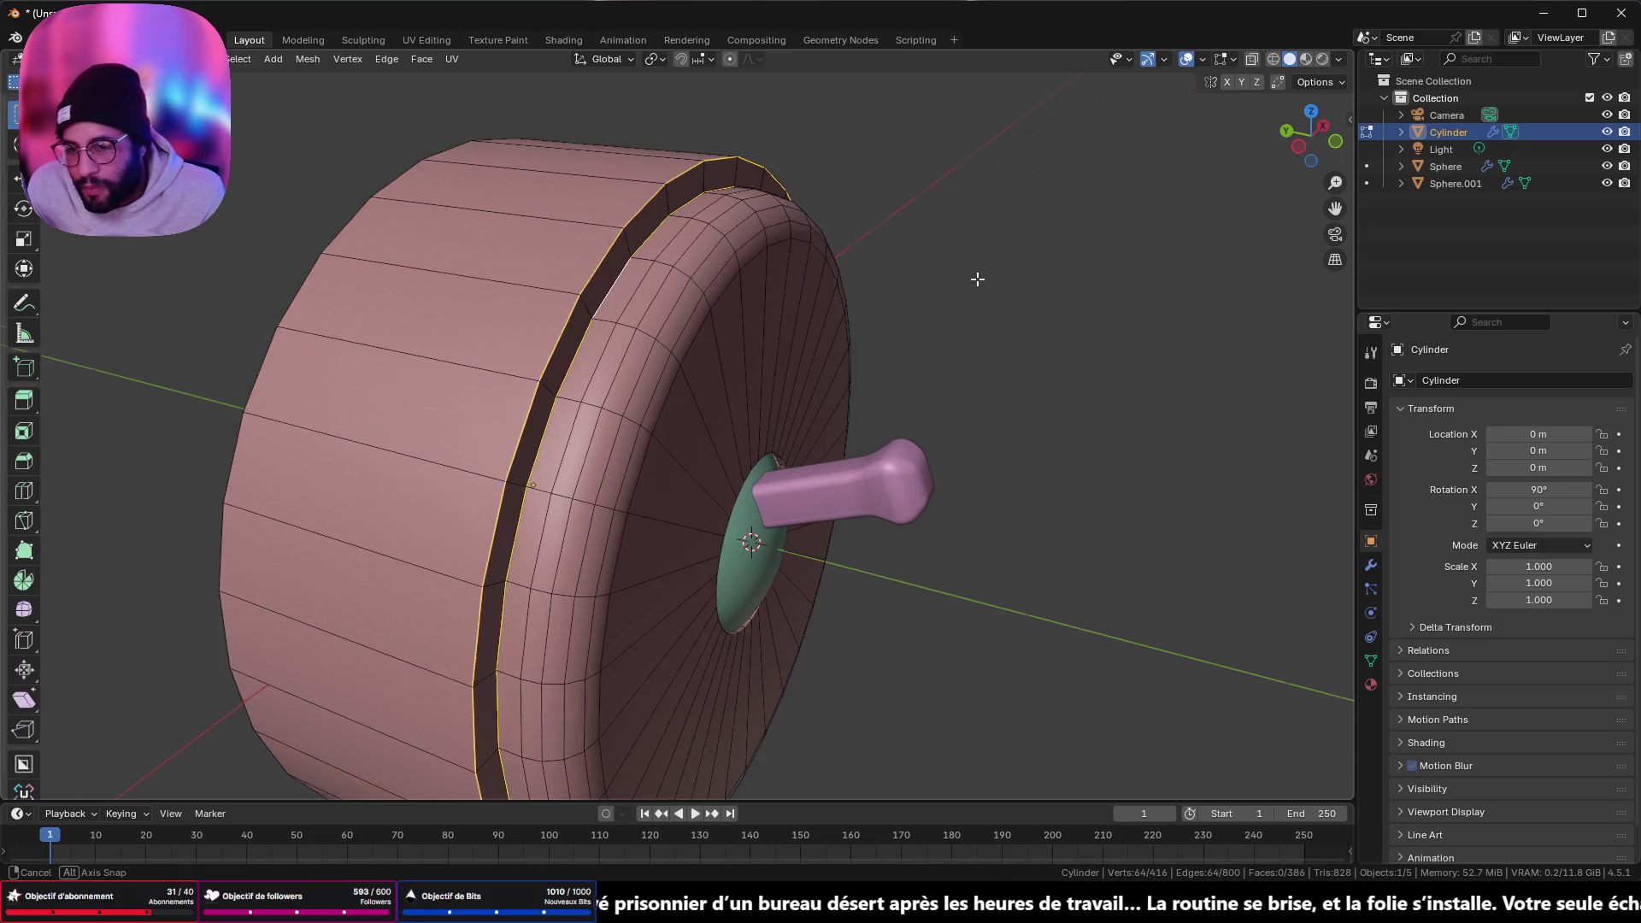
mouse_move(974, 278)
middle_mouse_down()
mouse_move(915, 249)
mouse_move(848, 264)
middle_mouse_up()
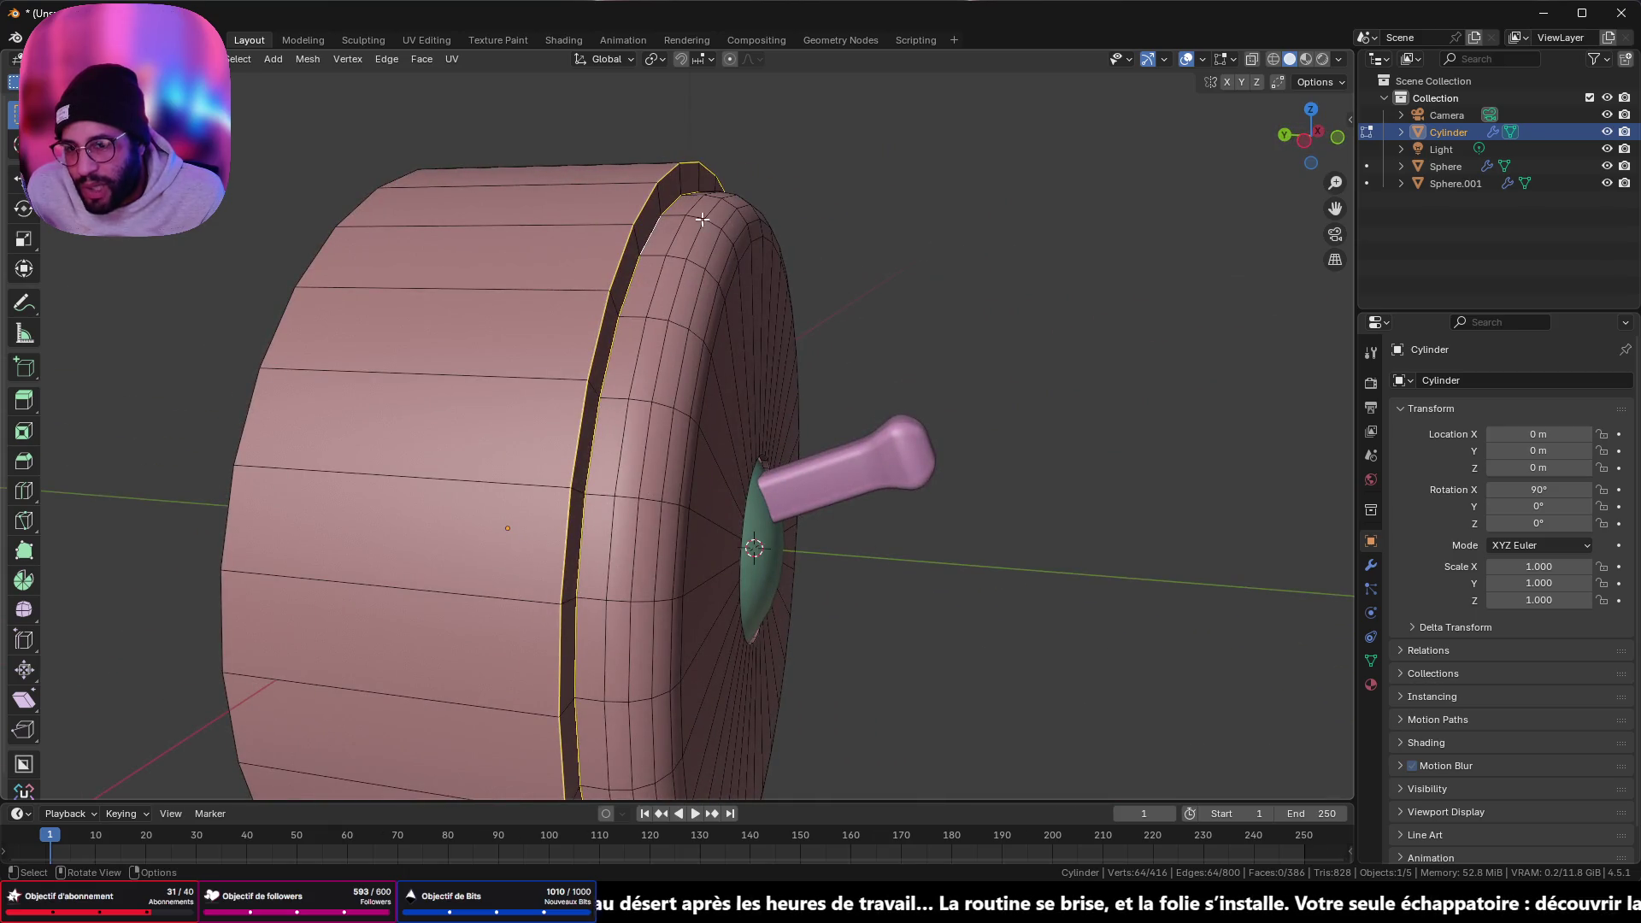
left_click(630, 235)
left_click(621, 257, "alt")
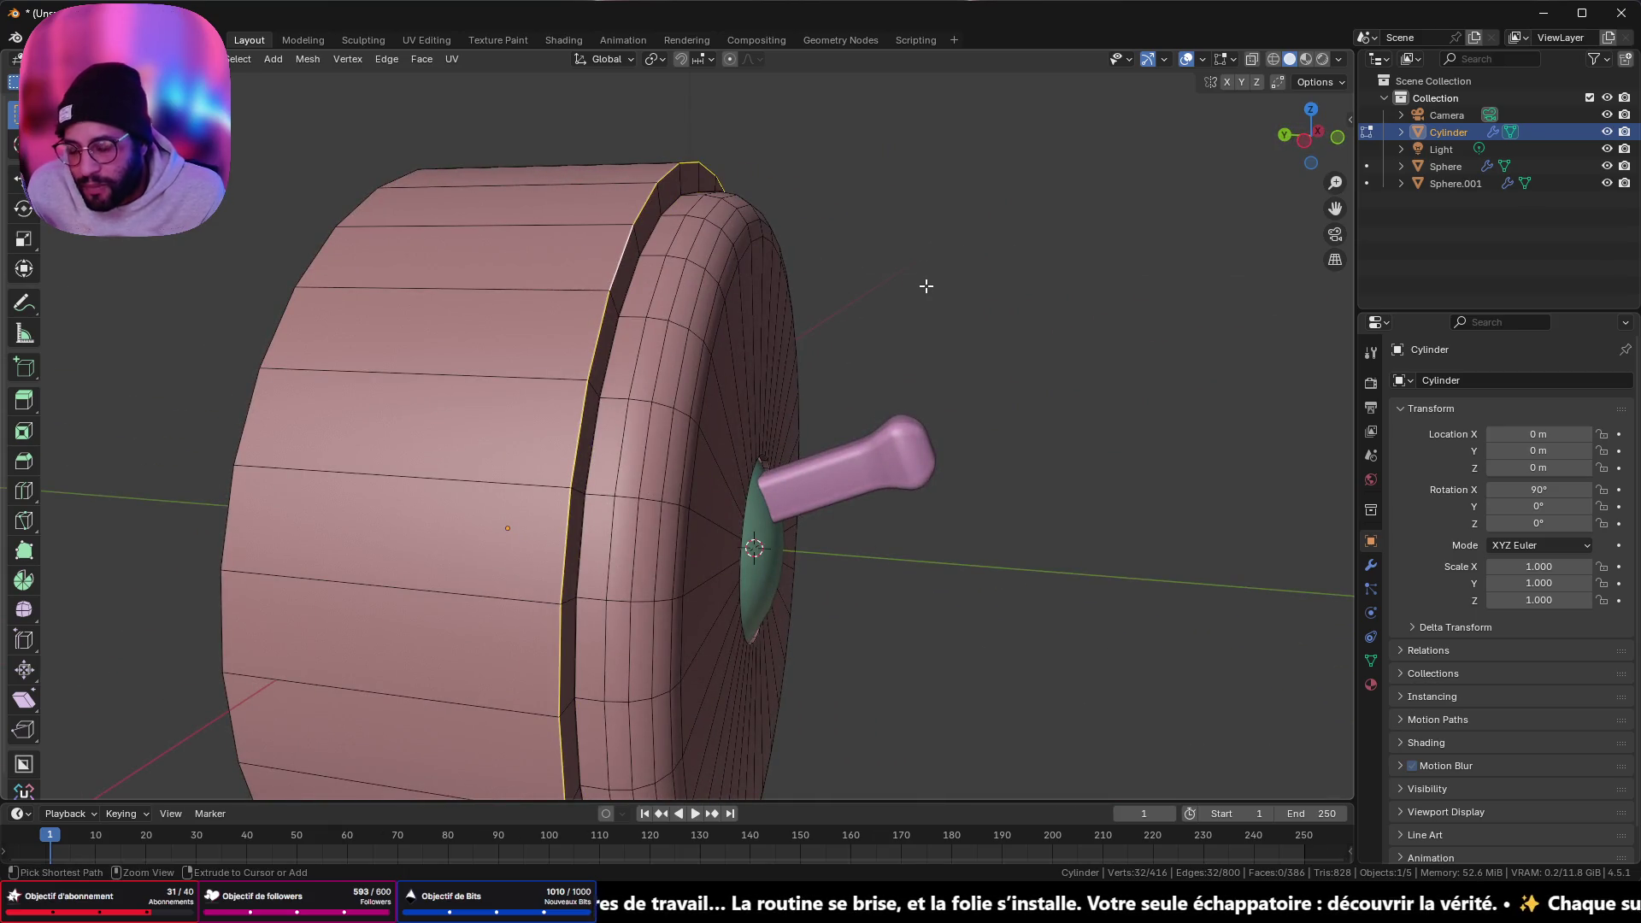
key("ctrl+b")
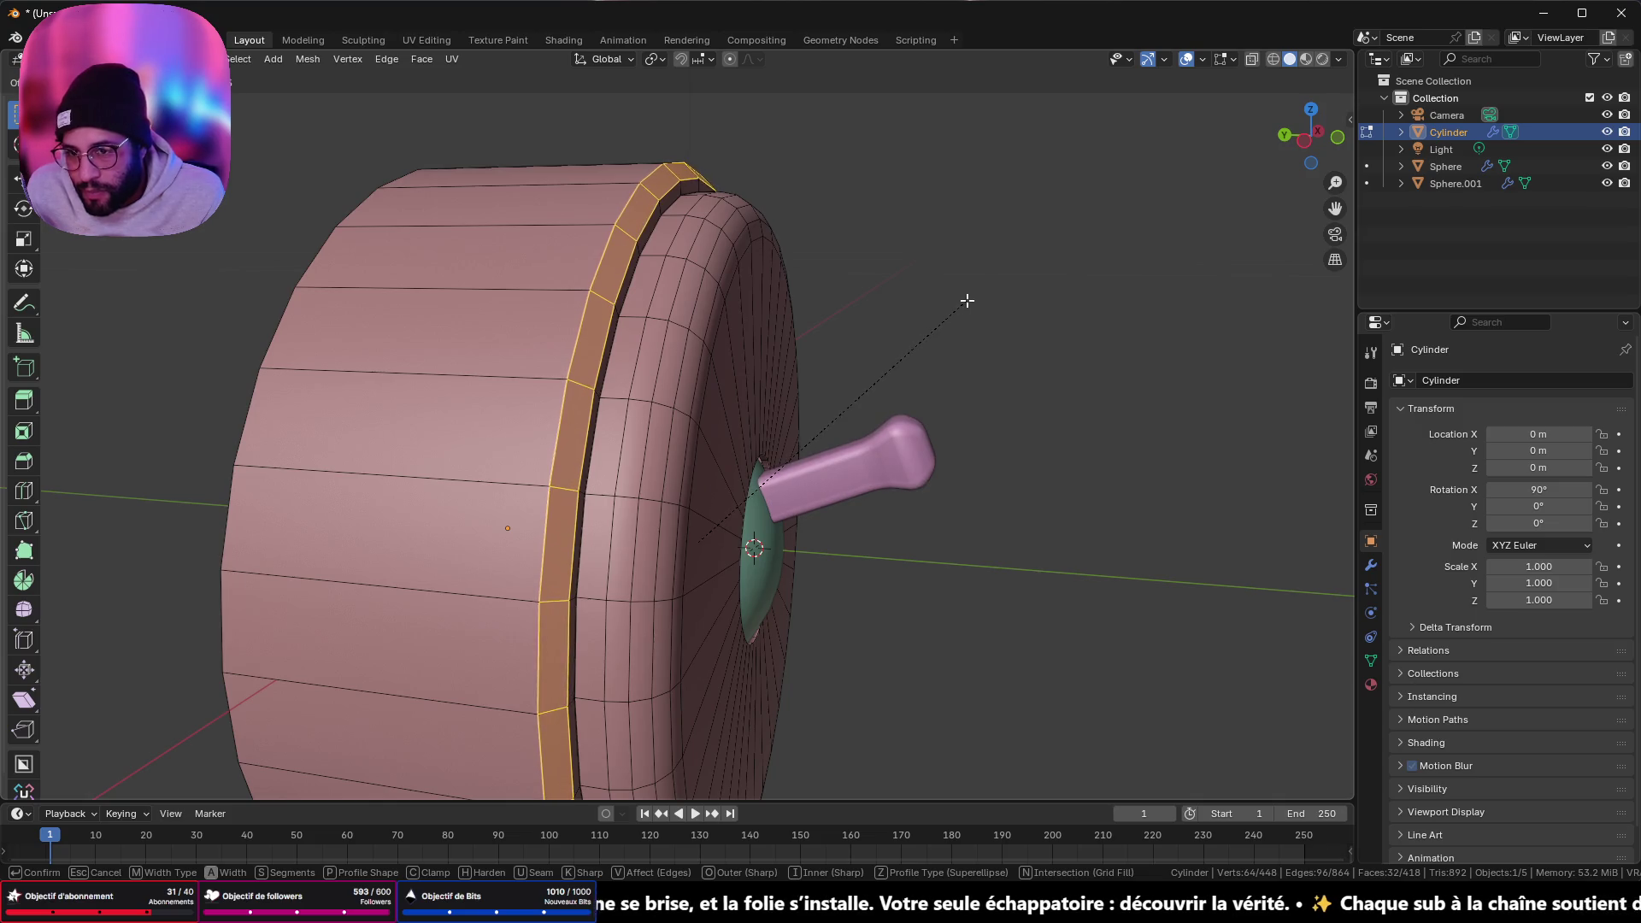
left_click(964, 299)
left_click(277, 537)
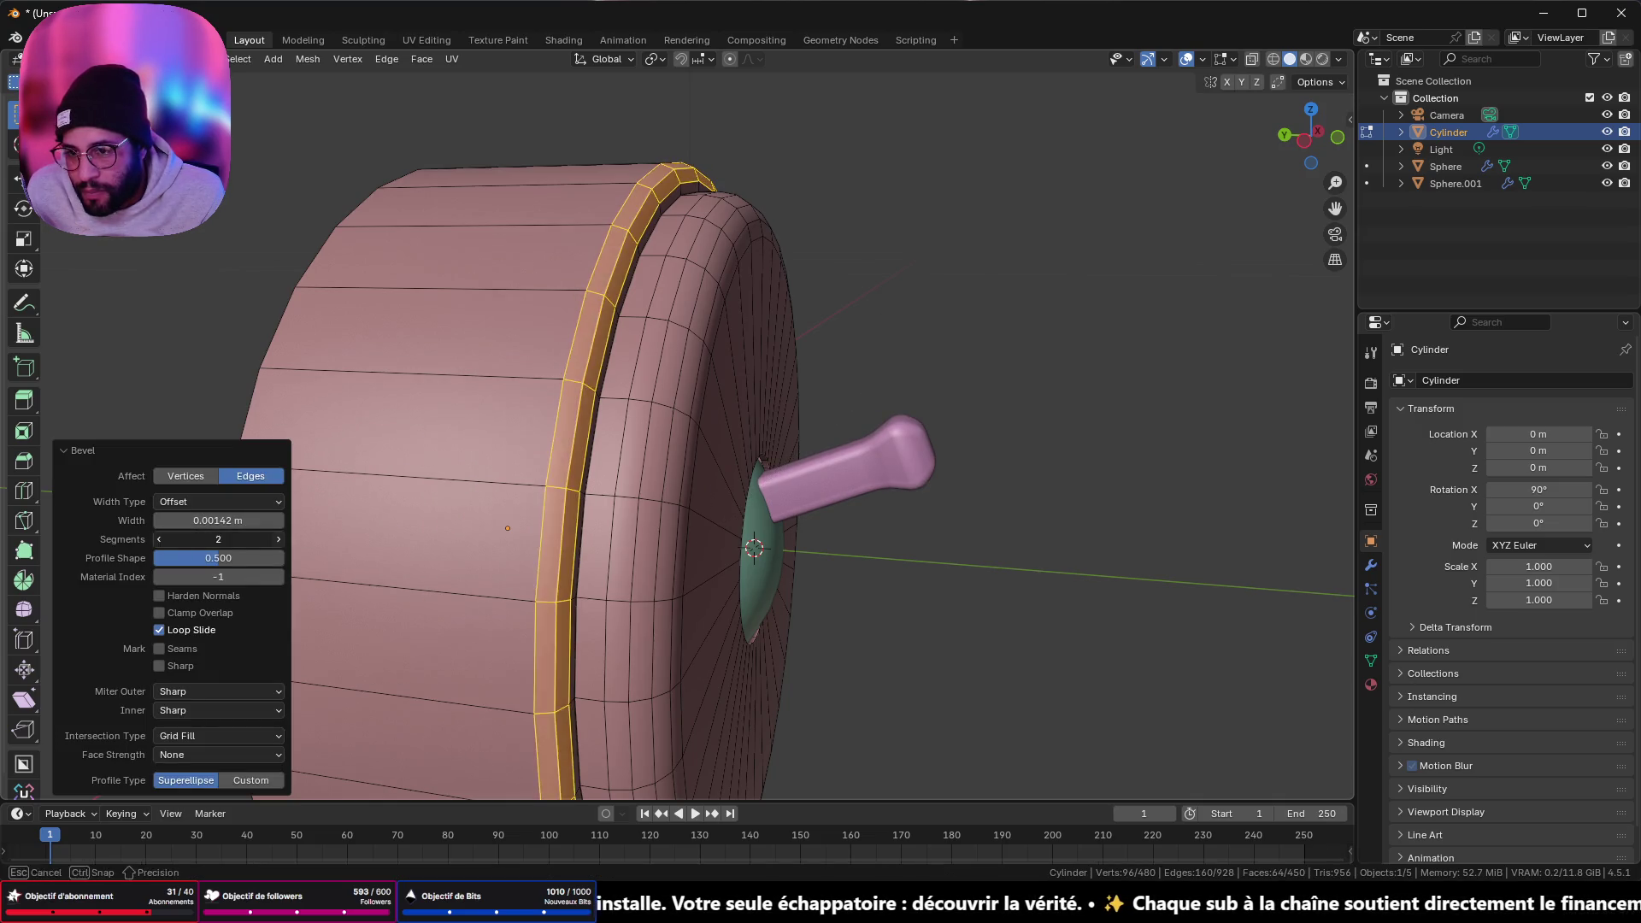
key("Tab")
- Inspect the bevelled cylinder, open the overlay options, and select the lever handle
mouse_move(970, 363)
middle_mouse_down()
mouse_move(752, 362)
mouse_move(723, 499)
mouse_move(945, 401)
mouse_move(981, 322)
mouse_move(927, 316)
mouse_move(798, 377)
mouse_move(875, 421)
mouse_move(958, 368)
mouse_move(688, 333)
middle_mouse_up()
key("Tab")
key("Tab")
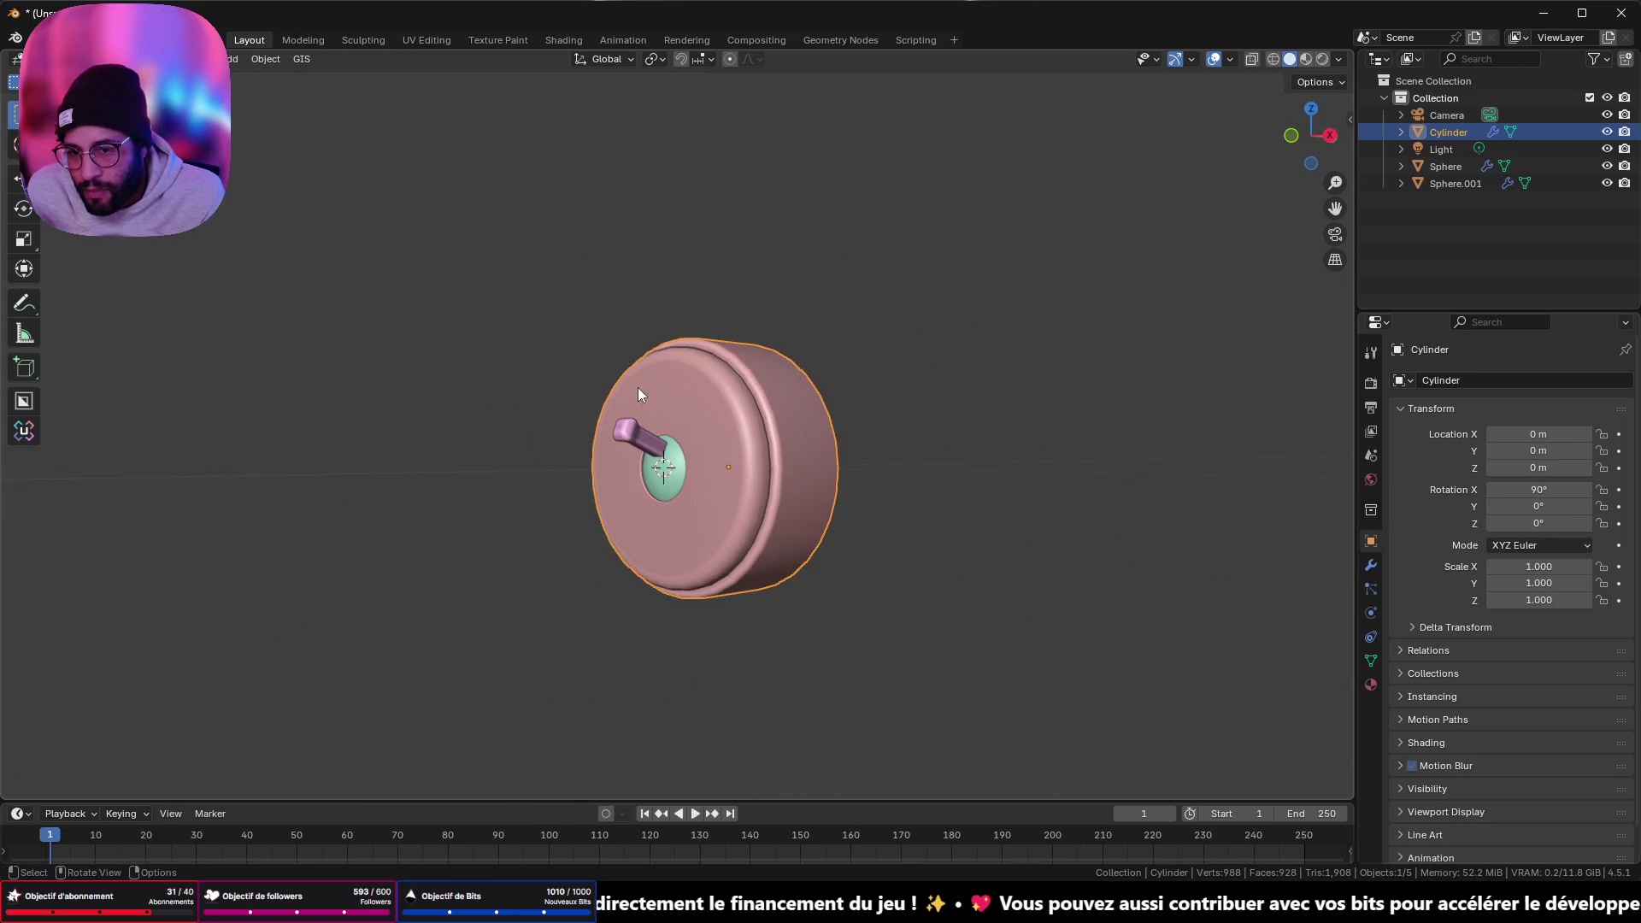
middle_click_drag(637, 387, 858, 407)
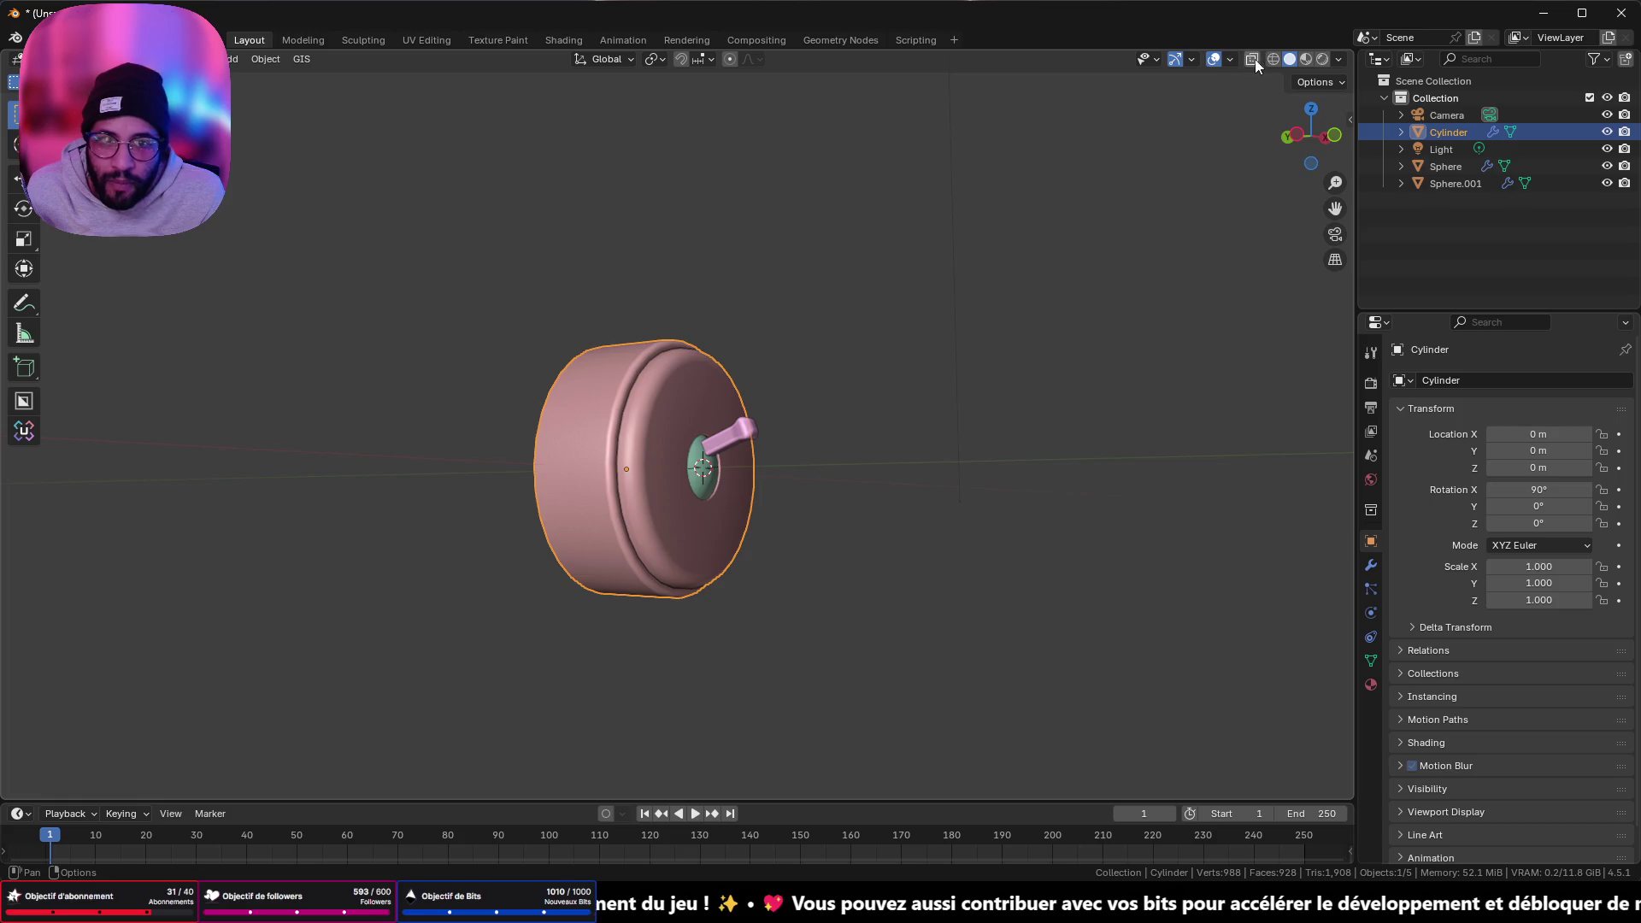
left_click(1230, 59)
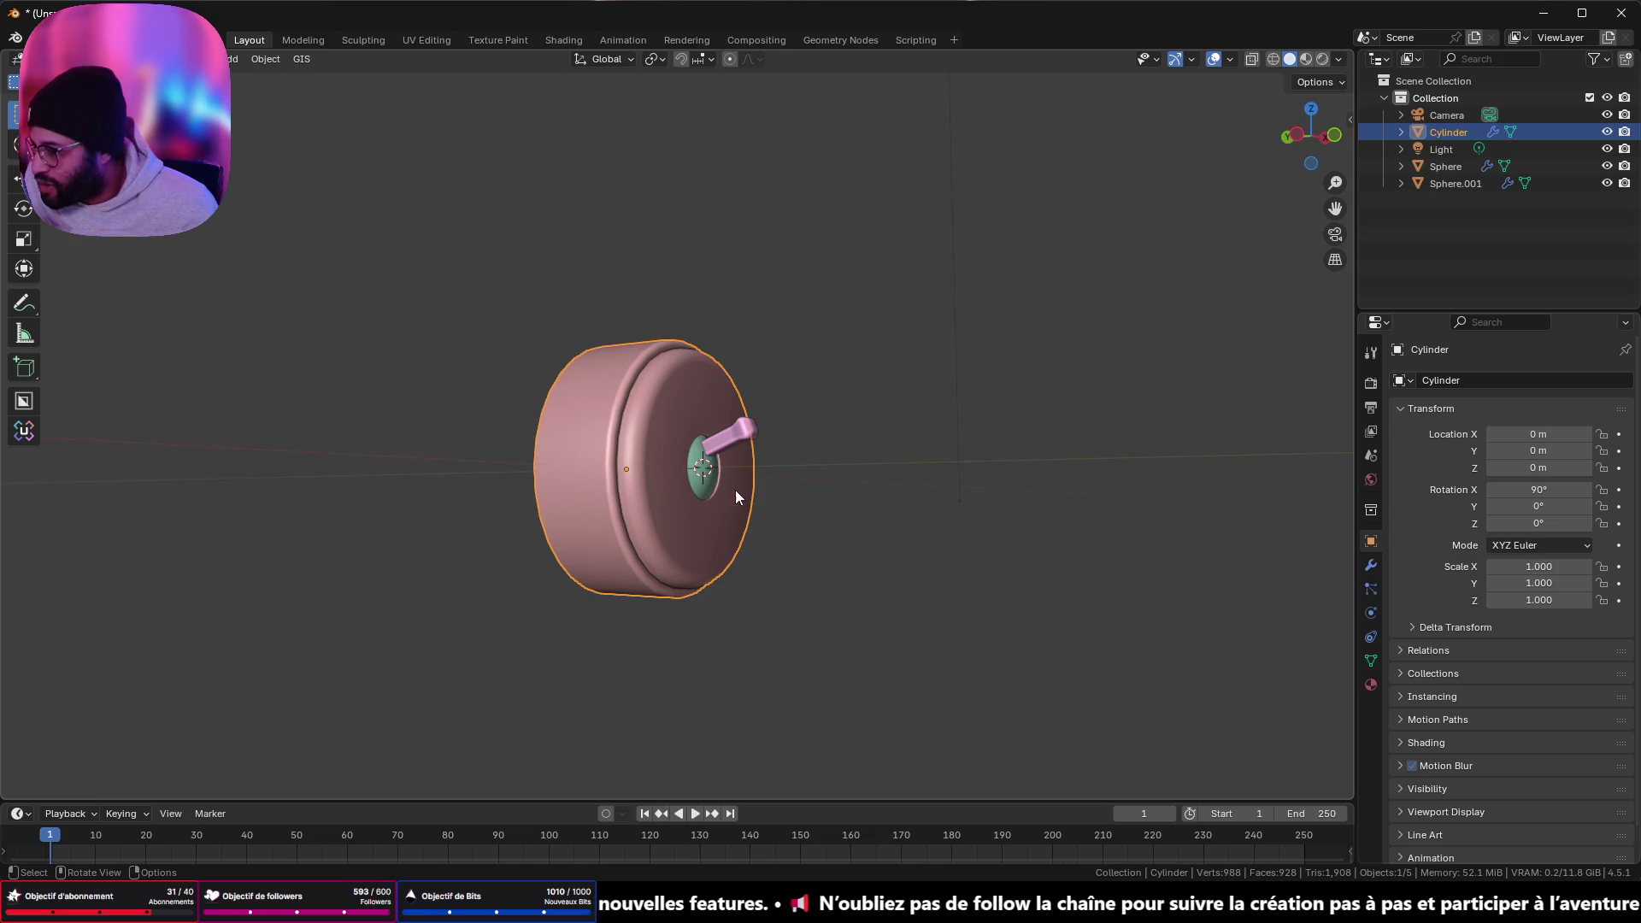
mouse_move(735, 498)
middle_mouse_down()
mouse_move(766, 524)
mouse_move(938, 542)
mouse_move(883, 461)
mouse_move(746, 481)
mouse_move(696, 511)
mouse_move(720, 485)
middle_mouse_up()
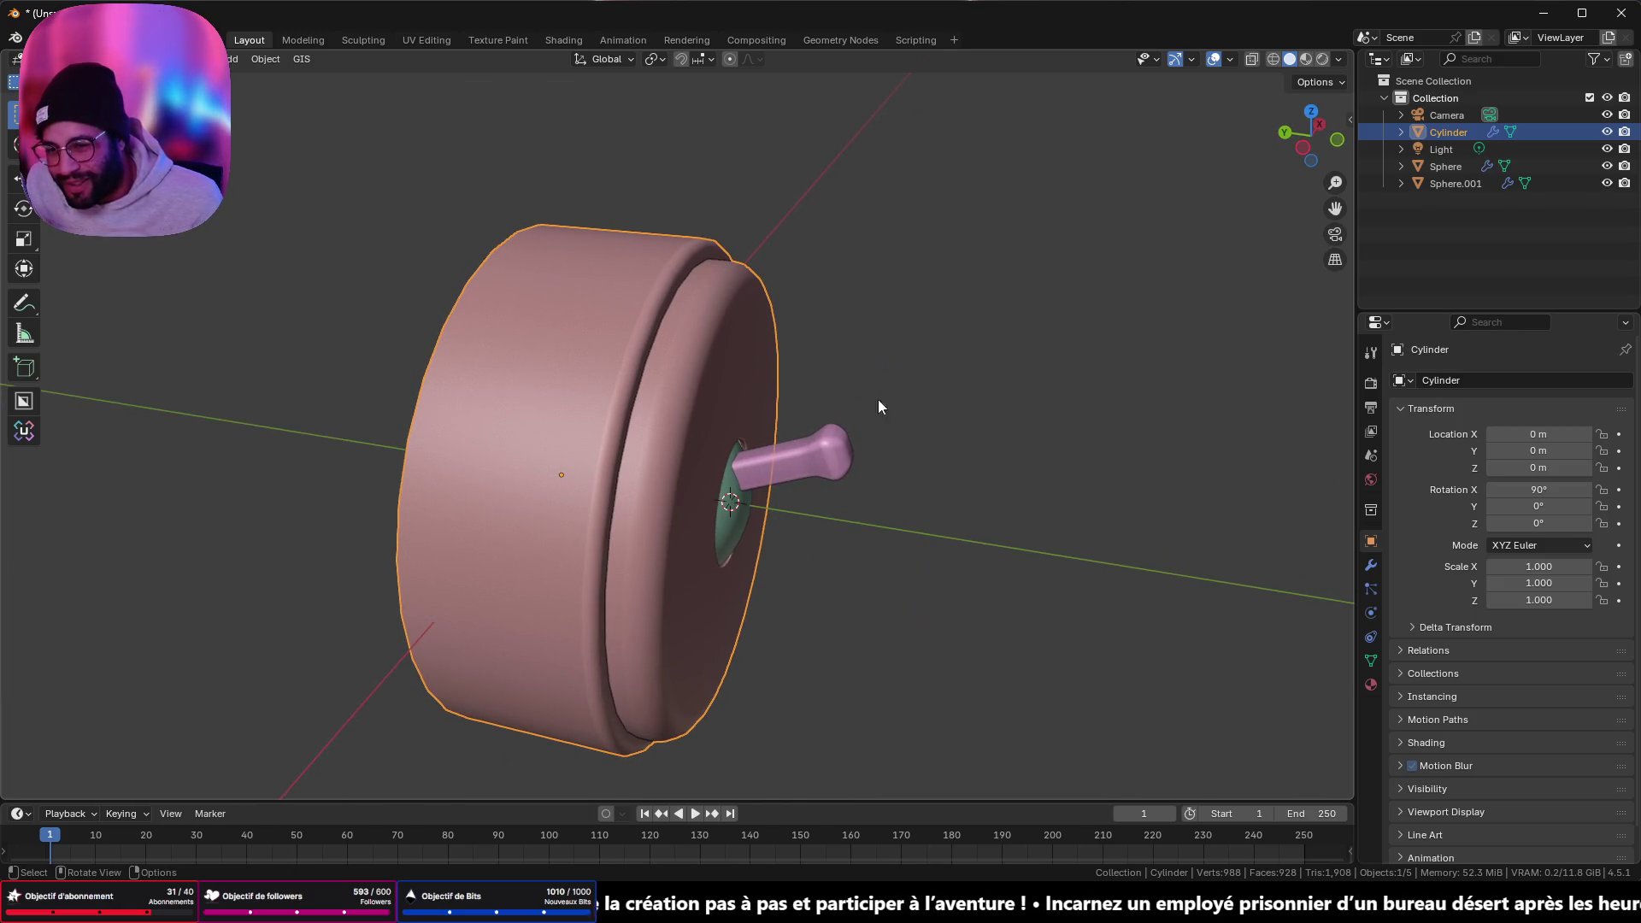
left_click(823, 477)
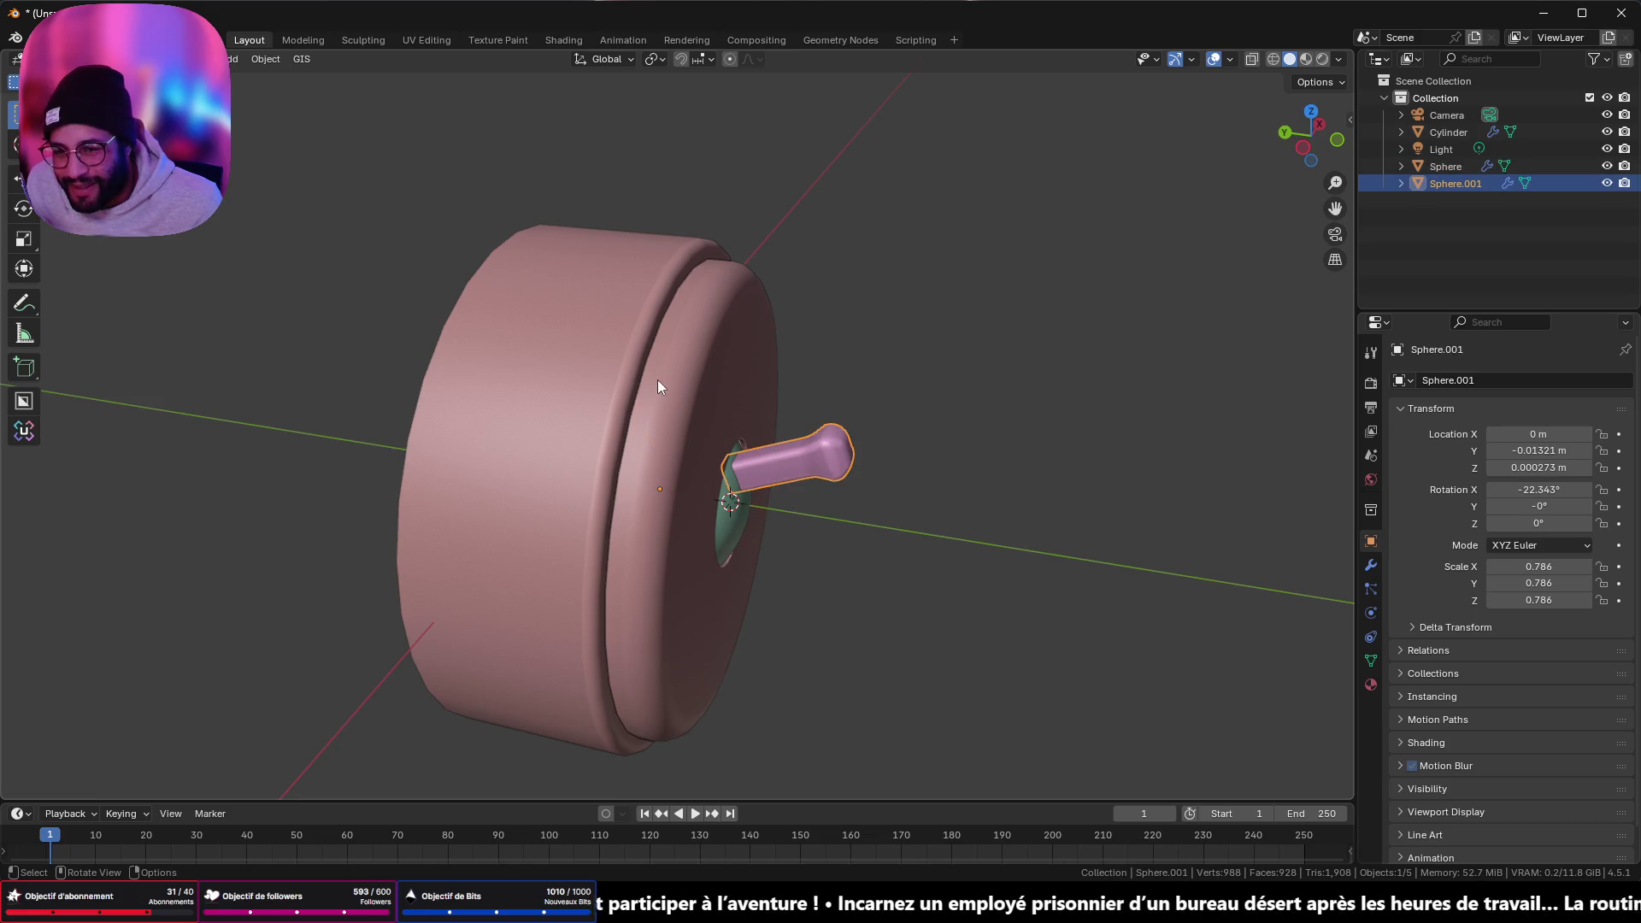
mouse_move(658, 380)
middle_mouse_down()
mouse_move(862, 330)
mouse_move(659, 326)
mouse_move(509, 402)
mouse_move(742, 433)
mouse_move(830, 391)
middle_mouse_up()
- Enter Edit Mode on the cylinder and delete its central front cap face
key("Tab")
key("Tab")
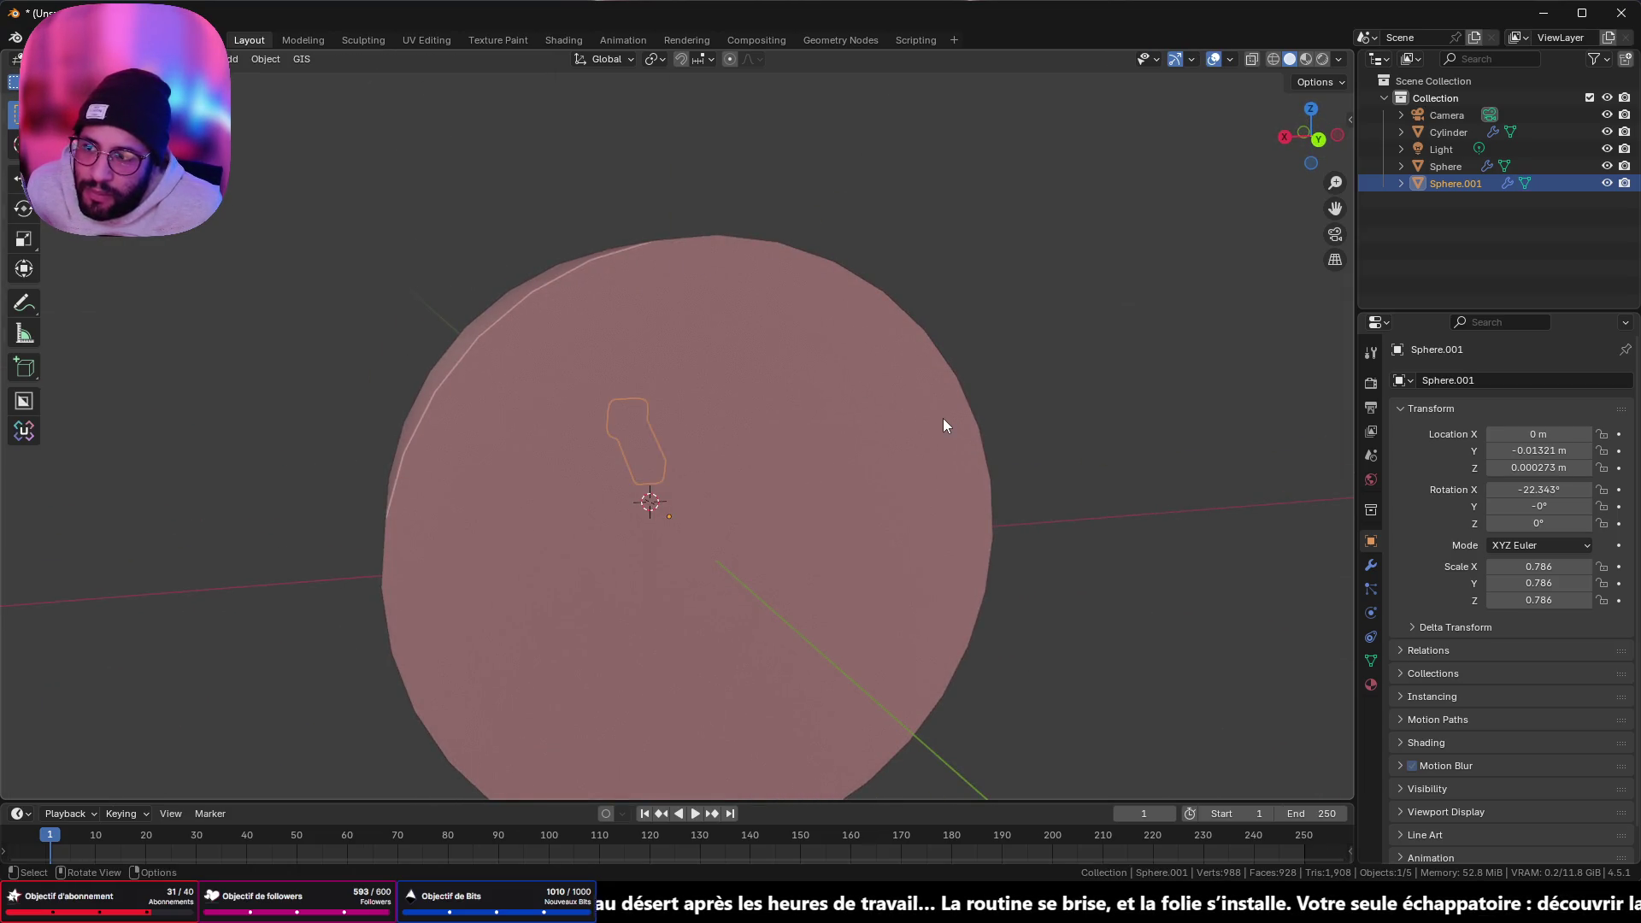
left_click(942, 418)
key("Tab")
mouse_move(1070, 415)
middle_mouse_down()
mouse_move(745, 396)
mouse_move(762, 471)
mouse_move(718, 479)
mouse_move(684, 444)
mouse_move(745, 342)
middle_mouse_up()
scroll(740, 371, "up", 6)
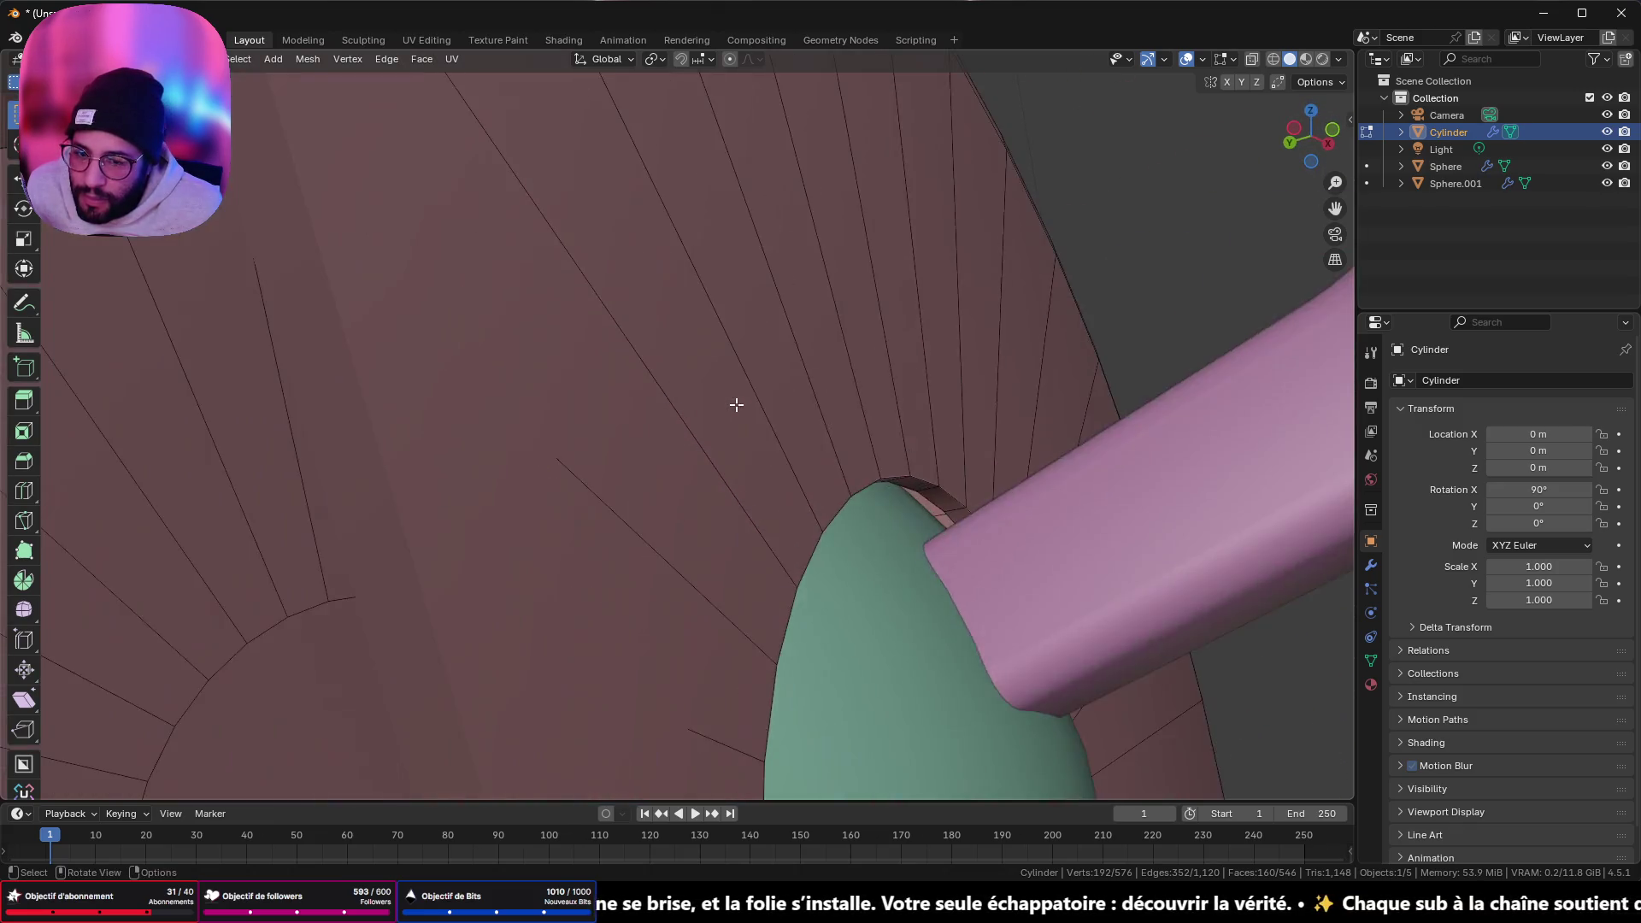
mouse_move(736, 399)
middle_mouse_down()
mouse_move(743, 425)
mouse_move(863, 500)
mouse_move(920, 469)
mouse_move(766, 454)
mouse_move(762, 470)
mouse_move(454, 488)
mouse_move(1080, 334)
mouse_move(890, 410)
mouse_move(703, 442)
middle_mouse_up()
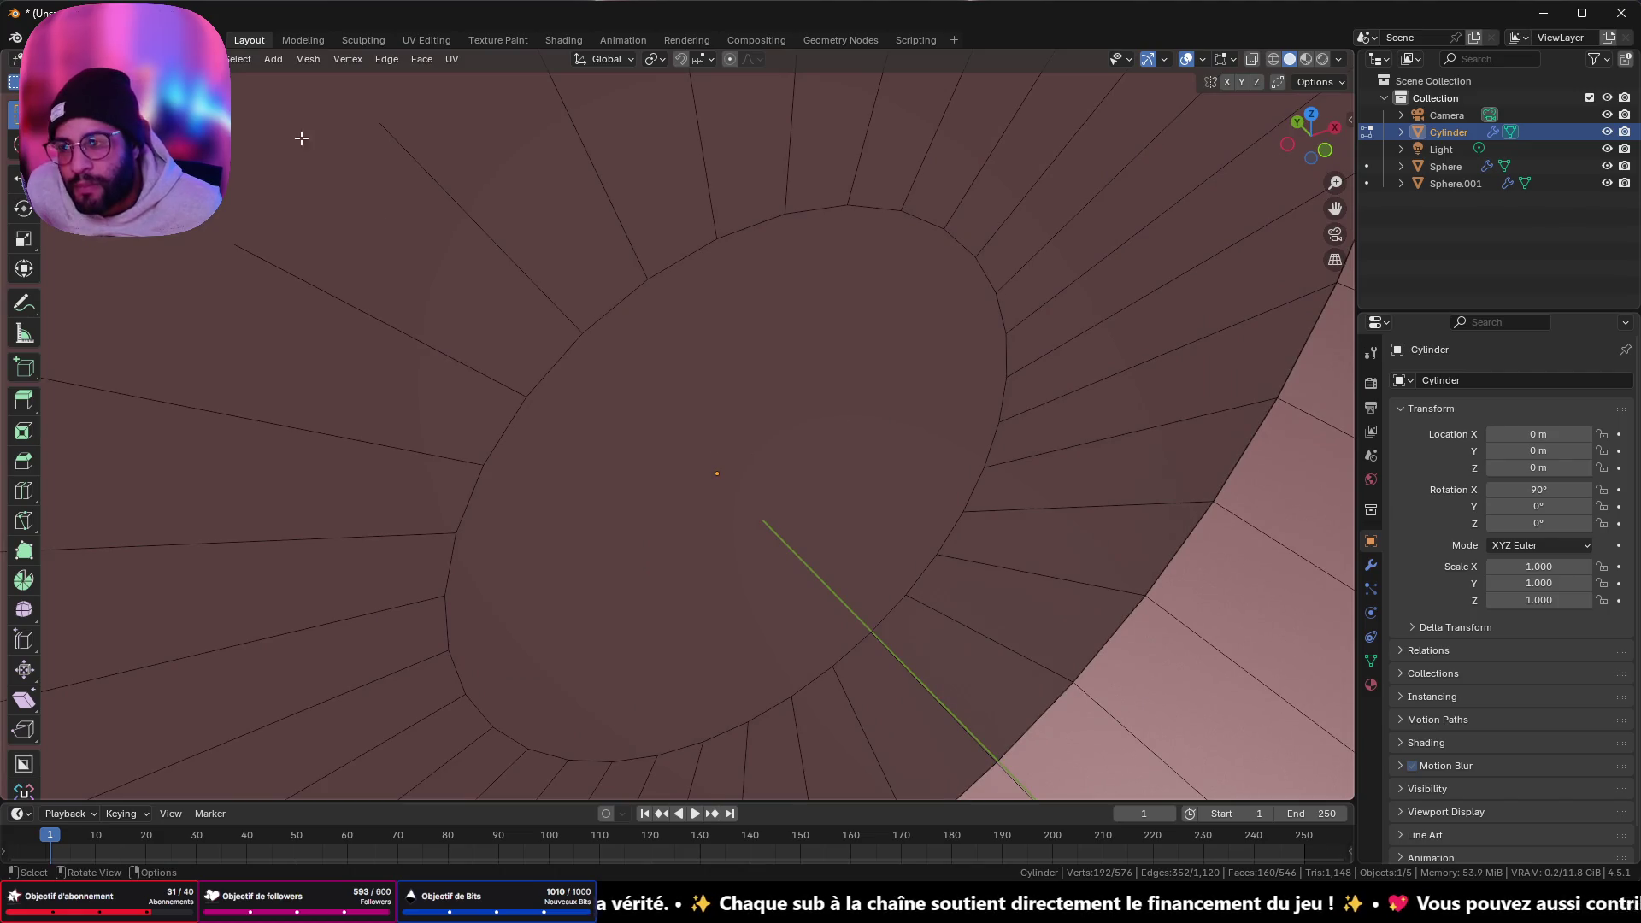
left_click(762, 542)
key("x")
left_click(763, 542)
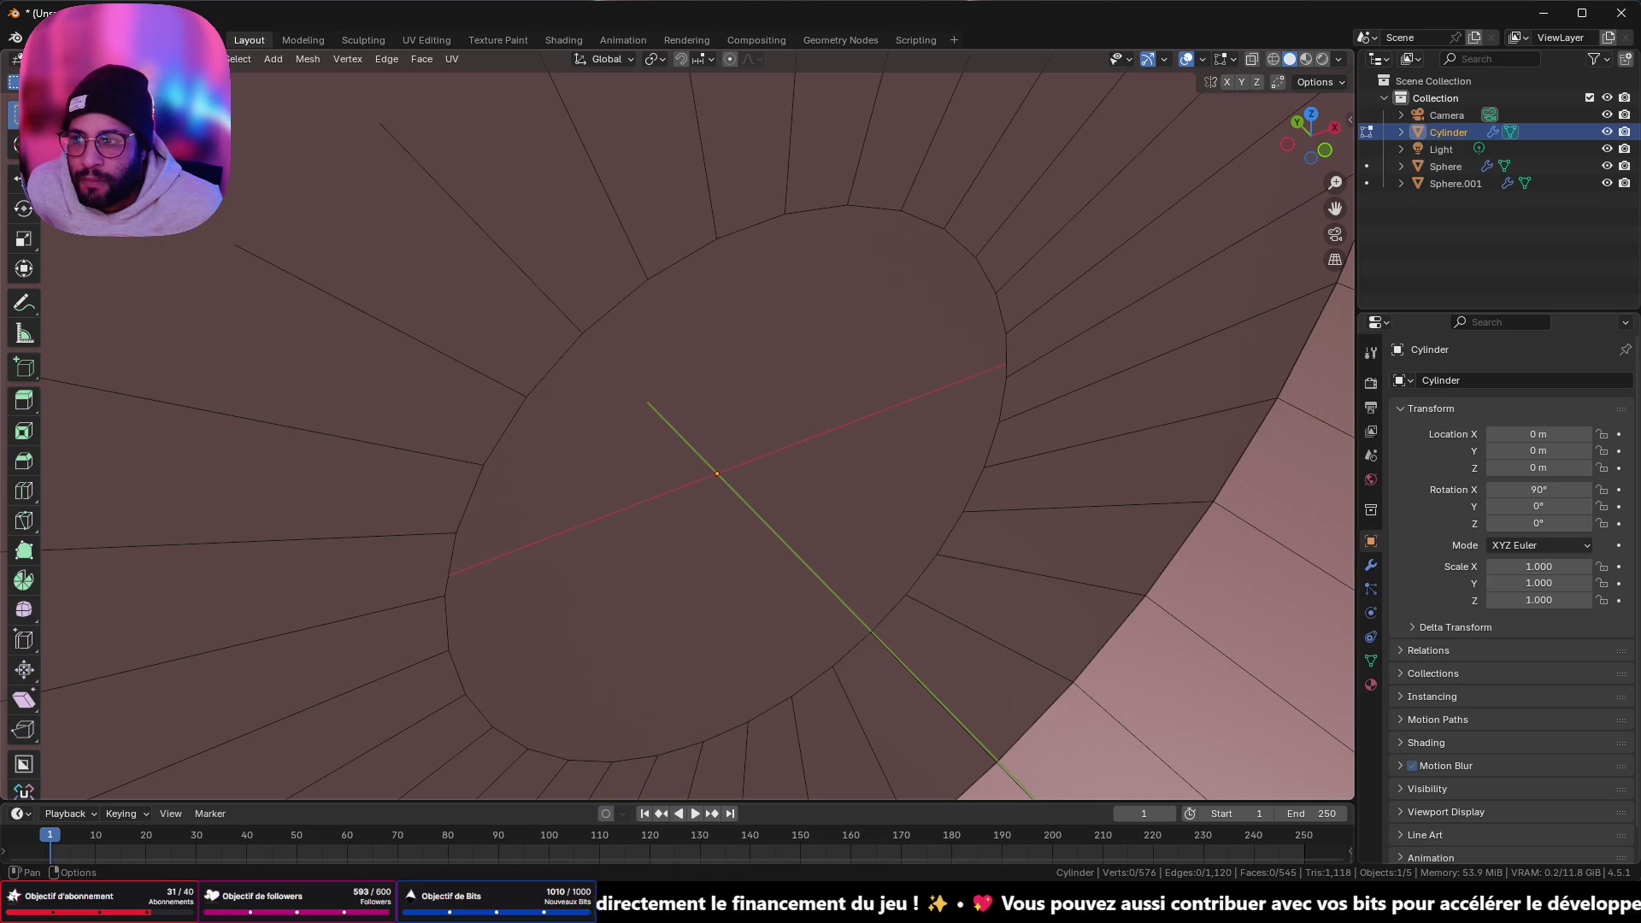
- Select a ring of 32 side faces on the cylinder and delete it
left_click(147, 59)
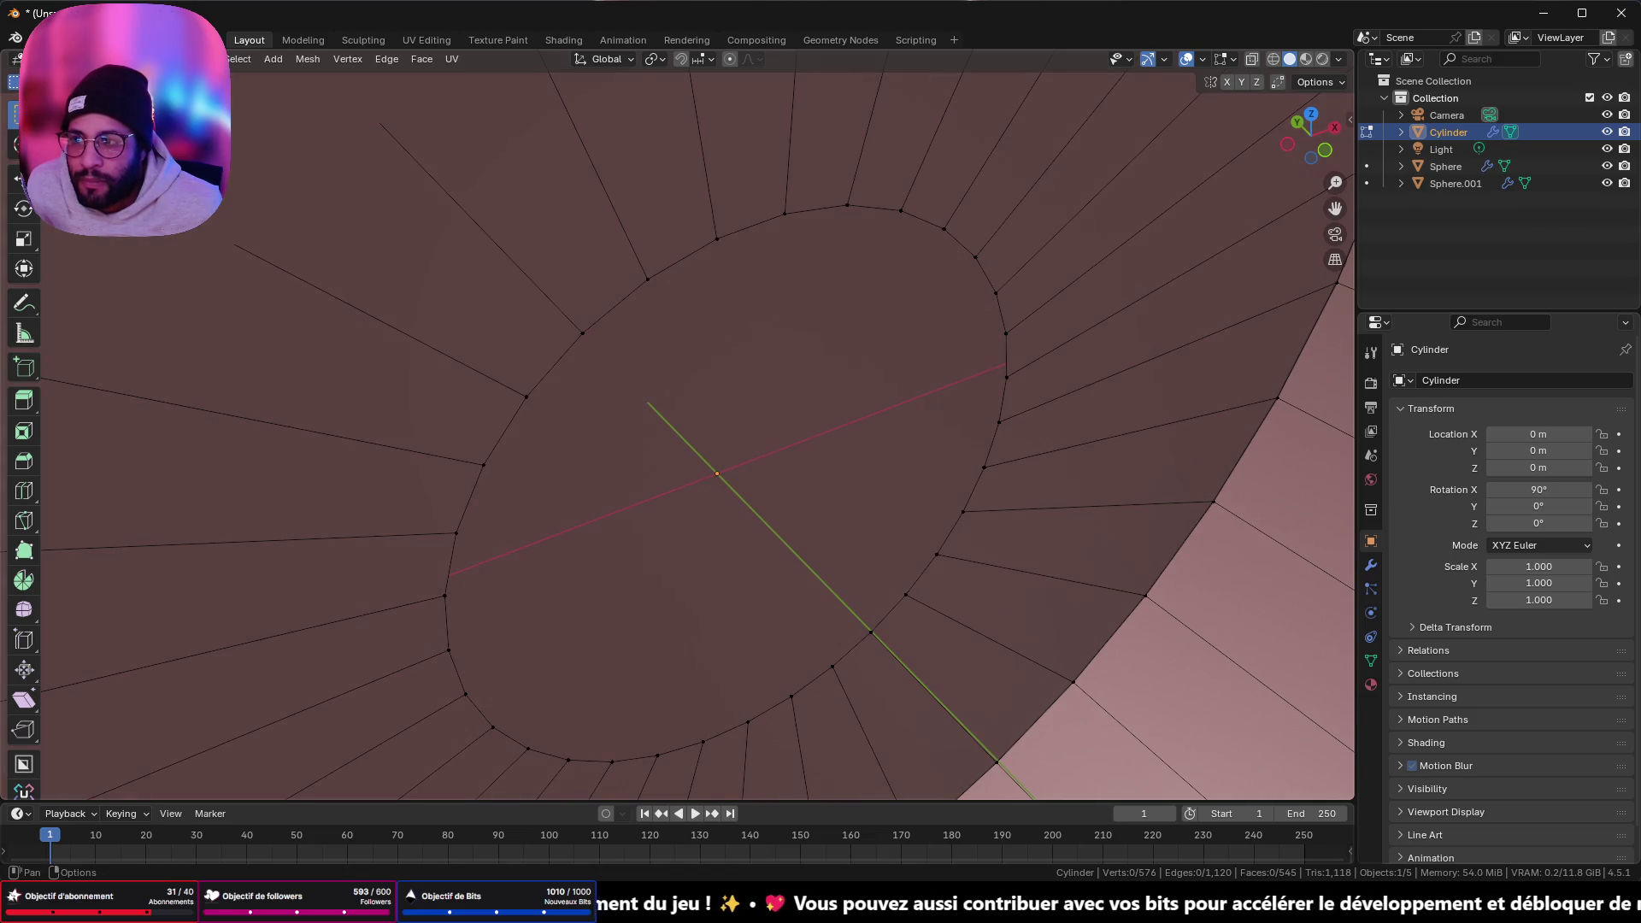
mouse_move(539, 210)
middle_mouse_down()
mouse_move(615, 274)
mouse_move(741, 246)
mouse_move(638, 283)
mouse_move(531, 256)
mouse_move(560, 163)
middle_mouse_up()
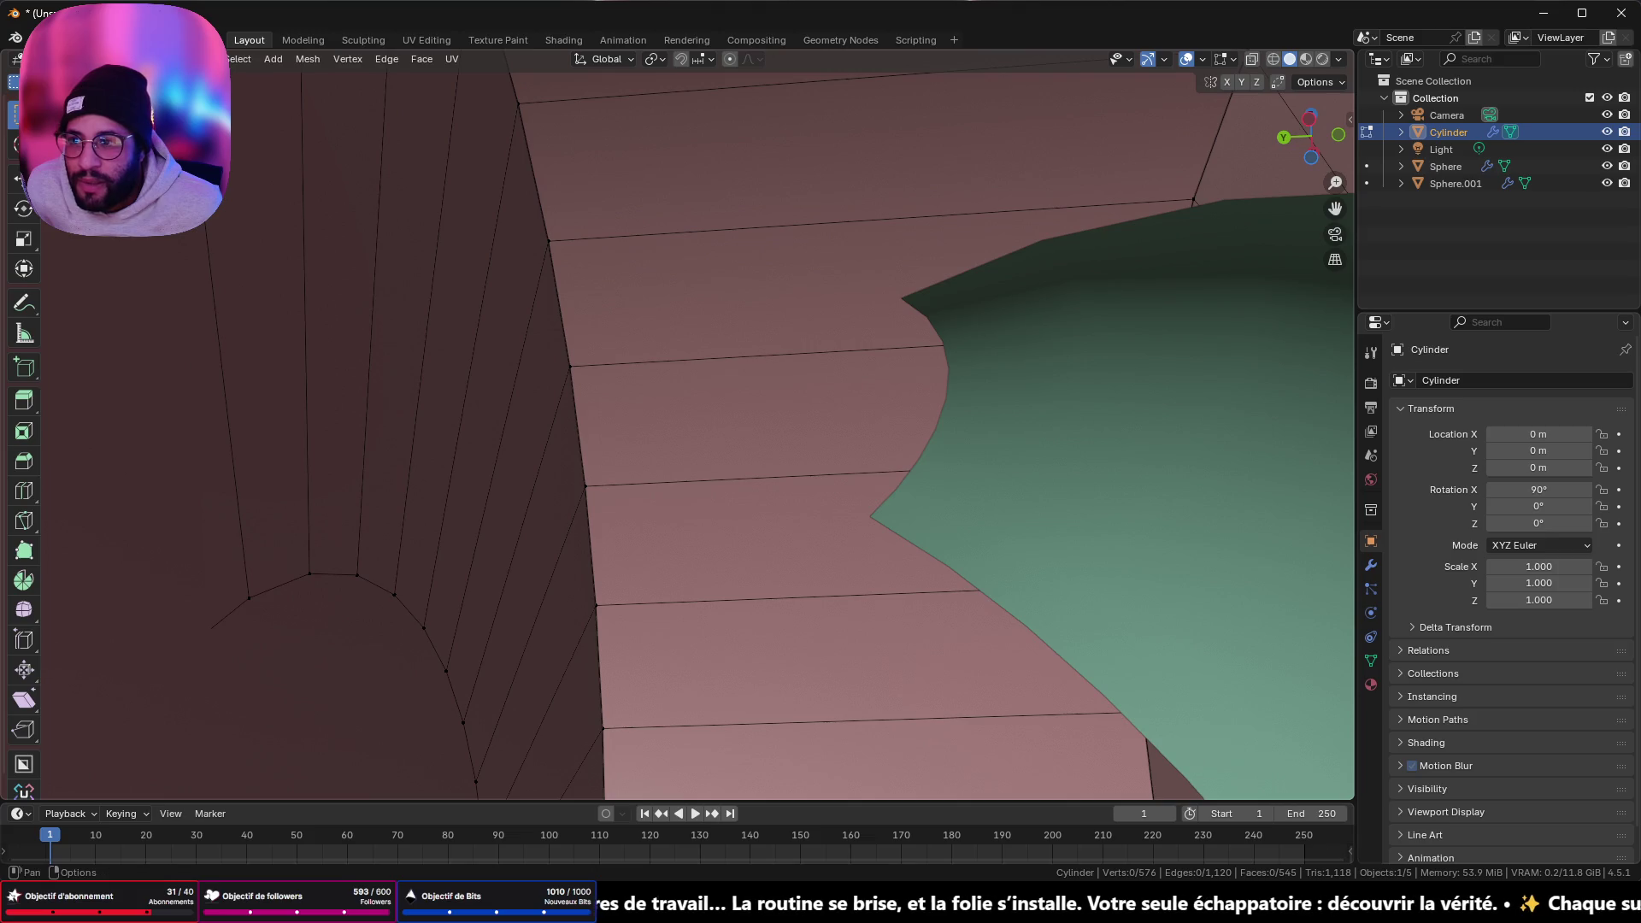
left_click(421, 385)
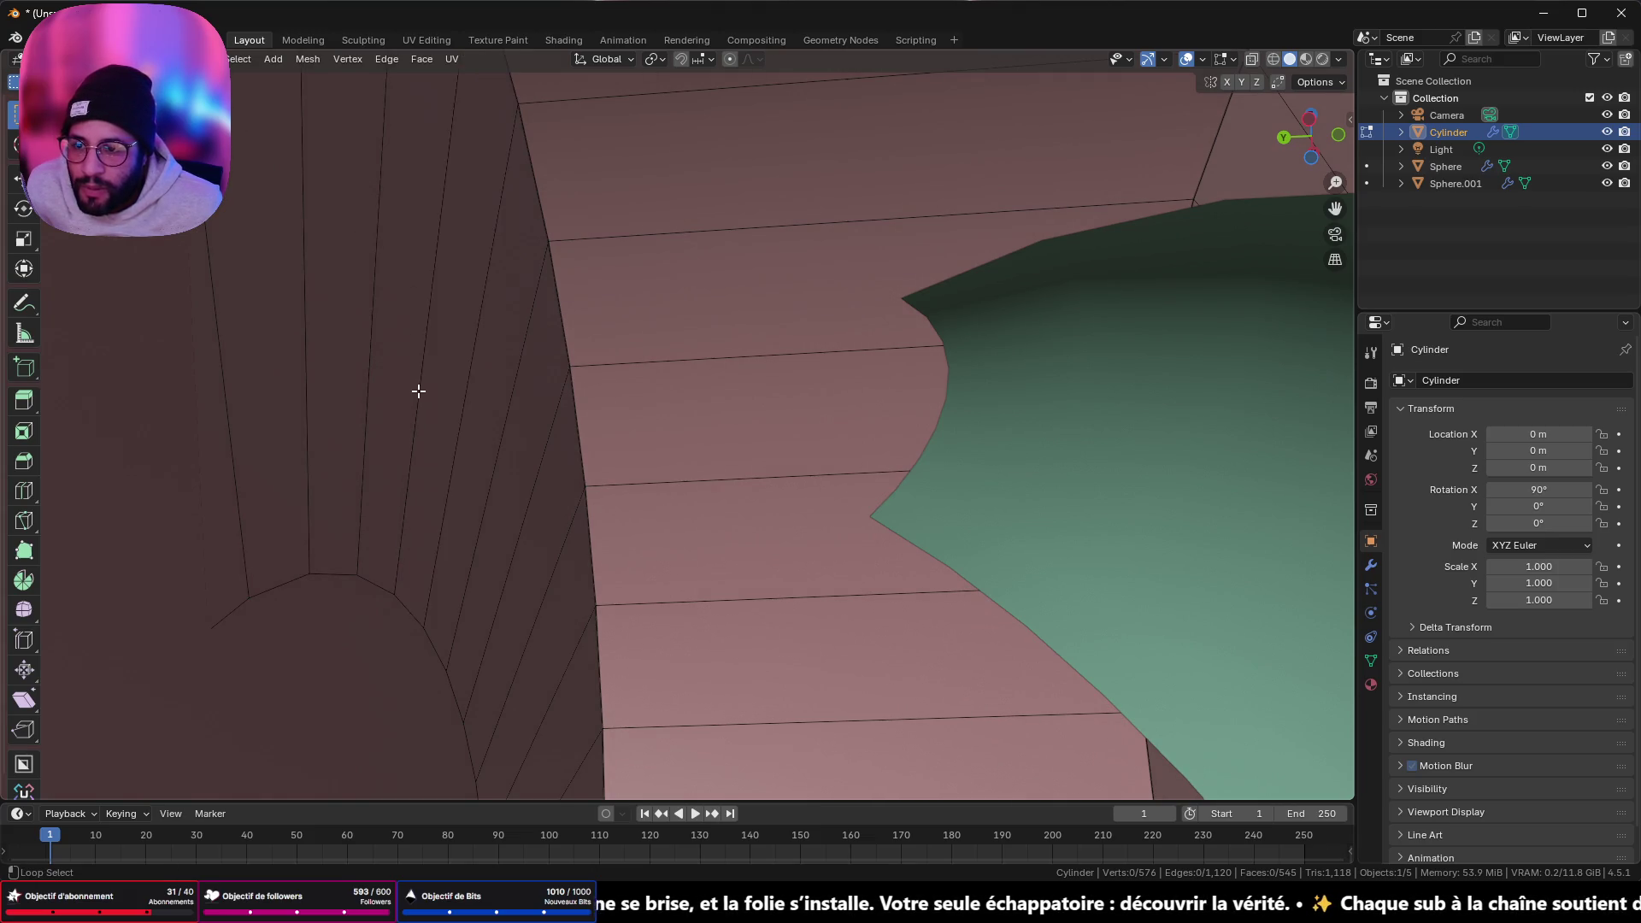
left_click(419, 384, "alt")
mouse_move(419, 385)
middle_mouse_down()
mouse_move(462, 418)
mouse_move(458, 539)
mouse_move(479, 586)
mouse_move(516, 522)
middle_mouse_up()
scroll(479, 586, "up", 3)
key("Delete")
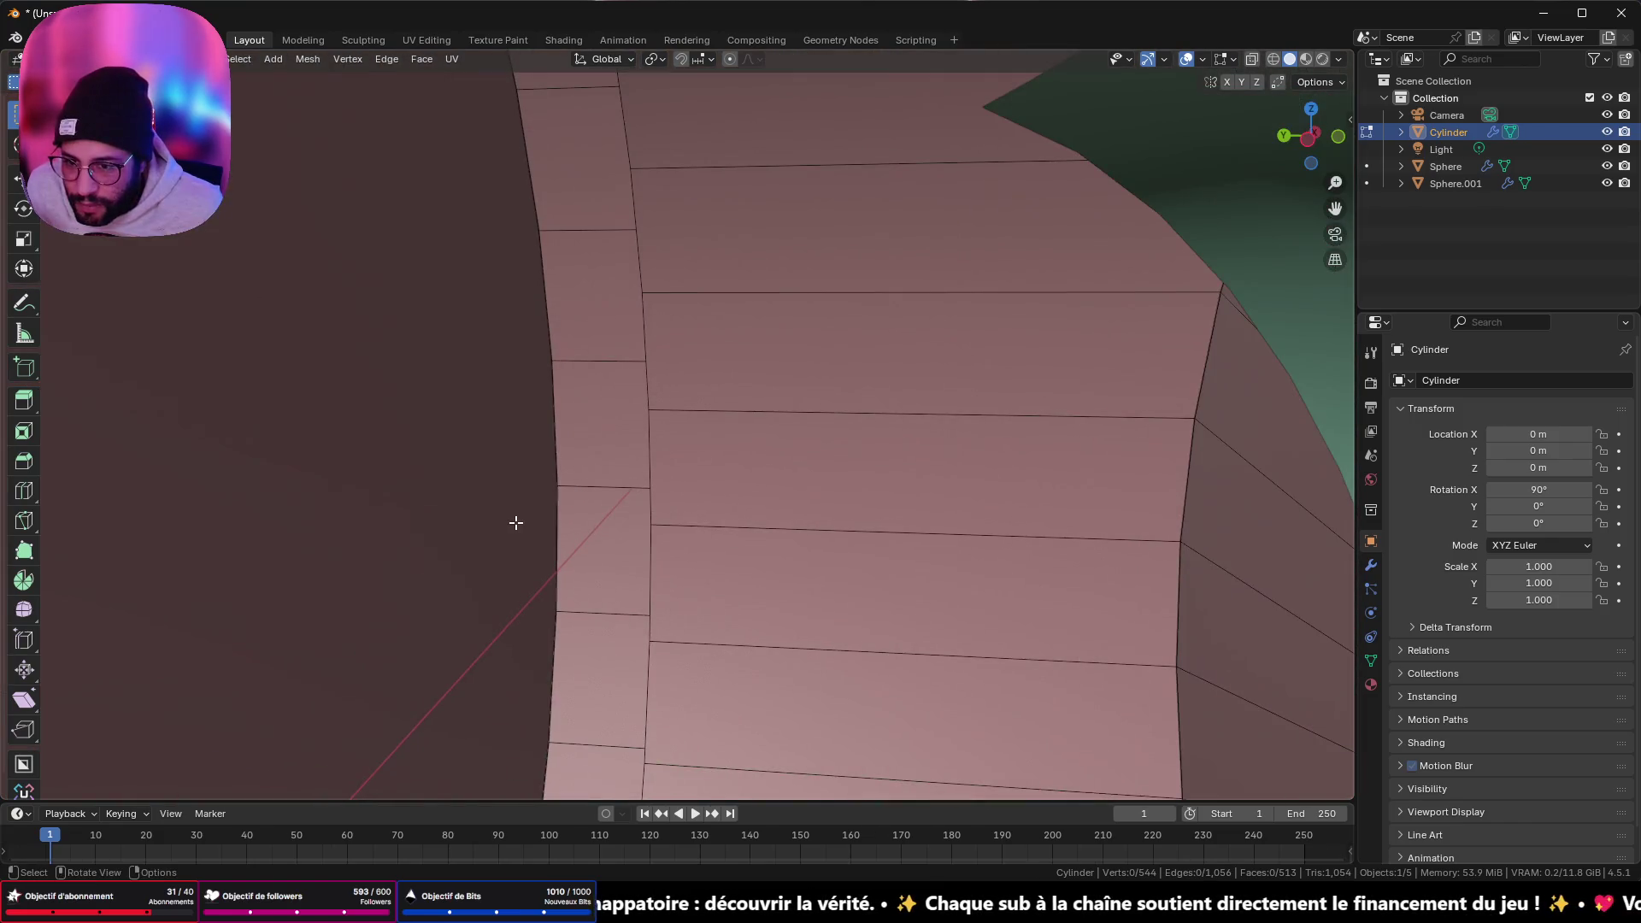
mouse_move(615, 407)
middle_mouse_down()
mouse_move(693, 542)
mouse_move(608, 365)
middle_mouse_up()
scroll(638, 416, "down", 5)
scroll(682, 432, "up", 5)
- Delete a second loop of 32 faces, then select all and return to Object Mode
mouse_move(681, 432)
middle_mouse_down()
mouse_move(694, 362)
mouse_move(806, 351)
mouse_move(908, 311)
mouse_move(1000, 377)
mouse_move(1058, 360)
mouse_move(867, 447)
middle_mouse_up()
left_click(821, 477)
left_click(810, 479, "shift")
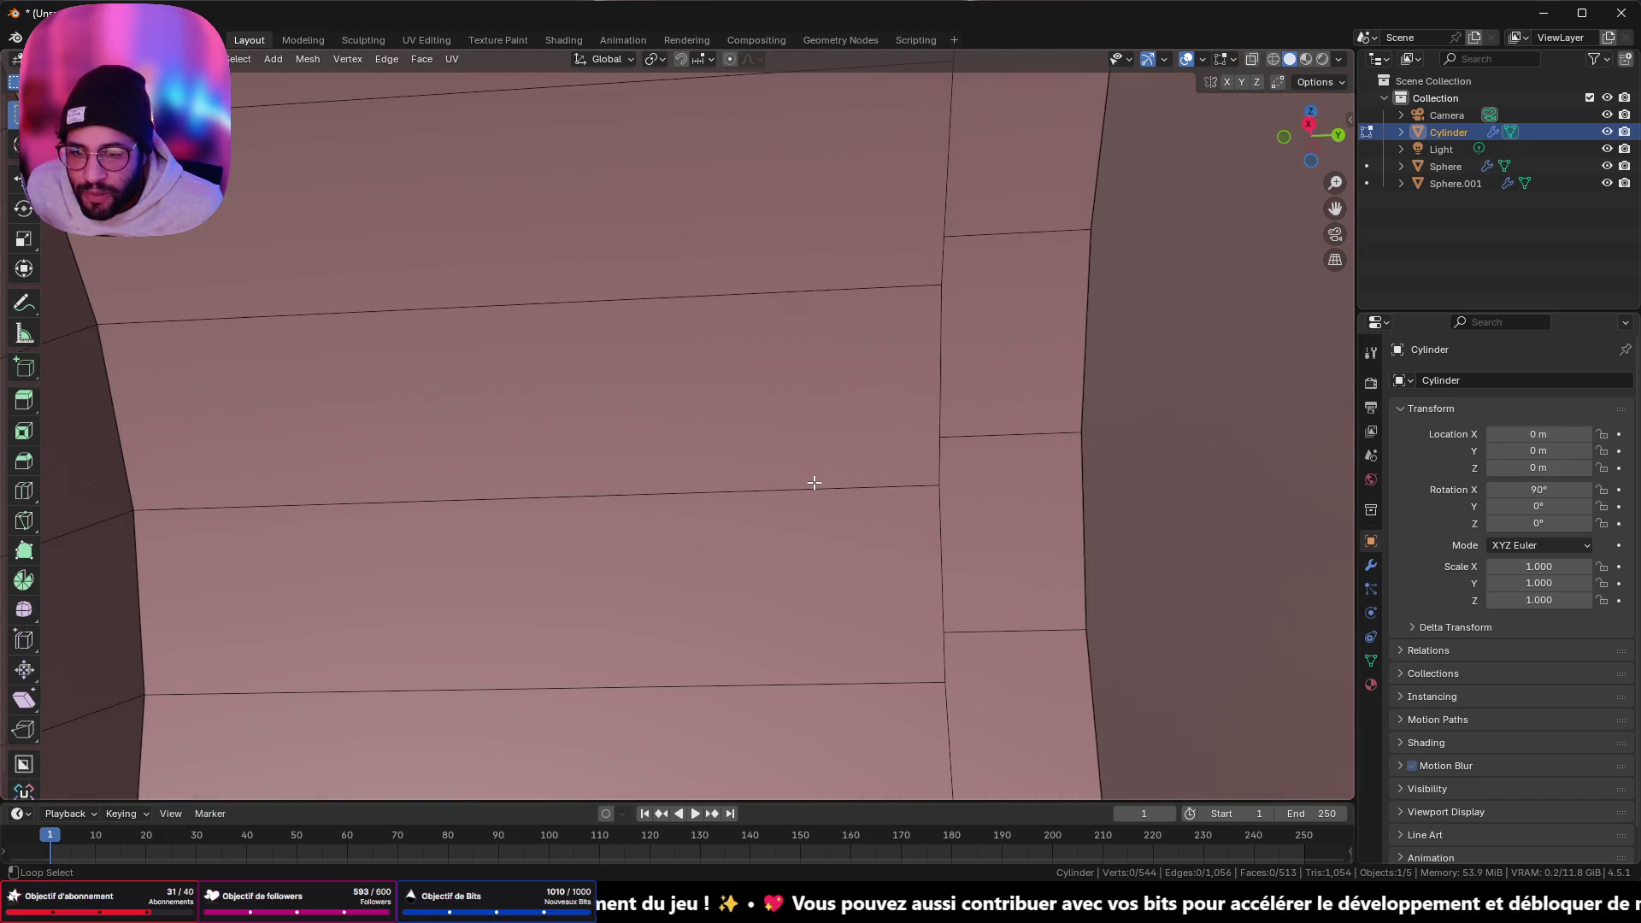
left_click(814, 483, "alt")
key("x")
left_click(814, 482)
mouse_move(814, 482)
middle_mouse_down()
mouse_move(608, 455)
mouse_move(620, 521)
middle_mouse_up()
scroll(621, 522, "down", 10)
mouse_move(718, 513)
middle_mouse_down()
mouse_move(872, 557)
mouse_move(900, 470)
mouse_move(854, 504)
mouse_move(894, 516)
mouse_move(992, 490)
mouse_move(931, 472)
middle_mouse_up()
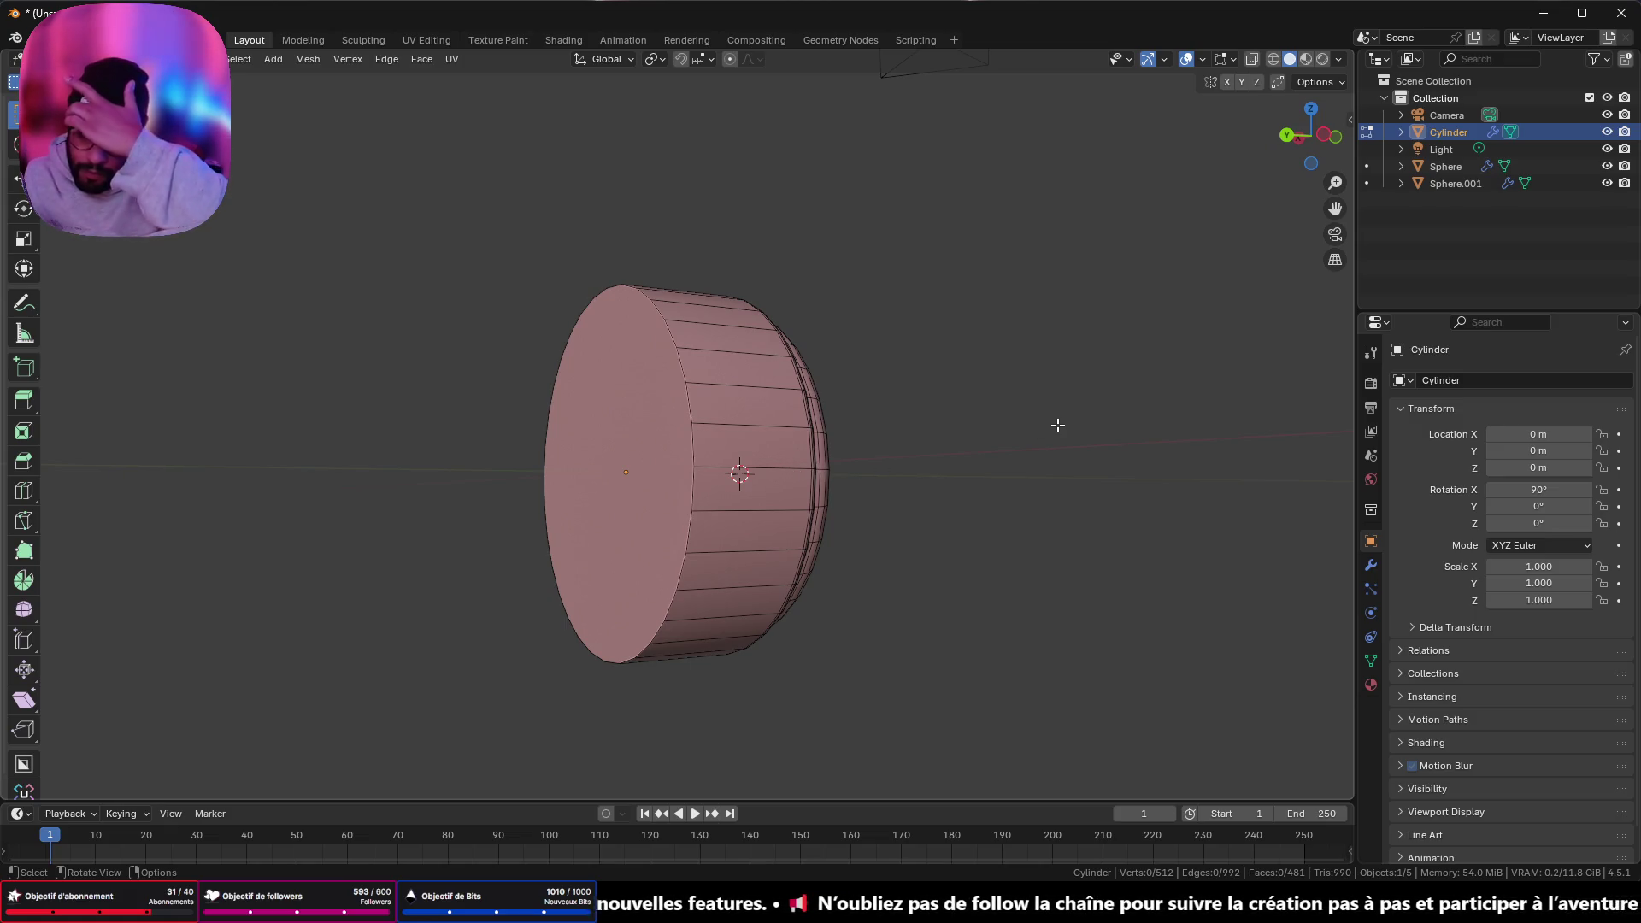
key("a")
key("Tab")
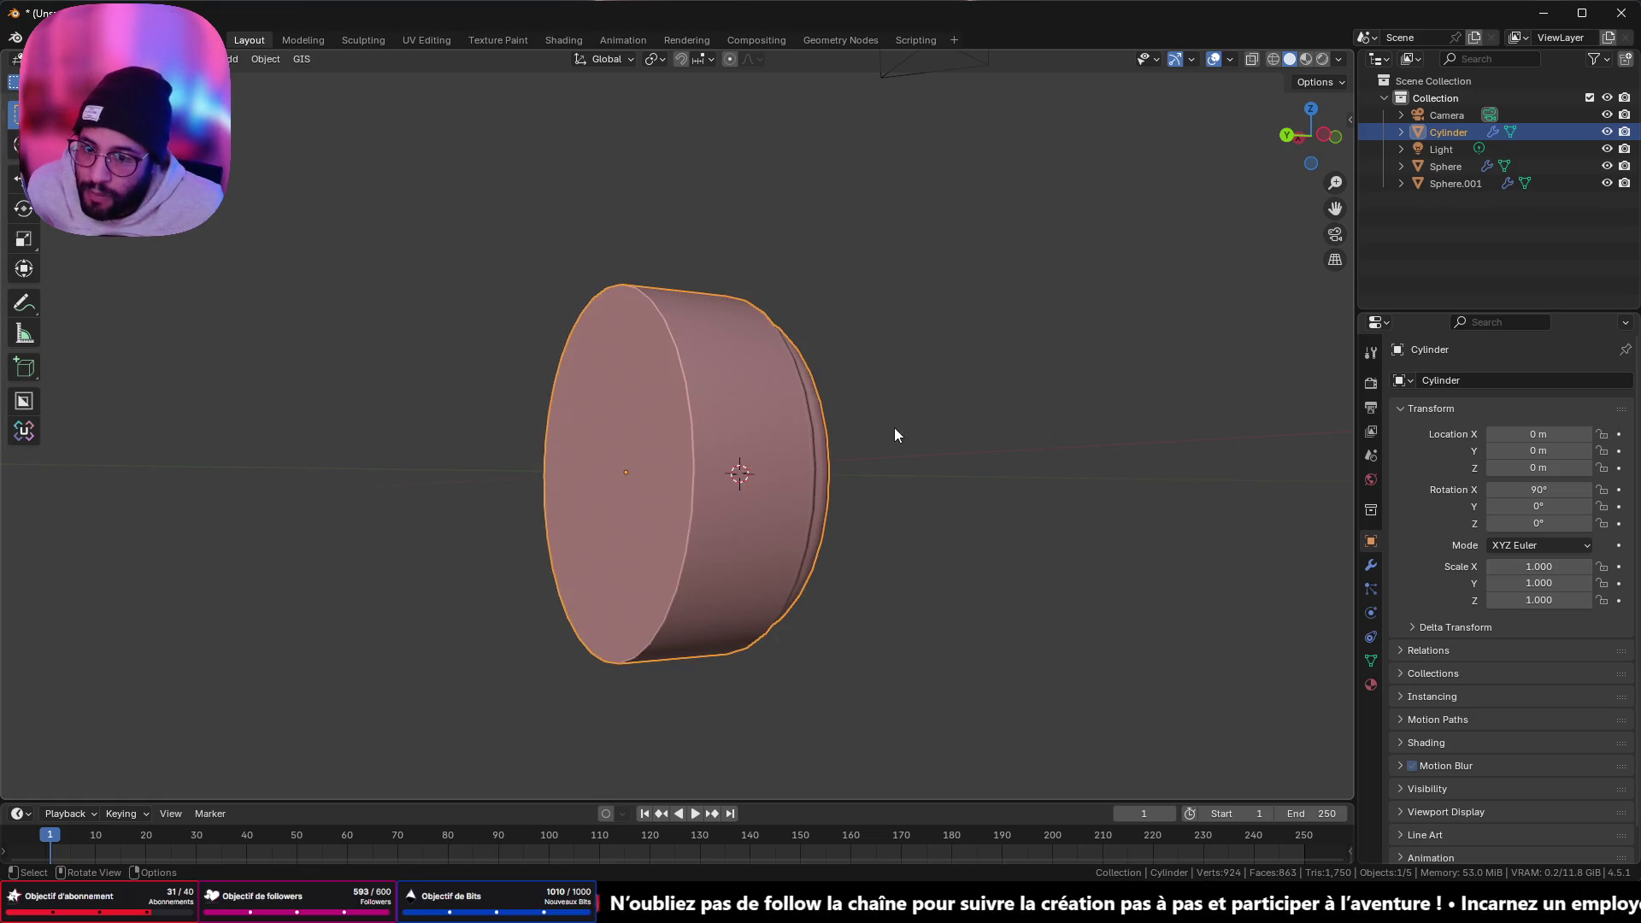
- Enter Edit Mode on the green dome and select four faces along its lower edge
middle_click_drag(894, 433, 836, 444)
scroll(833, 478, "up", 10)
mouse_move(831, 506)
middle_mouse_down()
mouse_move(945, 681)
mouse_move(1092, 586)
mouse_move(1051, 549)
mouse_move(826, 621)
middle_mouse_up()
key("Tab")
key("Tab")
left_click(822, 624)
key("Tab")
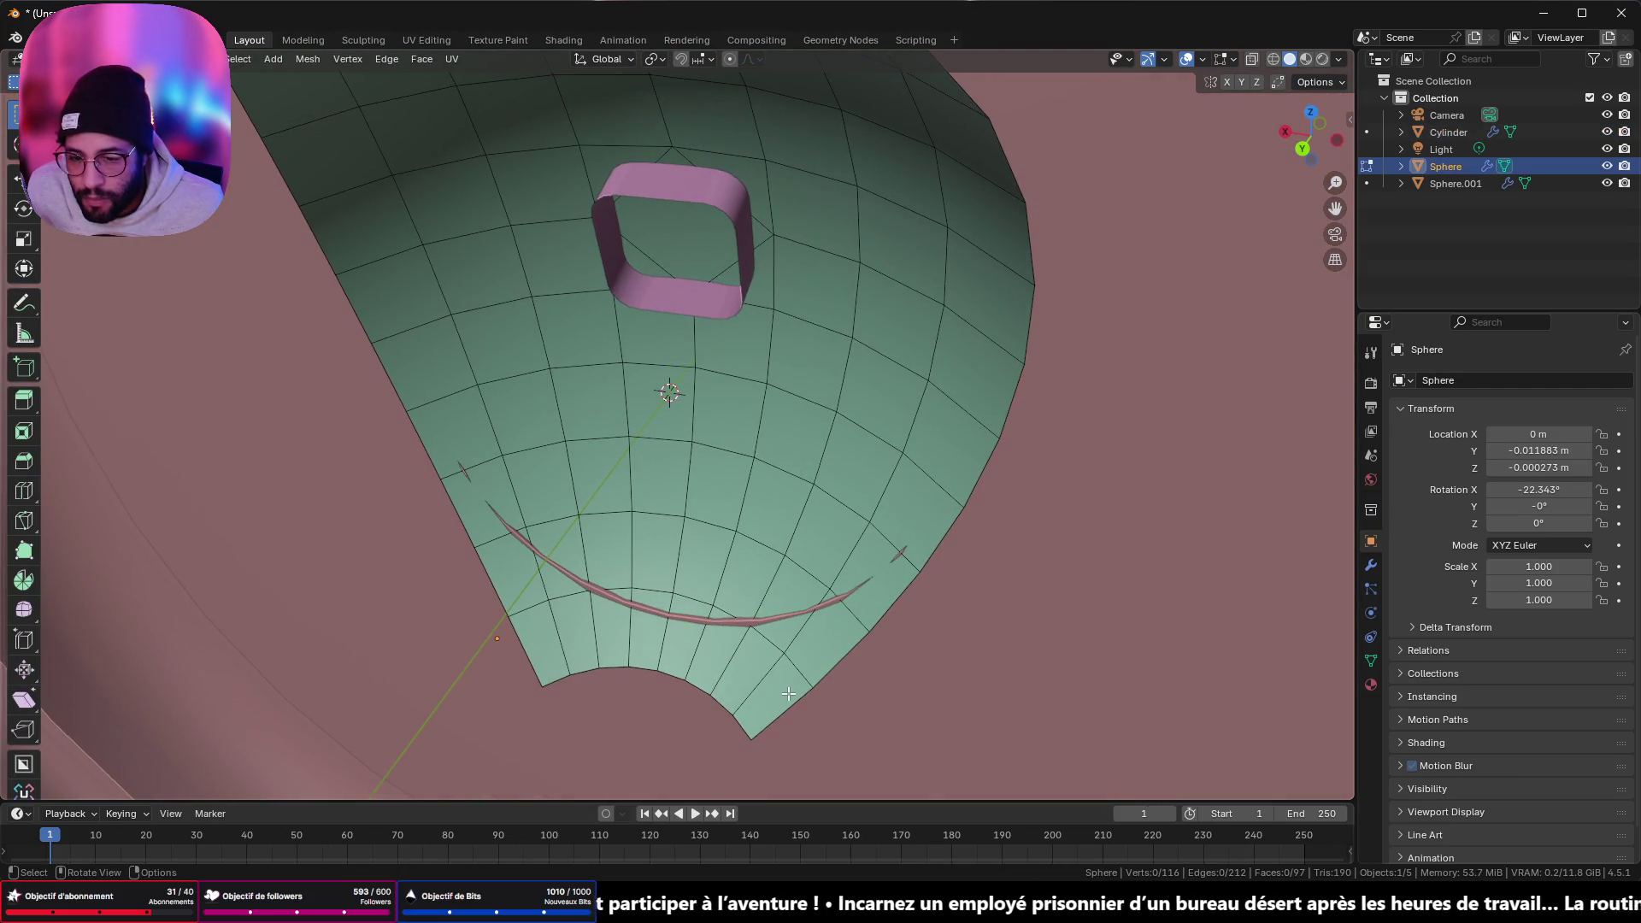
left_click(788, 693)
left_click(539, 644, "shift")
mouse_move(539, 644)
middle_mouse_down()
mouse_move(659, 733)
mouse_move(666, 304)
middle_mouse_up()
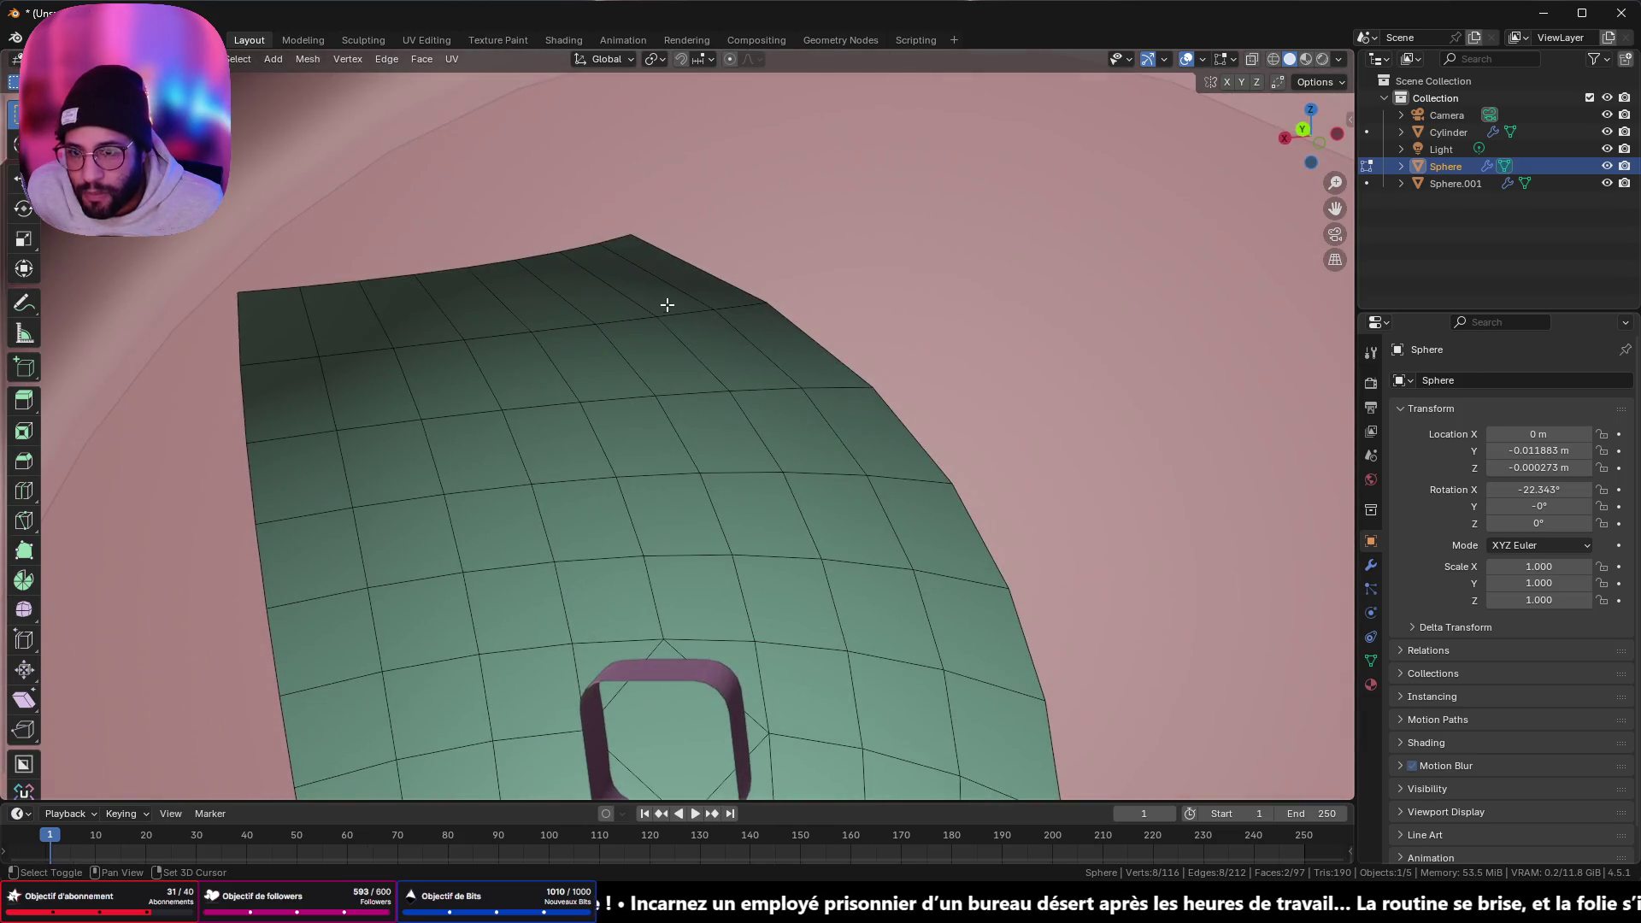
left_click(667, 275, "shift")
left_click(254, 332, "shift")
mouse_move(255, 332)
middle_mouse_down()
mouse_move(586, 523)
mouse_move(544, 518)
middle_mouse_up()
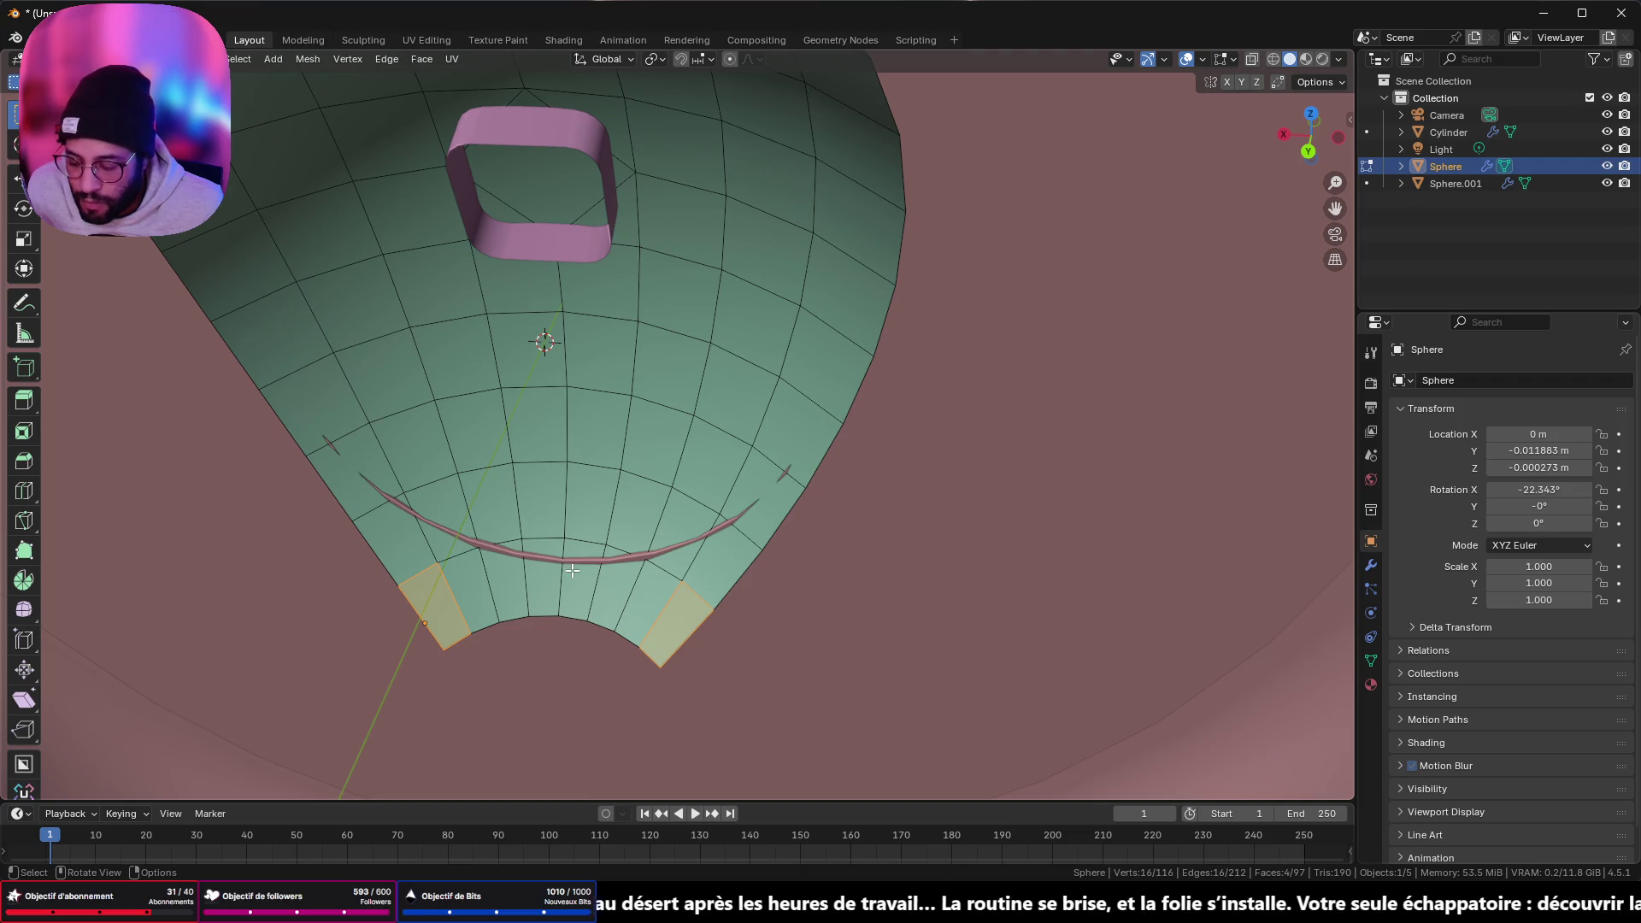
- Delete the four selected faces, inspect the trimmed dome, and return to Object Mode
key("x")
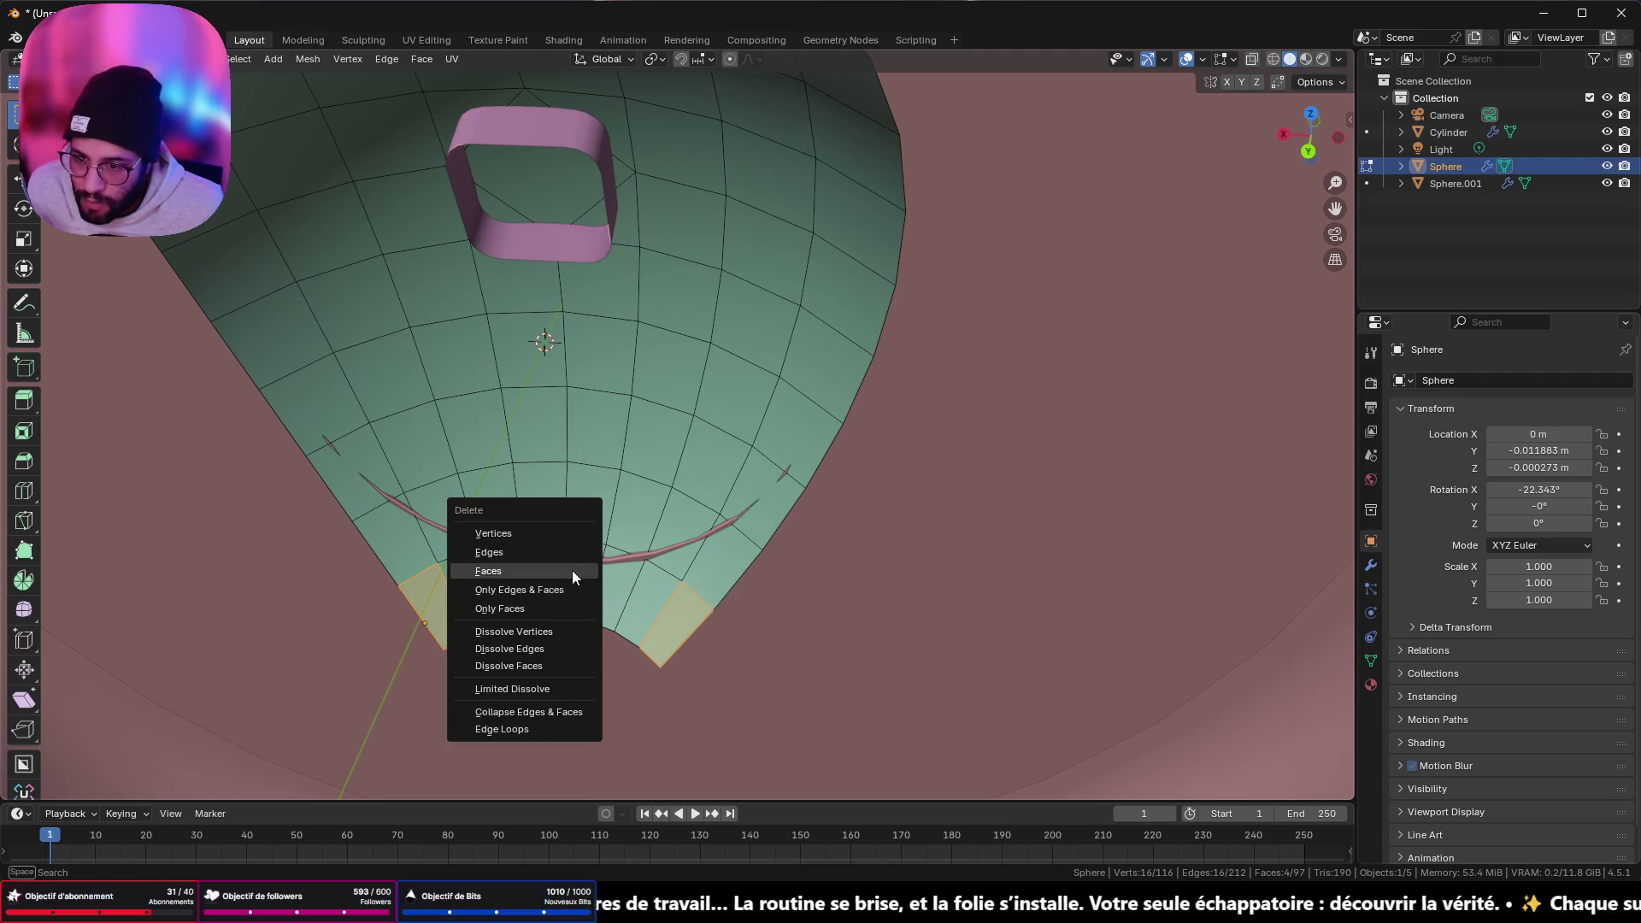
left_click(572, 571)
middle_click_drag(540, 628, 555, 663)
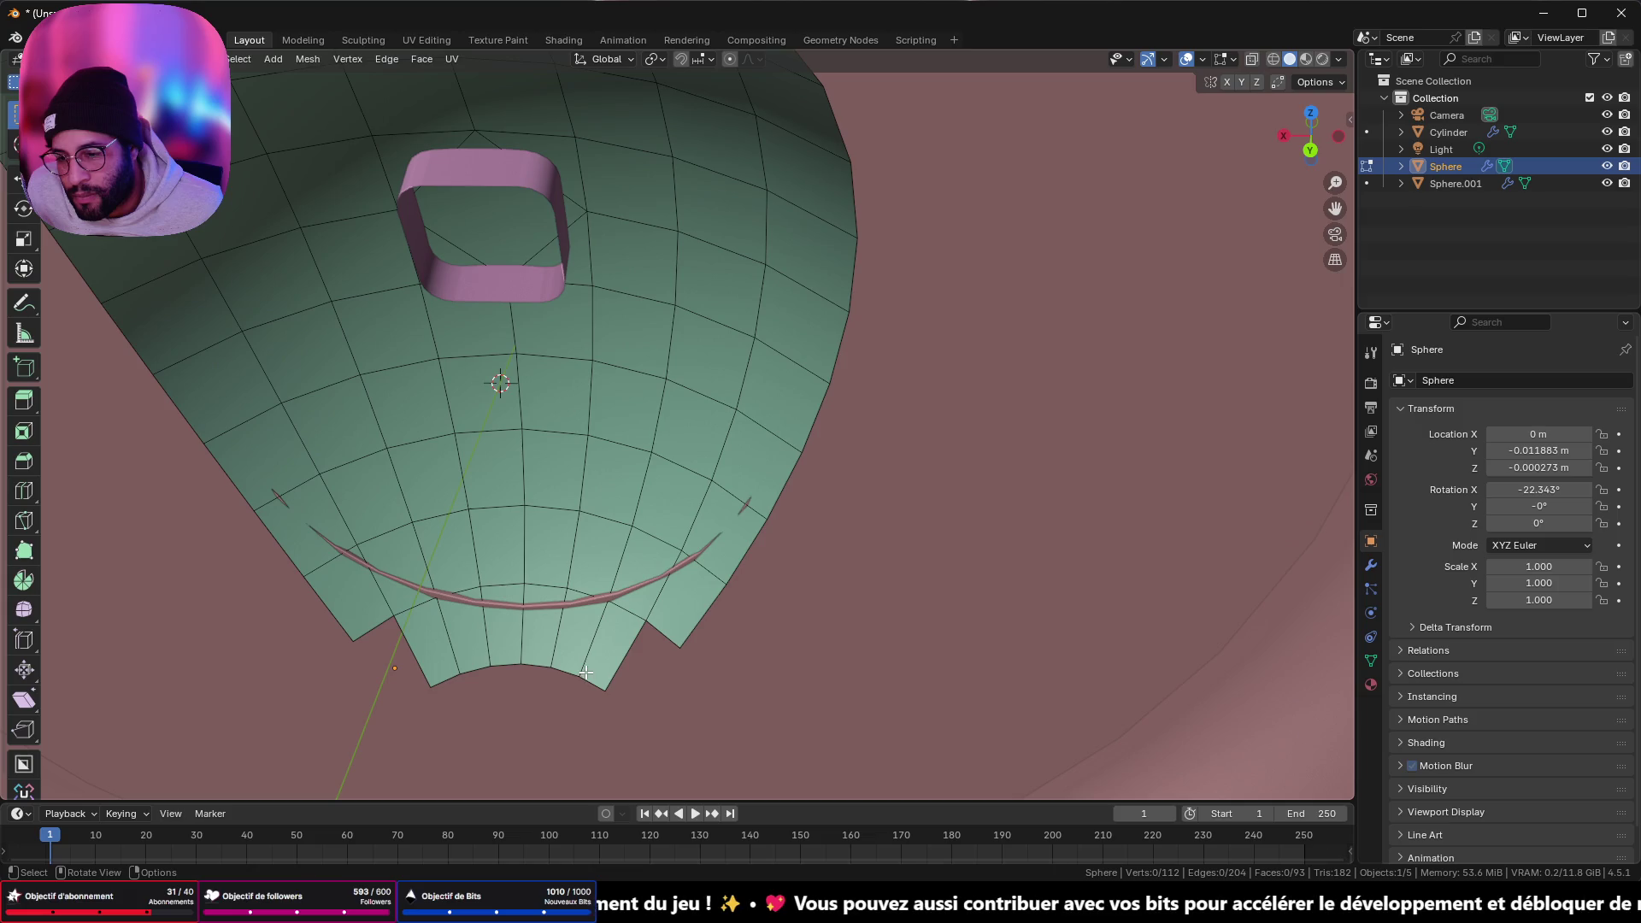
mouse_move(596, 655)
middle_mouse_down()
mouse_move(556, 689)
mouse_move(458, 689)
mouse_move(531, 664)
mouse_move(569, 625)
mouse_move(890, 513)
mouse_move(766, 330)
mouse_move(1111, 476)
mouse_move(791, 371)
mouse_move(637, 278)
middle_mouse_up()
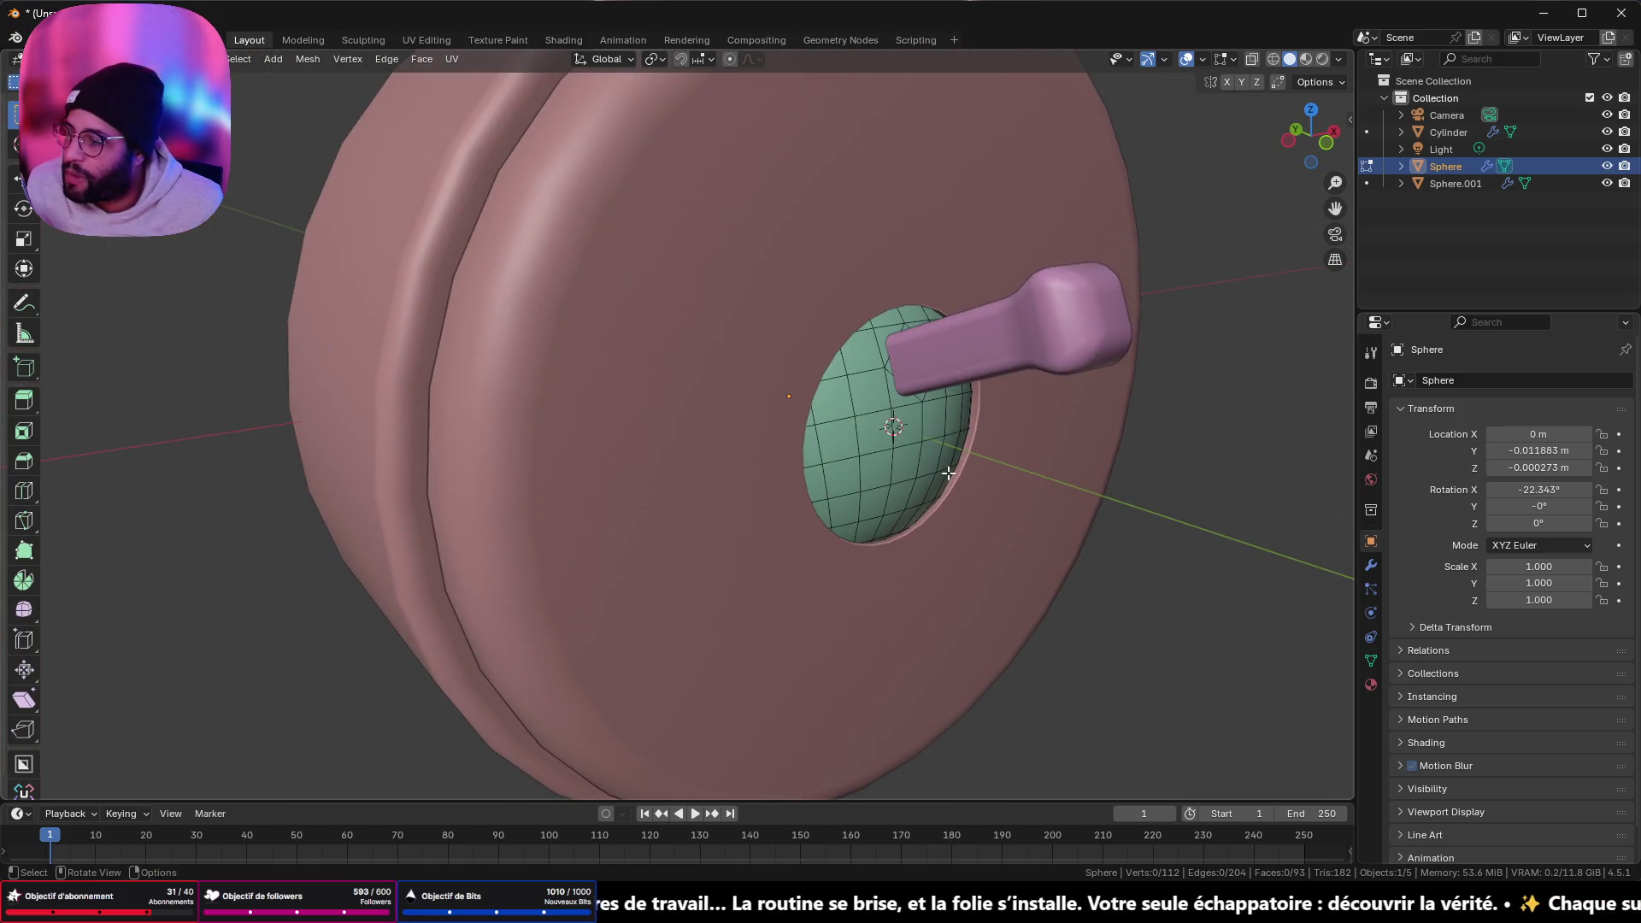
mouse_move(891, 473)
middle_mouse_down()
mouse_move(962, 470)
mouse_move(567, 370)
mouse_move(569, 448)
middle_mouse_up()
scroll(568, 448, "down", 3)
mouse_move(568, 384)
middle_mouse_down()
mouse_move(634, 473)
mouse_move(695, 440)
middle_mouse_up()
key("Tab")
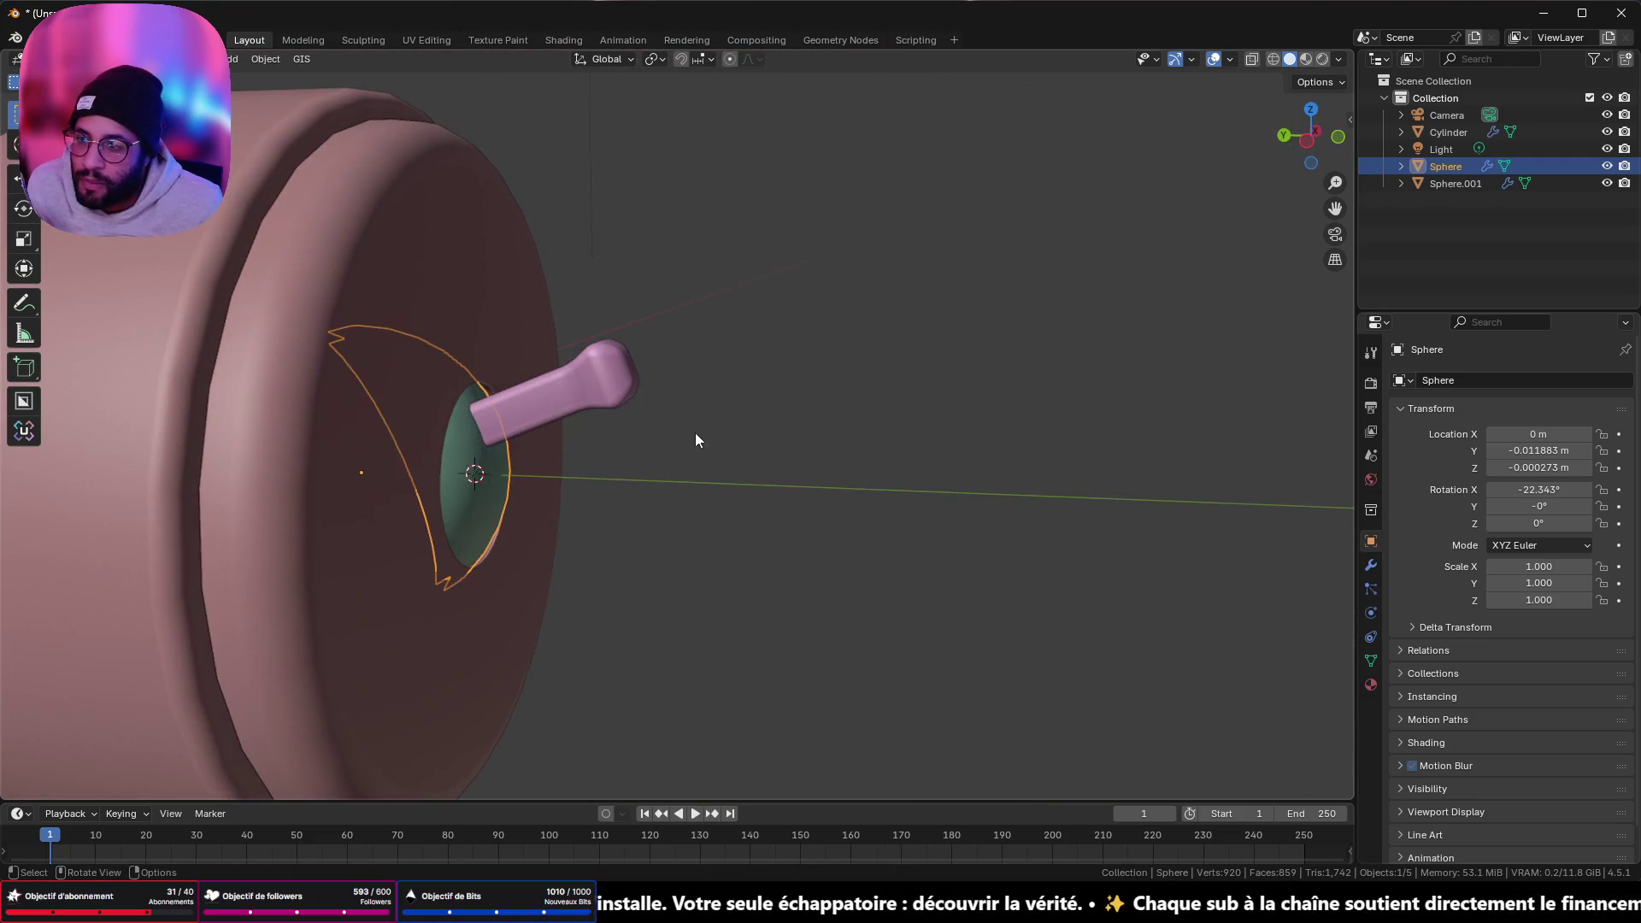
- Select the green dome and lever handle together and inspect them from the side
scroll(659, 433, "down", 5)
left_click(694, 434)
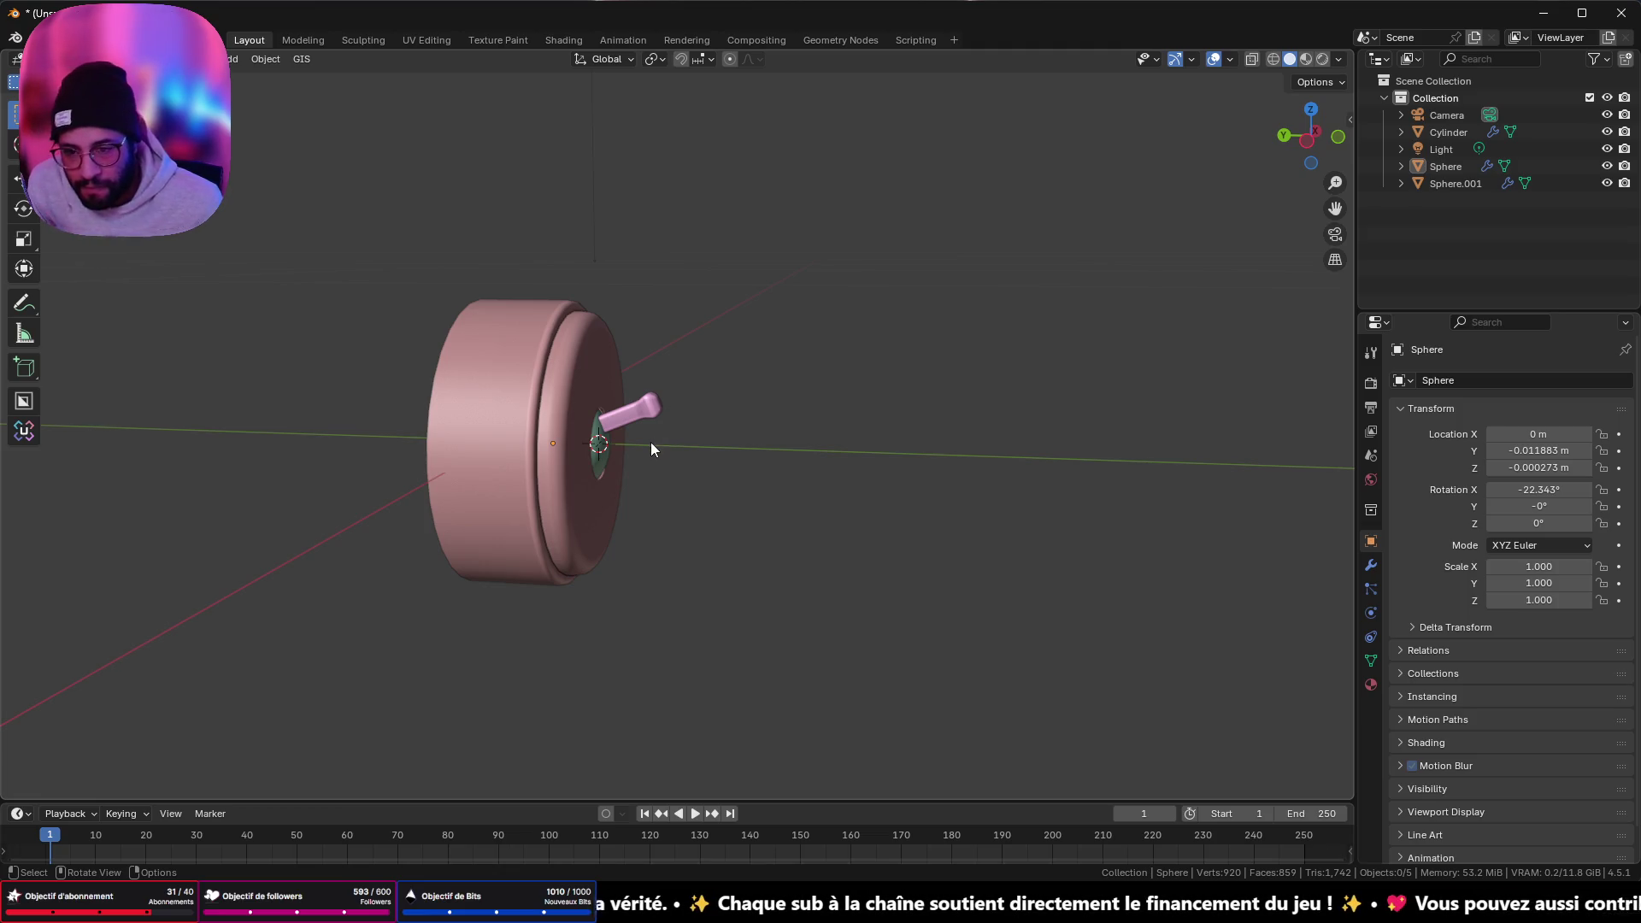
scroll(659, 439, "up", 5)
mouse_move(755, 462)
middle_mouse_down()
mouse_move(930, 465)
mouse_move(766, 448)
mouse_move(1009, 399)
mouse_move(1124, 511)
mouse_move(722, 425)
mouse_move(919, 456)
mouse_move(1005, 449)
mouse_move(1130, 506)
mouse_move(696, 330)
mouse_move(711, 409)
middle_mouse_up()
left_click(727, 402)
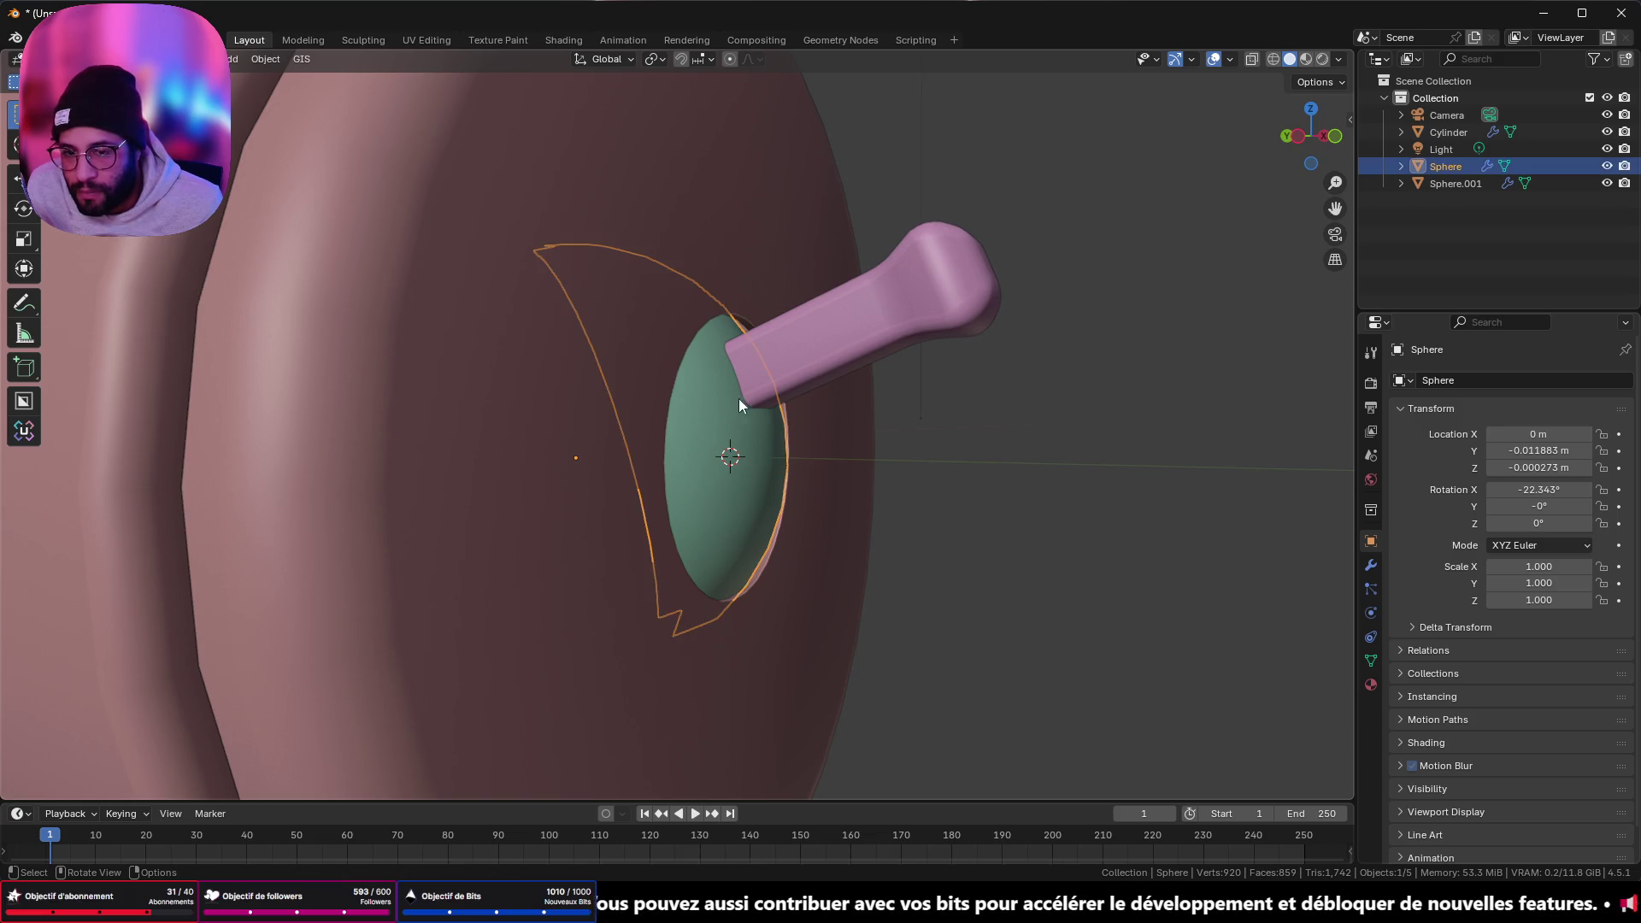
left_click(832, 347, "shift")
mouse_move(889, 393)
middle_mouse_down("ctrl")
mouse_move(759, 413)
mouse_move(1130, 504)
mouse_move(978, 371)
middle_mouse_up("ctrl")
key("Tab")
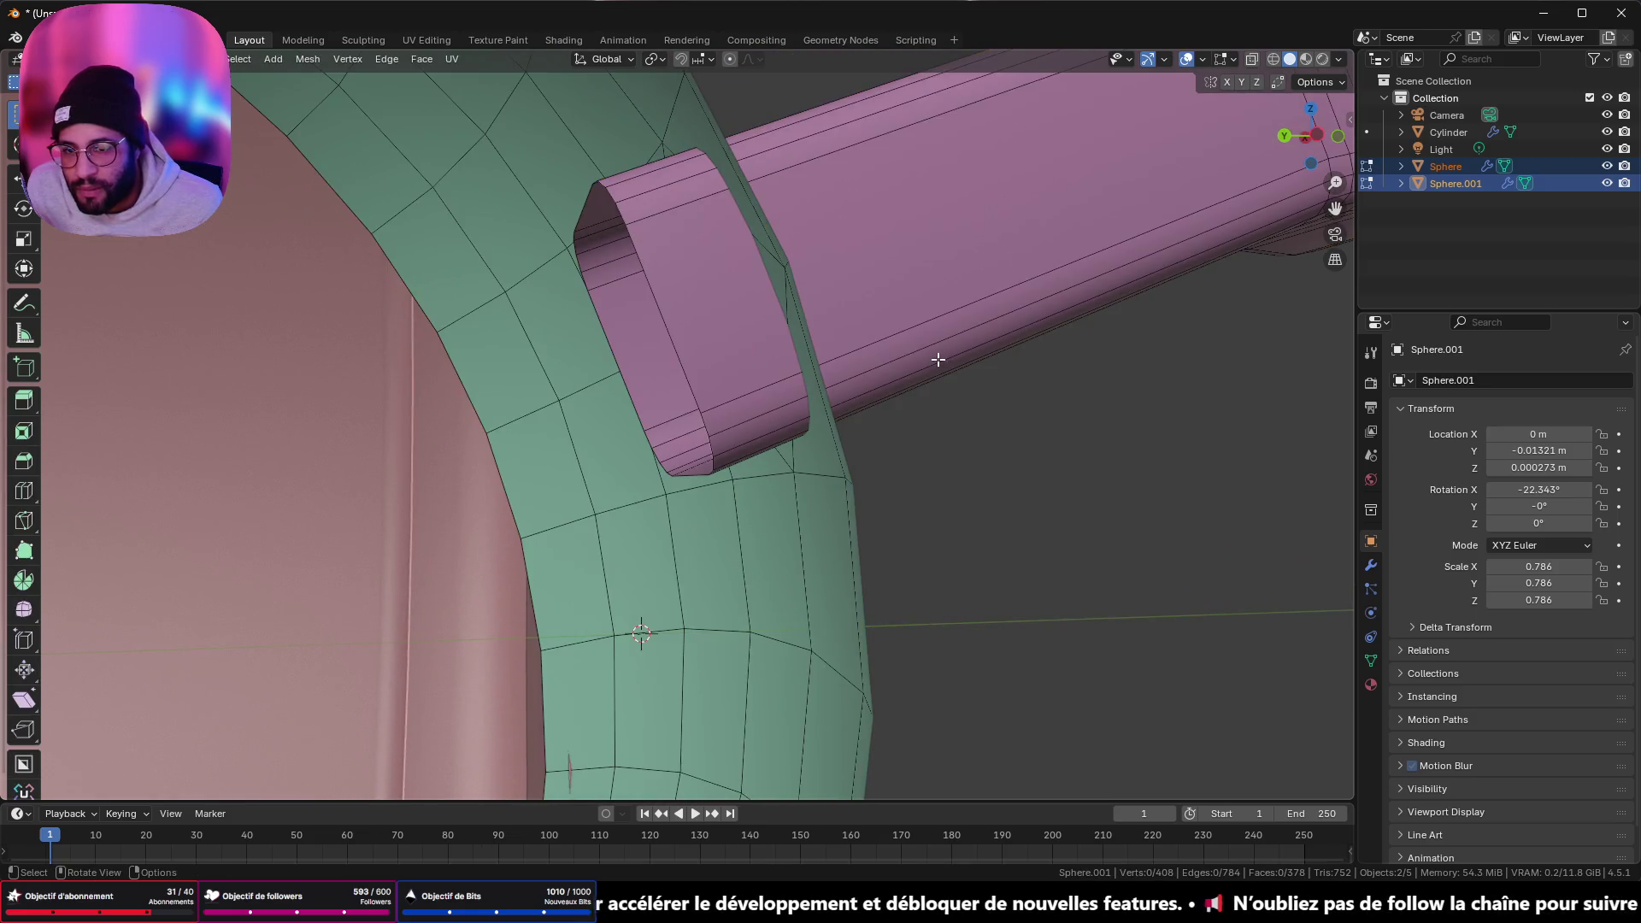
key("Tab")
key("Tab")
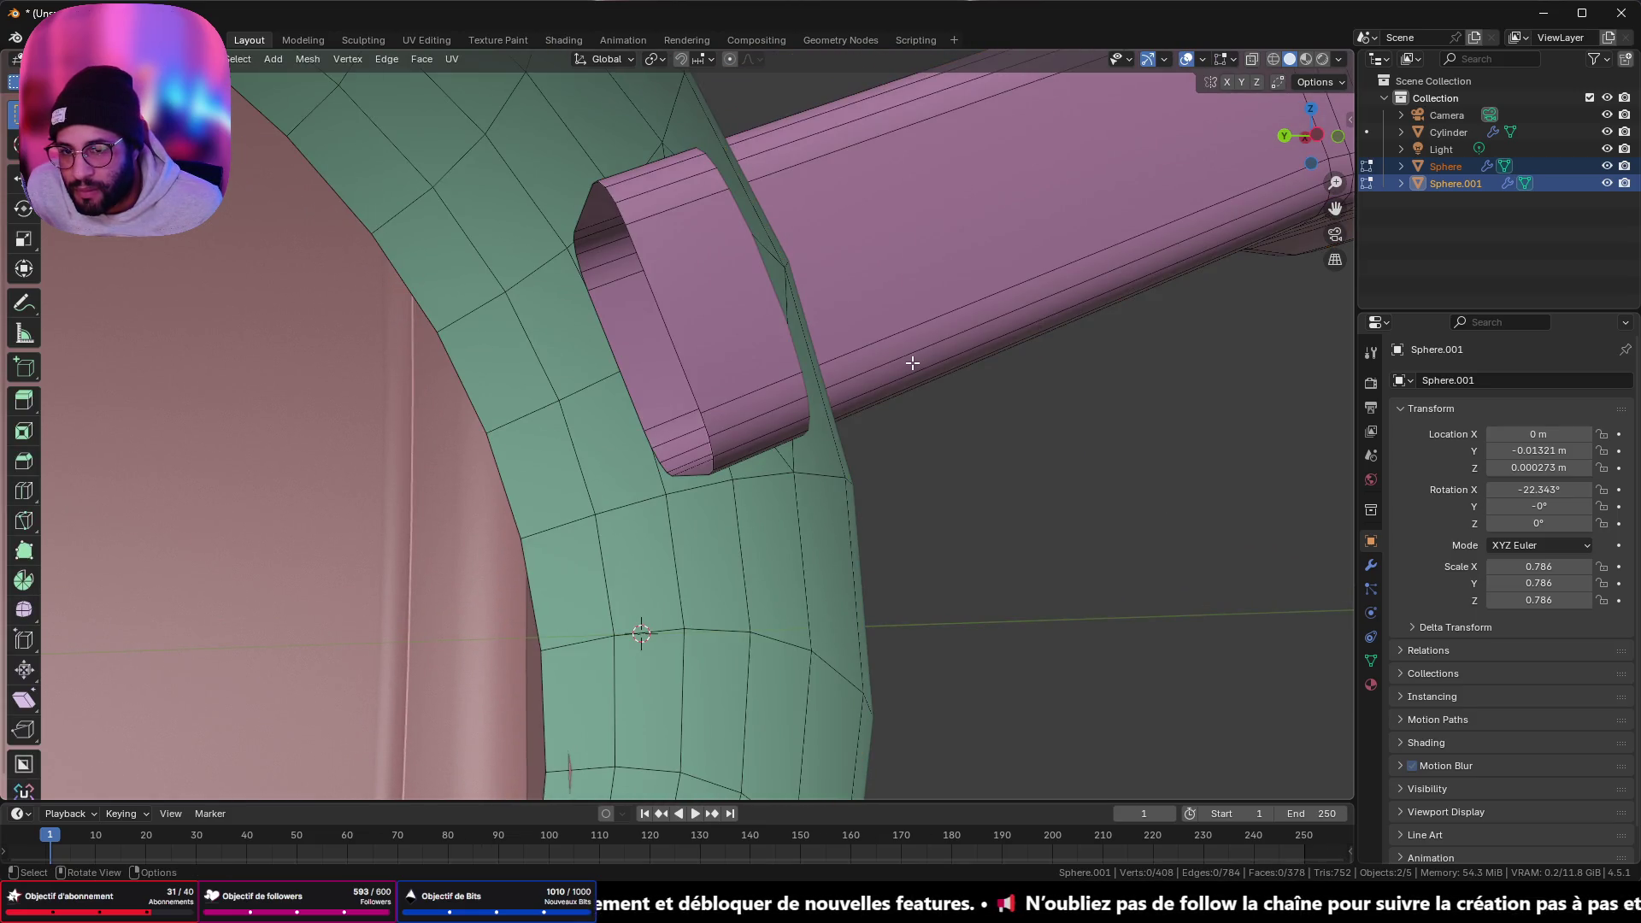
scroll(896, 377, "down", 3)
mouse_move(896, 377)
middle_mouse_down()
mouse_move(1007, 384)
mouse_move(946, 405)
mouse_move(963, 414)
mouse_move(961, 399)
middle_mouse_up()
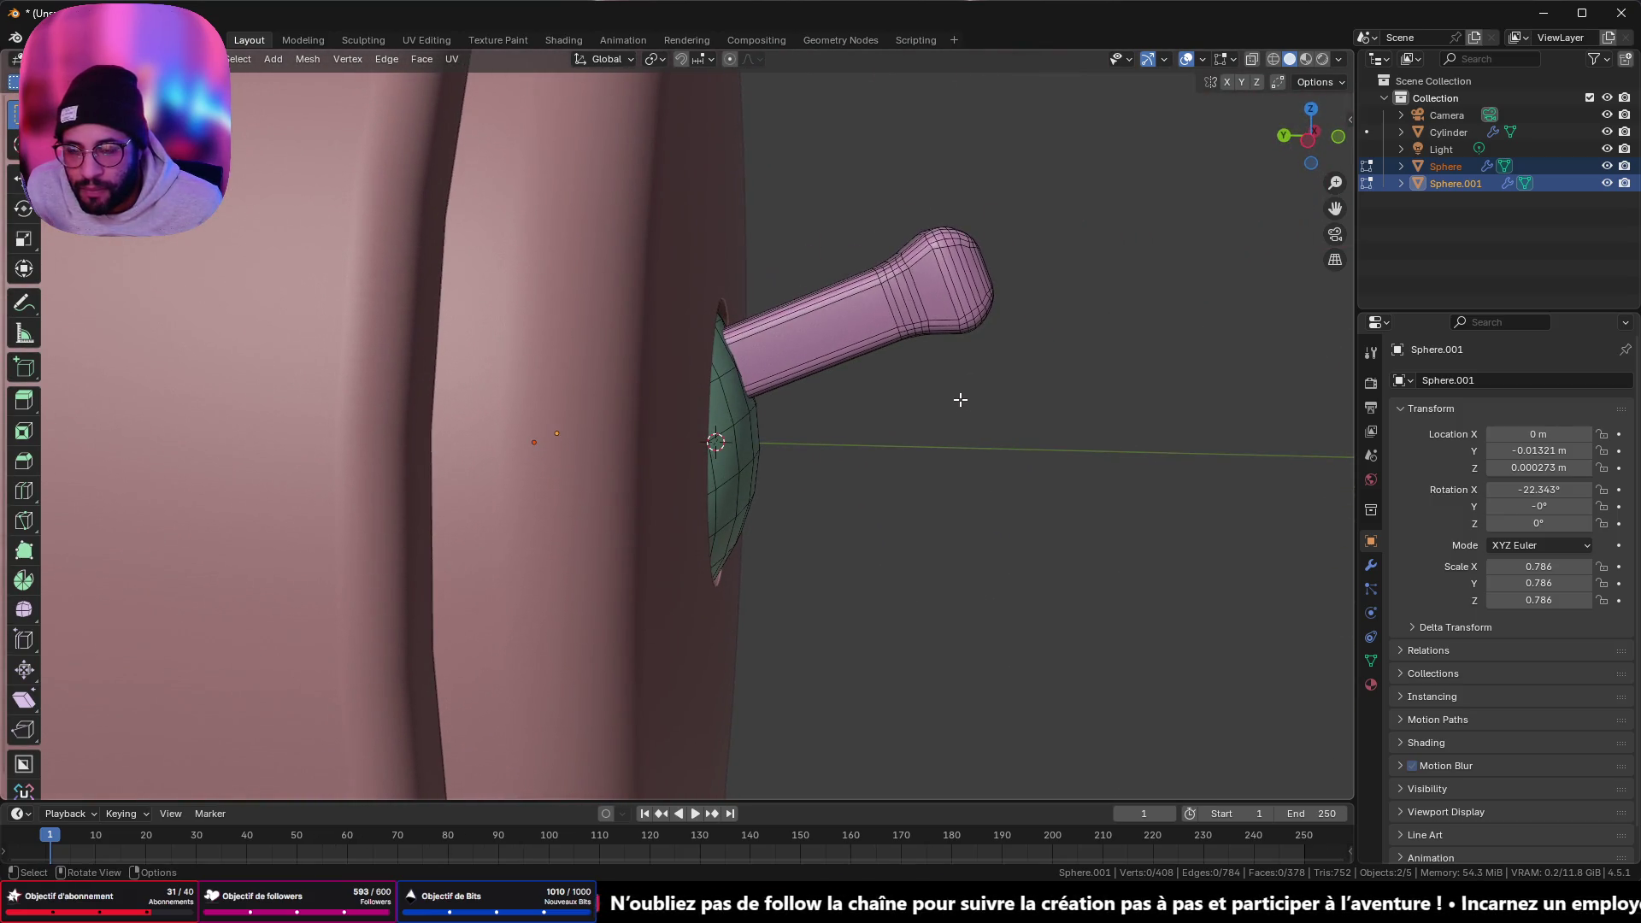
key("Tab")
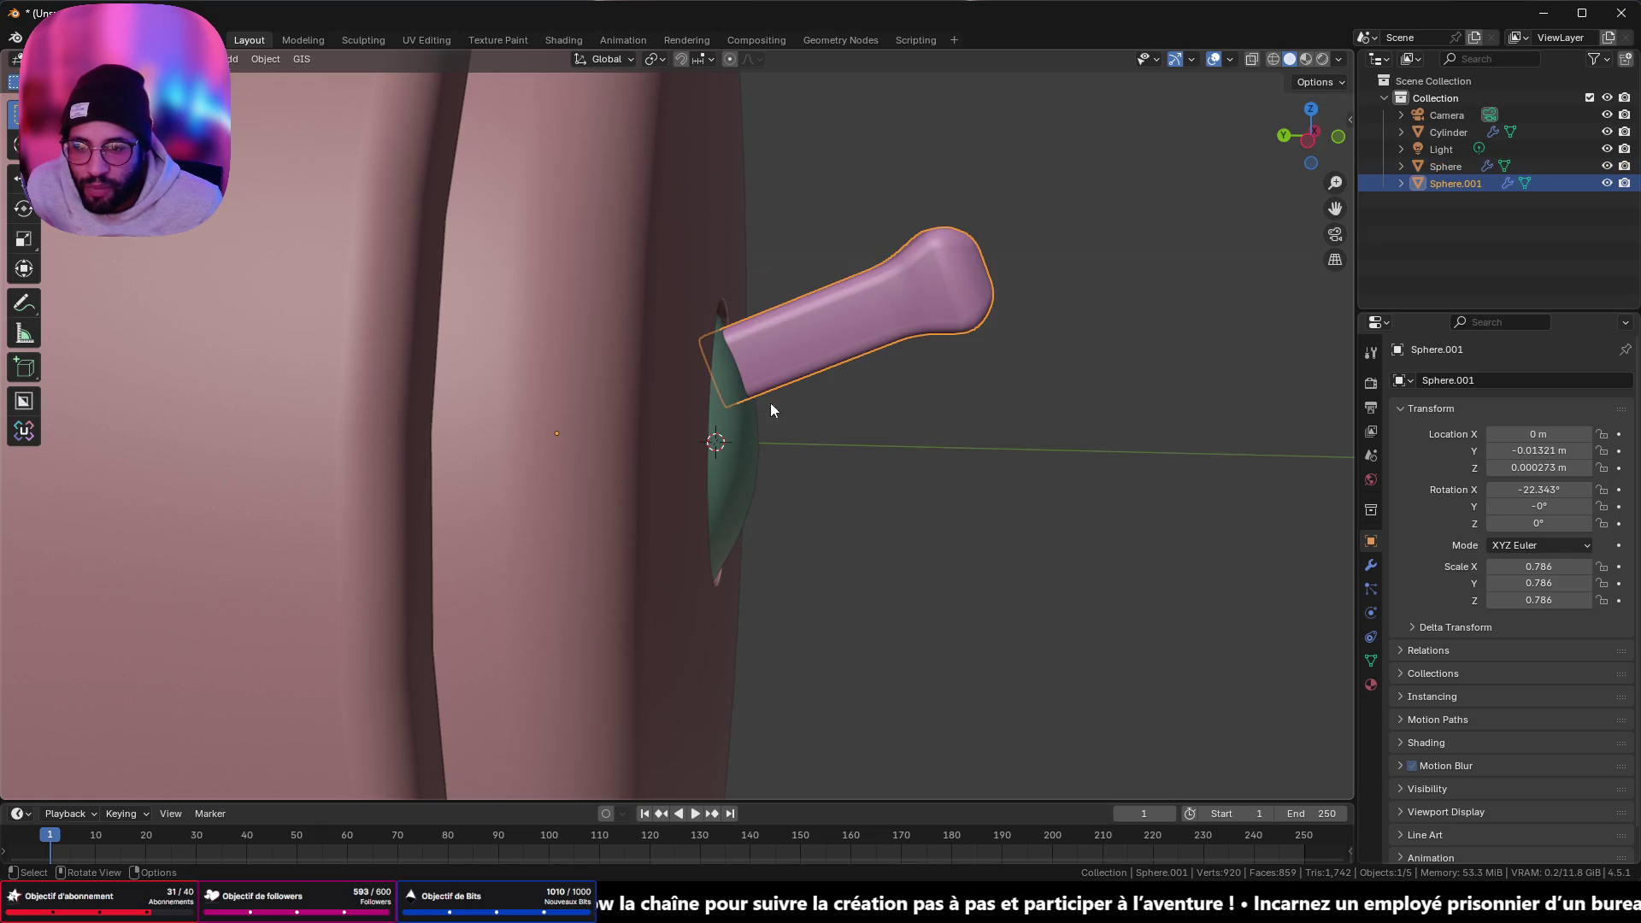
- Rotate the dome and lever slightly about X, to -24.805°
left_click(823, 429, "shift")
key("r")
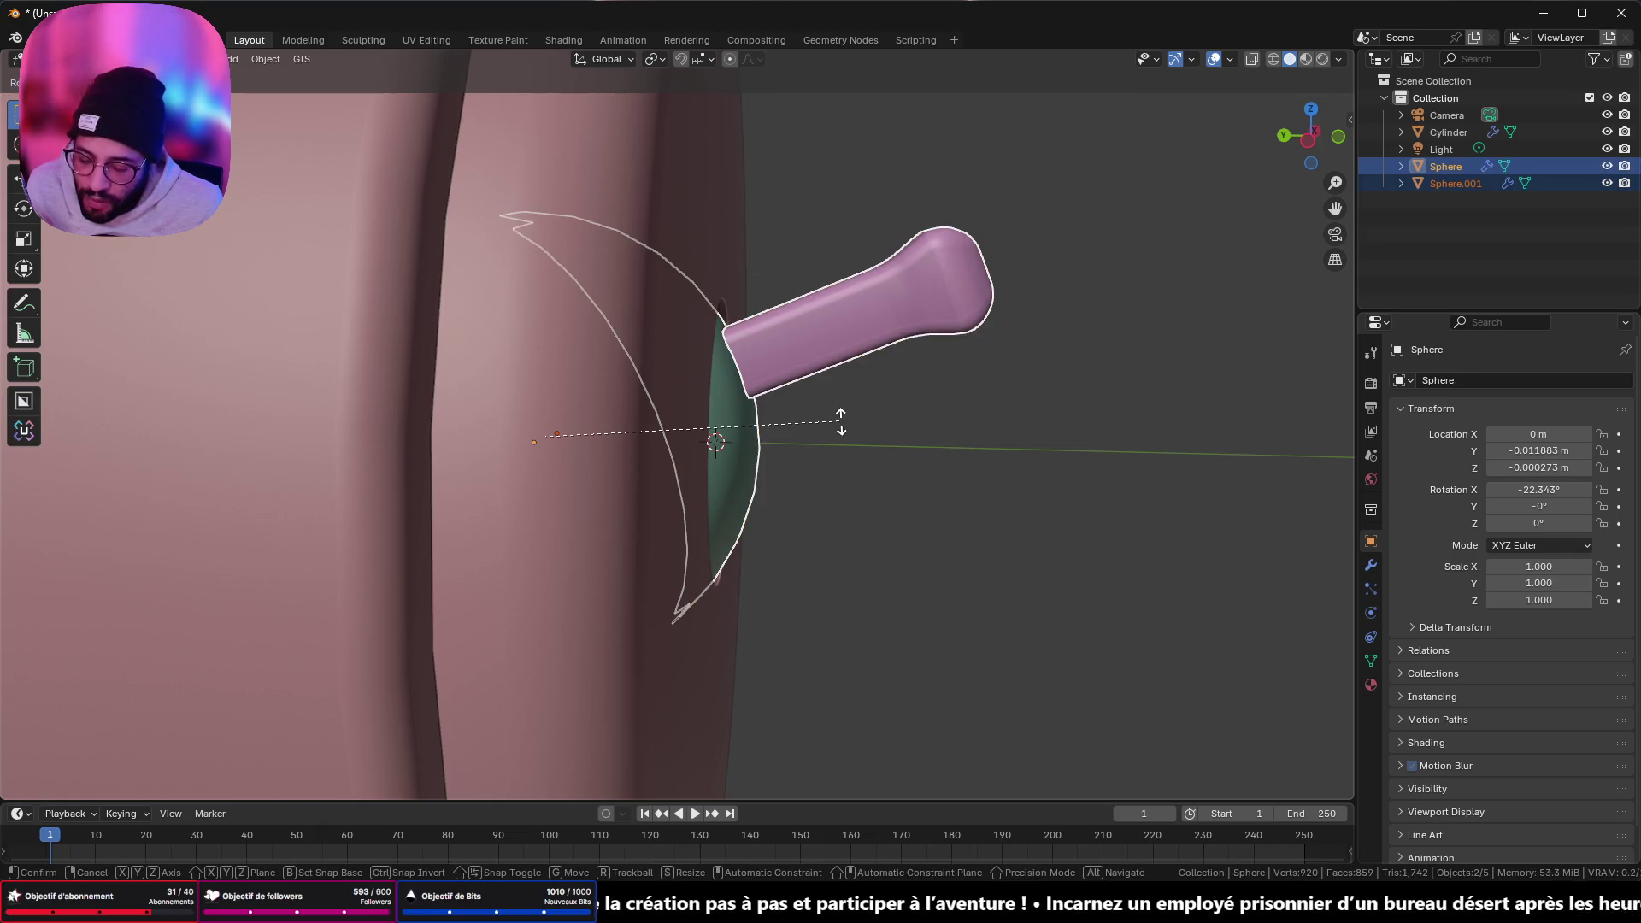
key("x")
left_click(842, 417)
key("Tab")
scroll(971, 285, "down", 4)
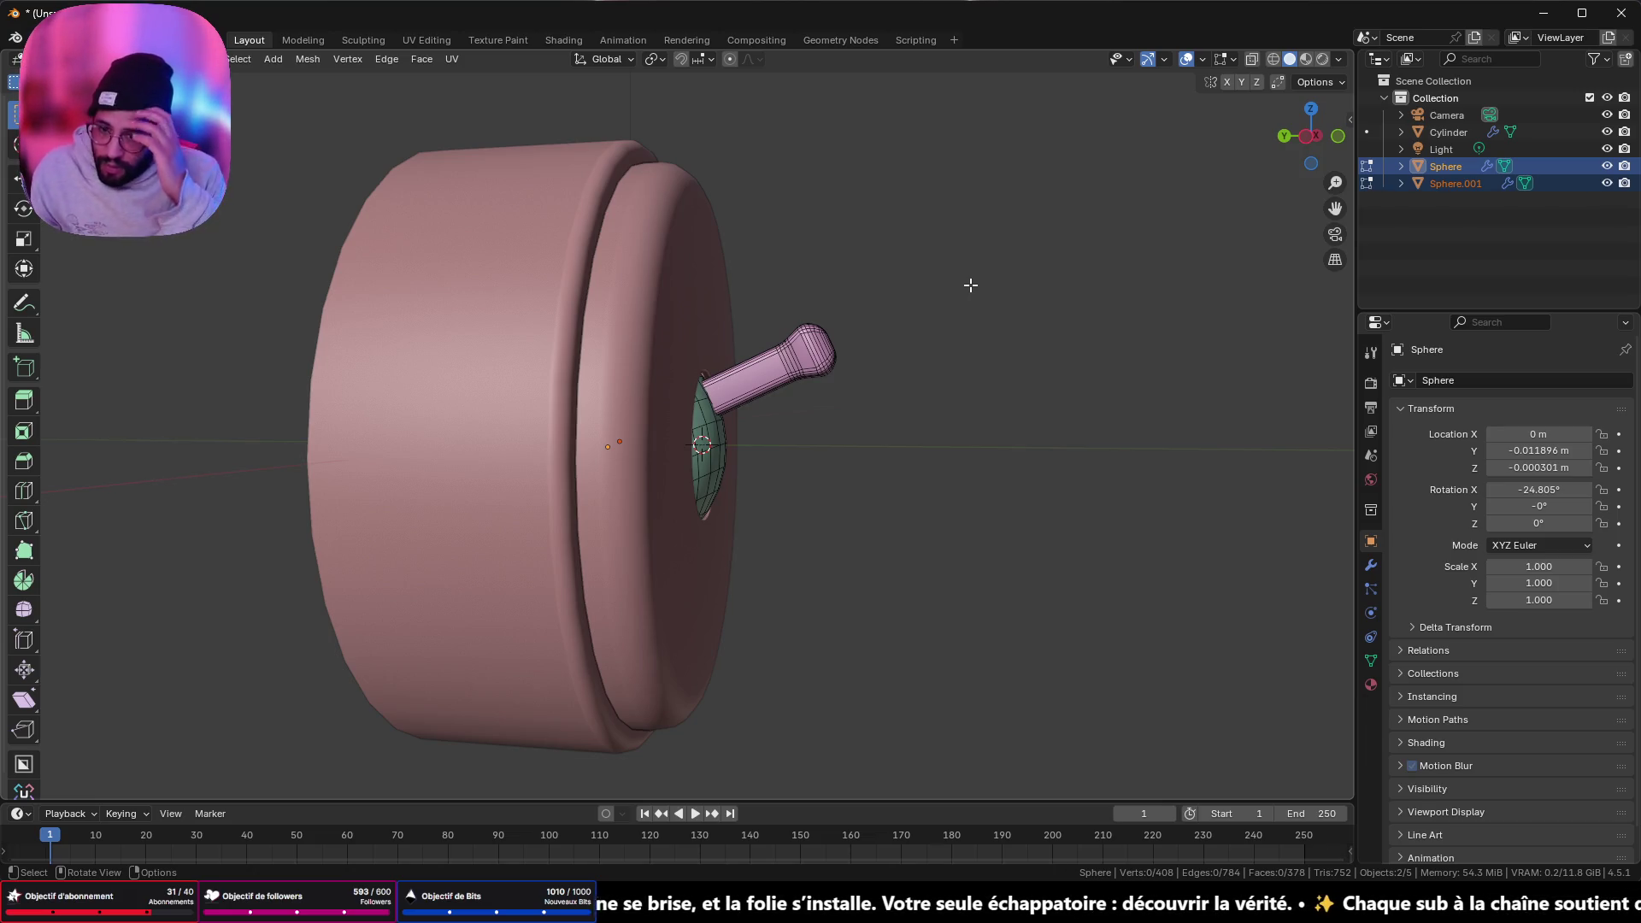
key("Tab")
- Join the lever into the green dome object and zoom in on the lever's base
right_click(870, 465)
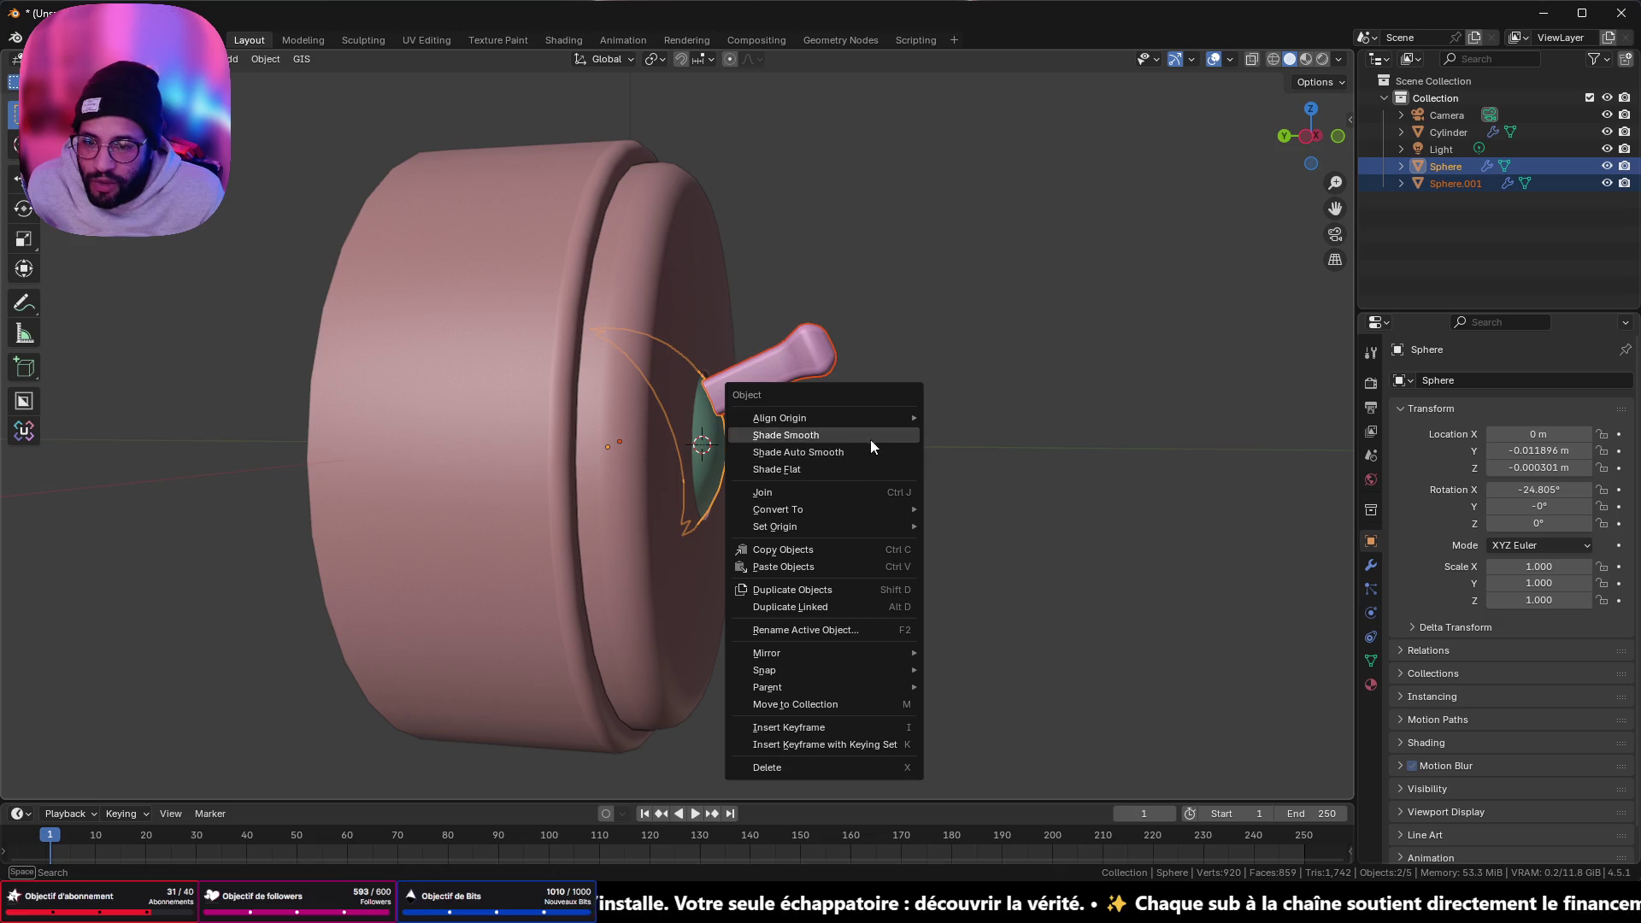
left_click(819, 489)
mouse_move(796, 305)
middle_mouse_down()
mouse_move(627, 369)
mouse_move(645, 427)
mouse_move(878, 321)
mouse_move(740, 284)
middle_mouse_up()
scroll(878, 322, "up", 5)
- Edge-slide the loop at the lever's base closer to its end, then return to Object Mode
key("Tab")
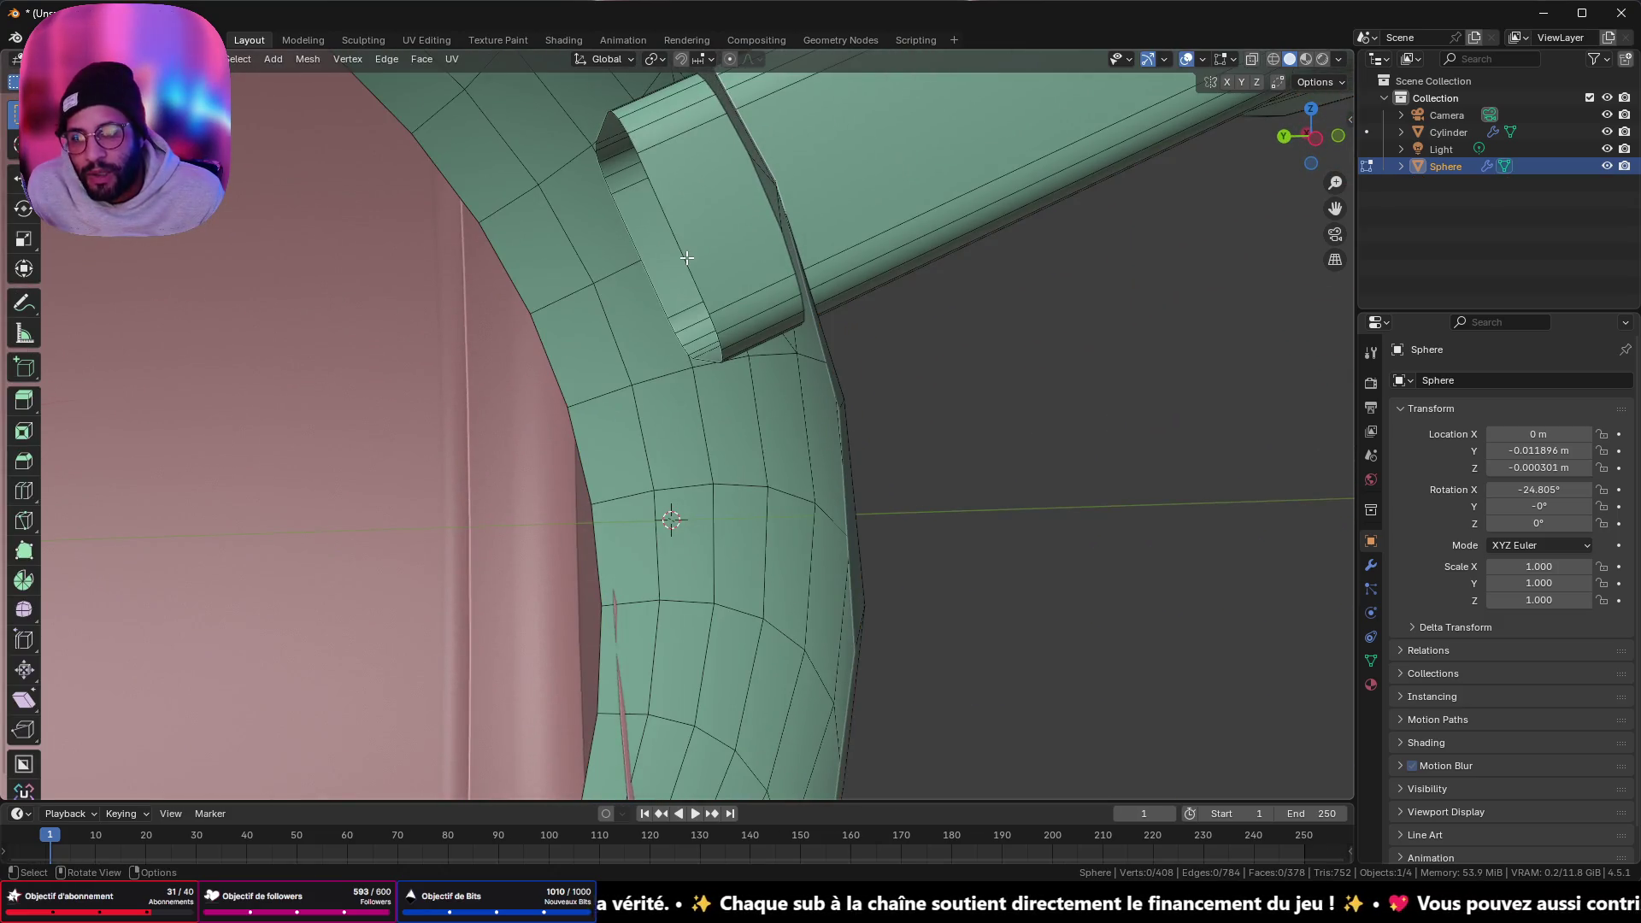
left_click(681, 233)
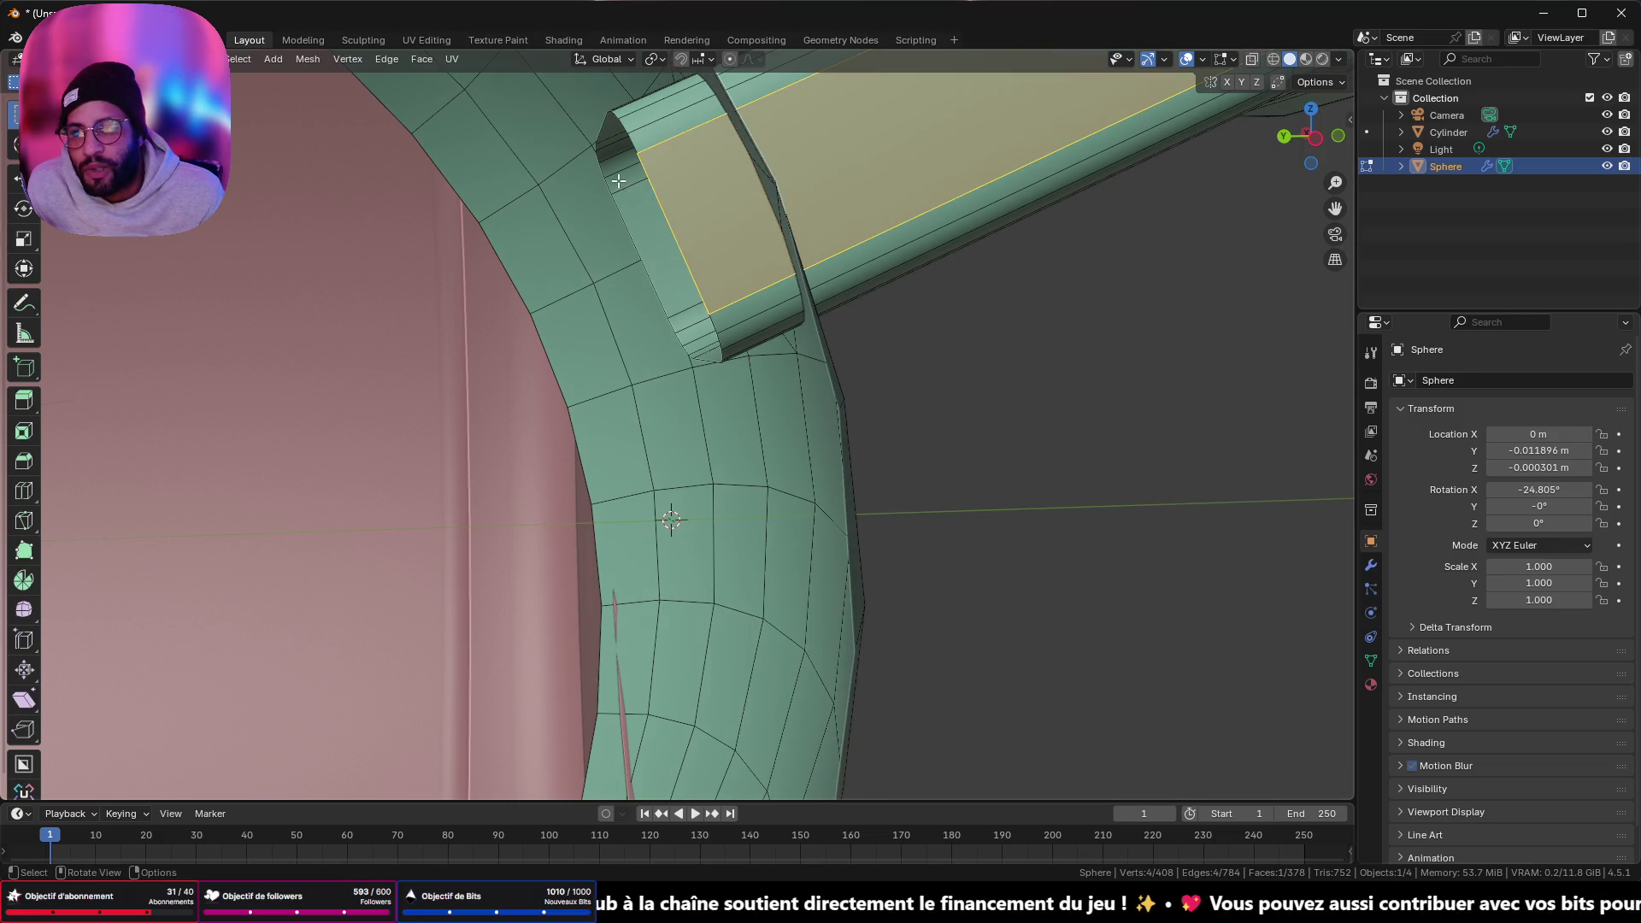
left_click(662, 197, "alt")
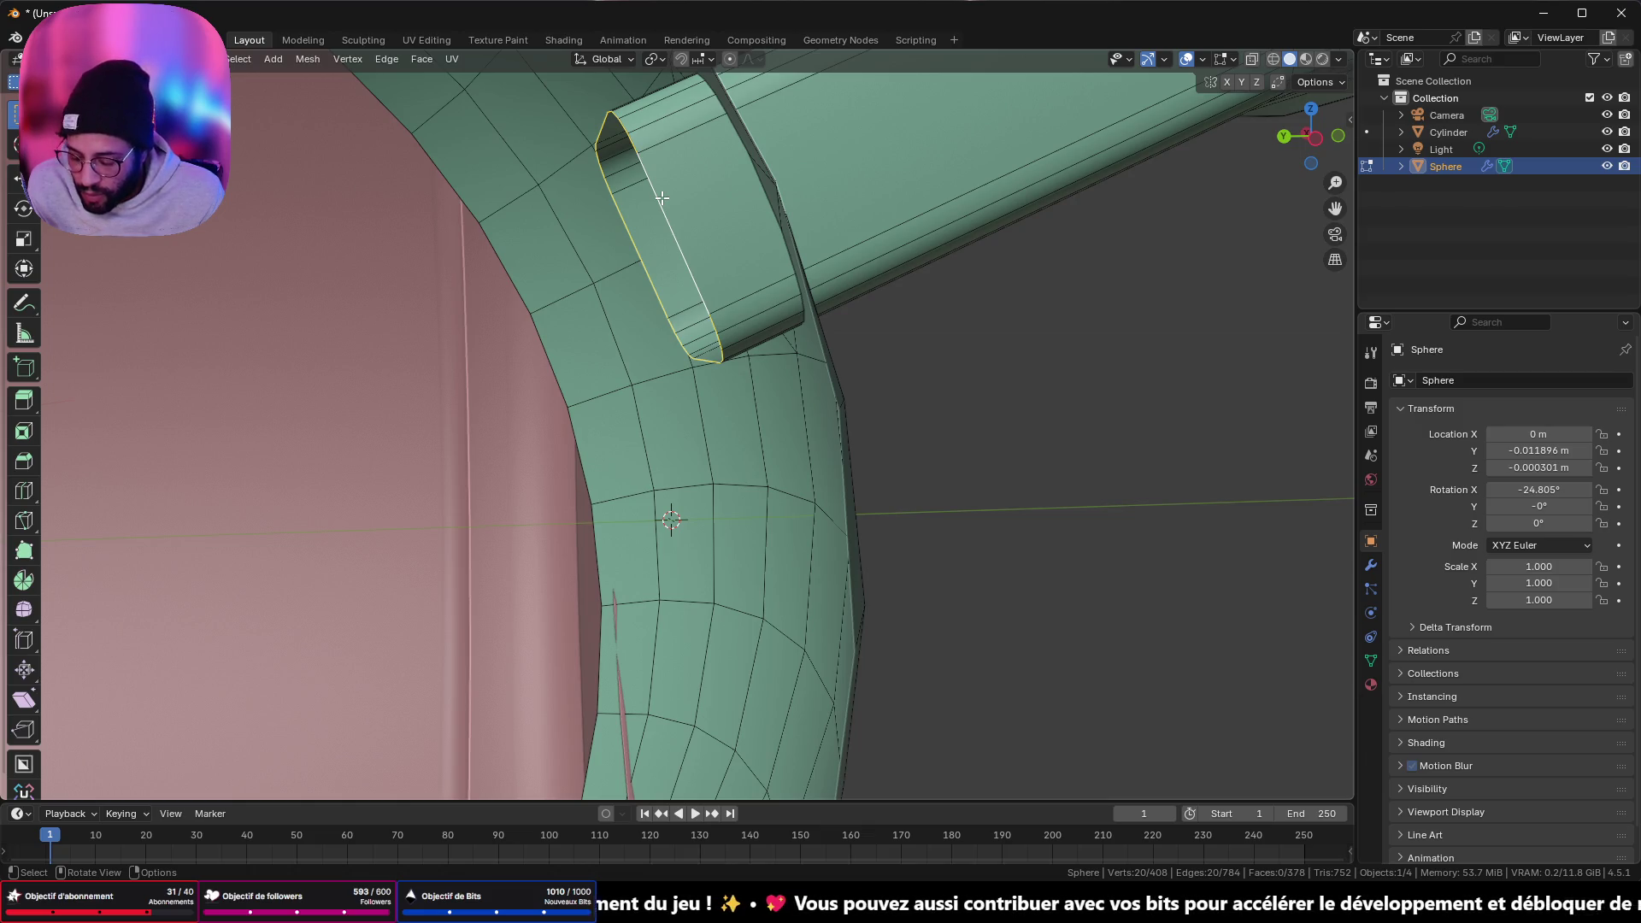
key("g")
key("g")
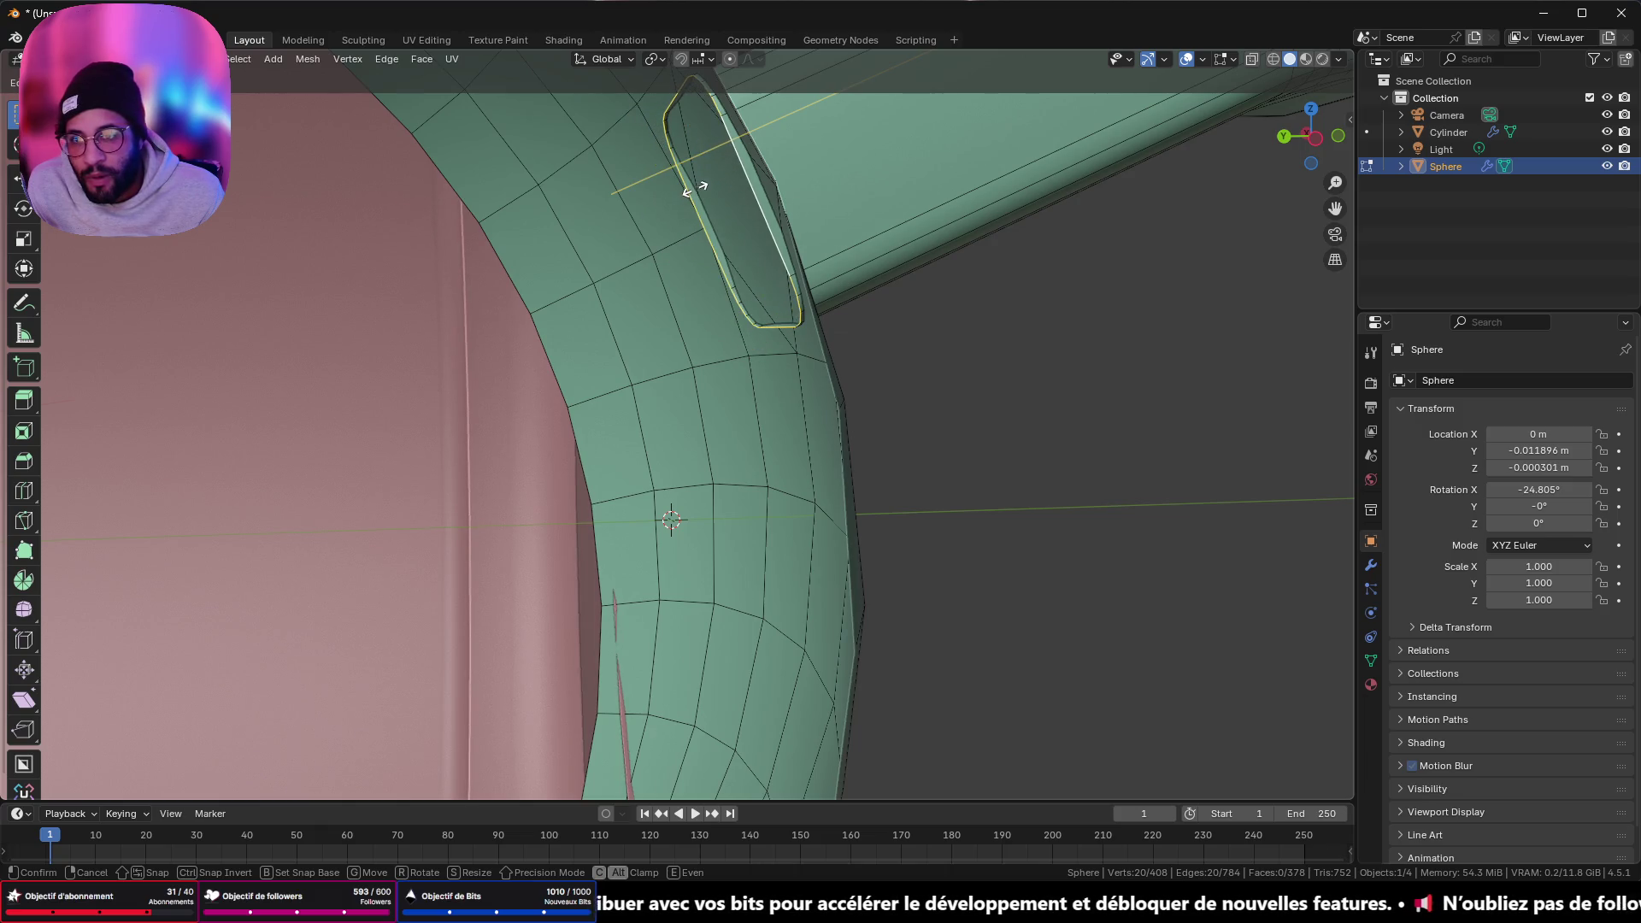
left_click(693, 188)
mouse_move(692, 188)
middle_mouse_down()
mouse_move(959, 245)
mouse_move(696, 459)
mouse_move(766, 202)
mouse_move(891, 174)
mouse_move(1186, 239)
mouse_move(384, 224)
mouse_move(403, 235)
mouse_move(323, 505)
middle_mouse_up()
key("Tab")
scroll(959, 246, "down", 10)
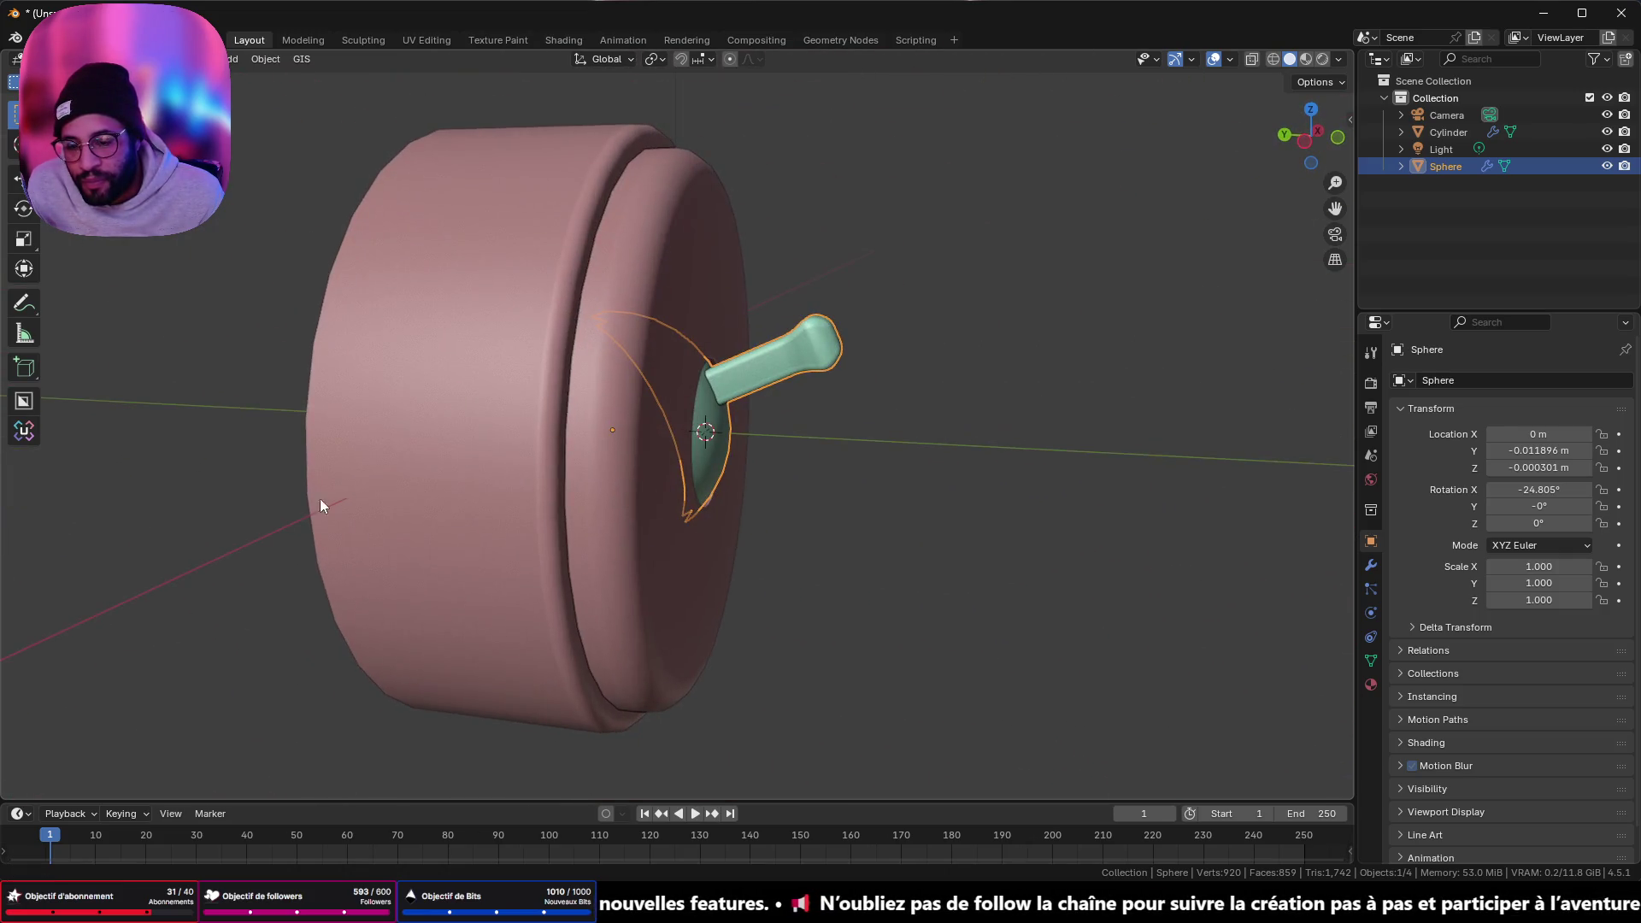
- Check the retro surface switch reference images in Chrome, then return to Blender
mouse_move(855, 908)
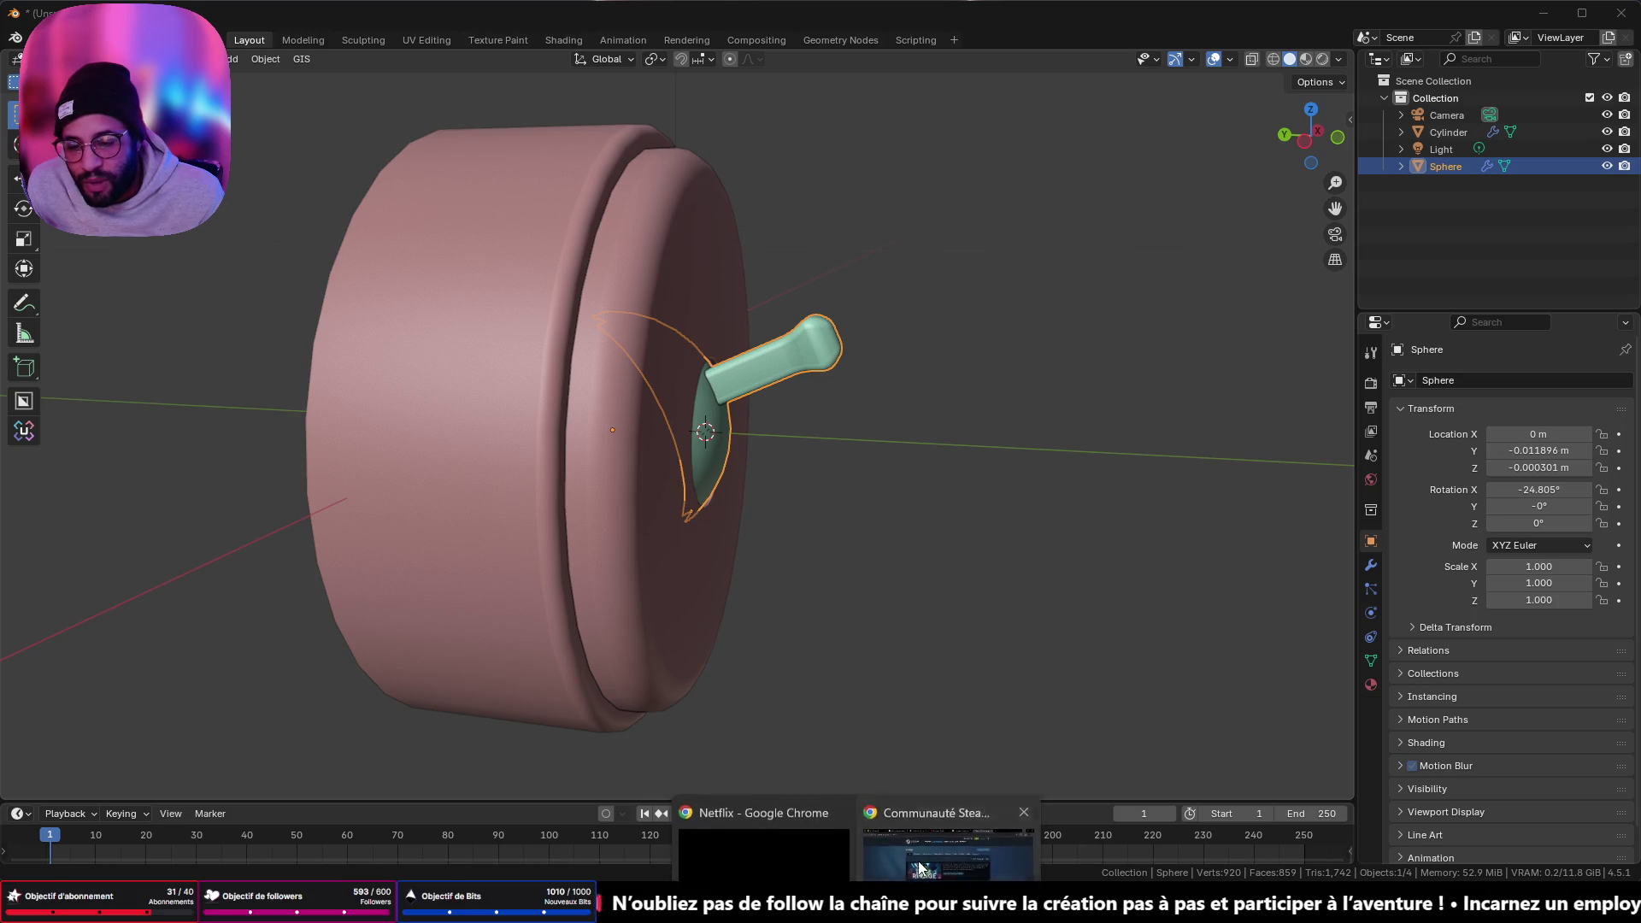
left_click(911, 827)
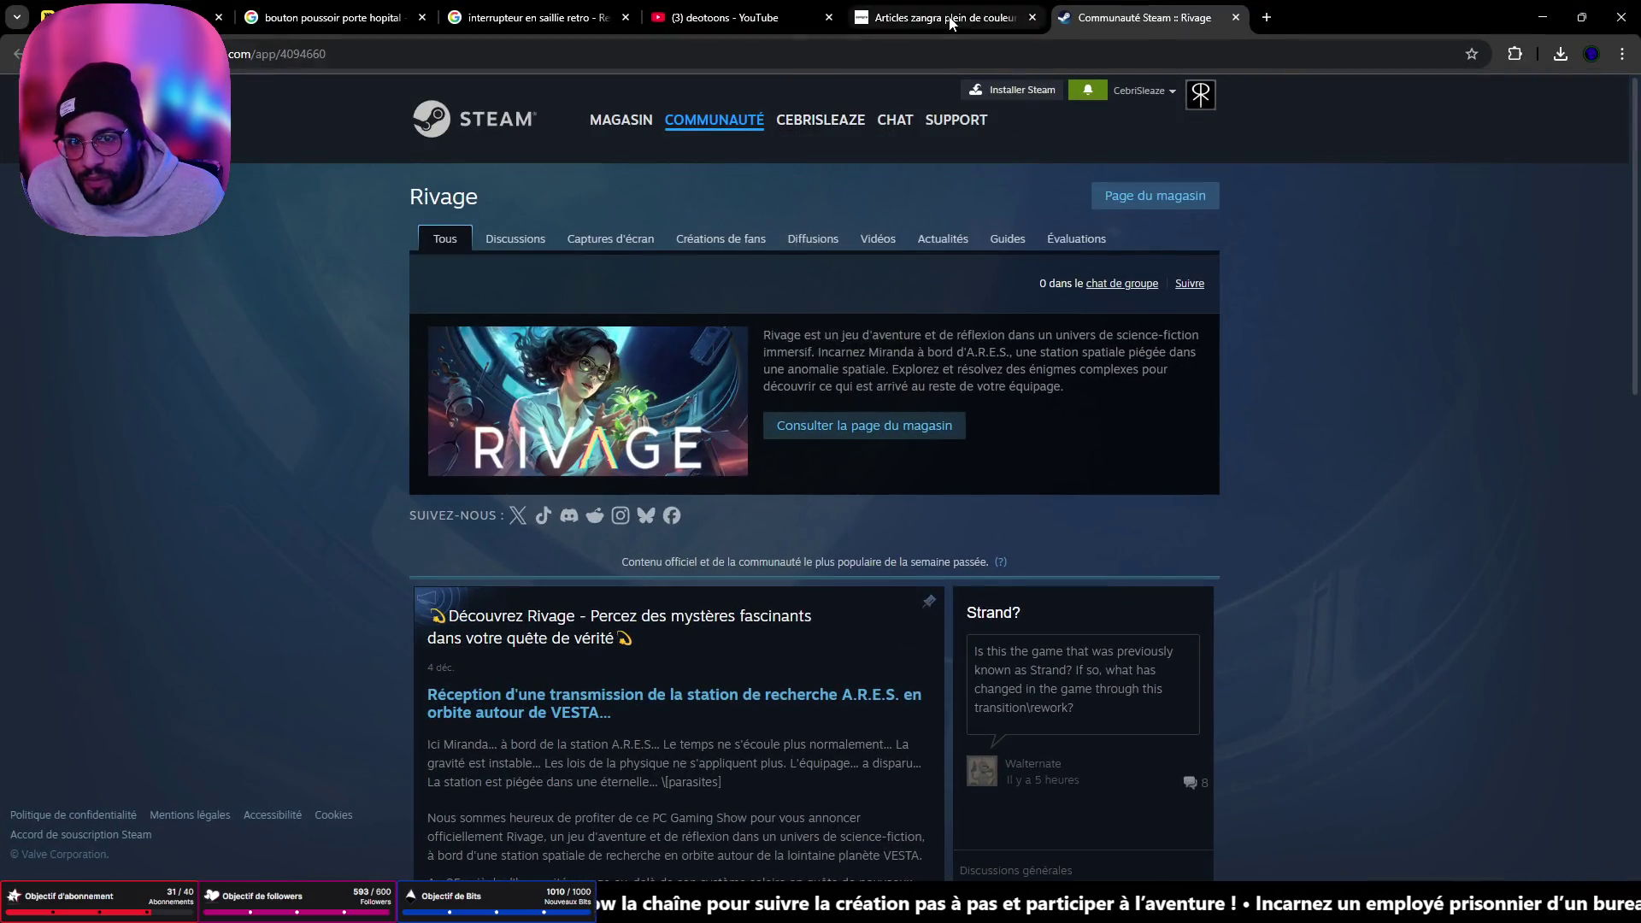
left_click(940, 18)
left_click(540, 26)
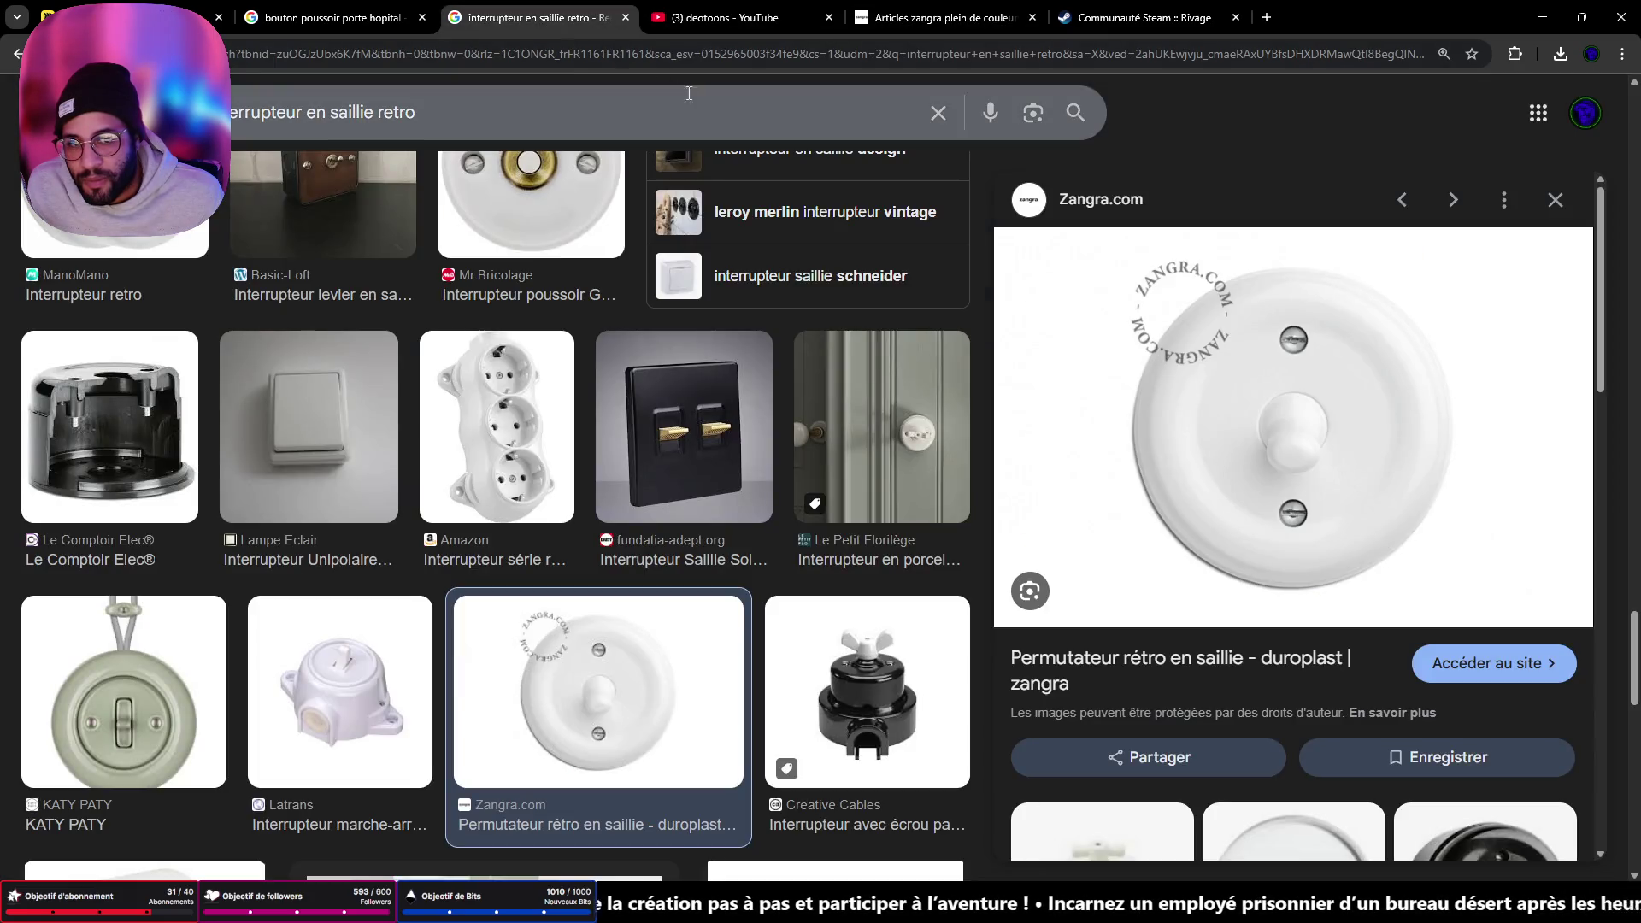
left_click(1530, 25)
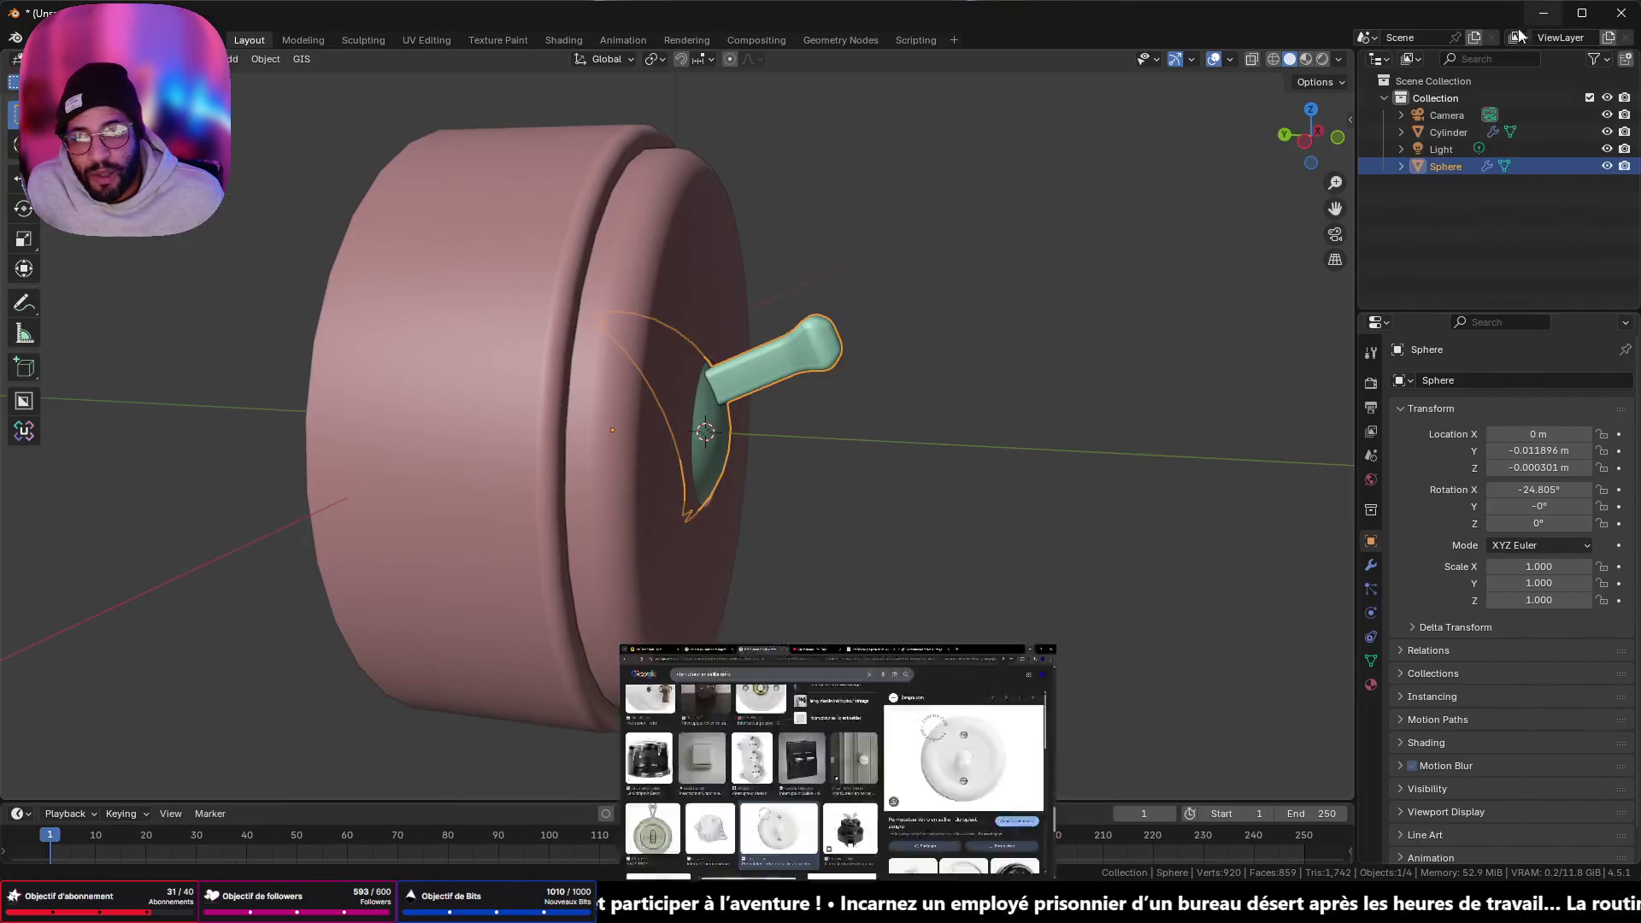
middle_click_drag(833, 342, 572, 330)
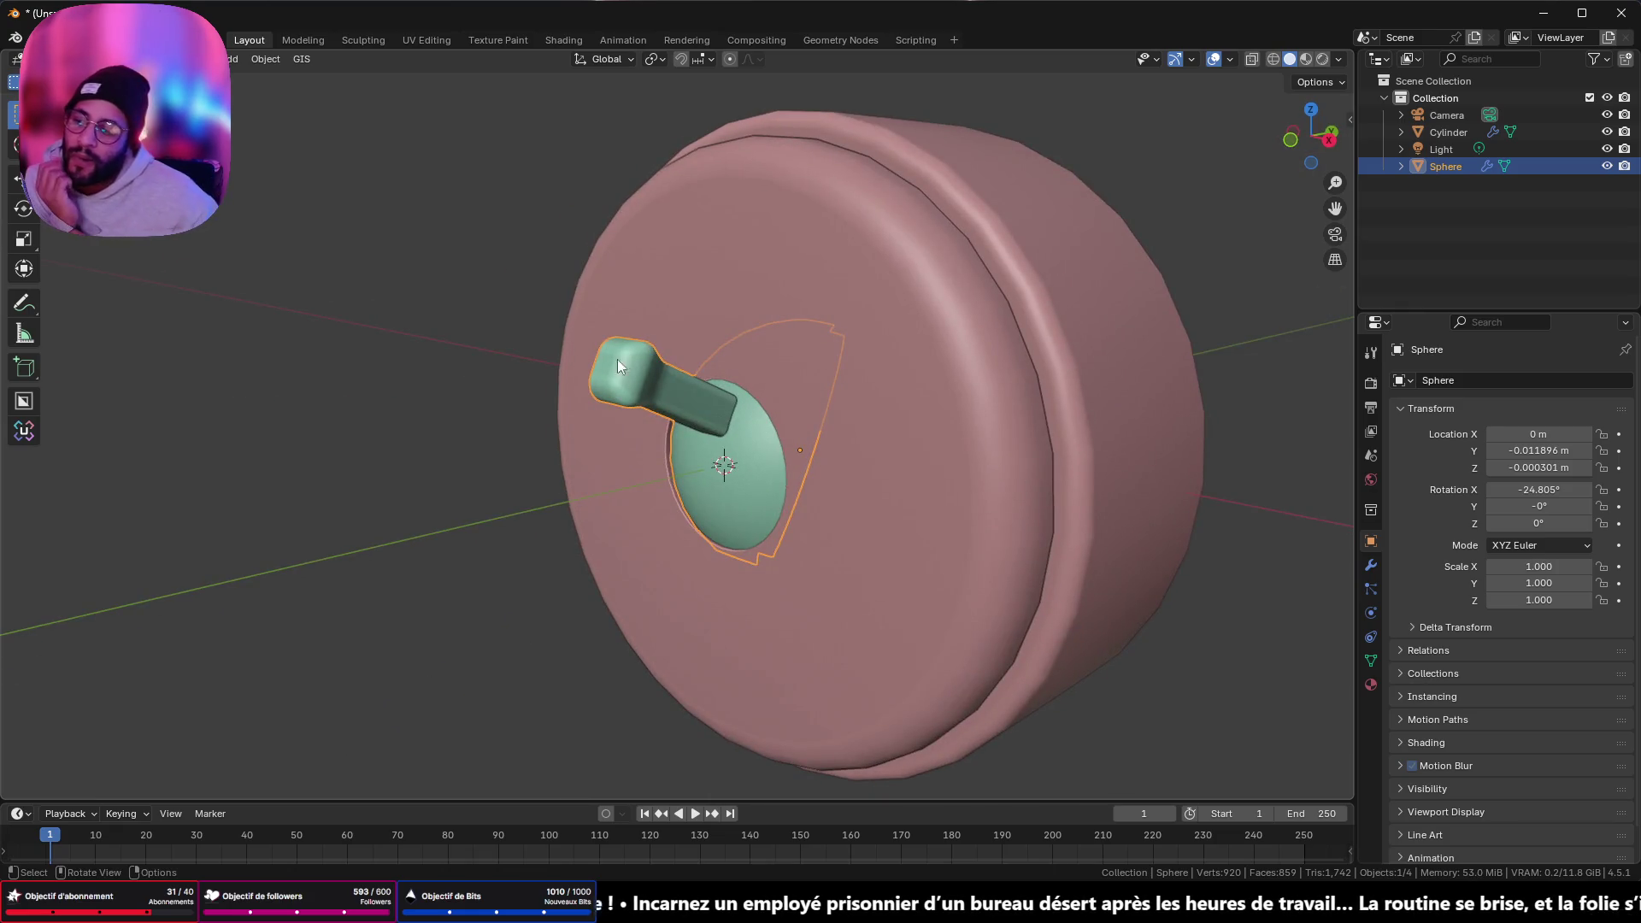
- From front view, switch from the dome to the pink cylinder base for mesh editing
key("KP_1")
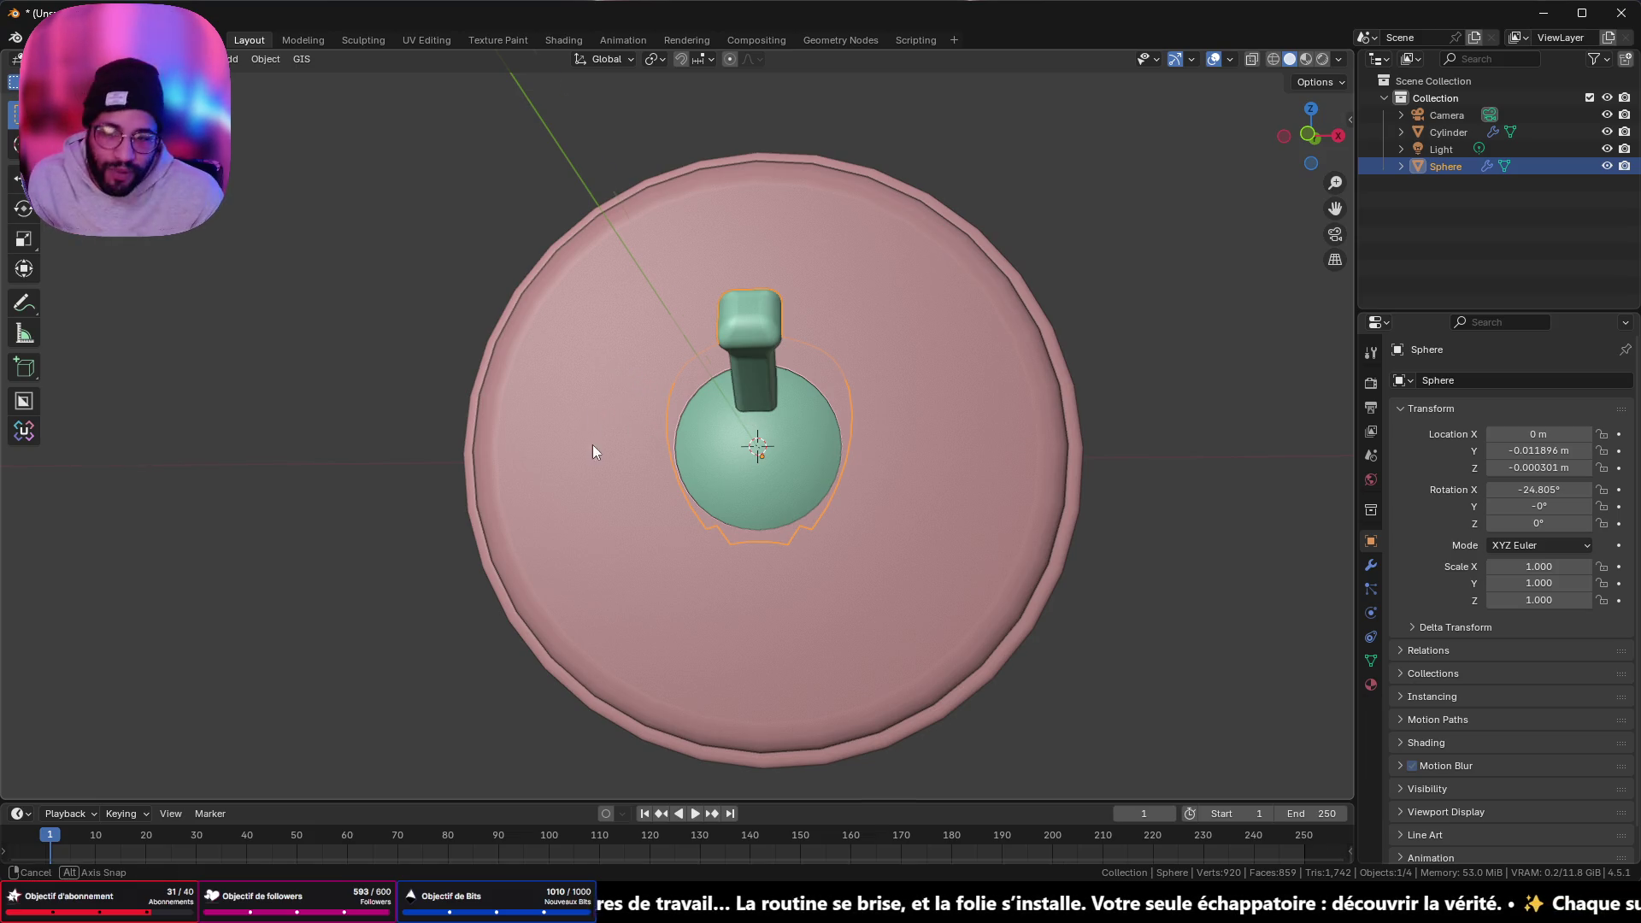
mouse_move(592, 445)
middle_mouse_down()
mouse_move(793, 443)
mouse_move(654, 439)
middle_mouse_up()
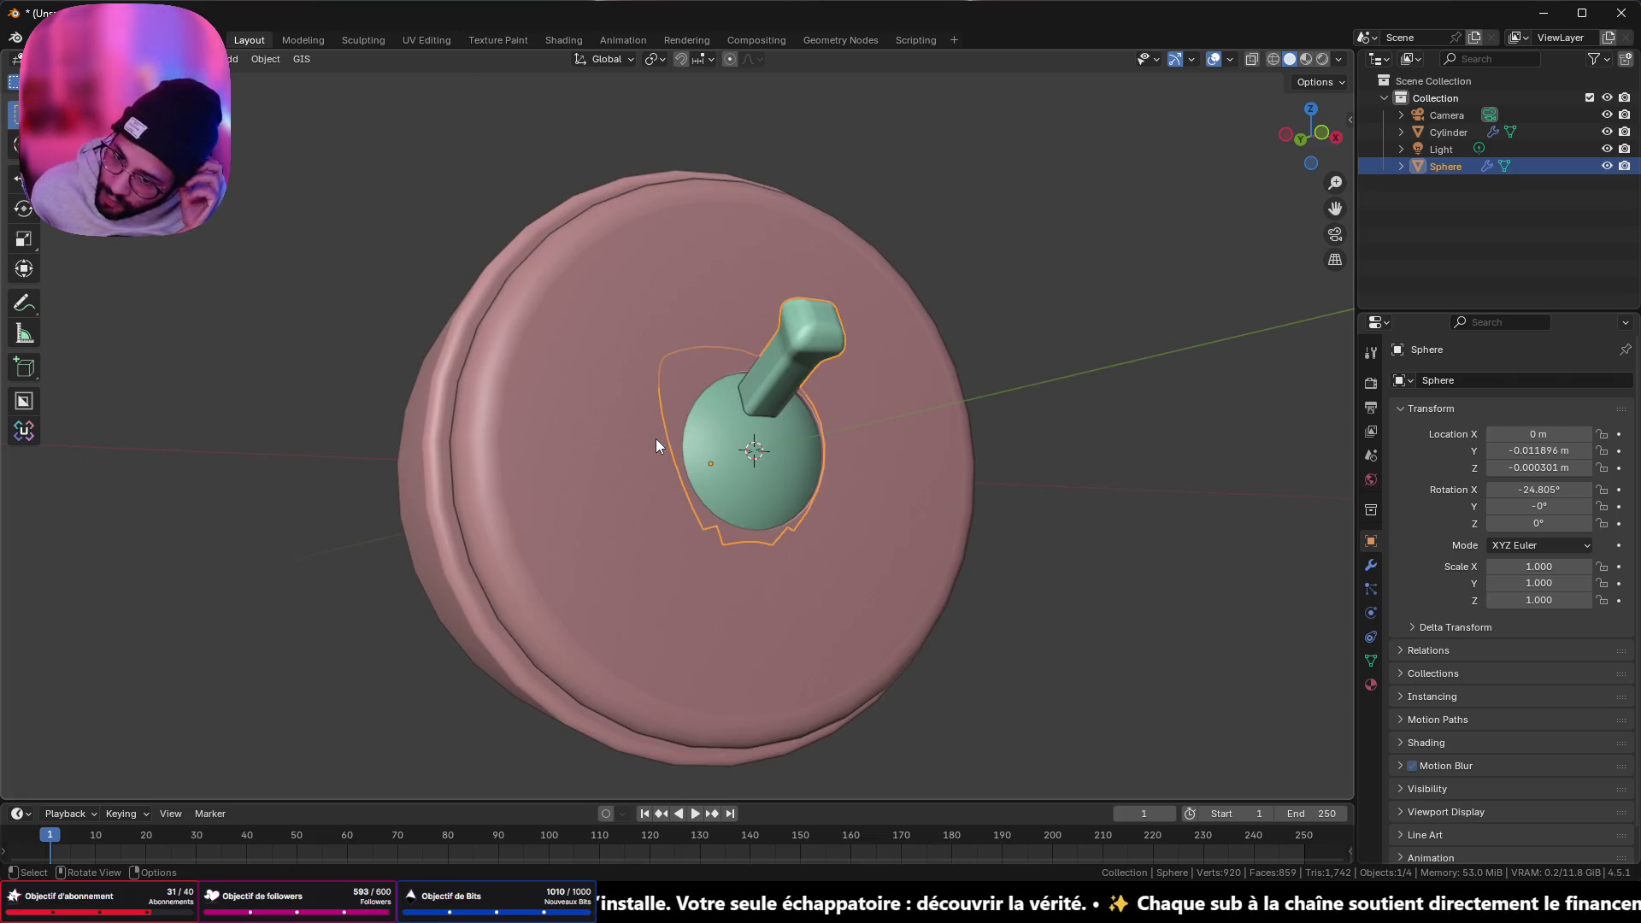
mouse_move(561, 443)
middle_mouse_down()
mouse_move(612, 520)
mouse_move(674, 520)
mouse_move(617, 514)
mouse_move(616, 480)
mouse_move(571, 479)
middle_mouse_up()
key("Tab")
key("Tab")
left_click(618, 511)
key("Tab")
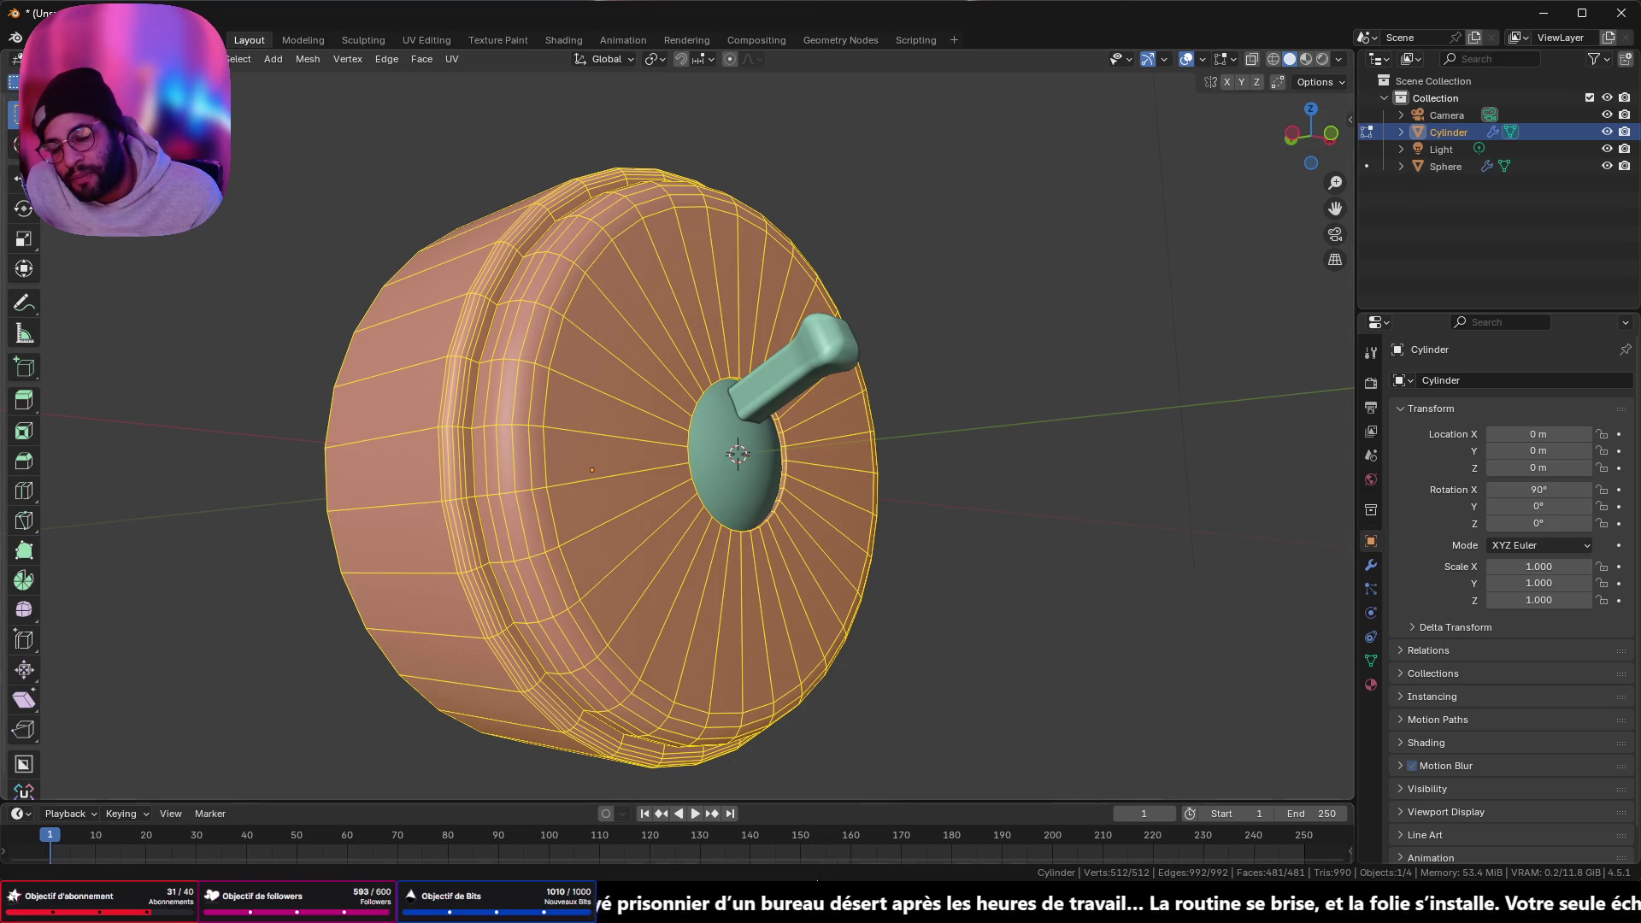
left_click(949, 850)
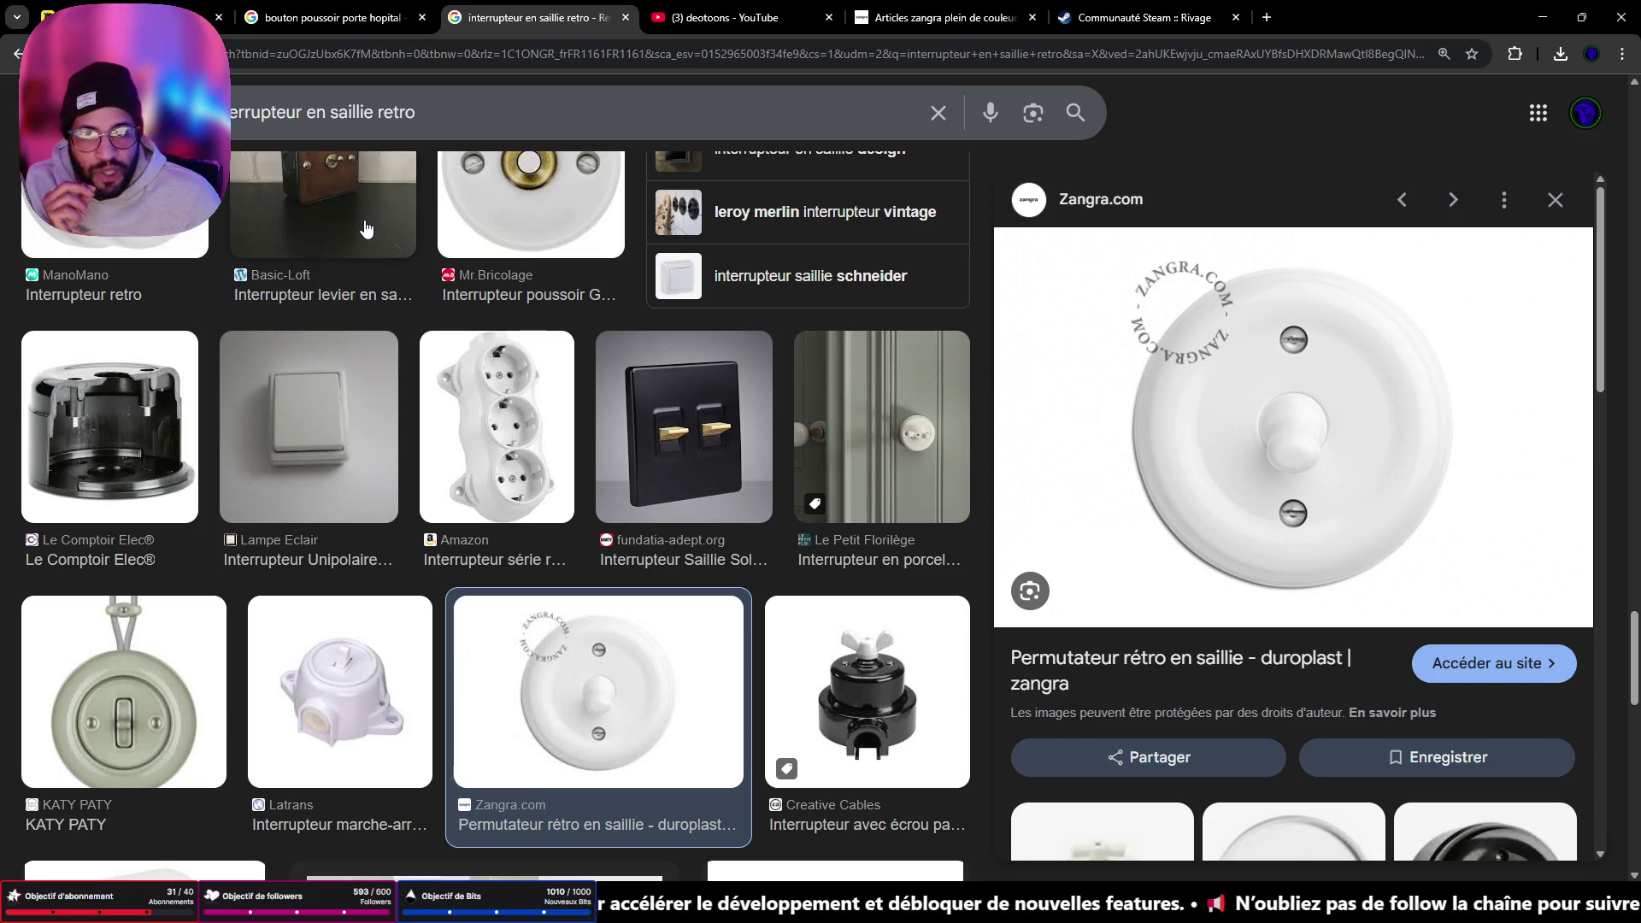
left_click(1541, 17)
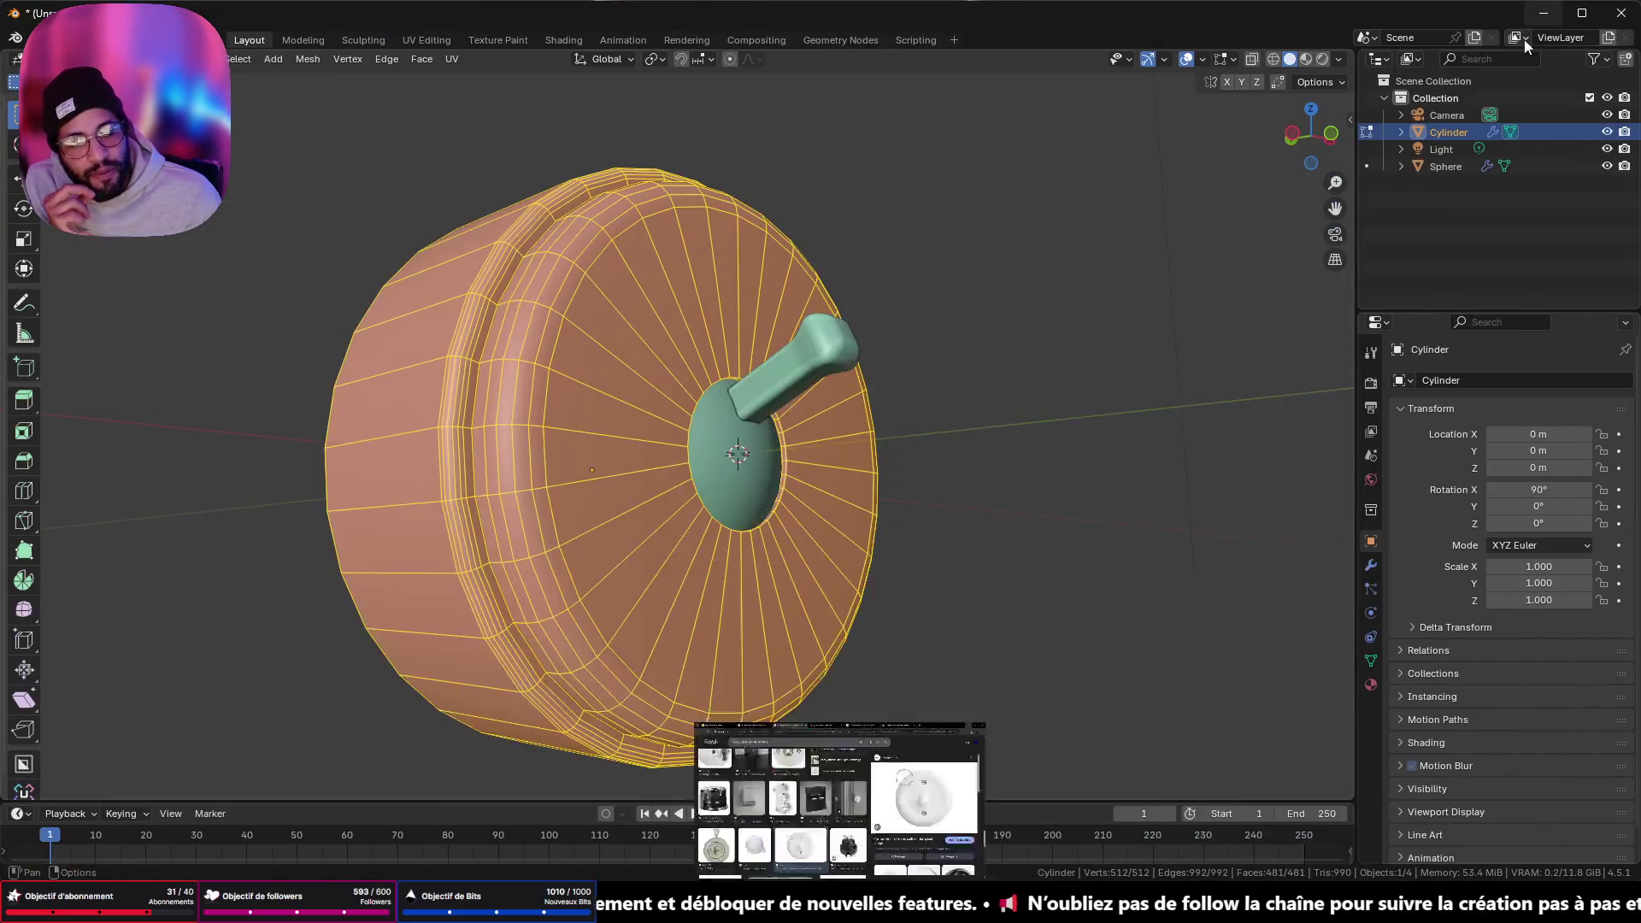
- Subdivide the two wedge faces left and right of the dome with 2 cuts
mouse_move(1081, 190)
middle_mouse_down()
mouse_move(787, 350)
mouse_move(857, 403)
mouse_move(680, 352)
middle_mouse_up()
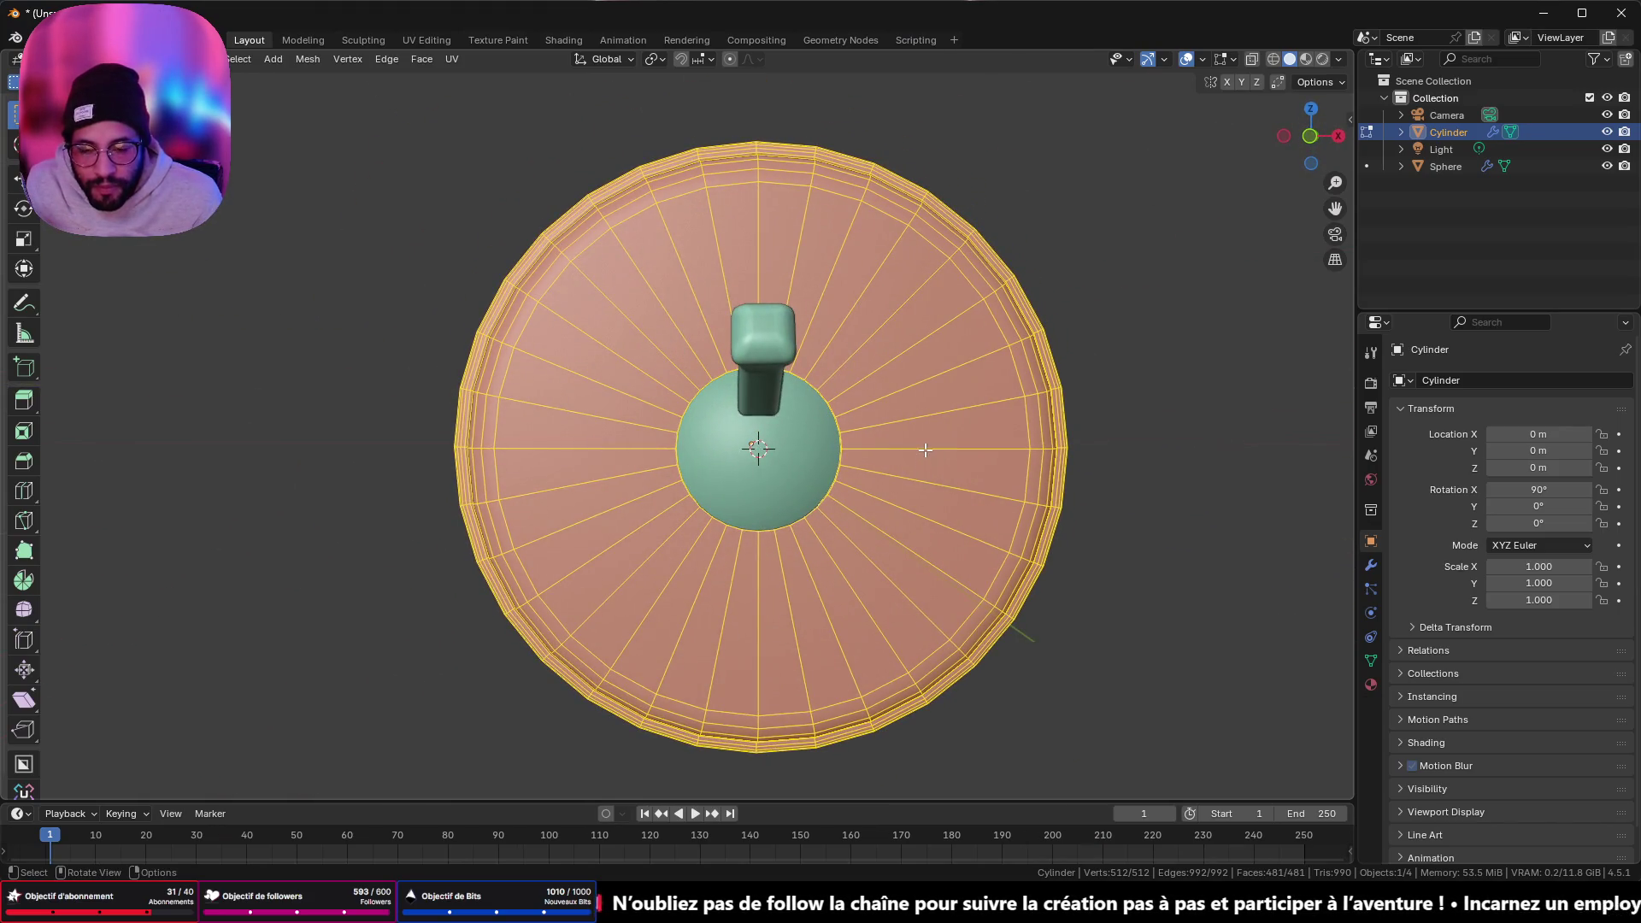
left_click(925, 448)
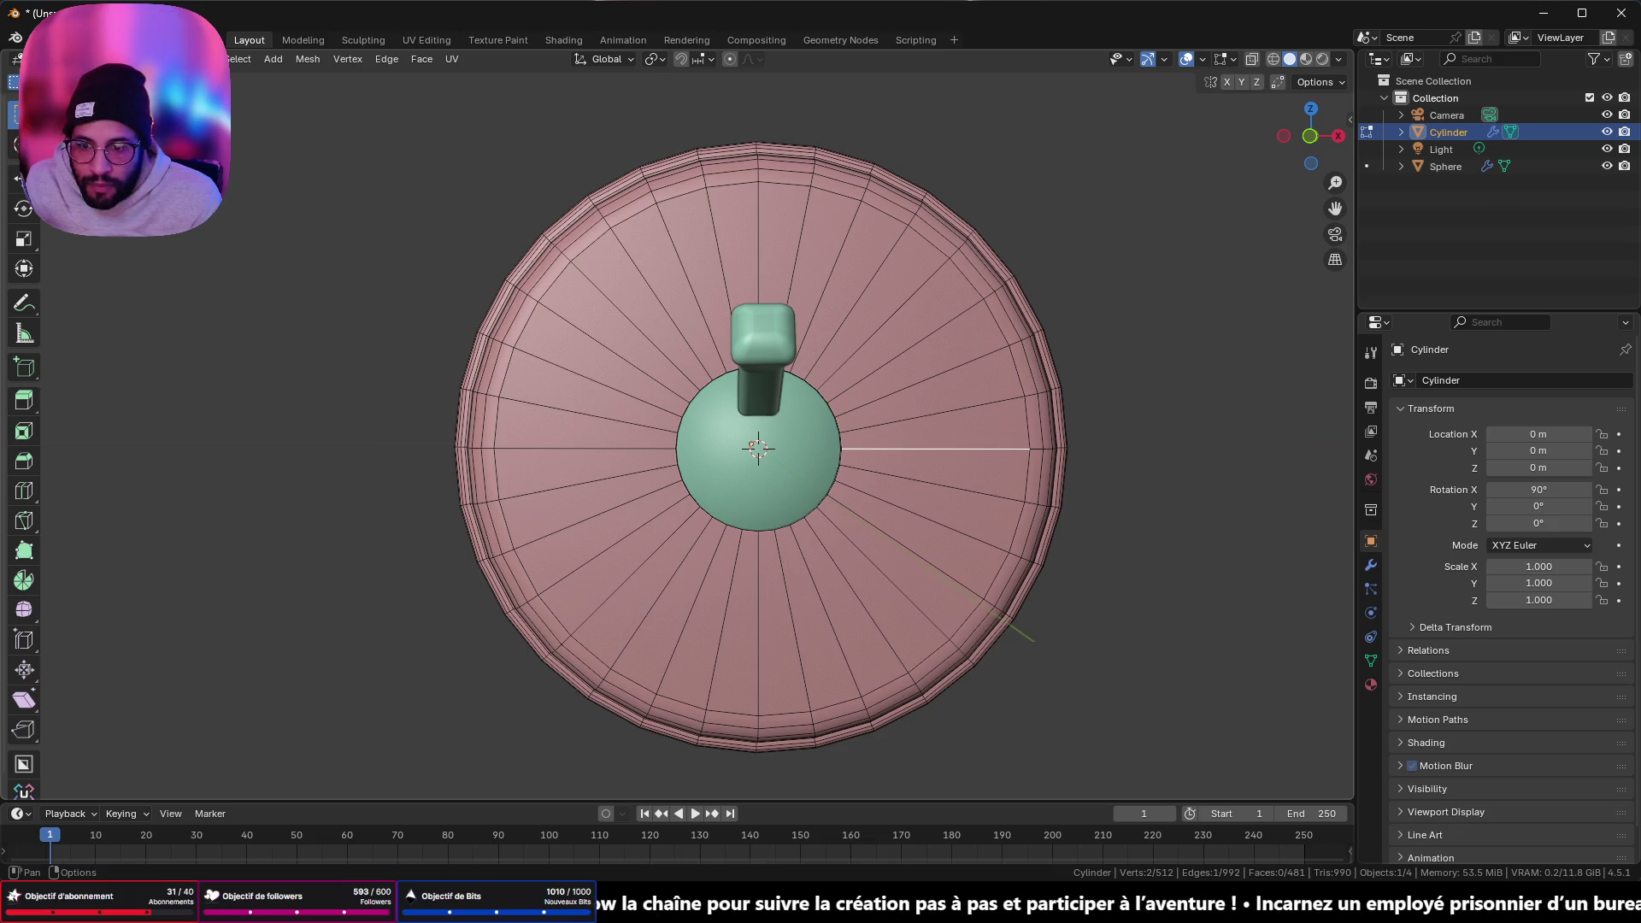
left_click(179, 59)
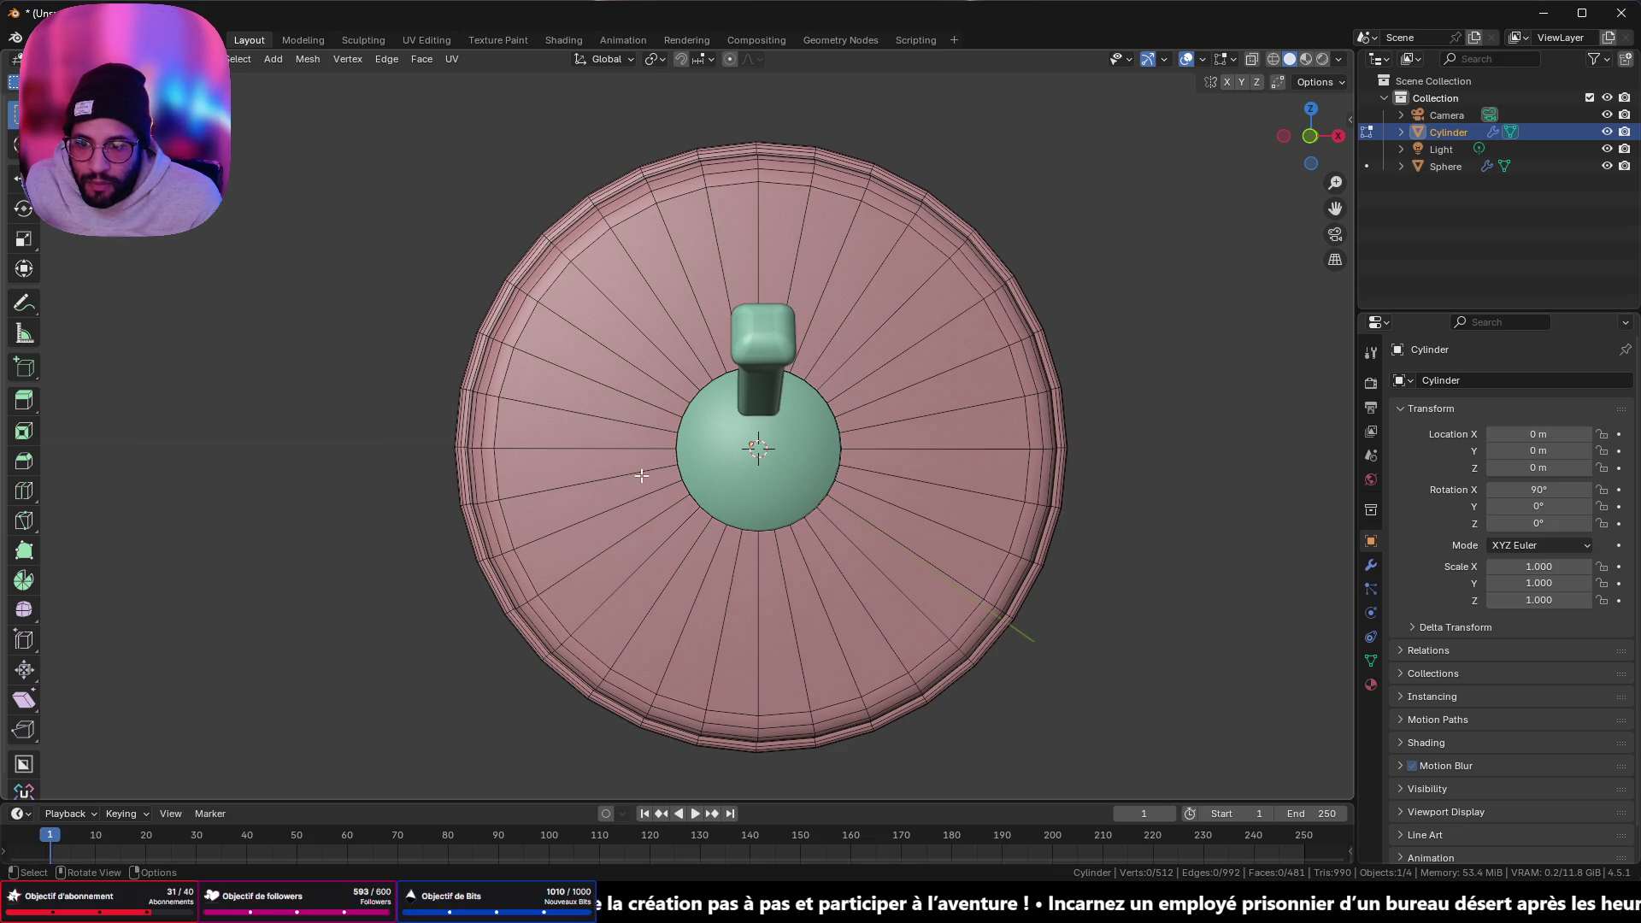
left_click(598, 441)
left_click(590, 474, "shift")
left_click(939, 438, "shift")
left_click(940, 470, "shift")
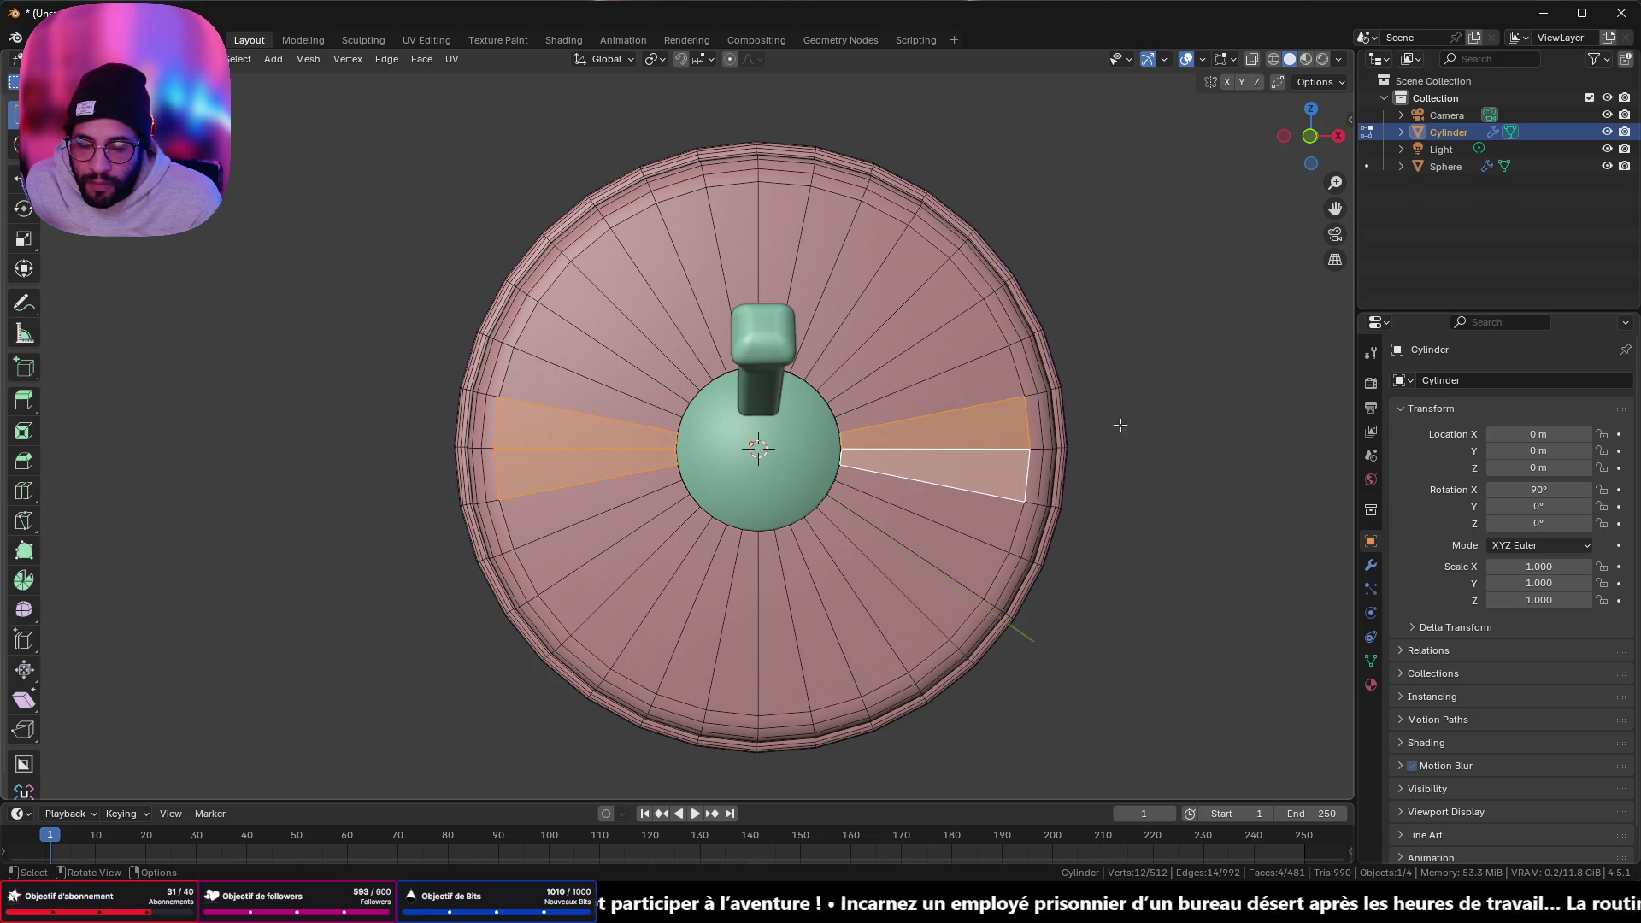
right_click(1147, 395)
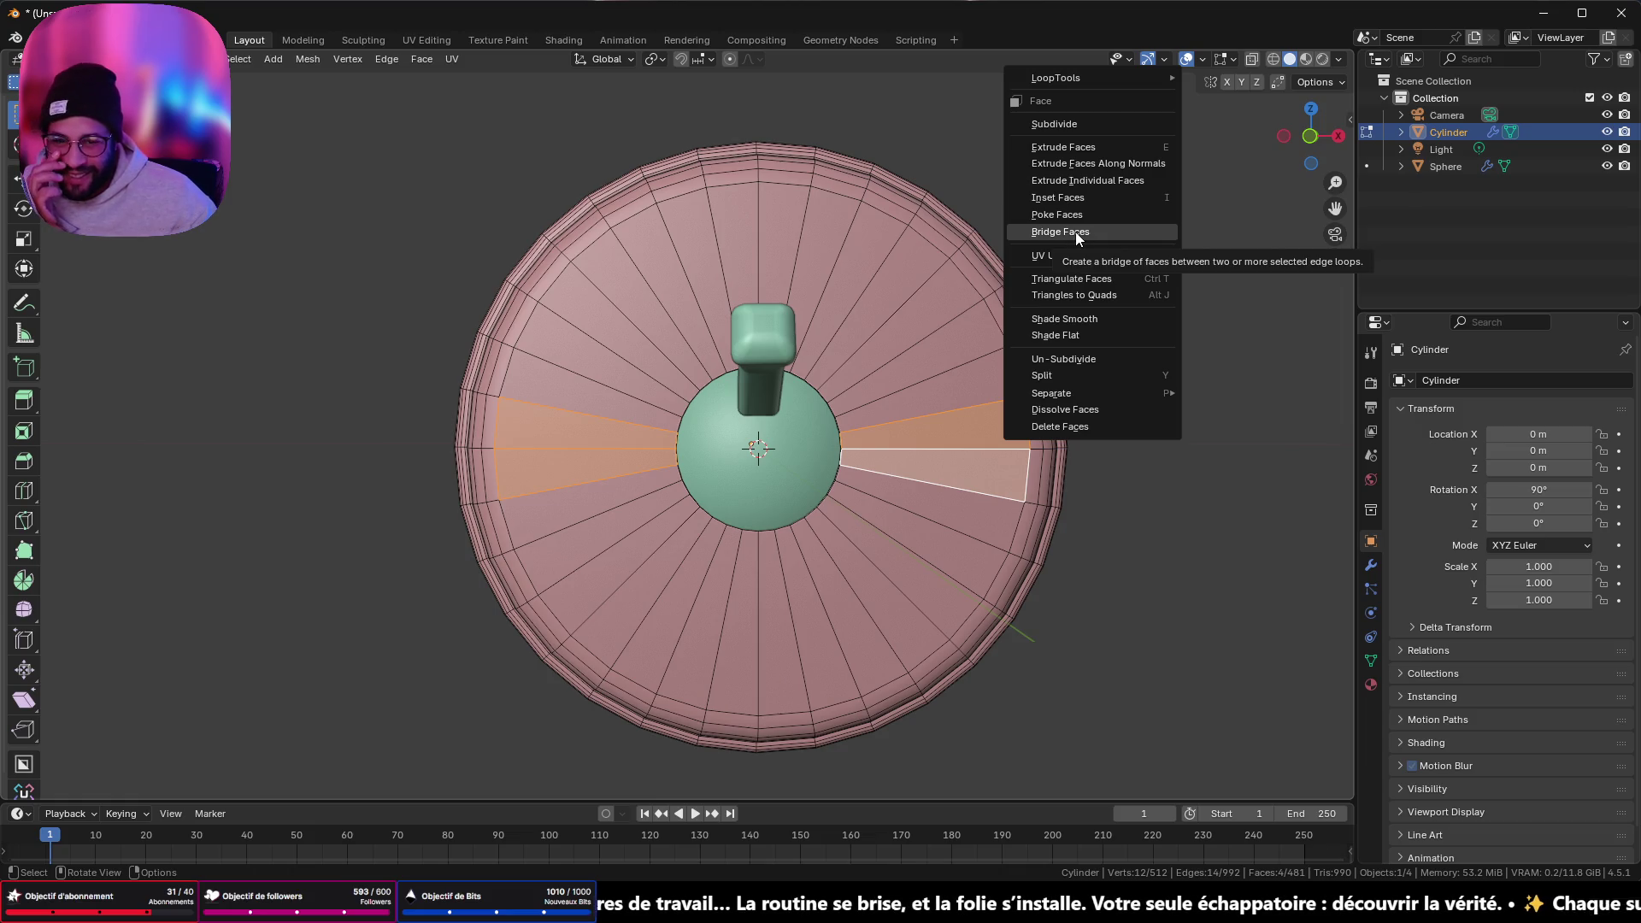
left_click(1089, 123)
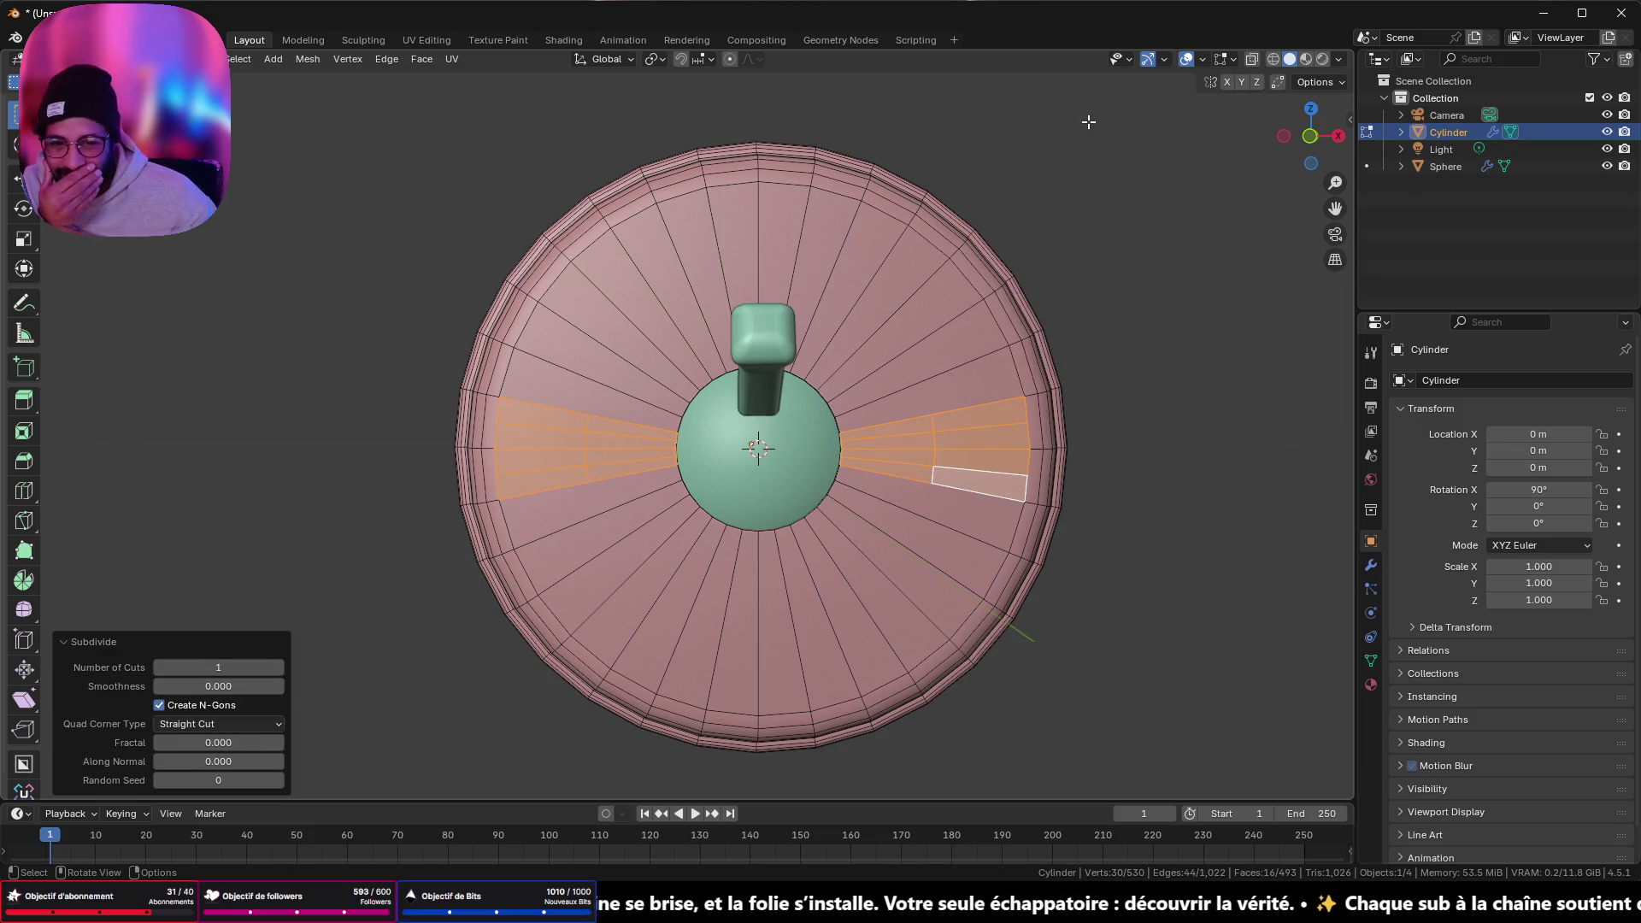
left_click(284, 668)
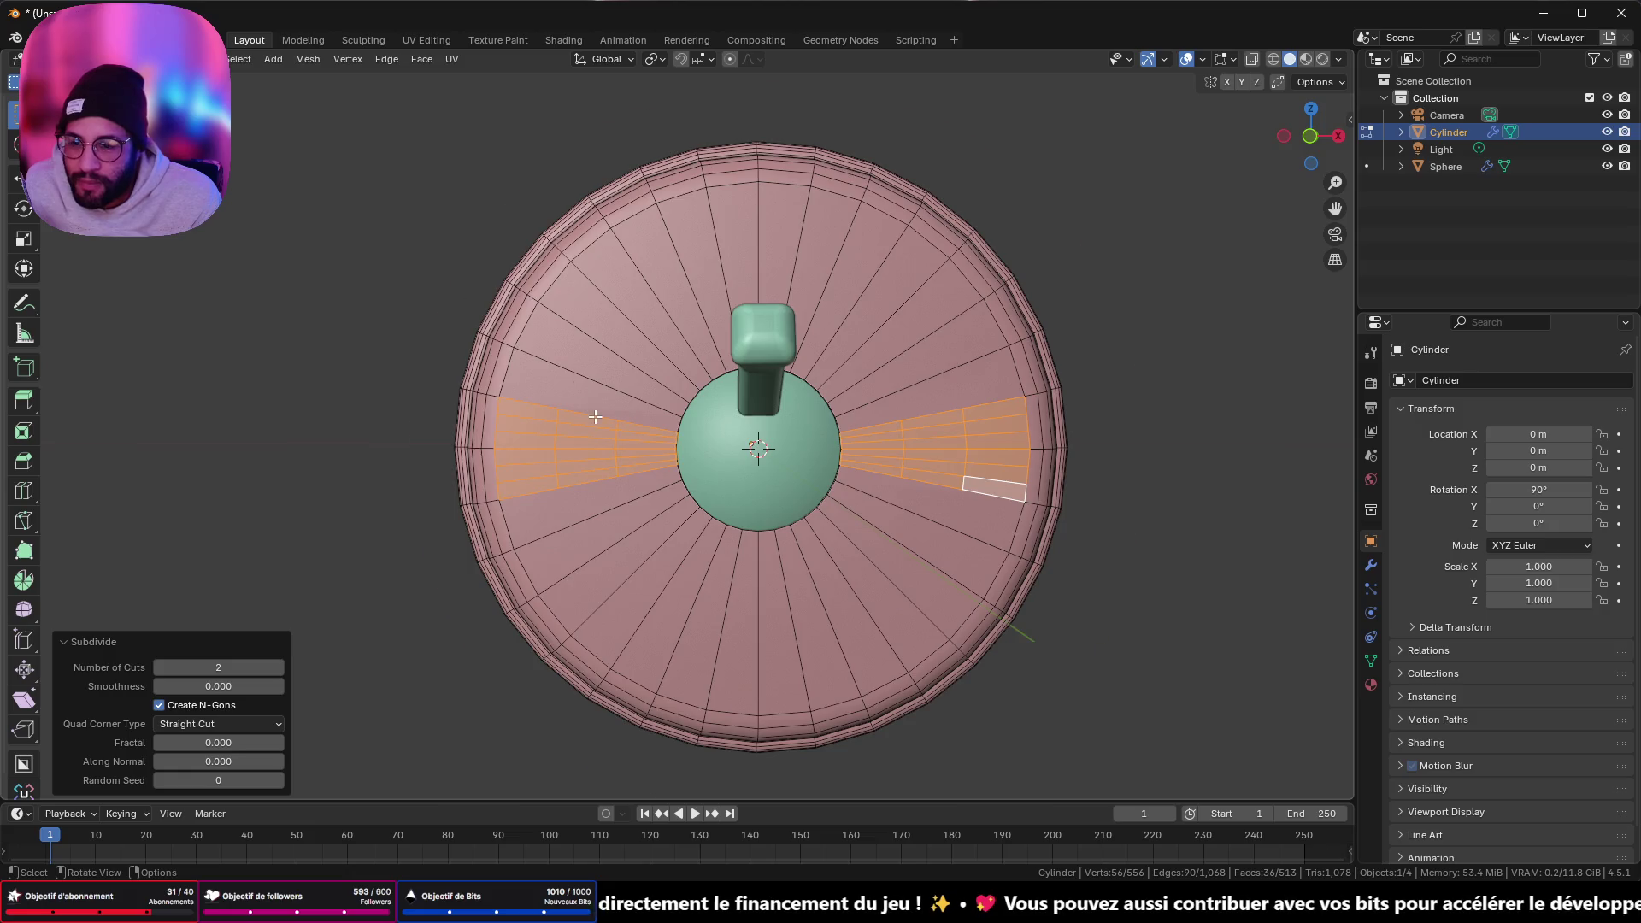
scroll(595, 418, "up", 3)
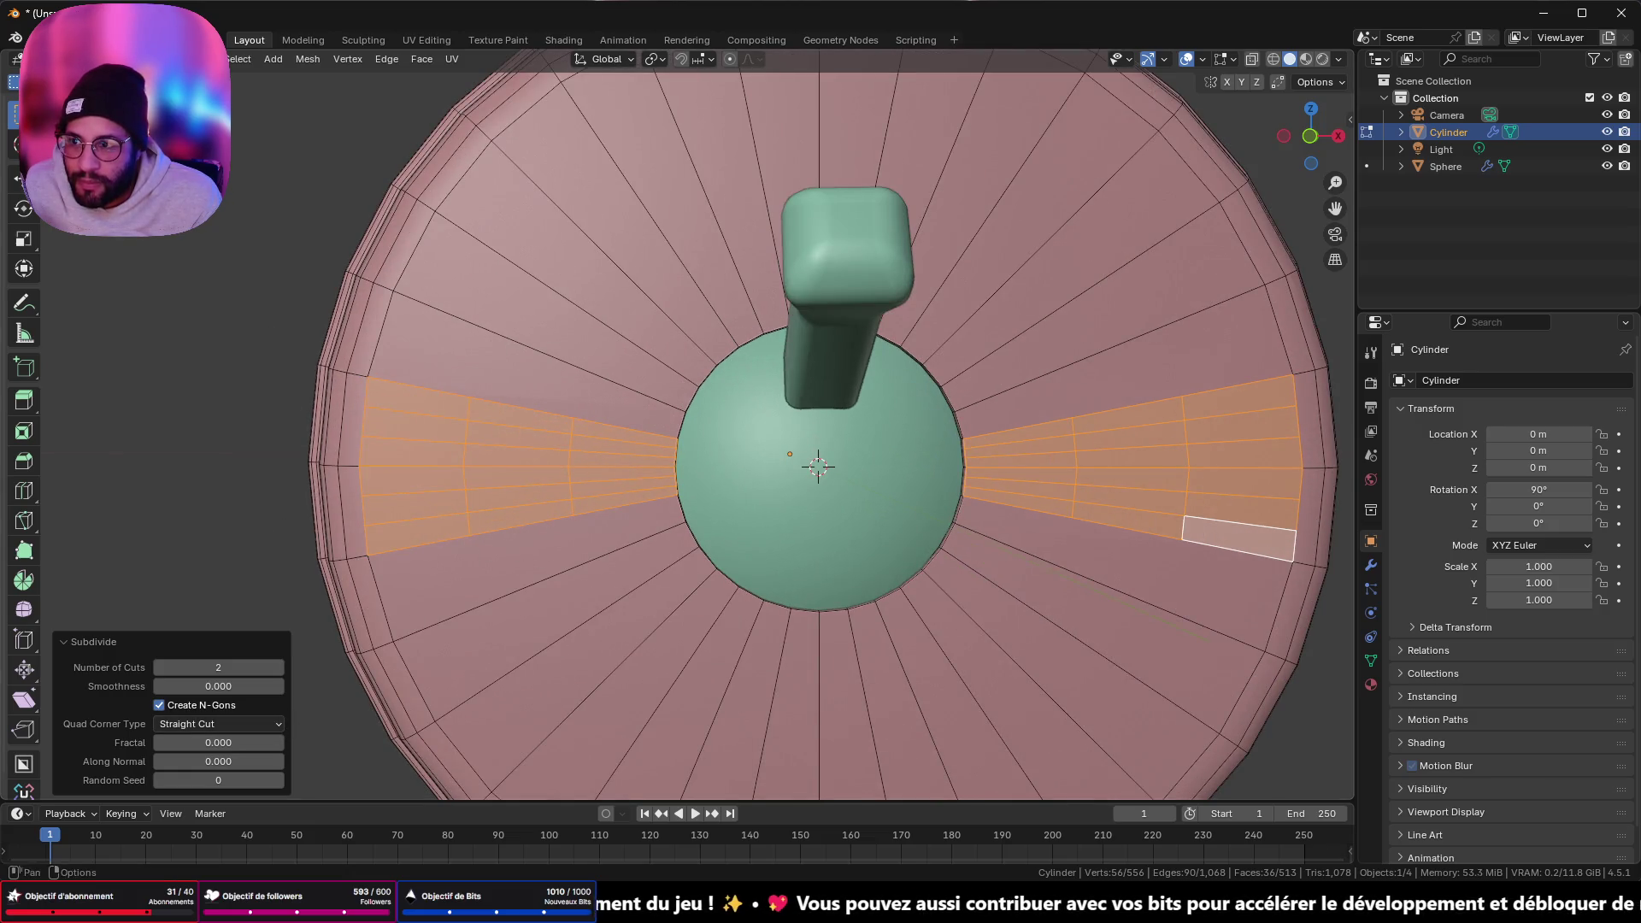
- Select two small faces on each side of the green dome
left_click(497, 460)
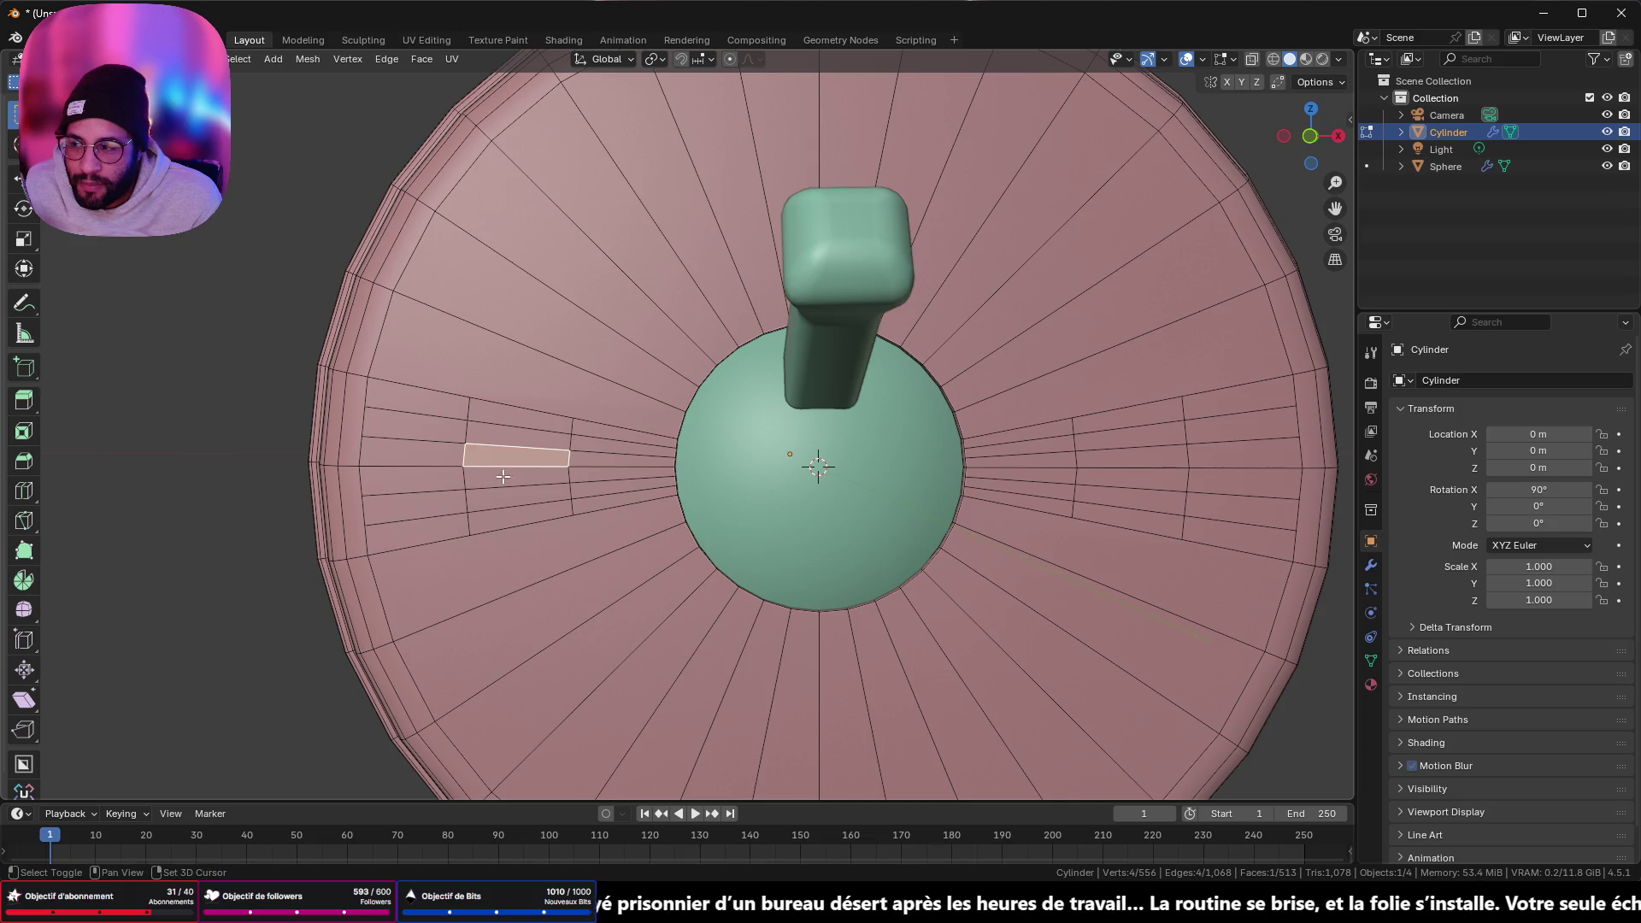
left_click(503, 477, "shift")
mouse_move(923, 536)
middle_mouse_down("shift")
mouse_move(865, 483)
mouse_move(897, 512)
middle_mouse_up("shift")
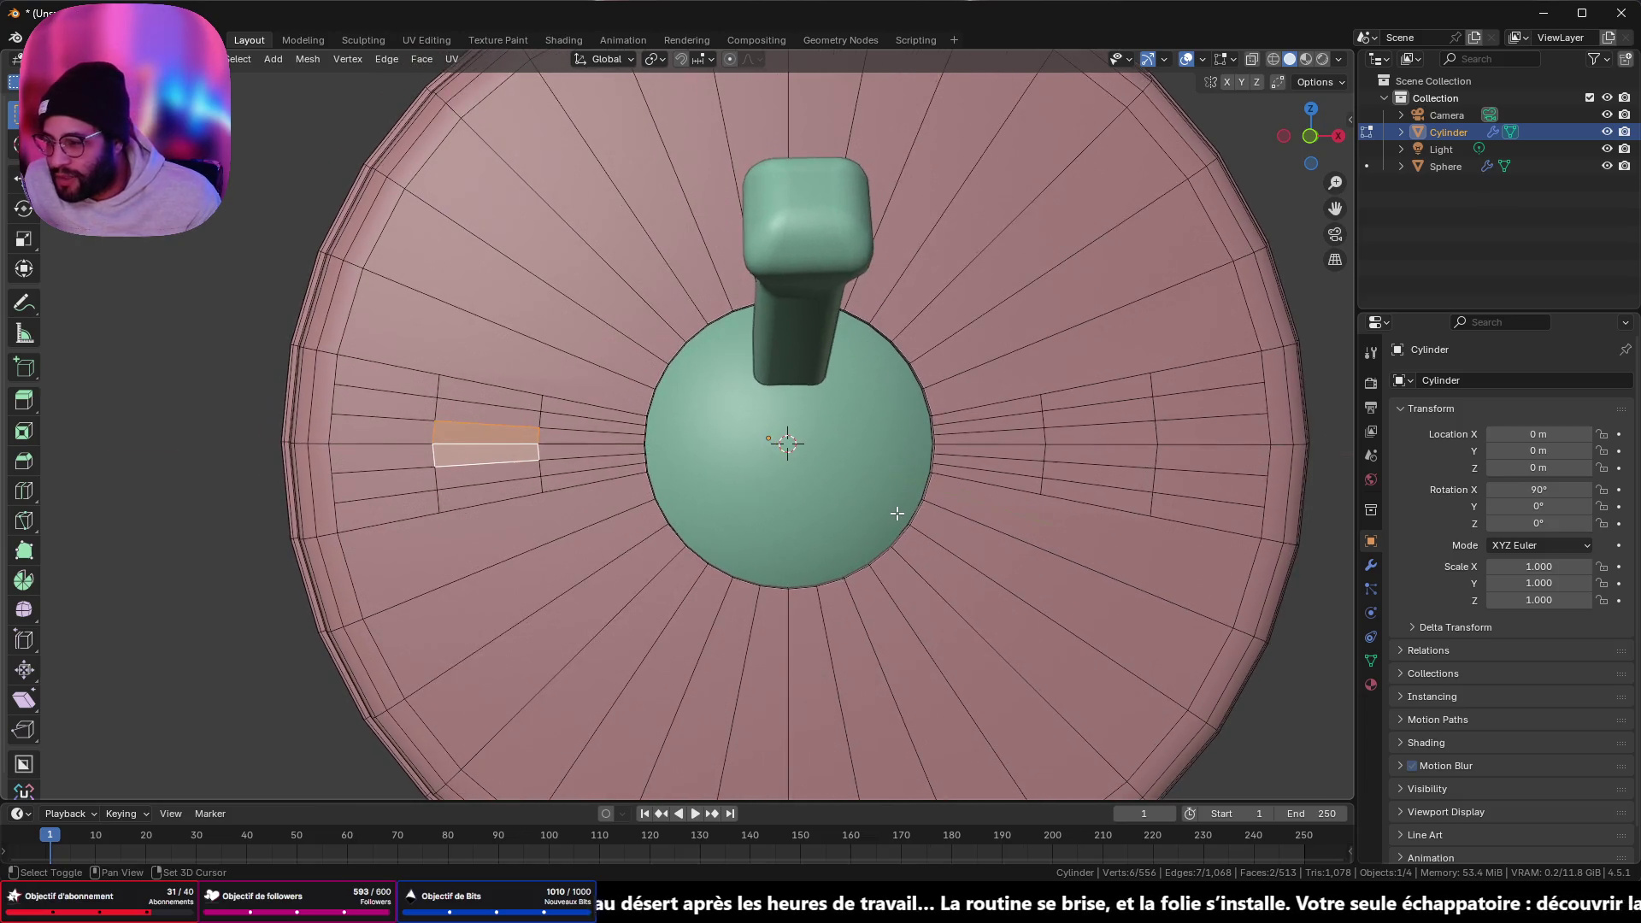
left_click(1119, 449, "shift")
left_click(1119, 453, "shift")
scroll(1119, 453, "down", 3)
- Try LoopTools Circle and undo it, then dissolve the surrounding edge loops and deselect
right_click(1112, 530)
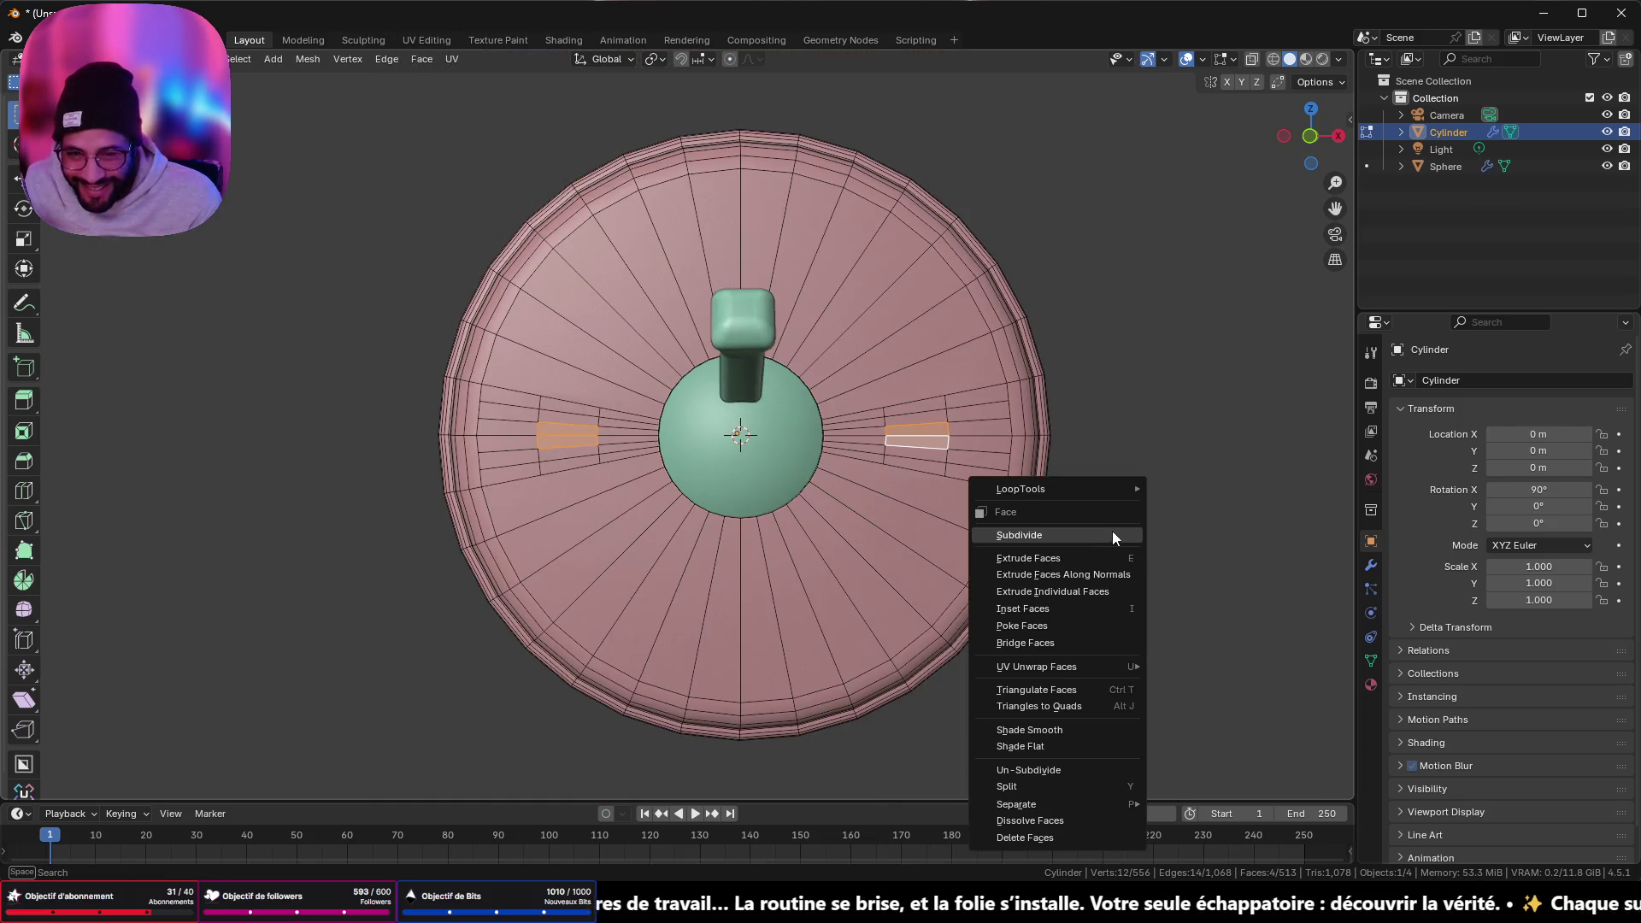
mouse_move(1116, 489)
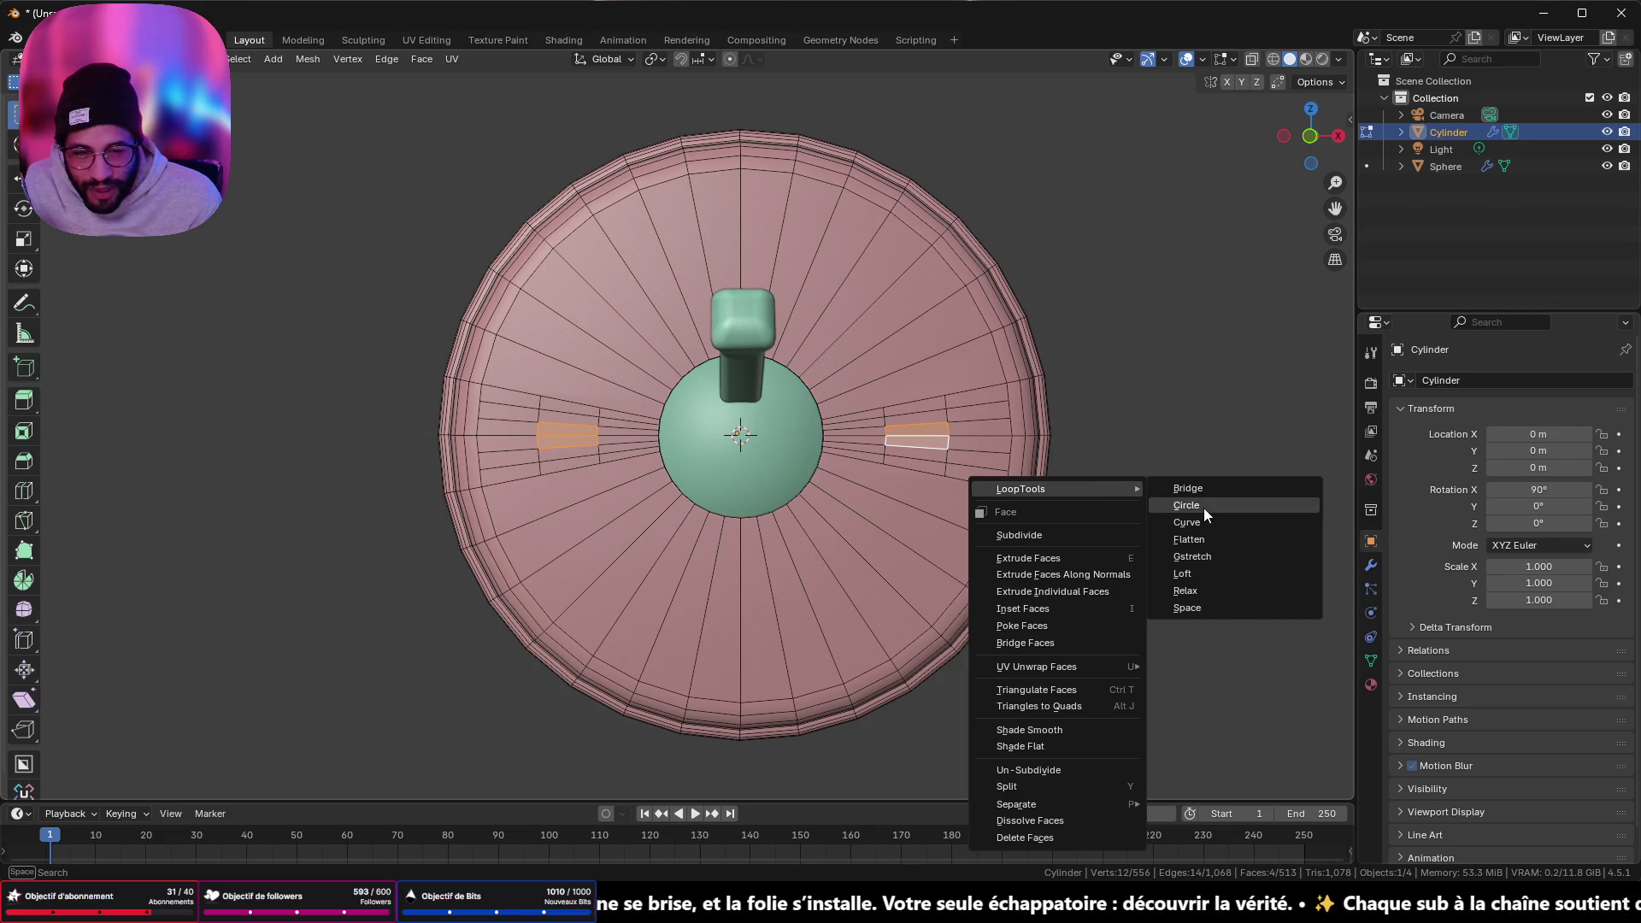
left_click(1203, 507)
key("ctrl+z")
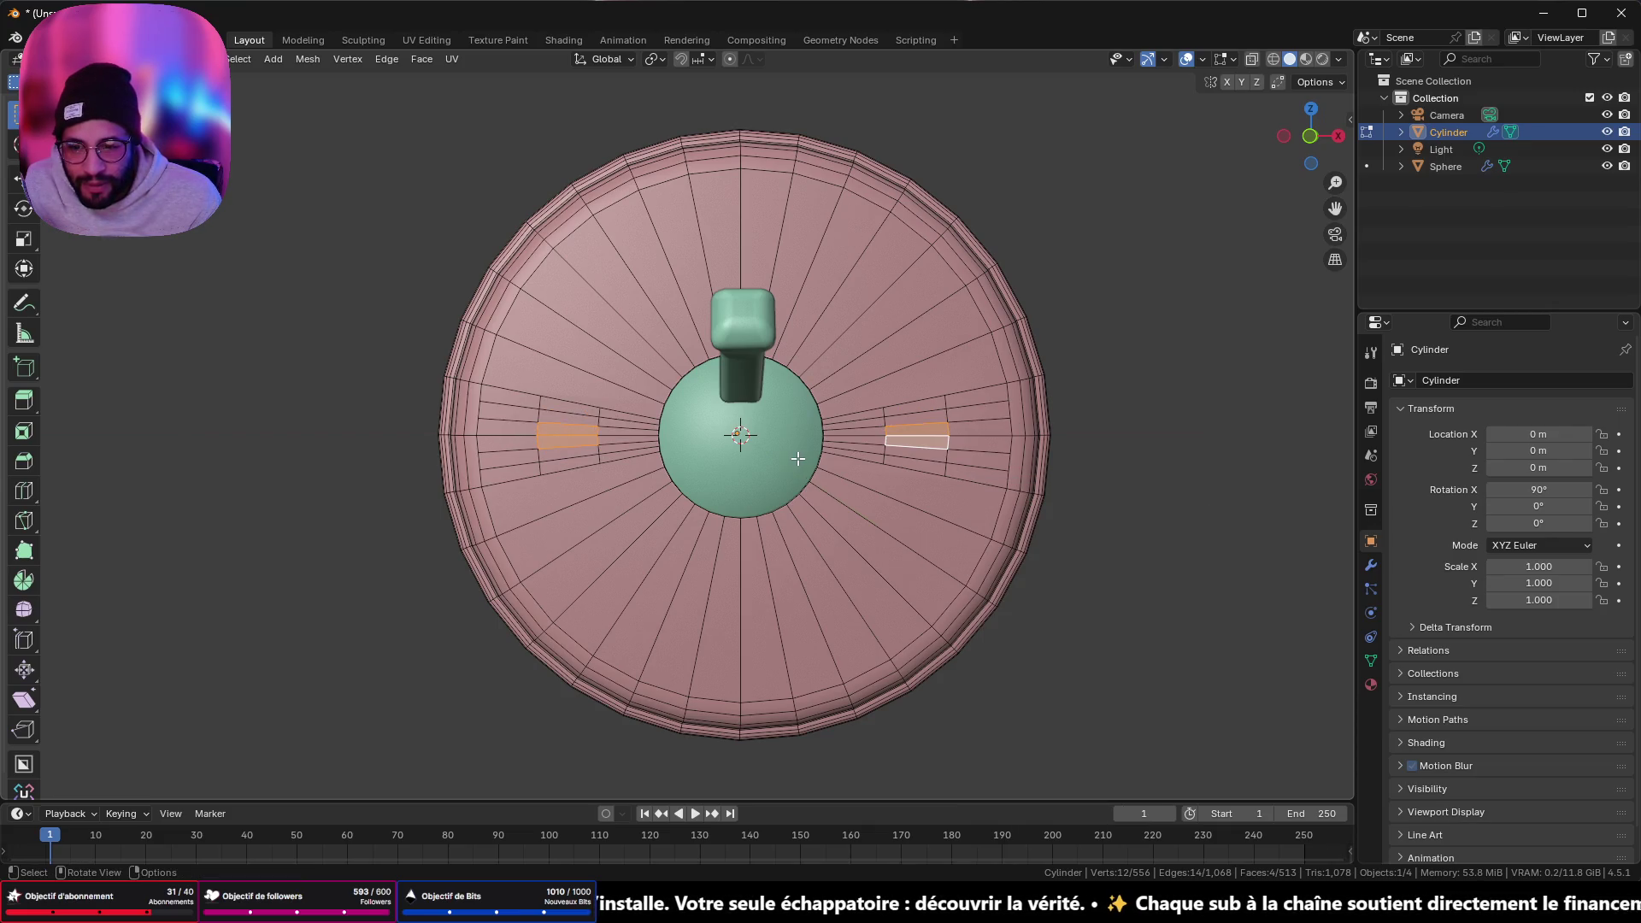
scroll(674, 477, "up", 2)
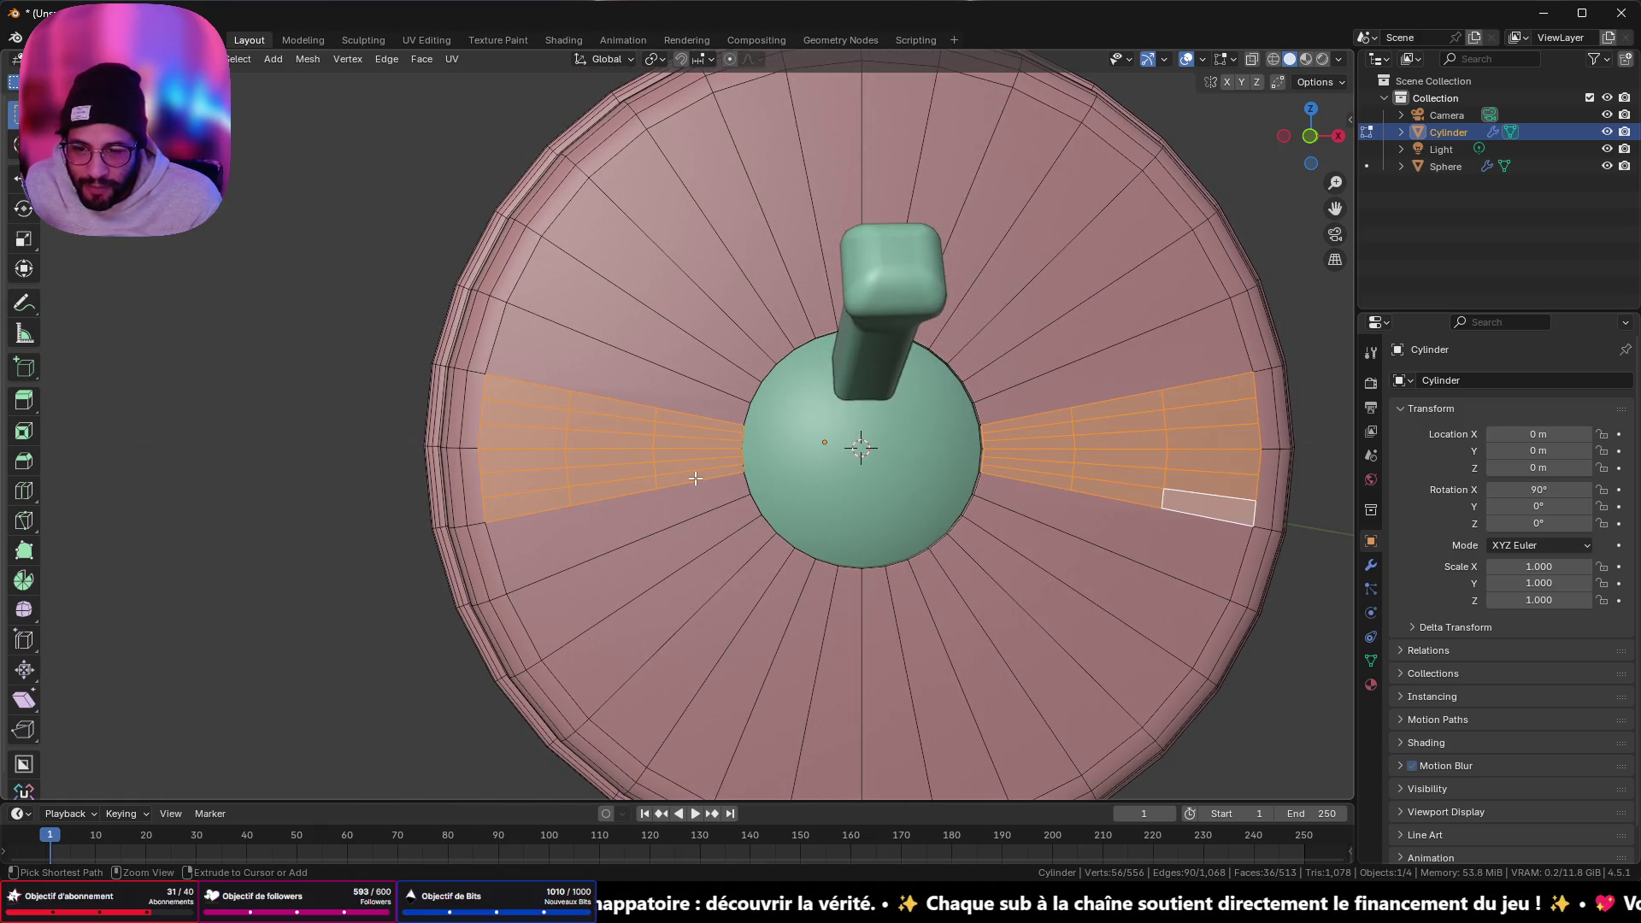
key("ctrl+x")
left_click(698, 481, "ctrl")
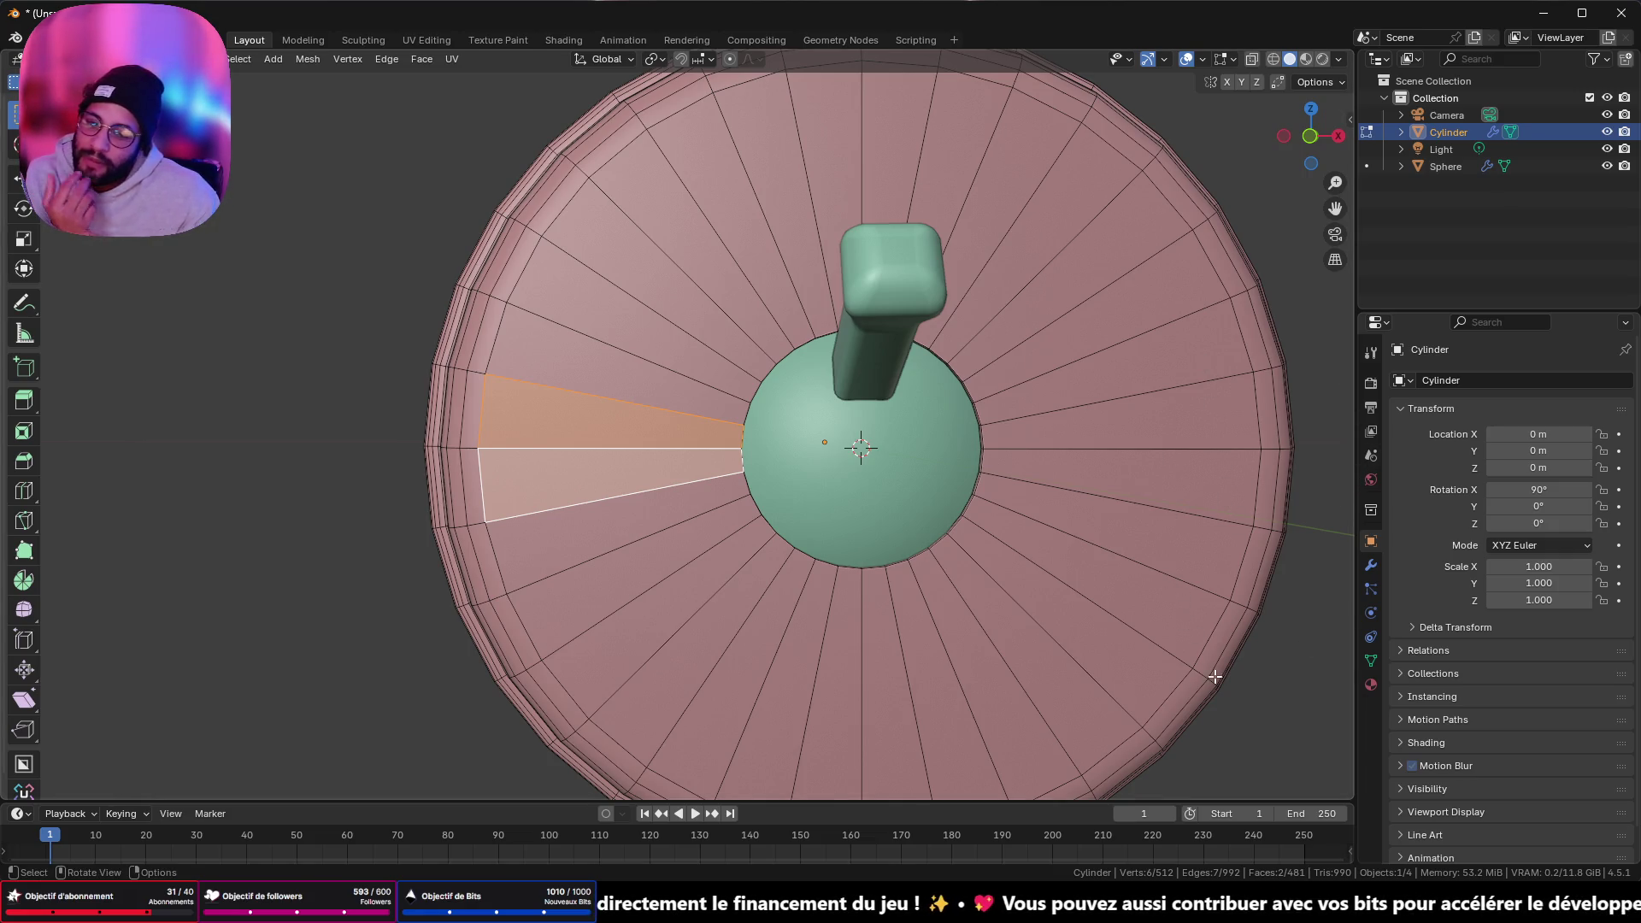
left_click(1324, 434)
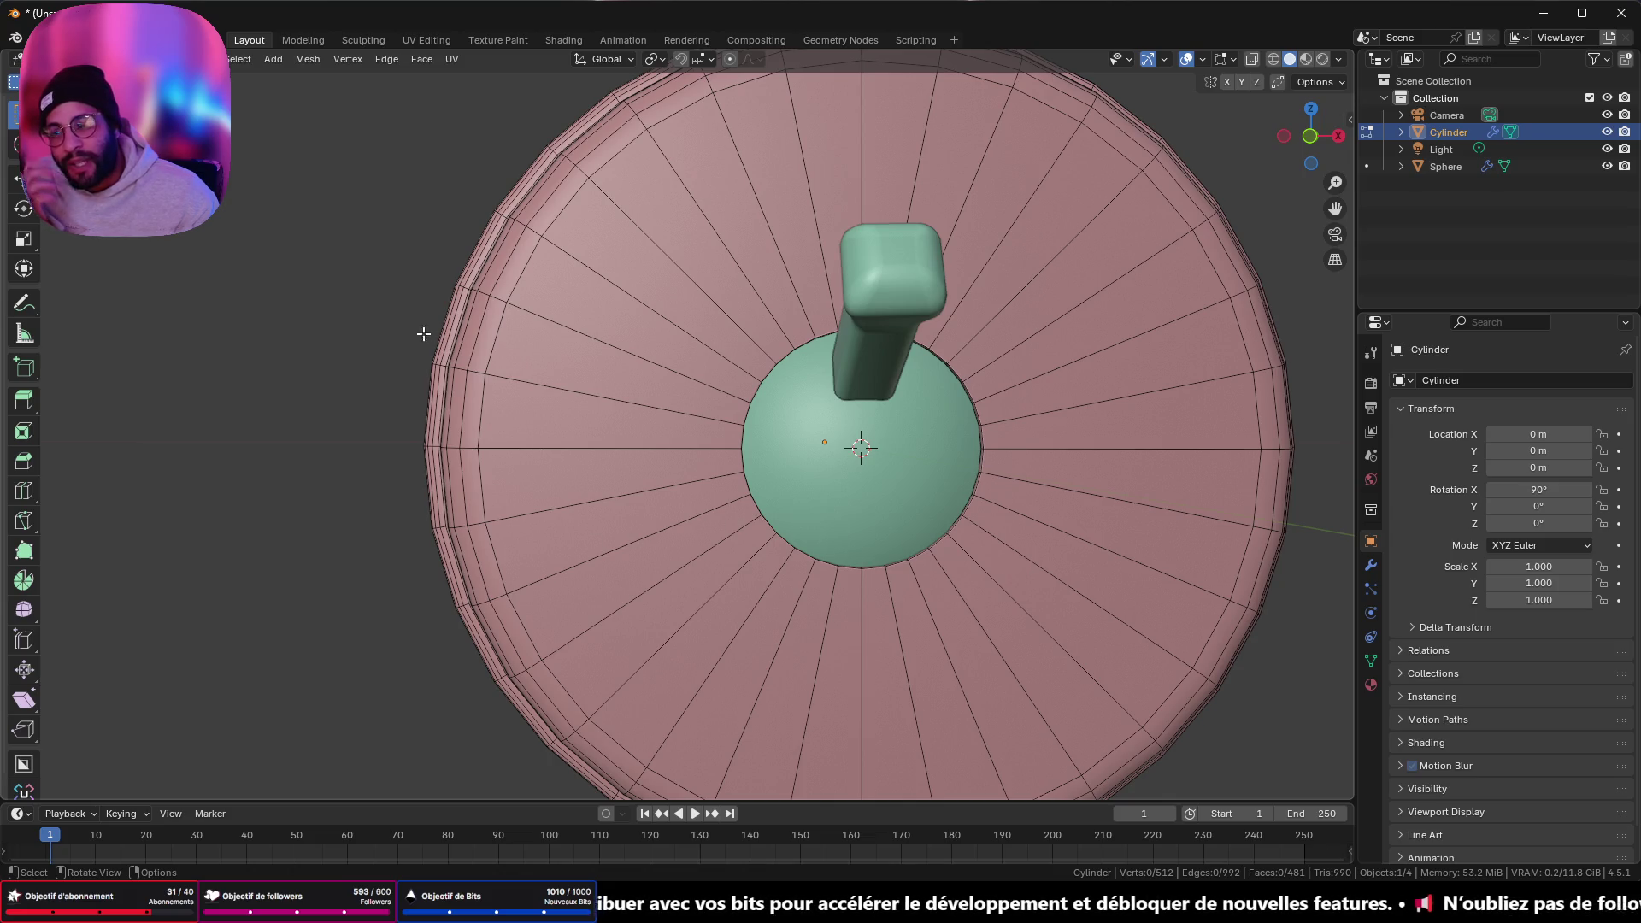
- Loop-cut a circular edge ring across the front face's radial wedges around the dome
left_click(23, 489)
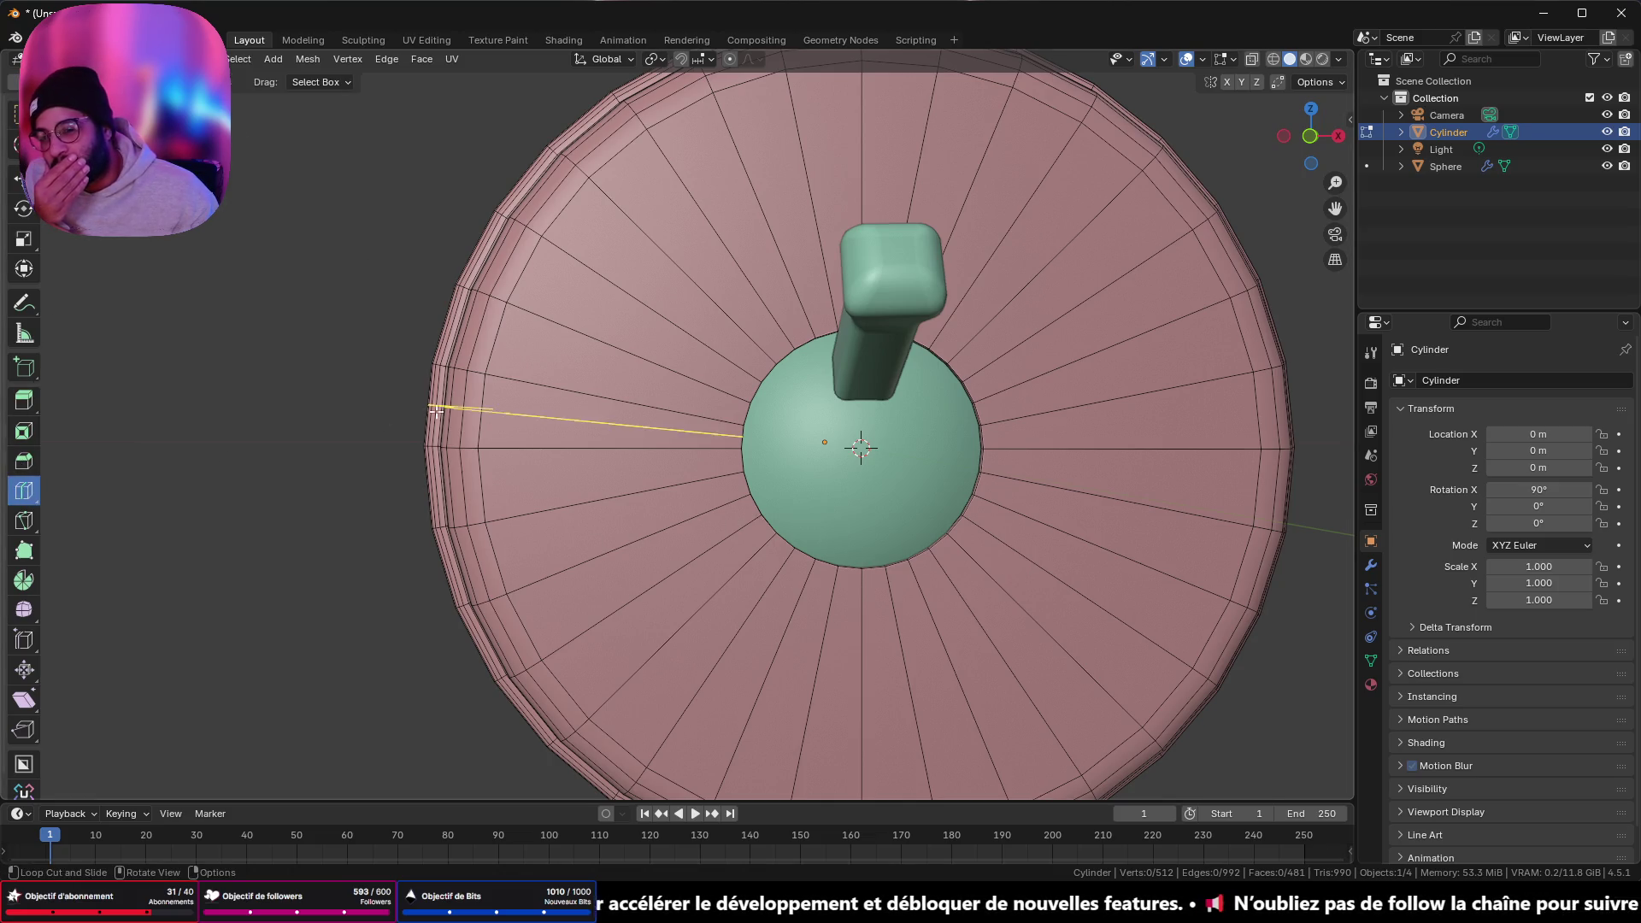
left_click(590, 387)
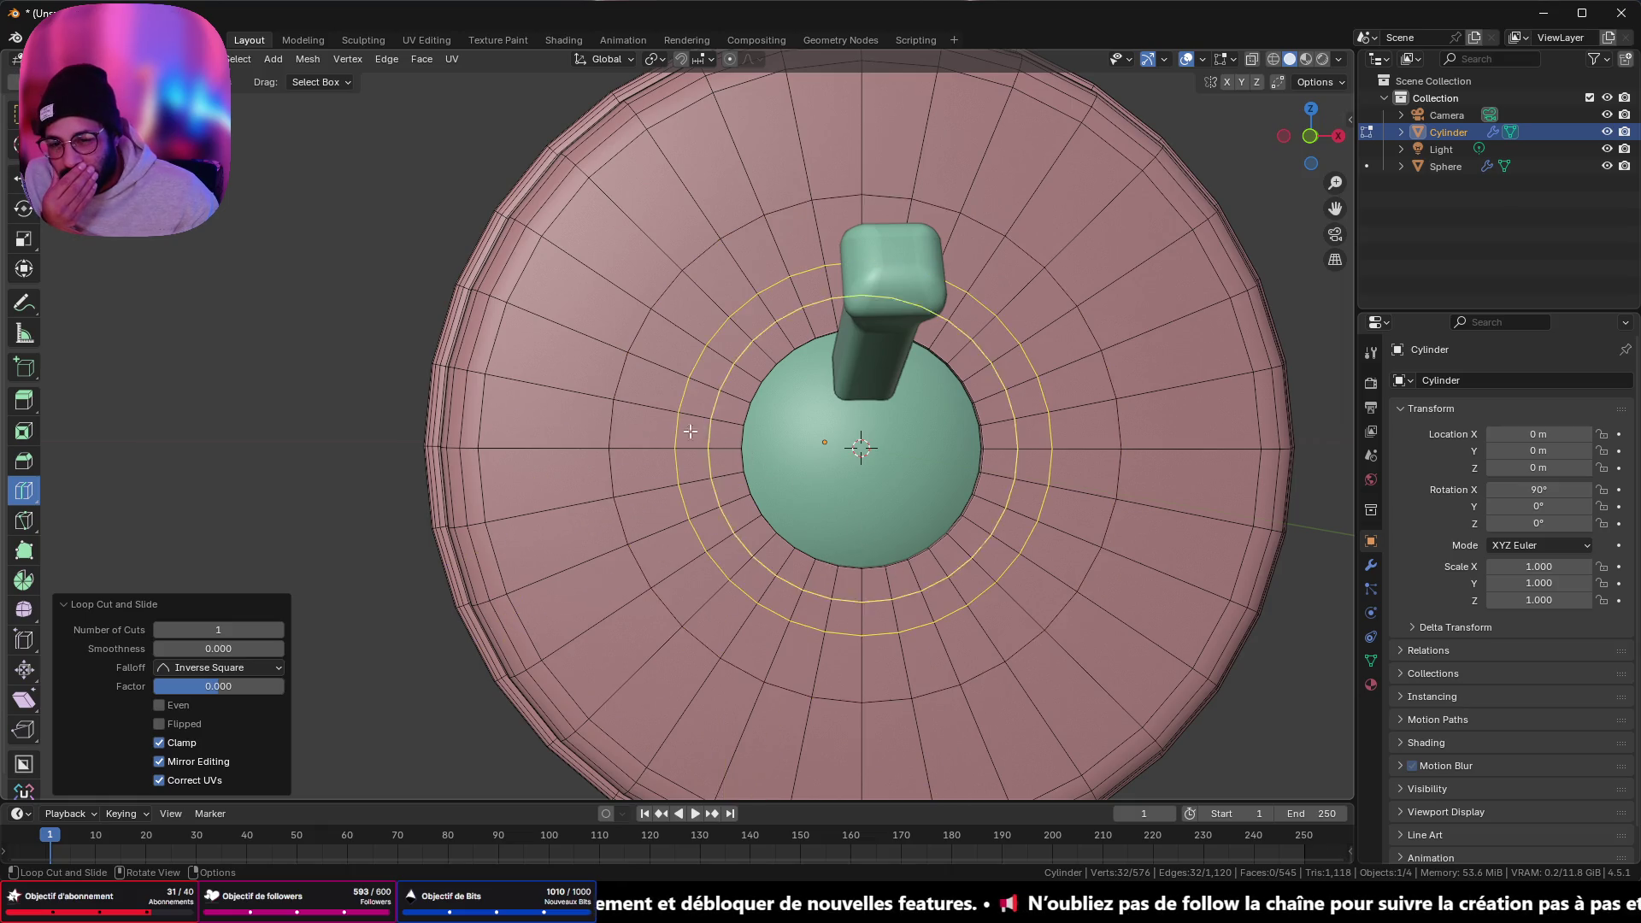
left_click(550, 422)
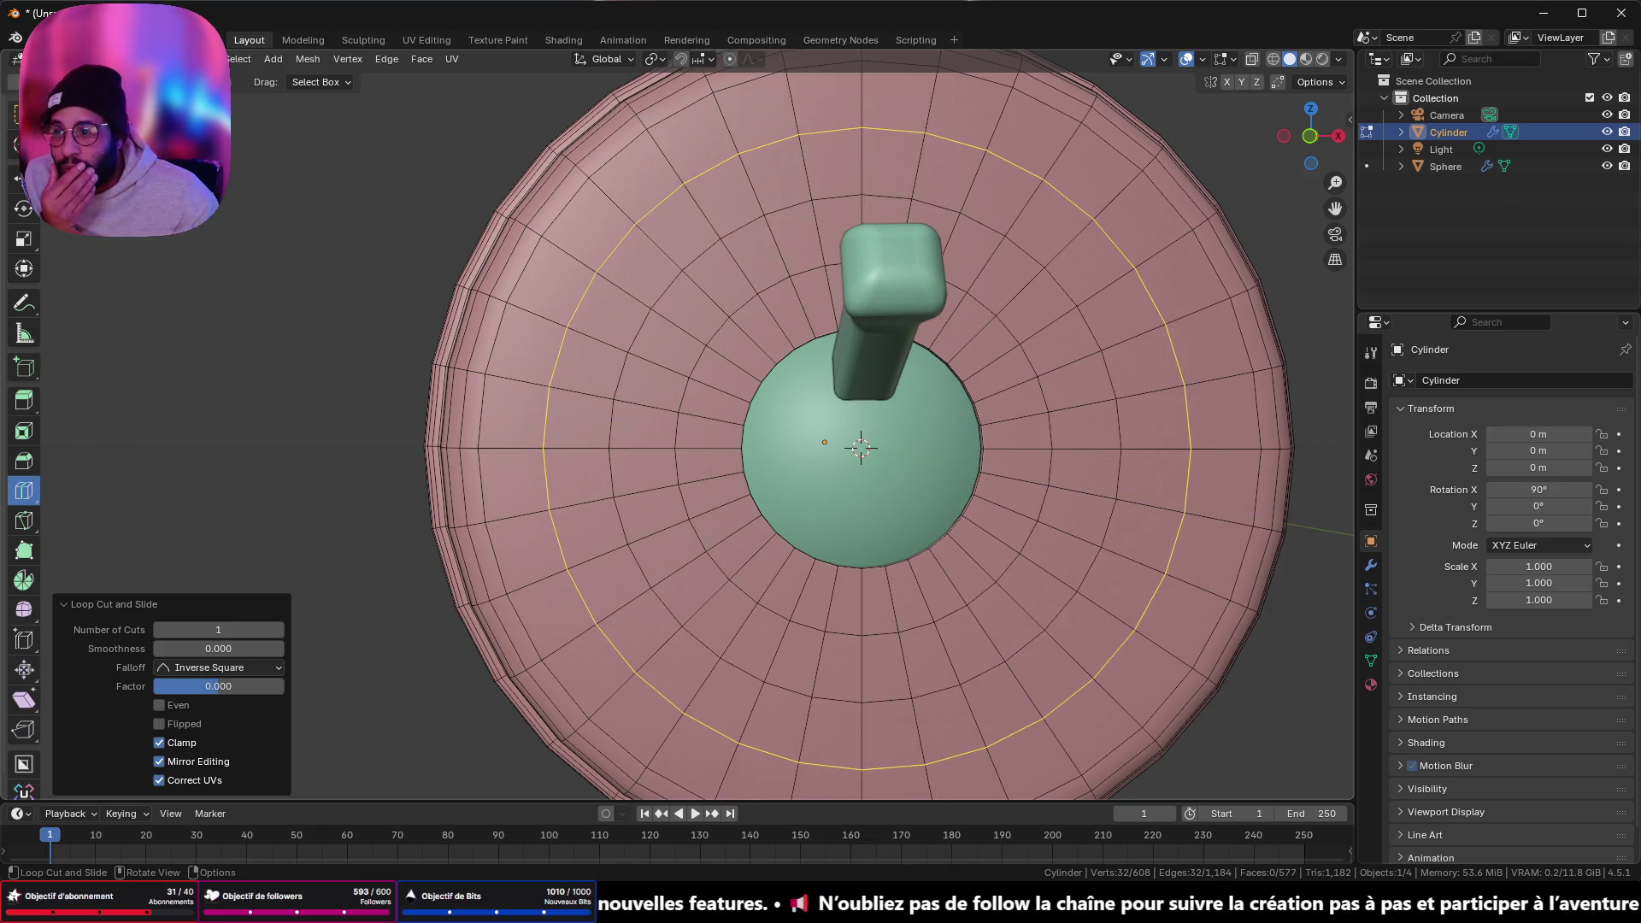
left_click(15, 113)
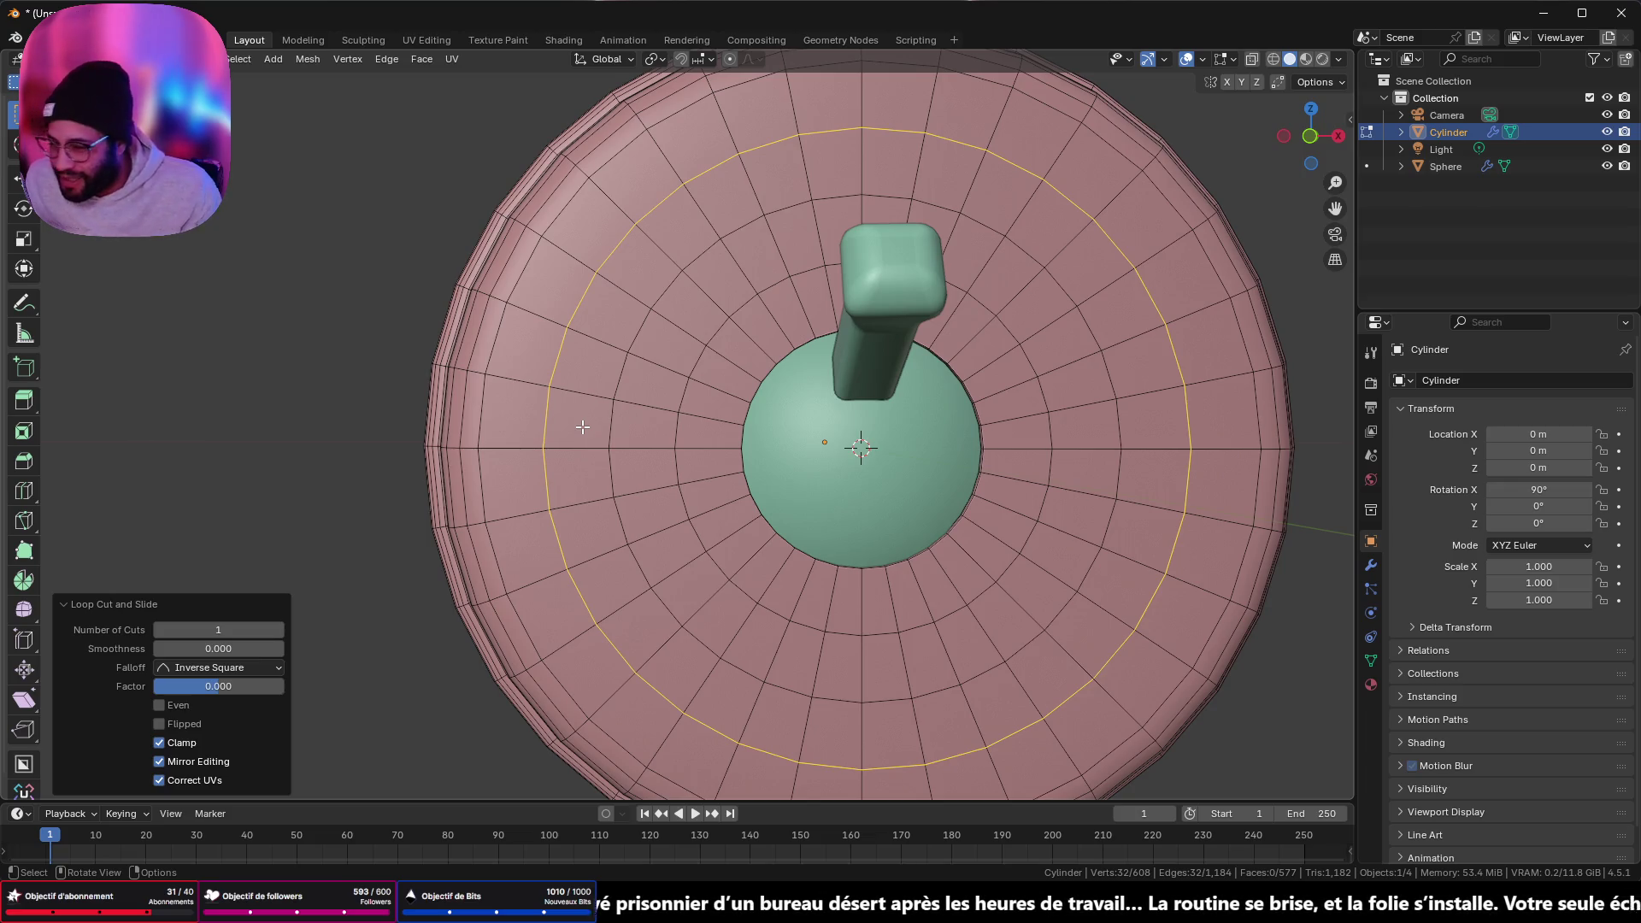
- Box-select four faces on each side of the dome, trying and undoing LoopTools Circle
key("alt+a")
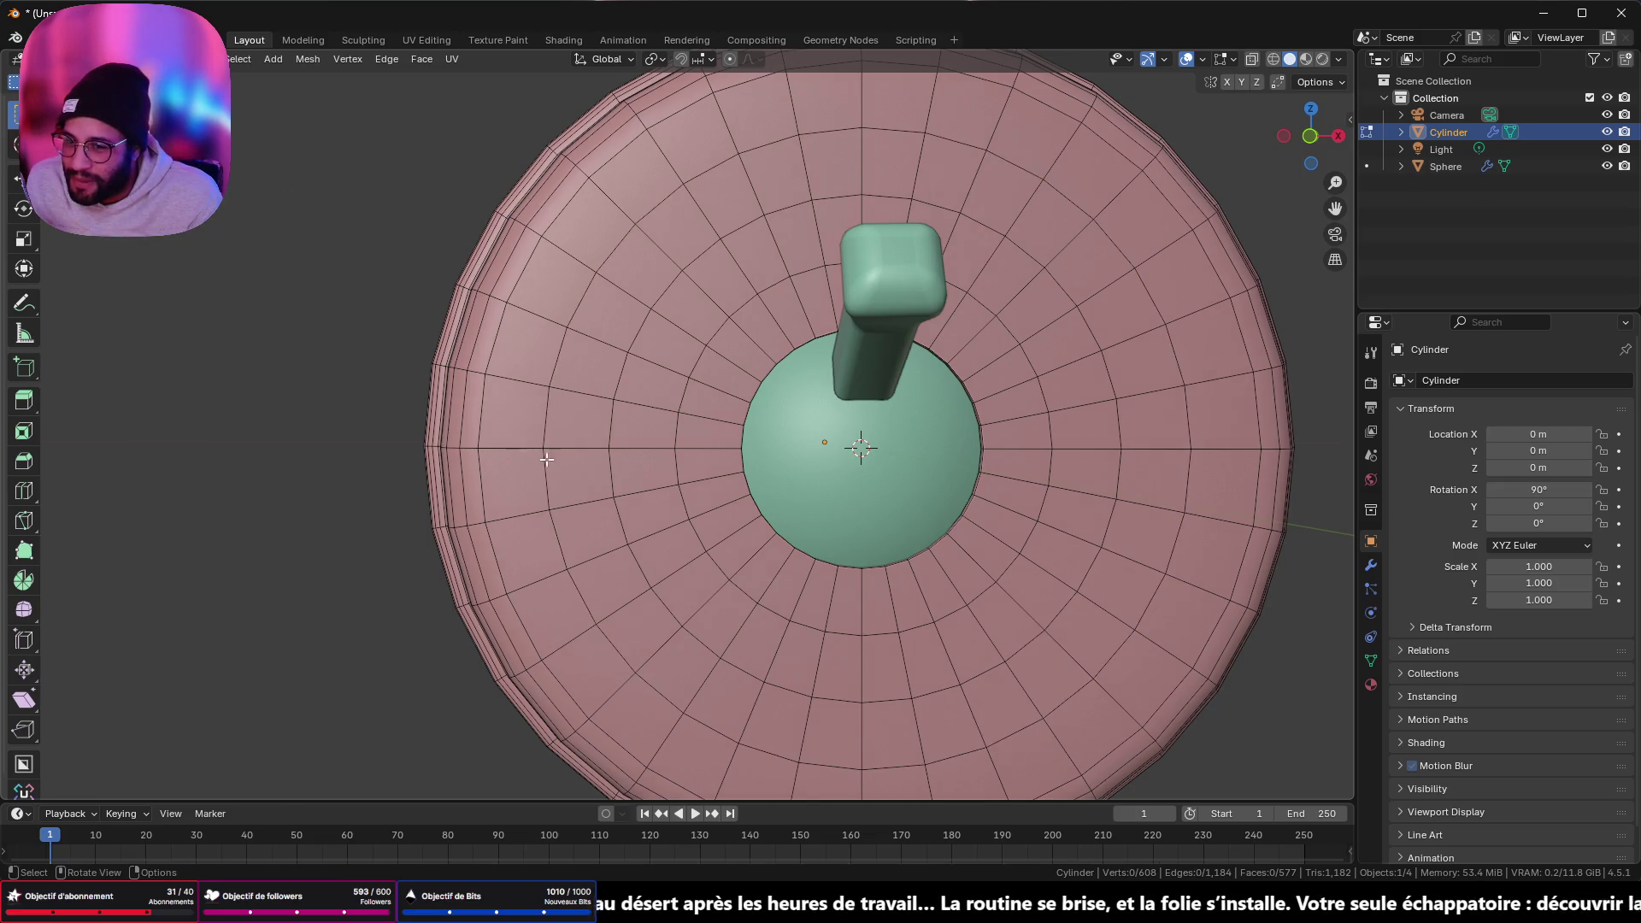
left_click_drag(590, 420, 631, 463)
left_click_drag(1113, 440, 1152, 480, "shift")
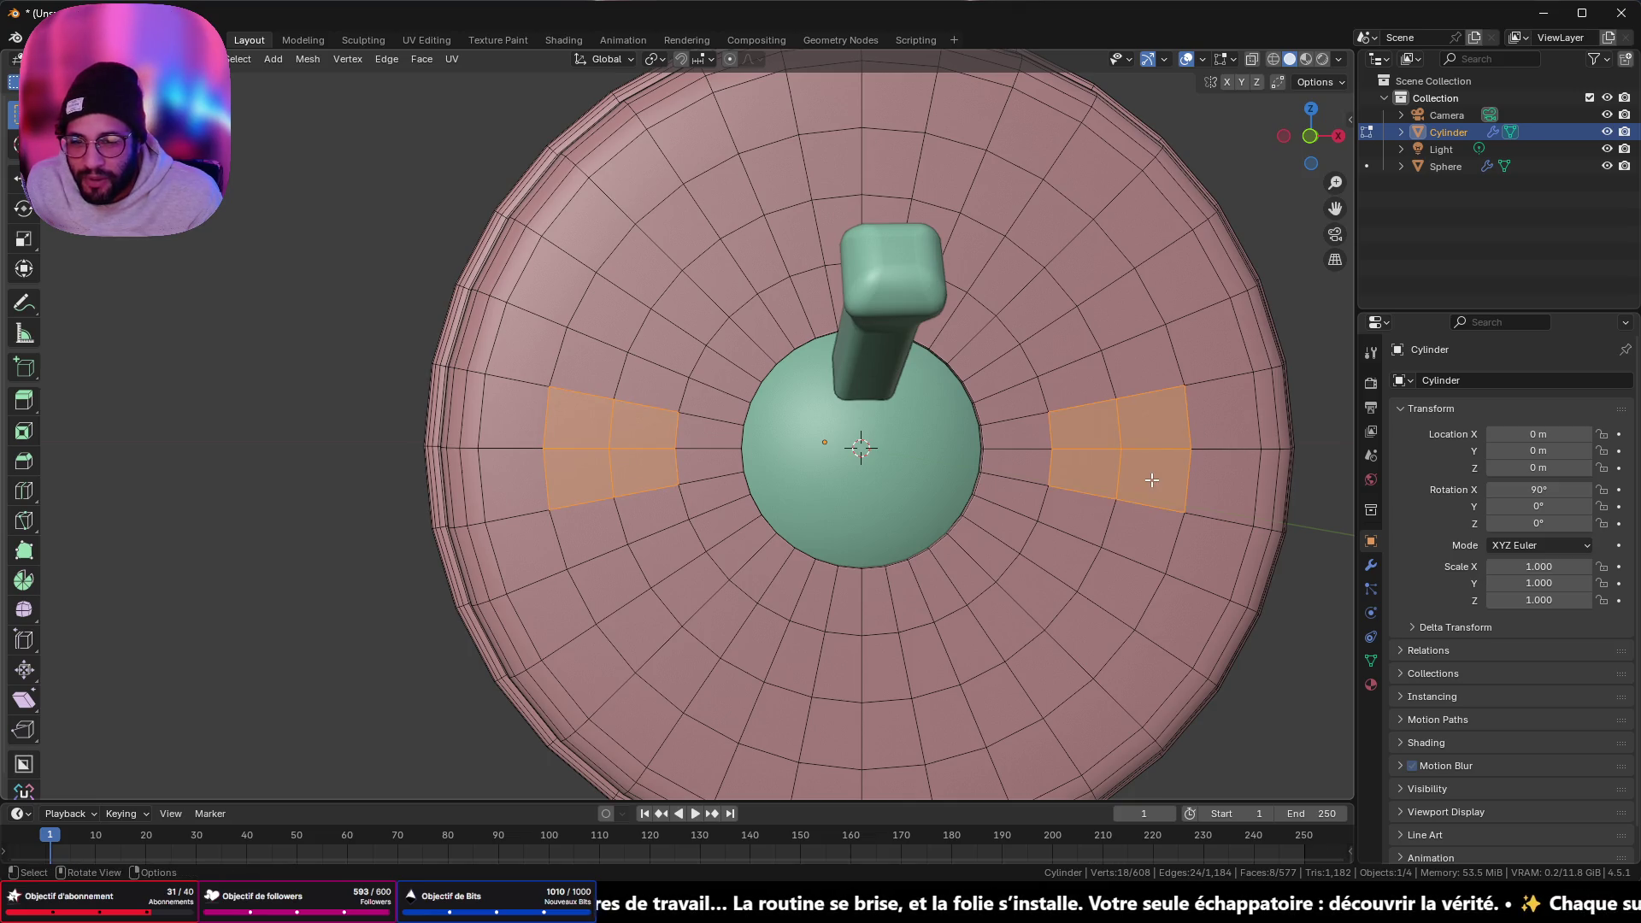
scroll(1152, 480, "down", 2)
right_click(1191, 488)
mouse_move(1193, 492)
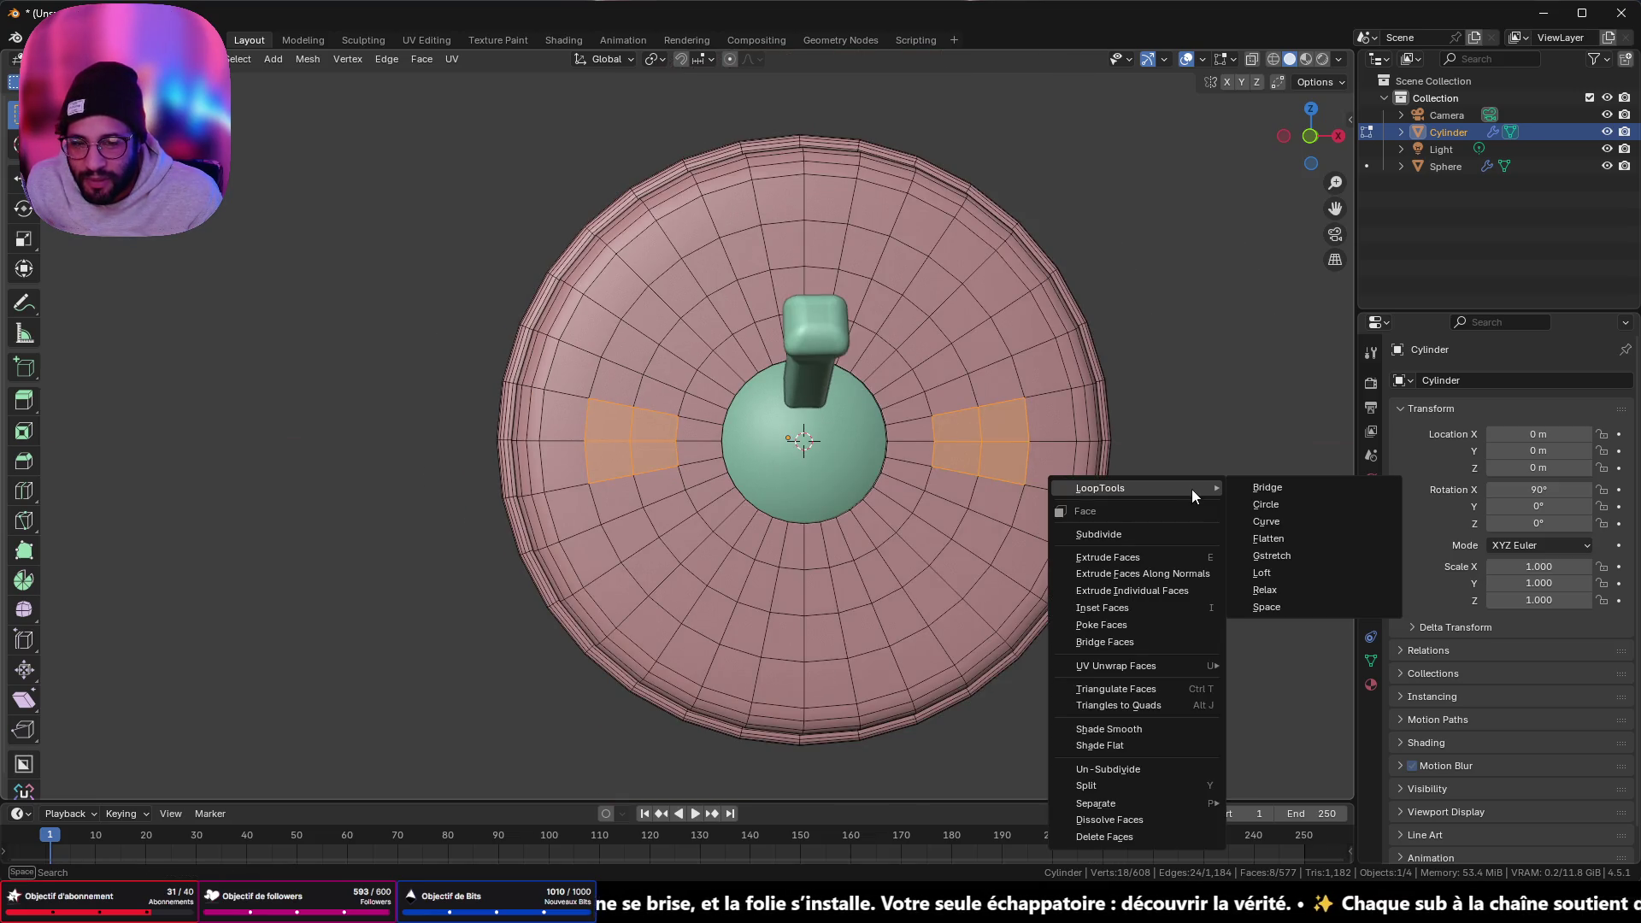
left_click(1281, 508)
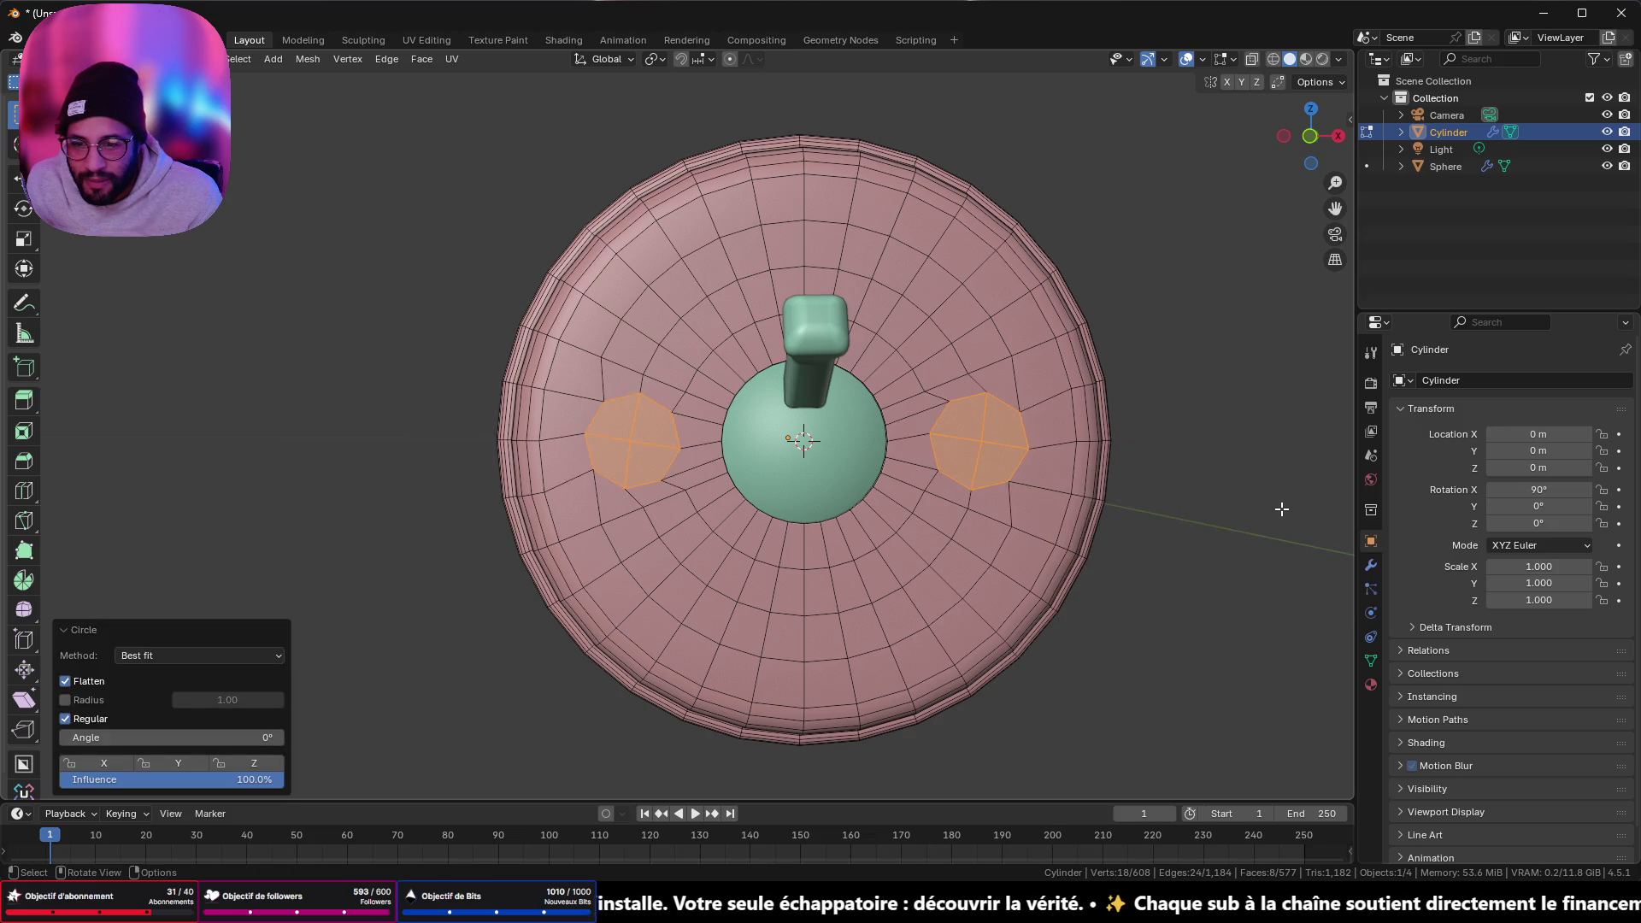
key("ctrl+z")
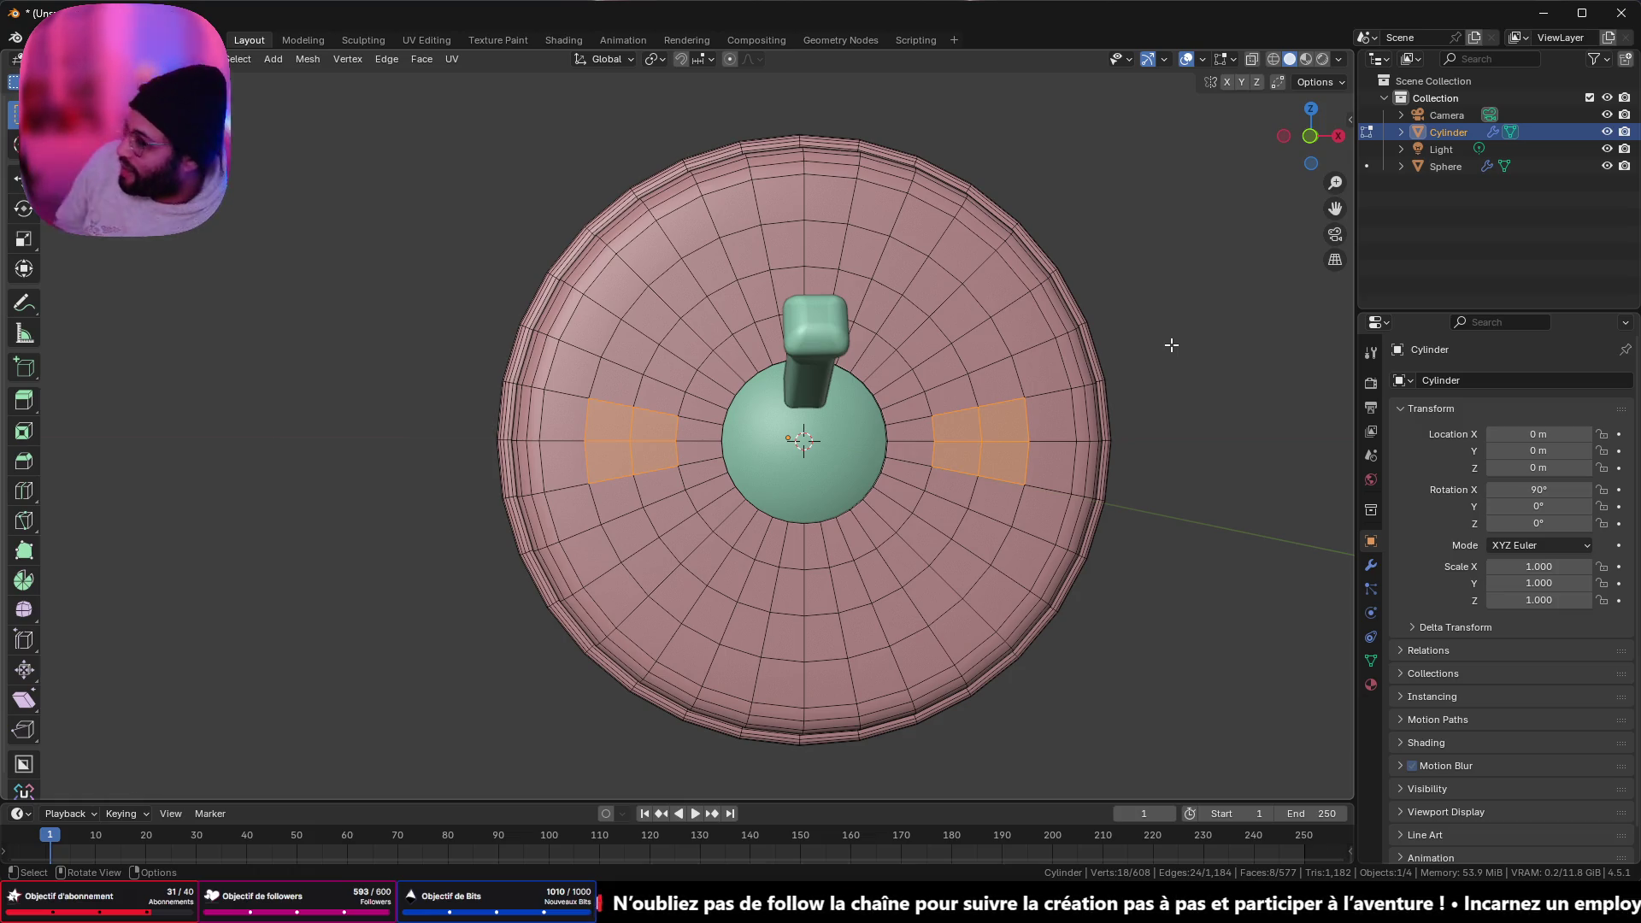
right_click(1287, 395)
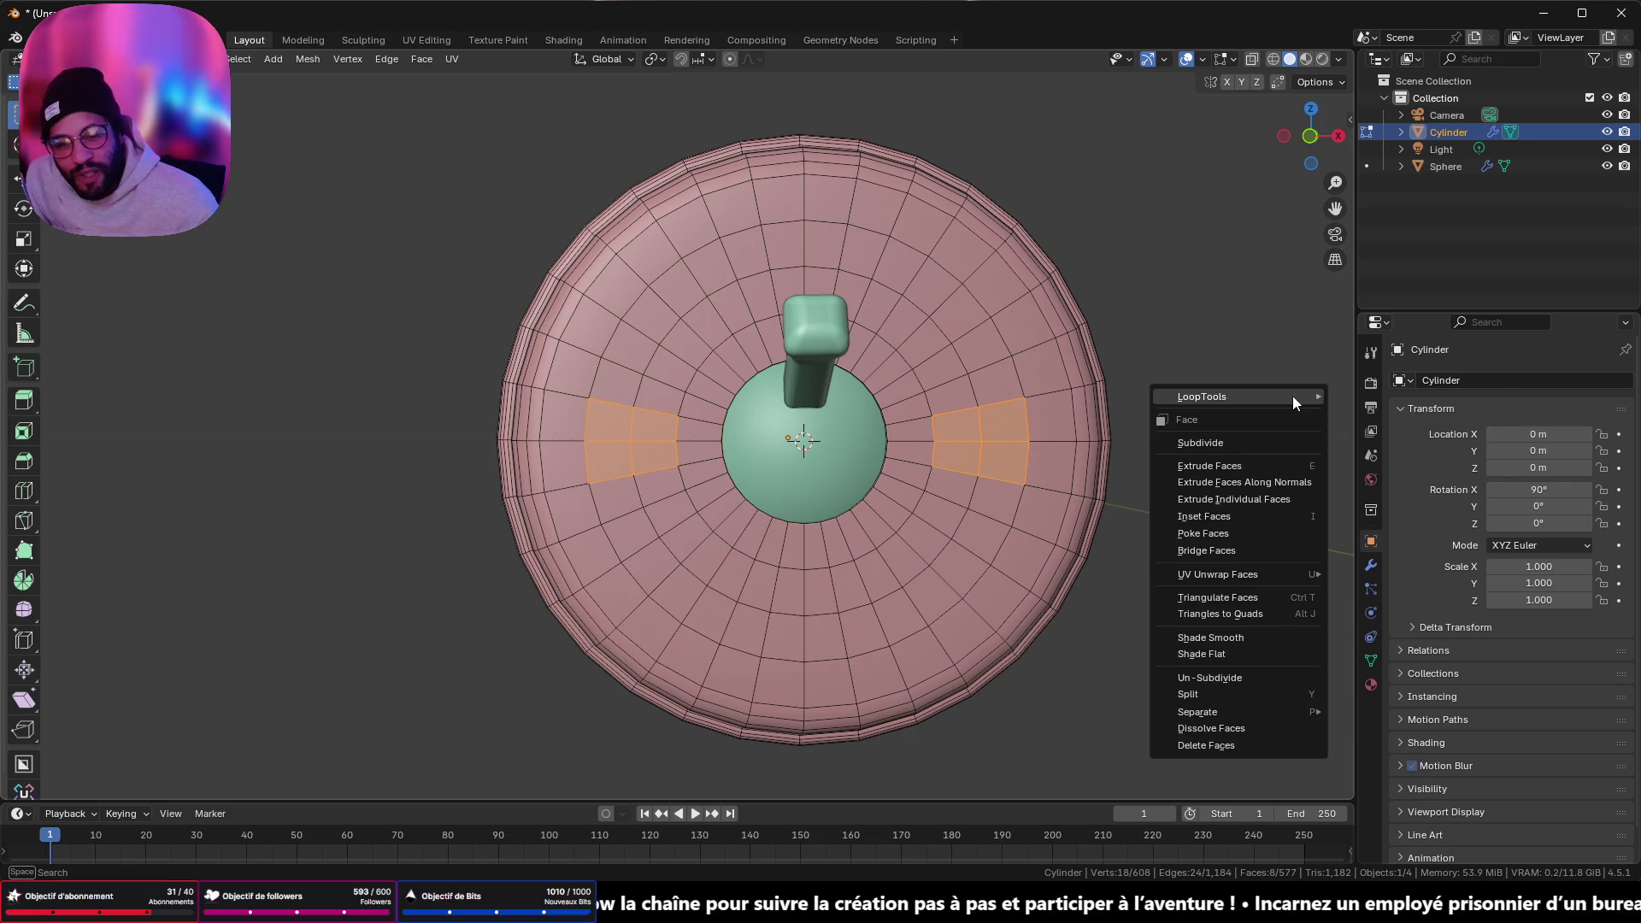
- Subdivide the selected four-face patches on both sides of the dome
mouse_move(1221, 398)
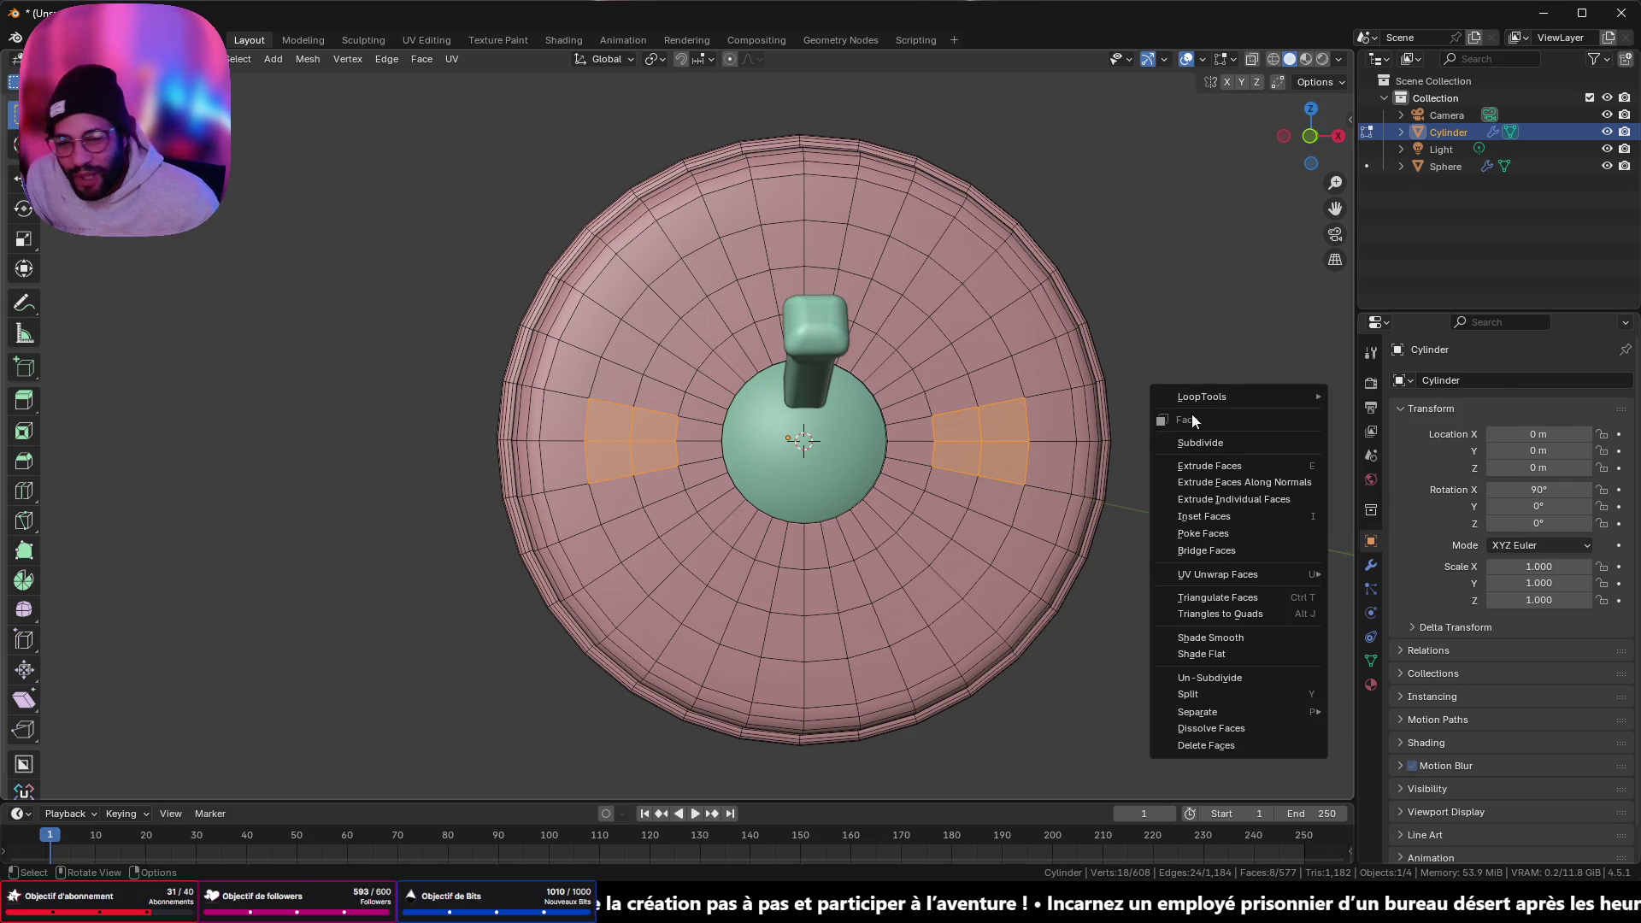
left_click(1226, 446)
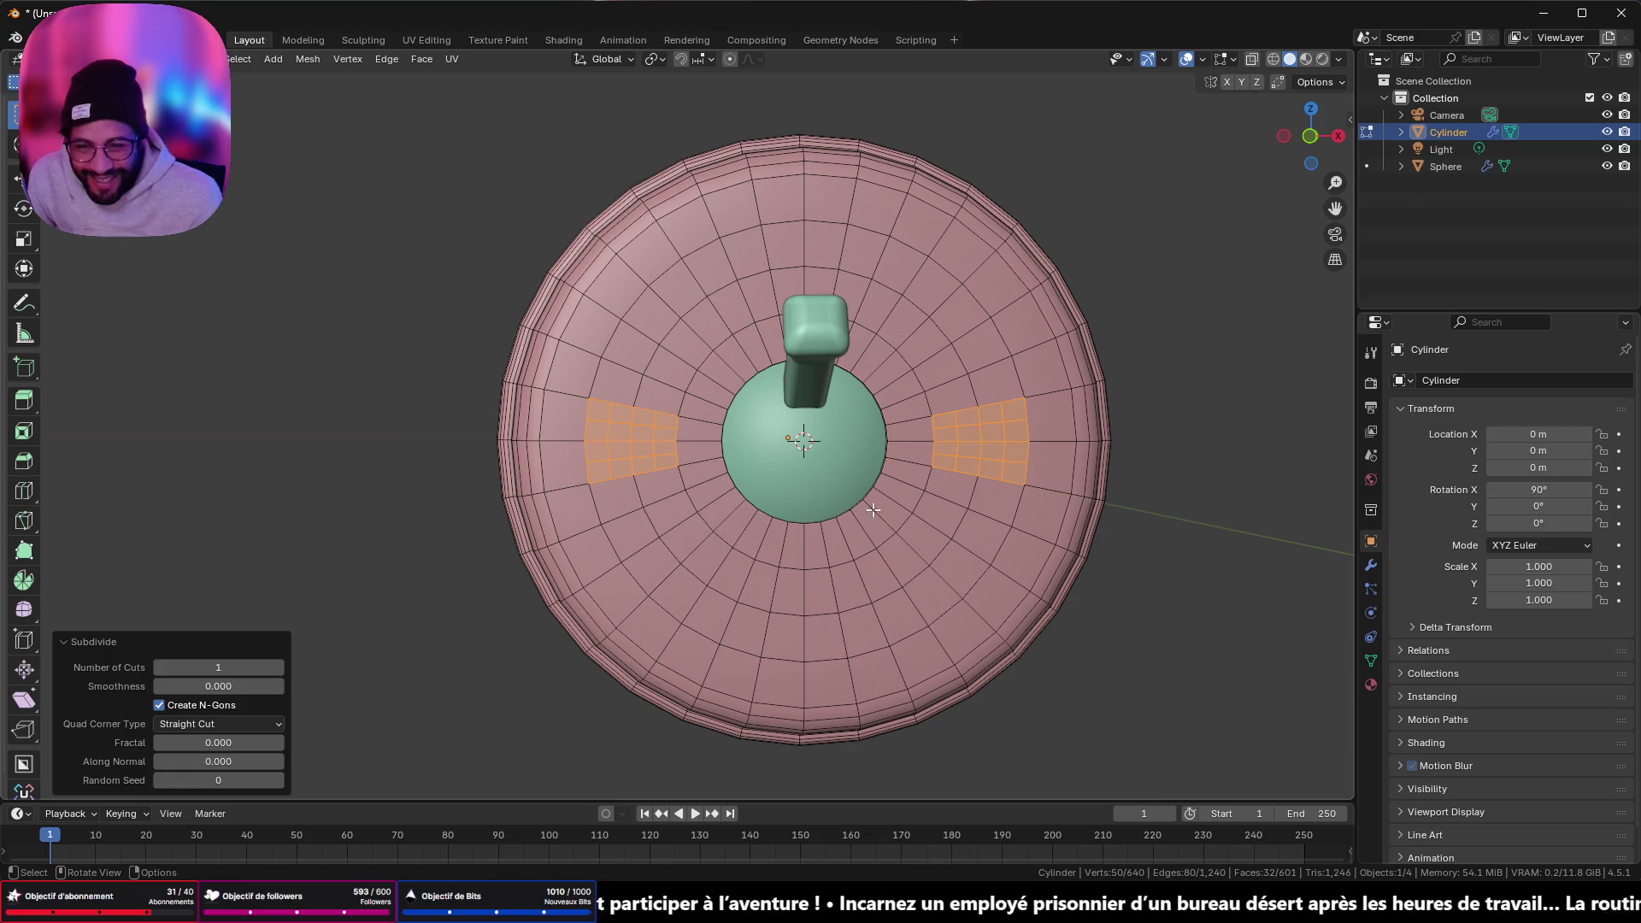
scroll(744, 494, "up", 2)
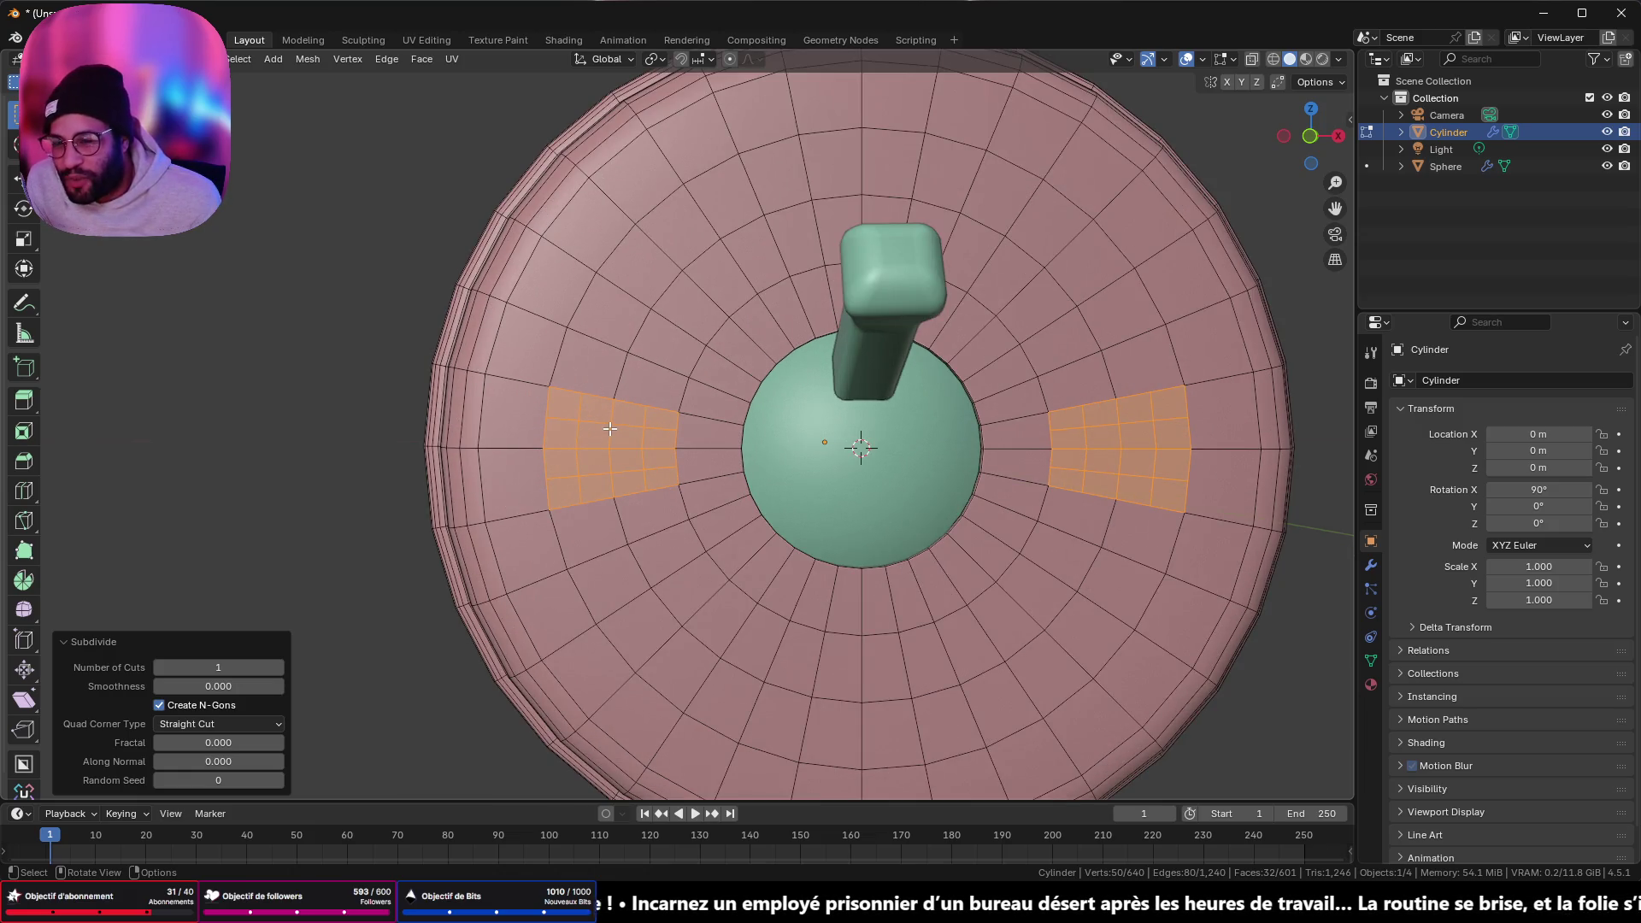
- Round four inner faces on each side into circles with LoopTools Circle
left_click_drag(588, 431, 638, 470)
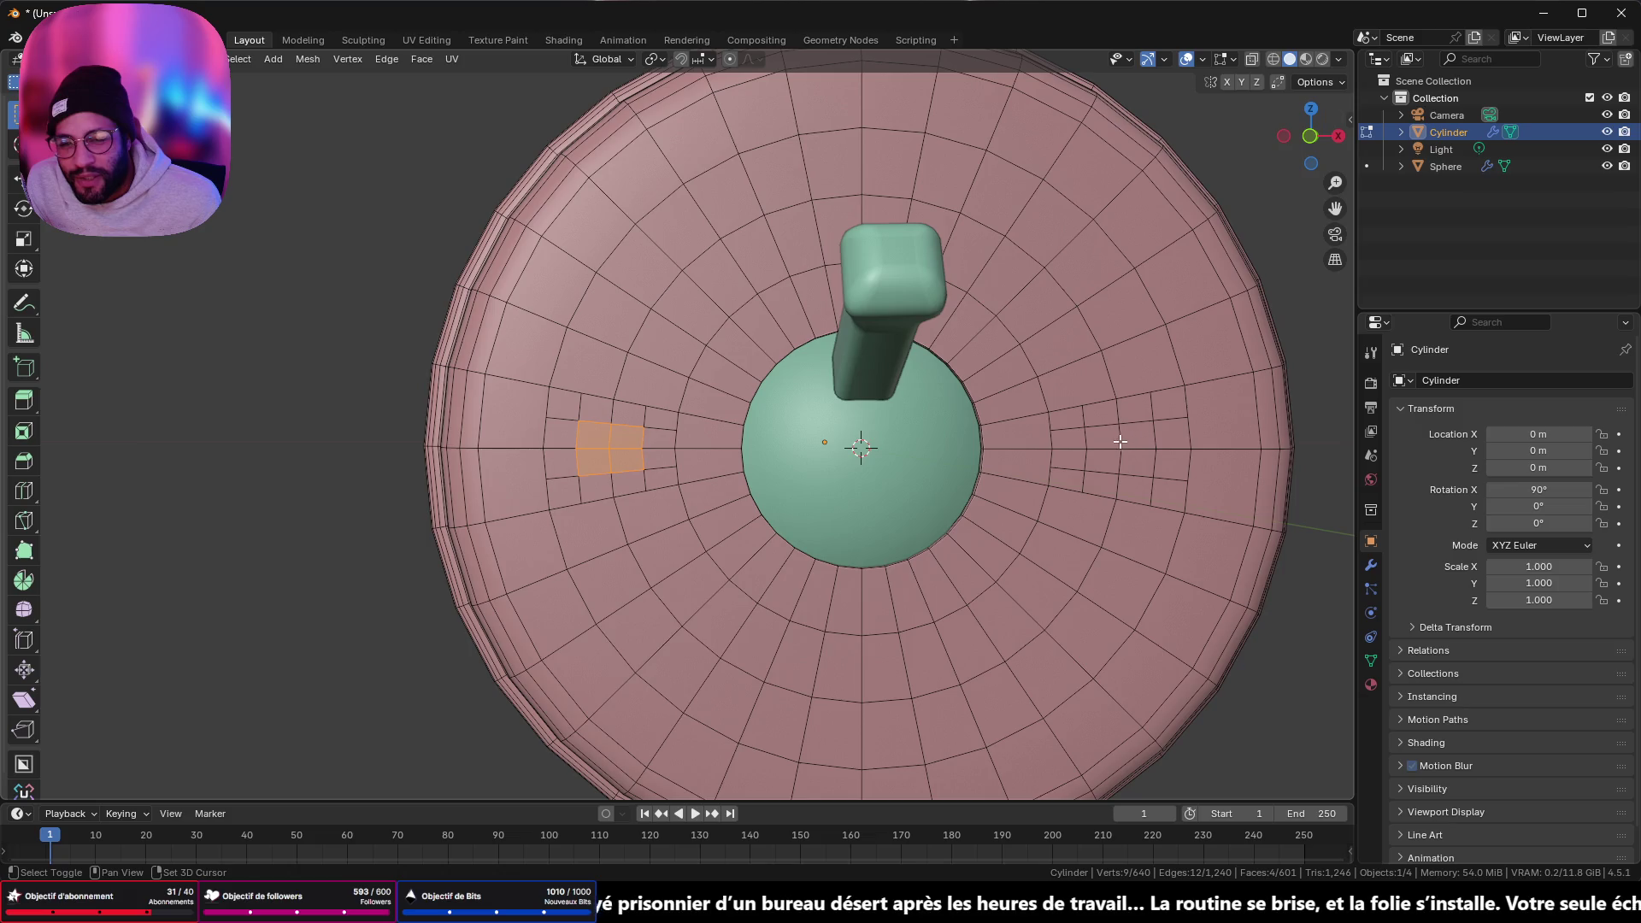
left_click_drag(1106, 436, 1144, 468, "shift")
right_click(1313, 693)
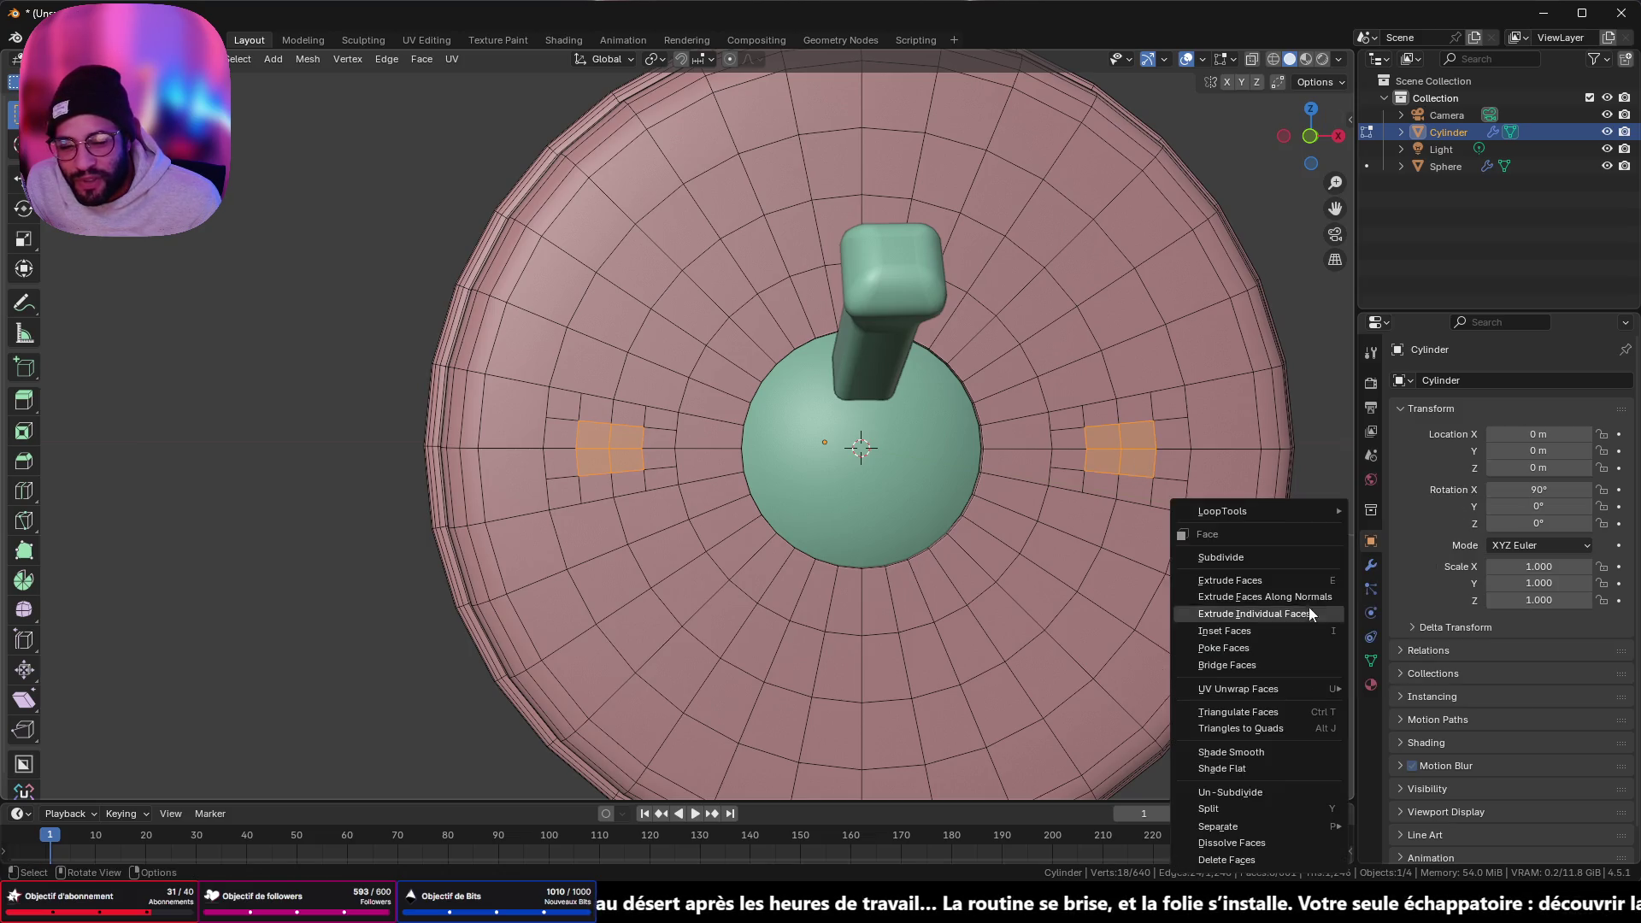
mouse_move(1304, 515)
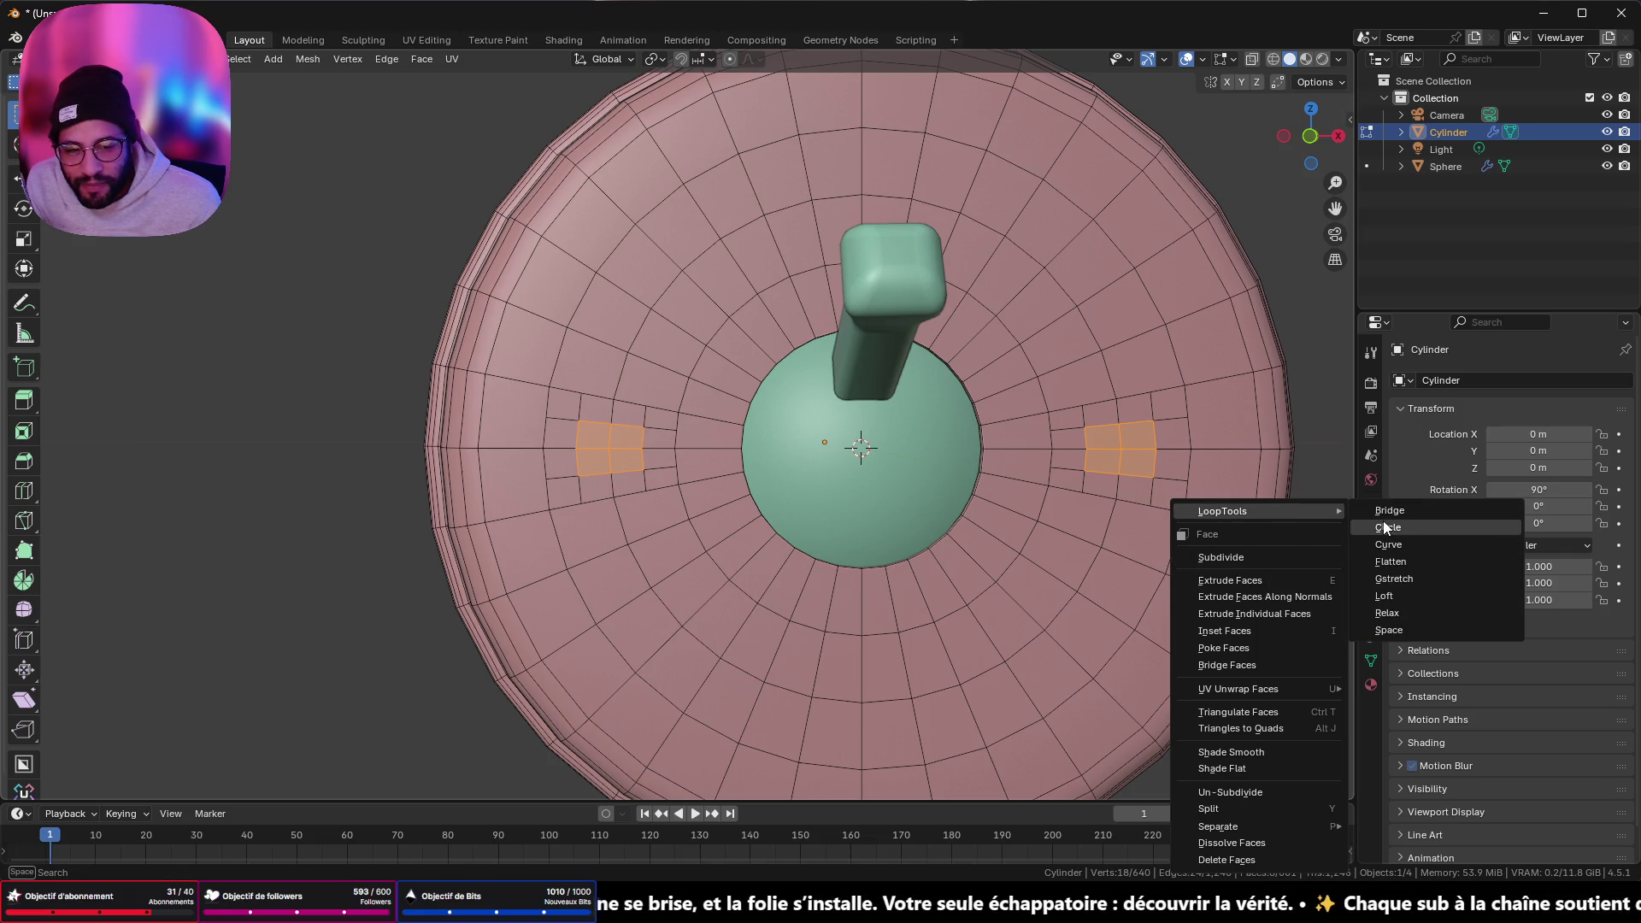
left_click(1385, 527)
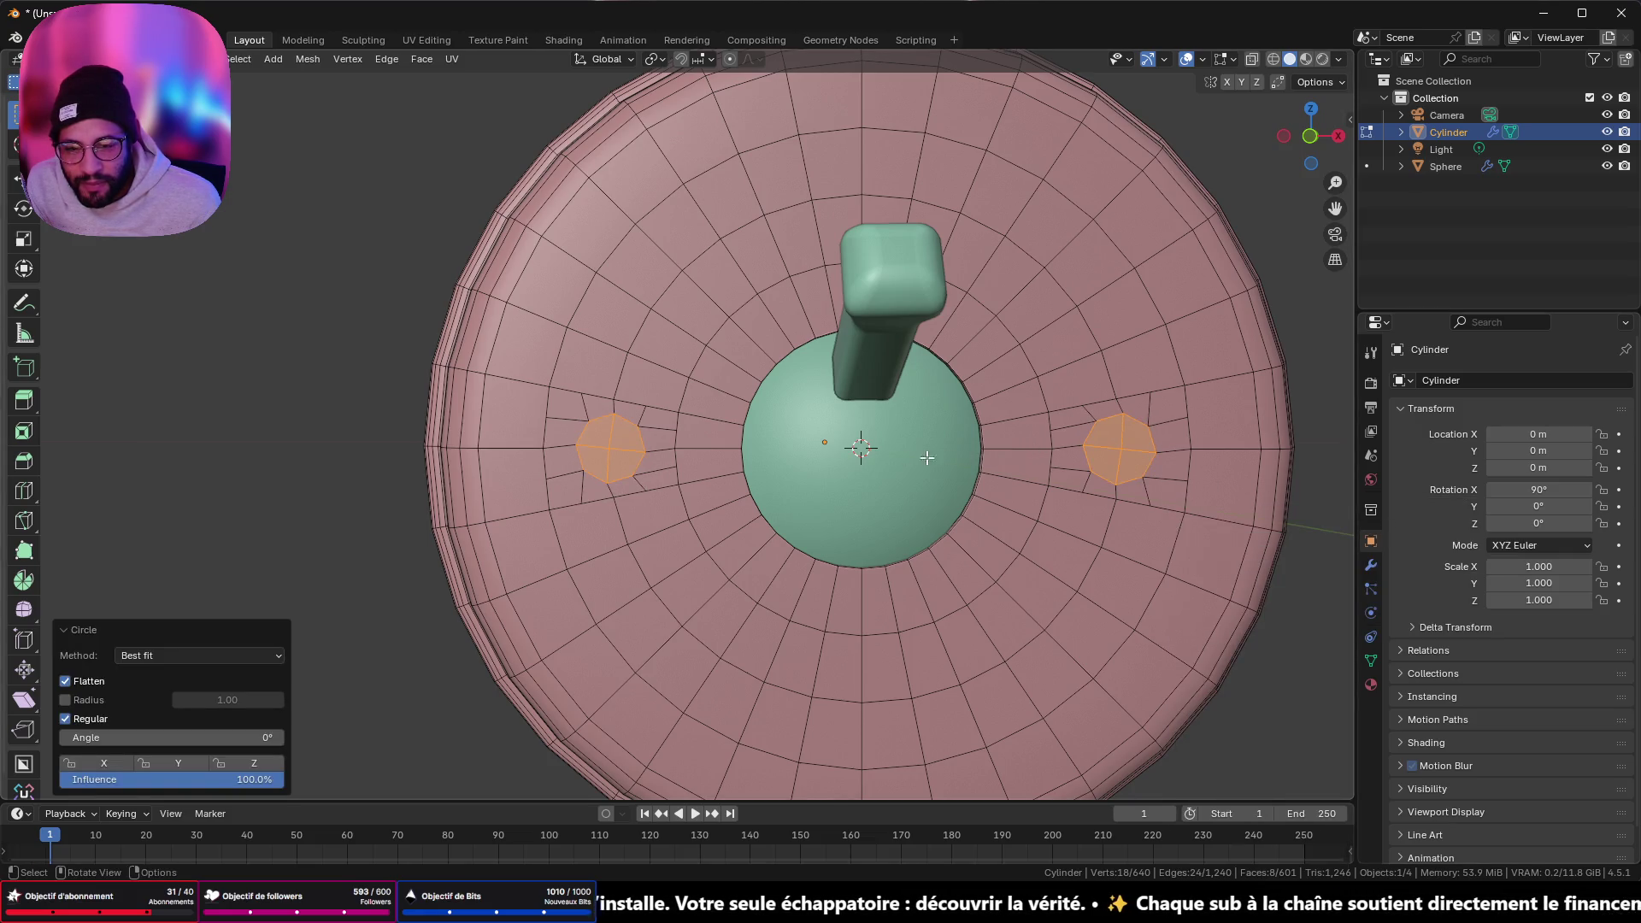
middle_click_drag(929, 459, 827, 479)
key("Tab")
key("Tab")
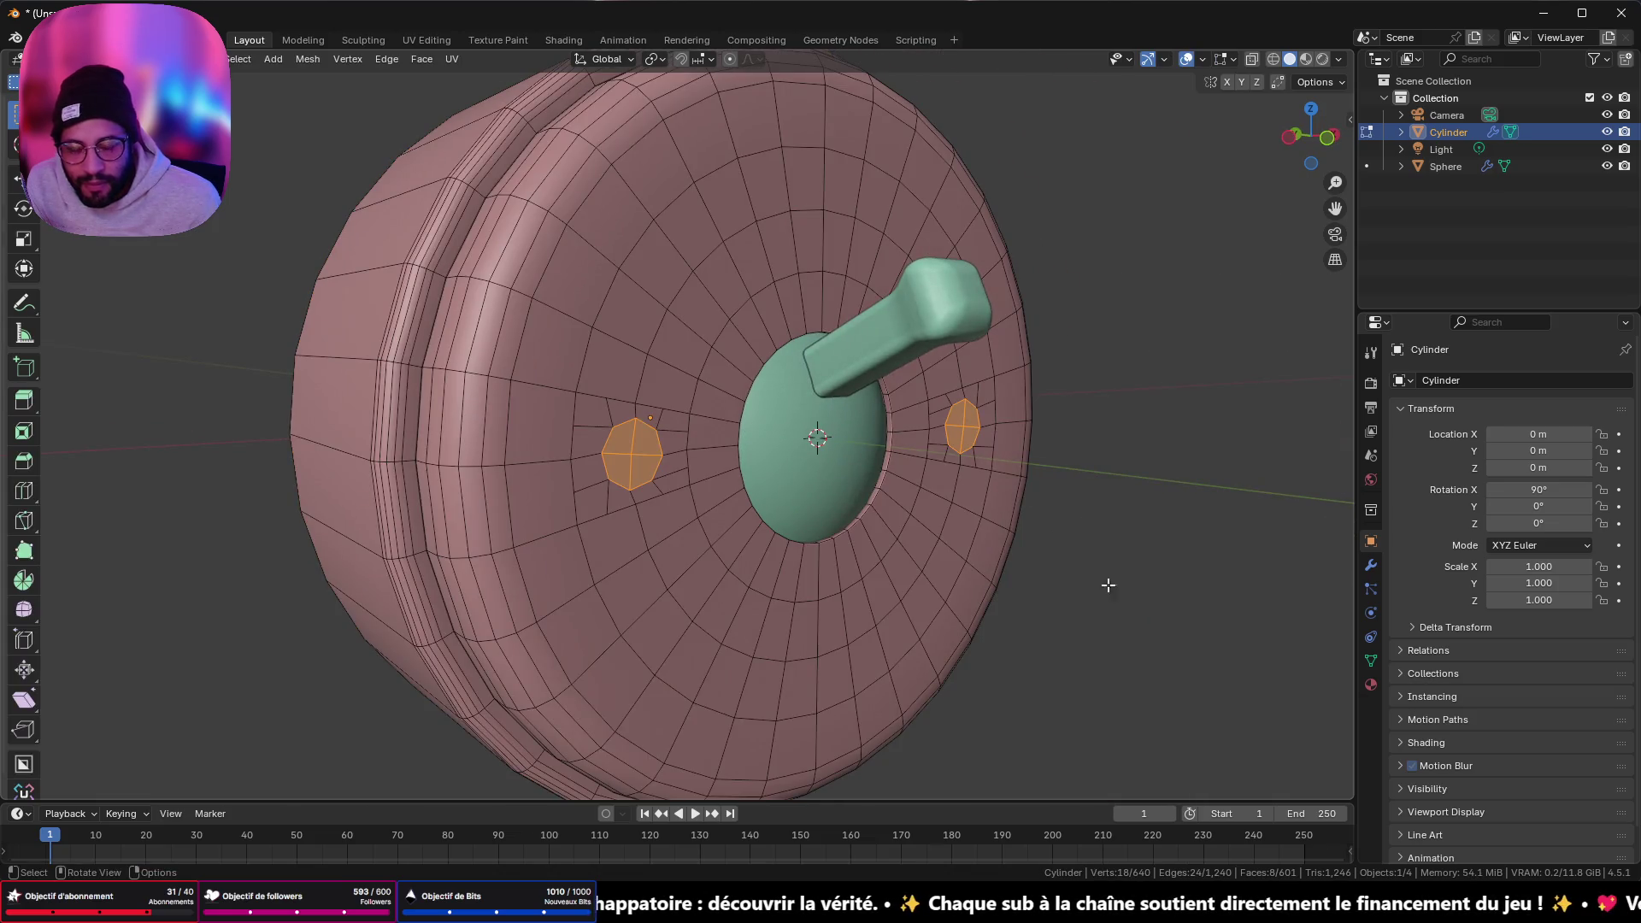
- Attempt extruding the two round faces, cancelling and undoing the extra geometry
key("e")
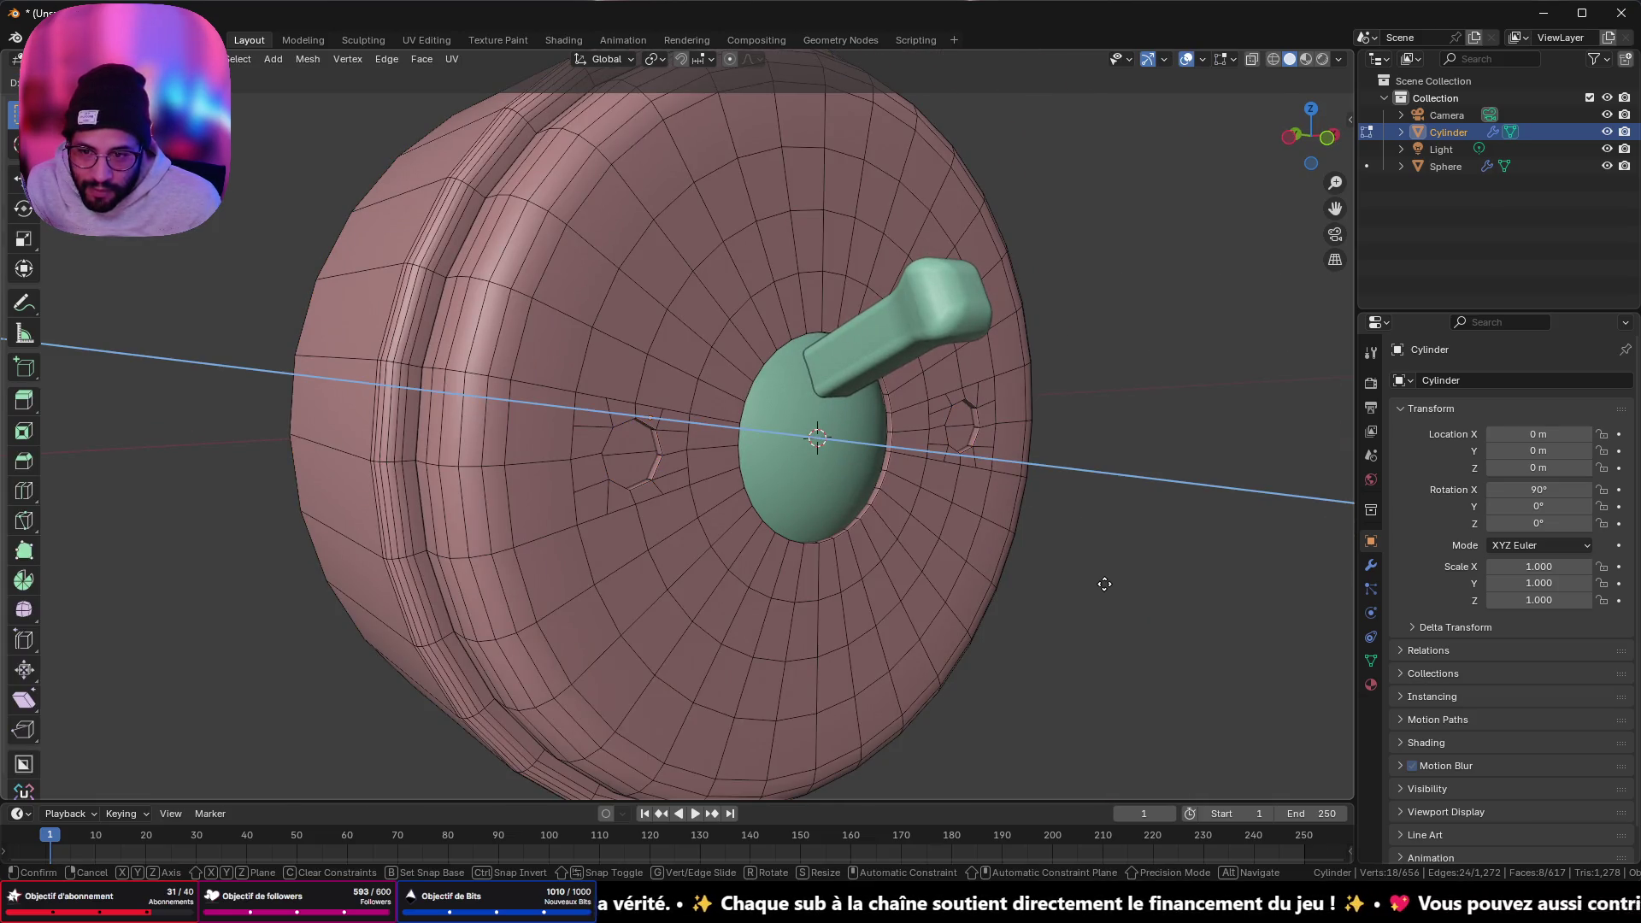
right_click(1104, 583)
mouse_move(947, 513)
middle_mouse_down()
mouse_move(1117, 524)
mouse_move(868, 524)
mouse_move(880, 539)
middle_mouse_up()
scroll(1052, 528, "up", 3)
scroll(1067, 521, "down", 3)
scroll(1007, 612, "down", 2)
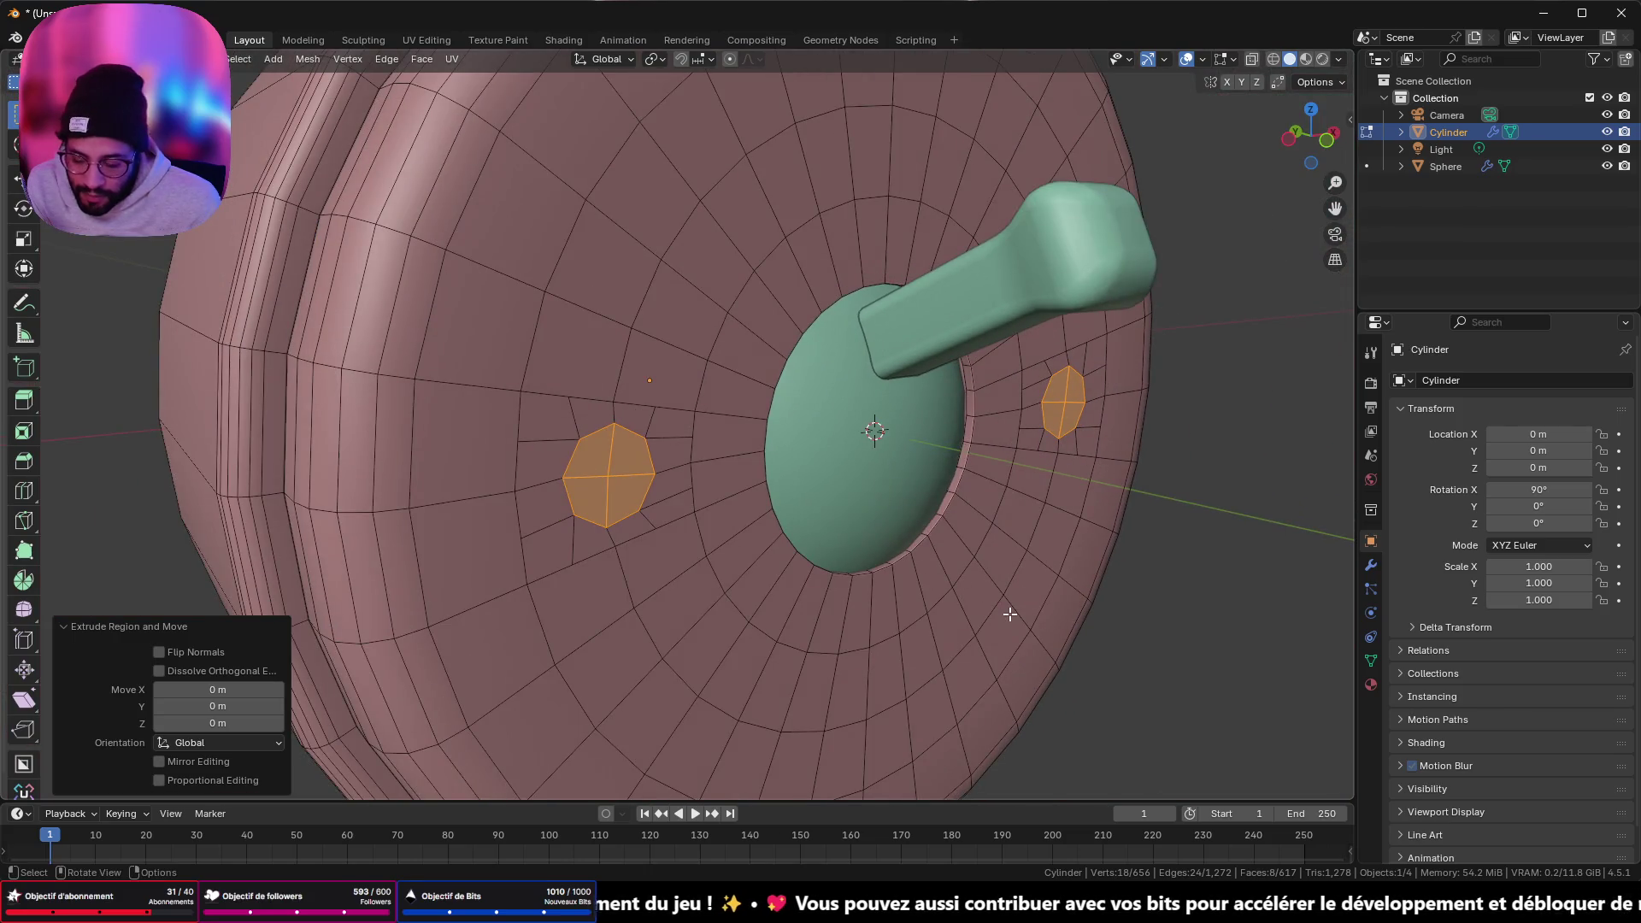
key("e")
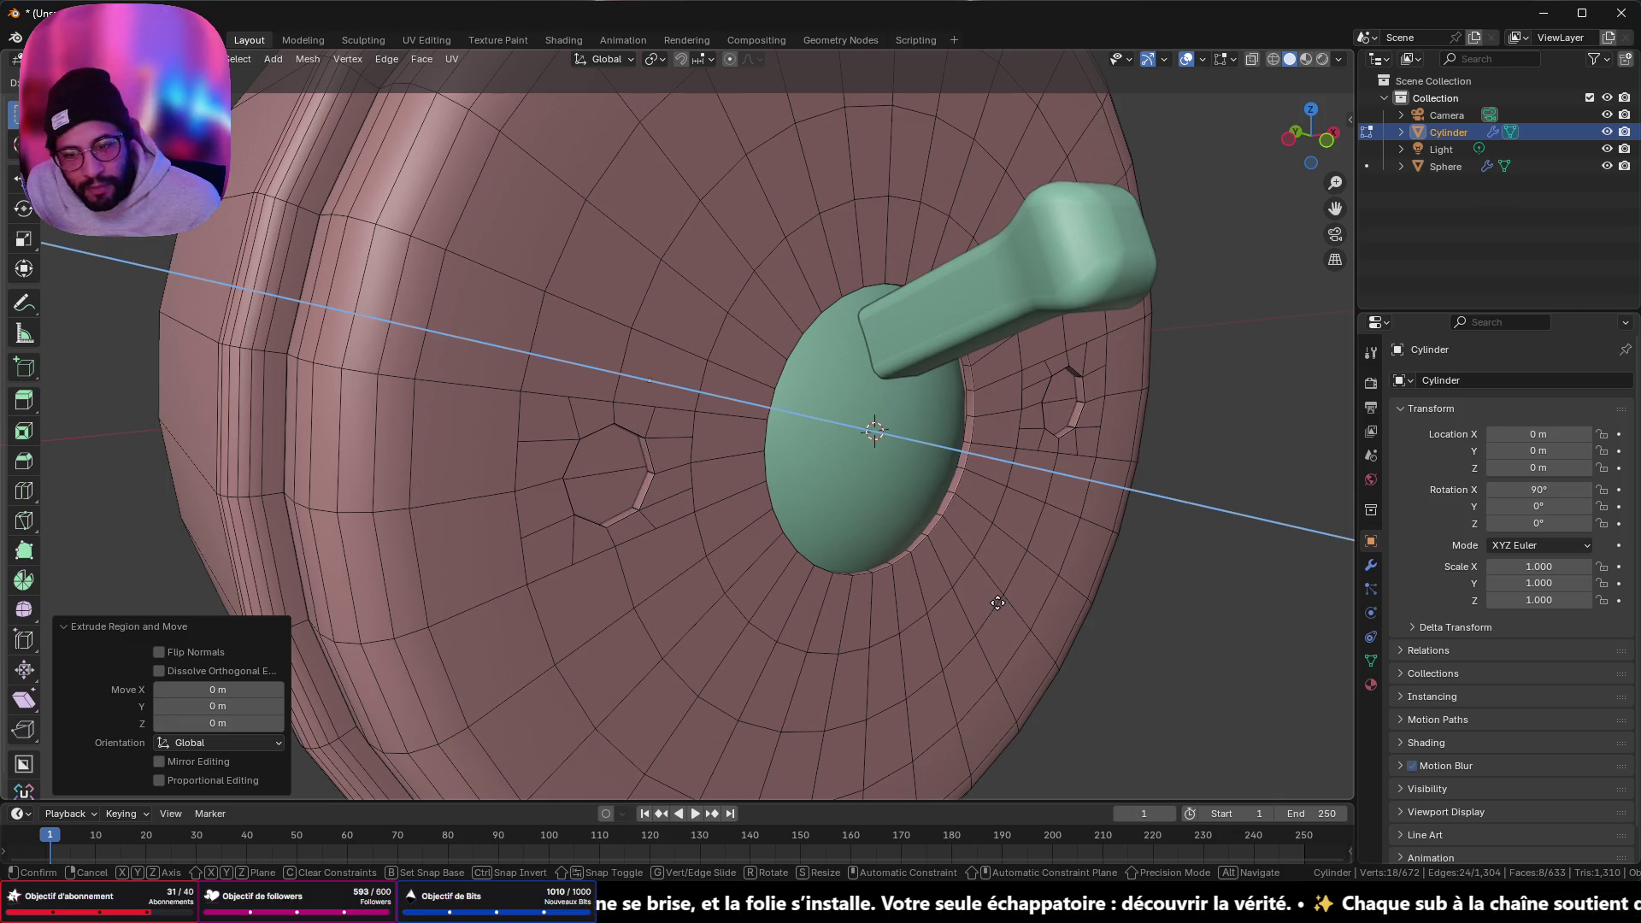
right_click(1011, 609)
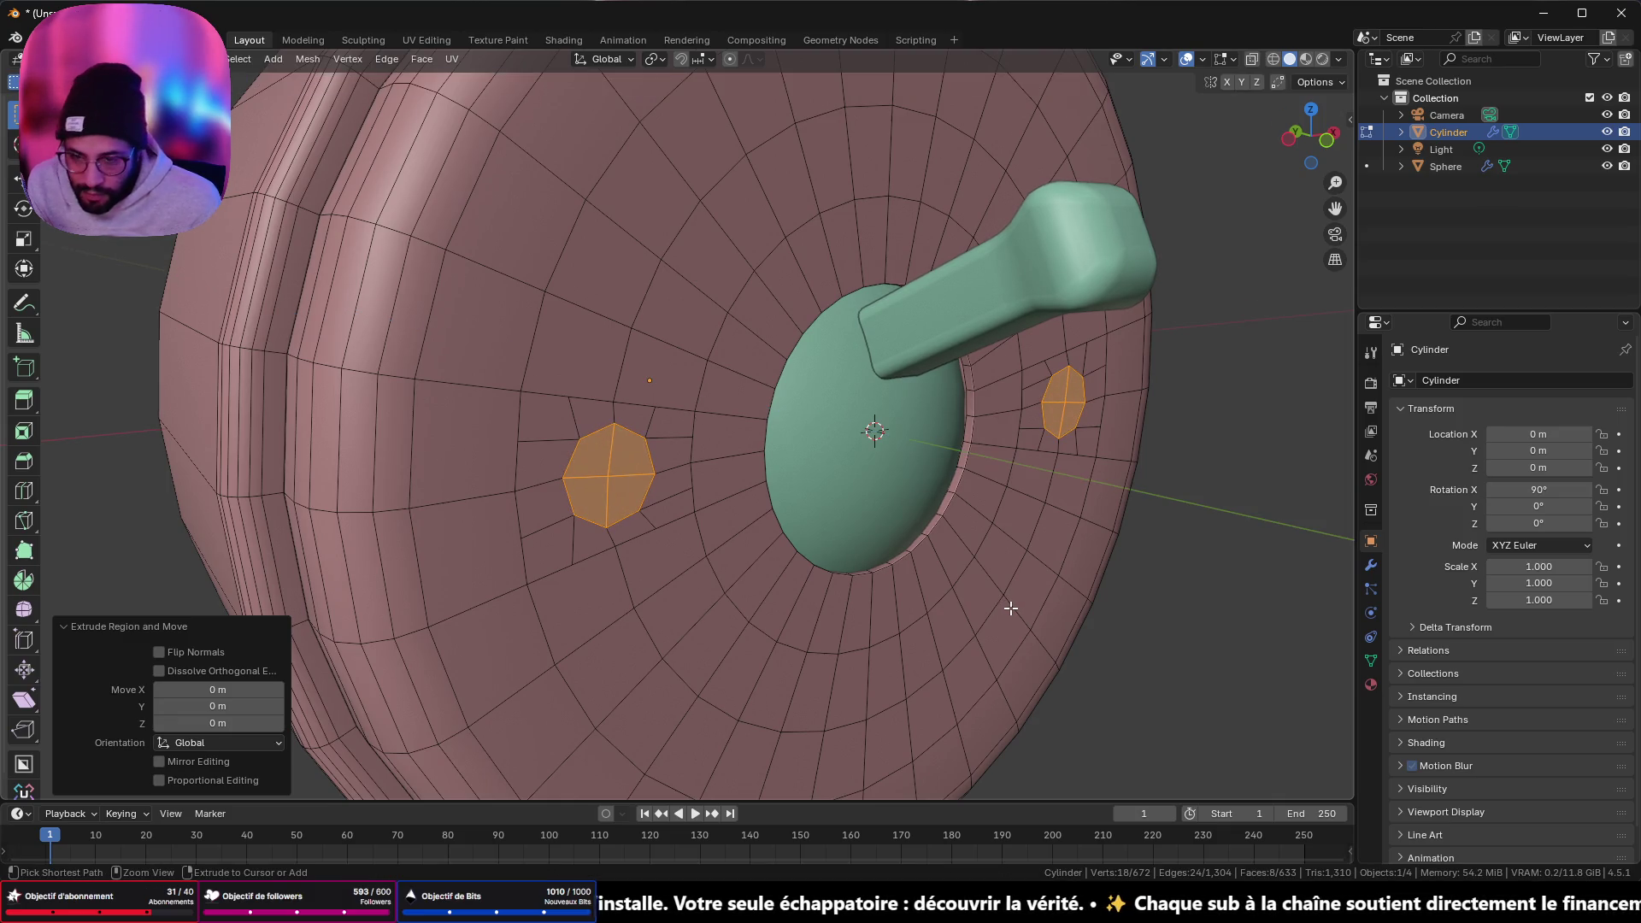
key("ctrl+z")
- Delete the ring of faces around the dome
mouse_move(778, 533)
middle_mouse_down()
mouse_move(996, 542)
mouse_move(1102, 524)
mouse_move(1042, 594)
mouse_move(846, 548)
middle_mouse_up()
left_click(844, 548)
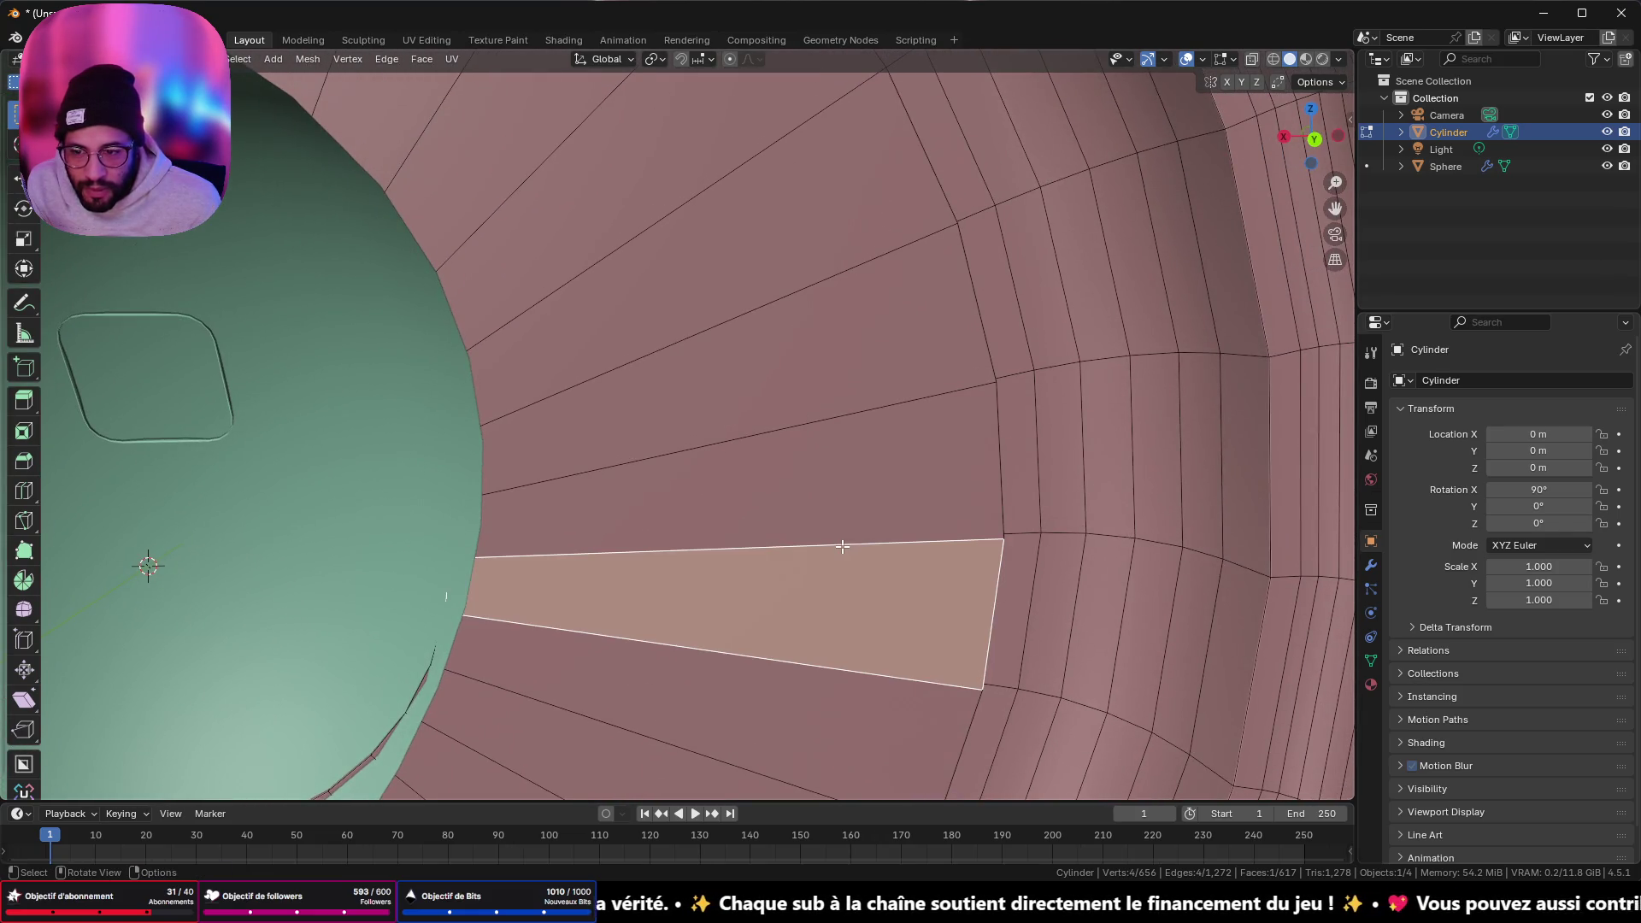
left_click(773, 542, "shift")
left_click(864, 513, "alt")
mouse_move(863, 513)
middle_mouse_down()
mouse_move(1069, 477)
mouse_move(825, 484)
middle_mouse_up()
key("x")
left_click(838, 477)
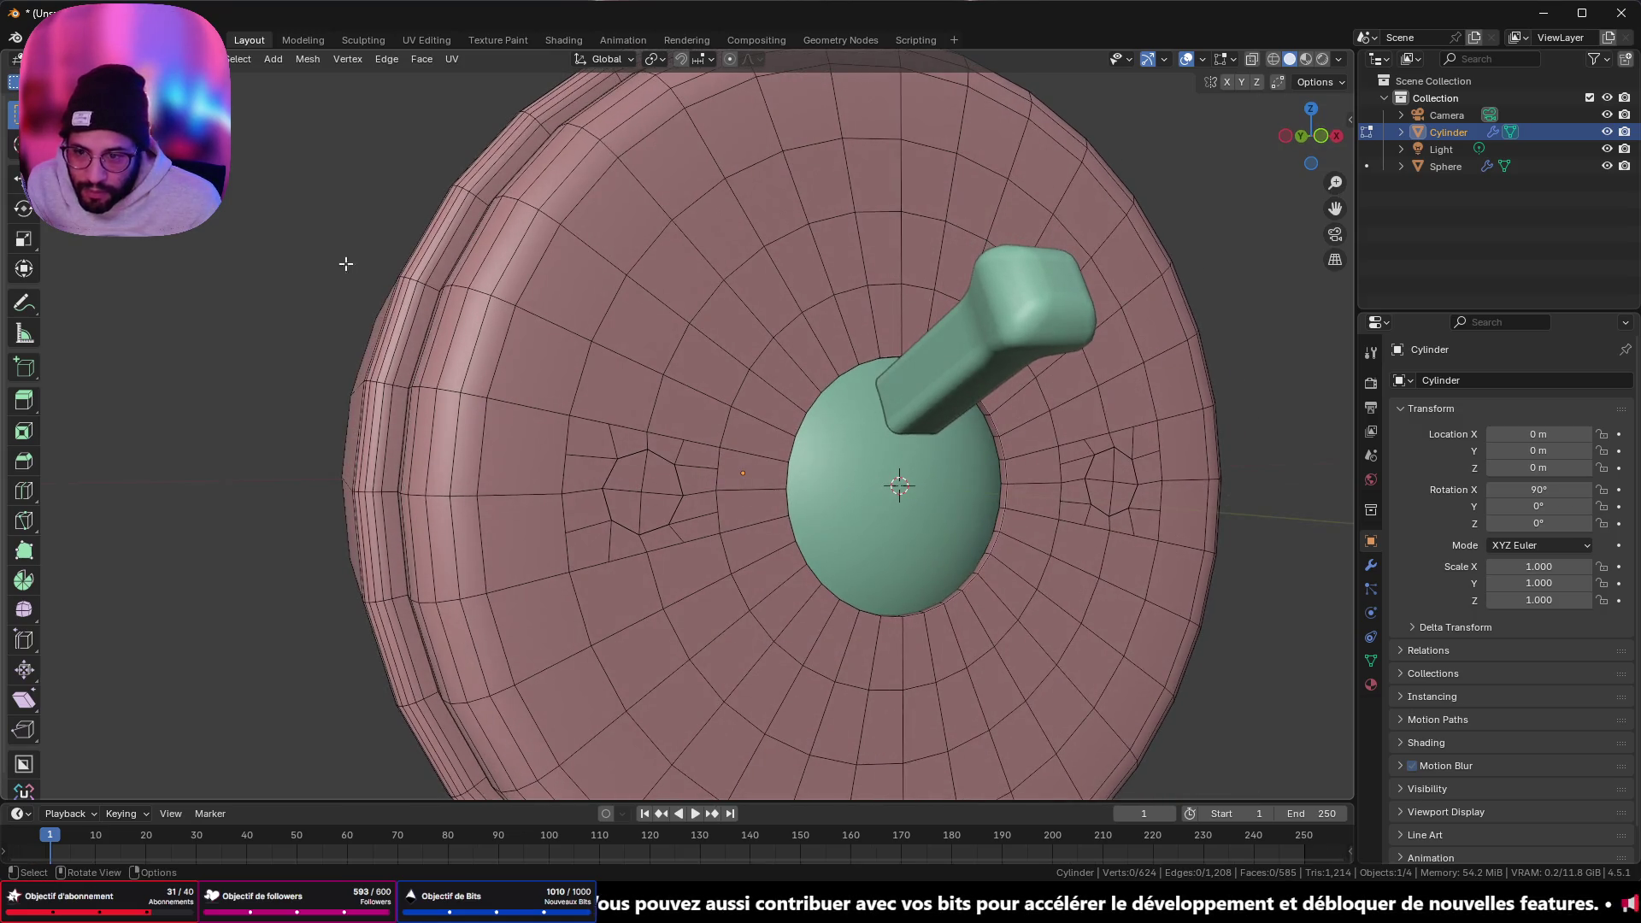
- Box-select both octagonal hole faces and extrude them slightly inward
middle_click_drag(593, 420, 670, 414)
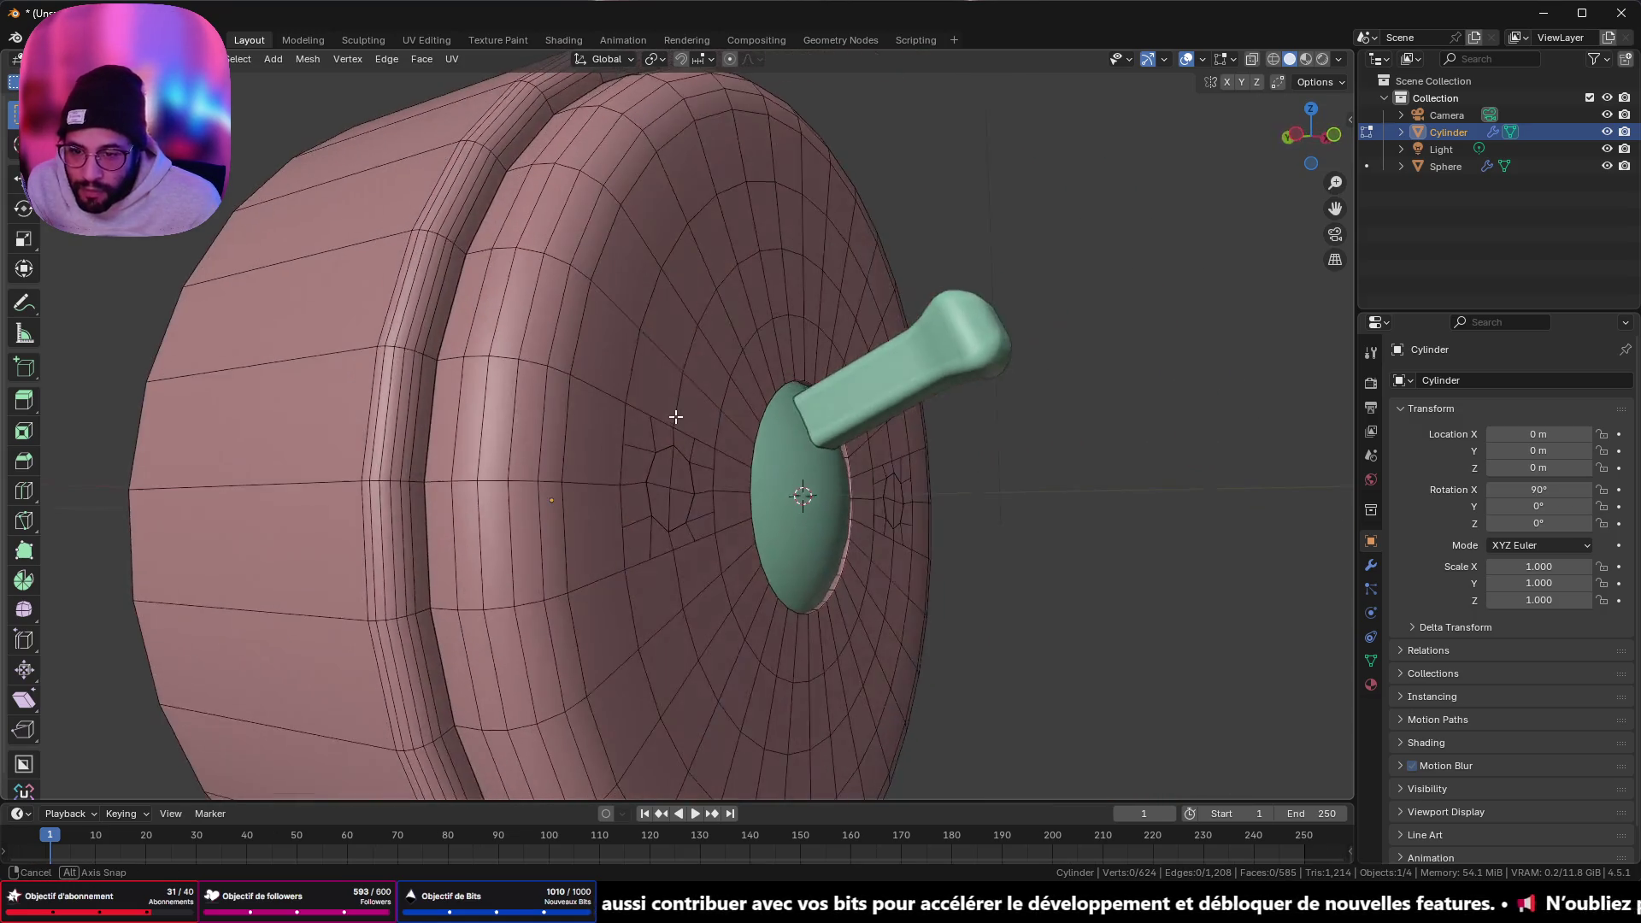
left_click(664, 470)
middle_click_drag(664, 471, 1255, 498)
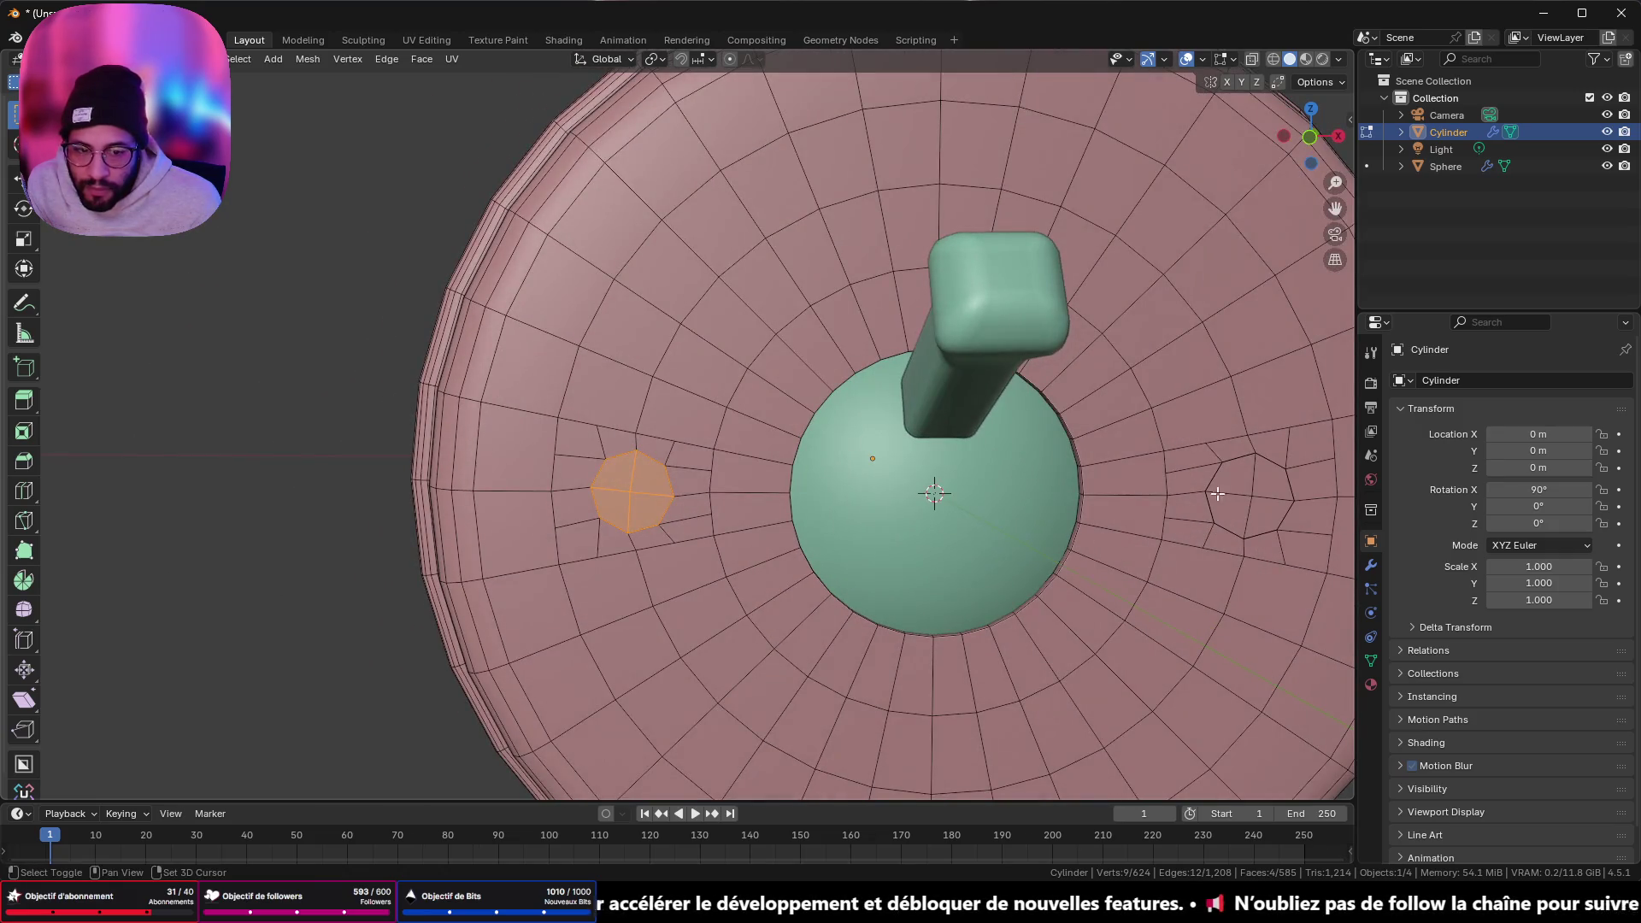
key("b")
left_click_drag(1255, 497, 1265, 506)
middle_click_drag(1265, 506, 1030, 597)
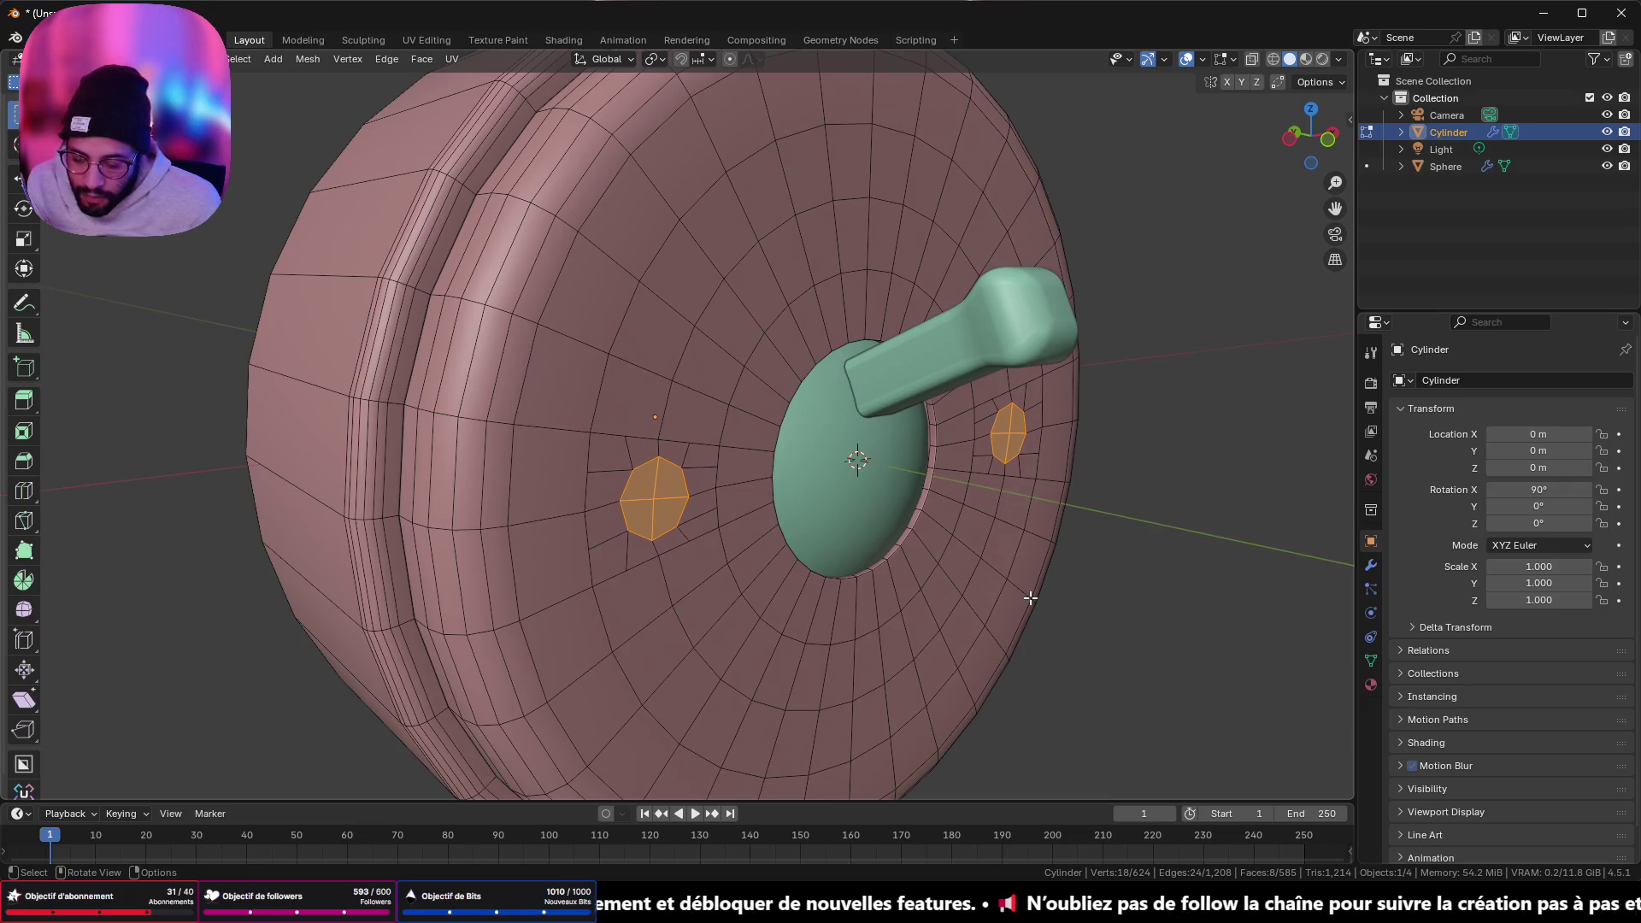
key("e")
left_click(1012, 592)
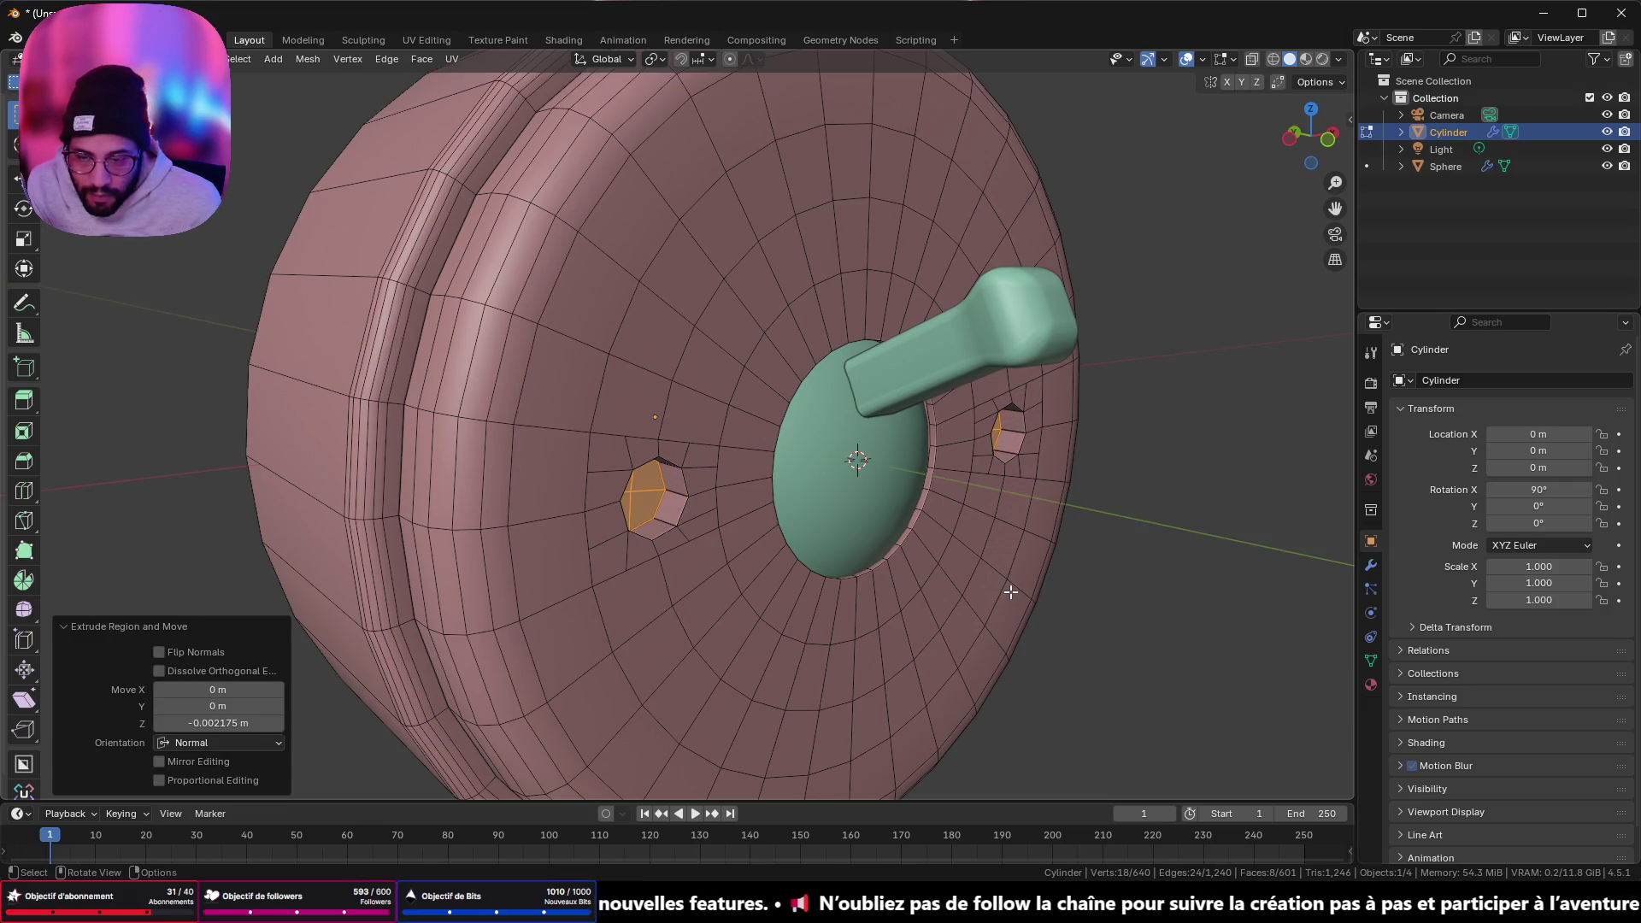
mouse_move(1011, 592)
middle_mouse_down()
mouse_move(855, 513)
mouse_move(618, 523)
mouse_move(744, 519)
mouse_move(722, 475)
mouse_move(660, 500)
mouse_move(736, 537)
middle_mouse_up()
- Inspect the smoothed disc and its two recessed holes from several angles
key("Tab")
key("Tab")
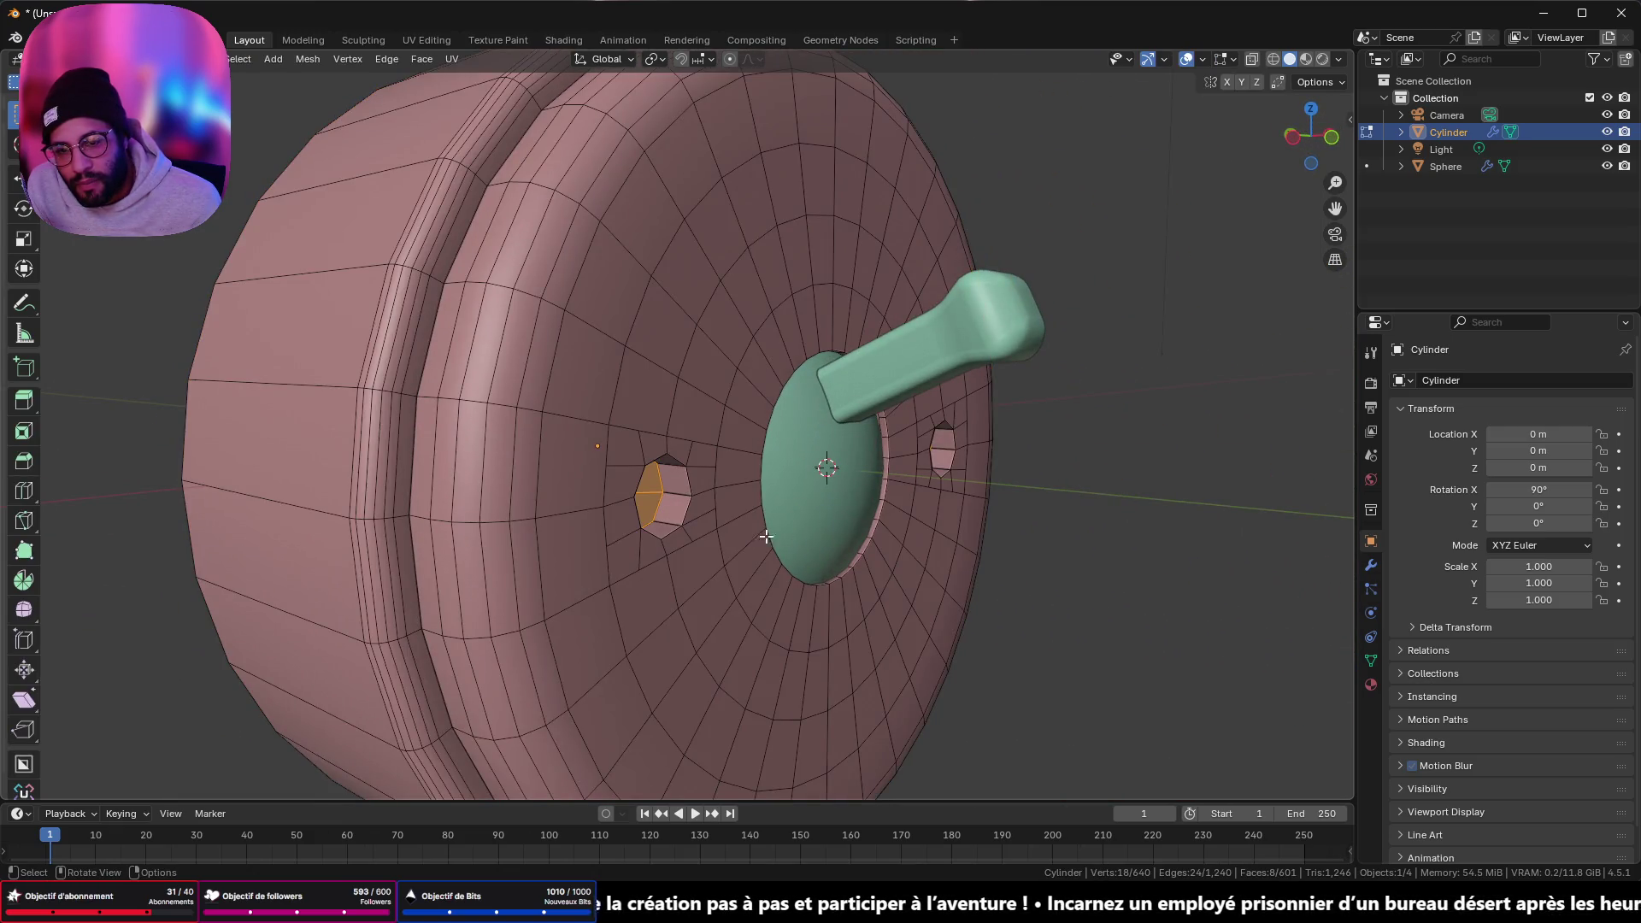
middle_click_drag(955, 408, 877, 385)
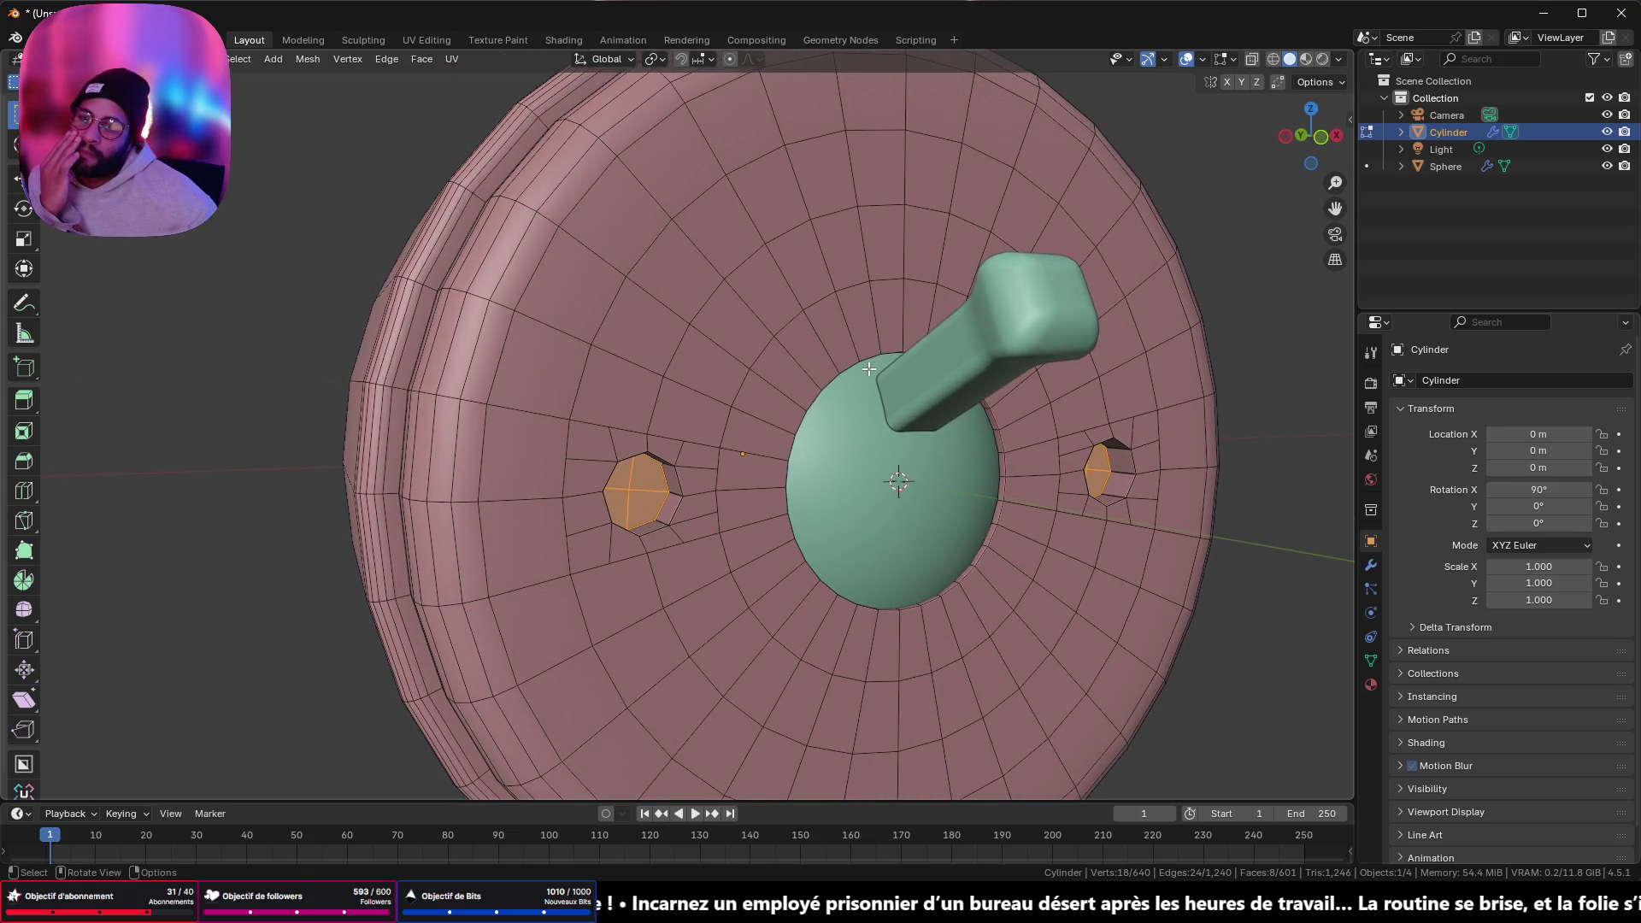
scroll(942, 334, "up", 1)
middle_click_drag(941, 333, 976, 299)
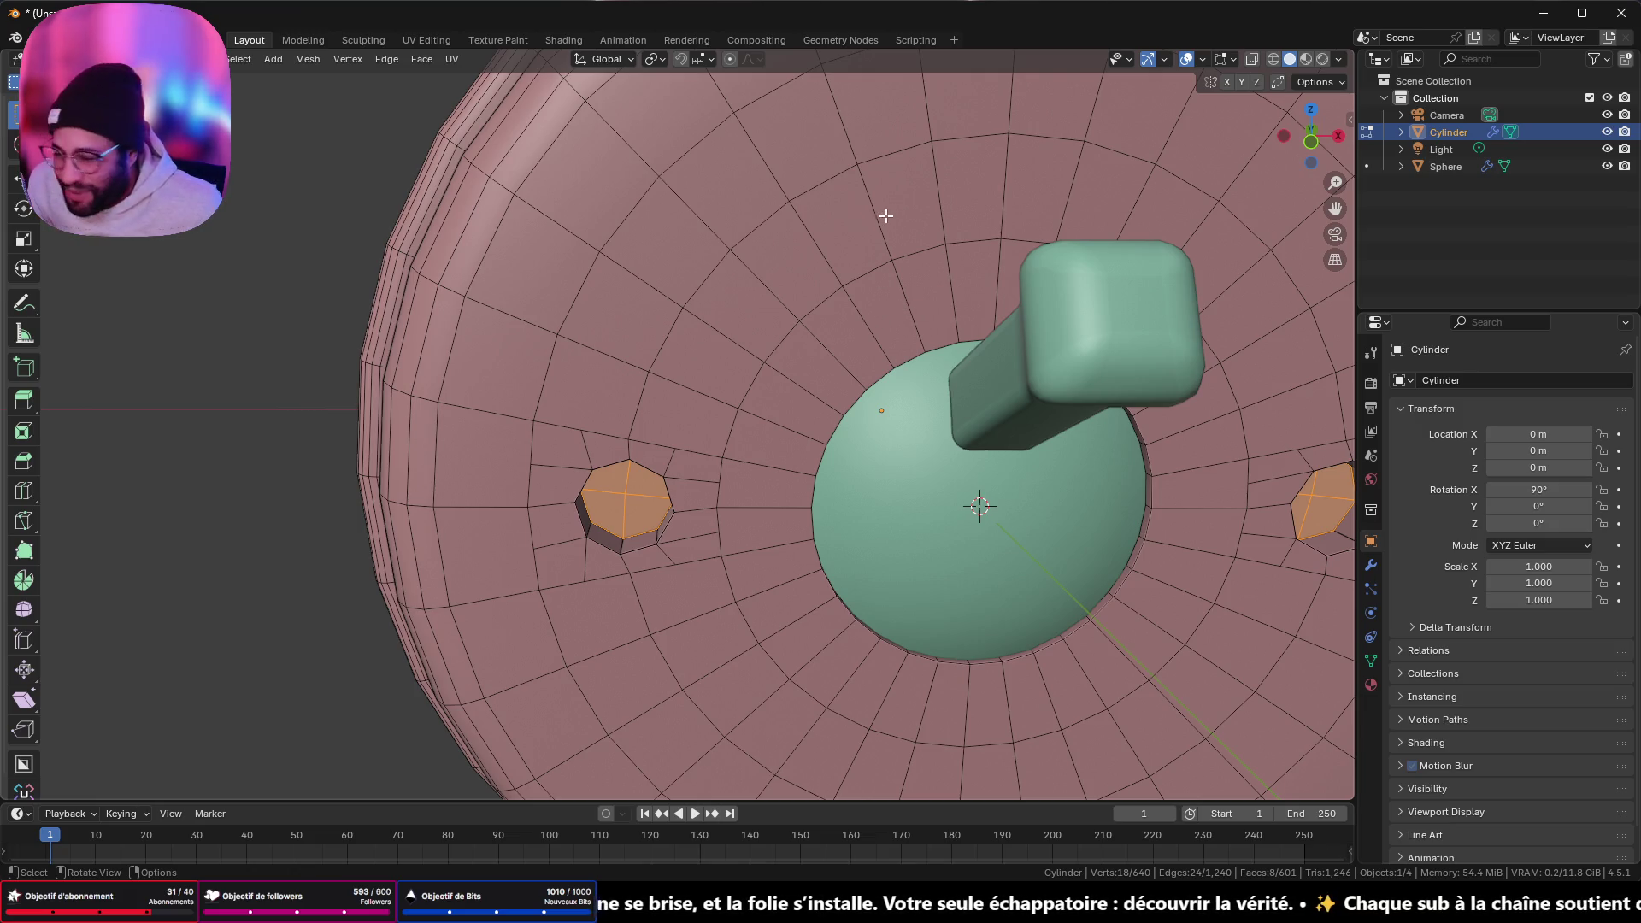
middle_click_drag(872, 218, 911, 297)
mouse_move(875, 387)
middle_mouse_down()
mouse_move(893, 419)
mouse_move(936, 427)
mouse_move(918, 430)
mouse_move(879, 337)
middle_mouse_up()
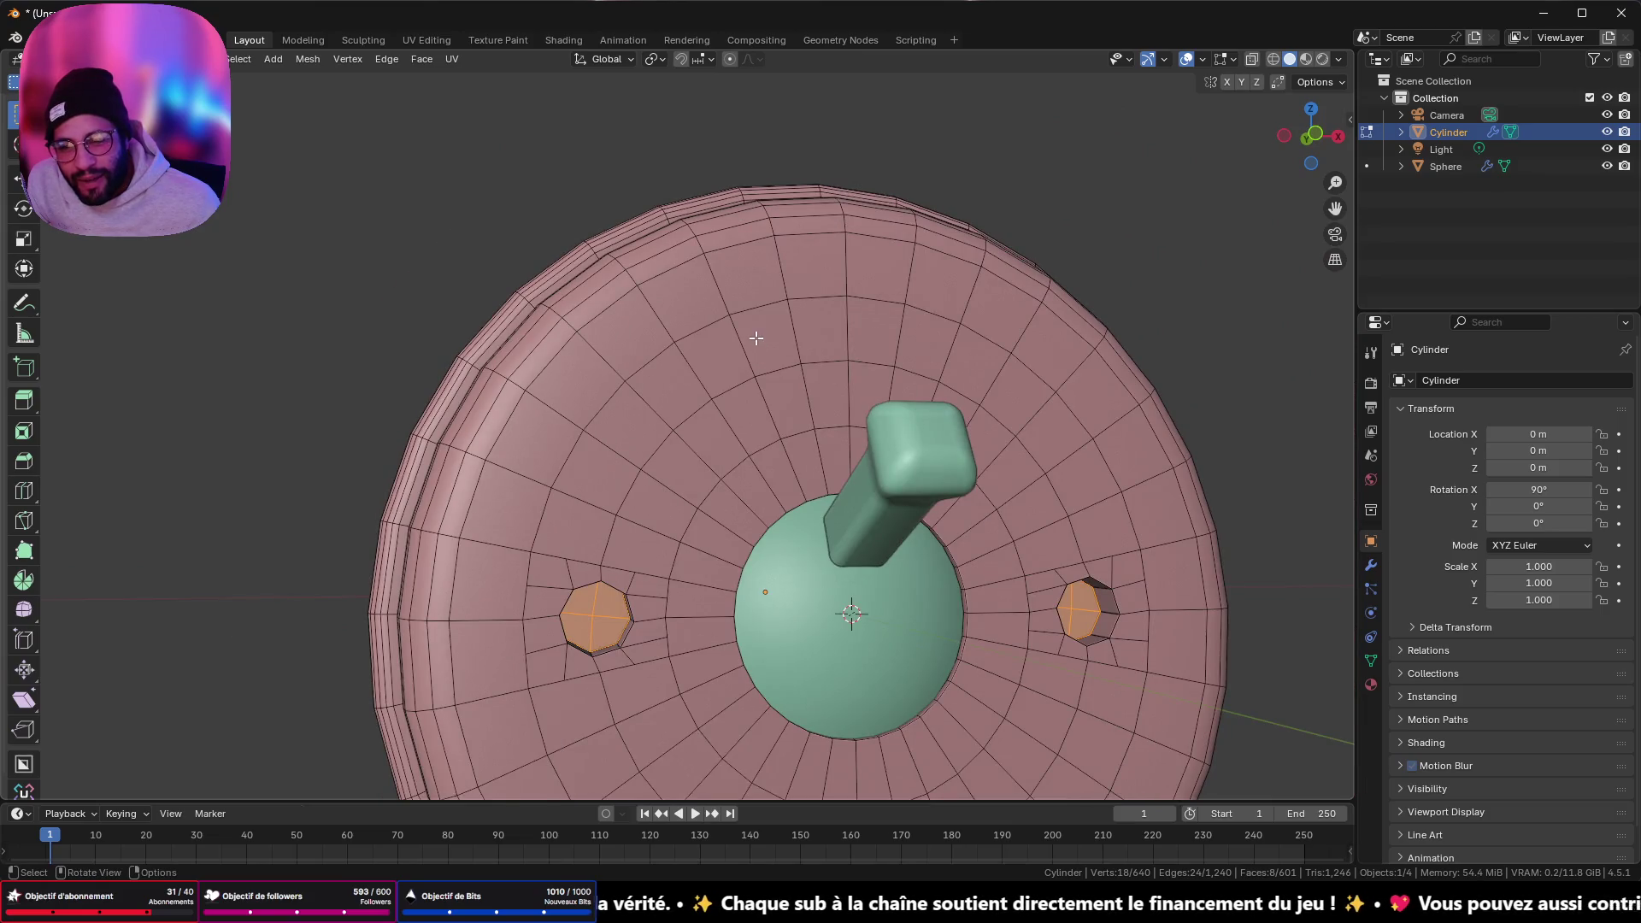
left_click(598, 489)
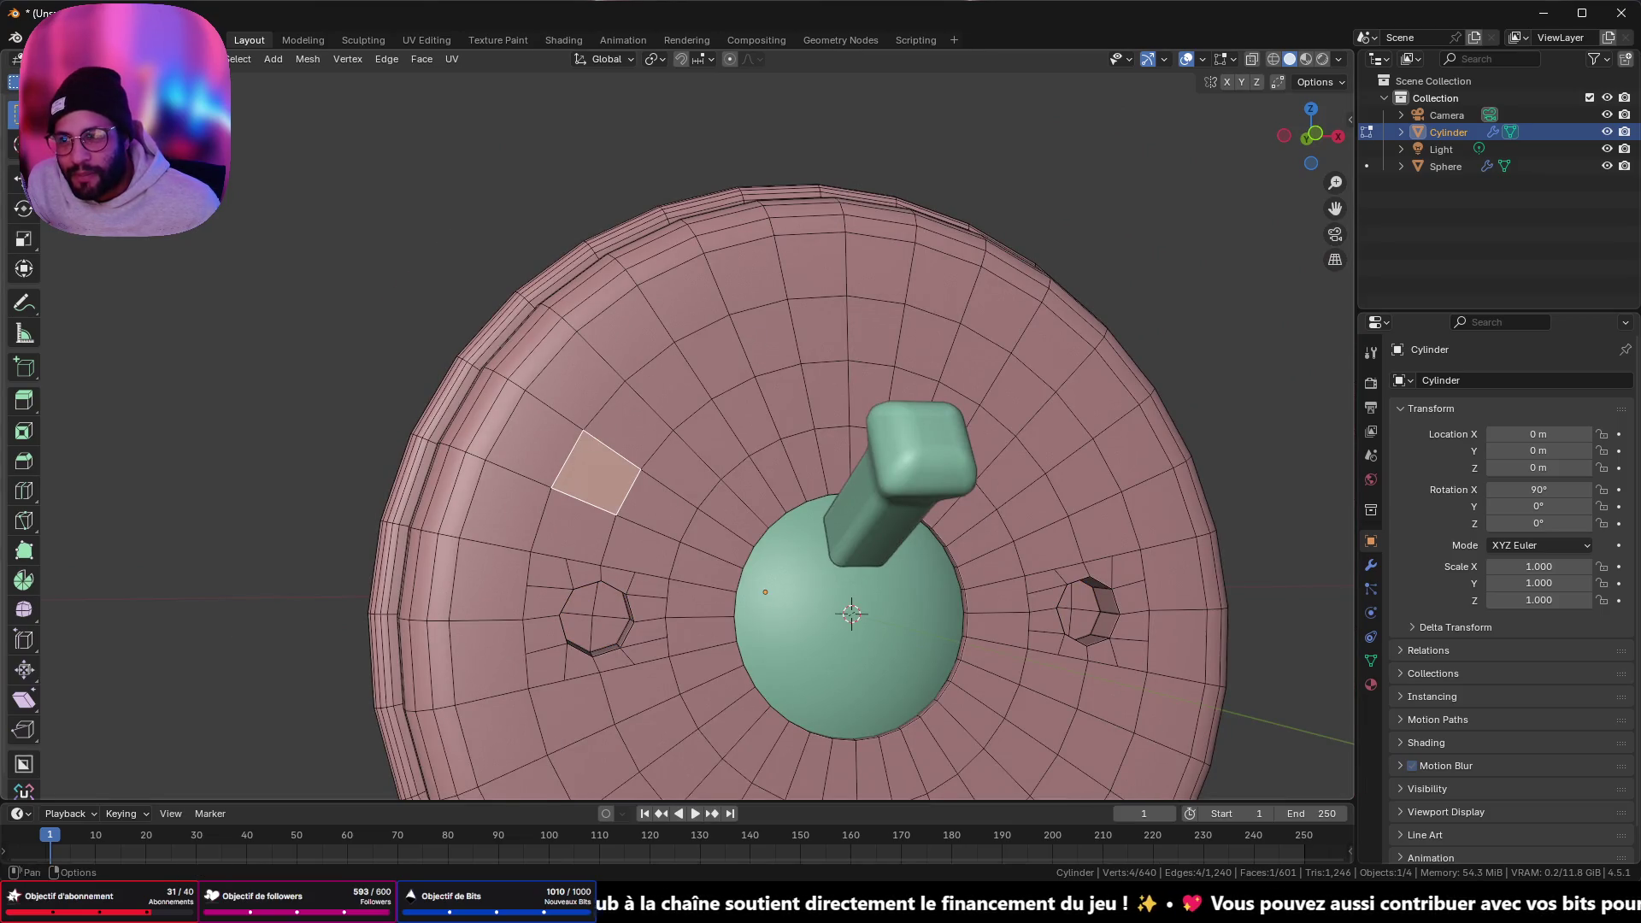
- In edge mode, slide the upper edge arc onto the next ring
key("2")
left_click(568, 448)
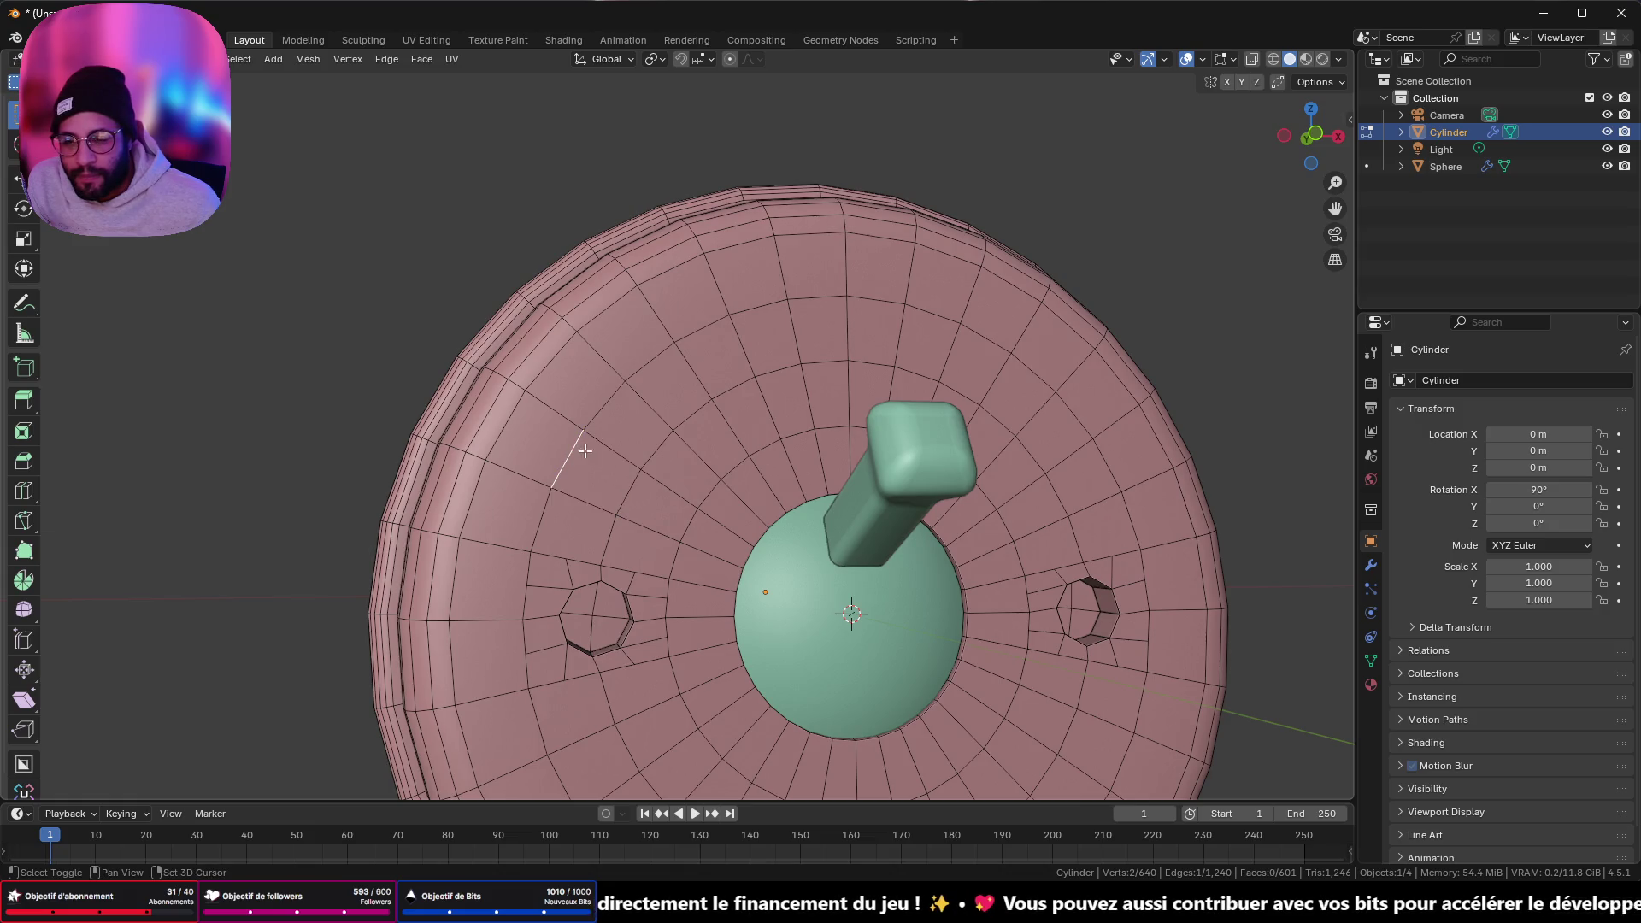
left_click(1126, 509, "ctrl")
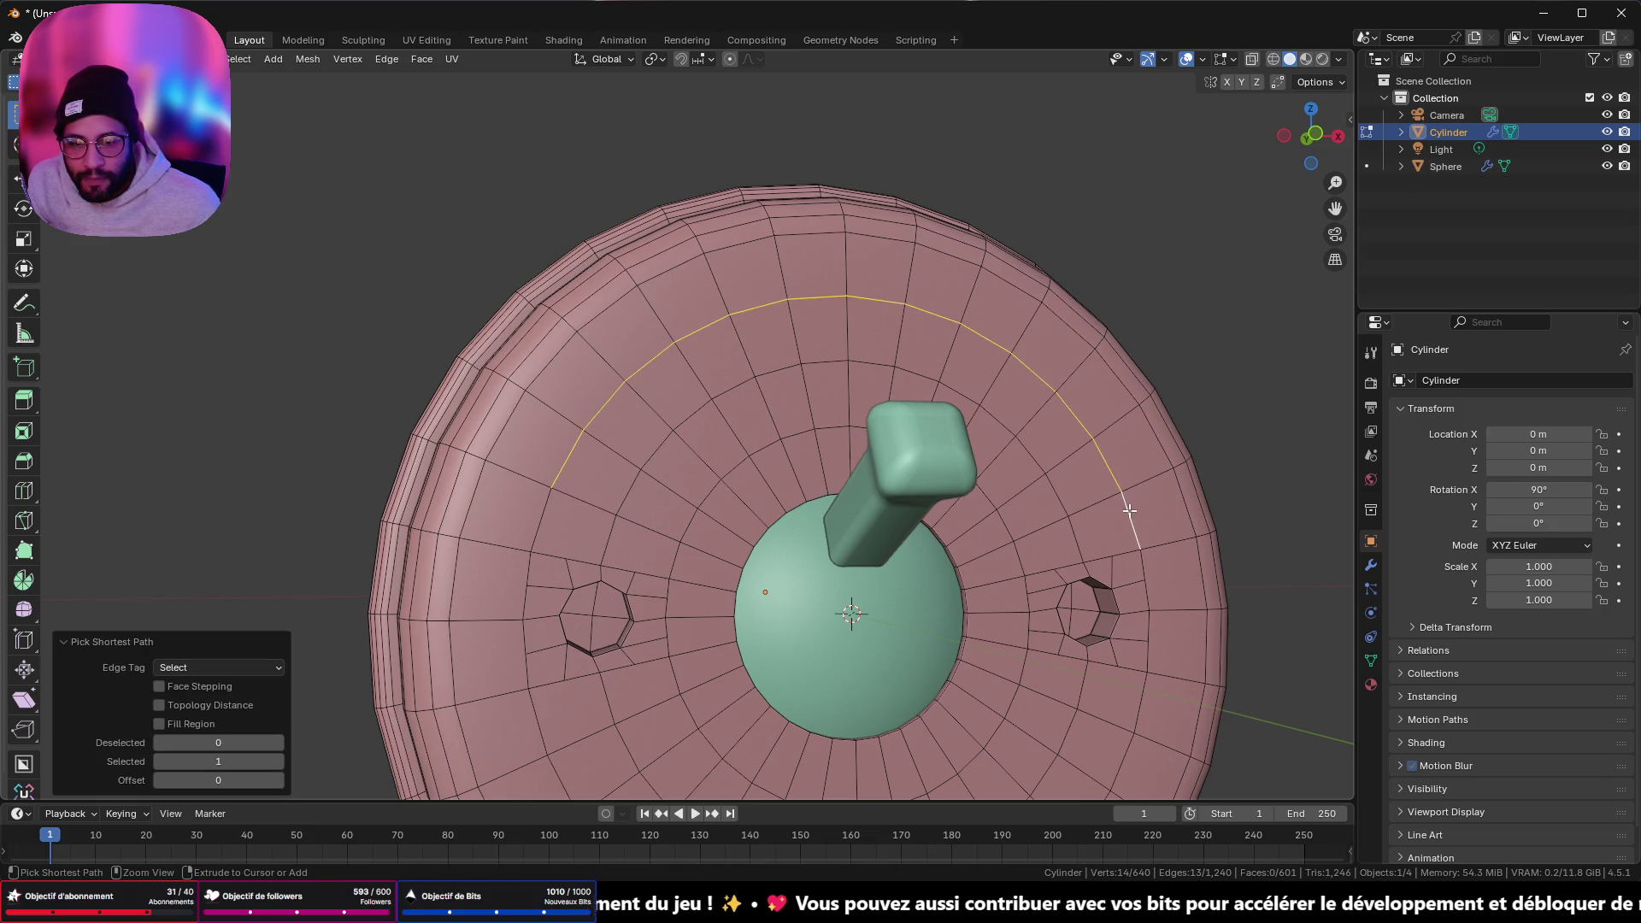
middle_click_drag(1127, 510, 1054, 331)
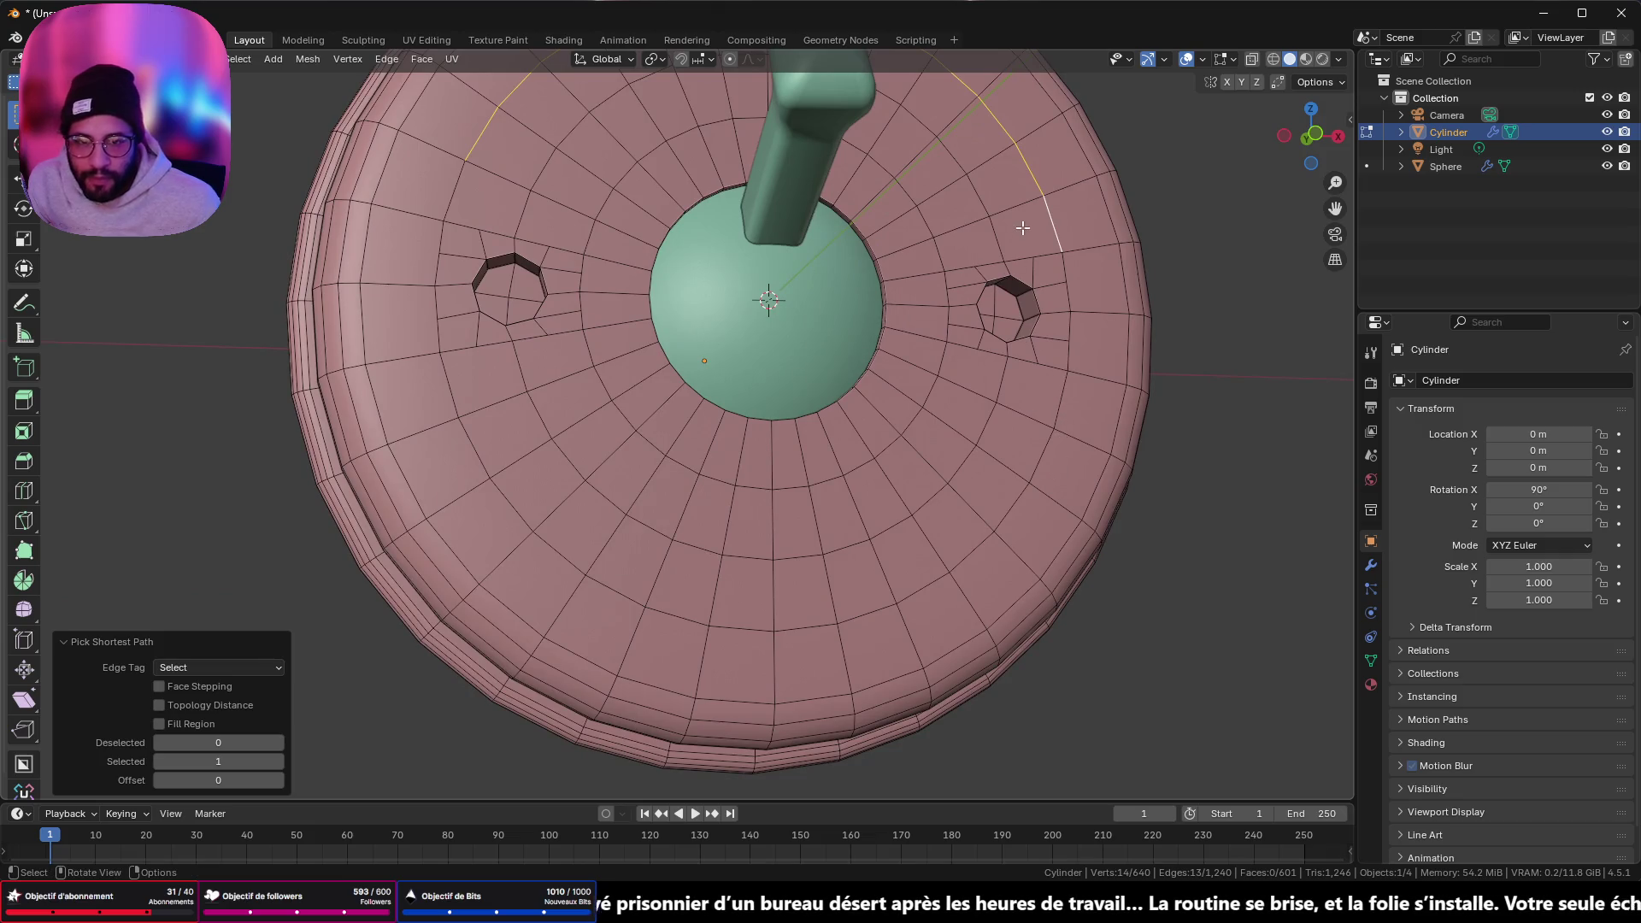
mouse_move(1028, 398)
middle_mouse_down()
mouse_move(1017, 419)
mouse_move(1038, 433)
middle_mouse_up()
left_click(1030, 403, "shift")
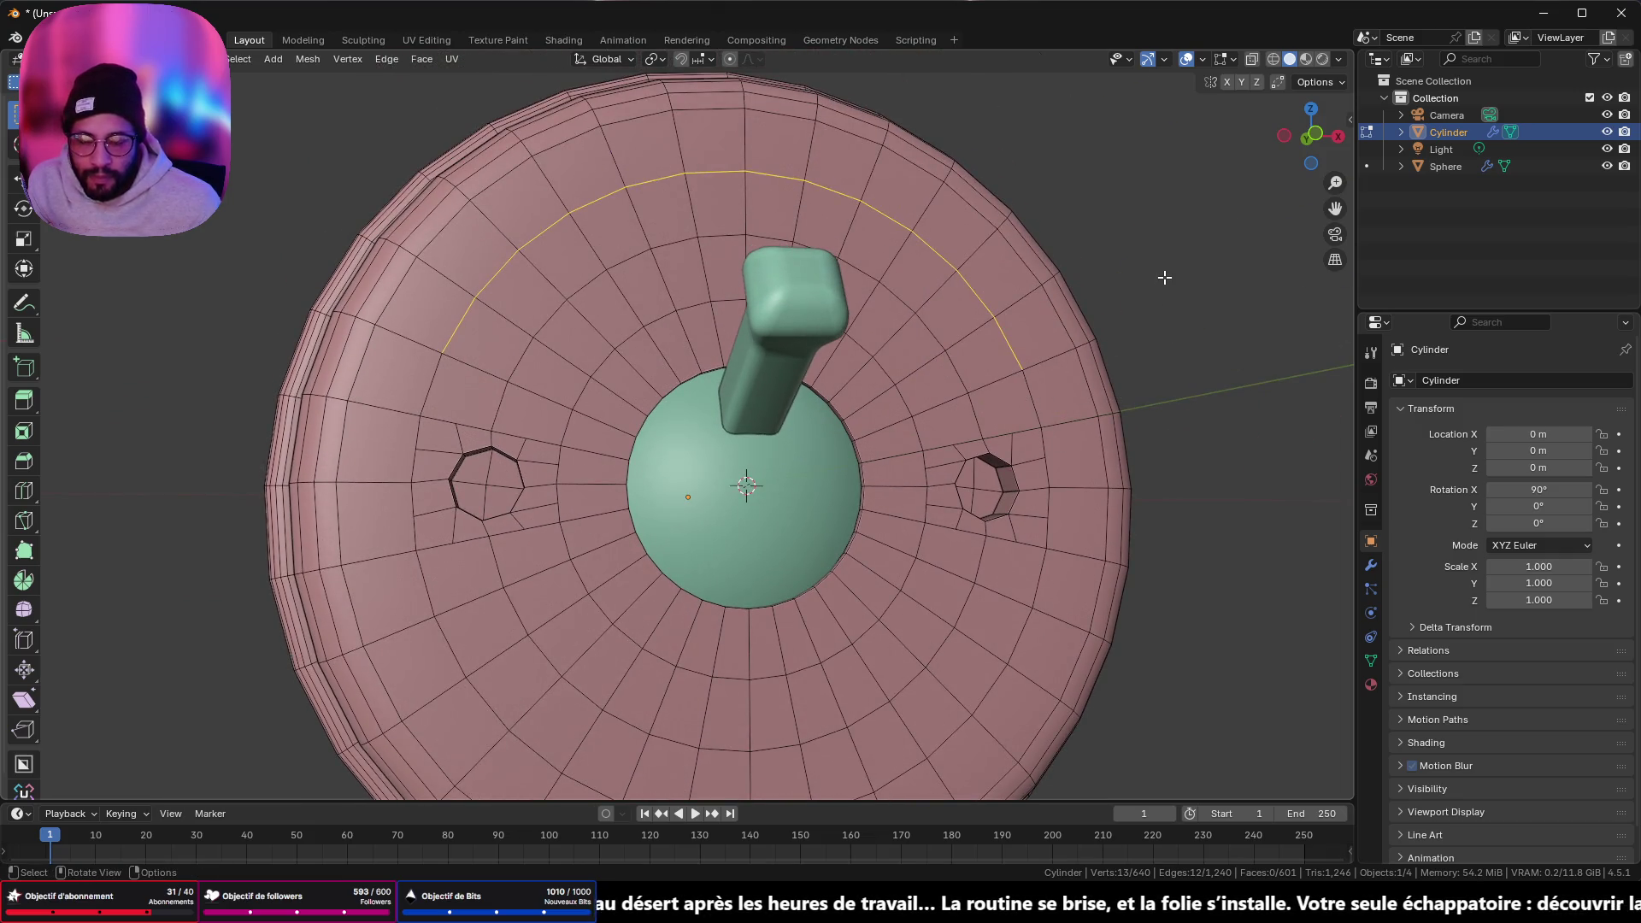
key("g")
key("g")
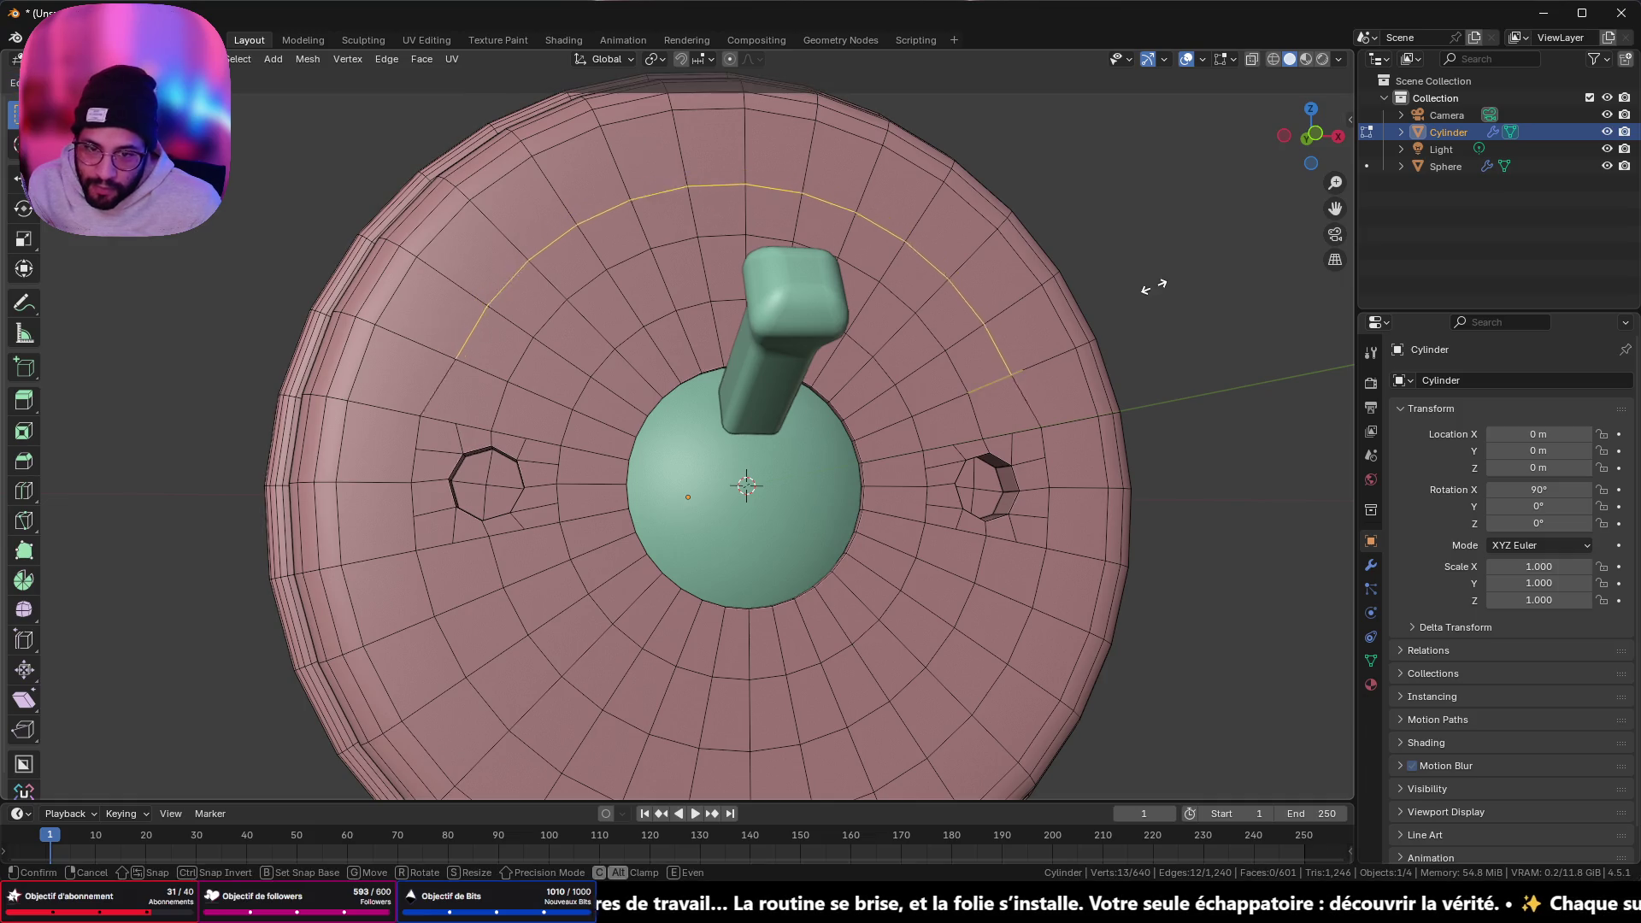
left_click(1114, 328)
- Slide the lower edge arc inward and merge the whole mesh by distance
middle_click_drag(1018, 594, 1005, 462)
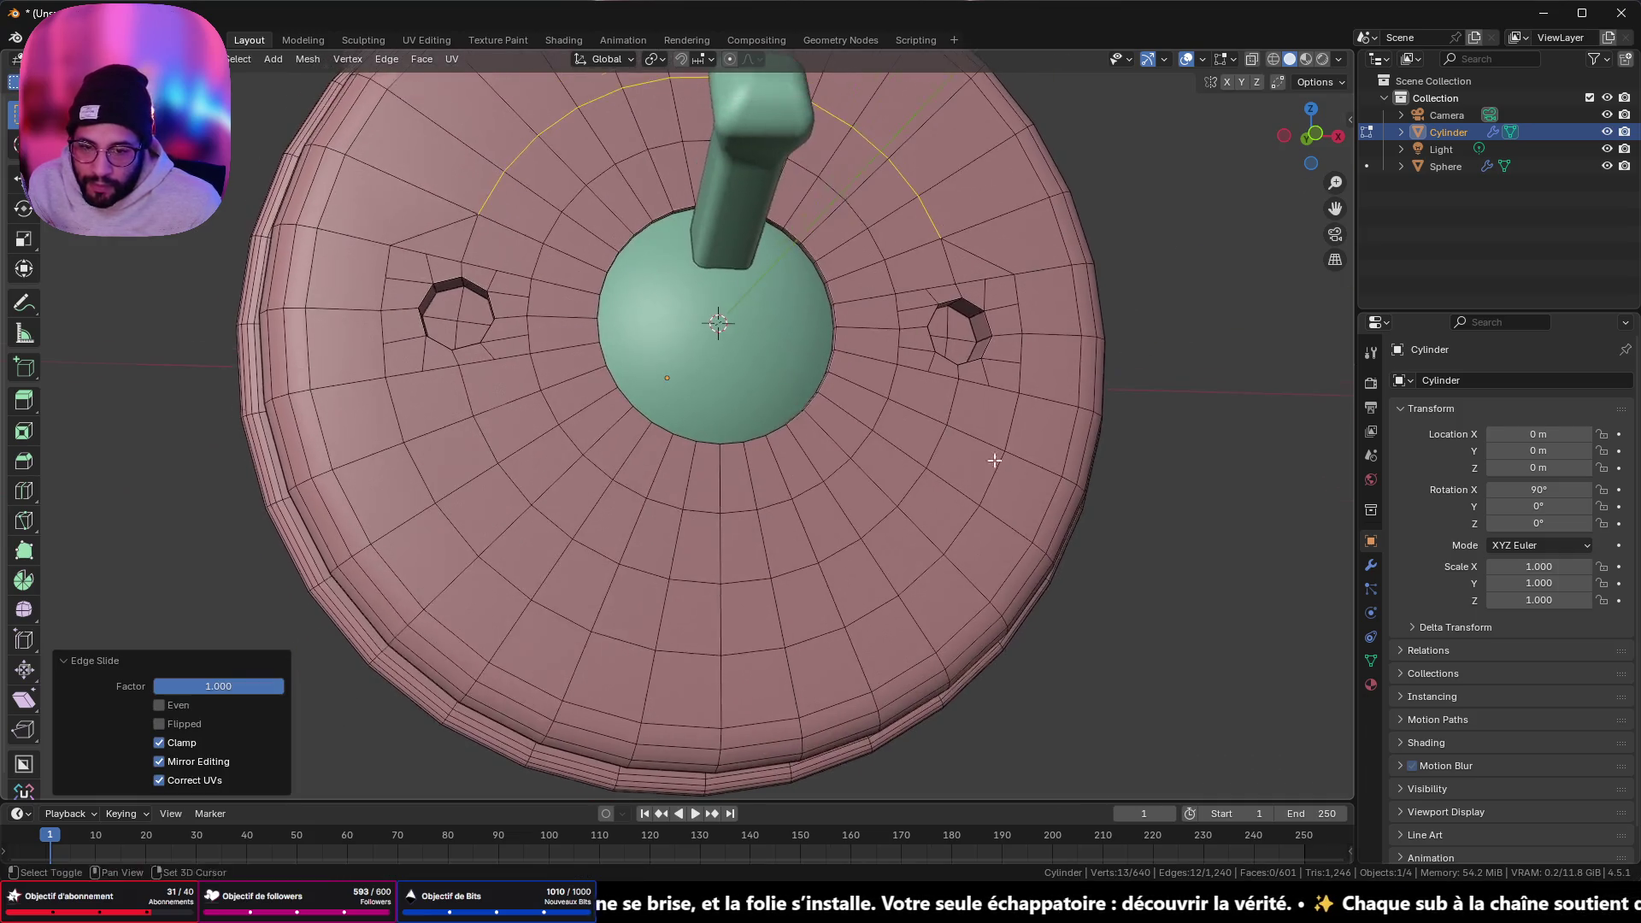
left_click(1001, 462)
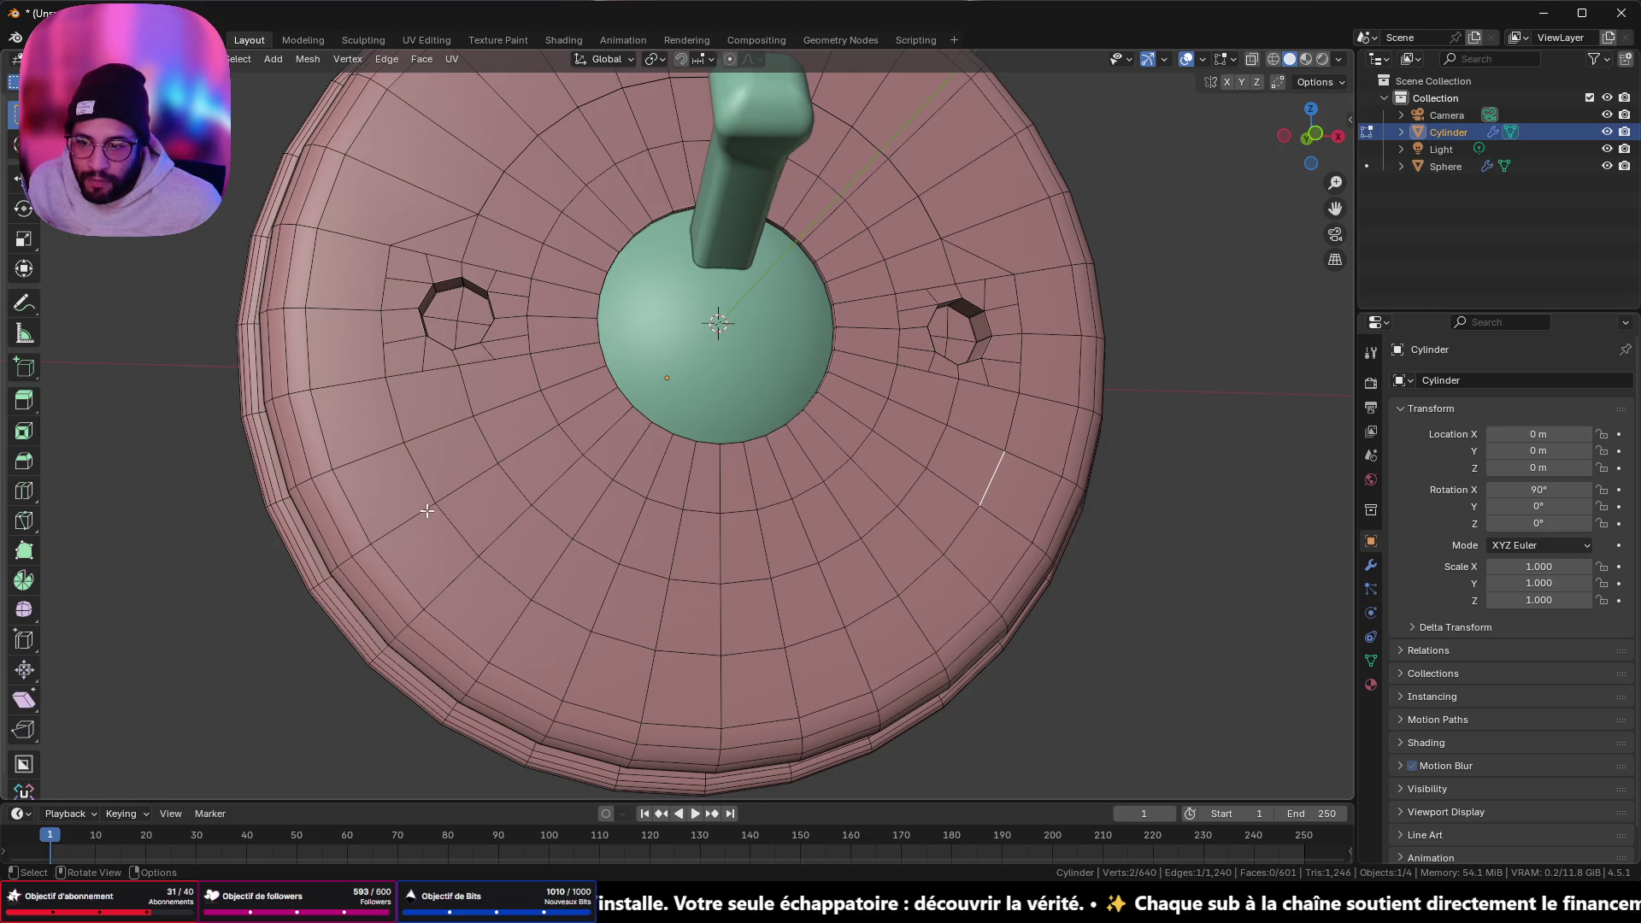
left_click(419, 472, "ctrl")
key("g")
key("g")
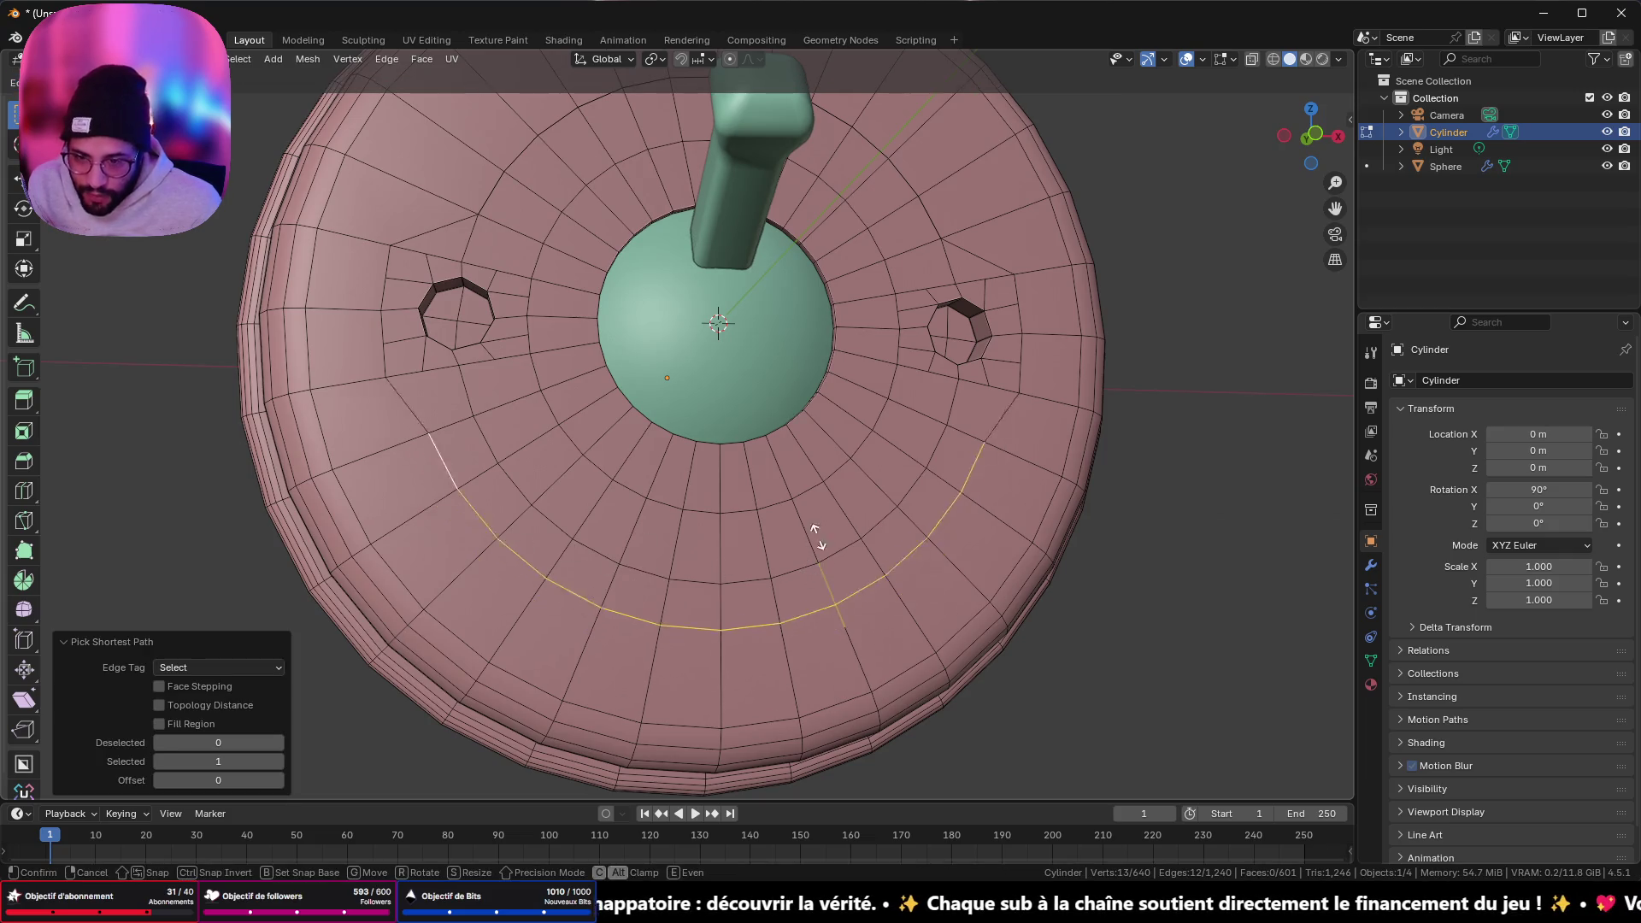
left_click(820, 482)
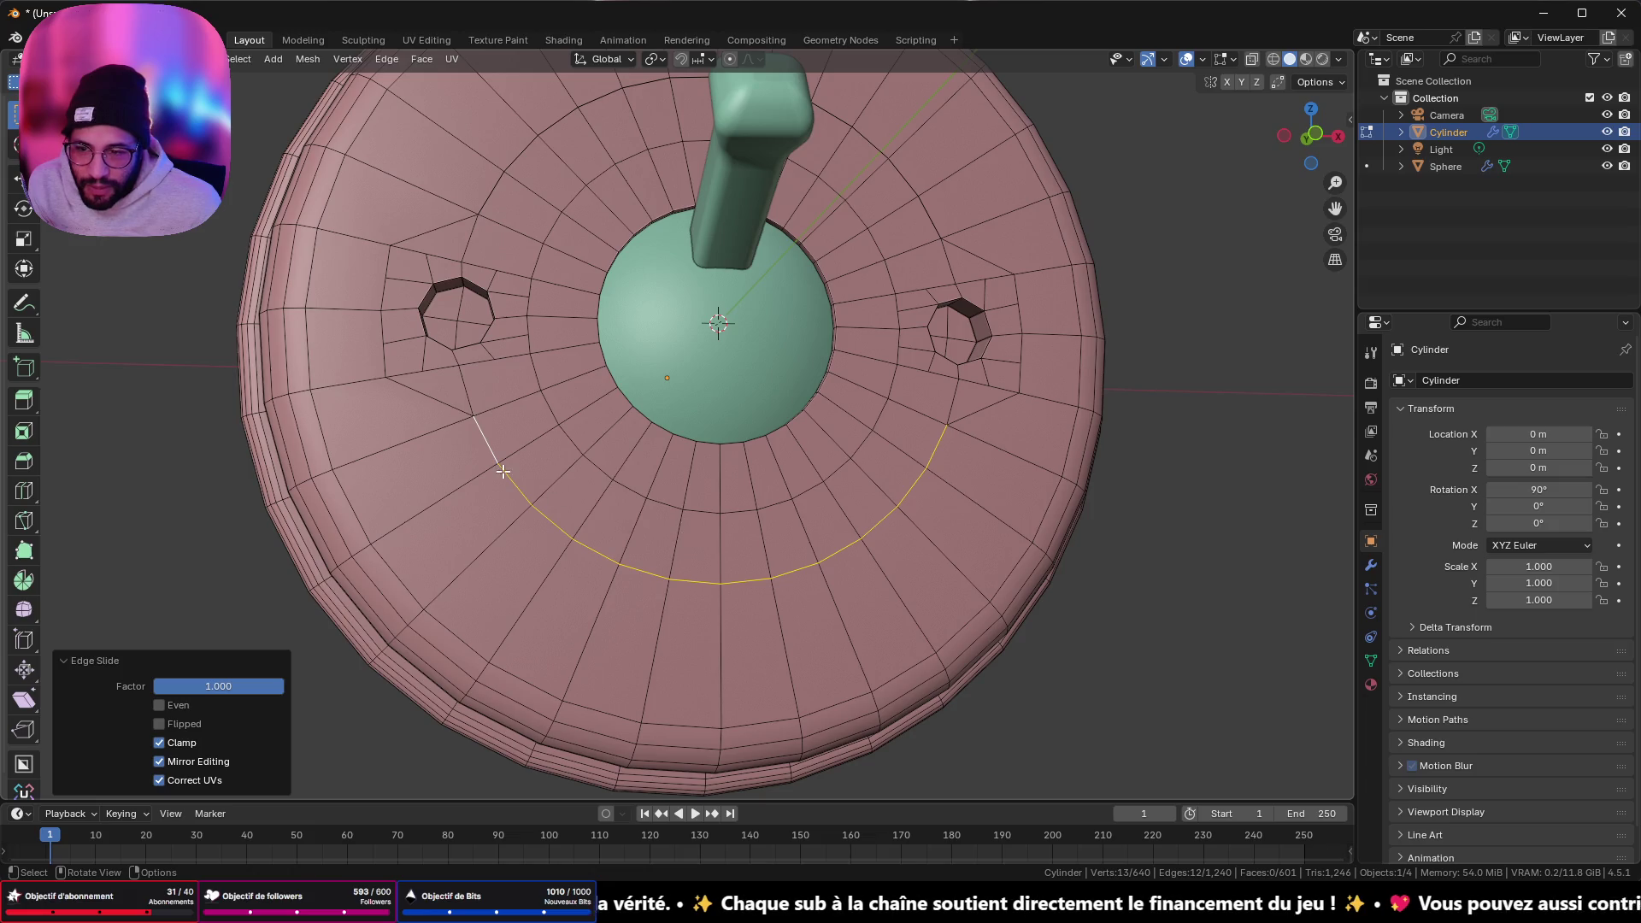
key("a")
key("m")
left_click(1233, 289)
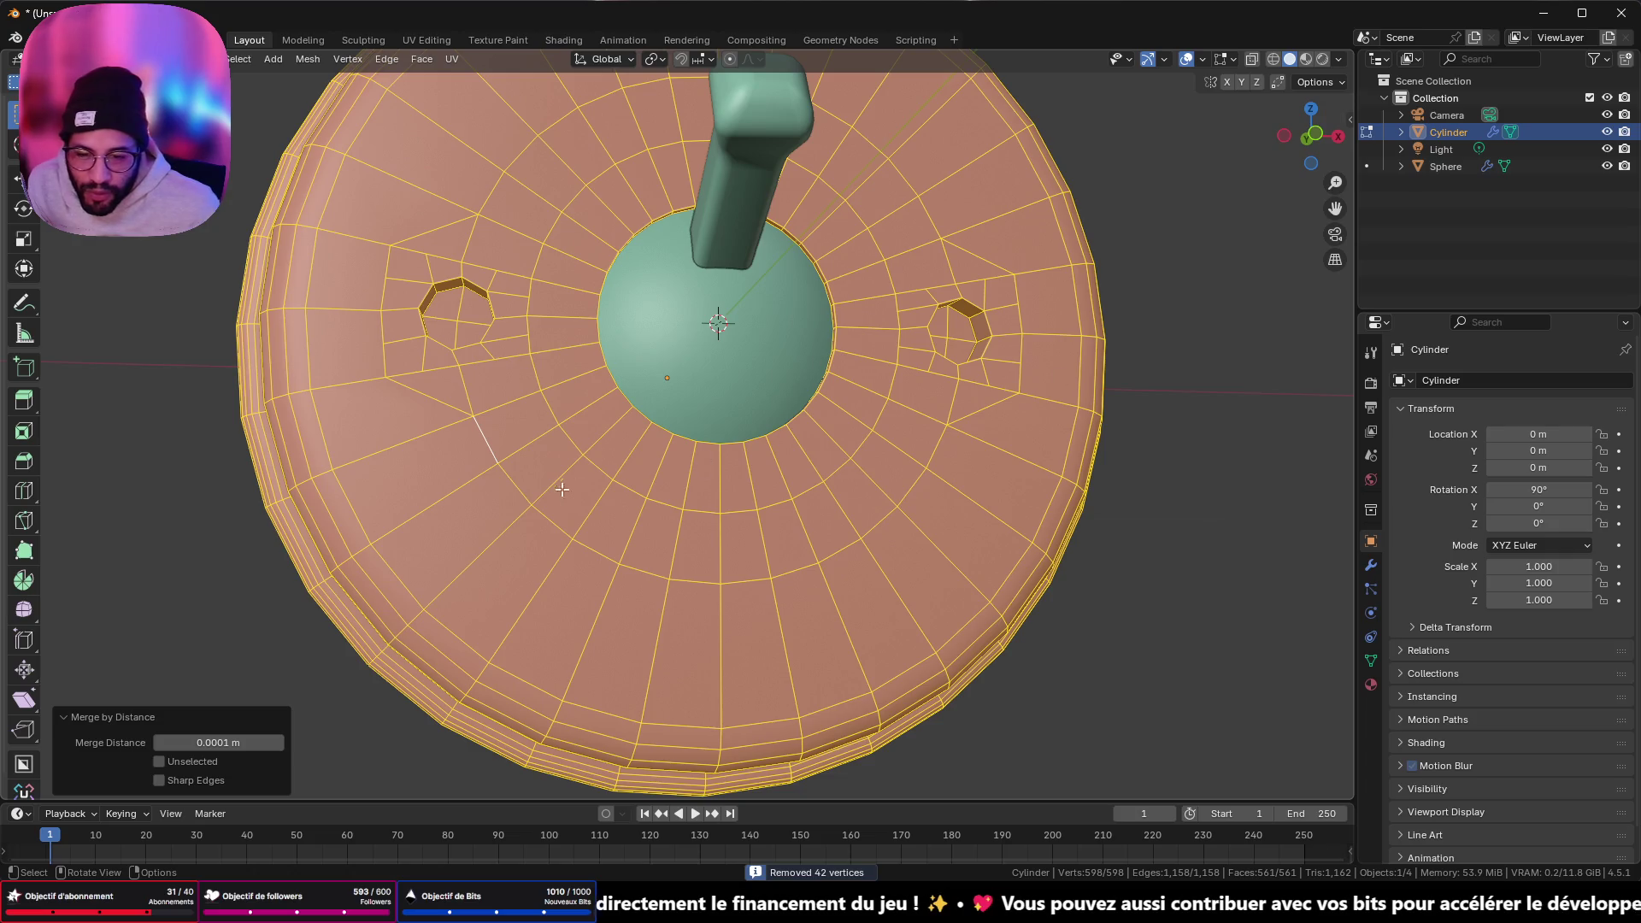
- Slide the edge arcs below and above the dome onto the rings beside it
left_click(516, 482)
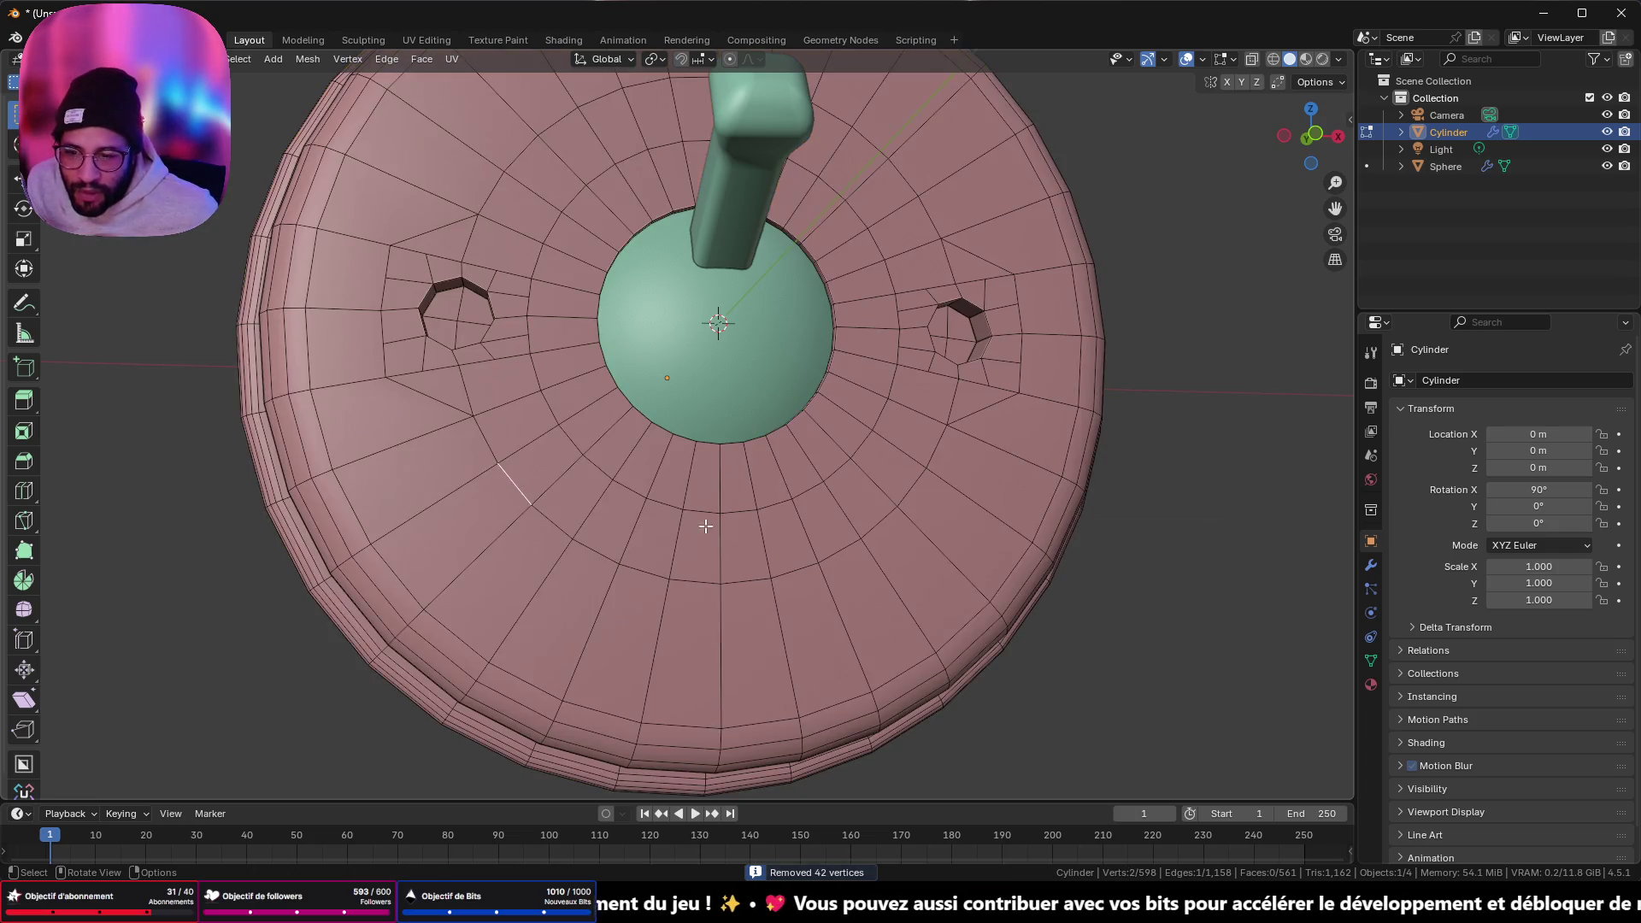
left_click(933, 457, "ctrl")
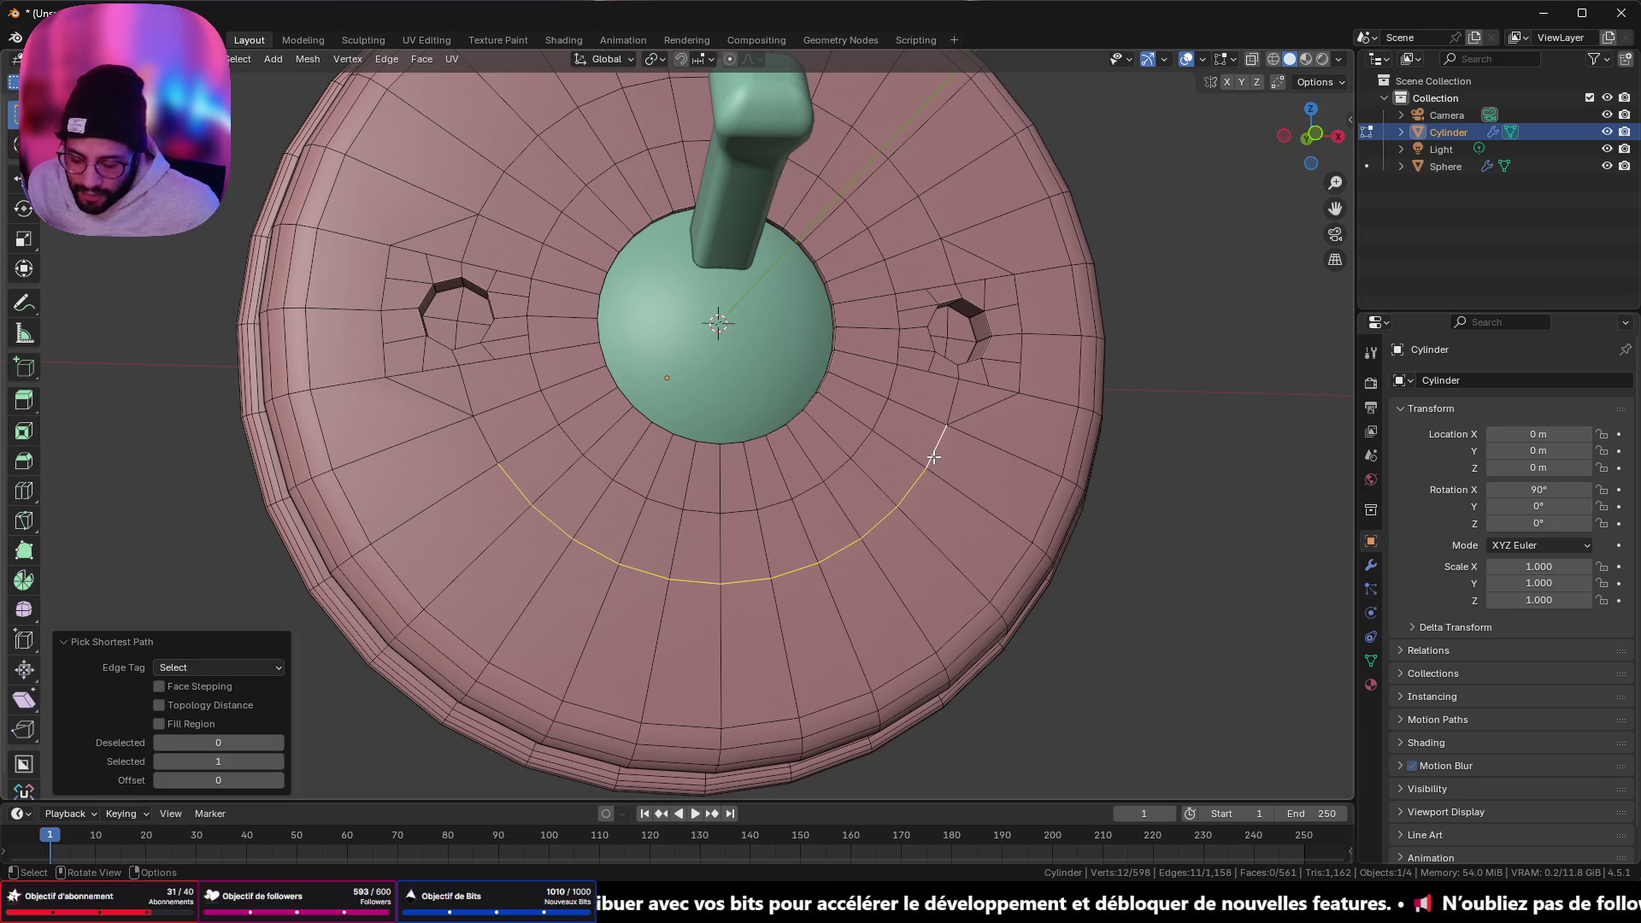
key("g")
key("g")
left_click(873, 327)
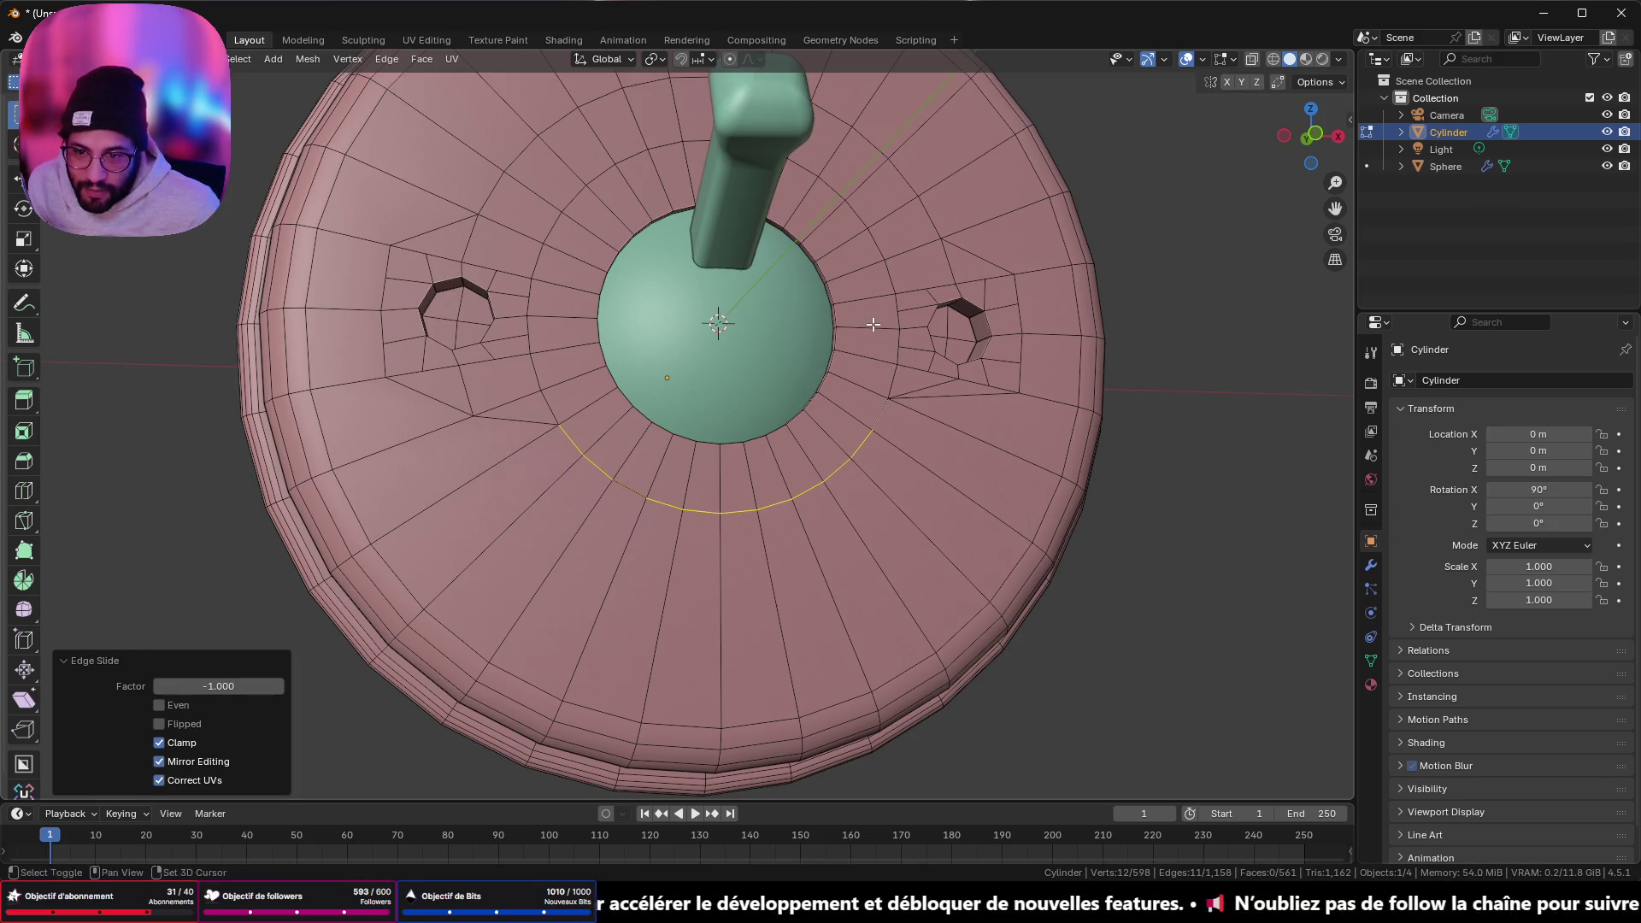
middle_click_drag(873, 325, 599, 461)
left_click(452, 470)
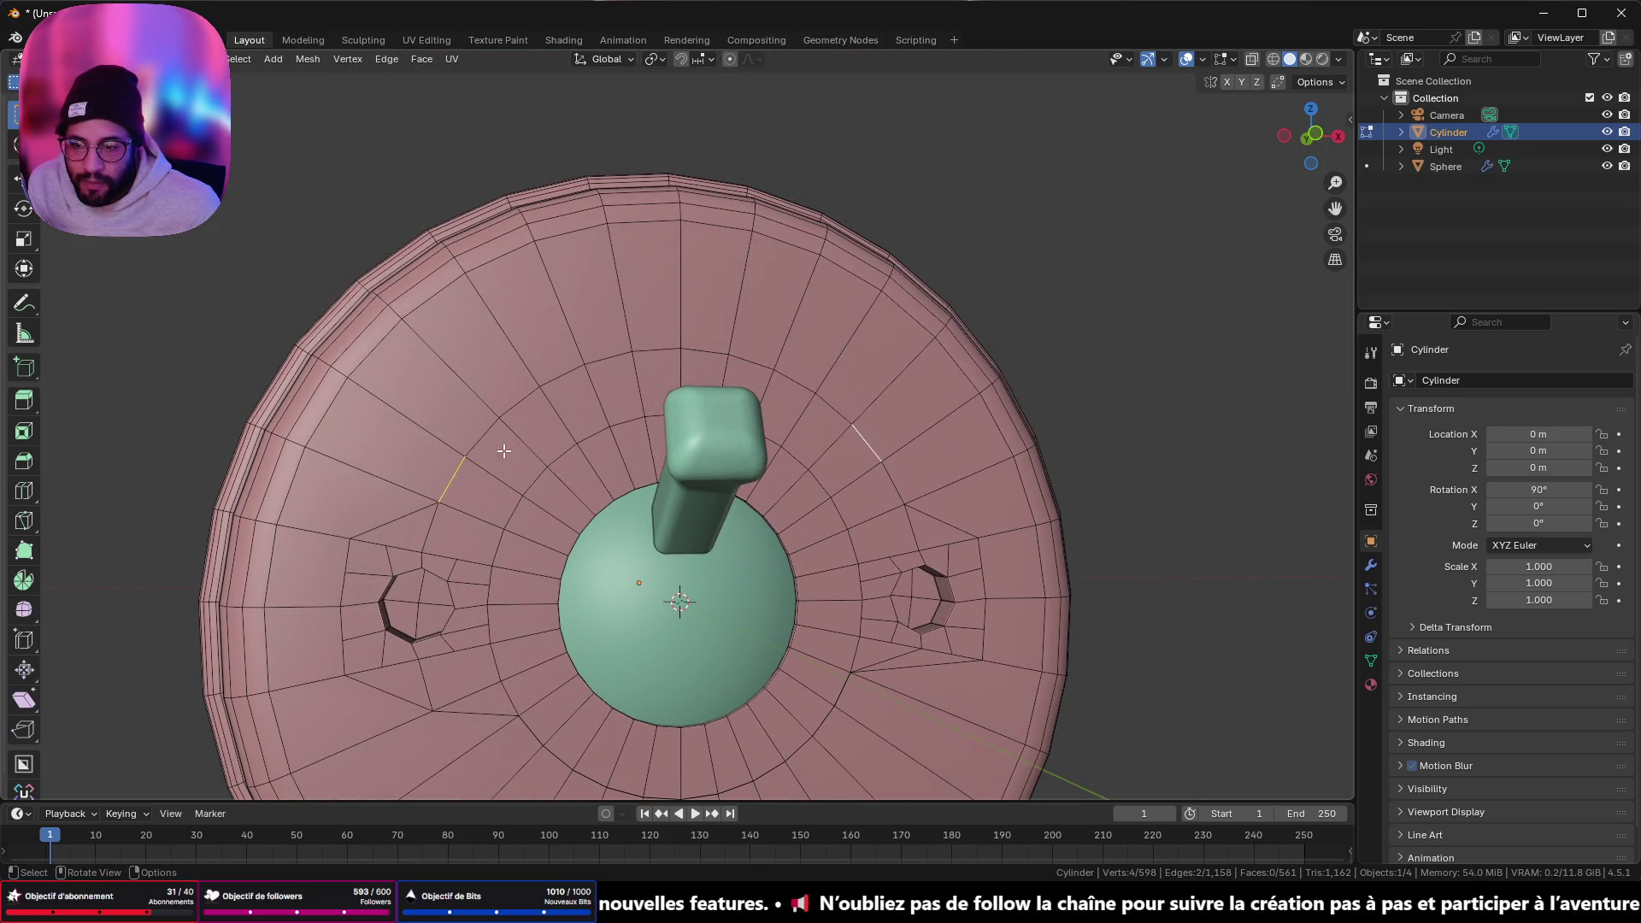
left_click(889, 447, "ctrl")
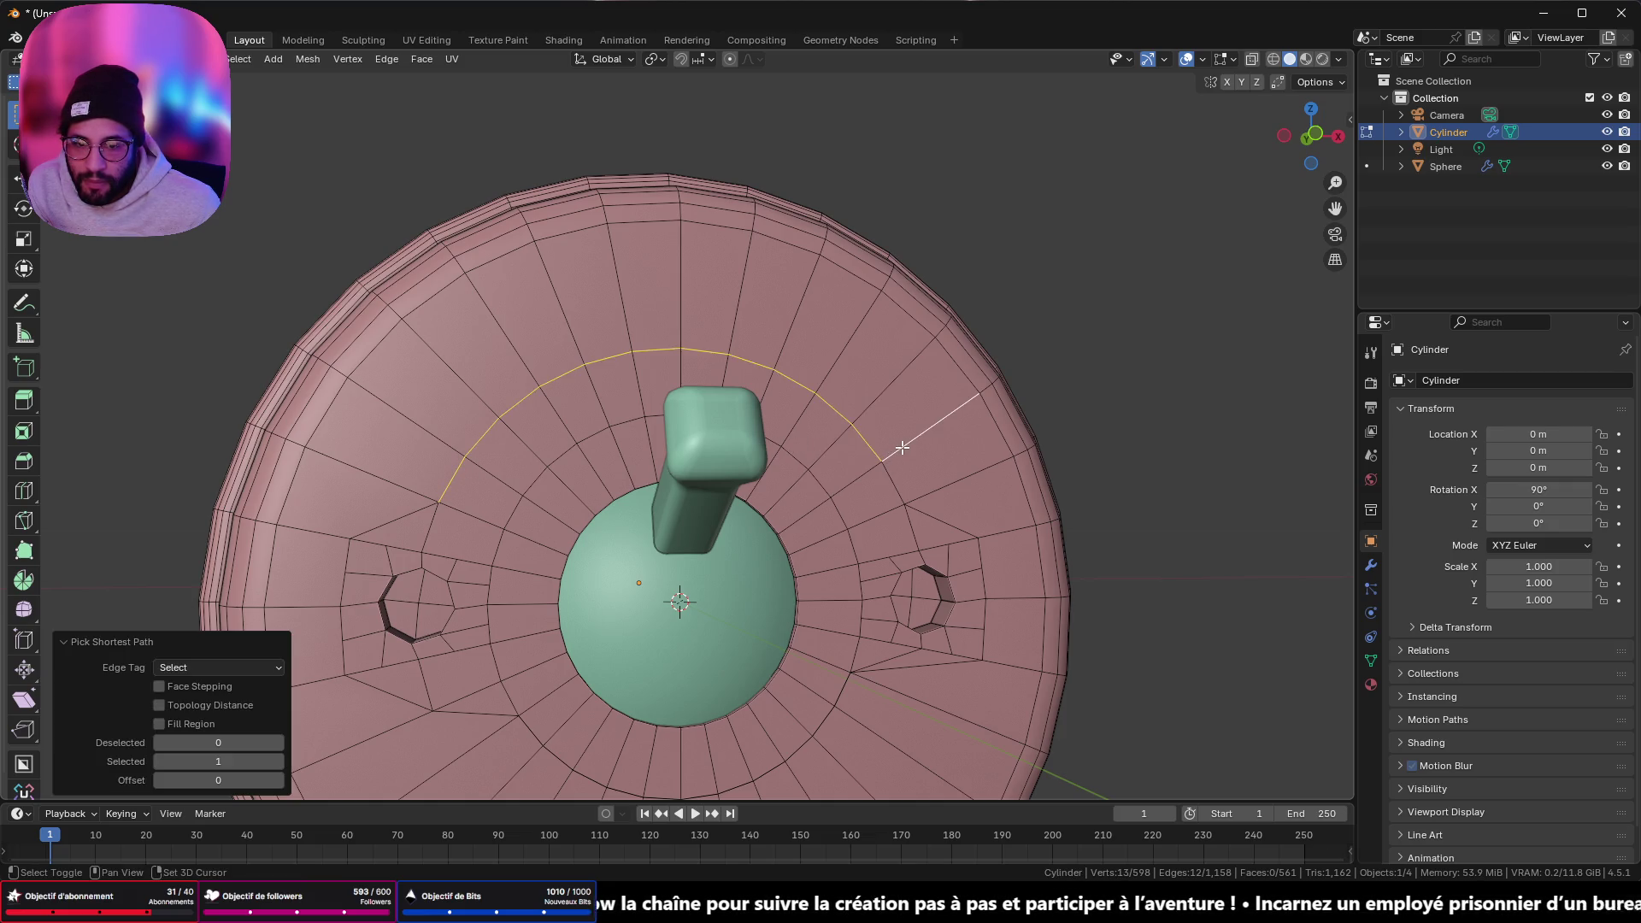
left_click(902, 447, "shift")
left_click(897, 475, "shift")
key("g")
key("g")
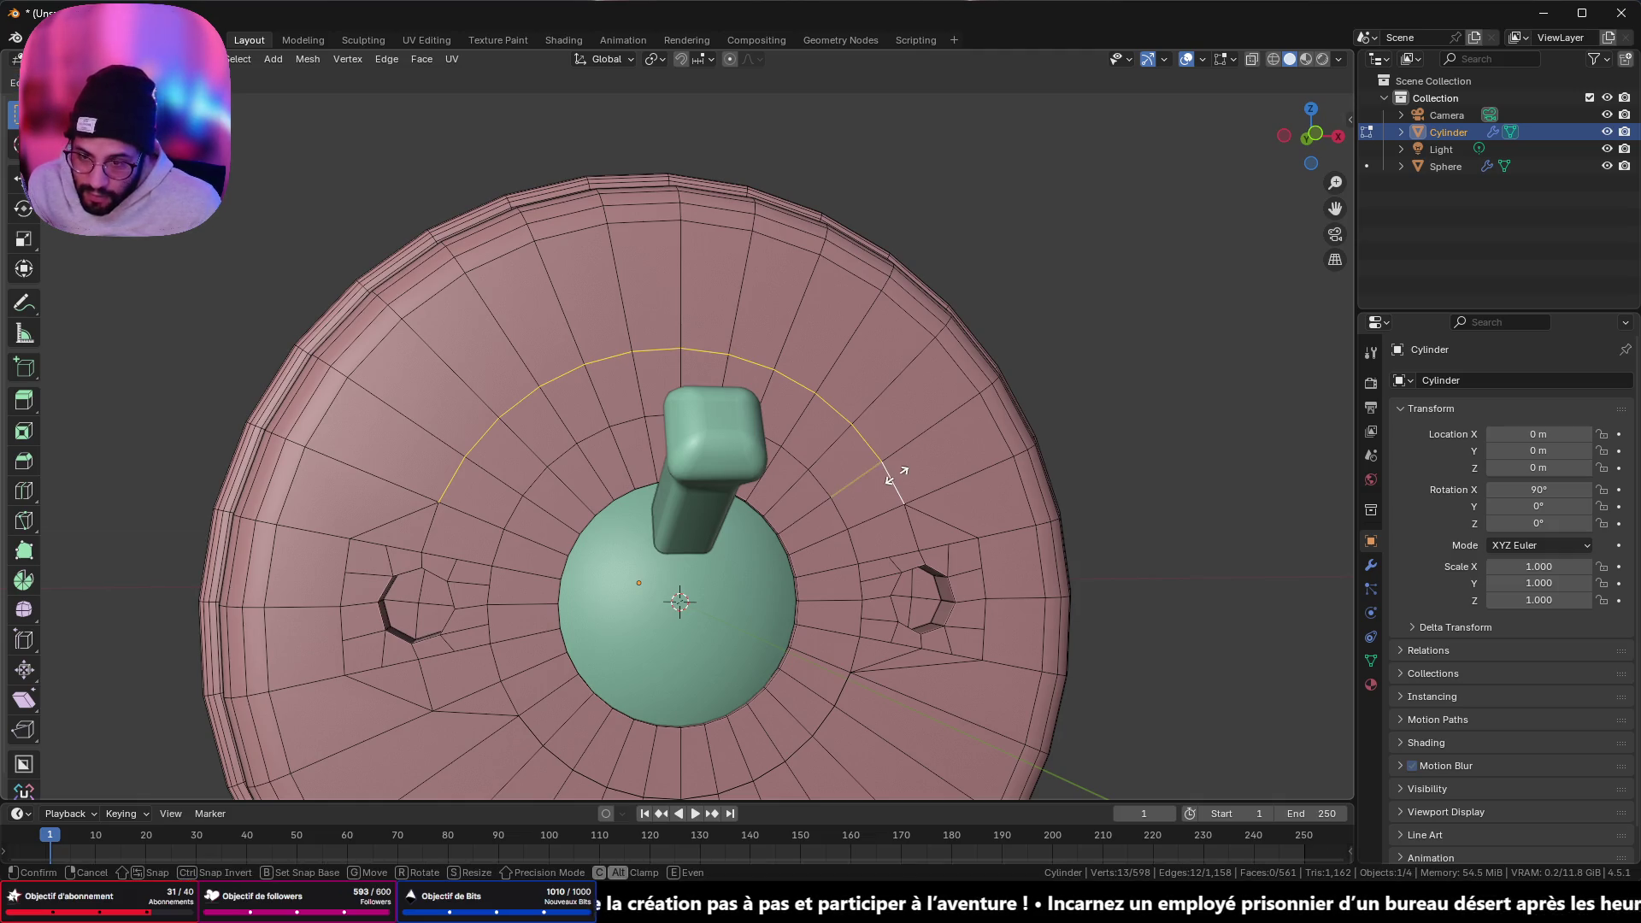
left_click(820, 556)
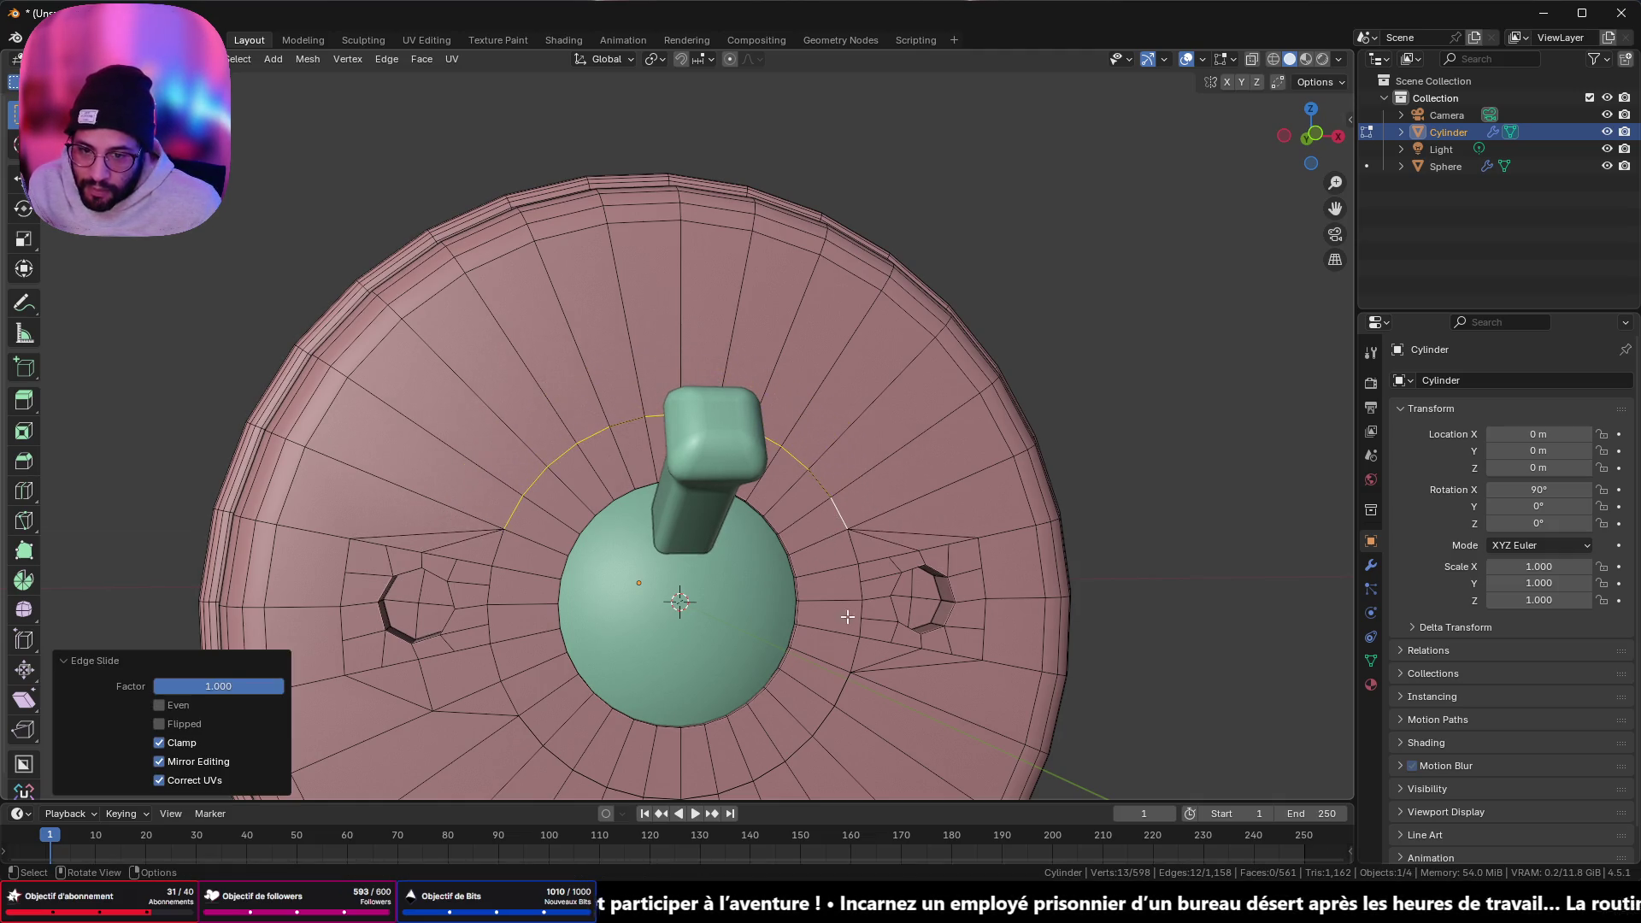
- Merge all vertices by distance at 0.0001 m, removing 25 duplicates
key("a")
key("m")
left_click(862, 559)
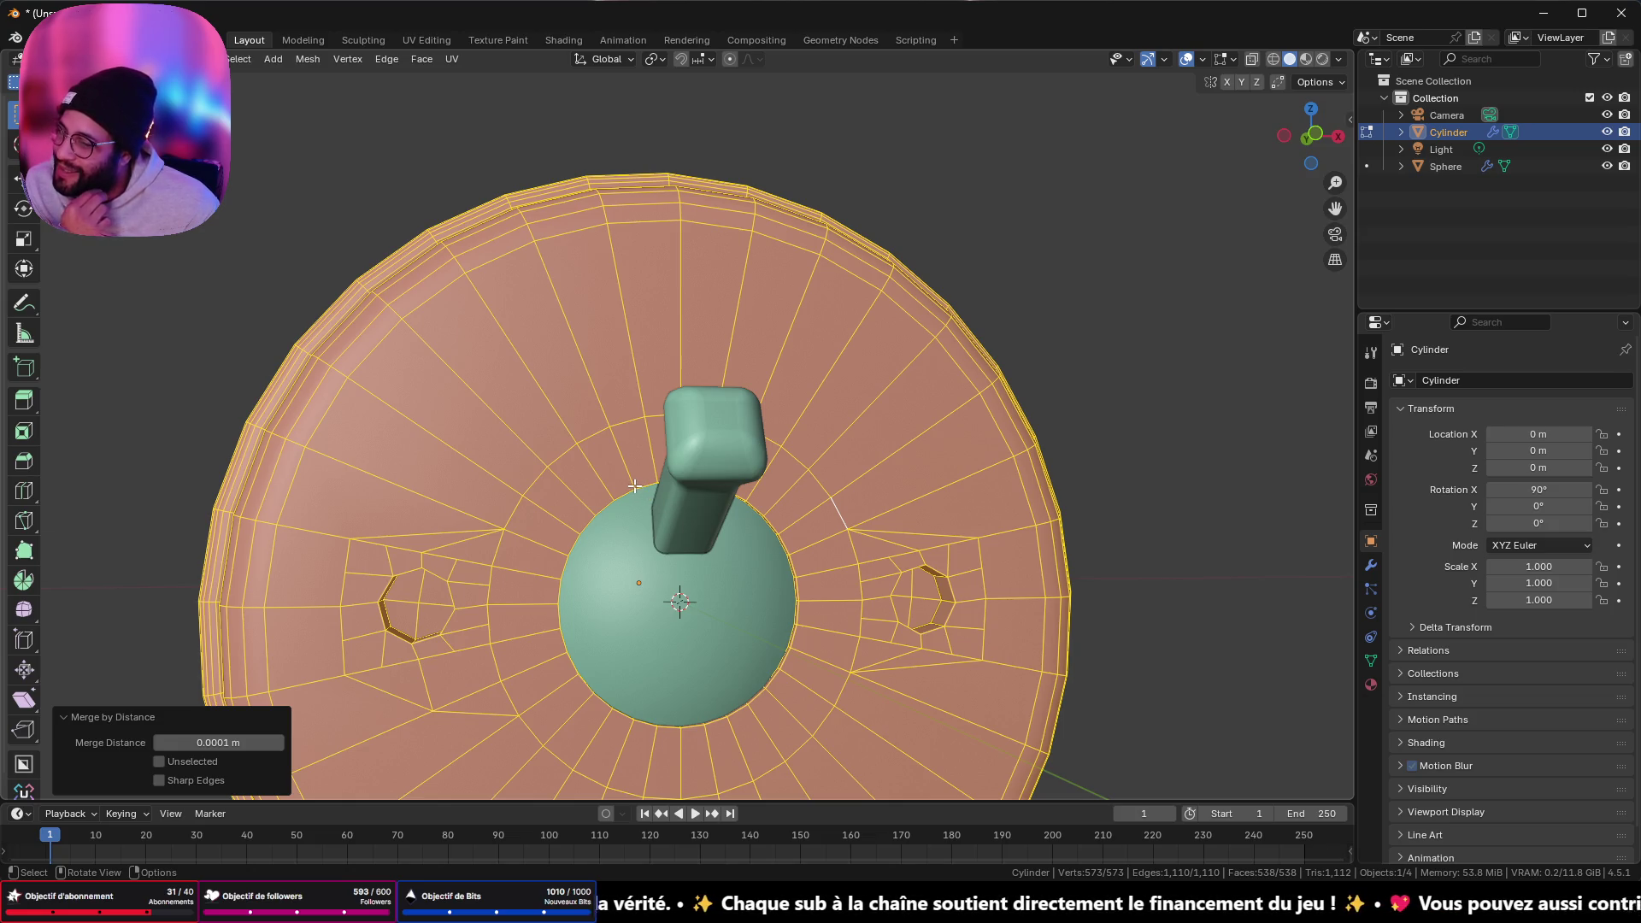
middle_click_drag(705, 505, 819, 332)
- Vertex-slide a vertex left of the dome toward it, then select a vertex path across the front face
key("Tab")
key("Tab")
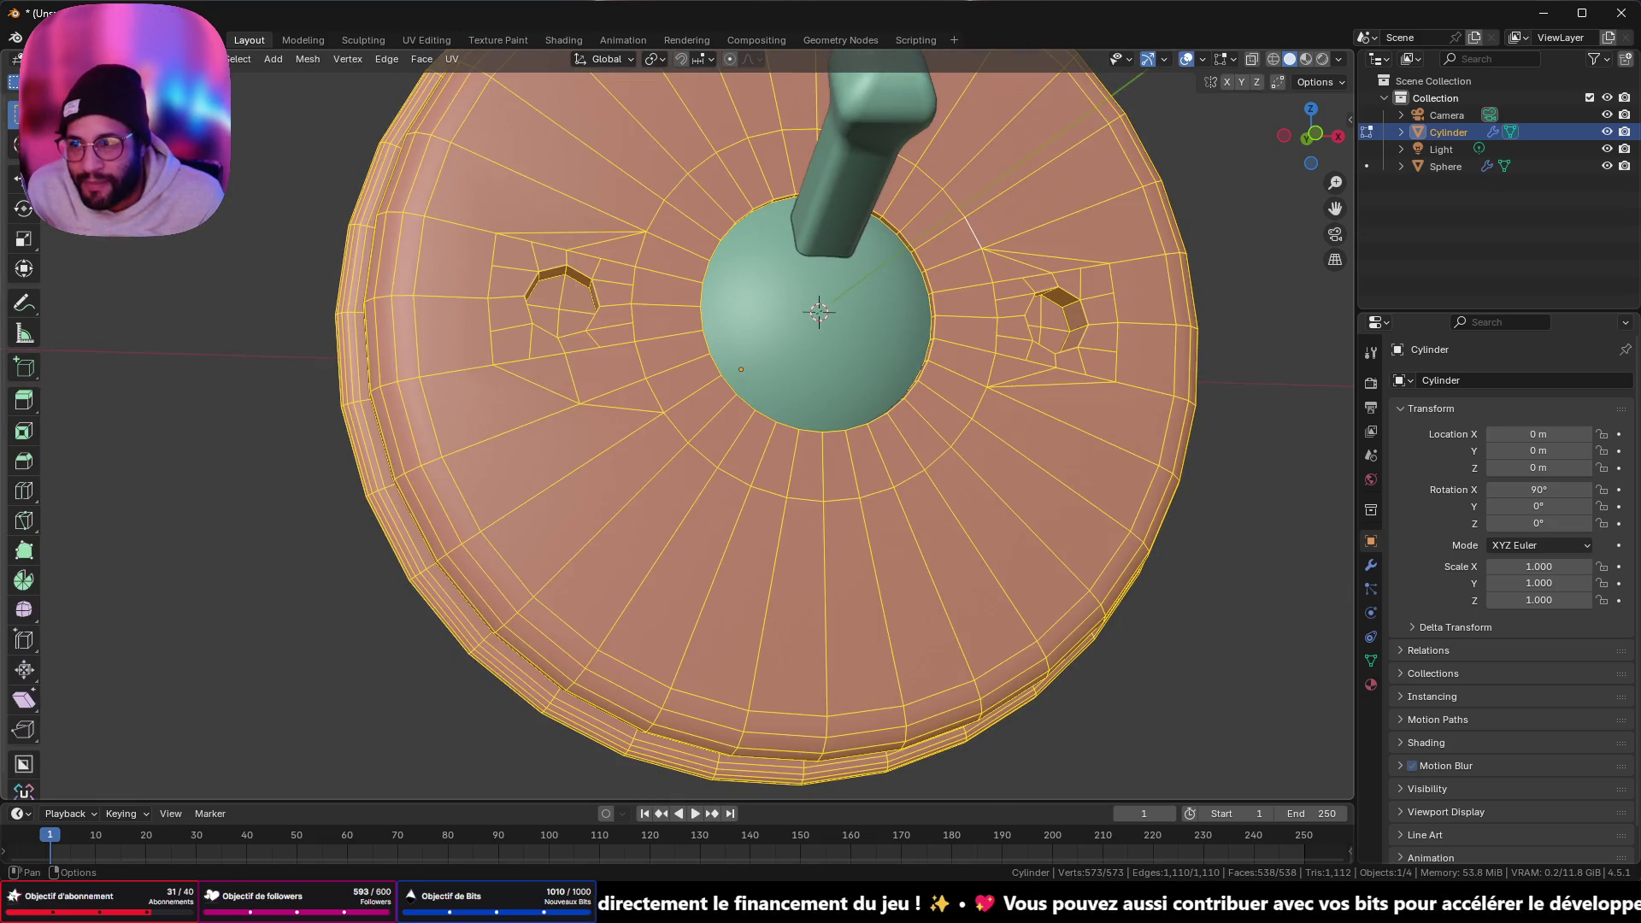
key("1")
left_click(585, 403)
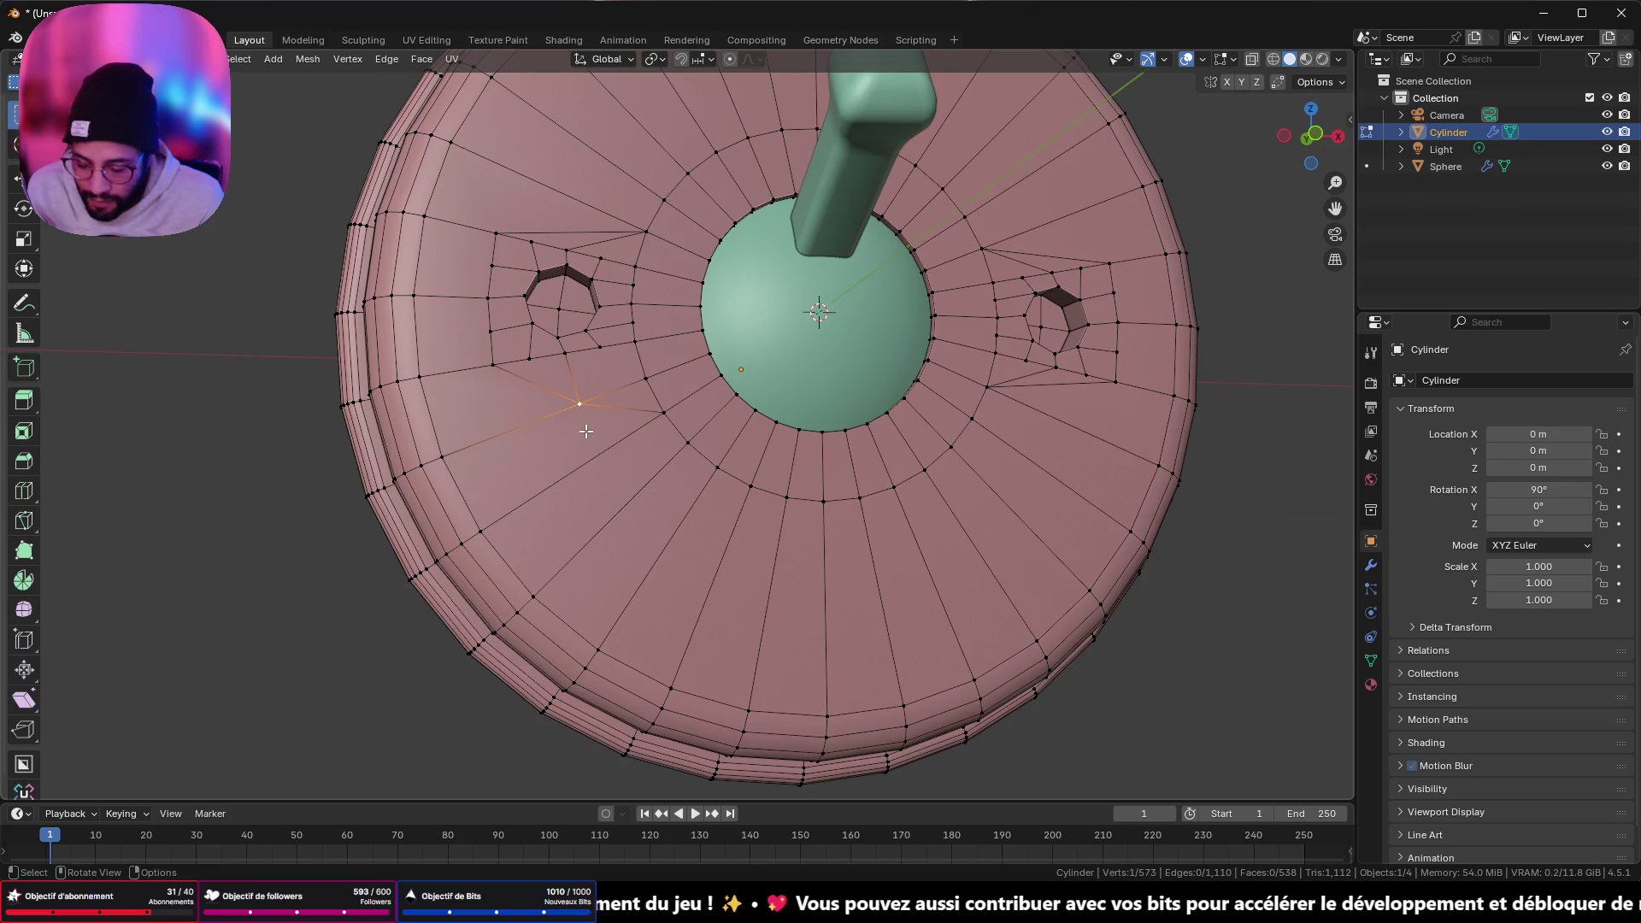
key("shift+v")
left_click(689, 408)
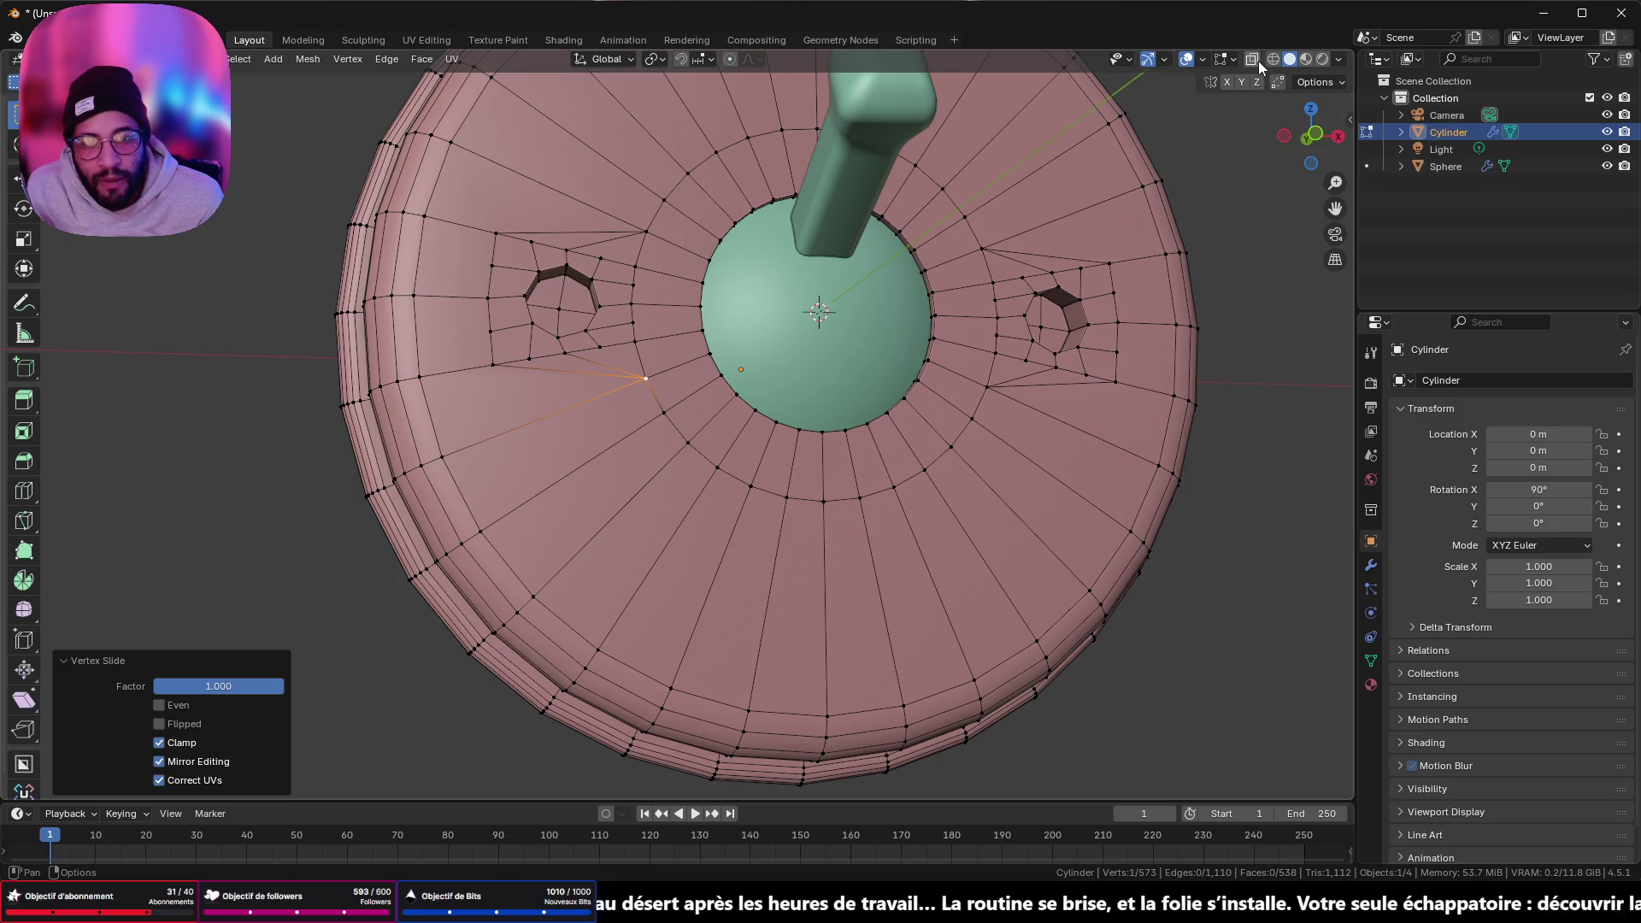
mouse_move(1026, 359)
middle_mouse_down()
mouse_move(949, 471)
mouse_move(972, 459)
middle_mouse_up()
scroll(1090, 419, "up", 3)
mouse_move(1090, 419)
middle_mouse_down("shift")
mouse_move(607, 484)
mouse_move(558, 467)
middle_mouse_up("shift")
mouse_move(1020, 116)
middle_mouse_down()
mouse_move(798, 439)
mouse_move(850, 385)
mouse_move(813, 341)
mouse_move(854, 325)
mouse_move(650, 367)
mouse_move(701, 386)
mouse_move(763, 344)
mouse_move(743, 326)
mouse_move(743, 370)
middle_mouse_up()
left_click(556, 481)
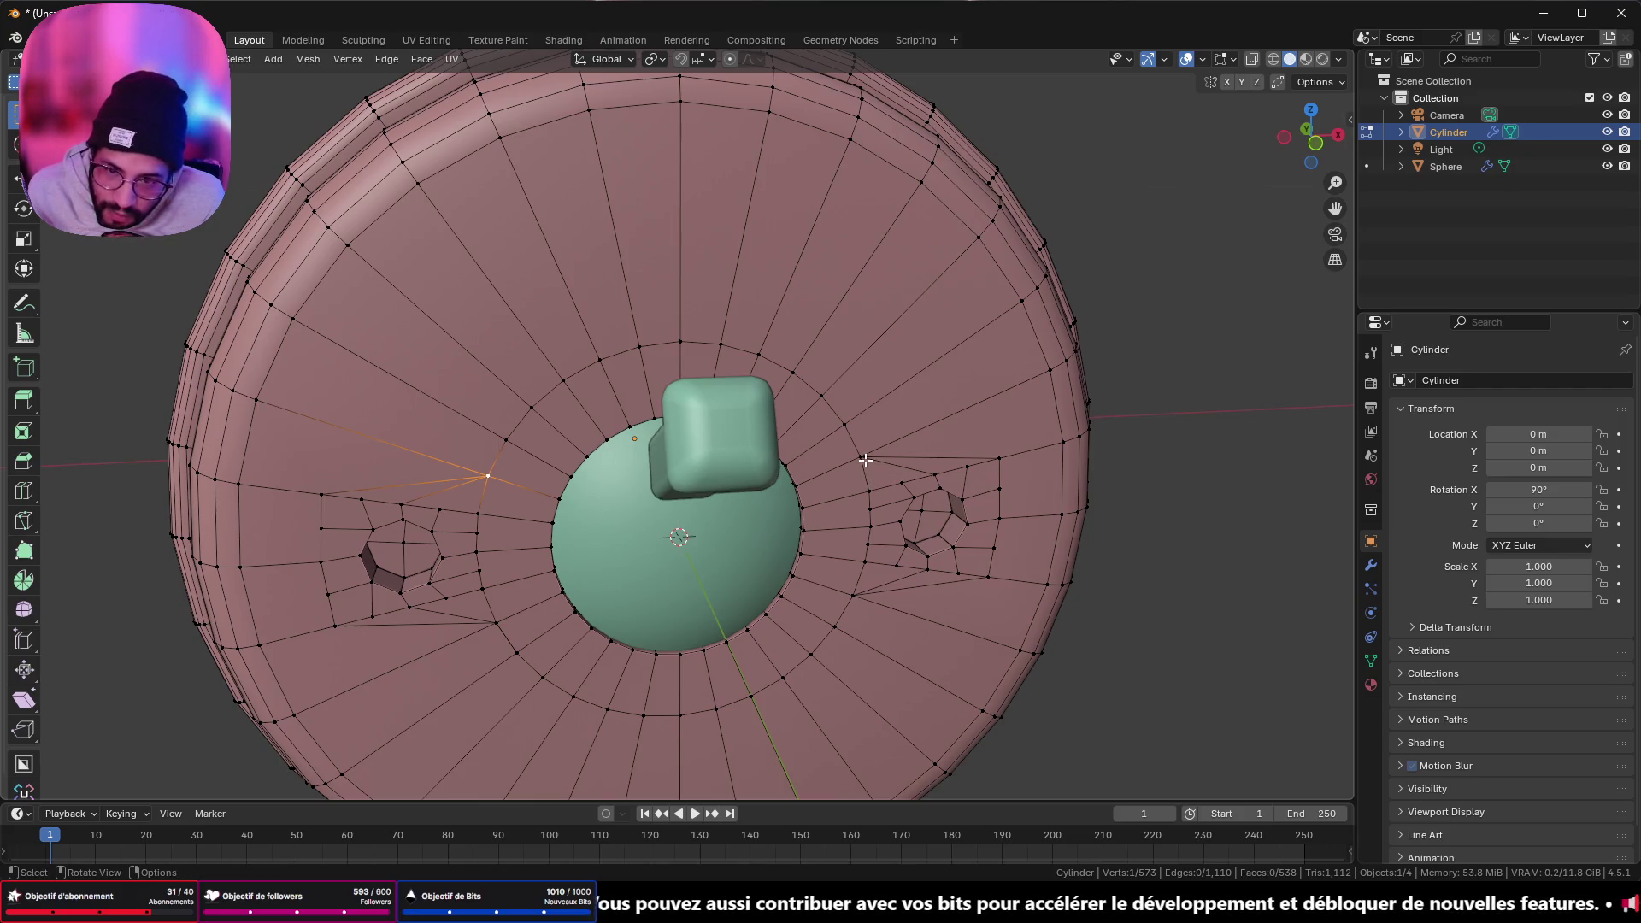
left_click(862, 456, "ctrl")
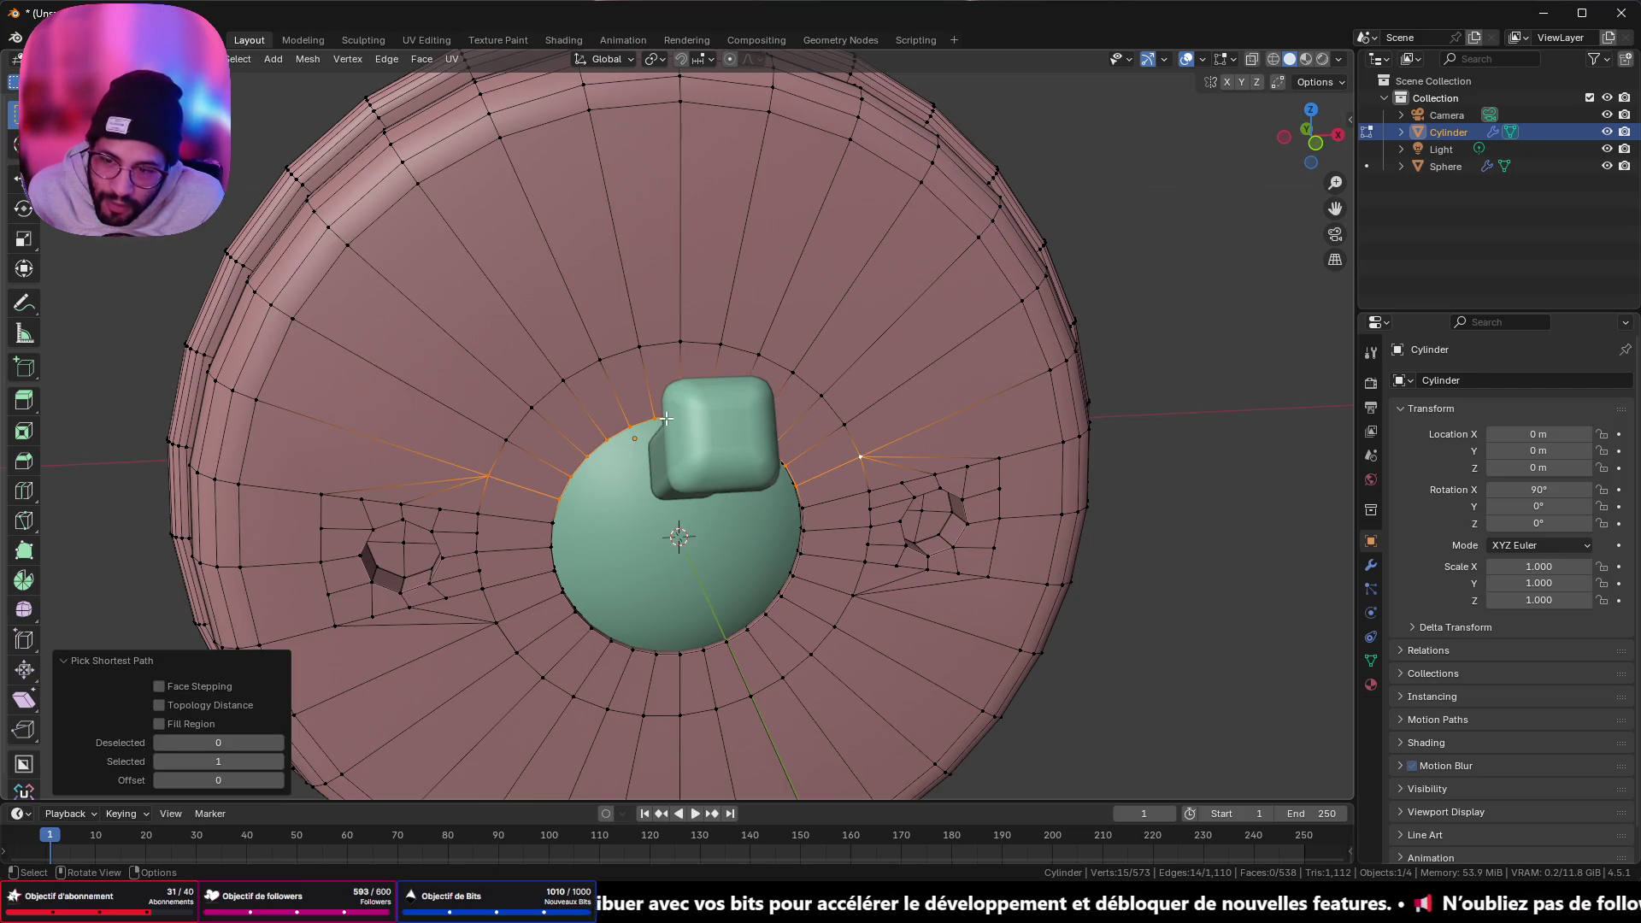
- In edge mode, slide the upper edge arc around the dome onto its rim
left_click(483, 471)
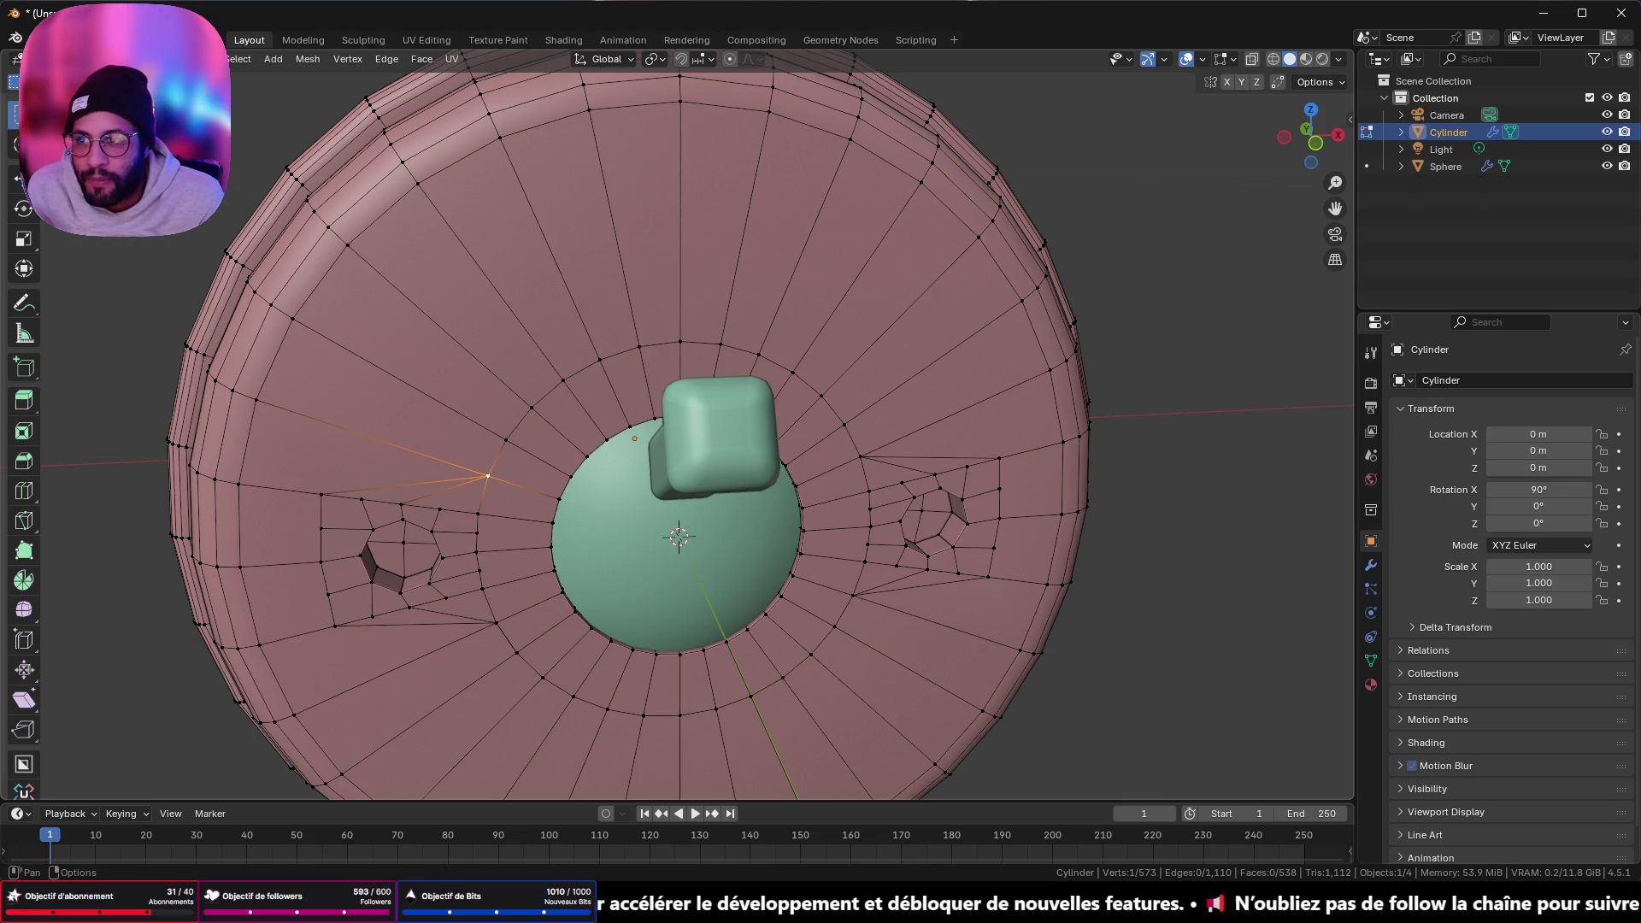
key("2")
left_click(492, 463)
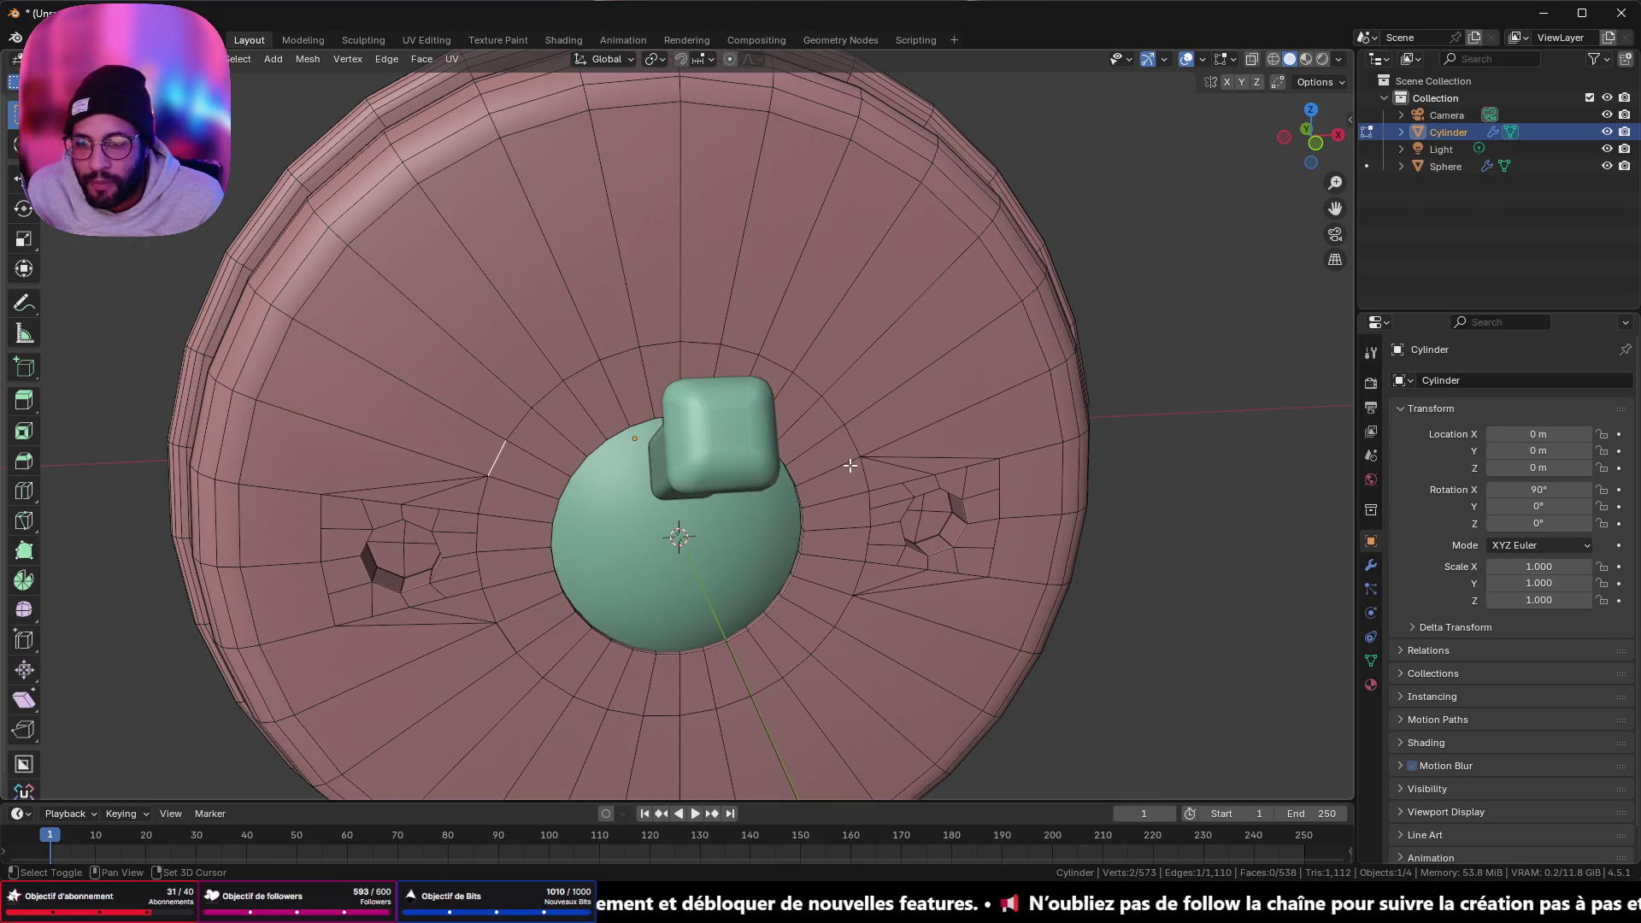
left_click(852, 444, "shift")
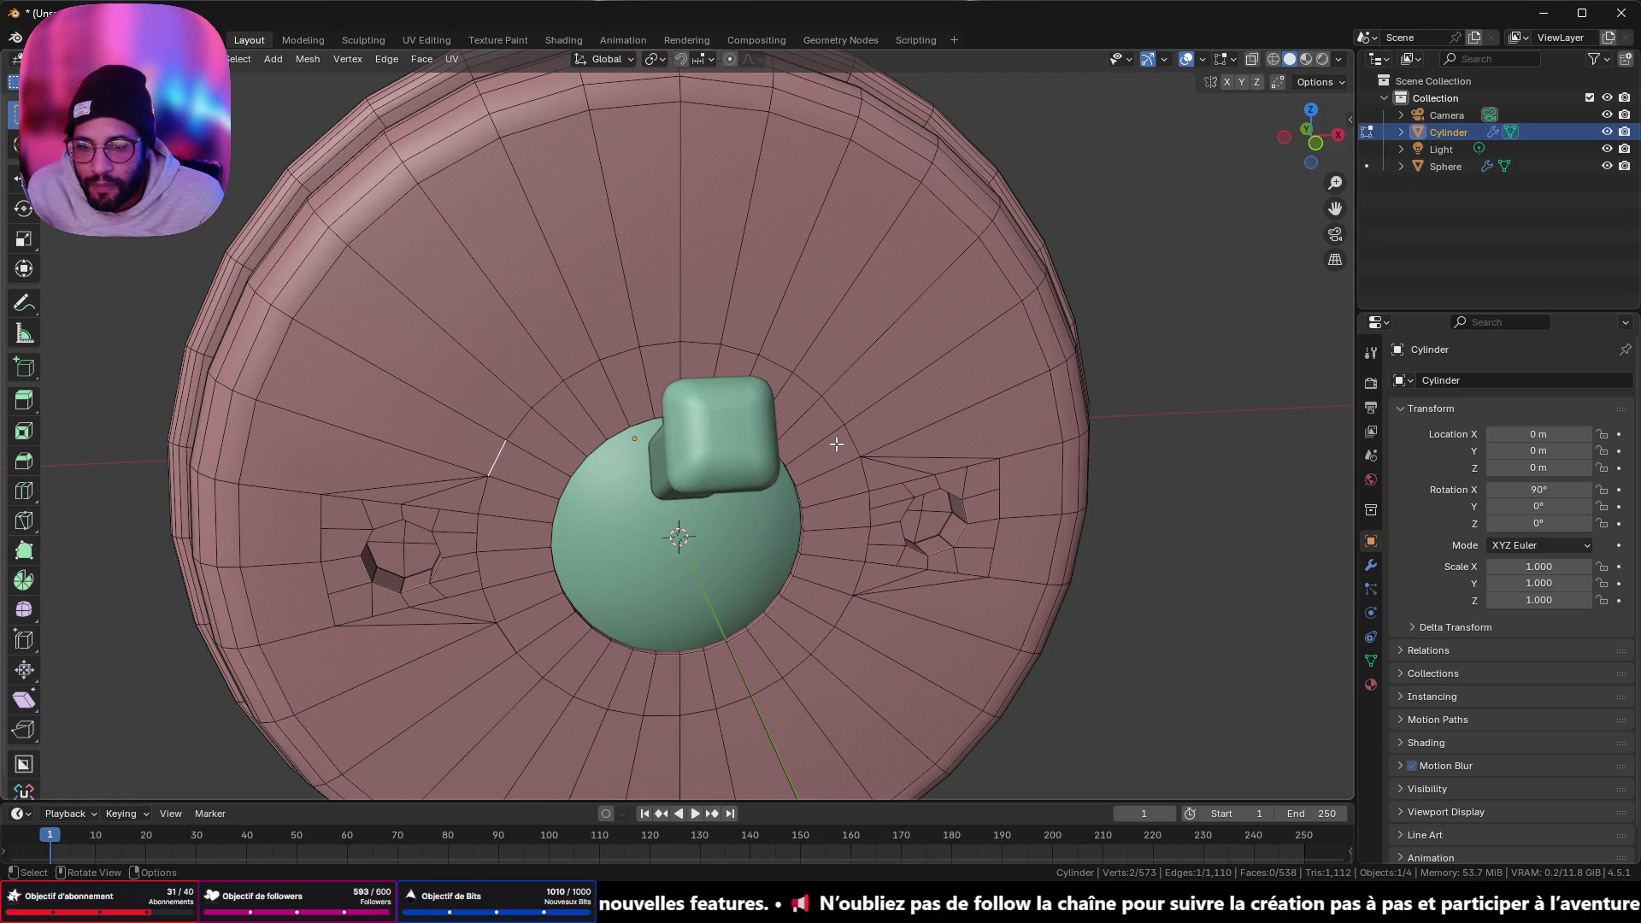
left_click(854, 440, "ctrl")
key("g")
key("g")
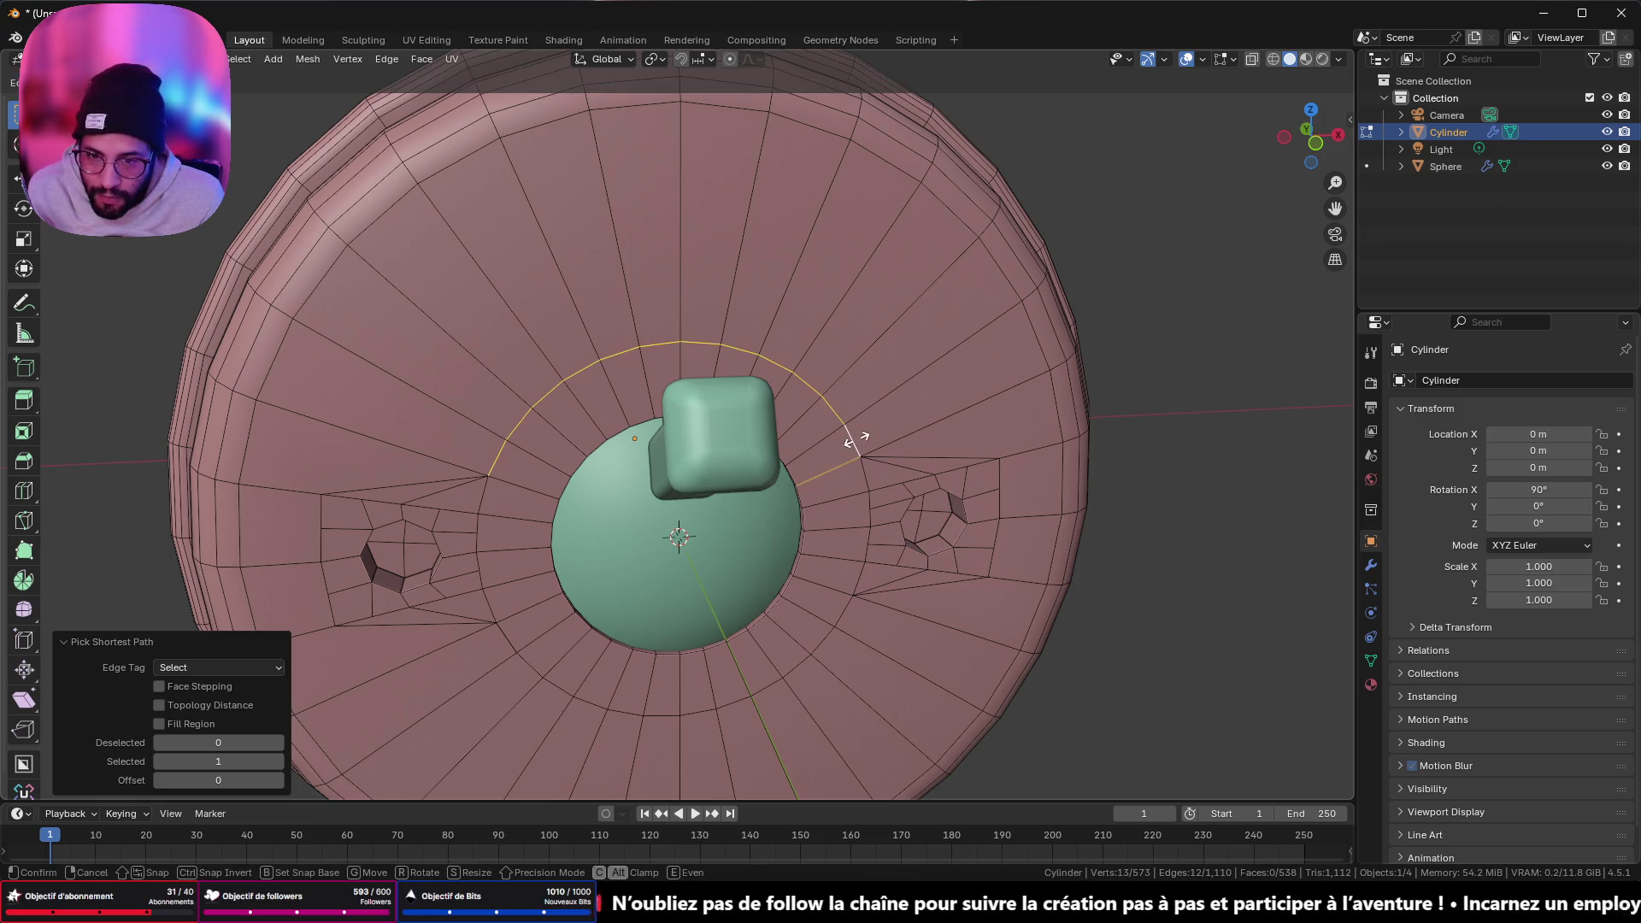
left_click(728, 567)
- Slide the lower edge arc below the dome onto the dome boundary
middle_click_drag(753, 669, 748, 542)
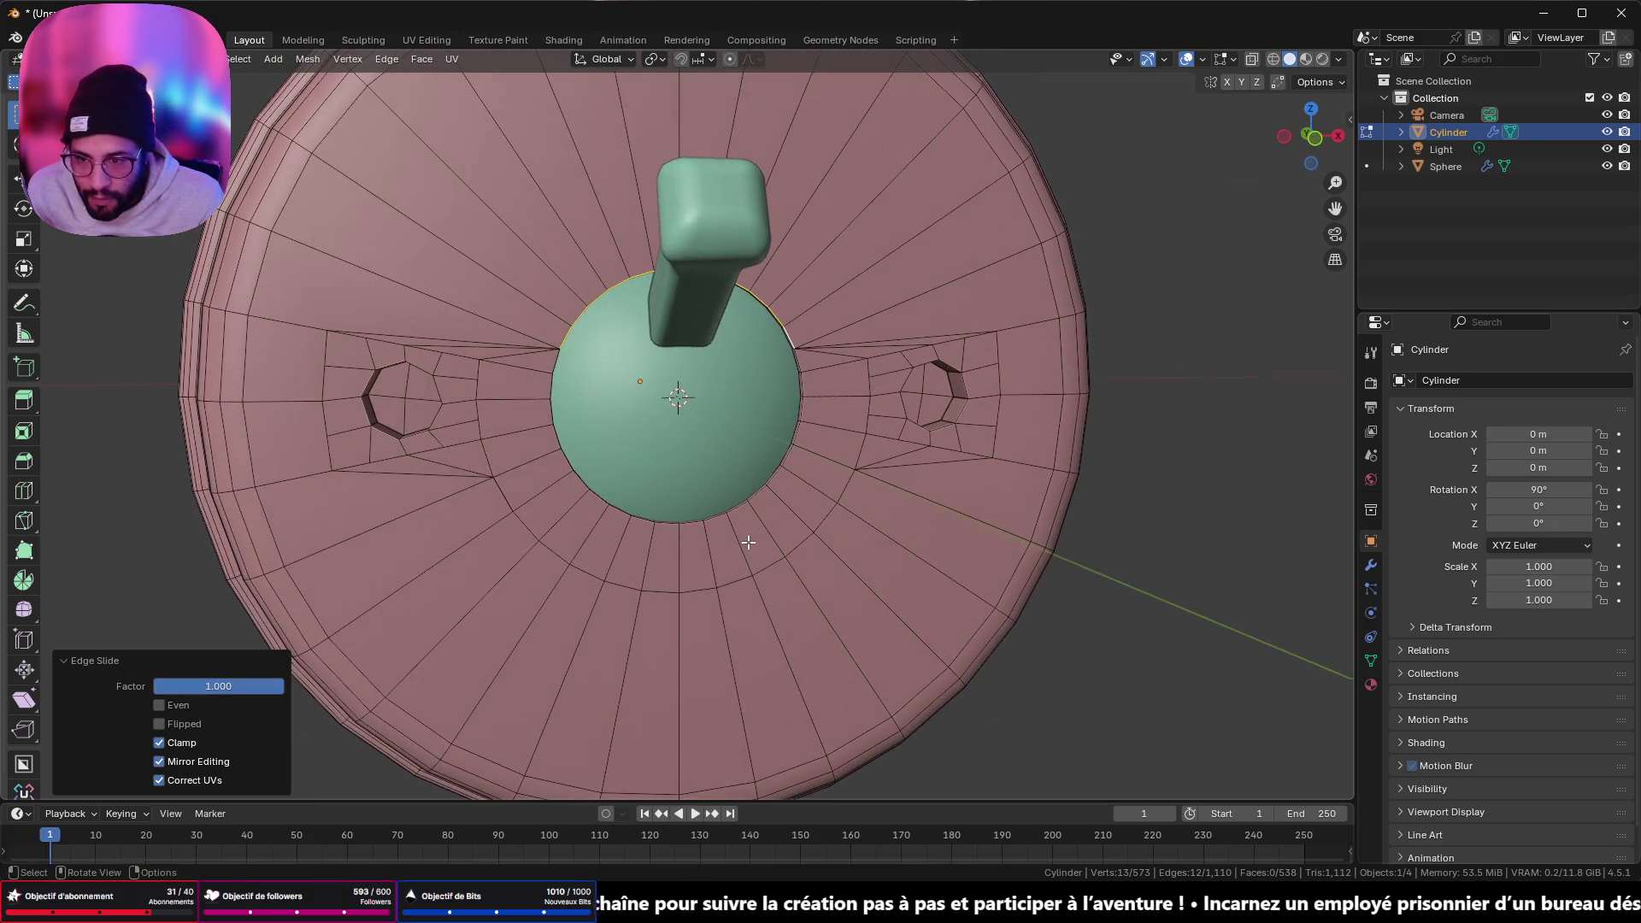
left_click(492, 495)
left_click(855, 497, "shift")
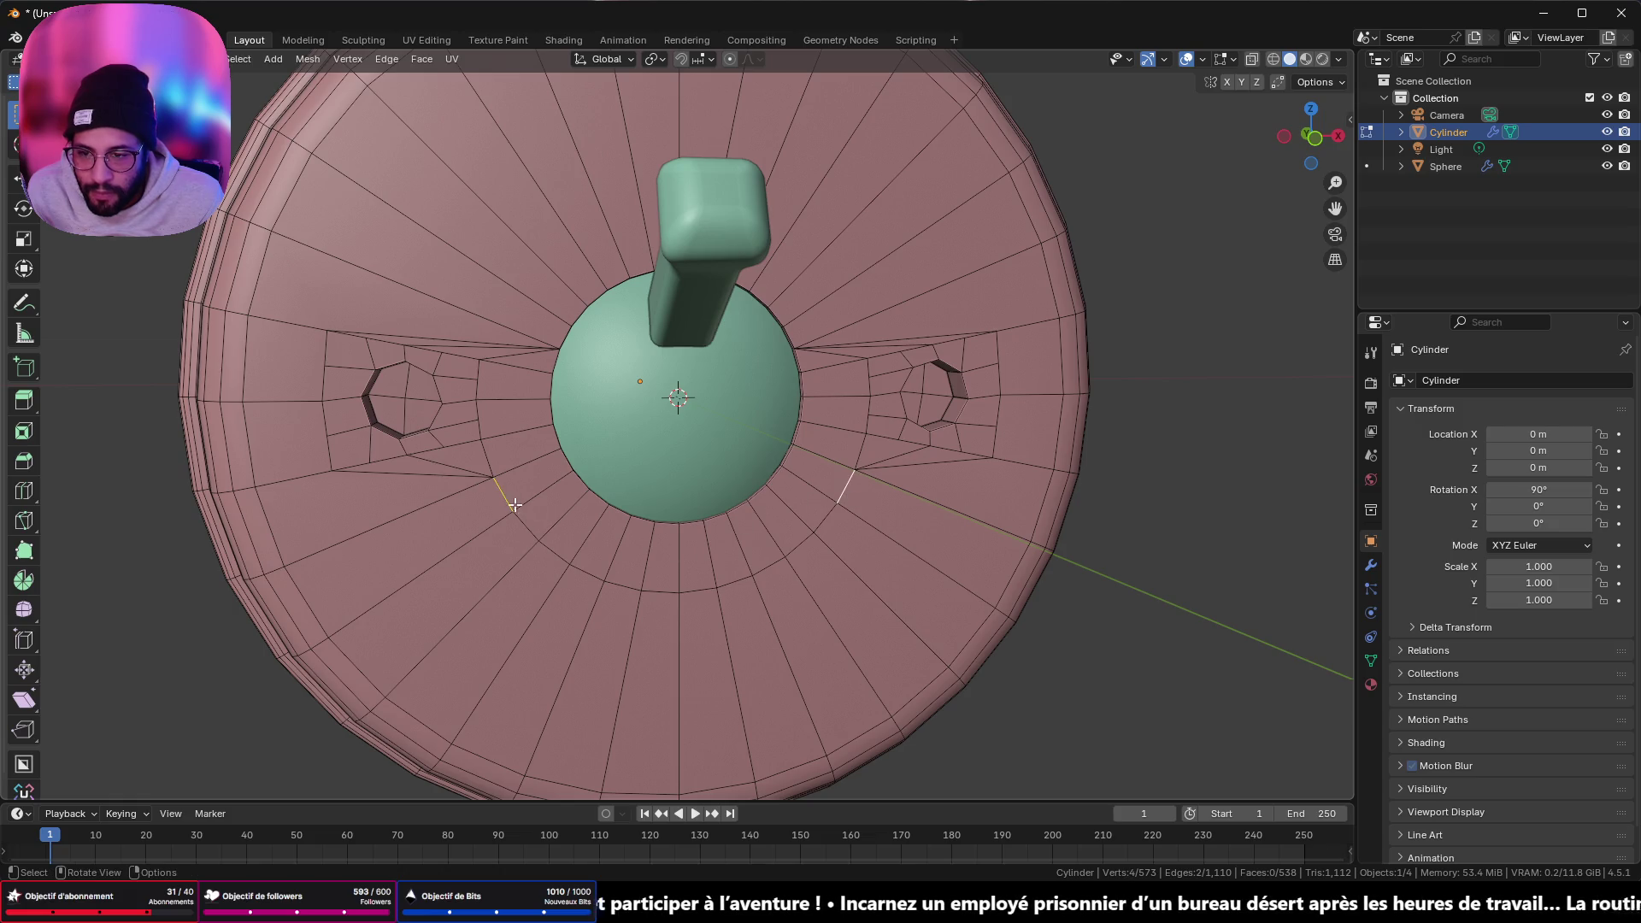
left_click(840, 485, "ctrl")
key("g")
key("g")
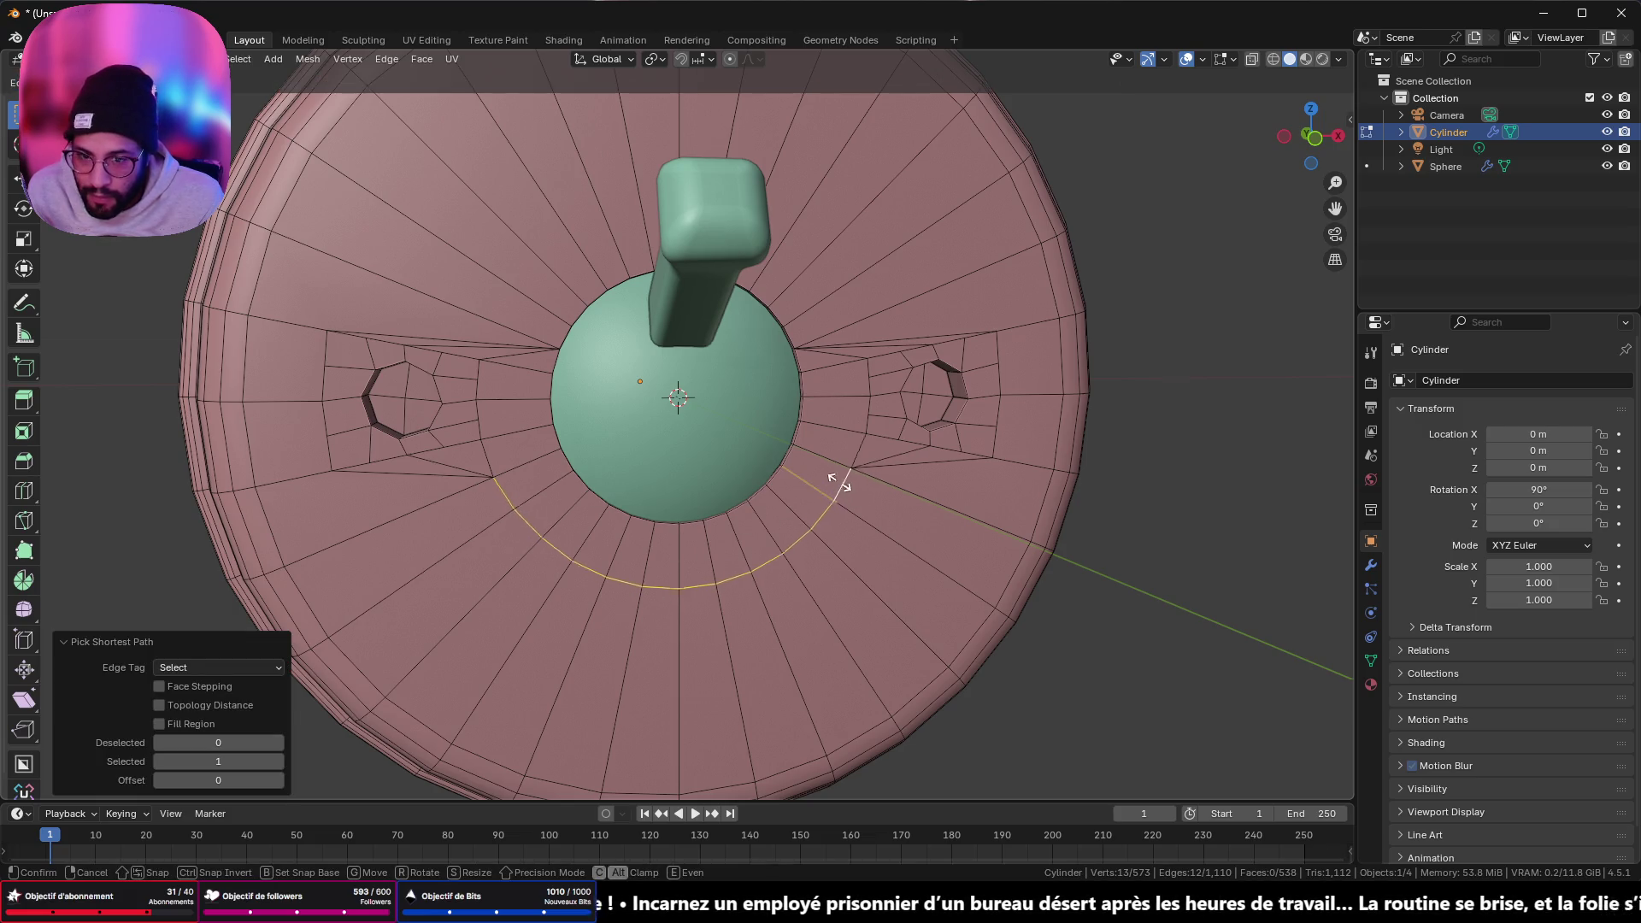
left_click(741, 396)
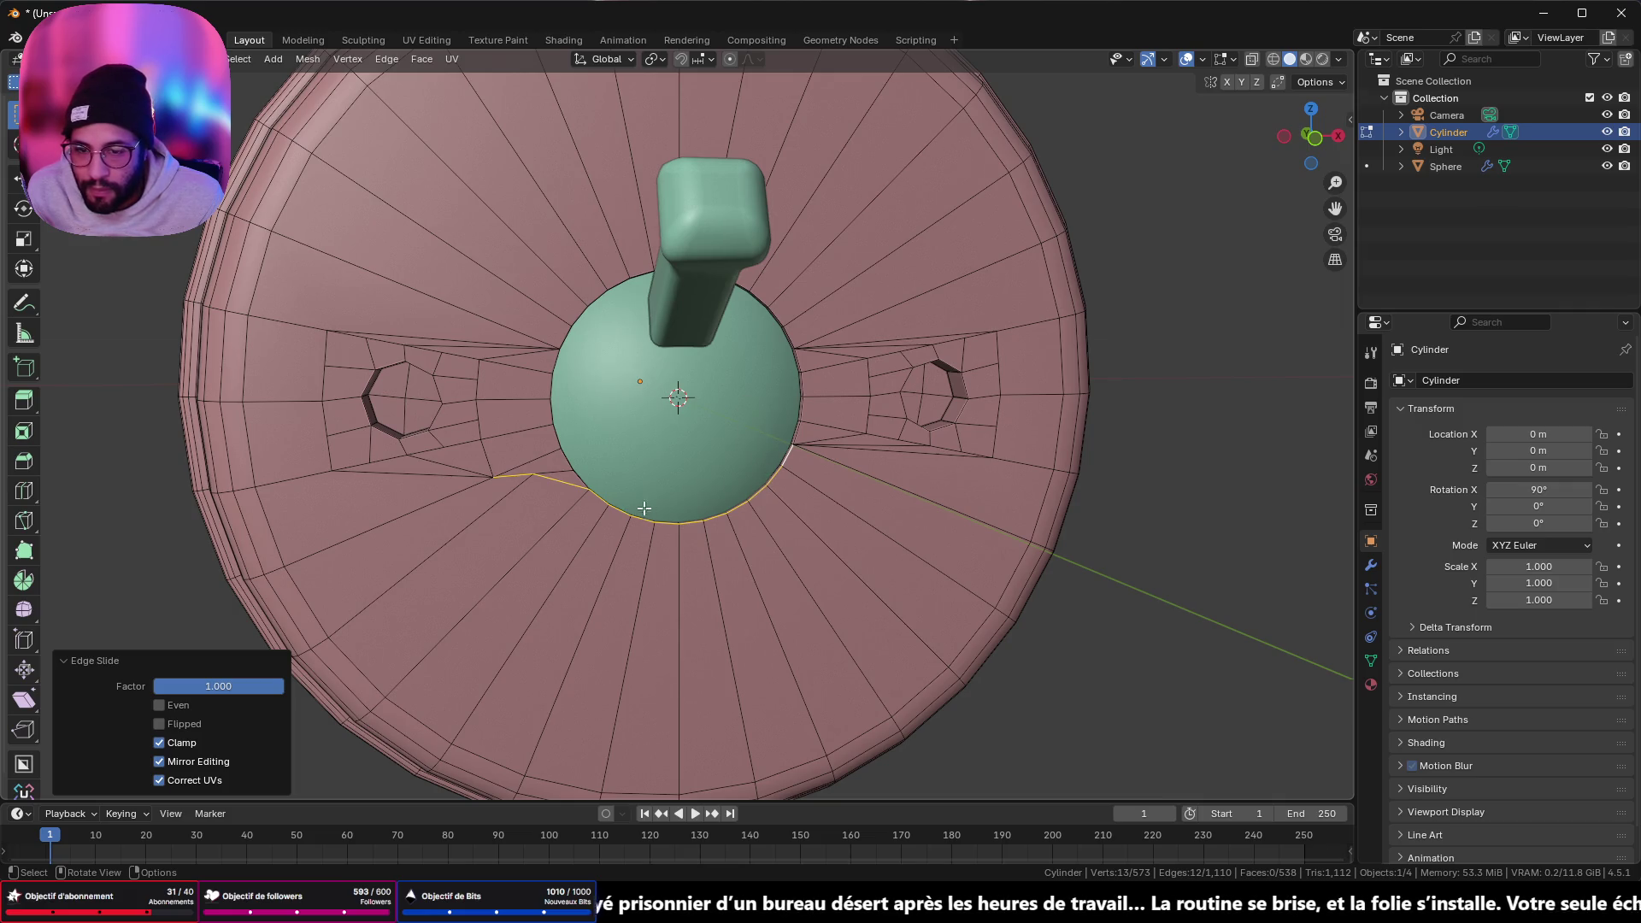
- Slide that lower loop back outward again
mouse_move(644, 508)
middle_mouse_down()
mouse_move(582, 474)
mouse_move(457, 569)
middle_mouse_up()
scroll(570, 466, "up", 5)
scroll(539, 481, "down", 3)
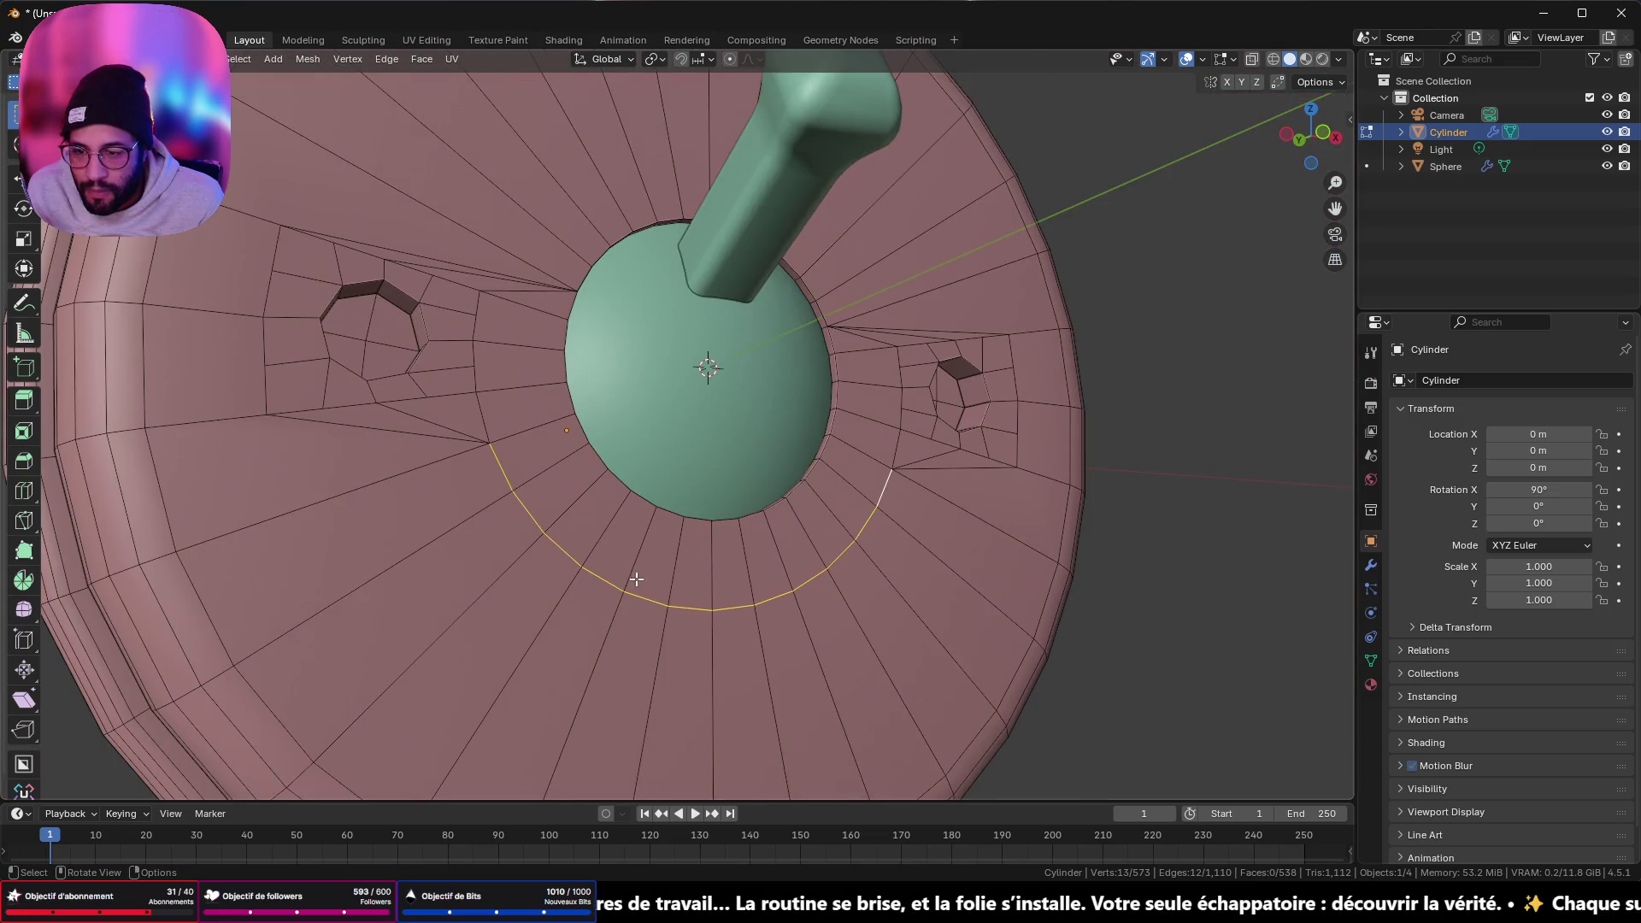
key("g")
key("g")
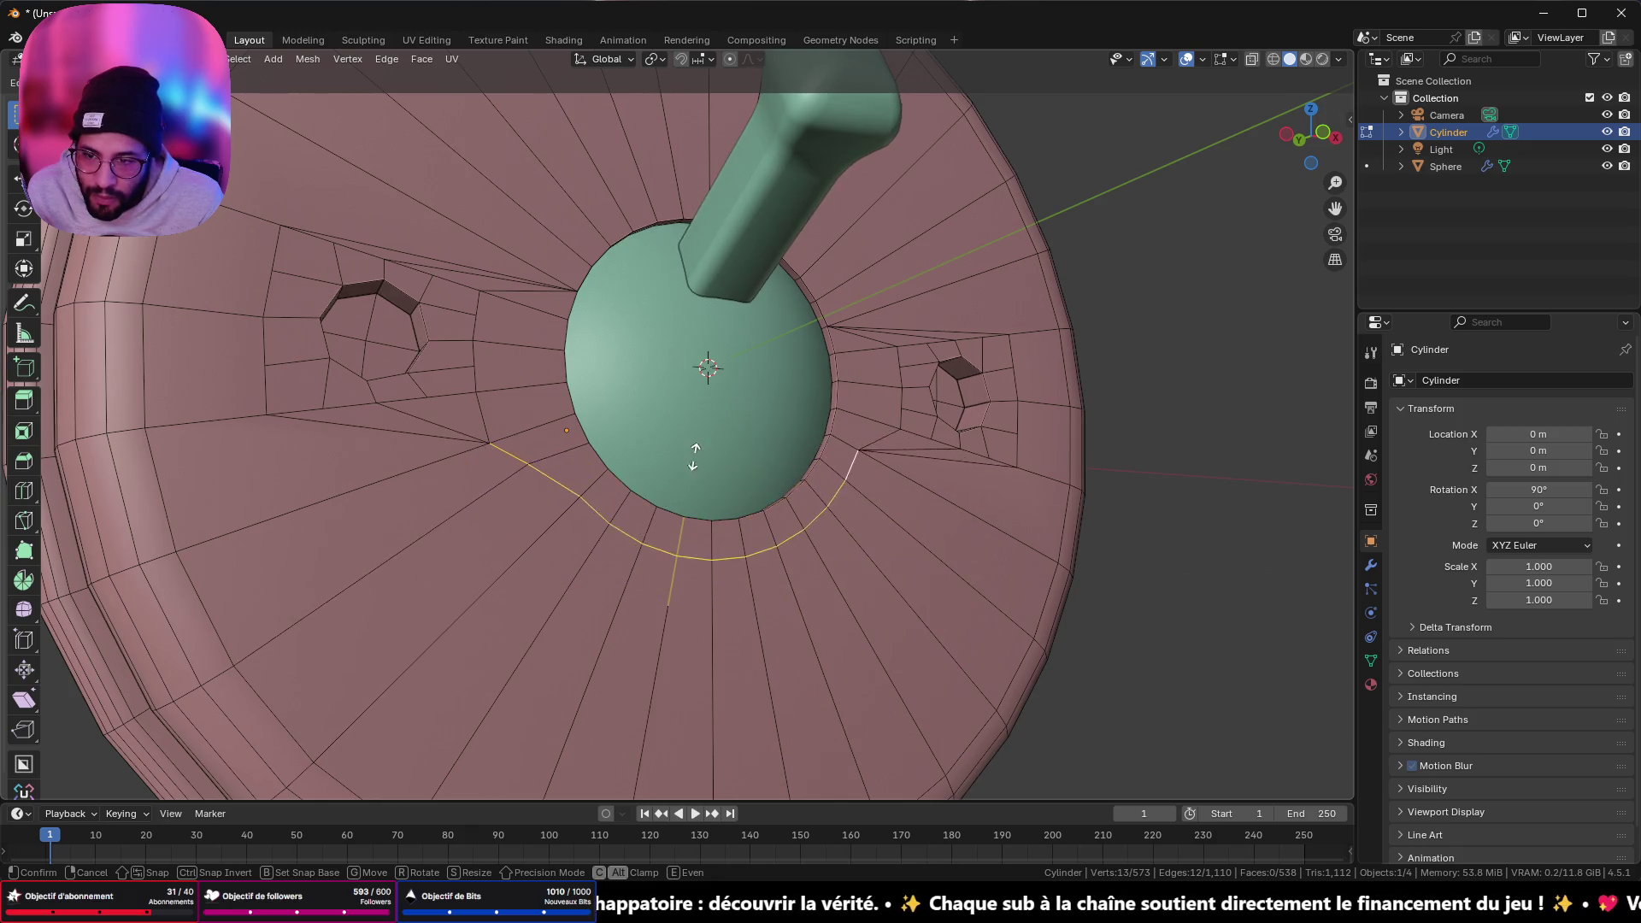
left_click(501, 474)
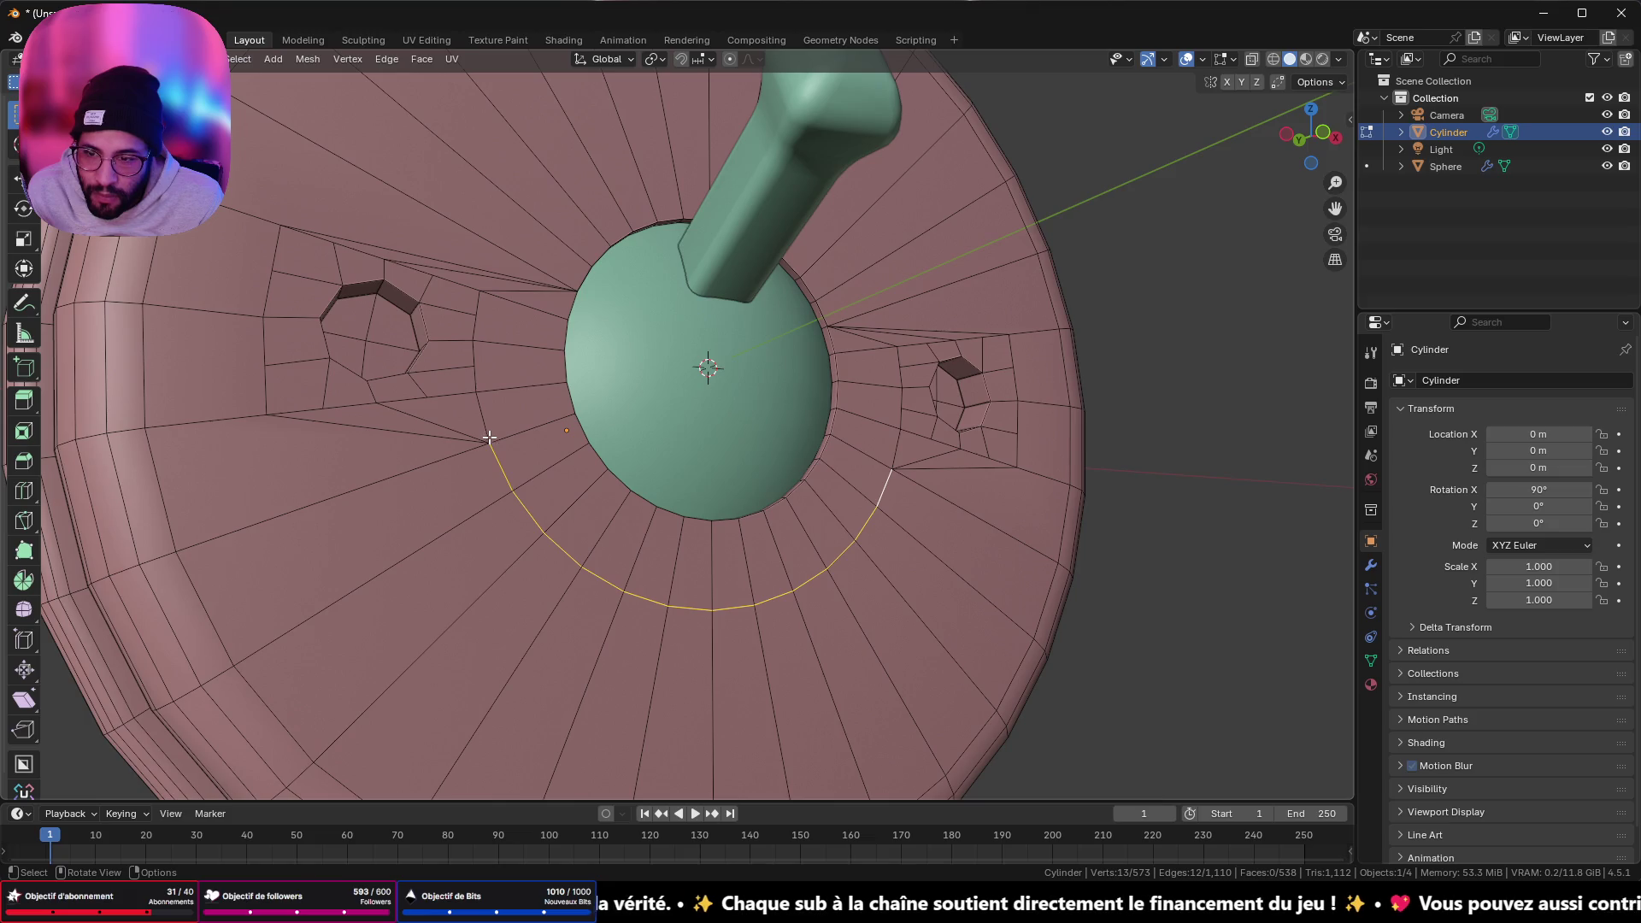
middle_click_drag(489, 437, 406, 510)
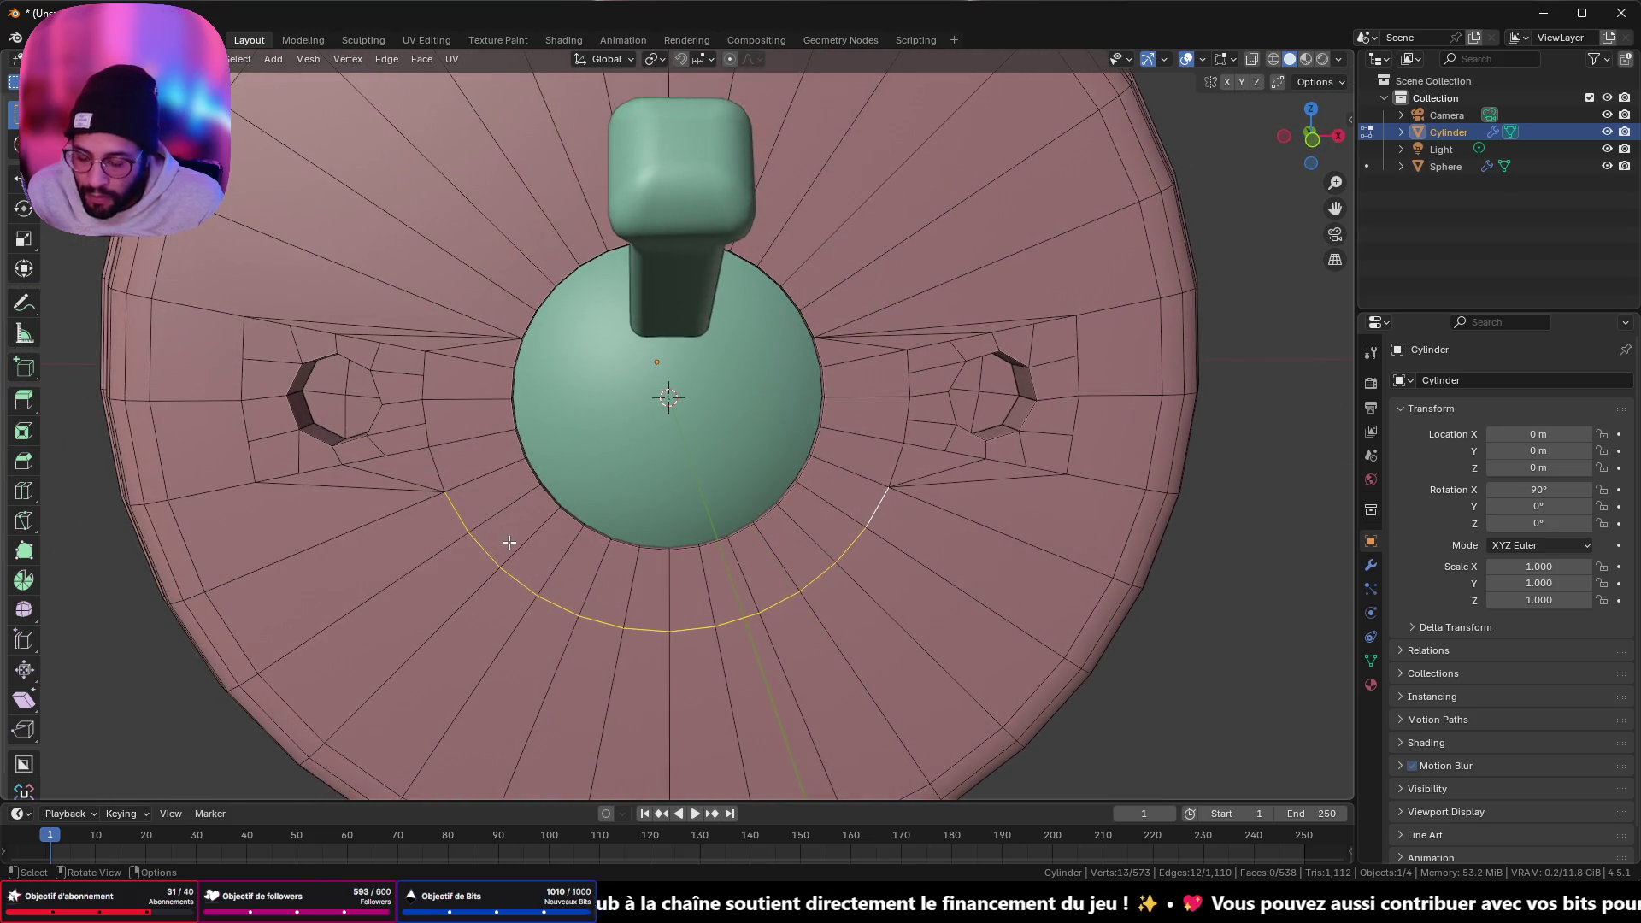
- Merge the whole mesh by distance, removing 14 vertices and leaving 559
key("a")
key("m")
left_click(528, 544)
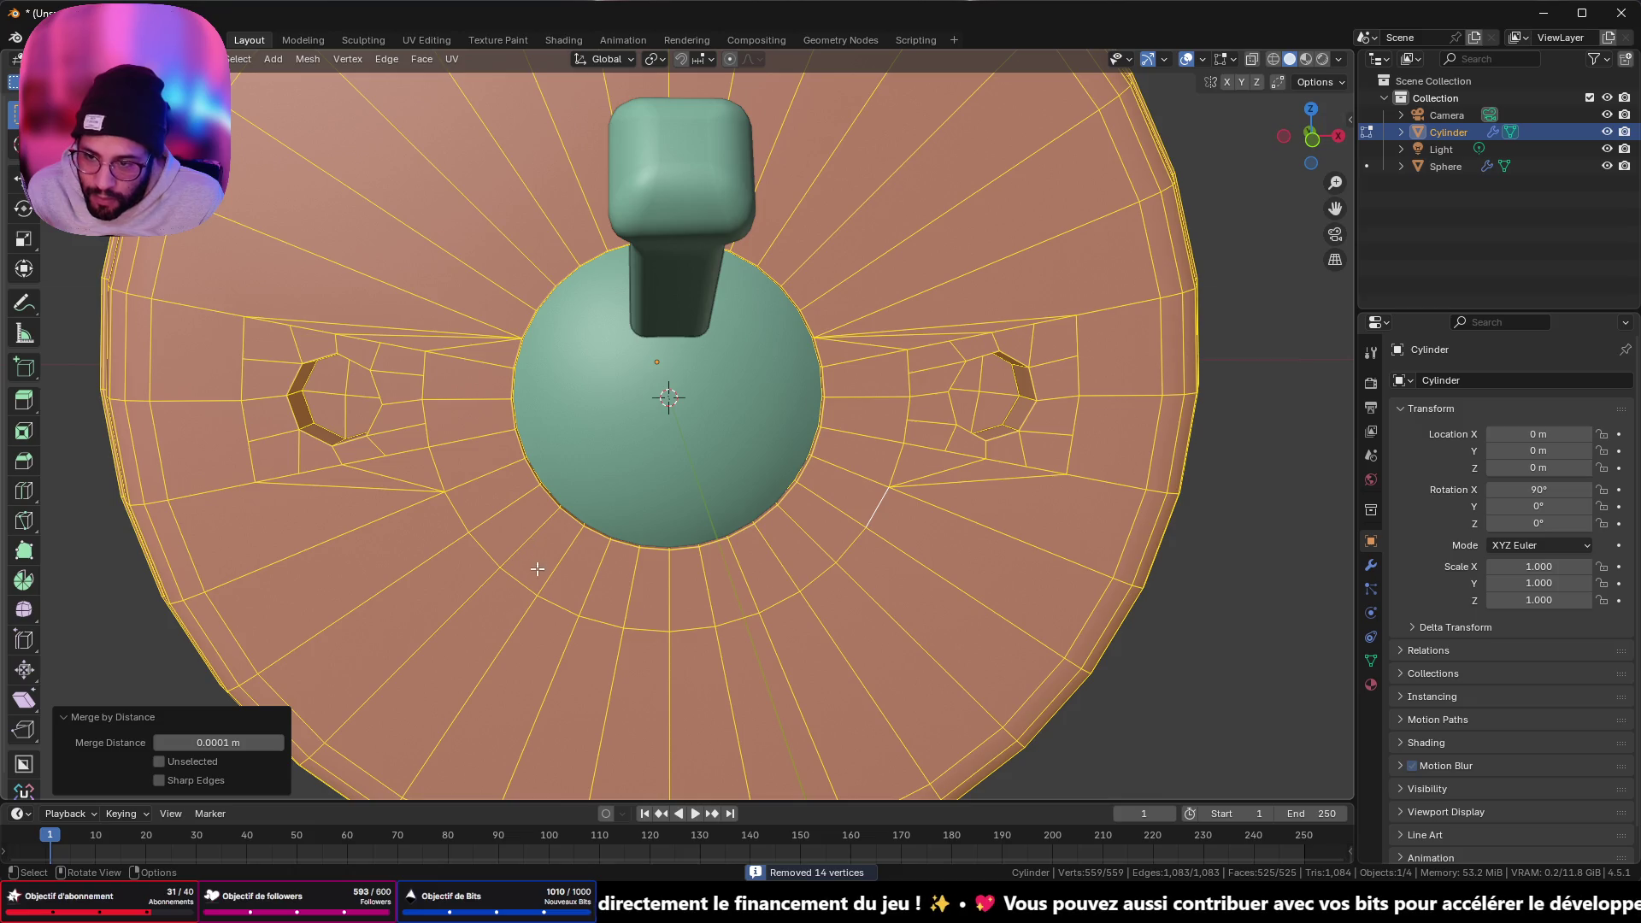
- Slide the lower edge arc fully up onto the dome's ring
left_click(461, 520)
left_click(868, 512, "ctrl")
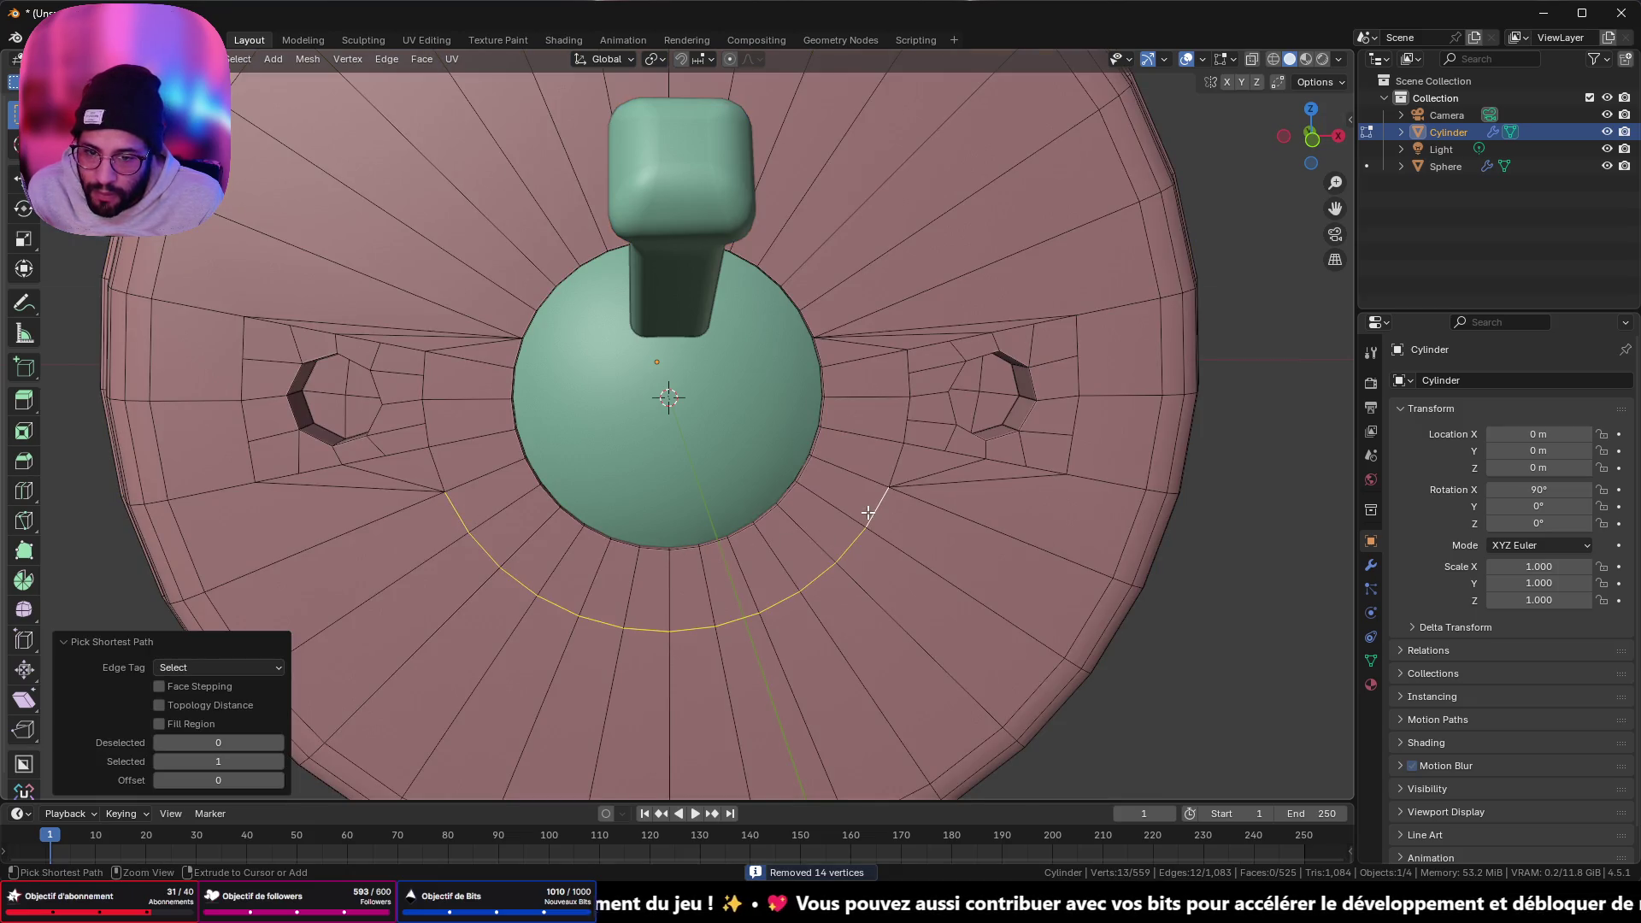
key("g")
key("g")
left_click(750, 299)
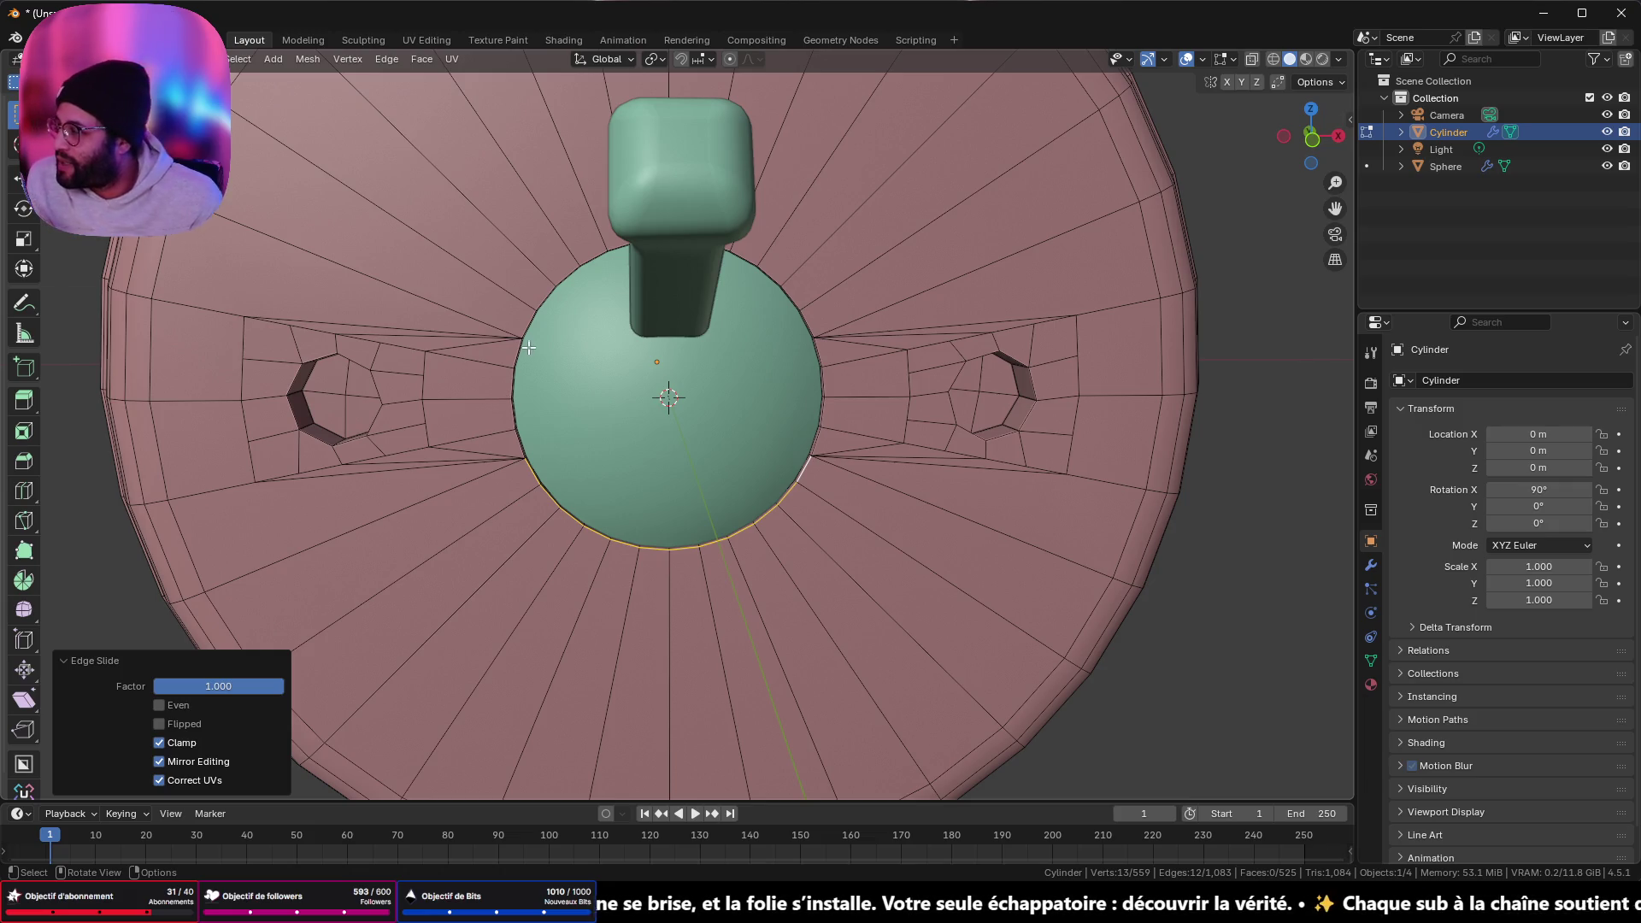
scroll(556, 293, "down", 4)
mouse_move(557, 293)
middle_mouse_down()
mouse_move(649, 273)
mouse_move(584, 250)
mouse_move(567, 366)
middle_mouse_up()
scroll(583, 251, "up", 5)
scroll(566, 367, "up", 2)
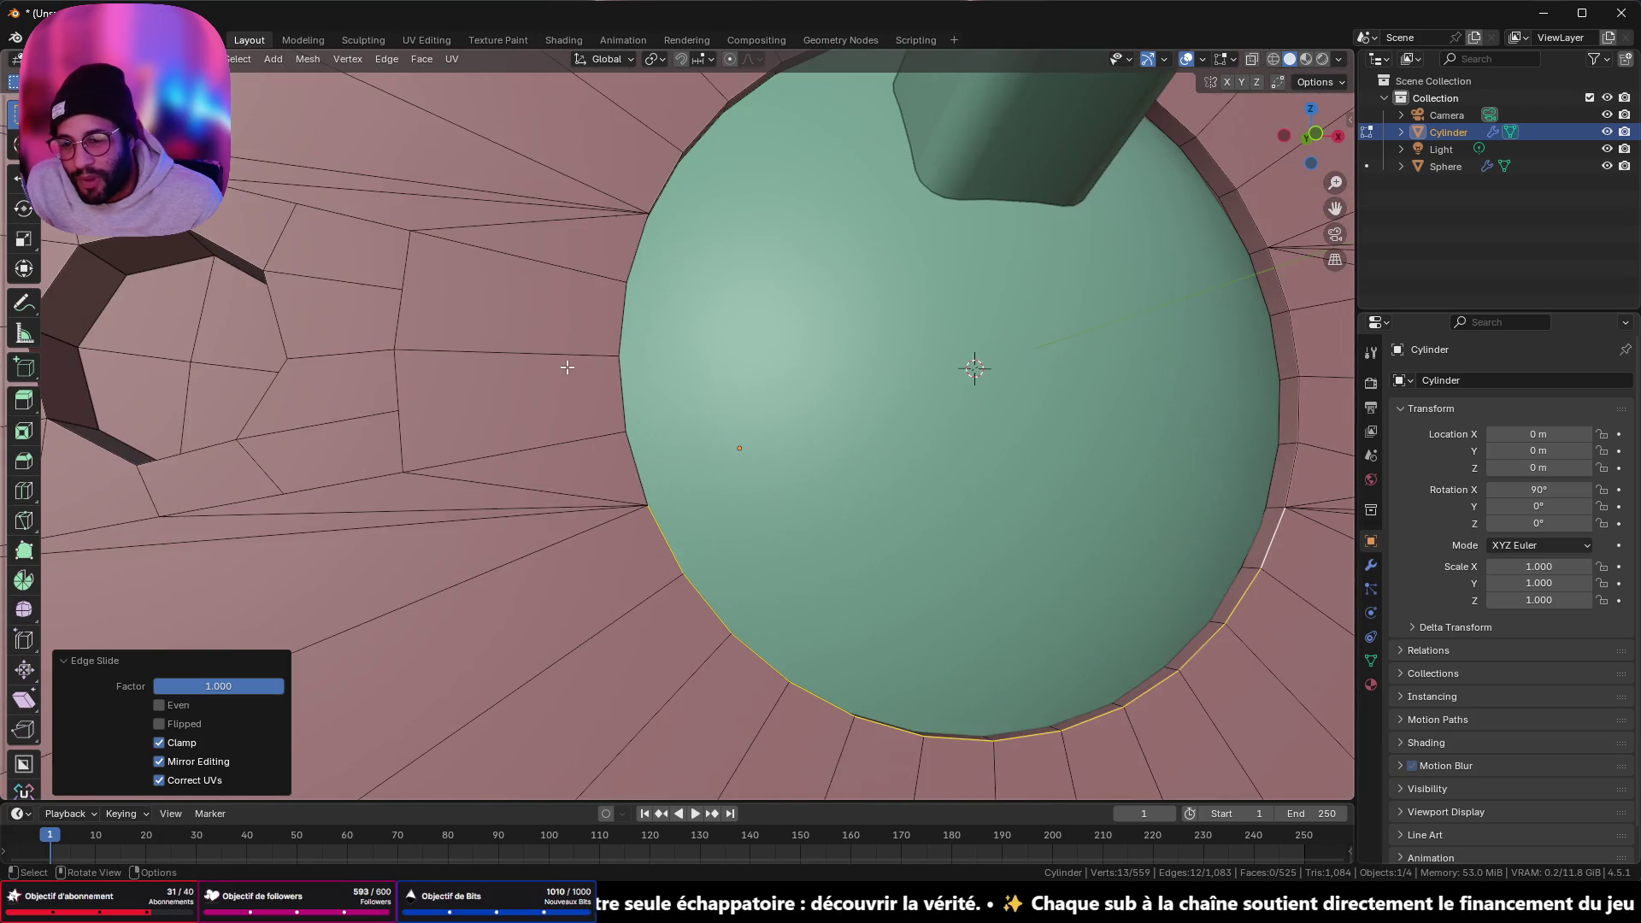
- Slide the four-edge chain beside the left hole onto the dome rim
left_click(423, 314)
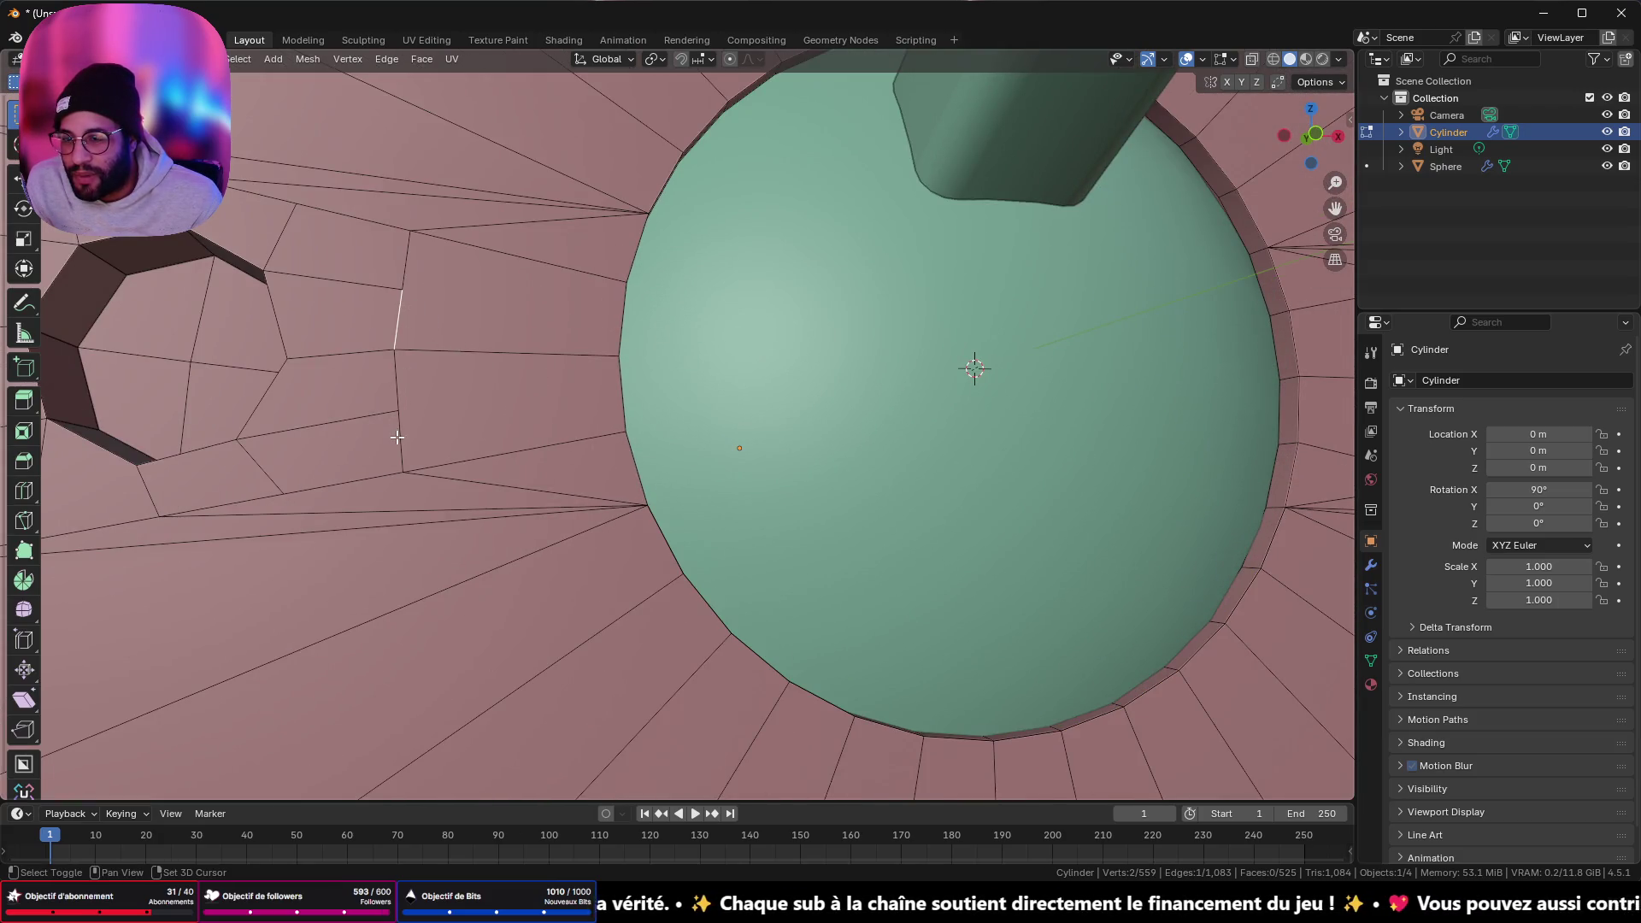
left_click(418, 264)
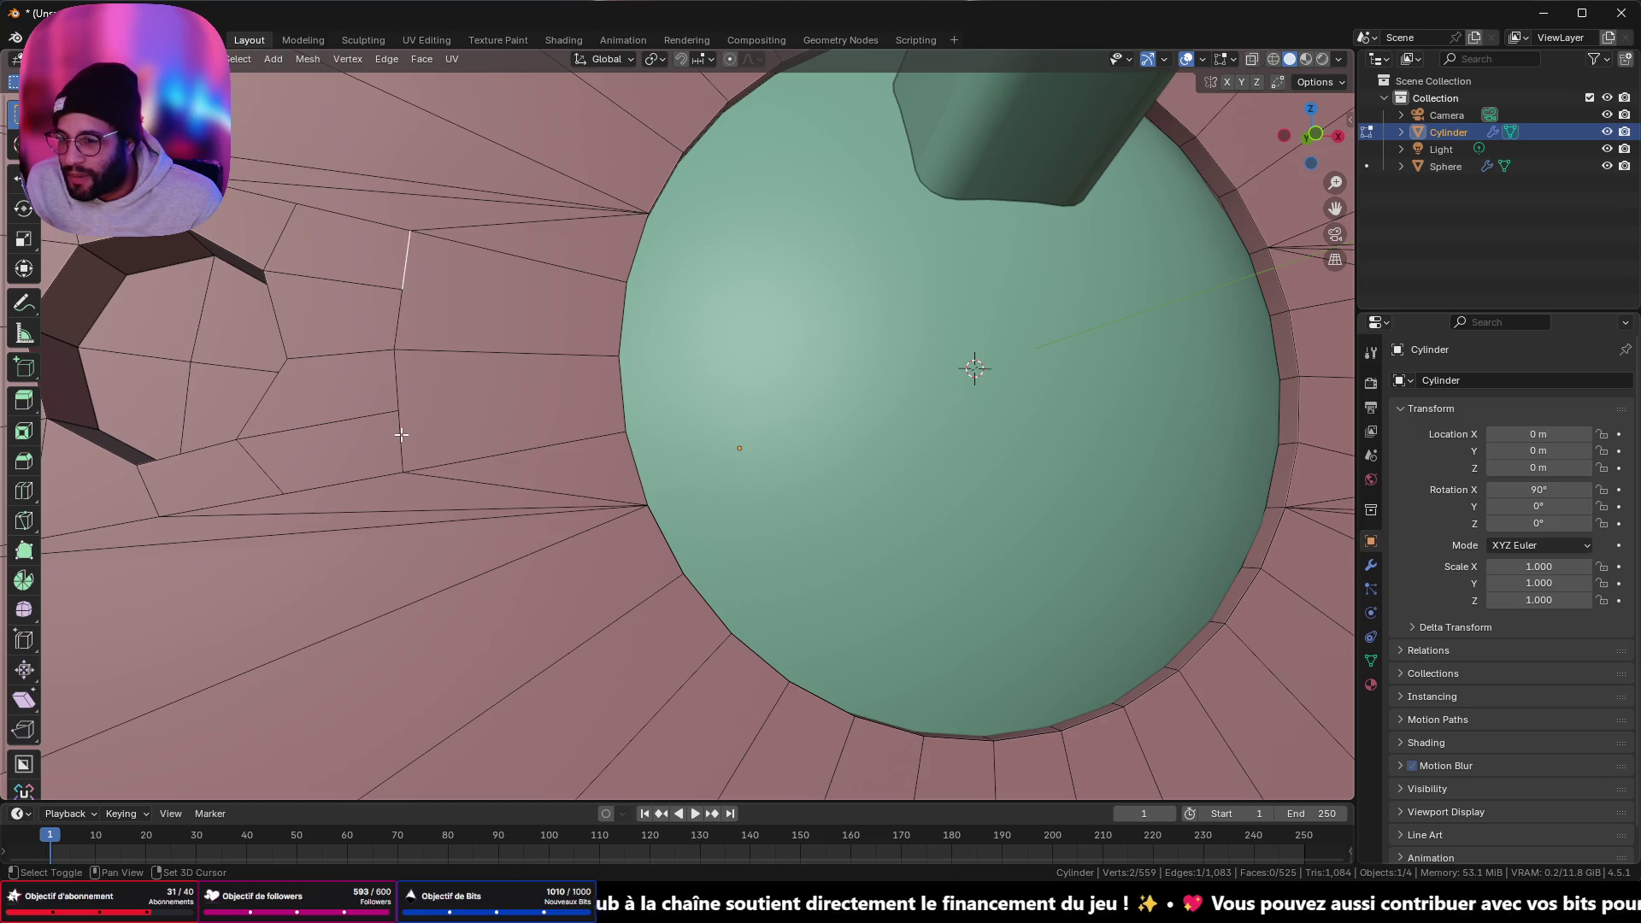
left_click(402, 433, "shift")
left_click(393, 359, "shift")
left_click(408, 386, "shift")
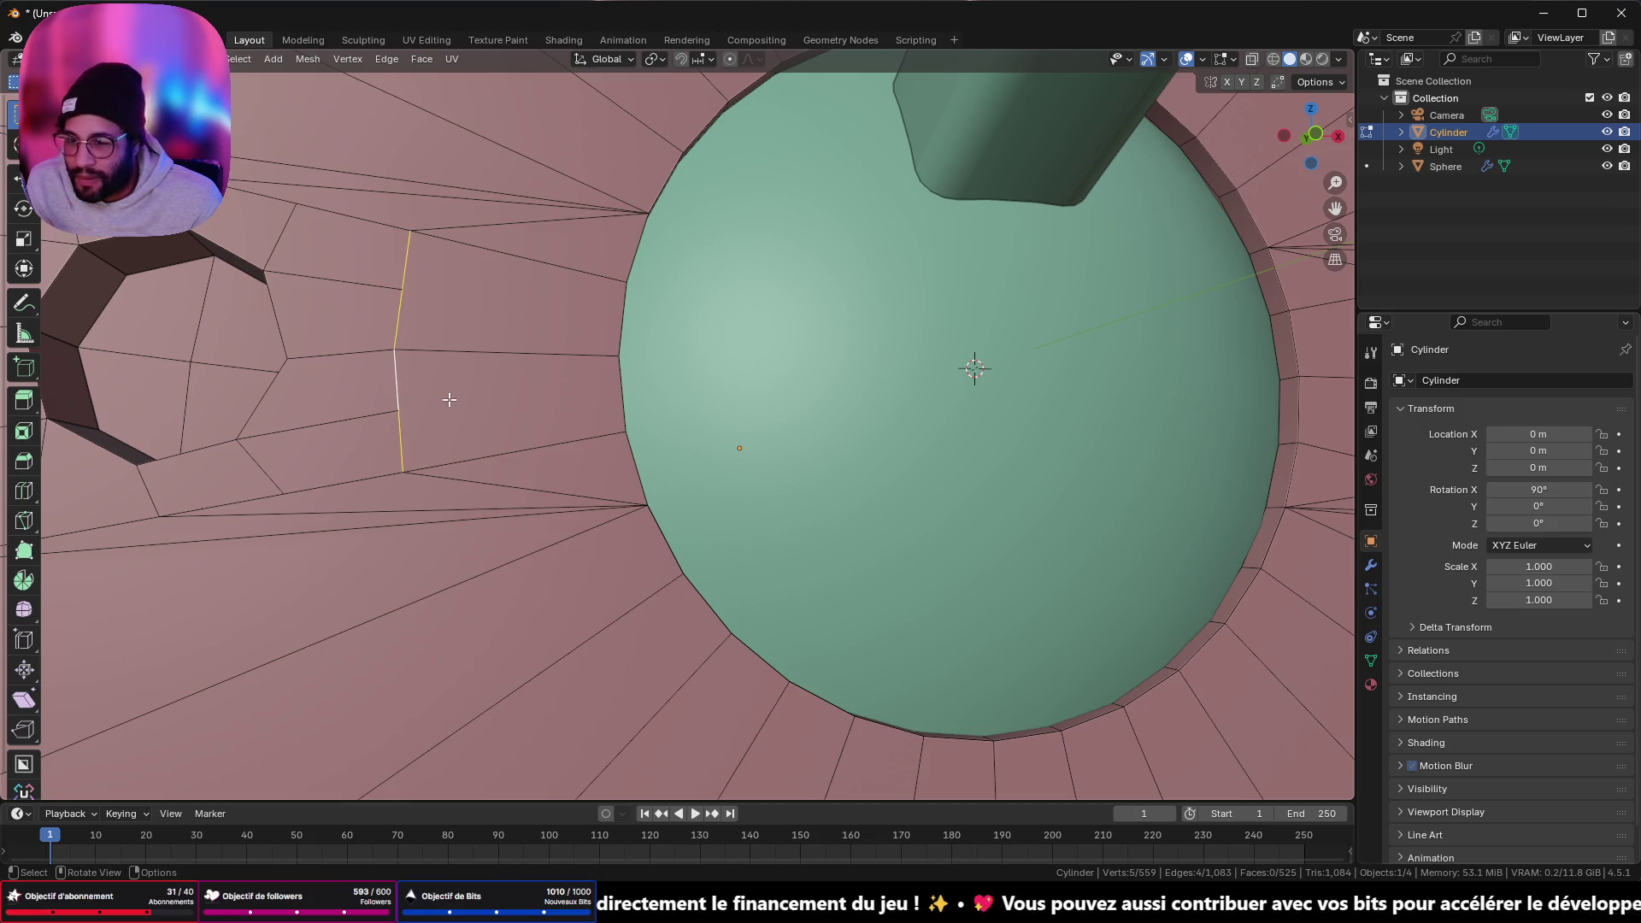
key("g")
key("g")
left_click(687, 433)
- Slide the edge chain beside the right hole onto the dome rim
middle_click_drag(687, 434, 556, 468)
left_click(858, 357)
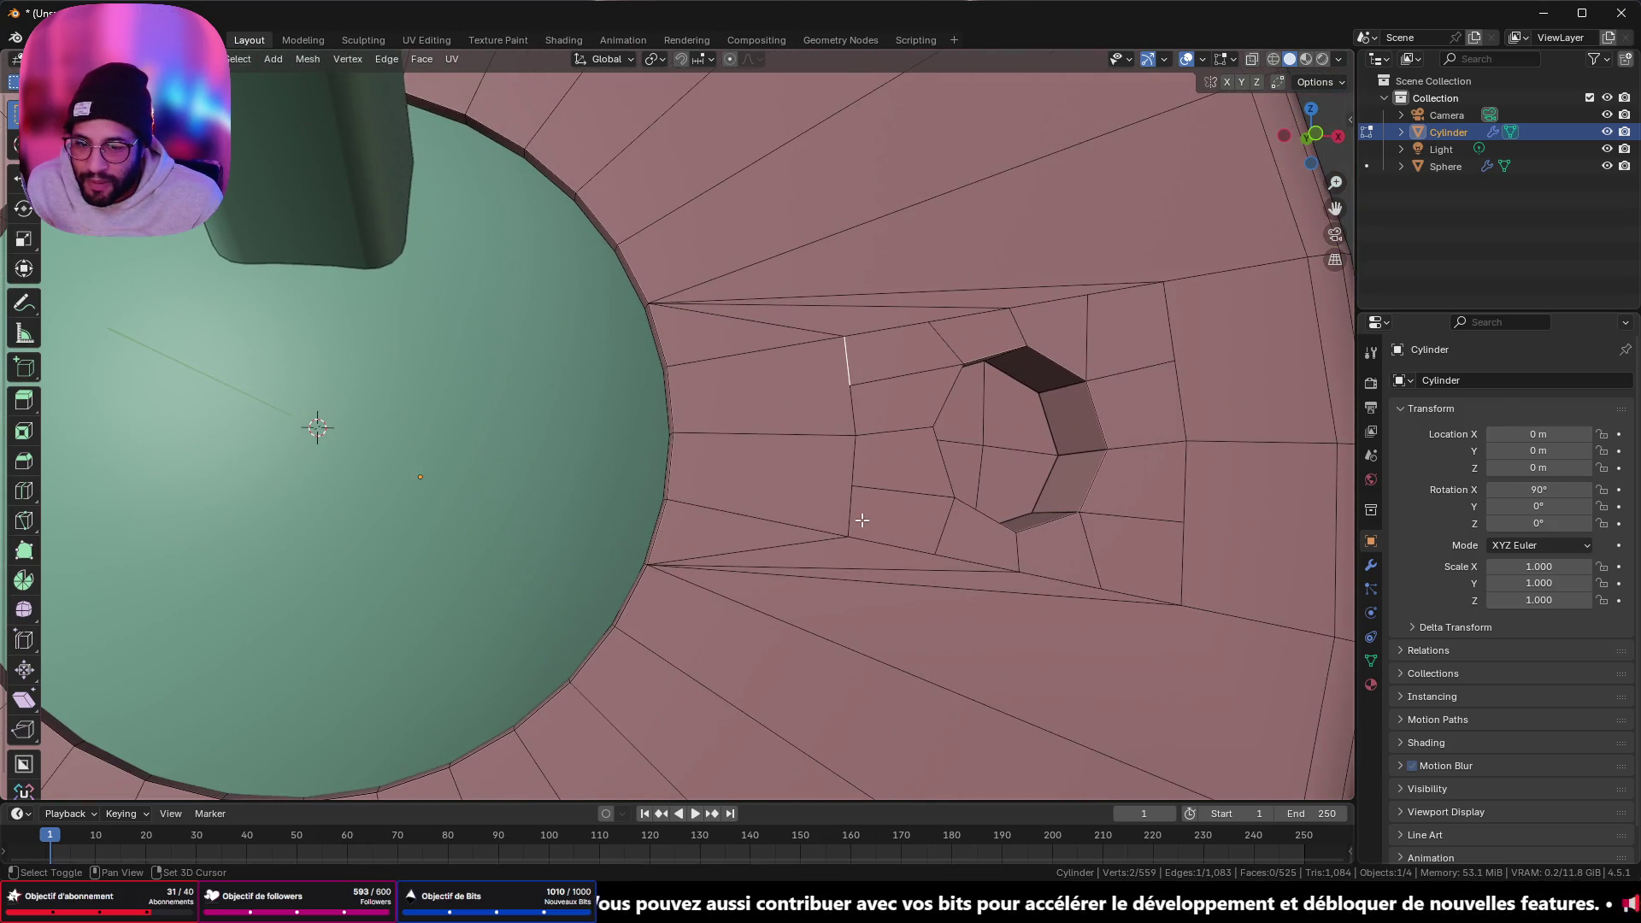
left_click(853, 410, "shift")
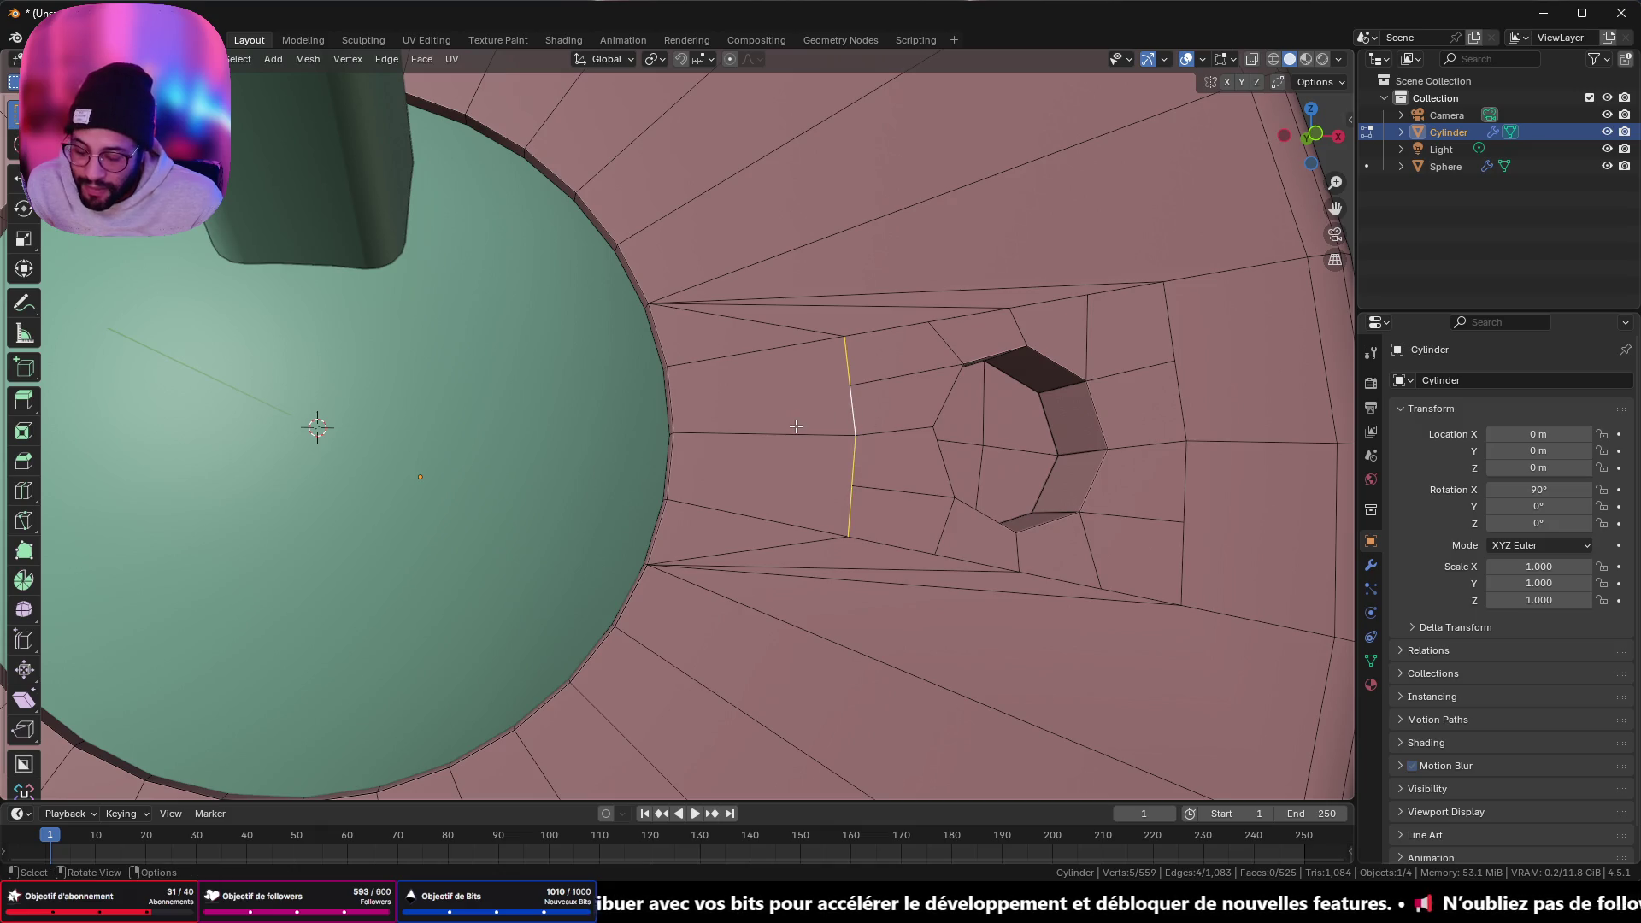
key("g")
key("g")
left_click(548, 424)
- Slide the short edge near the right hole out onto the outer rim
scroll(642, 428, "down", 5)
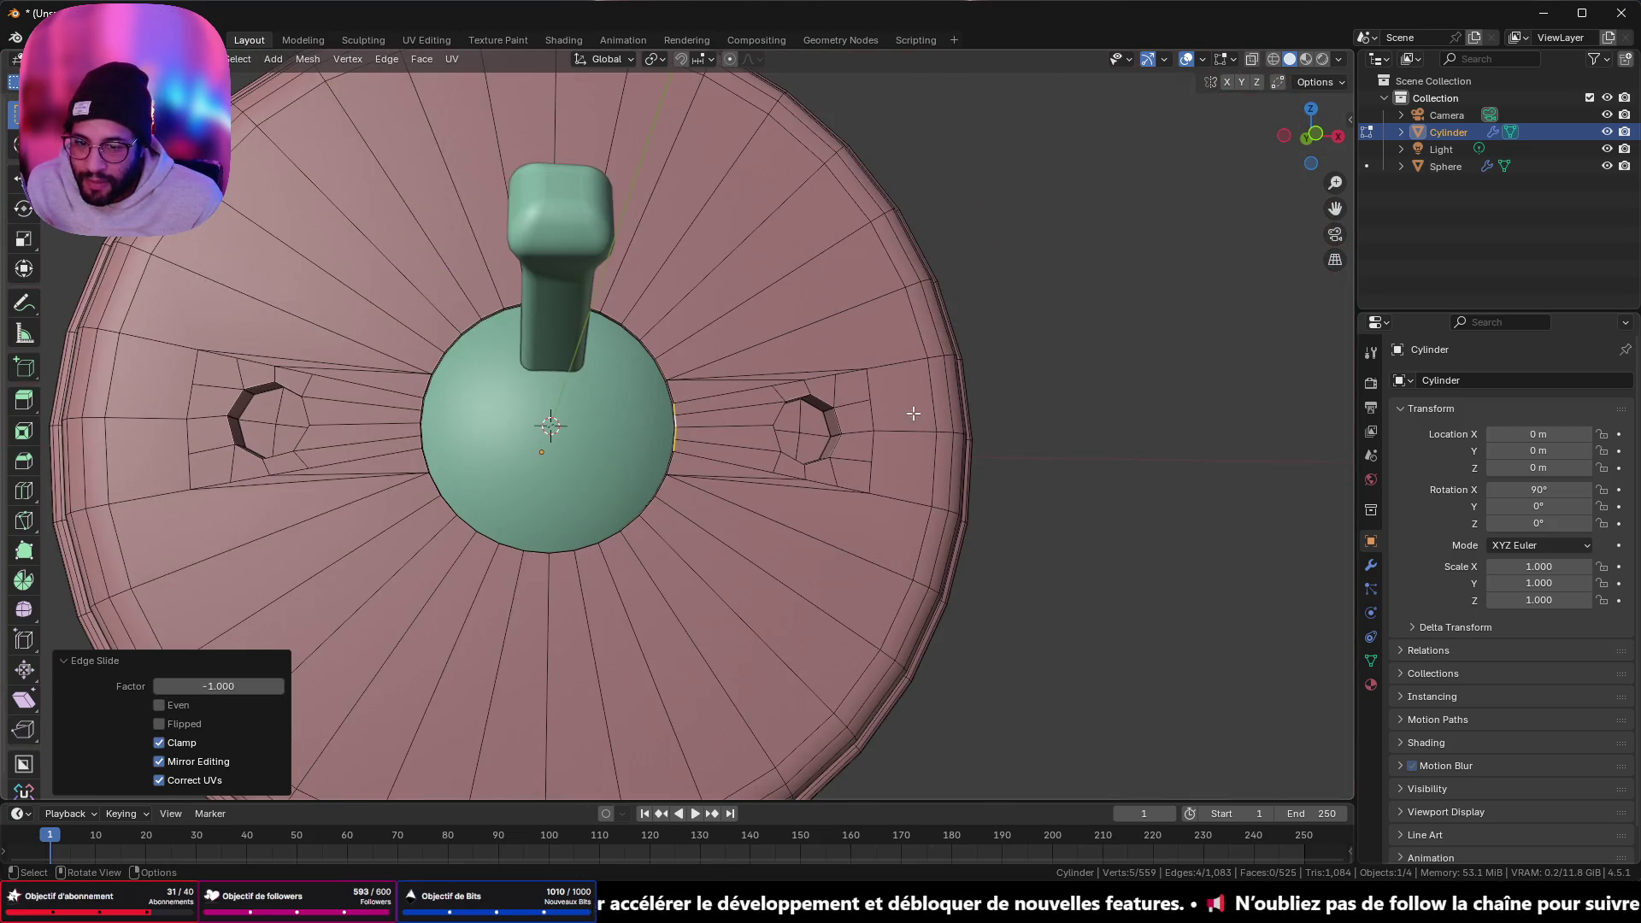
middle_click_drag(914, 414, 787, 418, "shift")
left_click(749, 394)
left_click(753, 481, "shift")
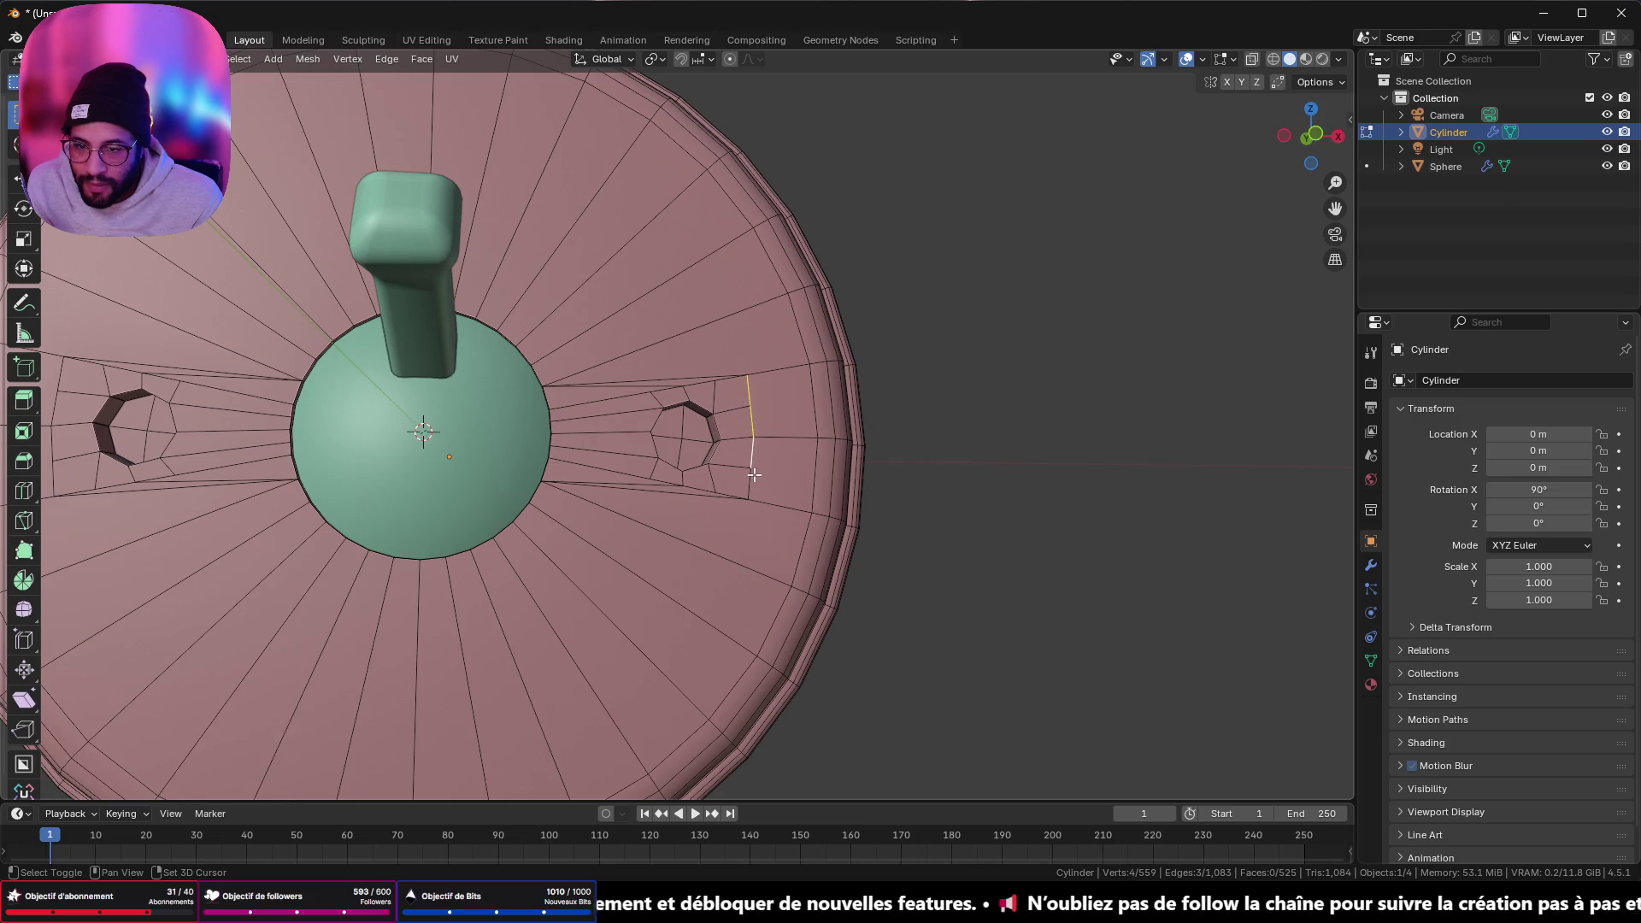
key("f")
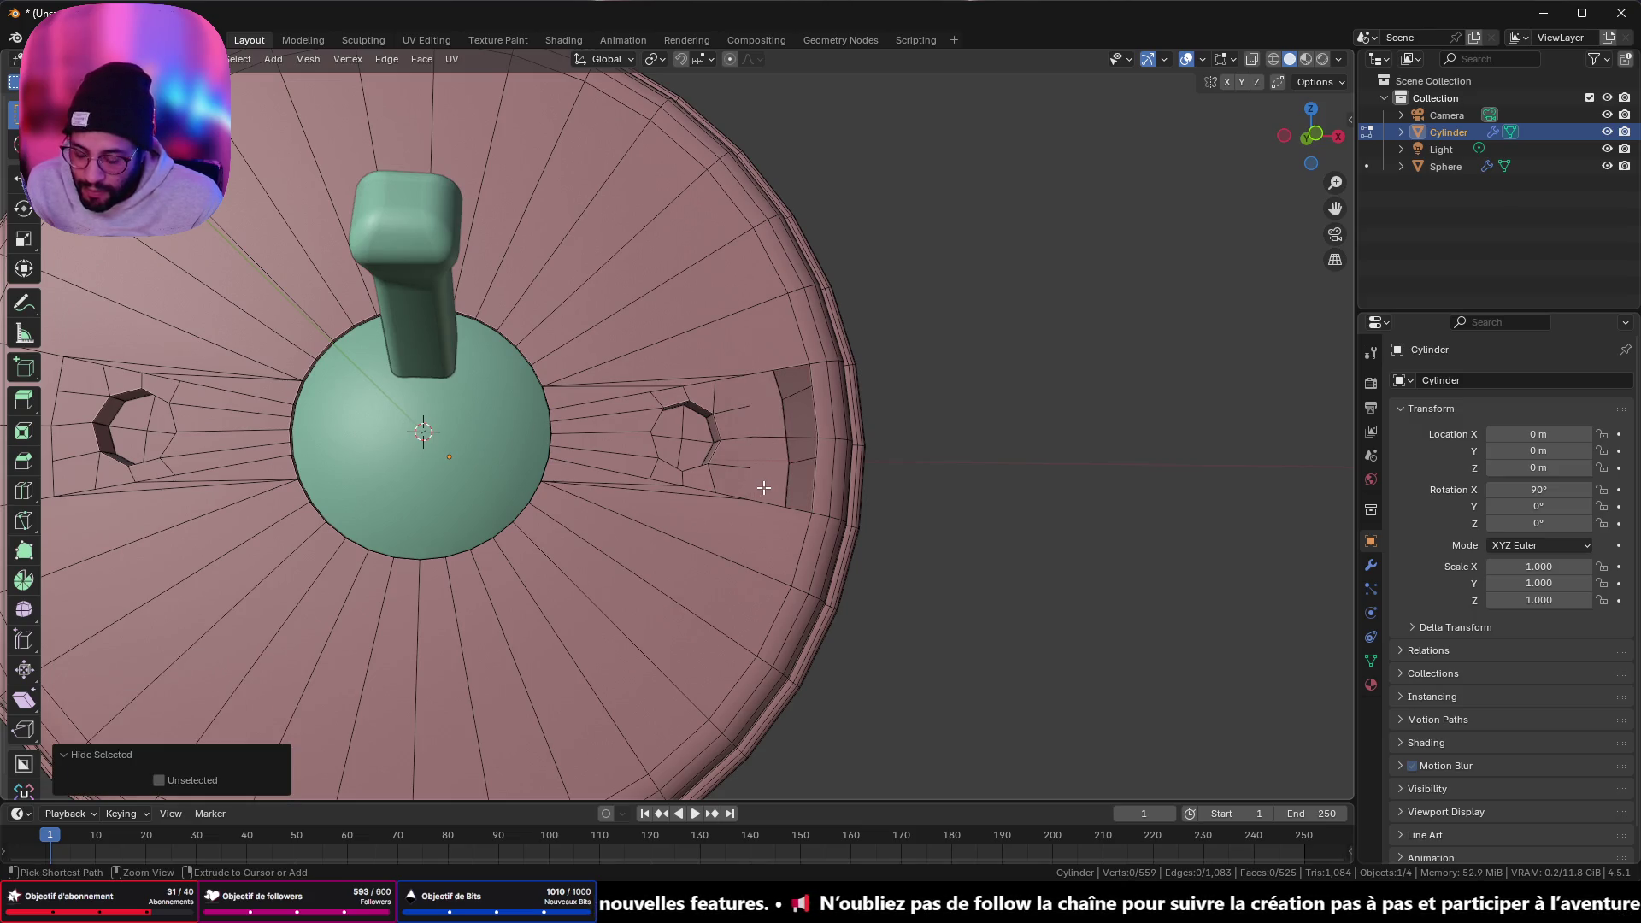
key("ctrl+z")
key("g")
key("g")
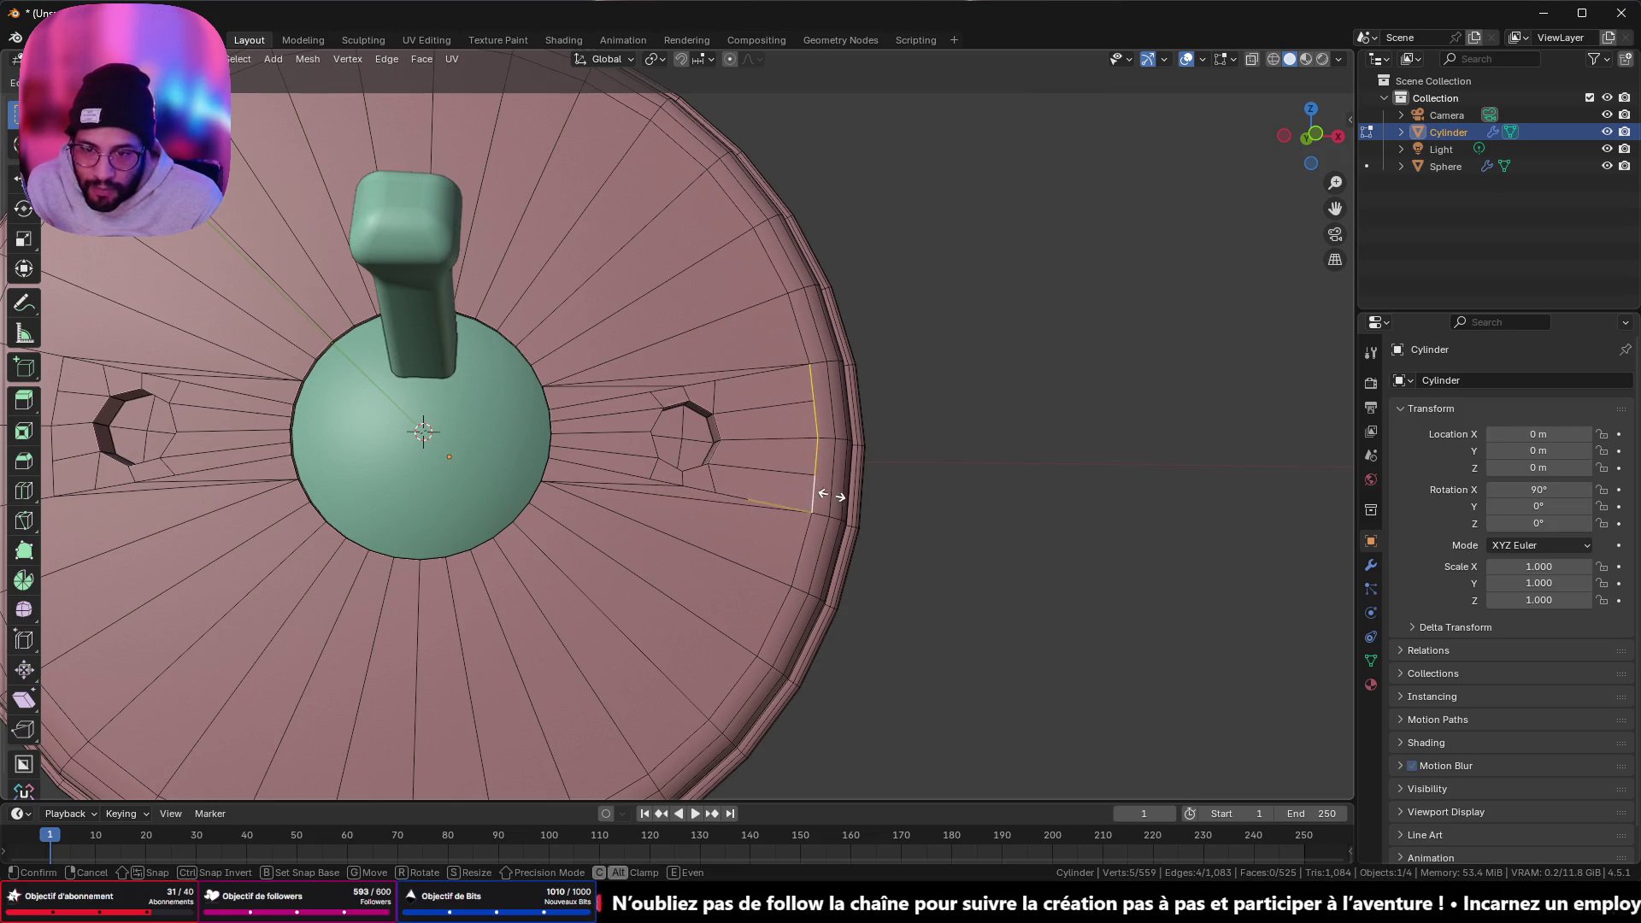
left_click(834, 494)
- Slide the edge chain beside the left hole onto the outer rim loop
middle_click_drag(833, 495, 1003, 450, "shift")
left_click(427, 347)
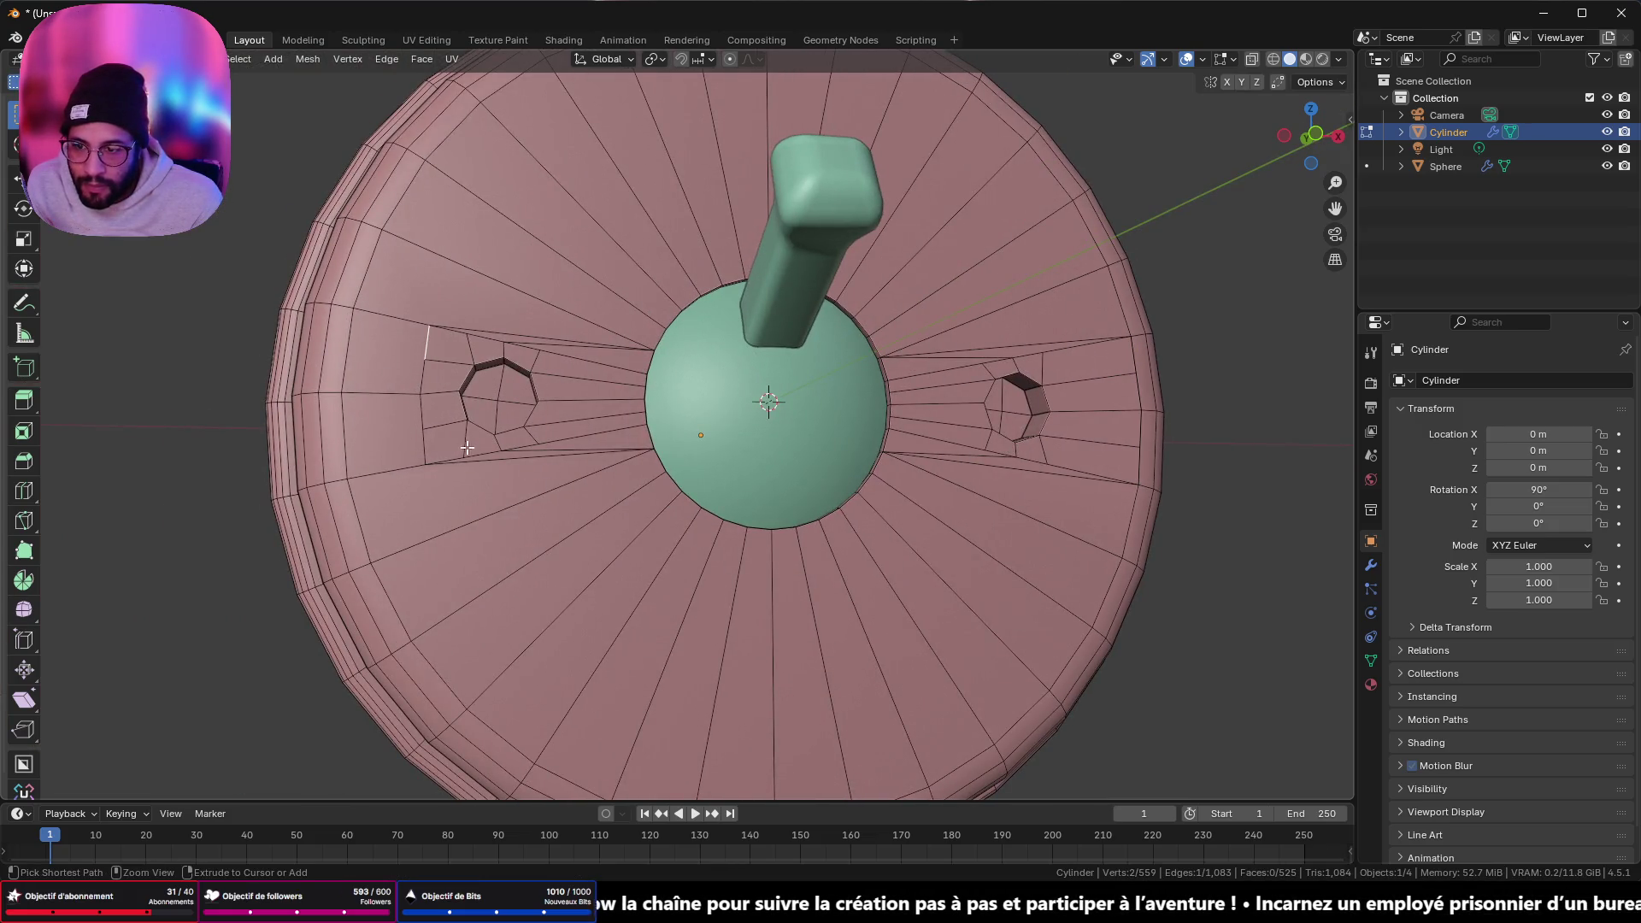
left_click(424, 448, "ctrl")
key("g")
key("g")
left_click(334, 448)
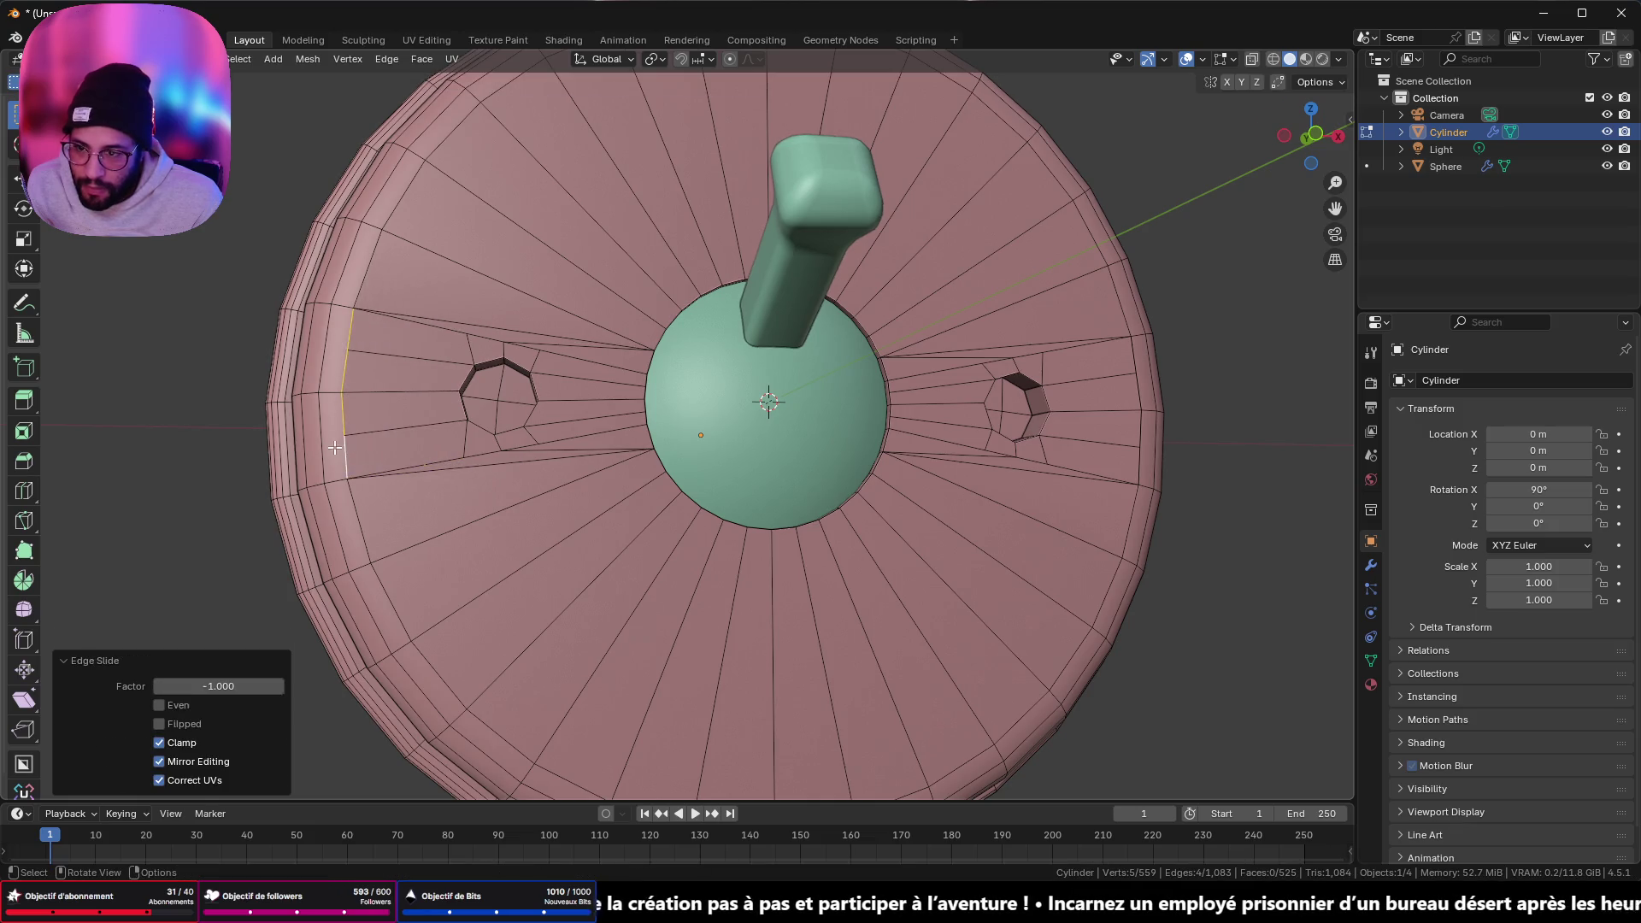
- Merge the whole mesh by distance, removing 25 vertices, and show the sidebar
mouse_move(672, 557)
middle_mouse_down()
mouse_move(681, 513)
mouse_move(635, 456)
middle_mouse_up()
key("a")
key("m")
left_click(690, 531)
key("n")
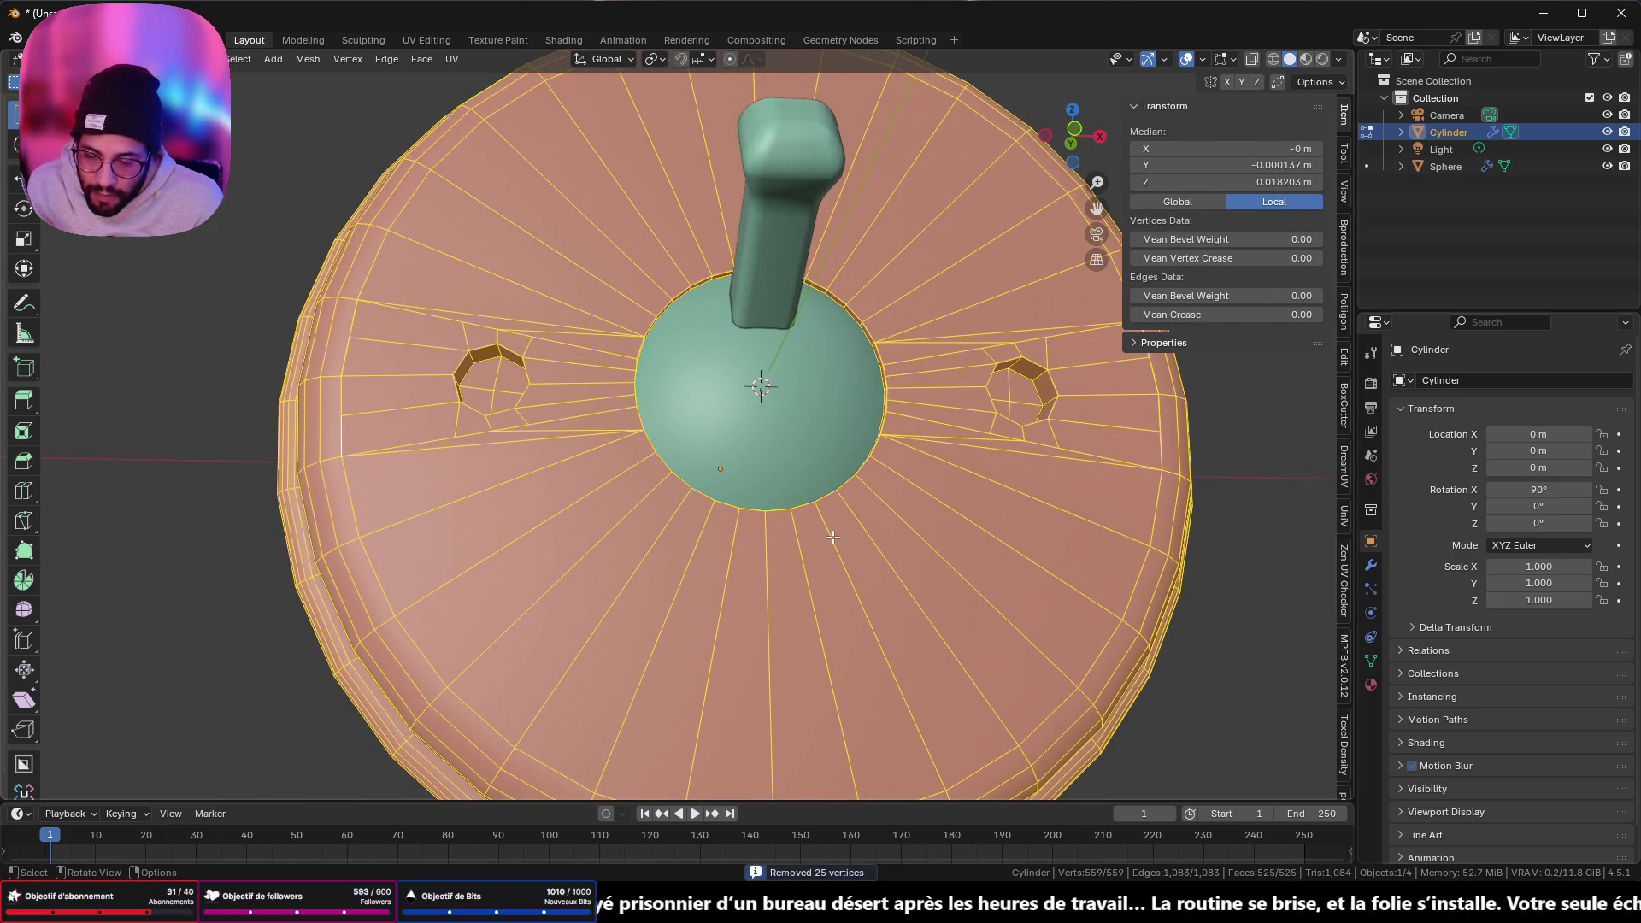
key("m")
left_click(812, 549)
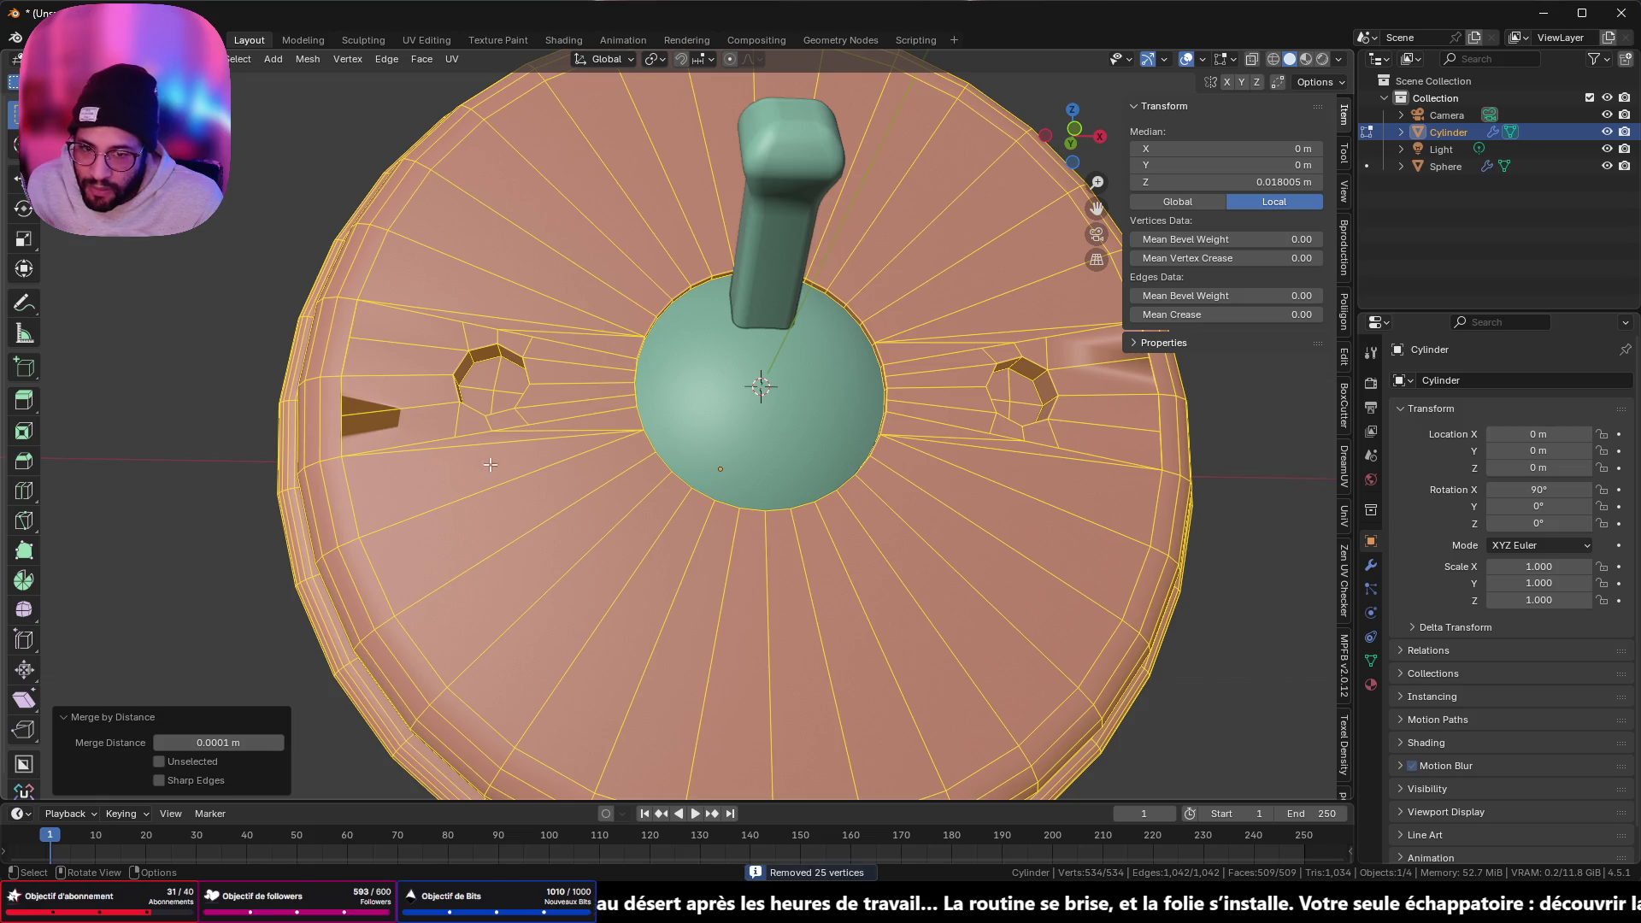
key("shift+n")
key("Tab")
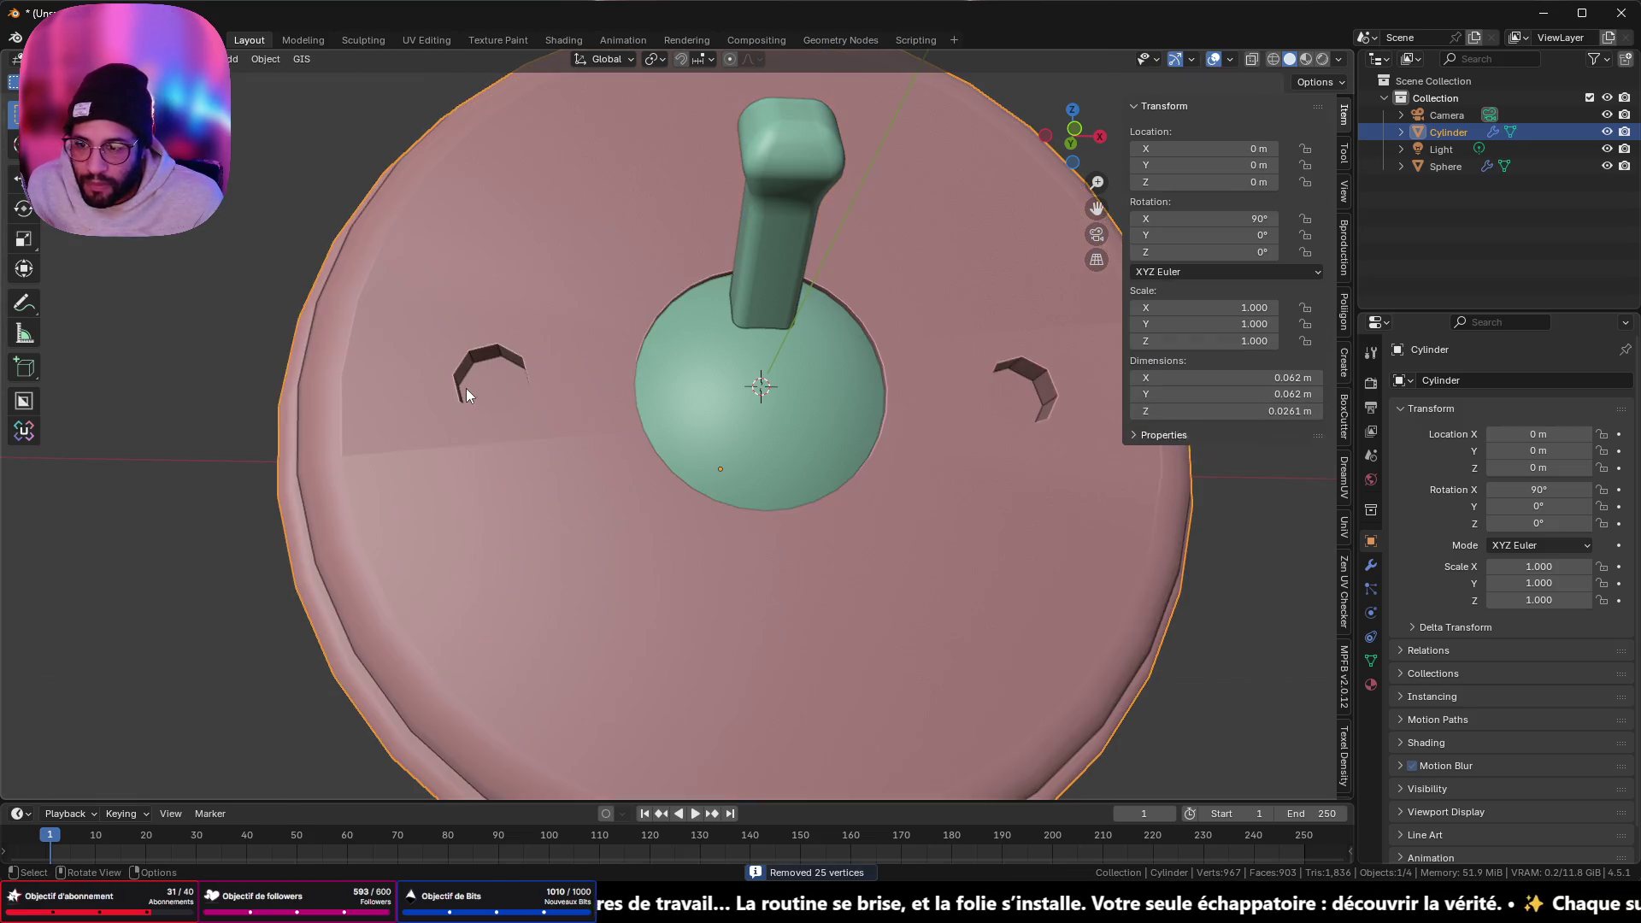
mouse_move(465, 394)
middle_mouse_down()
mouse_move(501, 448)
mouse_move(572, 371)
mouse_move(657, 325)
mouse_move(645, 441)
mouse_move(609, 440)
middle_mouse_up()
key("Tab")
key("n")
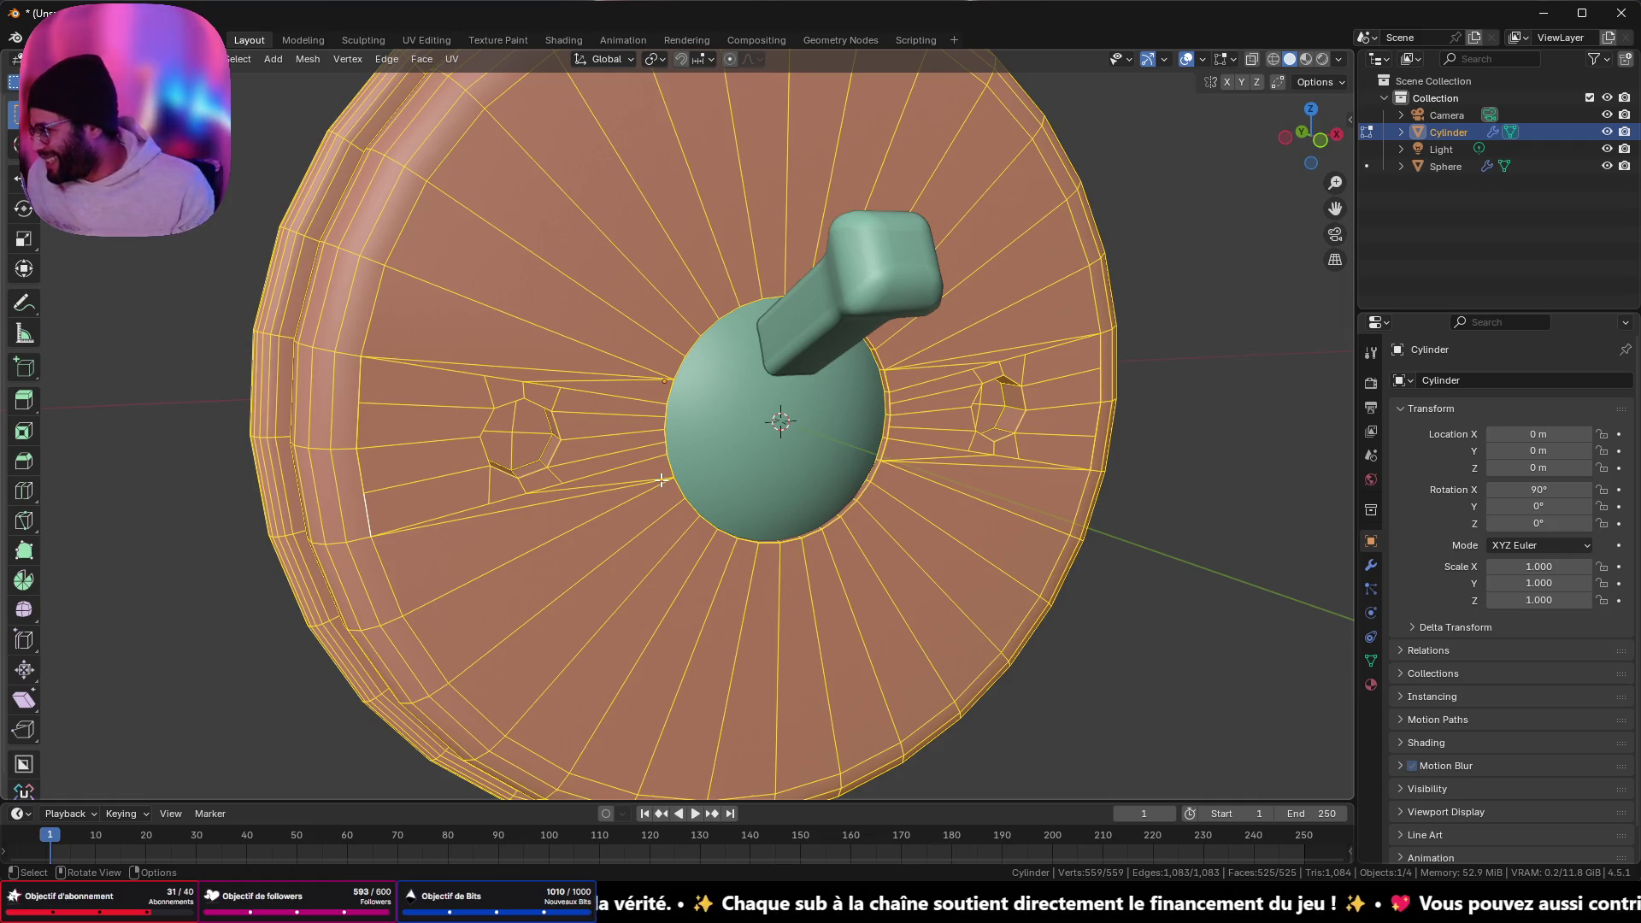
key("Tab")
mouse_move(660, 480)
middle_mouse_down()
mouse_move(619, 404)
mouse_move(679, 404)
mouse_move(727, 433)
mouse_move(582, 340)
mouse_move(591, 315)
mouse_move(716, 433)
mouse_move(584, 485)
middle_mouse_up()
key("Tab")
key("Tab")
key("Tab")
key("Tab")
key("Tab")
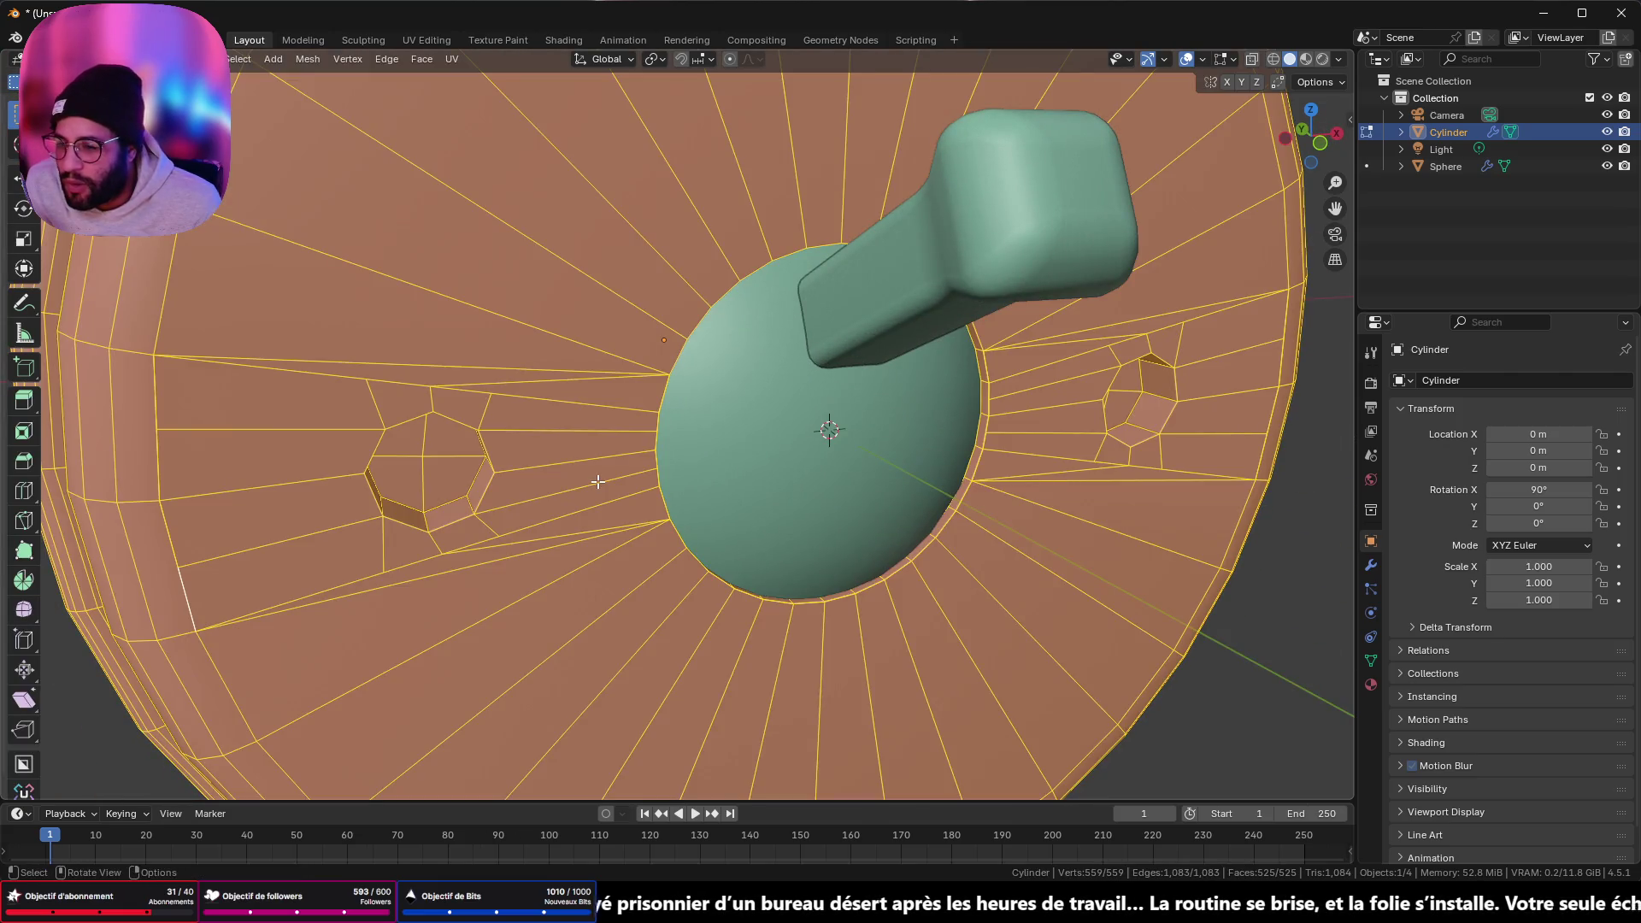
key("Tab")
key("Tab")
key("Tab")
key("Tab")
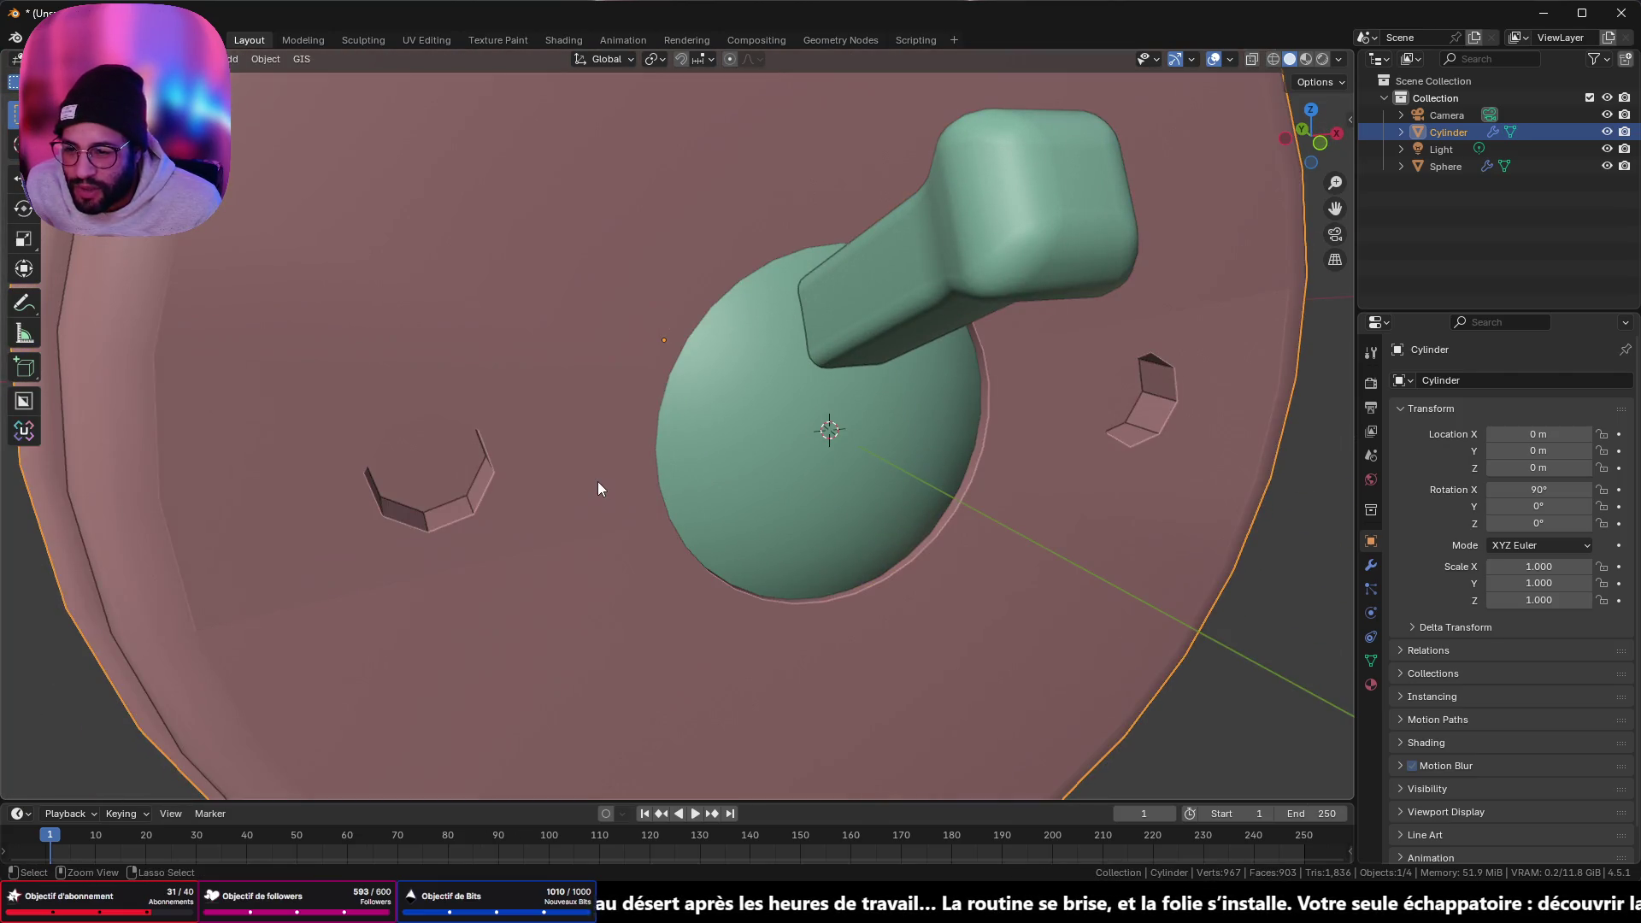
key("Tab")
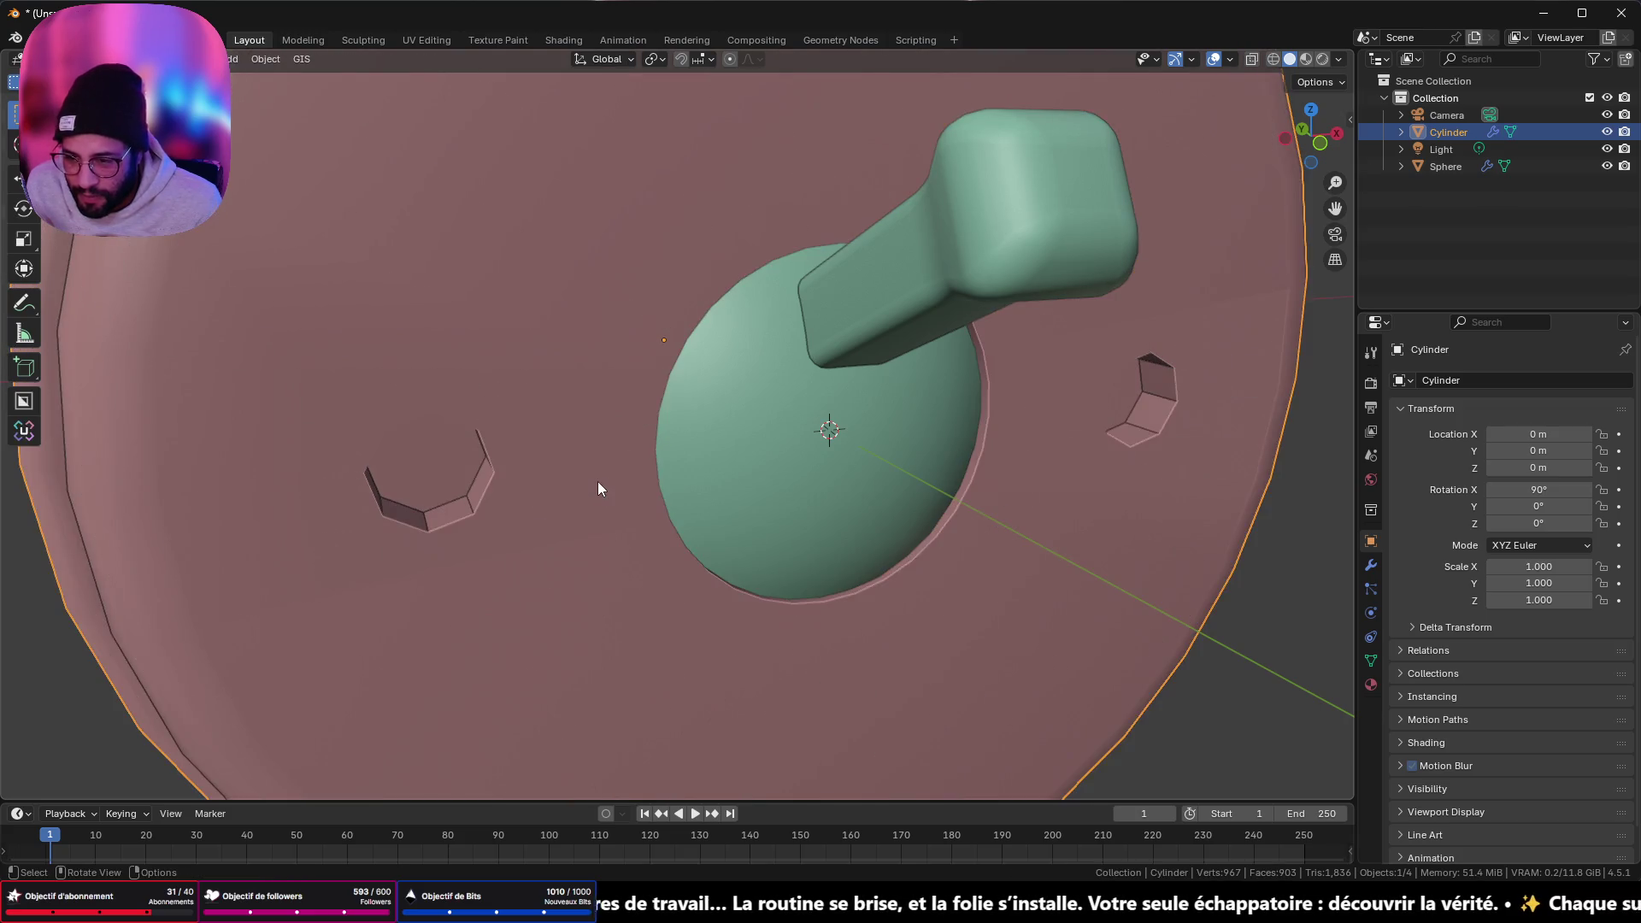
middle_click_drag(607, 480, 636, 424)
mouse_move(682, 432)
middle_mouse_down()
mouse_move(729, 428)
mouse_move(689, 407)
mouse_move(650, 438)
mouse_move(623, 367)
mouse_move(685, 370)
mouse_move(630, 444)
mouse_move(579, 462)
mouse_move(554, 459)
mouse_move(521, 403)
middle_mouse_up()
key("Tab")
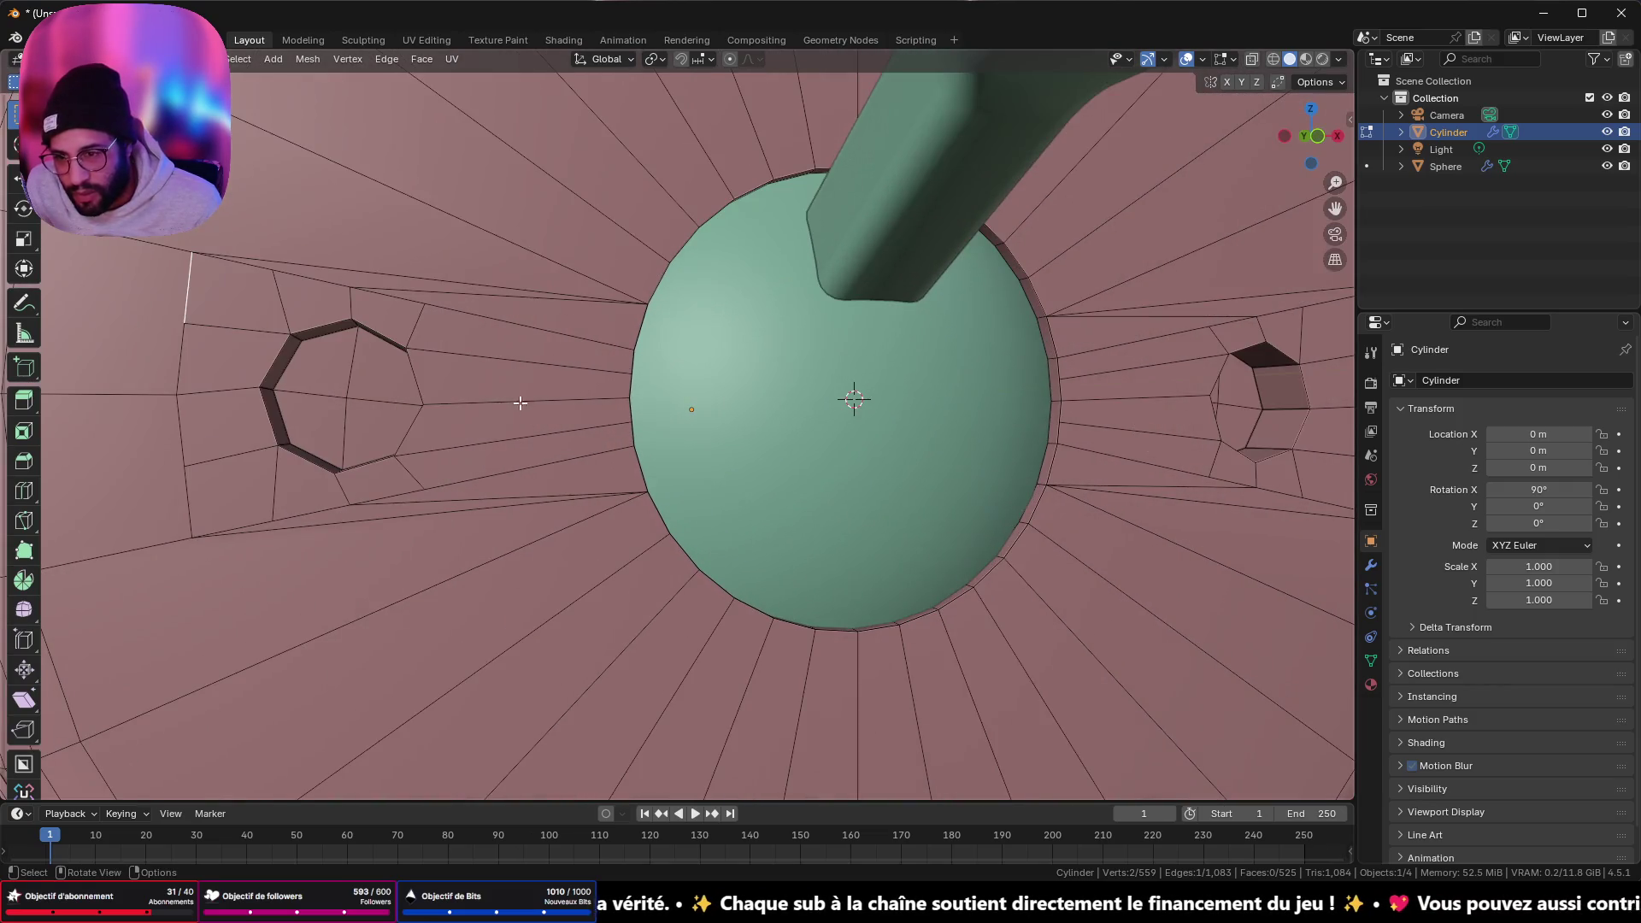
- Select the front-face wedges and upper and lower half rings around the green dome
scroll(556, 206, "down", 3)
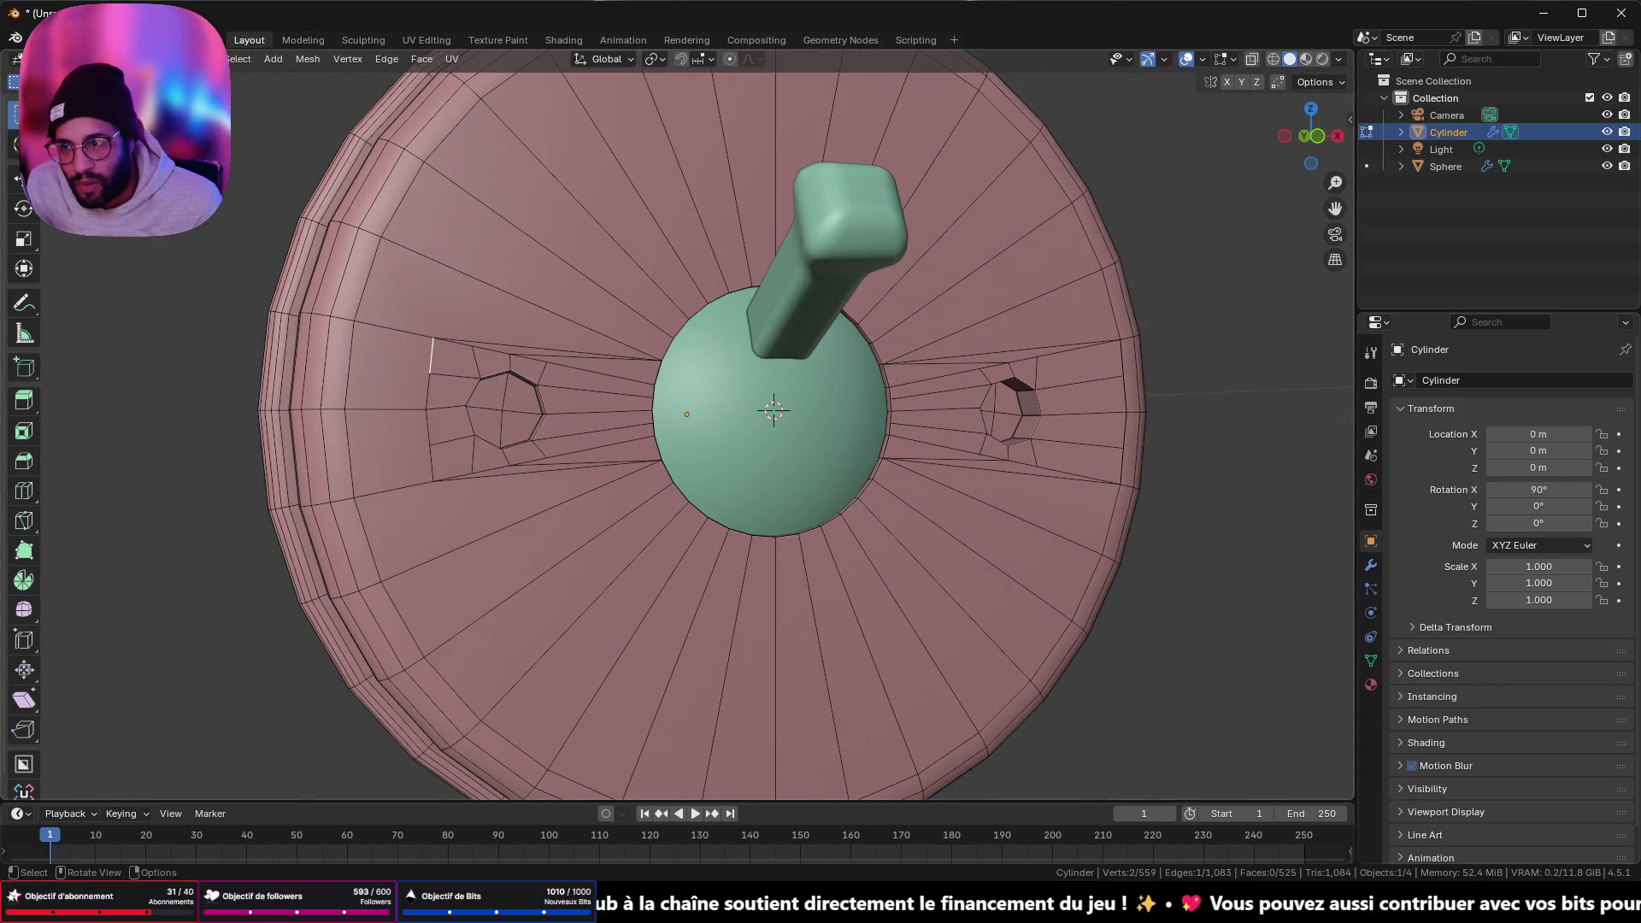
left_click(549, 193)
left_click_drag(649, 163, 607, 266)
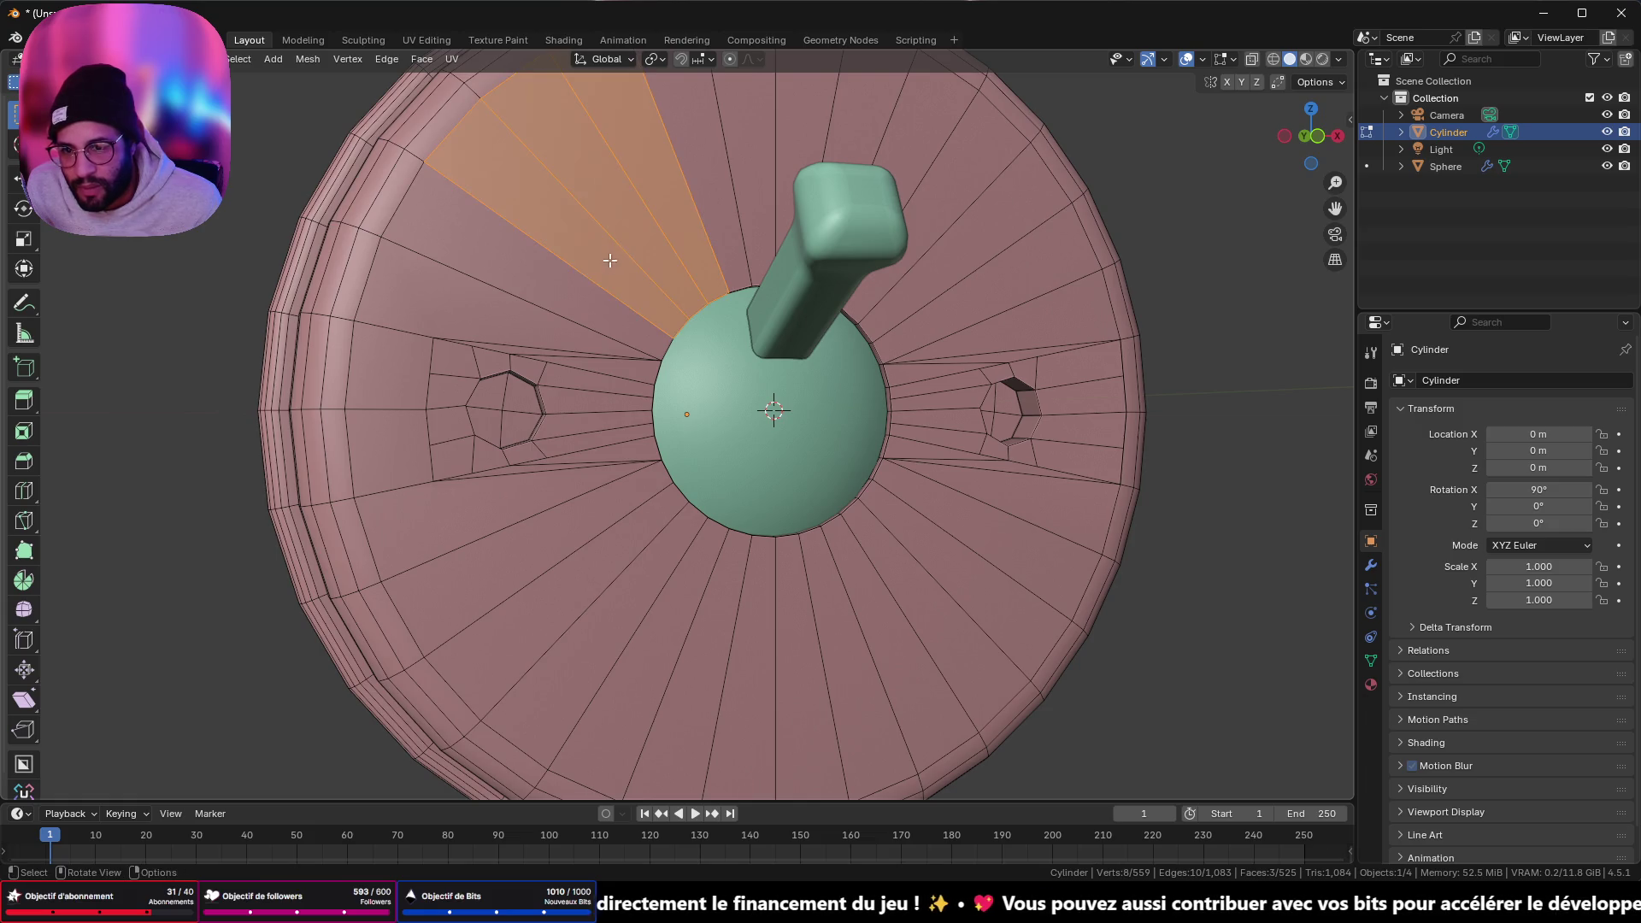
left_click(584, 276, "alt")
left_click(645, 598, "alt+shift")
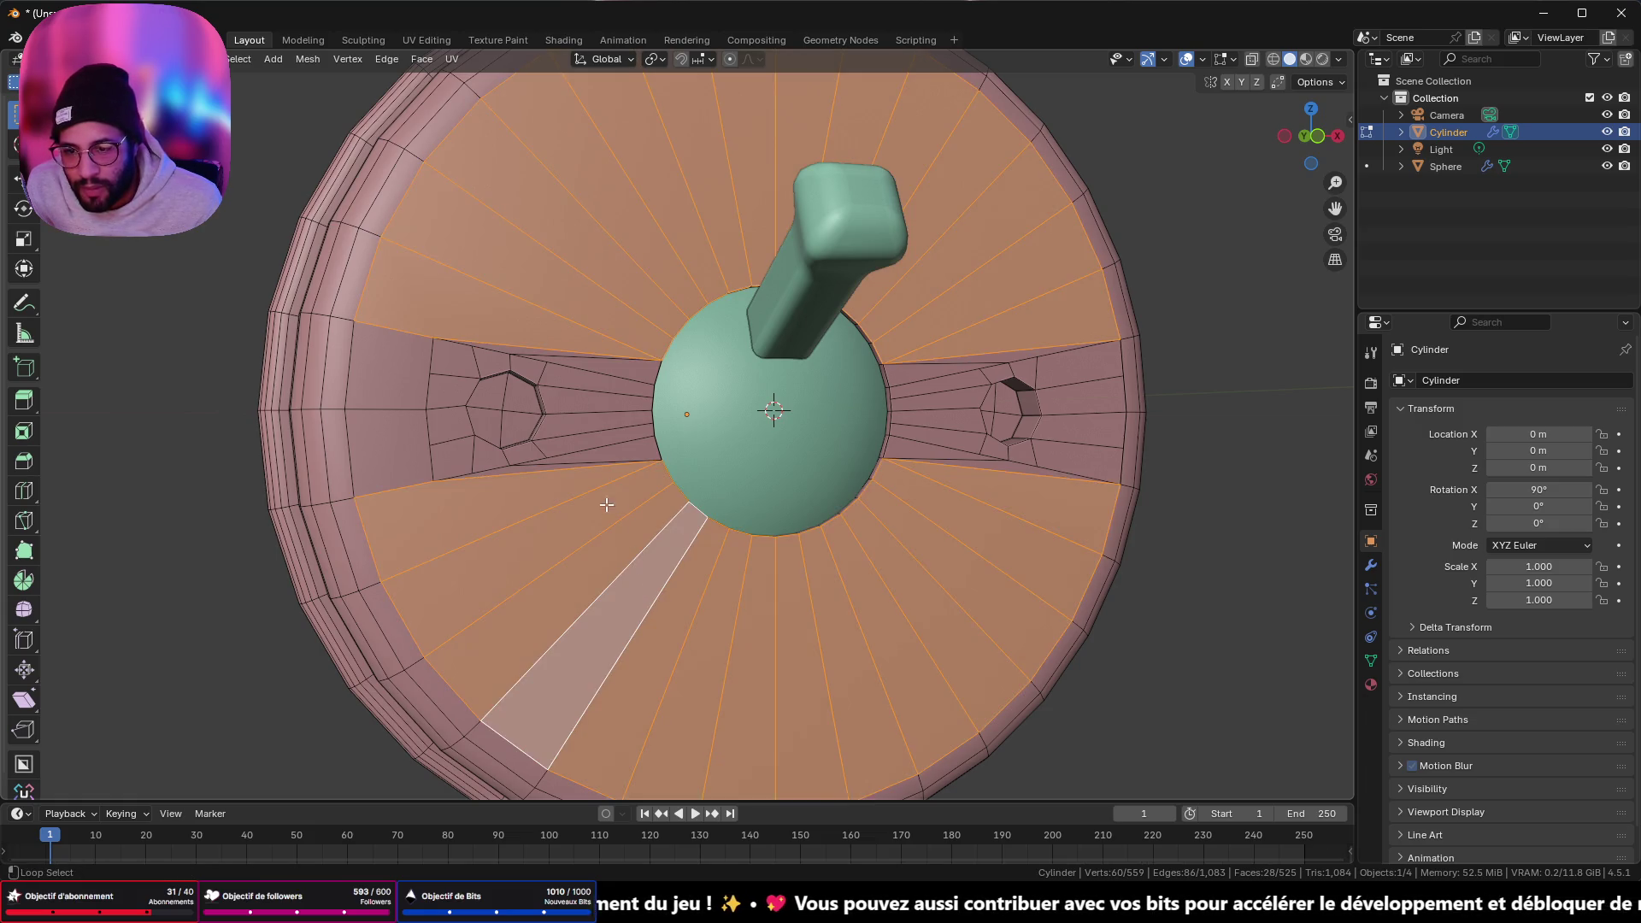
mouse_move(590, 330)
left_mouse_down("shift")
mouse_move(611, 409)
mouse_move(606, 541)
left_mouse_up("shift")
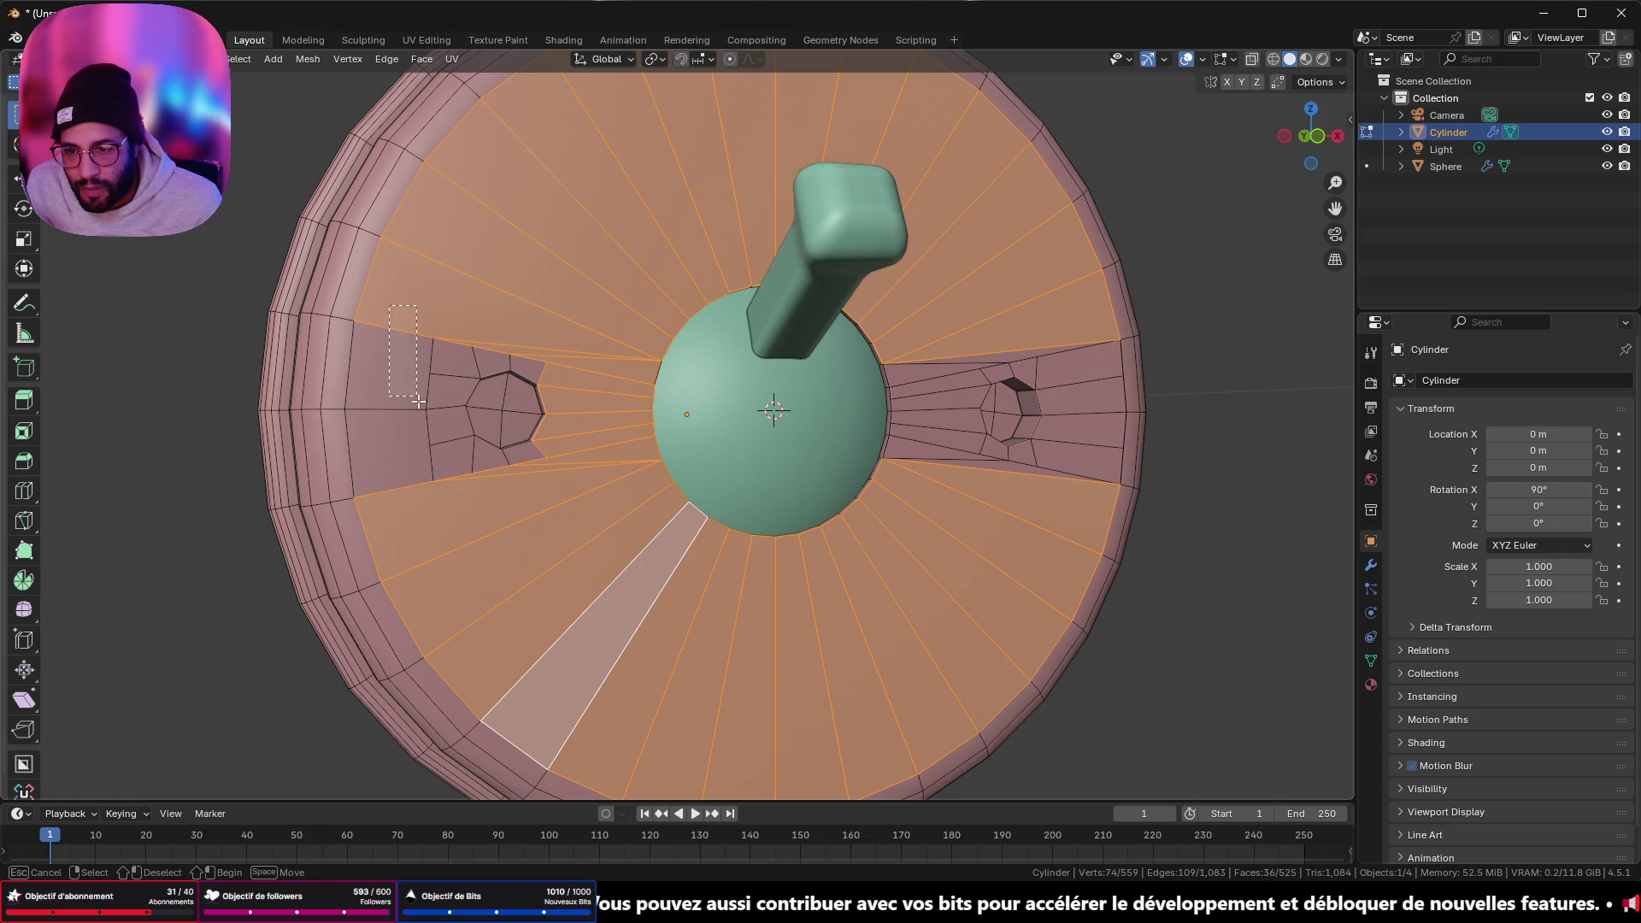
- Add the faces around, above and below both holes to the selection
left_click_drag(391, 316, 451, 509, "shift")
left_click(504, 357, "shift")
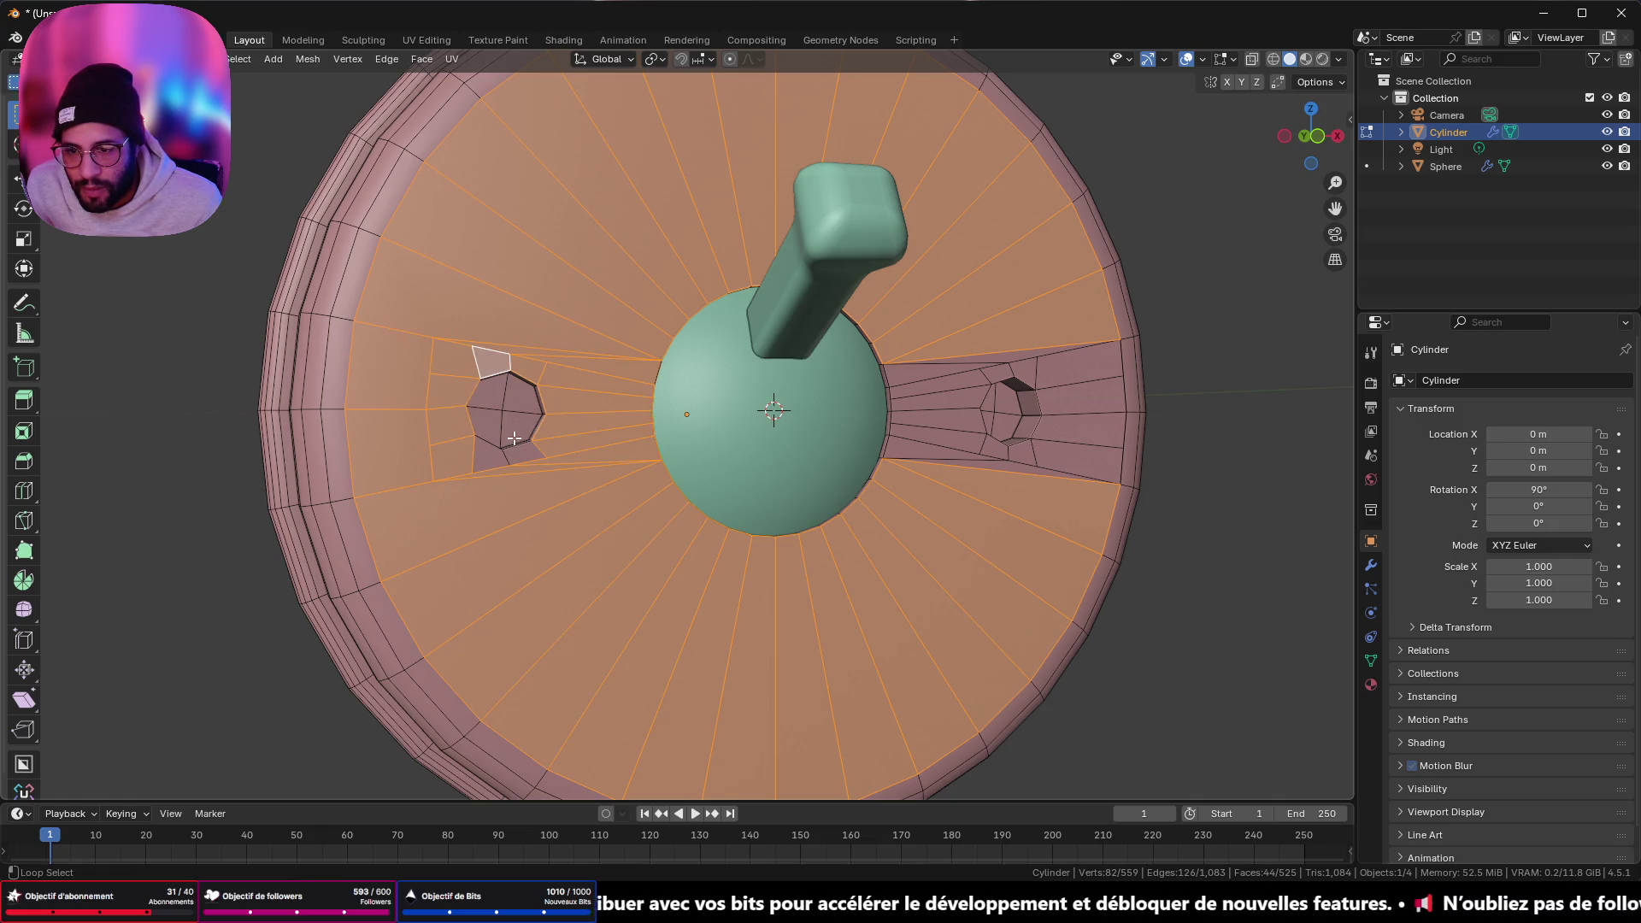
left_click(506, 452, "shift")
left_click(944, 408, "alt+shift")
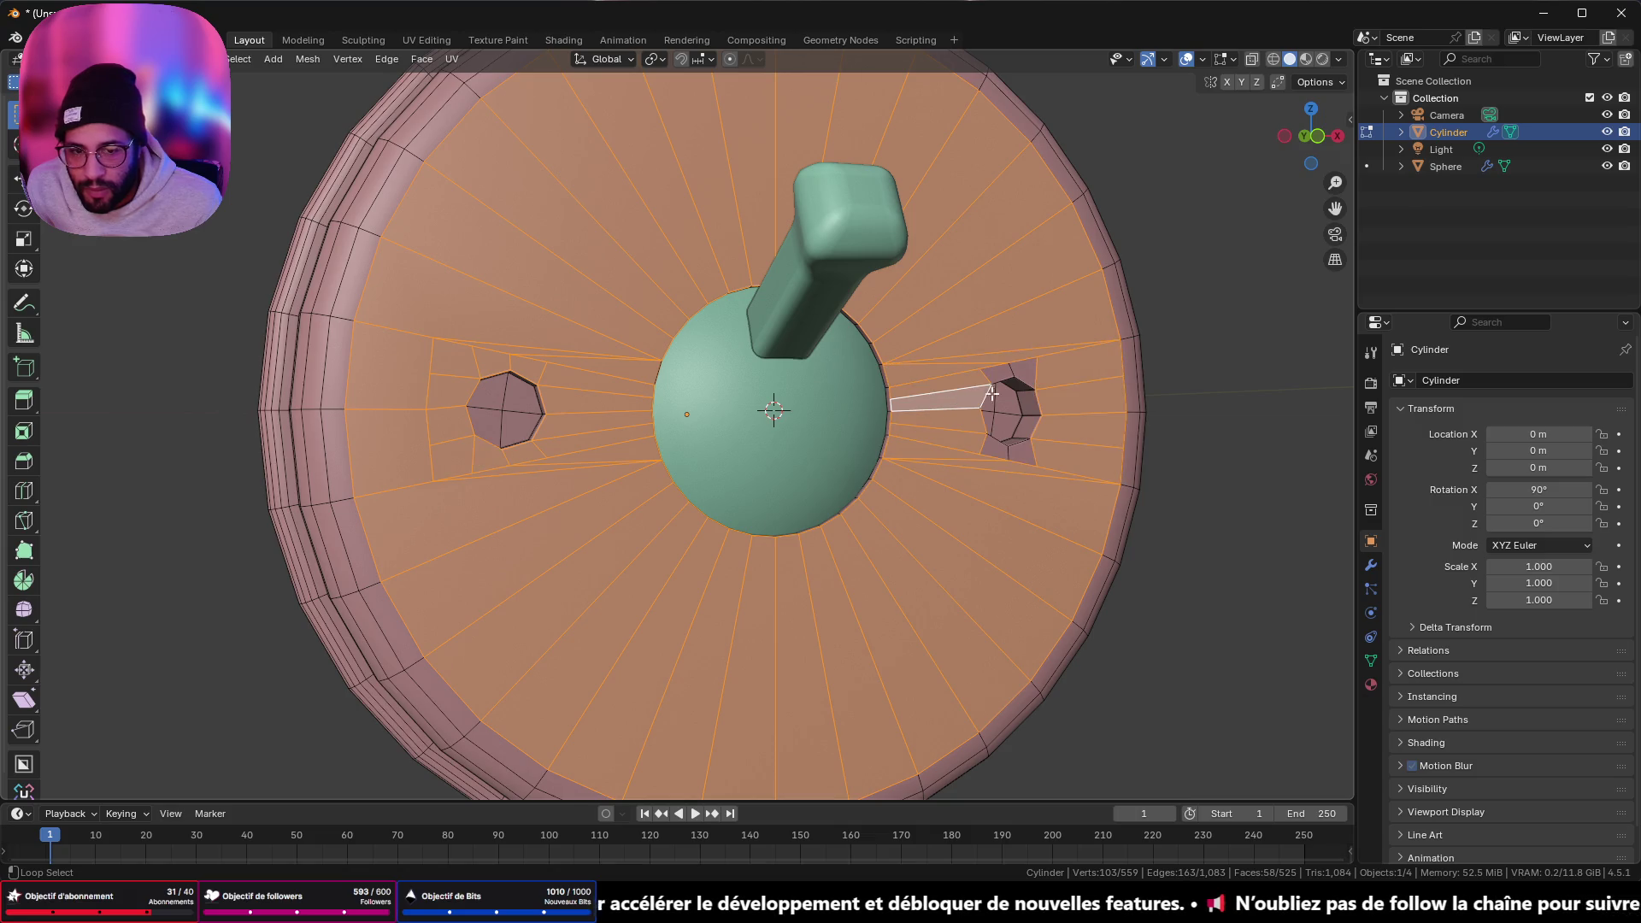
left_click(1007, 371, "alt+shift")
left_click(1005, 452, "shift")
middle_click_drag(1004, 452, 925, 619)
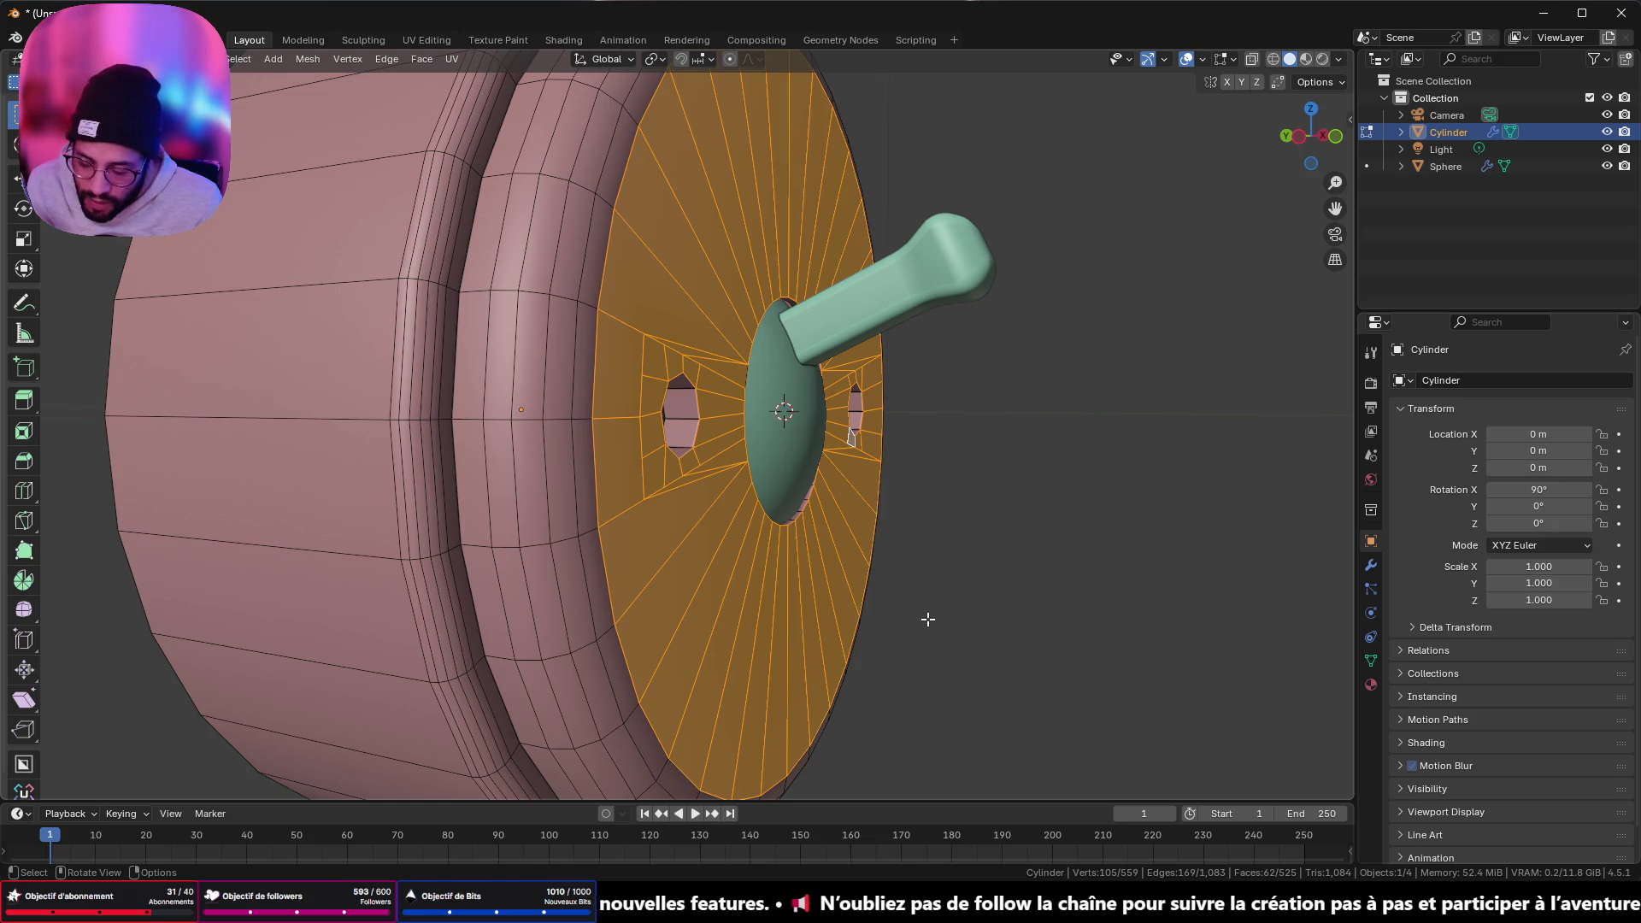
- Scale the selected front faces to 0 along Y to flatten them
key("s")
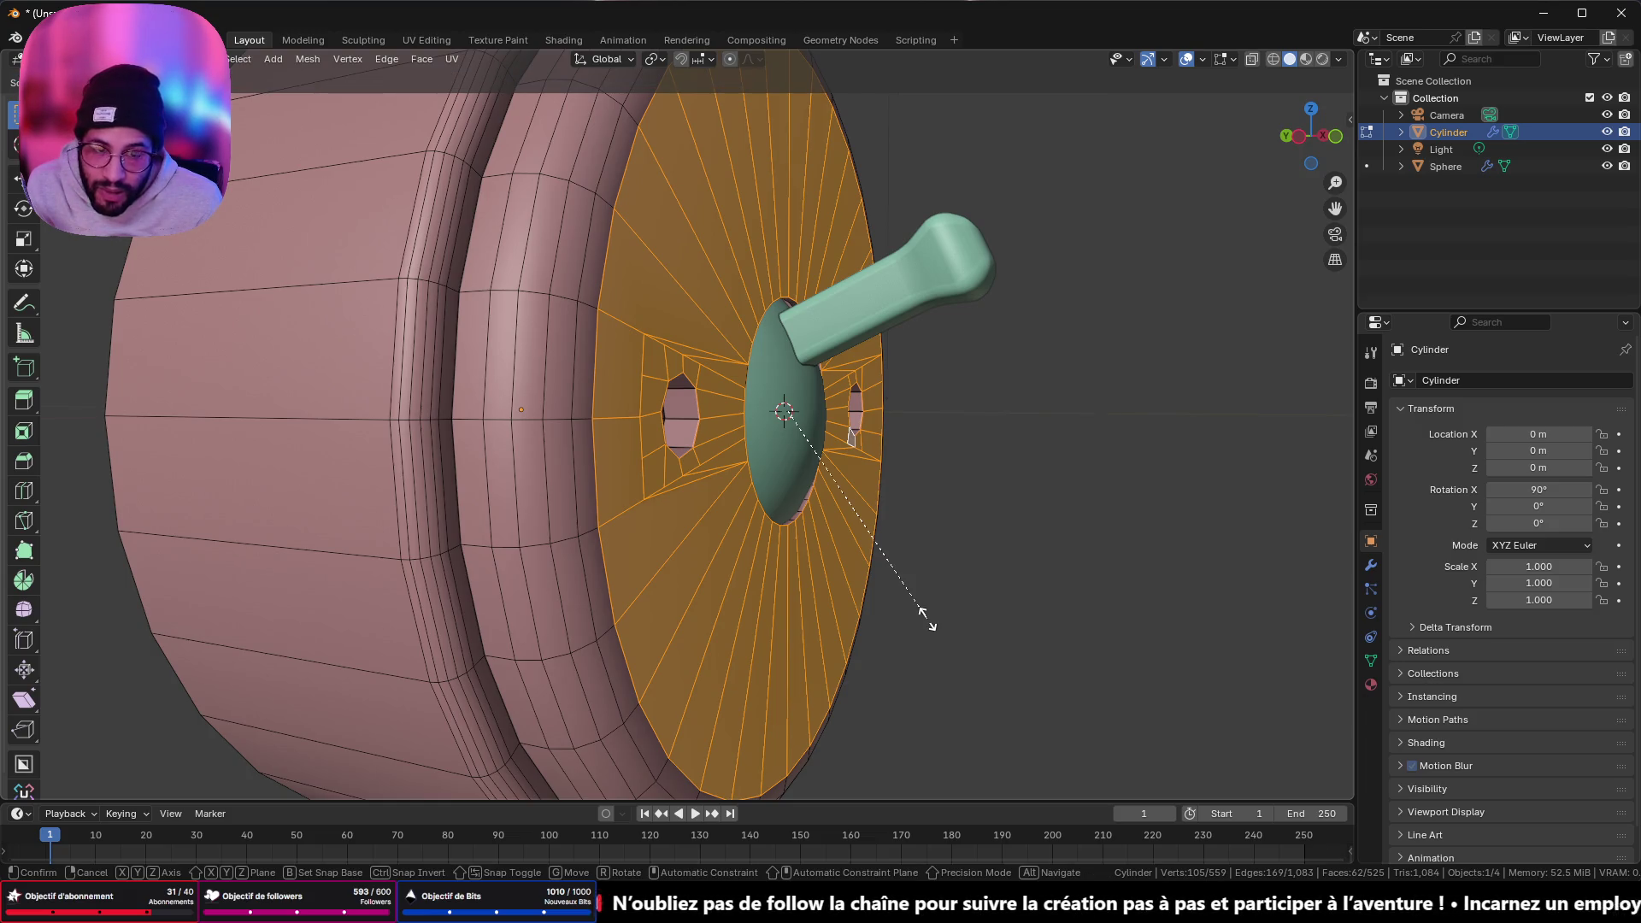
key("y")
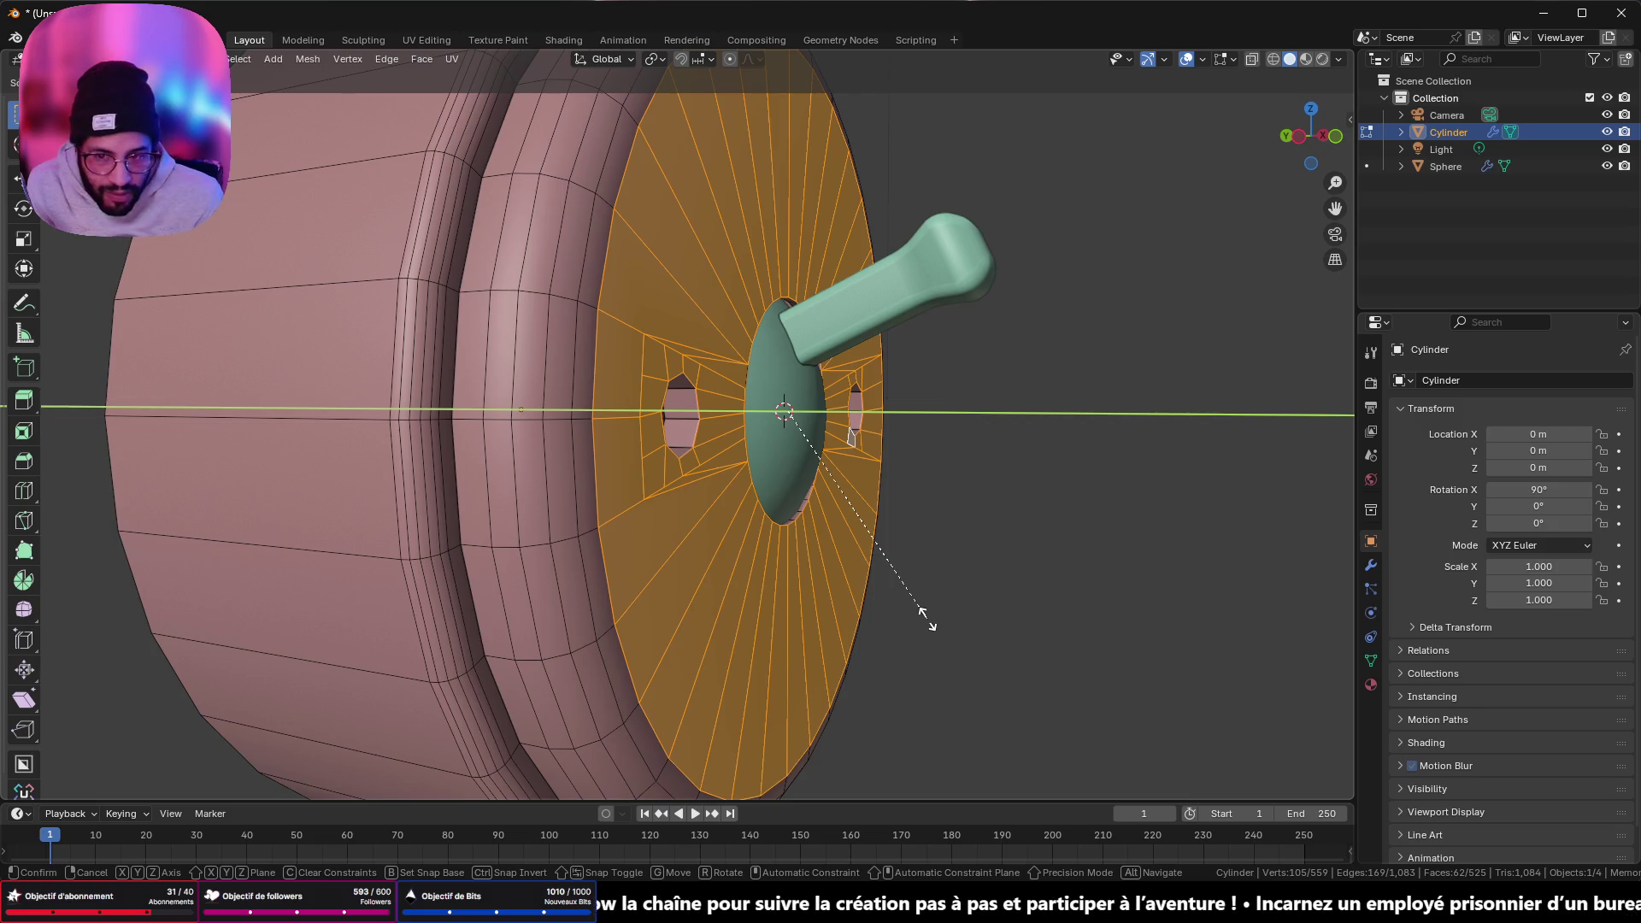
key("0")
key("Return")
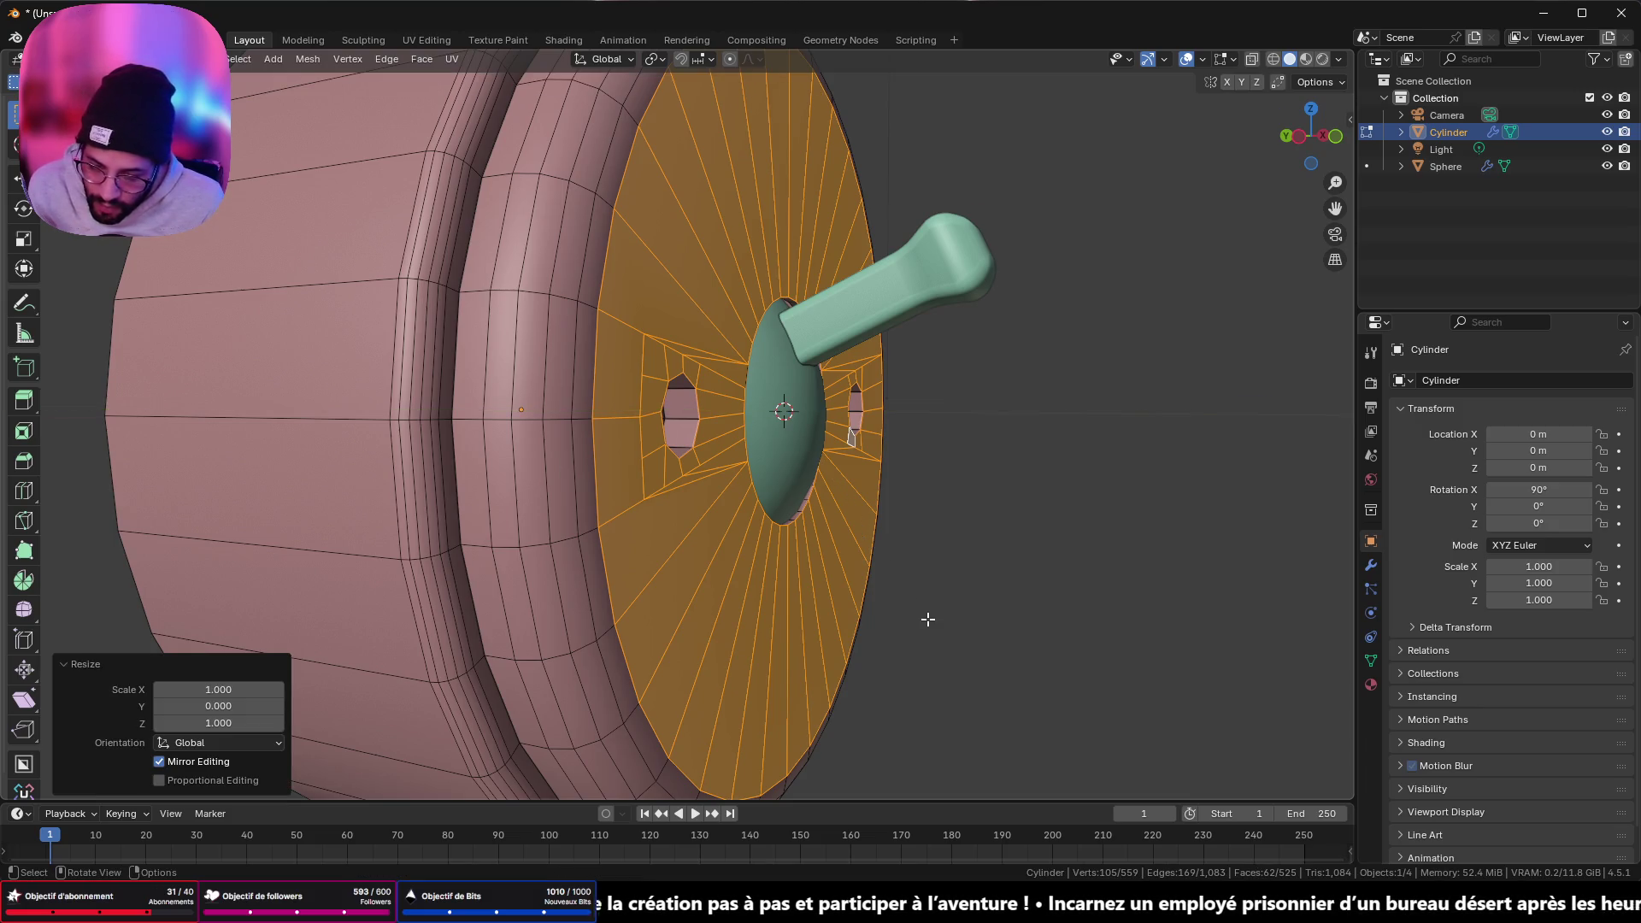
- Merge by distance to remove the 22 duplicate vertices, then inspect the flattened front
key("a")
key("m")
left_click(926, 619)
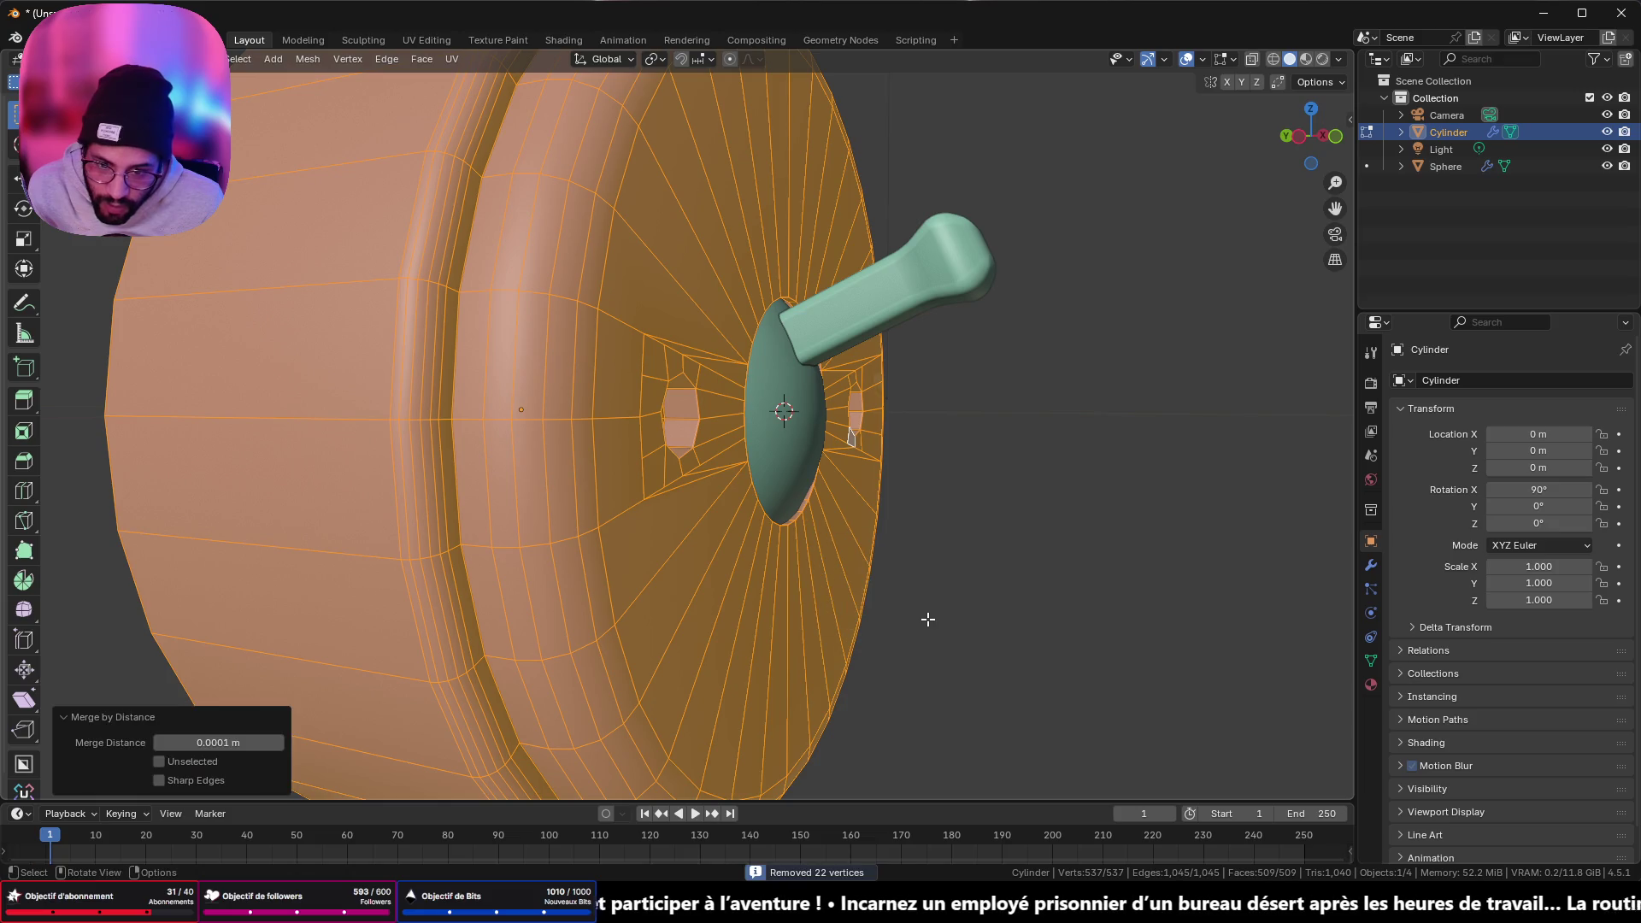
key("Tab")
mouse_move(928, 619)
middle_mouse_down()
mouse_move(820, 525)
mouse_move(705, 475)
mouse_move(782, 448)
mouse_move(795, 516)
mouse_move(766, 559)
middle_mouse_up()
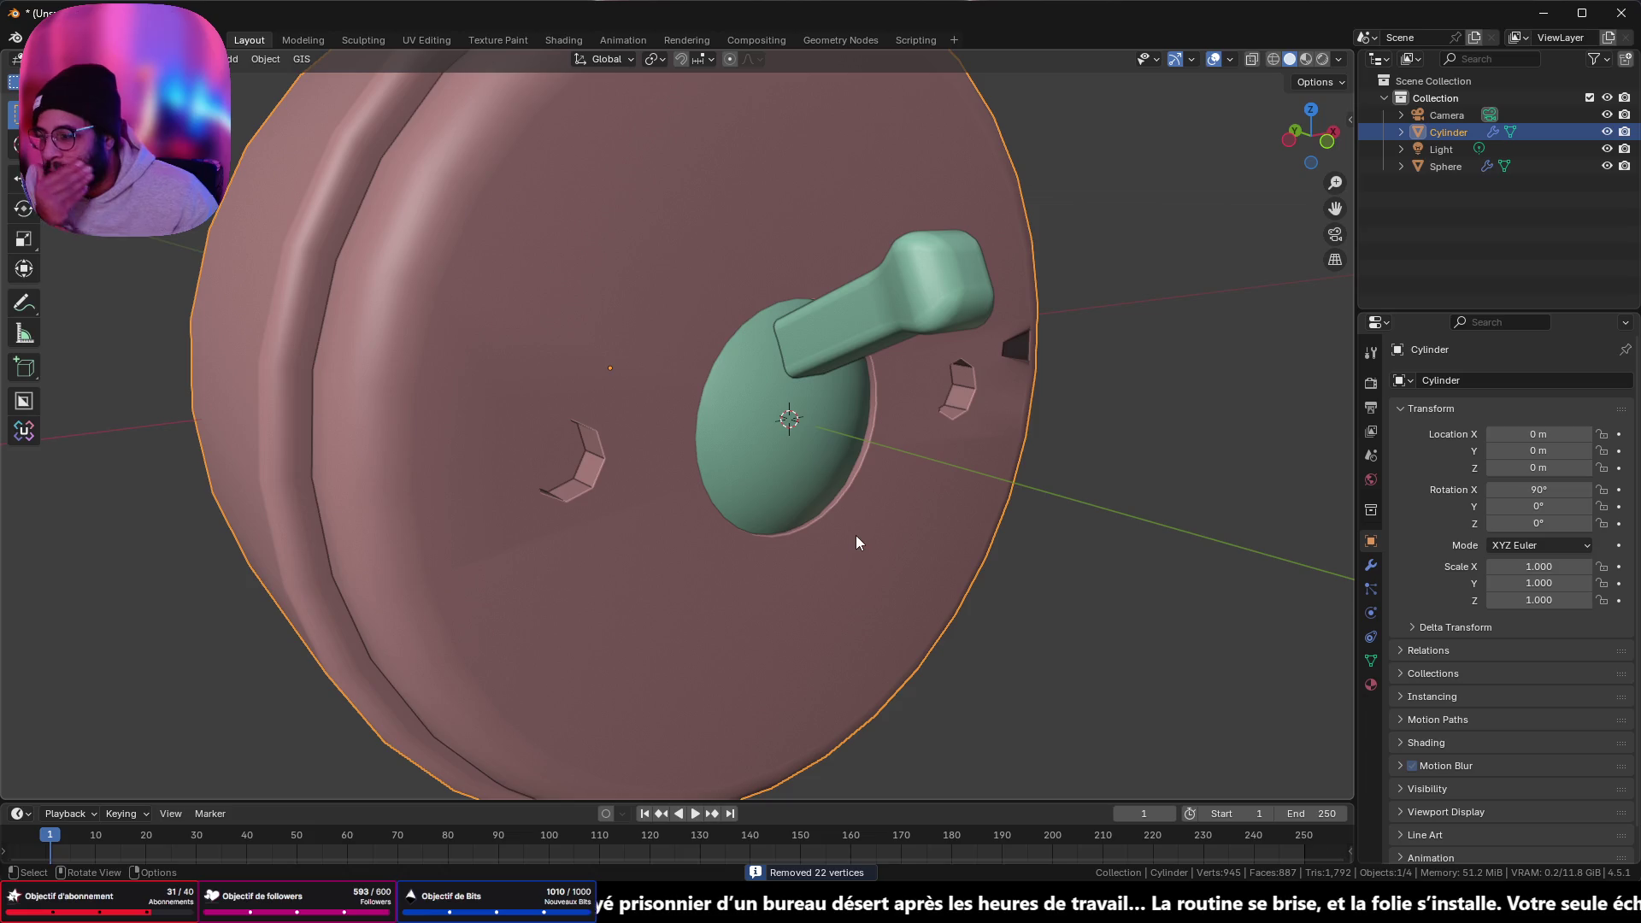
mouse_move(802, 546)
middle_mouse_down()
mouse_move(740, 542)
mouse_move(789, 524)
mouse_move(772, 532)
mouse_move(860, 587)
middle_mouse_up()
mouse_move(780, 469)
middle_mouse_down()
mouse_move(840, 482)
mouse_move(827, 398)
mouse_move(654, 405)
mouse_move(660, 495)
mouse_move(265, 473)
middle_mouse_up()
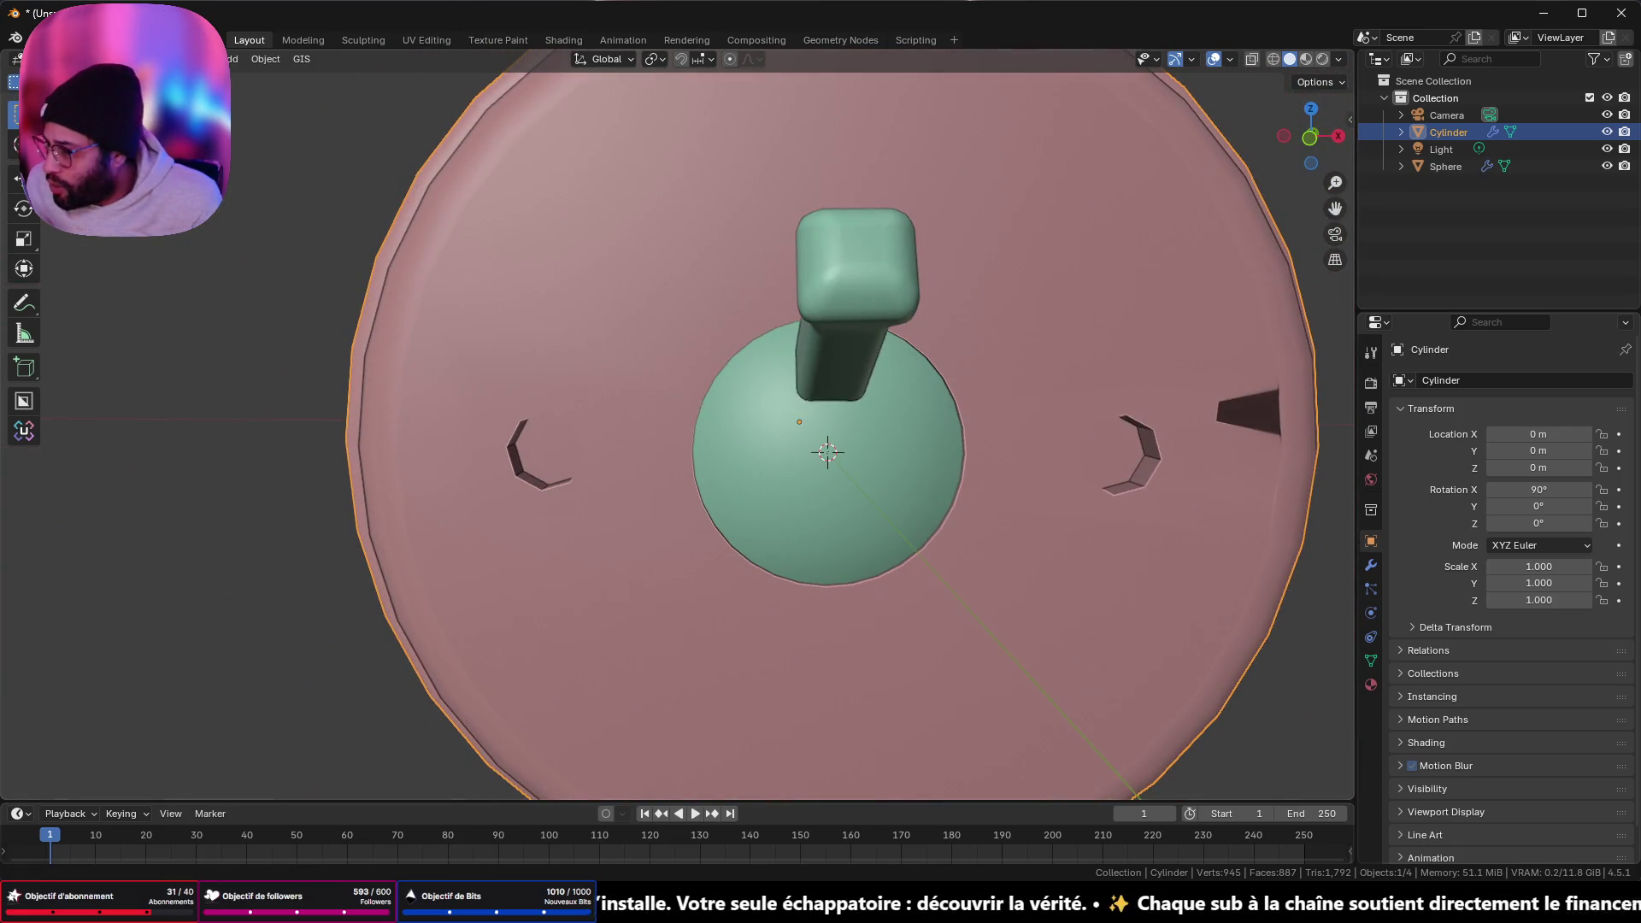
scroll(737, 554, "up", 3)
mouse_move(737, 553)
middle_mouse_down()
mouse_move(835, 500)
mouse_move(853, 547)
middle_mouse_up()
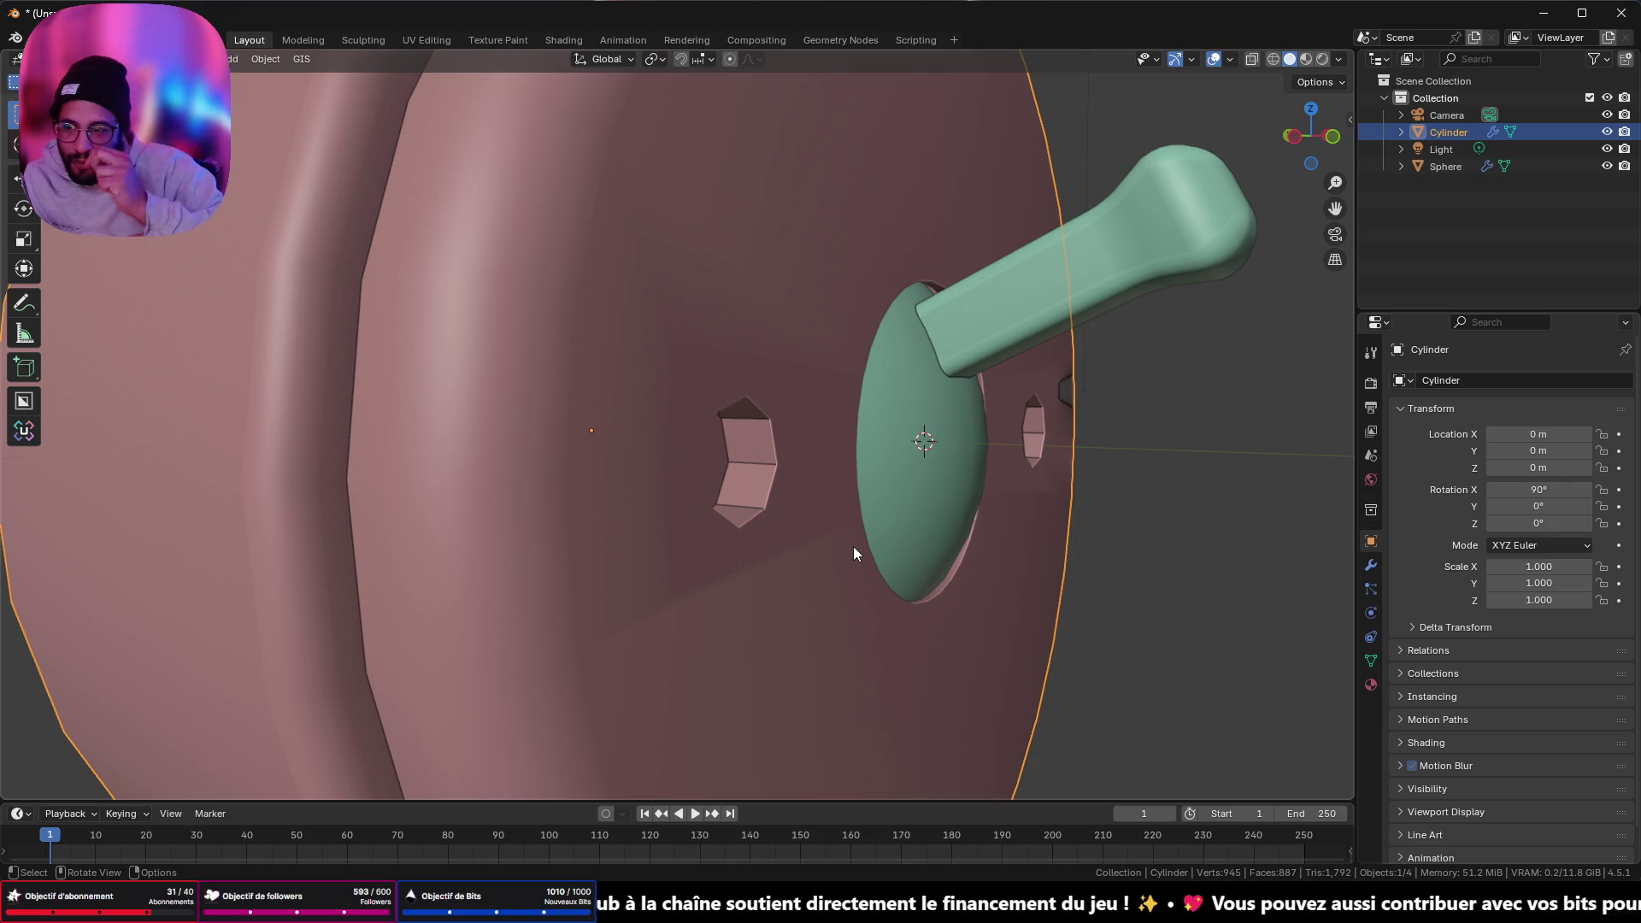
- Back in Edit Mode, clear the selection and select a face inside the left hole
key("Tab")
middle_click_drag(881, 489, 660, 544)
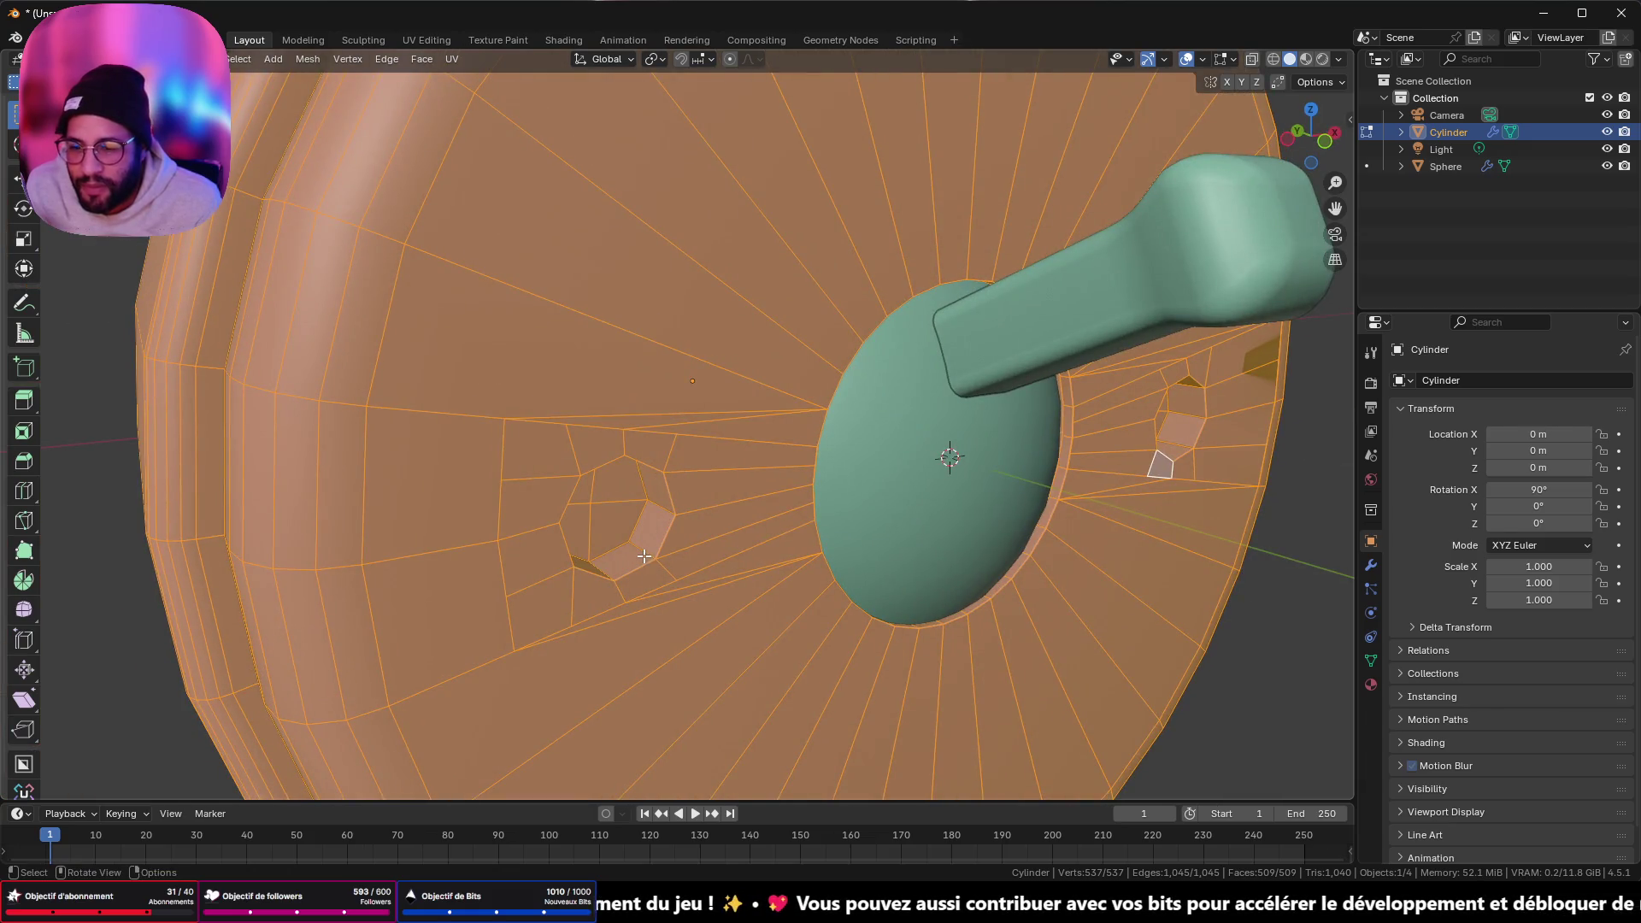
key("alt+a")
left_click(645, 566, "shift")
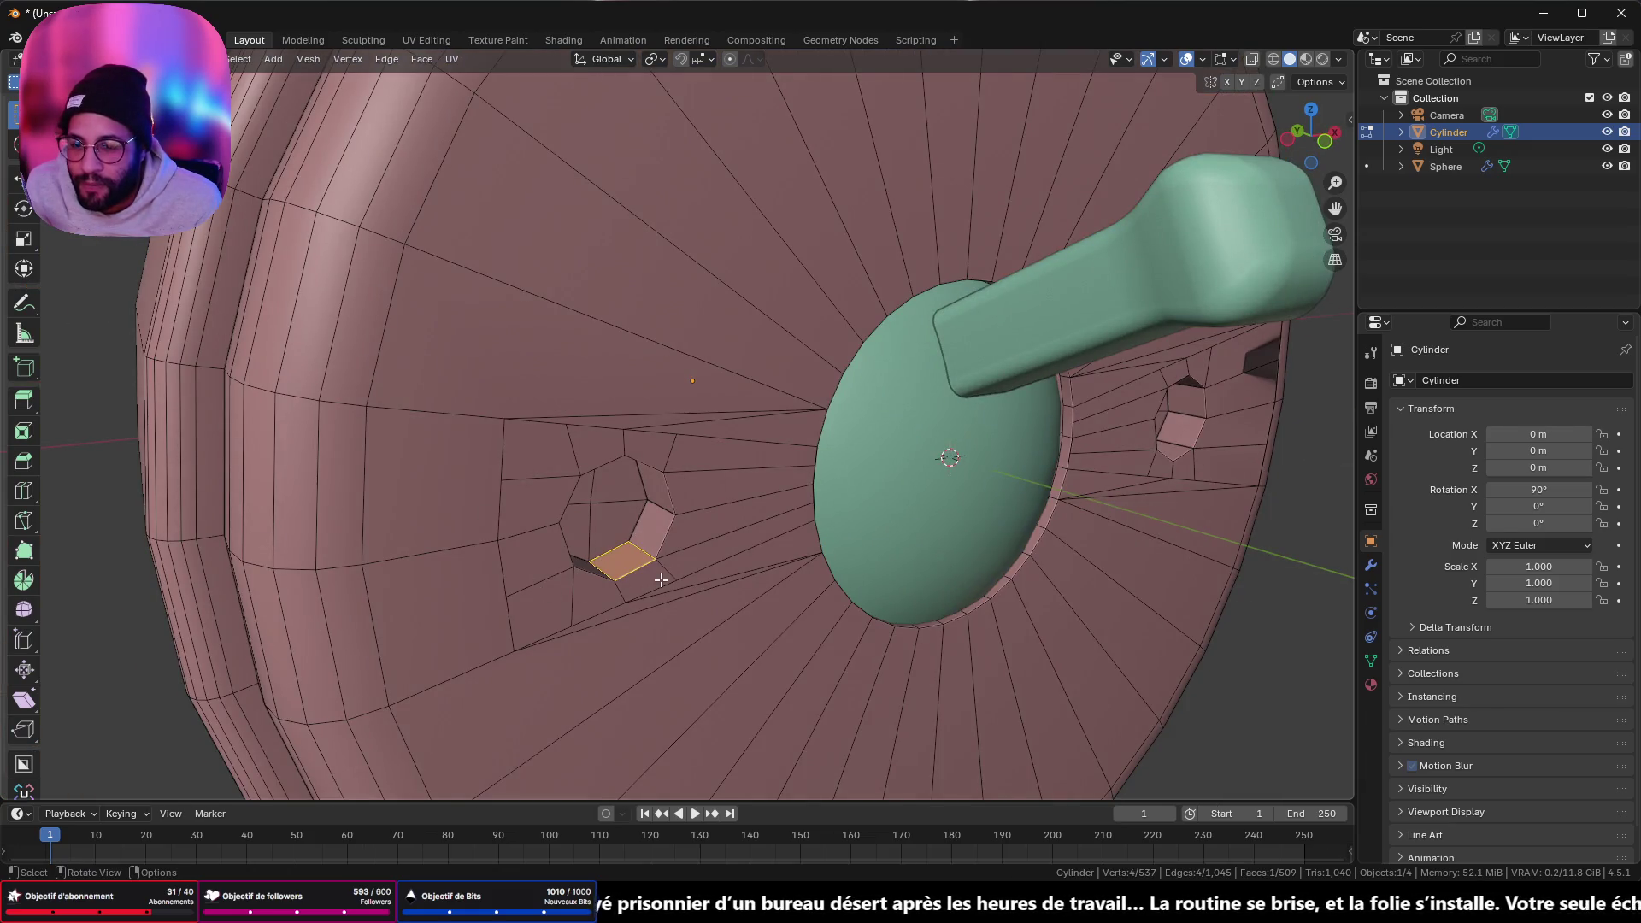
- Select the hole's edge ring in front view and try a bevel, then cancel it
left_click(636, 547, "ctrl+alt")
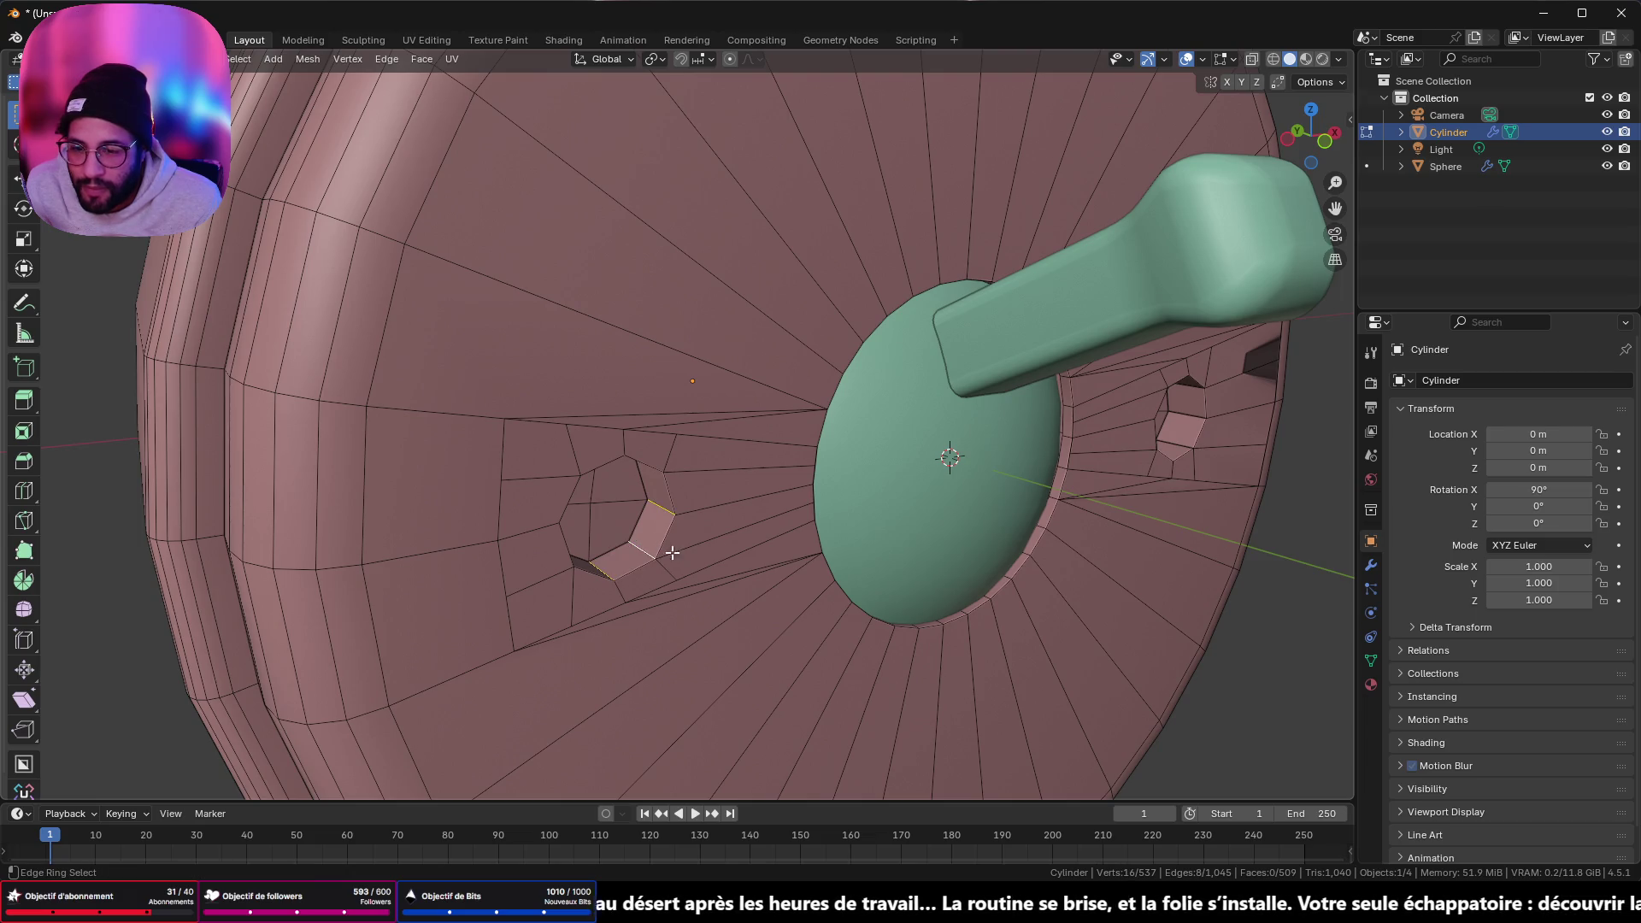
middle_click_drag(1188, 419, 633, 547)
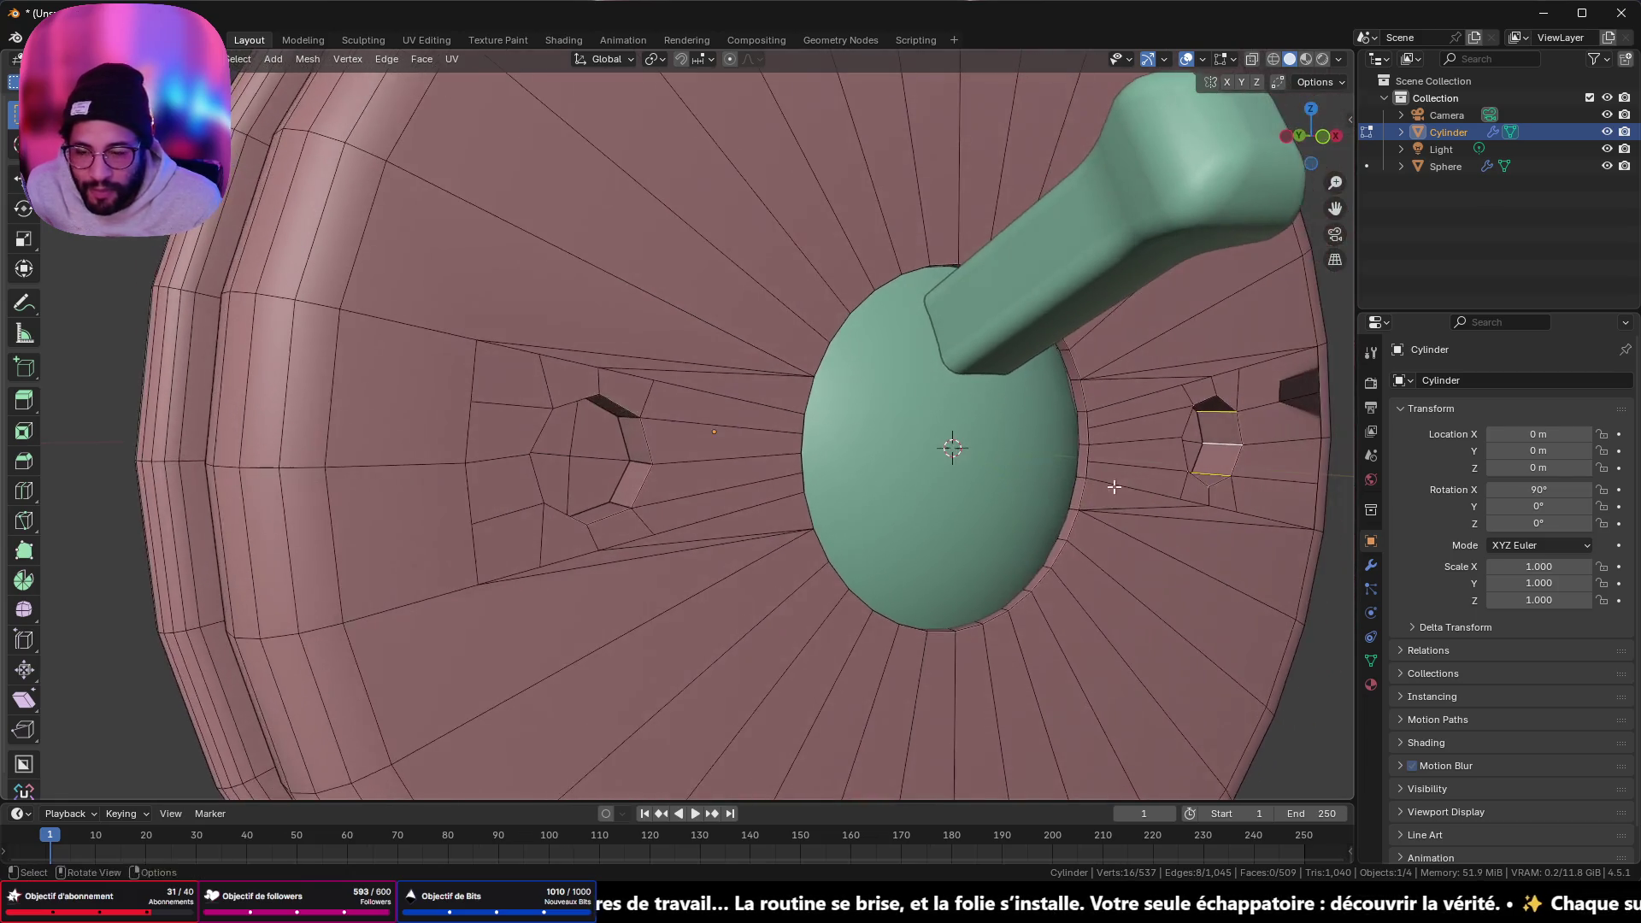
scroll(782, 489, "down", 5)
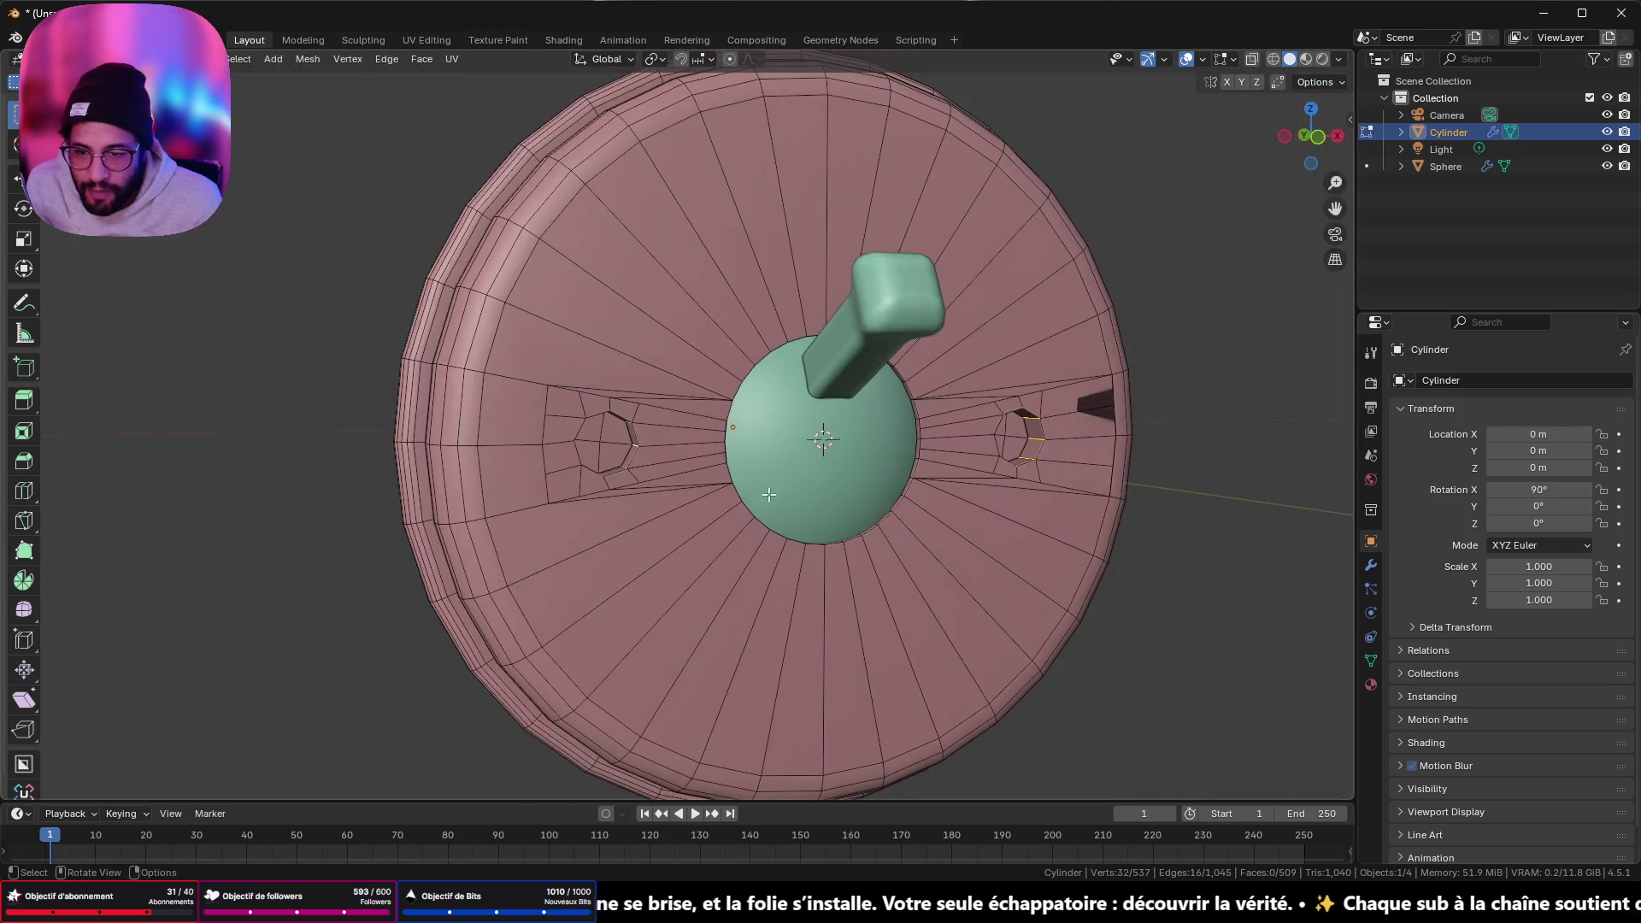
left_click(1313, 158)
scroll(1205, 358, "up", 3)
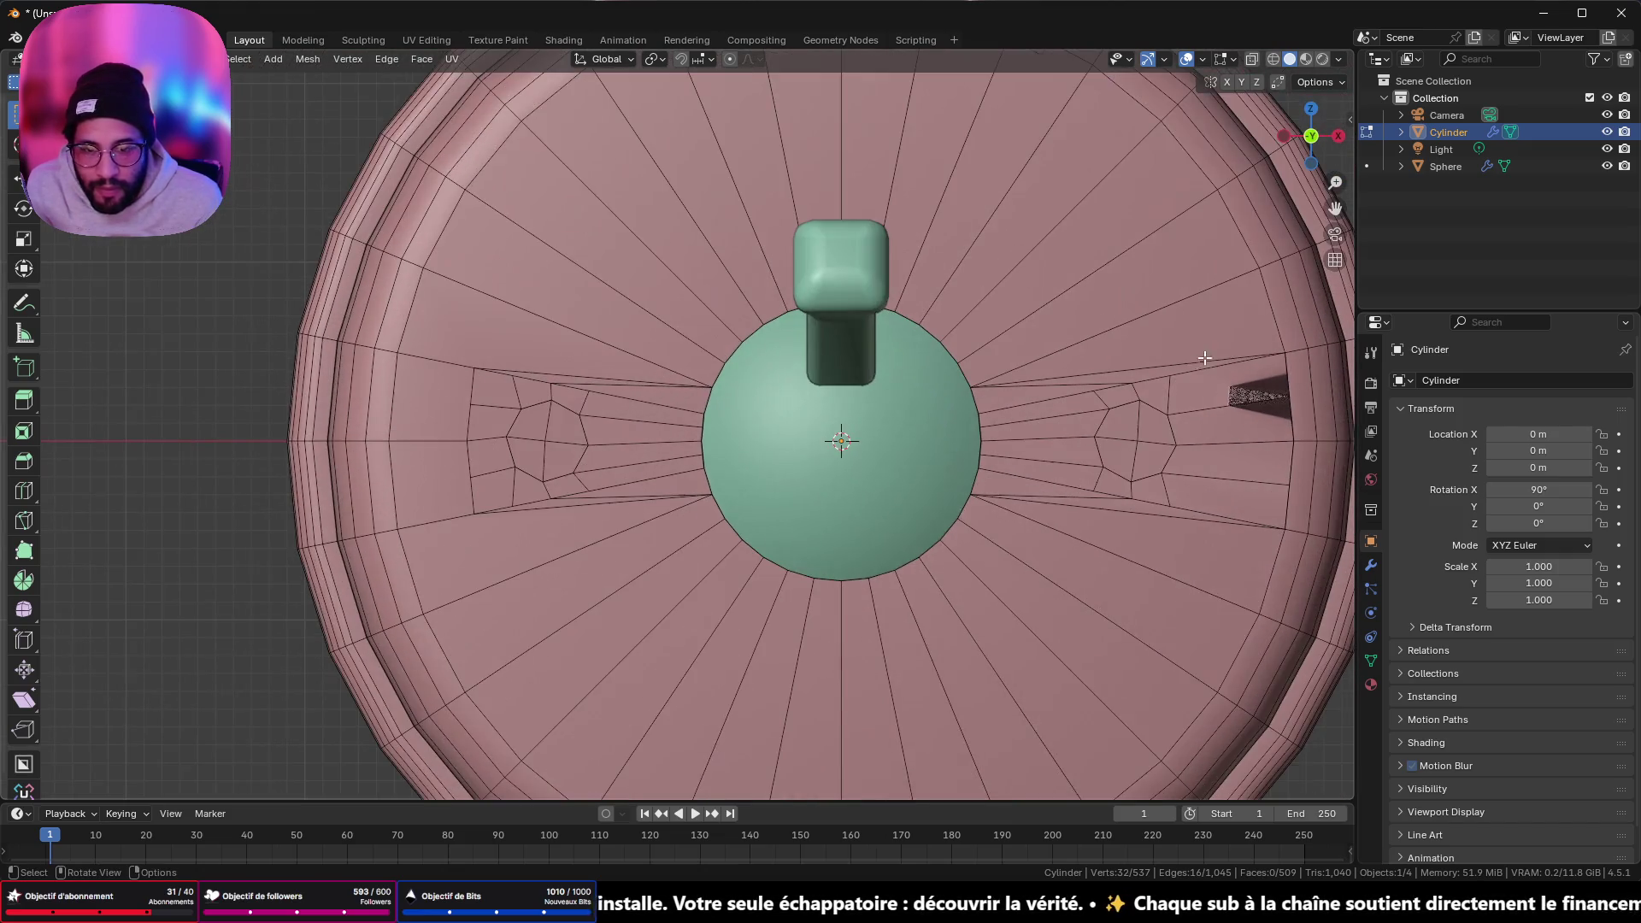
key("ctrl+b")
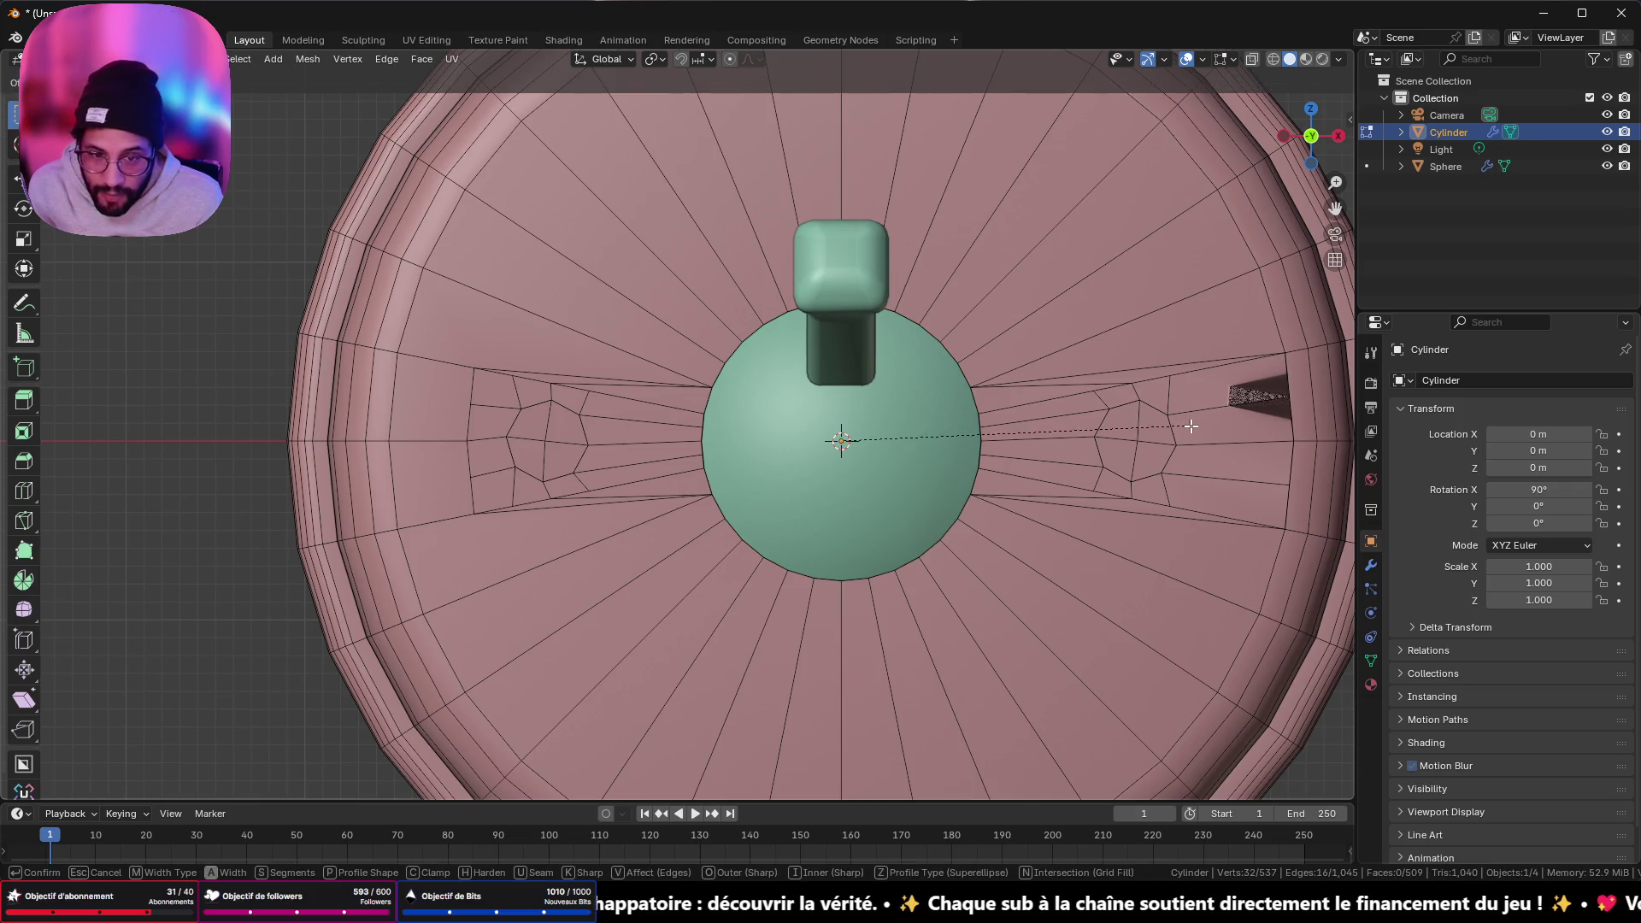
key("Escape")
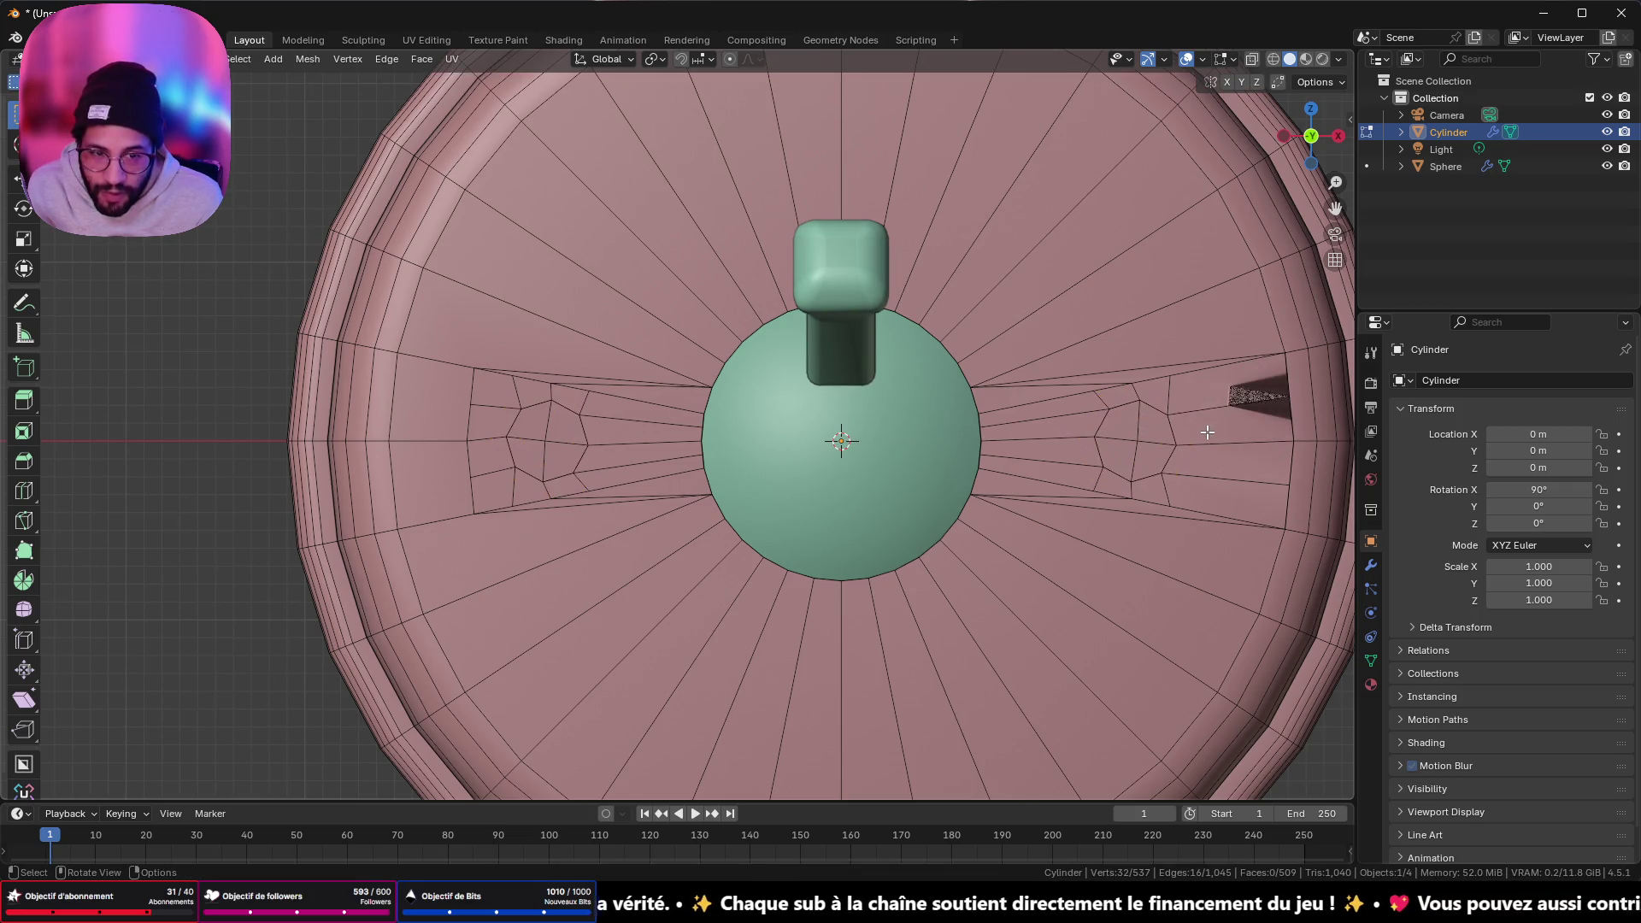
- Merge the whole mesh by distance again, removing 0 vertices and leaving 537
middle_click_drag(1009, 441, 1002, 450)
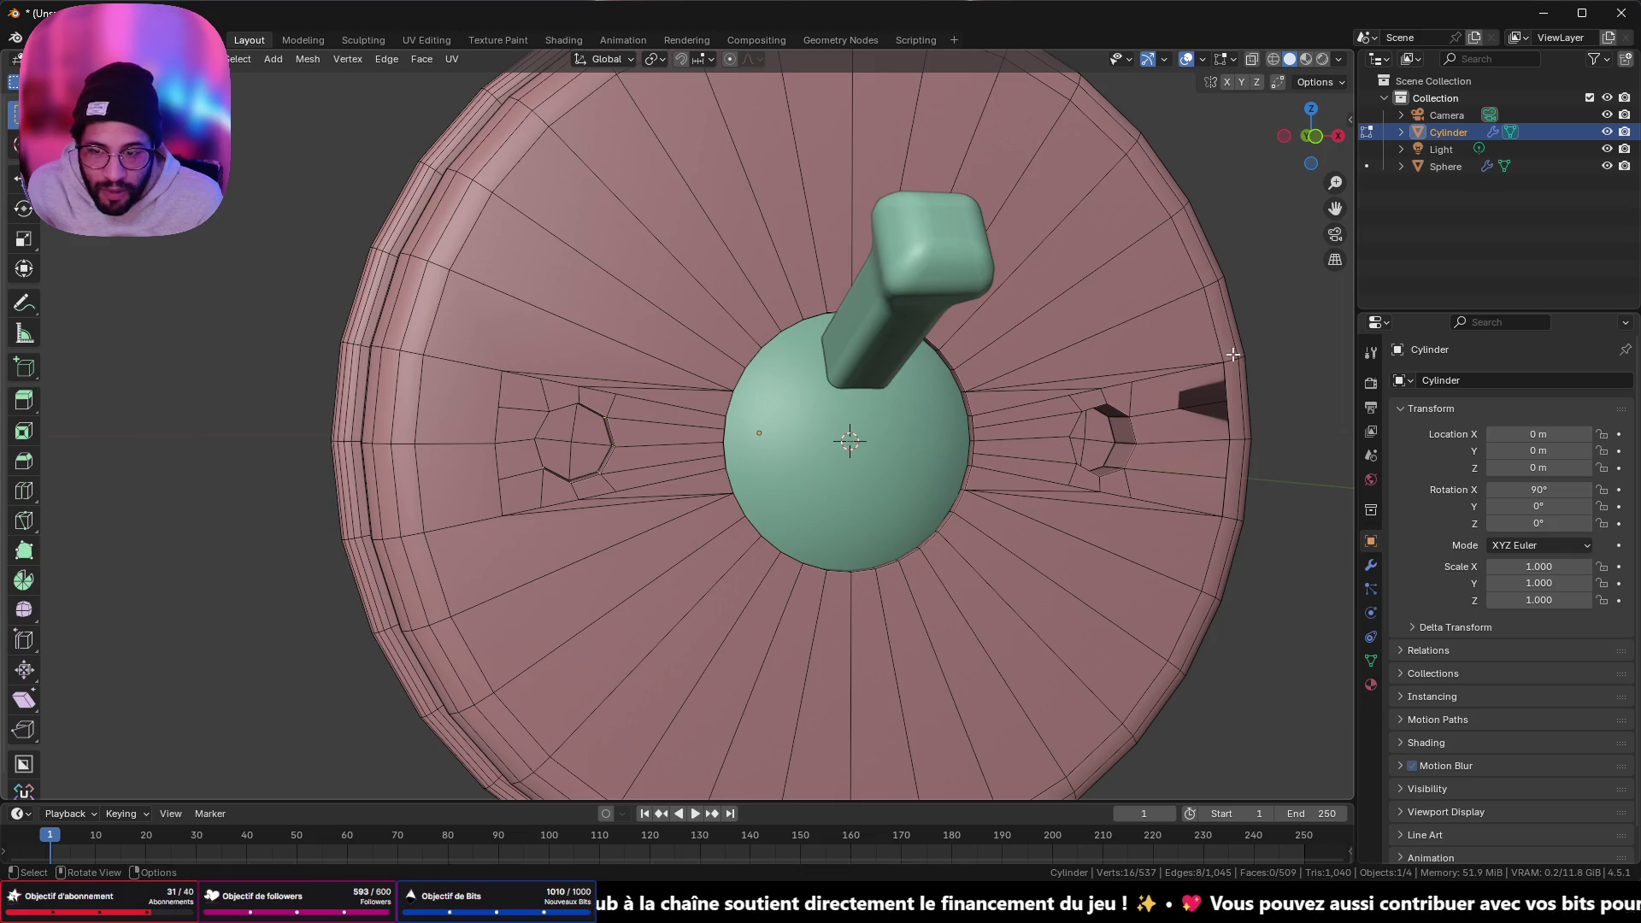
key("Tab")
mouse_move(1254, 351)
middle_mouse_down()
mouse_move(1131, 352)
mouse_move(1110, 397)
middle_mouse_up()
key("Tab")
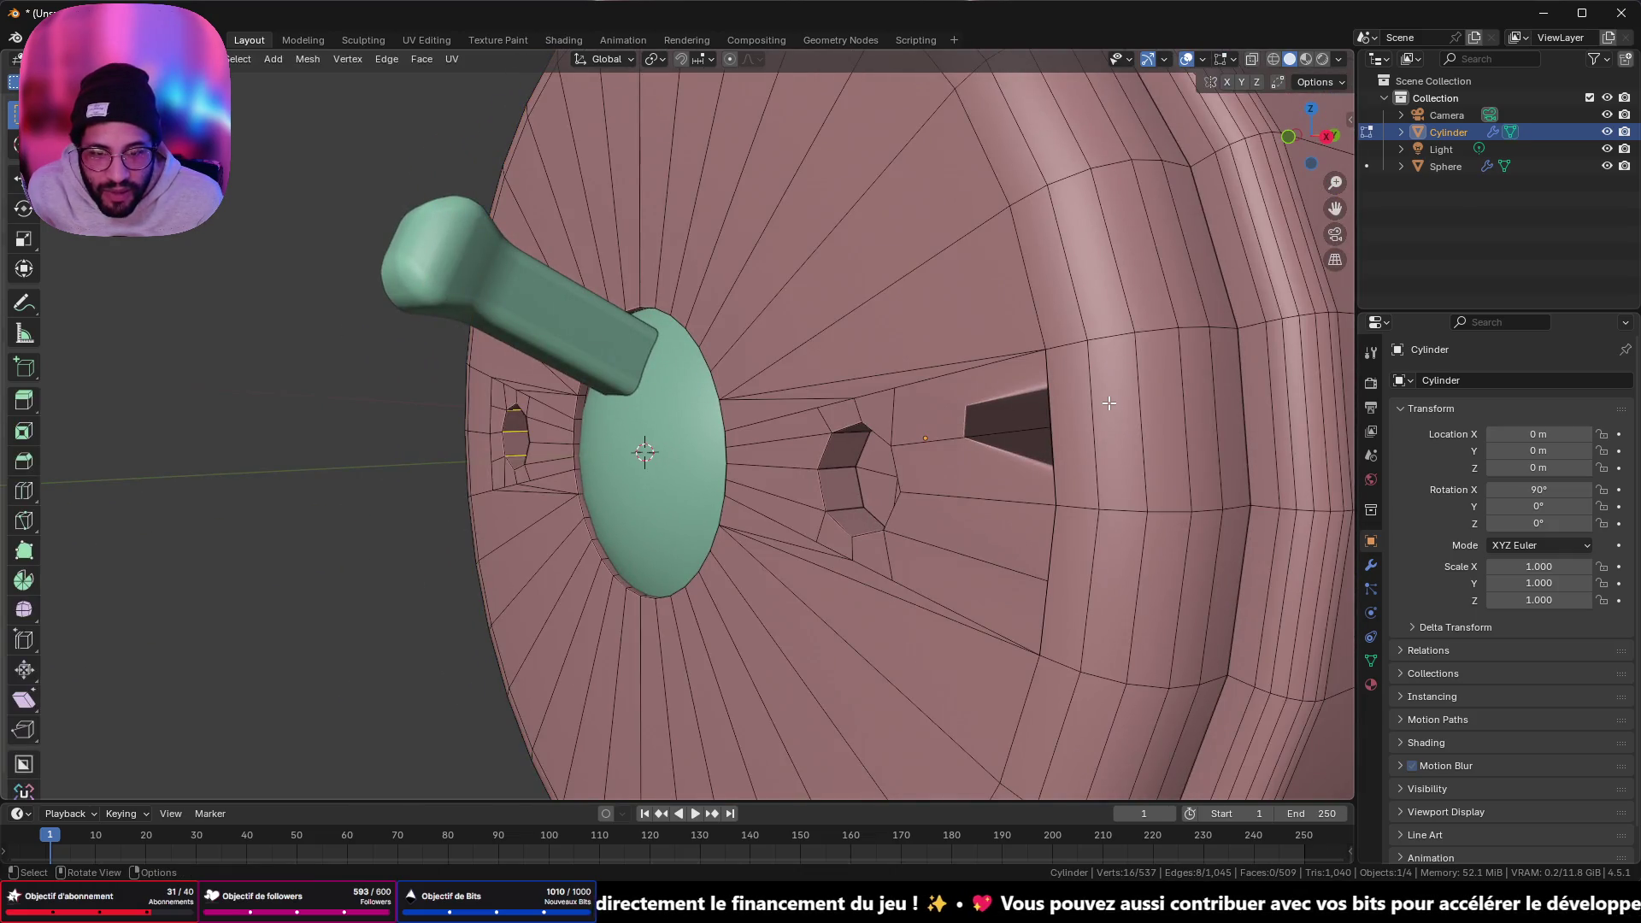
key("a")
key("m")
left_click(1106, 408)
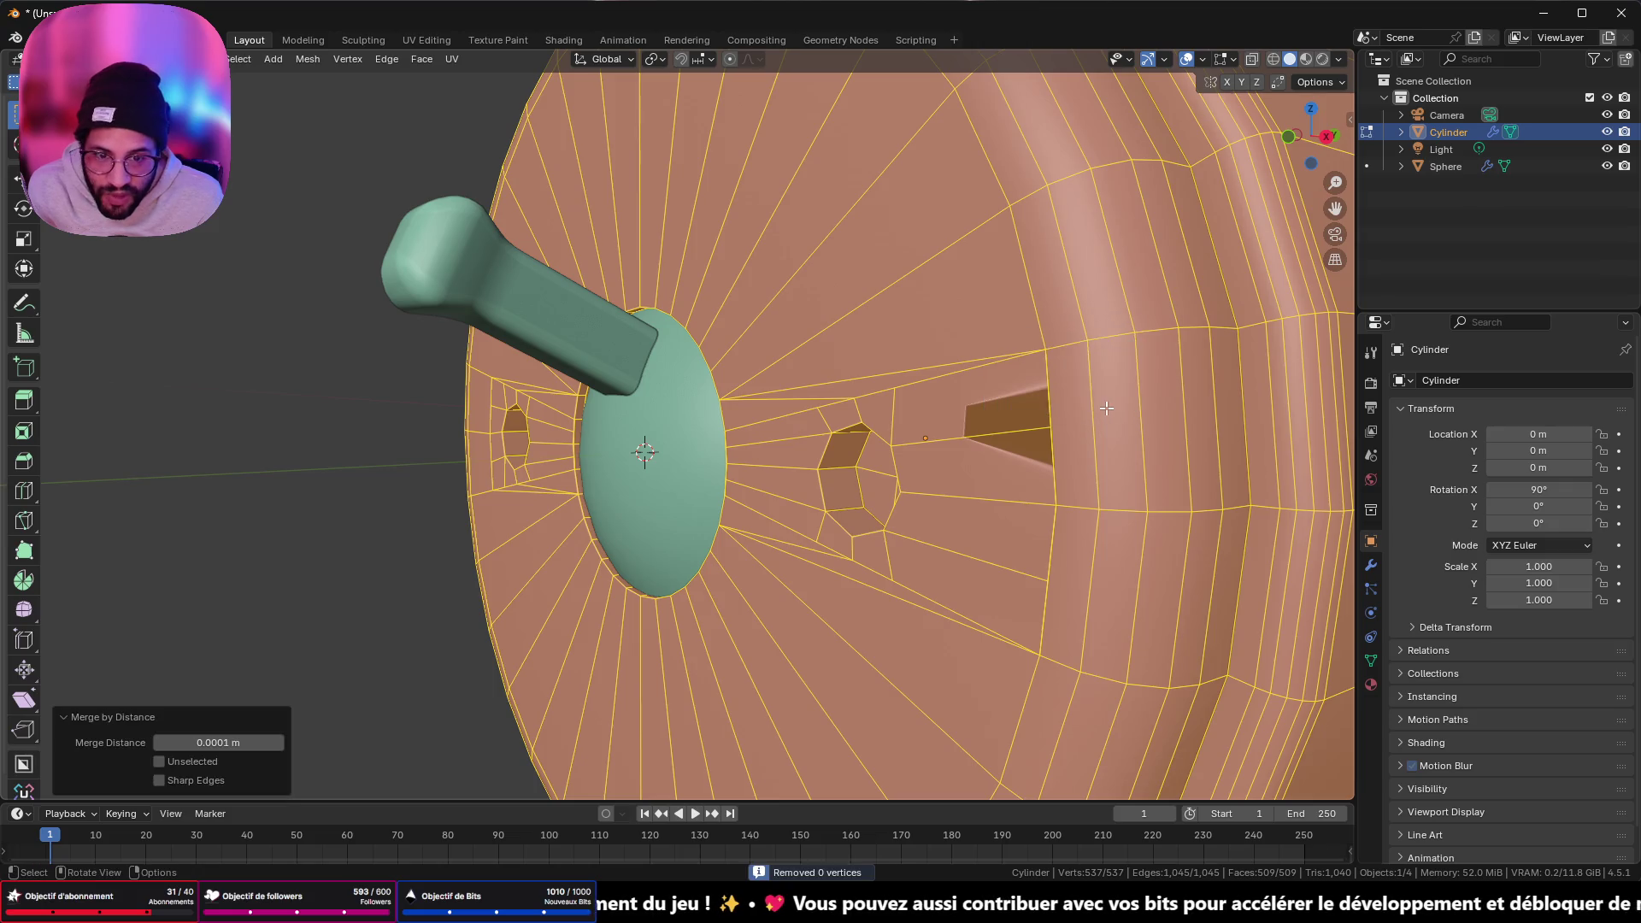
key("alt+a")
- Inspect the edges beside the right hole up close, then return to Object Mode
left_click(1033, 424, "alt")
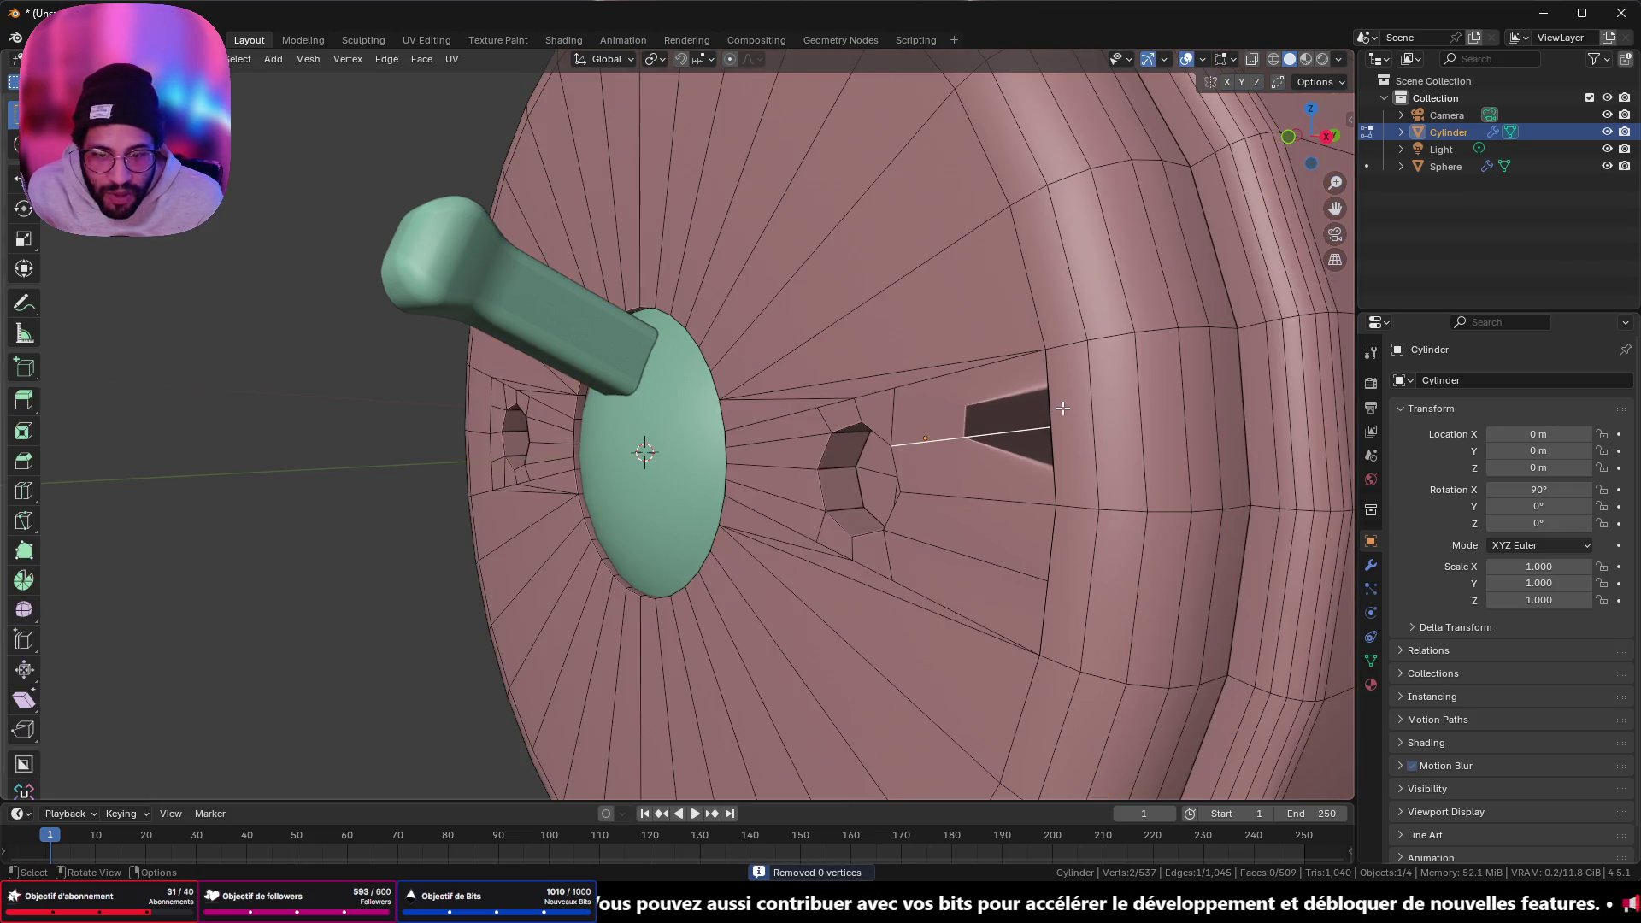
key("alt+a")
mouse_move(1063, 409)
middle_mouse_down()
mouse_move(855, 367)
mouse_move(812, 377)
mouse_move(780, 433)
middle_mouse_up()
mouse_move(630, 444)
middle_mouse_down()
mouse_move(908, 516)
mouse_move(1012, 464)
mouse_move(945, 447)
mouse_move(684, 572)
mouse_move(348, 422)
mouse_move(569, 477)
middle_mouse_up()
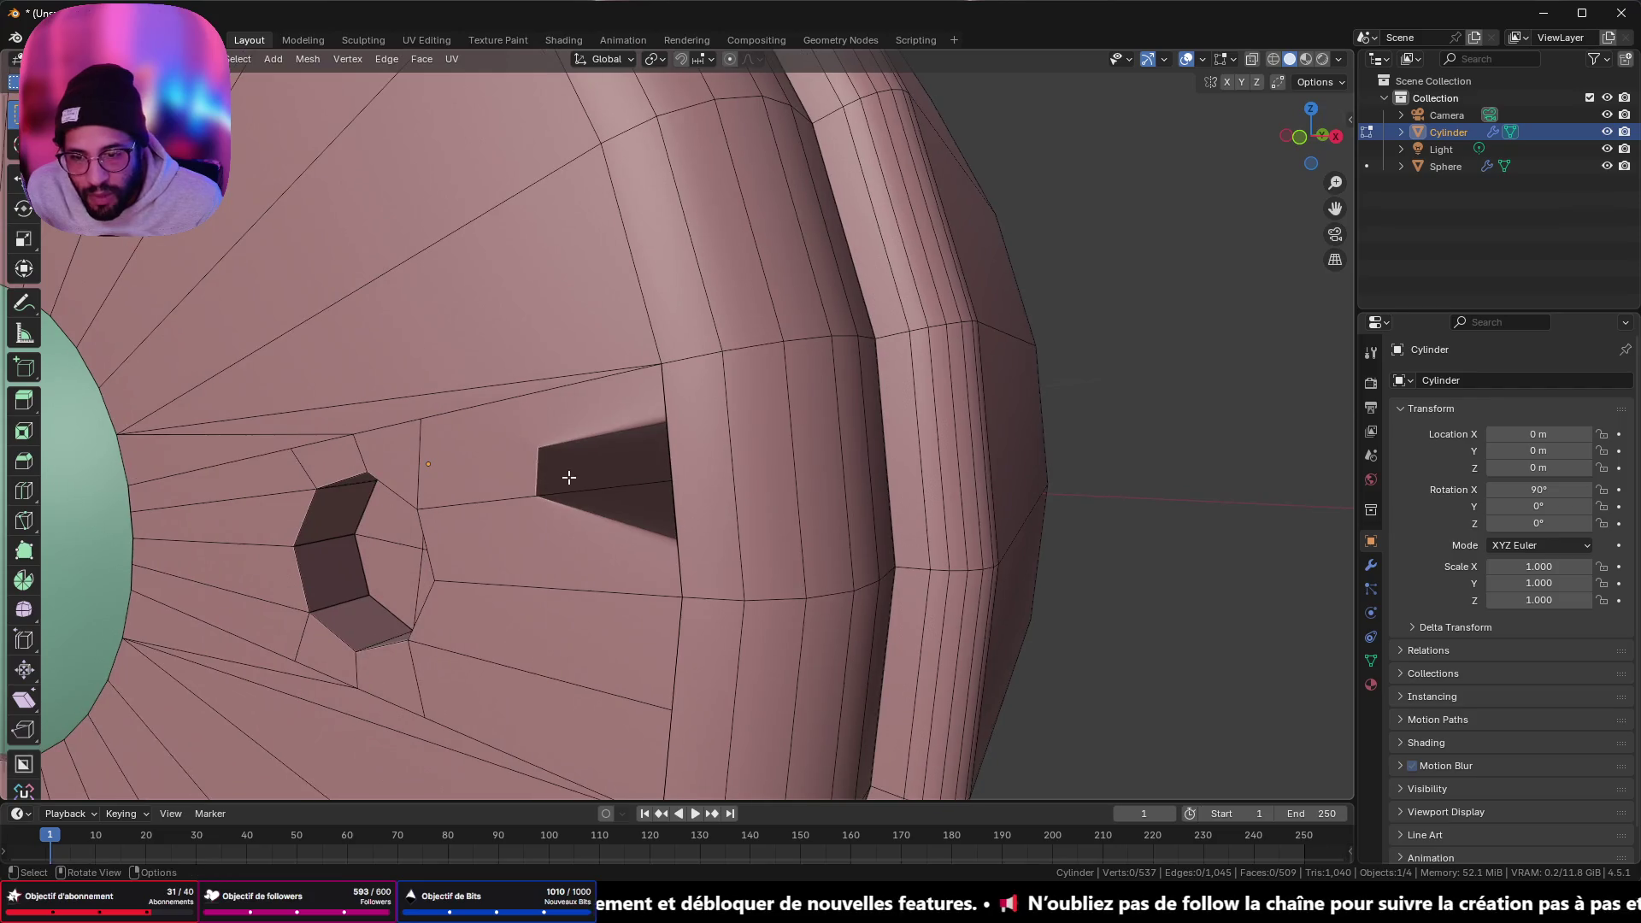
key("Tab")
mouse_move(351, 376)
middle_mouse_down()
mouse_move(617, 402)
mouse_move(675, 367)
middle_mouse_up()
- In Edit Mode, box-select the radial edges beside the right hole
key("Tab")
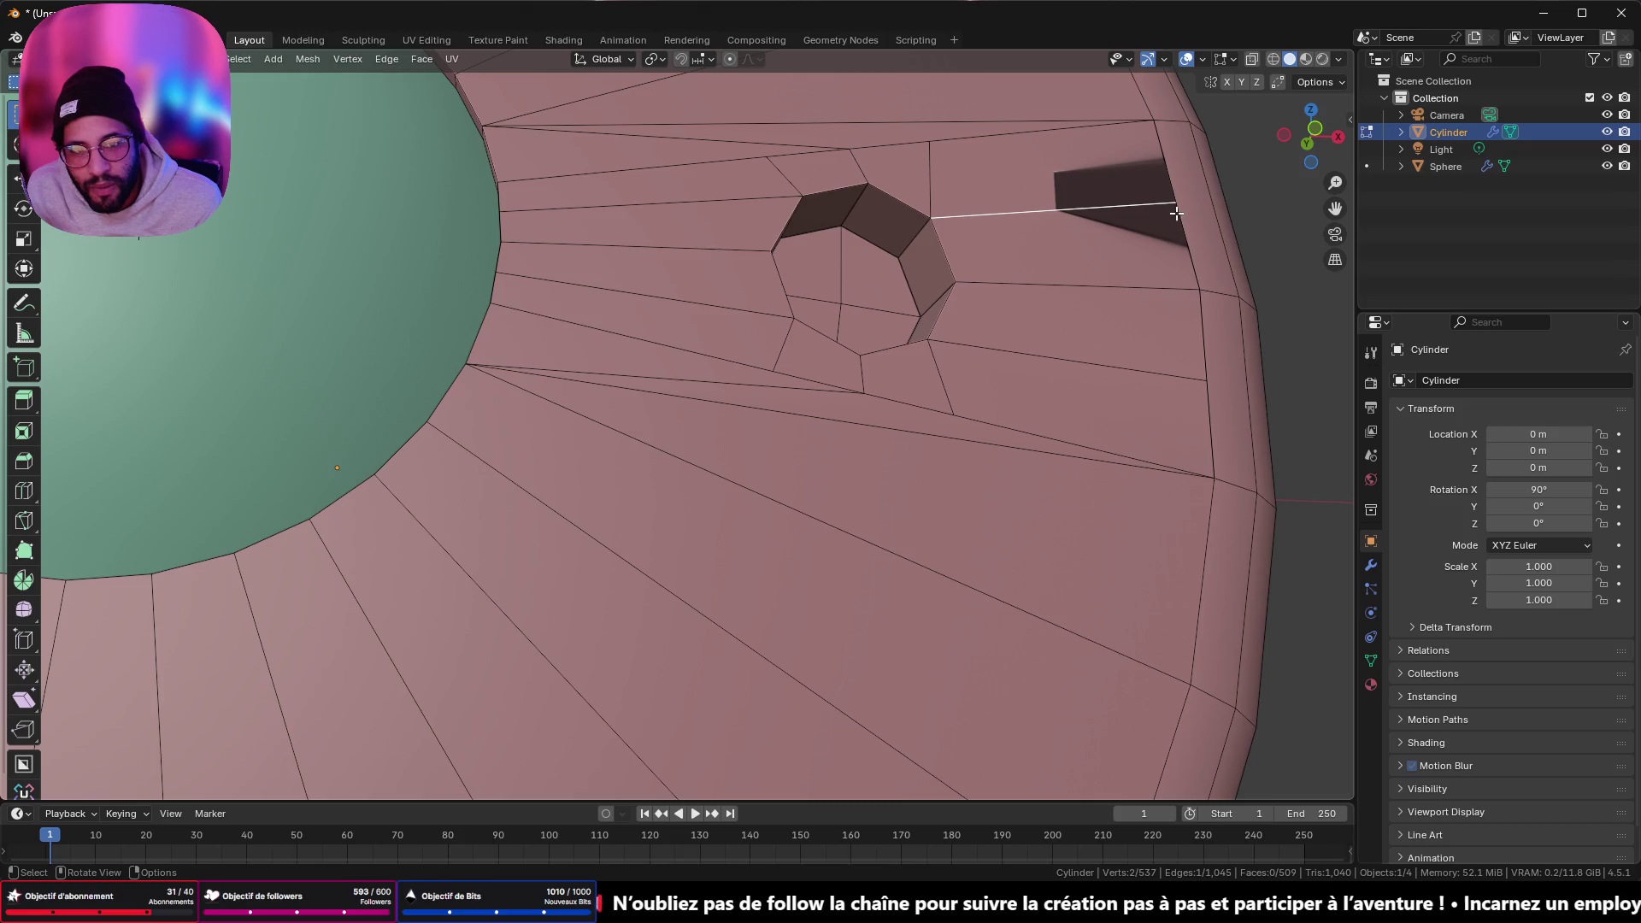
scroll(1050, 202, "down", 5)
mouse_move(1050, 202)
middle_mouse_down()
mouse_move(1042, 233)
mouse_move(863, 289)
middle_mouse_up()
left_click_drag(864, 290, 872, 615)
- Flatten the strip of faces beside the right hole by scaling them to zero along X
key("3")
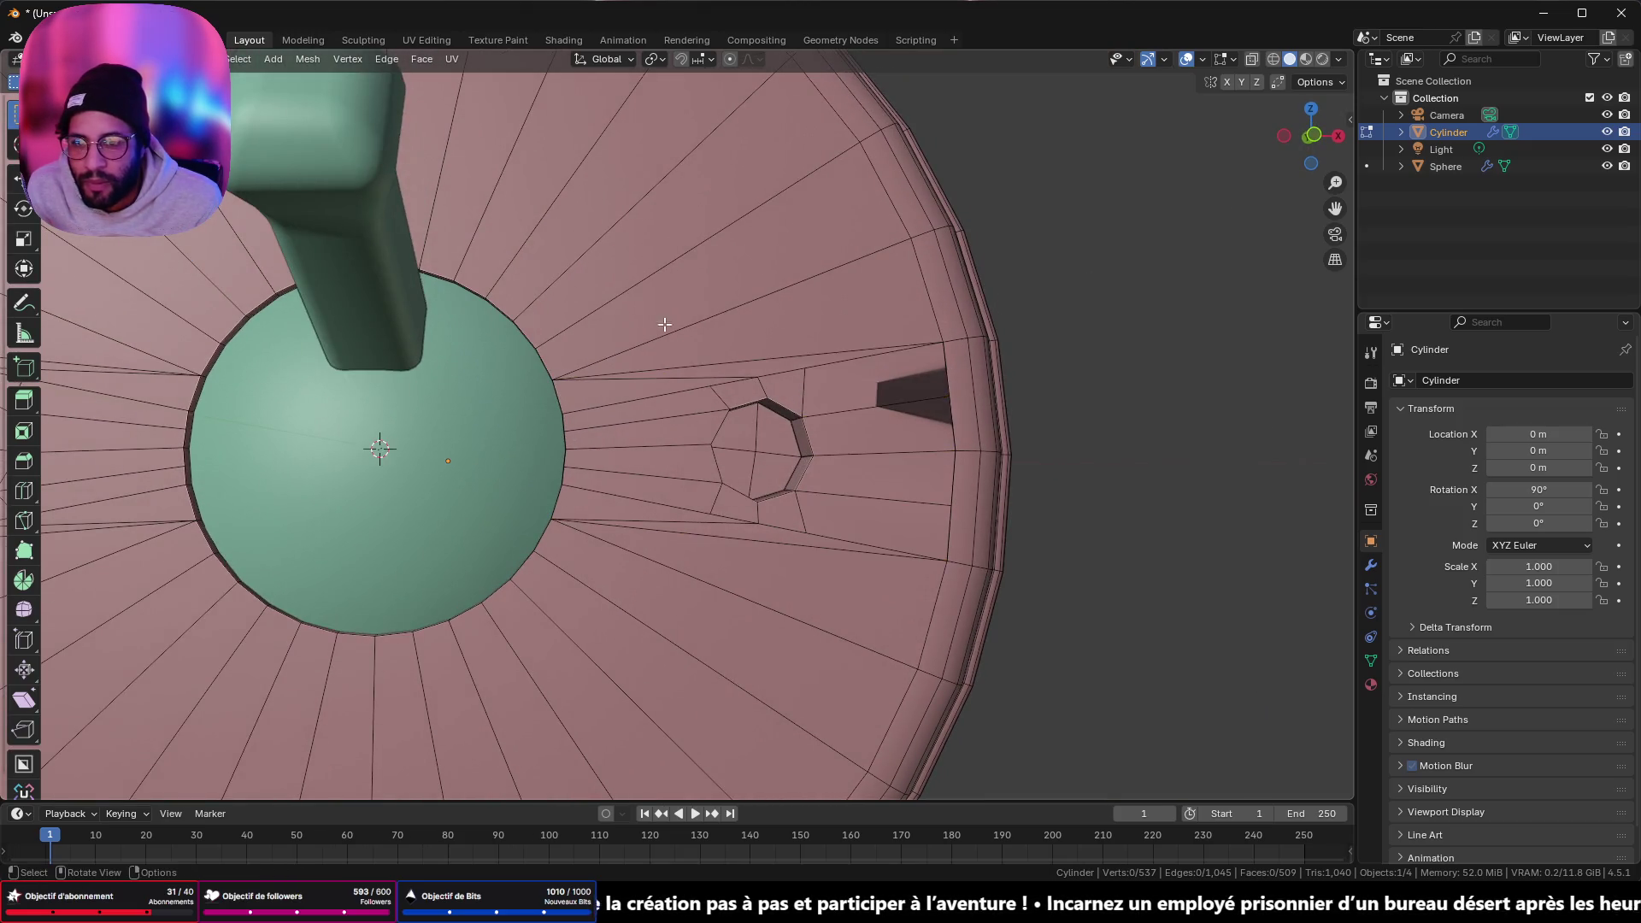
mouse_move(859, 313)
left_mouse_down()
mouse_move(893, 530)
mouse_move(885, 618)
left_mouse_up()
key("s")
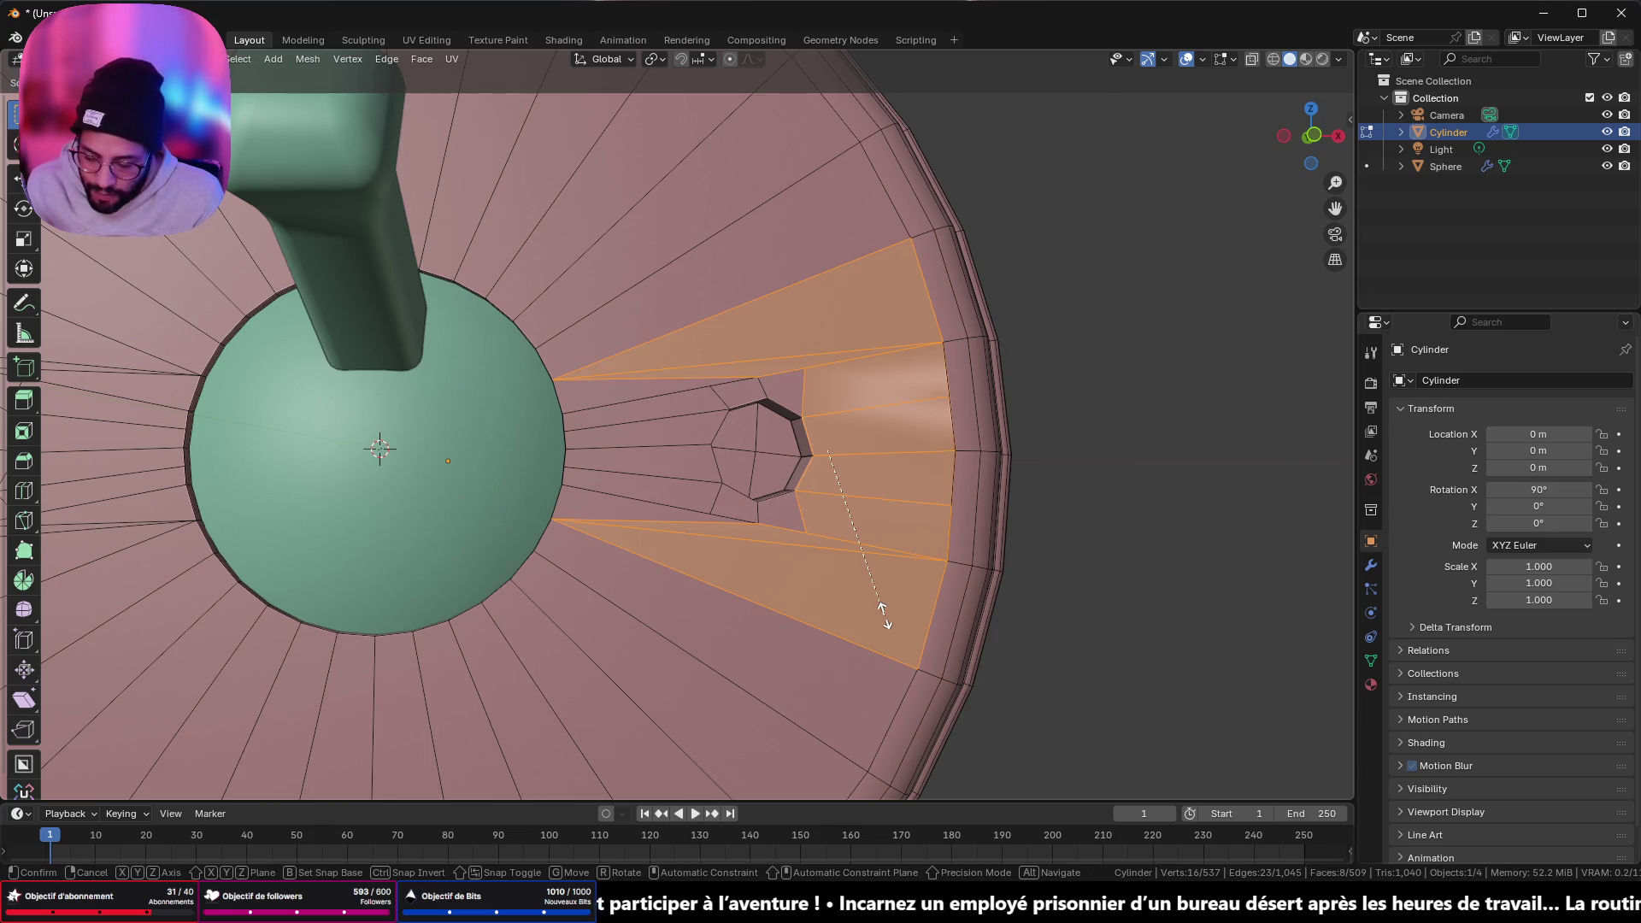
key("x")
key("Return")
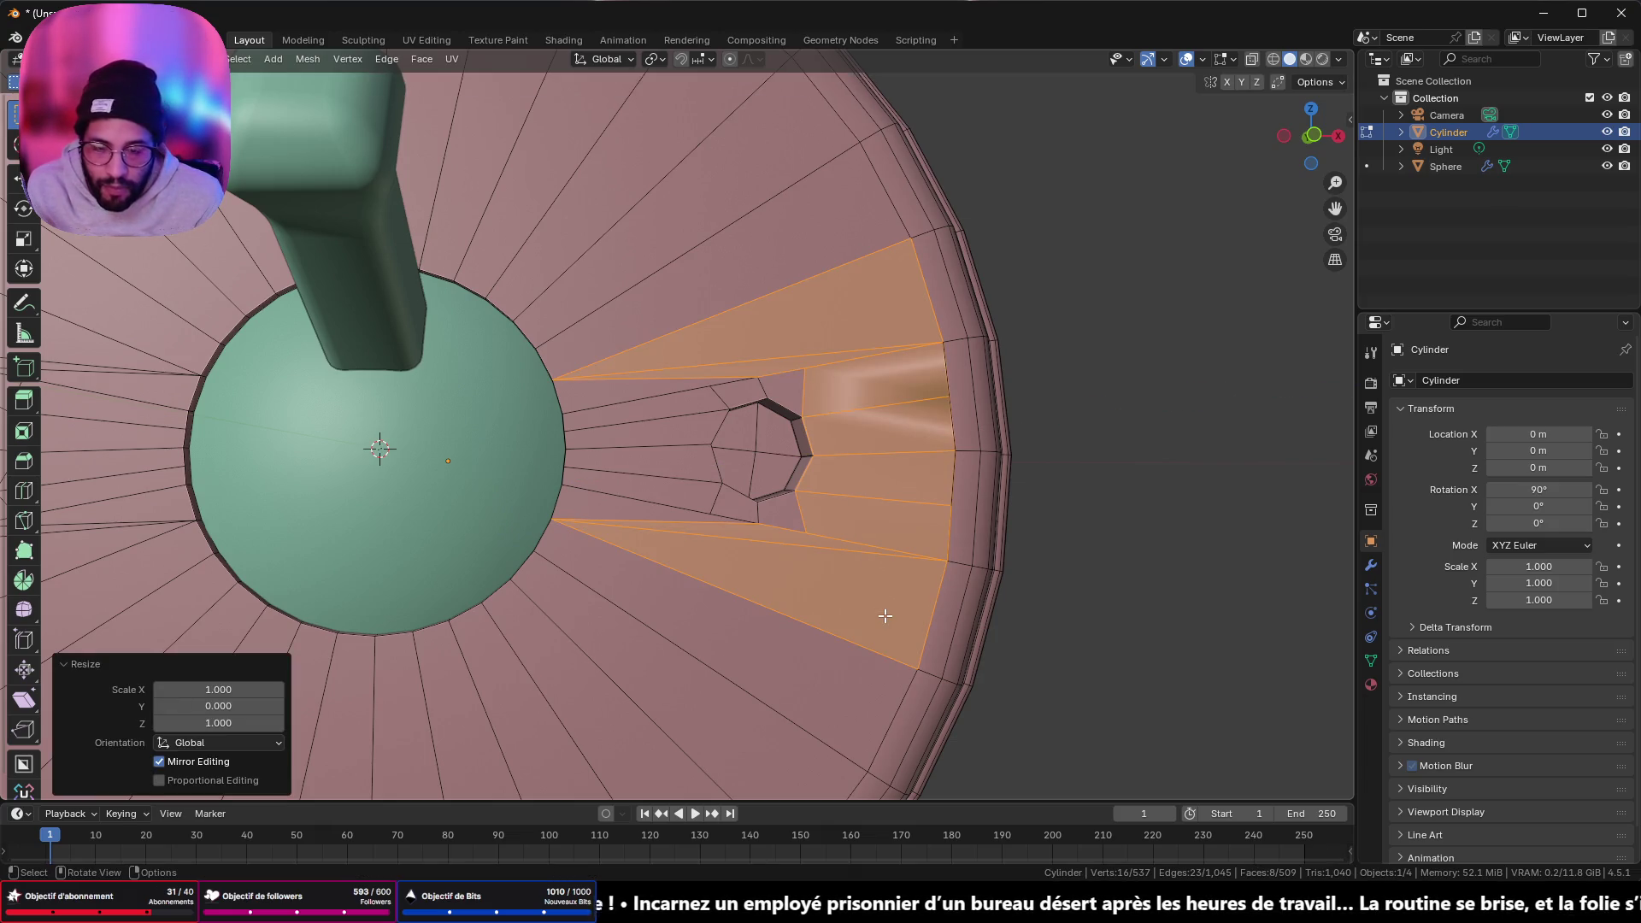
key("Tab")
- Apply Shade Auto Smooth at 30° to the pink base and return to Edit Mode
mouse_move(940, 470)
middle_mouse_down()
mouse_move(868, 491)
mouse_move(927, 491)
middle_mouse_up()
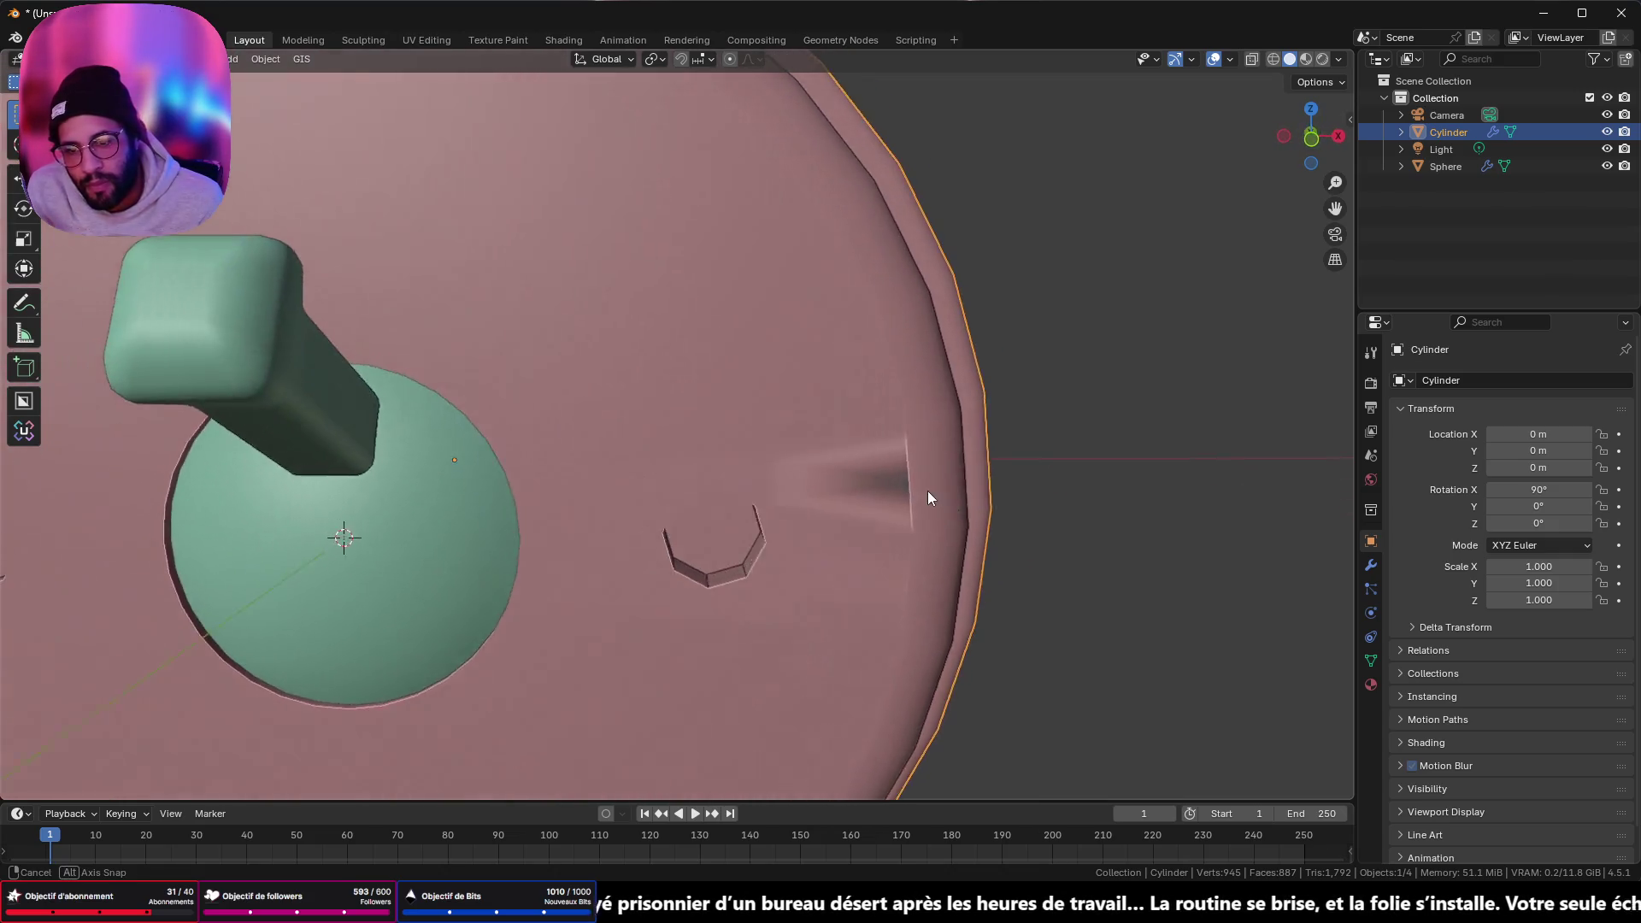
scroll(916, 490, "down", 8)
right_click(749, 433)
left_click(740, 465)
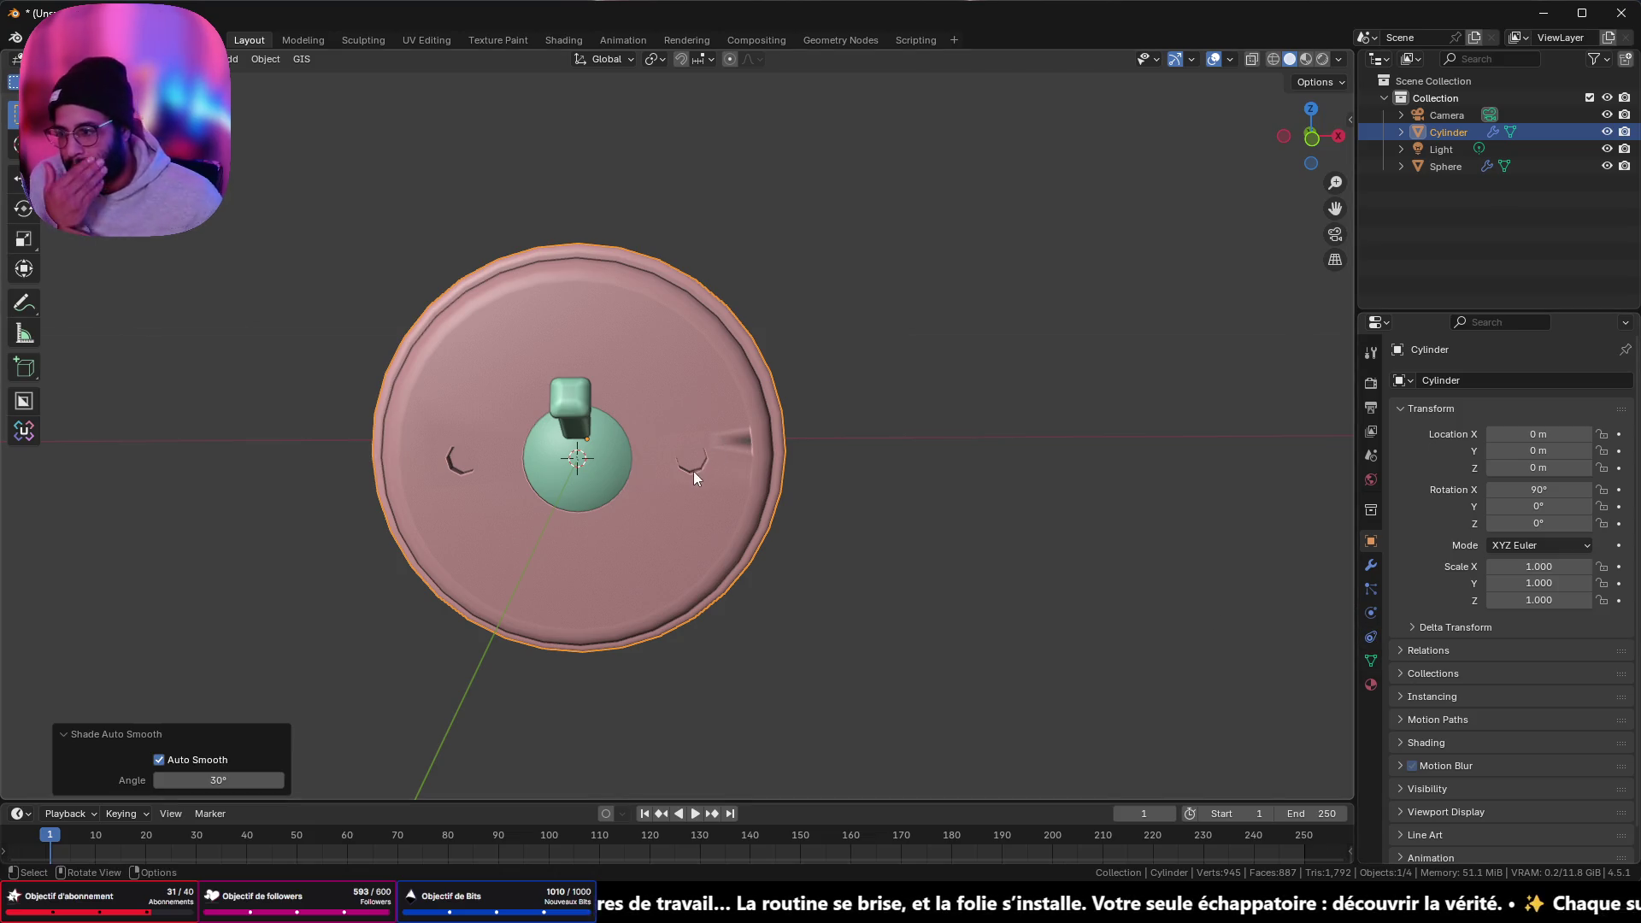
mouse_move(740, 423)
middle_mouse_down()
mouse_move(852, 412)
mouse_move(821, 421)
middle_mouse_up()
key("Tab")
key("Tab")
key("Tab")
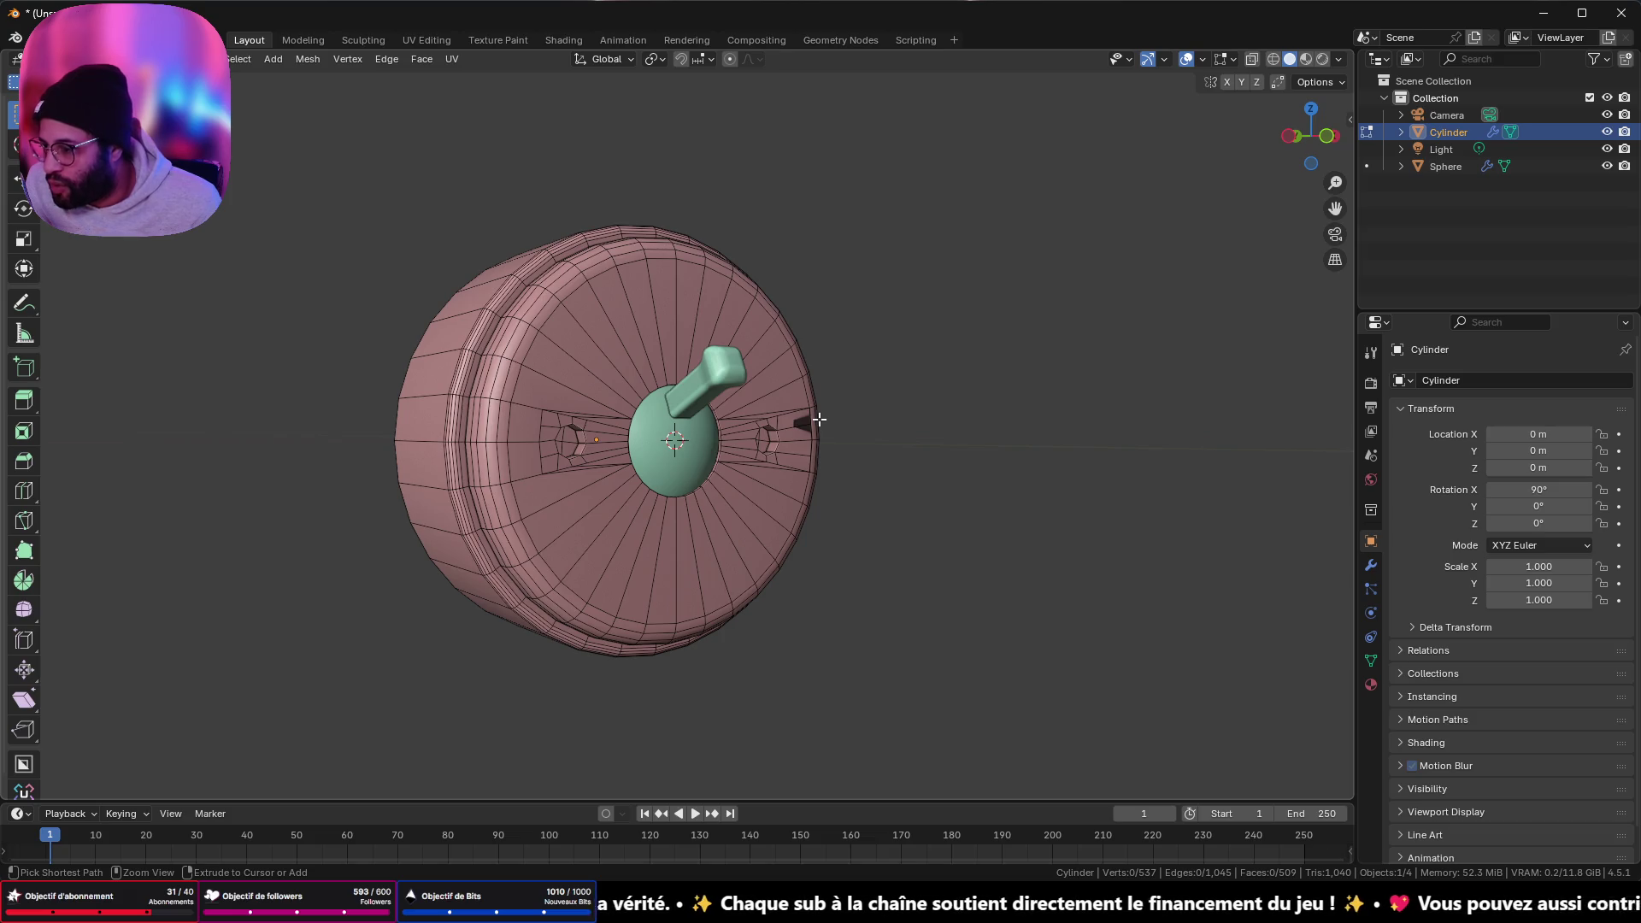
- Undo the recent bad geometry edits back to the earlier hole shape and check it in Object Mode
scroll(861, 419, "up", 6)
scroll(948, 398, "down", 5)
middle_click_drag(948, 397, 787, 407)
key("ctrl+i")
key("ctrl+z")
key("ctrl+z")
key("ctrl+z")
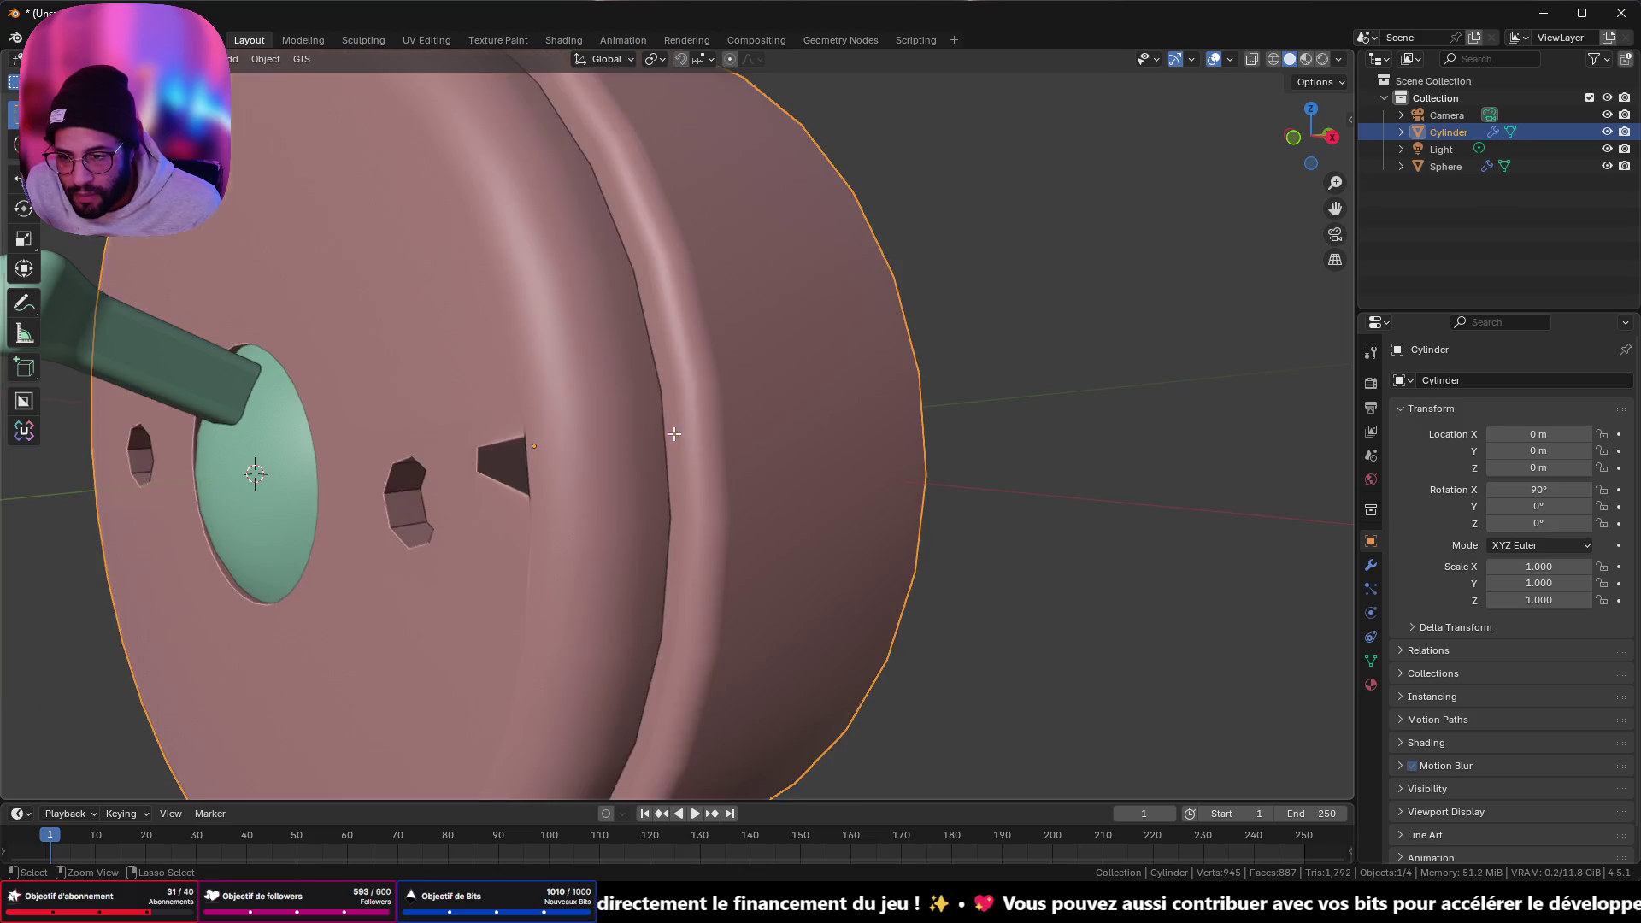
key("ctrl+z")
key("ctrl+z")
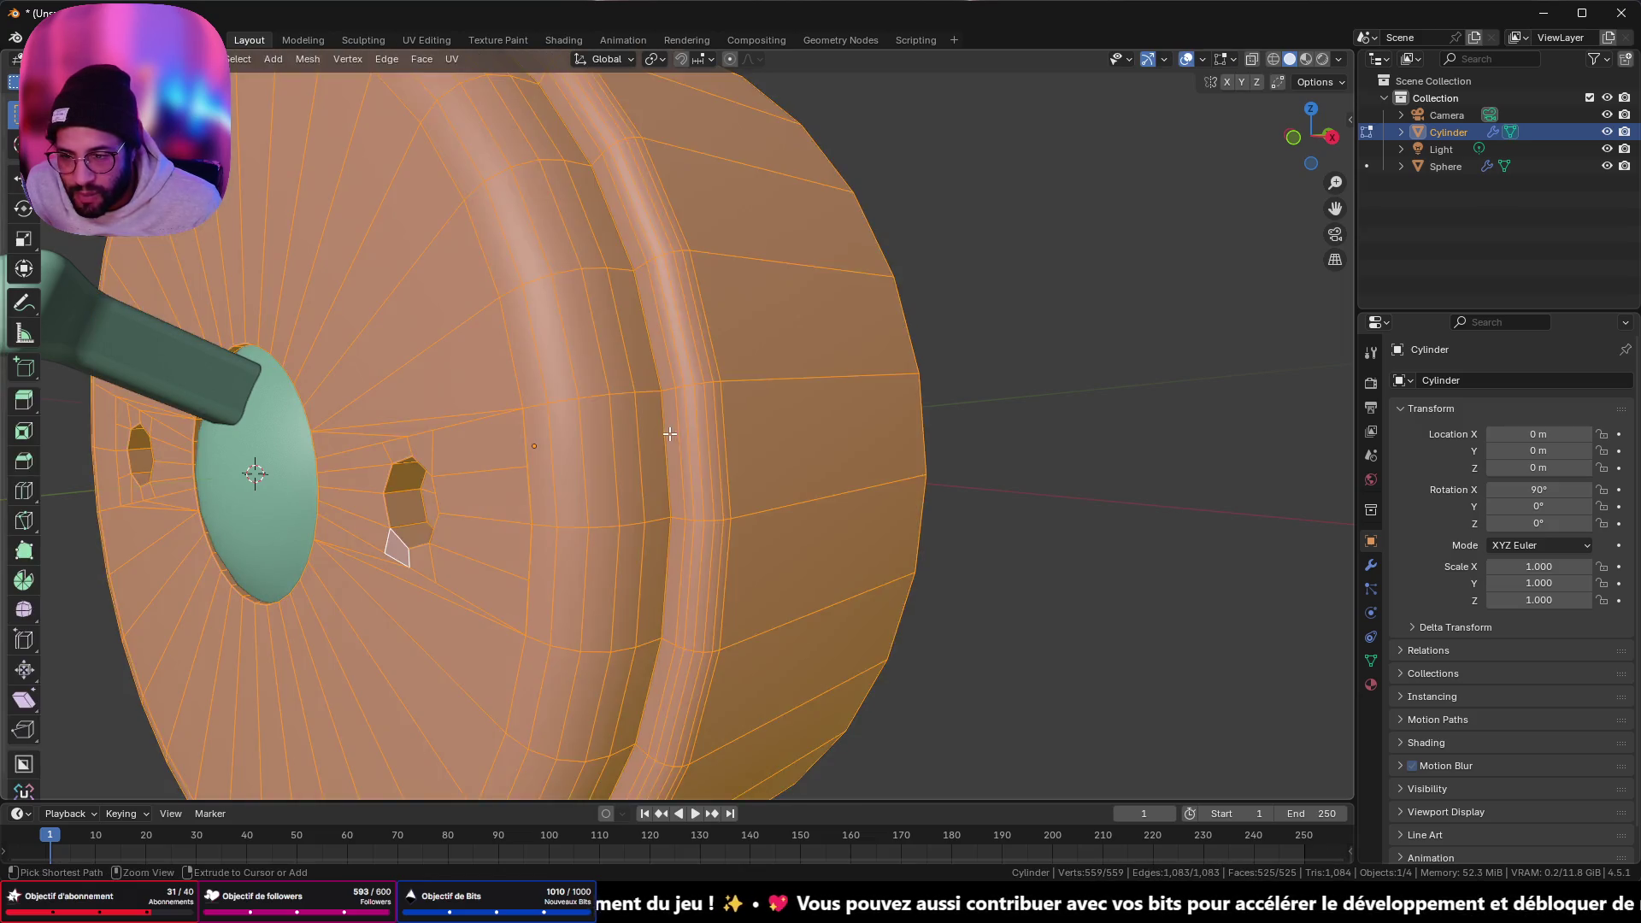
key("ctrl+z")
key("ctrl+z")
key("ctrl+z")
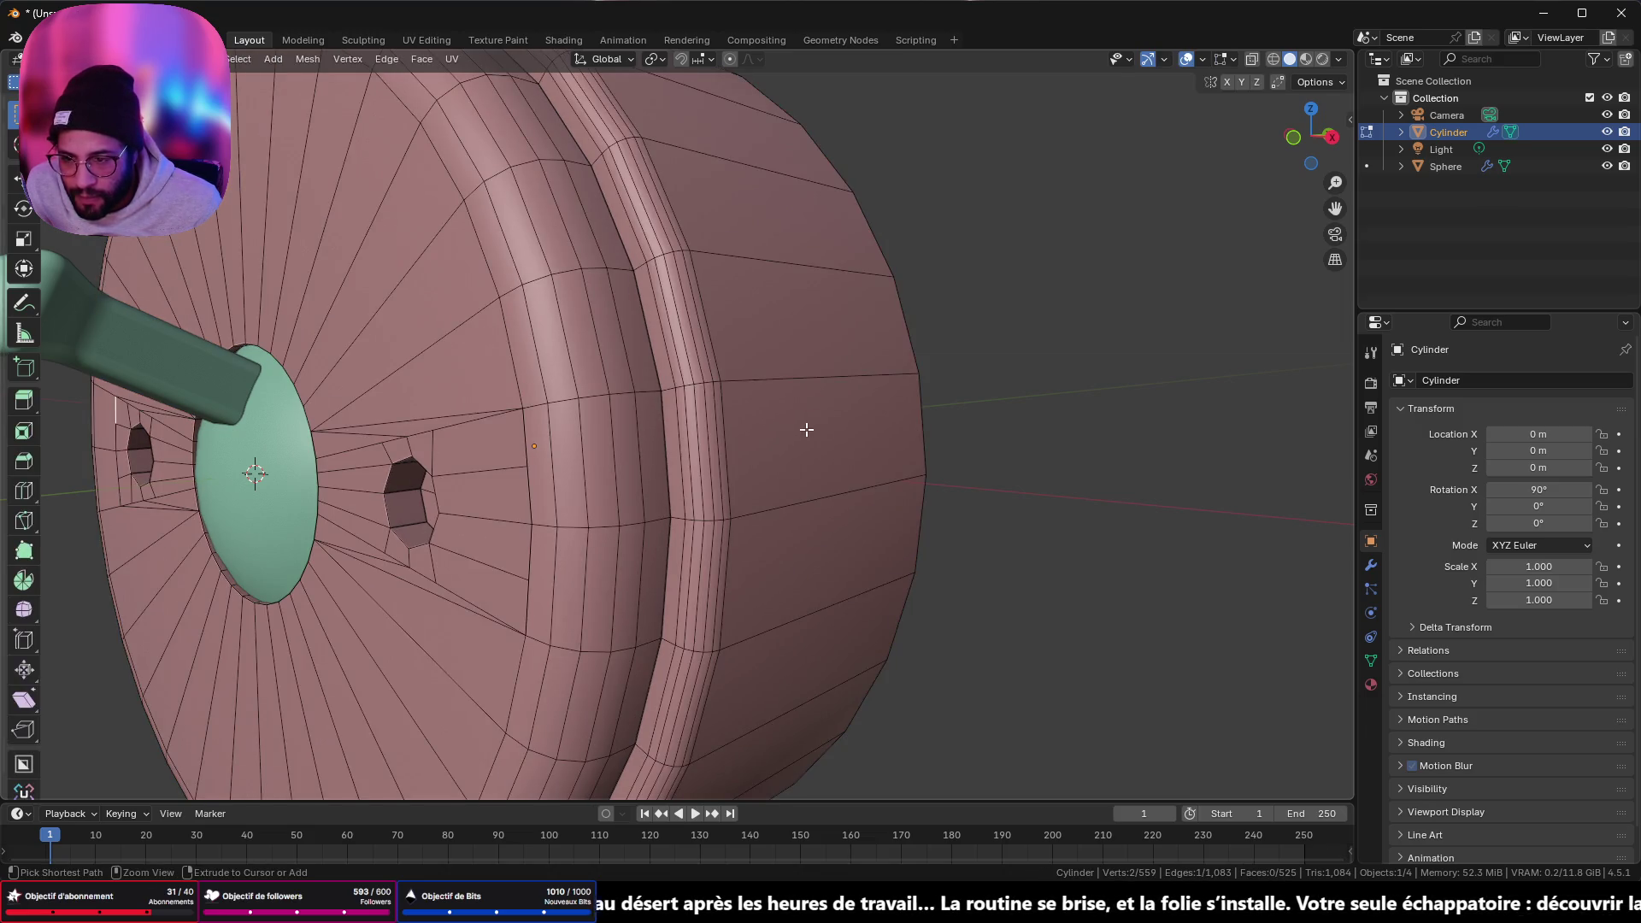
key("Tab")
scroll(806, 429, "down", 8)
mouse_move(806, 430)
middle_mouse_down()
mouse_move(758, 427)
mouse_move(778, 400)
middle_mouse_up()
- Loop-cut a partial edge loop around the hub near the left hole, growing the mesh to 573 vertices
key("Tab")
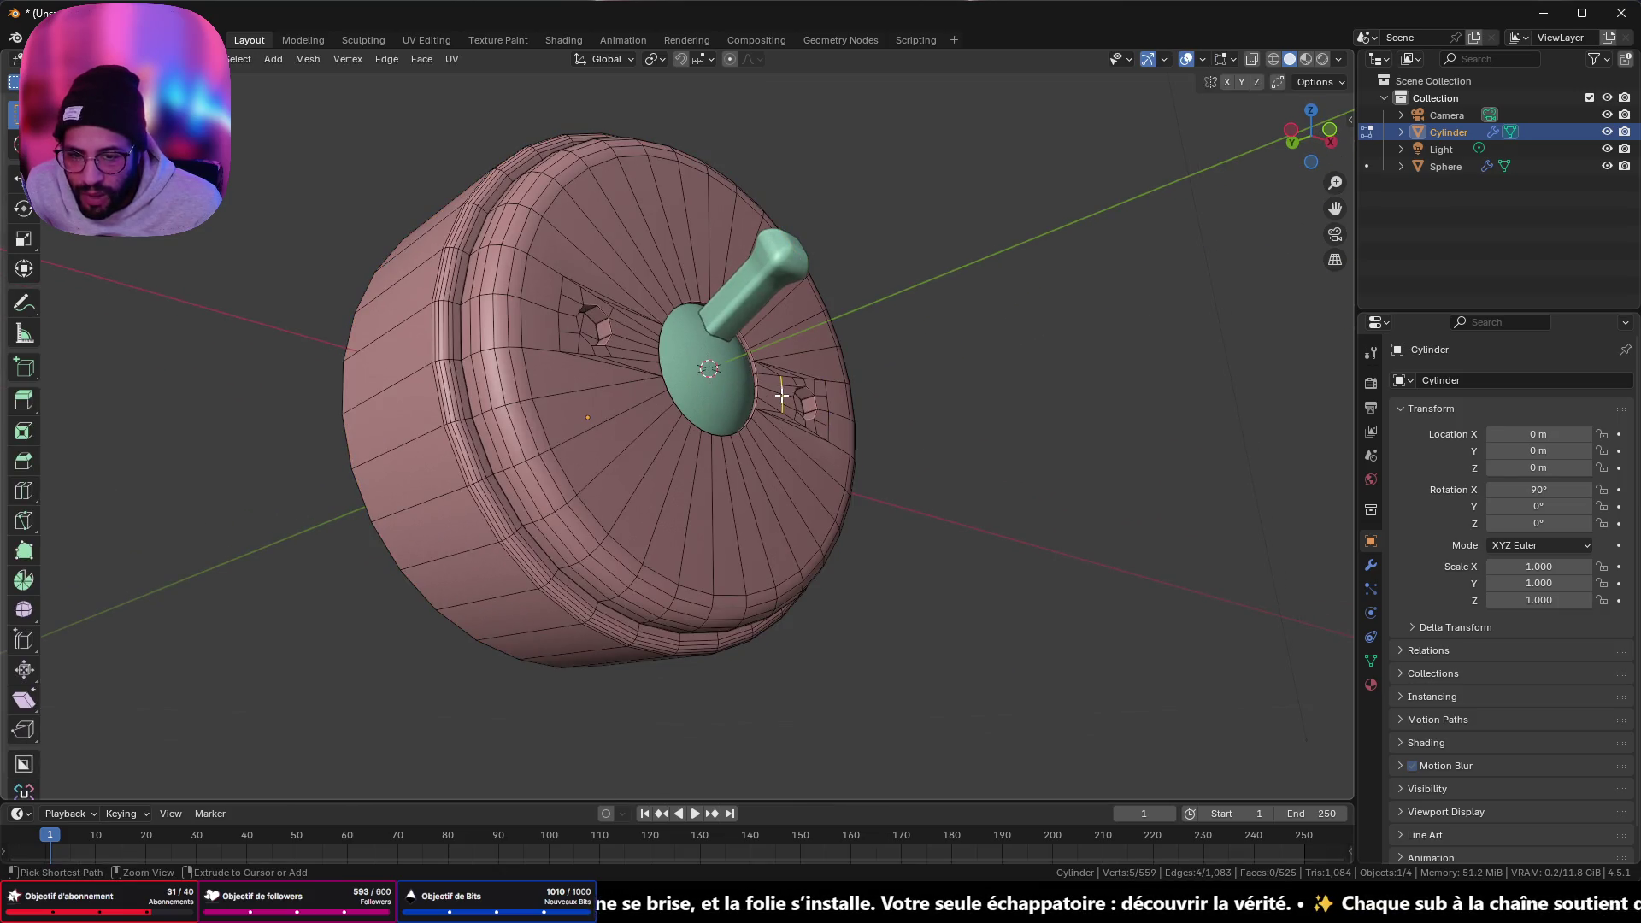
left_click(780, 395, "ctrl")
key("ctrl+r")
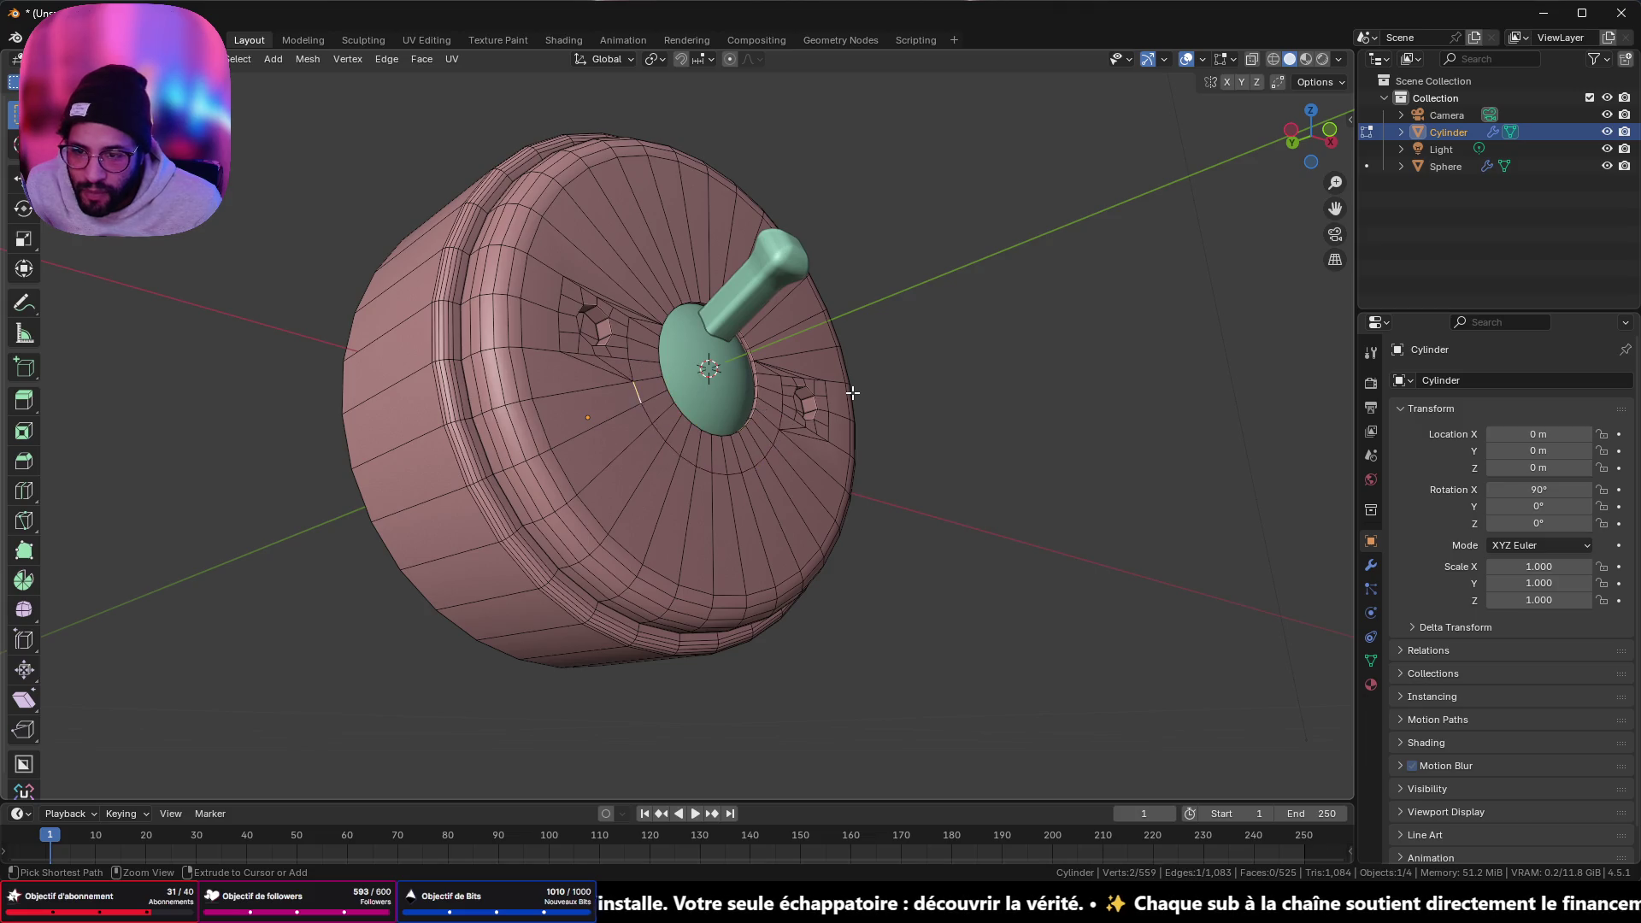
left_click(852, 392)
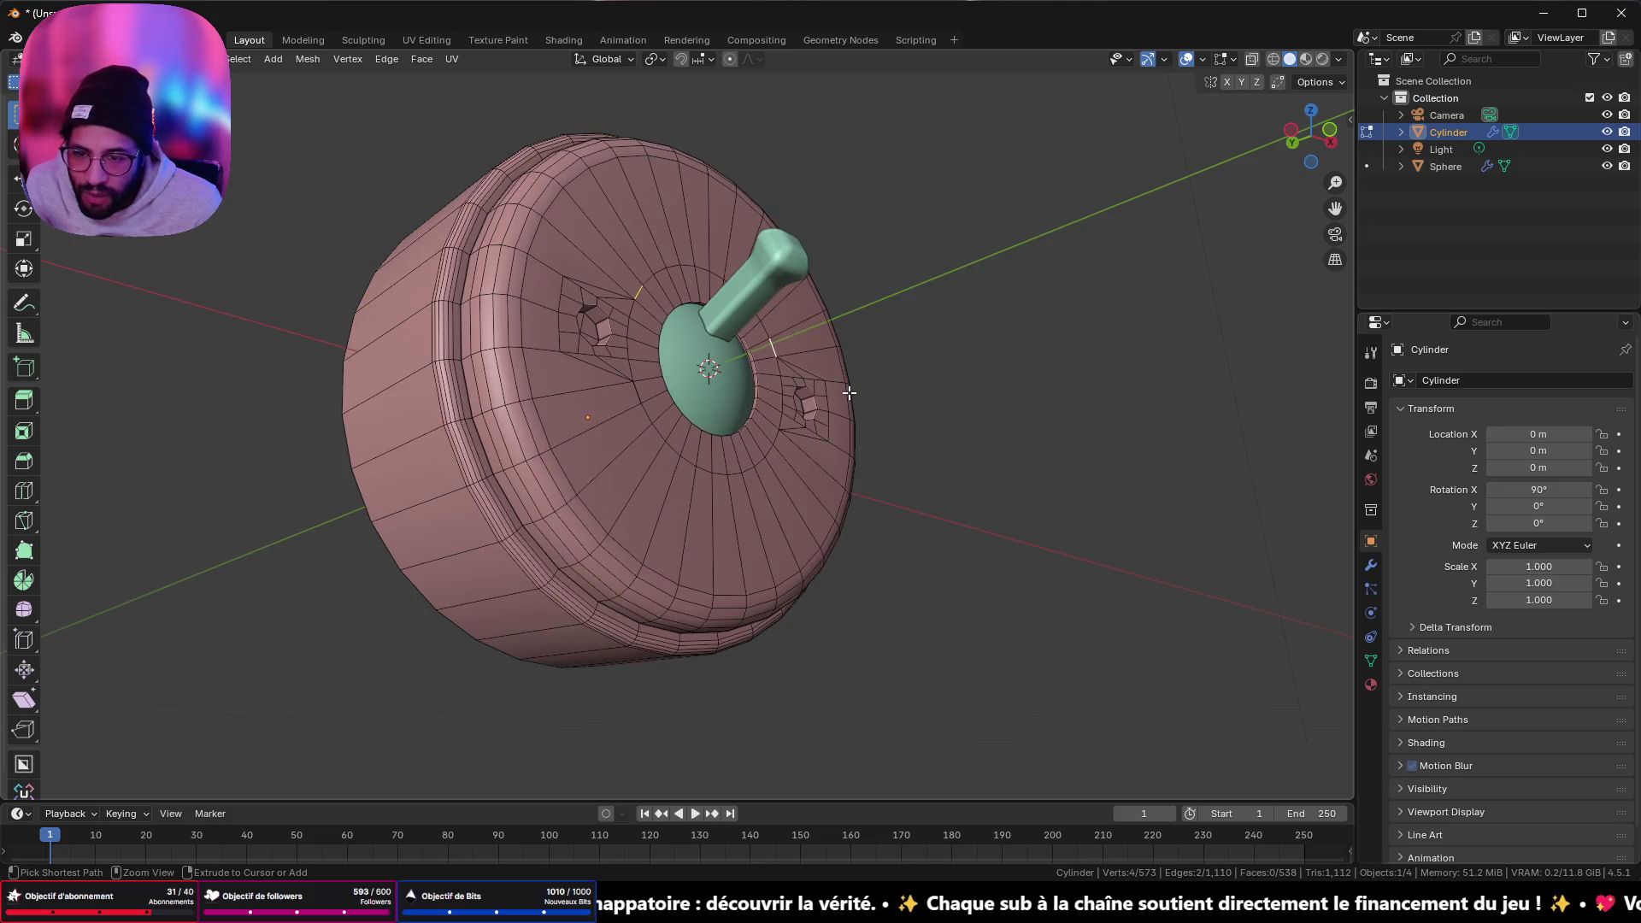
key("1")
key("Tab")
key("Tab")
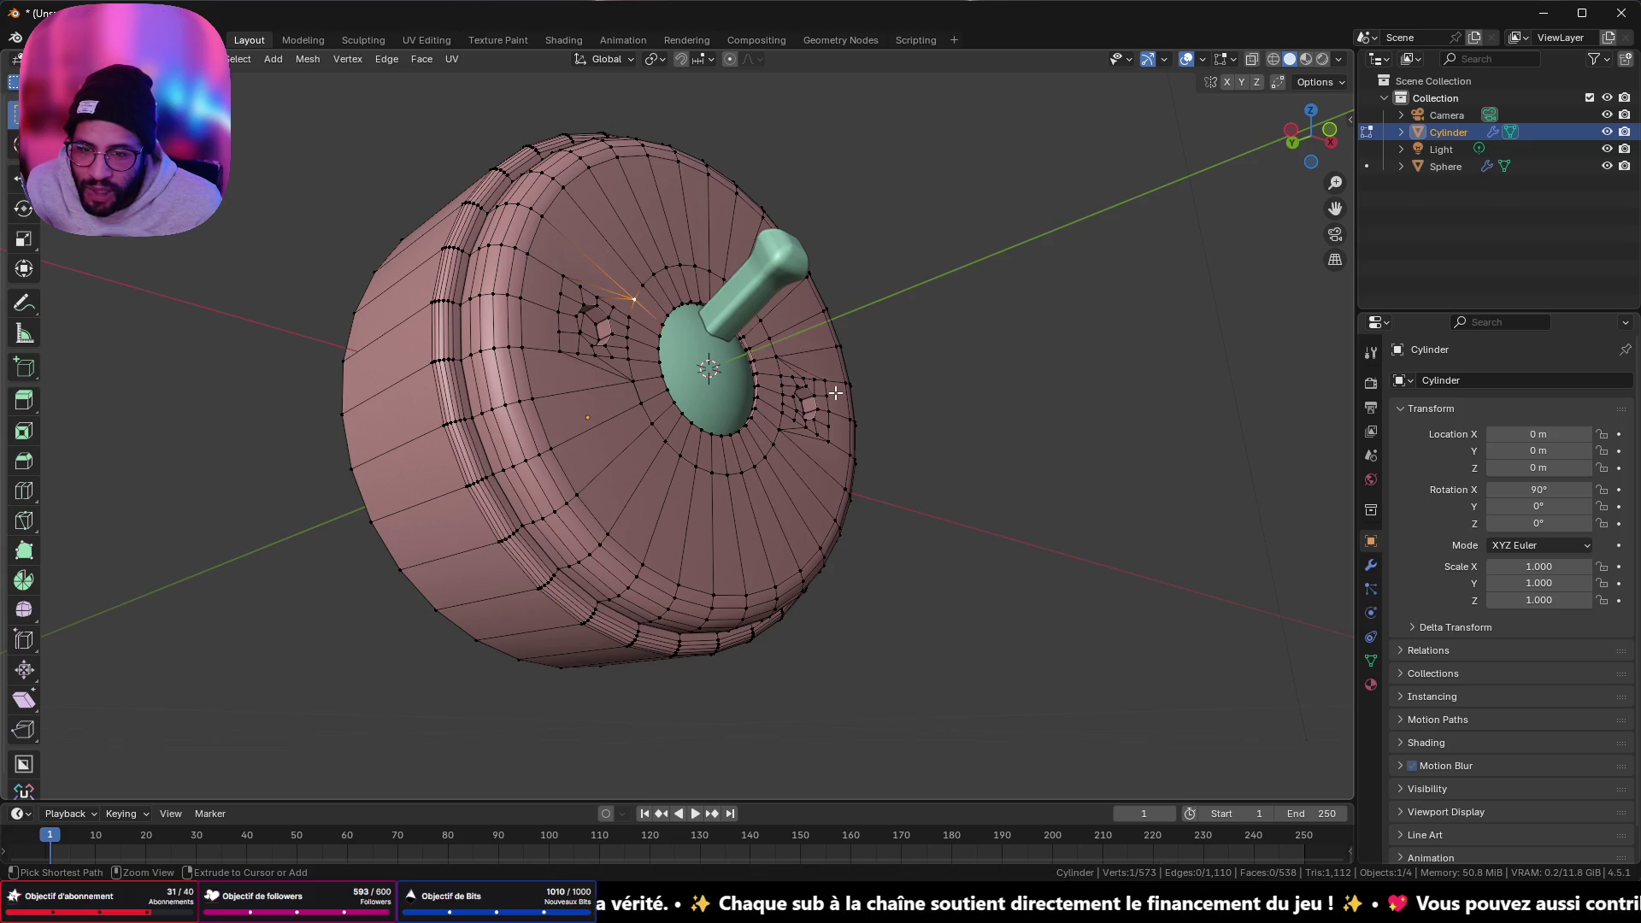
key("Tab")
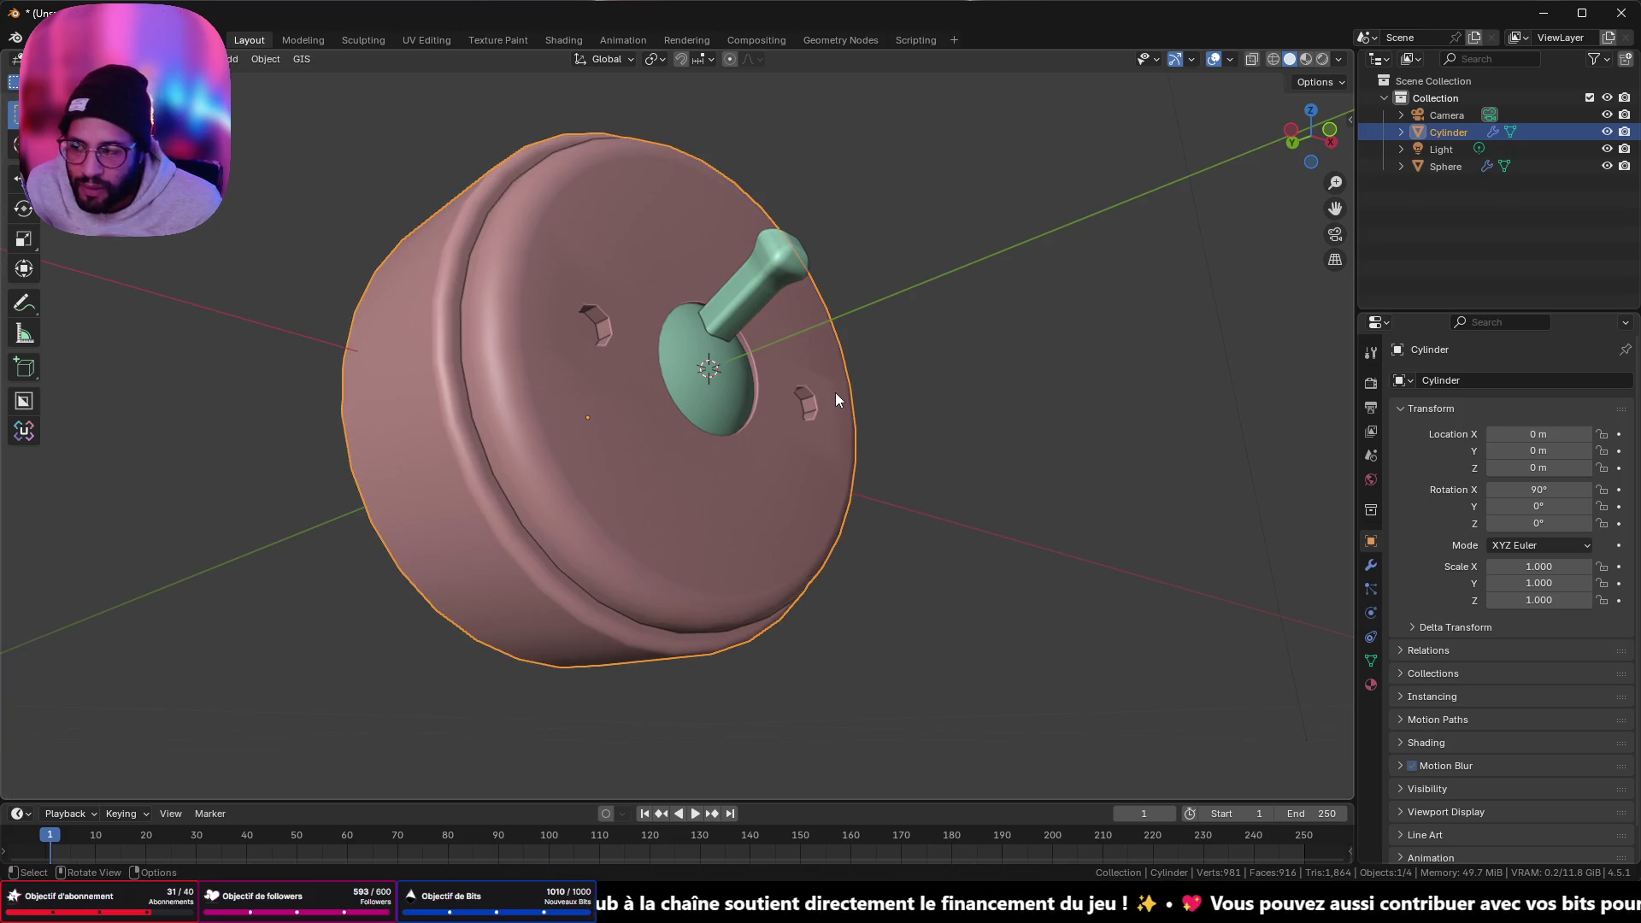
mouse_move(797, 384)
middle_mouse_down()
mouse_move(751, 422)
mouse_move(668, 375)
mouse_move(725, 326)
mouse_move(756, 404)
mouse_move(807, 388)
mouse_move(793, 341)
mouse_move(847, 310)
middle_mouse_up()
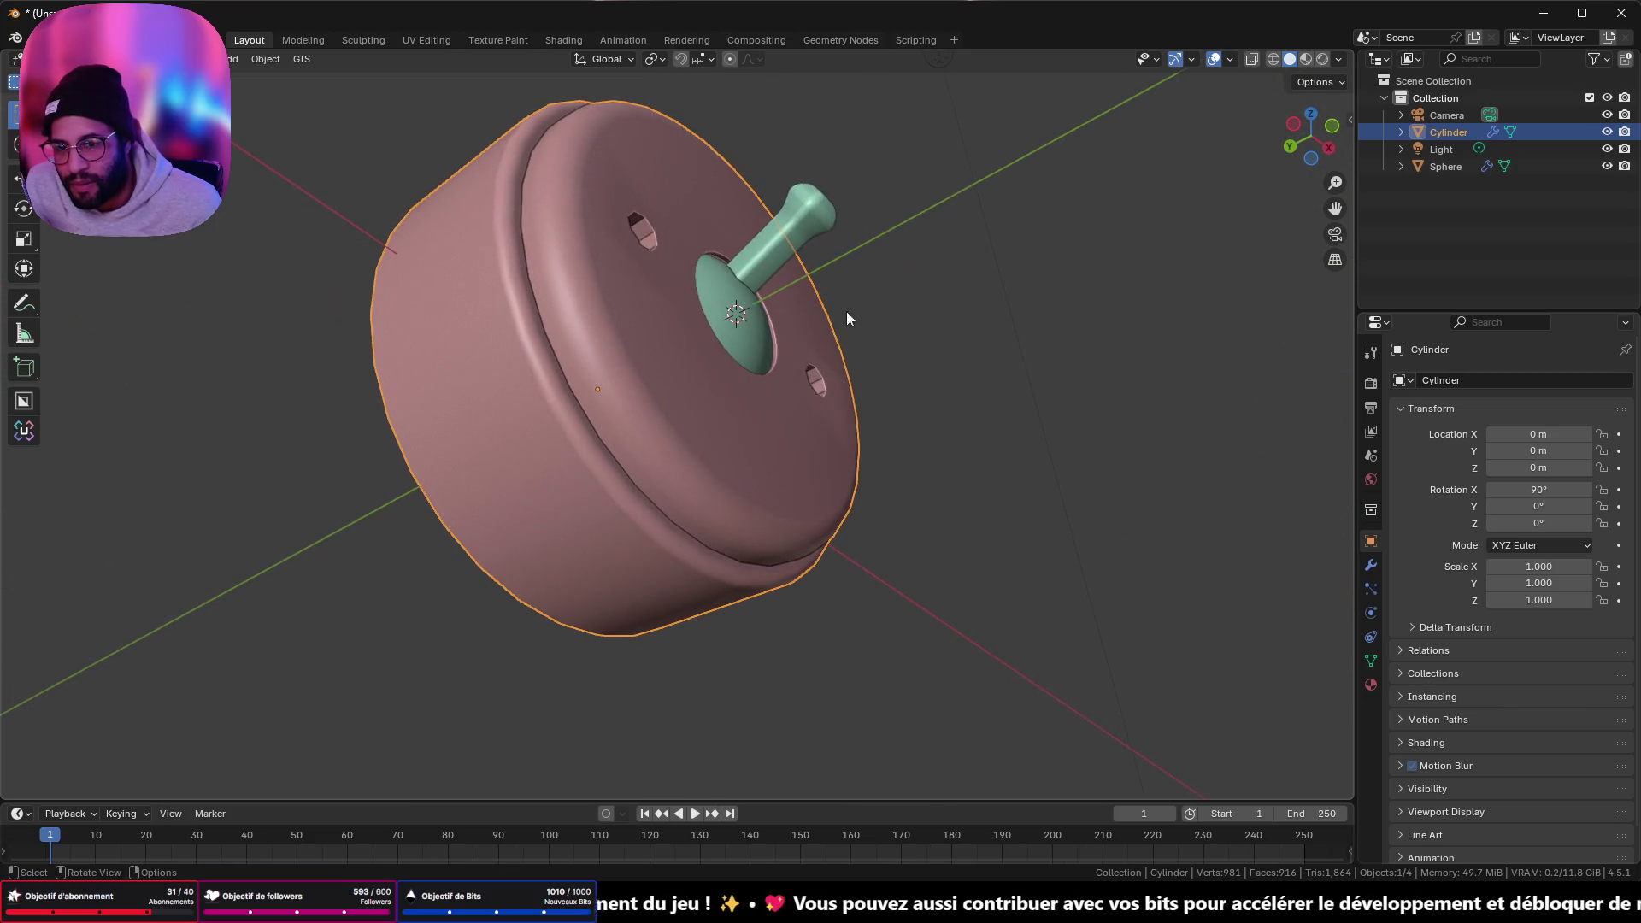
- Switch viewport lighting to MatCap with the striped matcap to inspect smoothness
left_click(1338, 59)
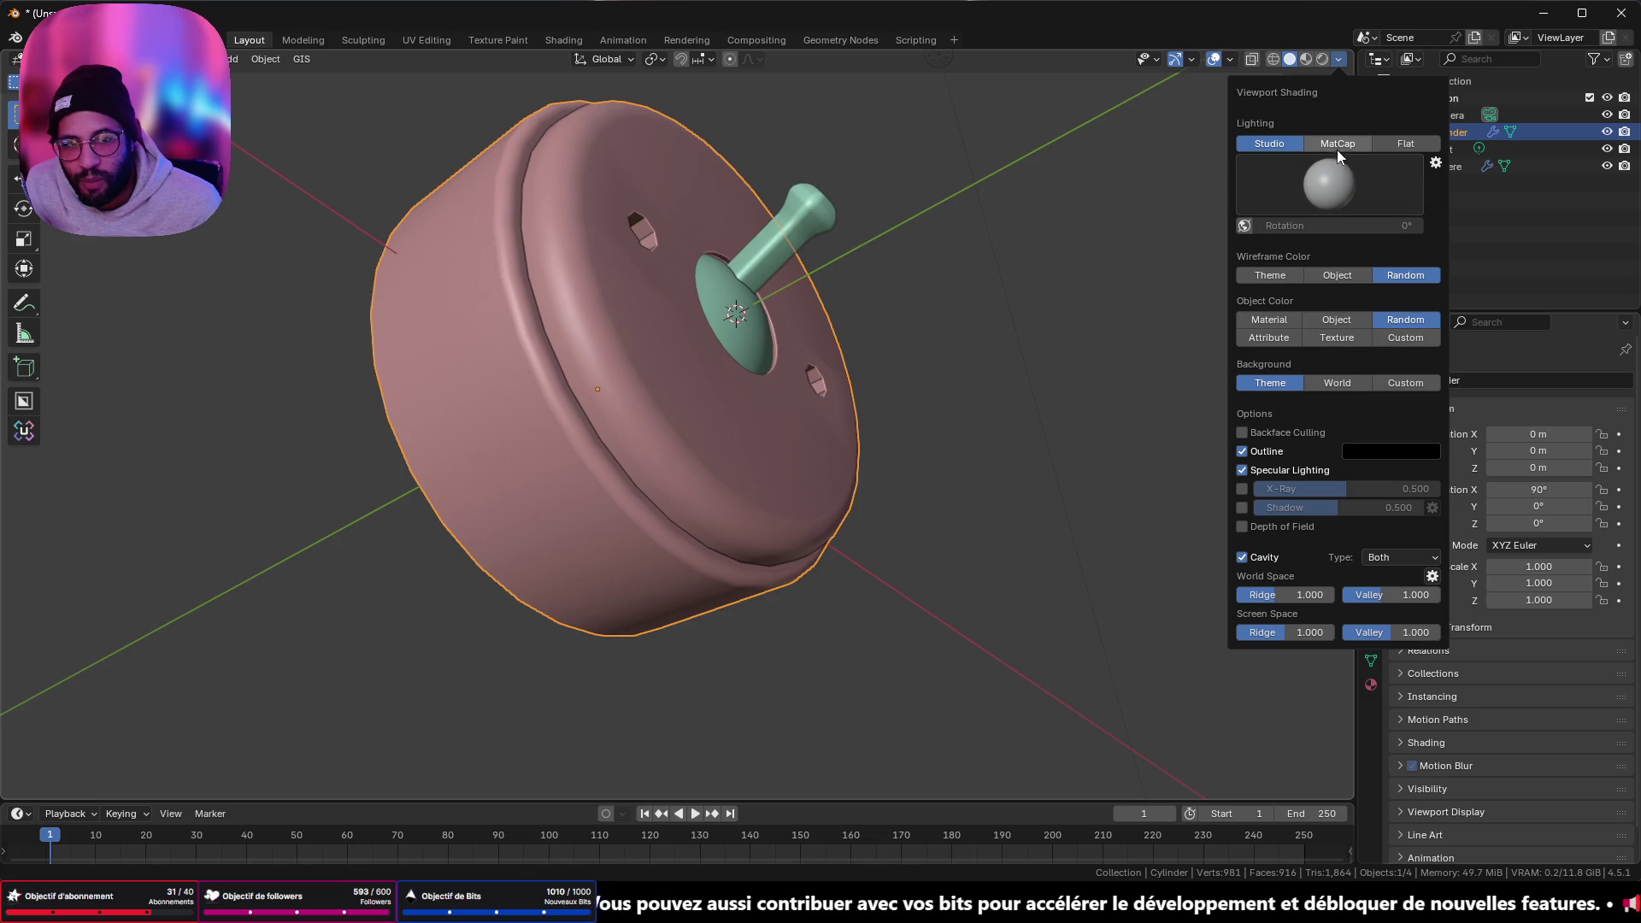
left_click(1337, 145)
left_click(1336, 203)
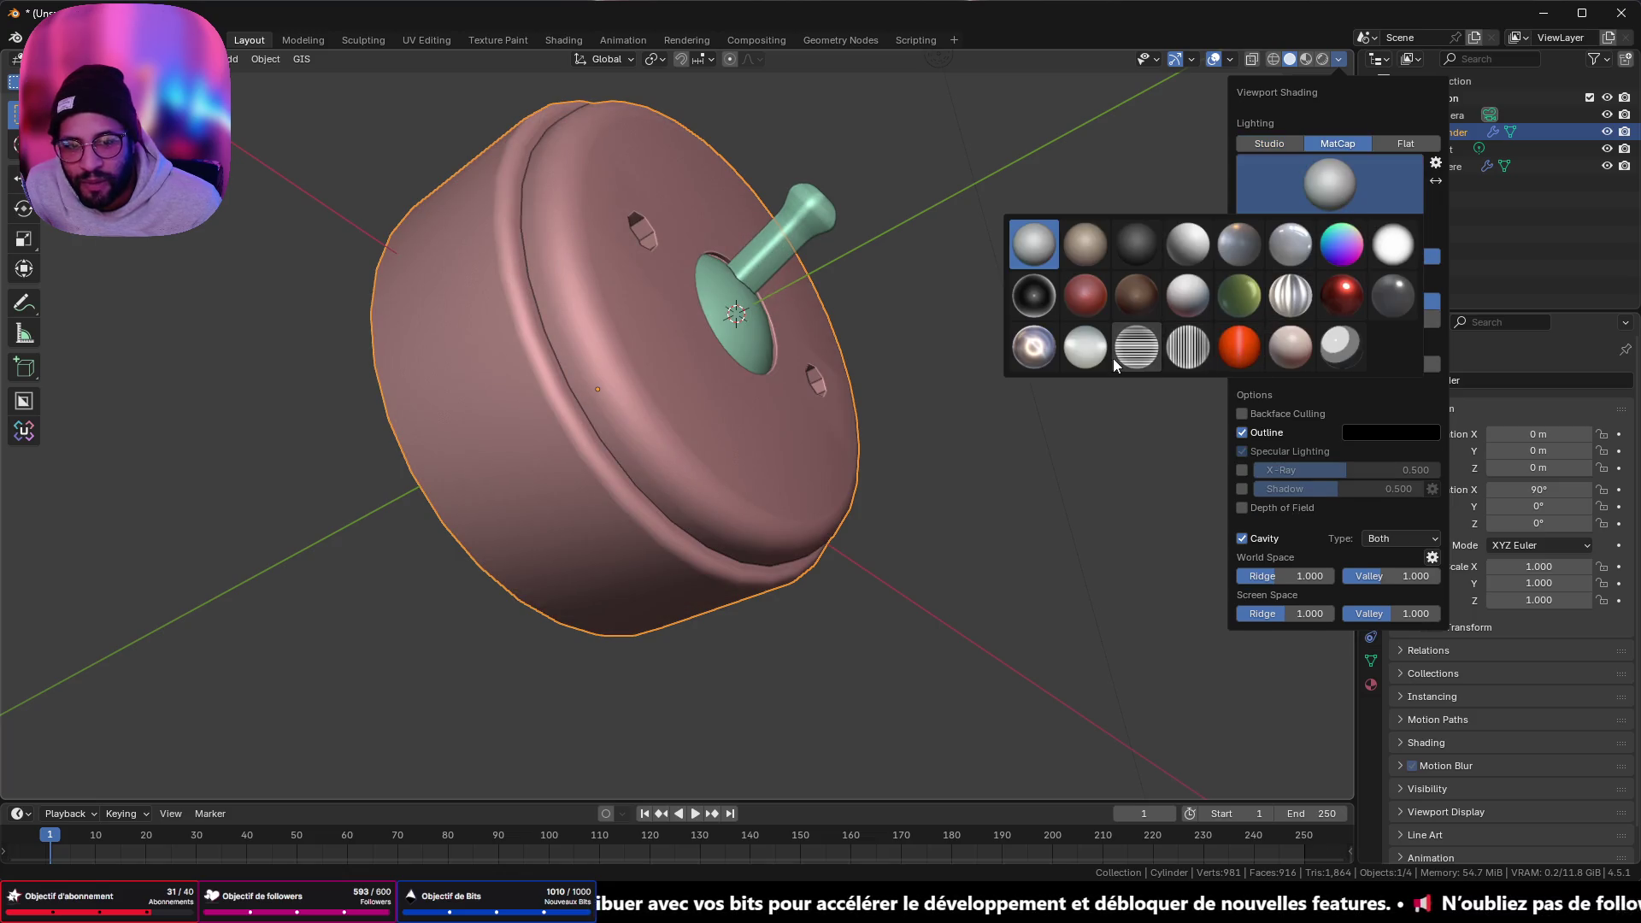
left_click(1114, 360)
middle_click_drag(947, 280, 954, 306)
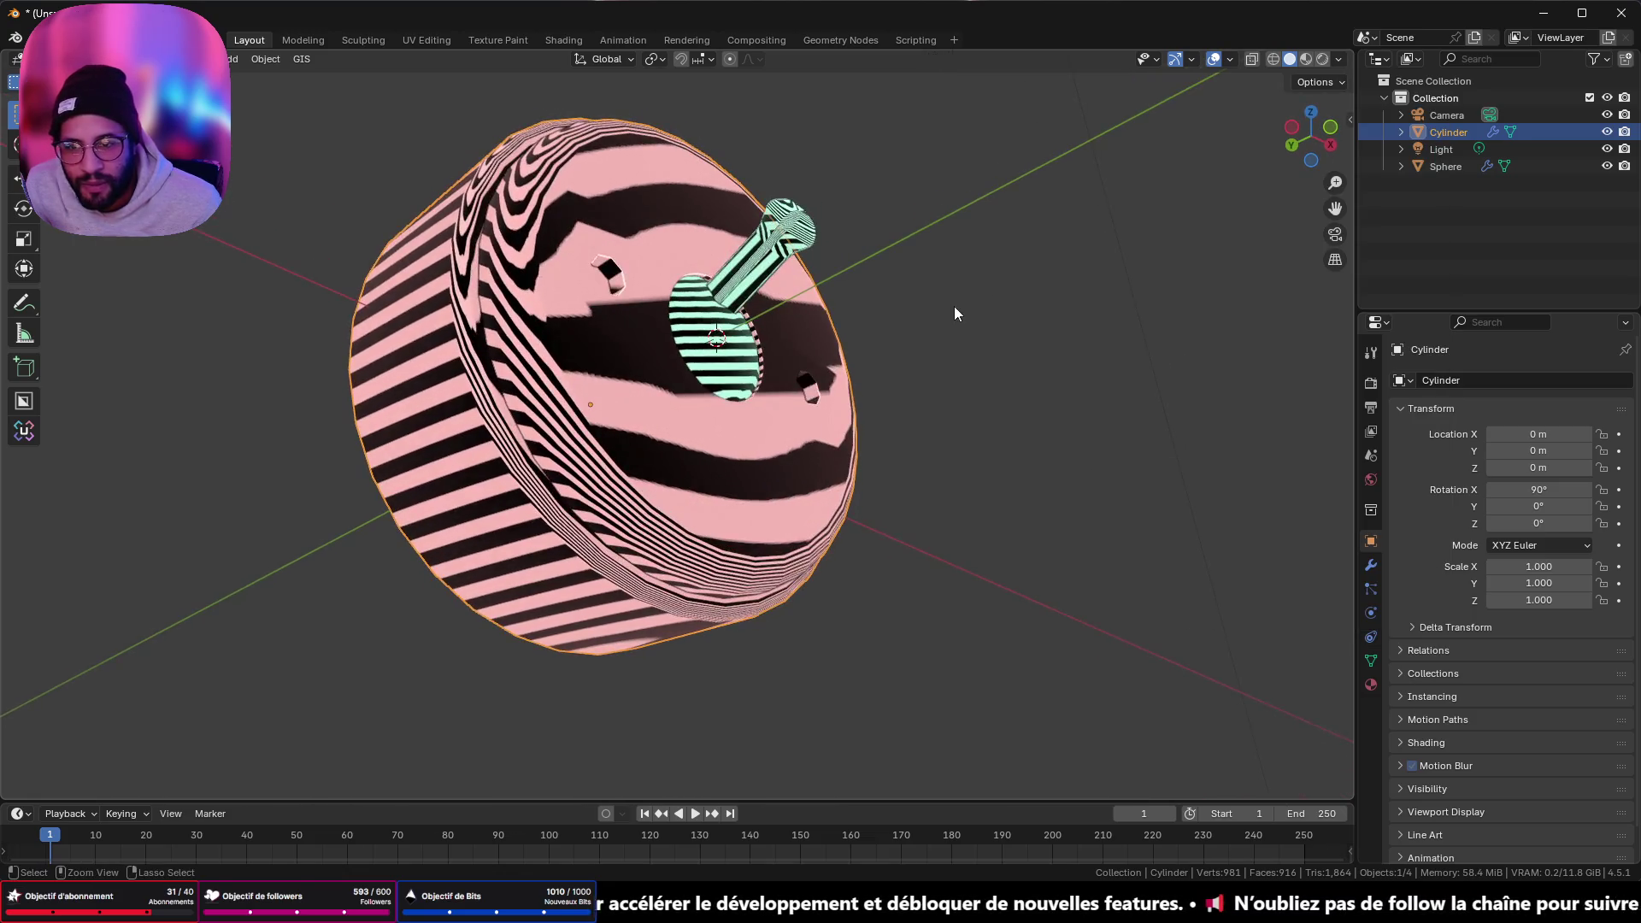
- In Edit Mode, undo the last two front-face edits and view the cylinder nearly front-on
key("Tab")
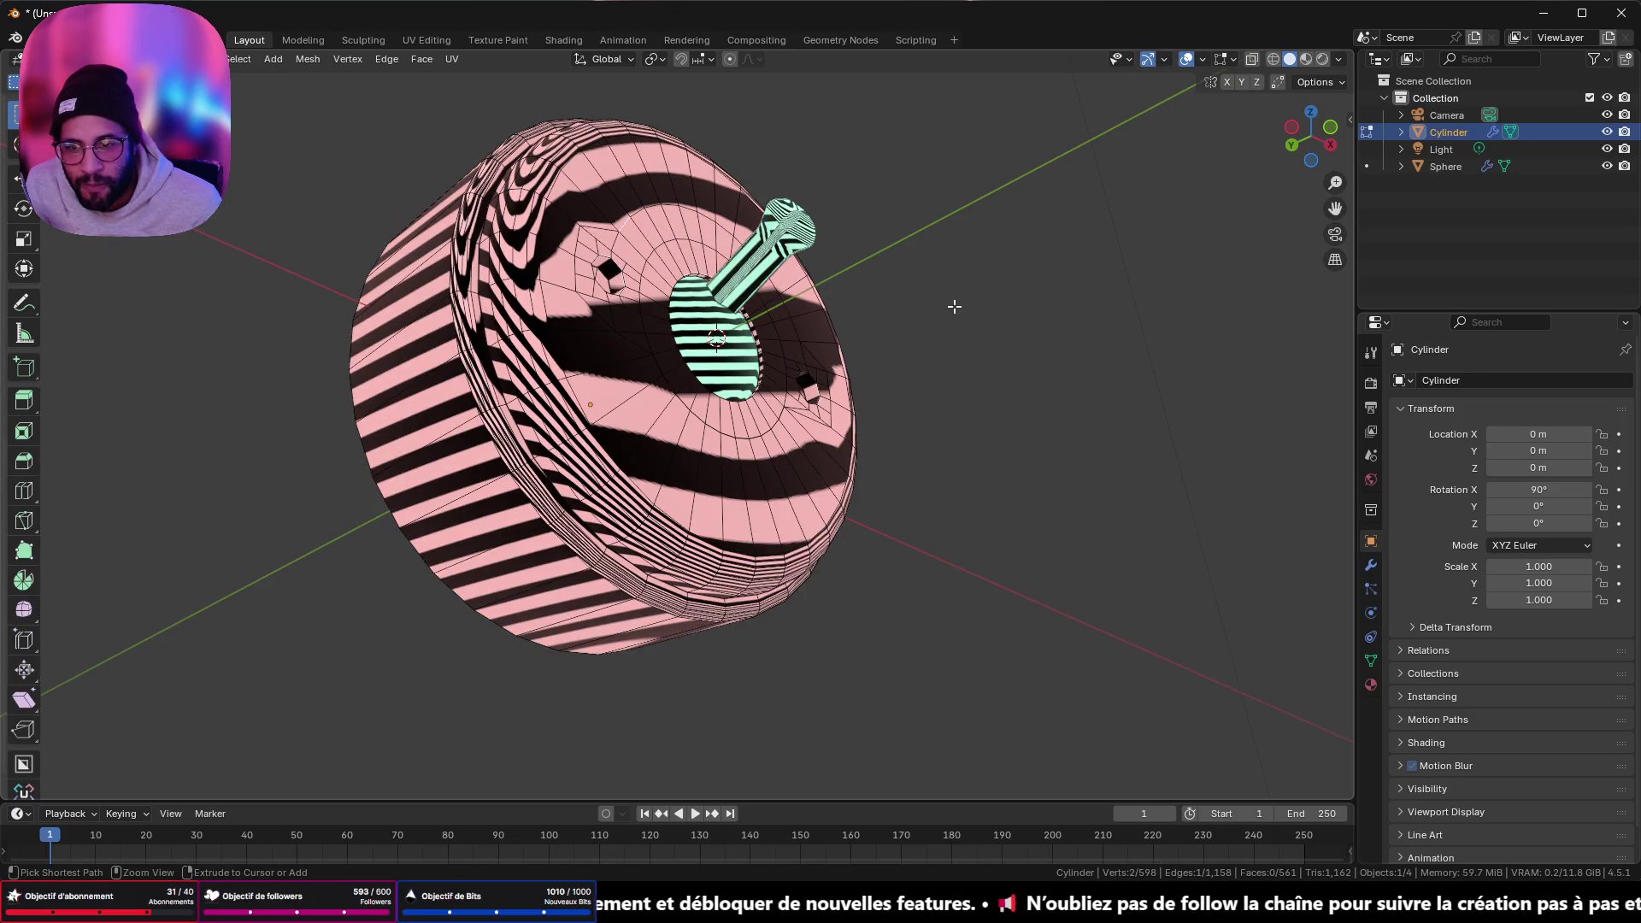
key("ctrl+z")
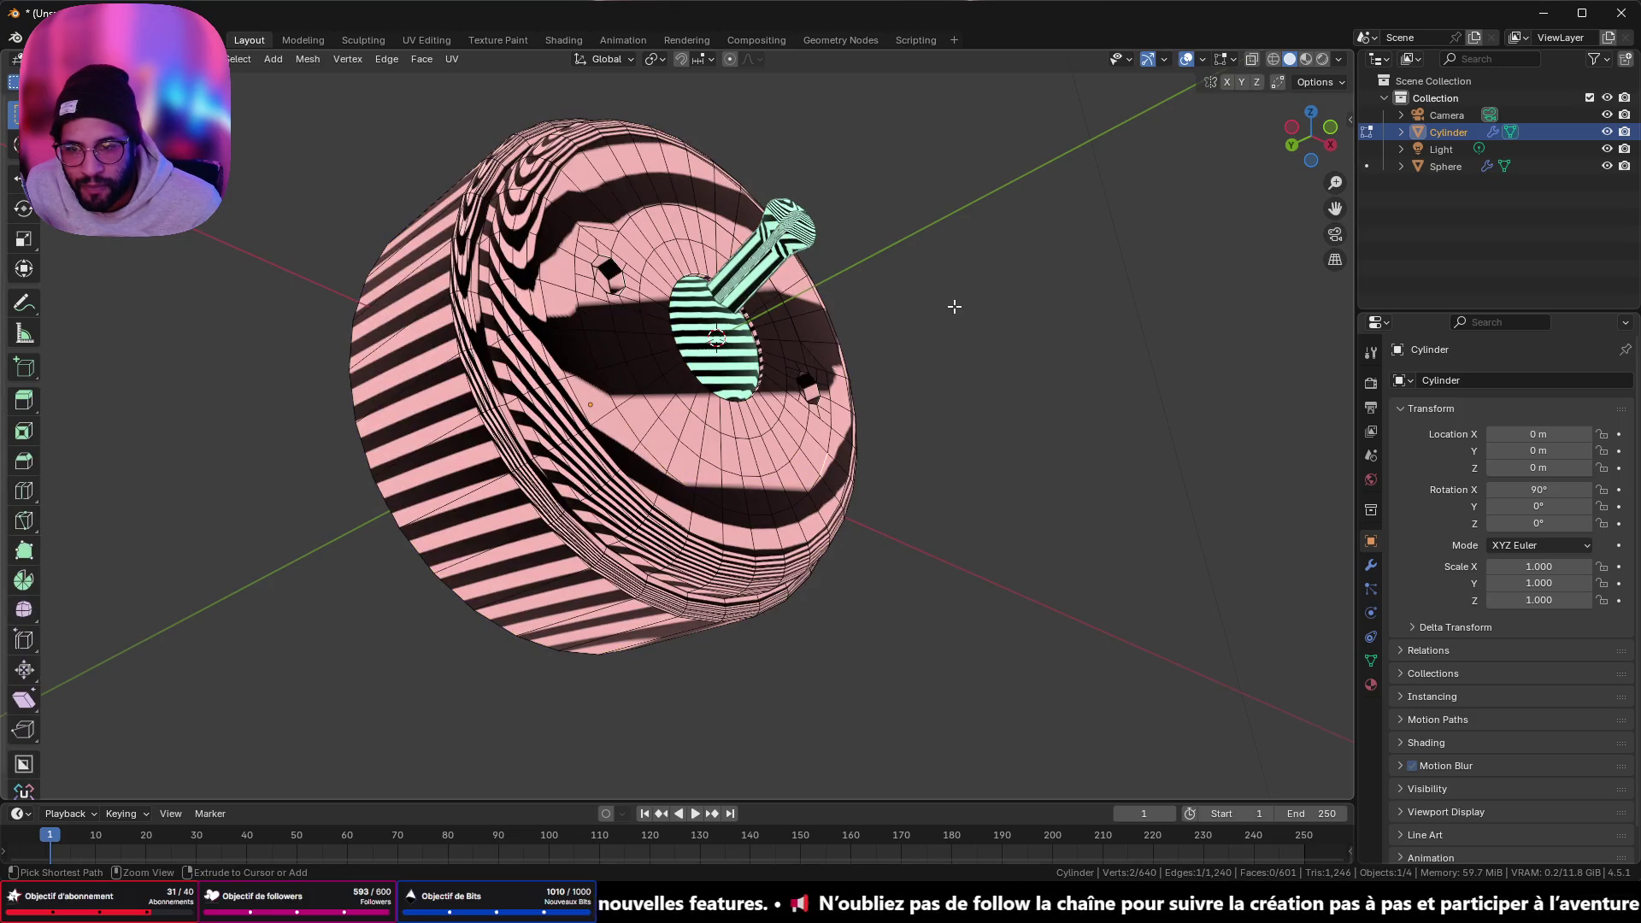
key("ctrl+z")
key("ctrl+z")
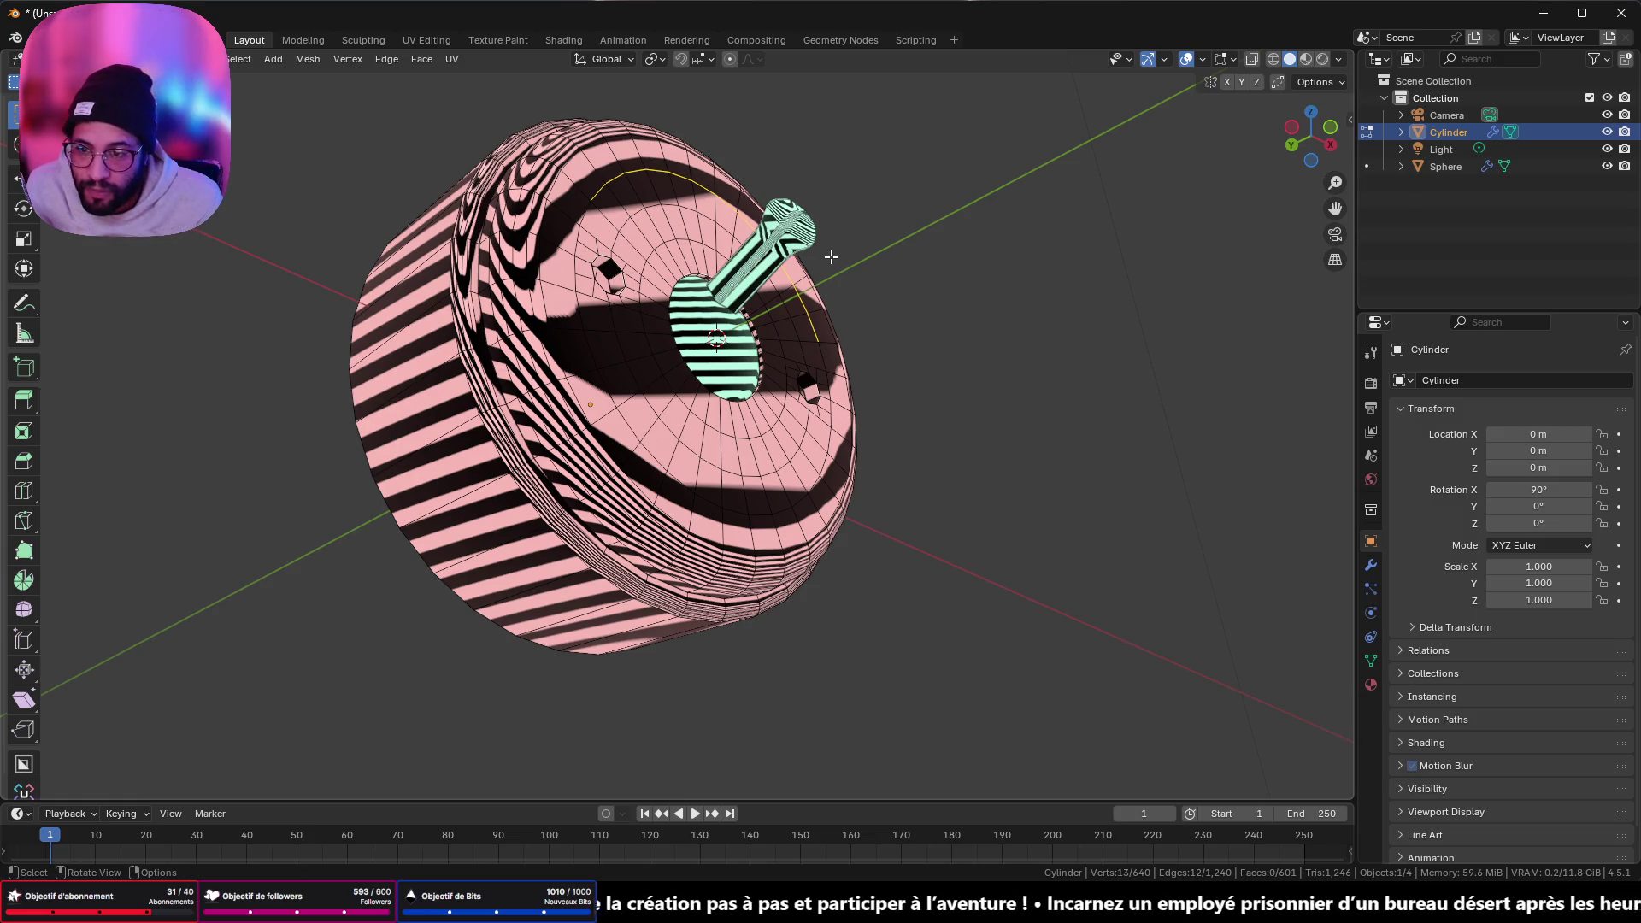
mouse_move(832, 257)
middle_mouse_down()
mouse_move(813, 249)
mouse_move(741, 335)
mouse_move(1132, 237)
middle_mouse_up()
- Restore Studio lighting and reopen the pink base mesh for editing, viewed face-on
left_click(1342, 60)
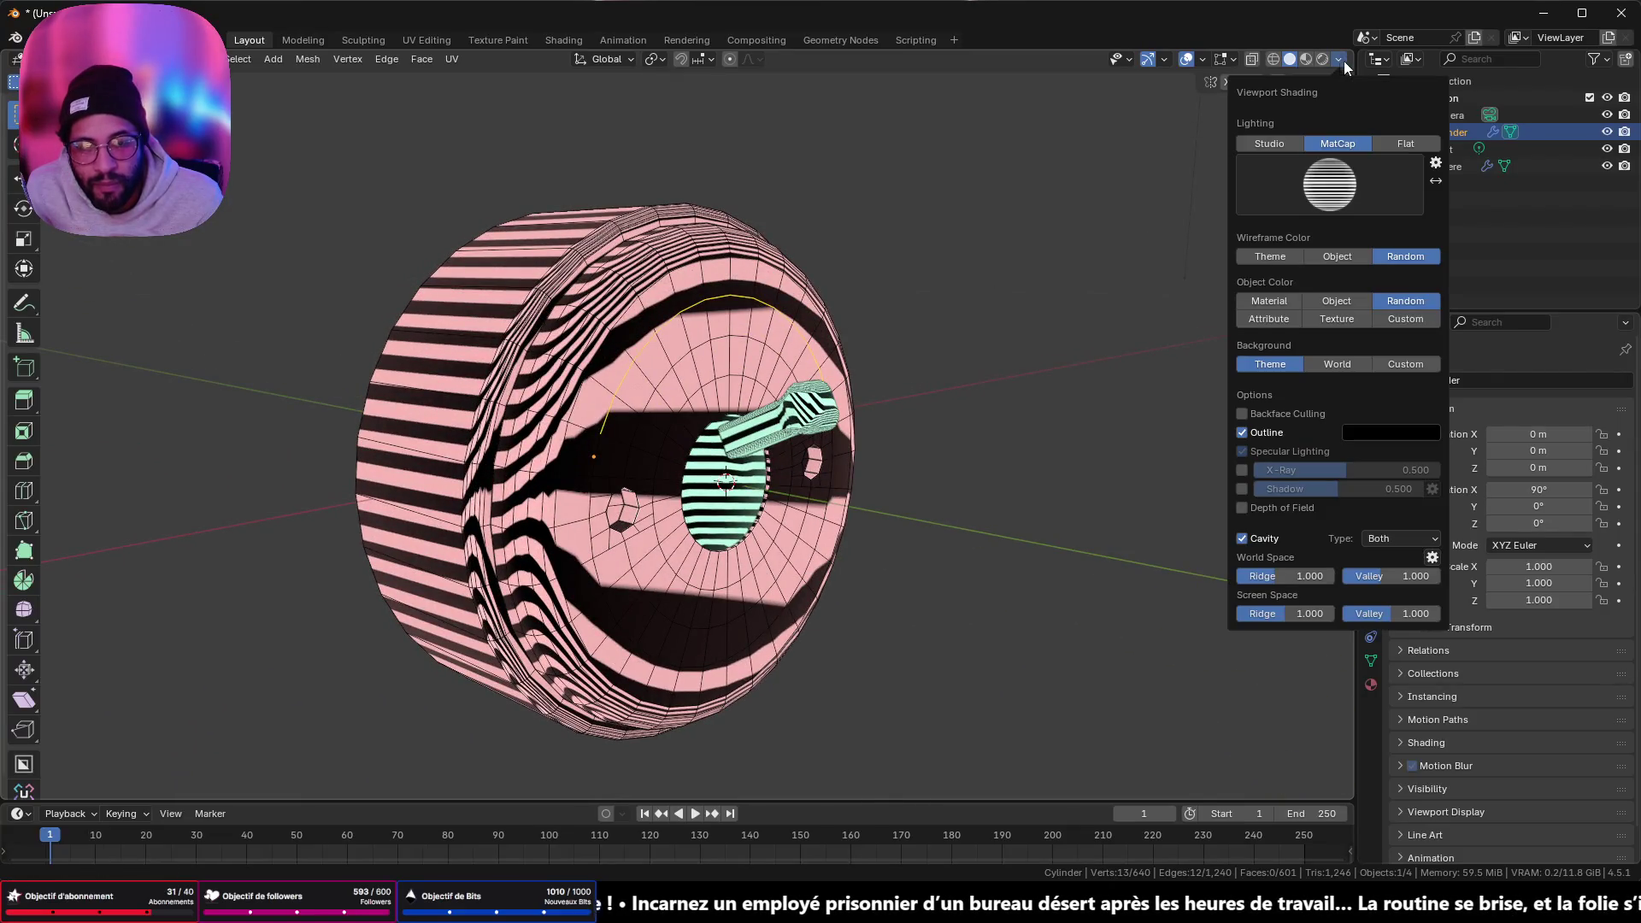
left_click(1280, 145)
mouse_move(1009, 265)
middle_mouse_down()
mouse_move(905, 284)
mouse_move(955, 237)
mouse_move(942, 387)
mouse_move(910, 308)
mouse_move(790, 314)
mouse_move(809, 399)
mouse_move(984, 403)
middle_mouse_up()
key("Tab")
key("Tab")
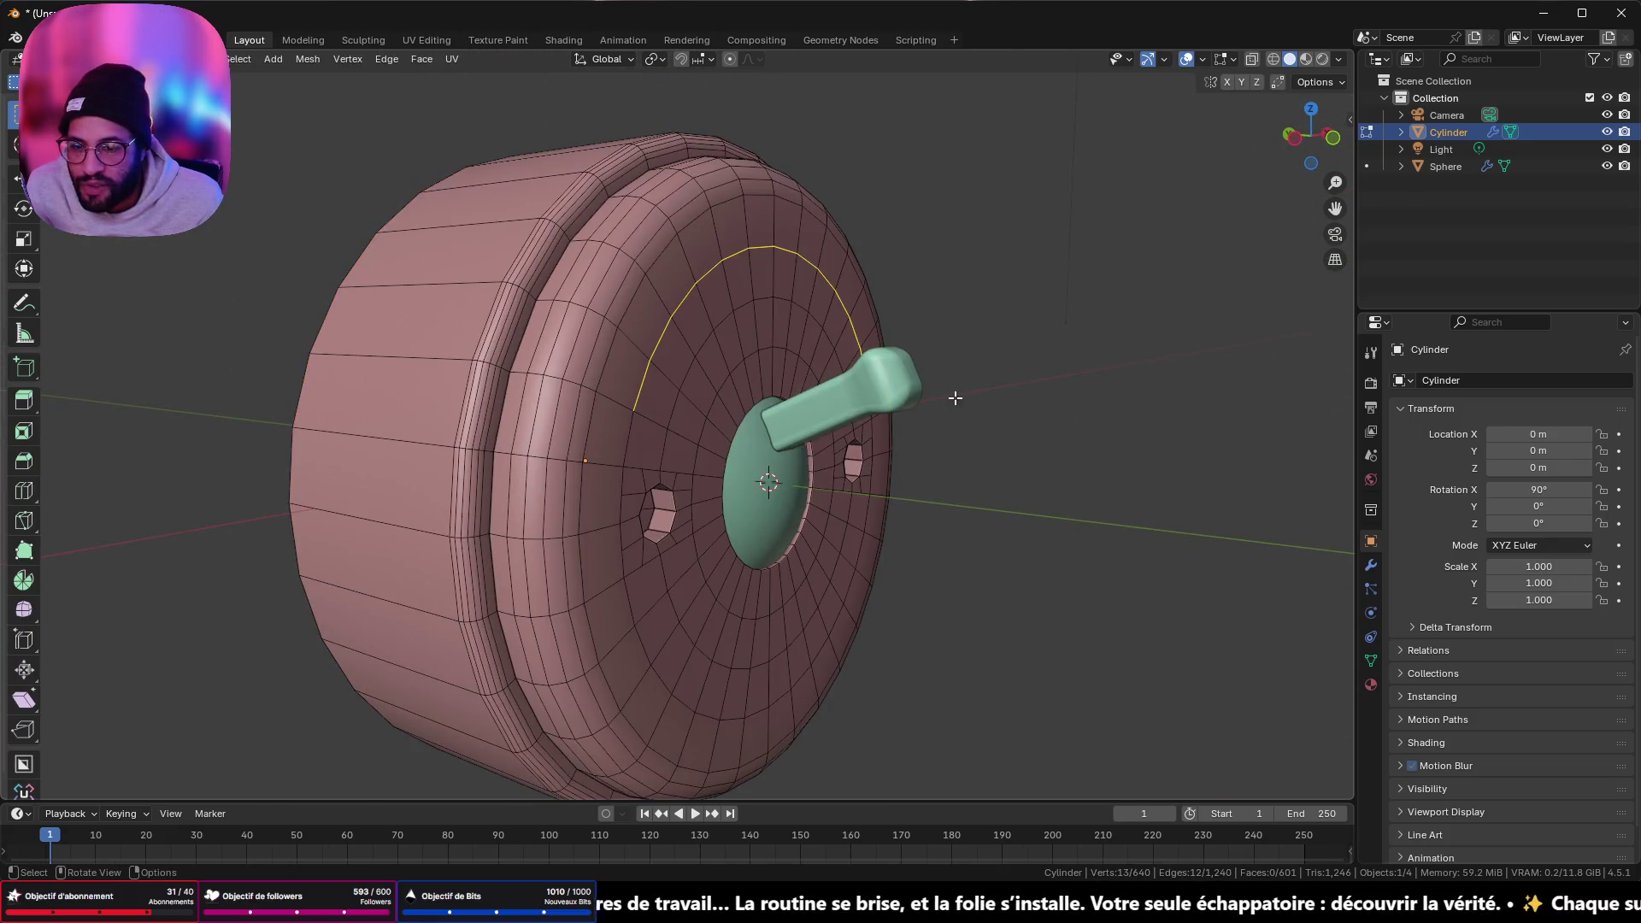
middle_click_drag(842, 388, 751, 390)
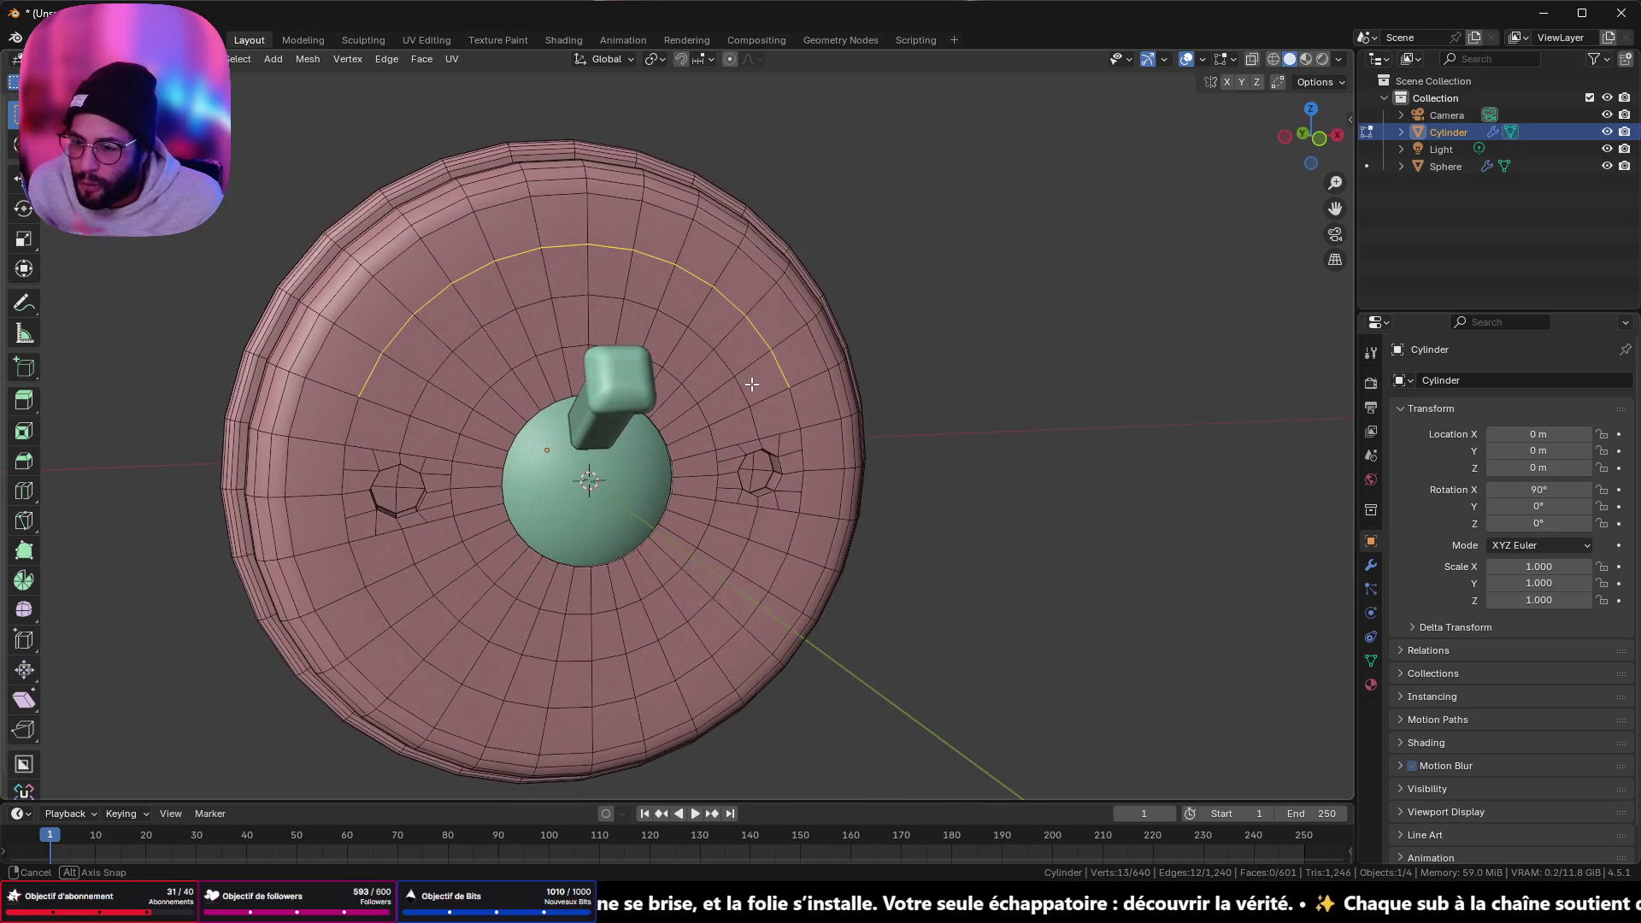
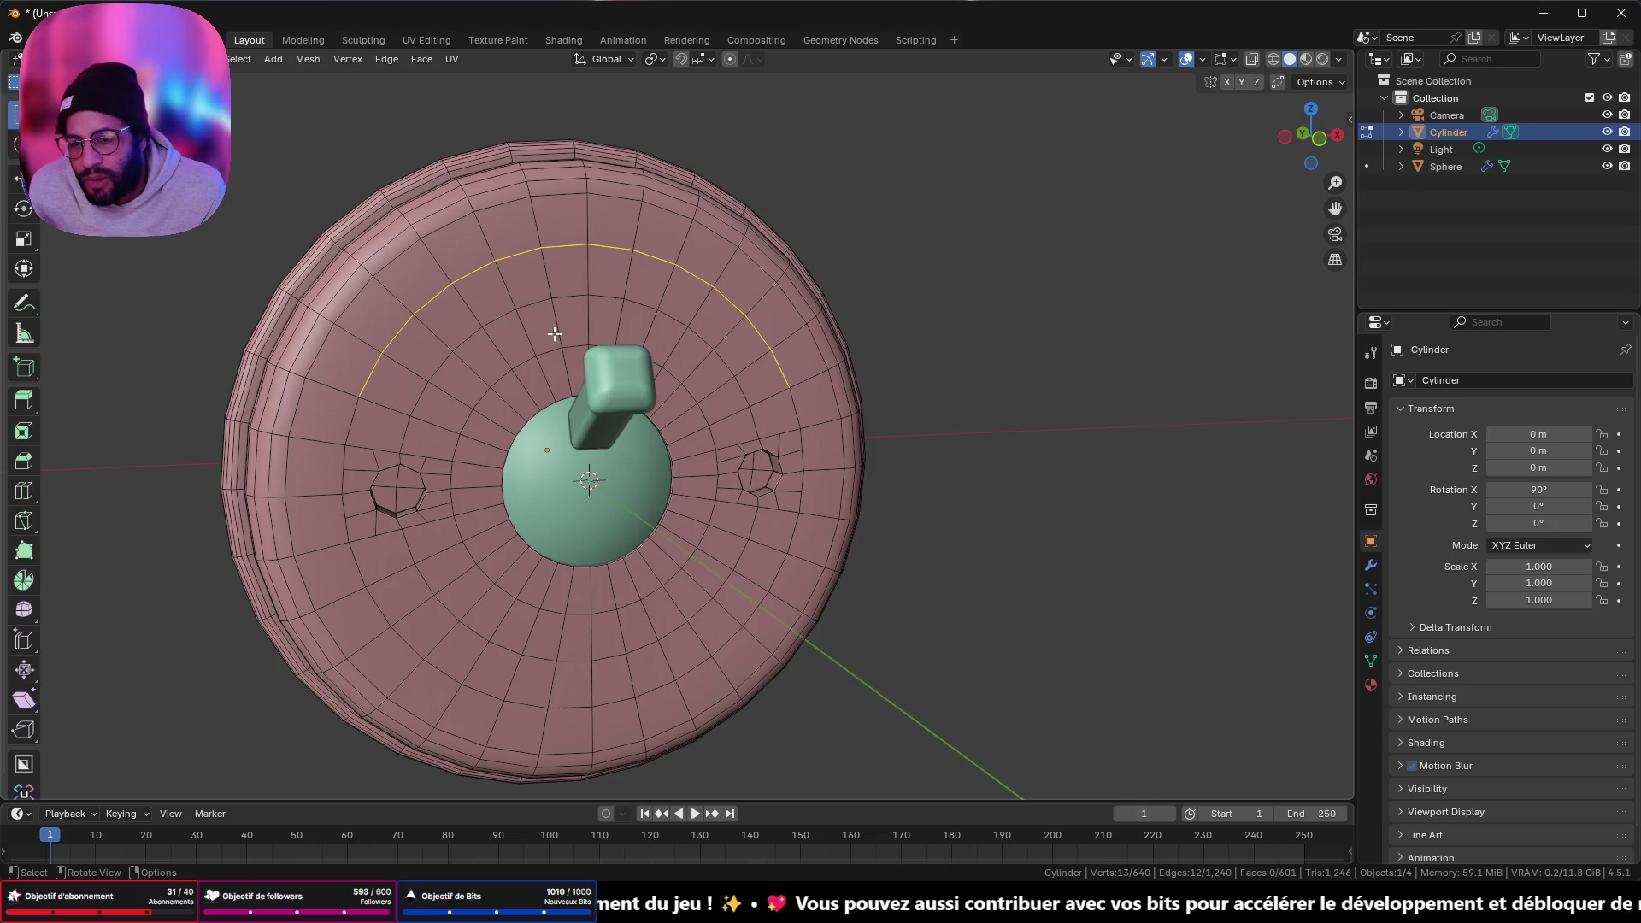
- In vertex select mode, connect vertex pairs around the left hole with new edges
middle_click_drag(555, 334, 552, 334)
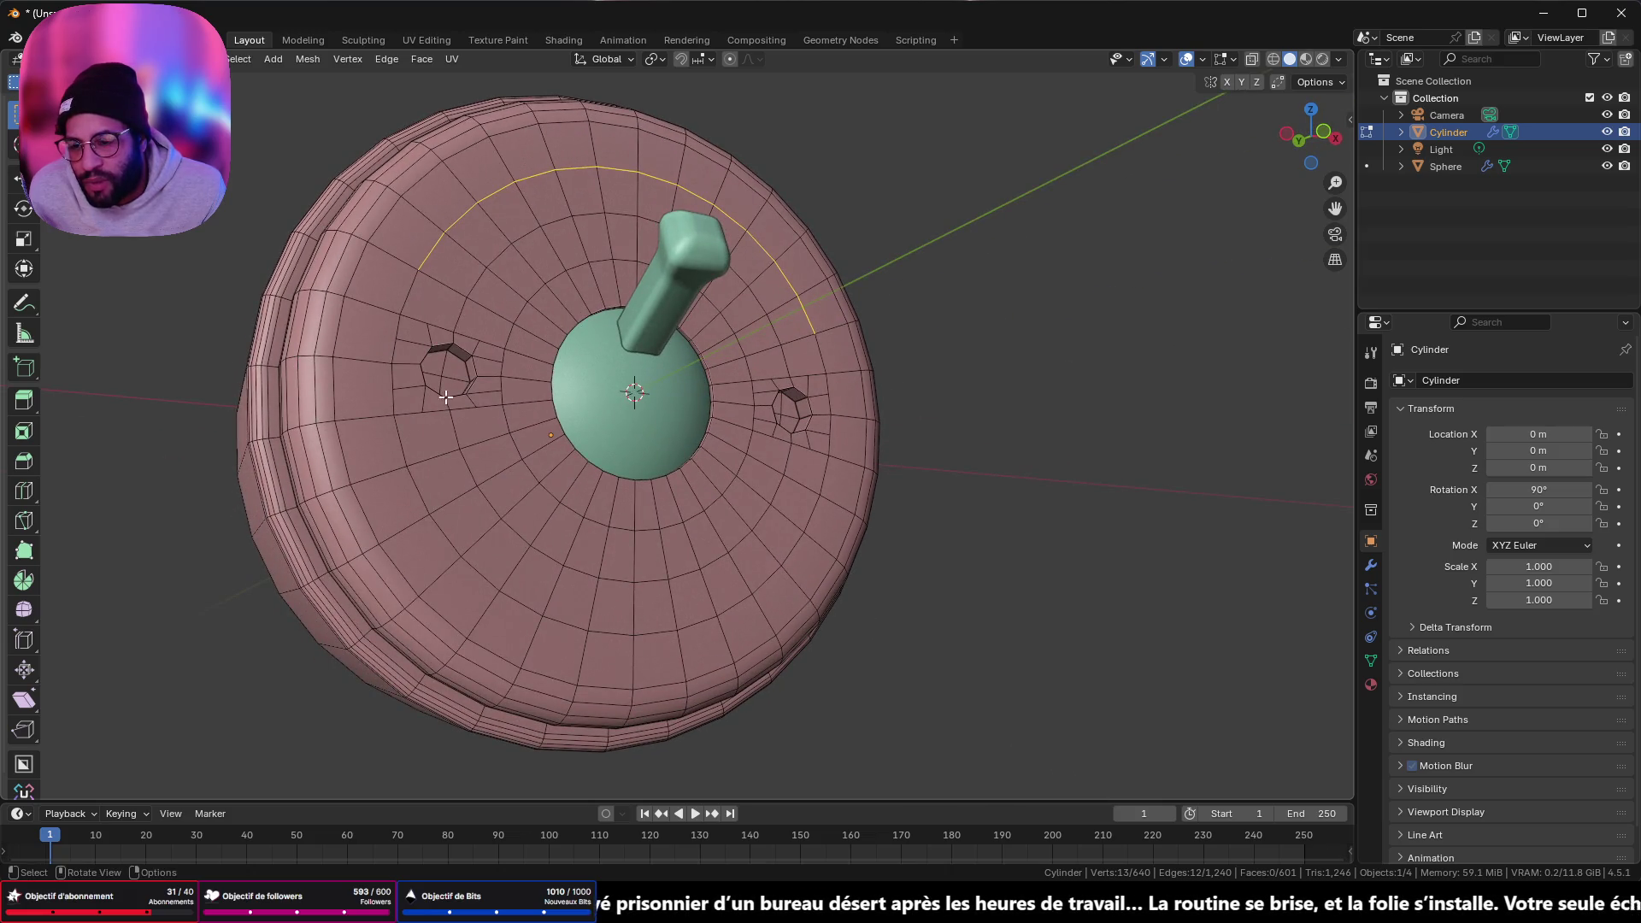
scroll(445, 396, "up", 5)
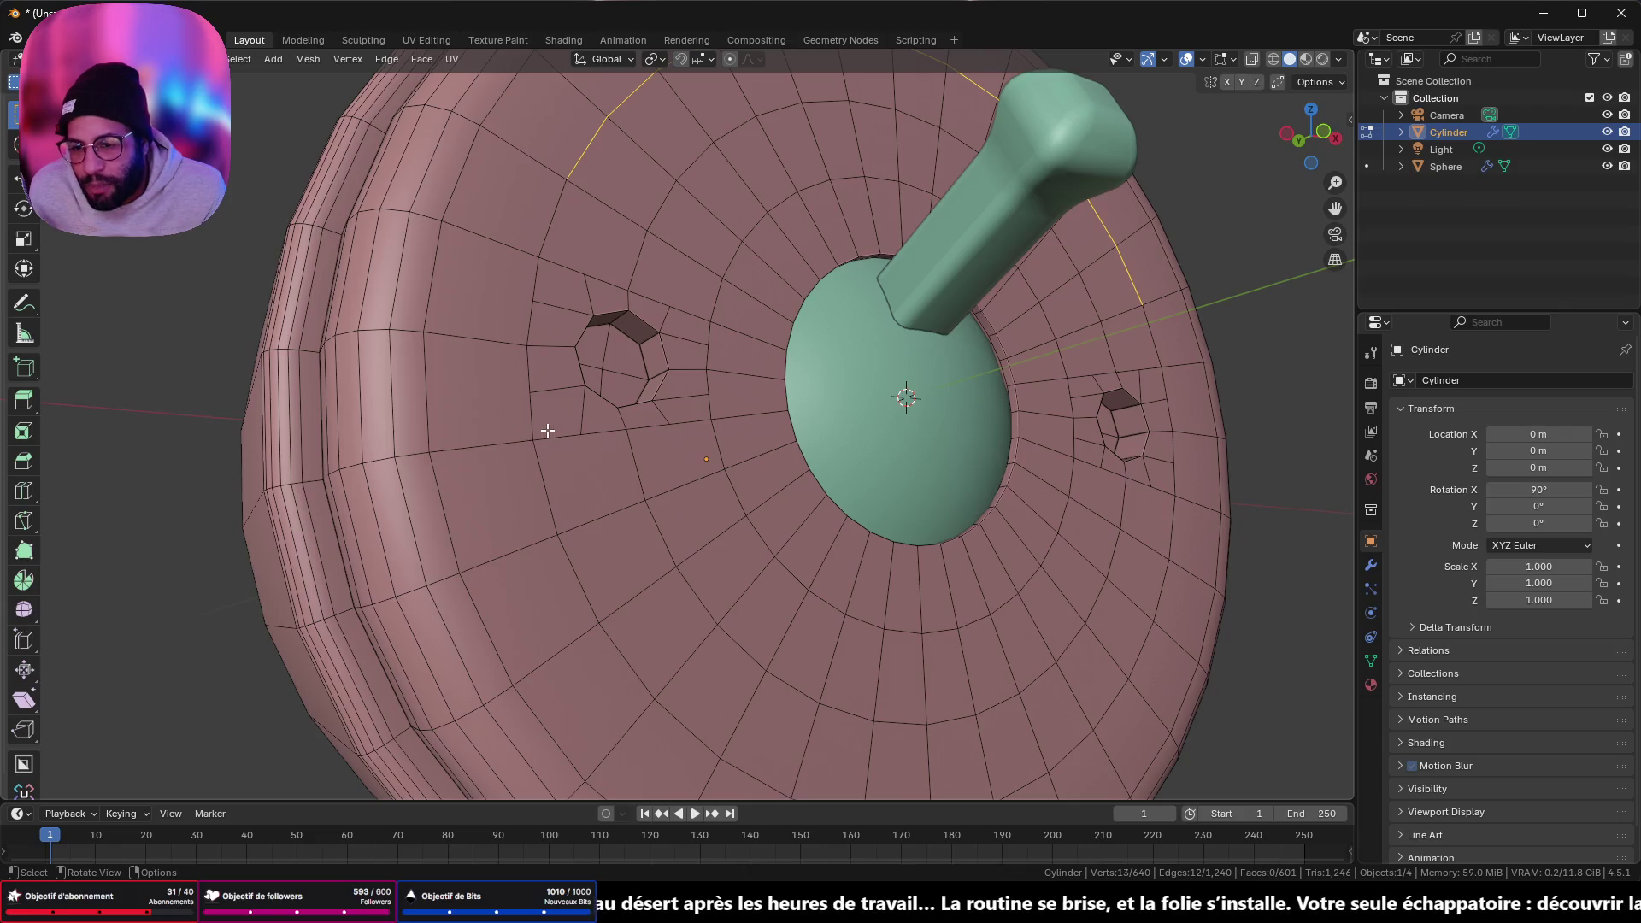
key("Tab")
key("Tab")
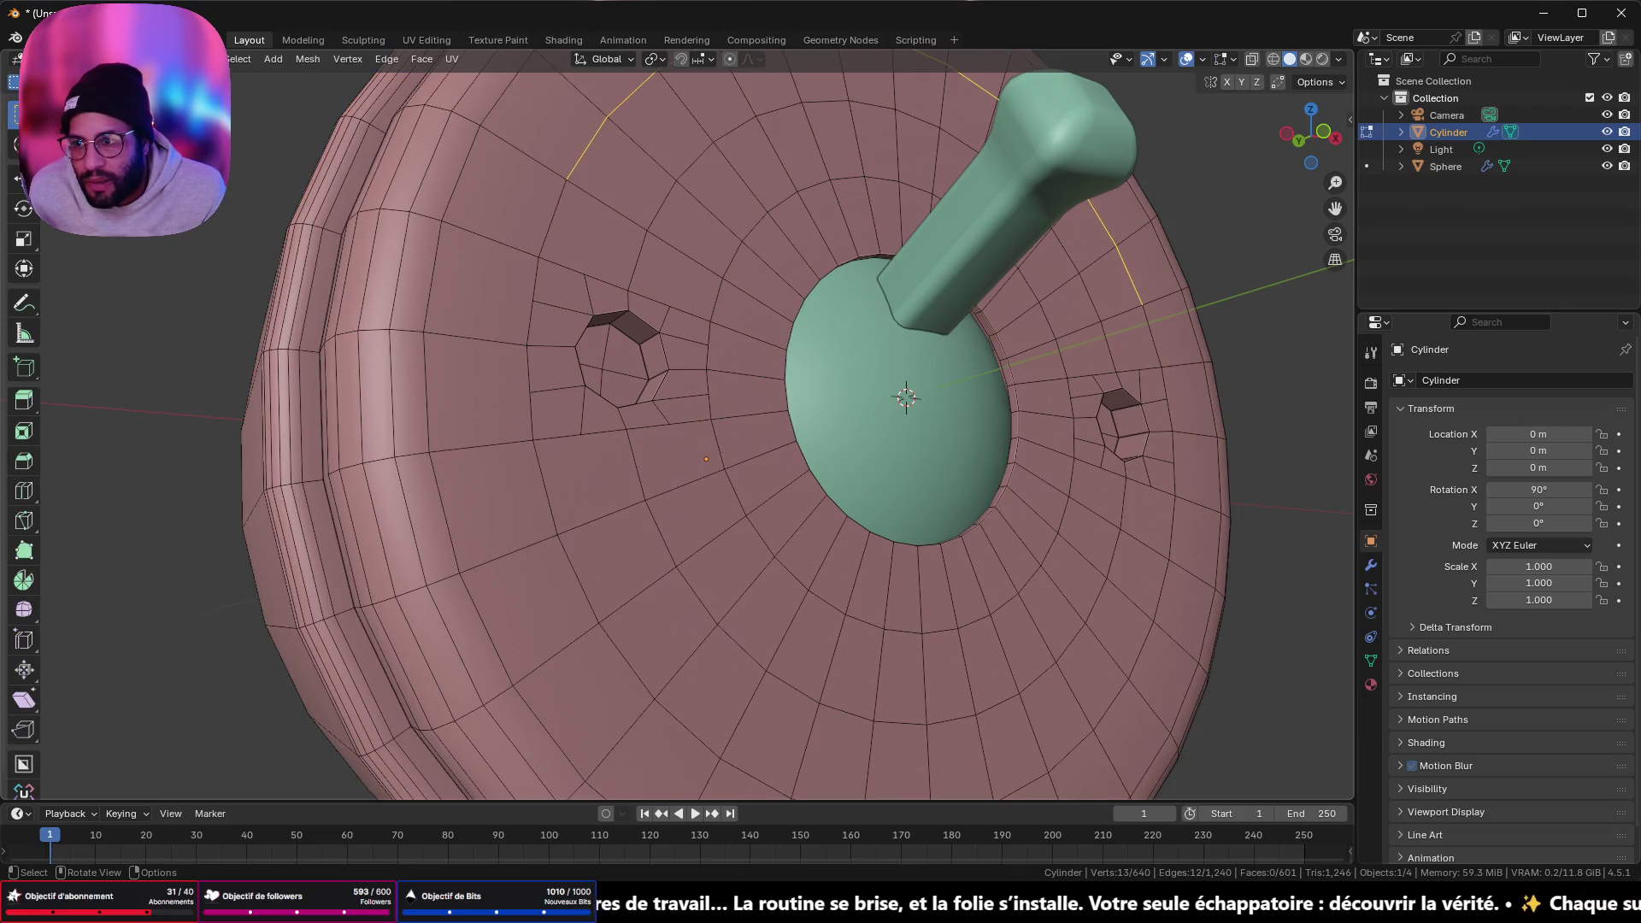
key("1")
left_click(583, 273)
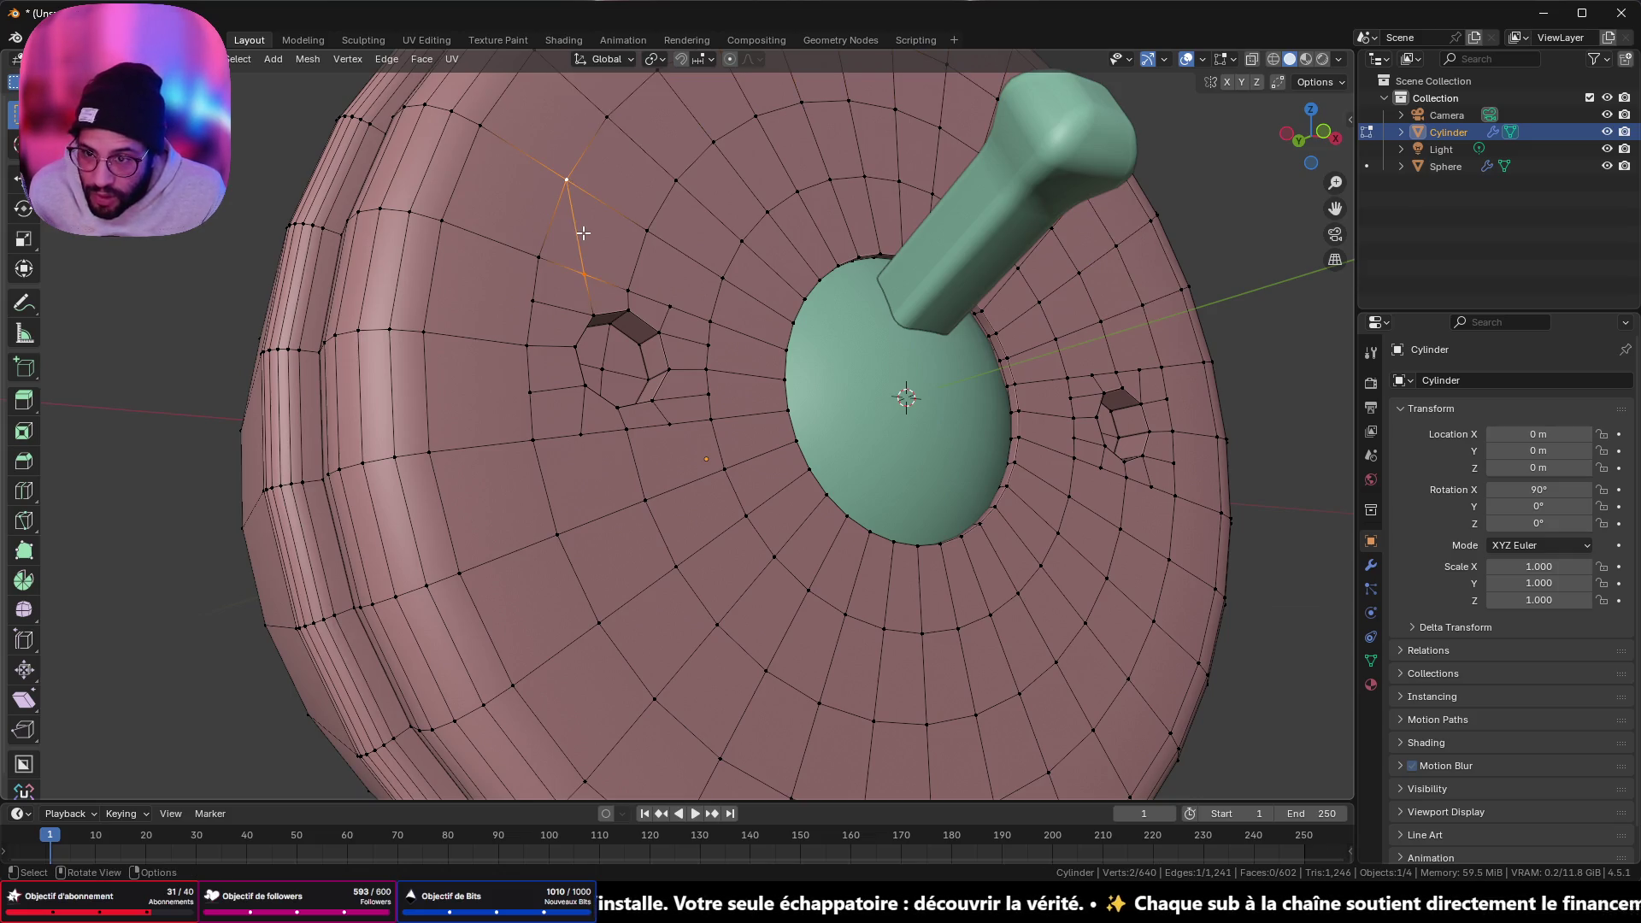
left_click(586, 437)
left_click(562, 530, "shift")
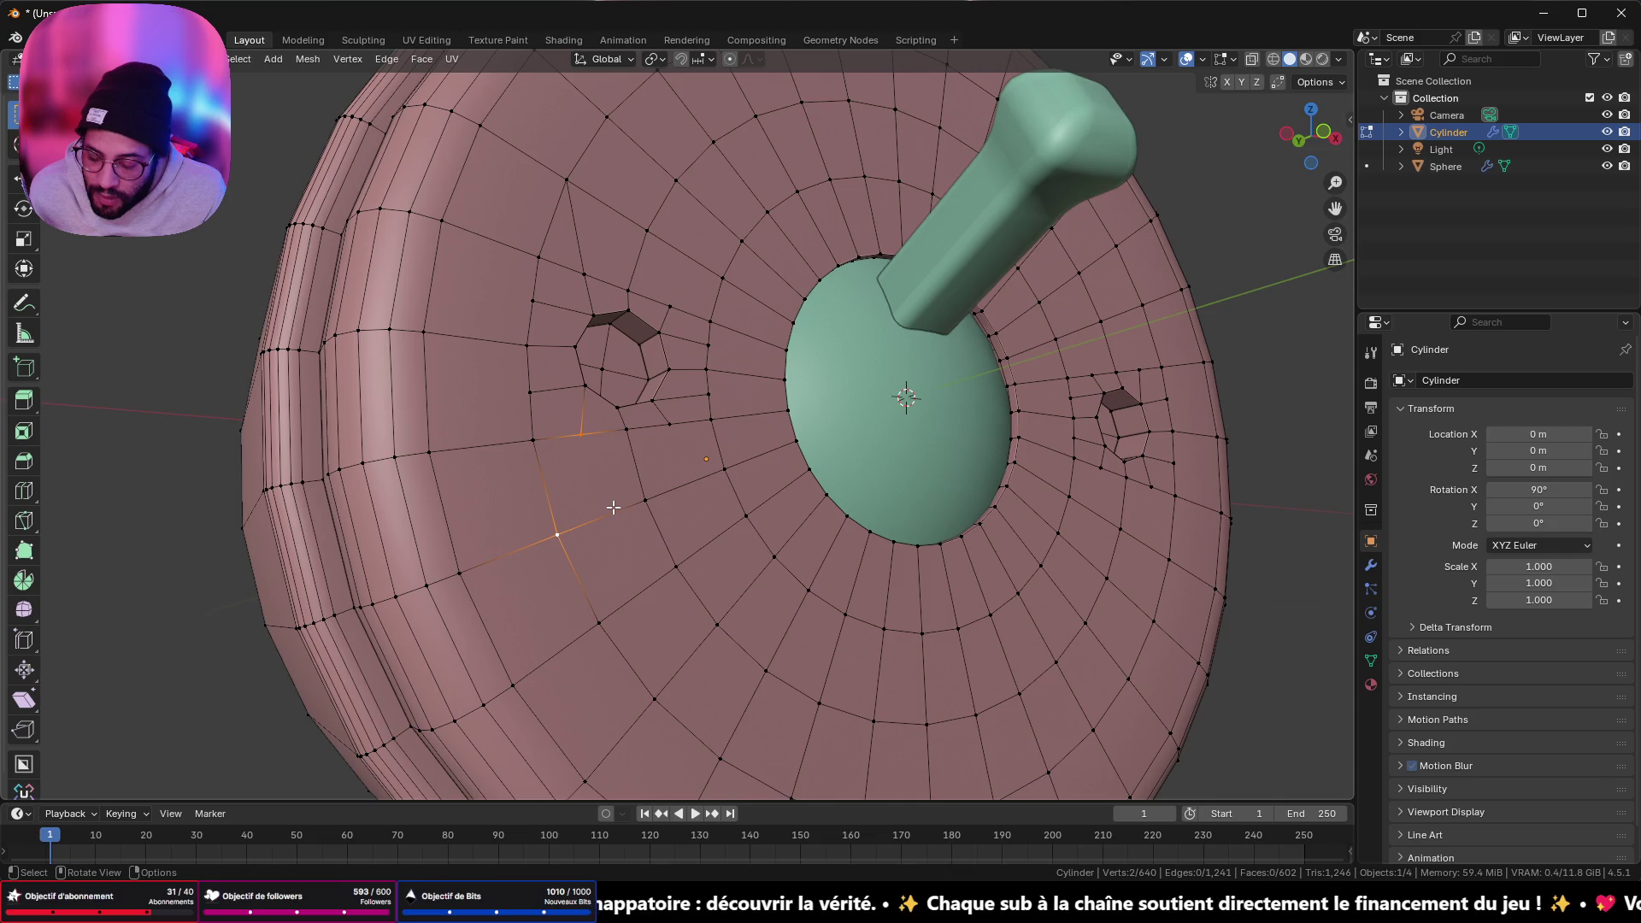
left_click(677, 435)
left_click(724, 471, "shift")
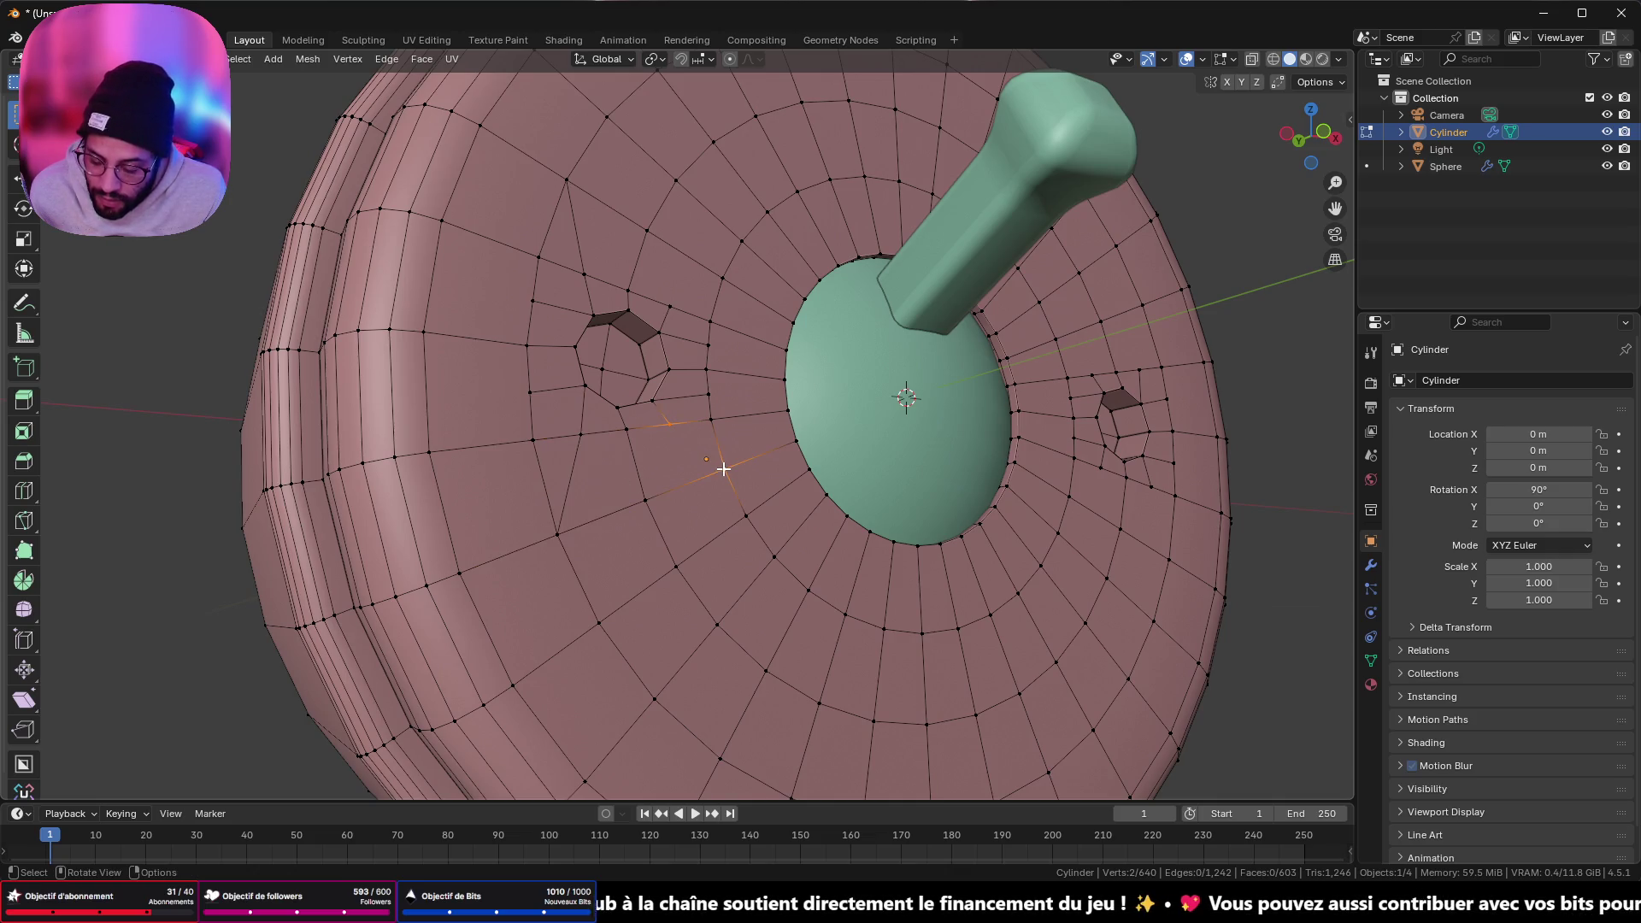
middle_click_drag(724, 469, 684, 407)
left_click(609, 444)
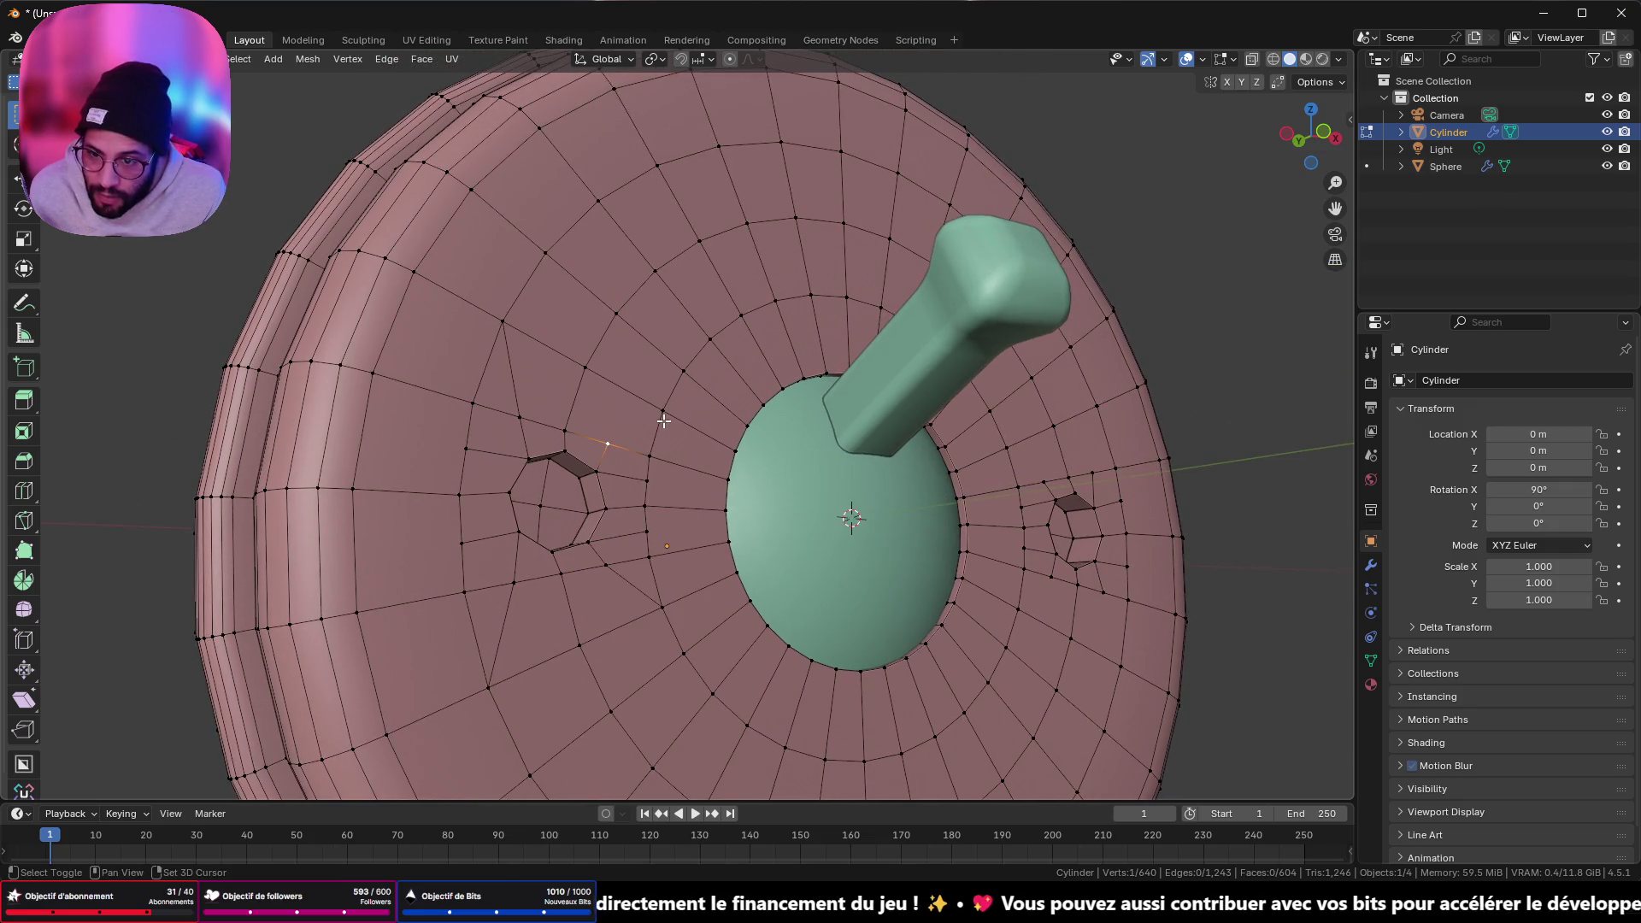
left_click(664, 417, "shift")
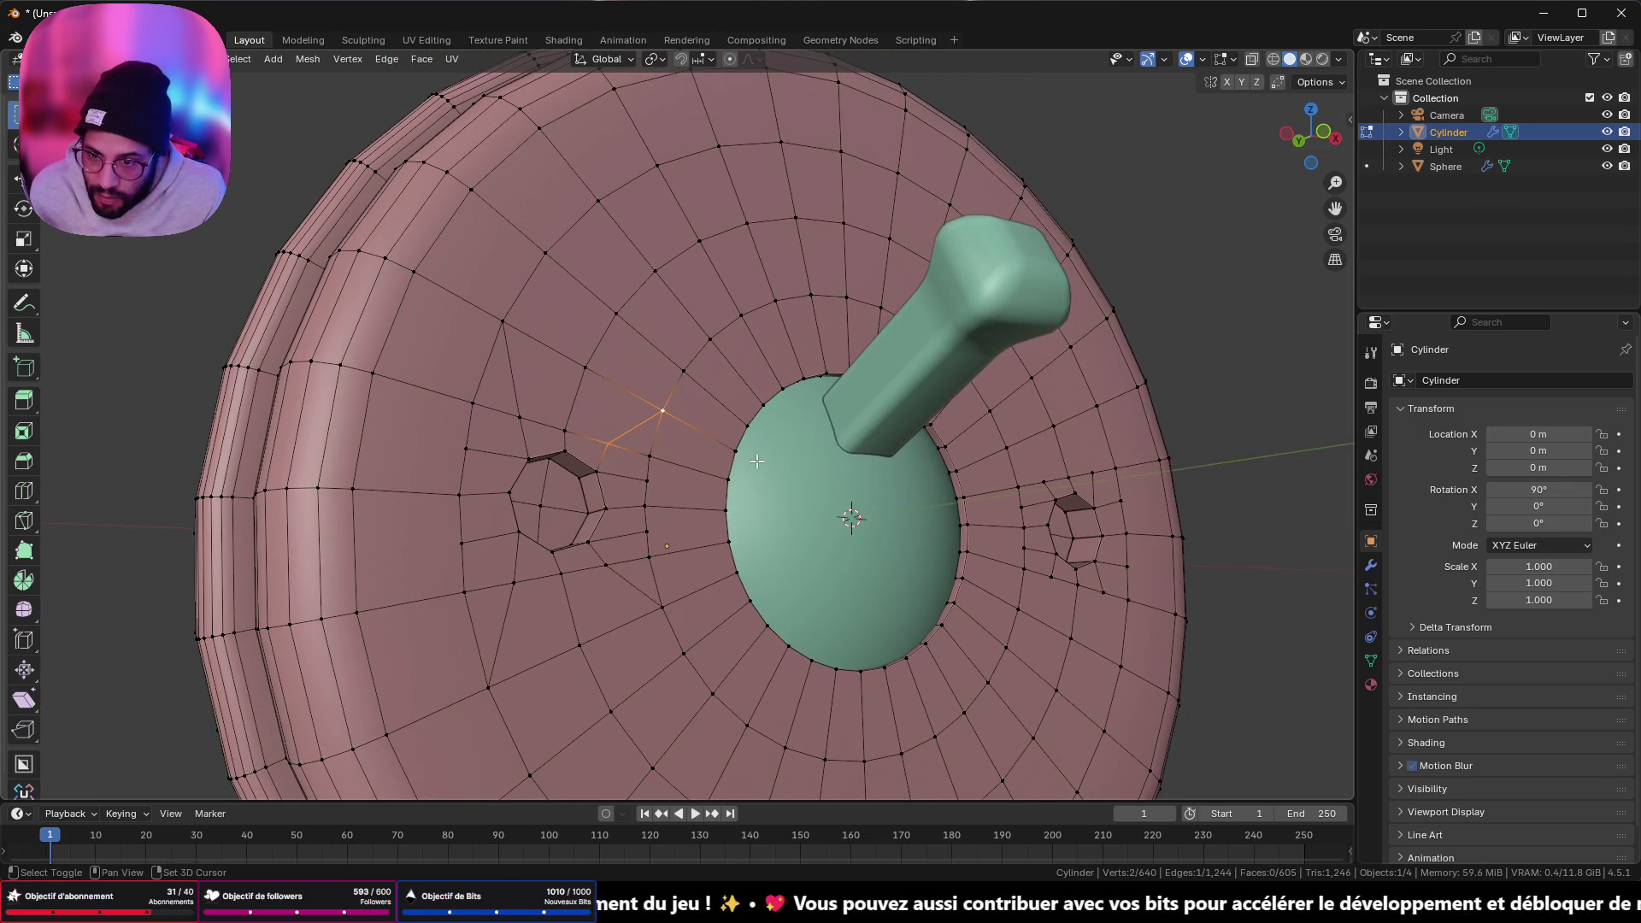
- Connect vertex pairs above and below the right hole, extruding one new vertex below it
middle_click_drag(675, 444, 605, 491)
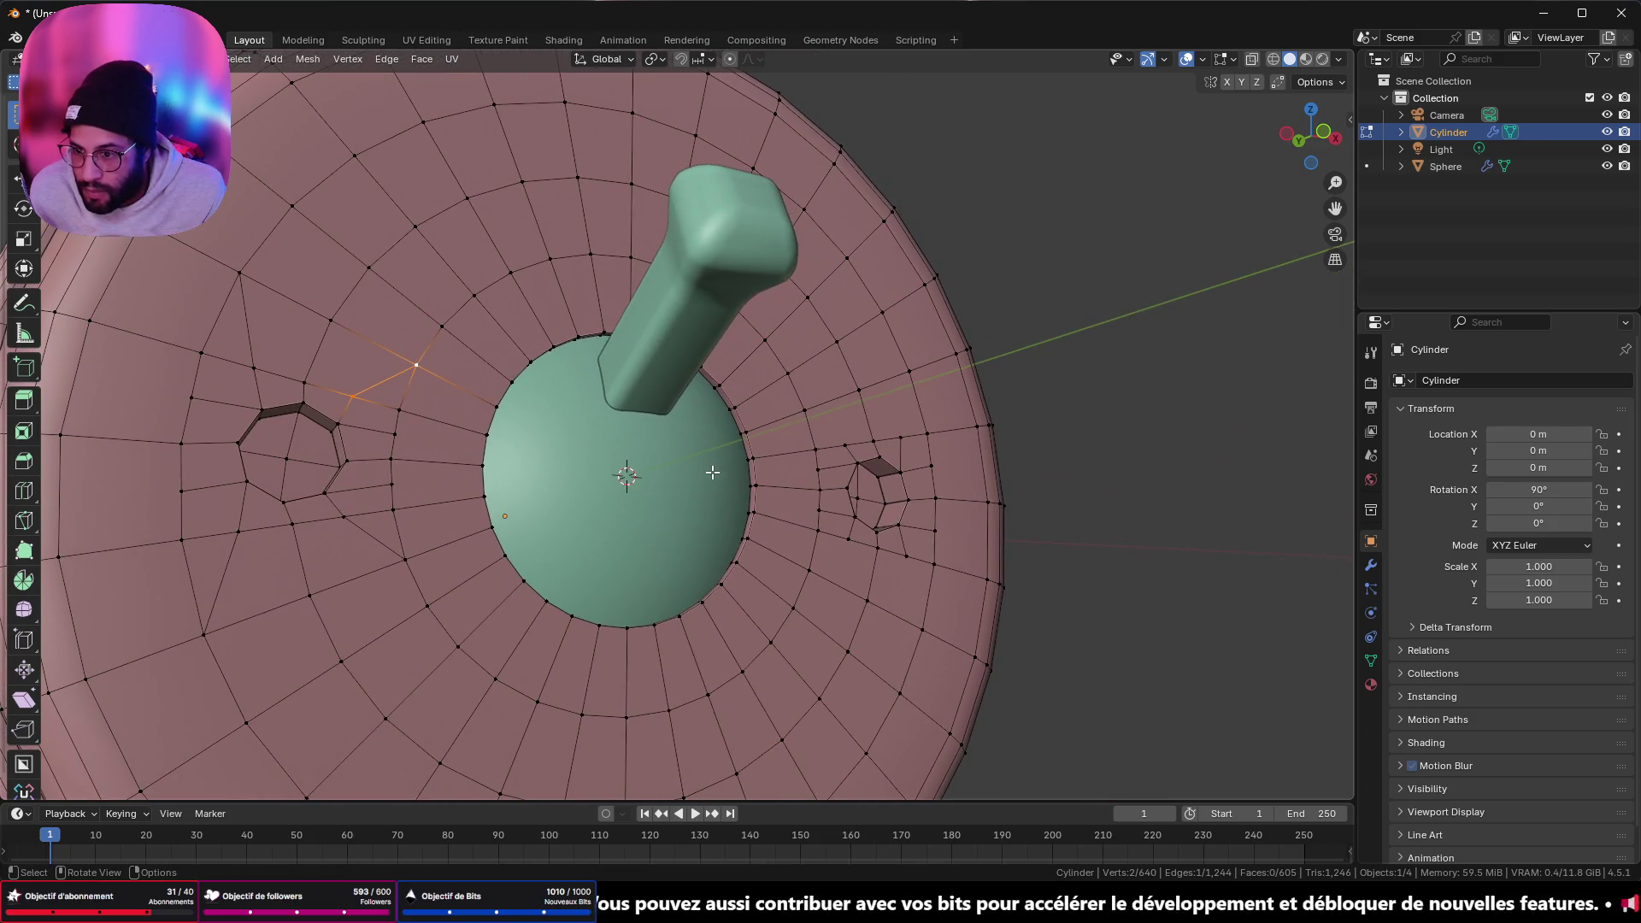
middle_click_drag(725, 472, 714, 481)
left_click(786, 471)
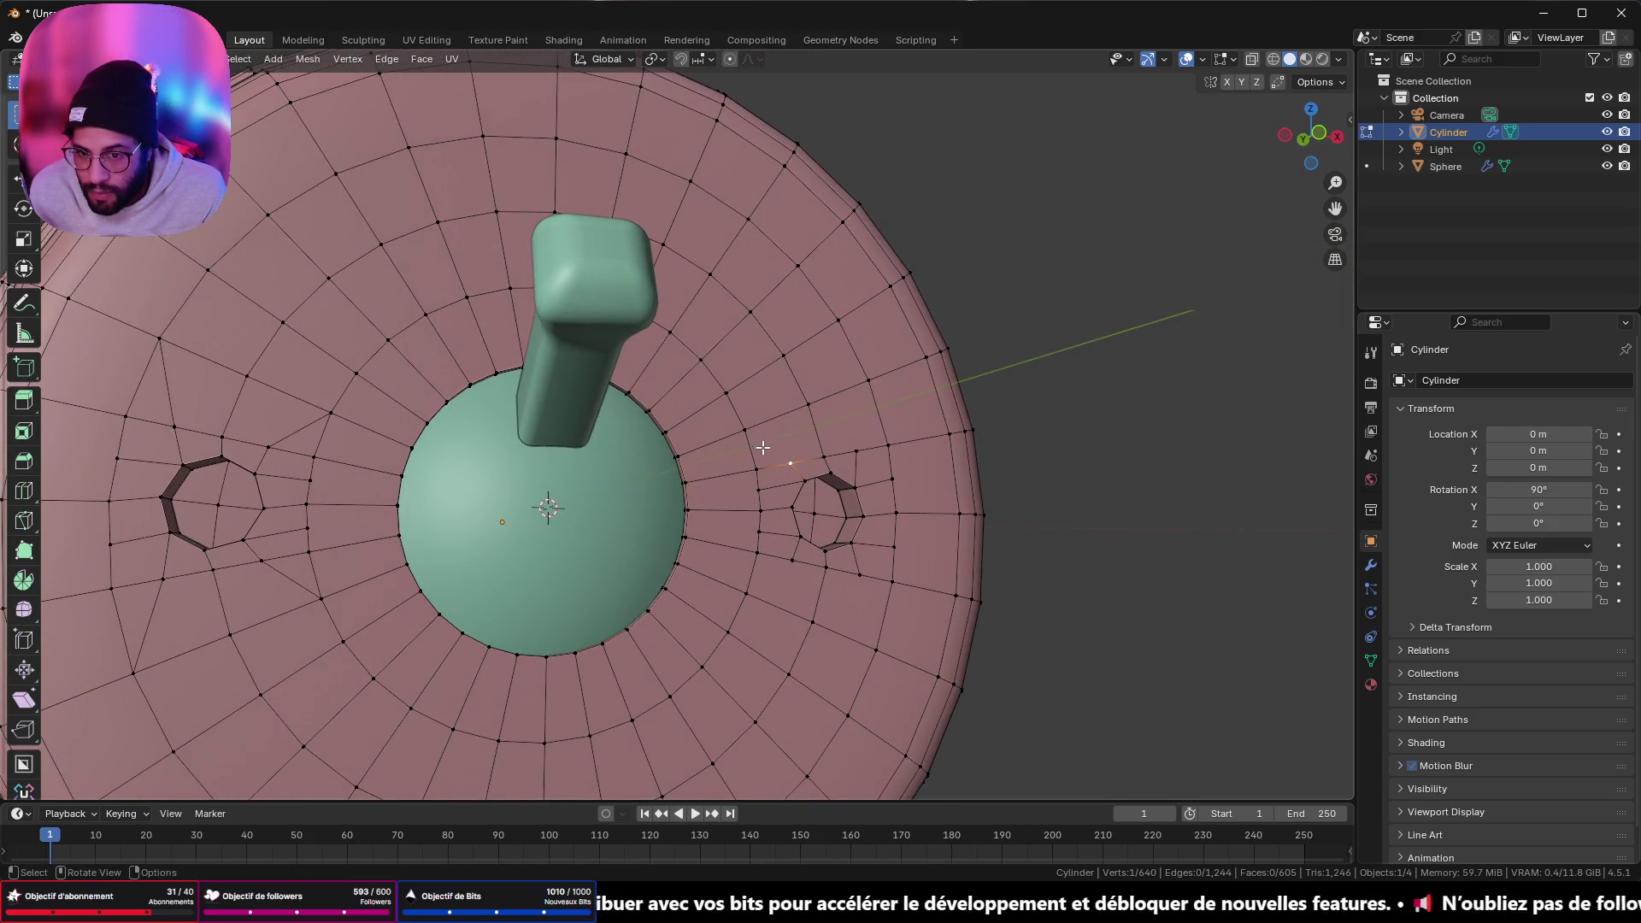
left_click(757, 438, "shift")
left_click(792, 561)
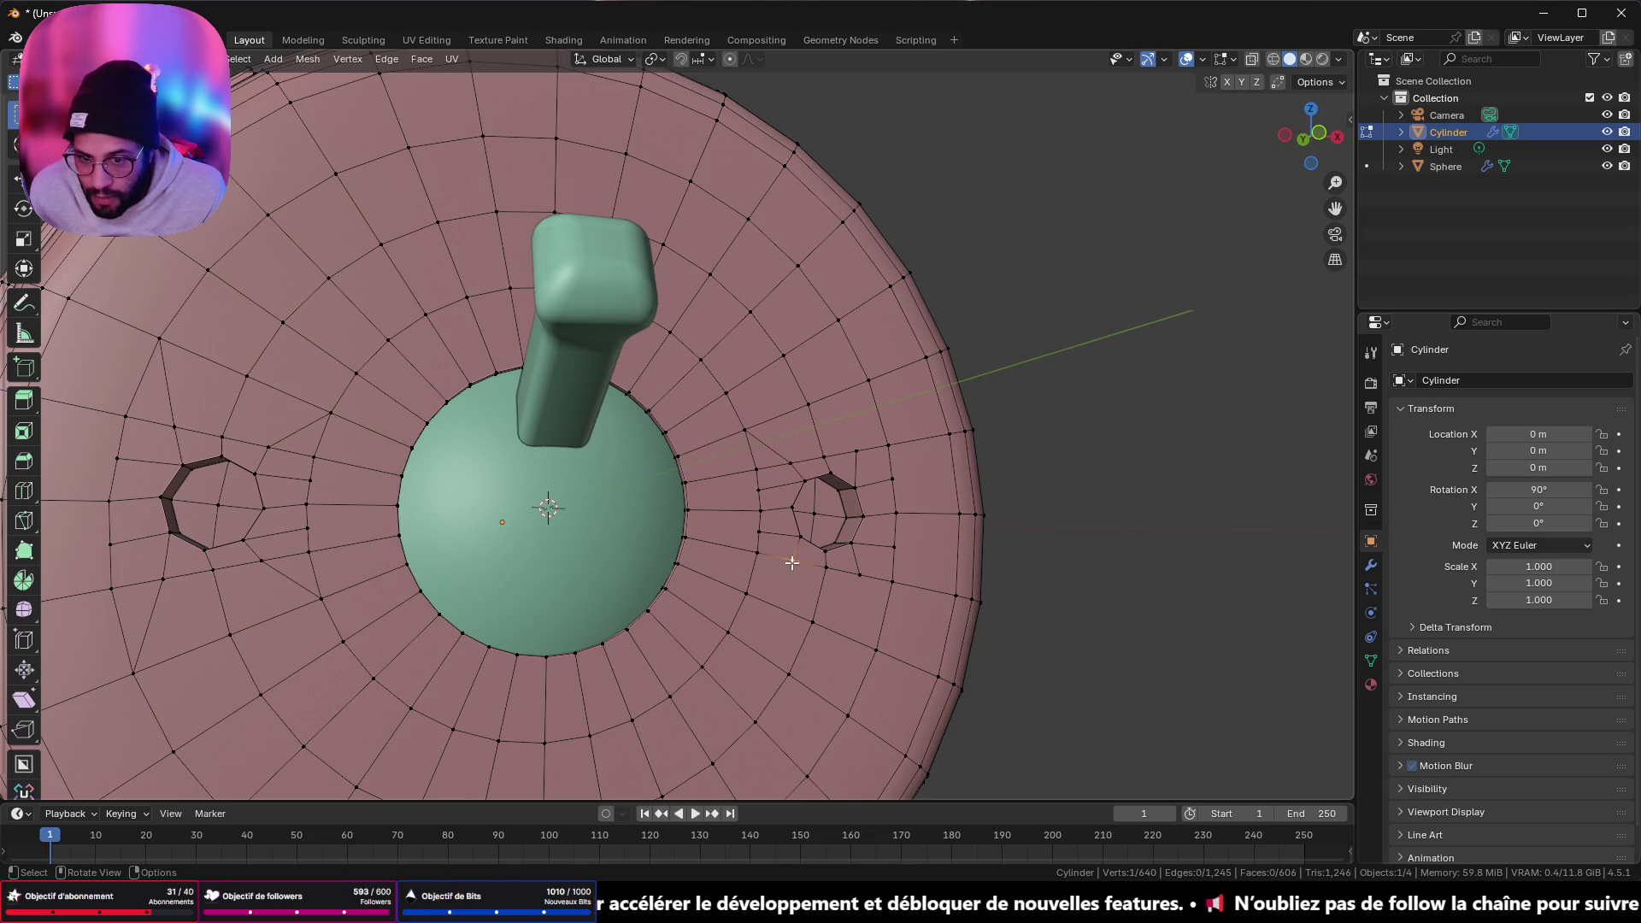
left_click(748, 588, "shift")
left_click(861, 571)
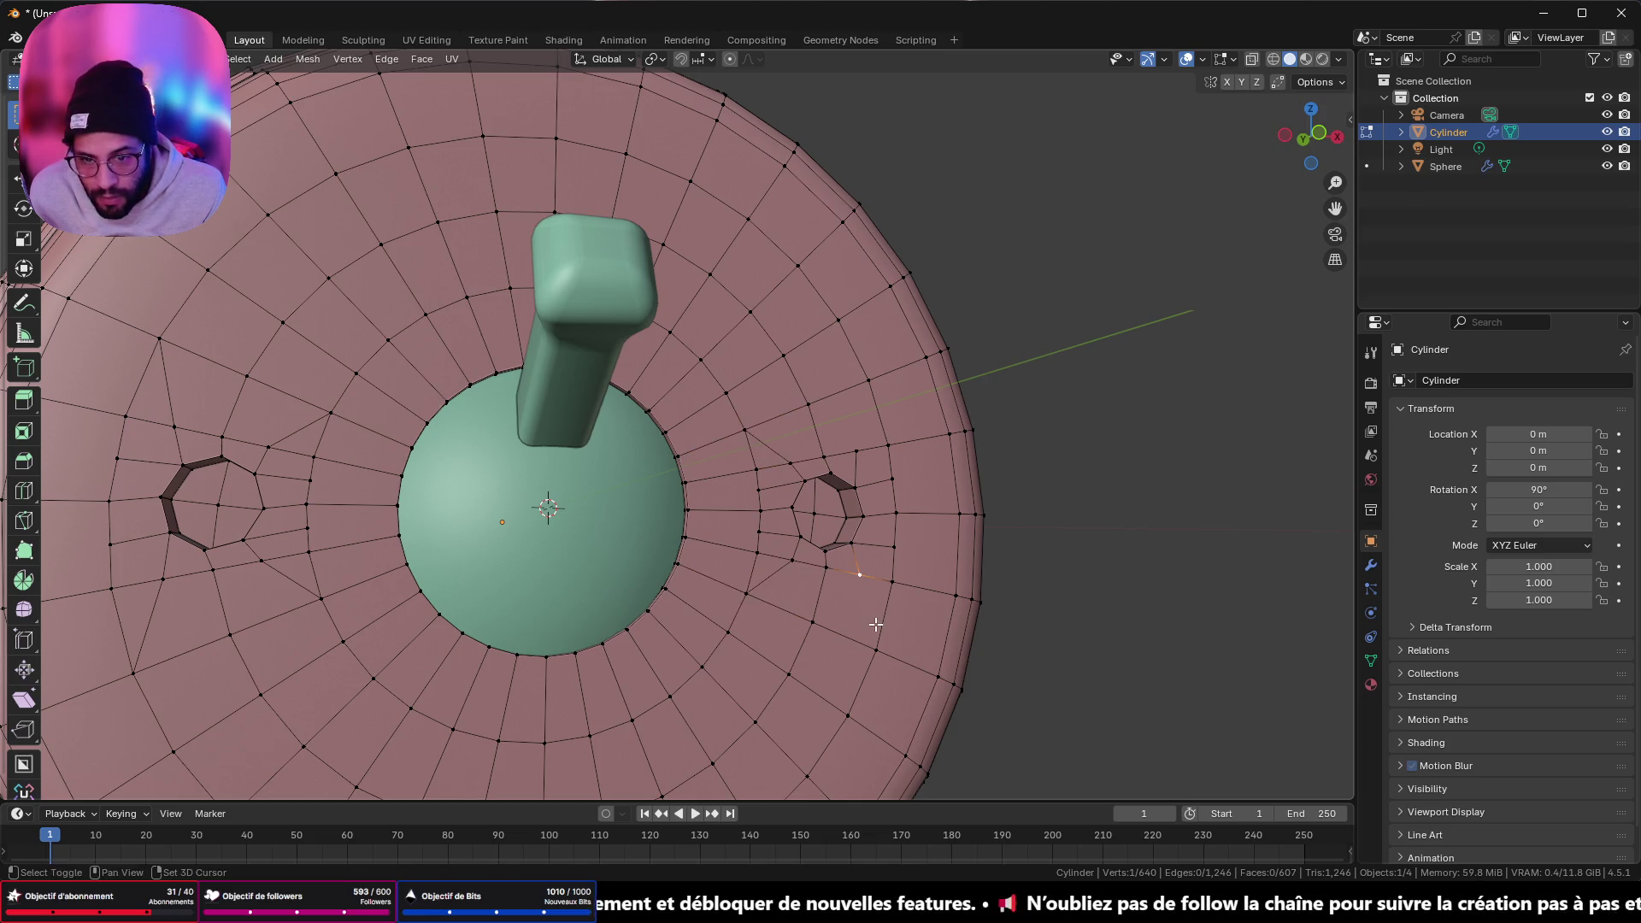
right_click(871, 645, "ctrl")
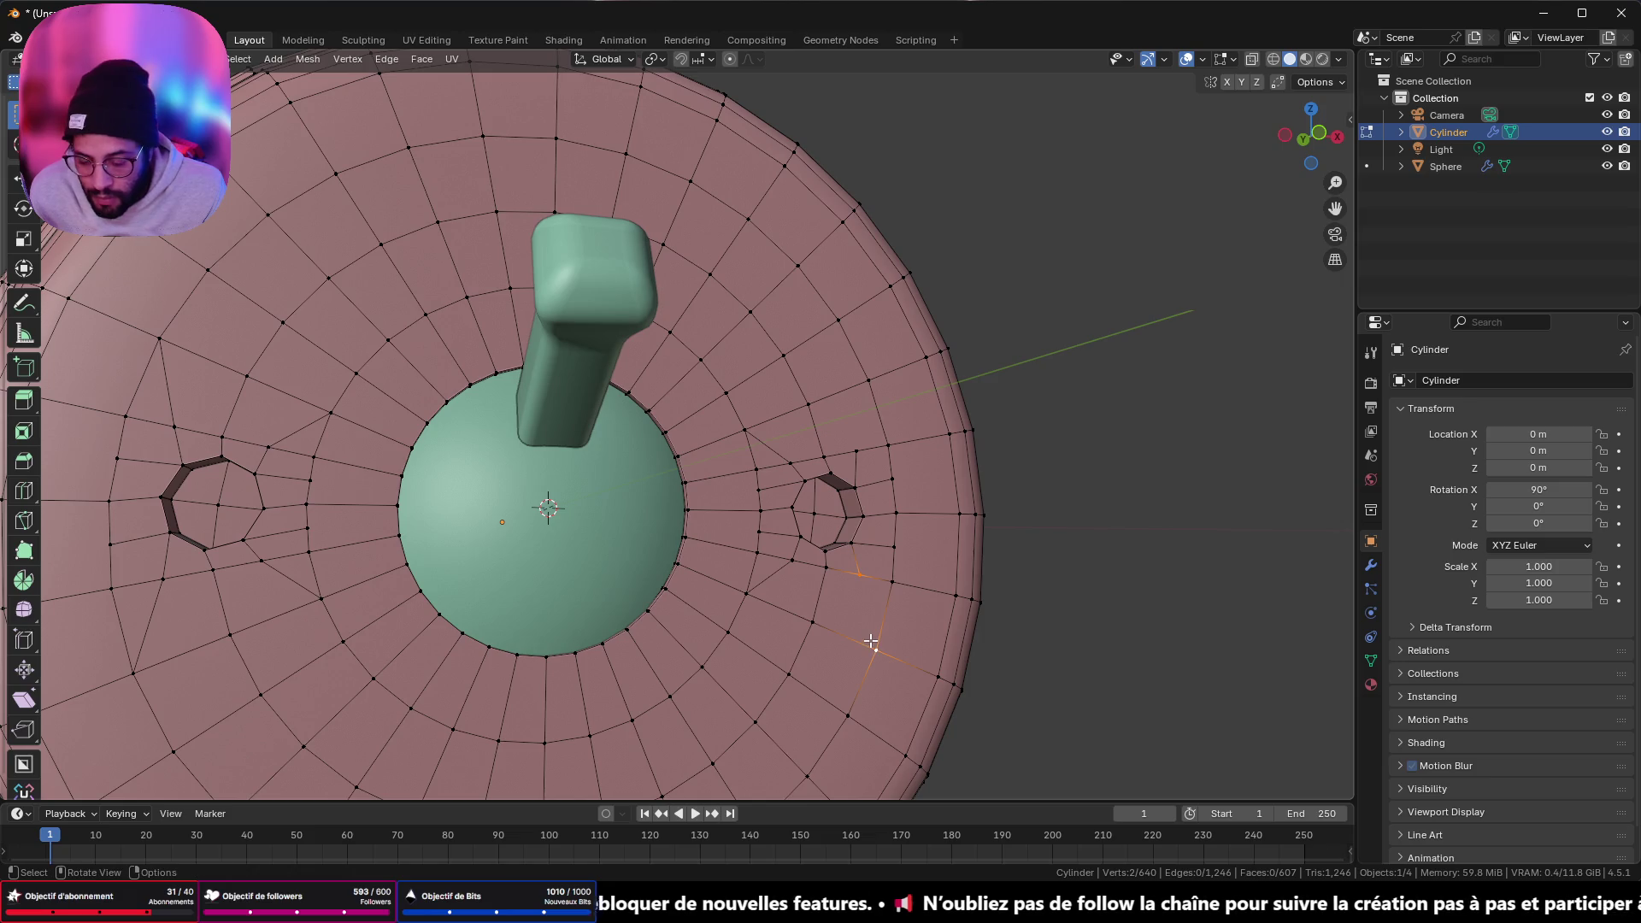
left_click(851, 452)
left_click(869, 383, "shift")
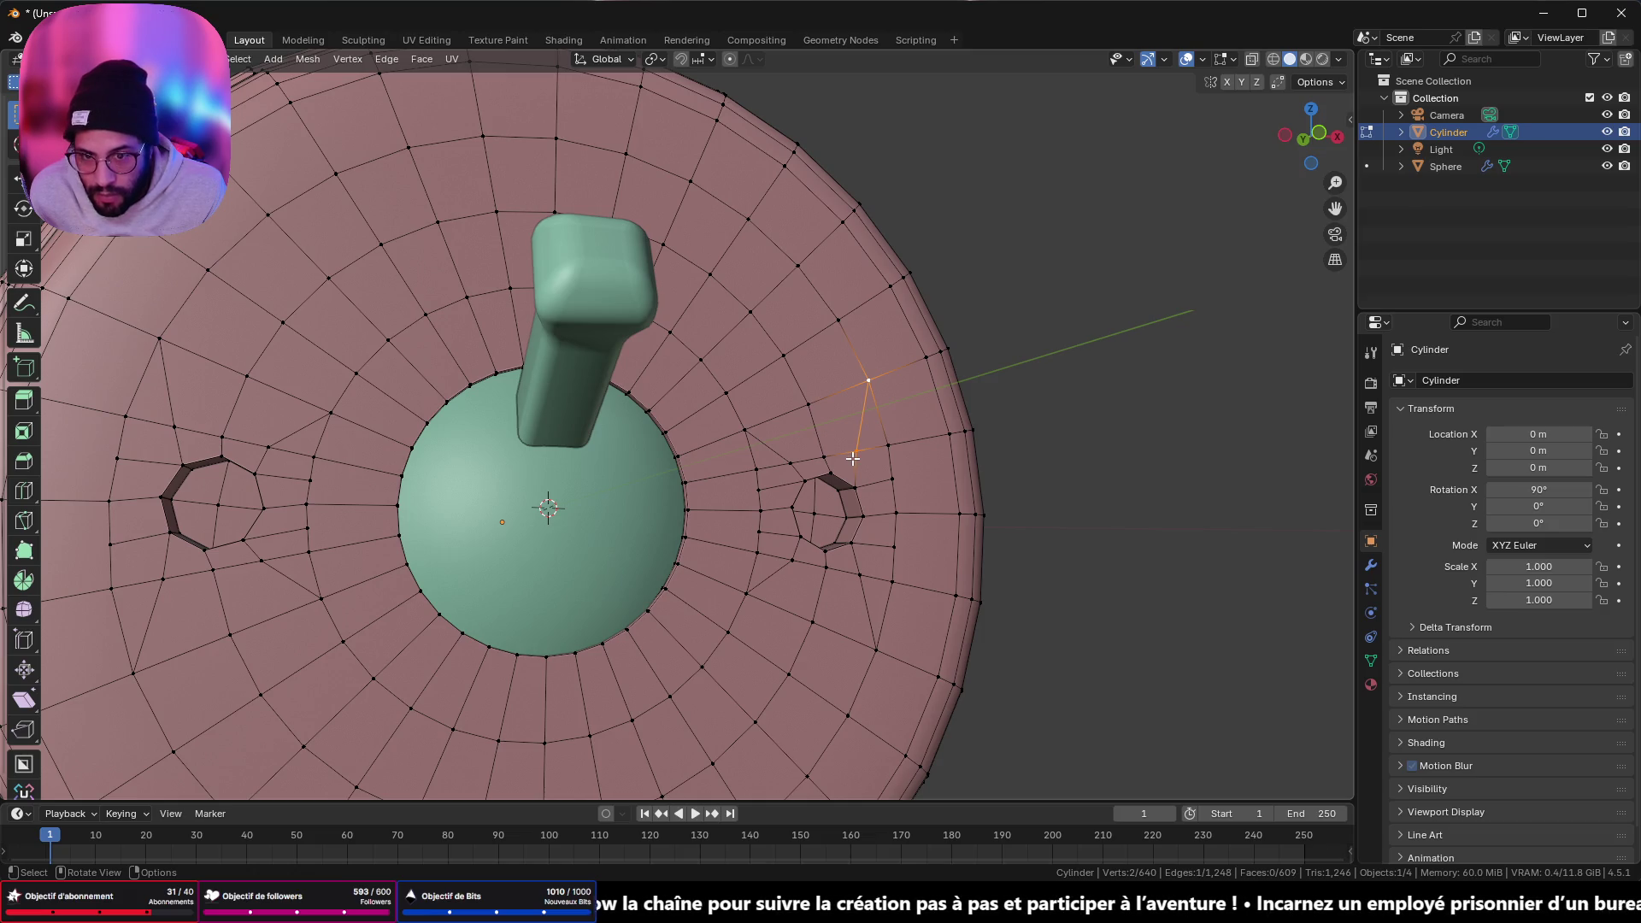
left_click(992, 394)
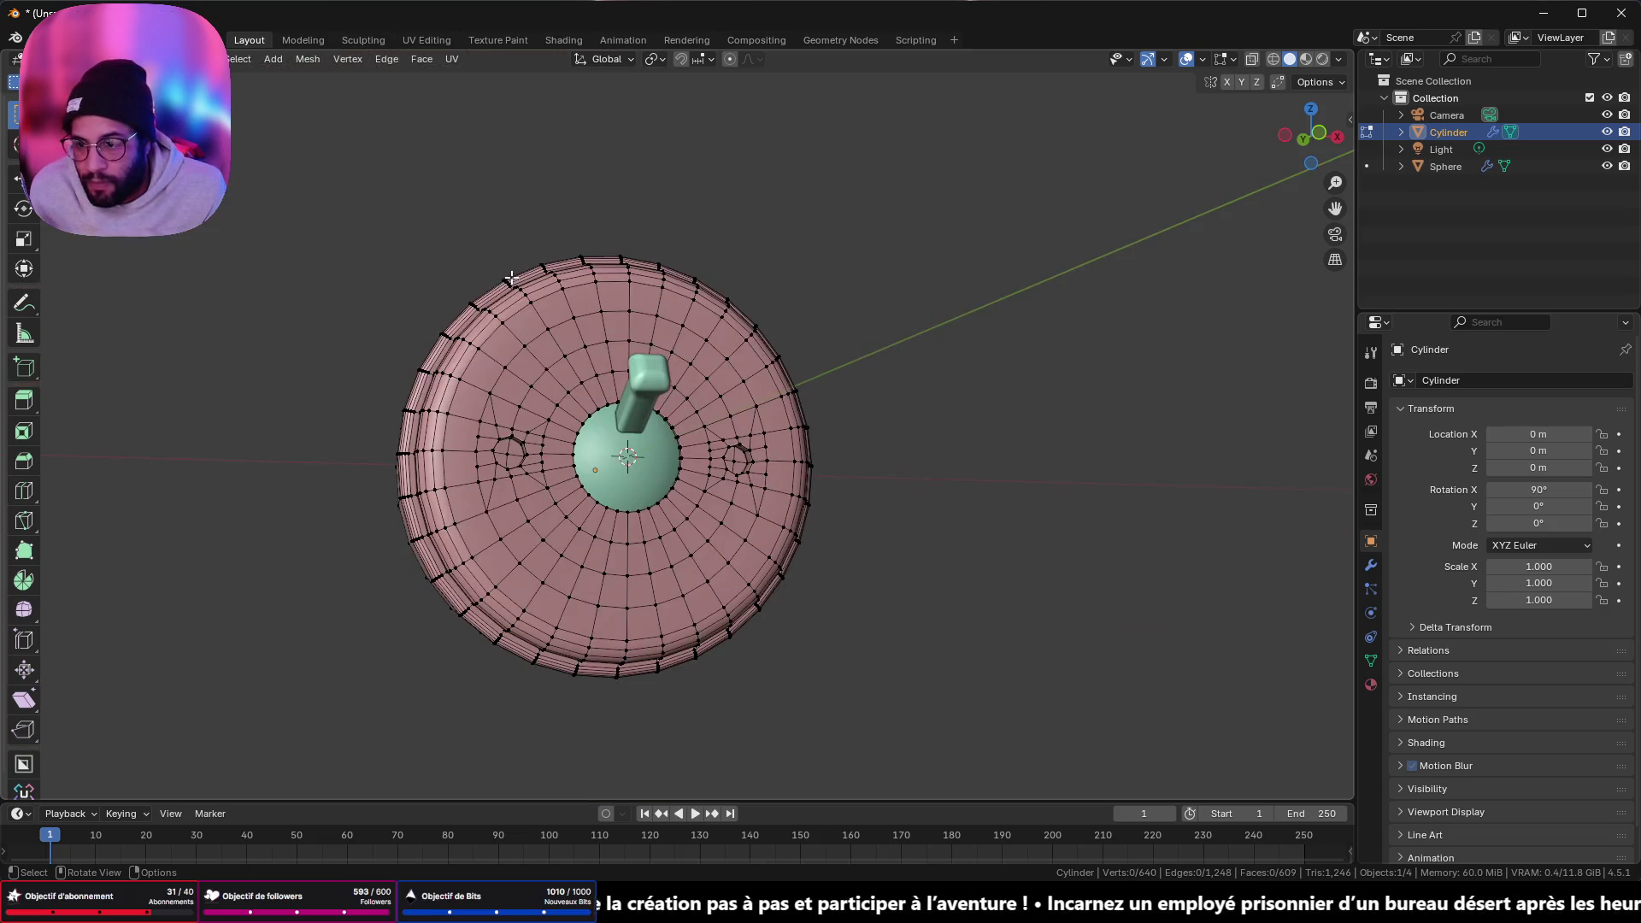
- Edge-slide the two partial ring paths above the dome onto their neighbouring loops
scroll(523, 252, "down", 5)
scroll(509, 315, "up", 2)
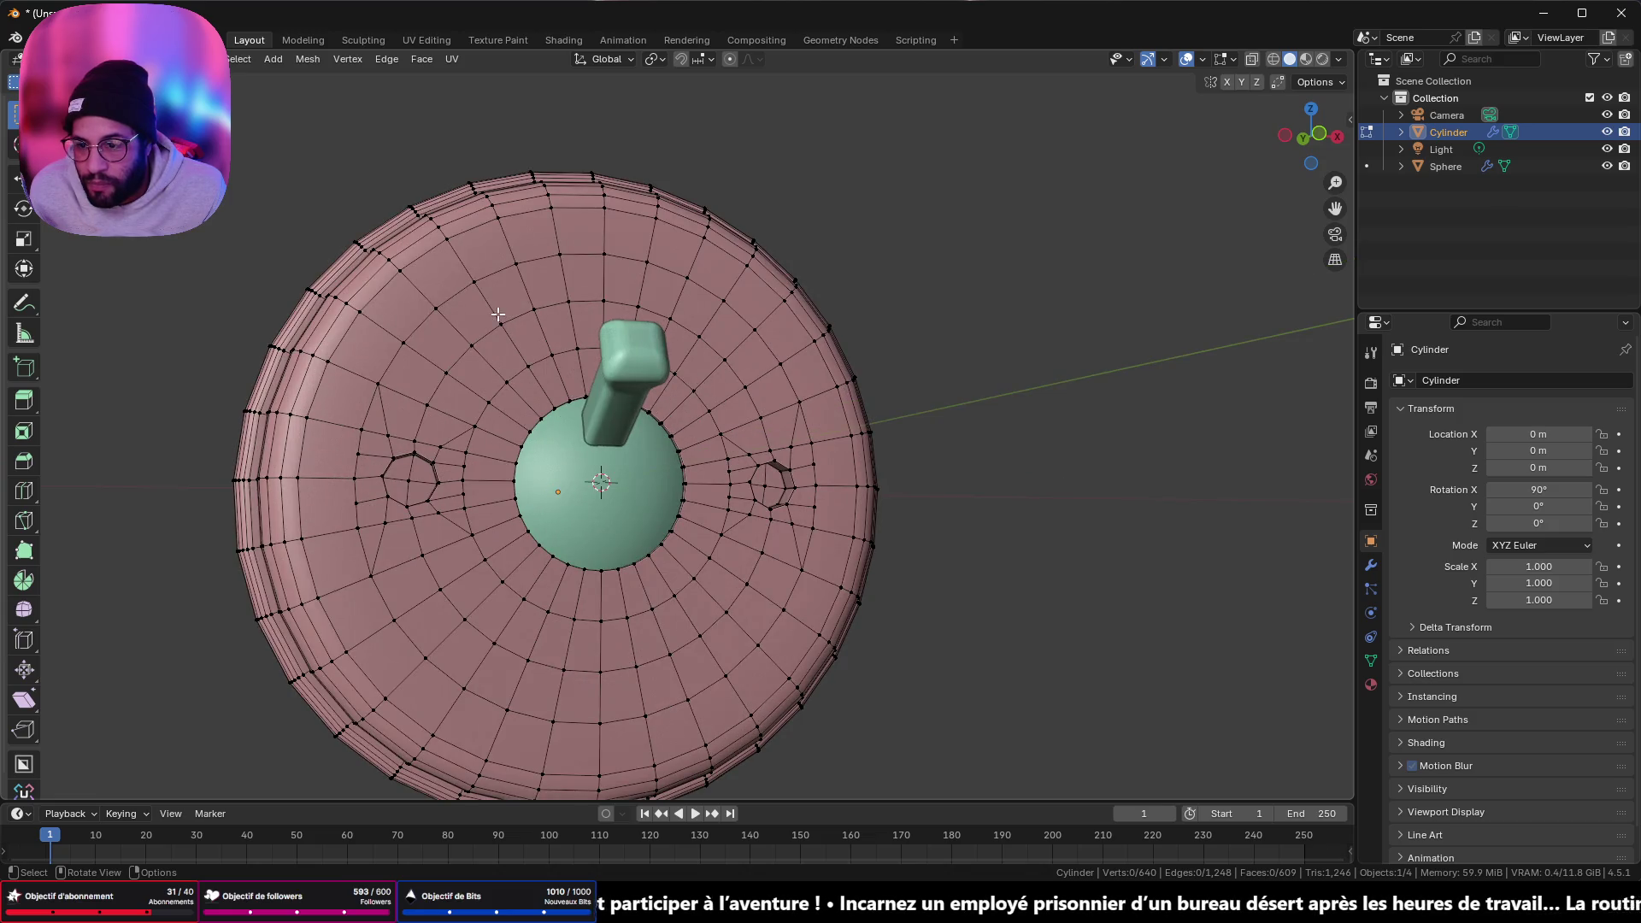
key("2")
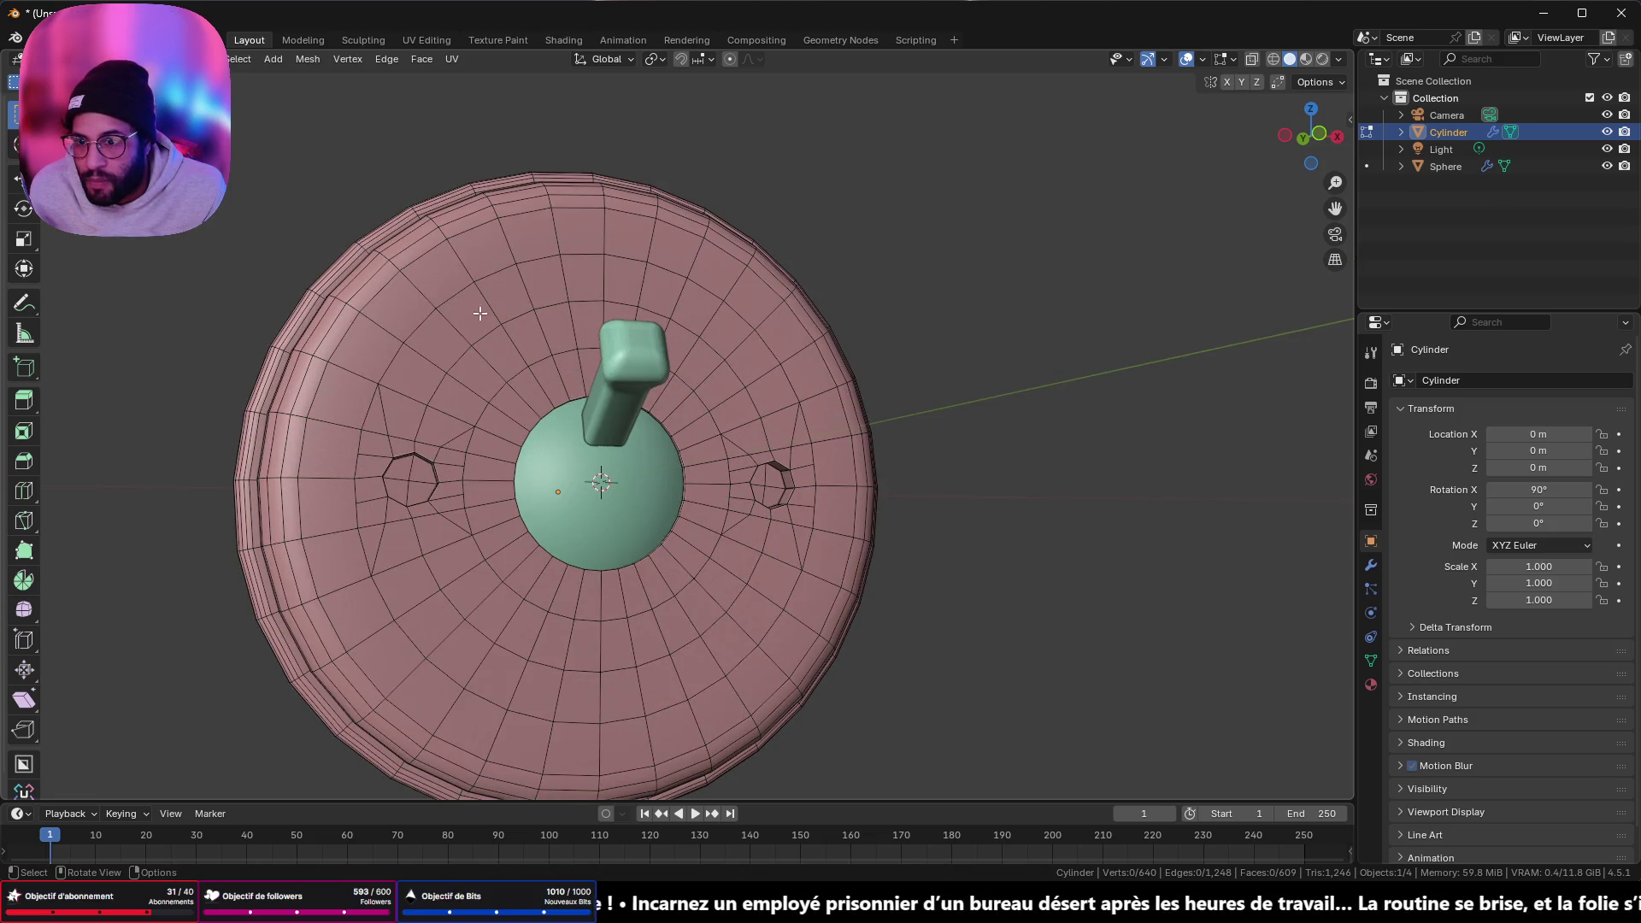
left_click(398, 369)
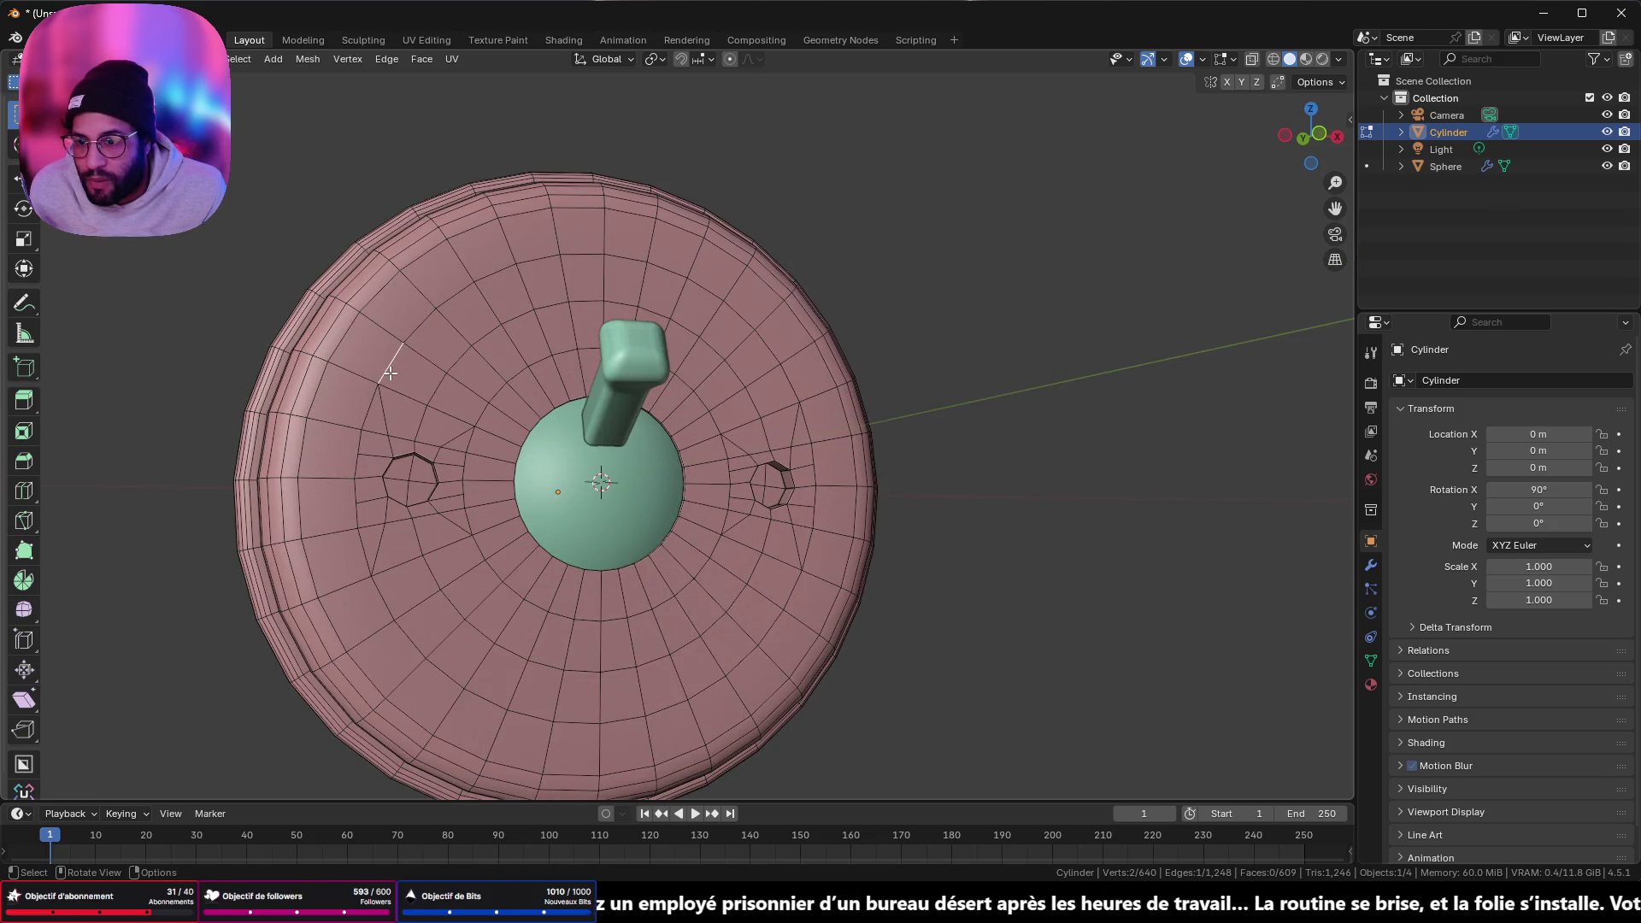
left_click(785, 379, "ctrl")
key("g")
key("g")
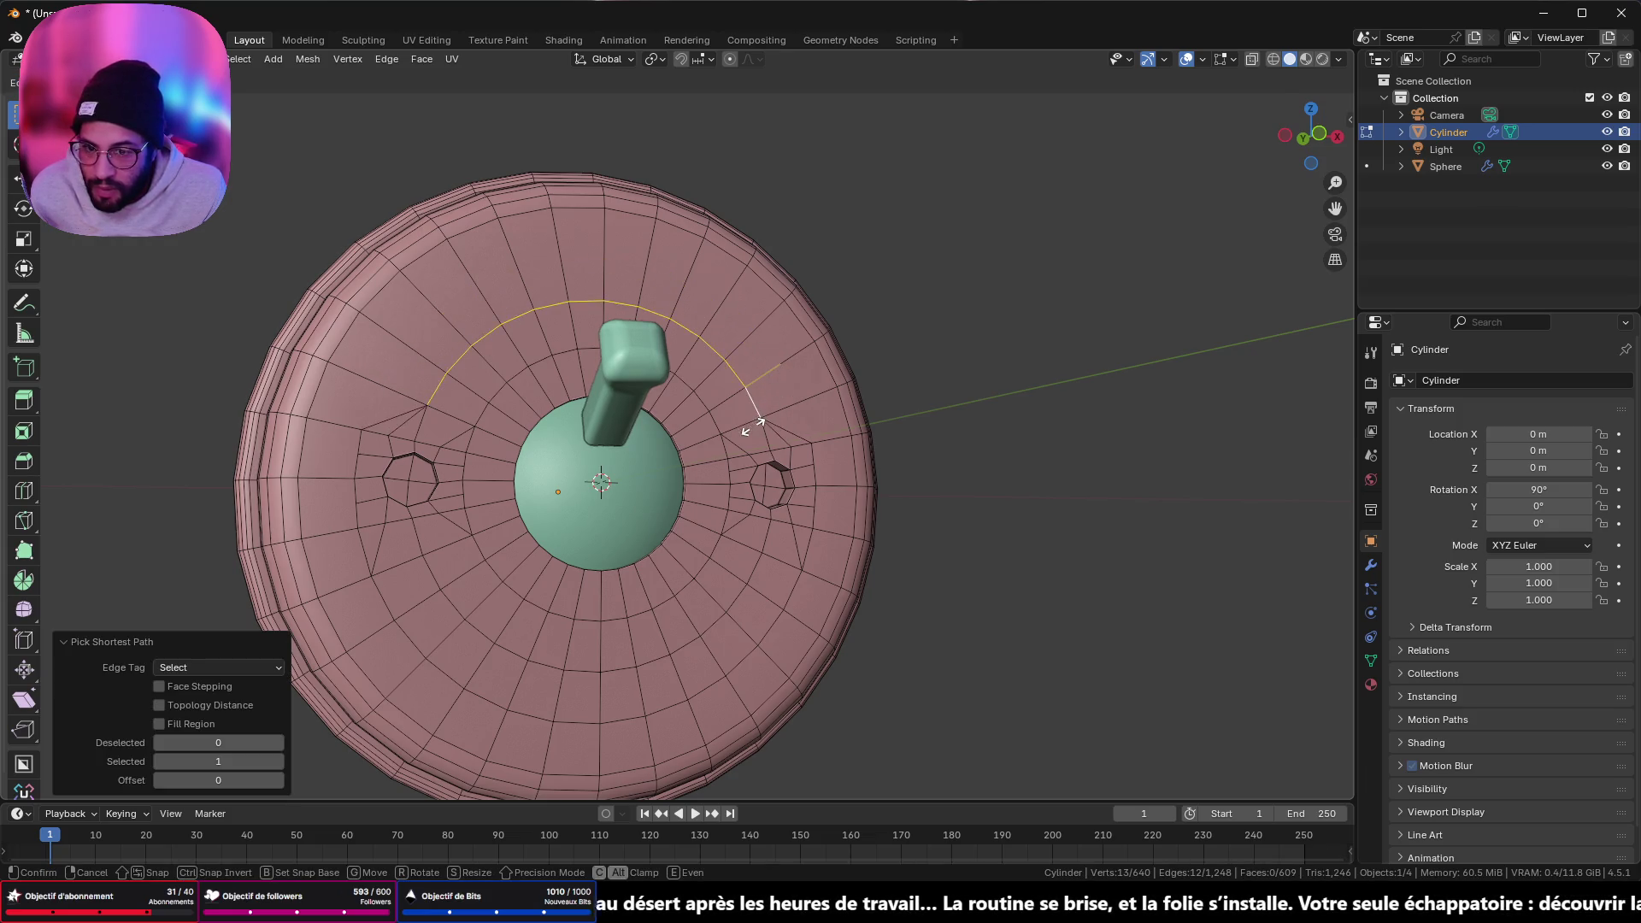
left_click(749, 432)
left_click(486, 414)
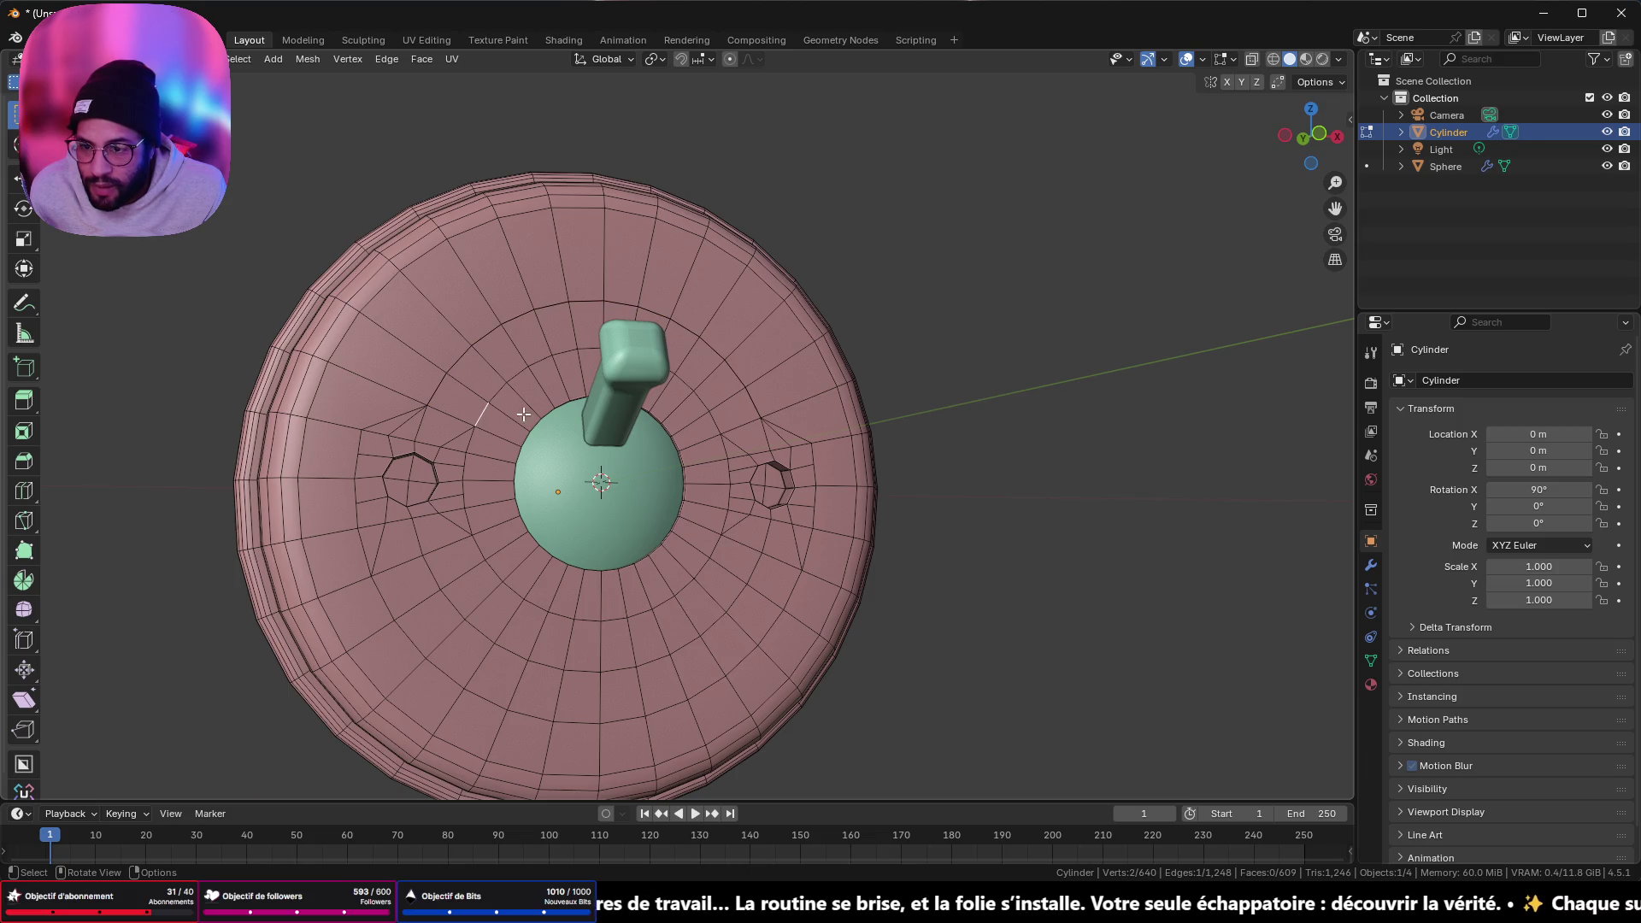
left_click(720, 422, "ctrl")
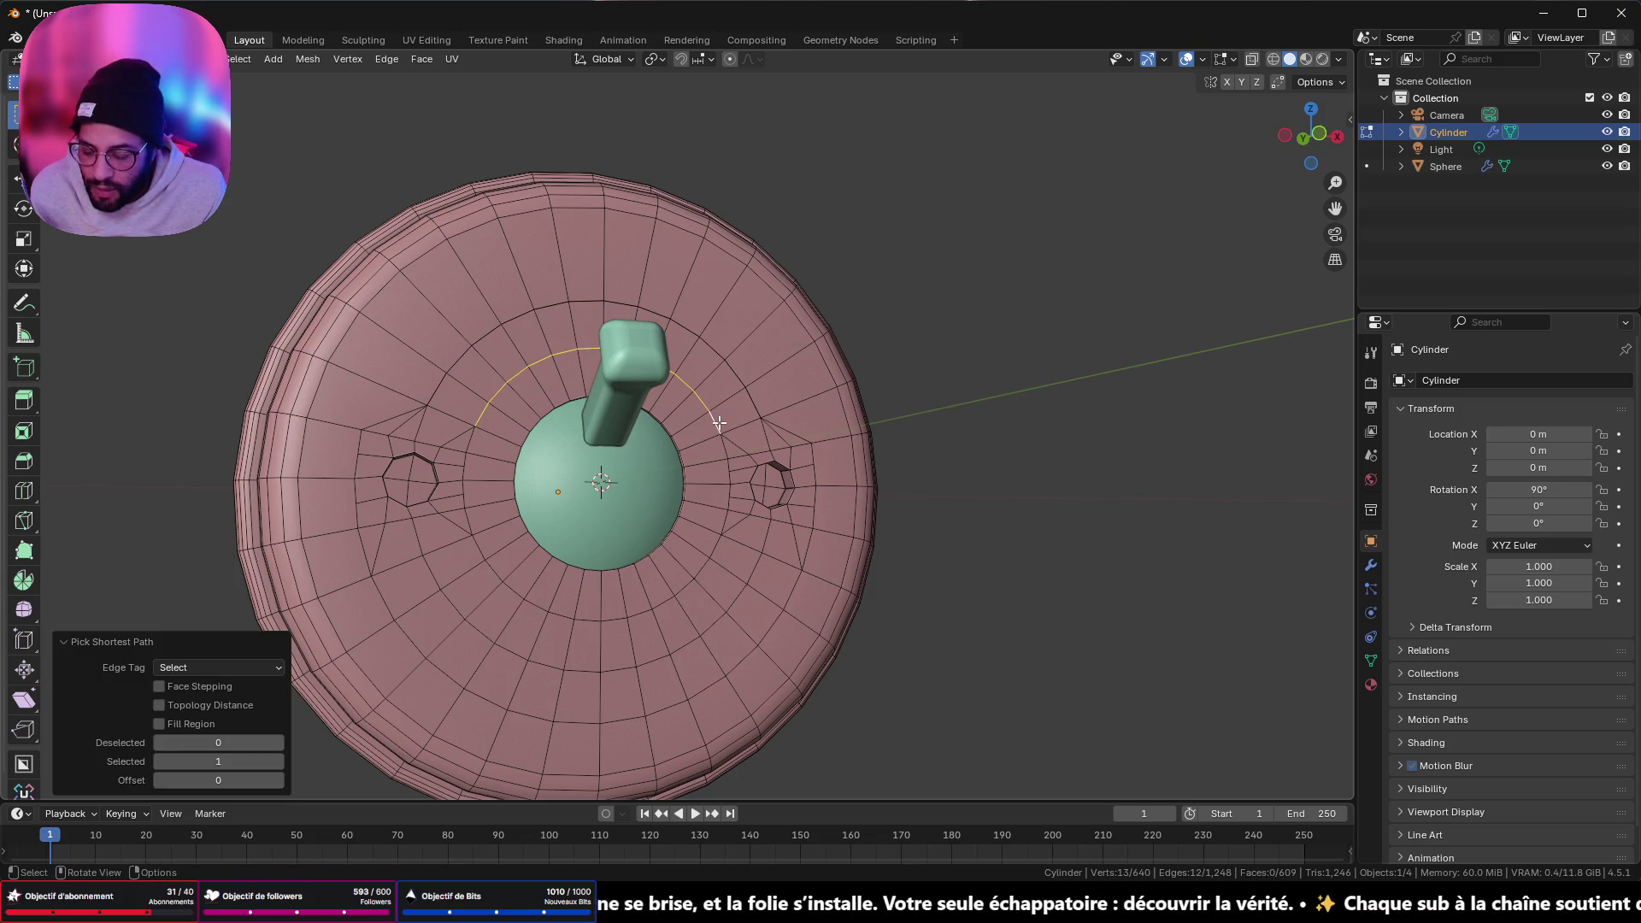
key("g")
key("g")
left_click(752, 356)
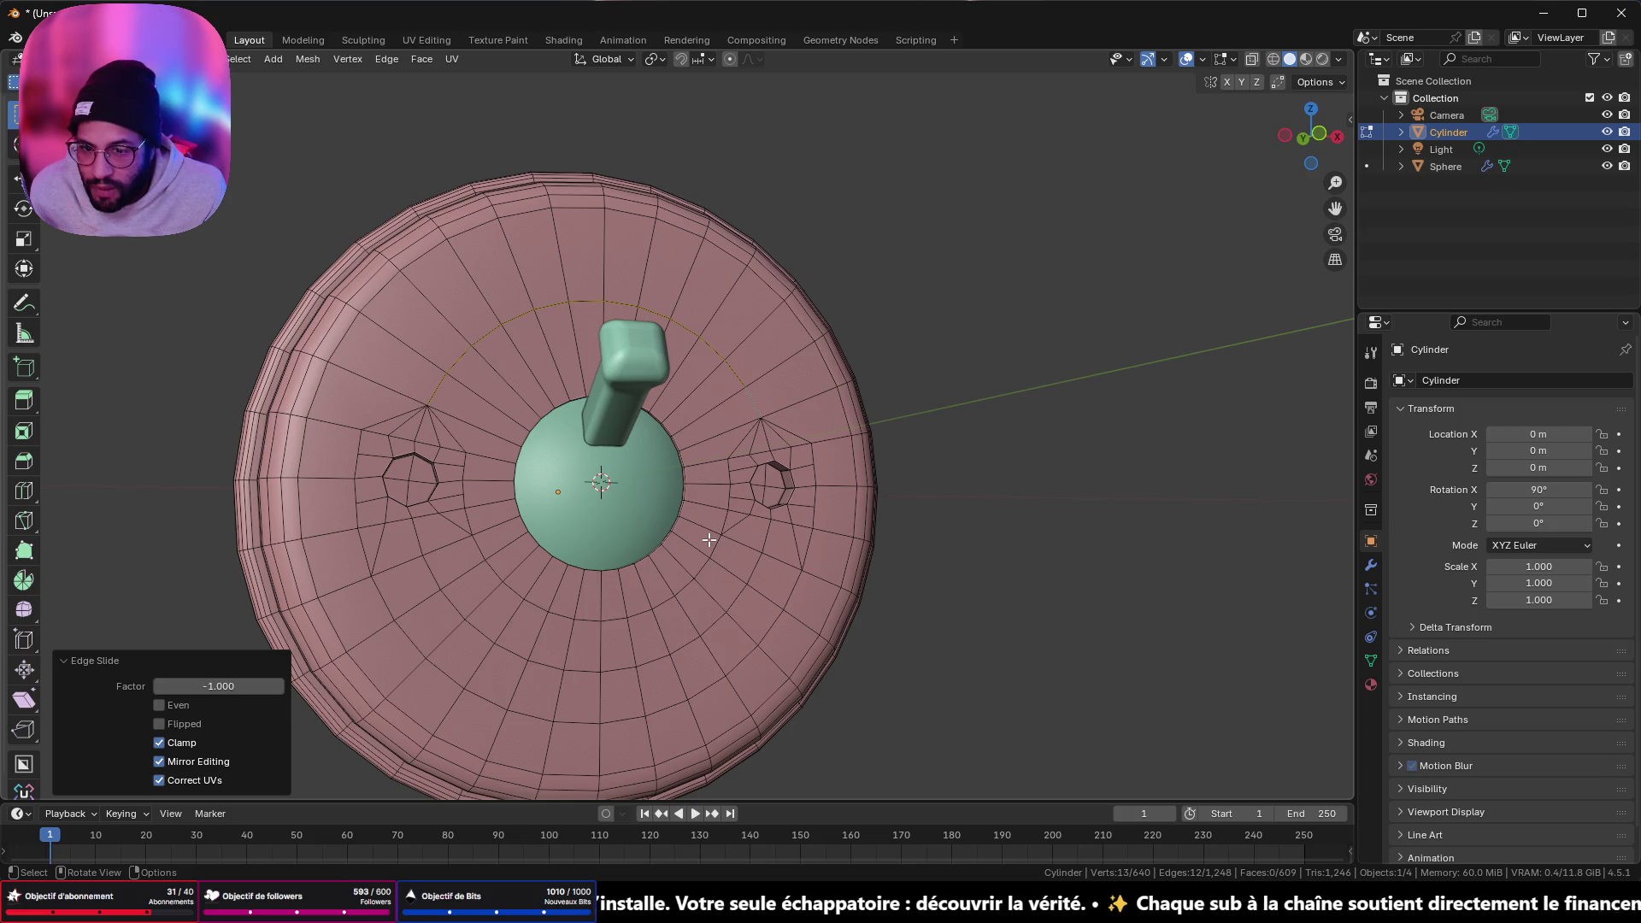
- Edge-slide the partial ring paths below the dome onto their neighbouring loops
middle_click_drag(709, 540, 642, 528)
left_click(496, 457)
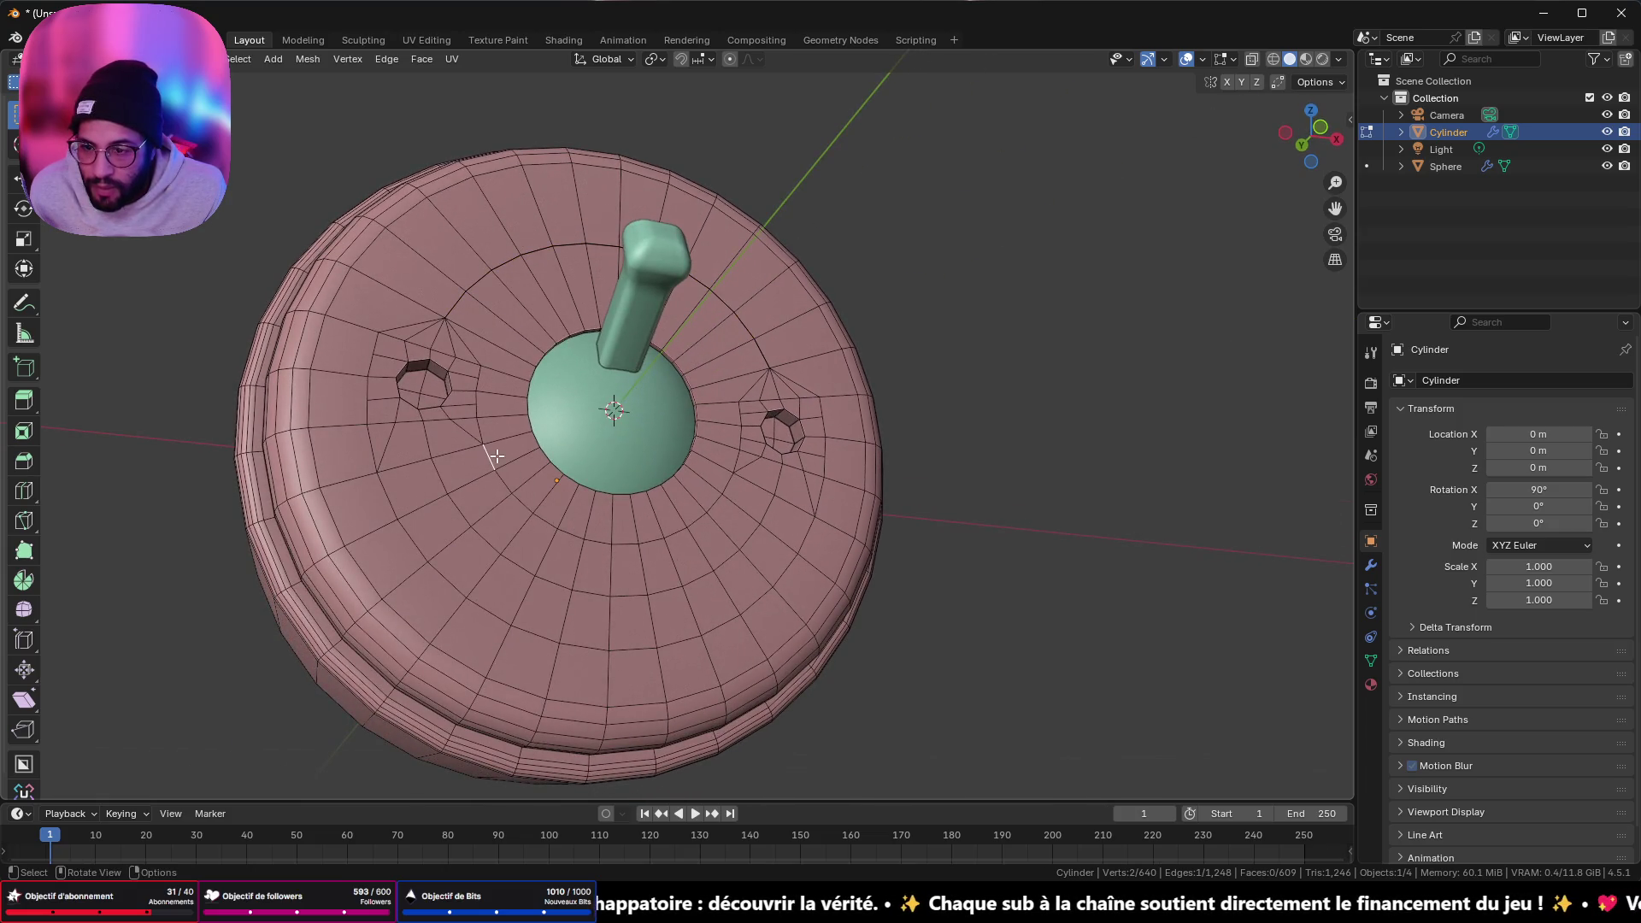
left_click(729, 493, "ctrl")
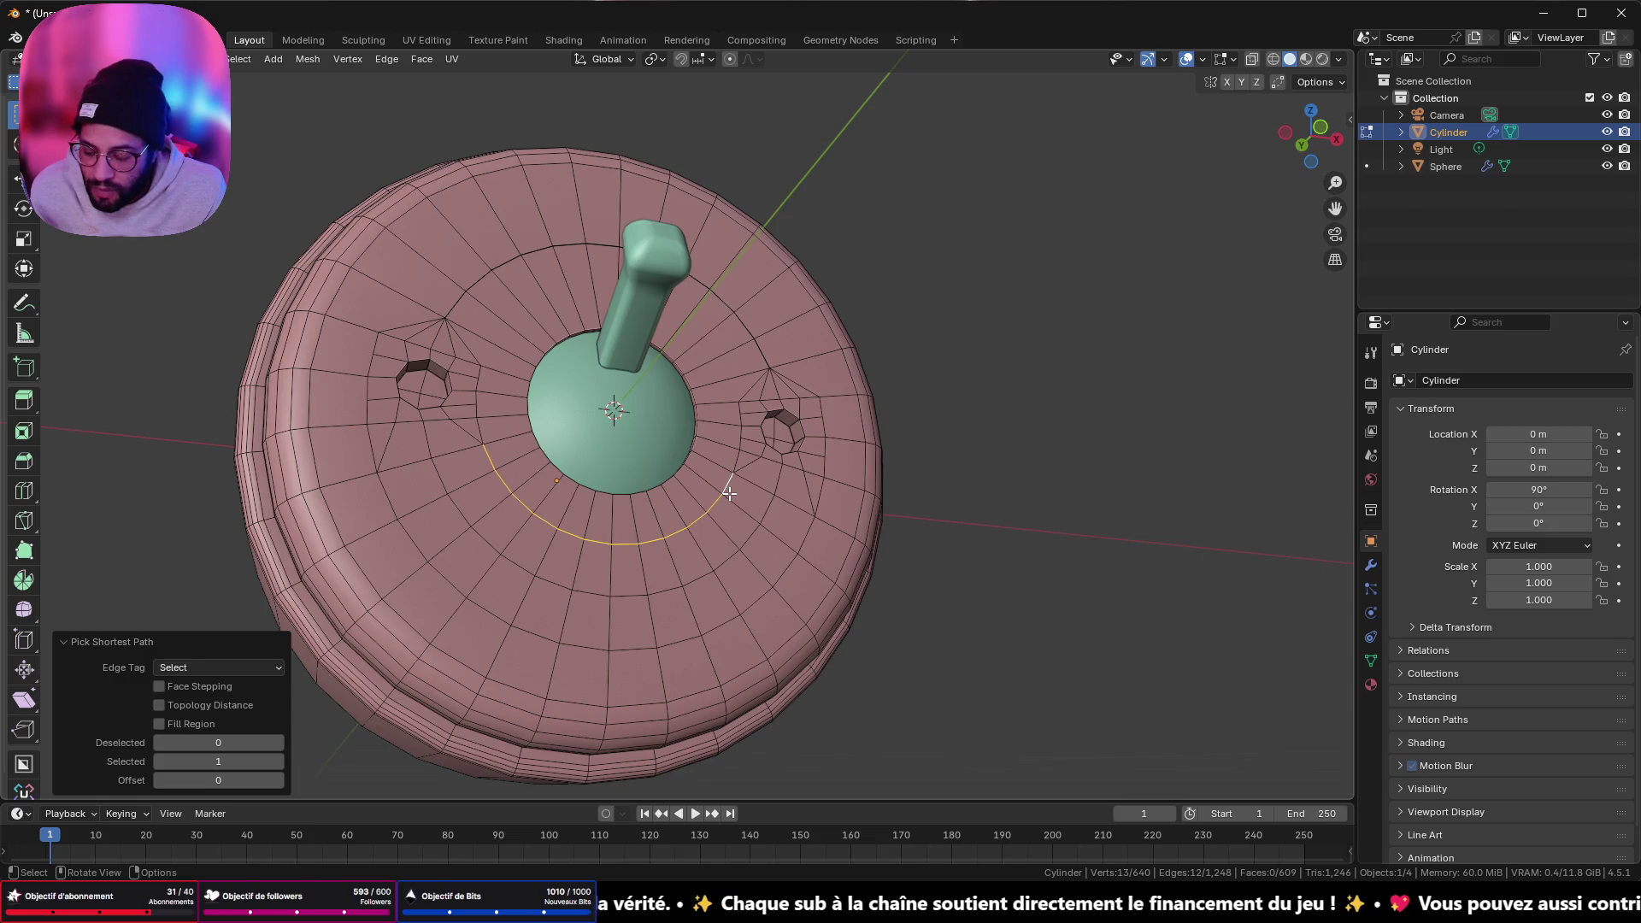
key("g")
key("g")
left_click(762, 567)
key("ctrl+z")
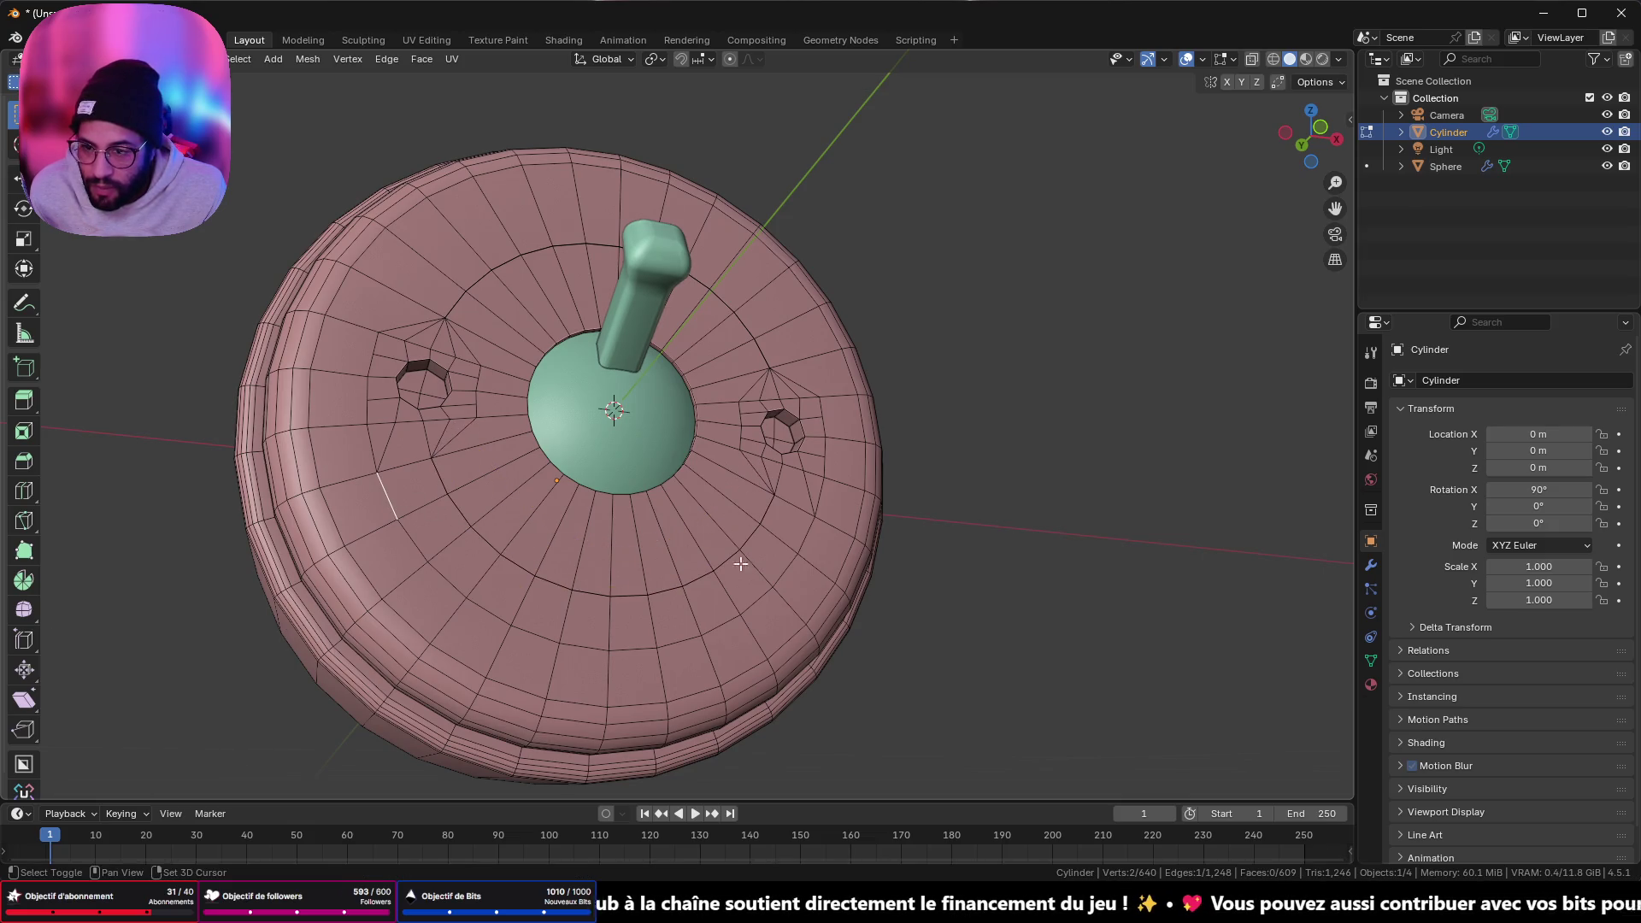
left_click(805, 540, "ctrl")
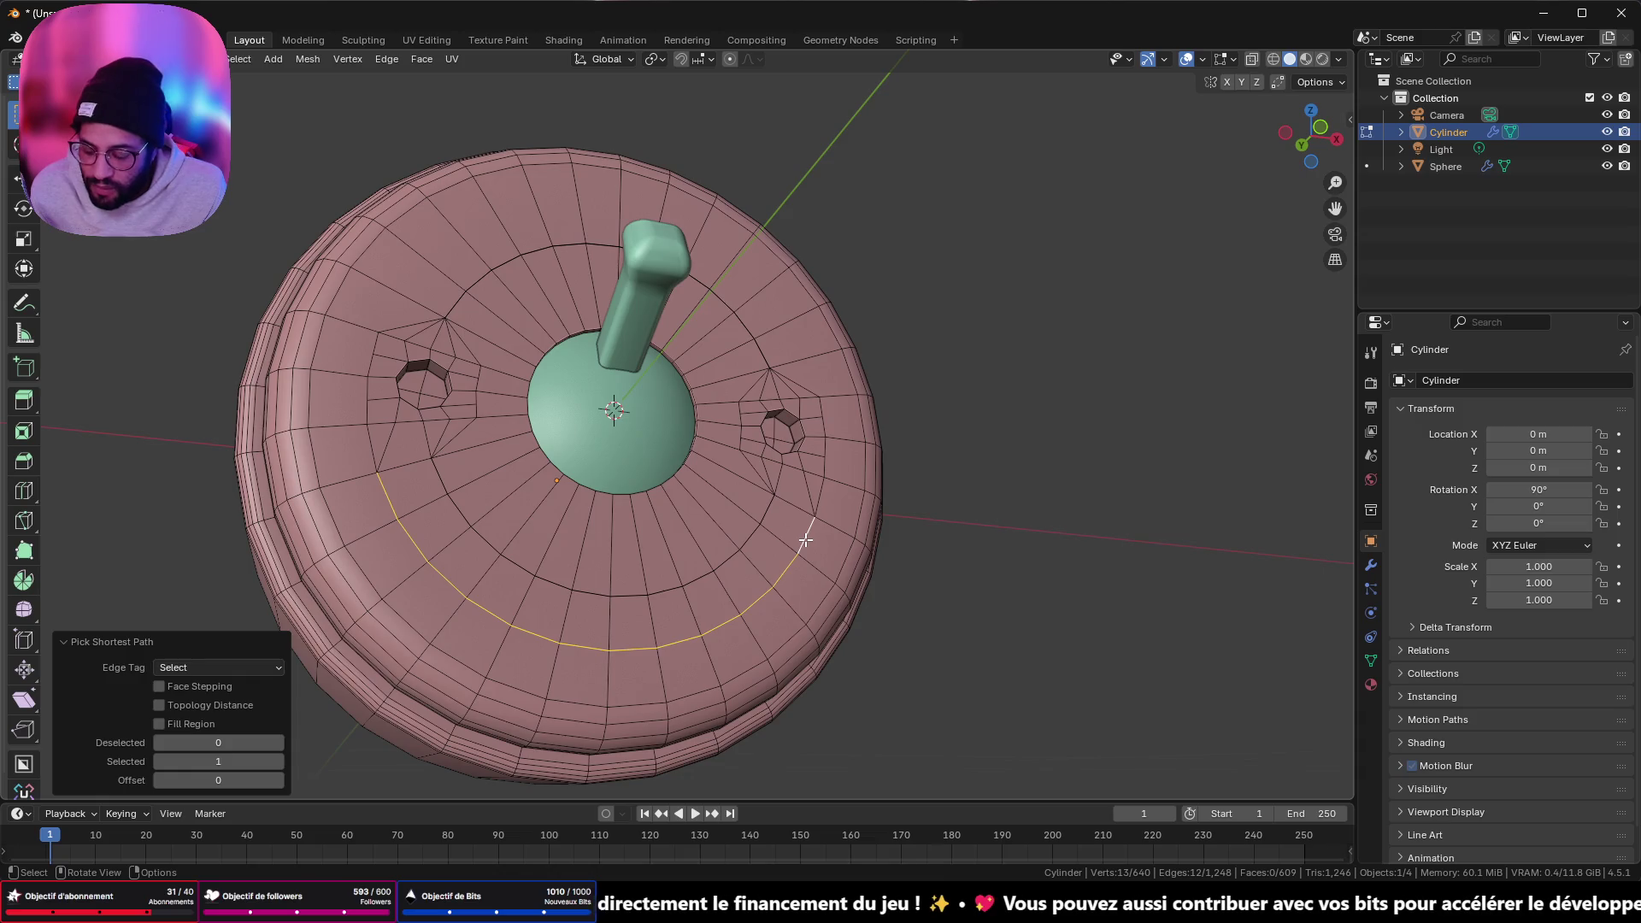
key("g")
key("g")
left_click(769, 500)
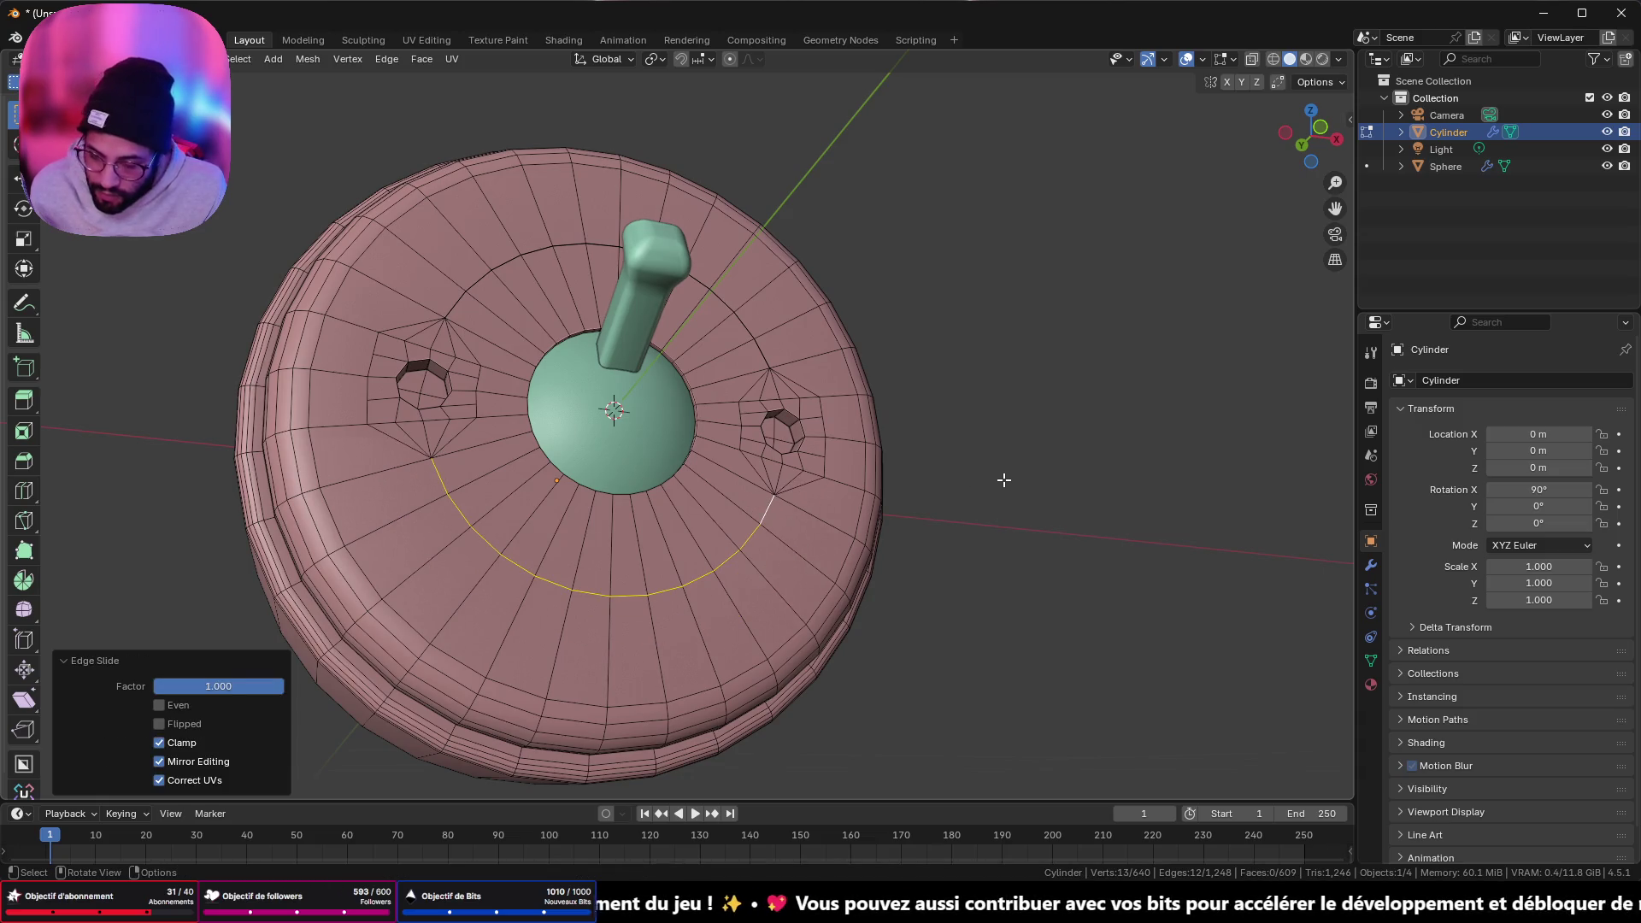
- Merge overlapping vertices across the whole mesh by distance
key("a")
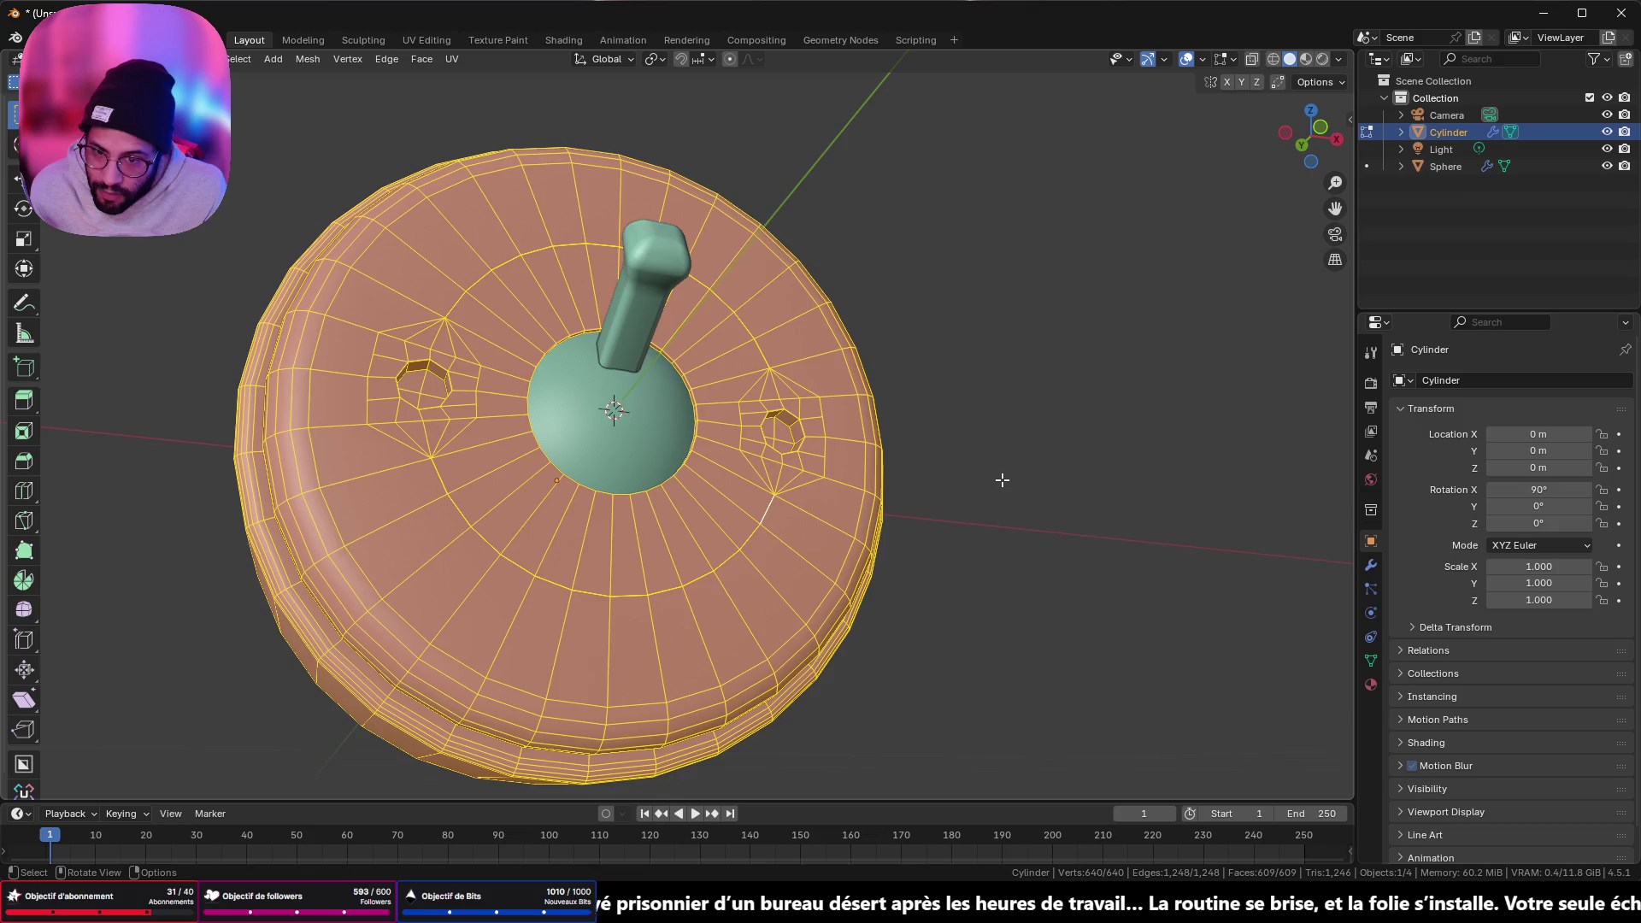
key("m")
left_click(1001, 479)
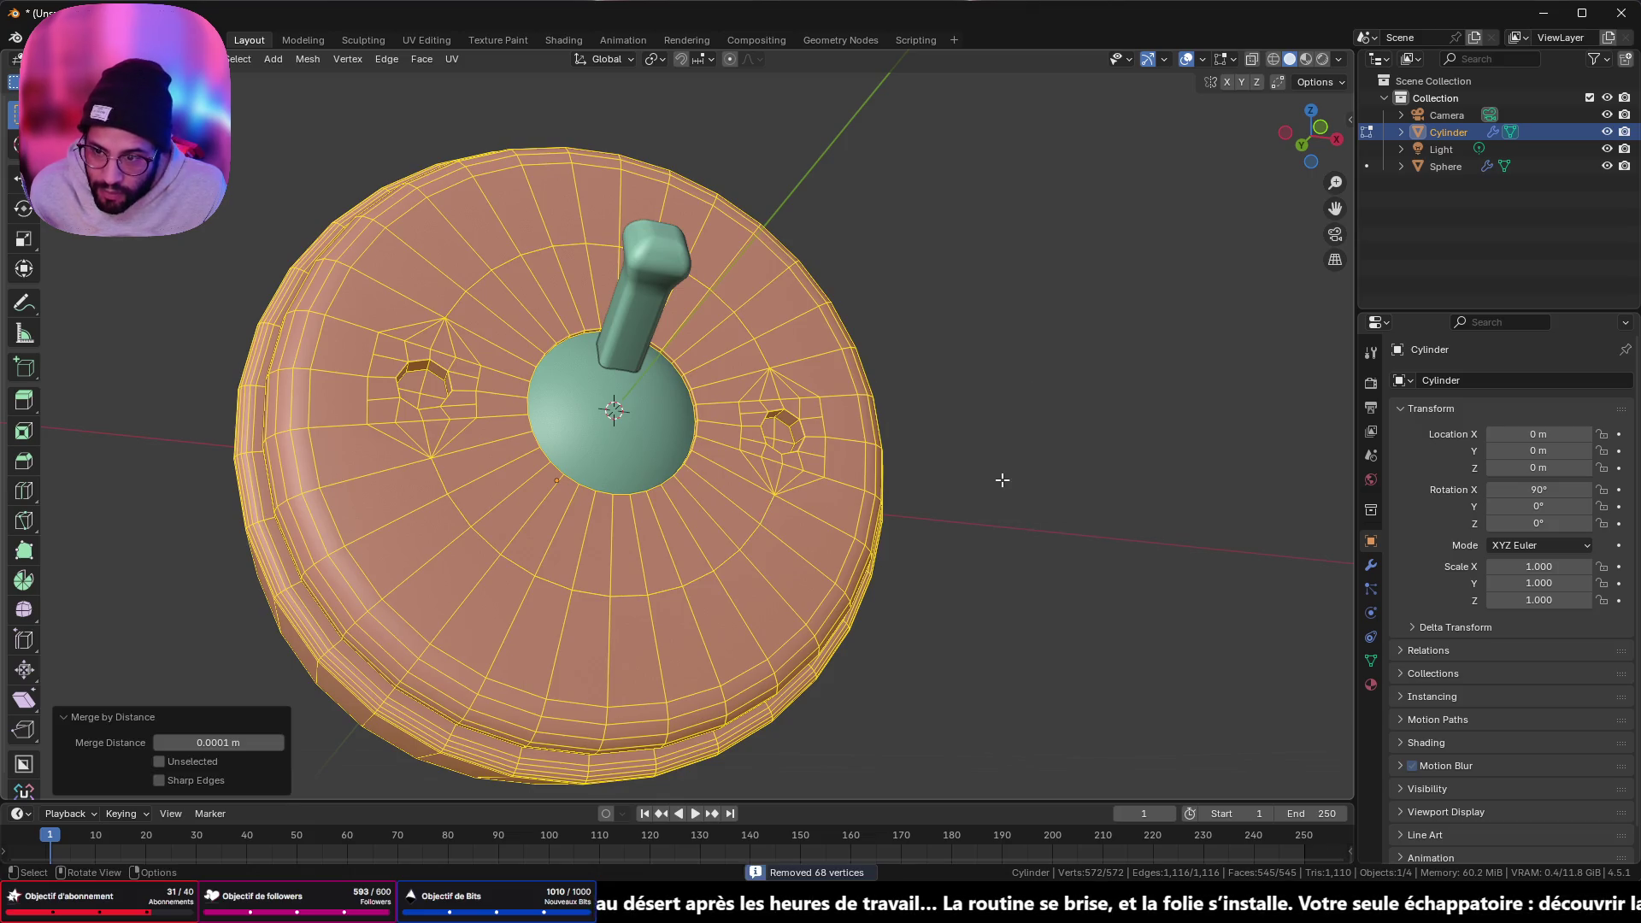
scroll(402, 499, "up", 3)
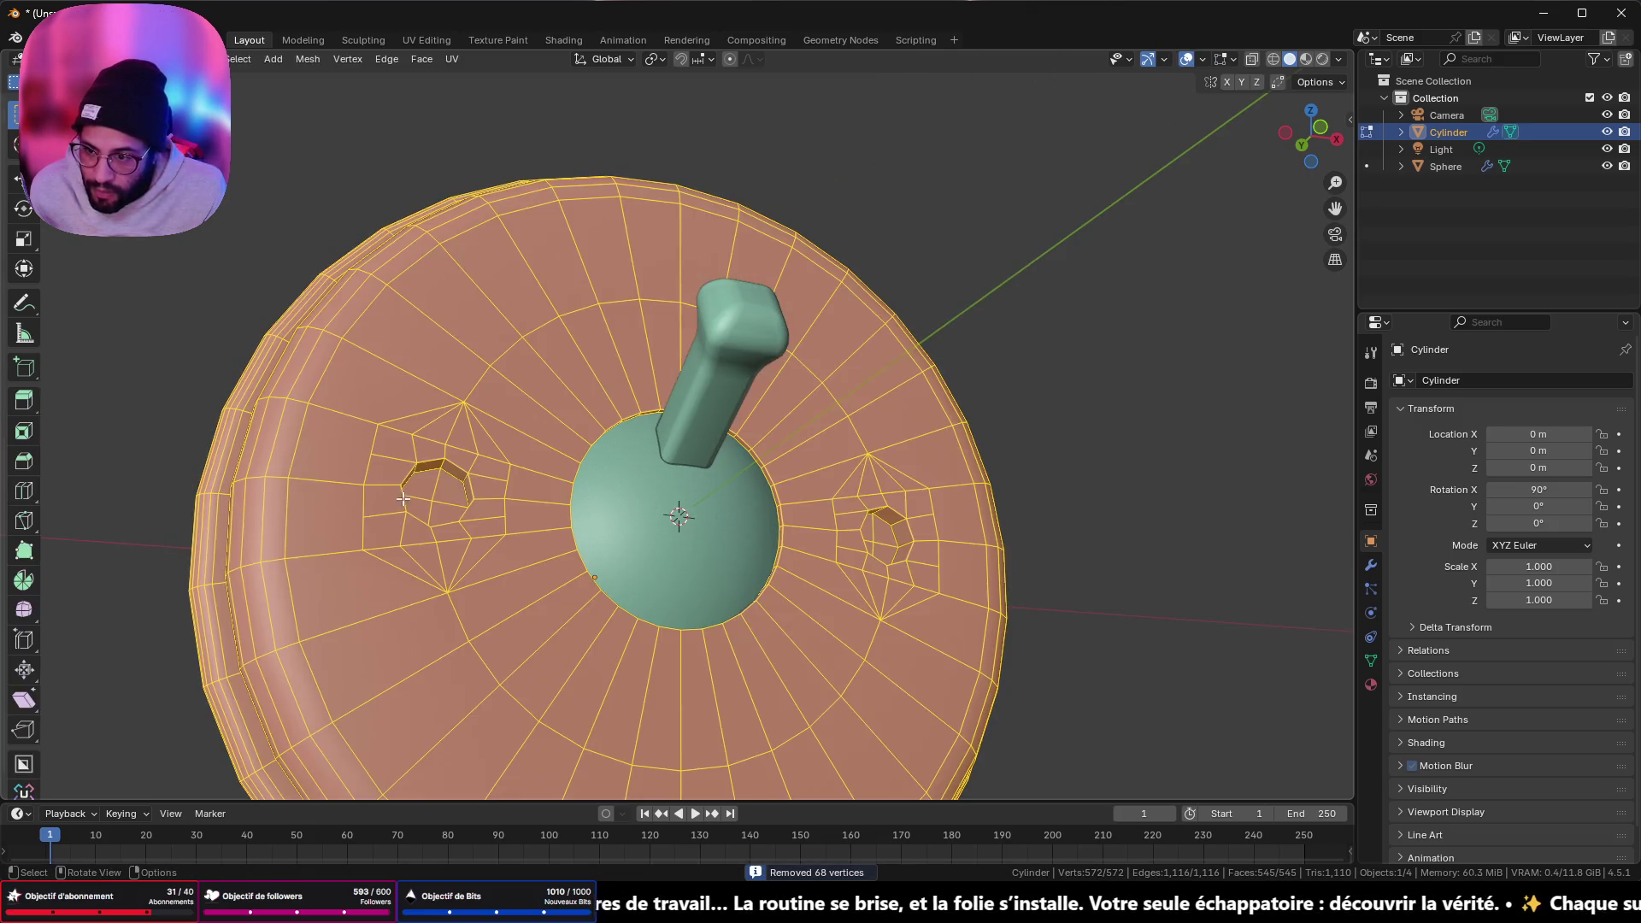
- Merge the stray vertices beside the left hole into the last-picked vertex
left_click(363, 516)
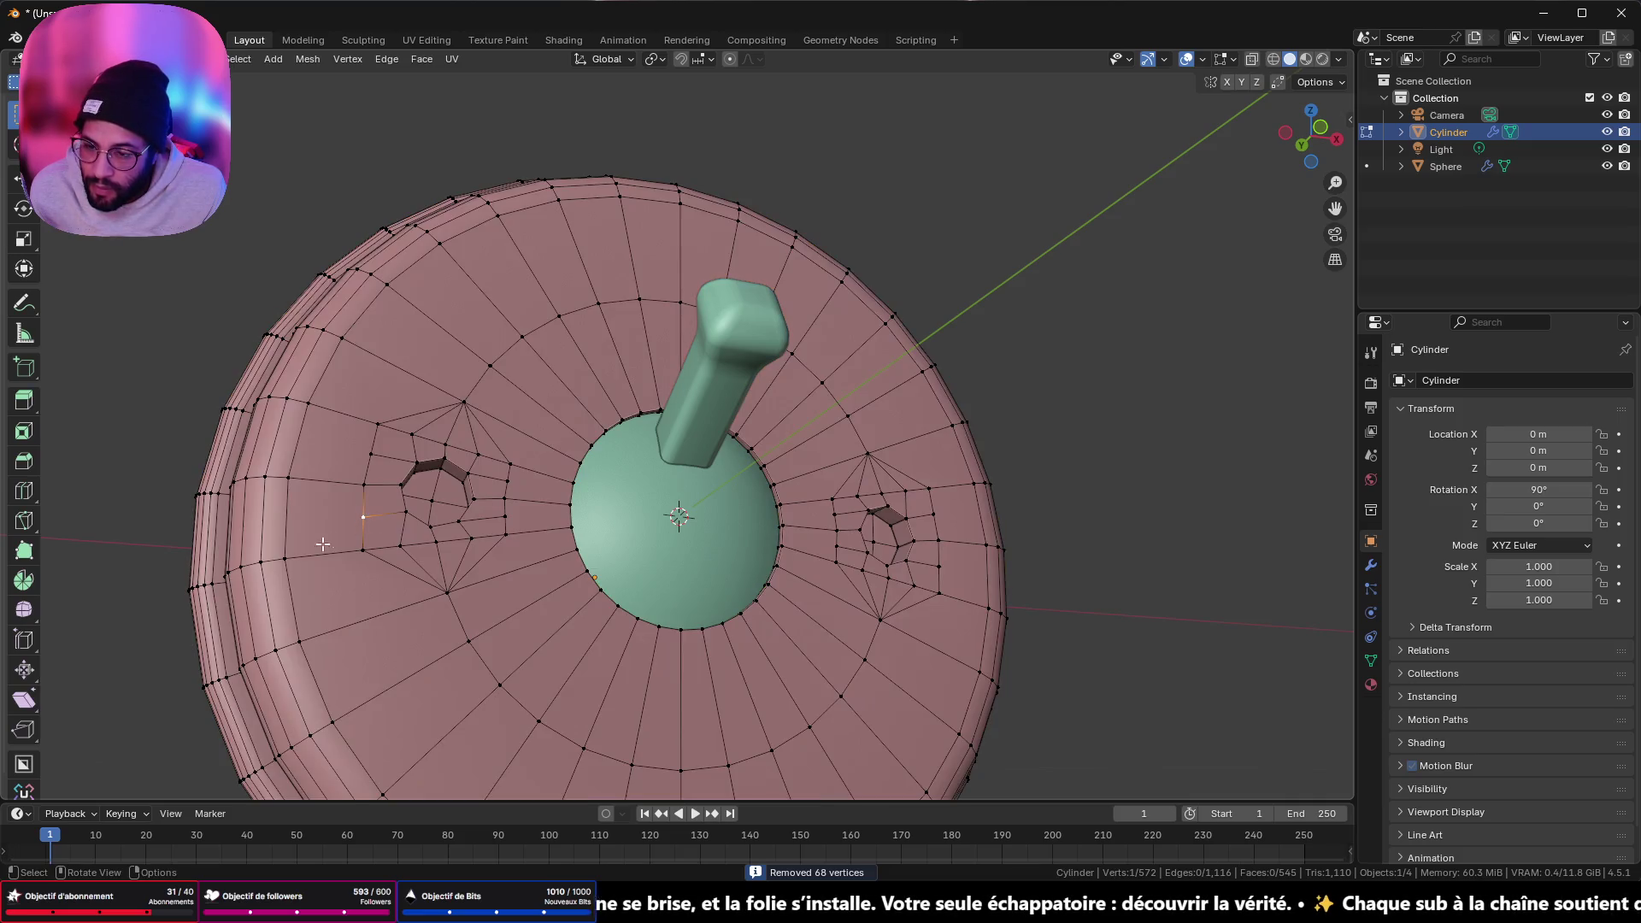
left_click(291, 560, "shift")
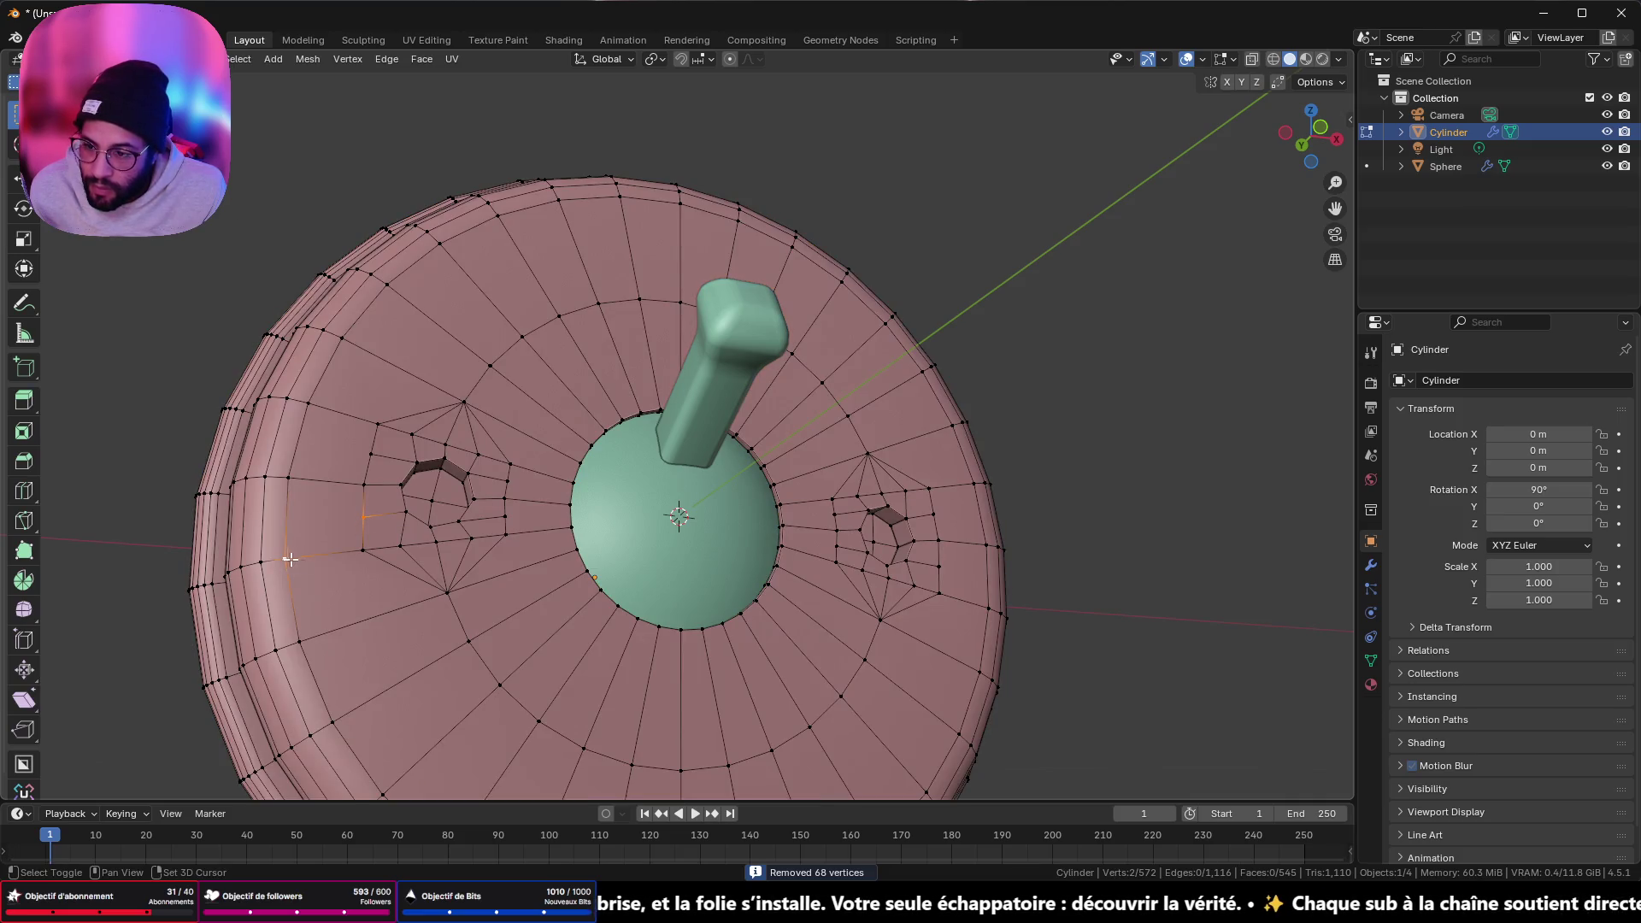
left_click(371, 455)
left_click(308, 404, "shift")
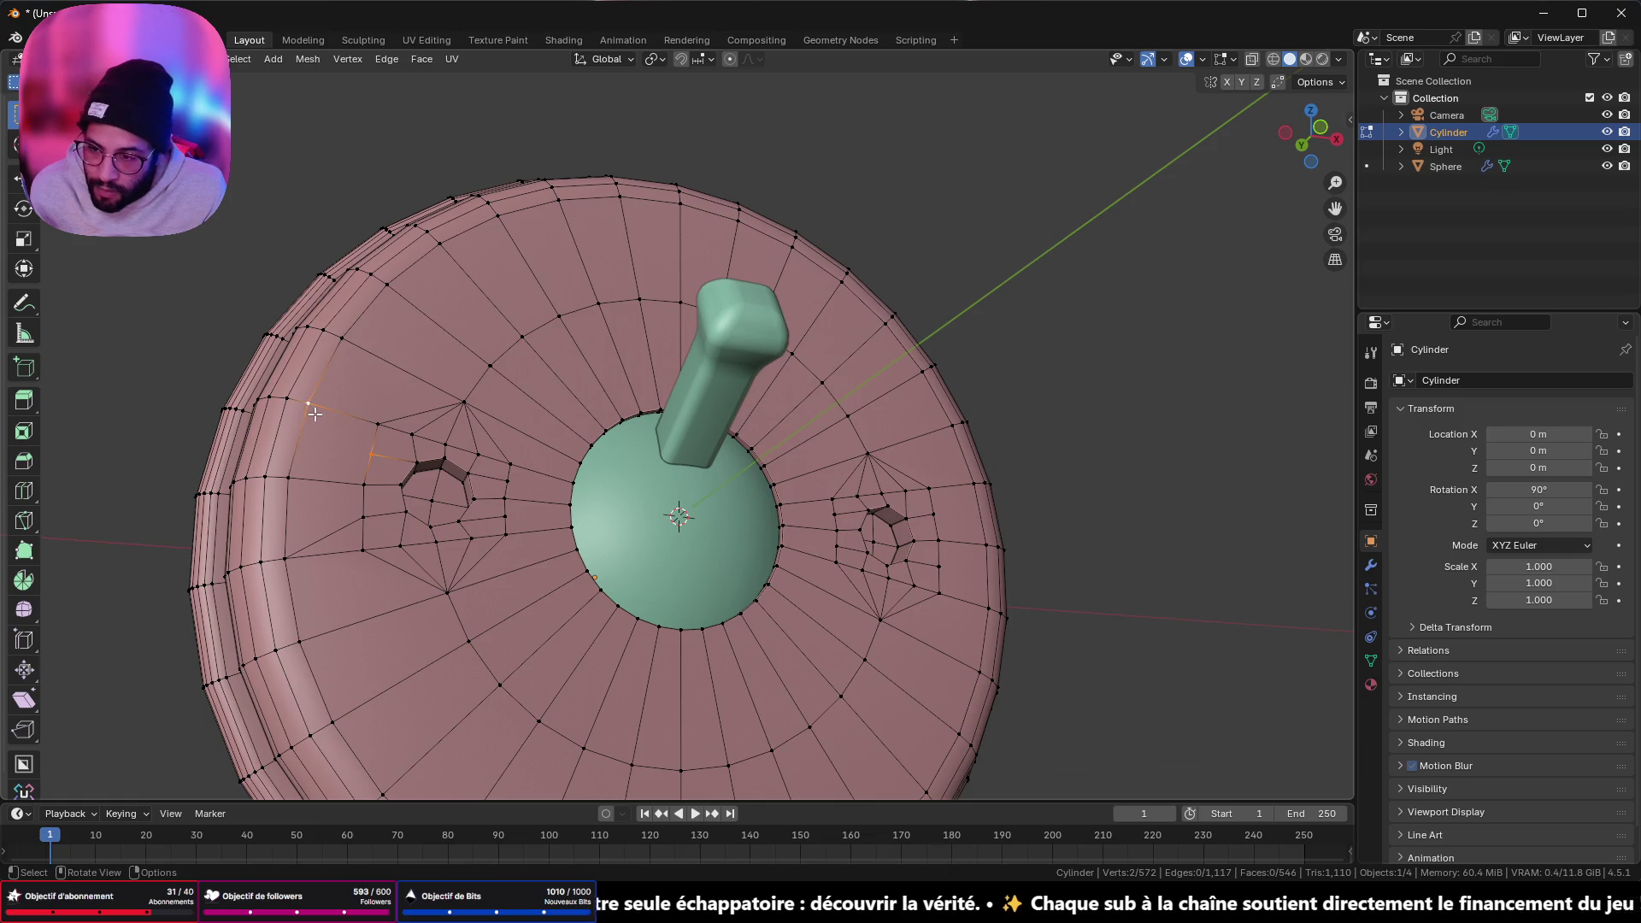
left_click(507, 484)
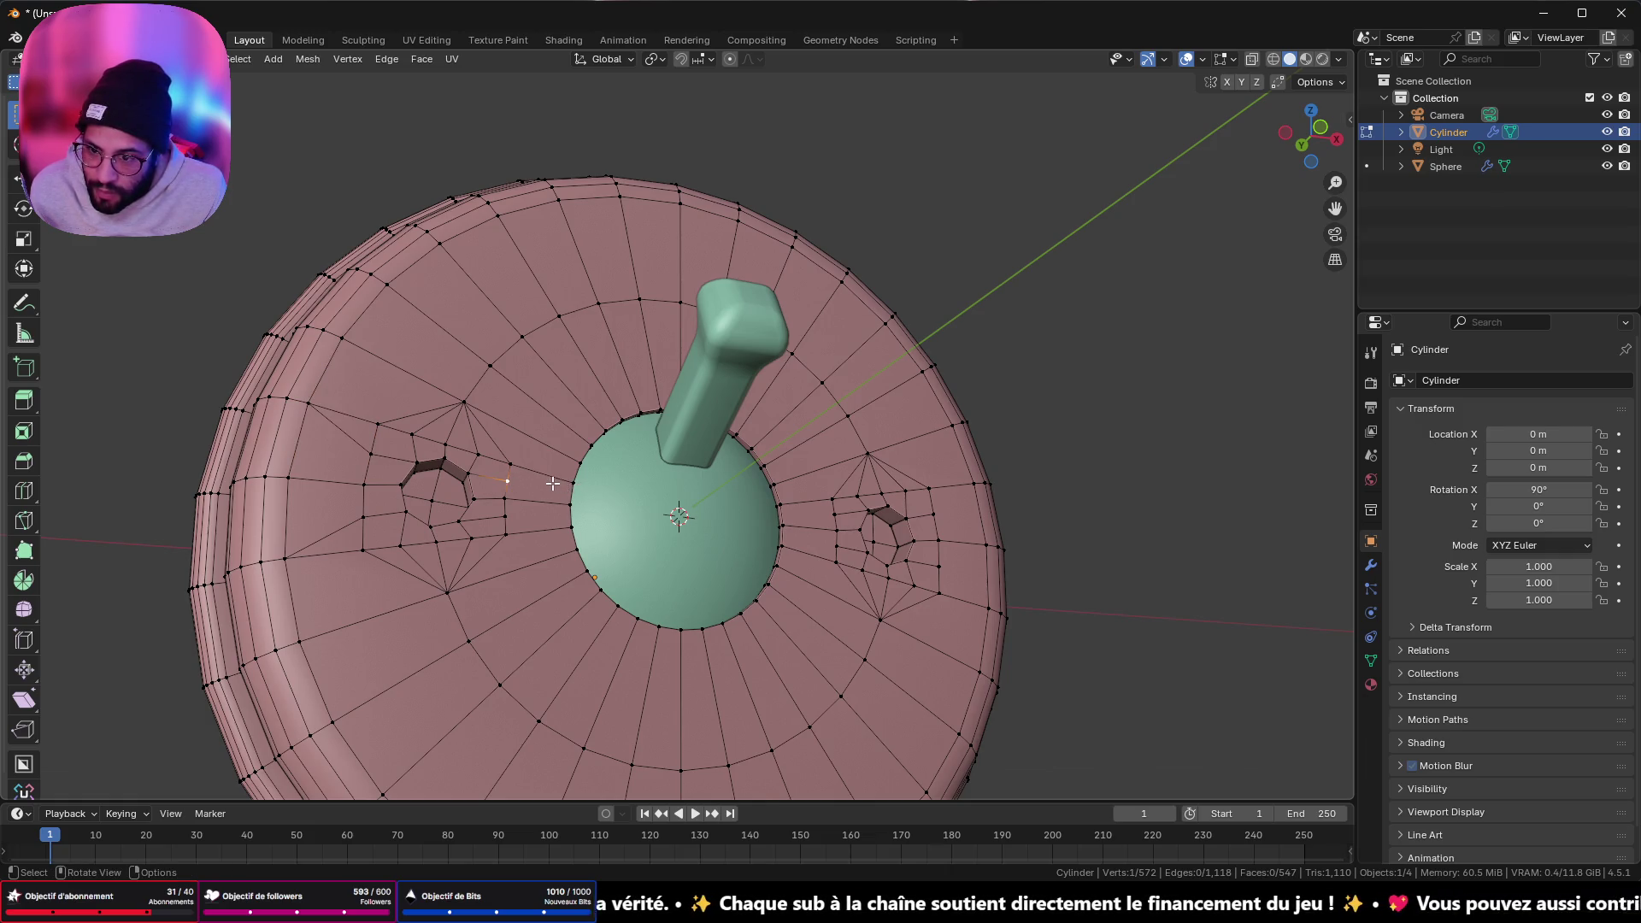
scroll(564, 484, "up", 3)
left_click(374, 496, "shift")
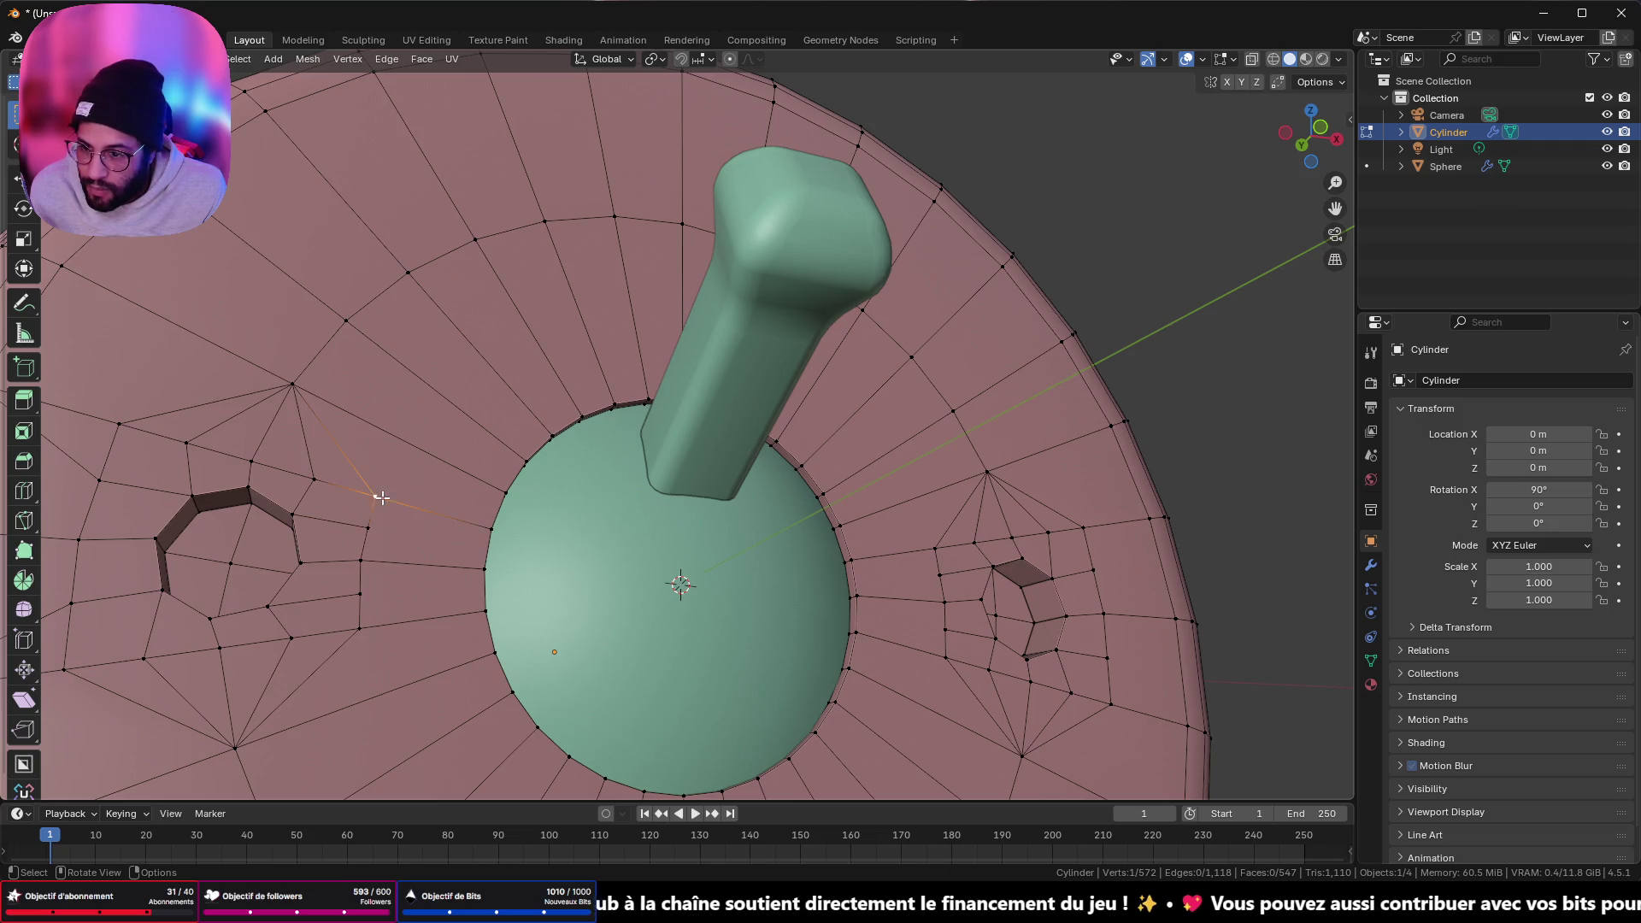
left_click(360, 561, "shift")
key("m")
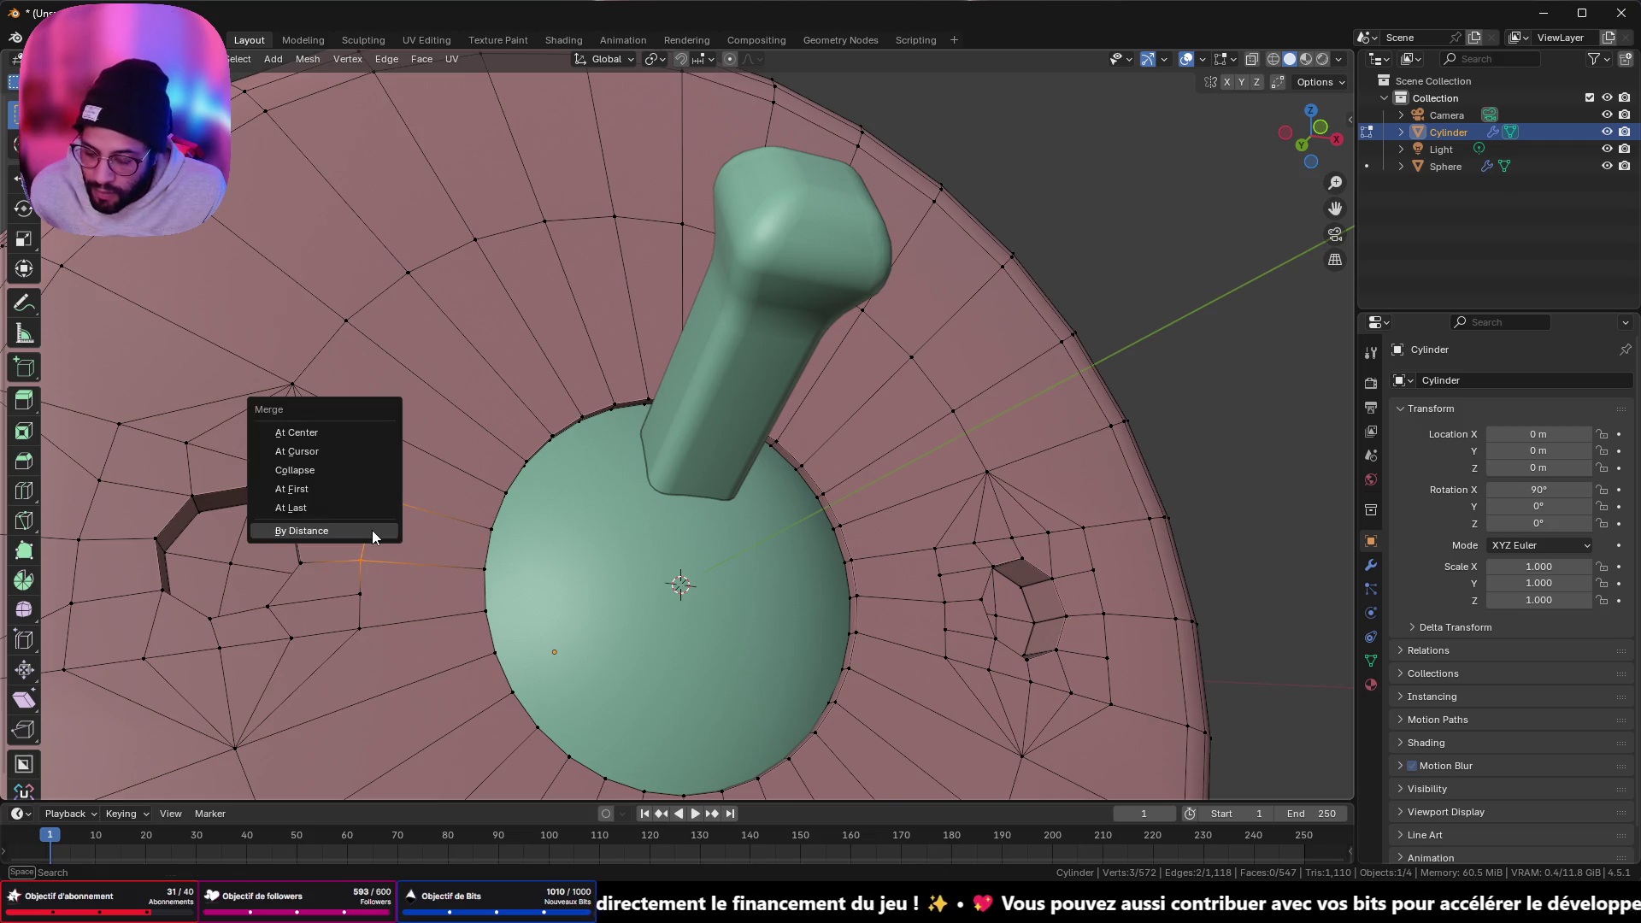
left_click(362, 508)
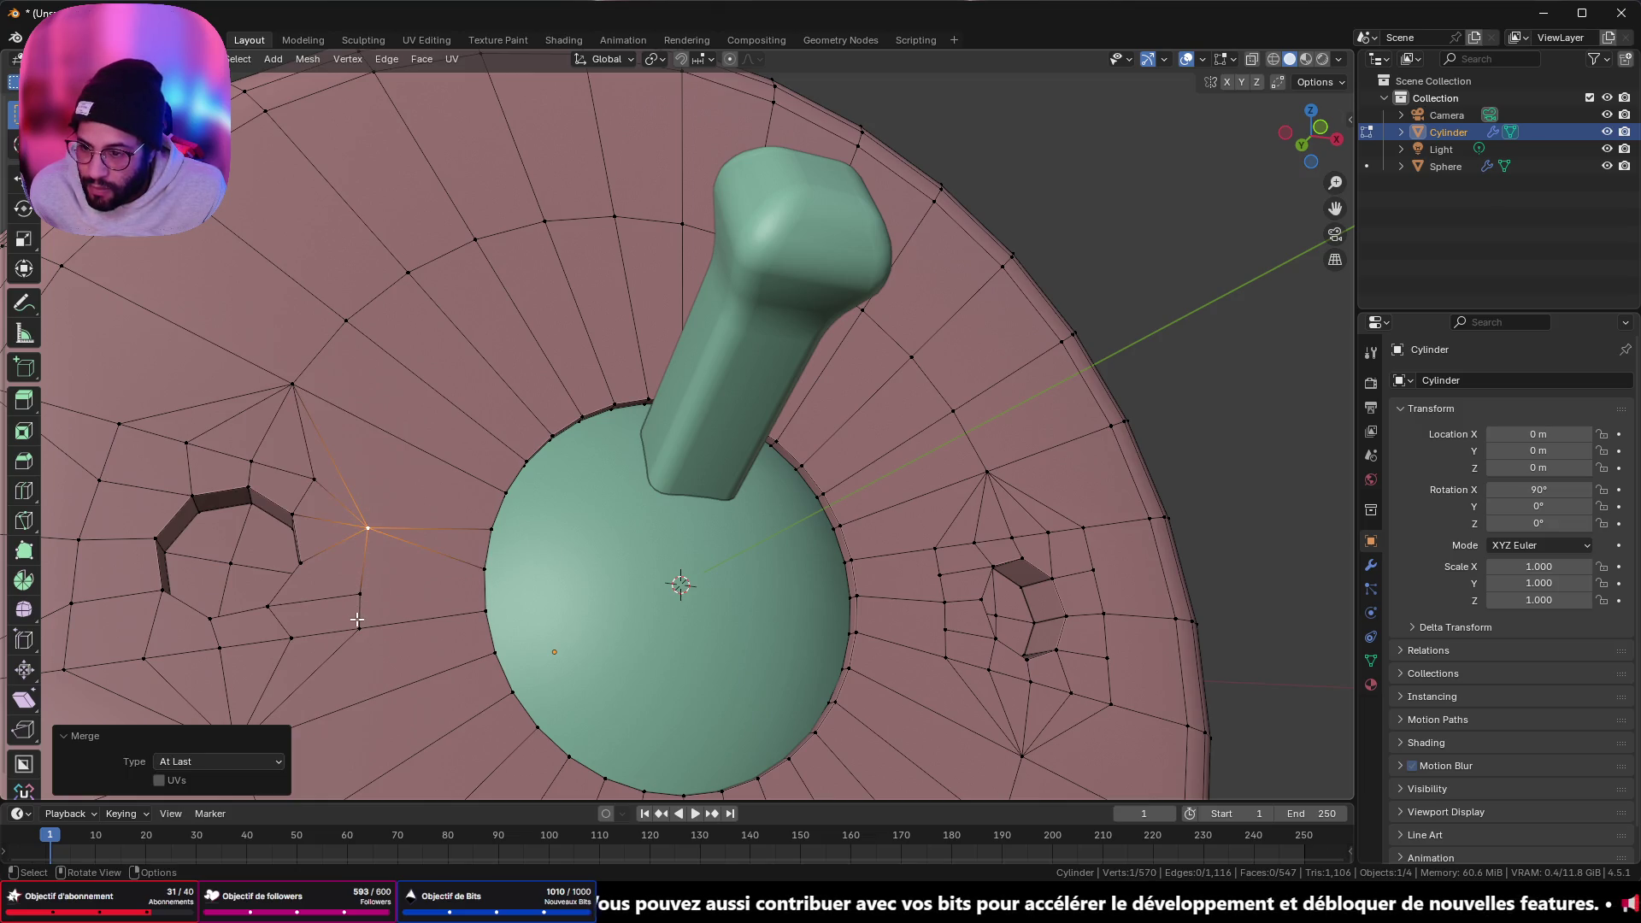
- Merge the vertex pair below the left hole At Last
left_click(357, 625)
left_click(362, 597, "shift")
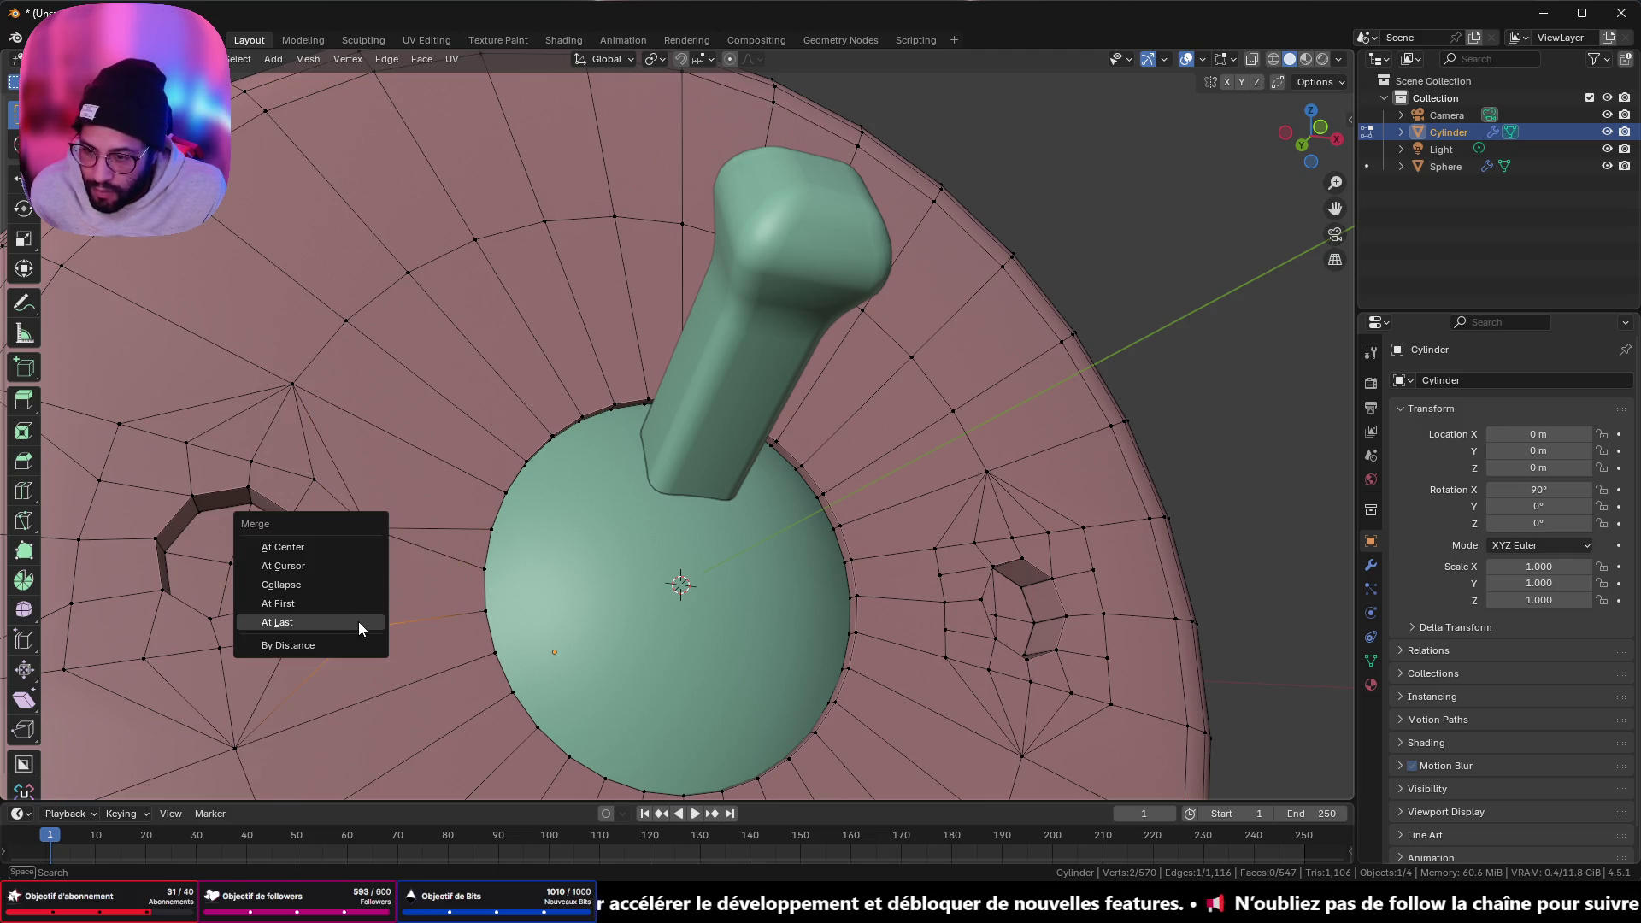
key("m")
left_click(359, 625)
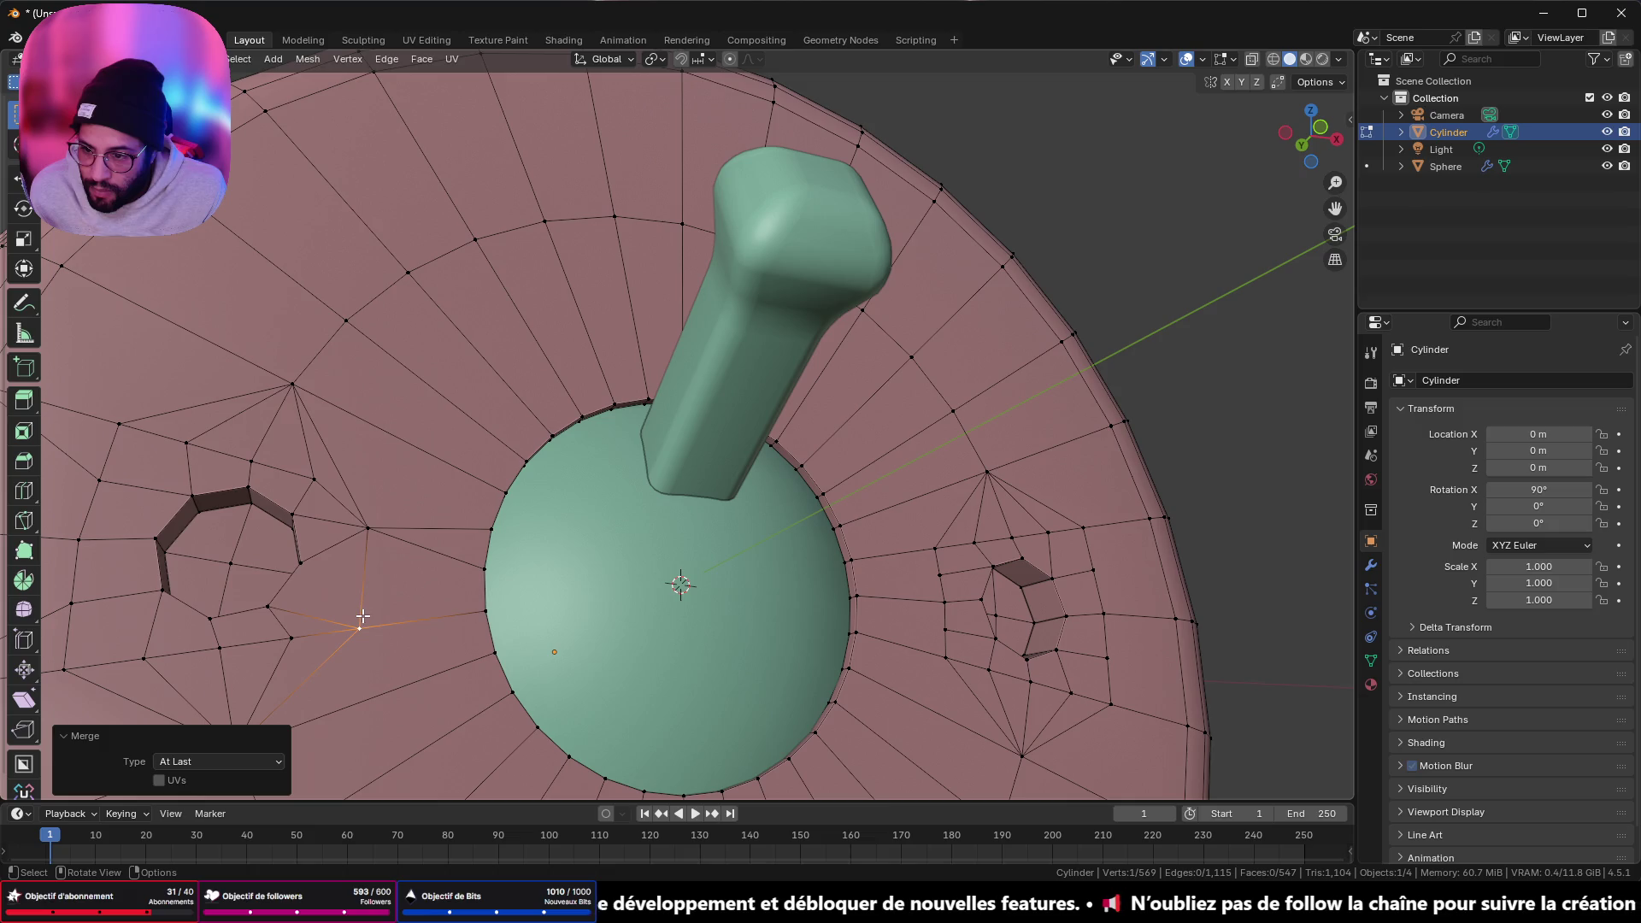
- Merge the next selected vertices by distance, then At Center
left_click(370, 530, "shift")
middle_click_drag(370, 529, 384, 609)
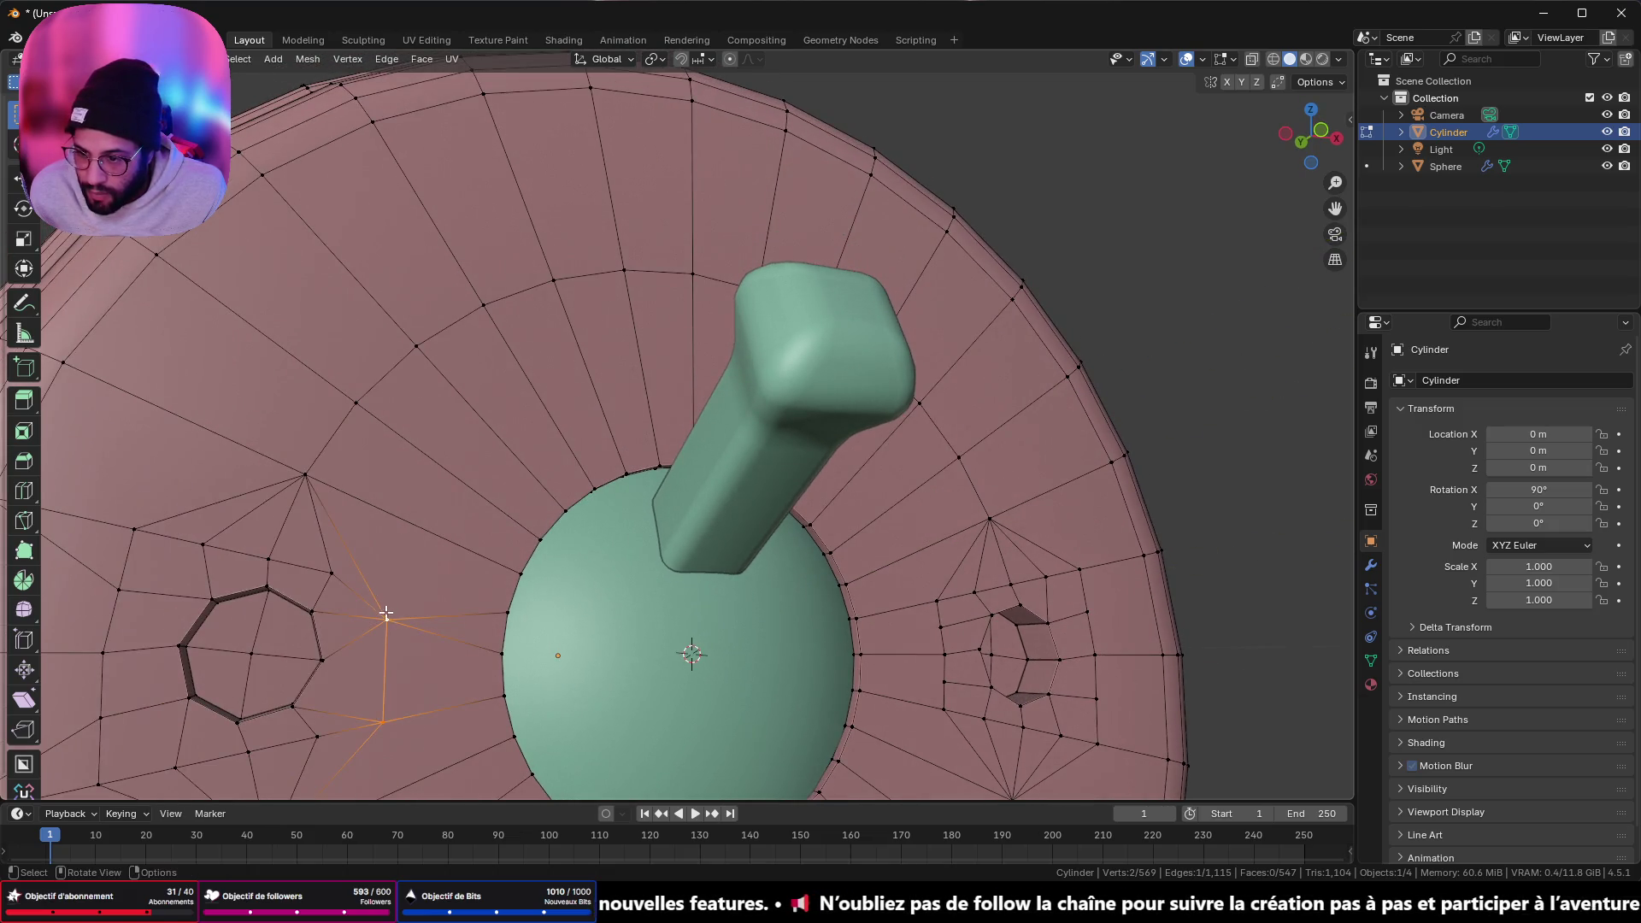
middle_click_drag(422, 663, 459, 589)
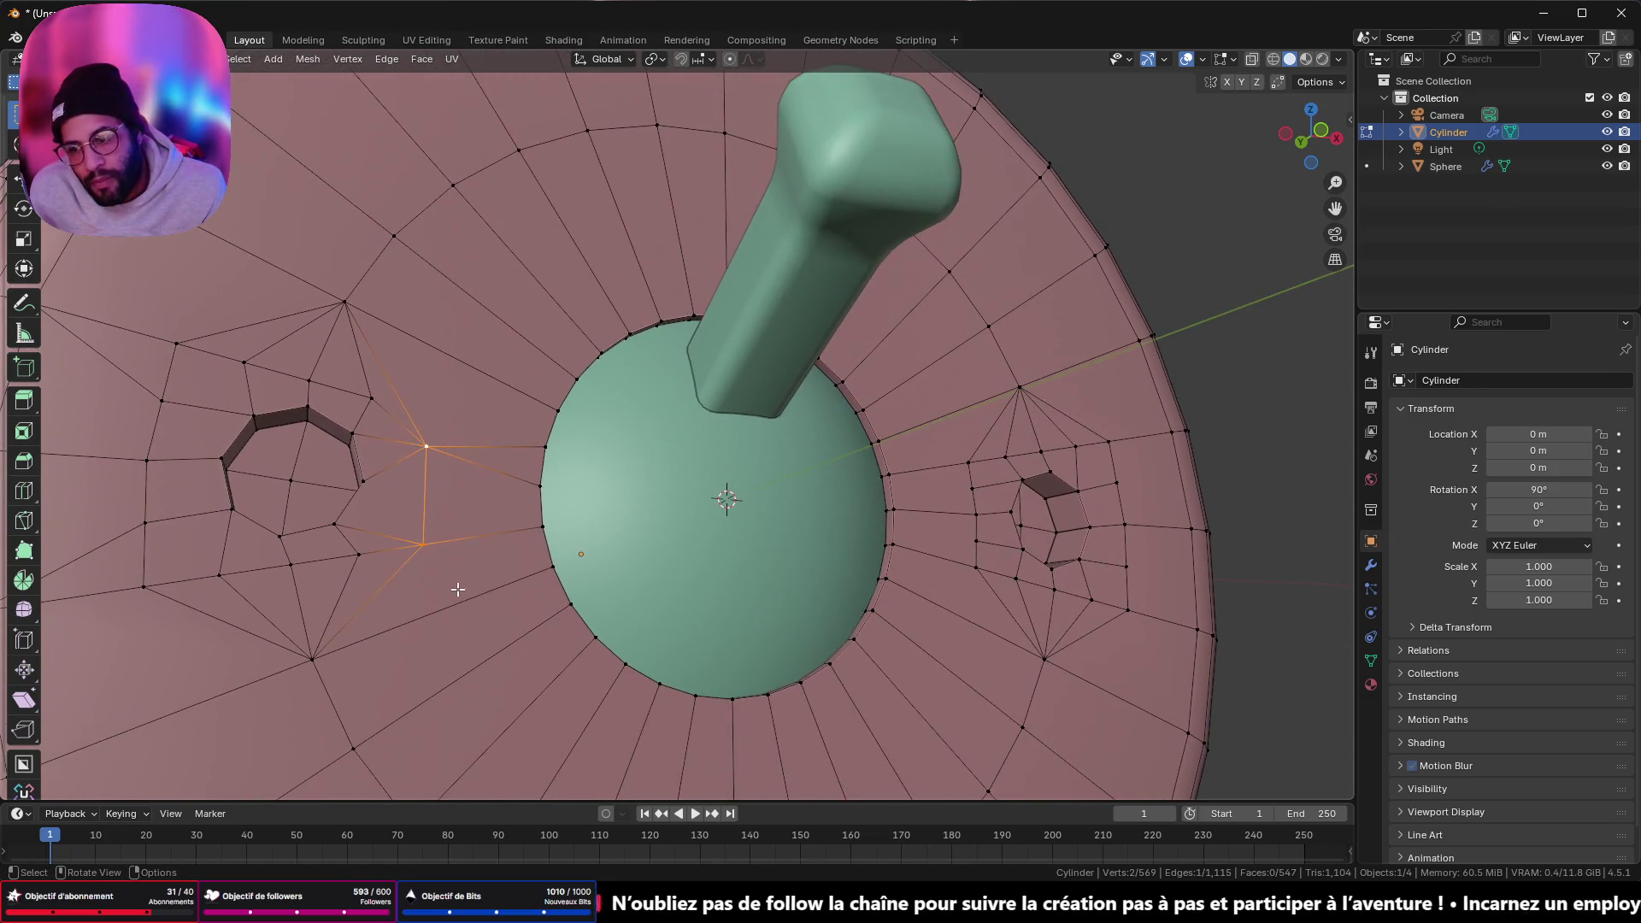
key("m")
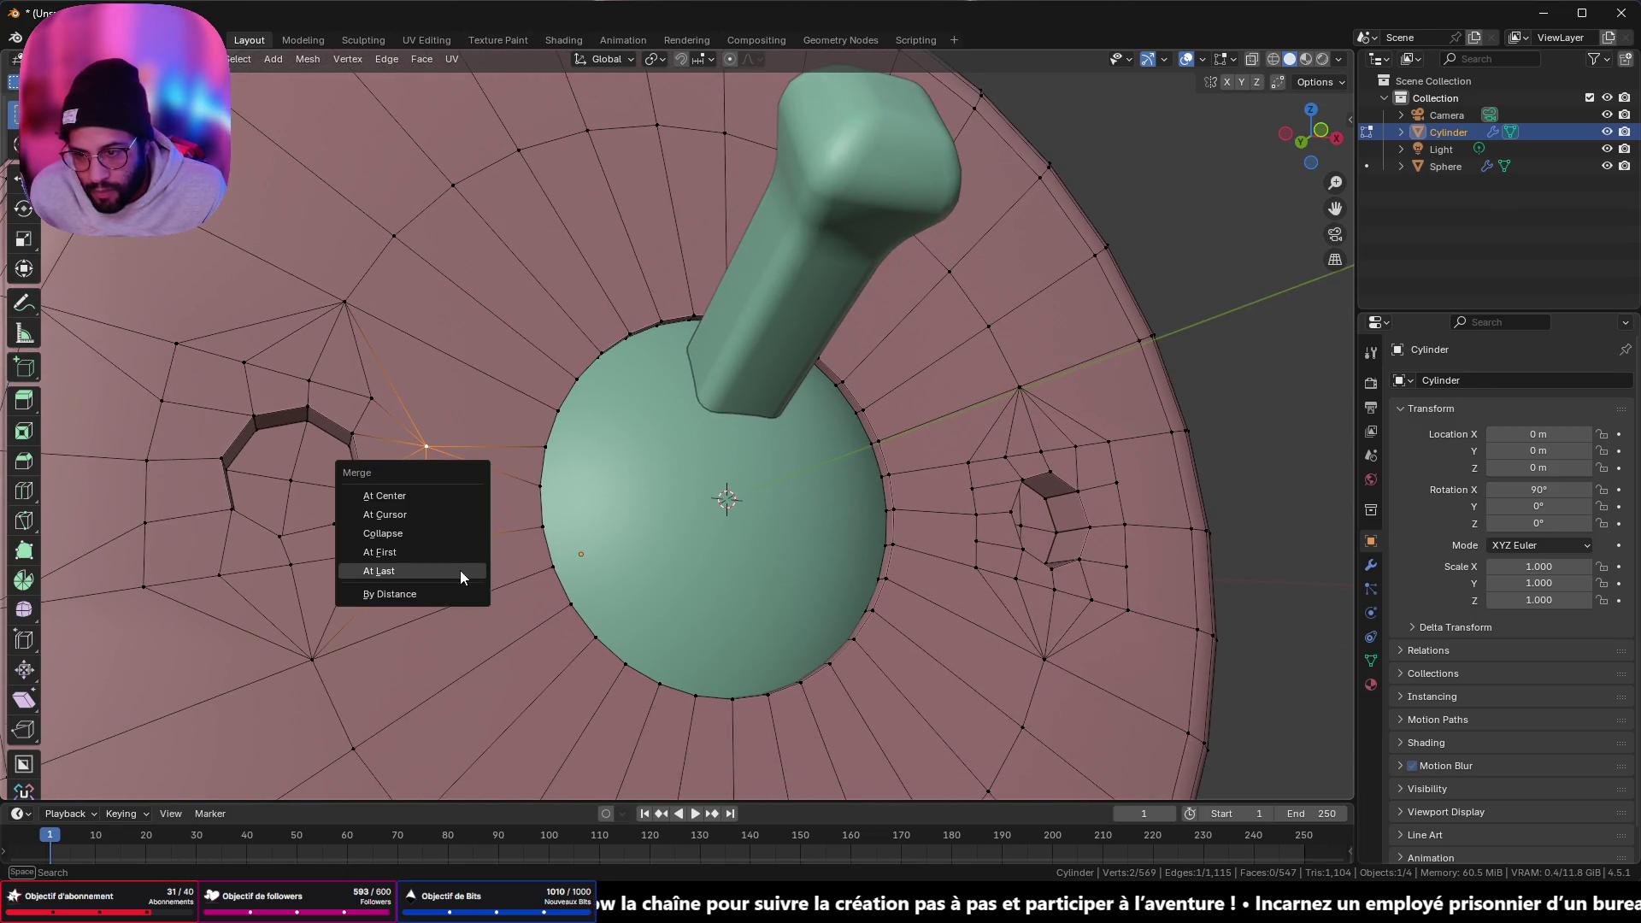
left_click(446, 598)
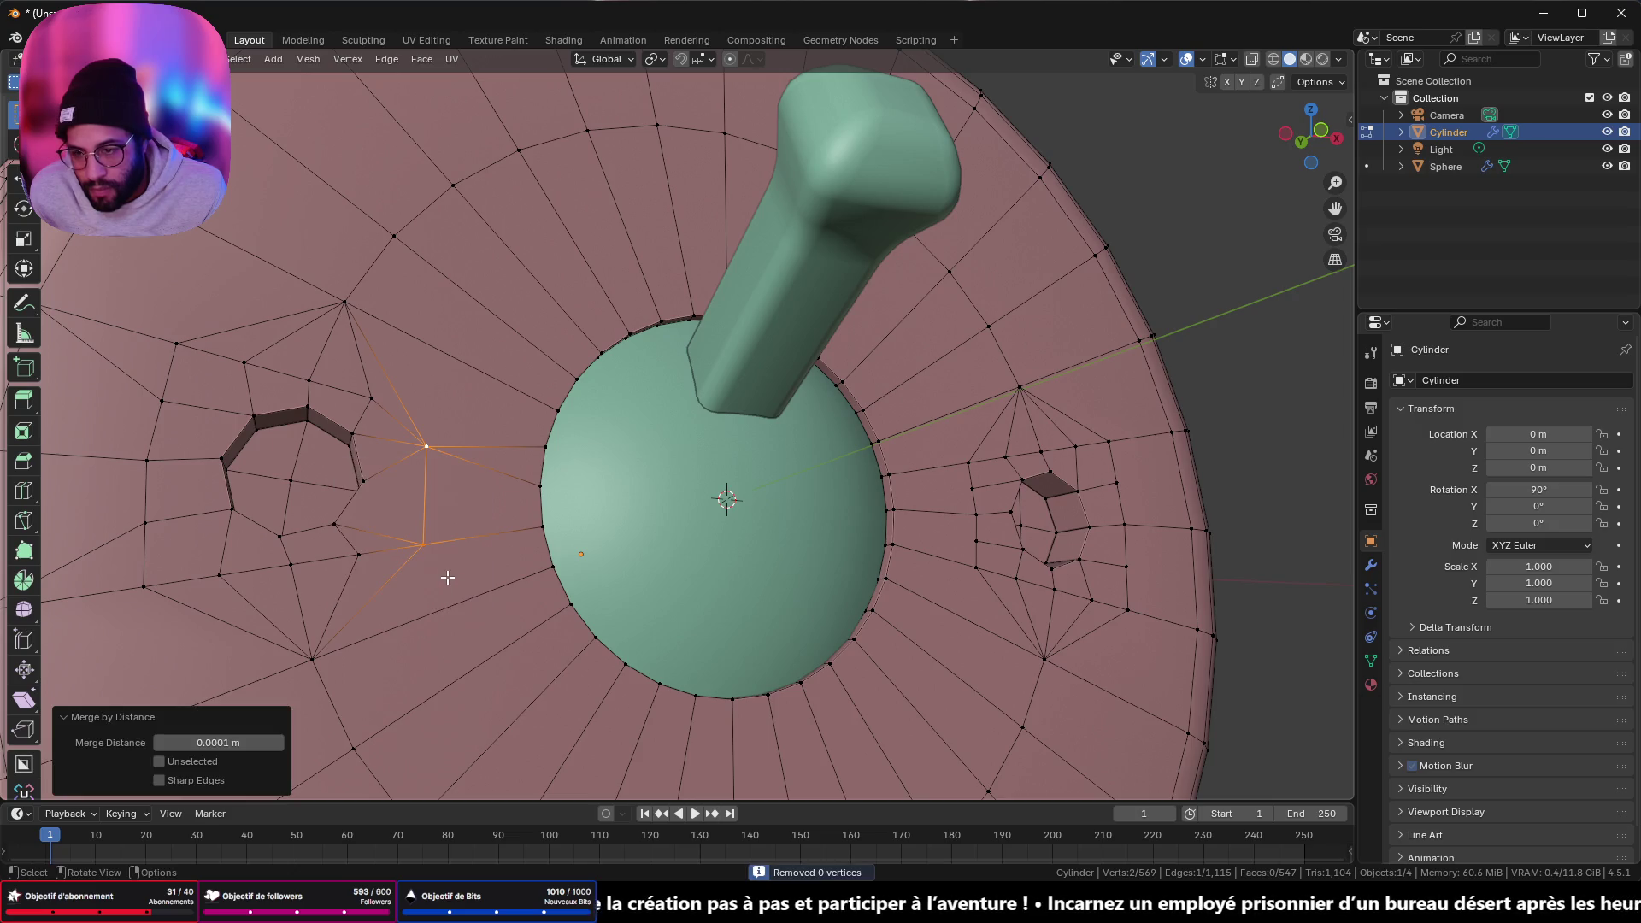
key("m")
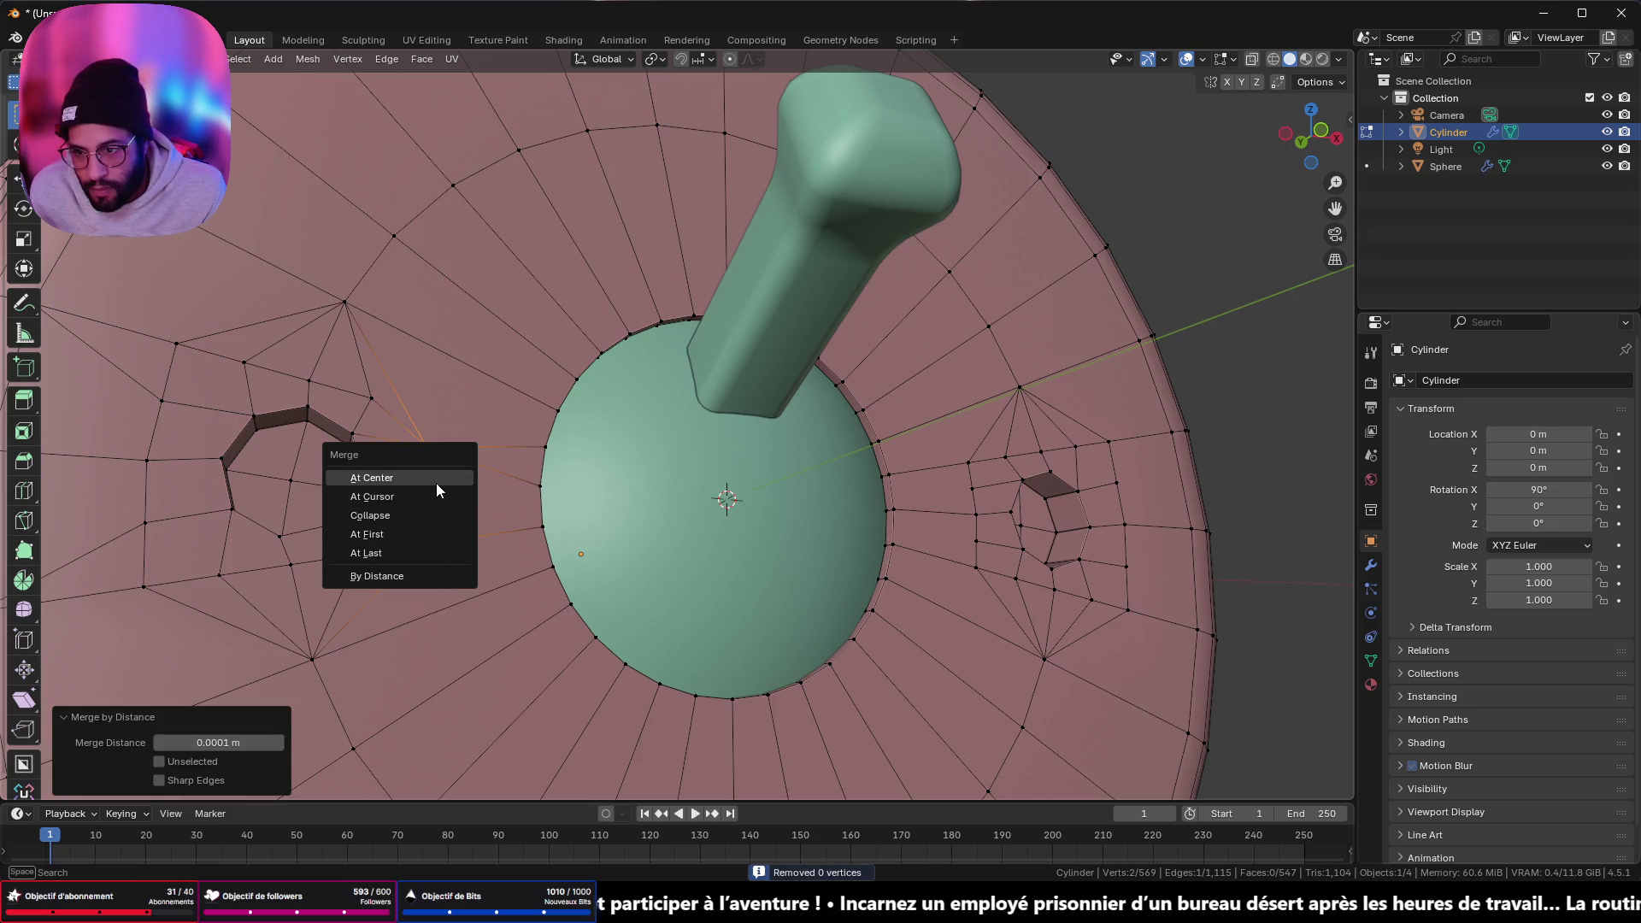
left_click(436, 484)
- Merge the two vertices above the left hole At Last
mouse_move(454, 511)
middle_mouse_down()
mouse_move(436, 552)
mouse_move(417, 527)
middle_mouse_up()
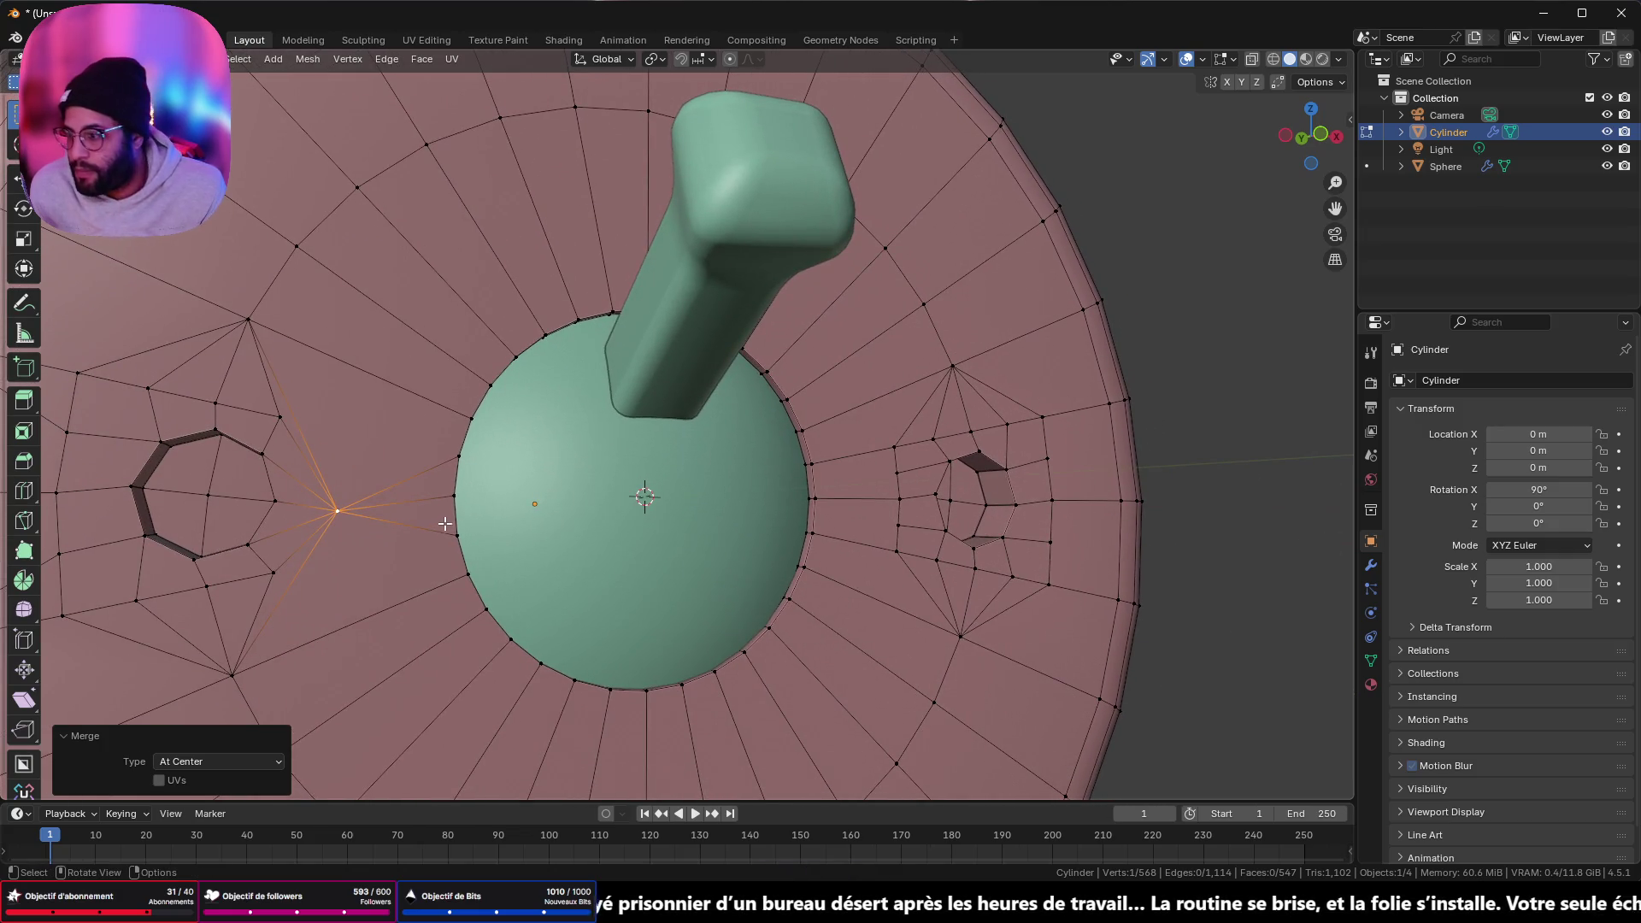
middle_click_drag(710, 520, 678, 509)
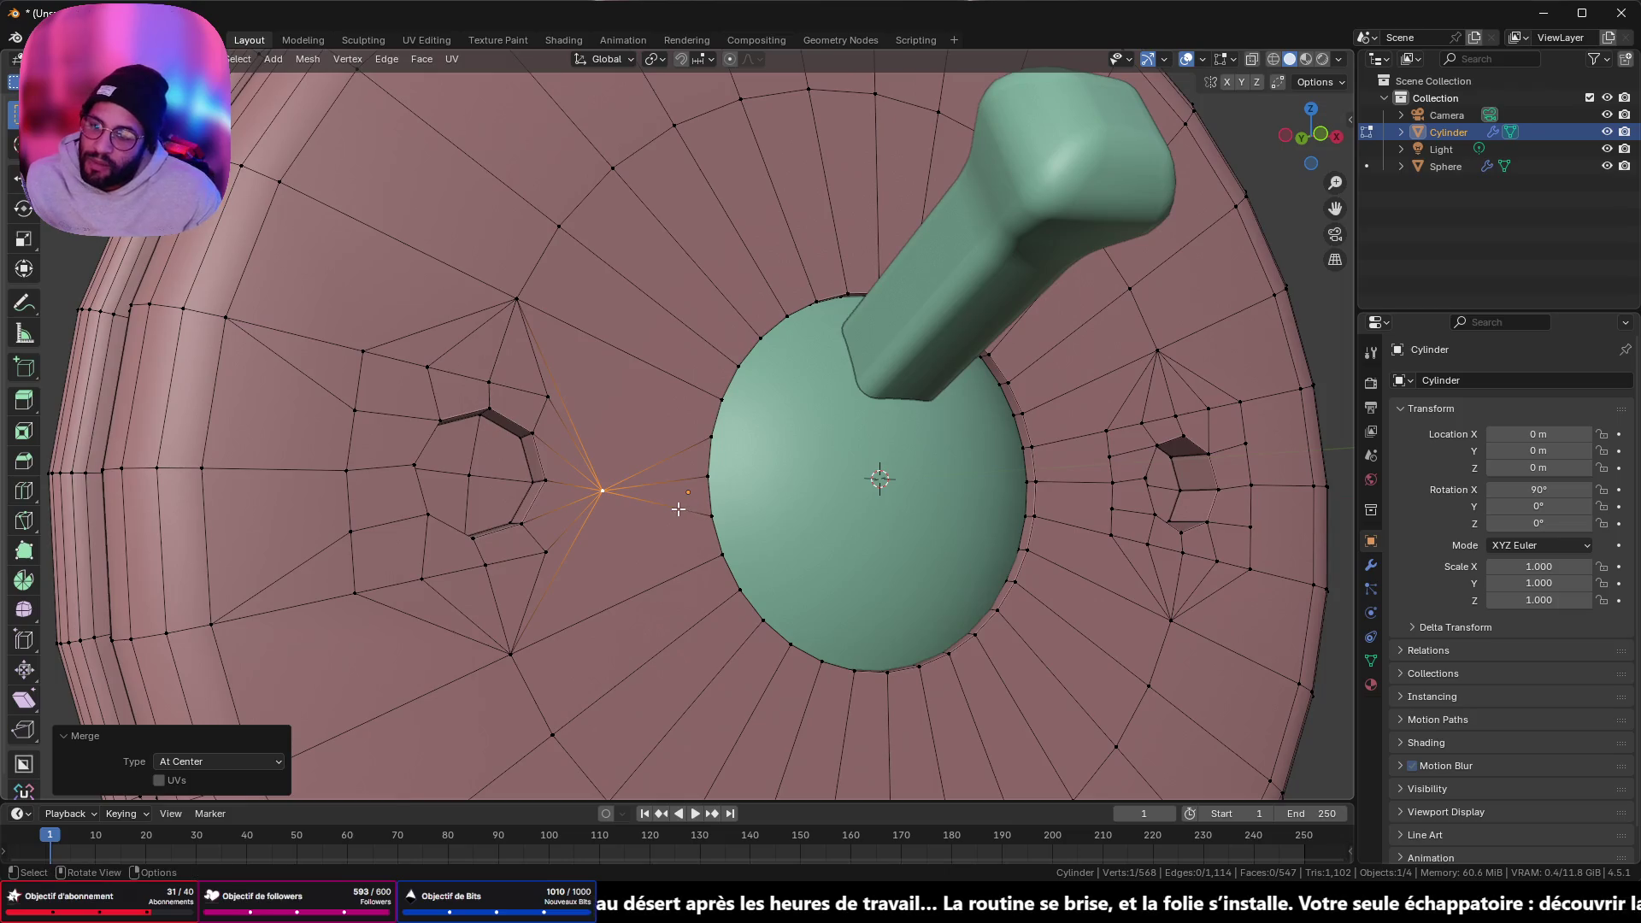
left_click(491, 382)
left_click(517, 300, "shift")
key("m")
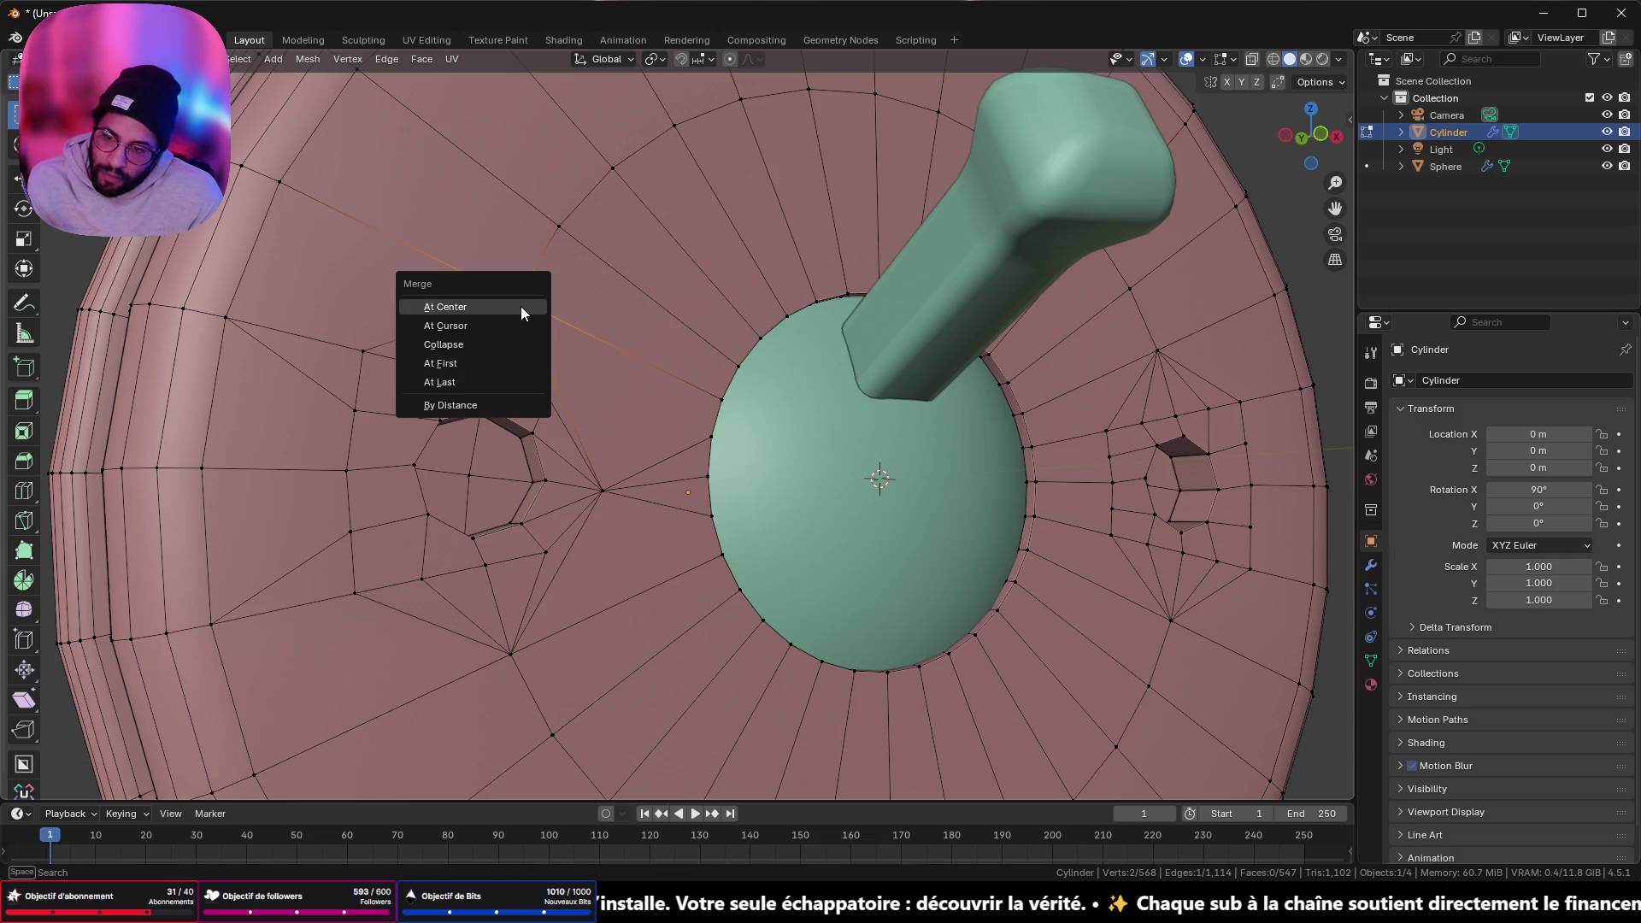
left_click(523, 382)
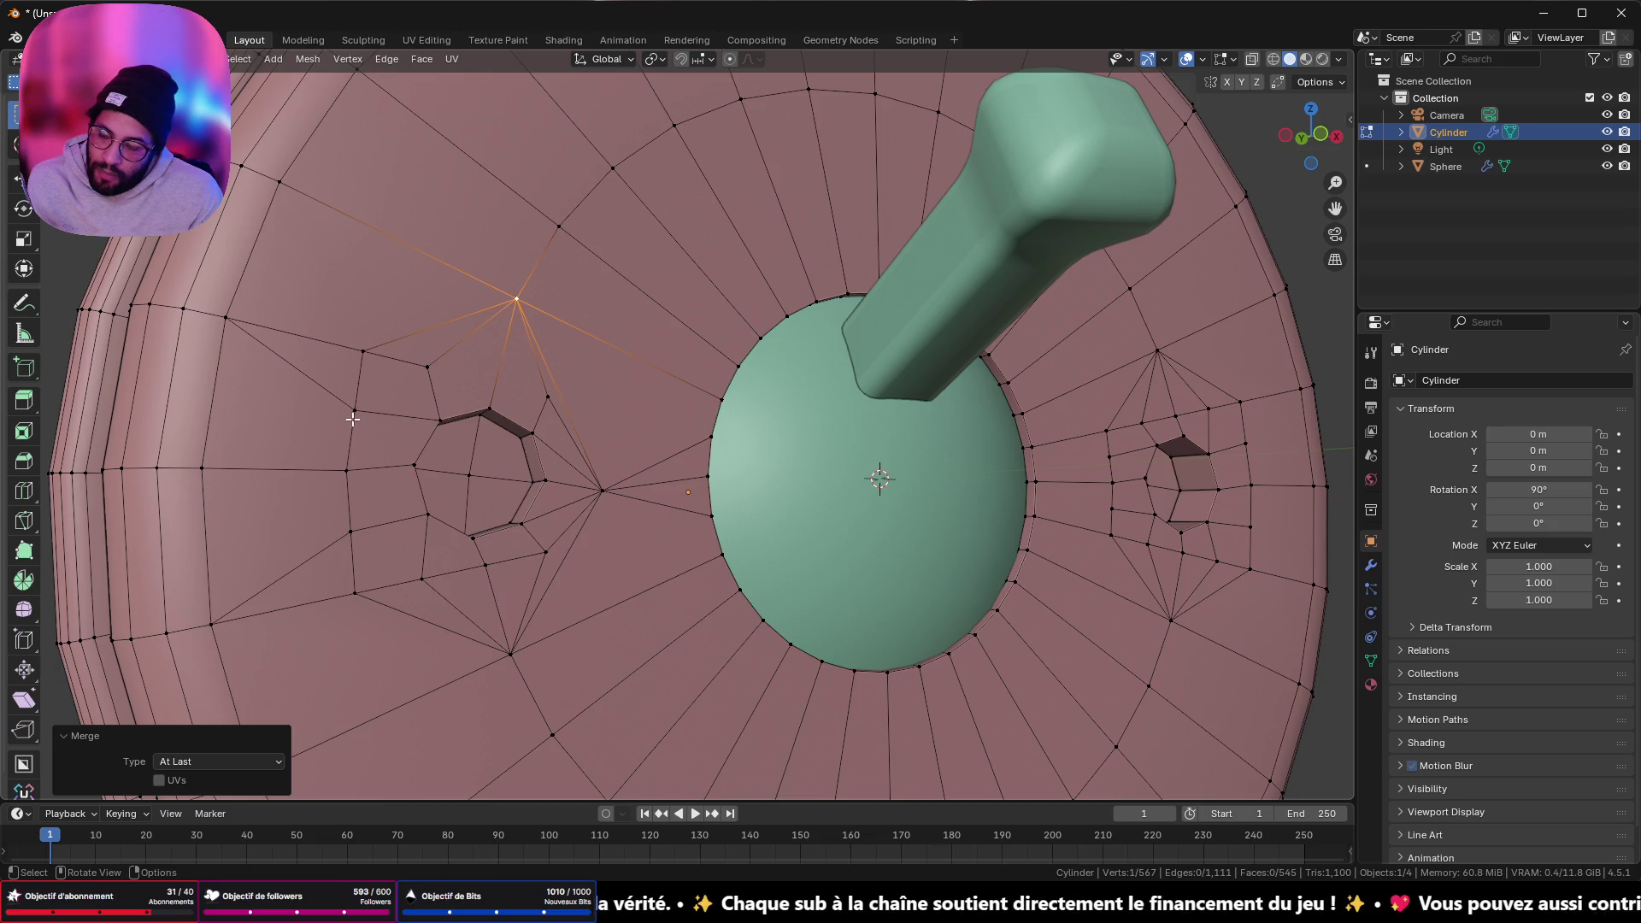
- Merge the lower vertex pair below the hole into one vertex
left_click(491, 567)
left_click(504, 660, "shift")
key("m")
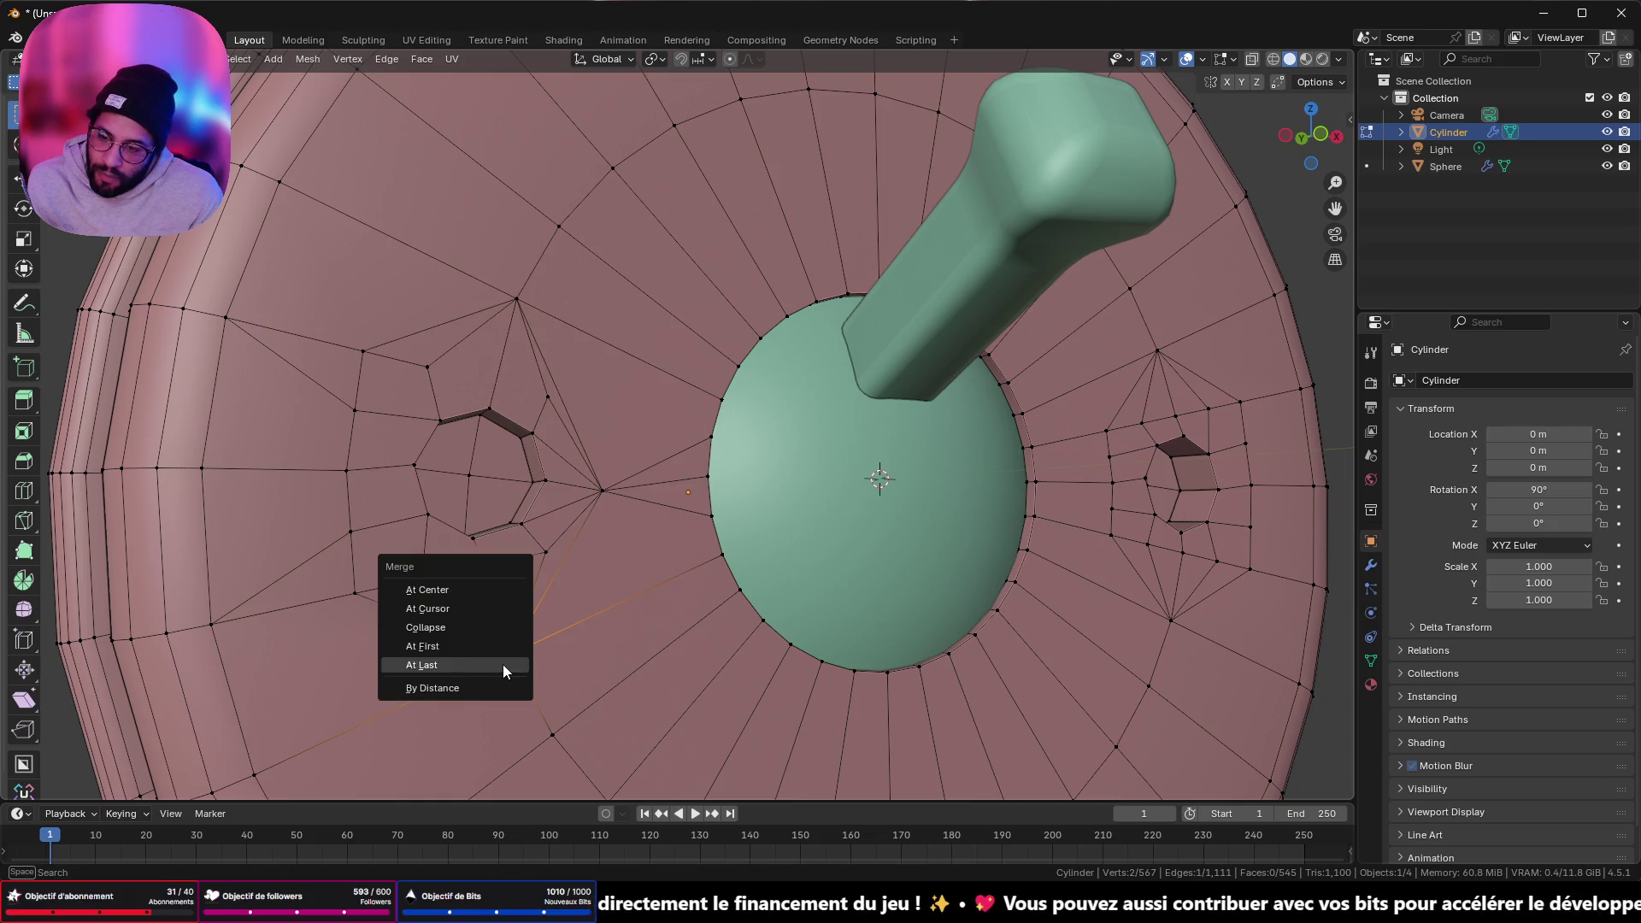
left_click(503, 665)
scroll(502, 664, "down", 5)
mouse_move(503, 664)
middle_mouse_down()
mouse_move(551, 542)
mouse_move(551, 478)
mouse_move(477, 547)
mouse_move(486, 525)
mouse_move(584, 536)
mouse_move(583, 558)
mouse_move(681, 546)
middle_mouse_up()
- Extrude three new vertices in succession from the selected vertex
key("Tab")
key("Tab")
scroll(600, 564, "up", 2)
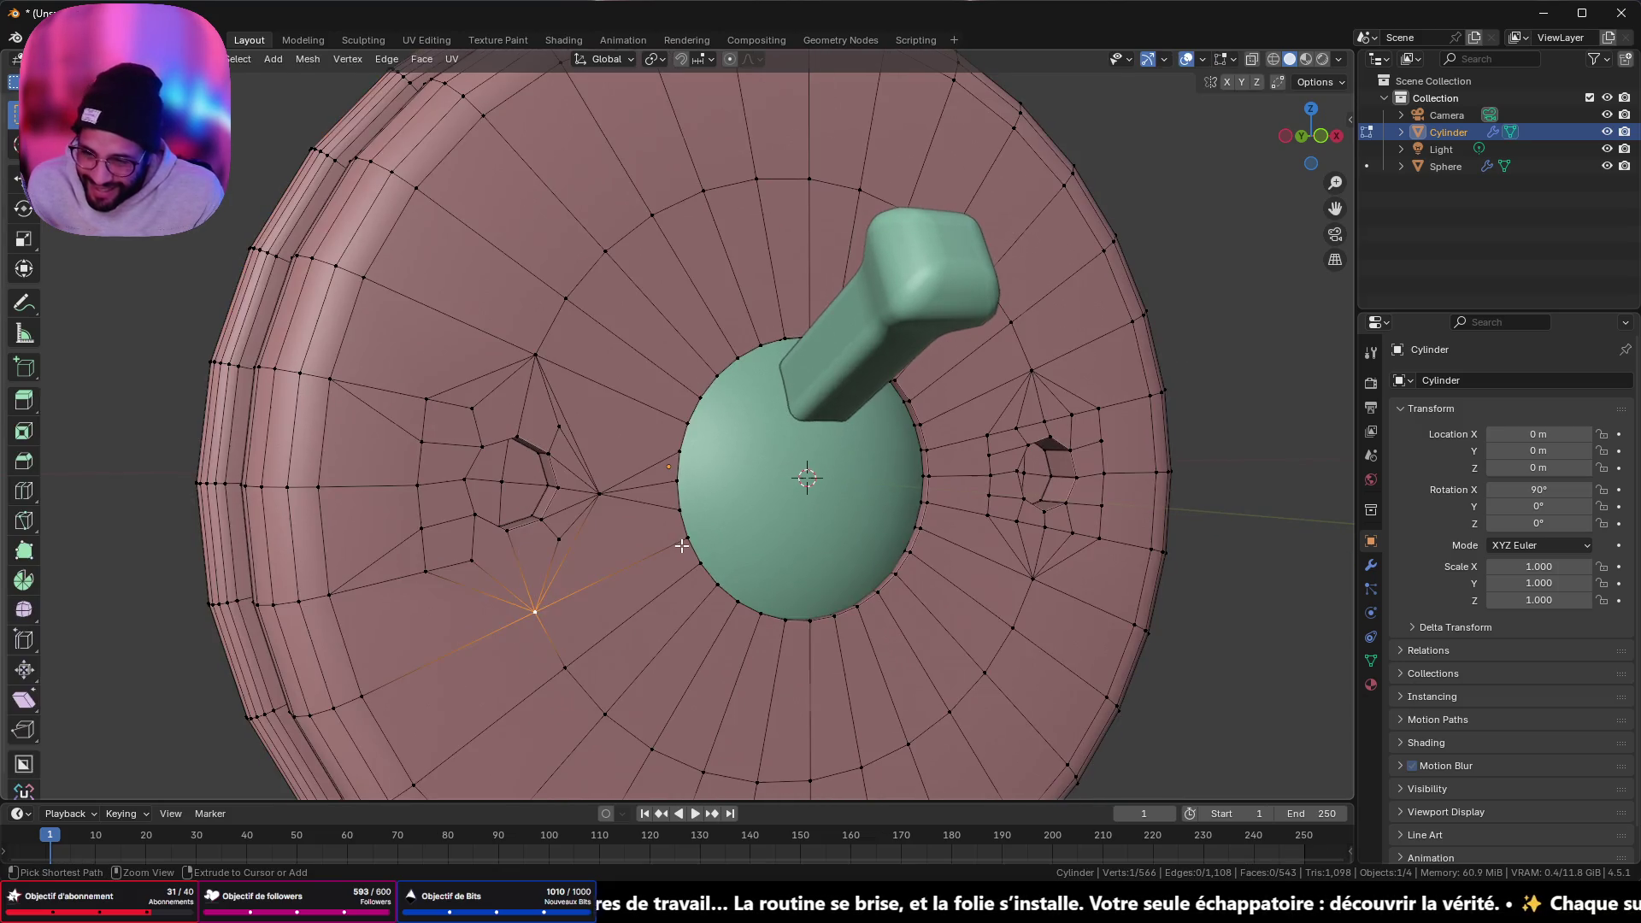
right_click(680, 544, "ctrl")
right_click(676, 541, "ctrl")
right_click(673, 538, "ctrl")
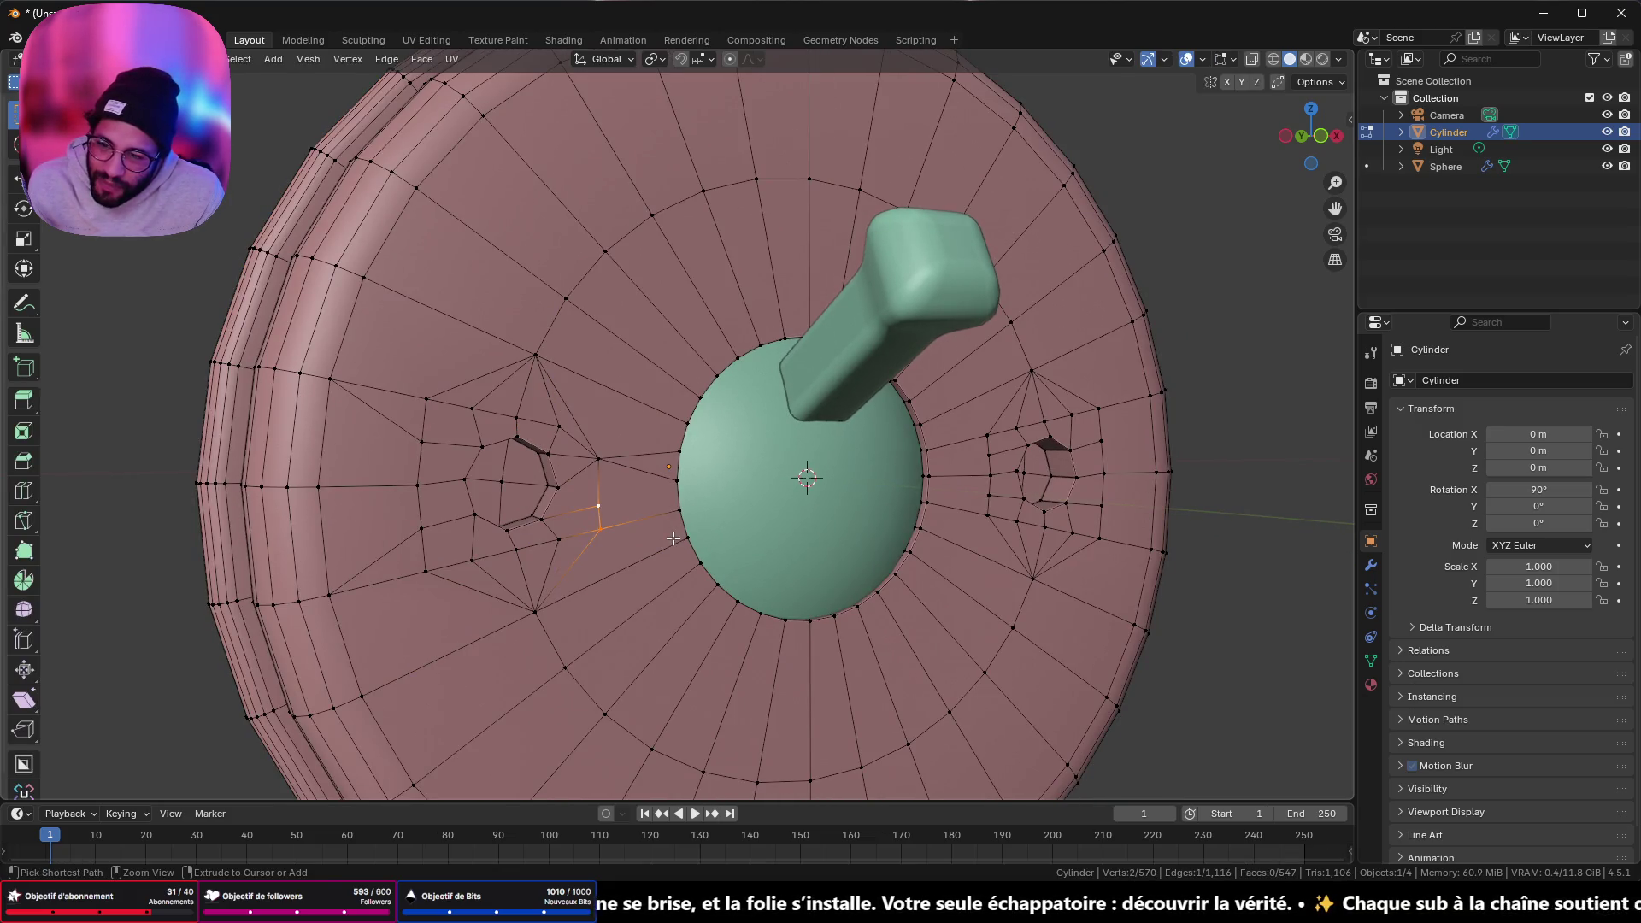
- Clear the selection and undo the last three edits
key("a")
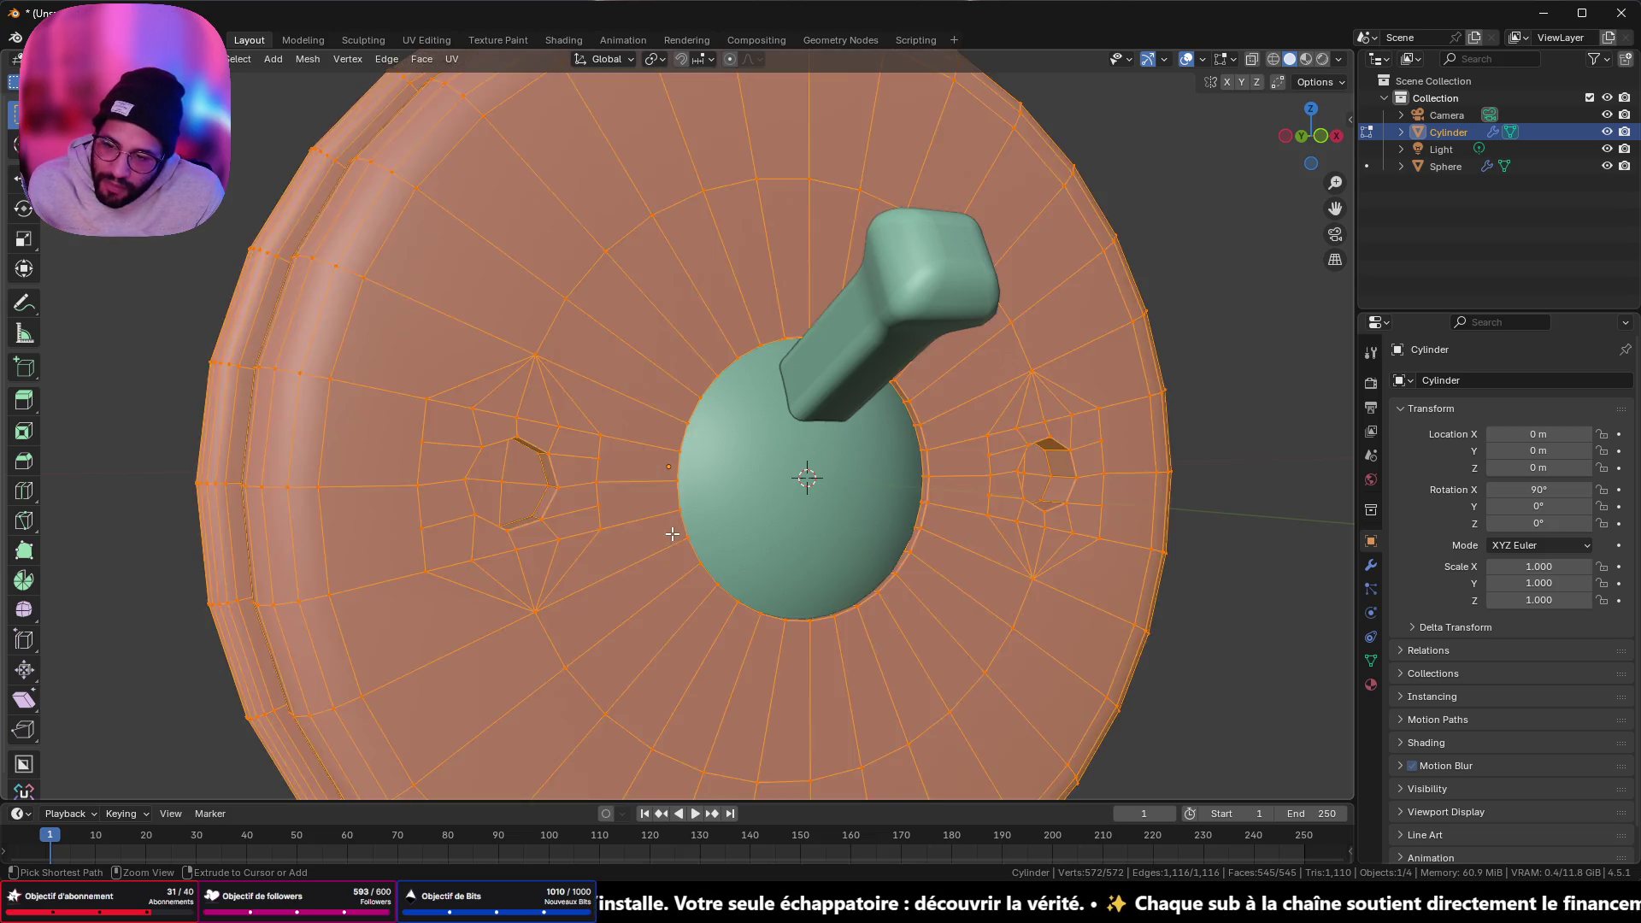
key("alt+a")
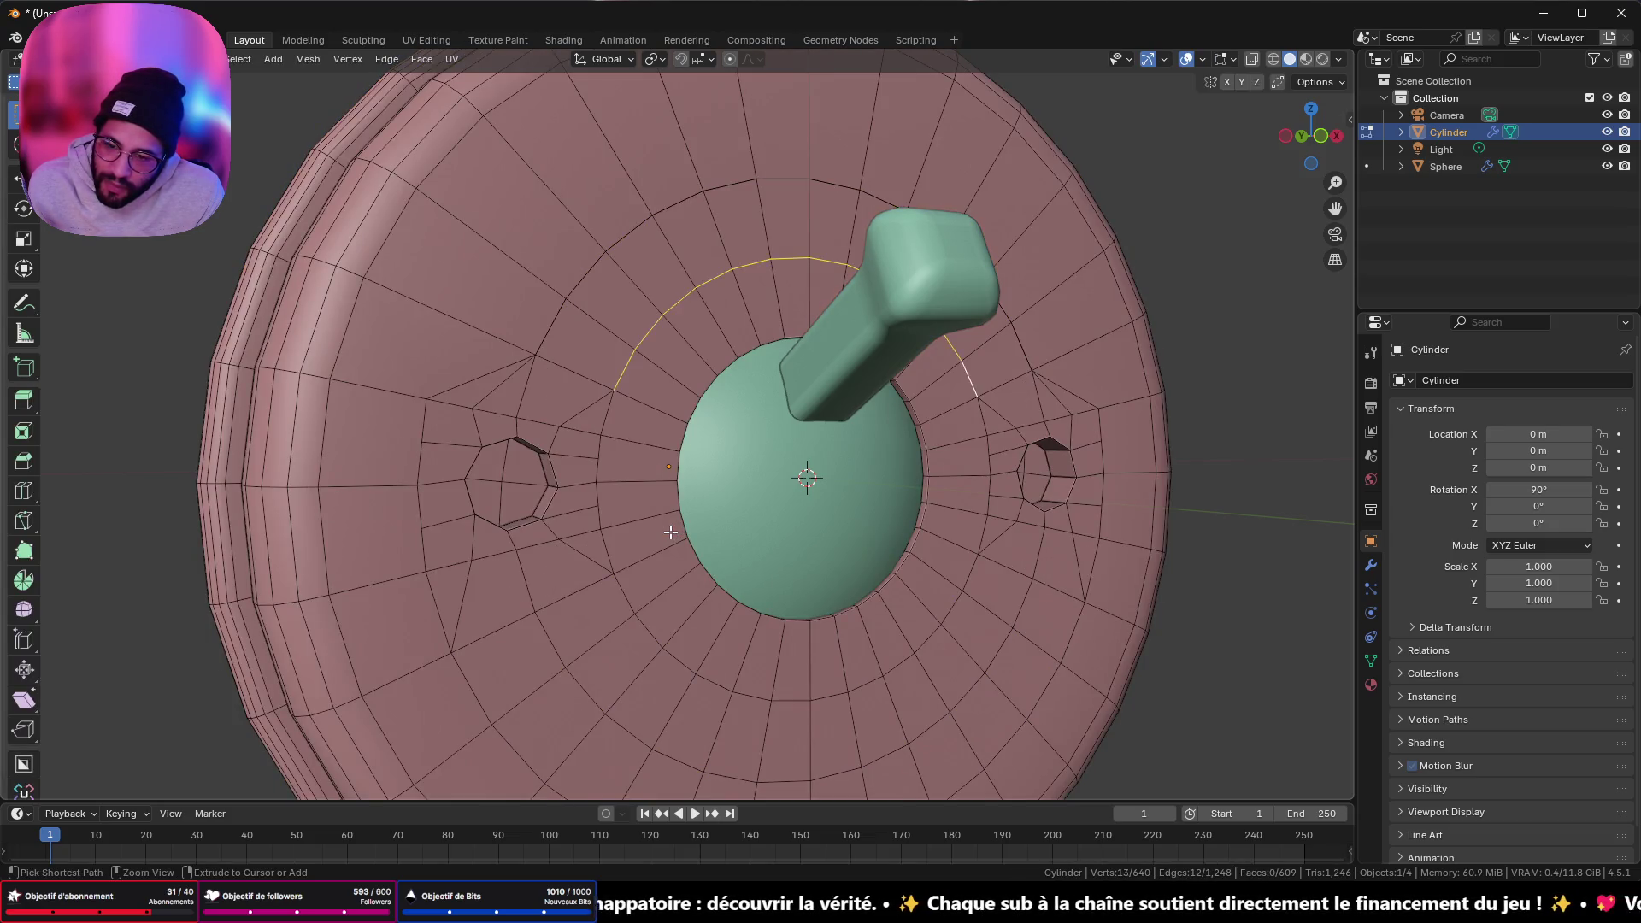
key("ctrl+z")
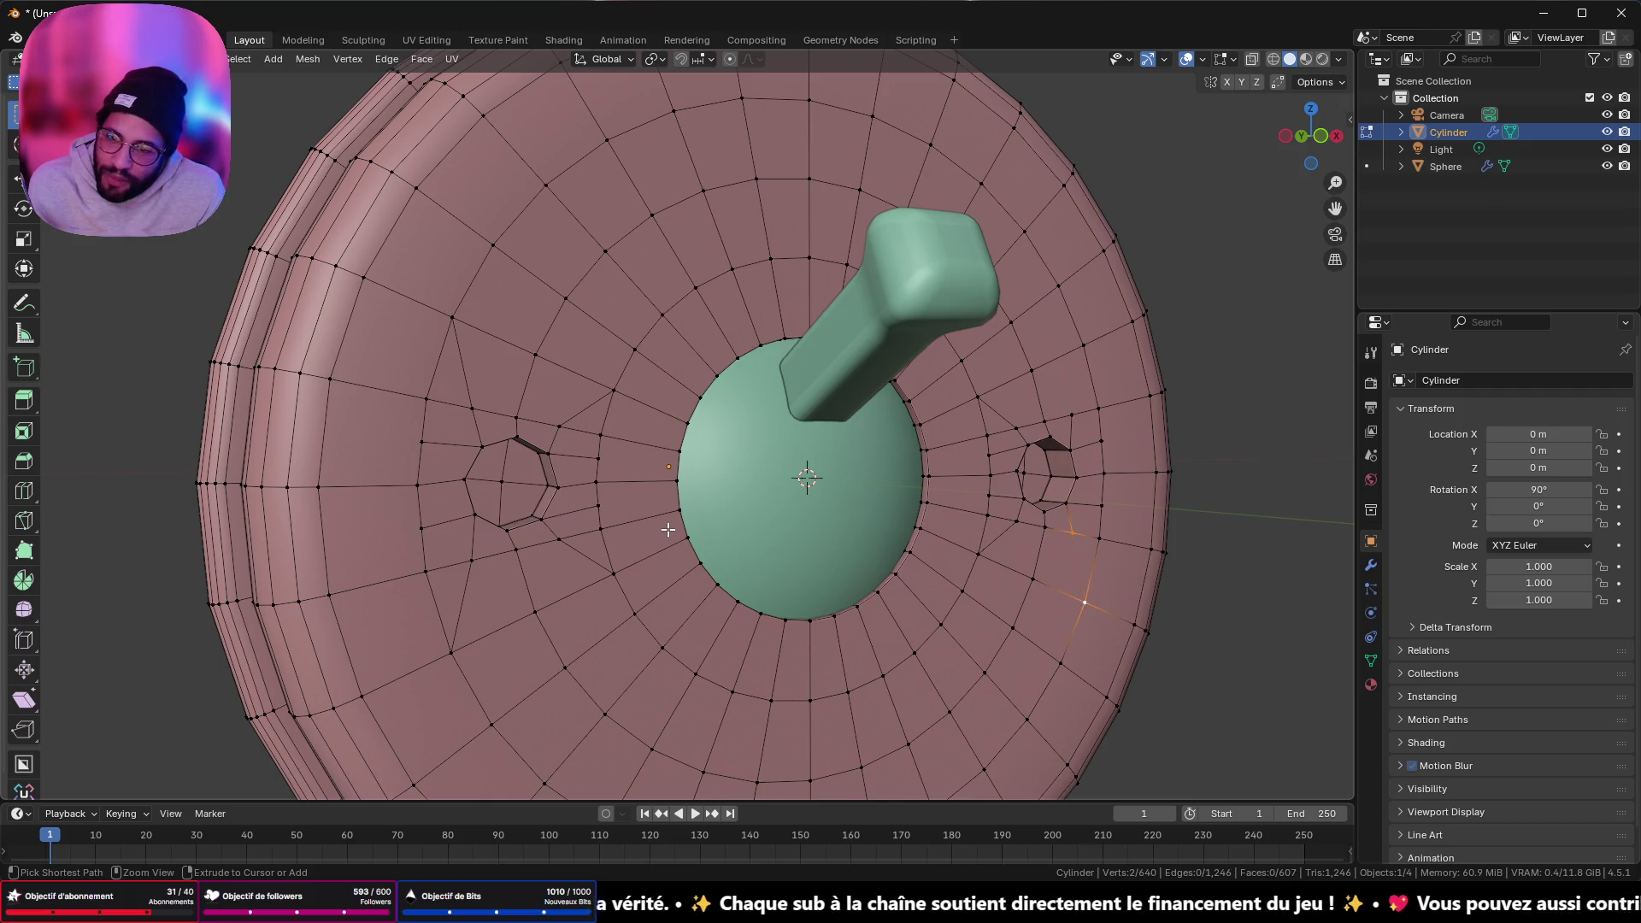
key("ctrl+z")
key("ctrl+z")
key("ctrl+z")
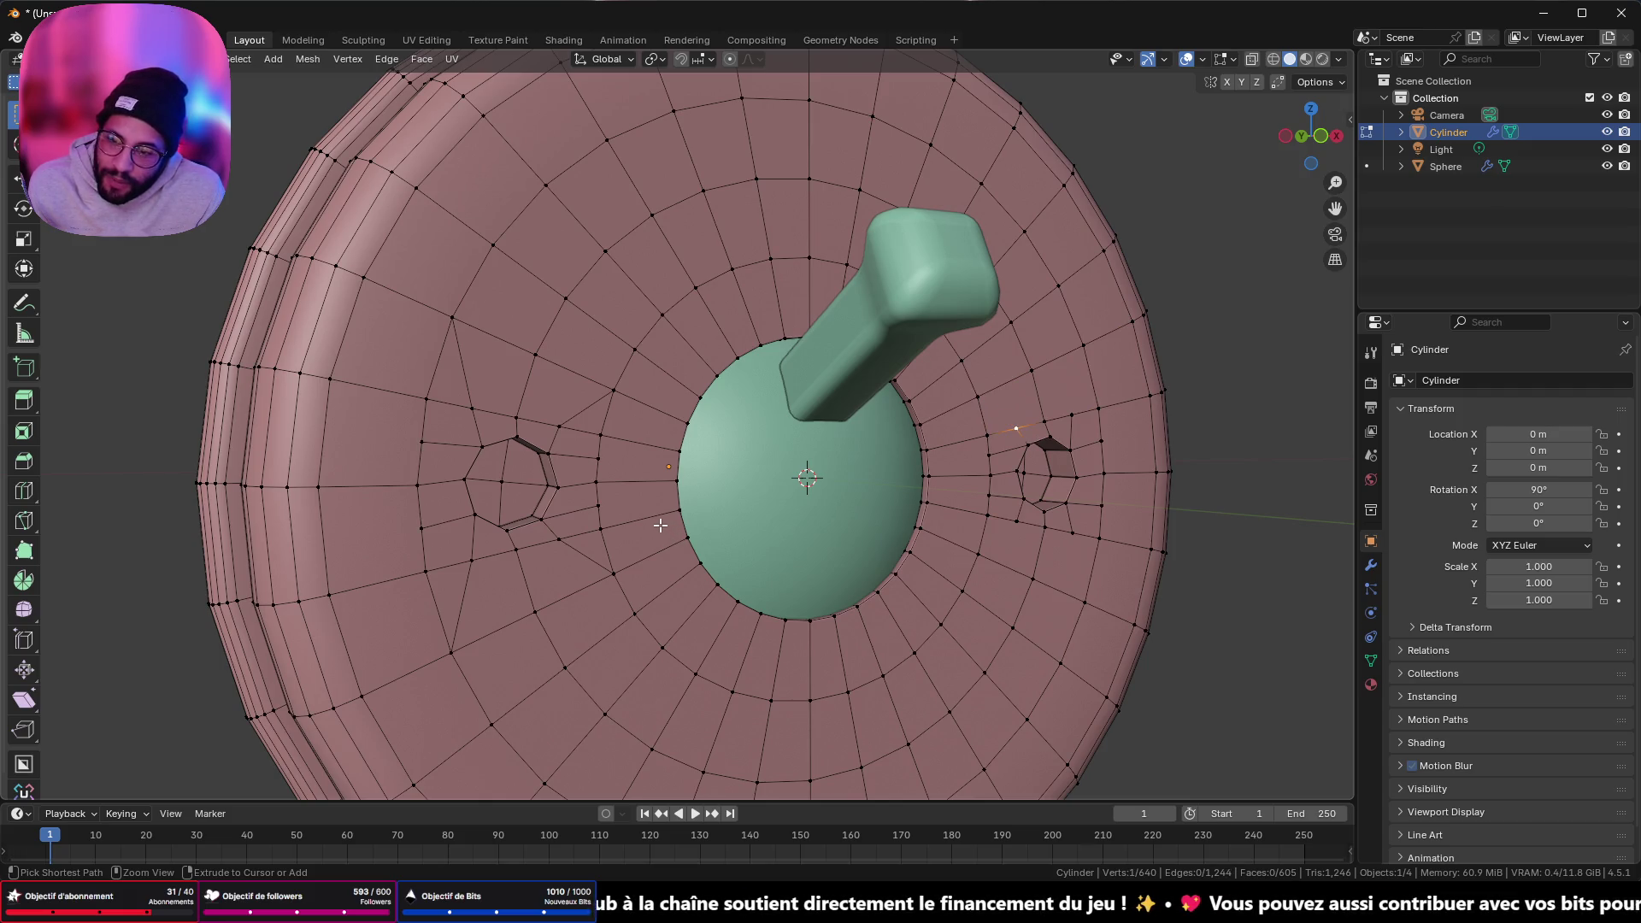
key("ctrl+z")
key("ctrl+z")
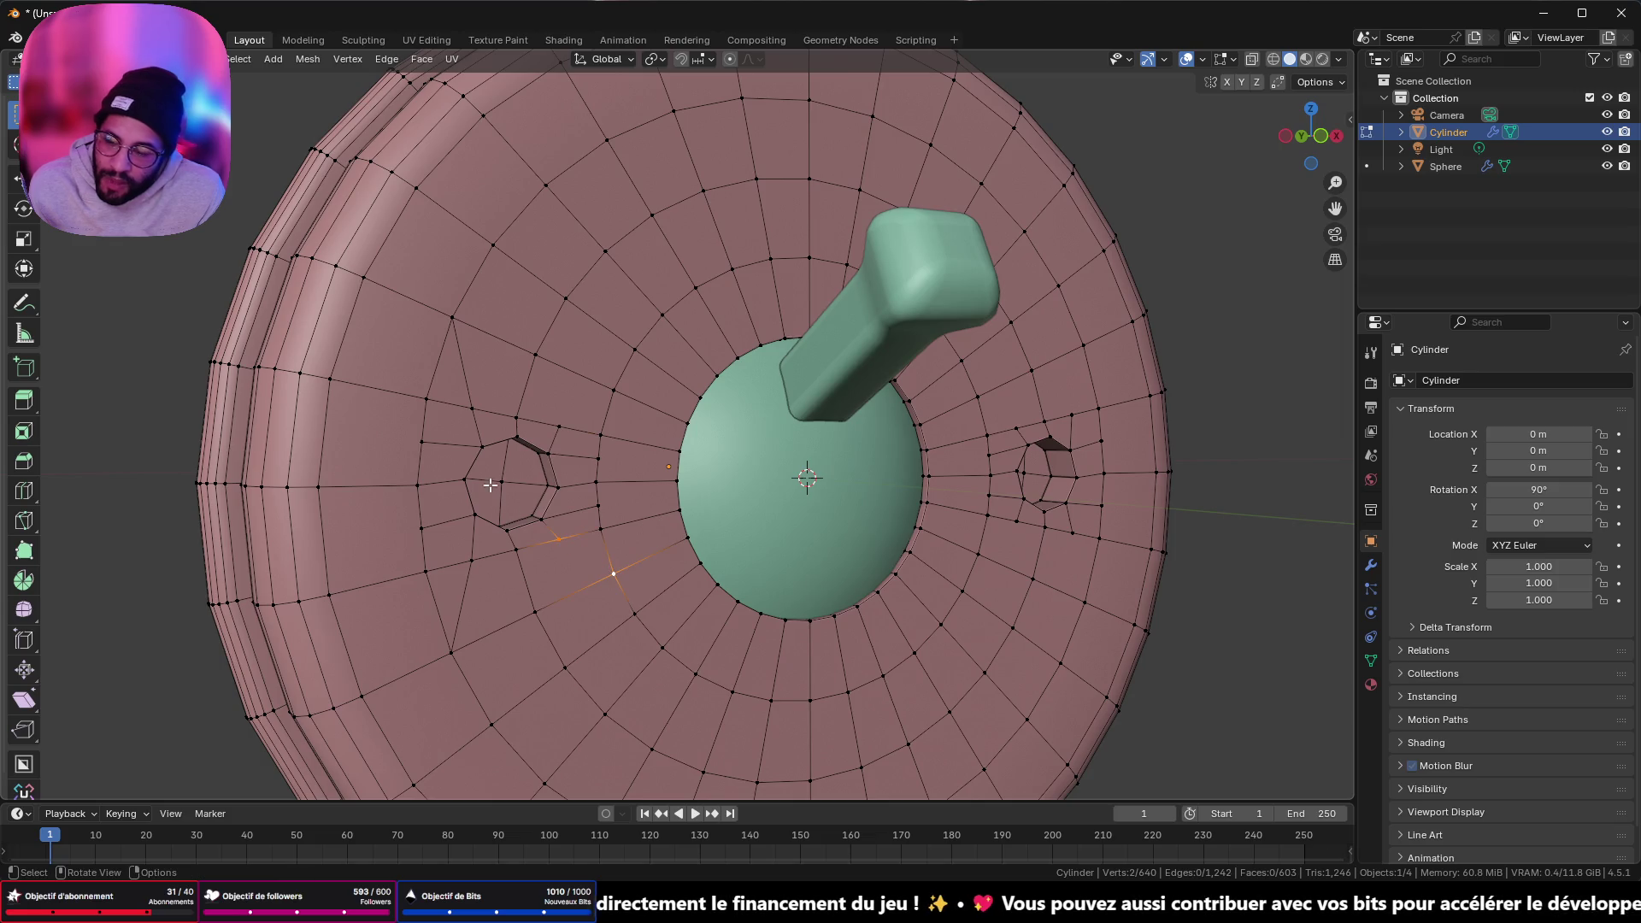
- Join two vertex pairs left of the hole with new edges, then pick two vertices near the dome
left_click(393, 442)
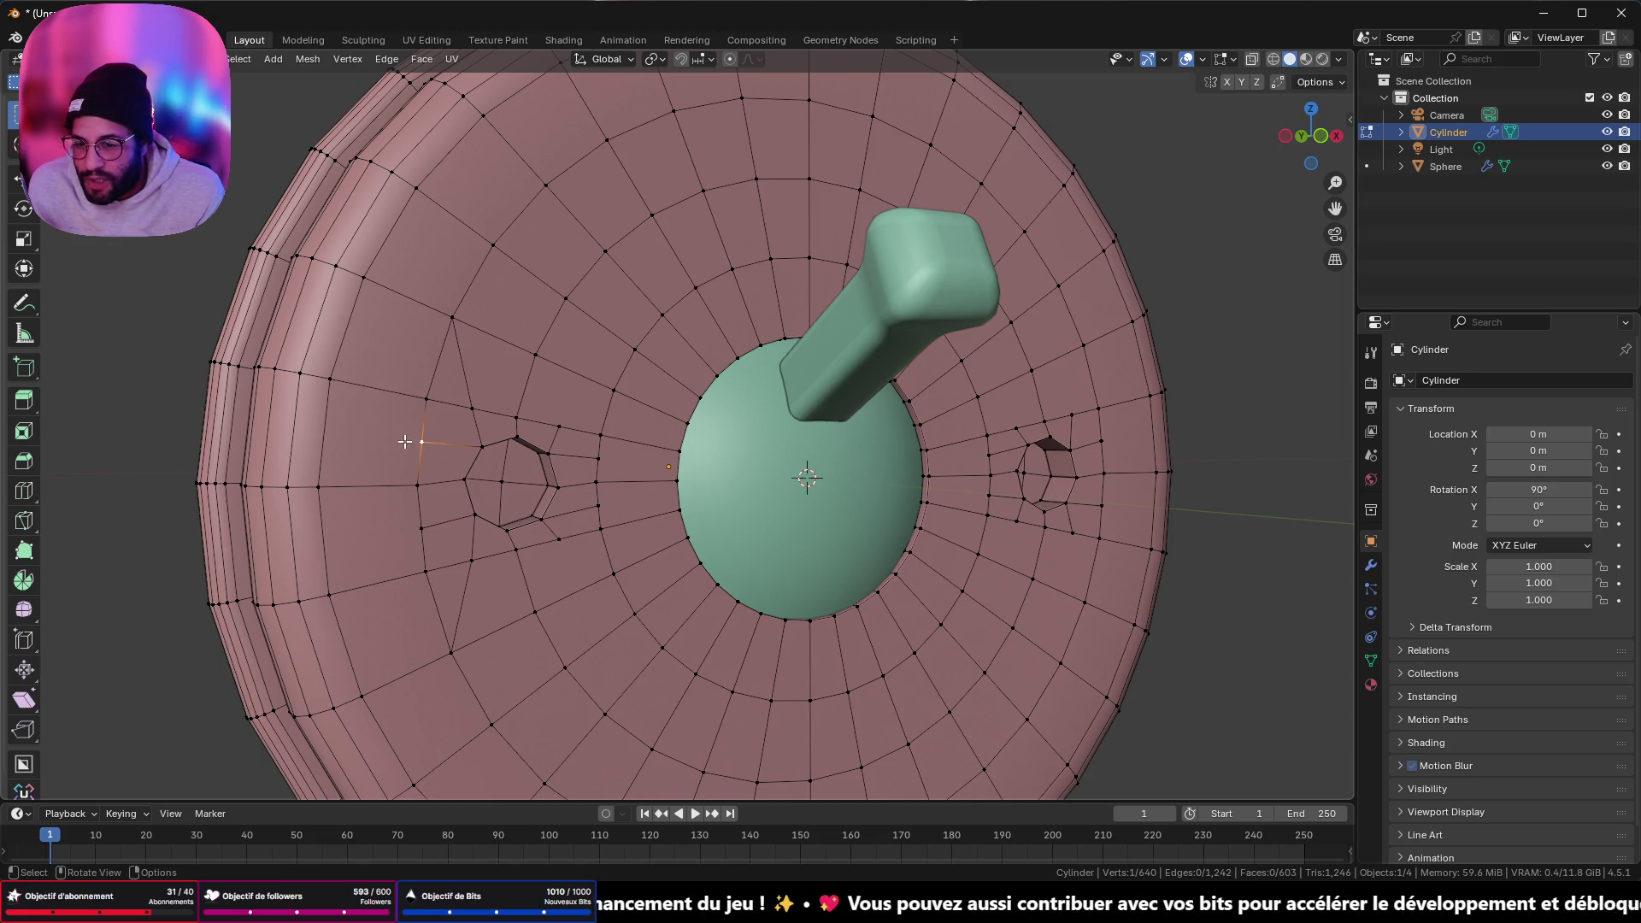
left_click(363, 408, "shift")
key("j")
left_click(423, 530)
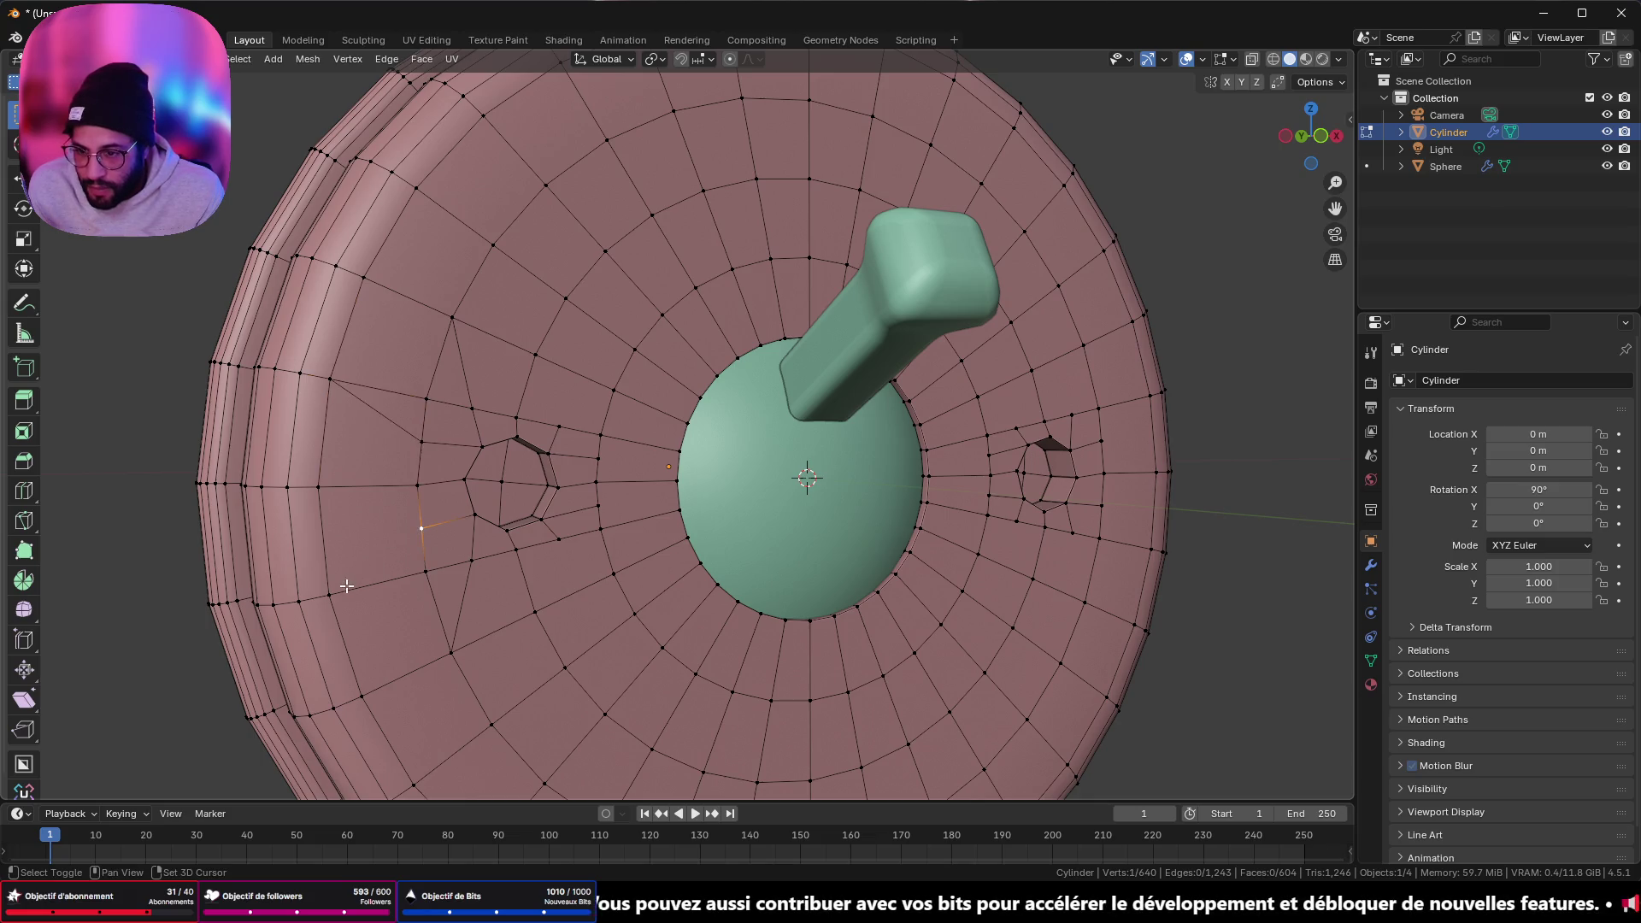
left_click(342, 584, "shift")
key("j")
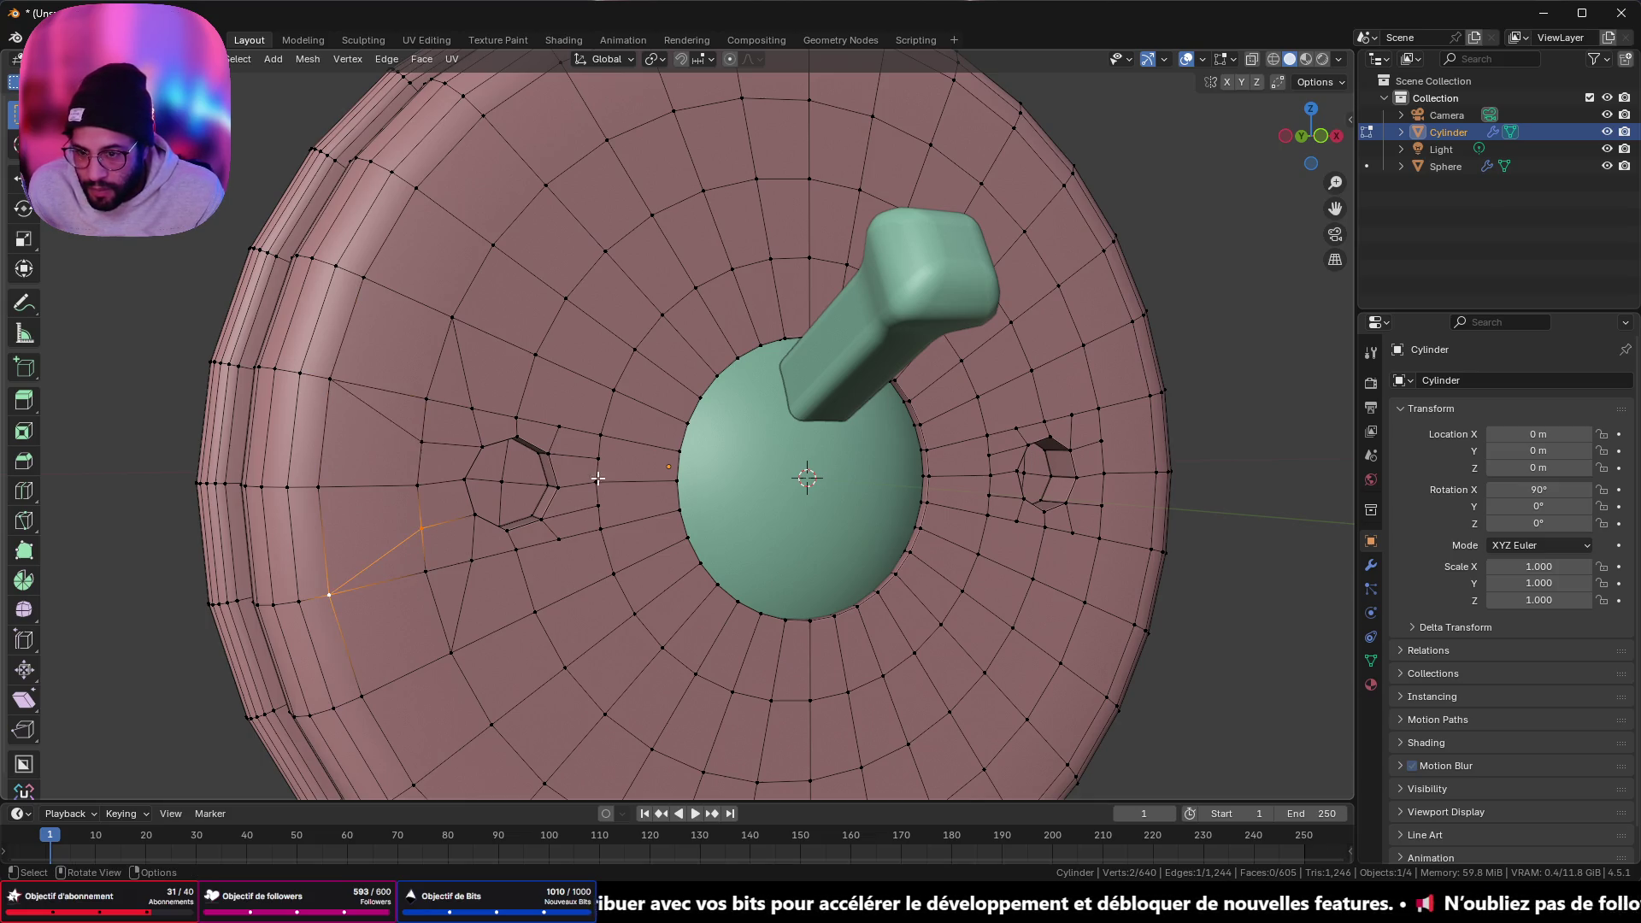
left_click(601, 461)
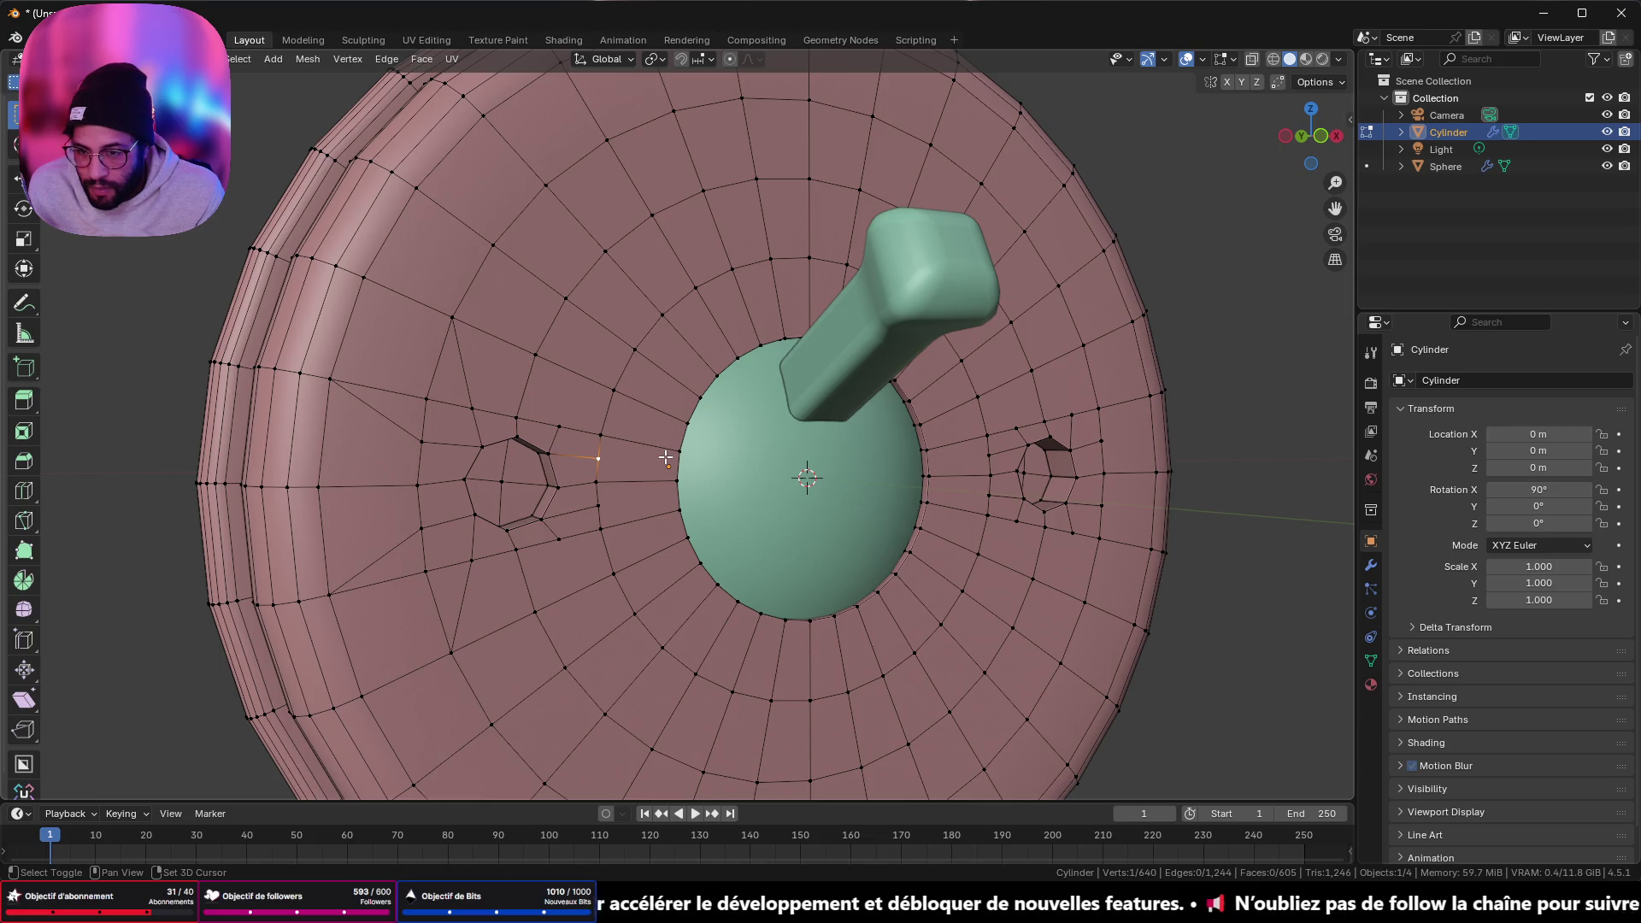
left_click(672, 454, "shift")
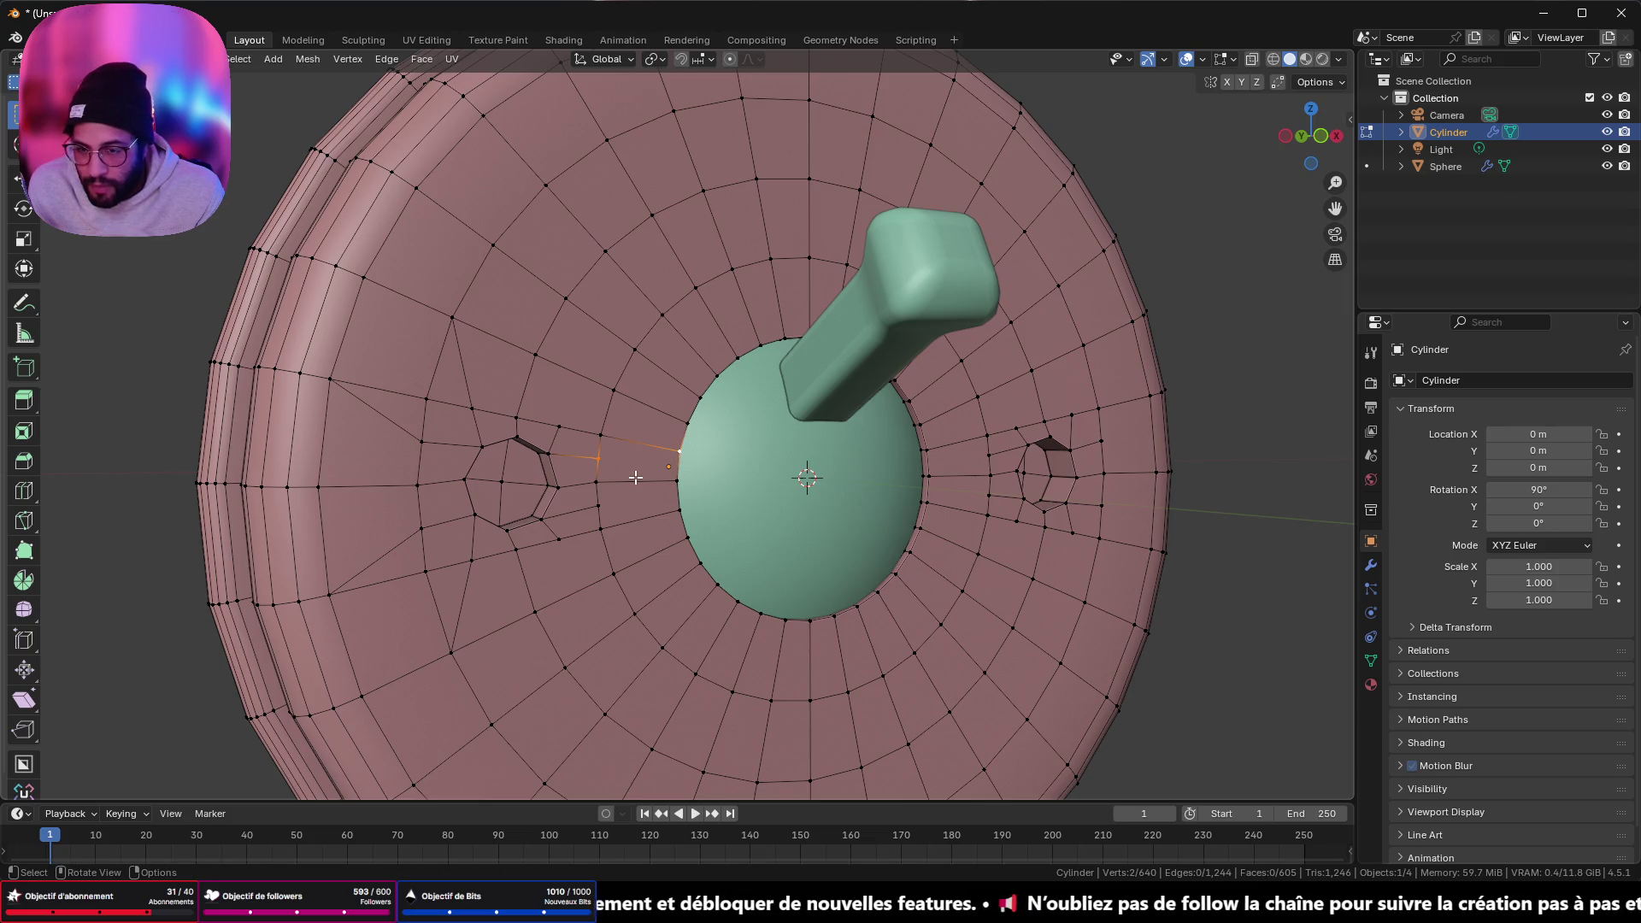
- Select the five column vertices beside the hole and merge them At Last
scroll(598, 493, "up", 4)
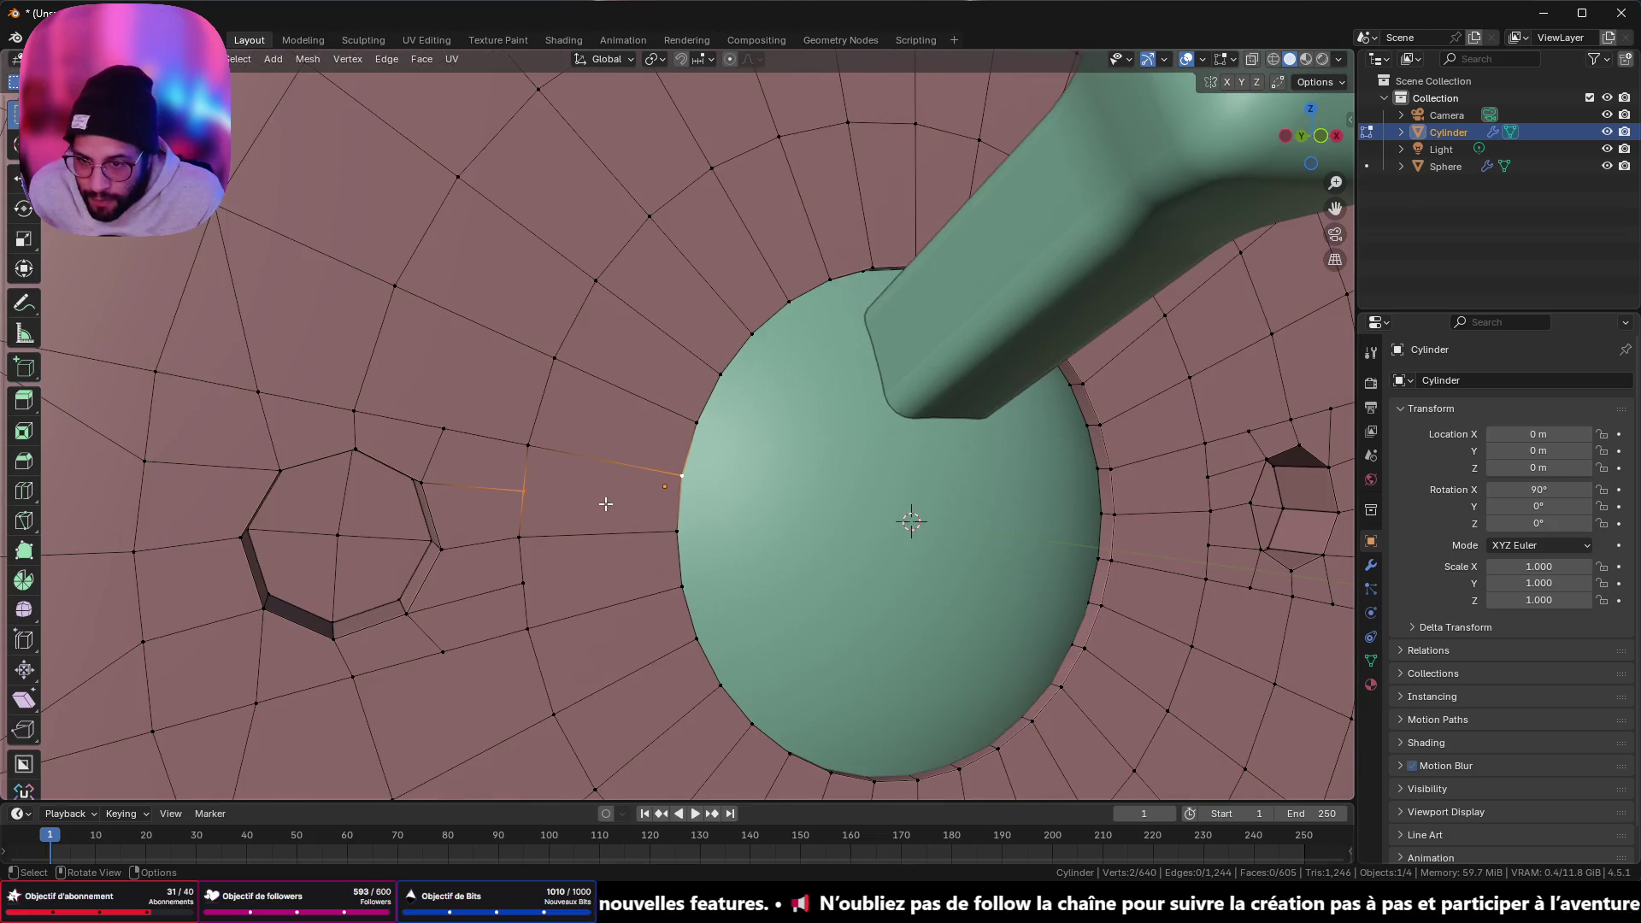
left_click(529, 448)
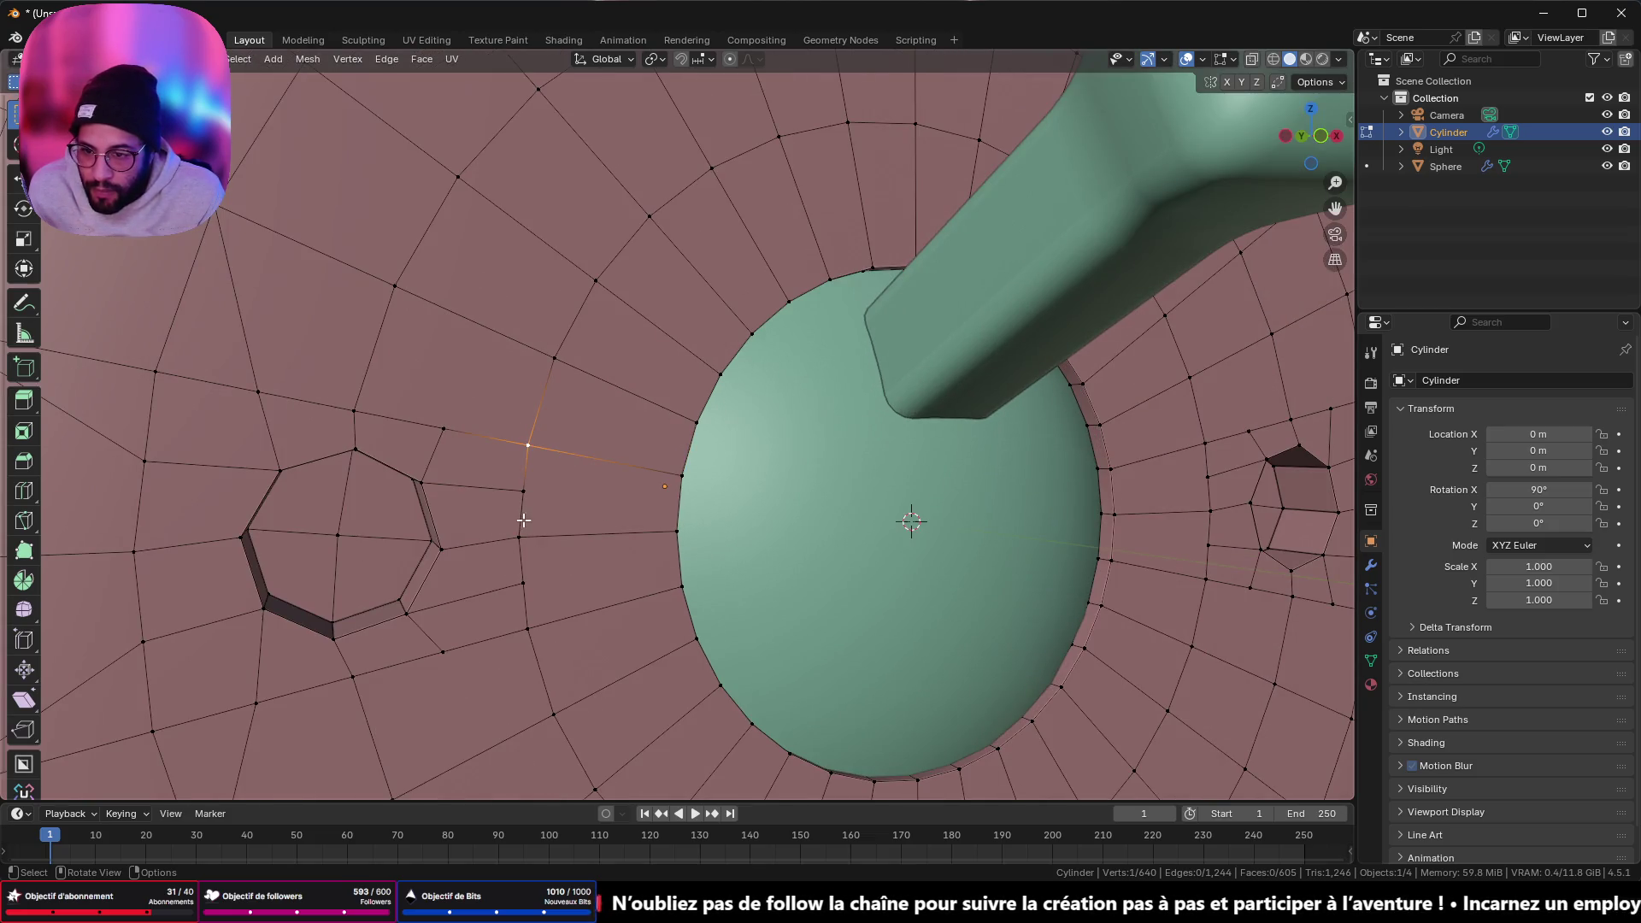
left_click(529, 629, "shift")
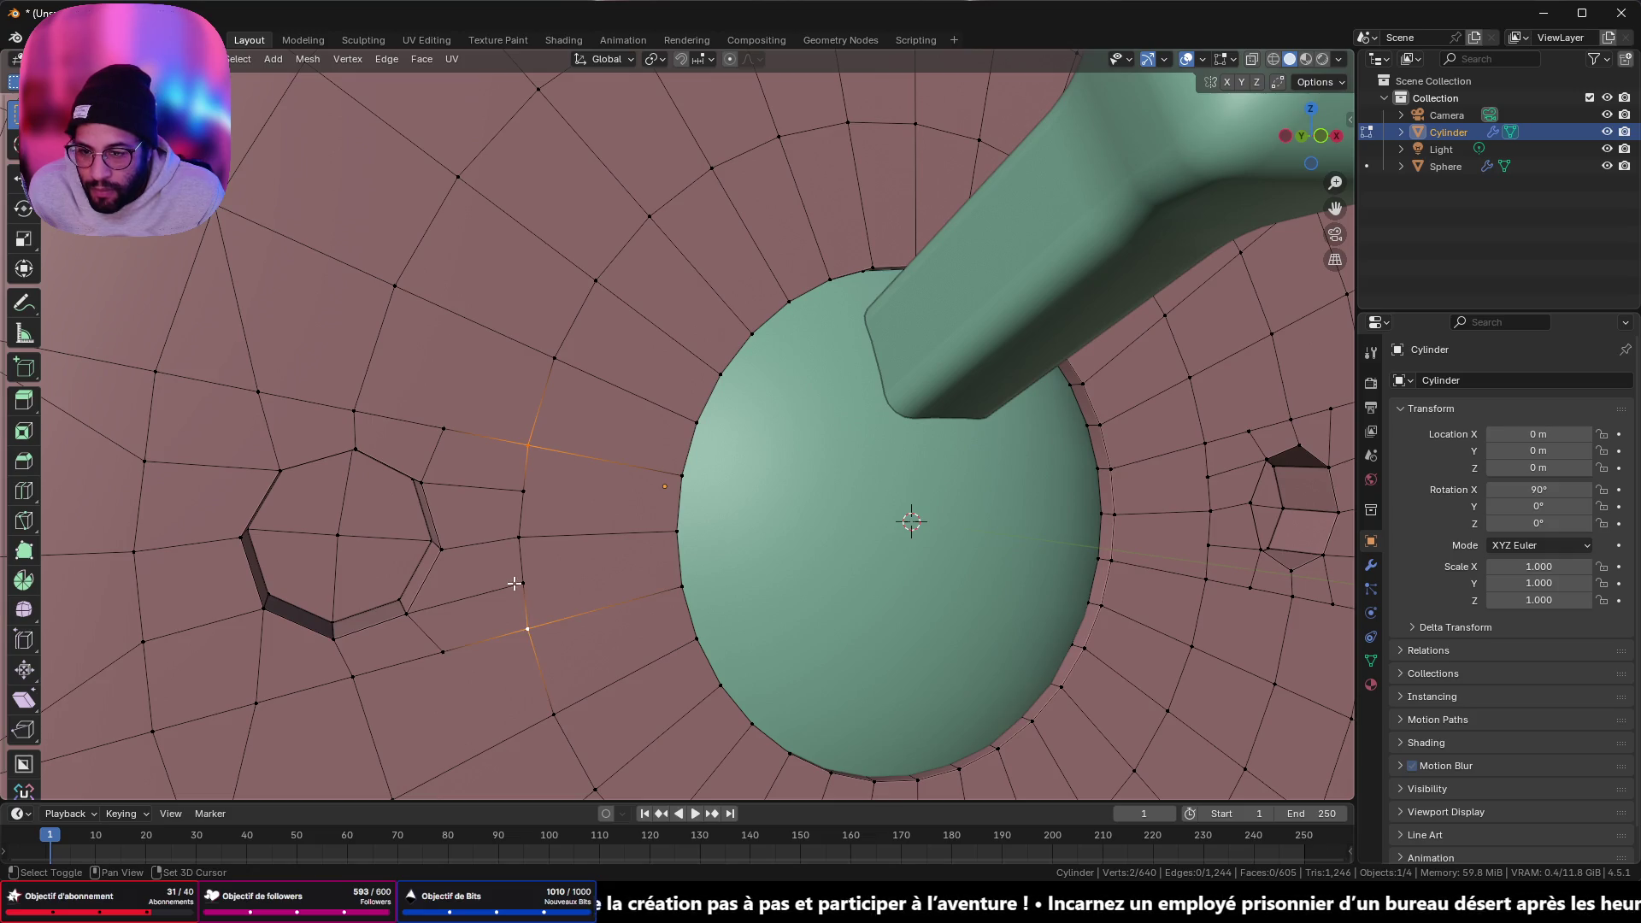
left_click(523, 584, "shift")
left_click(523, 492, "shift")
left_click(520, 535, "shift")
key("m")
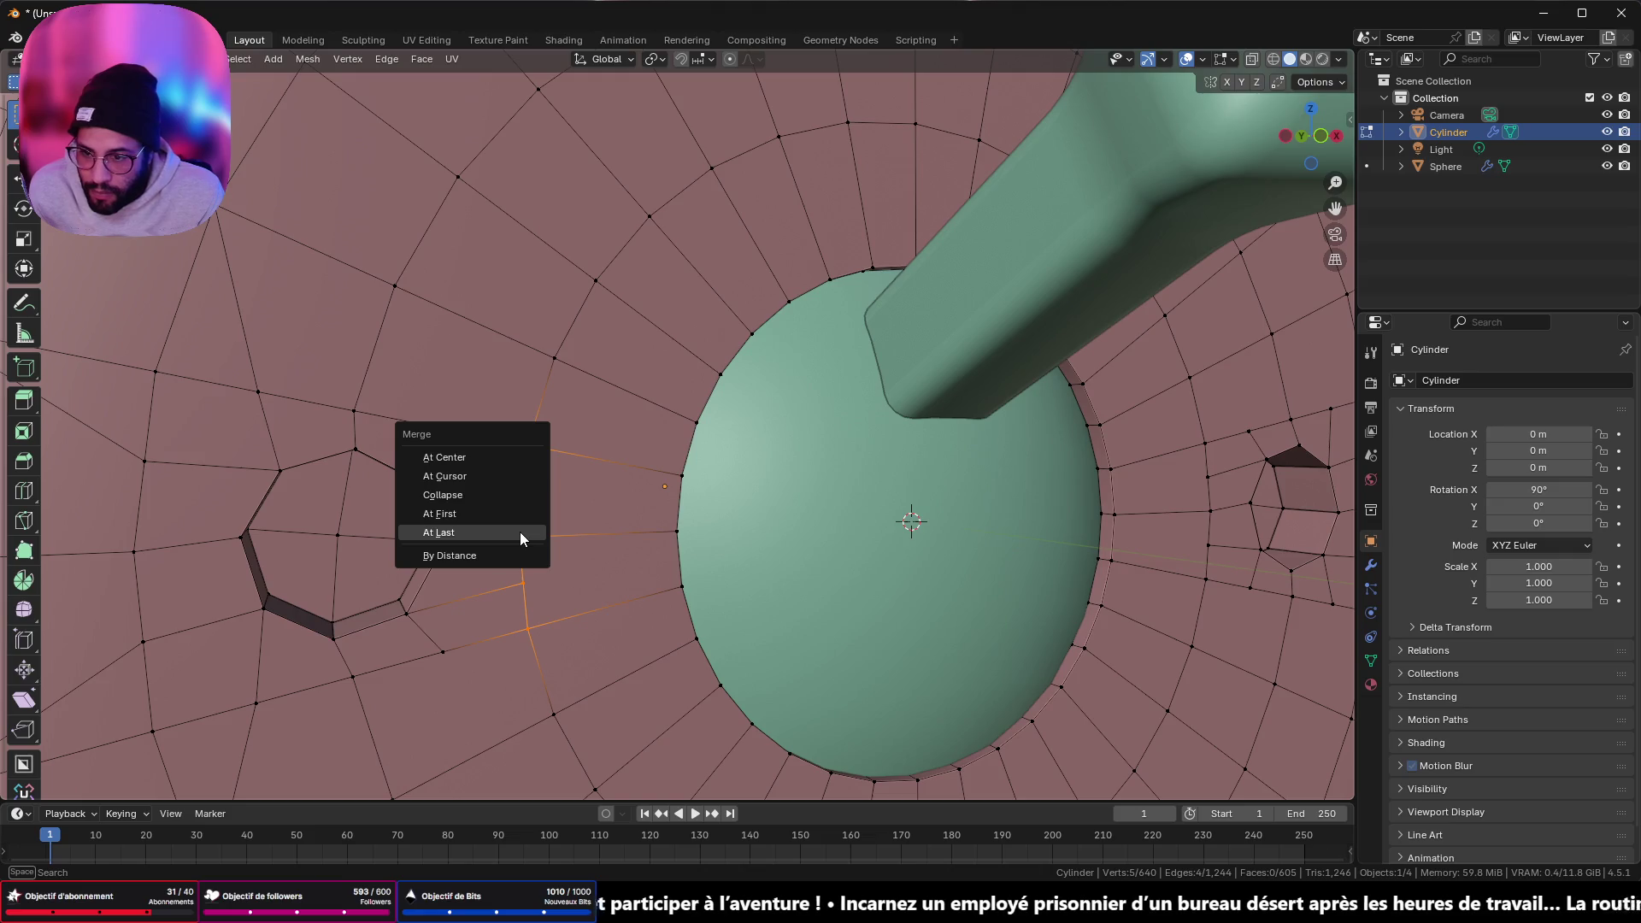
left_click(519, 531)
middle_click_drag(592, 523, 511, 478)
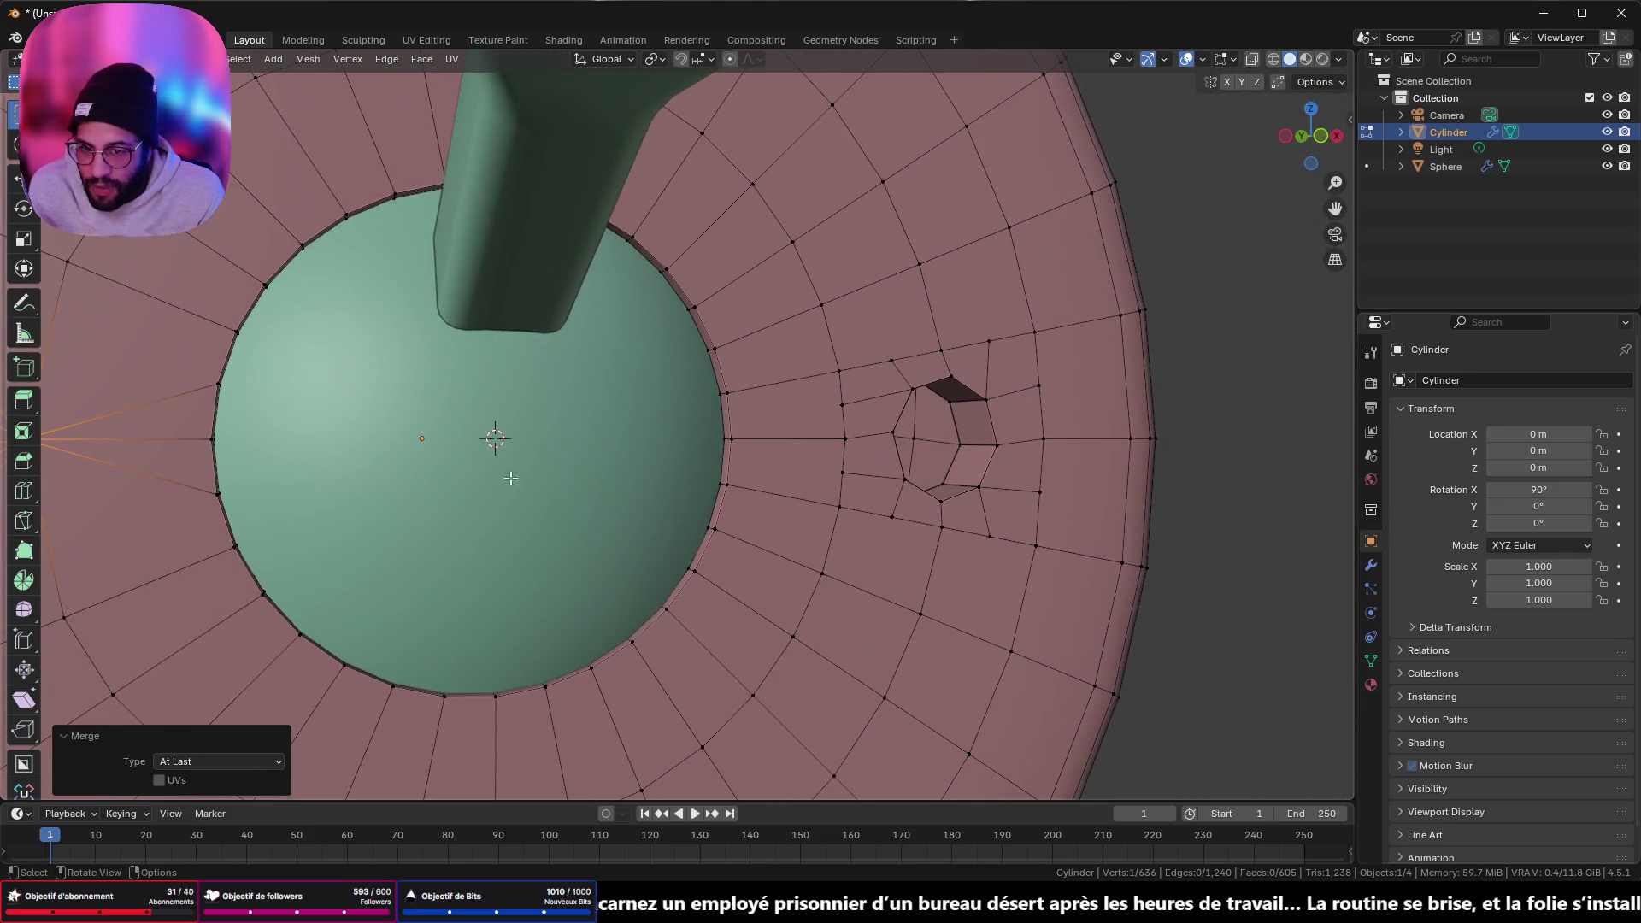
- Merge the four-vertex column beside the right hole At Last into one vertex
left_click(839, 374)
left_click(843, 403, "shift")
left_click(841, 506, "shift")
left_click(844, 472, "shift")
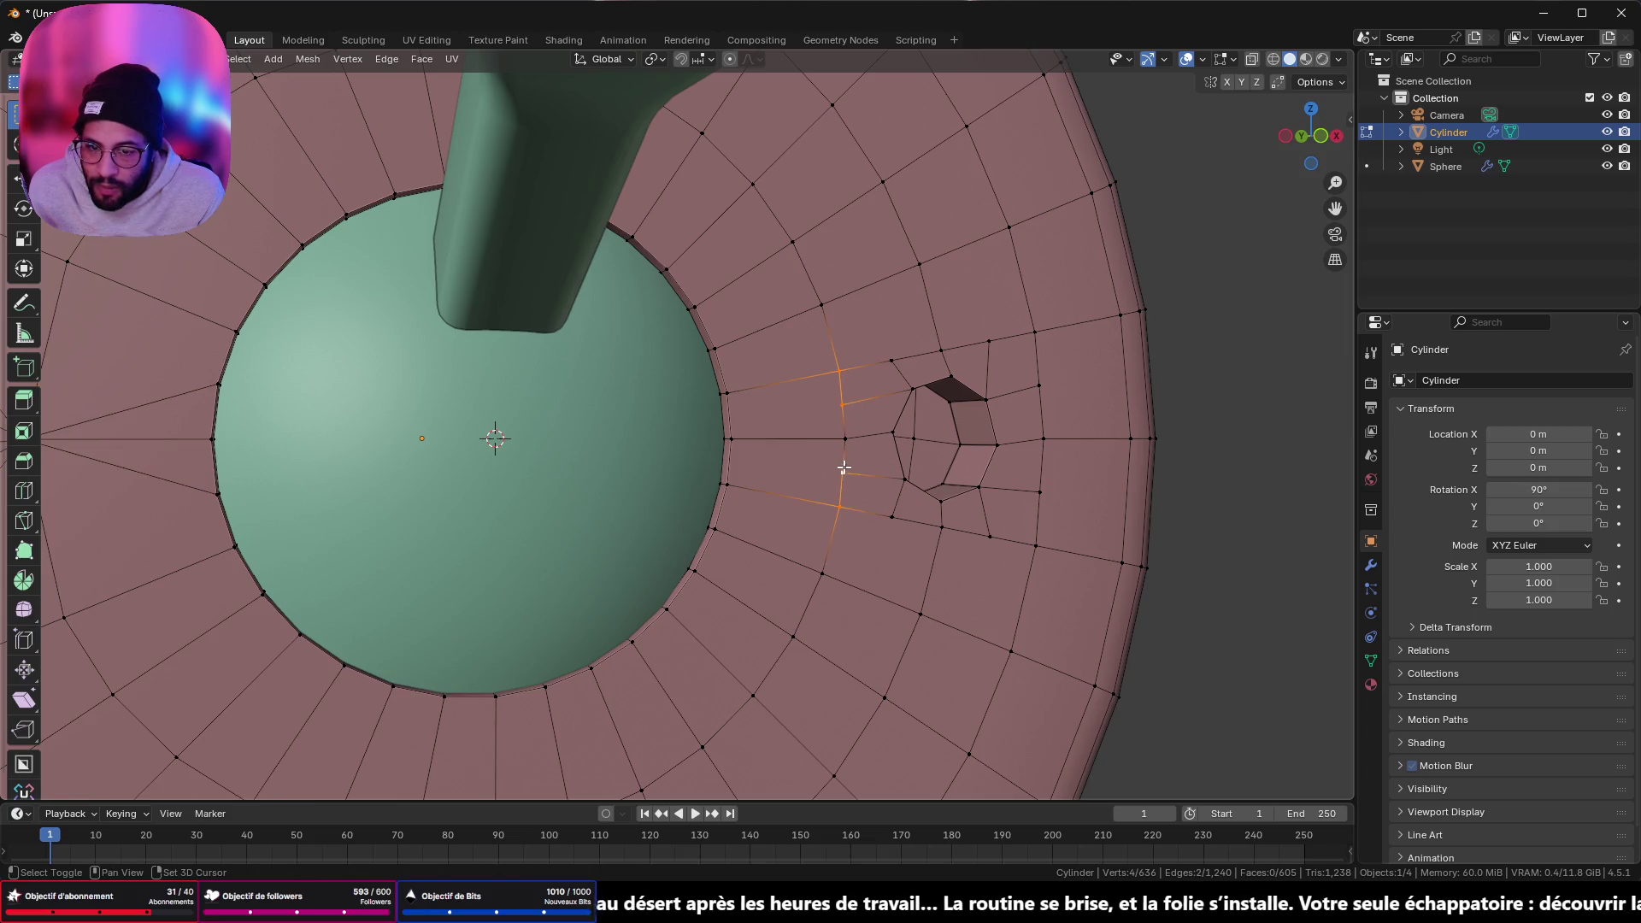
key("m")
left_click(845, 439)
- Merge the next five-vertex column by the right hole At Last into one vertex
middle_click_drag(844, 439, 781, 396)
left_click(785, 346)
left_click(790, 397, "shift")
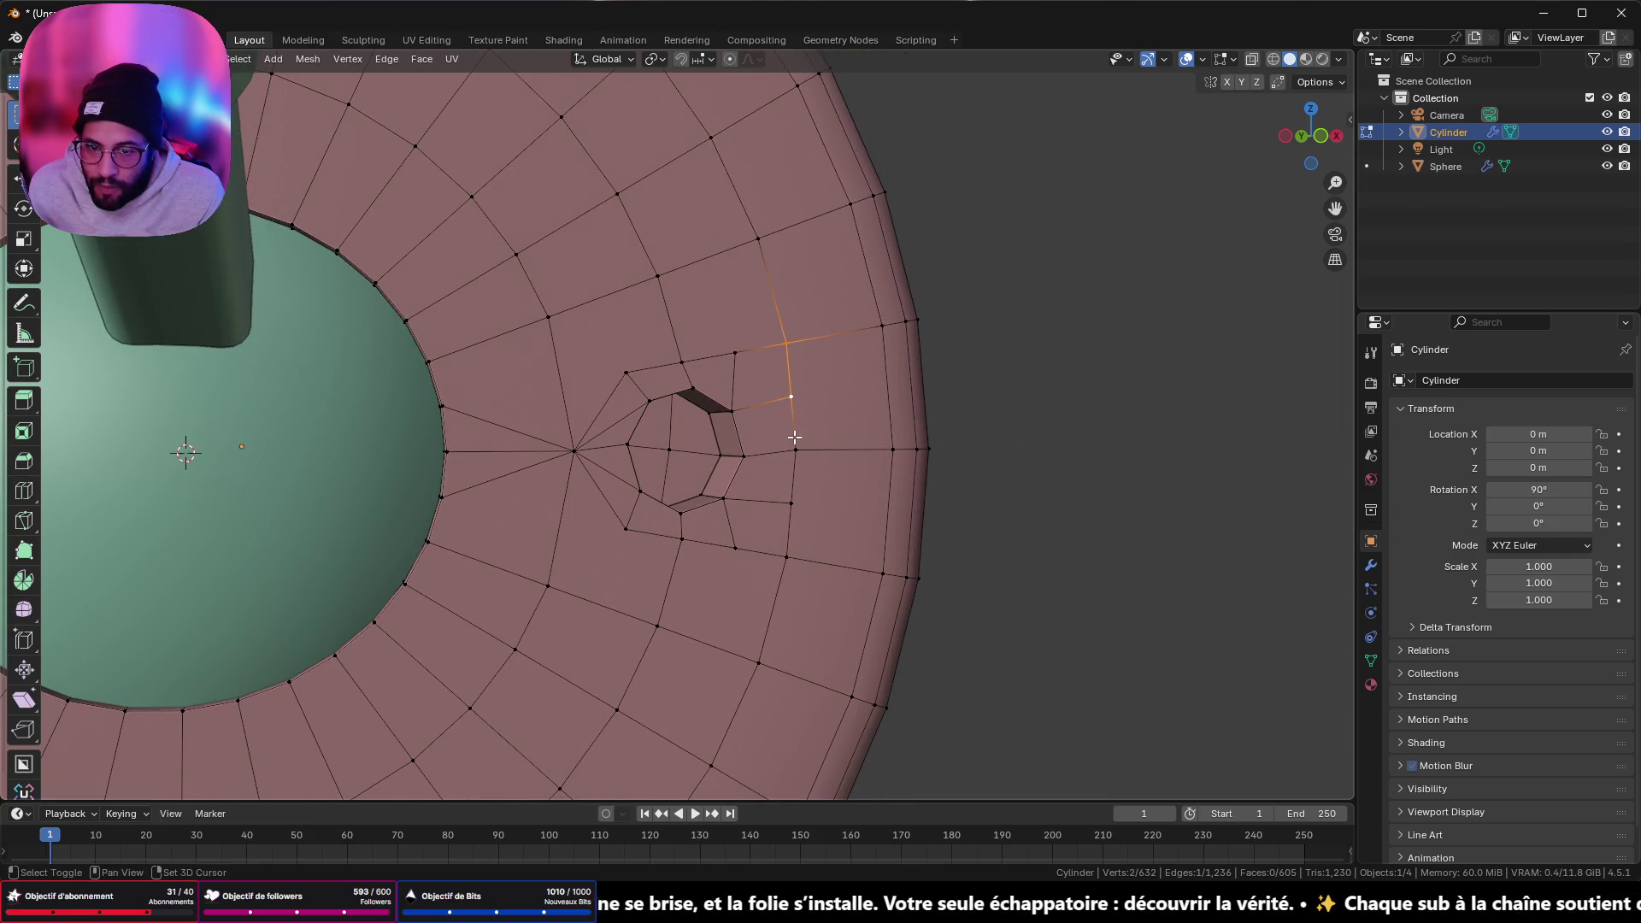
left_click(786, 557, "shift")
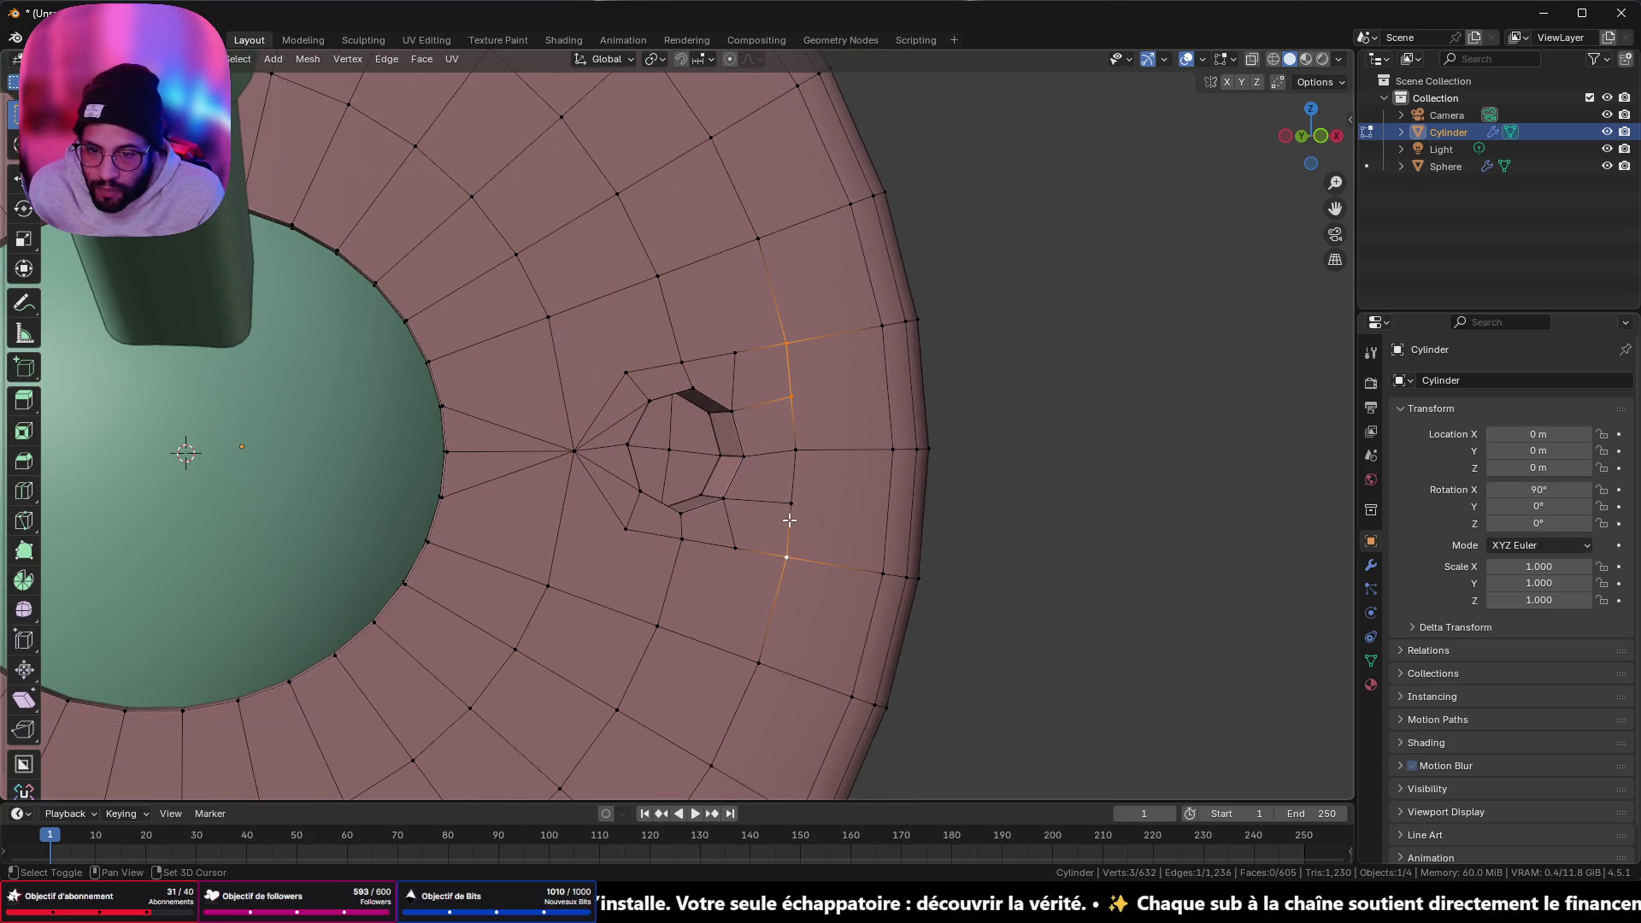
left_click(791, 504, "shift")
left_click(796, 448, "shift")
key("m")
left_click(797, 445)
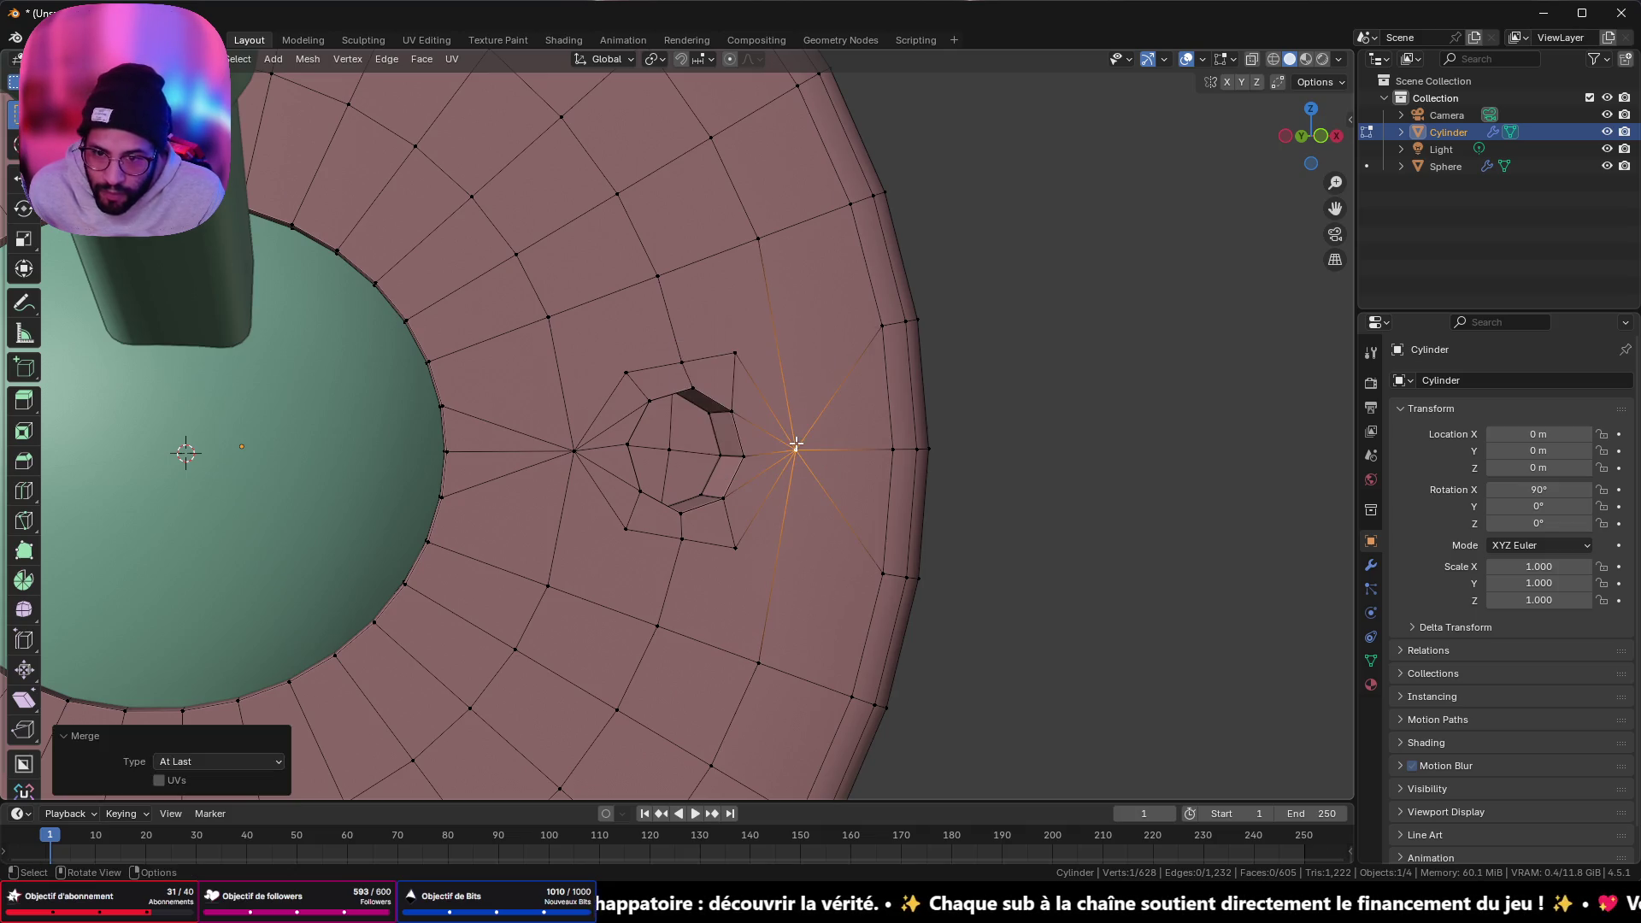
- Merge the five-vertex column left of the left hole At Last into one vertex
scroll(797, 444, "down", 5)
middle_click_drag(598, 445, 383, 438)
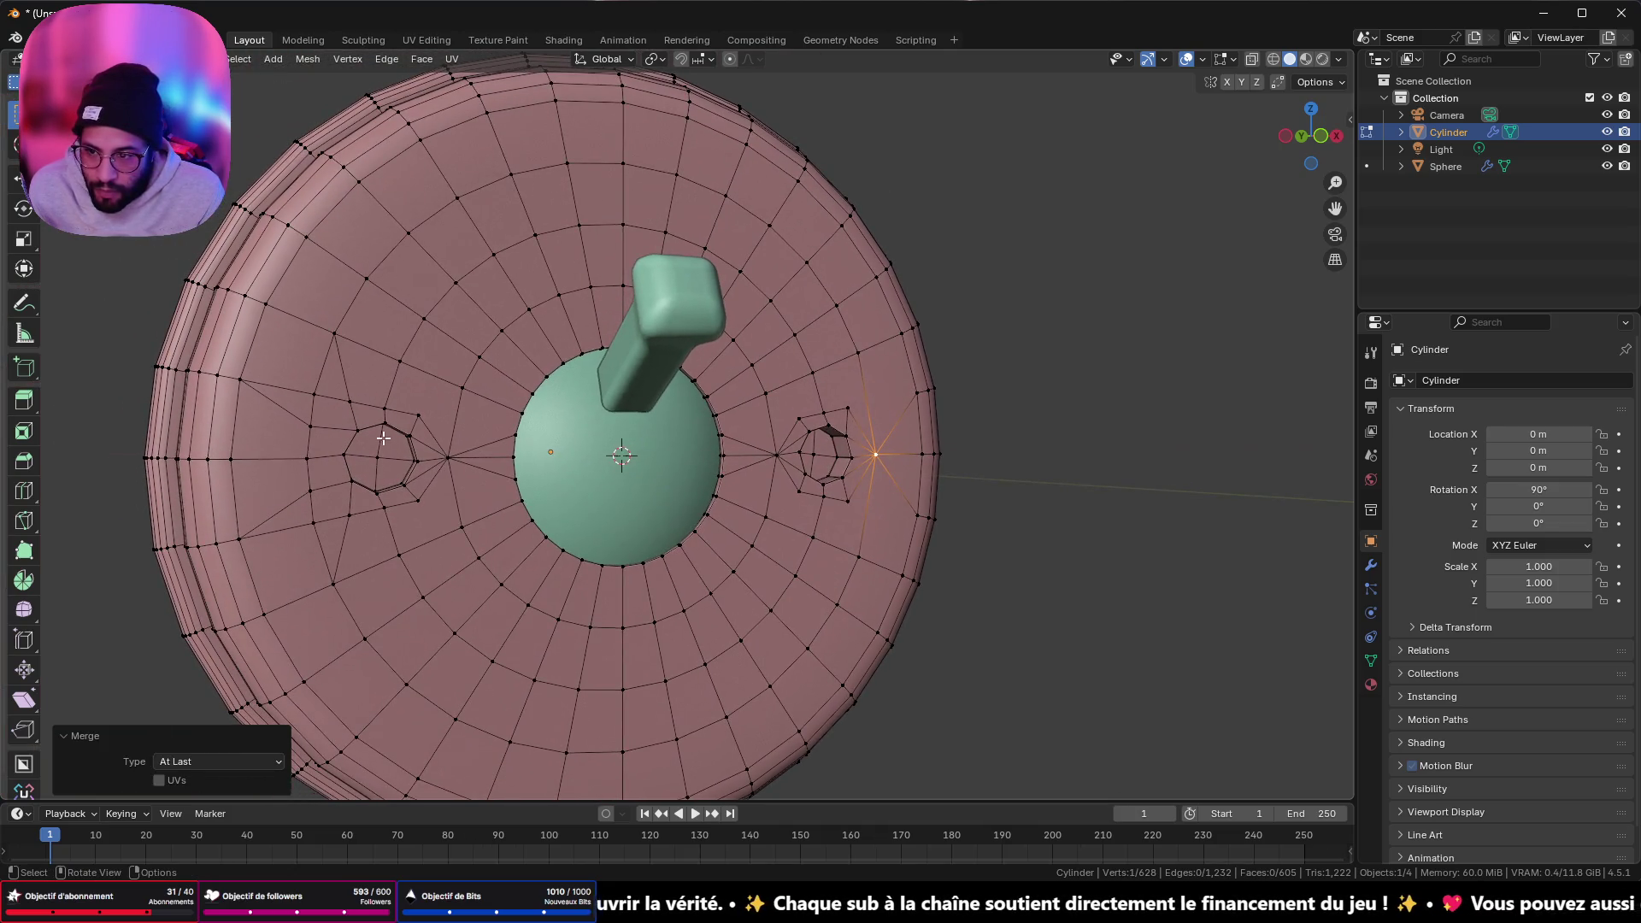
left_click(315, 394)
left_click(309, 425, "shift")
left_click(307, 462, "shift")
left_click(314, 522, "shift")
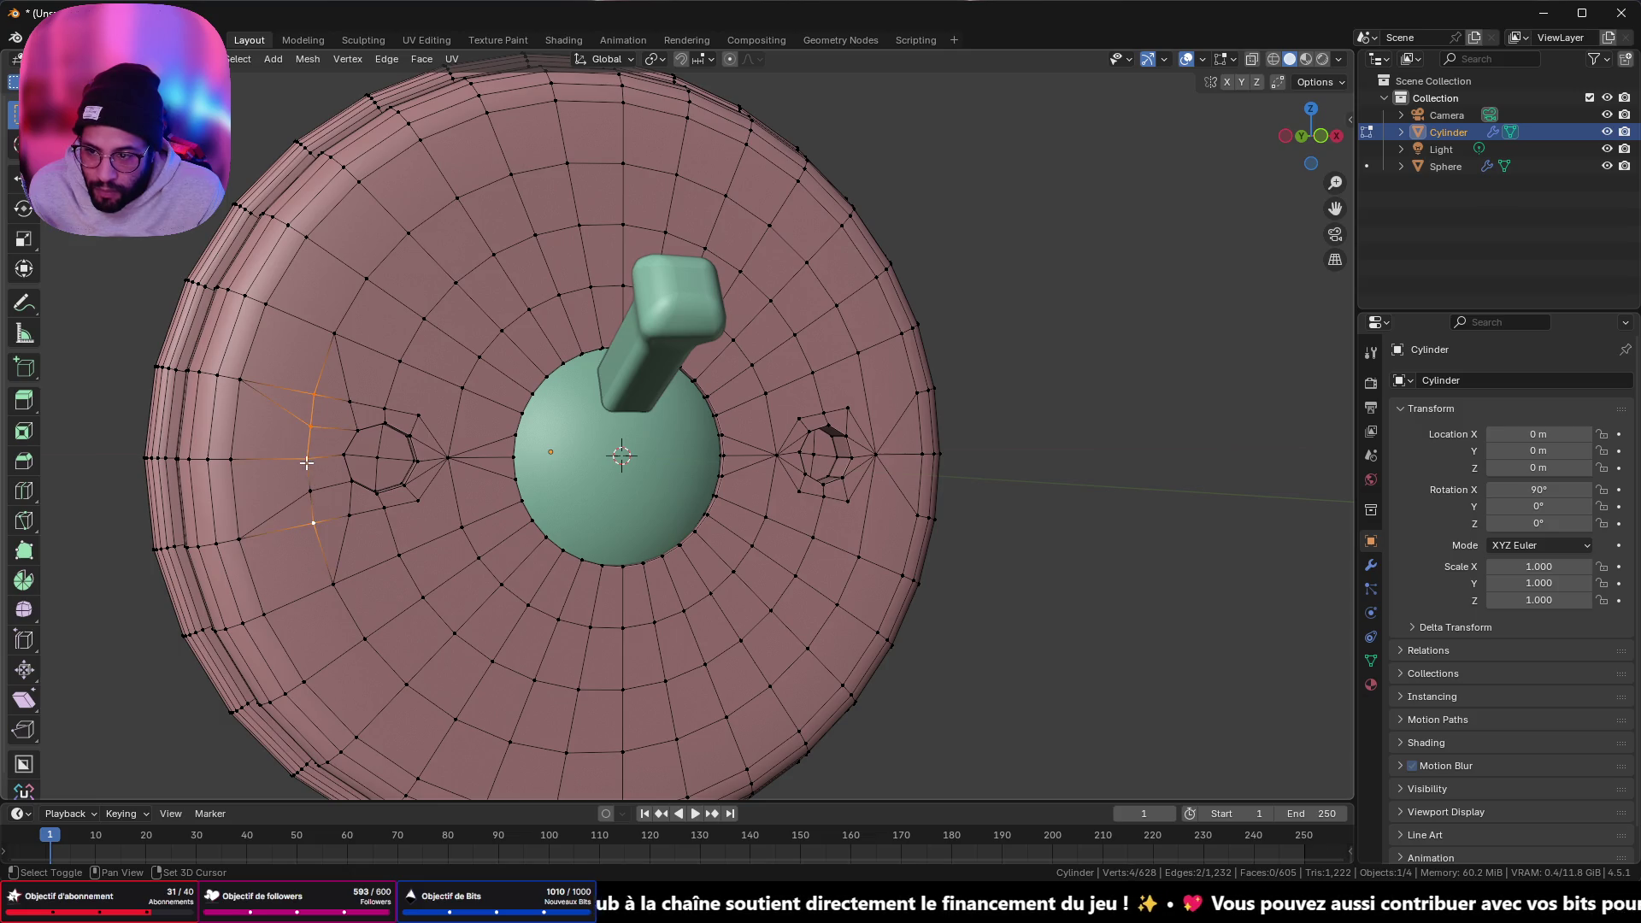
left_click(318, 459, "shift")
key("m")
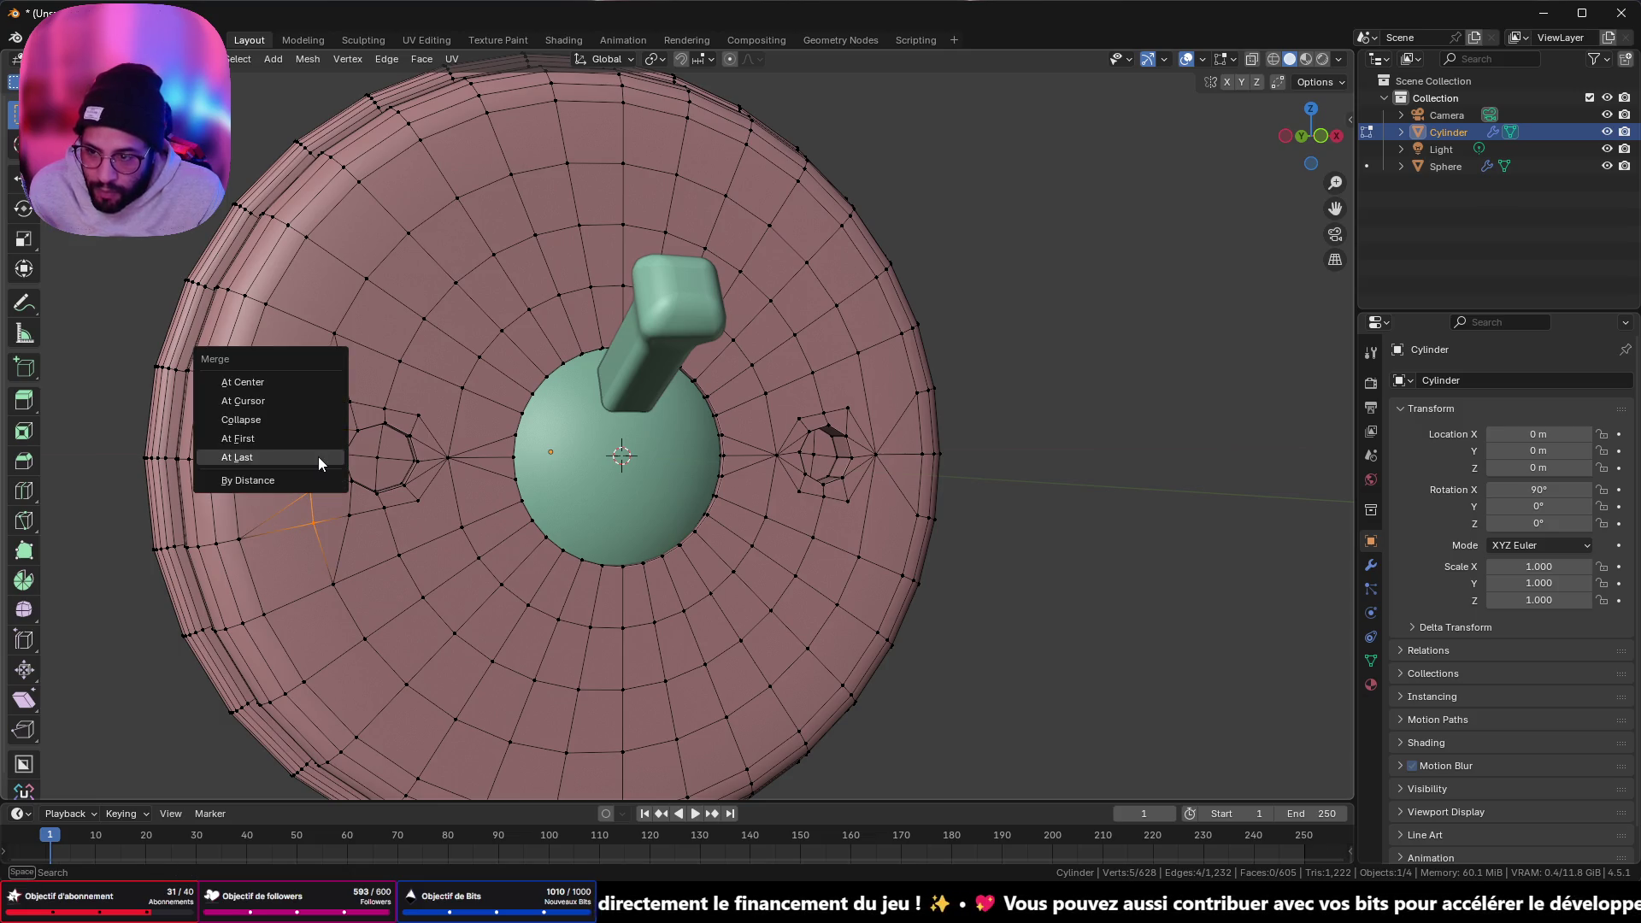
left_click(320, 464)
- Join a vertex pair below the right hole with a new edge using J
left_click(1153, 549)
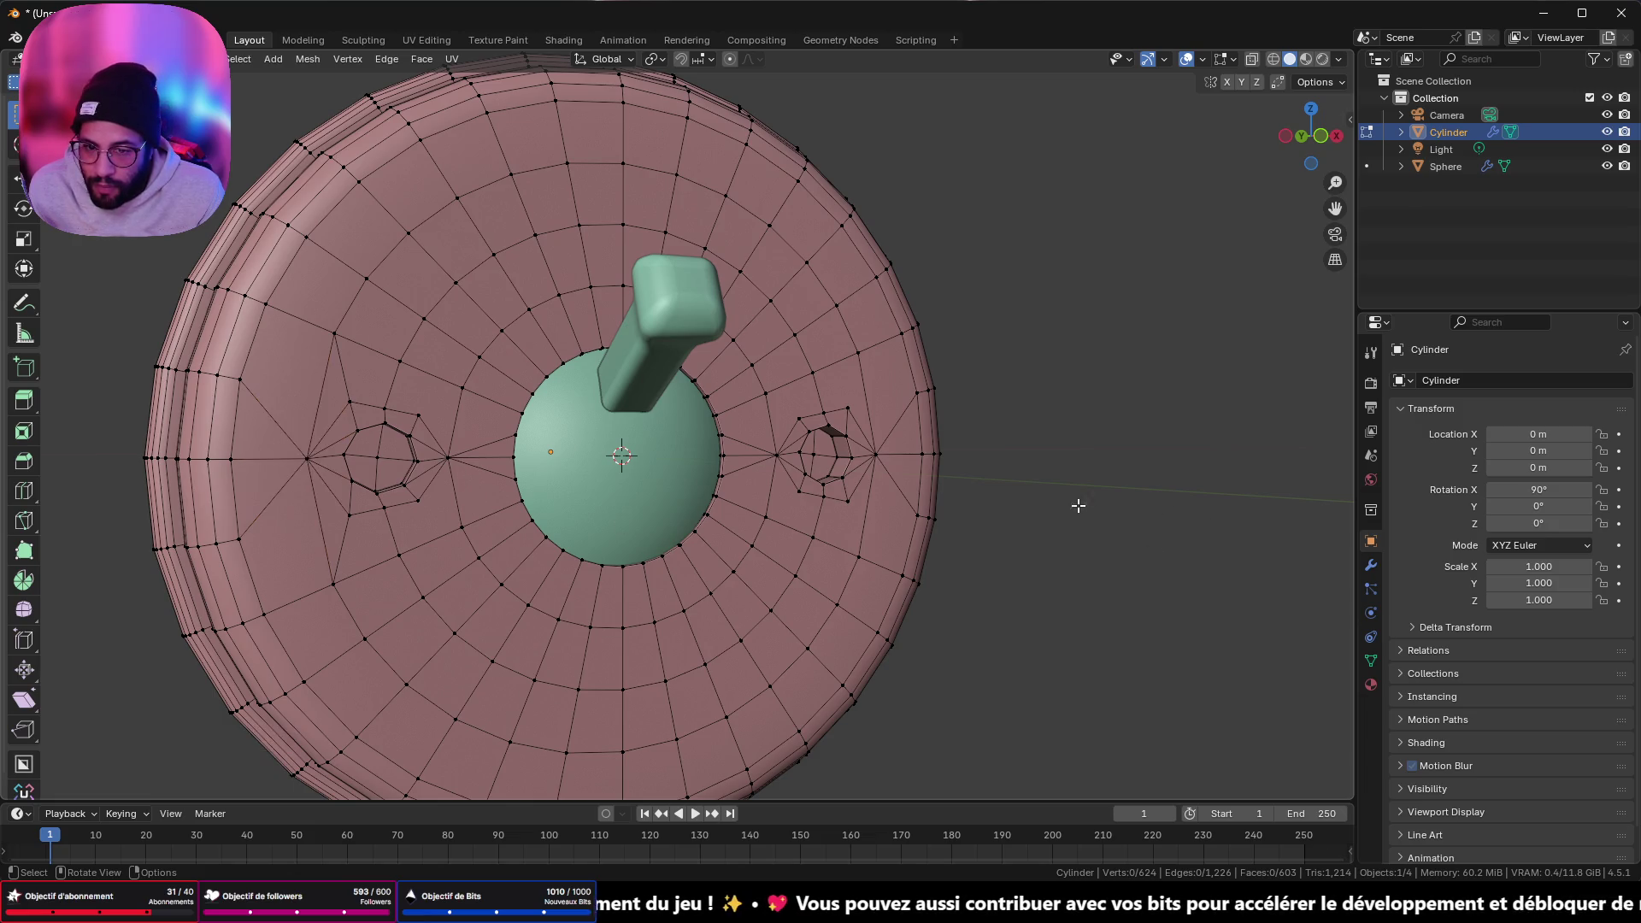
mouse_move(1078, 502)
middle_mouse_down()
mouse_move(992, 487)
mouse_move(1025, 480)
mouse_move(1021, 494)
middle_mouse_up()
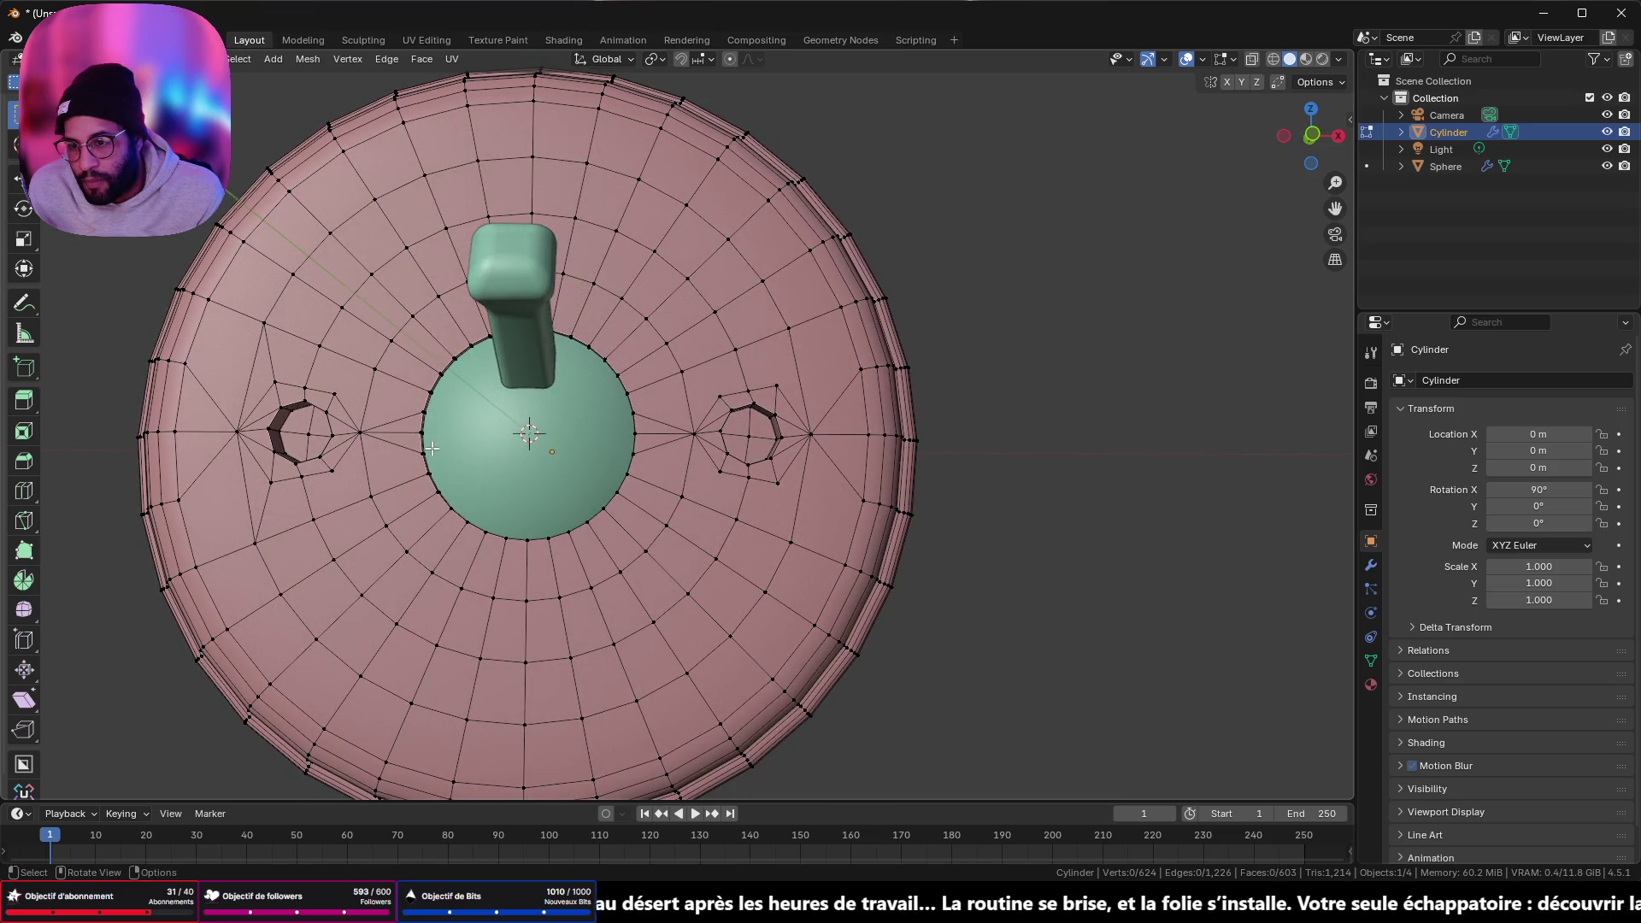
scroll(432, 448, "up", 5)
middle_click_drag(133, 384, 526, 441, "shift")
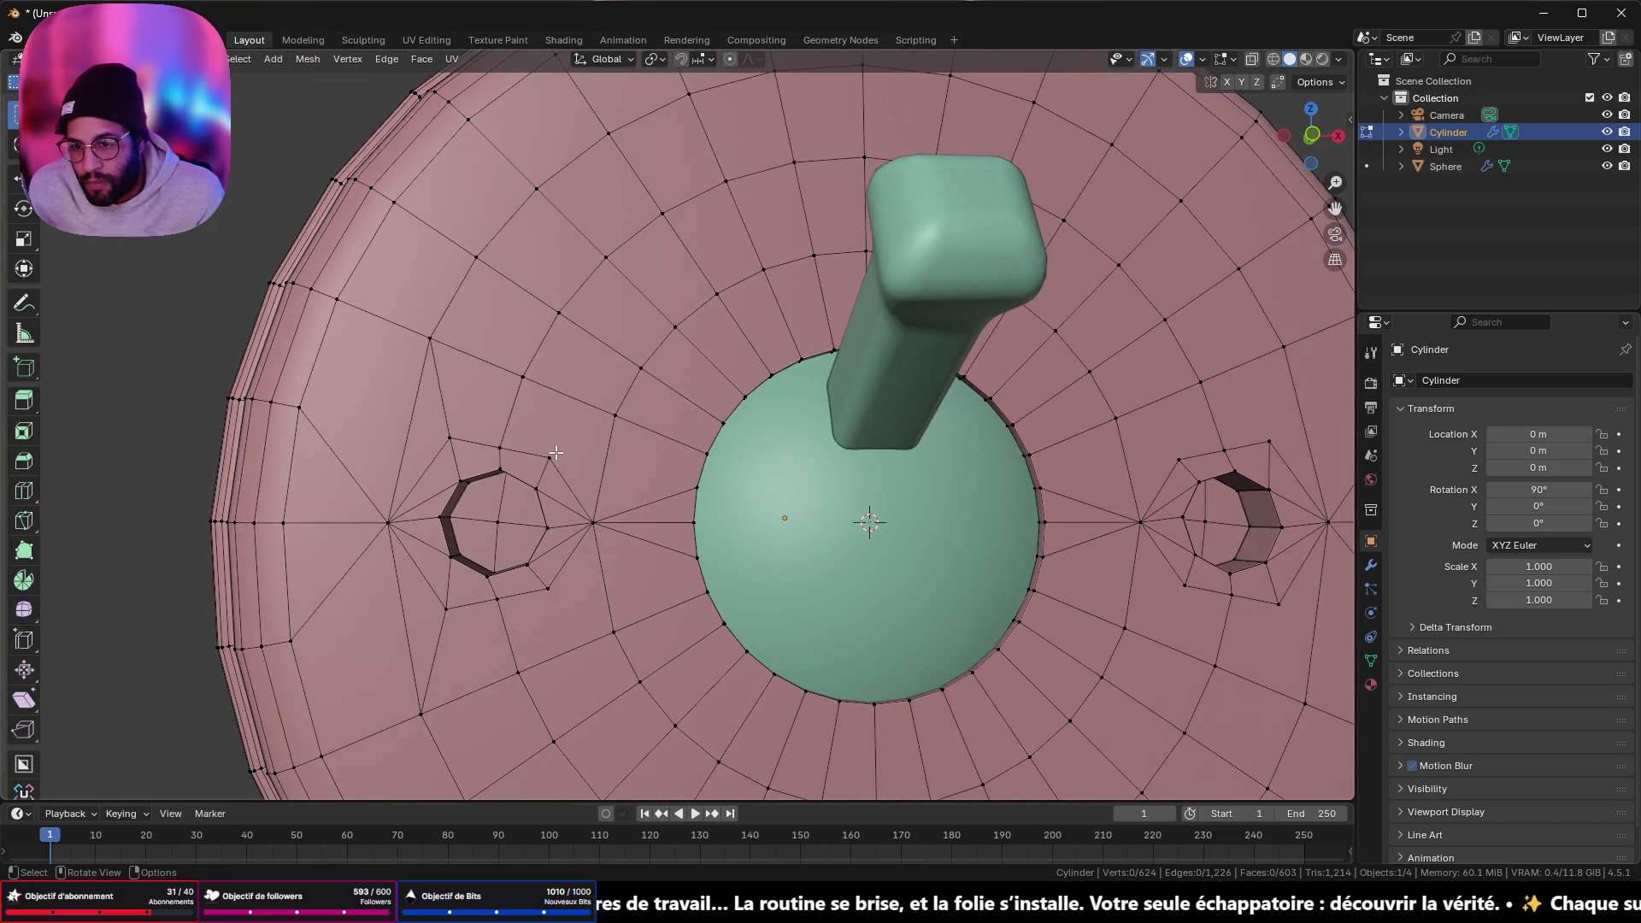
left_click(556, 453)
left_click(609, 426, "shift")
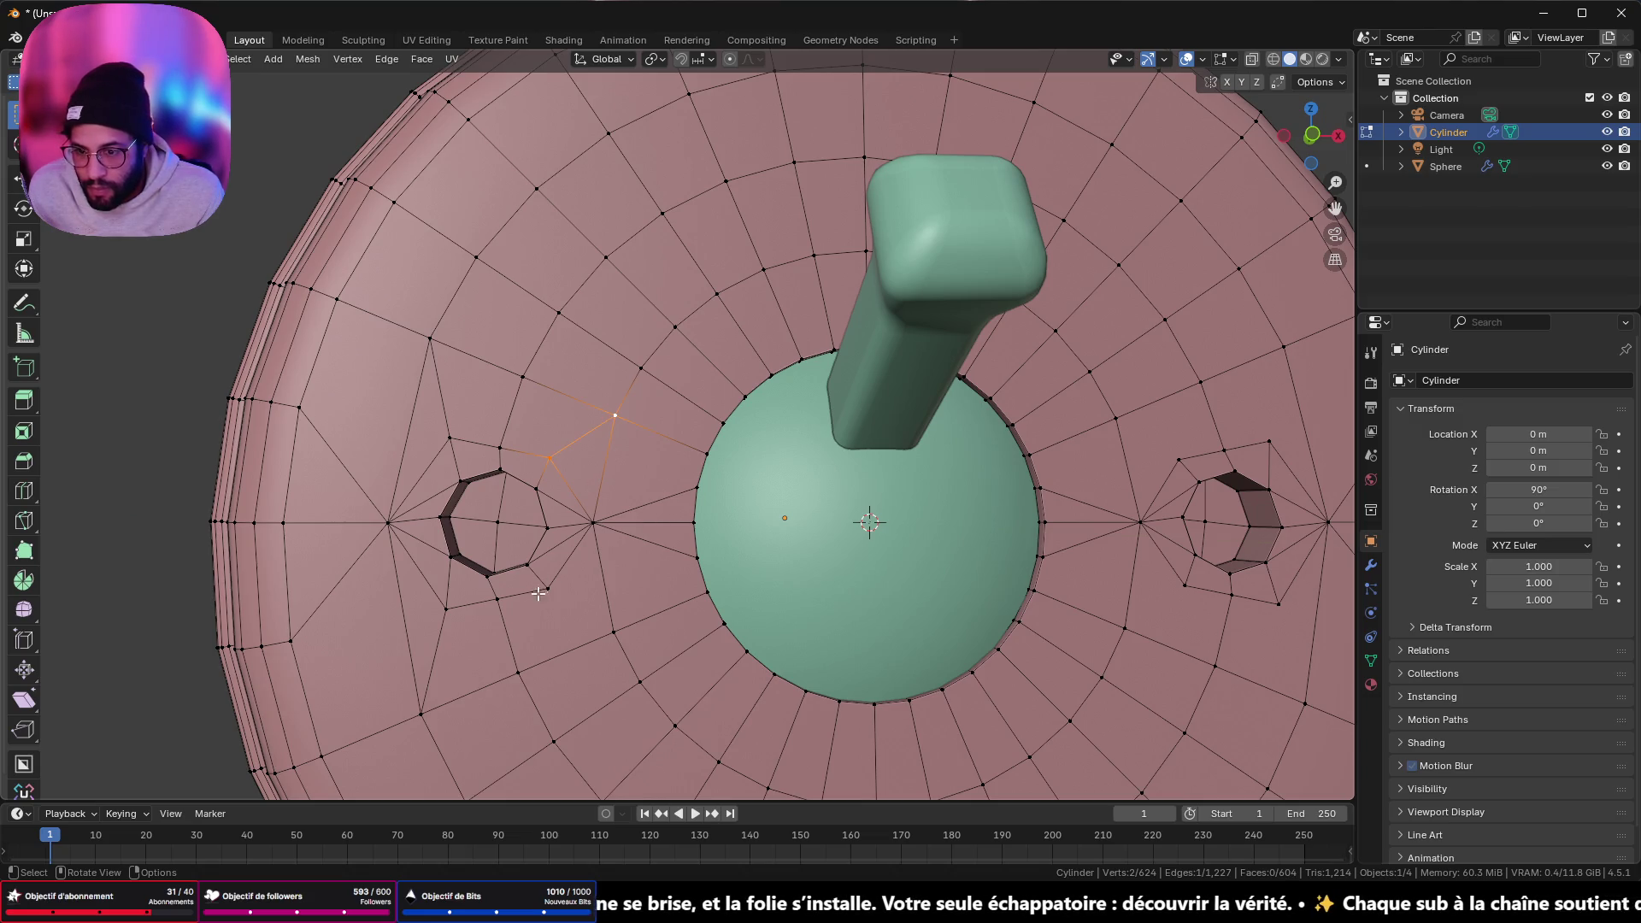
left_click(546, 590)
left_click(617, 631, "shift")
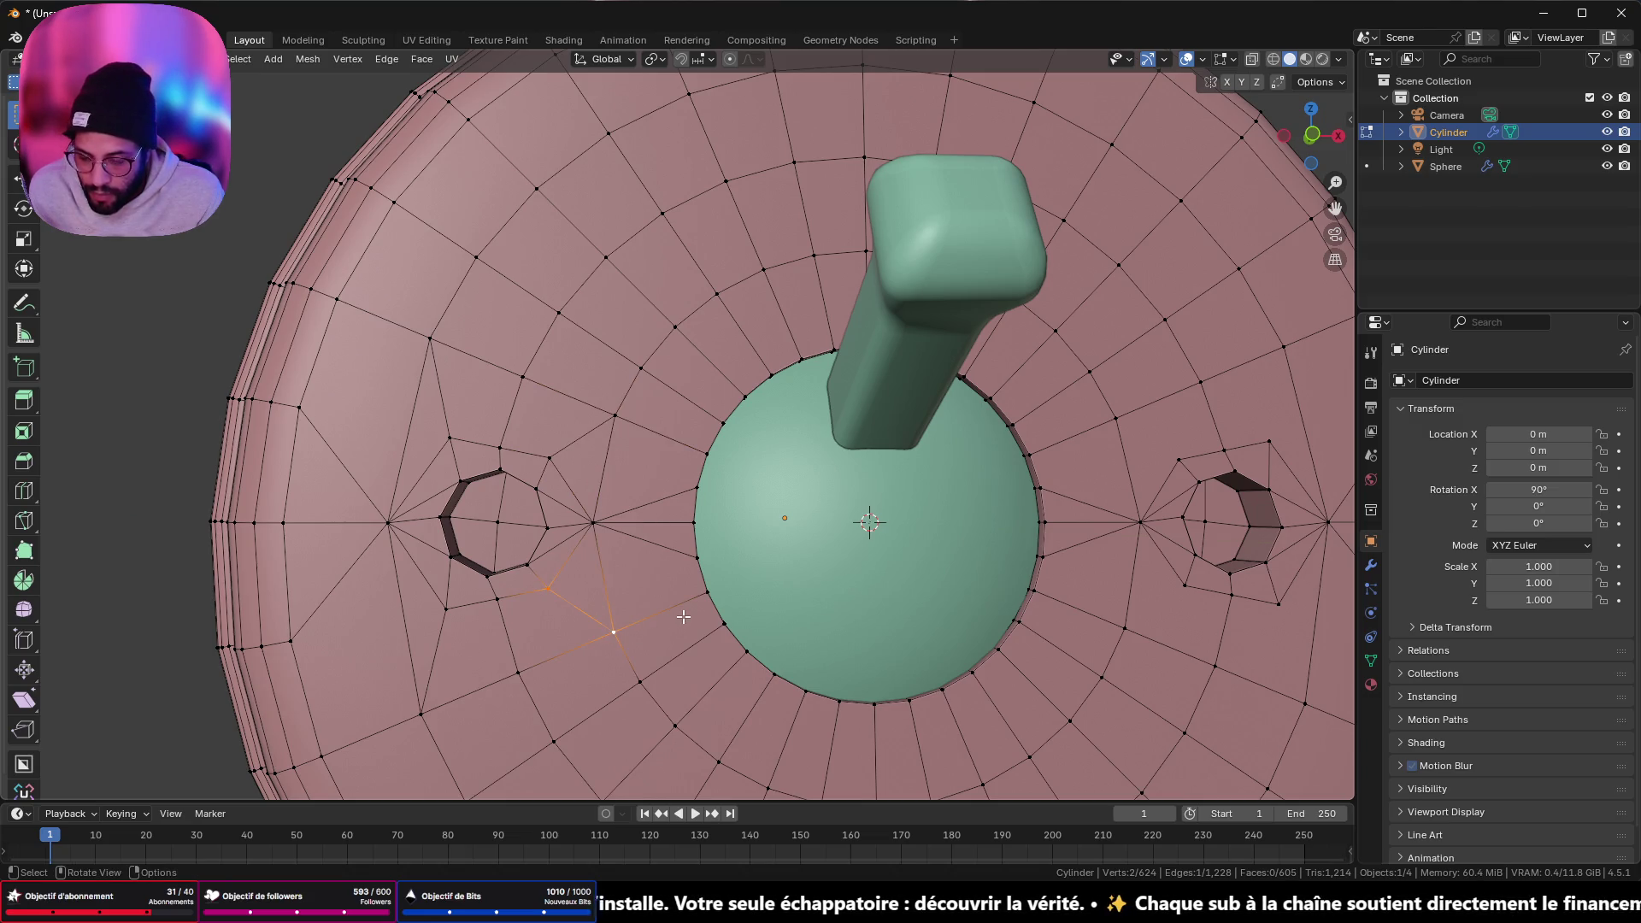
mouse_move(684, 616)
middle_mouse_down("shift")
mouse_move(583, 607)
mouse_move(423, 538)
middle_mouse_up("shift")
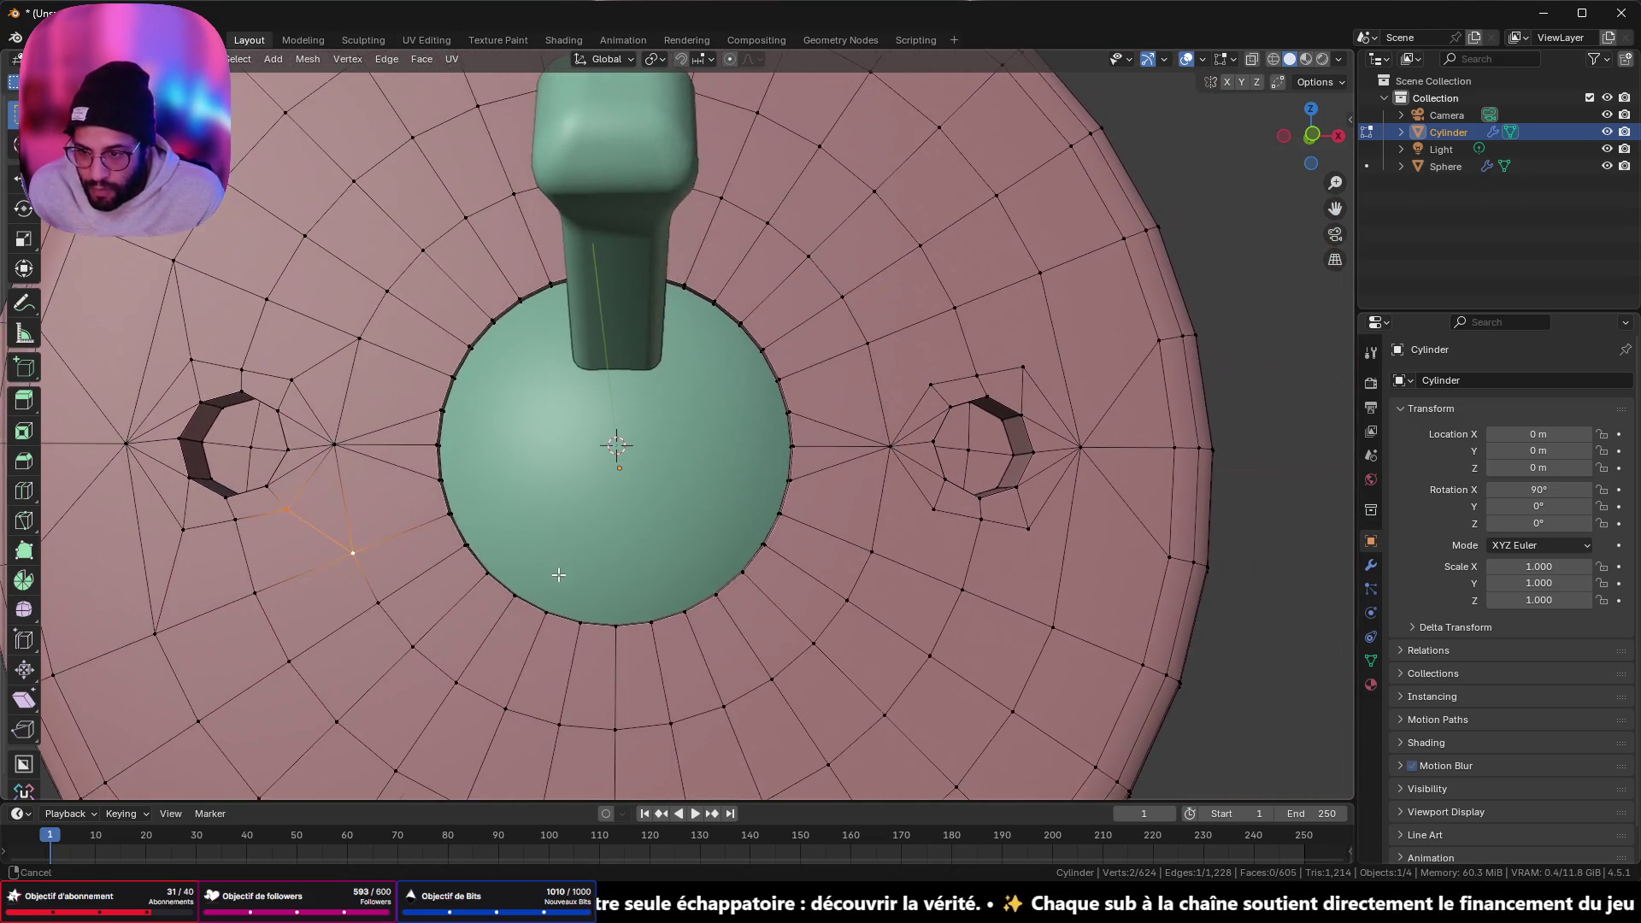
left_click(934, 510)
left_click(870, 551, "shift")
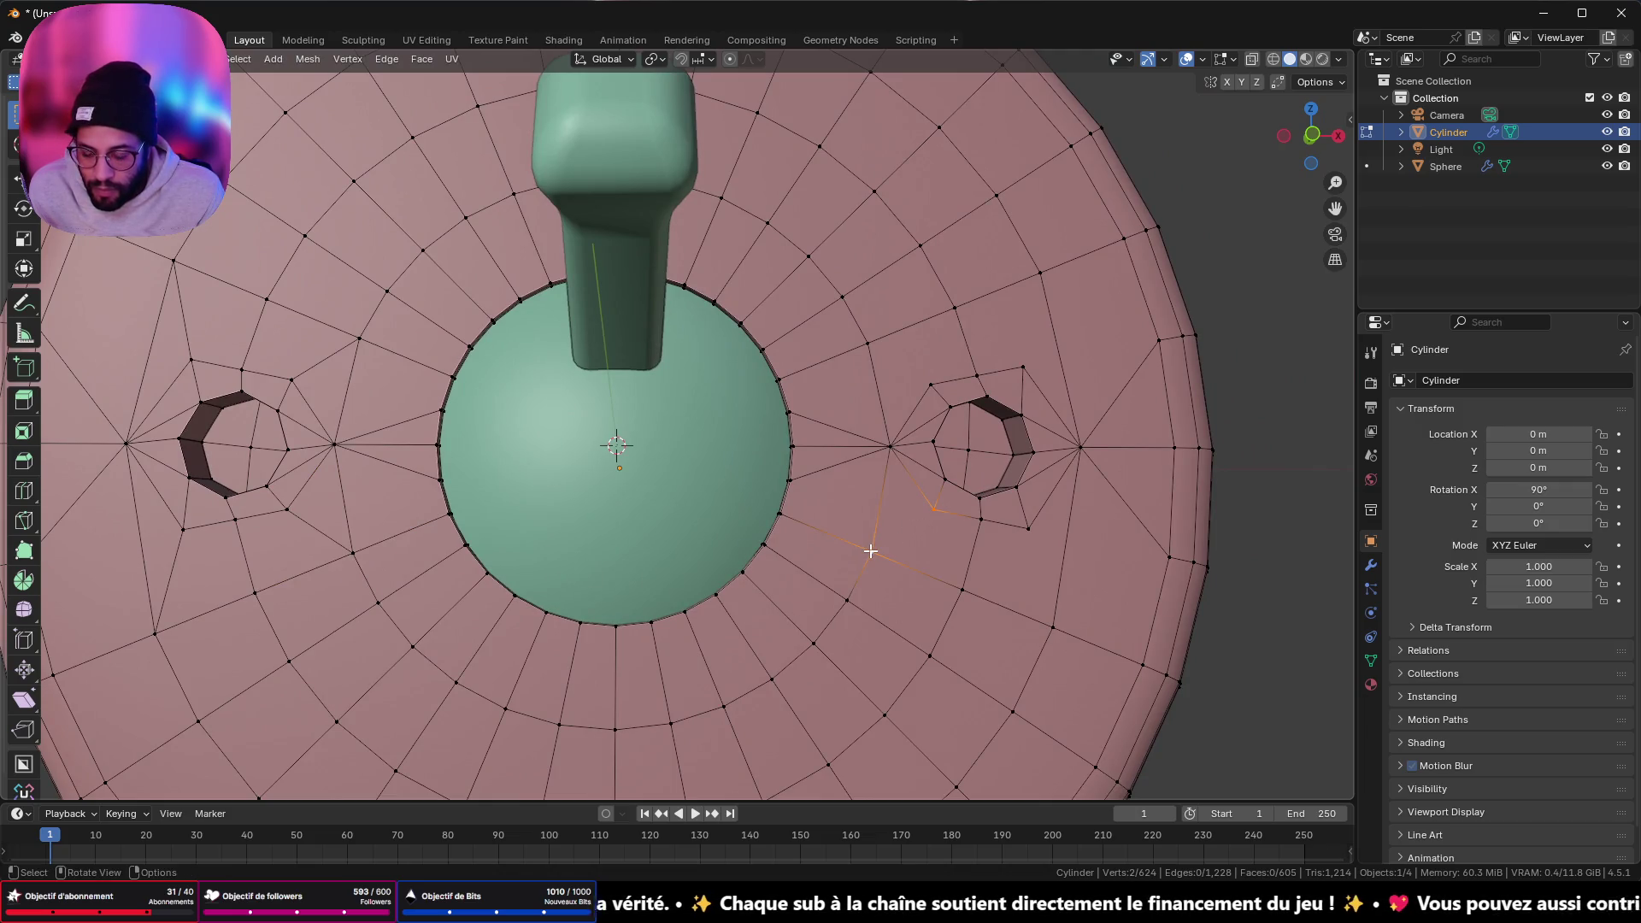
key("j")
- Join two more vertex pairs around the right hole with J, then return to Object Mode
left_click(1028, 528)
left_click(1048, 614, "shift")
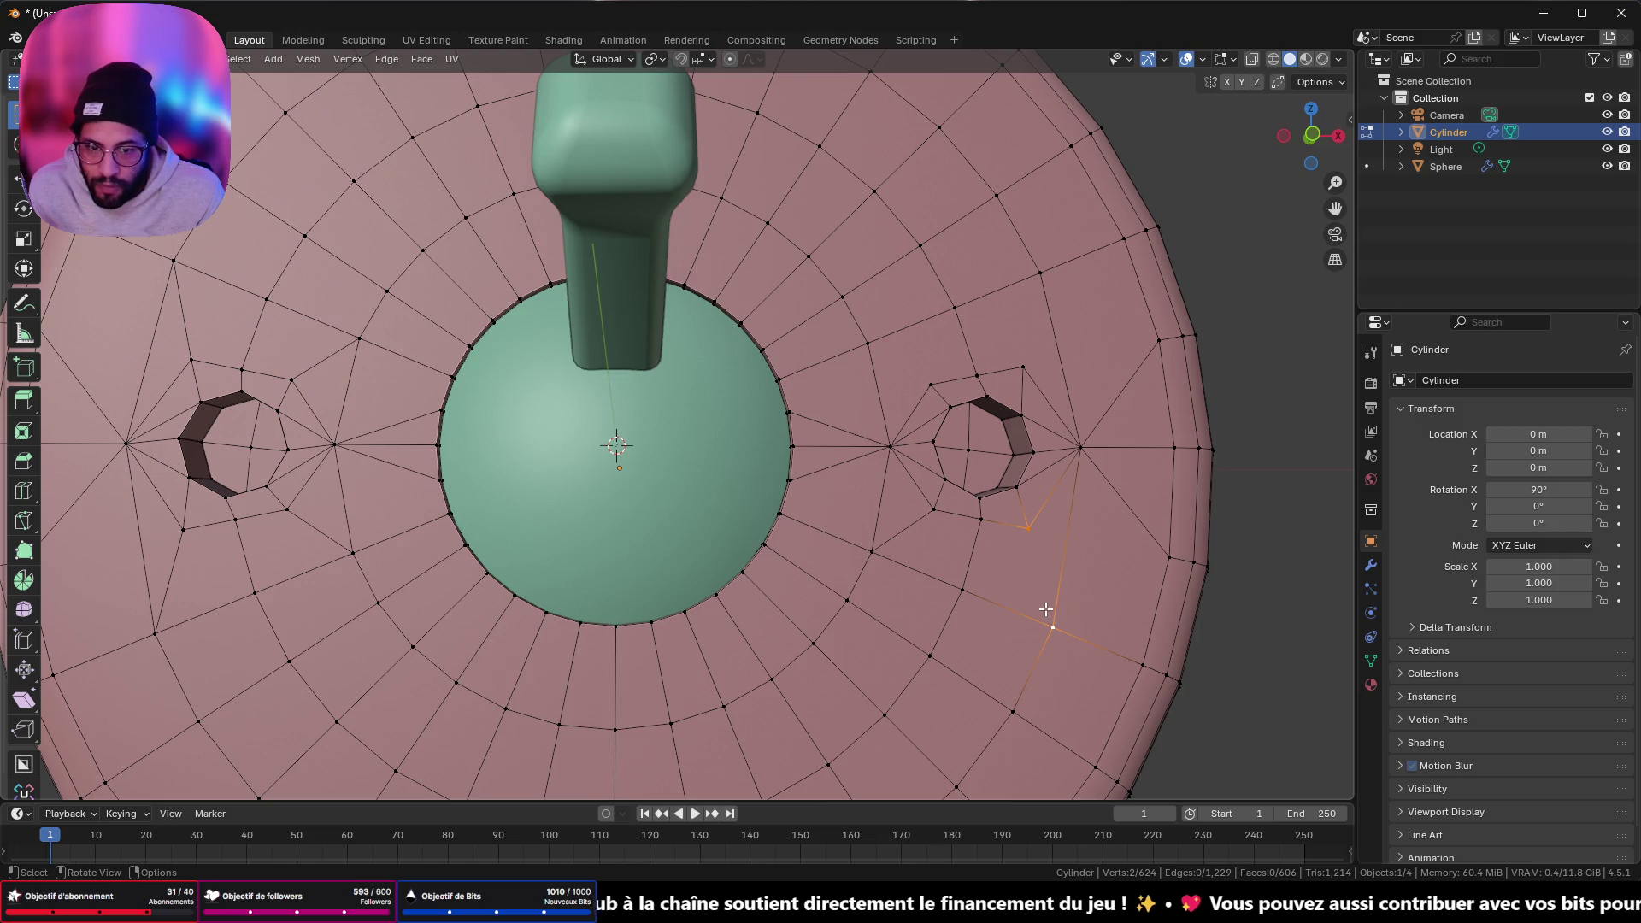
key("j")
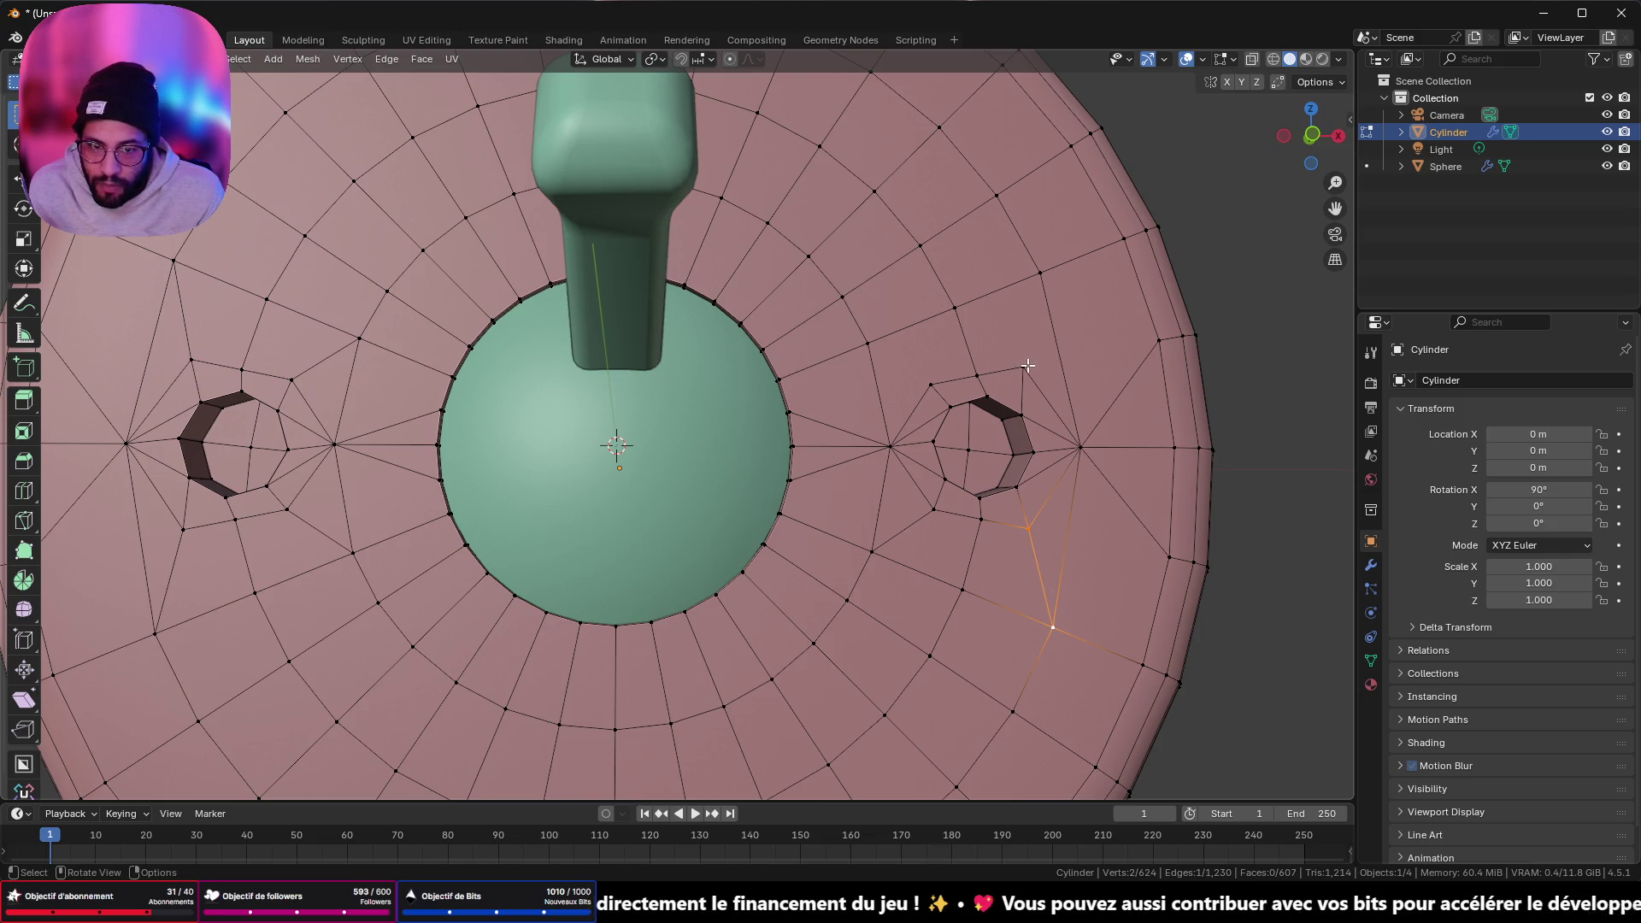
left_click(1023, 369)
left_click(1040, 272, "shift")
key("j")
left_click(930, 386)
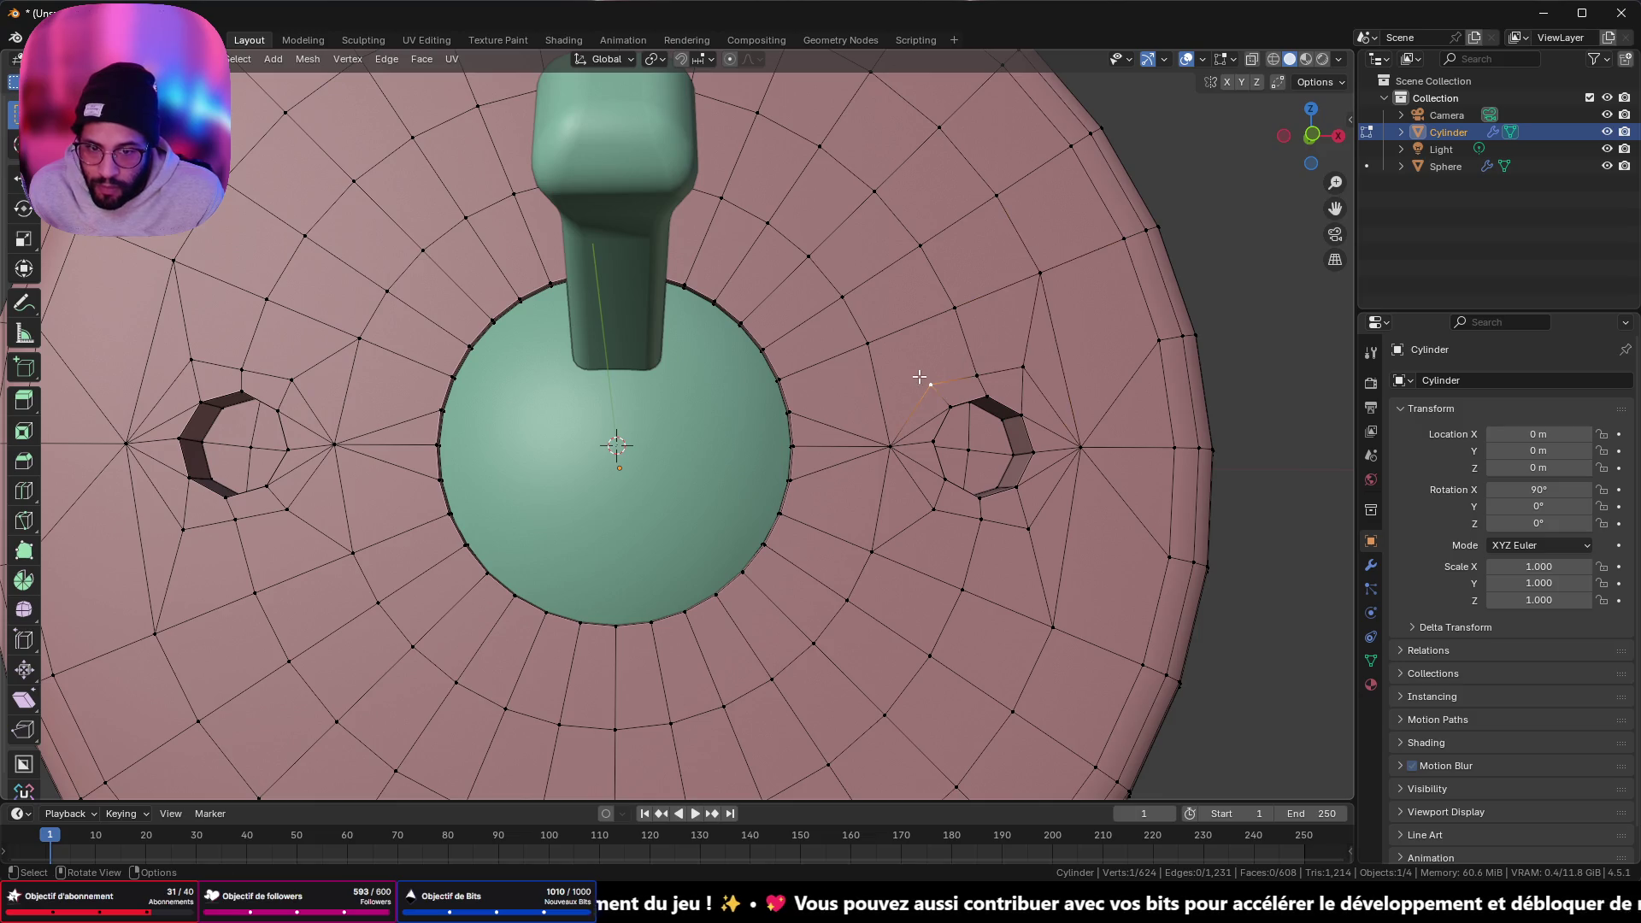
left_click(867, 345, "shift")
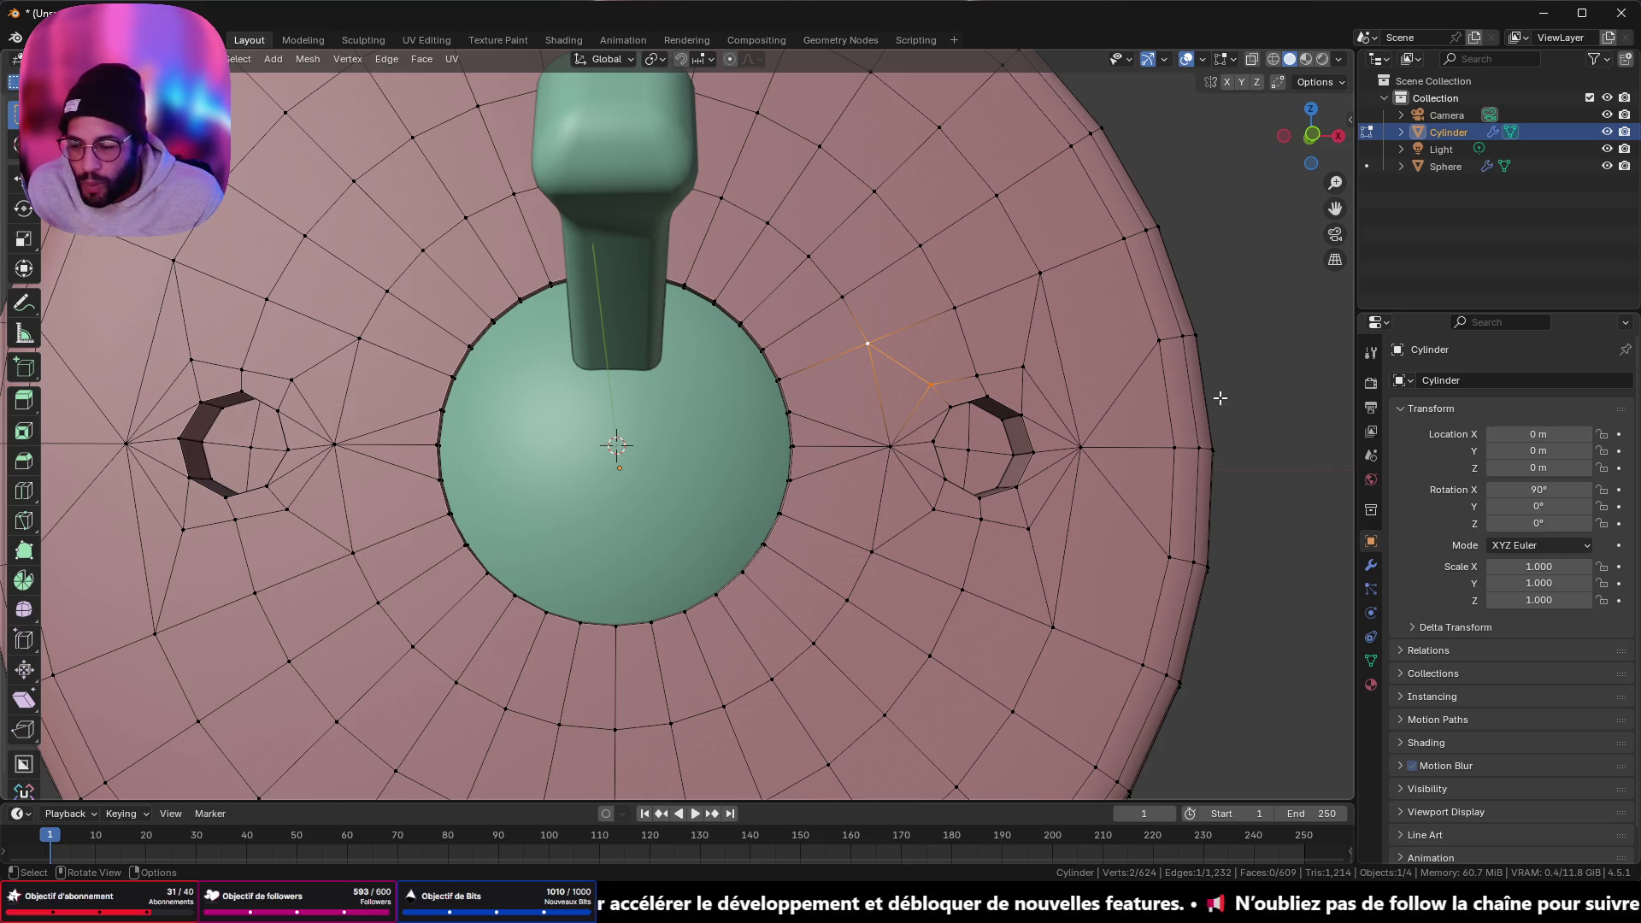
scroll(1206, 399, "down", 4)
mouse_move(1206, 400)
middle_mouse_down()
mouse_move(1151, 395)
mouse_move(772, 514)
mouse_move(802, 498)
mouse_move(726, 428)
mouse_move(762, 505)
middle_mouse_up()
key("Tab")
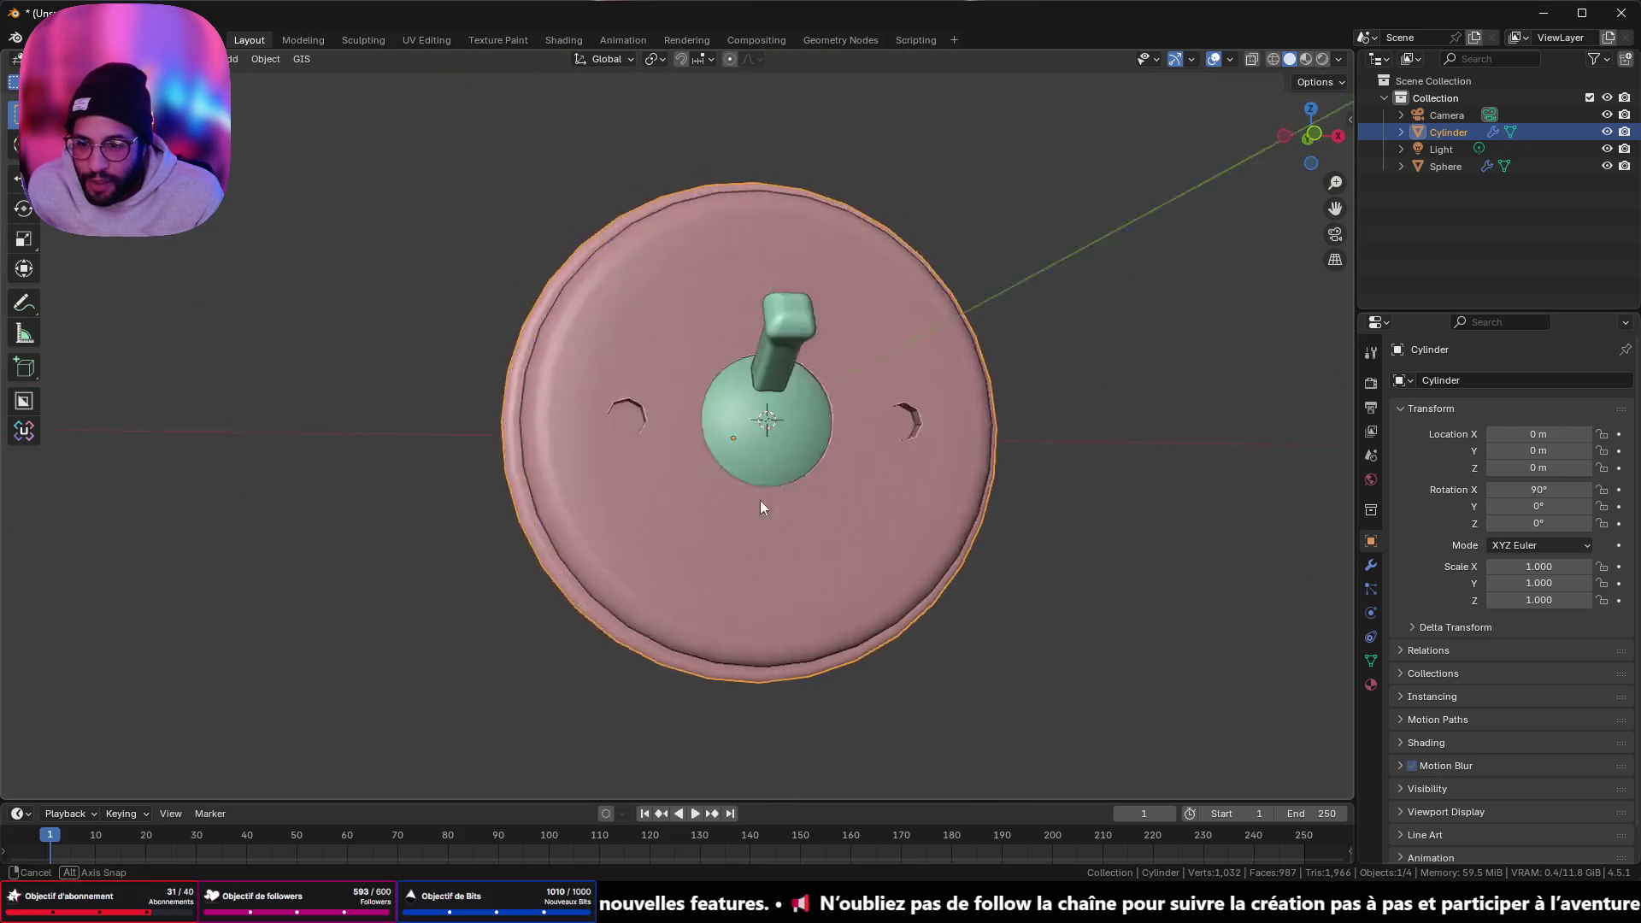
- Re-enter Edit Mode and select corner vertices of the octagonal hole
scroll(733, 481, "up", 3)
scroll(736, 482, "up", 3)
key("Tab")
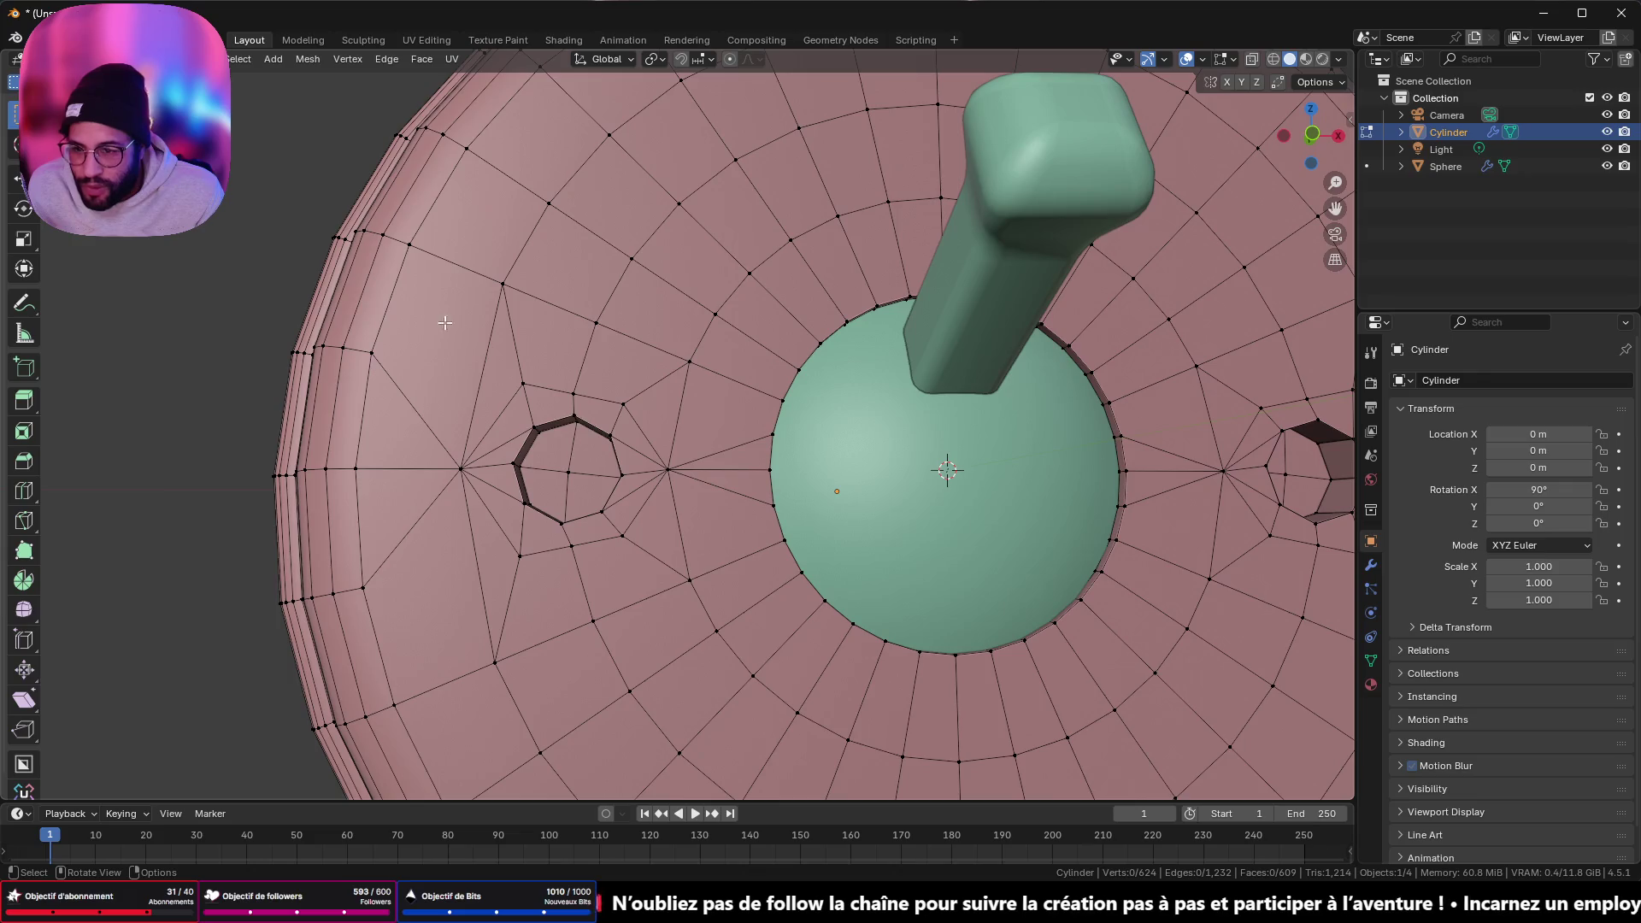
middle_click_drag(513, 273, 554, 256)
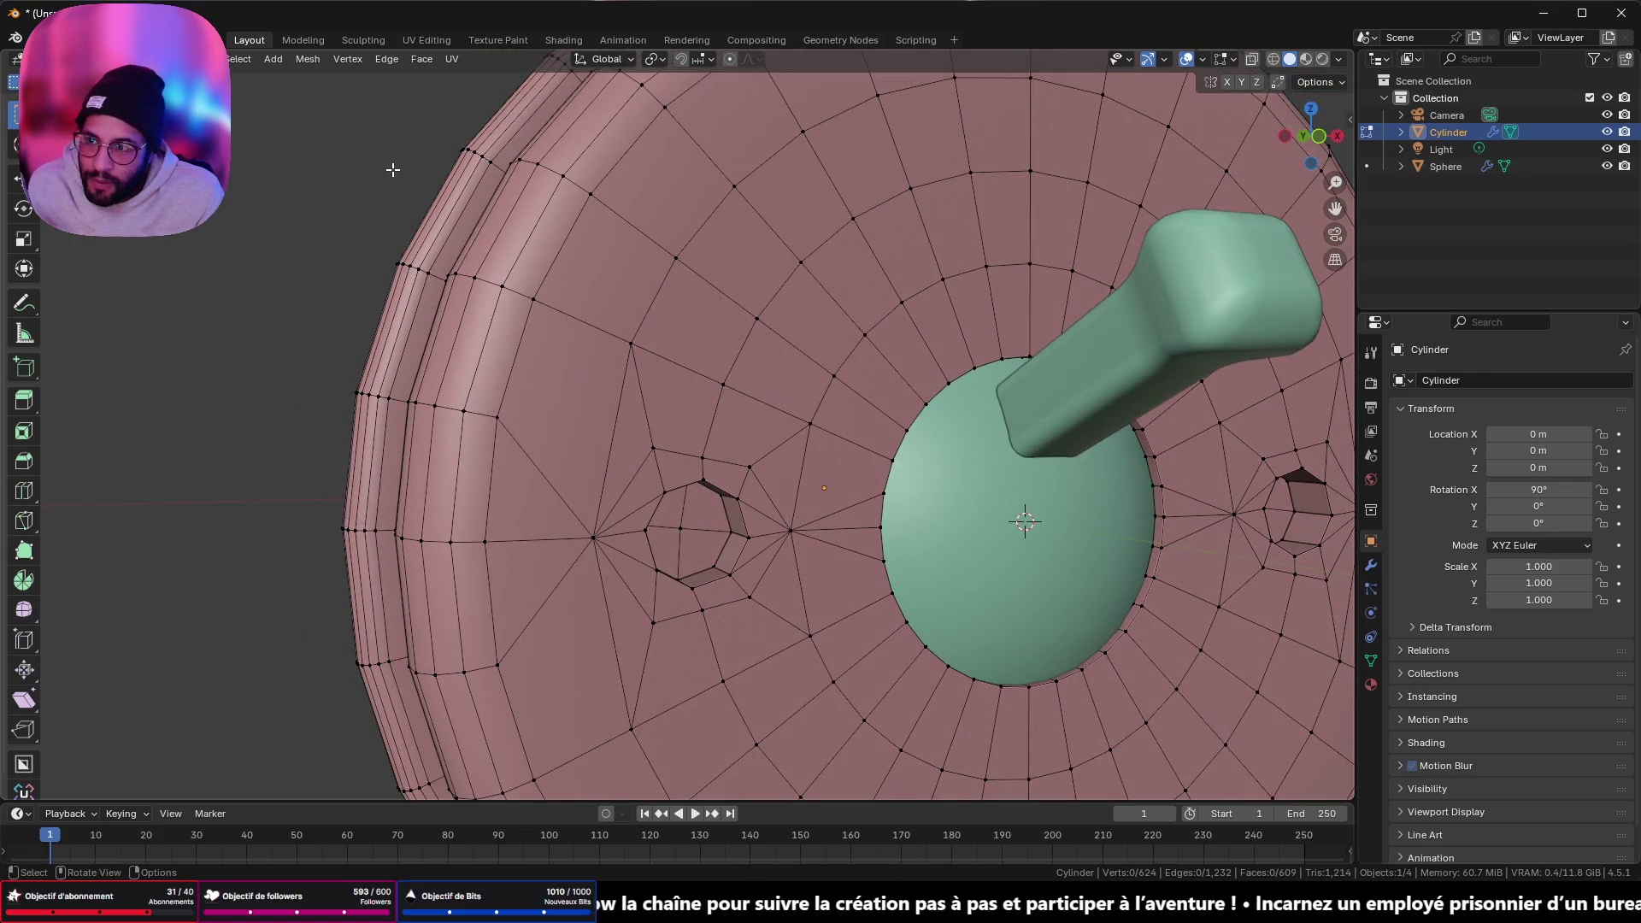
scroll(656, 574, "up", 2)
middle_click_drag(657, 574, 670, 598)
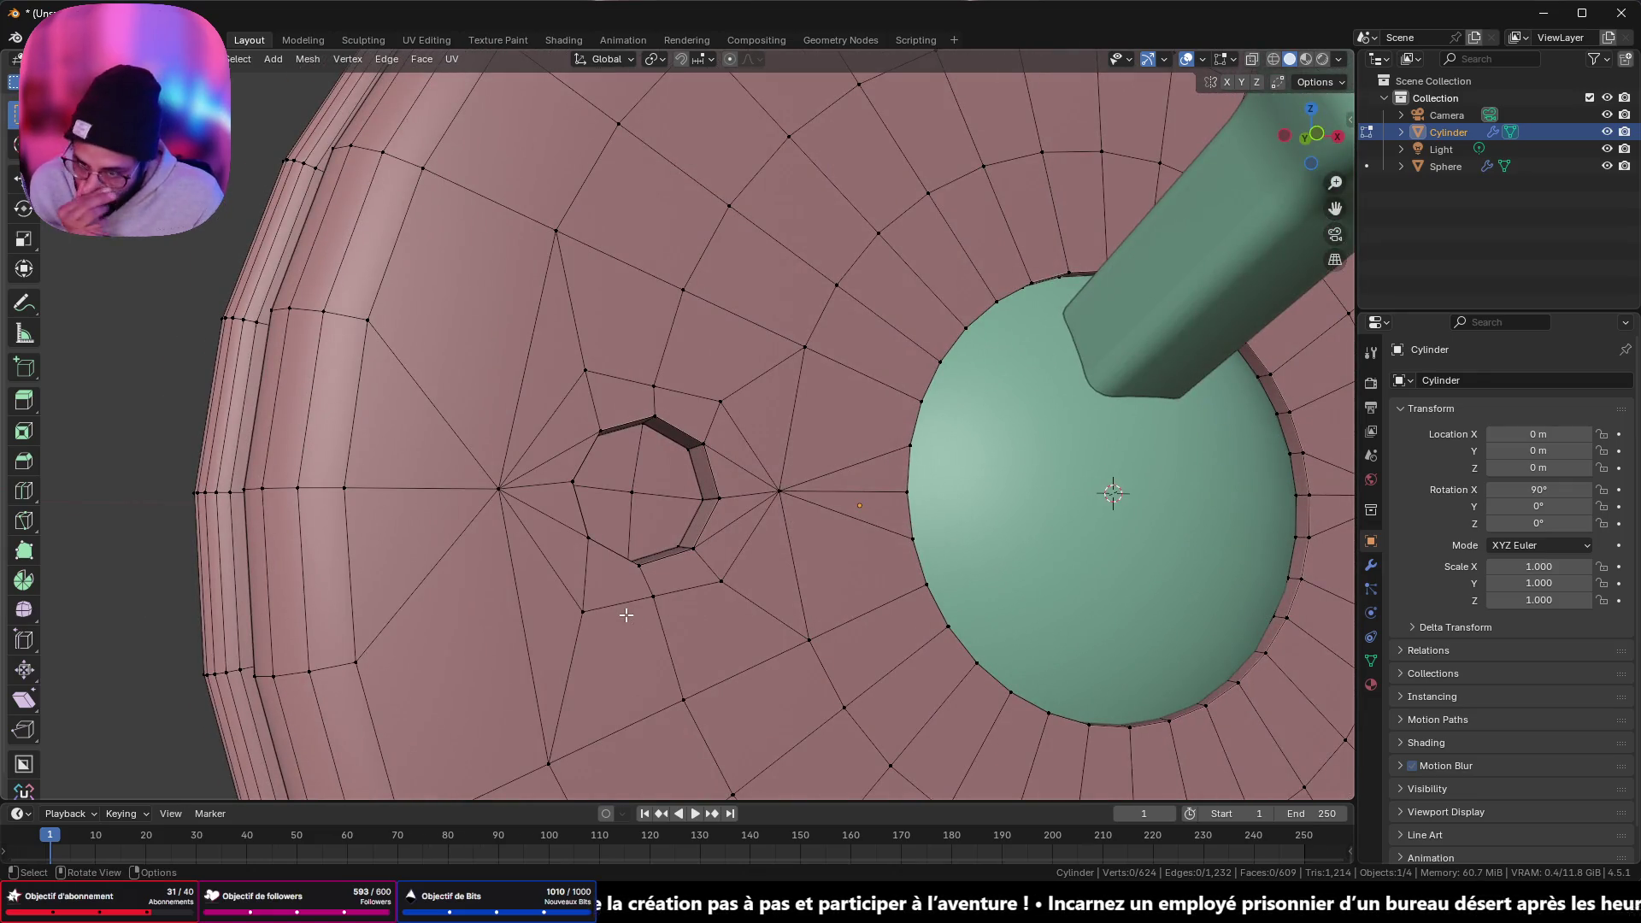
mouse_move(590, 560)
middle_mouse_down()
mouse_move(572, 563)
mouse_move(574, 543)
middle_mouse_up()
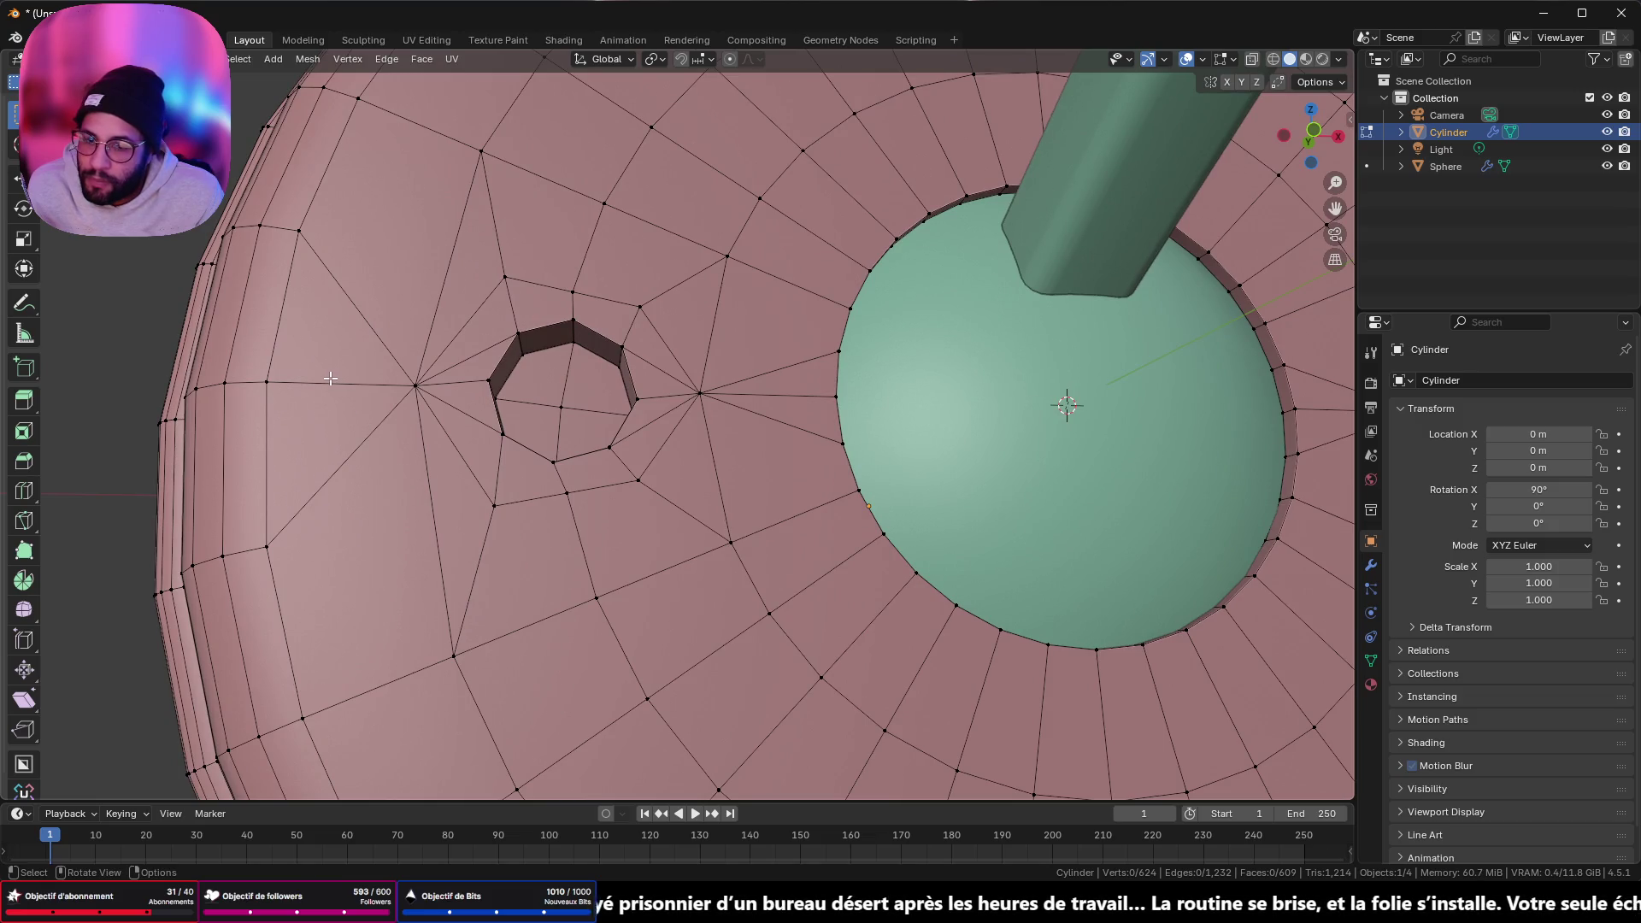
key("shift")
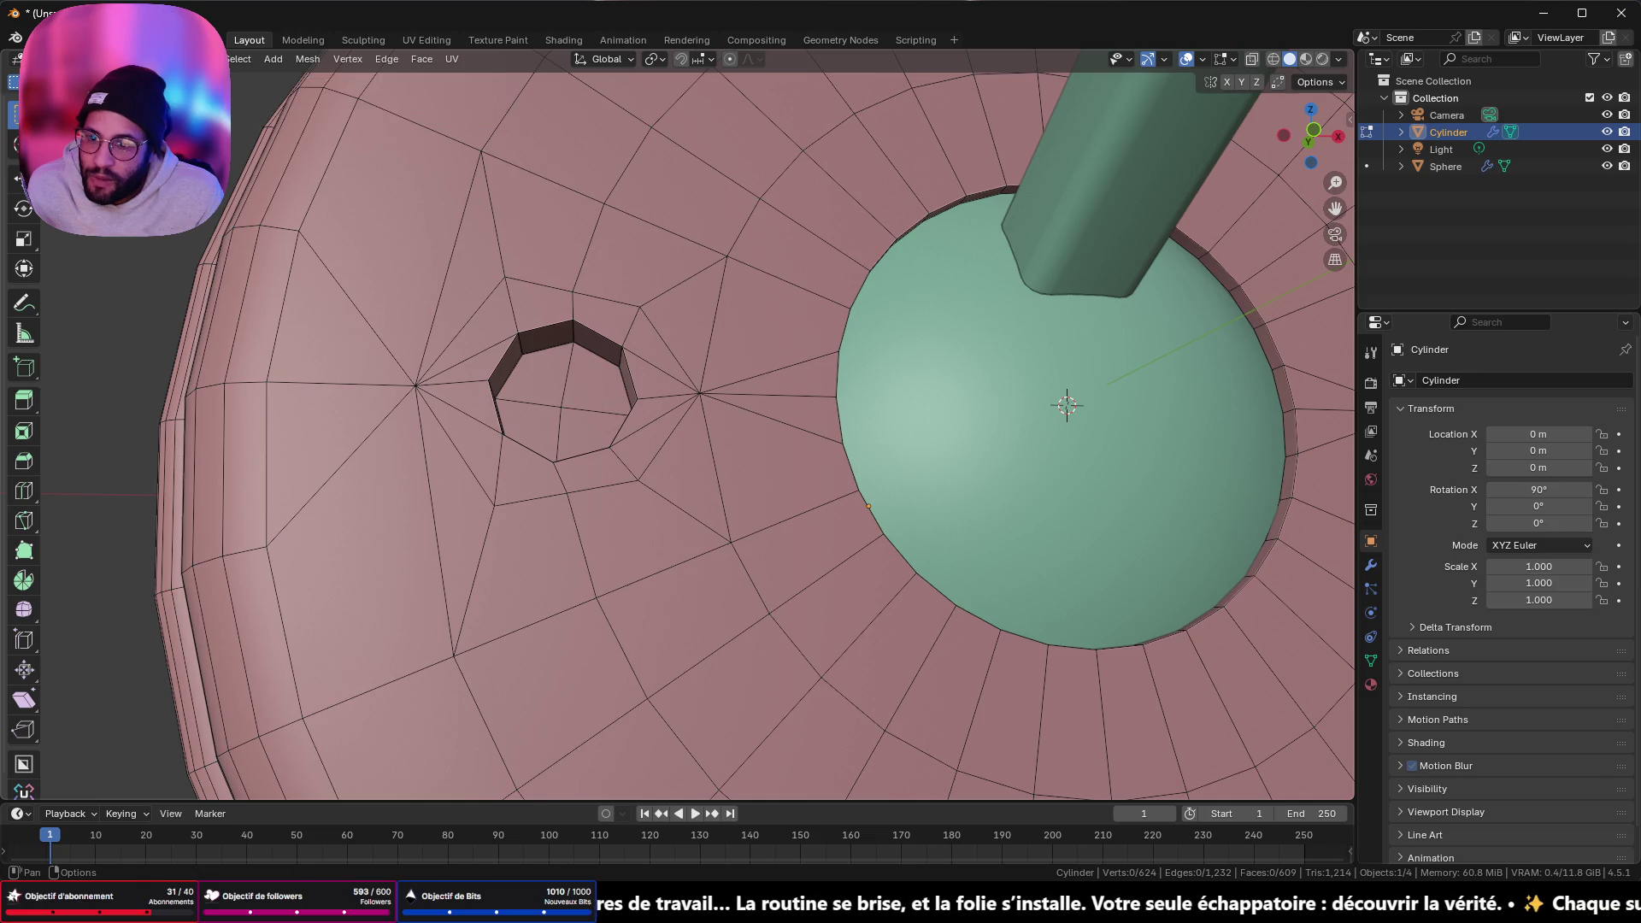
left_click(531, 407)
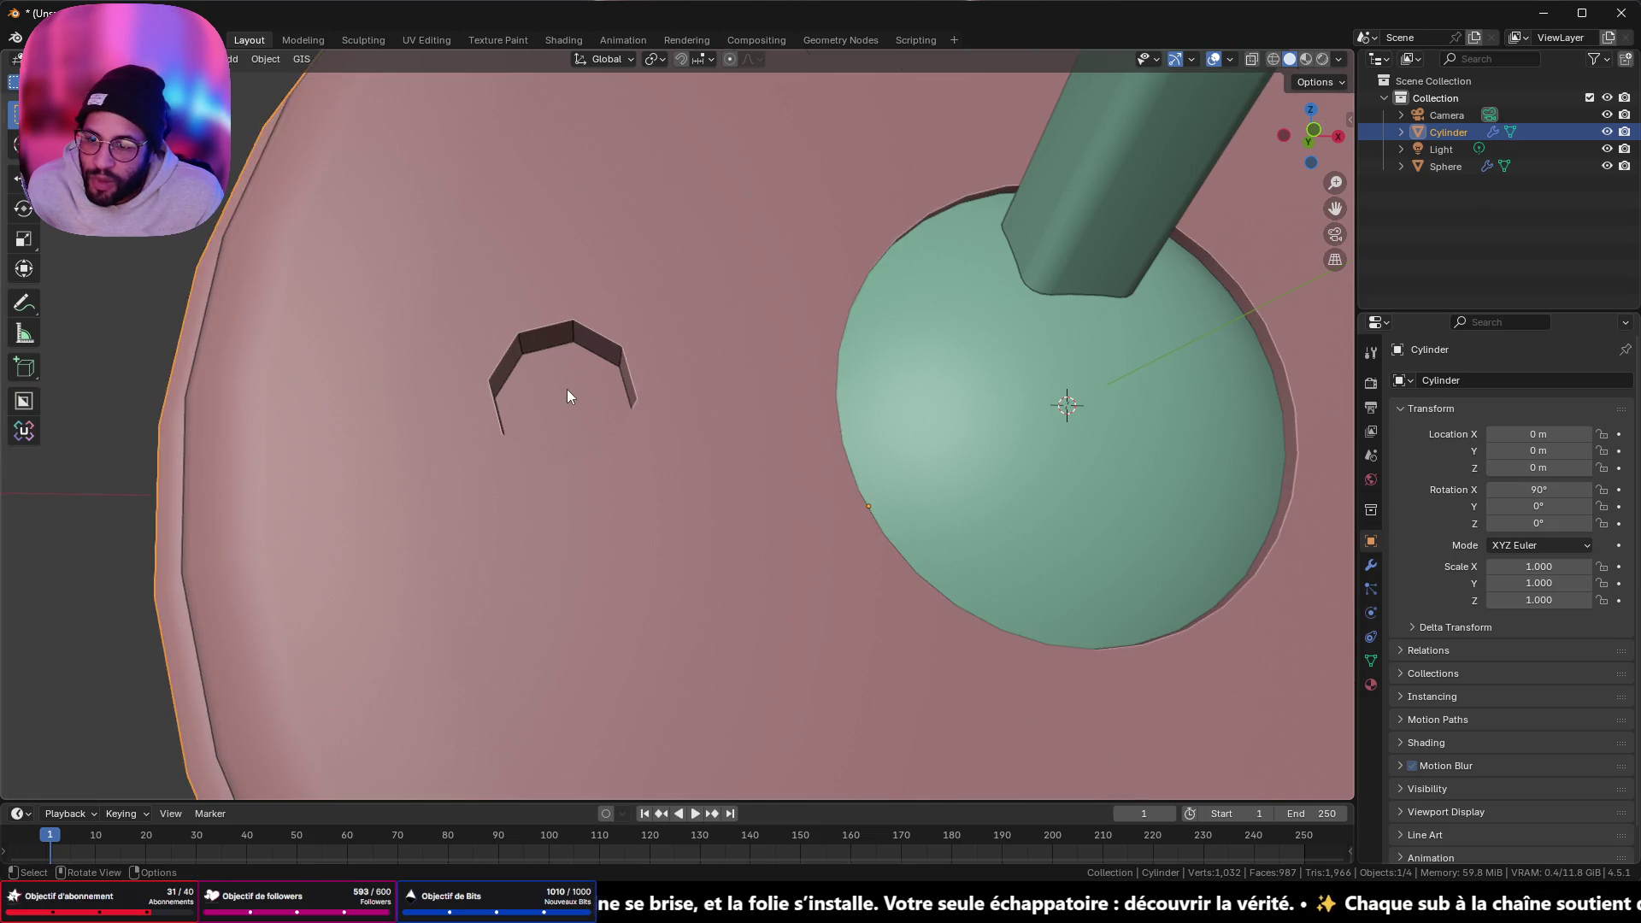
scroll(616, 456, "up", 3)
scroll(616, 457, "up", 3)
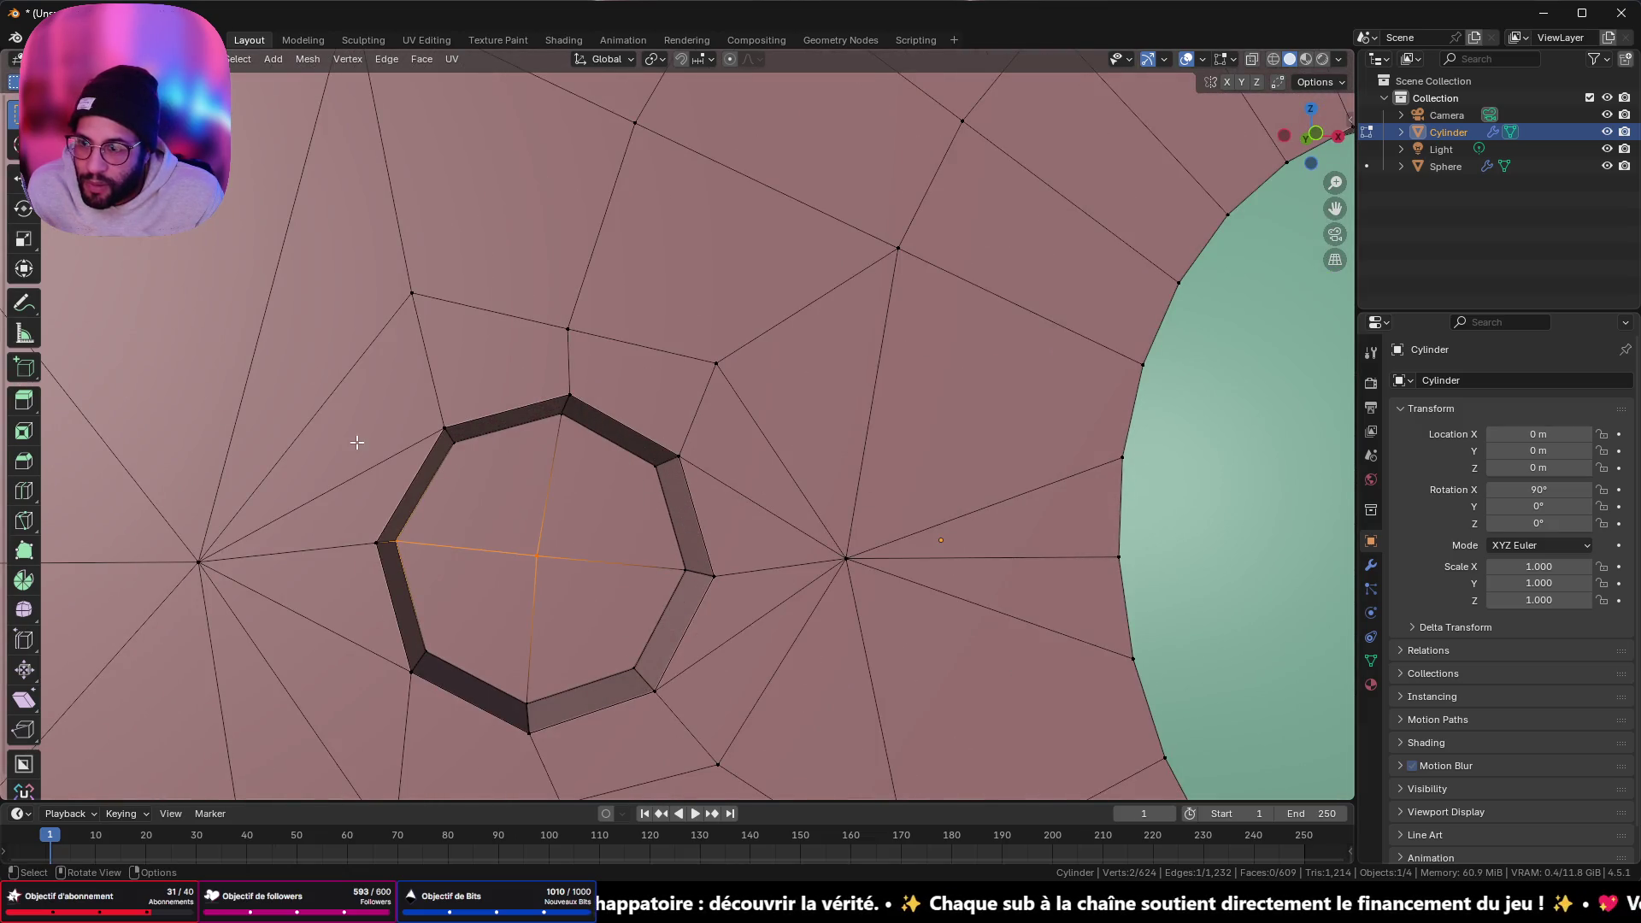
left_click(459, 449)
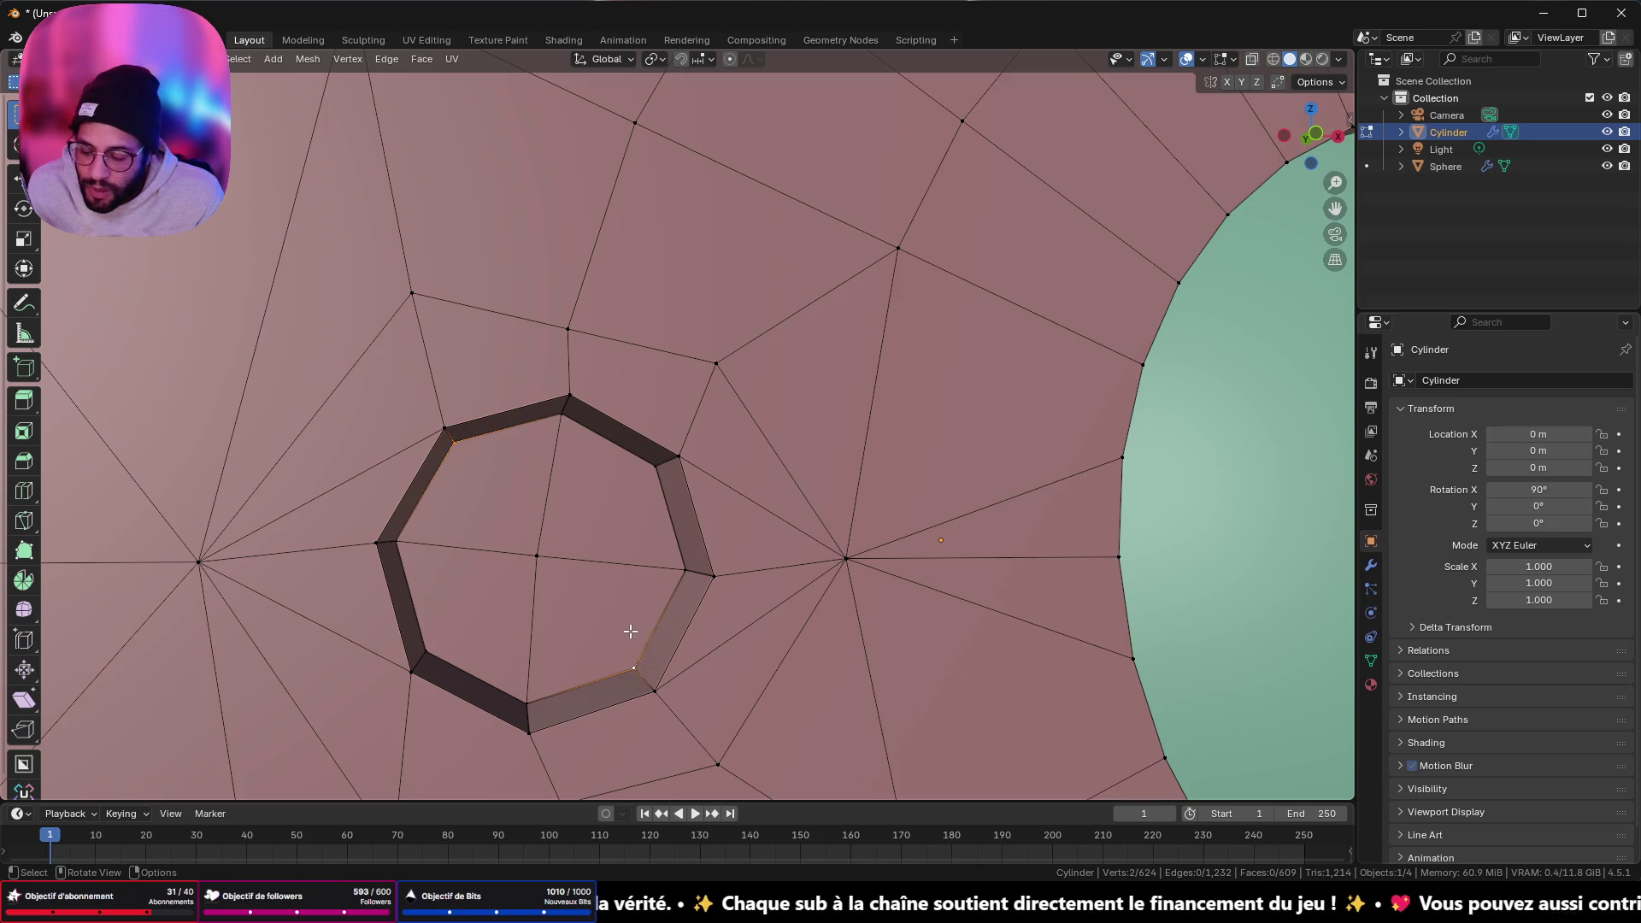
left_click(452, 658)
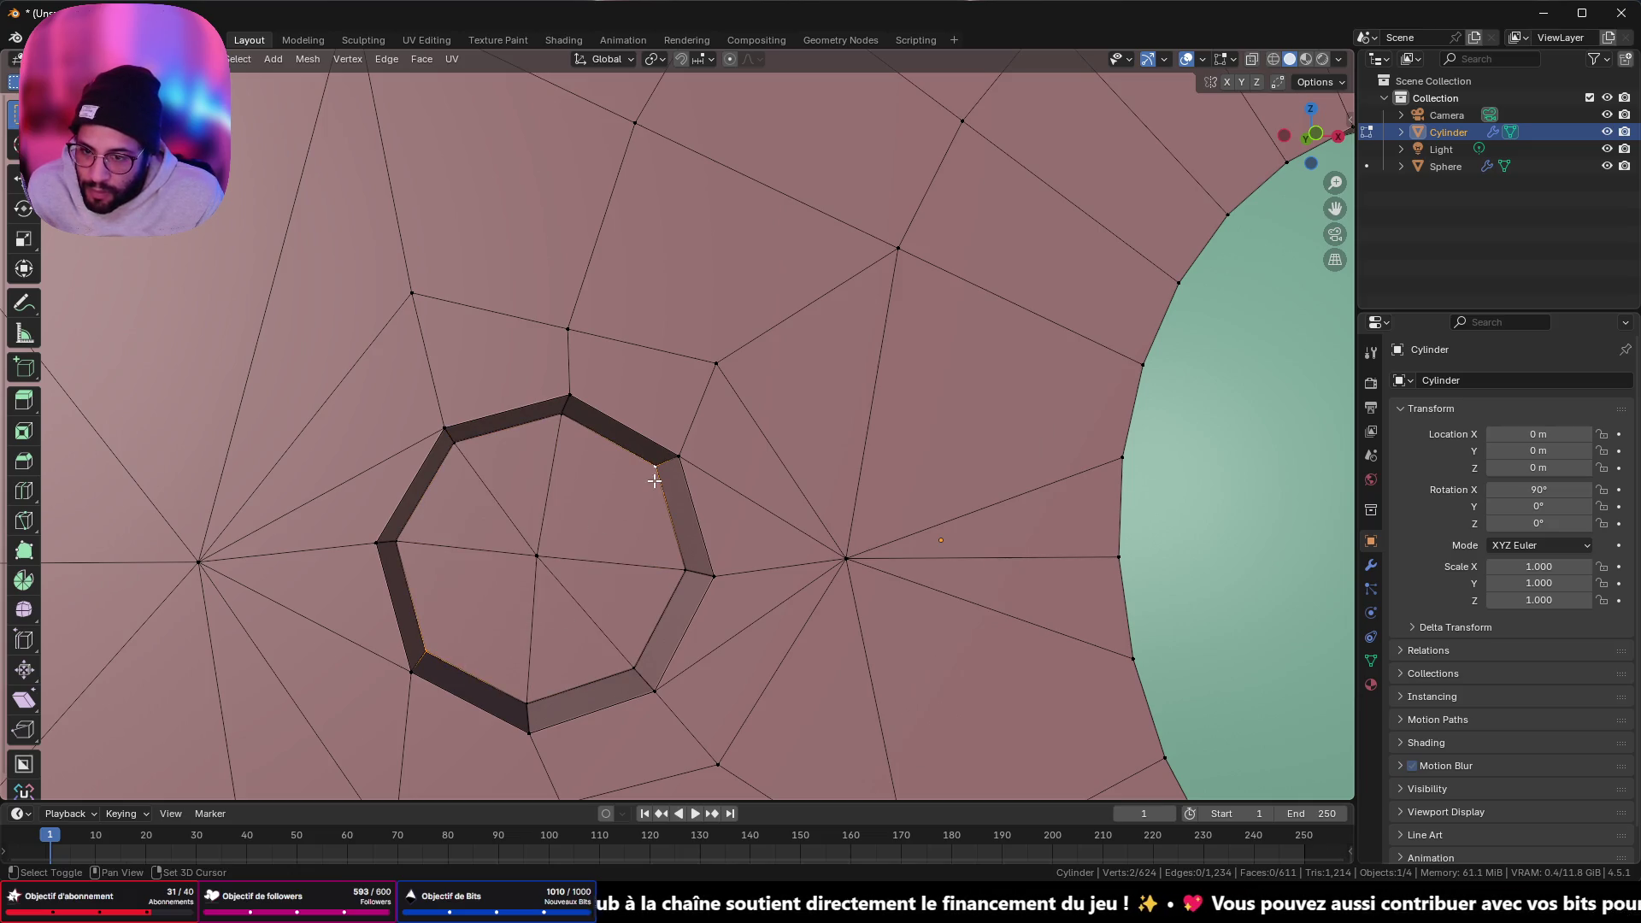
- Select the hole's upper-left corner and start beveling the cross edge with Ctrl+B
scroll(636, 484, "down", 5)
mouse_move(1257, 513)
middle_mouse_down()
mouse_move(1179, 495)
mouse_move(265, 557)
mouse_move(367, 547)
mouse_move(432, 567)
mouse_move(524, 439)
mouse_move(547, 483)
mouse_move(718, 638)
middle_mouse_up()
left_click(518, 427)
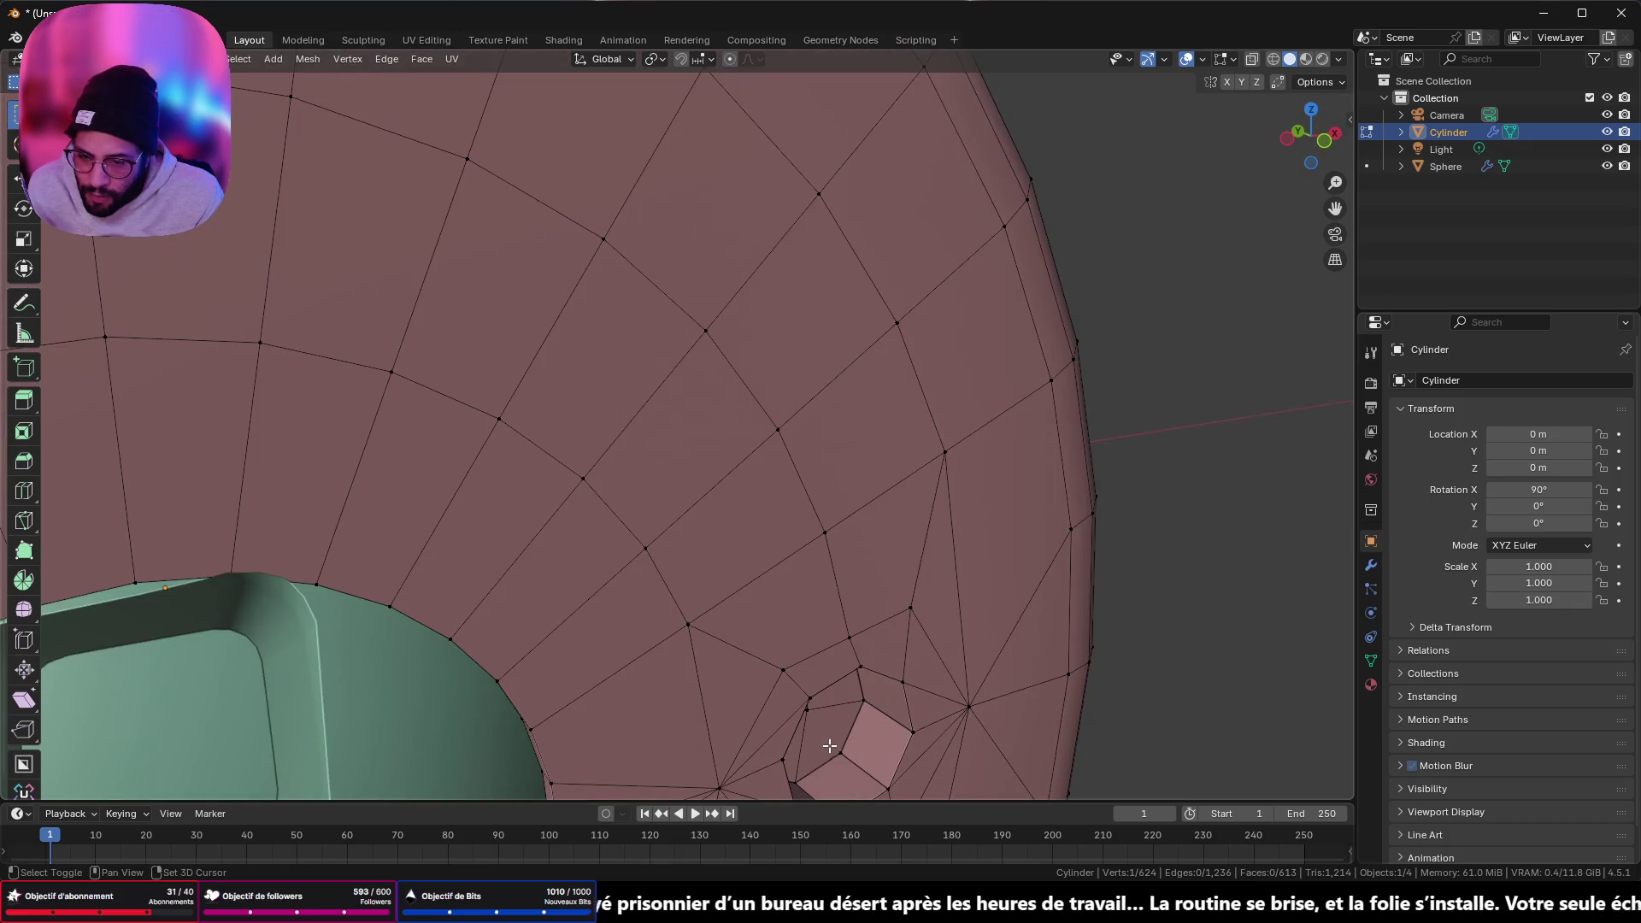
mouse_move(829, 746)
middle_mouse_down("shift")
mouse_move(725, 672)
mouse_move(644, 518)
middle_mouse_up("shift")
middle_click_drag(507, 346, 482, 391)
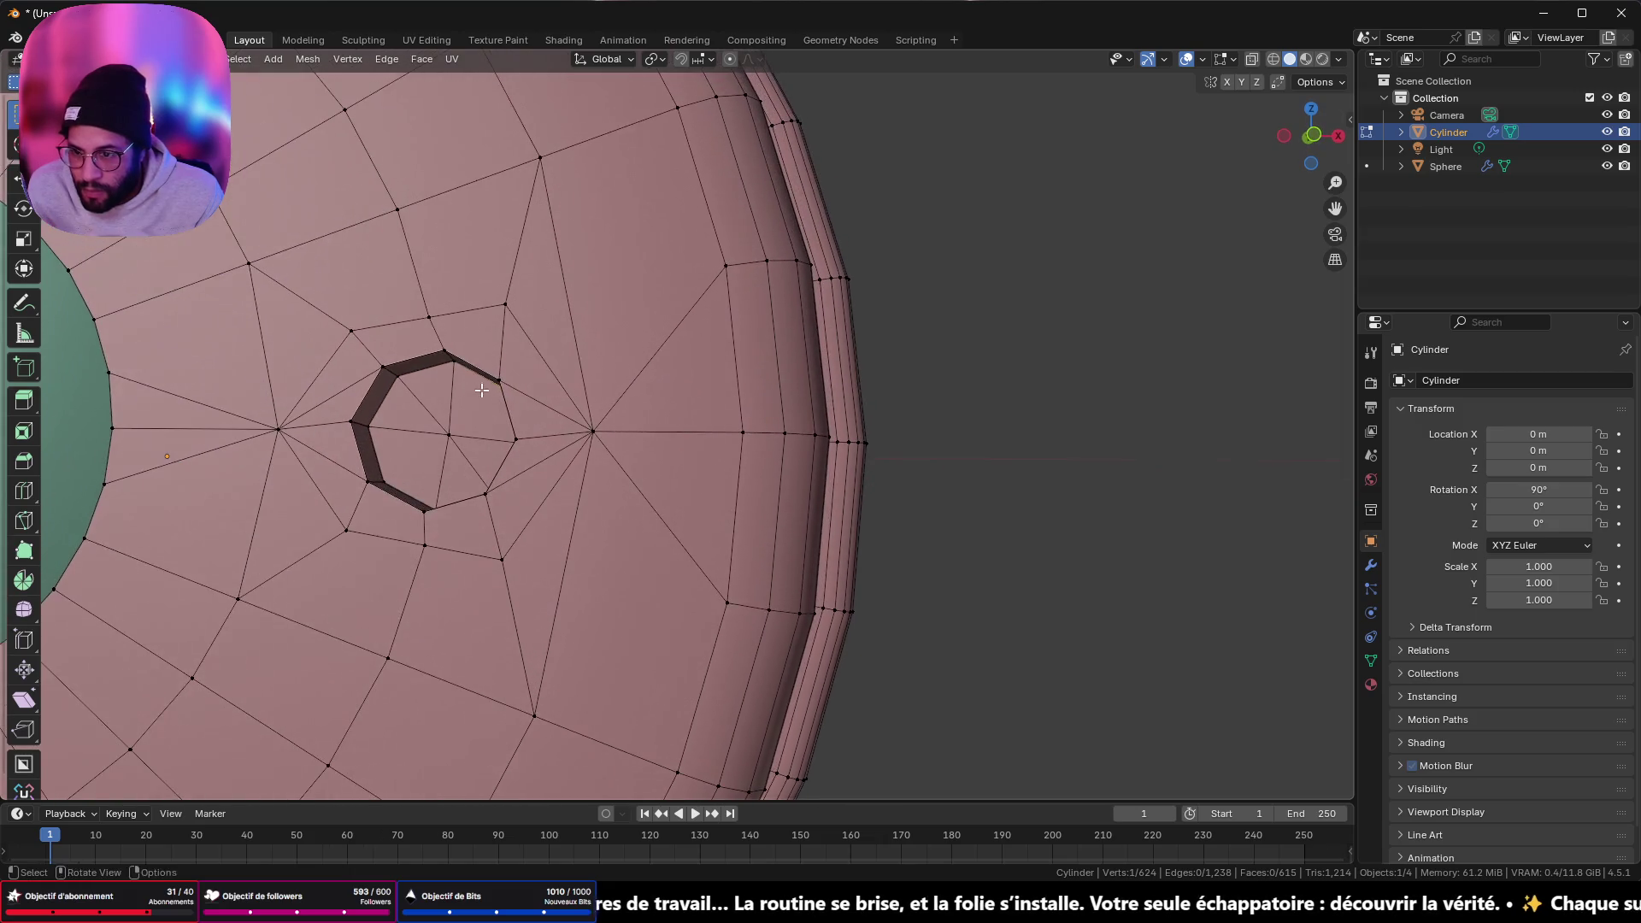
middle_click_drag(428, 485, 467, 449)
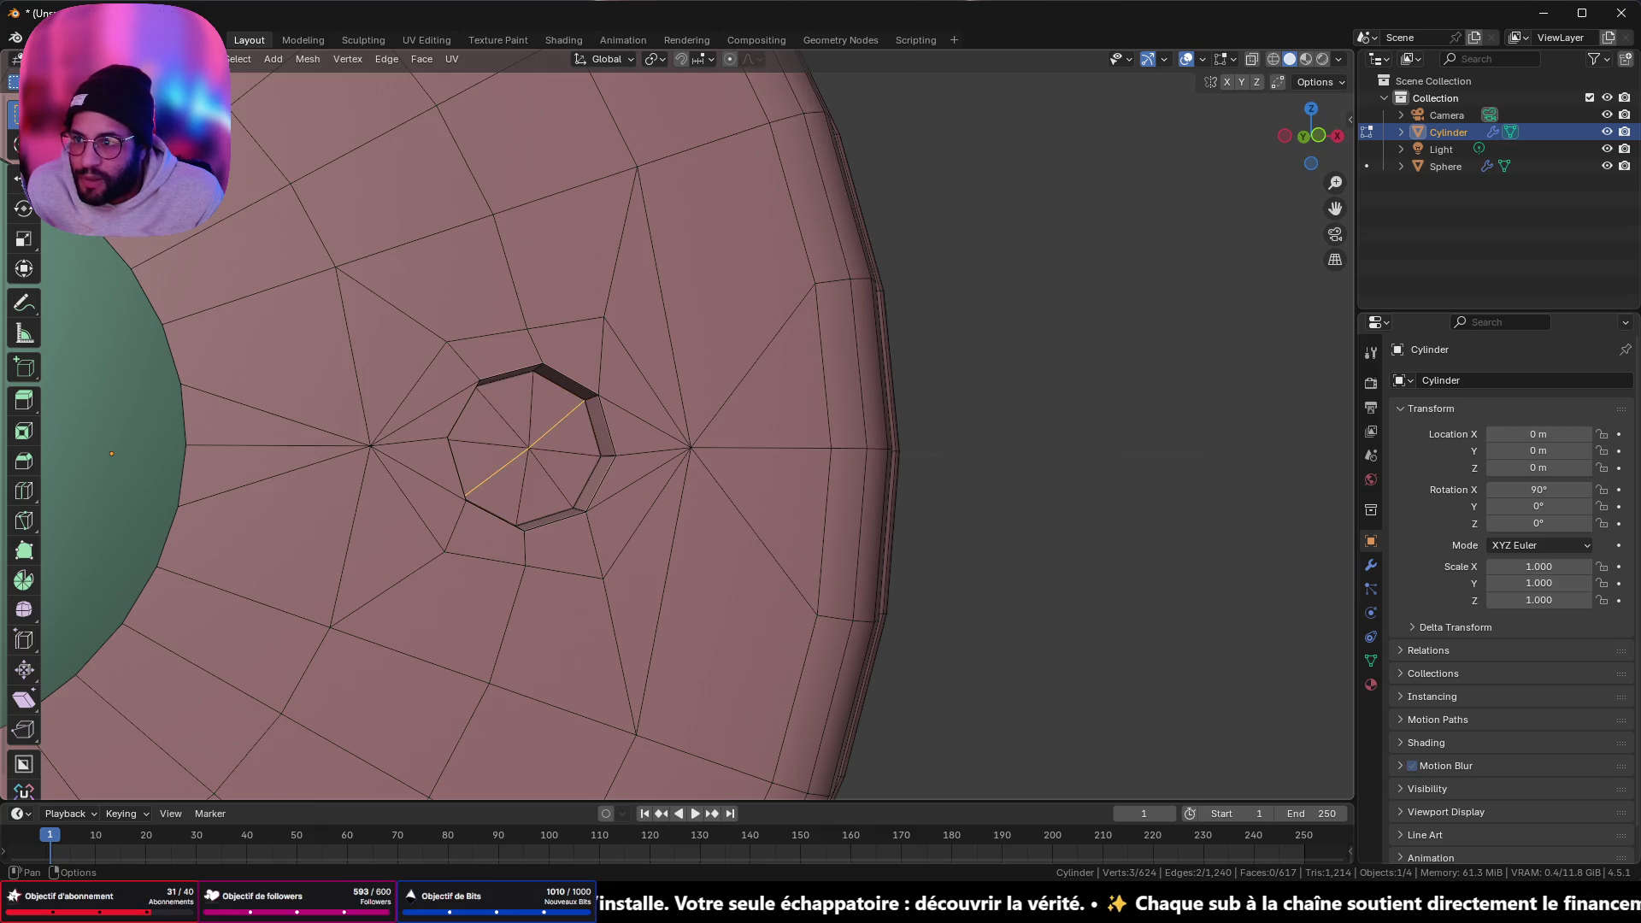
scroll(482, 456, "down", 2)
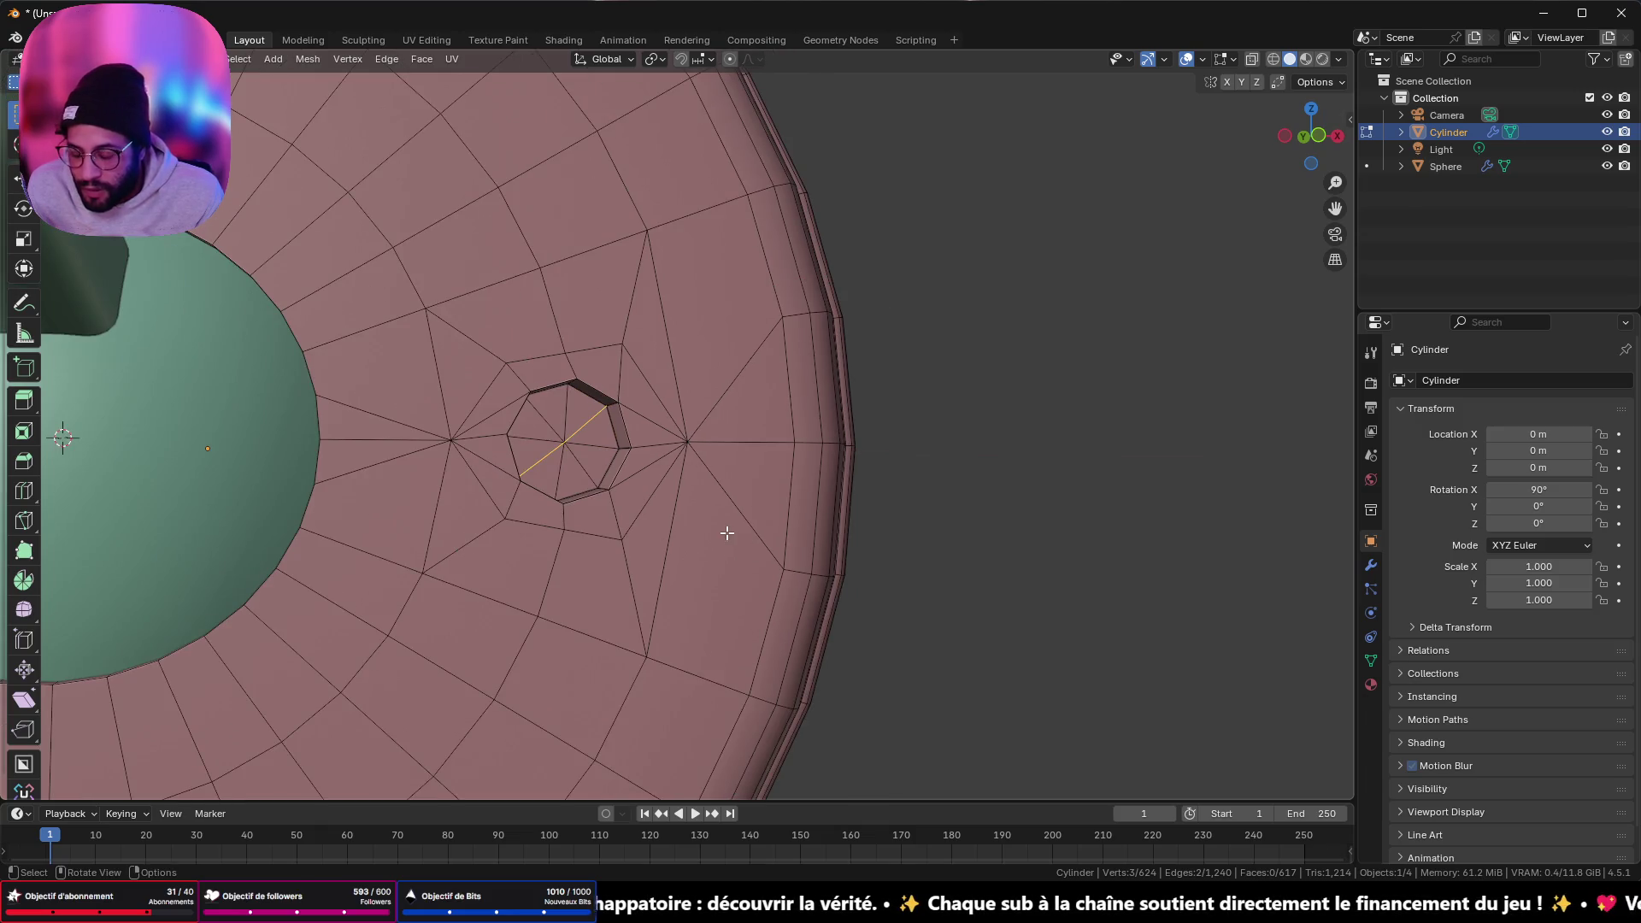
key("ctrl+b")
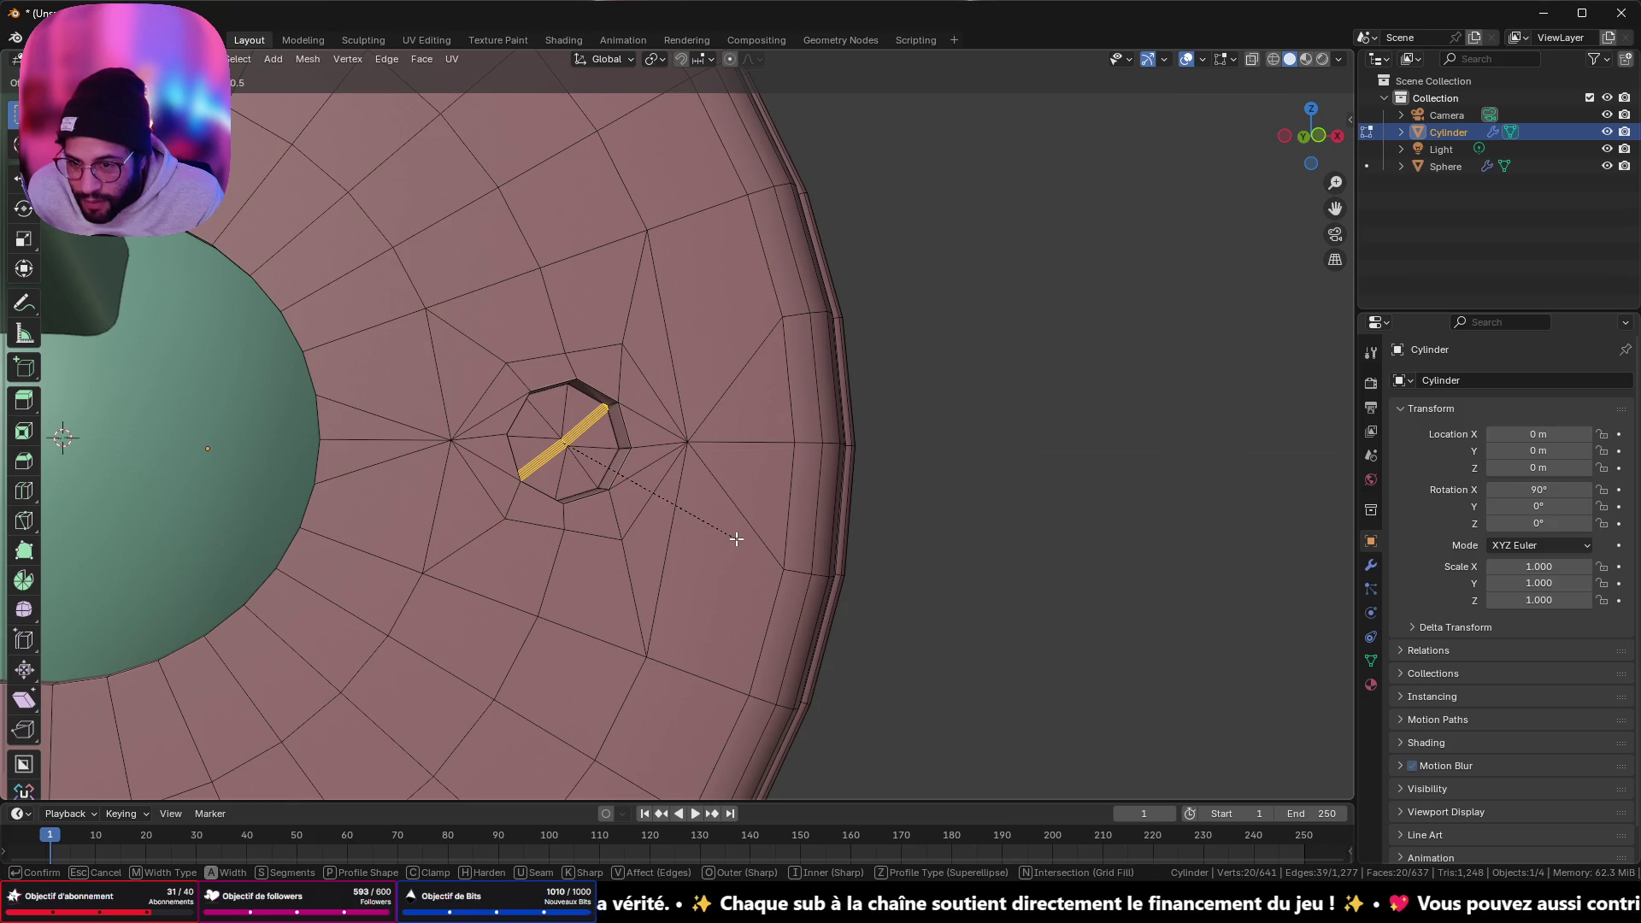
- Confirm the bevel and reduce it to a single segment
left_click(736, 538)
left_click(162, 541)
left_click(161, 541)
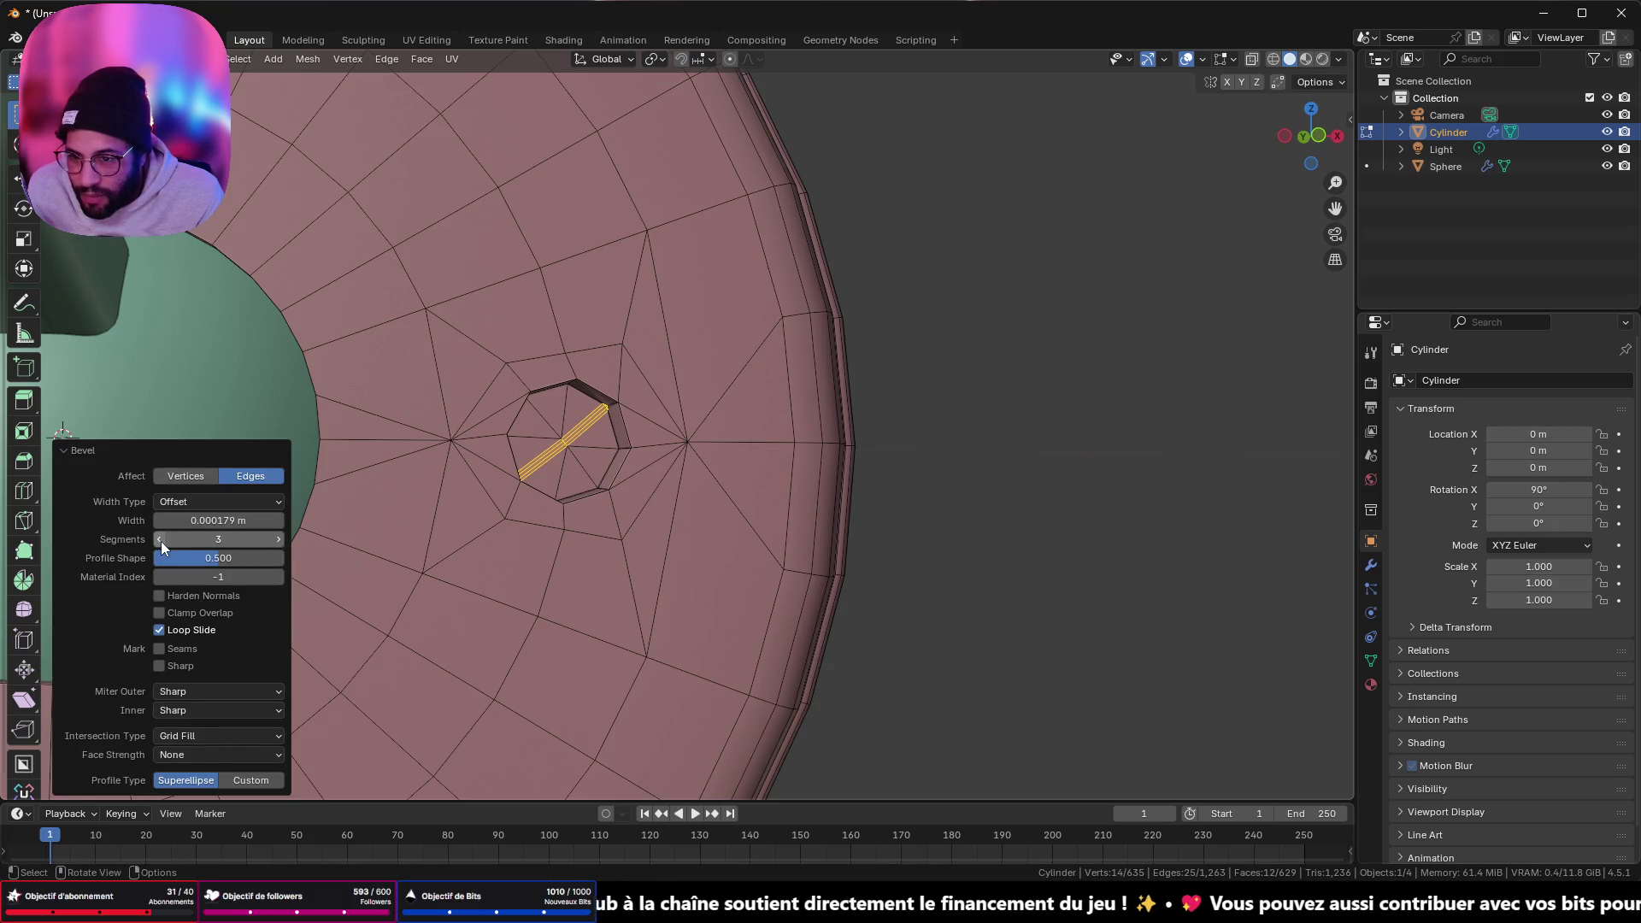
left_click(161, 540)
scroll(662, 446, "up", 5)
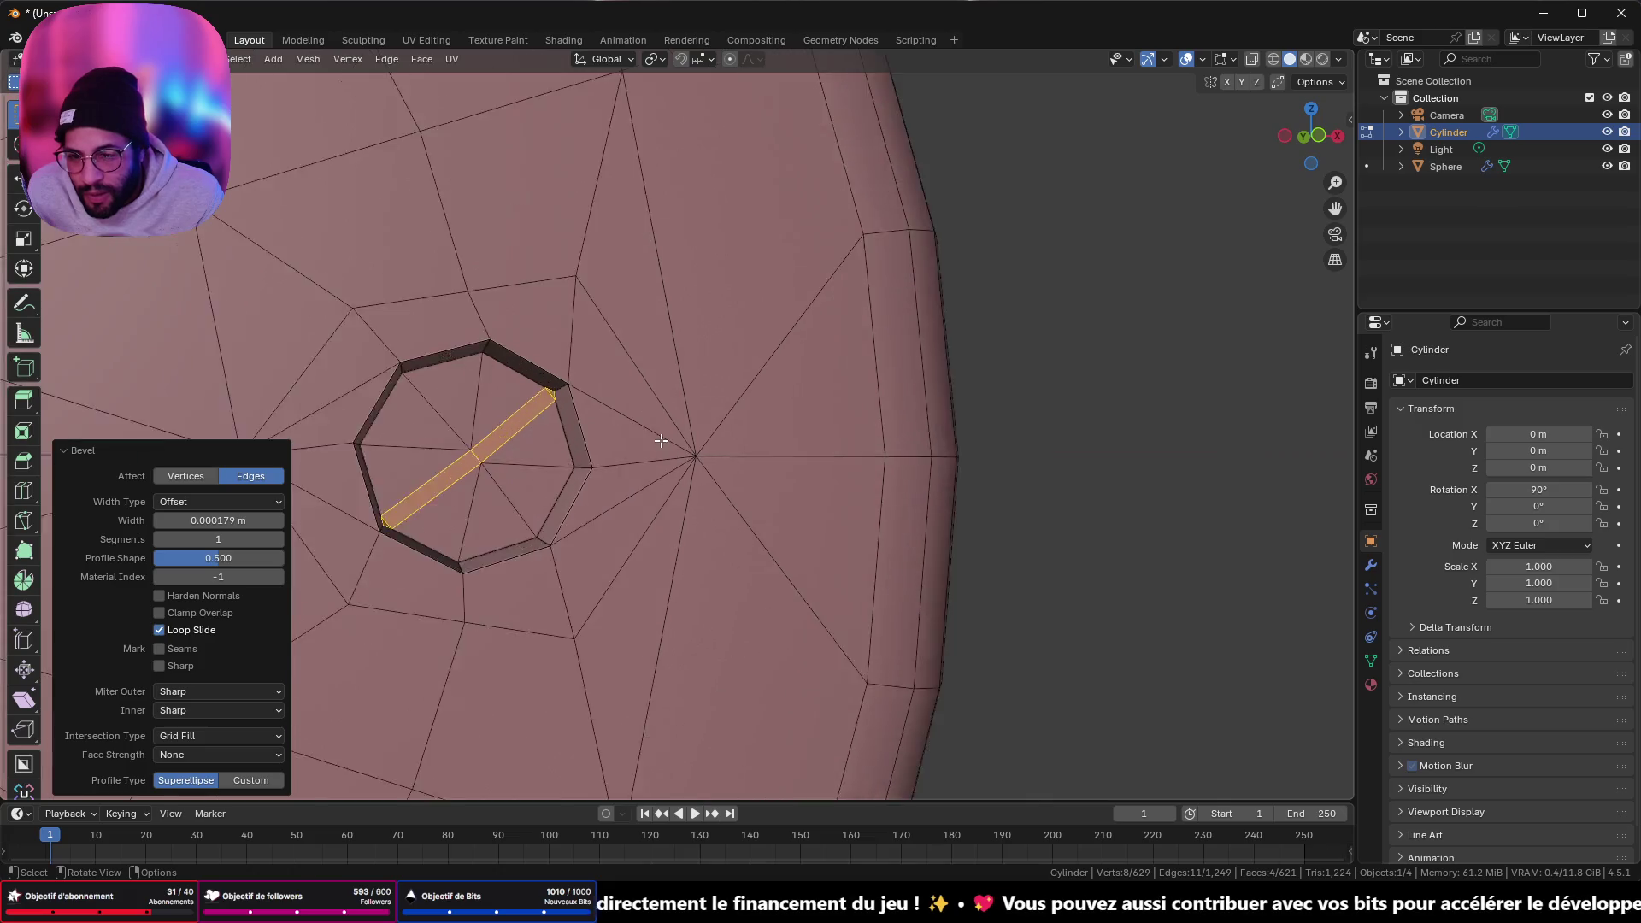
scroll(631, 448, "down", 4)
- Frame the bevelled edge and inspect the disc around the green dome
key("Tab")
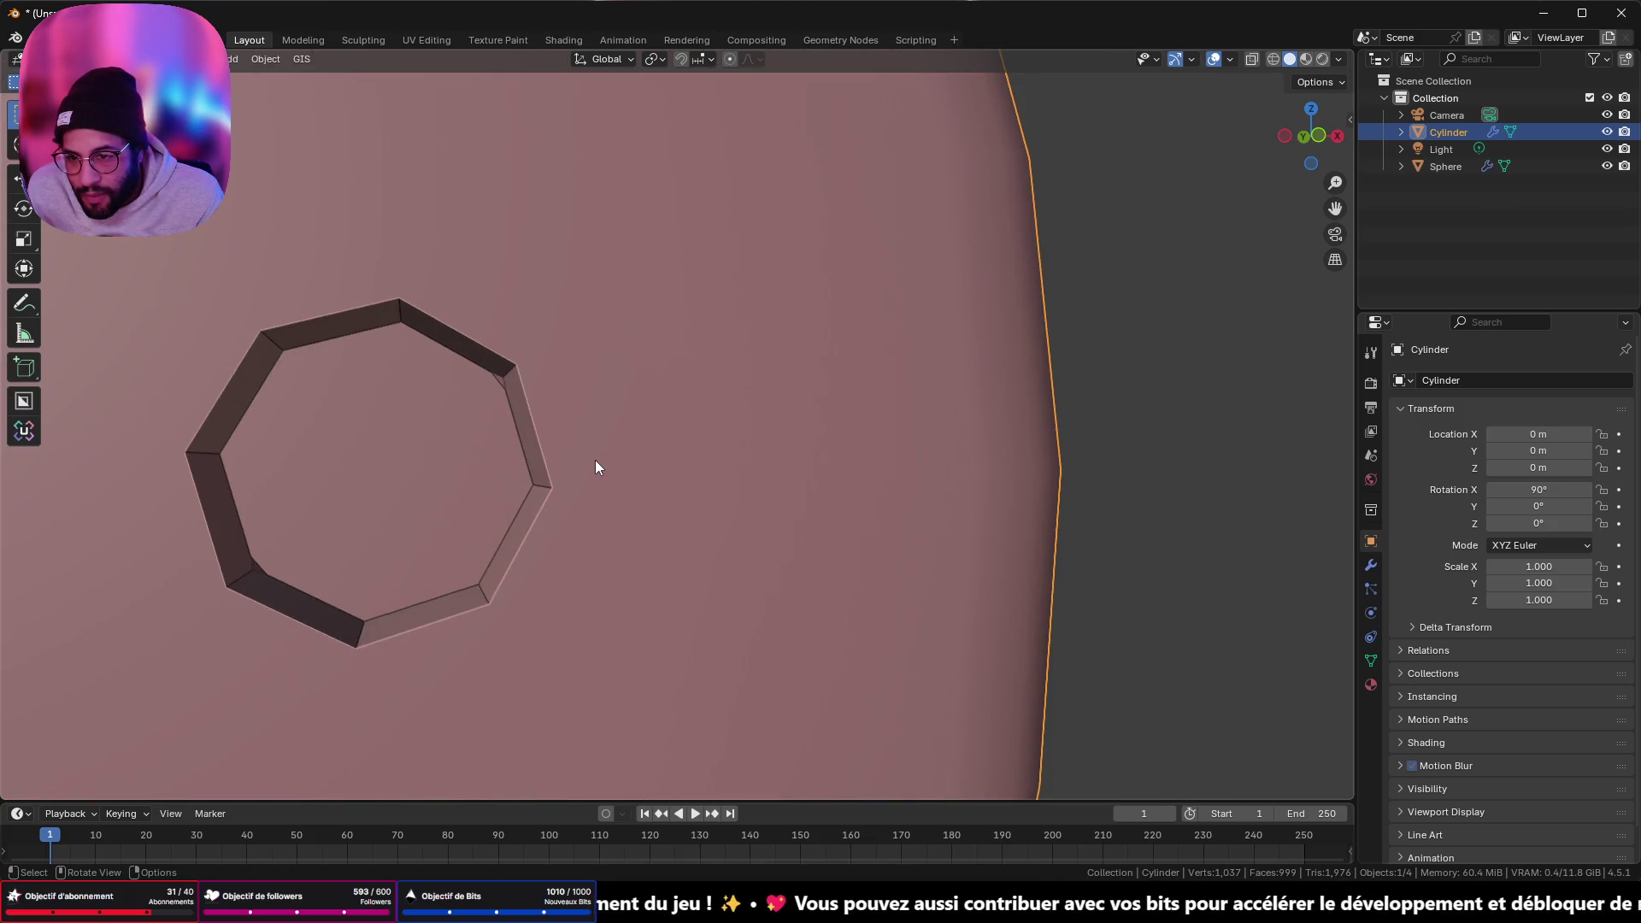
key("Tab")
key("KP_Decimal")
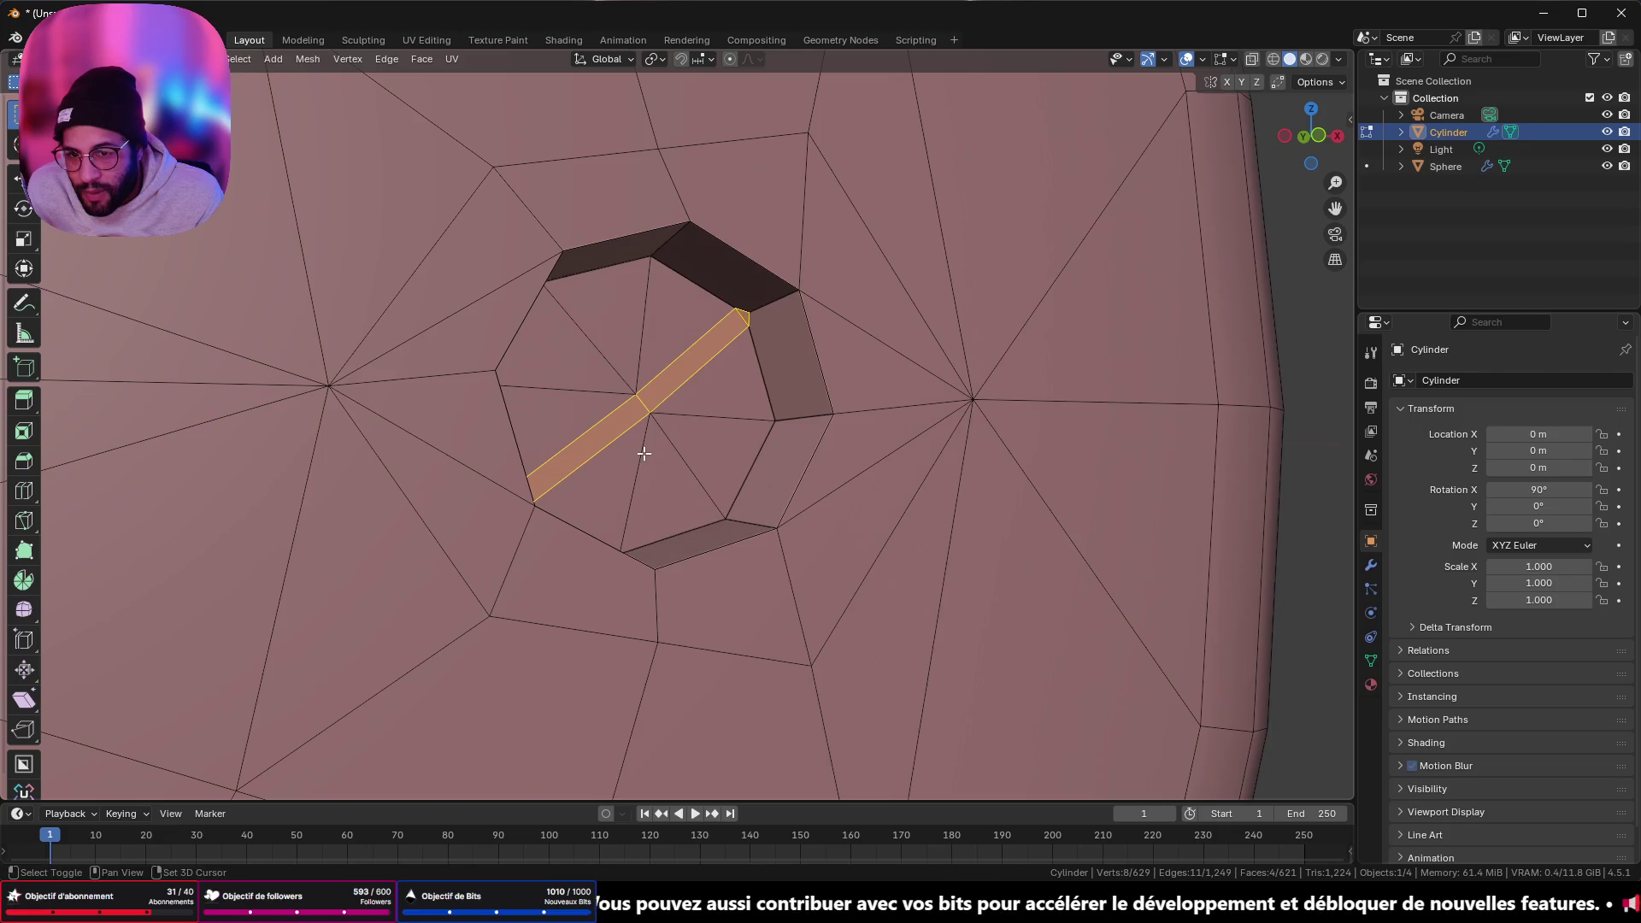
scroll(645, 453, "down", 4)
middle_click_drag(587, 488, 931, 466, "shift")
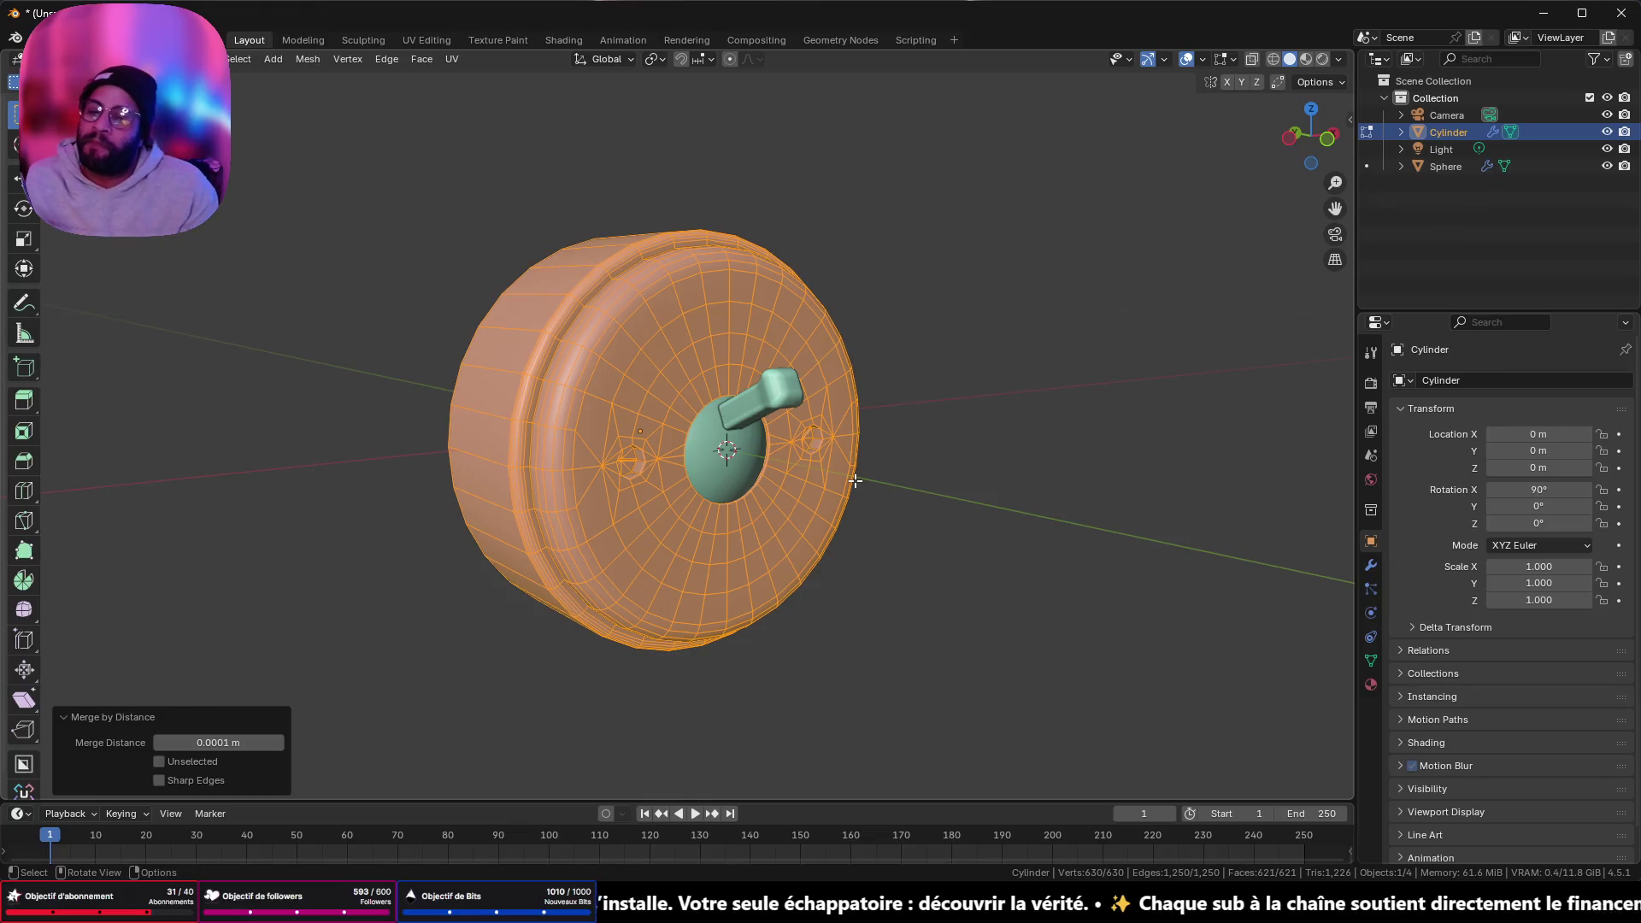
mouse_move(846, 481)
middle_mouse_down()
mouse_move(683, 401)
mouse_move(716, 350)
mouse_move(879, 447)
mouse_move(780, 498)
mouse_move(719, 347)
mouse_move(722, 372)
mouse_move(766, 393)
mouse_move(729, 366)
mouse_move(676, 374)
mouse_move(684, 350)
middle_mouse_up()
scroll(663, 381, "up", 5)
scroll(683, 403, "down", 5)
scroll(724, 380, "up", 4)
scroll(700, 311, "down", 3)
- Check the switch in Object Mode, then return to Edit Mode at an oblique side view
key("Tab")
mouse_move(633, 303)
middle_mouse_down()
mouse_move(628, 256)
mouse_move(549, 285)
mouse_move(557, 304)
mouse_move(696, 293)
mouse_move(793, 309)
middle_mouse_up()
key("Tab")
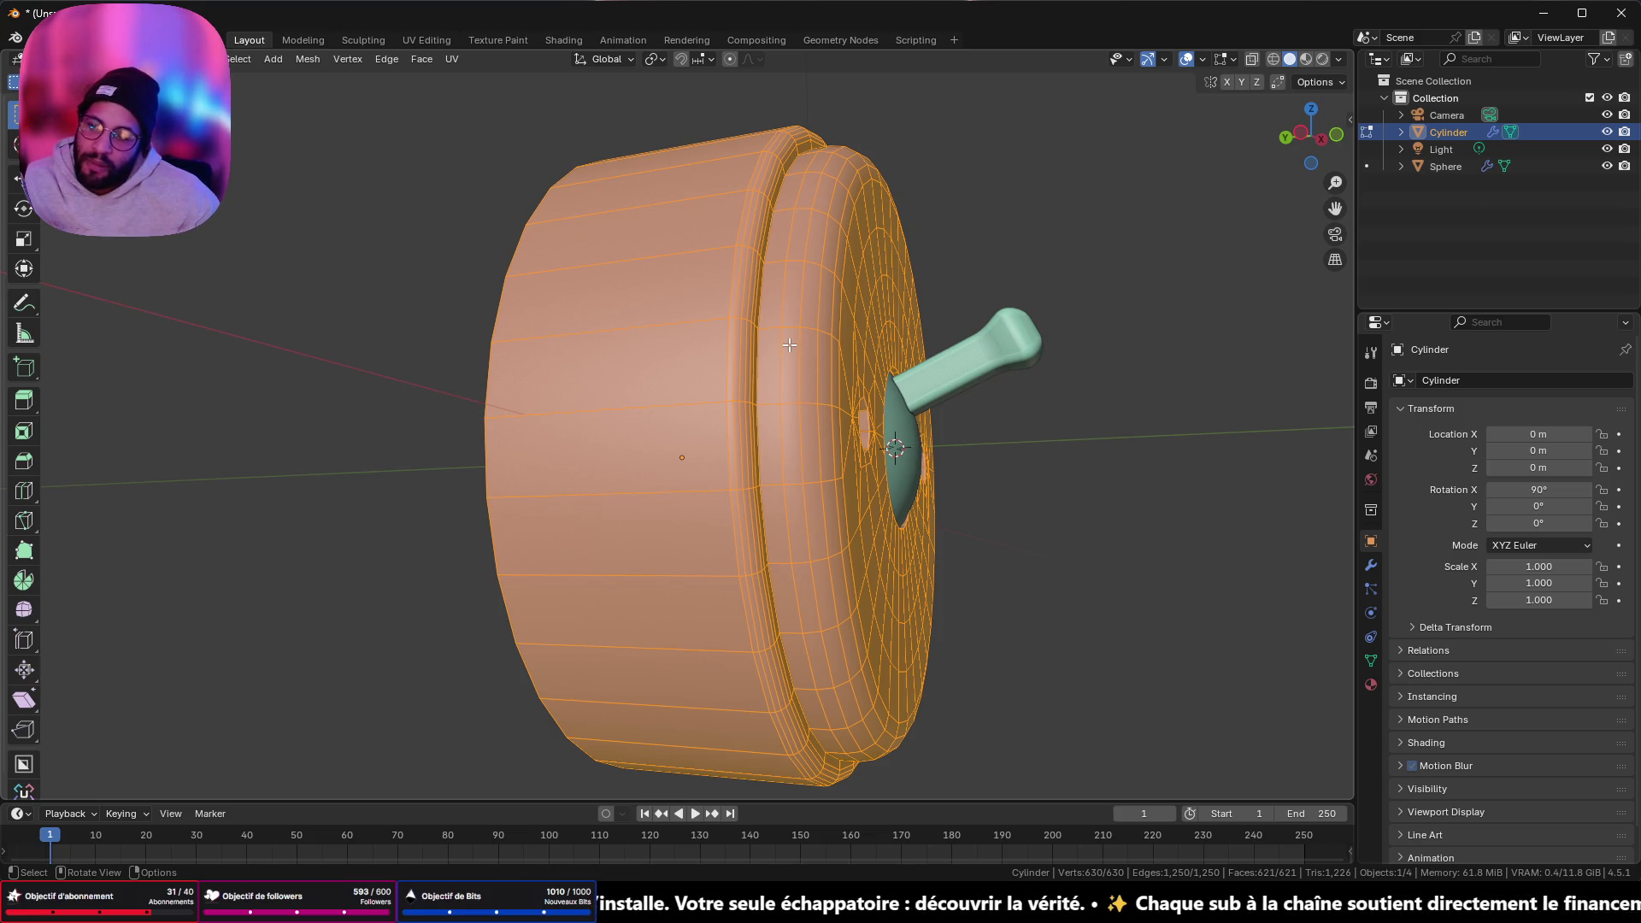
middle_click_drag(1037, 391, 1008, 392)
scroll(1008, 392, "up", 10)
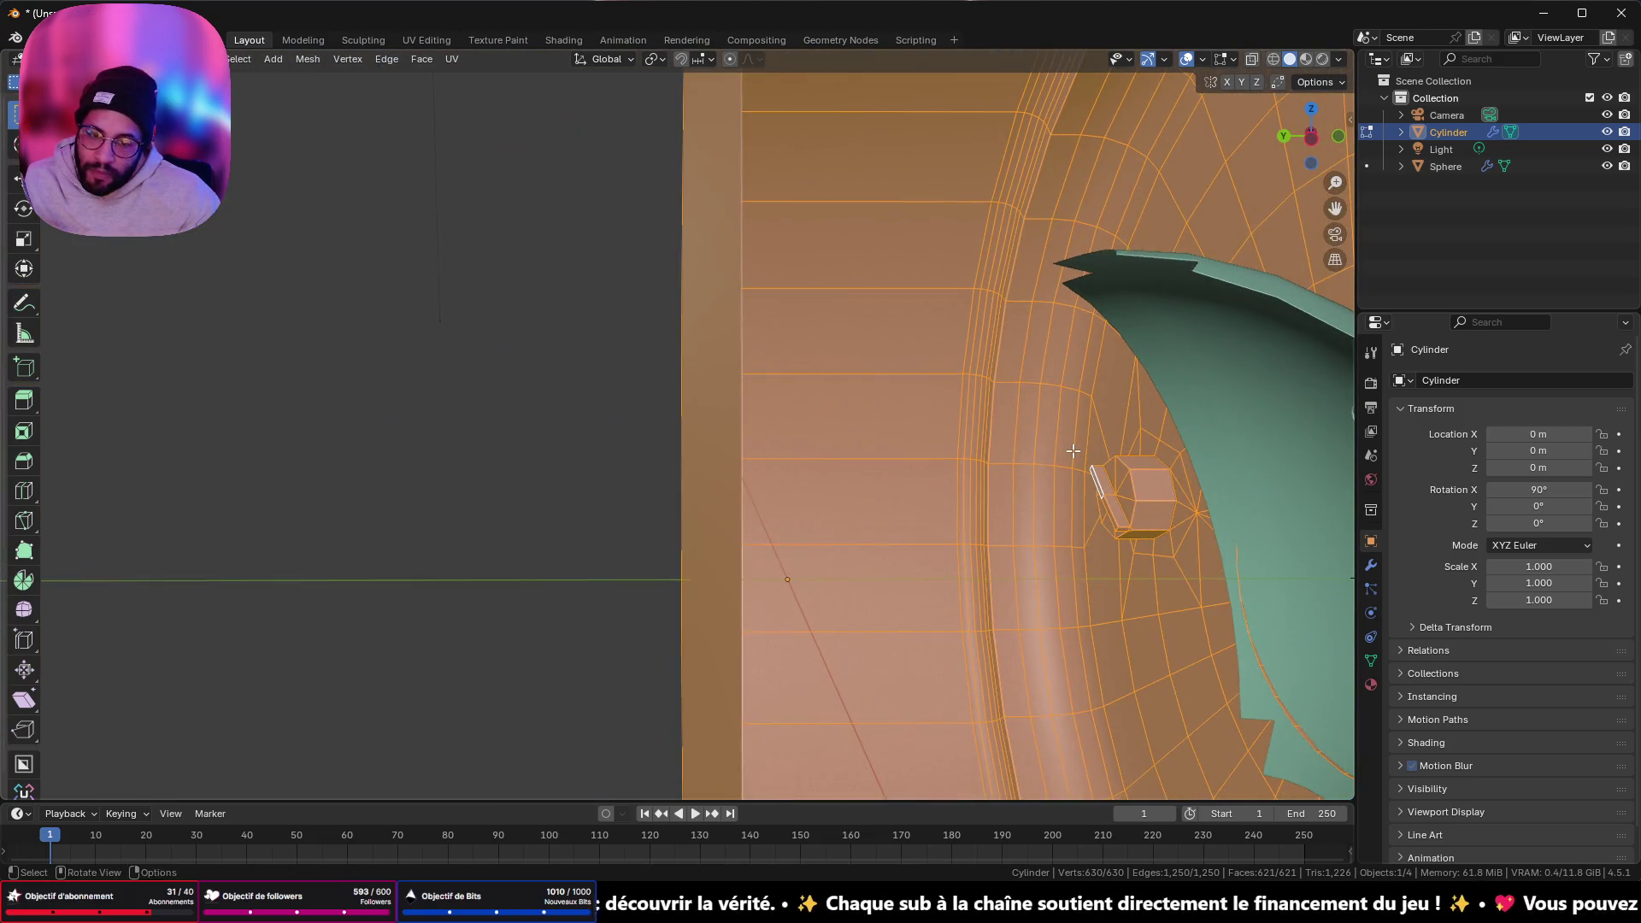
mouse_move(1073, 450)
middle_mouse_down()
mouse_move(1017, 512)
mouse_move(1011, 674)
mouse_move(915, 630)
mouse_move(694, 657)
mouse_move(781, 577)
mouse_move(916, 593)
mouse_move(901, 469)
mouse_move(918, 404)
mouse_move(909, 465)
mouse_move(813, 341)
mouse_move(847, 388)
mouse_move(803, 557)
mouse_move(804, 479)
mouse_move(758, 567)
mouse_move(652, 553)
mouse_move(676, 521)
mouse_move(671, 539)
middle_mouse_up()
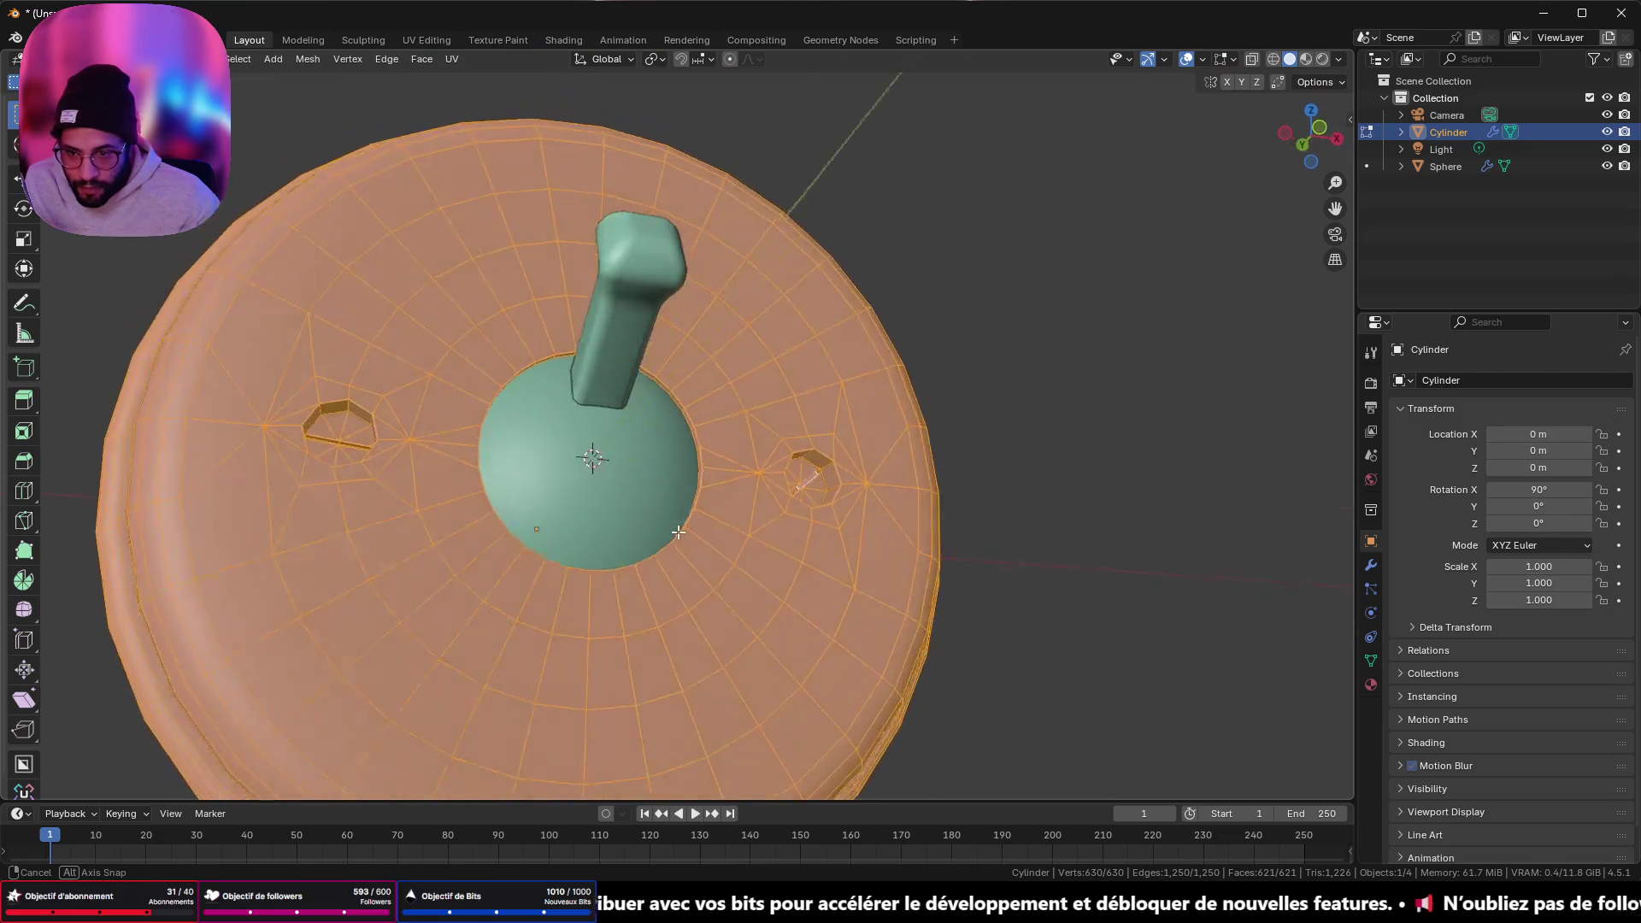
- Select the dome's base face and view it from the side in wireframe with X-ray
scroll(706, 439, "up", 5)
left_click(665, 358)
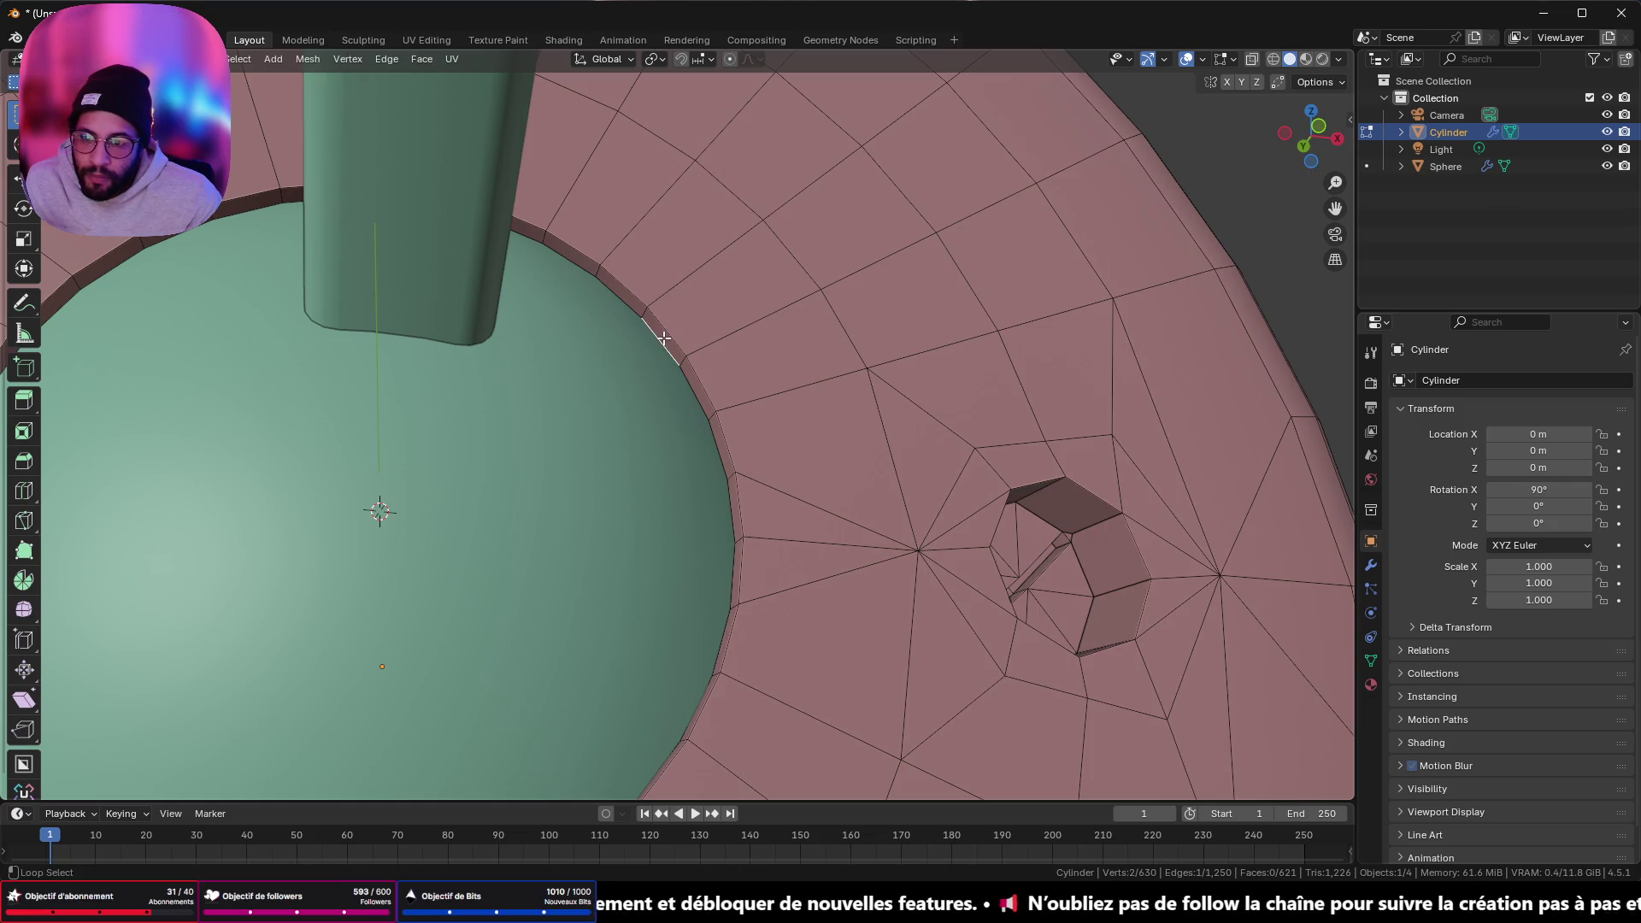
left_click(1282, 134)
left_click(1273, 59)
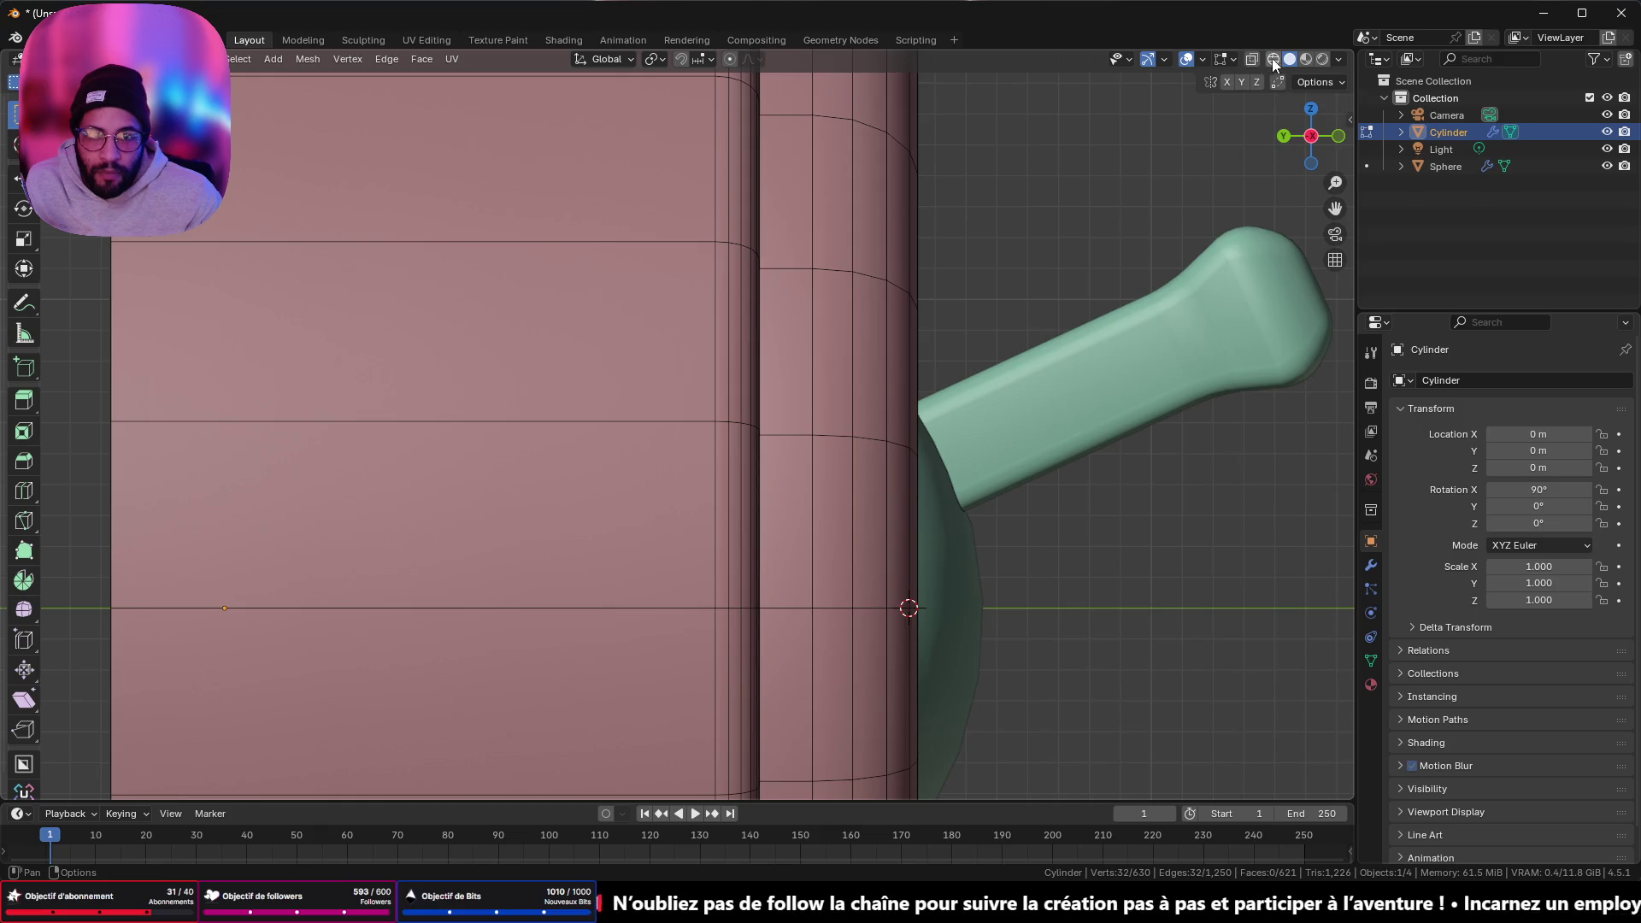
left_click(1251, 59)
mouse_move(1112, 299)
middle_mouse_down()
mouse_move(1033, 370)
mouse_move(1009, 422)
middle_mouse_up()
- Nudge the face slightly along Y, then return to Object Mode with solid shading
key("g")
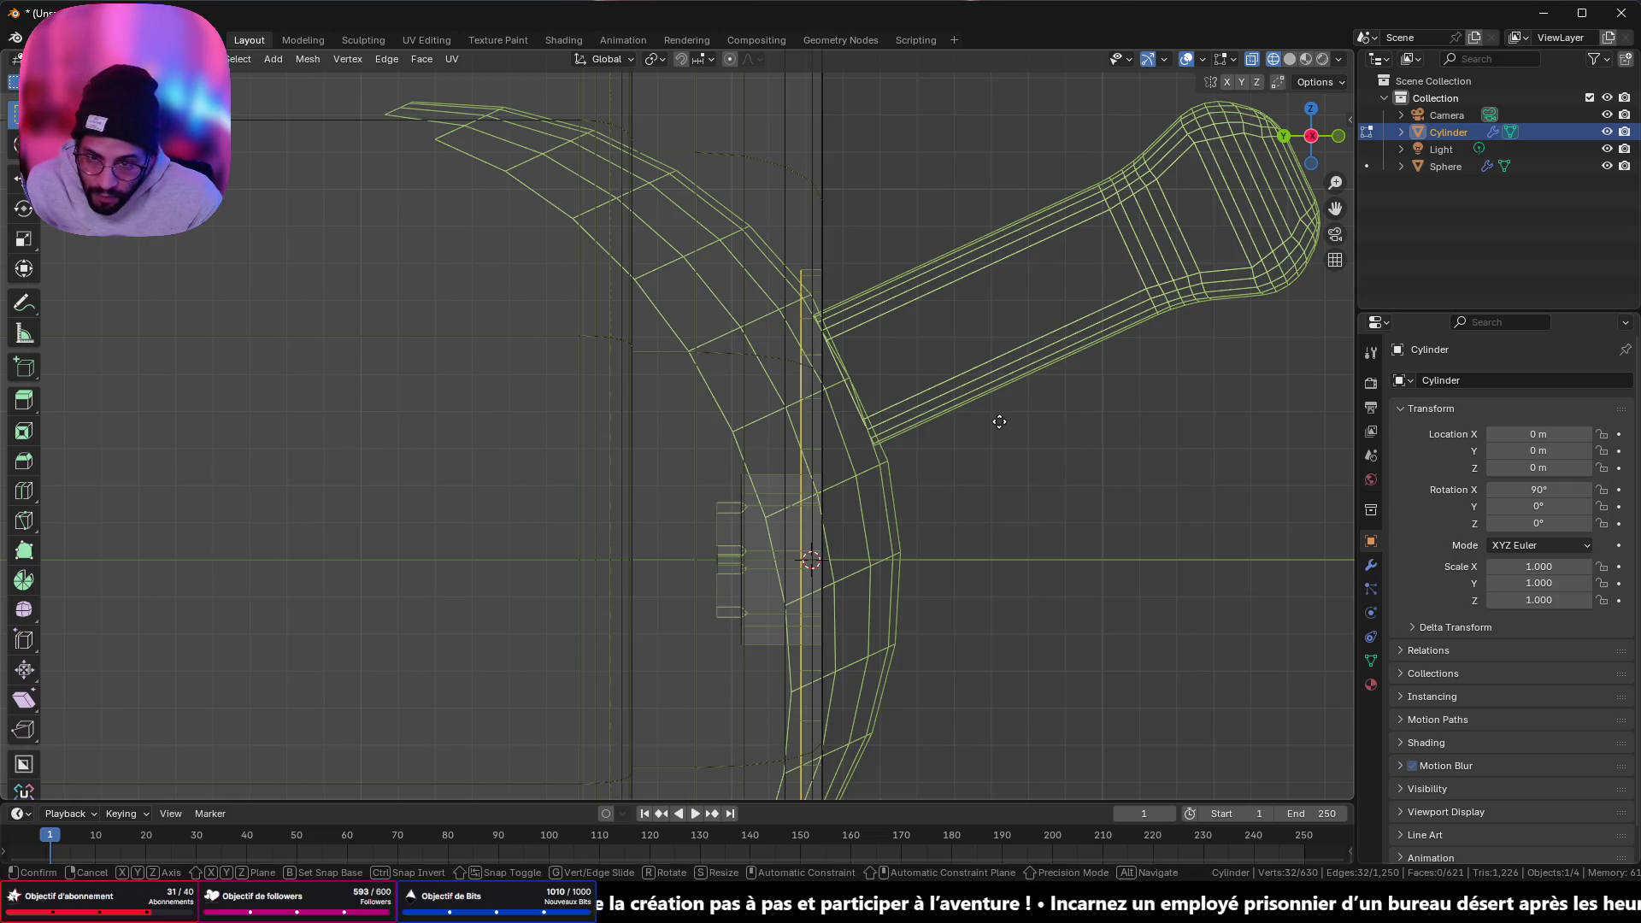
key("y")
left_click(991, 425)
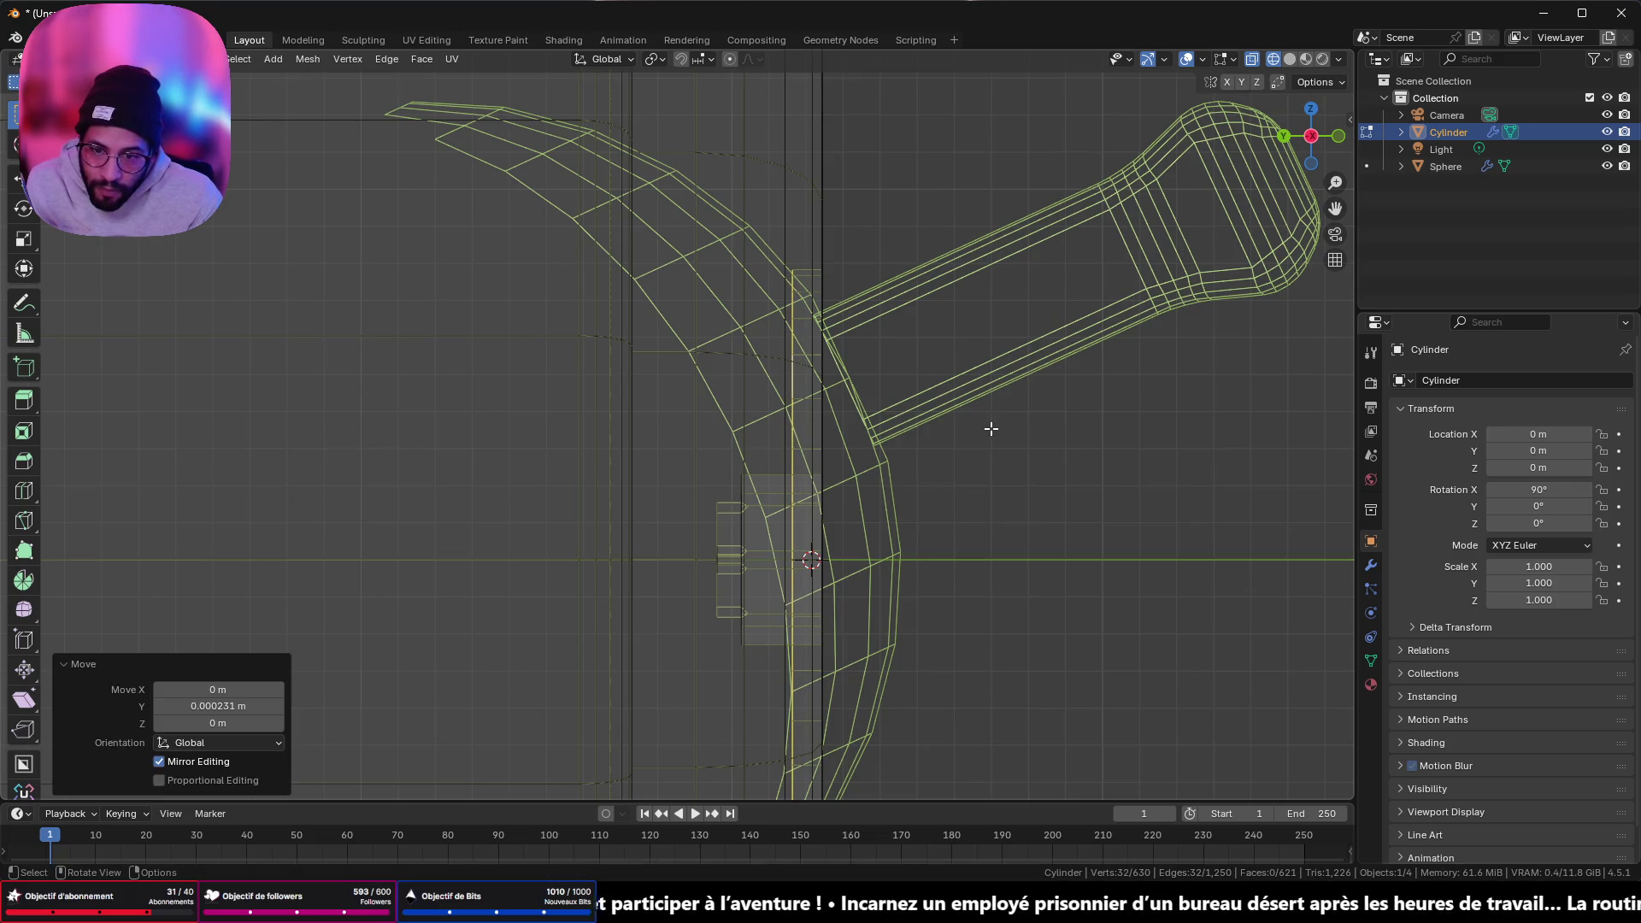
key("Tab")
left_click(1290, 59)
mouse_move(1277, 100)
middle_mouse_down()
mouse_move(1146, 275)
mouse_move(1066, 253)
mouse_move(1029, 180)
mouse_move(894, 171)
mouse_move(843, 259)
mouse_move(861, 292)
mouse_move(776, 286)
mouse_move(582, 624)
mouse_move(519, 624)
middle_mouse_up()
- Inspect the octagonal hole in Edit Mode, then leave mesh editing
key("Tab")
mouse_move(483, 727)
middle_mouse_down()
mouse_move(403, 707)
mouse_move(356, 659)
mouse_move(413, 524)
mouse_move(846, 228)
mouse_move(832, 377)
mouse_move(627, 451)
mouse_move(574, 404)
mouse_move(498, 447)
mouse_move(531, 447)
mouse_move(499, 392)
mouse_move(864, 356)
mouse_move(982, 253)
mouse_move(766, 535)
mouse_move(765, 376)
mouse_move(752, 389)
mouse_move(774, 368)
middle_mouse_up()
scroll(718, 419, "up", 5)
scroll(803, 353, "down", 3)
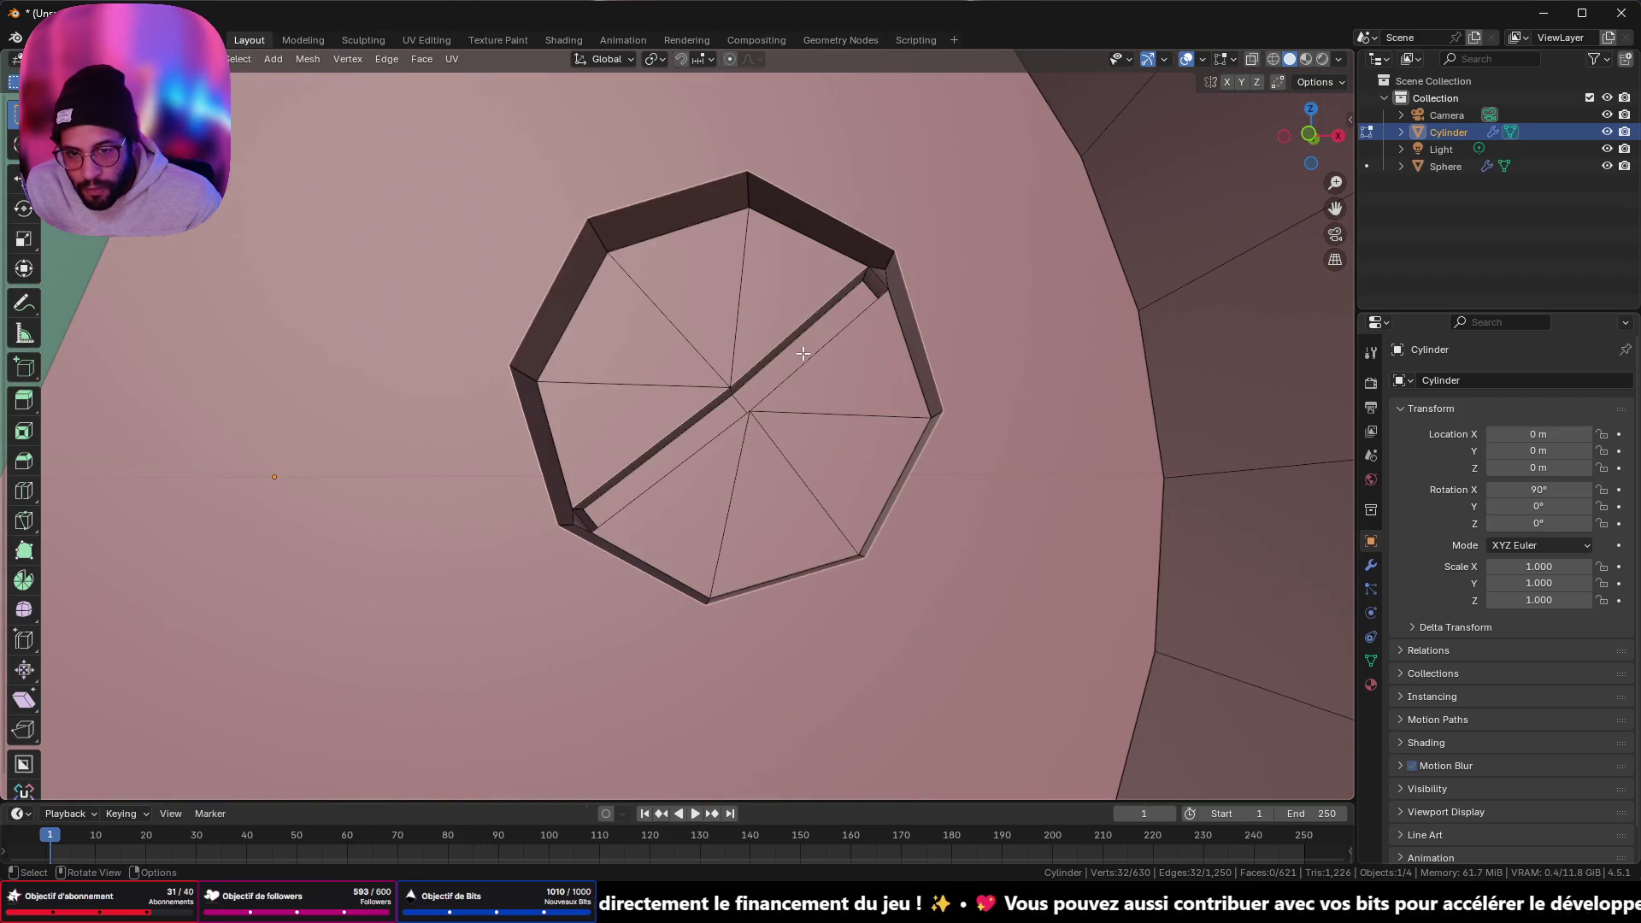
mouse_move(892, 289)
middle_mouse_down()
mouse_move(883, 278)
mouse_move(920, 256)
mouse_move(836, 347)
middle_mouse_up()
scroll(890, 274, "up", 3)
scroll(890, 274, "down", 3)
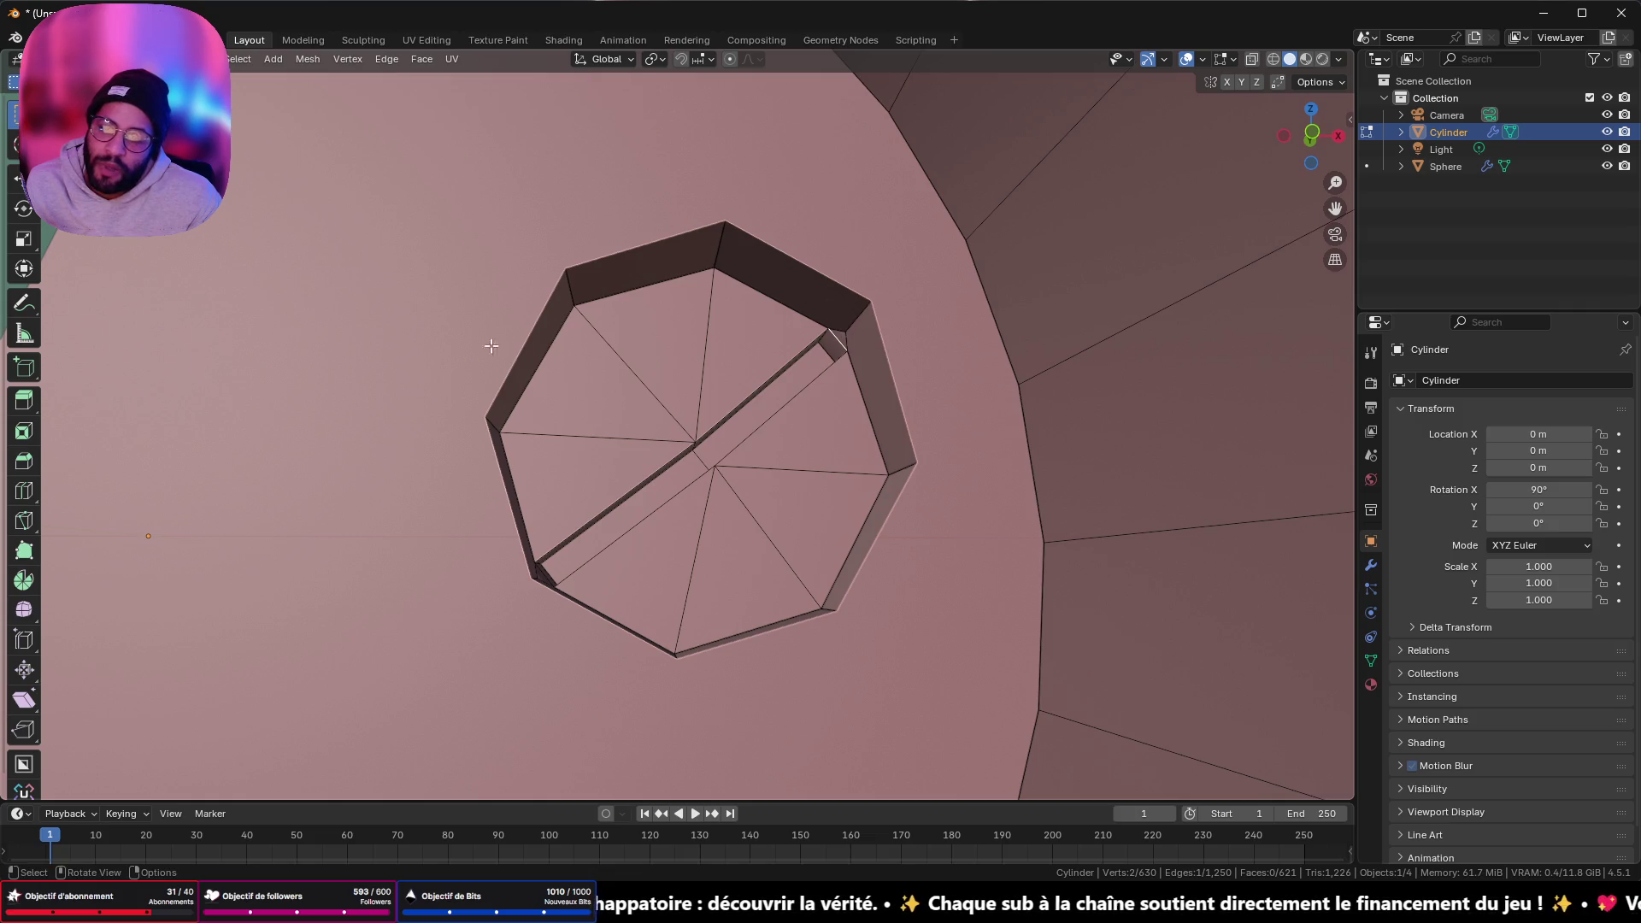
mouse_move(487, 345)
middle_mouse_down()
mouse_move(652, 382)
mouse_move(618, 430)
mouse_move(561, 451)
mouse_move(681, 381)
mouse_move(555, 415)
mouse_move(580, 334)
mouse_move(513, 363)
mouse_move(516, 282)
mouse_move(542, 394)
mouse_move(547, 365)
mouse_move(666, 377)
mouse_move(631, 370)
mouse_move(557, 443)
mouse_move(634, 380)
mouse_move(569, 396)
mouse_move(576, 427)
middle_mouse_up()
scroll(680, 388, "down", 5)
key("Tab")
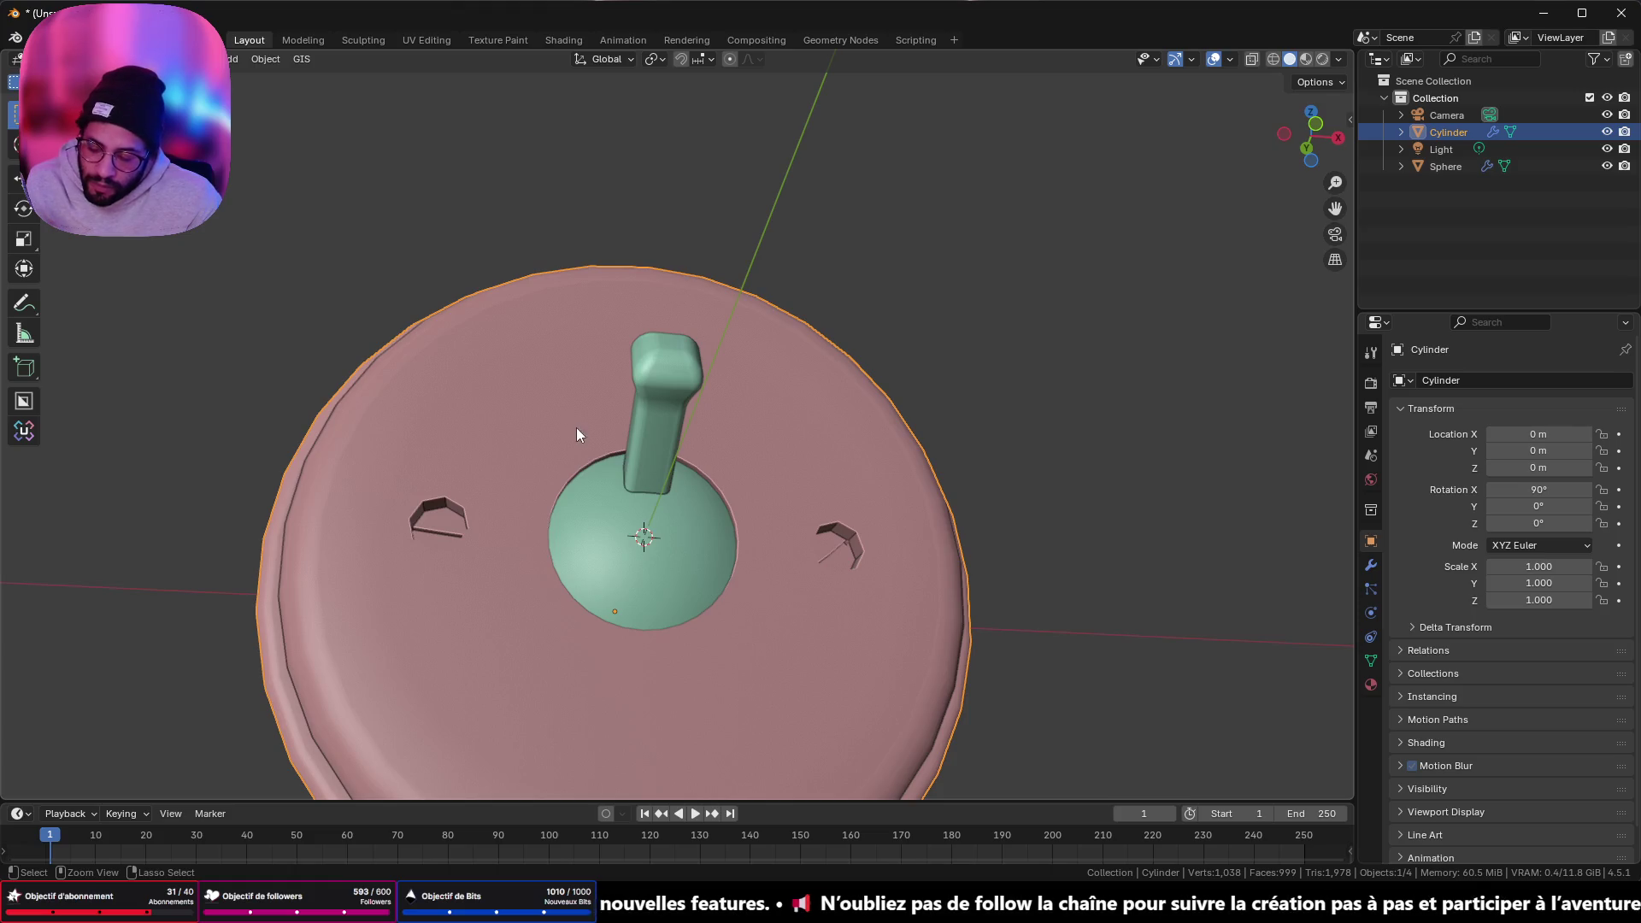
- Create a 'Switches and Buttons' folder in ASYLUM with a 'LightSwitches' folder inside
key("ctrl+s")
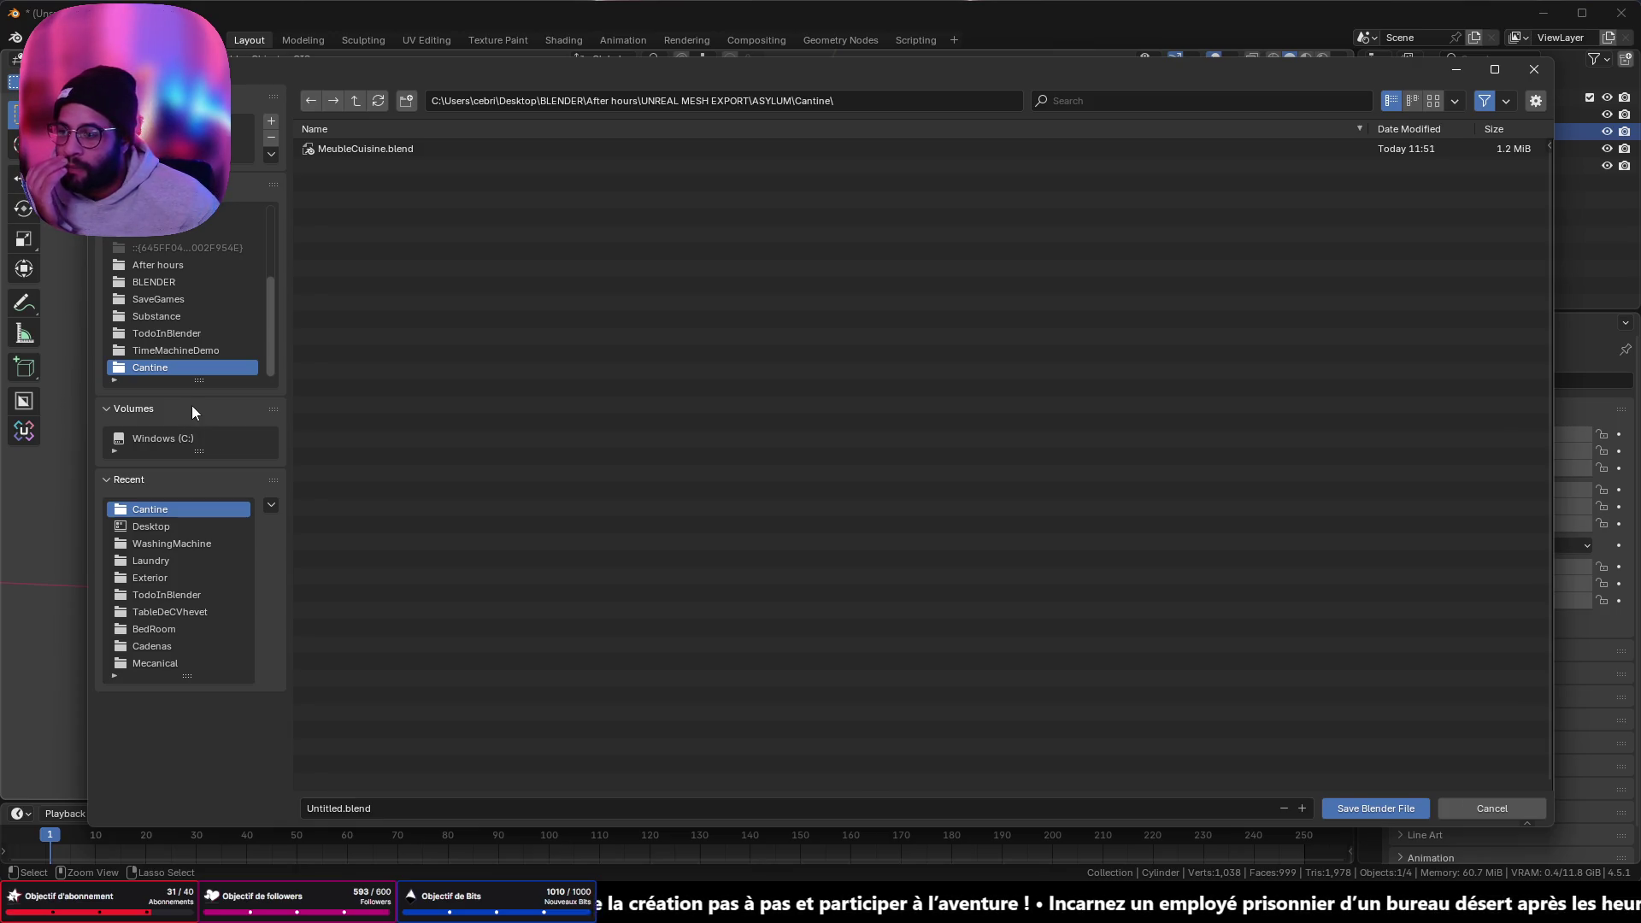
left_click(357, 99)
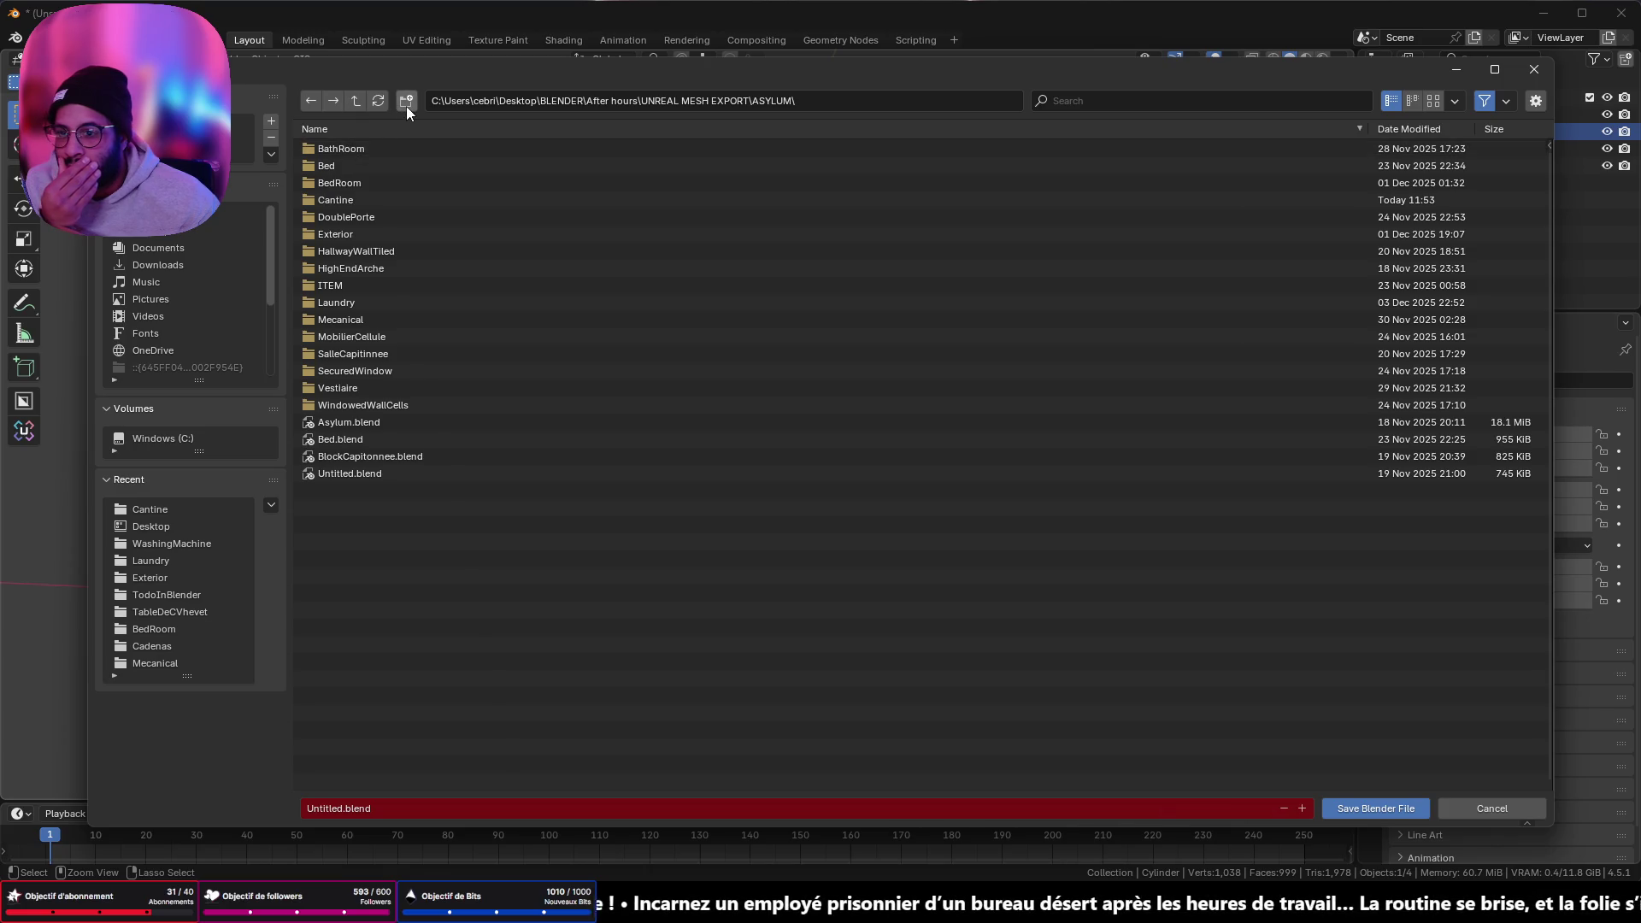
left_click(407, 106)
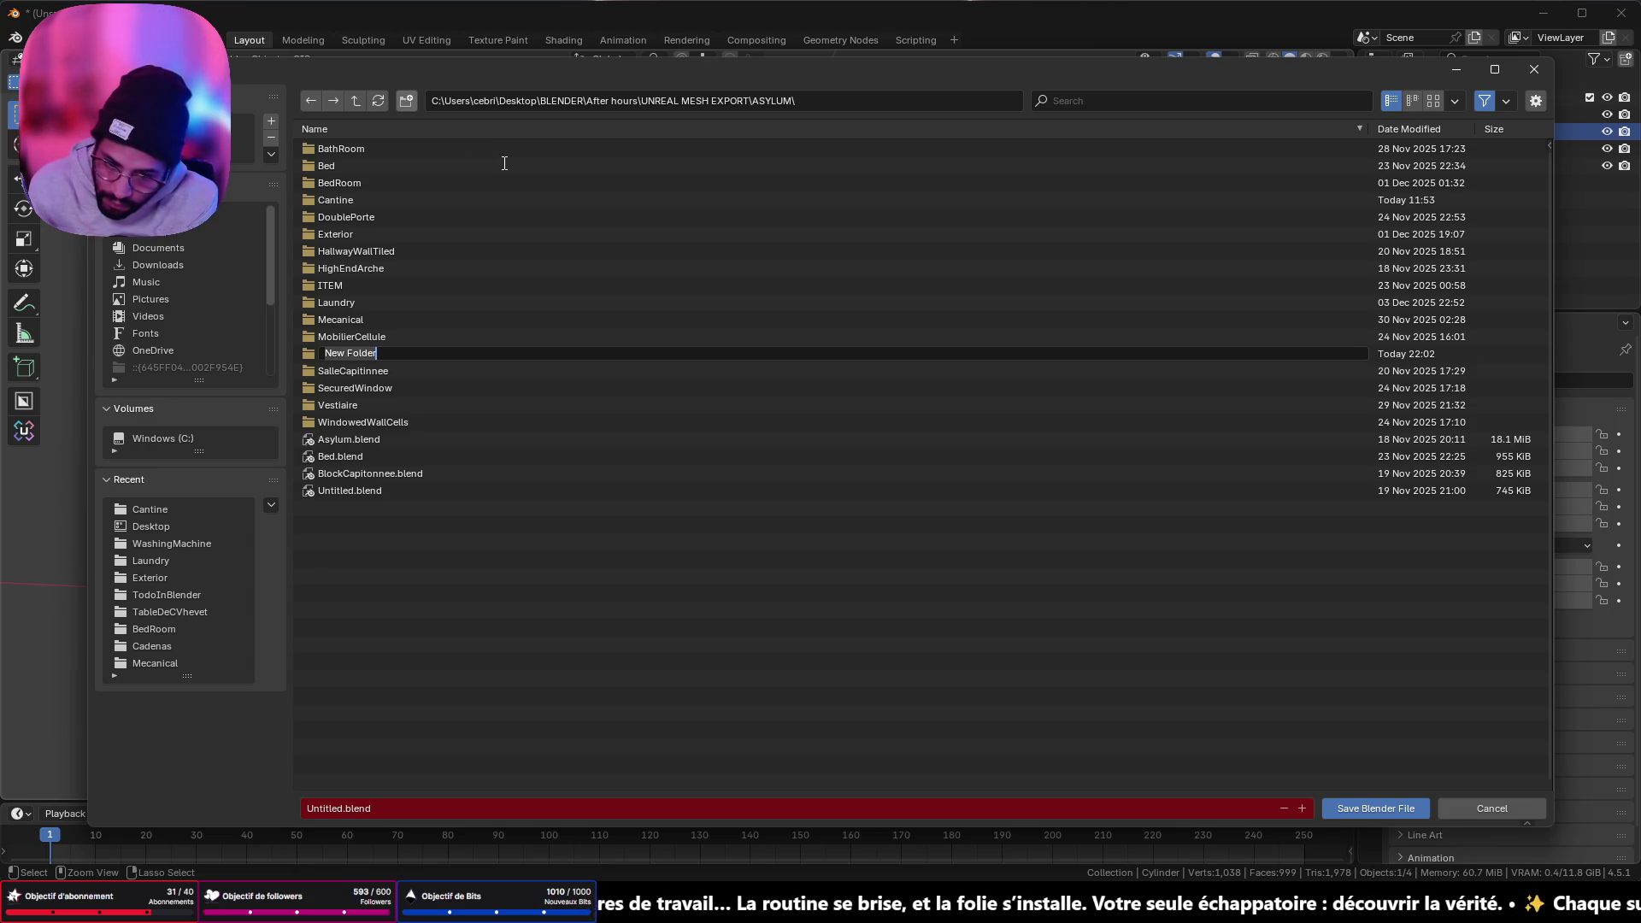
type("Switches and Buttons")
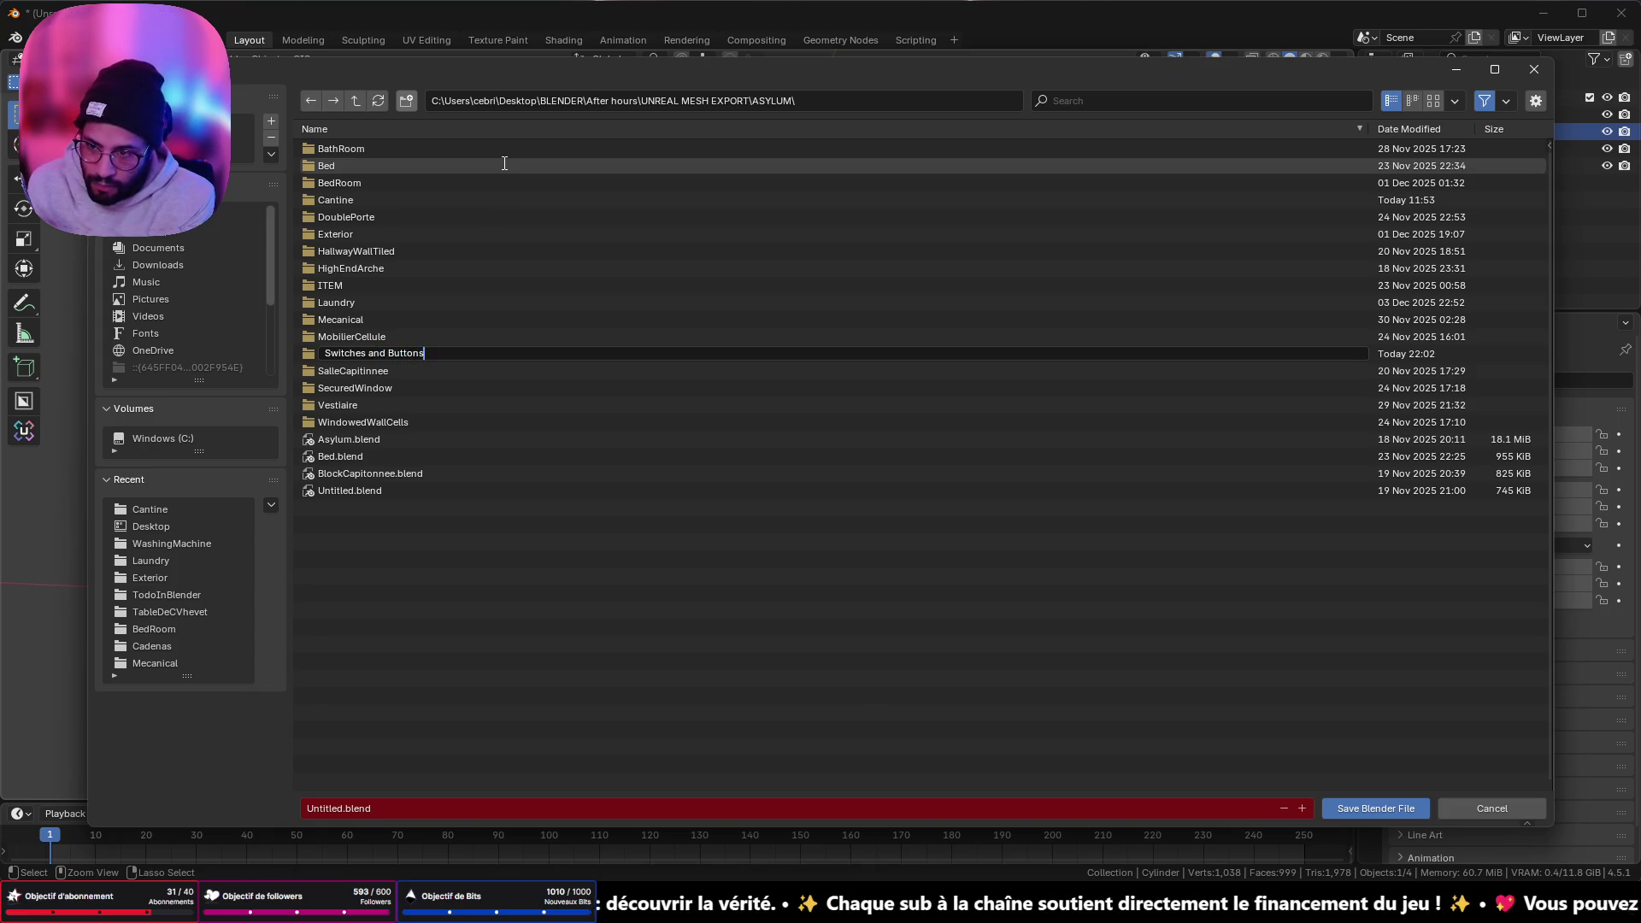
key("Return")
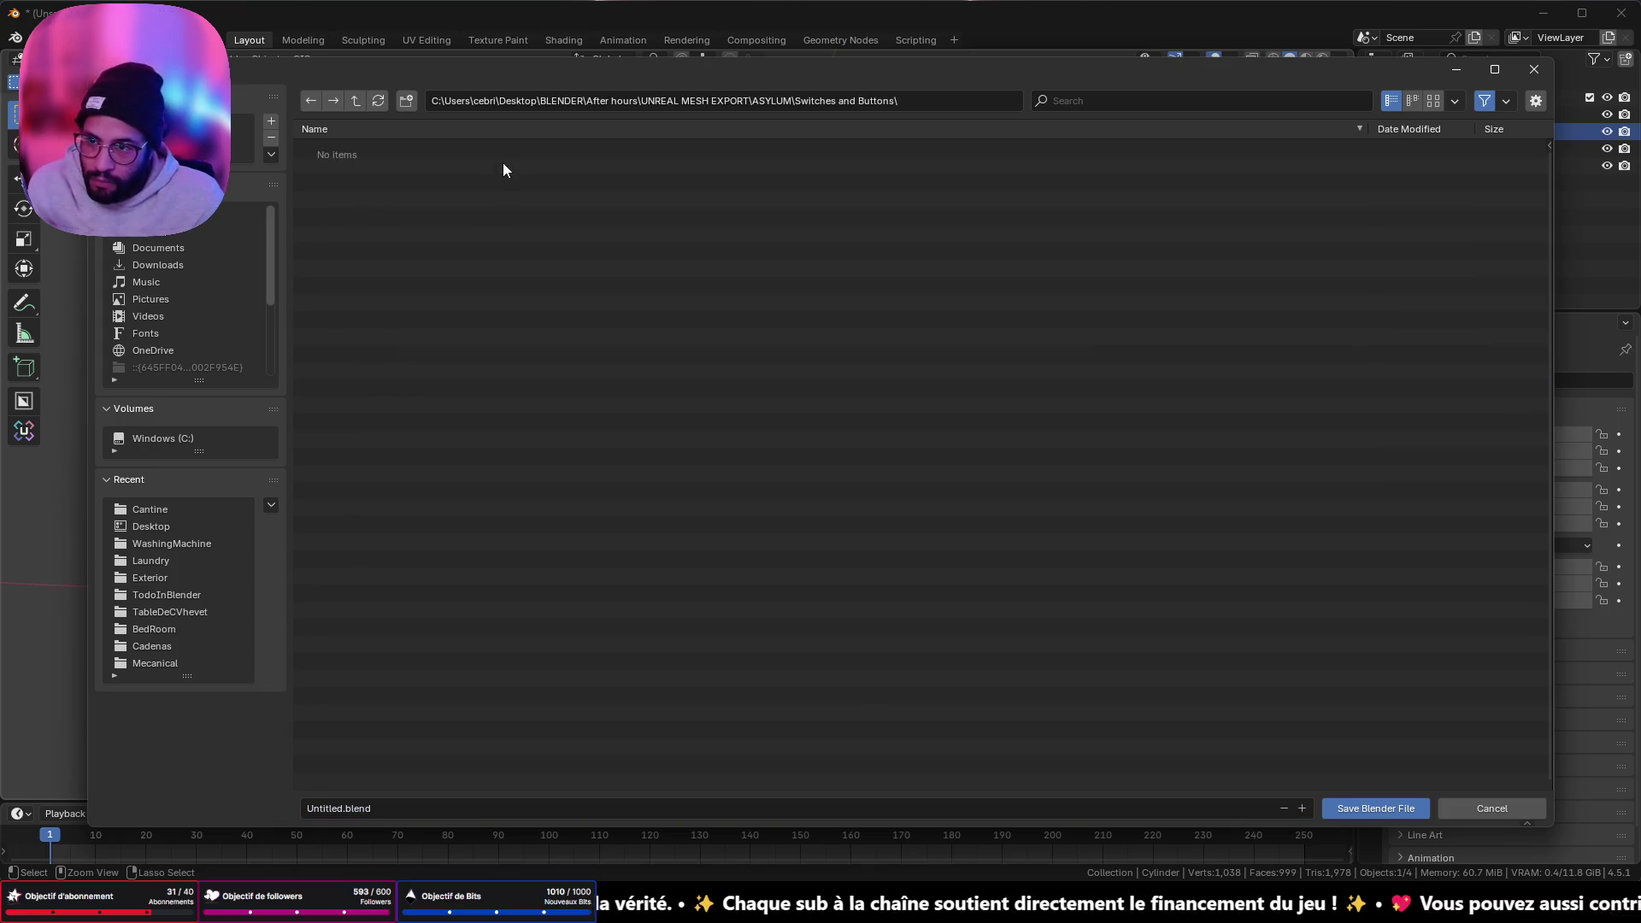
left_click(406, 100)
type("S")
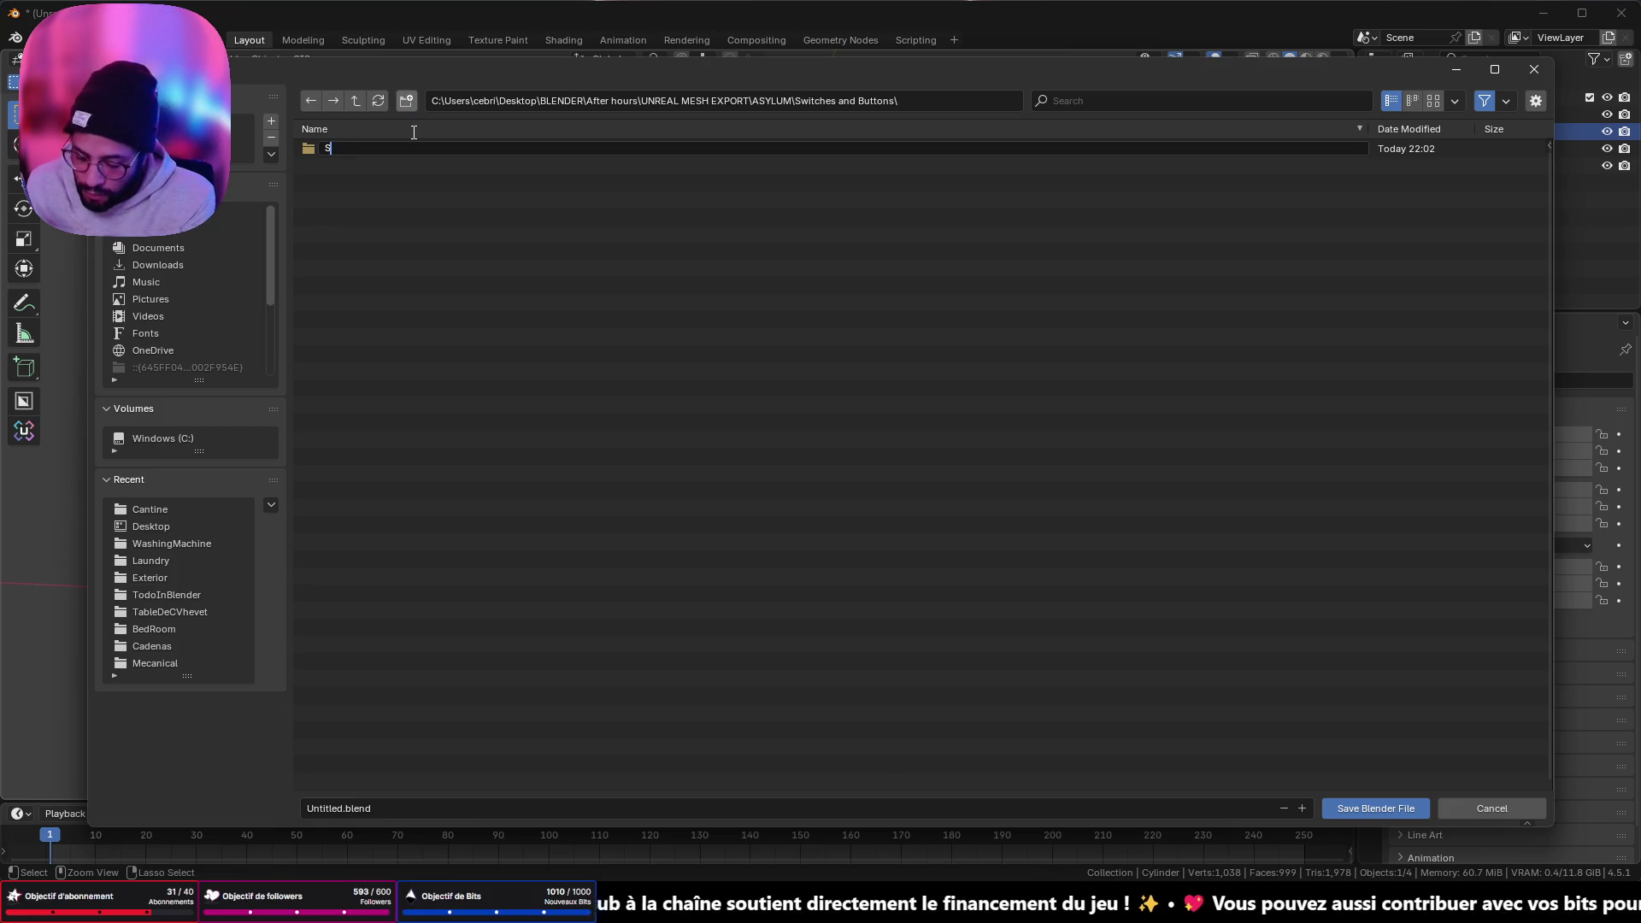
type("ght")
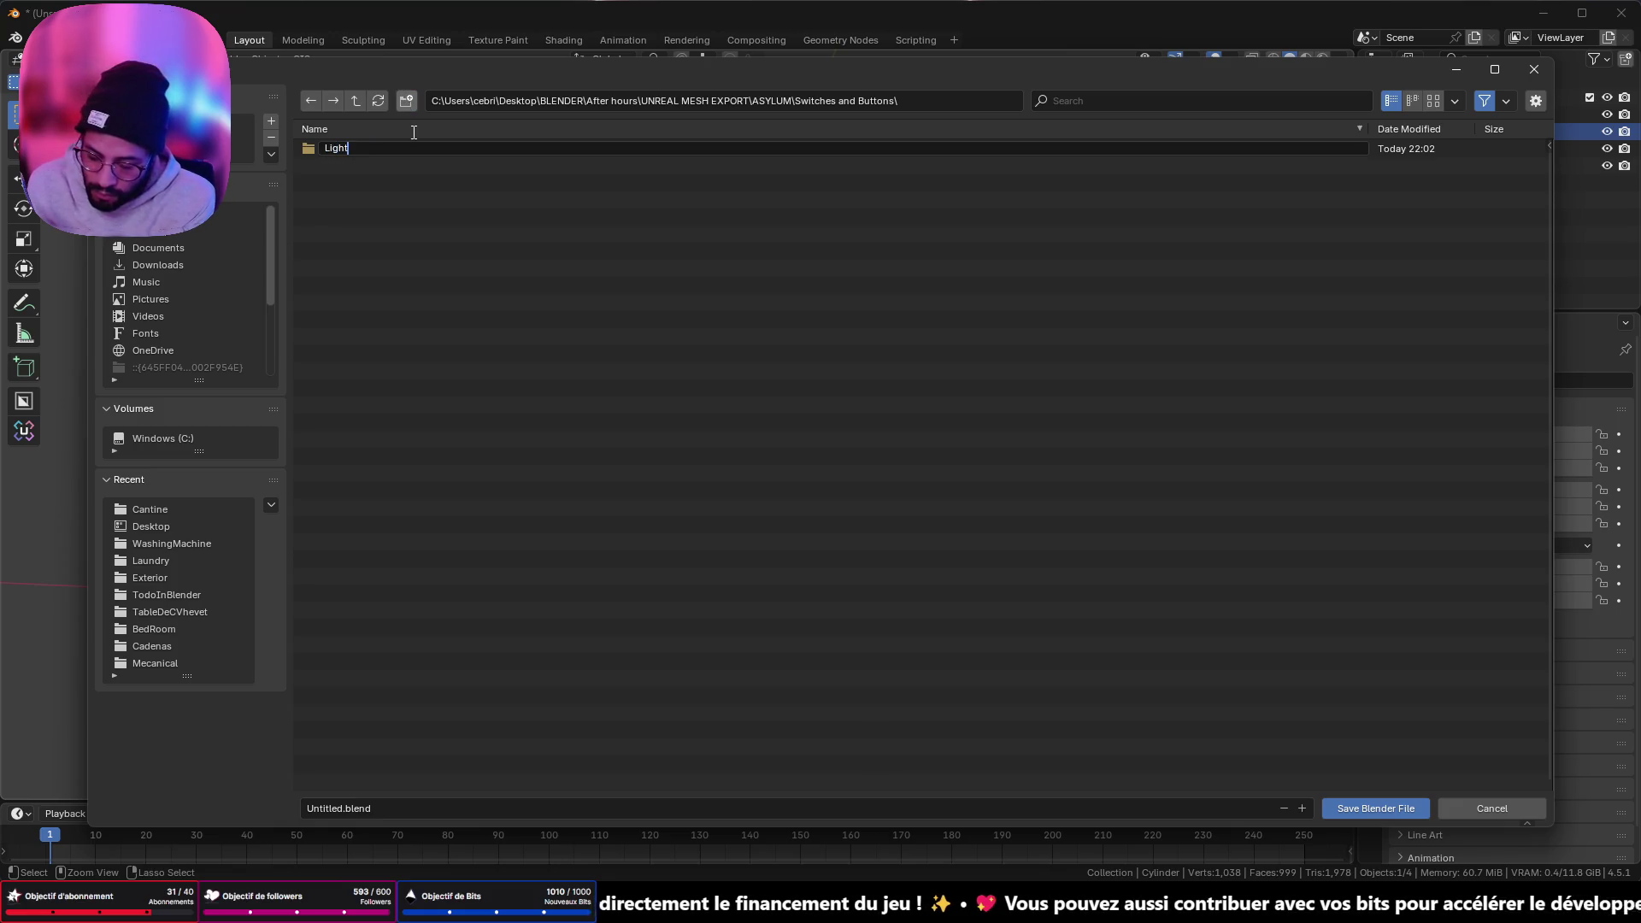
type("Switches")
key("Return")
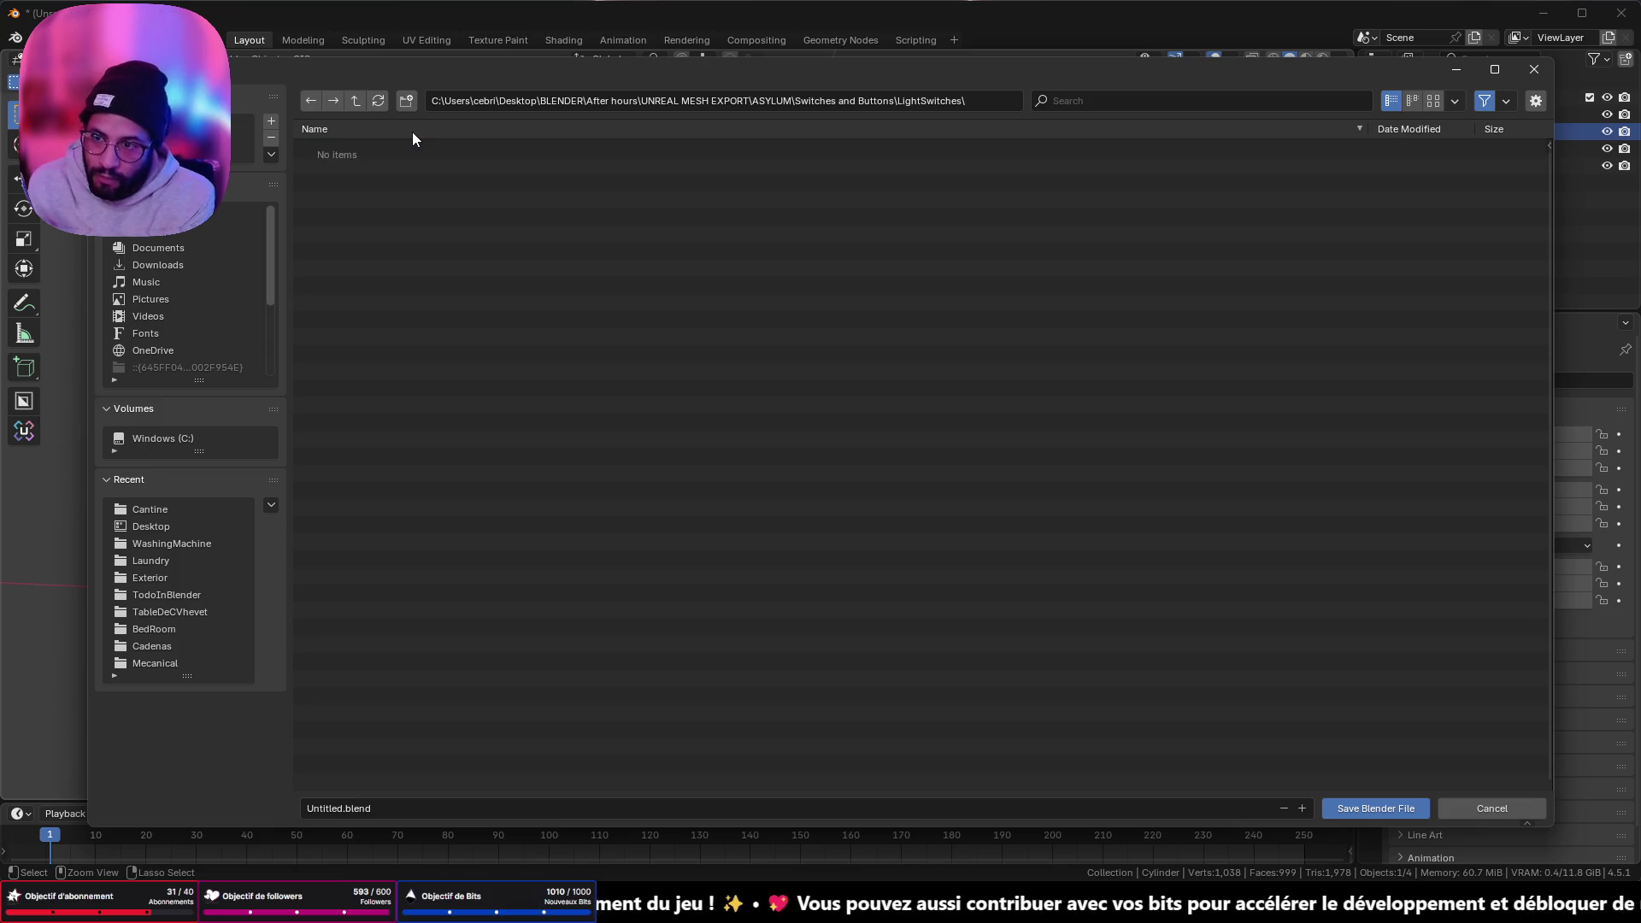
- Save the scene as AsylumSwitches.blend
left_click(394, 808)
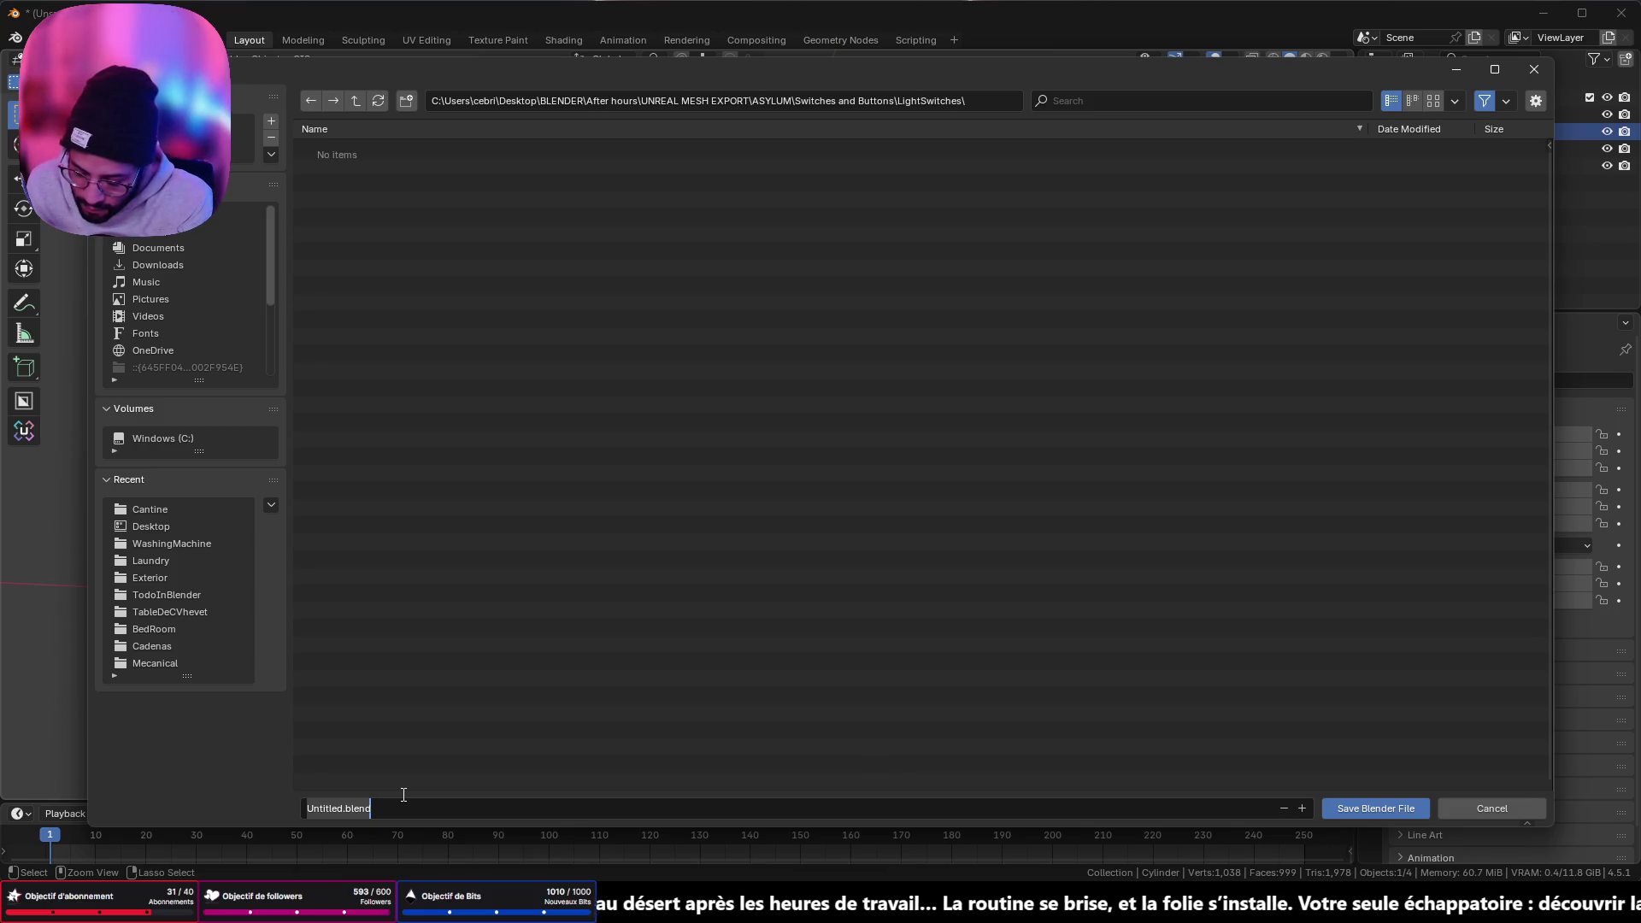
key("ctrl+a")
type("AsylumSwitches")
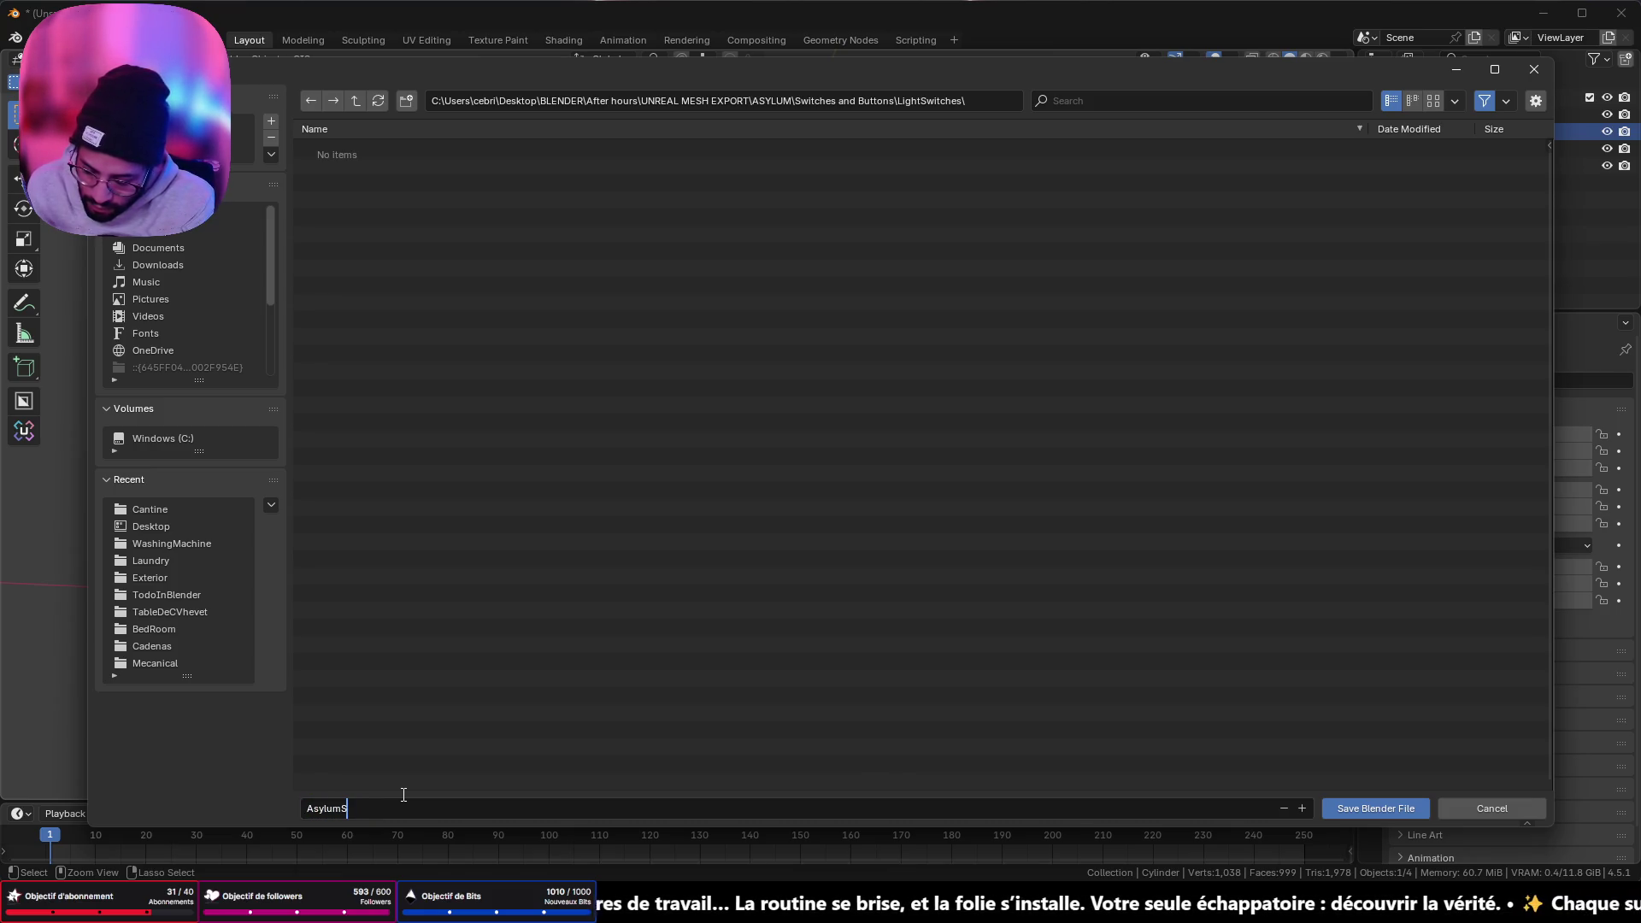
key("Return")
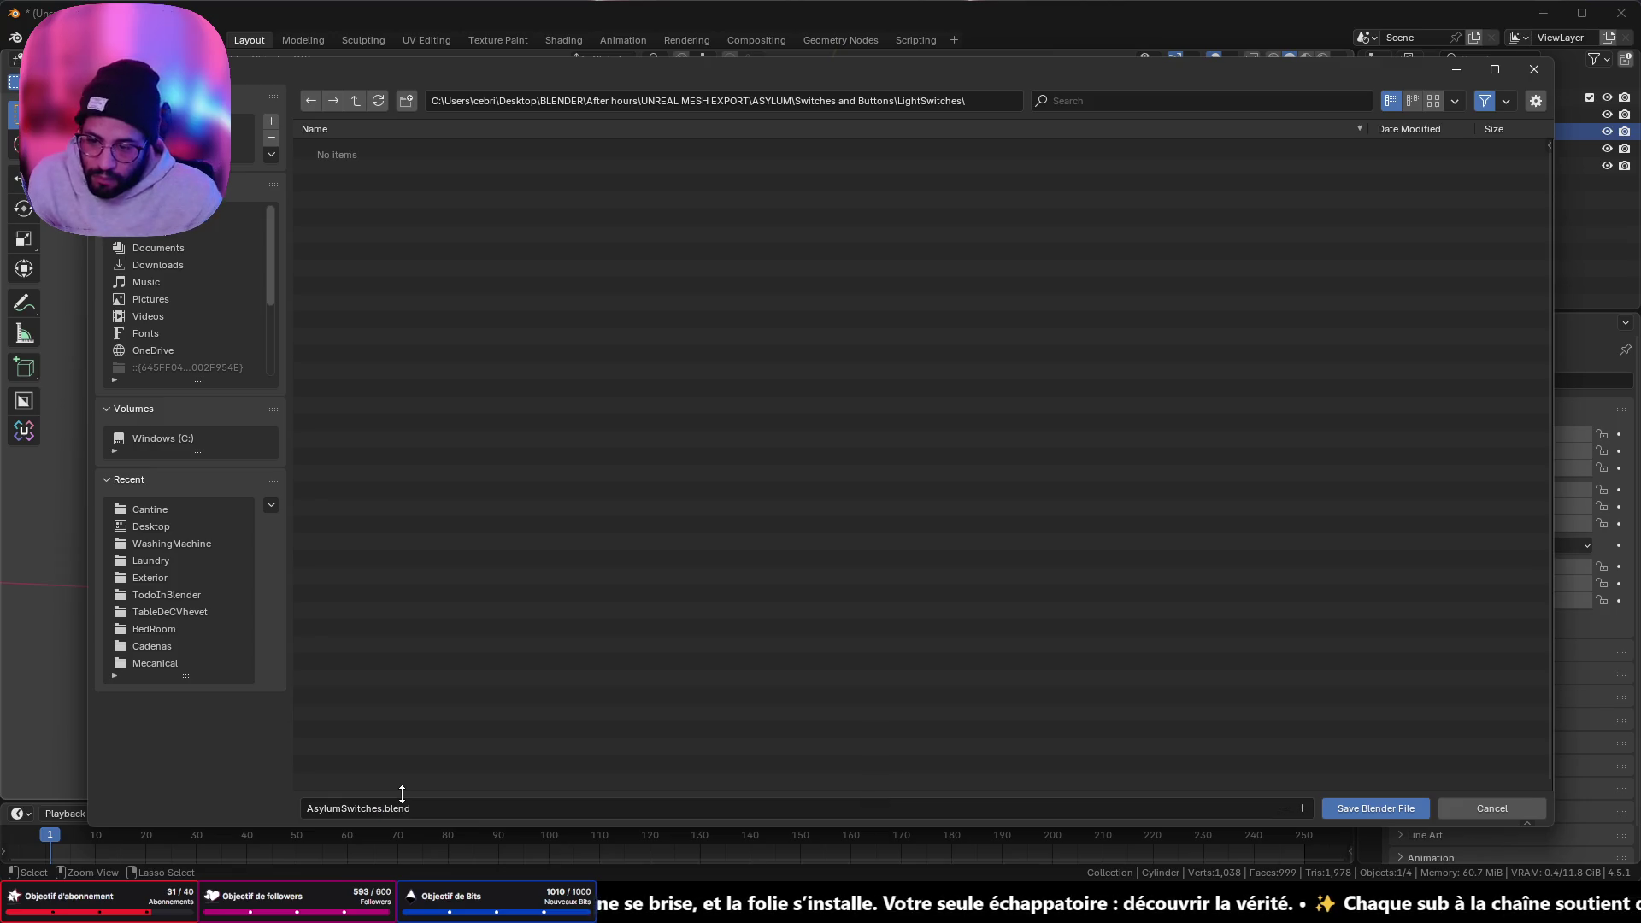
left_click(1372, 807)
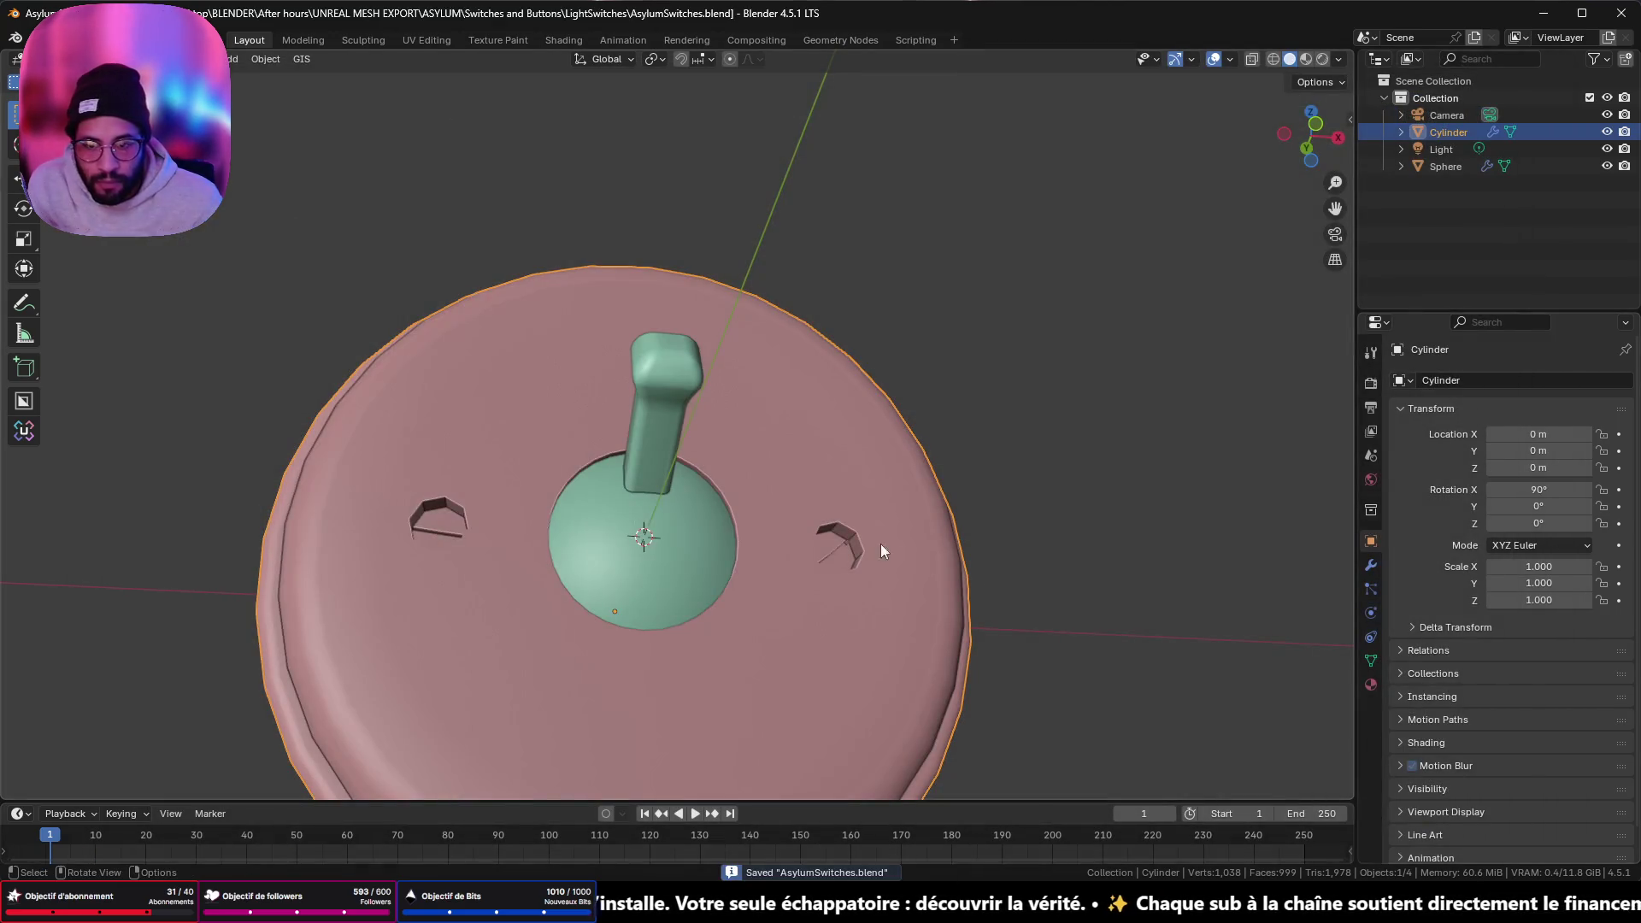
- In Edit Mode, edge-slide the upper arc of edges above the dome inward
mouse_move(880, 543)
middle_mouse_down()
mouse_move(740, 535)
mouse_move(660, 554)
middle_mouse_up()
key("Tab")
middle_click_drag(631, 452, 362, 396)
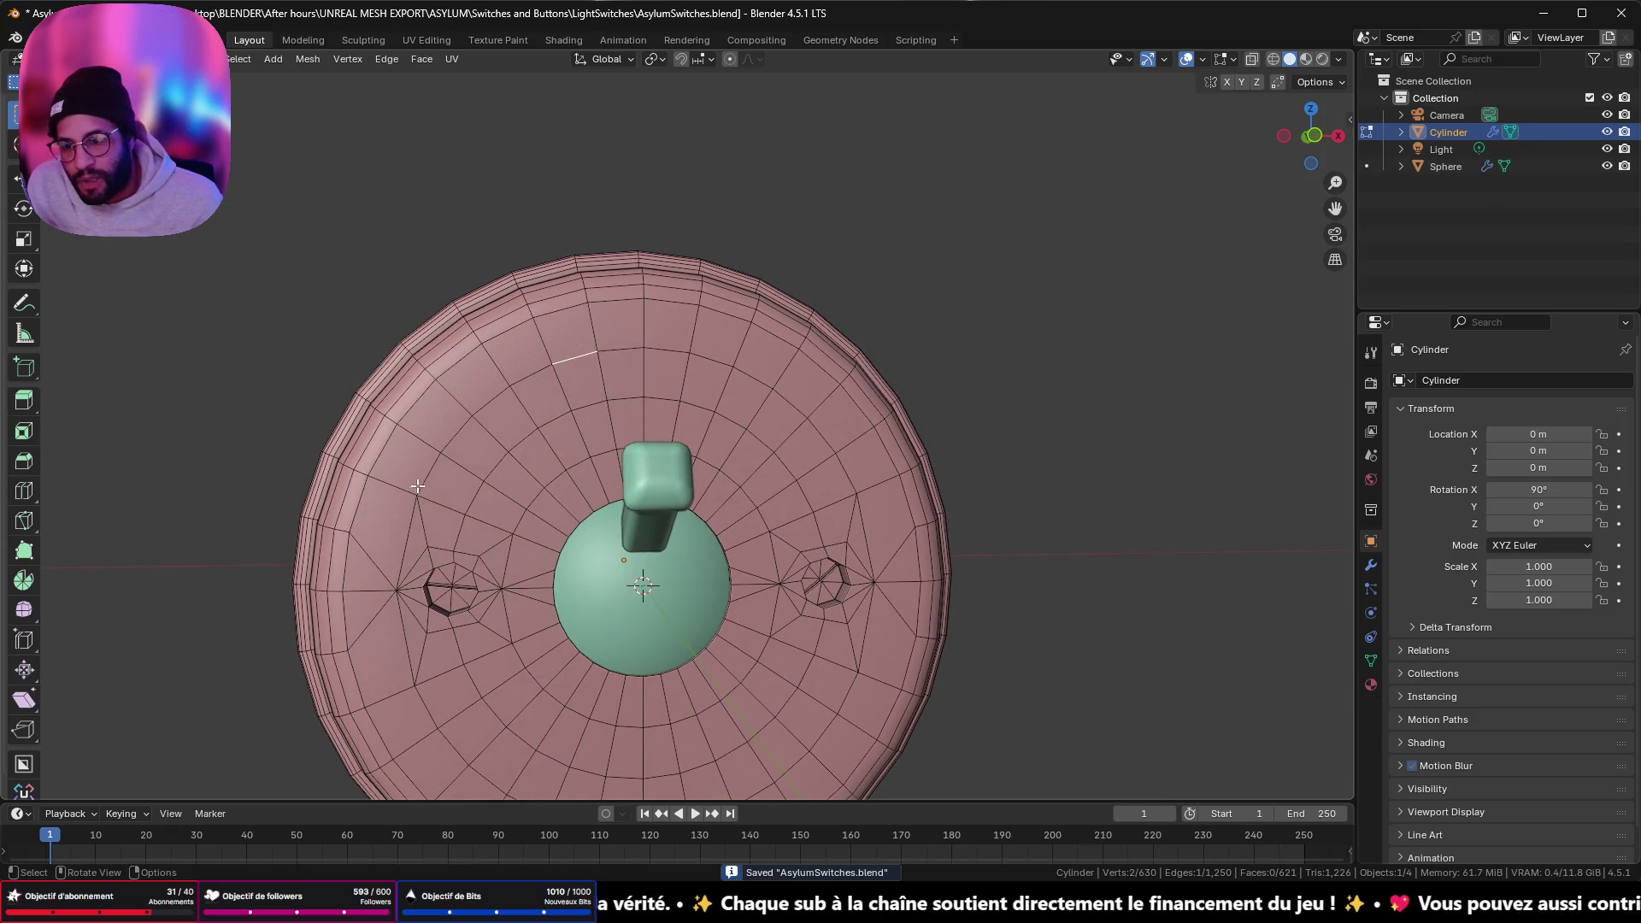
left_click(833, 447, "ctrl")
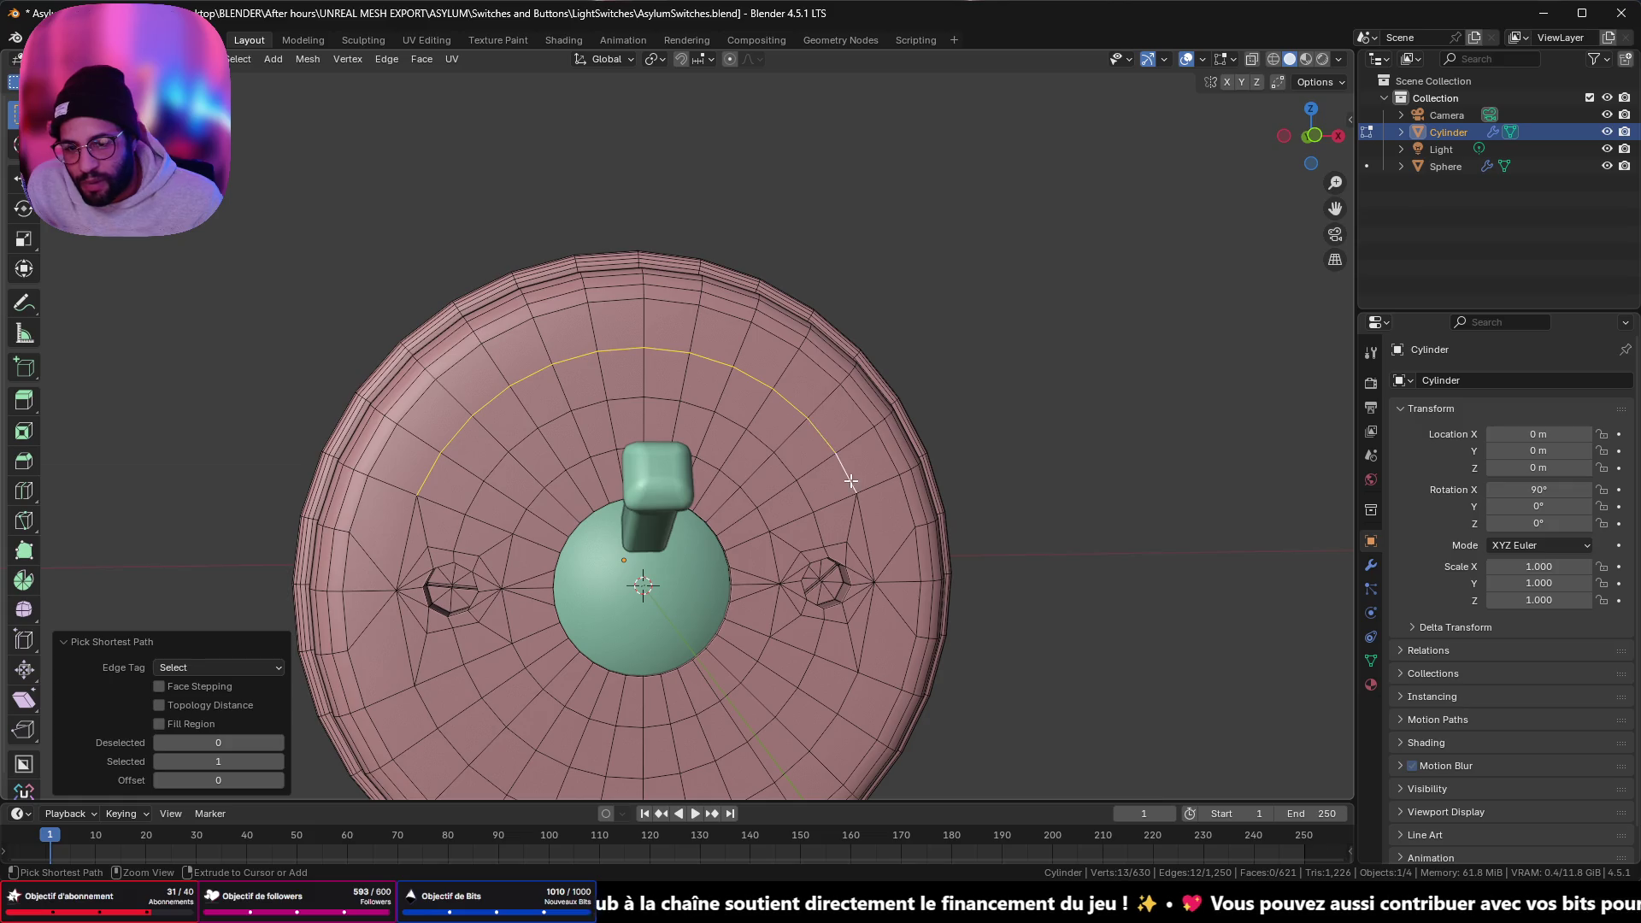
key("g")
key("g")
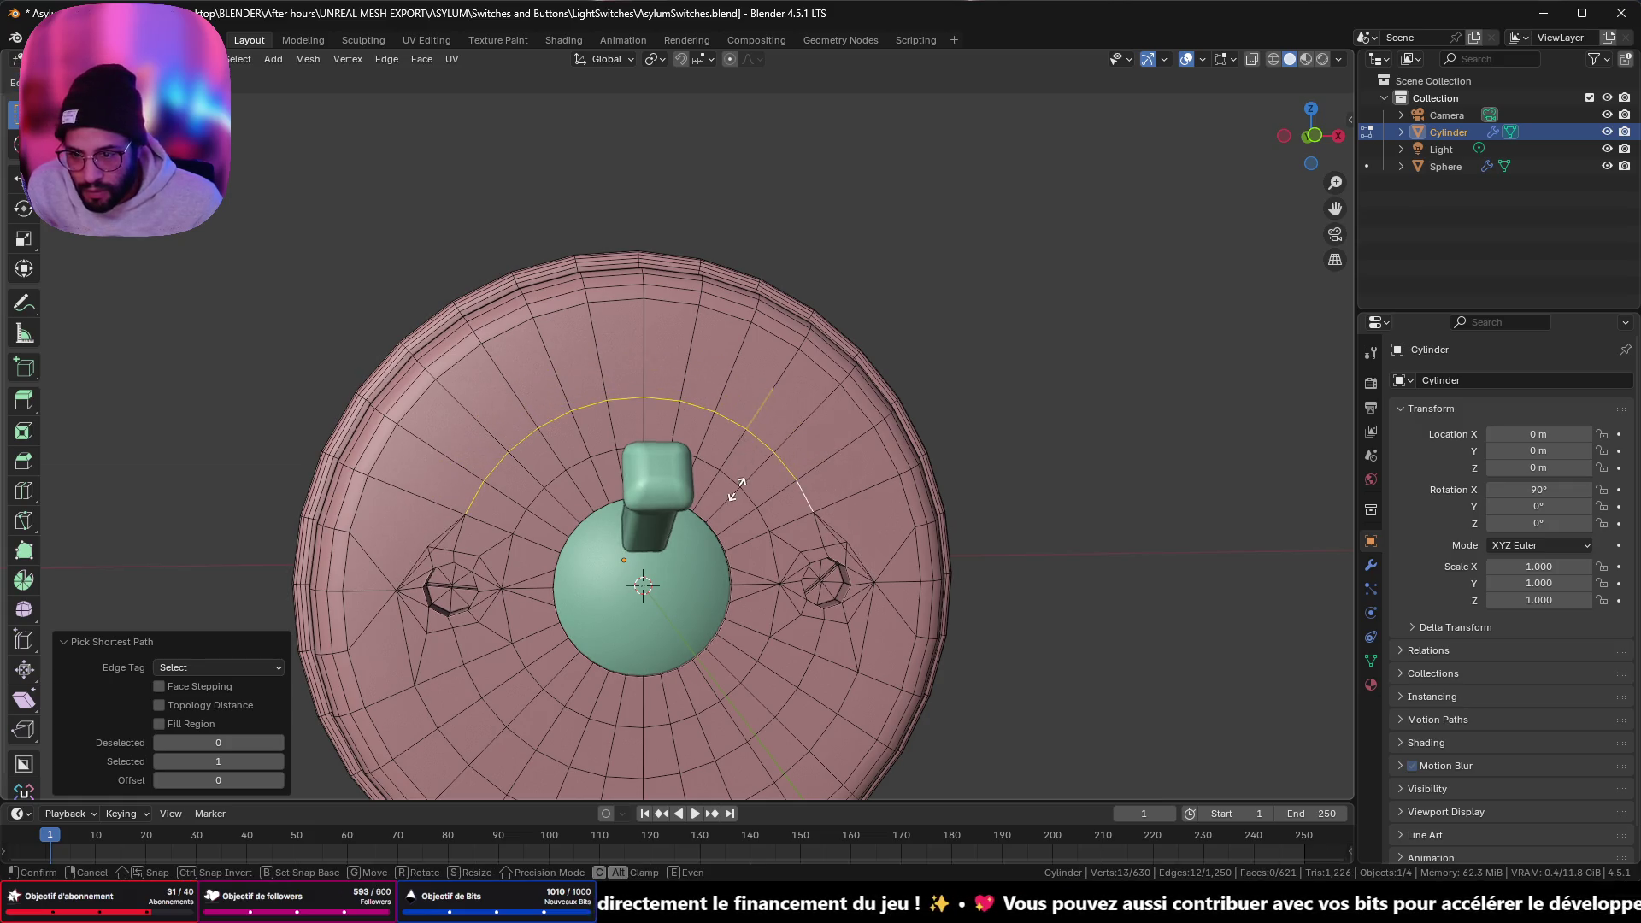
left_click(744, 483)
- Slide the next arc of edges above the dome along the mesh onto its neighbouring loop
middle_click_drag(744, 483, 667, 496)
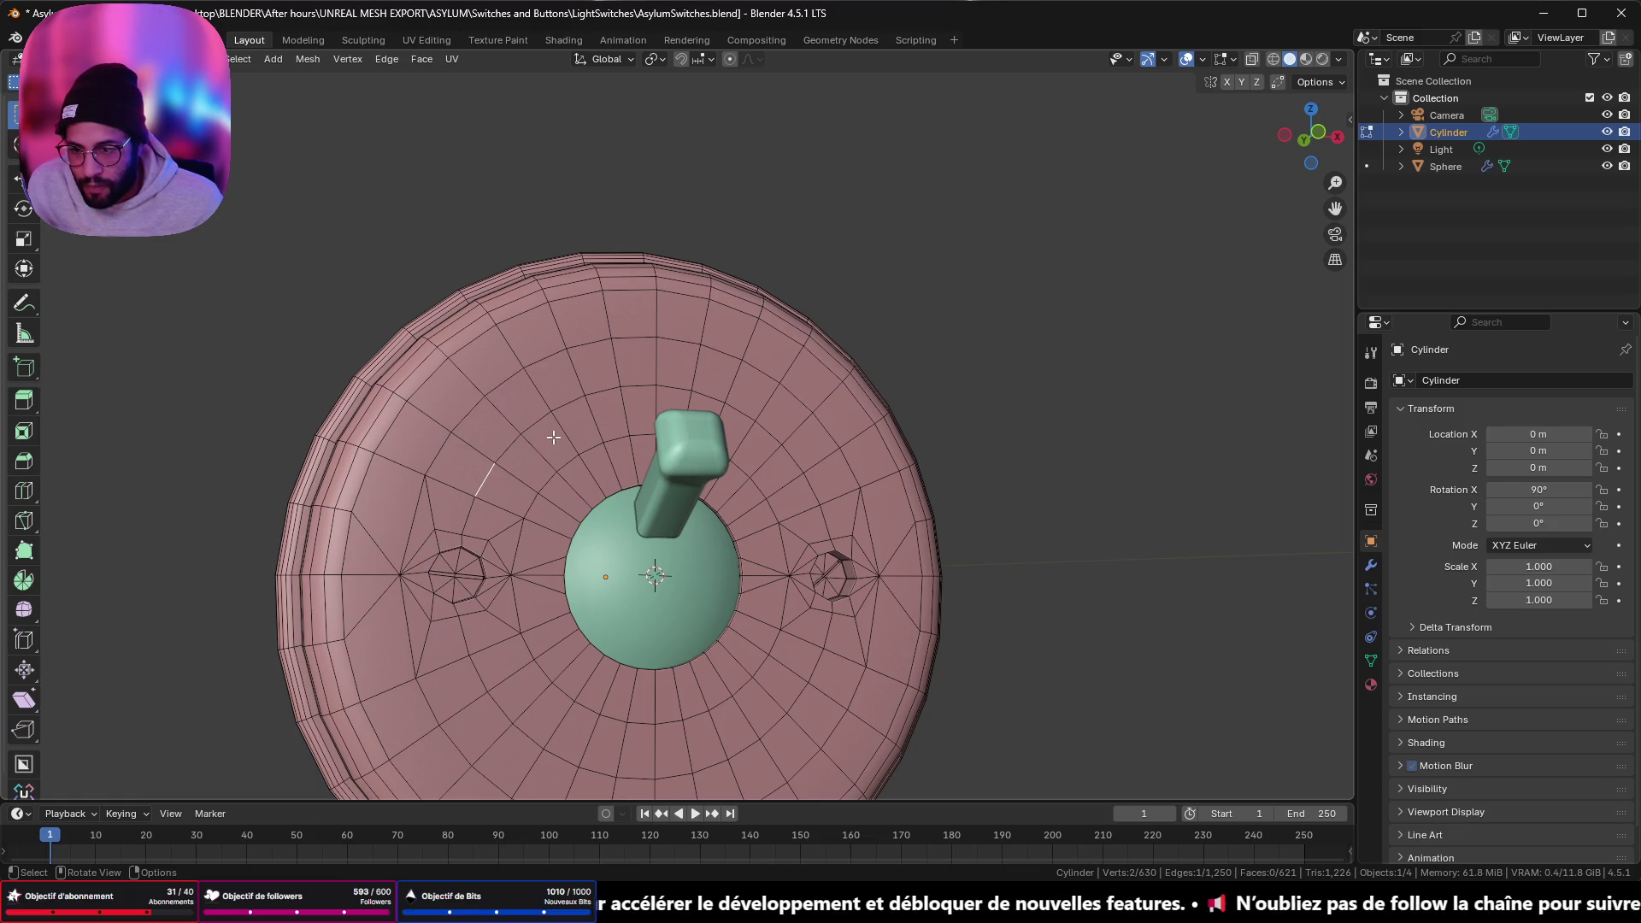
left_click(817, 493, "ctrl")
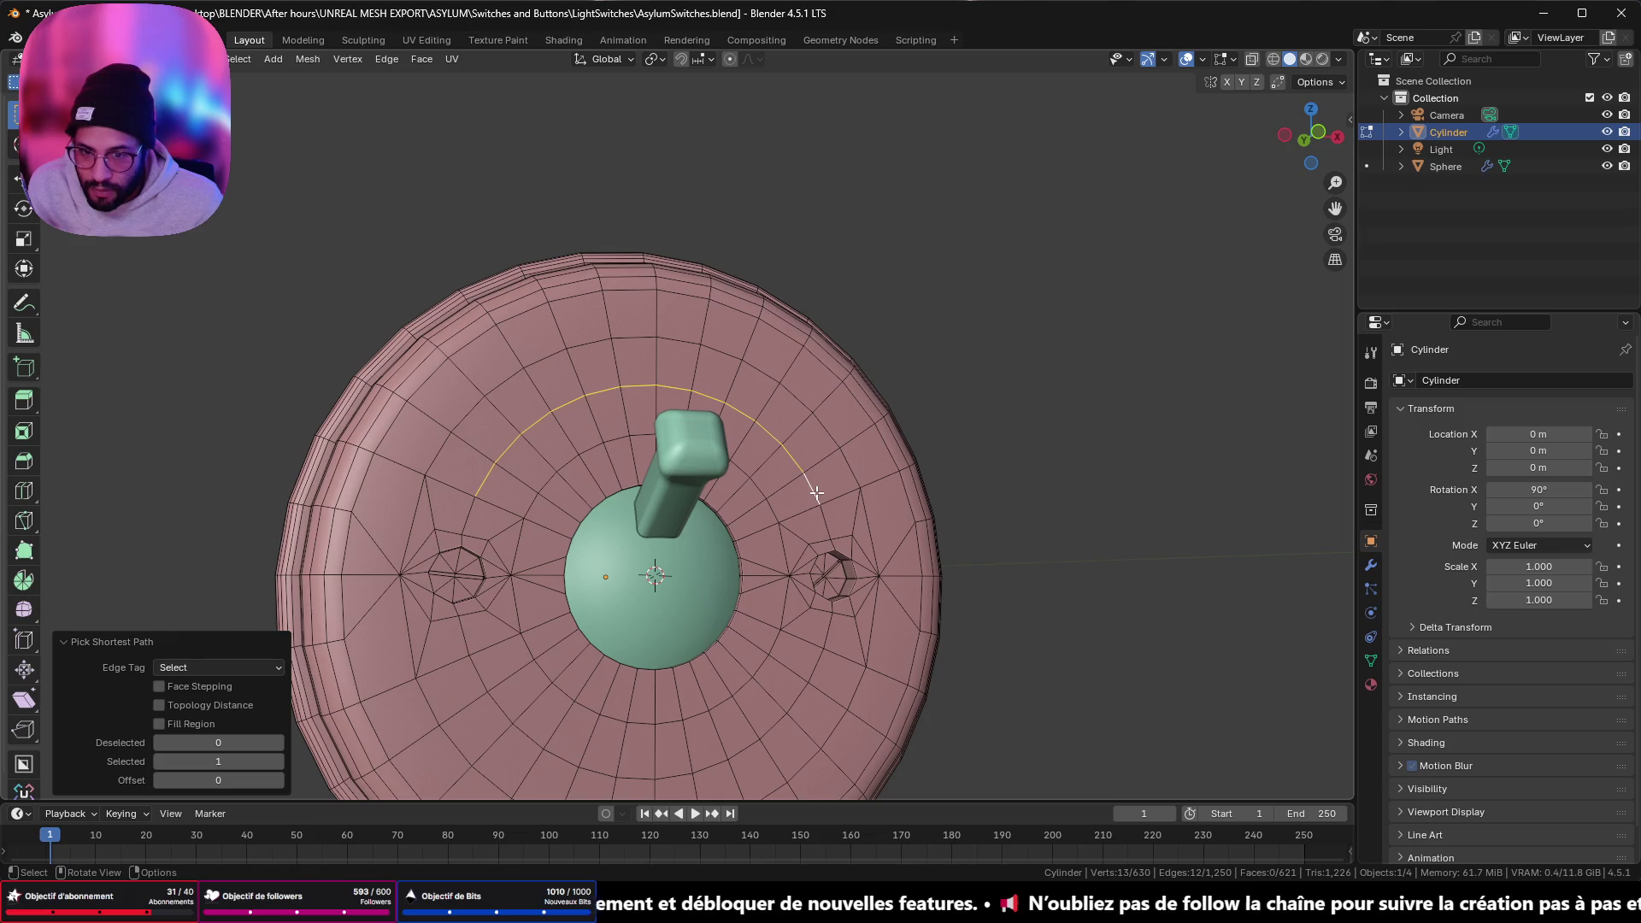
key("g")
key("g")
left_click(853, 423)
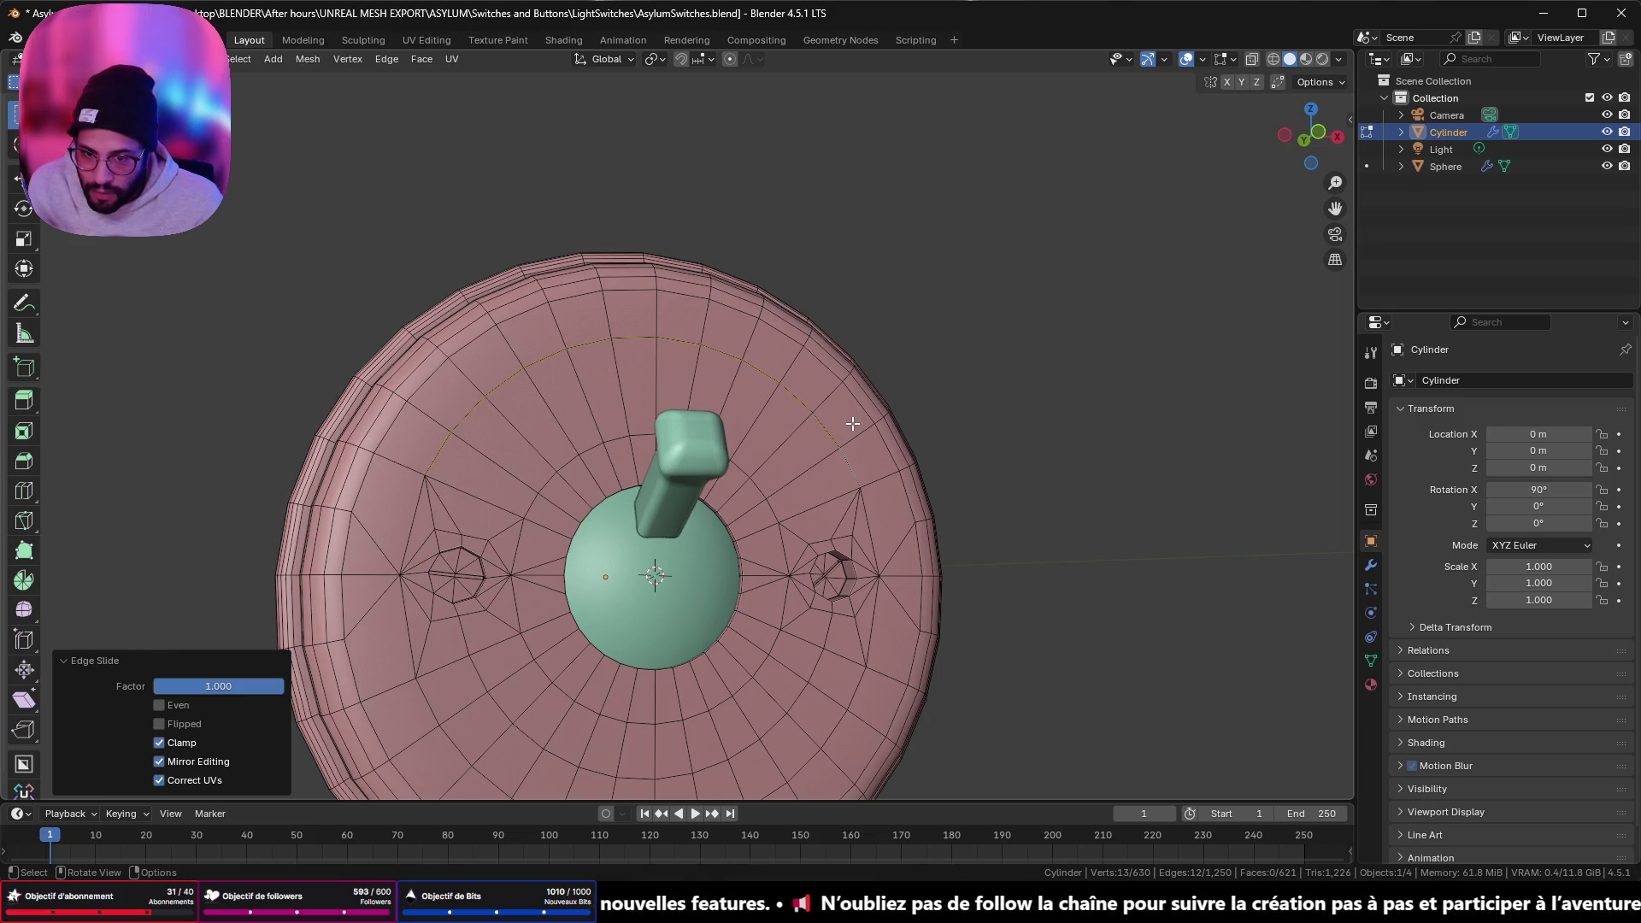
- Select the edge path from the arc's left end to its right end and slide it toward the dome
left_click(545, 504)
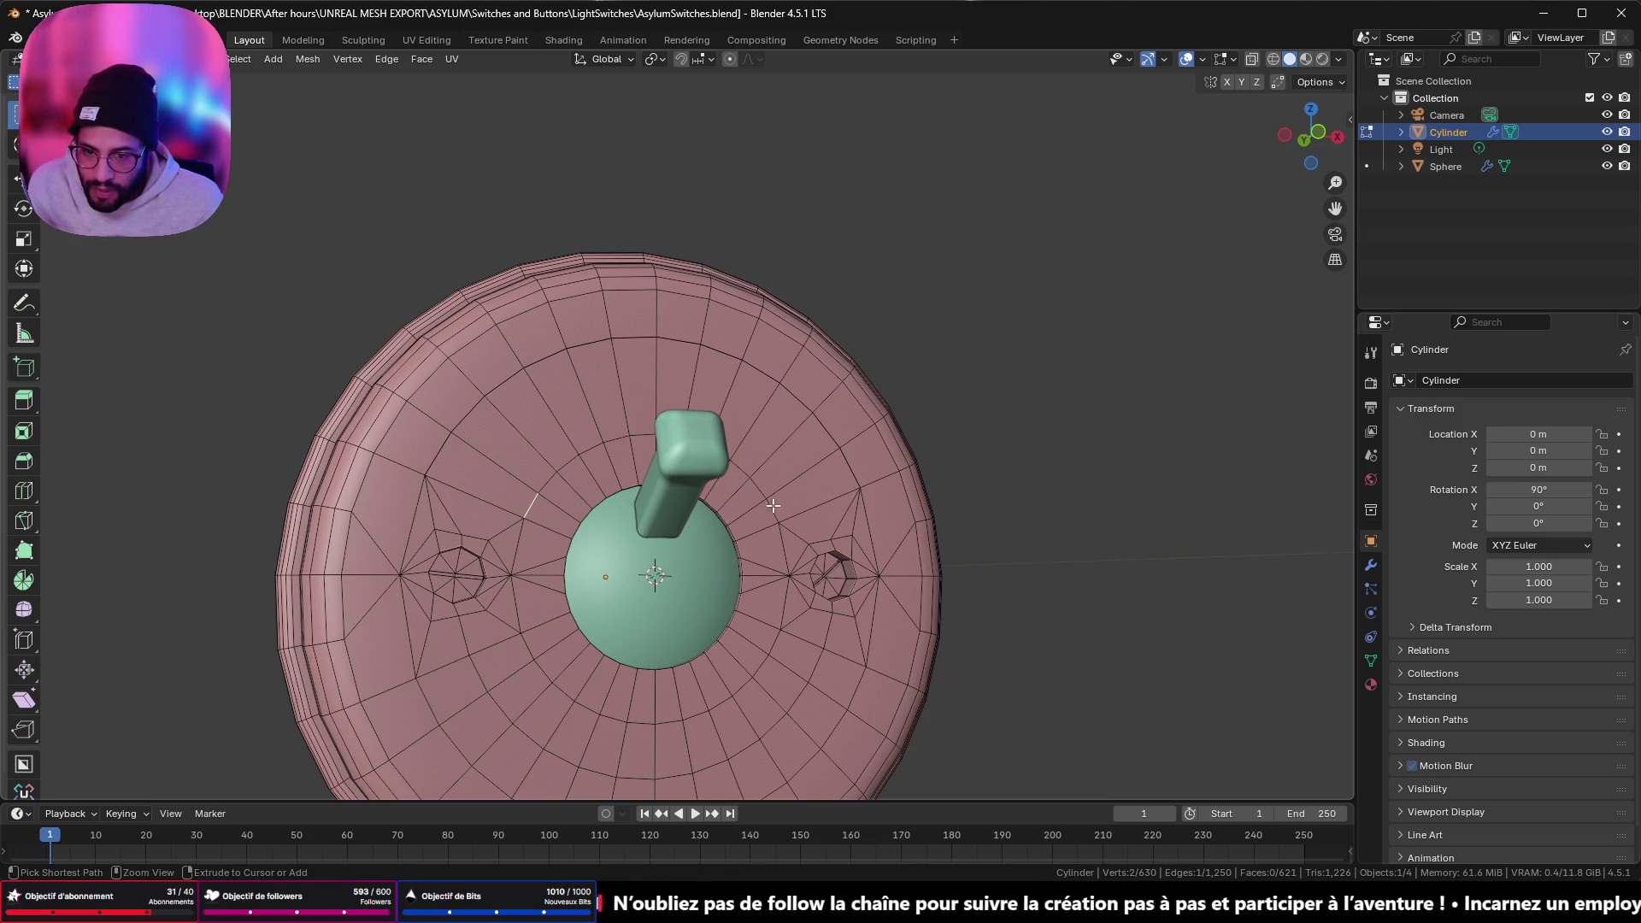
left_click(769, 501, "ctrl")
left_click(767, 504, "shift")
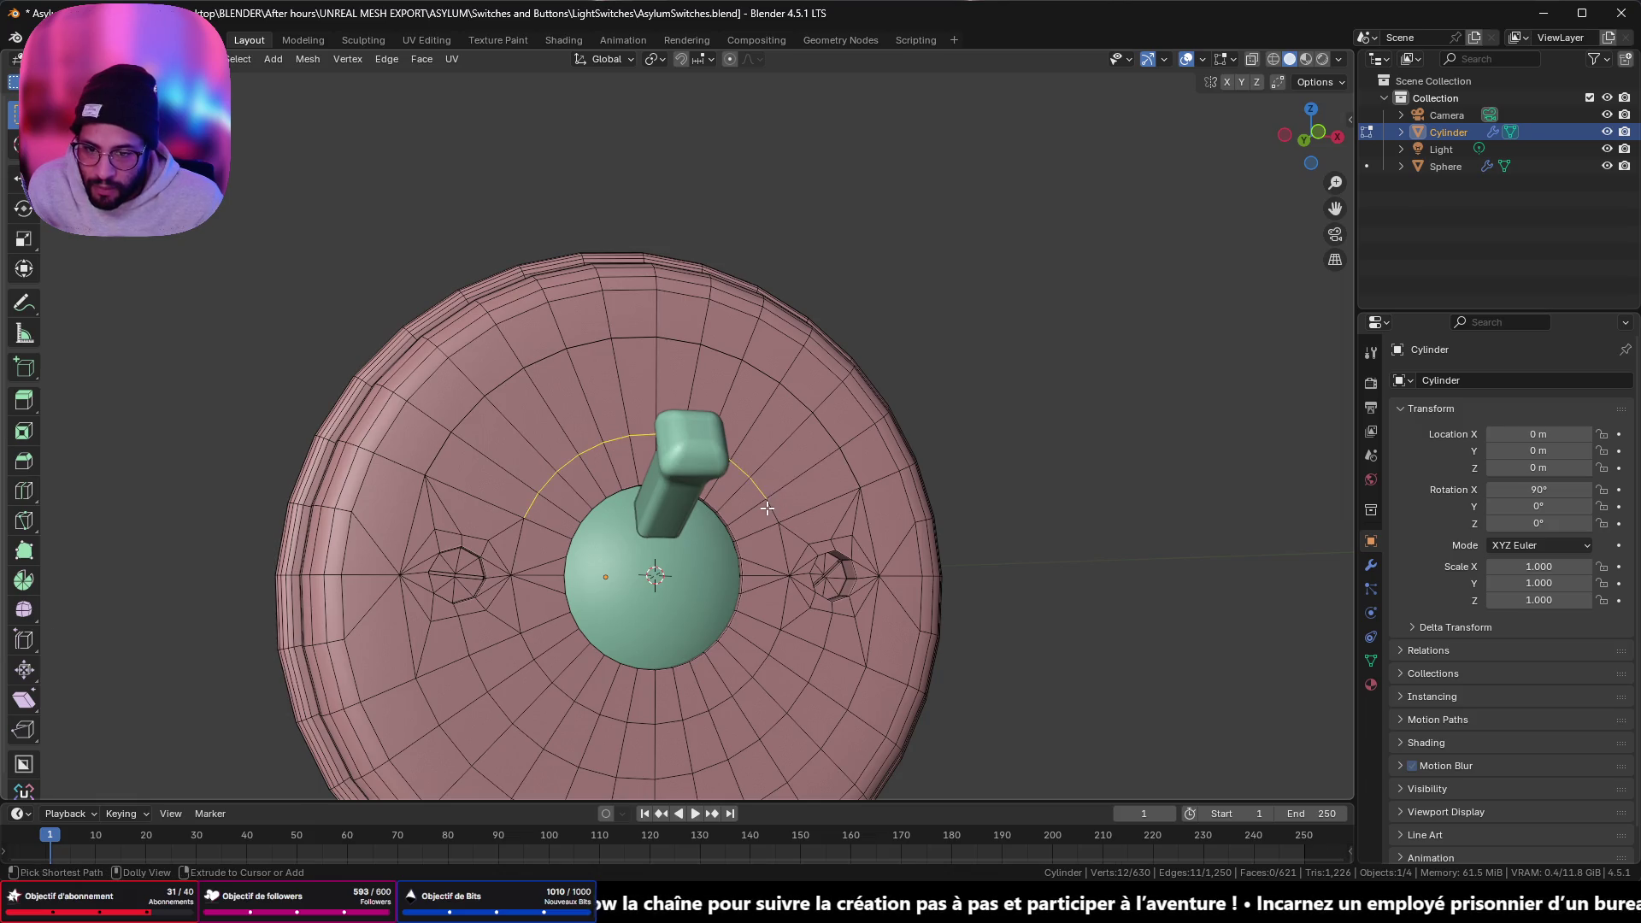
left_click(768, 506, "shift")
key("g")
key("g")
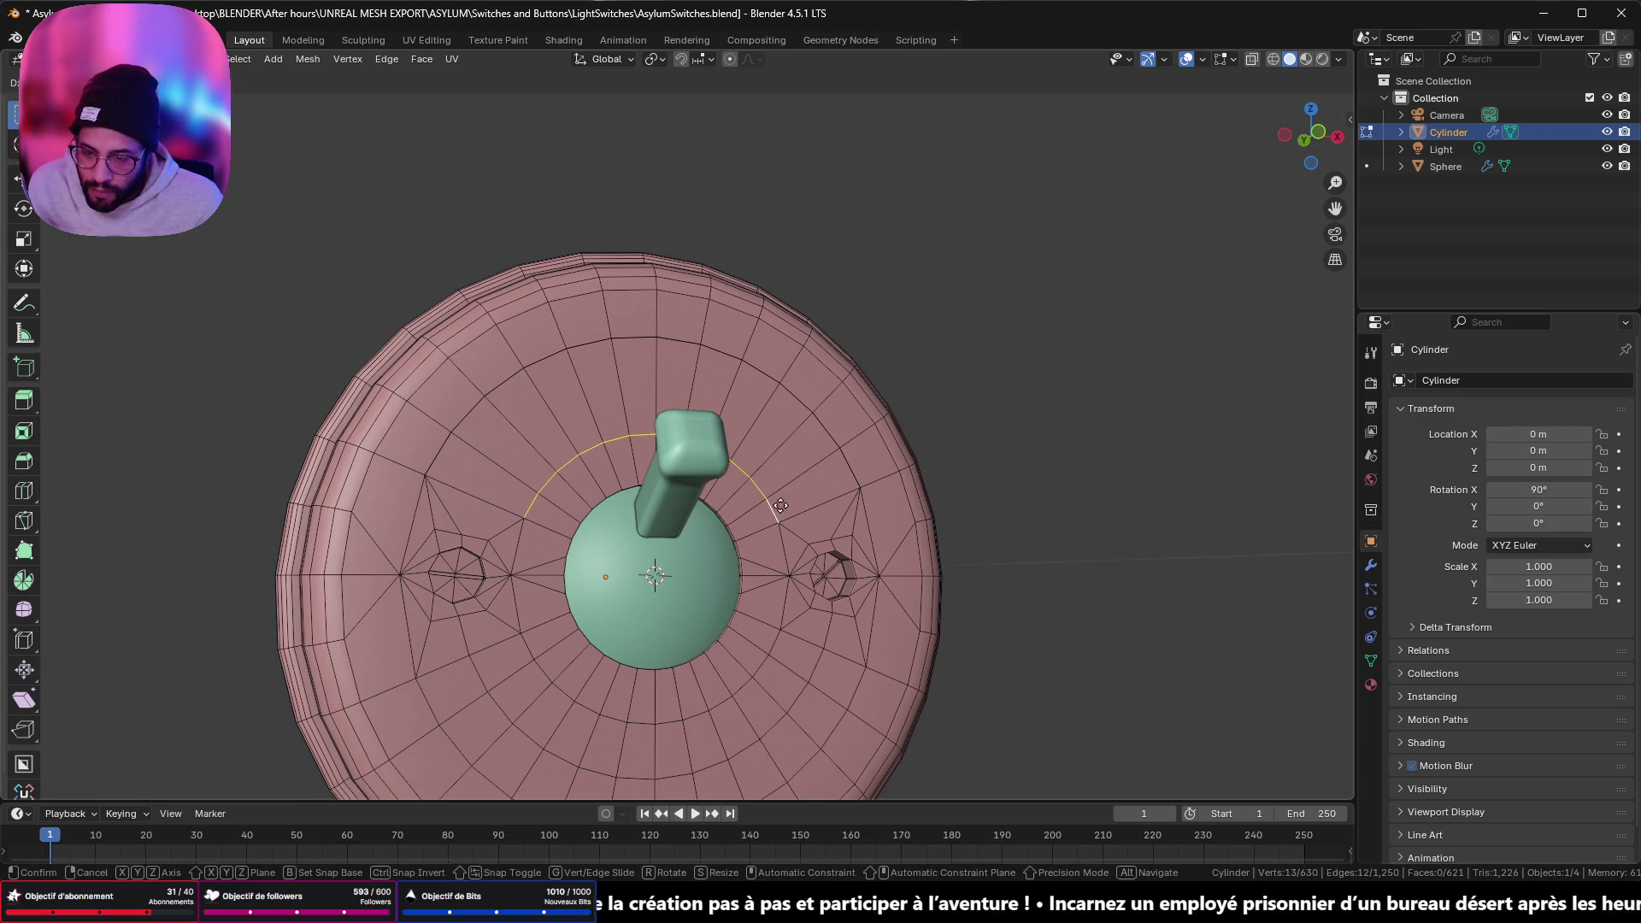
left_click(736, 565)
scroll(735, 564, "down", 3)
mouse_move(735, 564)
middle_mouse_down()
mouse_move(862, 471)
mouse_move(874, 438)
mouse_move(720, 468)
mouse_move(807, 537)
middle_mouse_up()
key("Tab")
key("Tab")
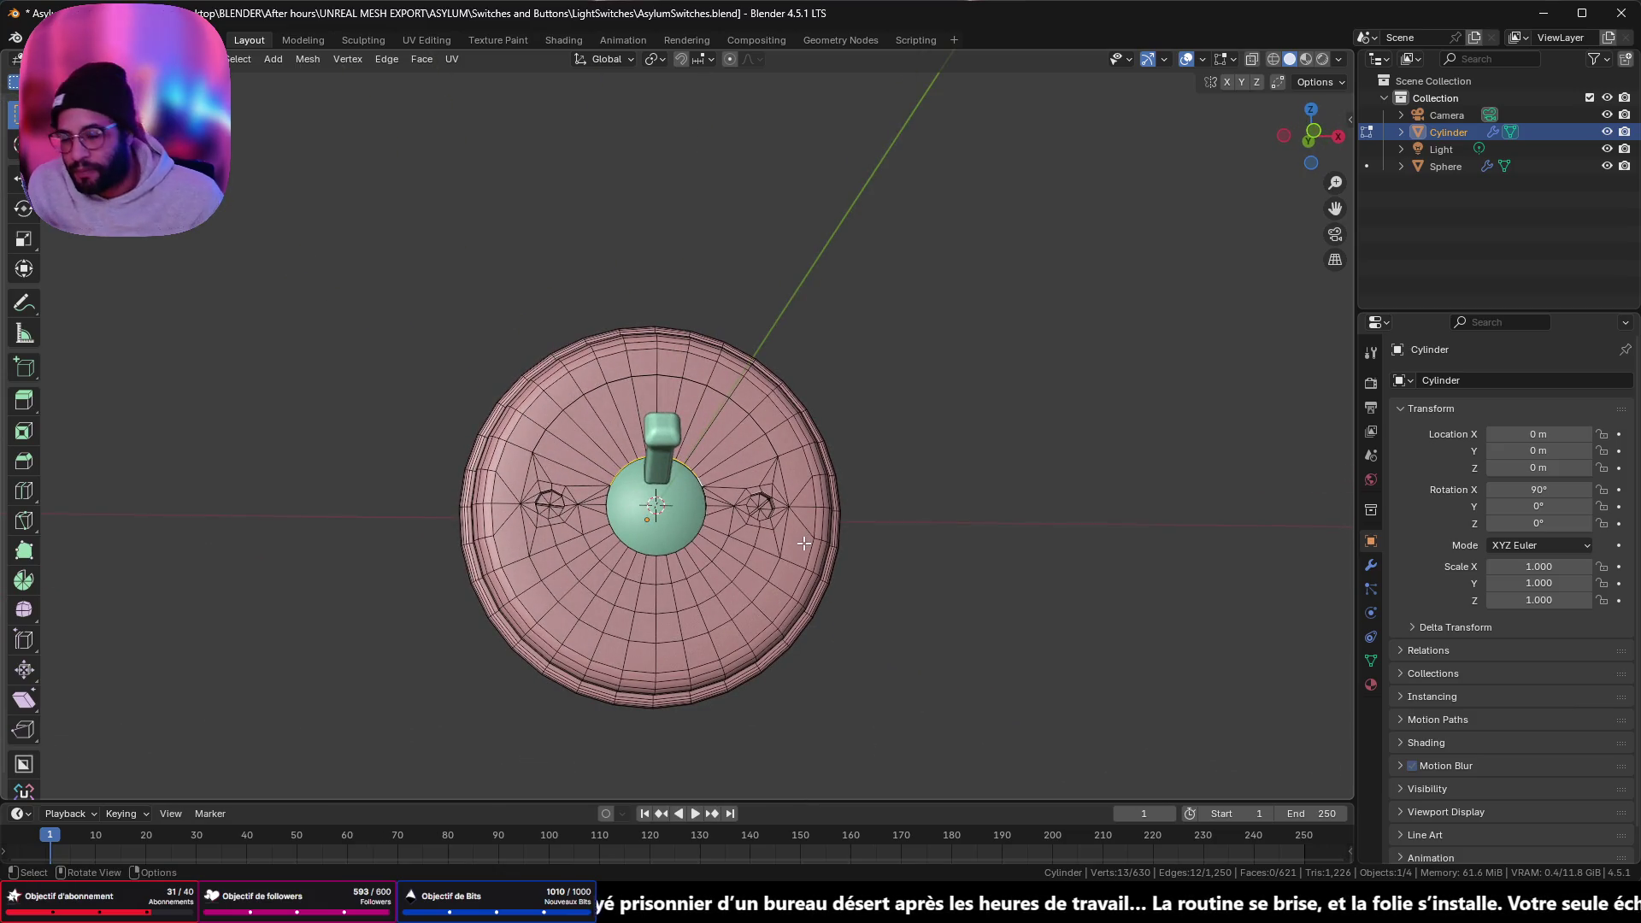
- Select the whole disc, merge its vertices by distance, and check the result
key("a")
key("m")
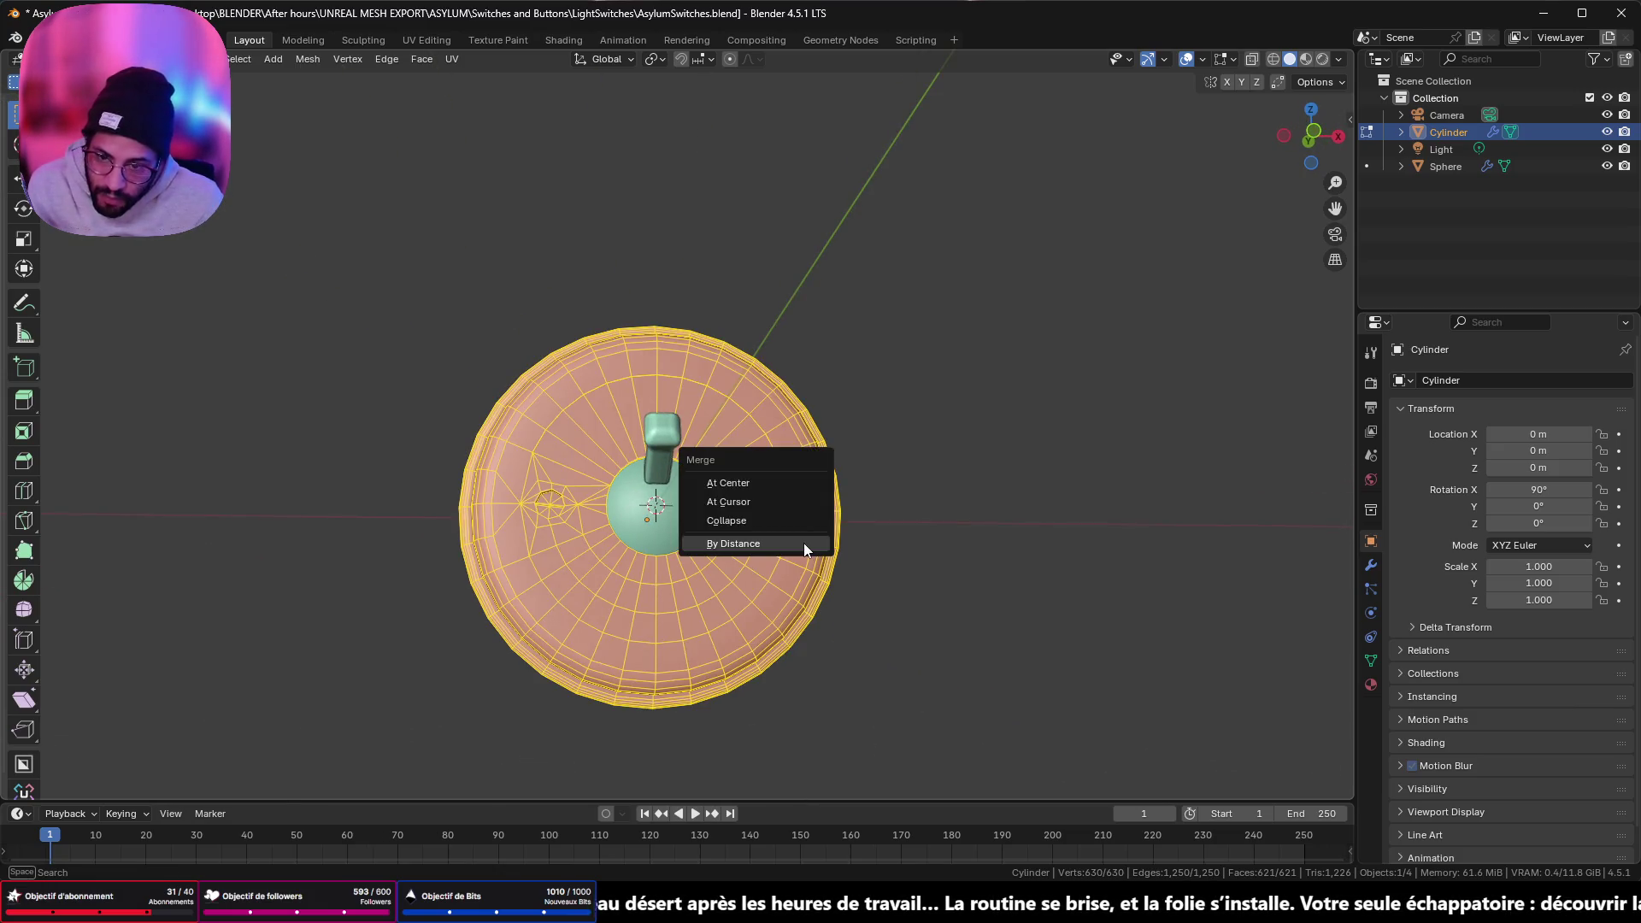
left_click(803, 542)
key("Tab")
mouse_move(792, 552)
middle_mouse_down()
mouse_move(858, 472)
mouse_move(729, 546)
mouse_move(739, 476)
middle_mouse_up()
key("Tab")
key("Tab")
scroll(677, 578, "up", 3)
key("Tab")
- Slide the lower edge arc below the dome onto the dome's boundary
left_click(539, 474)
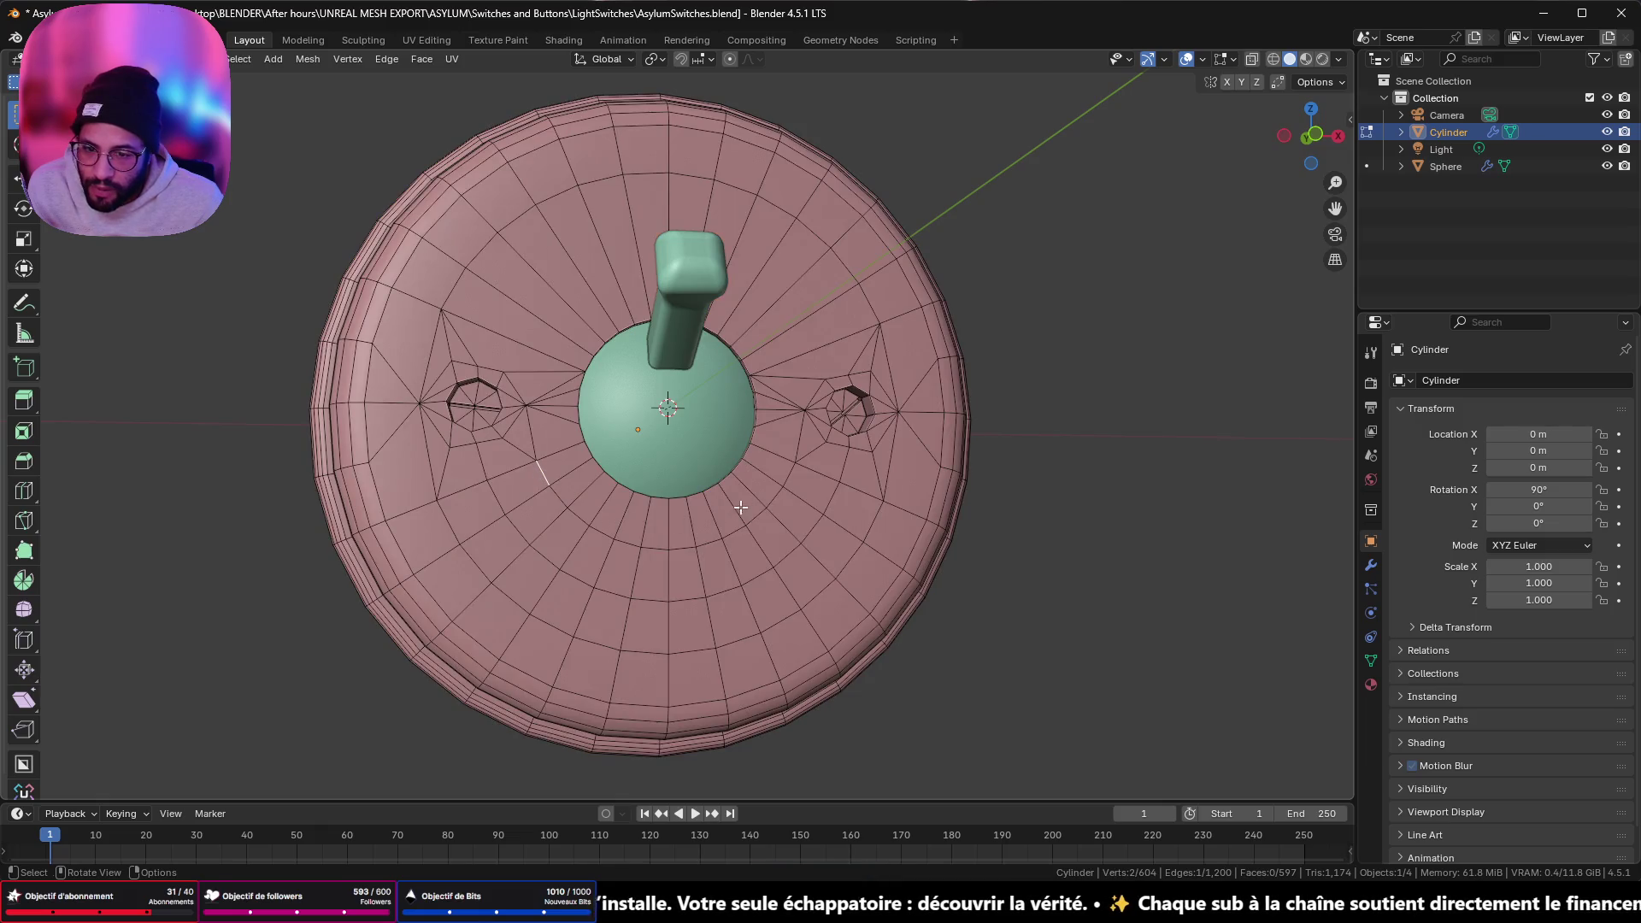
left_click(794, 480, "ctrl")
key("g")
key("g")
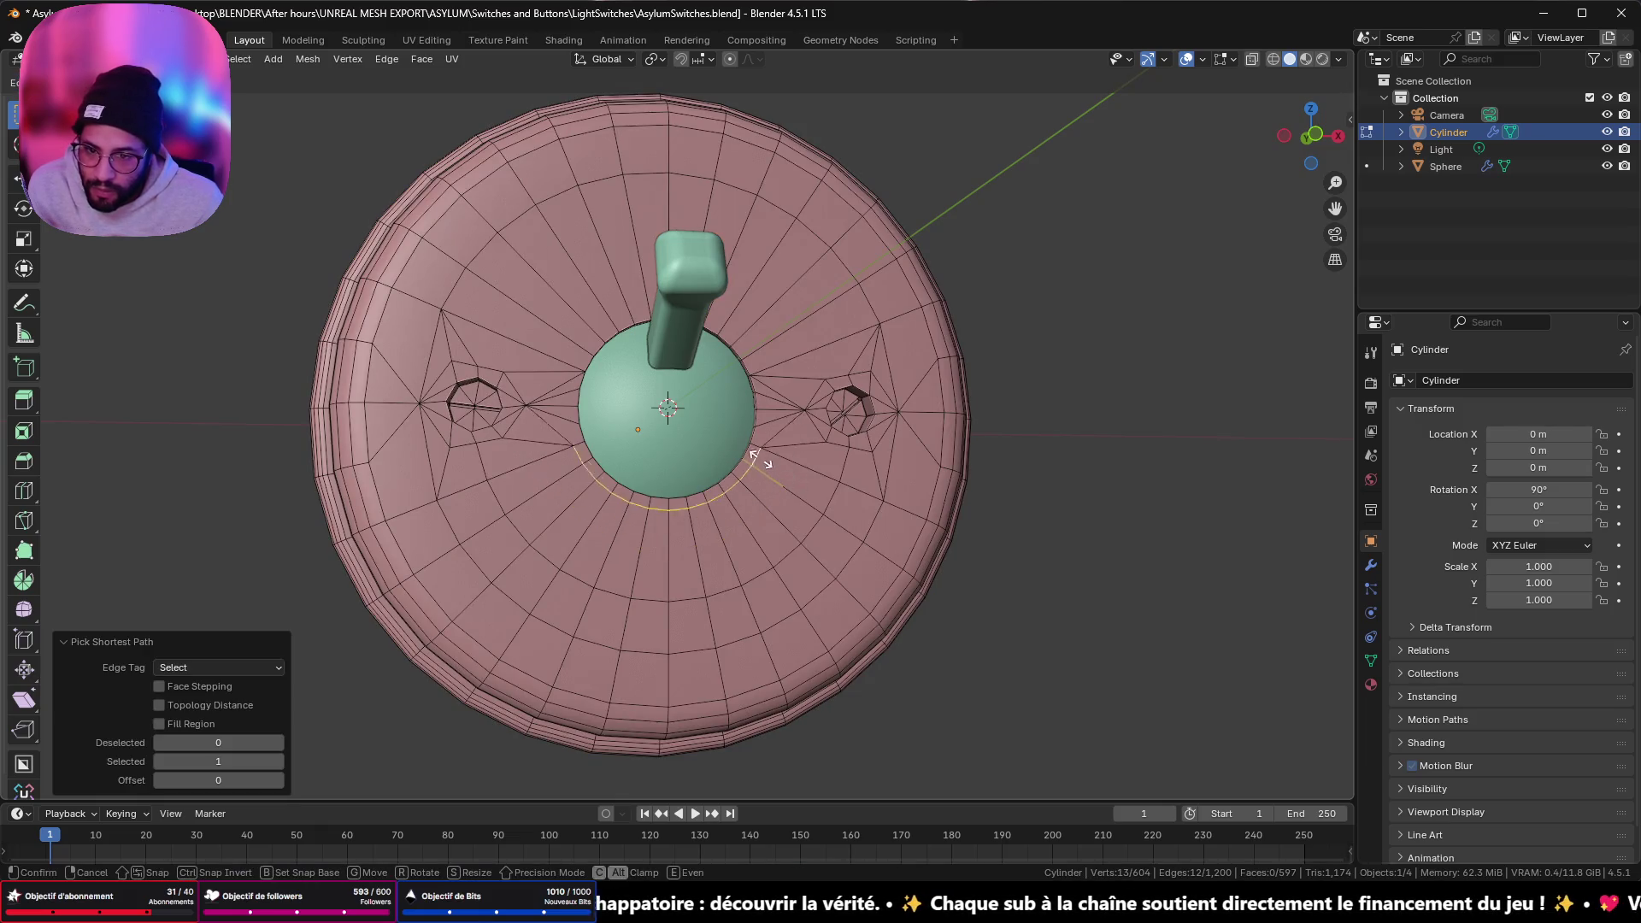
left_click(625, 535)
- Slide a second lower edge arc, running from the lower-left to the lower-right edge
left_click(495, 500)
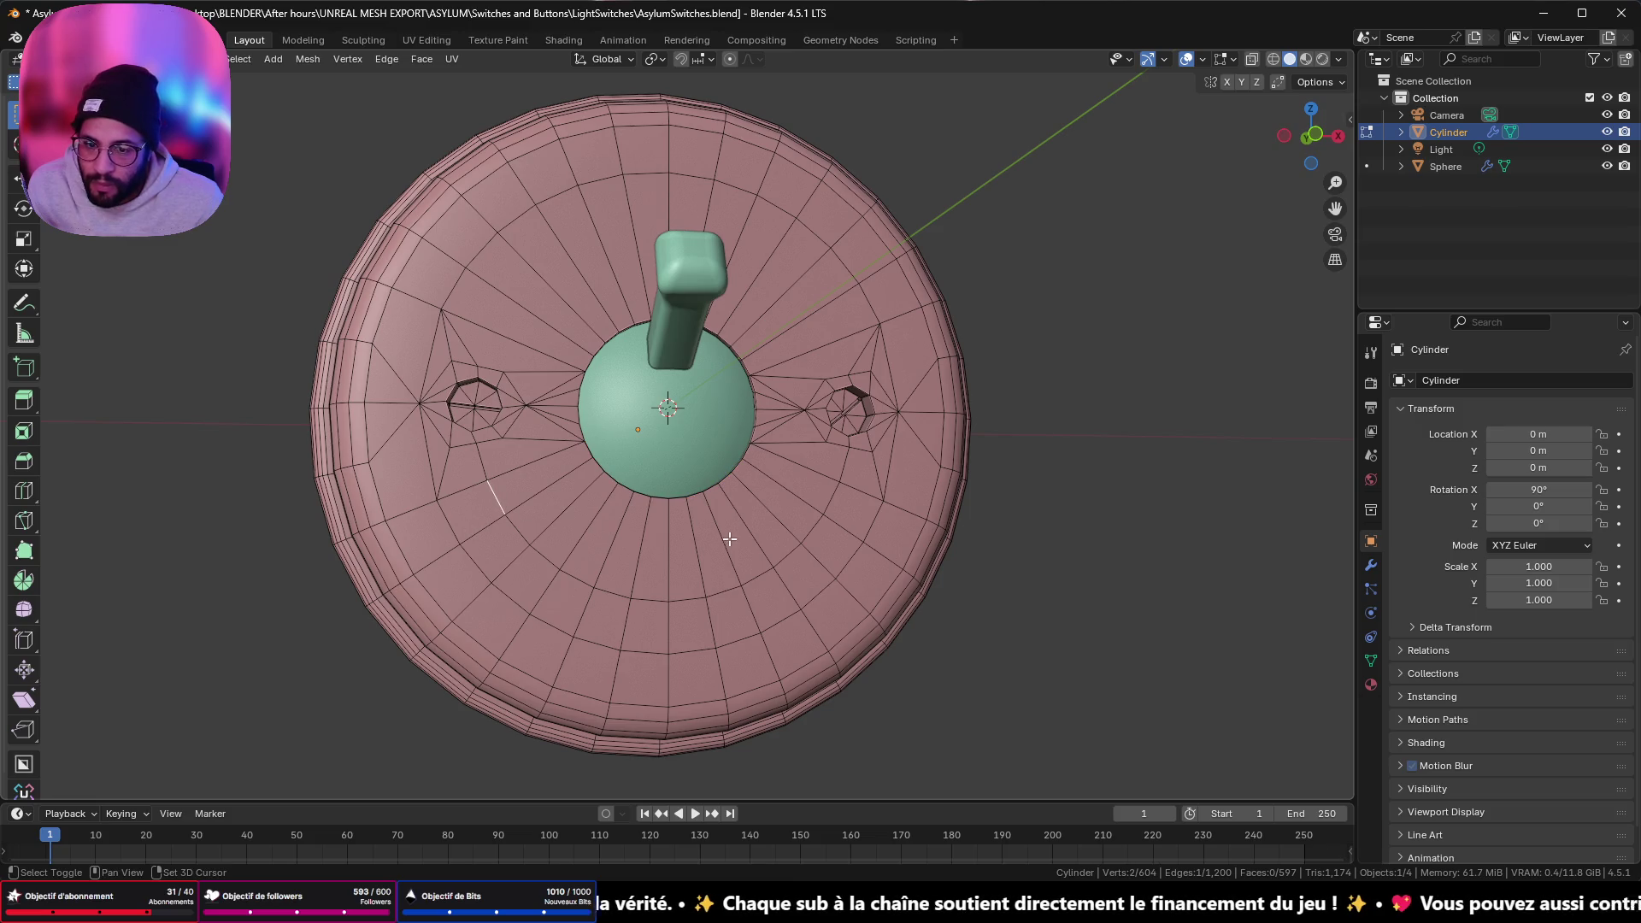
left_click(832, 503, "shift")
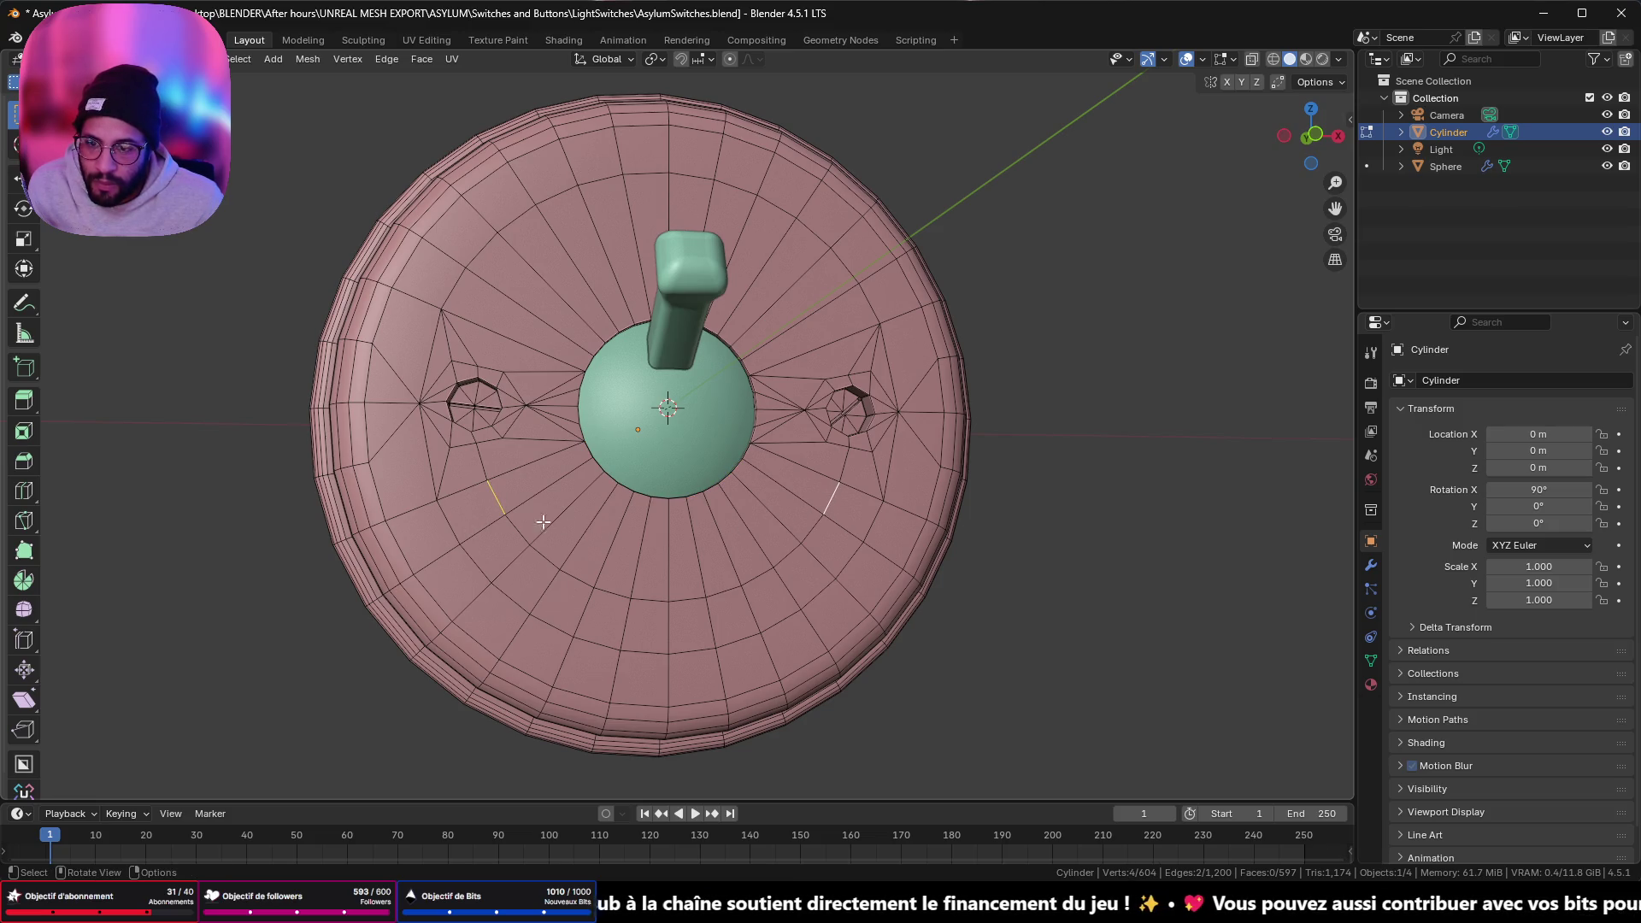
left_click(832, 506, "ctrl")
key("g")
key("g")
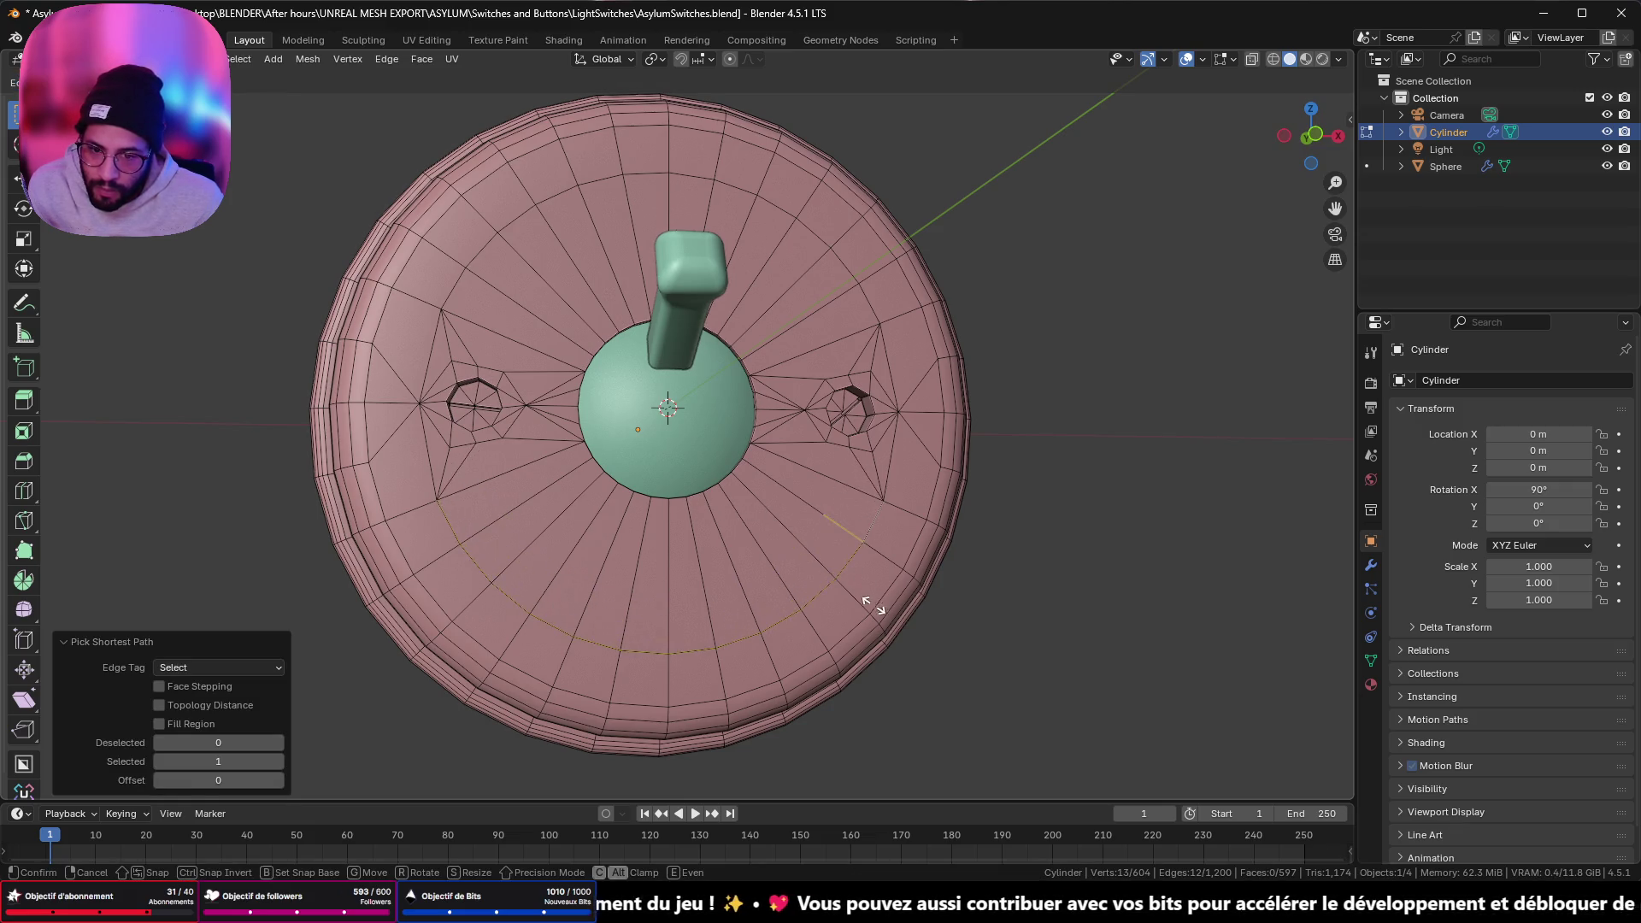
left_click(880, 609)
mouse_move(881, 609)
middle_mouse_down()
mouse_move(917, 586)
mouse_move(912, 601)
middle_mouse_up()
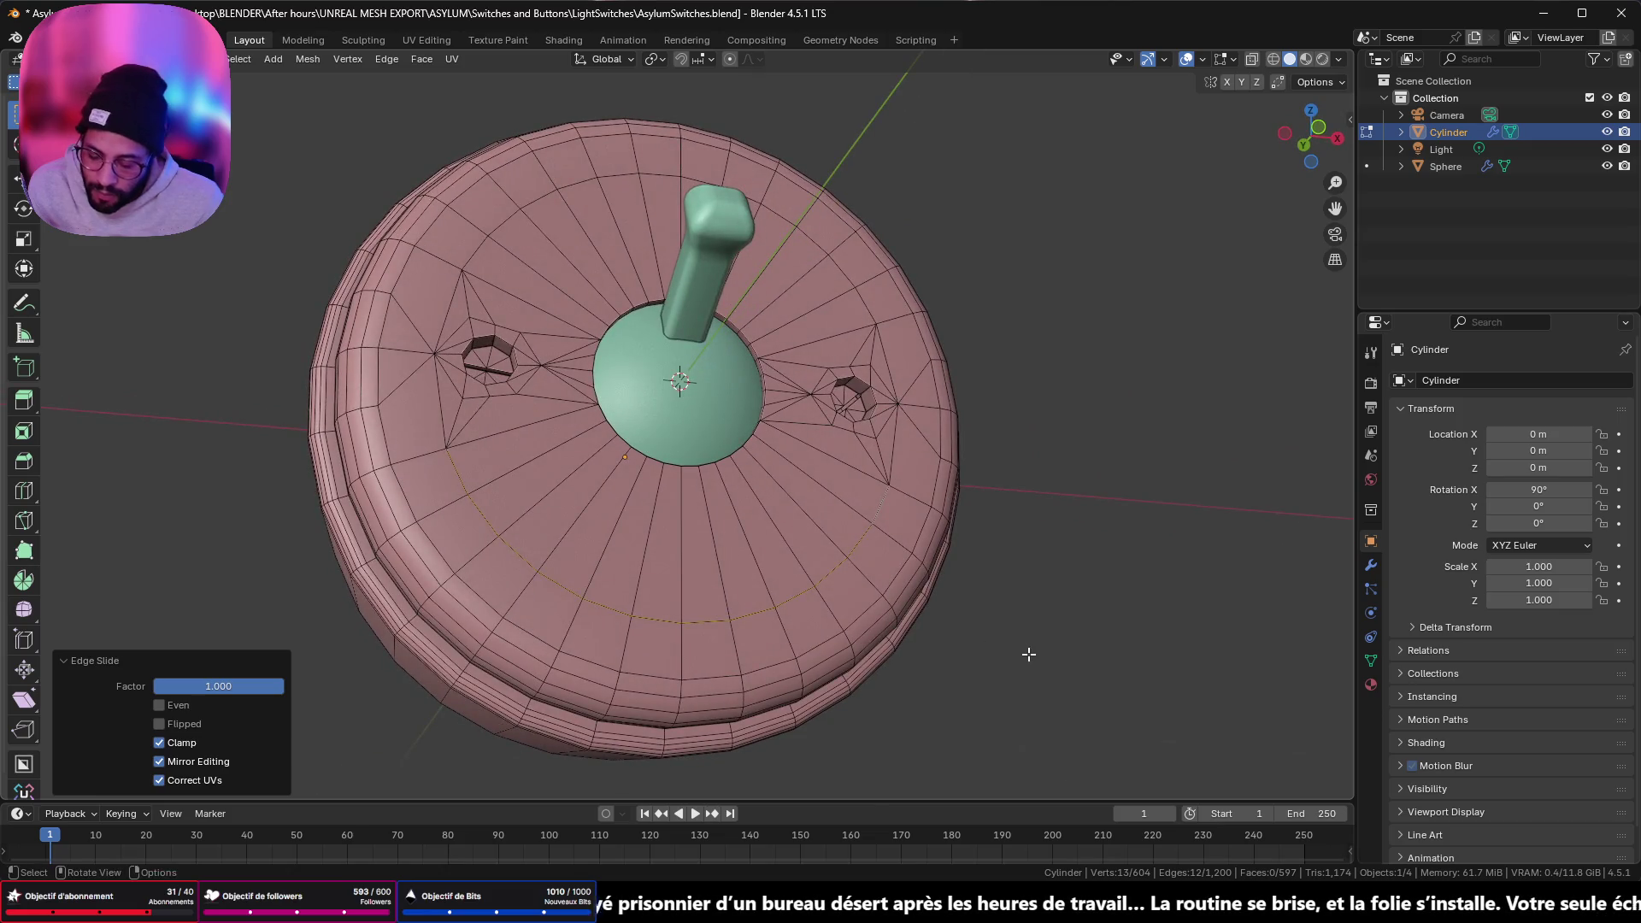
- Merge all the disc's vertices by distance again to remove duplicates, then leave Edit Mode
key("a")
key("m")
left_click(1029, 654)
mouse_move(1028, 654)
middle_mouse_down()
mouse_move(779, 474)
mouse_move(798, 485)
middle_mouse_up()
scroll(471, 468, "up", 2)
key("Tab")
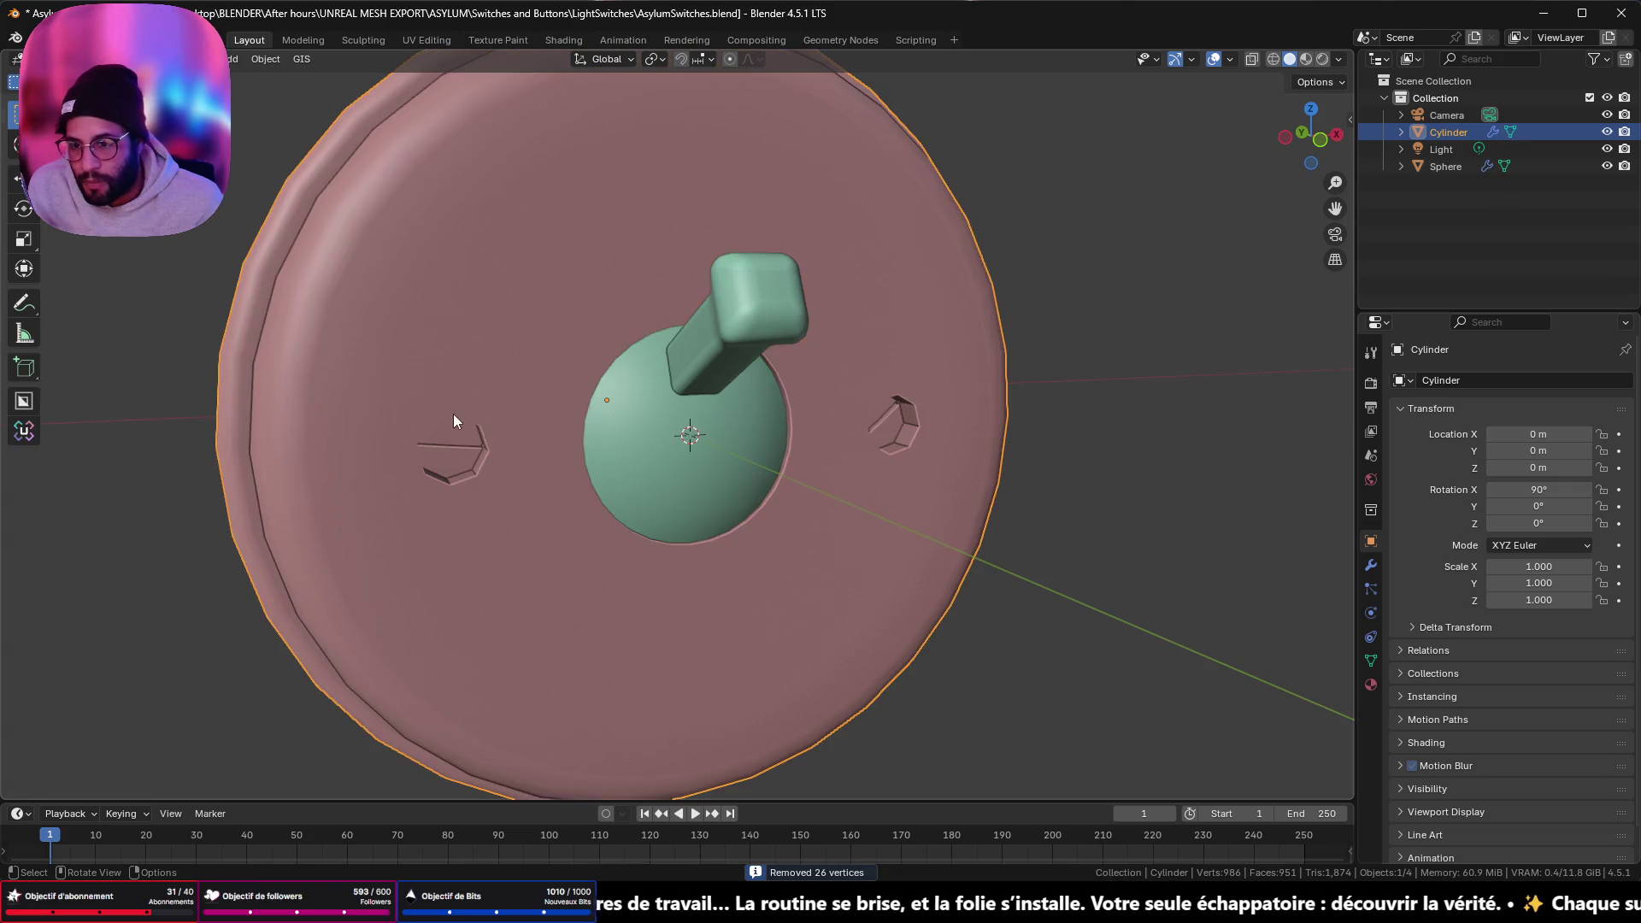
- Select the vertices left of the left hole and enable Auto Merge Vertices in the mesh options
key("Tab")
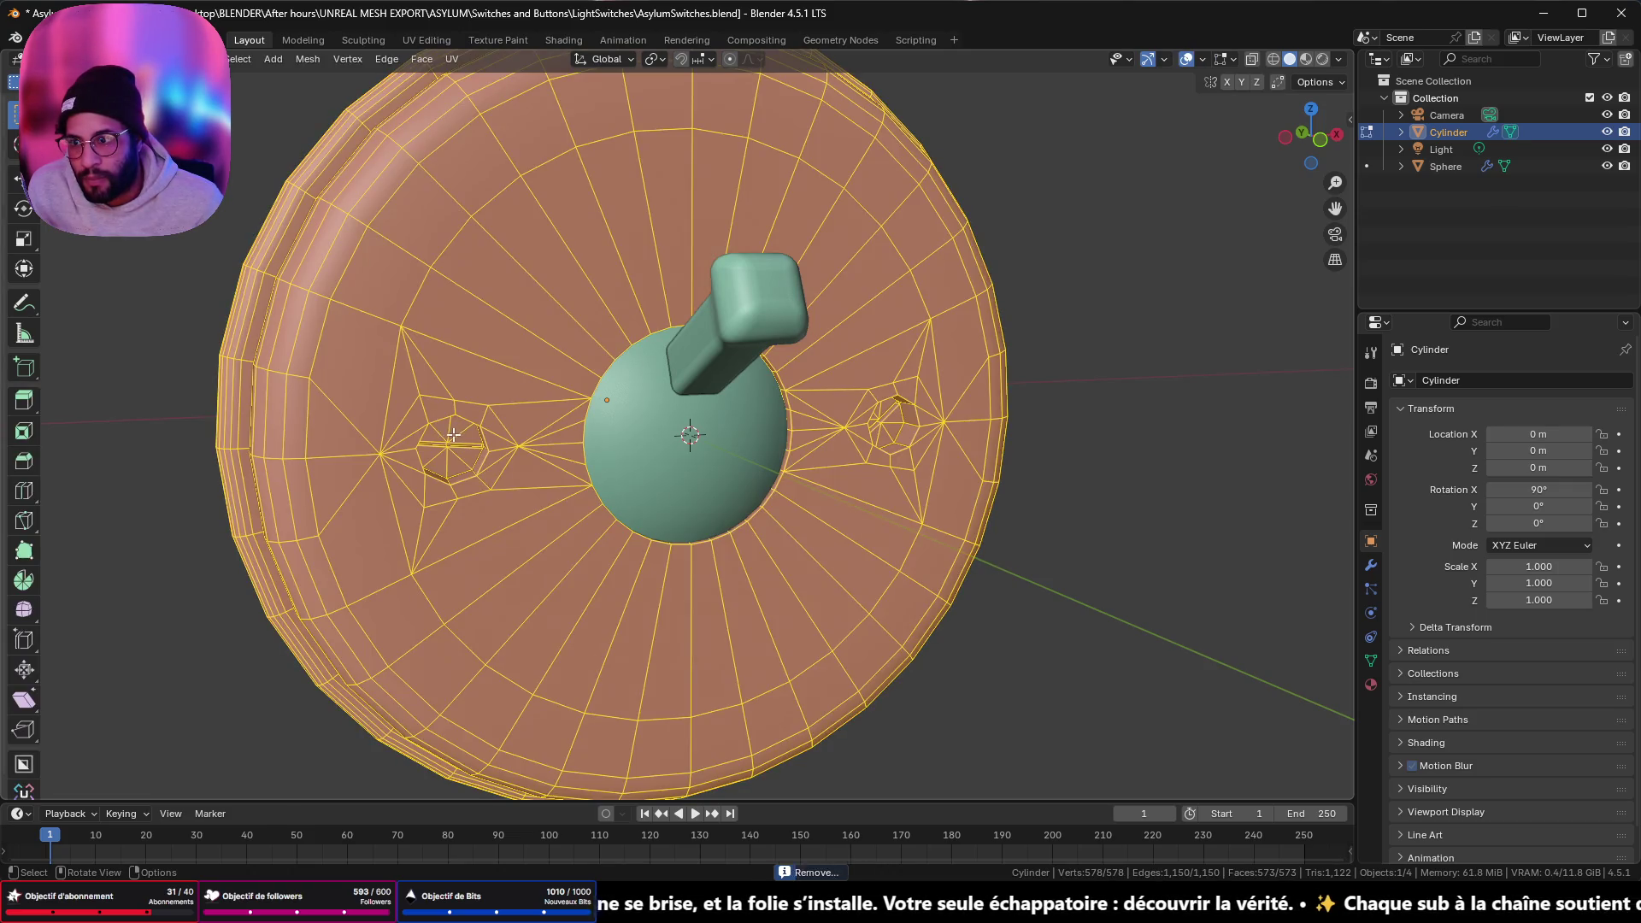
left_click(387, 459)
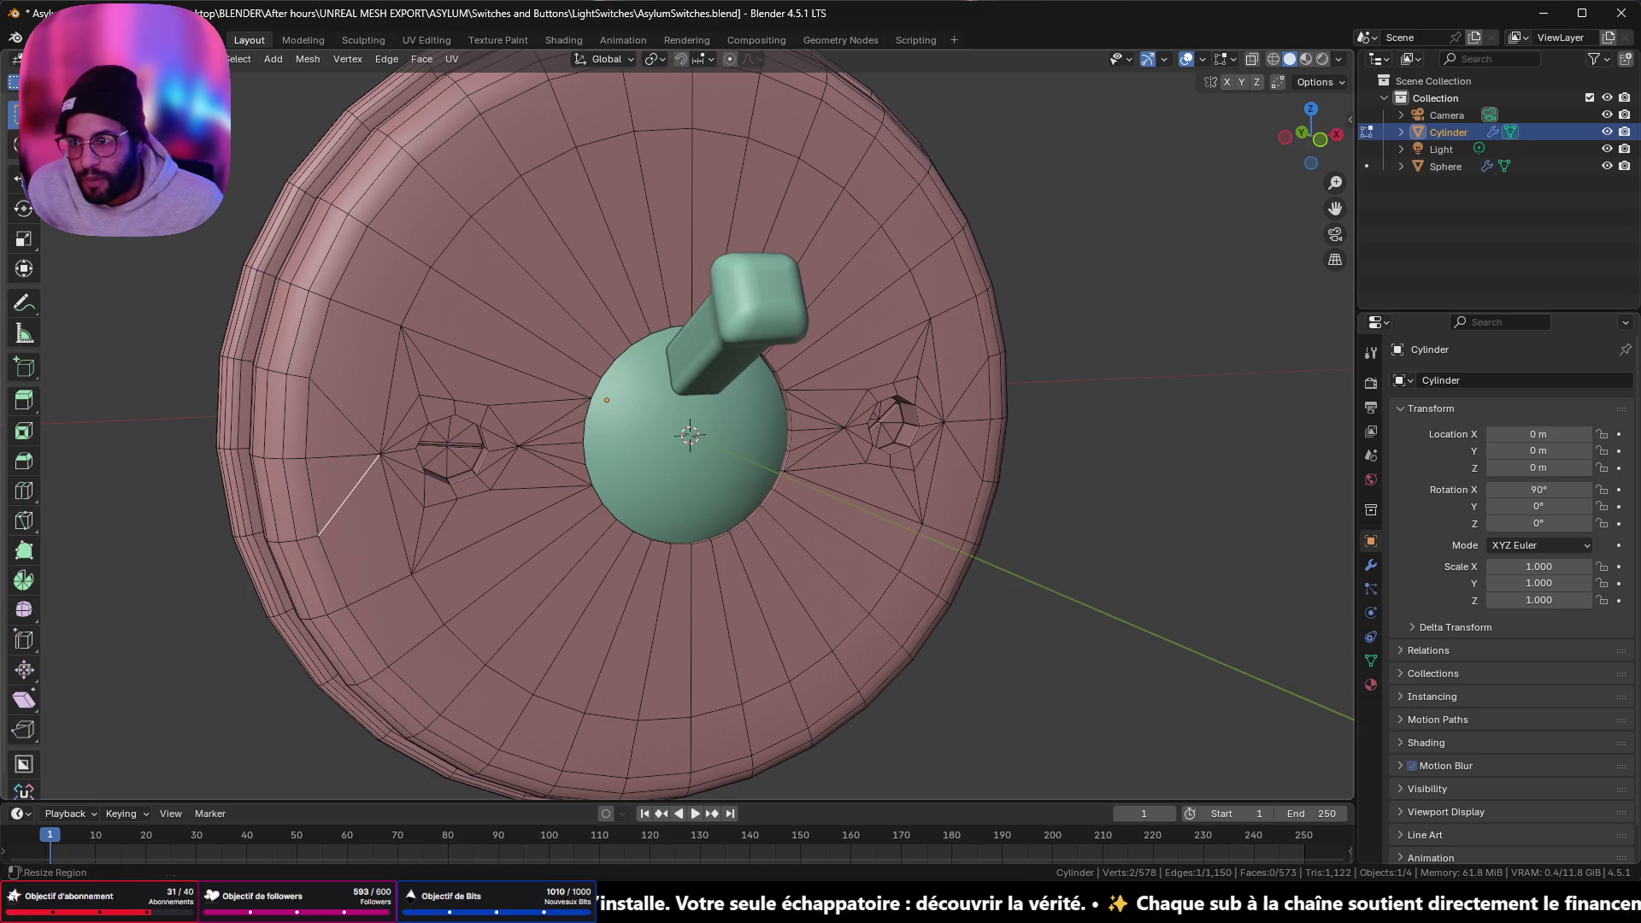
left_click(307, 457, "shift")
key("m")
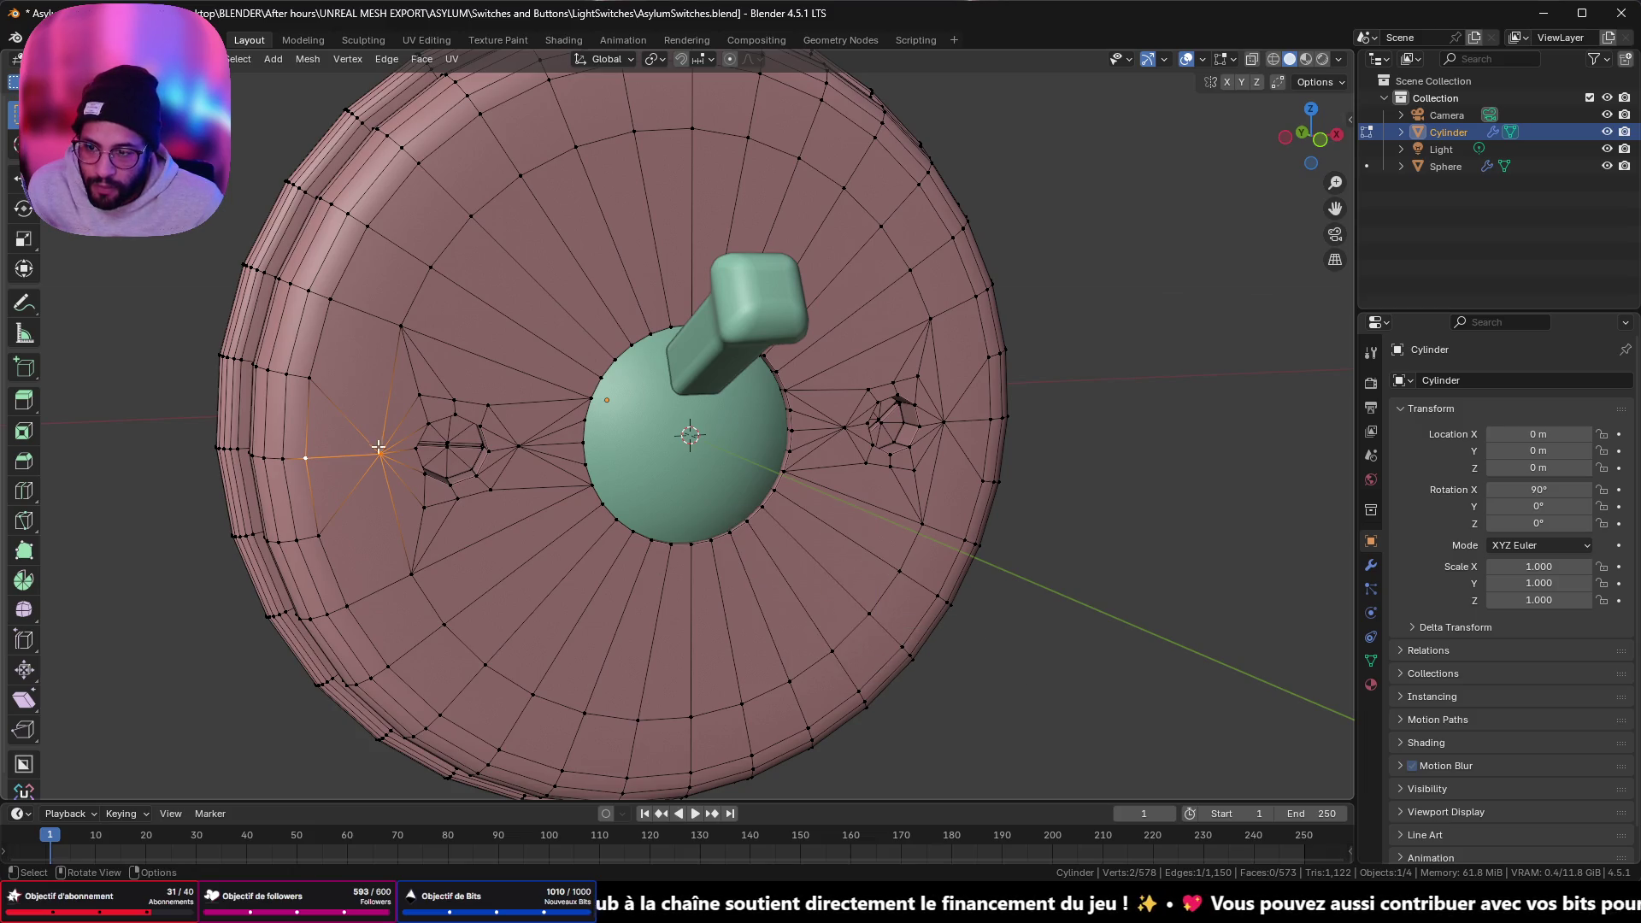
left_click(1317, 81)
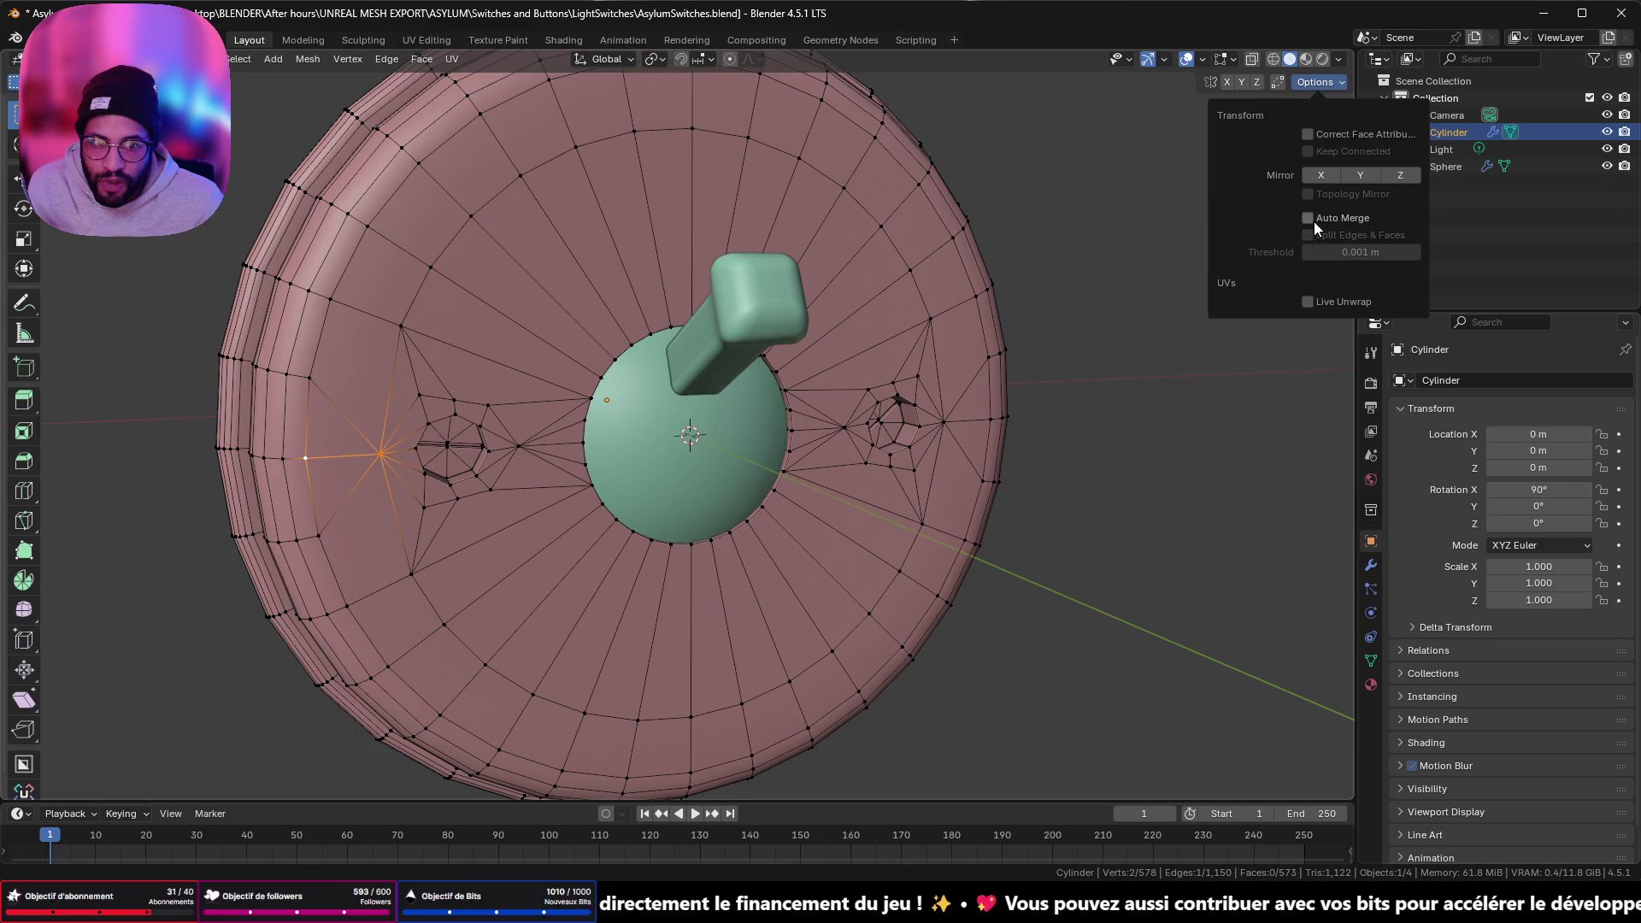
left_click(1312, 251)
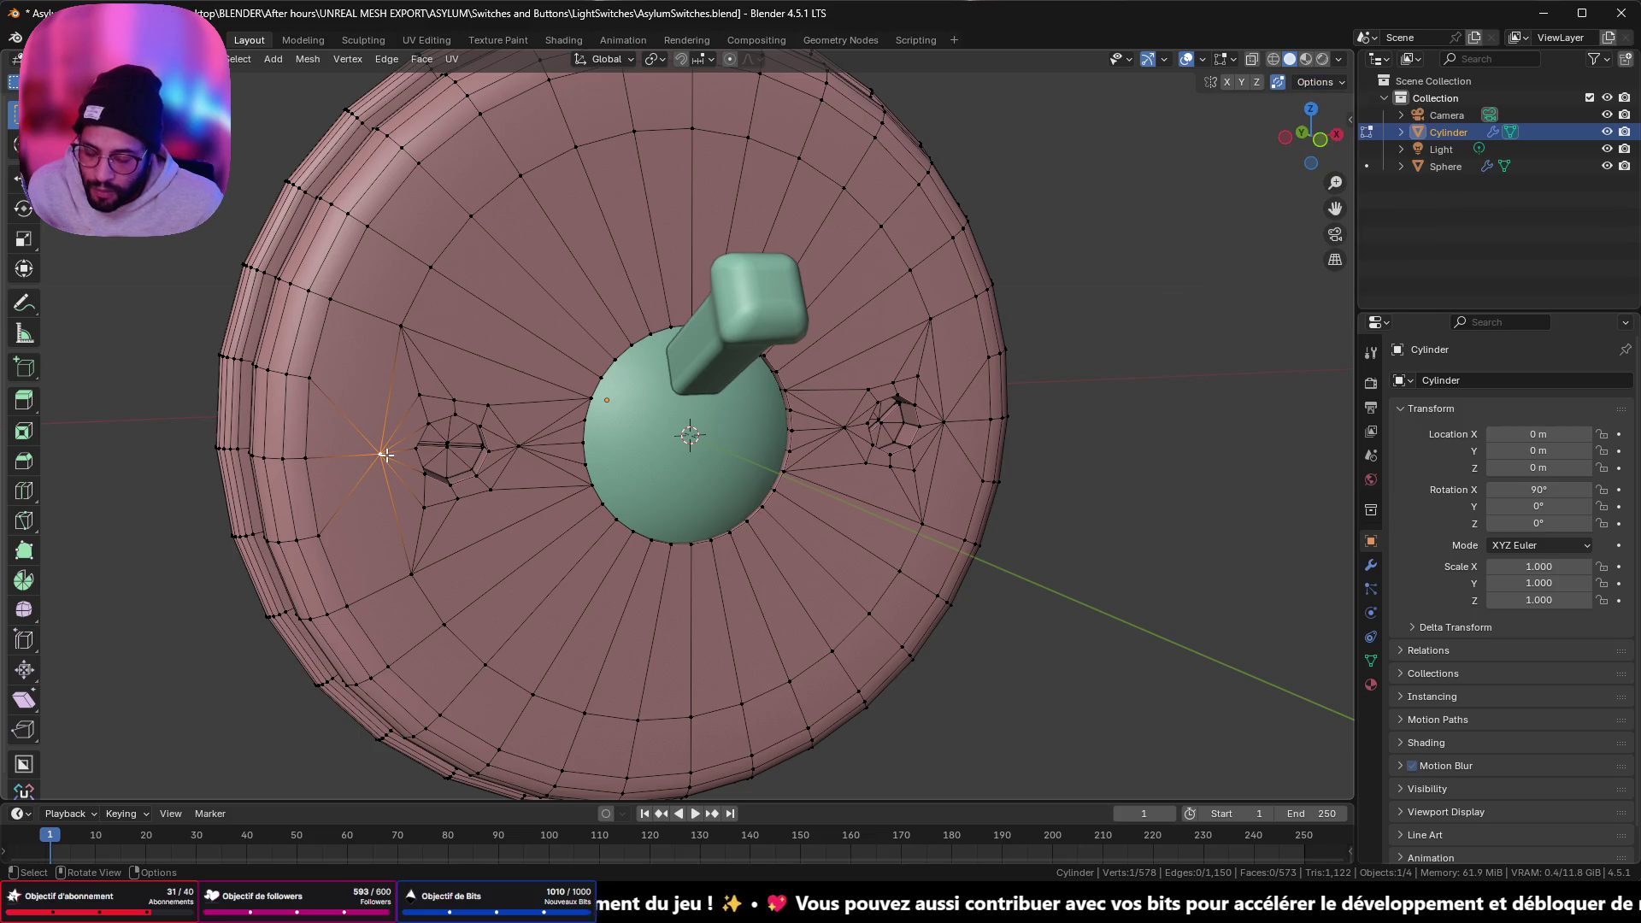
- Vertex-slide the stray vertices beside the left and right holes onto their neighbours so they merge
key("shift+v")
left_click(303, 466)
left_click(945, 422)
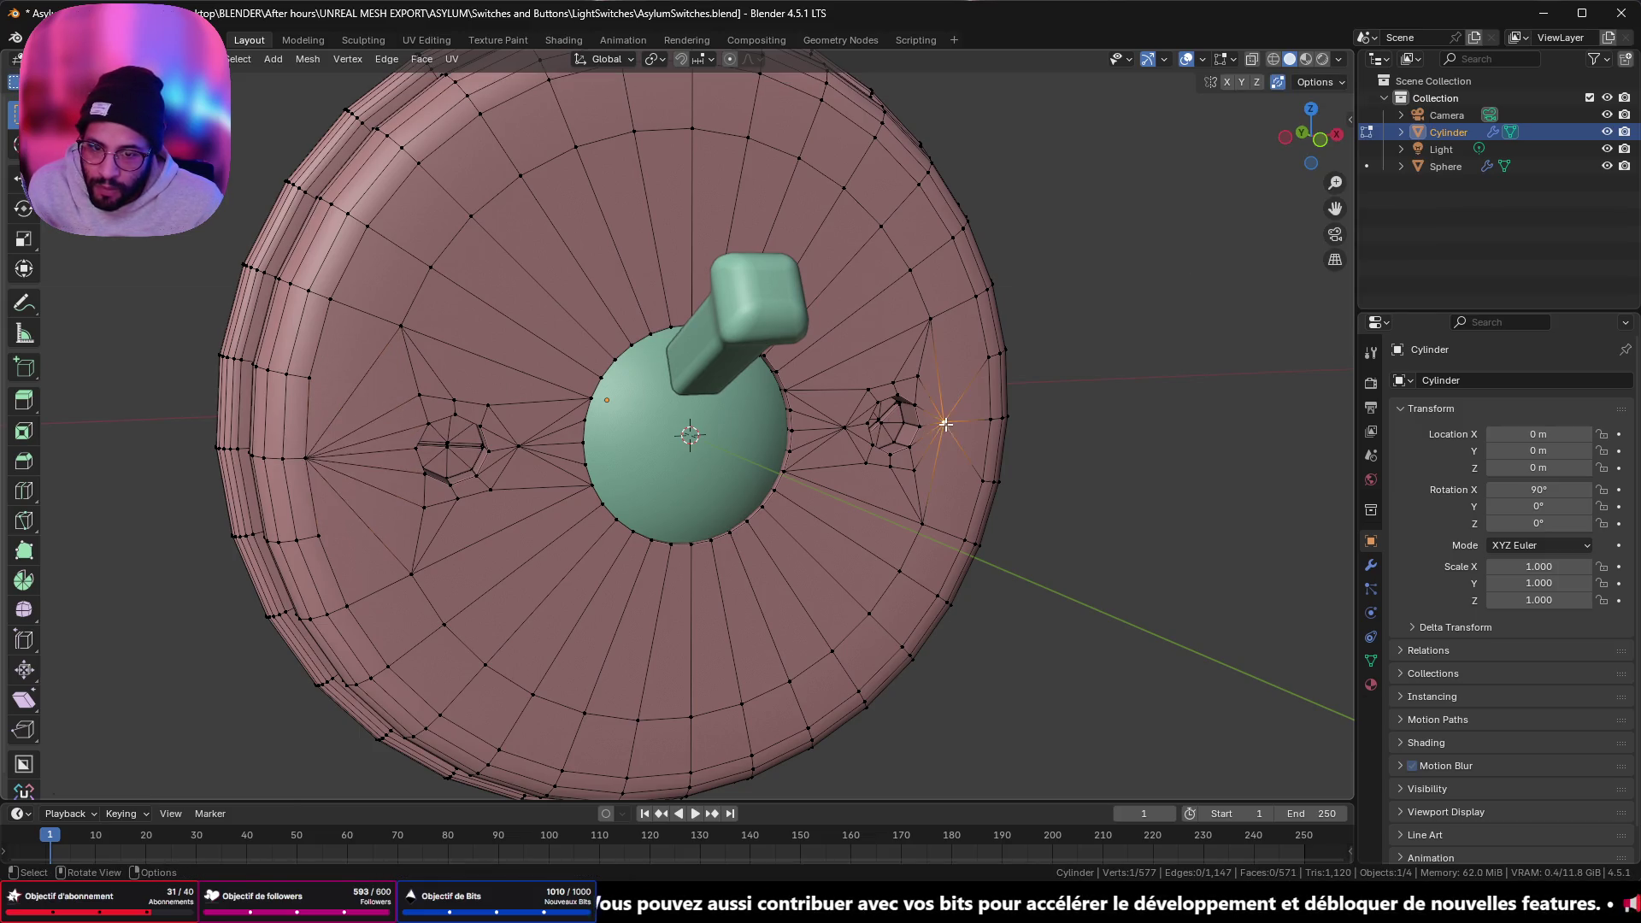
key("shift+v")
left_click(1001, 425)
- Start sliding the vertex left of the dome, then cancel the slide
mouse_move(1000, 425)
middle_mouse_down()
mouse_move(963, 480)
mouse_move(970, 419)
mouse_move(959, 482)
middle_mouse_up()
scroll(715, 461, "up", 3)
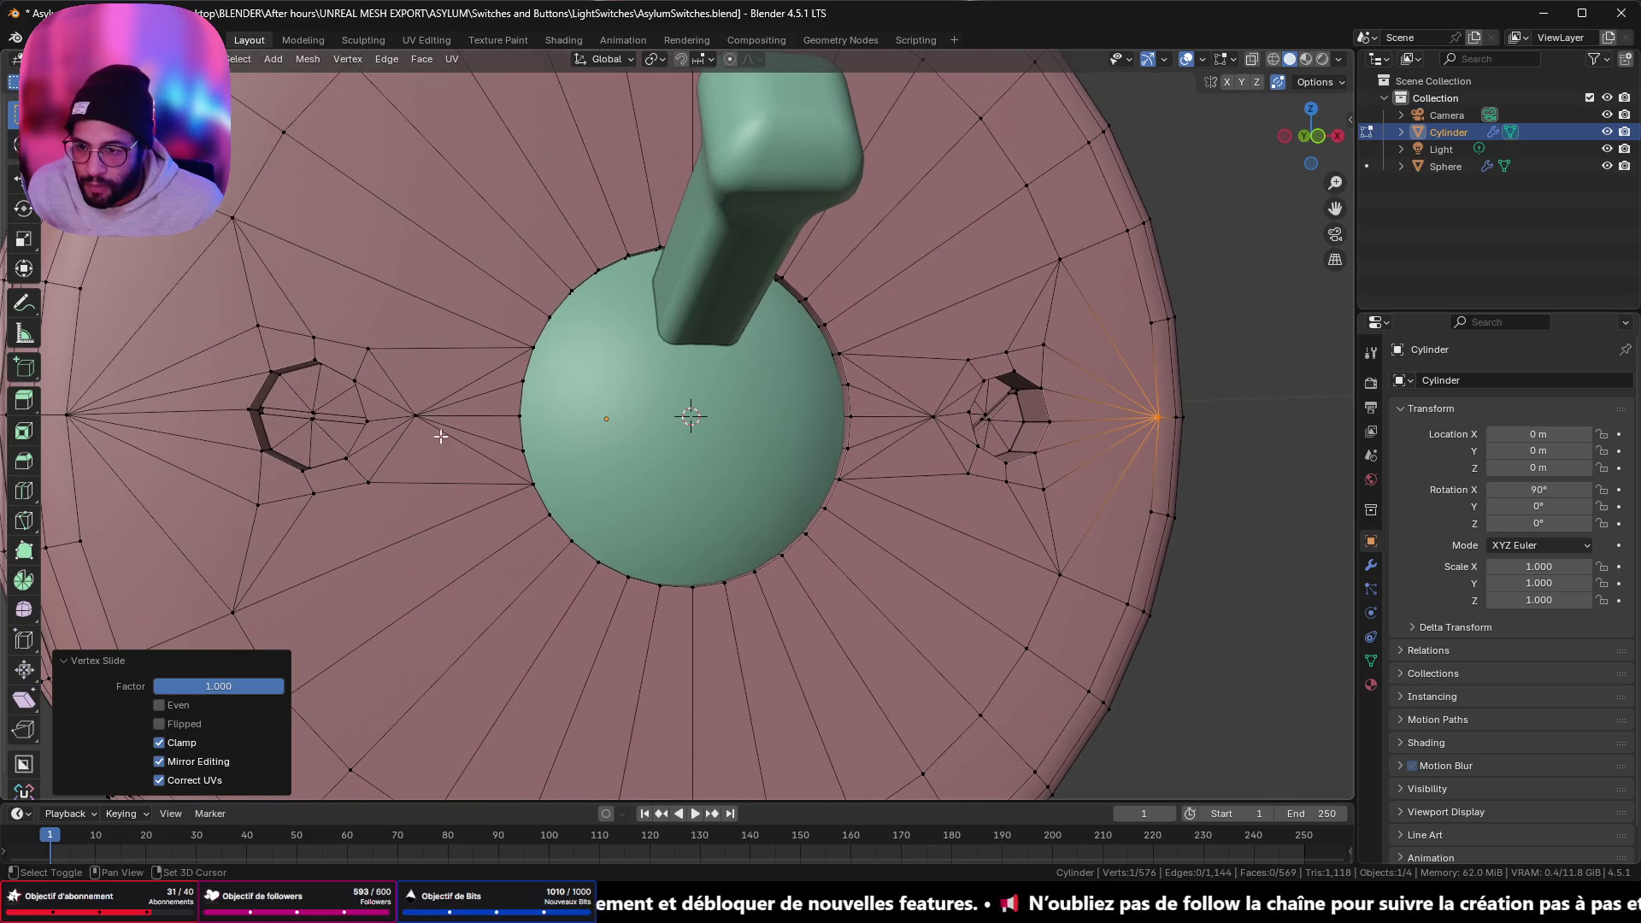
left_click(418, 415)
key("g")
key("g")
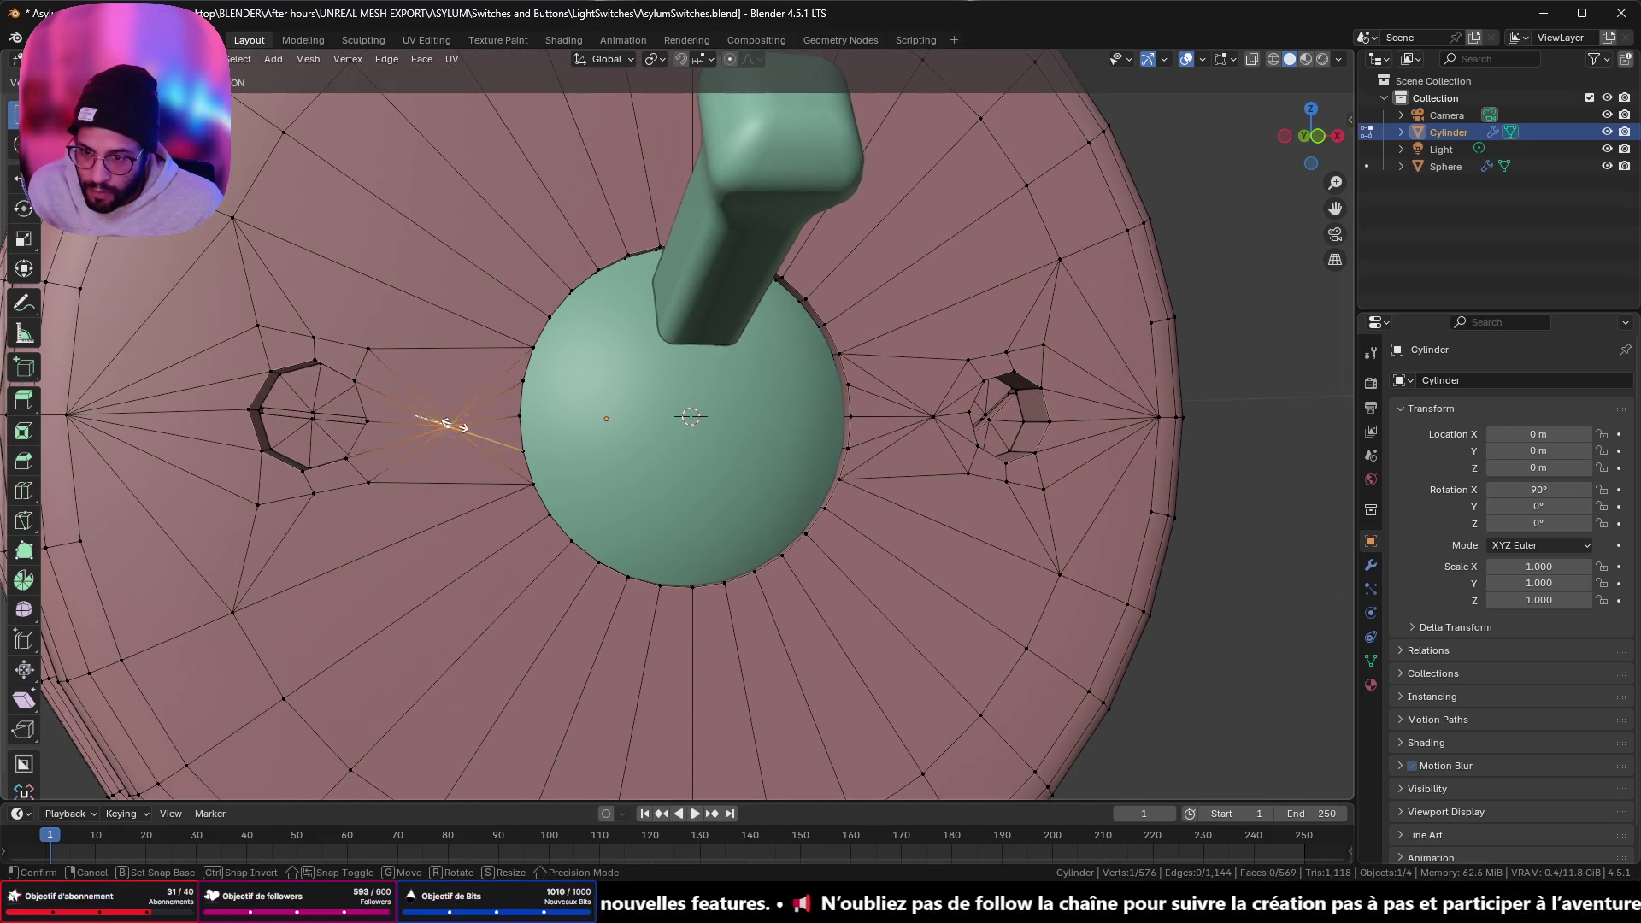
right_click(486, 412)
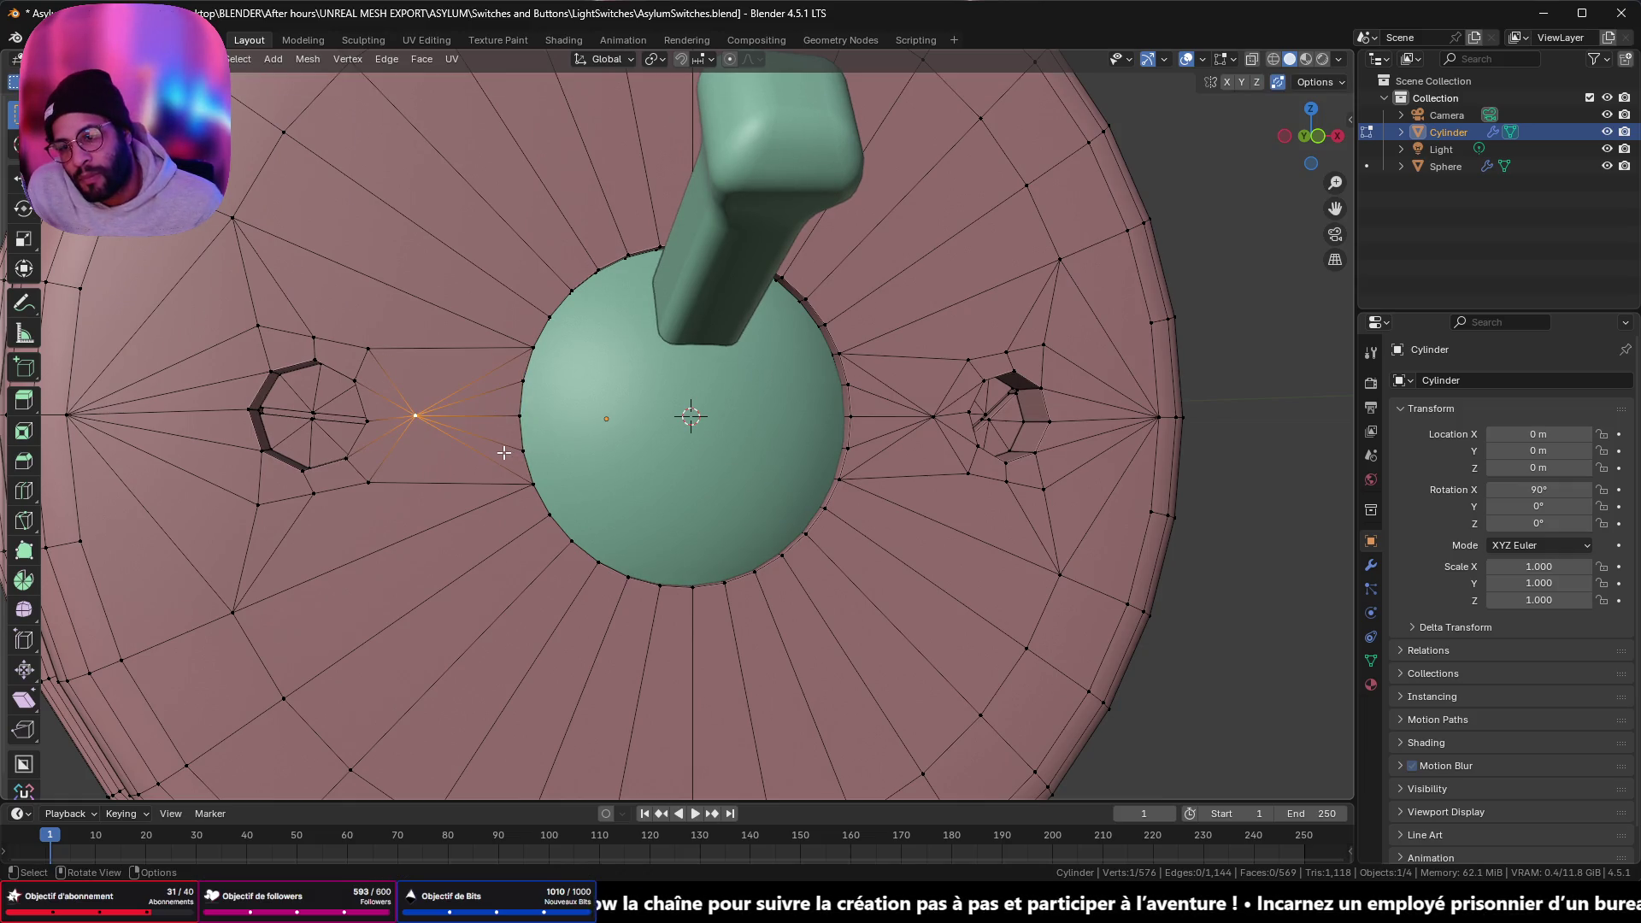
scroll(502, 453, "down", 5)
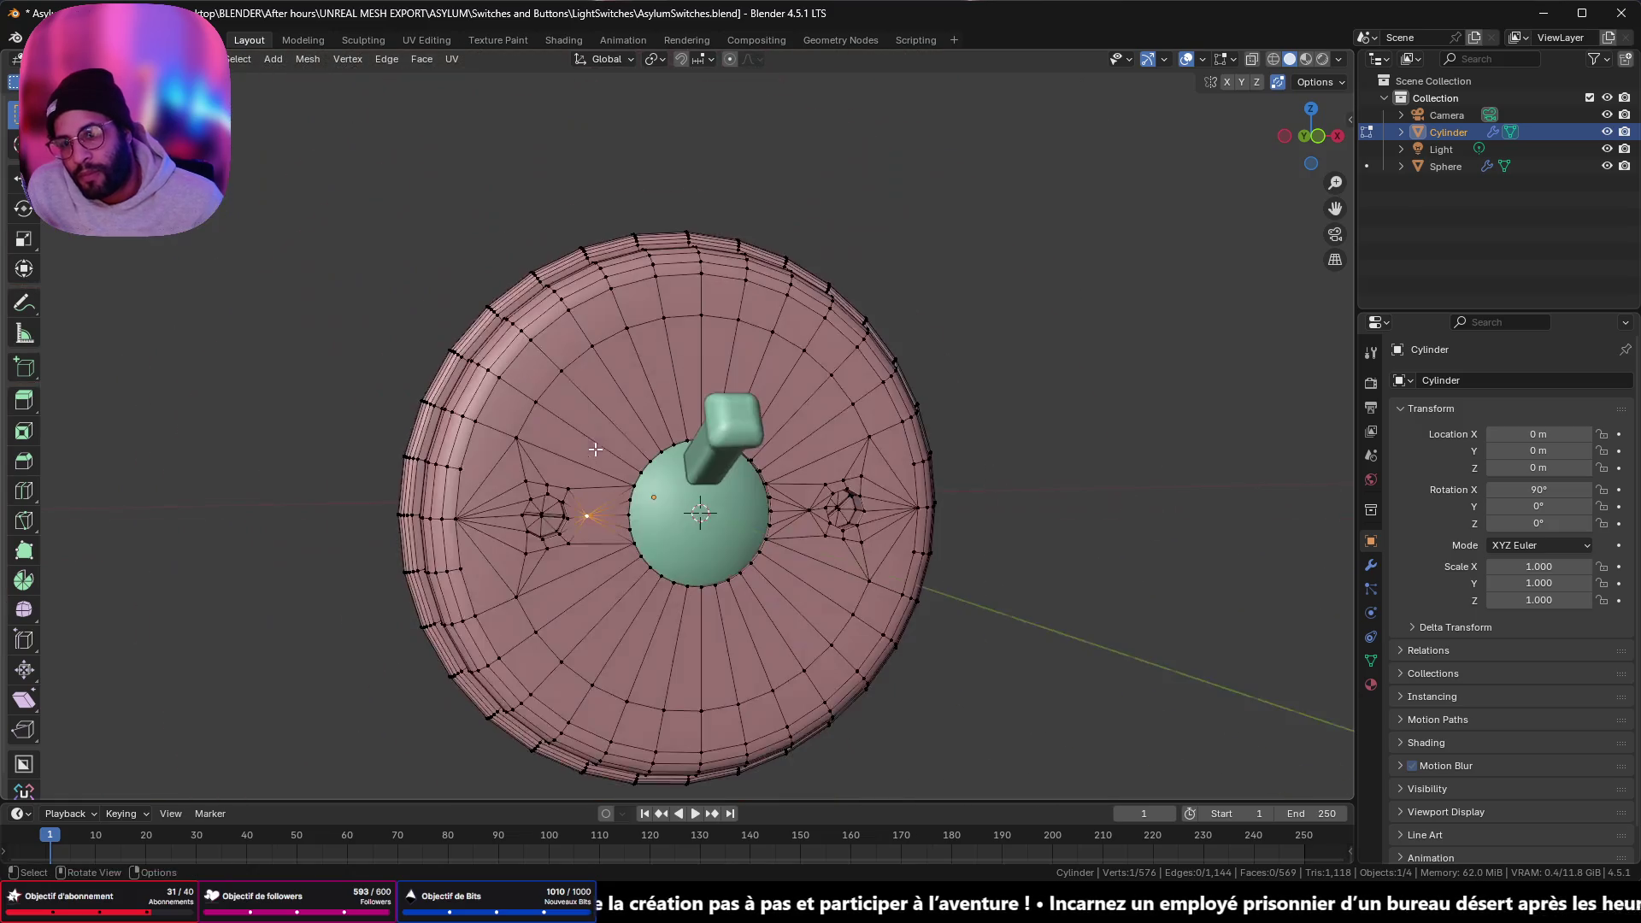
- In edge mode, slide the arc of edges over the disc's top out onto the rim
left_click(524, 422)
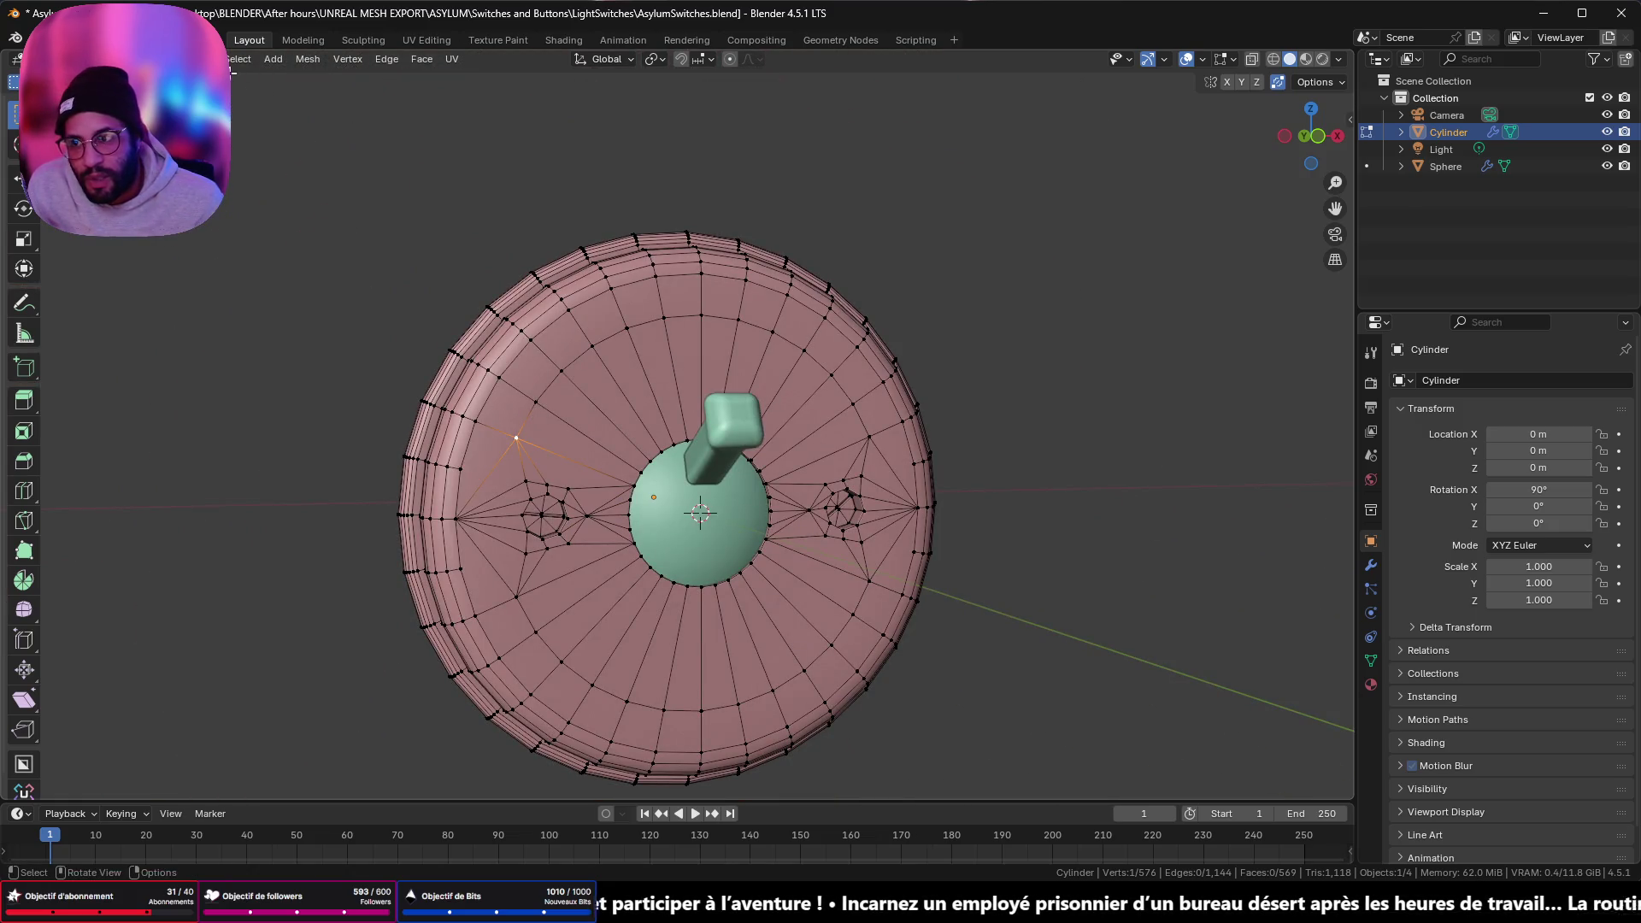
key("2")
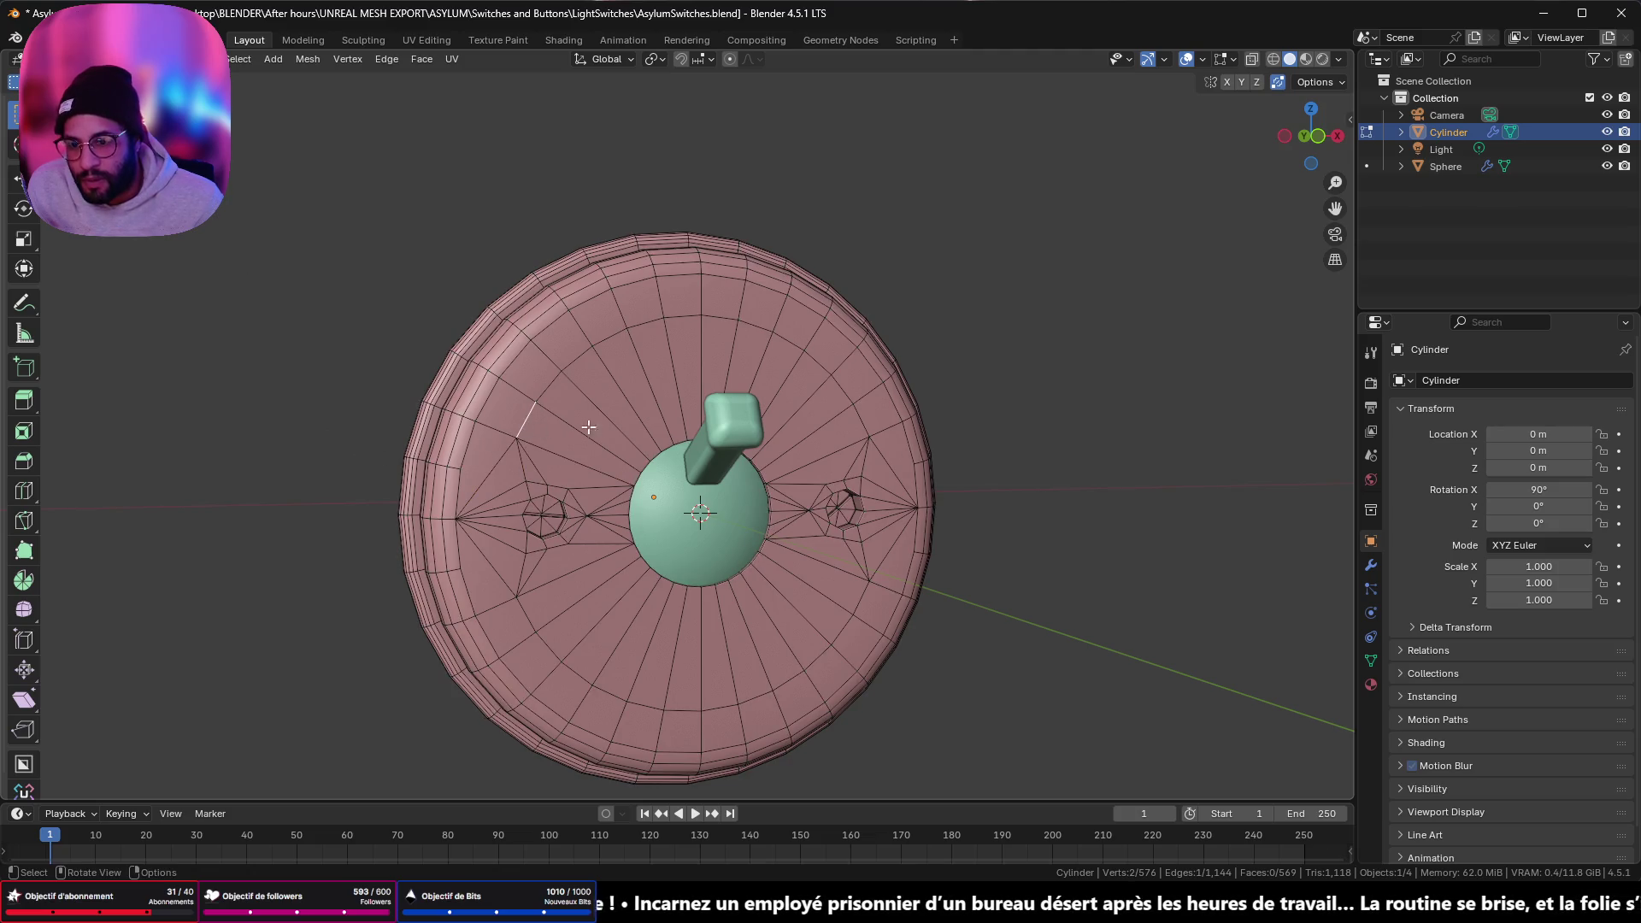
left_click(857, 414, "ctrl")
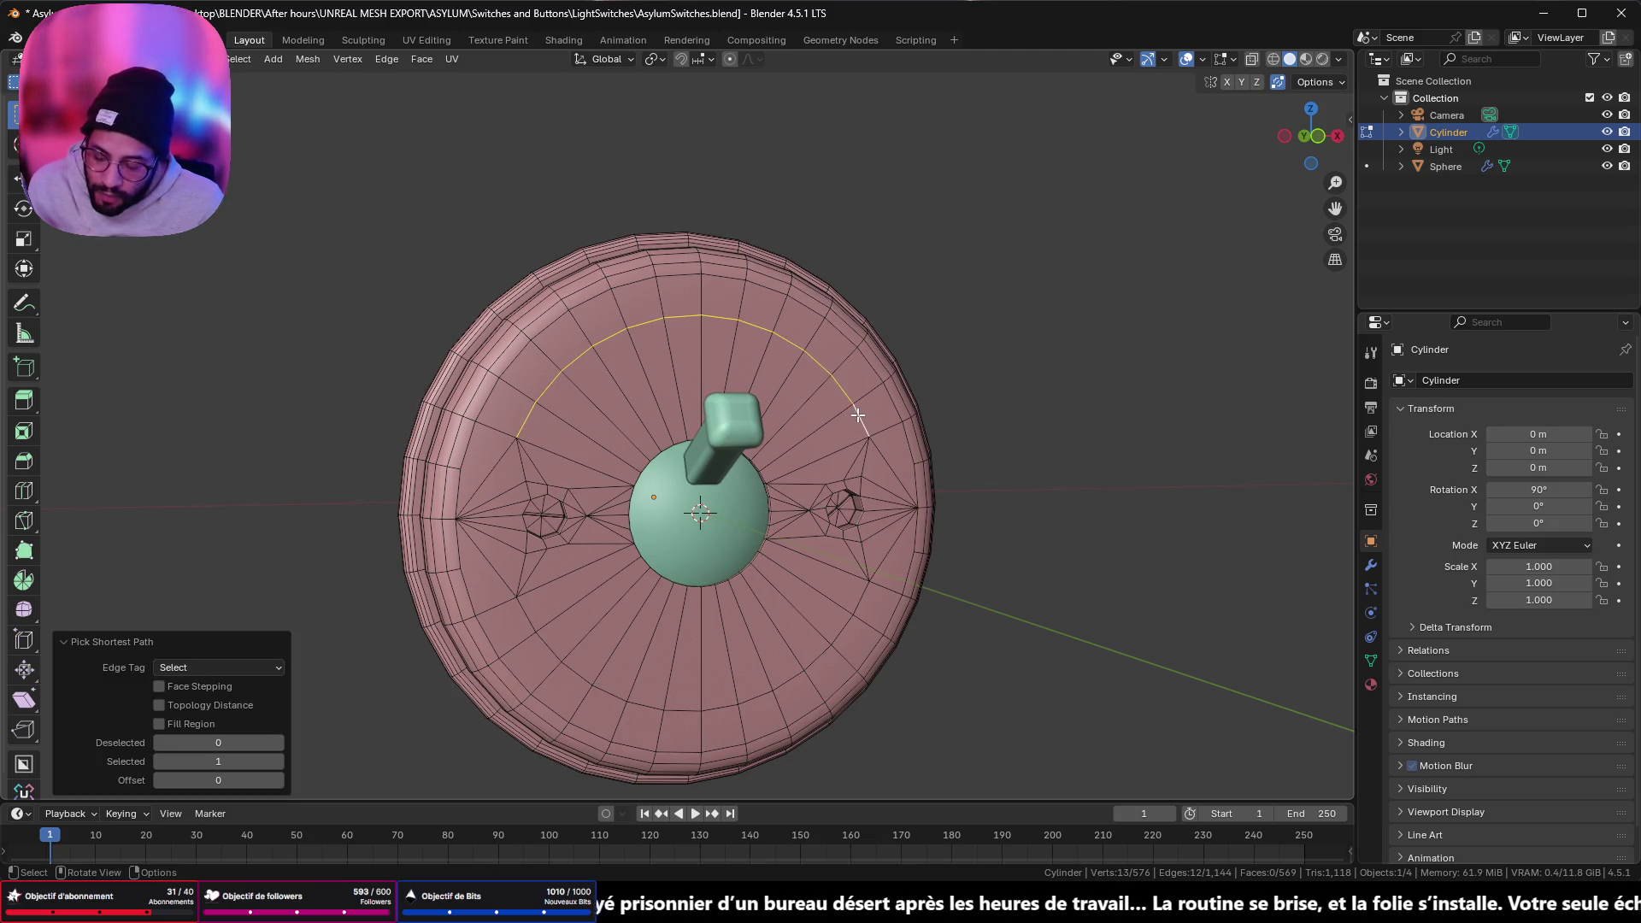
key("g")
key("g")
left_click(862, 274)
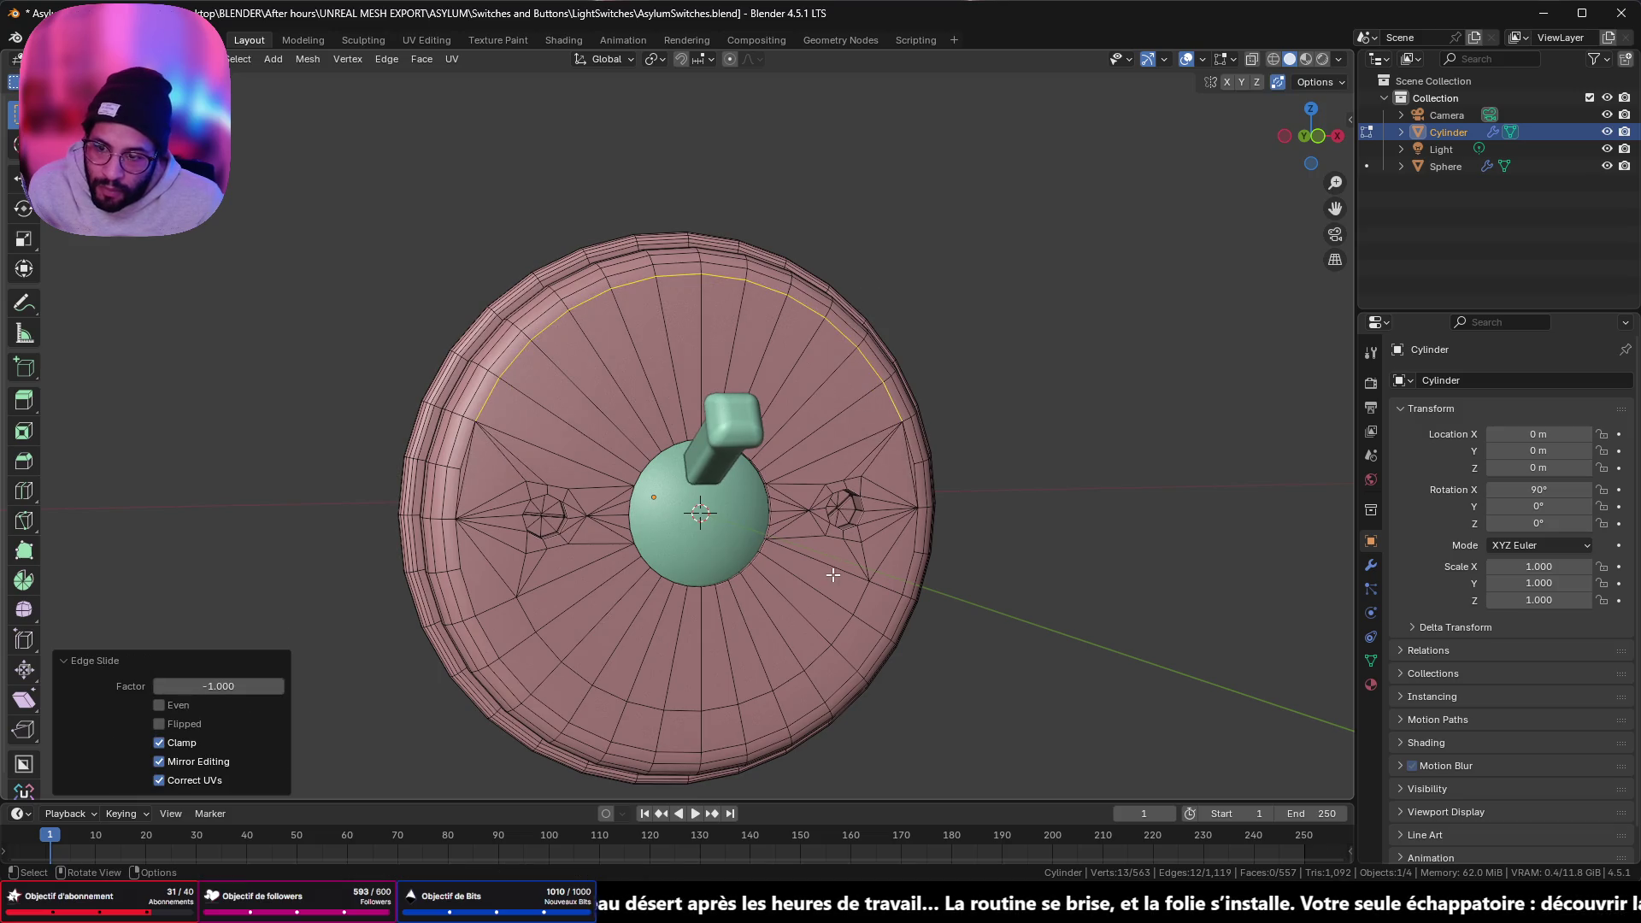
- Slide the lower arc of edges out onto the disc's rim
mouse_move(834, 575)
middle_mouse_down()
mouse_move(778, 590)
mouse_move(718, 575)
middle_mouse_up()
left_click(521, 541)
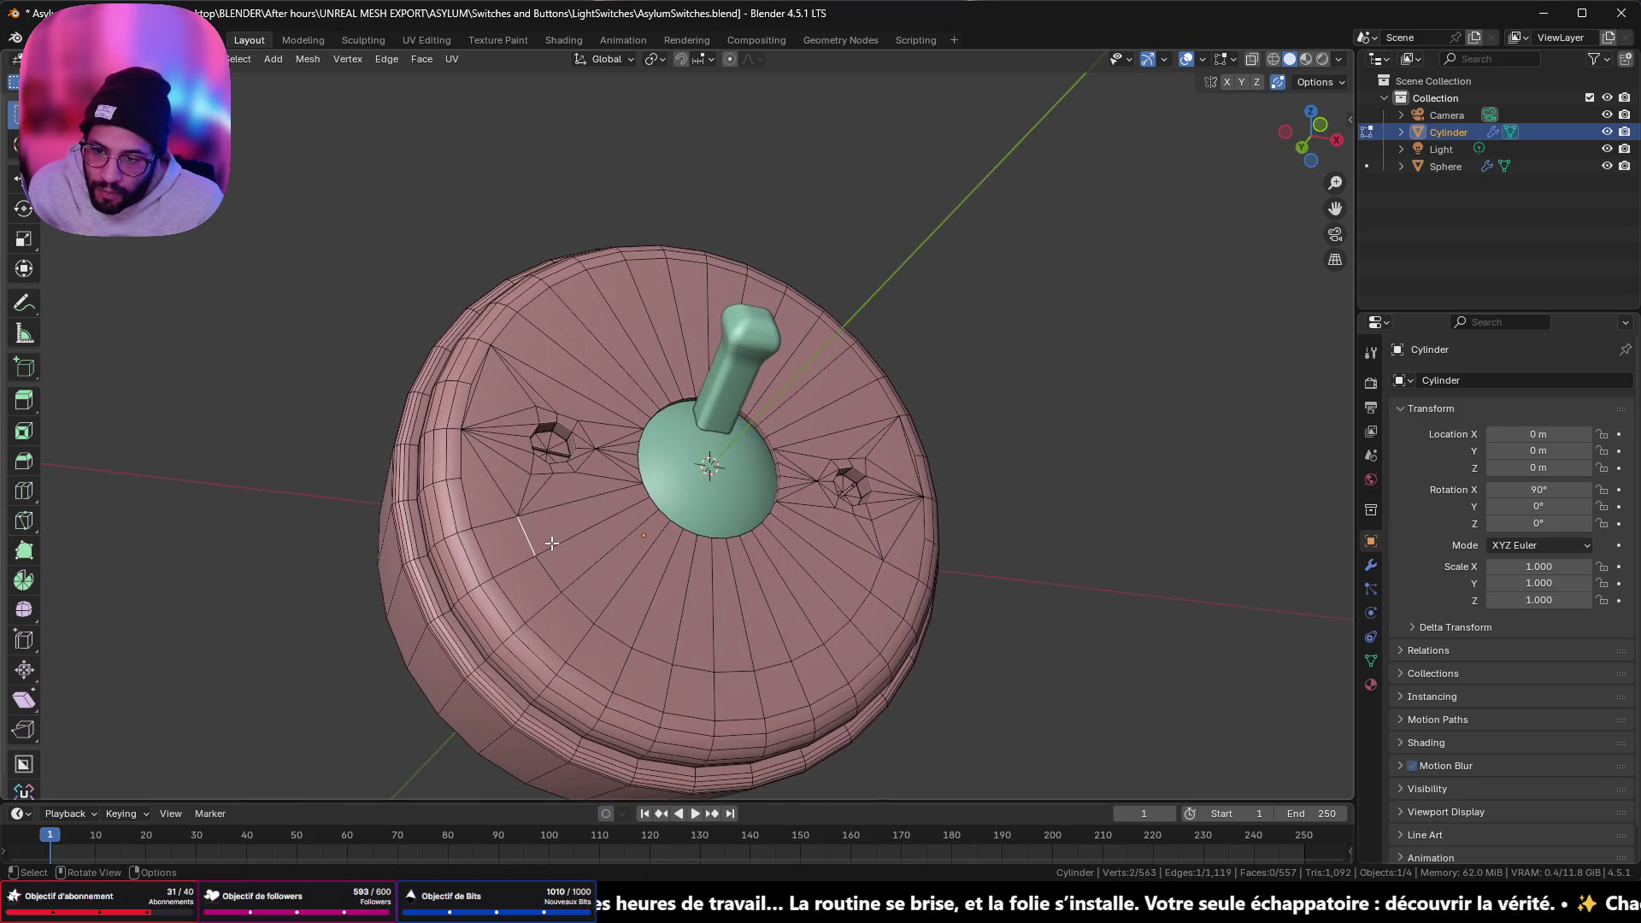
left_click(871, 579, "ctrl")
key("g")
key("g")
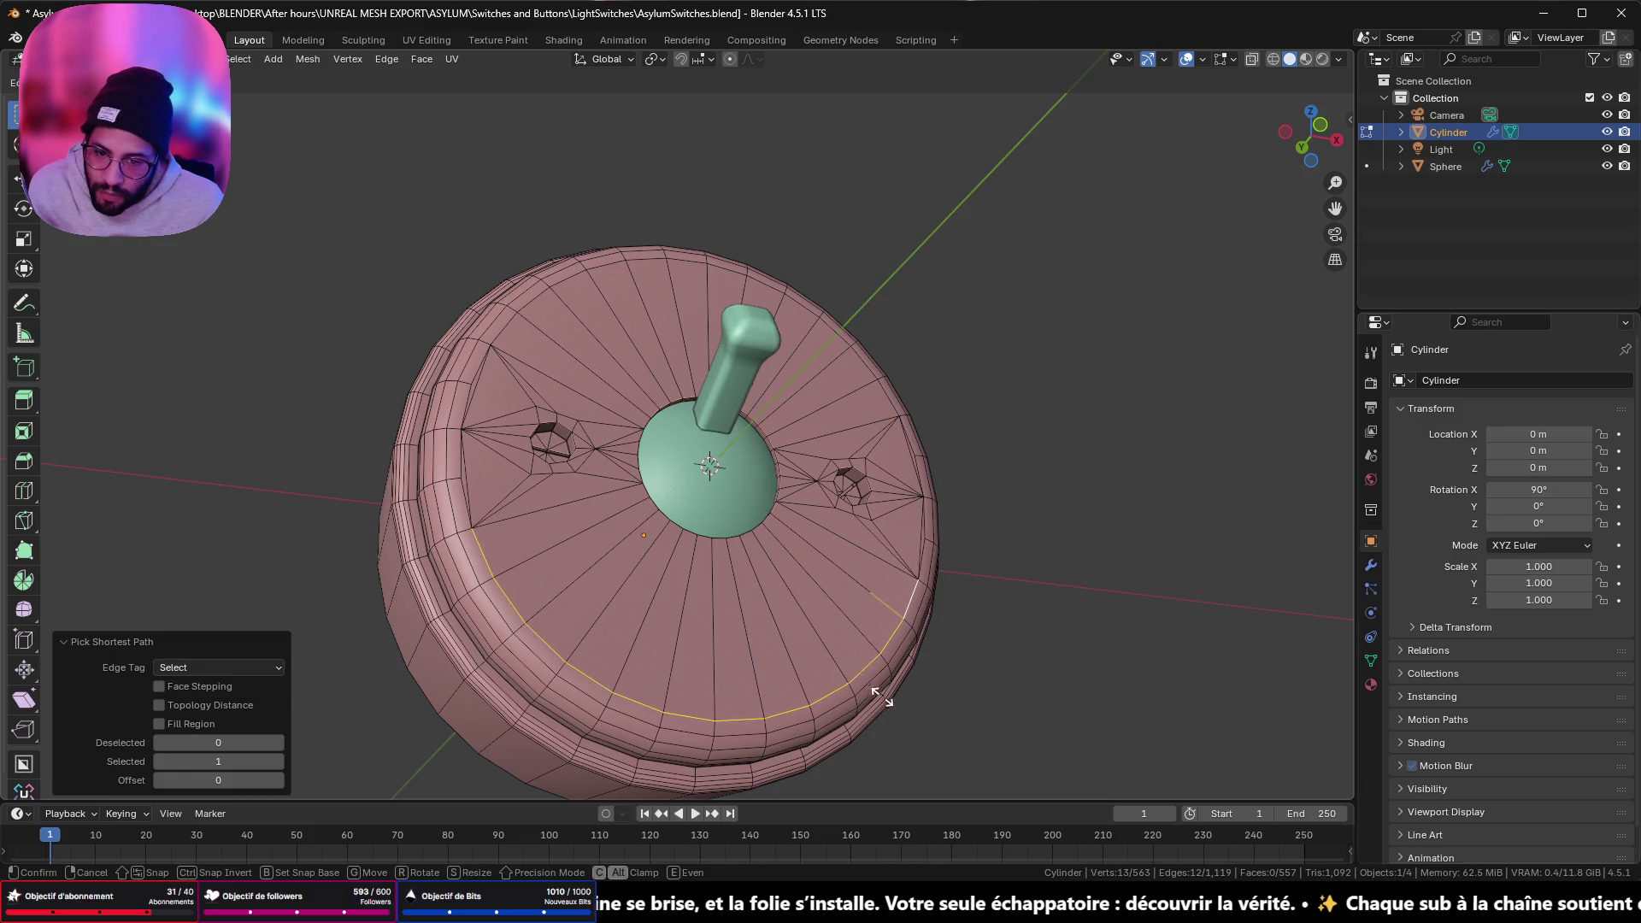
left_click(887, 704)
- Merge all vertices by distance, snap to front view, and leave Edit Mode
key("a")
key("m")
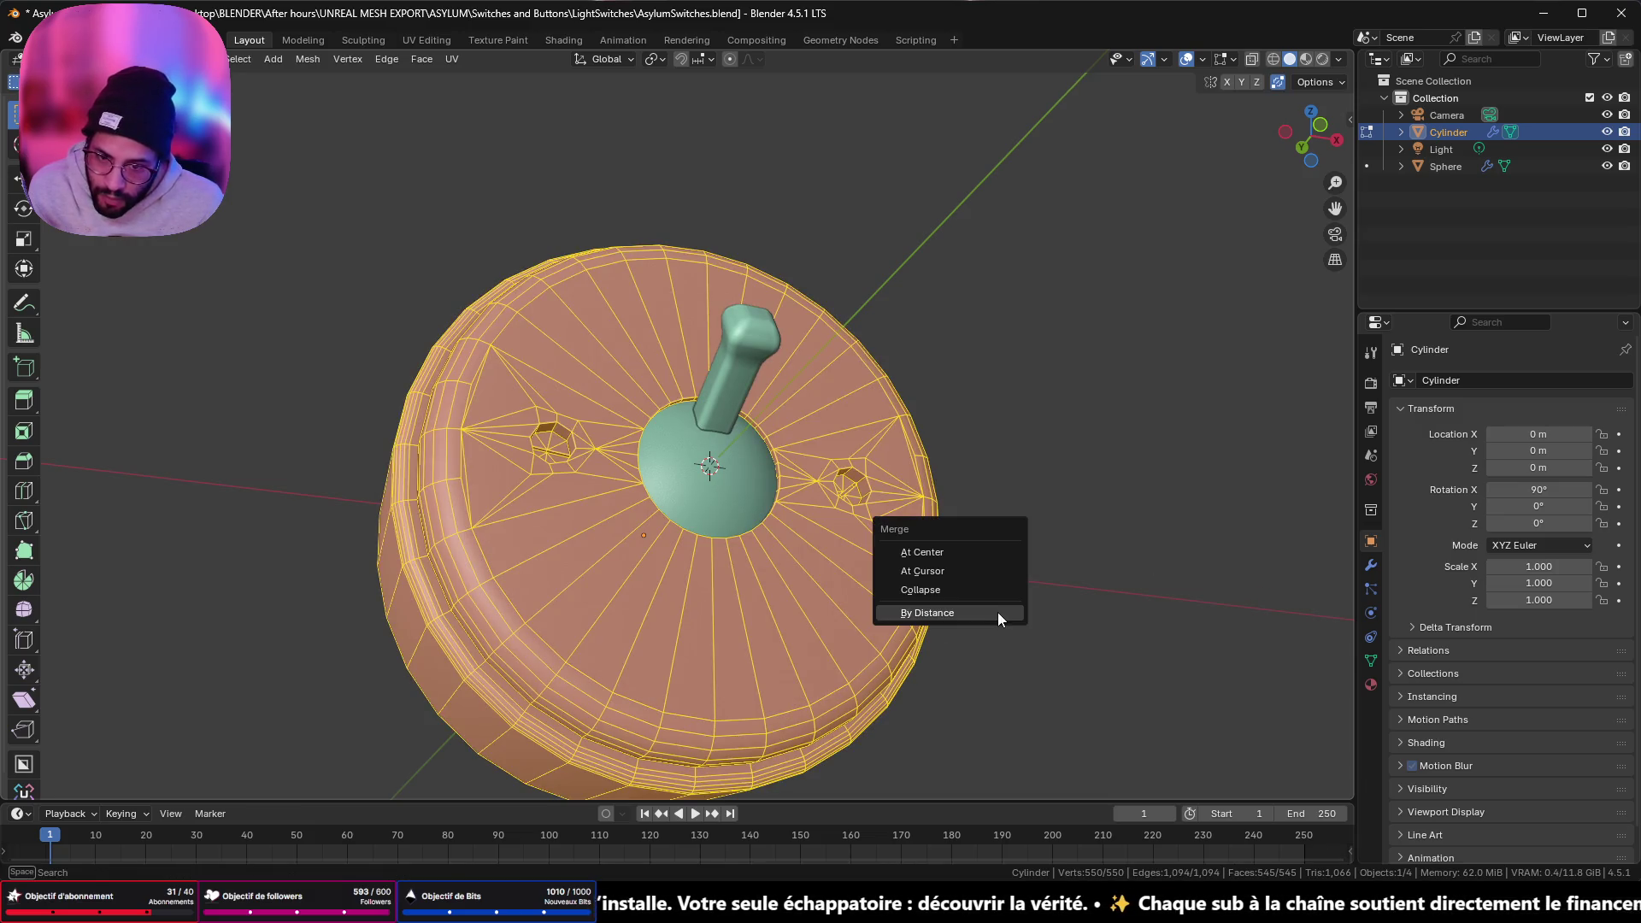
left_click(997, 612)
key("KP_1")
key("Tab")
- Orbit around the switch and re-enter Edit Mode to inspect the 550-vertex mesh
mouse_move(804, 538)
middle_mouse_down()
mouse_move(827, 505)
mouse_move(740, 434)
mouse_move(665, 510)
mouse_move(799, 494)
mouse_move(692, 484)
mouse_move(785, 478)
mouse_move(802, 540)
mouse_move(671, 537)
mouse_move(680, 438)
mouse_move(831, 499)
mouse_move(787, 571)
middle_mouse_up()
scroll(701, 607, "up", 3)
mouse_move(702, 613)
middle_mouse_down()
mouse_move(645, 550)
mouse_move(843, 388)
mouse_move(760, 444)
middle_mouse_up()
key("Tab")
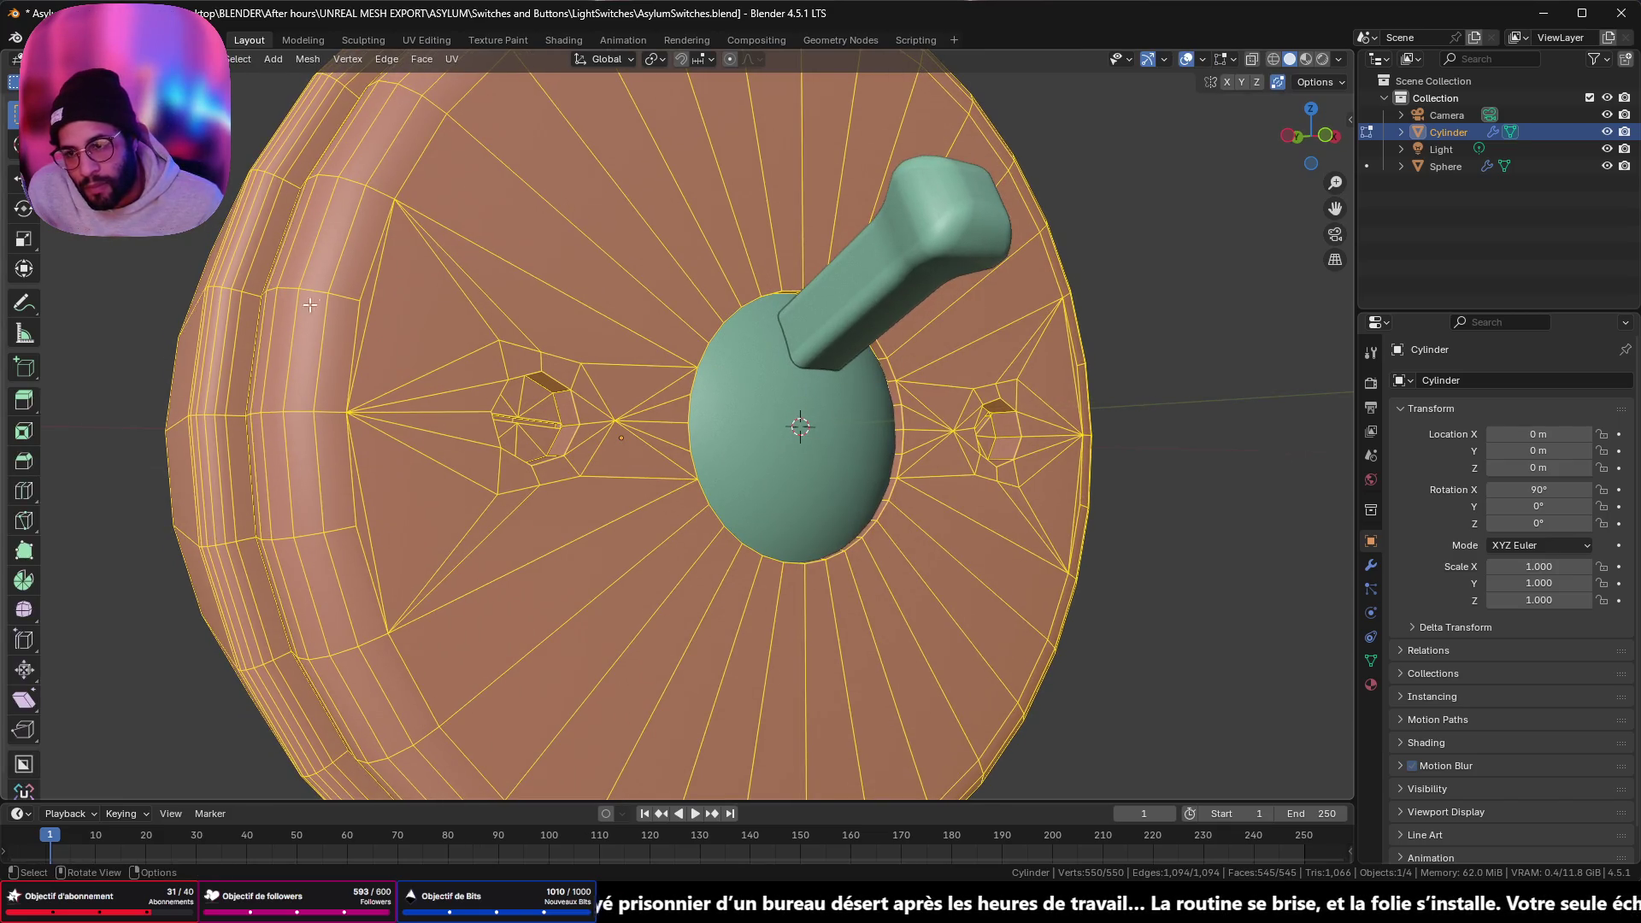
key("Tab")
key("Tab")
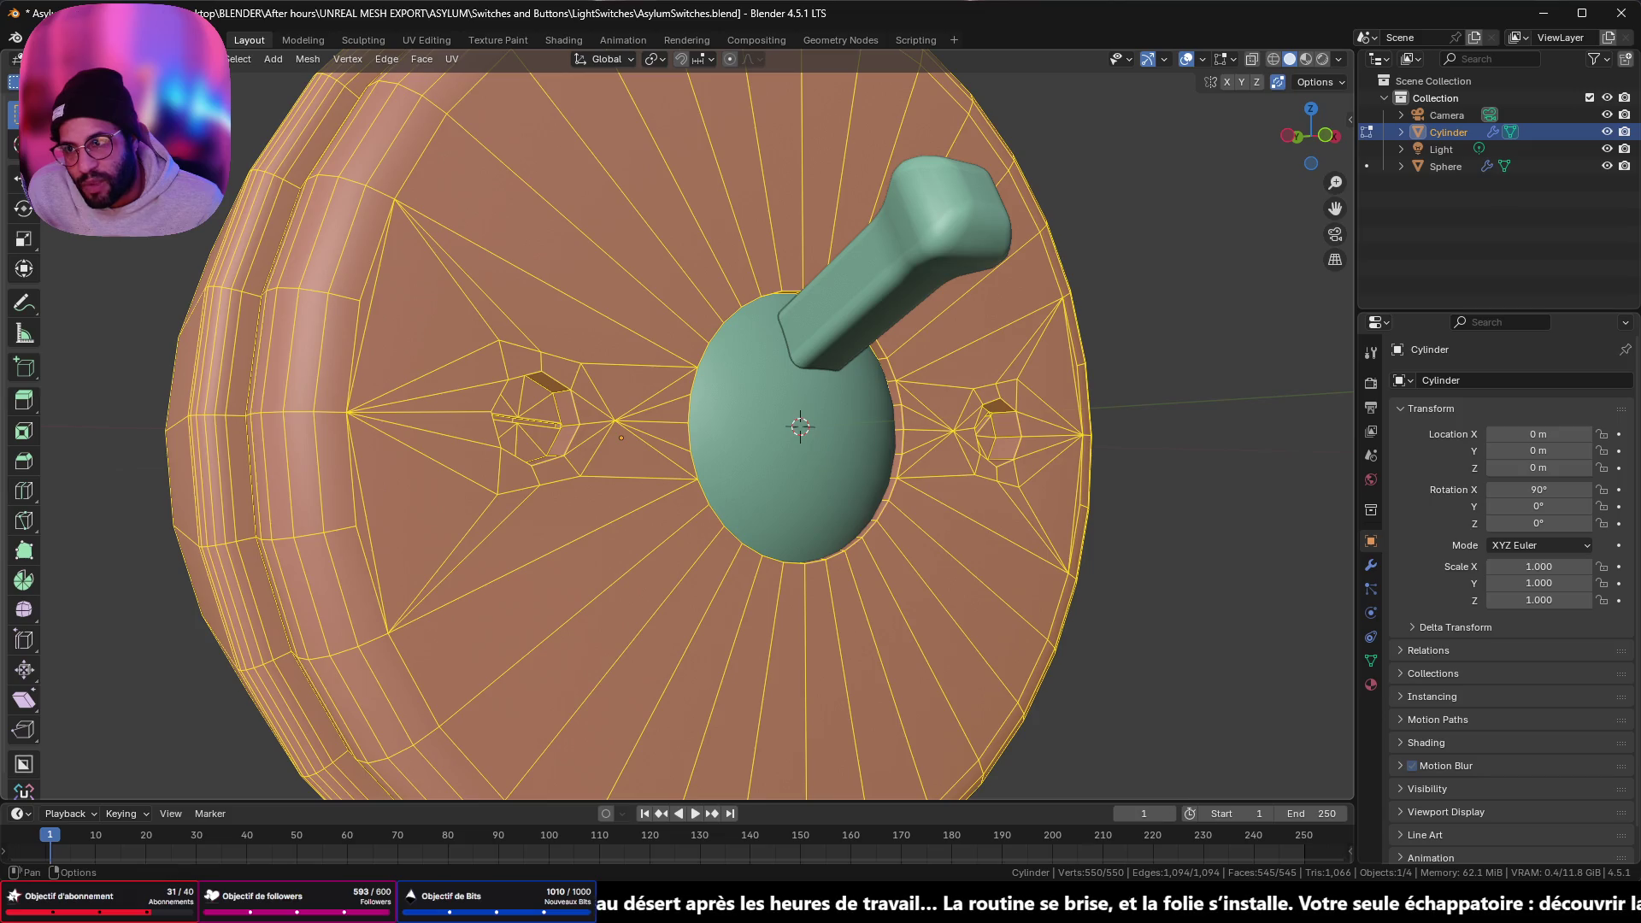
key("Tab")
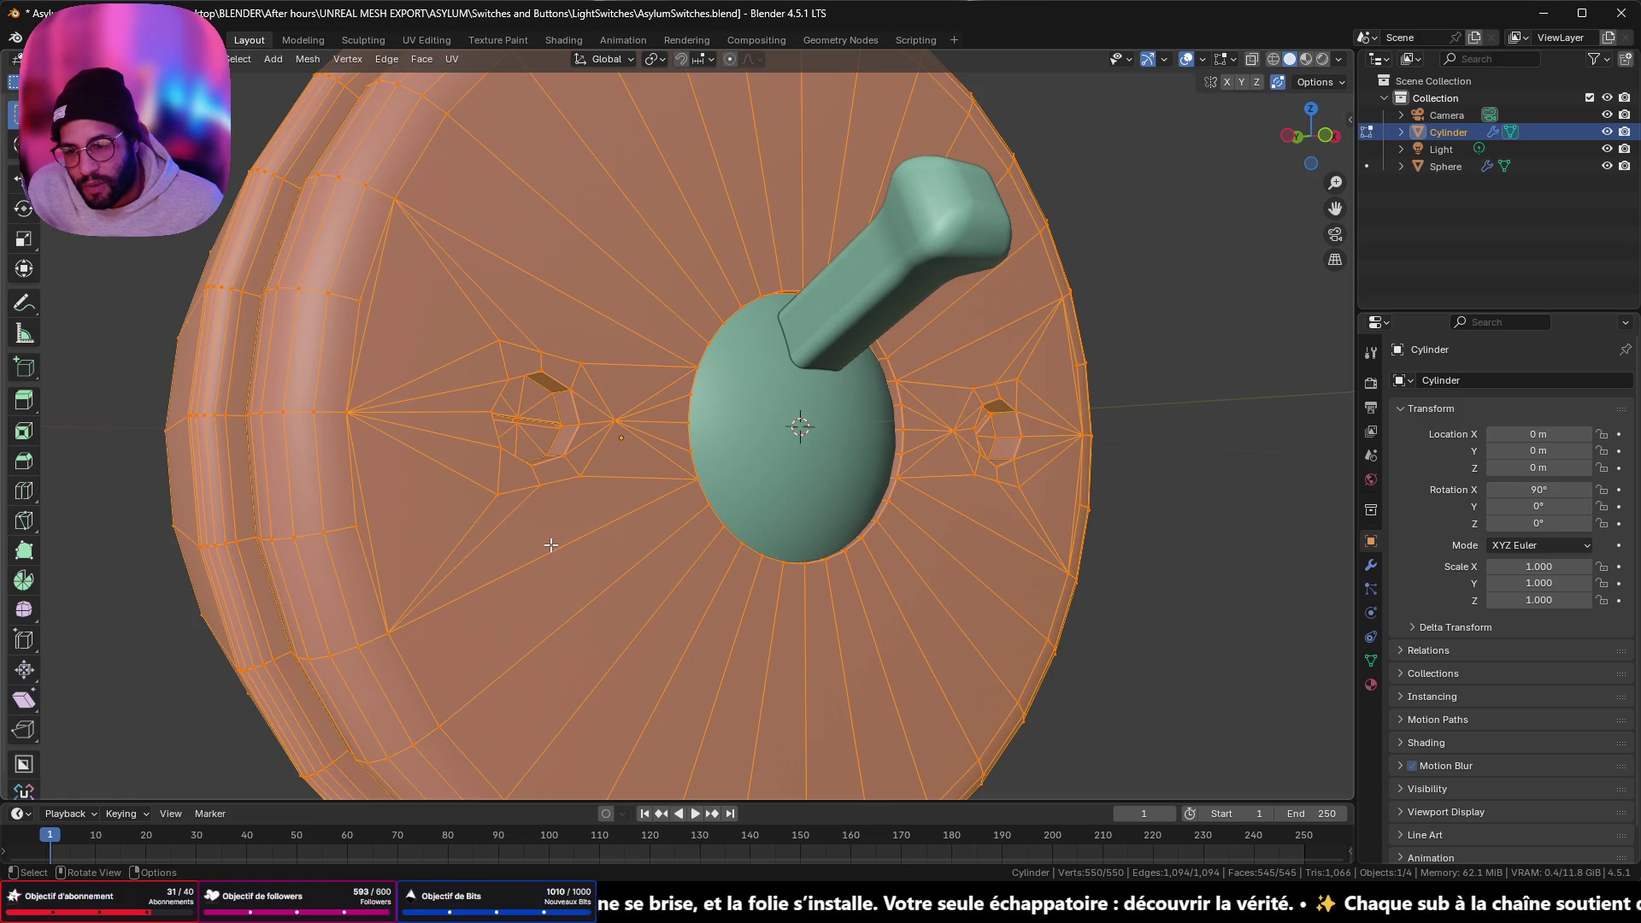
- Slide the two vertices below the left hole into the lower vertices so they merge
scroll(551, 545, "up", 2)
middle_click_drag(534, 530, 704, 474, "shift")
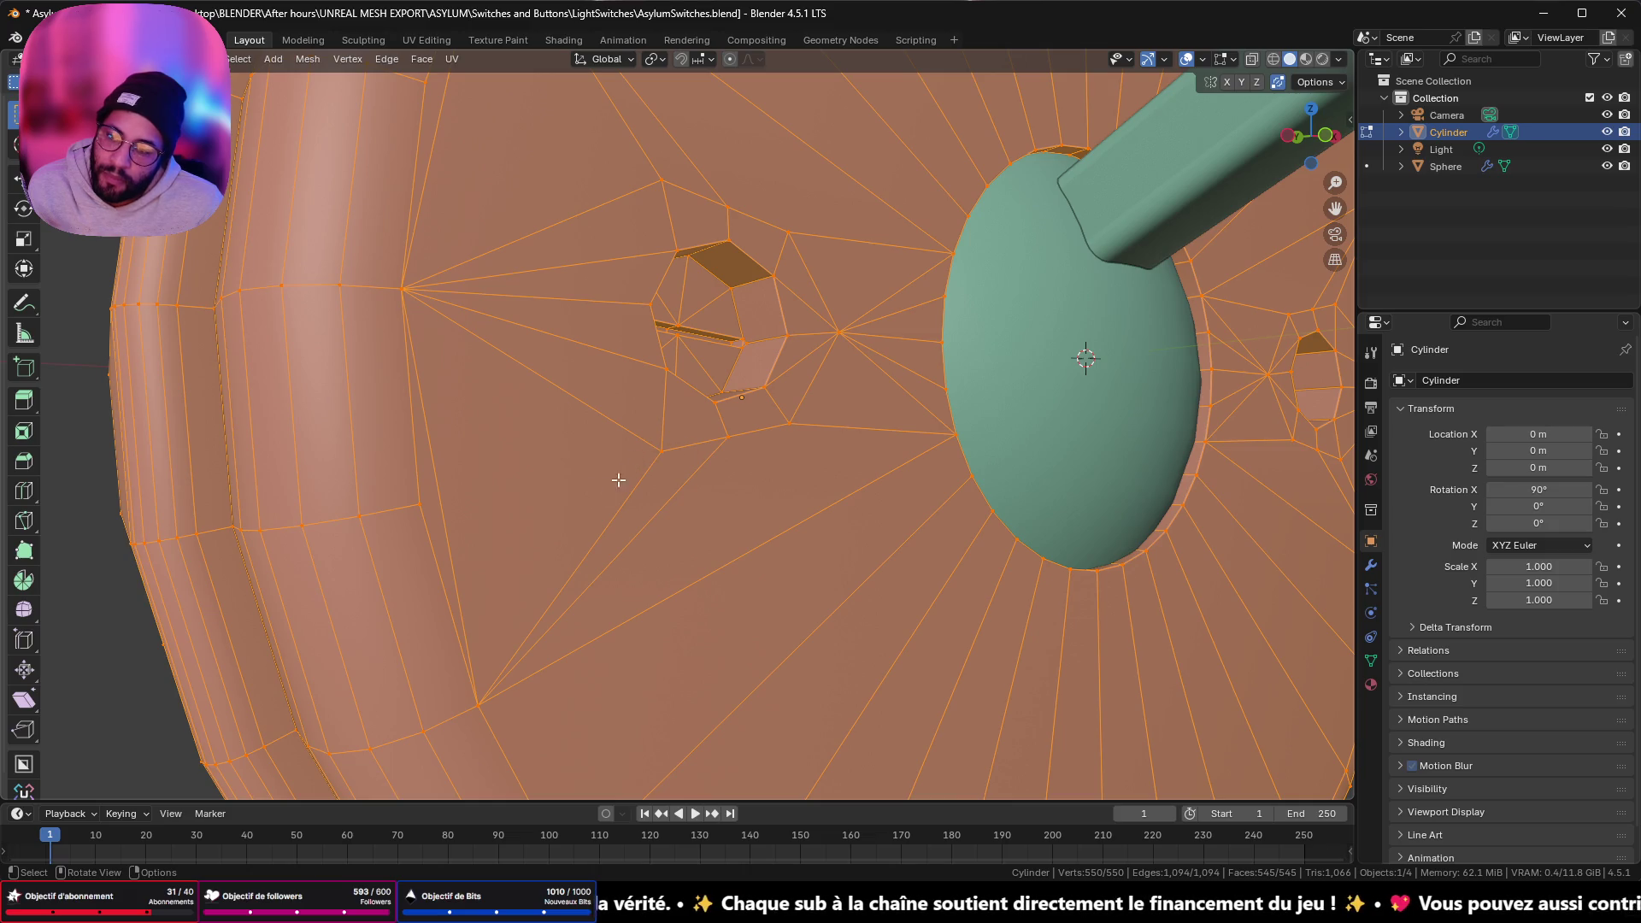
left_click(664, 457)
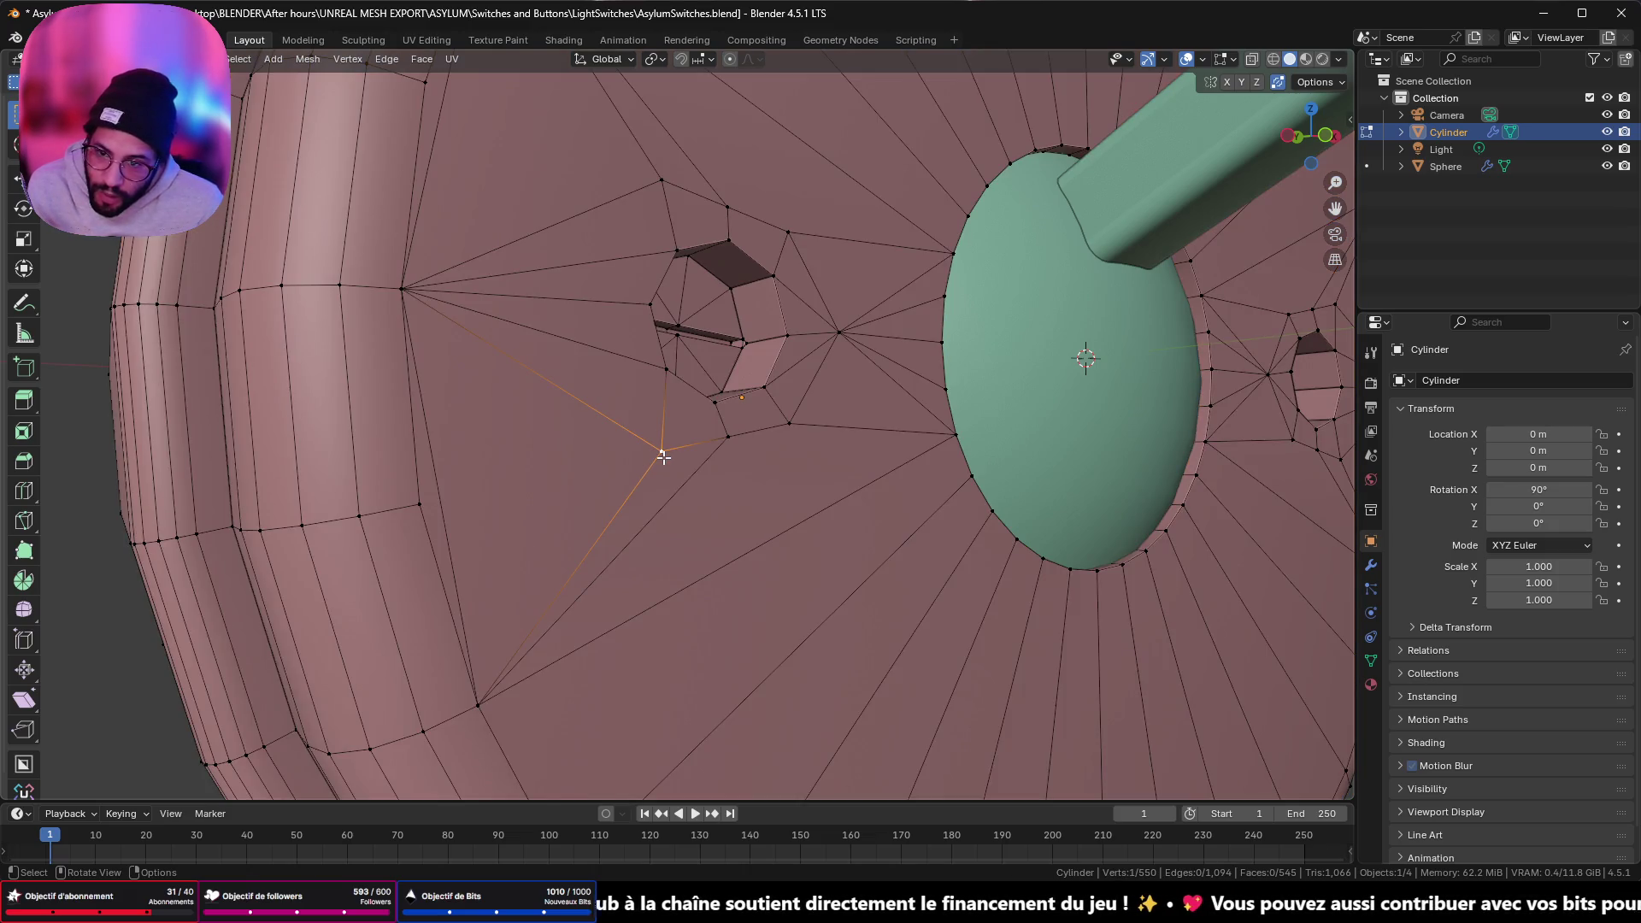
key("shift+v")
left_click(588, 677)
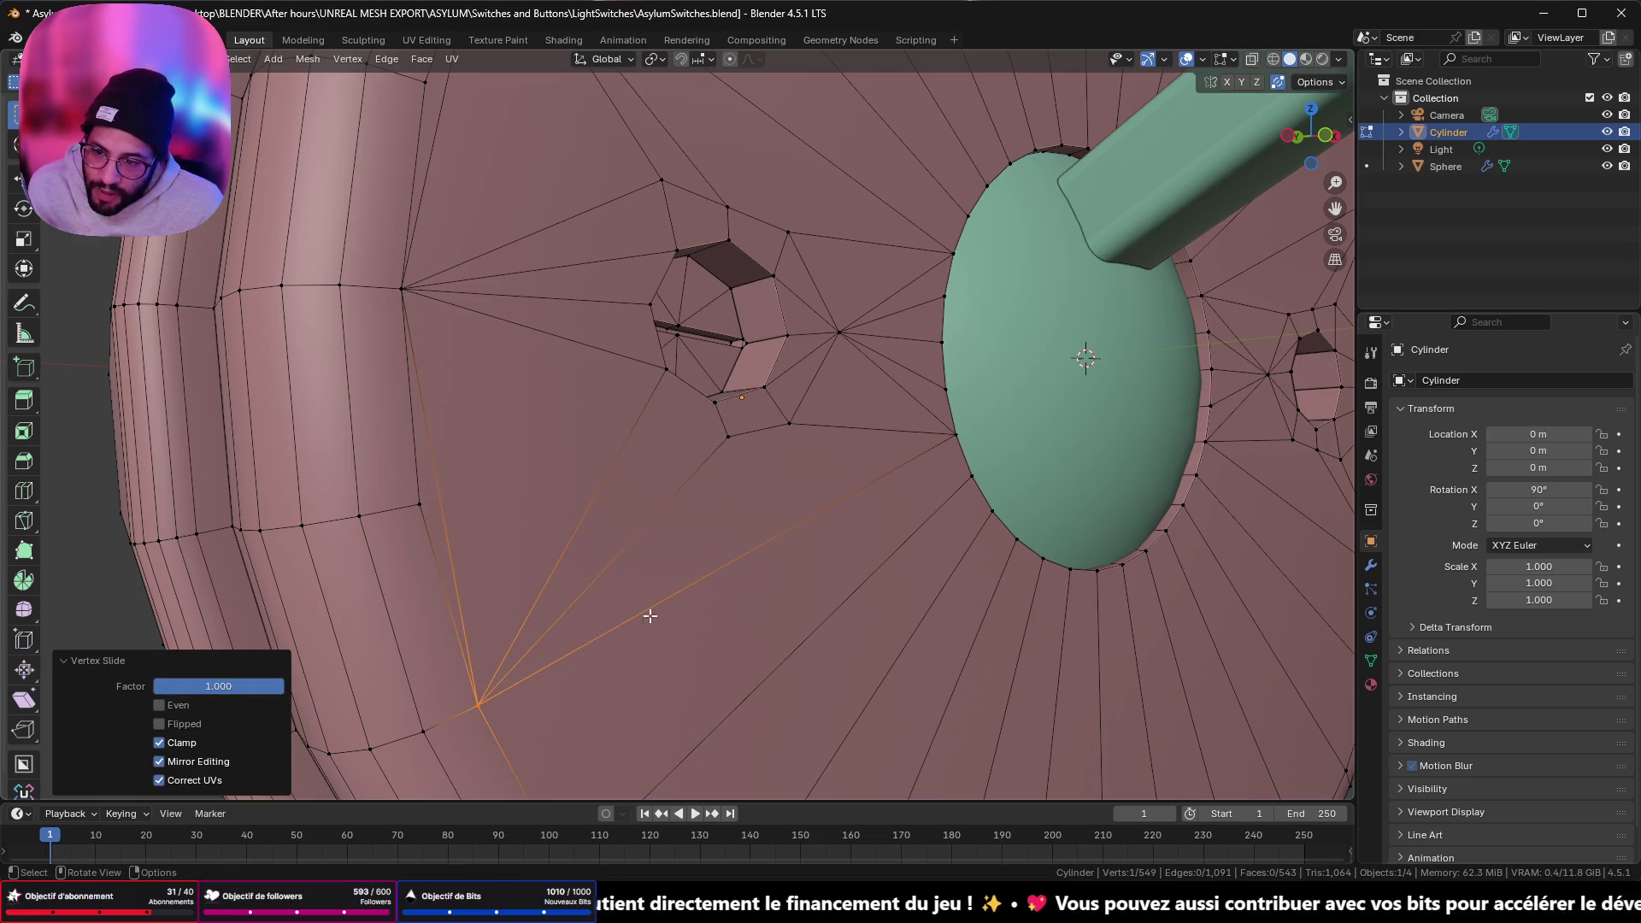
left_click(724, 436)
key("shift+v")
left_click(442, 750)
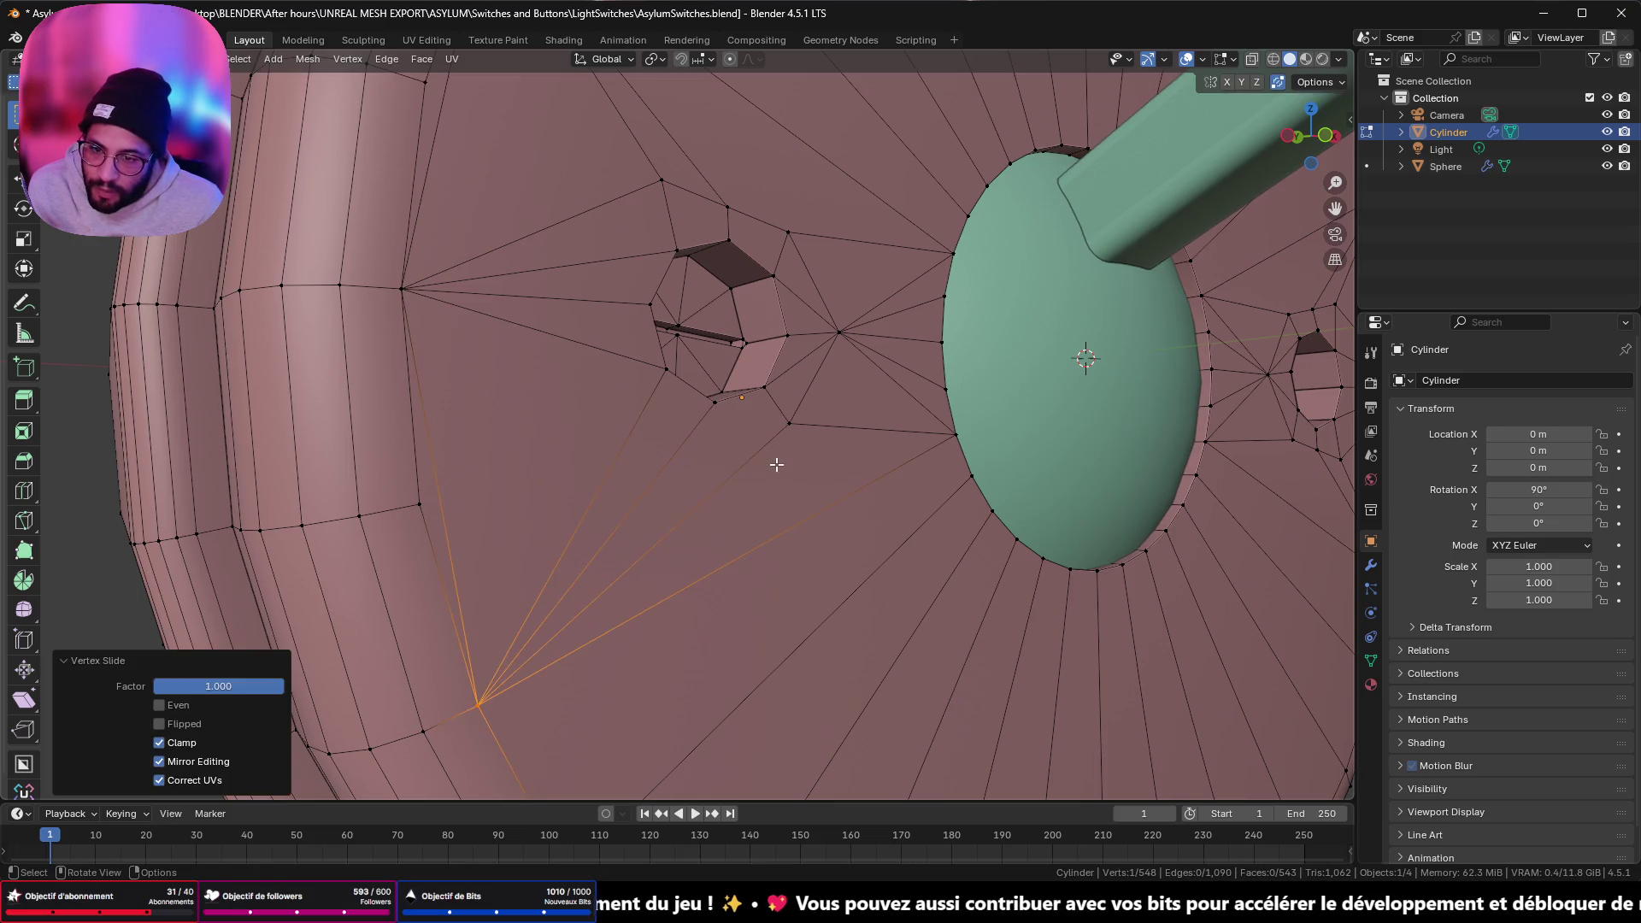
- Try sliding the vertex between the hole and dome onto the dome edge, undoing each attempt
left_click(784, 424)
key("shift+v")
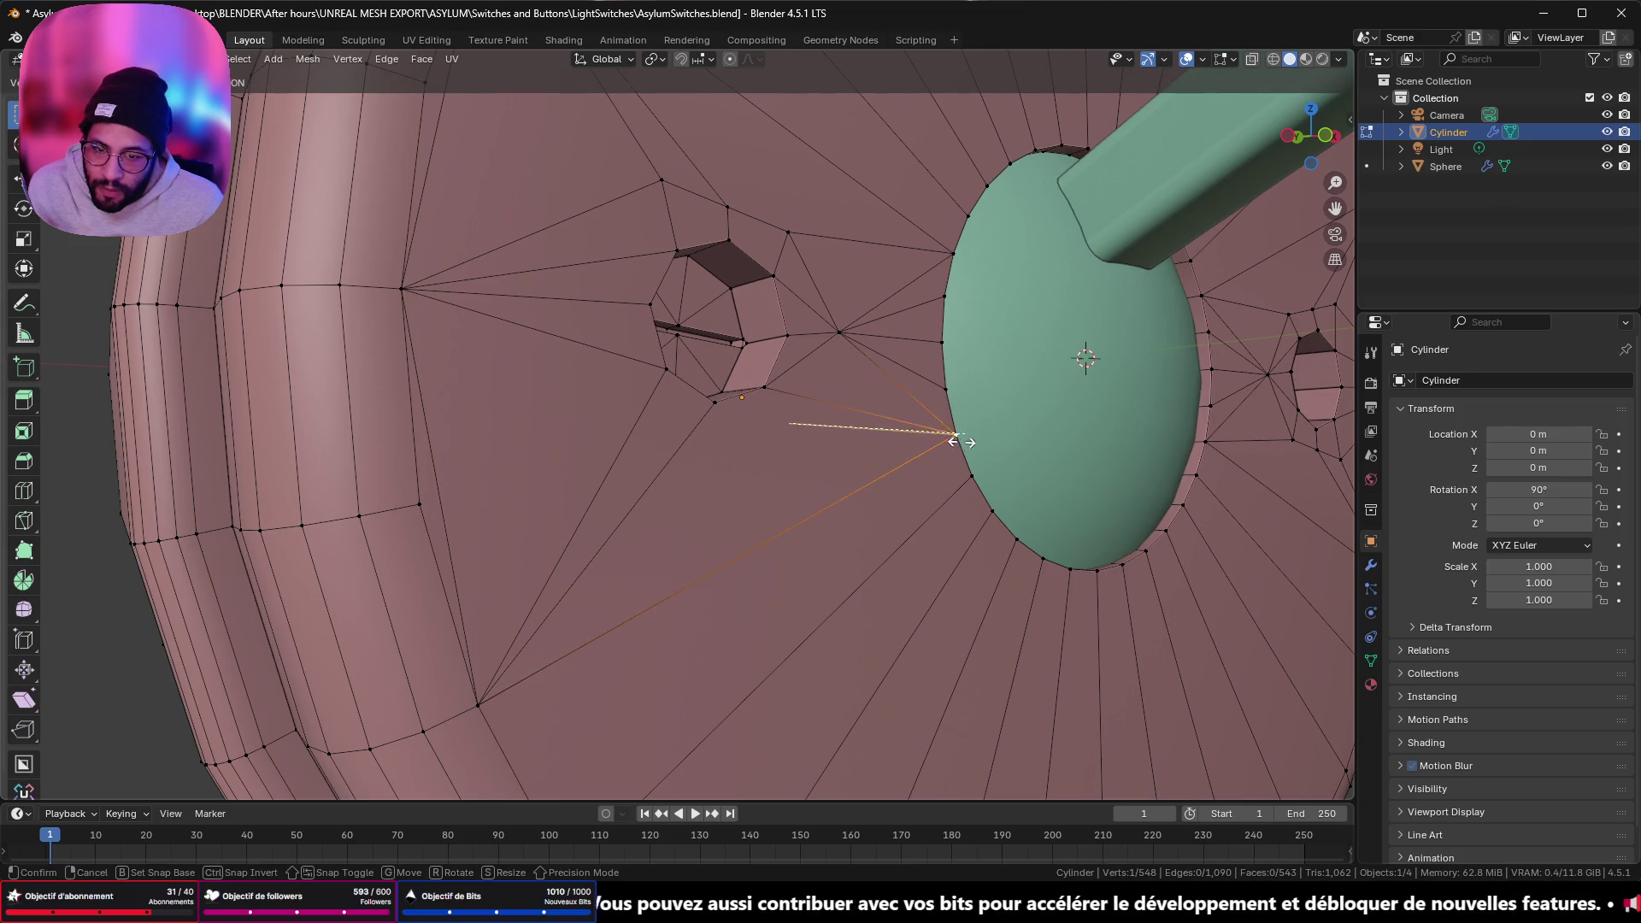
left_click(957, 441)
key("ctrl+z")
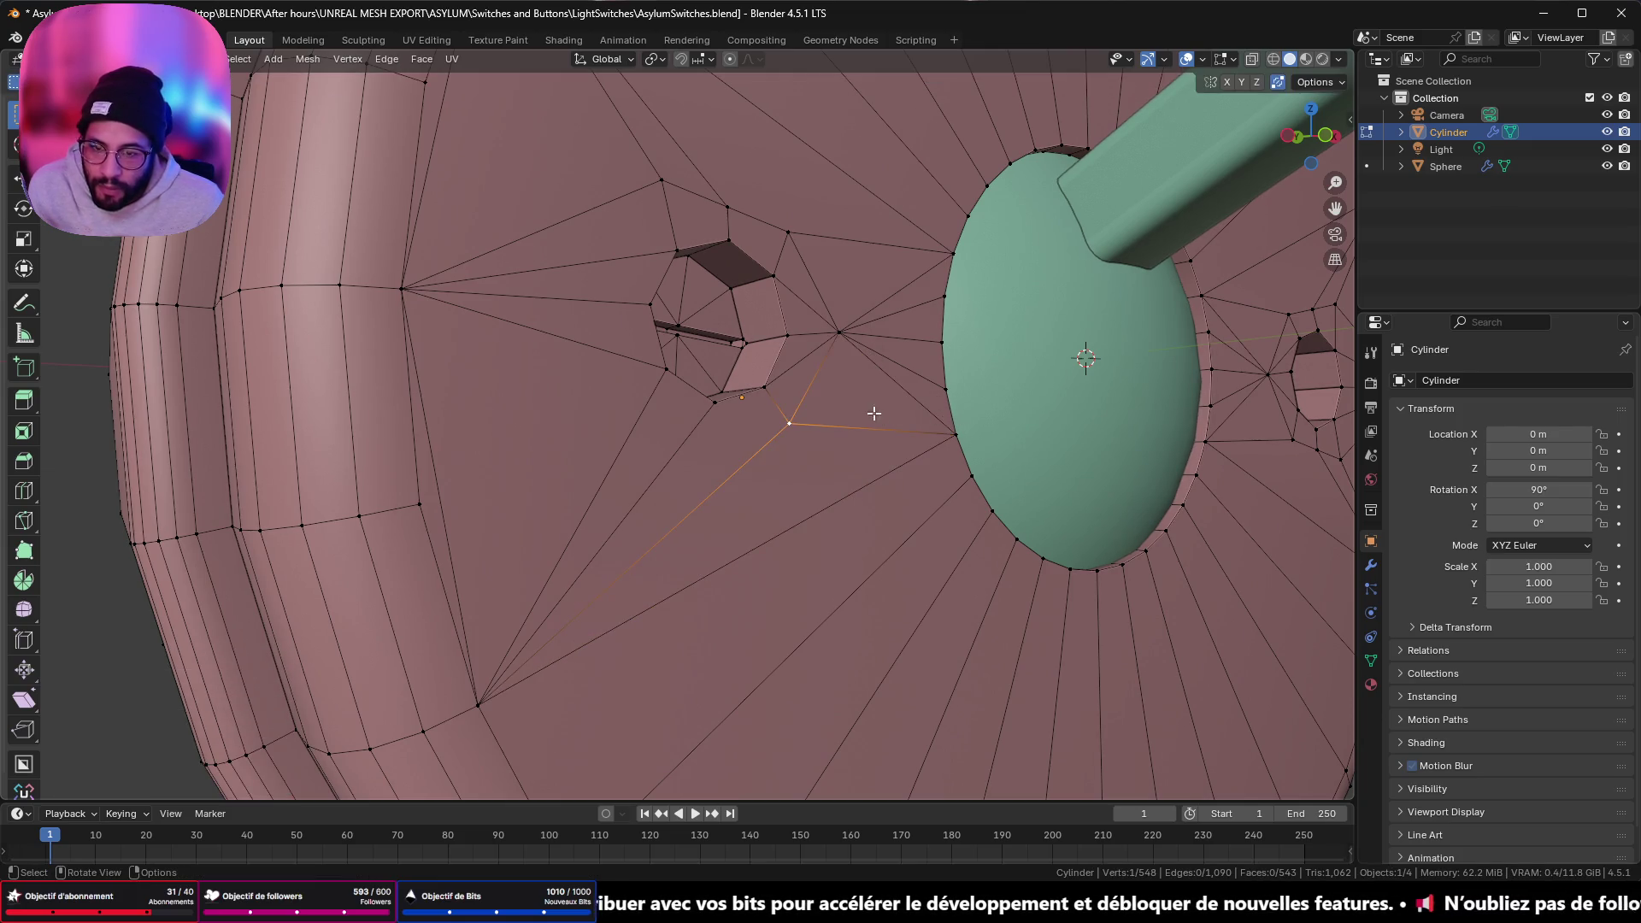
key("shift+v")
left_click(953, 455)
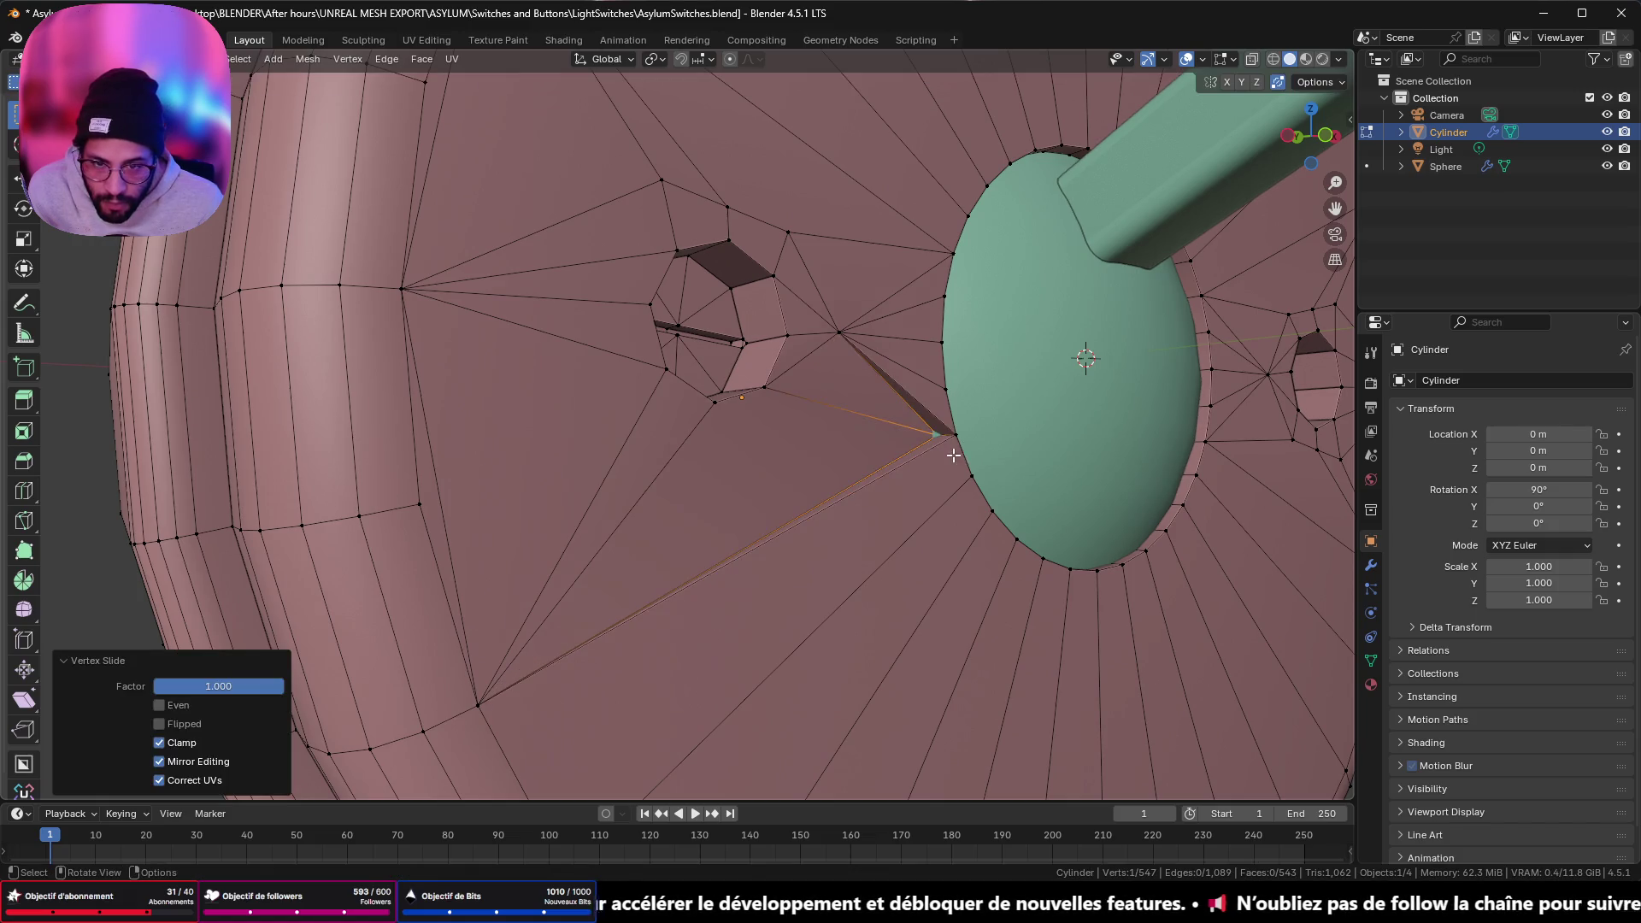
mouse_move(924, 463)
middle_mouse_down()
mouse_move(950, 488)
mouse_move(893, 466)
mouse_move(821, 496)
middle_mouse_up()
key("ctrl+z")
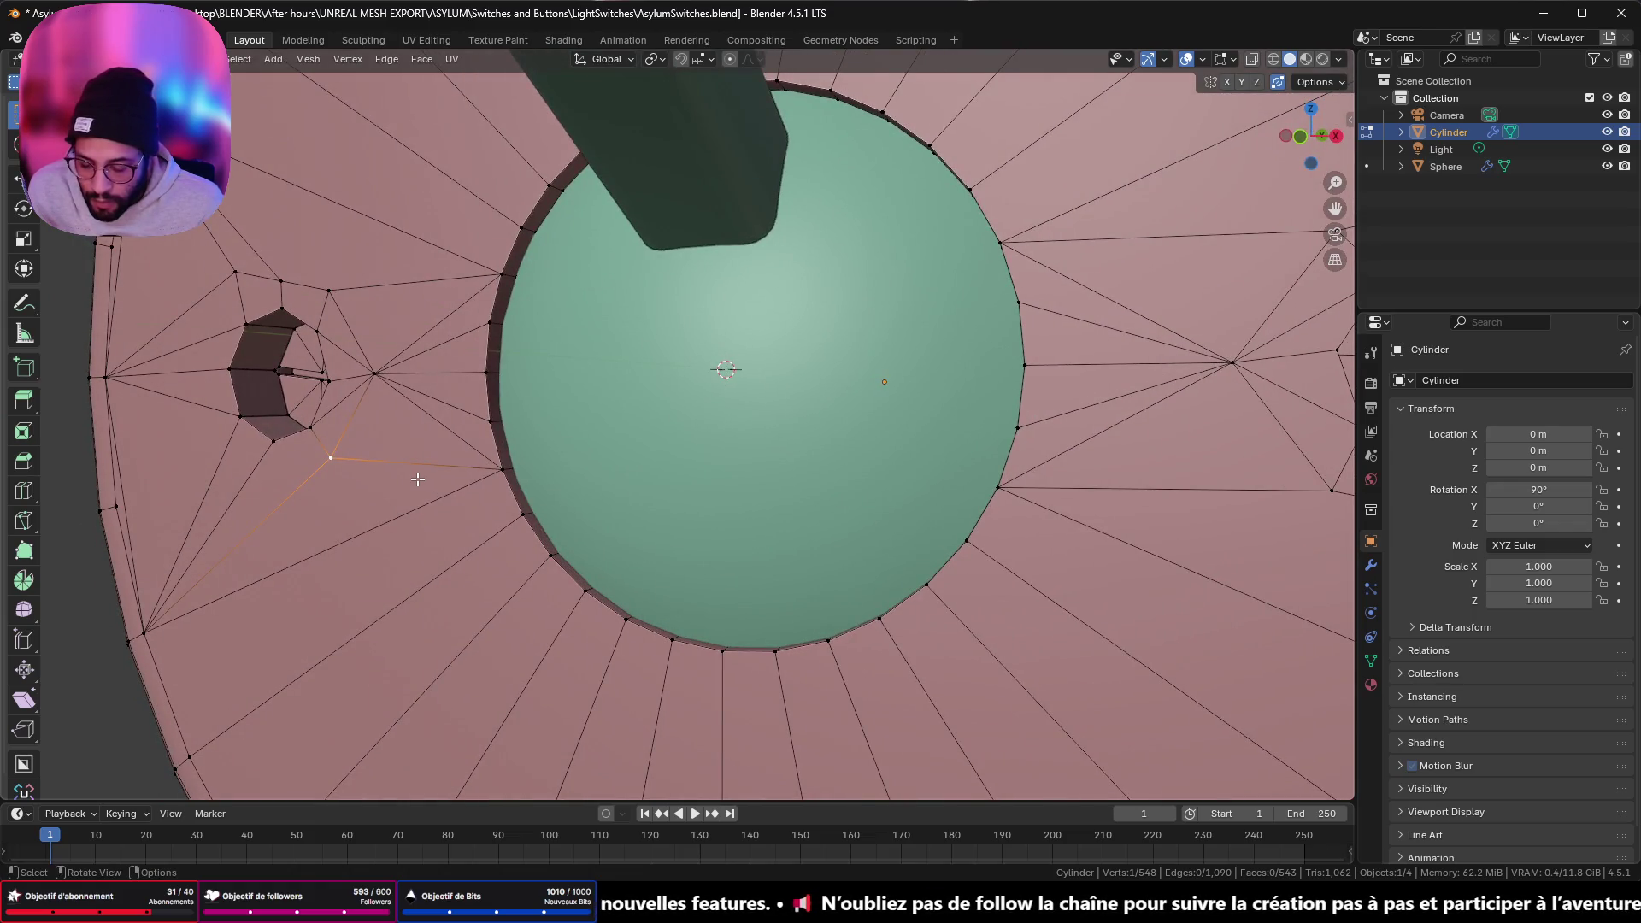
key("shift+v")
left_click(588, 520)
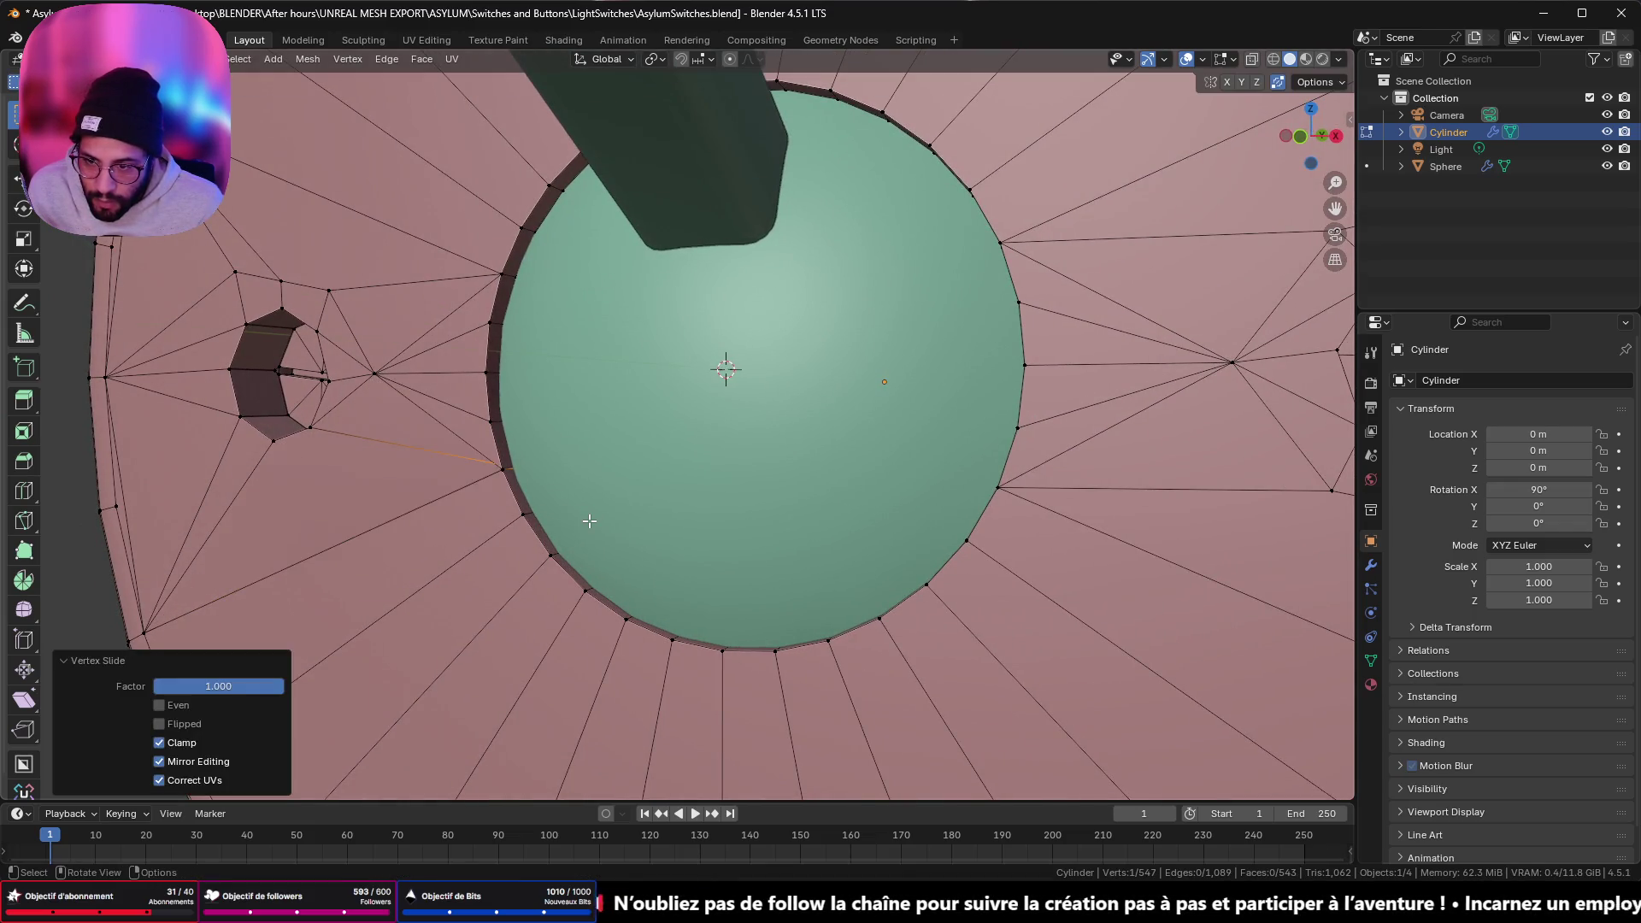
mouse_move(502, 509)
middle_mouse_down()
mouse_move(871, 484)
mouse_move(604, 459)
middle_mouse_up()
key("ctrl+z")
- Merge that vertex onto the dome-edge vertex with Merge At Last, then leave Edit Mode
left_click(806, 459, "shift")
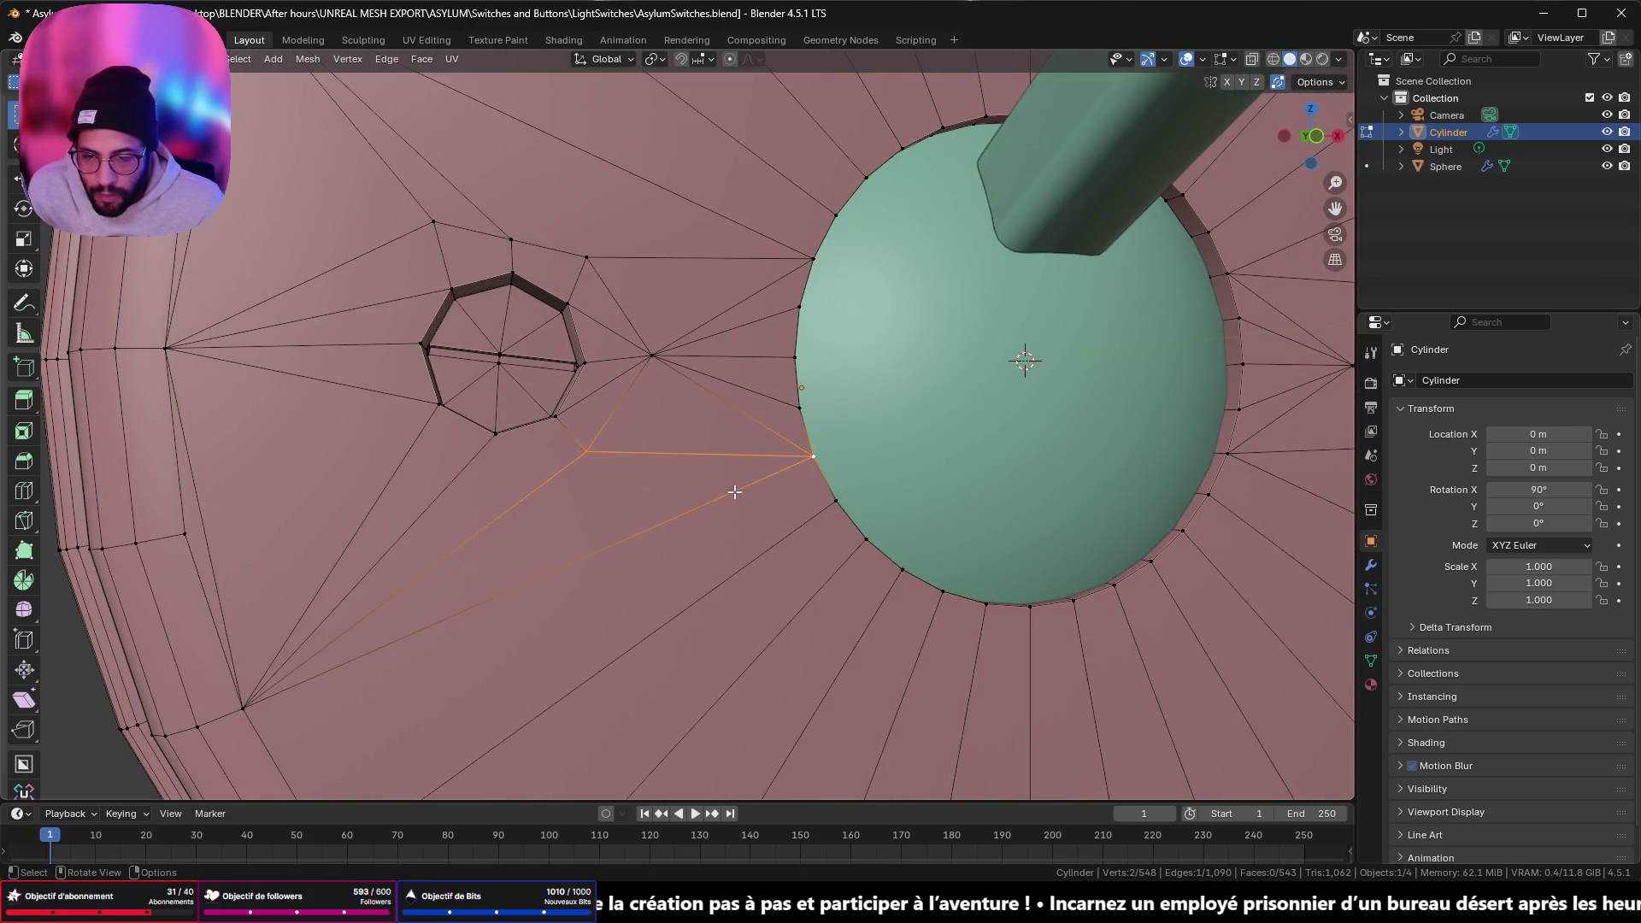
key("m")
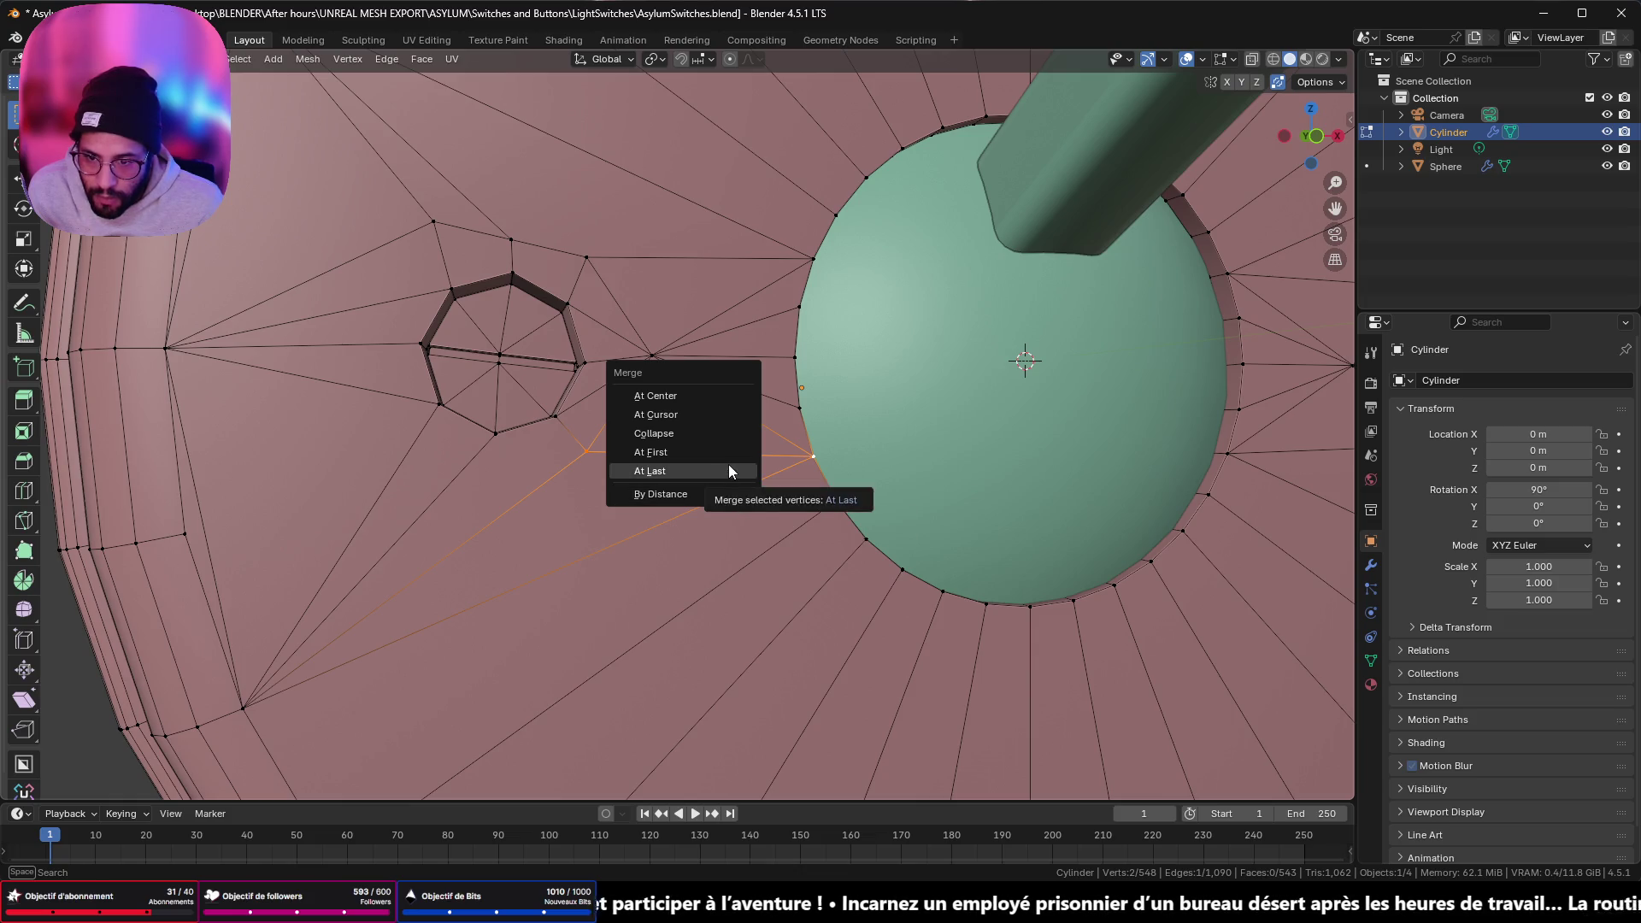
left_click(729, 464)
mouse_move(728, 465)
middle_mouse_down()
mouse_move(721, 480)
mouse_move(692, 423)
mouse_move(838, 419)
mouse_move(823, 438)
mouse_move(730, 383)
mouse_move(789, 401)
mouse_move(715, 407)
mouse_move(719, 439)
mouse_move(739, 442)
middle_mouse_up()
key("Tab")
key("Tab")
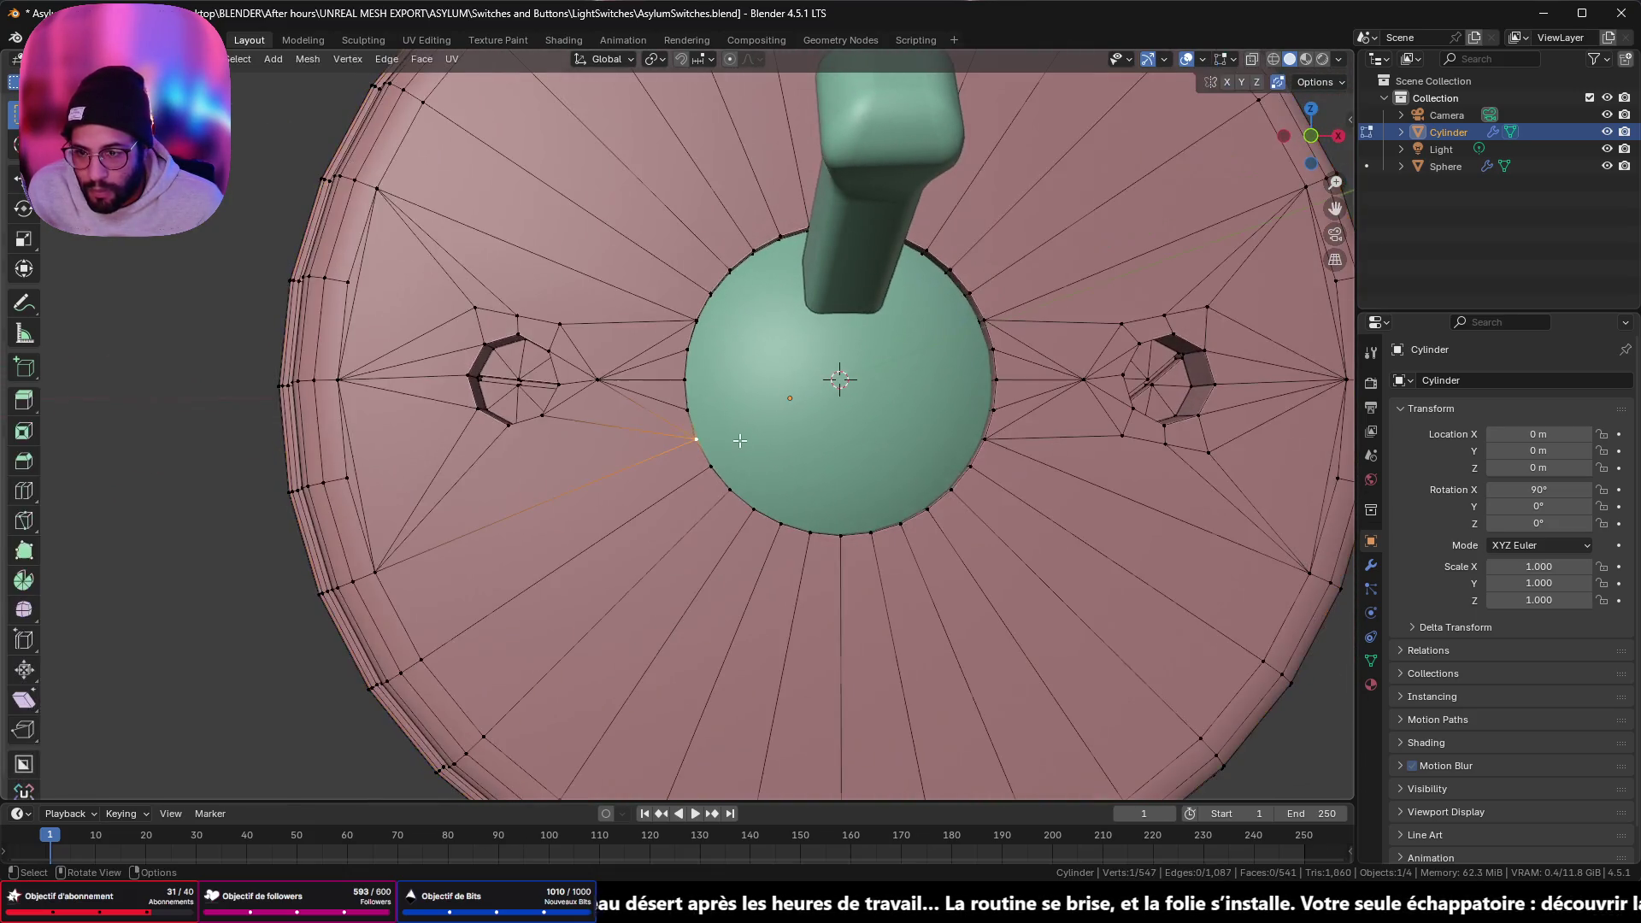
middle_click_drag(610, 410, 662, 444, "shift")
scroll(661, 444, "up", 1)
- Slide the two vertices above the left hole into the rim corner vertex
scroll(650, 462, "up", 2)
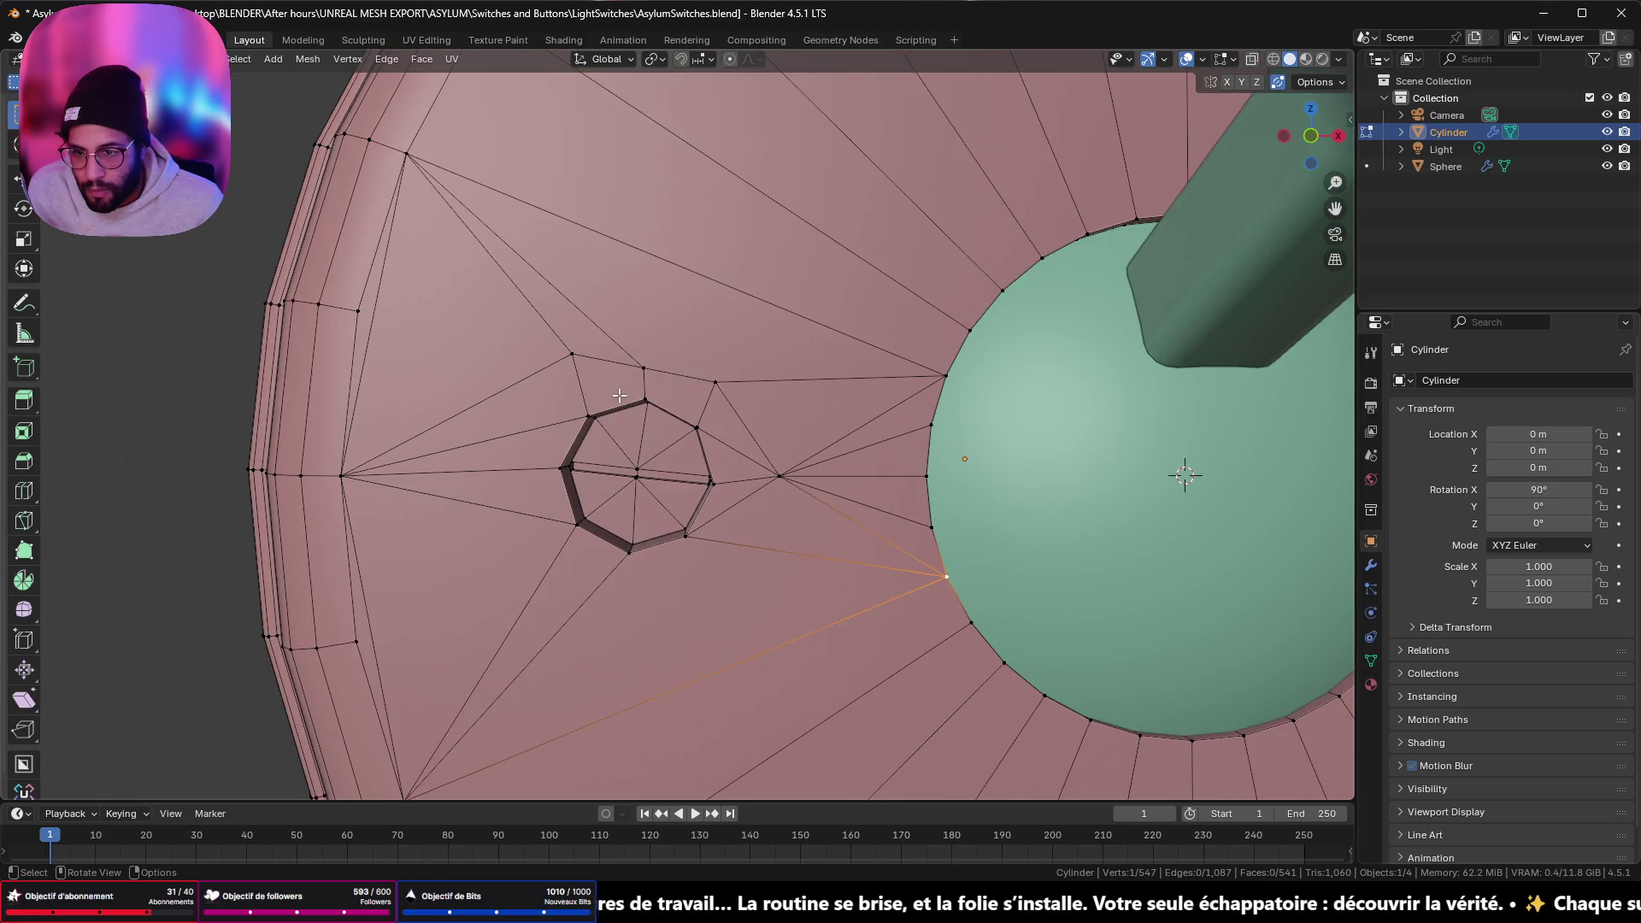
left_click(578, 355)
key("s")
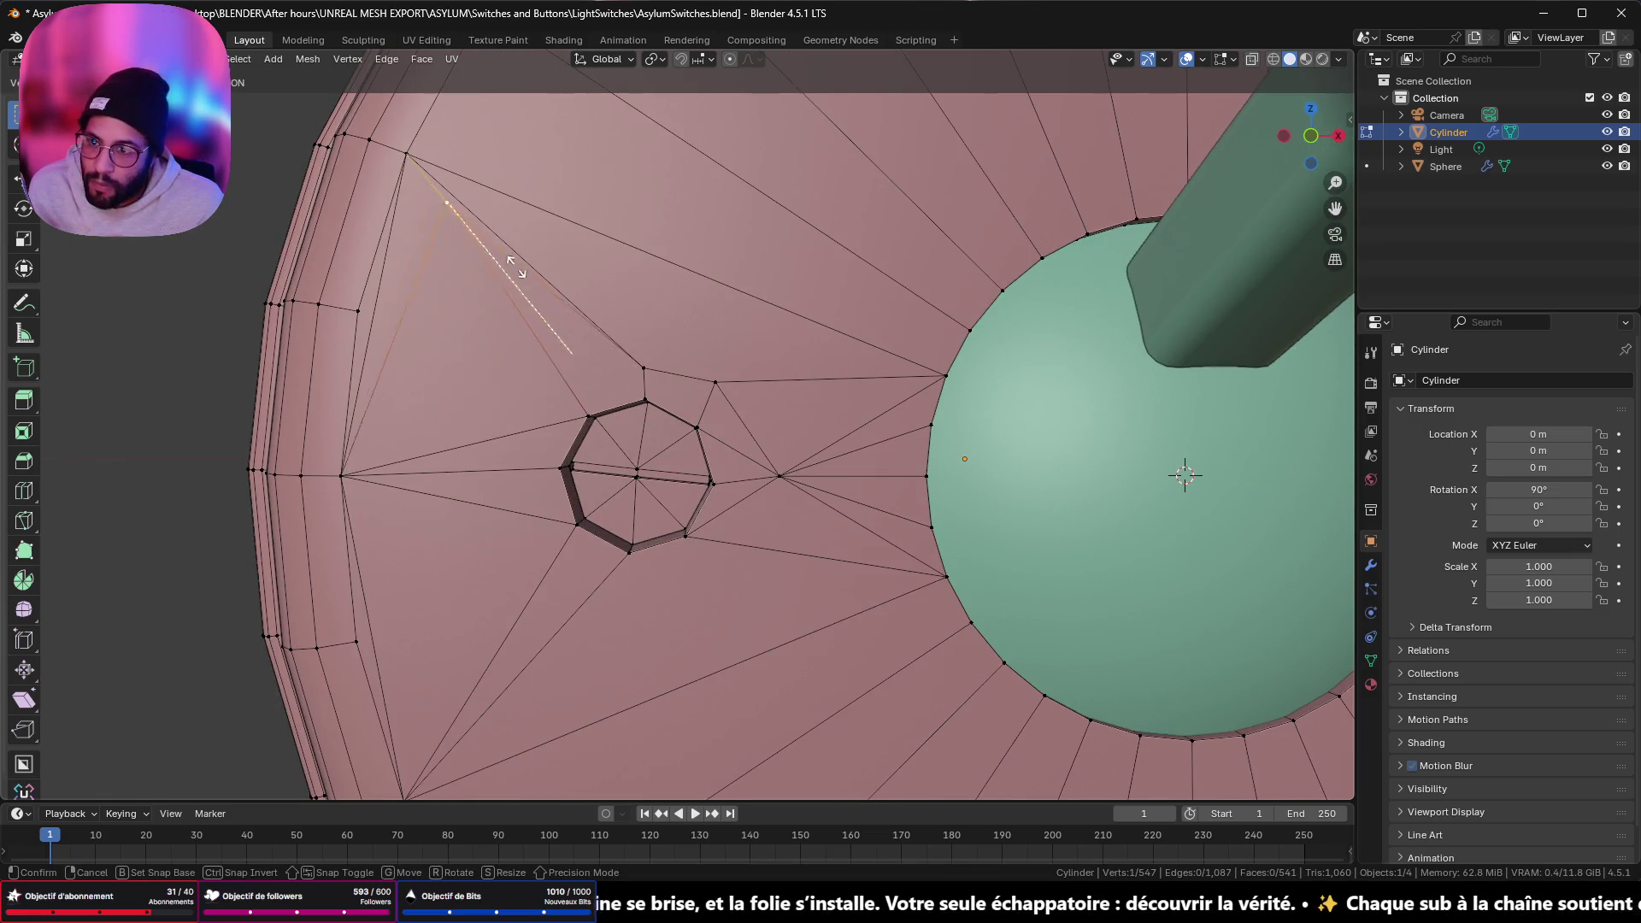
left_click(469, 206)
left_click(647, 365)
key("s")
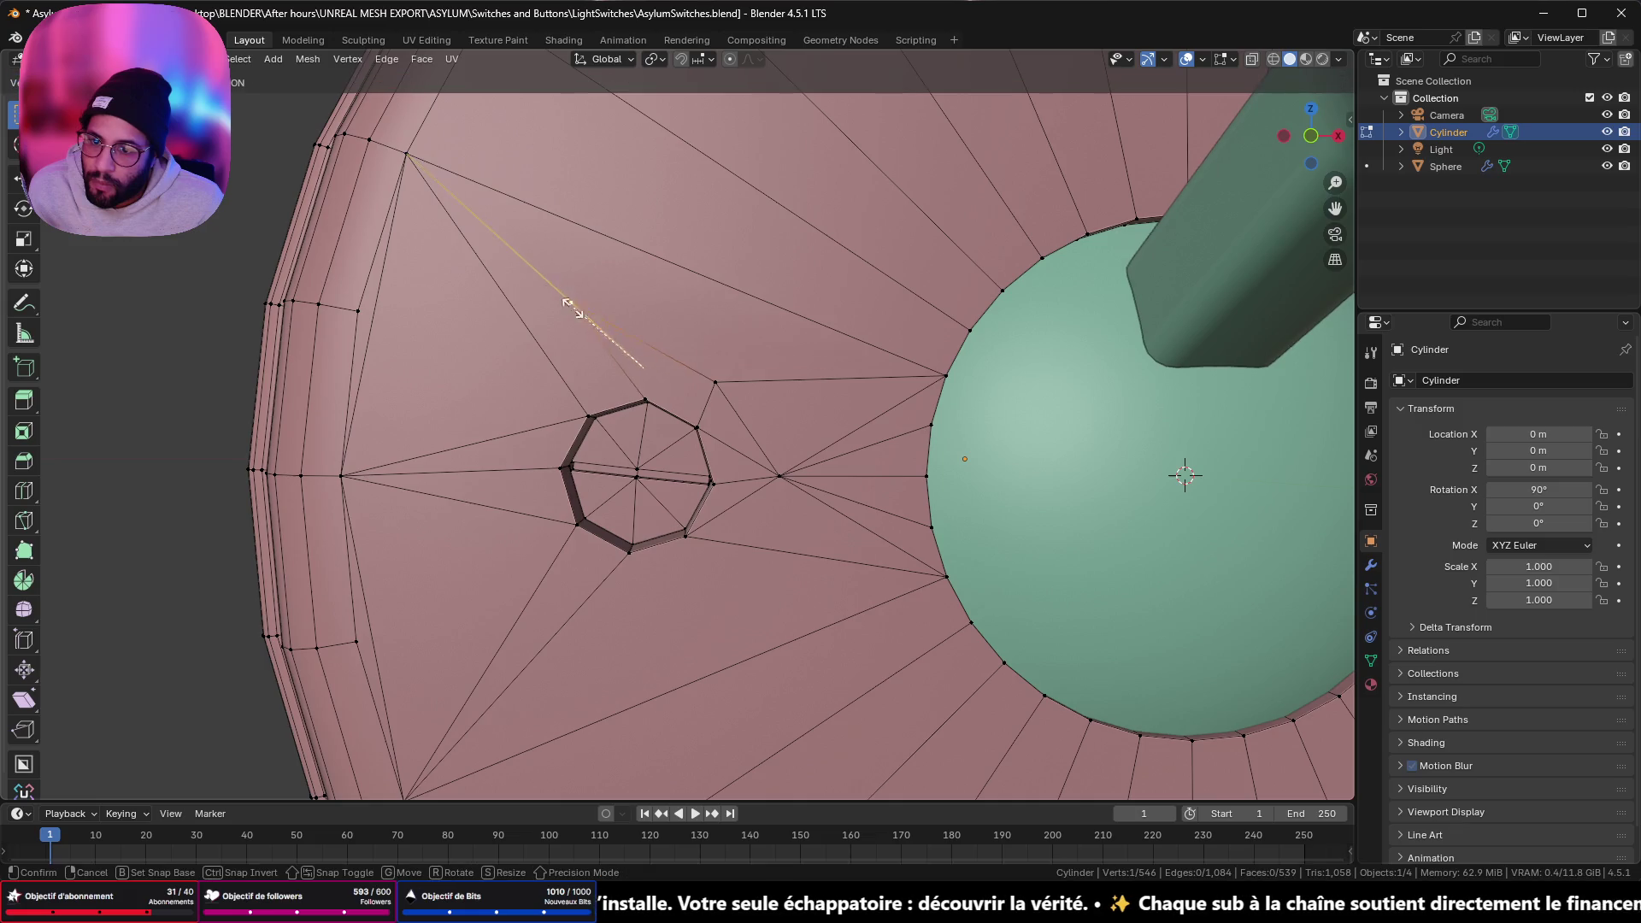
left_click(424, 173)
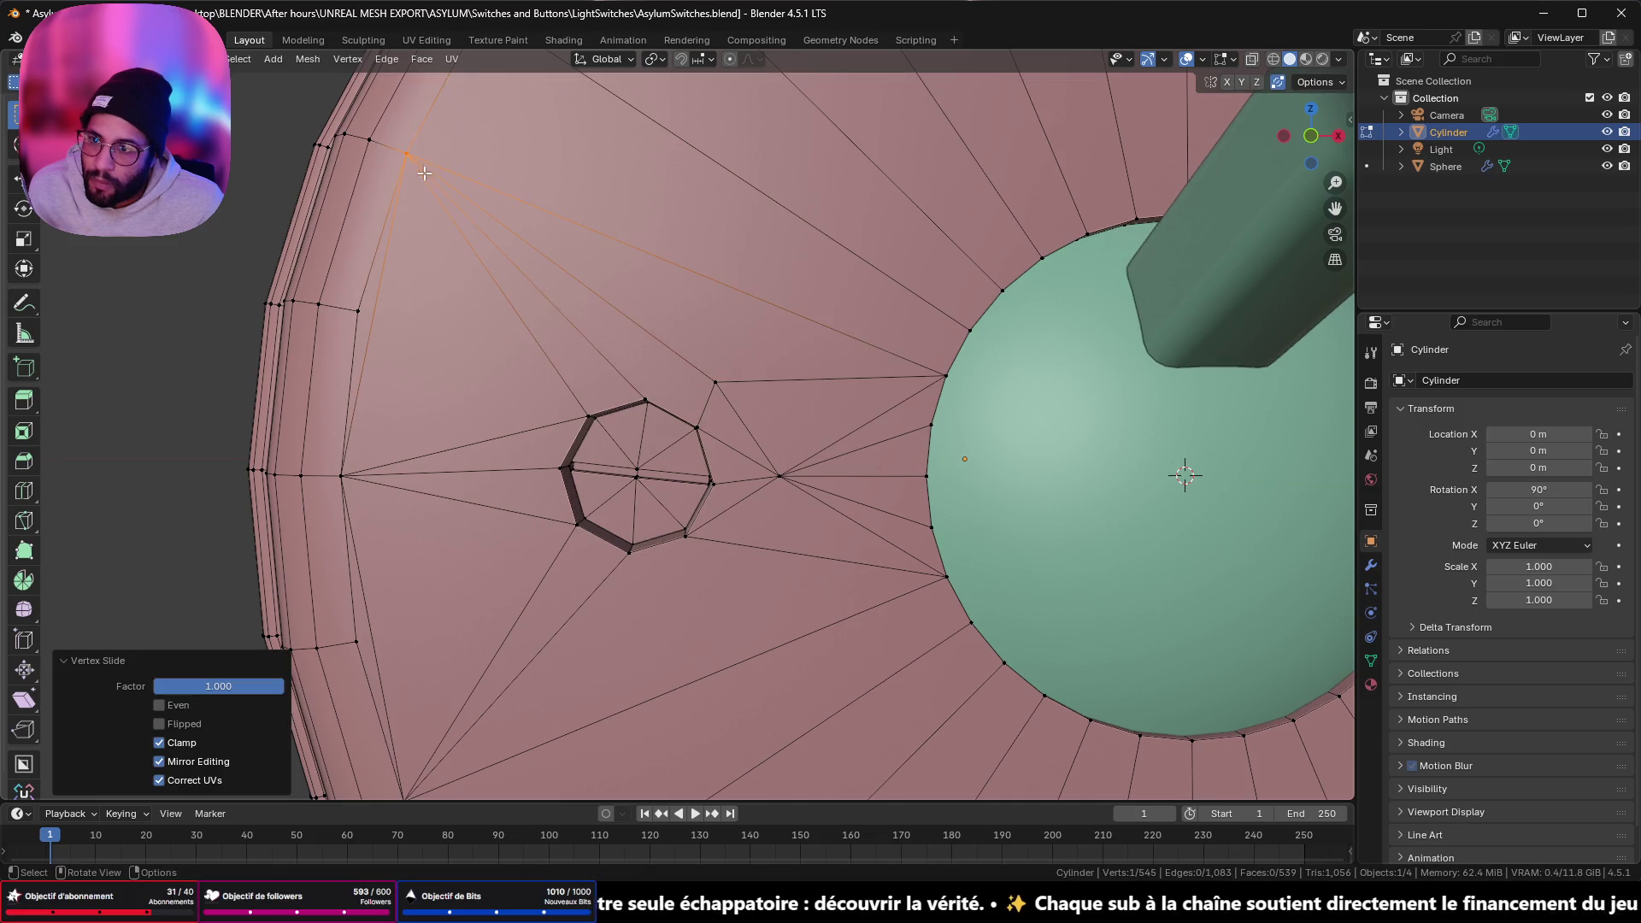
- Merge the vertex between the hole and dome onto the dome-edge vertex using Merge At Last
left_click(718, 381)
key("g")
key("g")
left_click(949, 374)
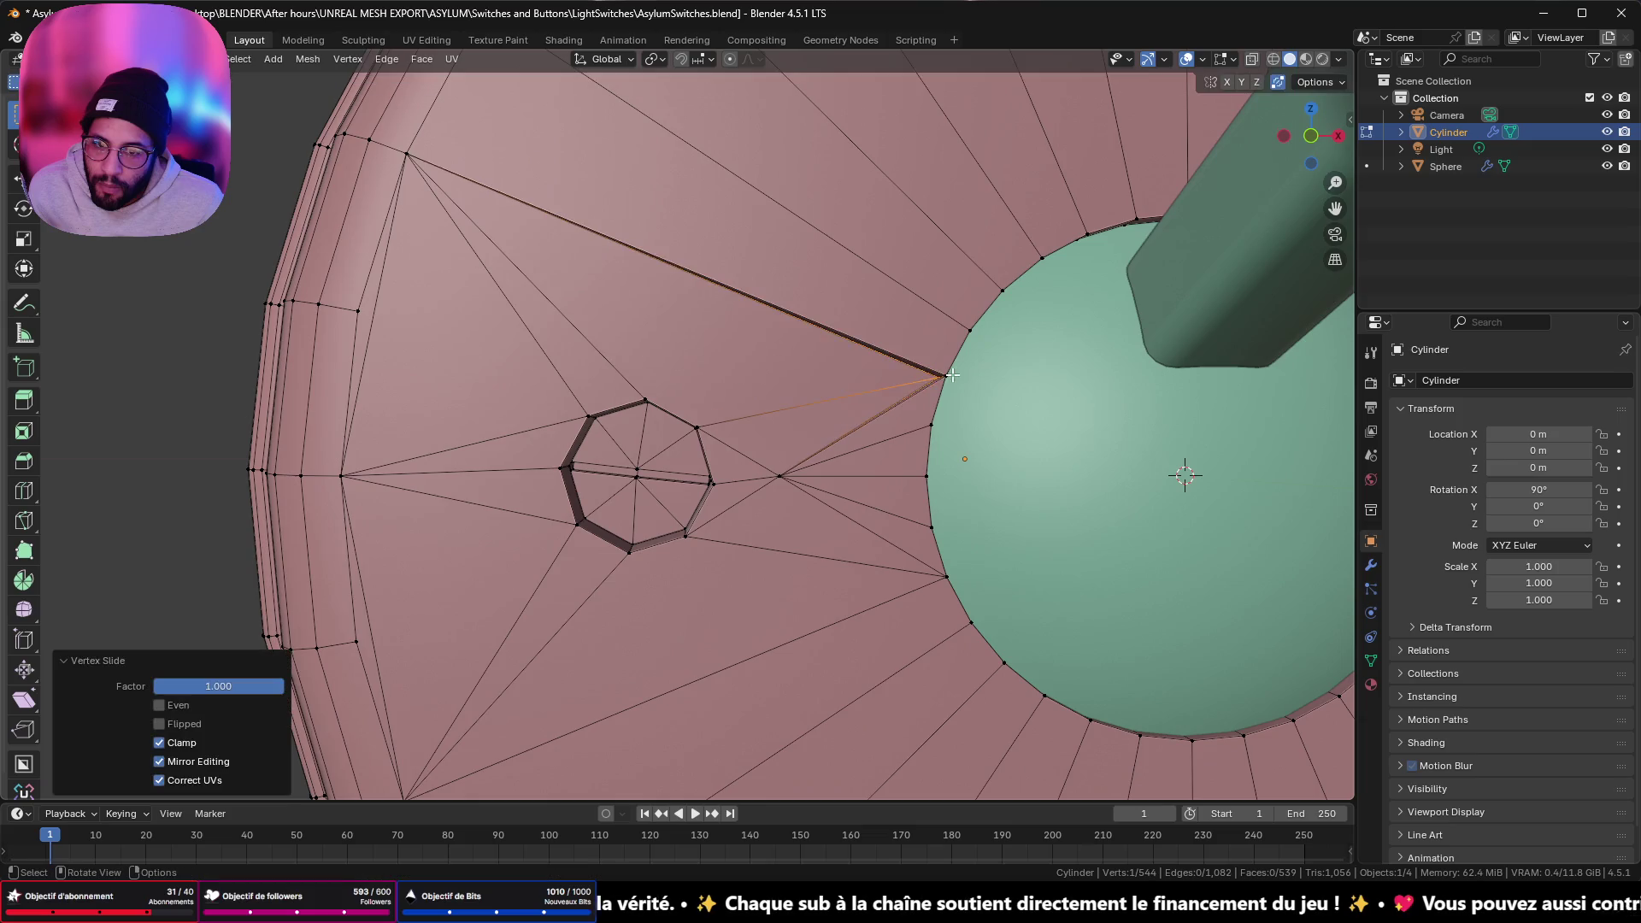
key("ctrl+z")
left_click(946, 375, "shift")
key("m")
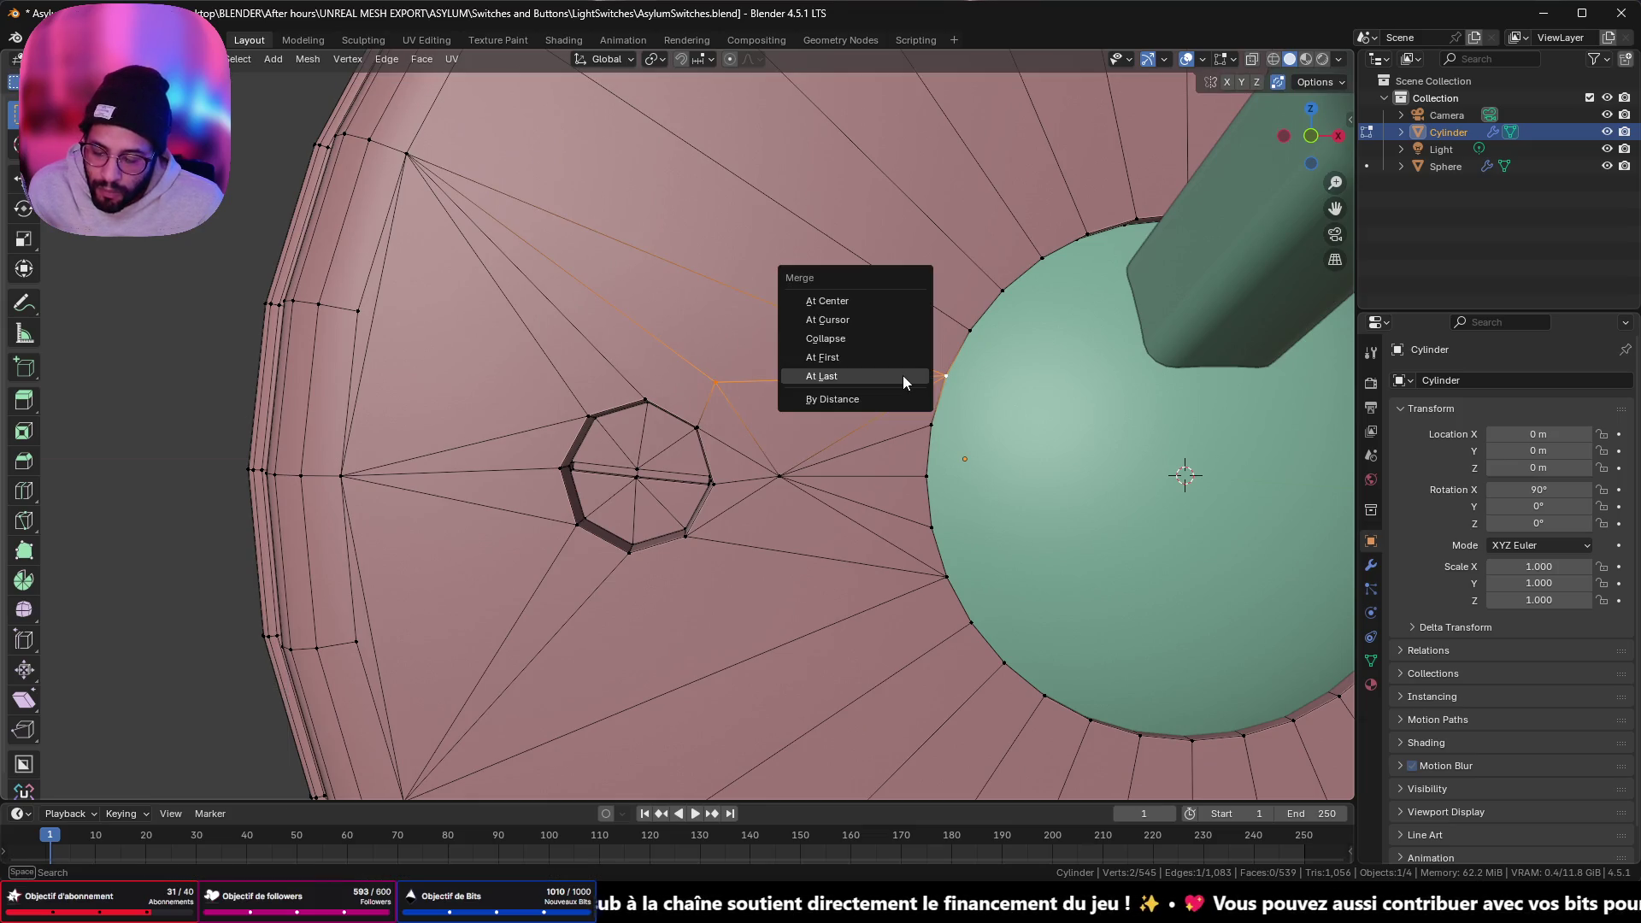
left_click(903, 376)
- Merge the selected vertices at their center
mouse_move(846, 402)
middle_mouse_down()
mouse_move(858, 384)
mouse_move(612, 439)
mouse_move(601, 425)
middle_mouse_up()
scroll(851, 393, "up", 3)
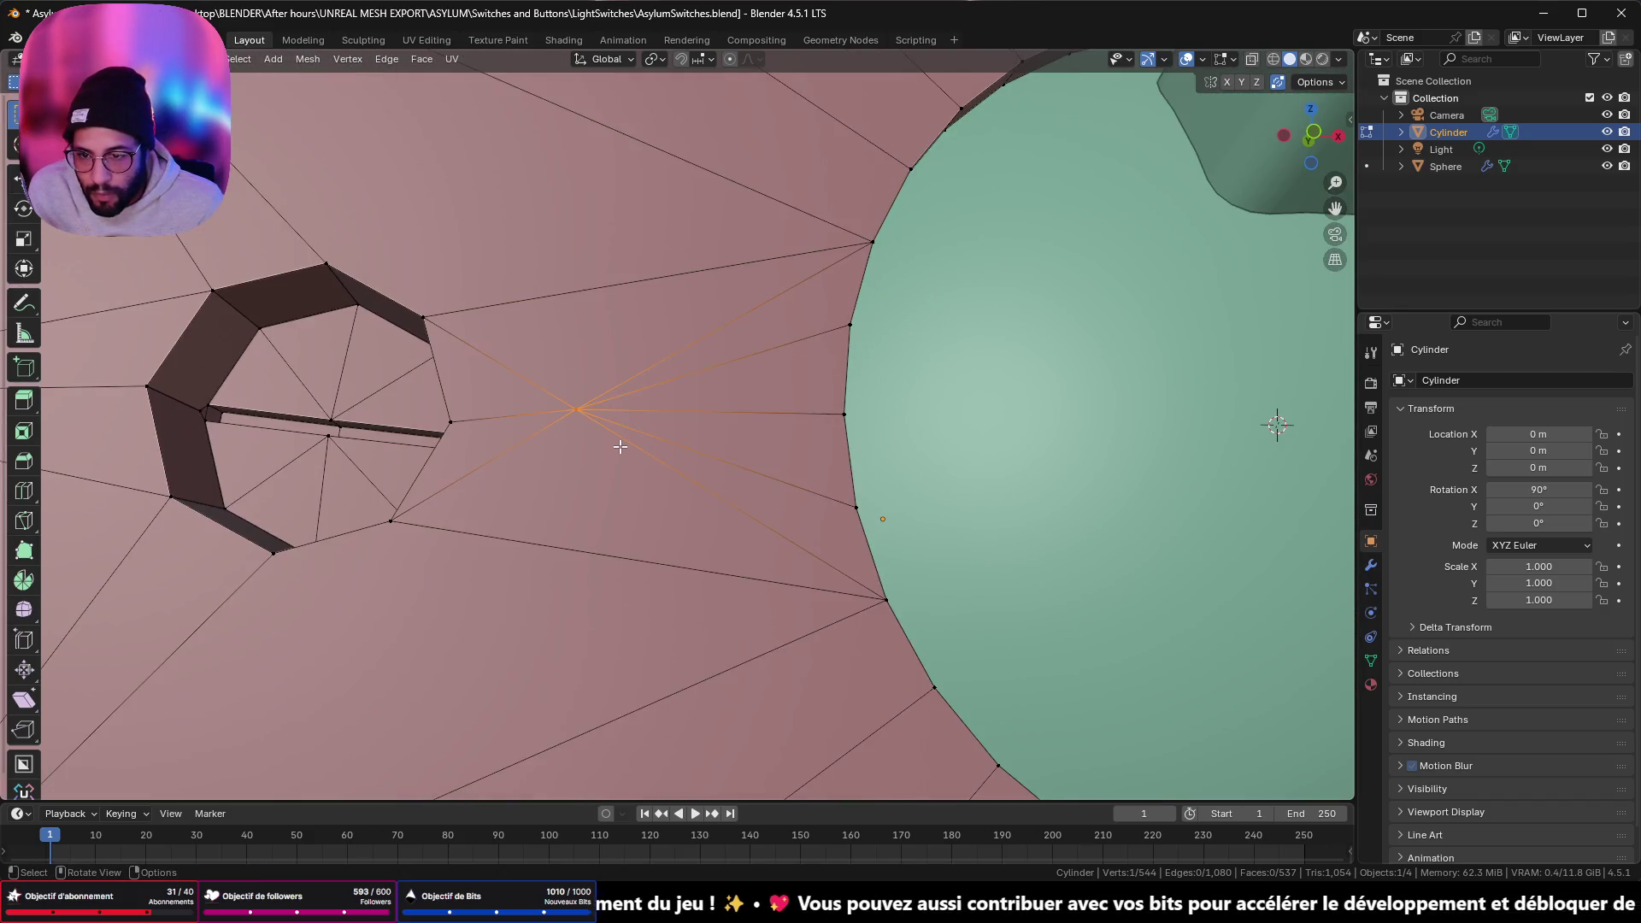
key("m")
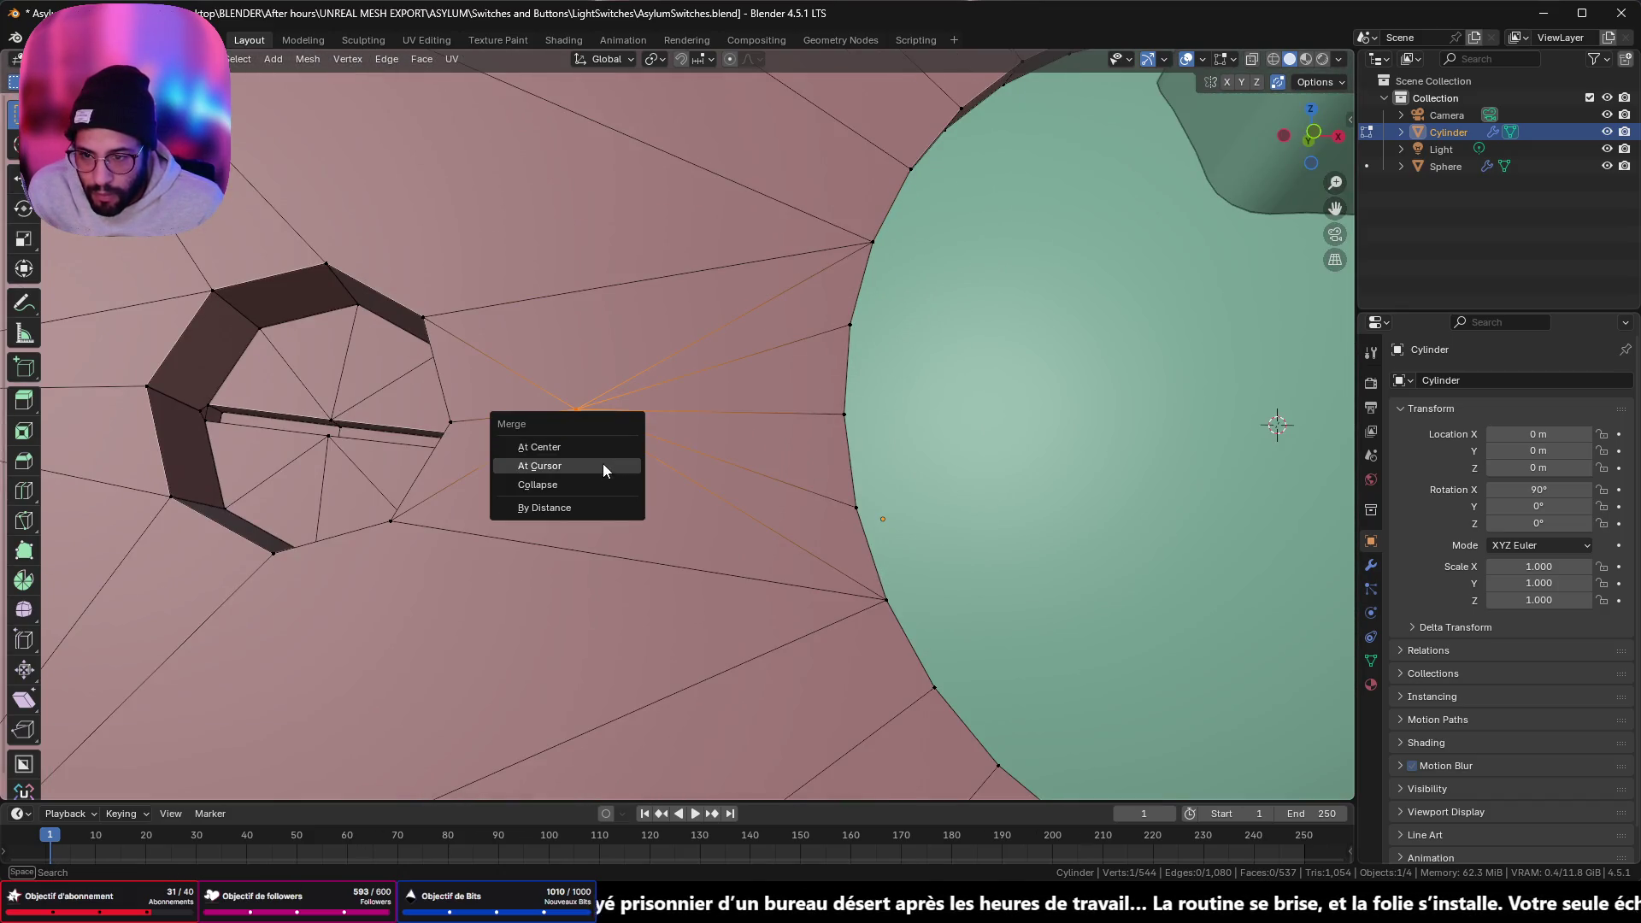
left_click(602, 443)
- Slide the merged stray vertex toward the hole so it merges with its neighbour
scroll(602, 443, "up", 2)
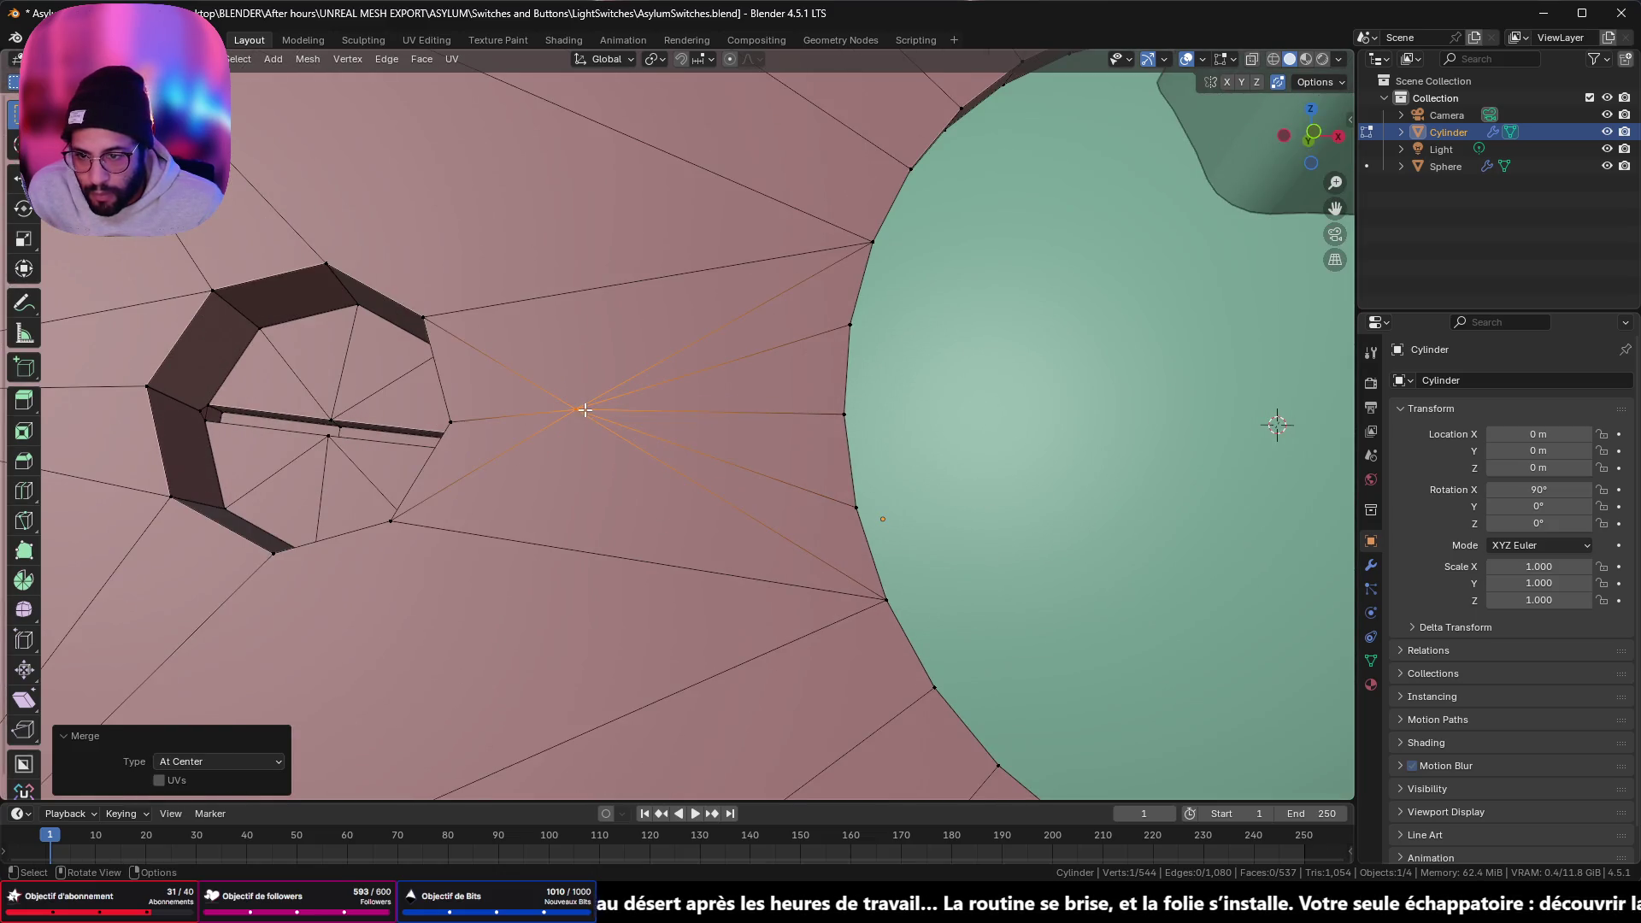
left_click(582, 410)
key("g")
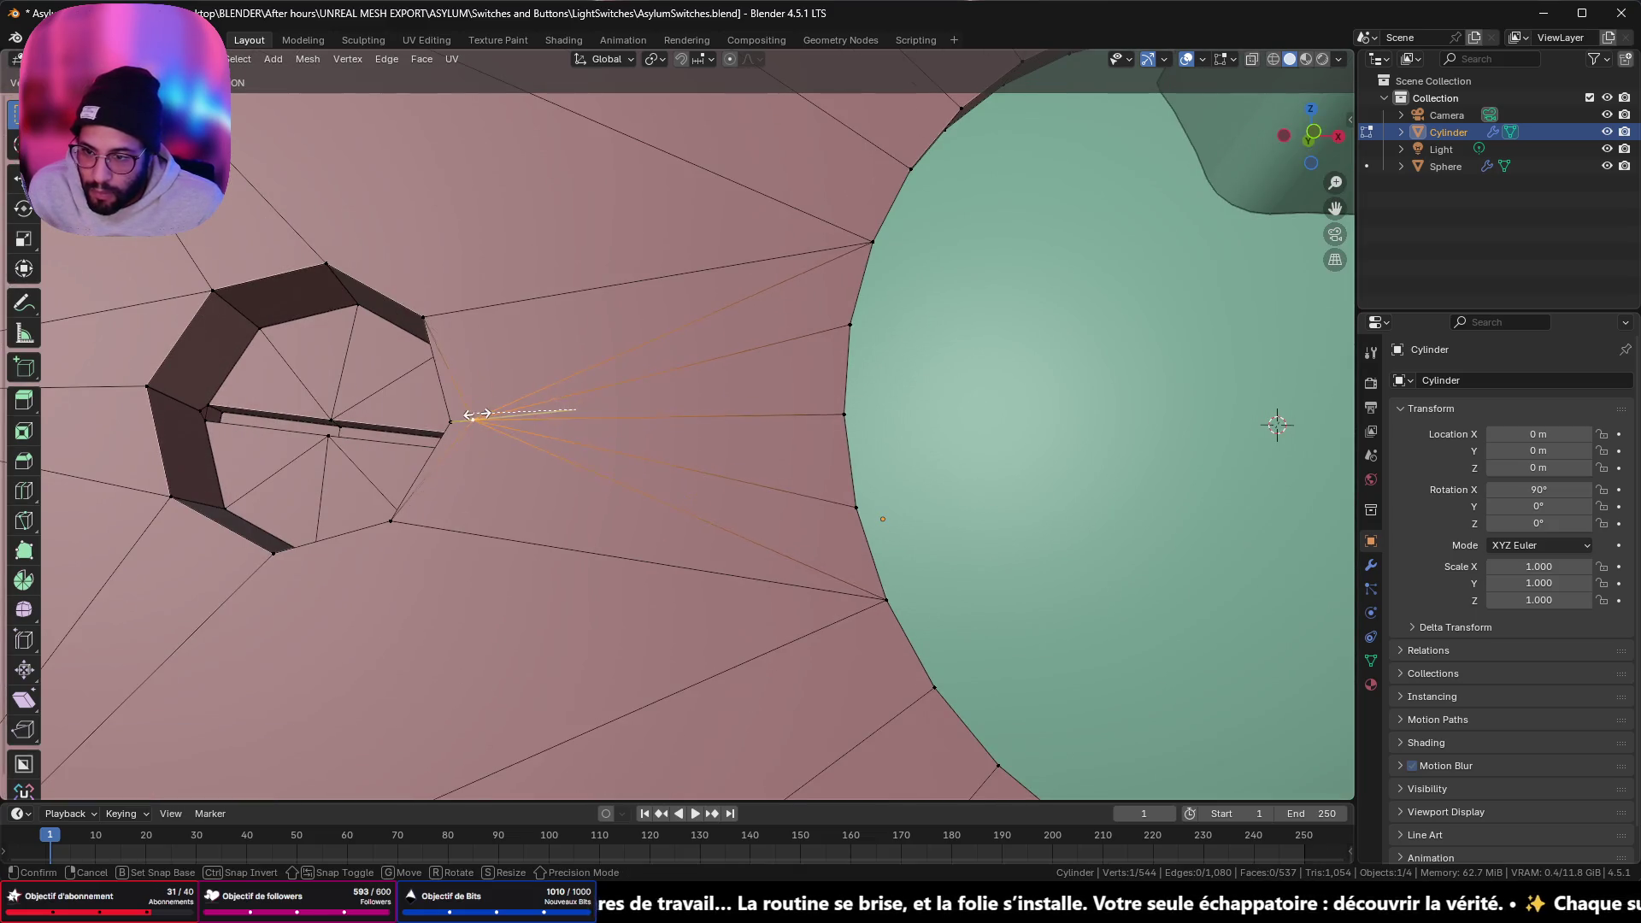
left_click(453, 417)
scroll(504, 437, "down", 5)
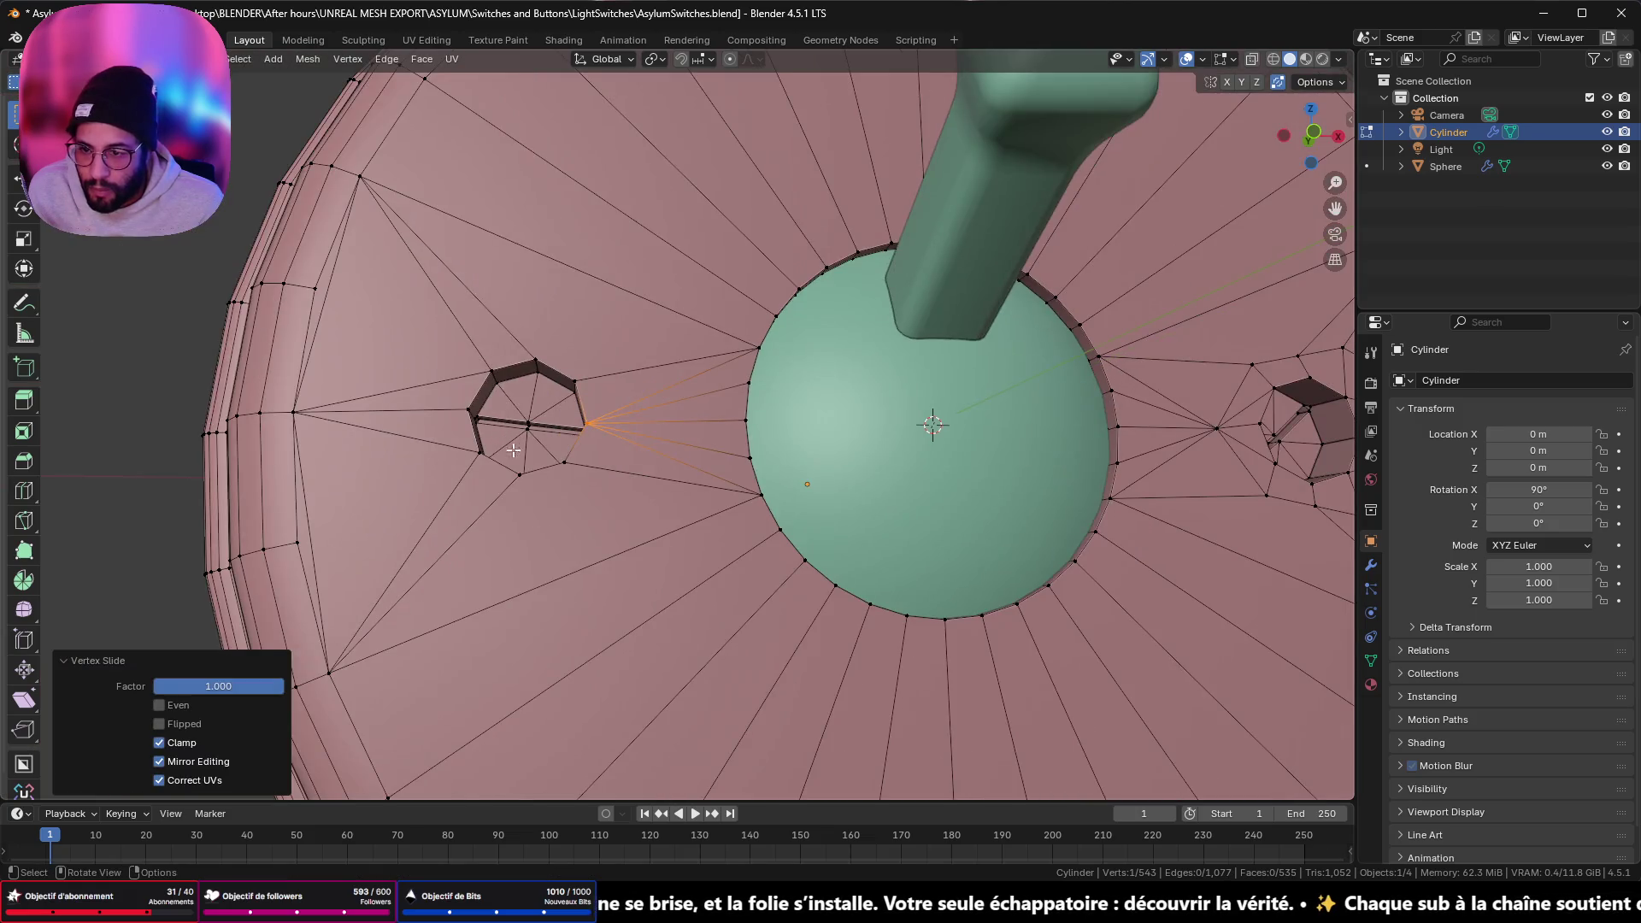
- Slide the stray vertices beside the right hole onto the dome's edge, undoing the bad last merge
scroll(513, 445, "down", 5, "ctrl")
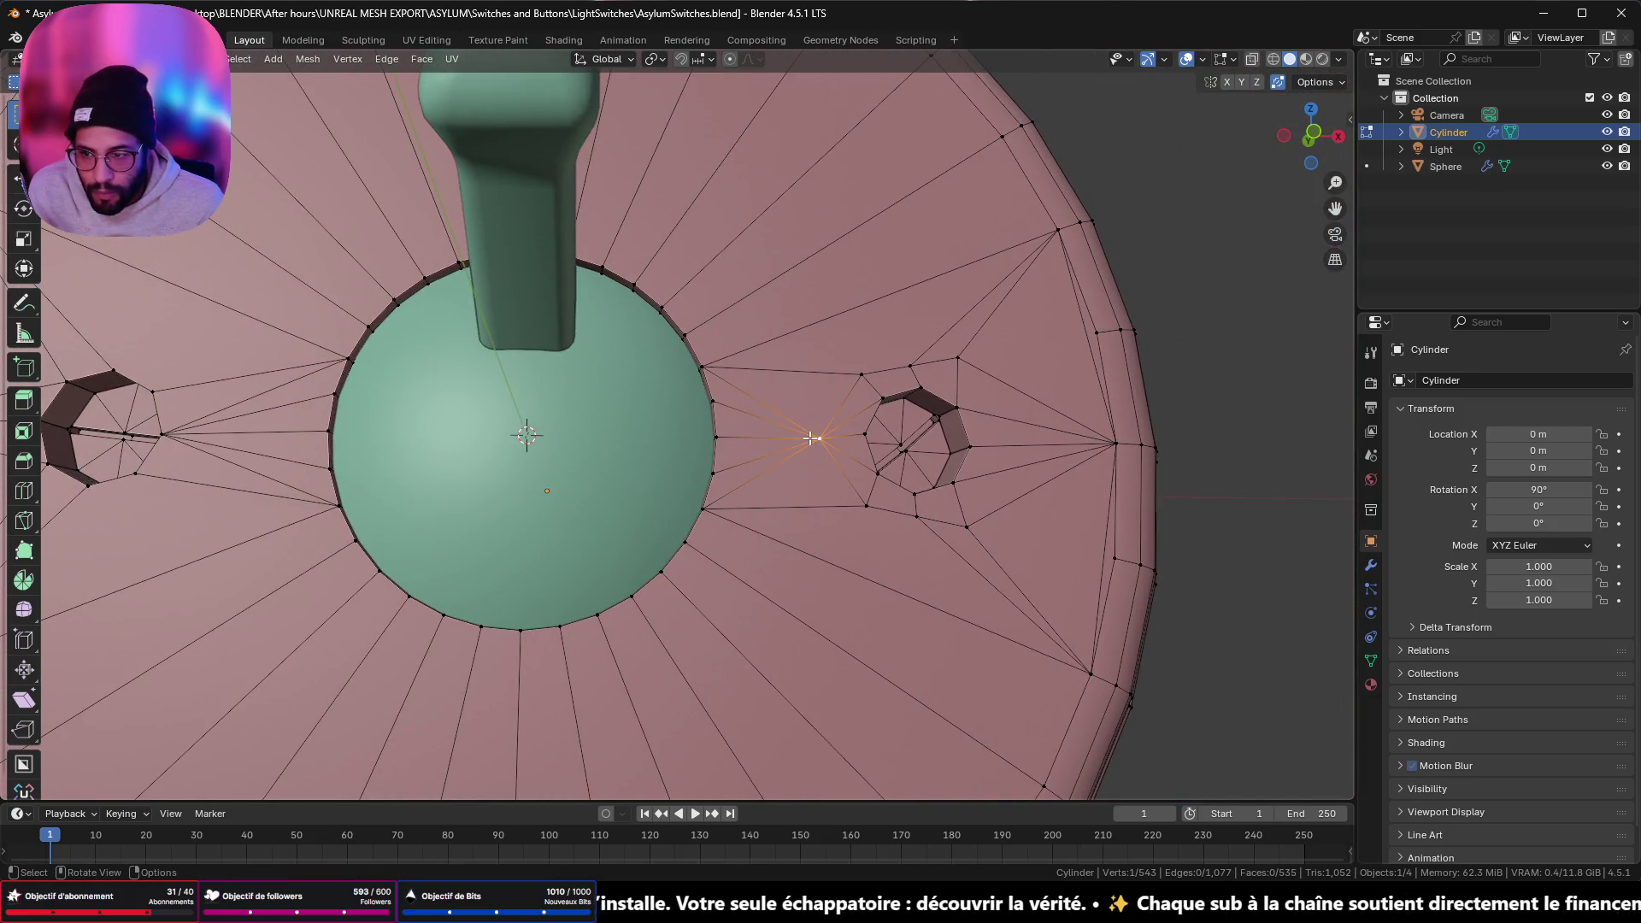
key("g")
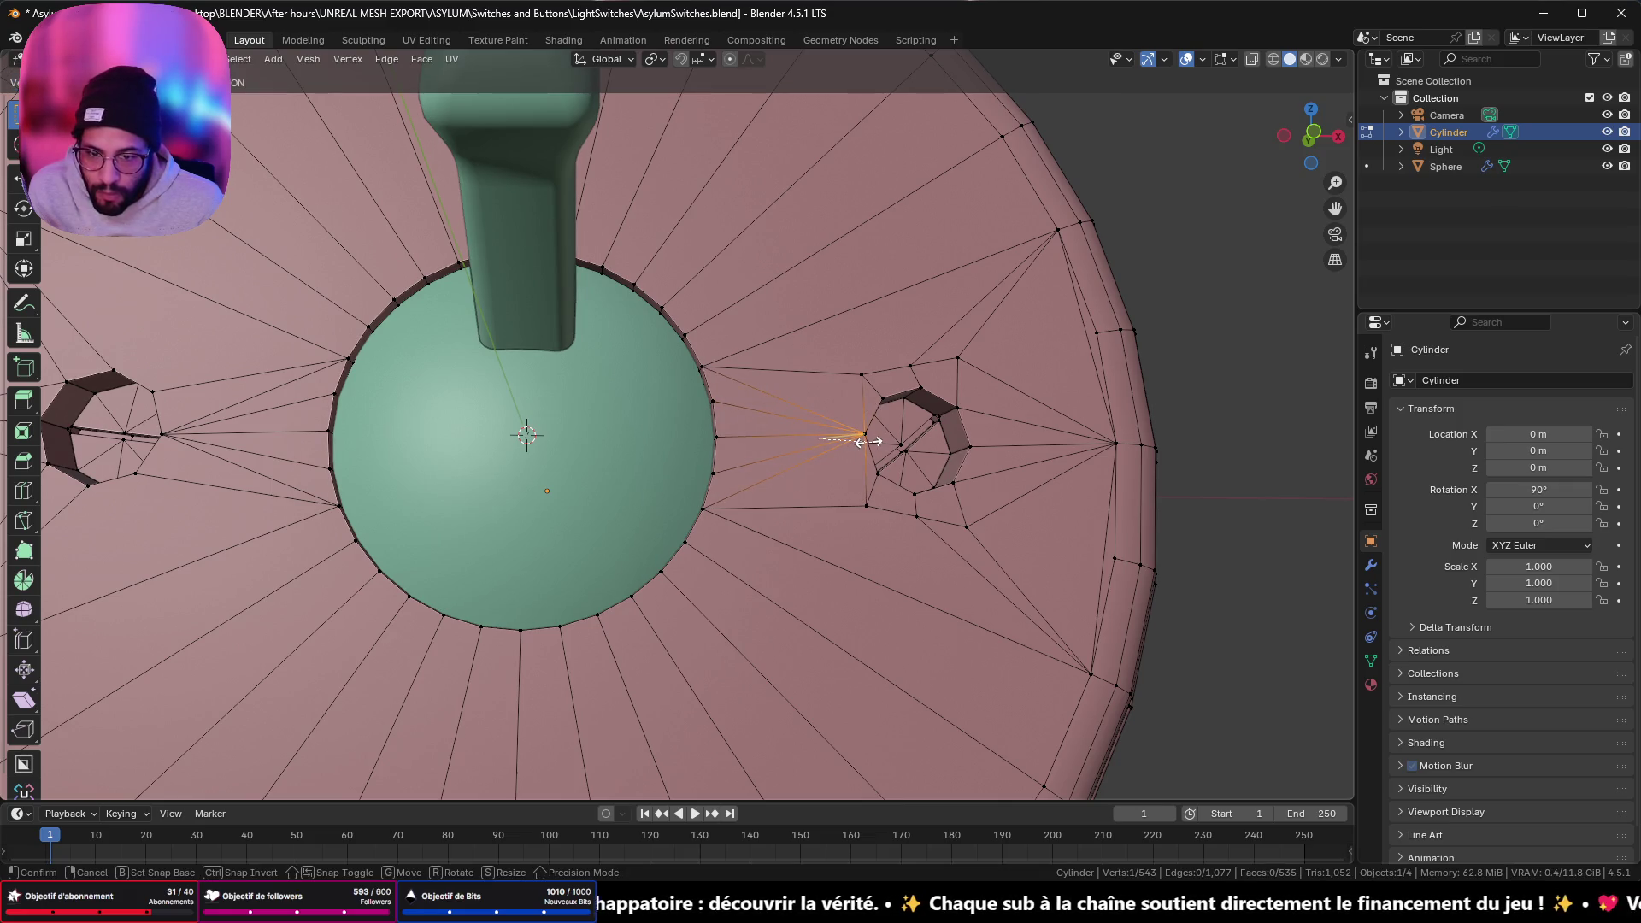
key("Escape")
key("g")
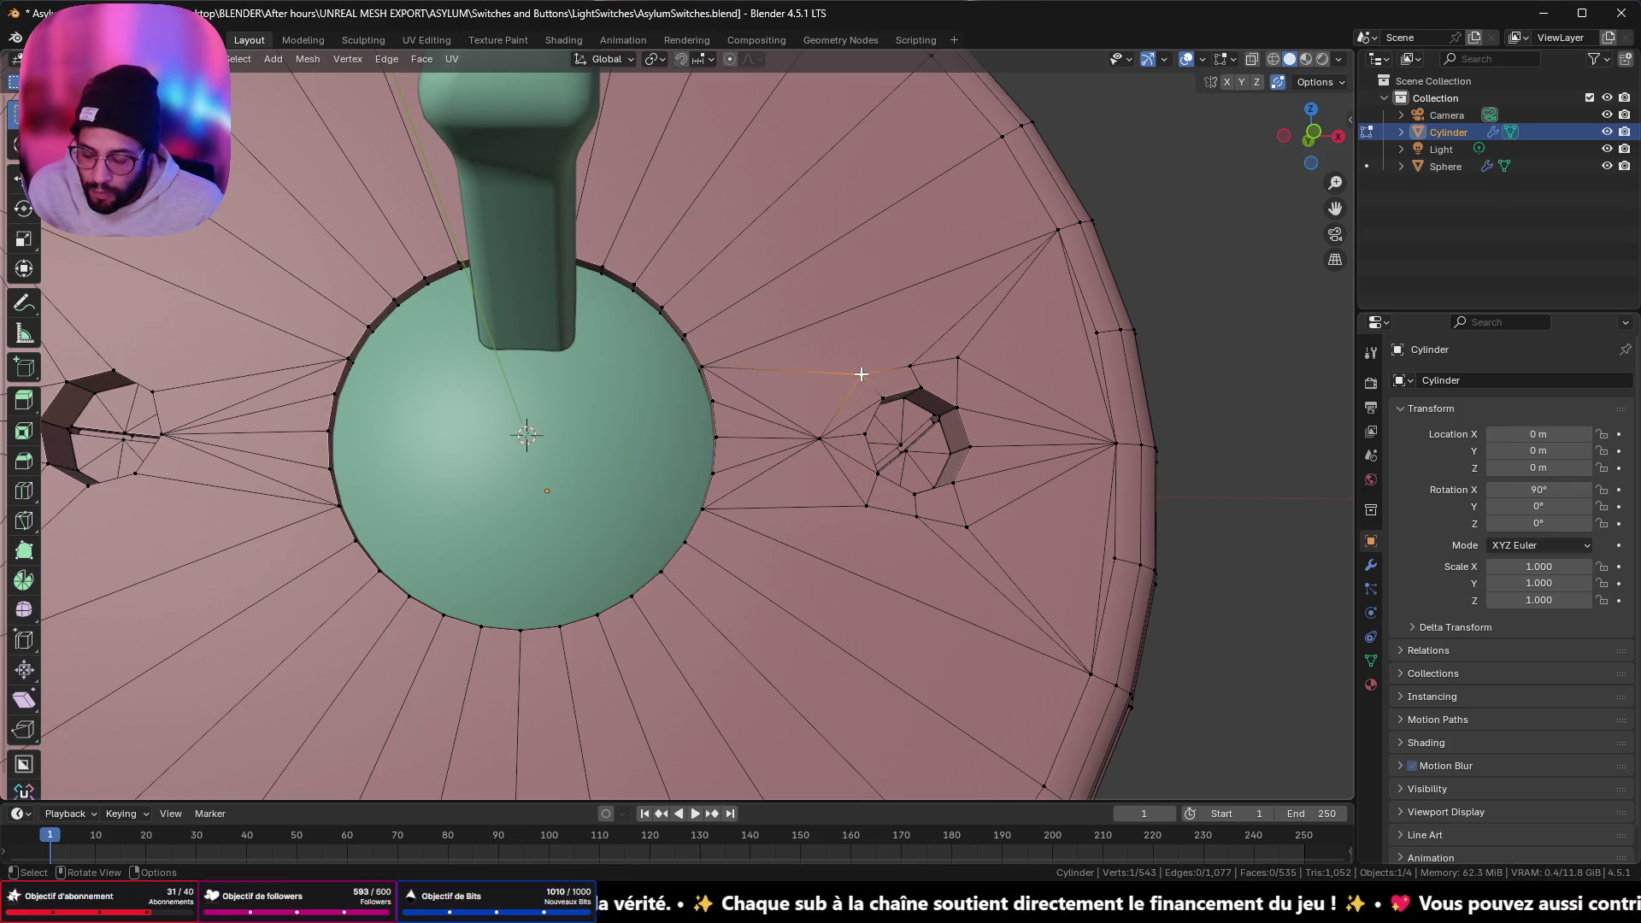
left_click(693, 403)
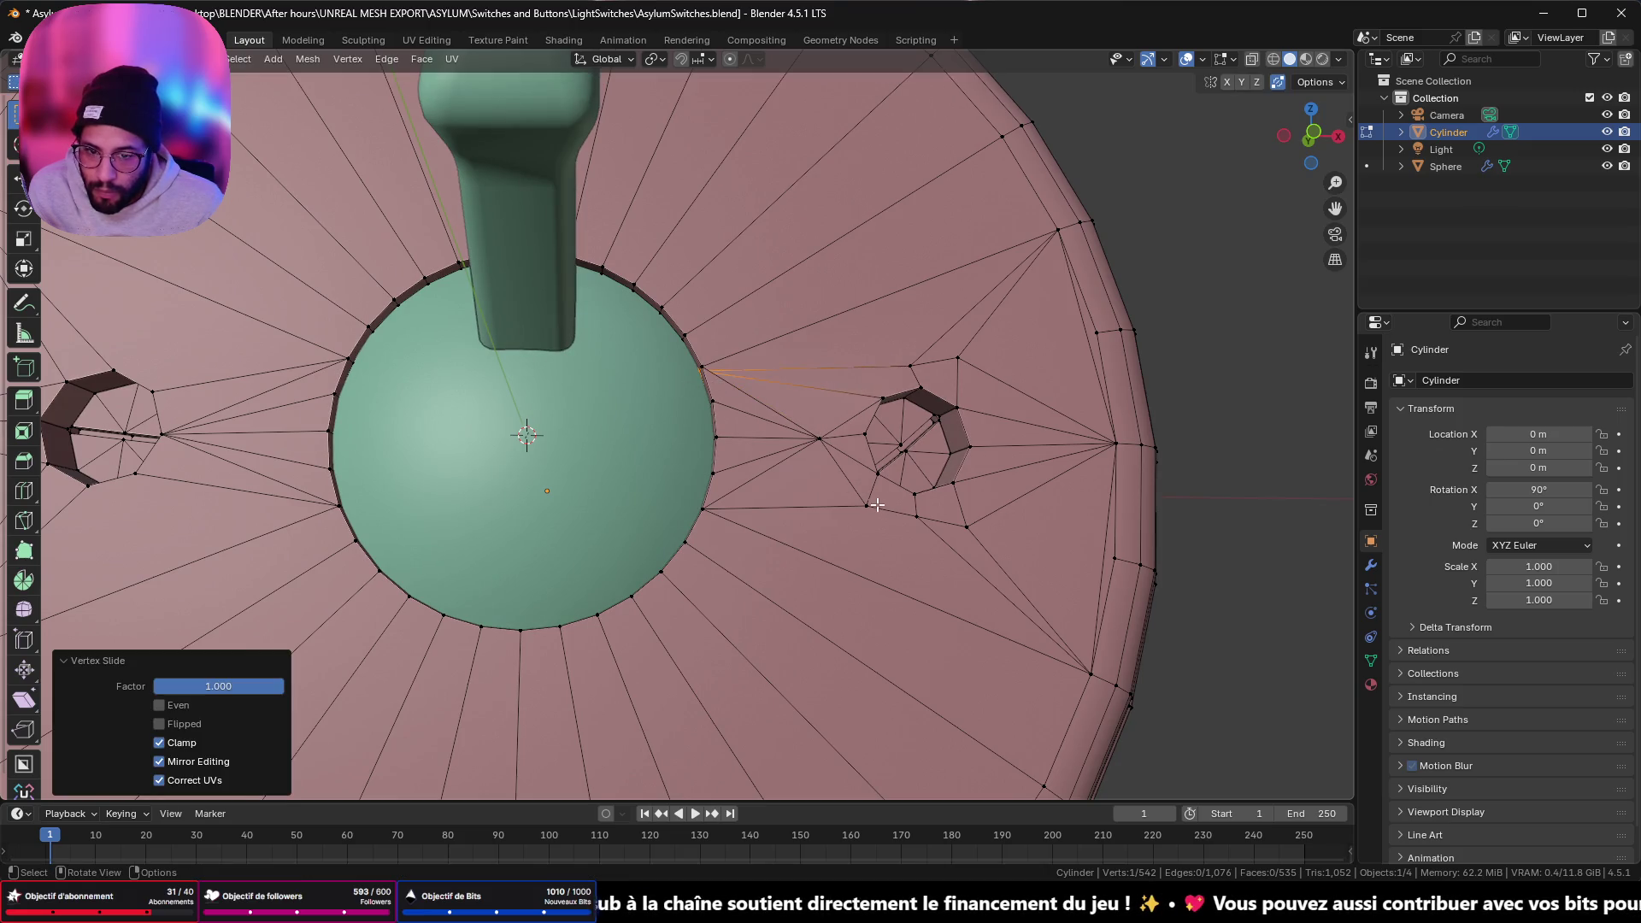
key("g")
key("g")
left_click(691, 509)
mouse_move(690, 509)
middle_mouse_down()
mouse_move(821, 505)
mouse_move(772, 487)
middle_mouse_up()
key("ctrl+z")
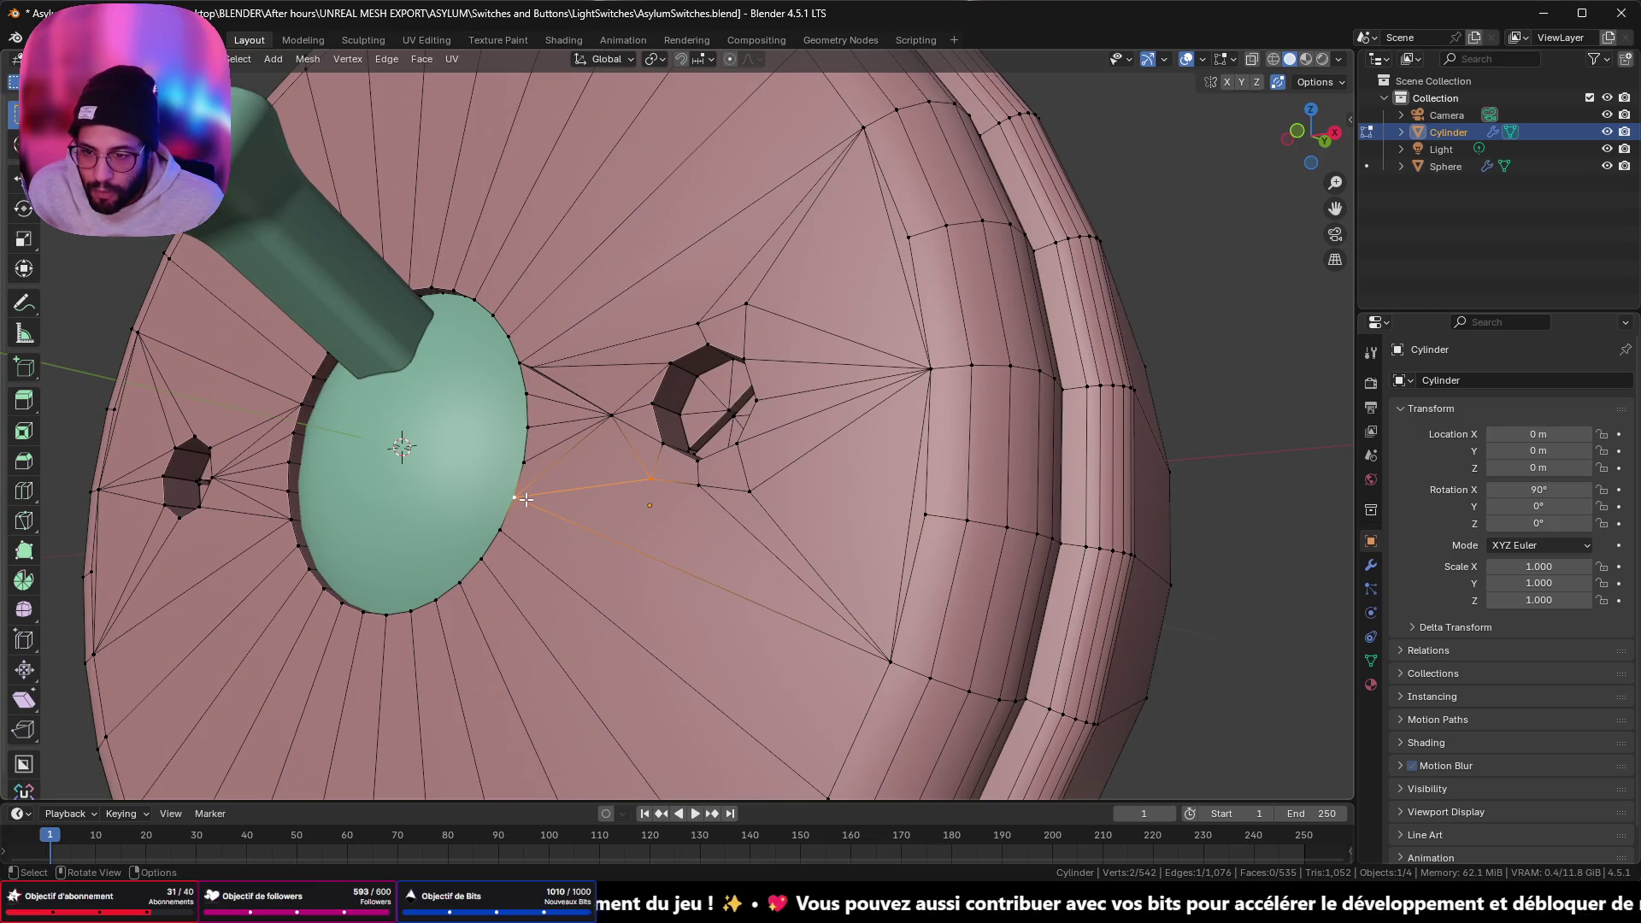
- Merge the vertex pair At Last, then slide the stray vertex above the right hole onto the rim
key("m")
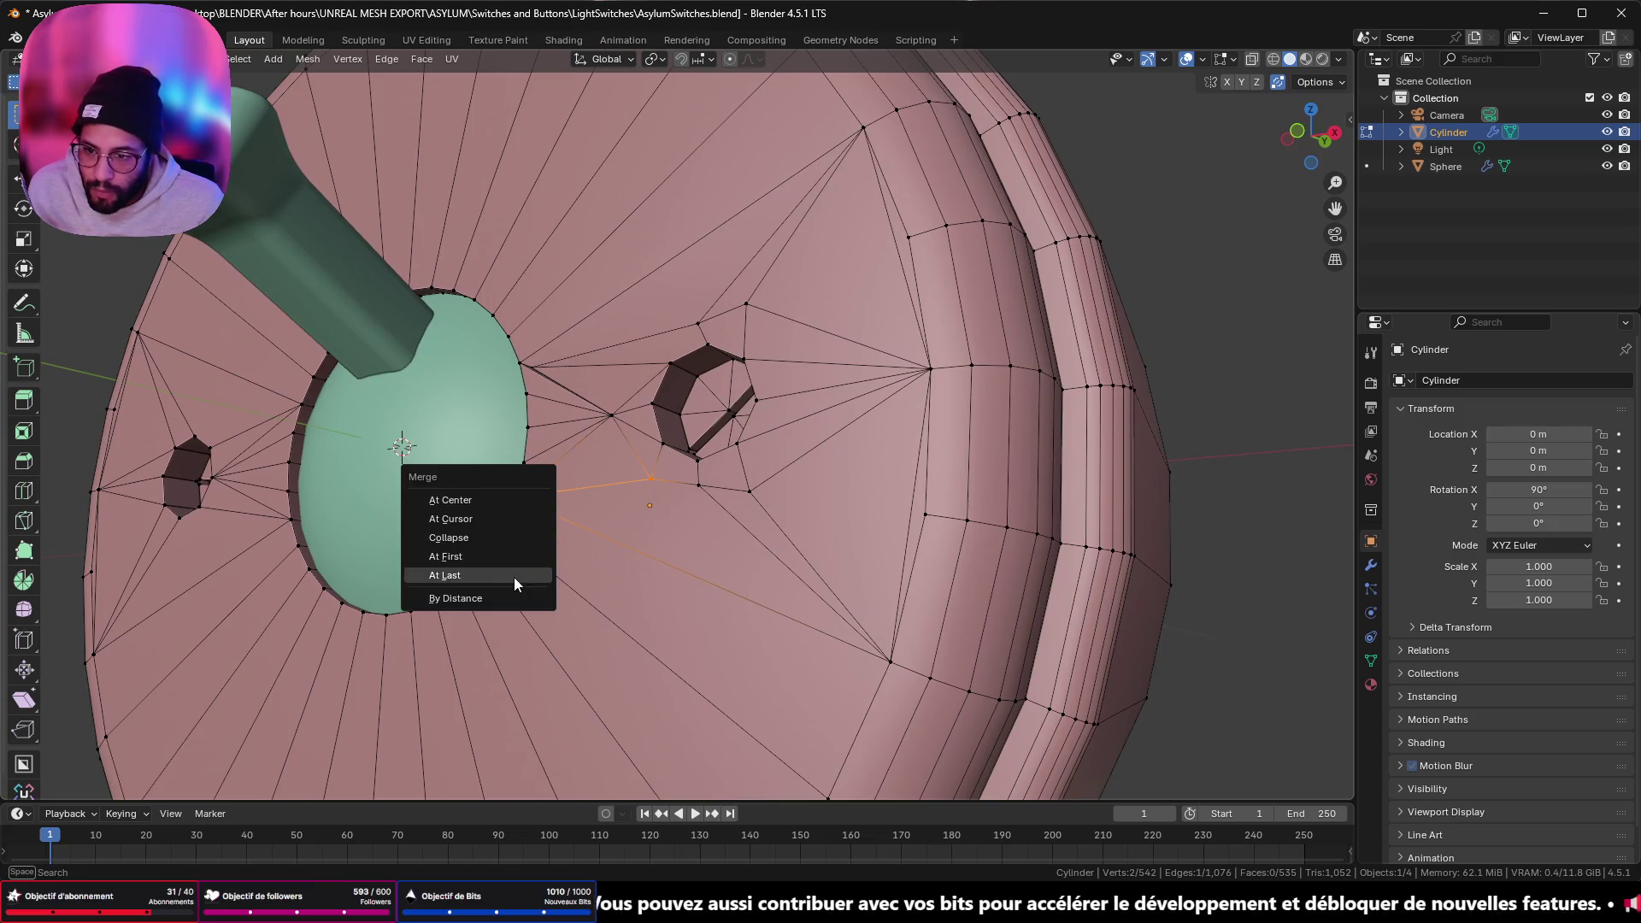
left_click(515, 573)
middle_click_drag(516, 573, 861, 541)
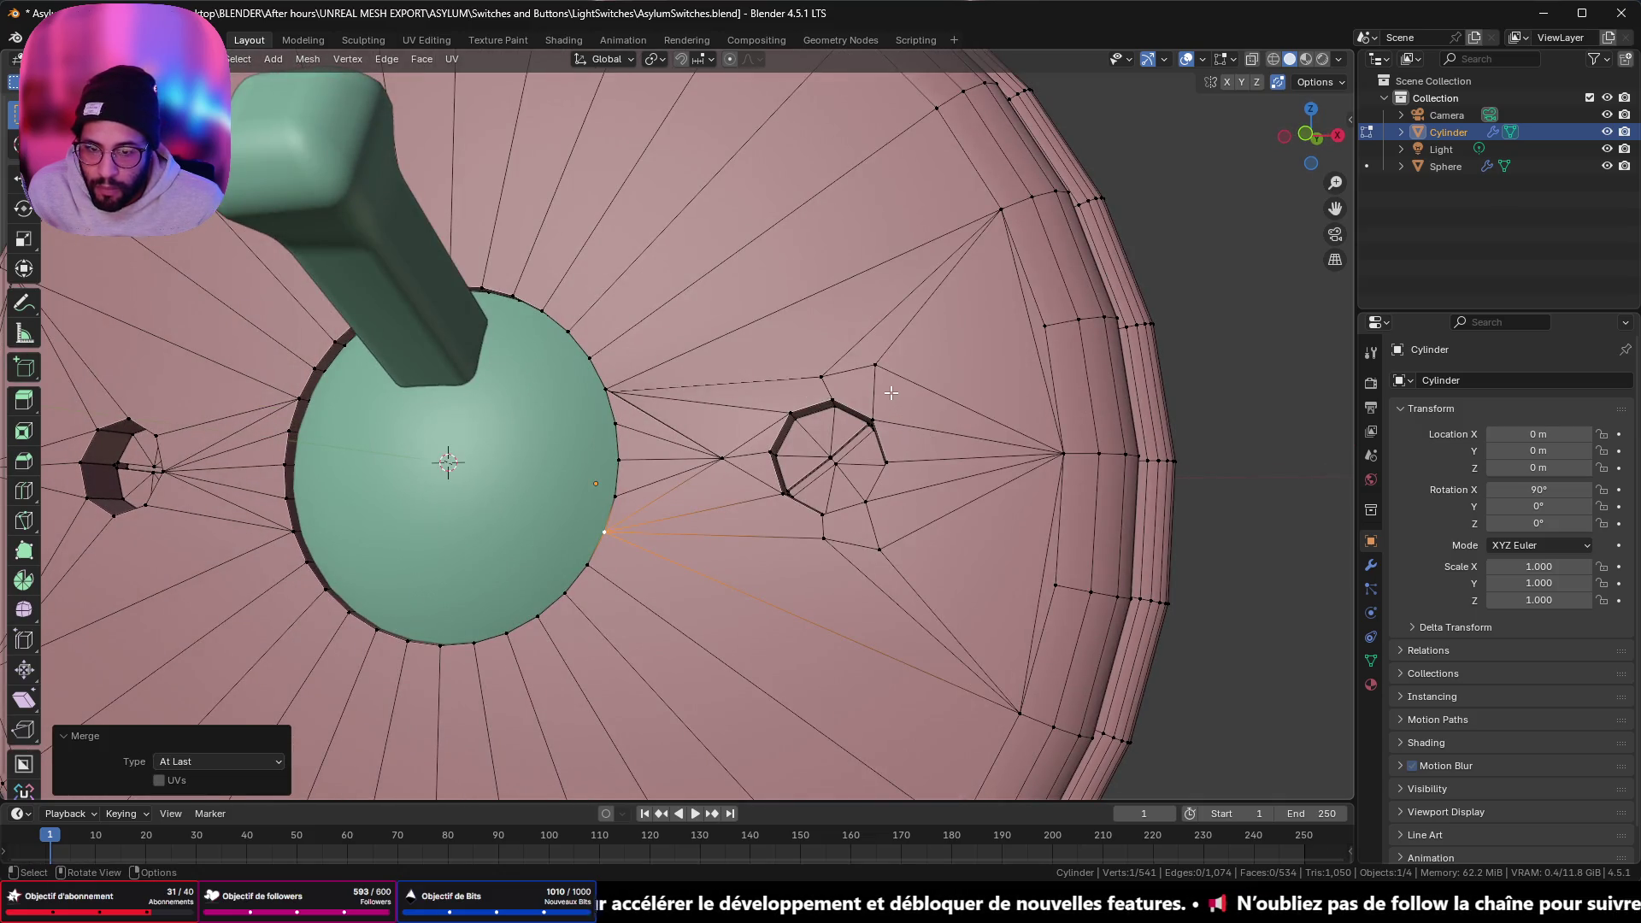
left_click(877, 364)
key("g")
key("g")
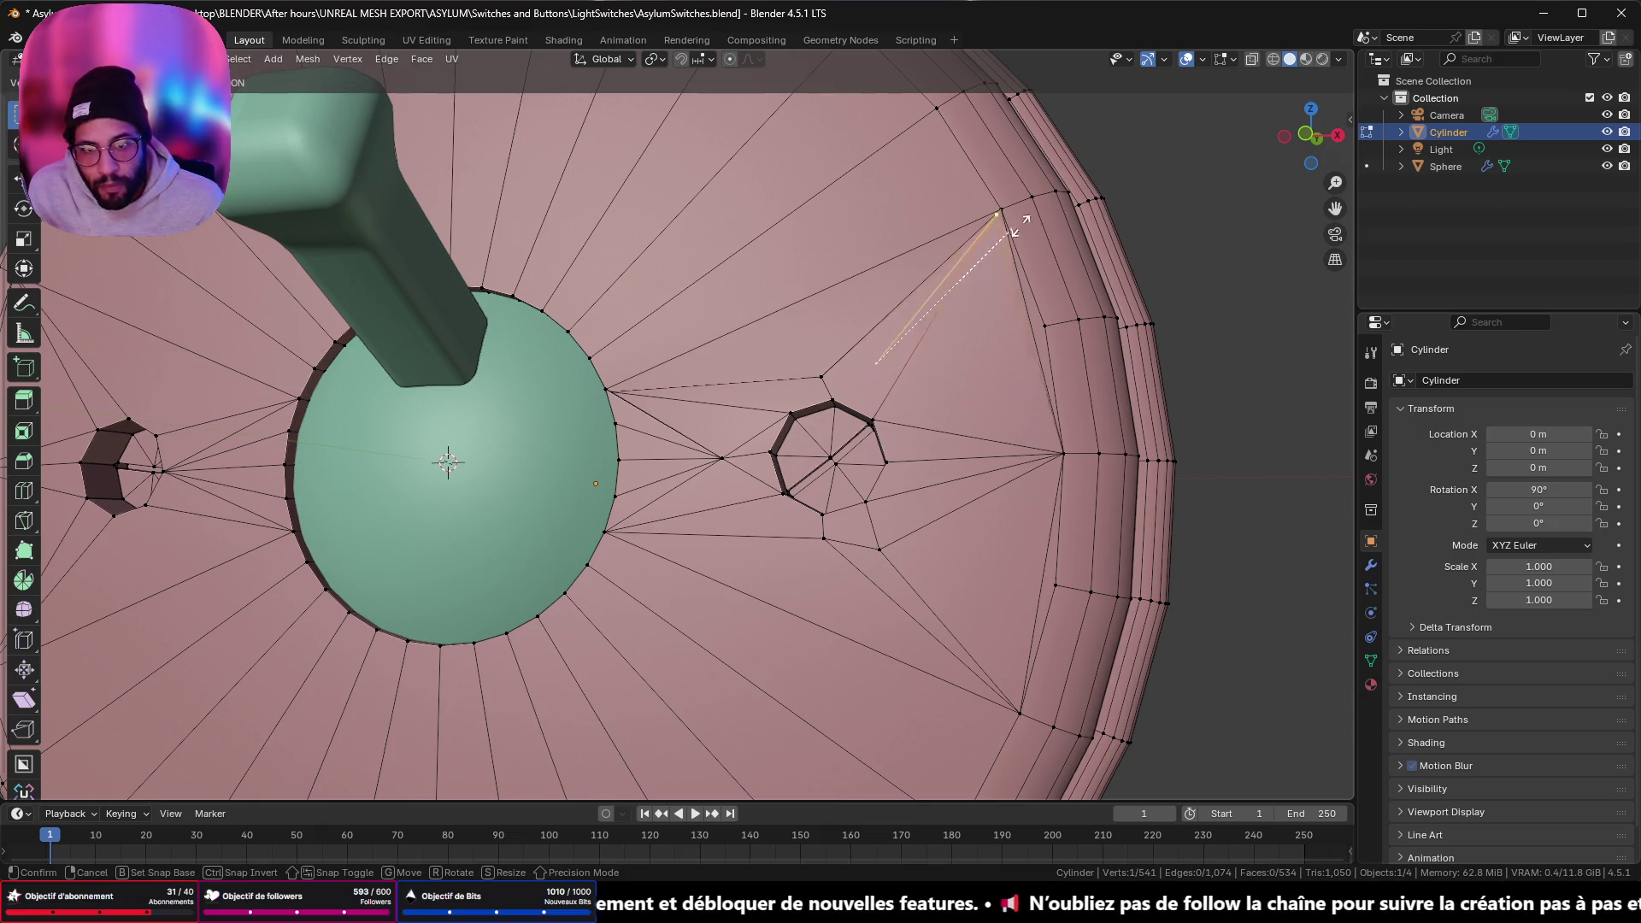
left_click(1026, 214)
left_click(823, 376)
key("g")
key("g")
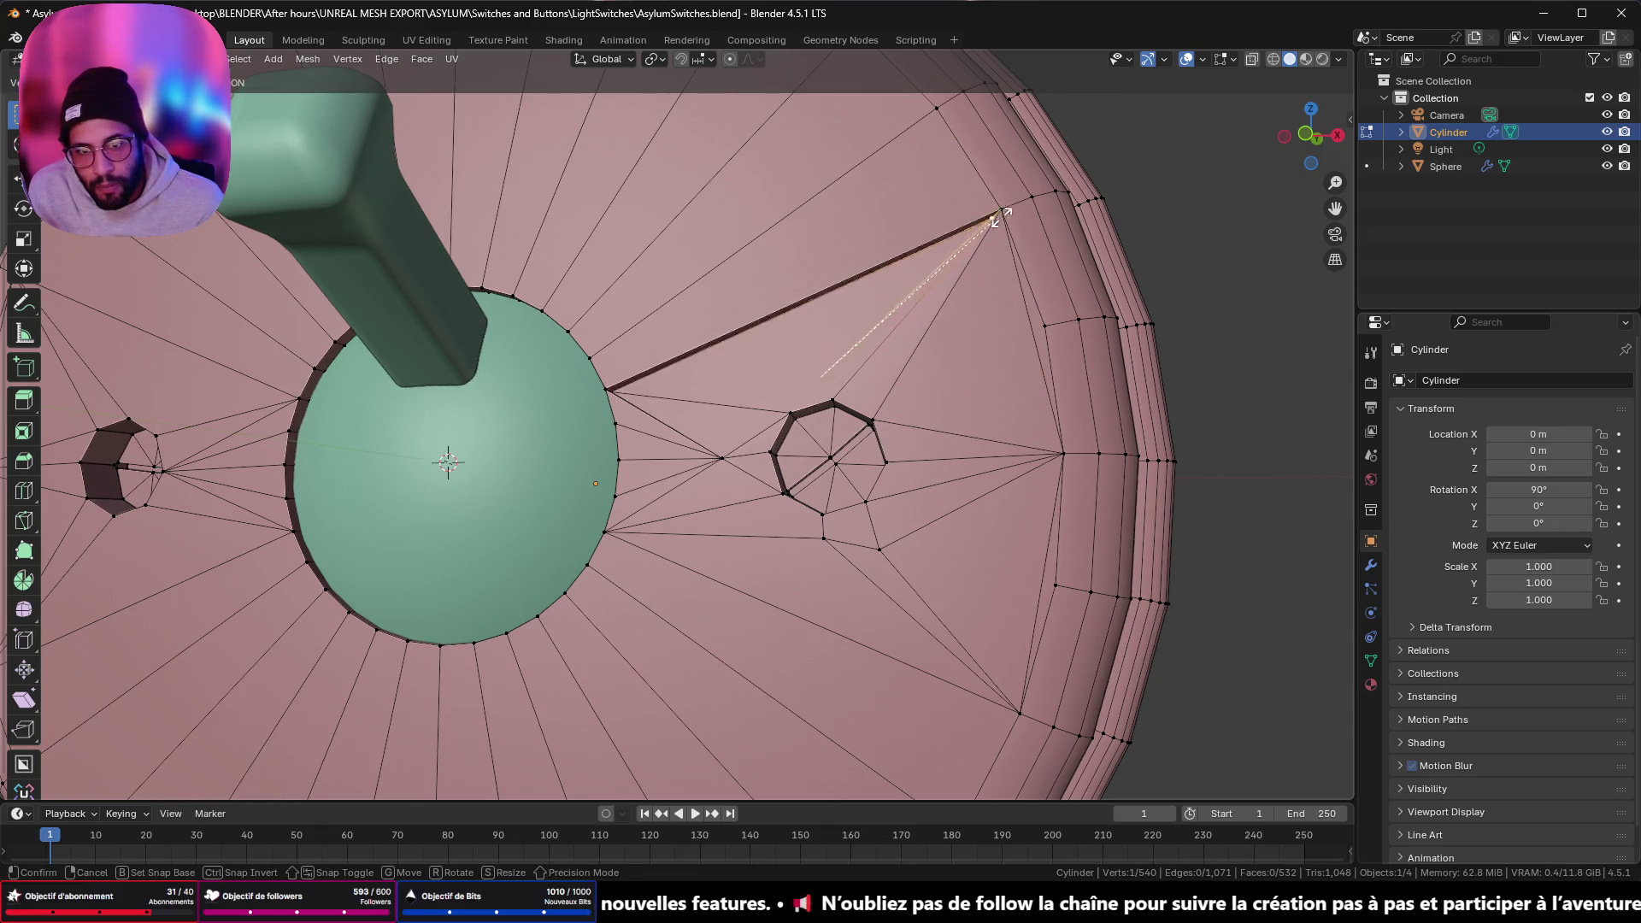
right_click(1016, 206)
- Merge two stray vertices into their dome-edge vertices using Merge At Last
middle_click_drag(873, 327, 624, 445)
right_click(605, 458, "ctrl")
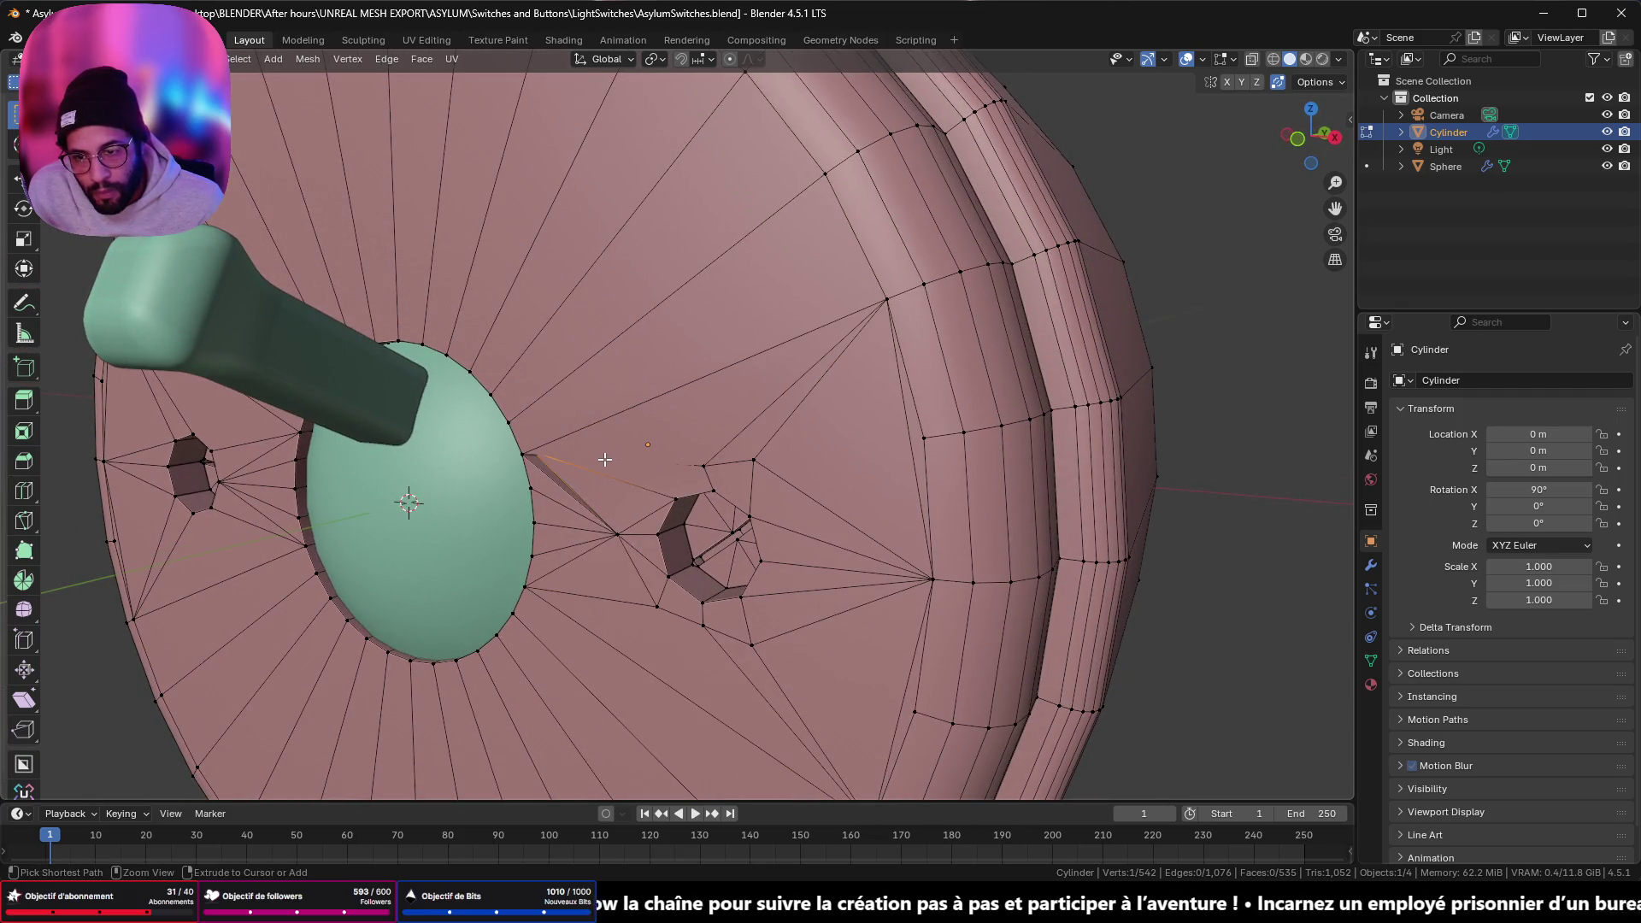
middle_click_drag(696, 483, 695, 475)
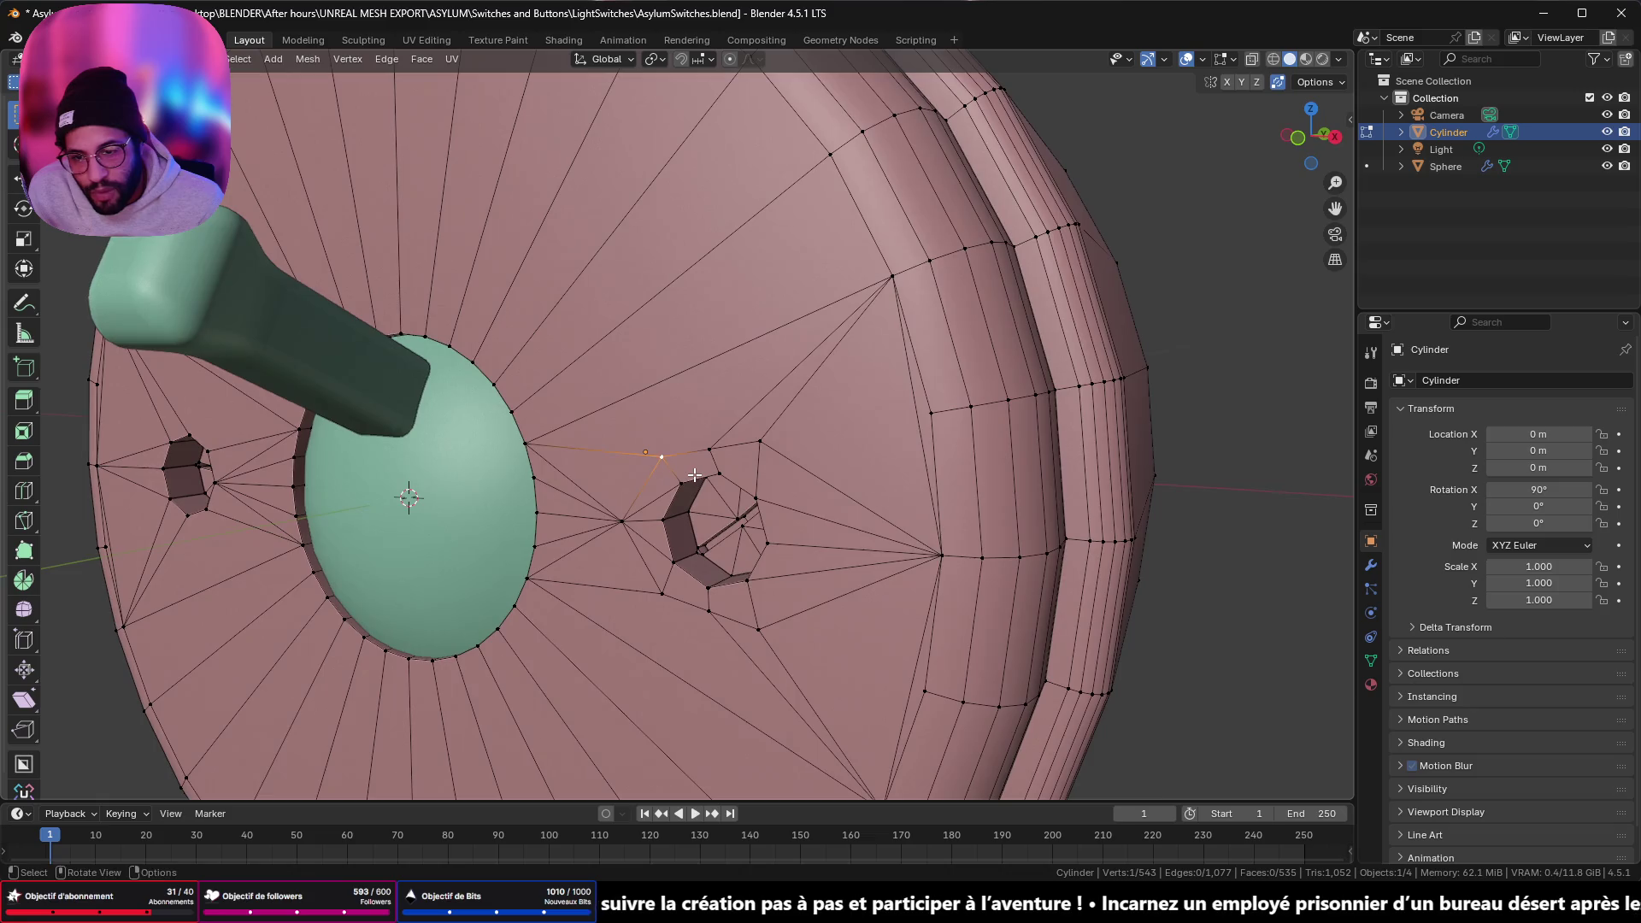
left_click(536, 441, "shift")
key("m")
left_click(479, 462)
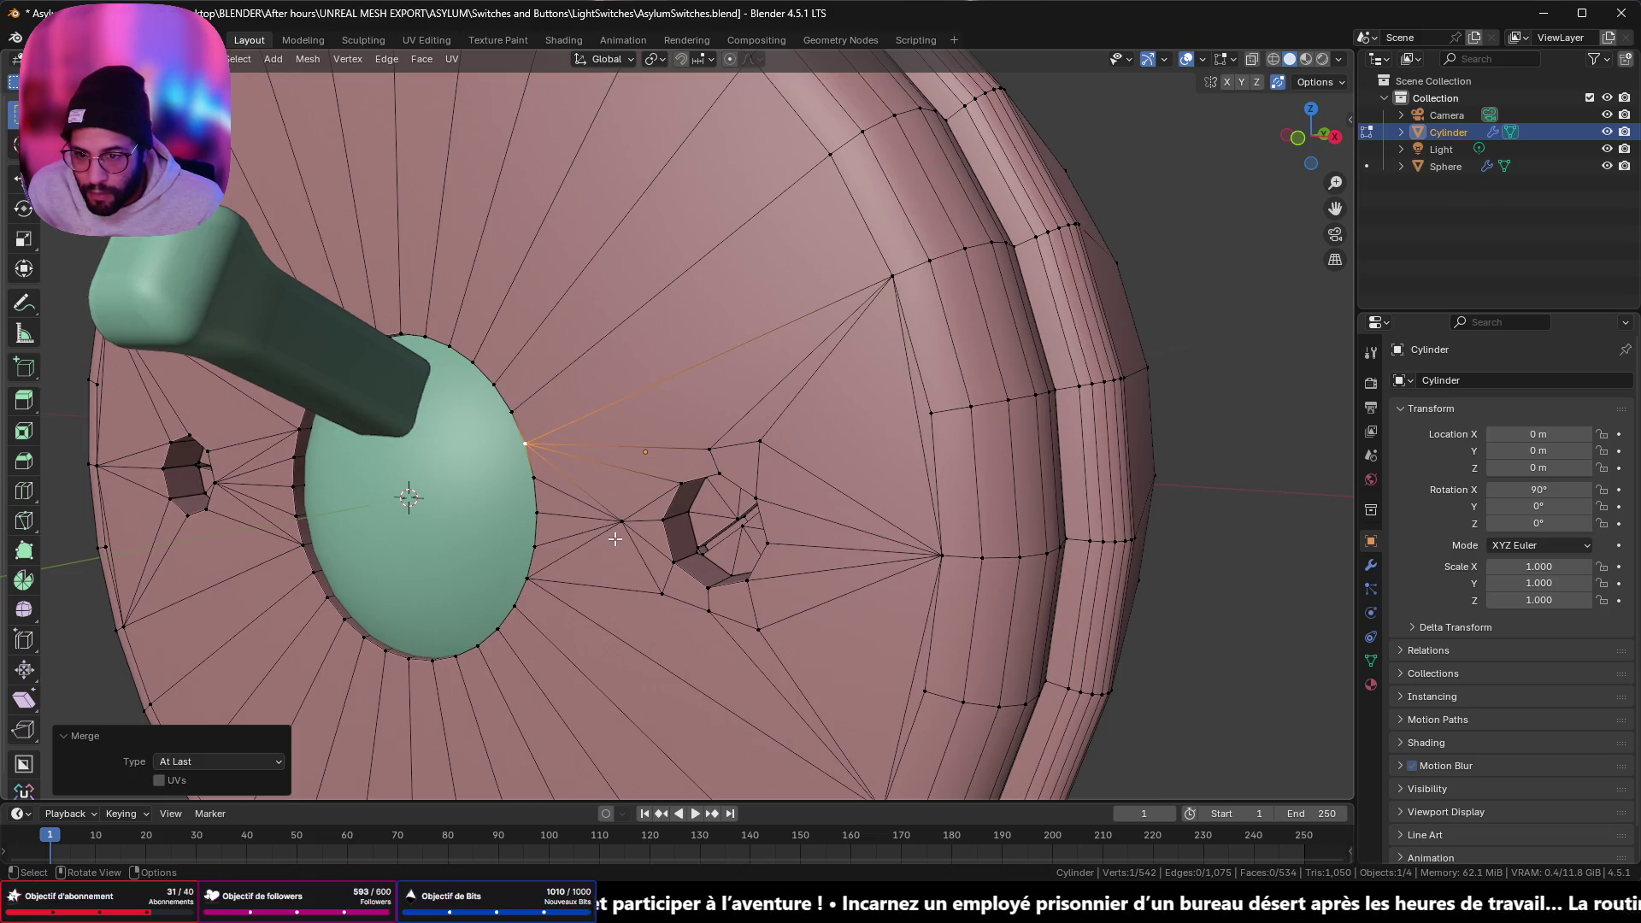
left_click(653, 595)
left_click(530, 581, "shift")
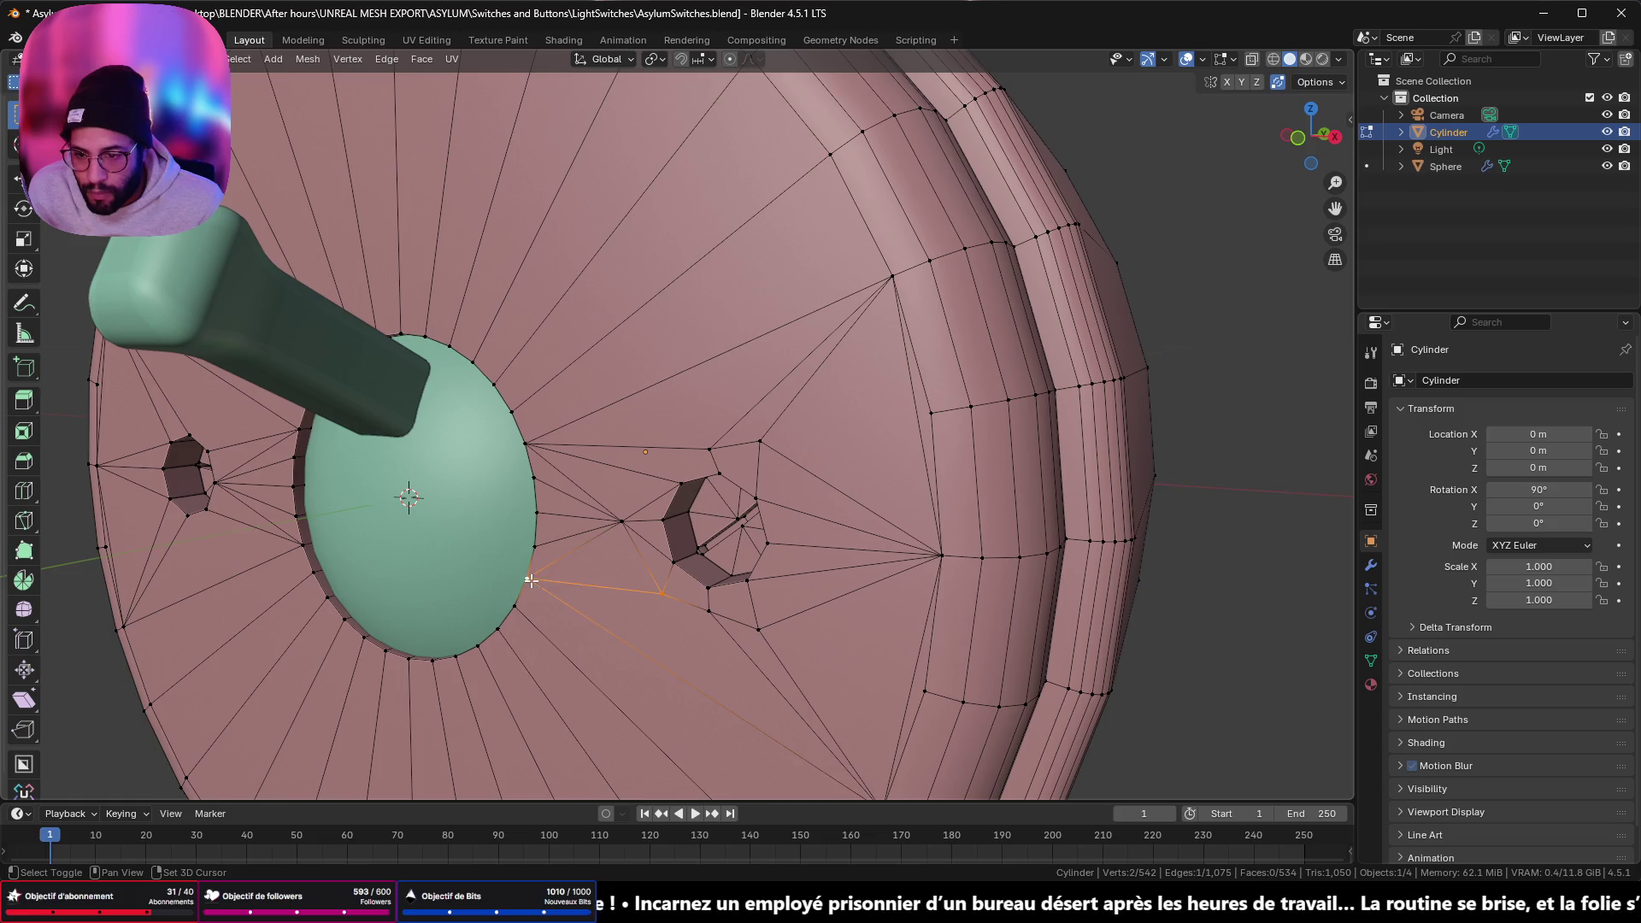
key("m")
left_click(581, 585)
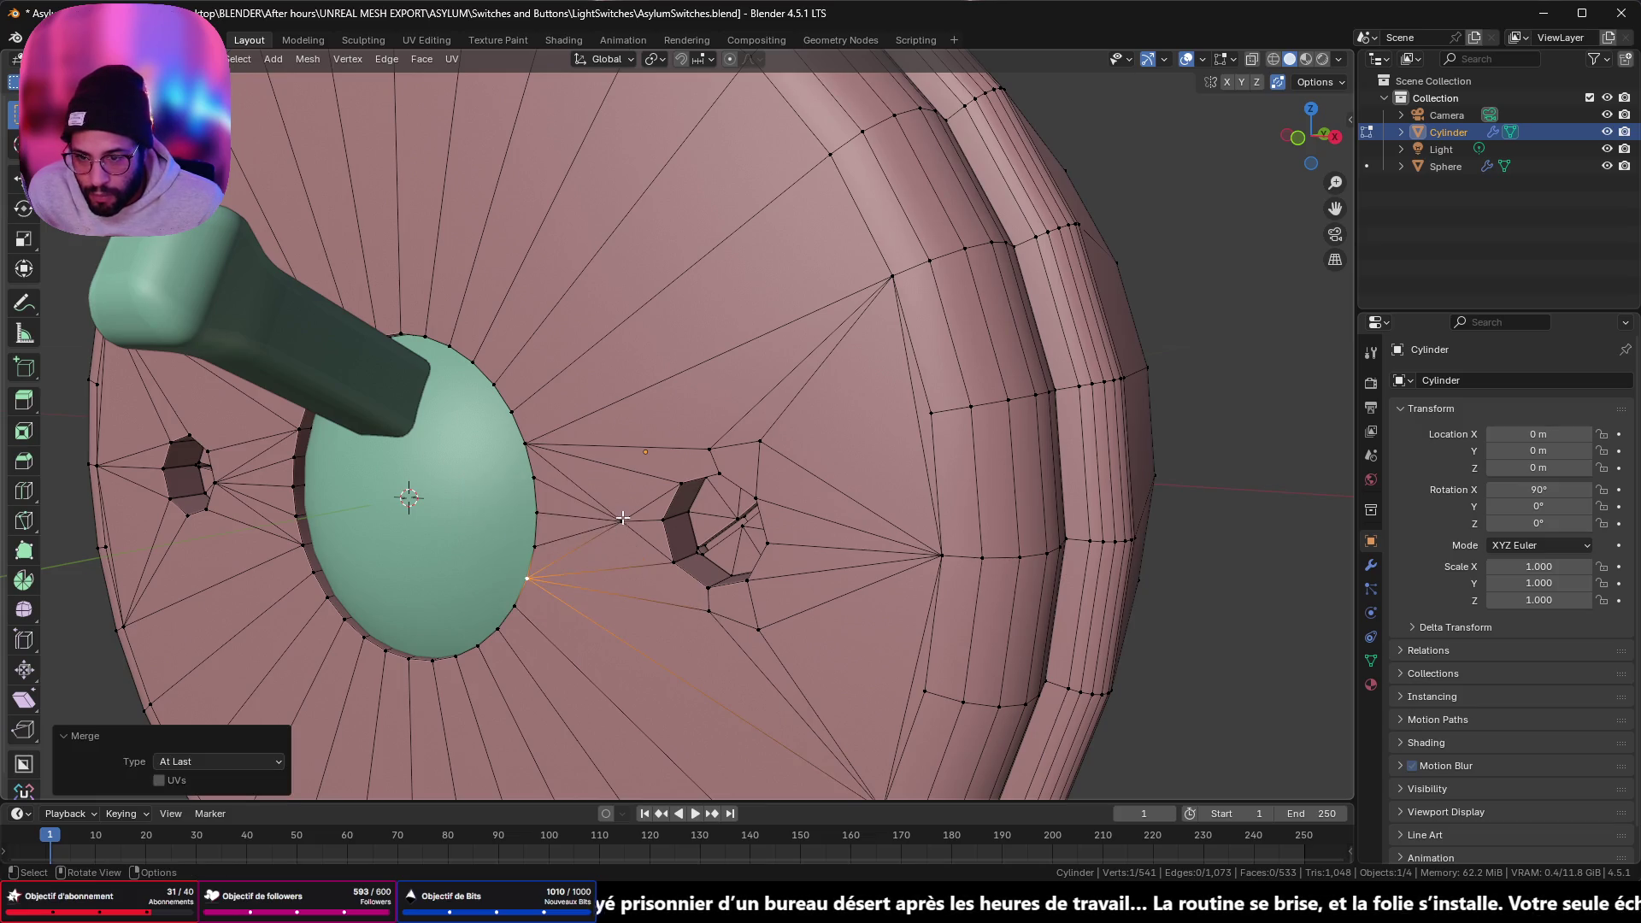
- Slide the stray vertex near the right hole and the one below it onto the lower rim
left_click(624, 520)
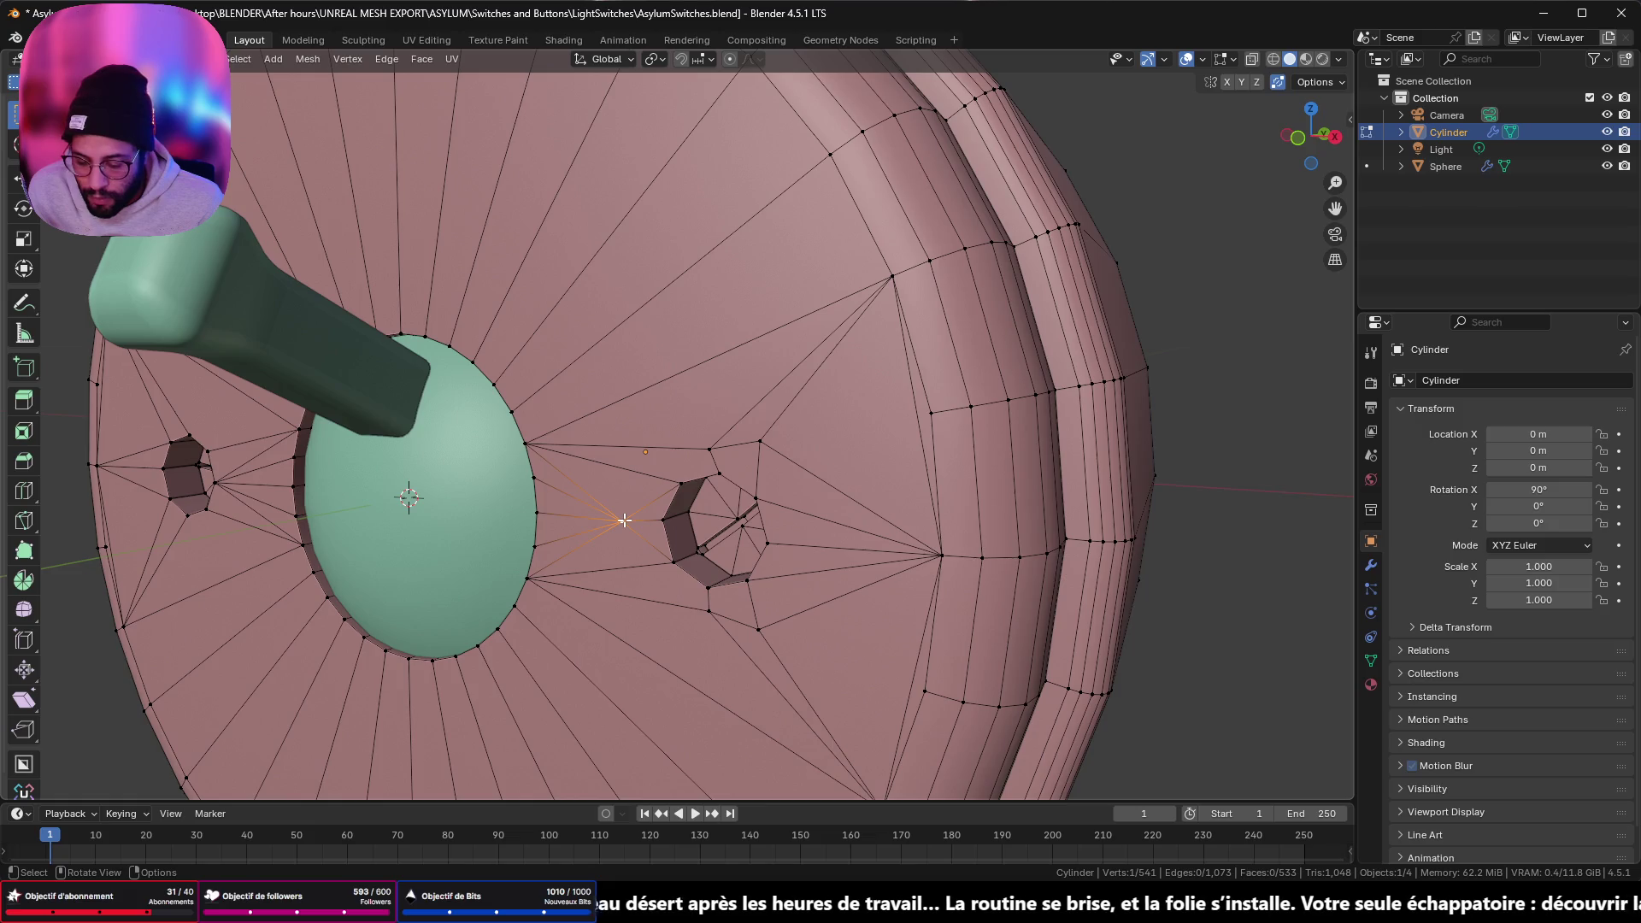
key("g")
left_click(665, 526)
middle_click_drag(788, 567, 790, 567)
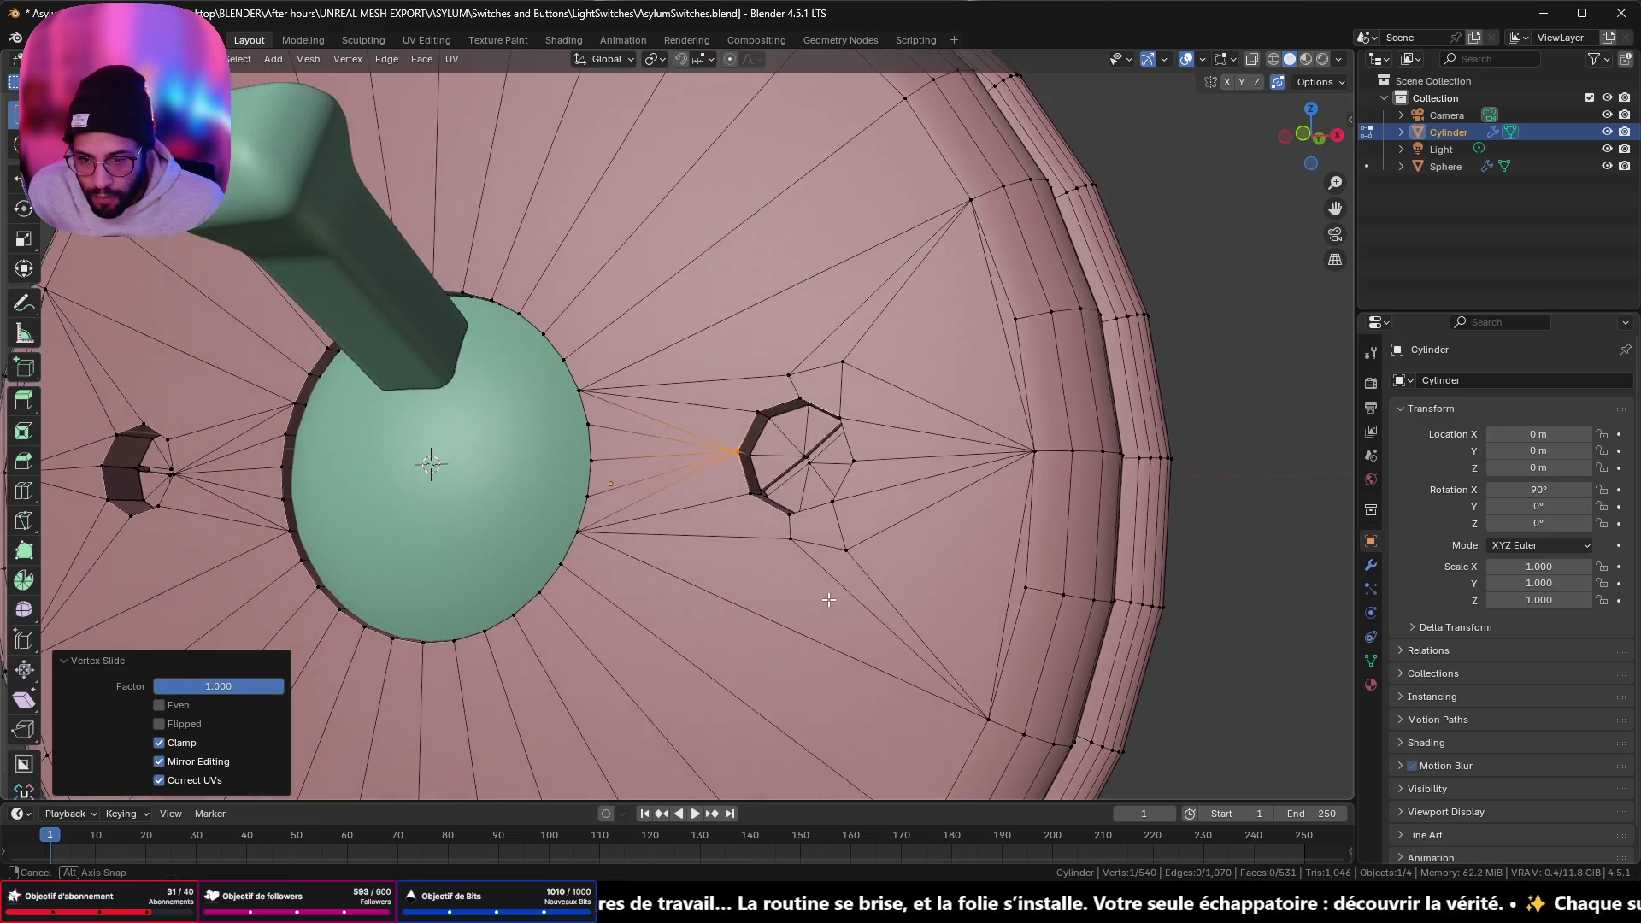
left_click(791, 542)
key("g")
key("g")
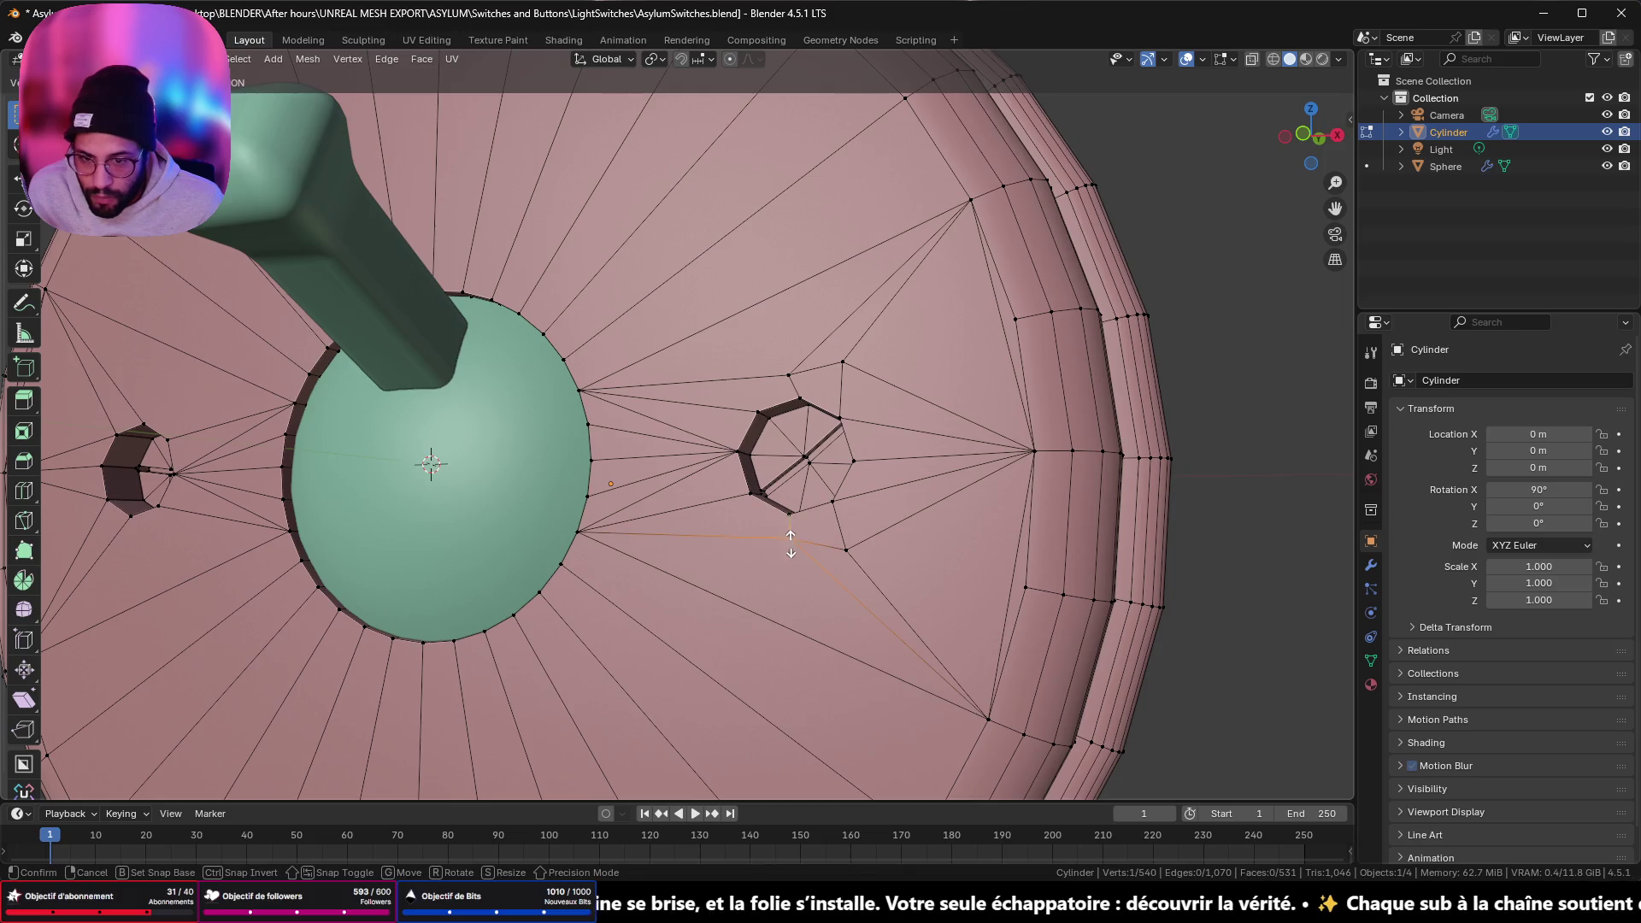
left_click(954, 651)
- Slide the remaining stray vertices around the hole onto the lower and upper rim vertices
left_click(846, 550)
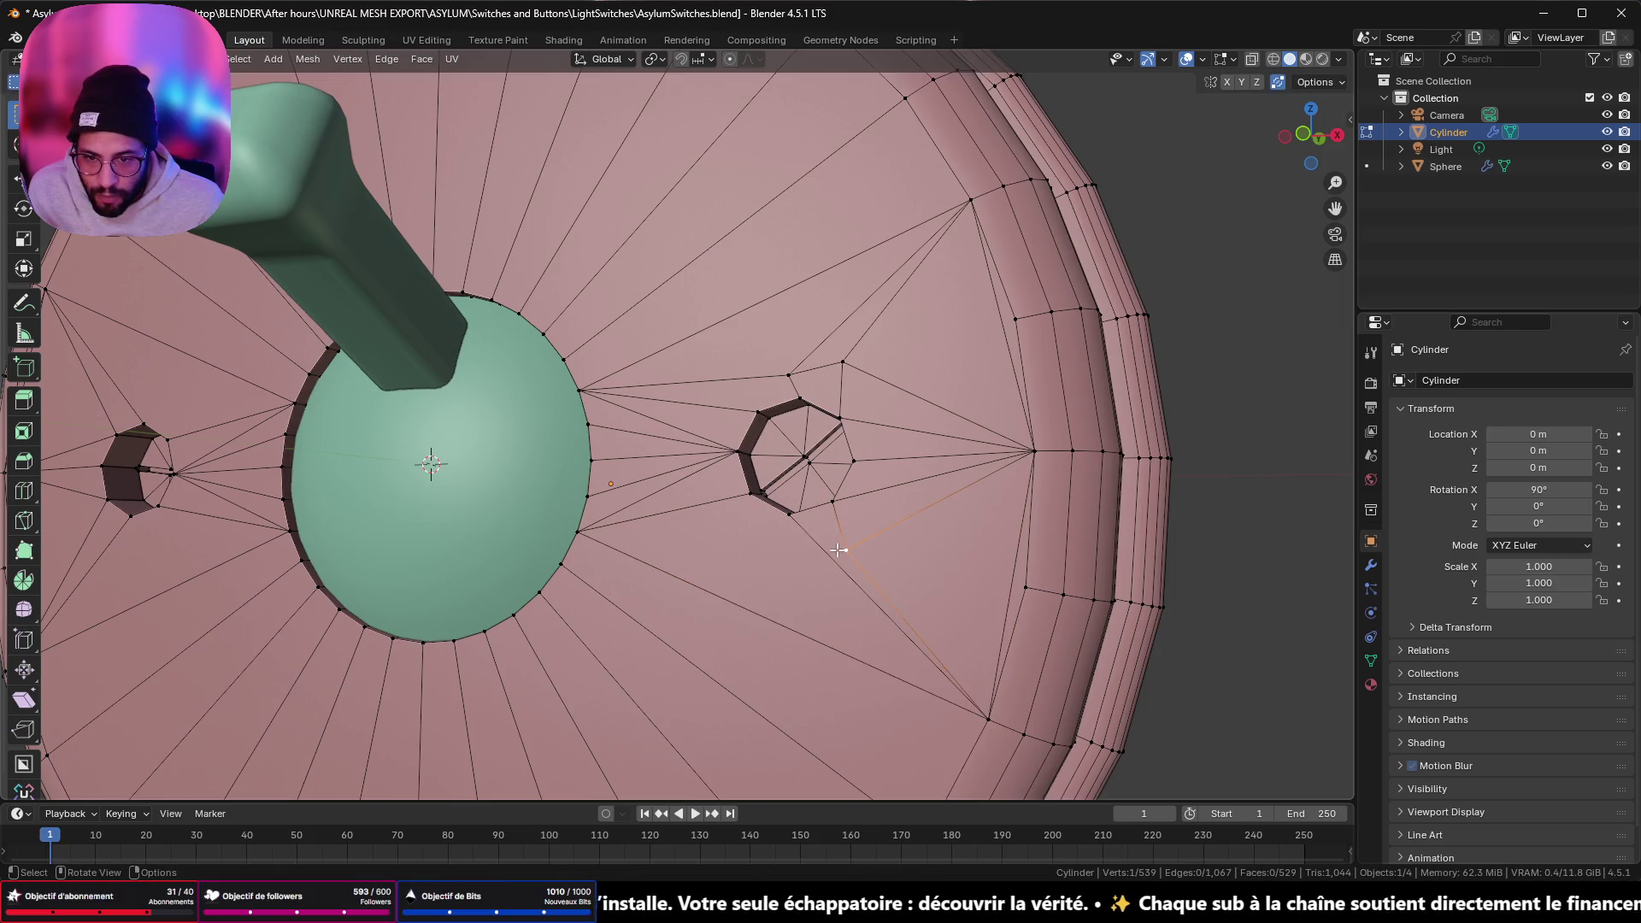
key("g")
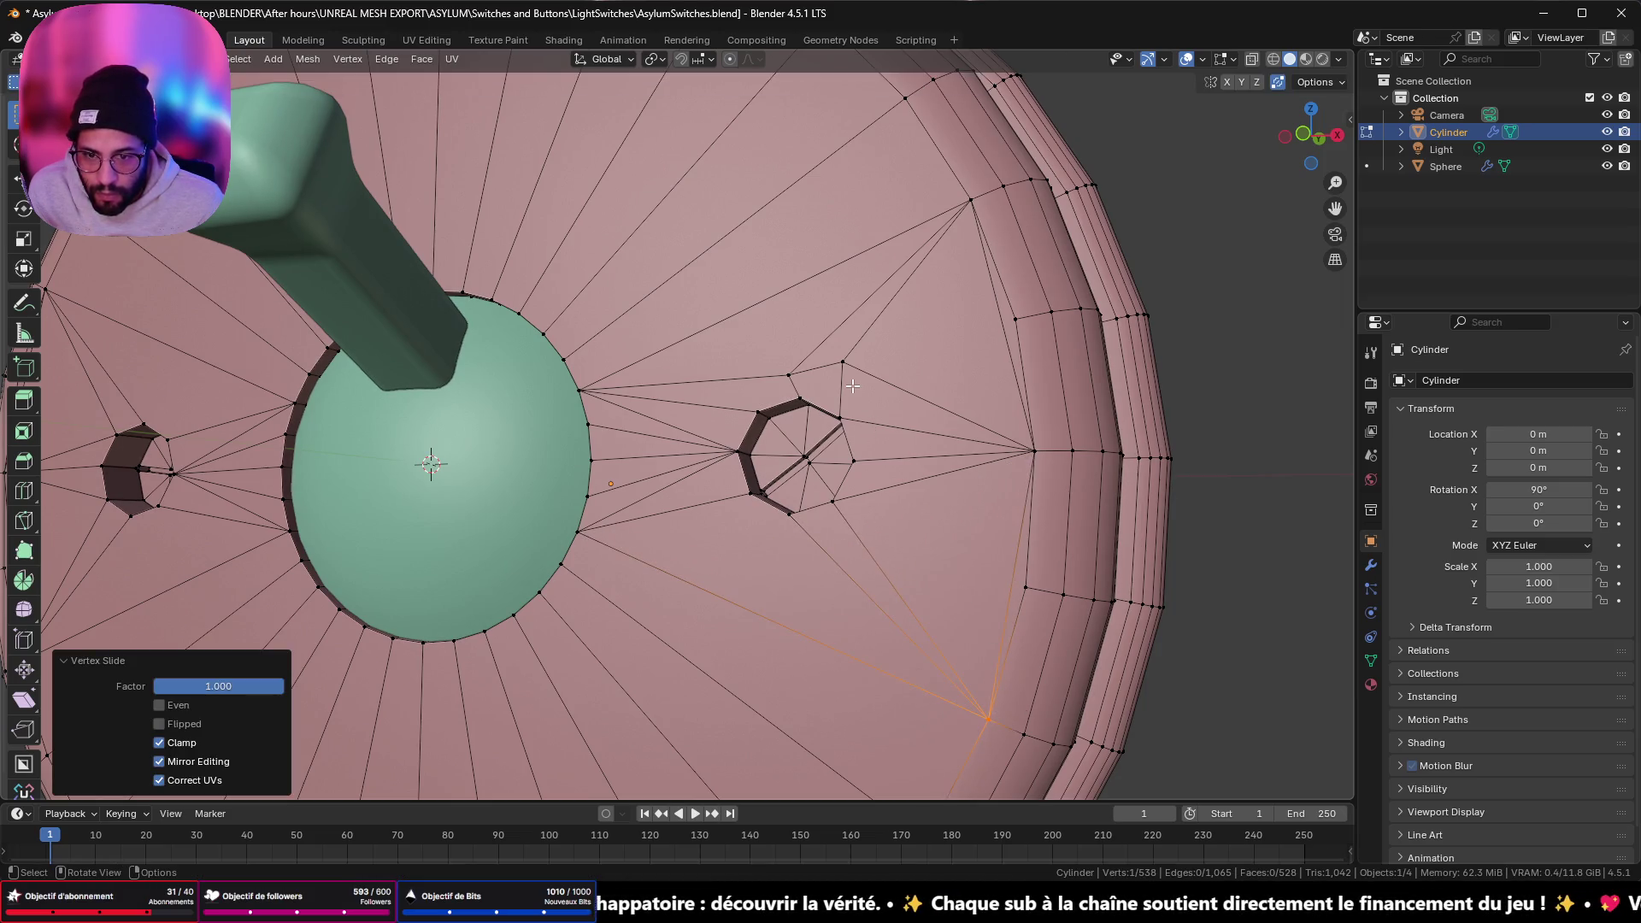
left_click(846, 363)
key("g")
key("g")
left_click(891, 292)
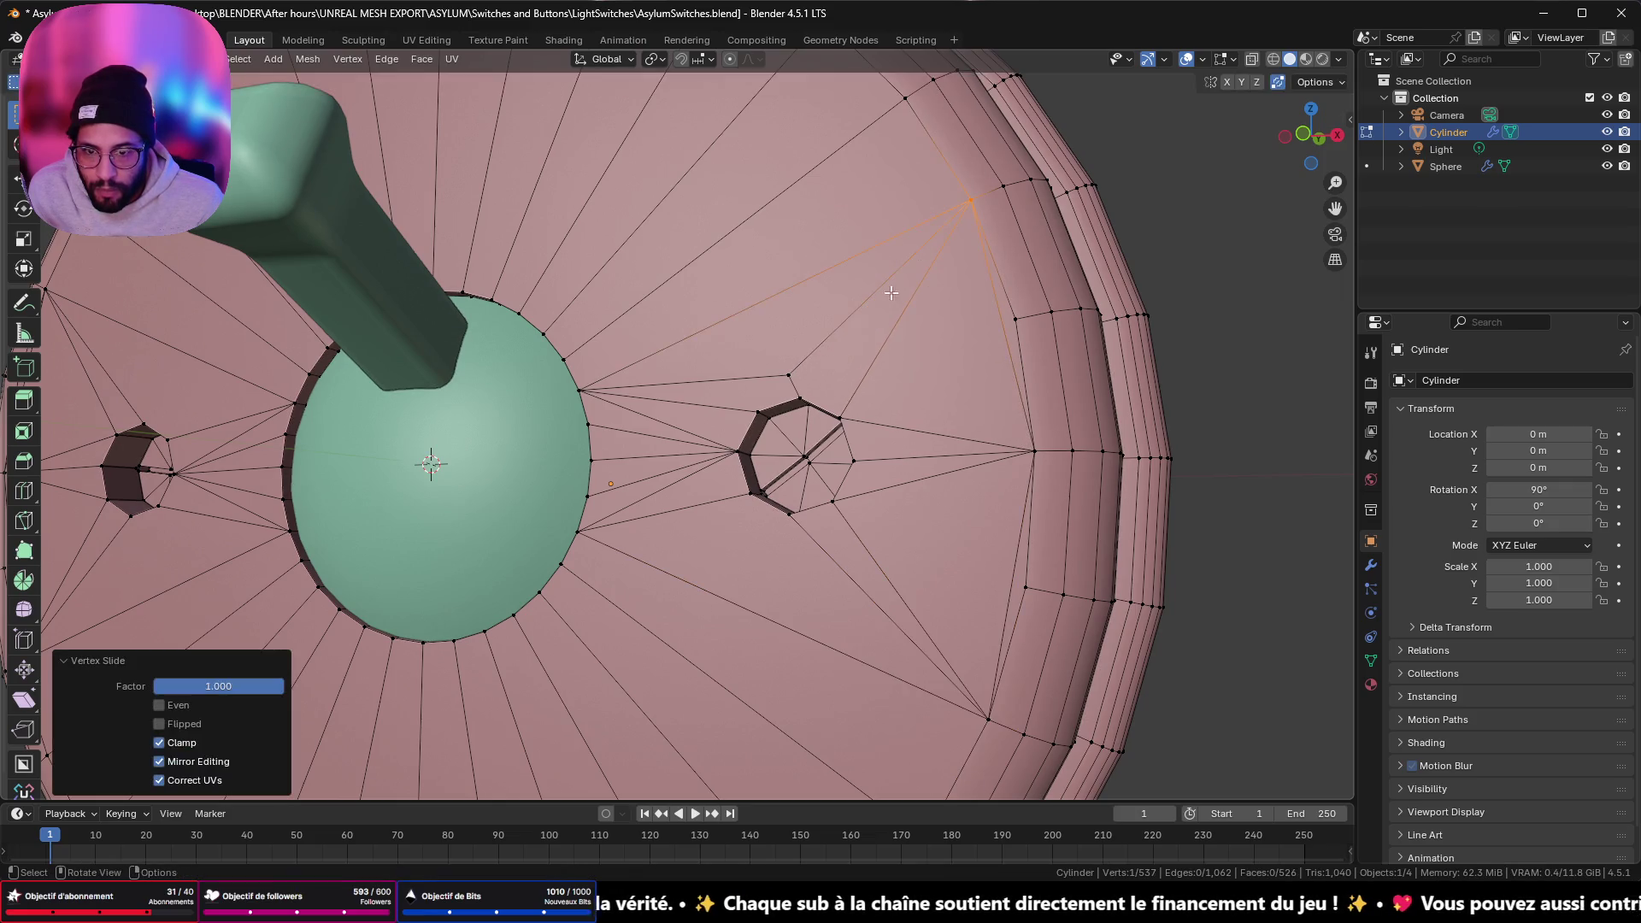
left_click(789, 375)
key("g")
key("g")
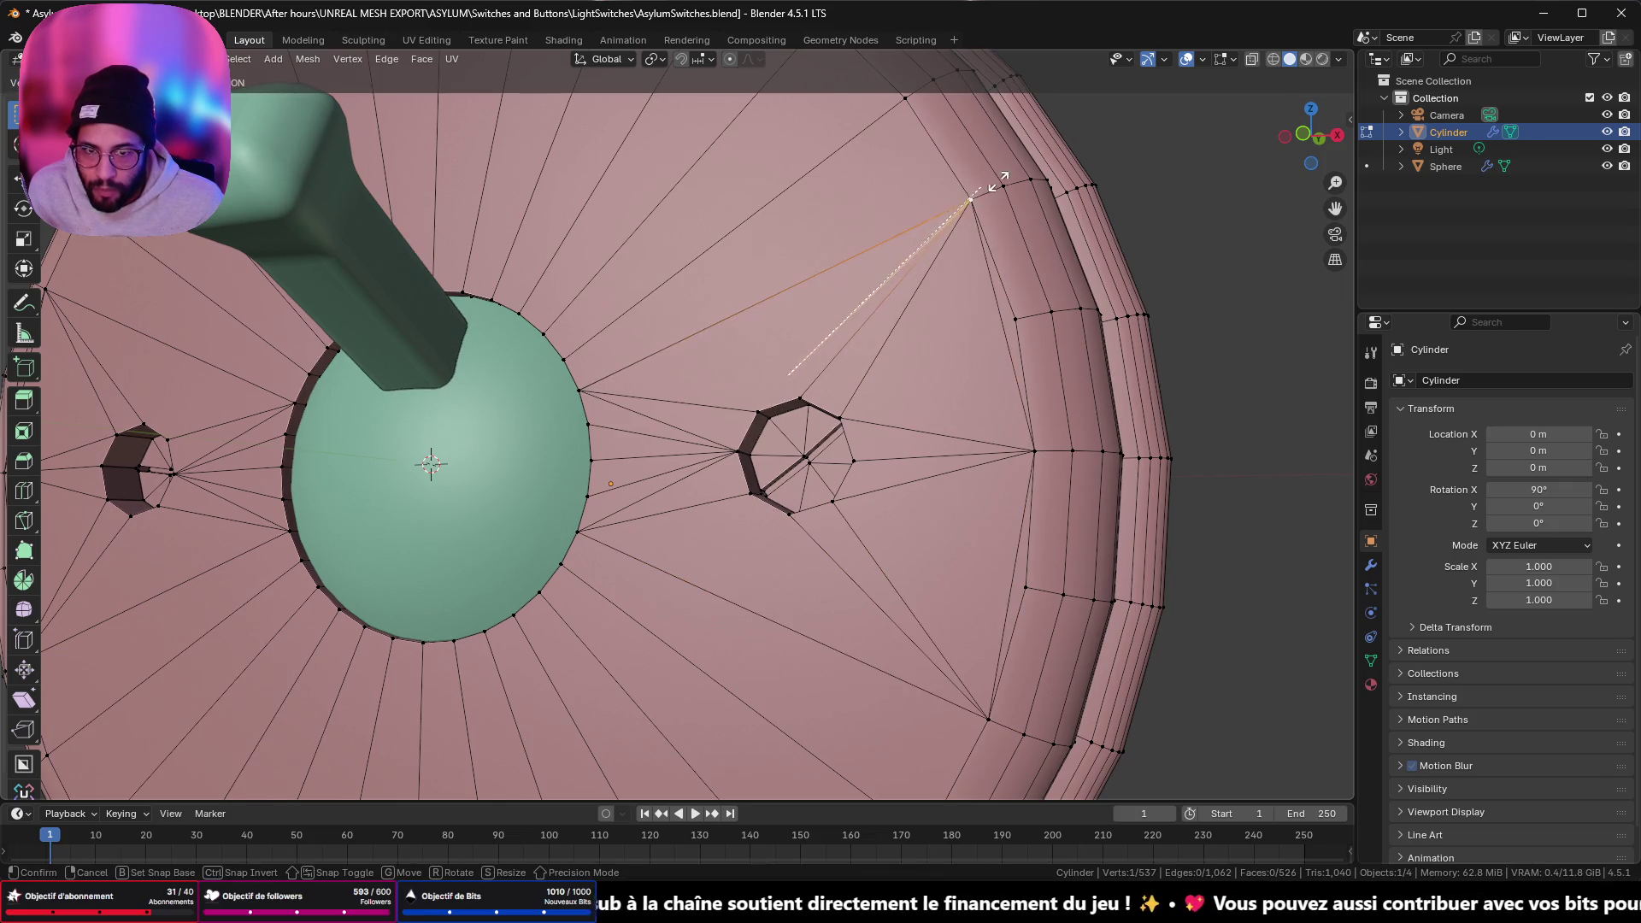
left_click(972, 200)
scroll(826, 374, "down", 4)
middle_click_drag(826, 374, 860, 421)
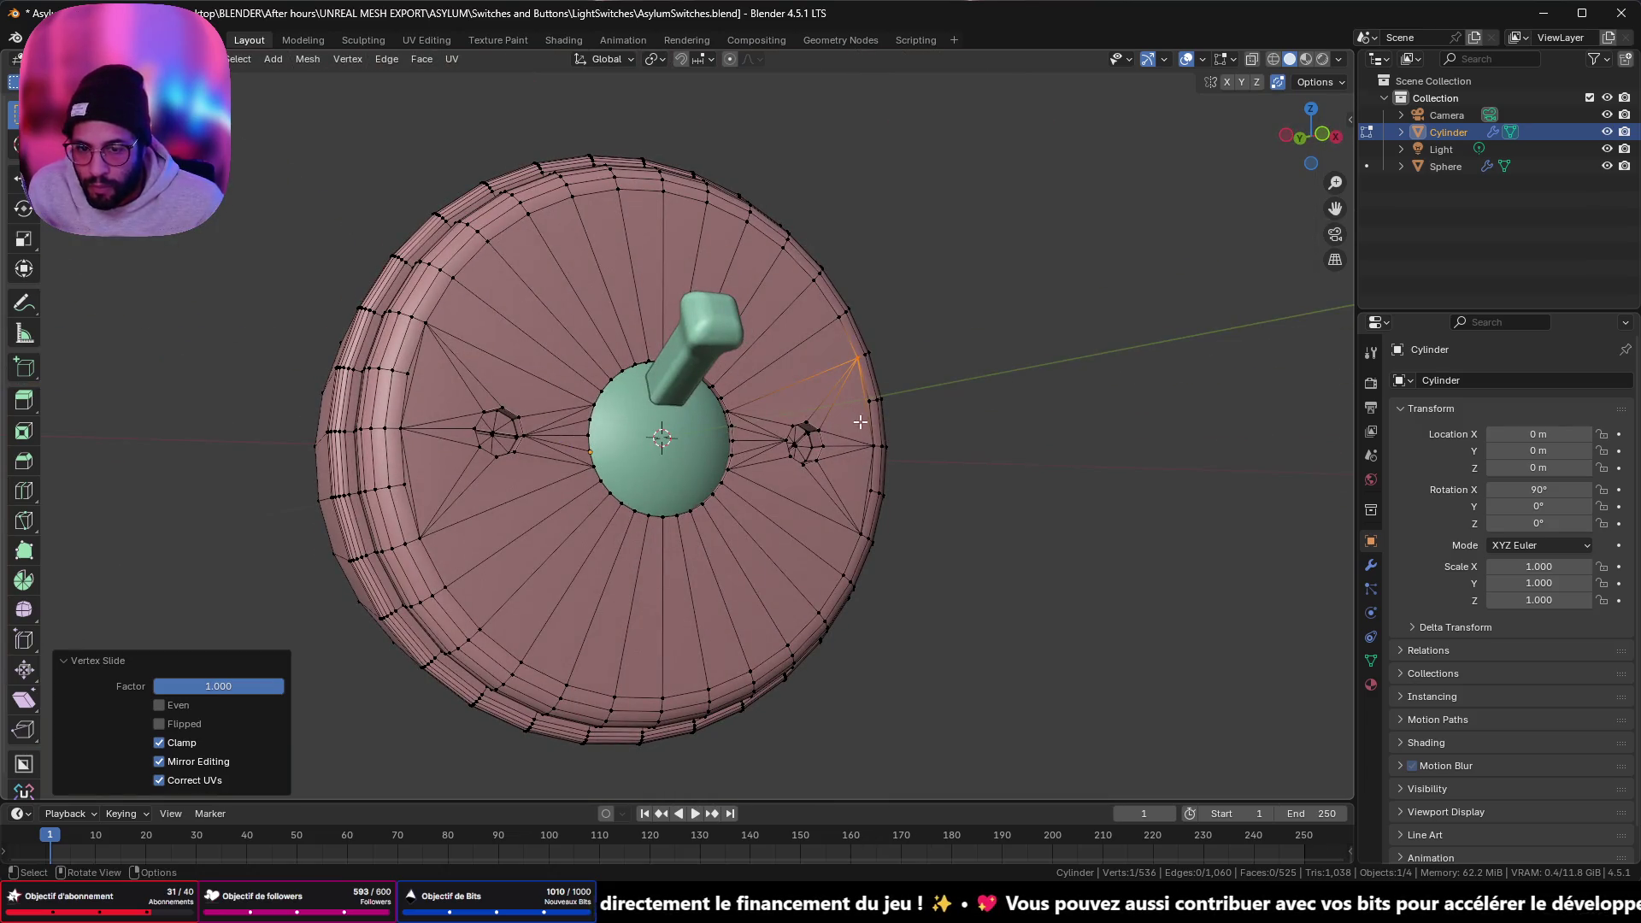
- Select the entire disc mesh and merge its vertices By Distance
key("a")
key("m")
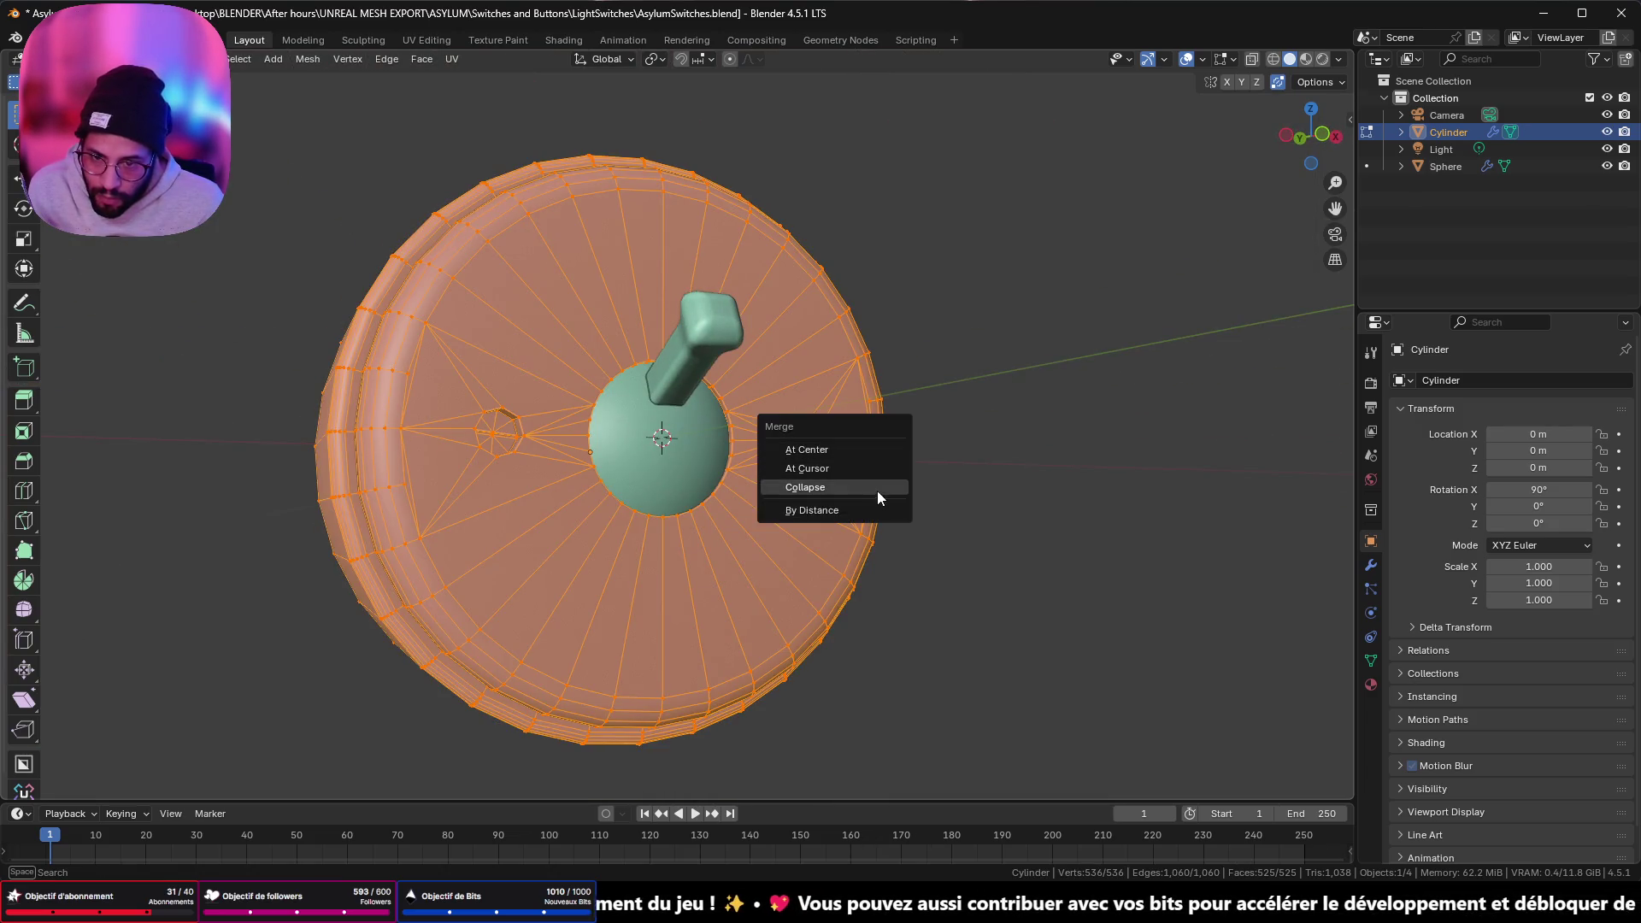
left_click(873, 508)
key("Tab")
mouse_move(873, 503)
middle_mouse_down()
mouse_move(780, 476)
mouse_move(766, 579)
mouse_move(956, 458)
mouse_move(723, 381)
mouse_move(687, 407)
mouse_move(536, 388)
mouse_move(720, 404)
middle_mouse_up()
key("Tab")
scroll(843, 422, "up", 3)
scroll(486, 379, "up", 3)
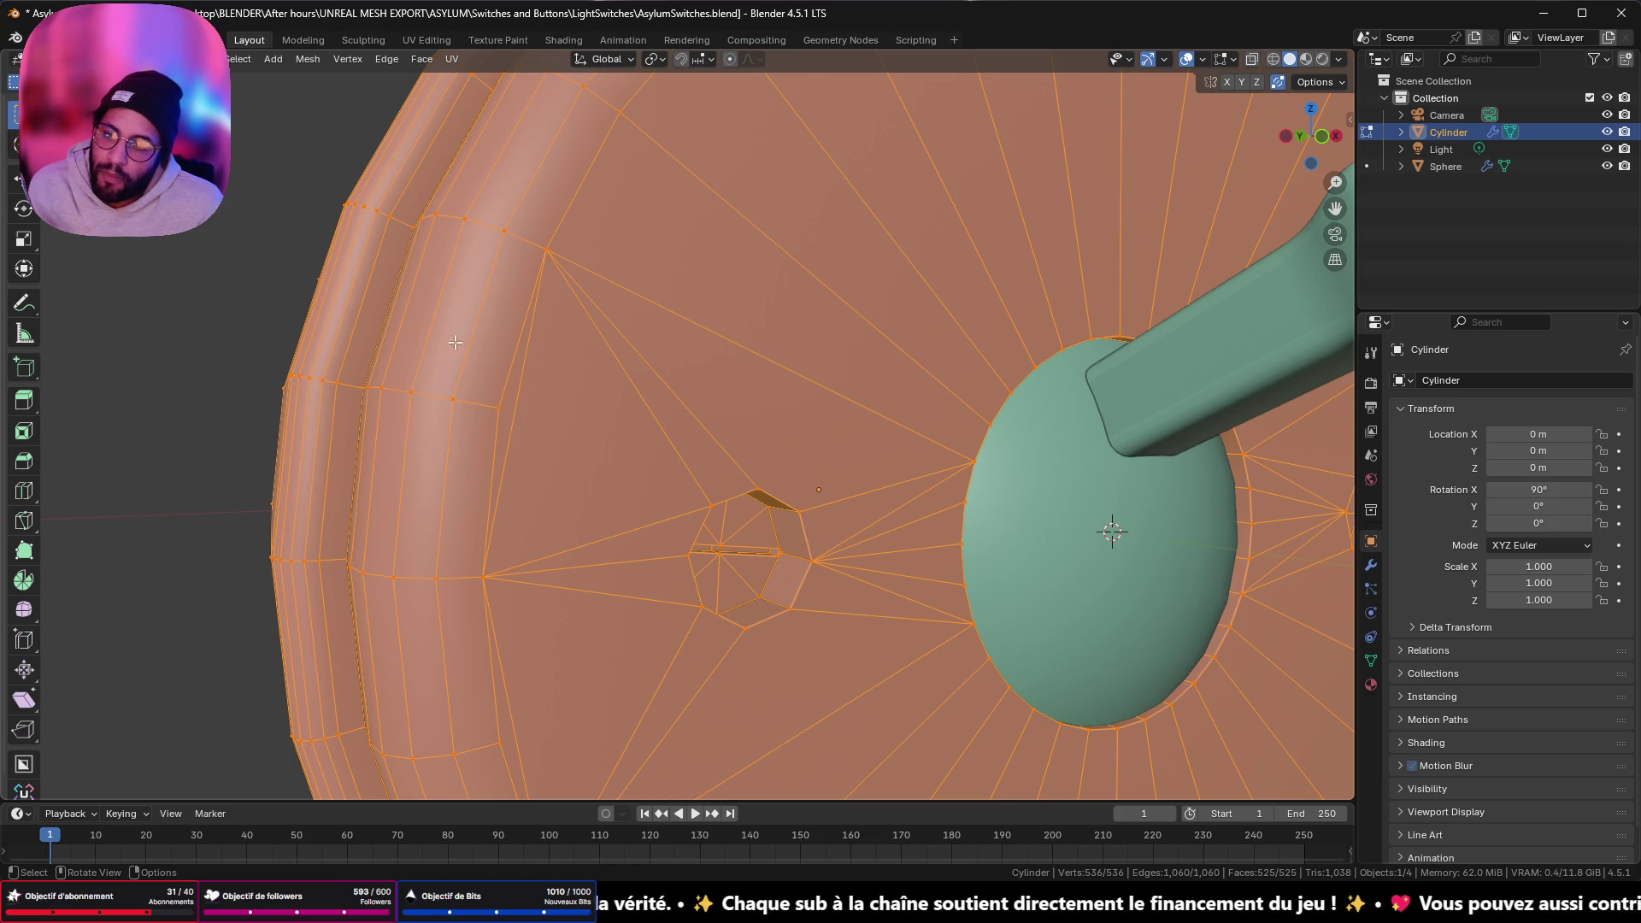
- In edge select mode, pick the upper and lower rim edges beside the right hole
key("2")
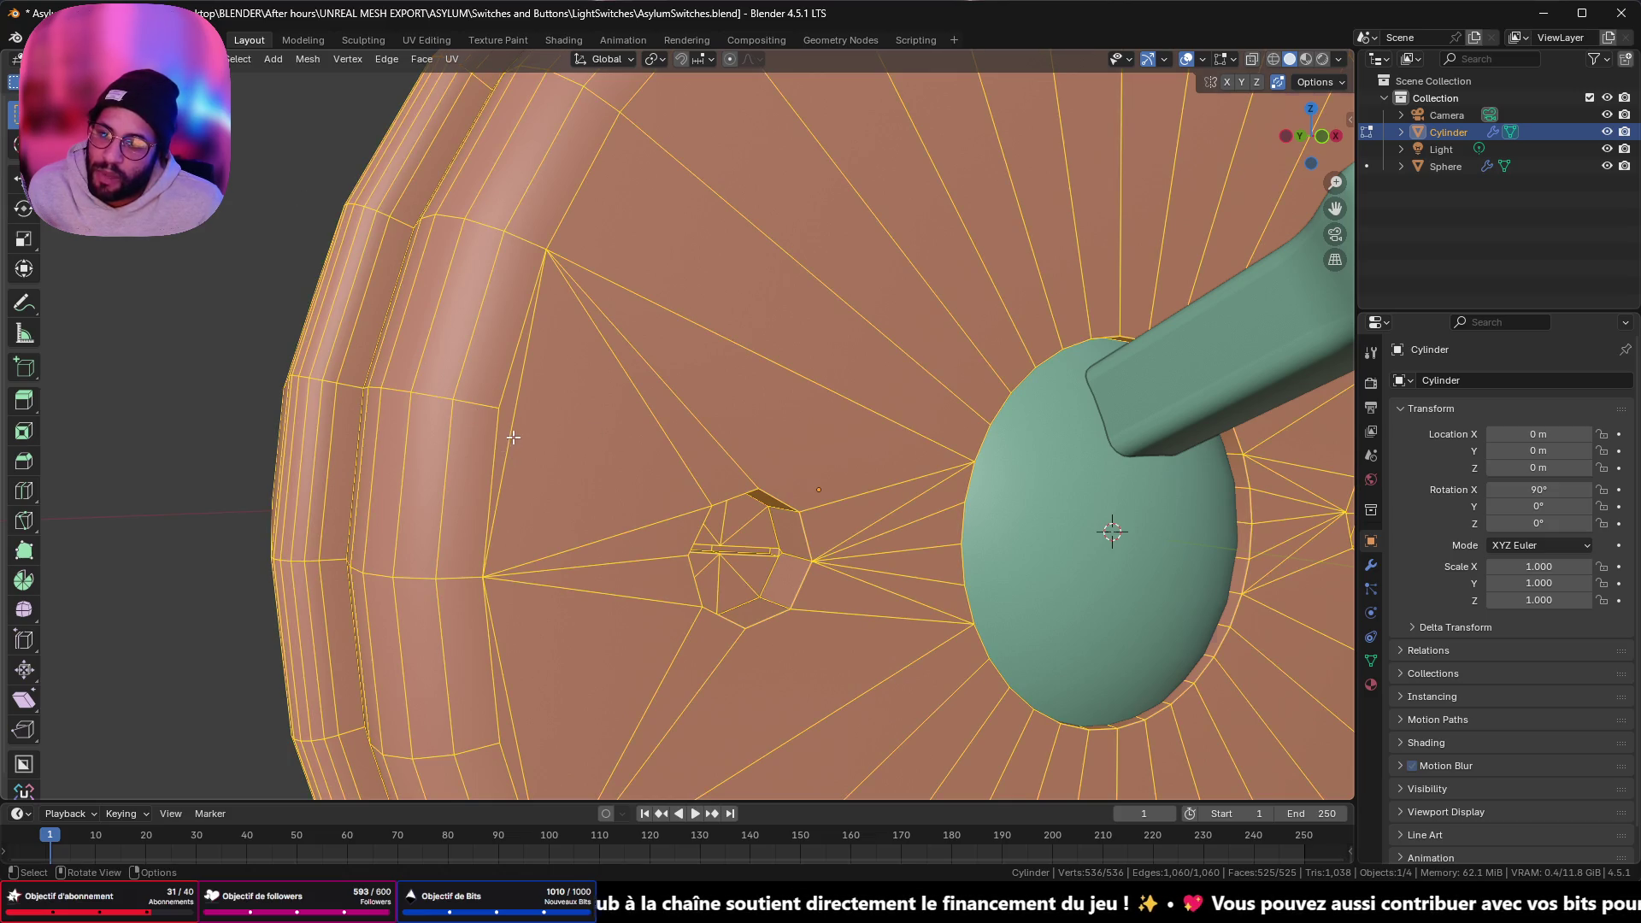
left_click(513, 437)
left_click(513, 676, "shift")
mouse_move(513, 675)
middle_mouse_down()
mouse_move(899, 408)
mouse_move(796, 465)
middle_mouse_up()
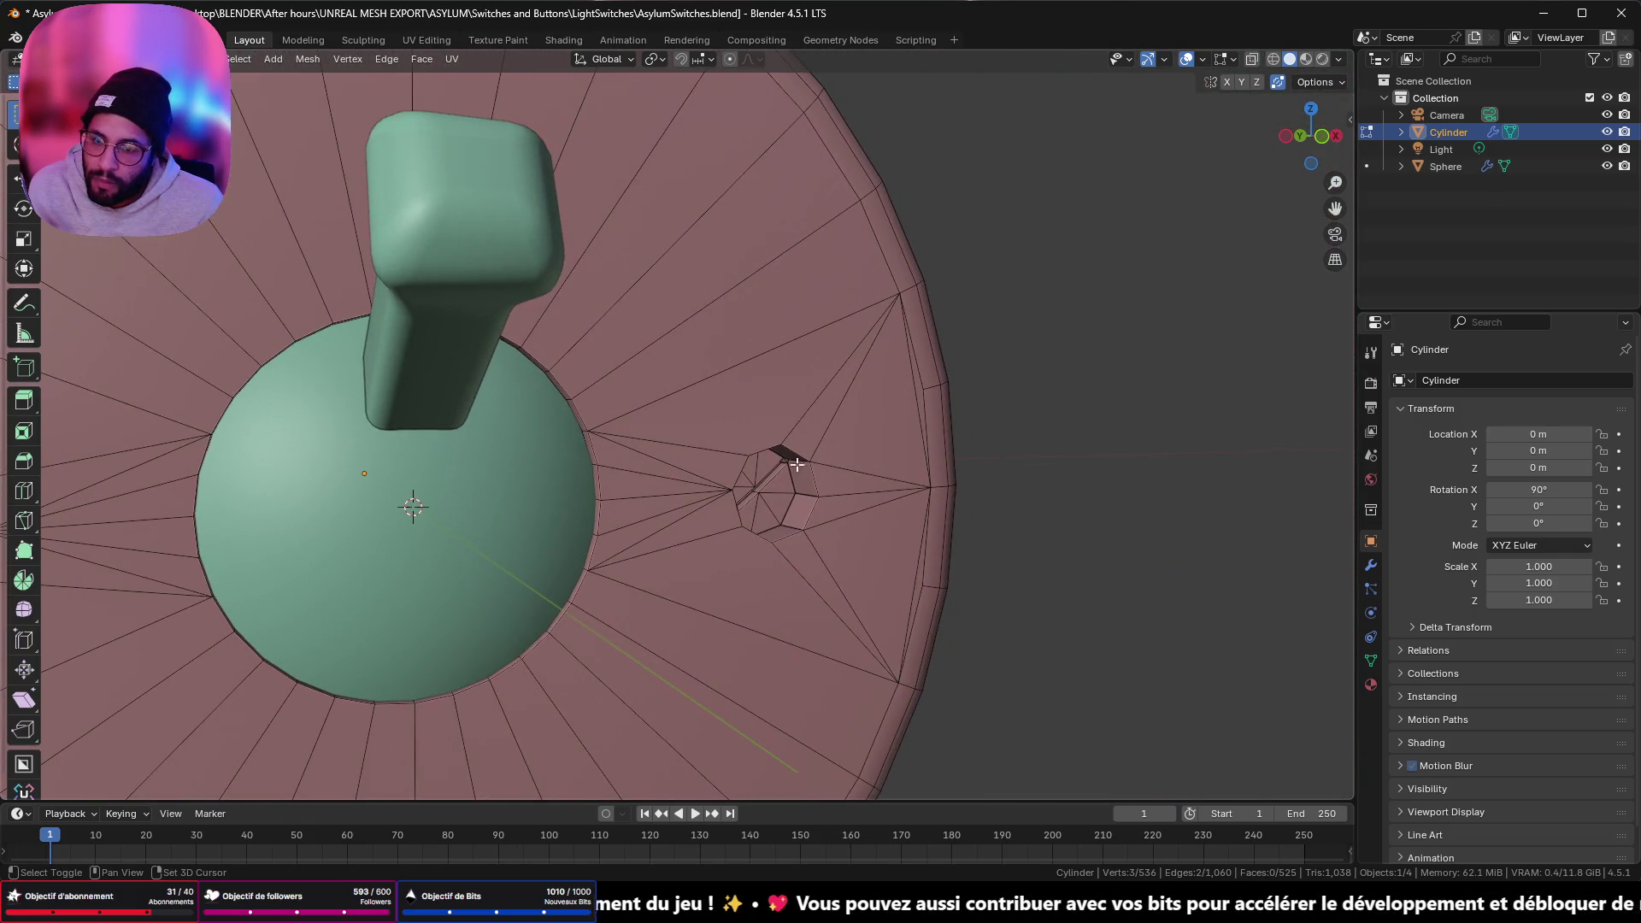
left_click(904, 398, "shift")
- Dissolve the four selected rim edges next to the right hole
left_click(900, 575, "shift")
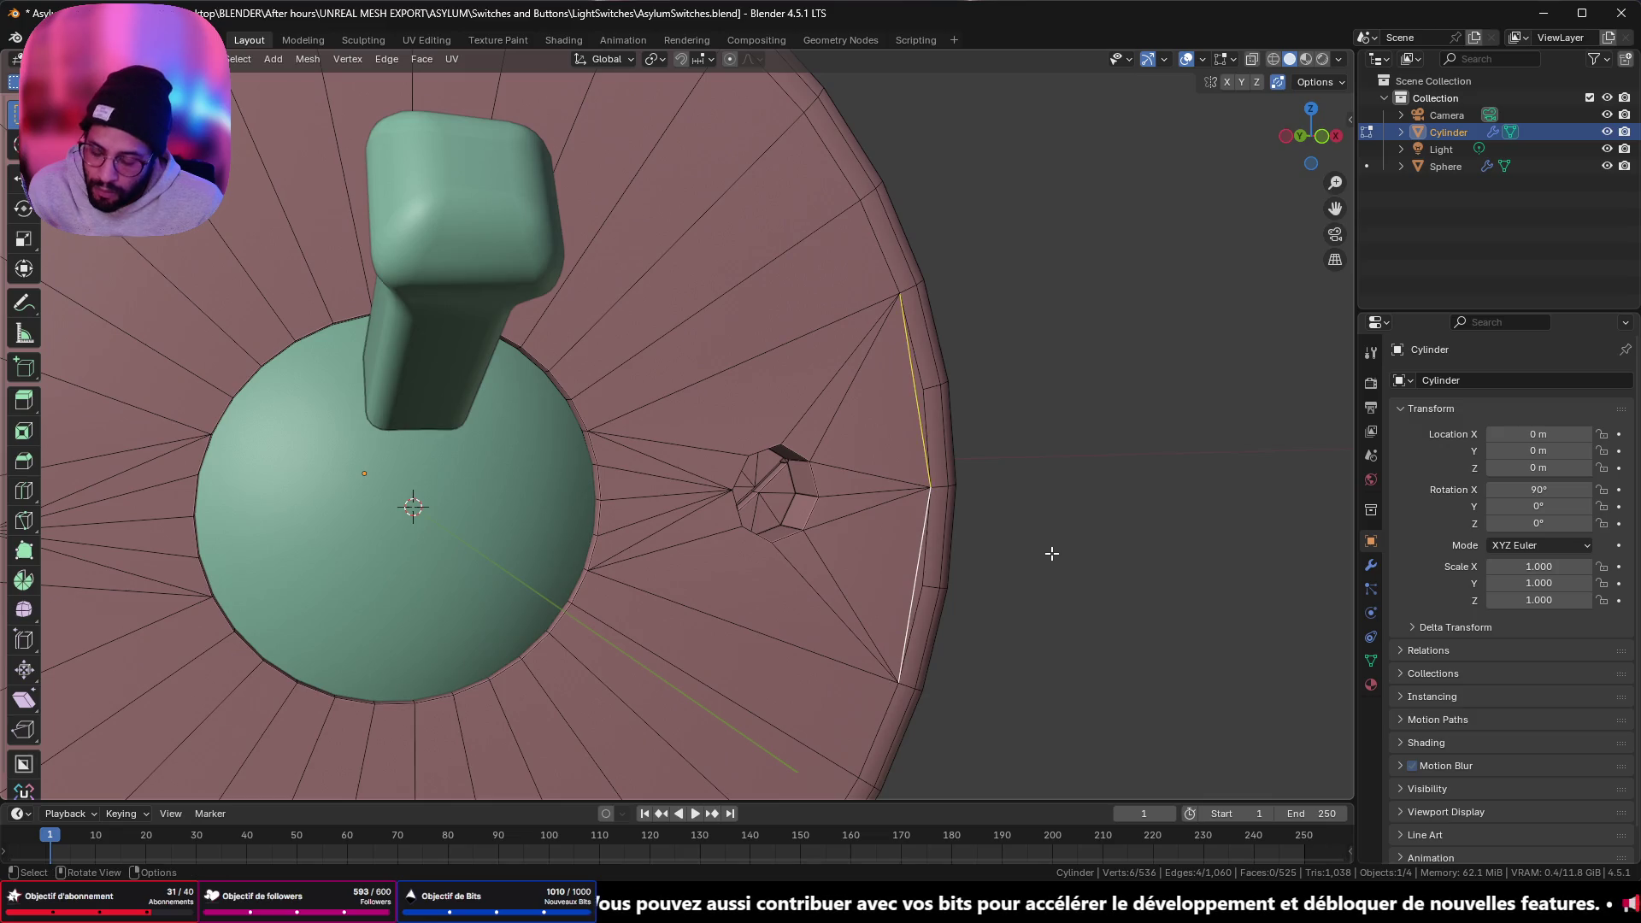
key("x")
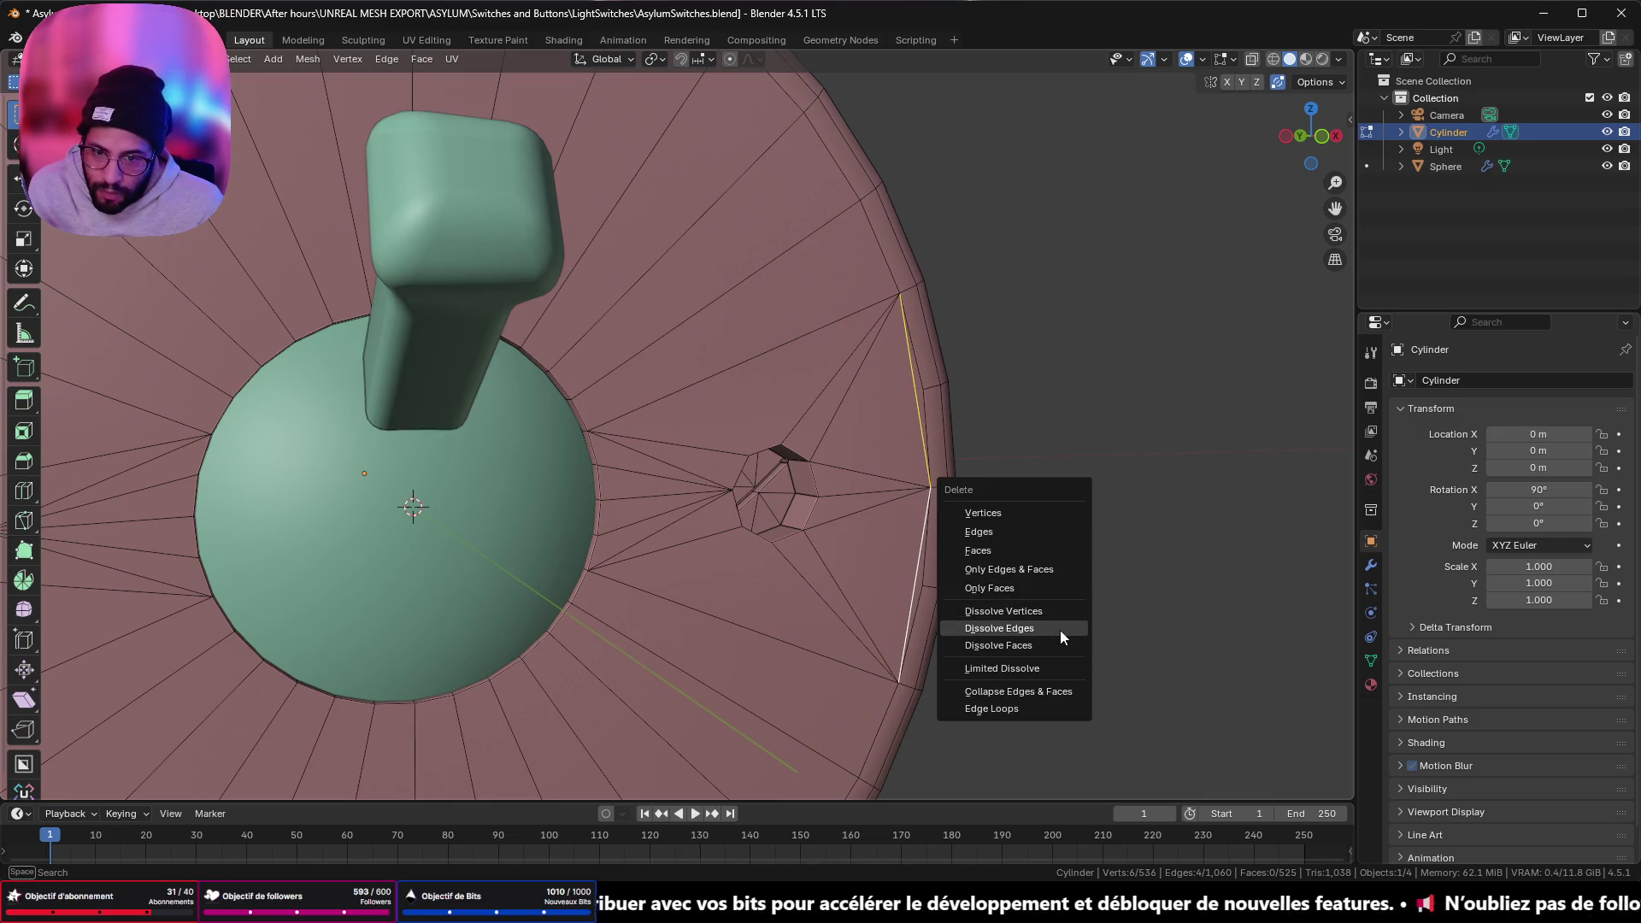
left_click(1060, 629)
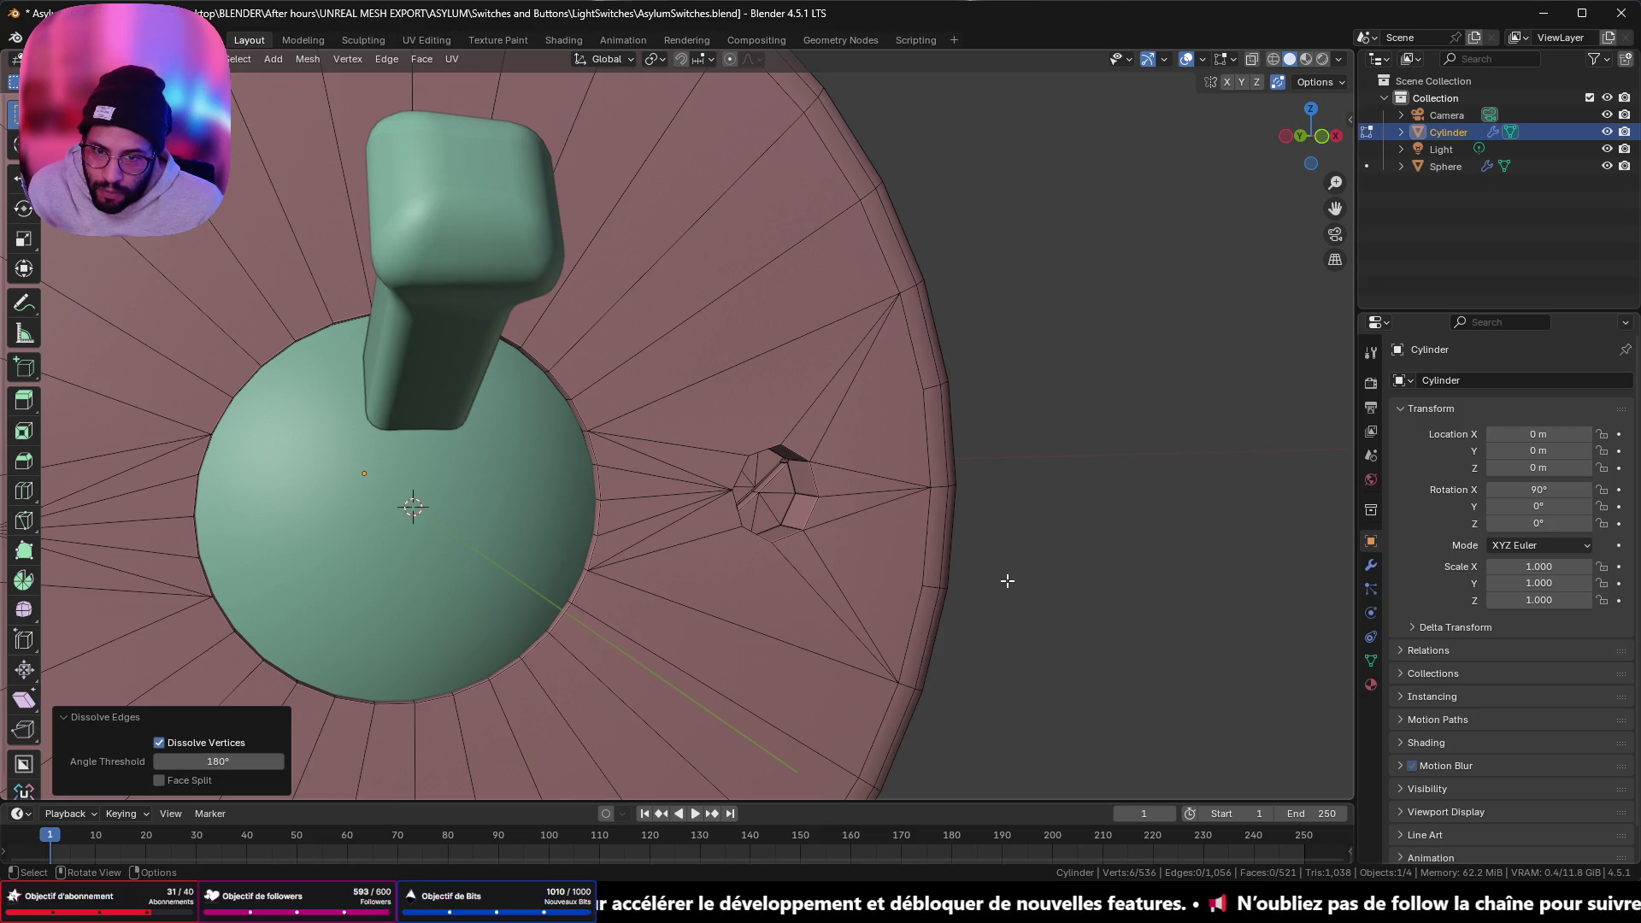
scroll(742, 511, "up", 2)
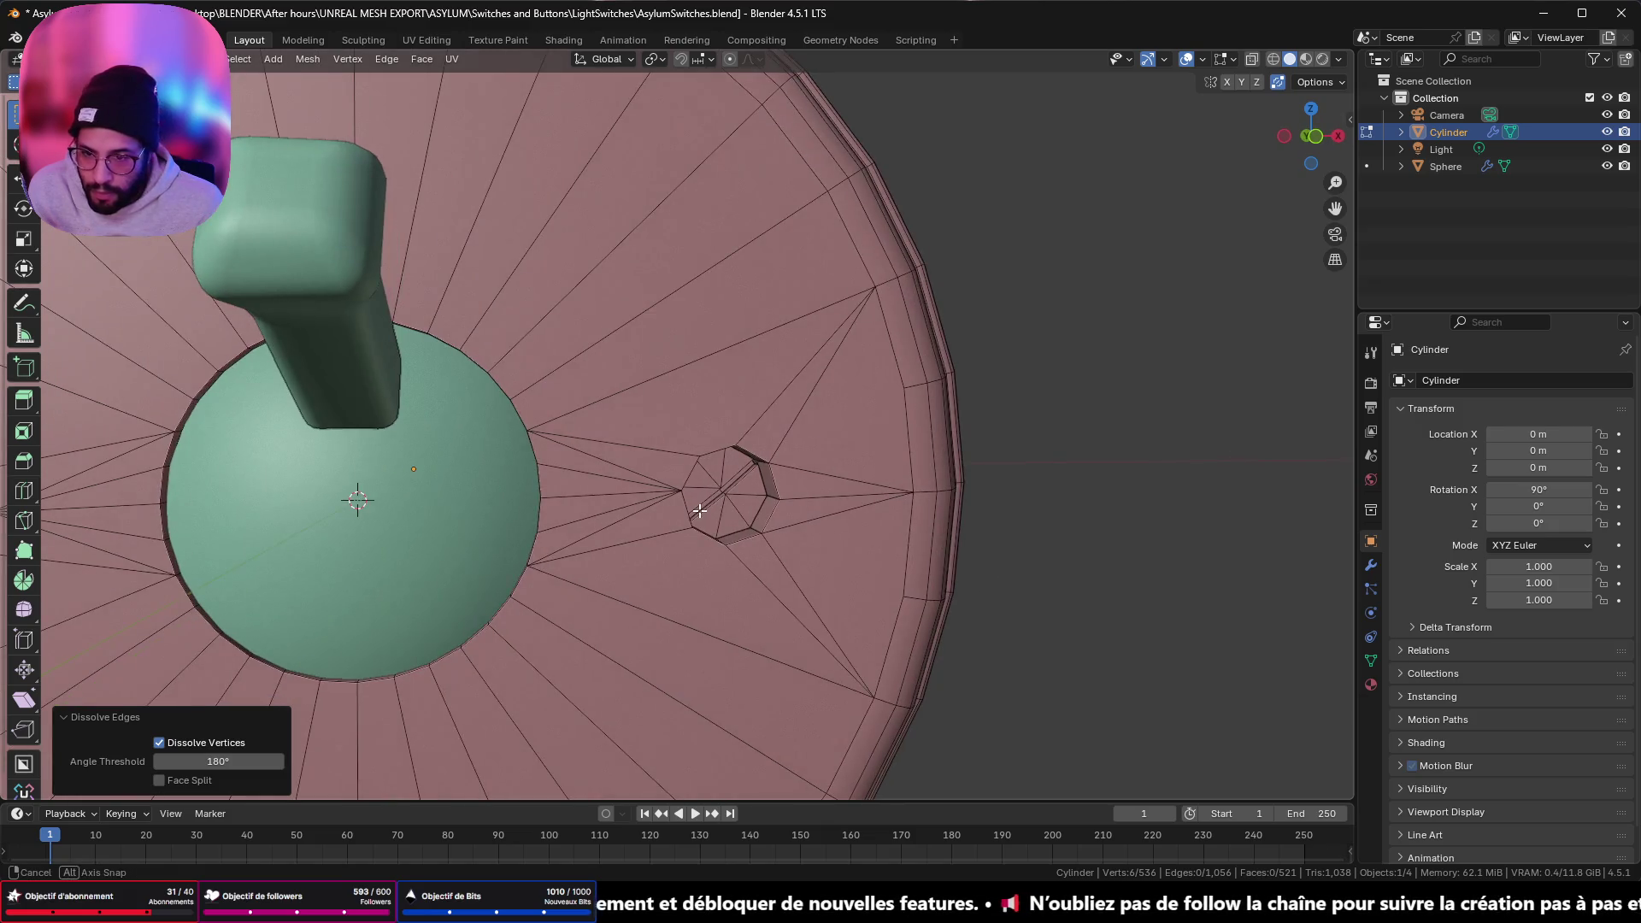
middle_click_drag(742, 510, 689, 487)
scroll(689, 488, "up", 3)
scroll(689, 487, "up", 2)
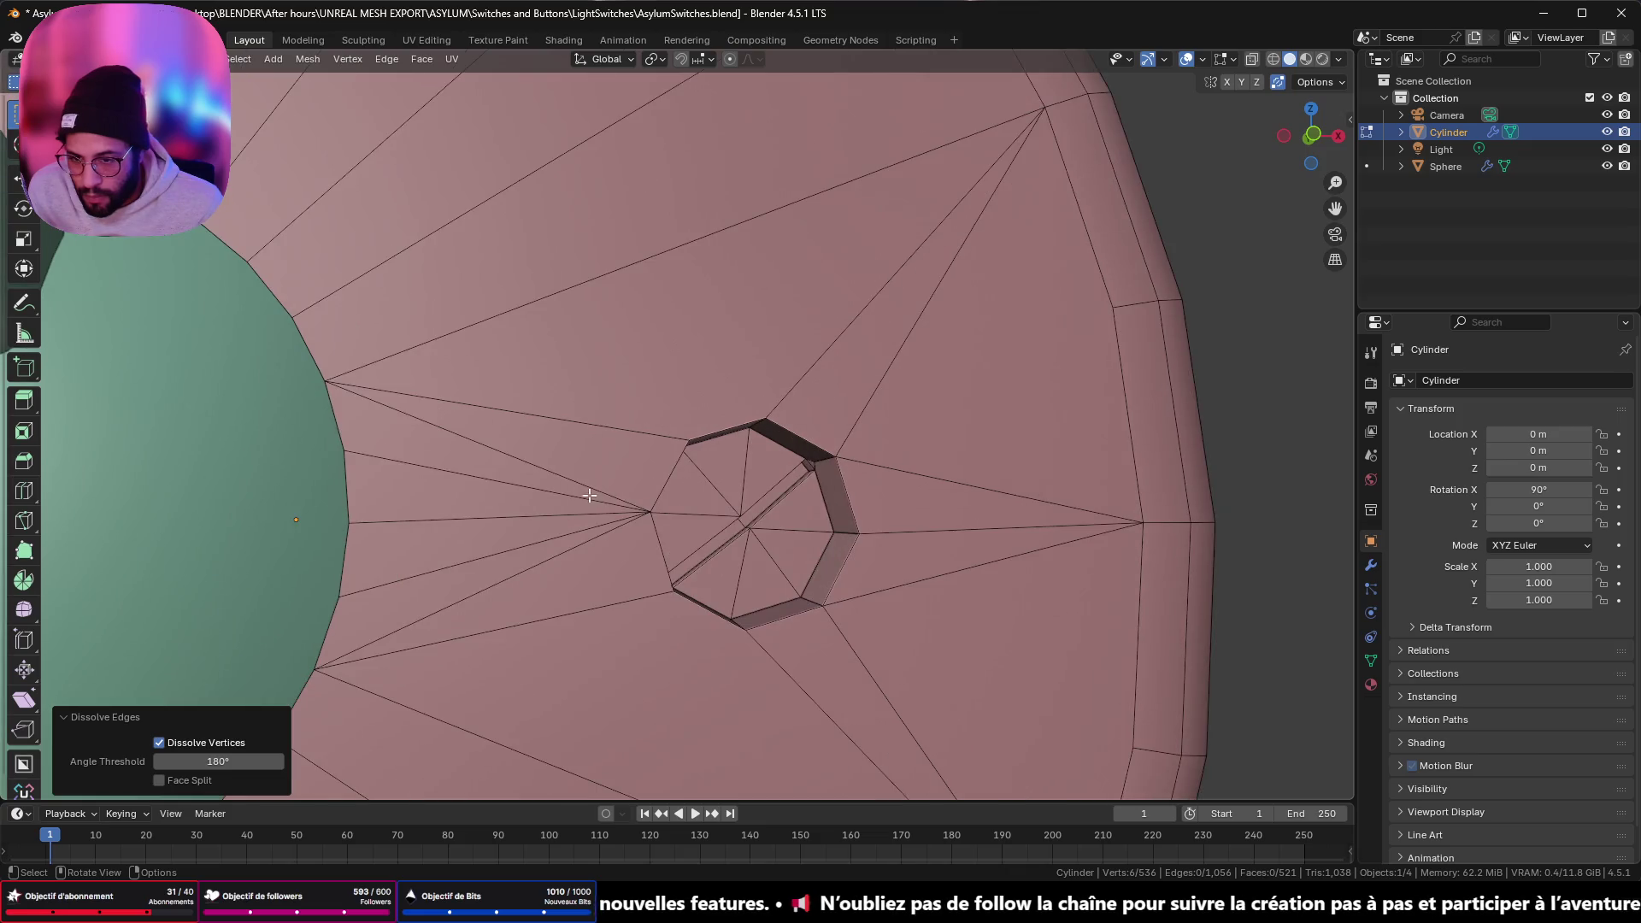
- Dissolve the edges leading from the right hole's rim to the green dome
left_click(518, 460)
left_click(509, 590, "shift")
scroll(509, 590, "down", 5)
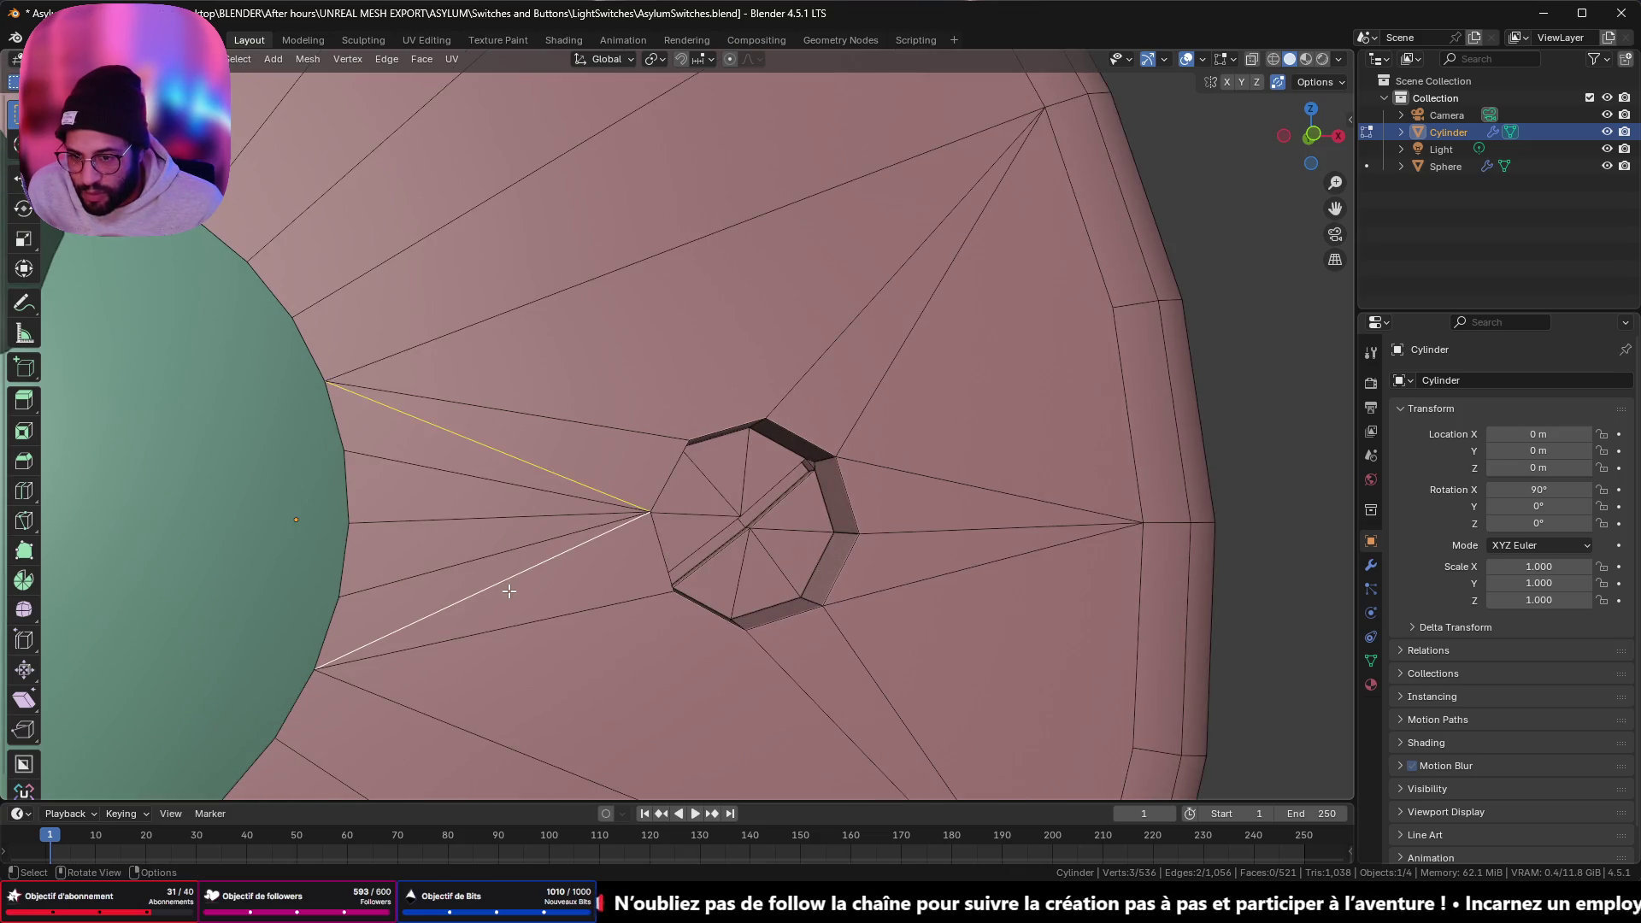
middle_click_drag(253, 480, 987, 526, "shift")
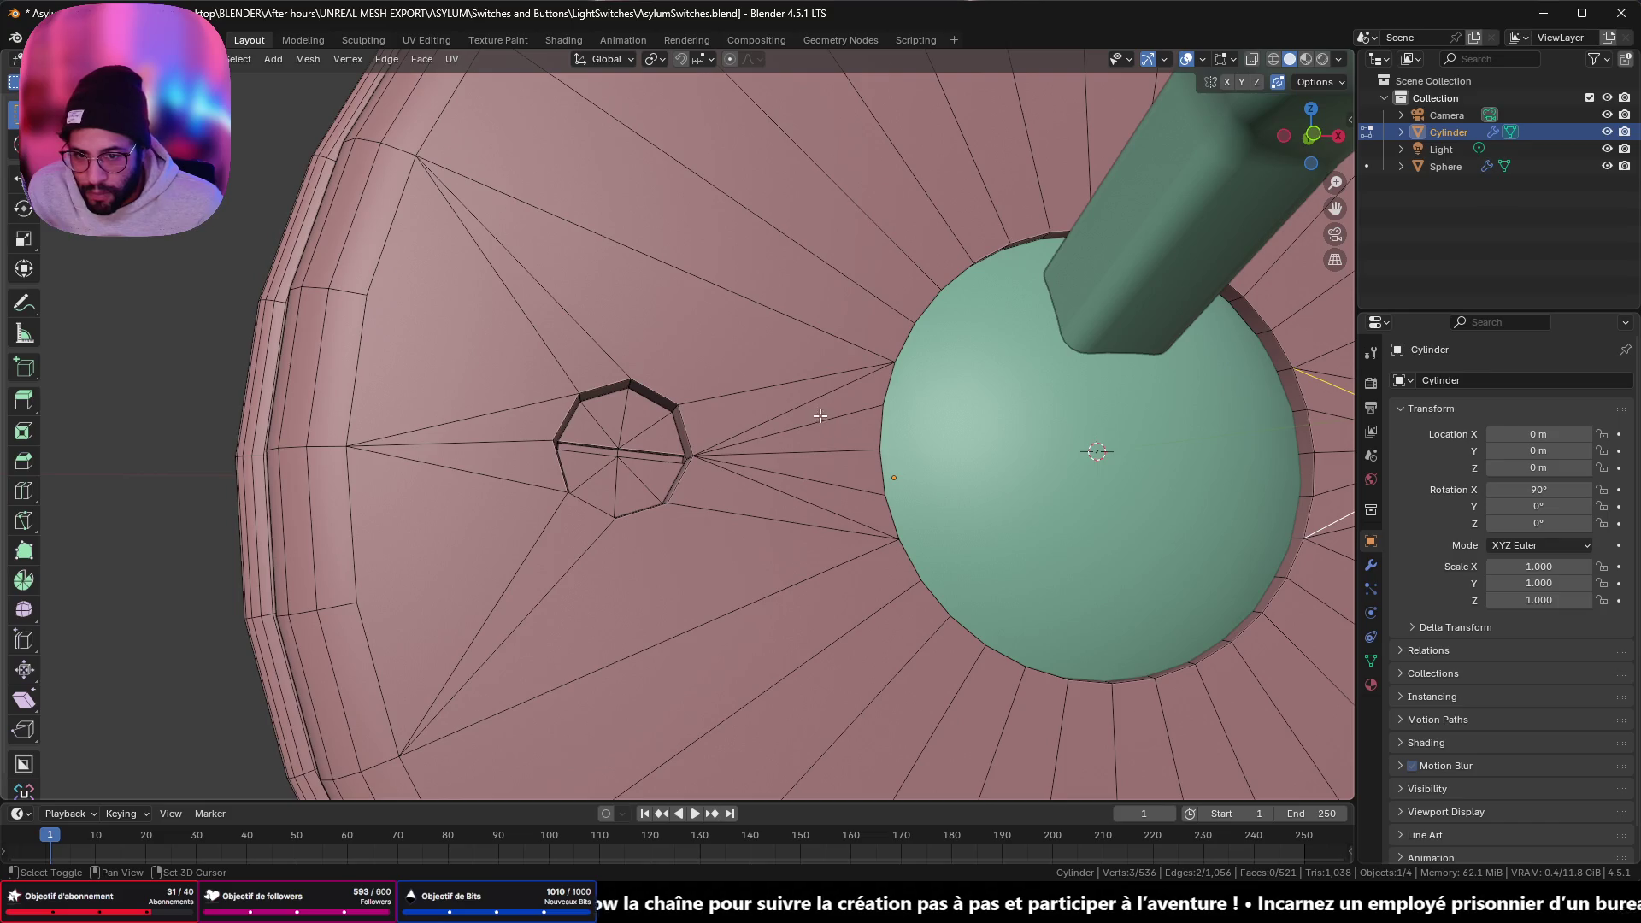
left_click(817, 399, "shift")
left_click(775, 488, "shift")
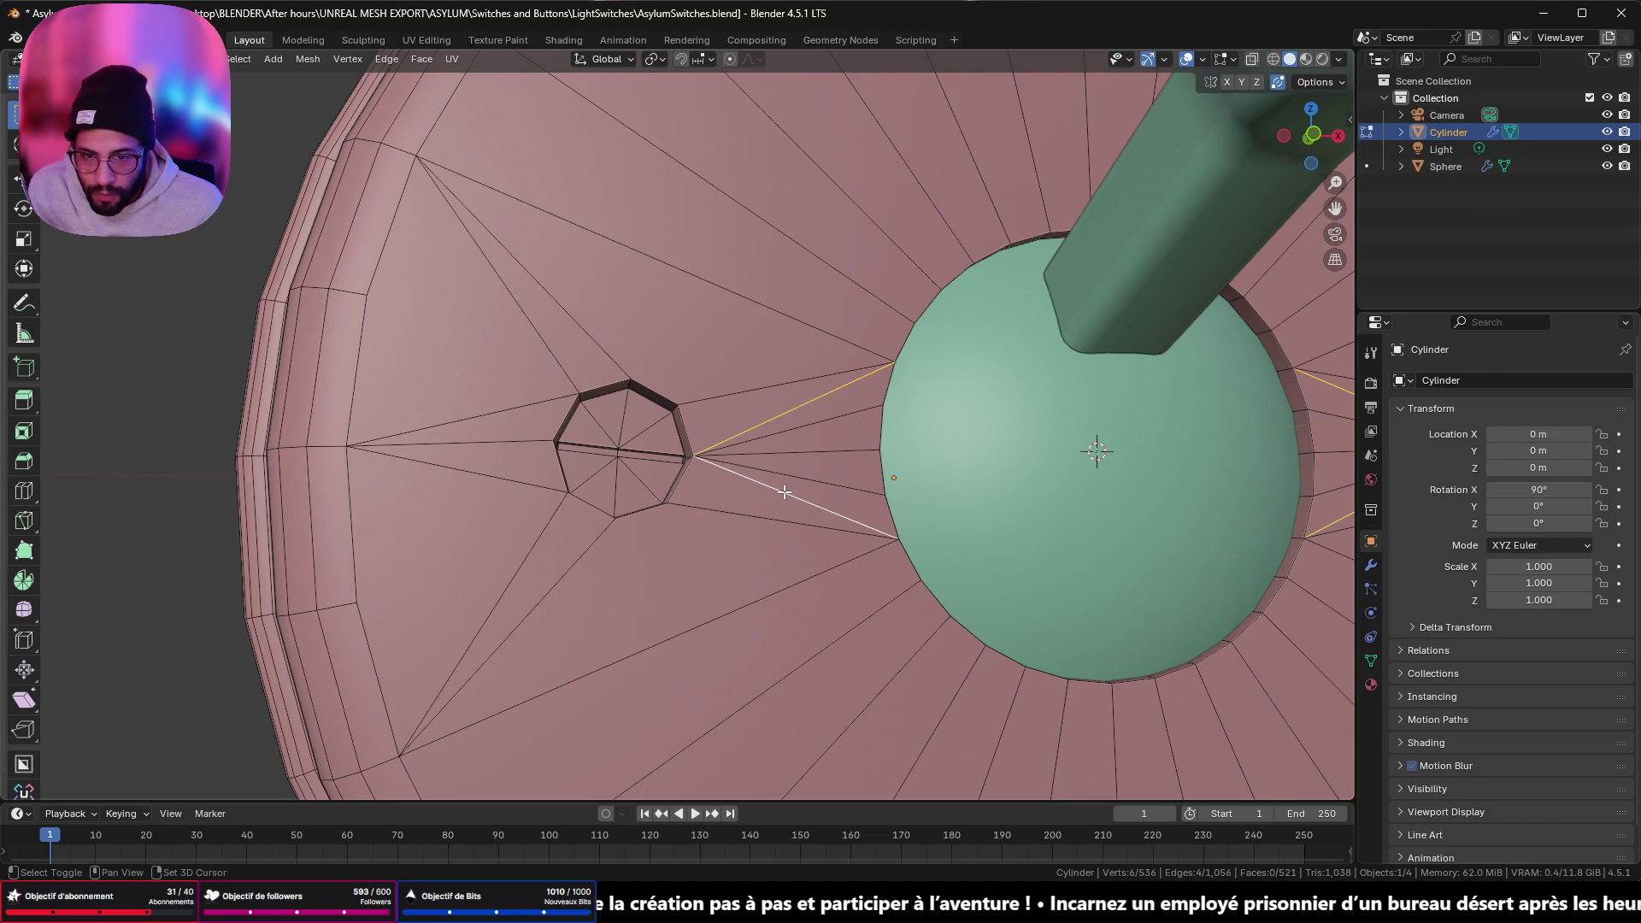
key("x")
left_click(748, 551)
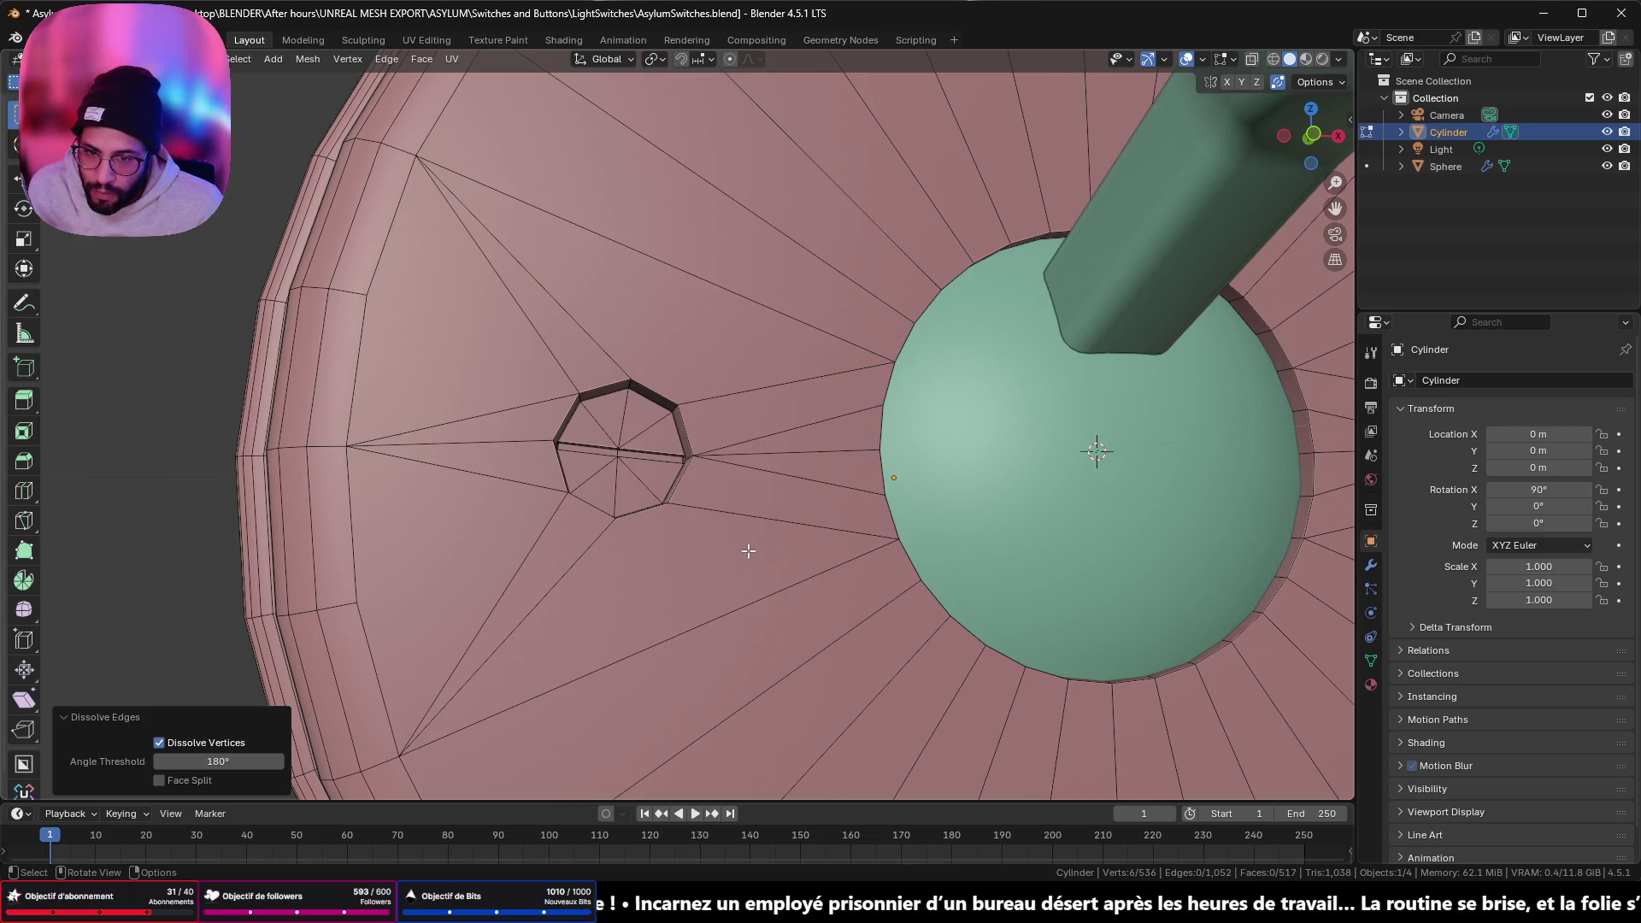
scroll(748, 551, "down", 3)
key("KP_Decimal")
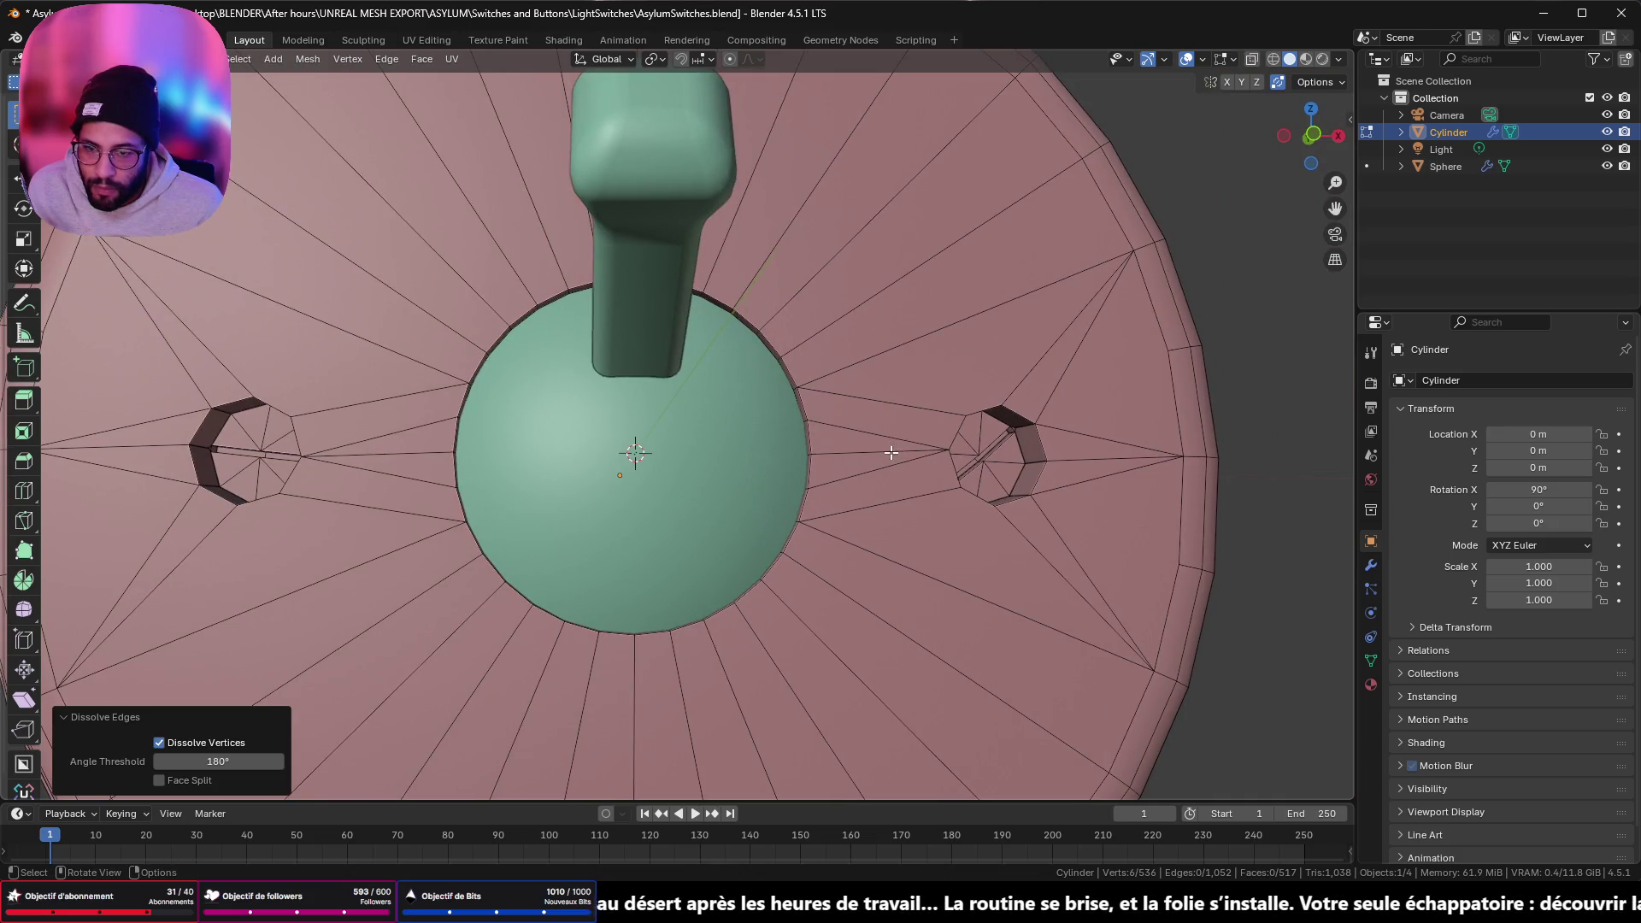
scroll(891, 453, "down", 3)
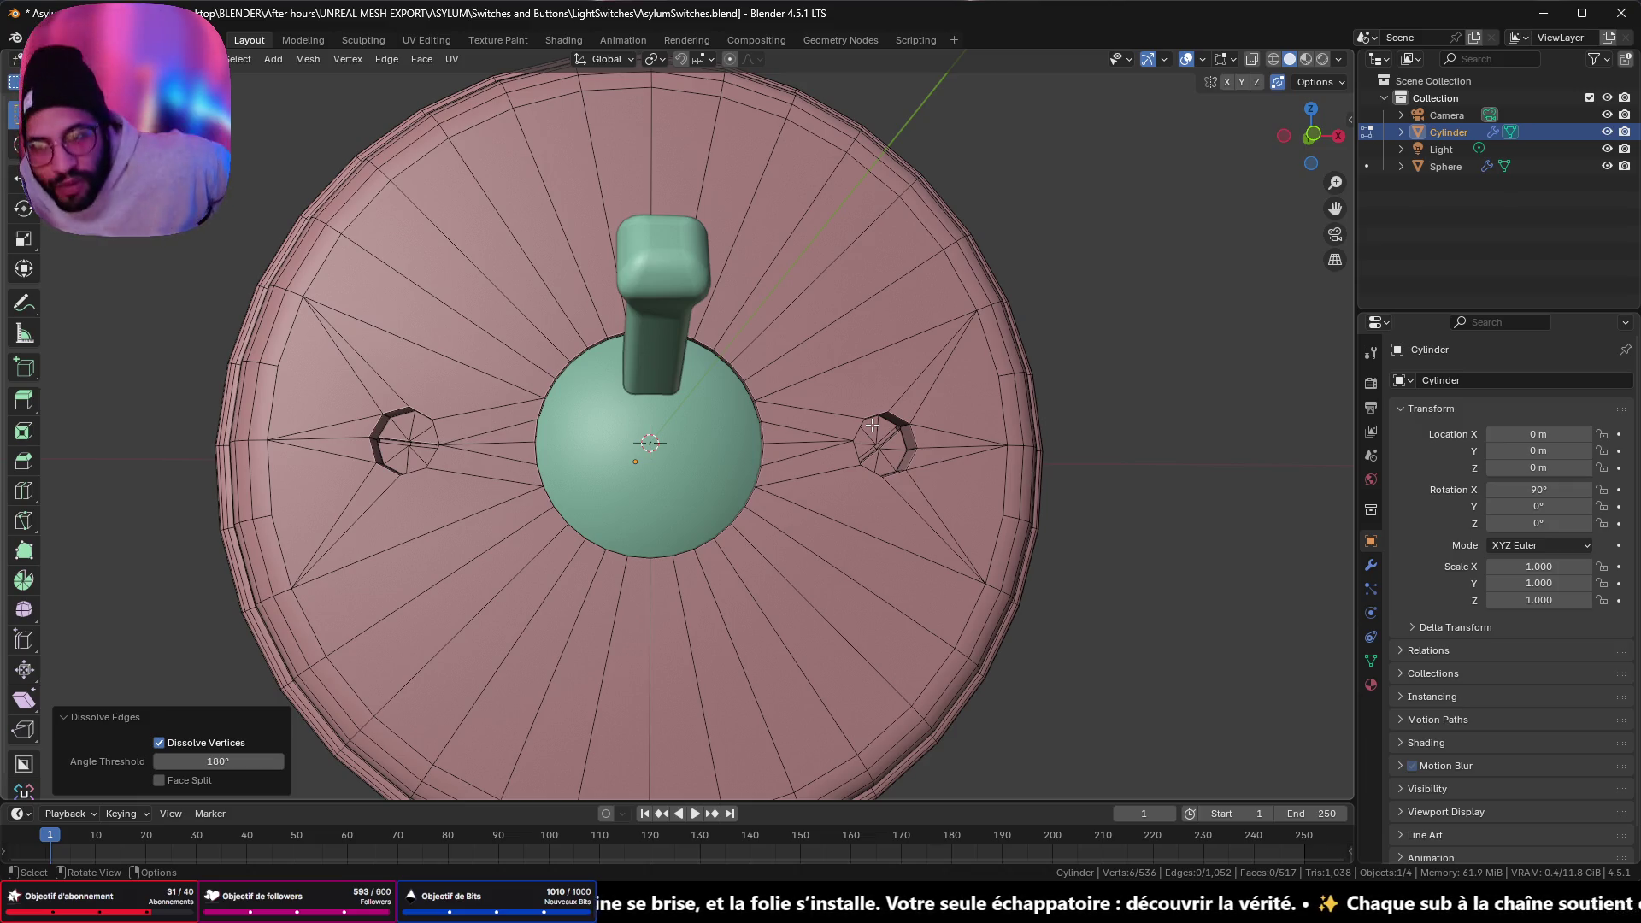
scroll(352, 319, "down", 3)
mouse_move(351, 319)
middle_mouse_down()
mouse_move(428, 382)
mouse_move(564, 414)
mouse_move(542, 366)
mouse_move(341, 359)
mouse_move(430, 392)
mouse_move(732, 345)
mouse_move(838, 378)
middle_mouse_up()
scroll(564, 413, "up", 2)
scroll(839, 377, "up", 4)
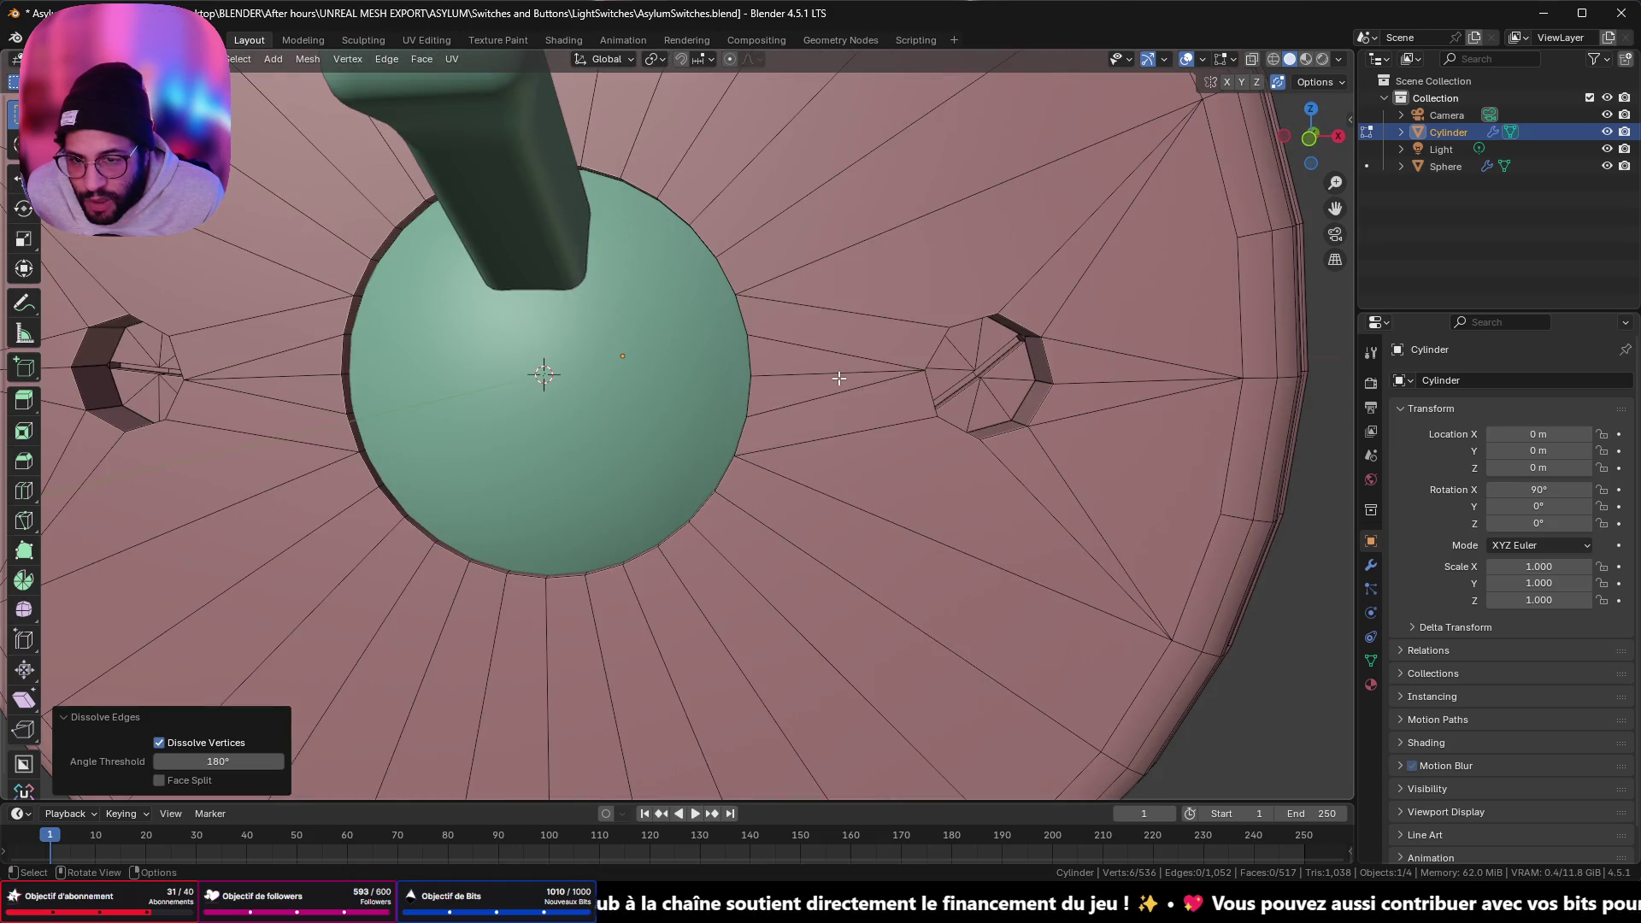
middle_click_drag(1176, 407, 955, 412, "shift")
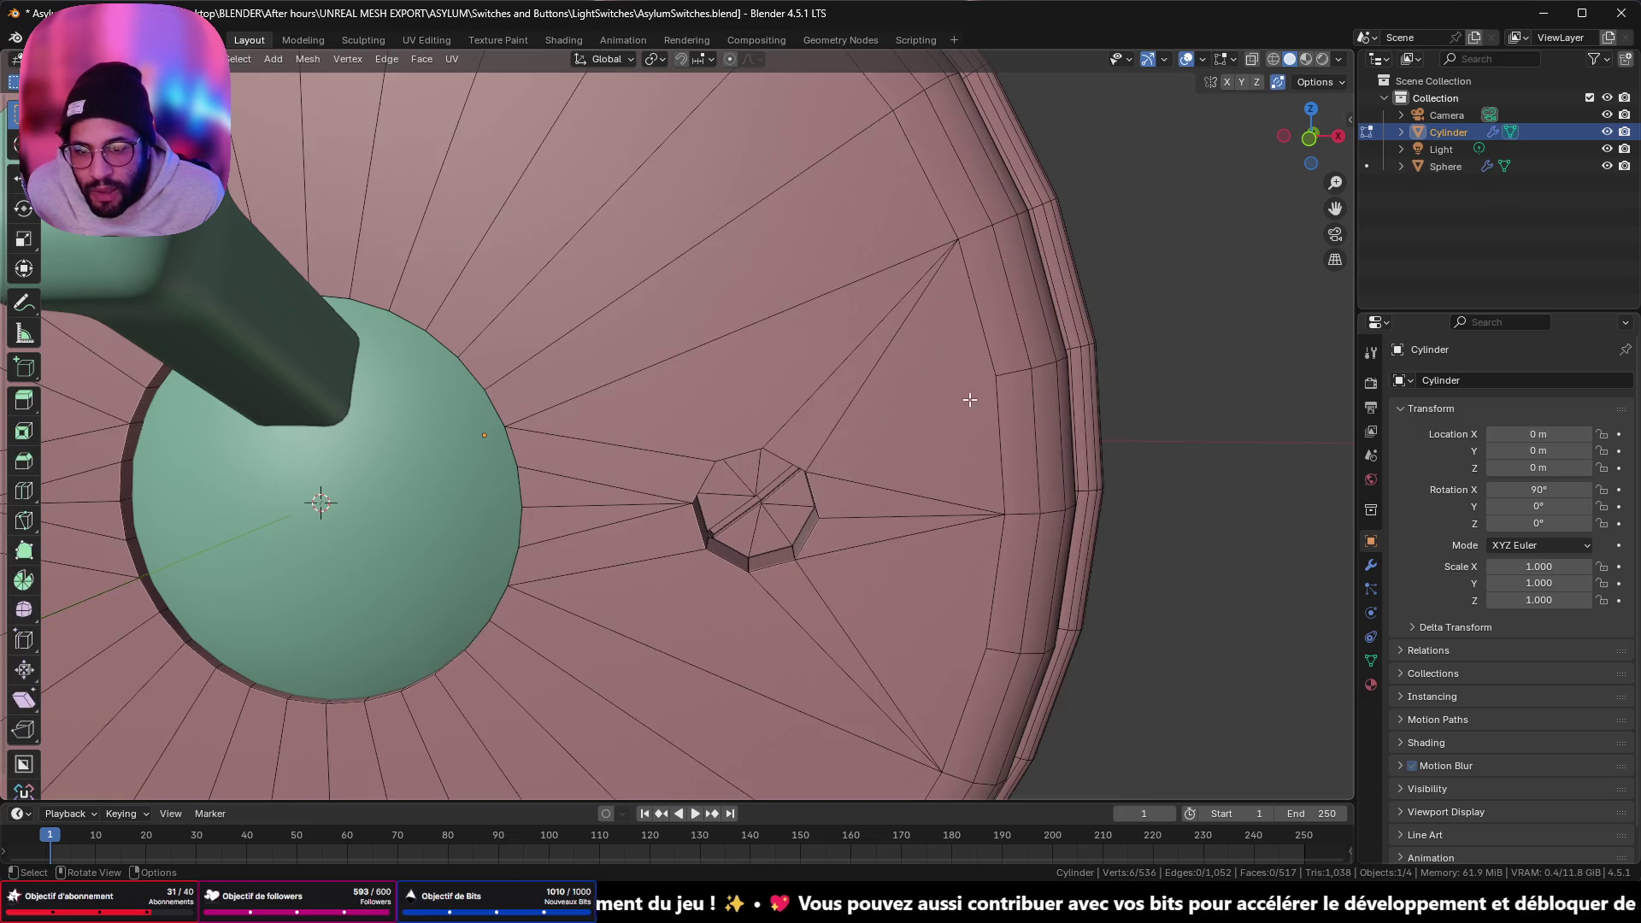
- Connect the right hole's upper and lower corner vertices to outer rim vertices with new edges
left_click(800, 473)
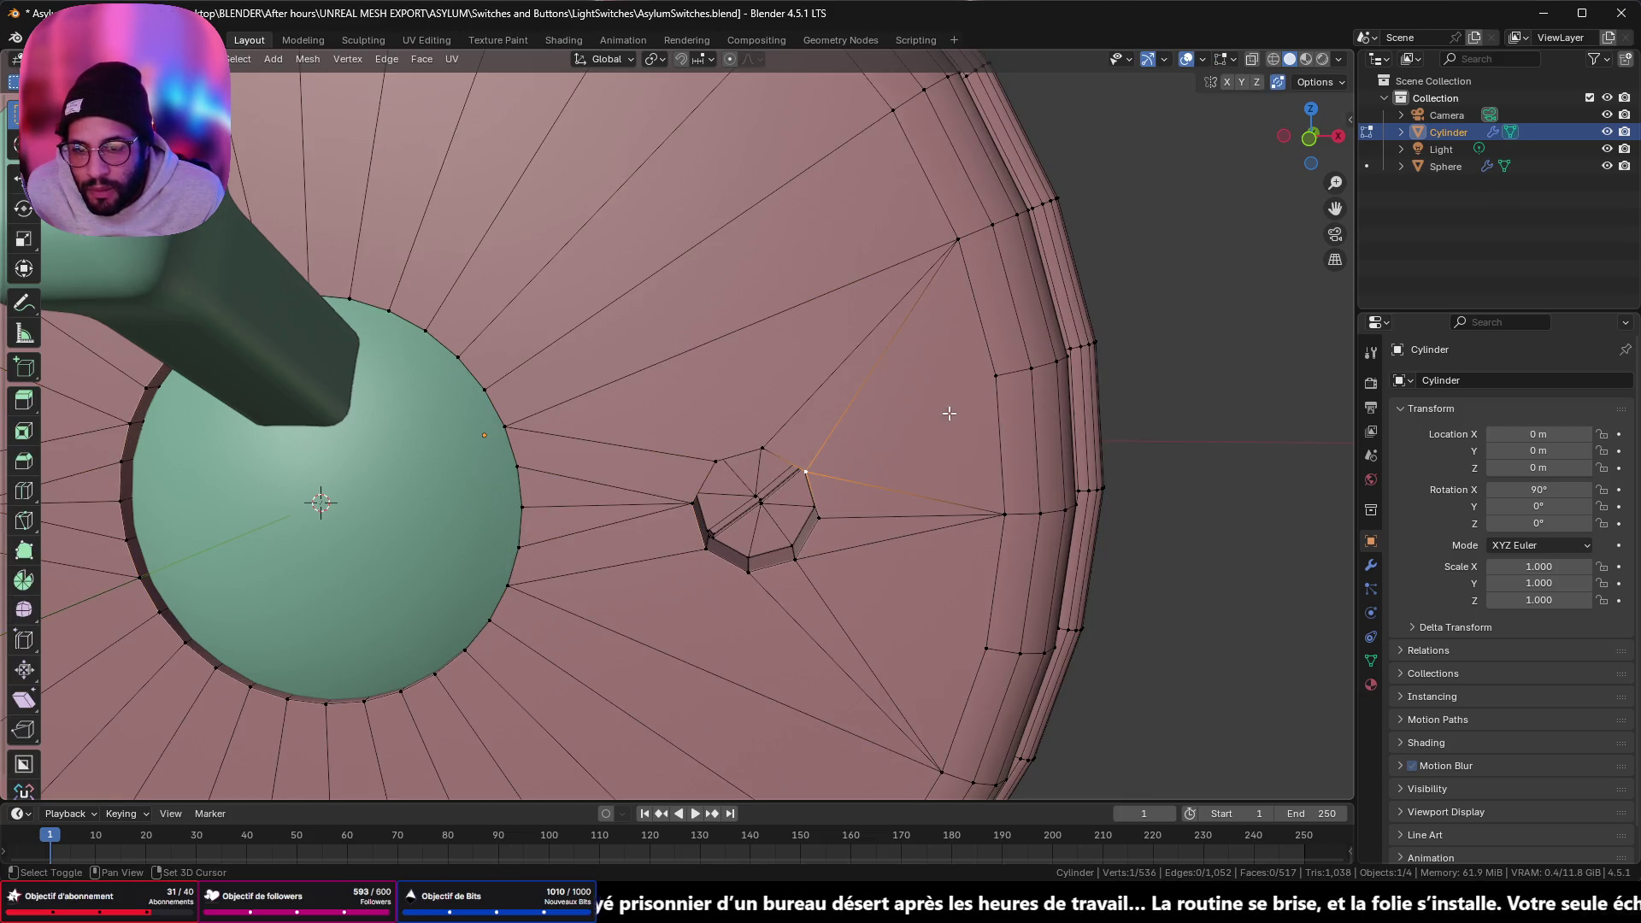
left_click(985, 384, "shift")
key("j")
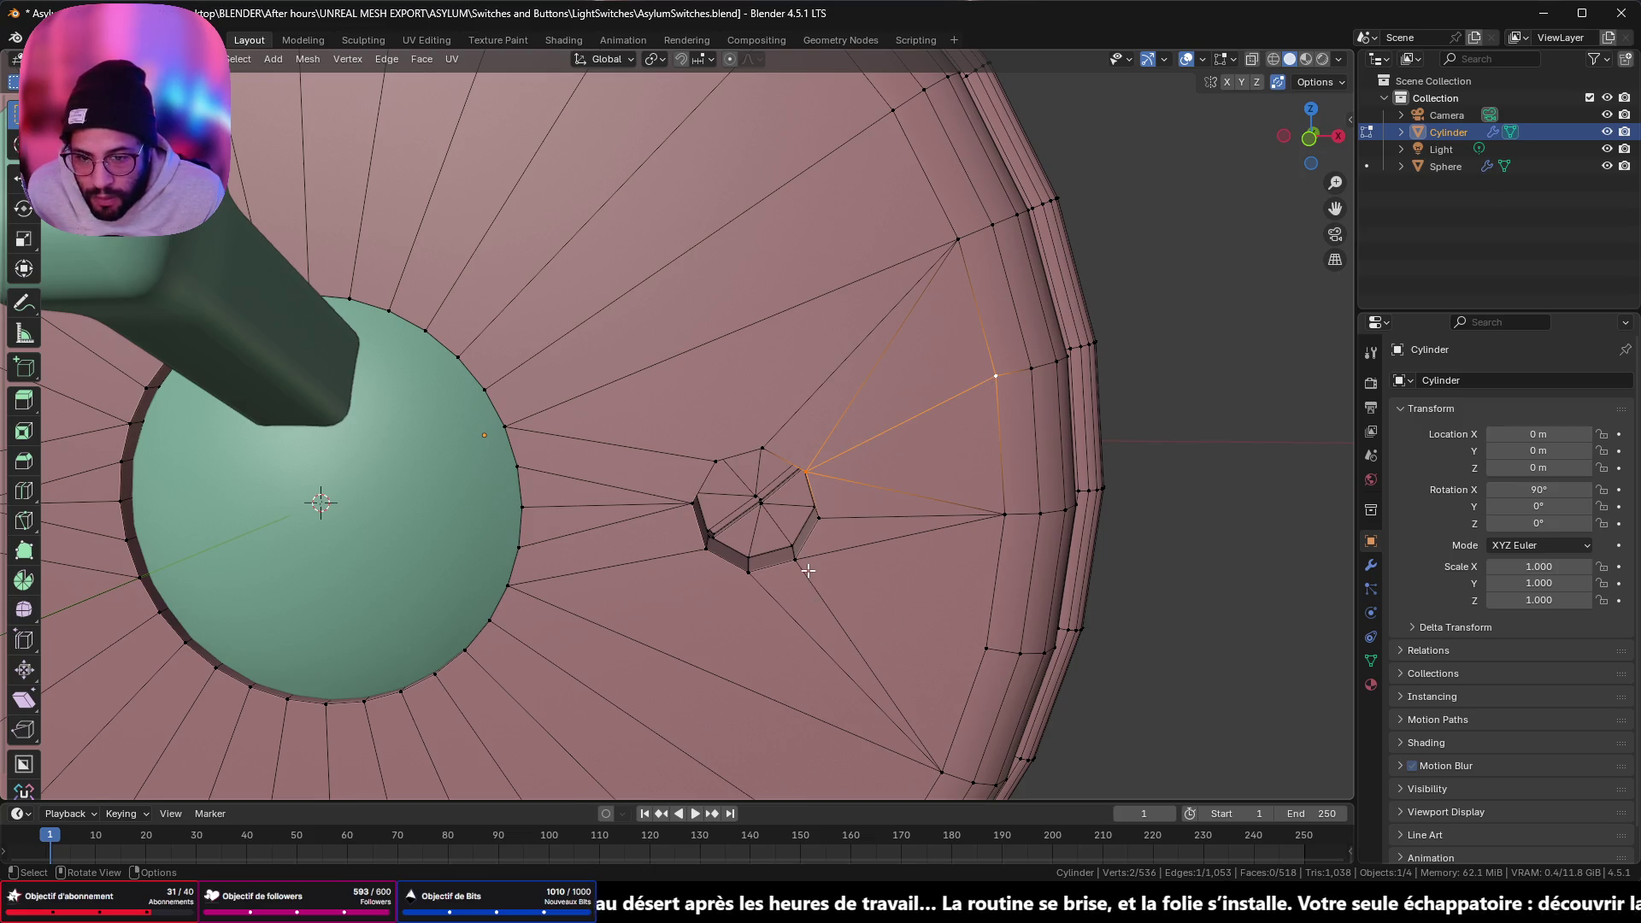
left_click(797, 561)
left_click(967, 649, "shift")
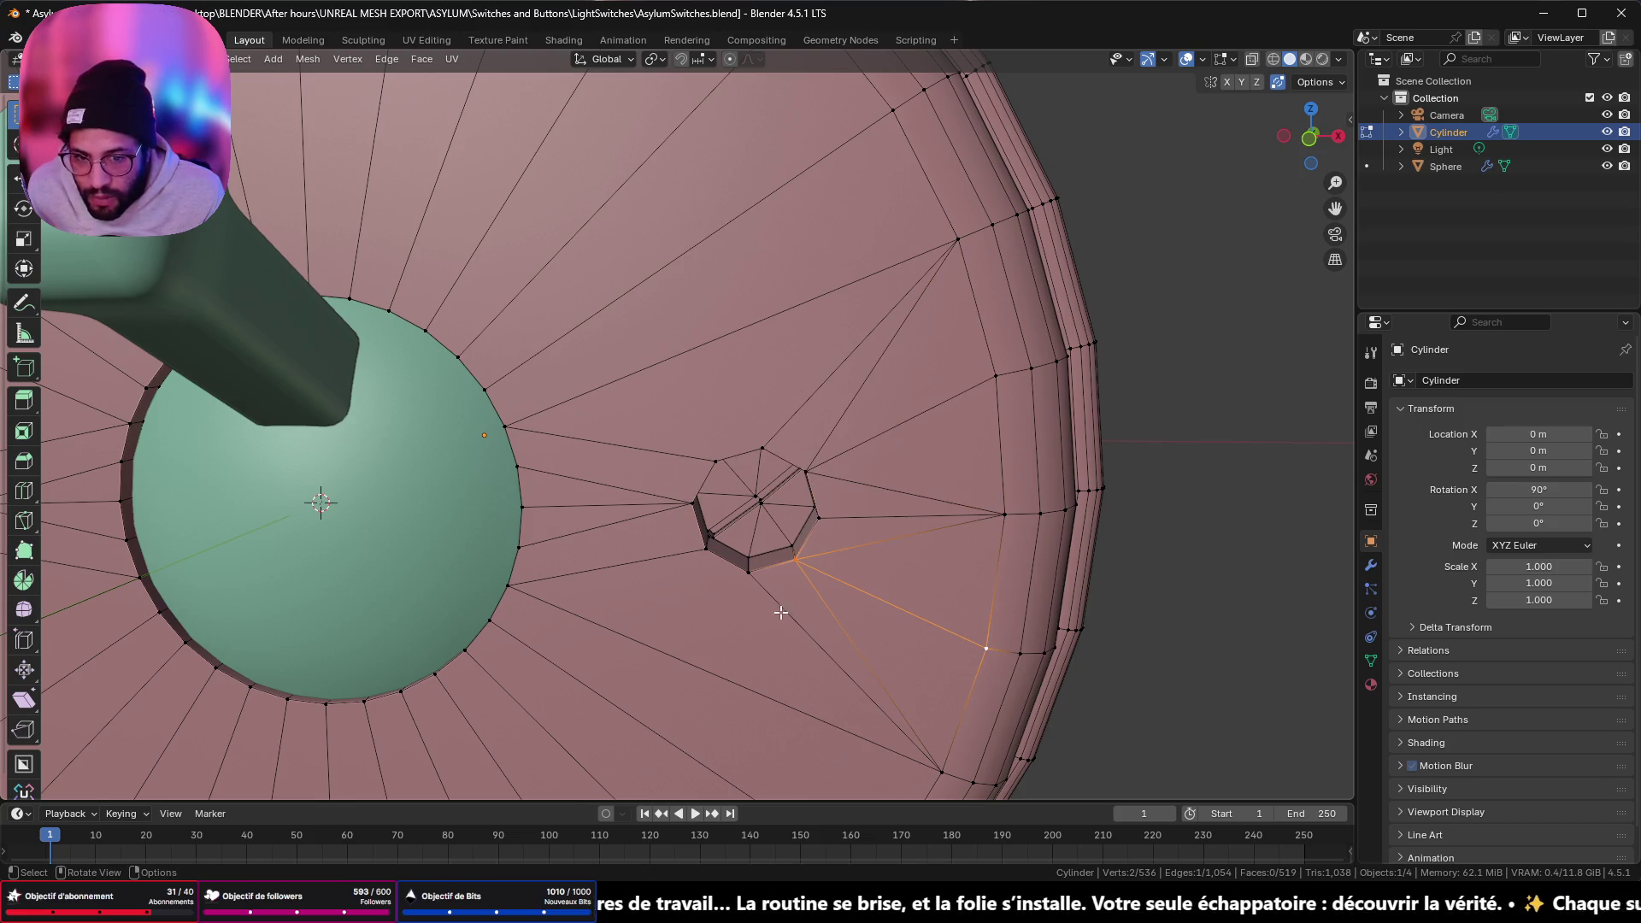
- Link the left hole's upper and lower vertices to the rim vertices above and below it
middle_click_drag(554, 554, 1038, 520)
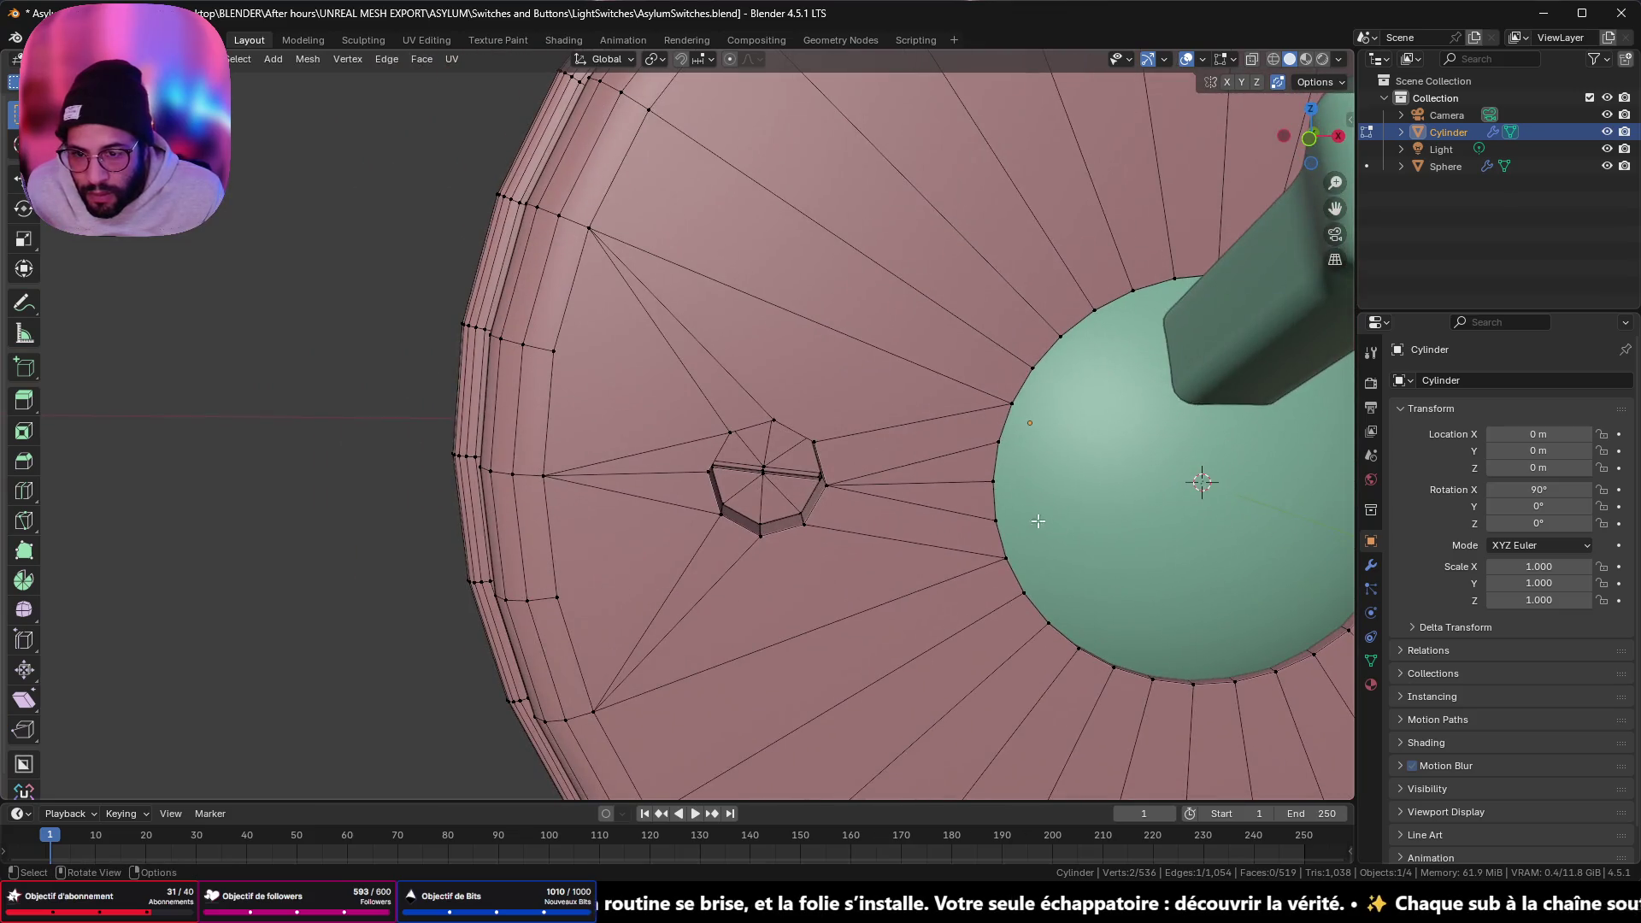
left_click(725, 434)
left_click(573, 364, "shift")
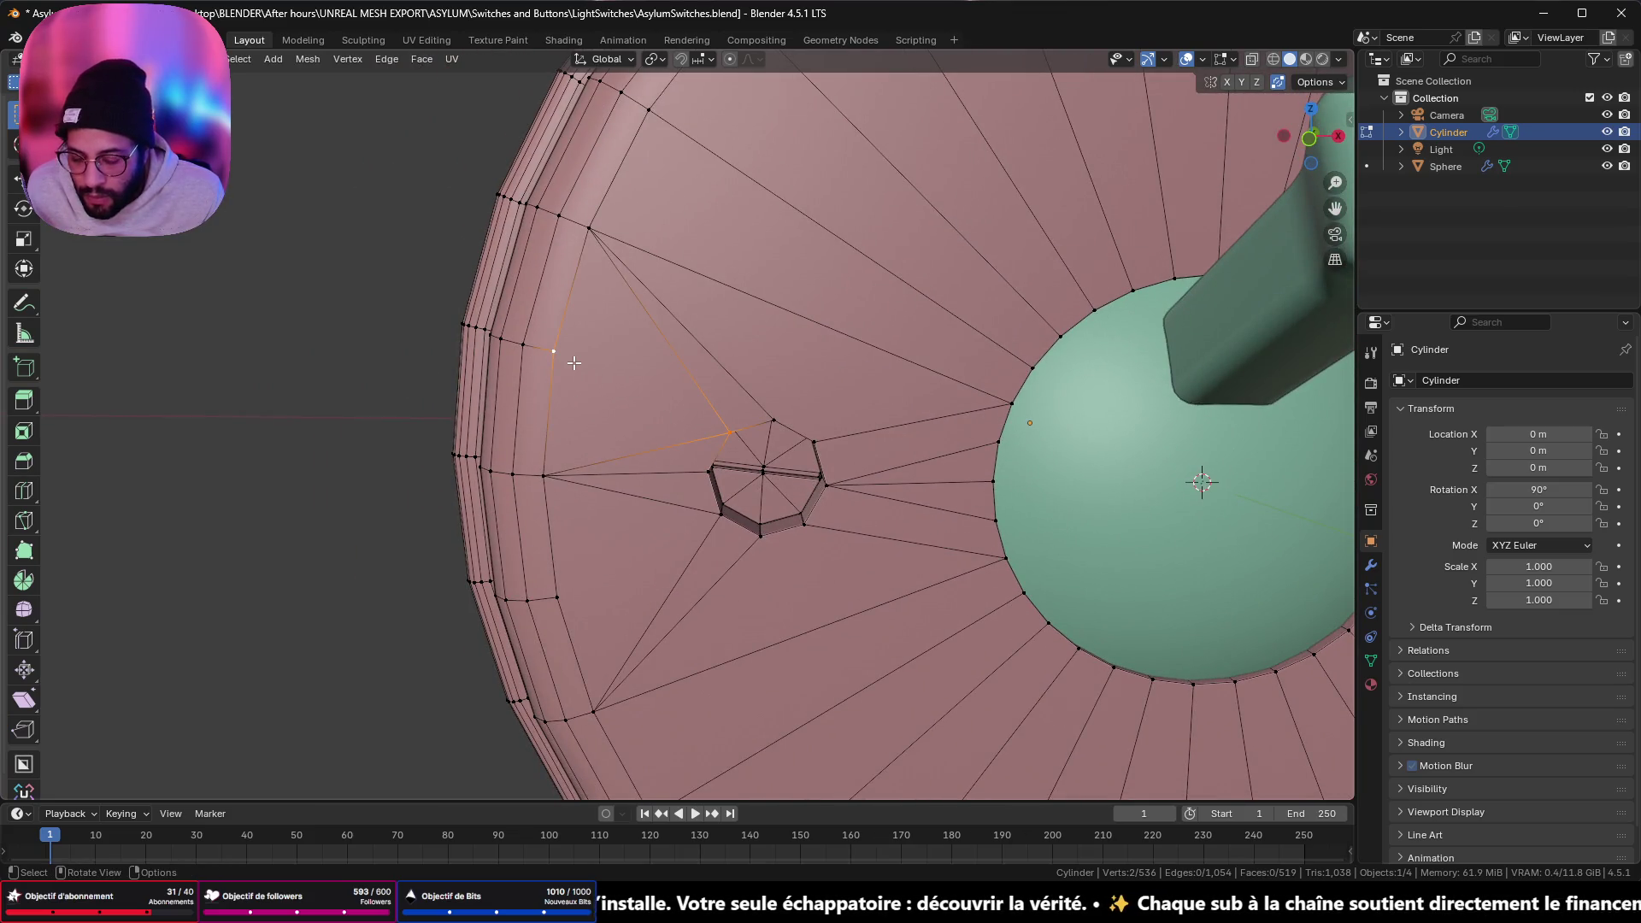
left_click(716, 528)
left_click(578, 593, "shift")
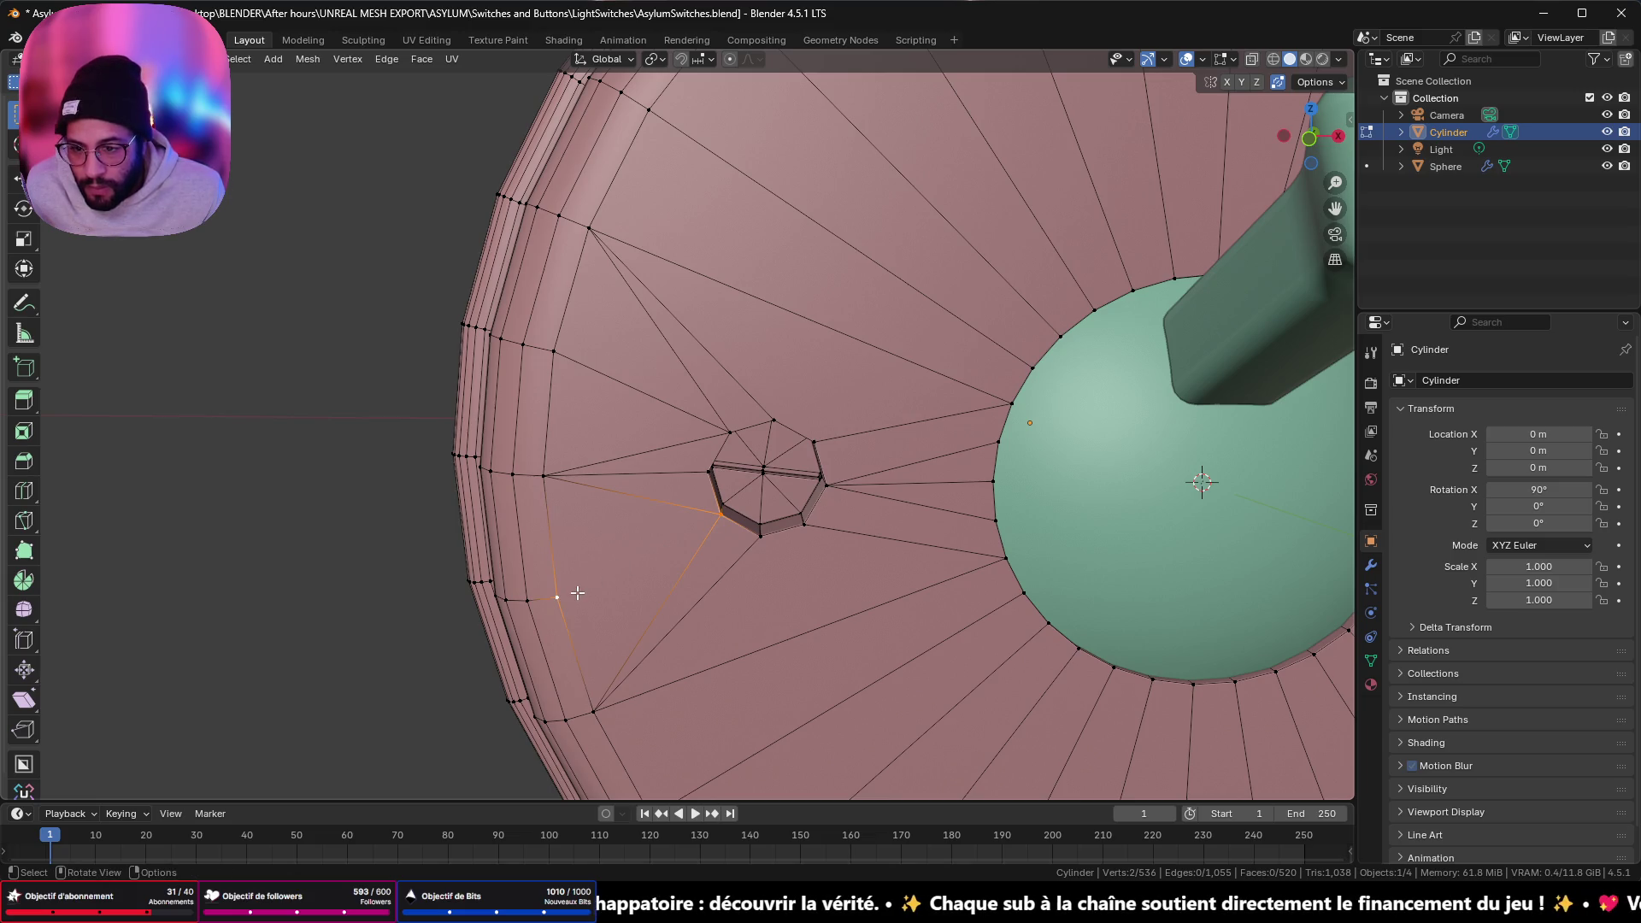
scroll(590, 590, "down", 7)
left_click(612, 604)
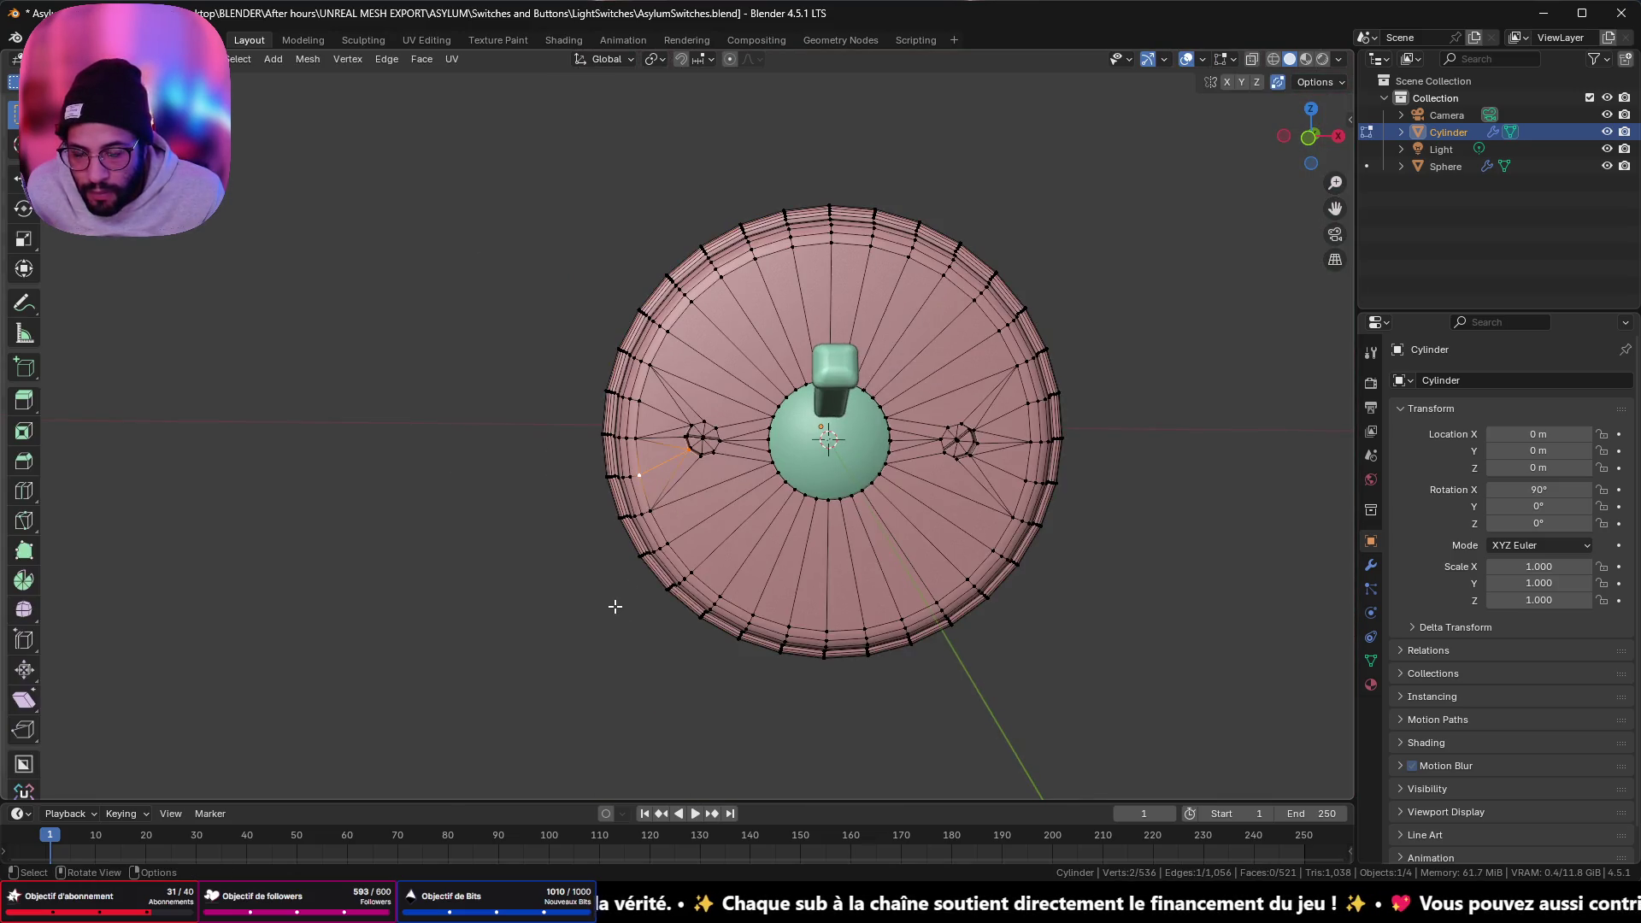
mouse_move(595, 616)
middle_mouse_down()
mouse_move(568, 593)
mouse_move(593, 578)
mouse_move(583, 603)
mouse_move(337, 586)
mouse_move(916, 623)
middle_mouse_up()
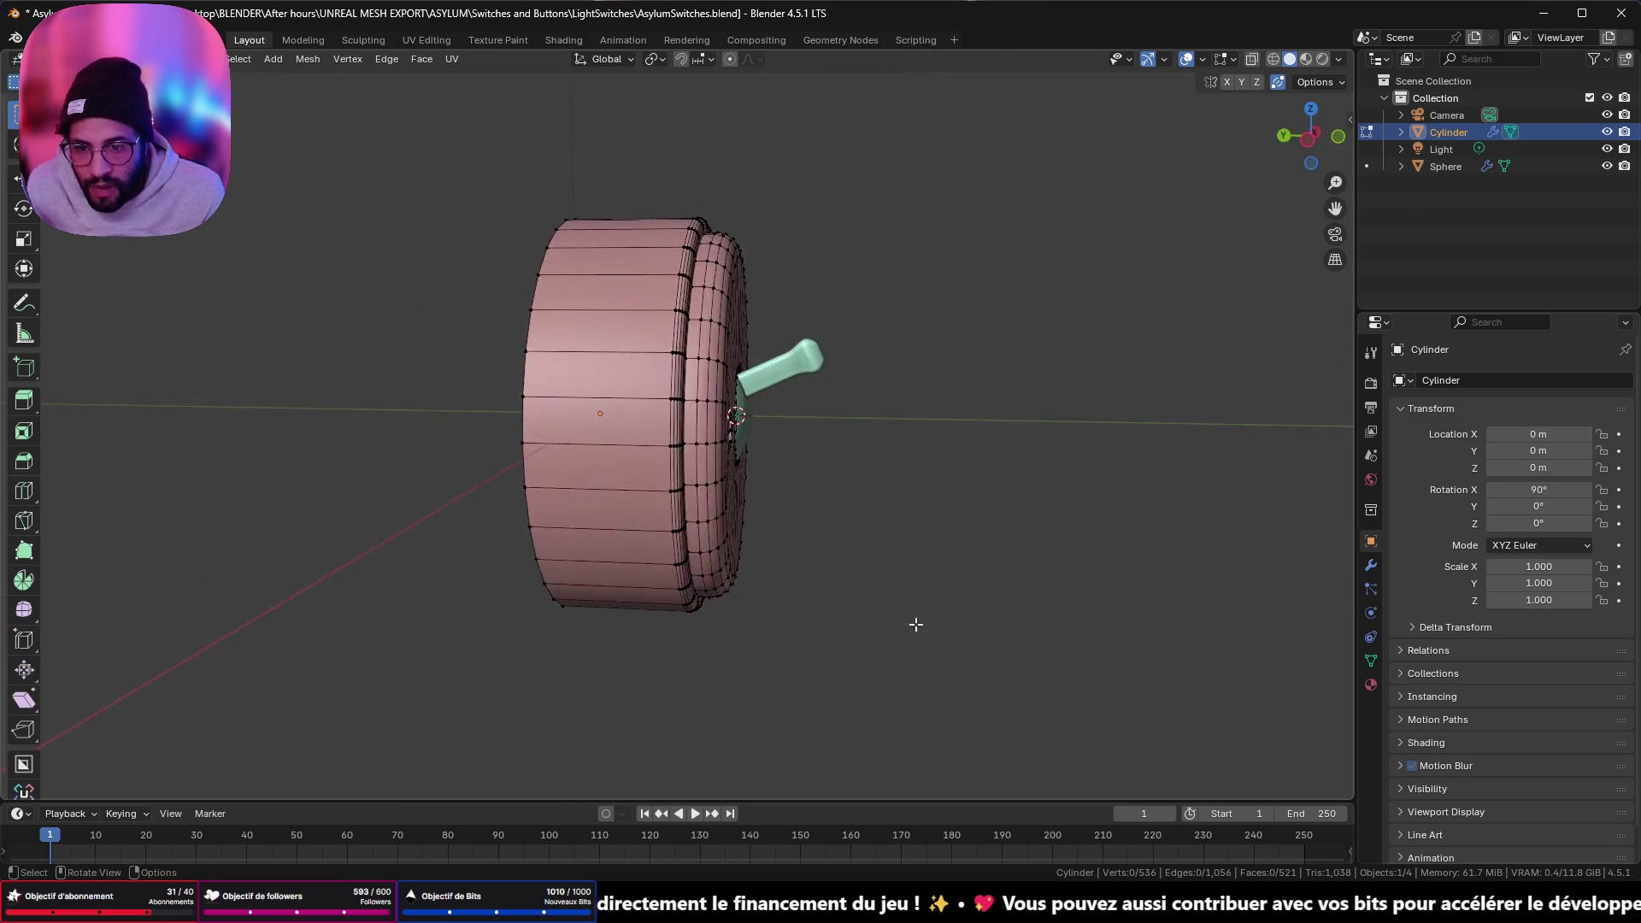
- Select all objects and merge vertices By Distance across the disc, dome and handle meshes
key("Tab")
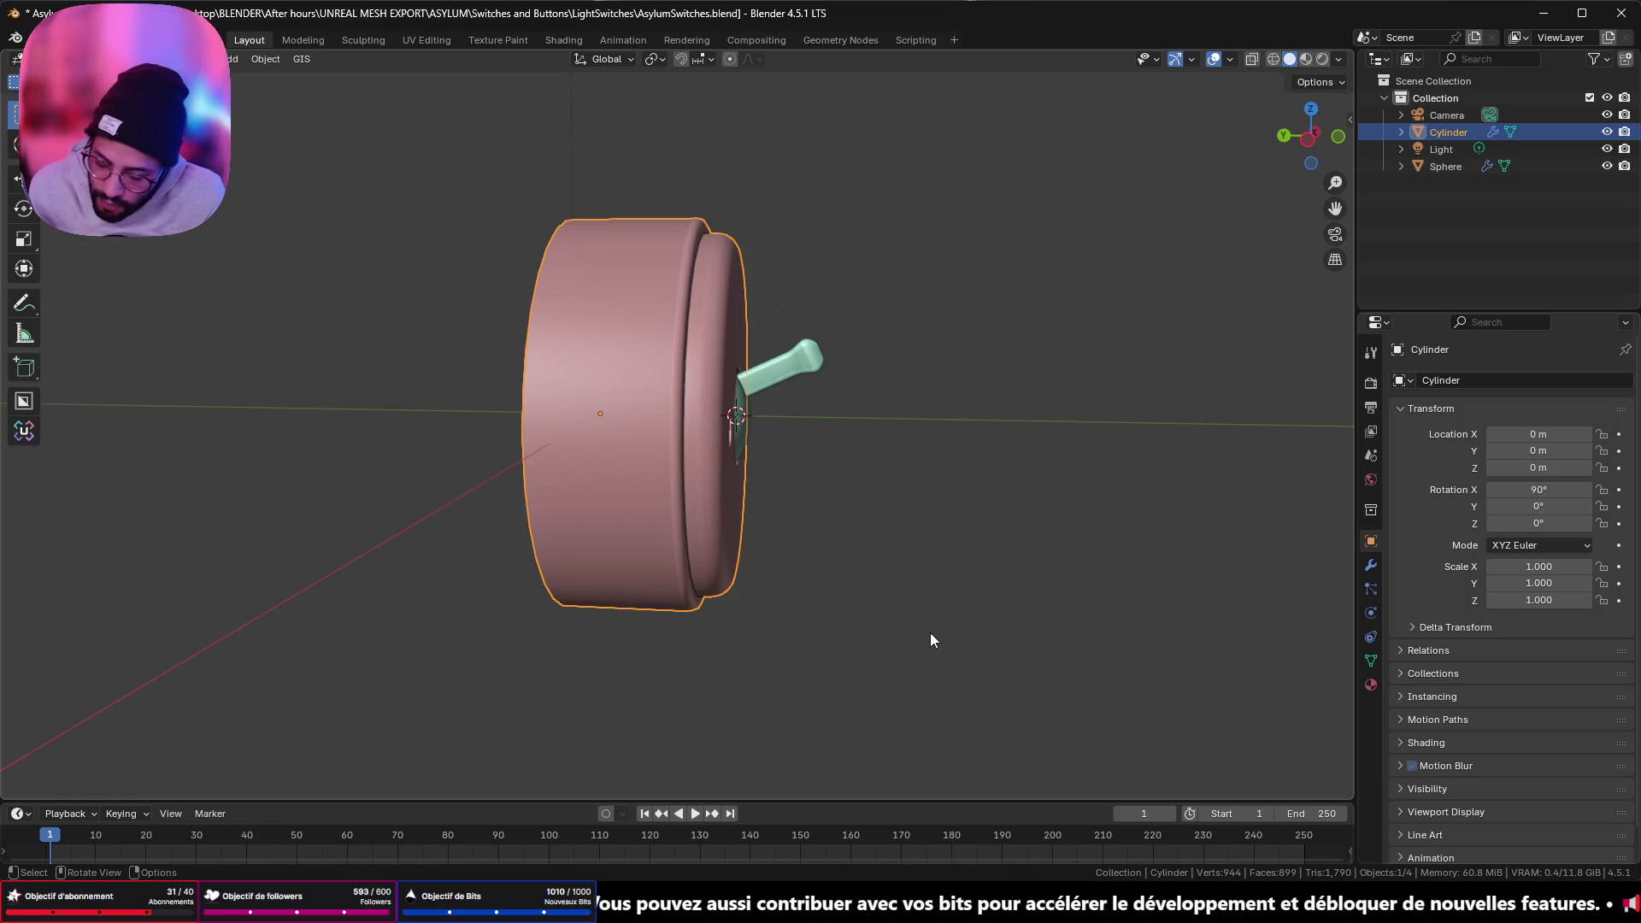
key("a")
key("Tab")
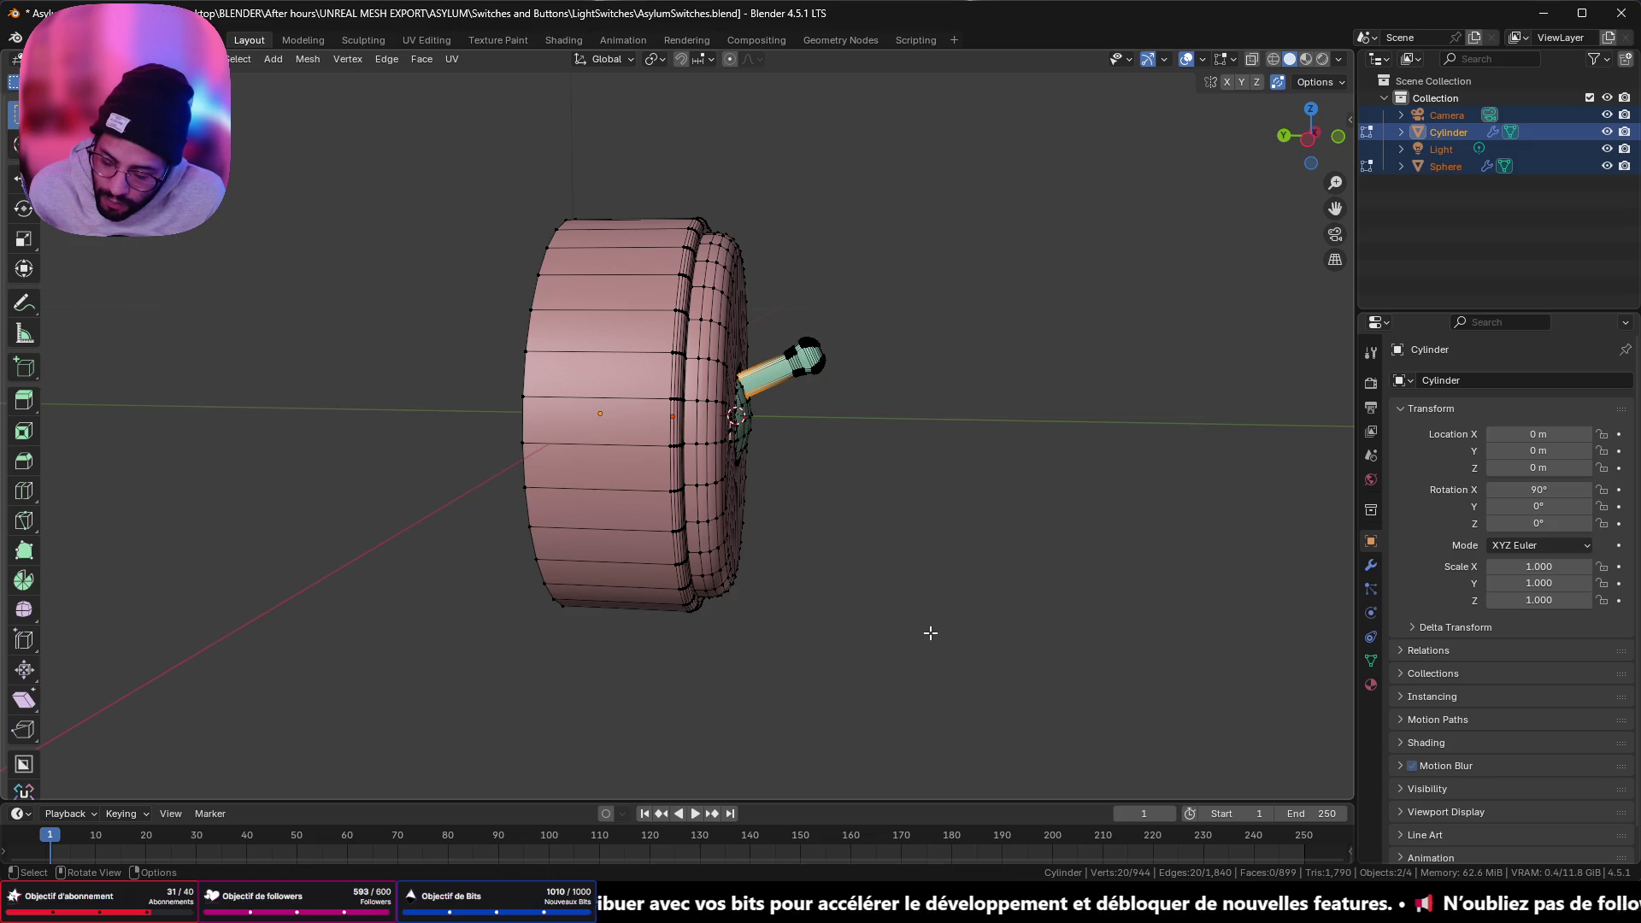
key("a")
key("m")
left_click(931, 634)
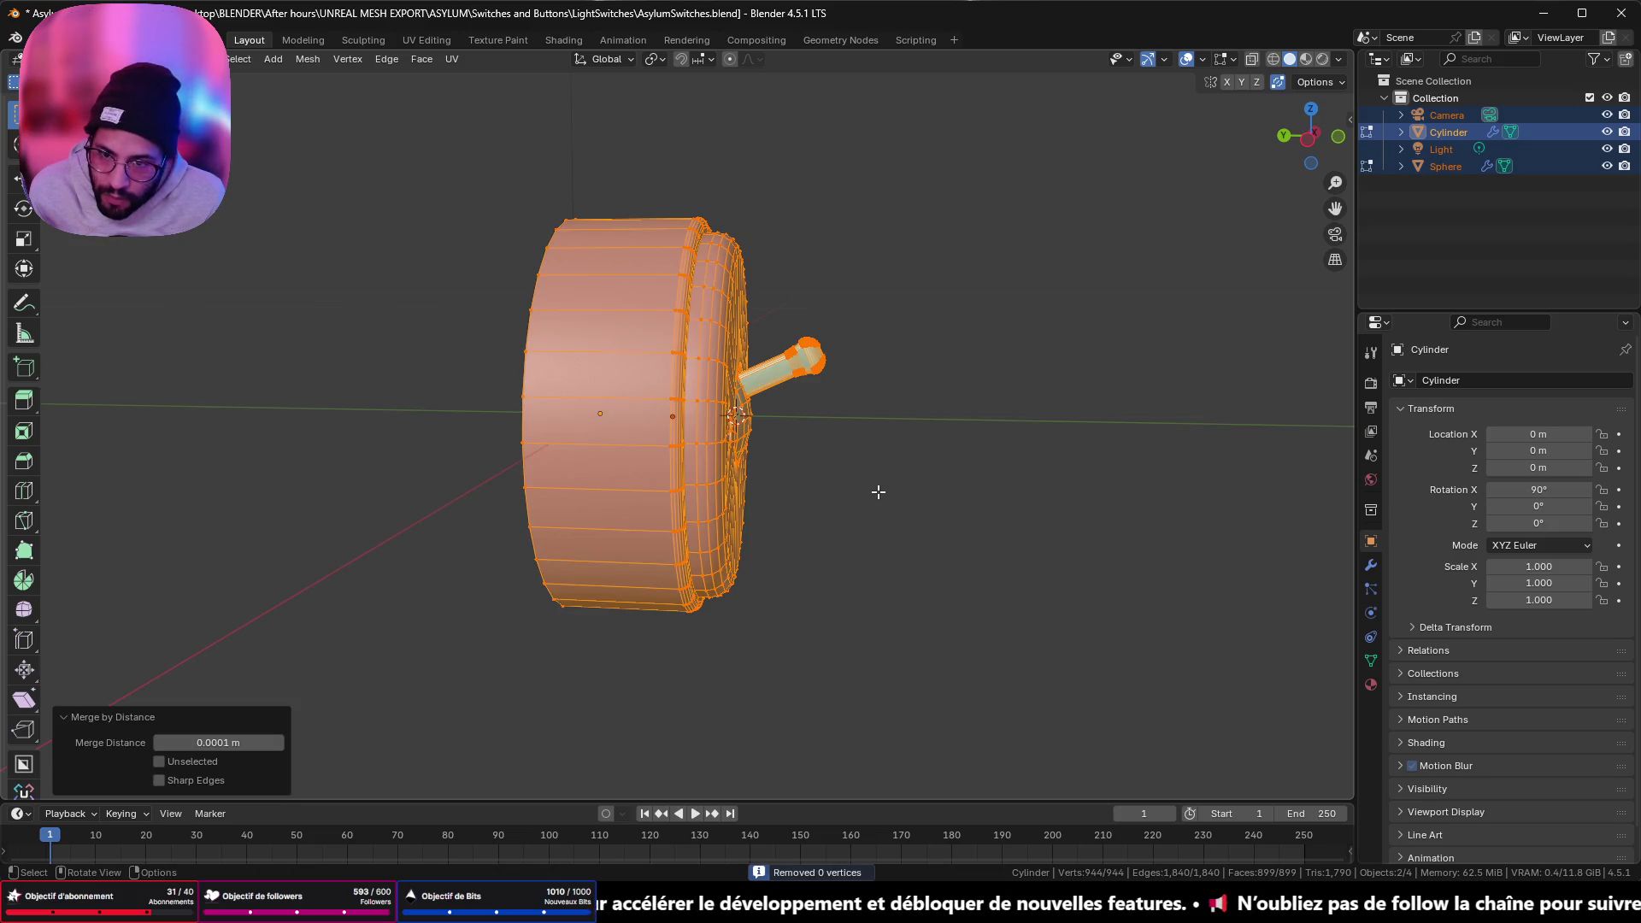
mouse_move(878, 491)
middle_mouse_down()
mouse_move(778, 575)
mouse_move(718, 542)
mouse_move(846, 549)
mouse_move(792, 604)
mouse_move(1062, 550)
mouse_move(905, 403)
mouse_move(907, 346)
mouse_move(820, 372)
mouse_move(854, 381)
middle_mouse_up()
scroll(859, 560, "down", 4)
- Return to Object Mode and select the knob-and-handle Sphere object
key("Tab")
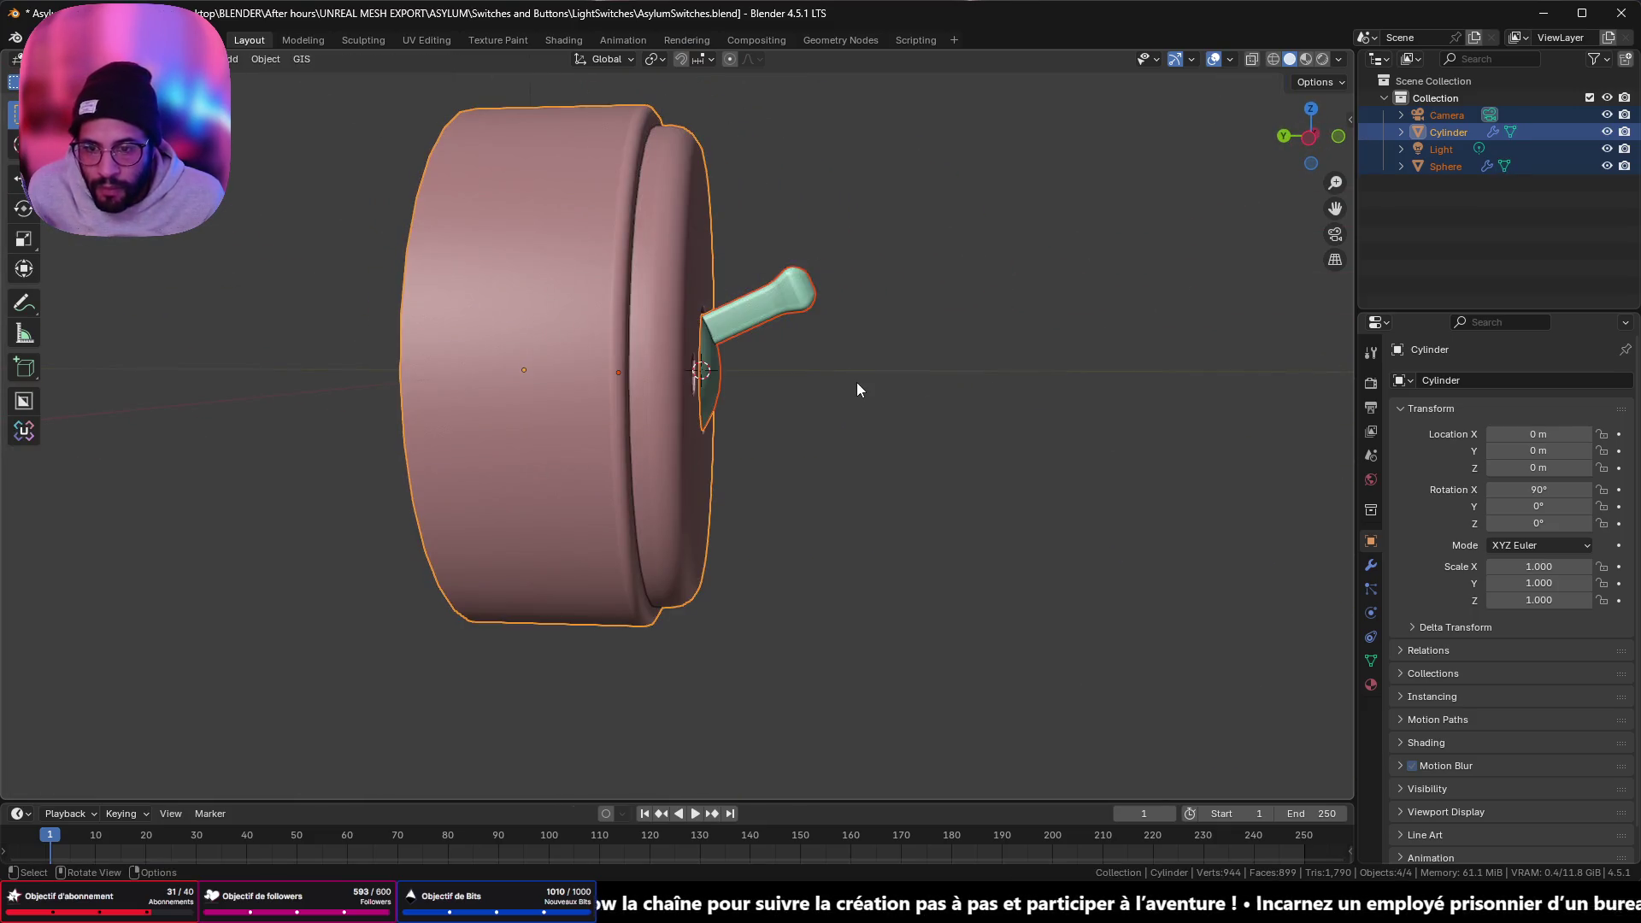
key("Tab")
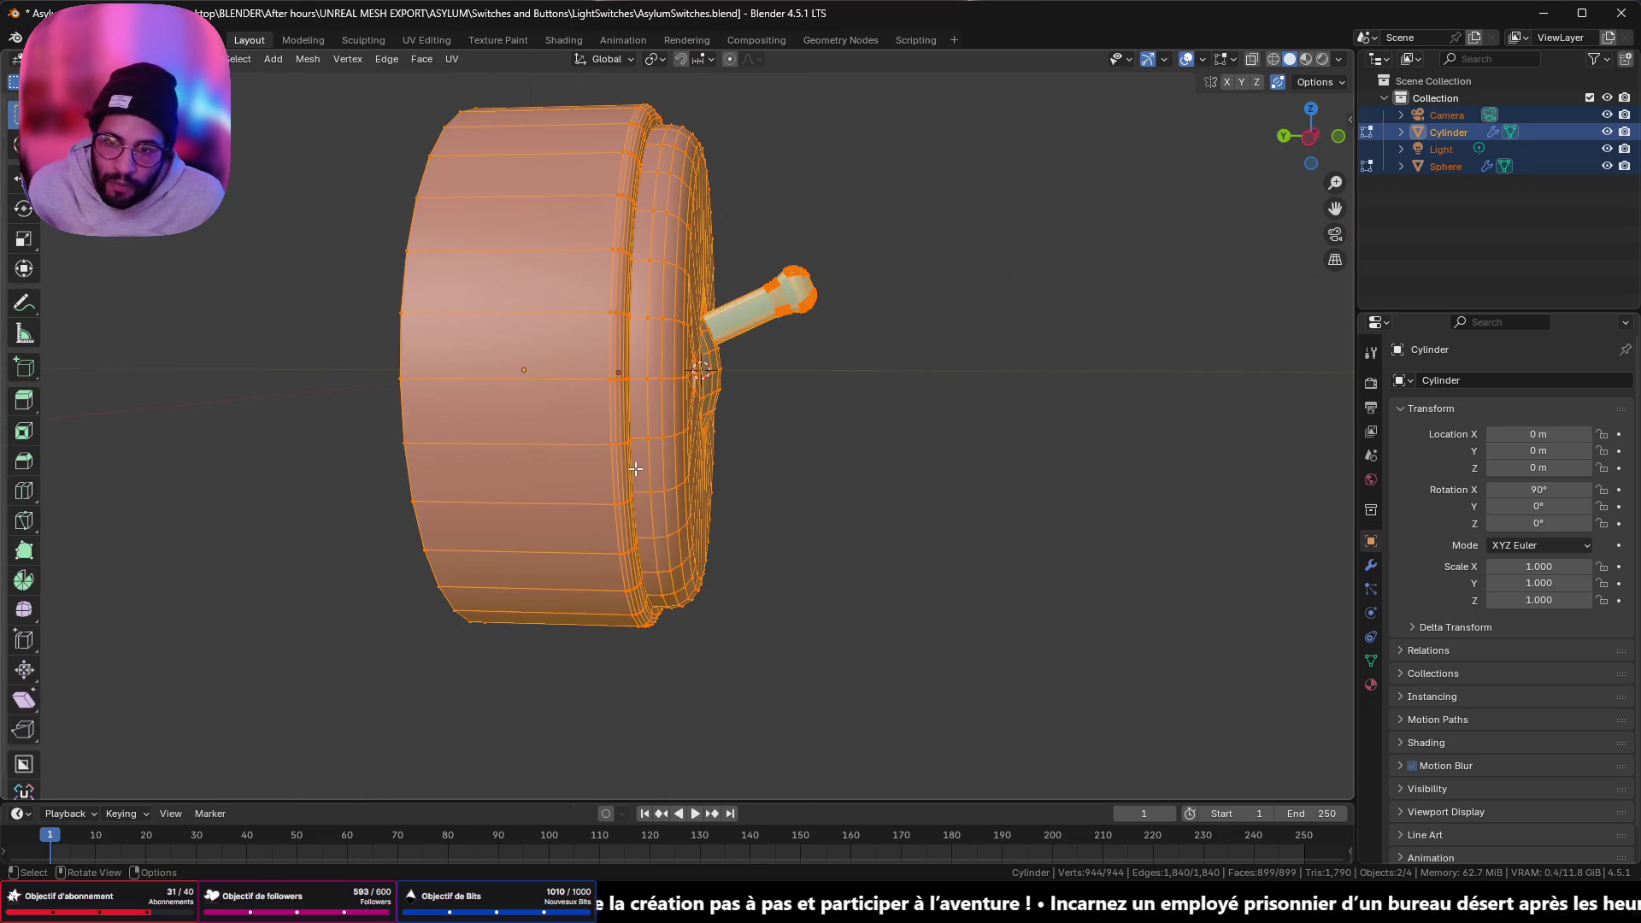
key("Tab")
left_click(635, 468)
left_click(767, 288)
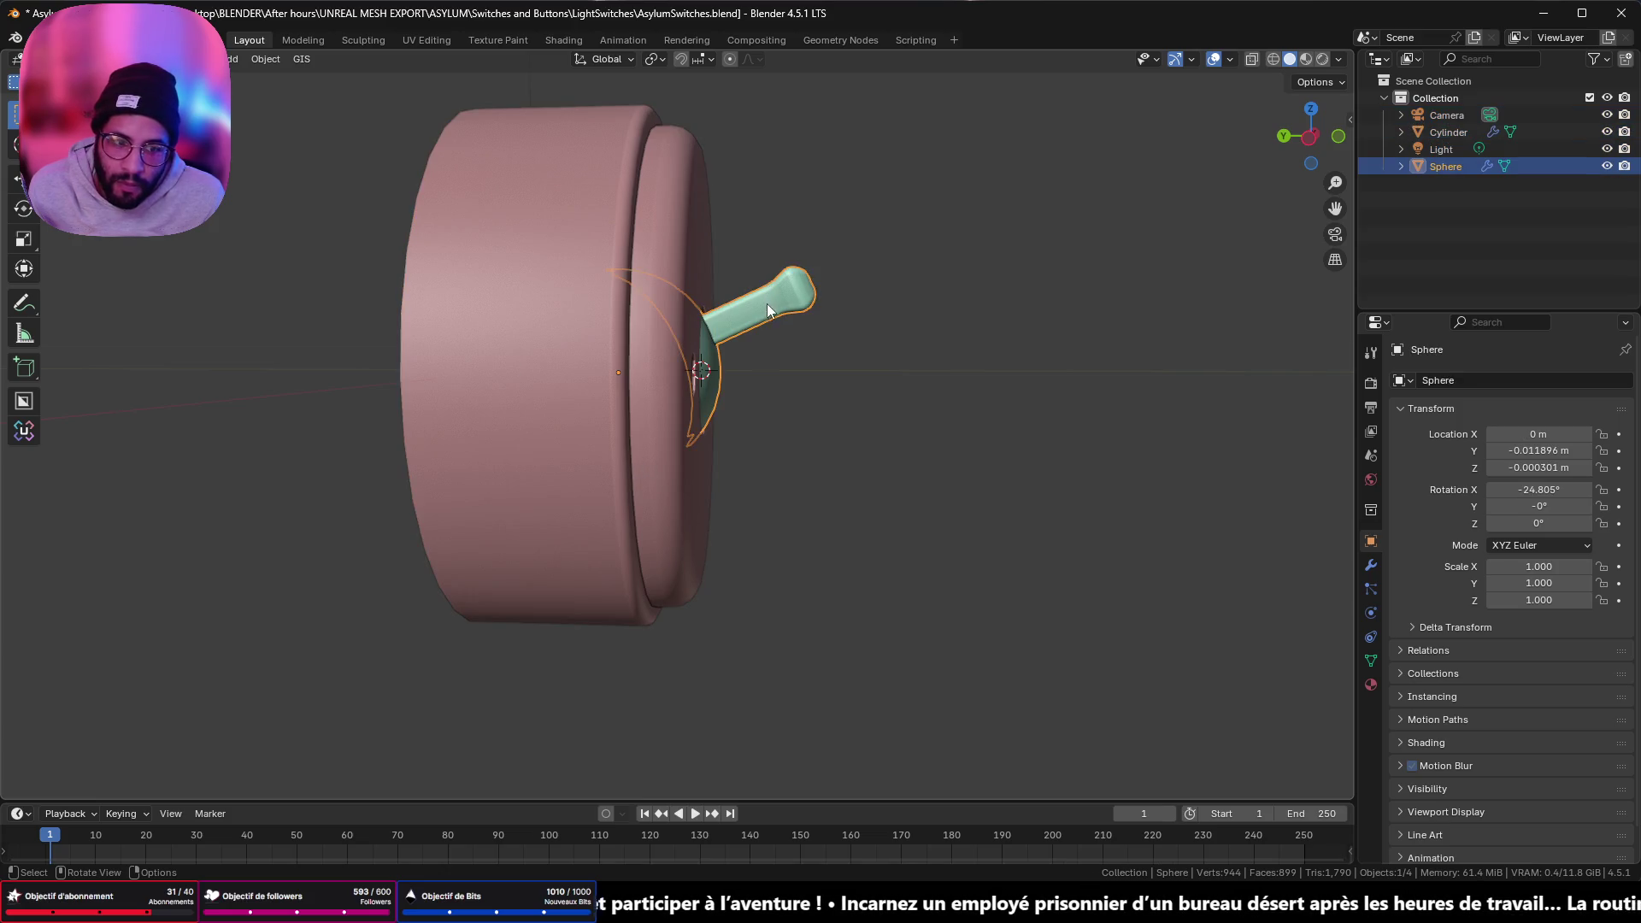
middle_click_drag(776, 367, 774, 392)
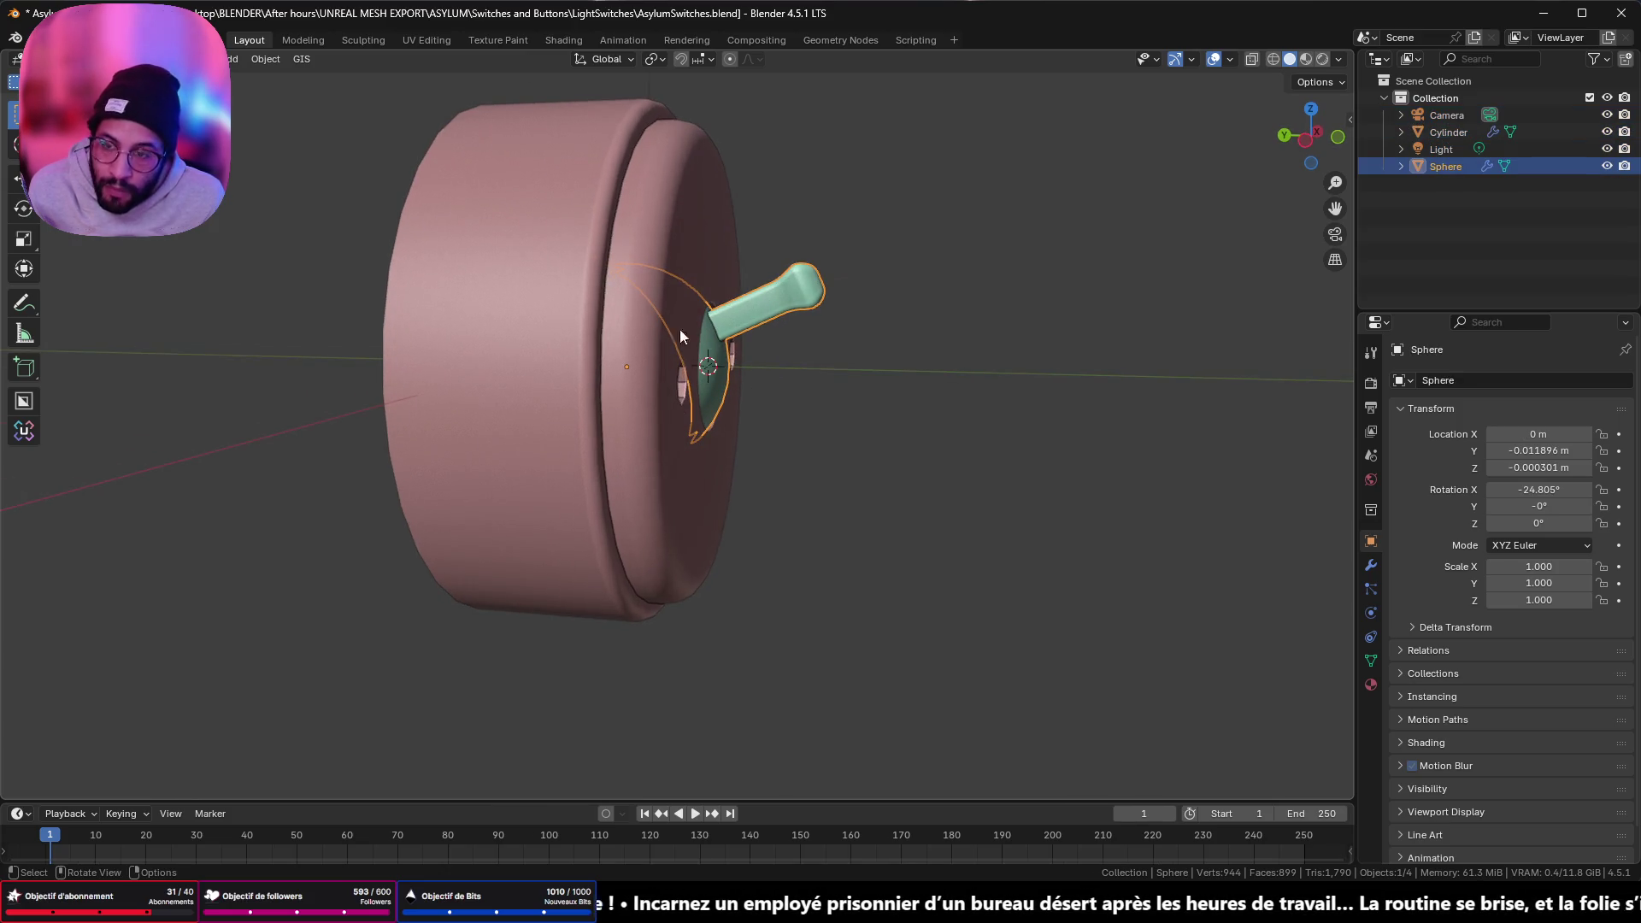
- Switch to the UV Editing workspace and orbit in close around the switch's handle
left_click(429, 43)
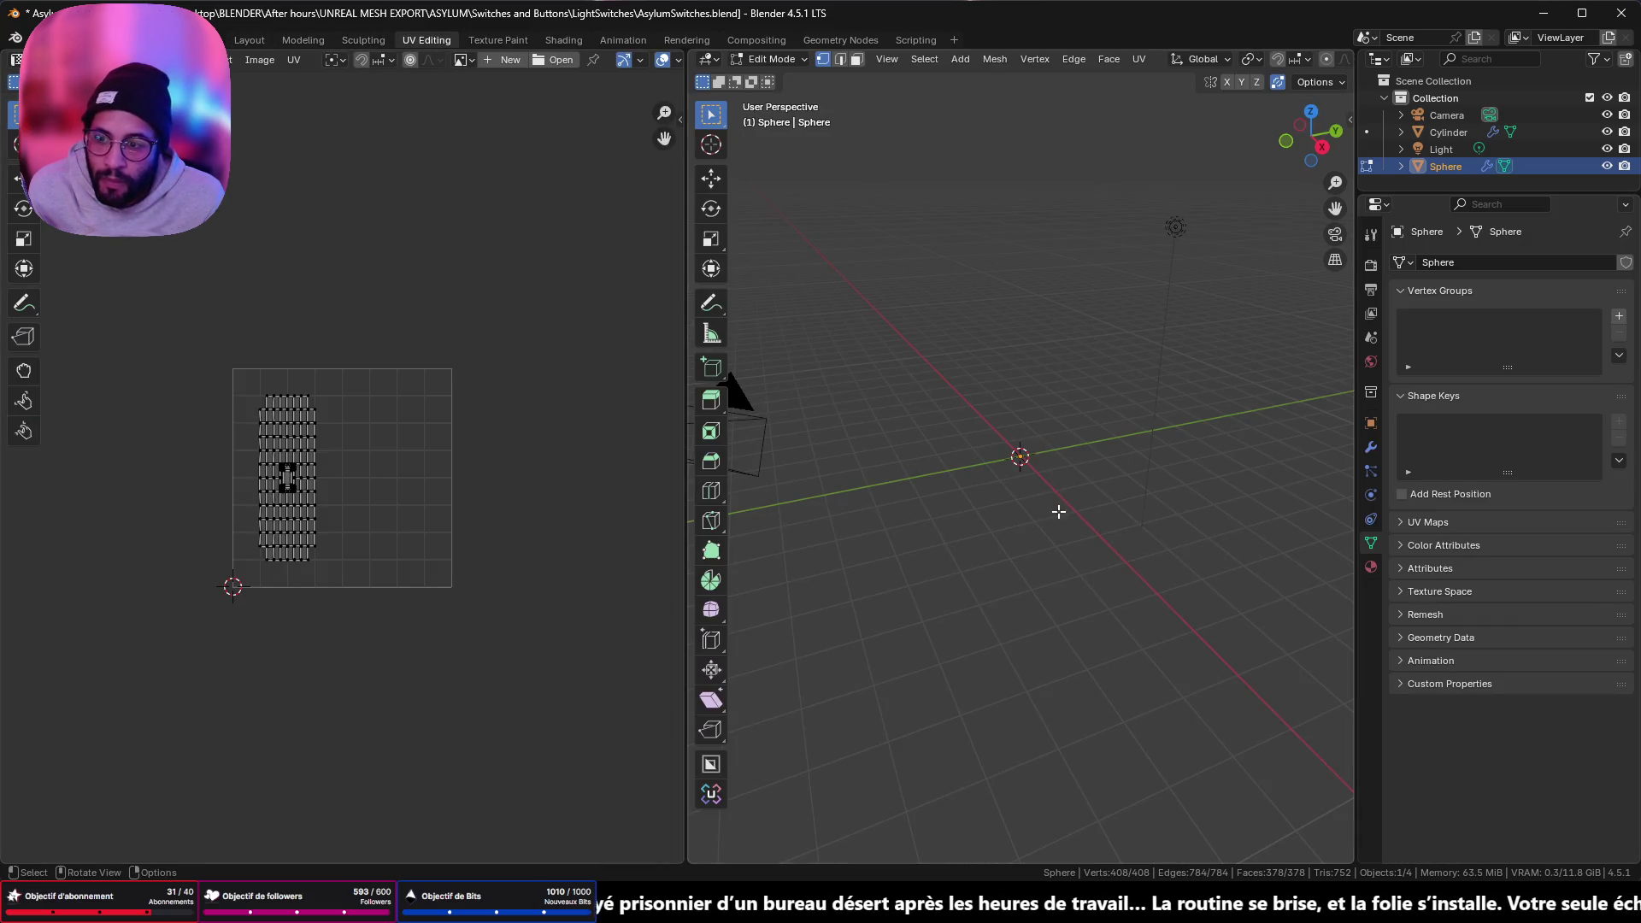
scroll(1060, 465, "up", 10)
mouse_move(828, 496)
middle_mouse_down()
mouse_move(1099, 443)
mouse_move(989, 477)
mouse_move(966, 502)
mouse_move(964, 451)
mouse_move(940, 513)
mouse_move(1062, 468)
middle_mouse_up()
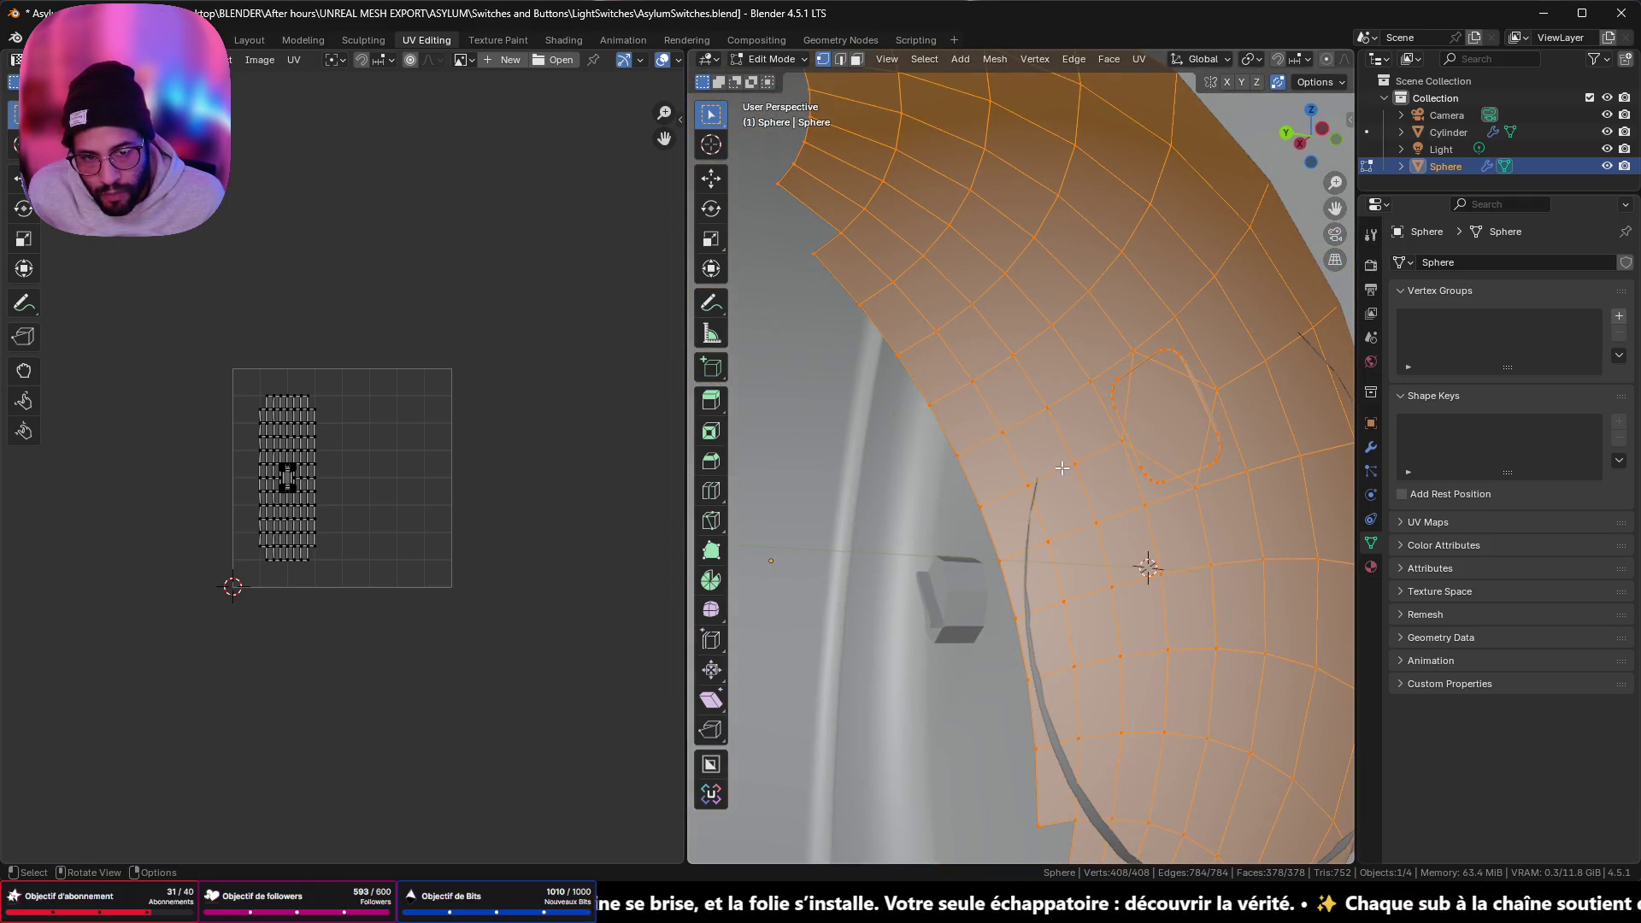
scroll(1110, 381, "down", 5)
mouse_move(1109, 381)
middle_mouse_down()
mouse_move(996, 410)
mouse_move(1034, 454)
middle_mouse_up()
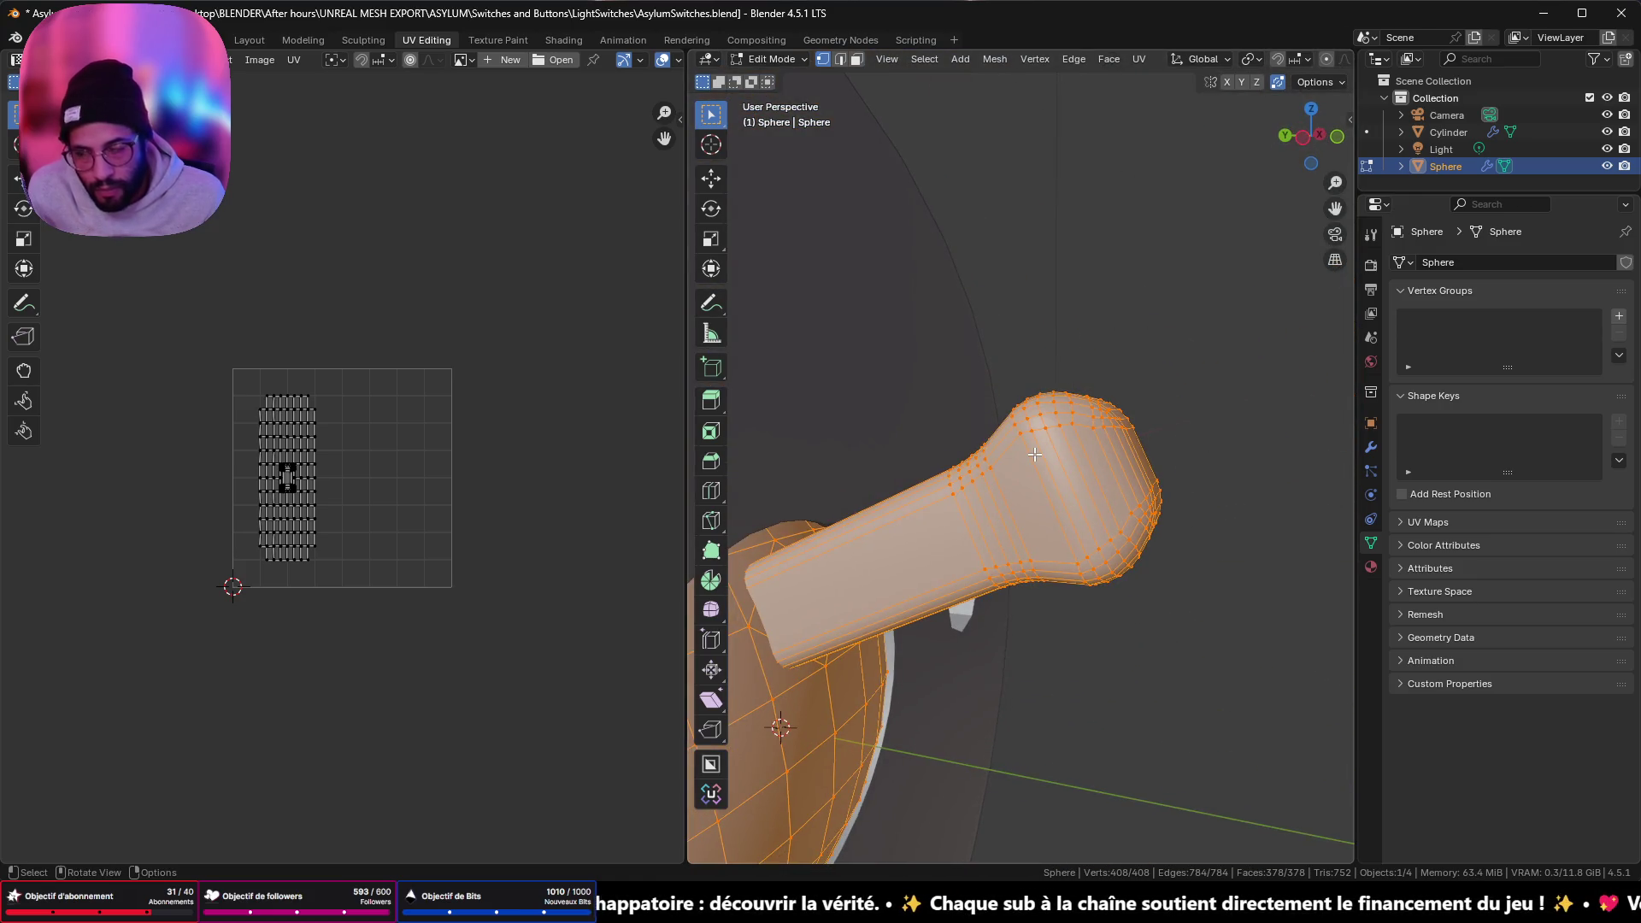
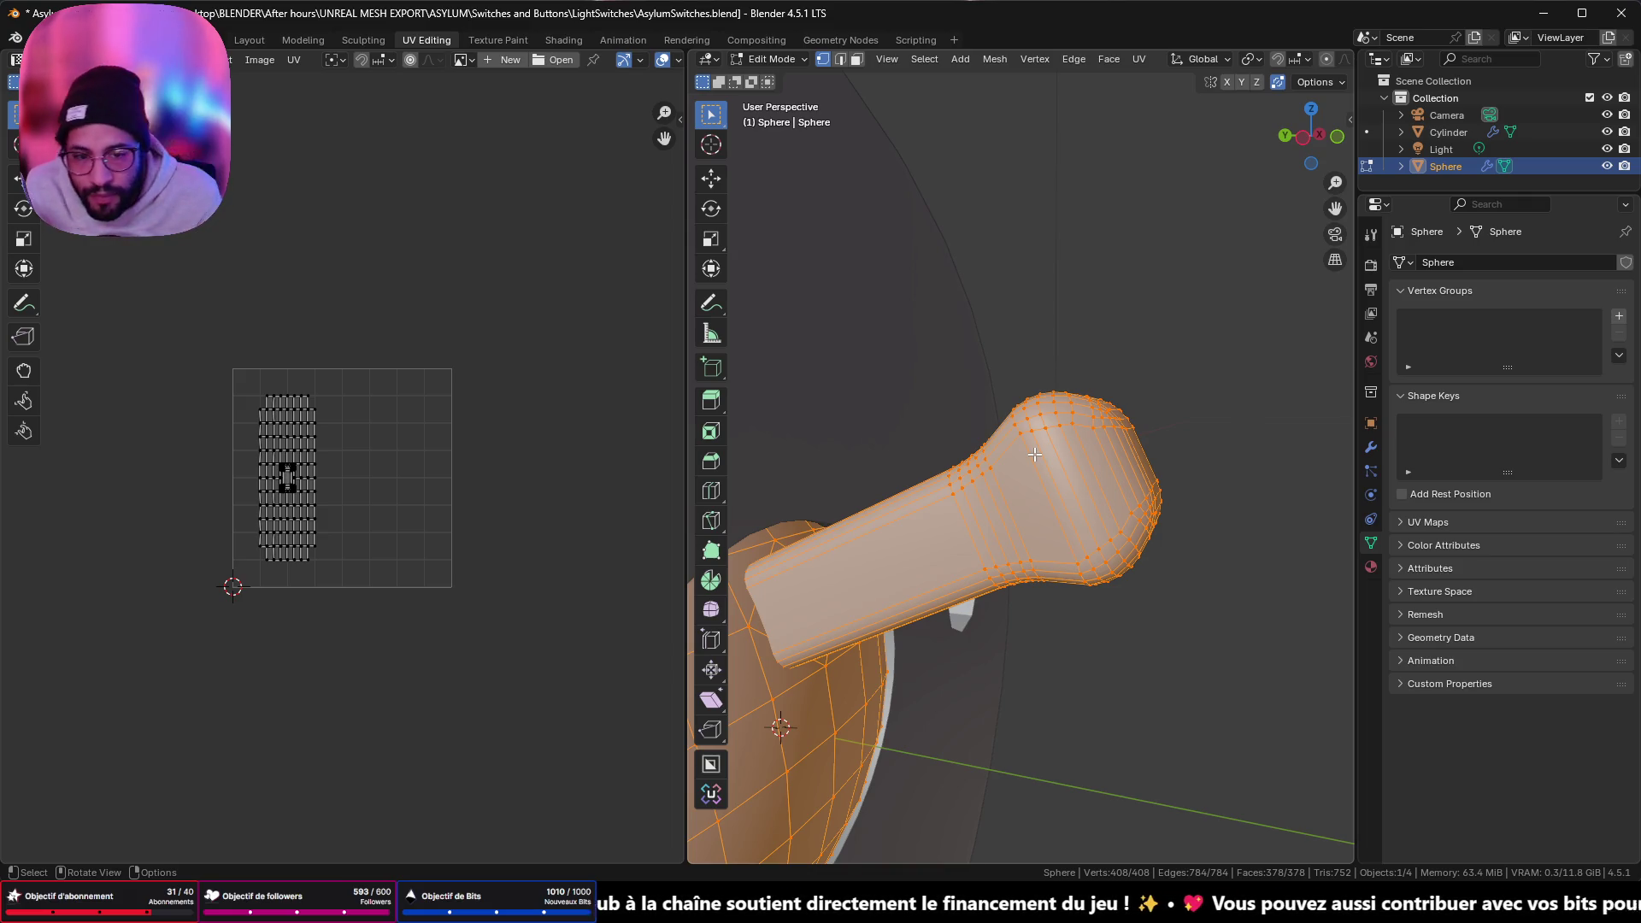
- Orbit to the lever handle and switch the mesh to Edge select mode
middle_click_drag(1034, 455, 1022, 491)
scroll(983, 530, "up", 2)
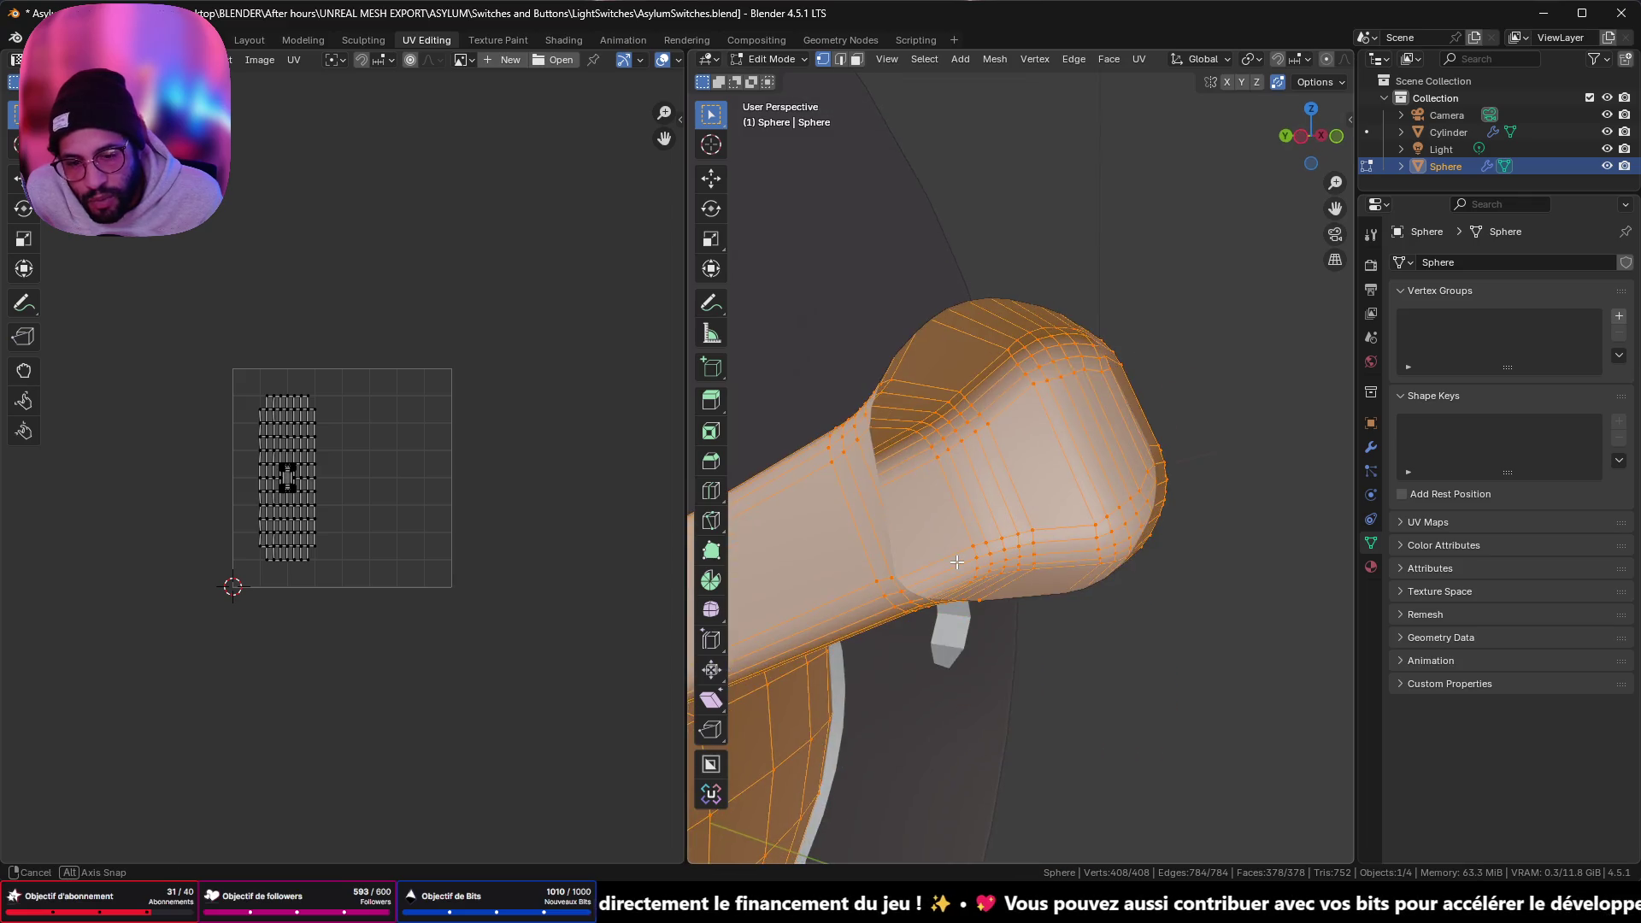
scroll(956, 556, "down", 5)
scroll(955, 450, "up", 3)
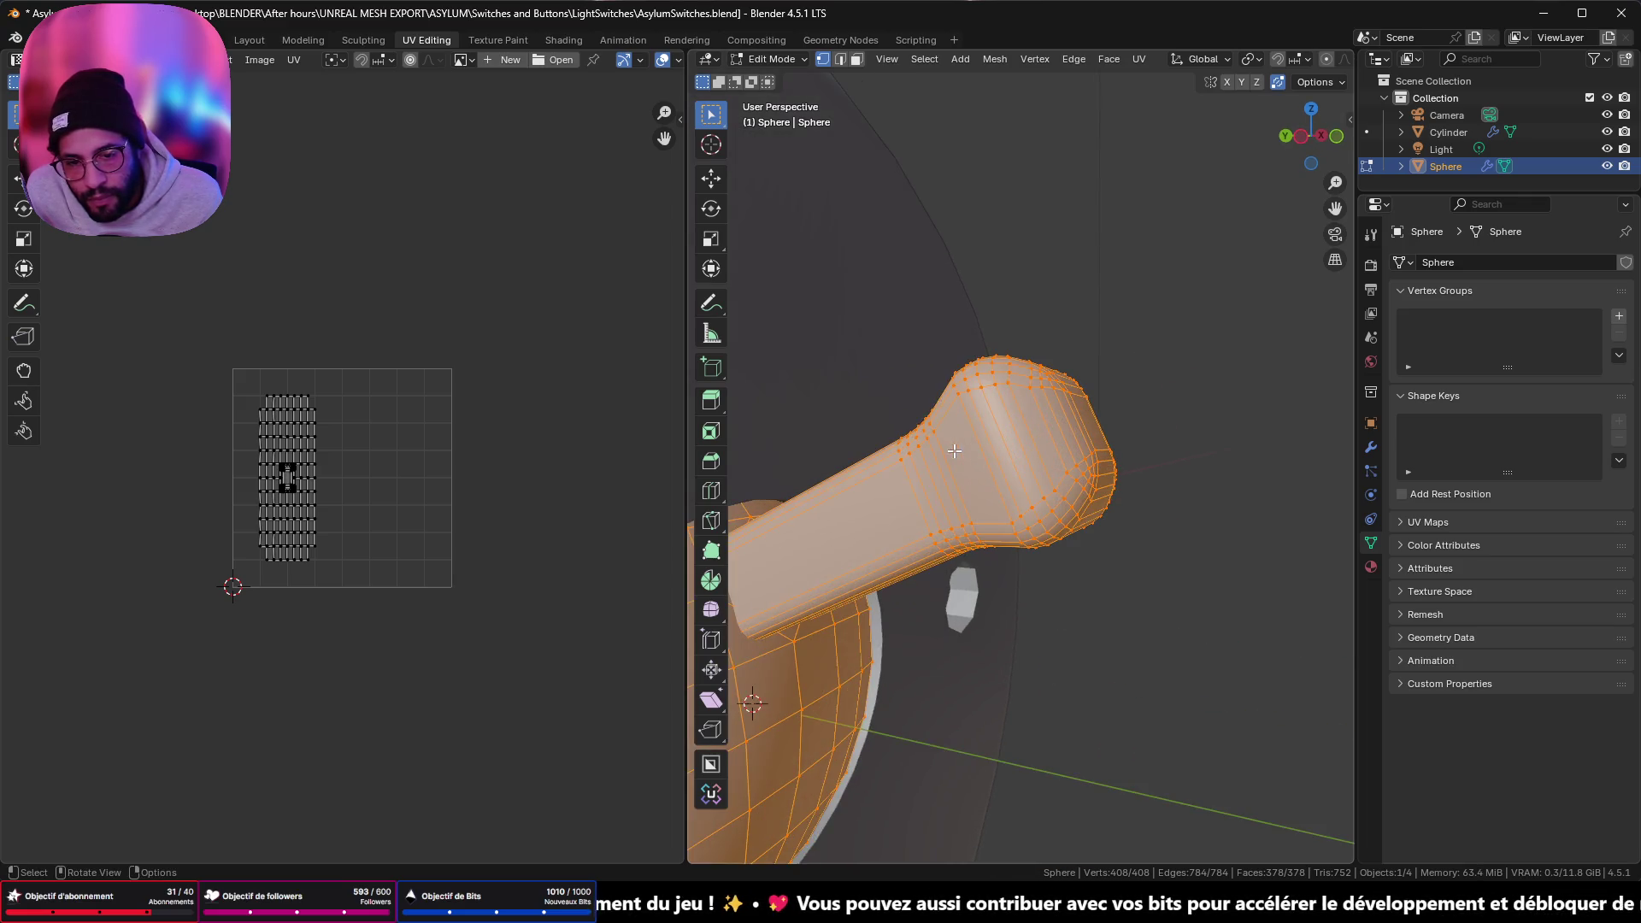
left_click(929, 532)
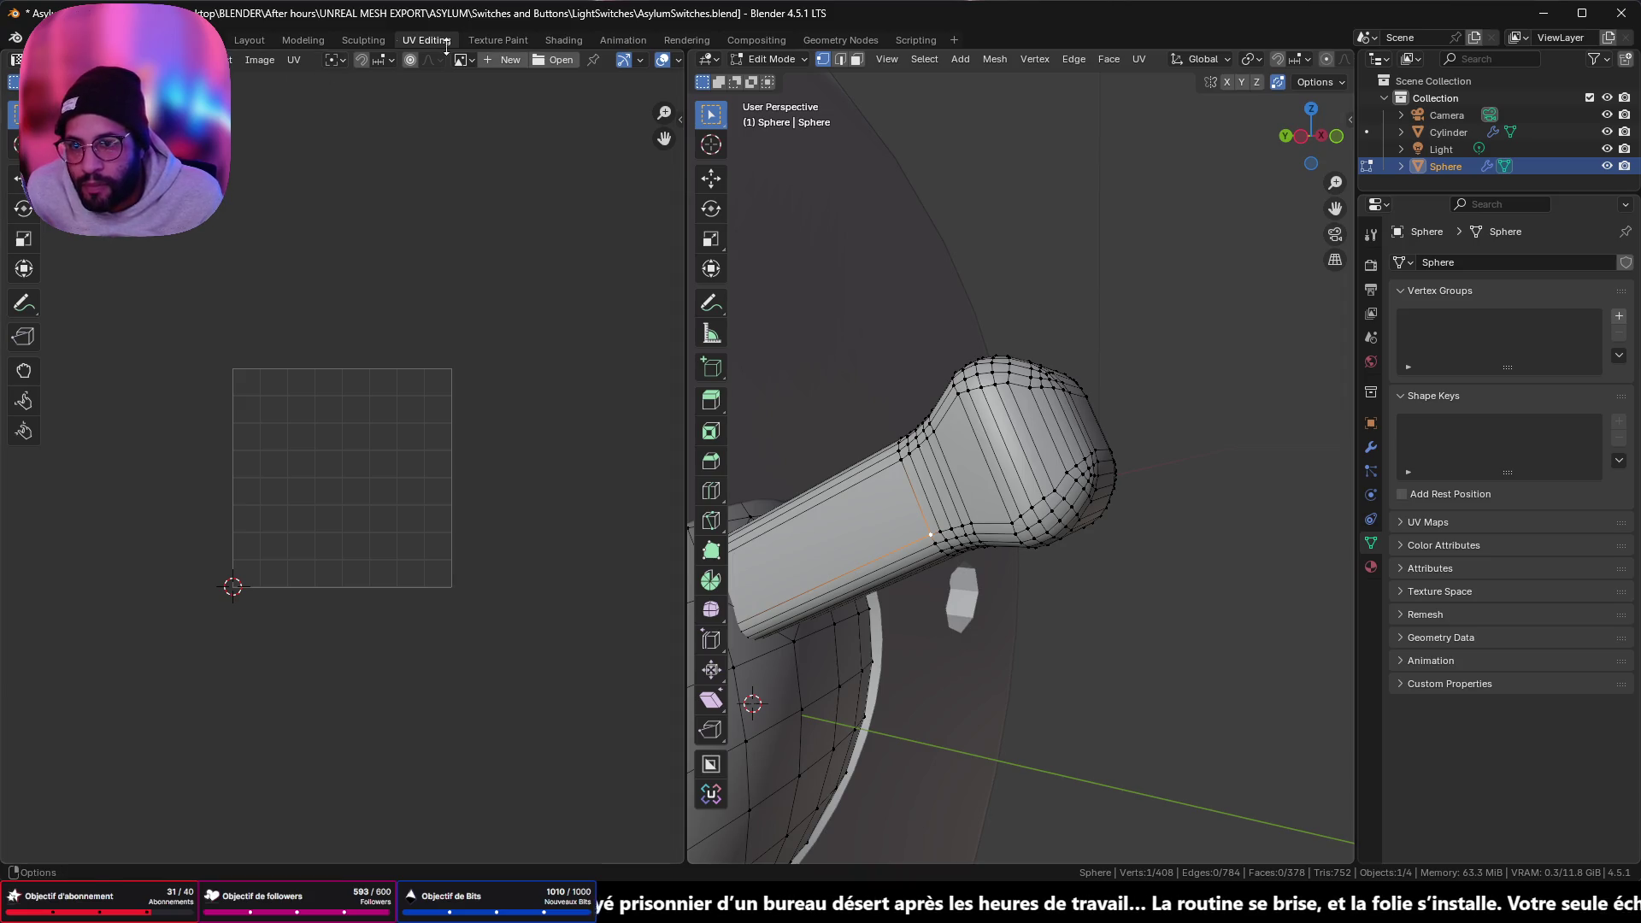
left_click(840, 59)
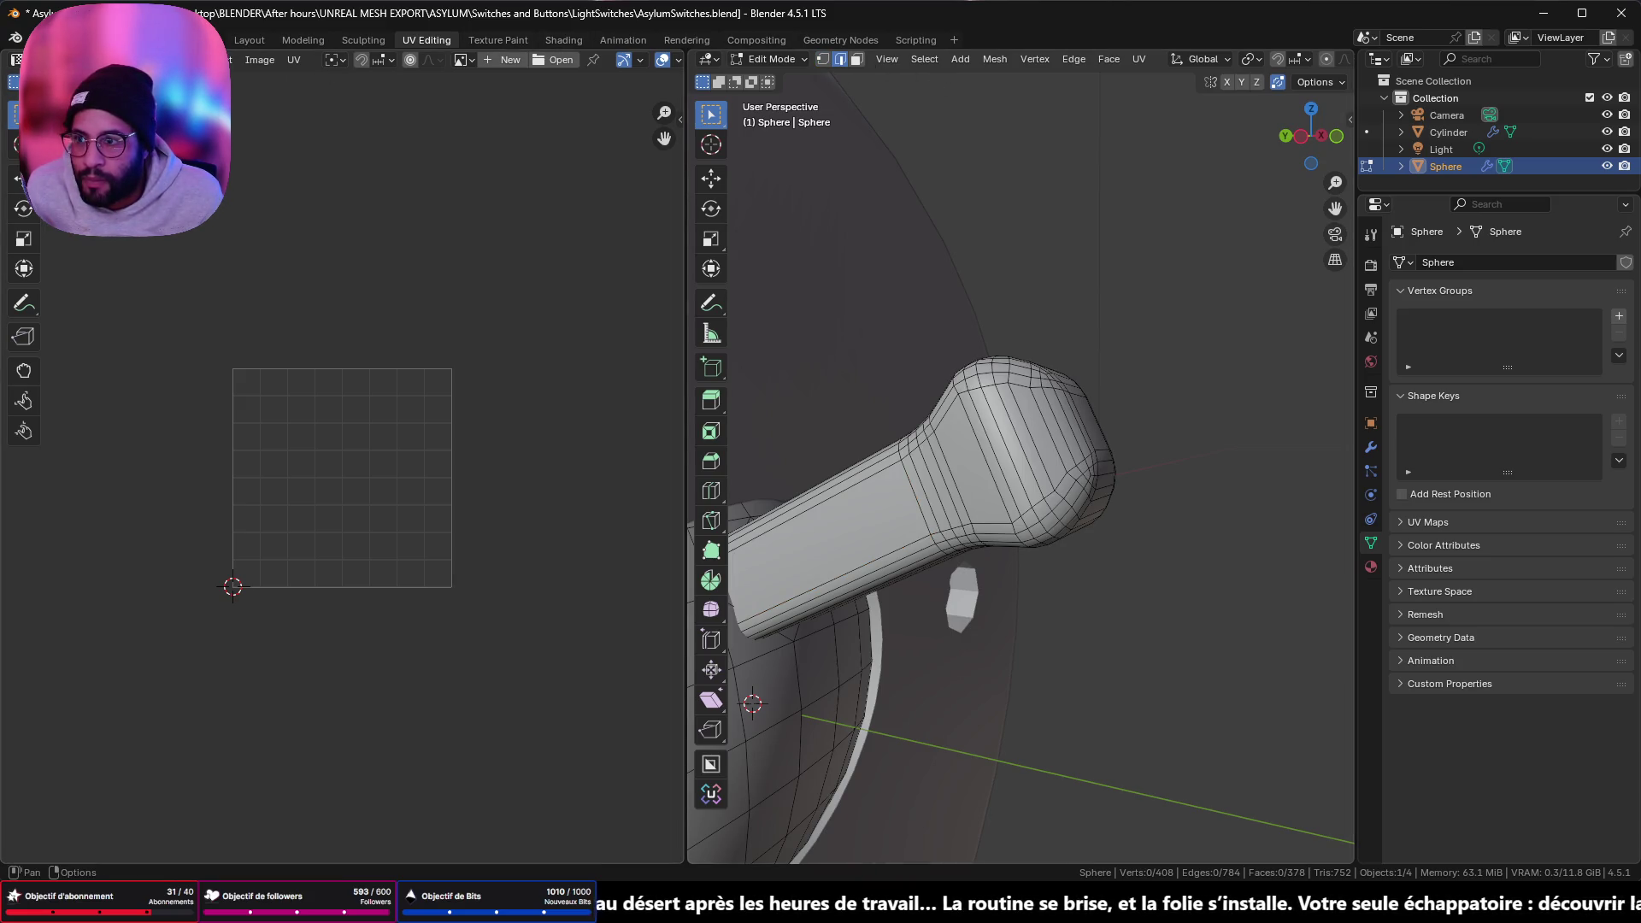
- Check the Live Unwrap setting in the mesh Options and select the entire handle mesh
scroll(569, 59, "down", 3)
left_click(546, 59)
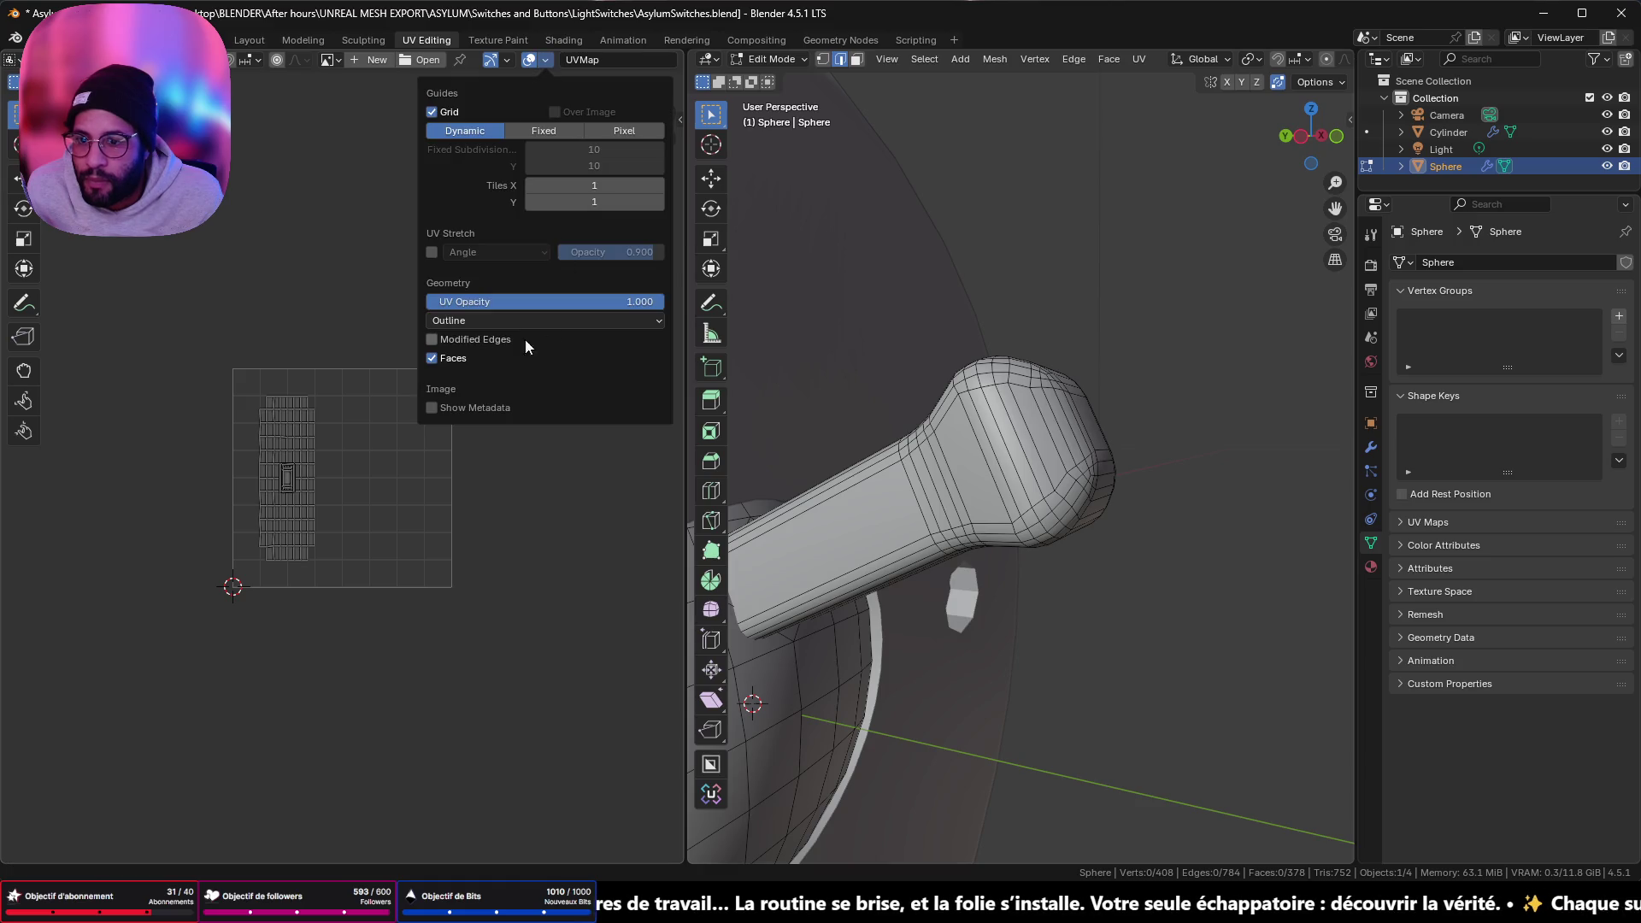
left_click(1317, 82)
left_click(1299, 83)
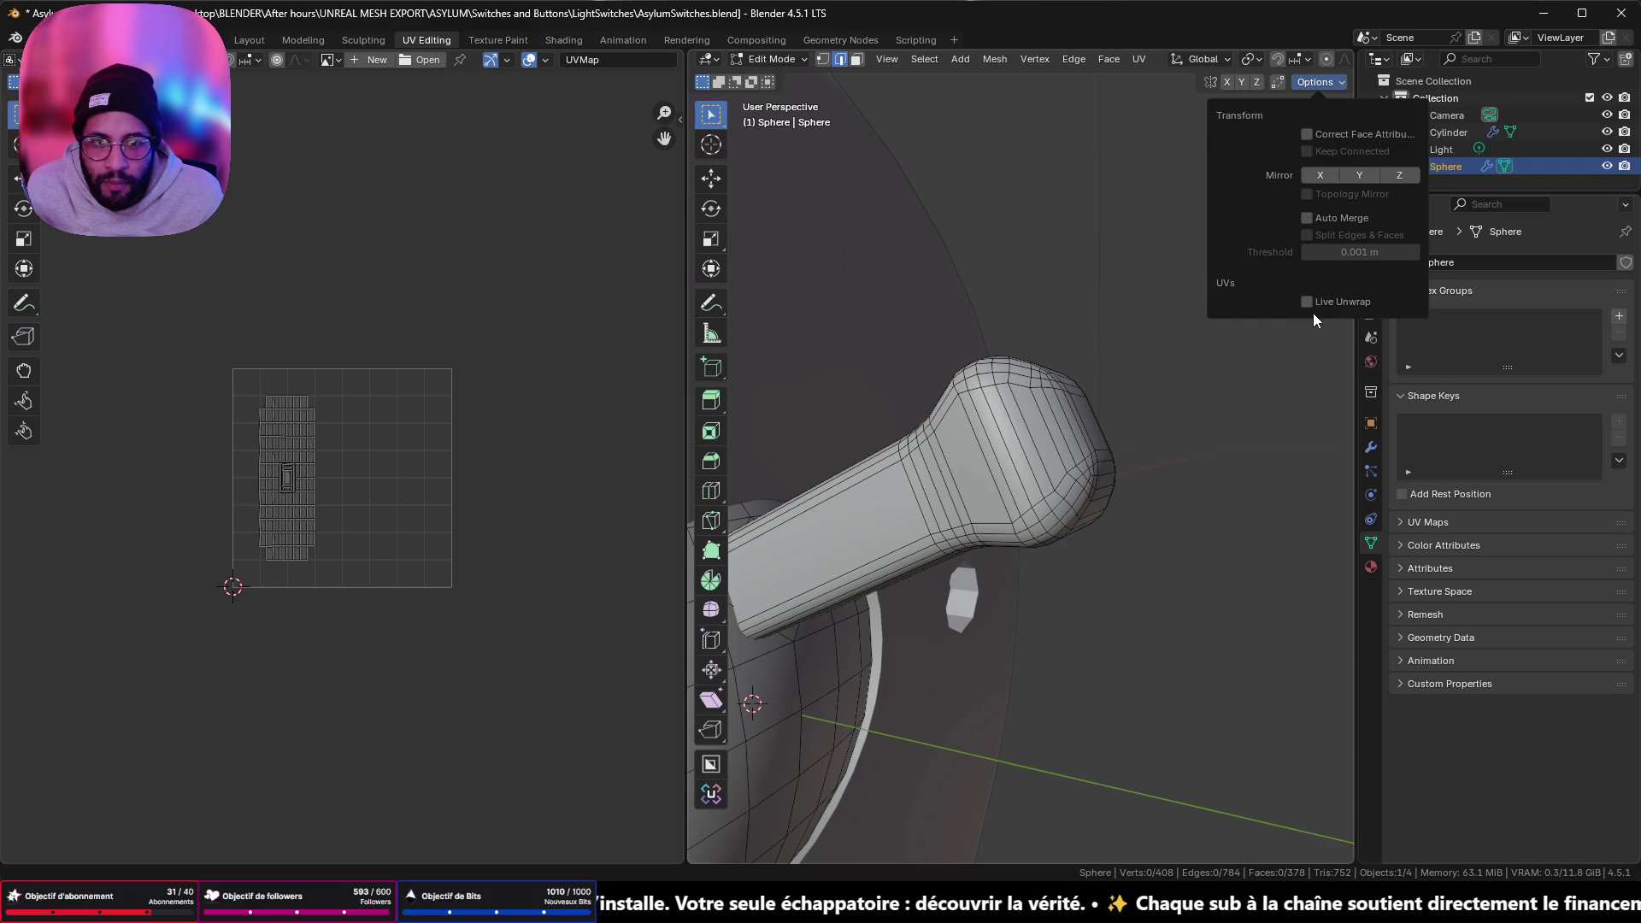
key("a")
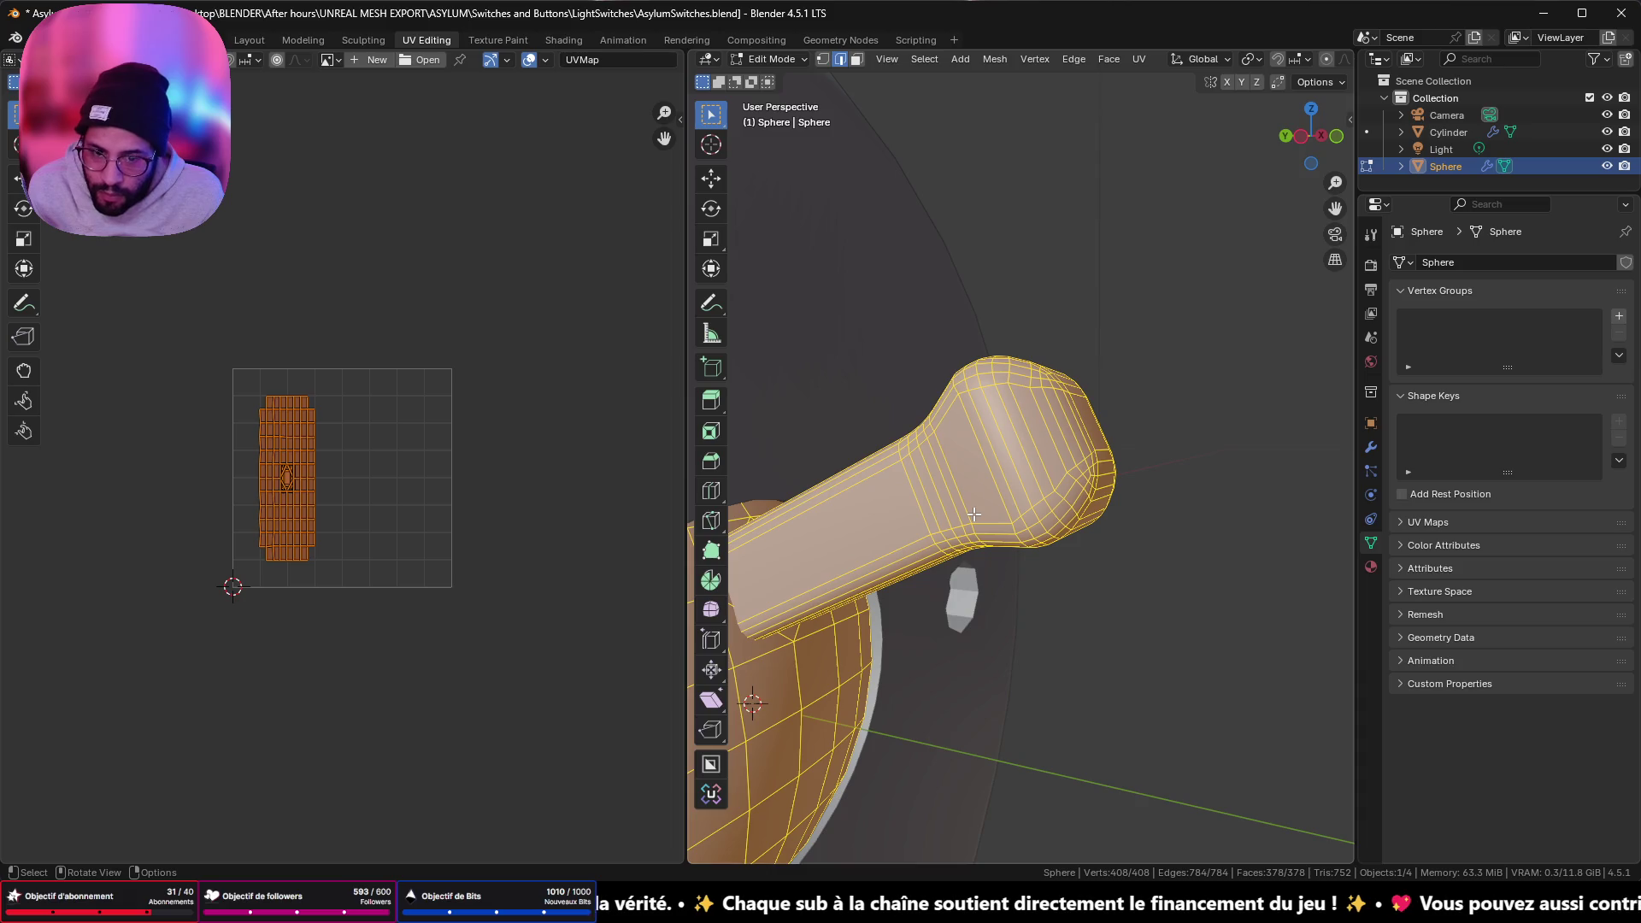
- Unwrap the whole handle mesh into new UVs with U > Unwrap
key("u")
left_click(975, 518)
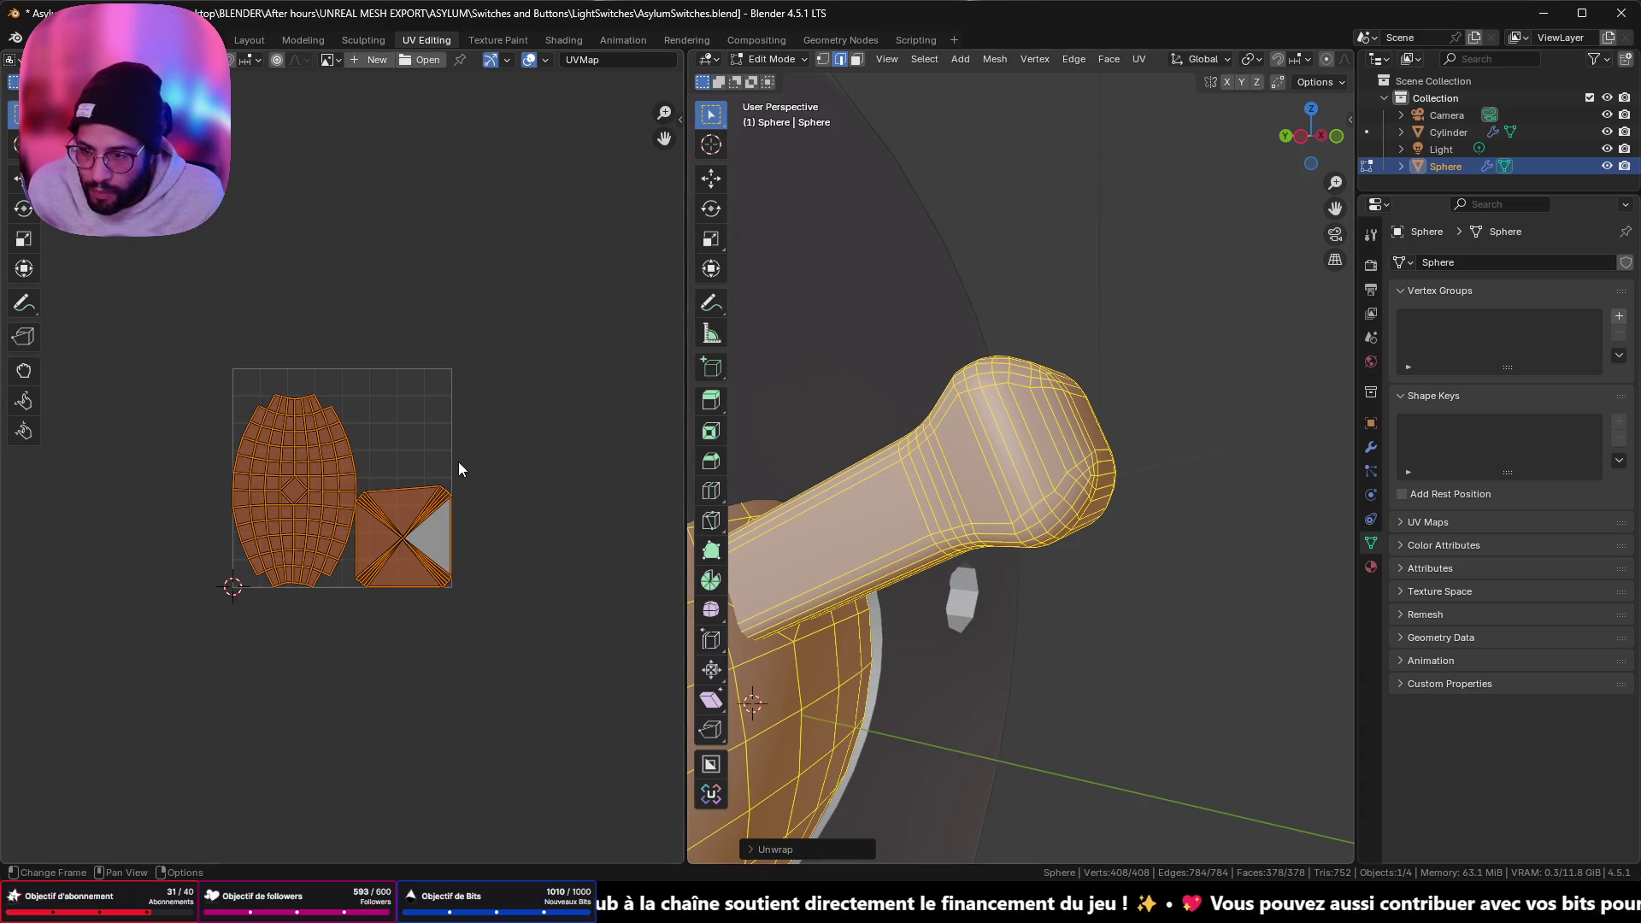
scroll(423, 487, "up", 6)
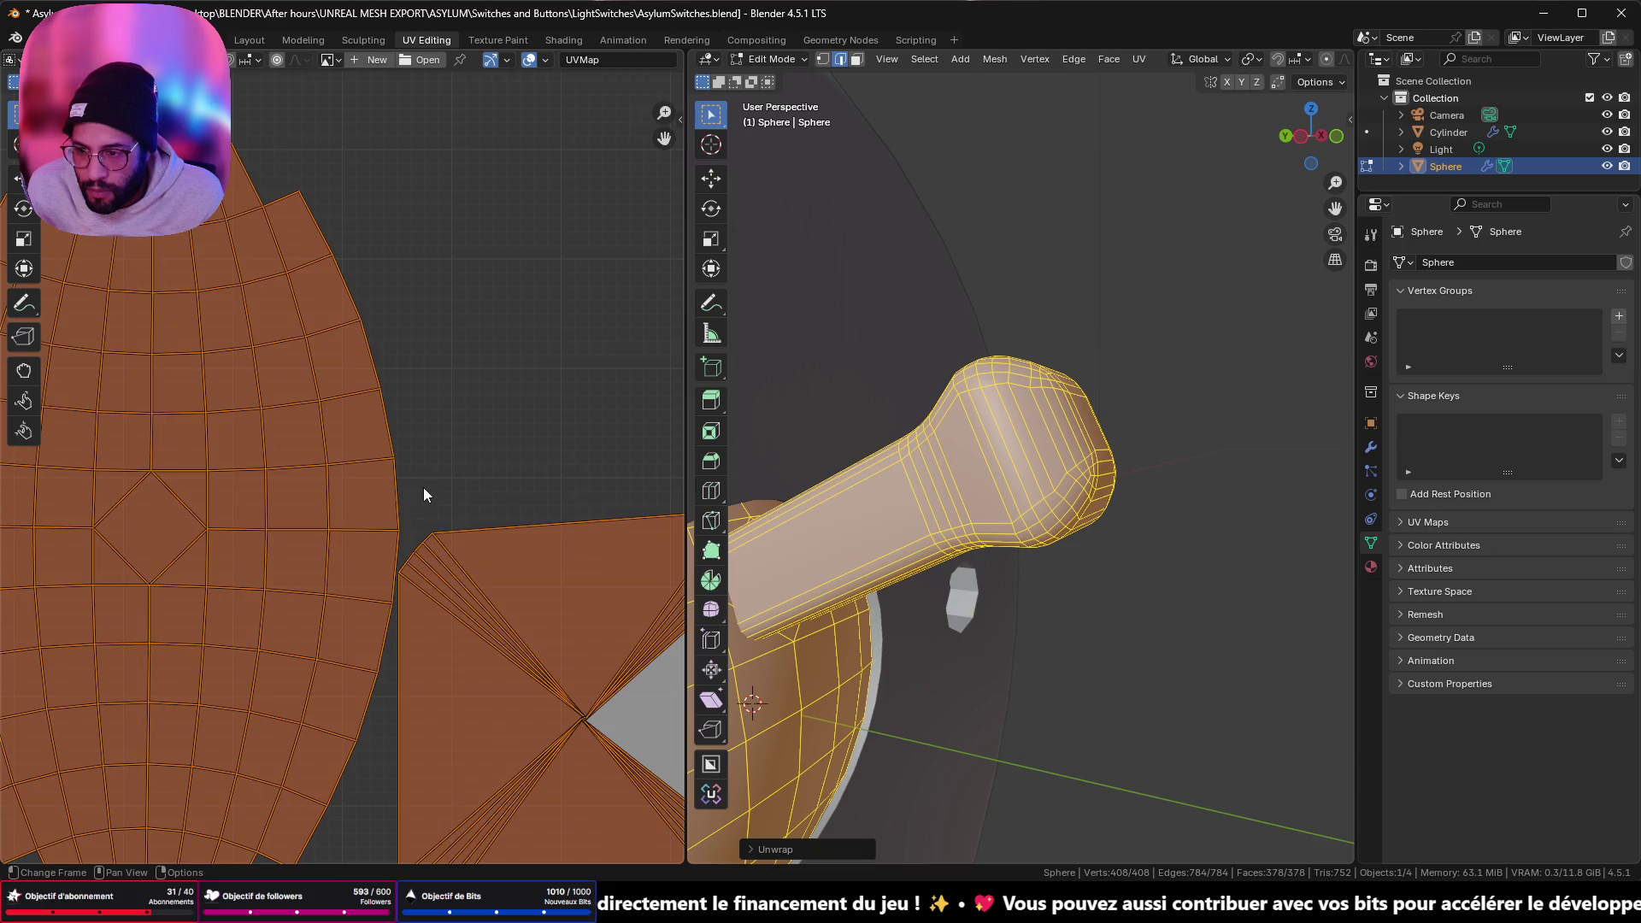
scroll(423, 487, "down", 3)
scroll(570, 556, "up", 2)
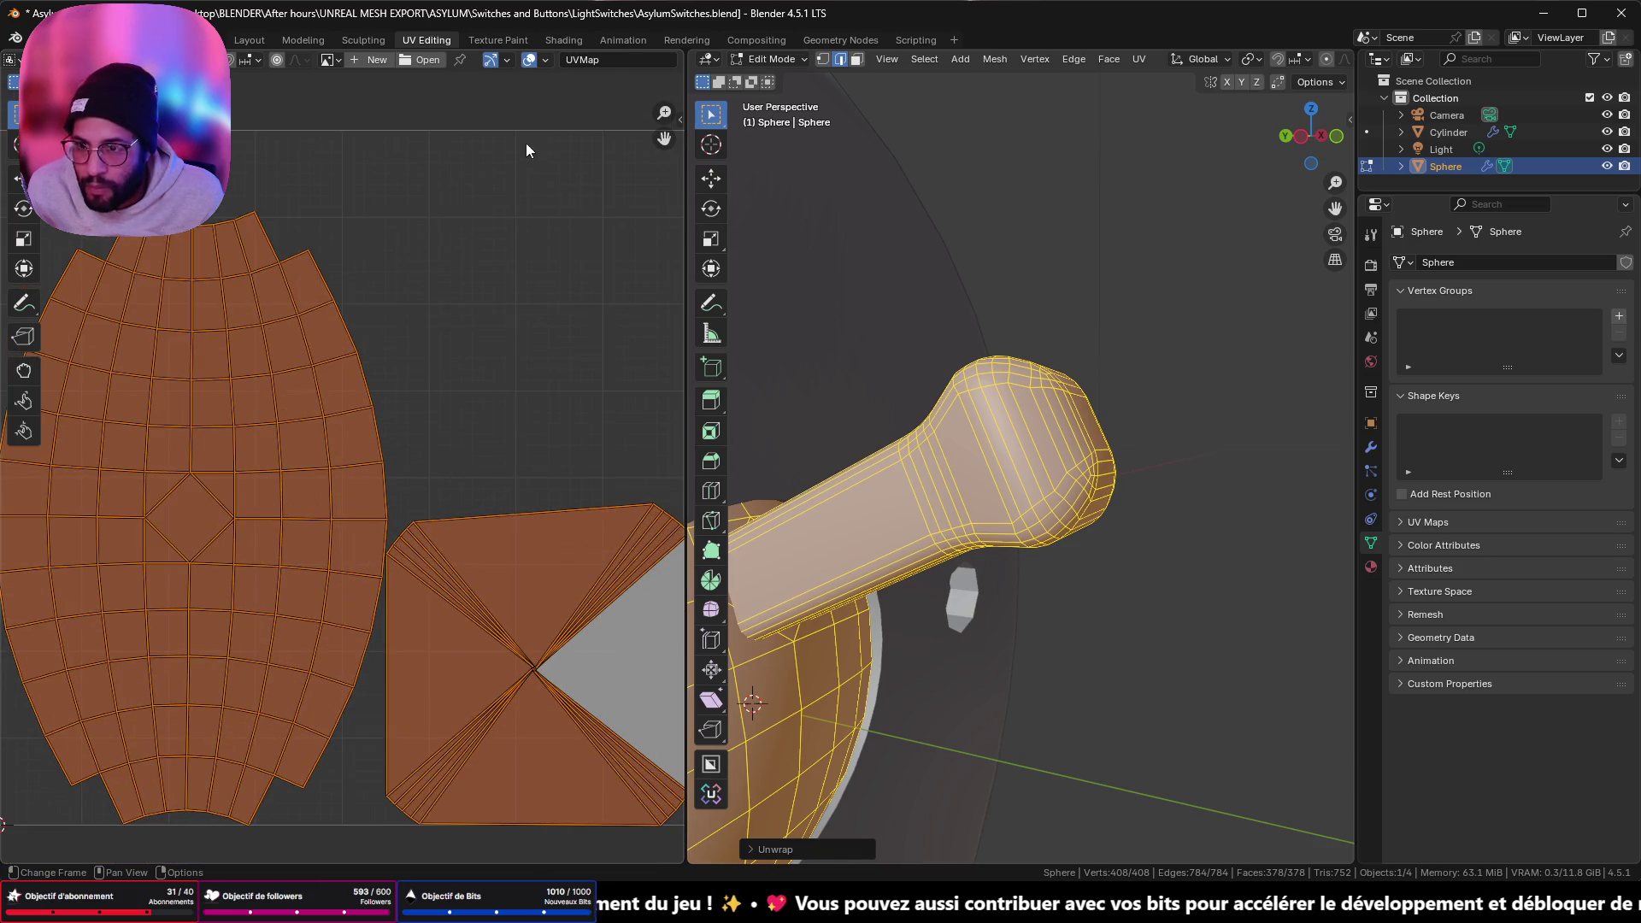
- Enable UV Stretch (Angle) colouring, zoom into the islands, and clear the selection
left_click(546, 60)
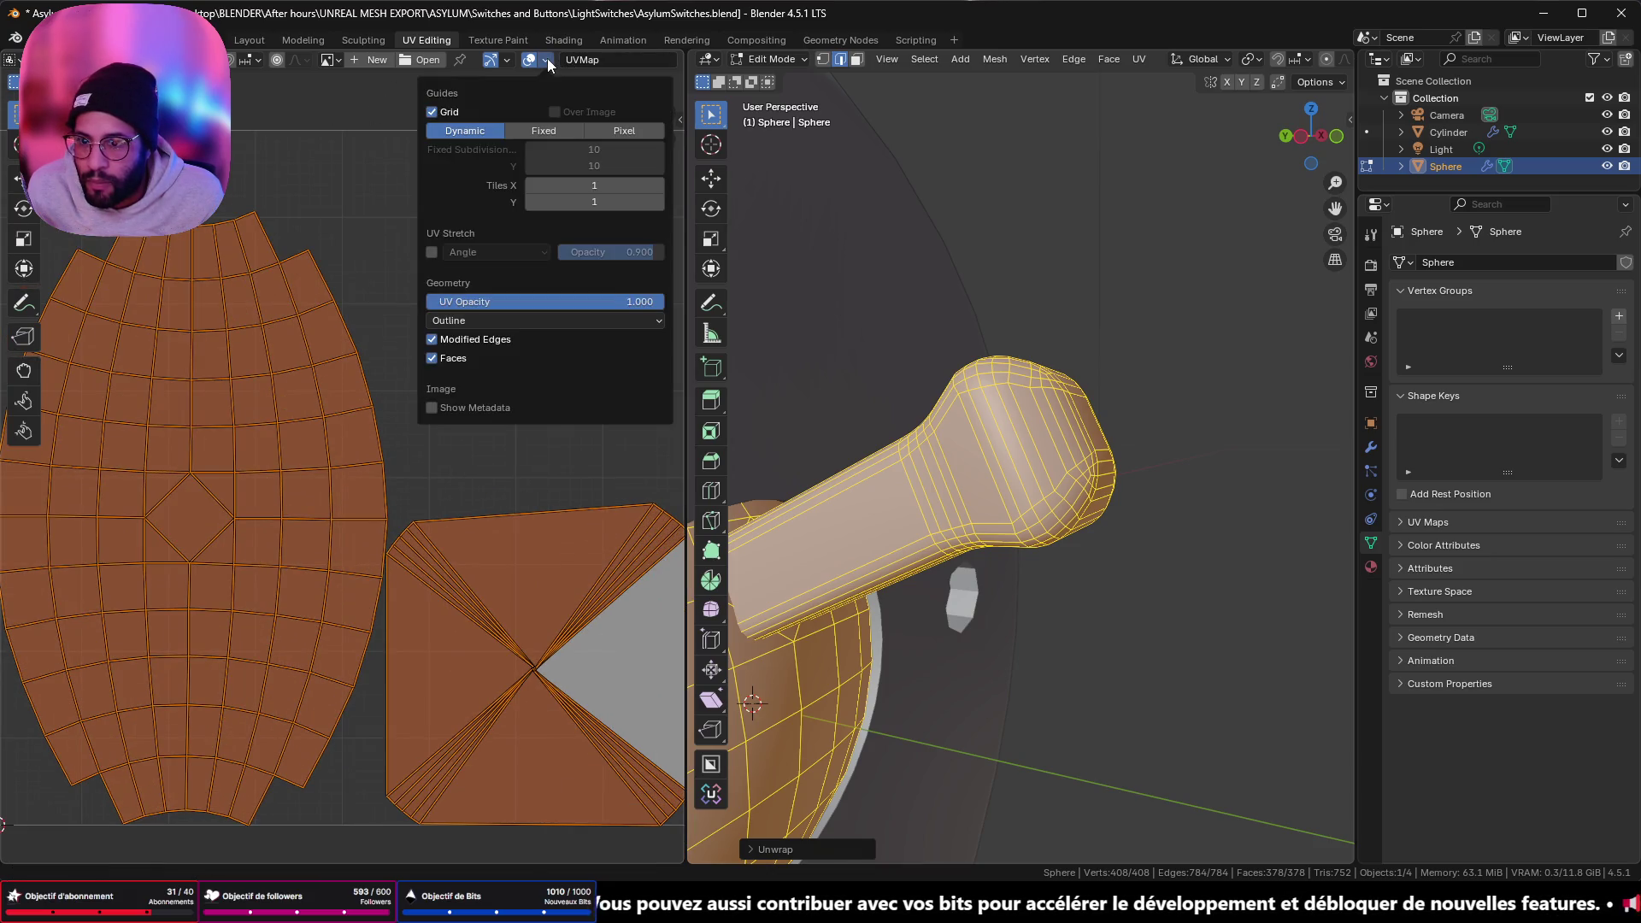
left_click(432, 252)
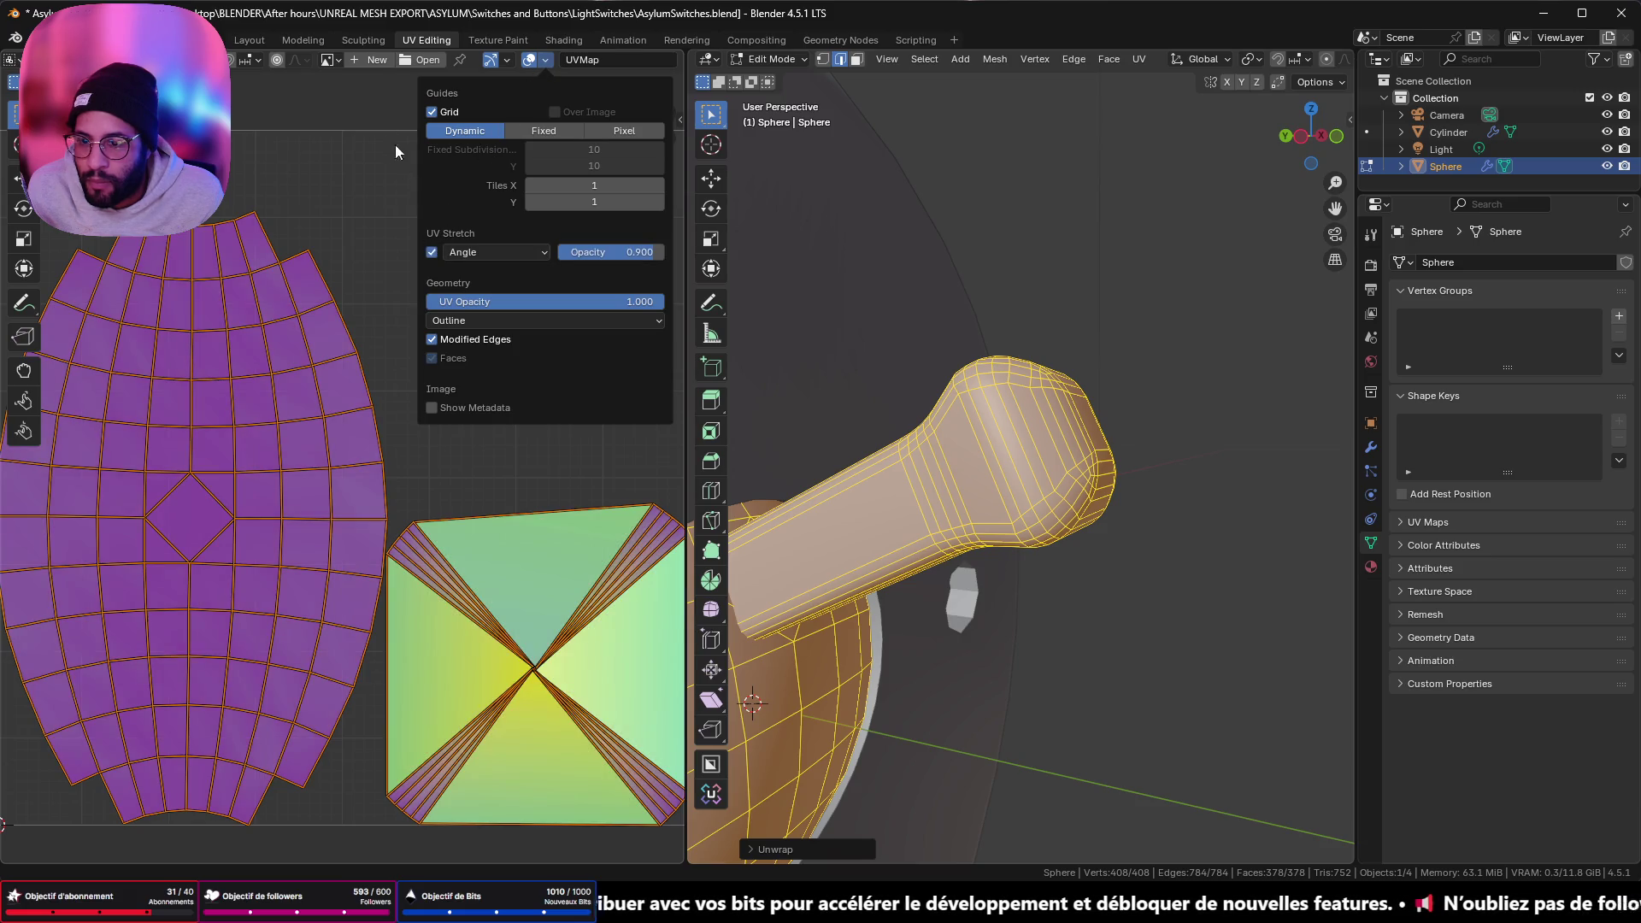
scroll(524, 464, "up", 1)
scroll(524, 464, "up", 1)
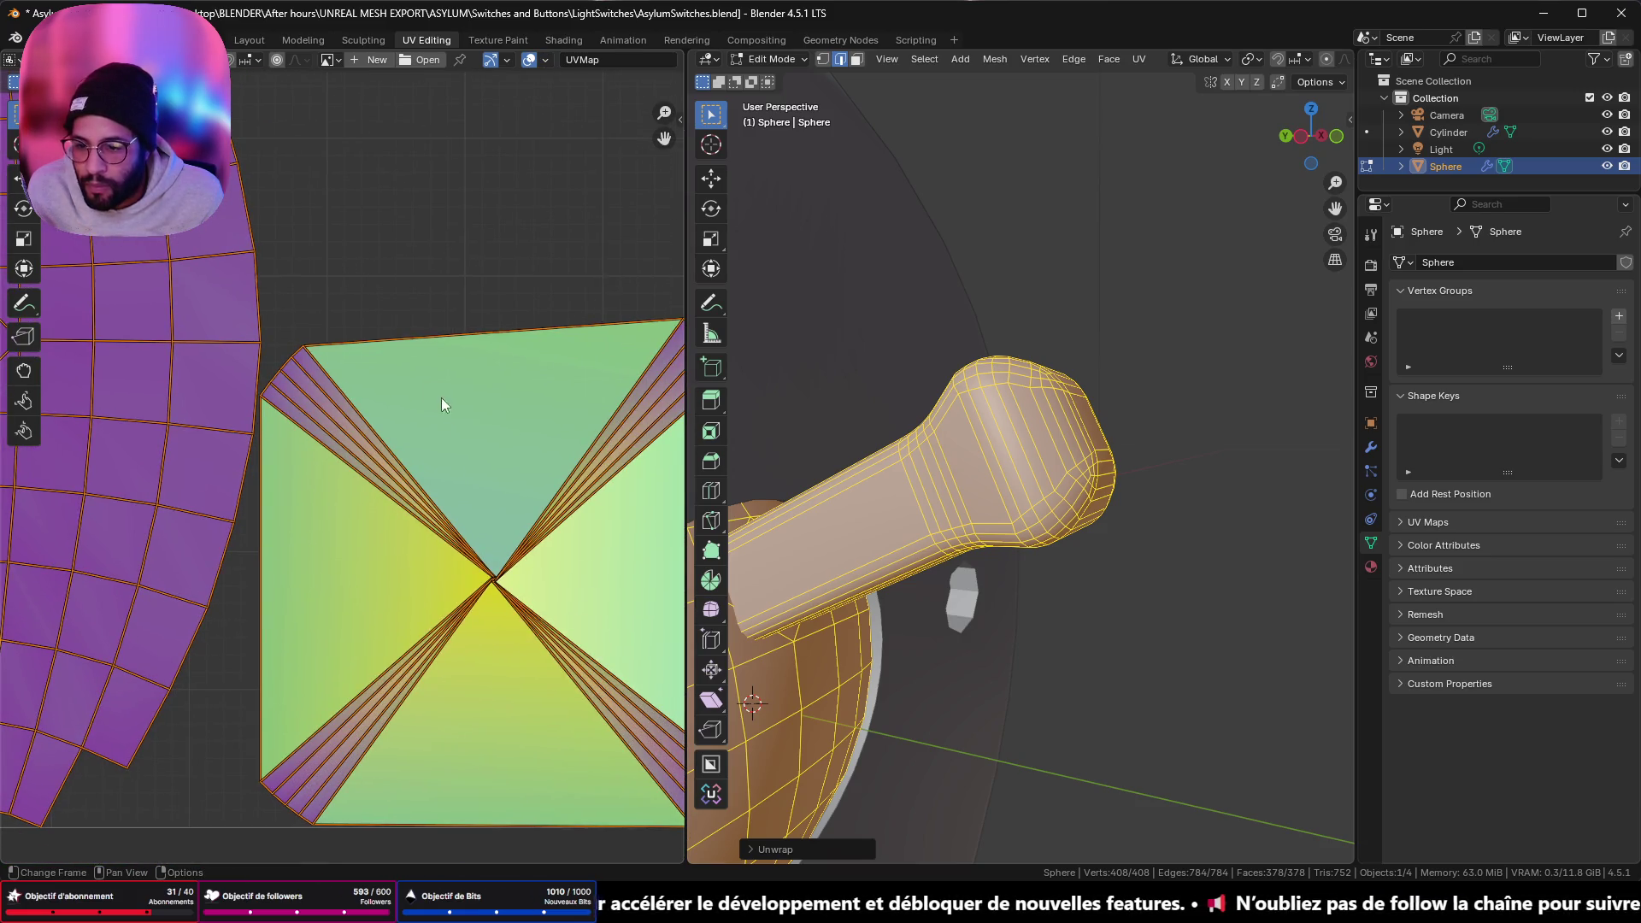
scroll(541, 552, "up", 3)
scroll(565, 565, "down", 2)
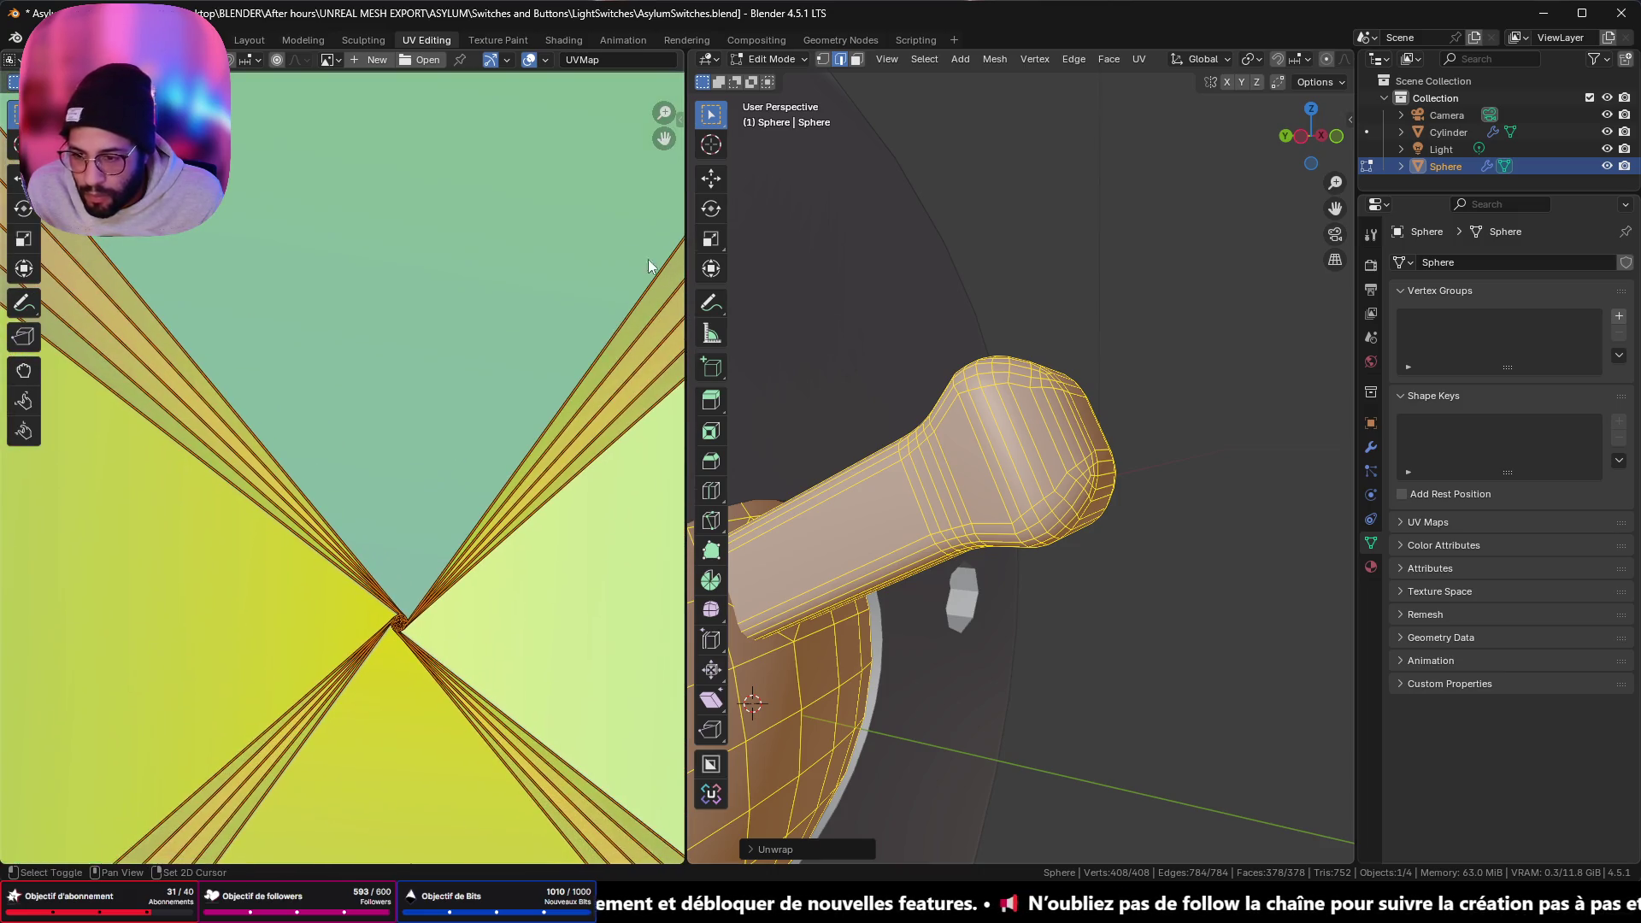
scroll(601, 575, "up", 3)
scroll(359, 821, "down", 5)
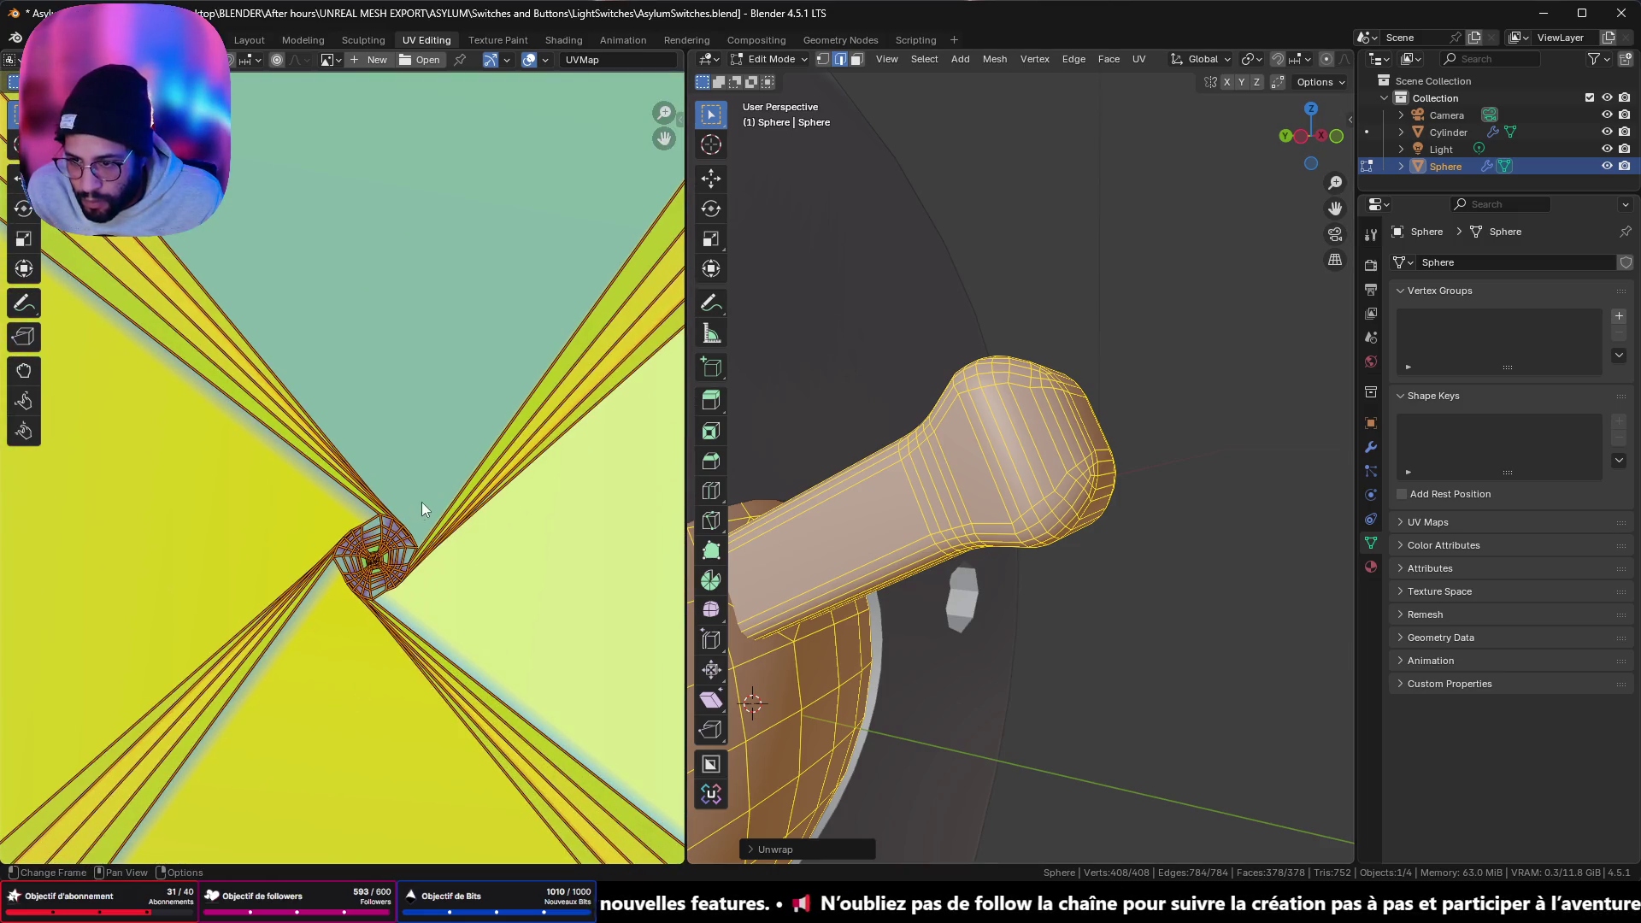
scroll(475, 548, "up", 1)
key("alt+a")
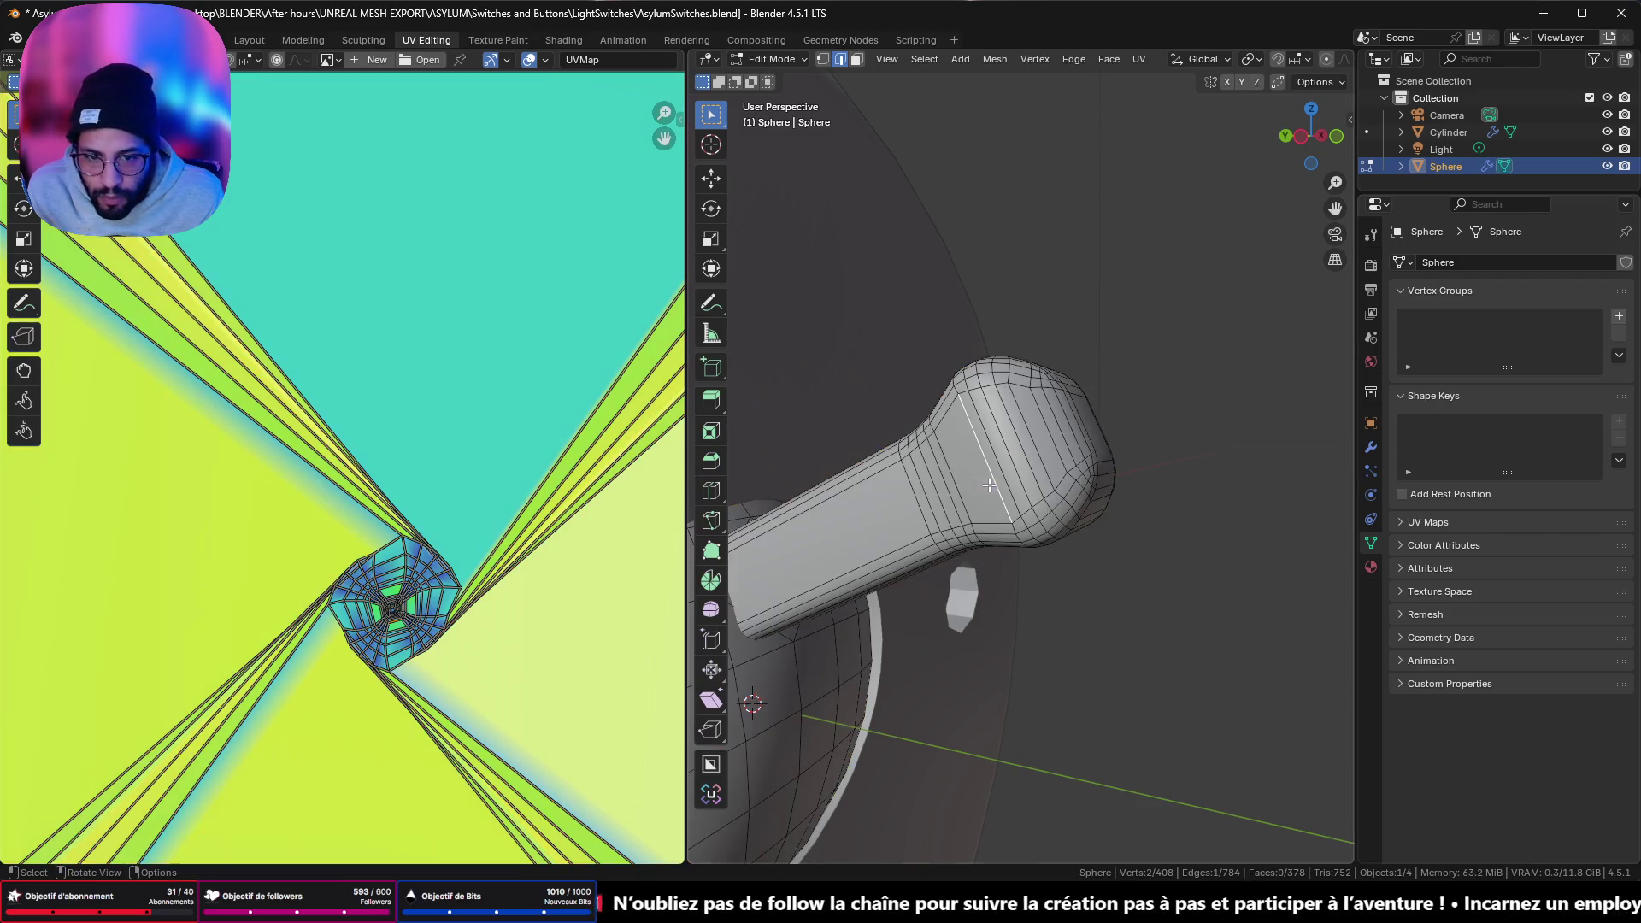
- Mark the edge loop around the handle's neck as a UV seam and frame the UV layout
left_click(991, 483, "alt")
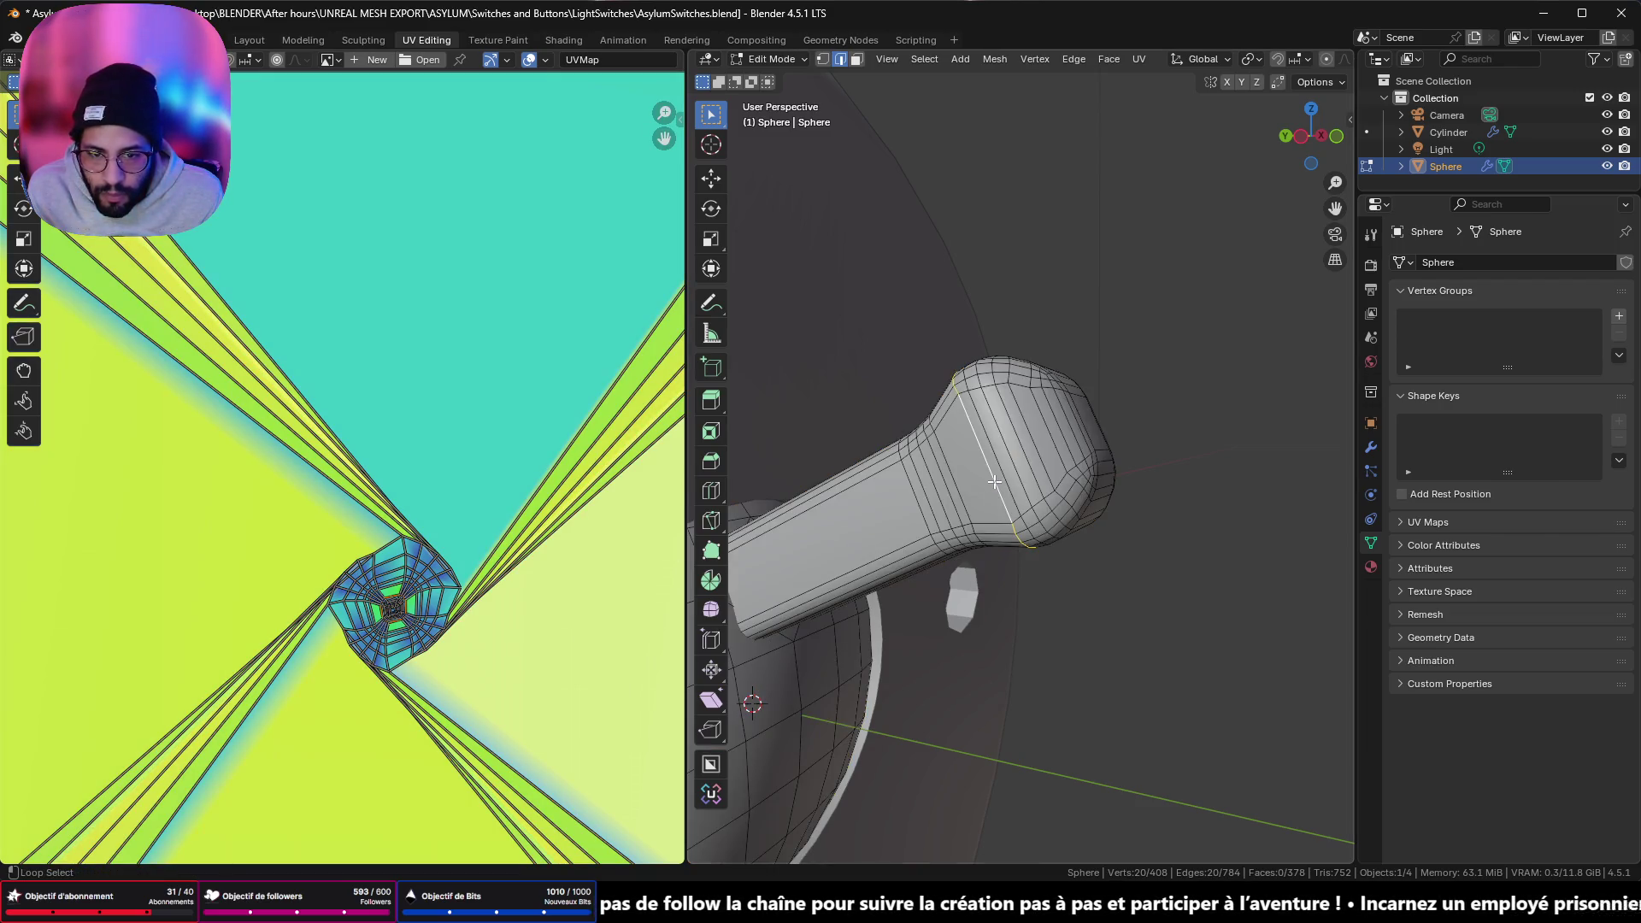
left_click(918, 511)
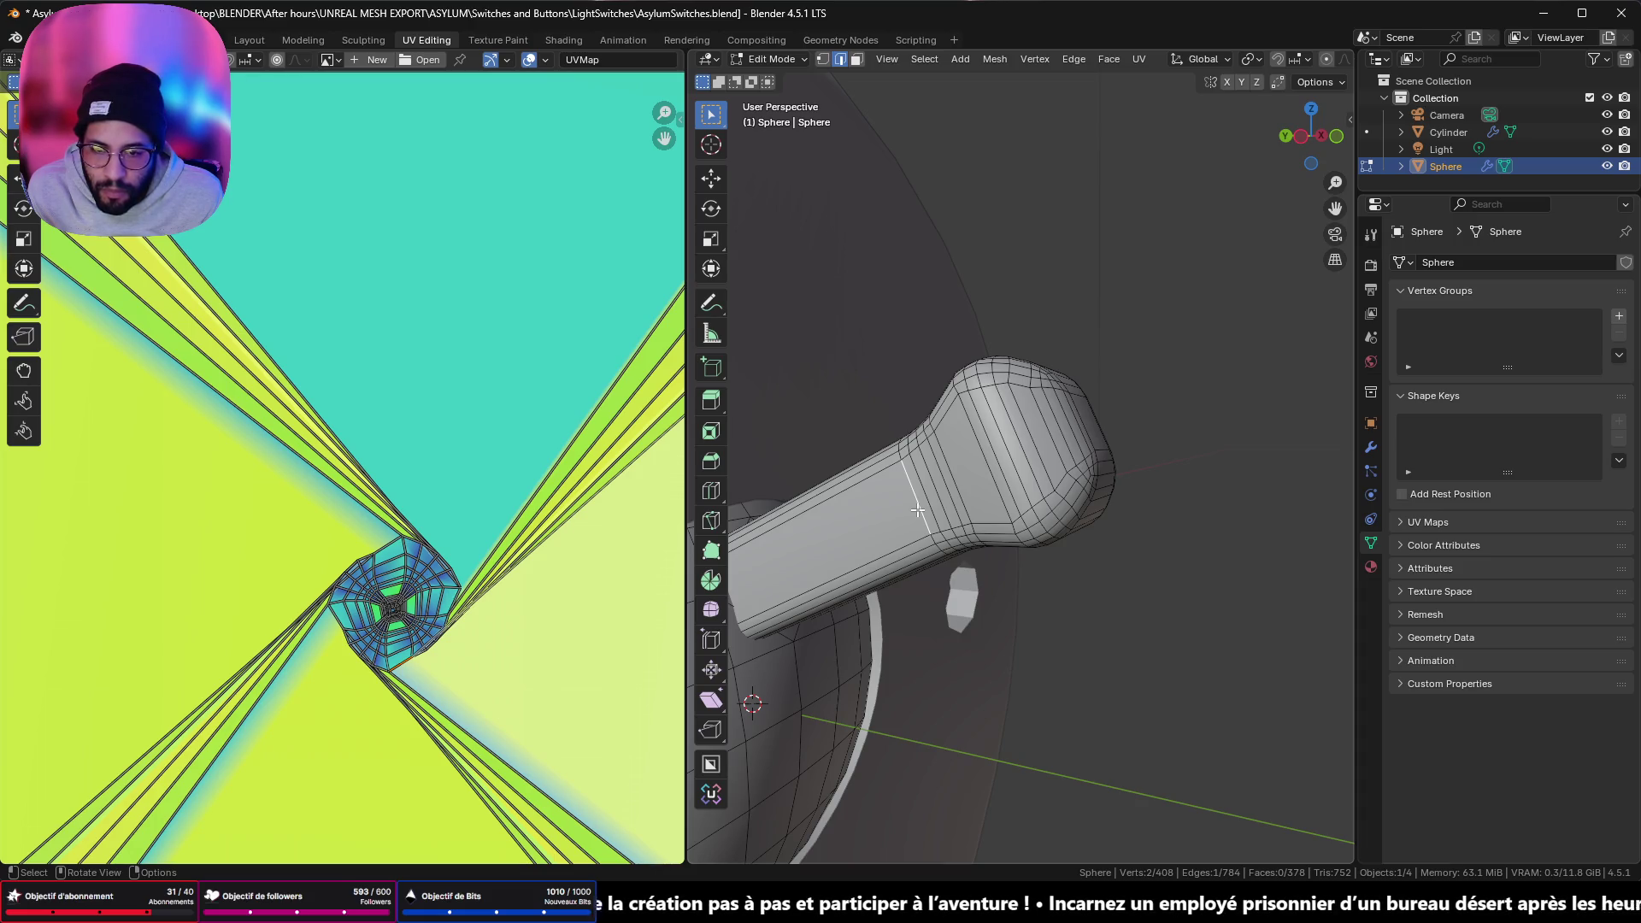
mouse_move(911, 520)
middle_mouse_down()
mouse_move(943, 378)
mouse_move(954, 399)
mouse_move(912, 445)
middle_mouse_up()
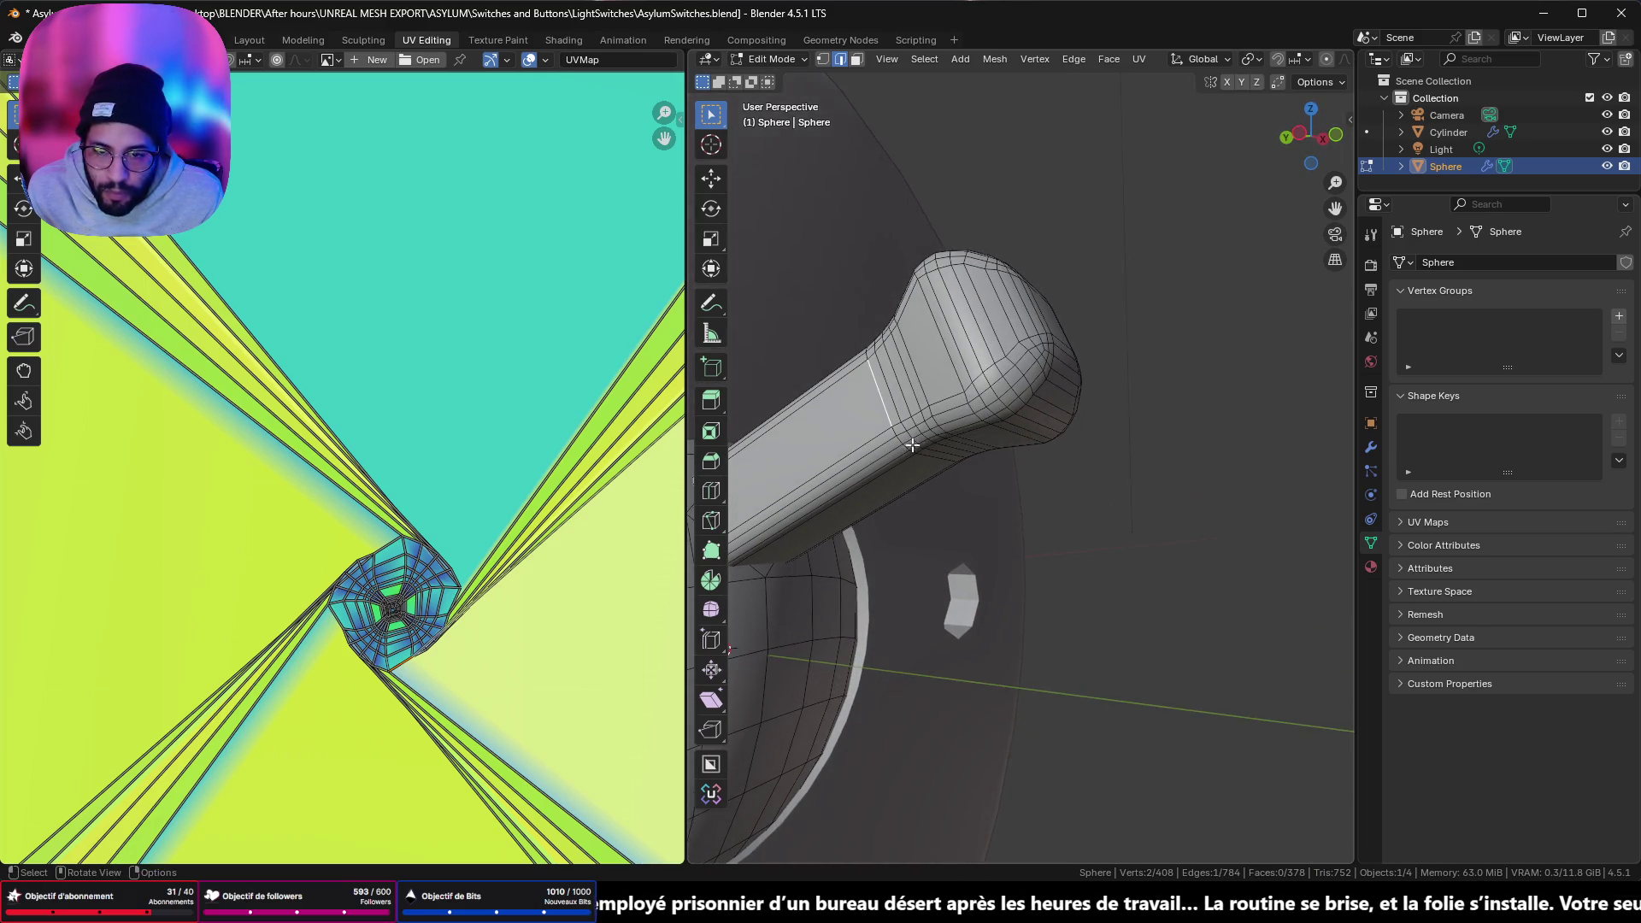
left_click(895, 395, "alt")
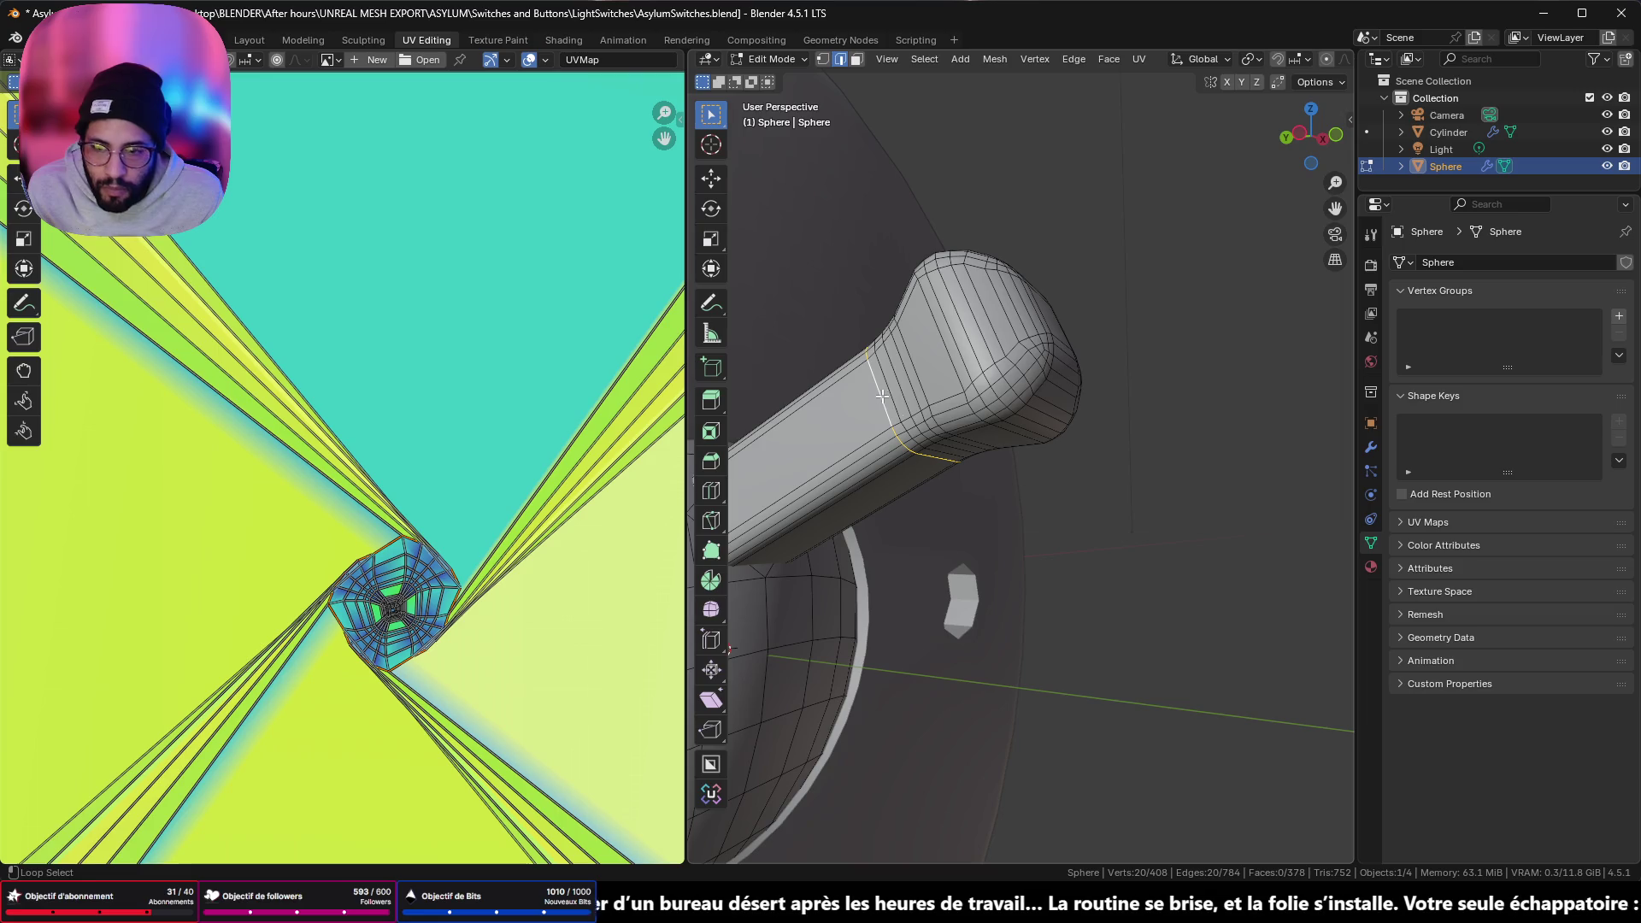
right_click(1112, 528)
left_click(1093, 657)
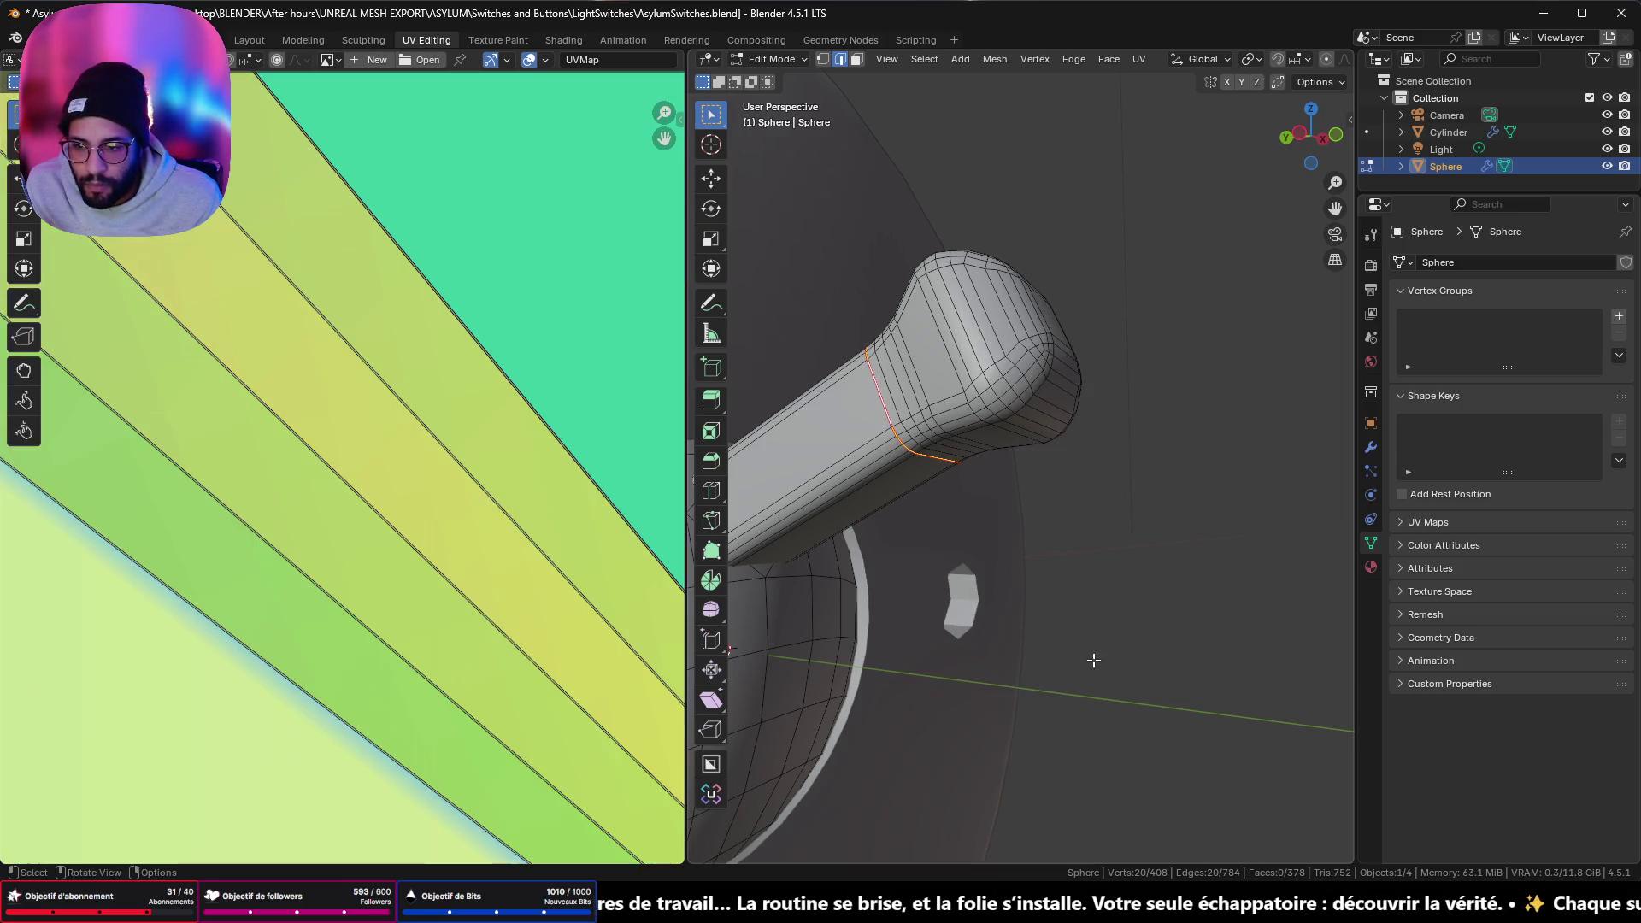
scroll(367, 513, "down", 8)
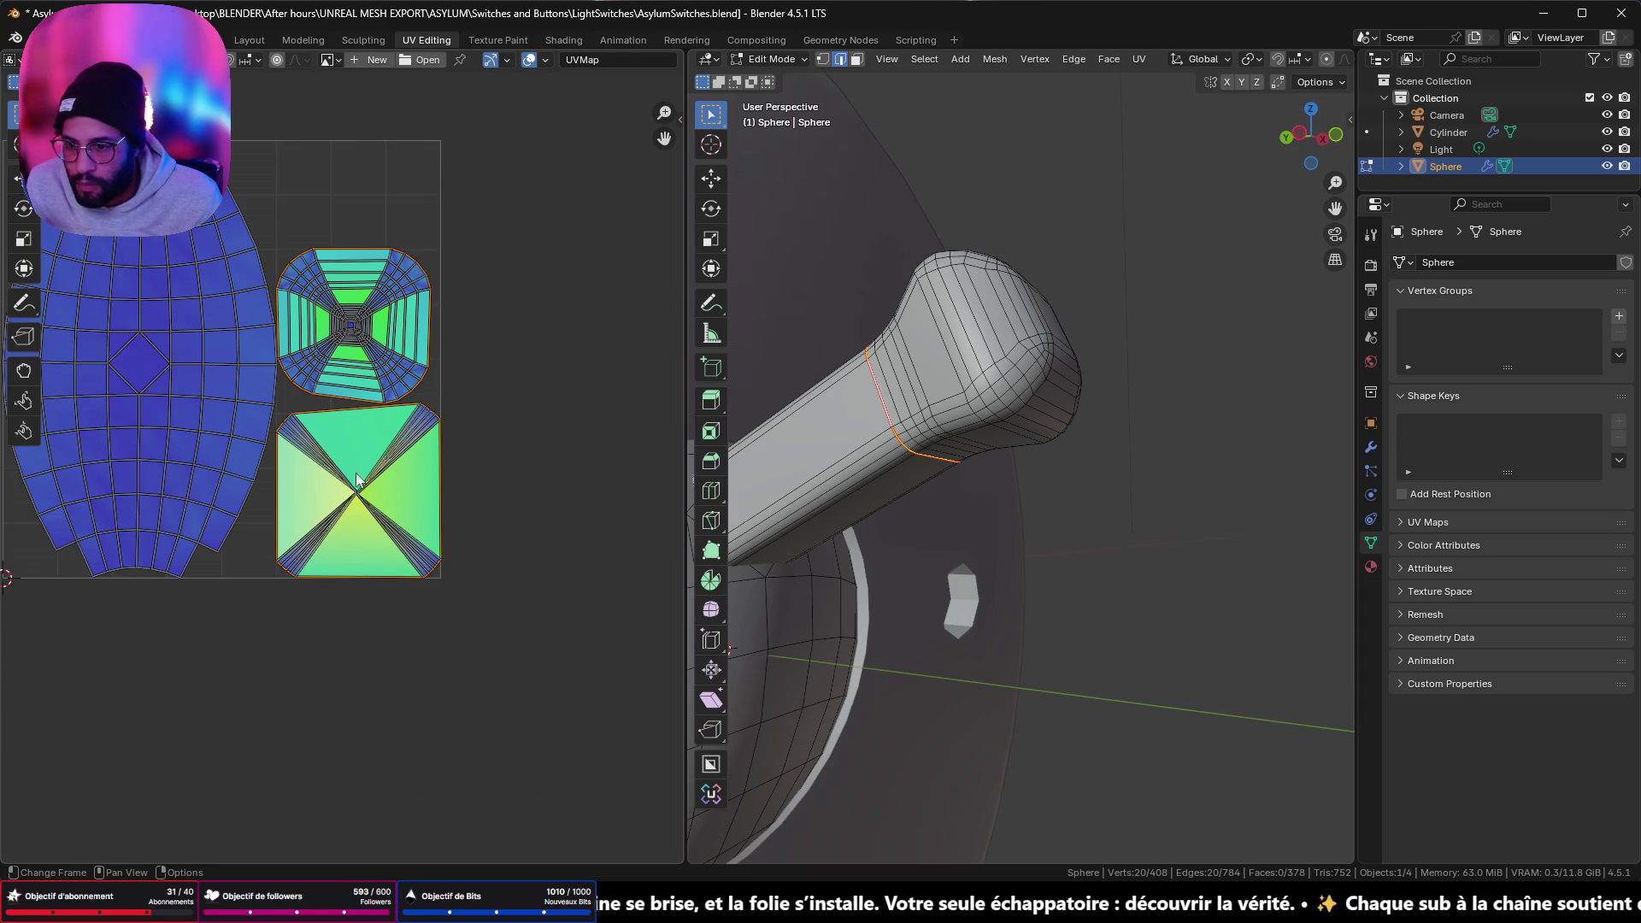
scroll(357, 480, "up", 5)
middle_click_drag(459, 252, 458, 541)
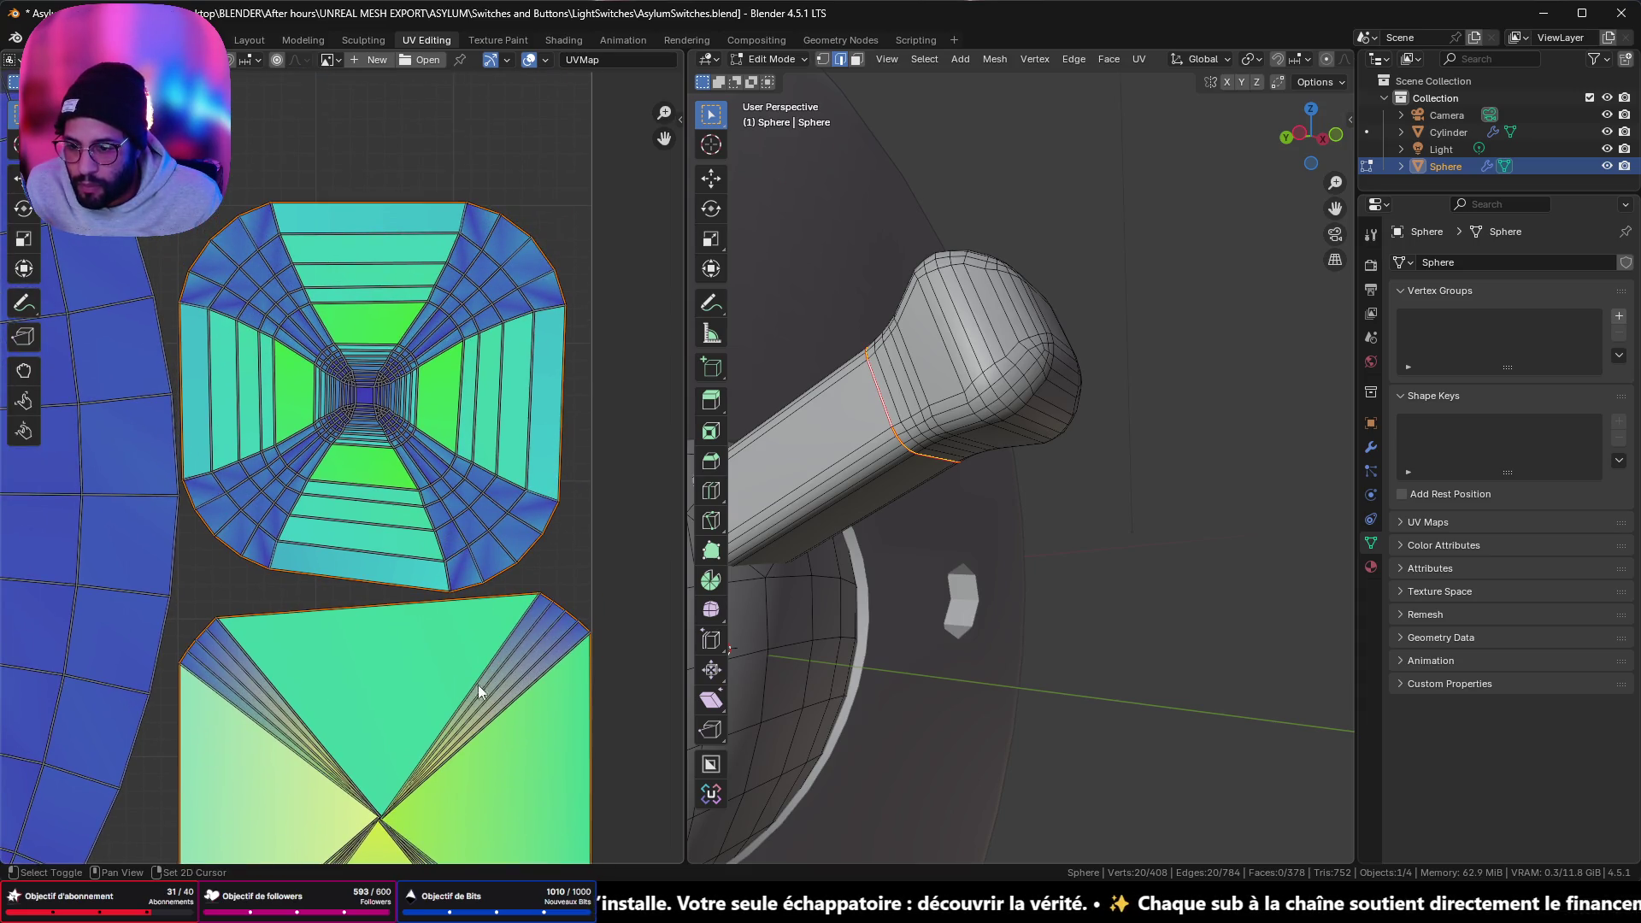
scroll(396, 421, "down", 3)
key("Home")
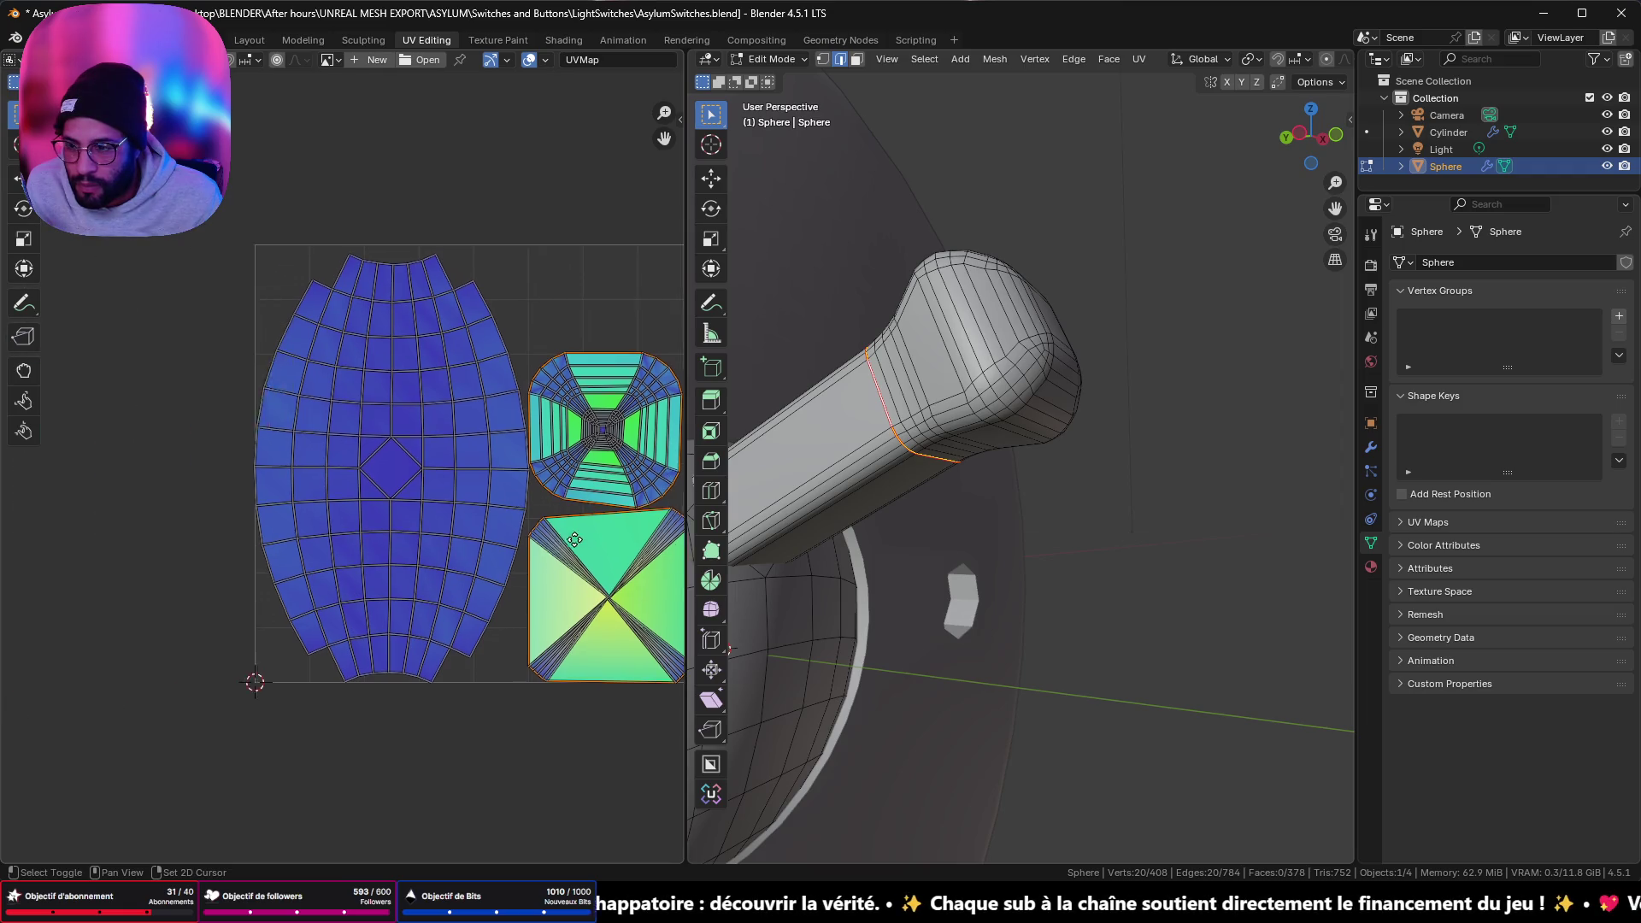
- Mark an edge running along the handle's shaft as a seam and inspect the result
left_click(863, 475)
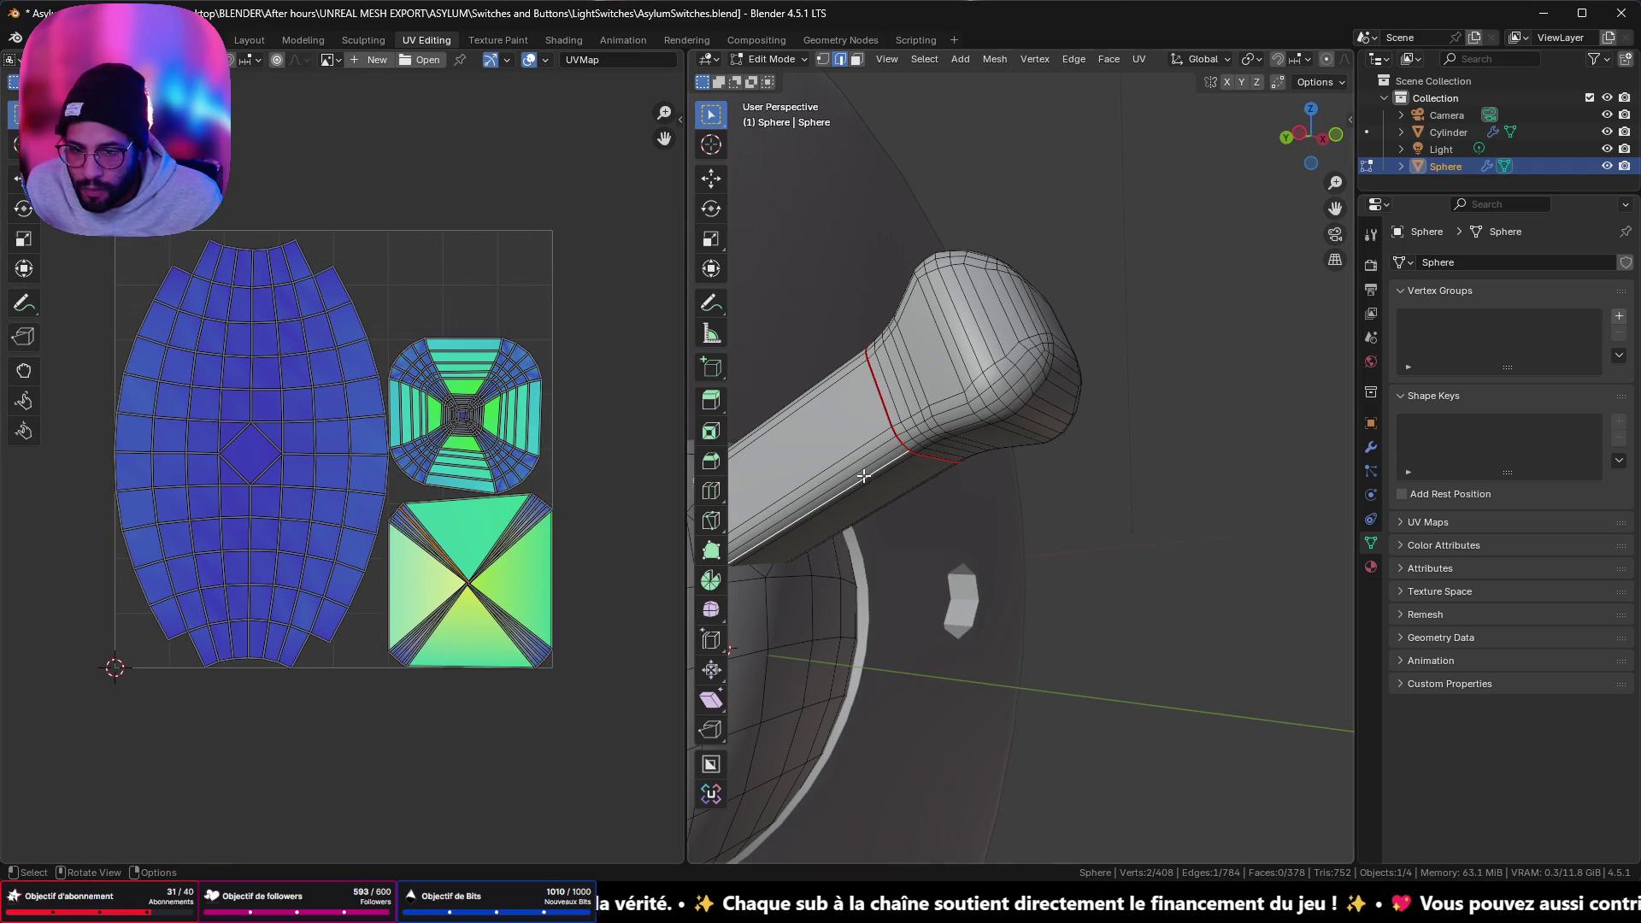
right_click(1162, 536)
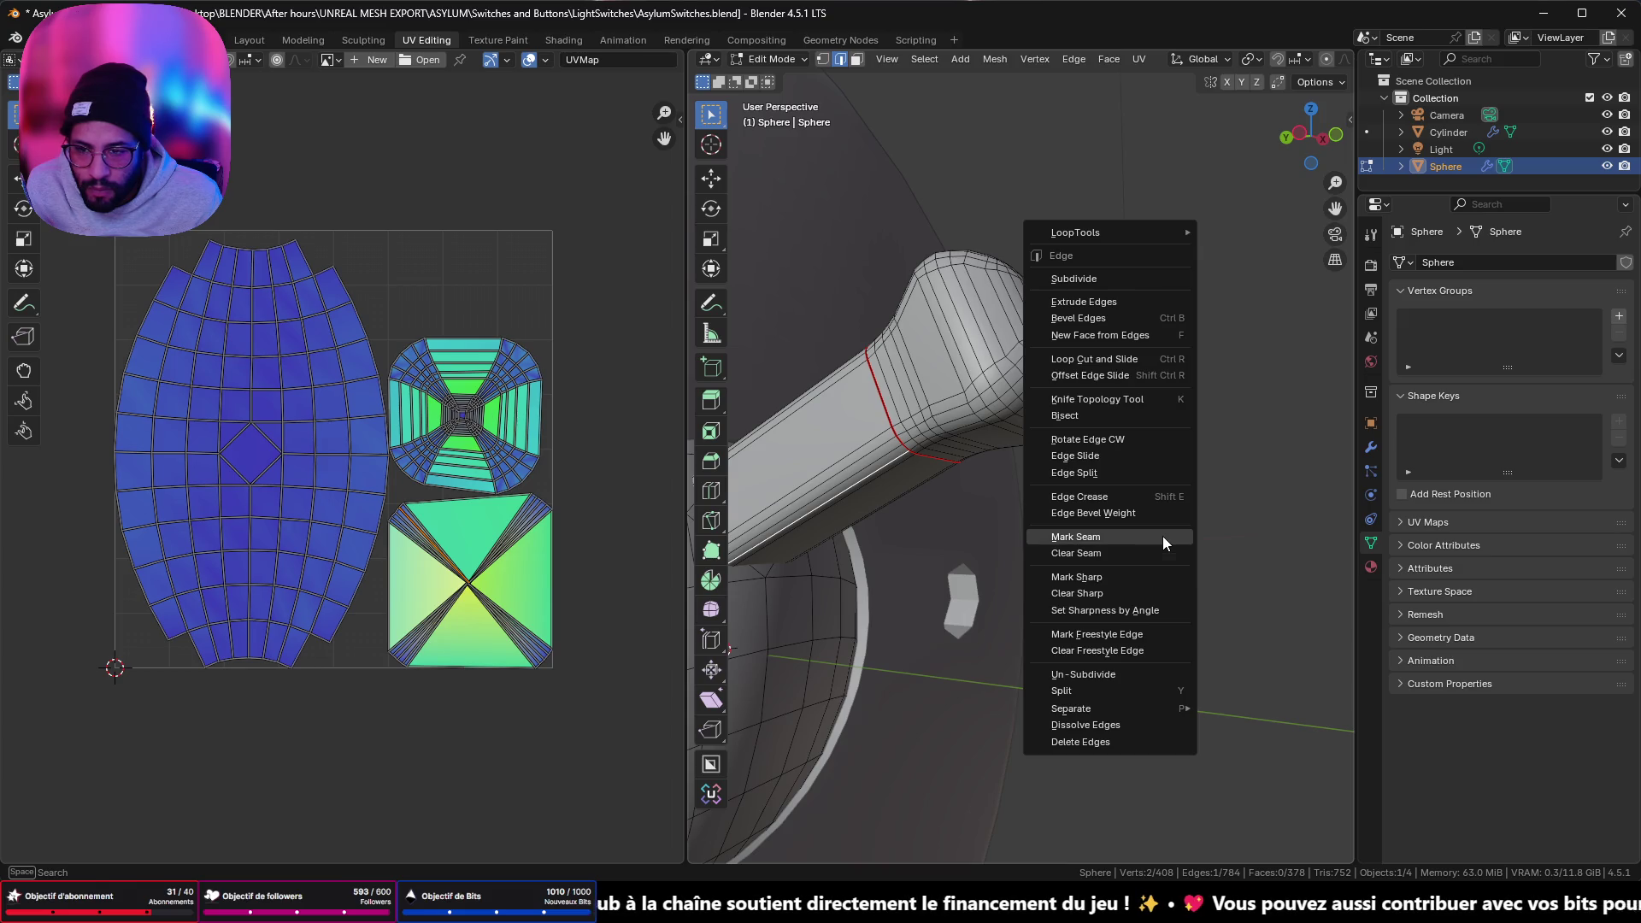
left_click(1163, 536)
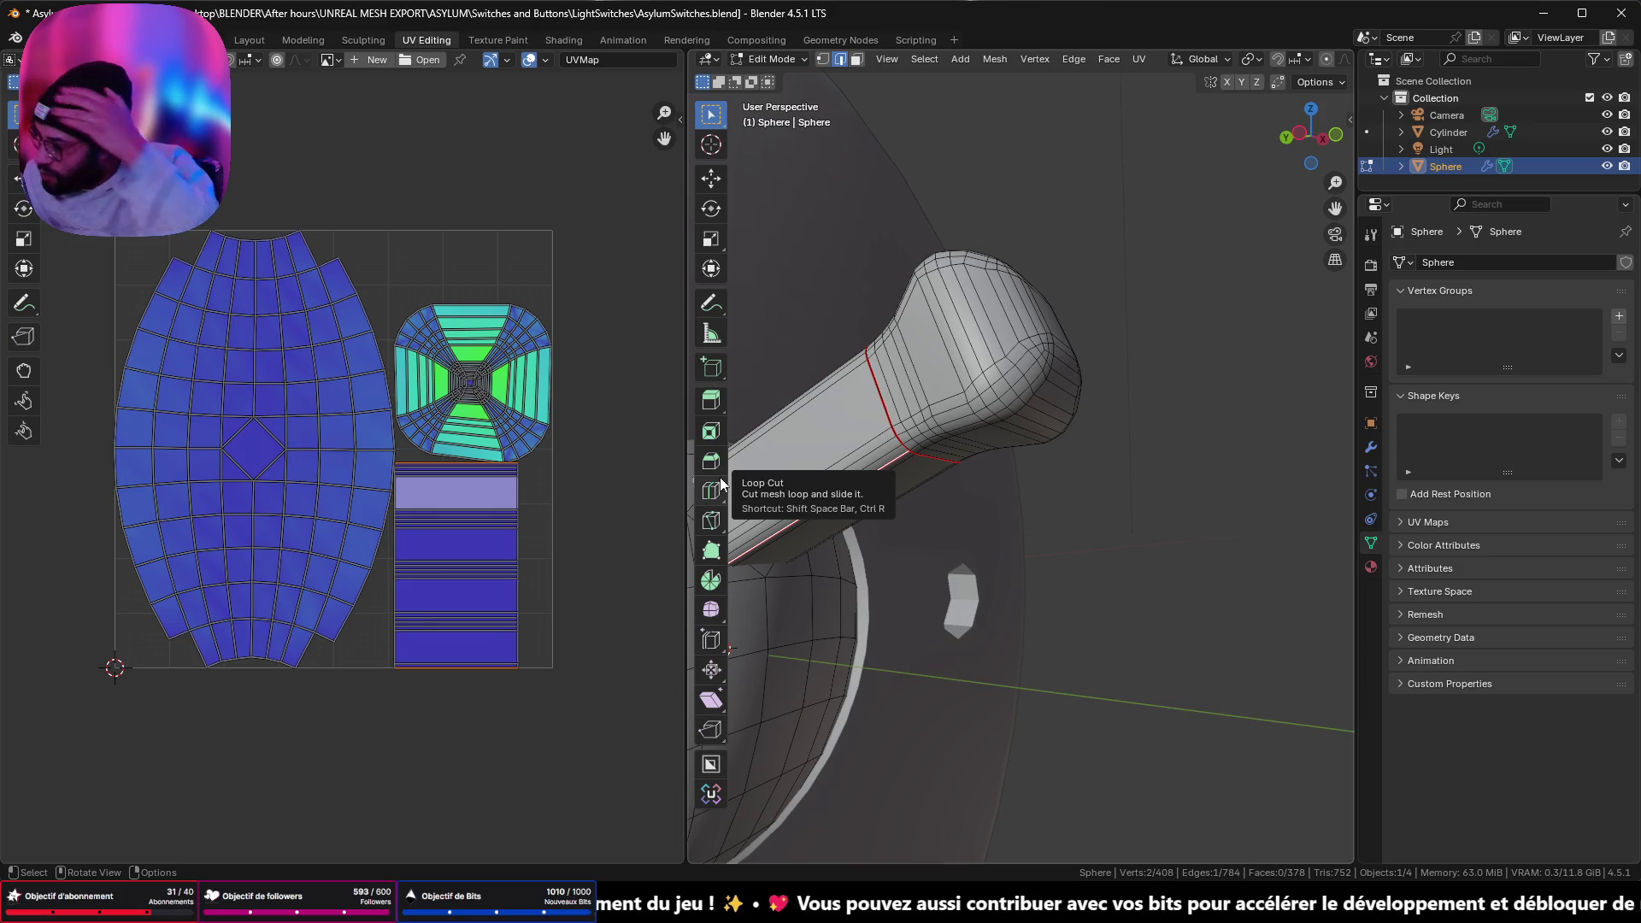
mouse_move(735, 483)
middle_mouse_down()
mouse_move(923, 341)
mouse_move(928, 366)
mouse_move(1037, 363)
mouse_move(967, 421)
middle_mouse_up()
scroll(967, 421, "down", 4)
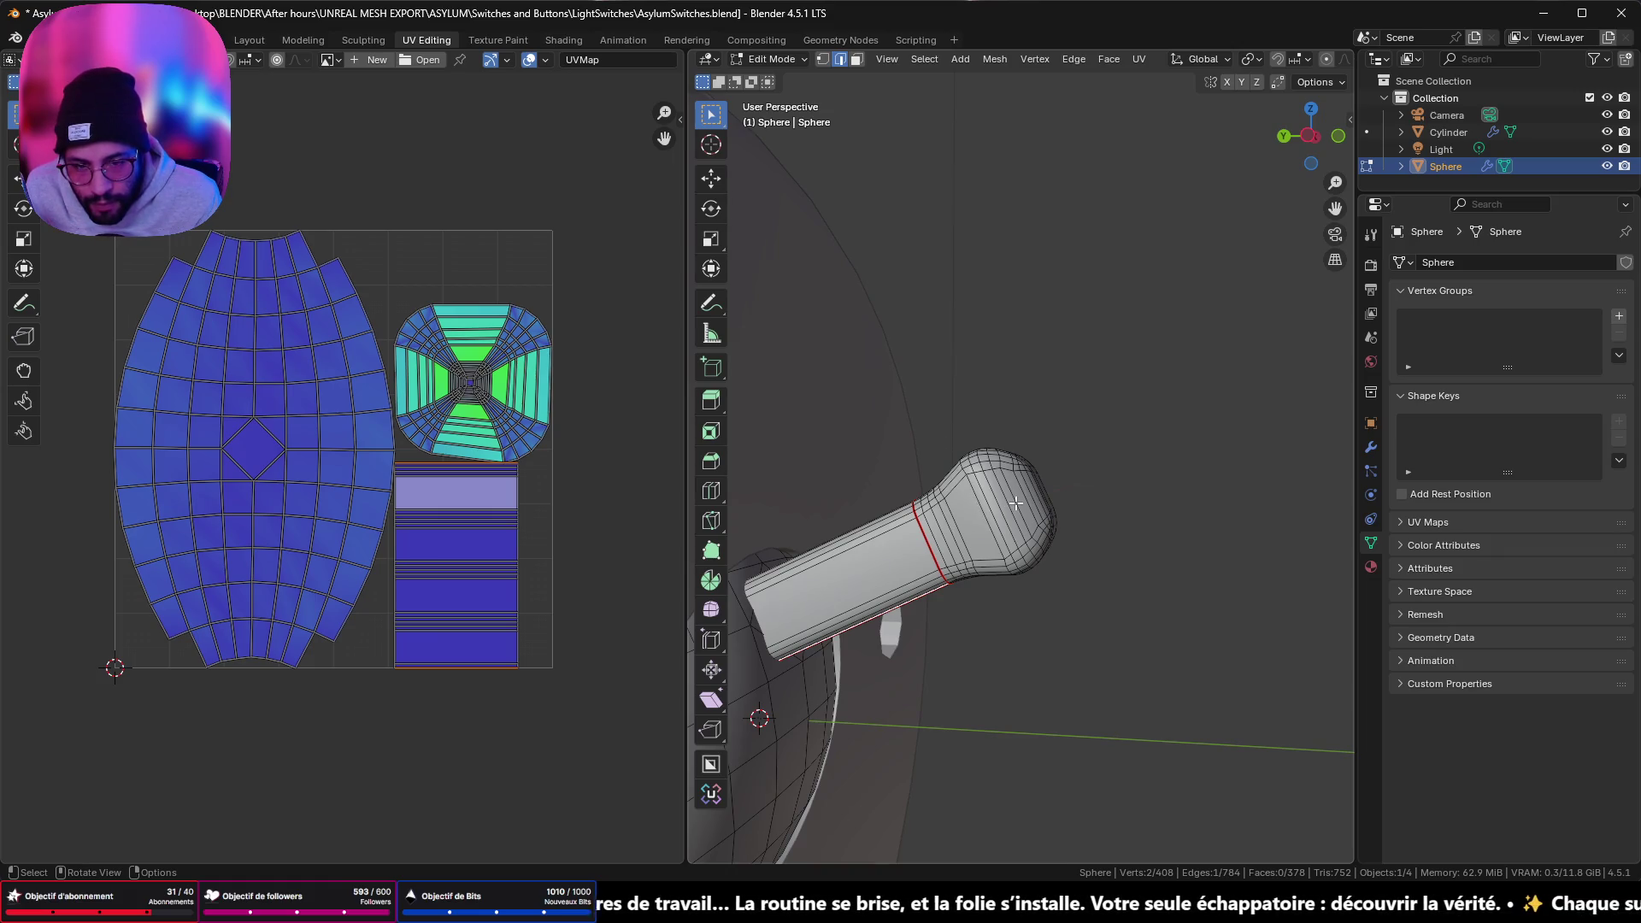
- Mark an edge loop on the lever head as a seam with Ctrl+E
mouse_move(1017, 503)
middle_mouse_down()
mouse_move(995, 512)
mouse_move(1008, 495)
mouse_move(983, 479)
mouse_move(1014, 485)
middle_mouse_up()
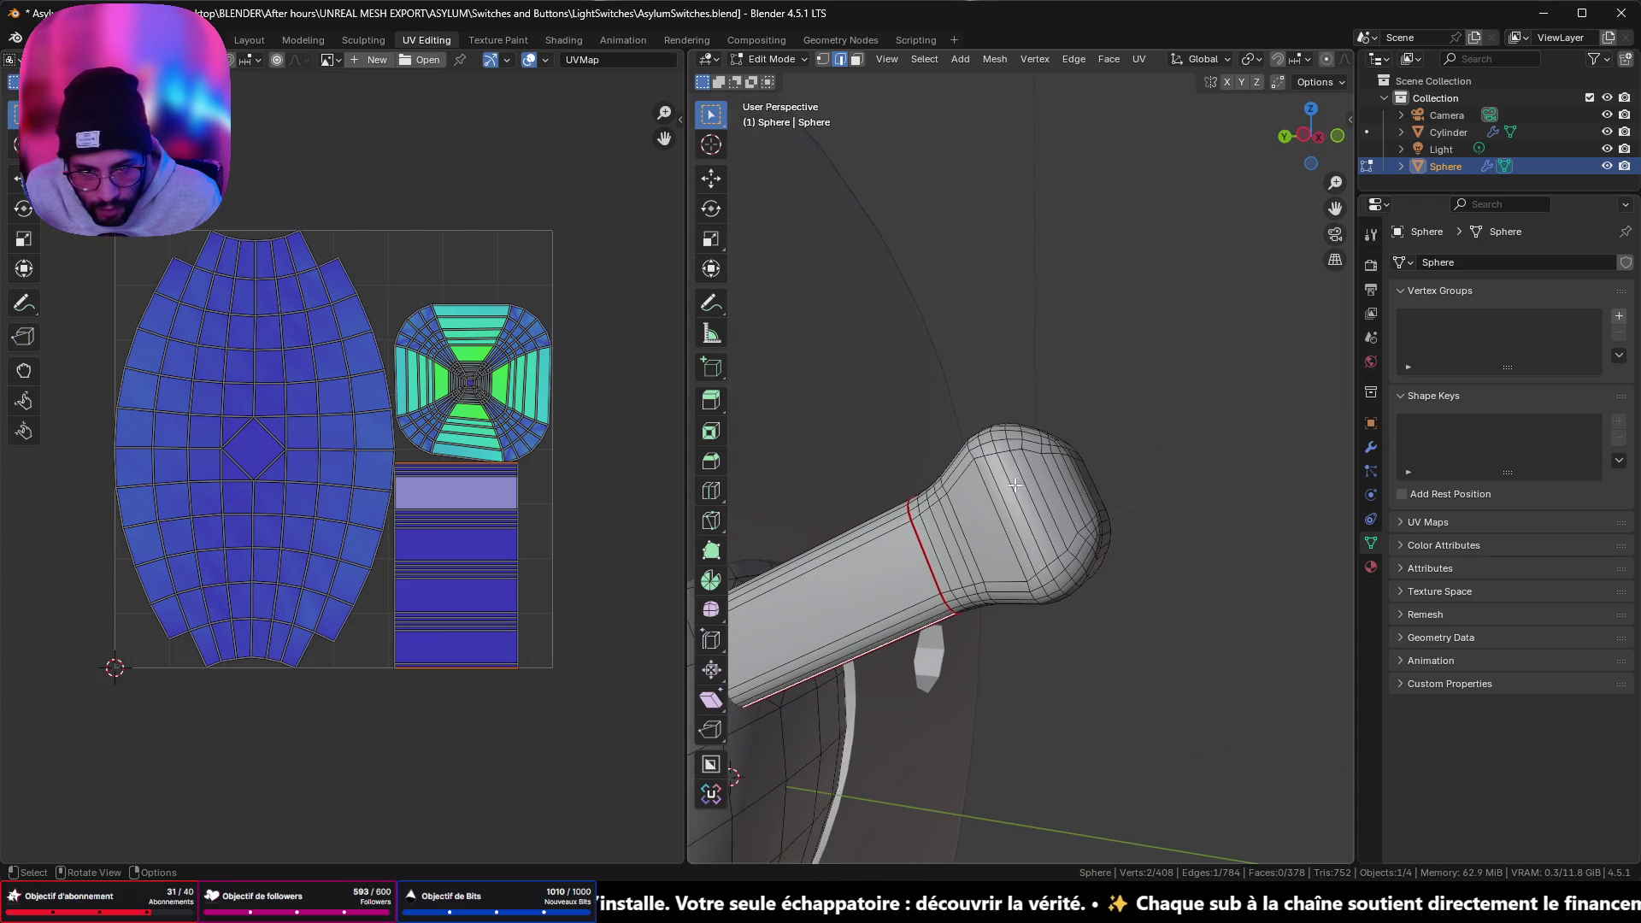
left_click(1051, 482, "alt")
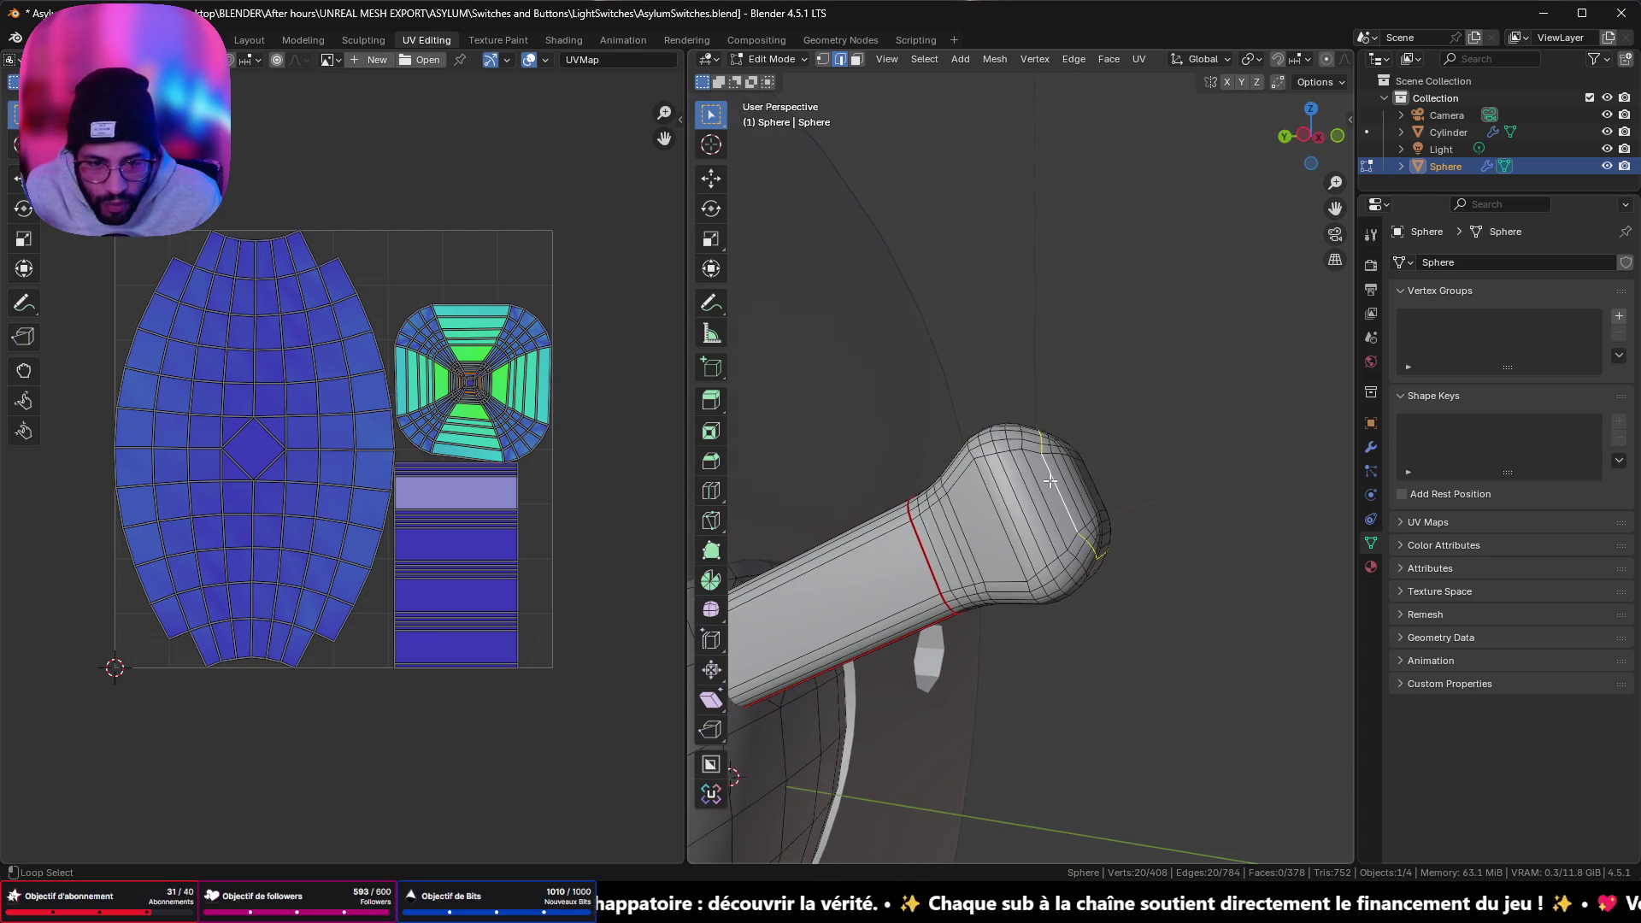
key("ctrl+e")
left_click(1177, 489)
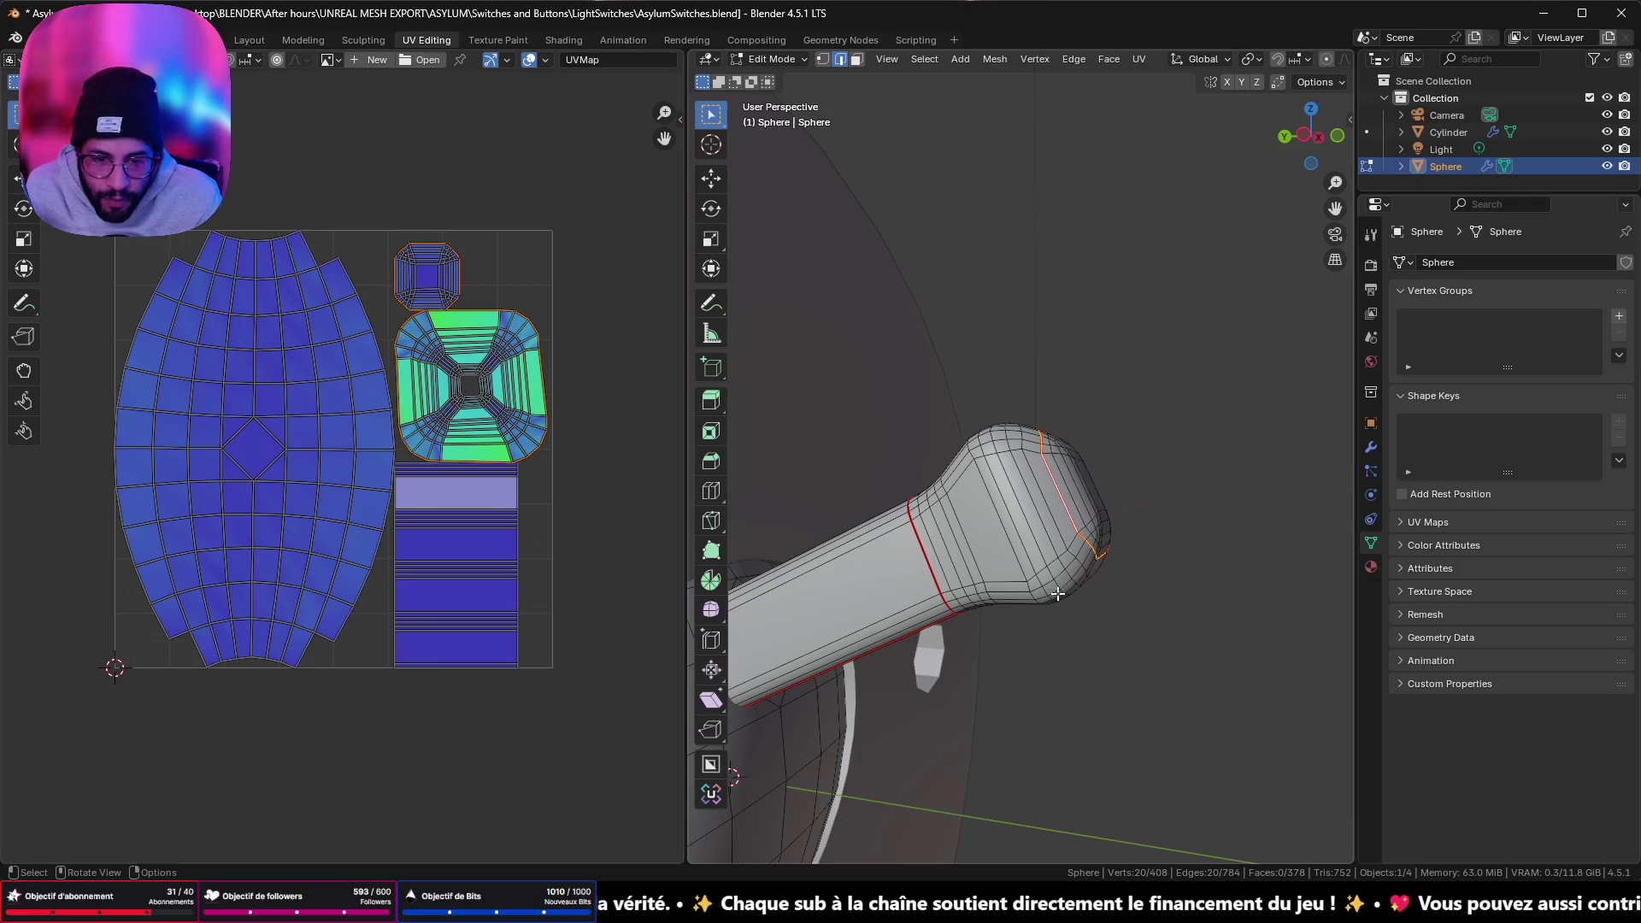
mouse_move(1177, 489)
middle_mouse_down()
mouse_move(1022, 553)
mouse_move(1007, 500)
middle_mouse_up()
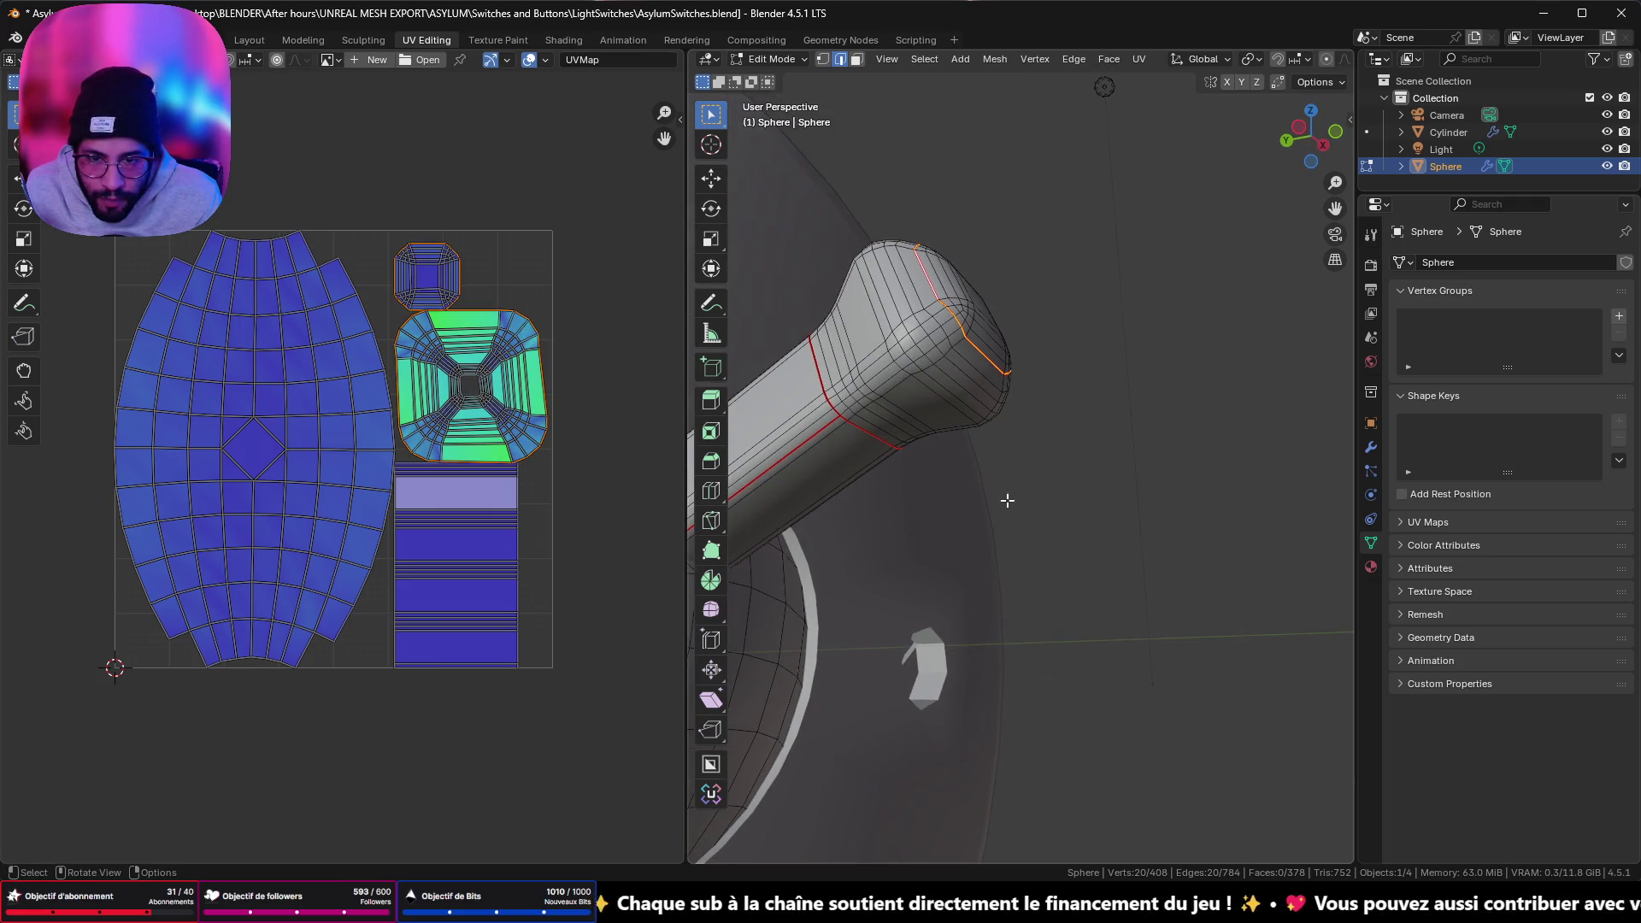
left_click(883, 386, "ctrl")
mouse_move(883, 387)
middle_mouse_down()
mouse_move(1018, 359)
mouse_move(1055, 454)
mouse_move(987, 471)
mouse_move(997, 436)
mouse_move(946, 385)
mouse_move(940, 400)
middle_mouse_up()
key("alt+a")
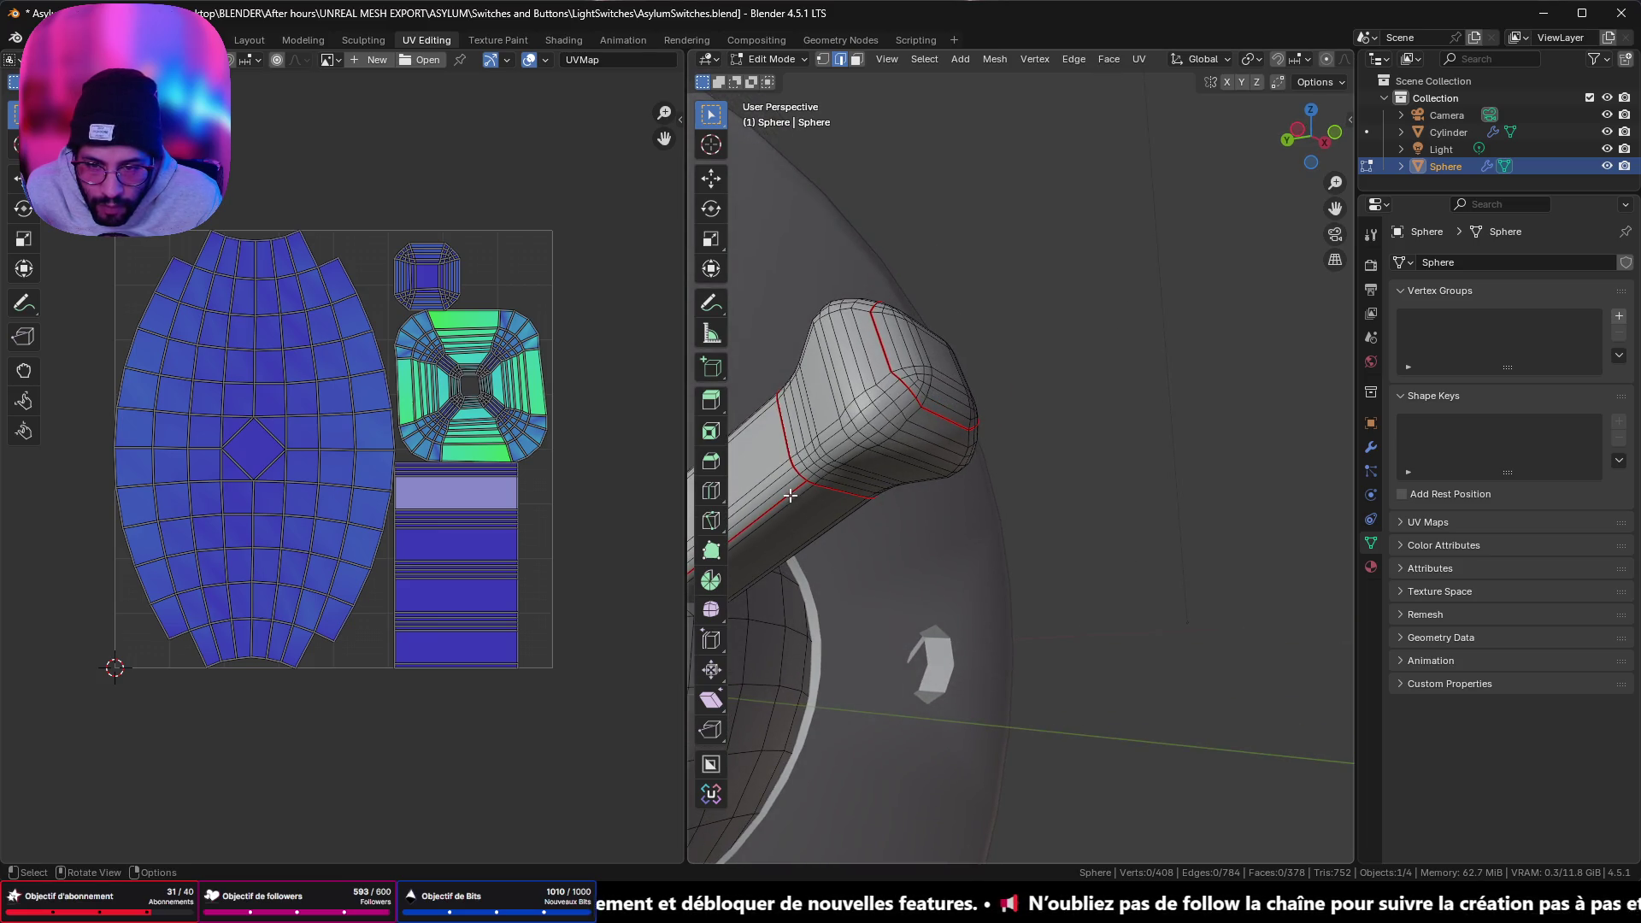
- Clear the seam from one lever edge and mark a shortest path along the handle as a seam
left_click(790, 495)
right_click(1233, 544)
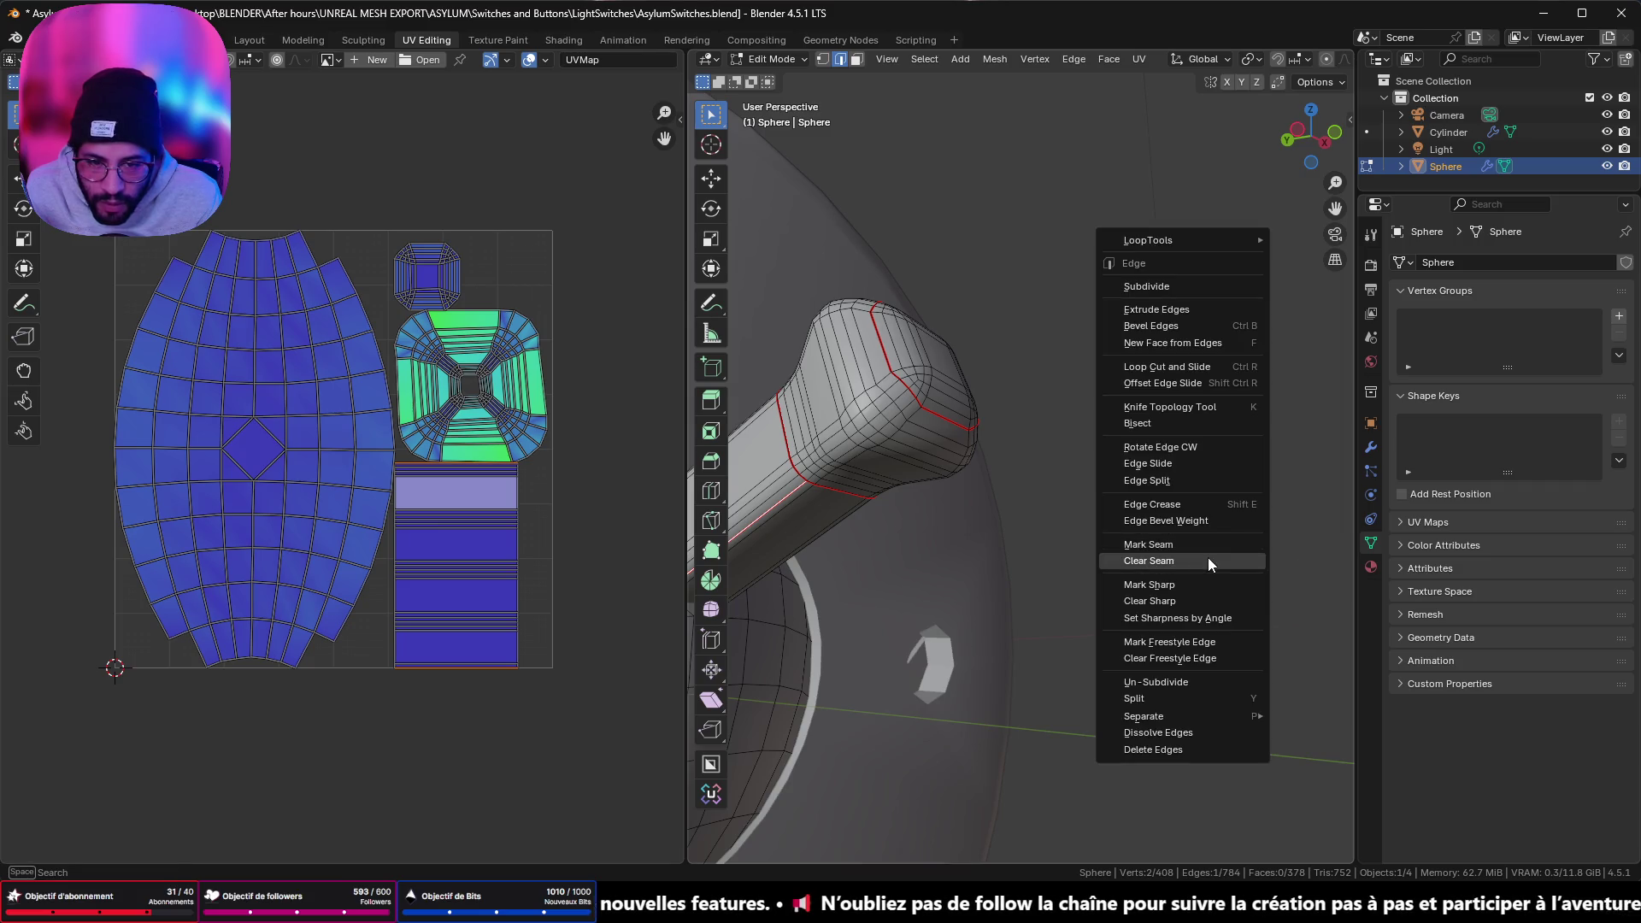
left_click(1208, 561)
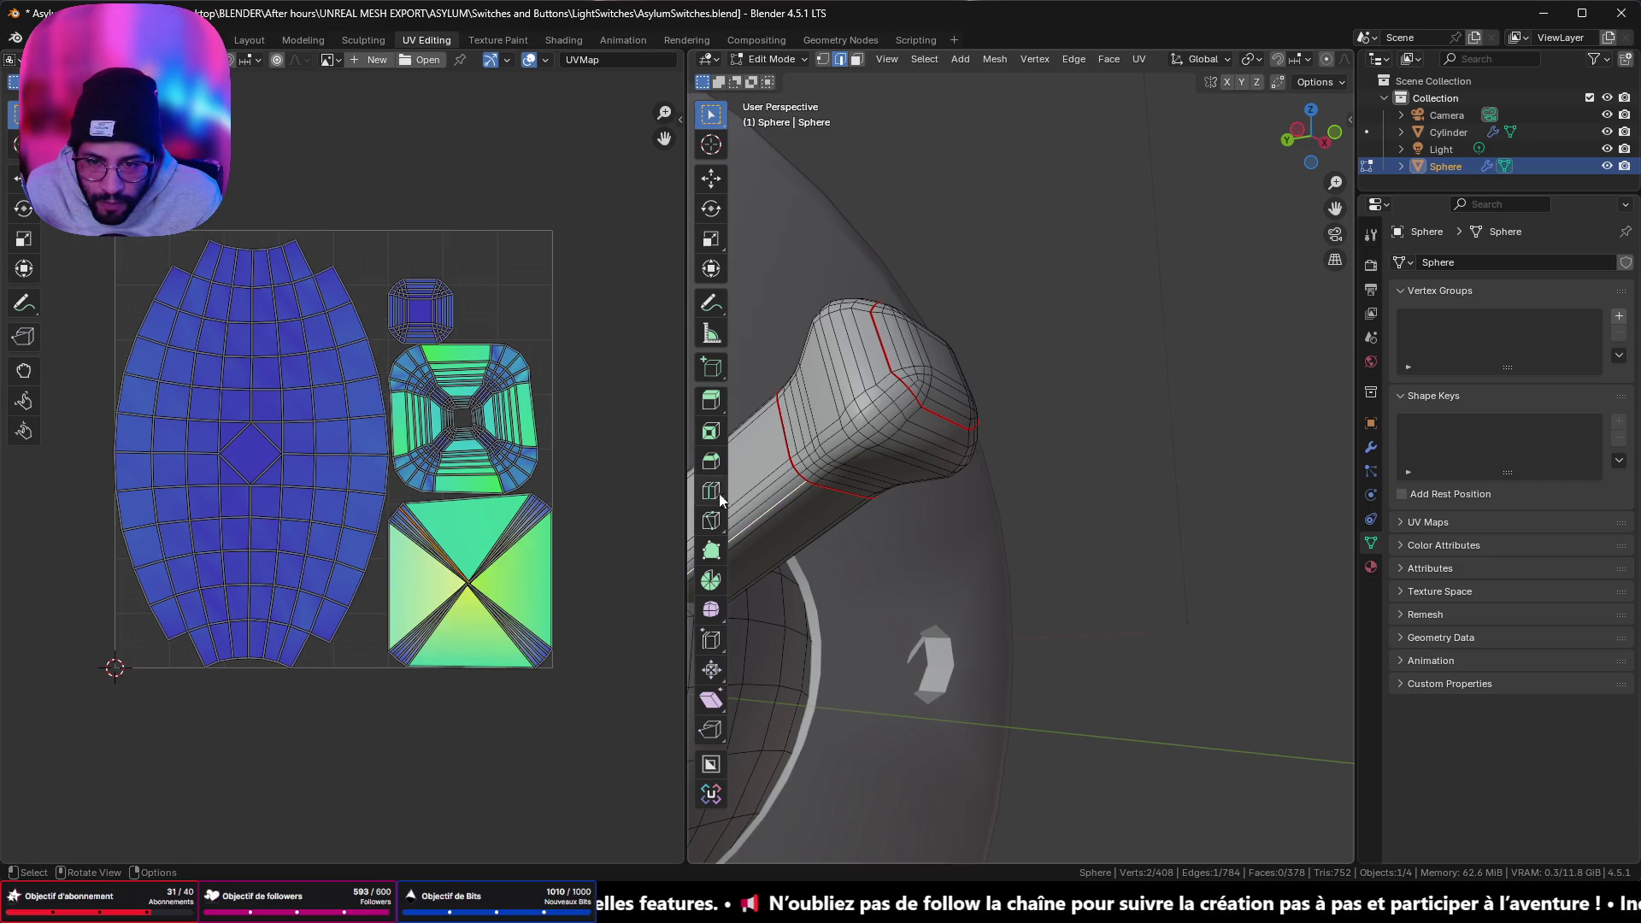
left_click(930, 381, "ctrl")
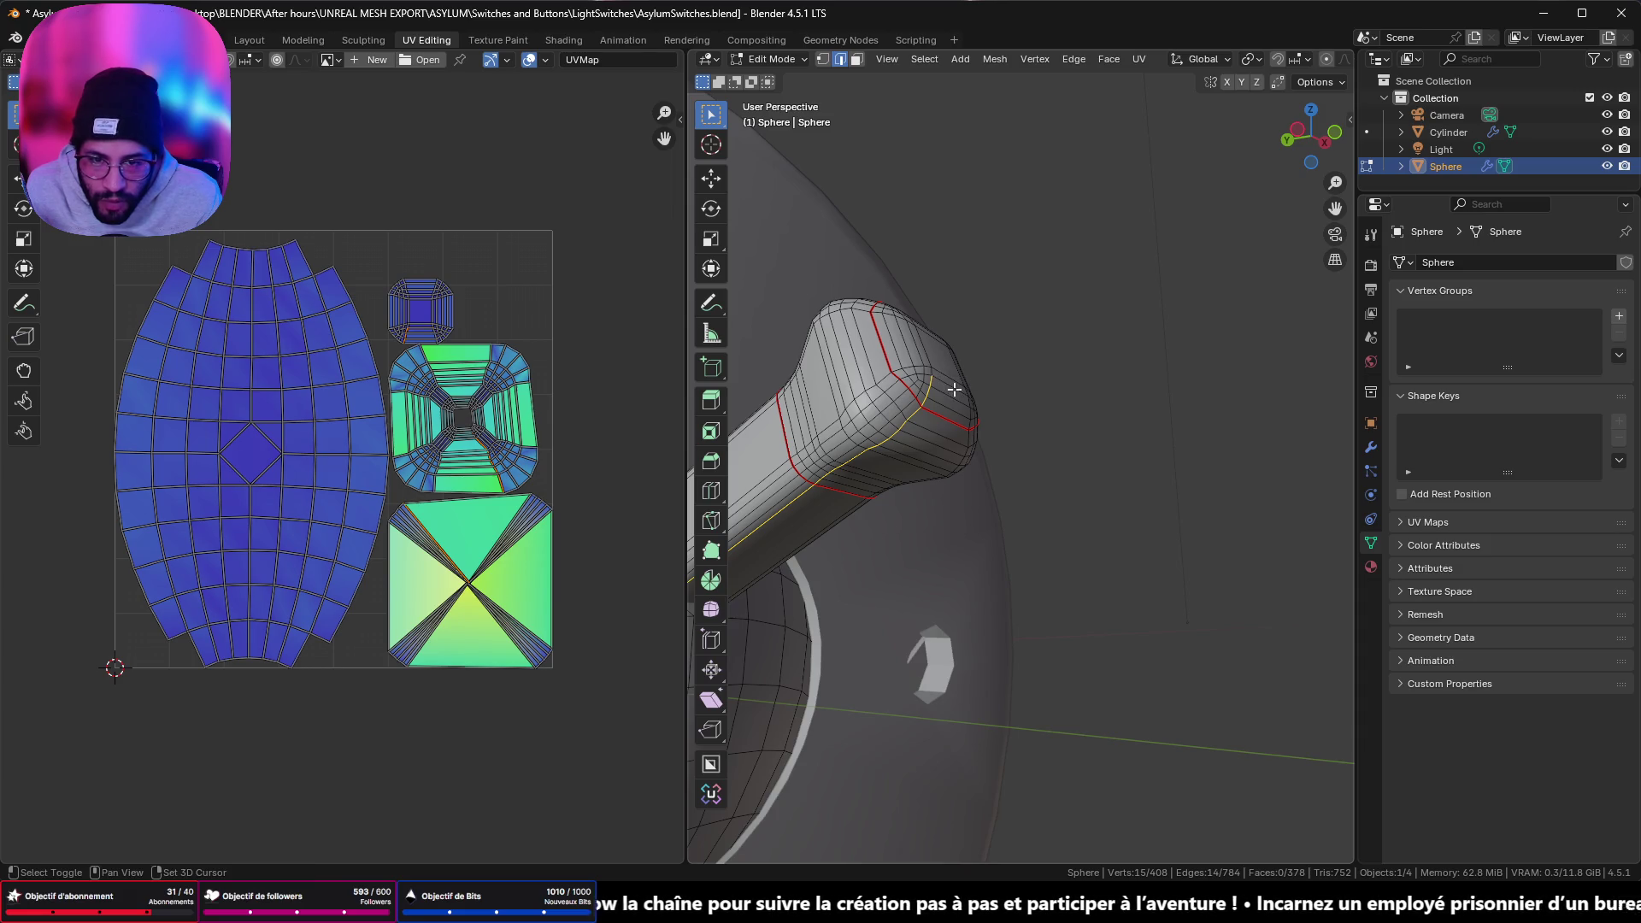
key("ctrl+e")
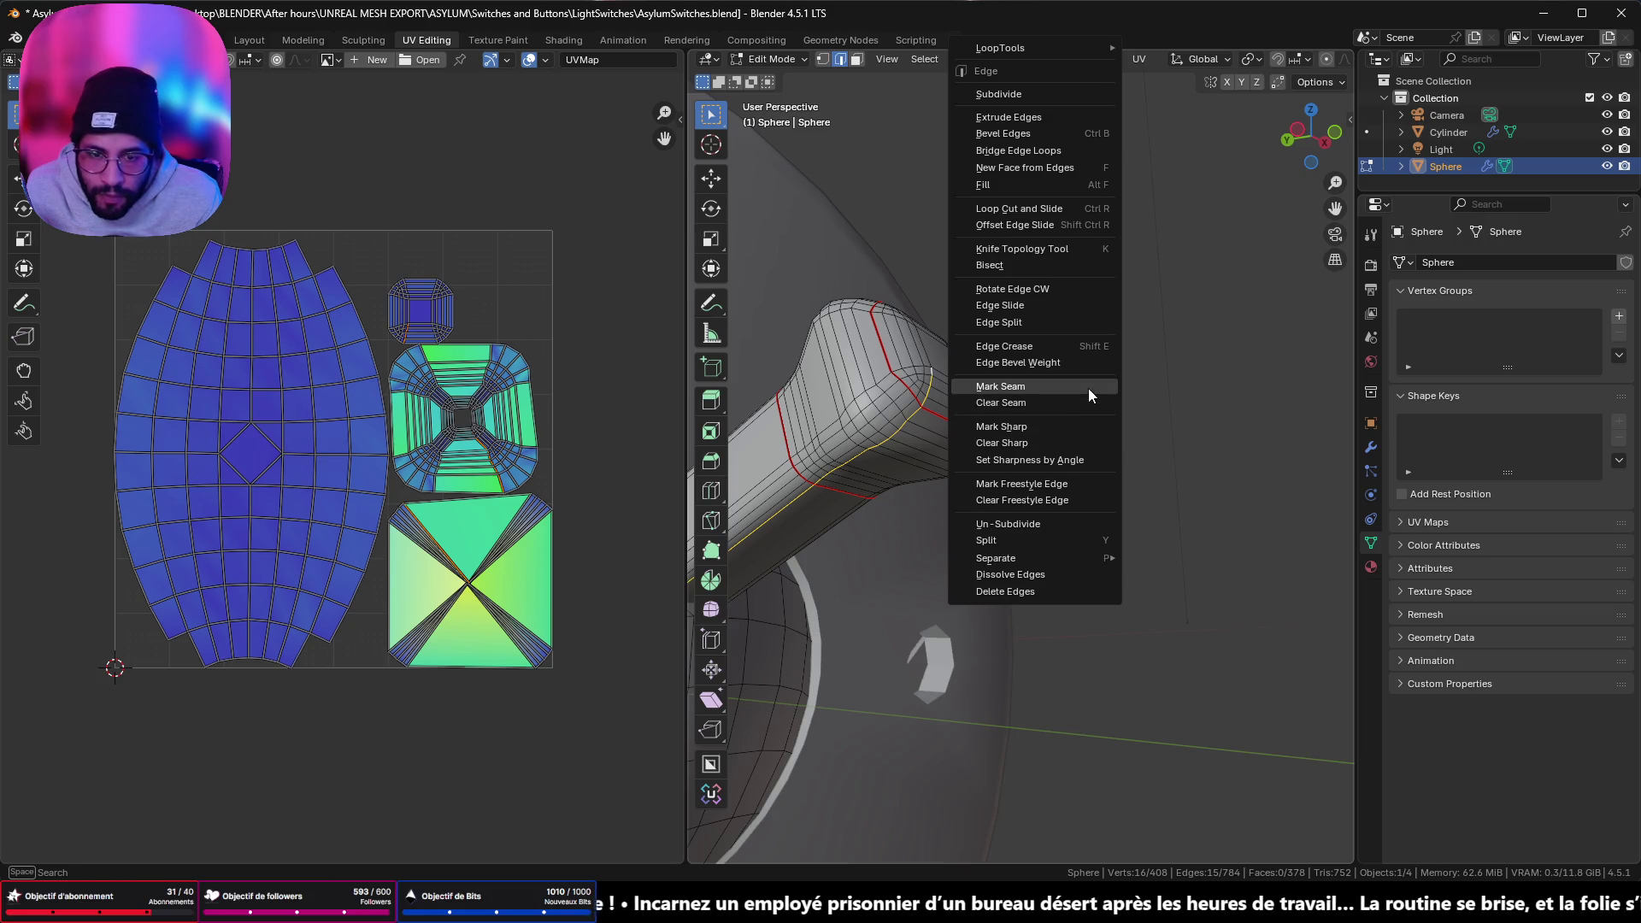
left_click(1089, 388)
- Frame the UV layout, leave Edit Mode on the lever, and select the Cylinder base
scroll(486, 394, "up", 5)
key("Home")
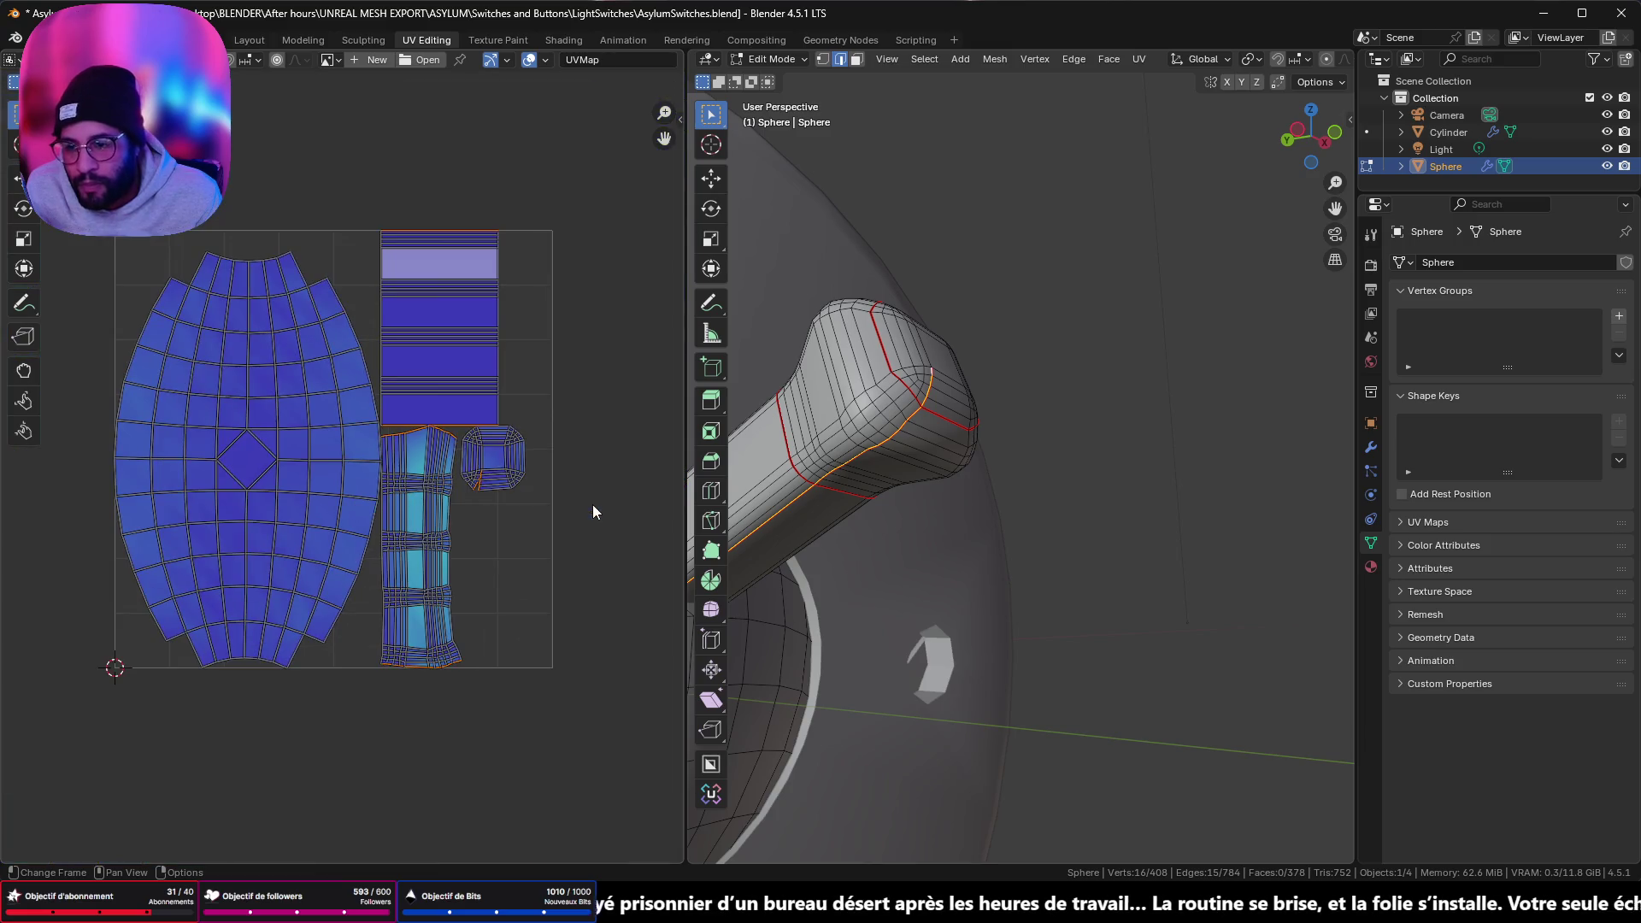
scroll(781, 558, "down", 5)
mouse_move(820, 547)
middle_mouse_down()
mouse_move(781, 558)
mouse_move(855, 547)
middle_mouse_up()
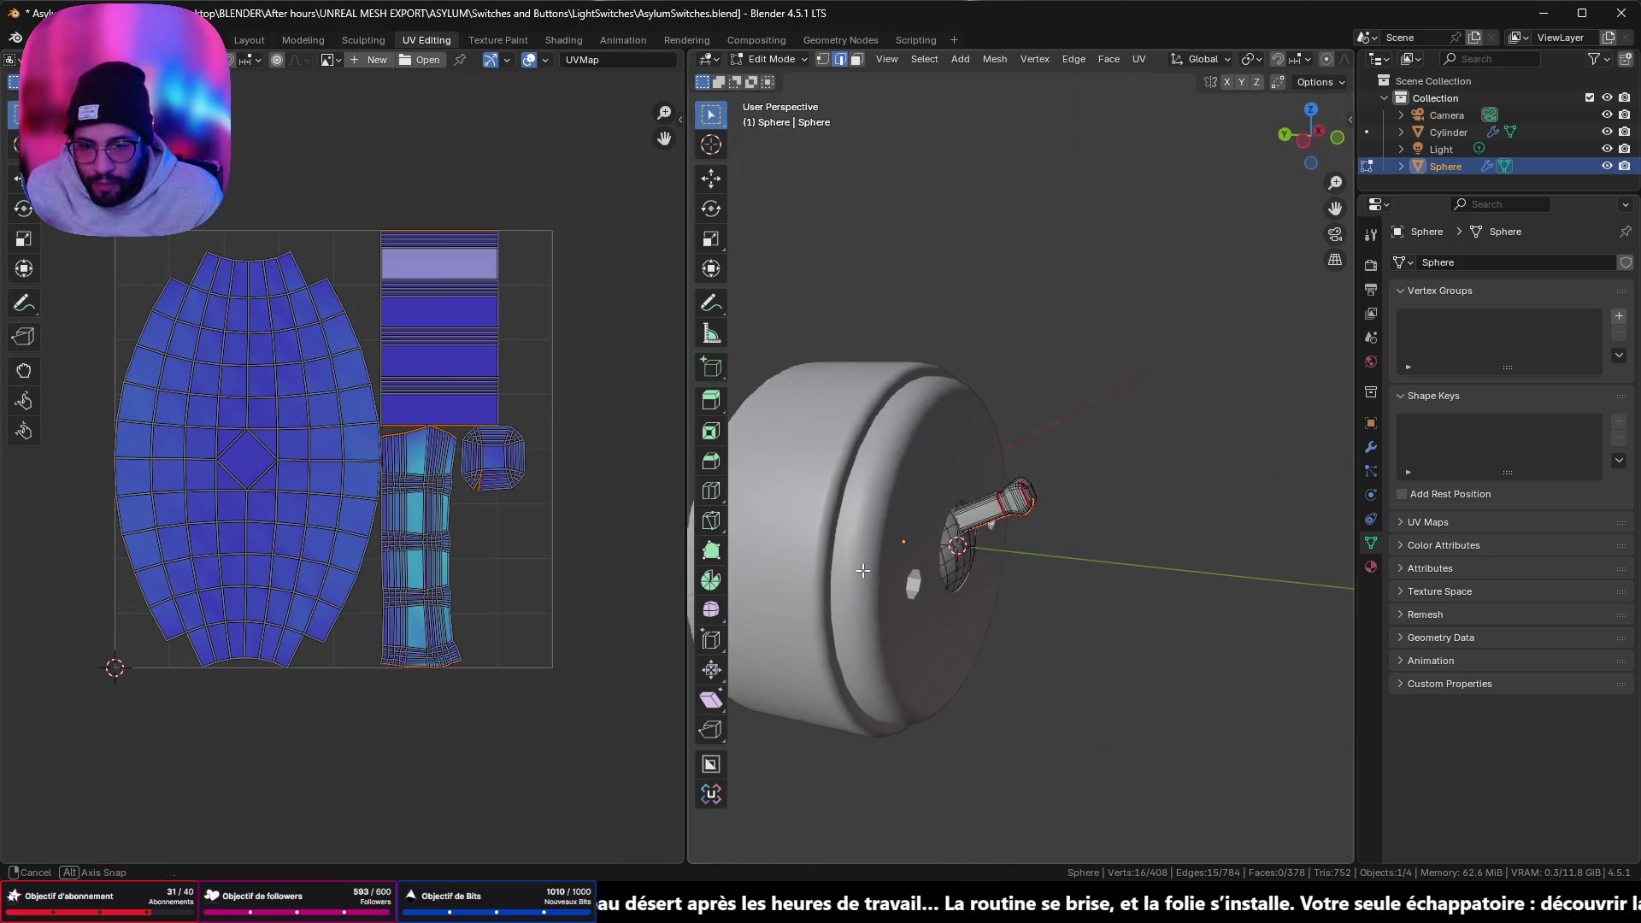
key("Tab")
left_click(883, 481)
- In the Cylinder's Edit Mode, select the full rim edge loop and mark it as a seam
key("Tab")
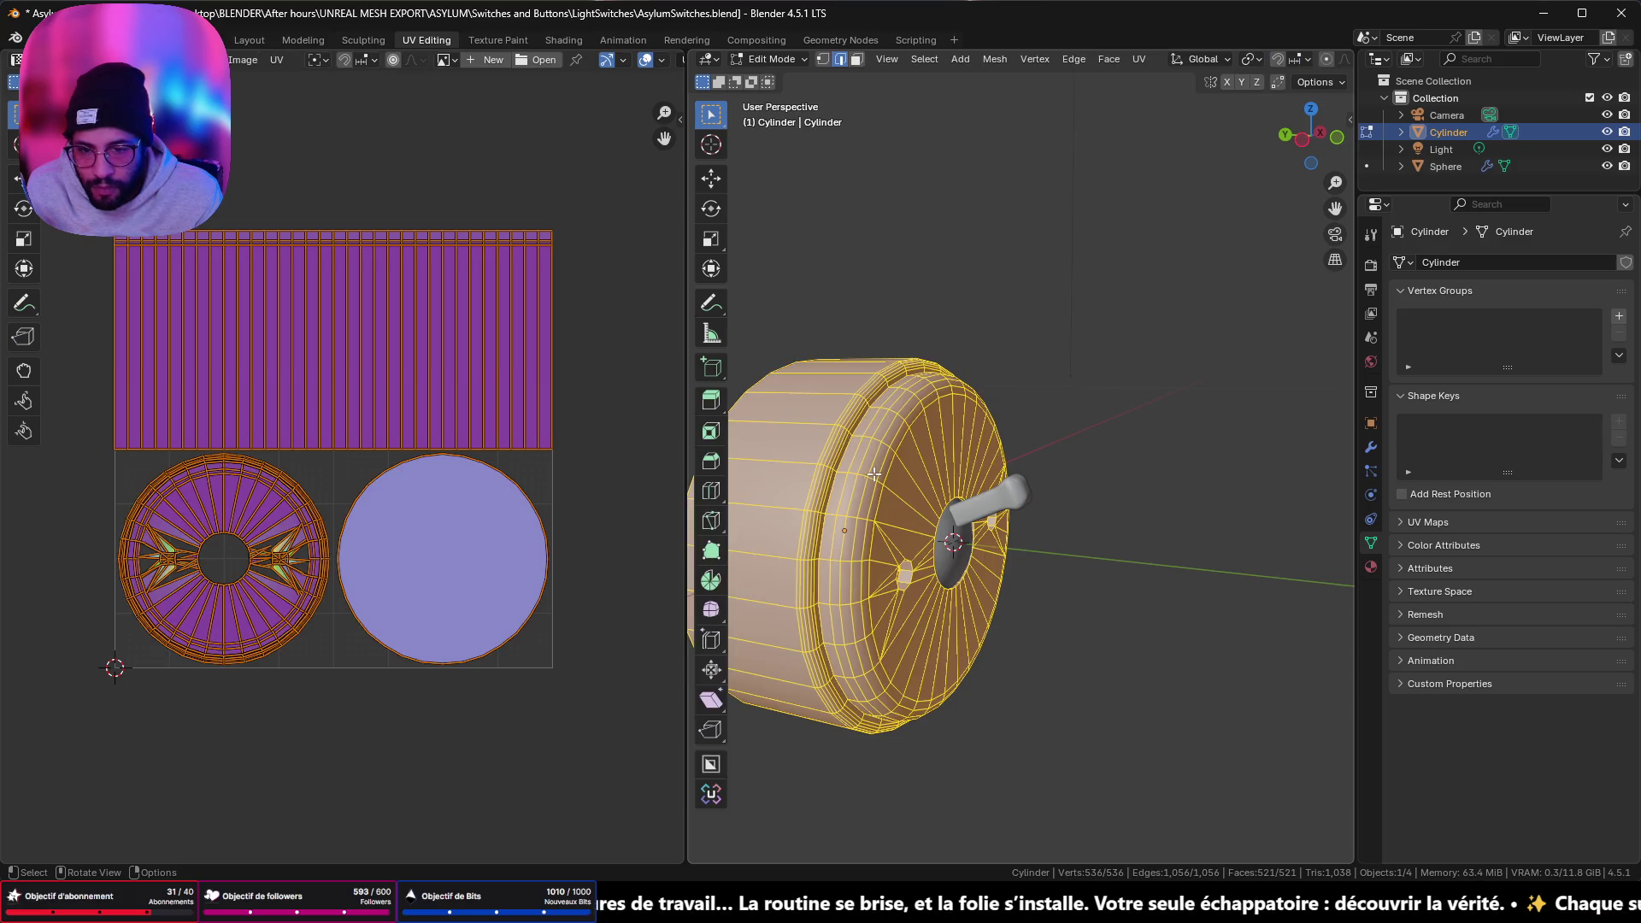
key("alt+a")
left_click(829, 499, "alt")
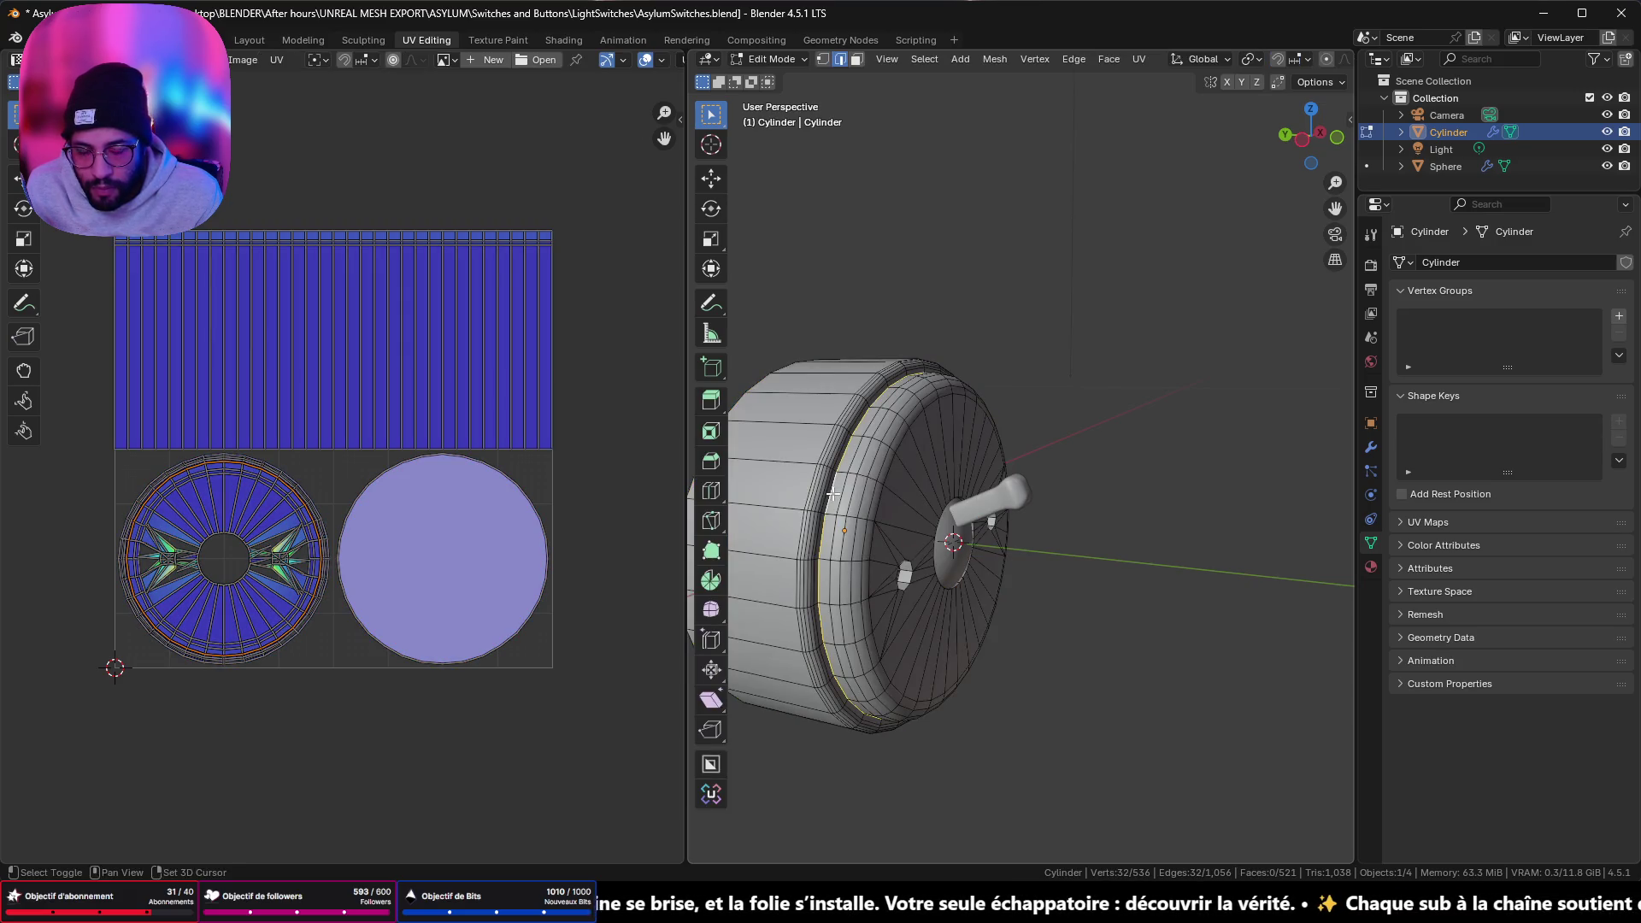
middle_click_drag(845, 495, 844, 485)
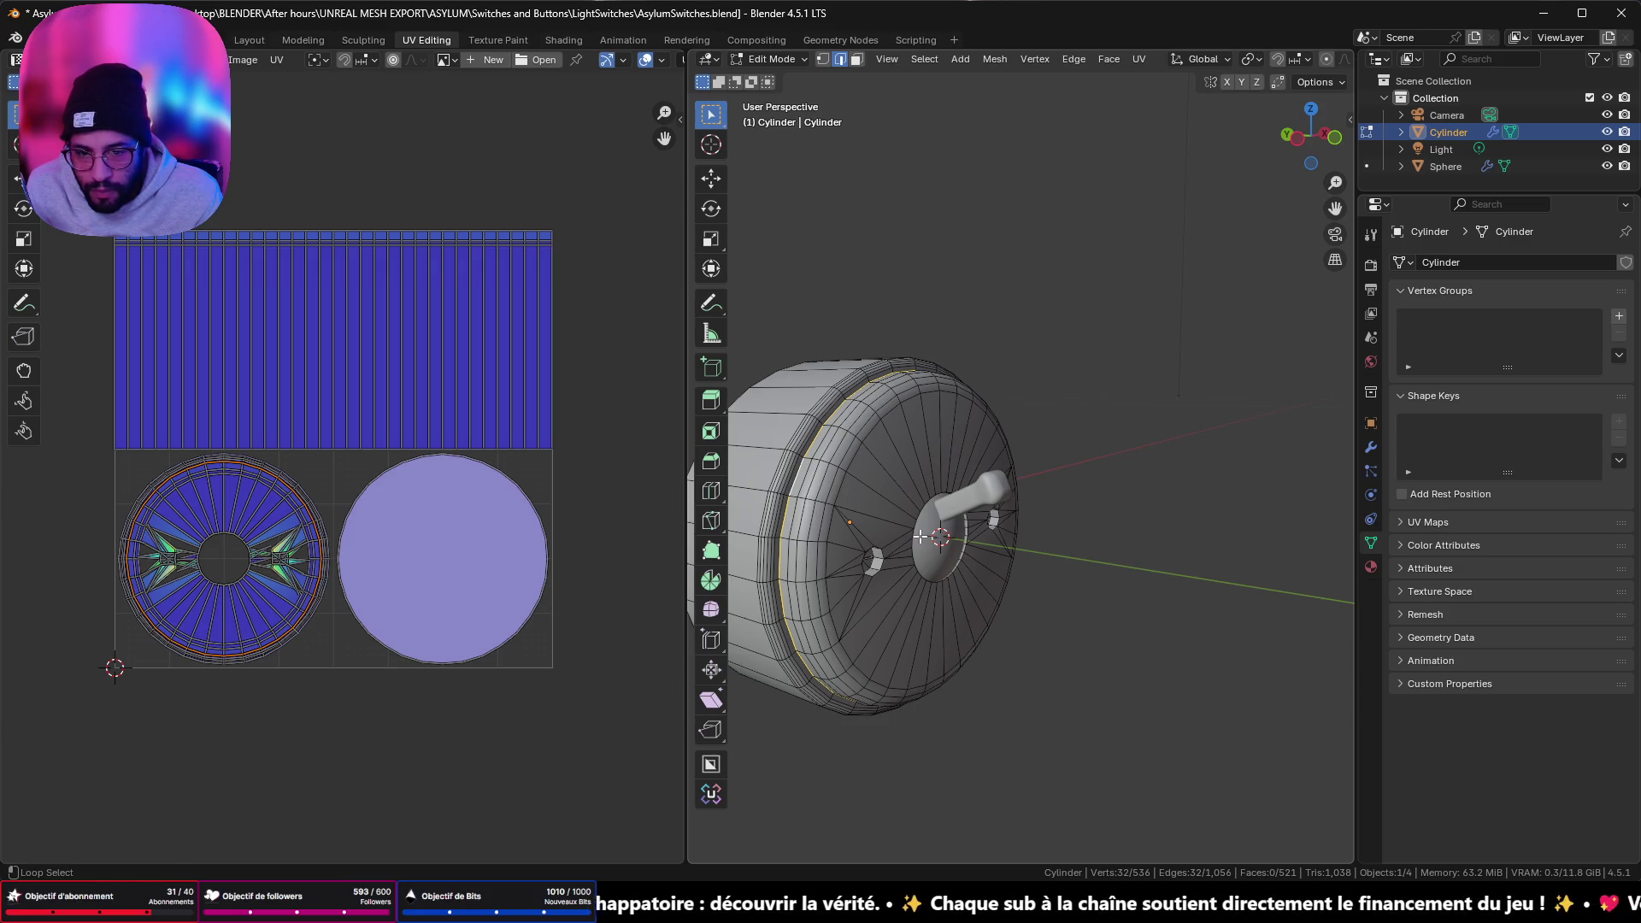
scroll(920, 536, "up", 5)
left_click(821, 599, "alt+shift")
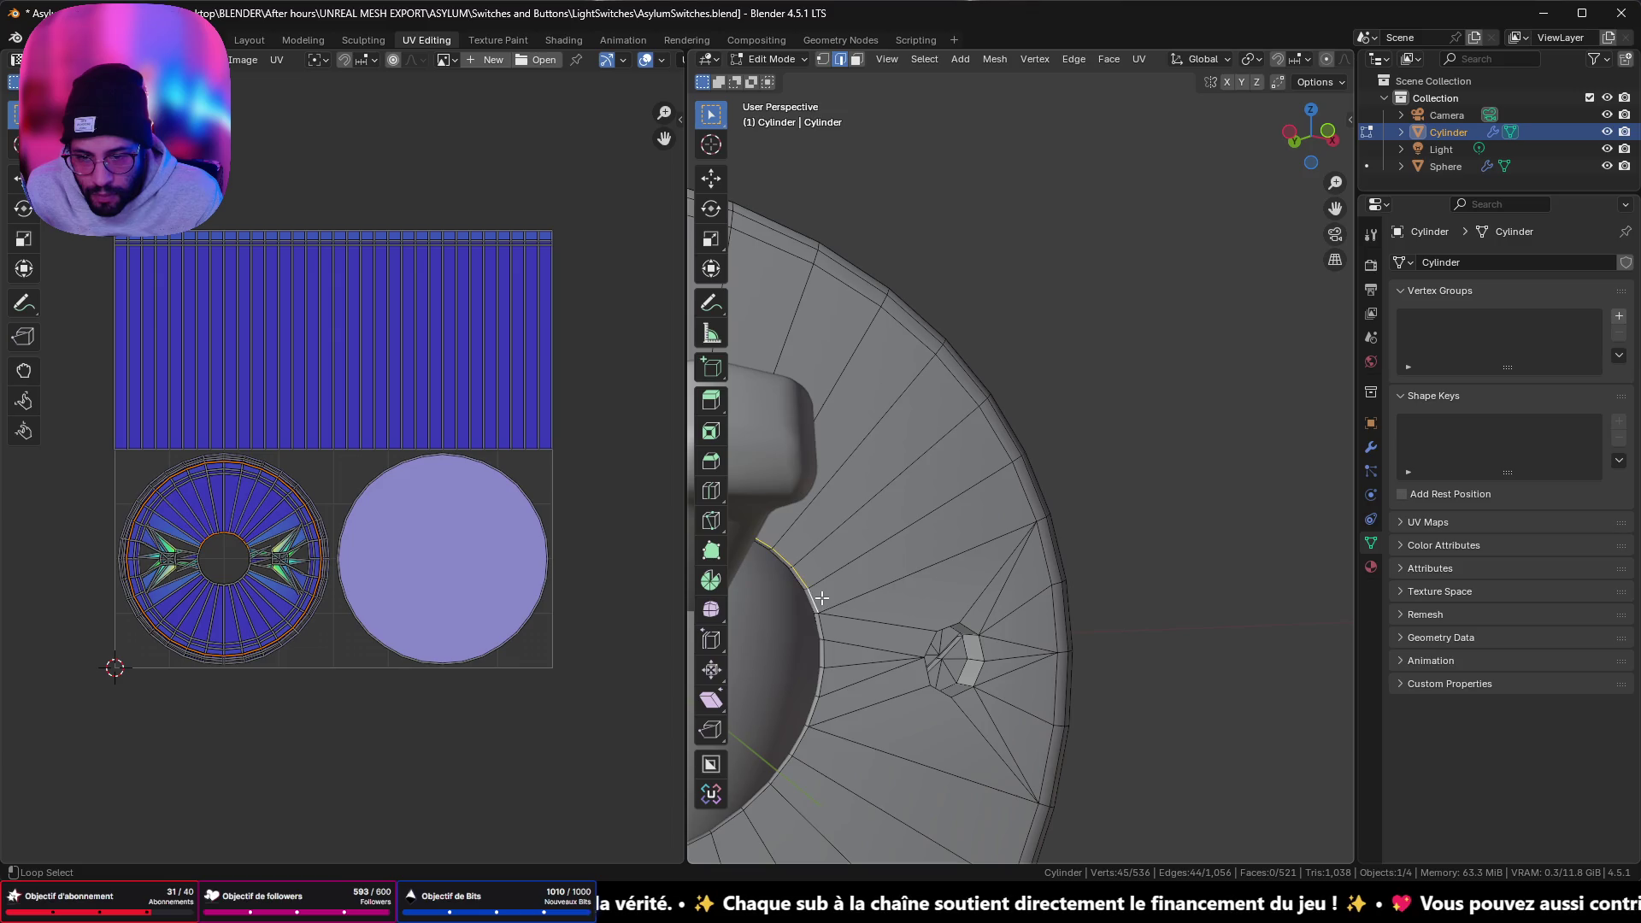
left_click(823, 658, "alt+shift")
left_click(816, 750, "alt+shift")
middle_click_drag(818, 748, 906, 534)
left_click(906, 534, "alt+shift")
scroll(906, 534, "down", 4)
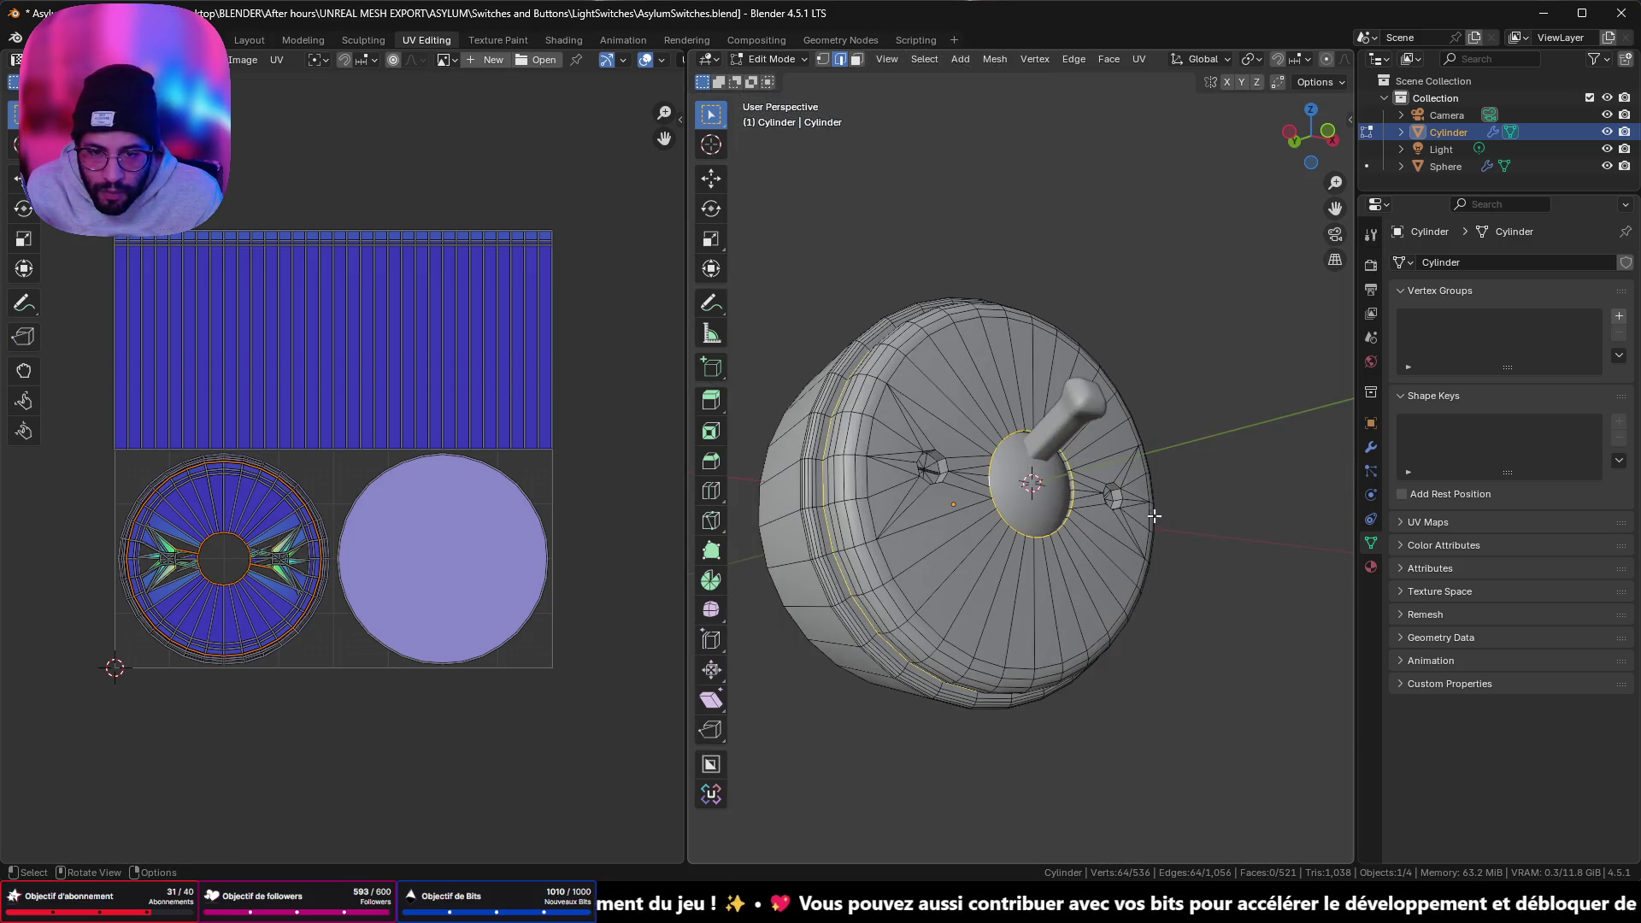
key("ctrl+e")
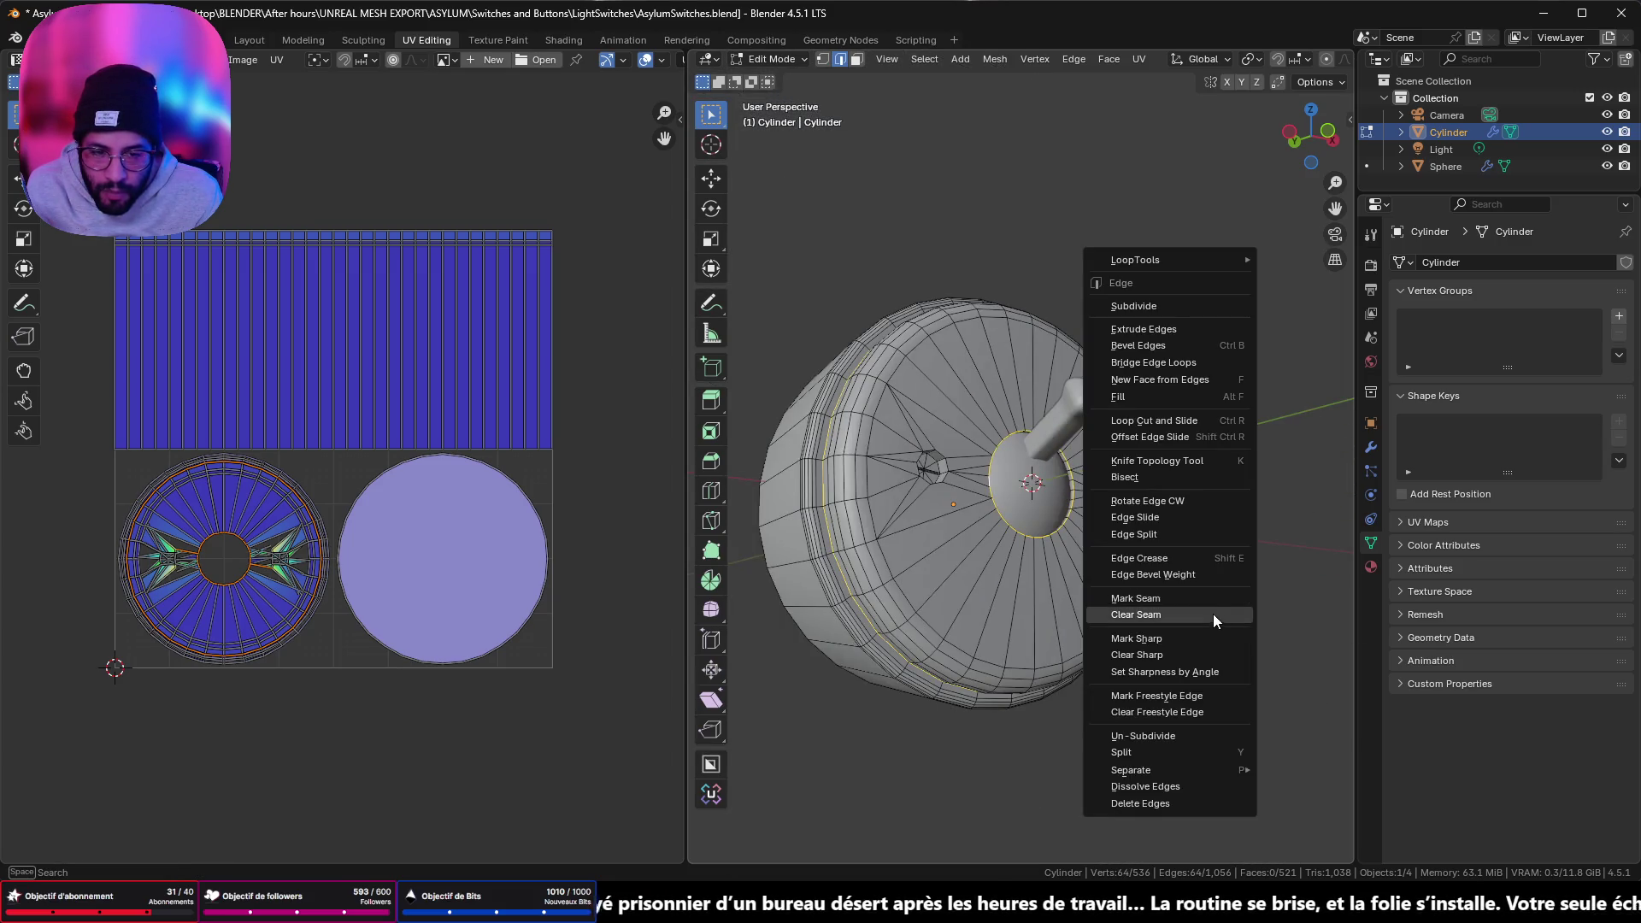
left_click(1213, 602)
- Mark the cylinder's front cap edge loop as a seam
middle_click_drag(1213, 602, 1094, 590)
middle_click_drag(1065, 492, 1112, 472)
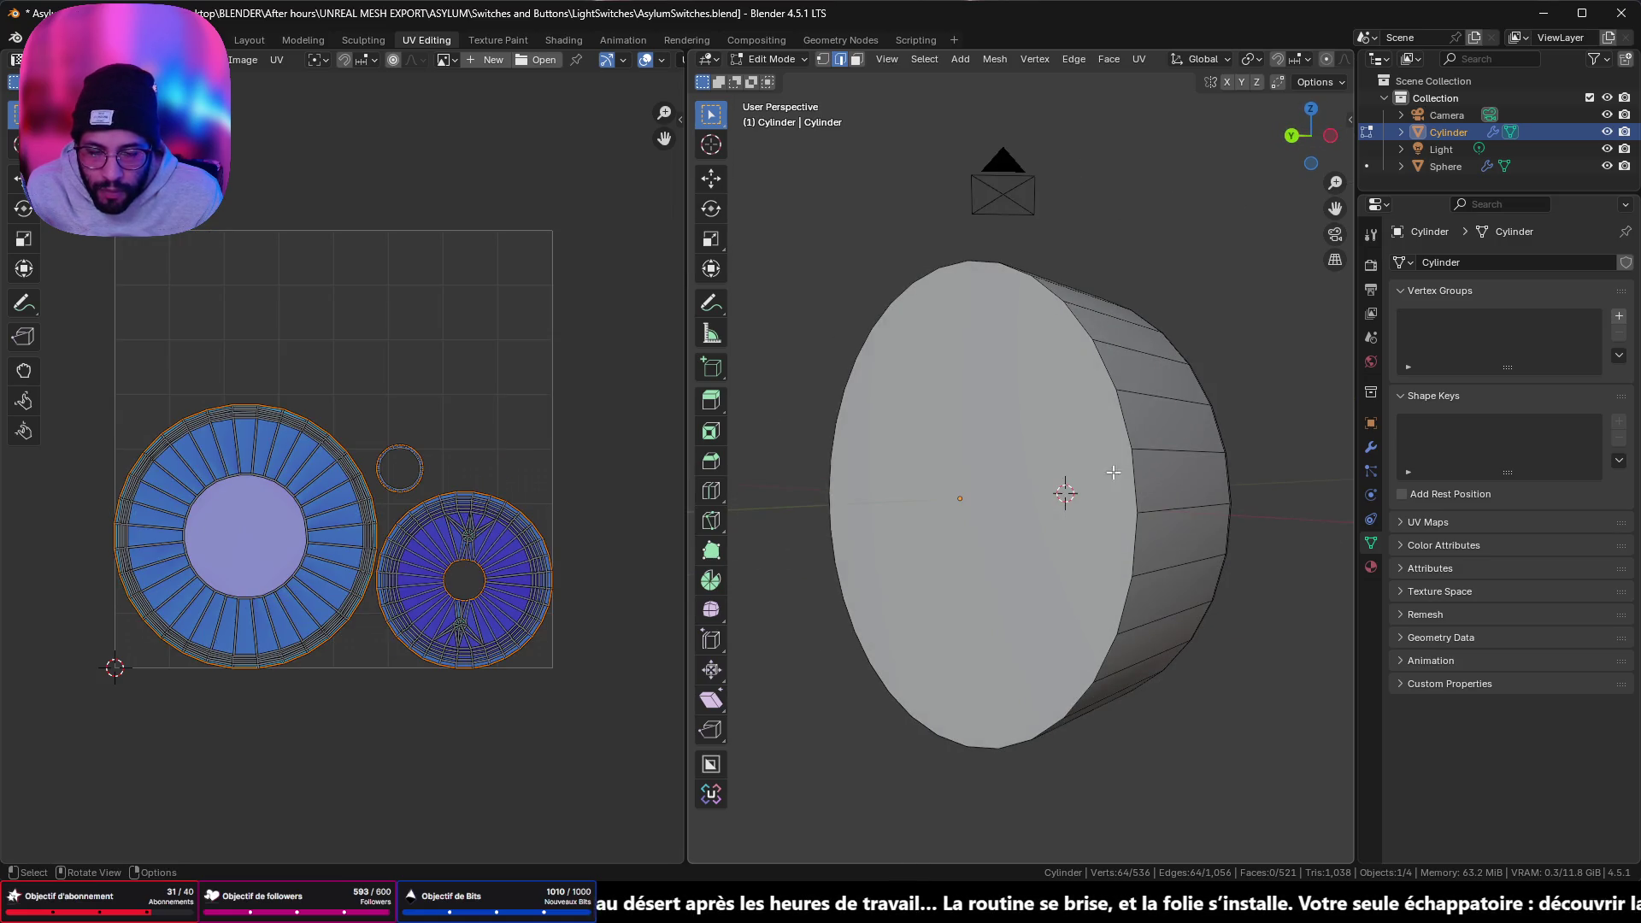
key("alt+a")
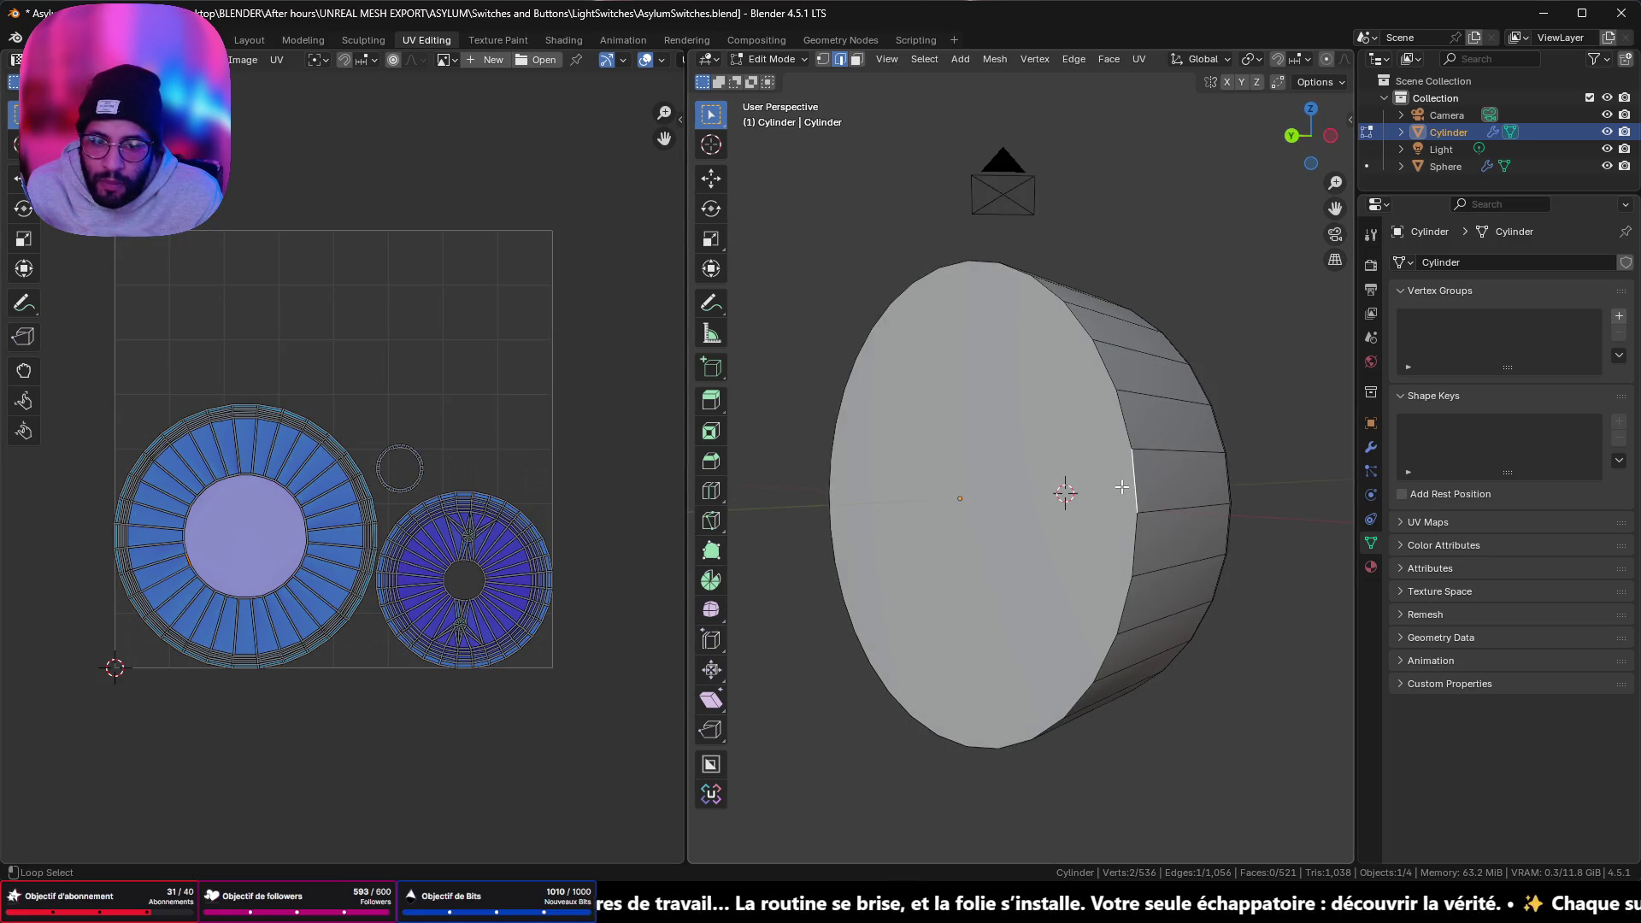
left_click(1126, 483, "alt")
key("ctrl+e")
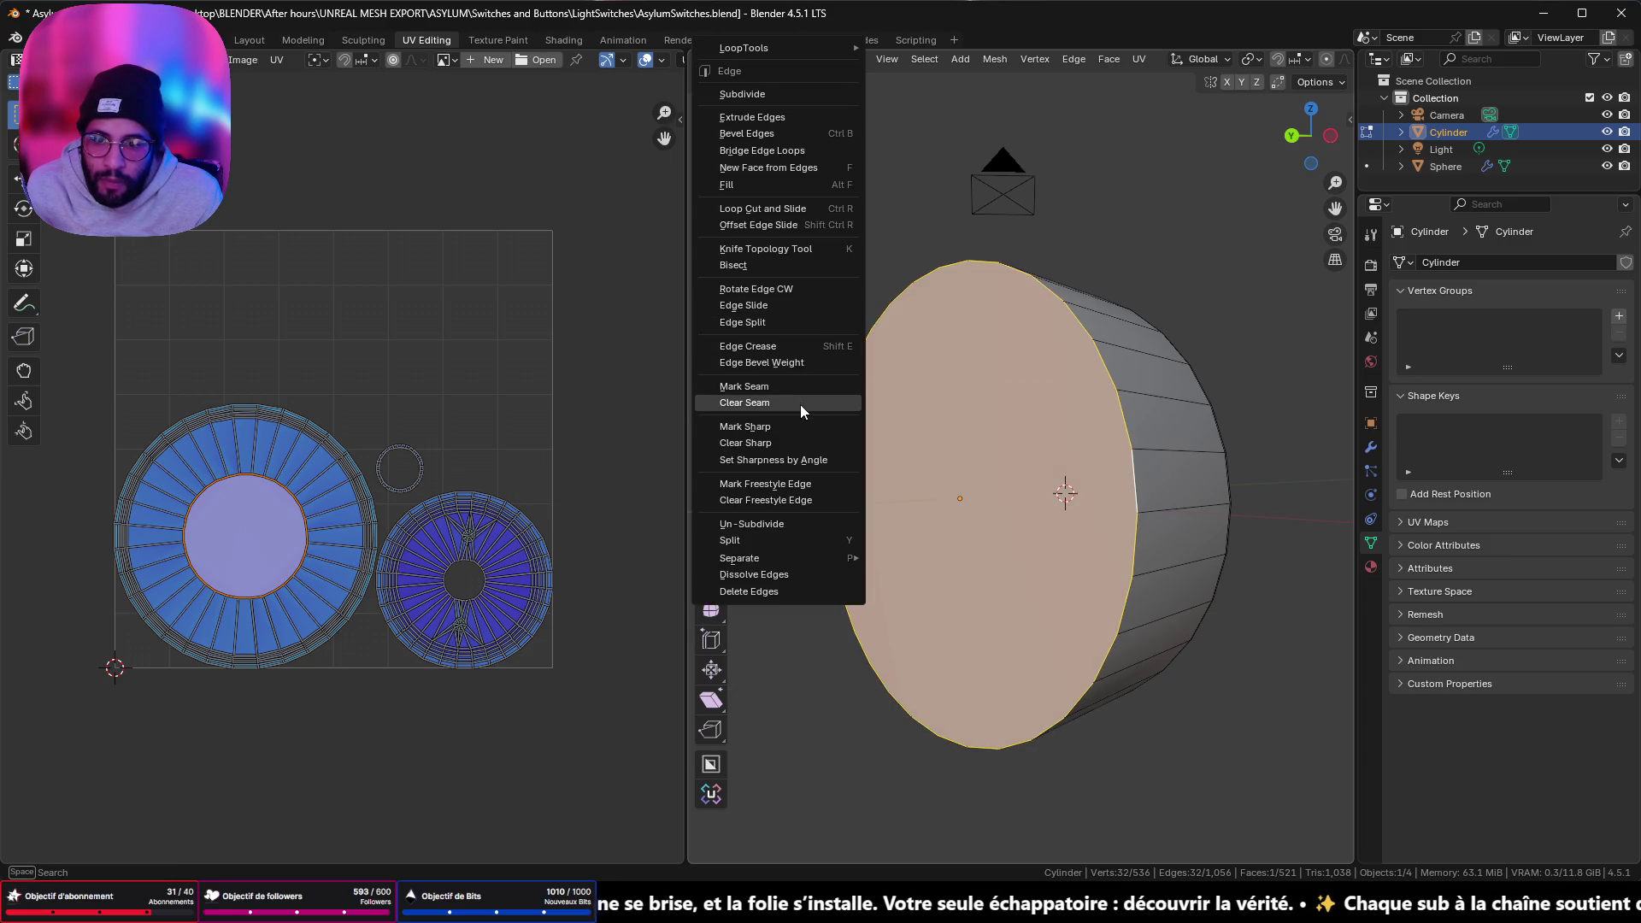
left_click(798, 389)
scroll(479, 555, "up", 5)
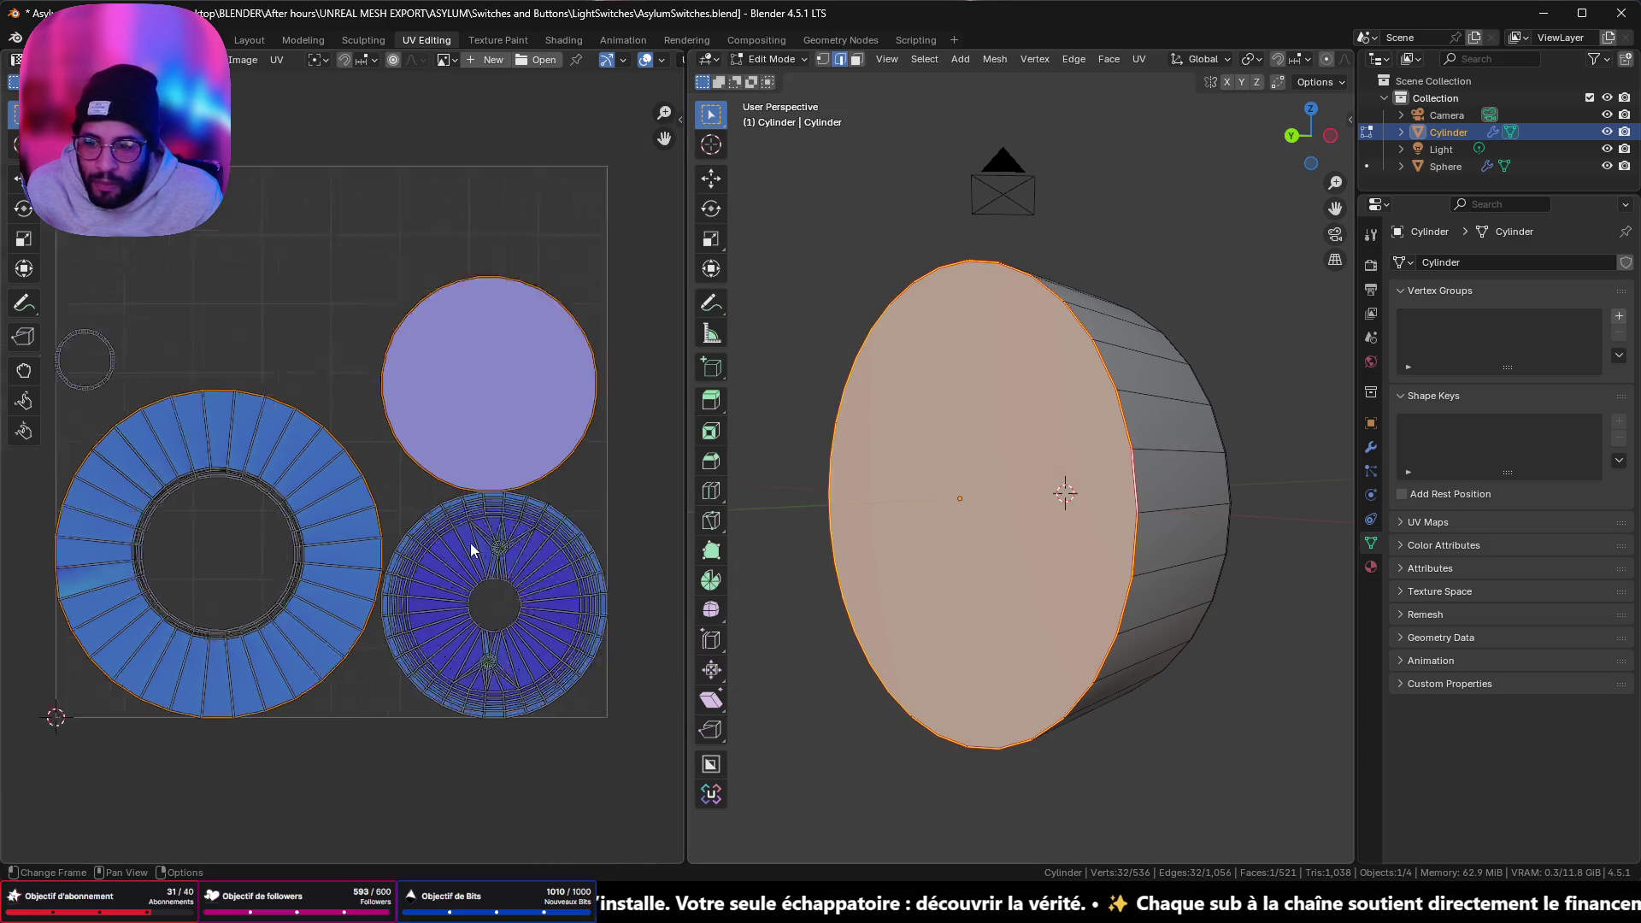
scroll(515, 566, "down", 3)
scroll(407, 707, "up", 5)
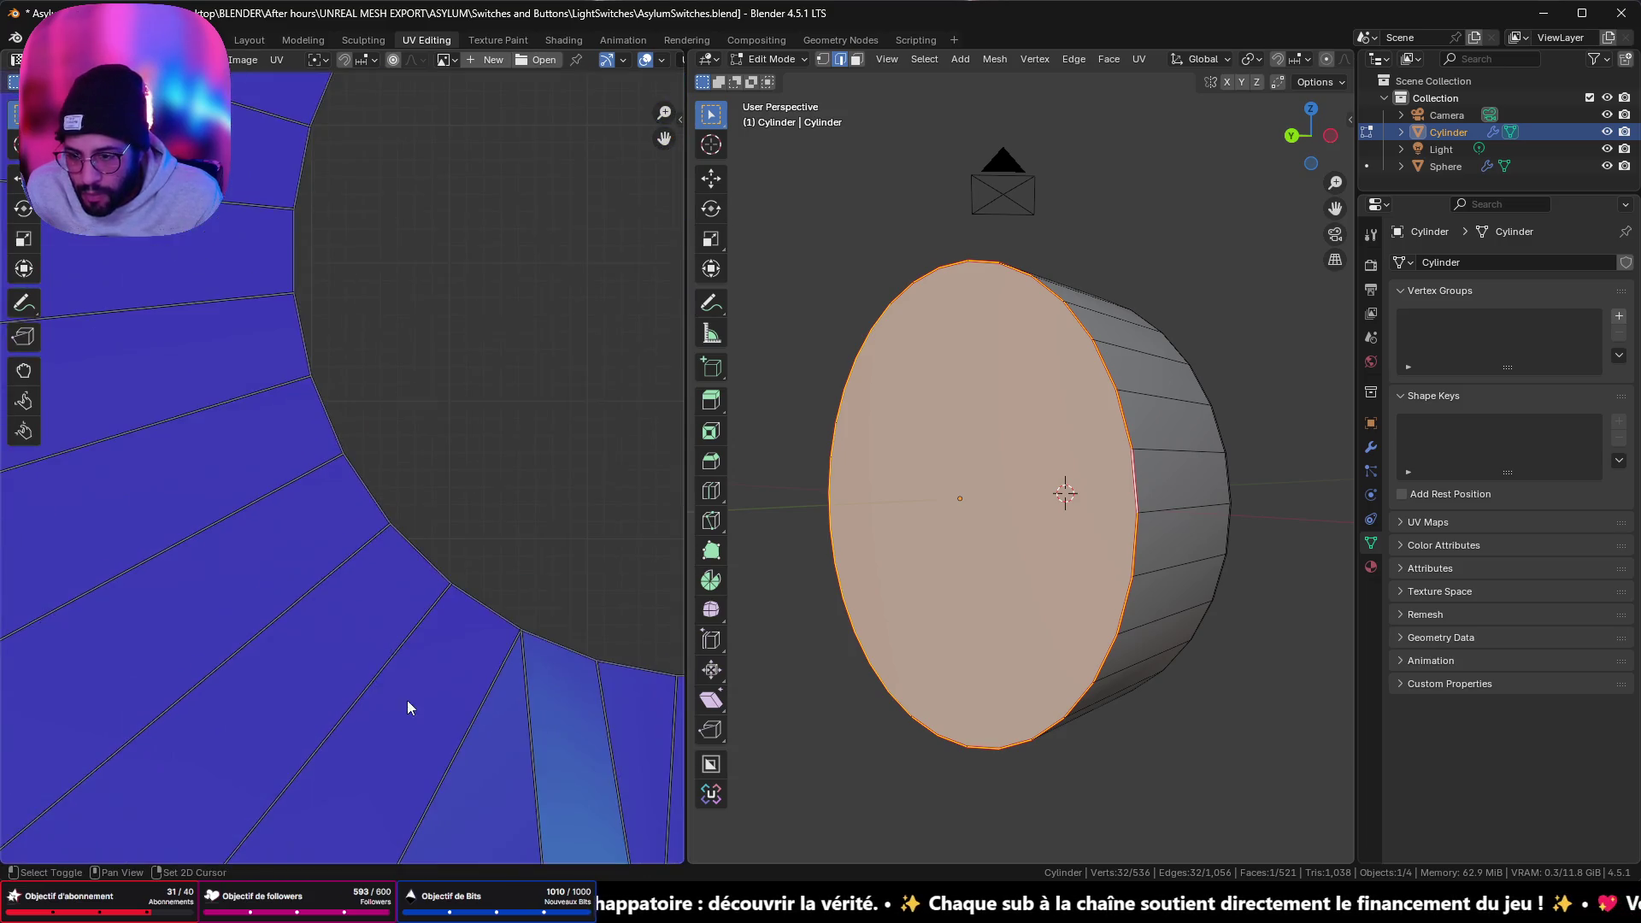
- Select the inner and outer rim edge loops around a small front-cap hole
scroll(1117, 396, "down", 5)
mouse_move(1117, 396)
middle_mouse_down()
mouse_move(824, 414)
mouse_move(1283, 494)
middle_mouse_up()
scroll(824, 414, "up", 8)
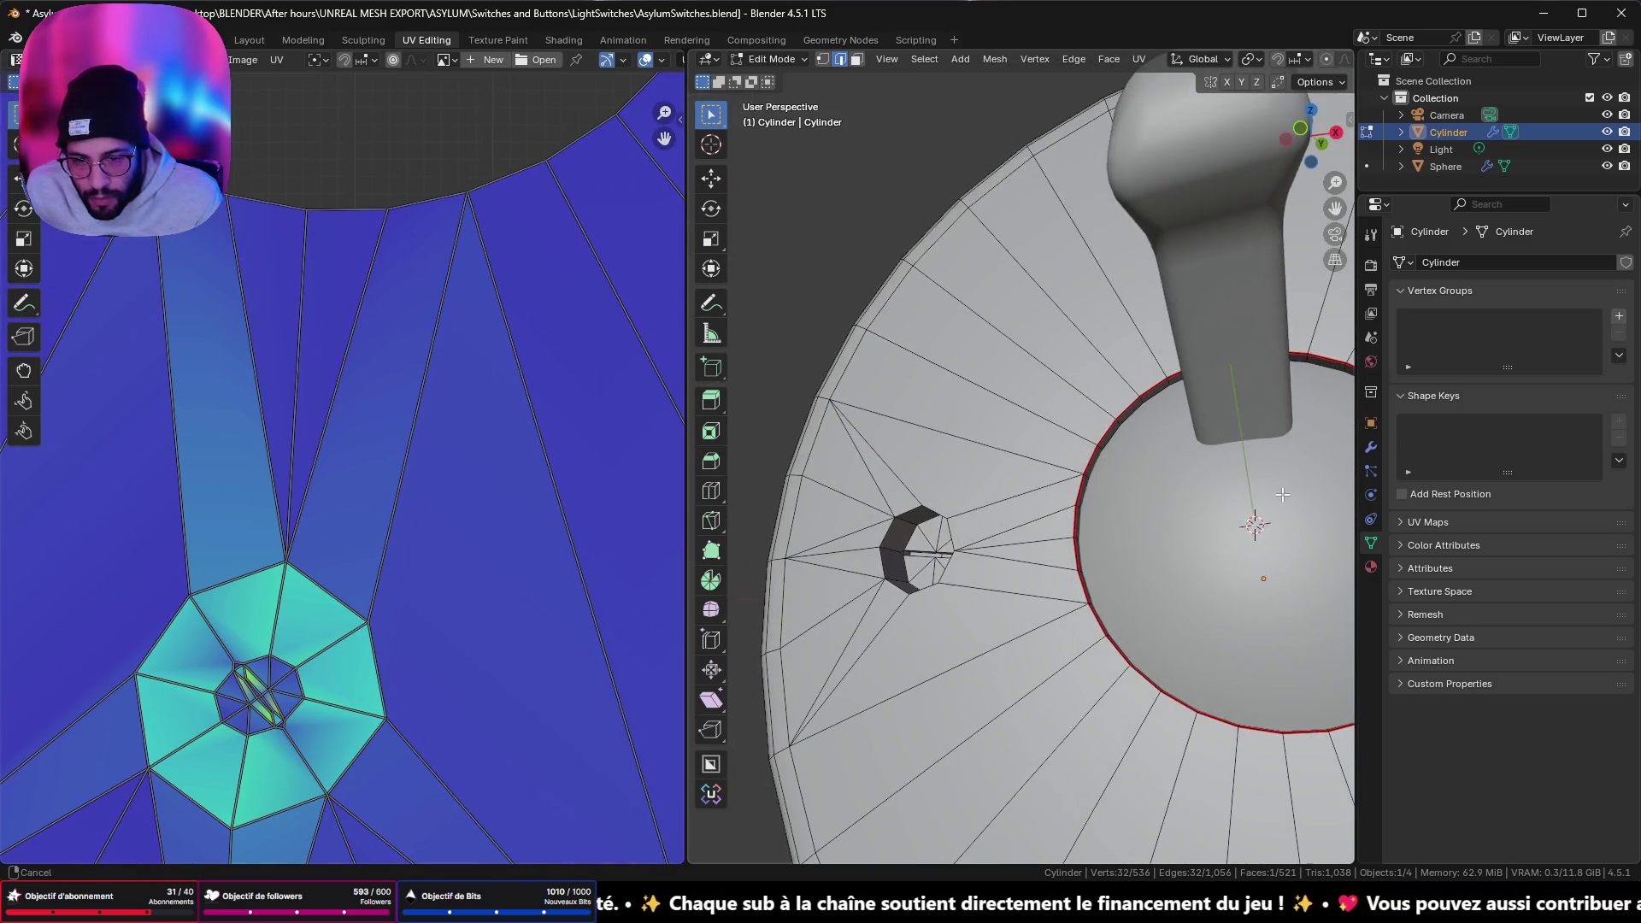
left_click(903, 551, "alt")
left_click(932, 590, "alt")
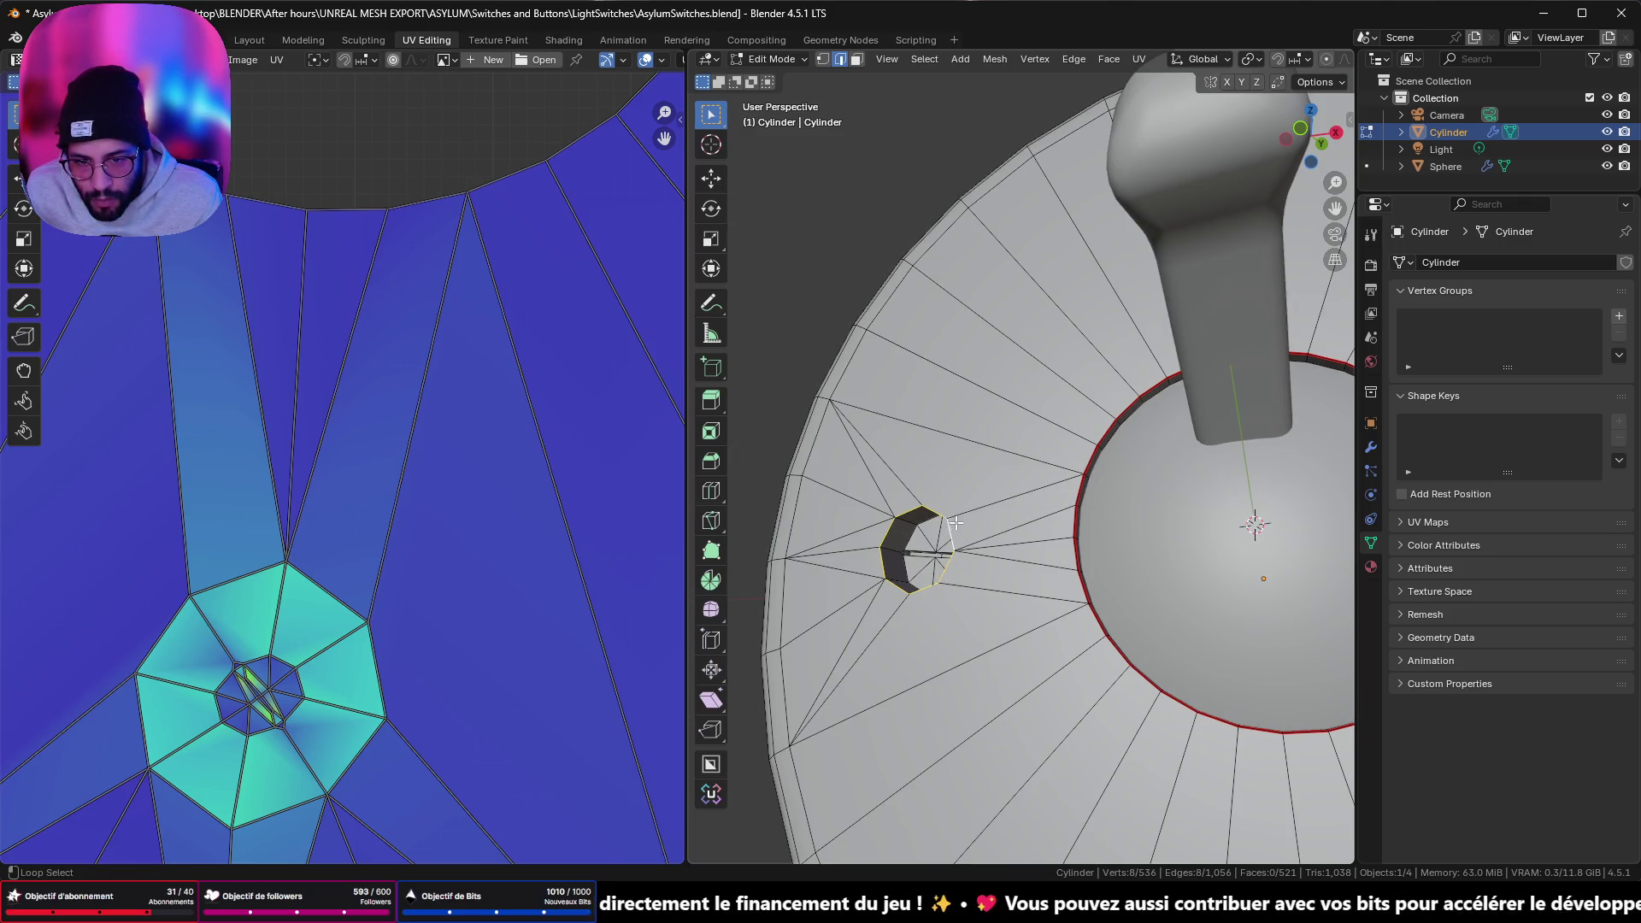
mouse_move(949, 539)
middle_mouse_down()
mouse_move(1330, 573)
mouse_move(1344, 404)
middle_mouse_up()
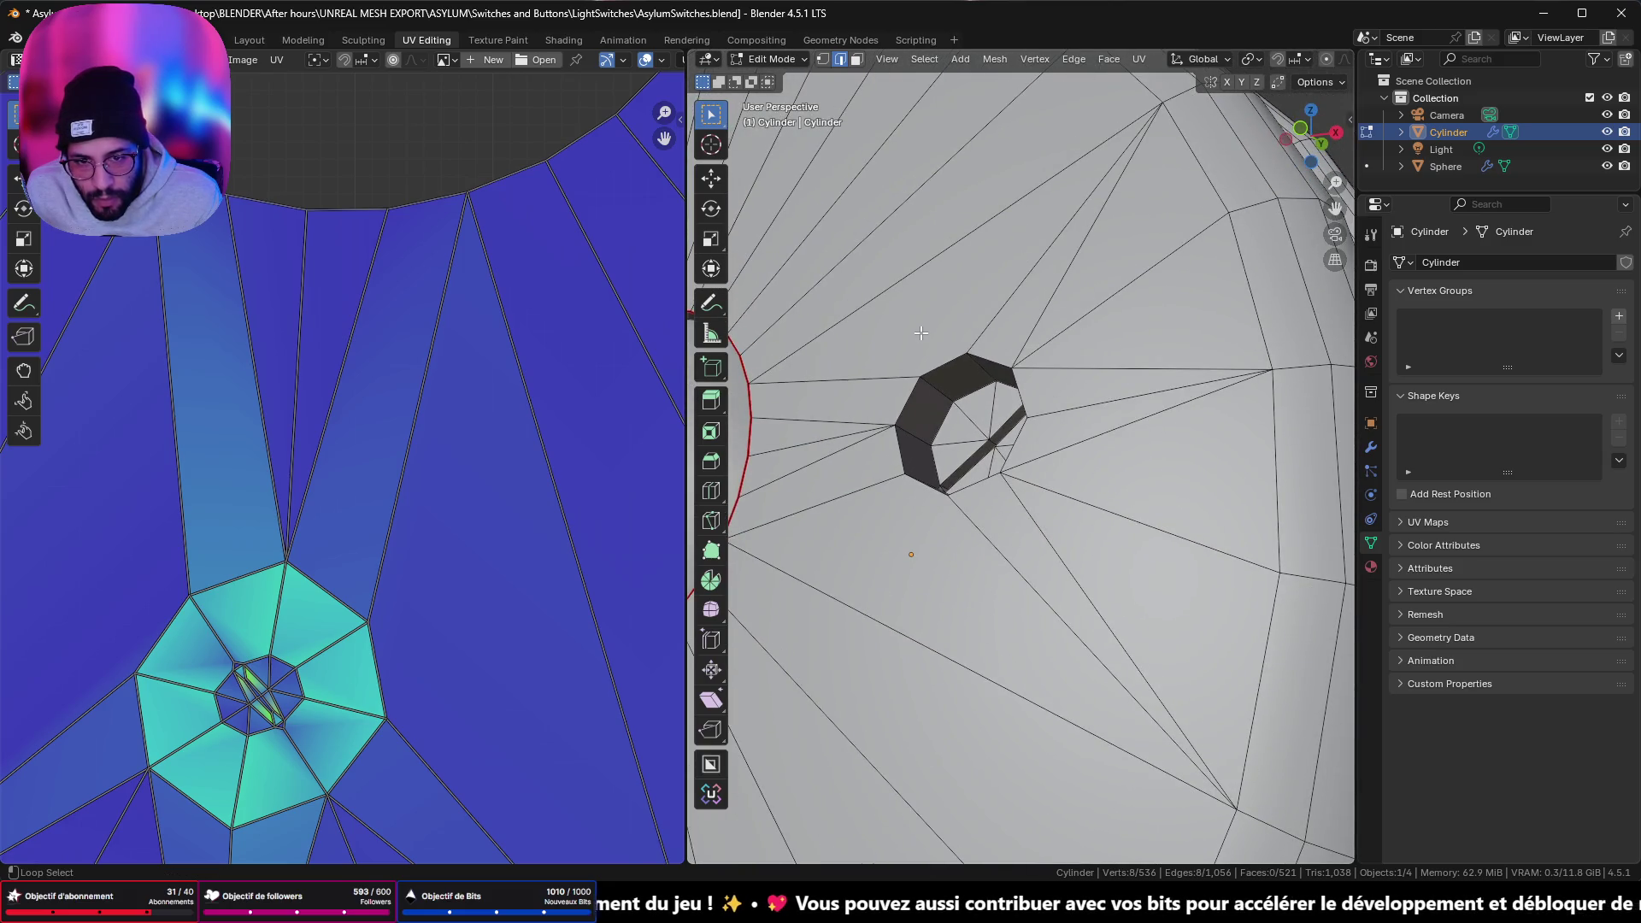
left_click(967, 381, "alt+shift")
left_click(957, 362, "alt+shift")
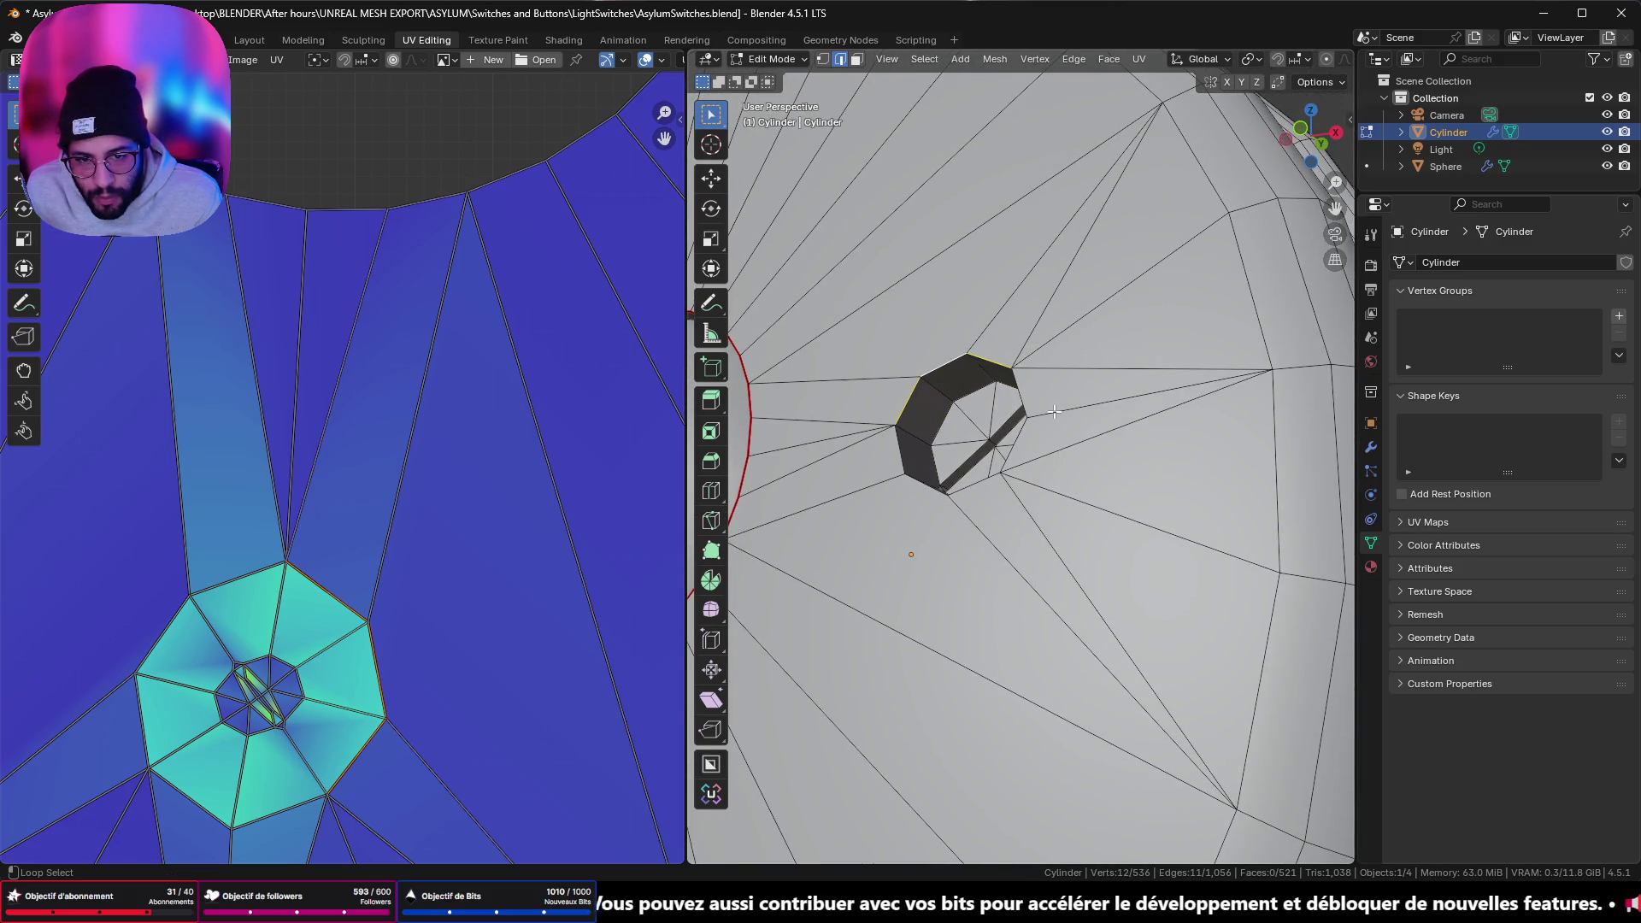
left_click(1038, 399, "alt+shift")
mouse_move(928, 495)
middle_mouse_down()
mouse_move(1183, 464)
mouse_move(955, 606)
mouse_move(1064, 538)
middle_mouse_up()
left_click(1183, 464, "alt+shift")
left_click(938, 618, "shift")
- Add the remaining rim edges and mark the hole's rim as a seam
scroll(1158, 486, "down", 10)
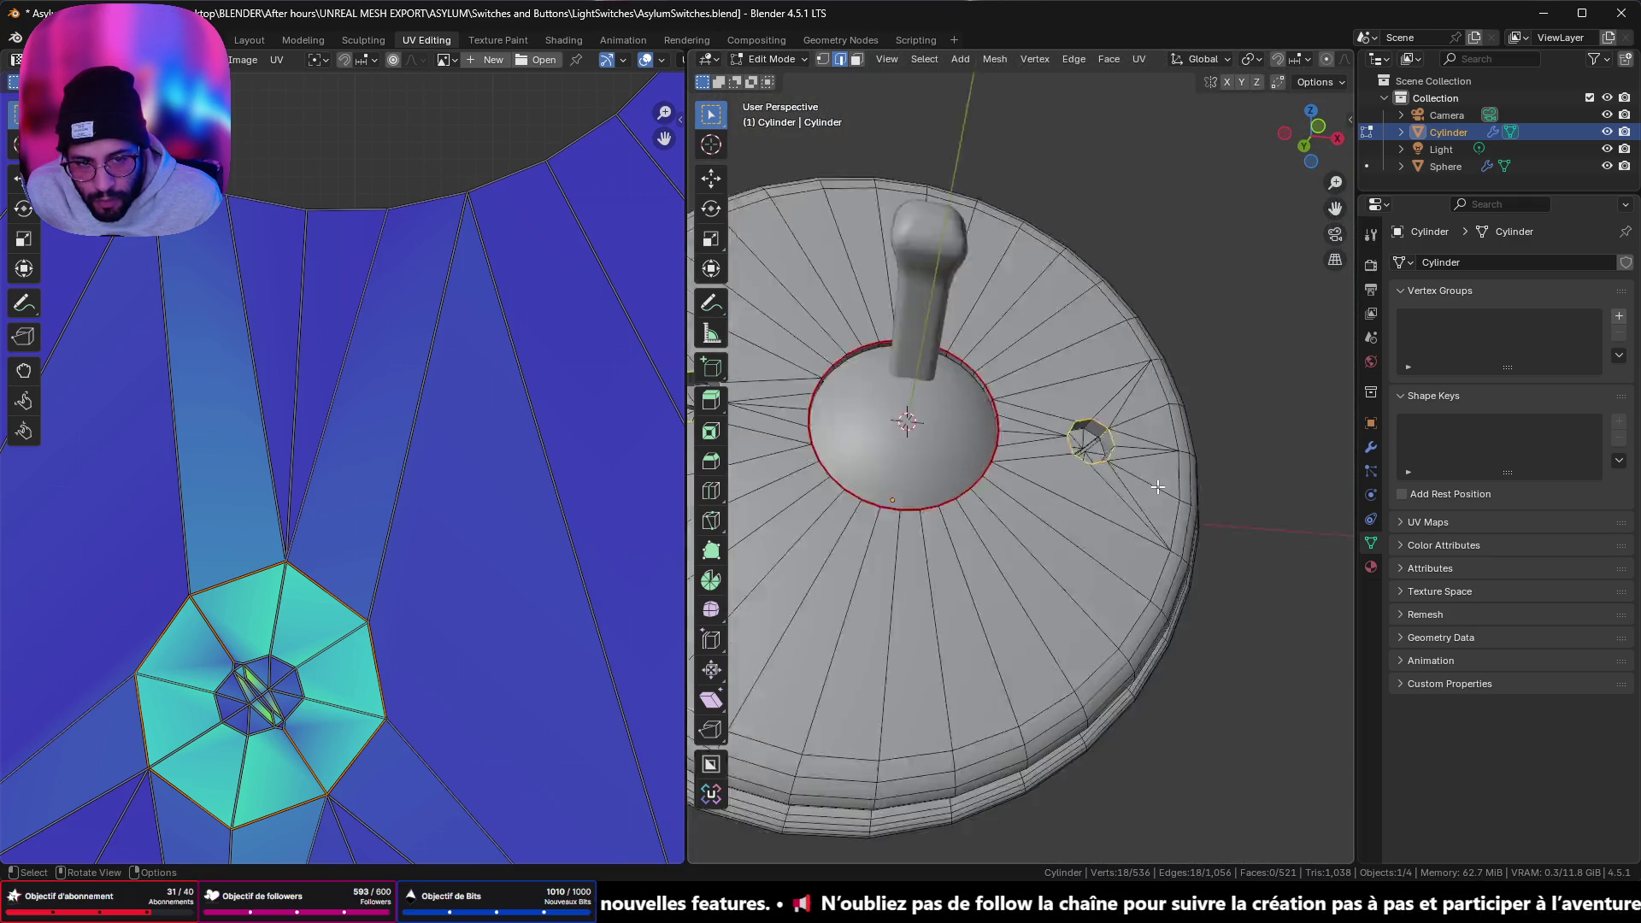
right_click(1164, 498)
scroll(795, 404, "up", 8)
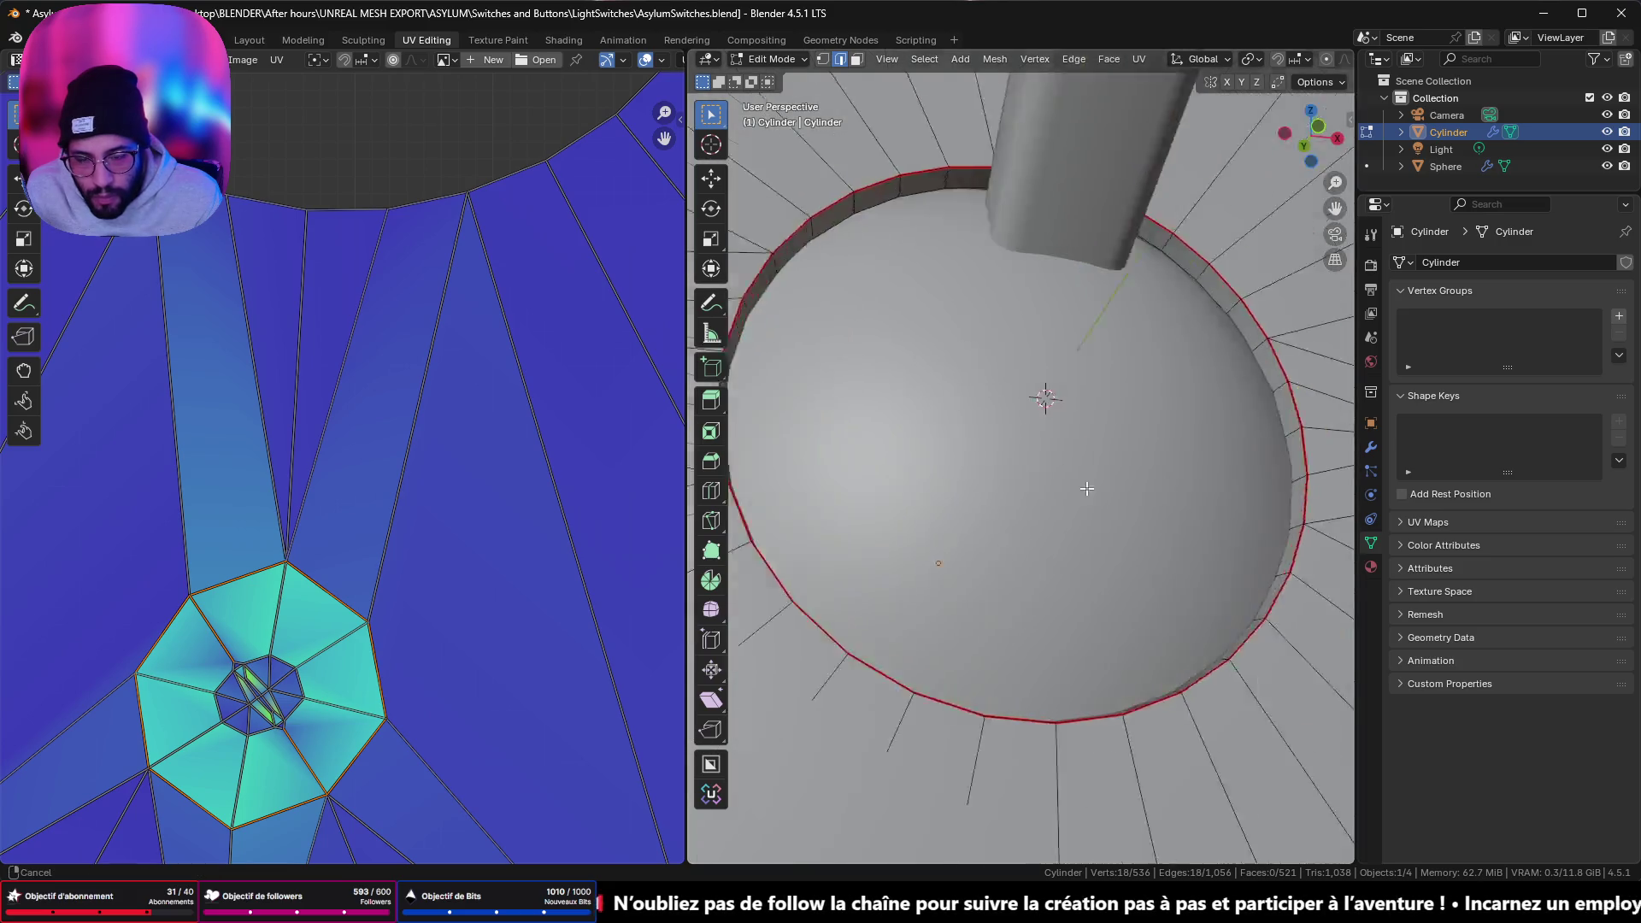
middle_click_drag(795, 405, 803, 517, "shift")
mouse_move(1217, 554)
middle_mouse_down()
mouse_move(849, 550)
mouse_move(898, 543)
middle_mouse_up()
left_click(908, 540, "shift")
key("ctrl+e")
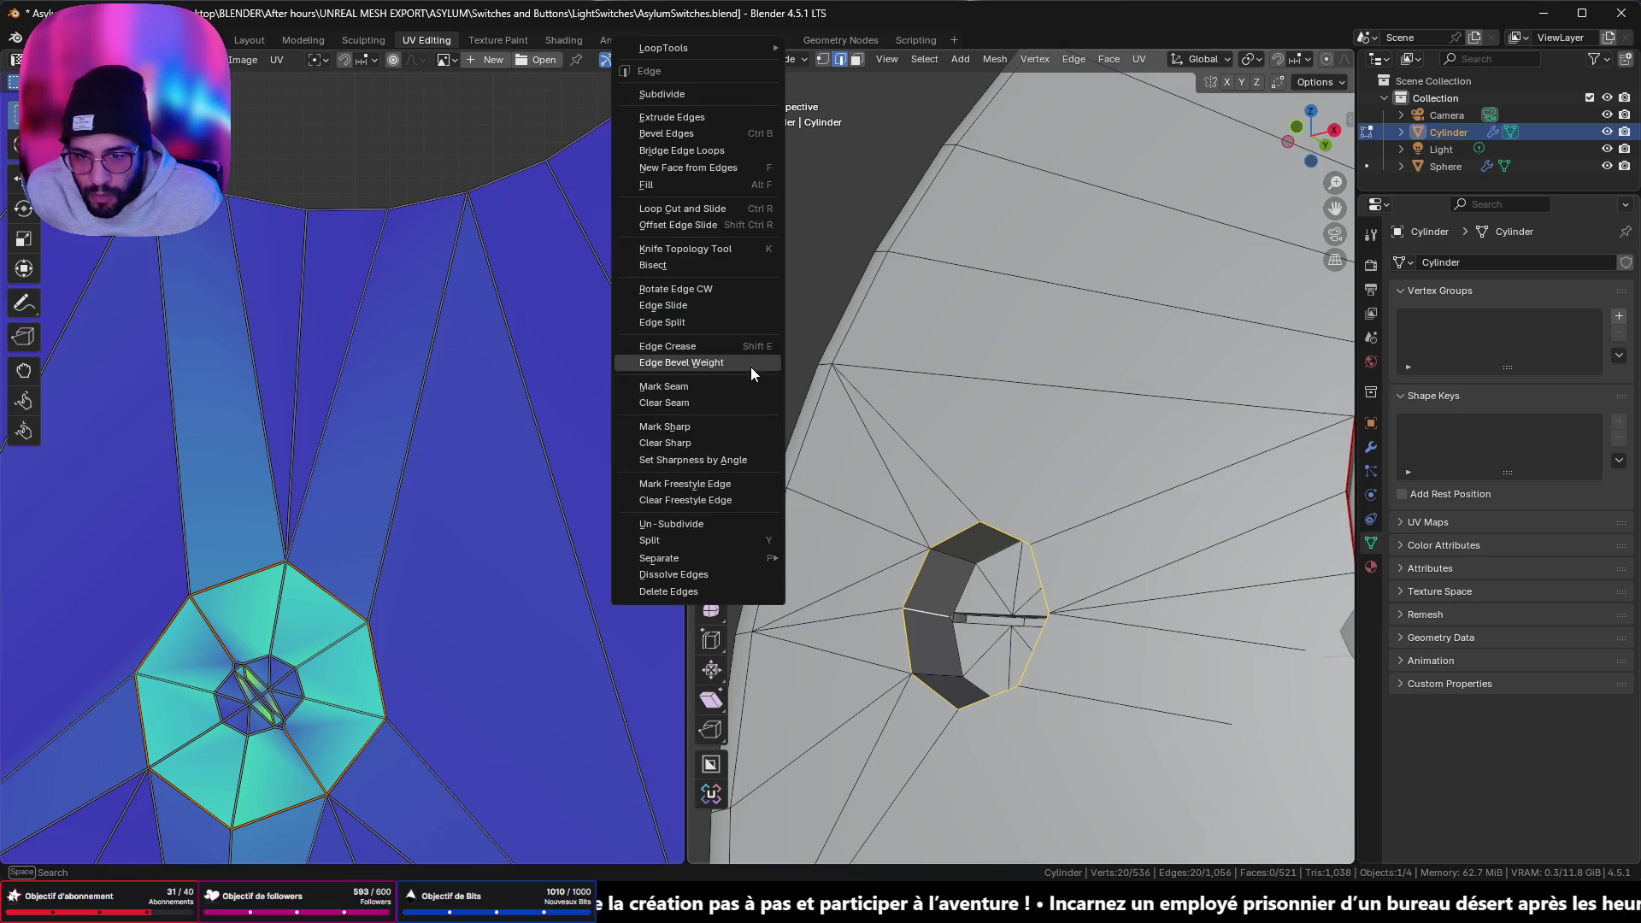
left_click(732, 384)
- Return the cylinder to Object Mode after briefly box-selecting its geometry in Edit Mode
scroll(506, 493, "down", 8)
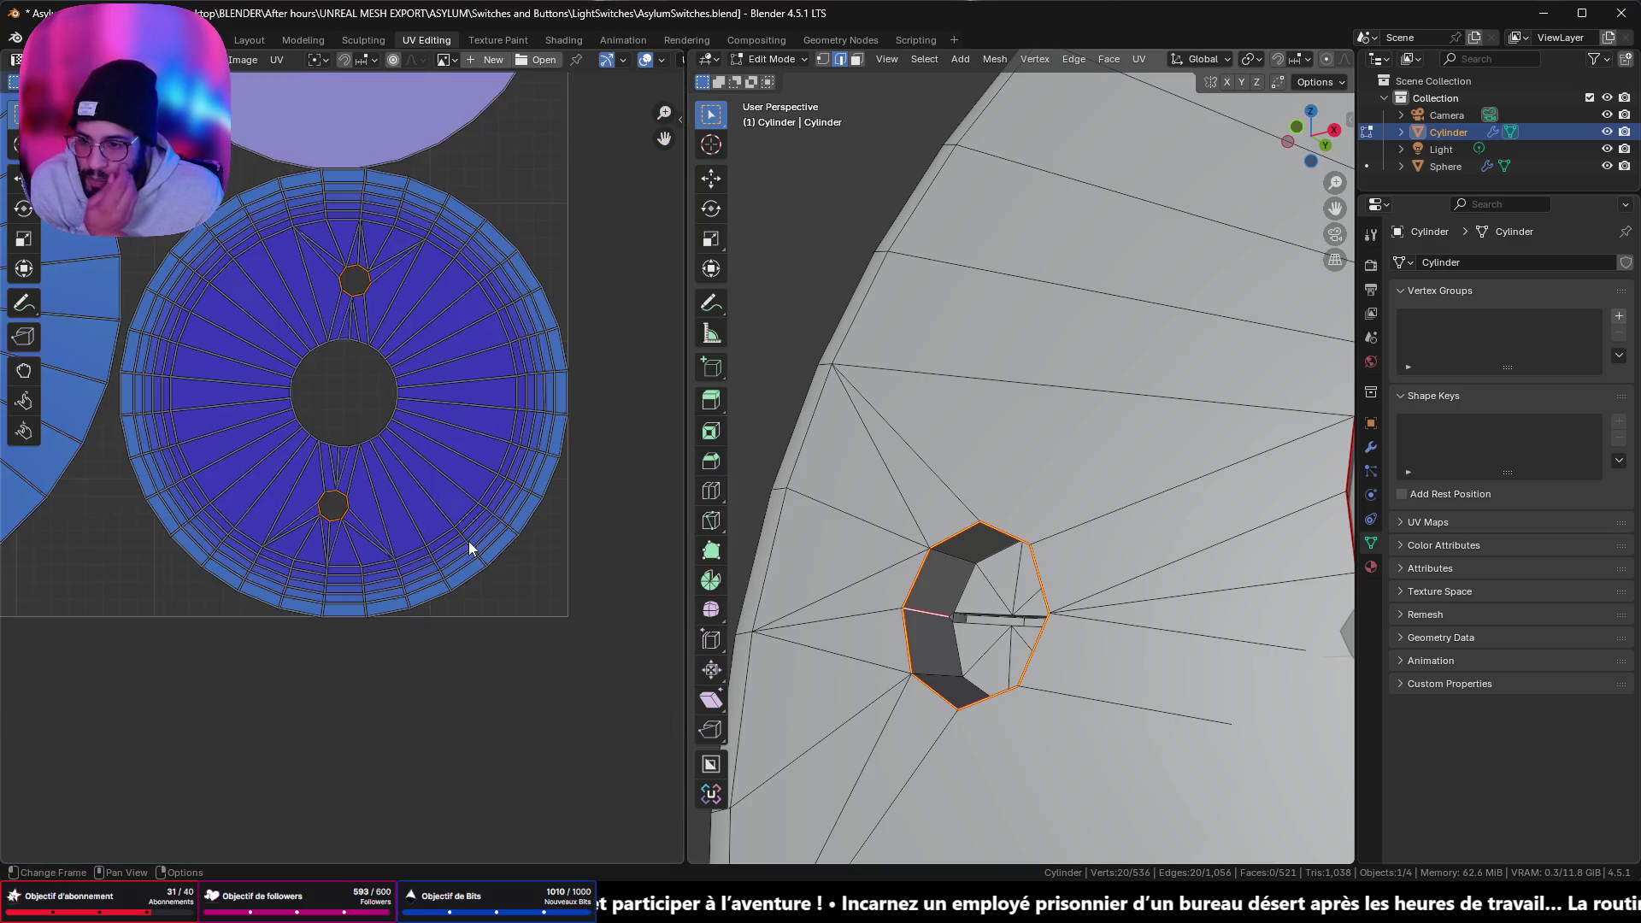
scroll(462, 500, "down", 5)
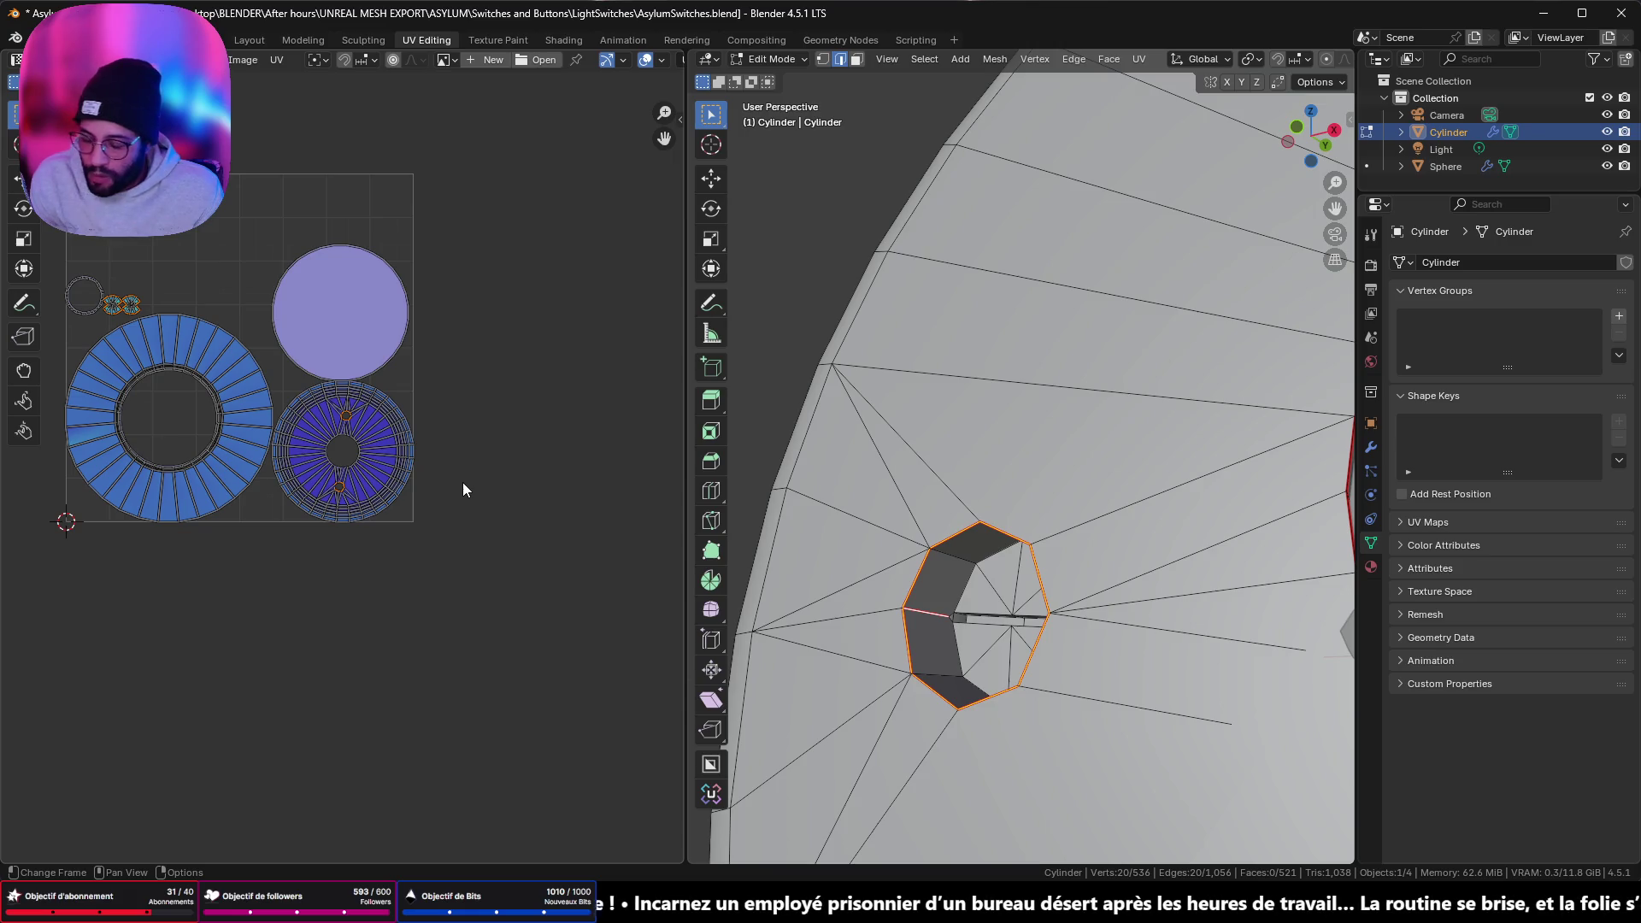
scroll(1111, 513, "down", 6)
middle_click_drag(1111, 513, 1181, 540)
key("Tab")
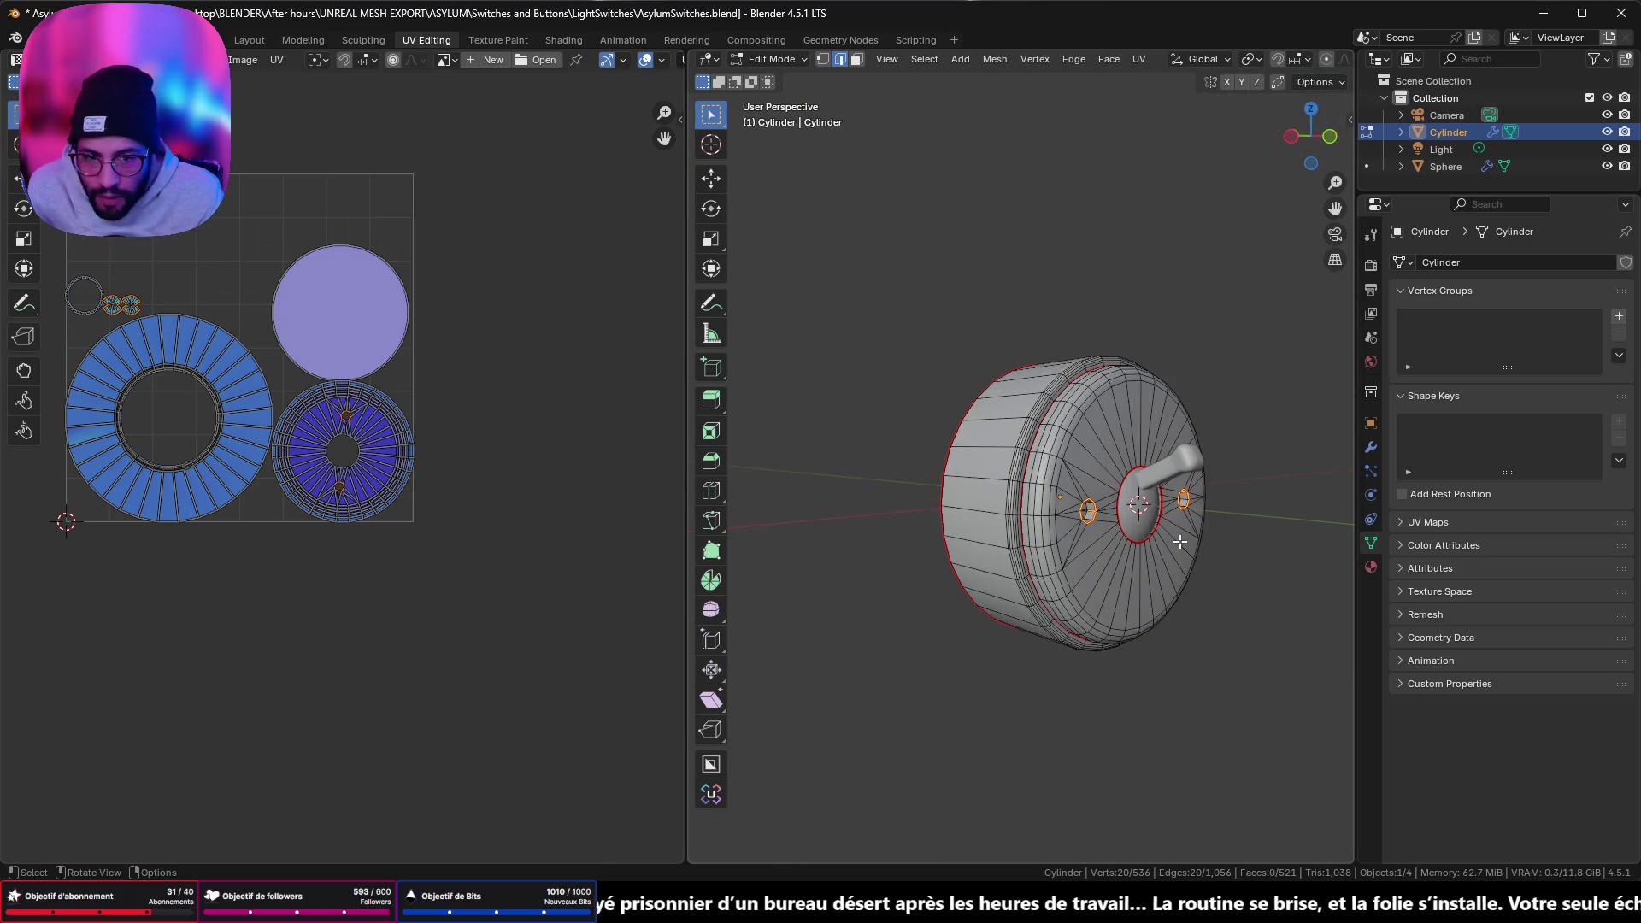
middle_click_drag(1085, 508, 1125, 520)
key("Tab")
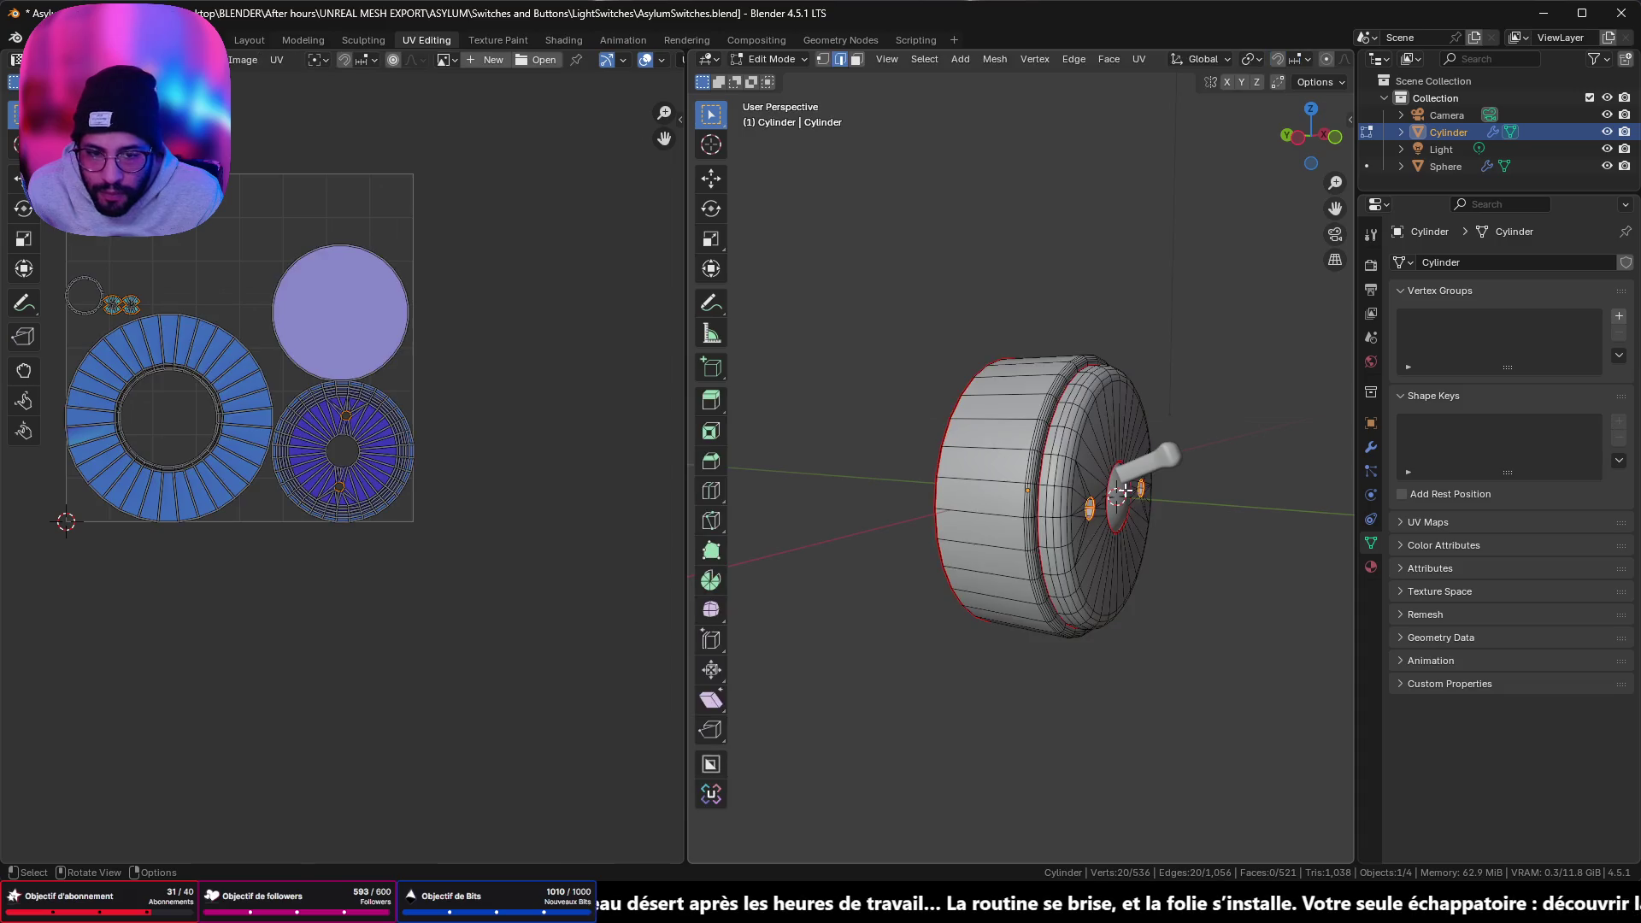
left_click_drag(874, 310, 1231, 650)
key("Tab")
mouse_move(1193, 615)
middle_mouse_down()
mouse_move(1111, 566)
mouse_move(1005, 535)
mouse_move(1169, 545)
middle_mouse_up()
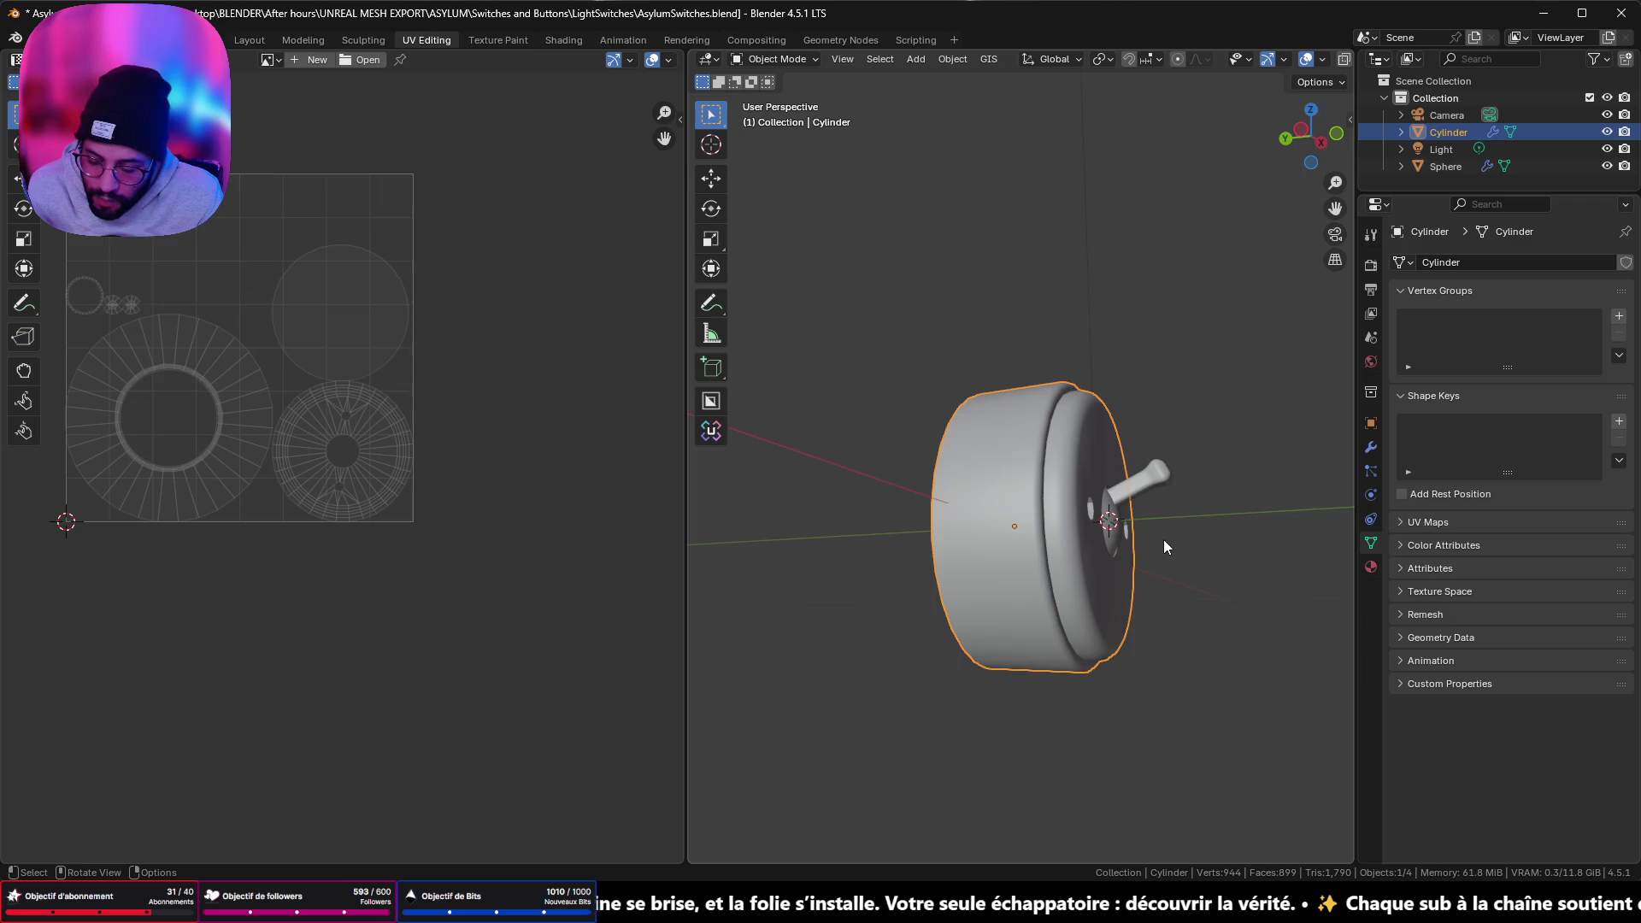
- Delete the Camera and Light objects from the scene via the Outliner
key("a")
left_click_drag(1448, 194, 1445, 453)
left_click(1425, 117)
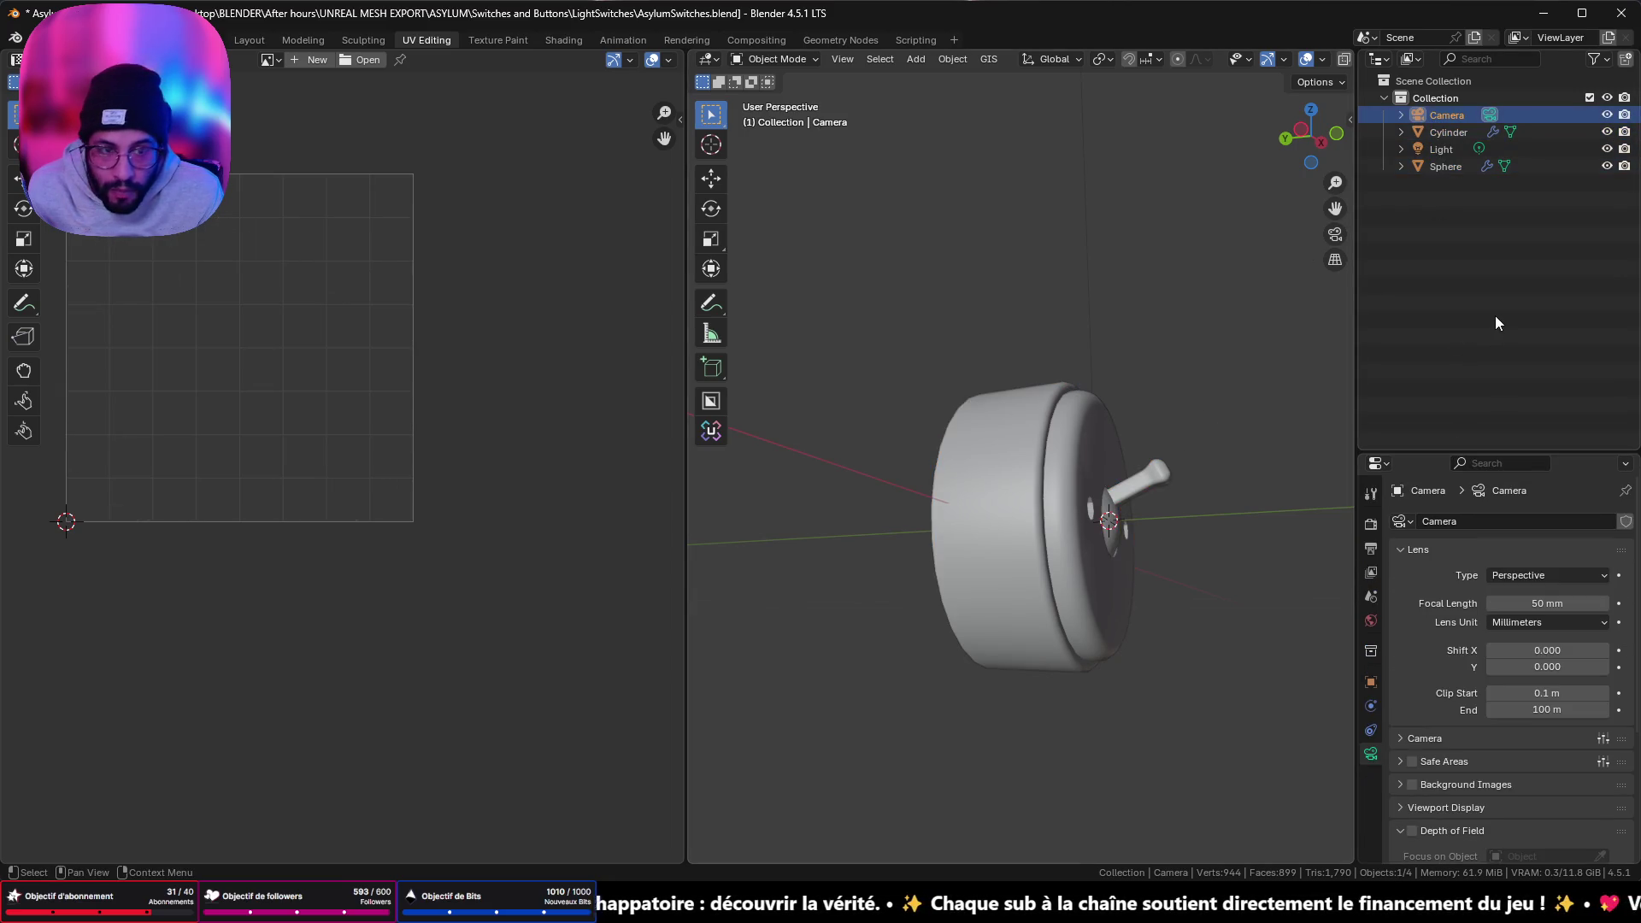
key("Delete")
left_click(1446, 149)
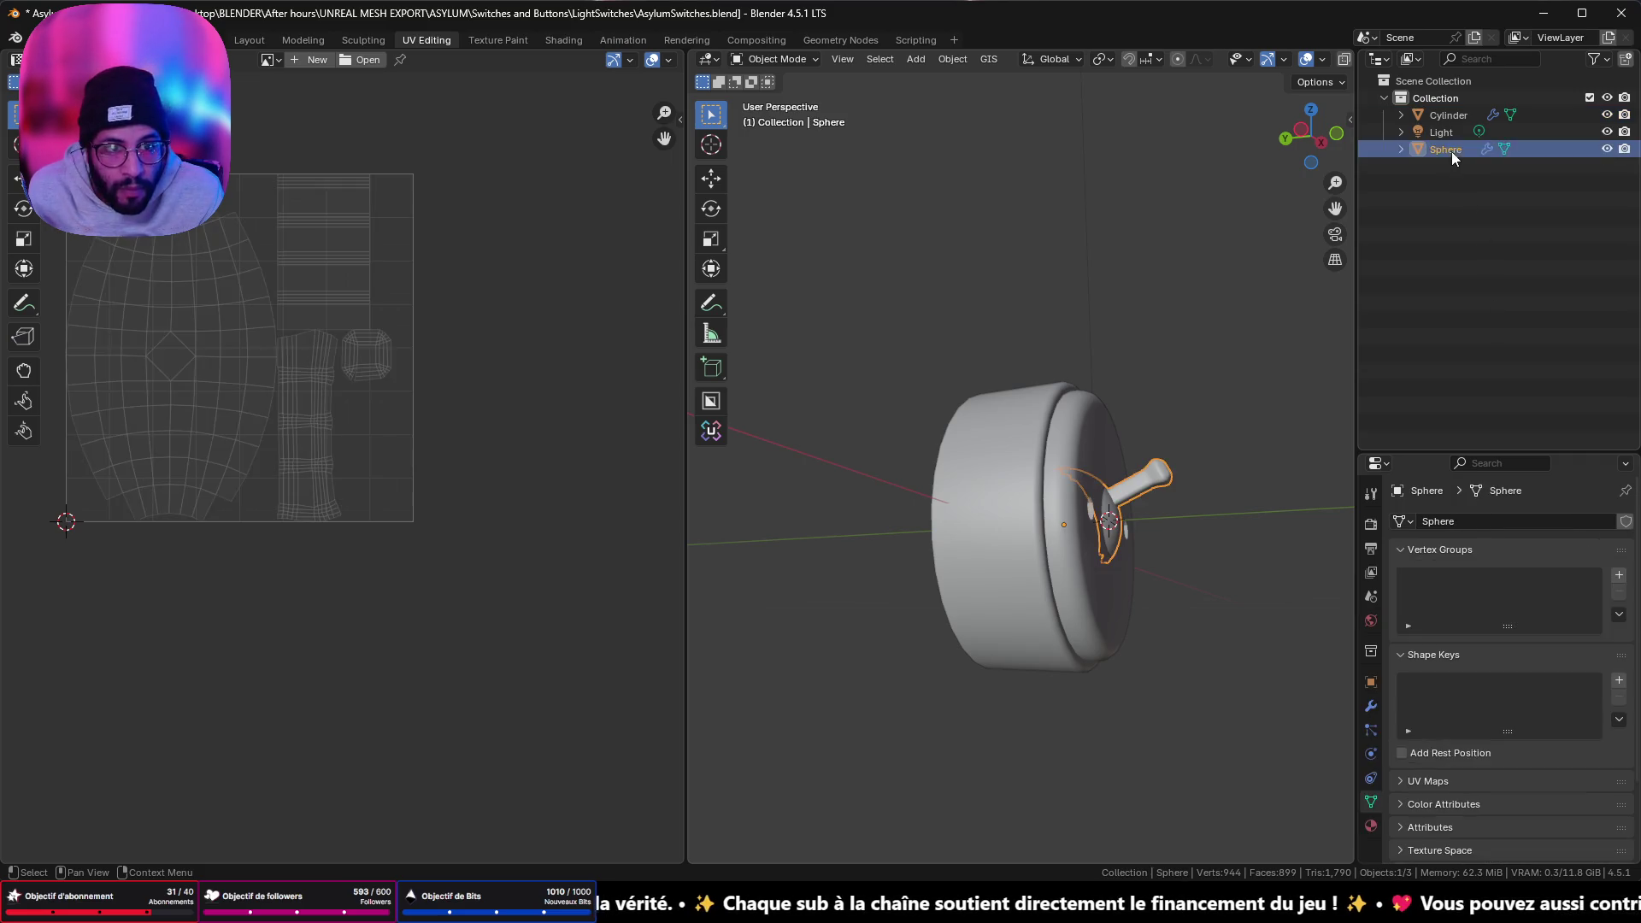
left_click(1443, 132)
key("Delete")
left_click_drag(861, 352, 1176, 671)
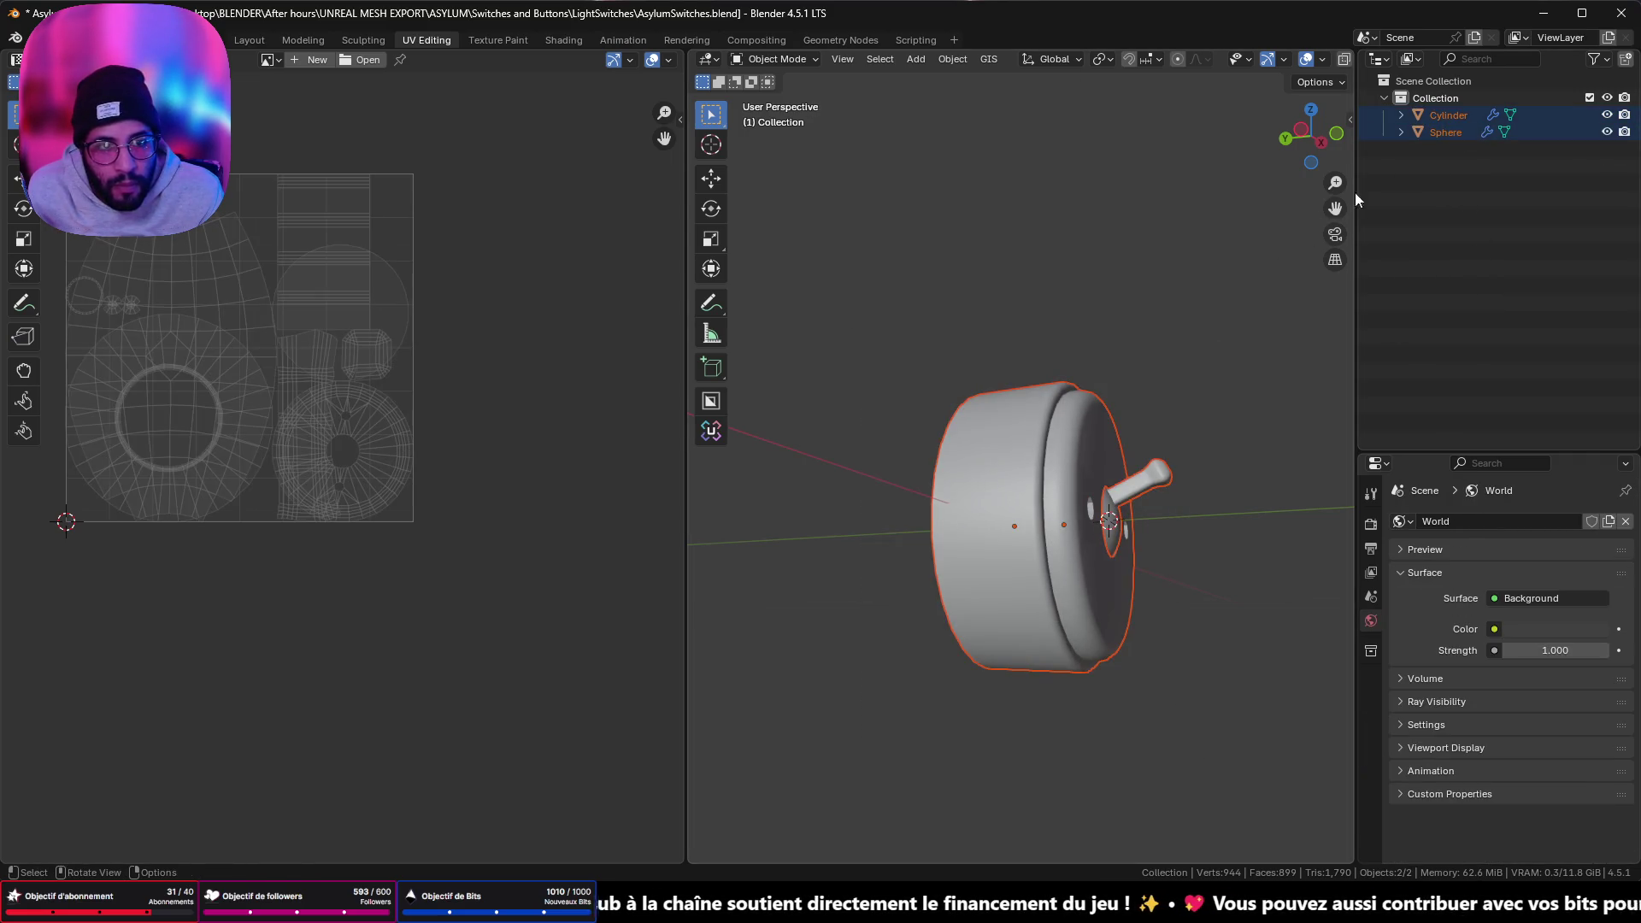
- Rename Cylinder to 'Base' and Sphere to 'Switch', then open both in Edit Mode
double_click(1438, 116)
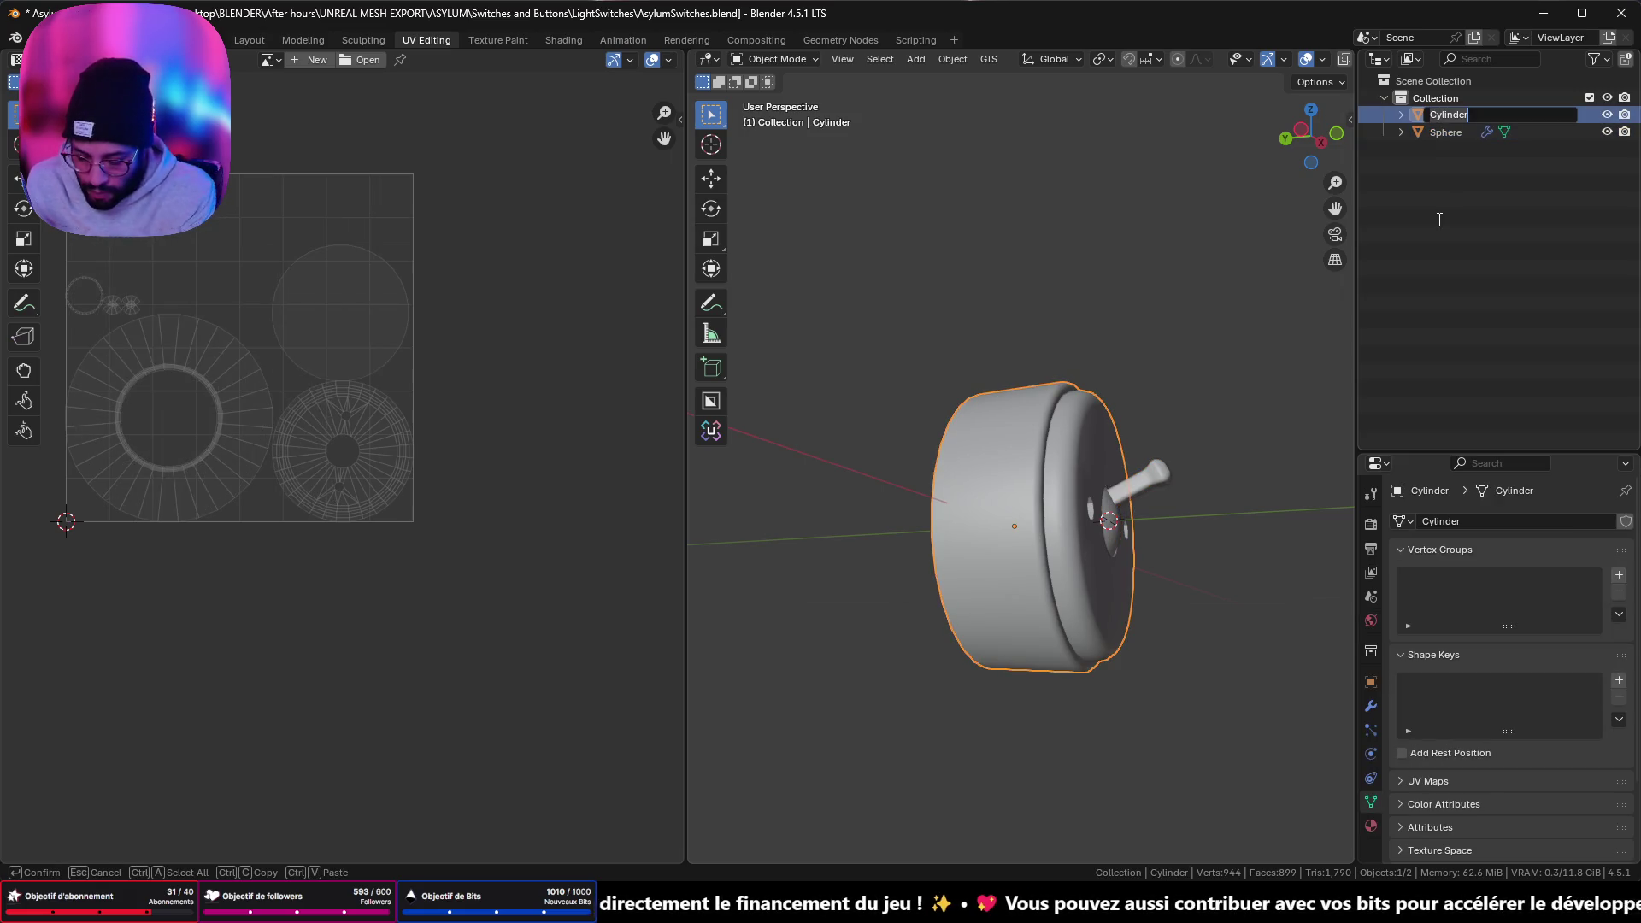
type("Base")
key("Return")
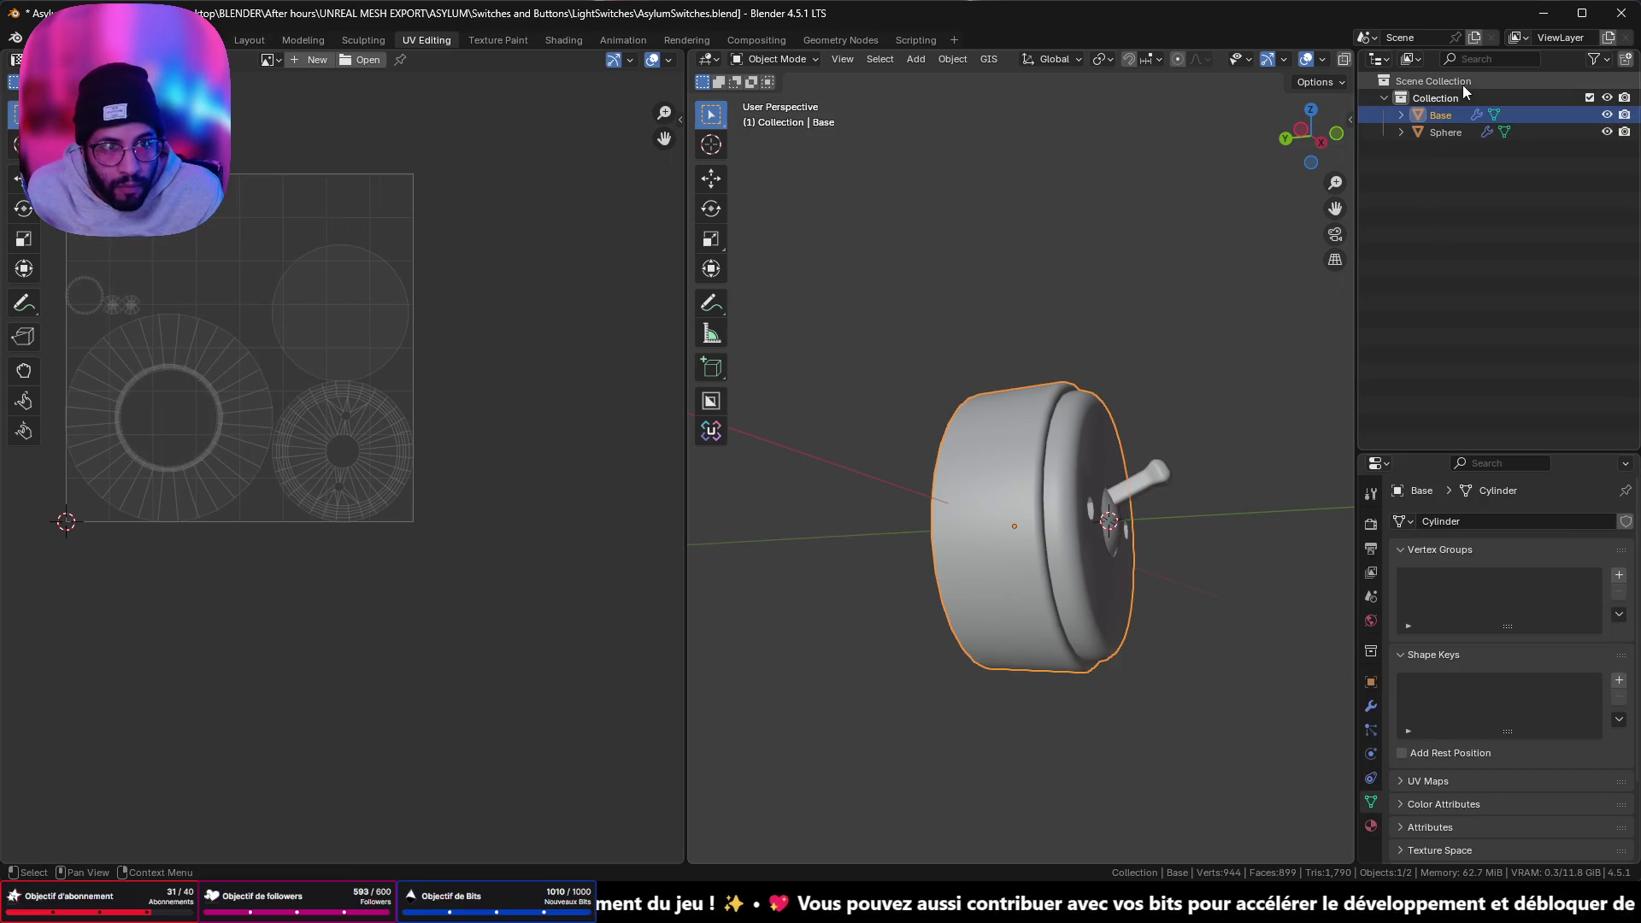
double_click(1445, 132)
type("Switch")
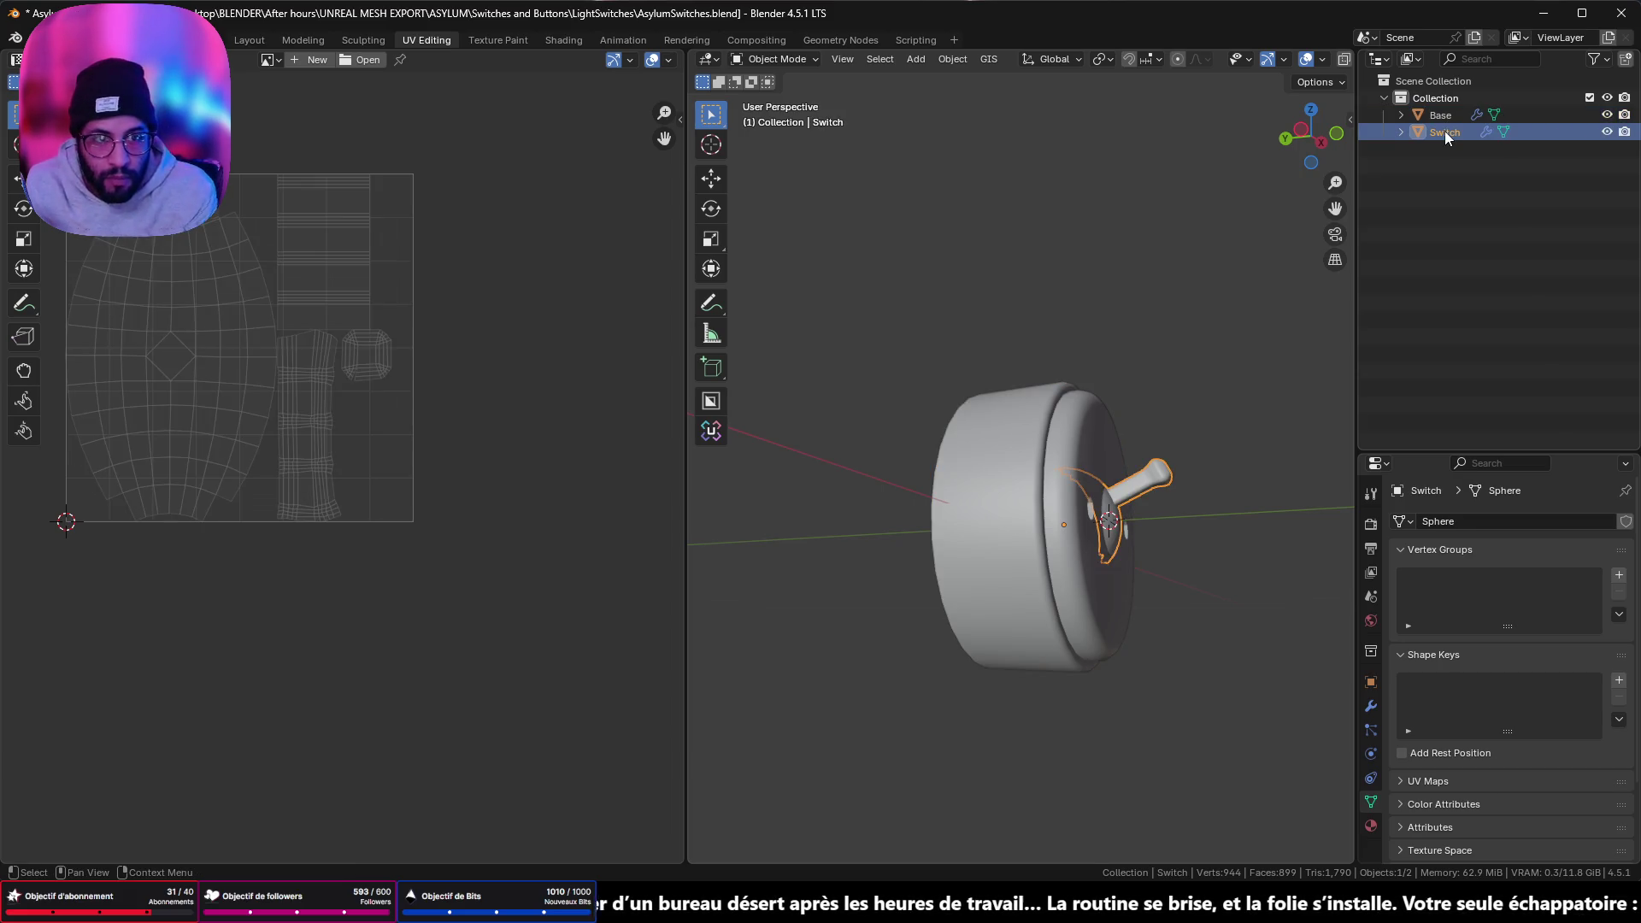
key("Return")
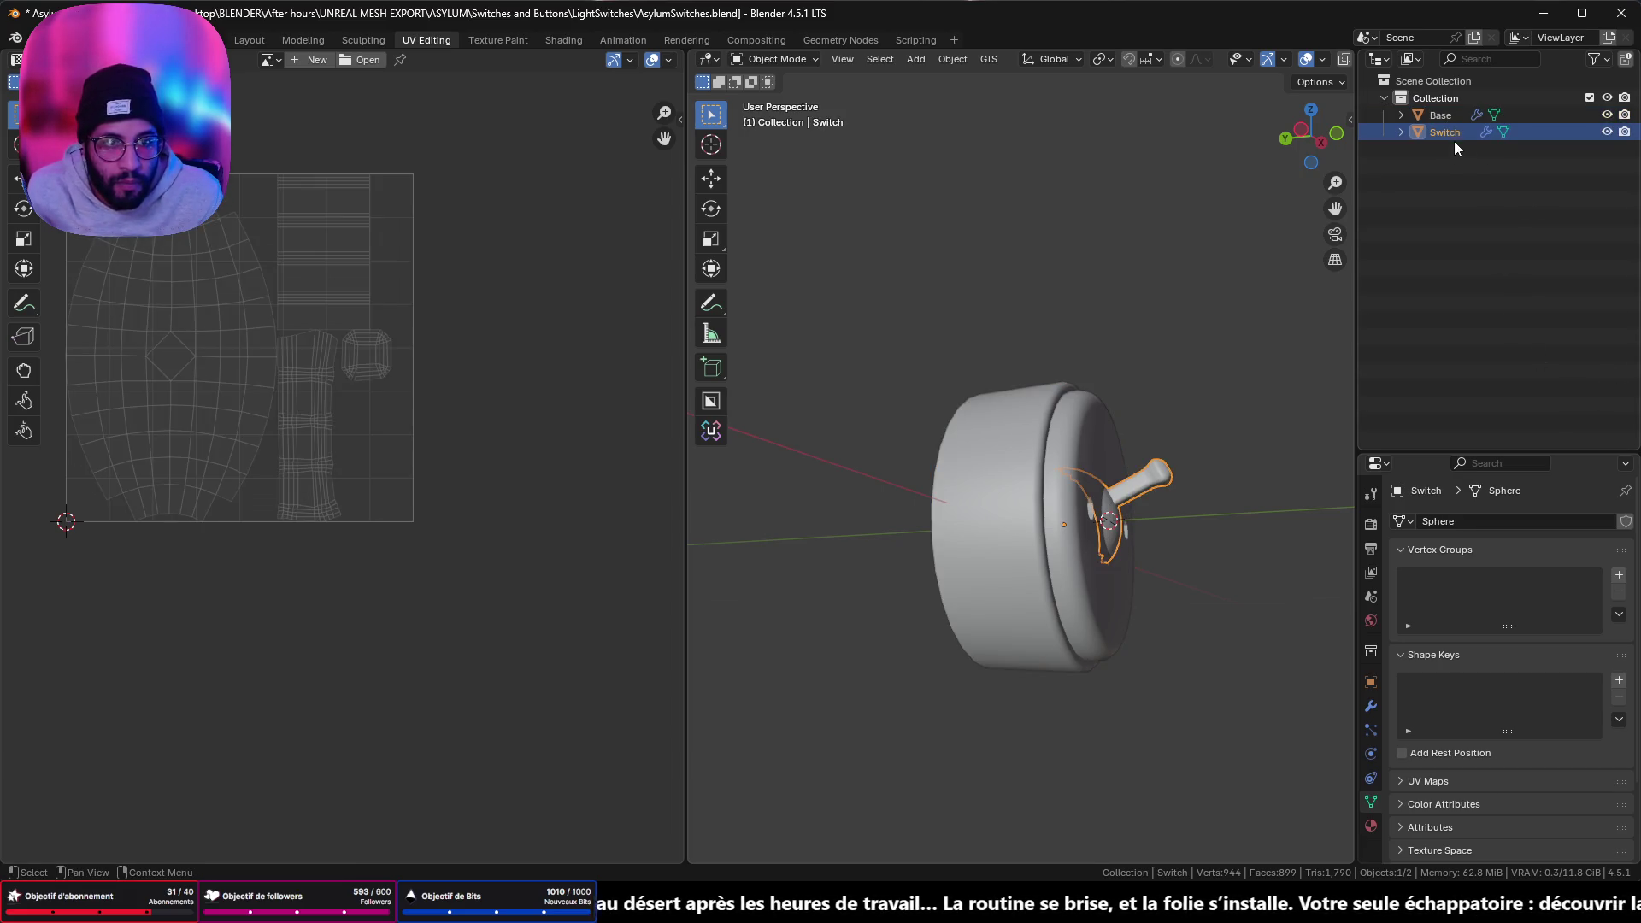
mouse_move(1069, 381)
middle_mouse_down()
mouse_move(1089, 371)
mouse_move(1185, 453)
middle_mouse_up()
key("a")
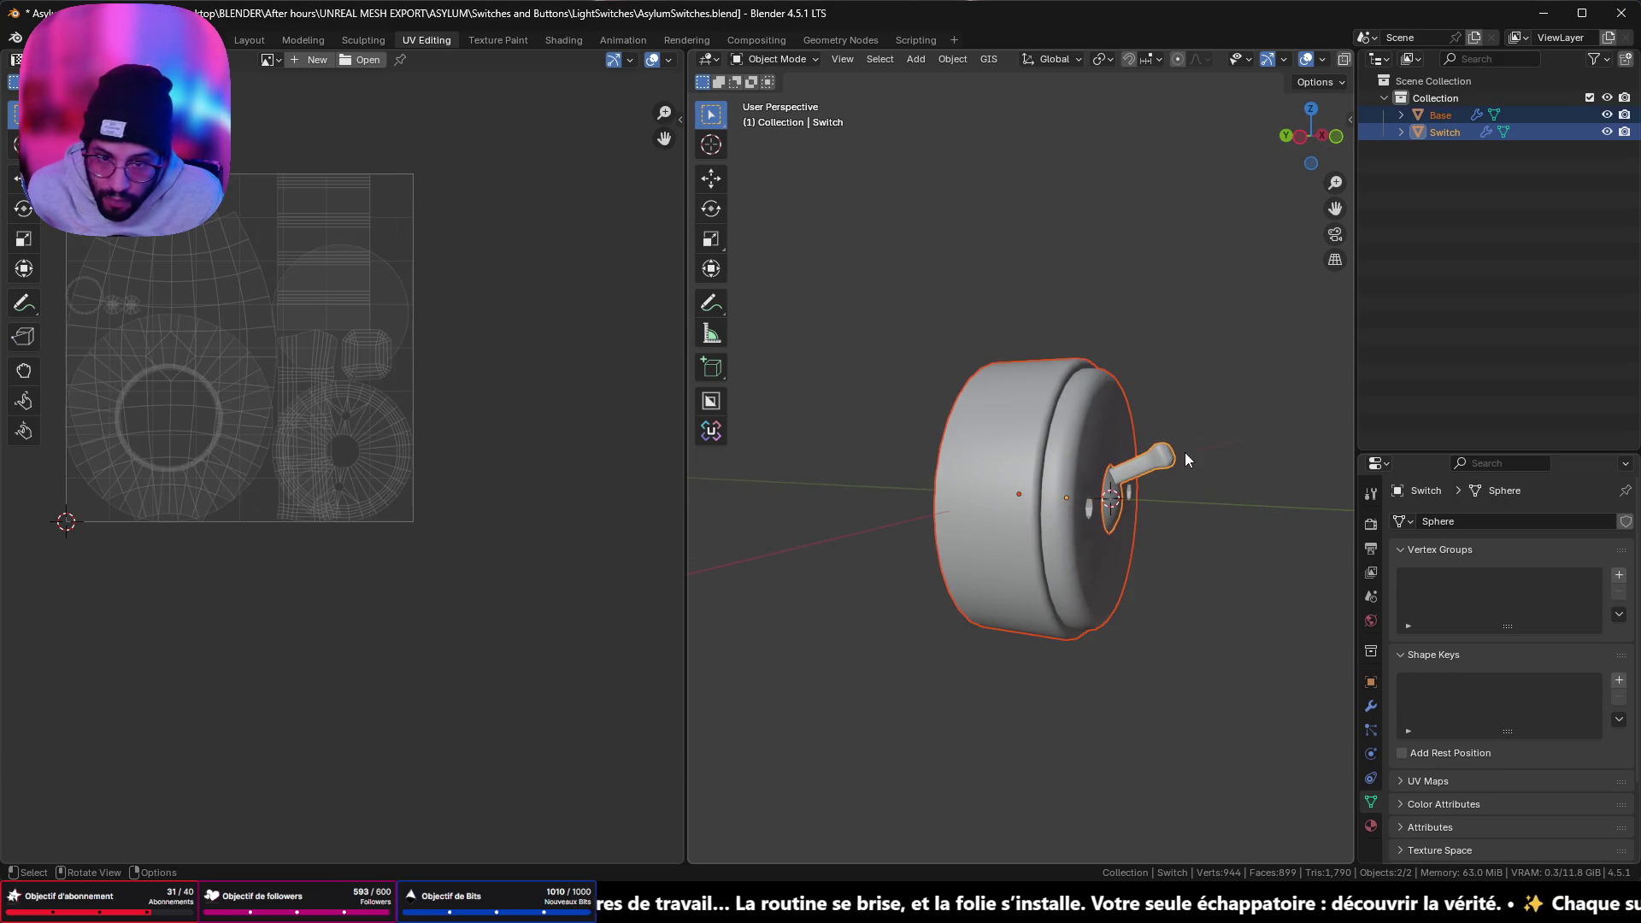
key("Tab")
- Select all faces of Base and Switch and unwrap them into new UV islands
key("a")
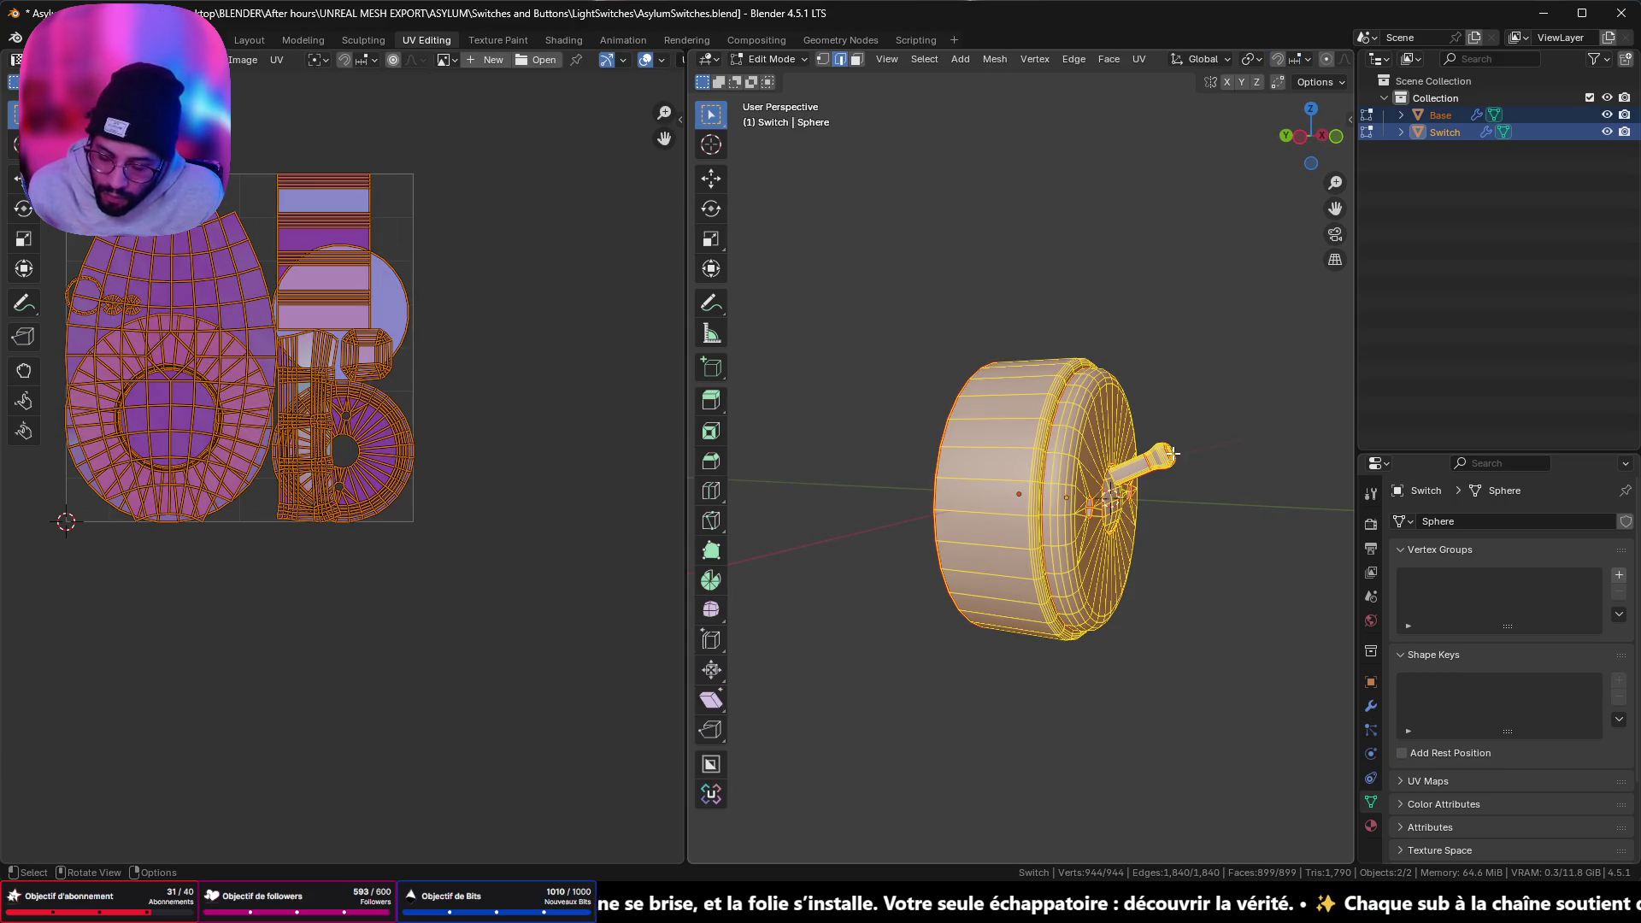
key("u")
left_click(1173, 454)
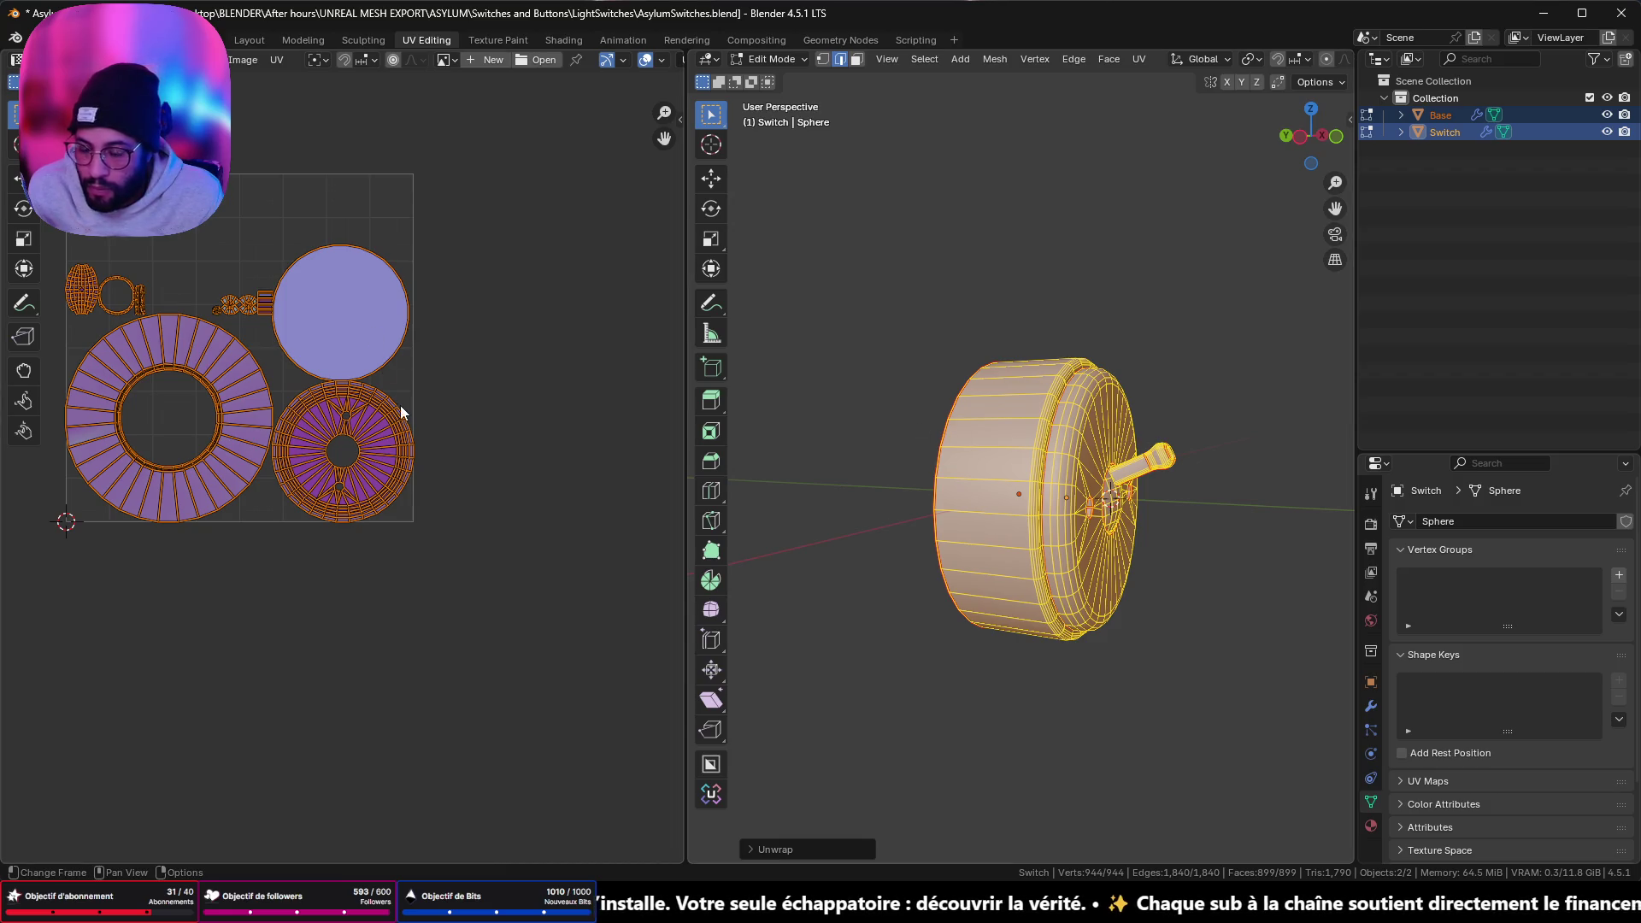
- Pack the UV islands with Unwrella using an island padding of 8
key("n")
left_click(675, 287)
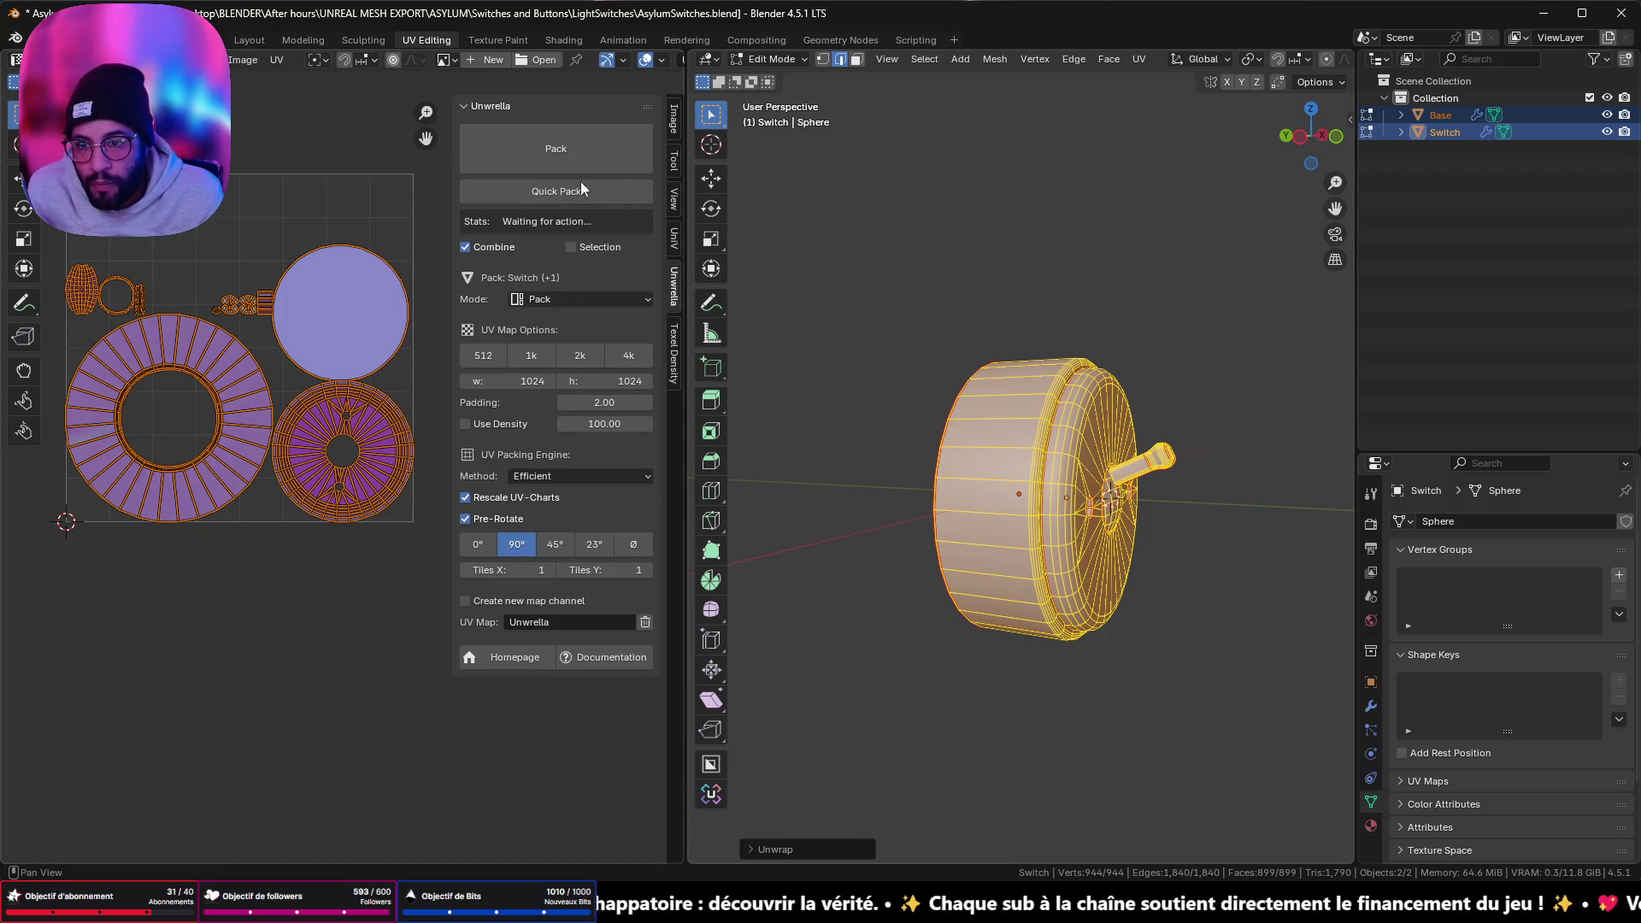
left_click(540, 155)
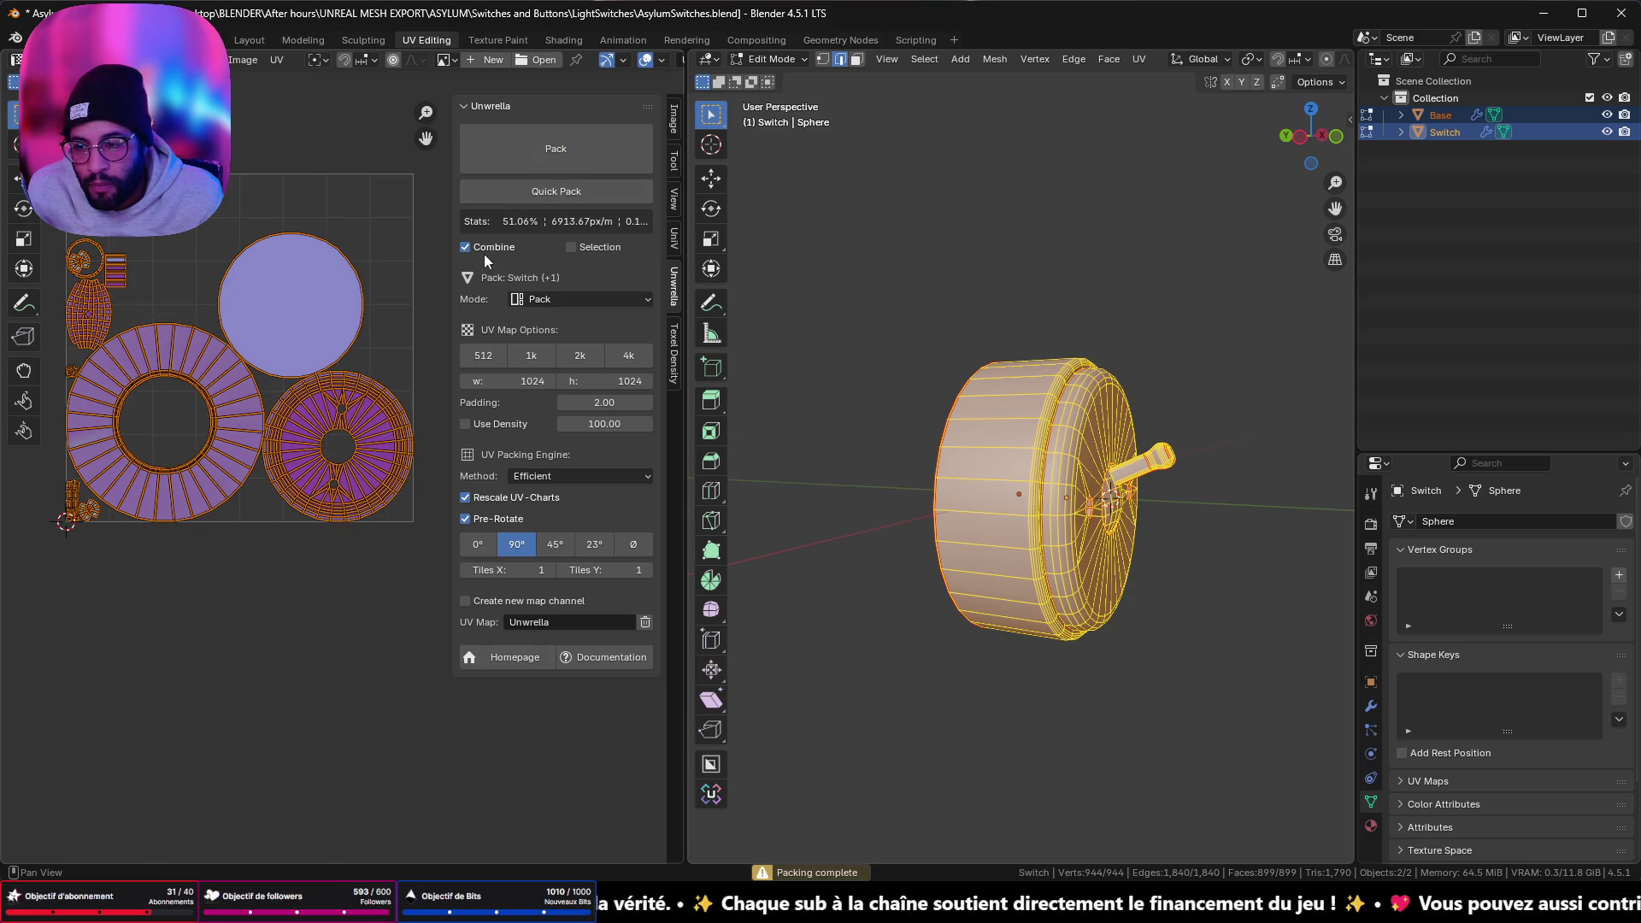
left_click(604, 401)
type("8")
key("Return")
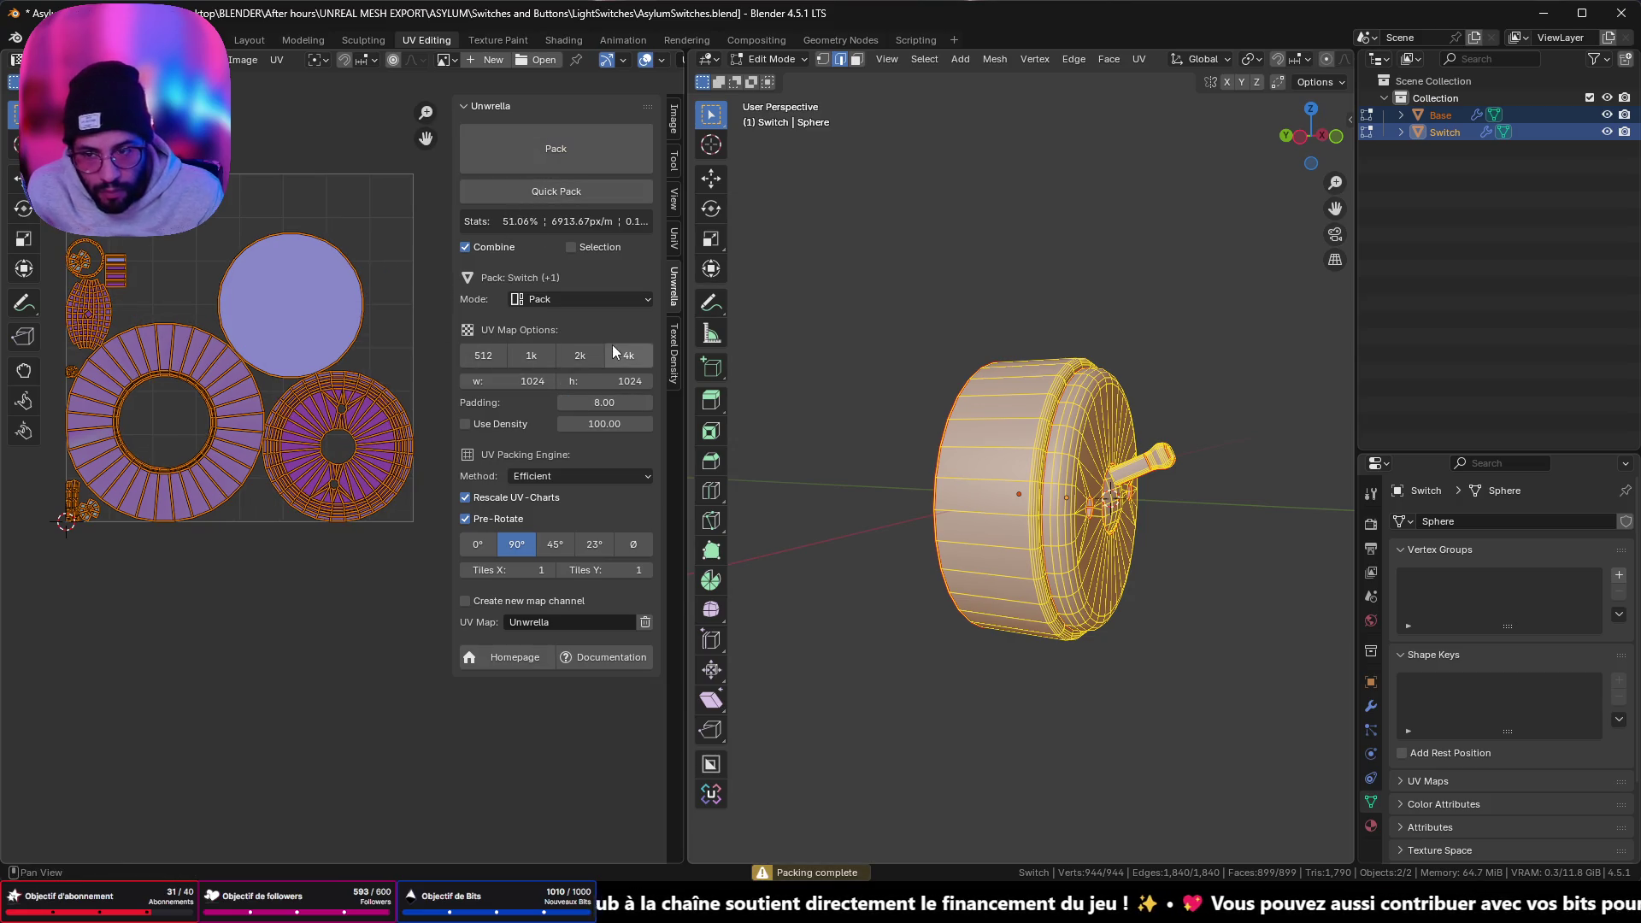
left_click(526, 147)
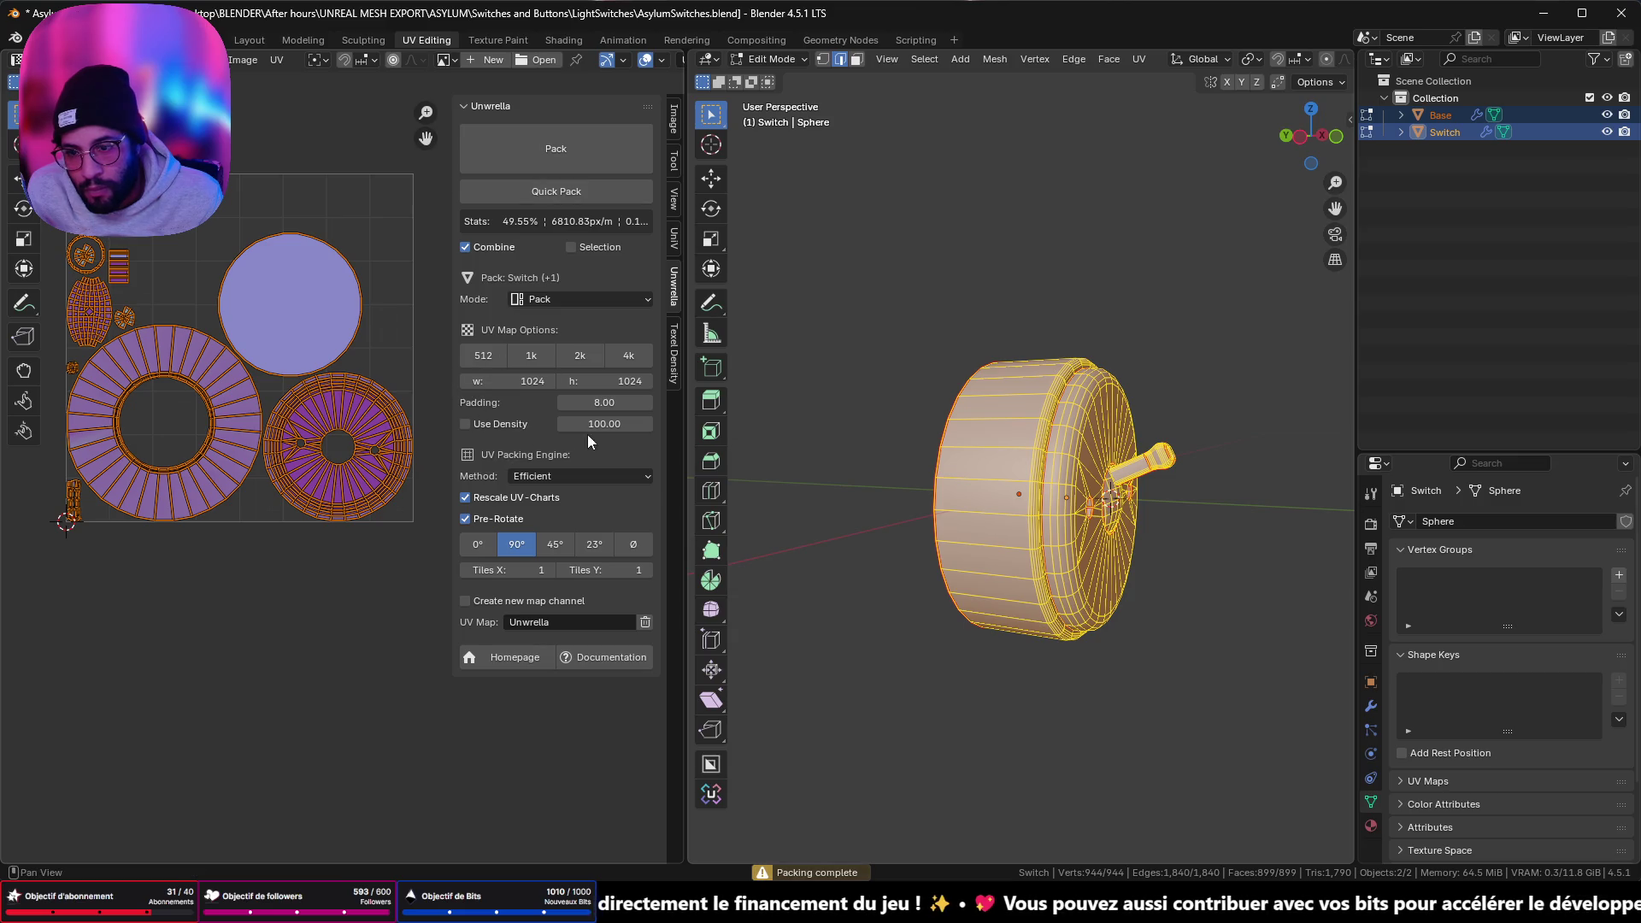
left_click(677, 362)
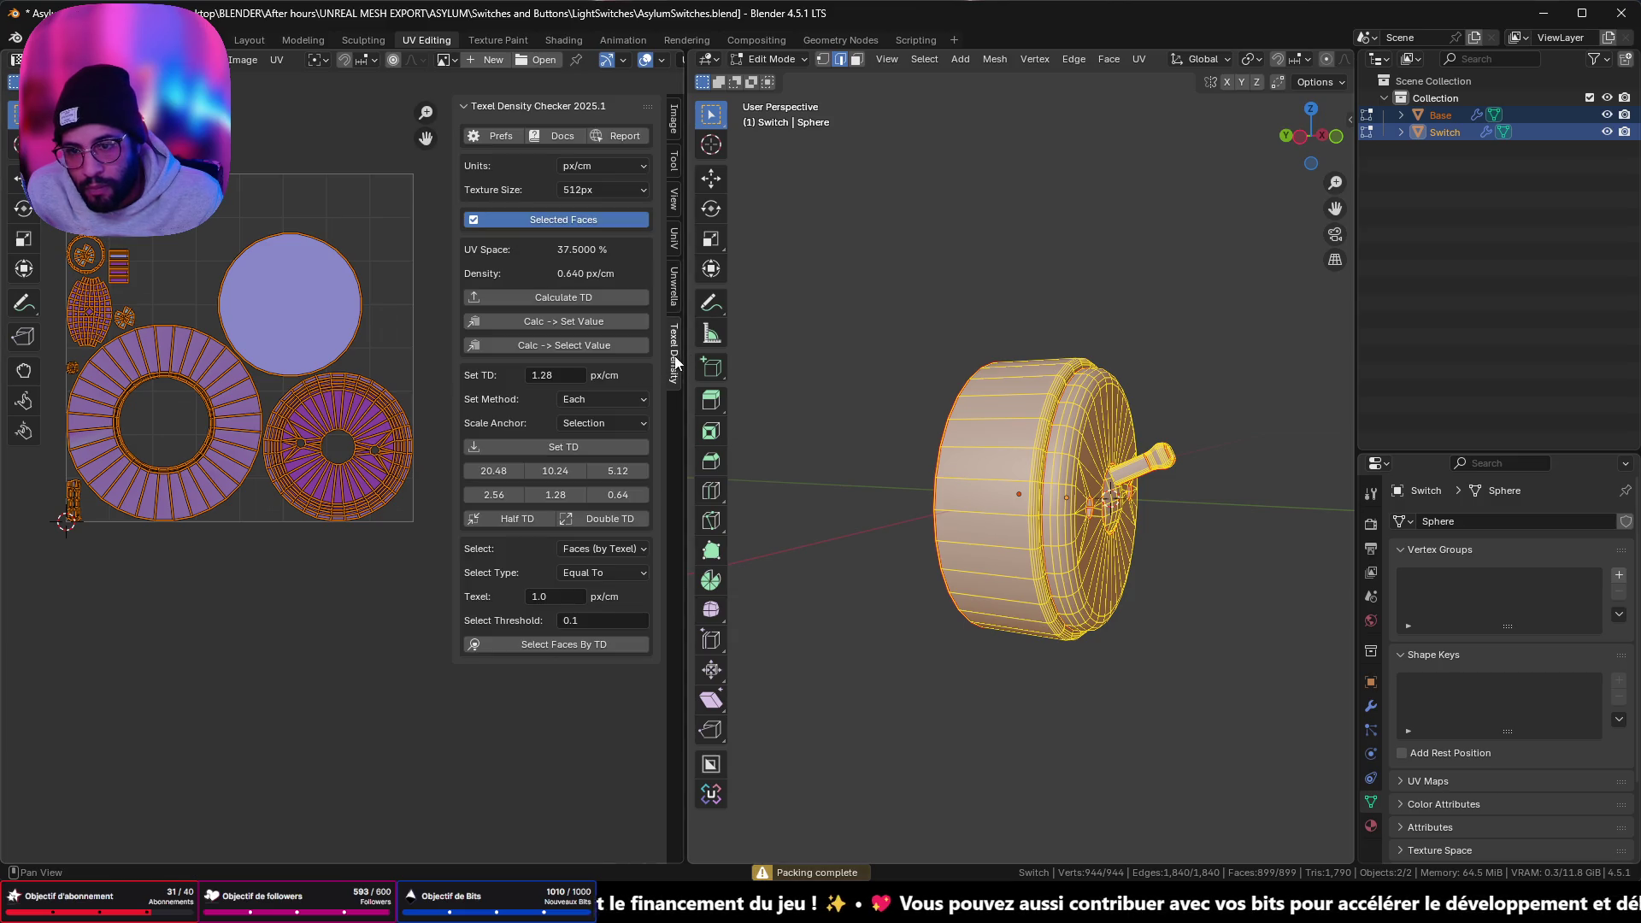
- Try 1024px and 512px texture sizes, then set the Texel Density texture size to Custom
left_click(588, 191)
left_click(587, 229)
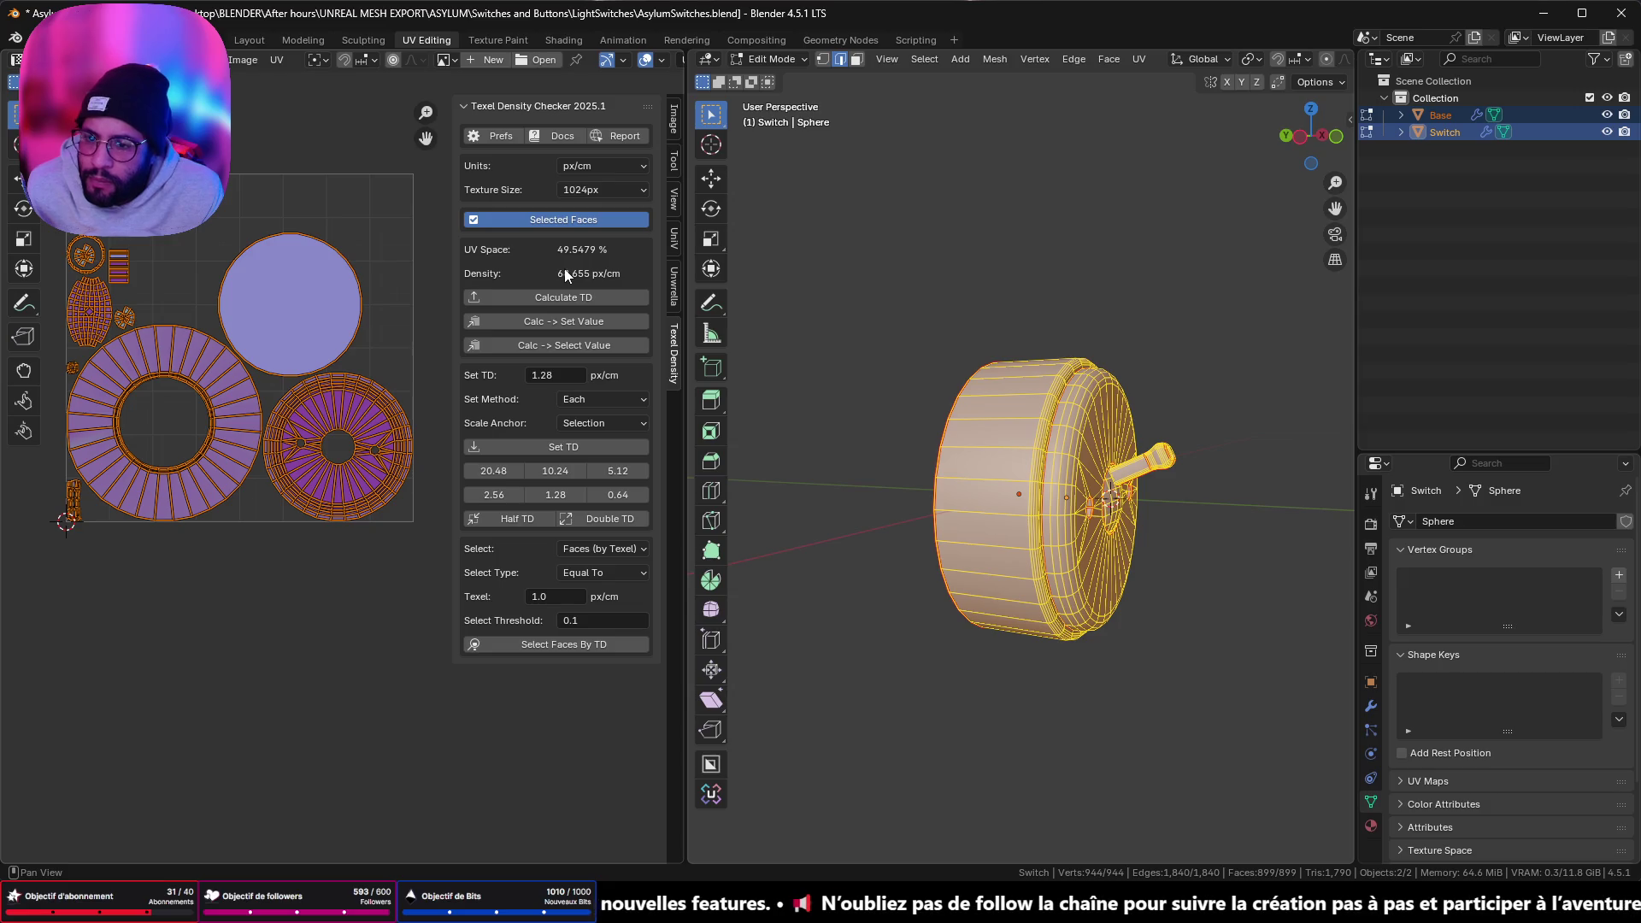
left_click(592, 194)
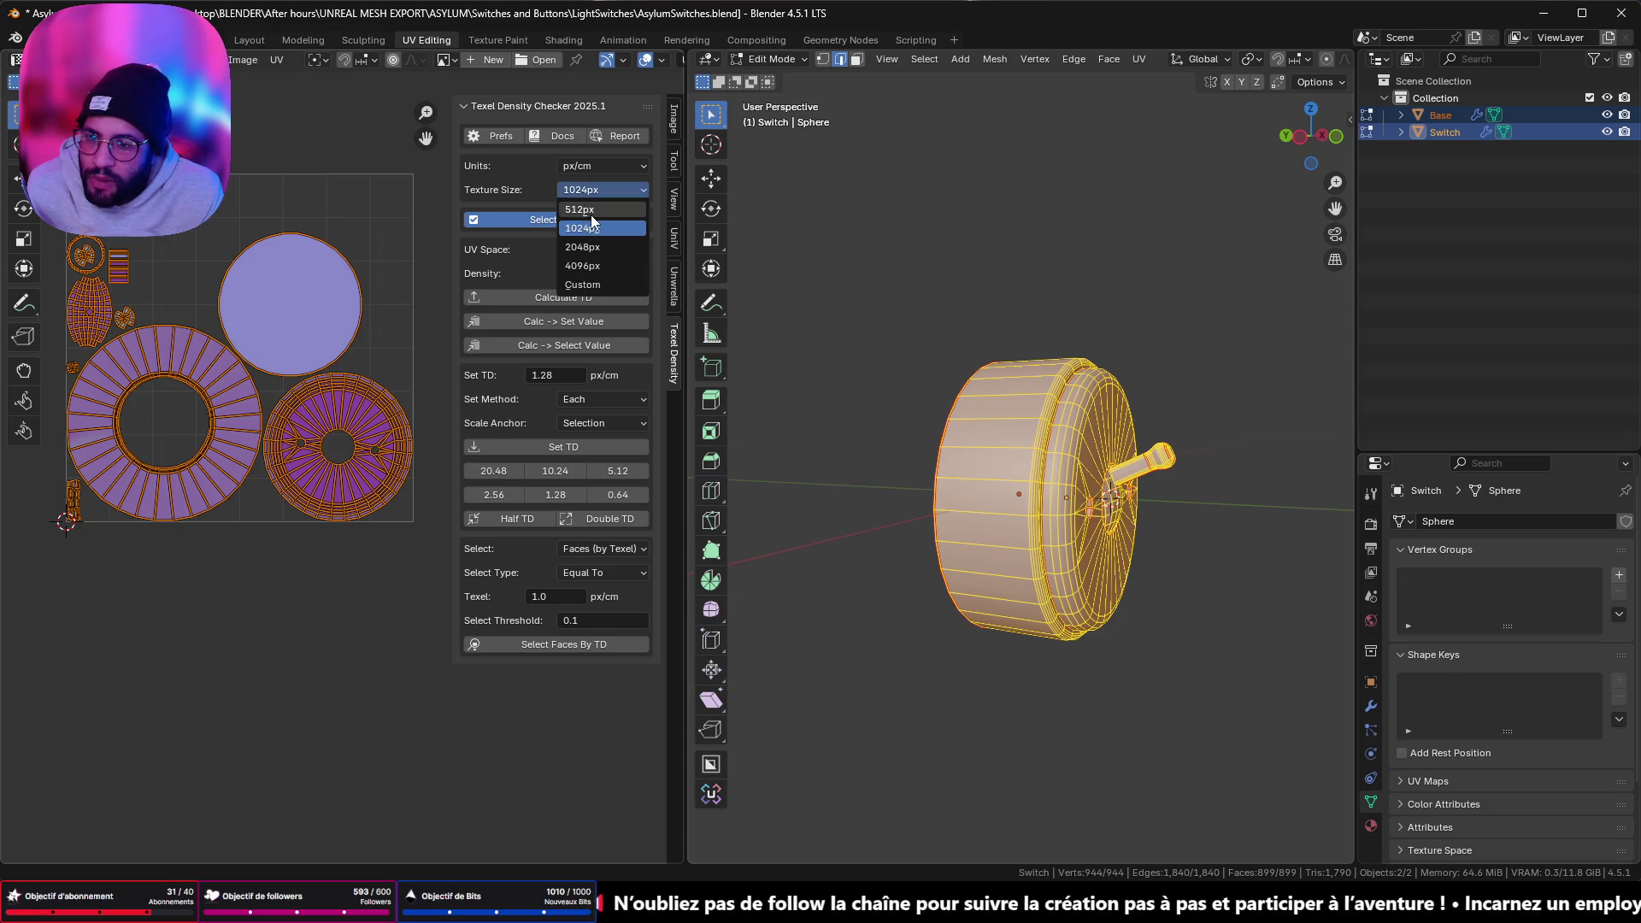
left_click(603, 217)
left_click(606, 189)
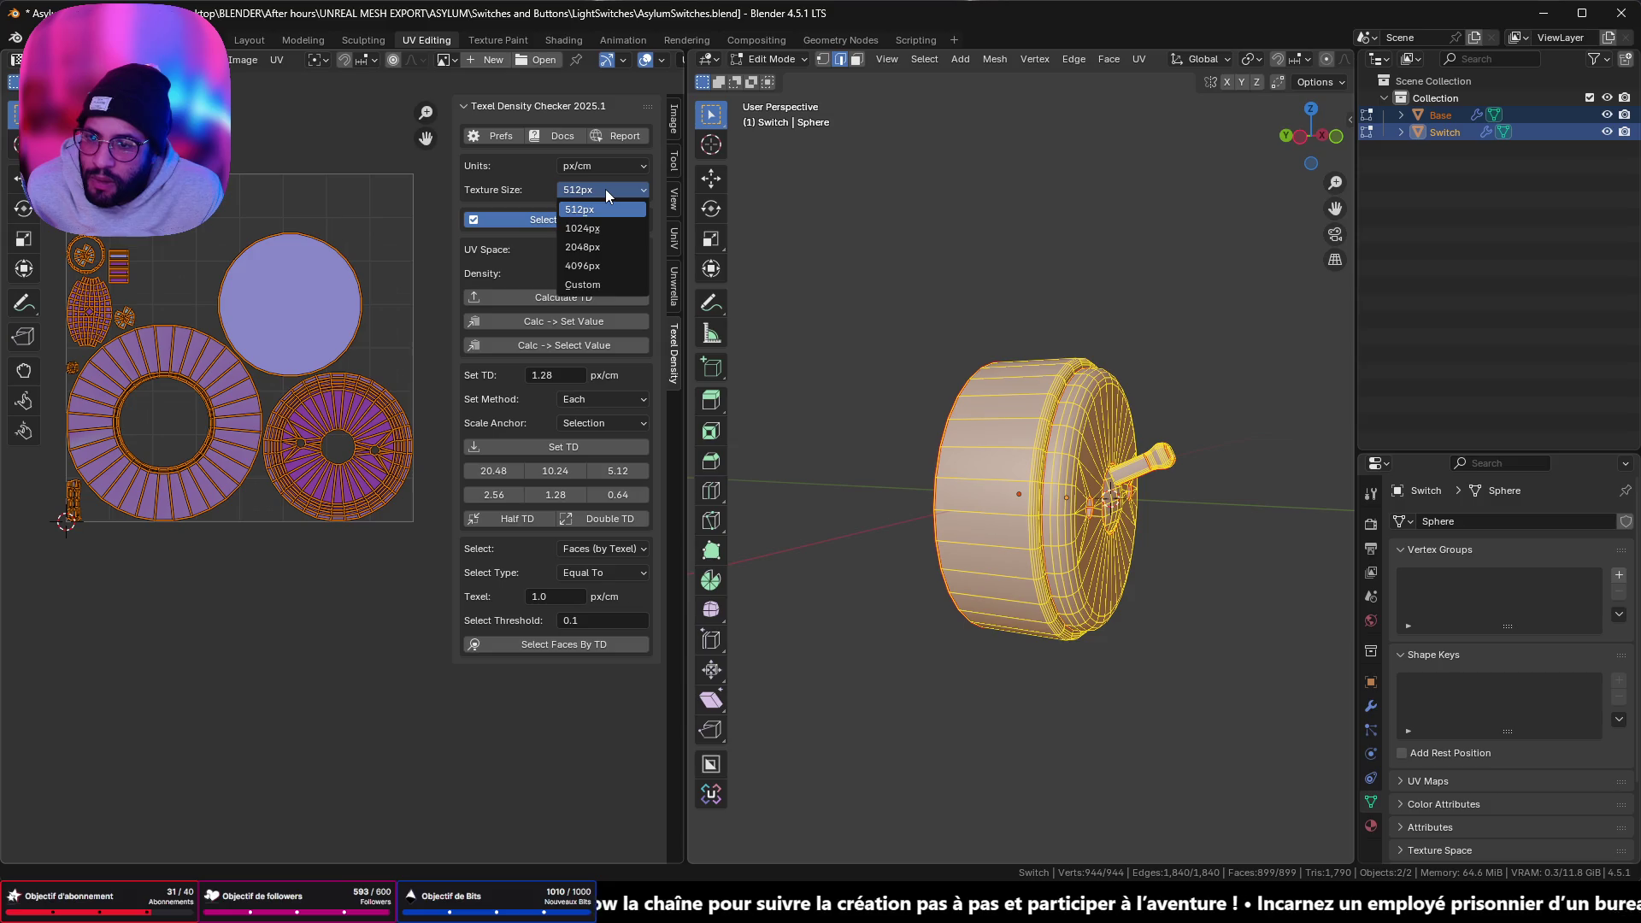
left_click(598, 166)
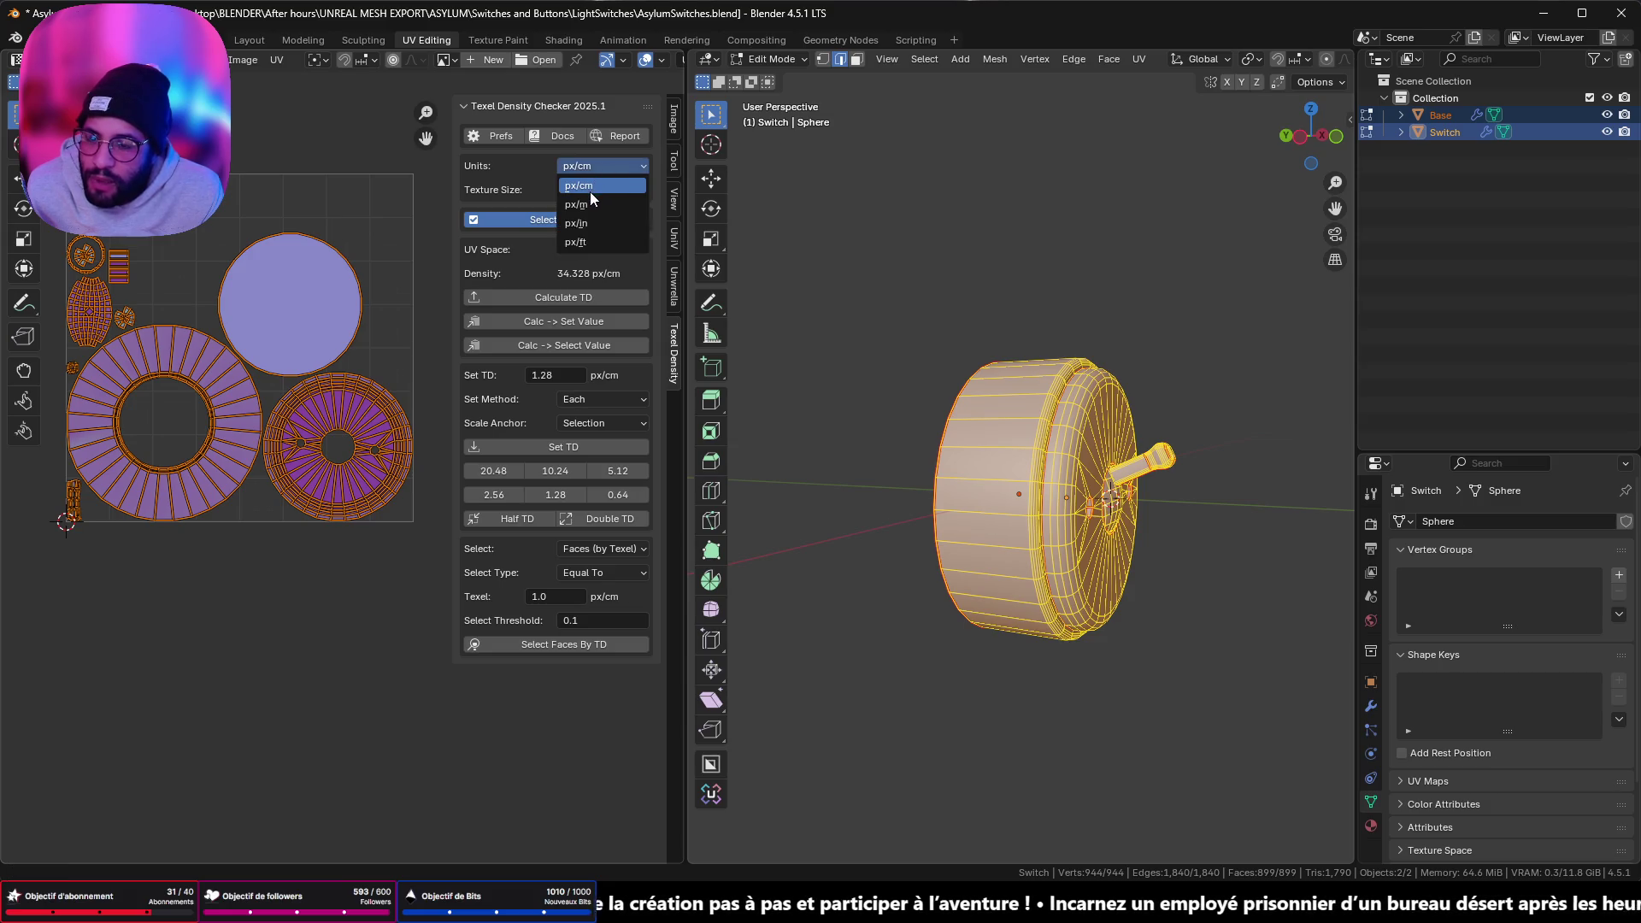
left_click(579, 167)
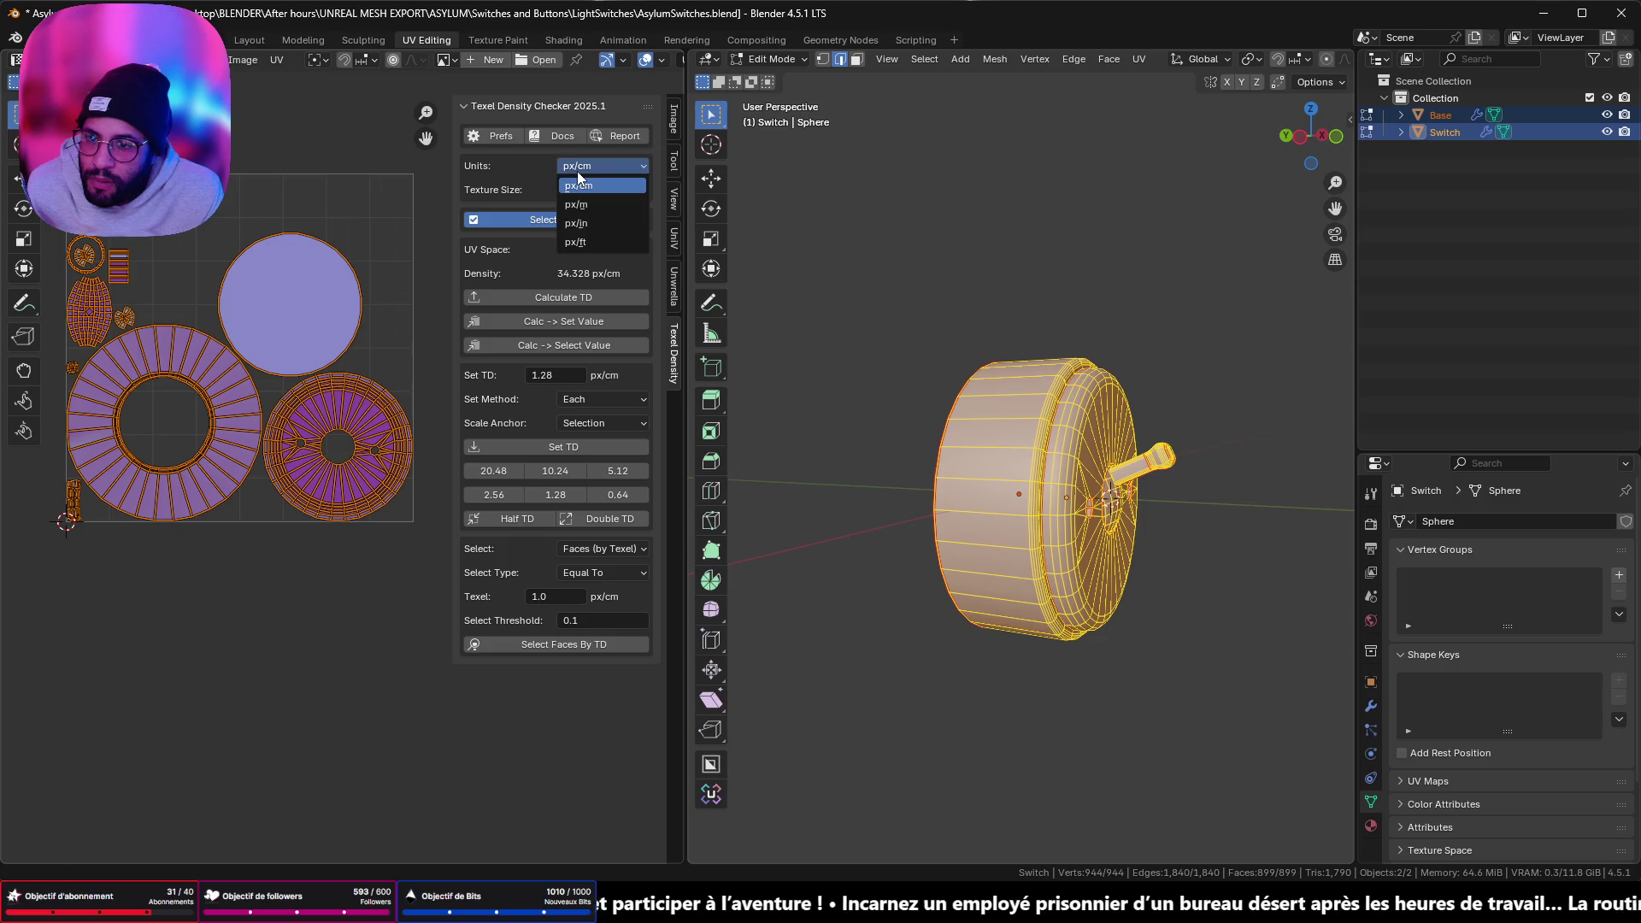
left_click(598, 190)
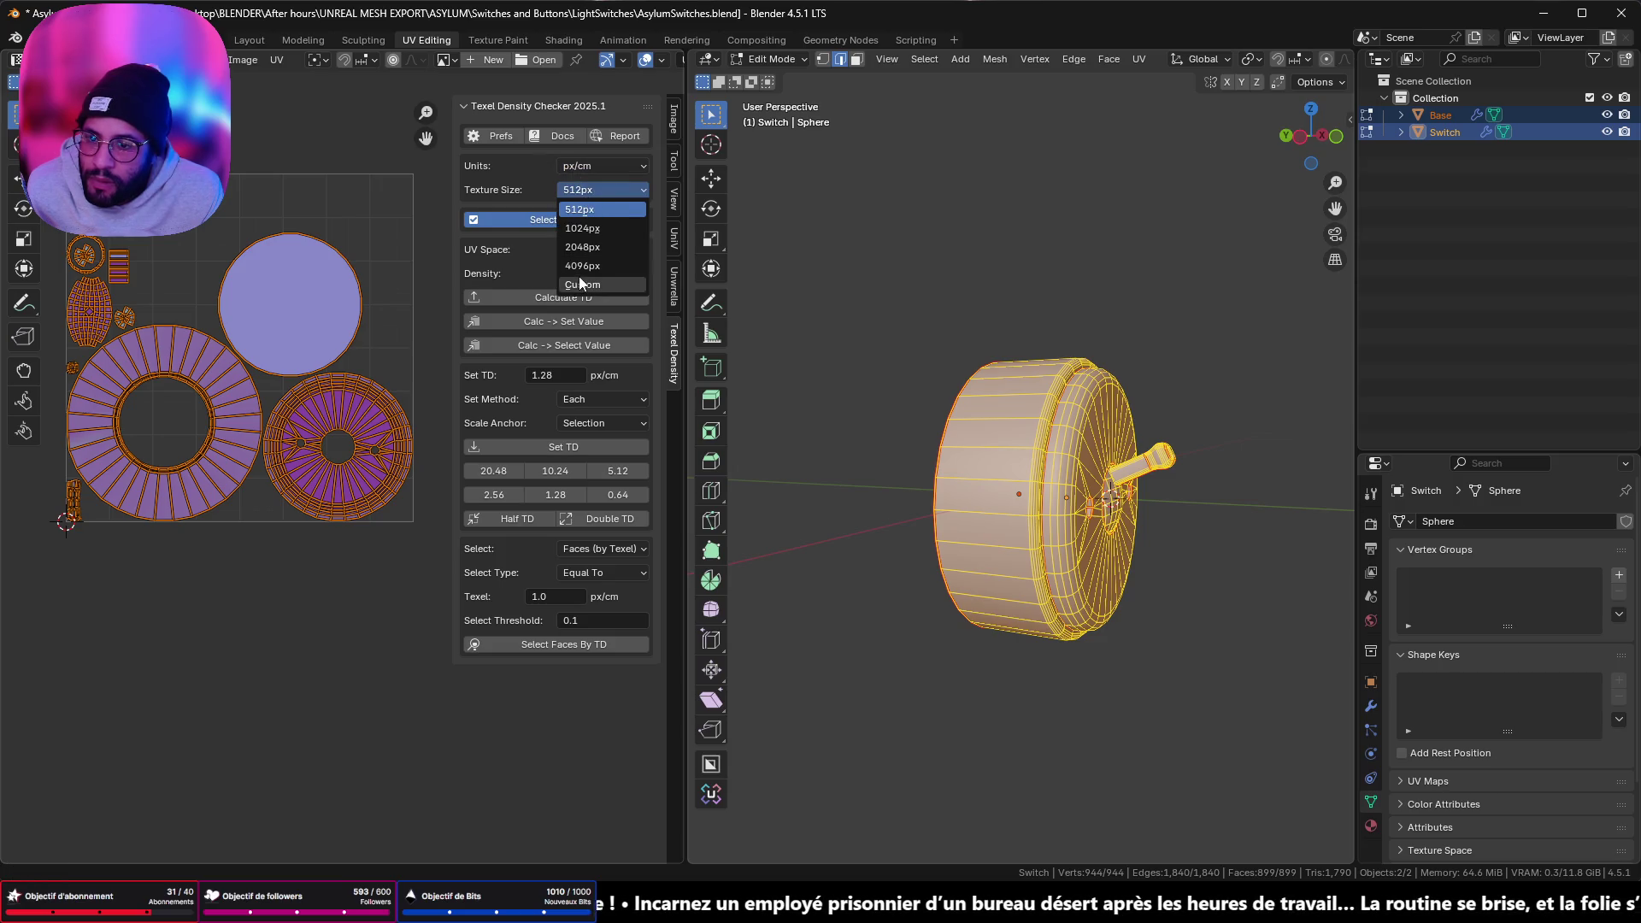
left_click(584, 286)
- Enter a custom texture width and height of 256, then return to Unwrella
left_click(567, 213)
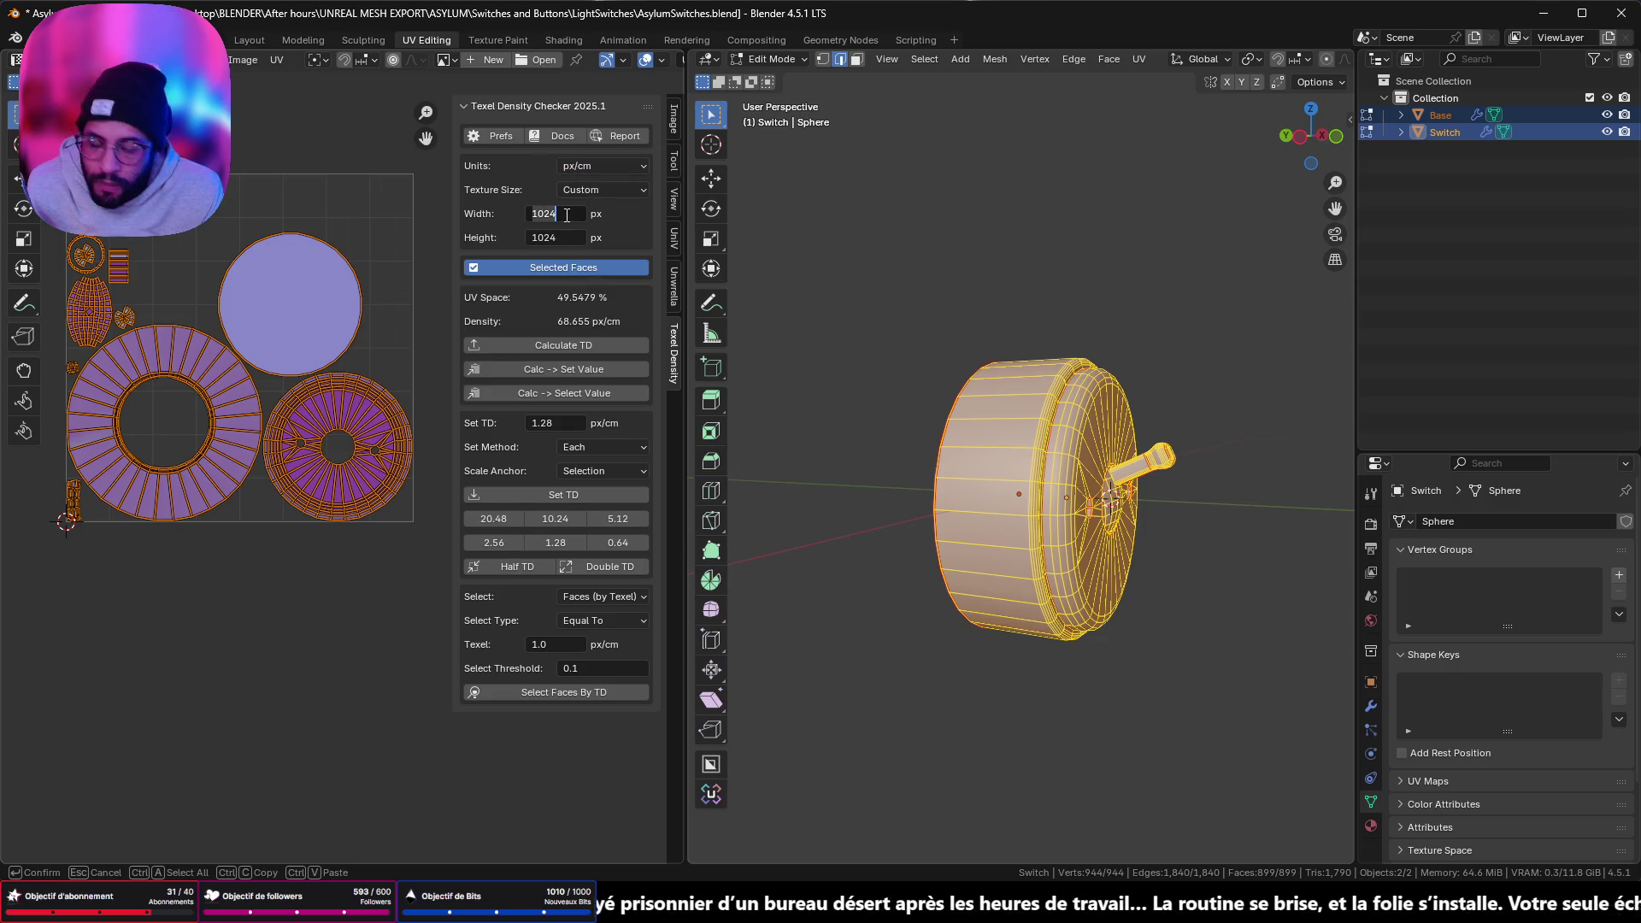
type("23")
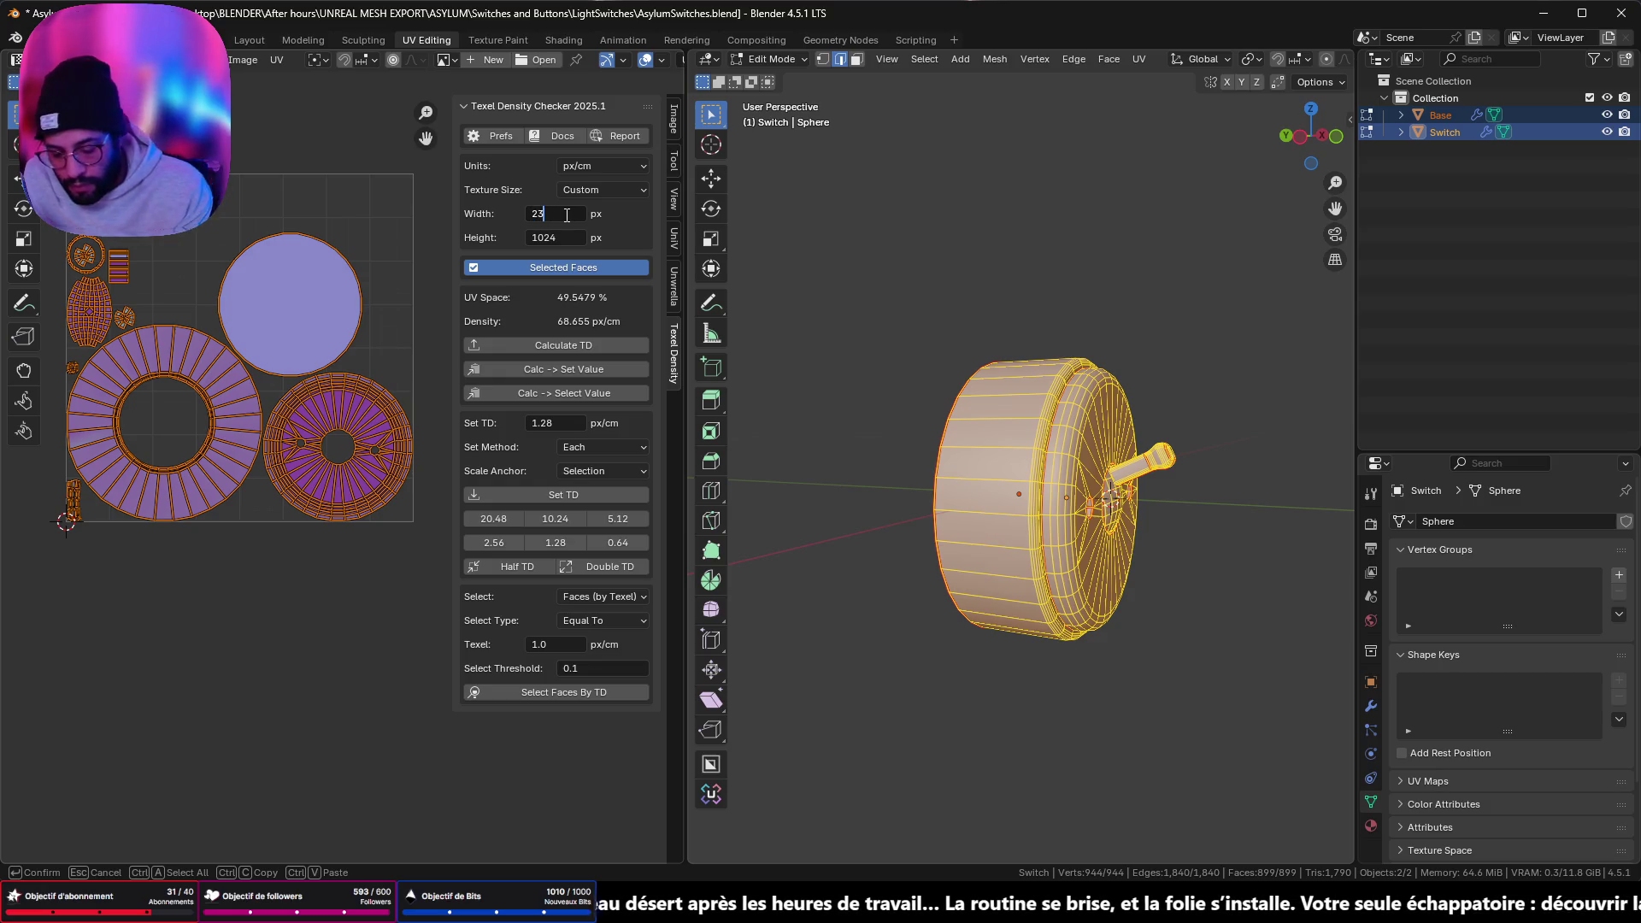
key("BackSpace")
type("56")
key("Tab")
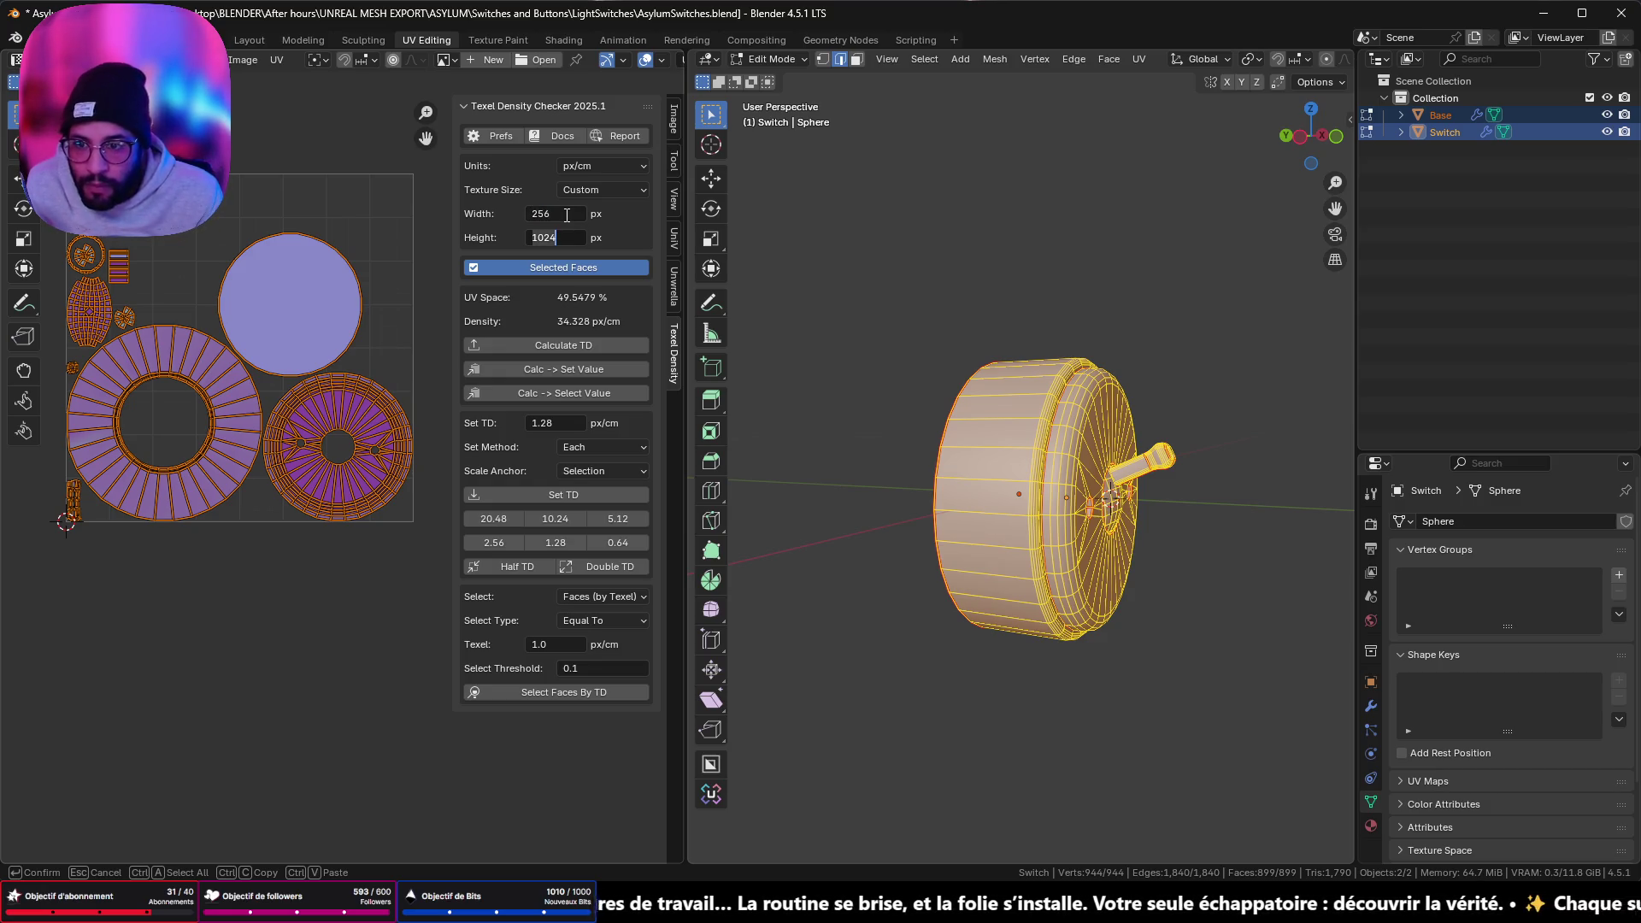
type("256")
key("Return")
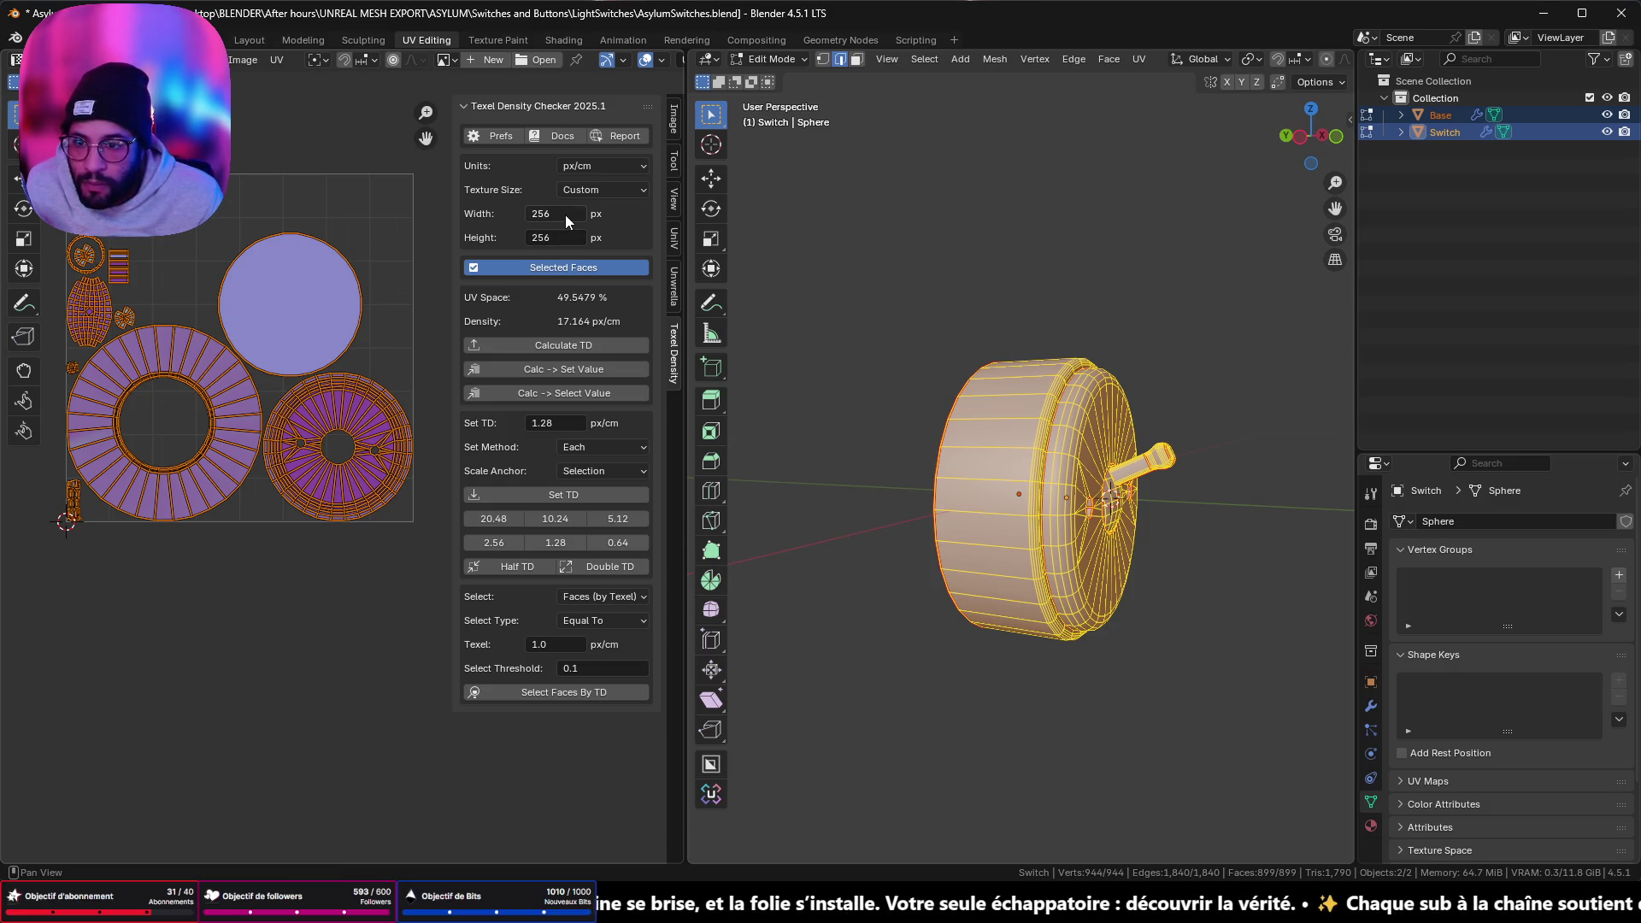
left_click(675, 295)
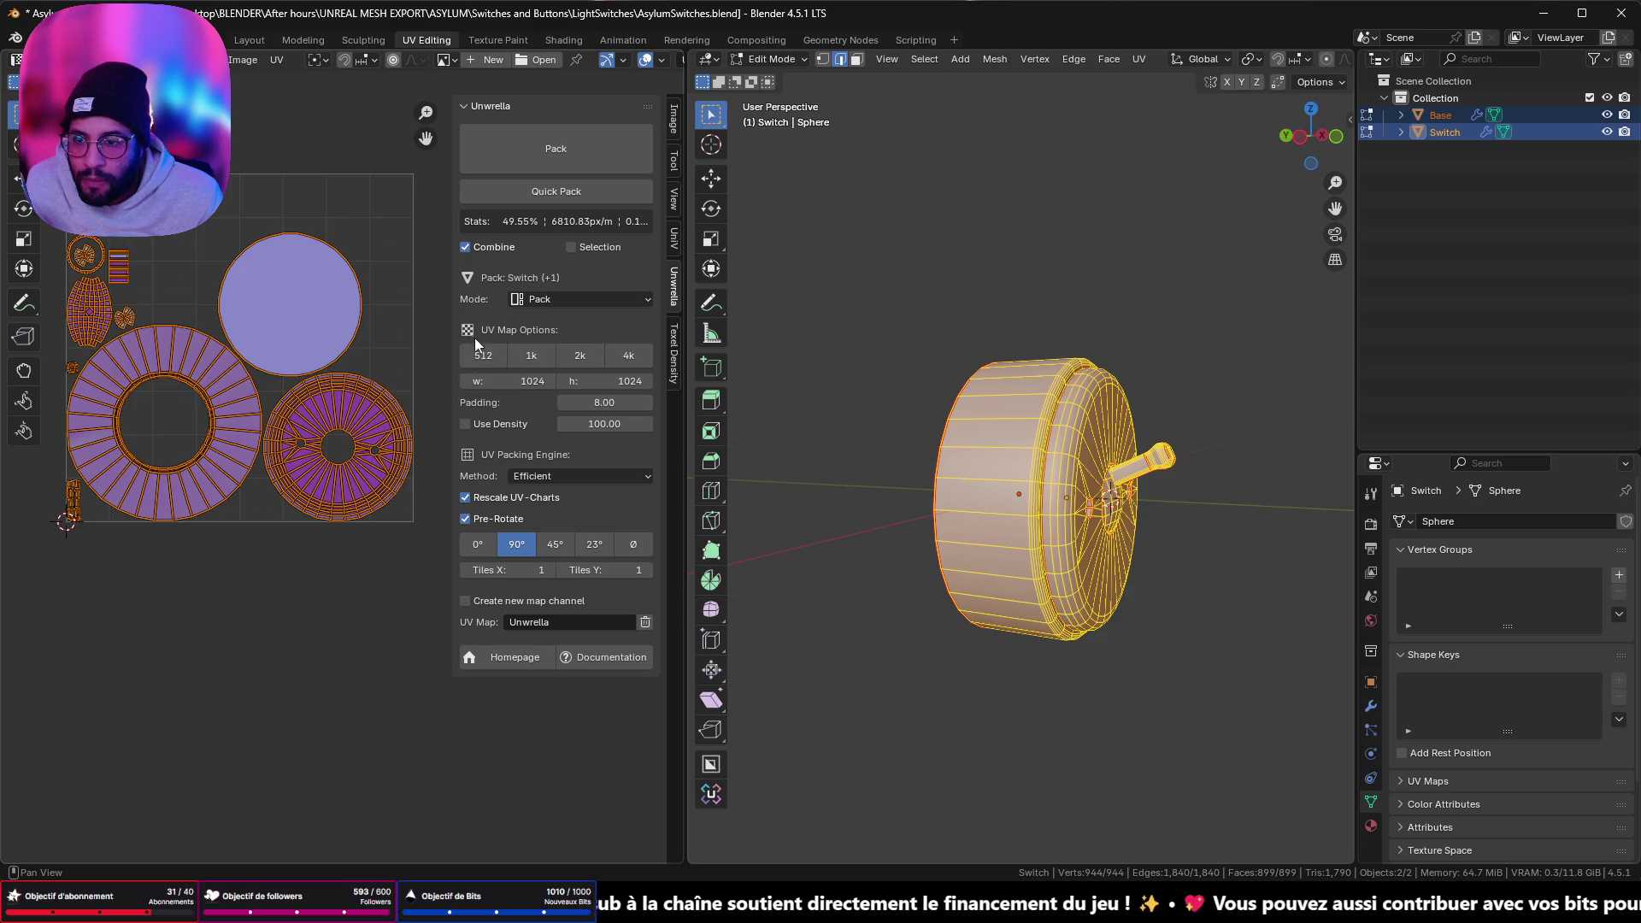
- Repack the UV islands with Unwrella for a 256 × 256 map
left_click(531, 381)
type("256")
key("Tab")
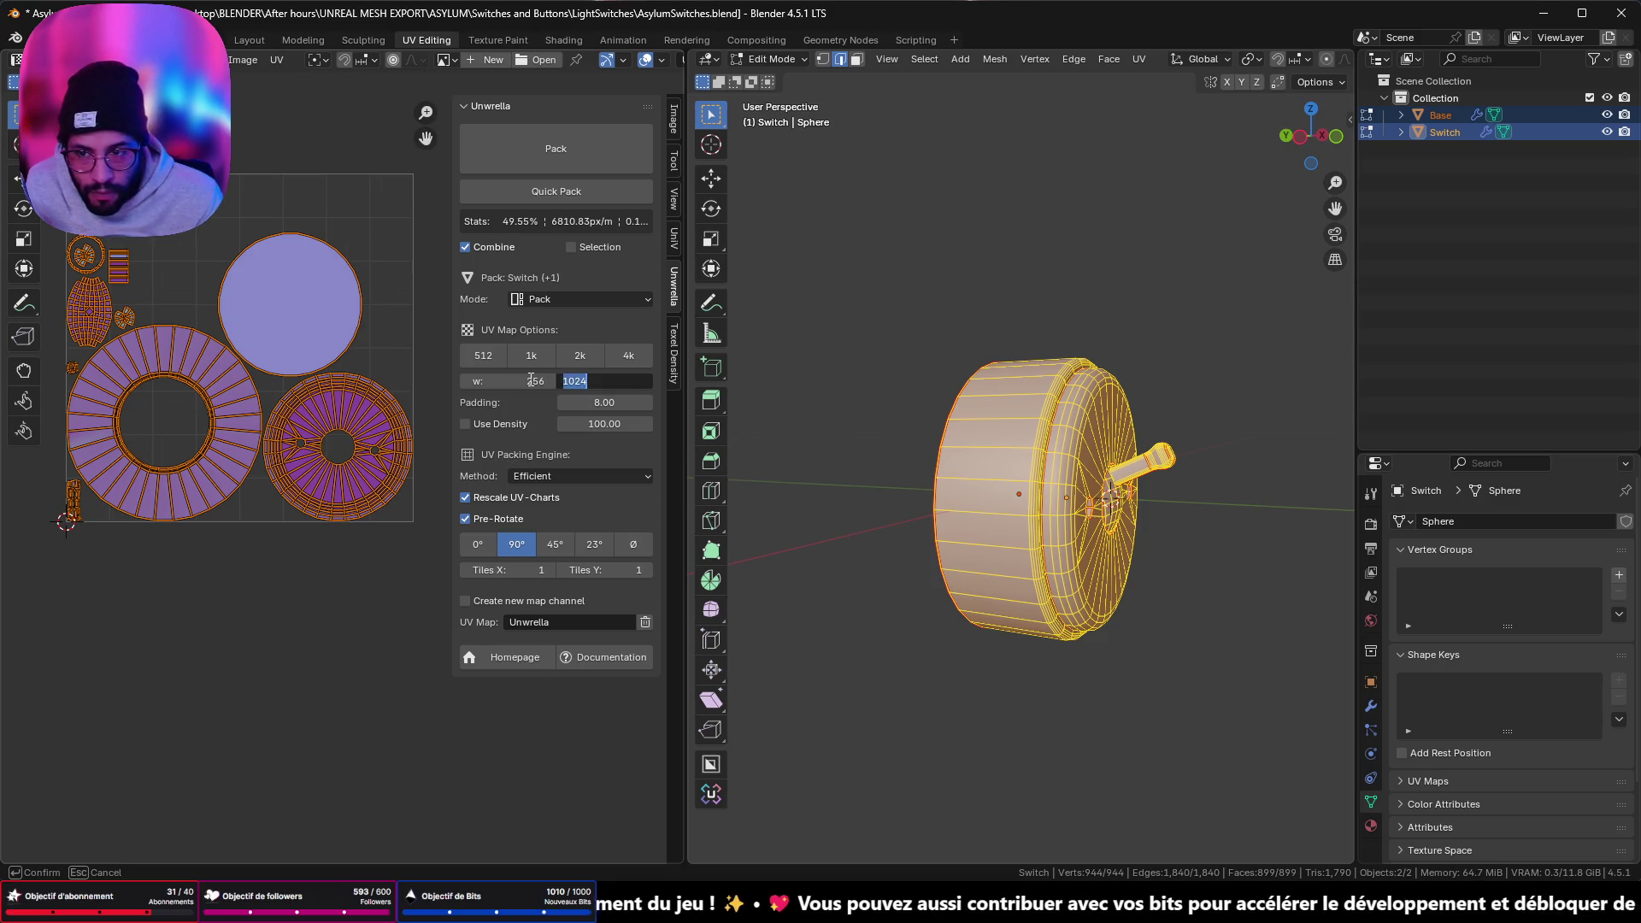
type("256")
key("Return")
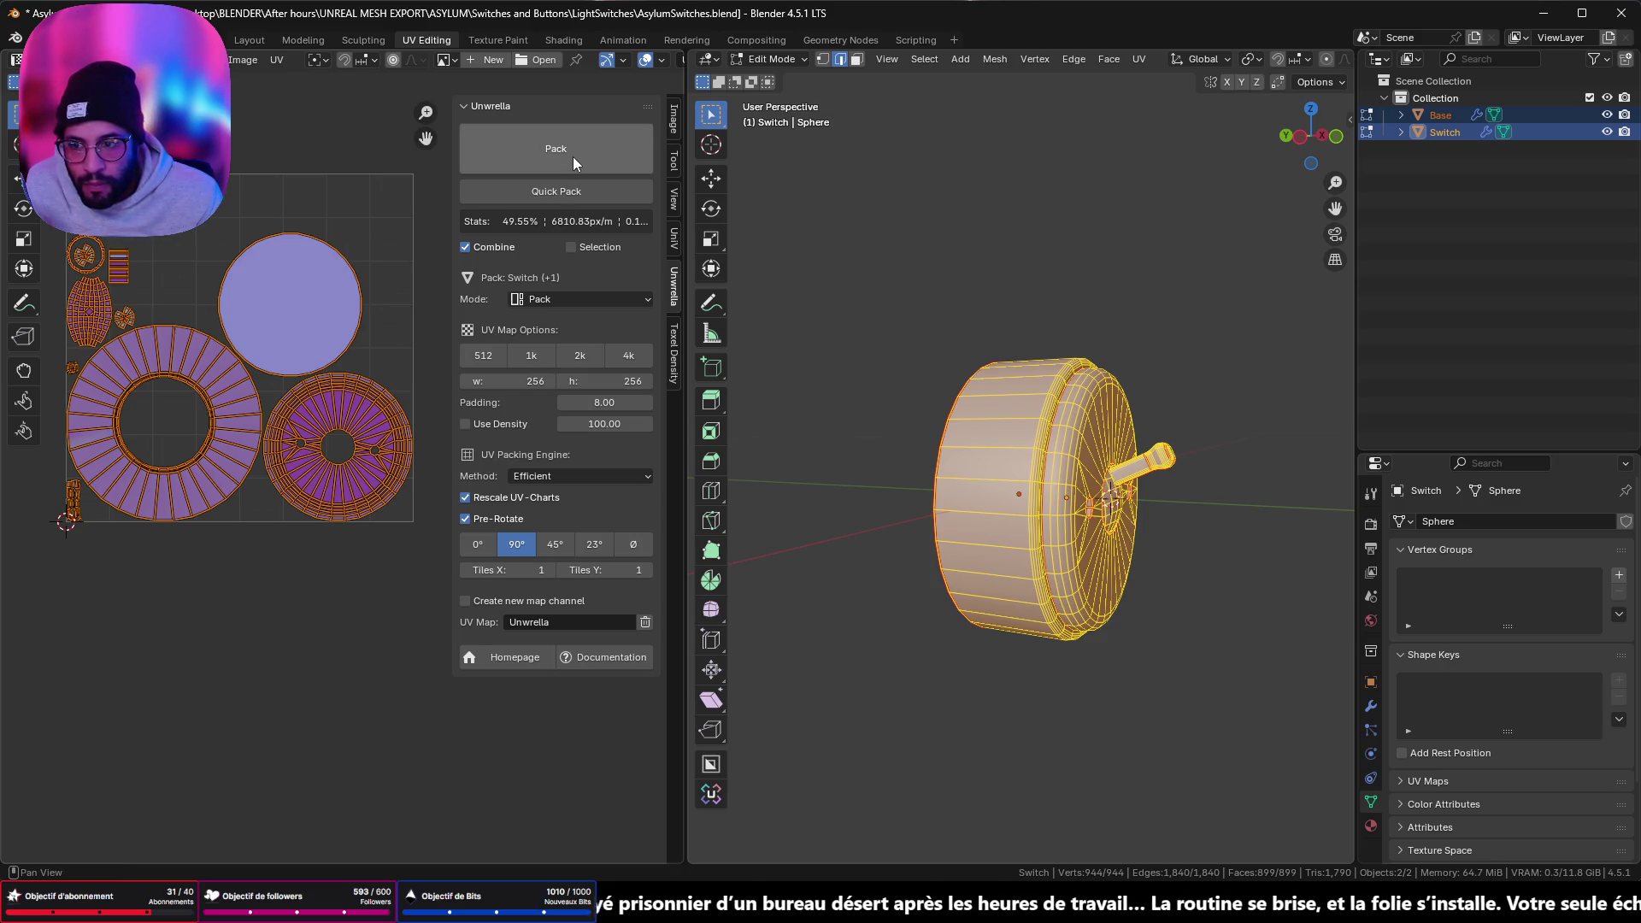
left_click(572, 157)
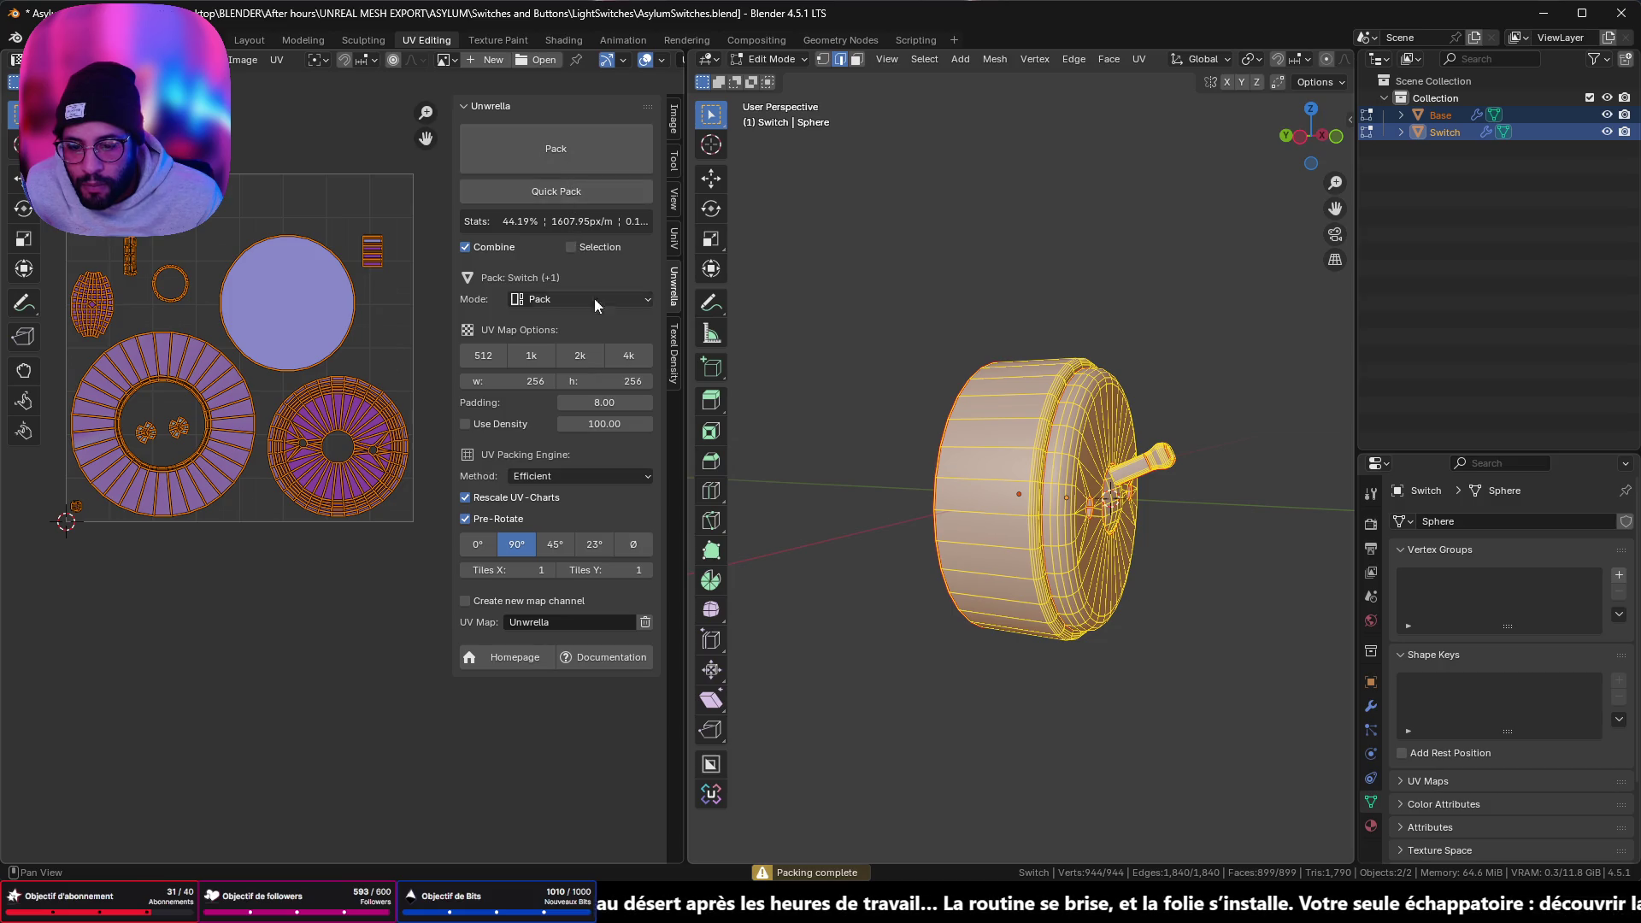
- Turn off Selected Faces, reselect the whole mesh and calculate its texel density
left_click(675, 366)
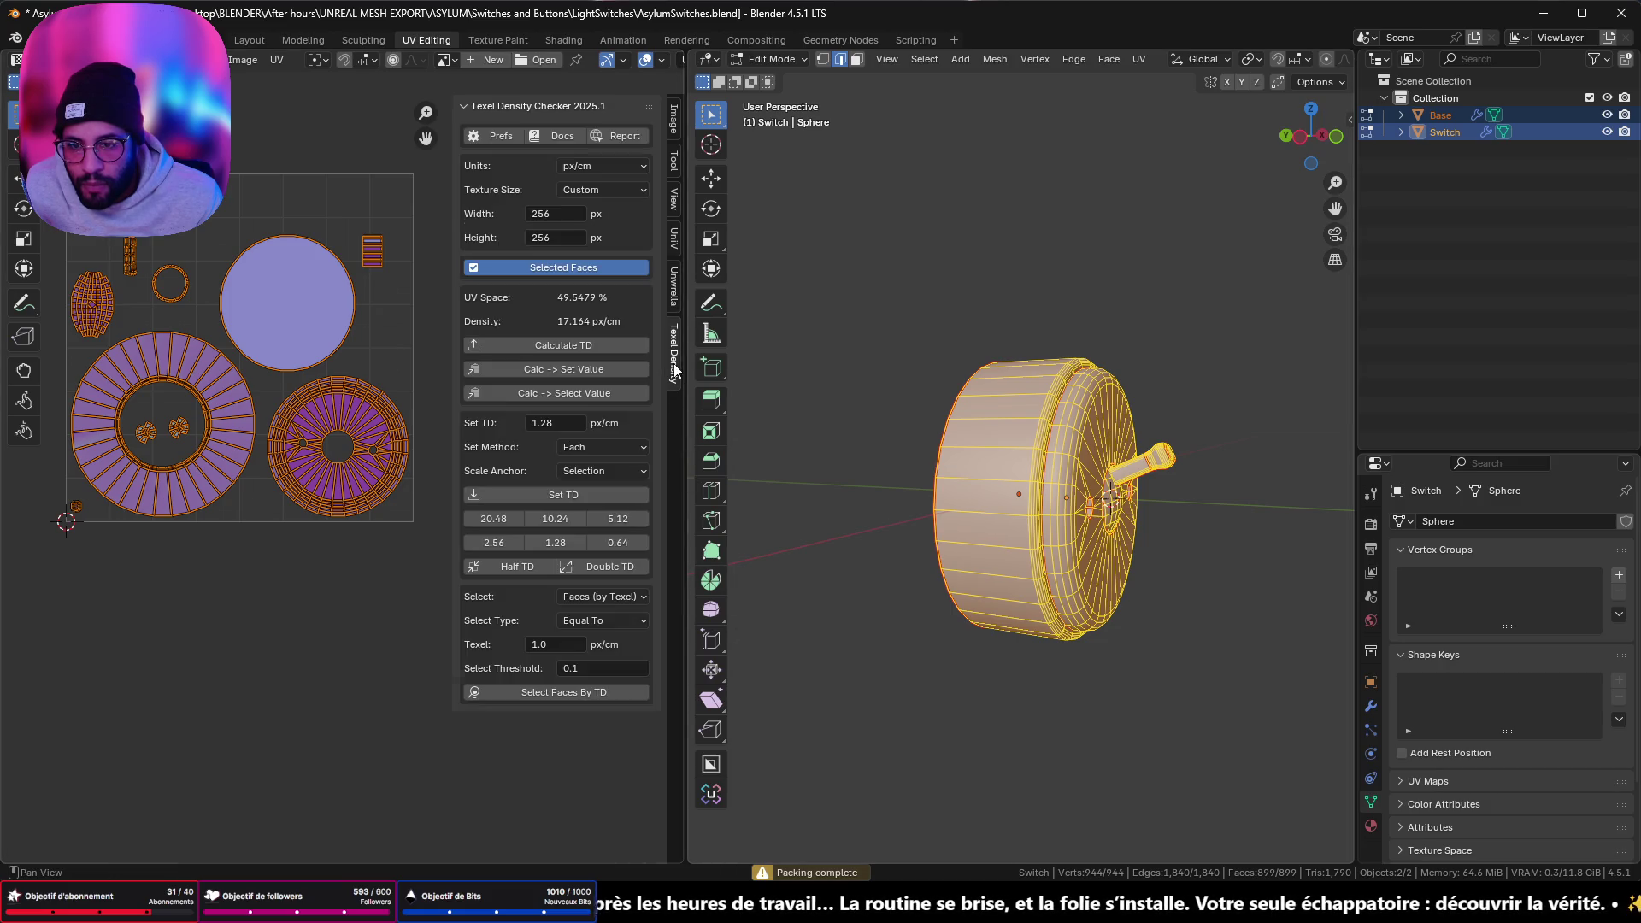
left_click(593, 271)
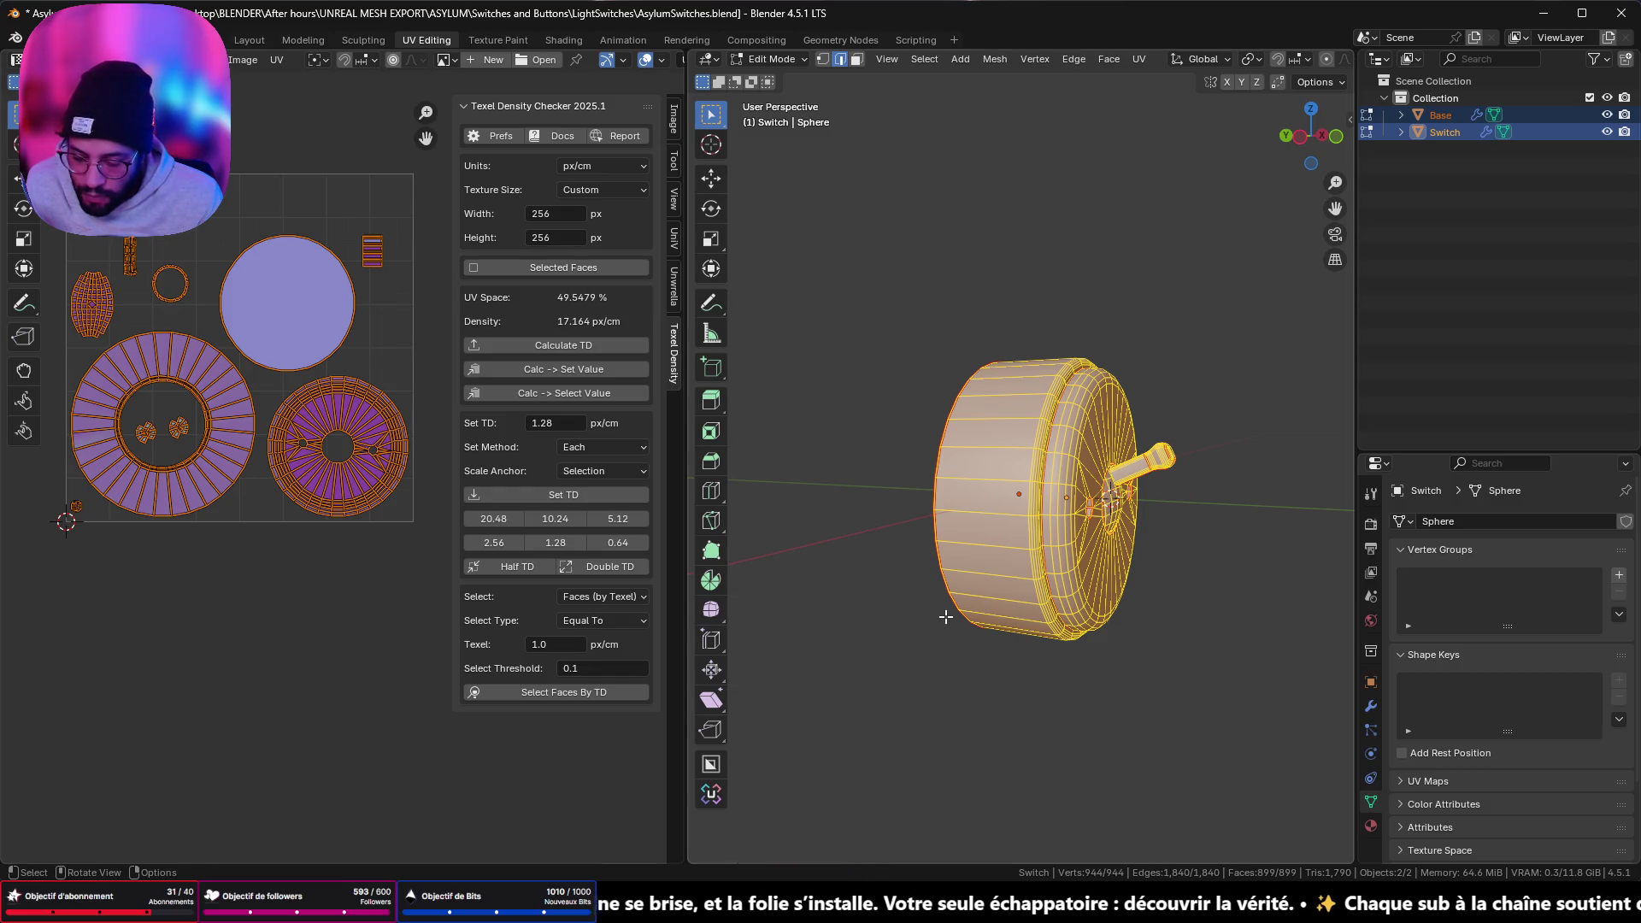
key("alt+a")
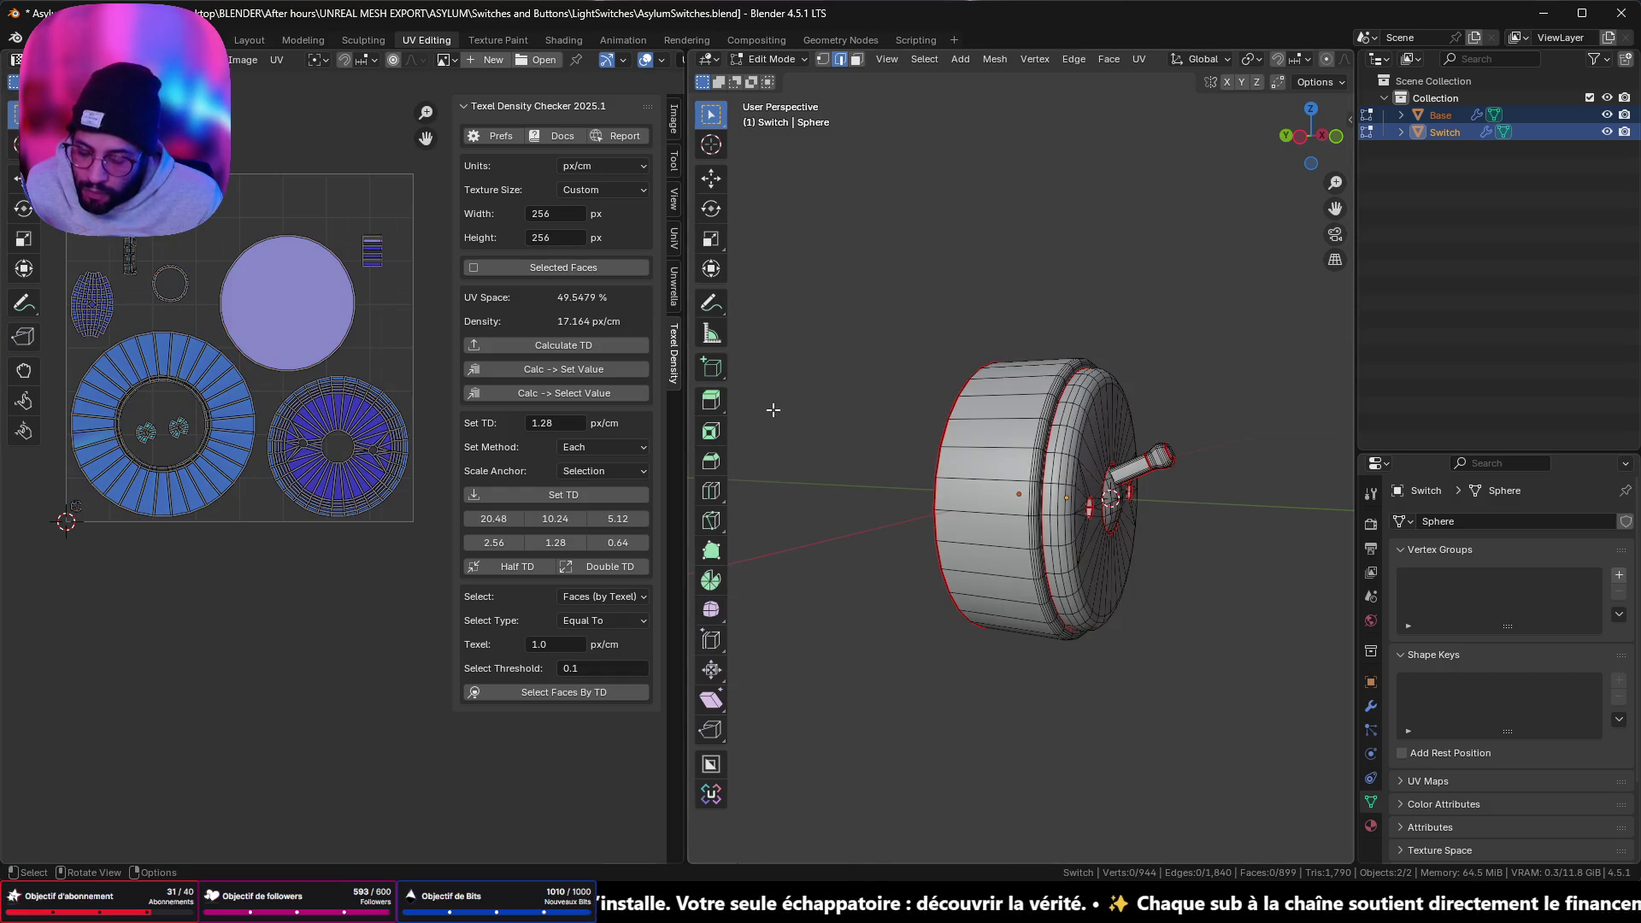
key("a")
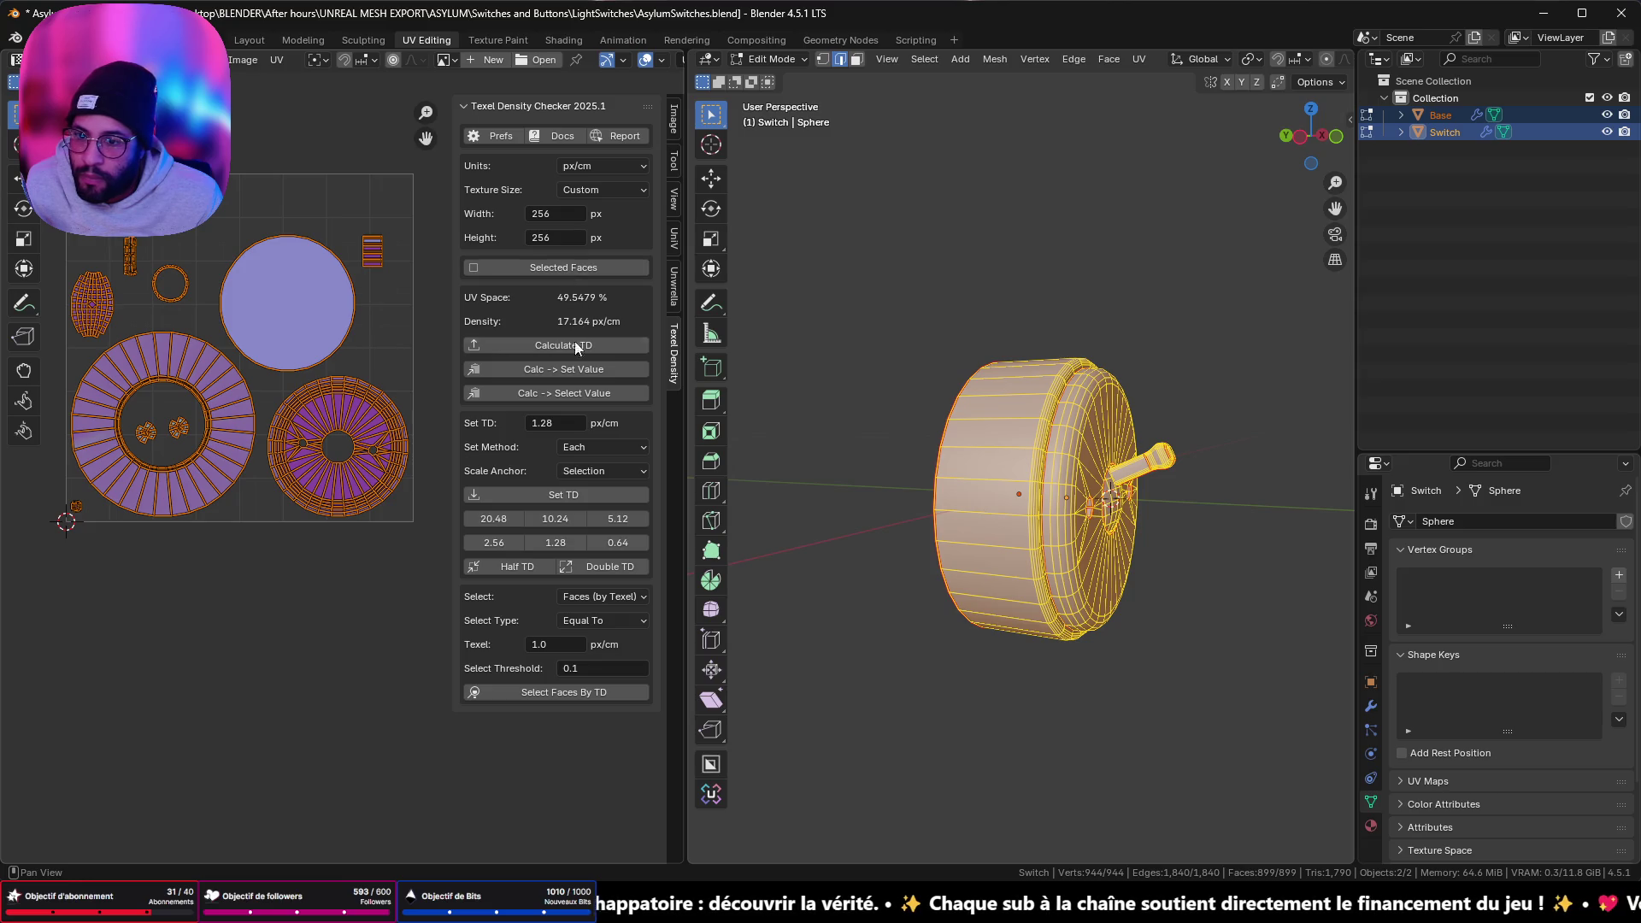
left_click(583, 346)
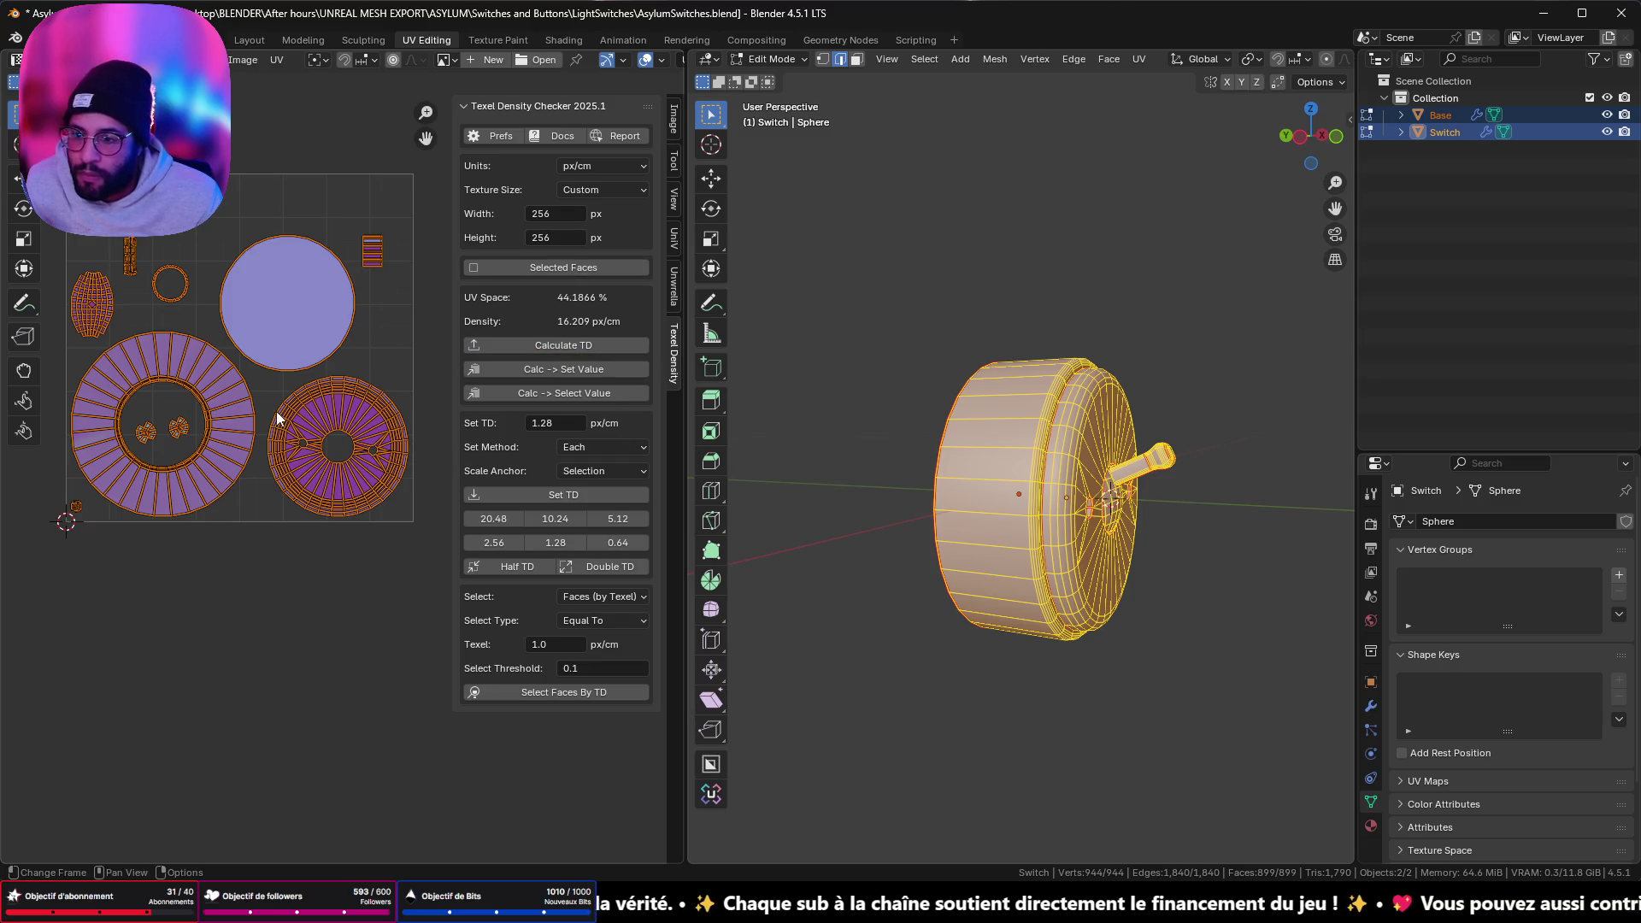
- Zoom and pan the UV editor to inspect the ring and small islands, then frame all
scroll(278, 419, "up", 5)
middle_click_drag(239, 433, 138, 618)
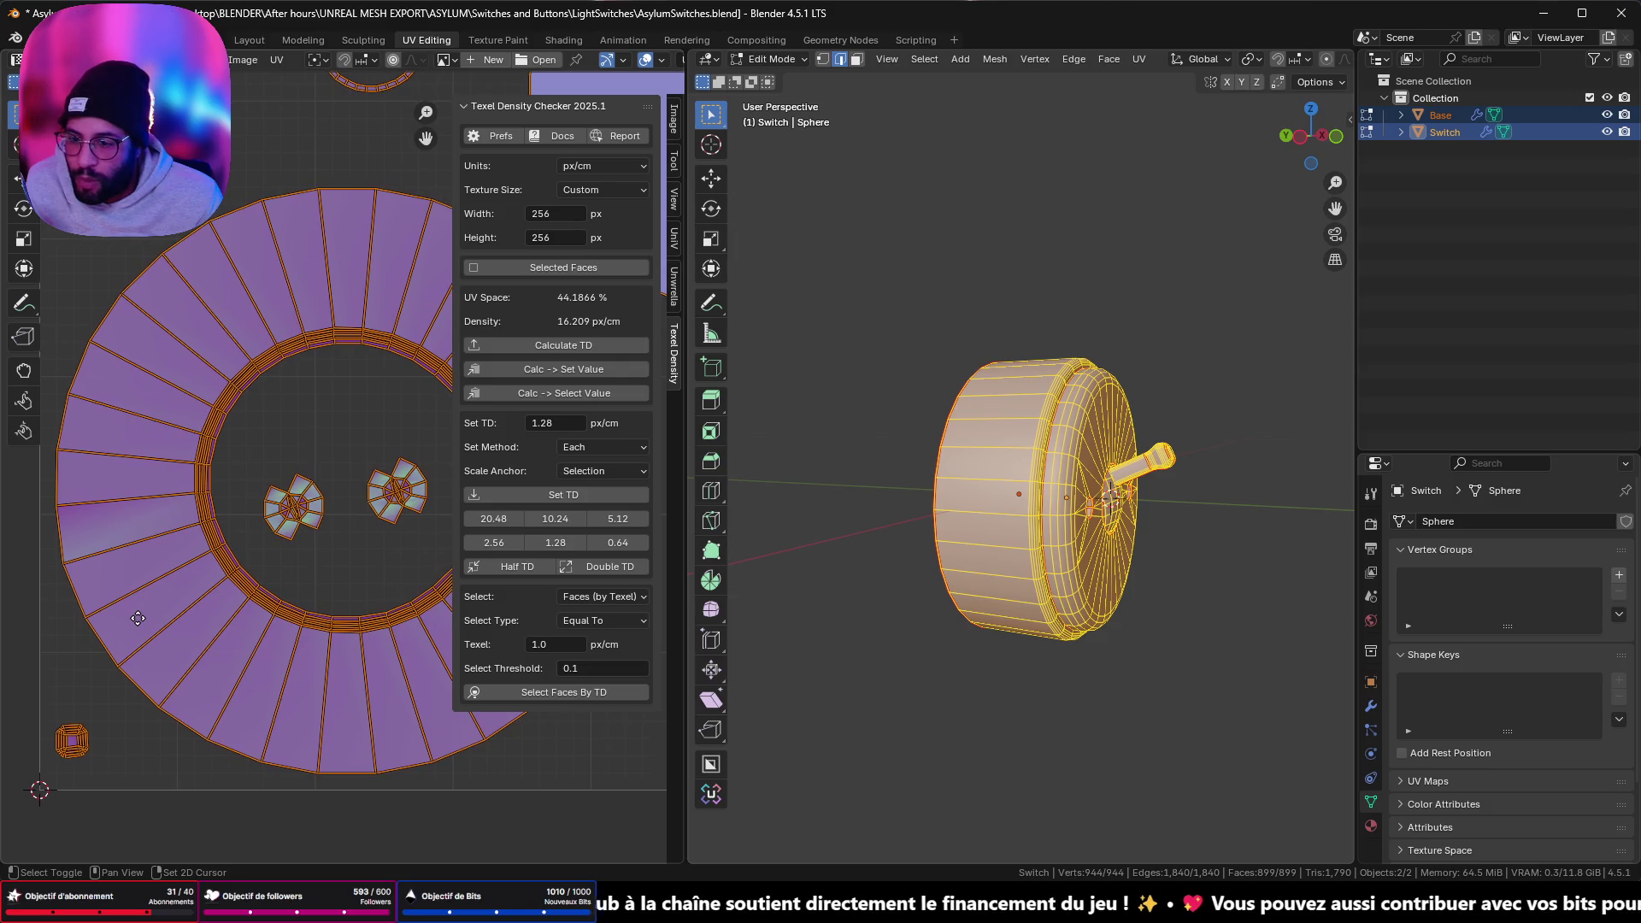
scroll(138, 599, "up", 8)
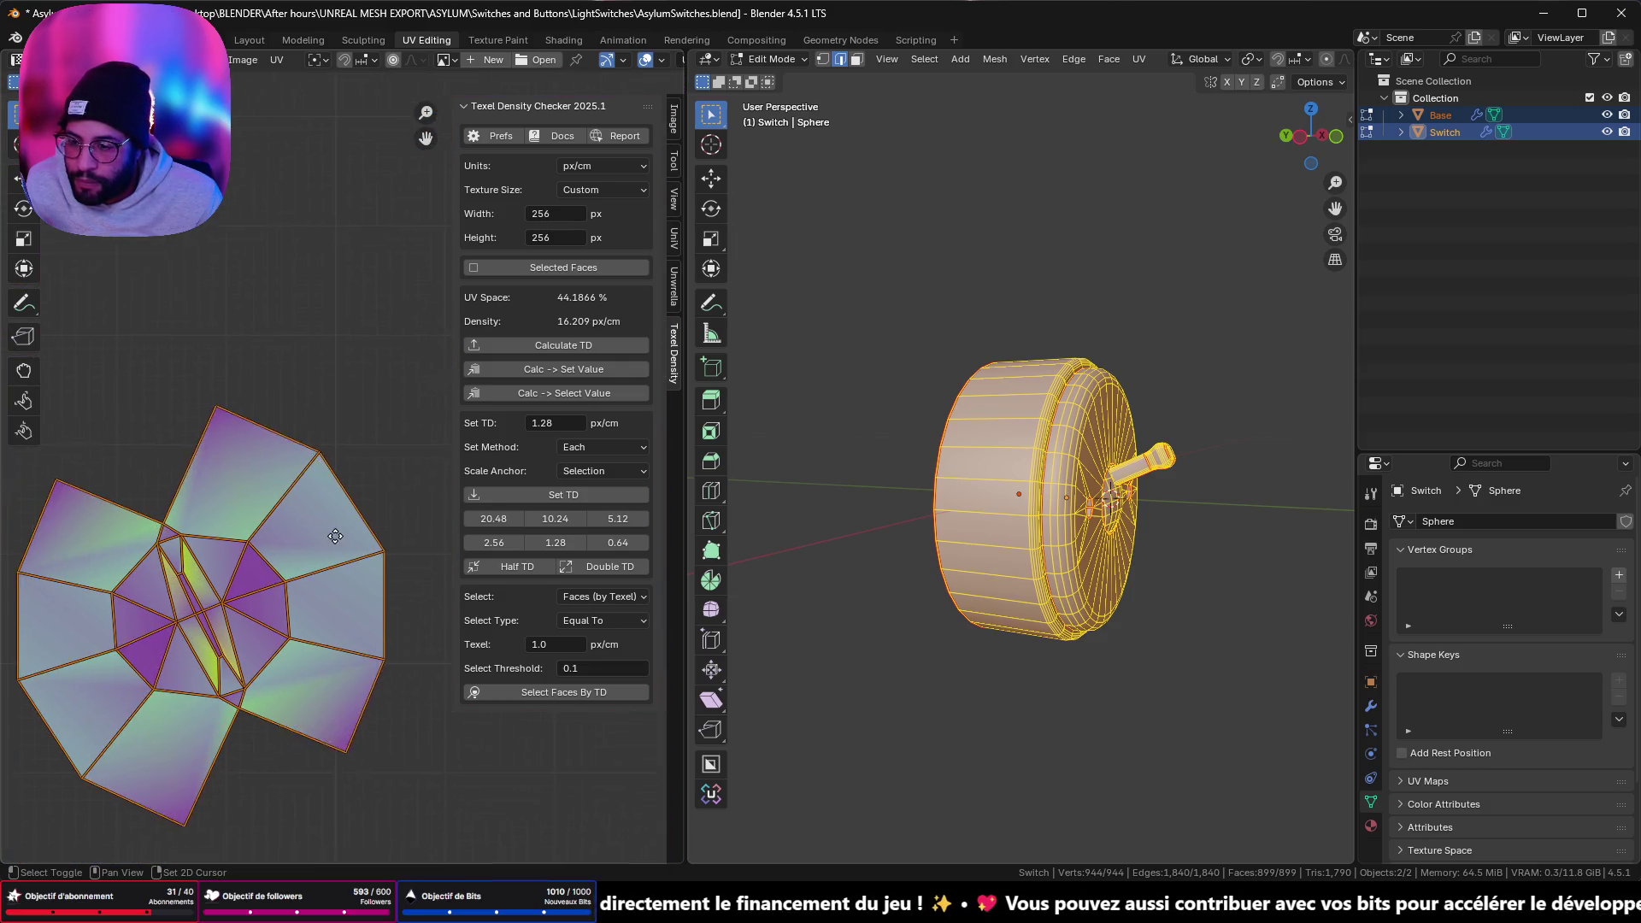
middle_click_drag(335, 536, 355, 528)
scroll(355, 528, "up", 2)
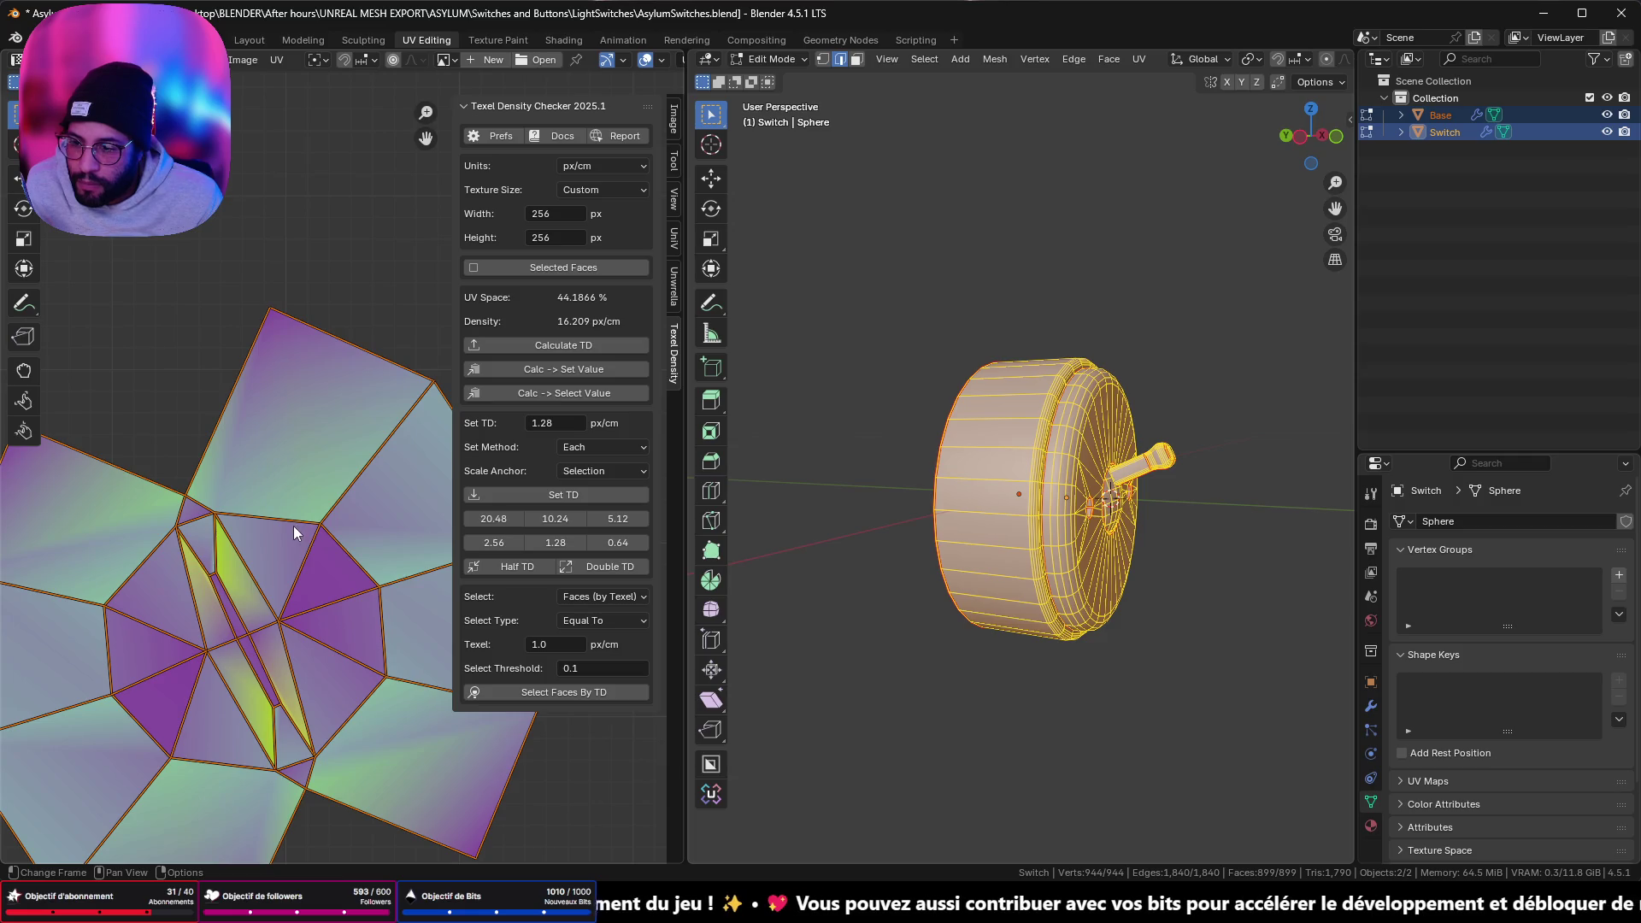
scroll(290, 528, "down", 1)
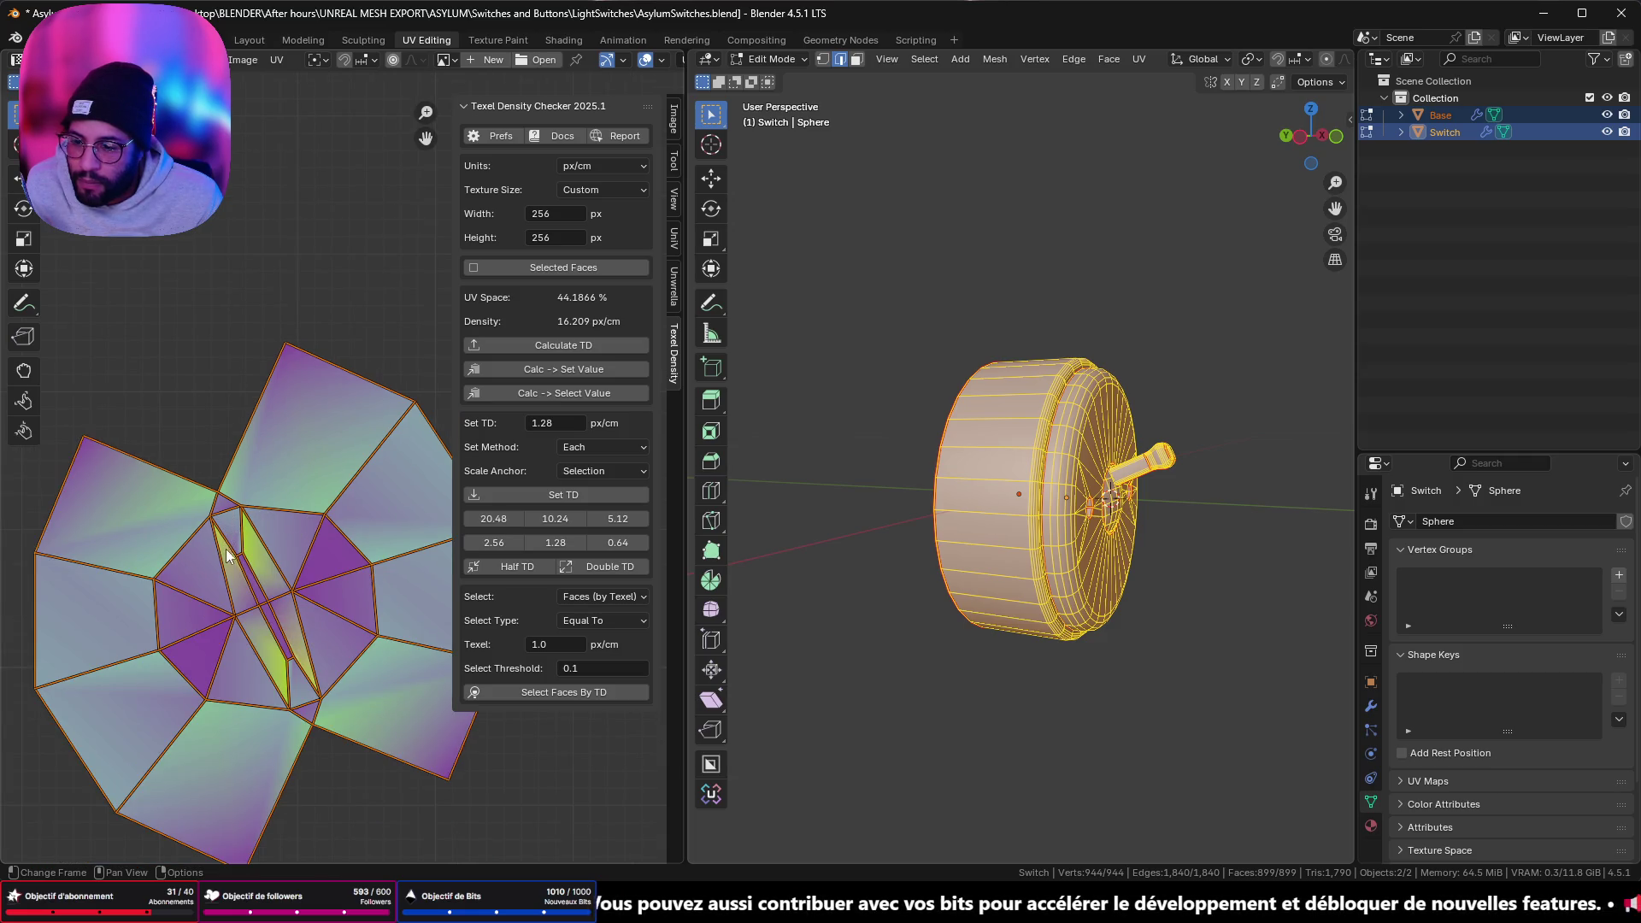
scroll(268, 653, "up", 2)
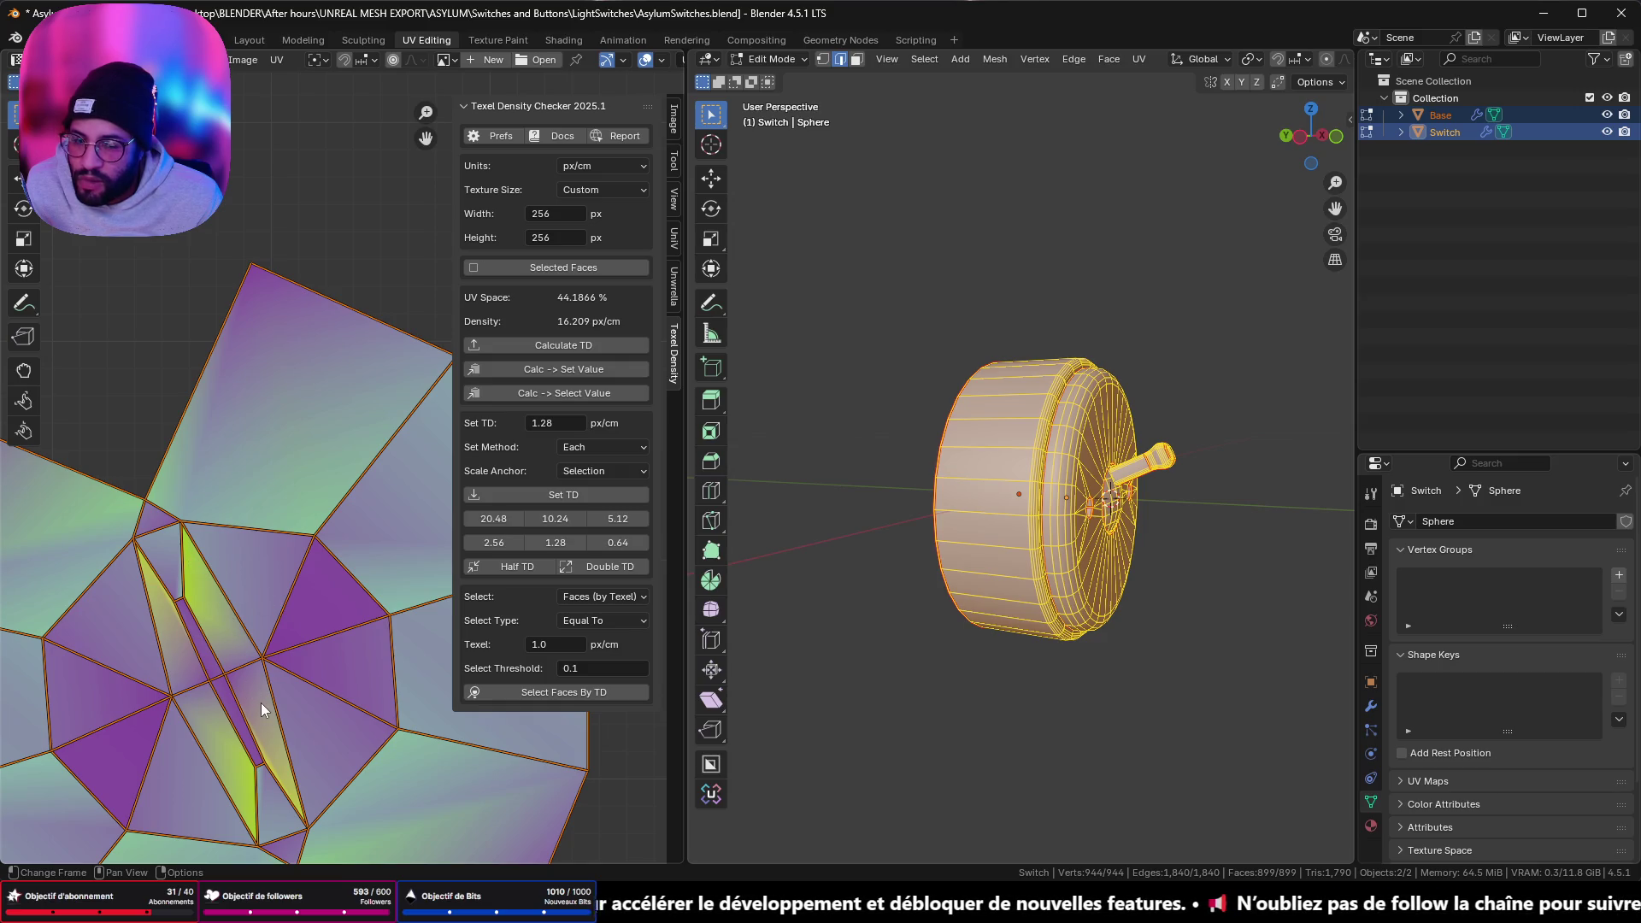
scroll(260, 703, "down", 4)
key("Home")
scroll(321, 413, "up", 2)
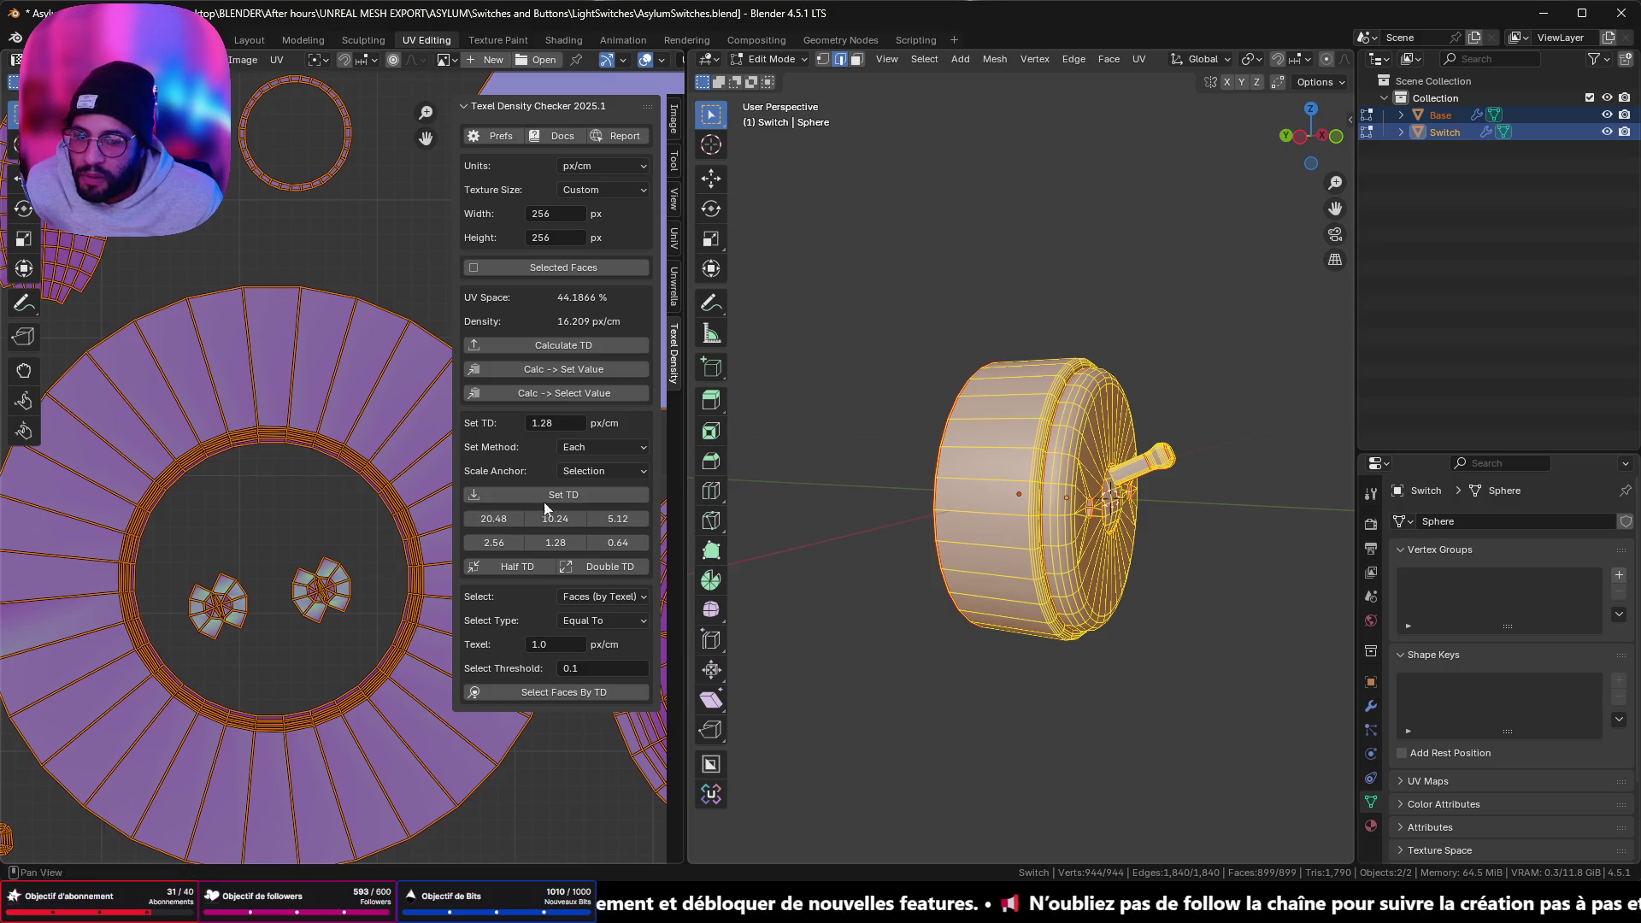
- Orbit the switch to front and side views, then return to Object Mode with Switch selected
middle_click_drag(752, 462, 991, 496)
scroll(992, 496, "up", 6)
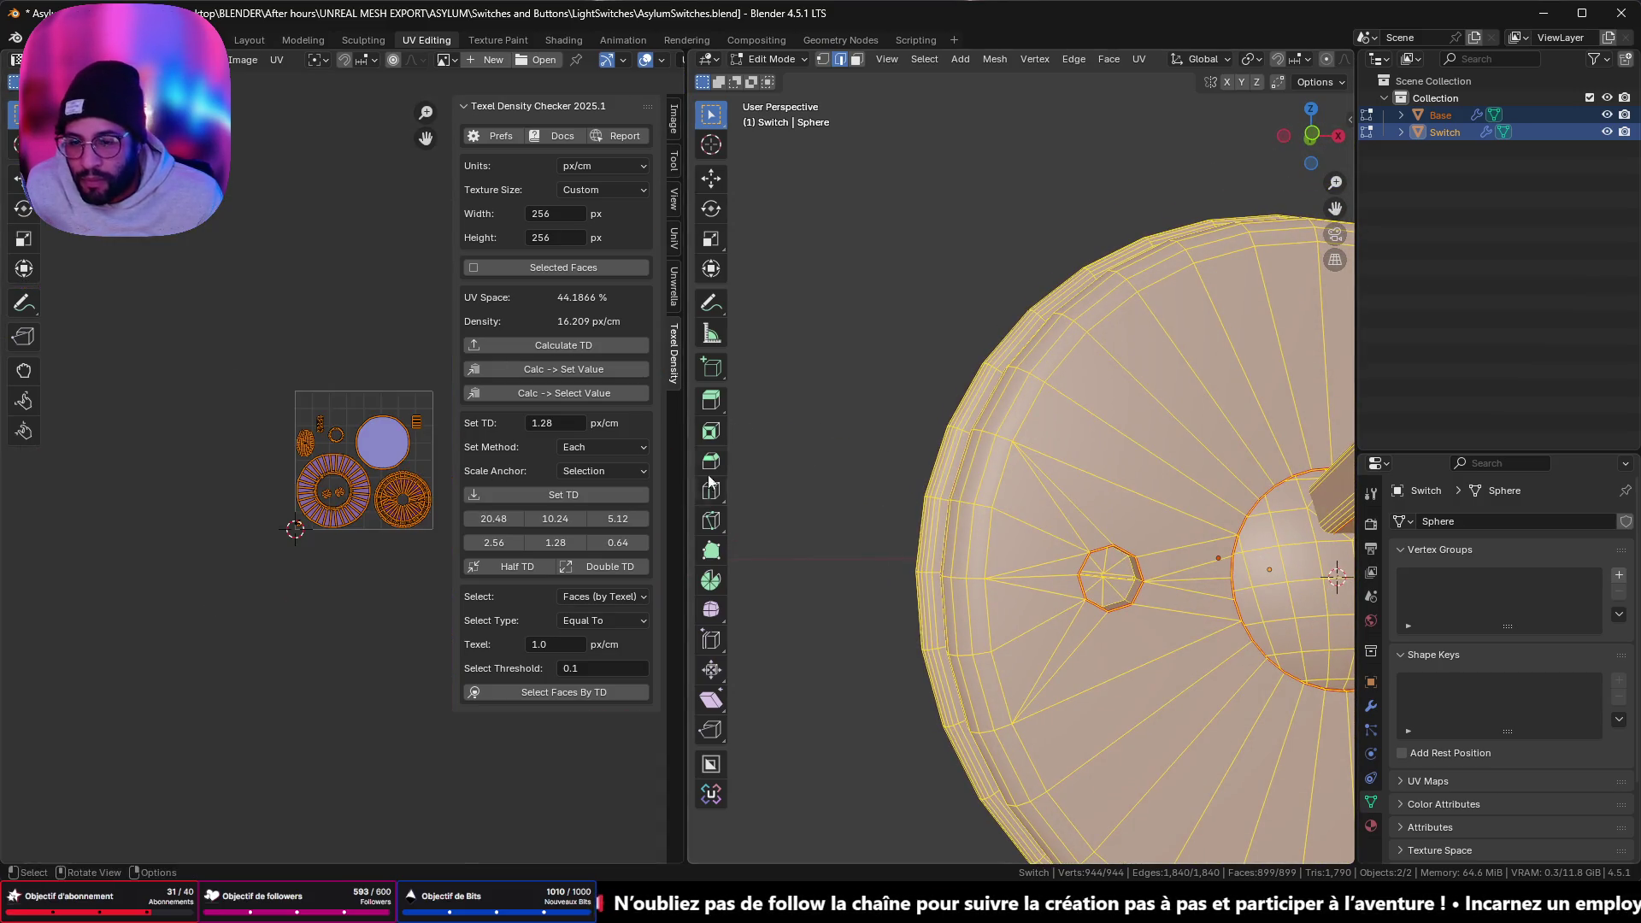
middle_click_drag(709, 481, 1154, 550)
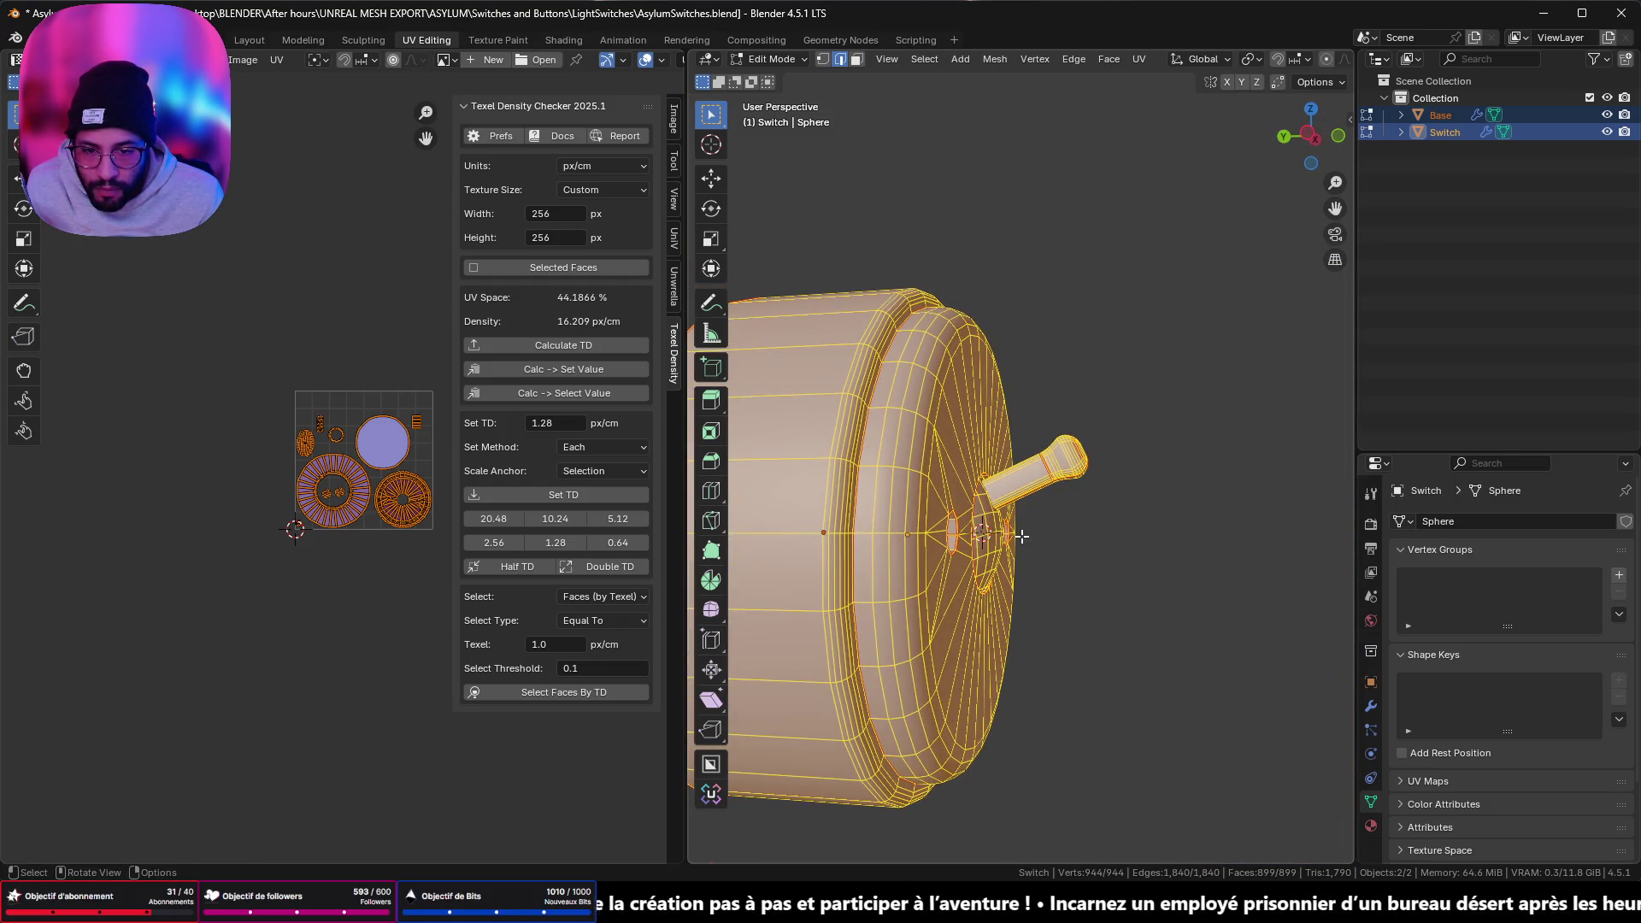
key("Tab")
left_click(1006, 489)
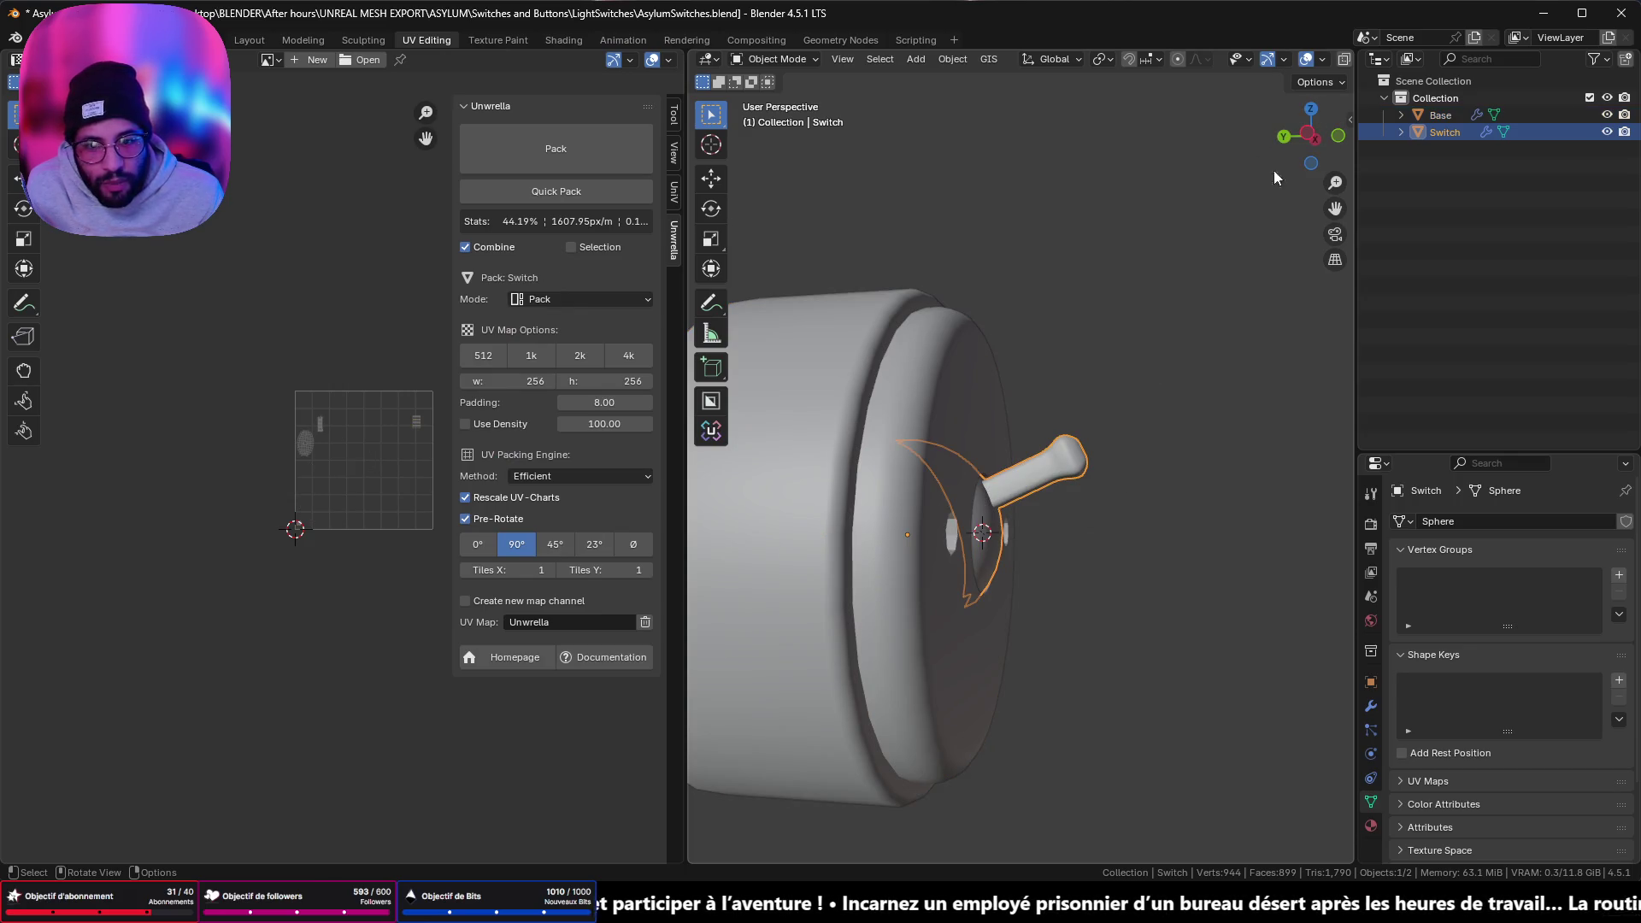
- Test-rotate the Switch lever around the X axis, then cancel the rotation
middle_click_drag(1127, 434, 1144, 442)
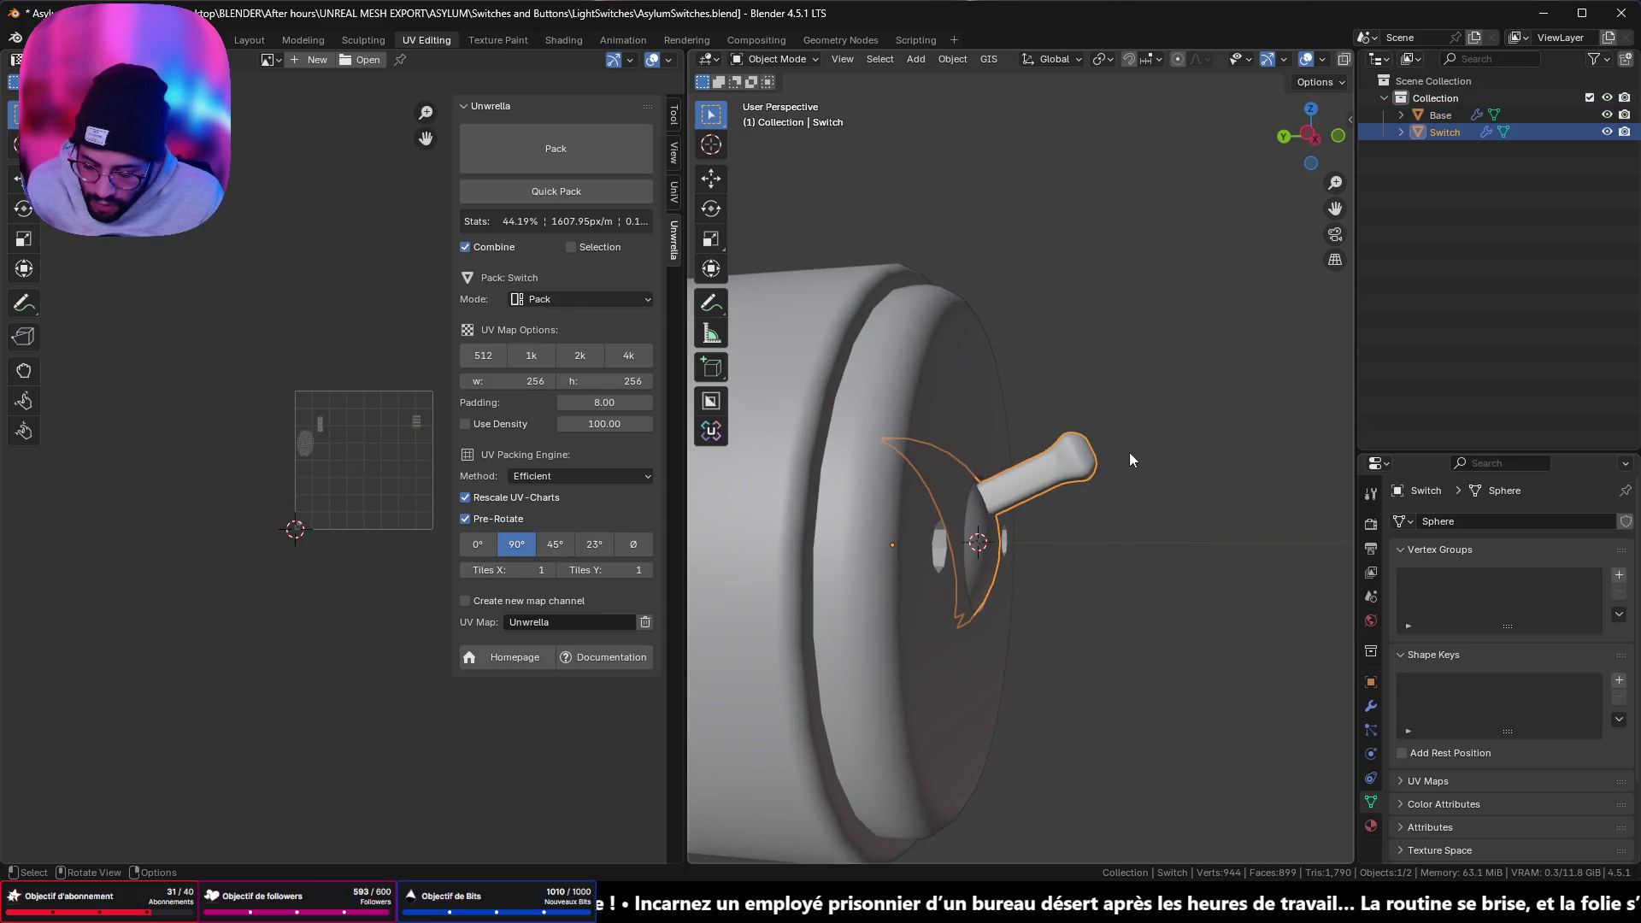
key("r")
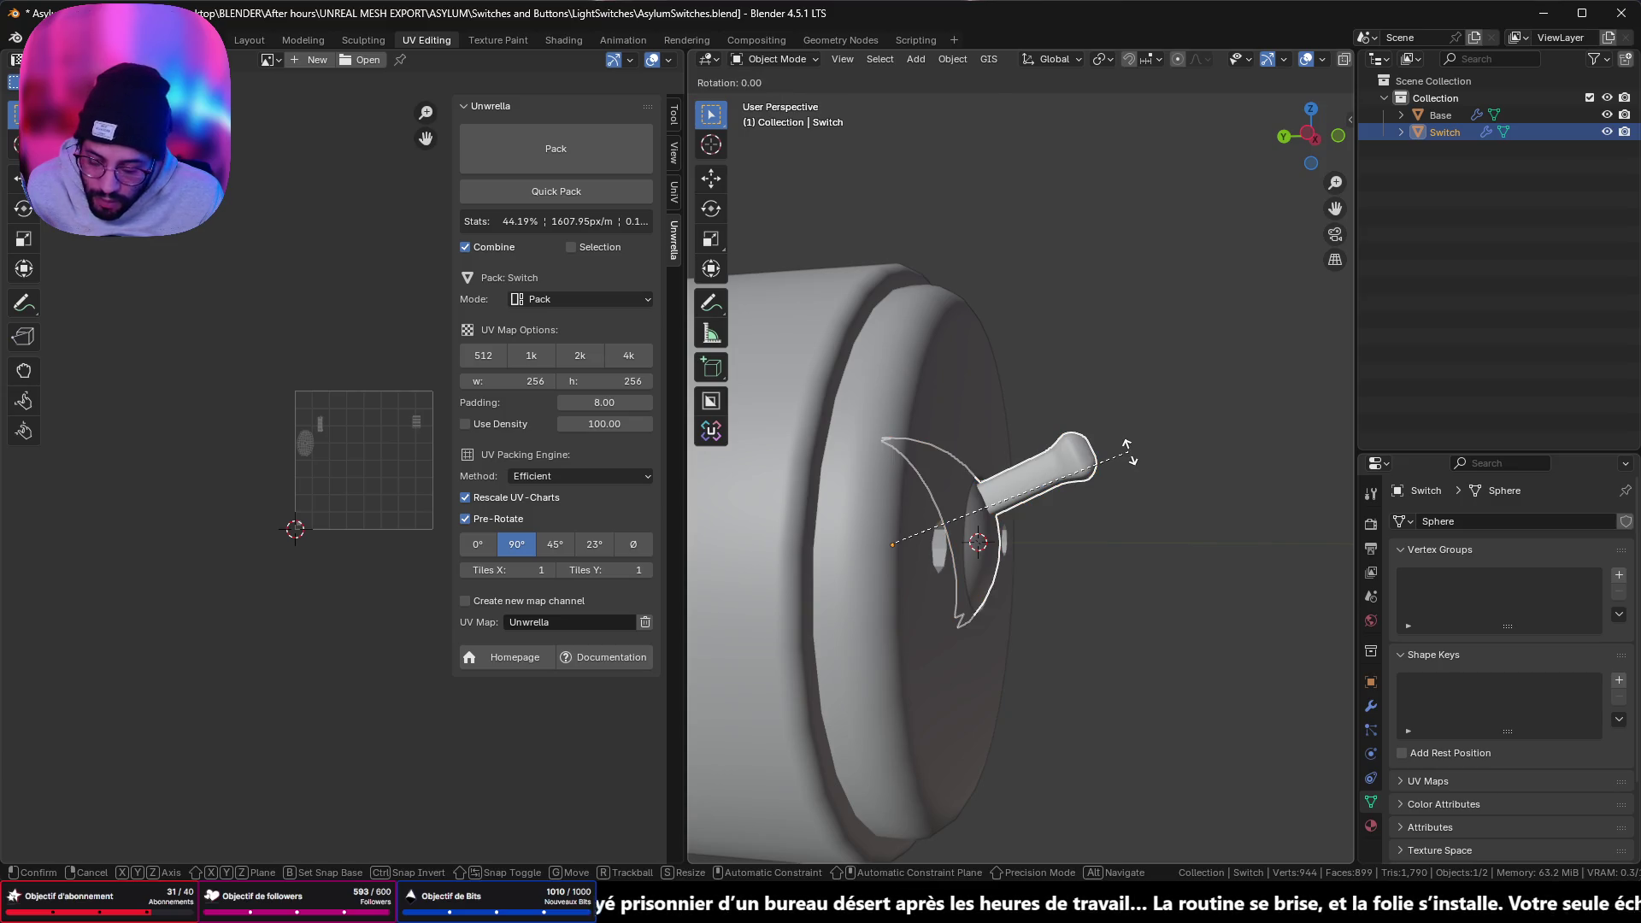
key("x")
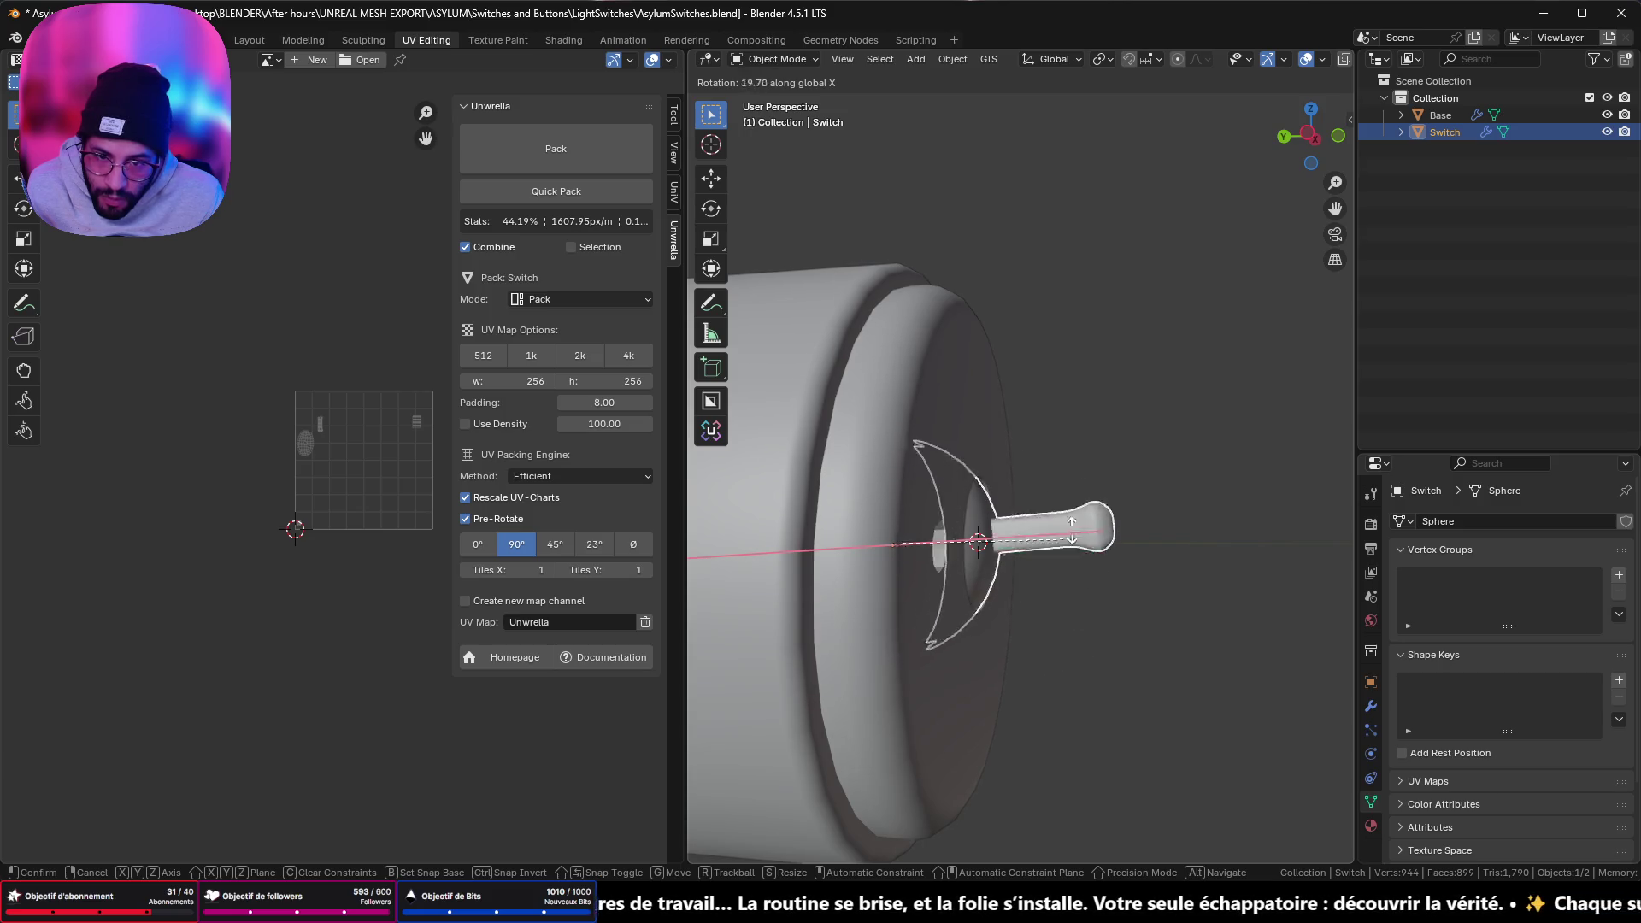
left_click(1081, 529)
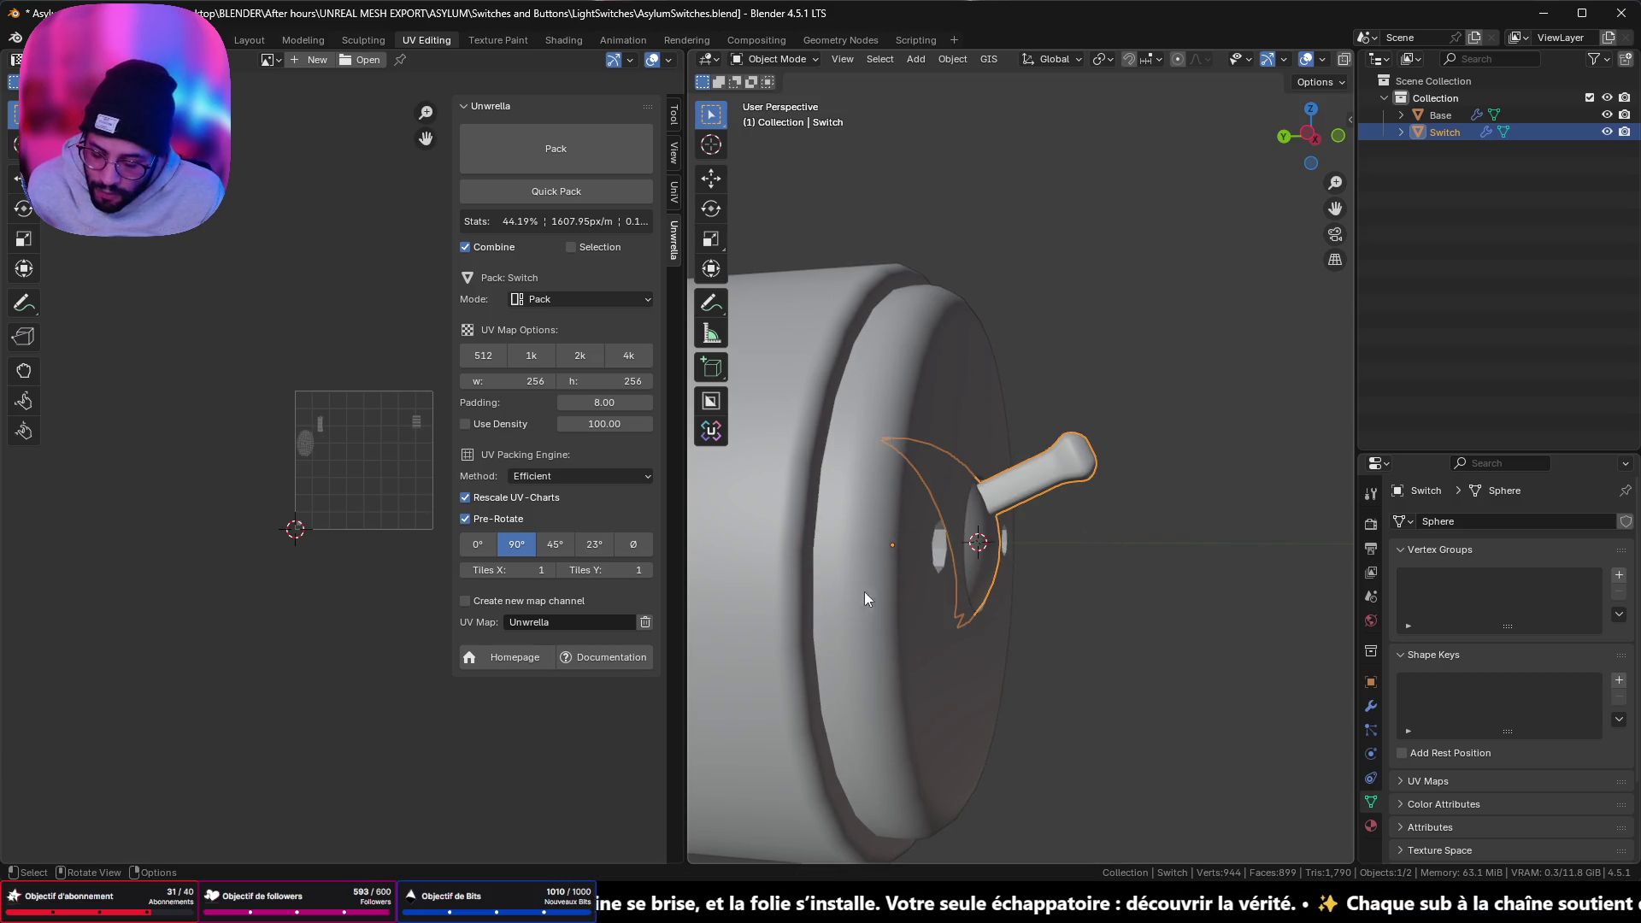
- Snap the 3D cursor to the Switch origin and add a Plain Axes Empty there
key("shift+s")
left_click(955, 701)
key("shift+a")
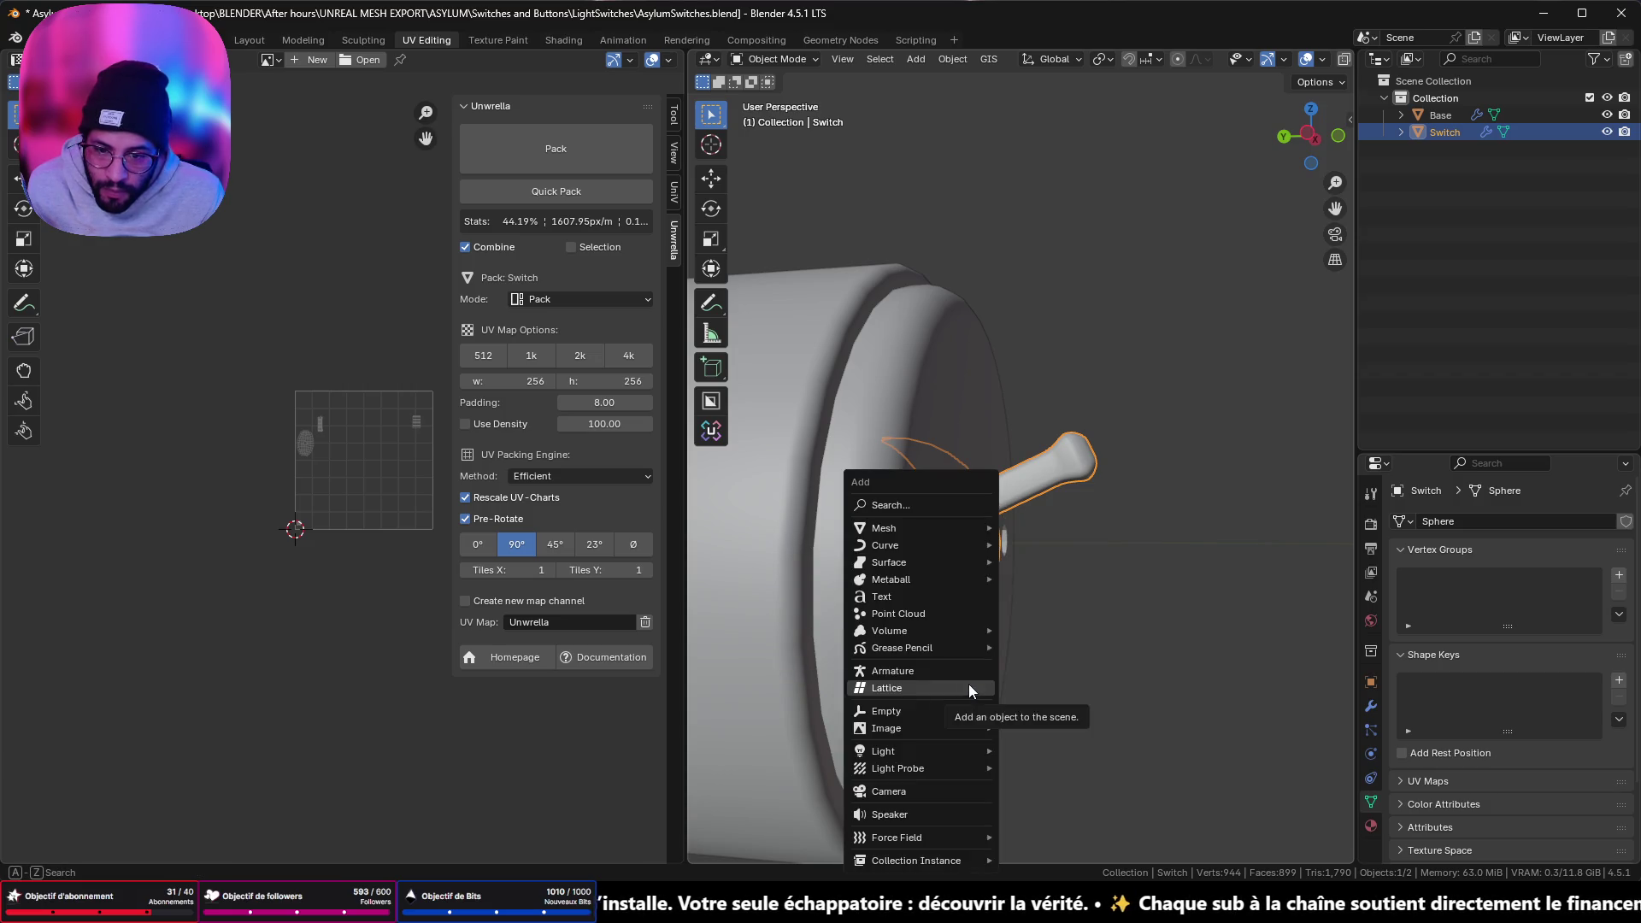
mouse_move(966, 709)
left_click(1018, 711)
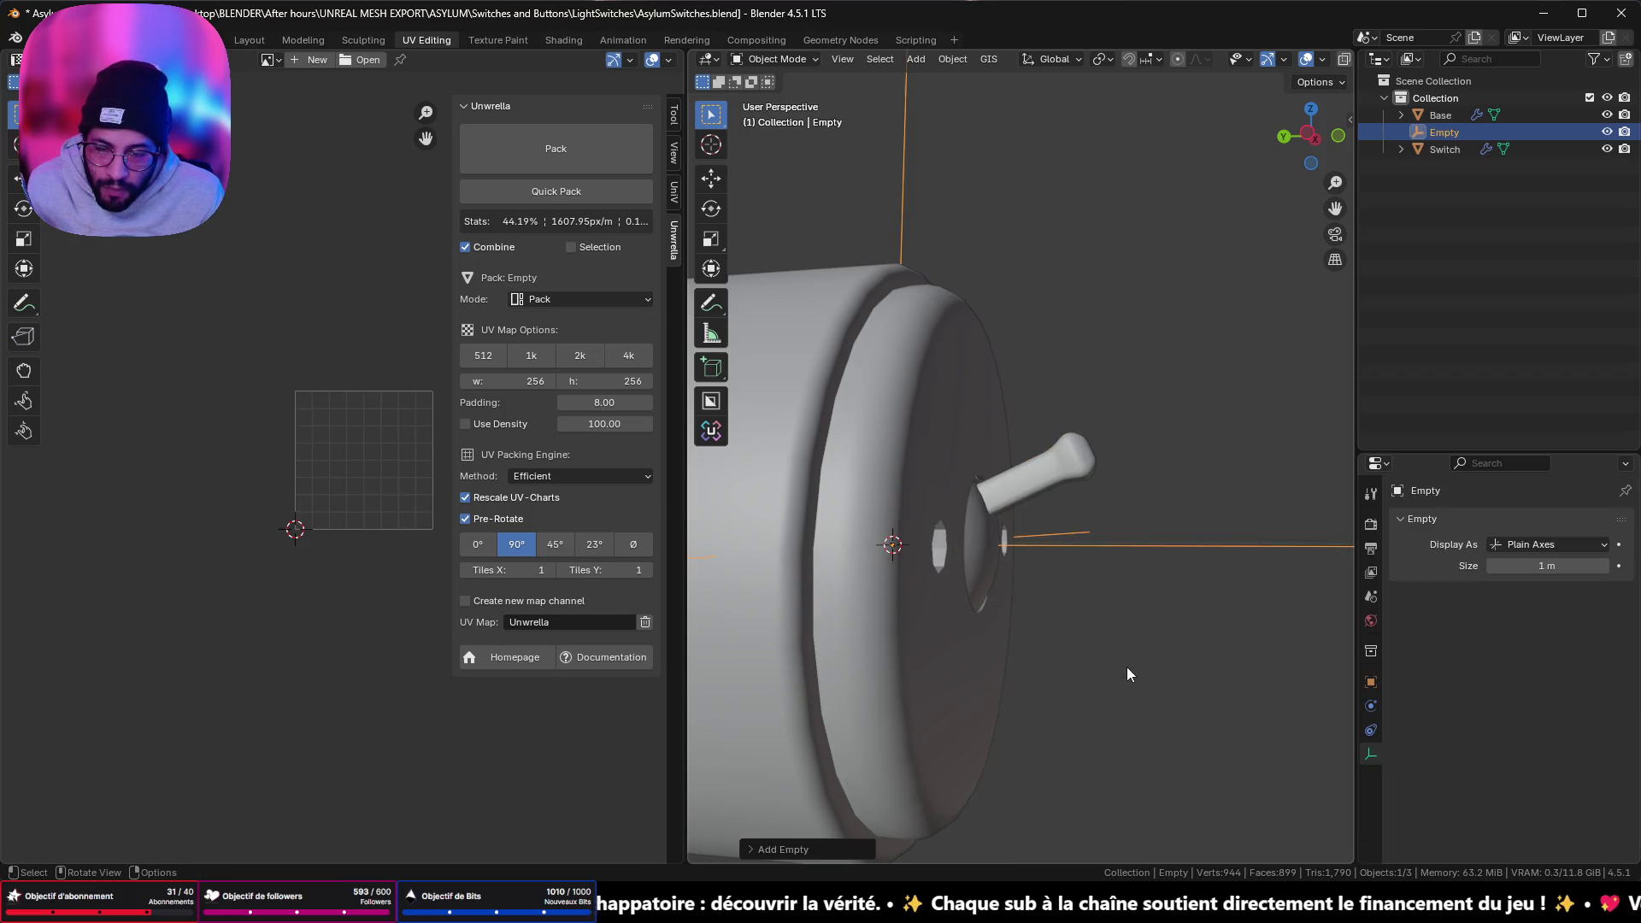
- Rename the Empty to 'Socket_Switches' in the Outliner and select Base along with it
double_click(1444, 131)
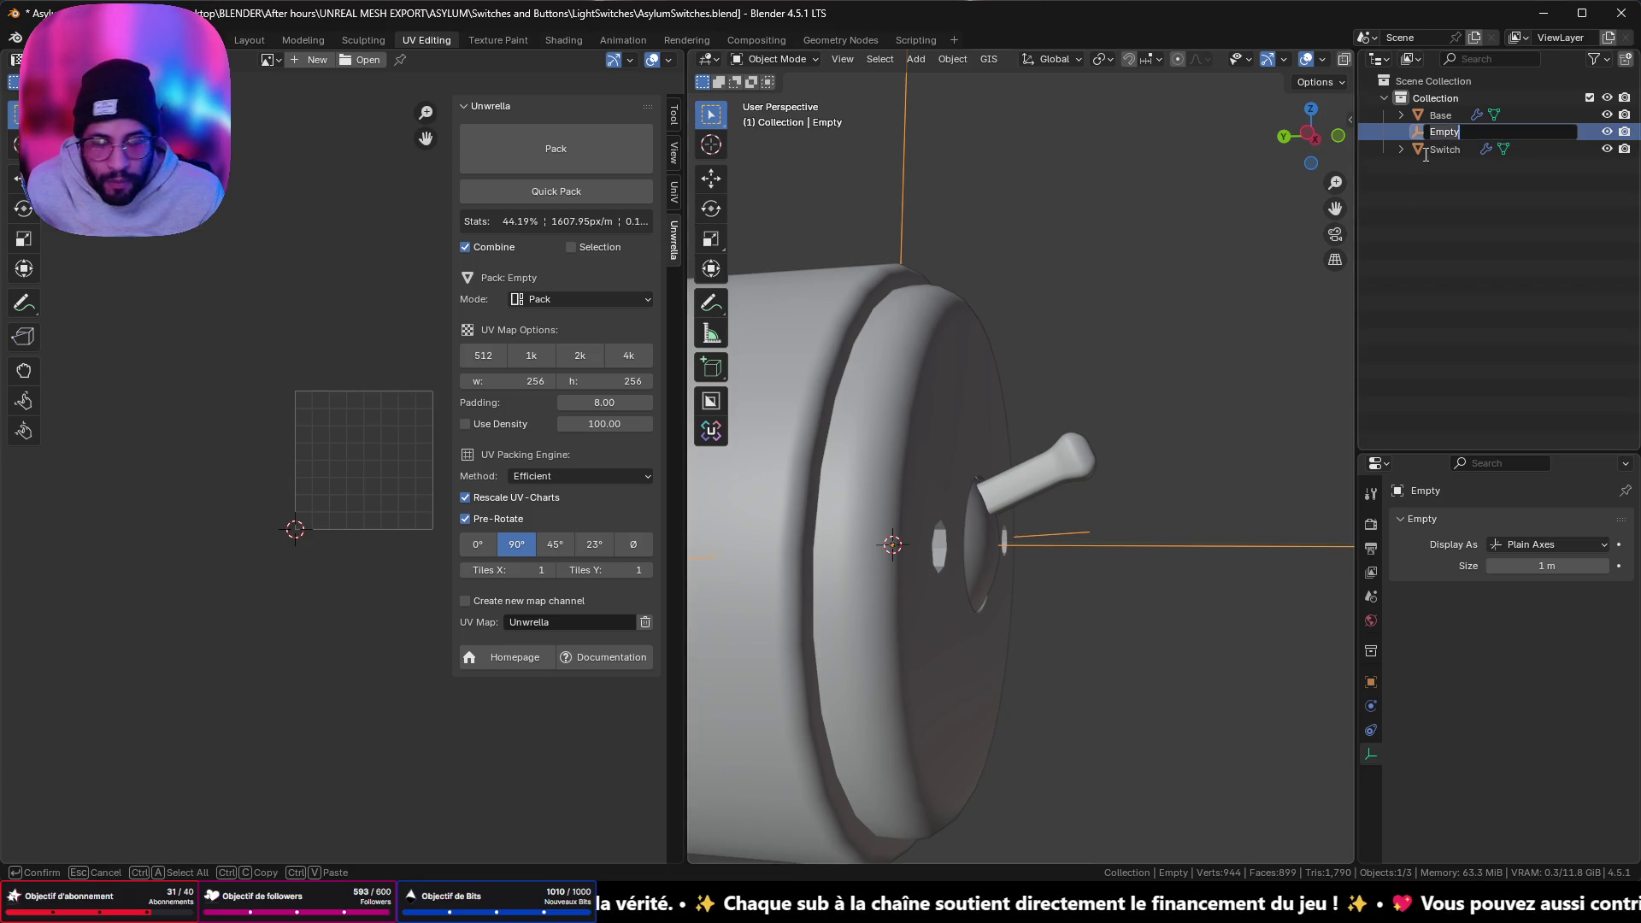
type("Socket_Switches")
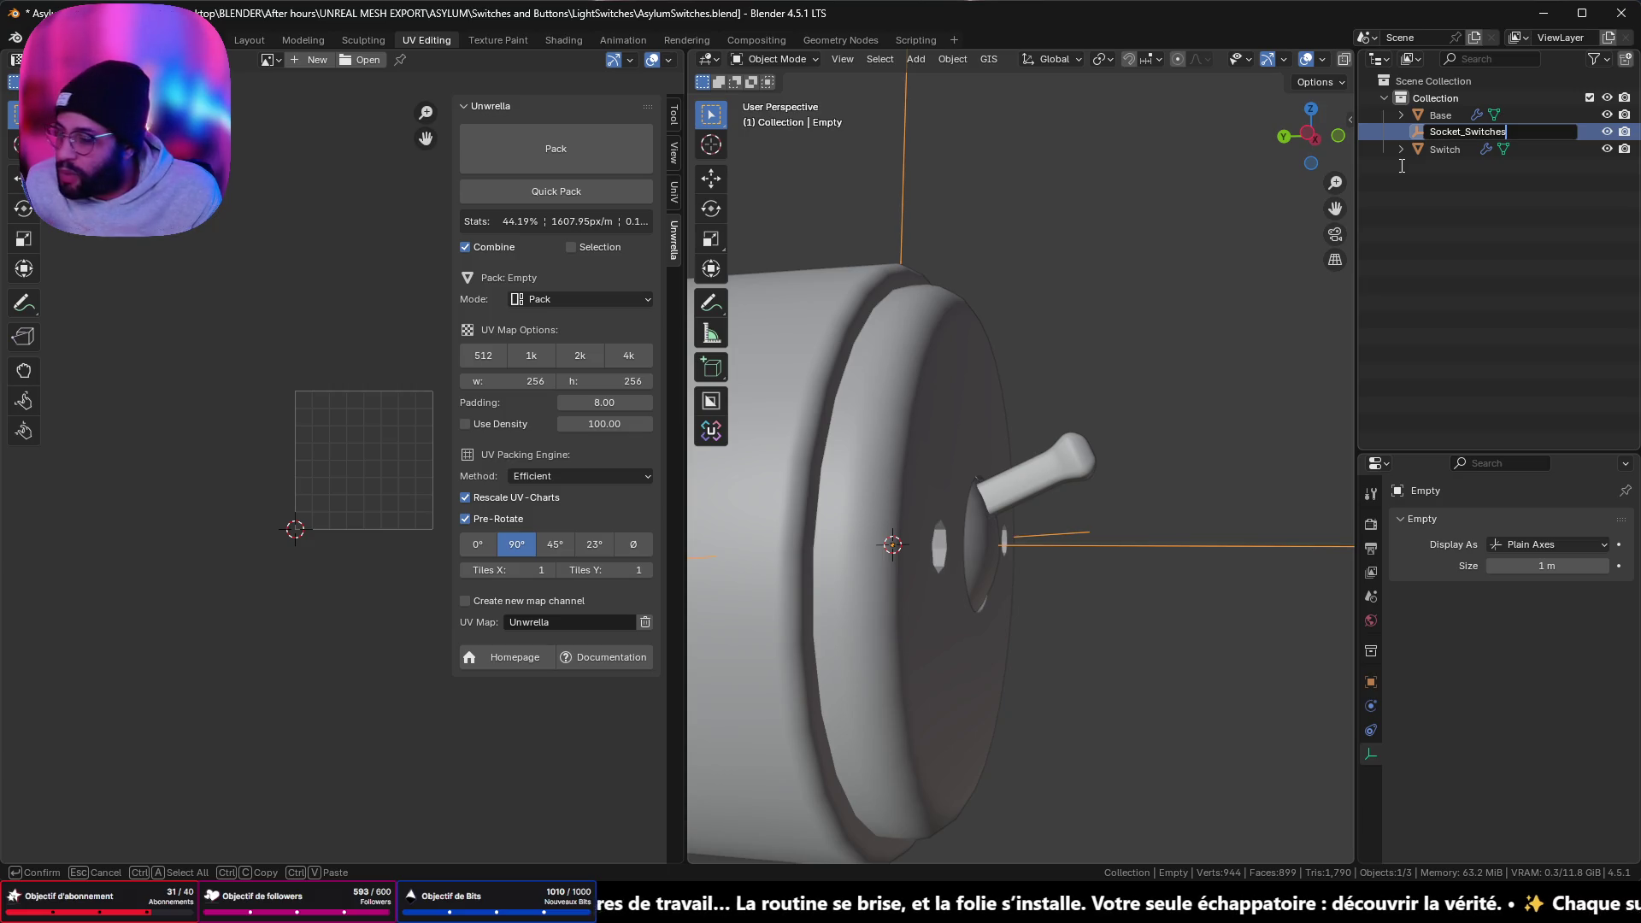
key("Return")
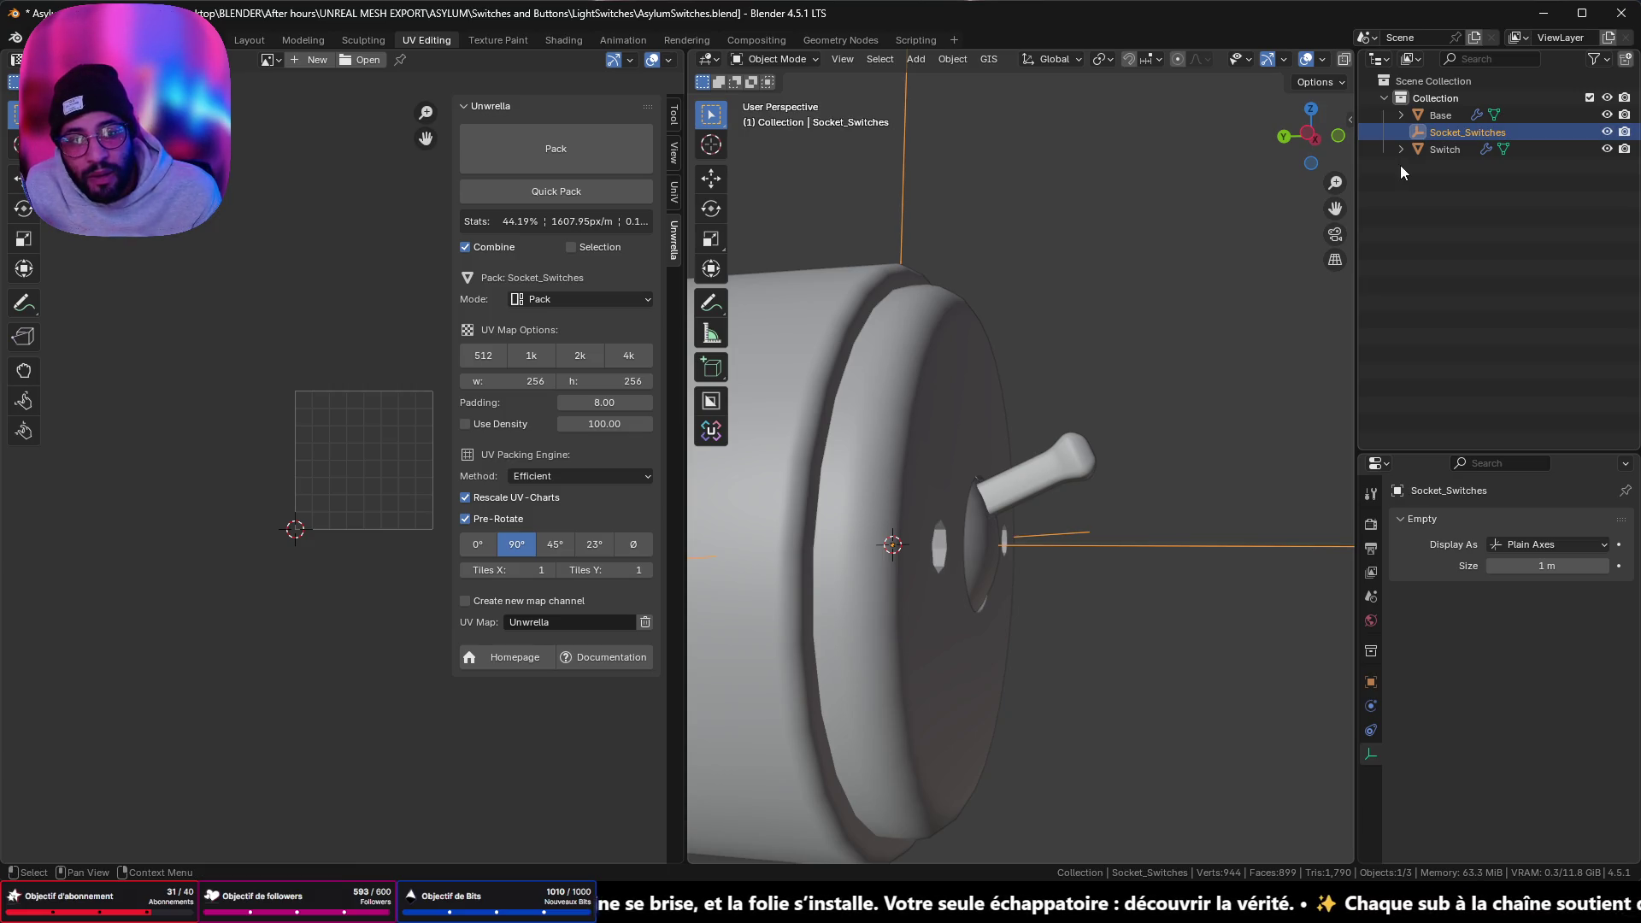
left_click(842, 346, "shift")
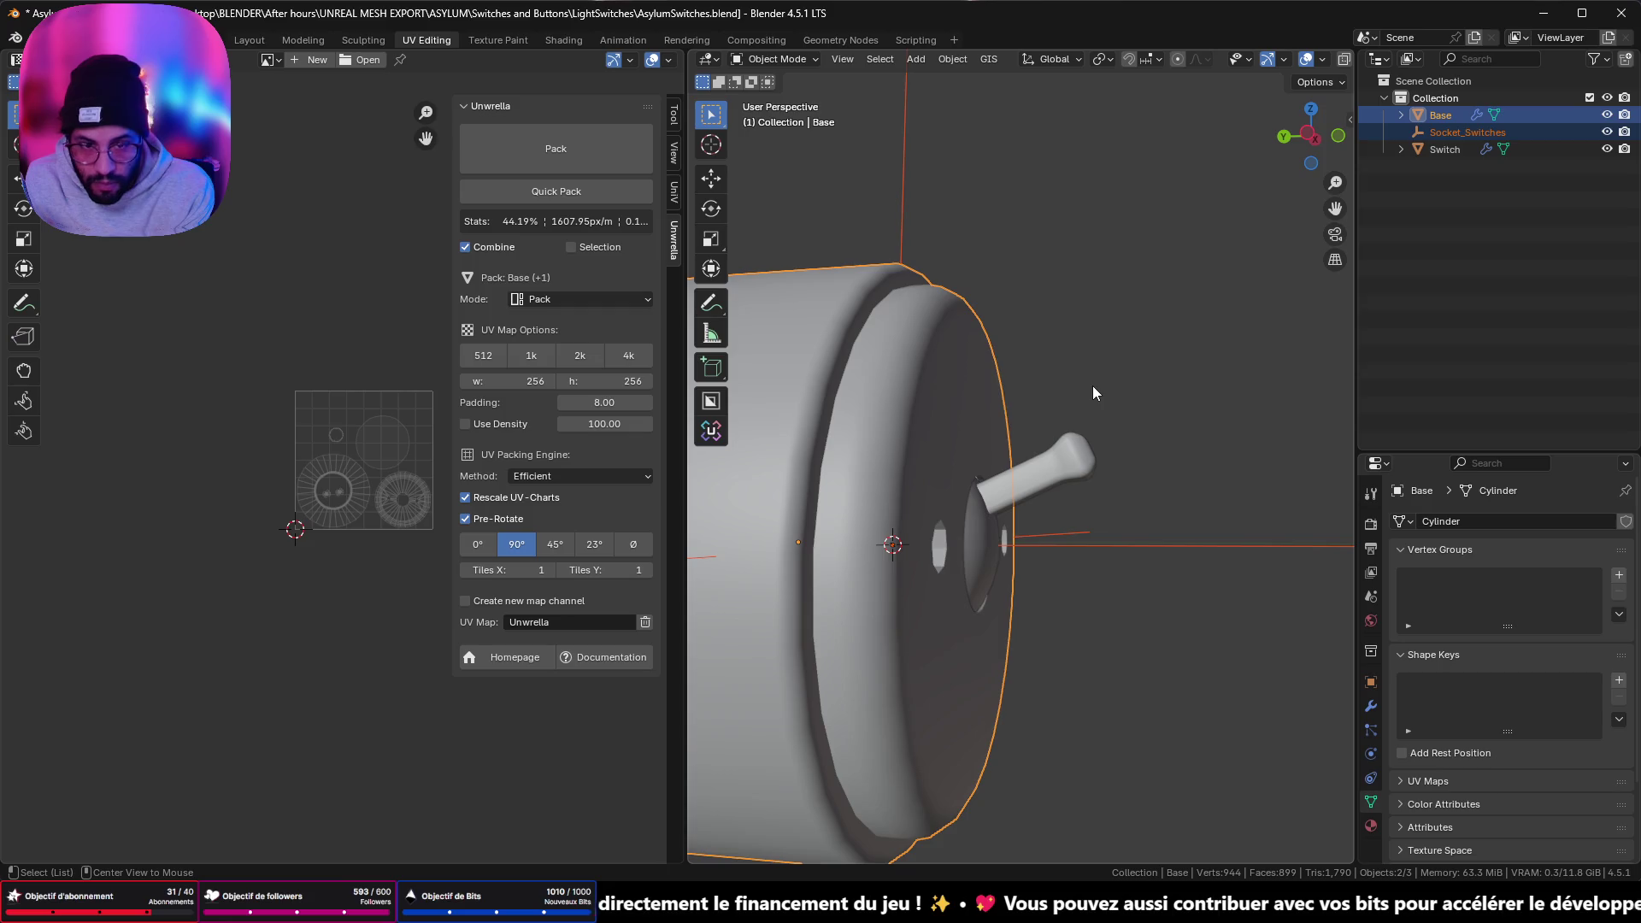
- Parent Socket_Switches under Base
key("alt+p")
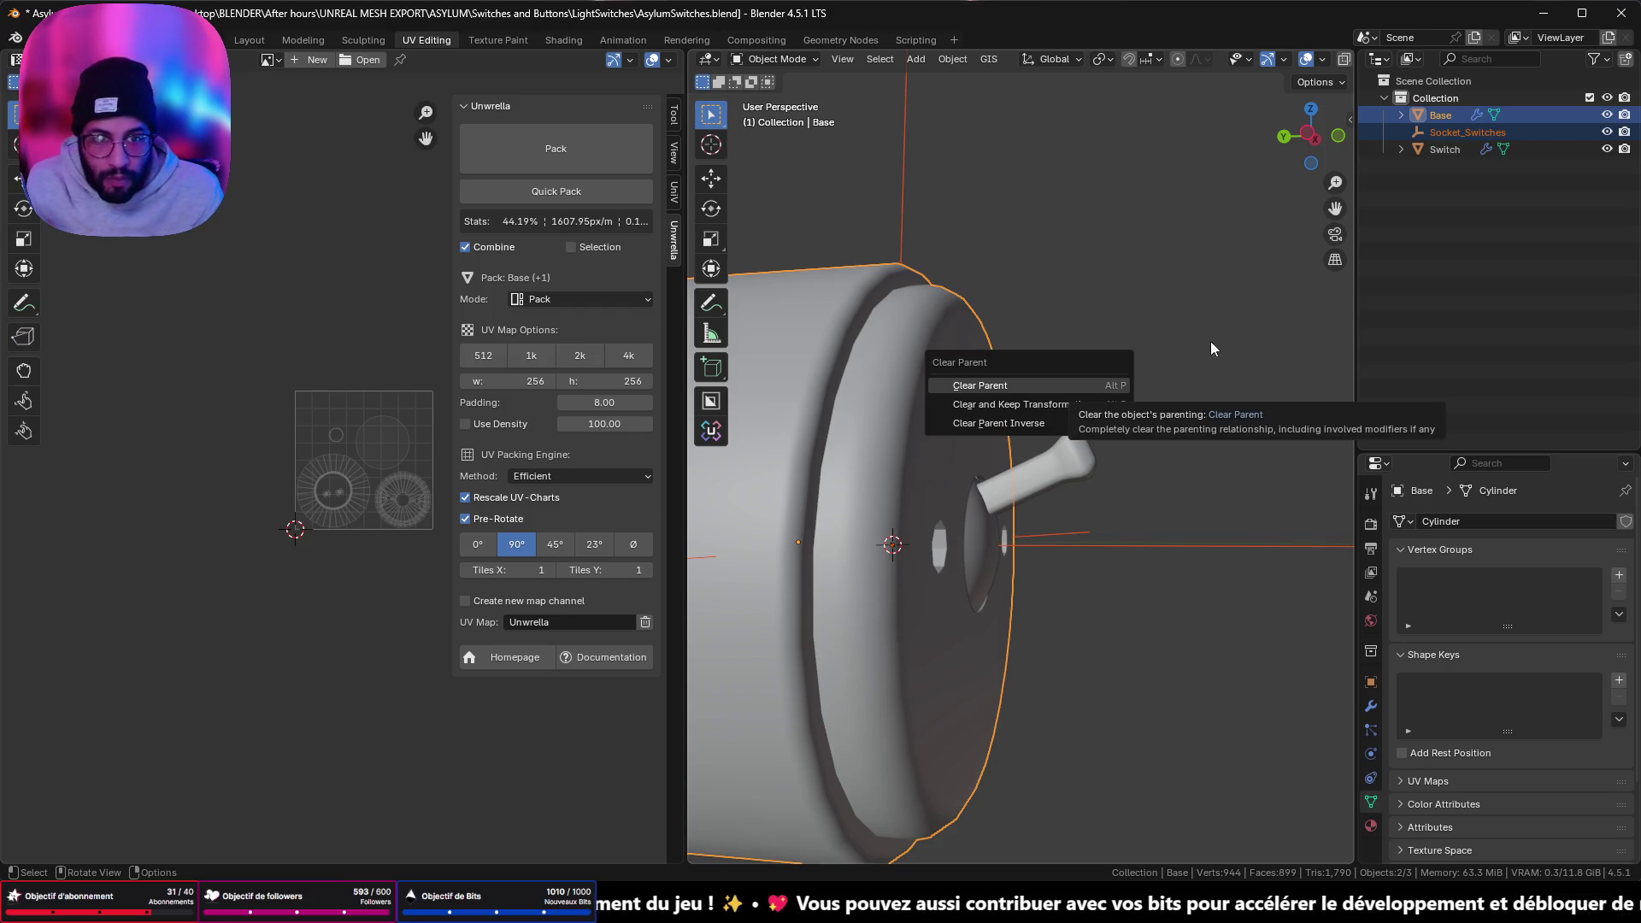
middle_click_drag(1231, 34, 1064, 260)
scroll(1065, 260, "down", 5)
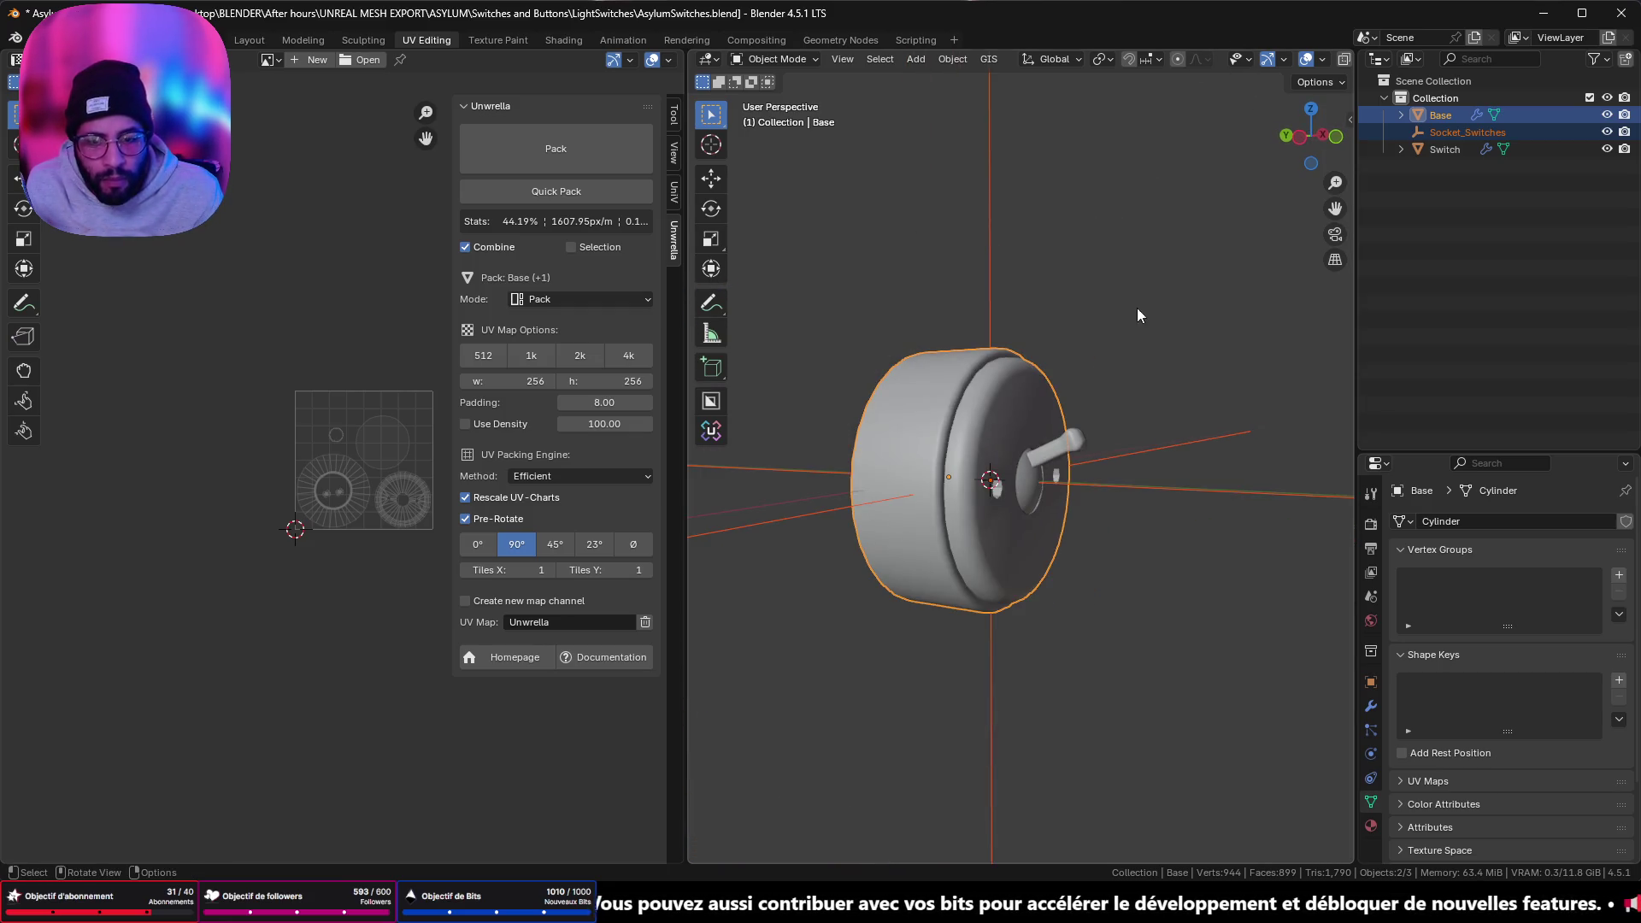
mouse_move(1137, 308)
middle_mouse_down()
mouse_move(958, 336)
mouse_move(1108, 340)
mouse_move(1081, 373)
mouse_move(1048, 306)
mouse_move(1120, 377)
middle_mouse_up()
key("ctrl+p")
left_click(1079, 328)
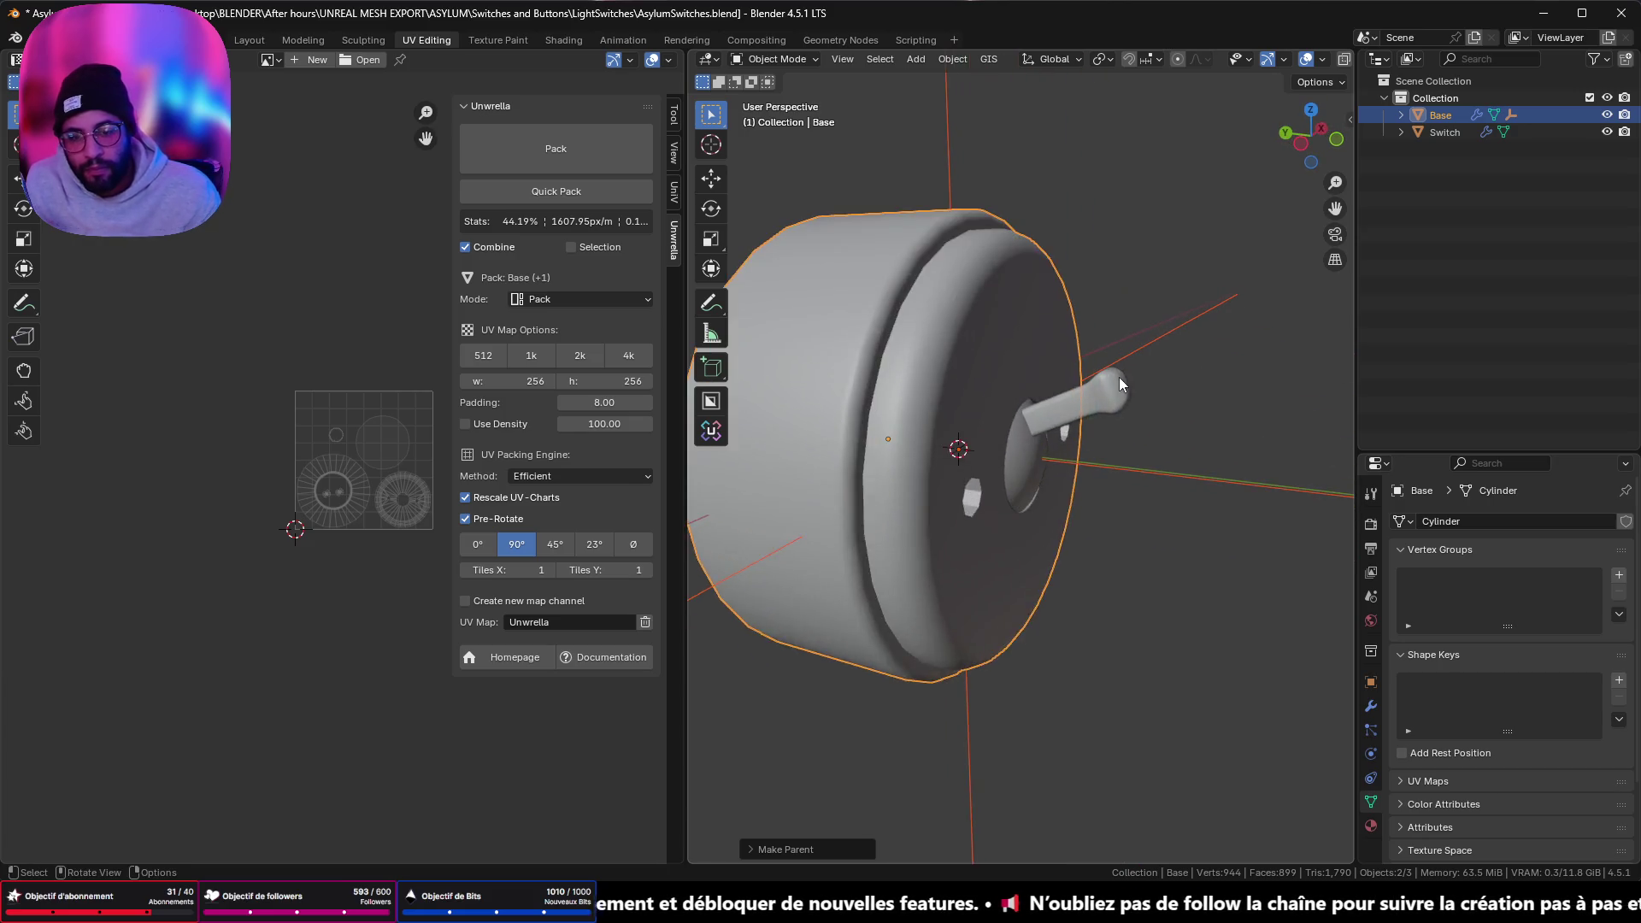
- Briefly check Base in Edit Mode, then save the AsylumSwitches.blend scene
key("Tab")
scroll(1120, 377, "up", 5)
scroll(1009, 340, "down", 4)
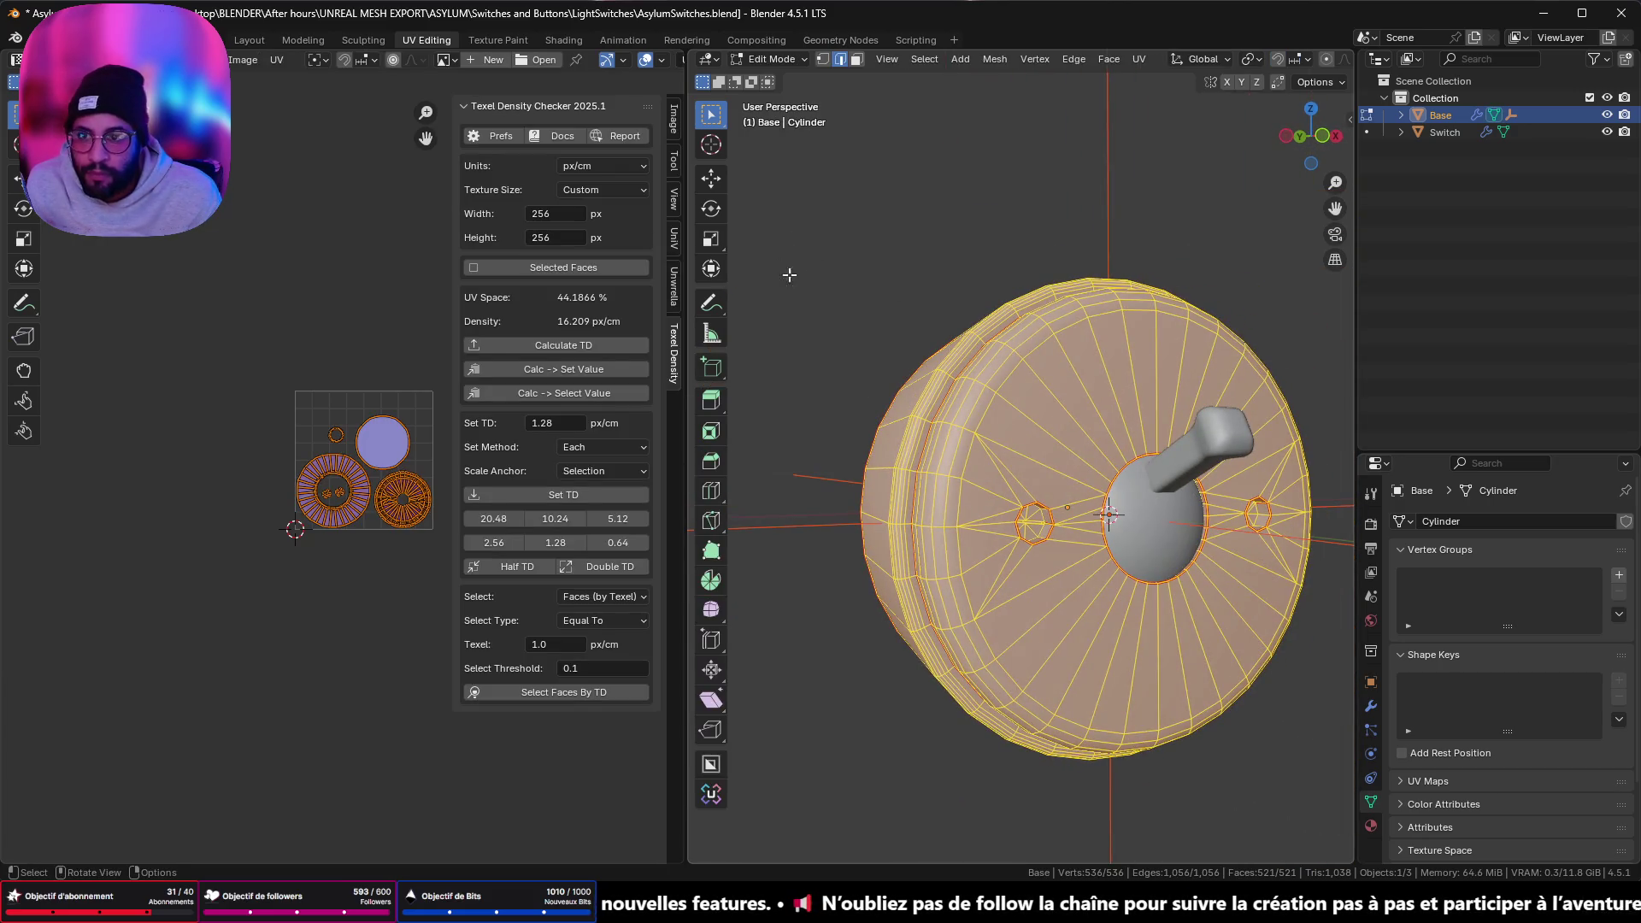
key("Tab")
scroll(889, 311, "down", 5)
mouse_move(889, 318)
middle_mouse_down()
mouse_move(967, 351)
mouse_move(915, 301)
middle_mouse_up()
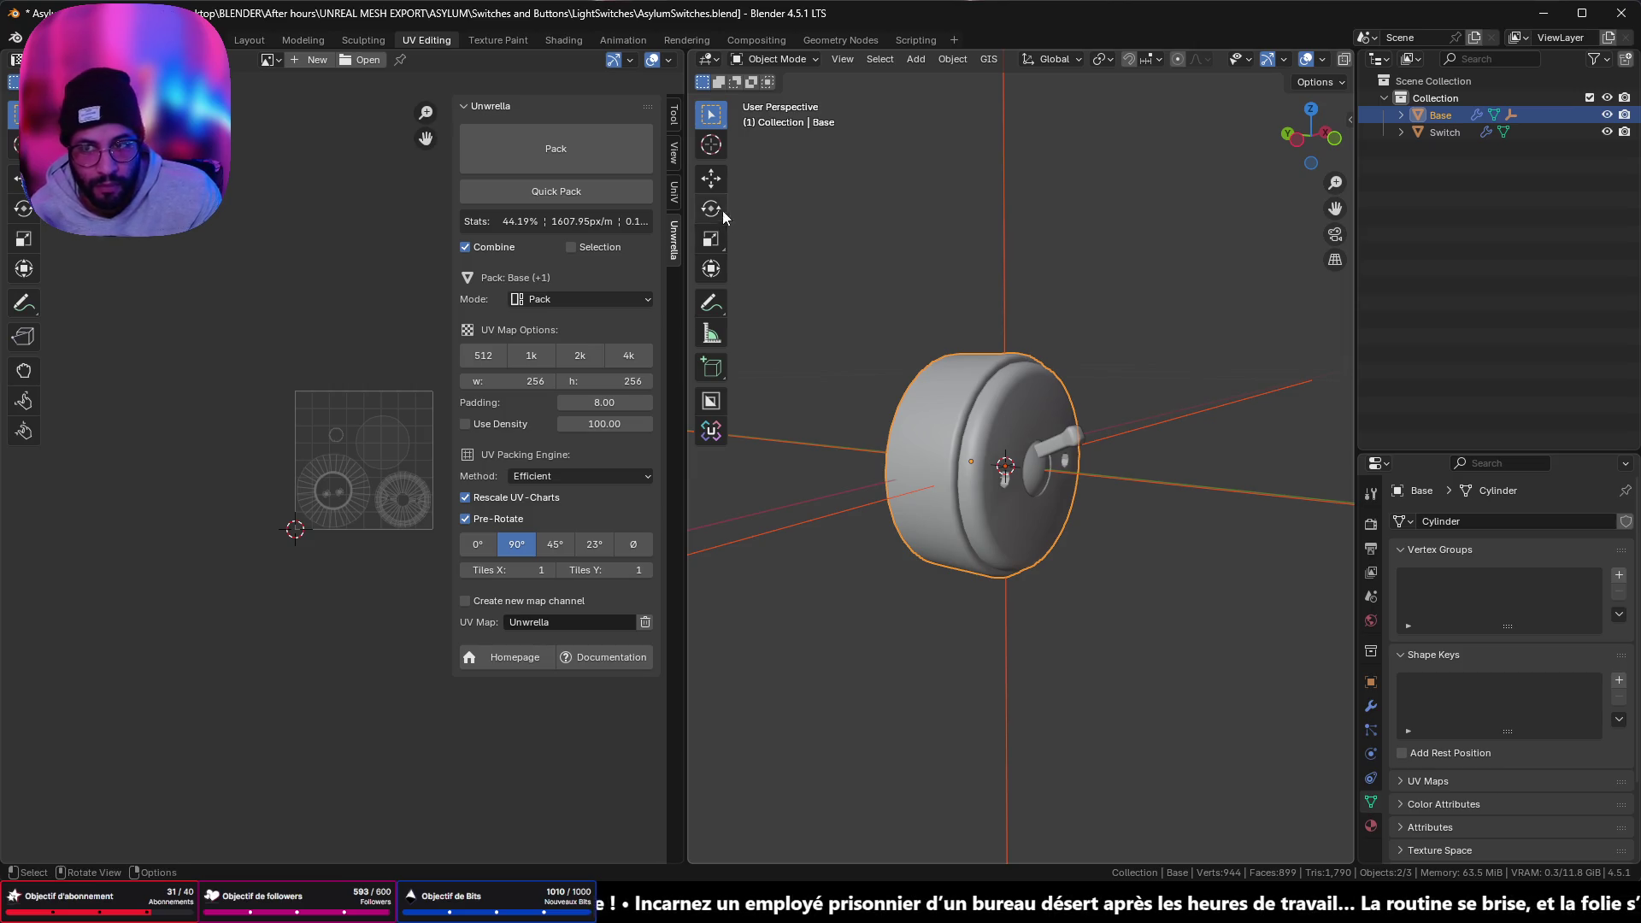
key("ctrl+s")
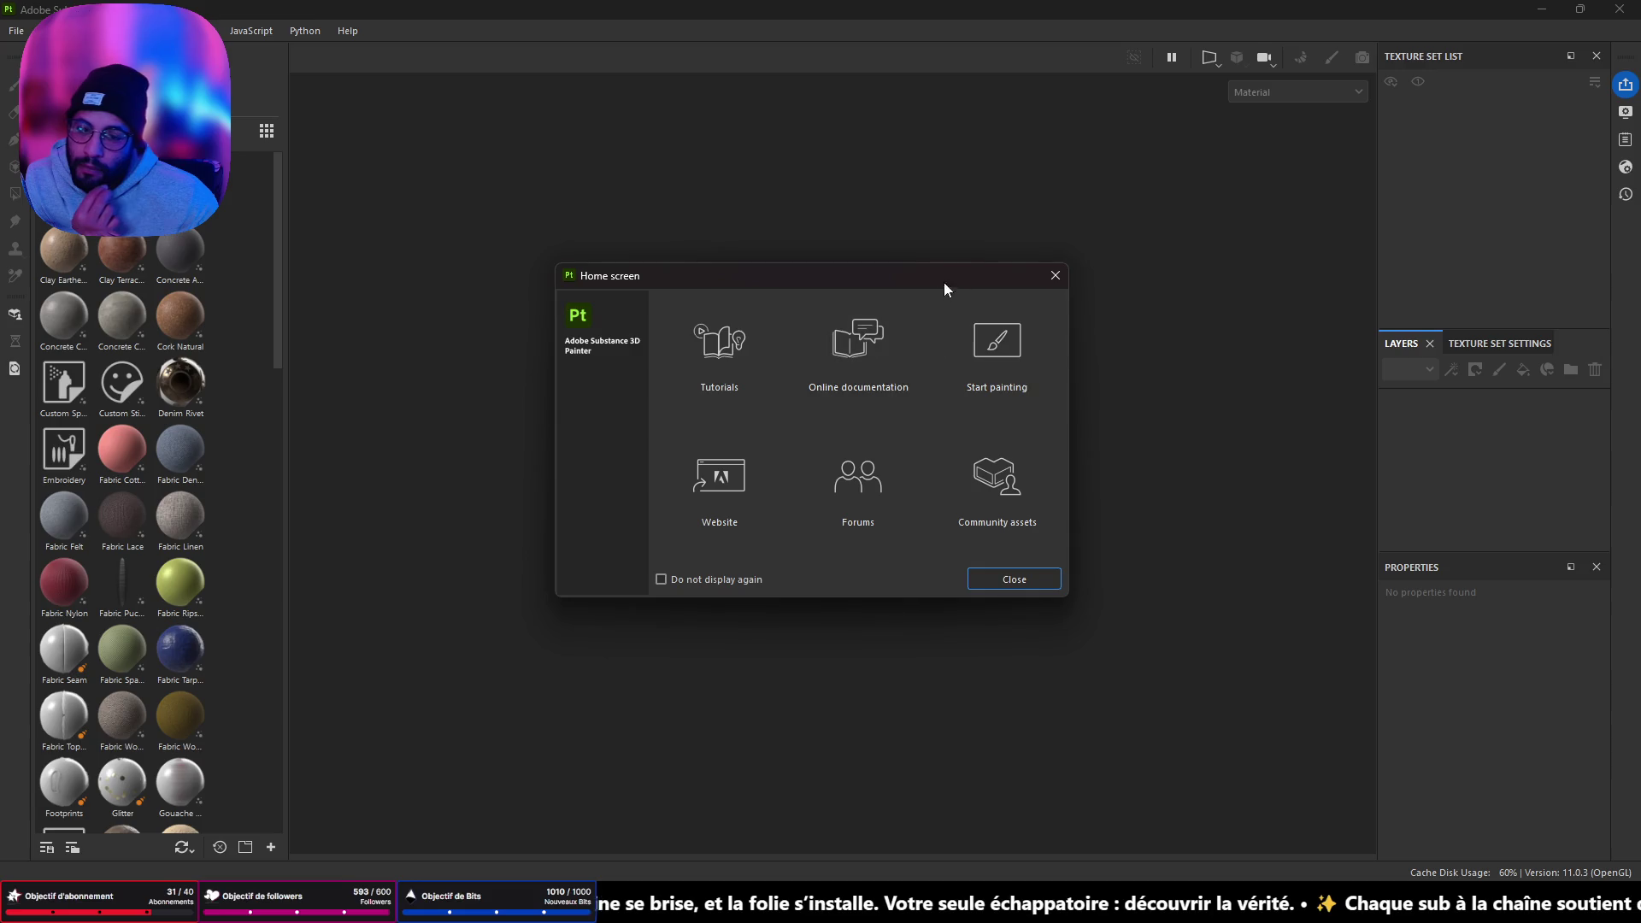
- Close the Home screen and start a new project with document resolution 256
left_click(1054, 274)
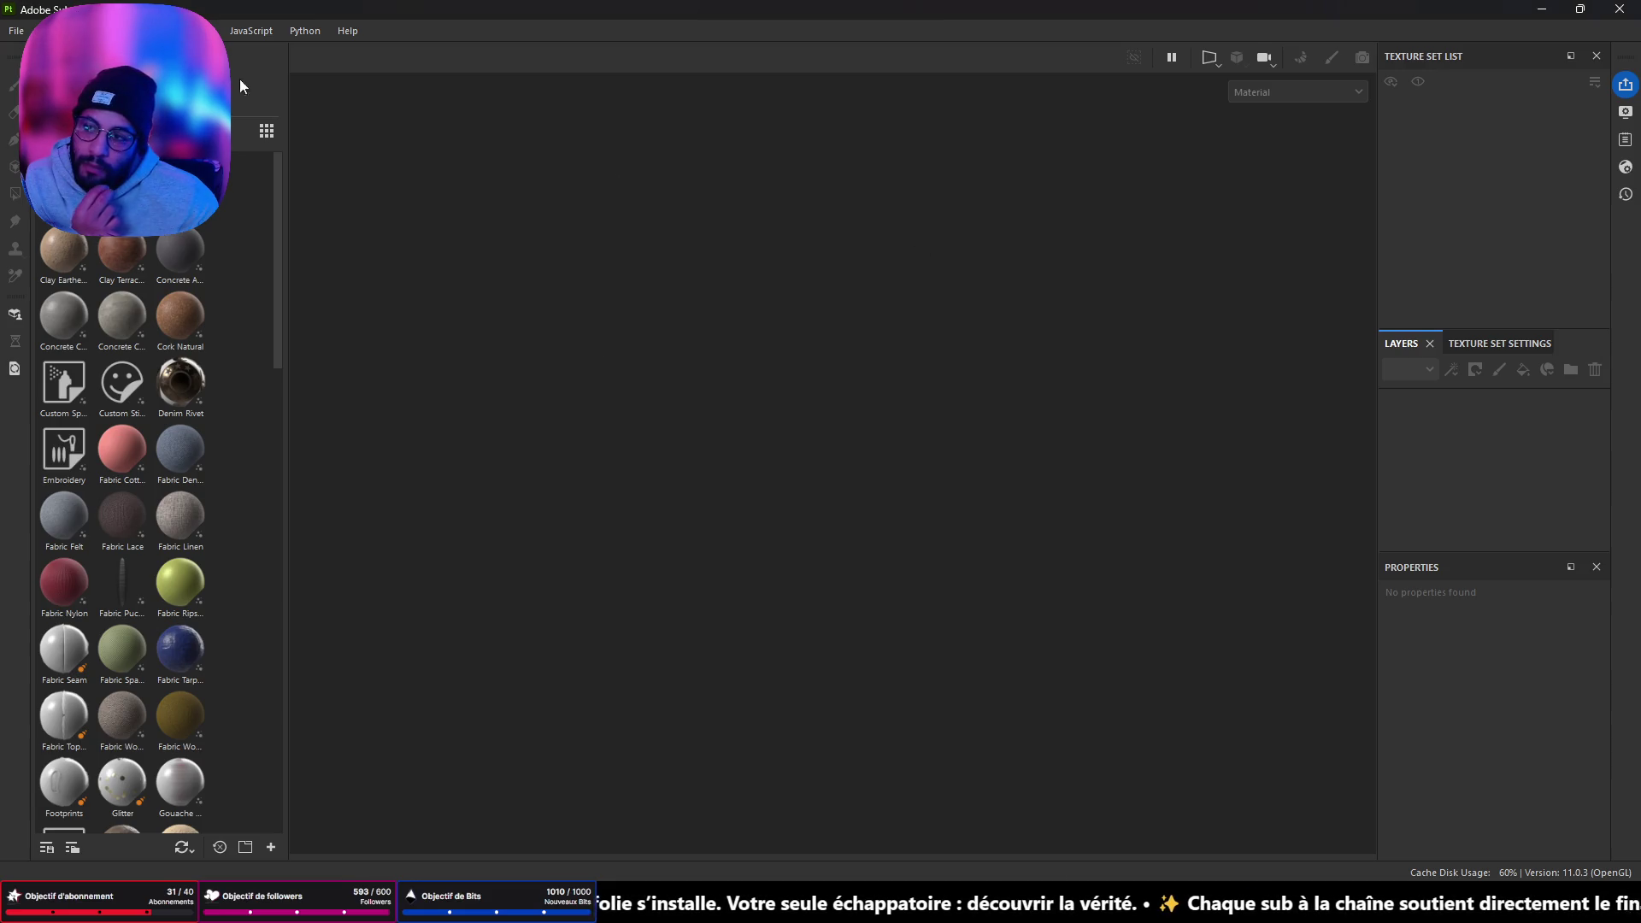
left_click(17, 31)
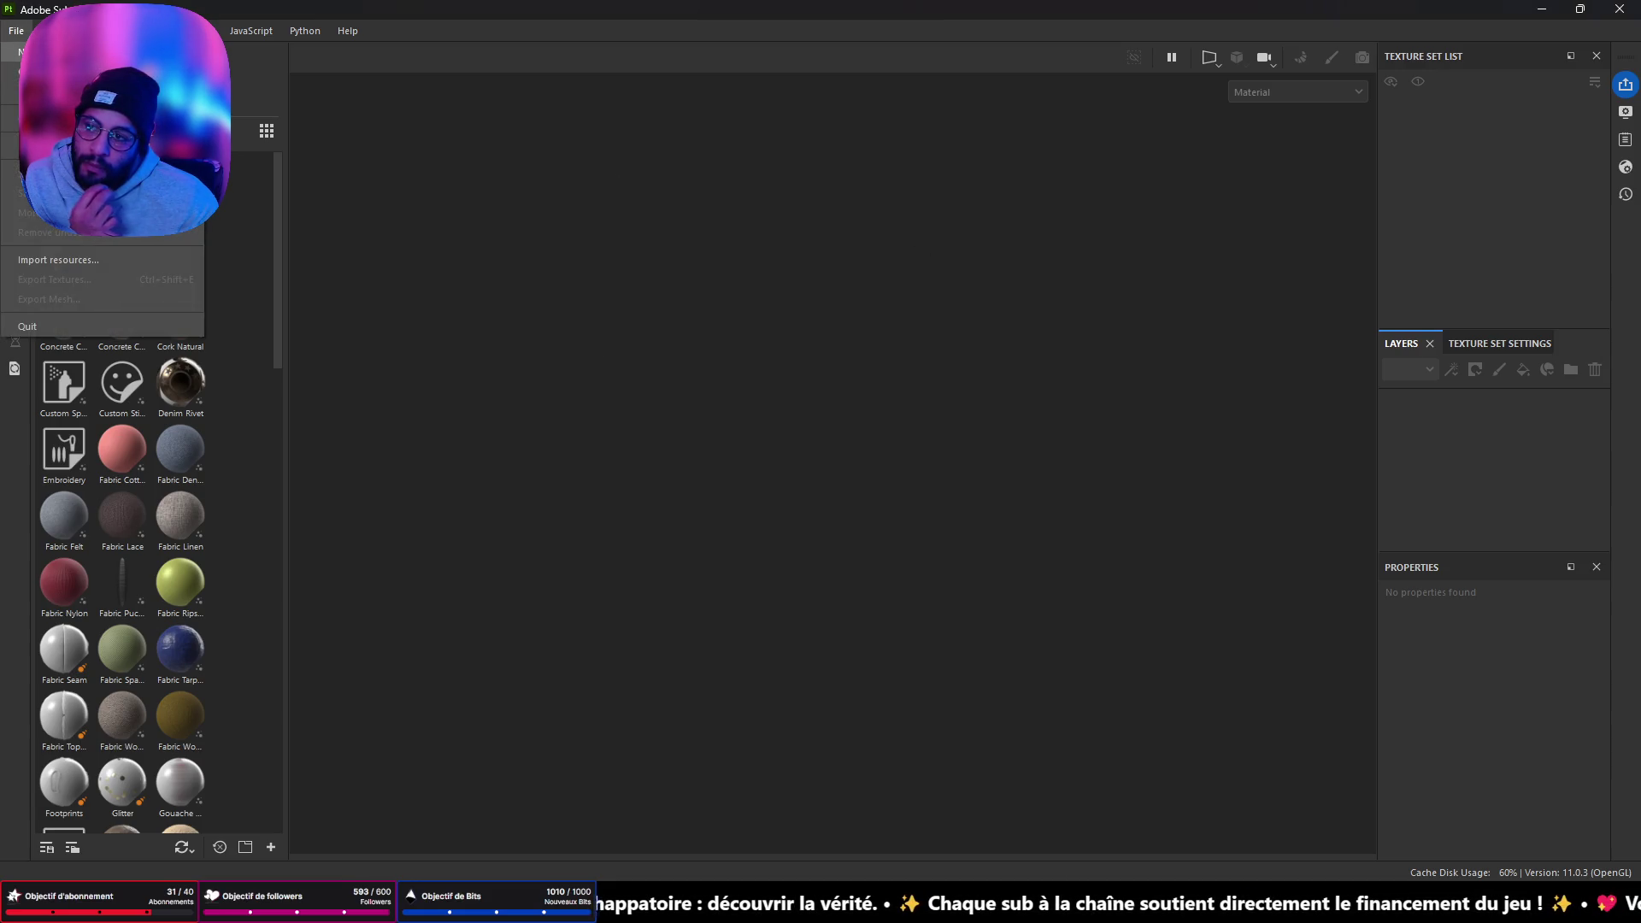
left_click(34, 52)
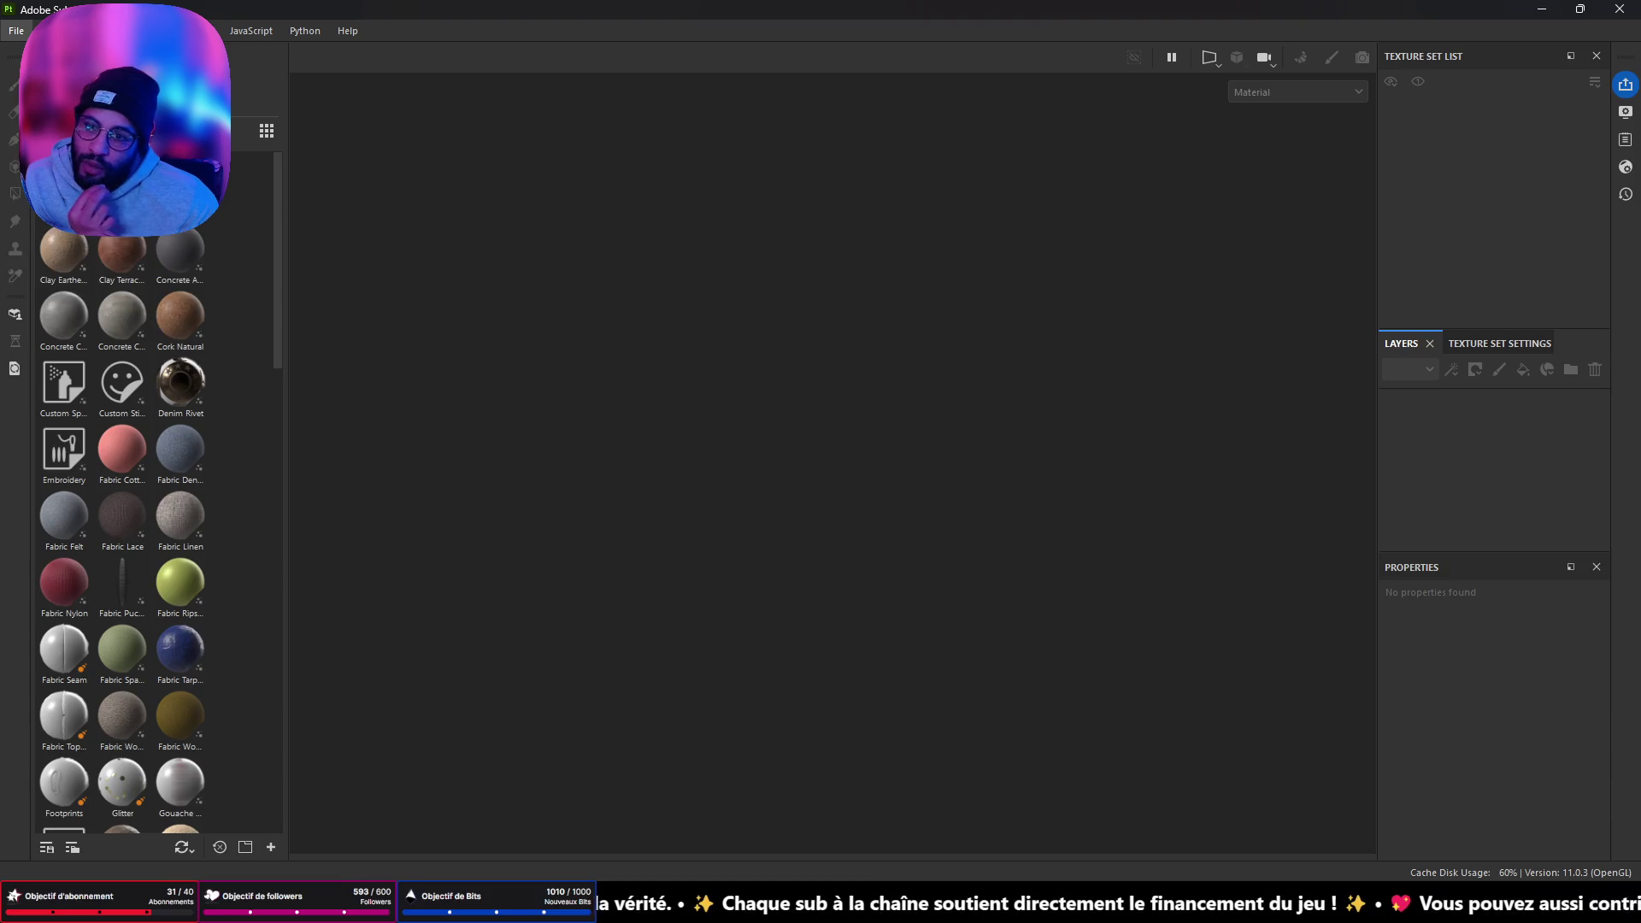
left_click(723, 303)
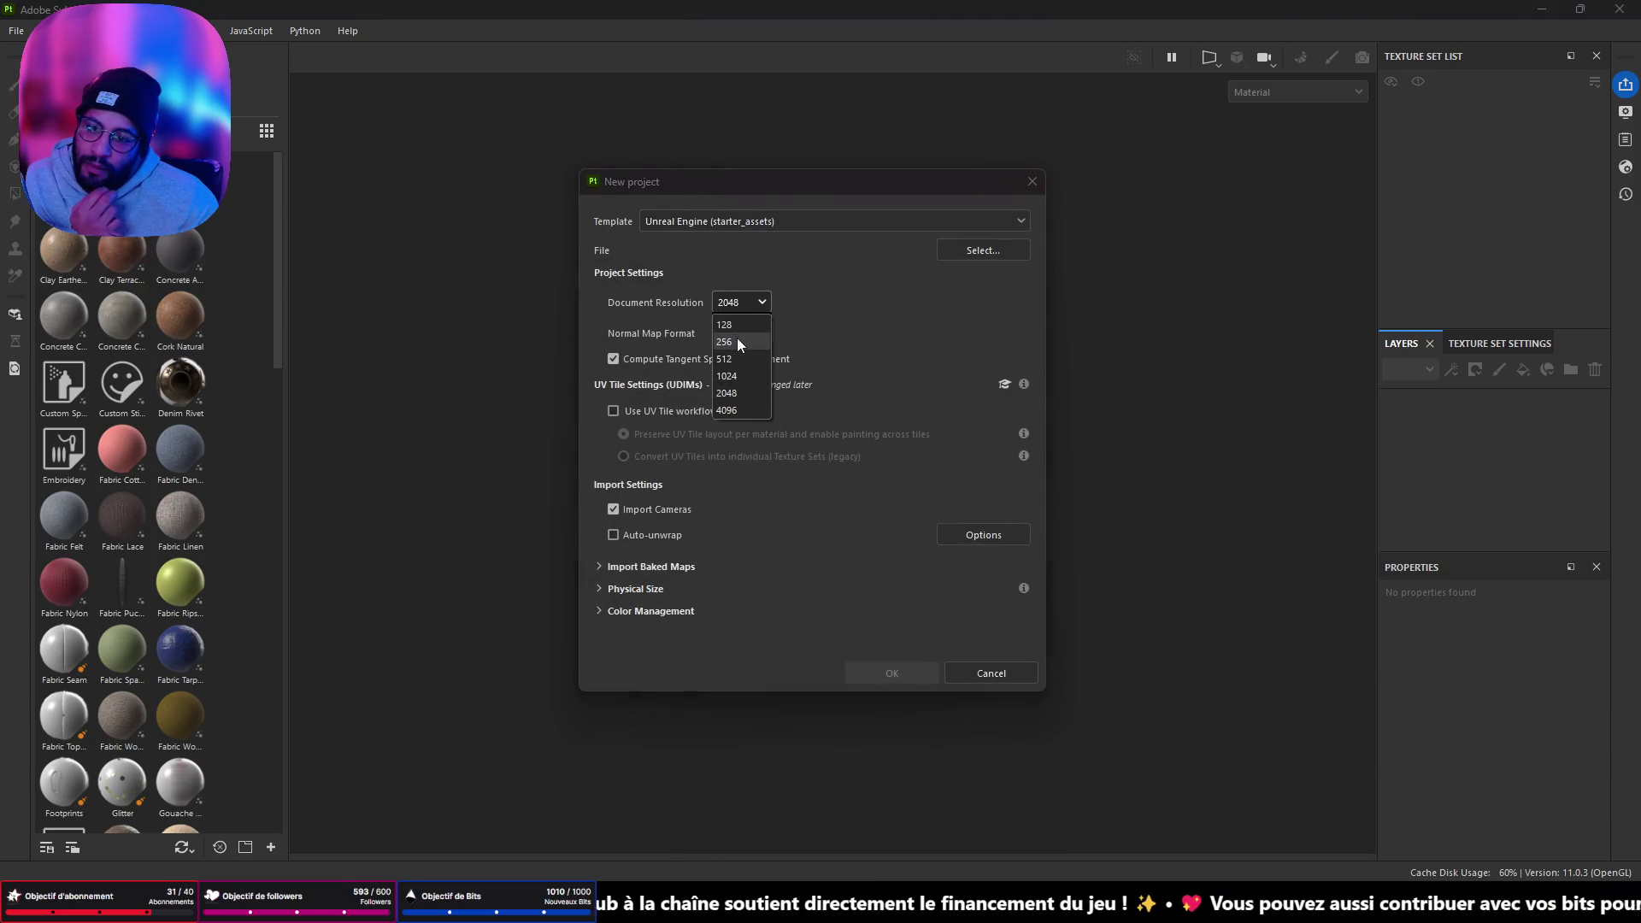
left_click(737, 337)
- Browse for the project mesh, going up to the ASYLUM folder, then return to Blender
left_click(980, 250)
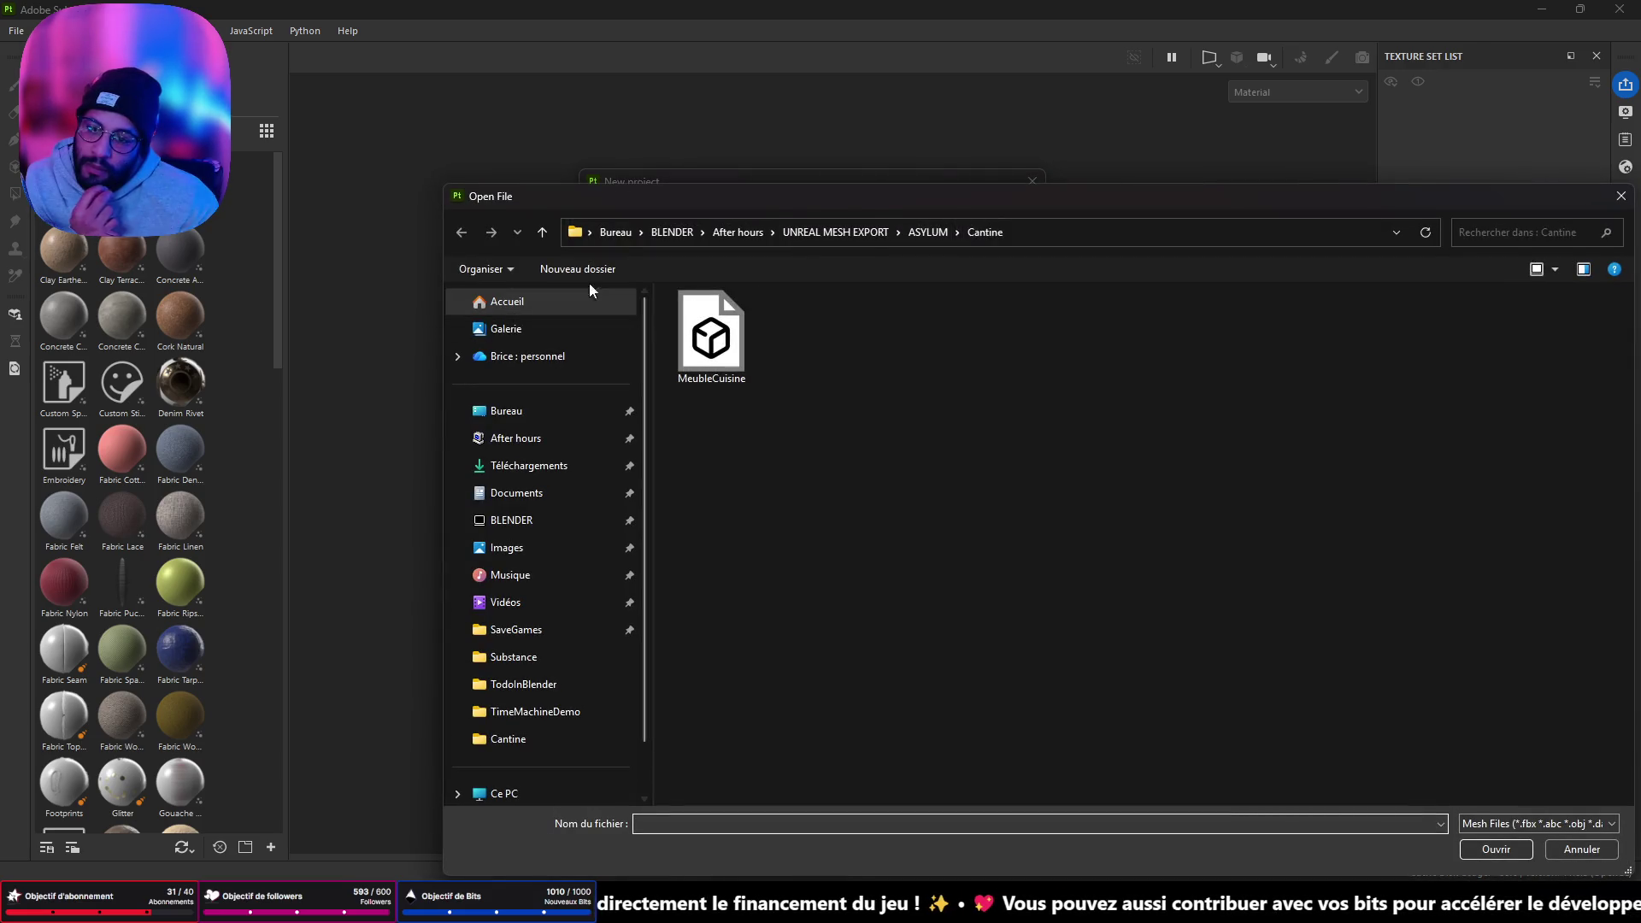
left_click(544, 230)
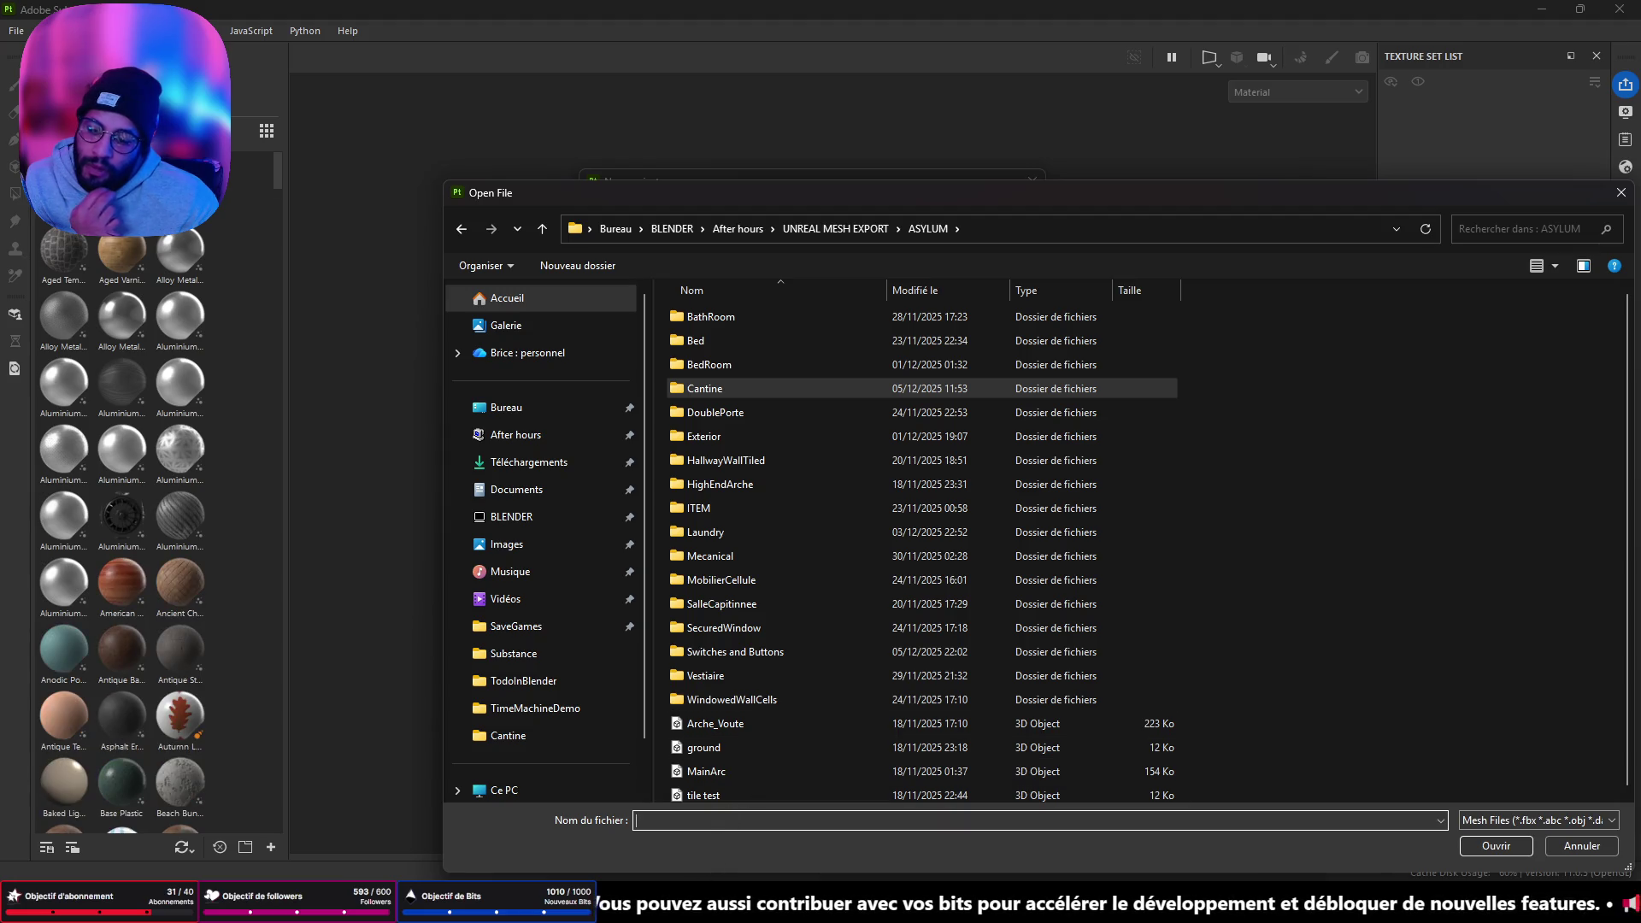
key("alt+Tab")
- Export an FBX using the UE5 operator preset
key("F3")
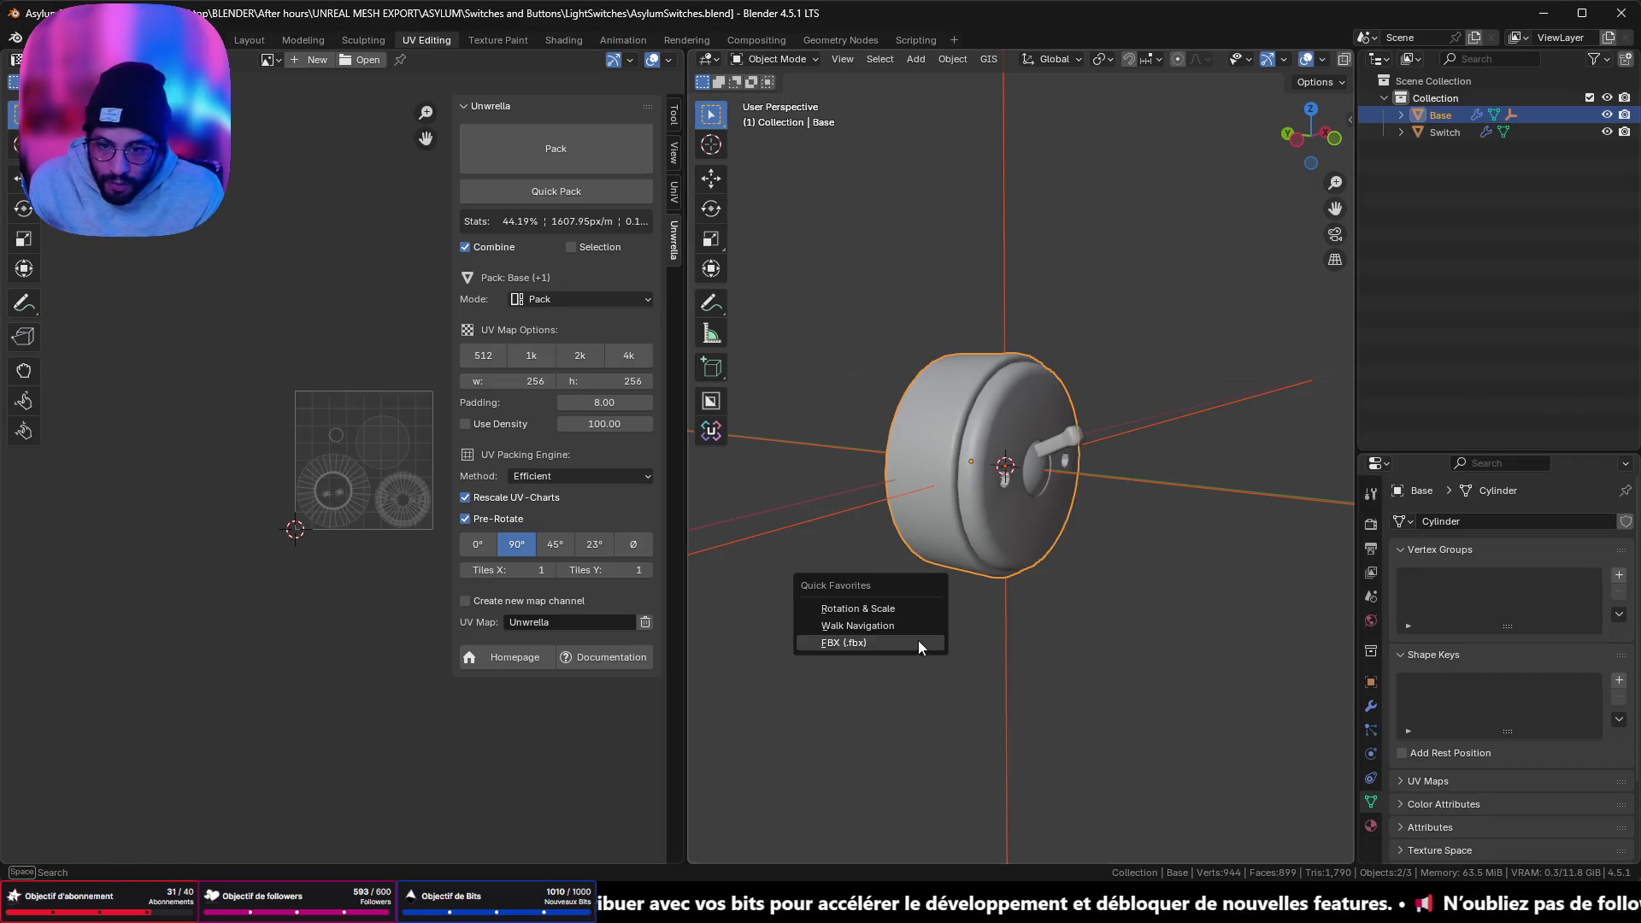
left_click(918, 640)
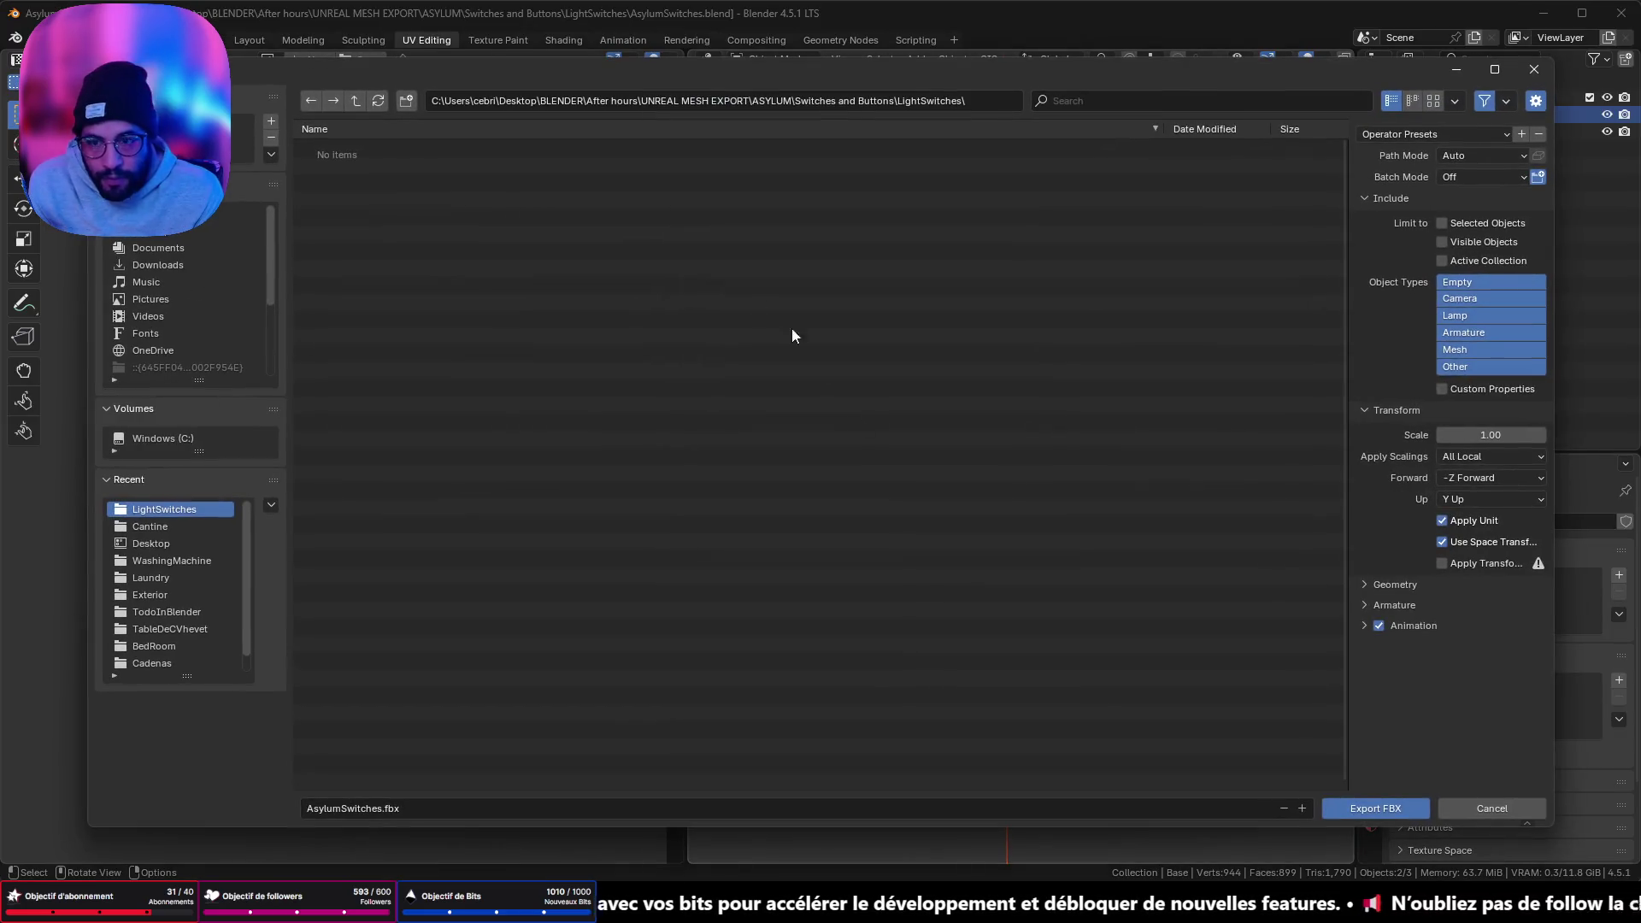
left_click(1446, 134)
left_click(1442, 175)
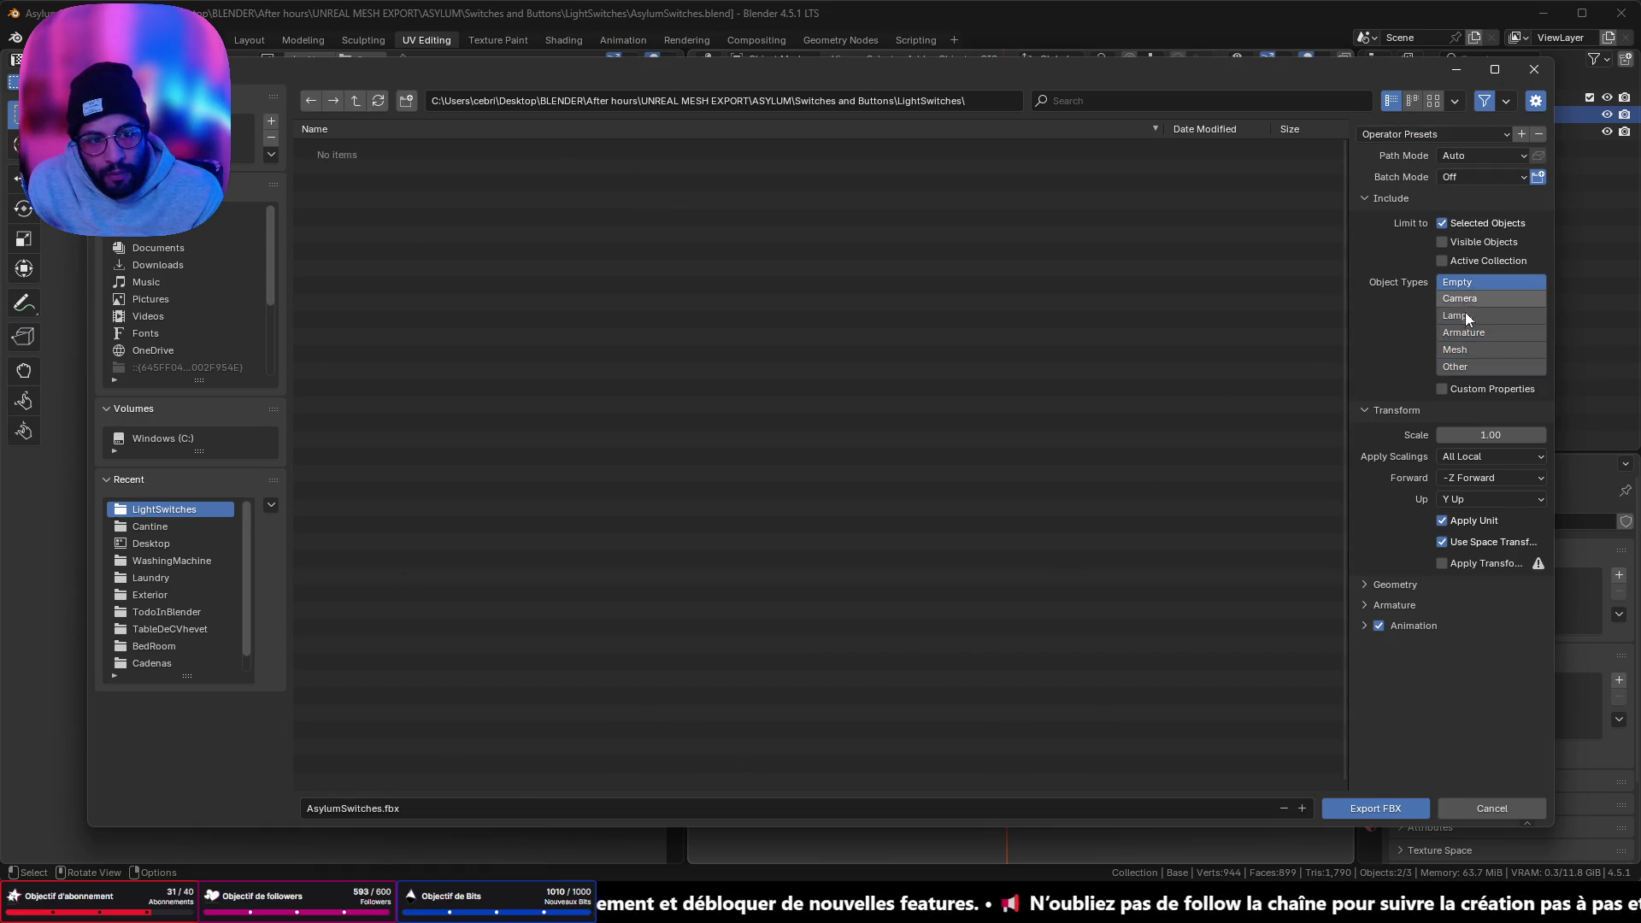
left_click(1349, 805)
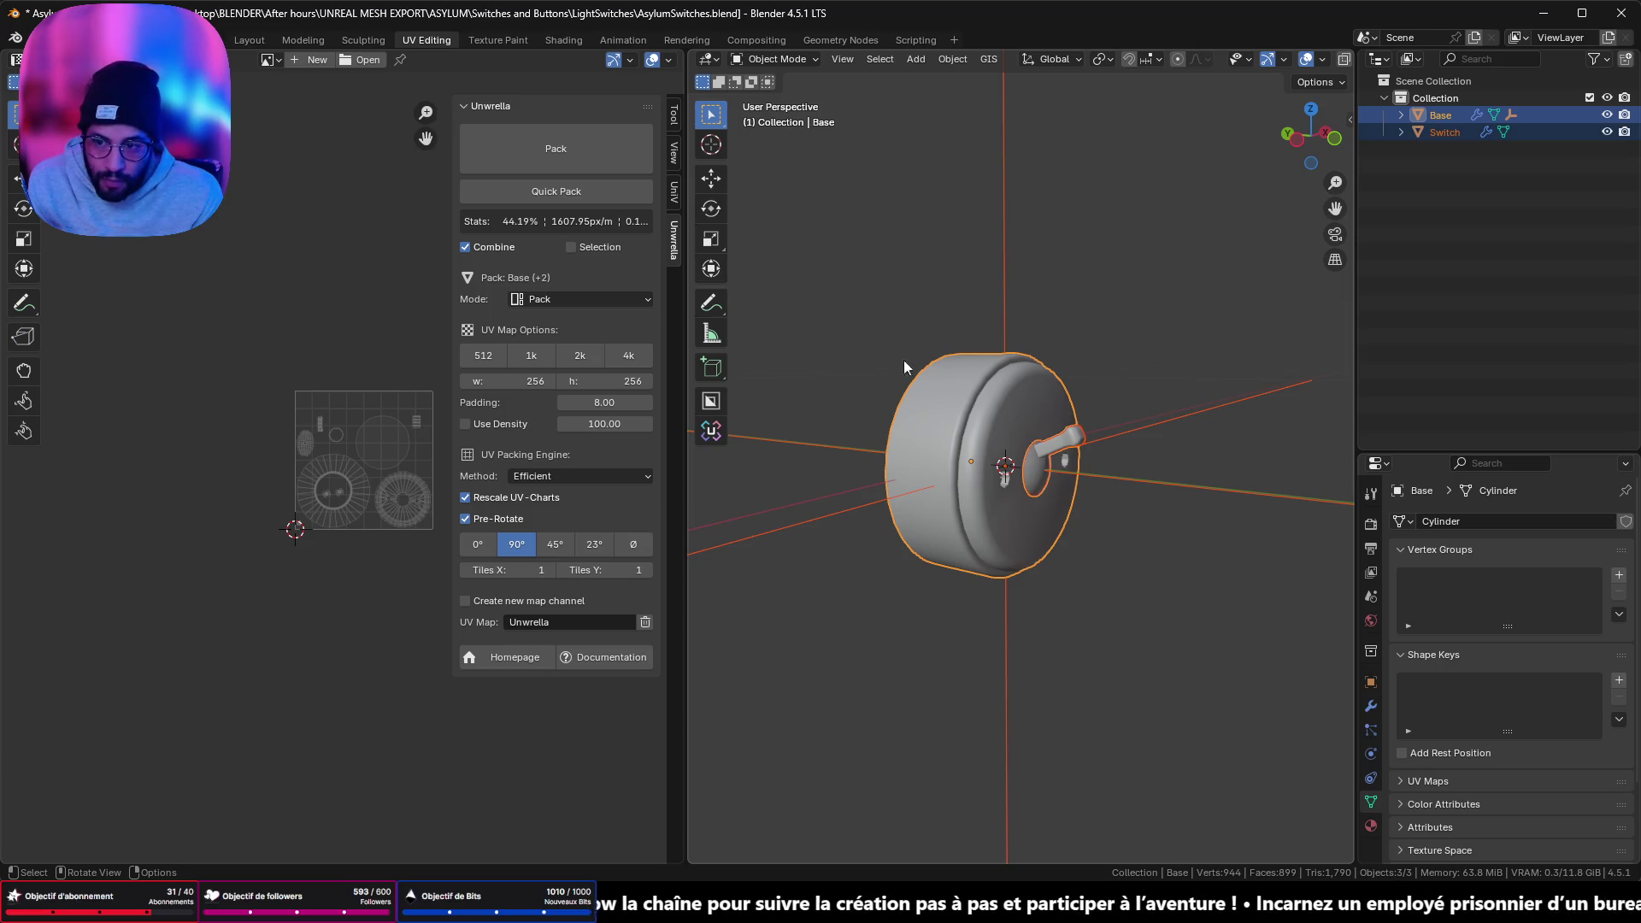
- Select all three objects and export them again as AsylumSwitches.fbx
key("a")
key("q")
left_click(829, 316)
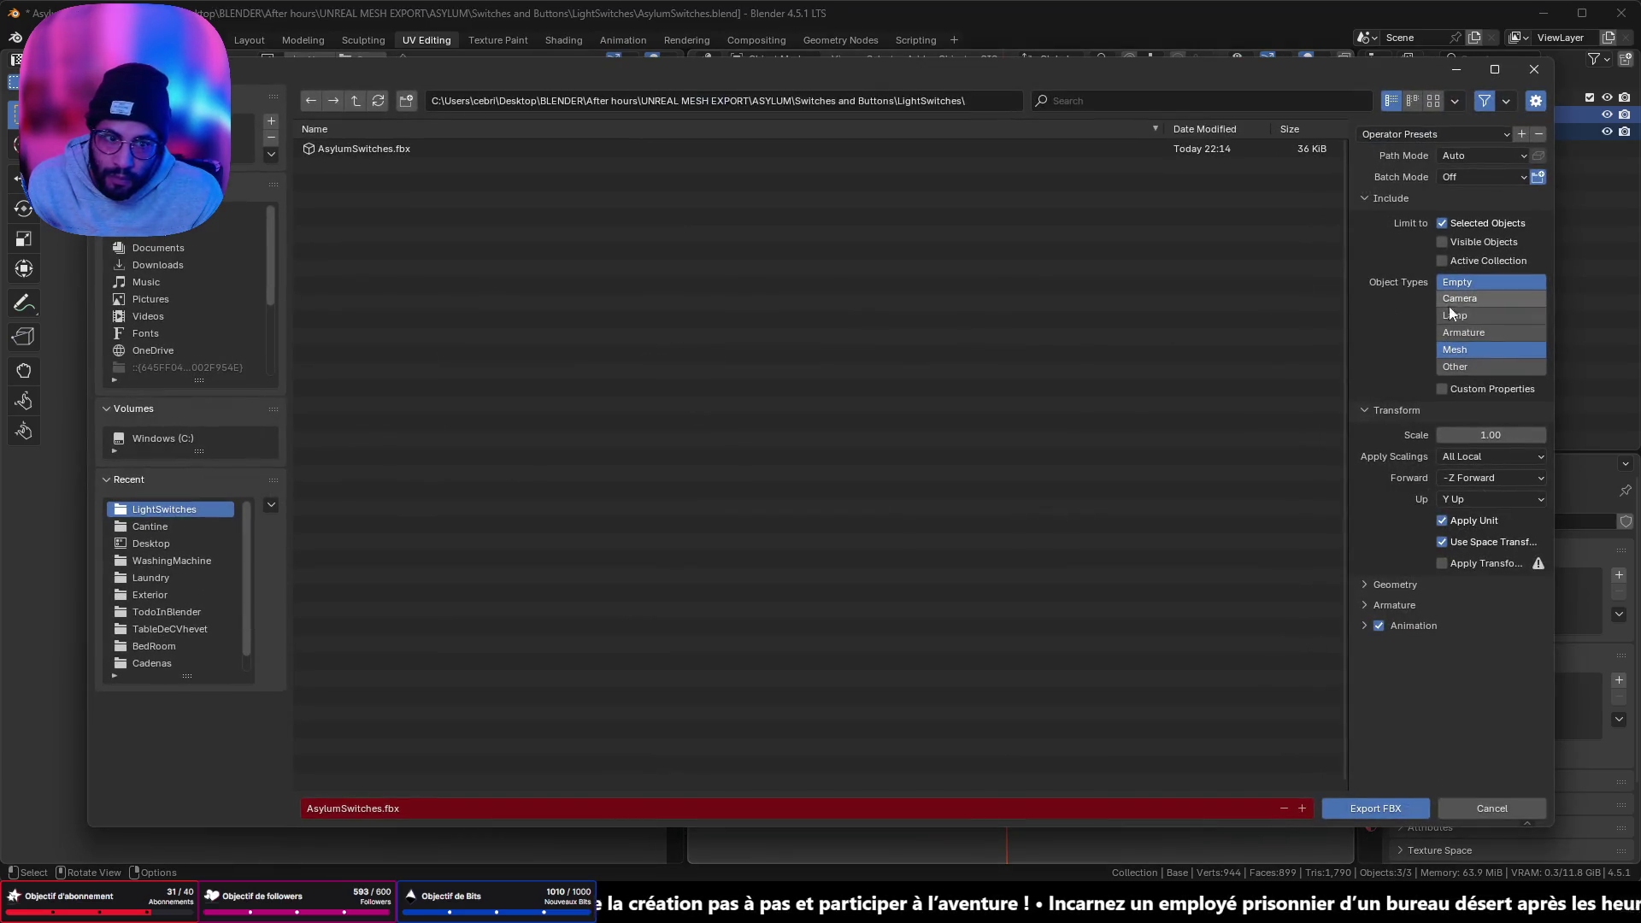
left_click(1361, 812)
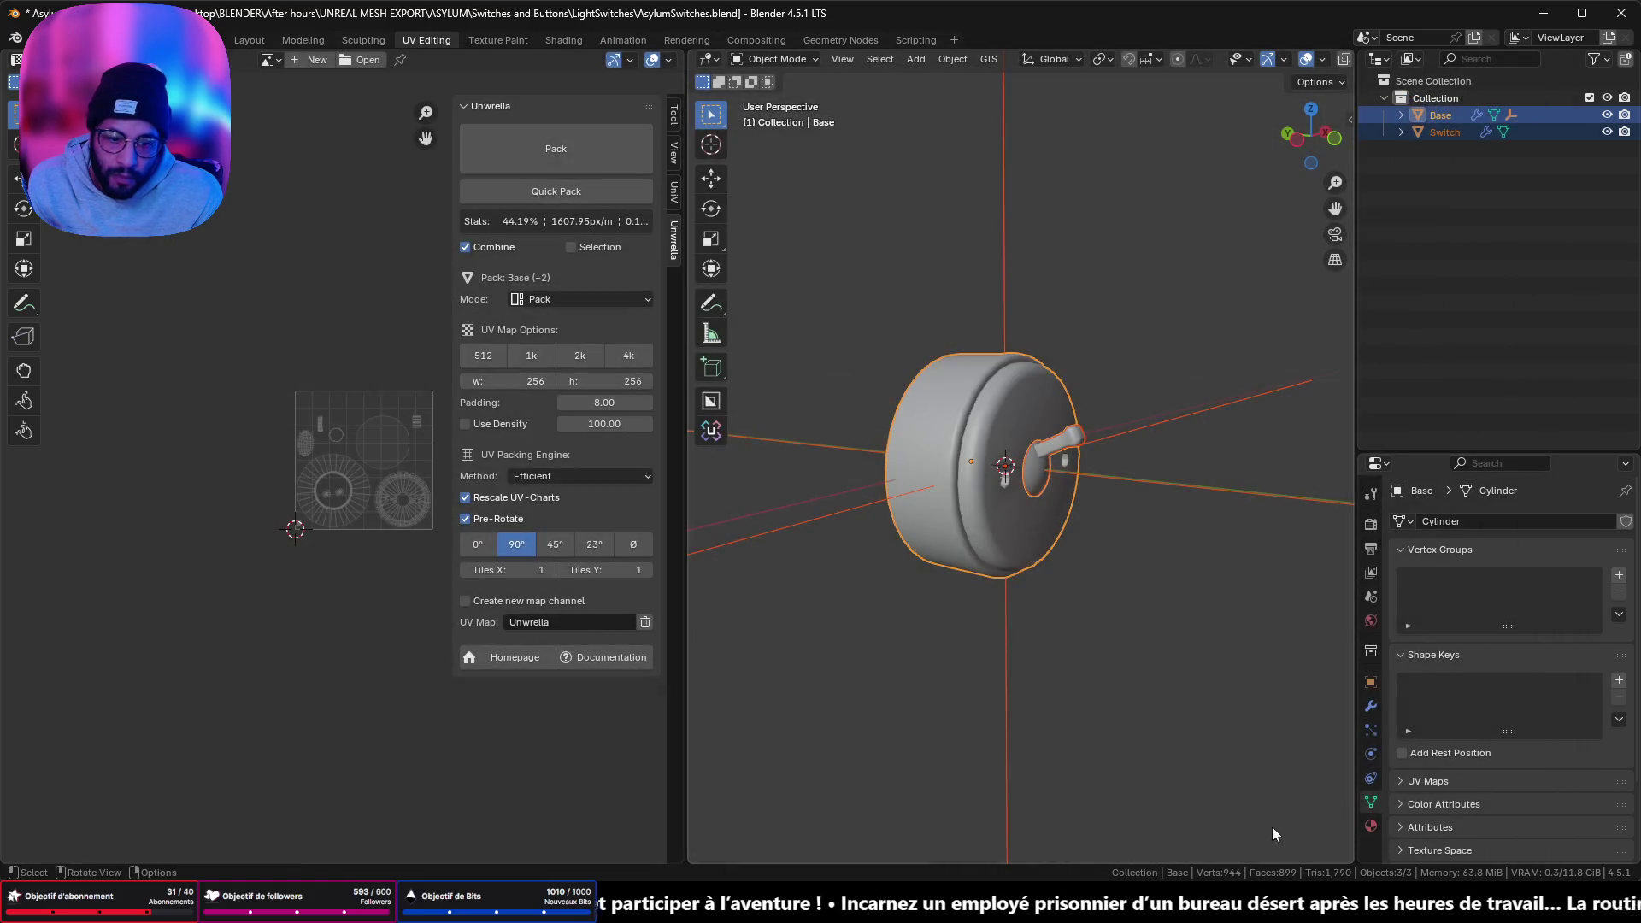
key("alt+Tab")
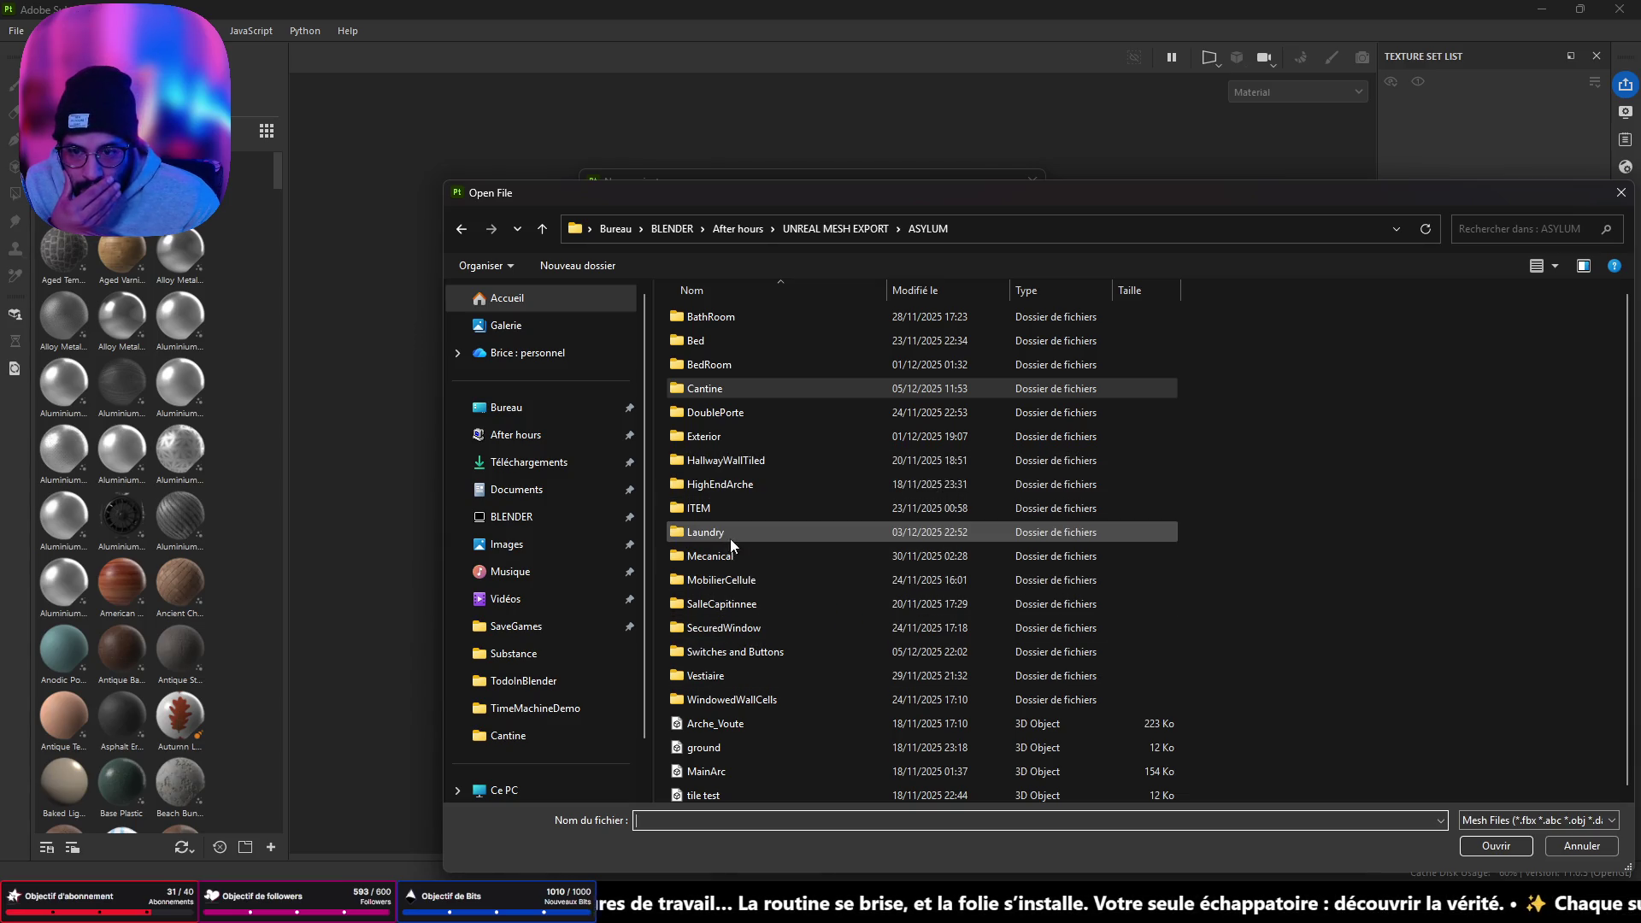
- Pick AsylumSwitches.fbx from Switches and Buttons > LightSwitches, create the project, and inspect the mesh
double_click(756, 650)
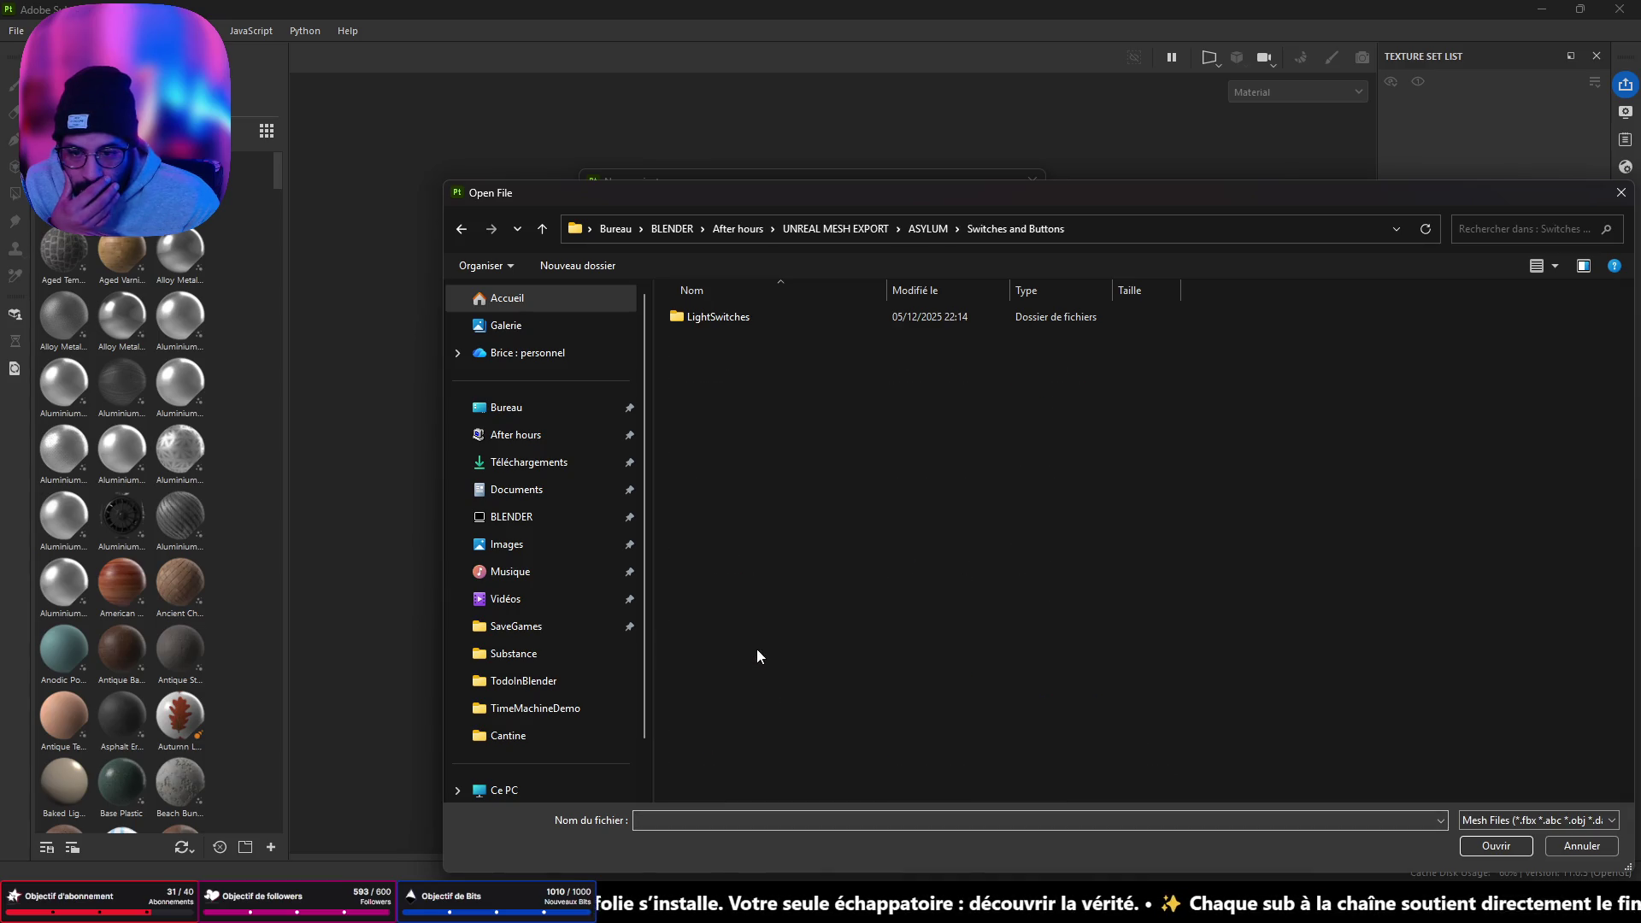
double_click(739, 322)
left_click(741, 320)
left_click(1511, 850)
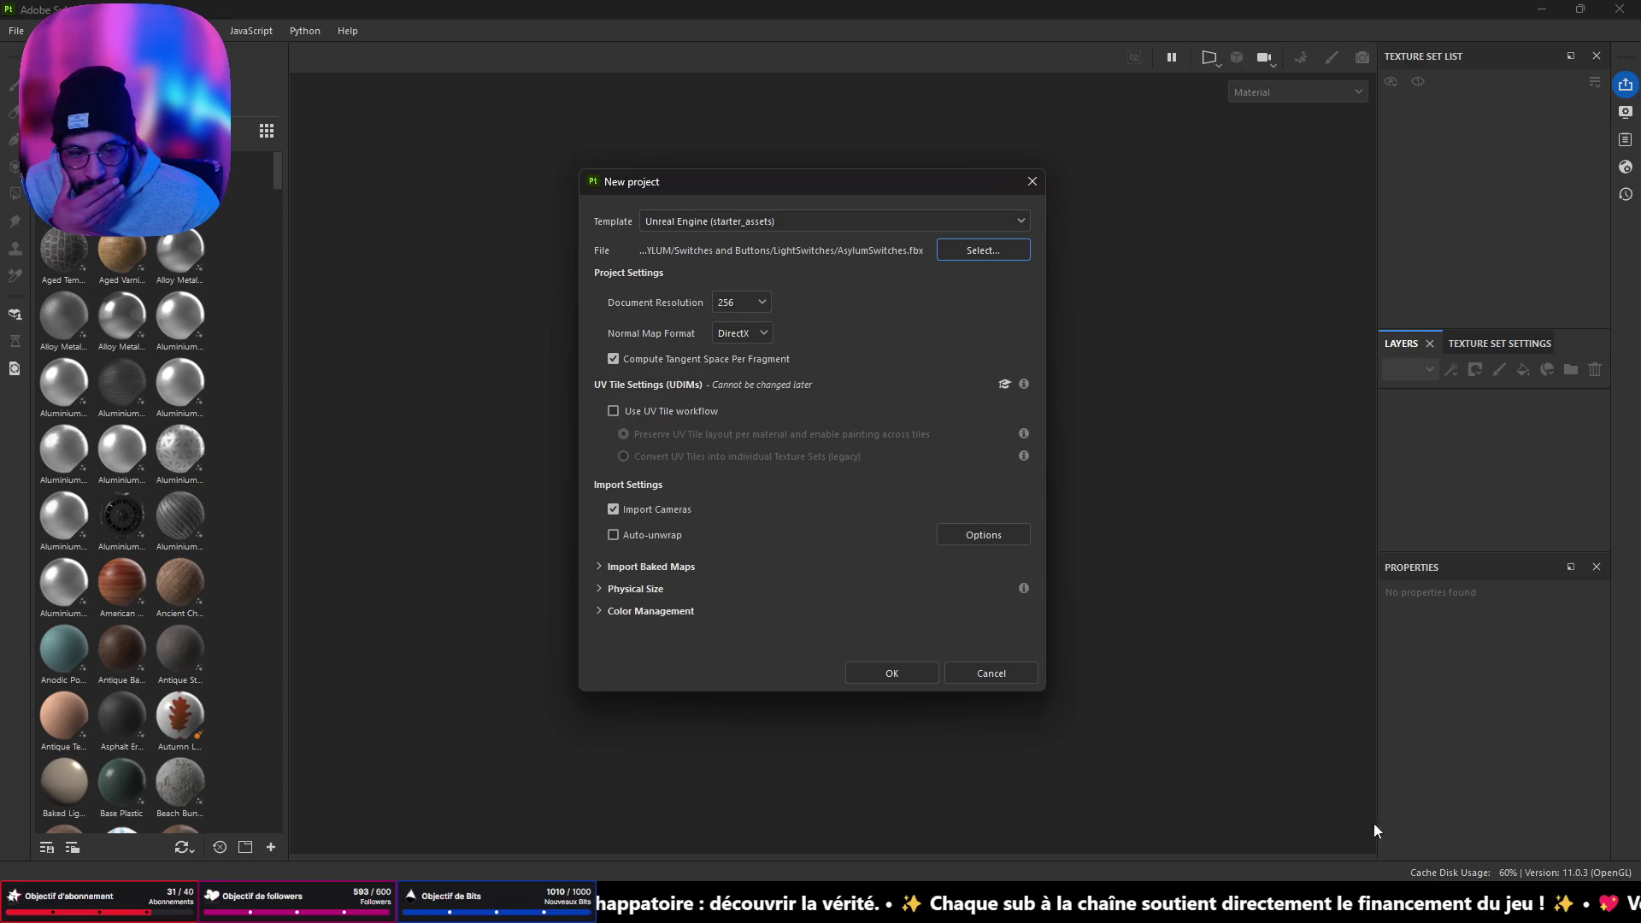
left_click(901, 679)
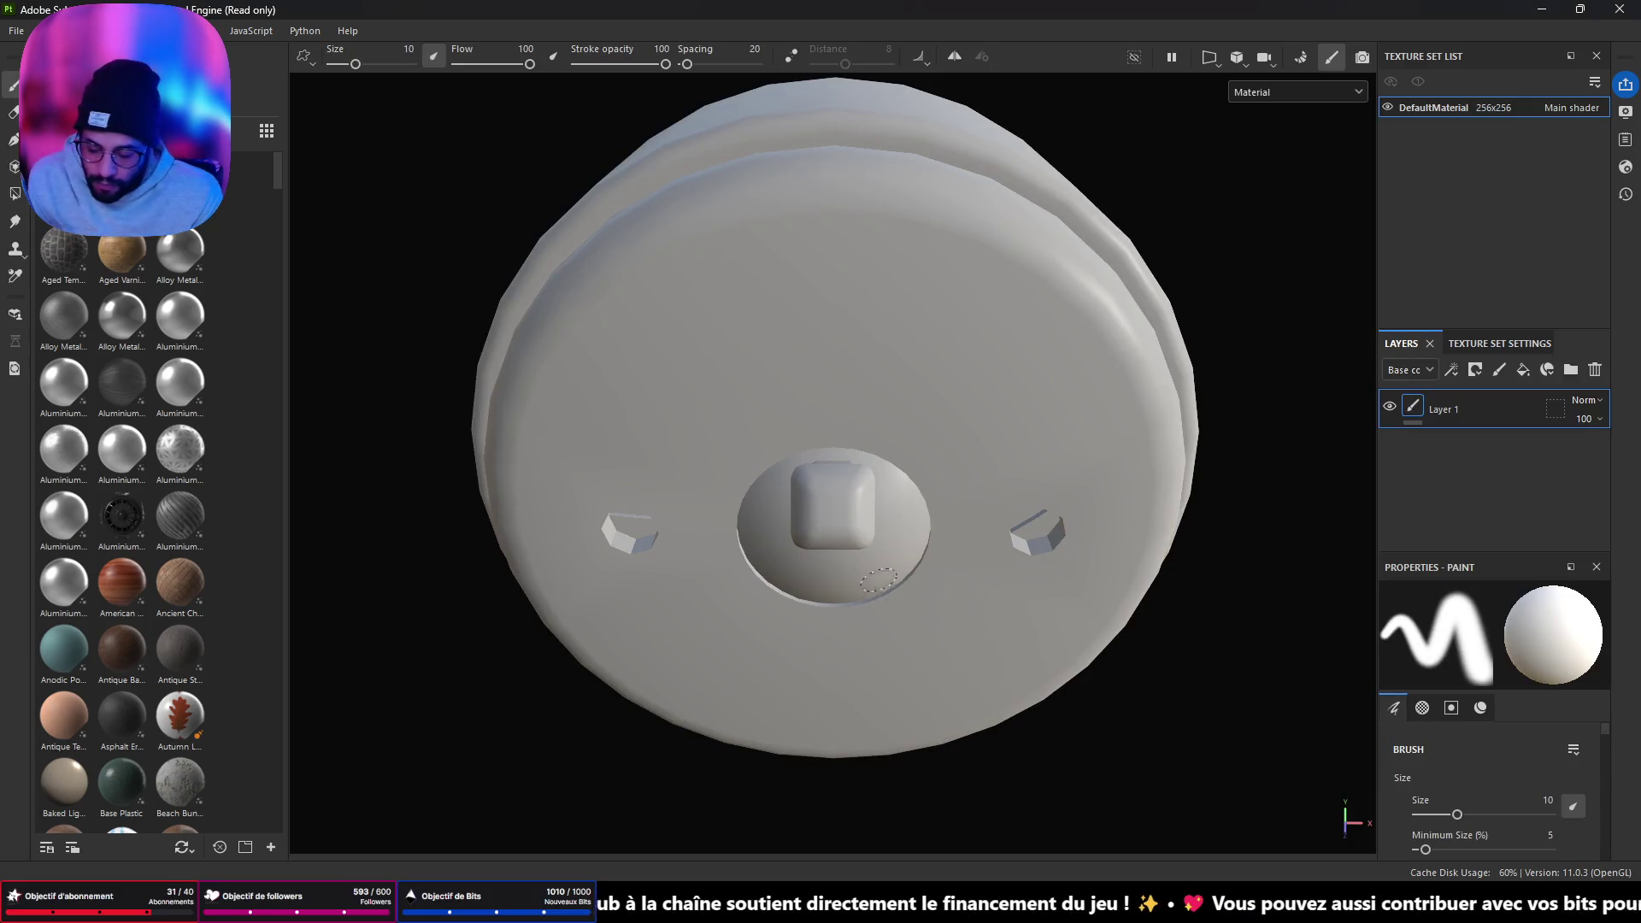
mouse_move(891, 651)
left_mouse_down("alt")
mouse_move(1051, 469)
mouse_move(1133, 427)
mouse_move(696, 447)
mouse_move(846, 547)
mouse_move(1008, 469)
mouse_move(1164, 483)
left_mouse_up("alt")
left_click(1300, 58)
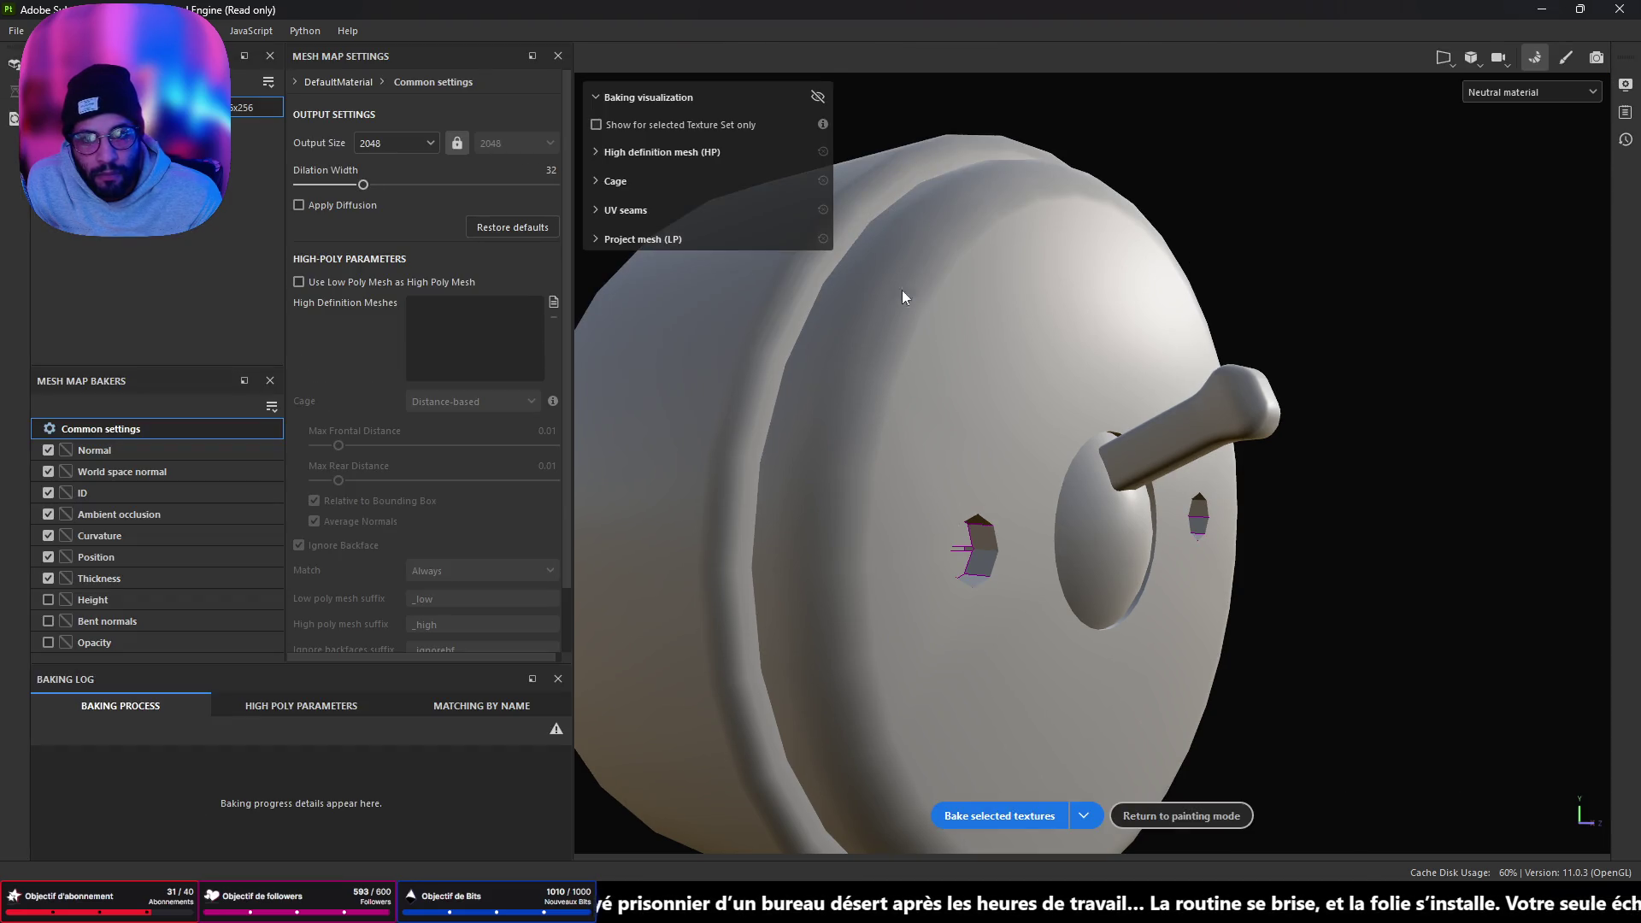
- Bake the switch's mesh maps at 256 output size, then return to painting mode
left_click(418, 145)
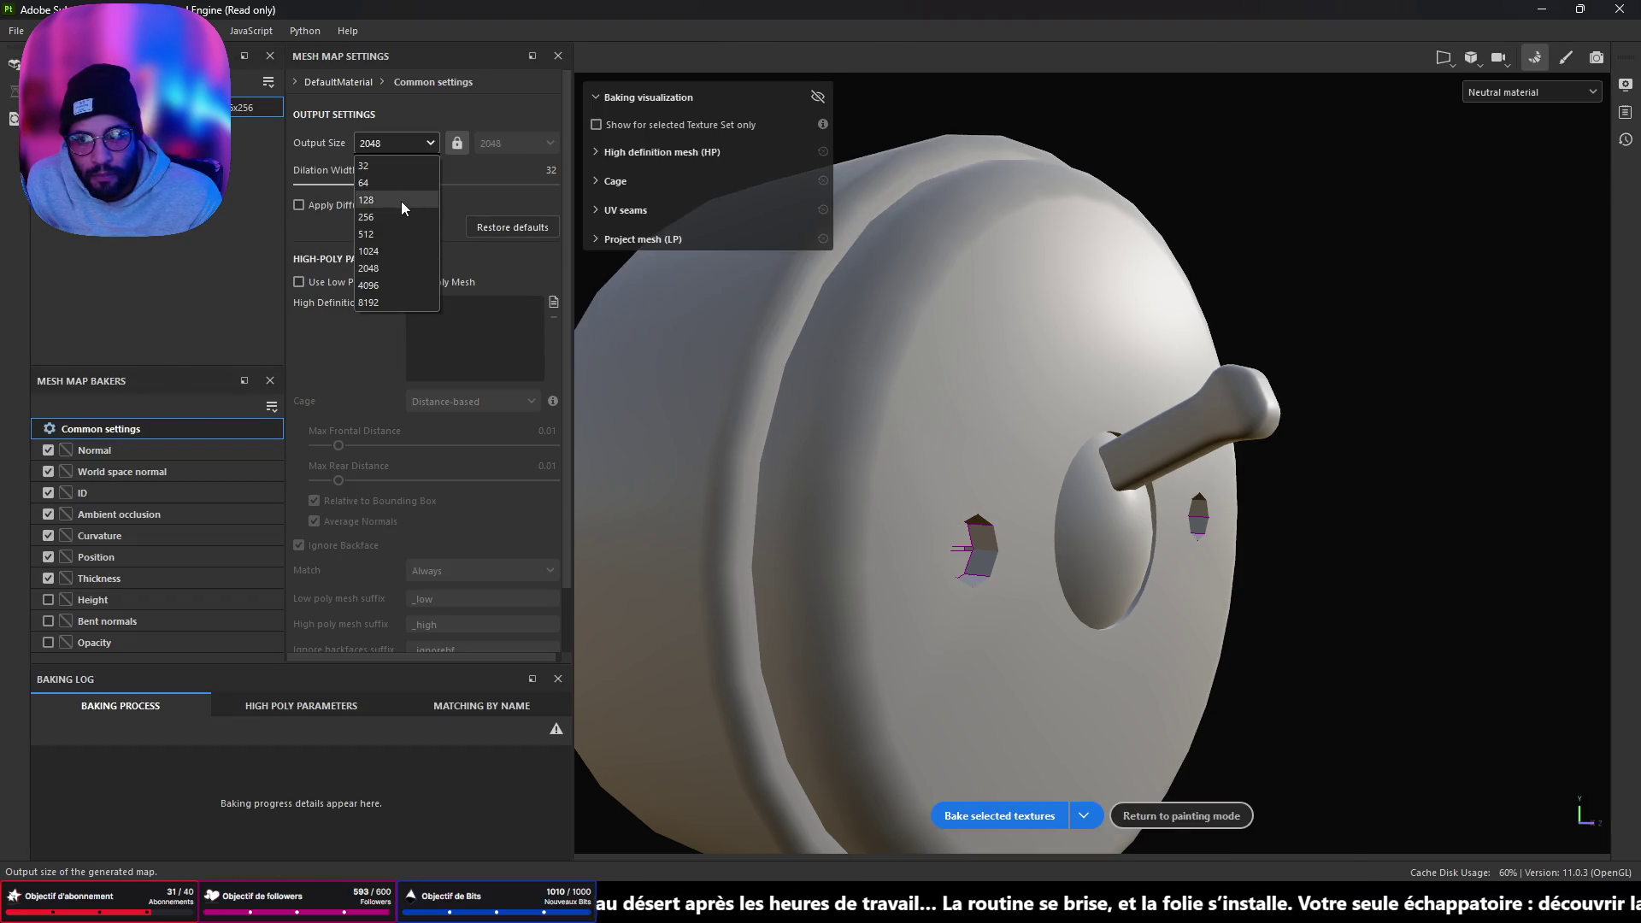
left_click(401, 214)
left_click(1026, 819)
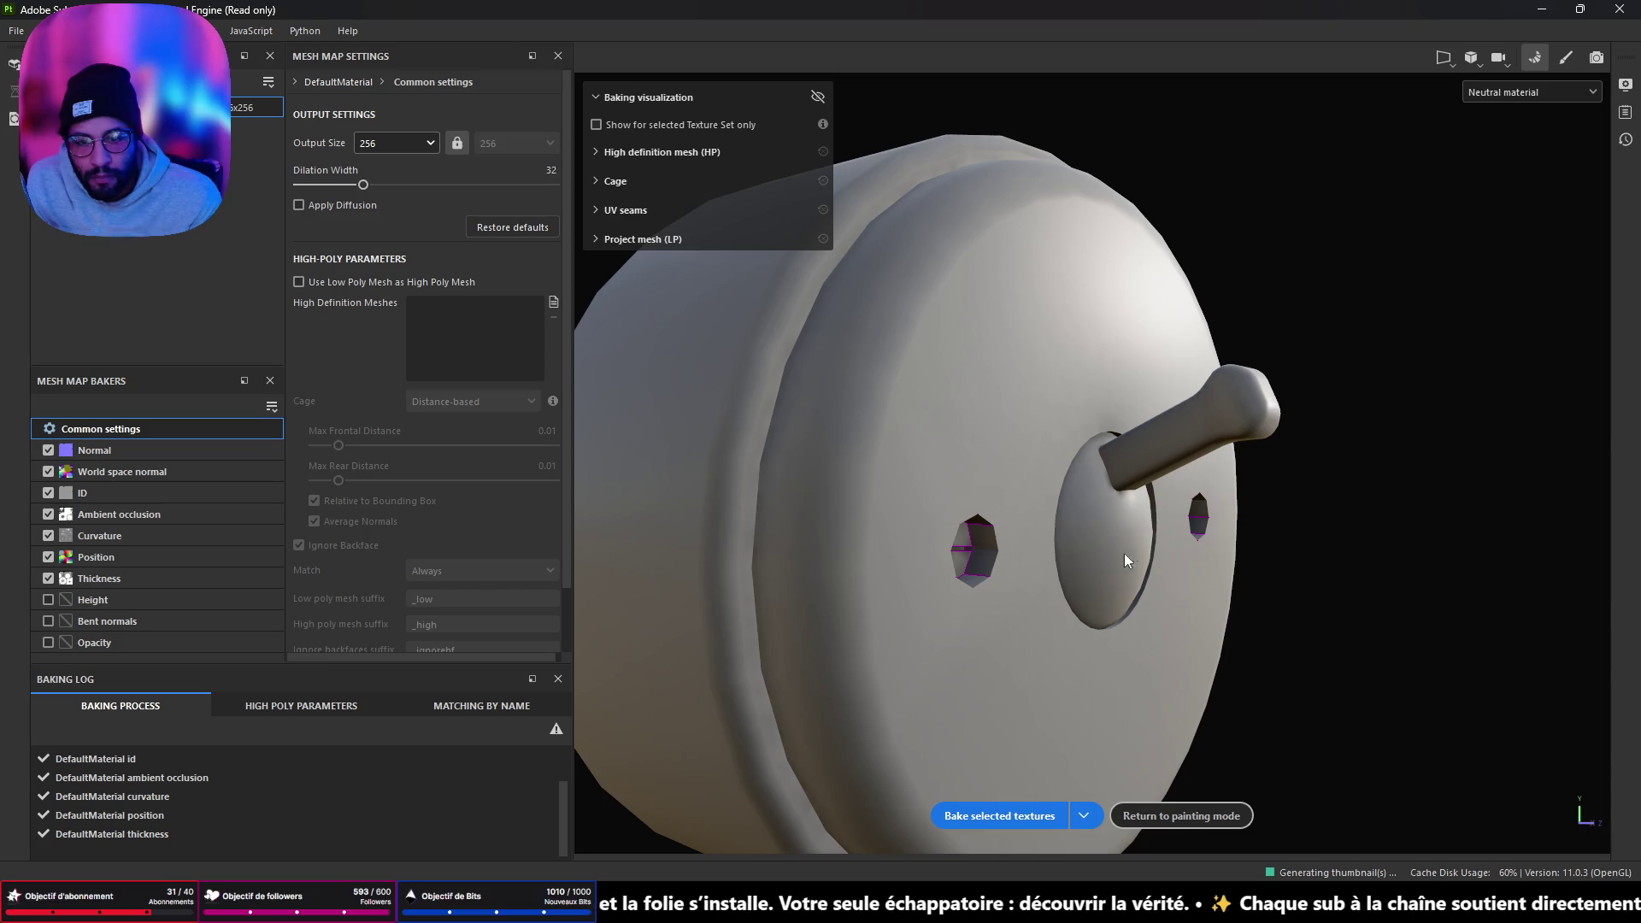
mouse_move(1125, 555)
left_mouse_down("alt")
mouse_move(1039, 364)
mouse_move(1163, 401)
mouse_move(1348, 524)
mouse_move(1564, 511)
mouse_move(1074, 517)
mouse_move(1104, 484)
left_mouse_up("alt")
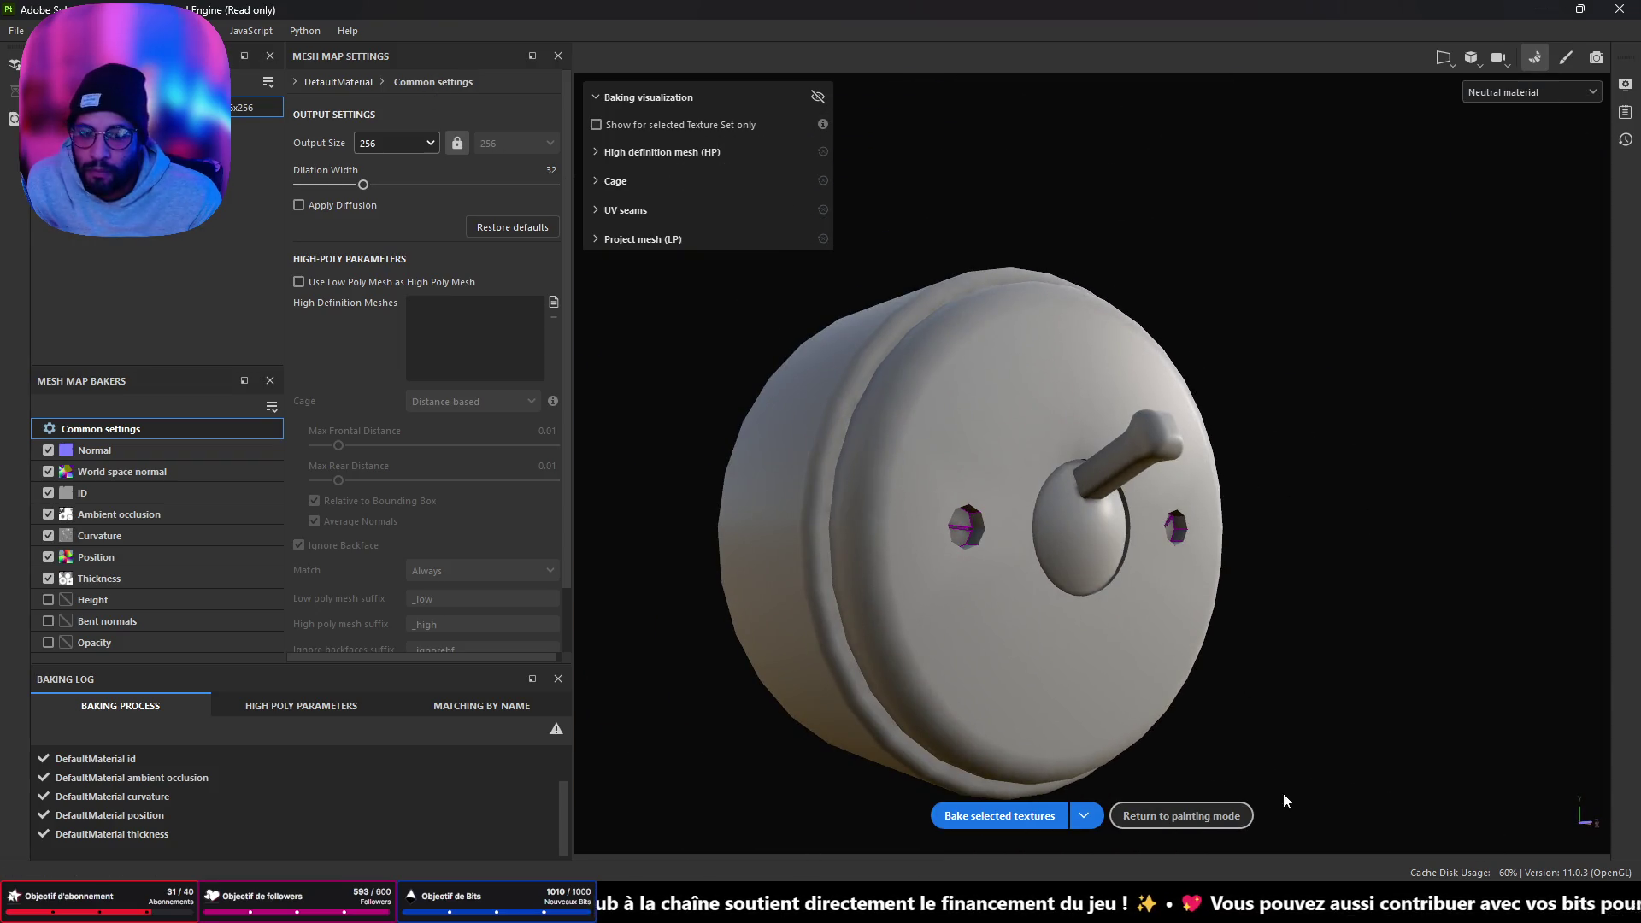
left_click(1136, 815)
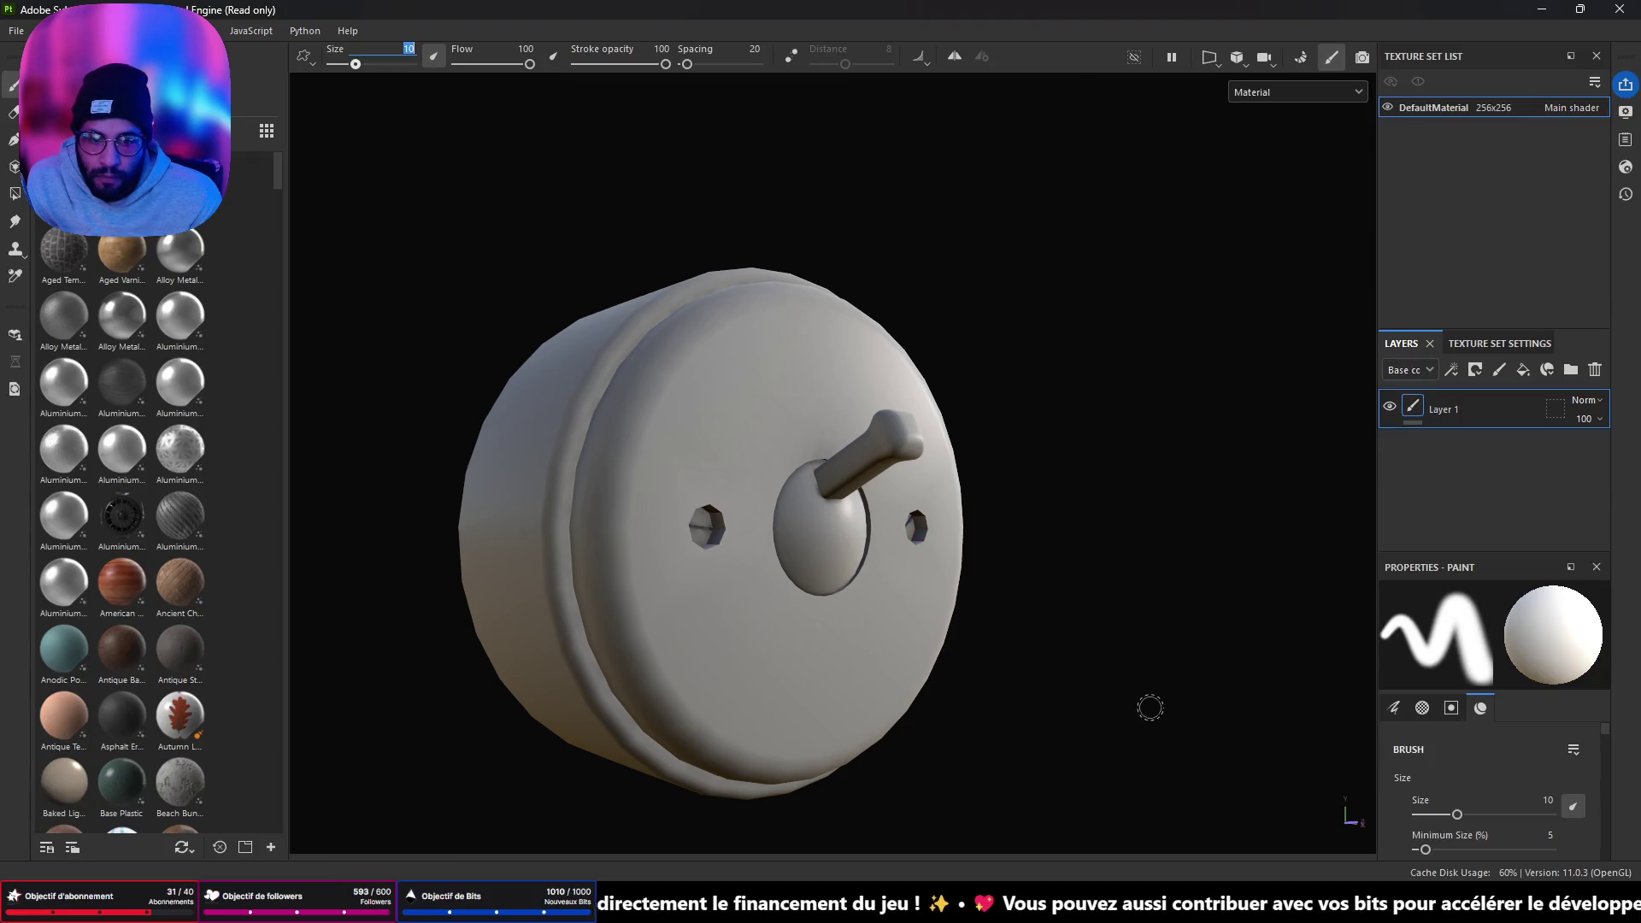
mouse_move(855, 906)
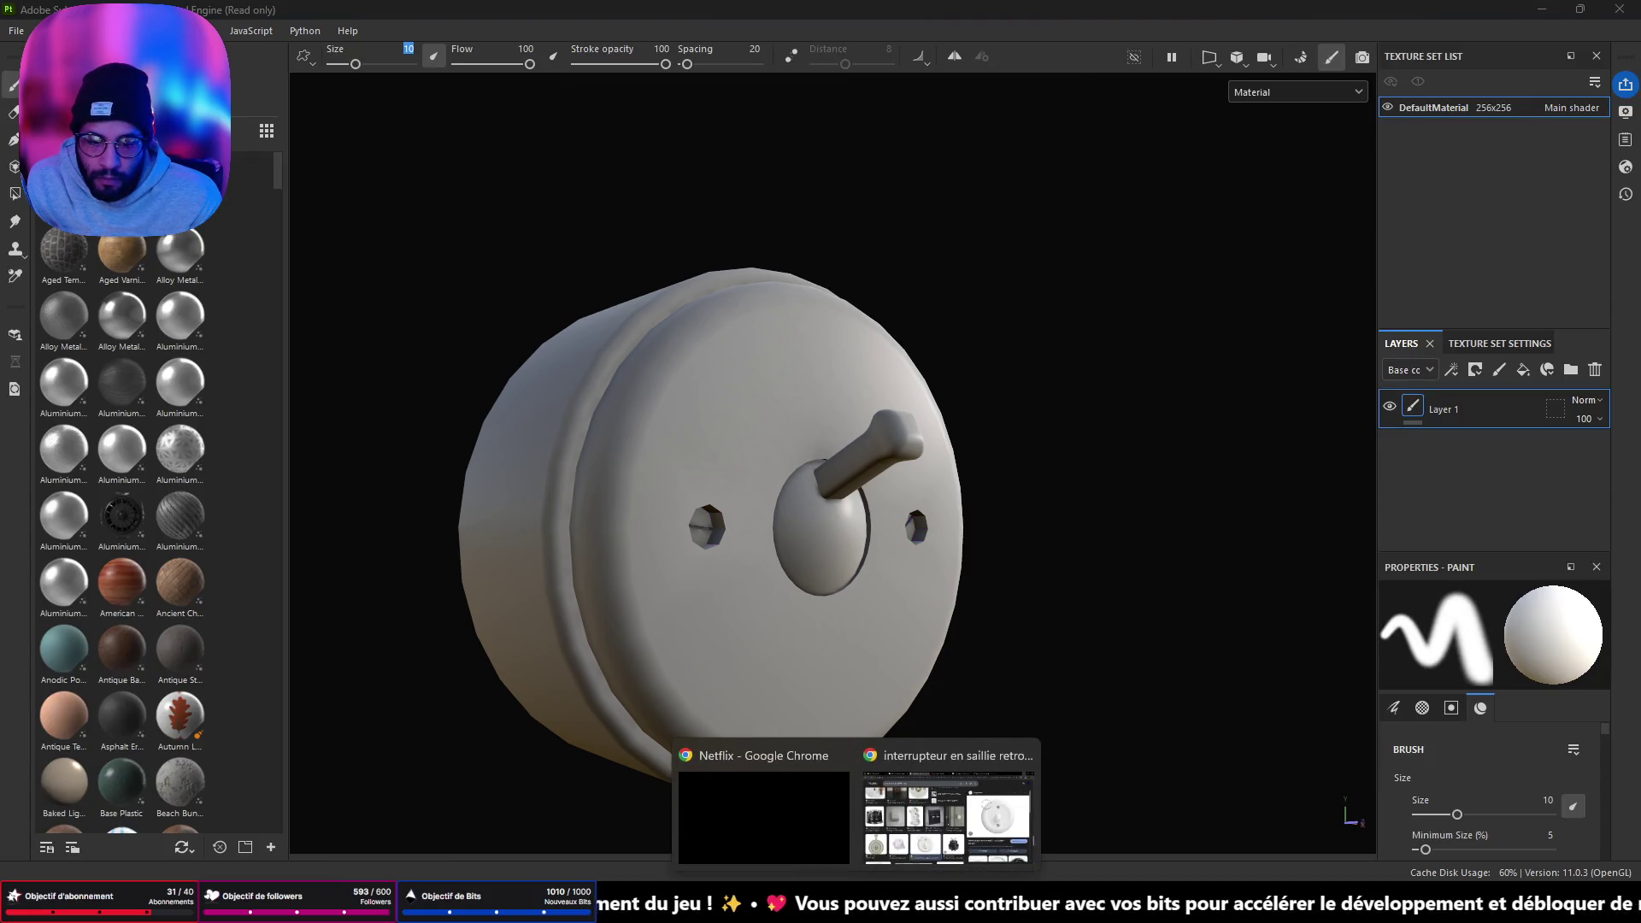
left_click(983, 820)
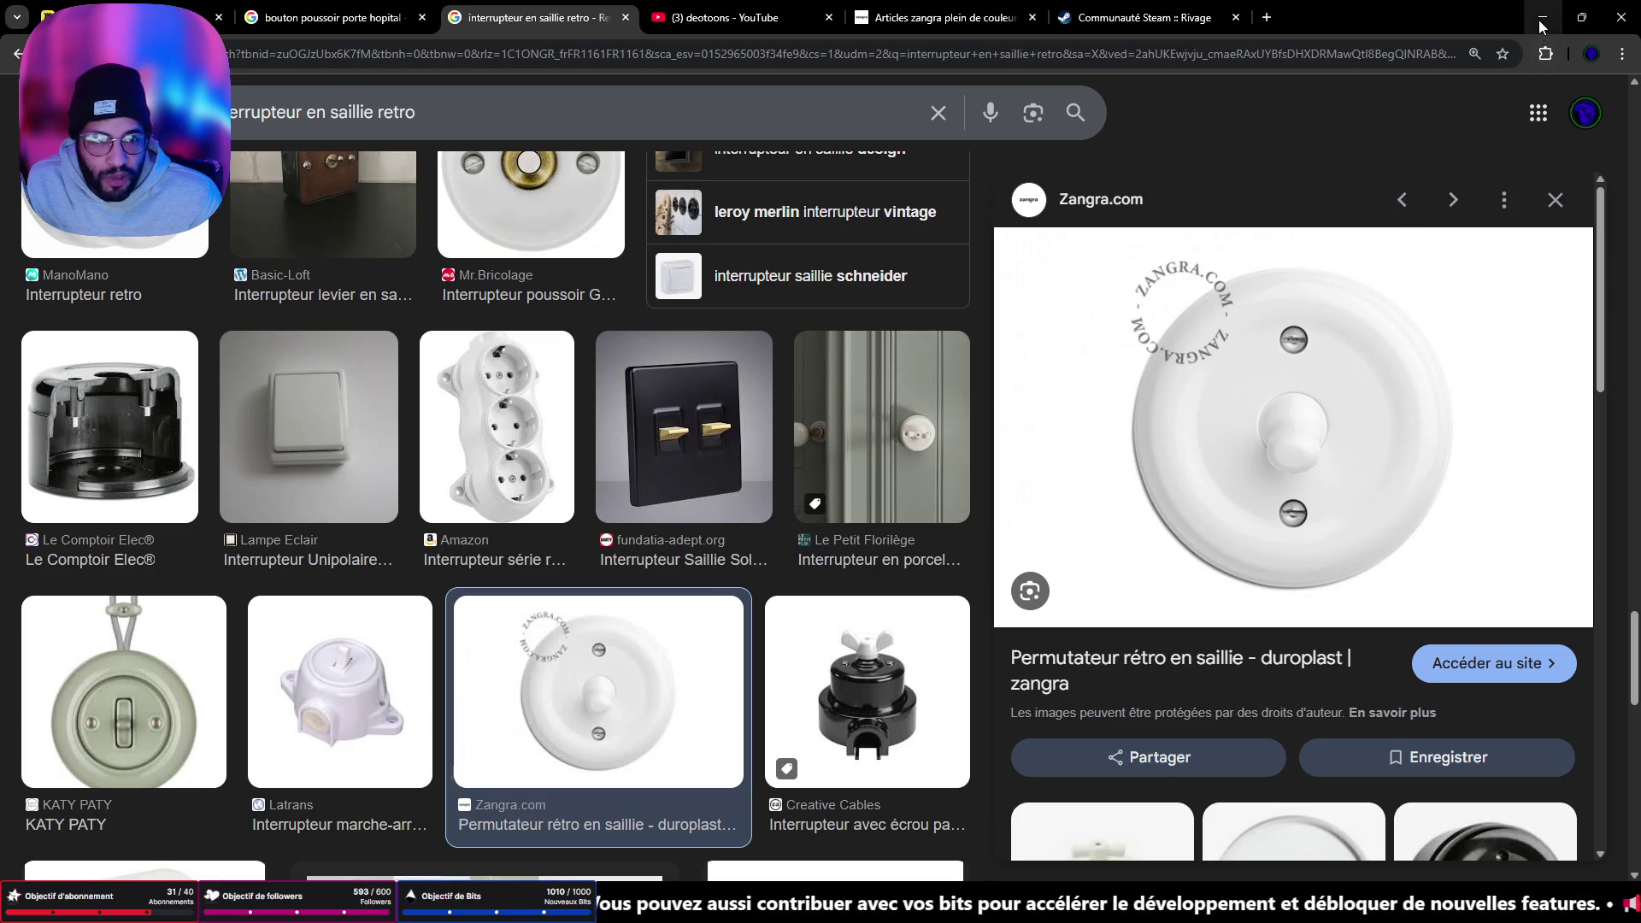
key("alt+Tab")
left_click_drag(922, 429, 915, 436, "alt")
scroll(917, 440, "up", 5)
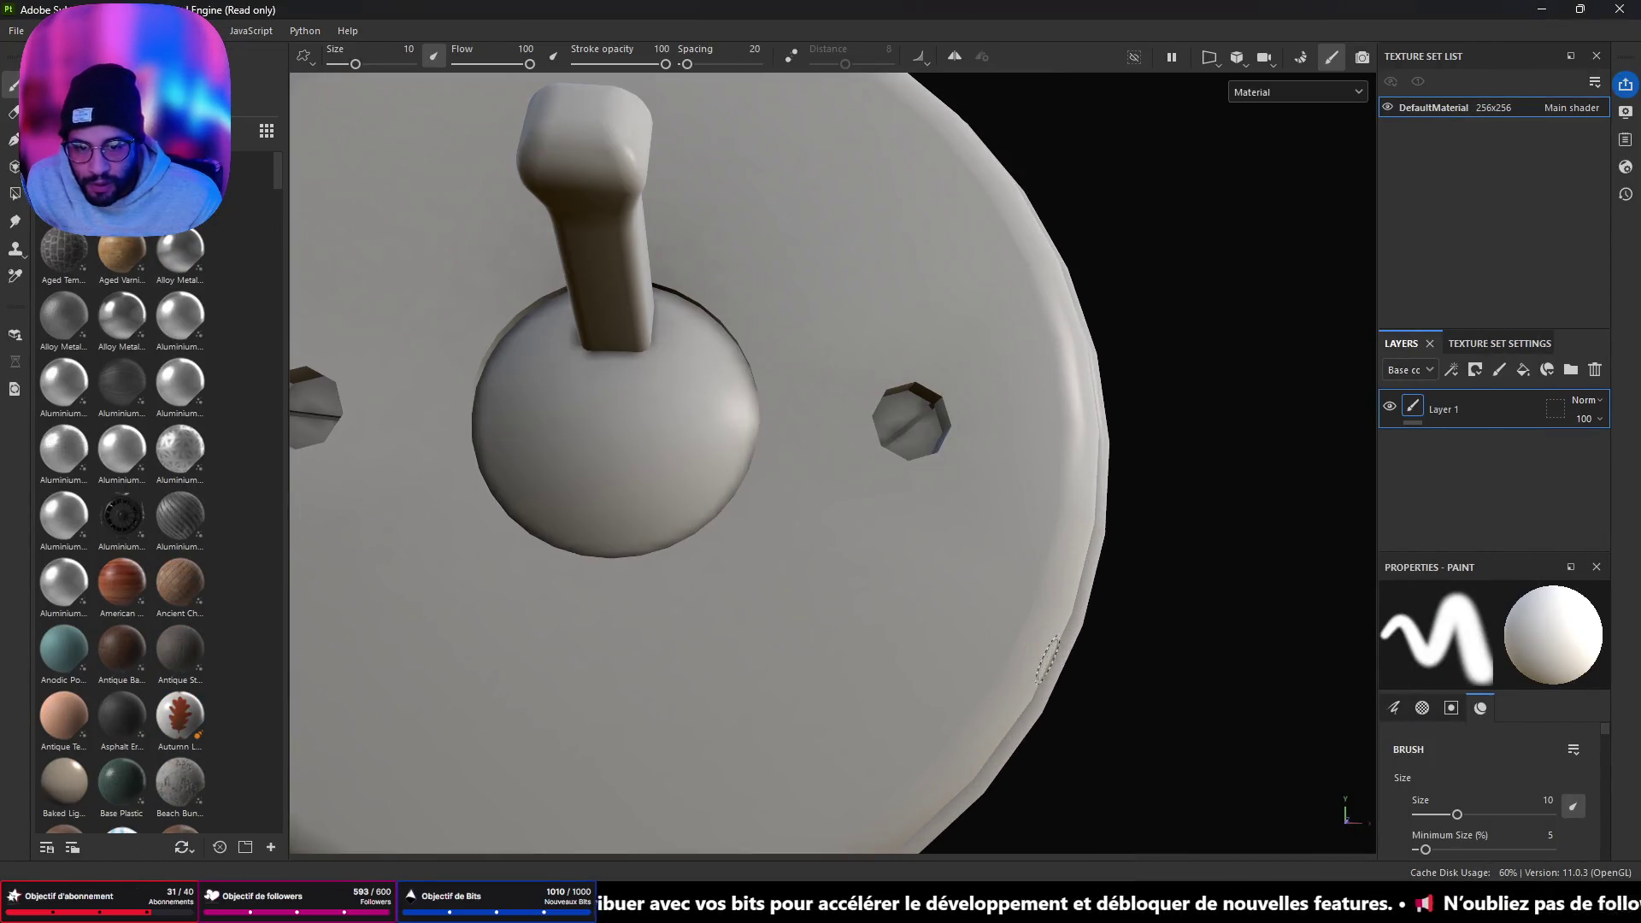
middle_click_drag(707, 533, 1238, 545, "alt")
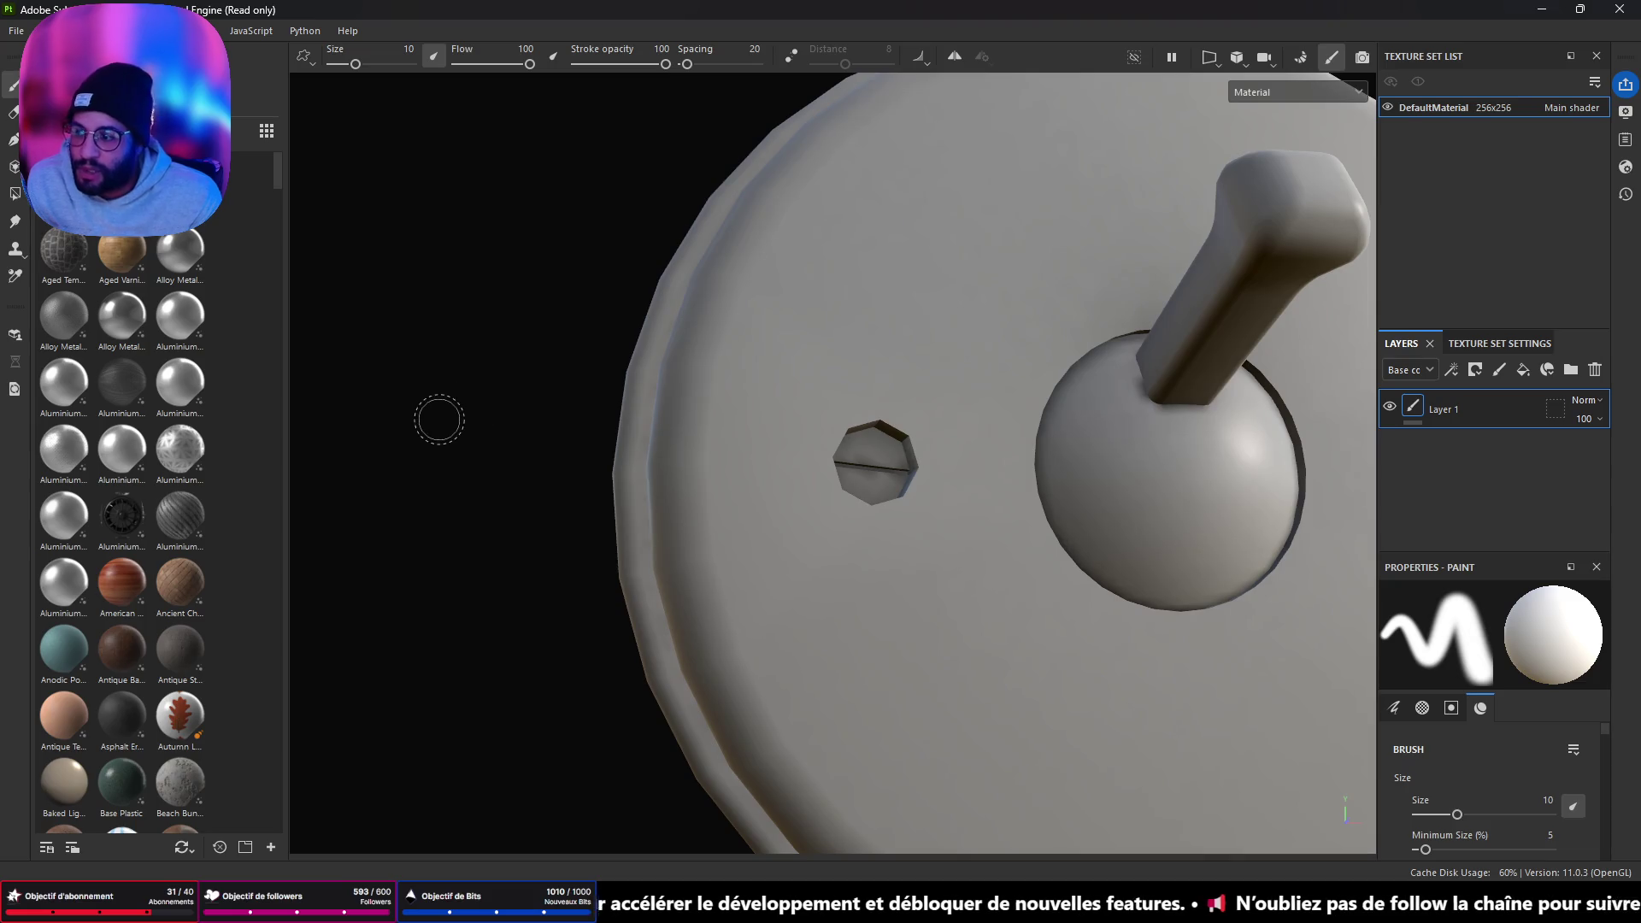